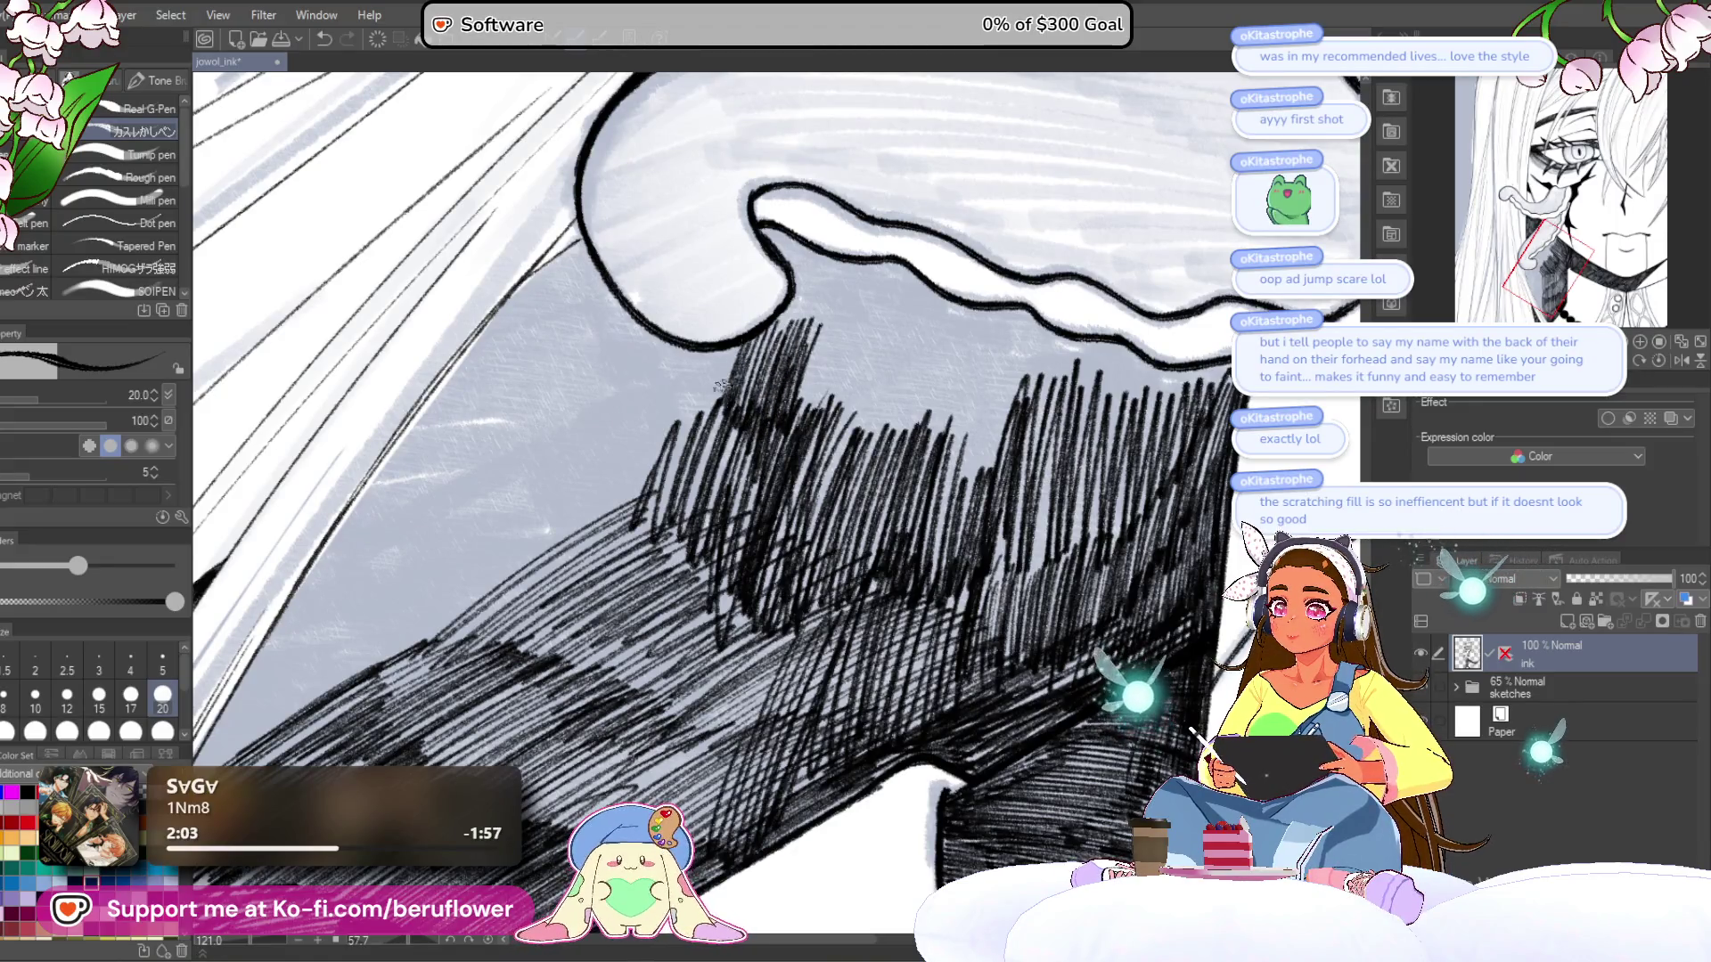
- Hatch densely across the dark clothing below the white hair curl
mouse_move(711, 390)
mouse_down()
mouse_move(611, 491)
mouse_move(704, 463)
mouse_move(727, 594)
mouse_up()
scroll(704, 588, down, 5)
mouse_move(838, 392)
mouse_down()
mouse_move(944, 320)
mouse_move(980, 374)
mouse_move(1012, 338)
mouse_move(1020, 385)
mouse_move(927, 446)
mouse_move(858, 531)
mouse_move(684, 526)
mouse_move(615, 570)
mouse_move(650, 515)
mouse_up()
drag(741, 430, 703, 460)
mouse_move(648, 530)
mouse_down()
mouse_move(722, 517)
mouse_move(580, 641)
mouse_move(647, 532)
mouse_up()
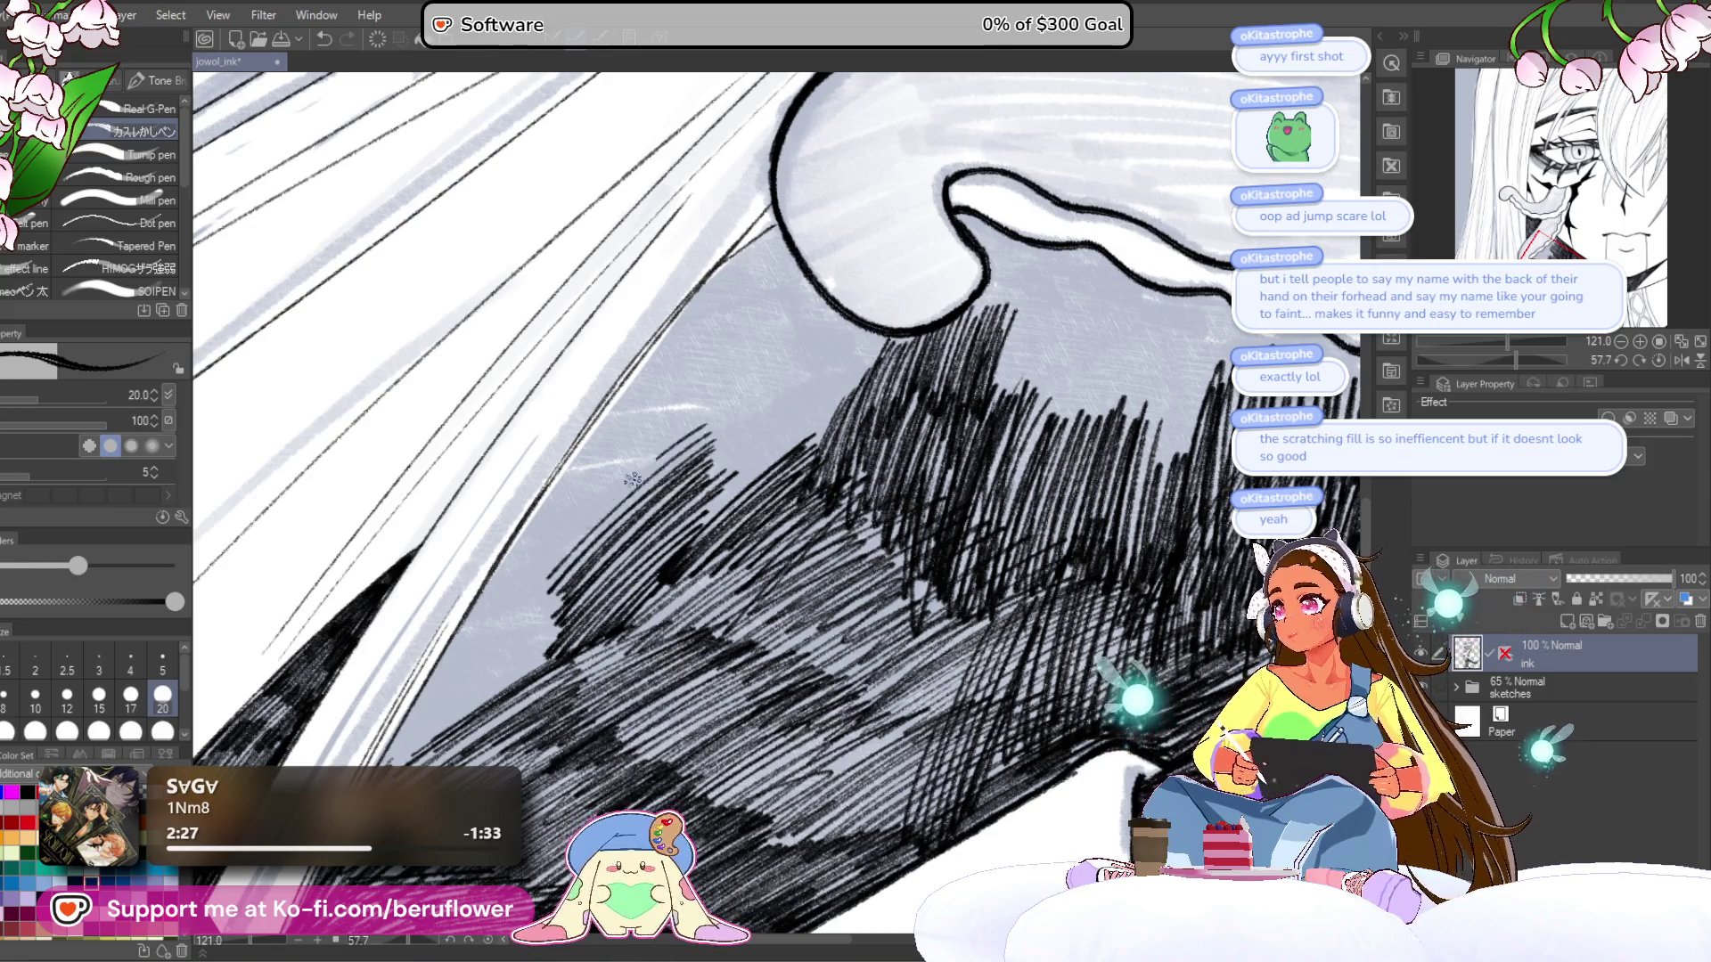
- Build up layered diagonal hatching along the clothing's left edge
drag(723, 409, 570, 561)
drag(704, 437, 552, 623)
drag(624, 499, 715, 495)
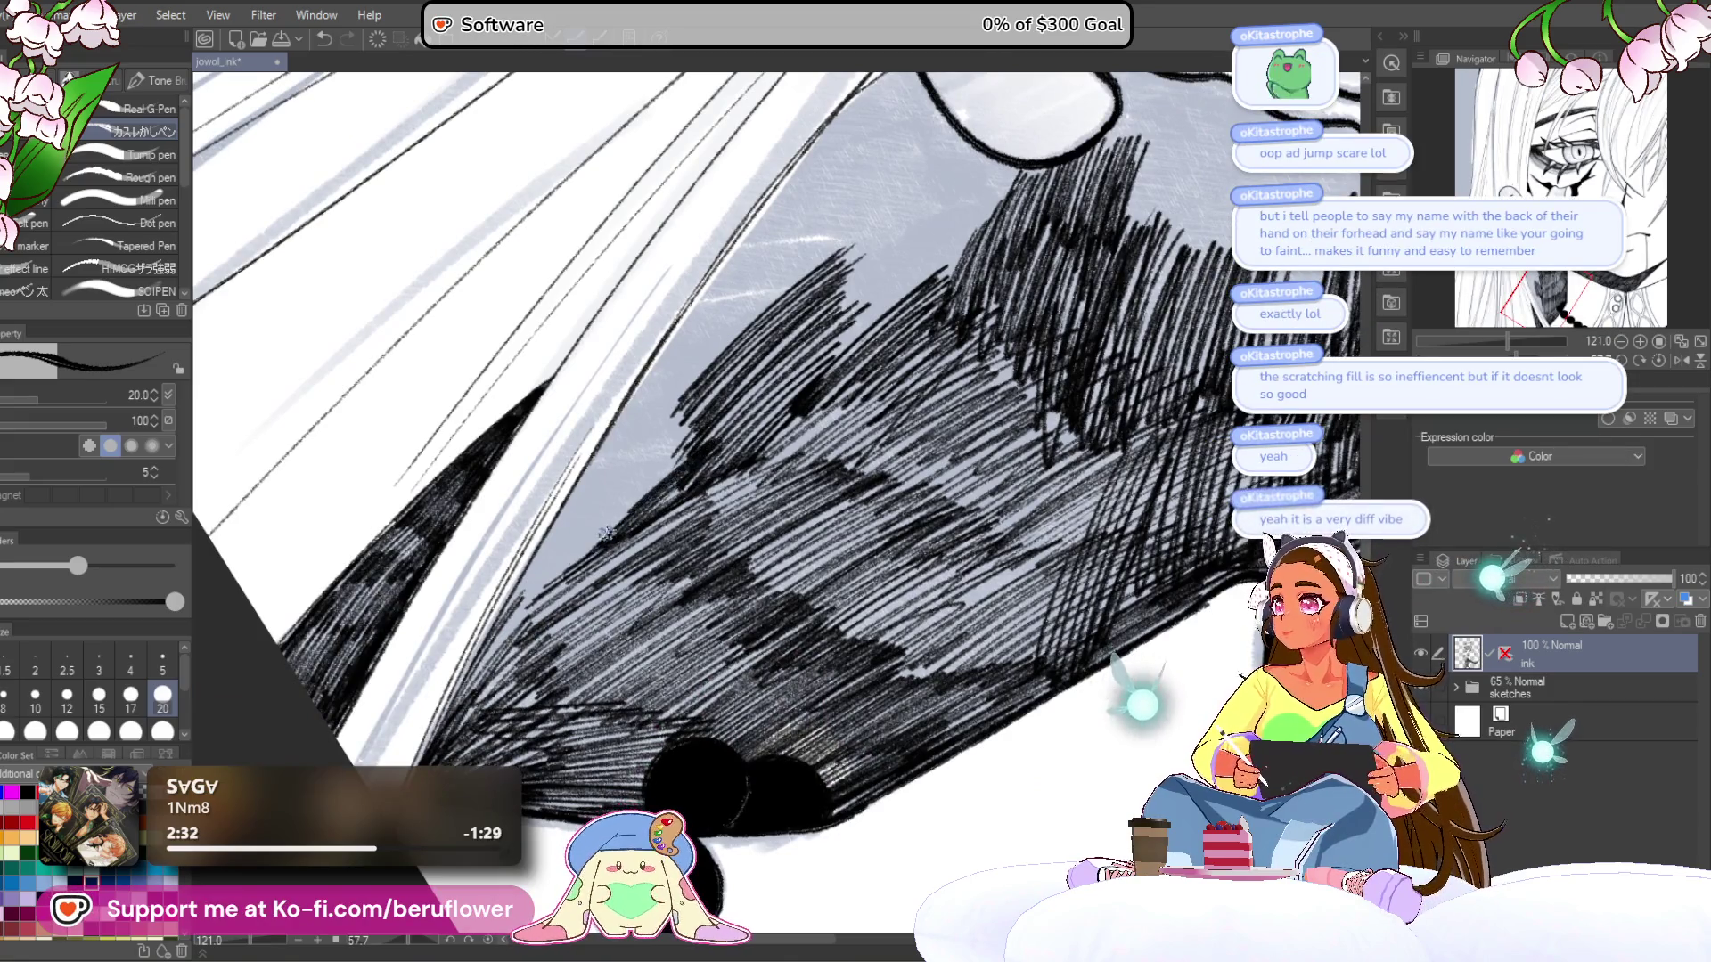
mouse_move(648, 575)
mouse_down()
mouse_move(628, 567)
mouse_move(691, 496)
mouse_move(713, 509)
mouse_move(698, 501)
mouse_move(635, 590)
mouse_up()
drag(717, 495, 592, 633)
mouse_move(673, 548)
mouse_down()
mouse_move(575, 668)
mouse_move(621, 573)
mouse_move(592, 613)
mouse_up()
drag(658, 519, 598, 601)
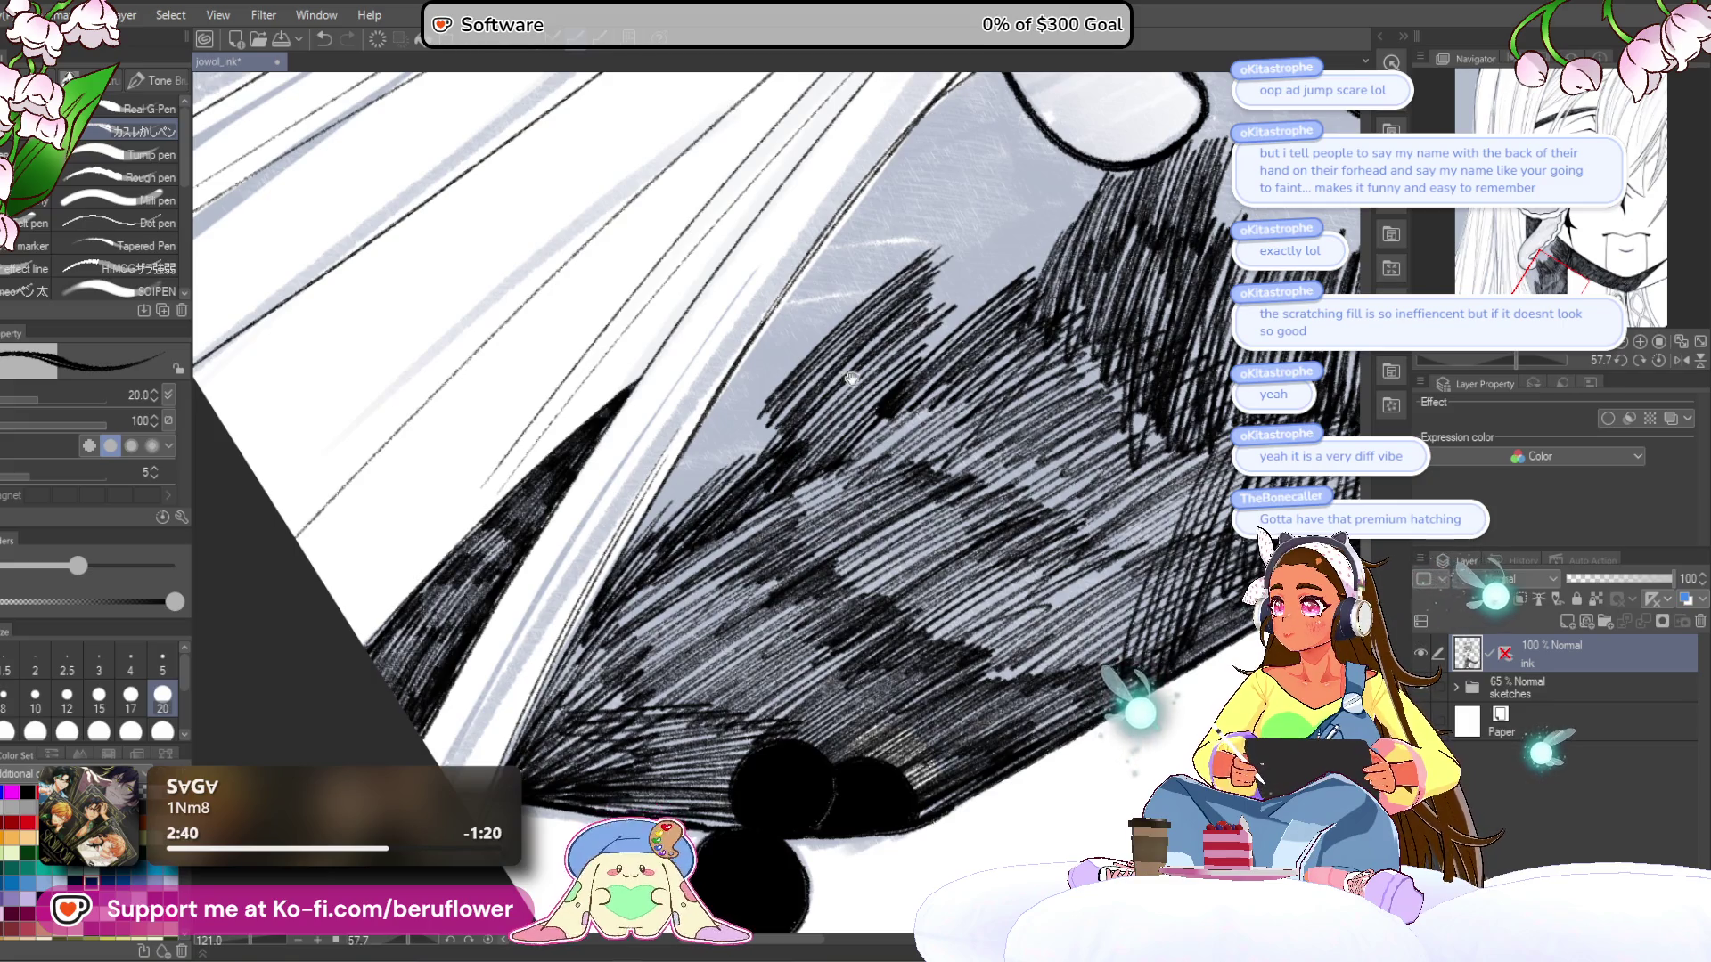
- Add more dark hatching to the lower clothing area
drag(872, 350, 709, 506)
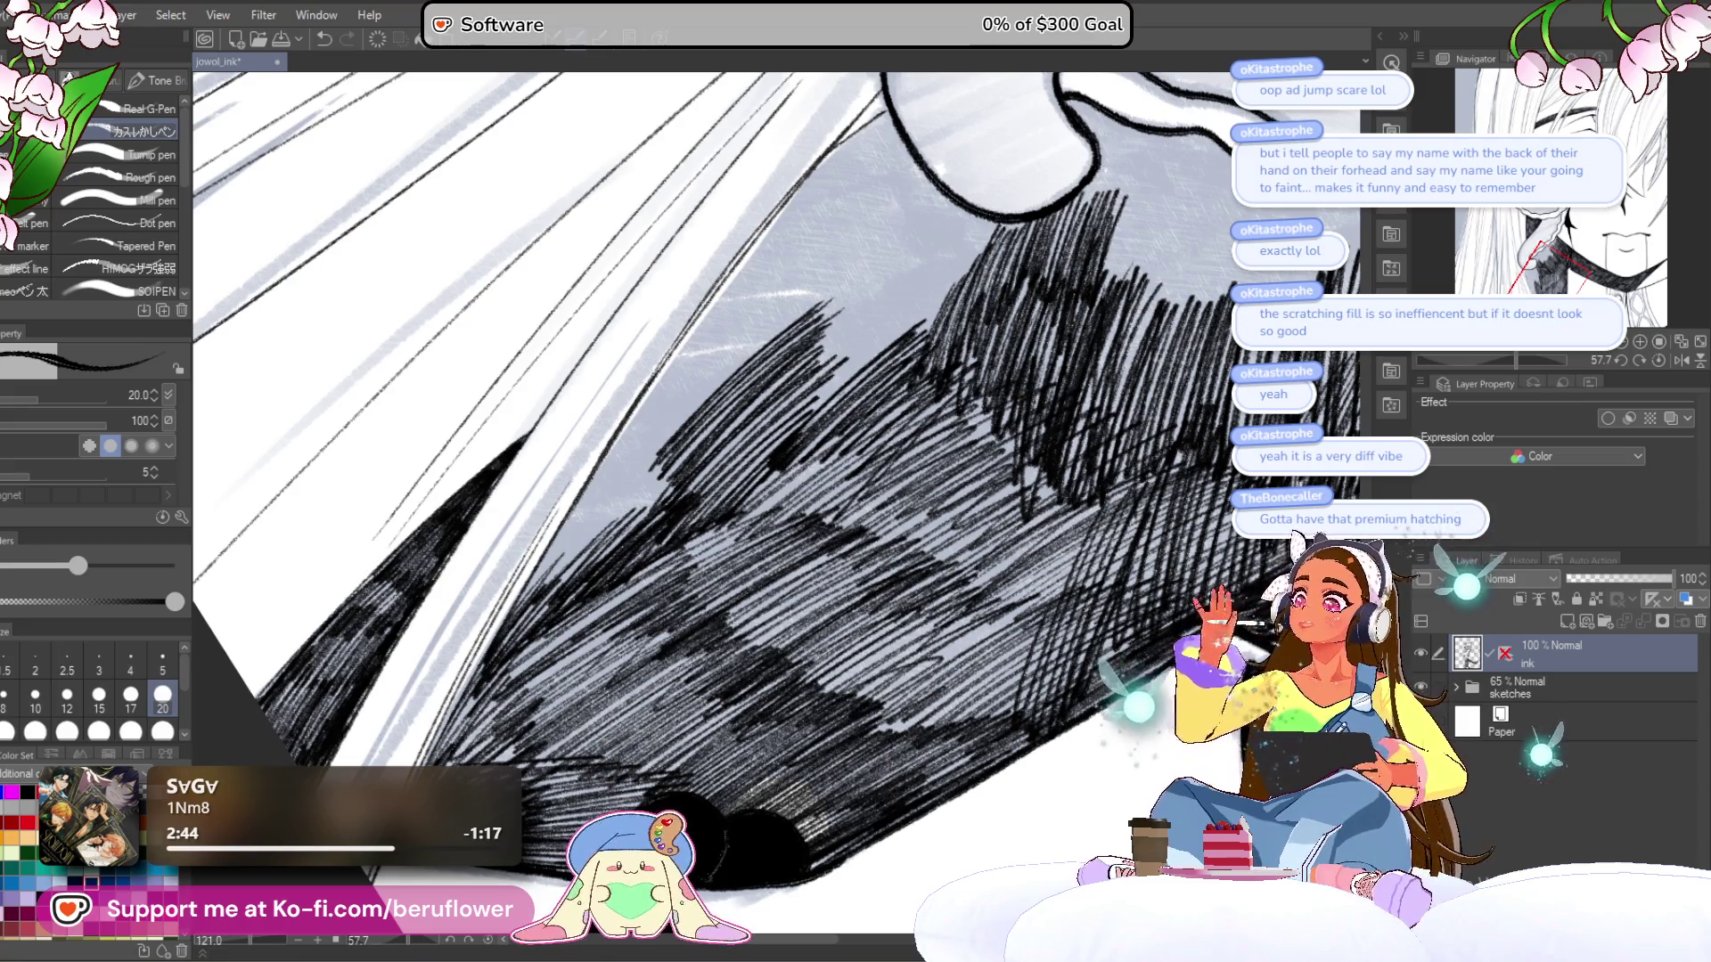
drag(811, 591, 798, 740)
drag(682, 463, 617, 567)
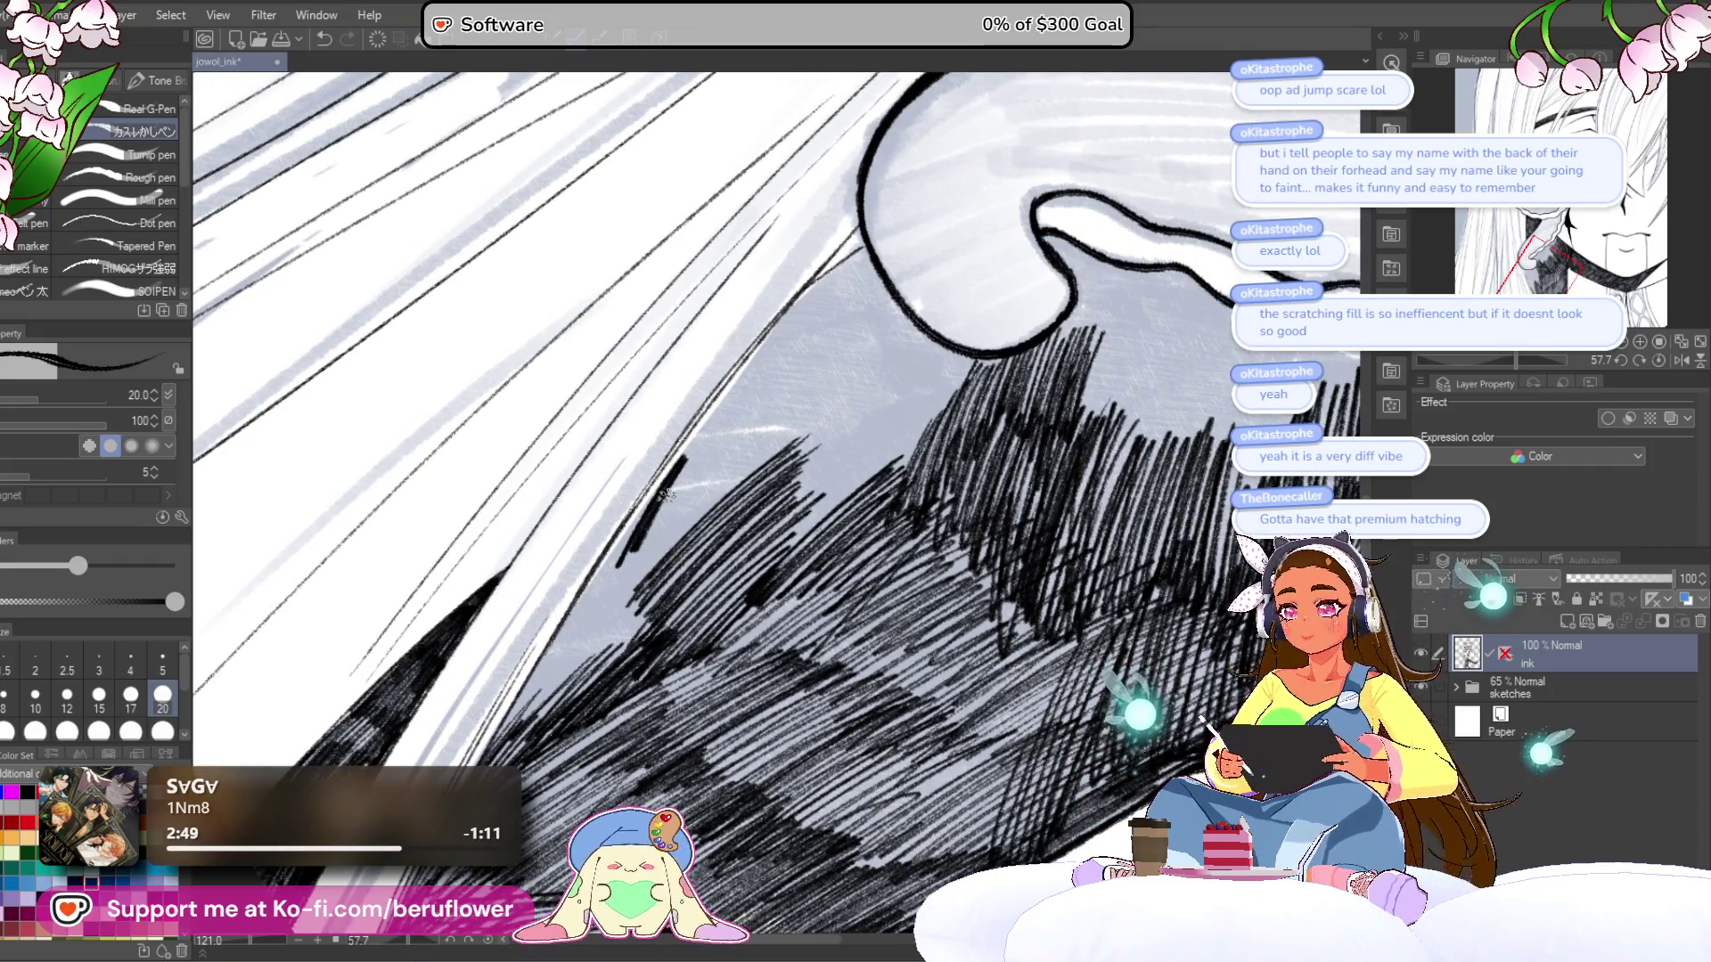
mouse_move(682, 460)
mouse_down()
mouse_move(617, 571)
mouse_move(695, 529)
mouse_move(766, 437)
mouse_move(713, 481)
mouse_move(732, 430)
mouse_move(715, 423)
mouse_up()
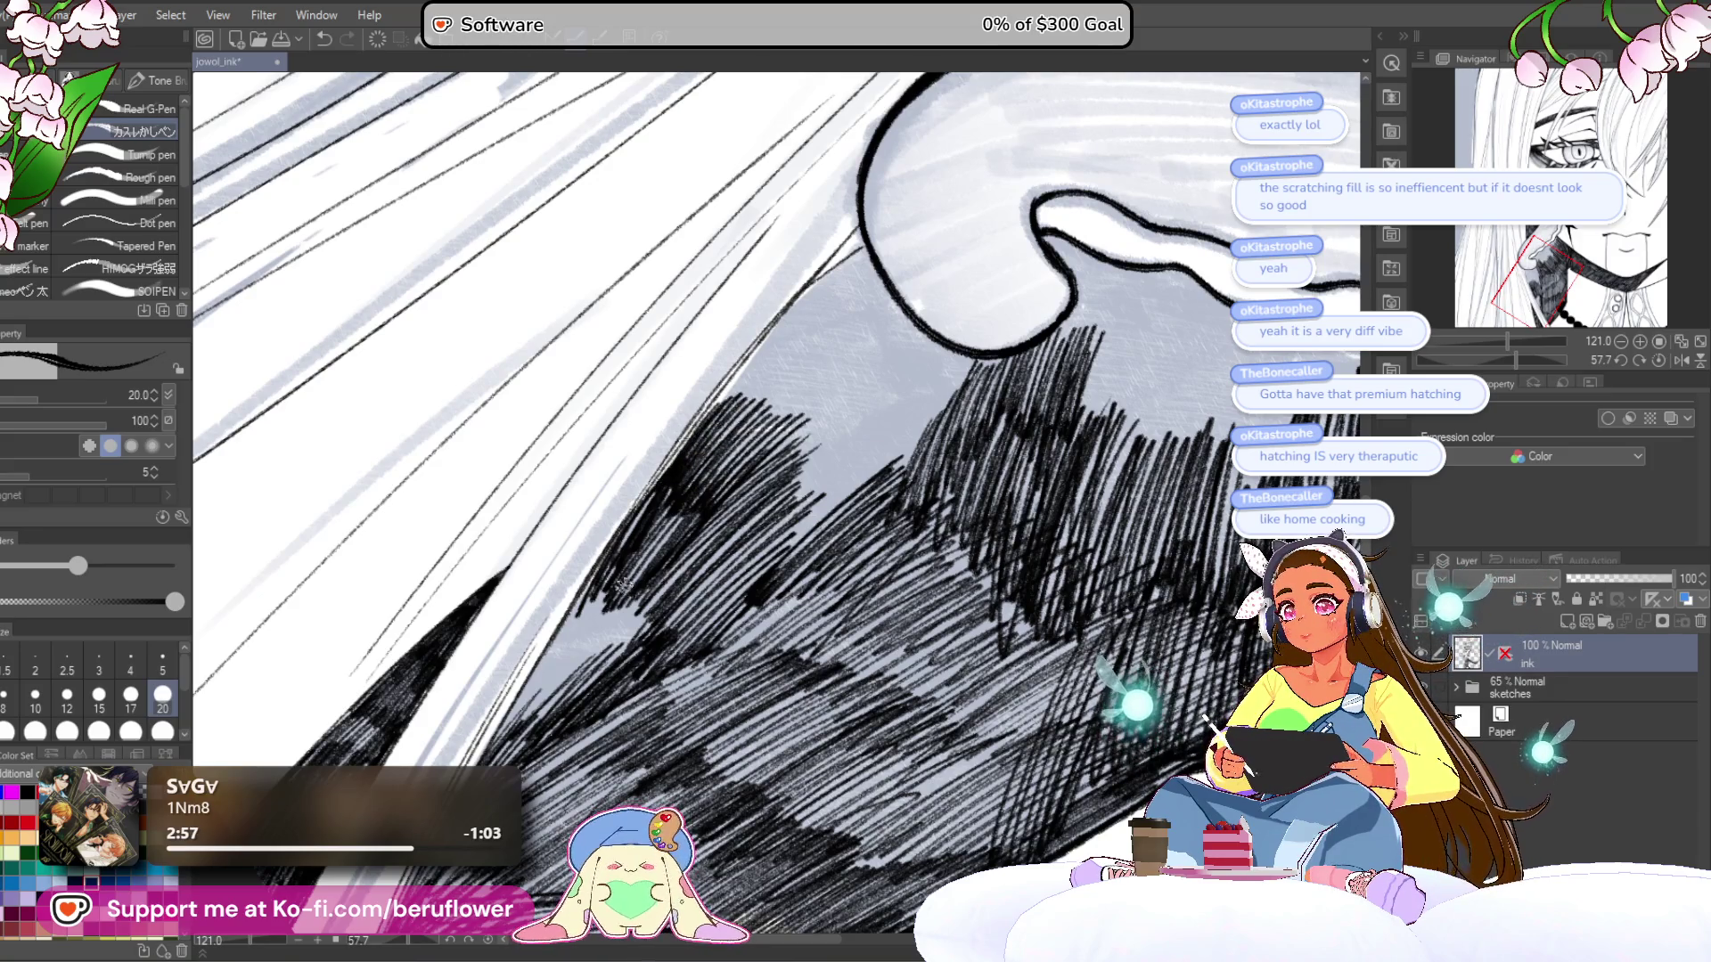
drag(624, 581, 793, 568)
mouse_move(687, 548)
mouse_down()
mouse_move(658, 581)
mouse_move(684, 594)
mouse_move(658, 657)
mouse_up()
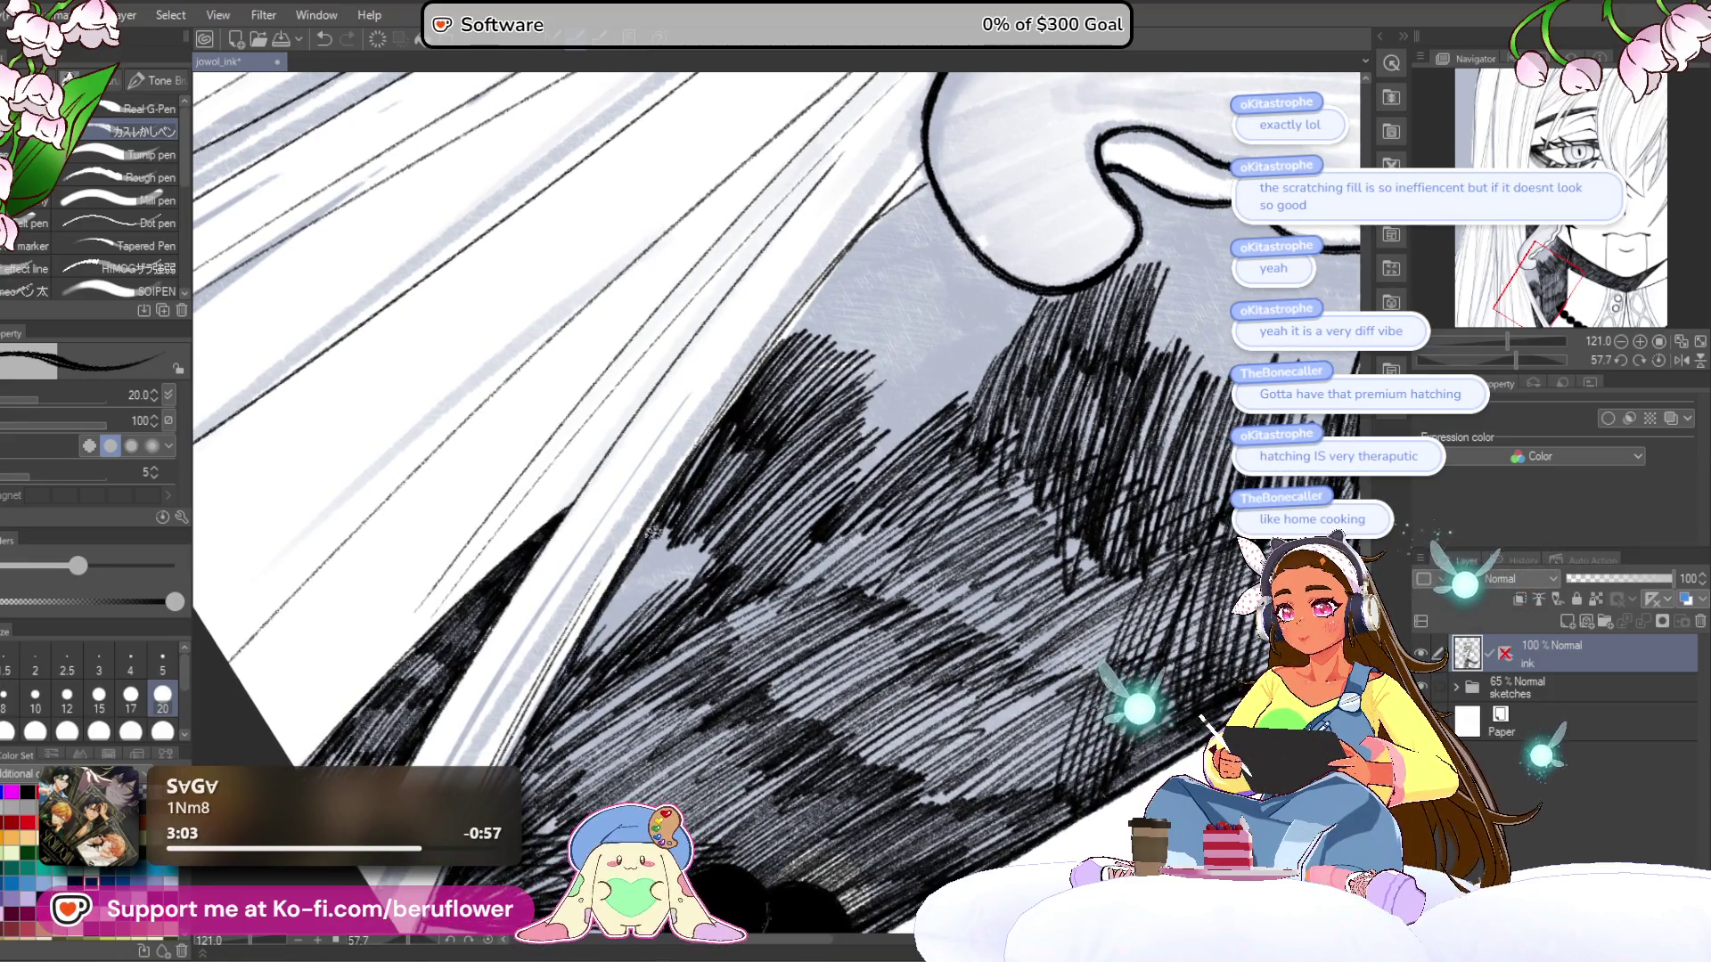
drag(605, 622, 740, 543)
scroll(736, 541, down, 5)
- Add more hatching in the shaded clothing region
scroll(958, 367, up, 2)
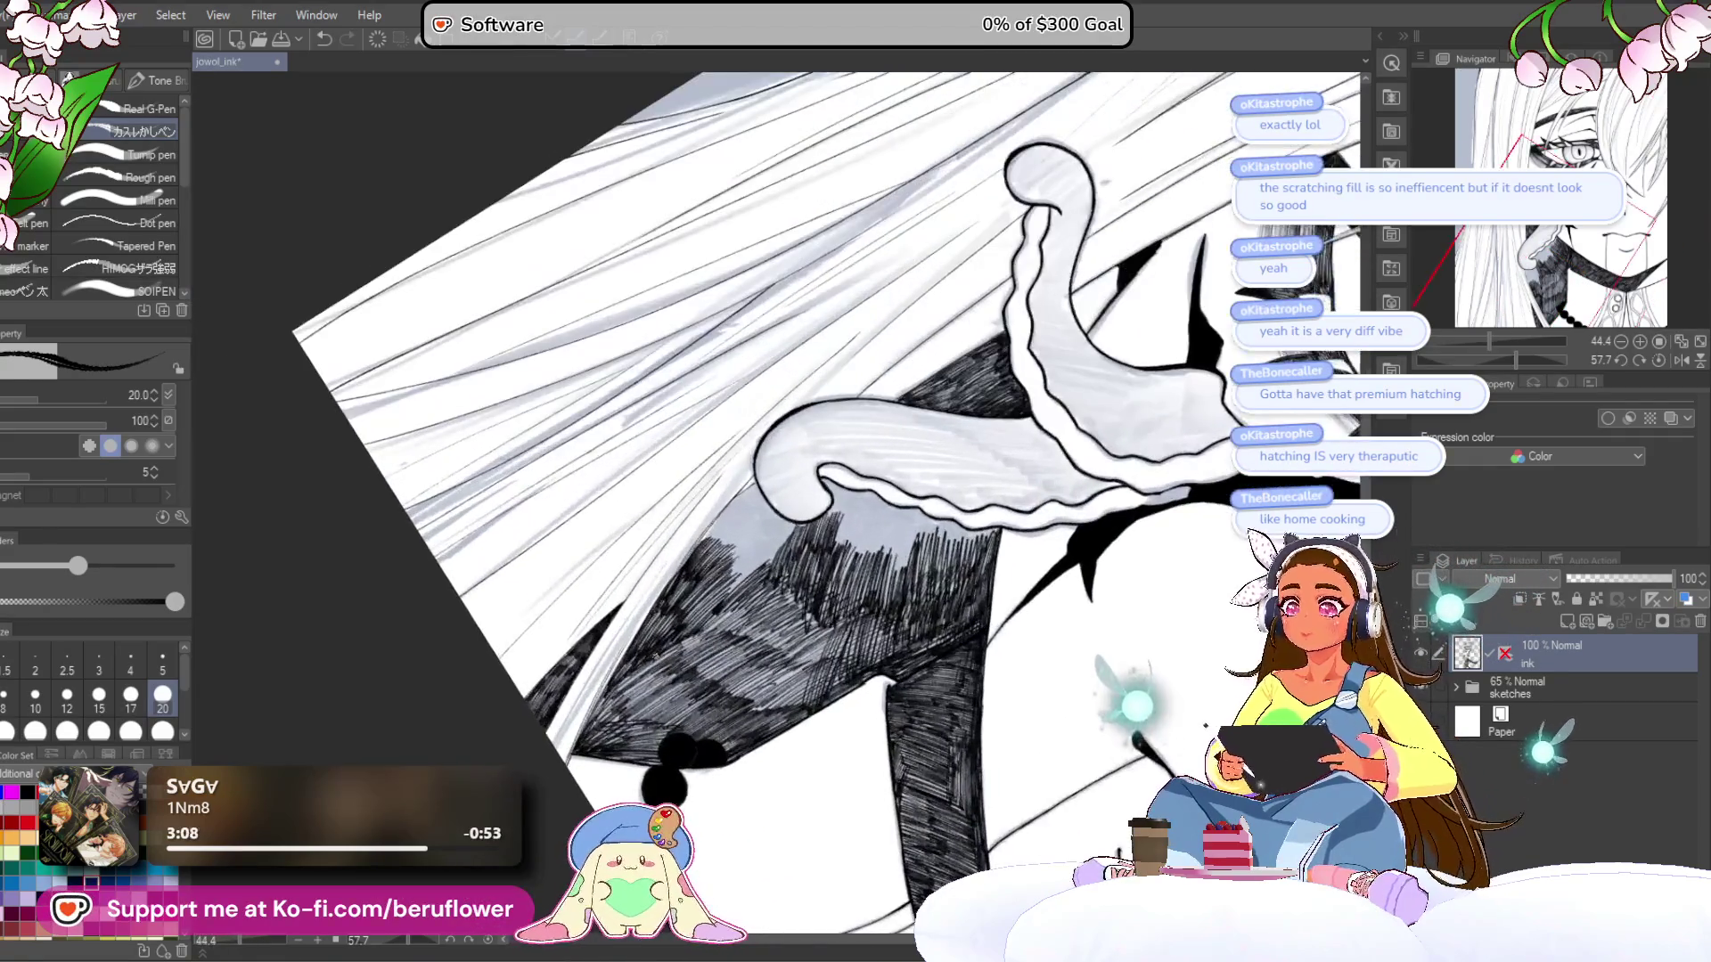
scroll(958, 368, up, 1)
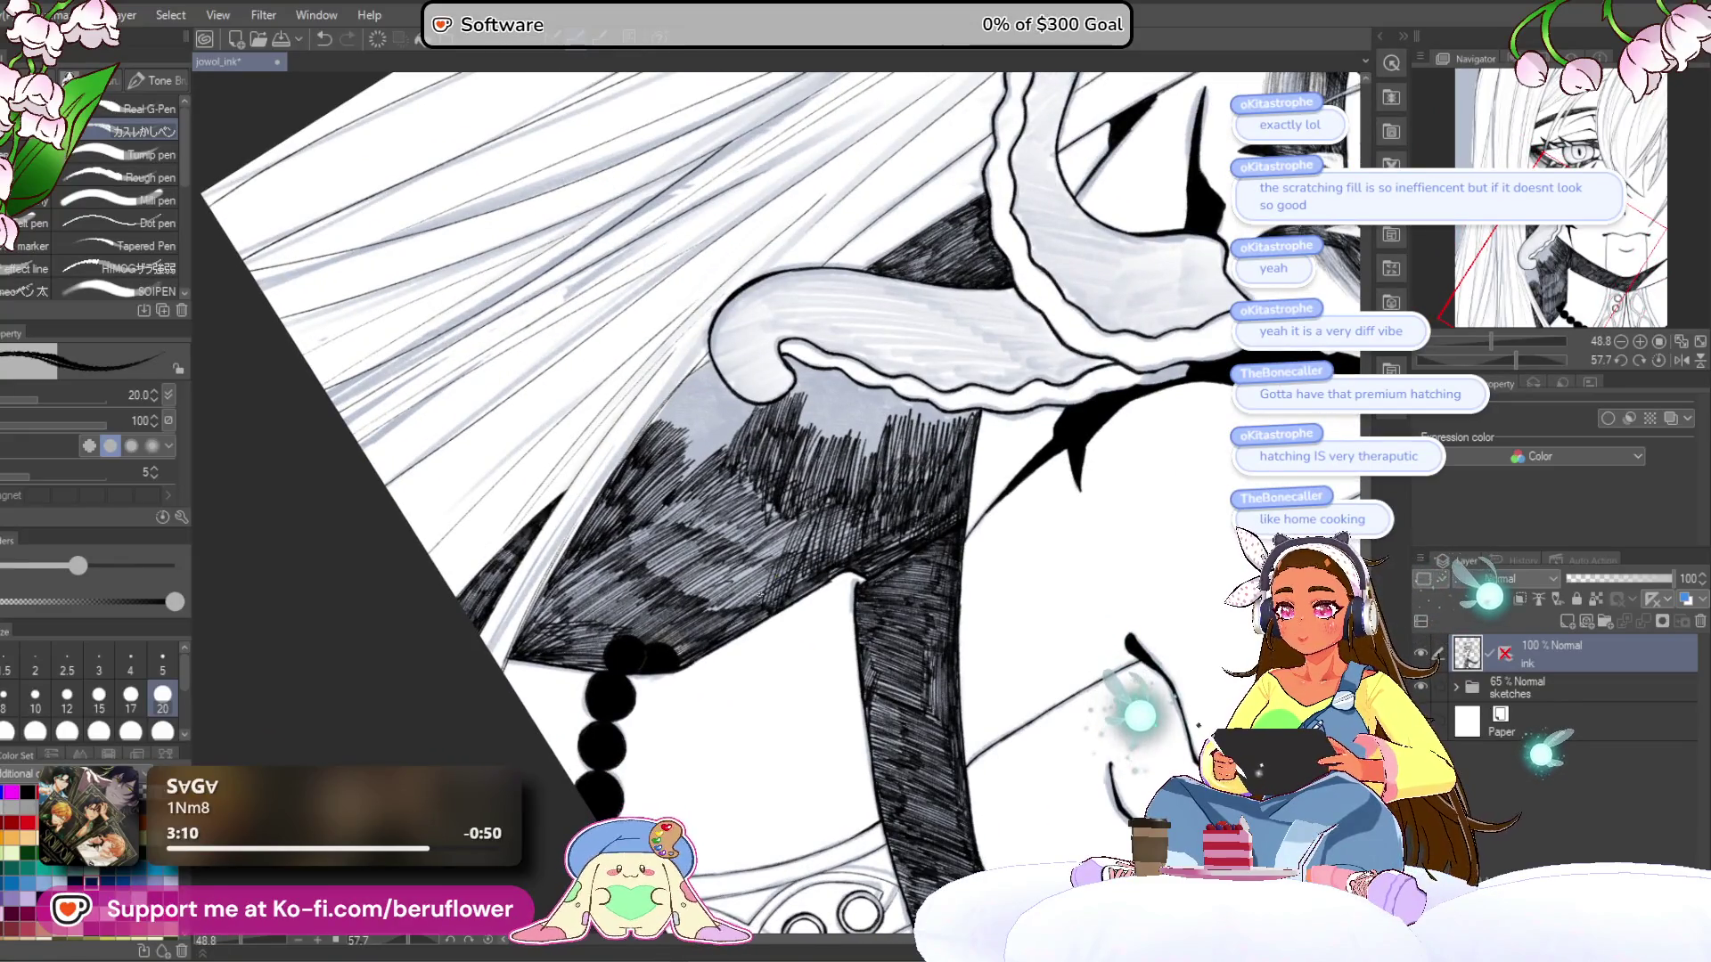
mouse_move(710, 620)
mouse_down()
mouse_move(731, 561)
mouse_move(677, 624)
mouse_move(704, 553)
mouse_move(642, 617)
mouse_move(704, 544)
mouse_move(588, 623)
mouse_up()
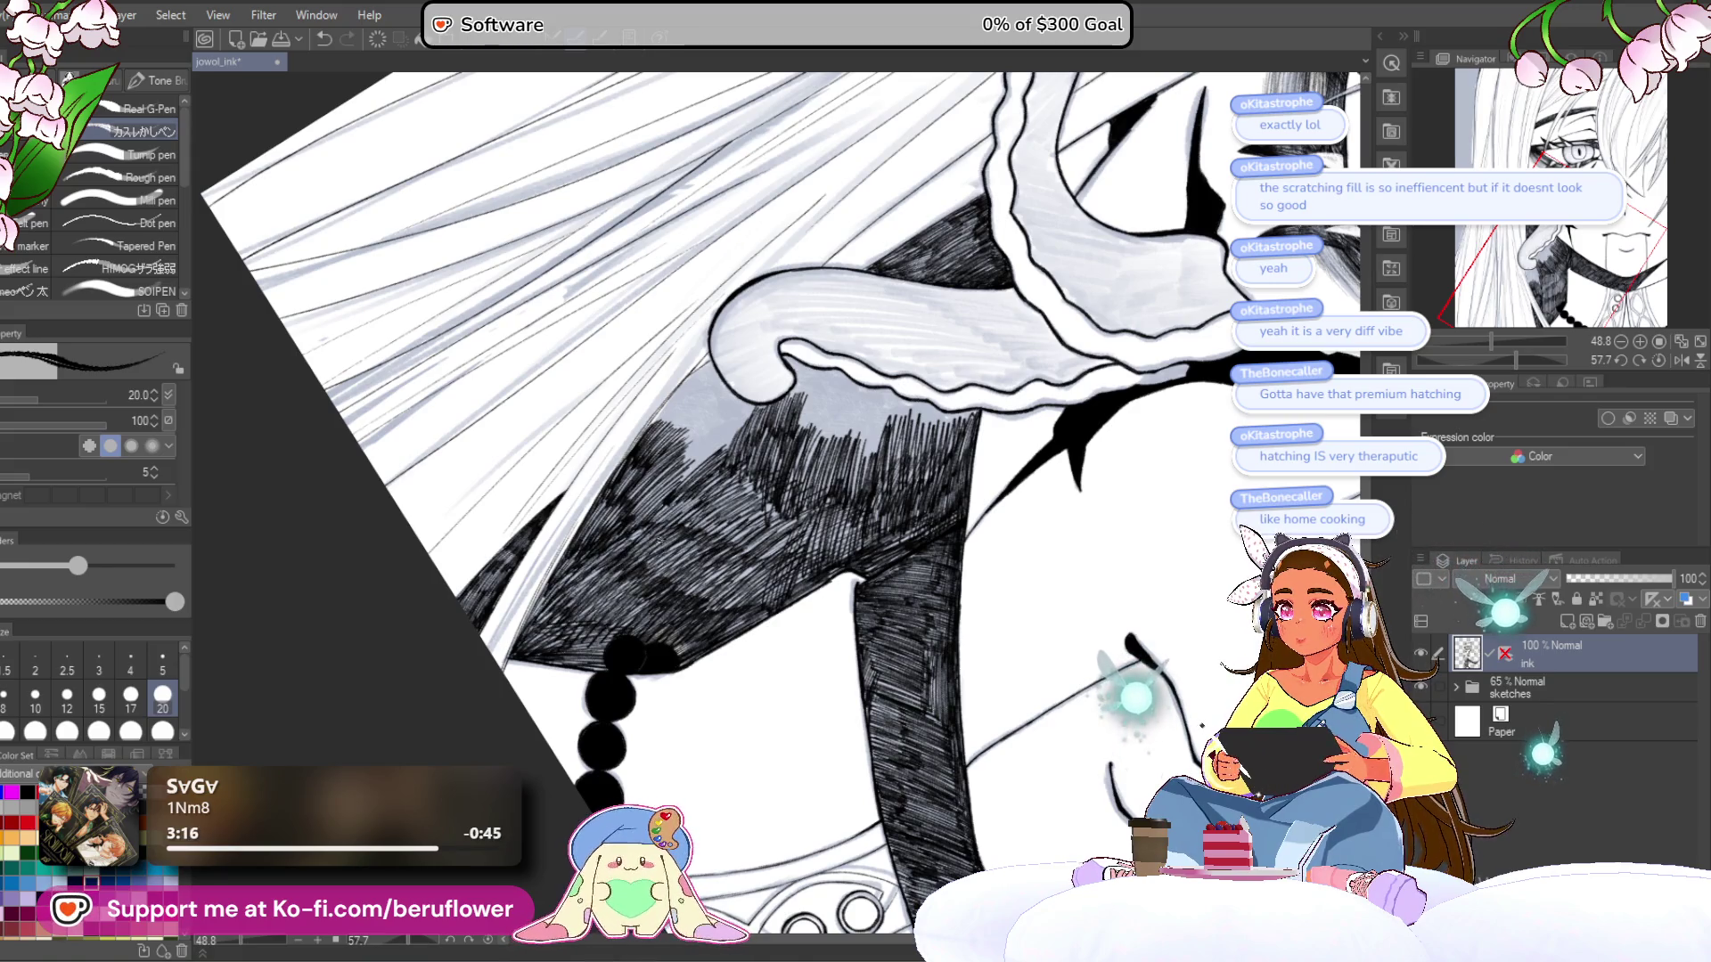
drag(749, 526, 695, 530)
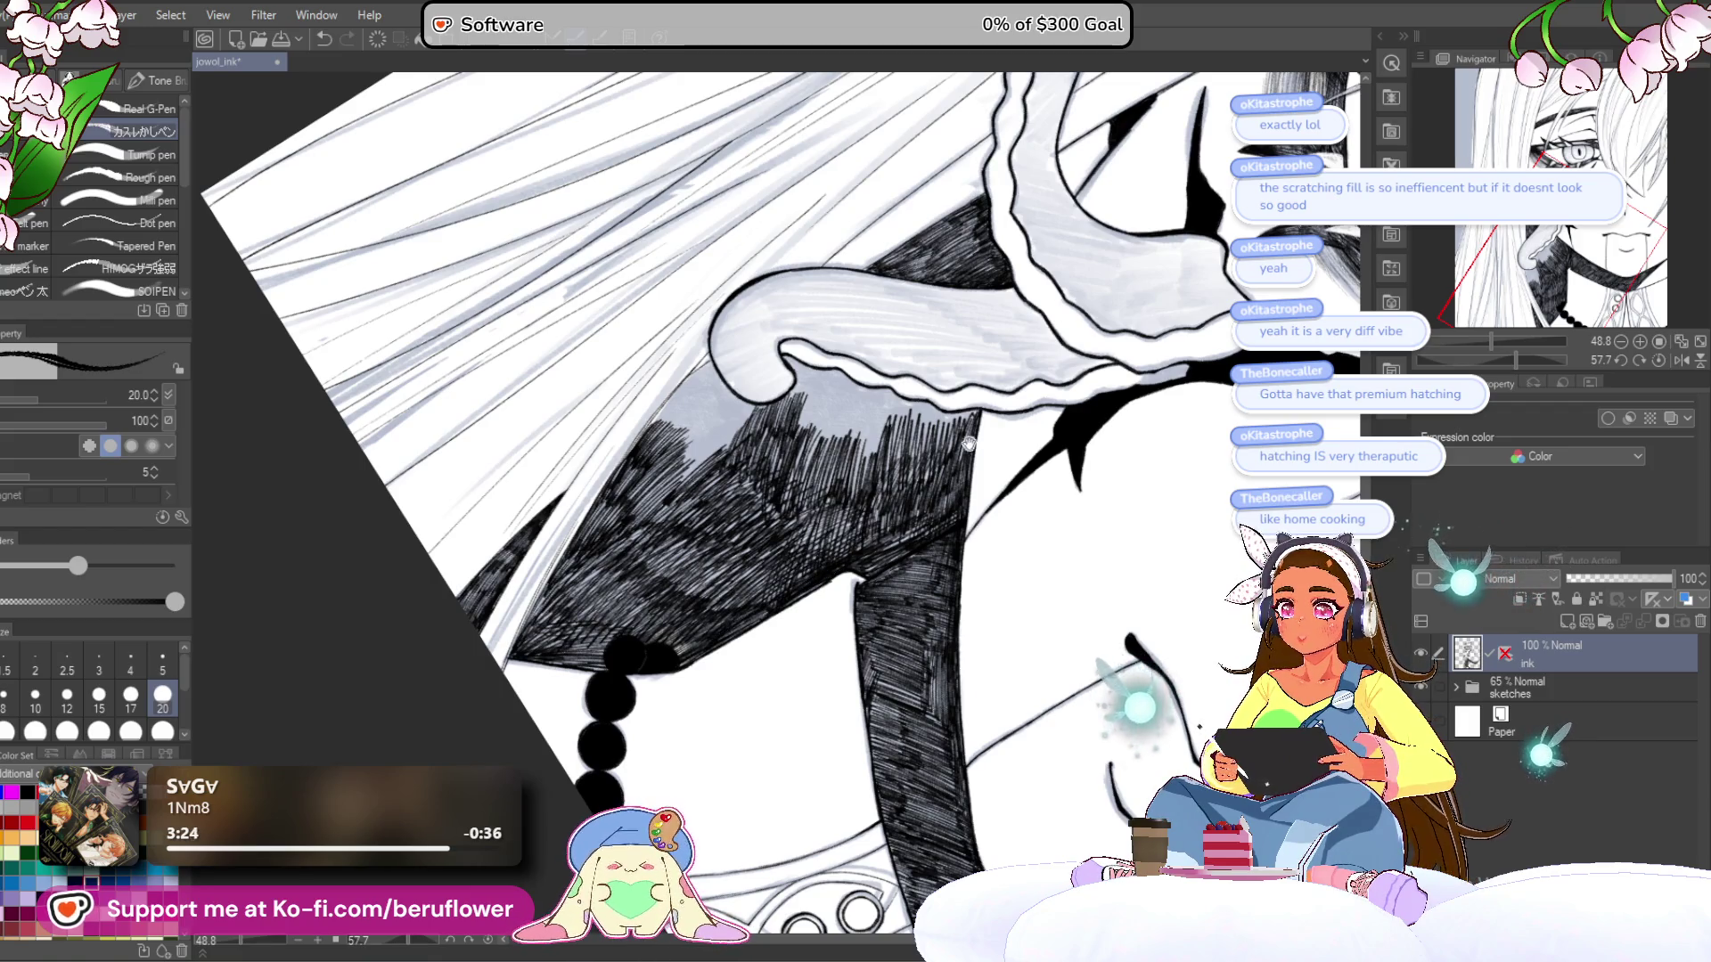
- Ink dark hatching strokes along and below the hair curl's edge
scroll(965, 443, up, 4)
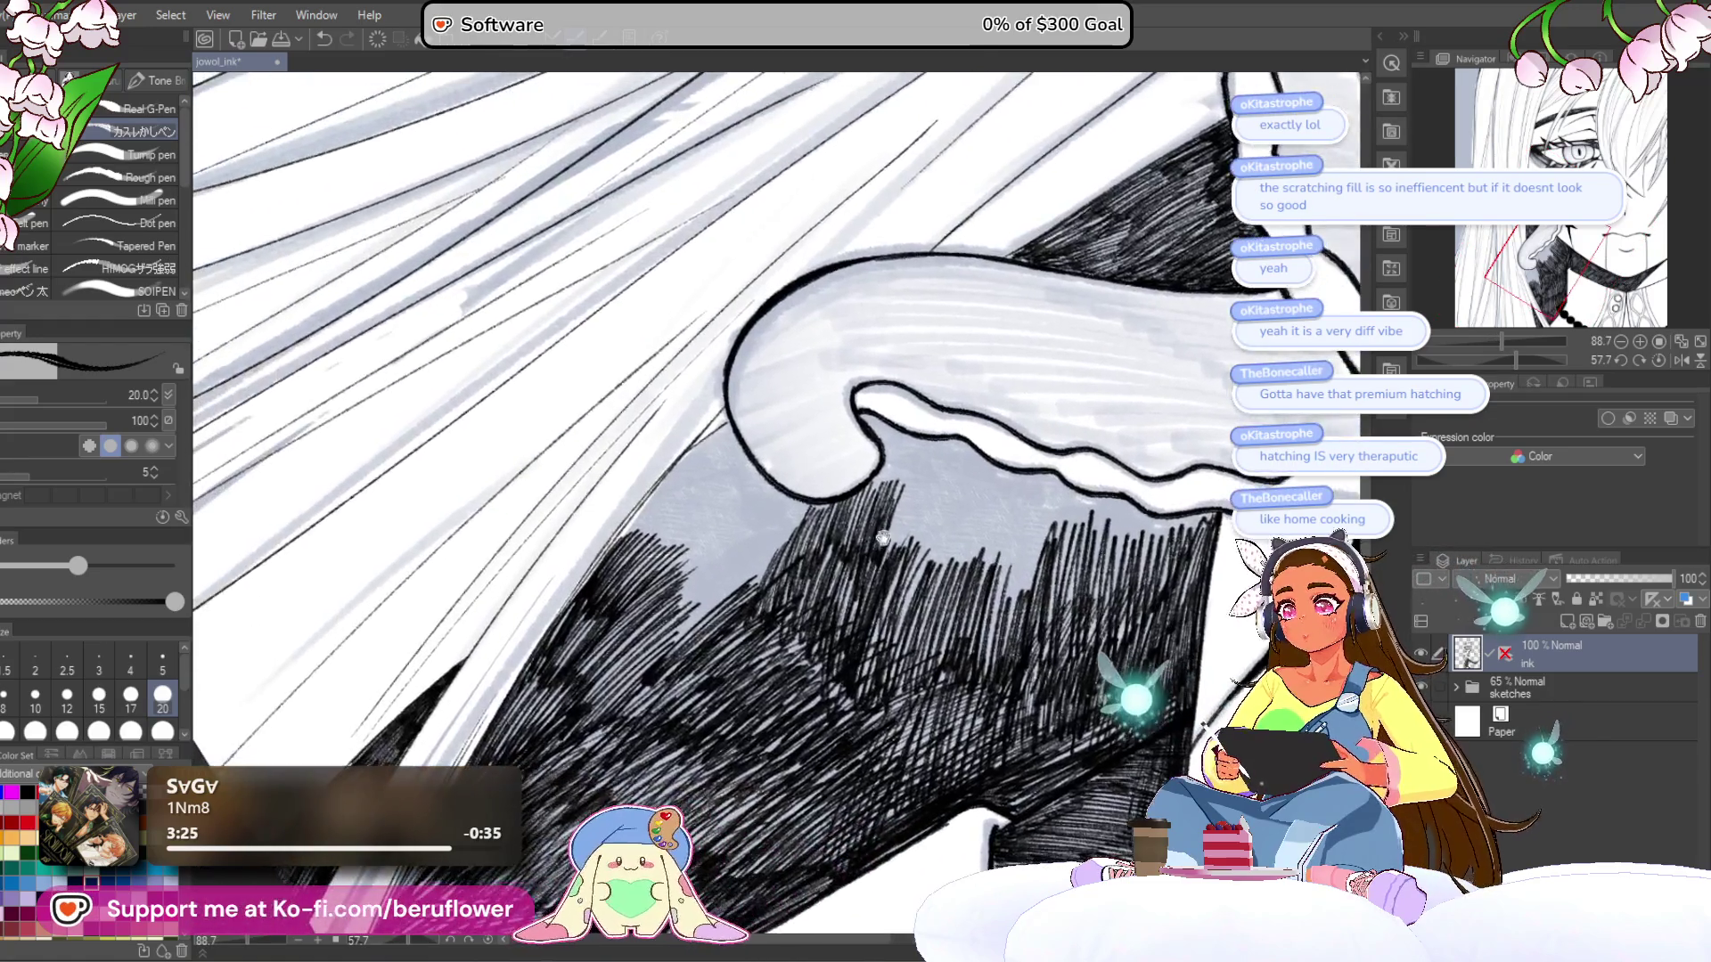
scroll(915, 544, up, 4)
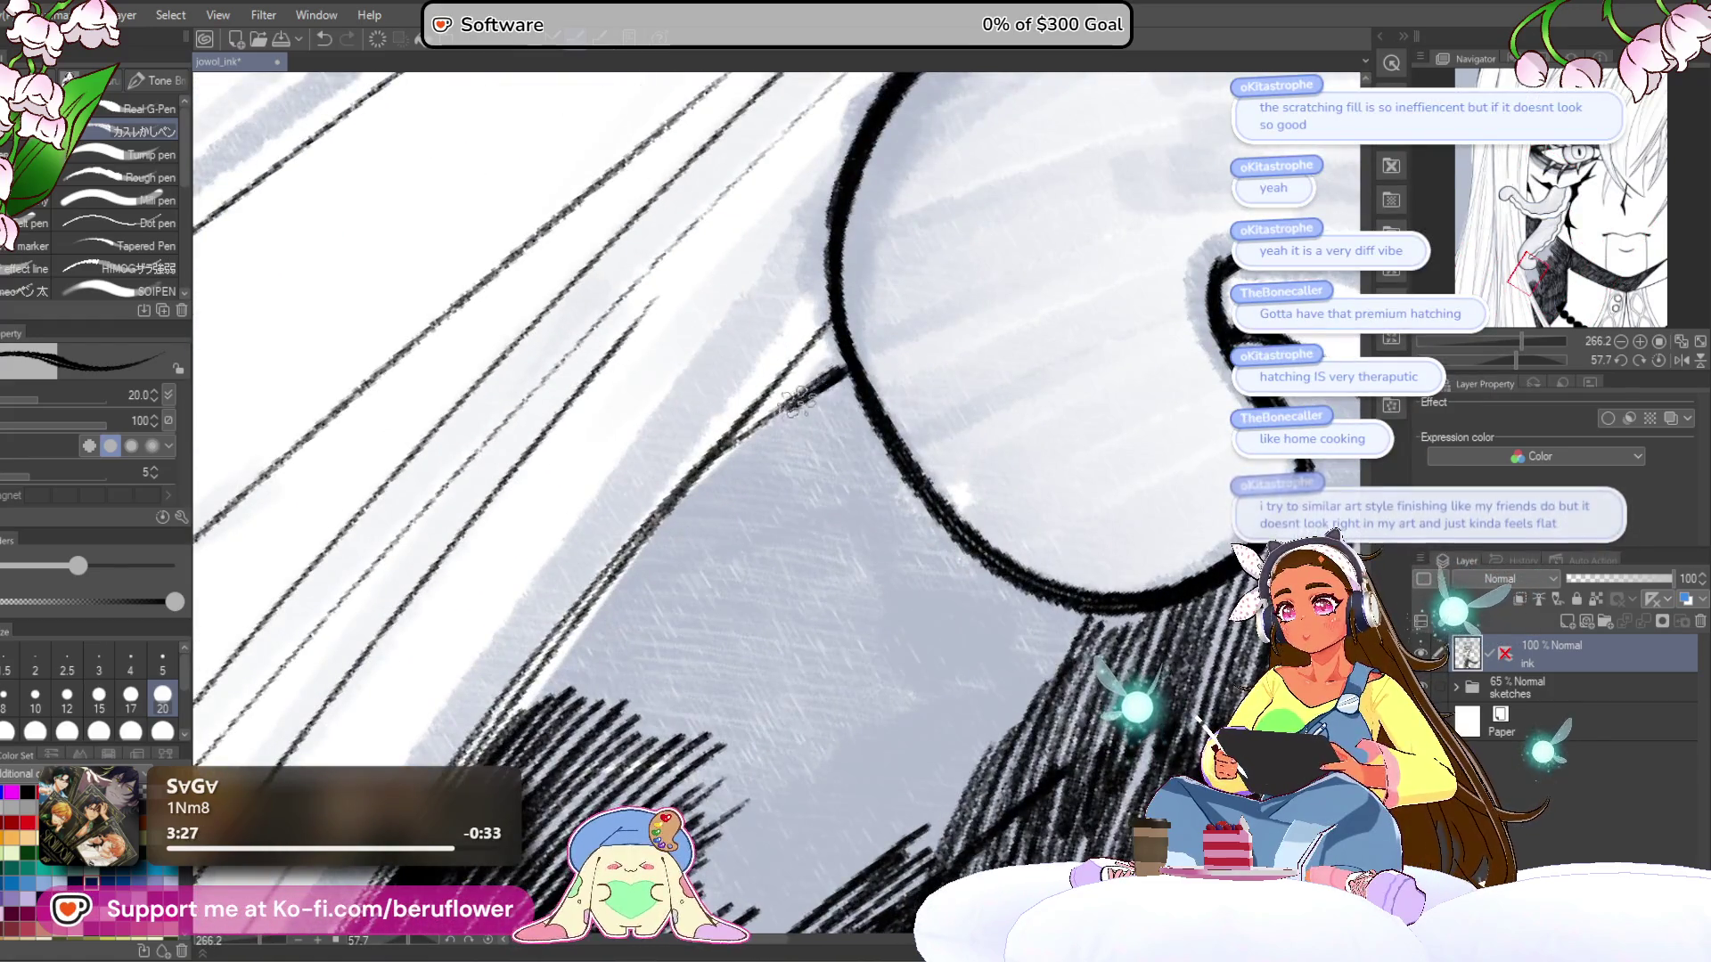
mouse_move(796, 401)
mouse_down()
mouse_move(713, 468)
mouse_move(580, 646)
mouse_up()
drag(651, 544, 530, 713)
mouse_move(694, 501)
mouse_down()
mouse_move(499, 740)
mouse_move(664, 595)
mouse_move(686, 615)
mouse_move(640, 668)
mouse_up()
mouse_move(535, 792)
mouse_down()
mouse_move(544, 713)
mouse_move(517, 730)
mouse_move(579, 687)
mouse_move(624, 704)
mouse_move(704, 606)
mouse_move(677, 678)
mouse_move(695, 704)
mouse_up()
mouse_move(687, 774)
mouse_down()
mouse_move(756, 499)
mouse_move(607, 580)
mouse_move(611, 545)
mouse_move(580, 589)
mouse_up()
- Hatch under the hair curl and add a short stroke along the diagonal outline
drag(659, 477, 588, 552)
scroll(535, 597, down, 3)
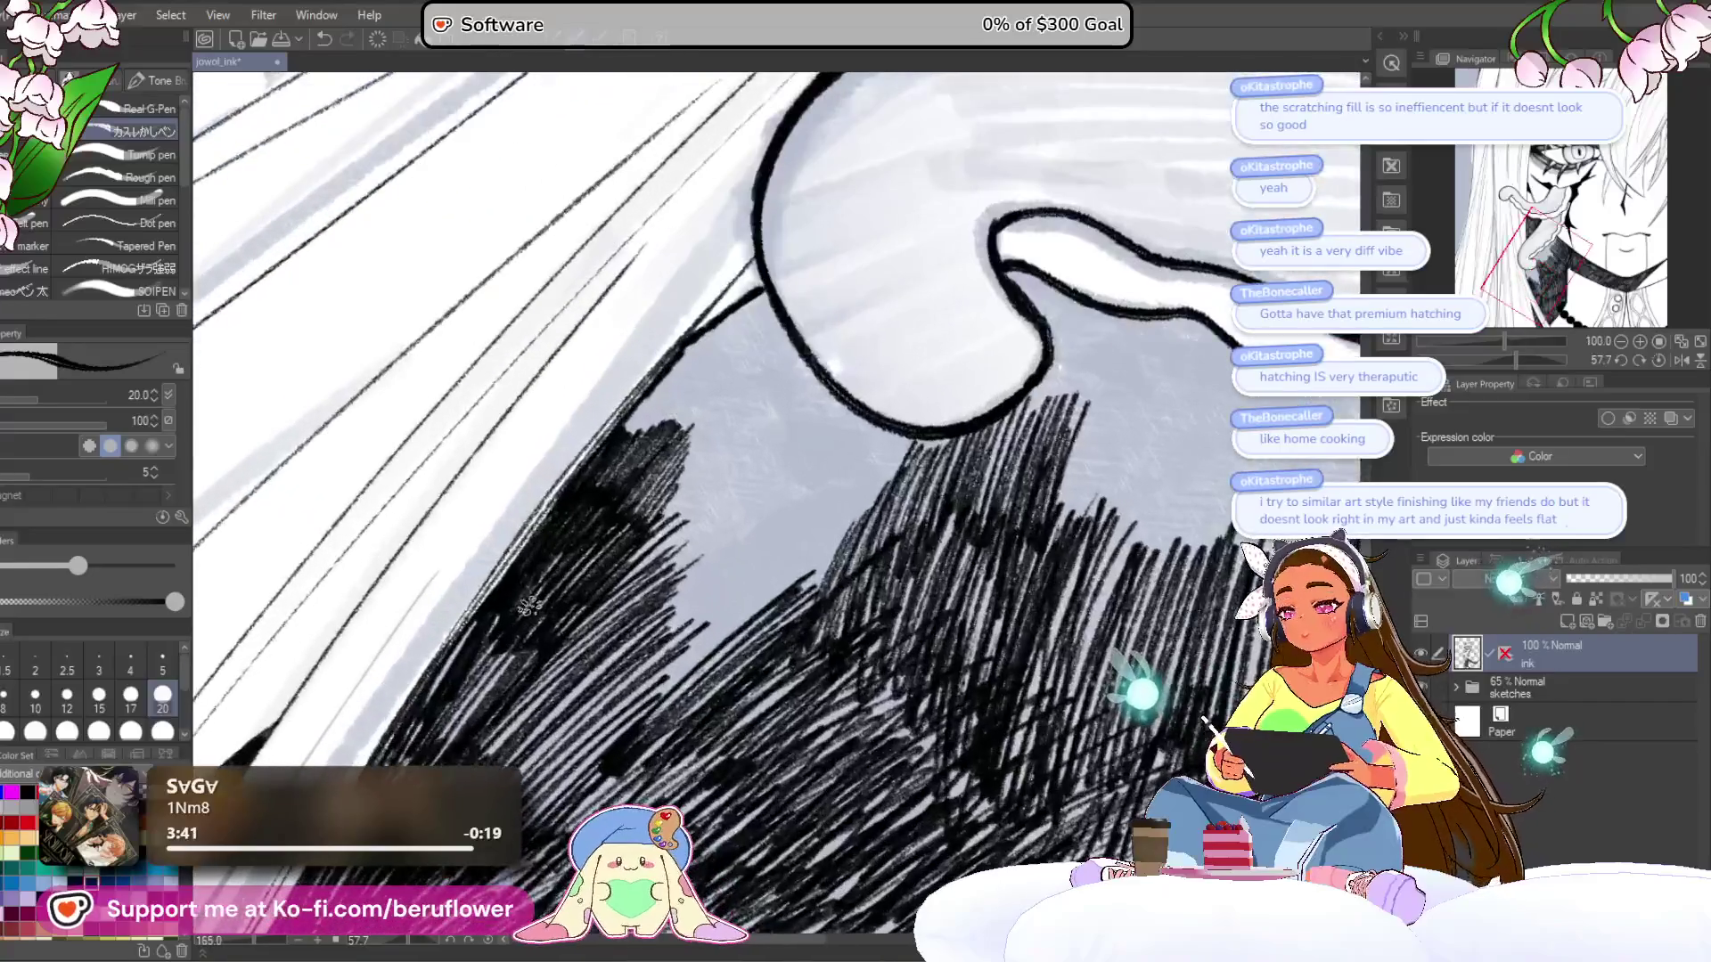
drag(772, 590, 770, 638)
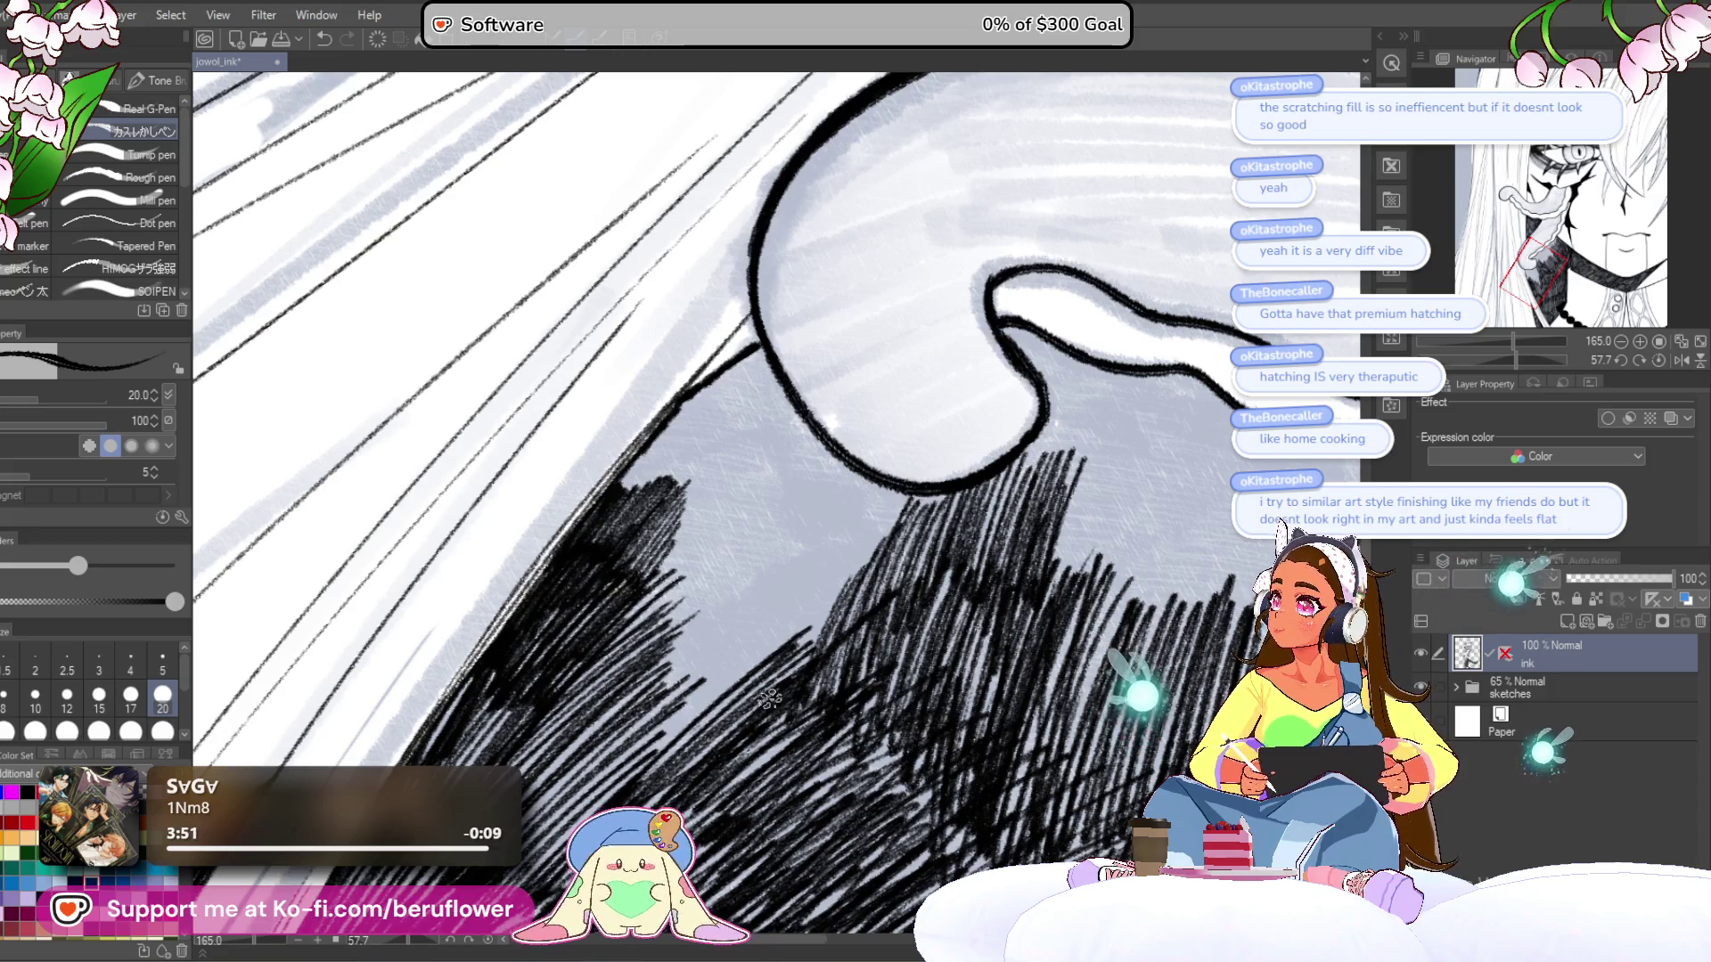
drag(779, 625, 698, 696)
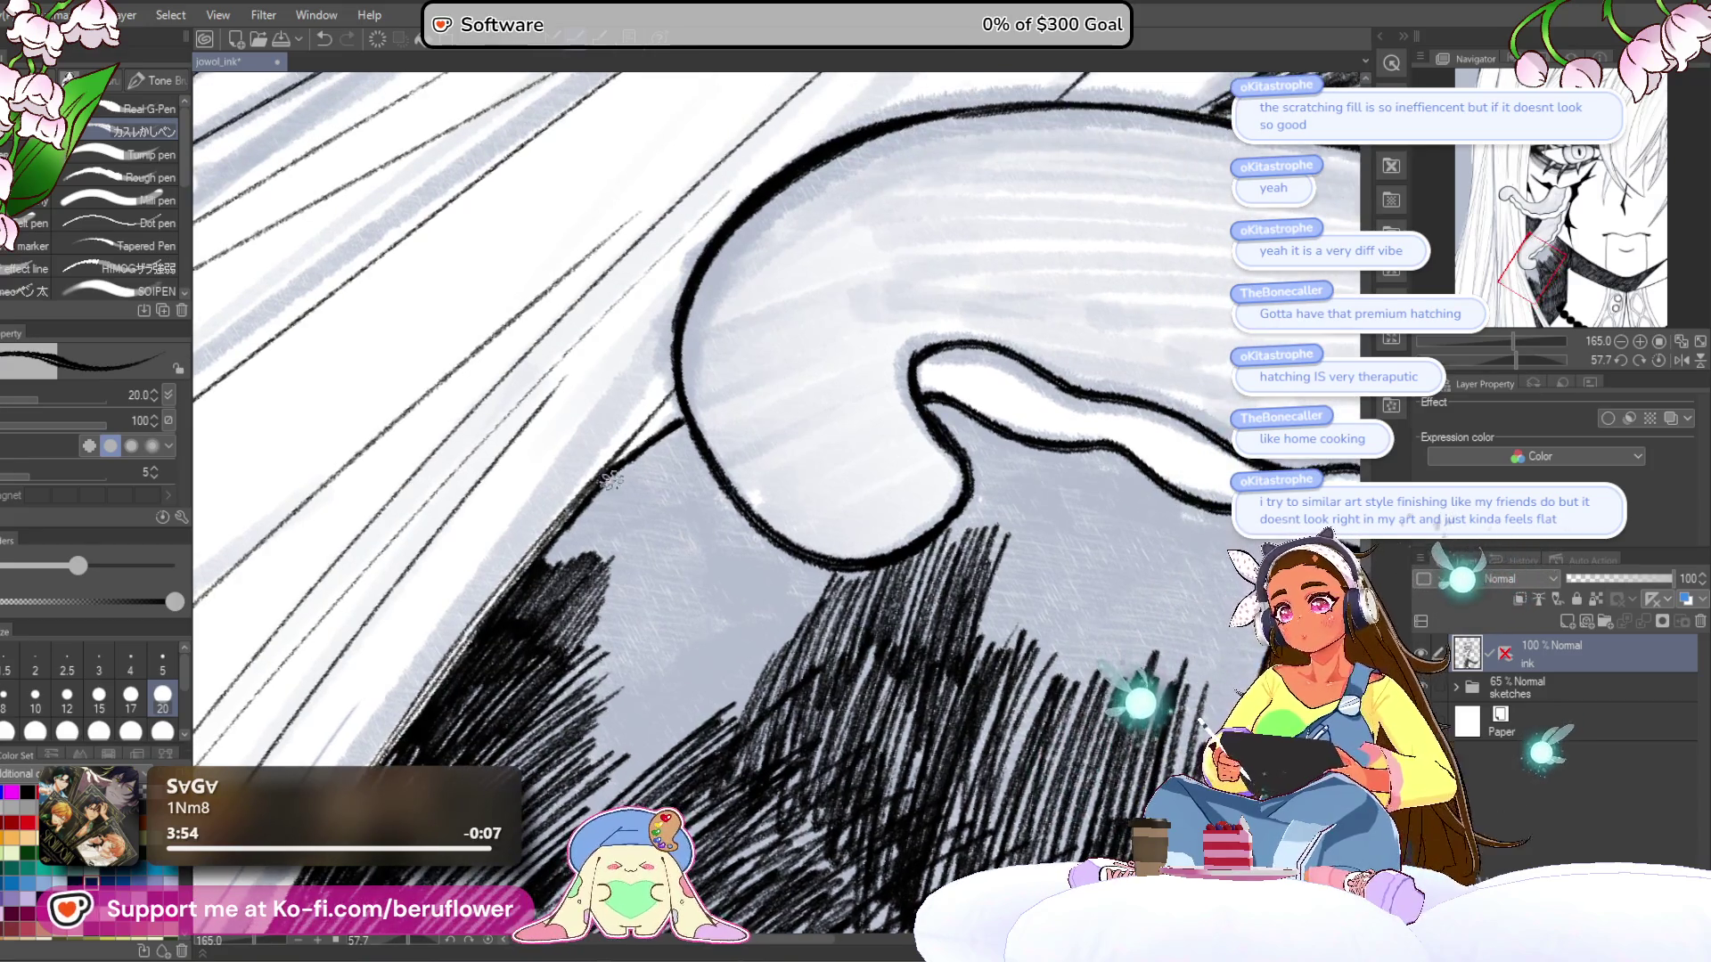
drag(552, 555, 631, 467)
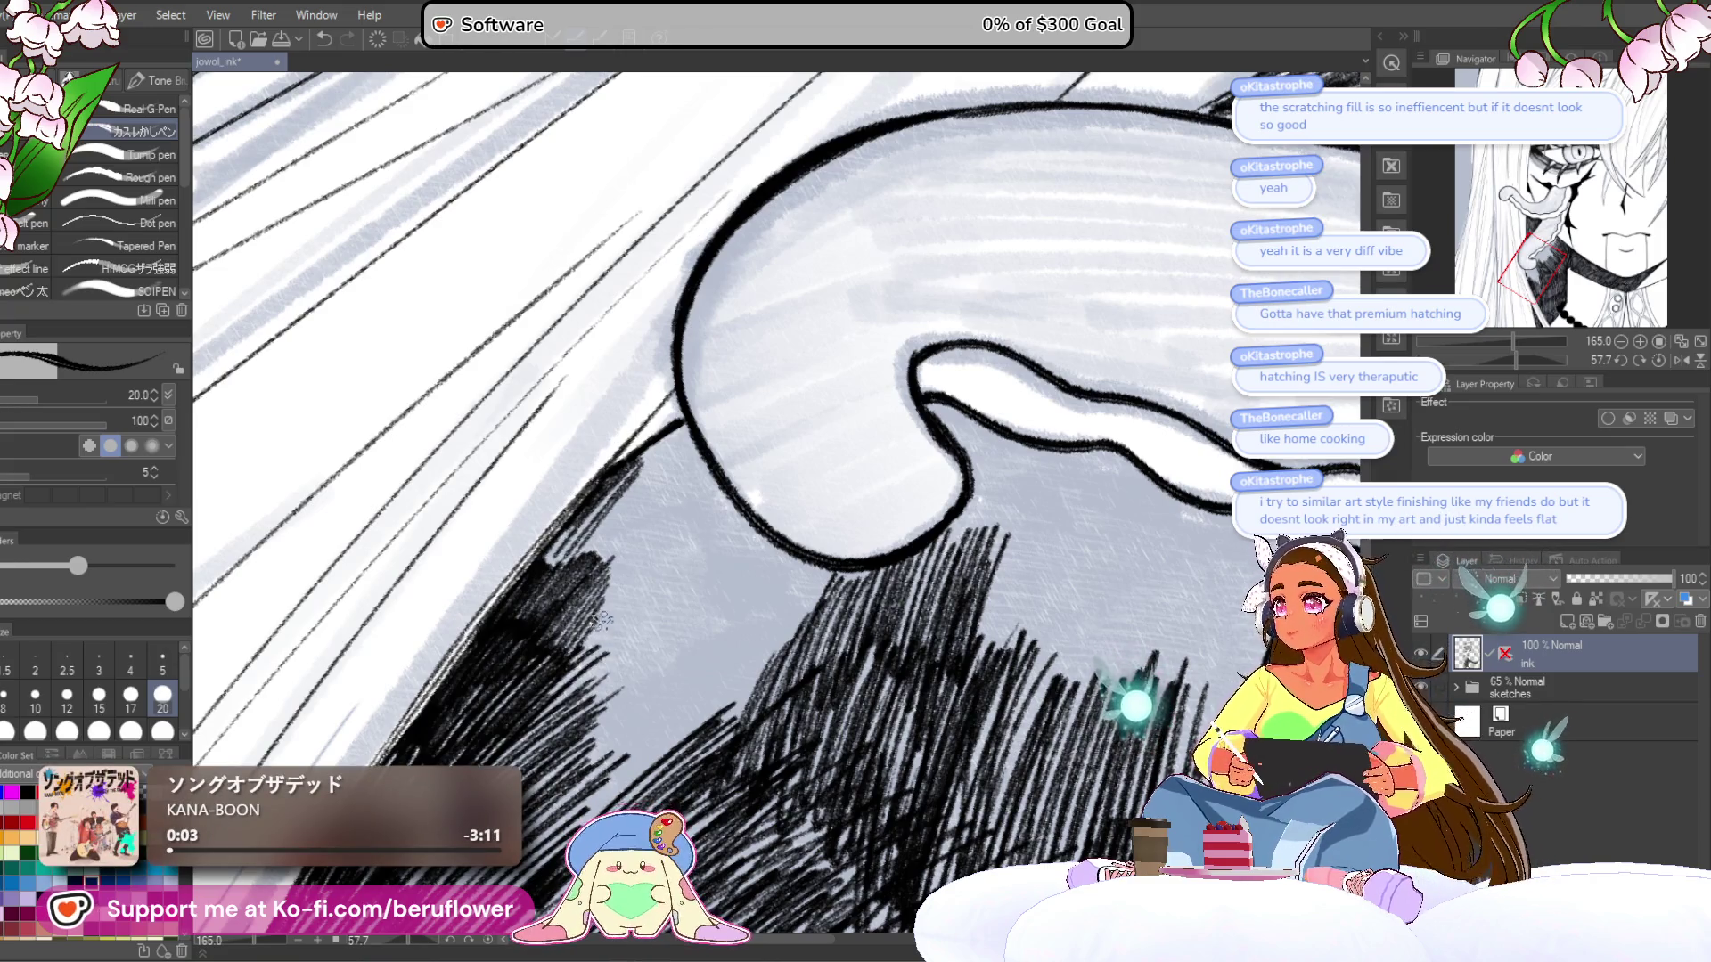
- Darken the shoulder and the area under the curl's lobe with more hatching
mouse_move(599, 618)
mouse_down()
mouse_move(881, 539)
mouse_move(793, 579)
mouse_move(709, 655)
mouse_move(589, 682)
mouse_move(642, 571)
mouse_move(583, 638)
mouse_move(688, 538)
mouse_move(731, 561)
mouse_up()
drag(660, 614, 785, 468)
mouse_move(597, 620)
mouse_down()
mouse_move(768, 435)
mouse_move(685, 486)
mouse_up()
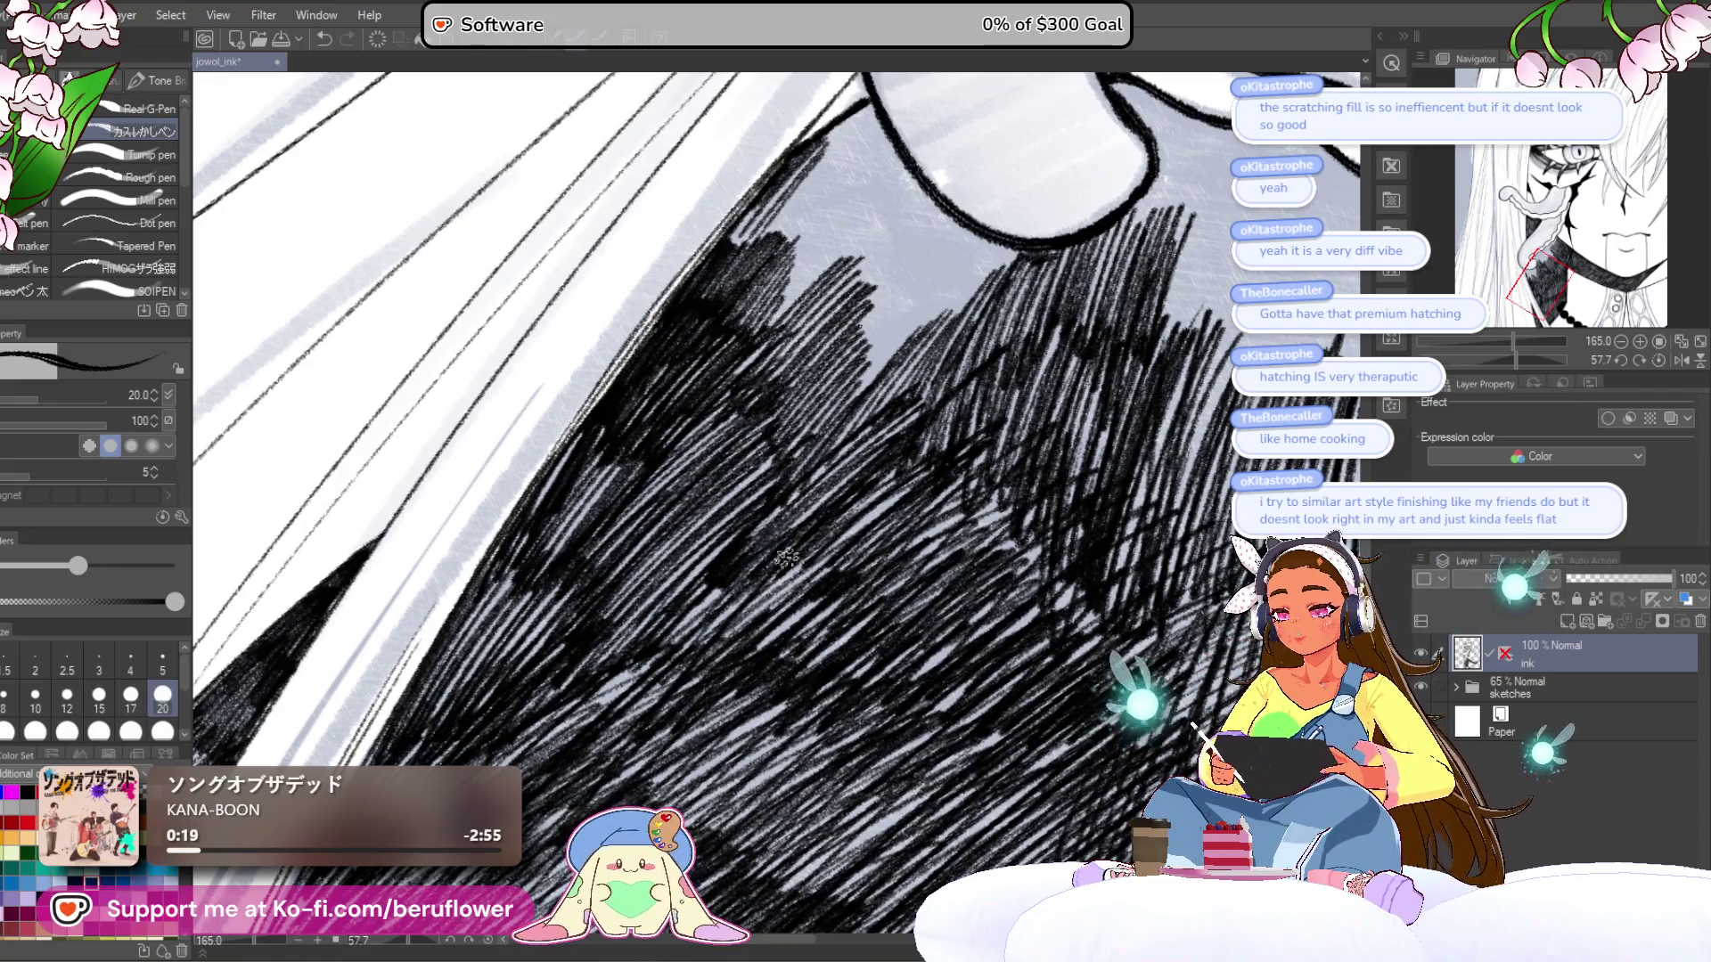
drag(923, 475, 802, 579)
mouse_move(942, 257)
mouse_down()
mouse_move(835, 471)
mouse_move(738, 506)
mouse_move(753, 557)
mouse_move(736, 639)
mouse_move(757, 695)
mouse_move(772, 530)
mouse_move(740, 588)
mouse_move(837, 553)
mouse_up()
drag(856, 541, 894, 644)
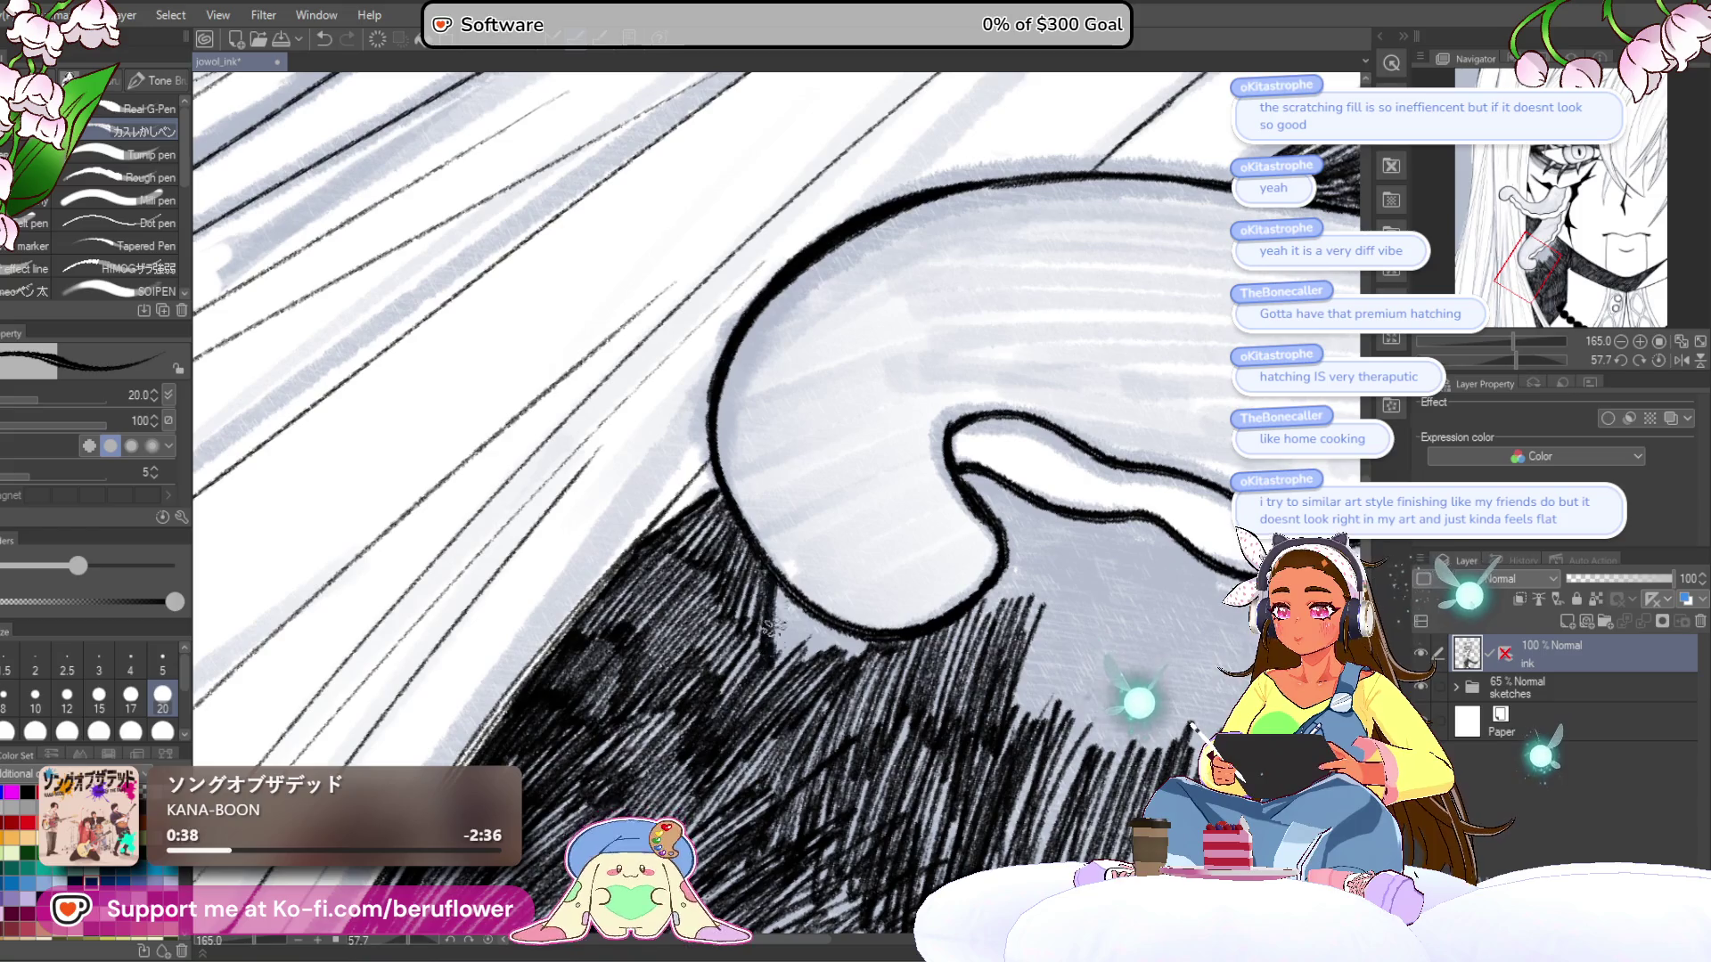
mouse_move(800, 662)
mouse_down()
mouse_move(883, 651)
mouse_move(735, 600)
mouse_move(677, 540)
mouse_move(630, 609)
mouse_up()
- Rotate the view to level the collar and hatch densely beside the tongue shape
scroll(670, 595, down, 5)
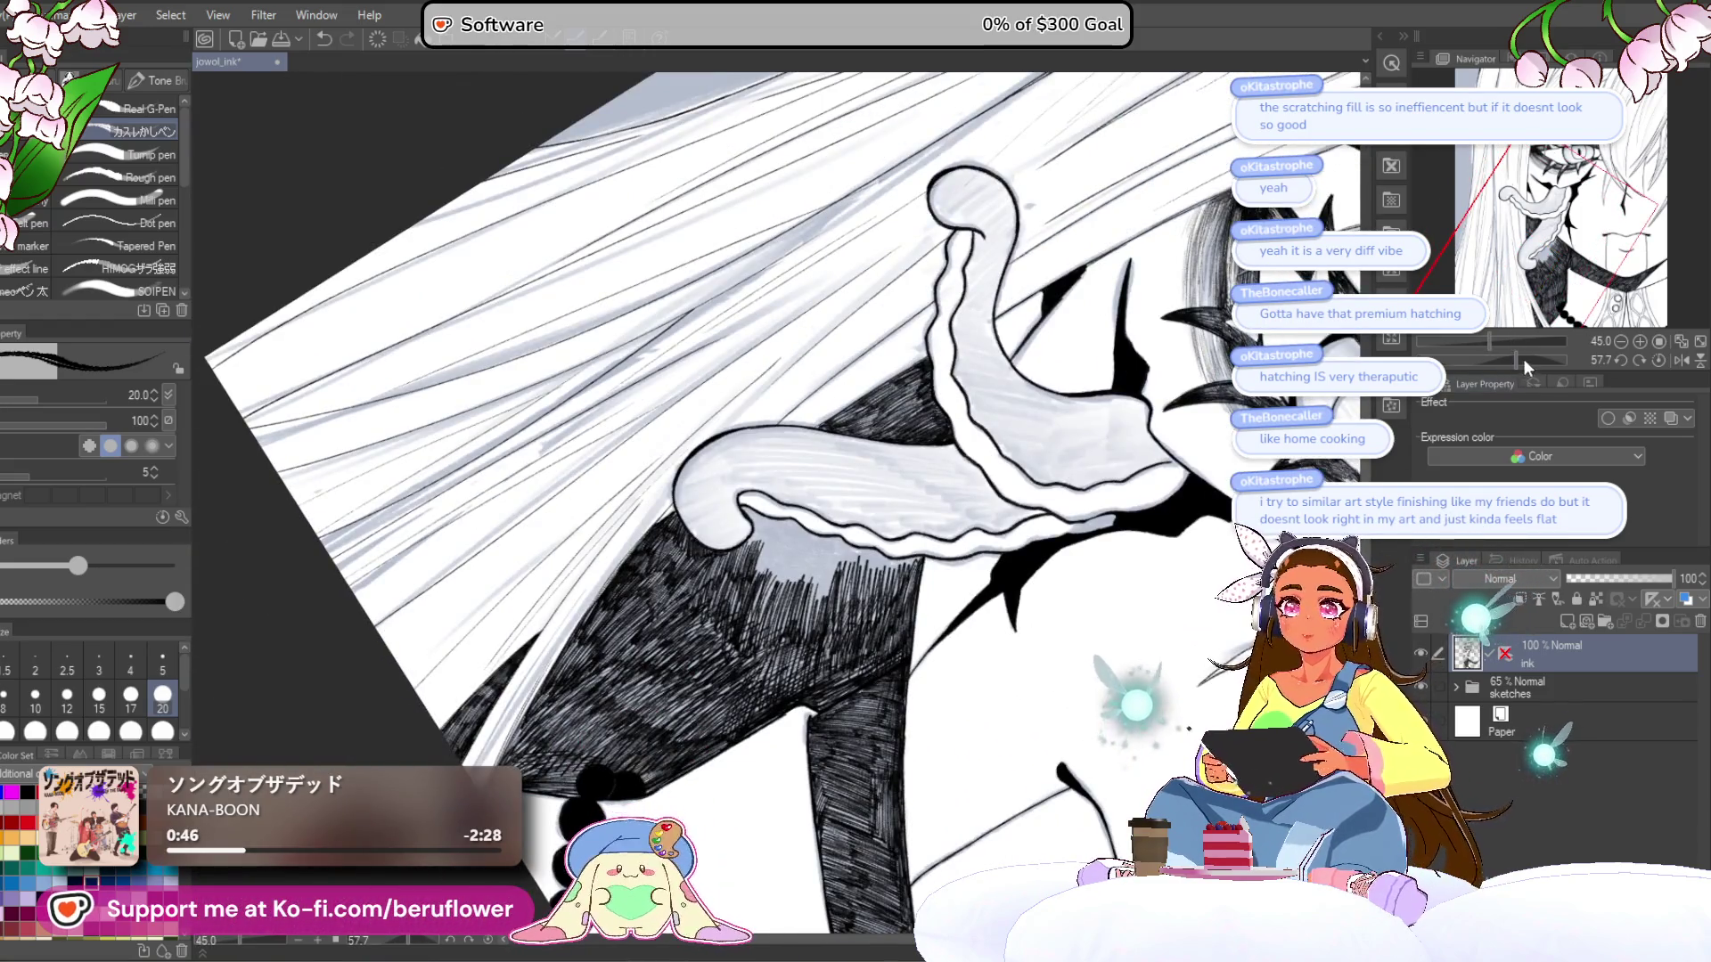
drag(1522, 359, 1487, 354)
scroll(803, 488, up, 5)
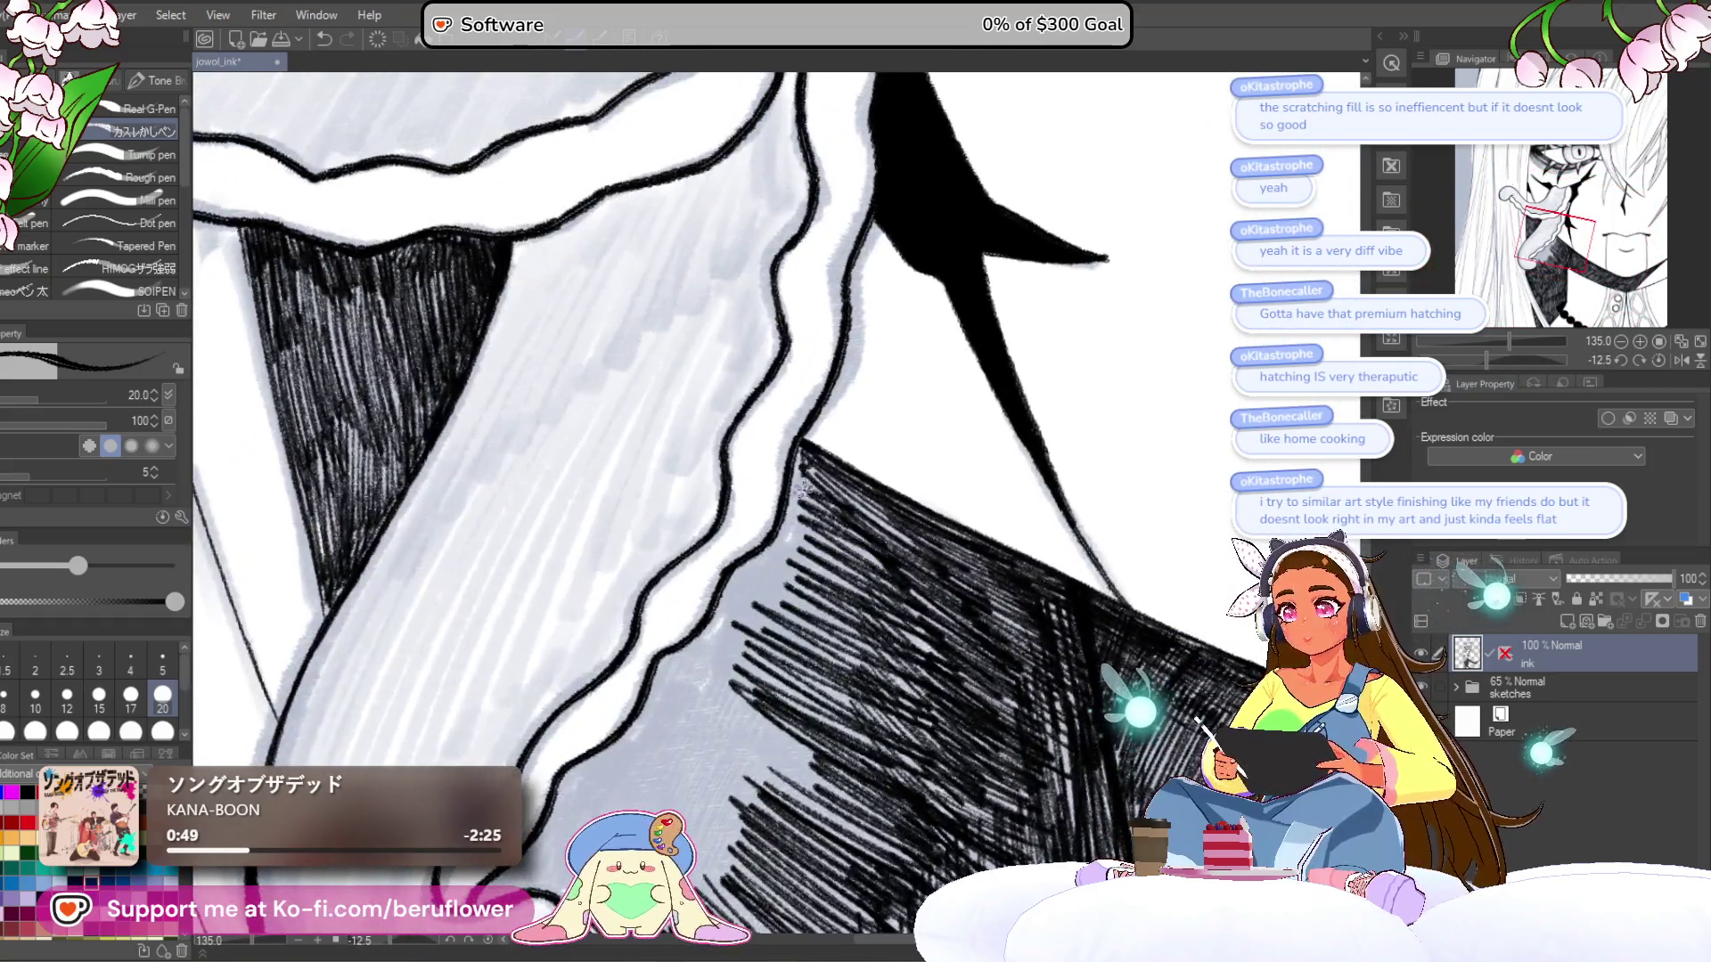
drag(802, 489, 789, 531)
mouse_move(807, 446)
mouse_down()
mouse_move(815, 560)
mouse_move(833, 577)
mouse_up()
mouse_move(789, 503)
mouse_down()
mouse_move(783, 570)
mouse_move(713, 642)
mouse_up()
- Extend the hatching along the dark collar and across the clothing to the right
drag(753, 572, 718, 654)
mouse_move(793, 540)
mouse_down()
mouse_move(744, 641)
mouse_move(819, 679)
mouse_up()
mouse_move(860, 533)
mouse_down()
mouse_move(824, 691)
mouse_move(851, 699)
mouse_up()
mouse_move(927, 550)
mouse_down()
mouse_move(896, 713)
mouse_move(1008, 663)
mouse_move(997, 432)
mouse_up()
drag(860, 428, 820, 514)
- Layer dense hatch strokes along the dark area's left edge
drag(840, 392, 772, 571)
drag(807, 435, 774, 592)
drag(791, 403, 757, 592)
drag(775, 410, 753, 557)
drag(759, 475, 727, 579)
drag(746, 405, 723, 570)
drag(777, 475, 749, 569)
mouse_move(783, 443)
mouse_down()
mouse_move(761, 574)
mouse_move(833, 599)
mouse_up()
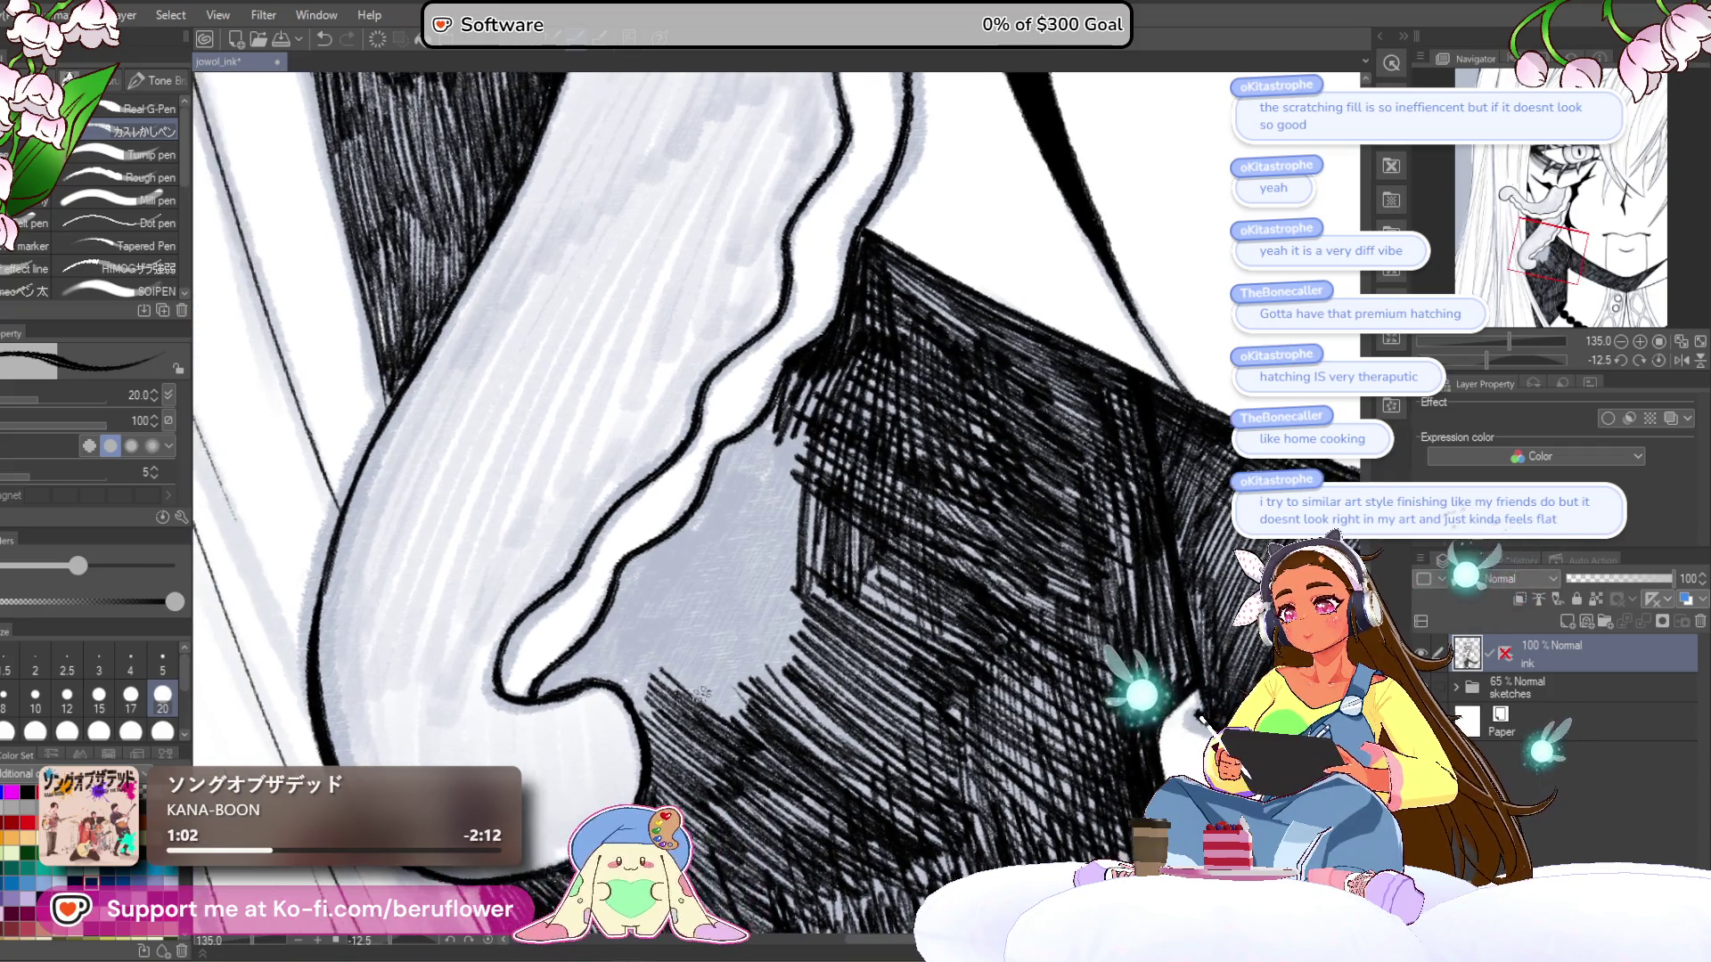
- Add a cluster of diagonal hatching across the grey area left of the collar
mouse_move(615, 605)
mouse_down()
mouse_move(658, 548)
mouse_move(718, 517)
mouse_up()
mouse_move(646, 629)
mouse_down()
mouse_move(722, 528)
mouse_move(768, 527)
mouse_up()
mouse_move(704, 657)
mouse_down()
mouse_move(782, 531)
mouse_move(815, 535)
mouse_up()
mouse_move(765, 677)
mouse_down()
mouse_move(817, 575)
mouse_move(851, 618)
mouse_move(872, 589)
mouse_up()
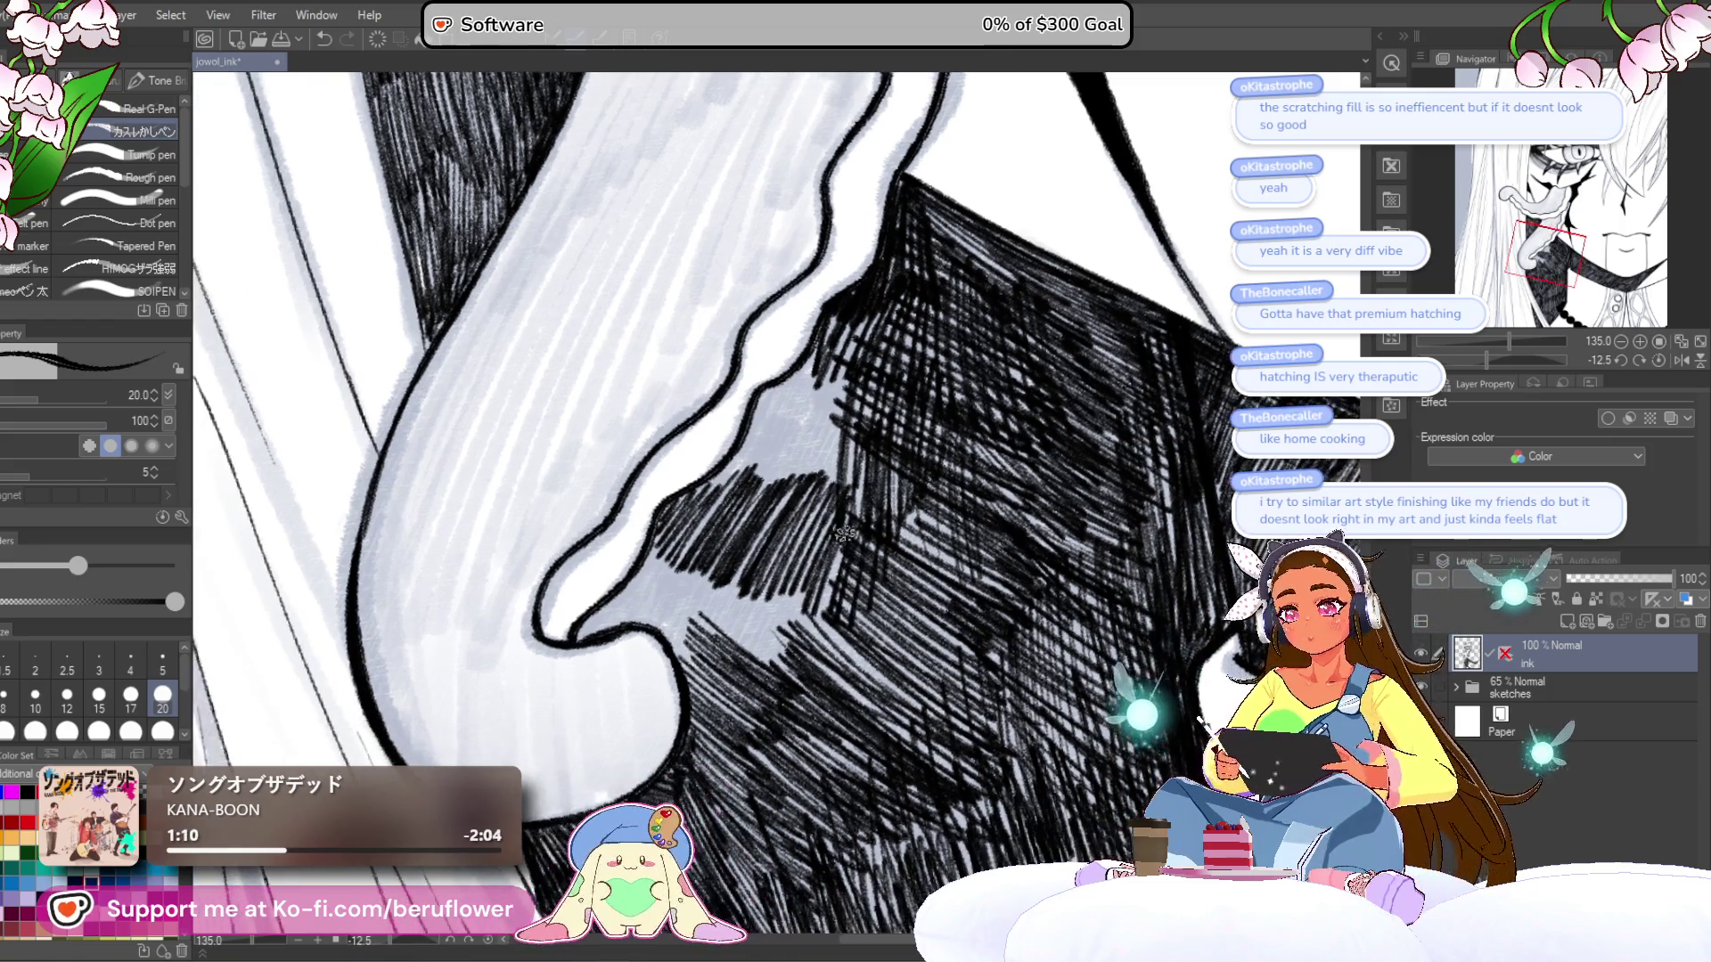
mouse_move(760, 679)
mouse_down()
mouse_move(802, 551)
mouse_move(781, 571)
mouse_up()
mouse_move(713, 652)
mouse_down()
mouse_move(766, 570)
mouse_move(741, 571)
mouse_move(777, 508)
mouse_up()
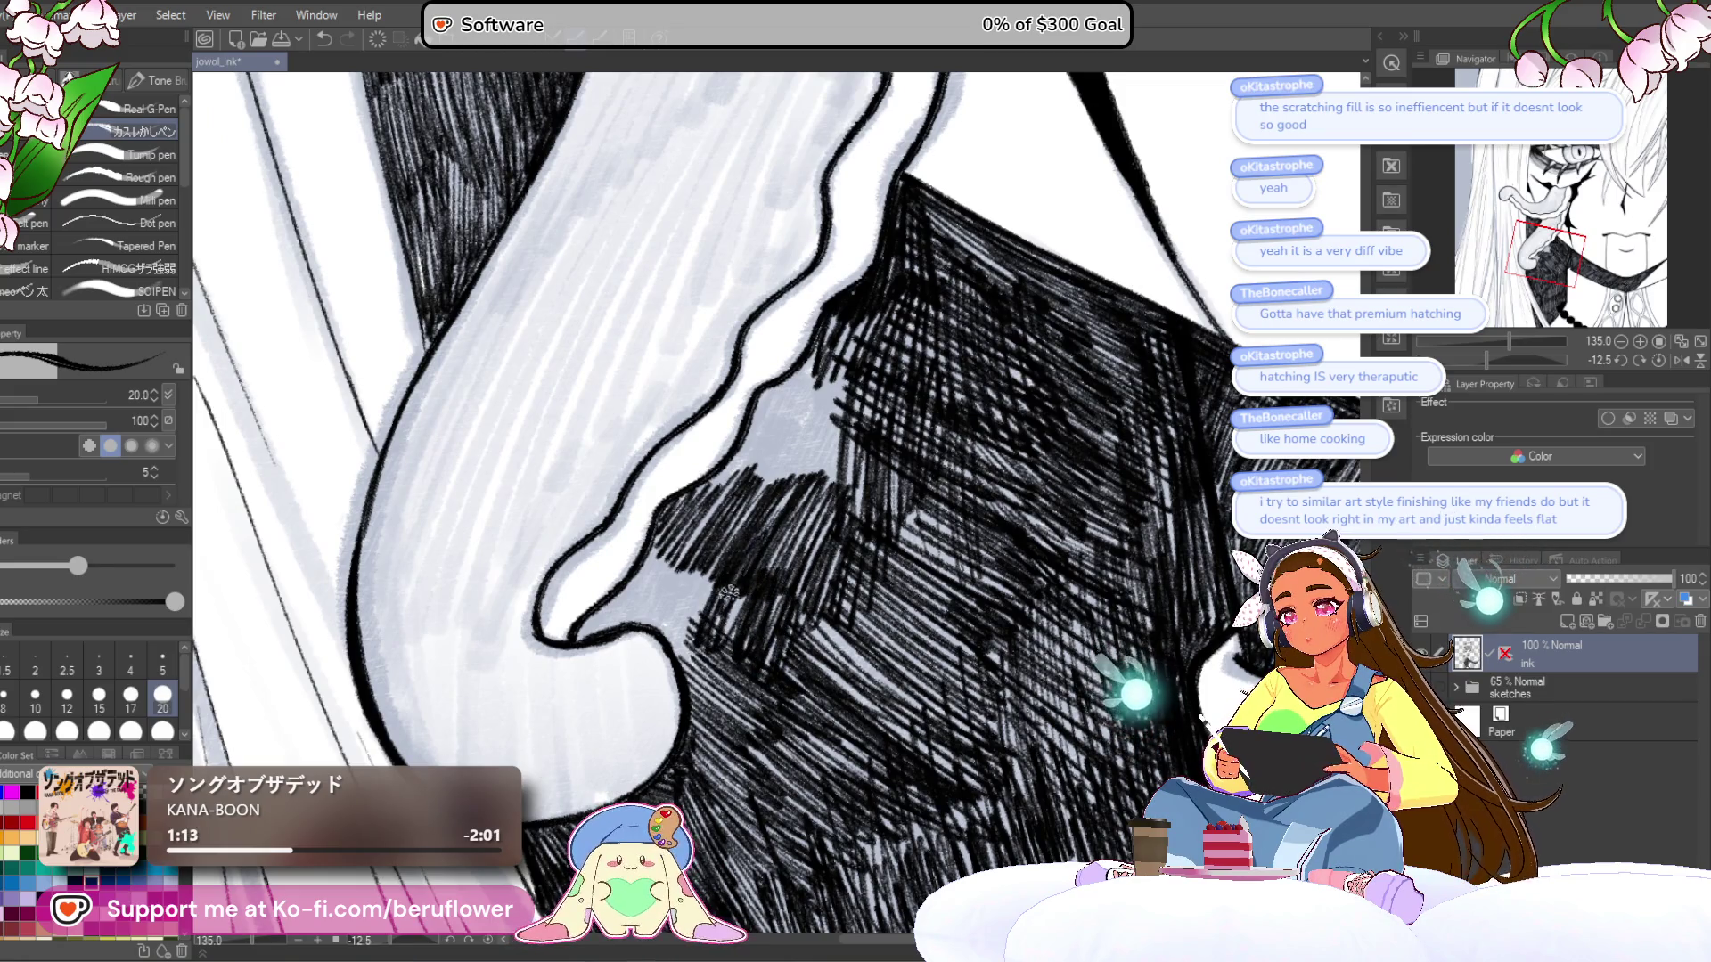
mouse_move(814, 356)
mouse_down()
mouse_move(796, 445)
mouse_move(811, 451)
mouse_up()
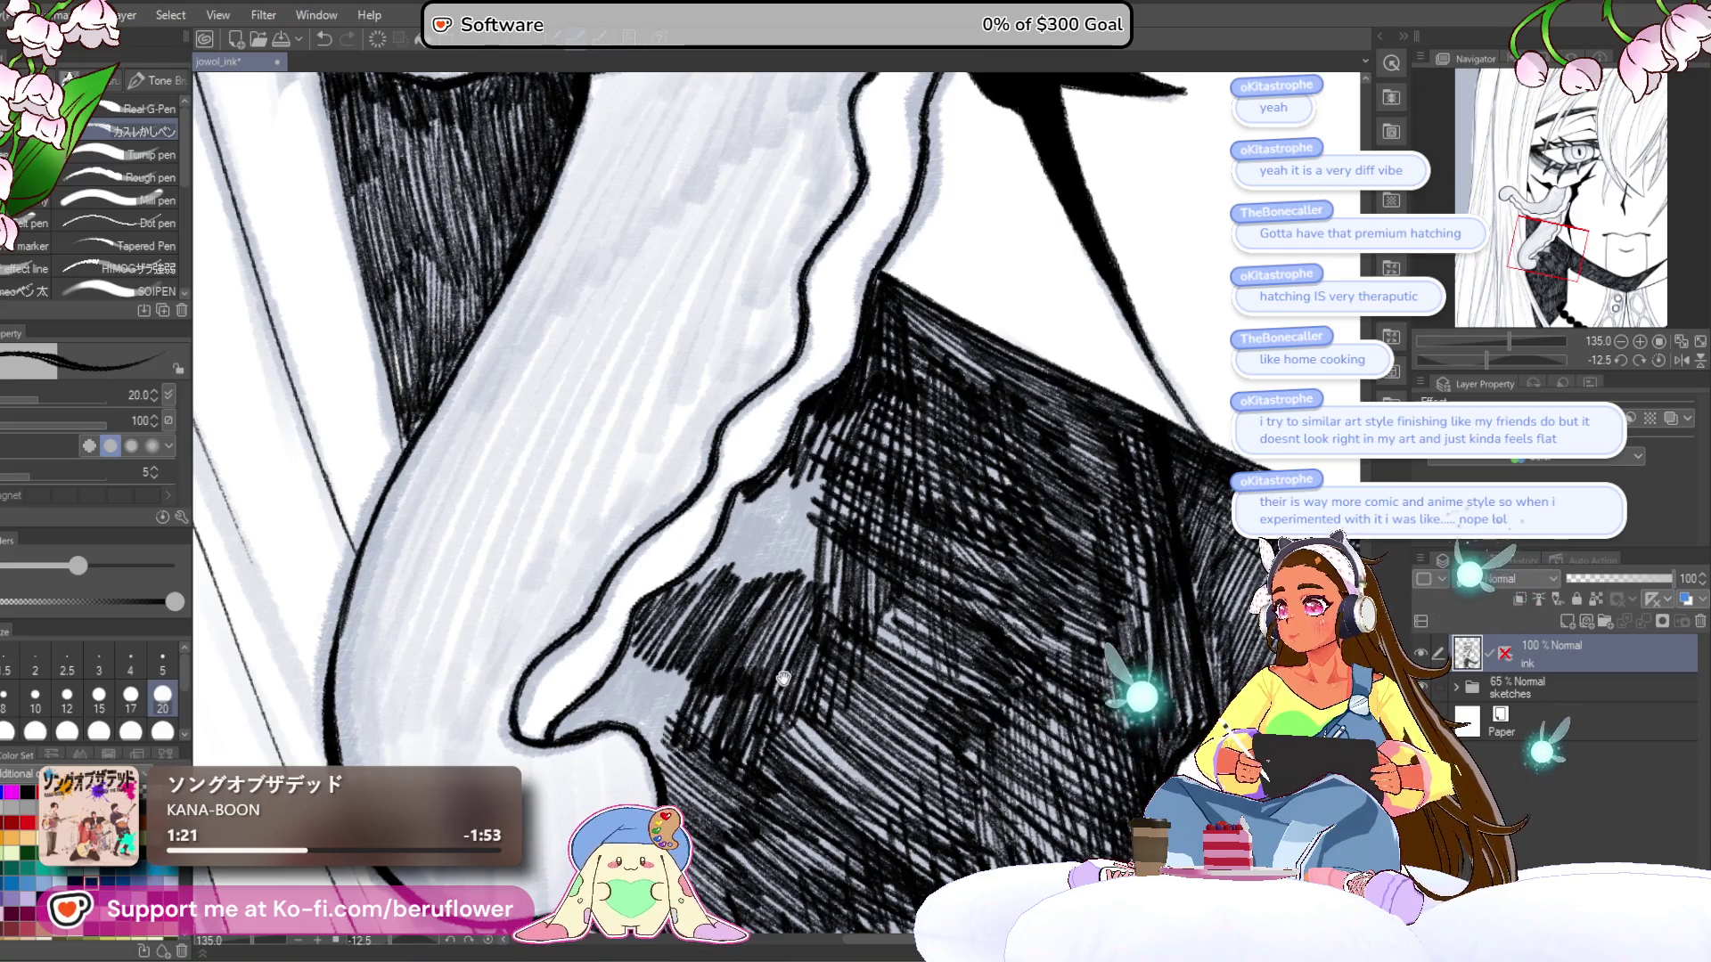
- Darken the grey area with more diagonal hatching
drag(784, 677, 755, 676)
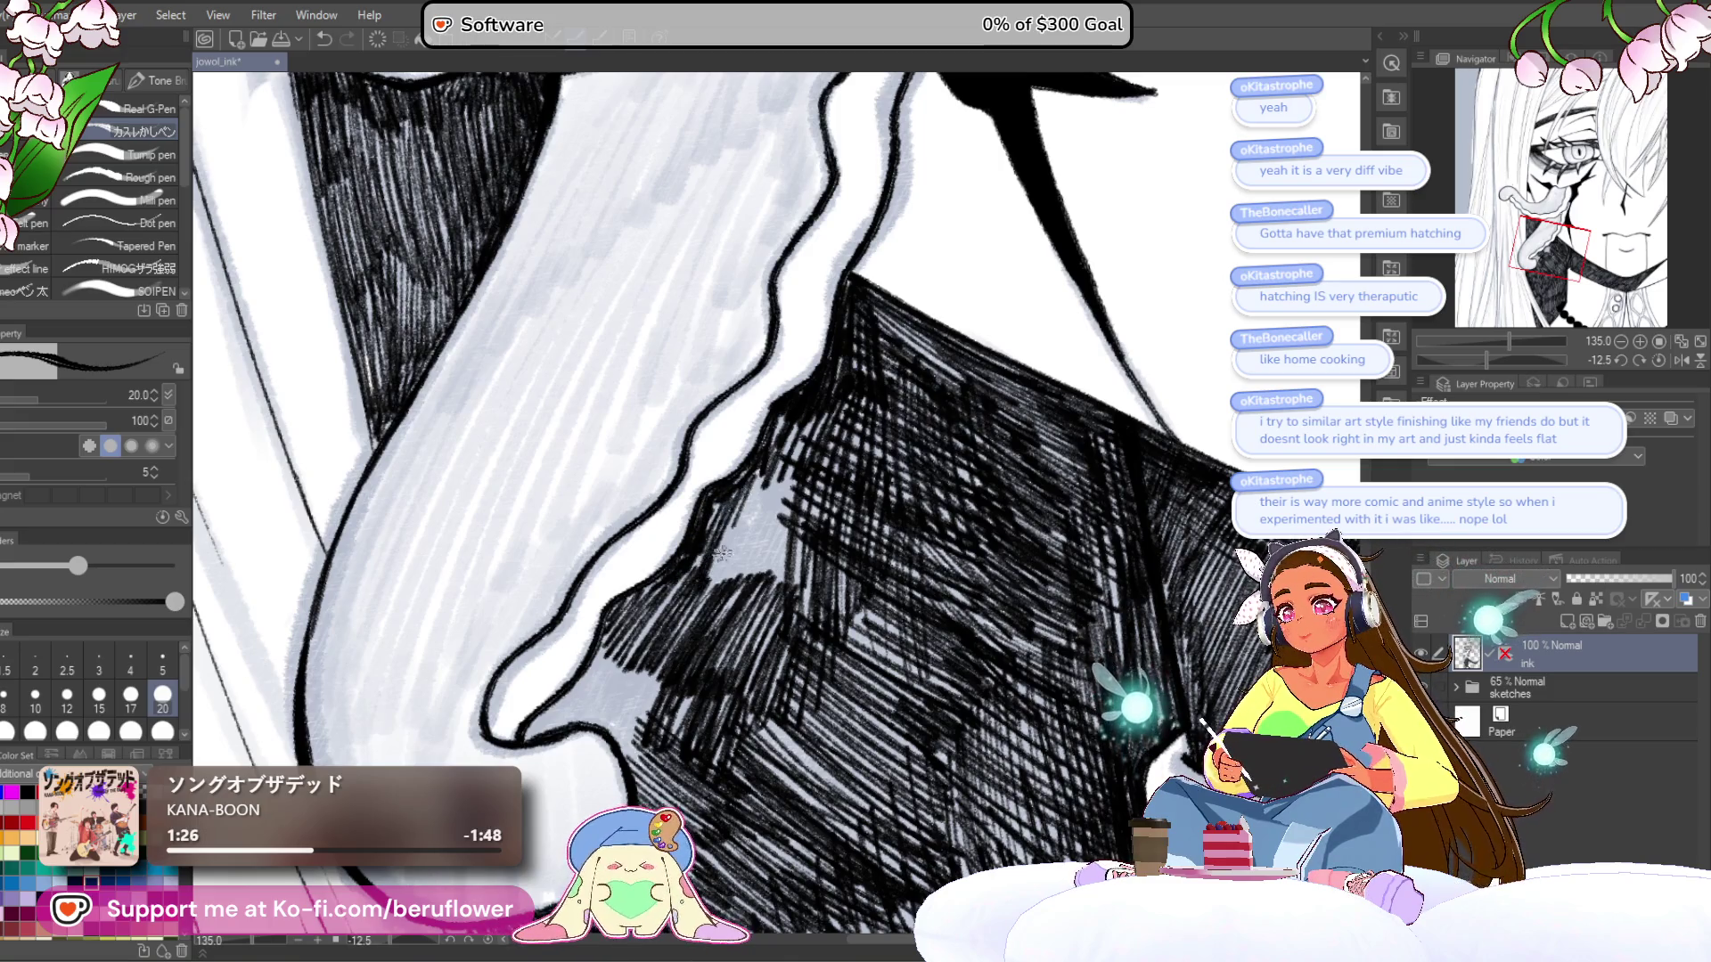
drag(733, 562, 800, 443)
drag(772, 587, 800, 463)
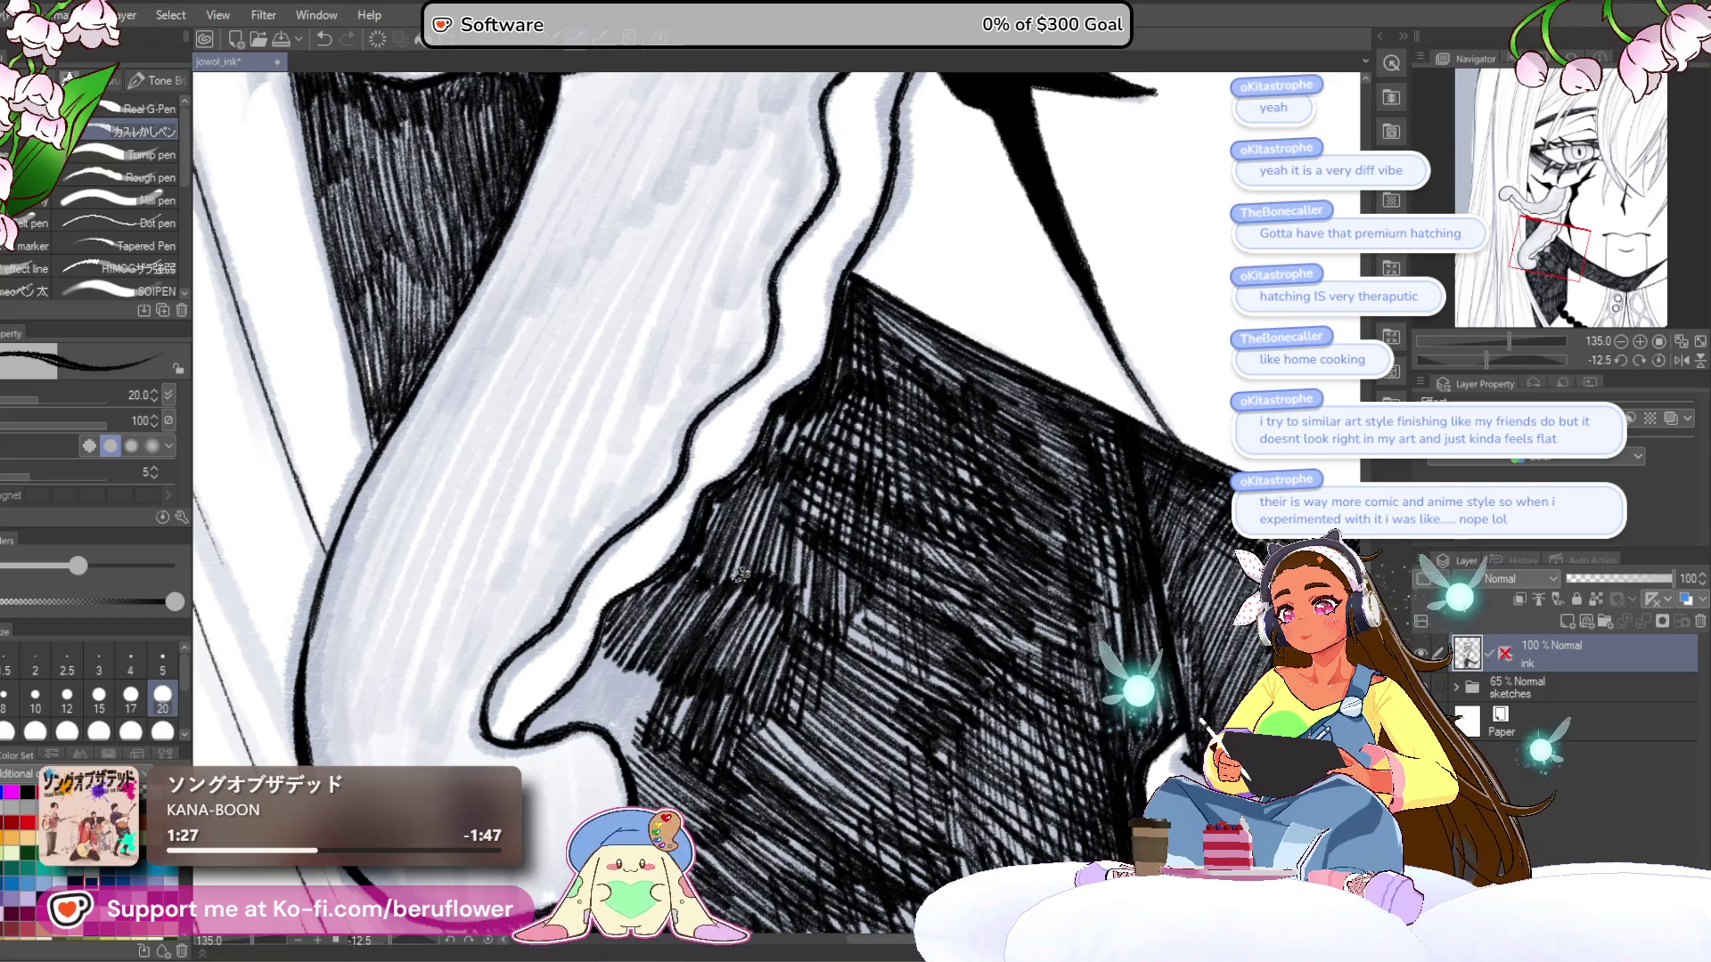
drag(717, 580, 787, 465)
scroll(777, 448, down, 4)
scroll(777, 447, up, 2)
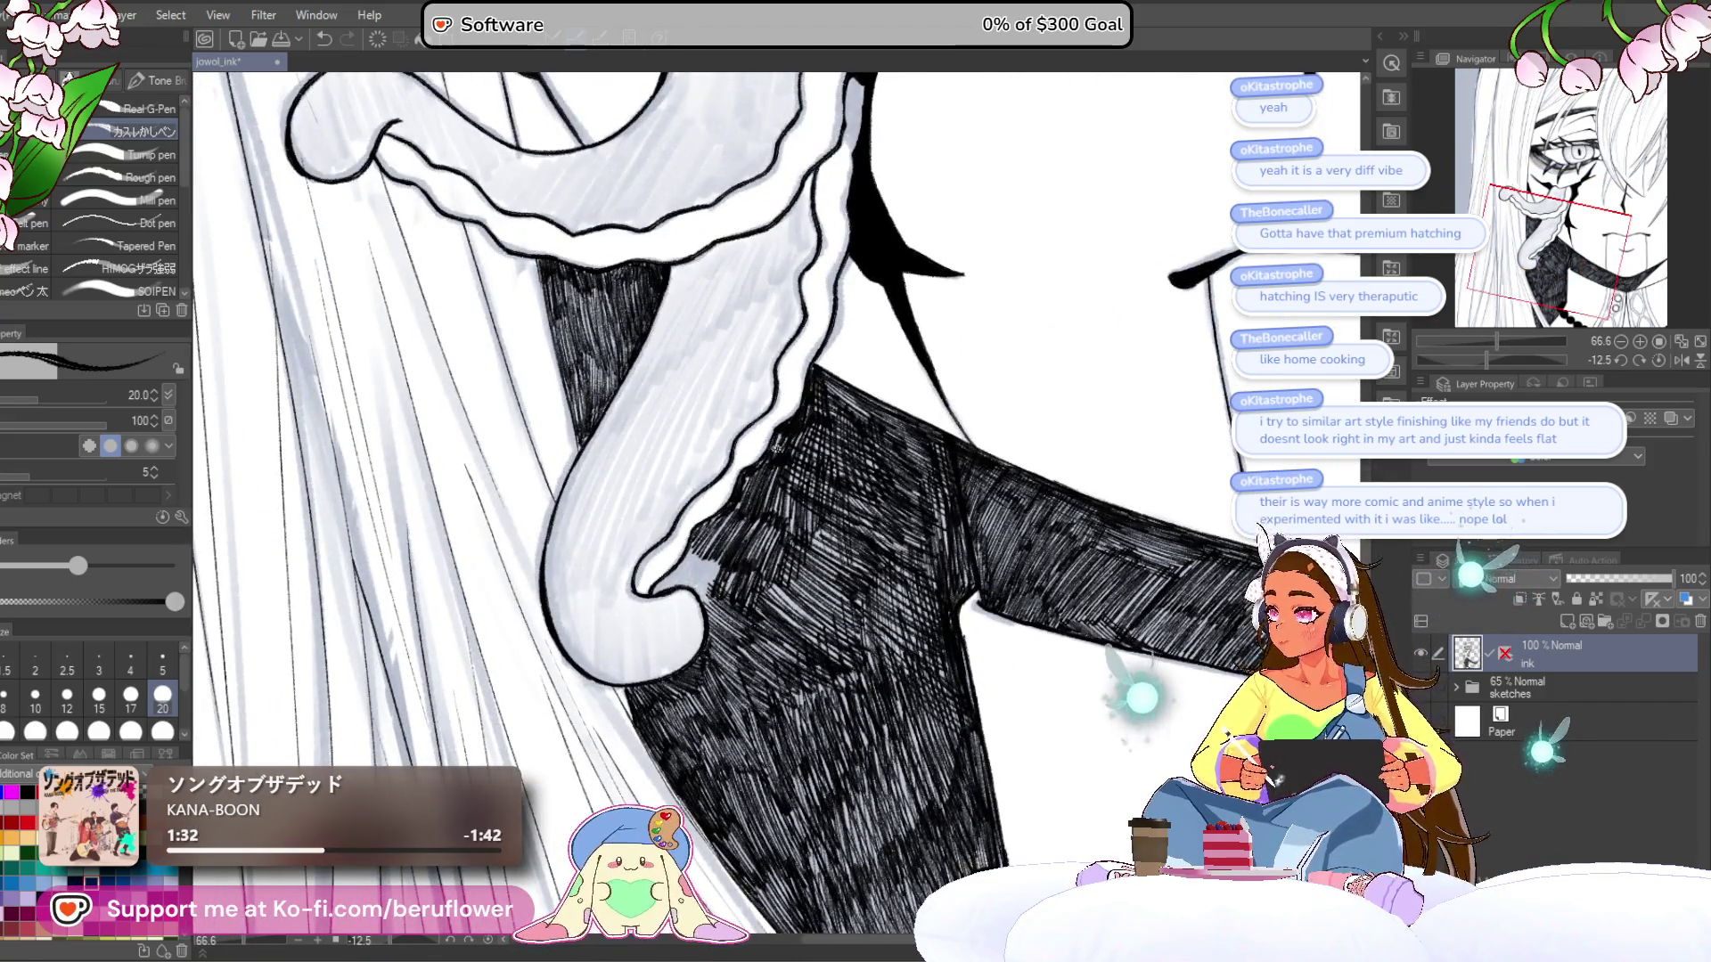
- Move the view up to the face and zoom in on the hair lock's edge
drag(777, 448, 610, 575)
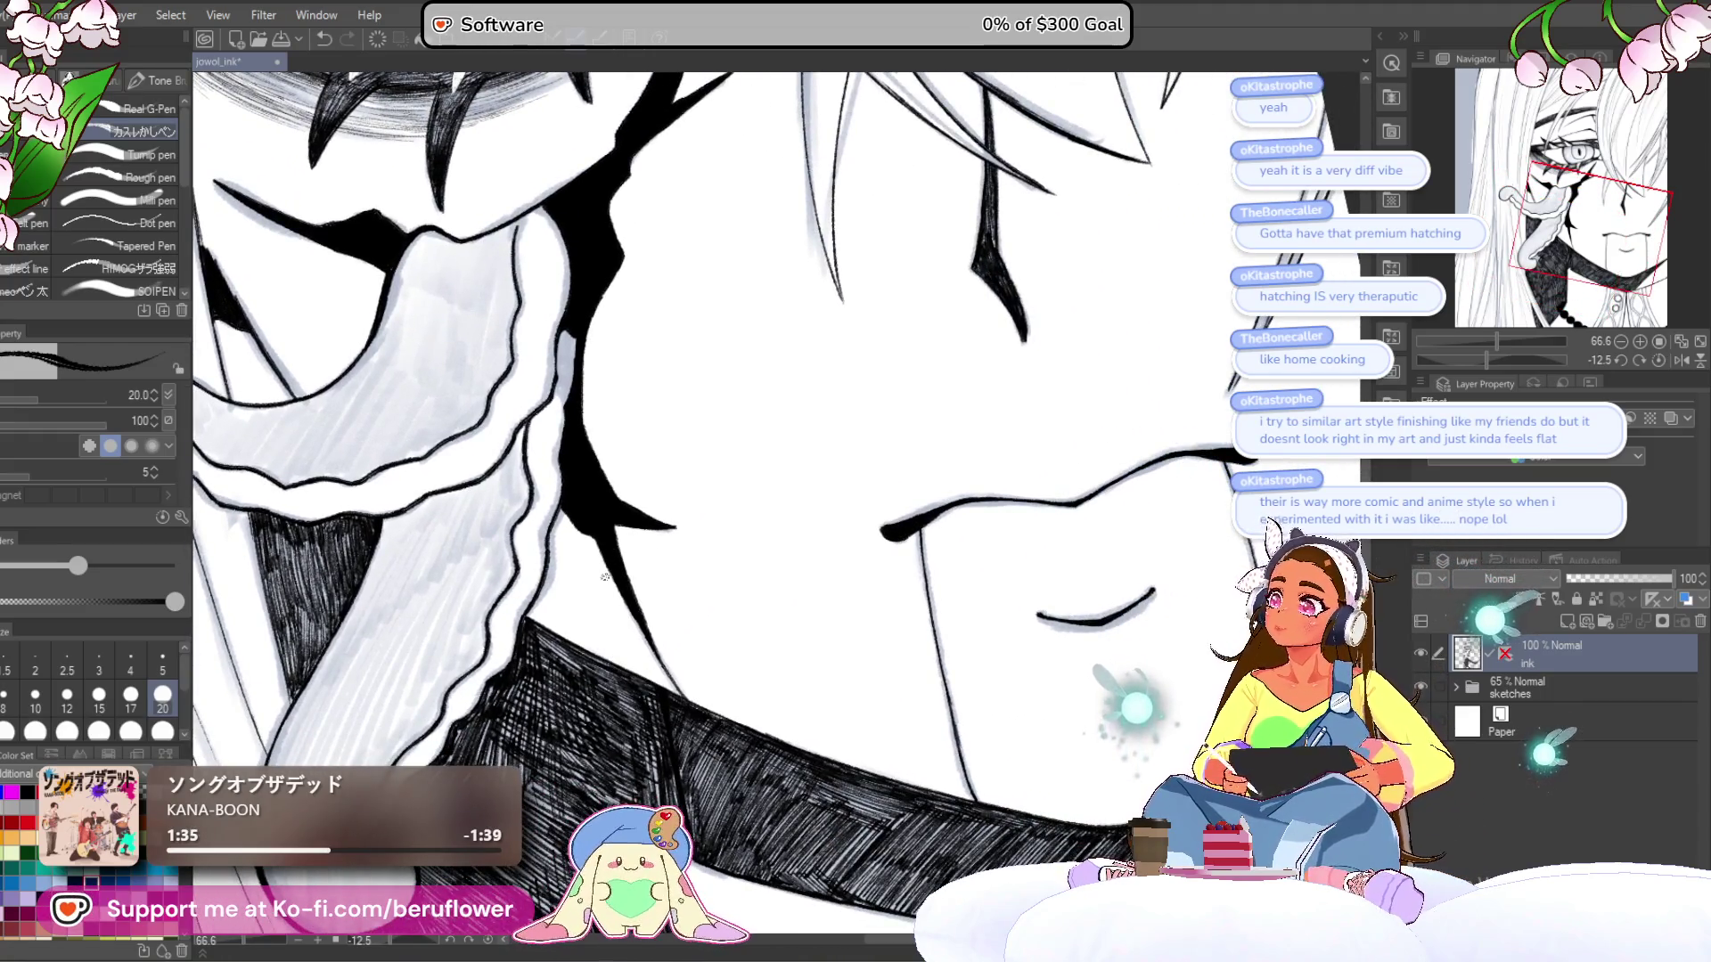
scroll(605, 578, down, 2)
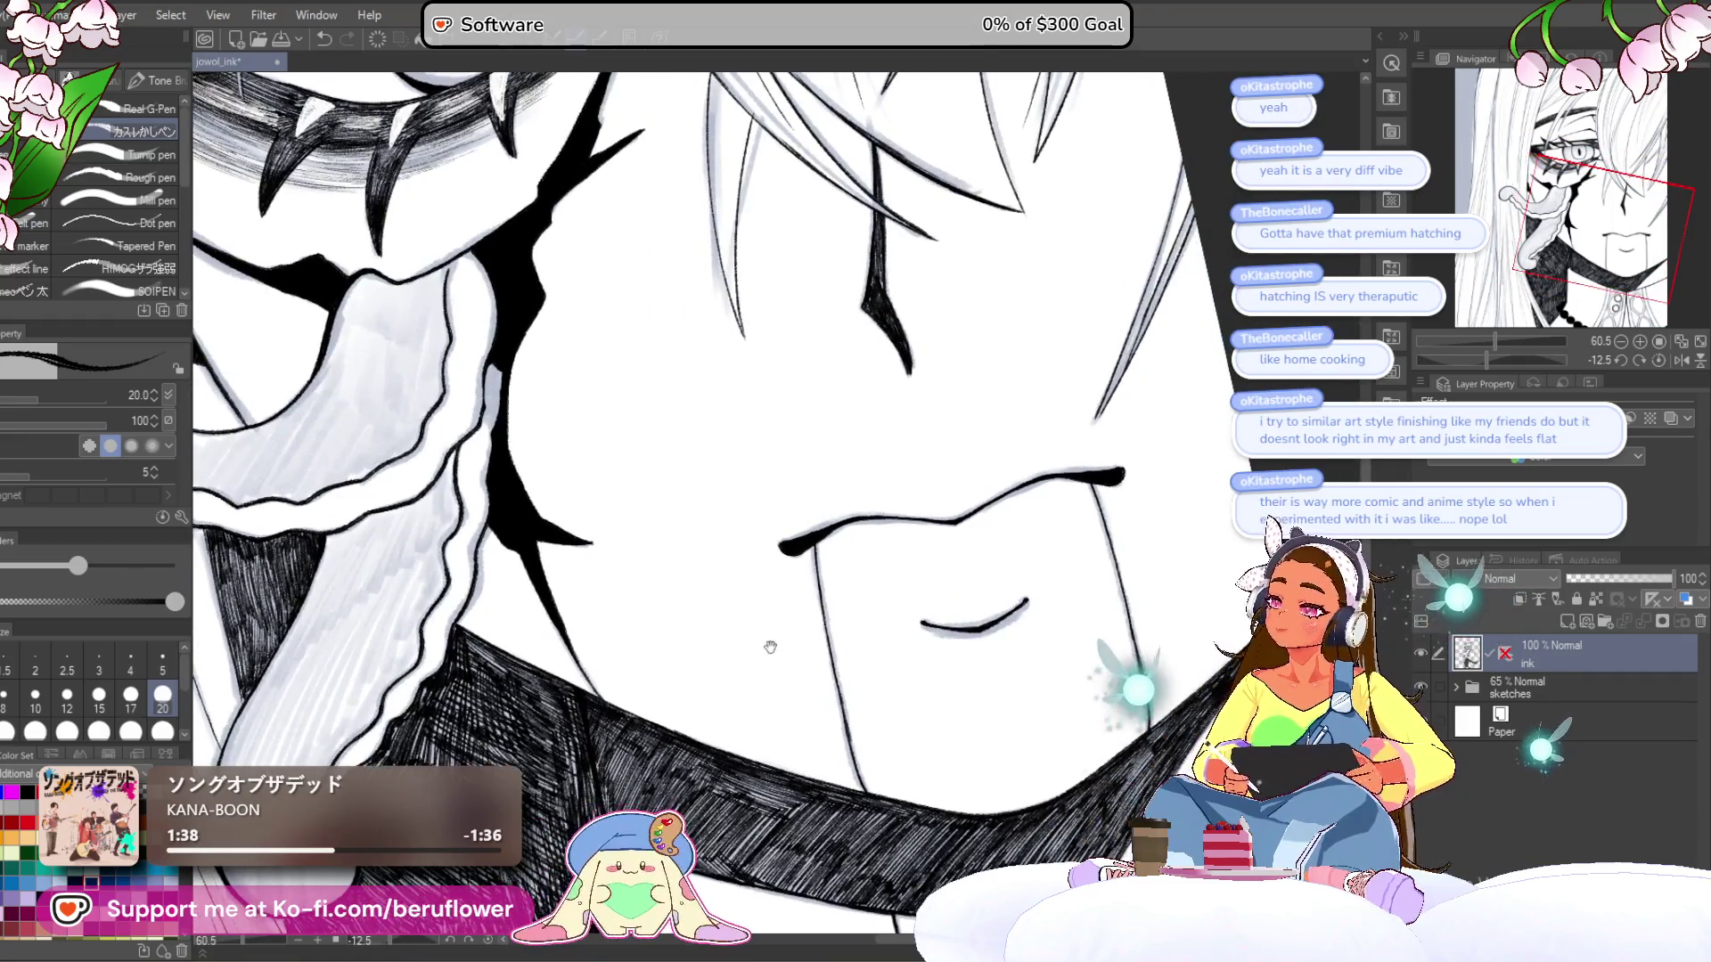
drag(772, 638, 820, 608)
mouse_move(793, 725)
mouse_down()
mouse_move(748, 649)
mouse_move(764, 650)
mouse_move(783, 561)
mouse_move(757, 554)
mouse_up()
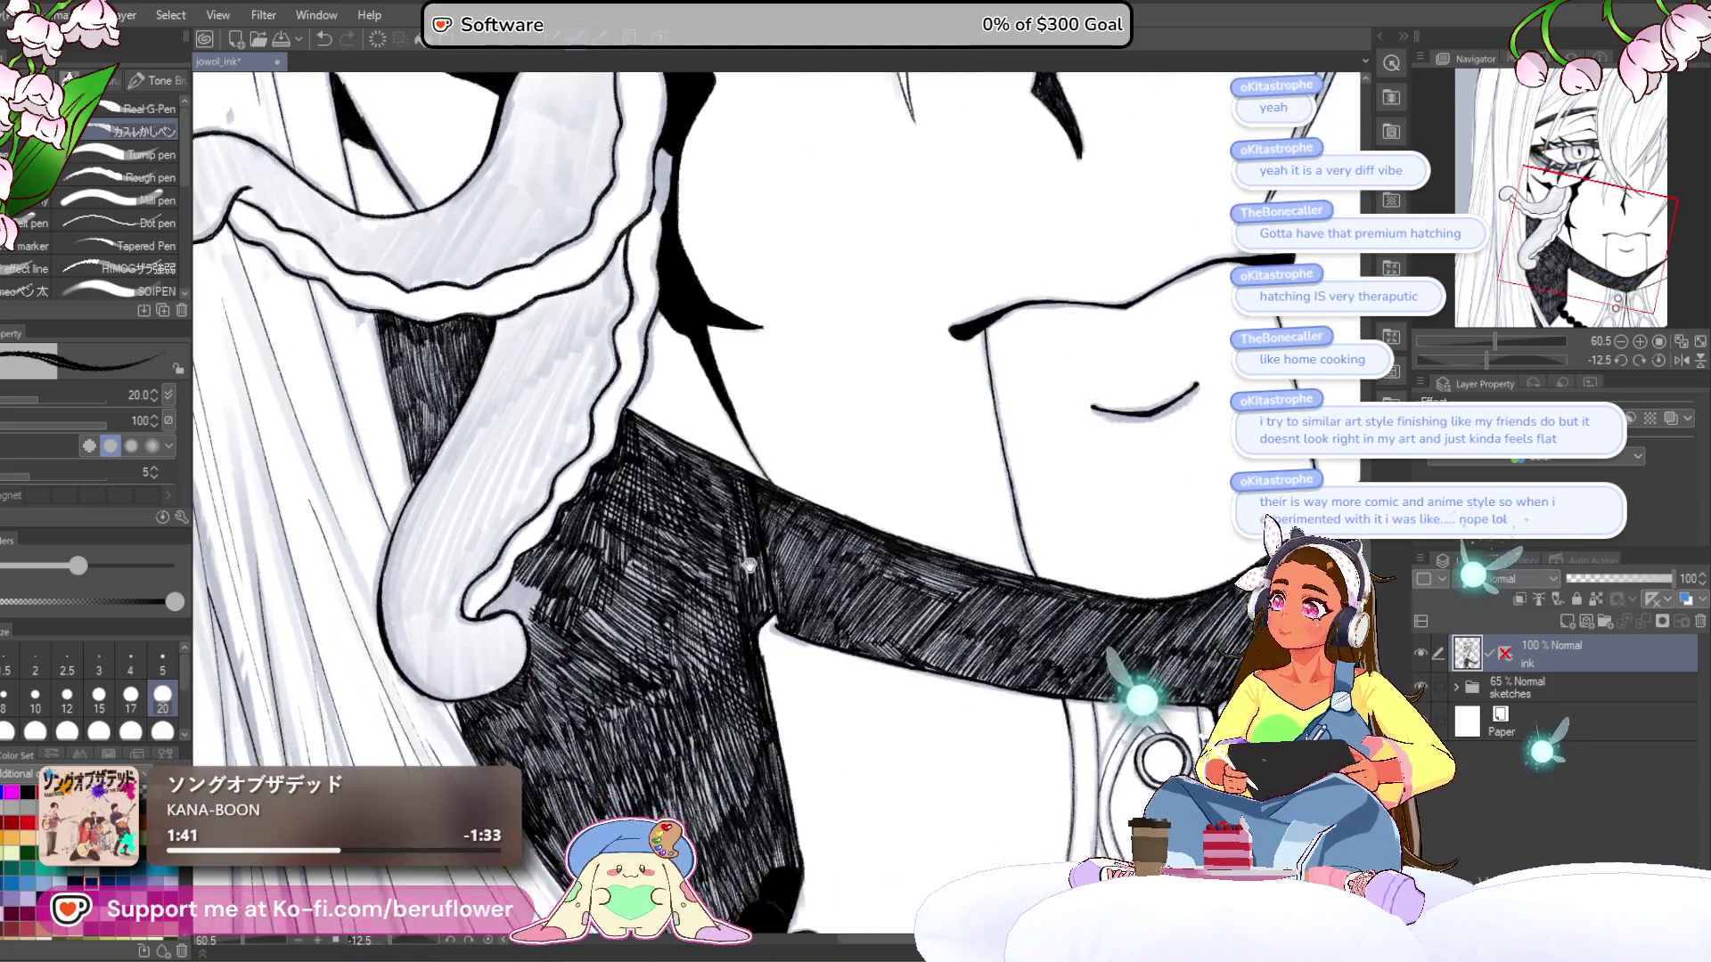
scroll(756, 556, up, 6)
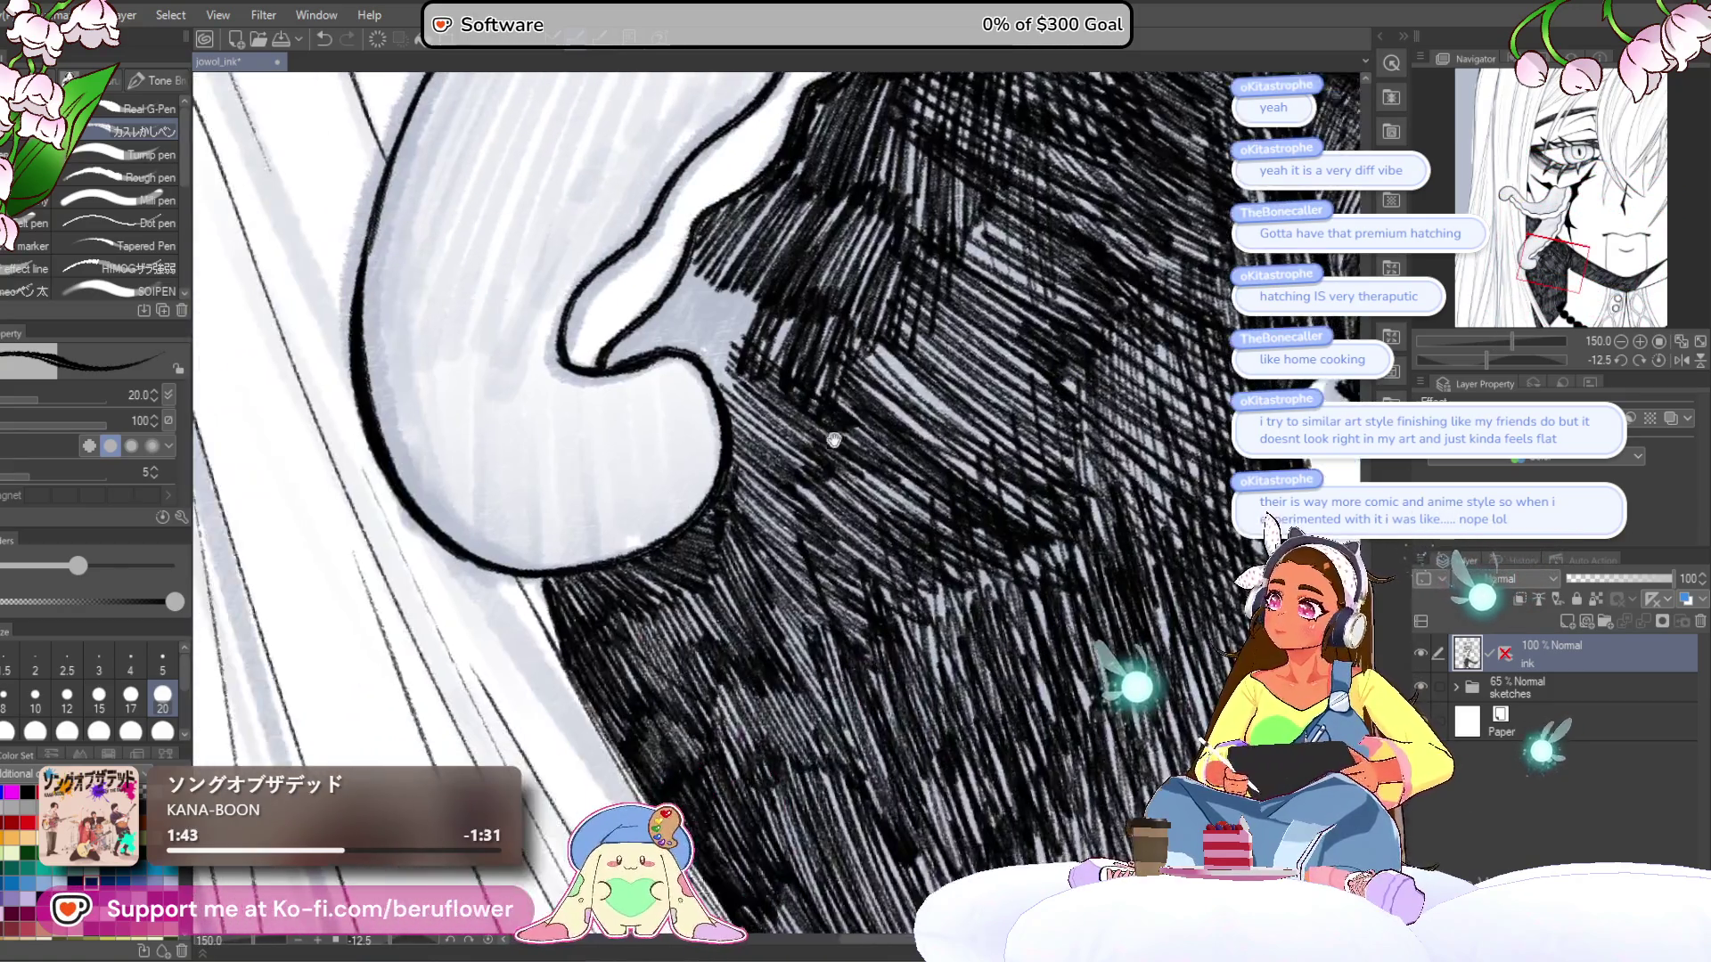
drag(834, 439, 923, 739)
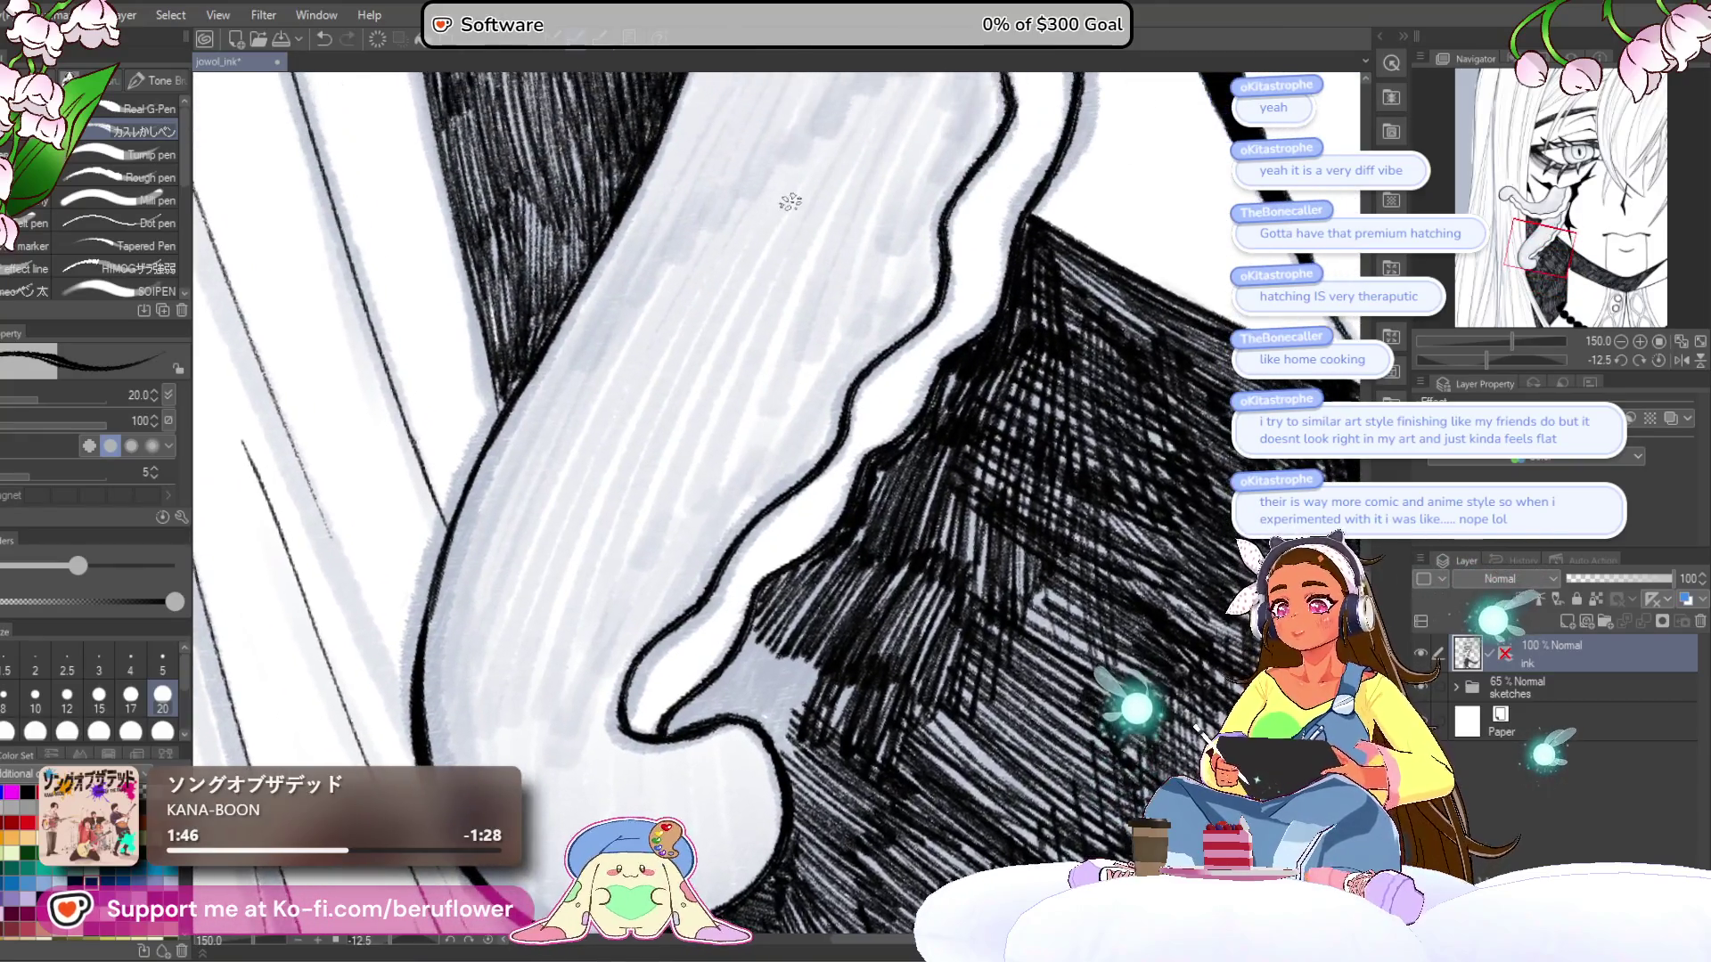
- Draw two trial curved lines inside the hair lock and undo both
drag(770, 253, 619, 514)
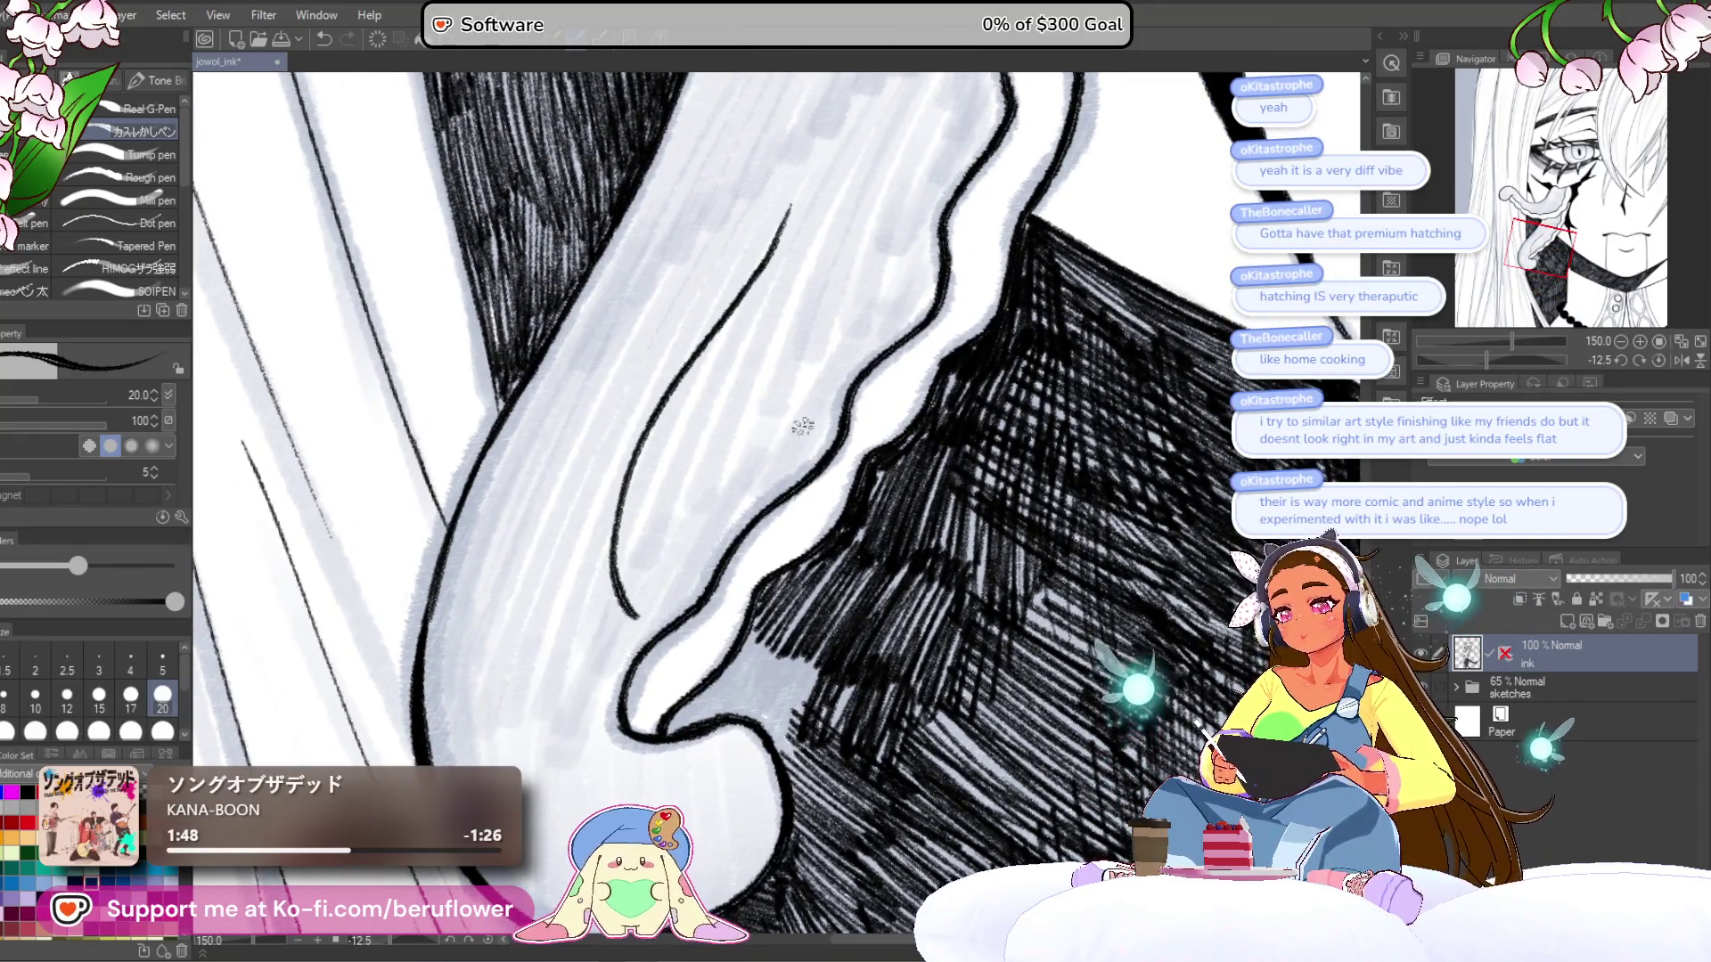
key(ctrl+z)
drag(713, 405, 666, 481)
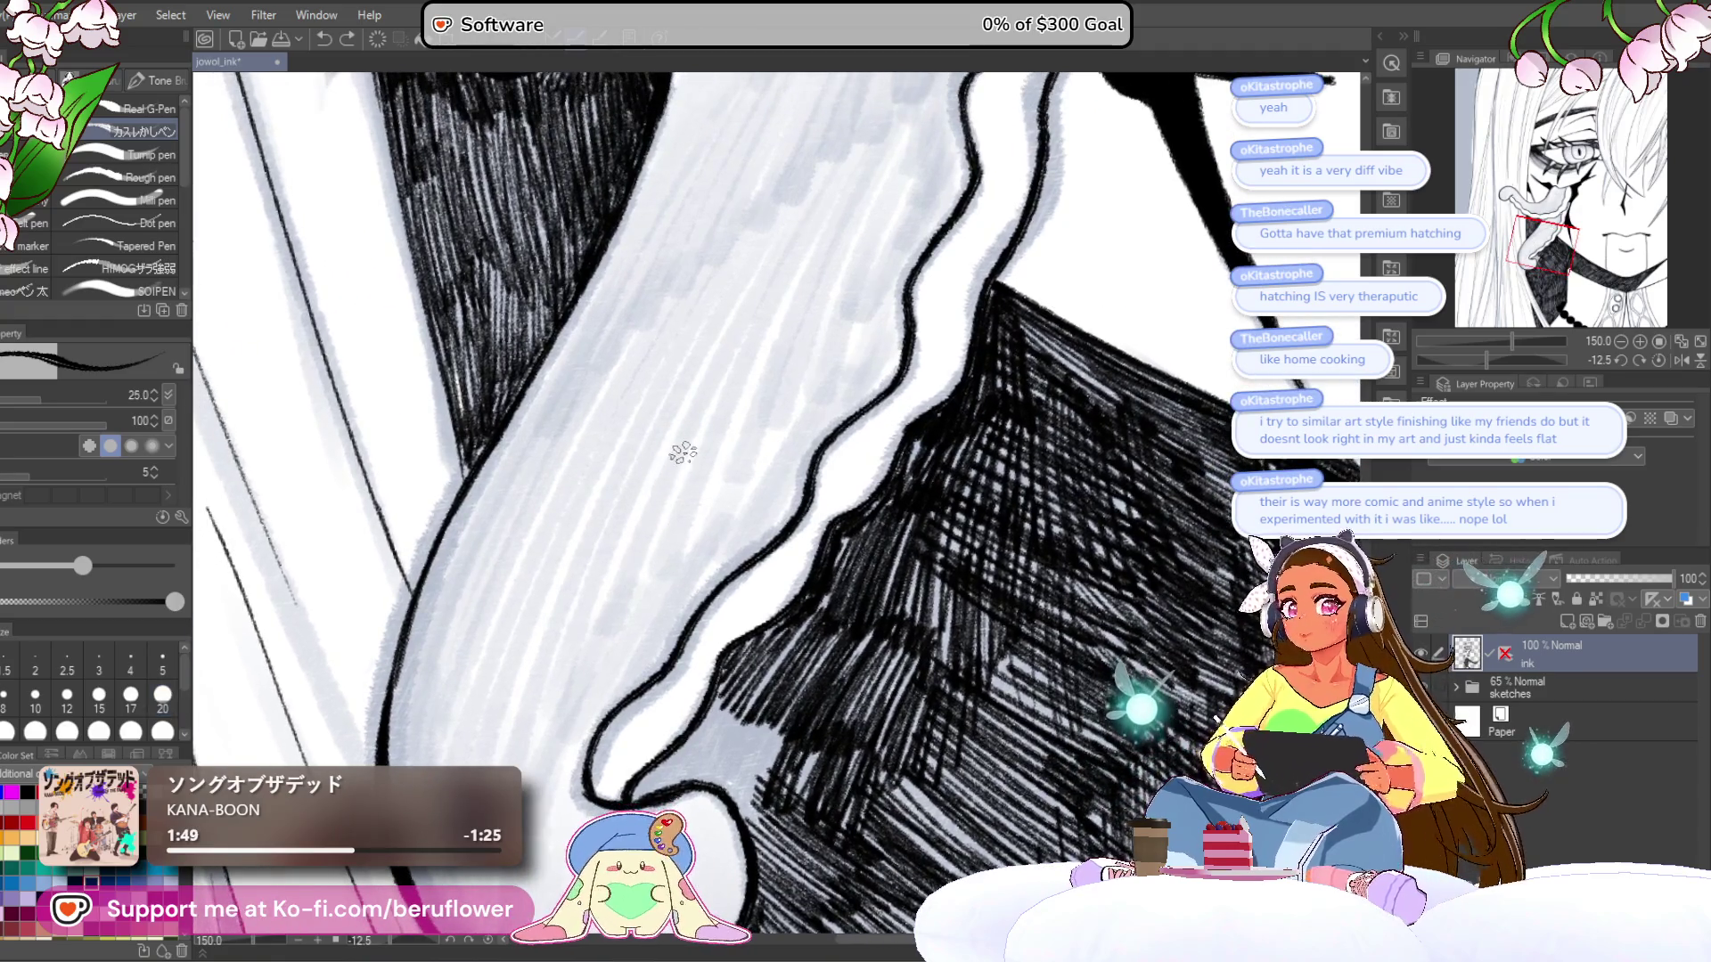
mouse_move(773, 239)
mouse_down()
mouse_move(655, 419)
mouse_move(651, 543)
mouse_move(624, 610)
mouse_move(515, 748)
mouse_up()
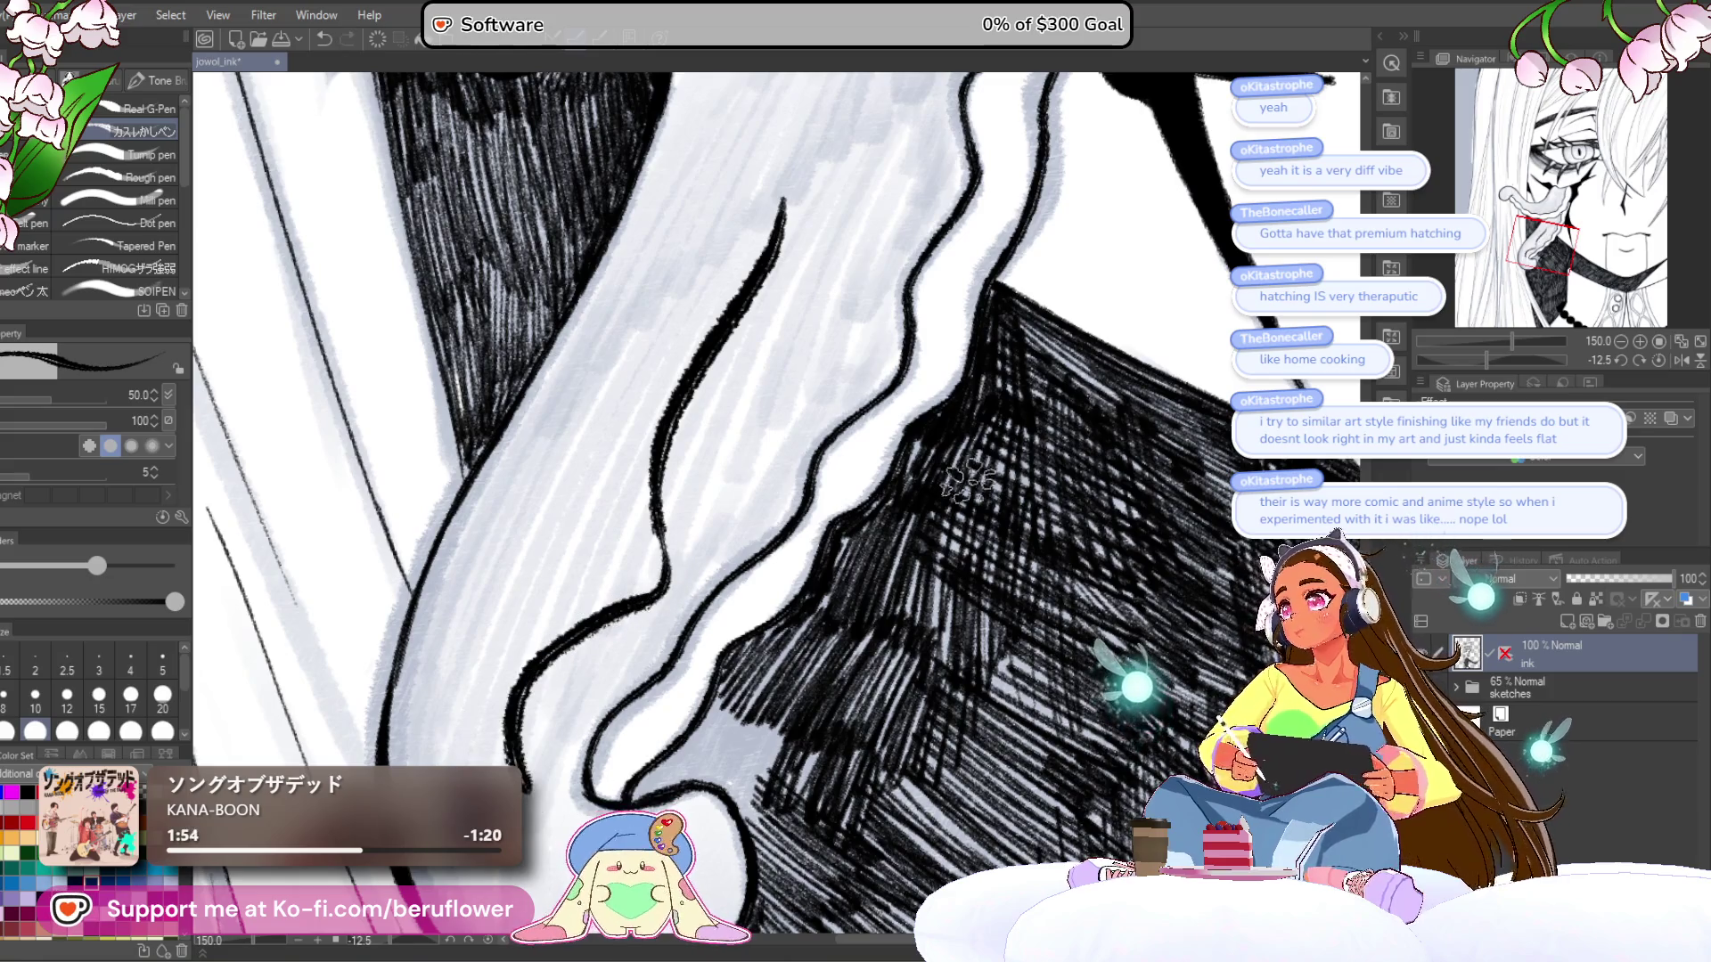
key(ctrl+z)
drag(912, 543, 824, 381)
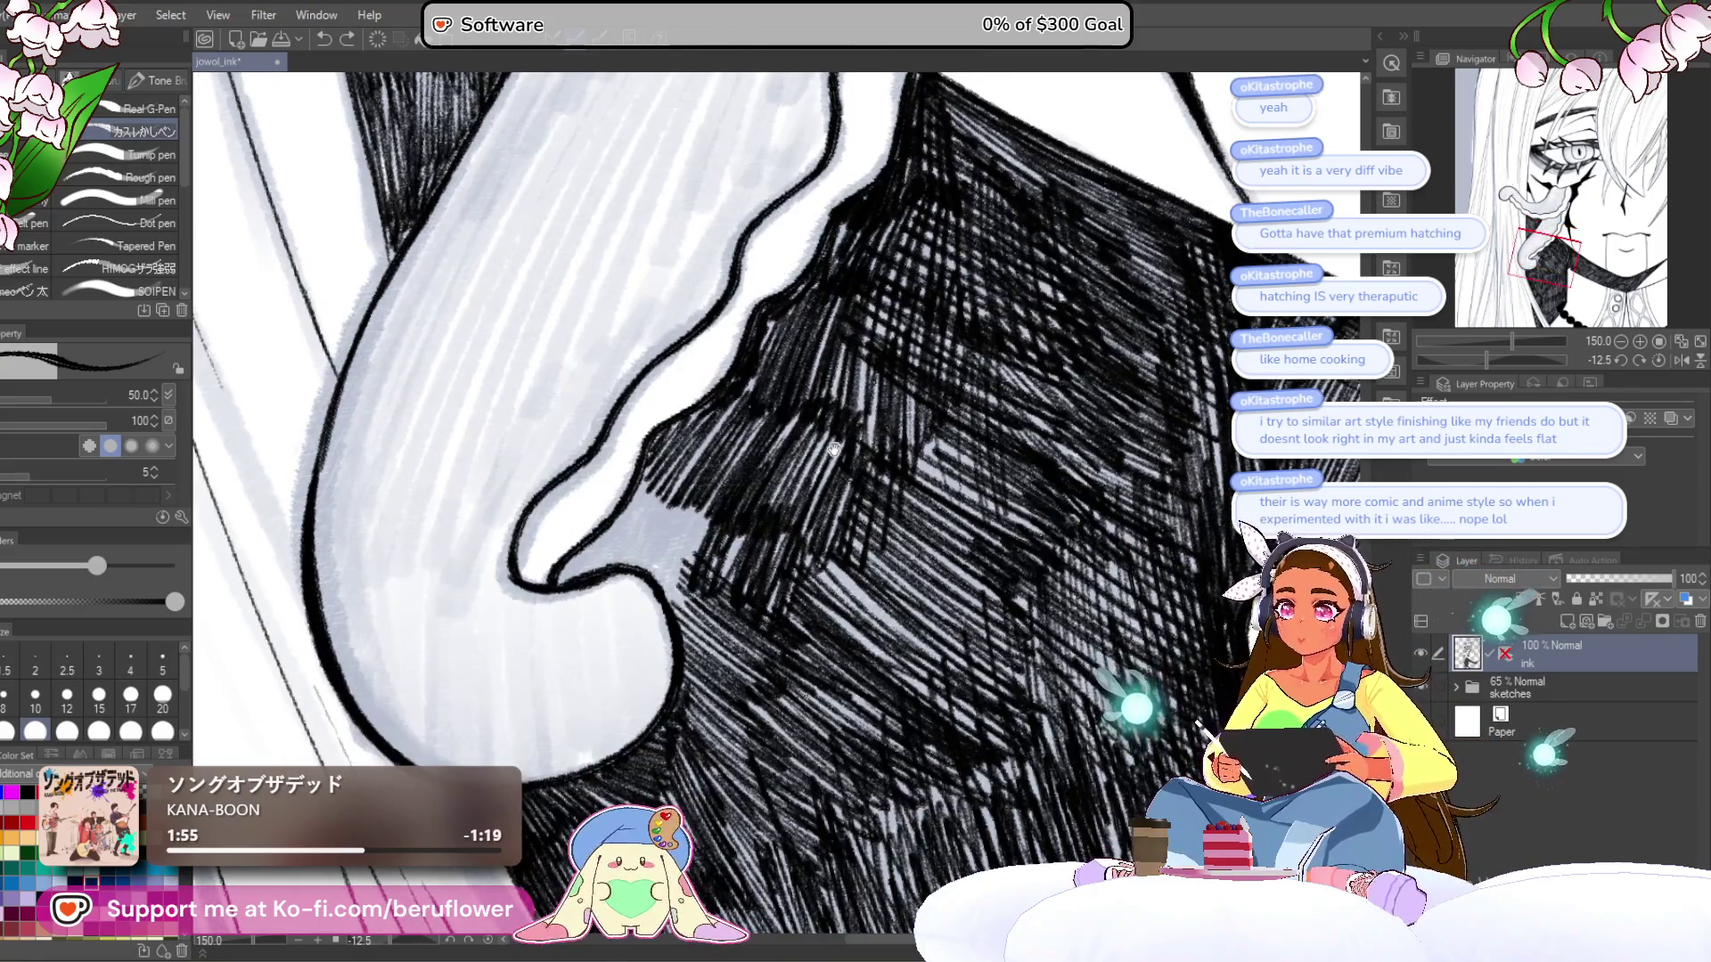
- Reduce the brush size to 15 and reset the canvas rotation
key(bracketleft)
key(bracketleft)
key(bracketleft)
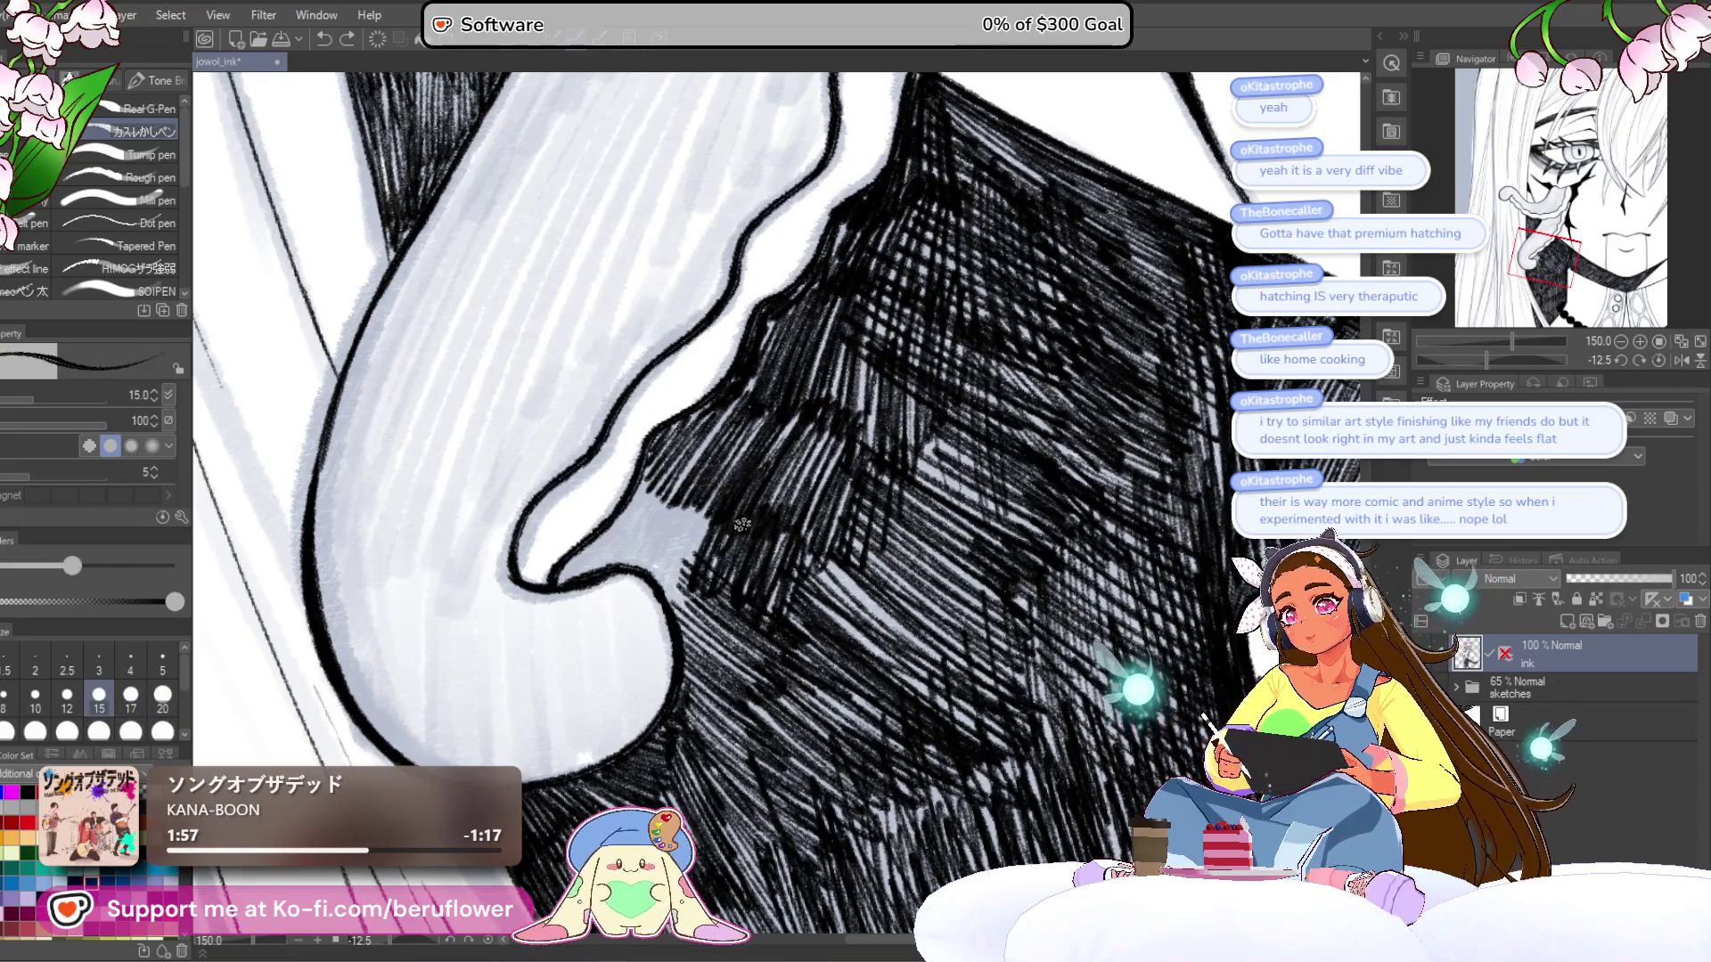
drag(675, 523, 575, 572)
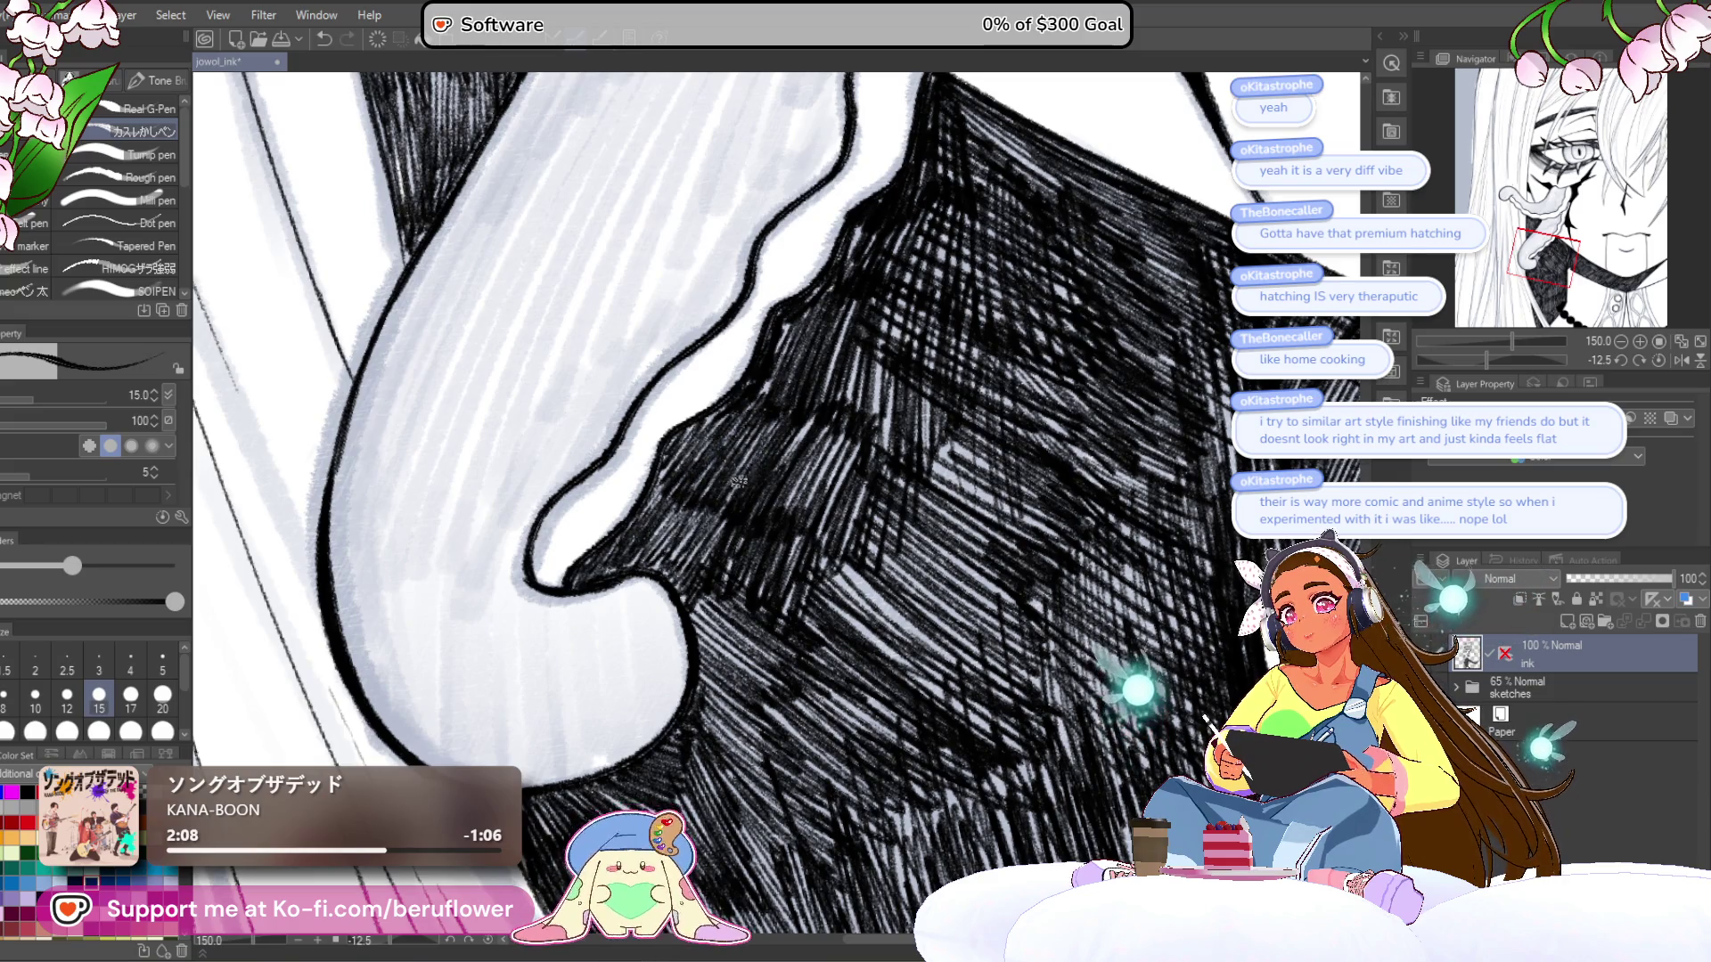
scroll(861, 453, right, 2)
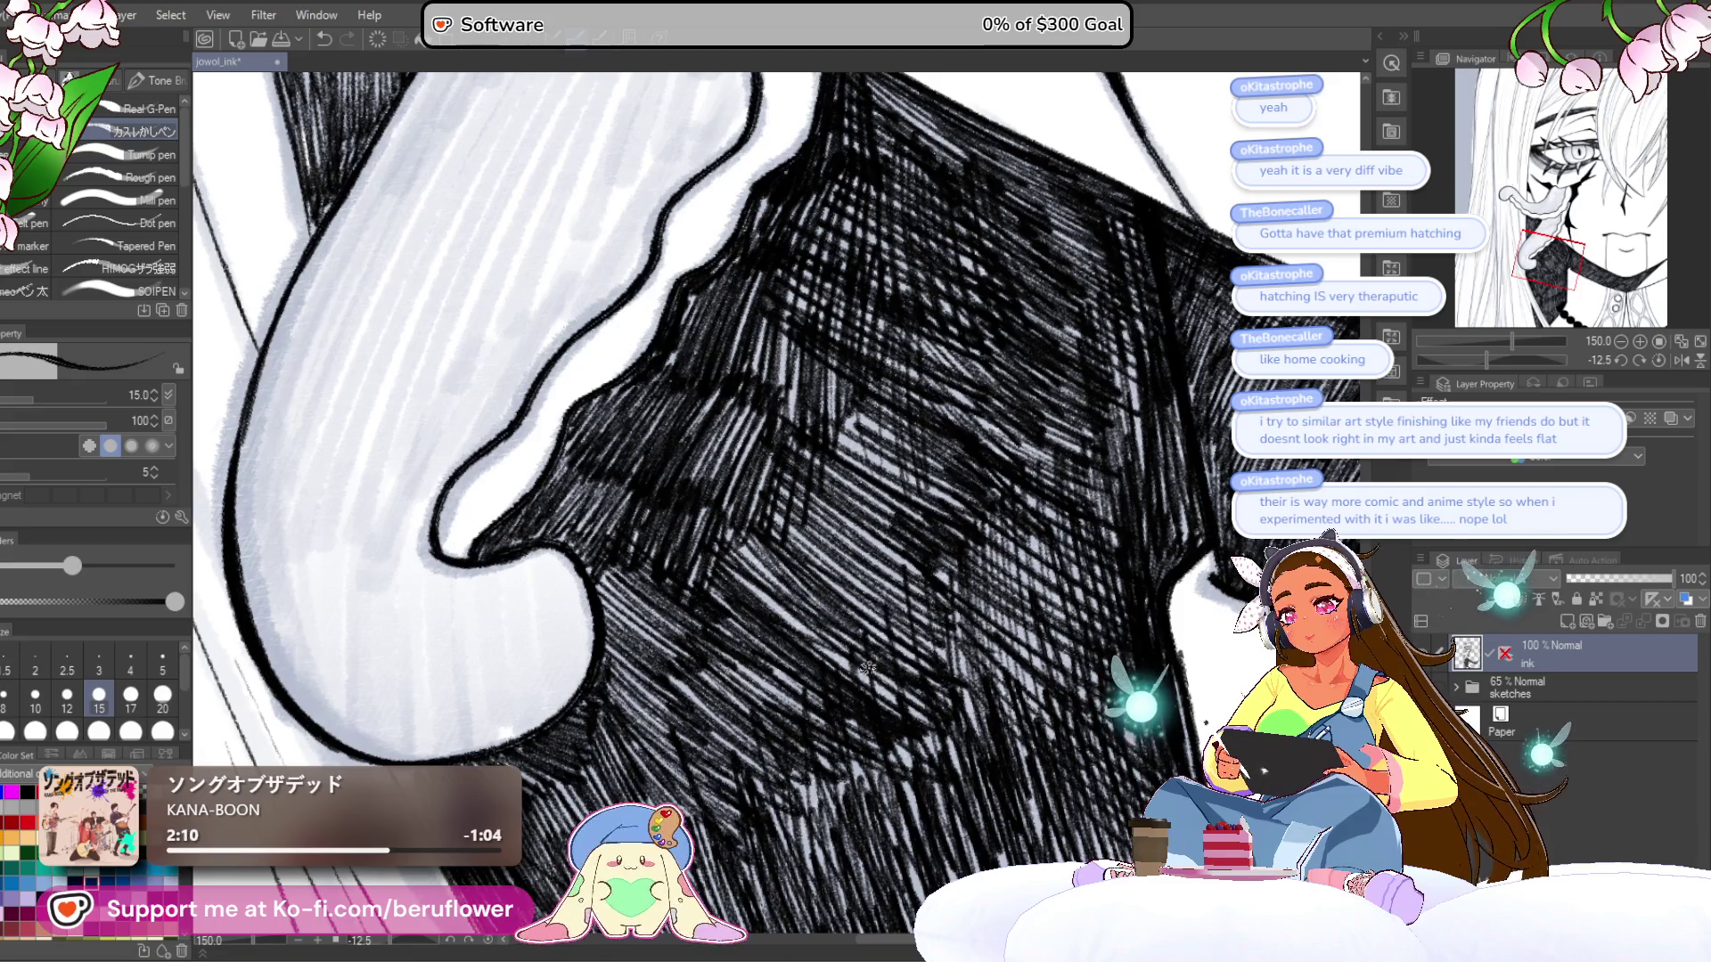
scroll(868, 528, up, 2)
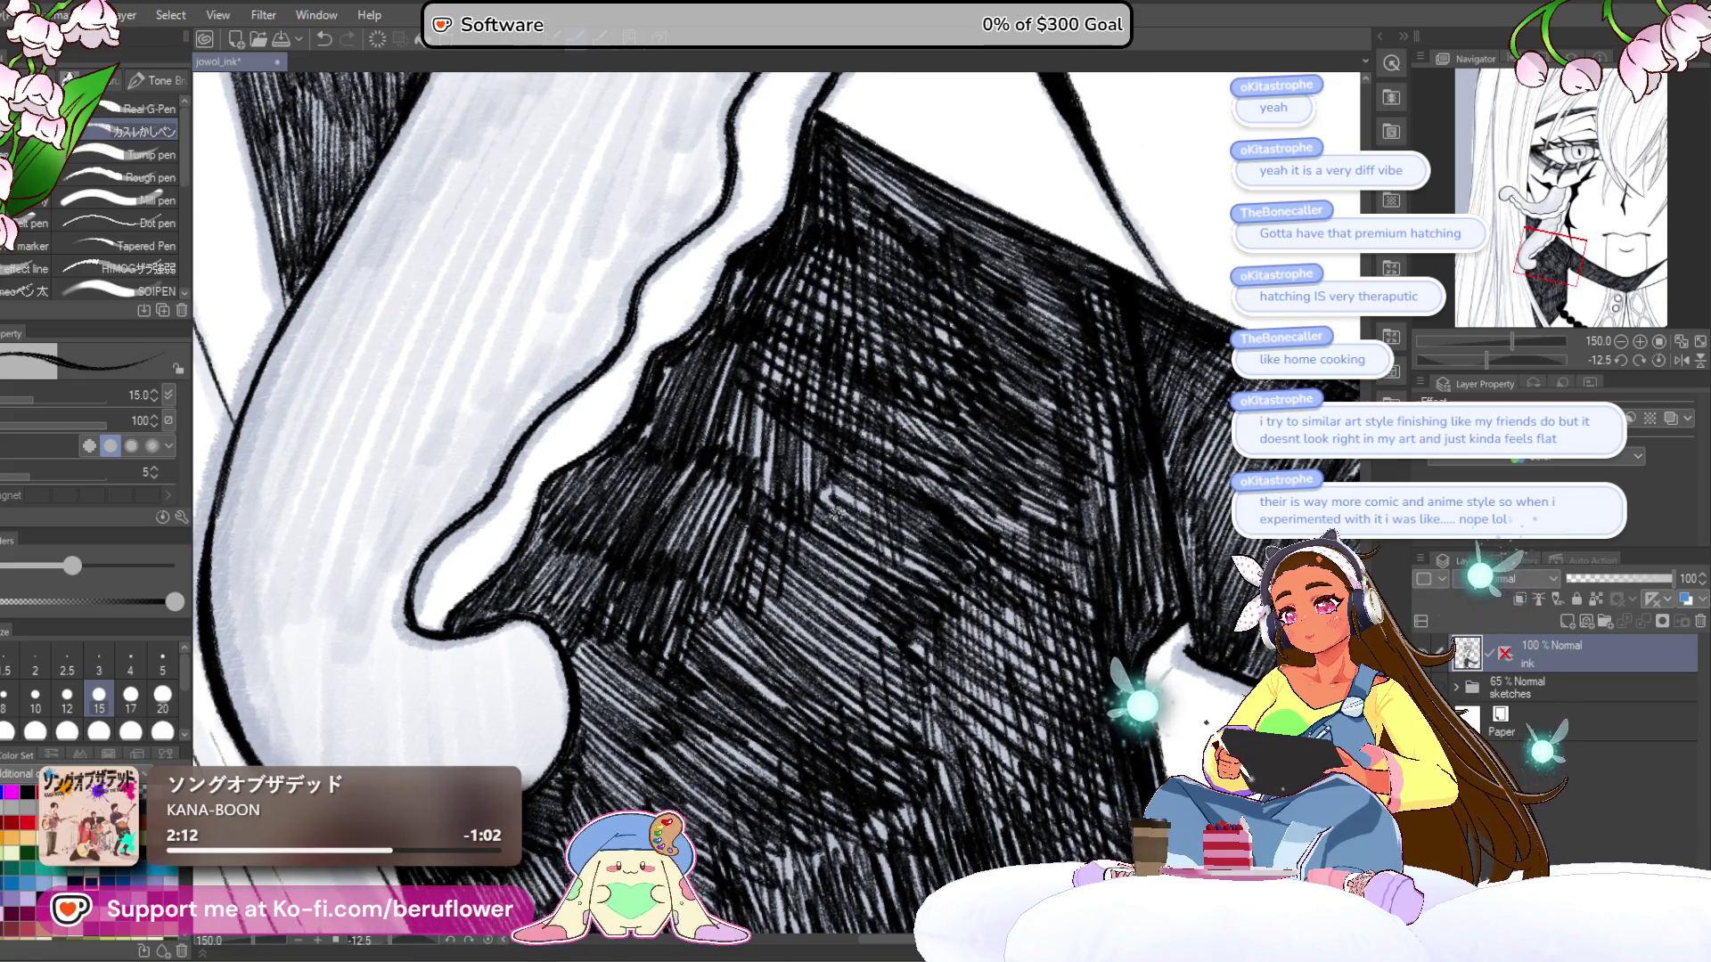
scroll(886, 552, down, 4)
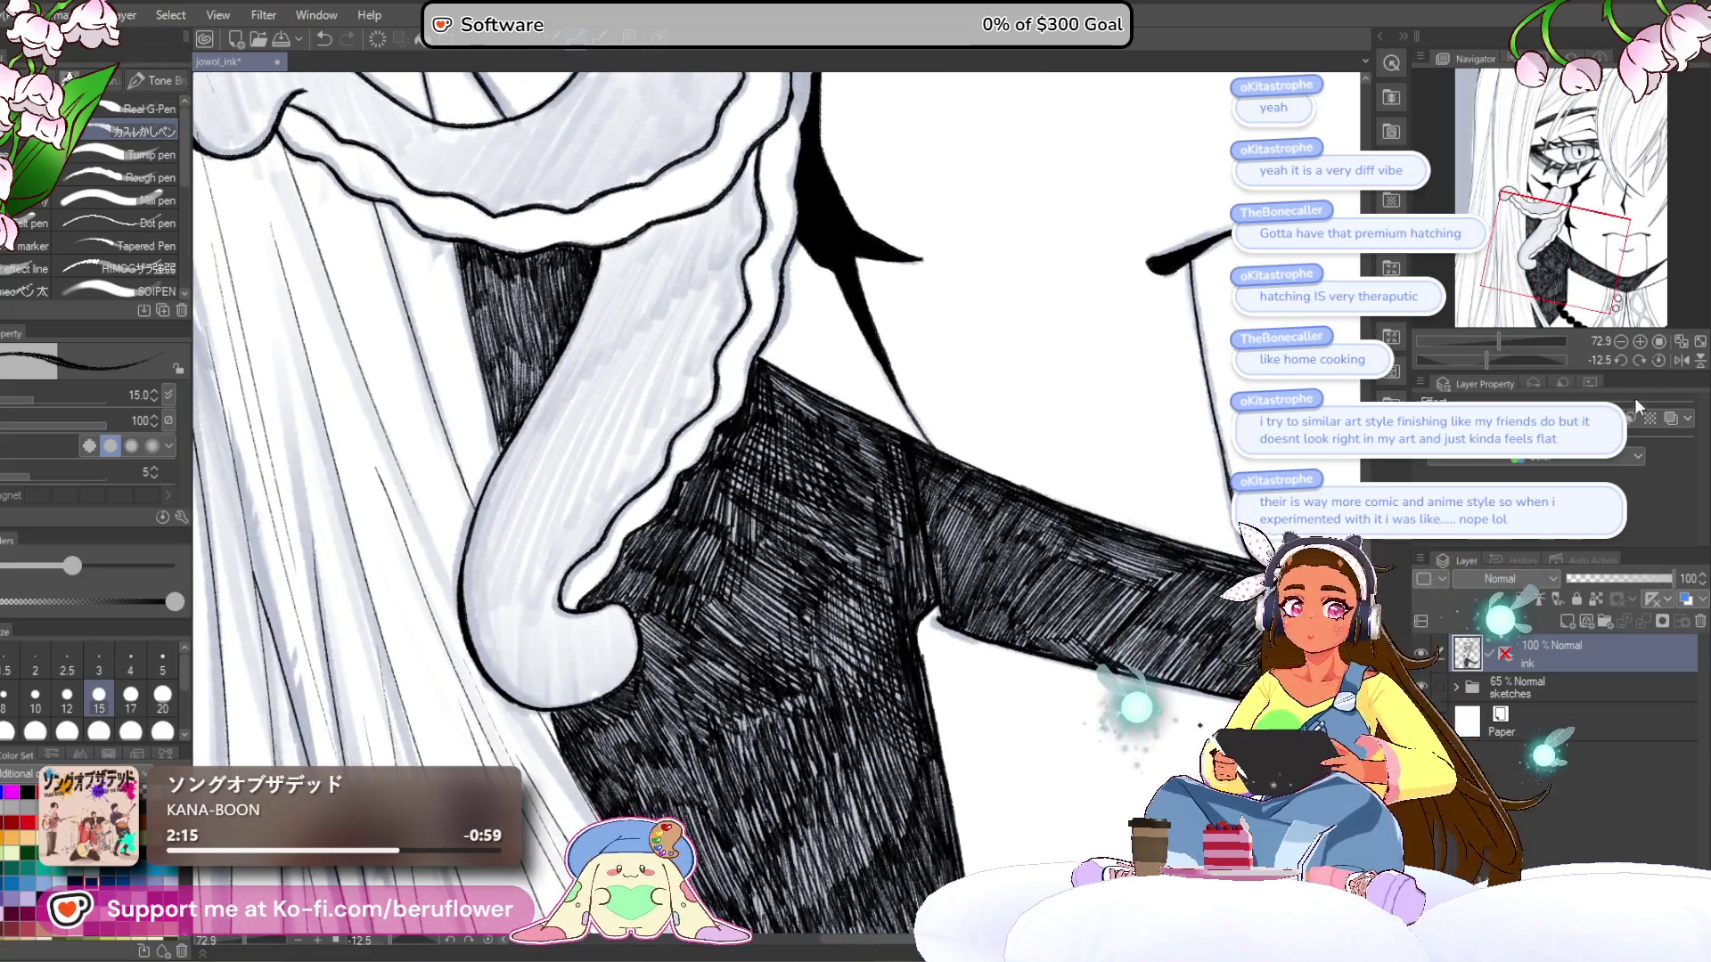
click(1659, 360)
- Draw a thin white line down the hatched collar
scroll(881, 515, down, 4)
scroll(882, 515, up, 4)
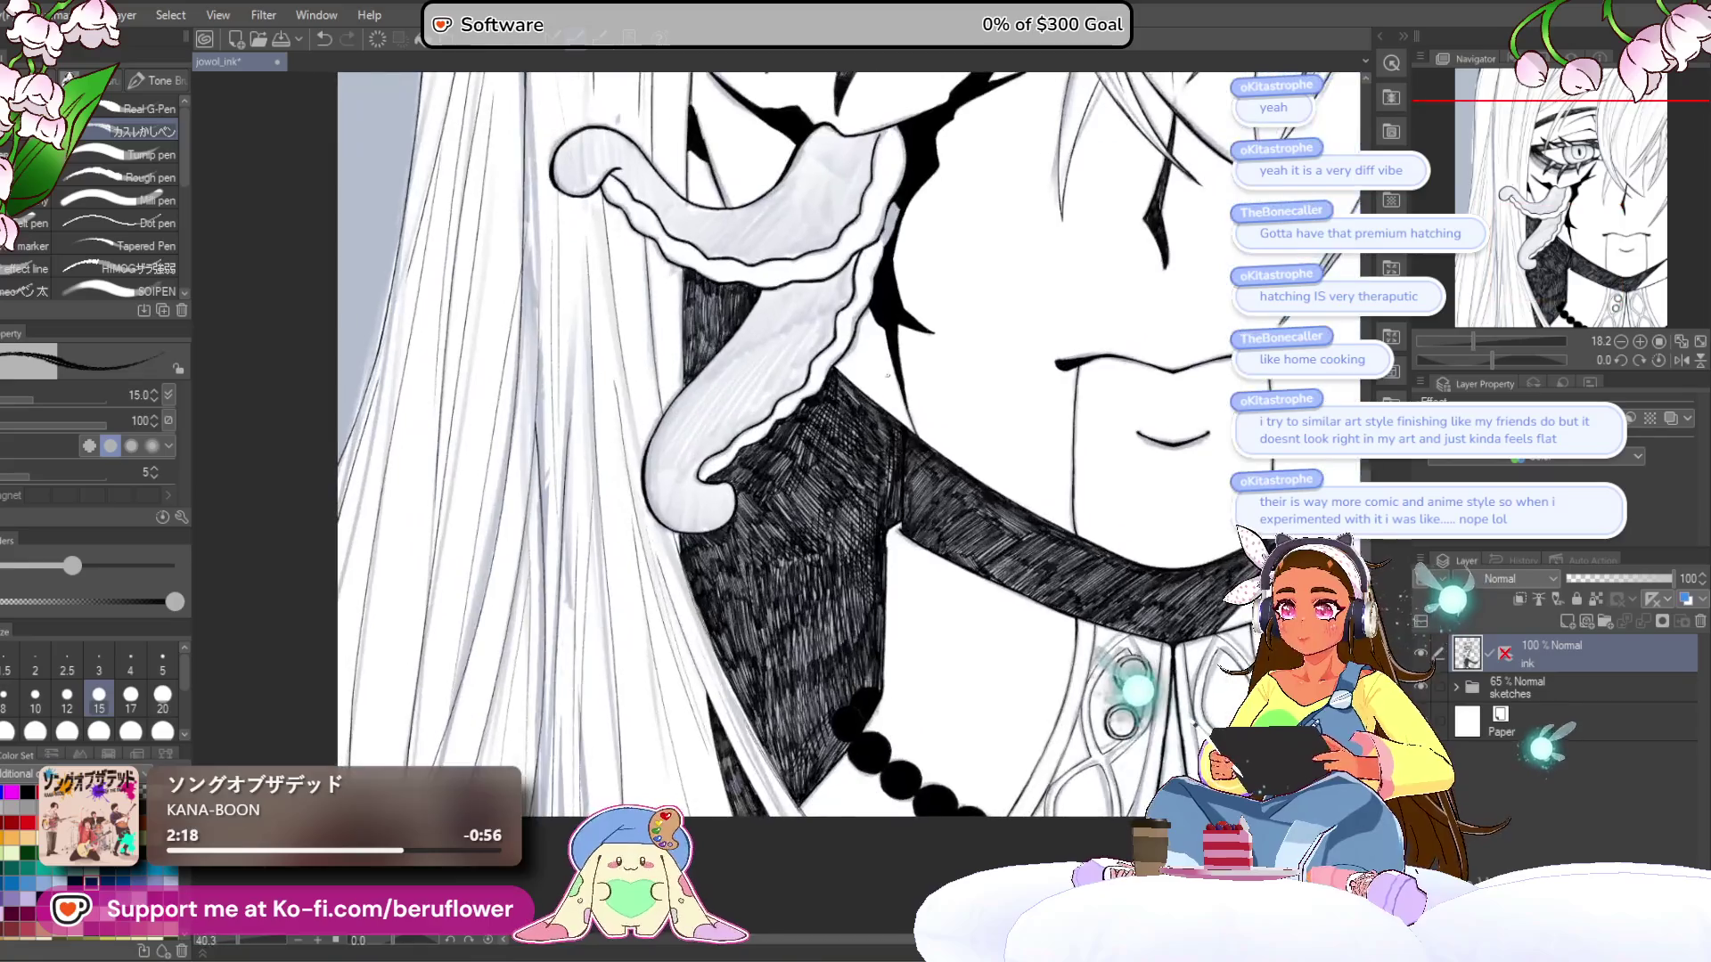
scroll(882, 515, up, 4)
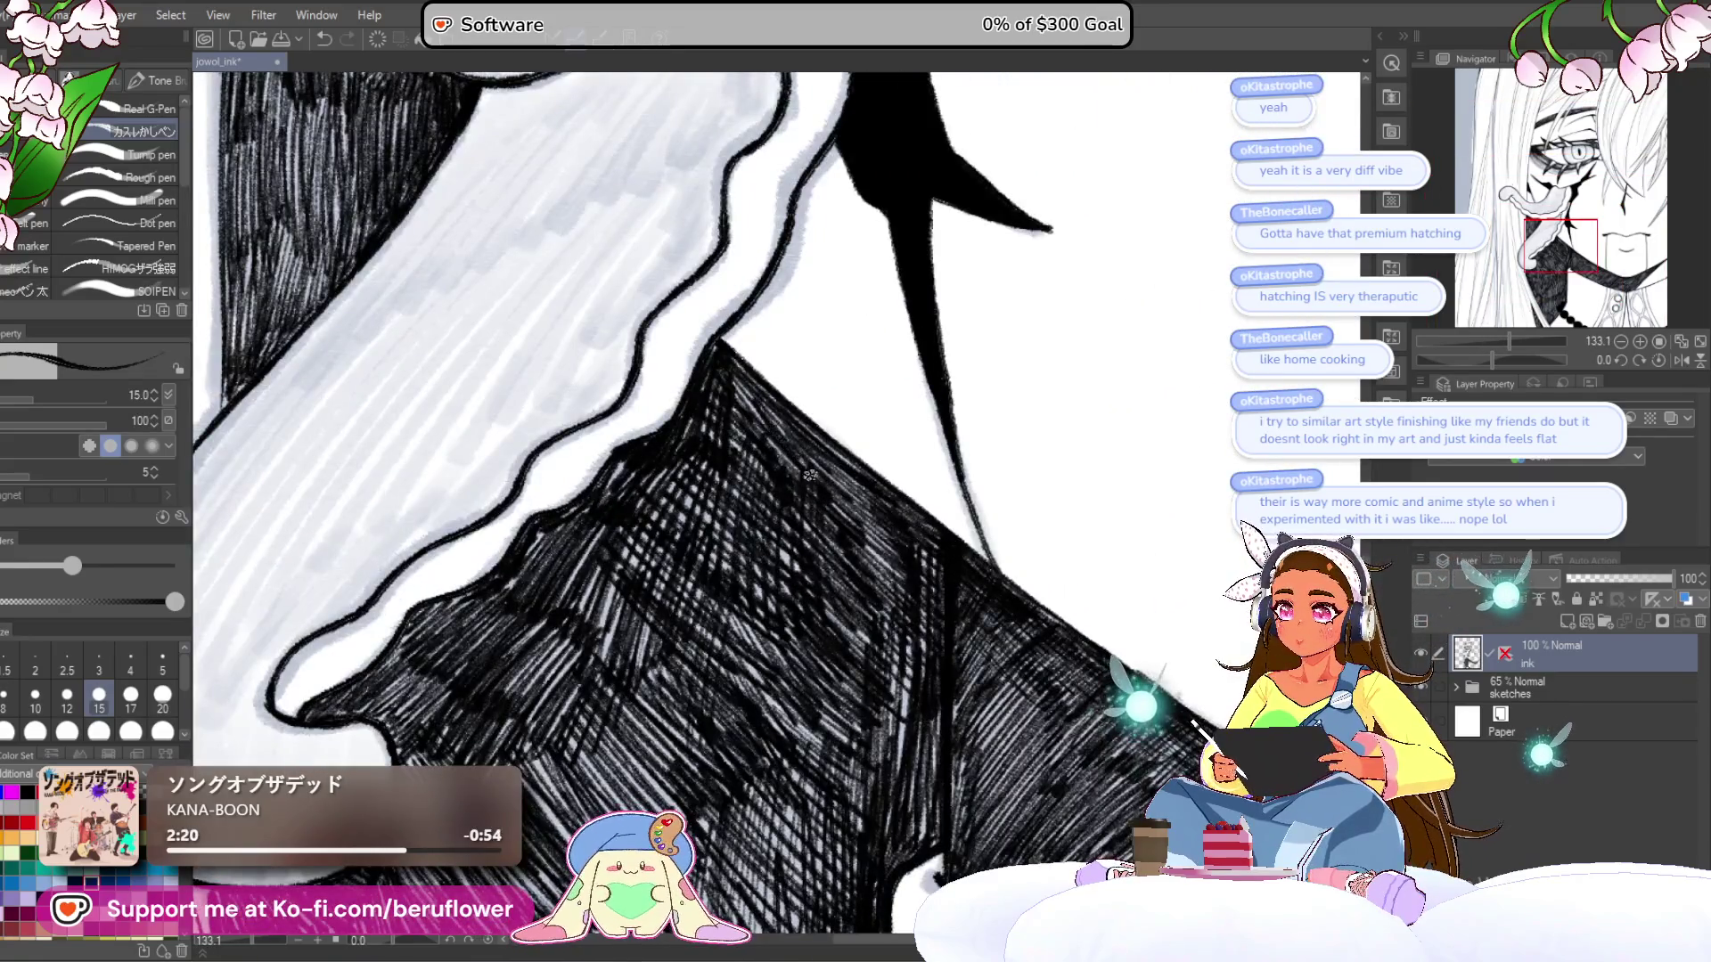
drag(884, 528, 822, 396)
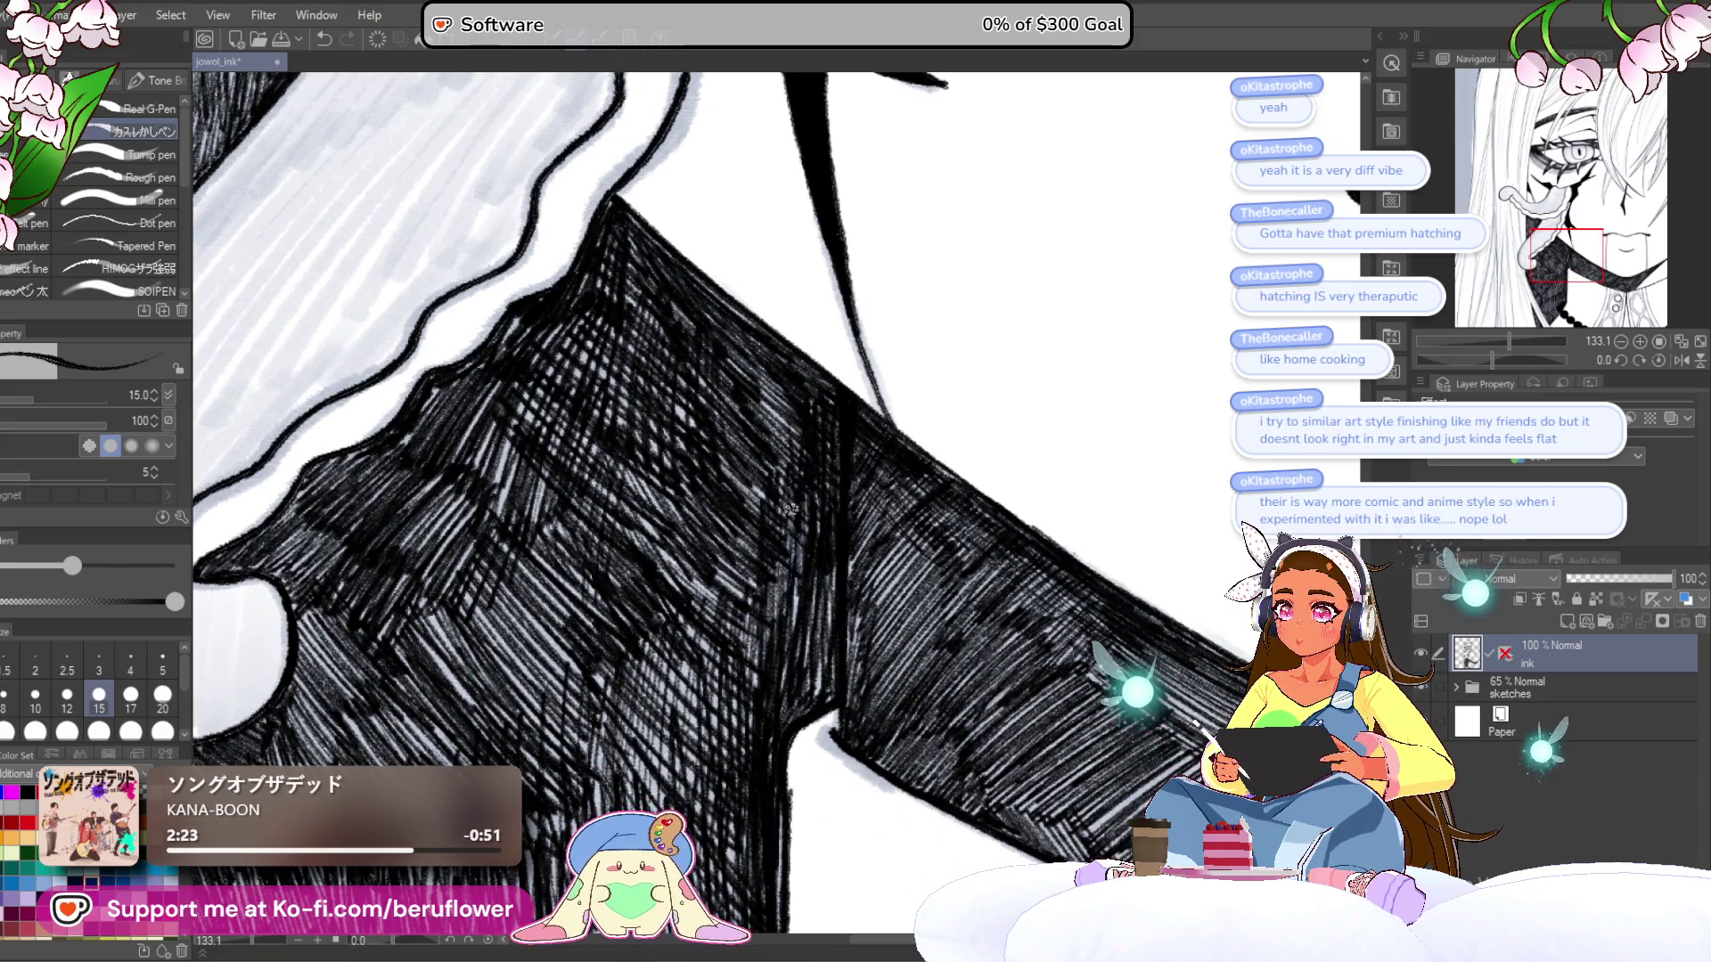
scroll(783, 414, down, 8)
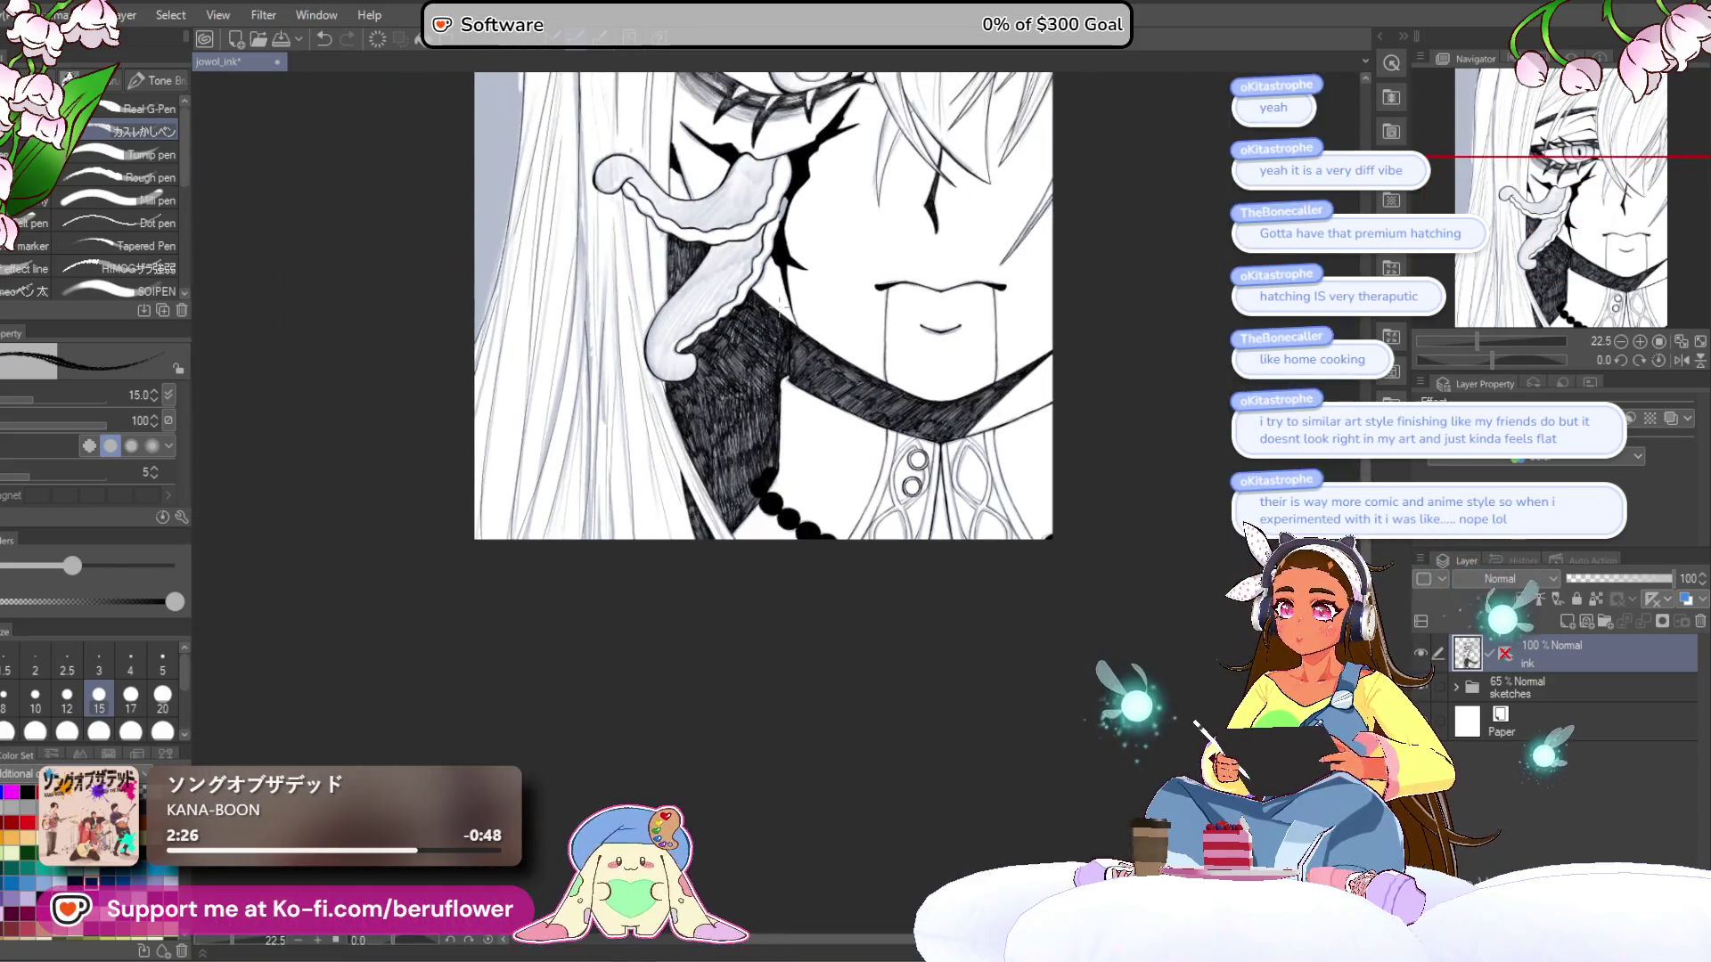
scroll(762, 370, up, 5)
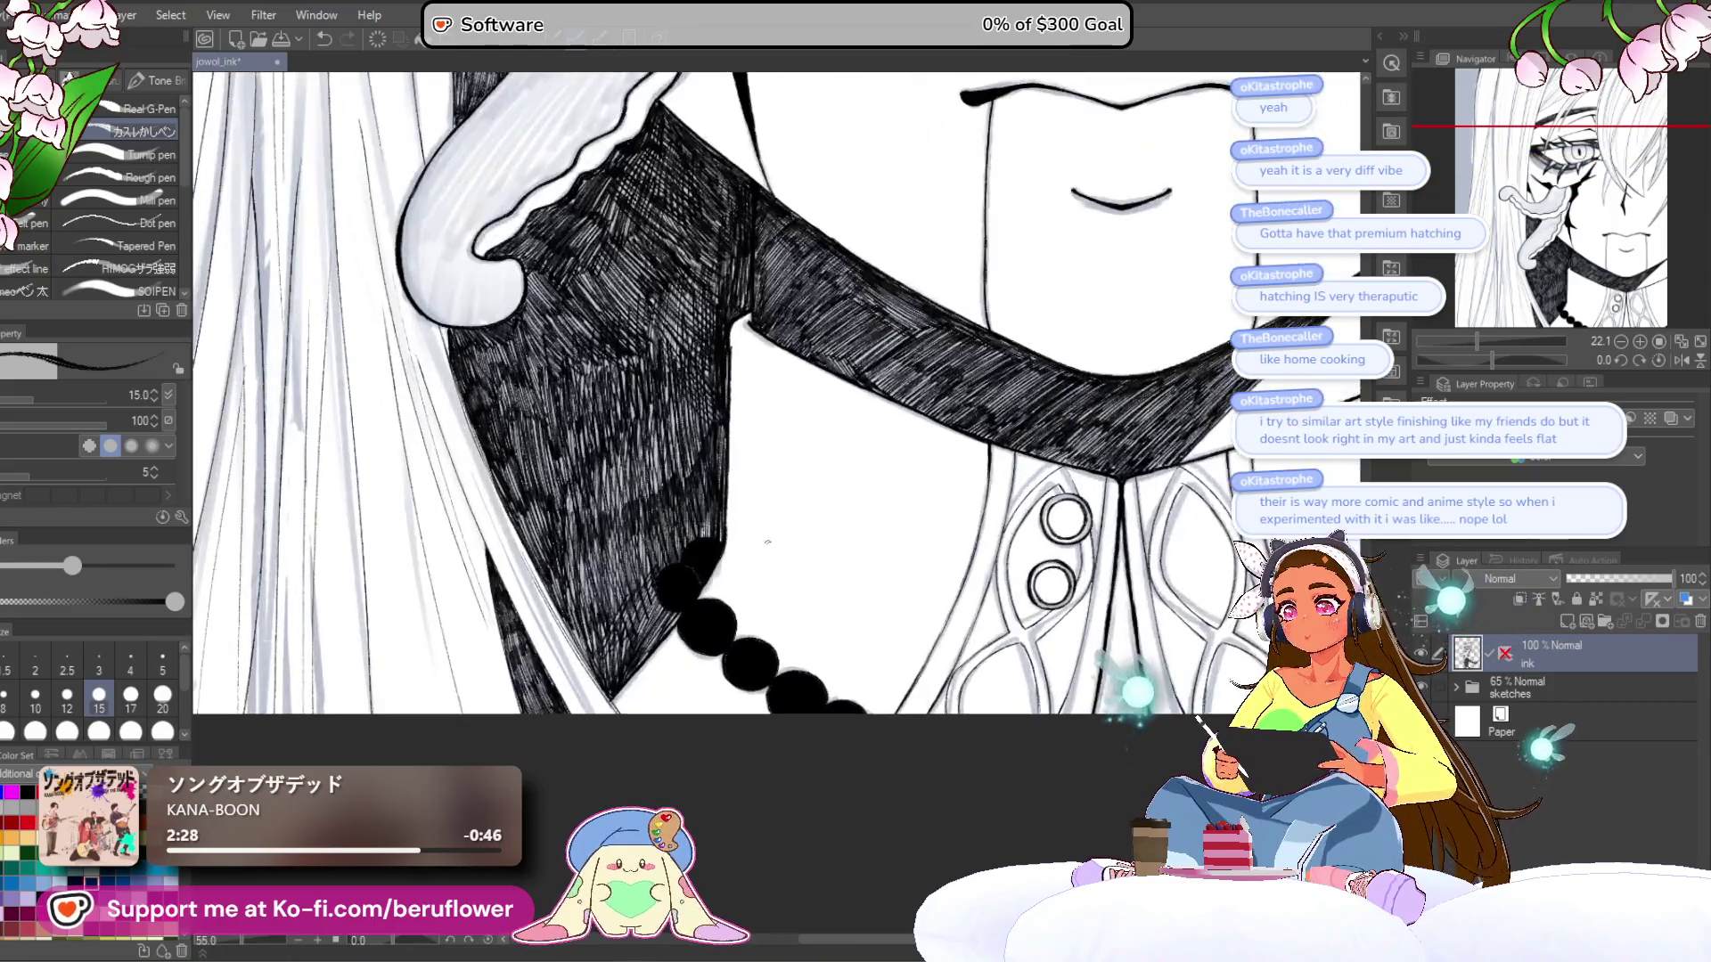
scroll(700, 589, up, 2)
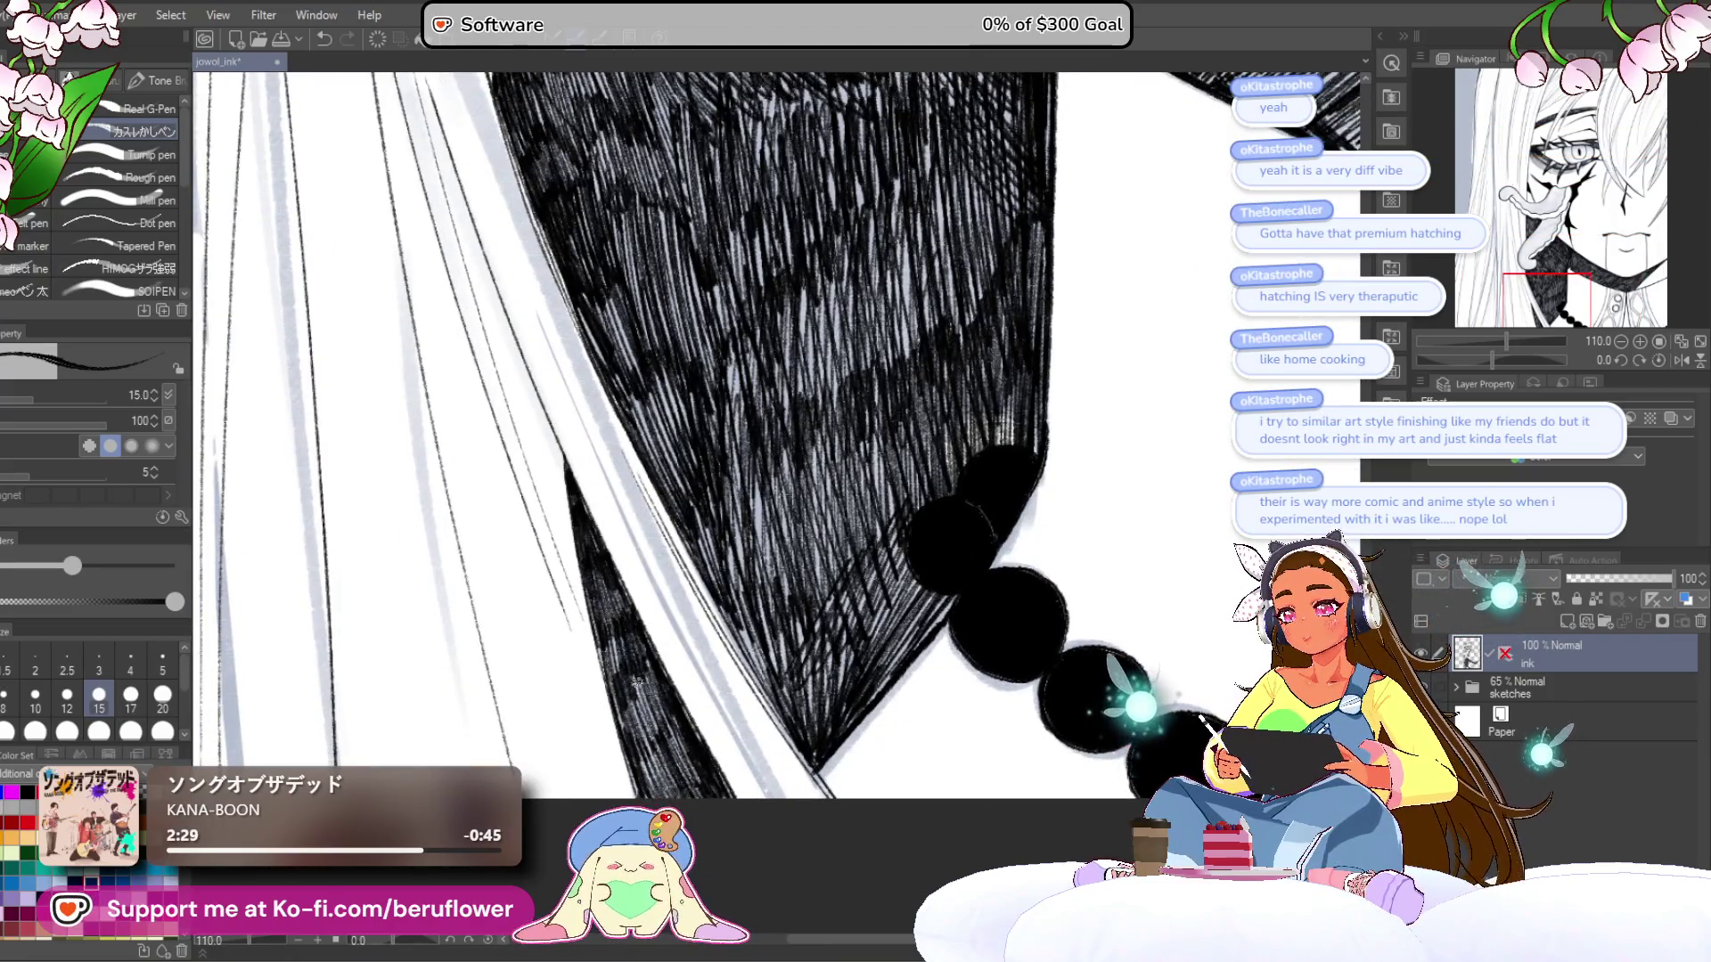
scroll(597, 588, up, 3)
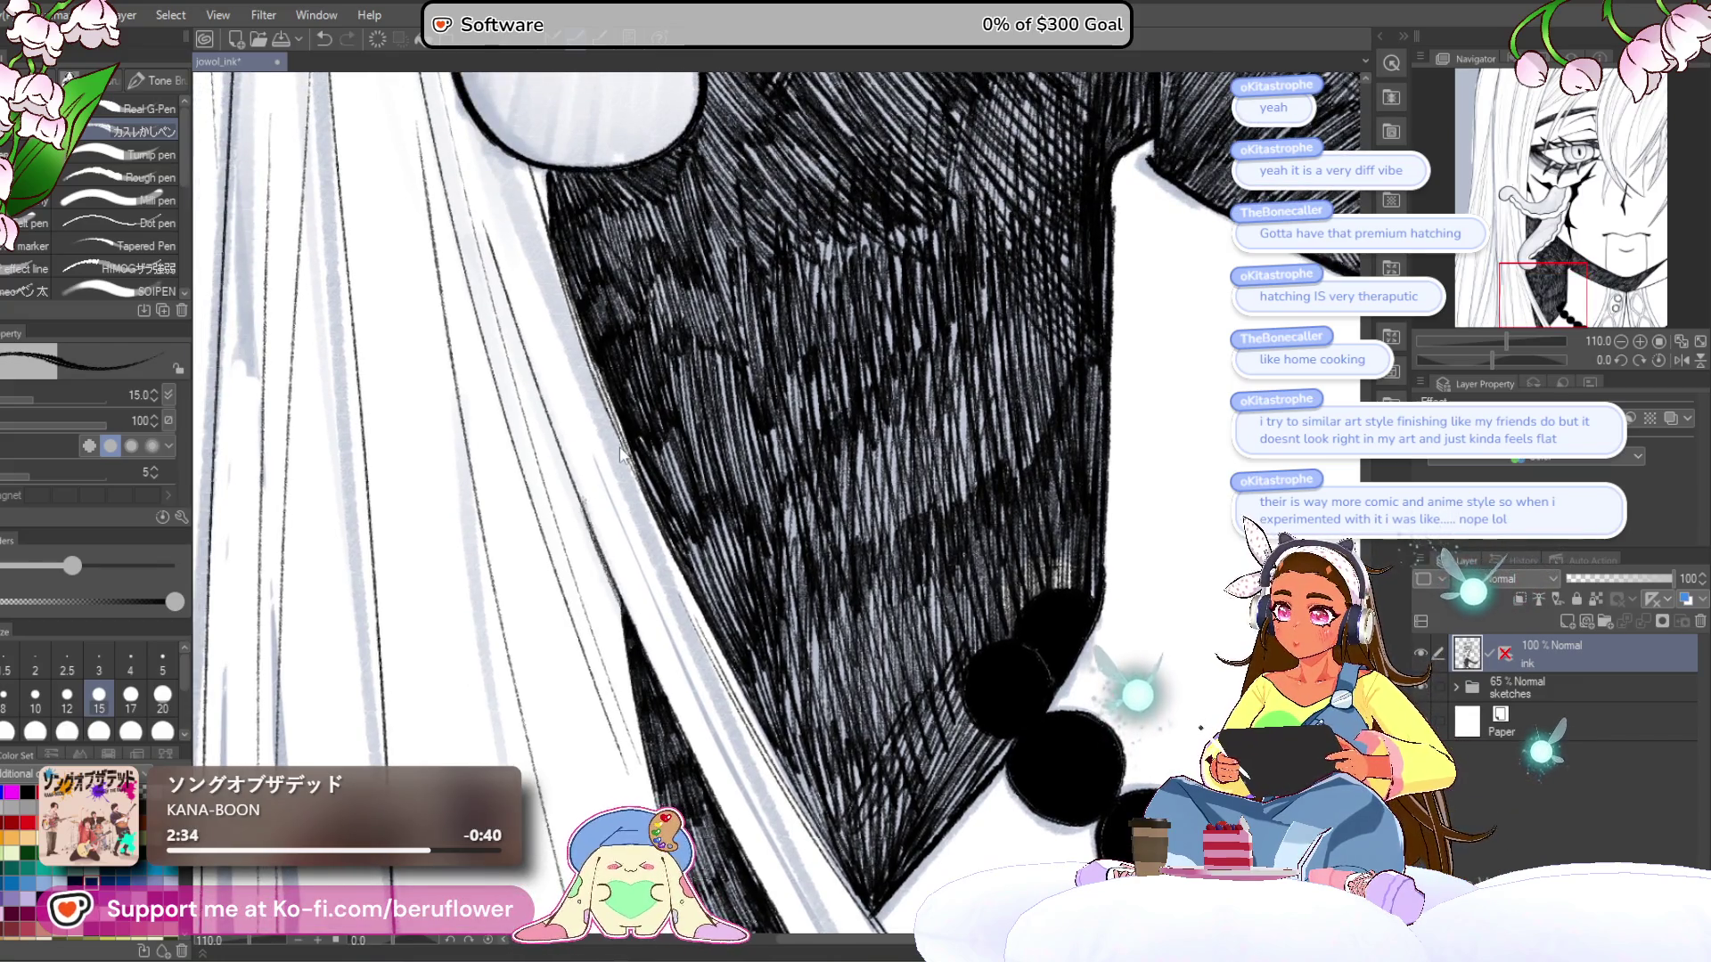
scroll(646, 561, up, 3)
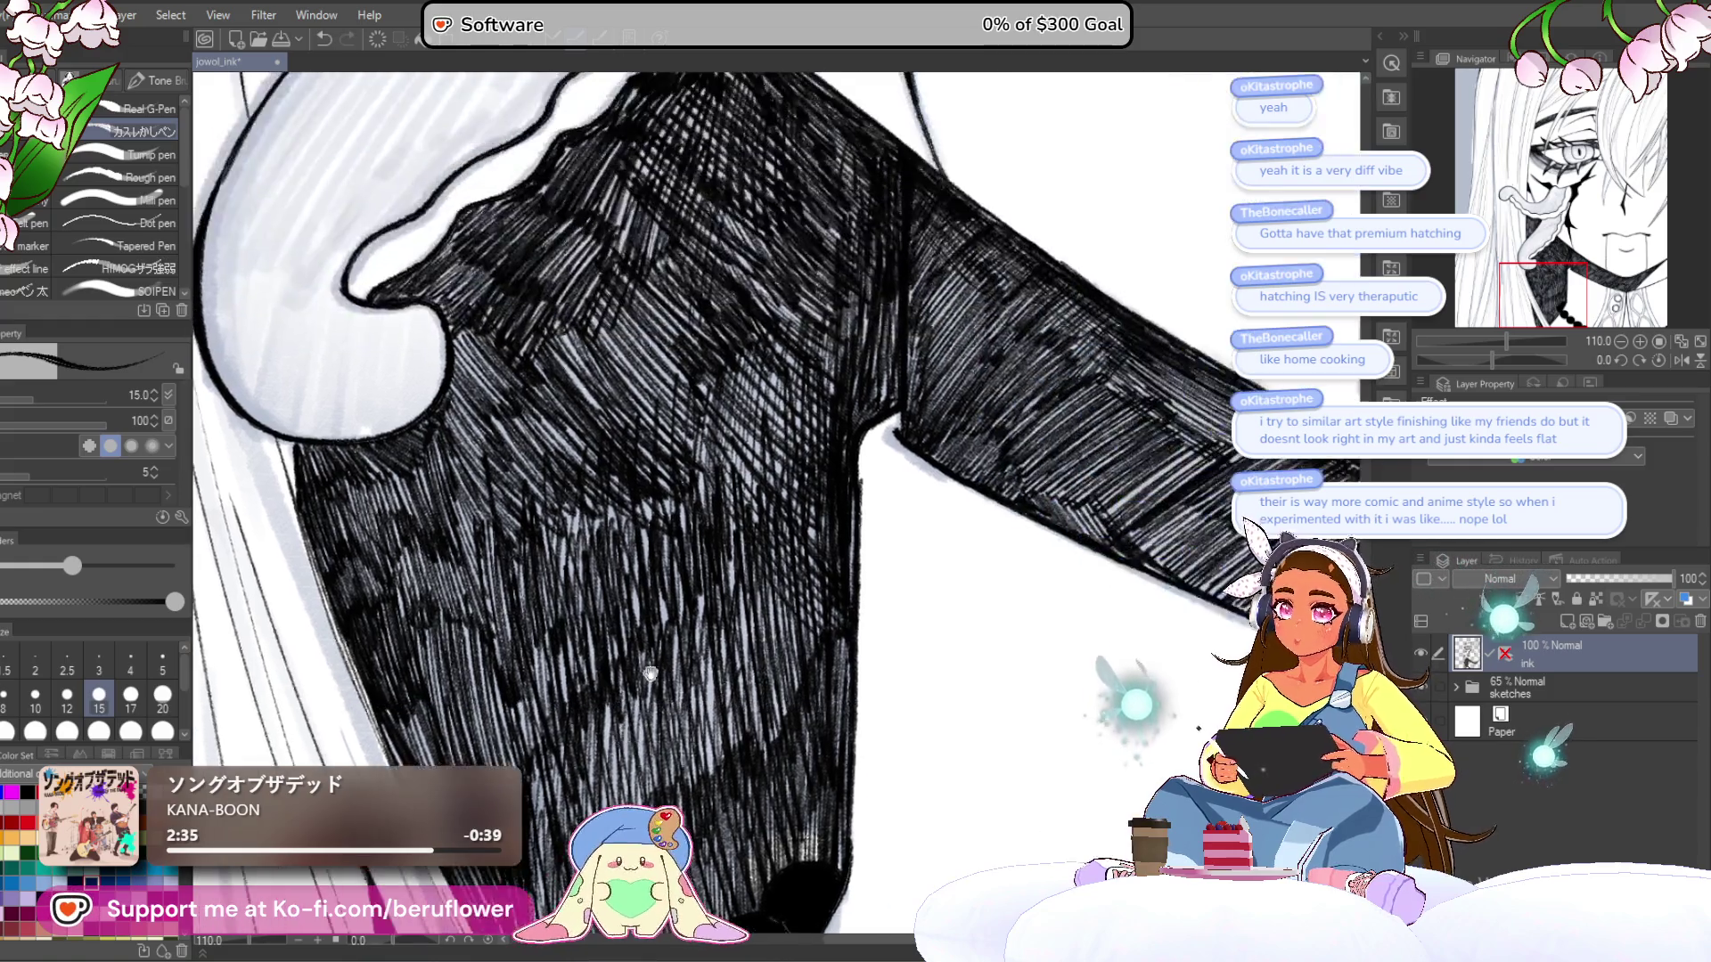
scroll(695, 544, up, 3)
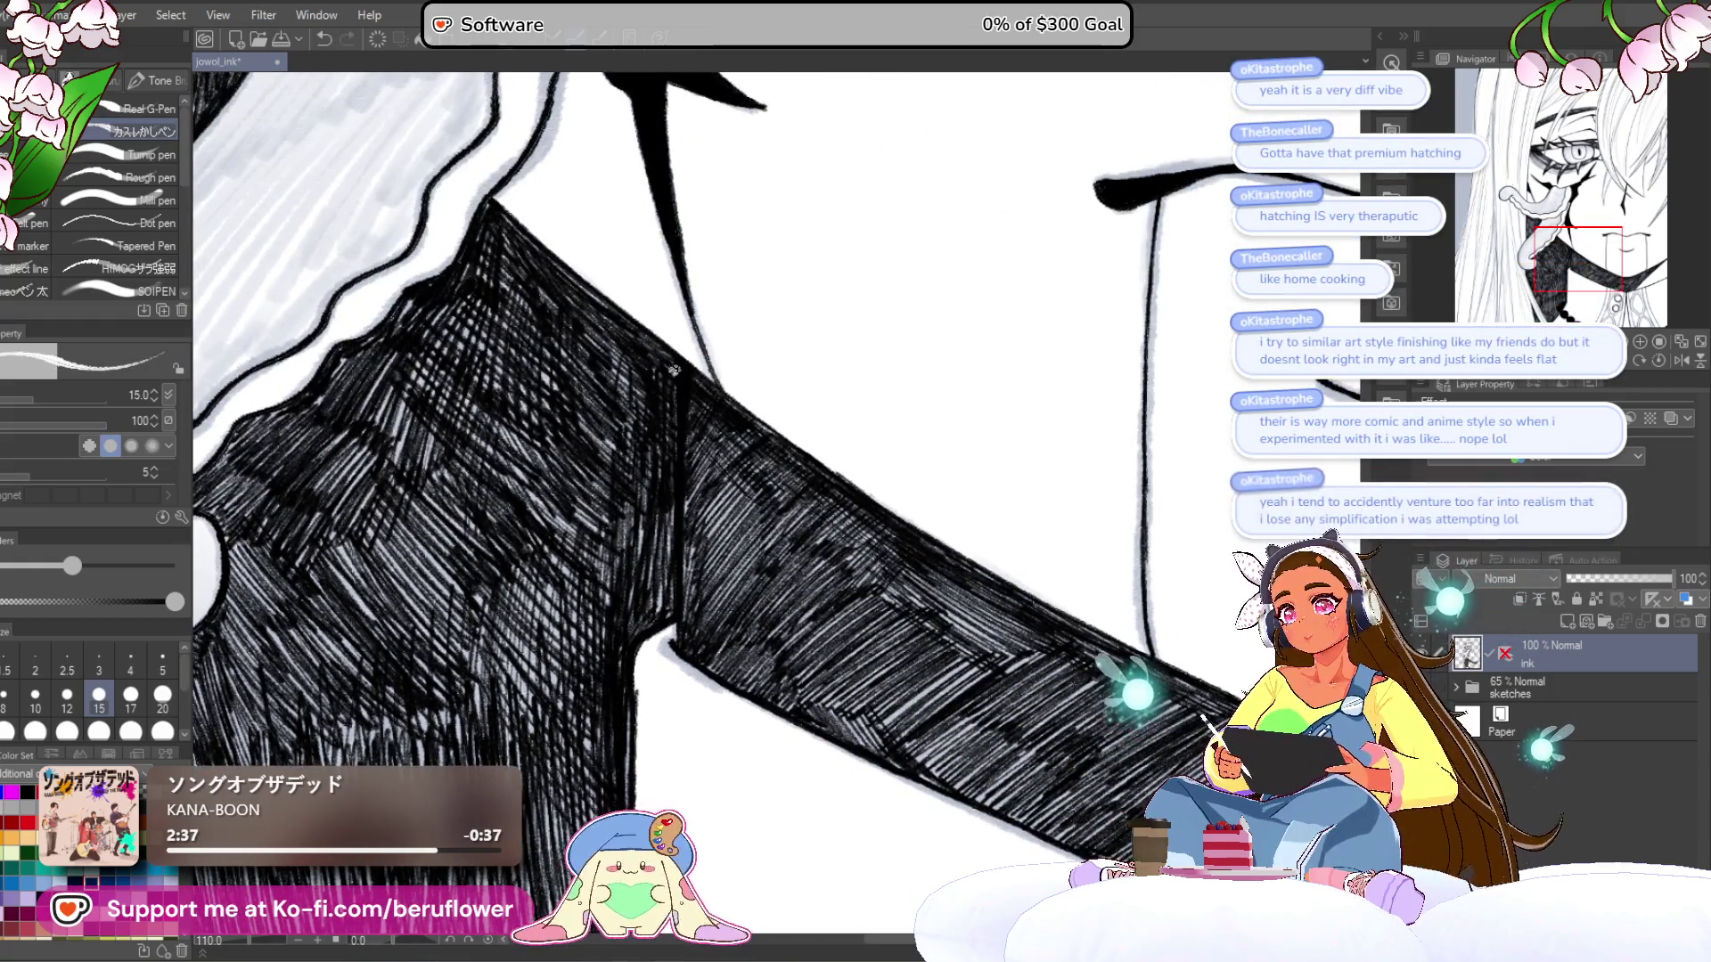
drag(673, 436, 675, 577)
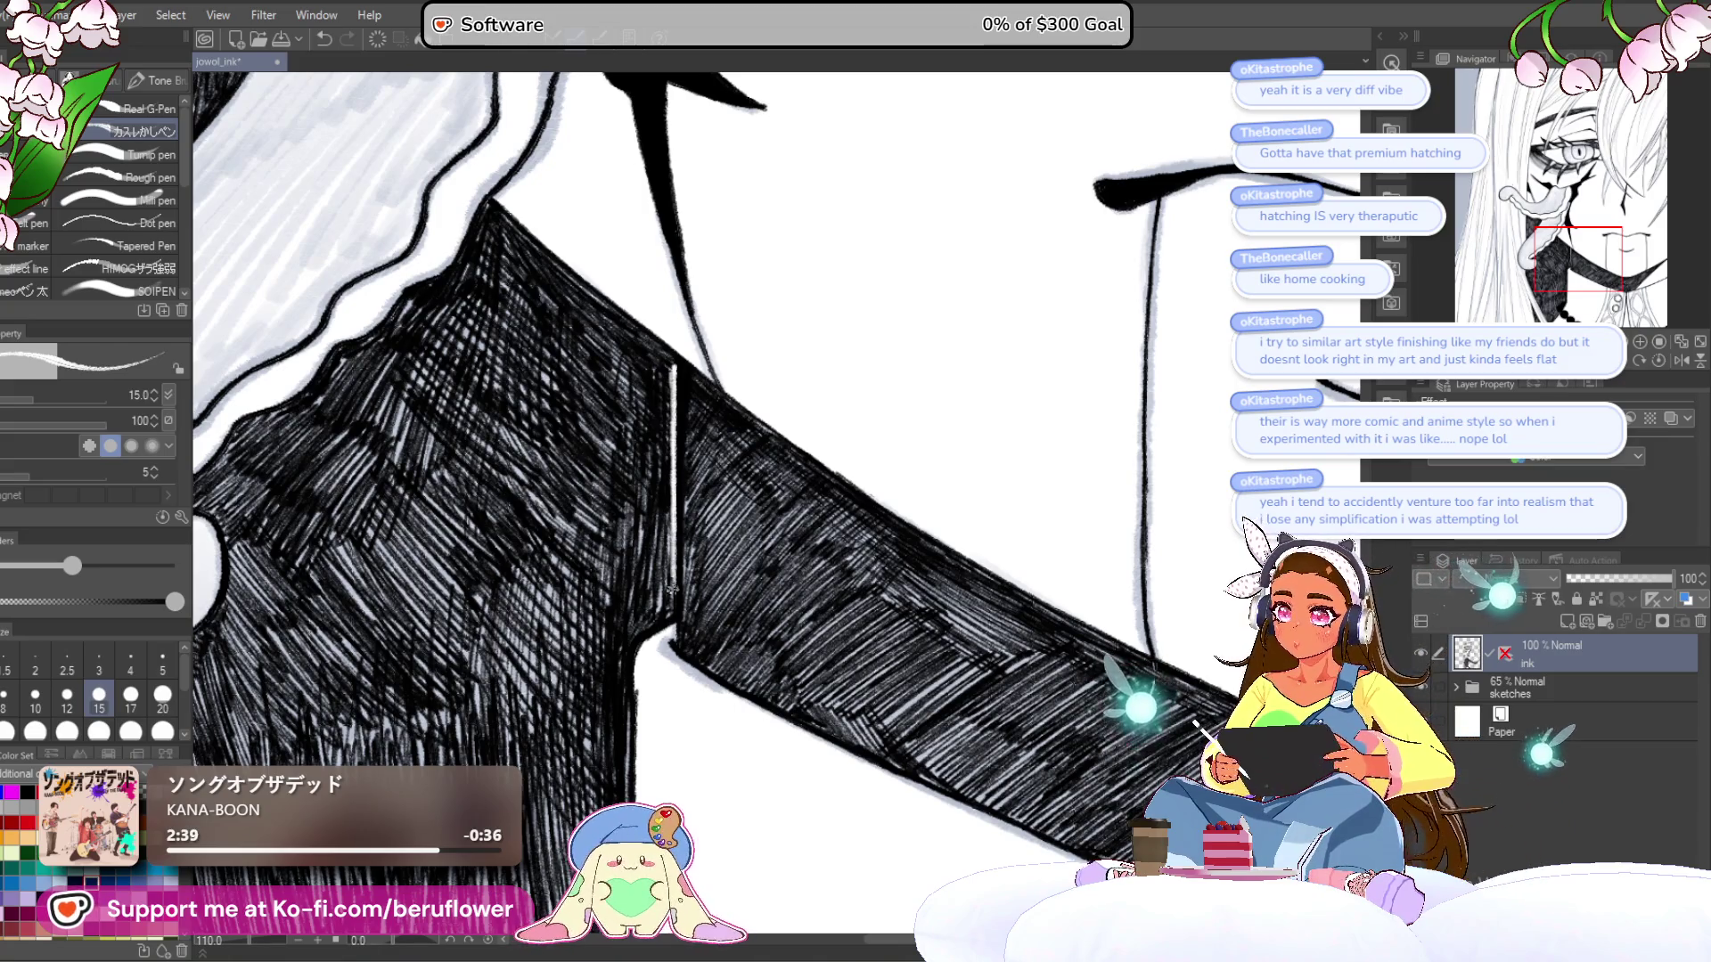
- Raise the brush size to 30, then 40, and add more ink hatching to the collar
key(ctrl+minus)
key(ctrl+minus)
key(ctrl+minus)
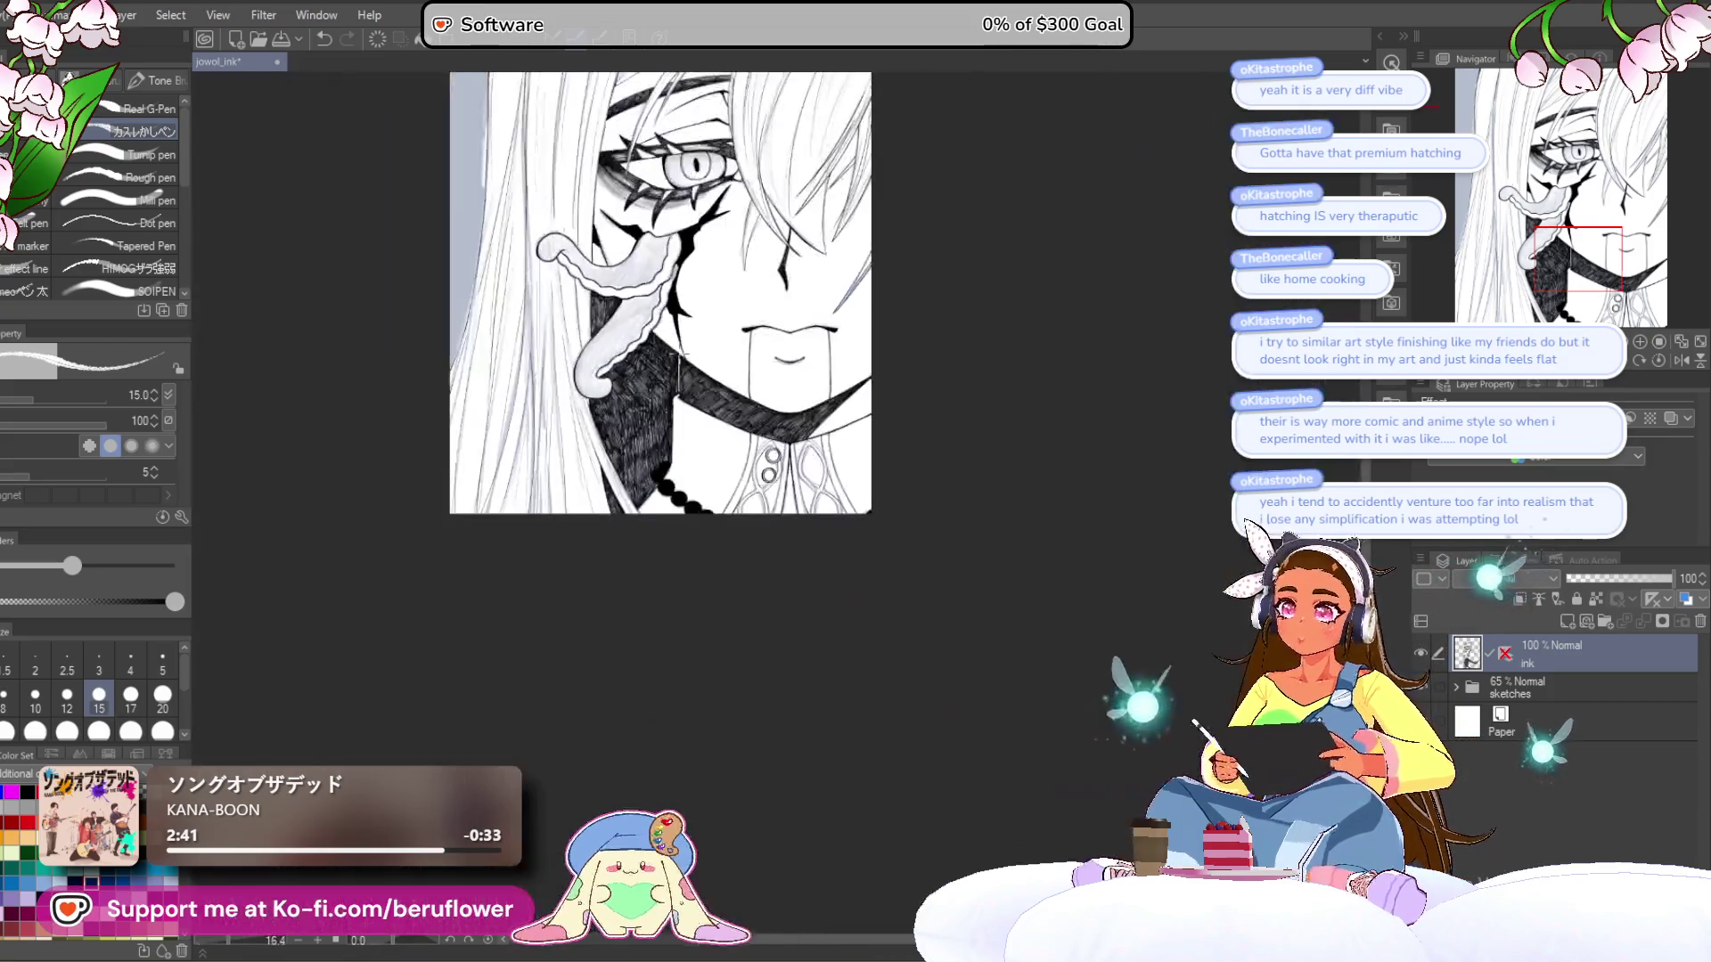
key(ctrl+plus)
key(ctrl+plus)
key(ctrl+plus)
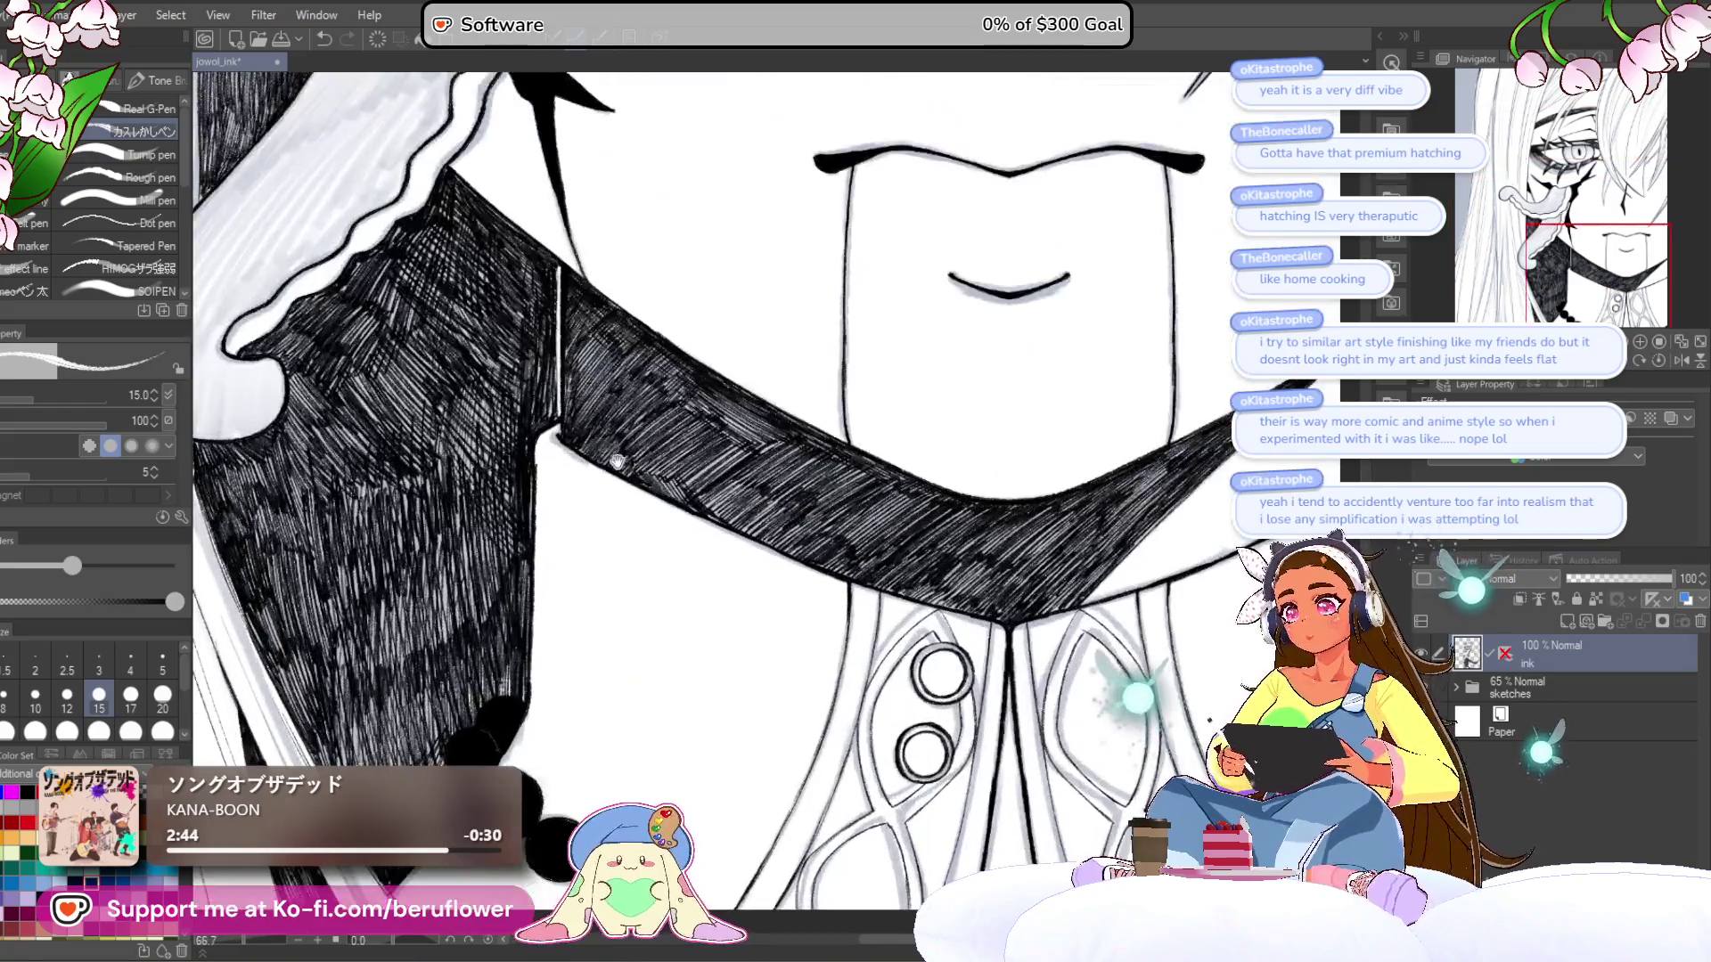
key(ctrl+plus)
key(ctrl+plus)
key(ctrl+plus)
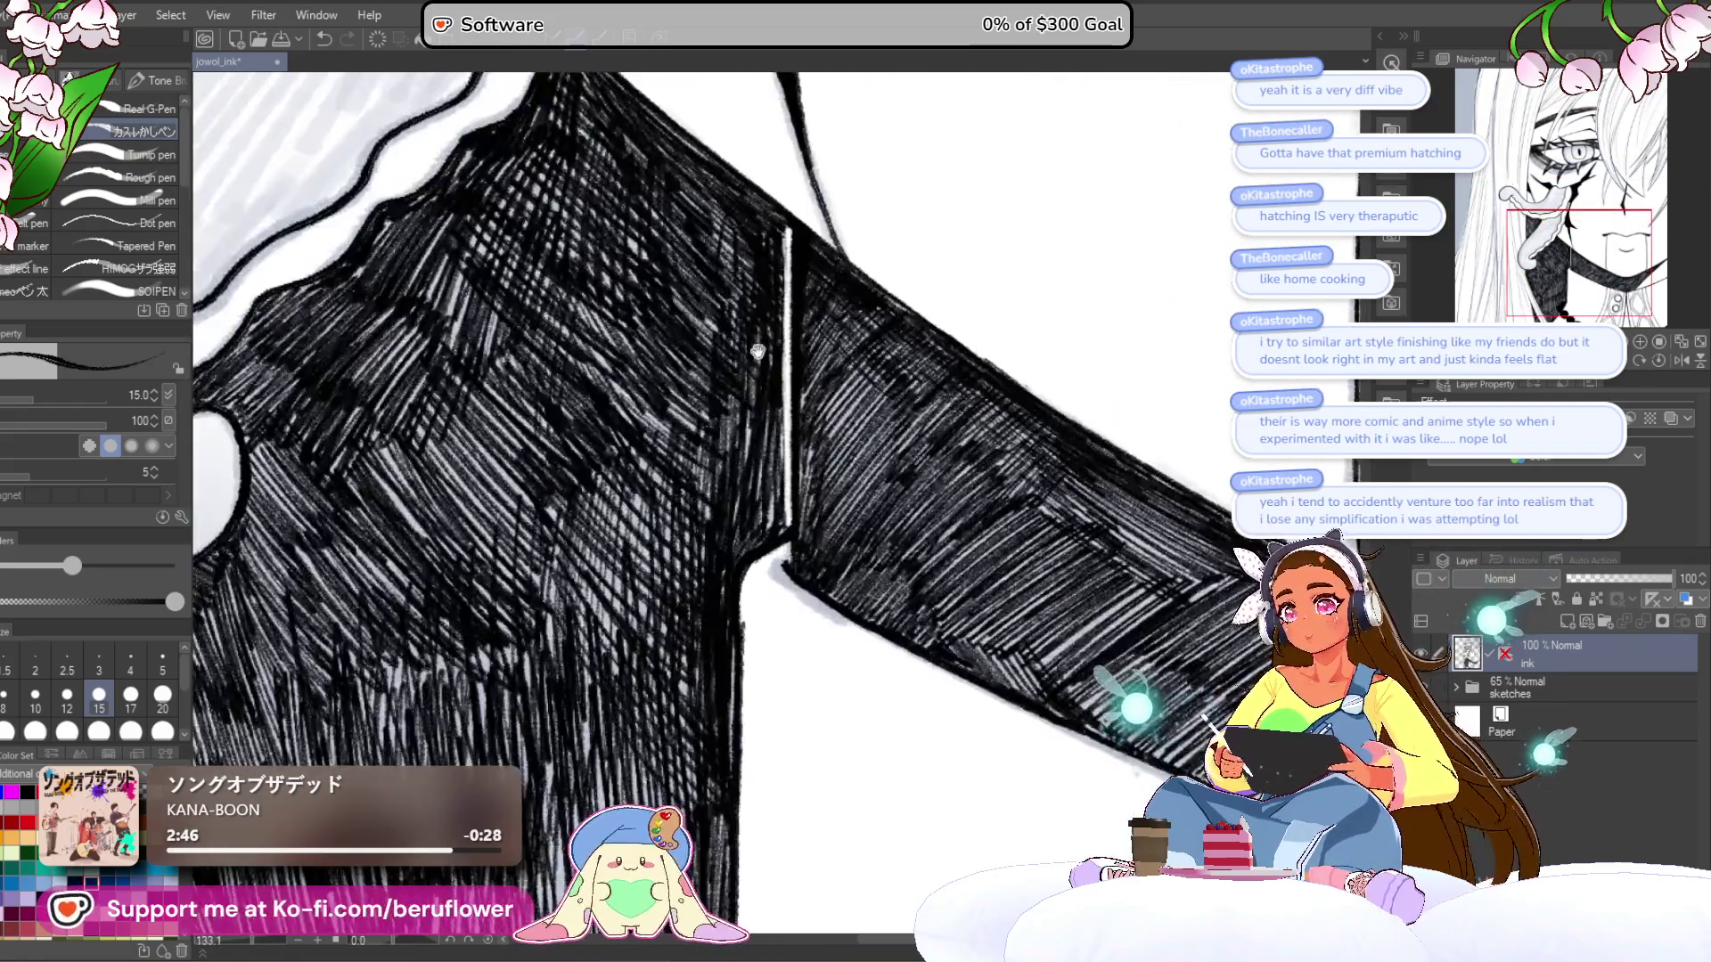
drag(757, 350, 711, 524)
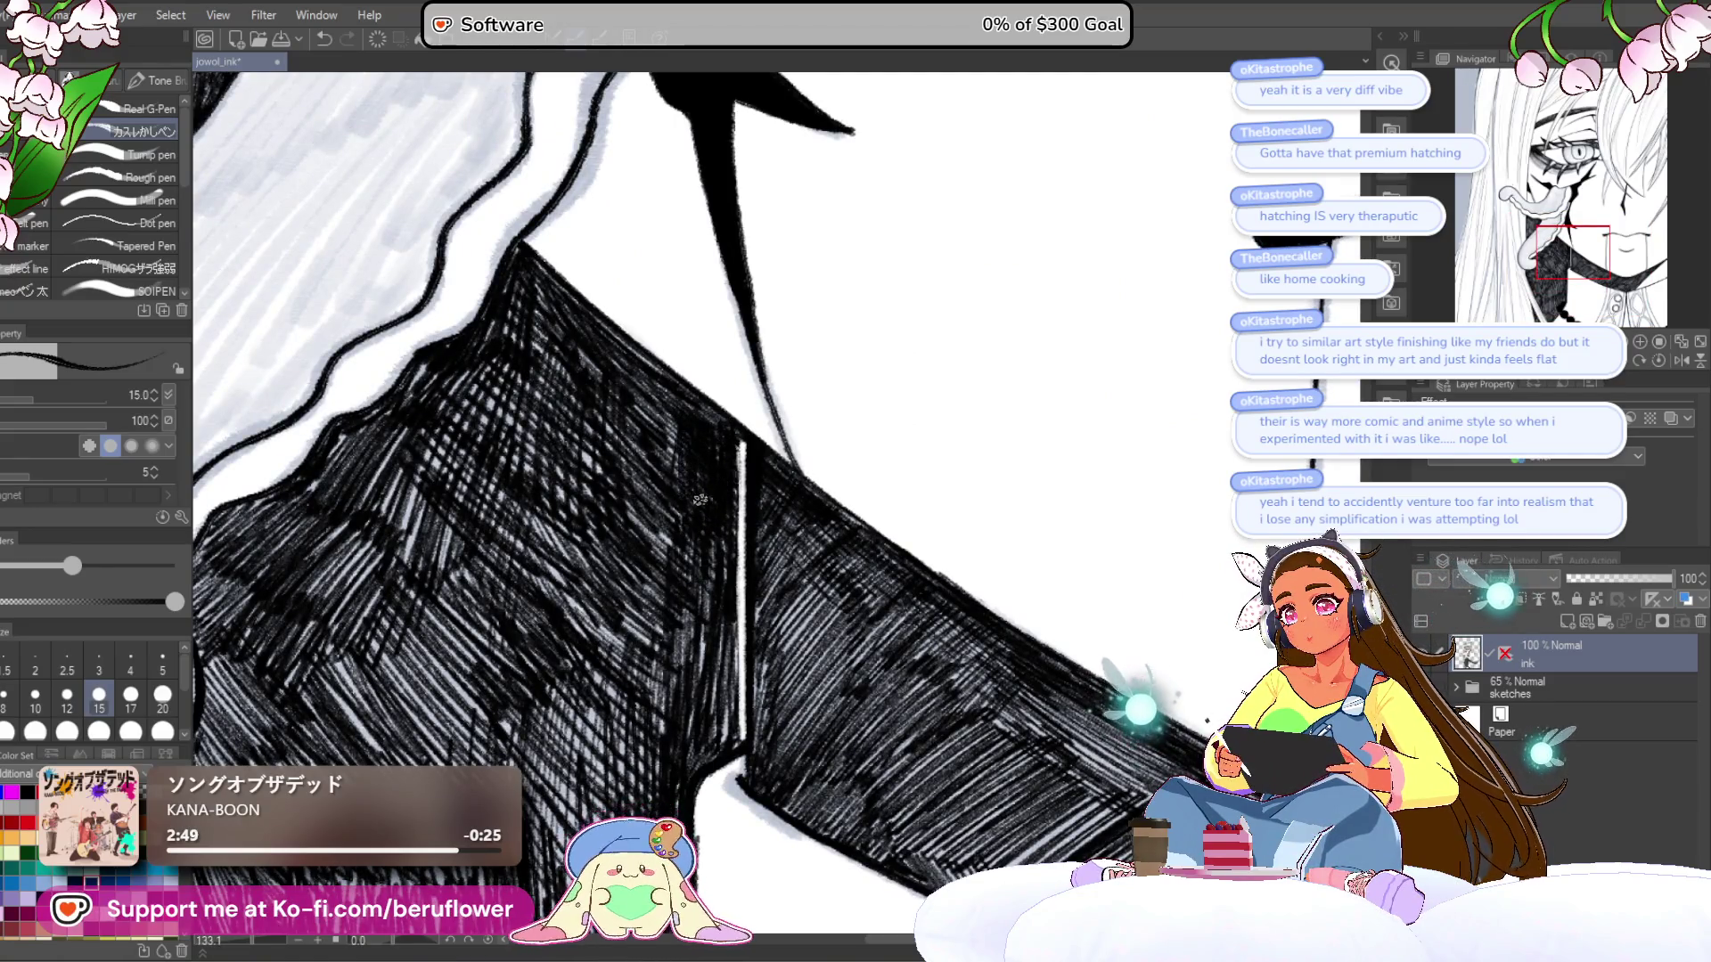
key(bracketright)
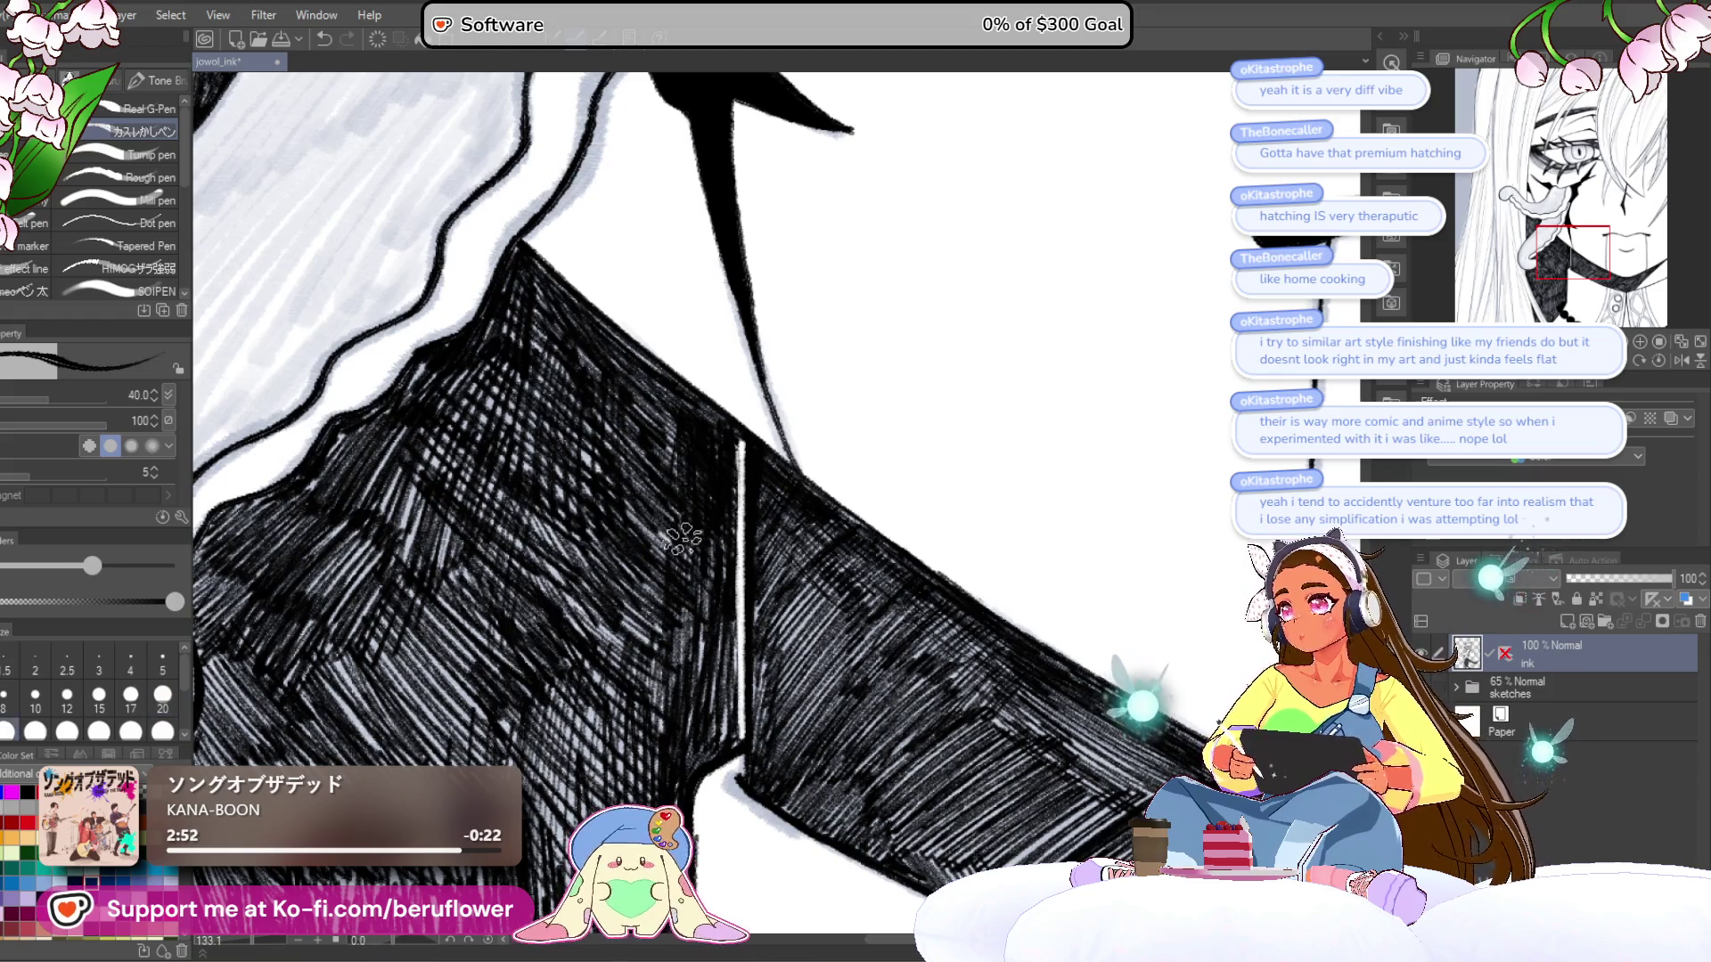
key(bracketright)
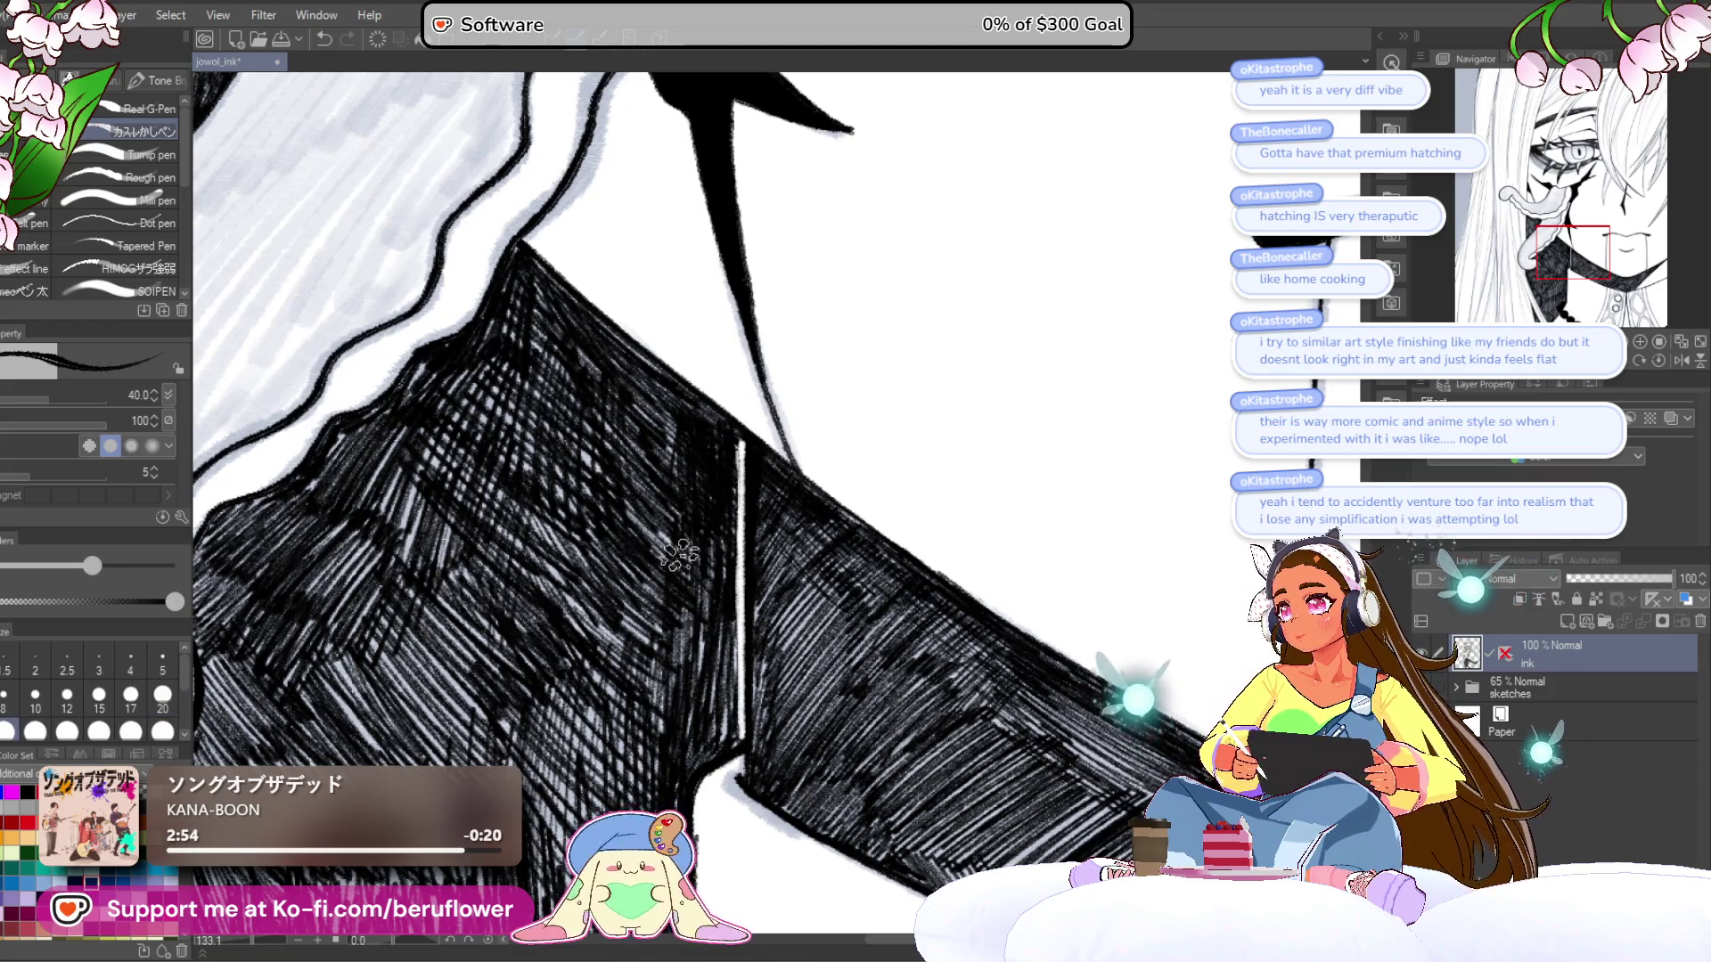
drag(682, 532, 690, 486)
drag(691, 624, 673, 570)
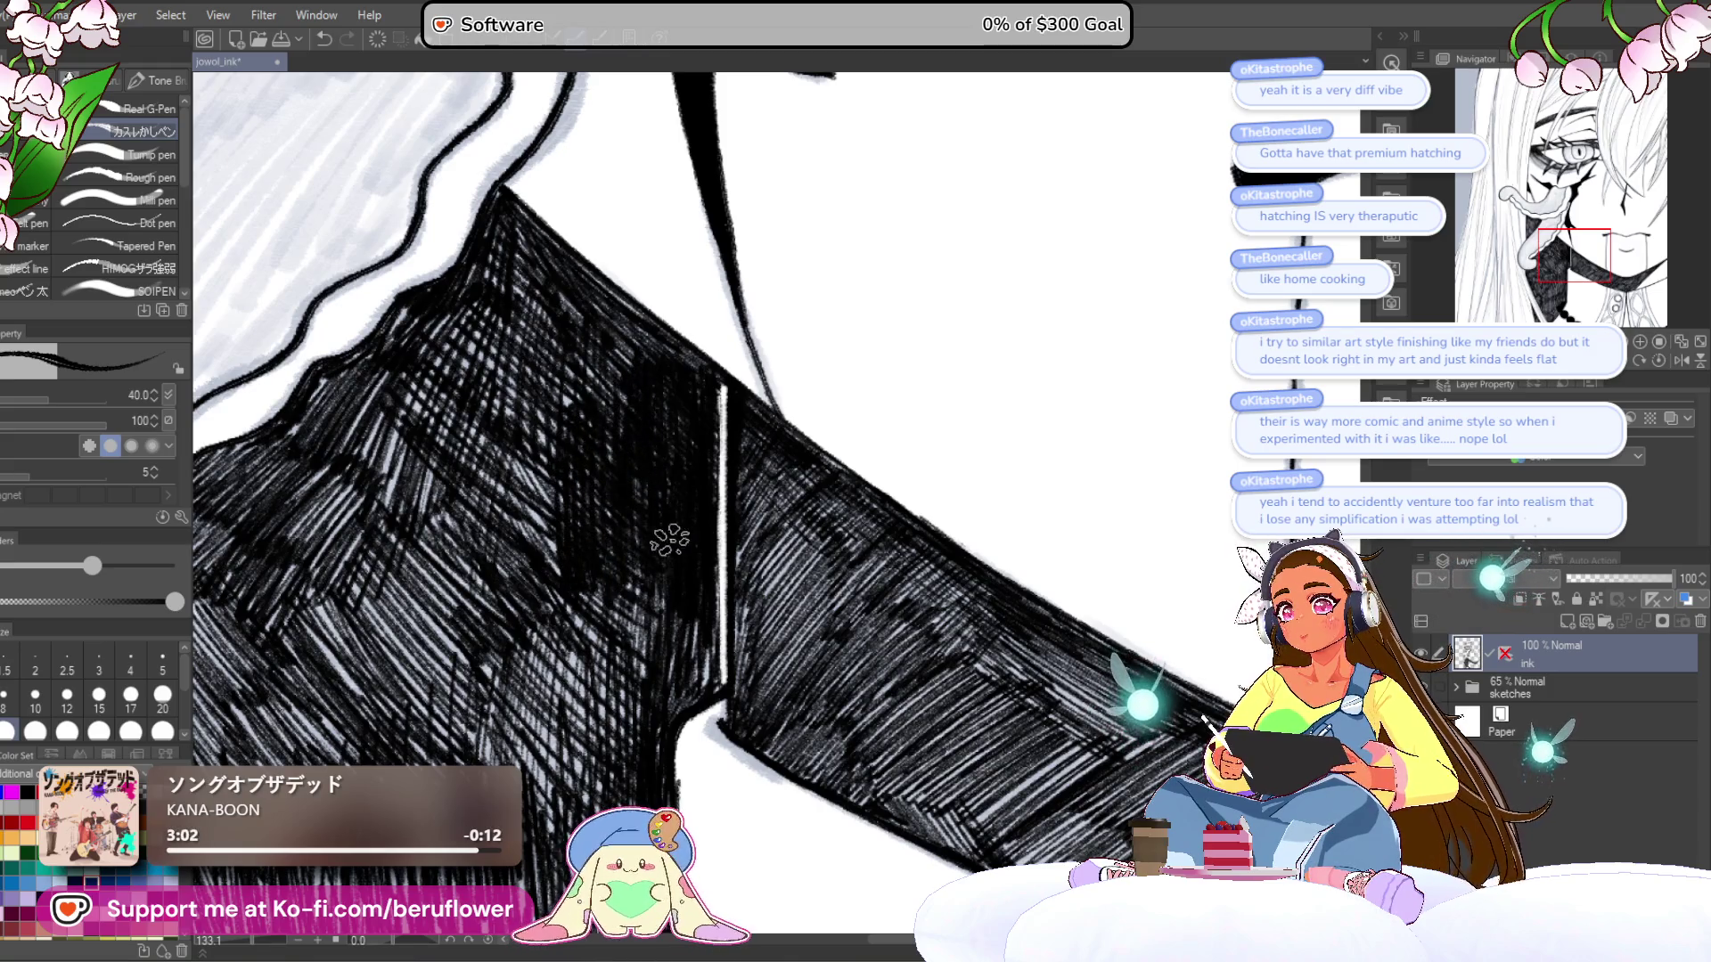
- Darken the upper-right edge and layer more cross-hatching over the dark area
scroll(668, 528, down, 3)
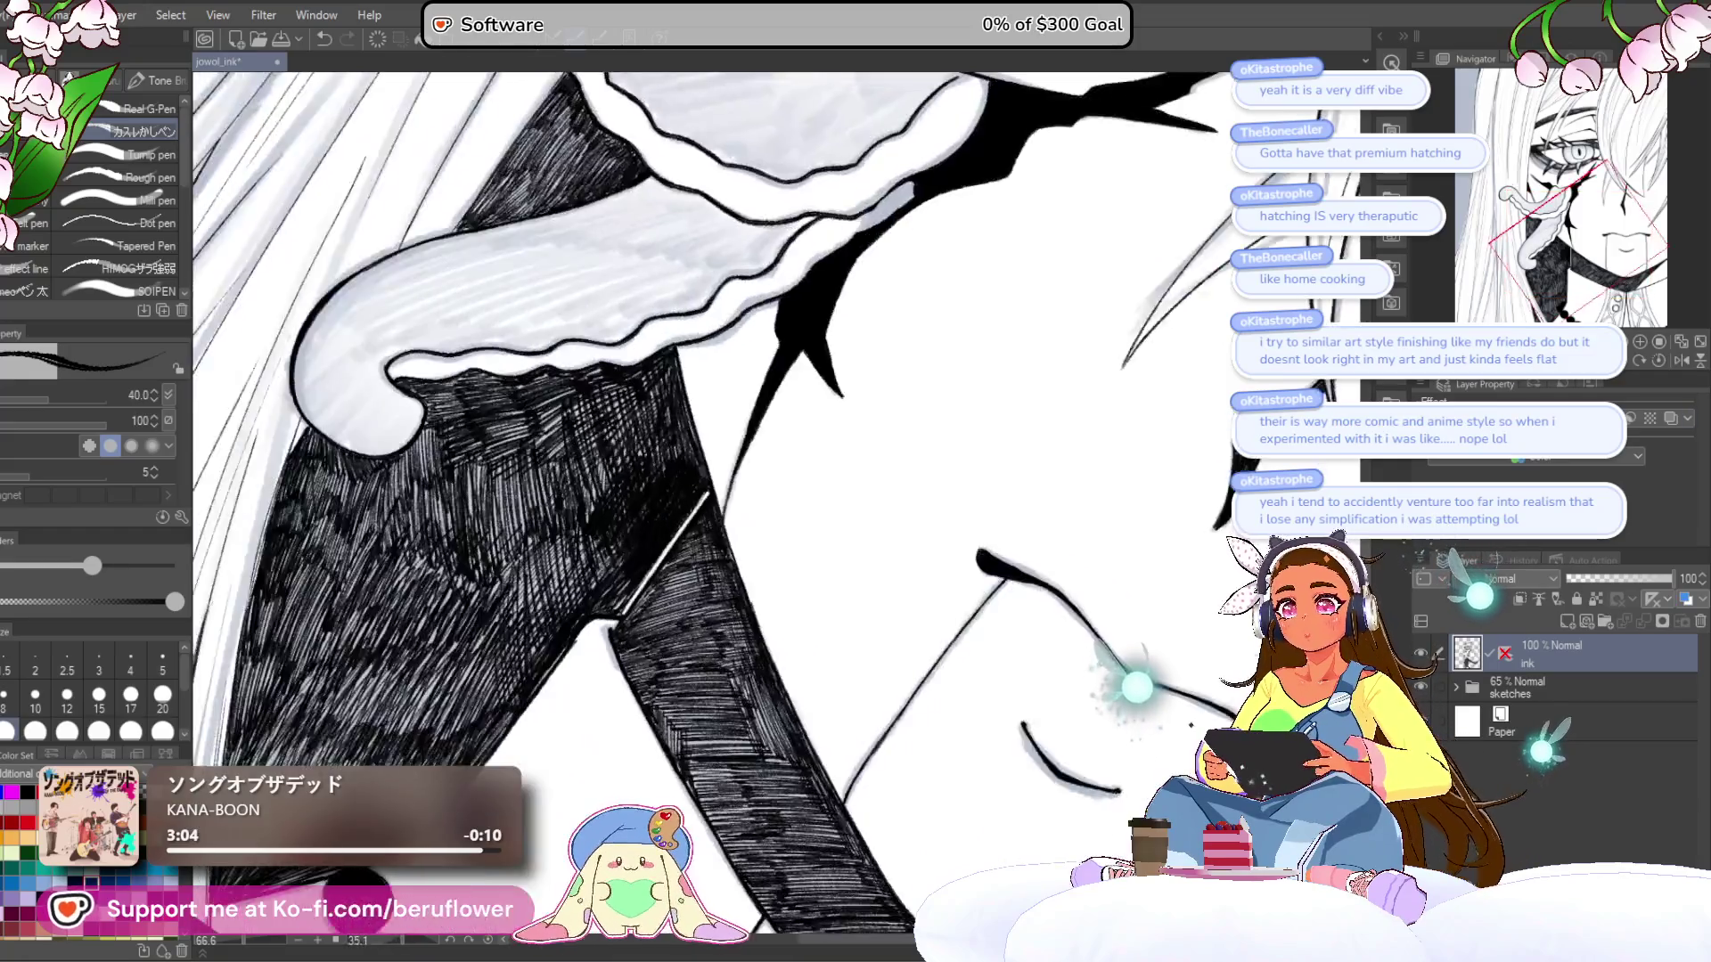
scroll(722, 392, up, 5)
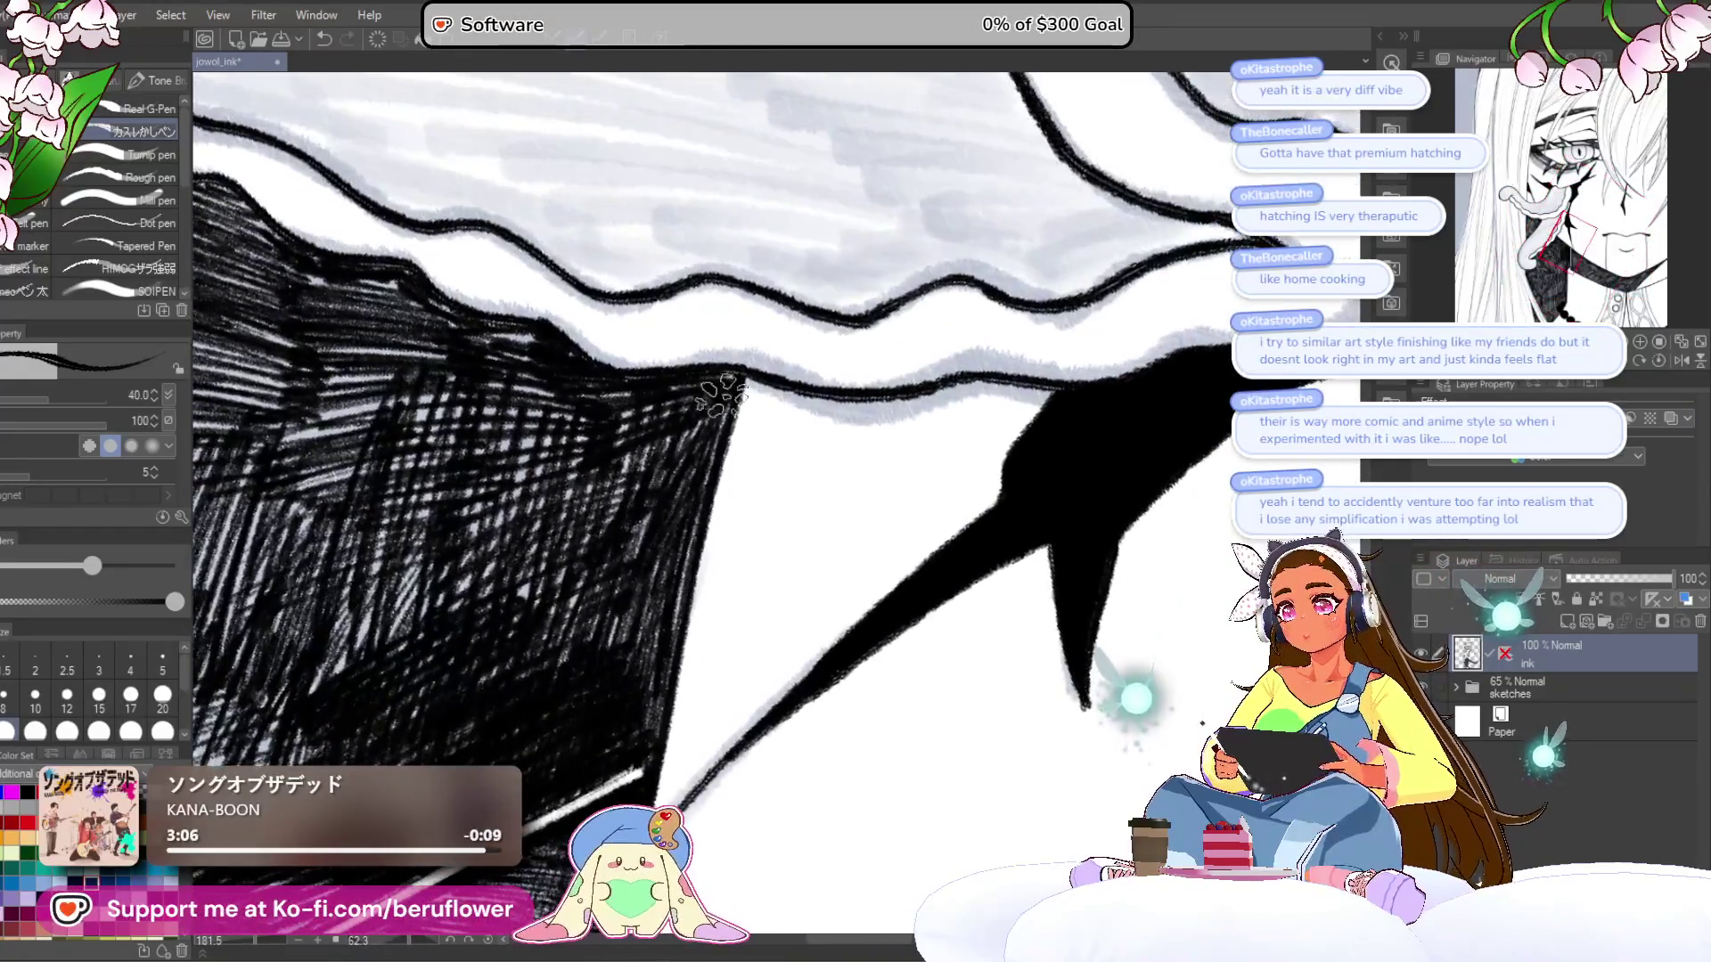
drag(722, 392, 707, 450)
mouse_move(658, 611)
mouse_down()
mouse_move(664, 481)
mouse_move(588, 615)
mouse_move(554, 611)
mouse_move(550, 503)
mouse_move(513, 535)
mouse_move(482, 510)
mouse_move(417, 682)
mouse_move(600, 525)
mouse_up()
- Reset the canvas rotation and pan to the collar beside the tongue
scroll(615, 522, down, 3)
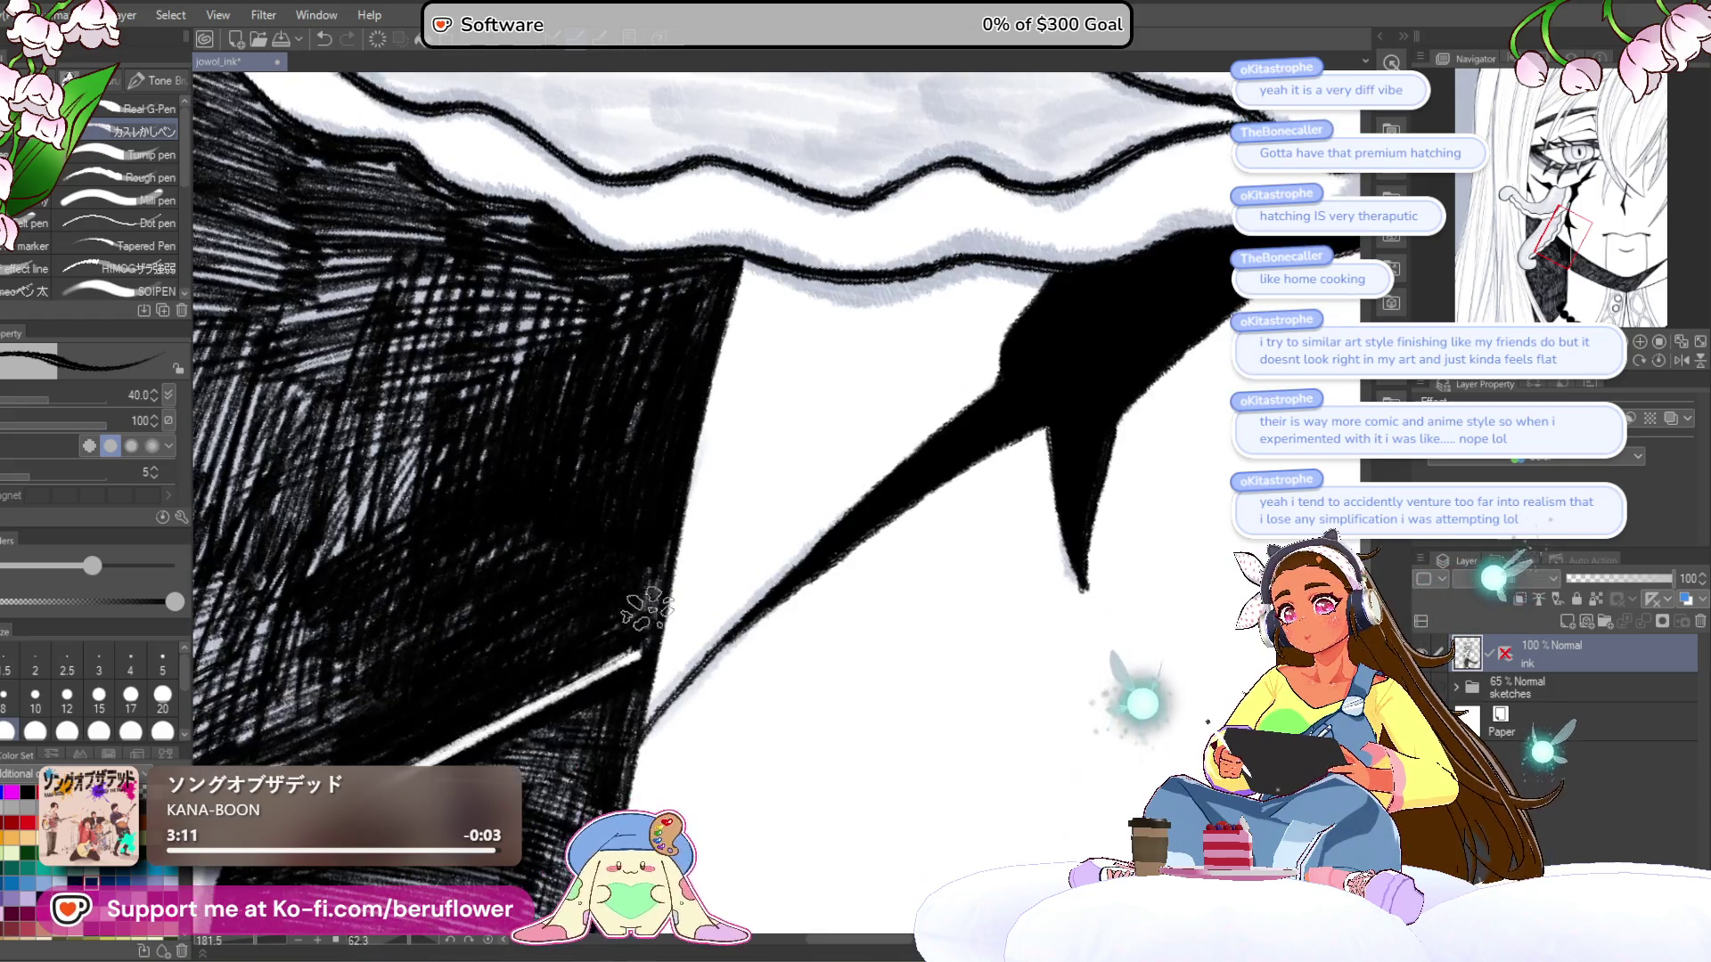
scroll(496, 643, up, 3)
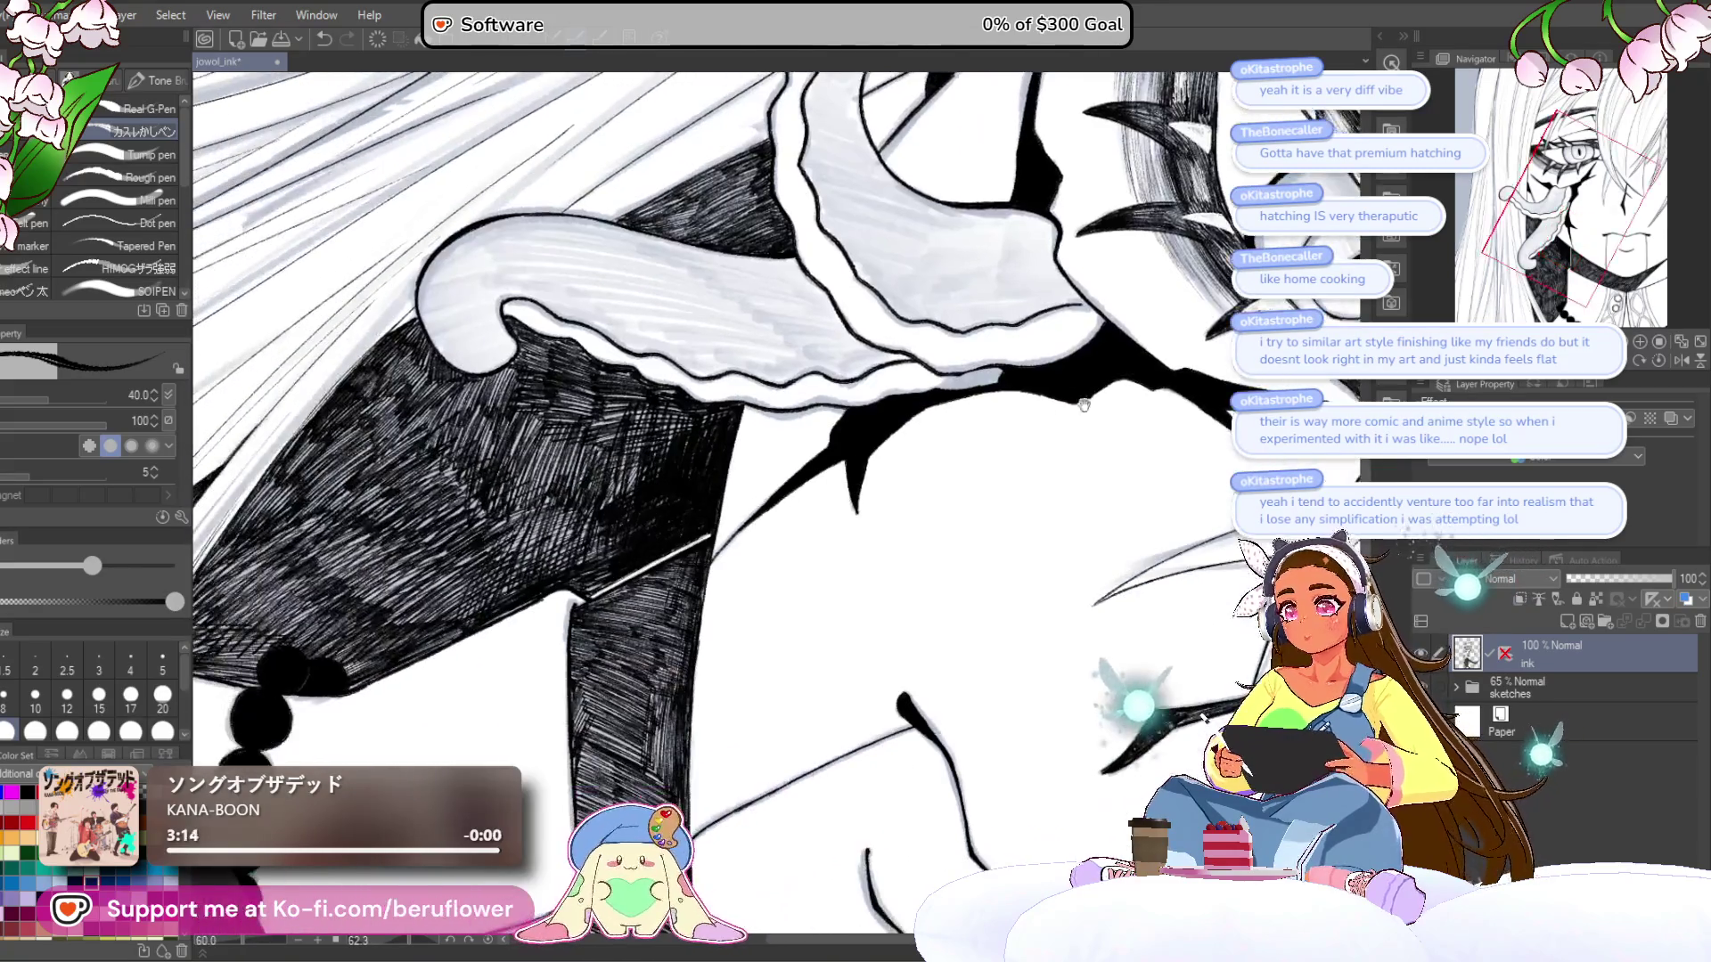
click(1659, 359)
mouse_move(681, 571)
mouse_down()
mouse_move(642, 470)
mouse_move(589, 508)
mouse_move(690, 629)
mouse_move(659, 597)
mouse_move(647, 632)
mouse_up()
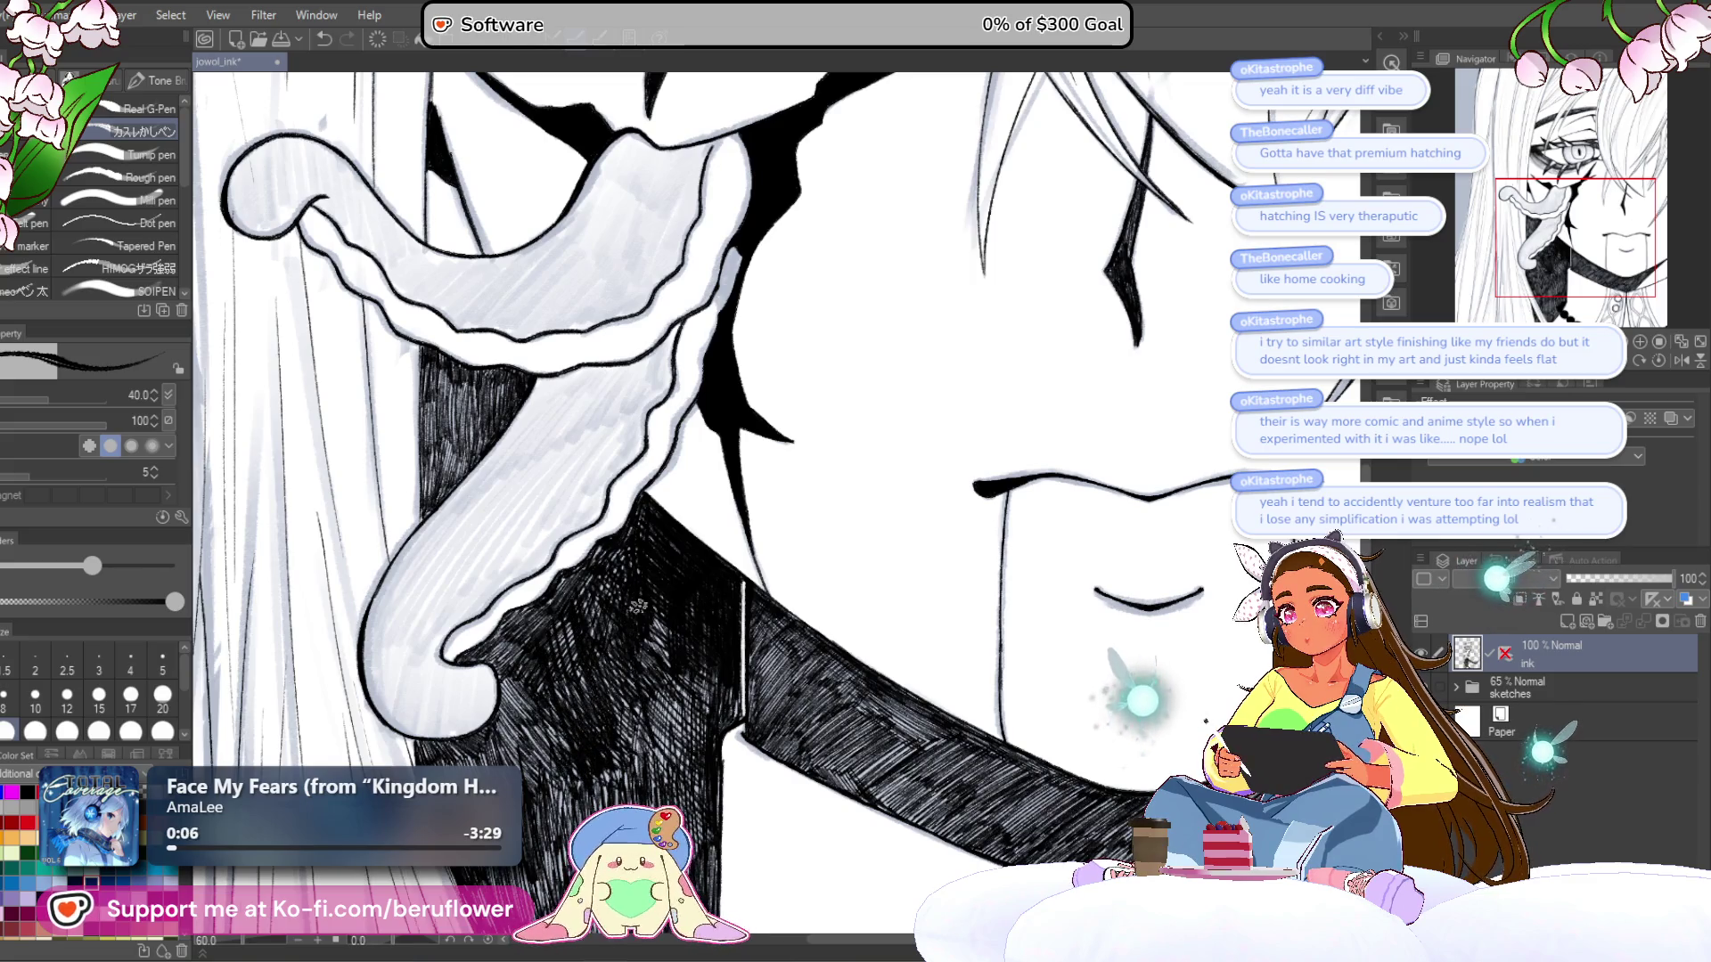
- Ink dense hatching strokes down the dark area beside the neck
mouse_move(677, 624)
mouse_down()
mouse_move(744, 600)
mouse_move(647, 359)
mouse_up()
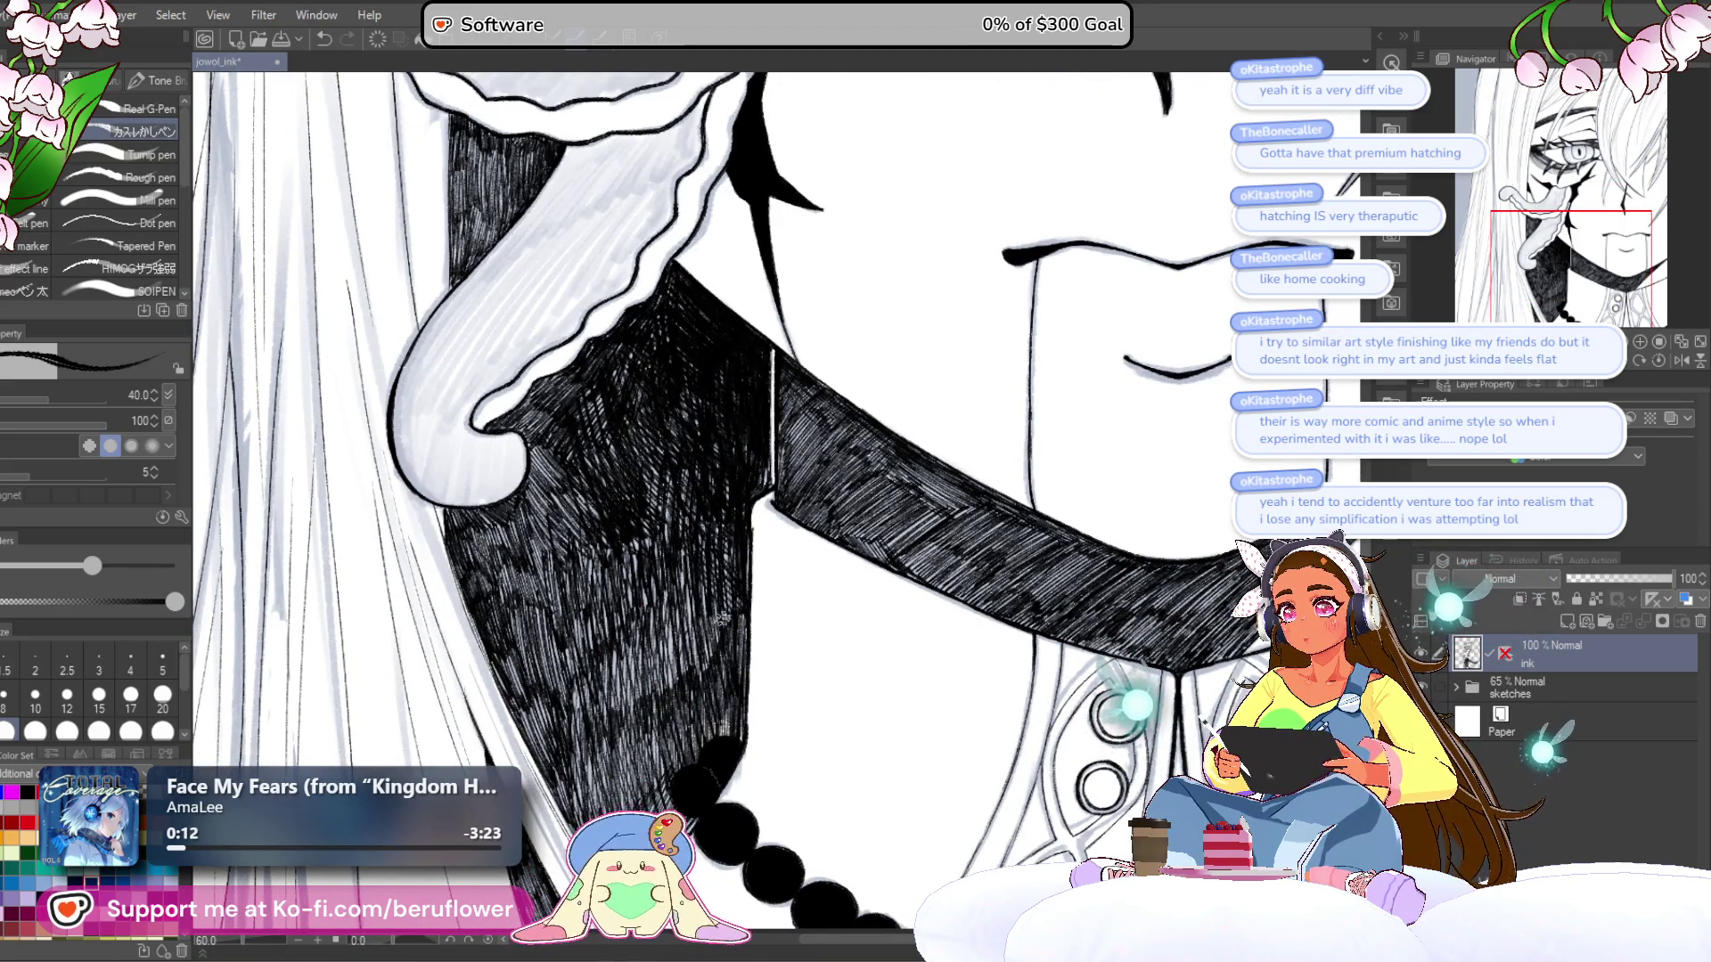
drag(739, 577, 656, 565)
scroll(656, 565, up, 4)
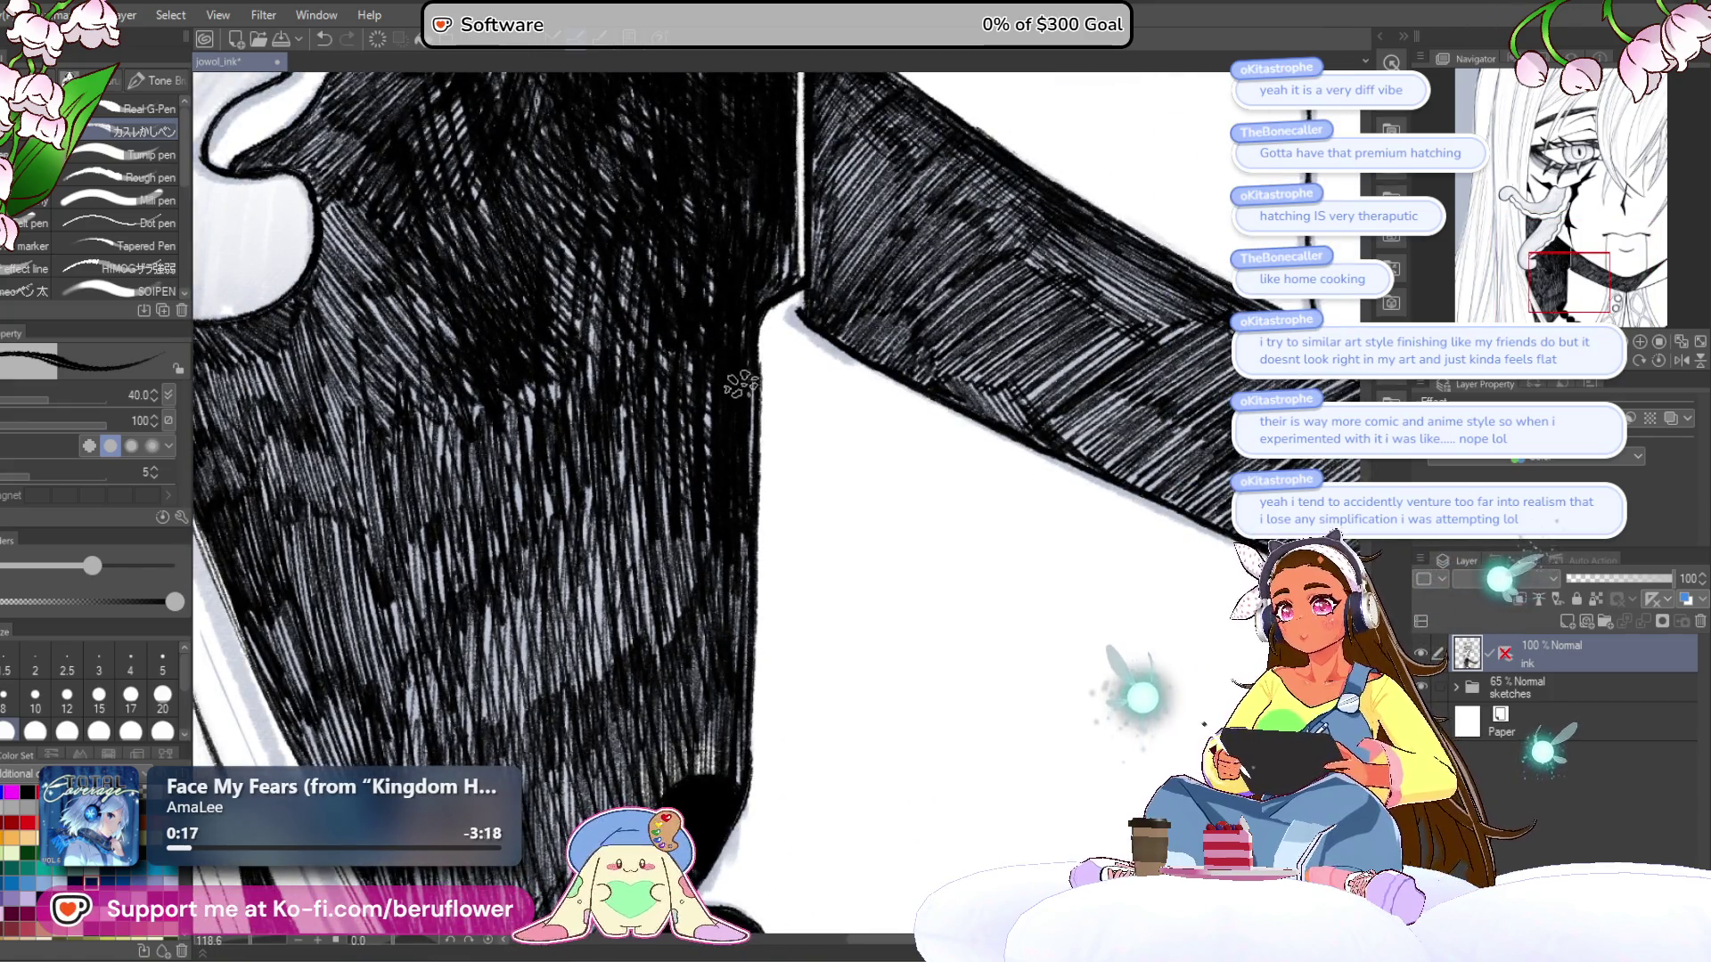
drag(713, 465, 665, 670)
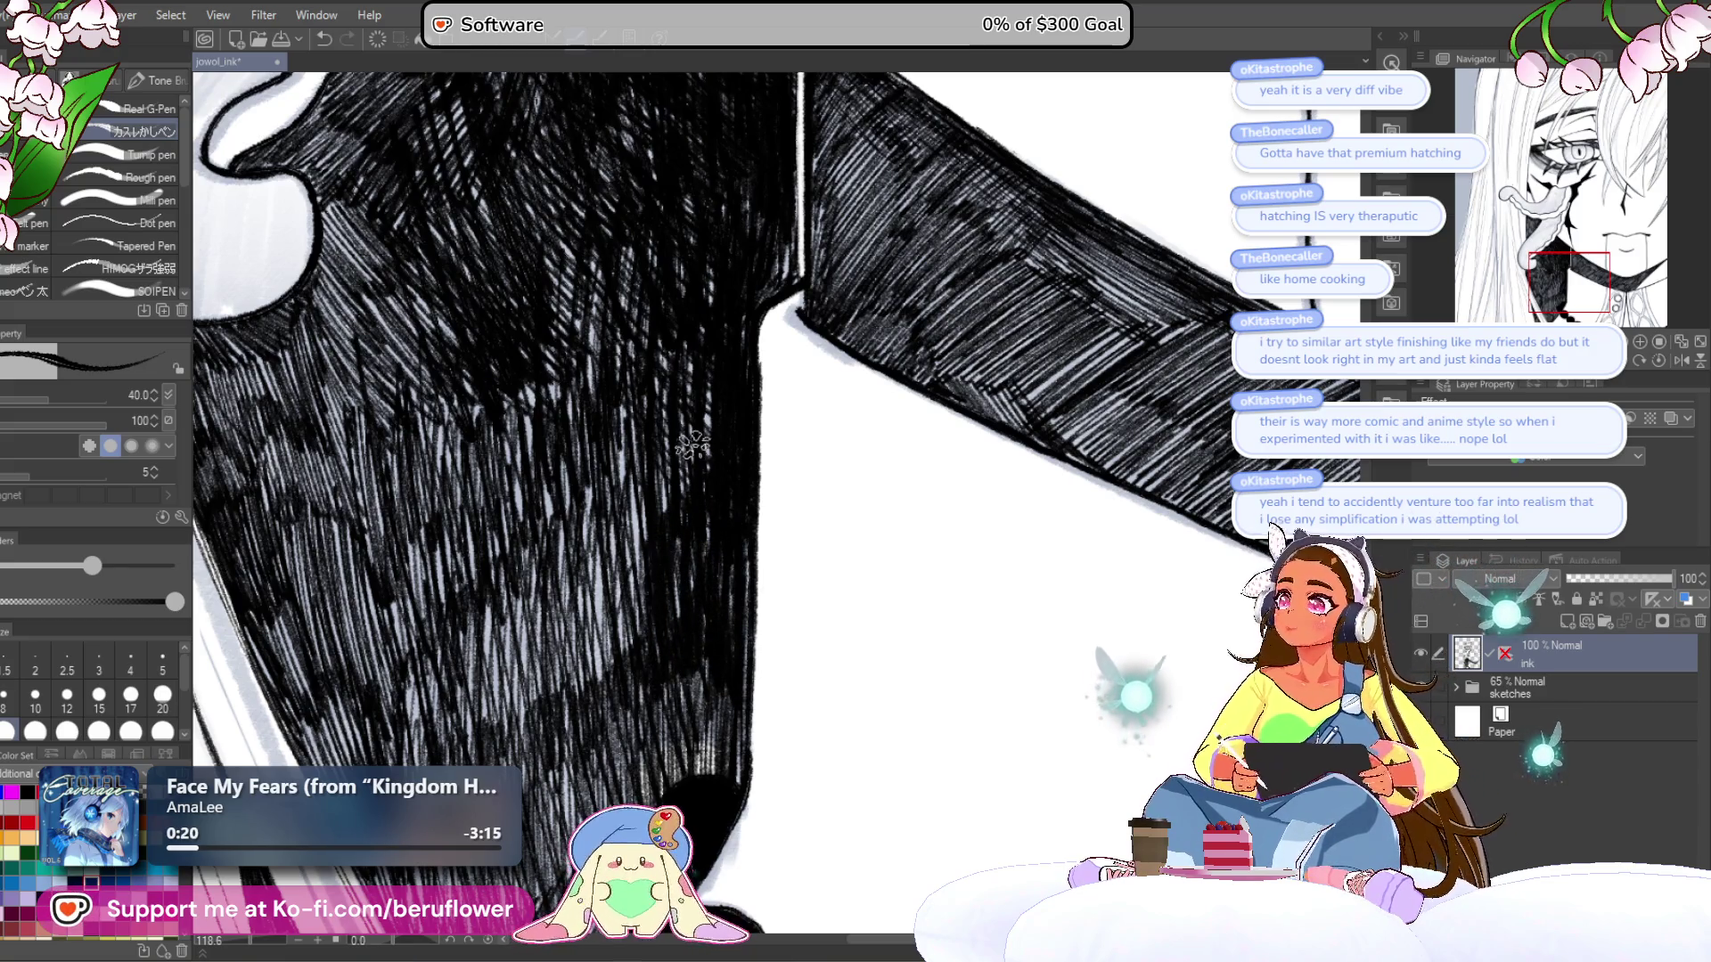
scroll(693, 445, up, 2)
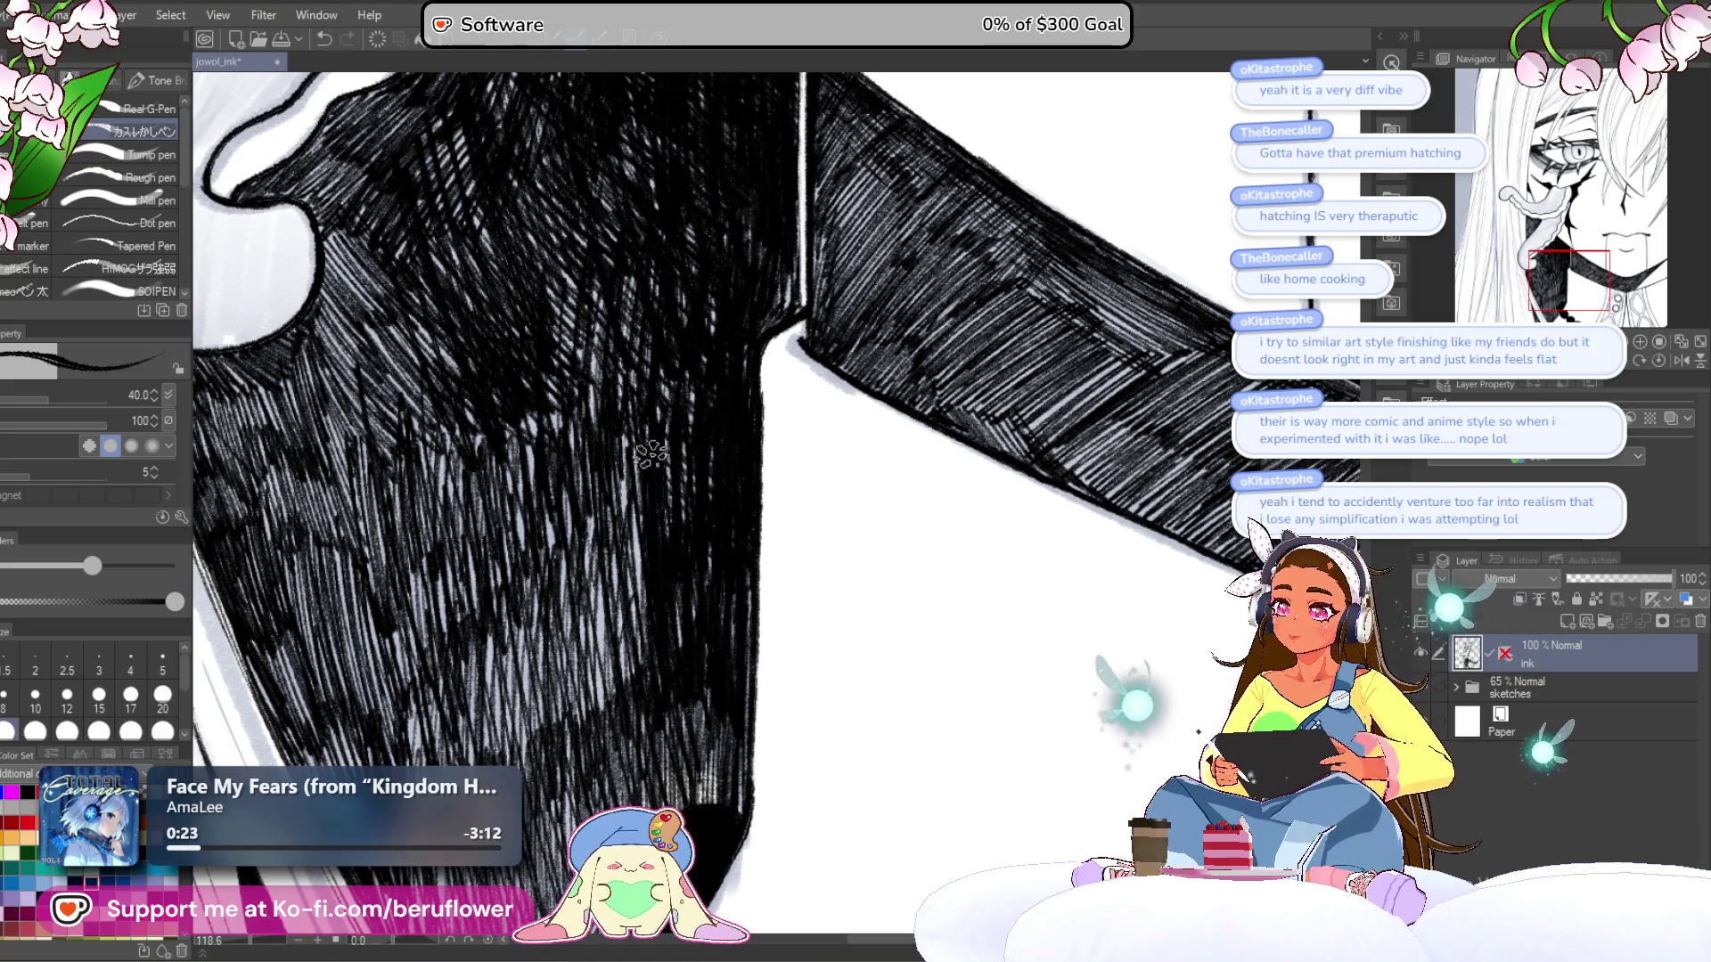
drag(620, 593, 633, 550)
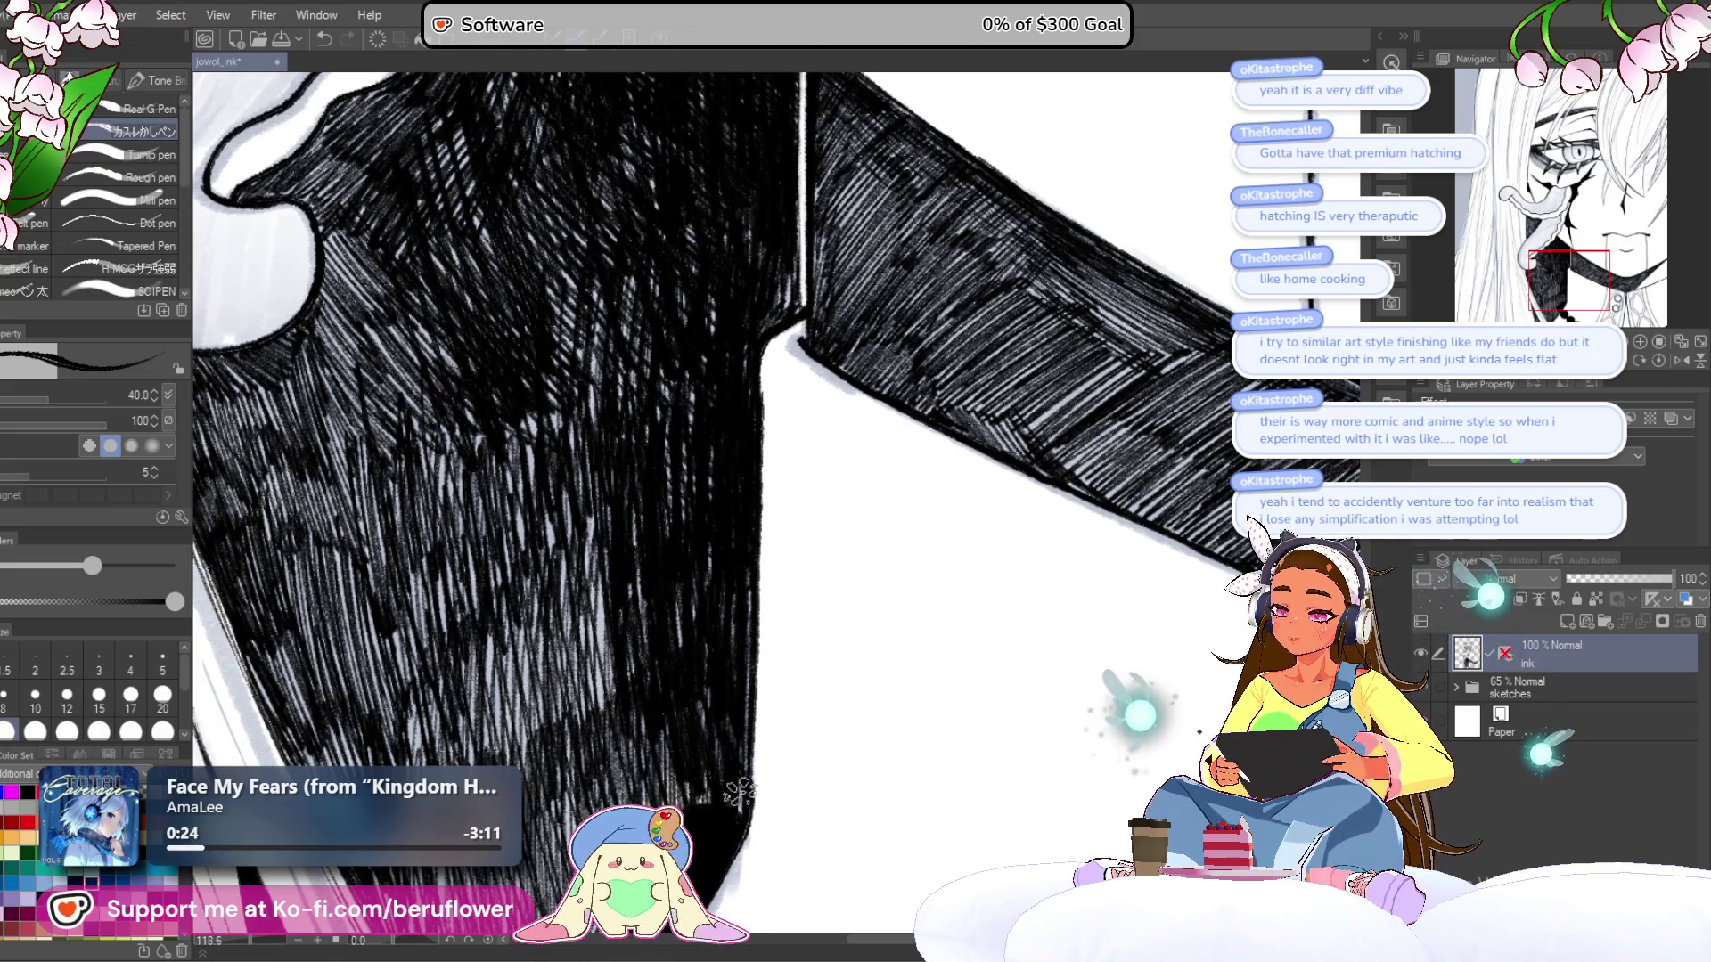
scroll(746, 805, down, 5)
scroll(731, 713, up, 3)
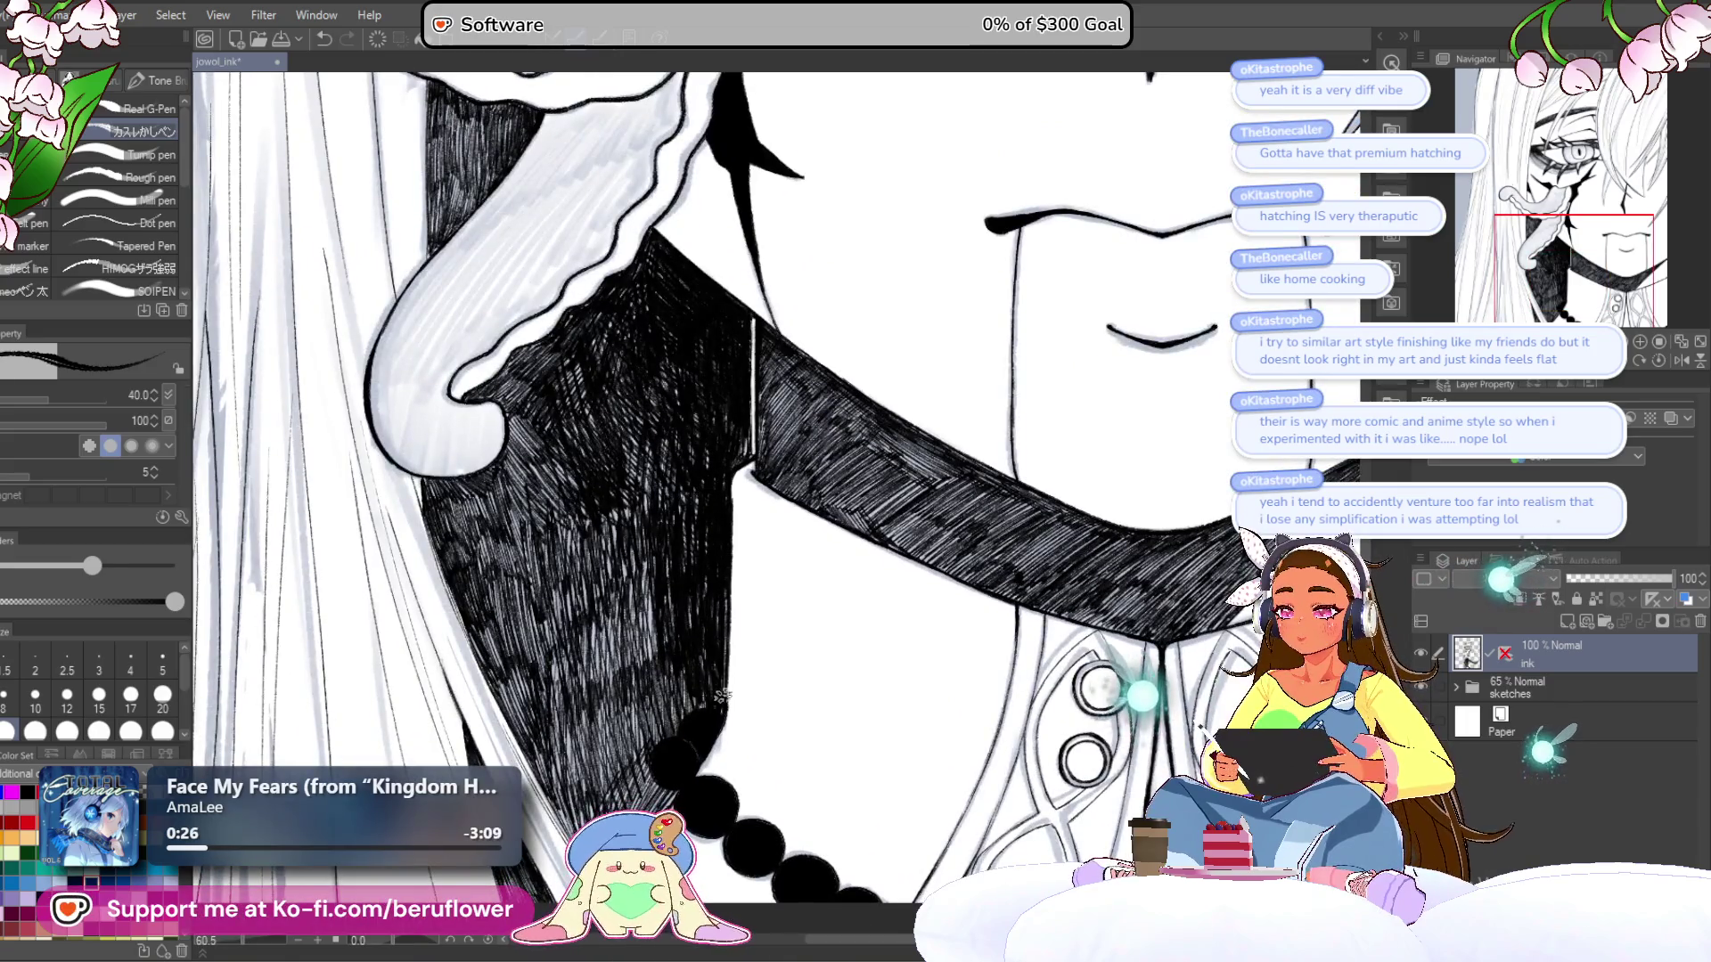
- Zoom out and pan back over the face and collar
drag(643, 595, 706, 651)
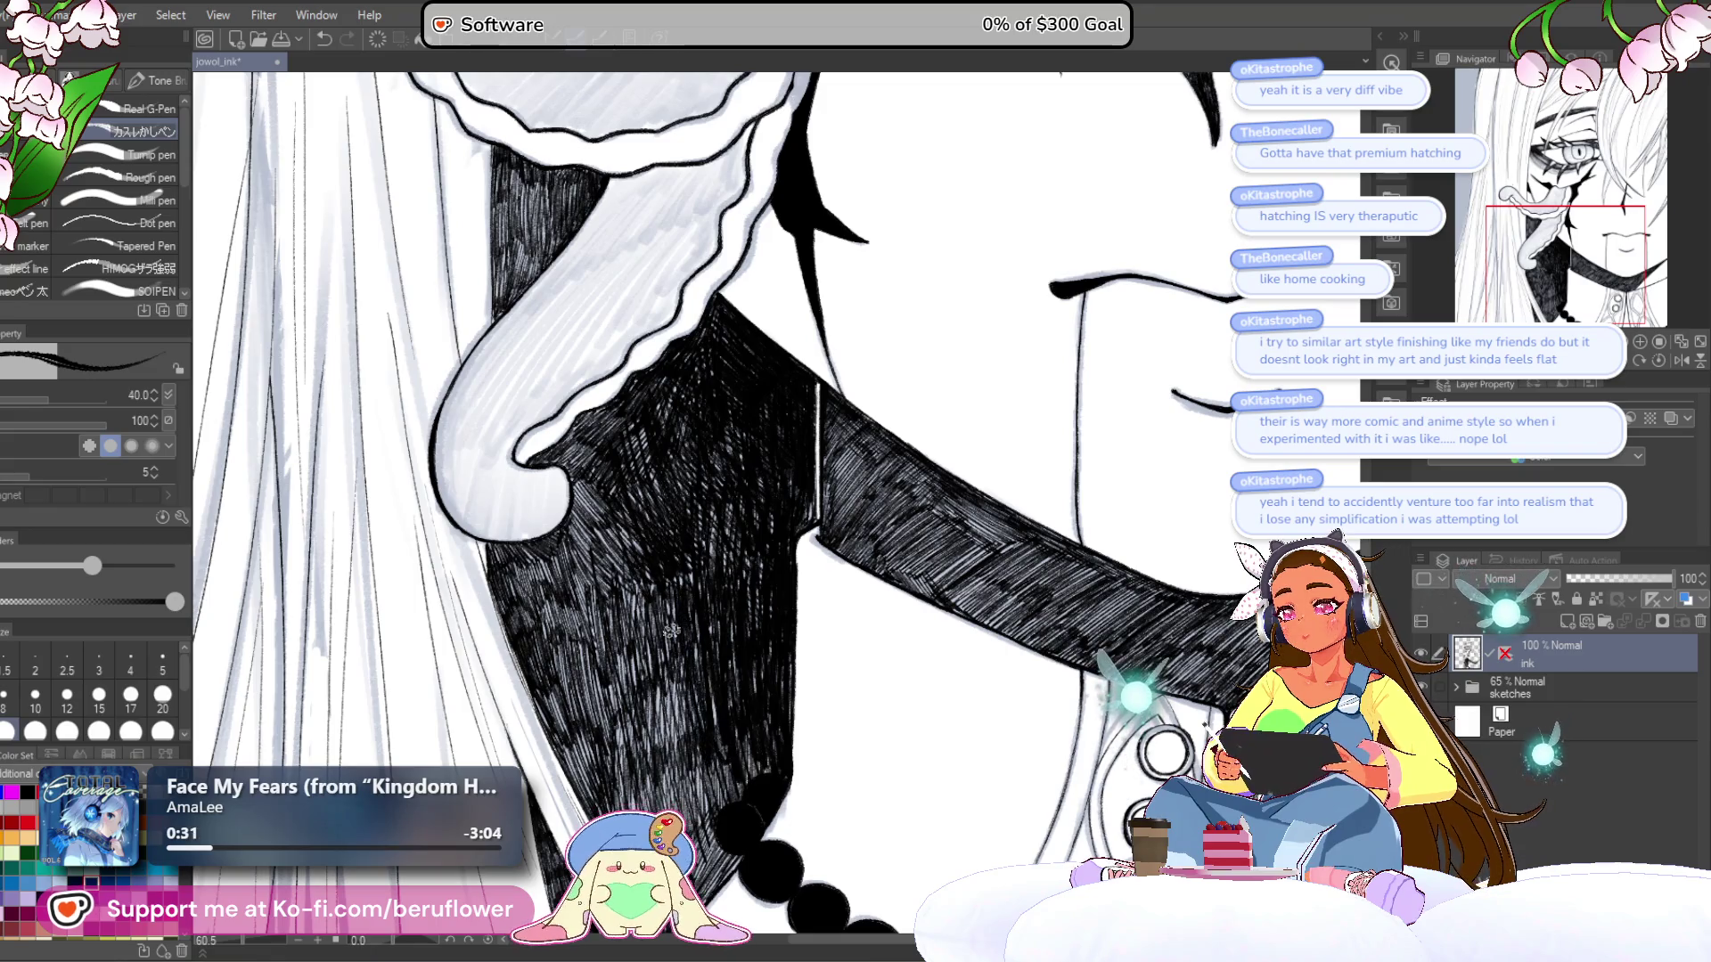
scroll(633, 624, down, 3)
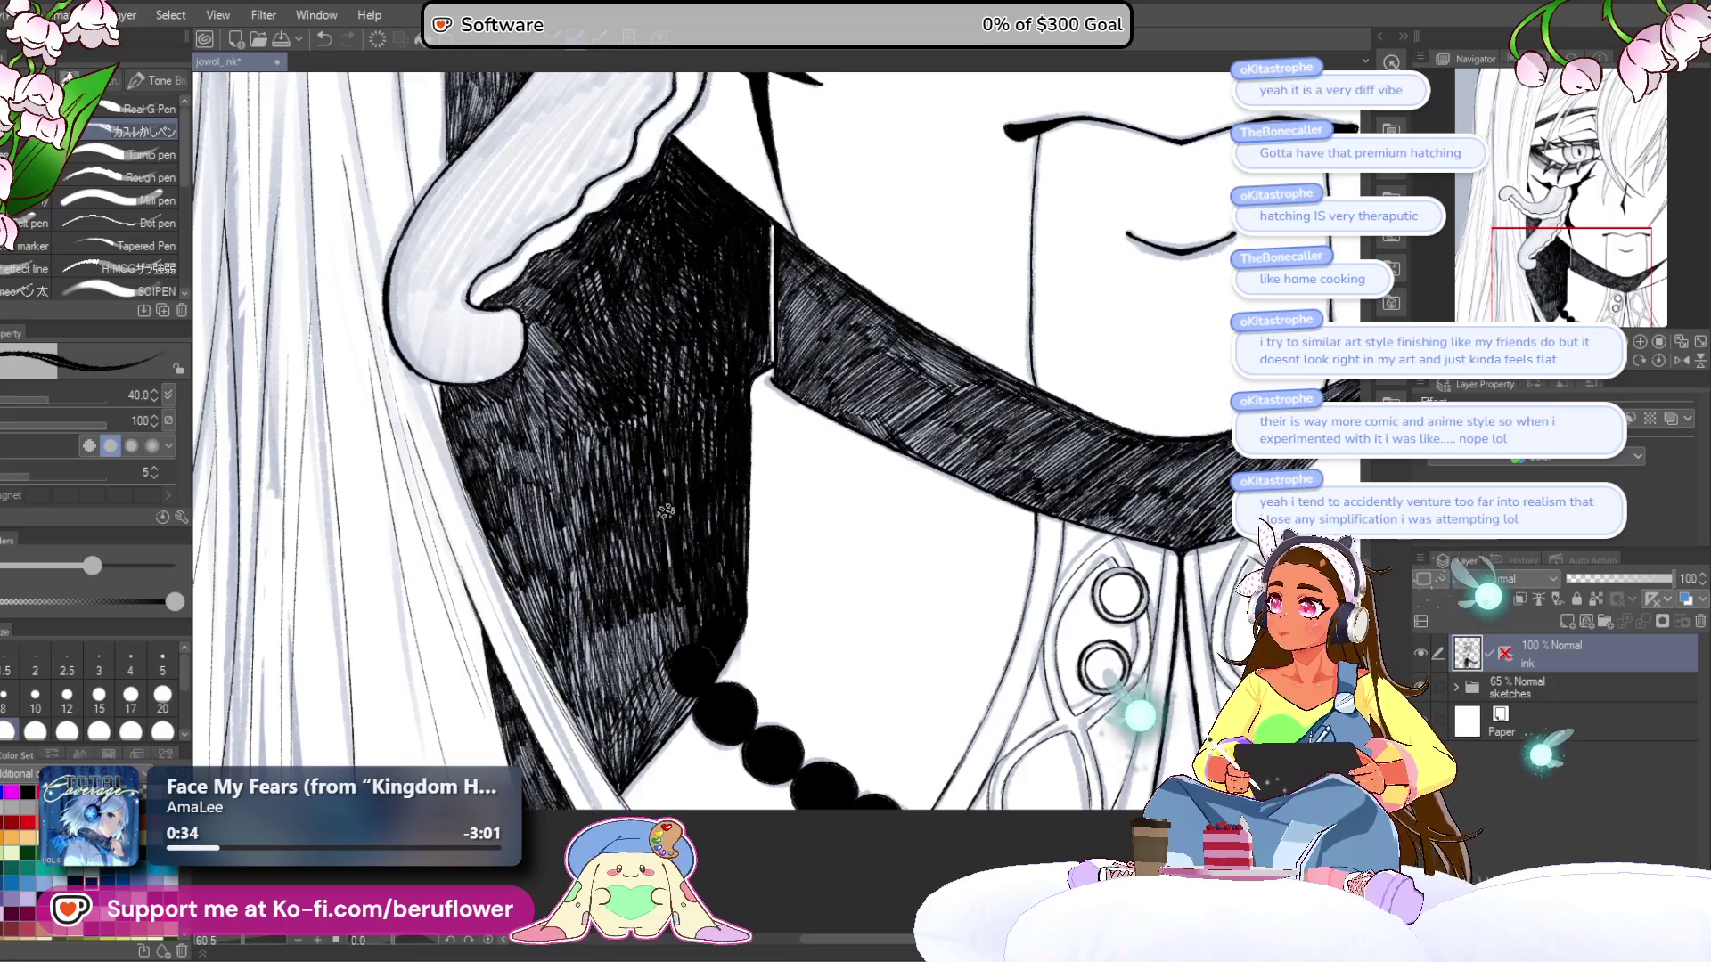
drag(645, 554, 696, 722)
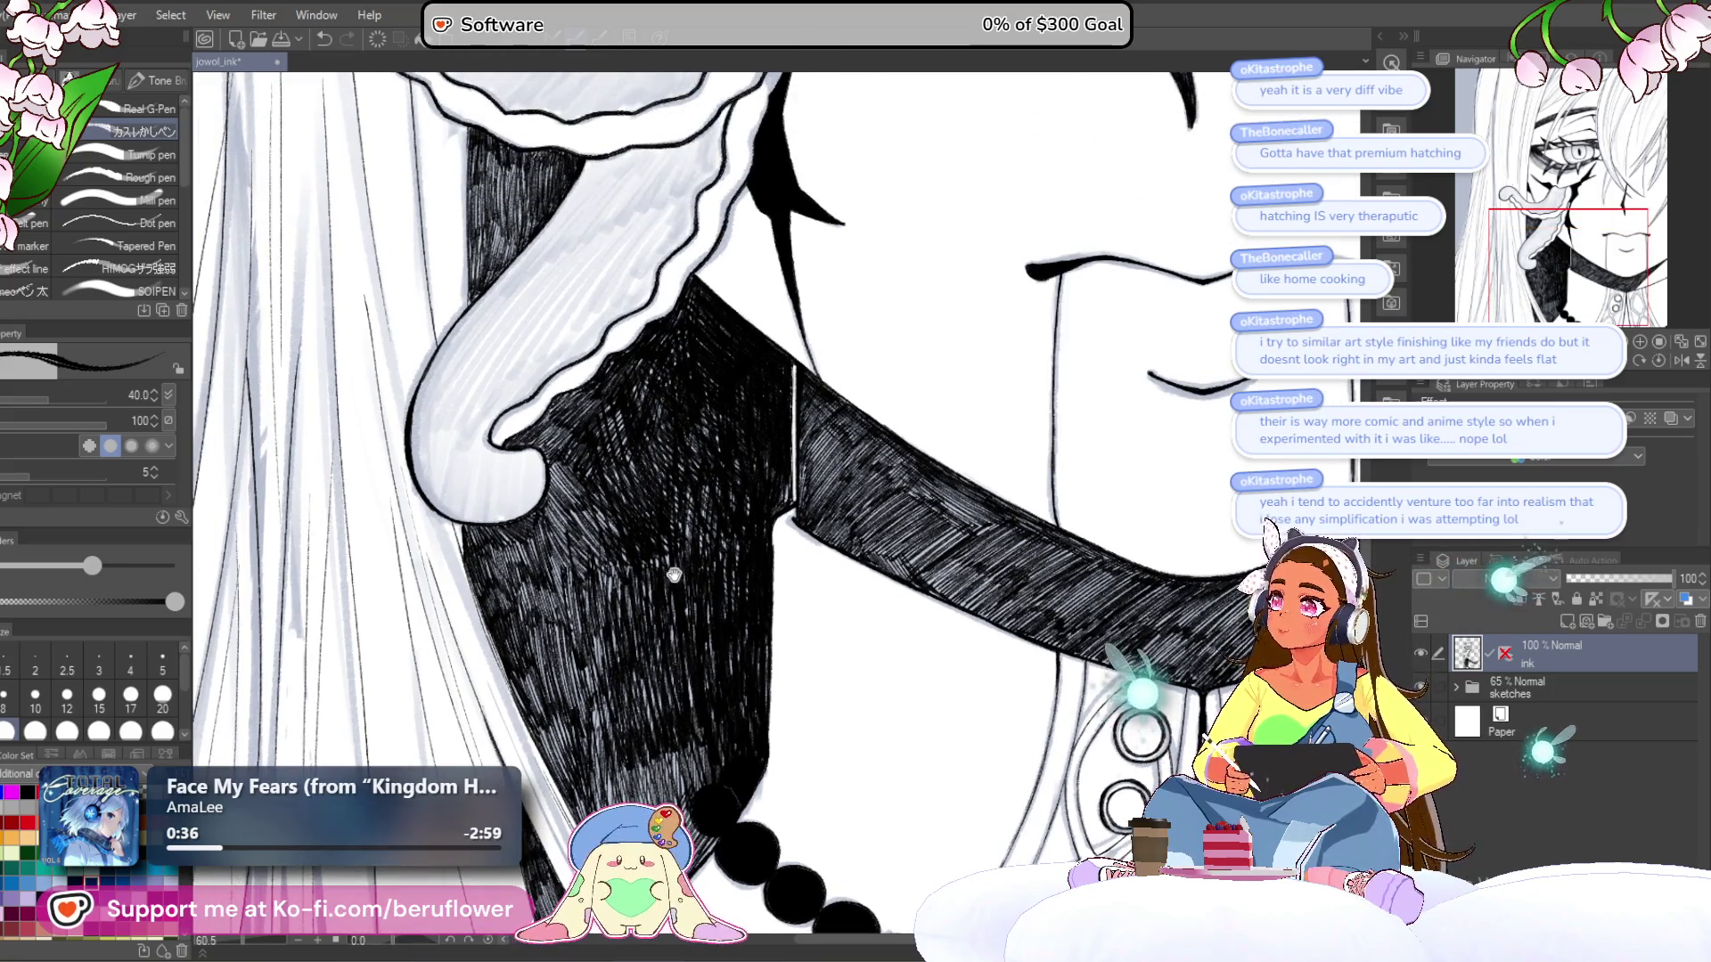
drag(674, 578, 693, 677)
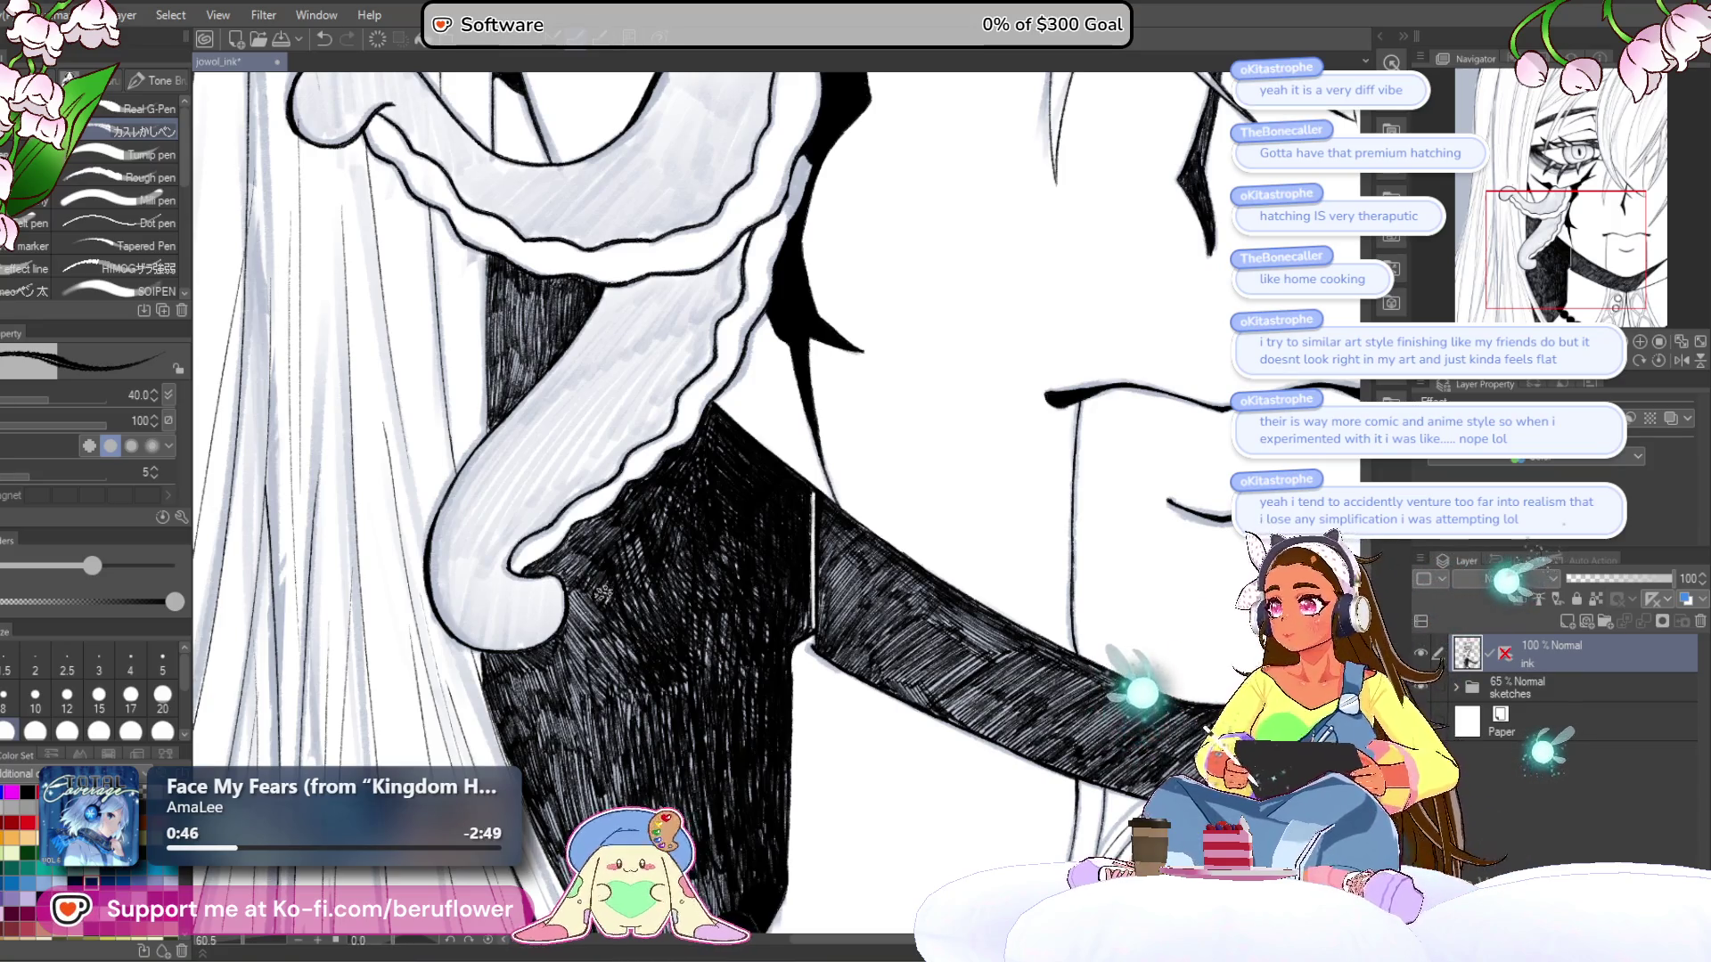
scroll(667, 601, up, 3)
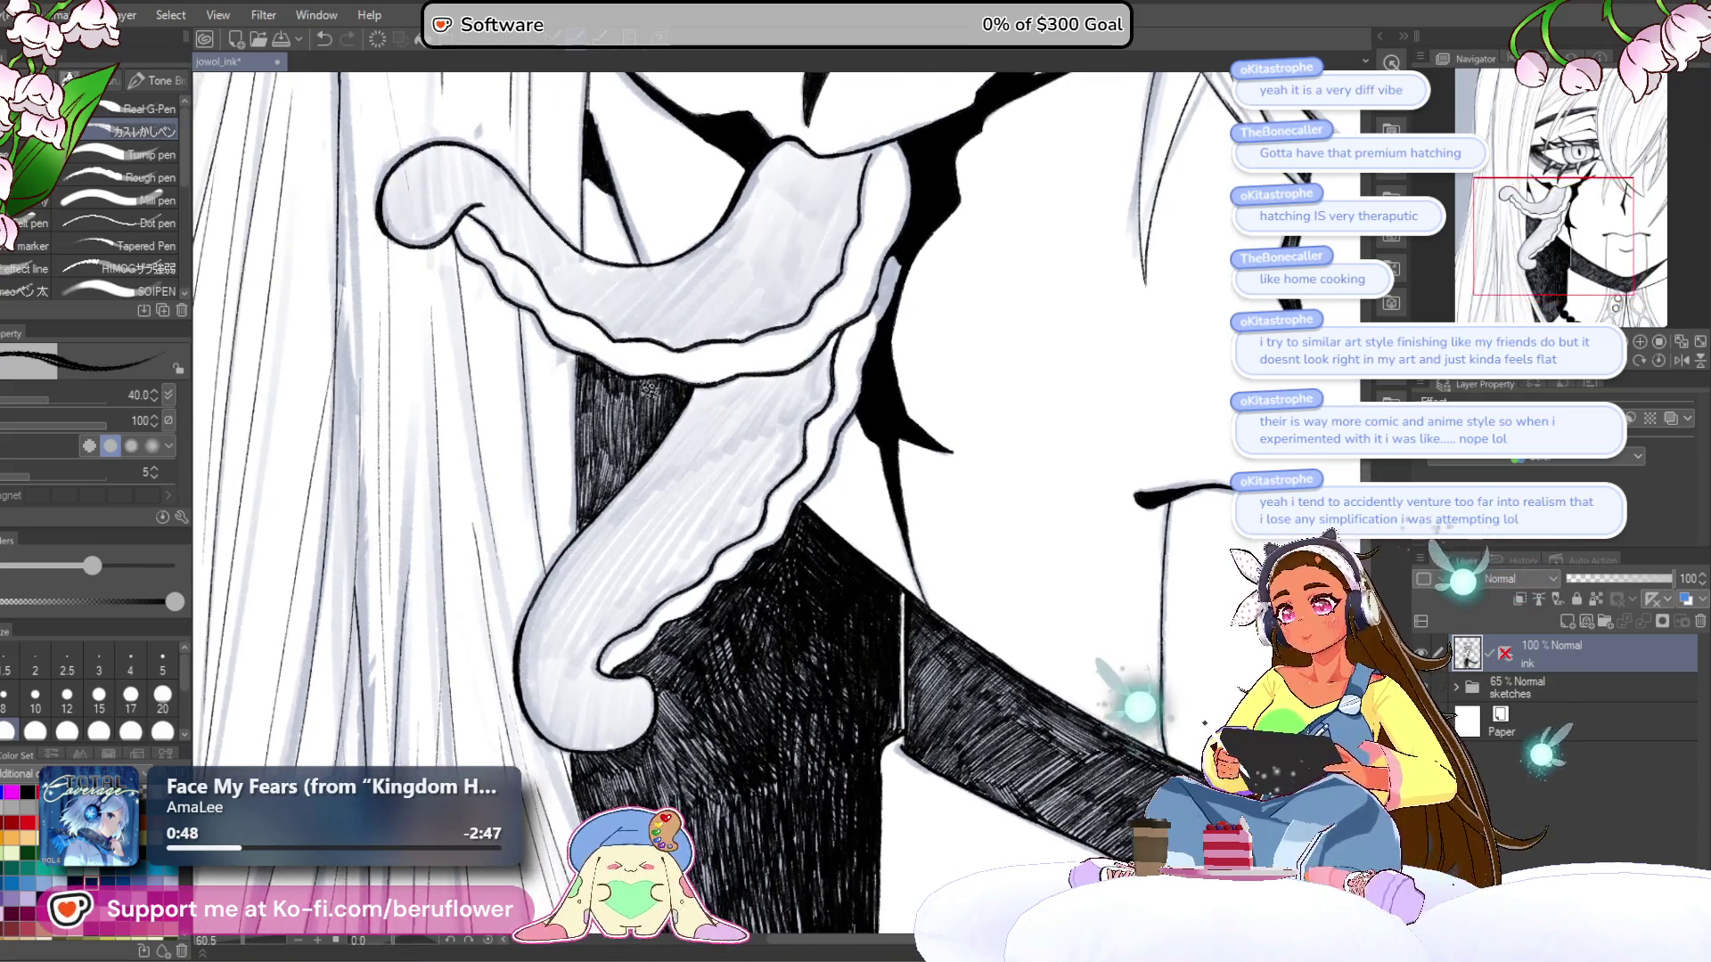
scroll(650, 390, up, 5)
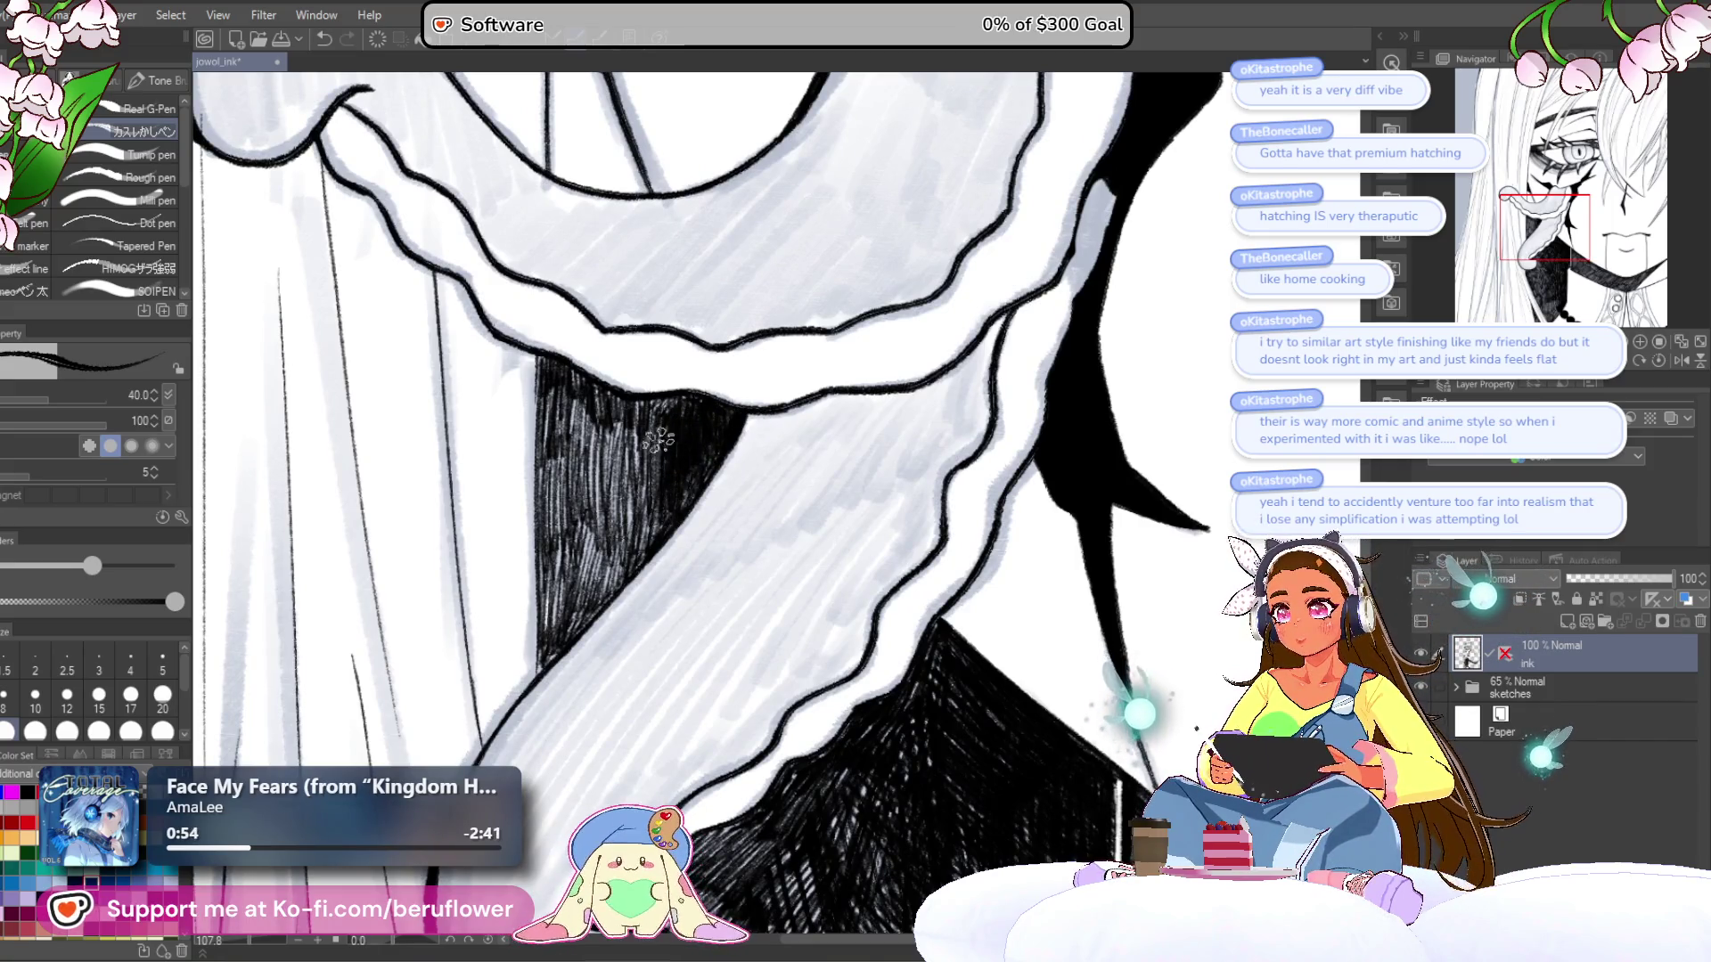
- Add hatching strokes to the dark clothing beneath the tongue's ruffled edge
drag(644, 415, 615, 549)
drag(628, 463, 602, 579)
mouse_move(624, 504)
mouse_down()
mouse_move(596, 589)
mouse_move(619, 571)
mouse_up()
drag(731, 441, 701, 472)
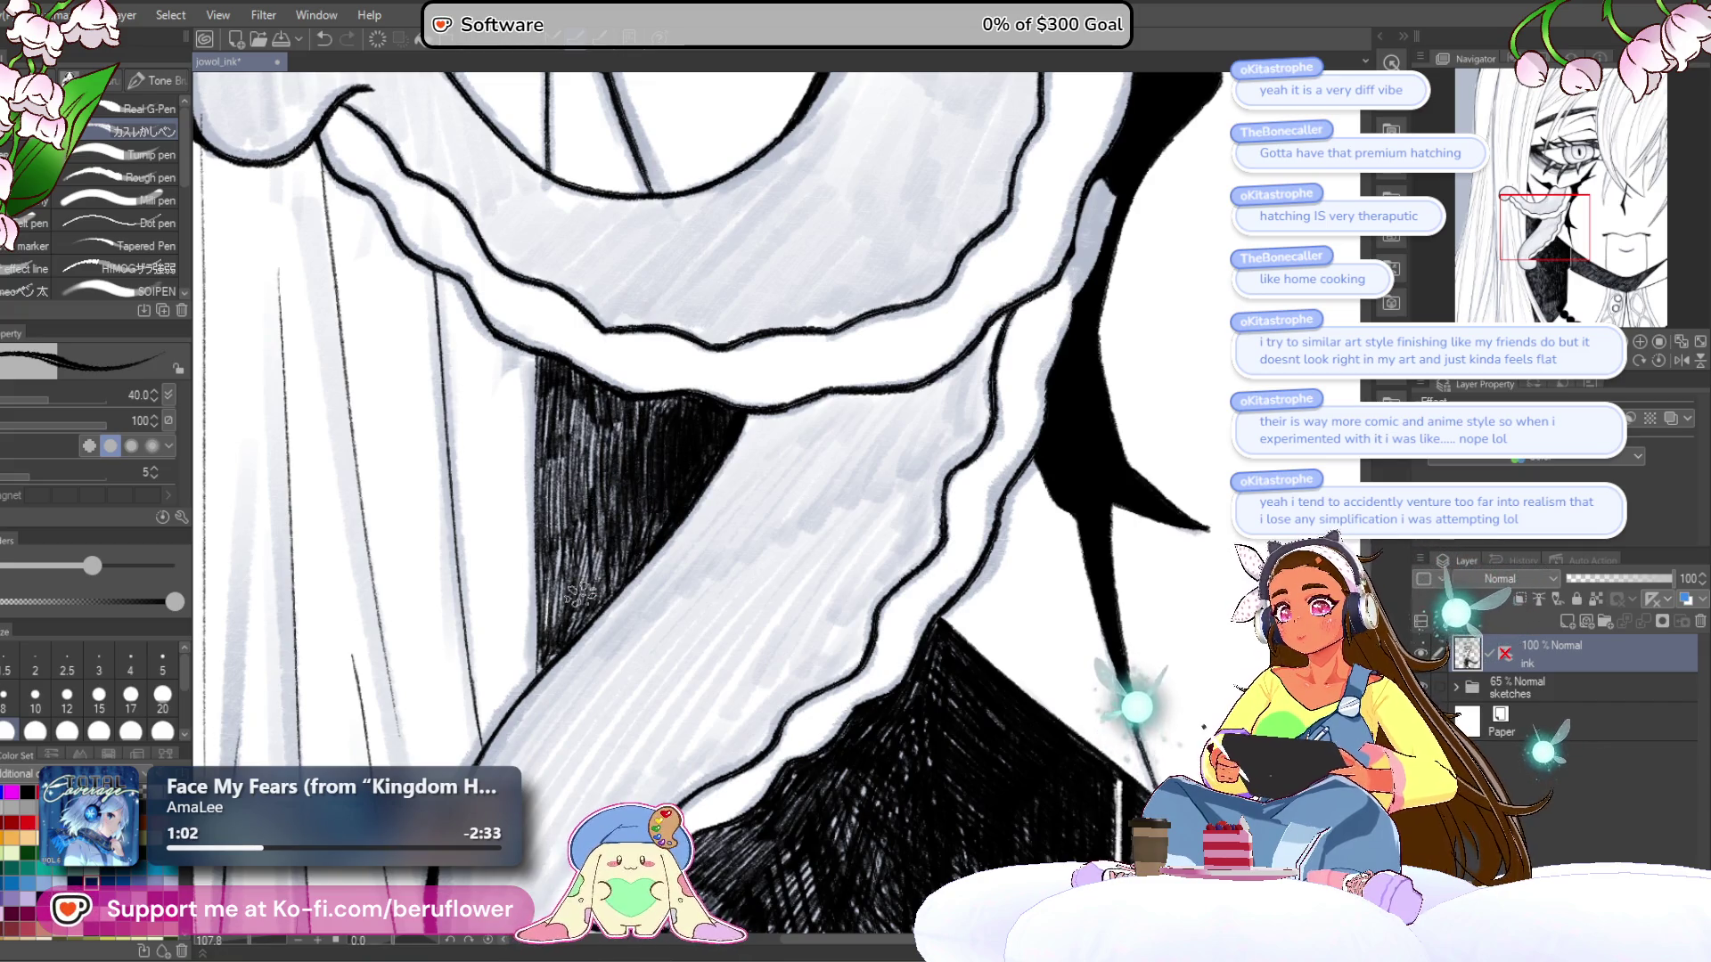
- Zoom out and pan to bring the mouth, collar and buttons into view
scroll(588, 534, down, 5)
scroll(580, 595, up, 3)
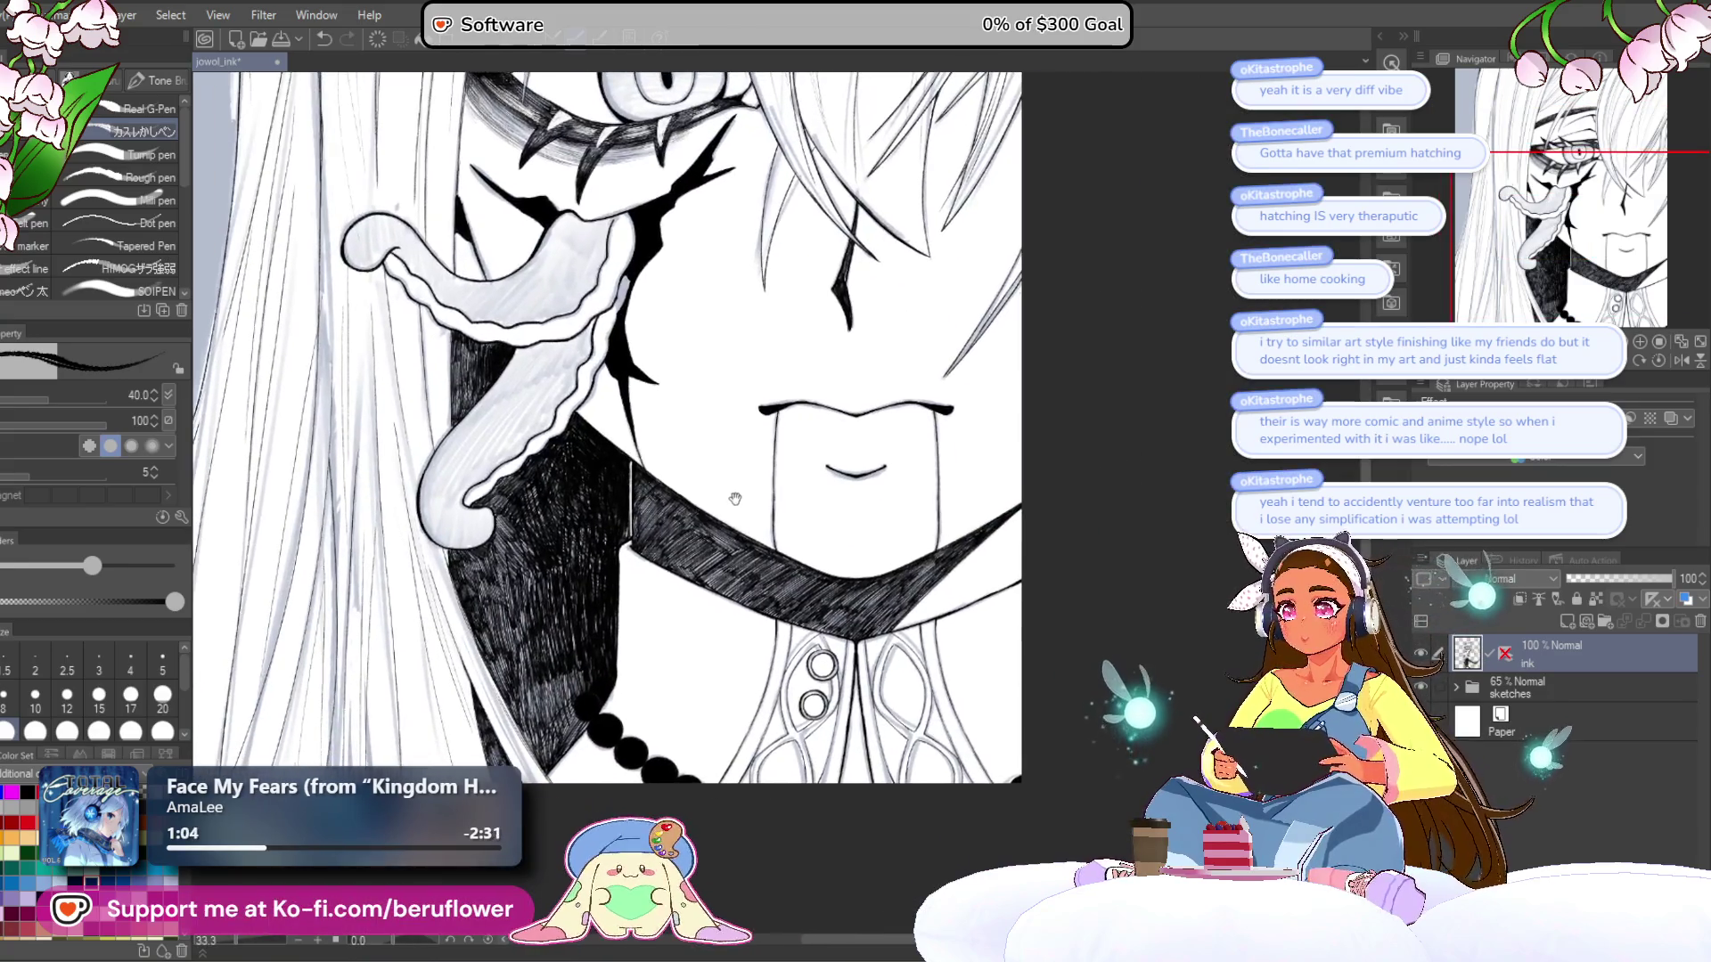
scroll(748, 450, down, 3)
scroll(891, 499, up, 3)
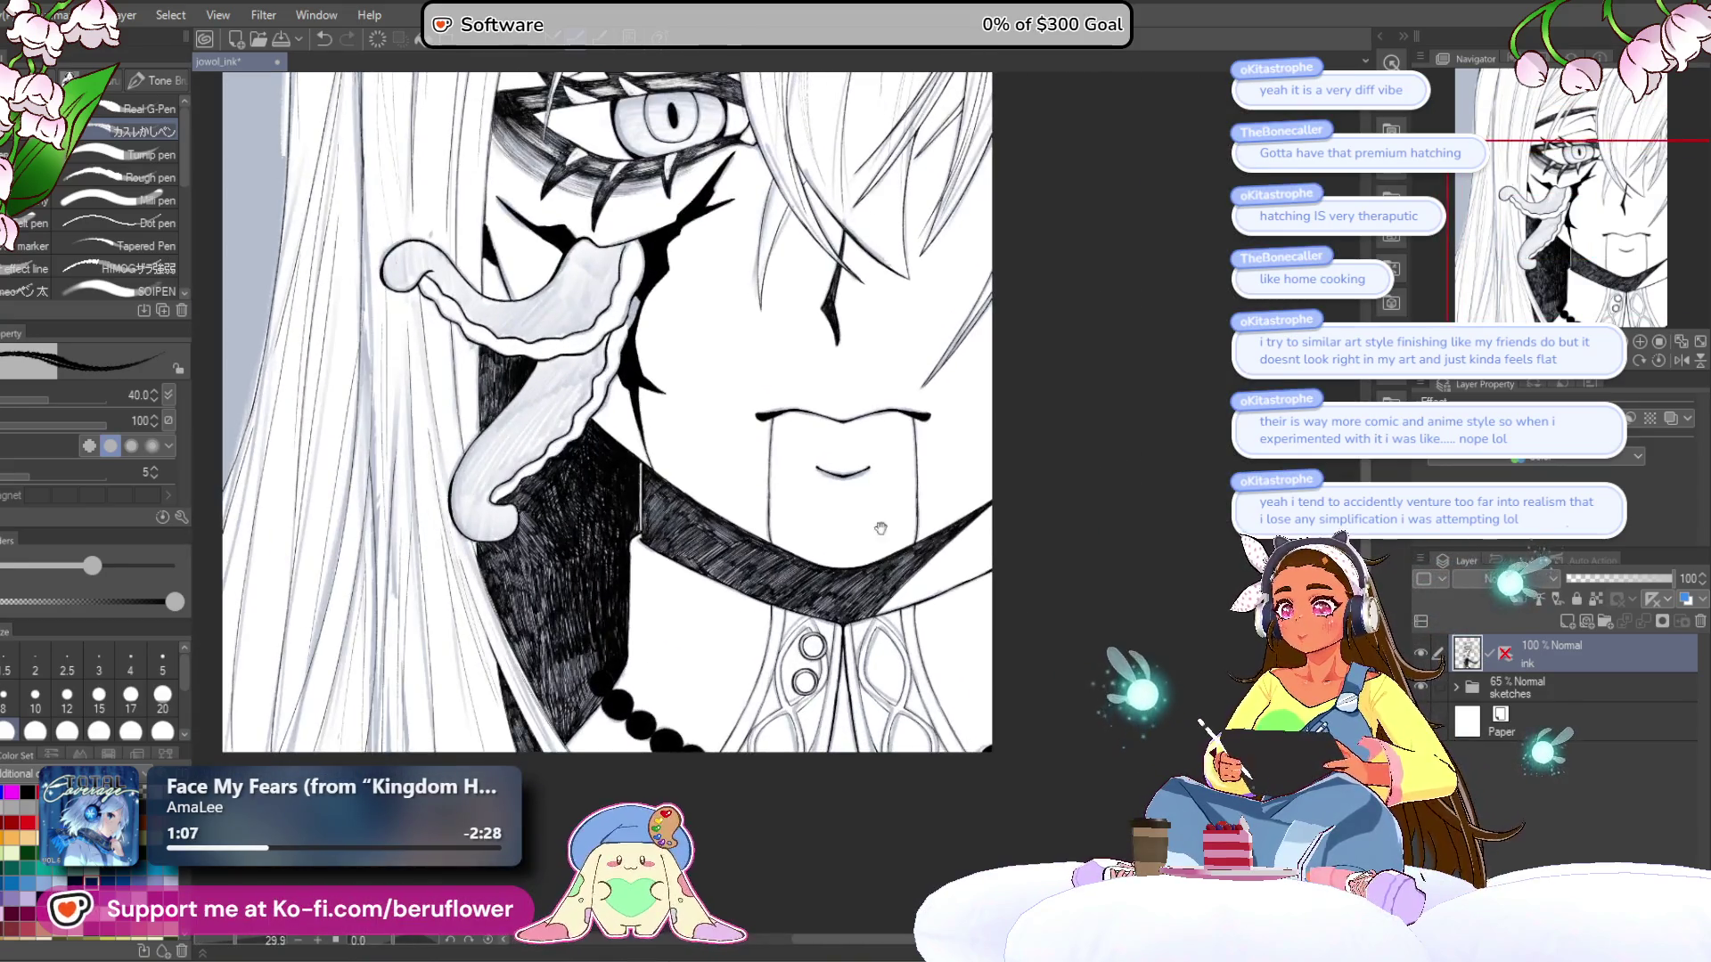
mouse_move(994, 536)
mouse_down()
mouse_move(885, 524)
mouse_move(914, 436)
mouse_up()
scroll(803, 710, up, 3)
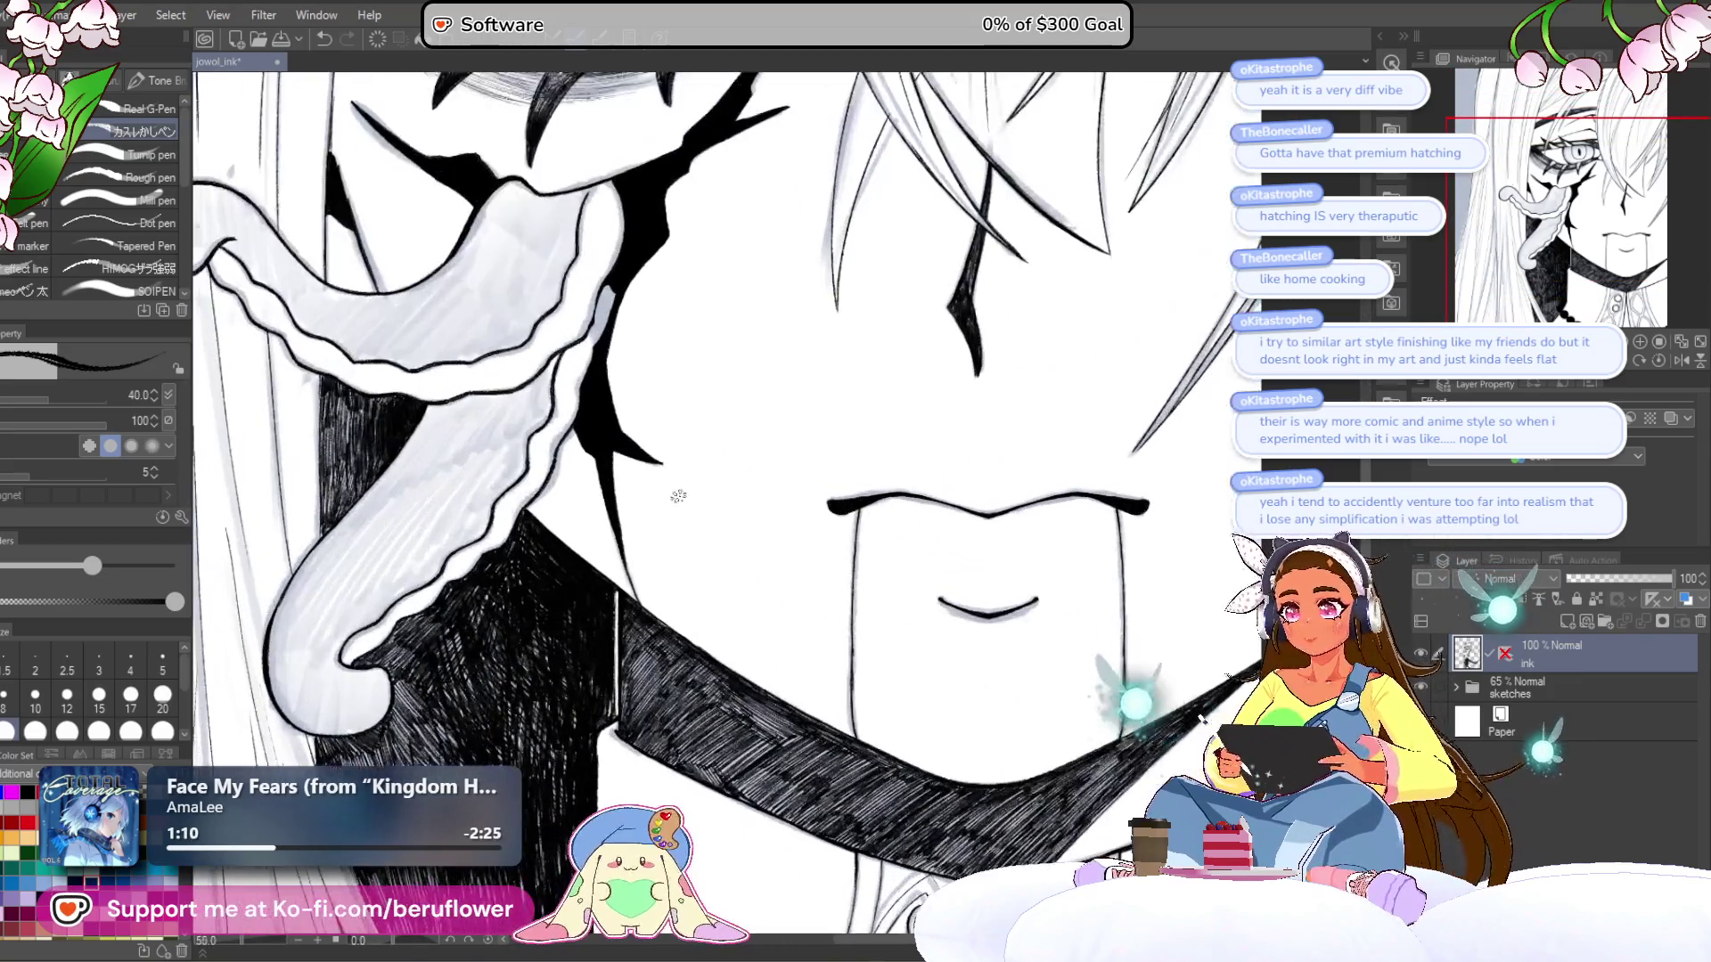
drag(803, 710, 814, 451)
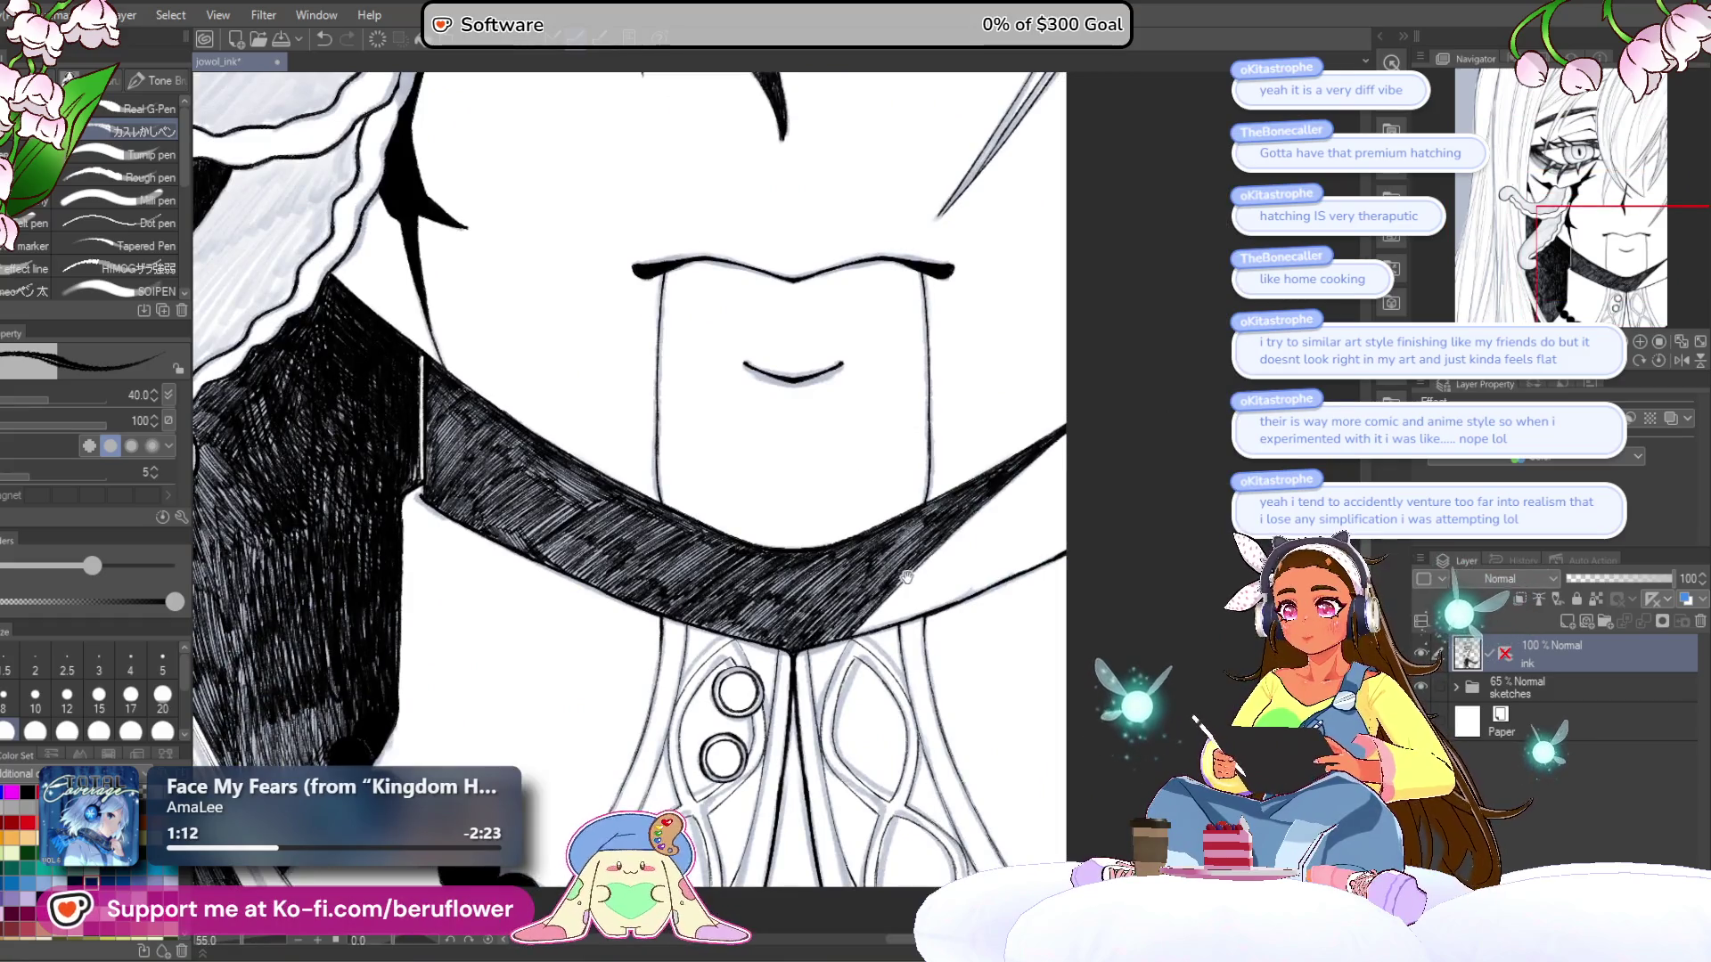
- Zoom onto the collar band, rotate the canvas to a hatching angle, and hatch inside it
scroll(911, 578, up, 5)
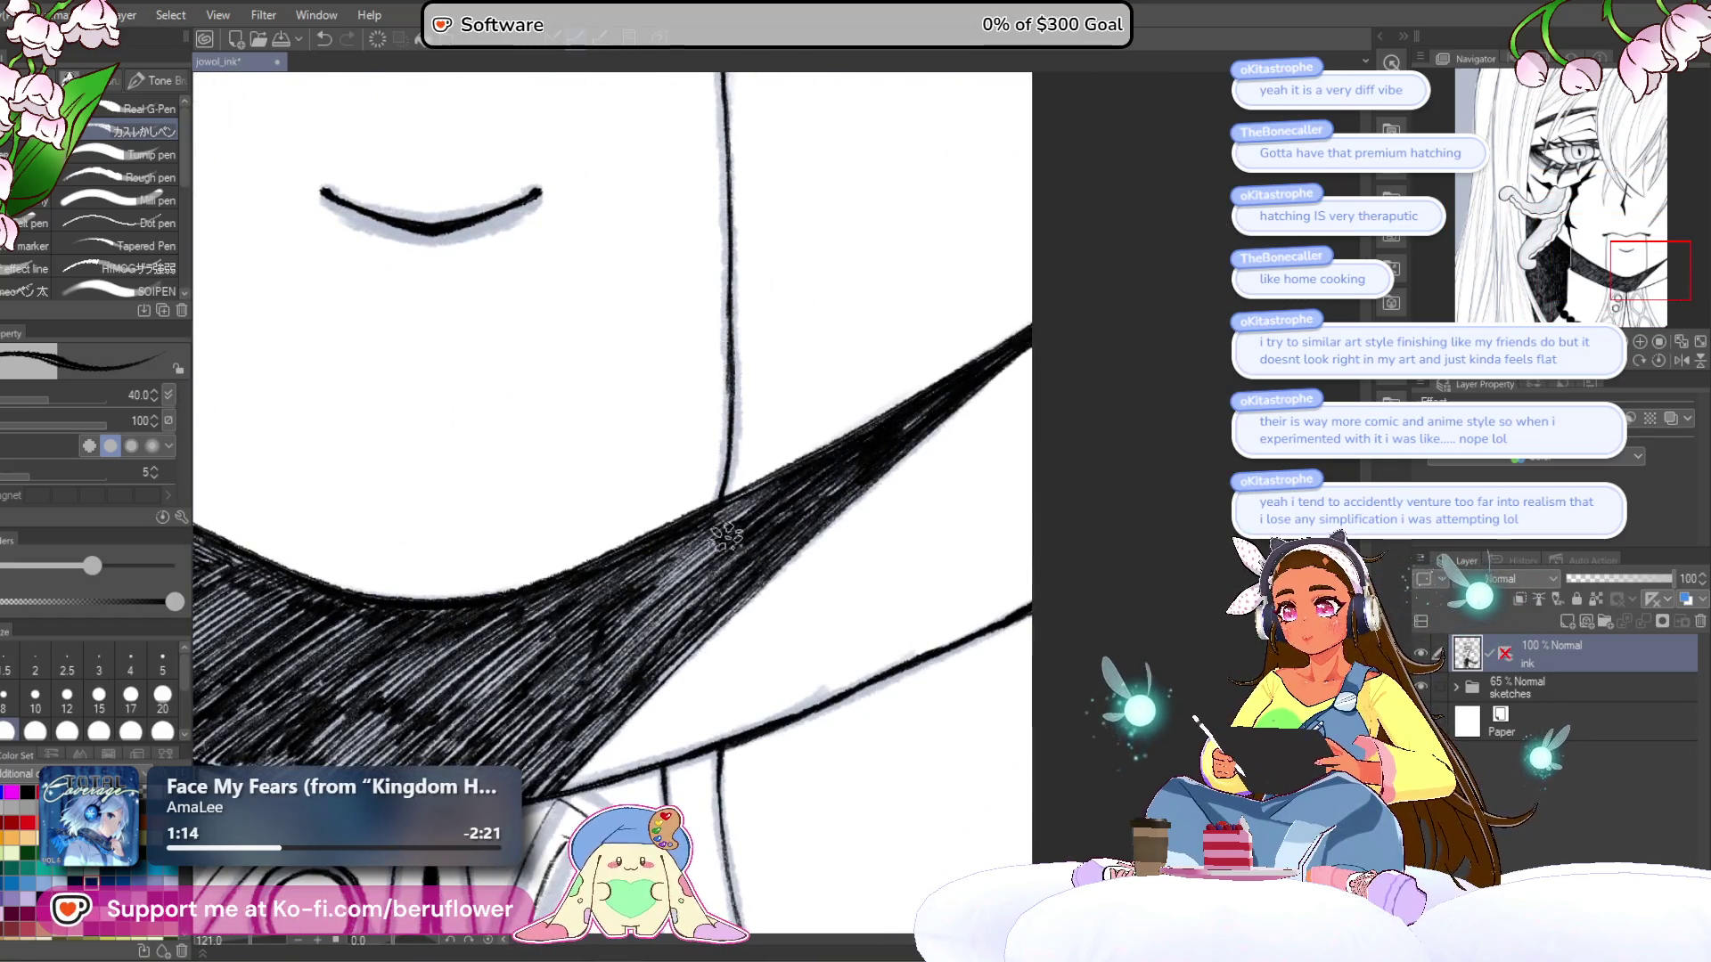
drag(766, 495, 697, 559)
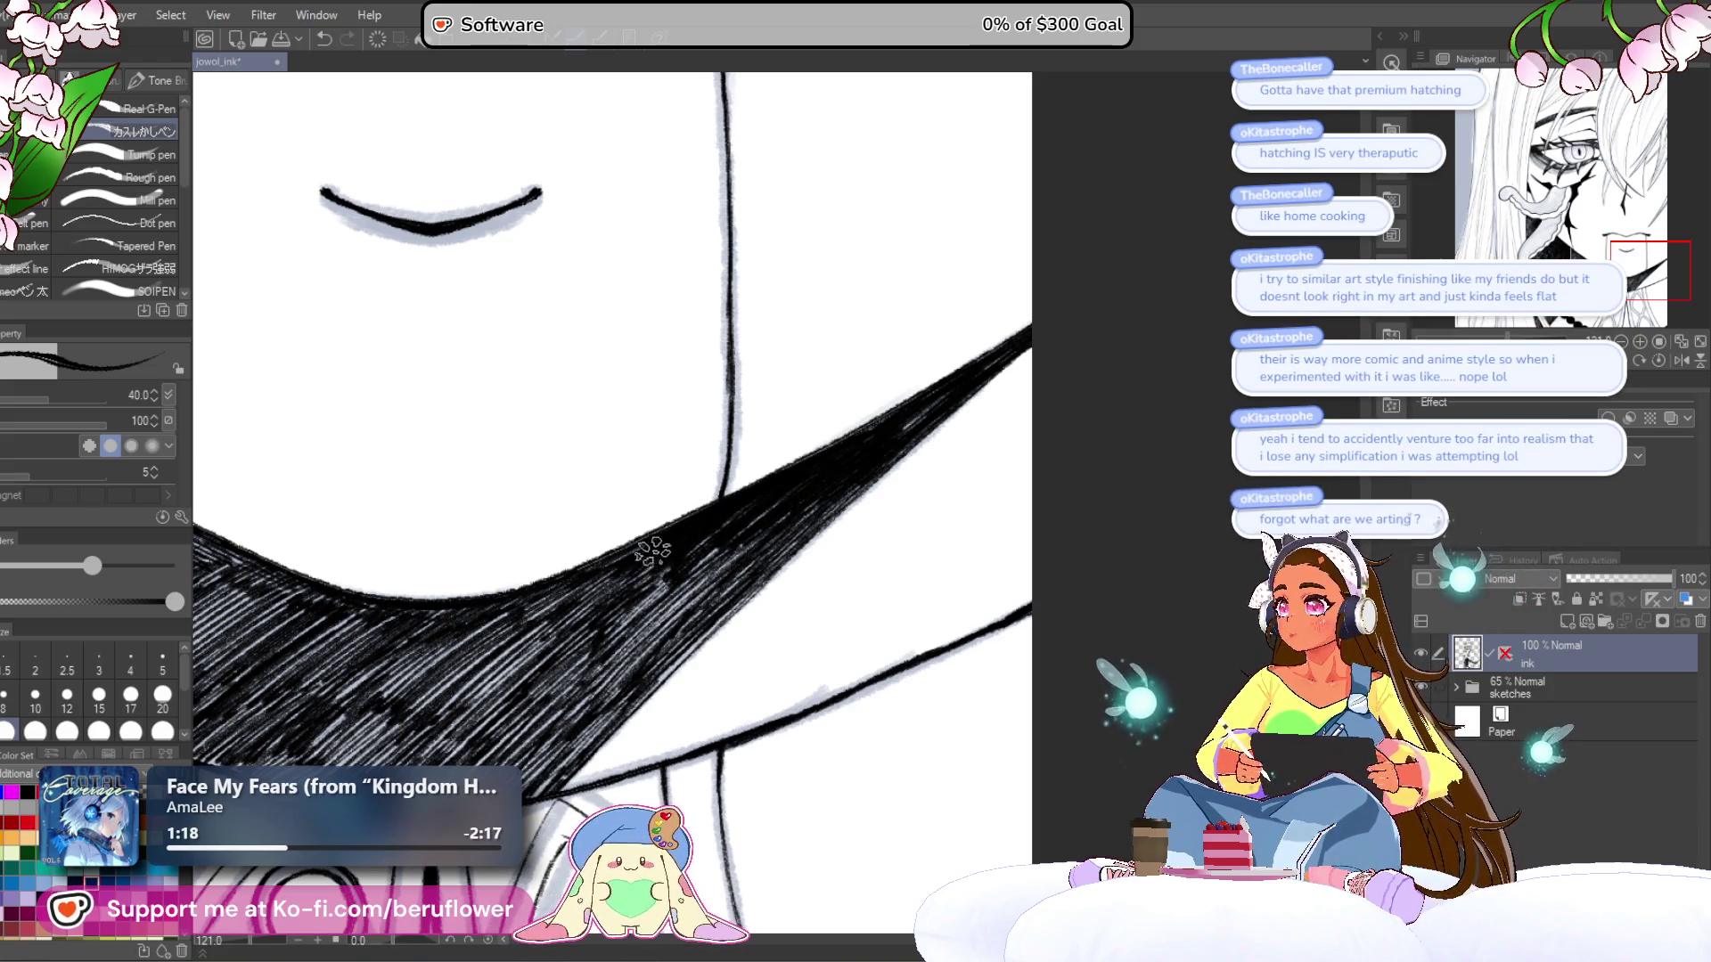
drag(566, 648, 682, 698)
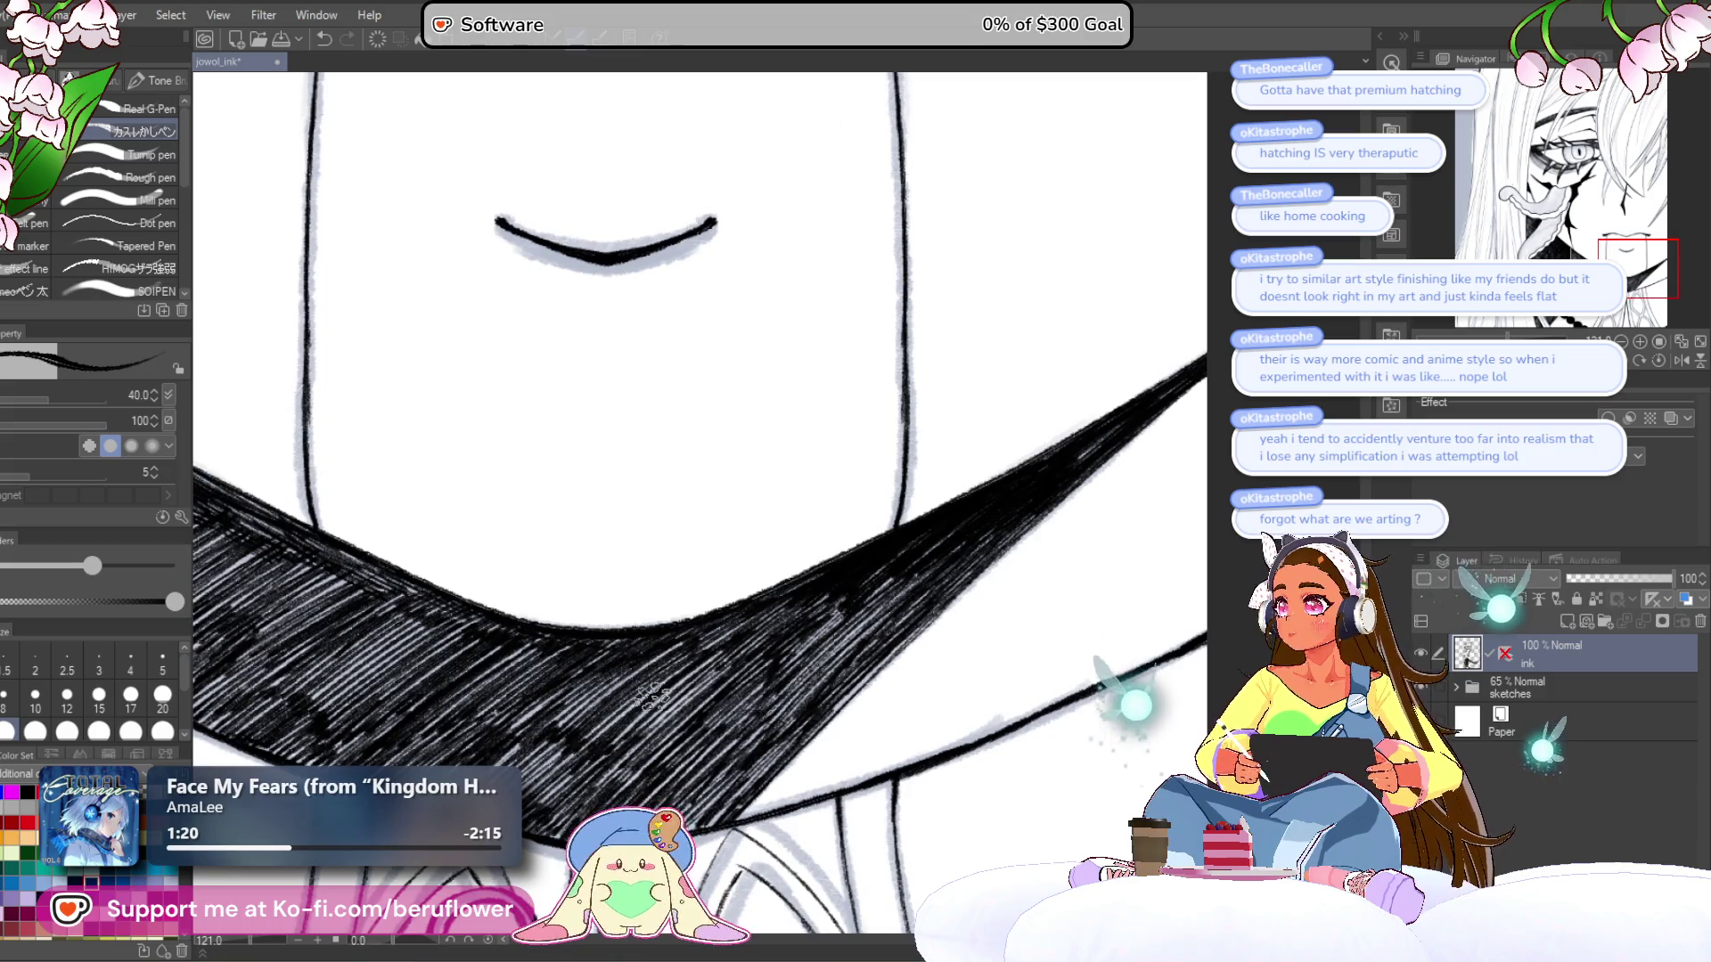
scroll(651, 694, down, 3)
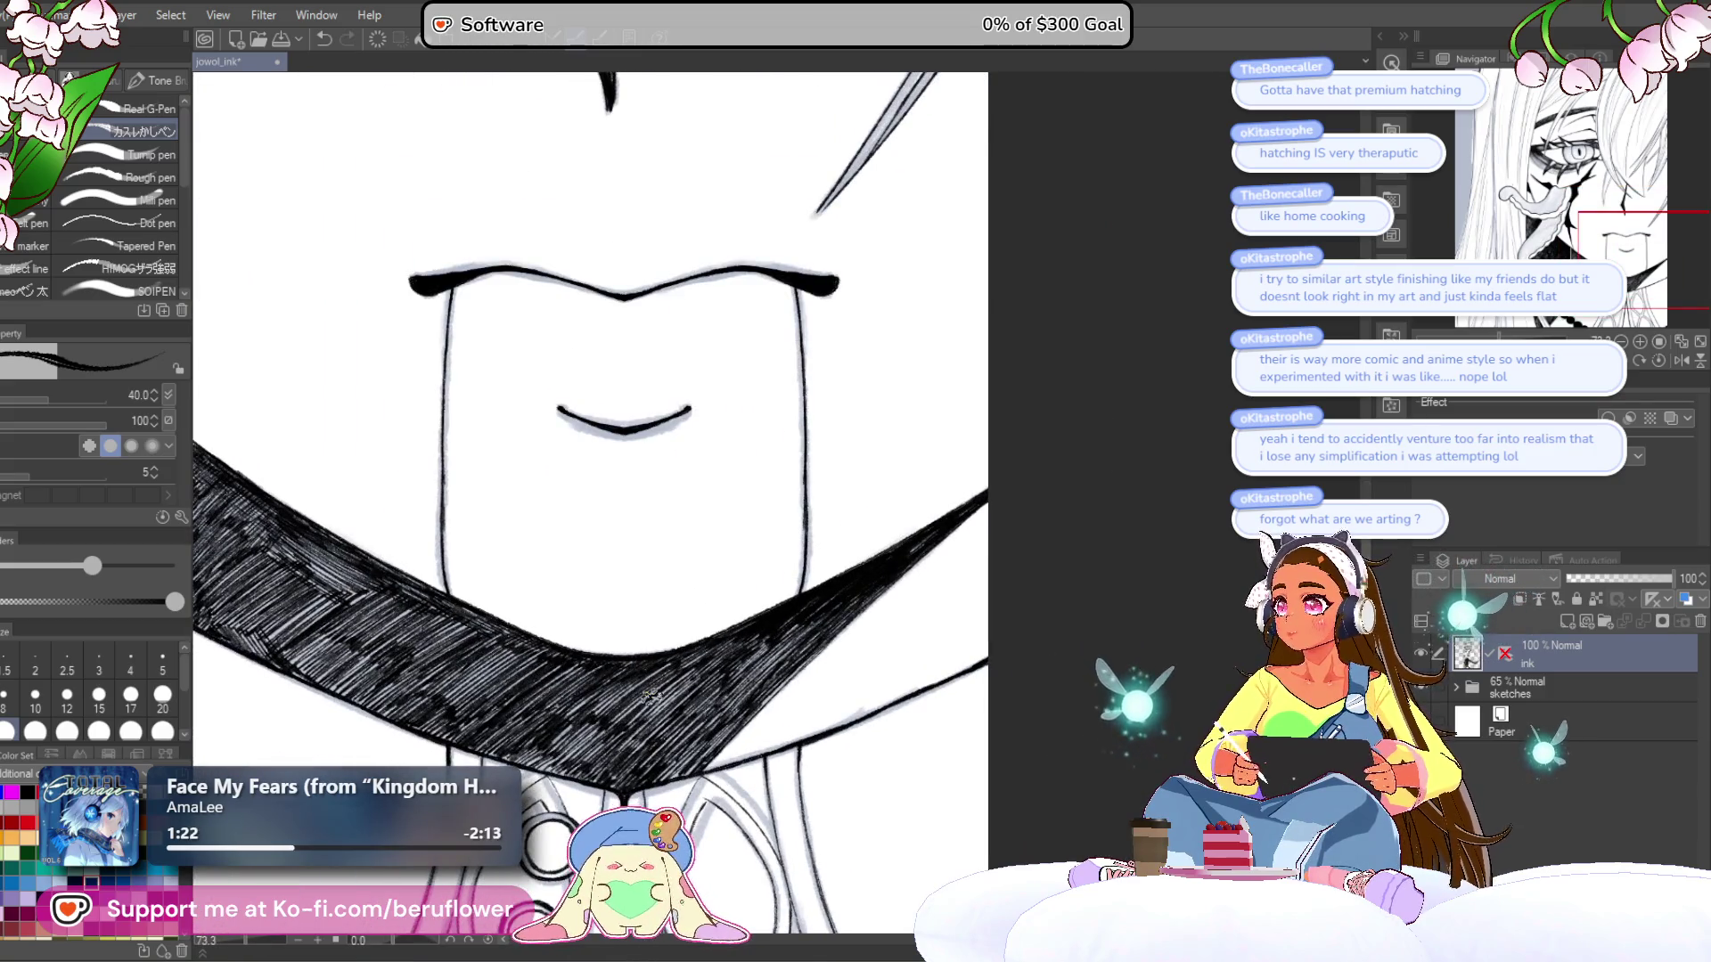
scroll(652, 695, down, 3)
scroll(651, 696, down, 5)
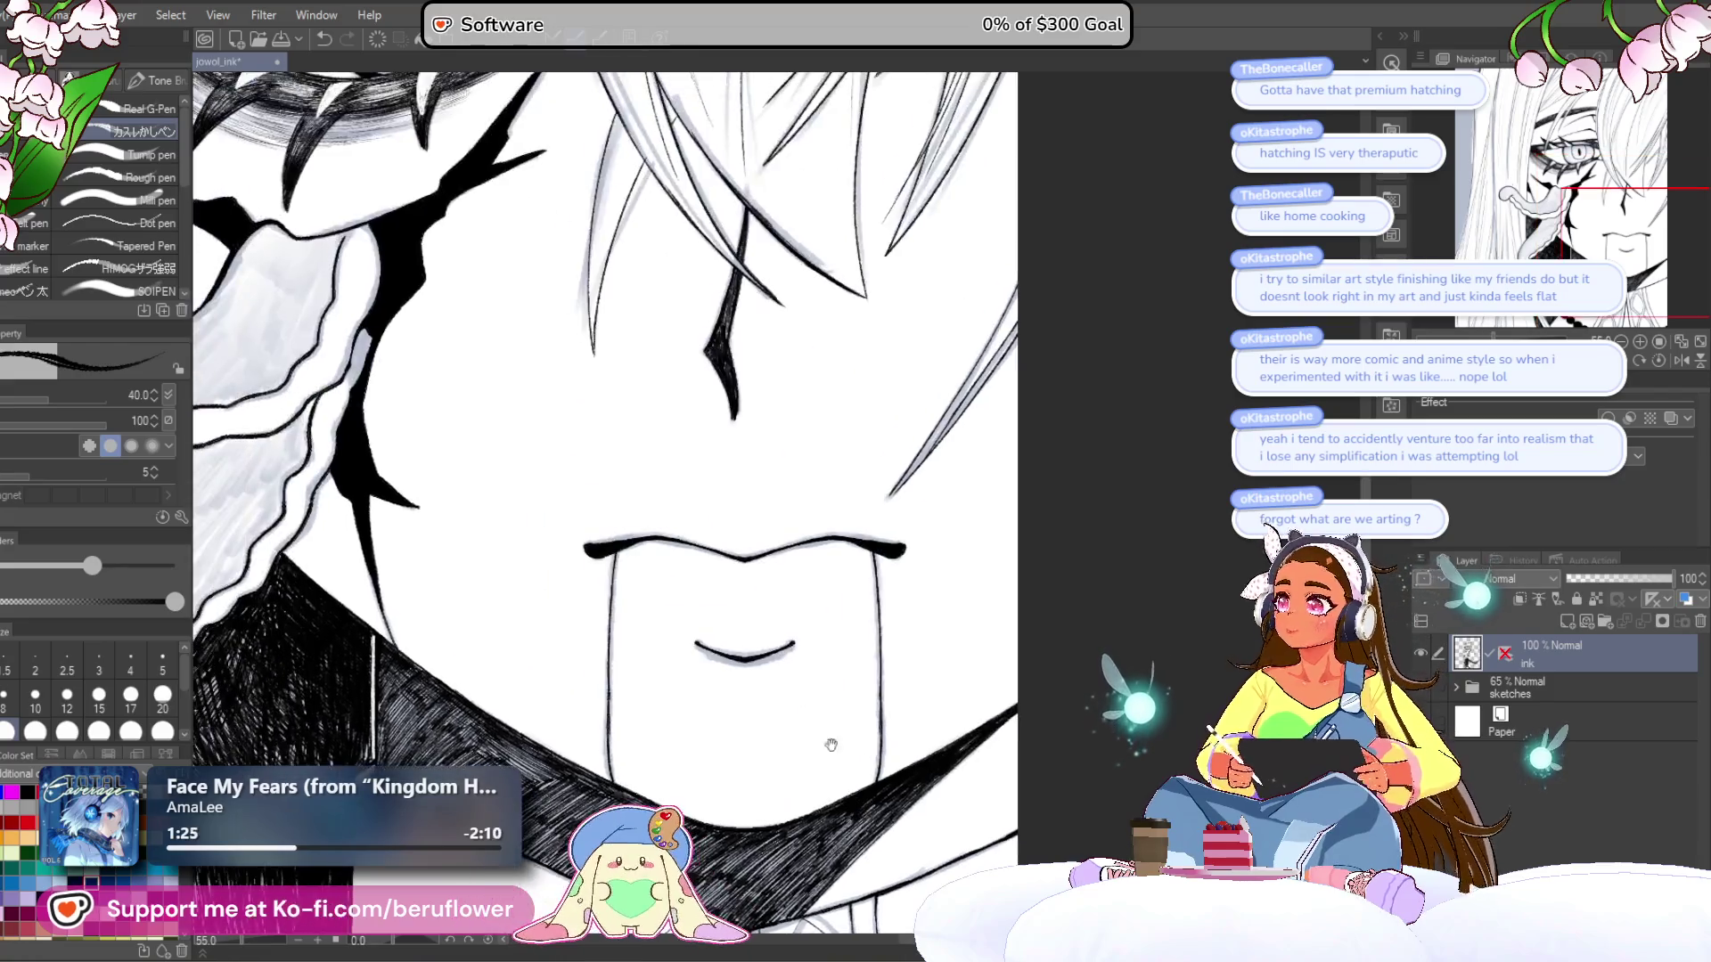
scroll(784, 612, up, 4)
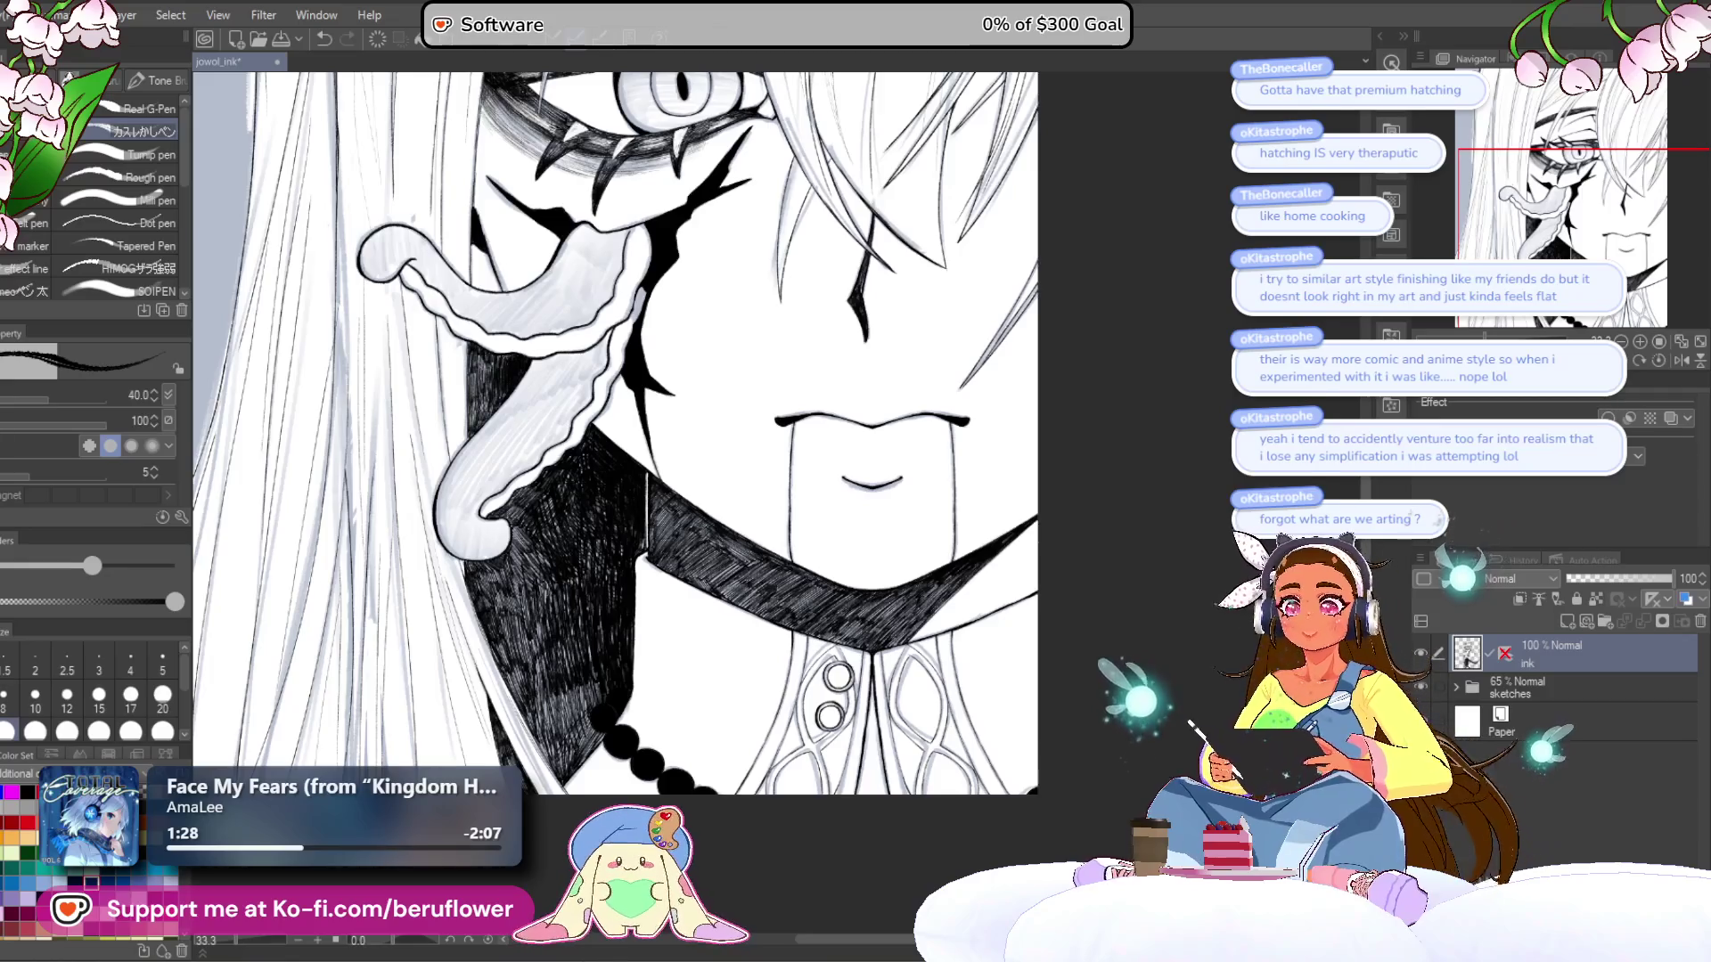
scroll(615, 432, up, 5)
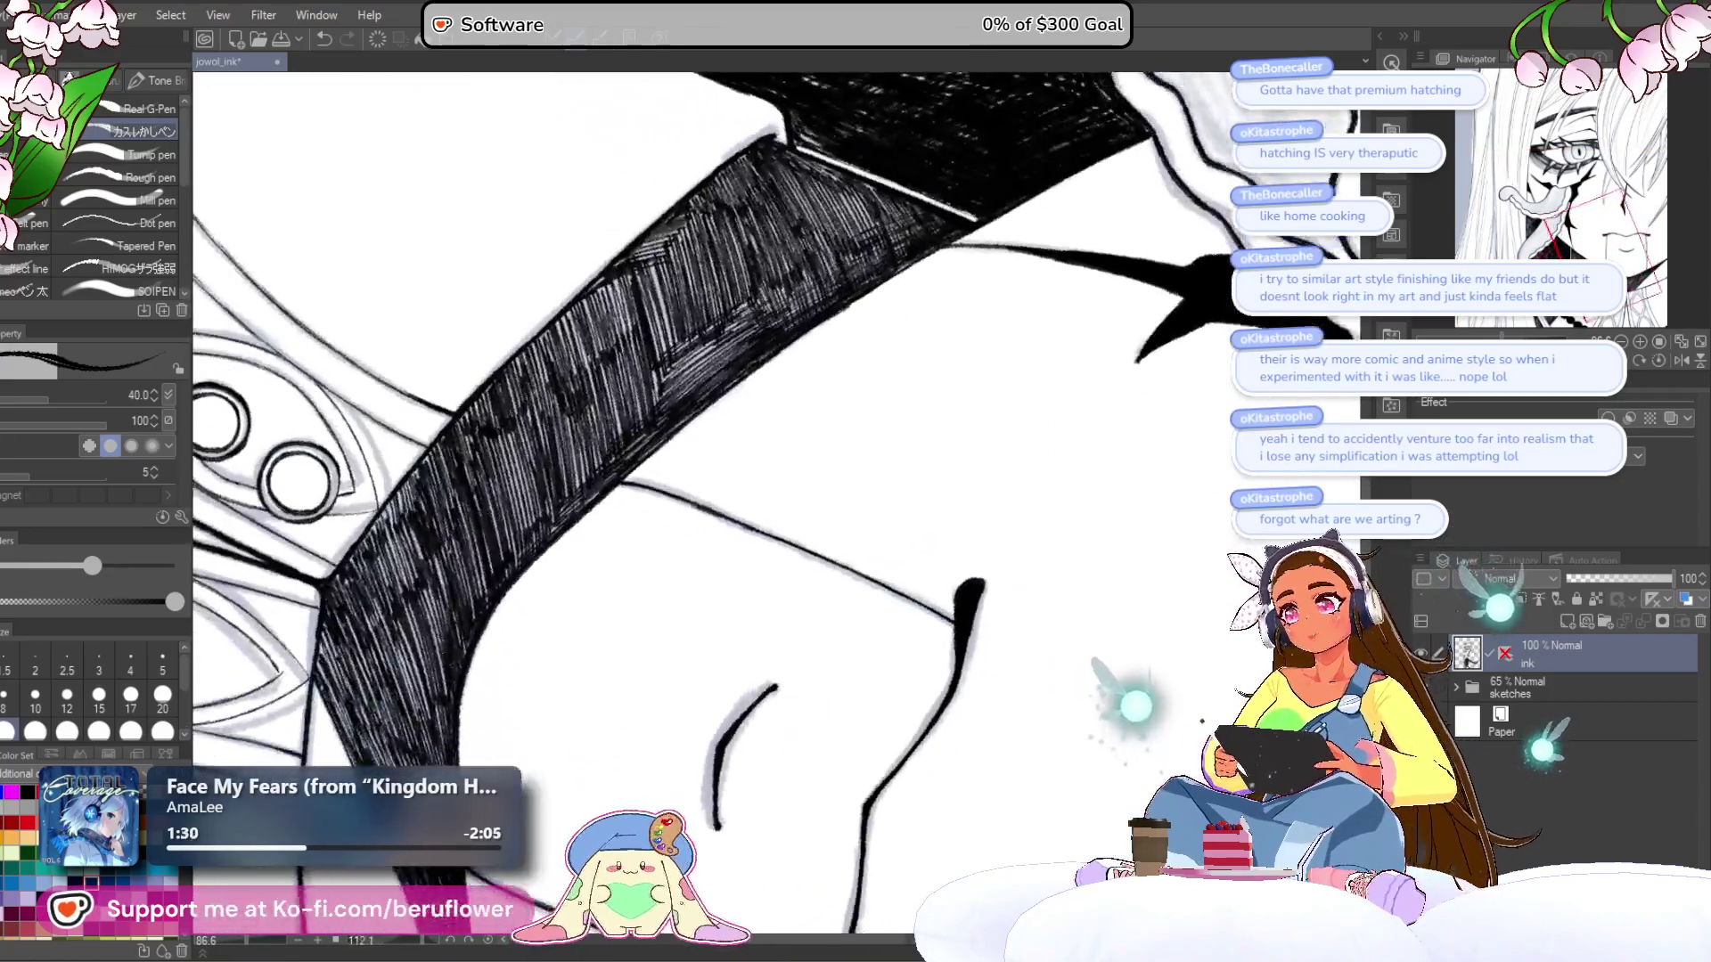
mouse_move(806, 308)
mouse_down()
mouse_move(842, 361)
mouse_move(740, 454)
mouse_move(689, 550)
mouse_up()
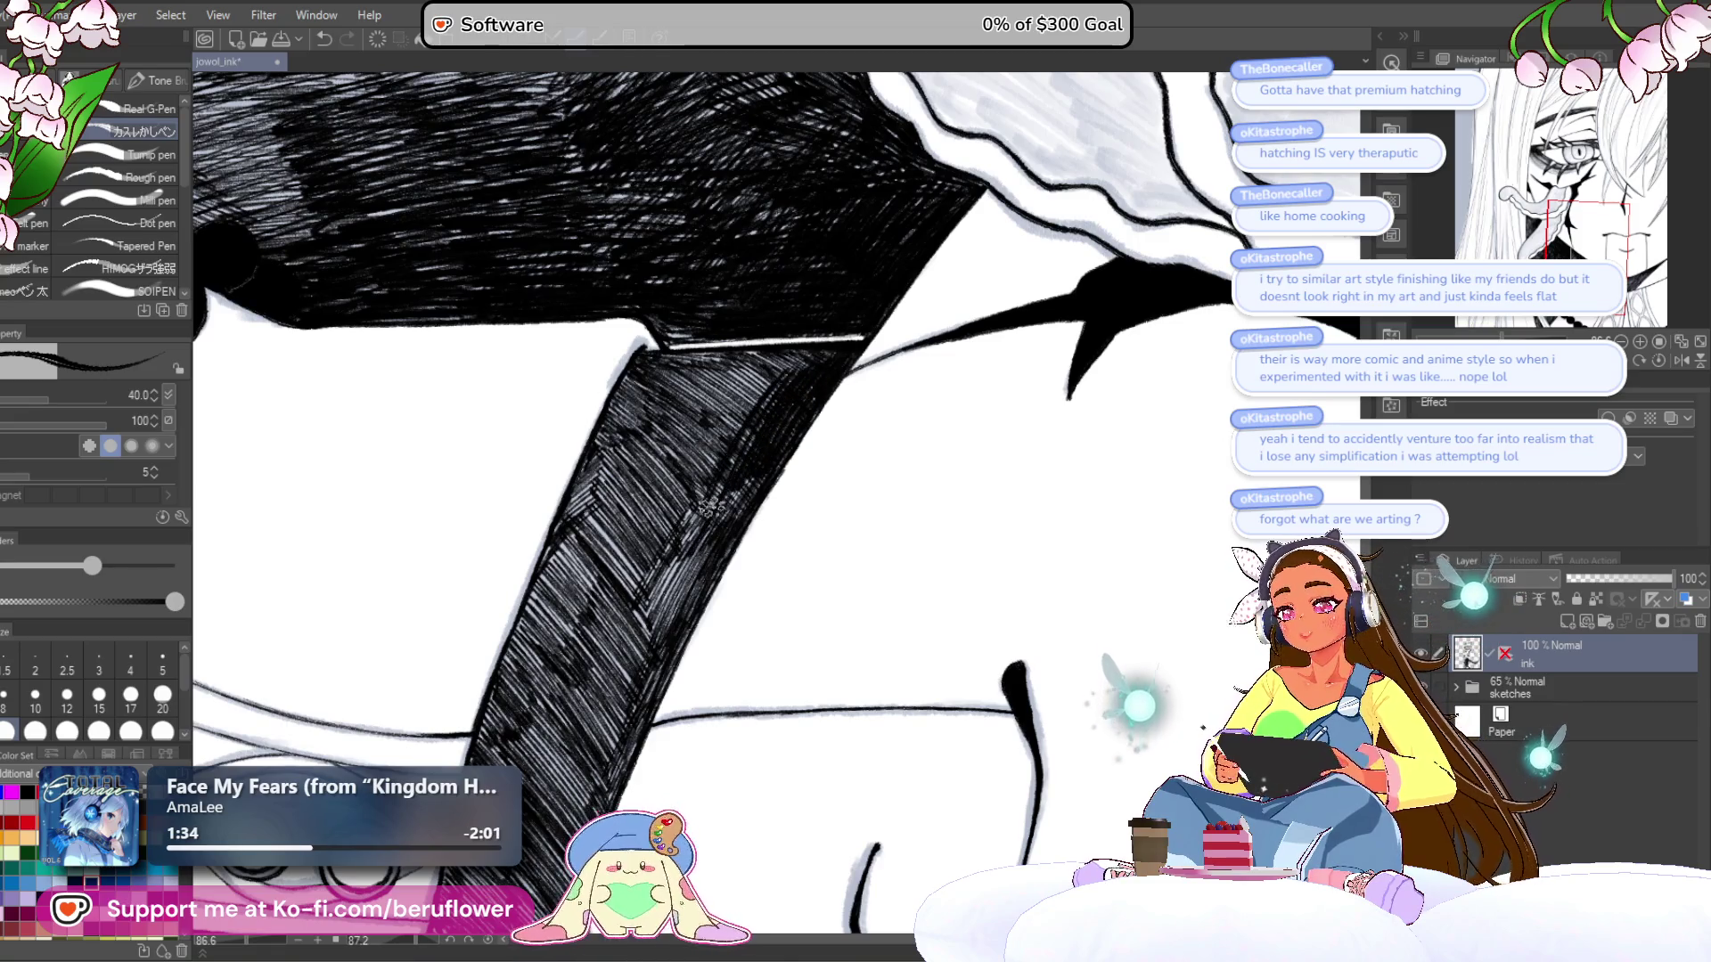
mouse_move(779, 450)
mouse_down()
mouse_move(686, 588)
mouse_move(681, 522)
mouse_move(708, 519)
mouse_move(673, 615)
mouse_move(693, 595)
mouse_up()
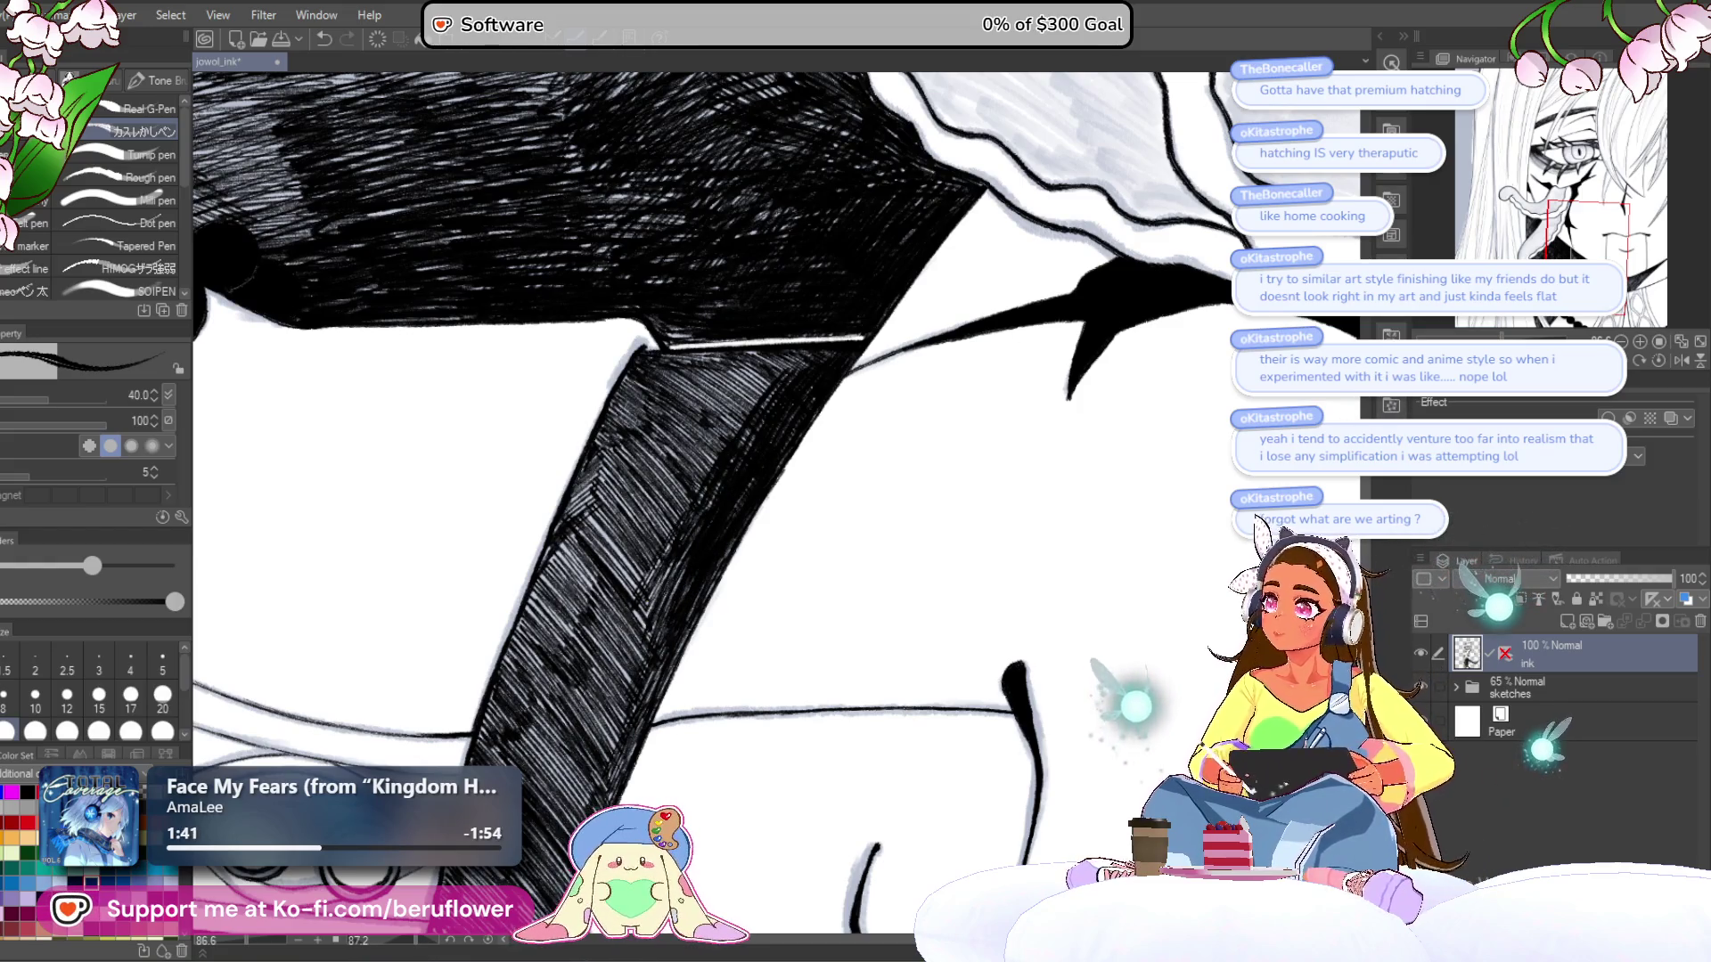
- Straighten the canvas, ink the collar band's edge darker and add dense hatching inside
mouse_move(803, 356)
mouse_down()
mouse_move(856, 428)
mouse_move(874, 499)
mouse_move(855, 570)
mouse_move(802, 642)
mouse_up()
drag(621, 535, 638, 447)
mouse_move(688, 524)
mouse_down()
mouse_move(712, 592)
mouse_move(639, 570)
mouse_move(631, 615)
mouse_move(650, 628)
mouse_move(673, 588)
mouse_move(700, 579)
mouse_move(735, 606)
mouse_move(764, 574)
mouse_up()
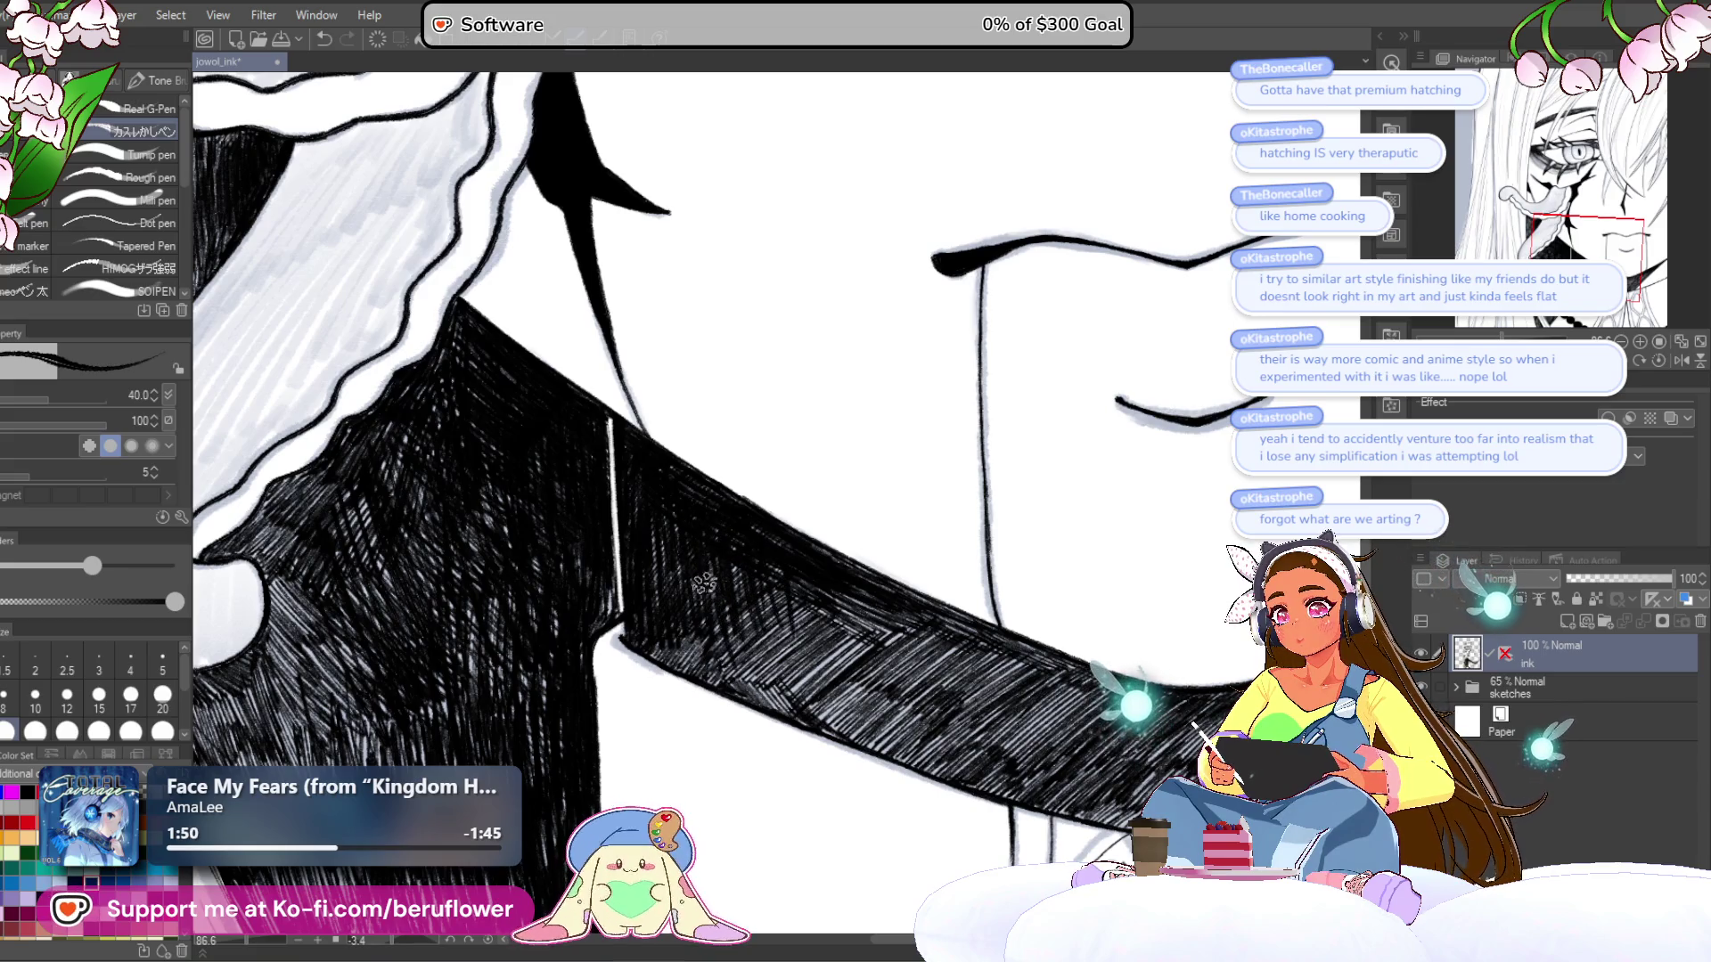
scroll(673, 621, down, 6)
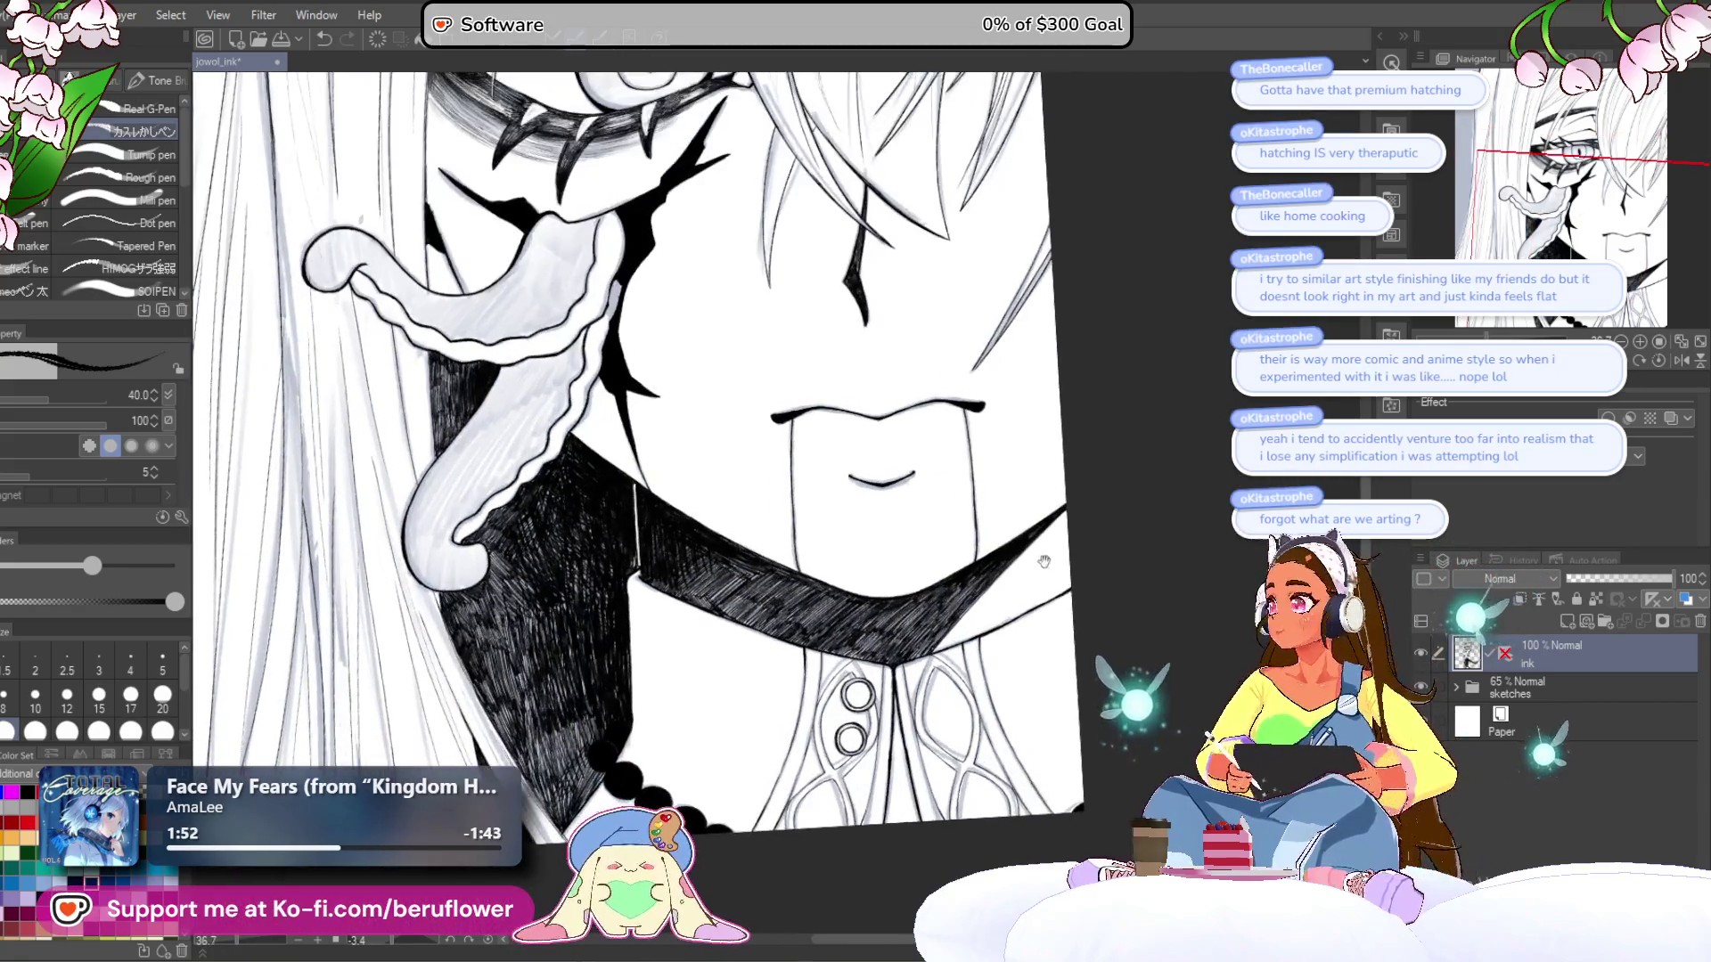
- Hatch along the collar band's edge and into the shaded cape area
scroll(885, 565, up, 5)
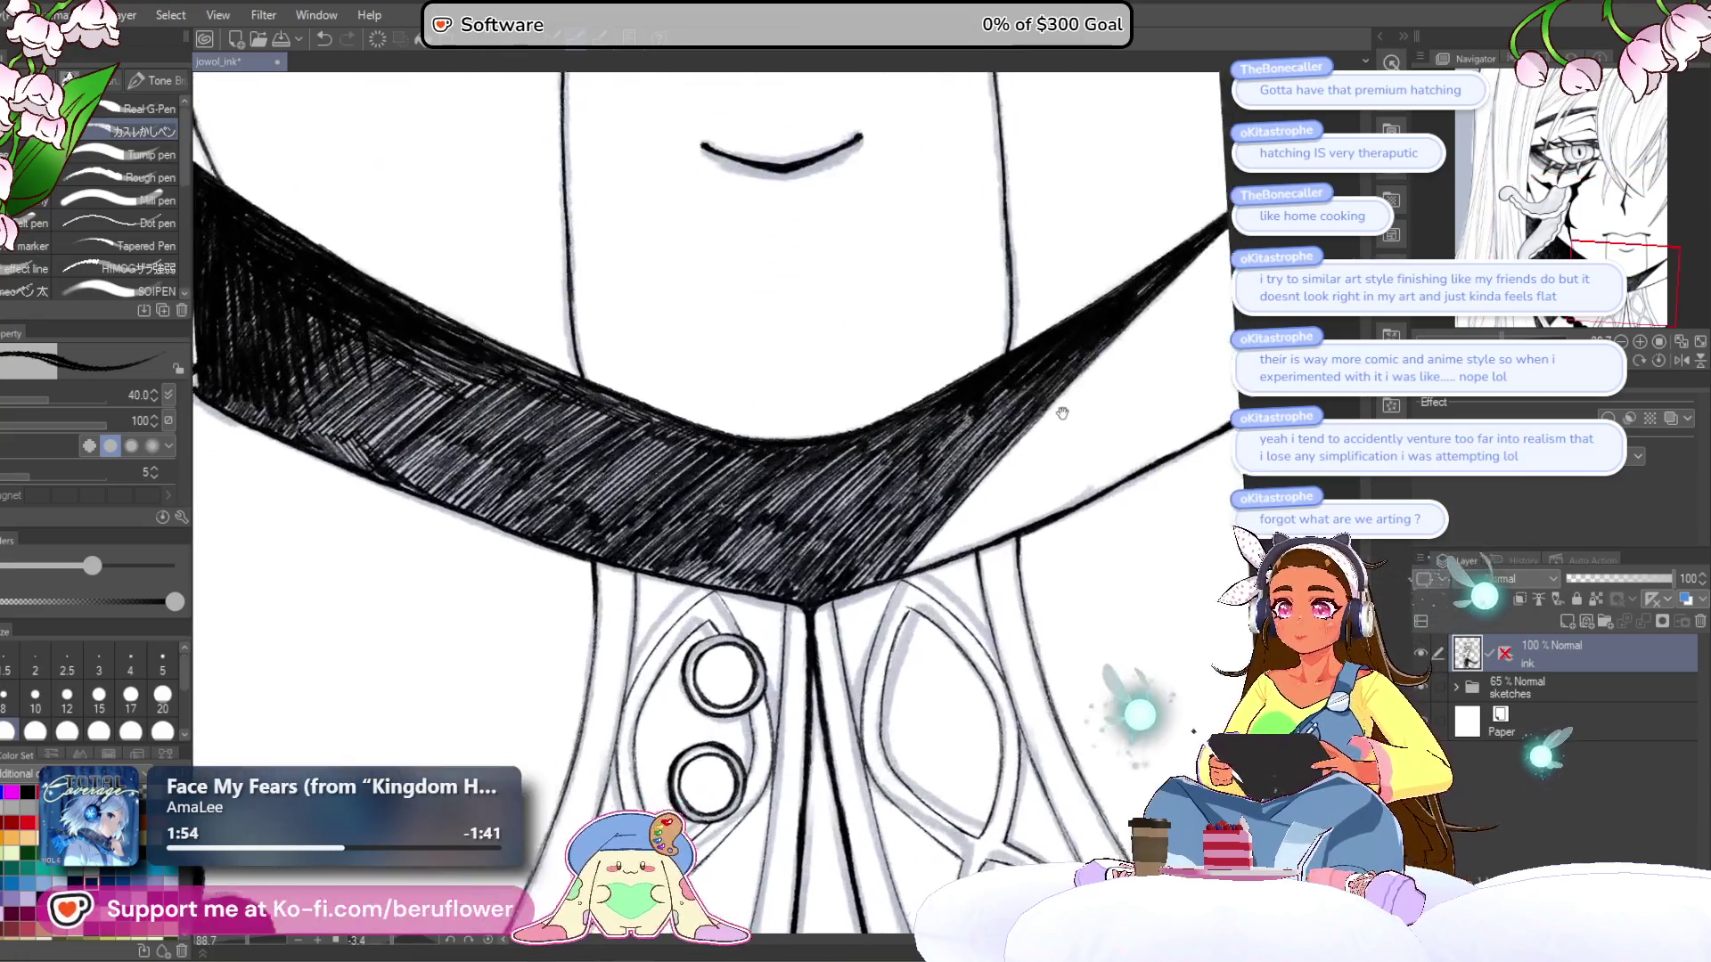
drag(1062, 412, 896, 542)
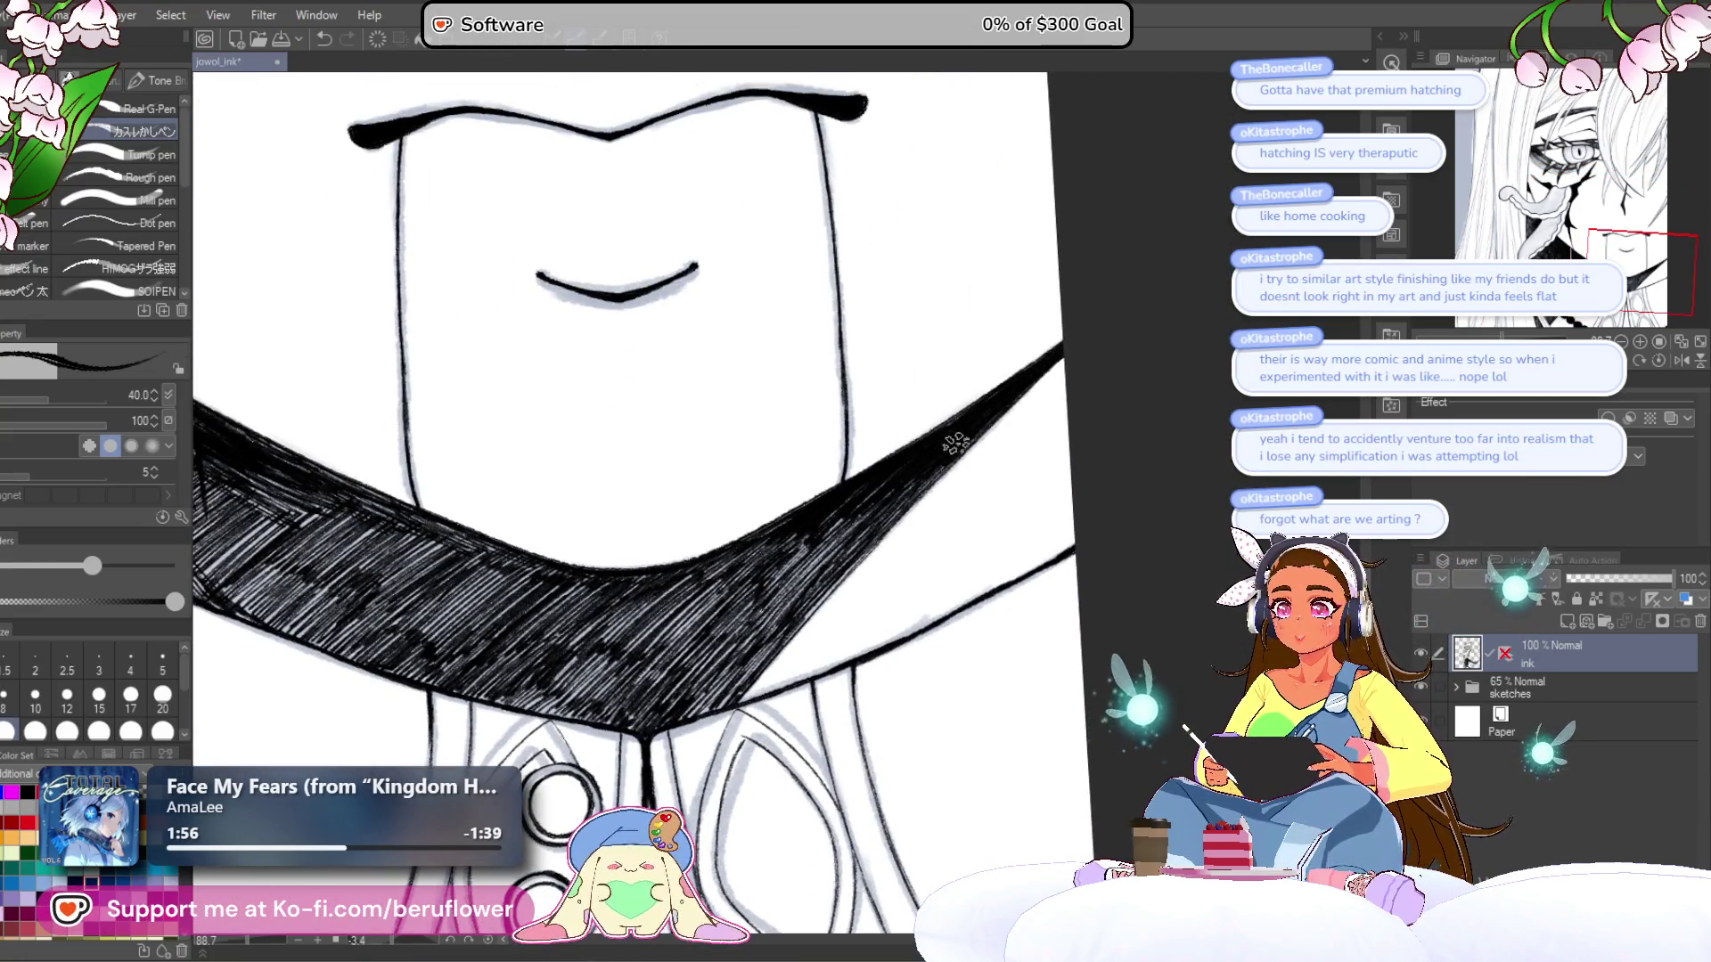
drag(936, 464, 842, 566)
mouse_move(887, 495)
mouse_down()
mouse_move(789, 606)
mouse_move(869, 486)
mouse_move(797, 601)
mouse_up()
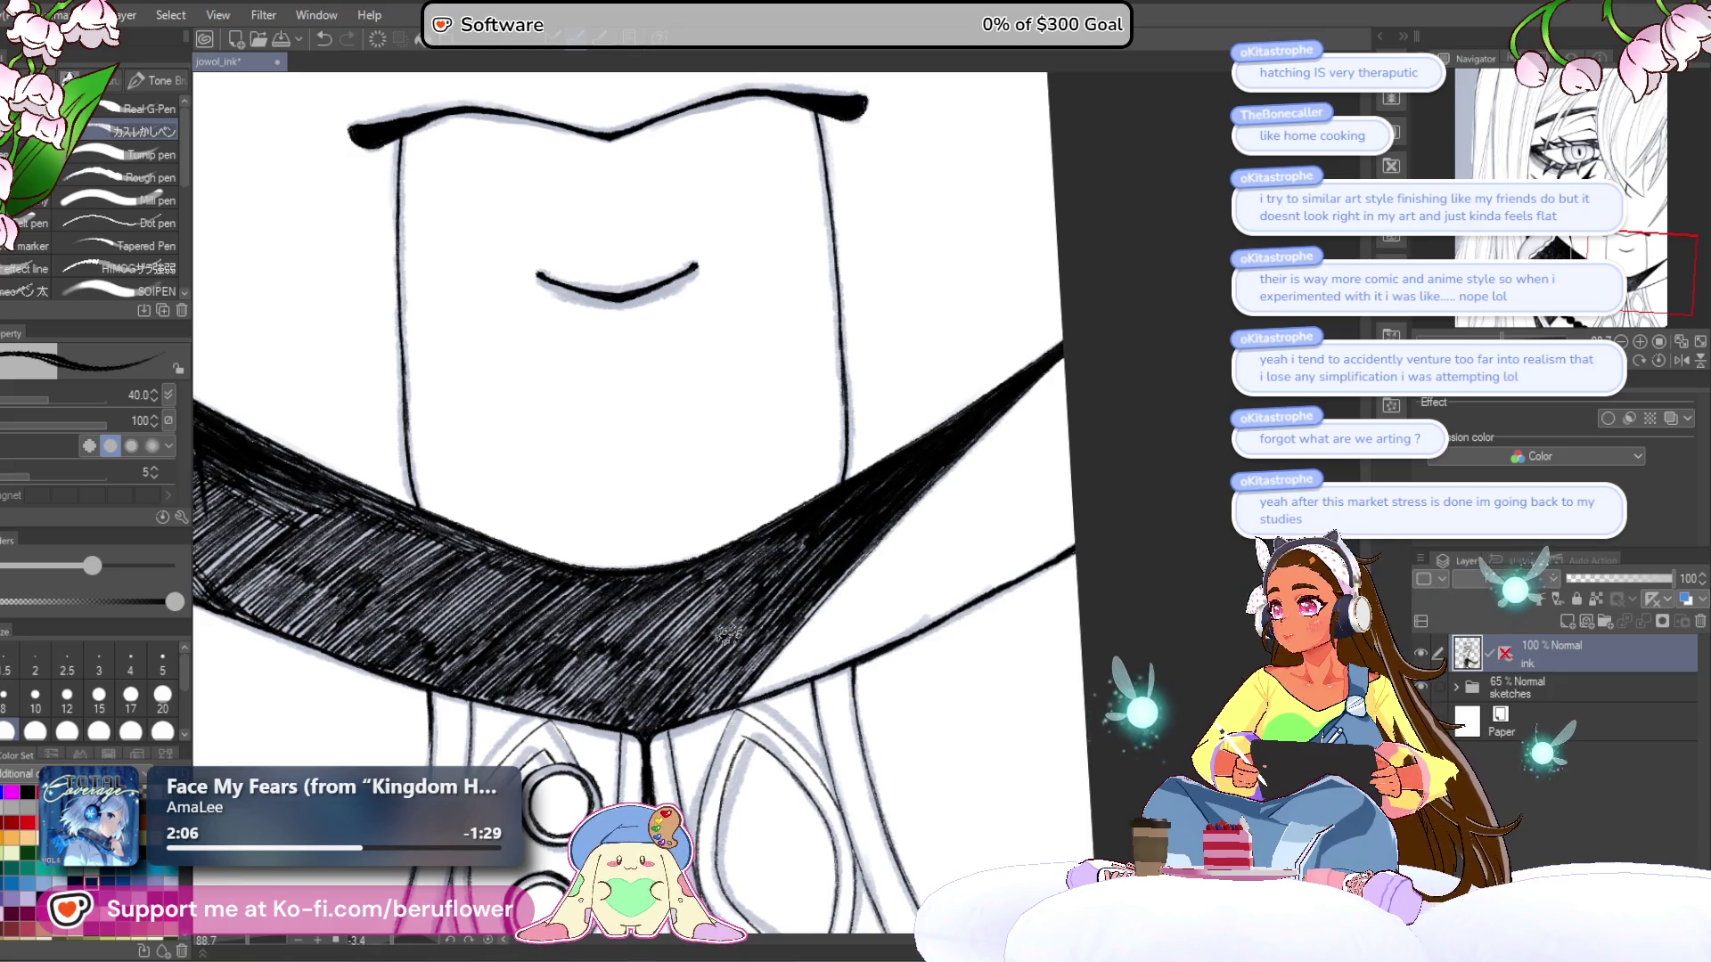
drag(829, 510, 832, 507)
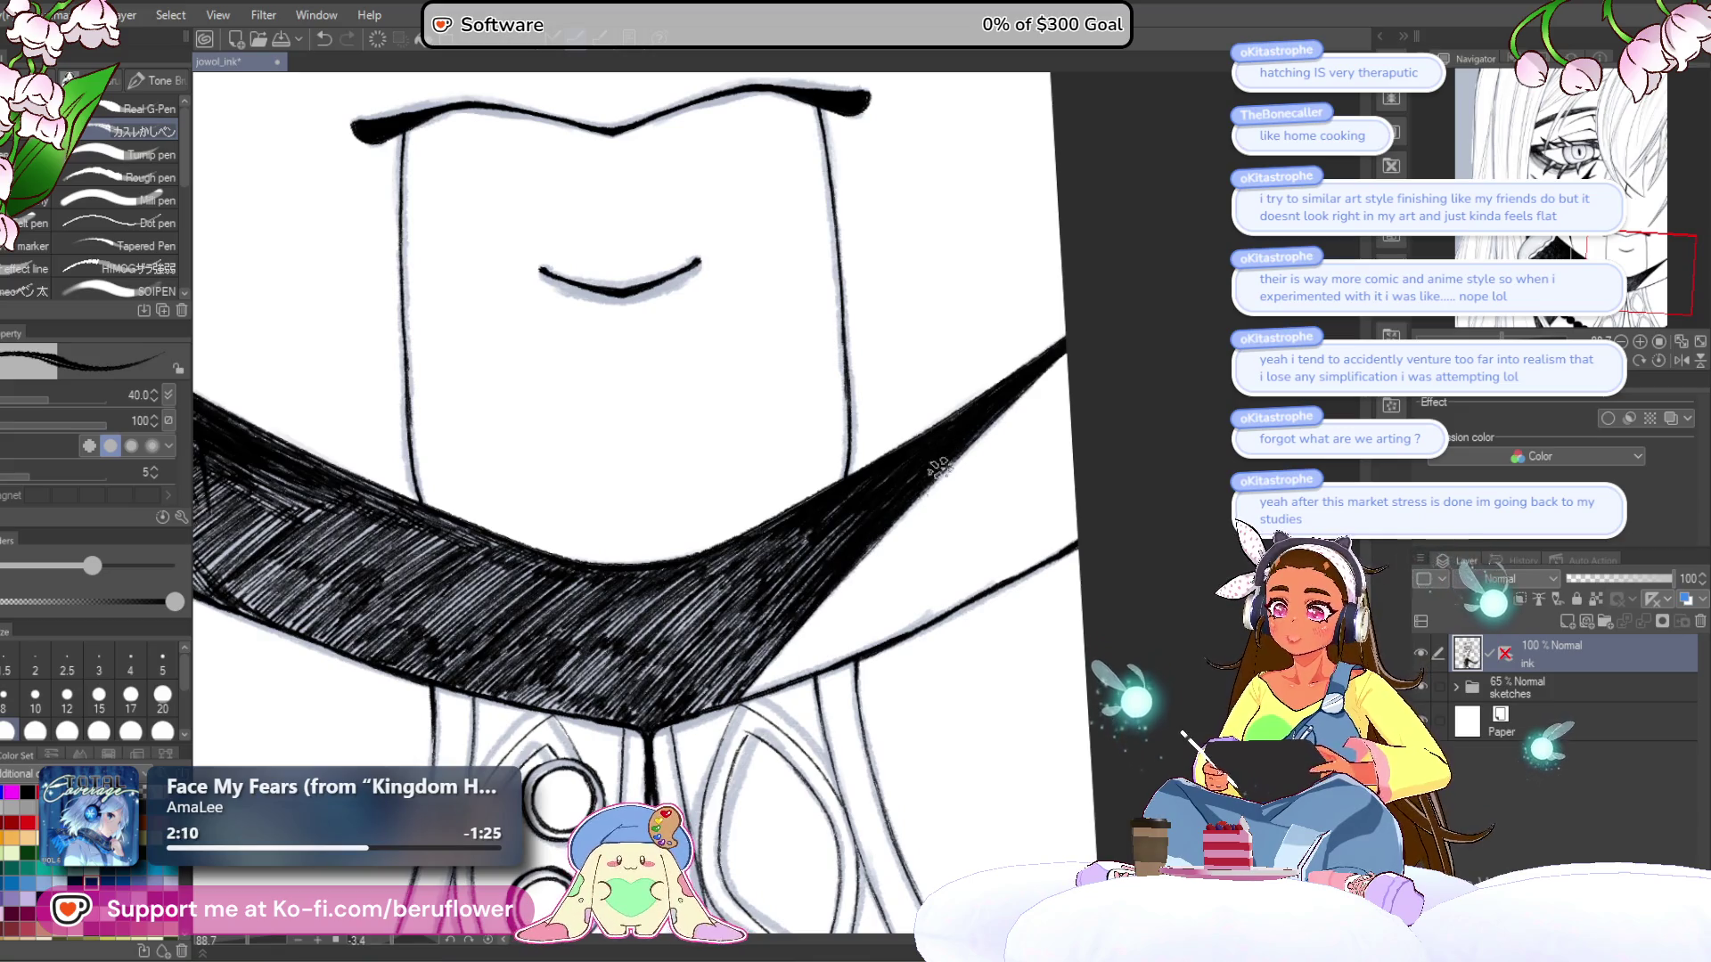
mouse_move(758, 589)
mouse_down()
mouse_move(713, 637)
mouse_move(785, 532)
mouse_move(679, 606)
mouse_up()
drag(802, 556, 770, 553)
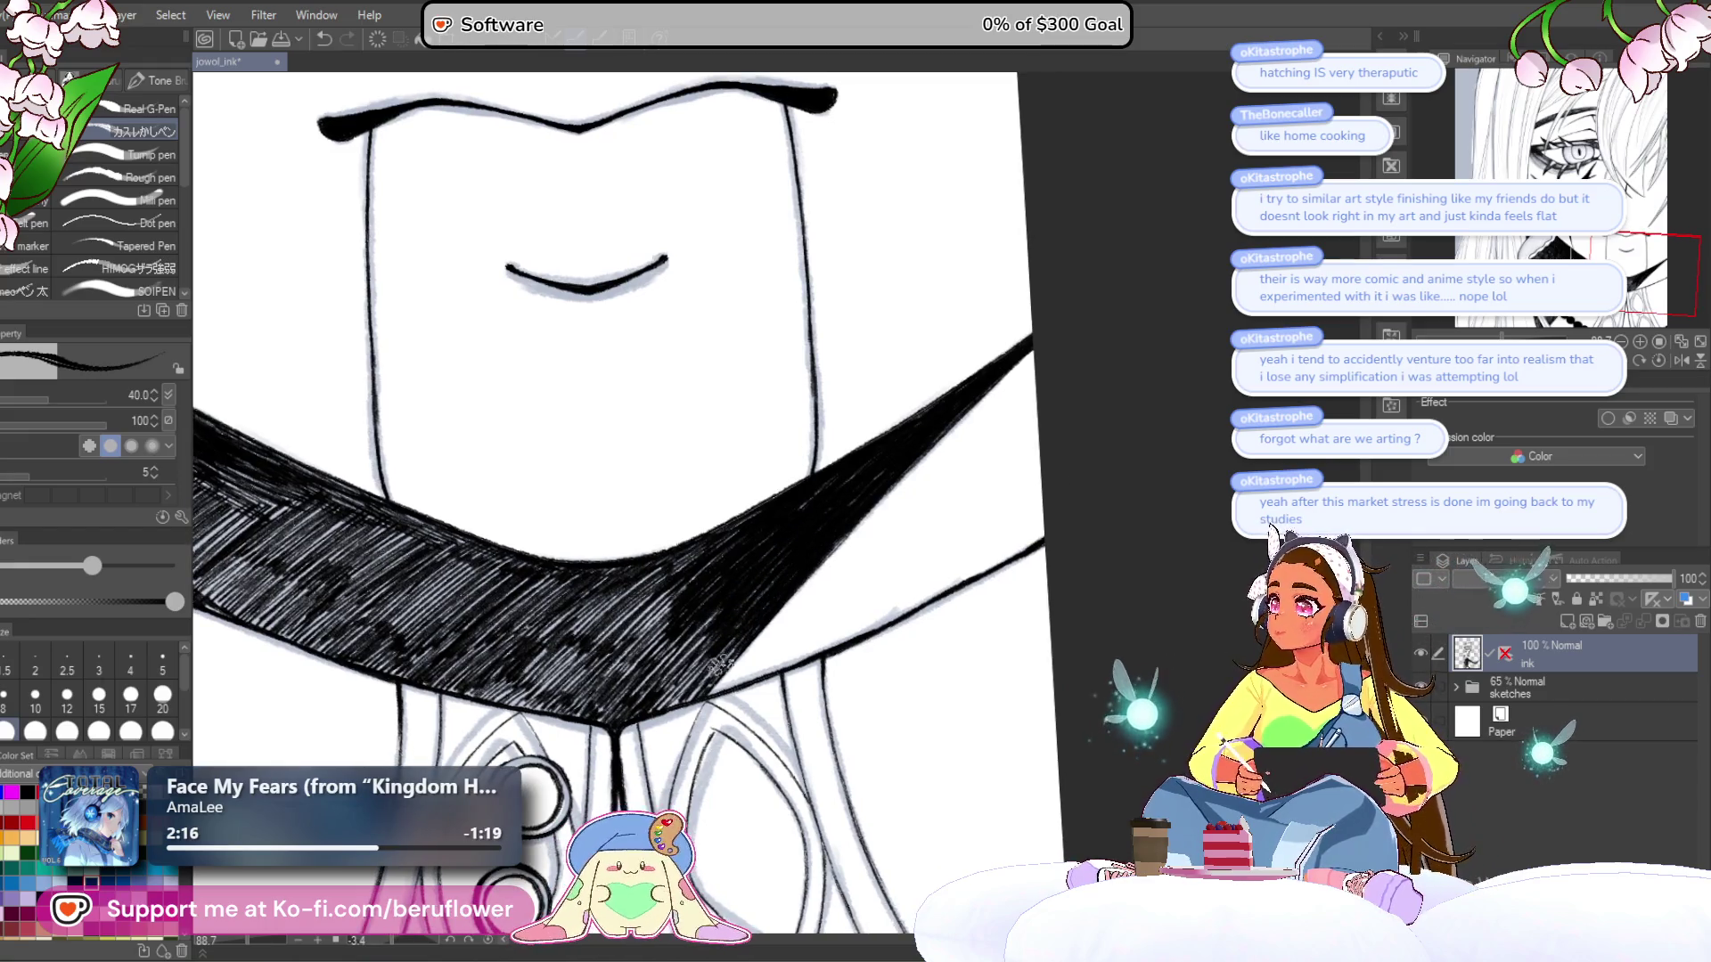
- Rotate the canvas and lay dense hatching strokes down the black collar toward its lower end
drag(760, 590, 924, 496)
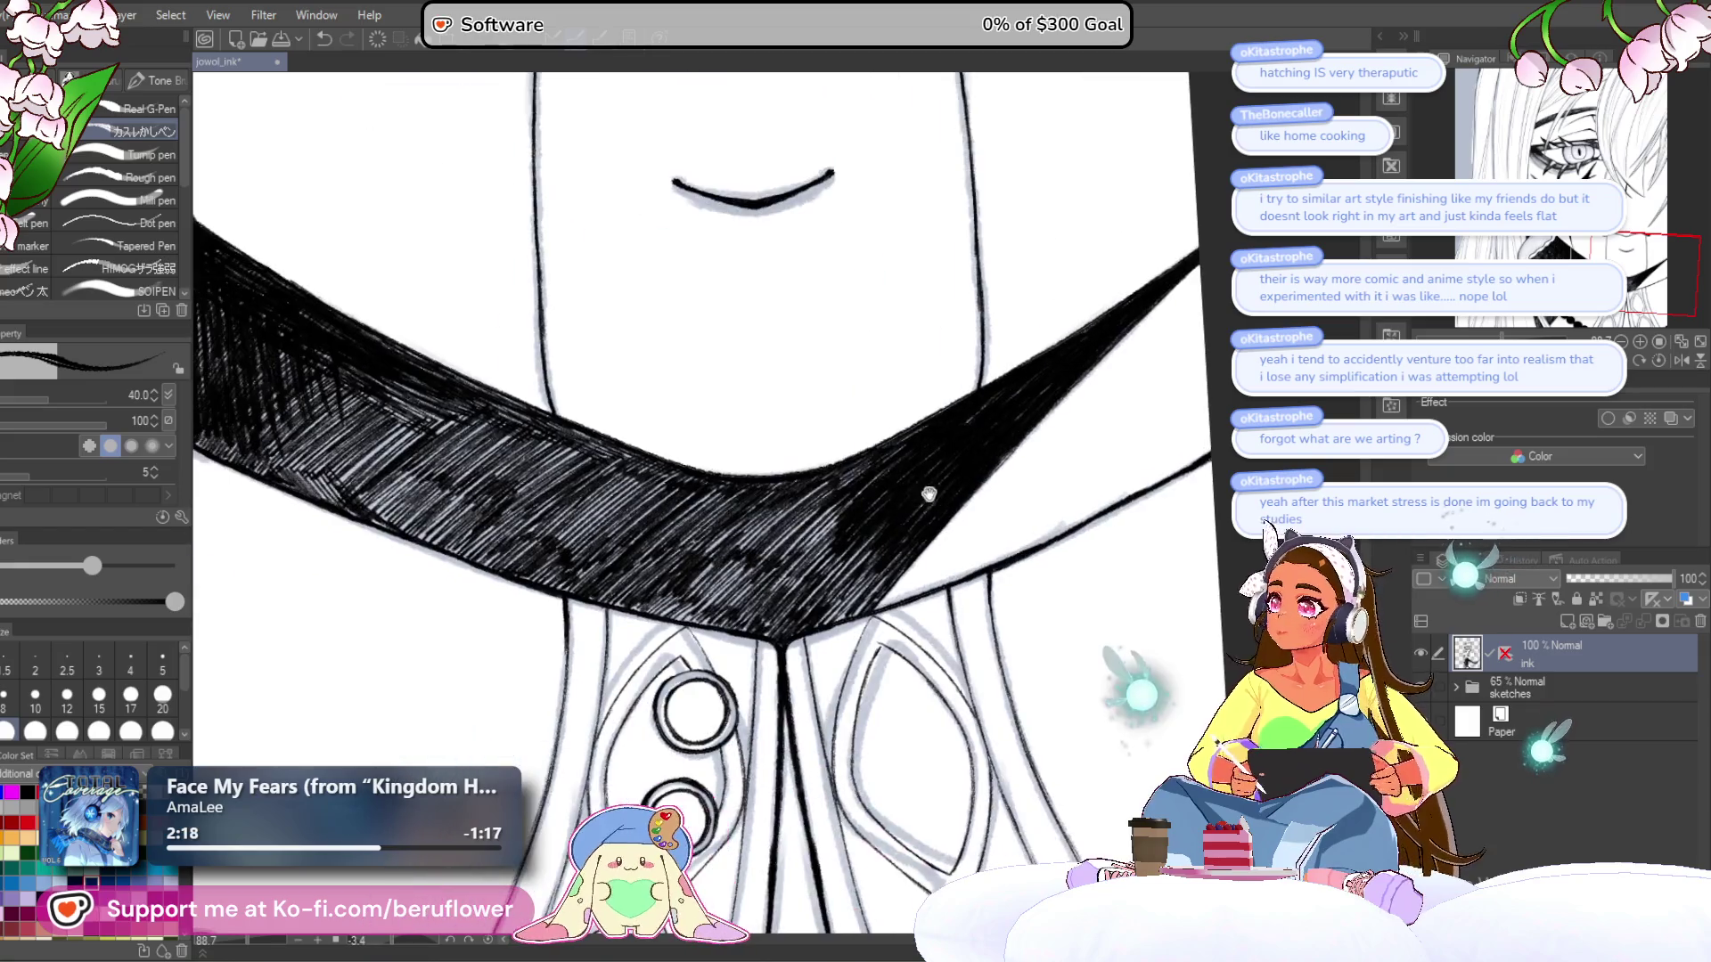
drag(775, 553, 849, 506)
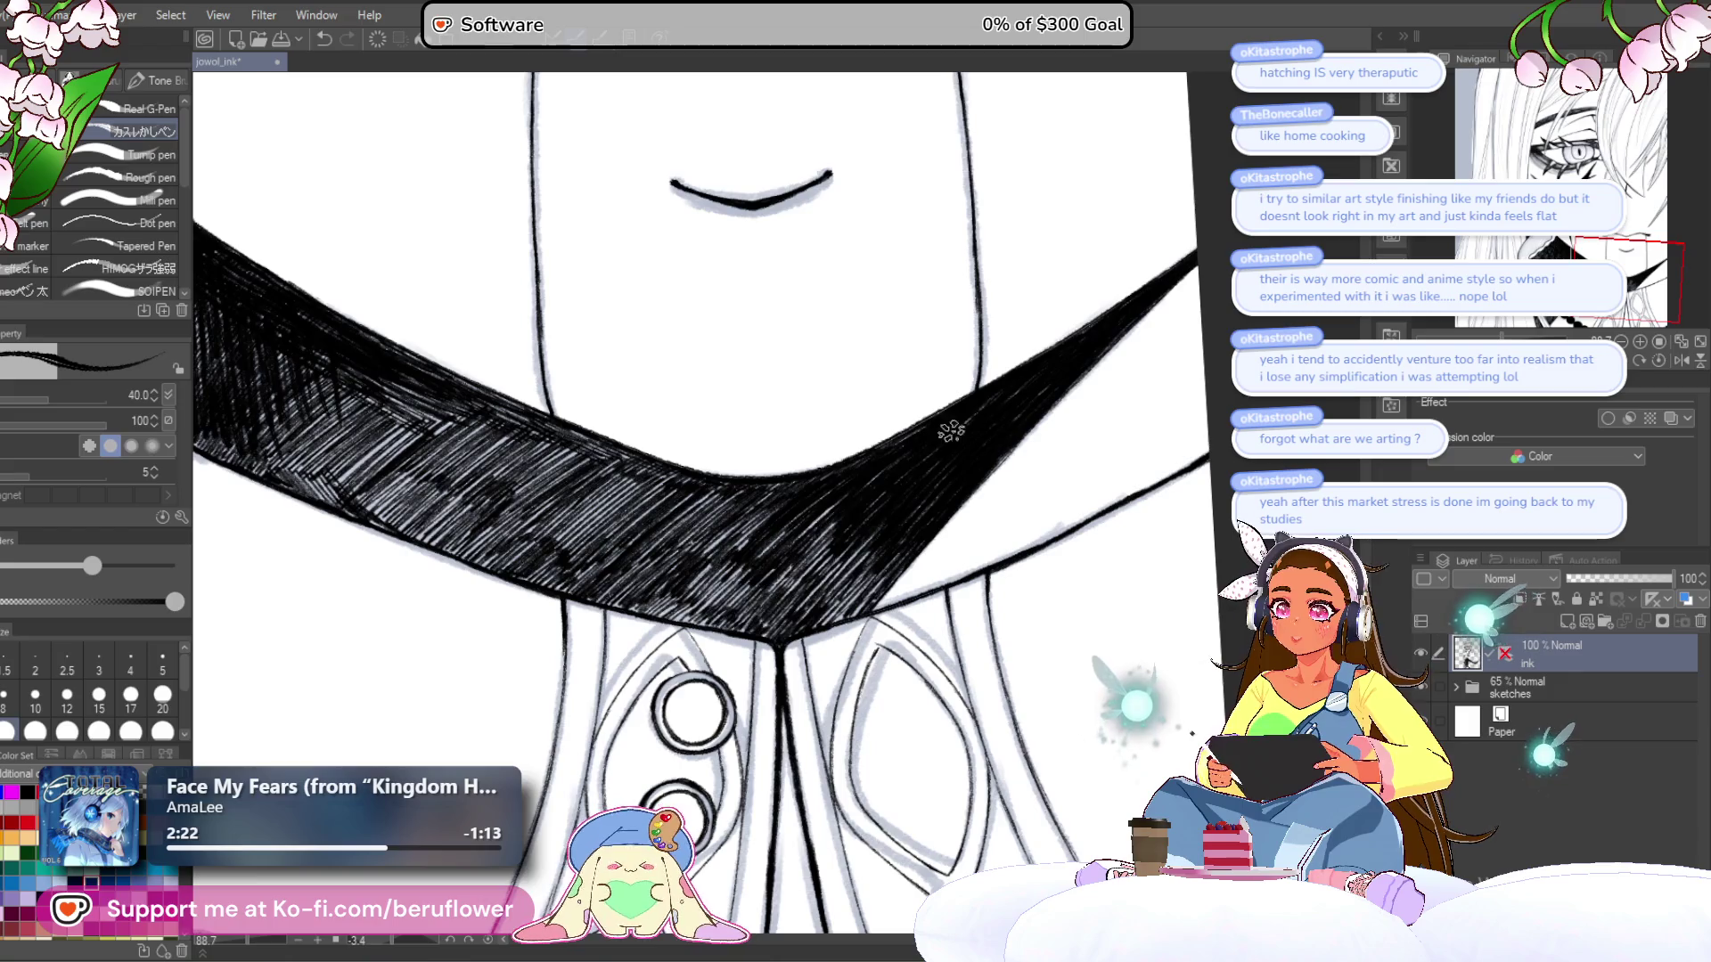
scroll(943, 482, down, 4)
scroll(943, 482, up, 3)
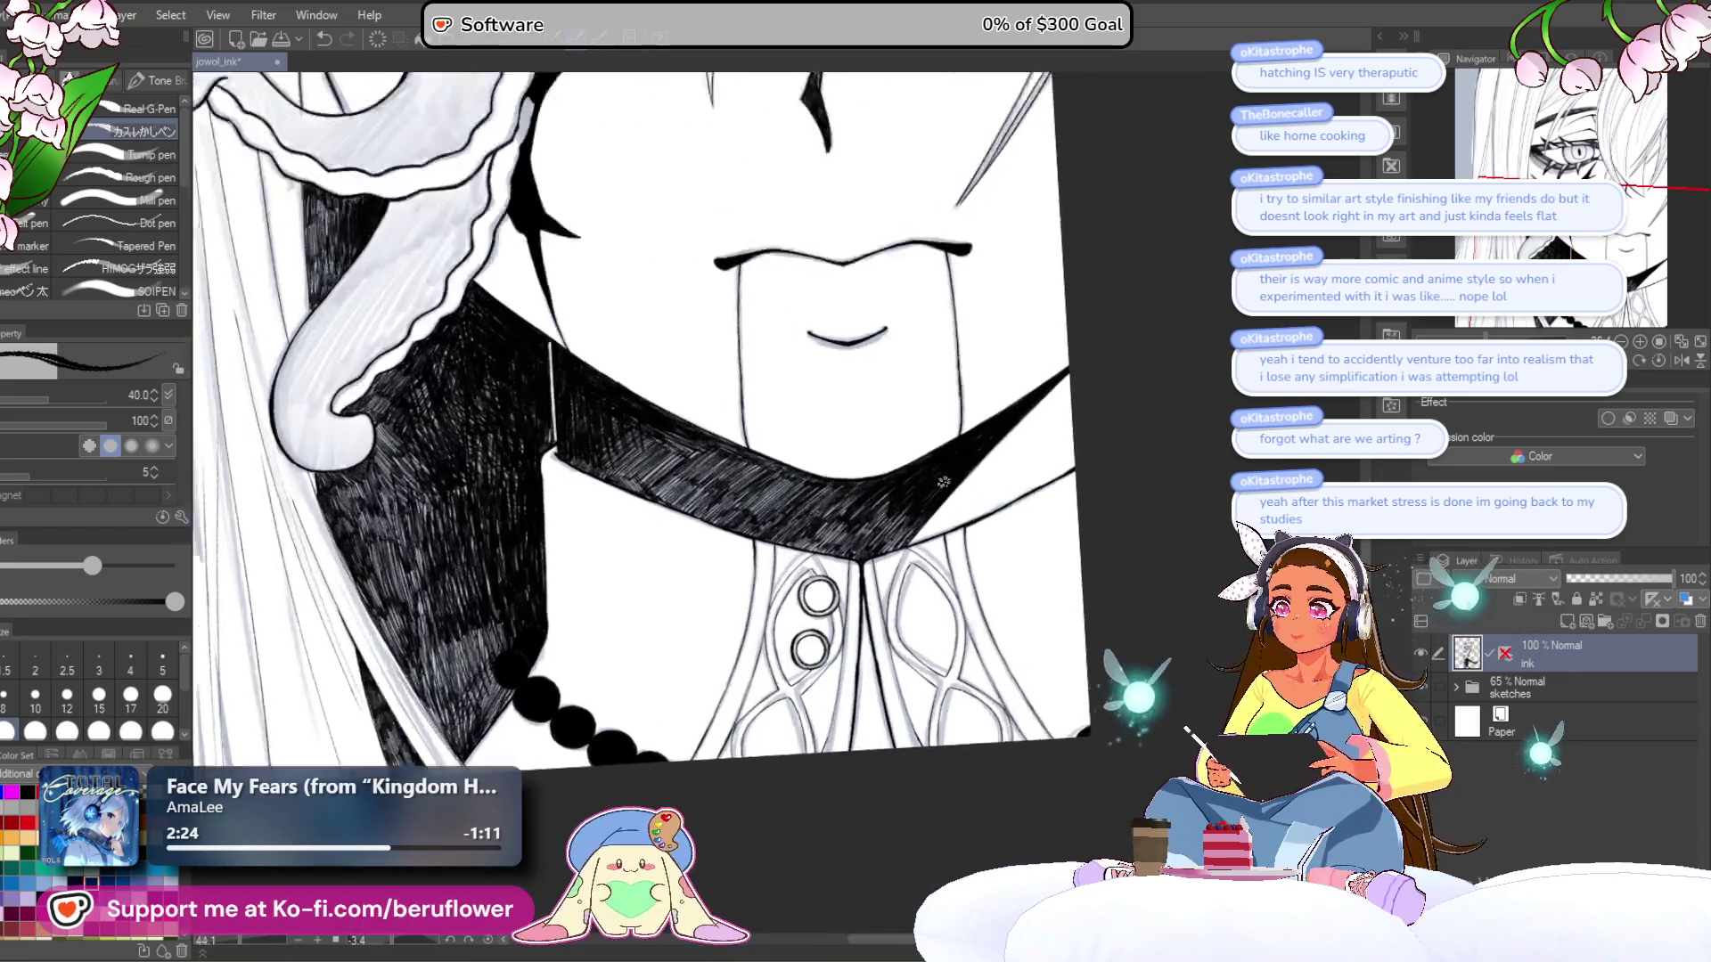
mouse_move(891, 267)
mouse_down()
mouse_move(855, 391)
mouse_move(735, 512)
mouse_up()
drag(780, 453, 718, 522)
drag(796, 441, 704, 534)
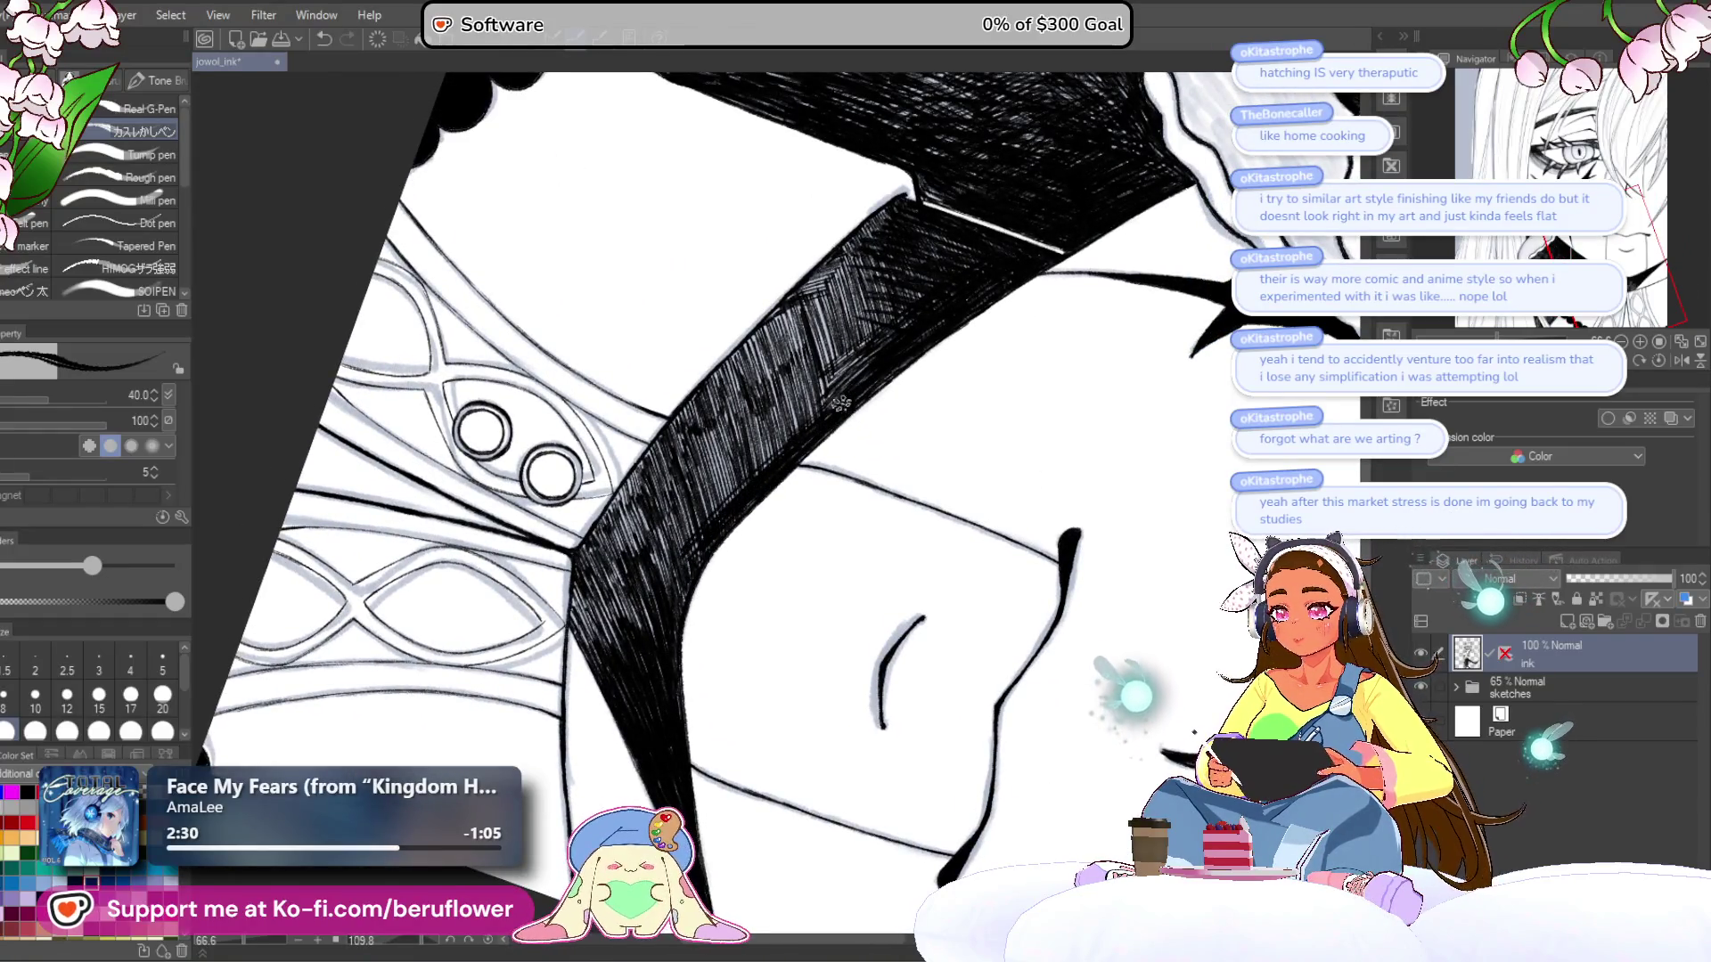
drag(851, 383, 758, 463)
drag(739, 481, 700, 521)
drag(785, 410, 707, 505)
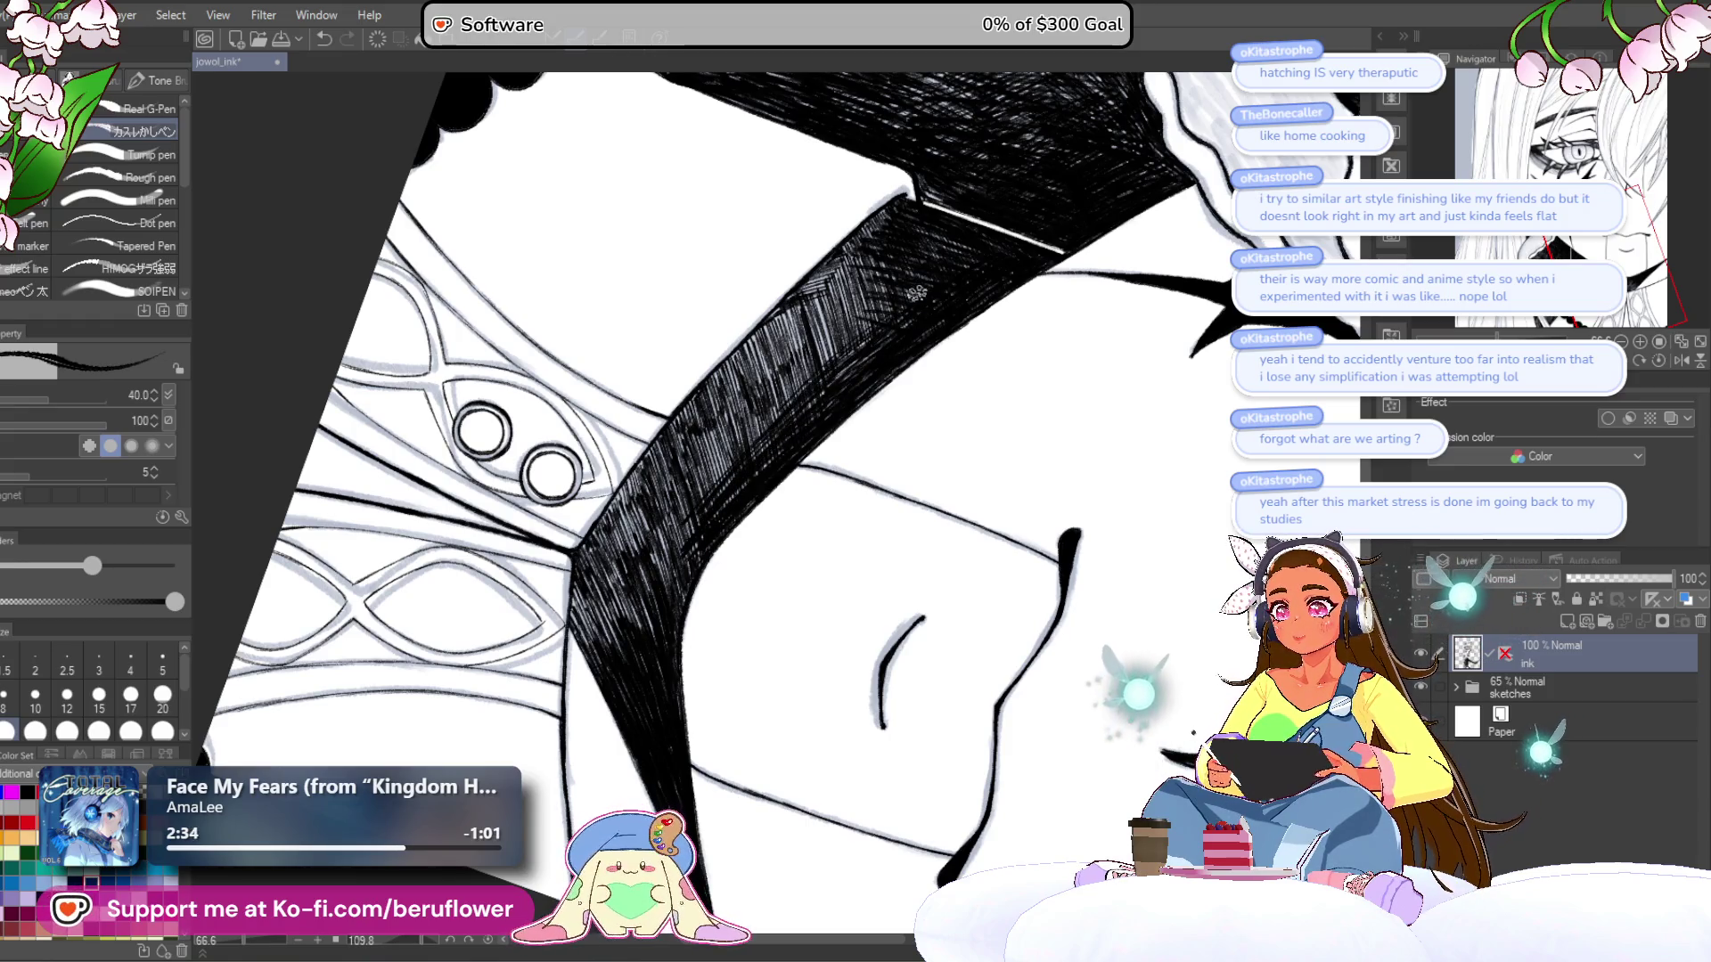
mouse_move(900, 298)
mouse_down()
mouse_move(842, 334)
mouse_move(704, 486)
mouse_move(745, 434)
mouse_move(716, 504)
mouse_up()
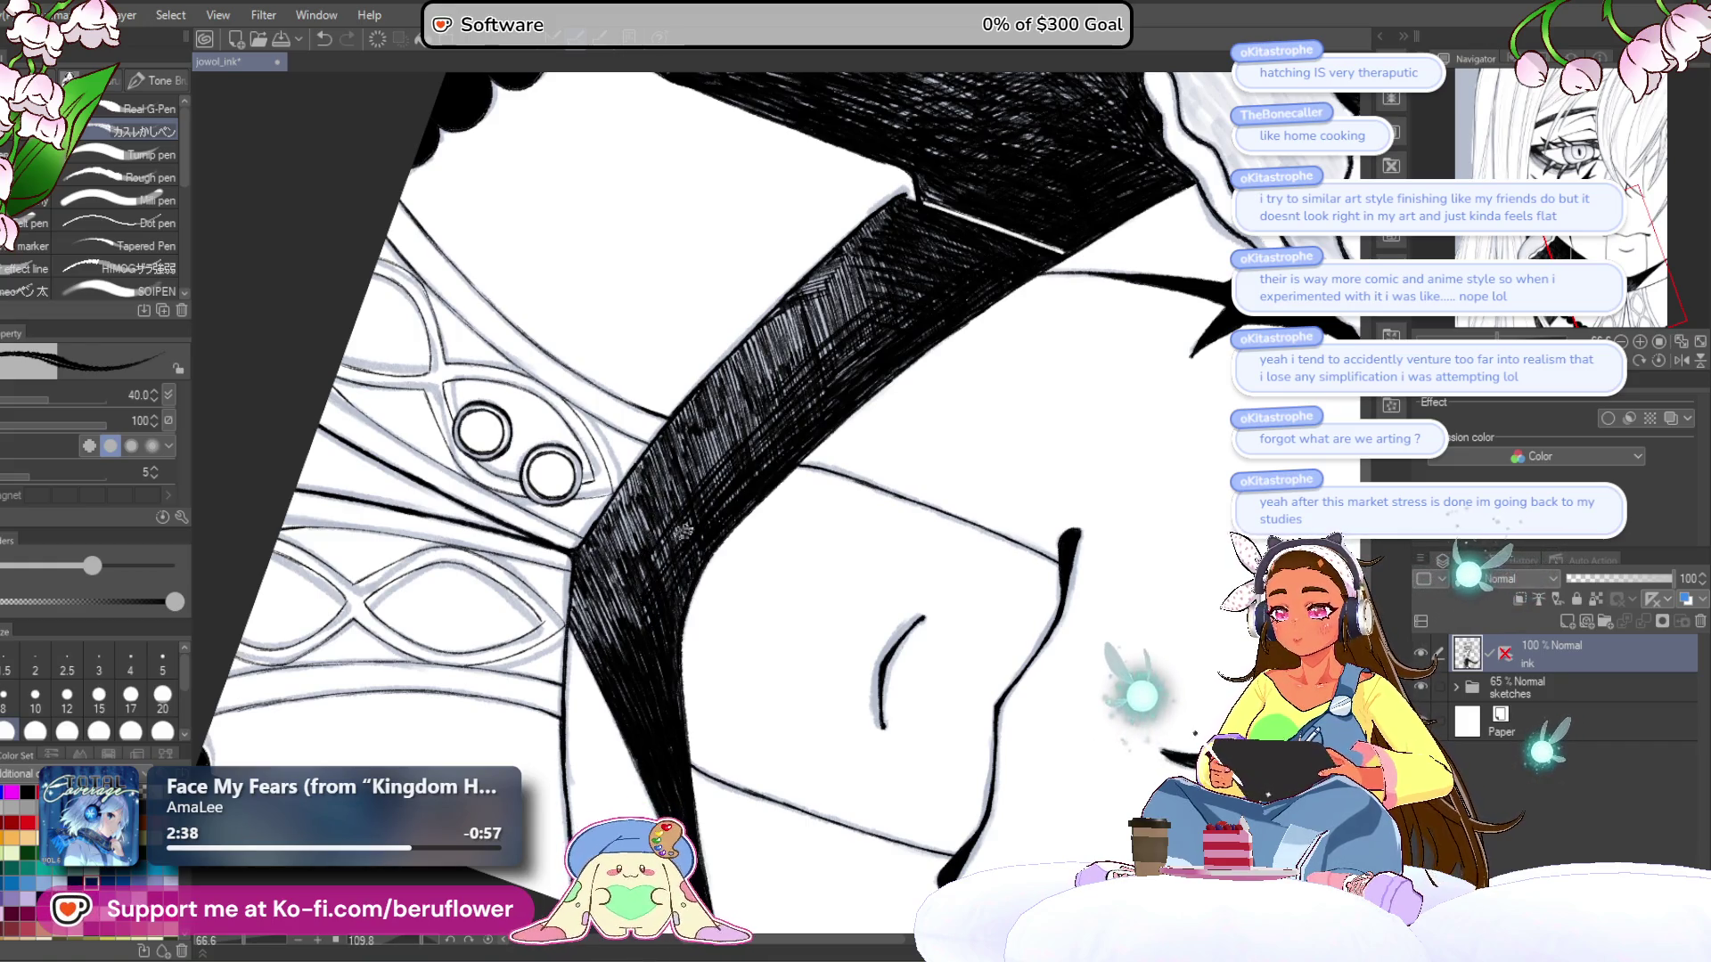
- Add further hatching across the collar to make it denser, then set the canvas upright
drag(611, 611, 650, 567)
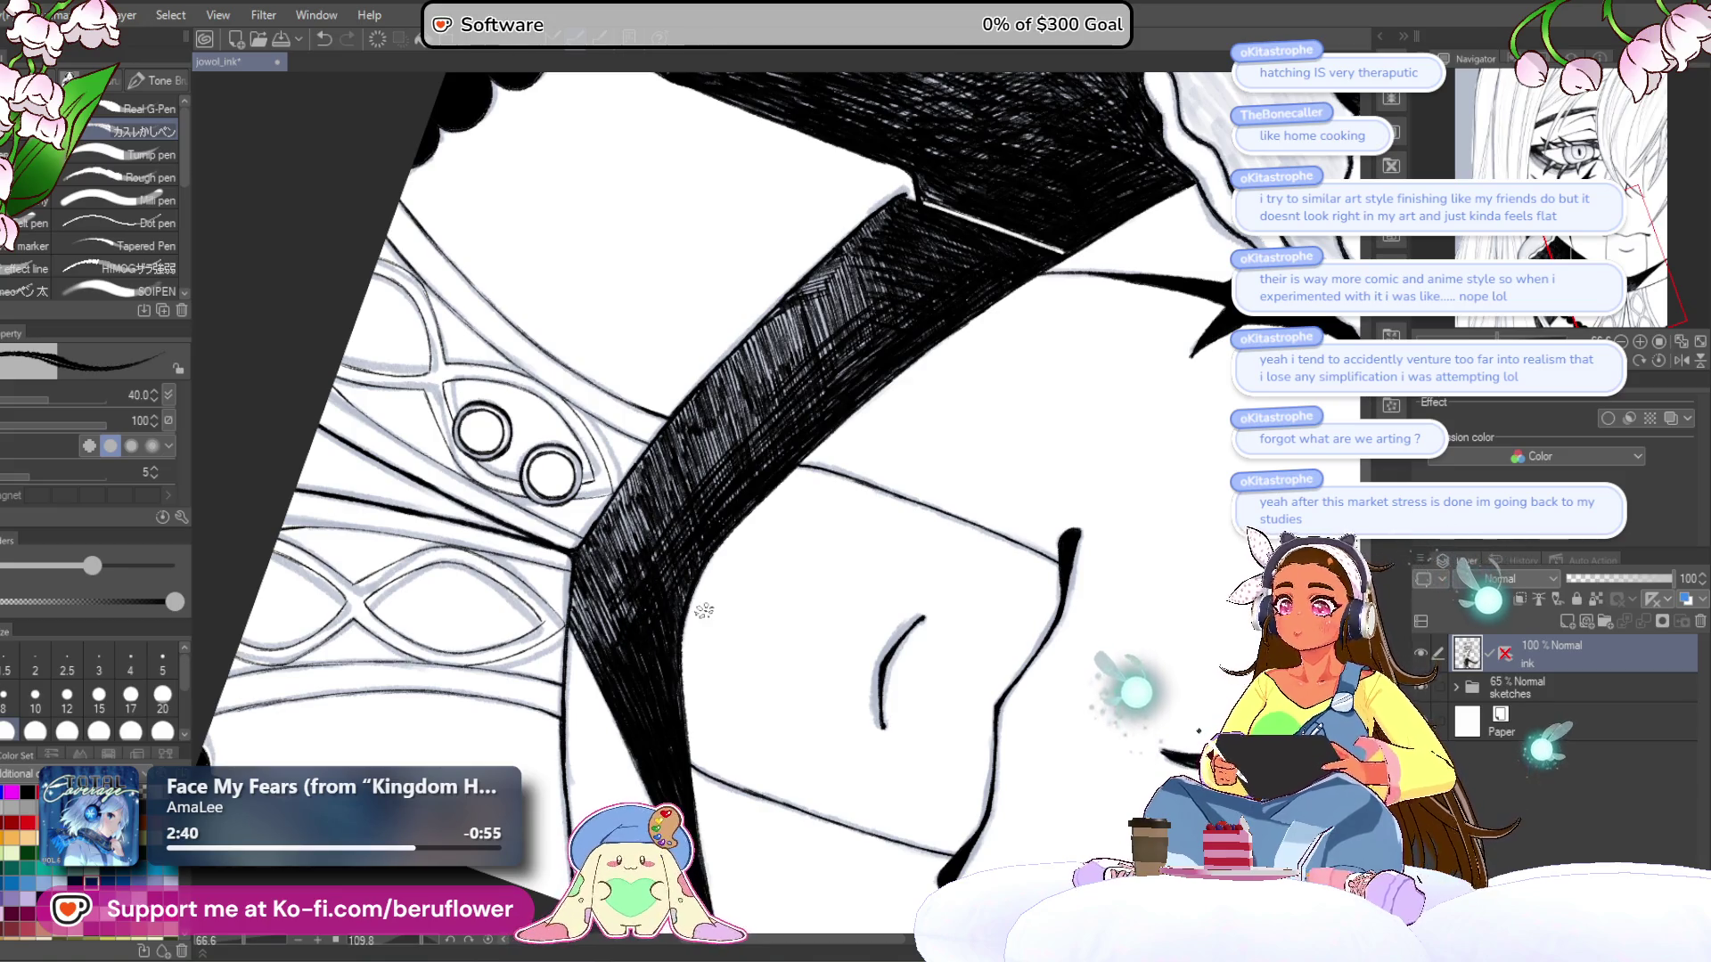
scroll(704, 611, down, 3)
scroll(780, 464, up, 2)
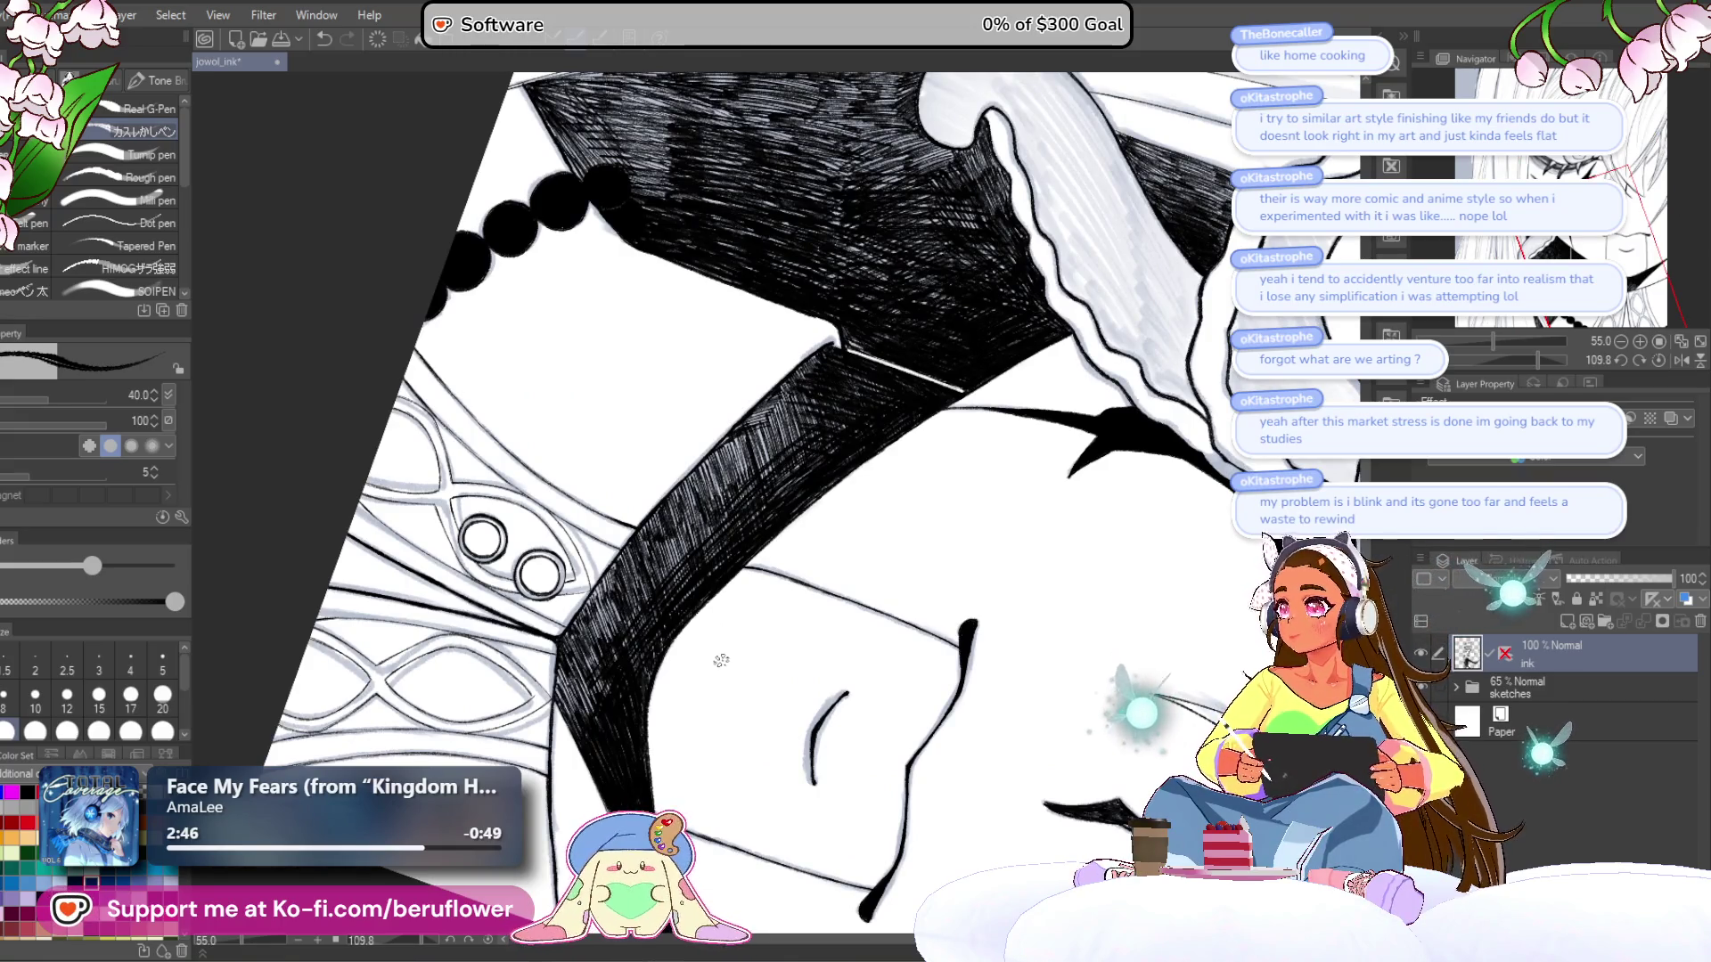
scroll(723, 580, up, 1)
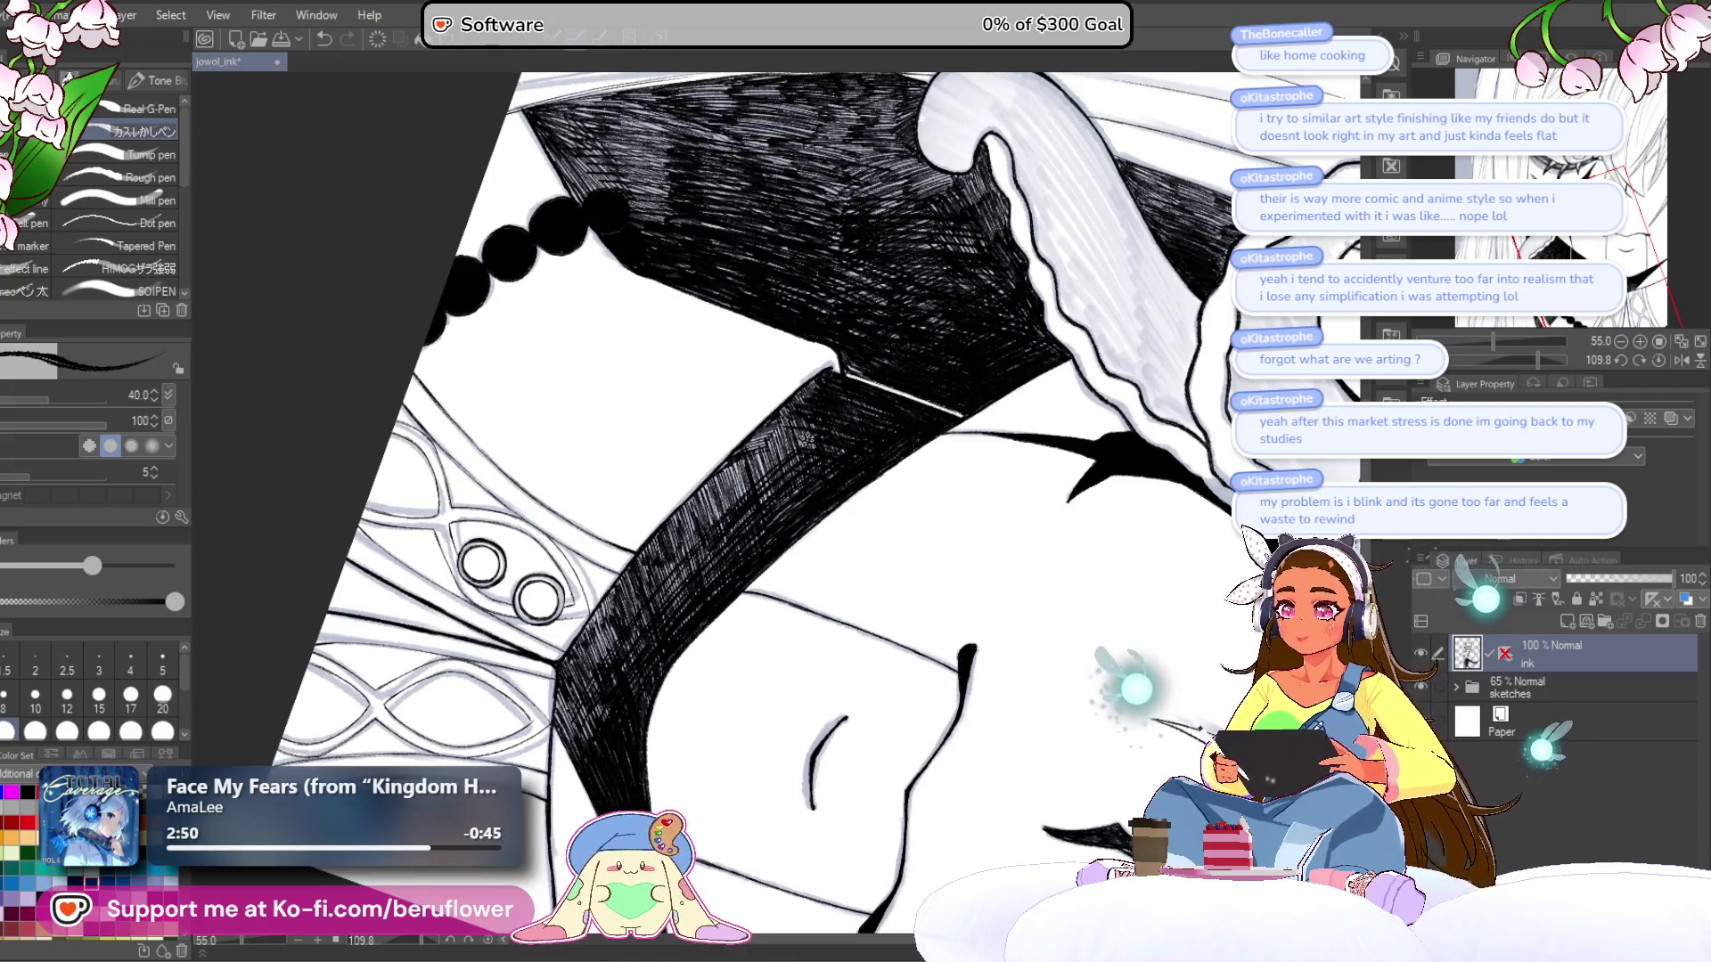
drag(774, 467, 778, 412)
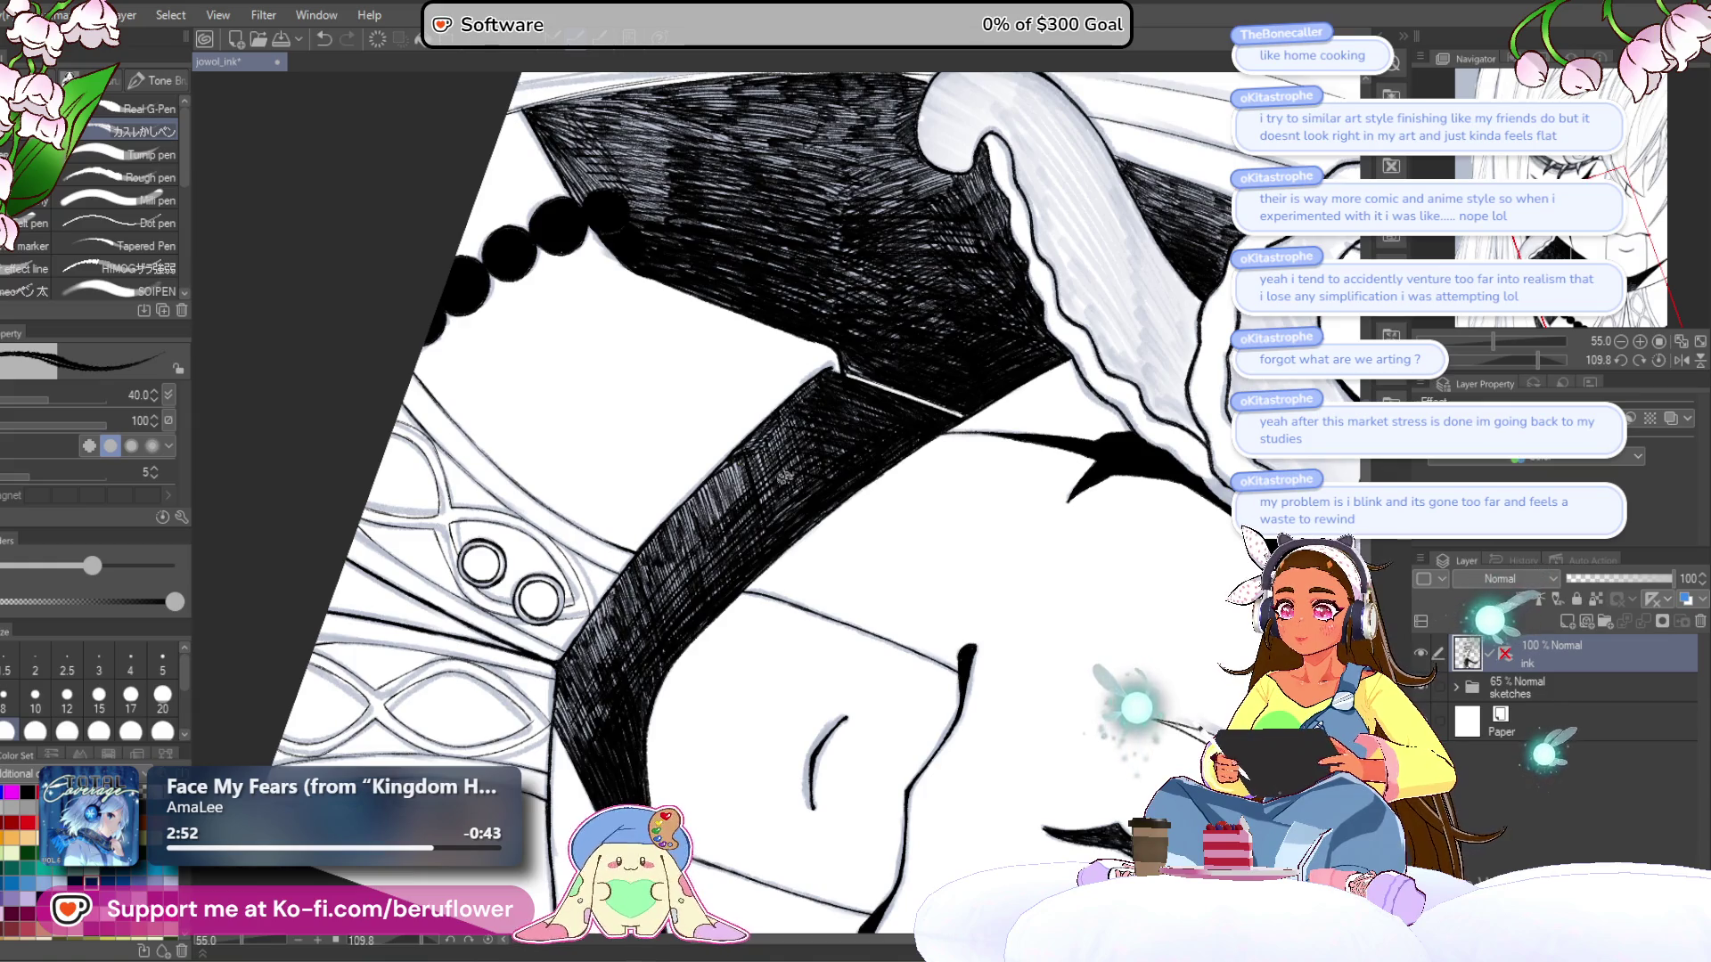
scroll(778, 411, down, 4)
click(1657, 360)
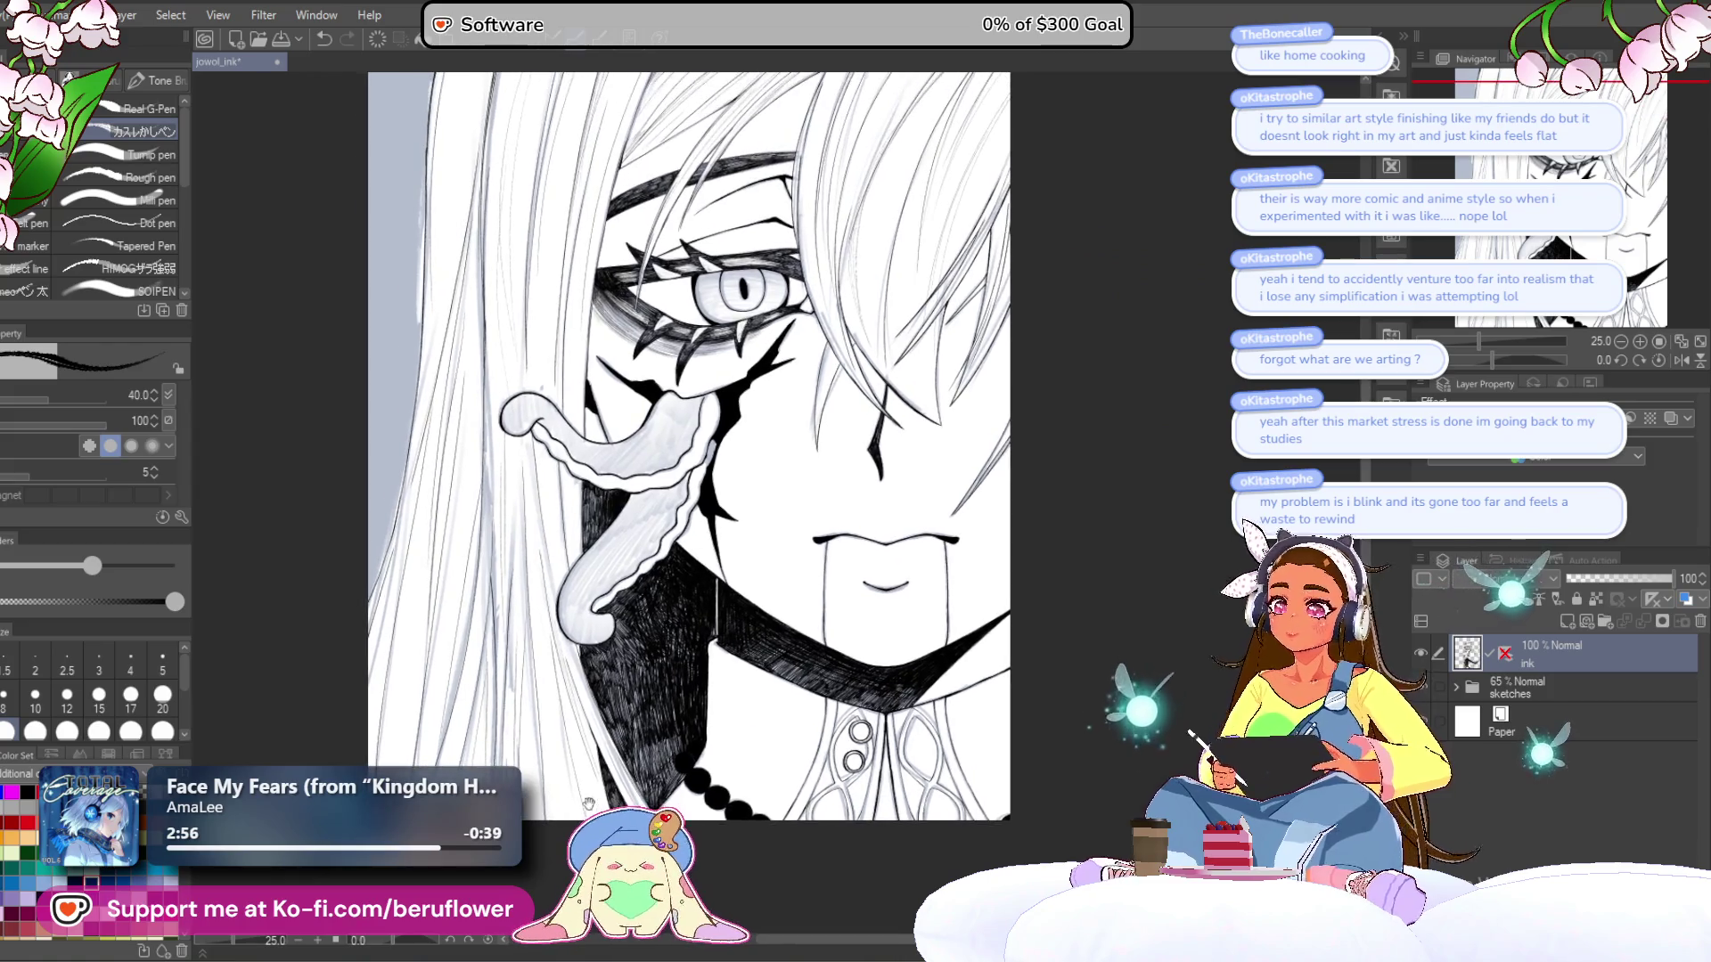
- Hide the grey sketches layer so only the inked lines remain visible
mouse_move(1065, 462)
mouse_down()
mouse_move(1016, 531)
mouse_move(1049, 585)
mouse_up()
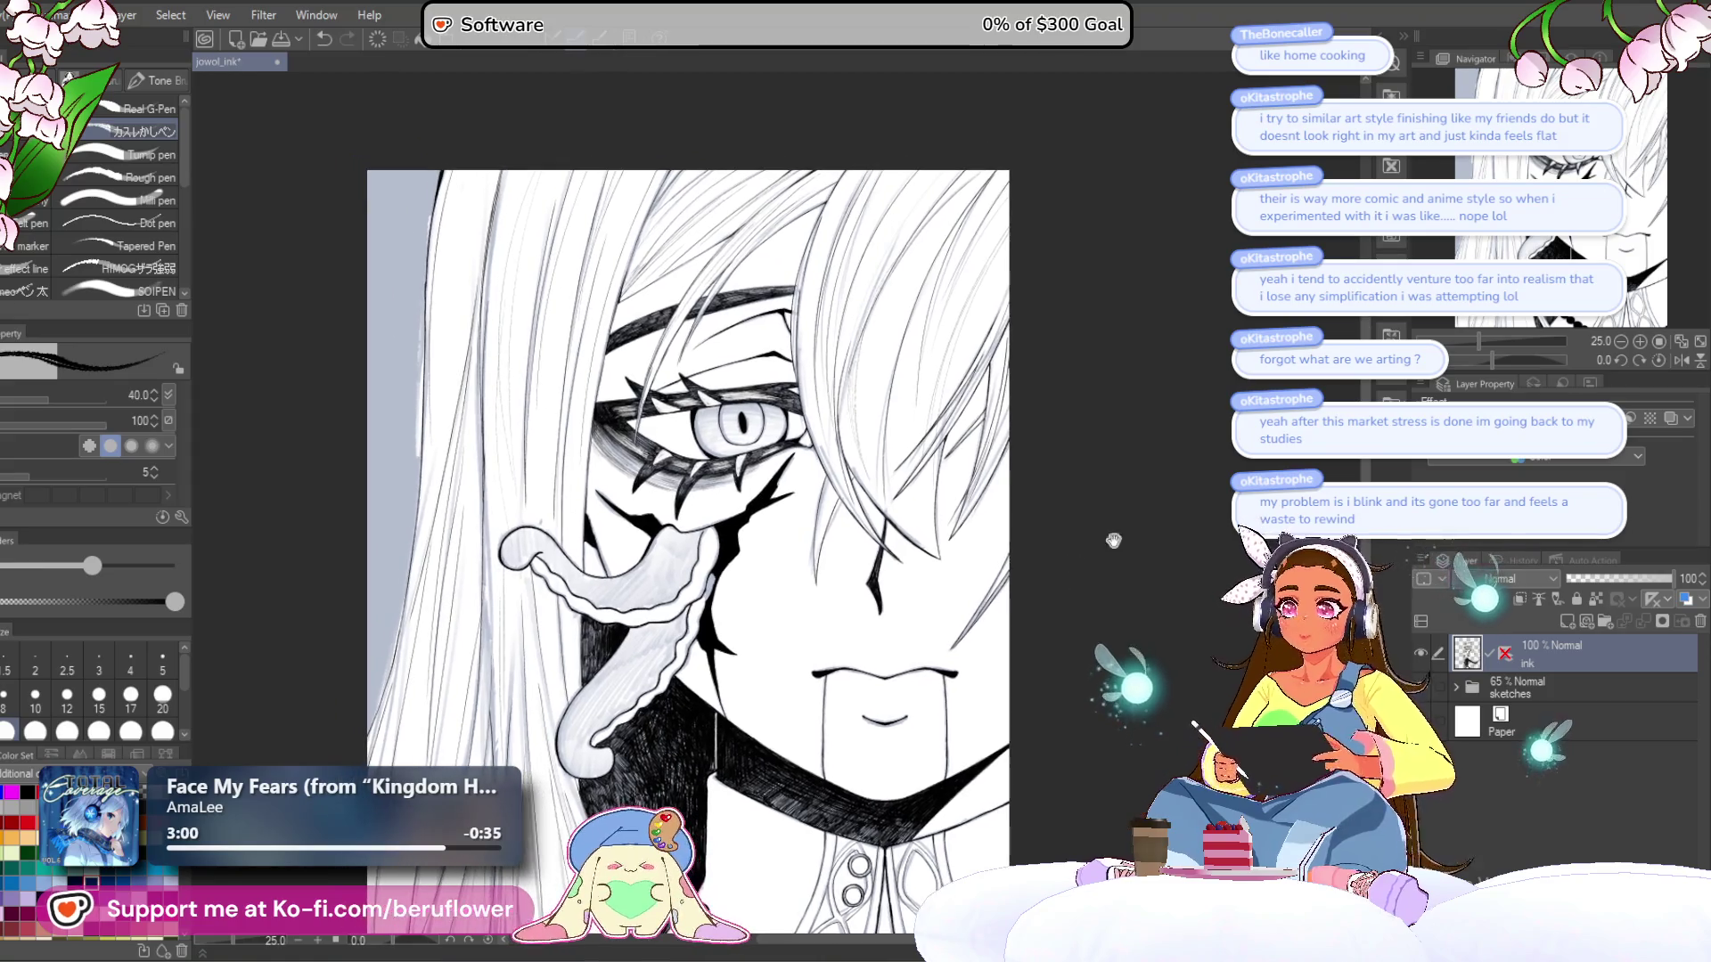
click(1426, 682)
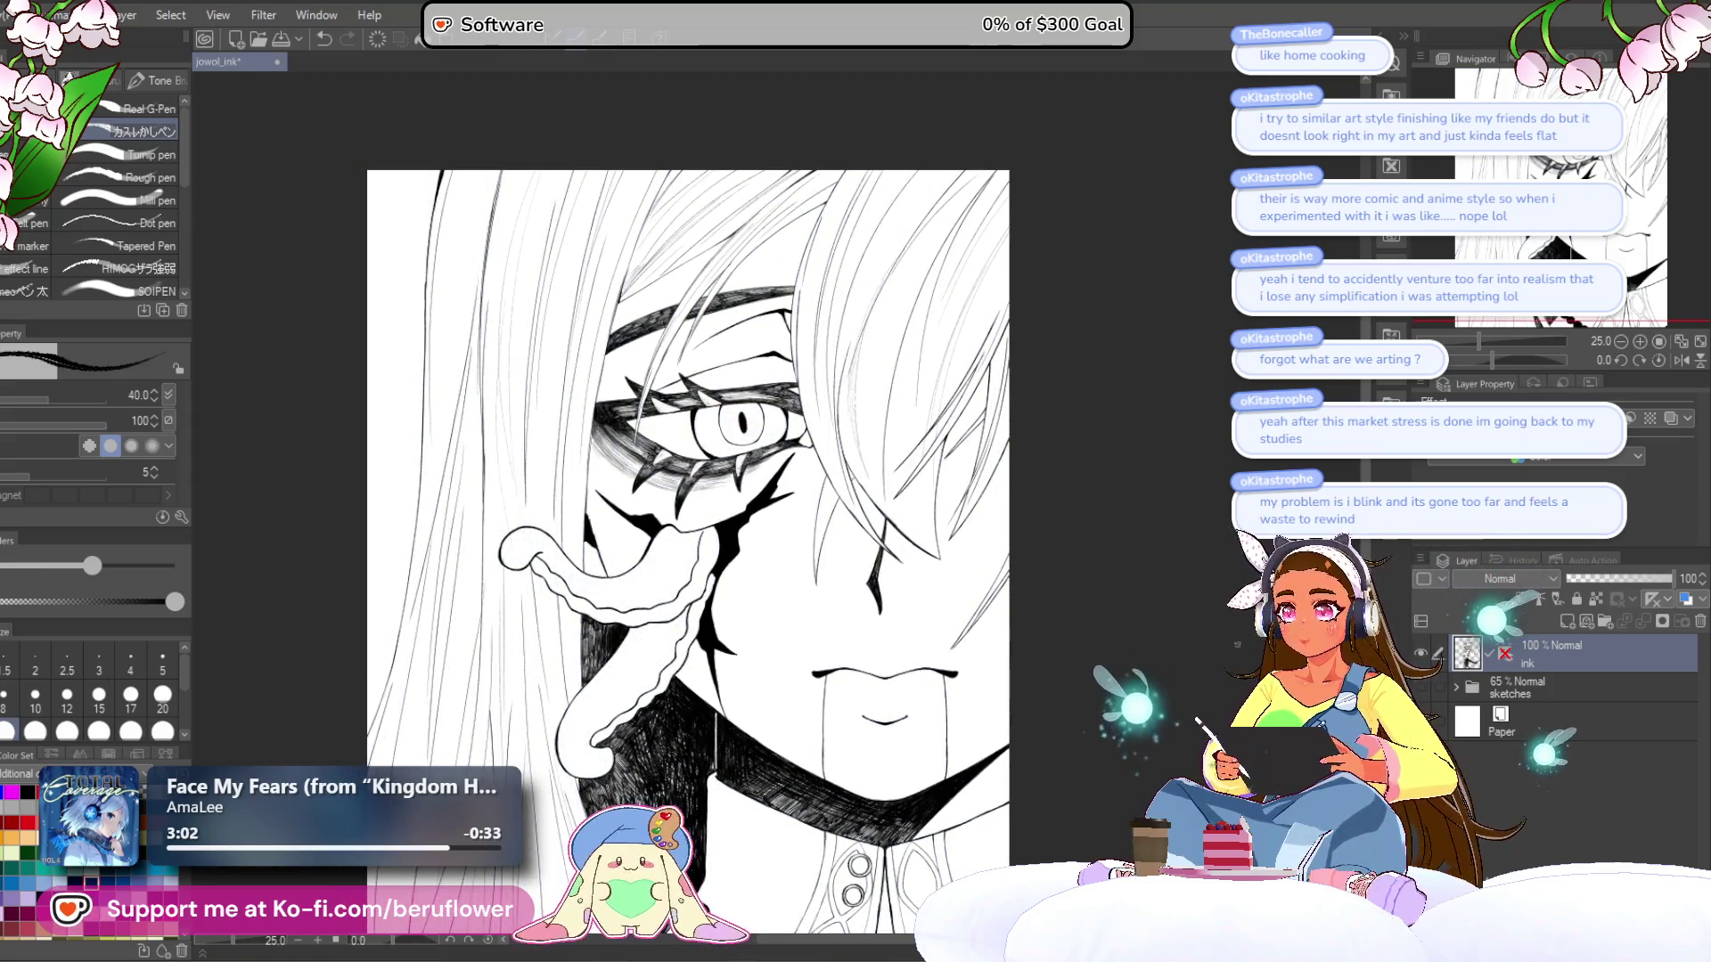
drag(678, 535, 623, 436)
- Reduce the brush size from 25 down to 17
scroll(719, 813, down, 2)
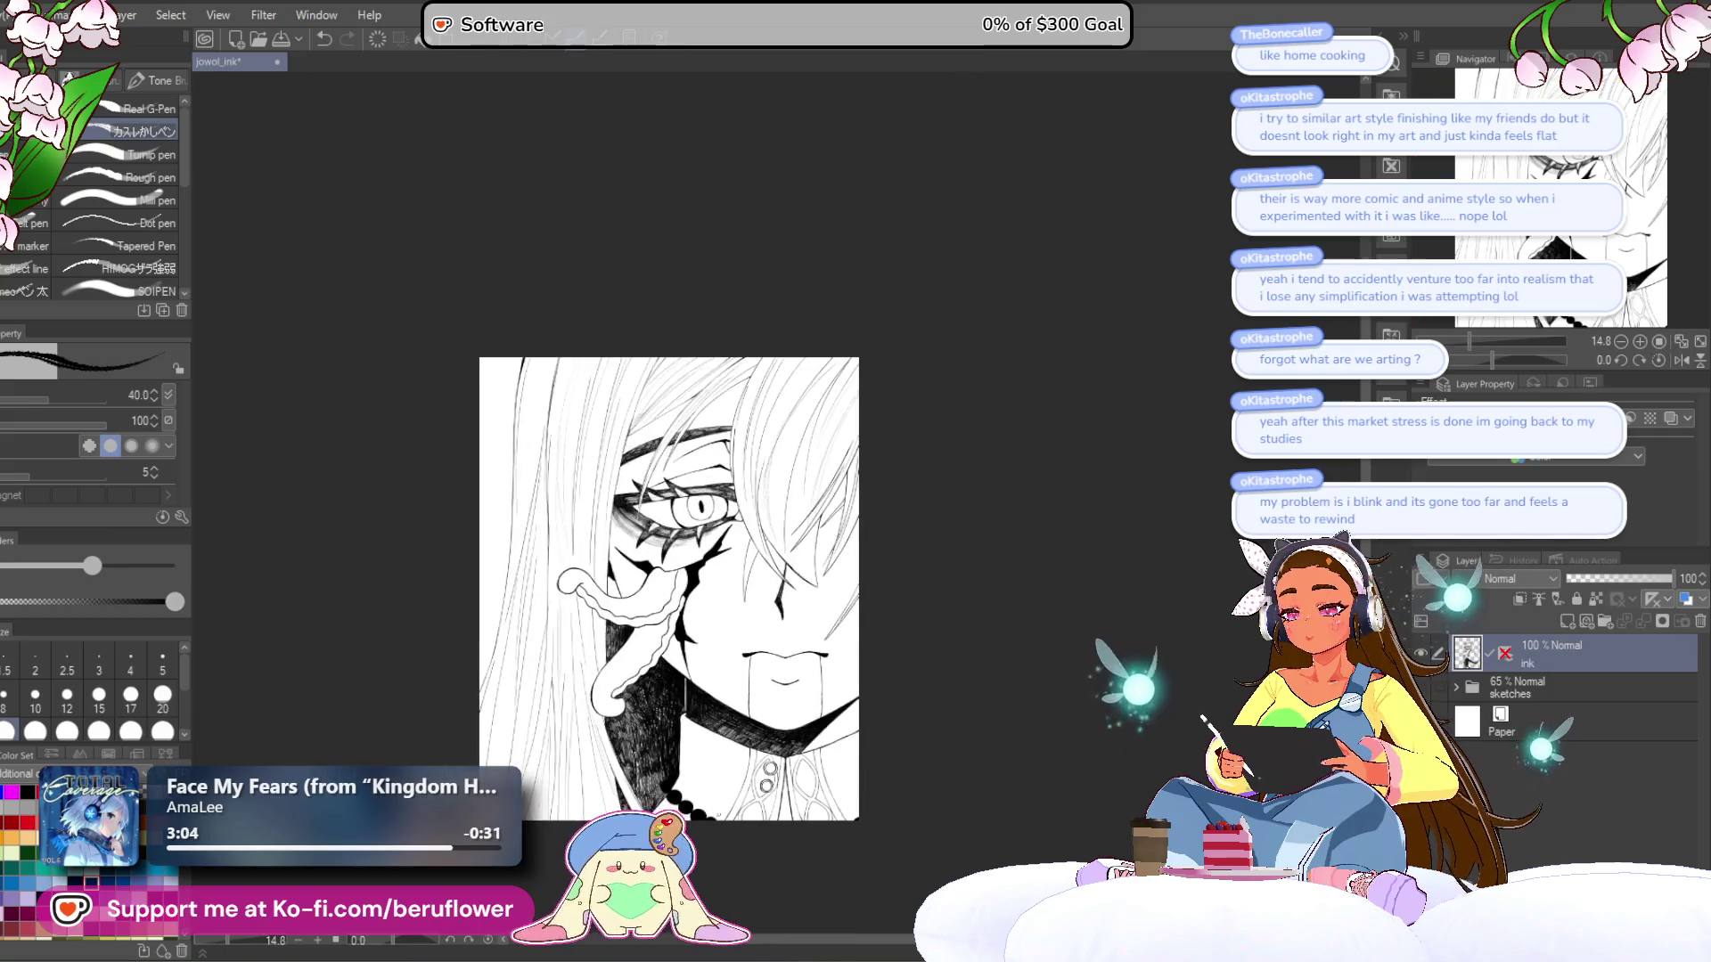
scroll(933, 627, up, 3)
drag(934, 626, 859, 626)
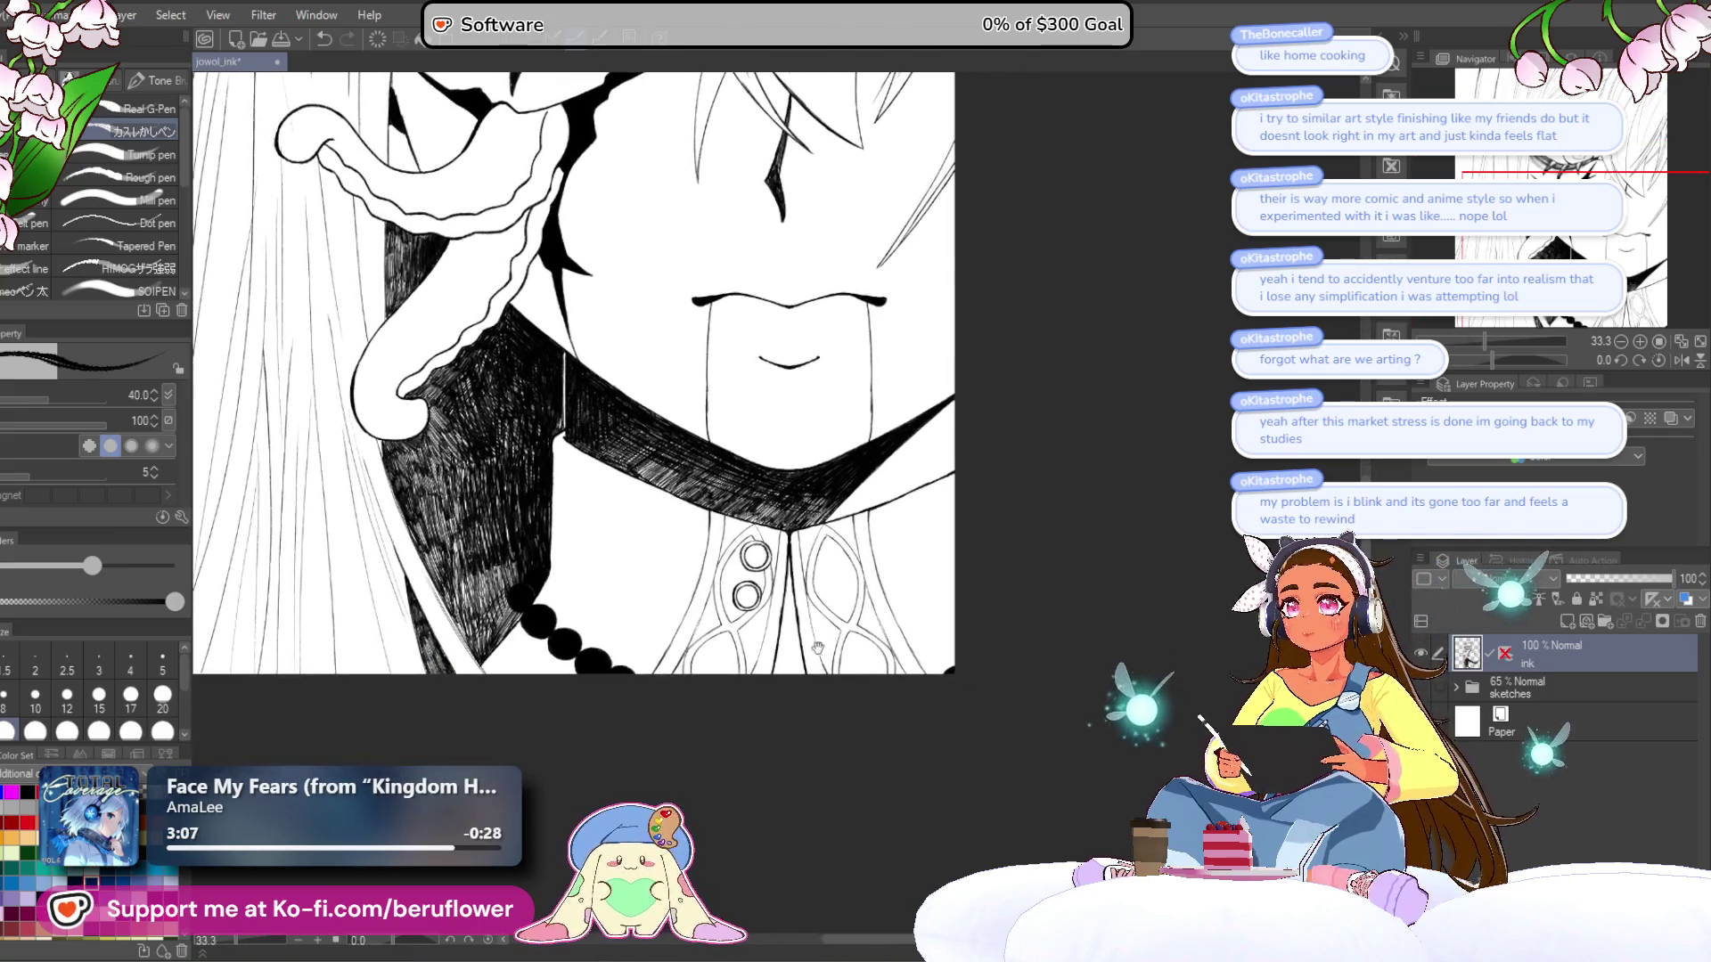
key(bracketleft)
key(bracketleft)
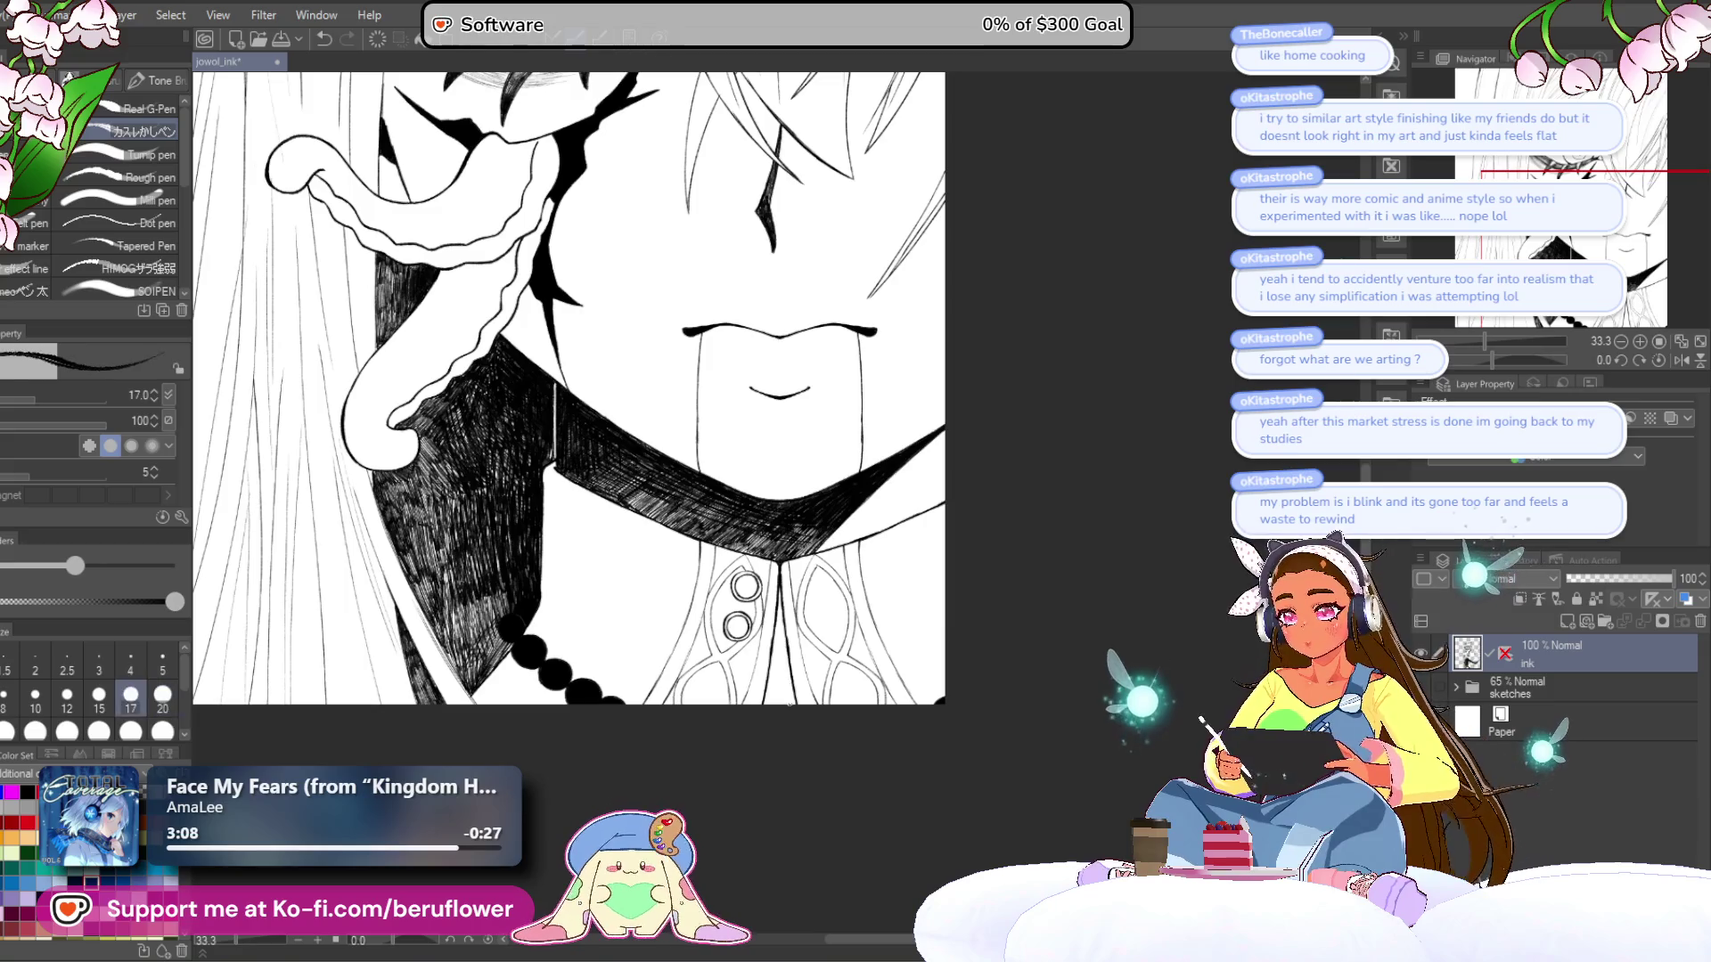
scroll(1004, 454, up, 3)
key(bracketleft)
key(bracketleft)
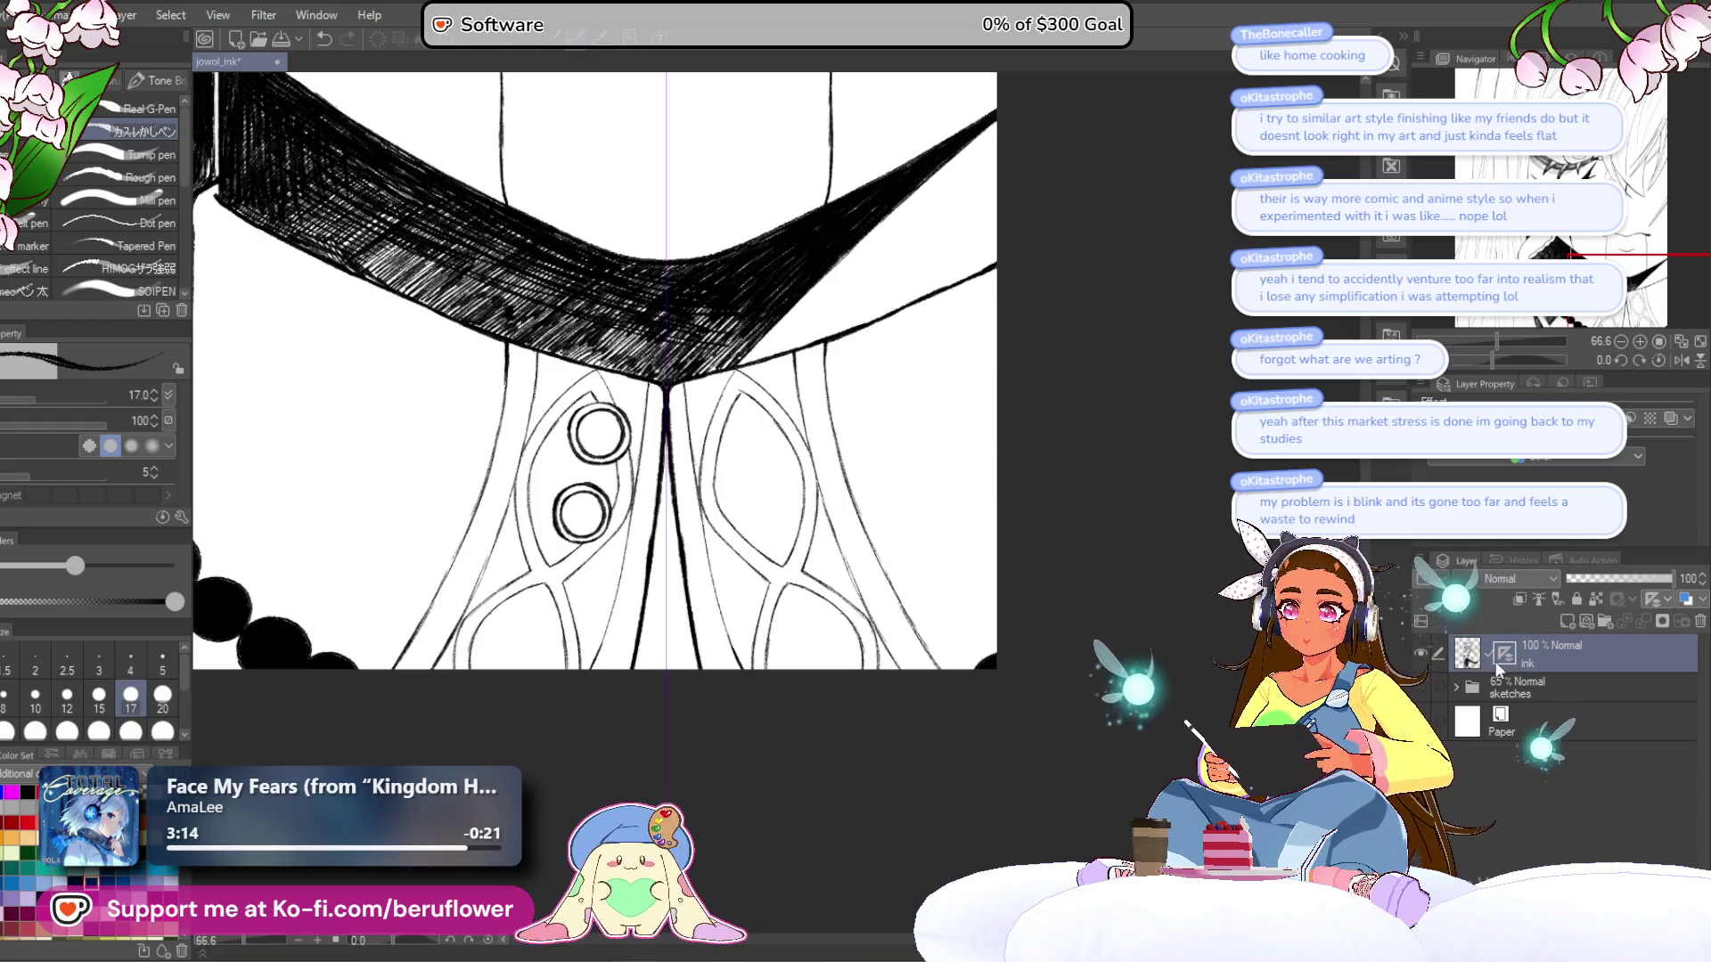
- Zoom and pan to frame the face above the collar
mouse_move(557, 435)
mouse_down()
mouse_move(539, 614)
mouse_move(921, 713)
mouse_move(963, 686)
mouse_up()
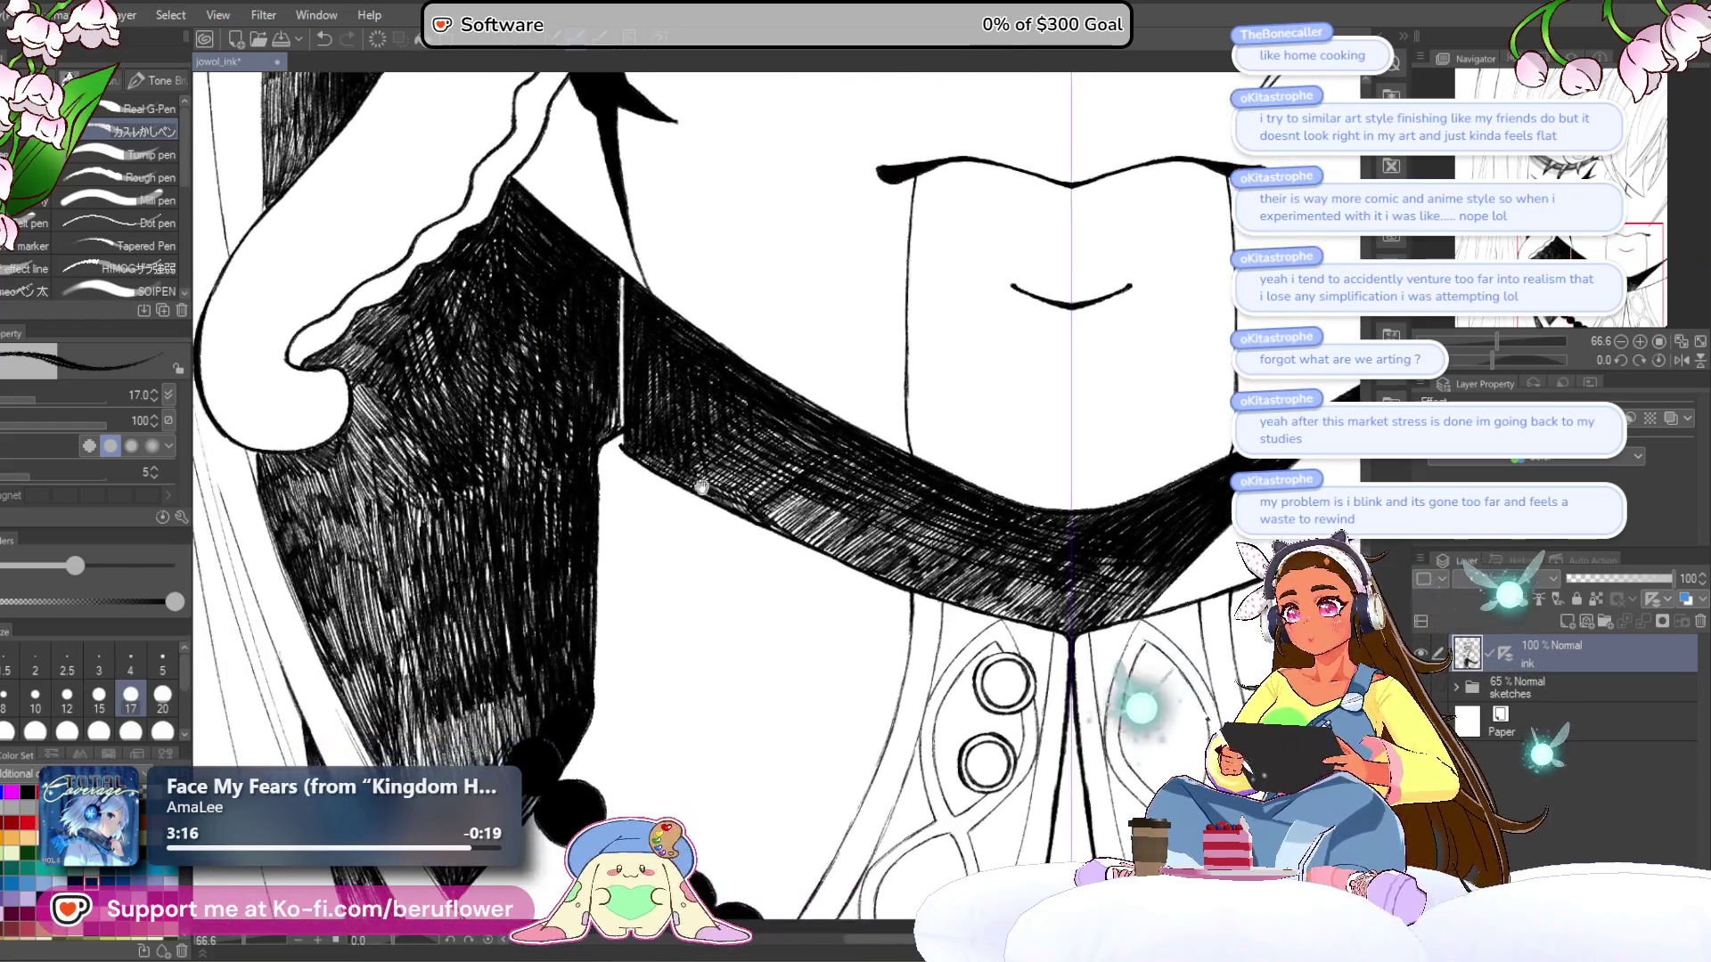
scroll(606, 450, up, 5)
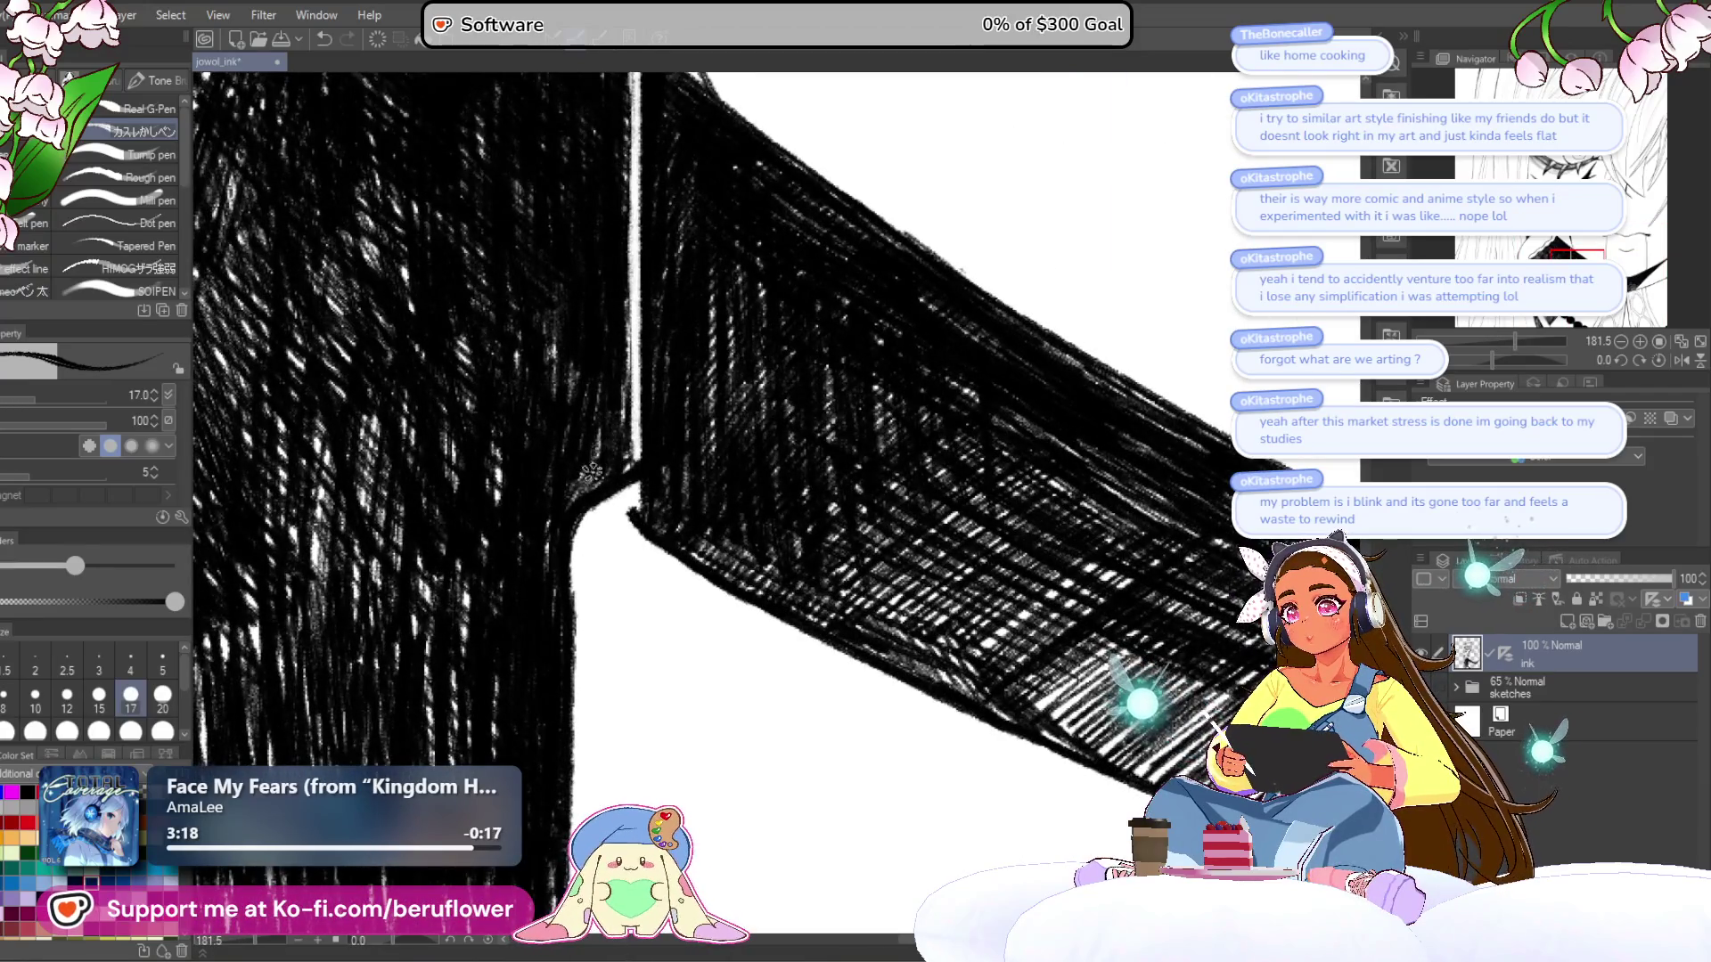
scroll(635, 200, down, 3)
scroll(635, 200, down, 6)
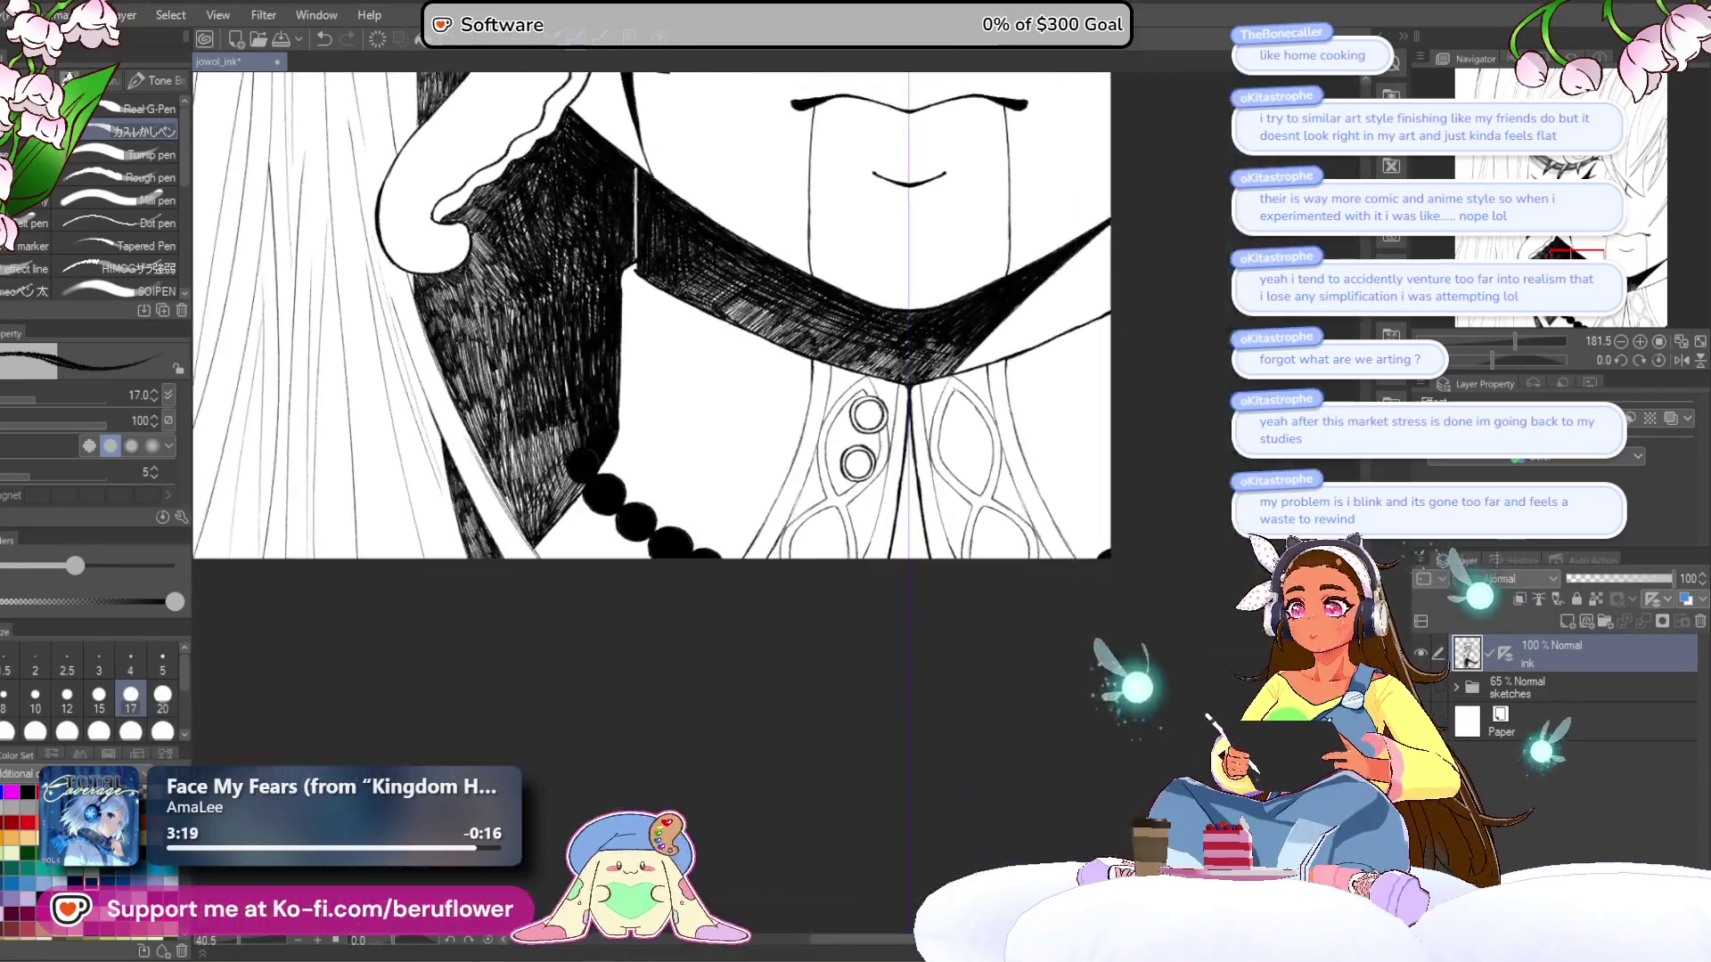
scroll(1031, 287, up, 2)
scroll(1031, 287, down, 4)
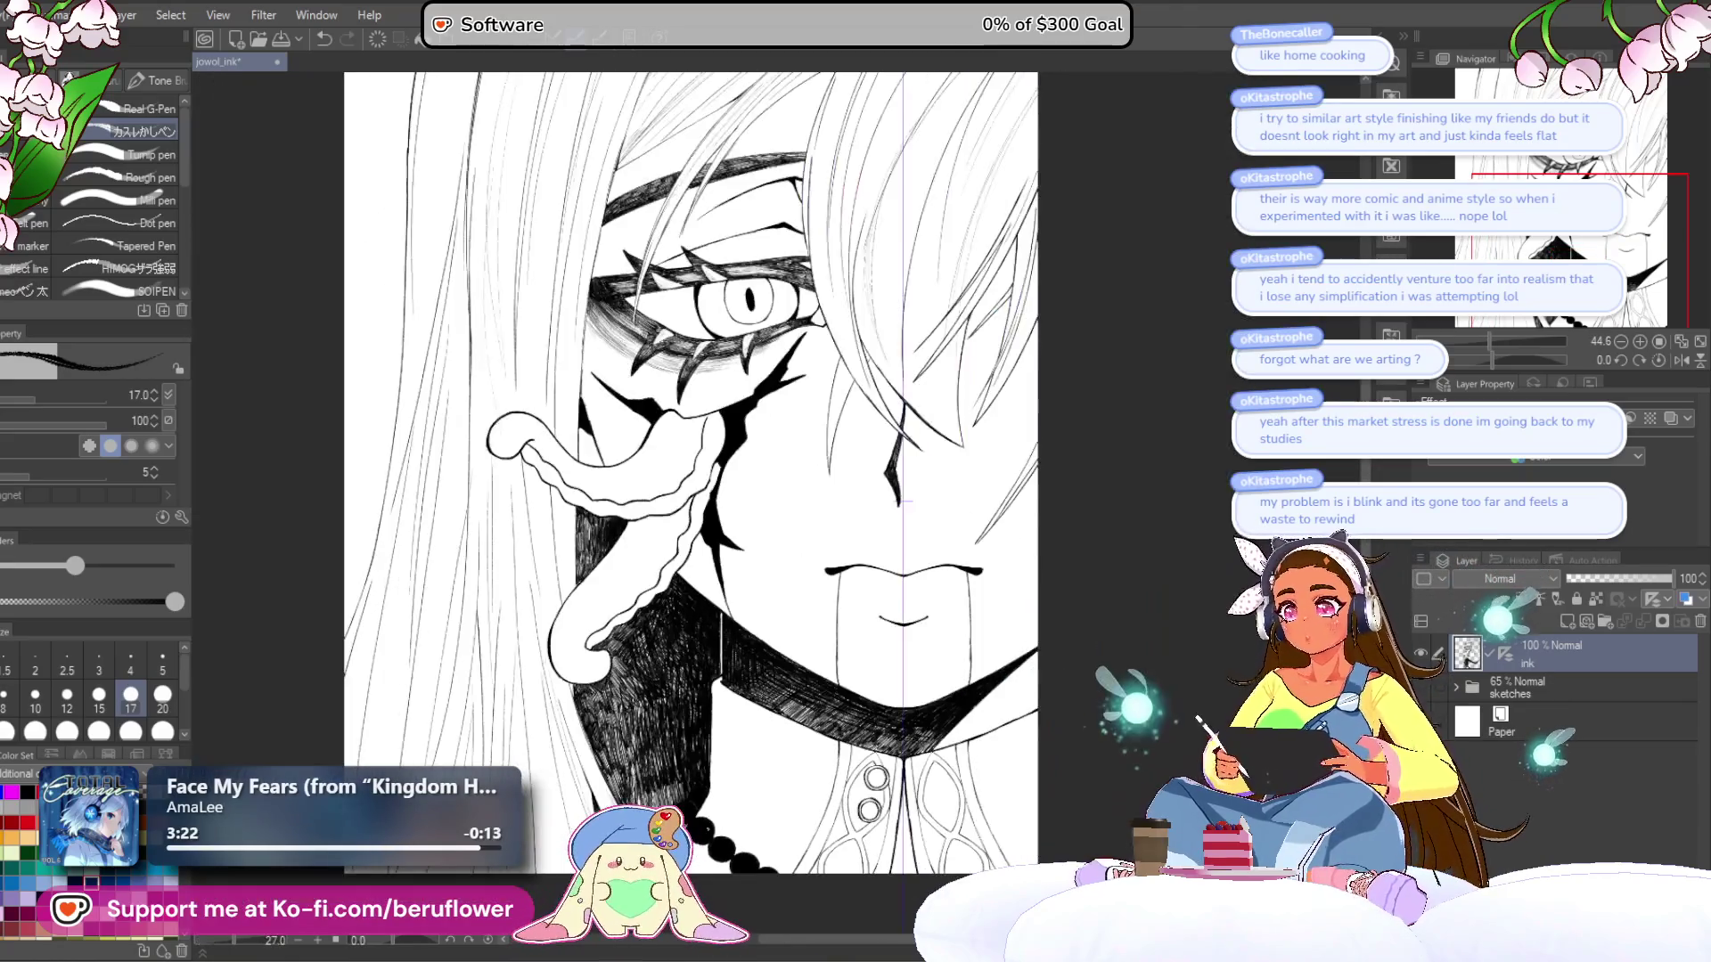
scroll(926, 462, up, 2)
scroll(927, 463, down, 3)
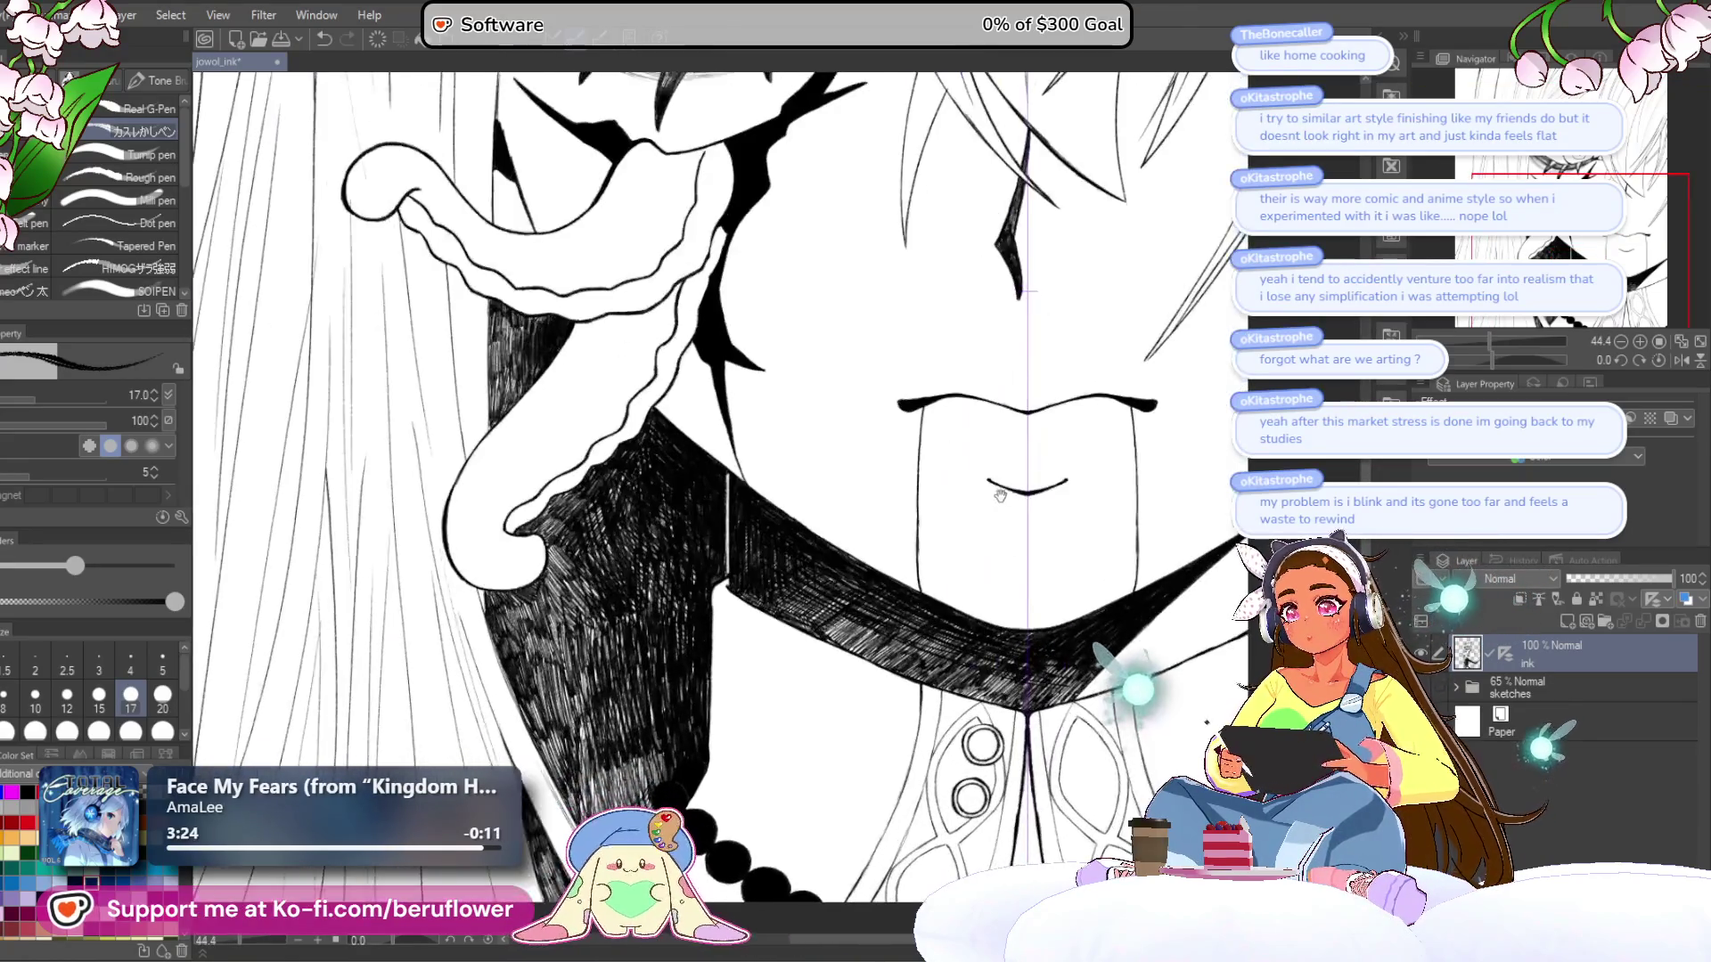
scroll(898, 381, up, 3)
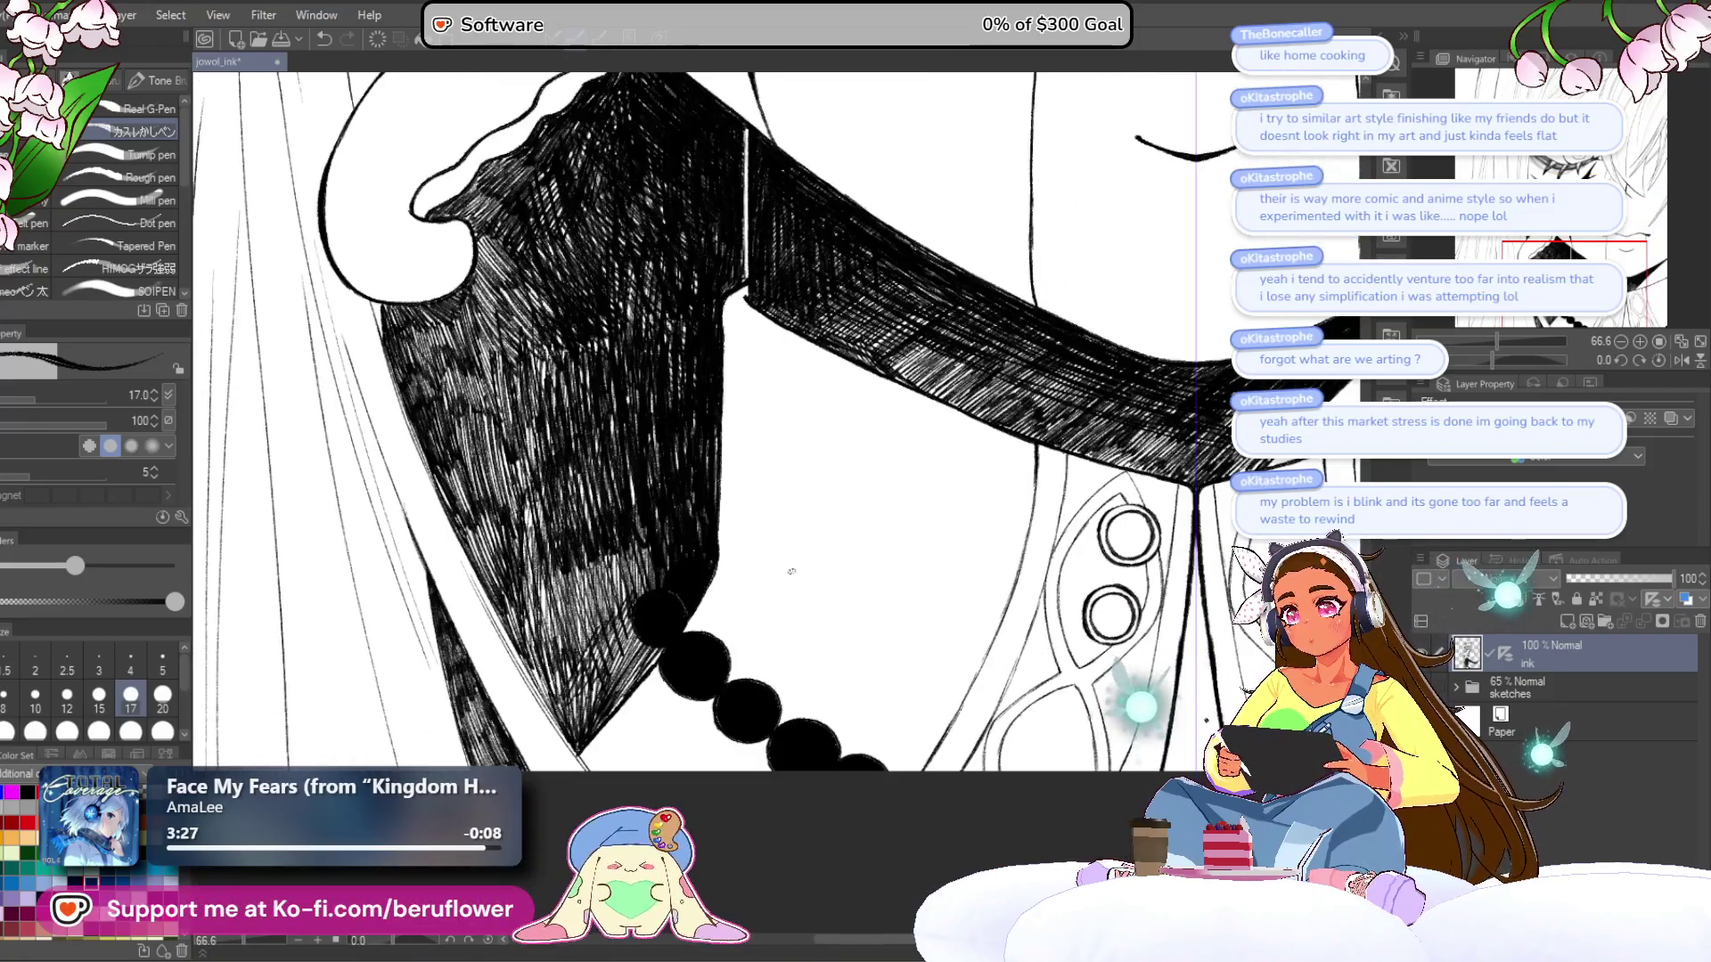
scroll(749, 490, up, 3)
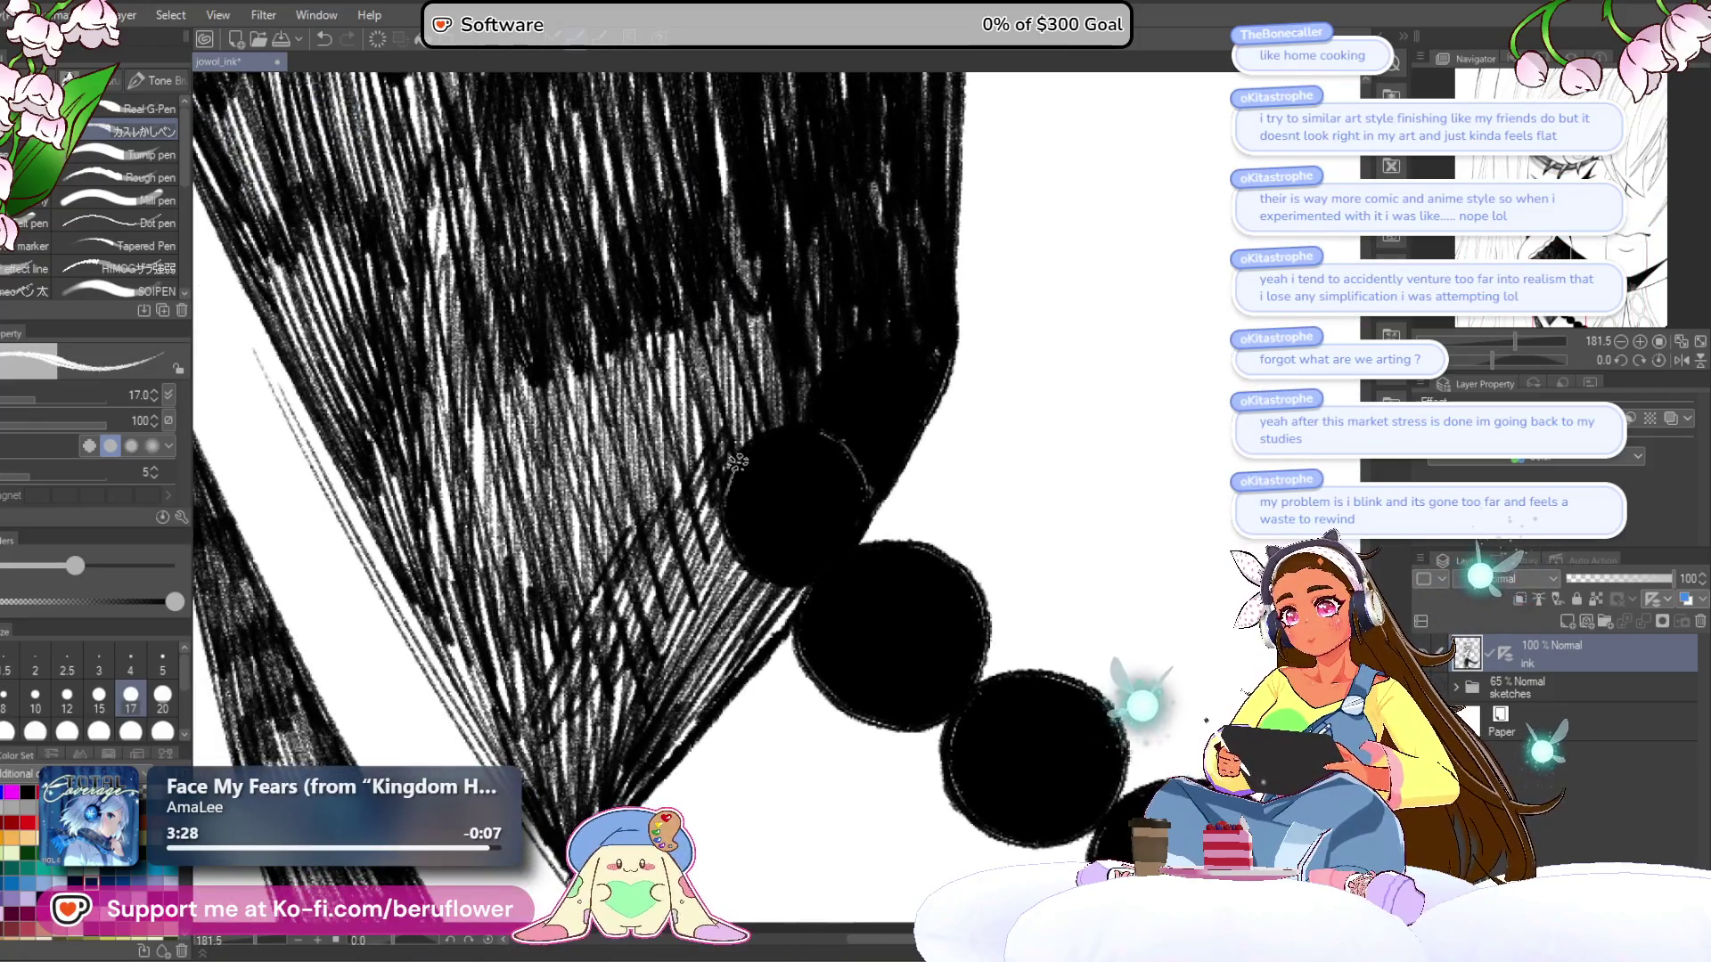
- Paint a curved white highlight along the first bead's left and lower-left edge
drag(747, 456, 756, 569)
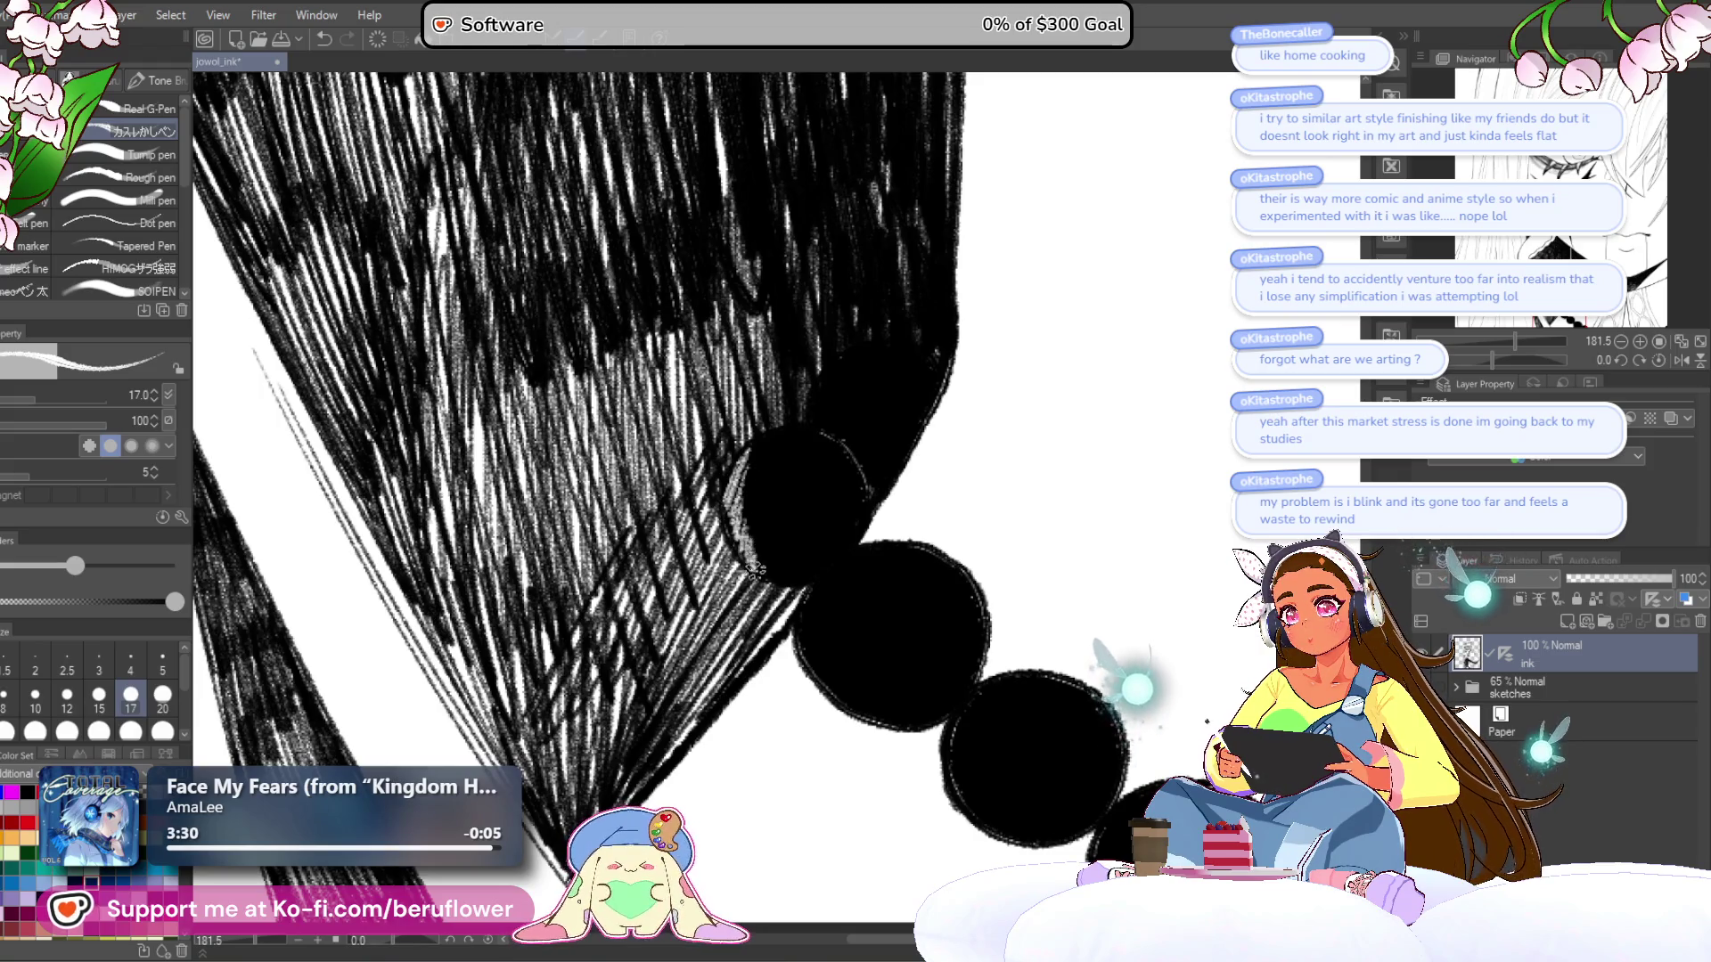
mouse_move(747, 473)
mouse_down()
mouse_move(739, 535)
mouse_move(781, 561)
mouse_up()
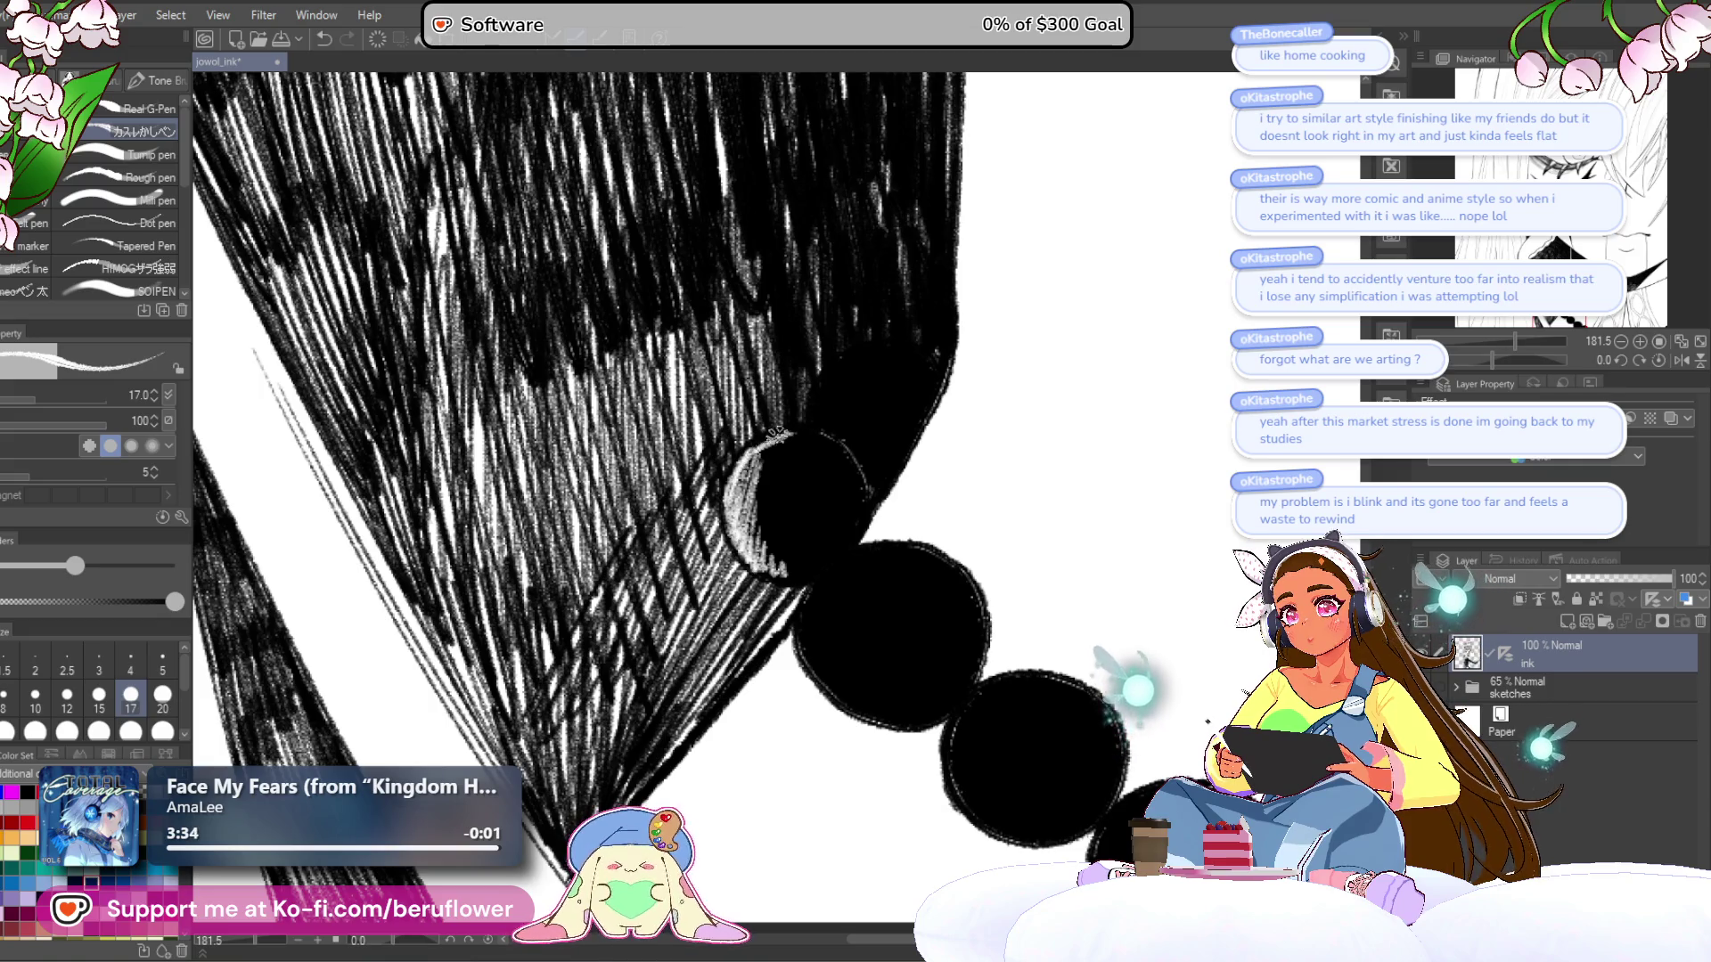
mouse_move(769, 452)
mouse_down()
mouse_move(759, 539)
mouse_move(789, 564)
mouse_up()
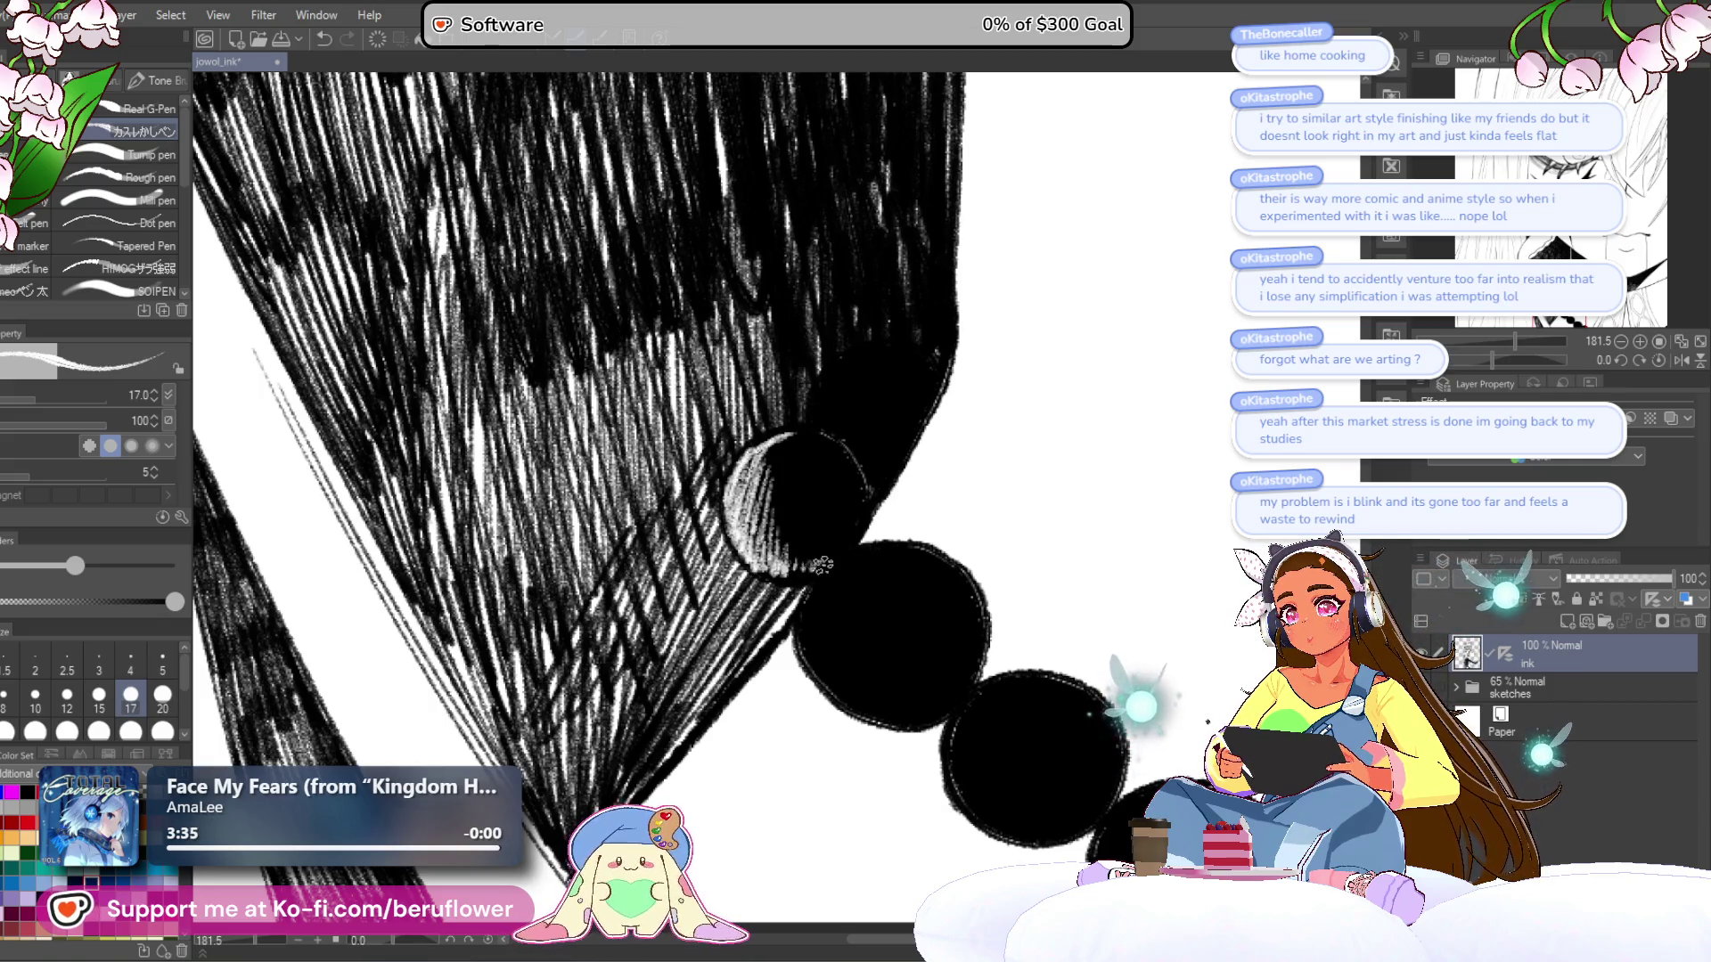
- Move to the lower beads and add white hatching to the second bead's edge
scroll(820, 562, down, 5)
scroll(817, 508, up, 3)
scroll(816, 508, down, 1)
scroll(825, 567, up, 1)
drag(829, 605, 821, 526)
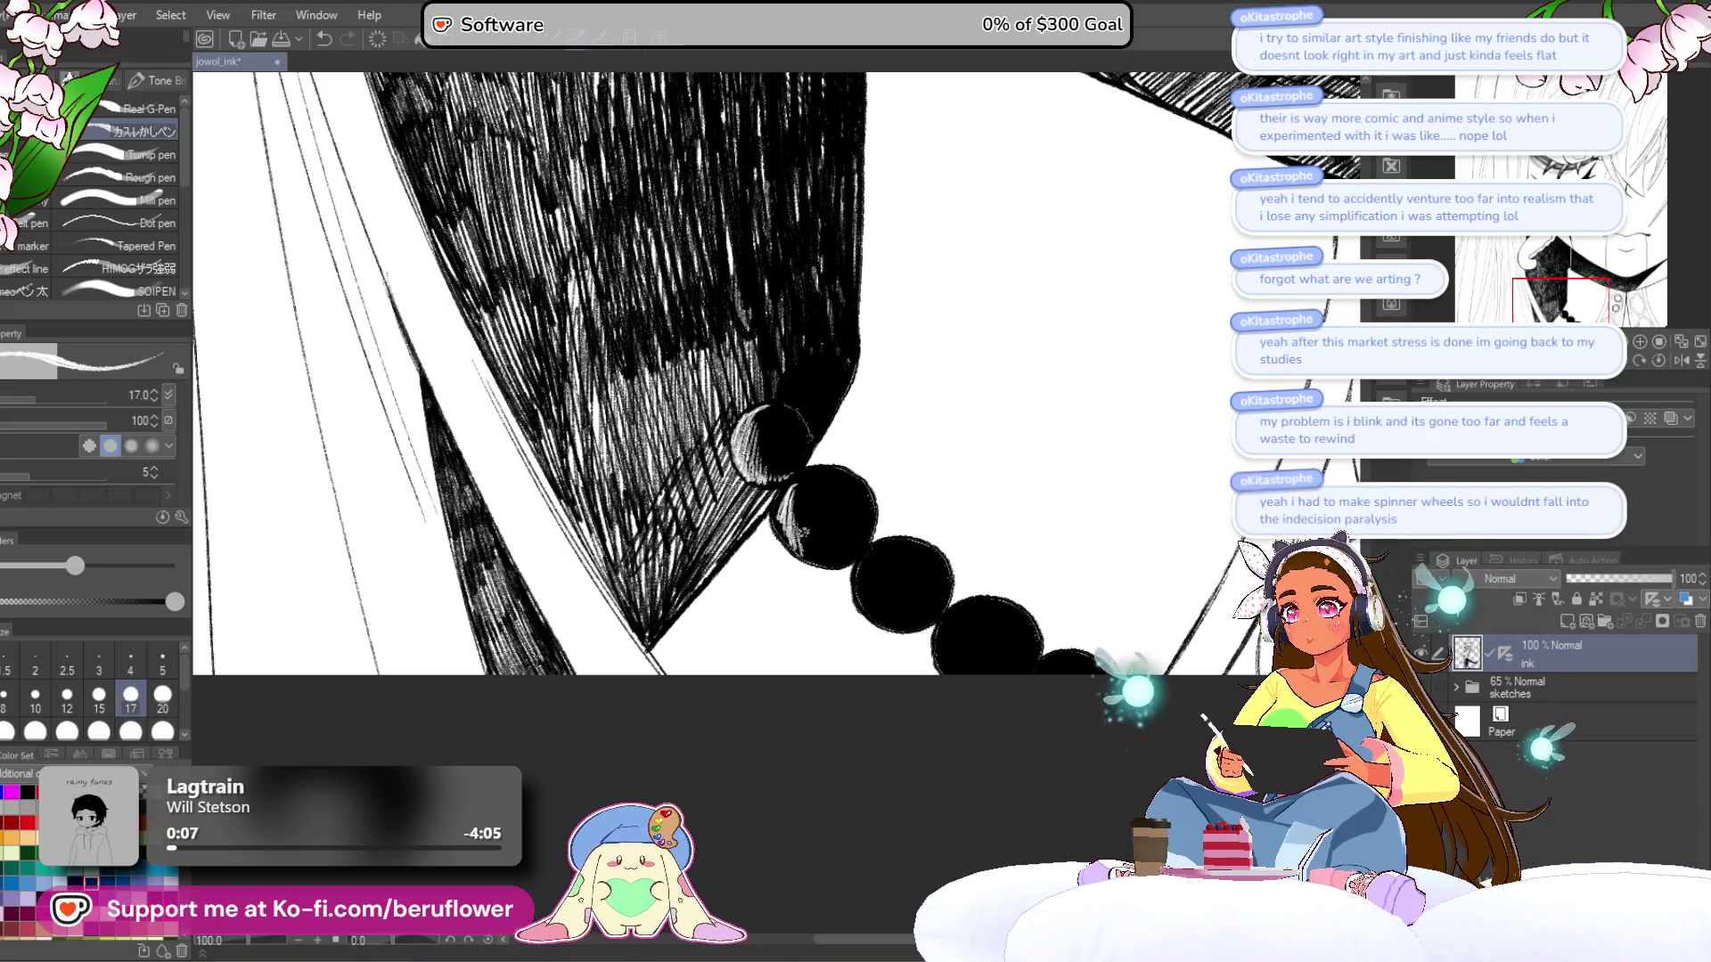
drag(838, 545, 838, 584)
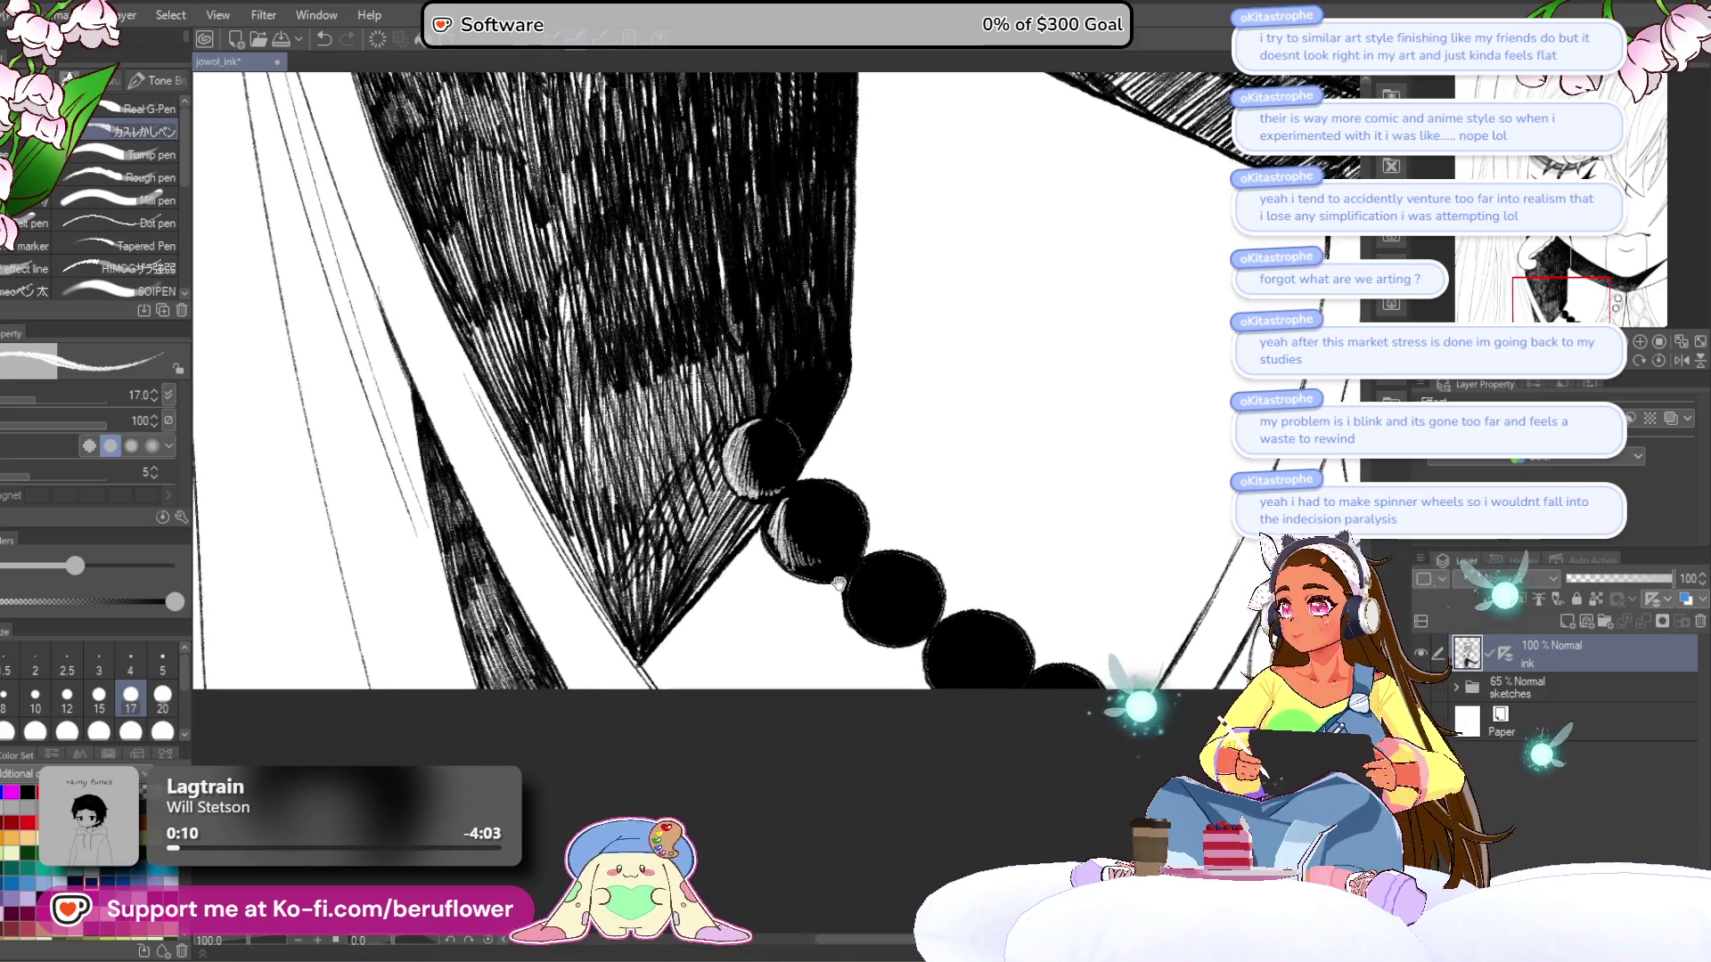
scroll(844, 472, up, 3)
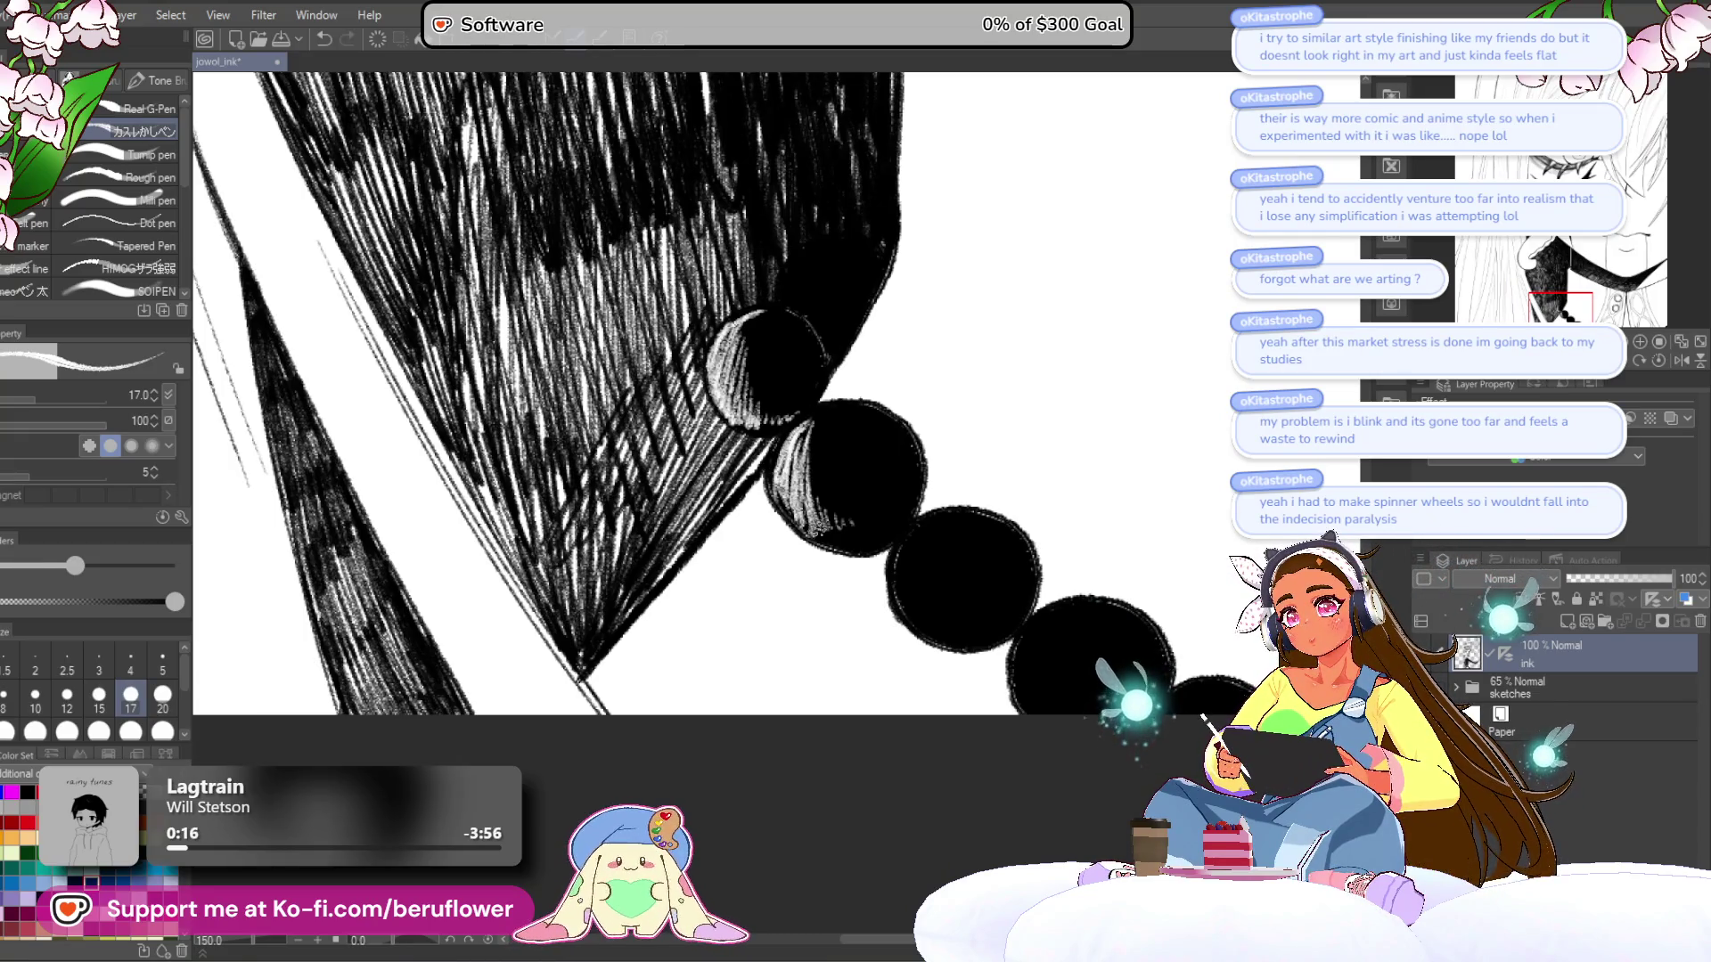
drag(813, 527, 831, 538)
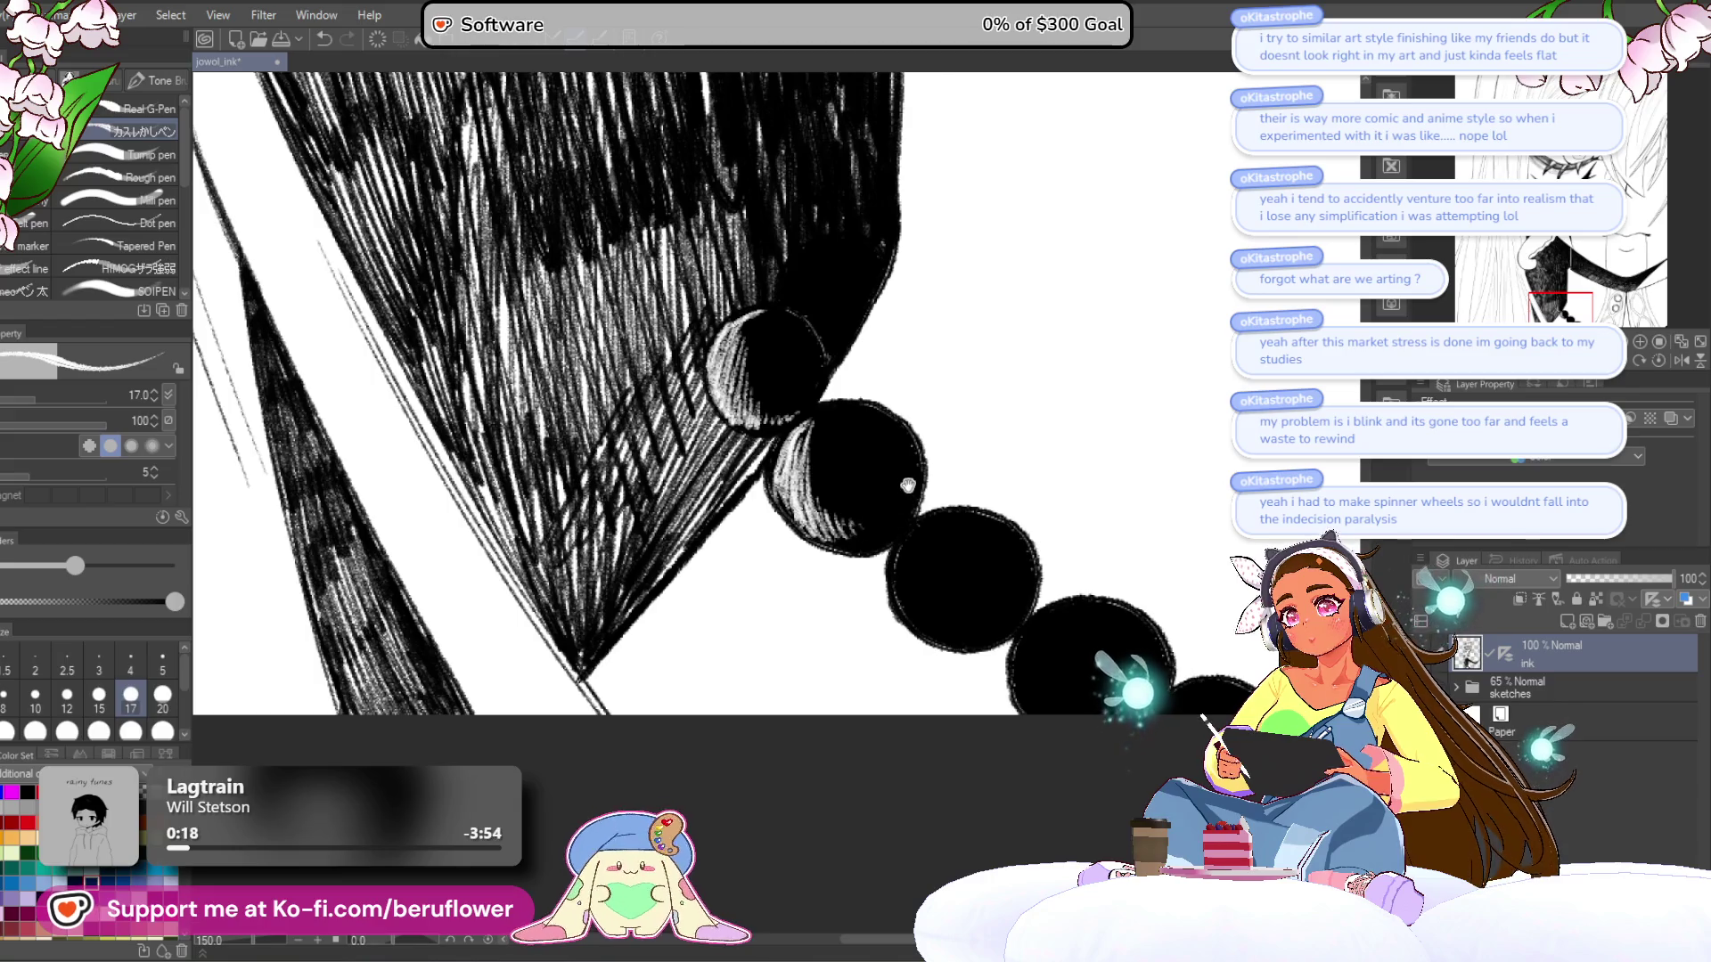
- Paint white highlight hatching along the next bead's left and lower-left edge
scroll(860, 535, up, 5)
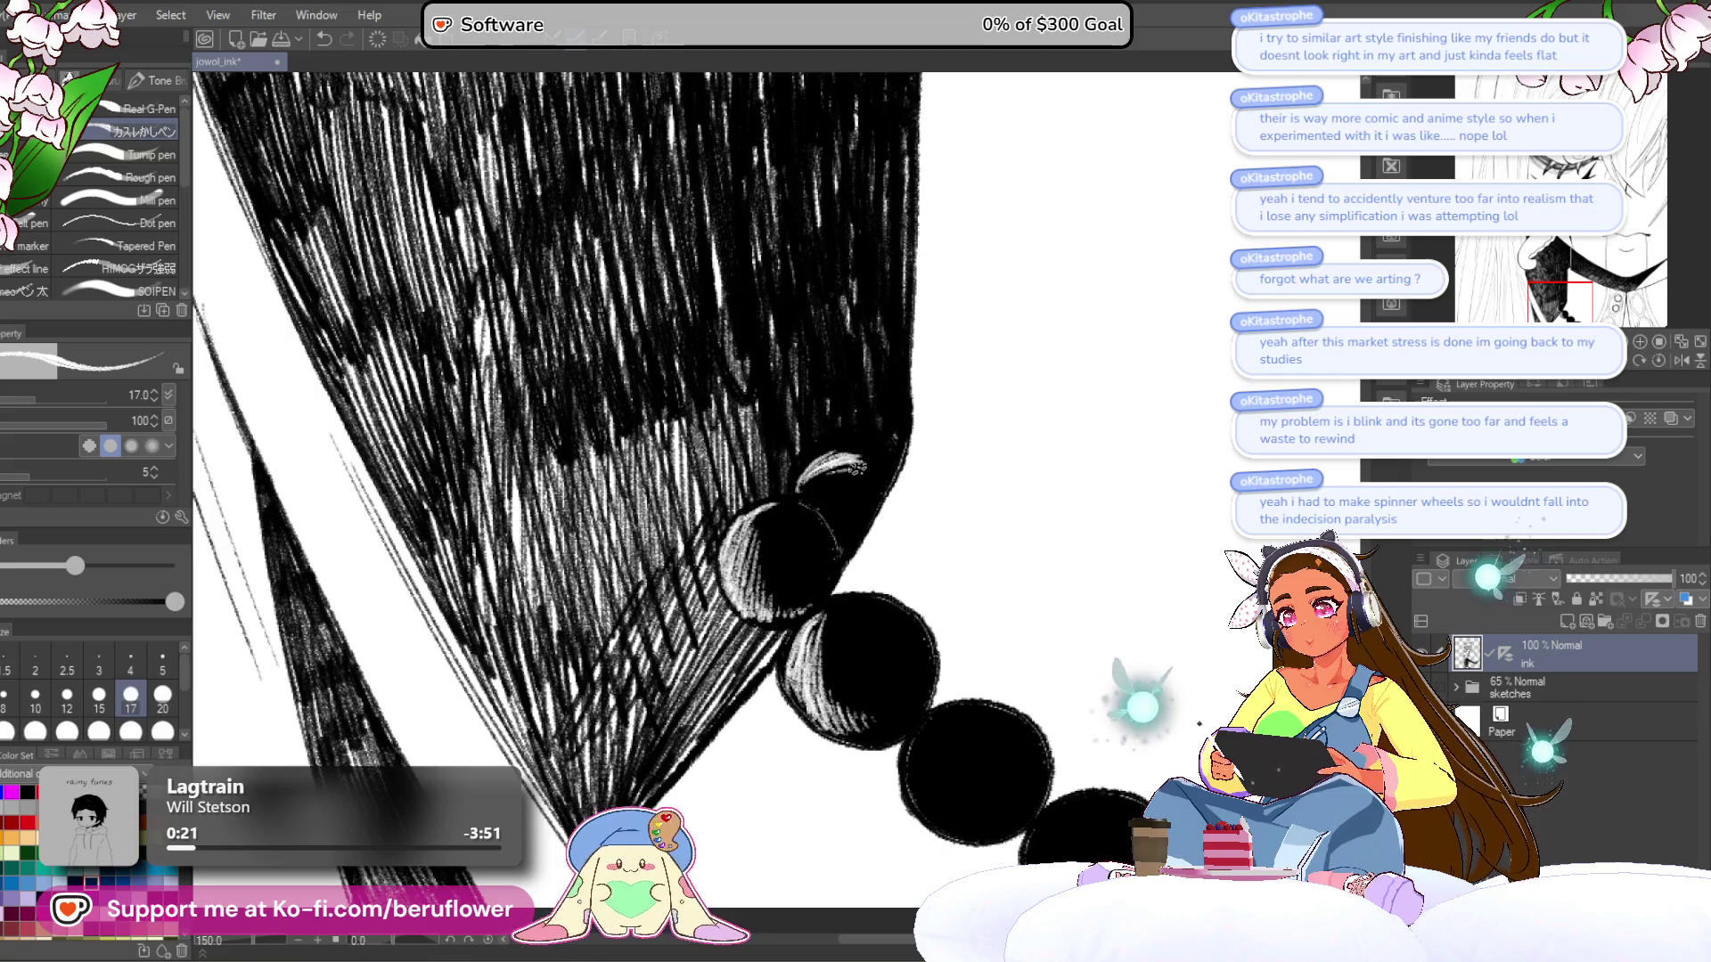
scroll(865, 459, down, 5)
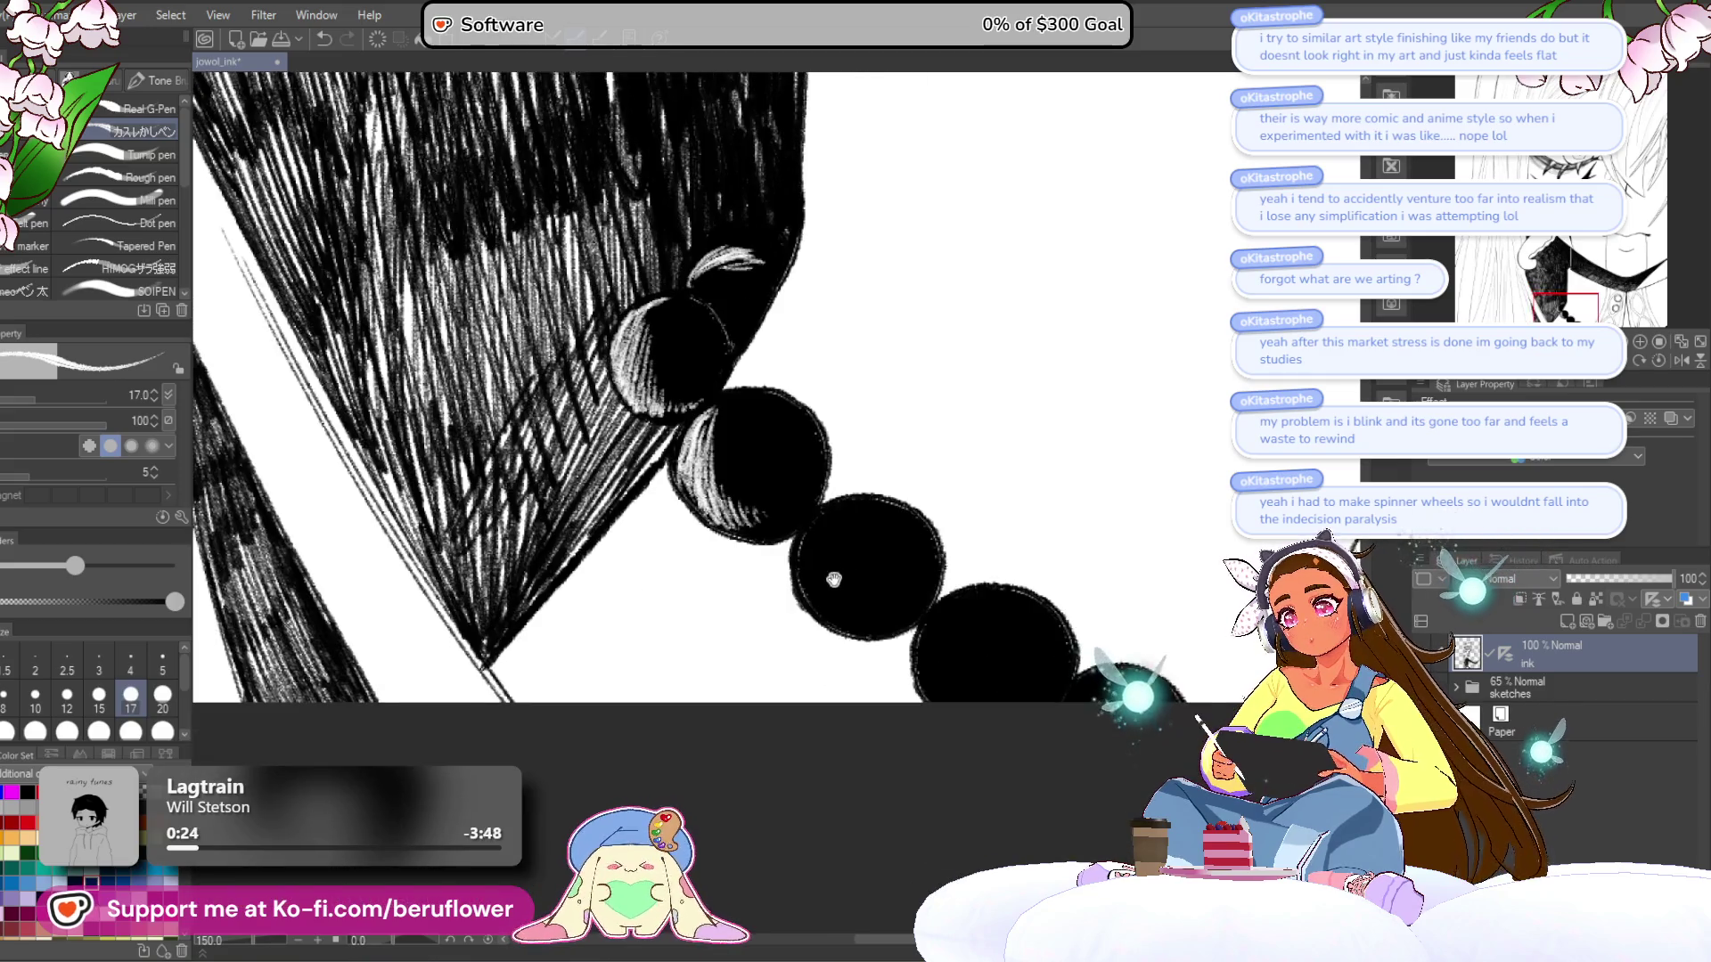
drag(797, 504, 870, 579)
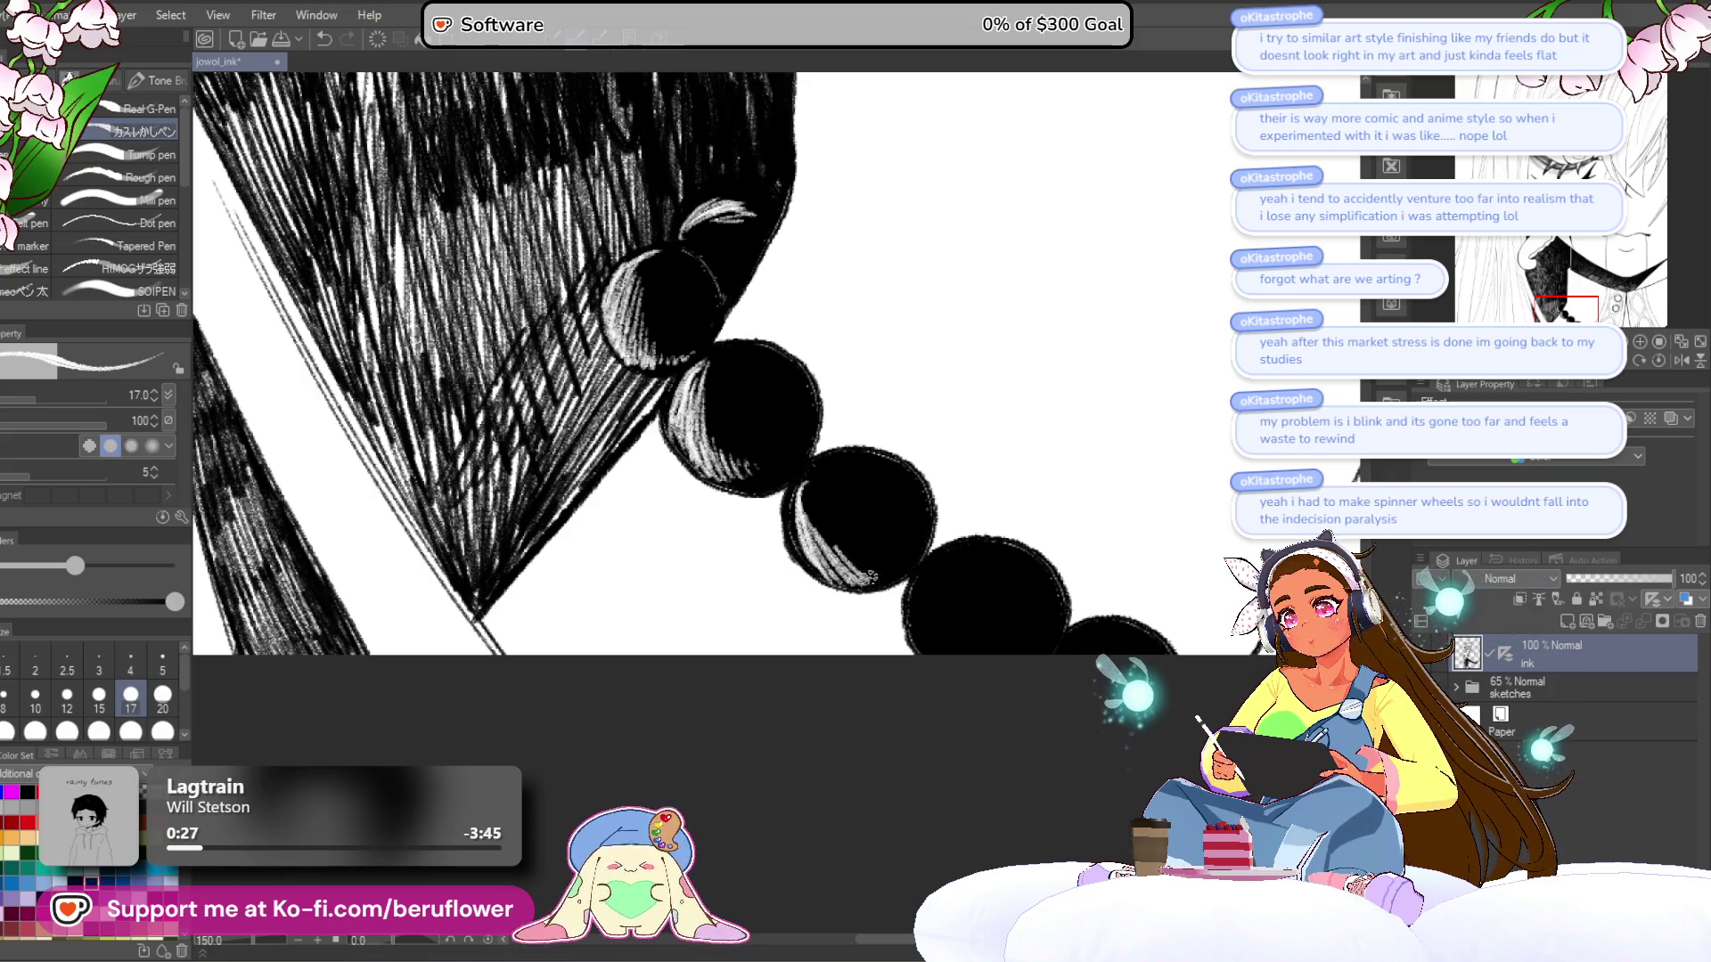
drag(806, 504, 858, 570)
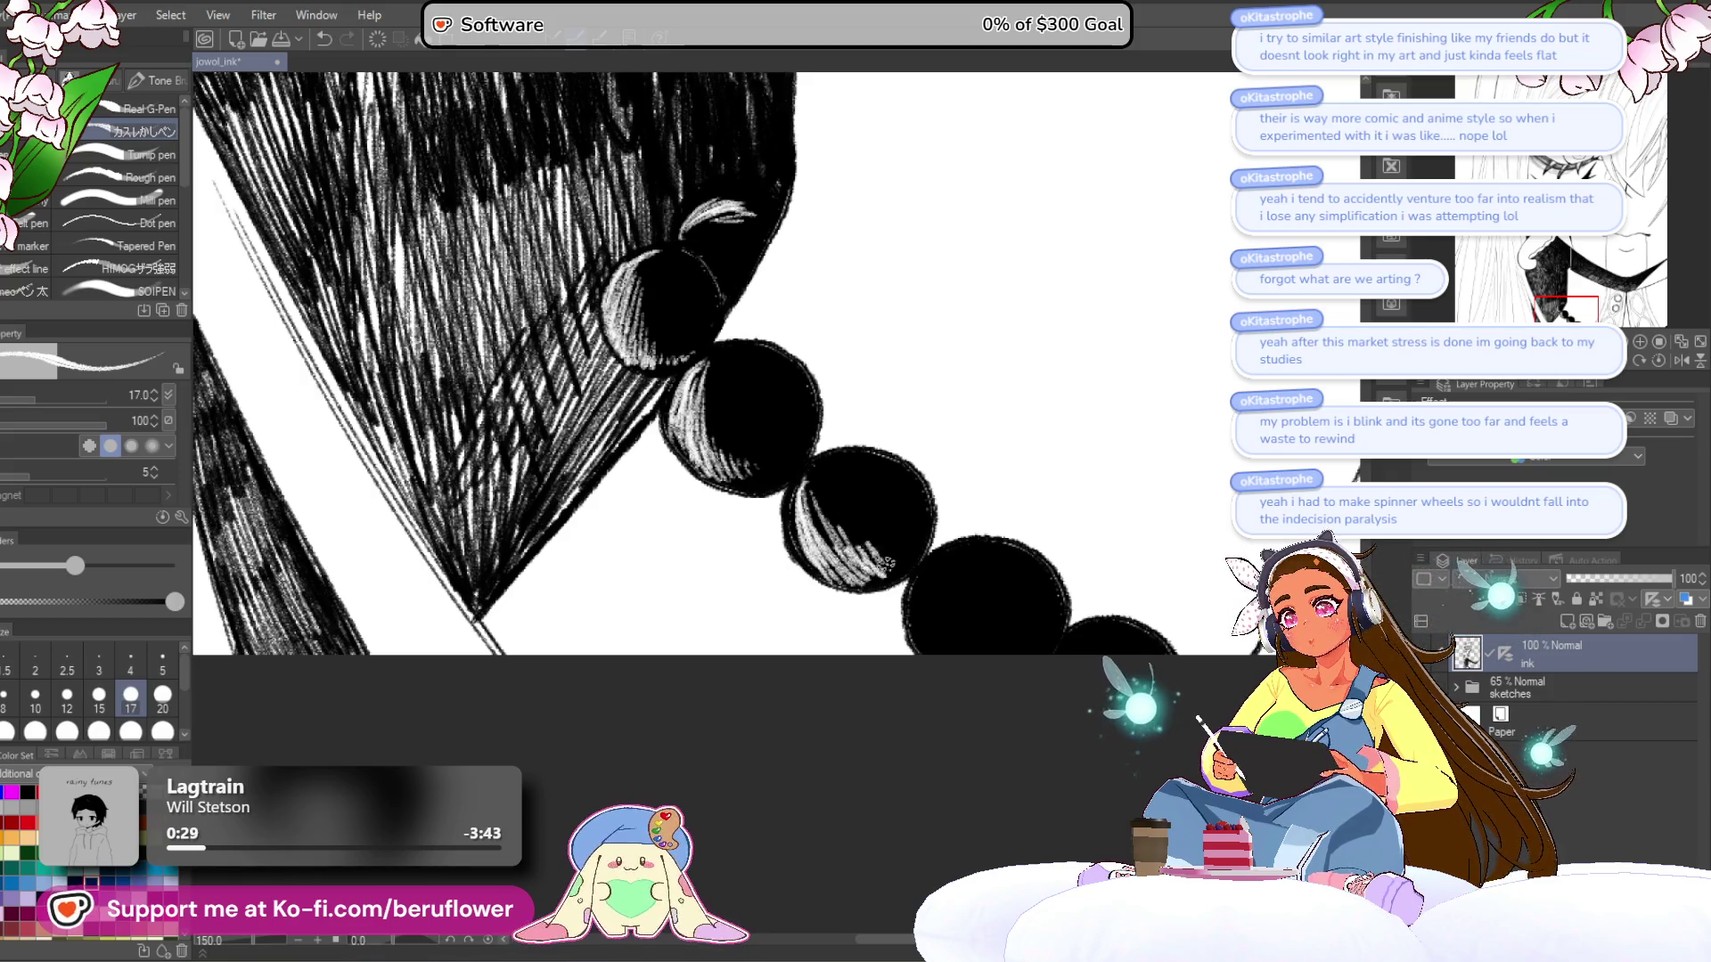
mouse_move(807, 471)
mouse_down()
mouse_move(854, 567)
mouse_move(873, 563)
mouse_up()
drag(951, 475, 899, 422)
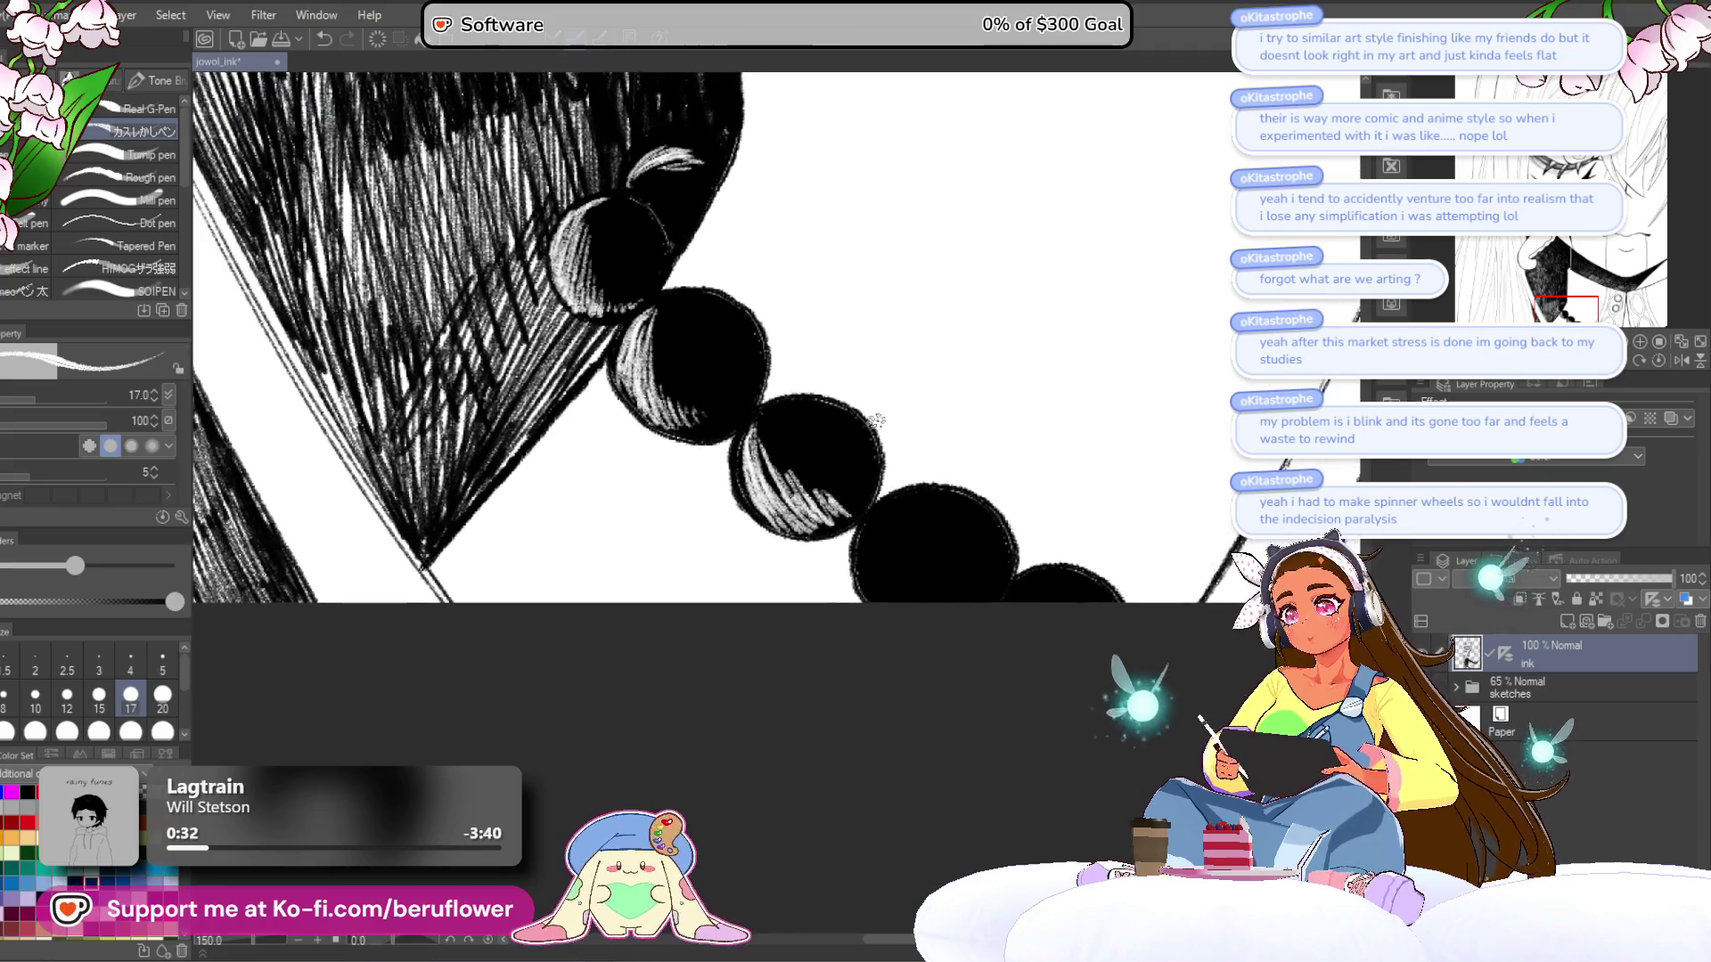
- Pan along the necklace to the further beads, then centre the collar and face
drag(765, 440, 796, 496)
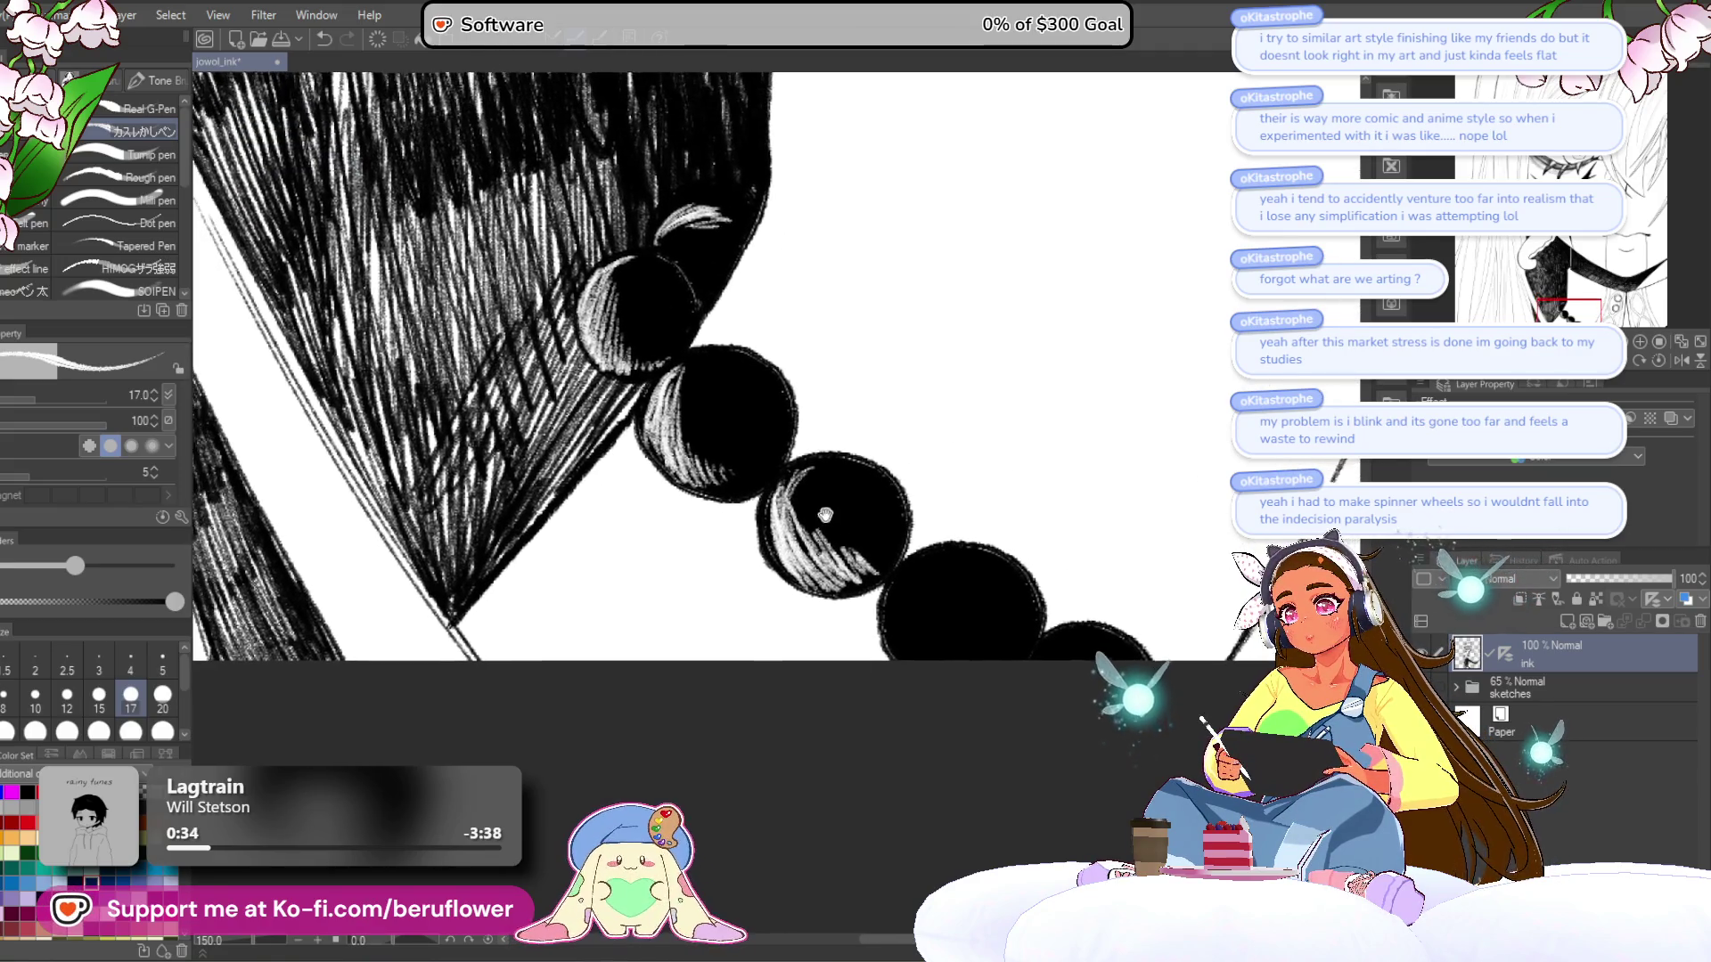
drag(778, 420, 822, 491)
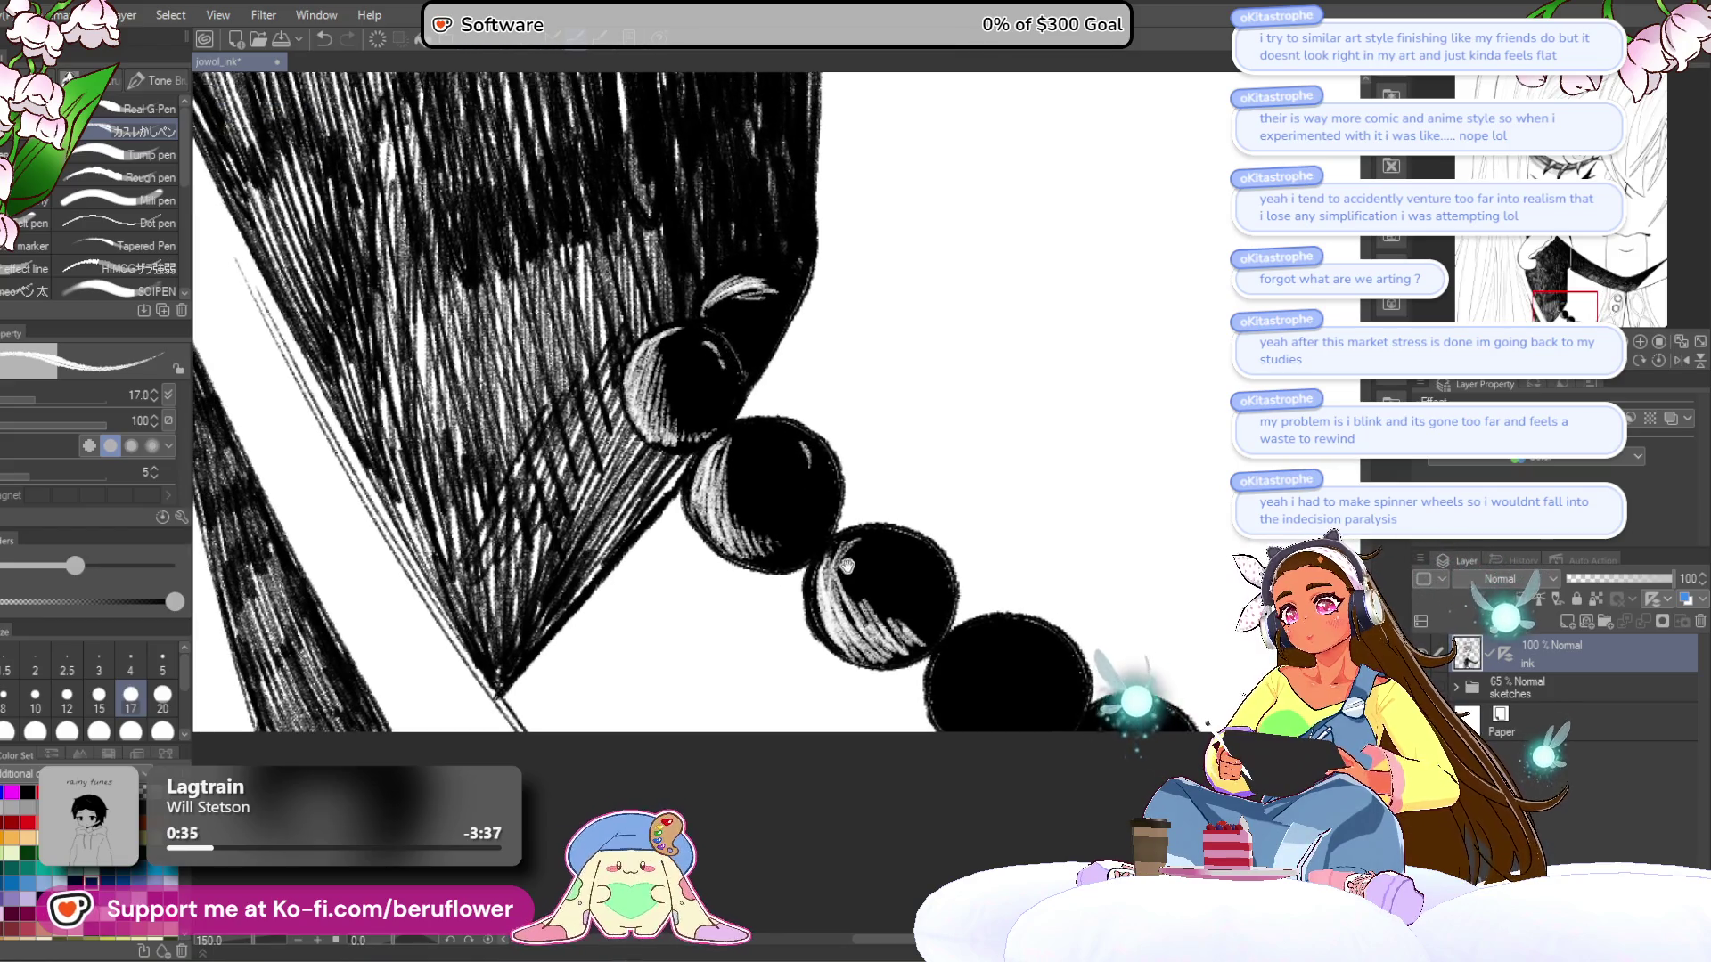
drag(847, 565, 807, 490)
drag(877, 535, 837, 438)
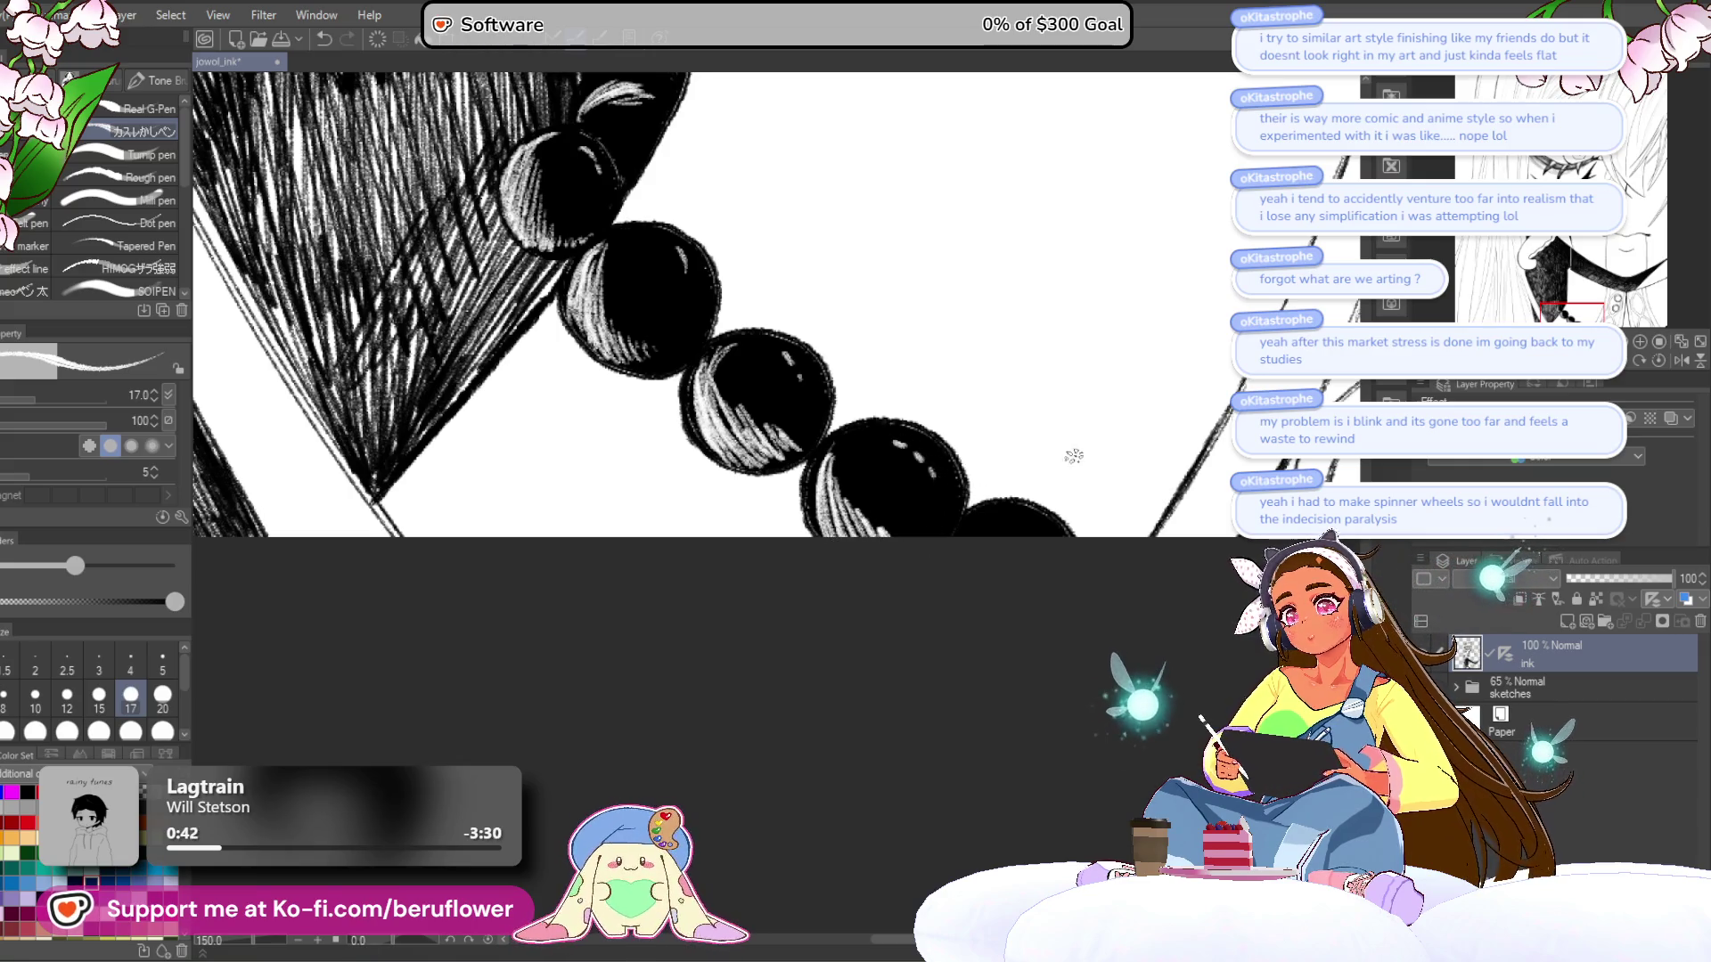
drag(976, 398, 909, 370)
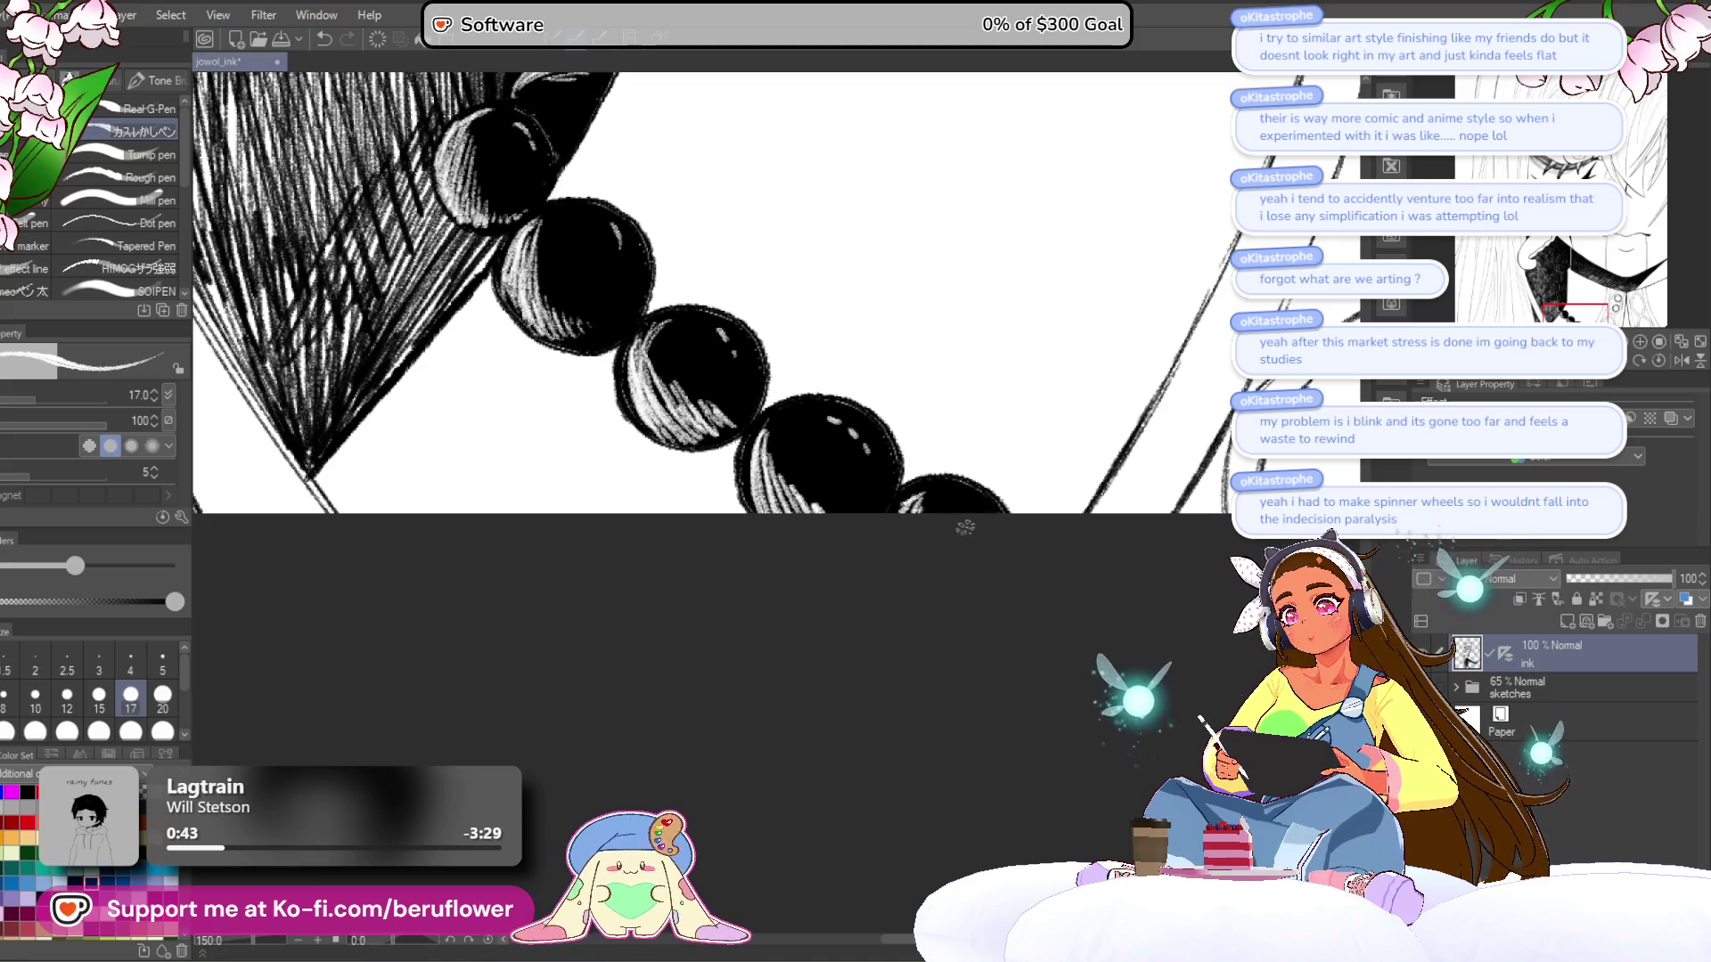
scroll(1000, 527, down, 5)
drag(1000, 527, 664, 550)
- Enlarge the brush to 40 and hatch broad strokes into the dark clothing above the beads
mouse_move(609, 680)
mouse_down()
mouse_move(722, 794)
mouse_move(789, 591)
mouse_up()
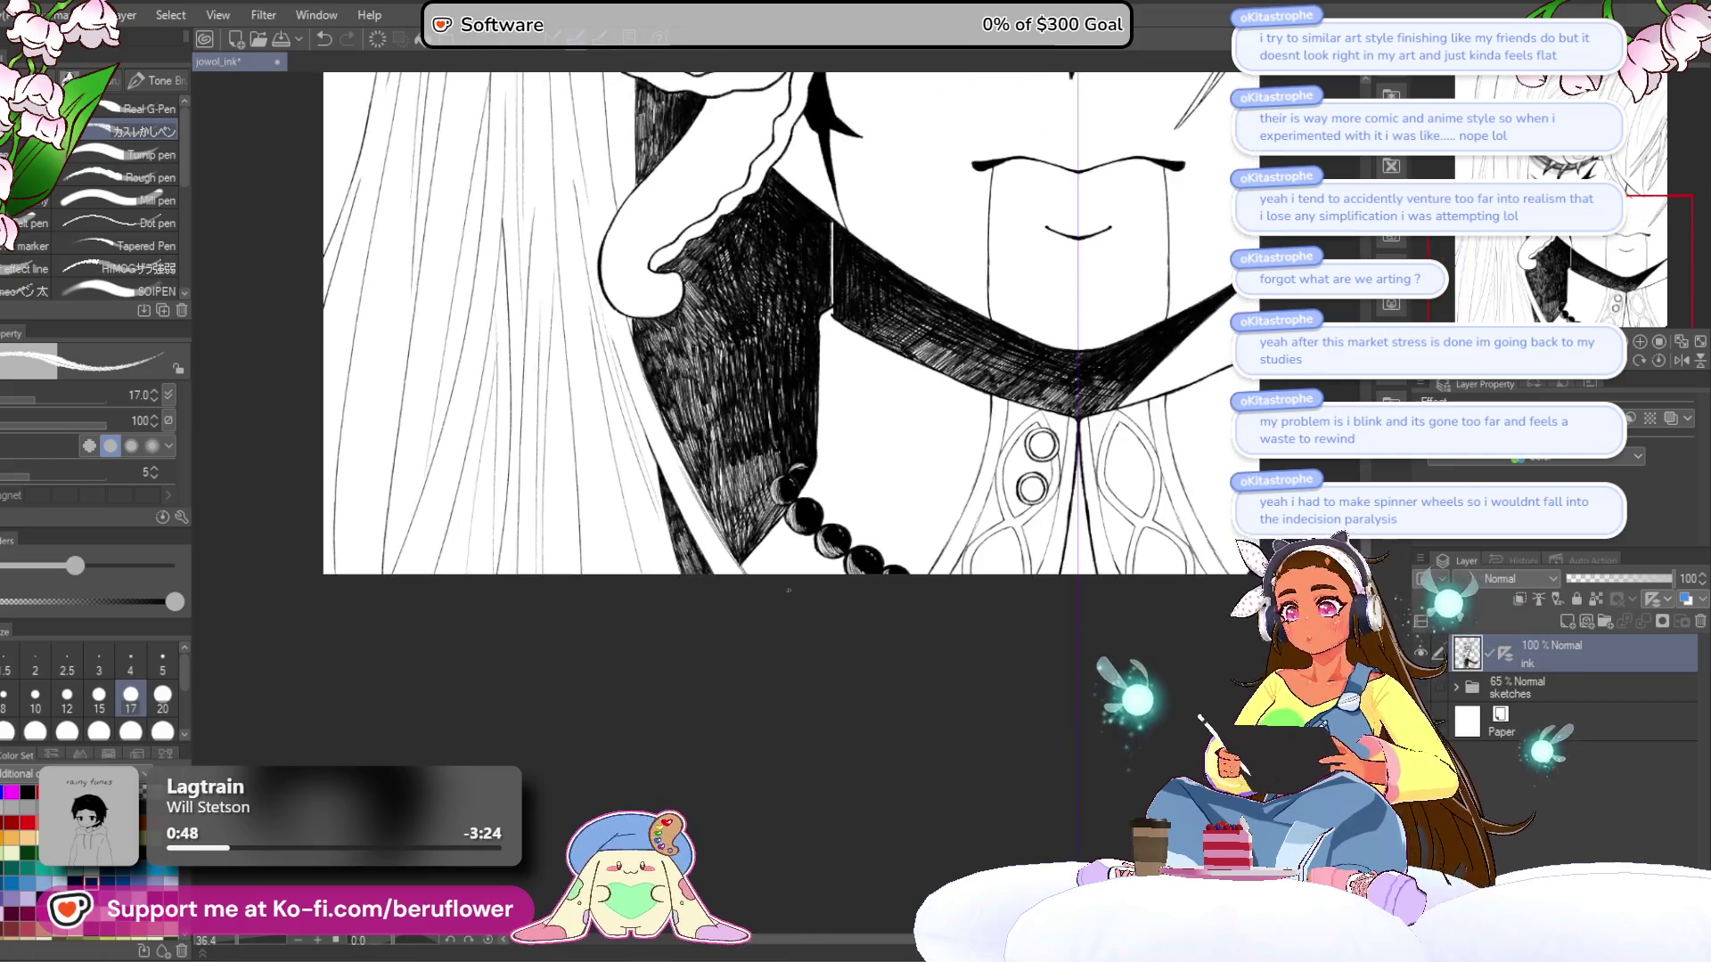
scroll(789, 591, up, 5)
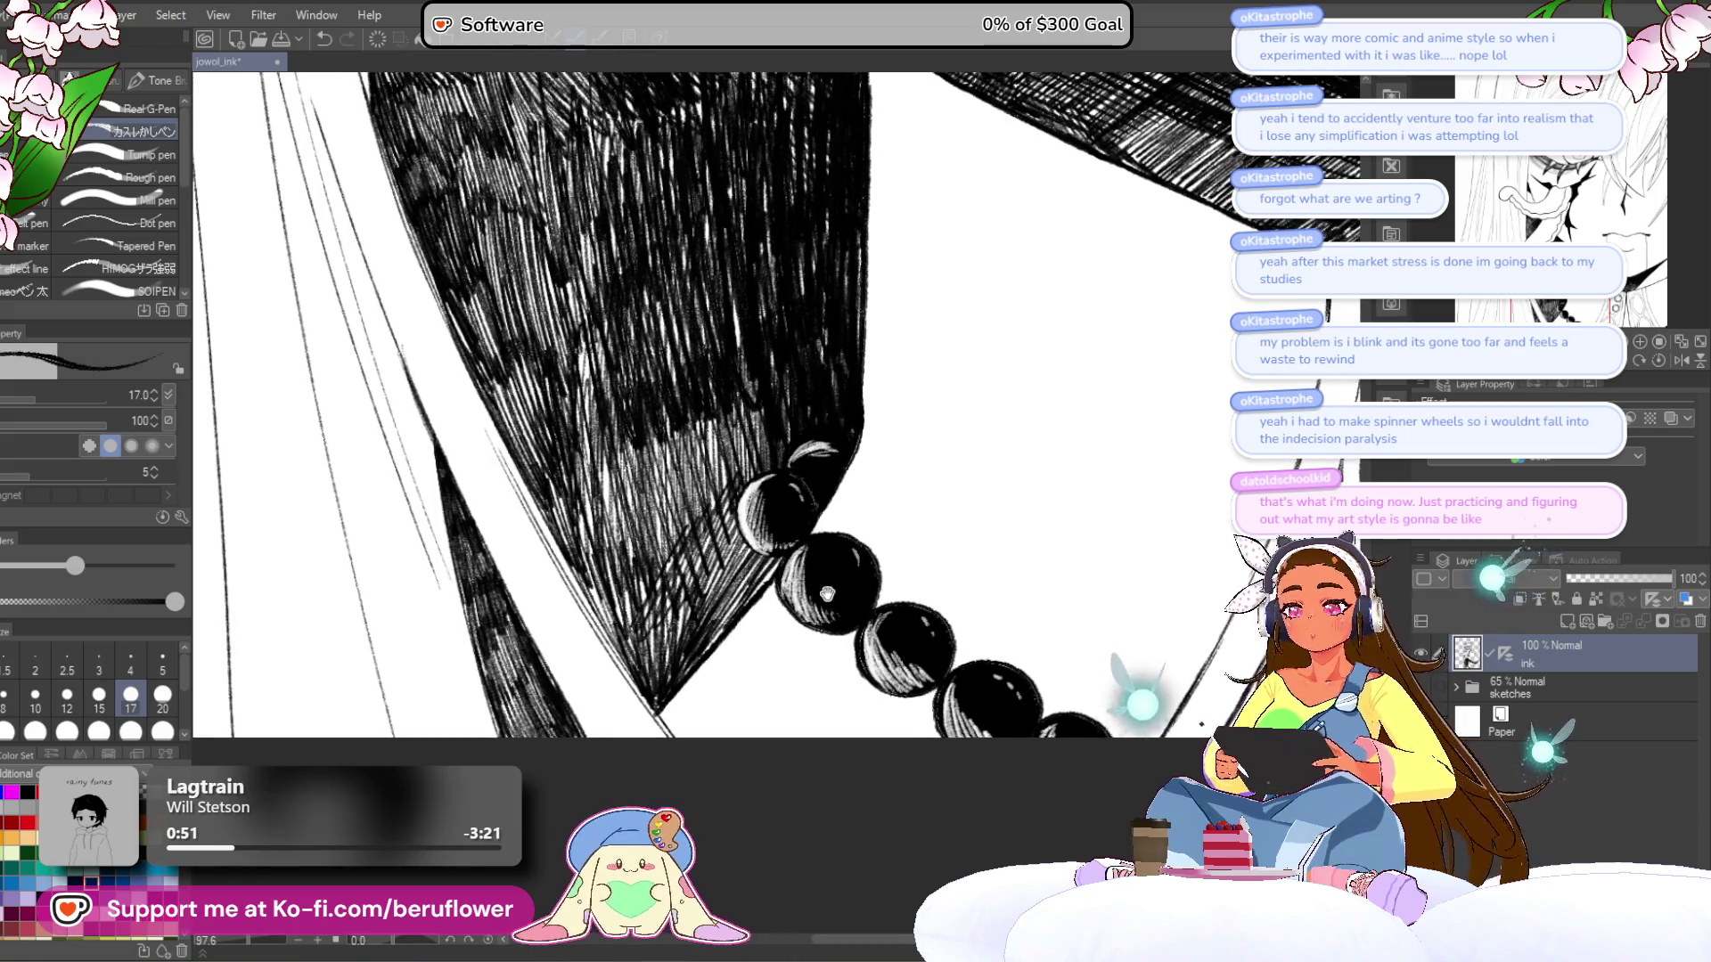
scroll(763, 567, up, 2)
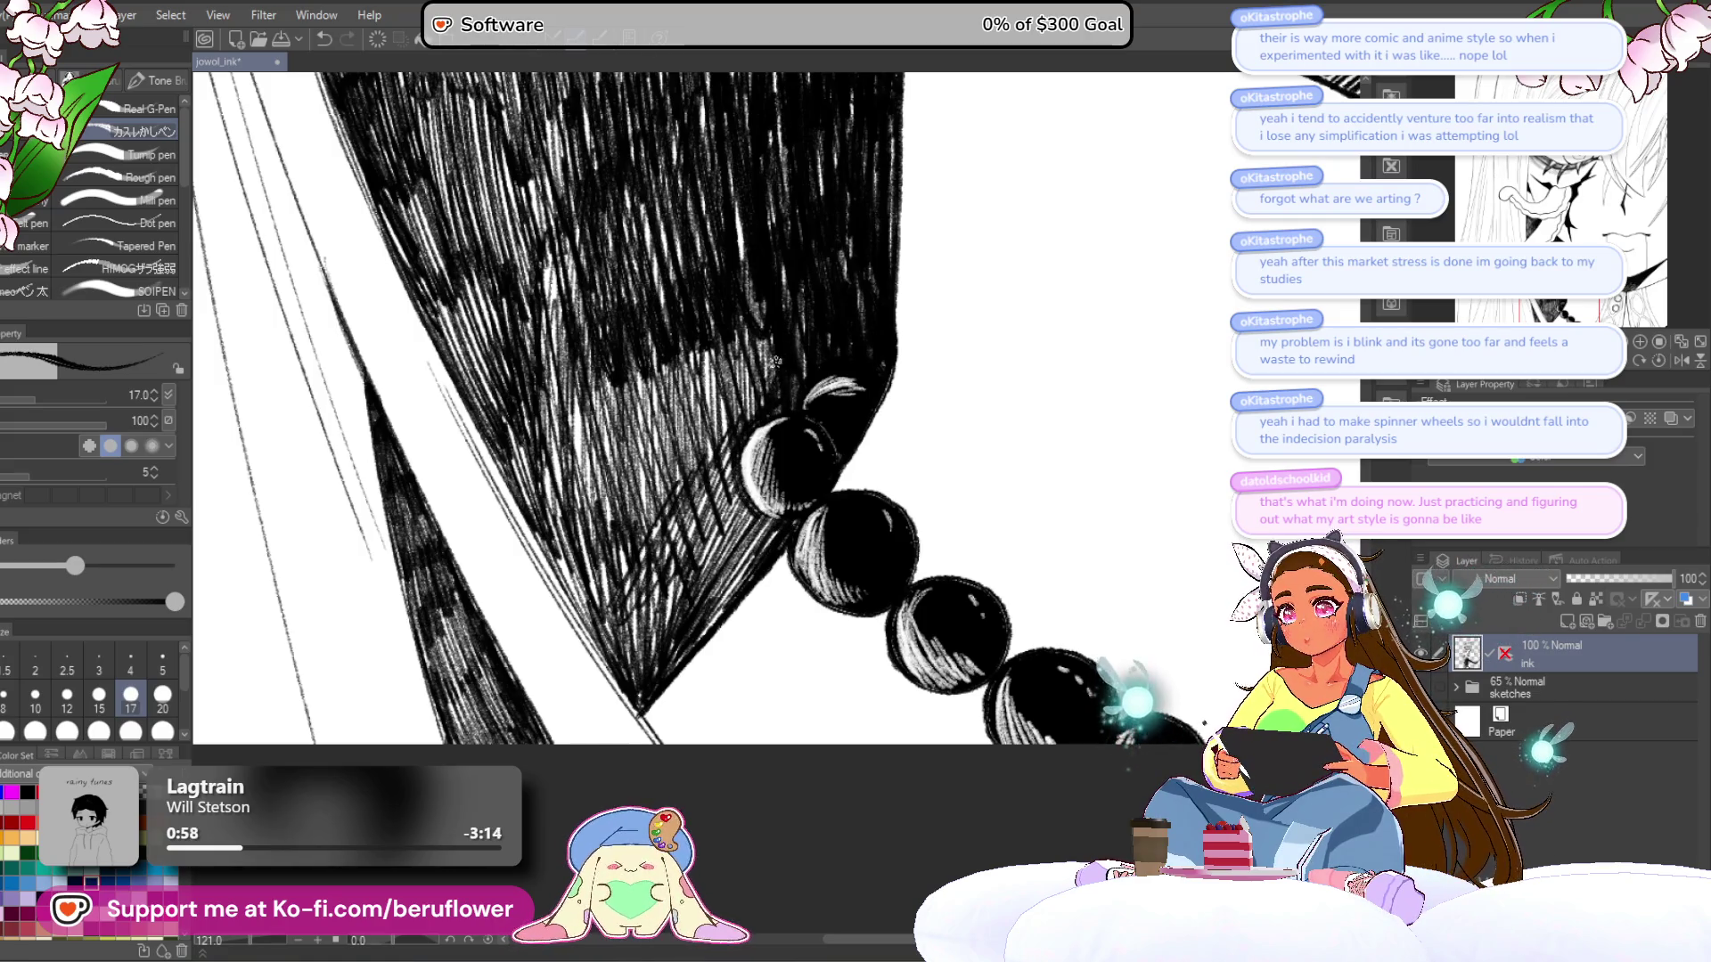
mouse_move(762, 350)
mouse_down()
mouse_move(739, 381)
mouse_move(742, 469)
mouse_up()
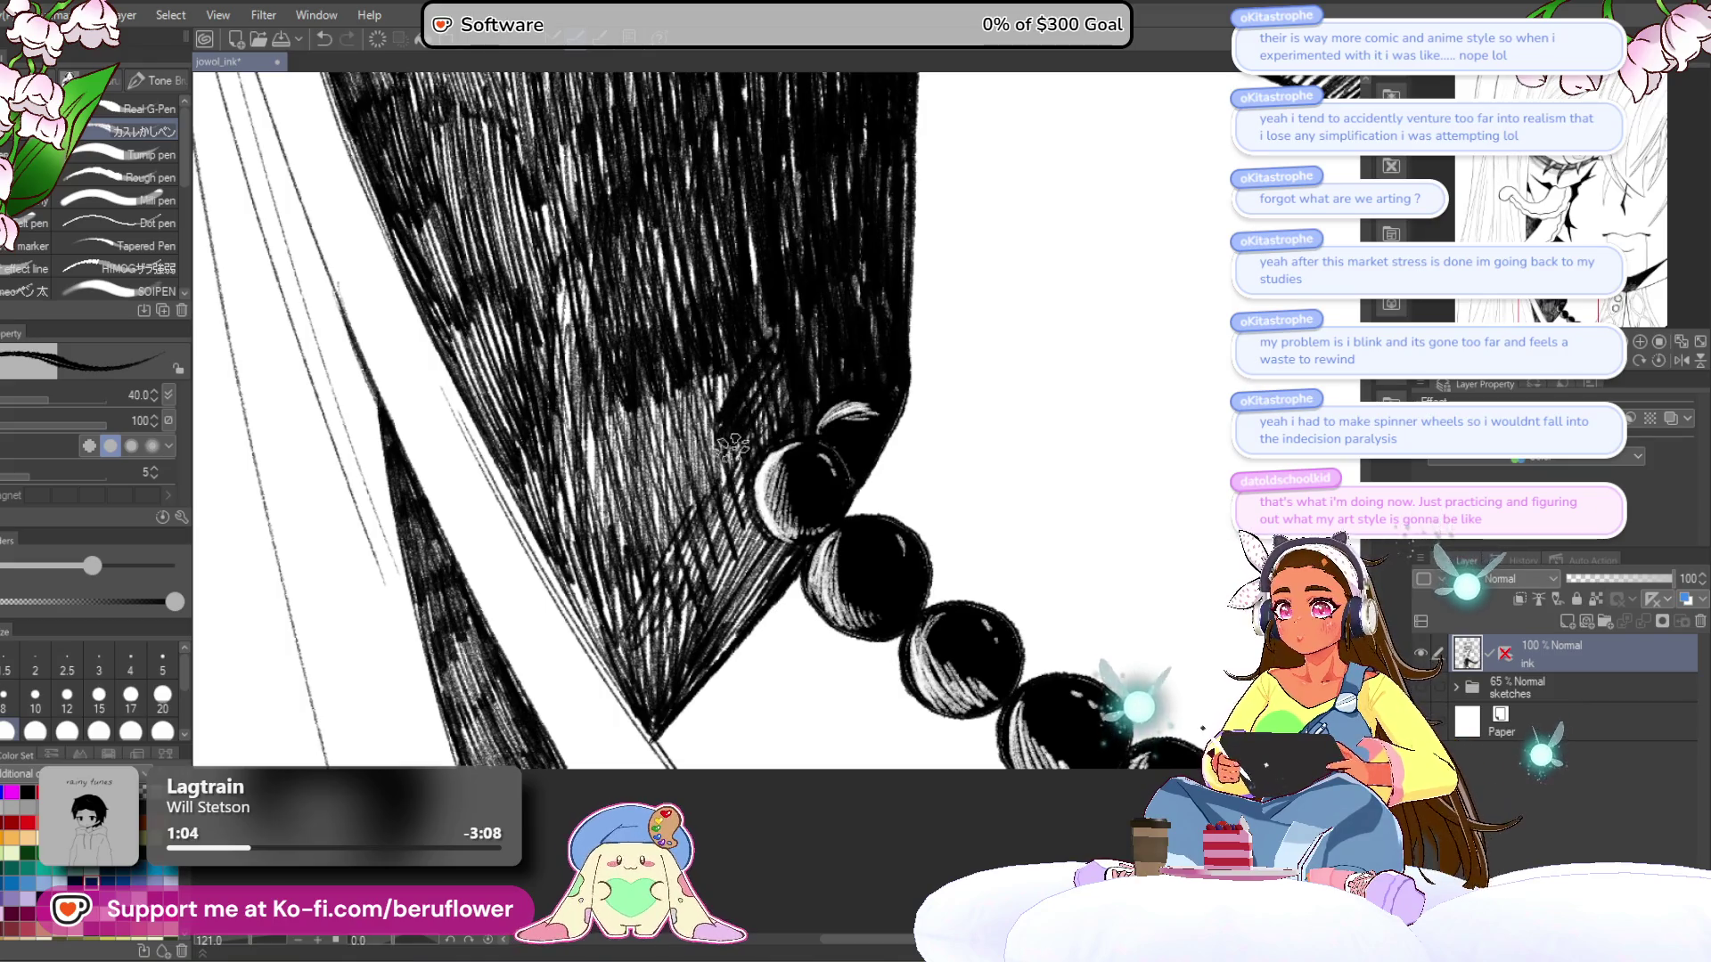
mouse_move(767, 418)
mouse_down()
mouse_move(708, 539)
mouse_move(717, 562)
mouse_up()
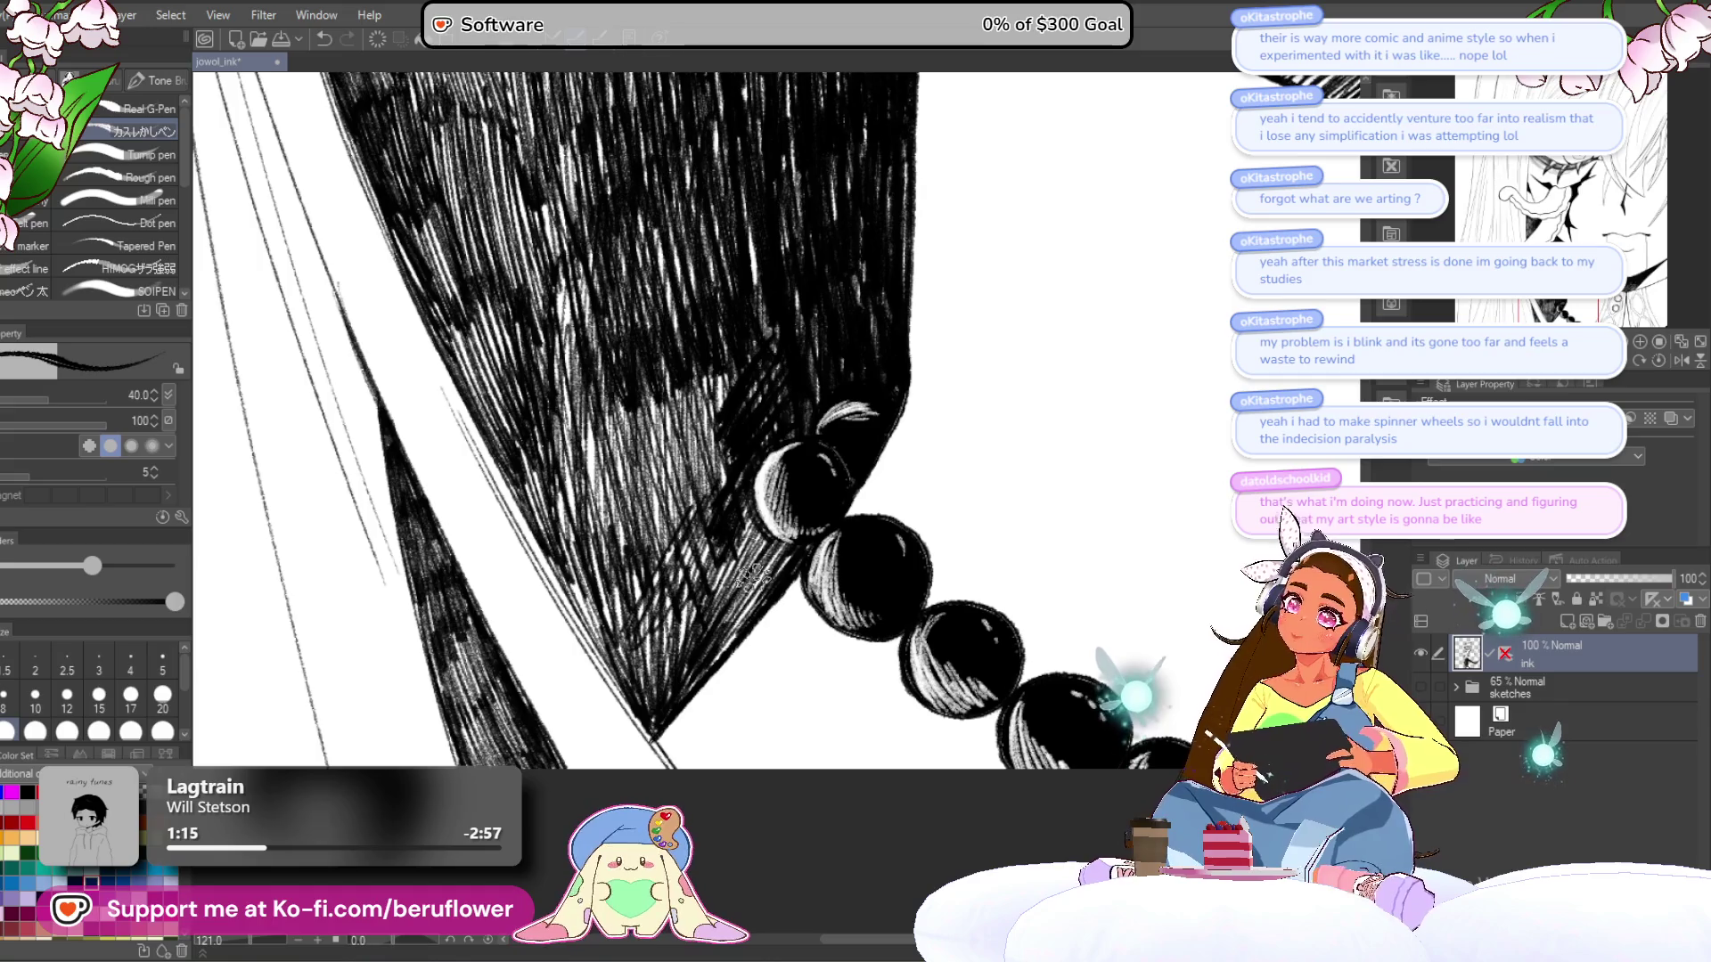
mouse_move(736, 365)
mouse_down()
mouse_move(682, 482)
mouse_move(704, 421)
mouse_up()
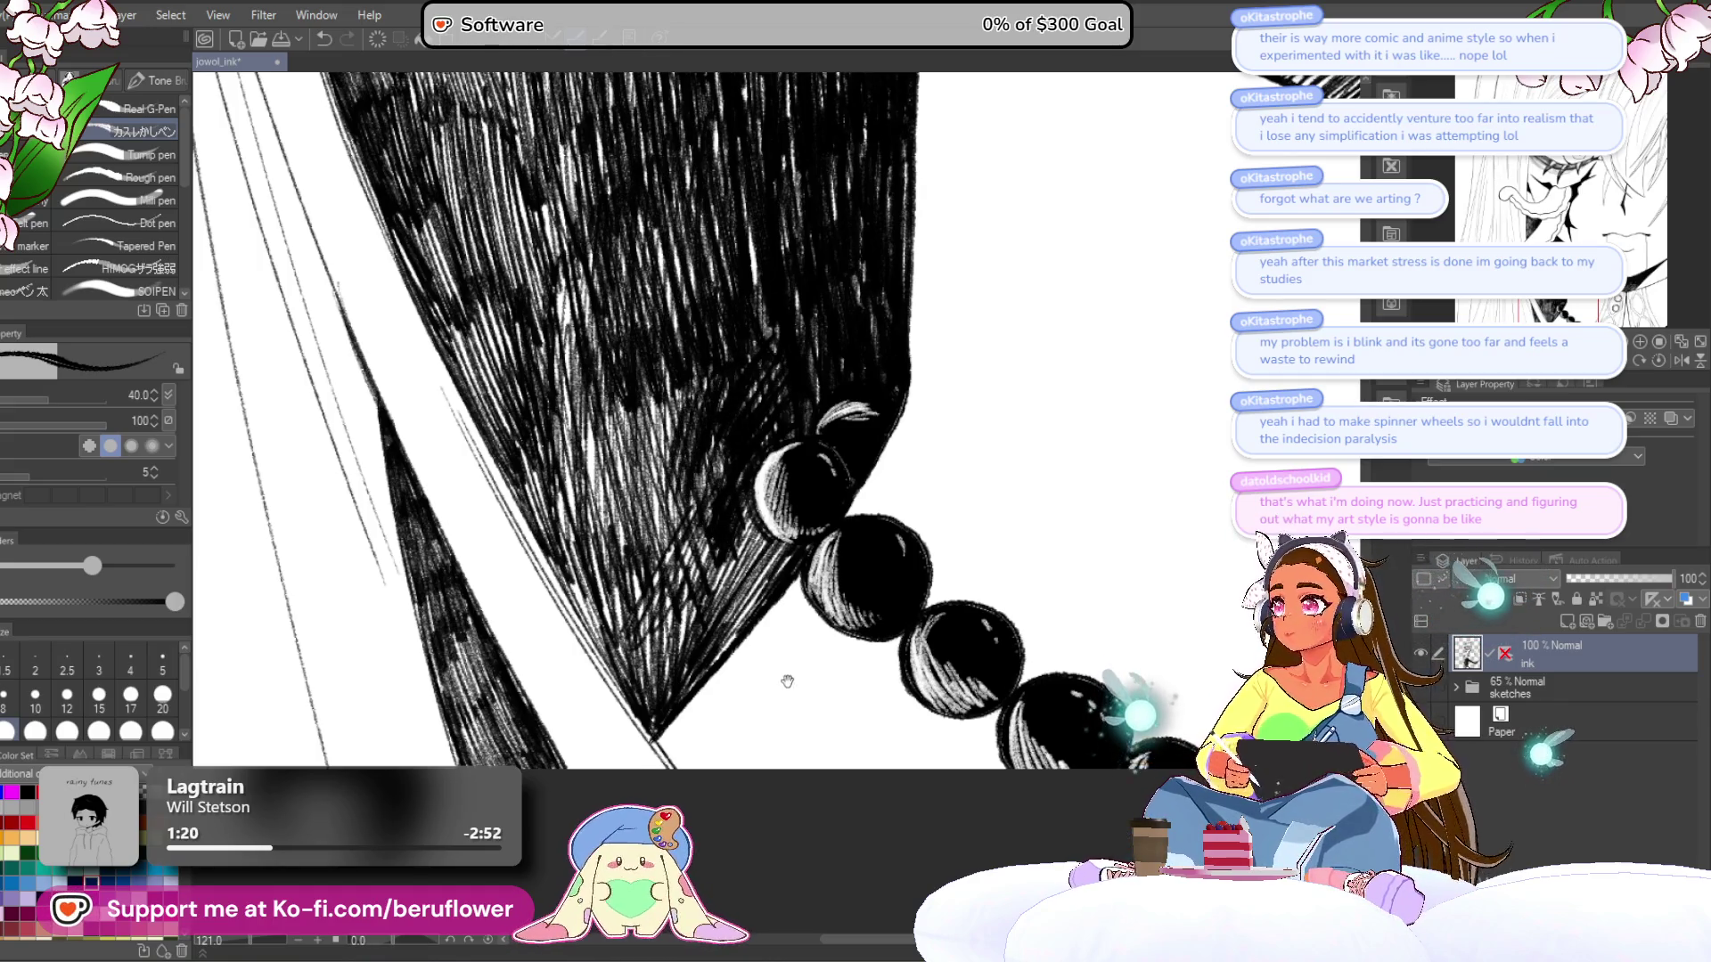
drag(793, 659, 793, 535)
scroll(746, 605, up, 3)
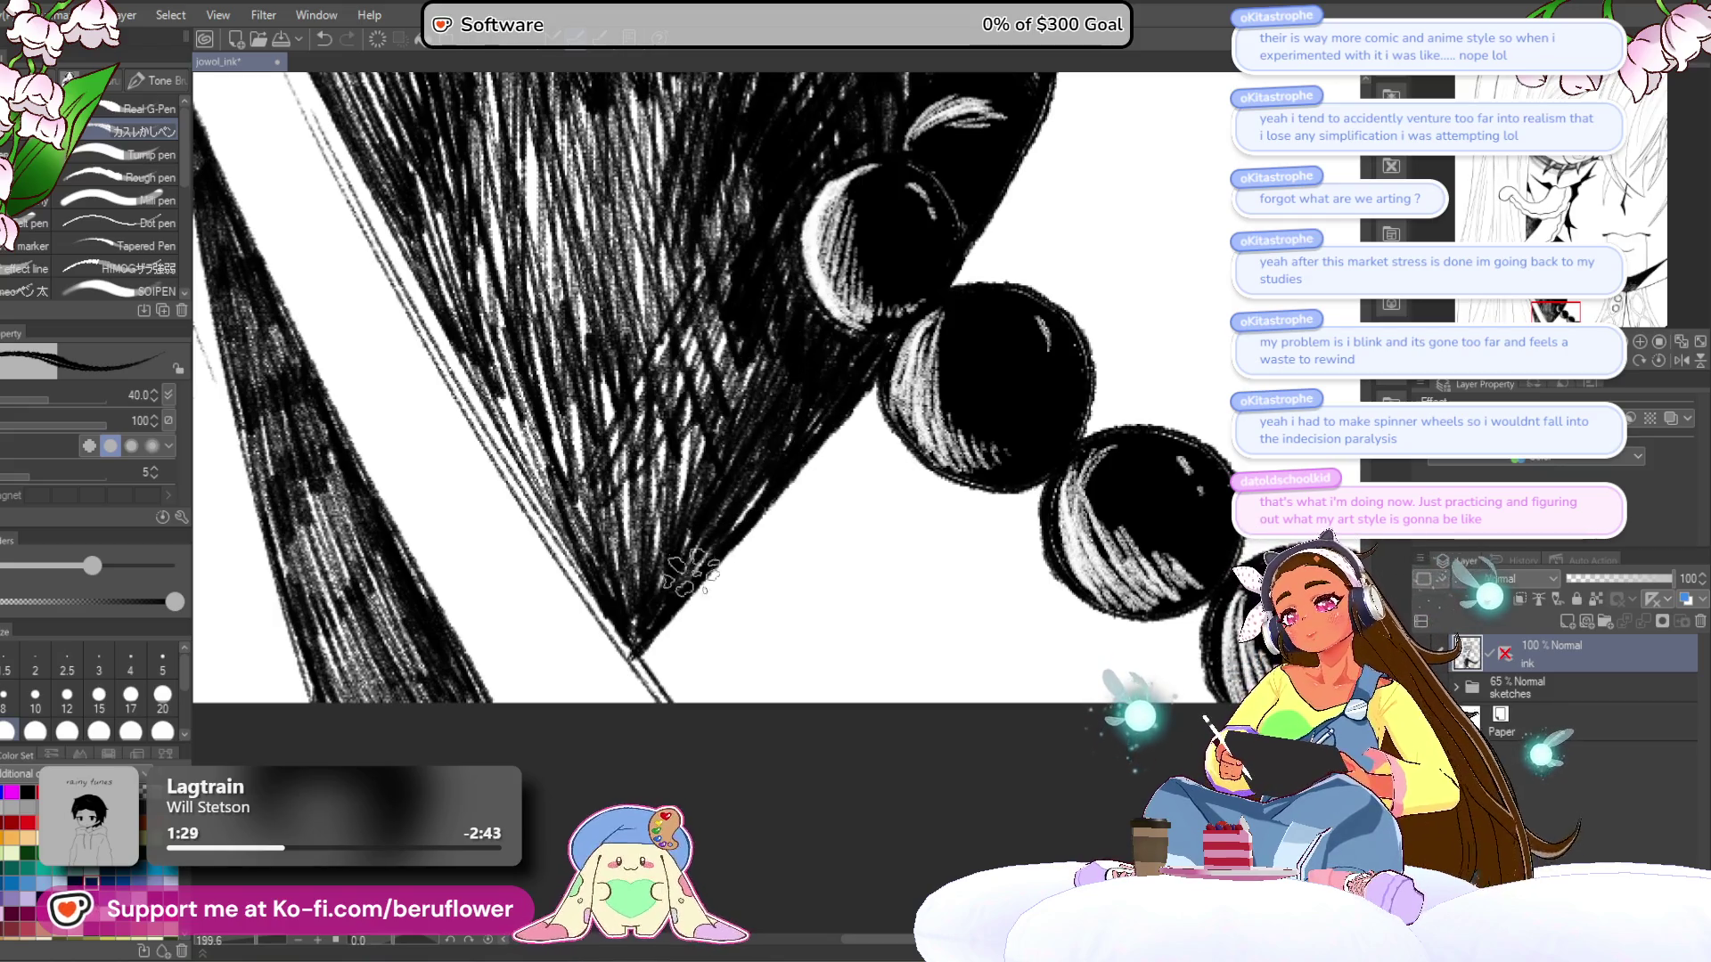
- Darken the jacket with more hatching strokes
scroll(726, 519, down, 5)
scroll(663, 588, up, 2)
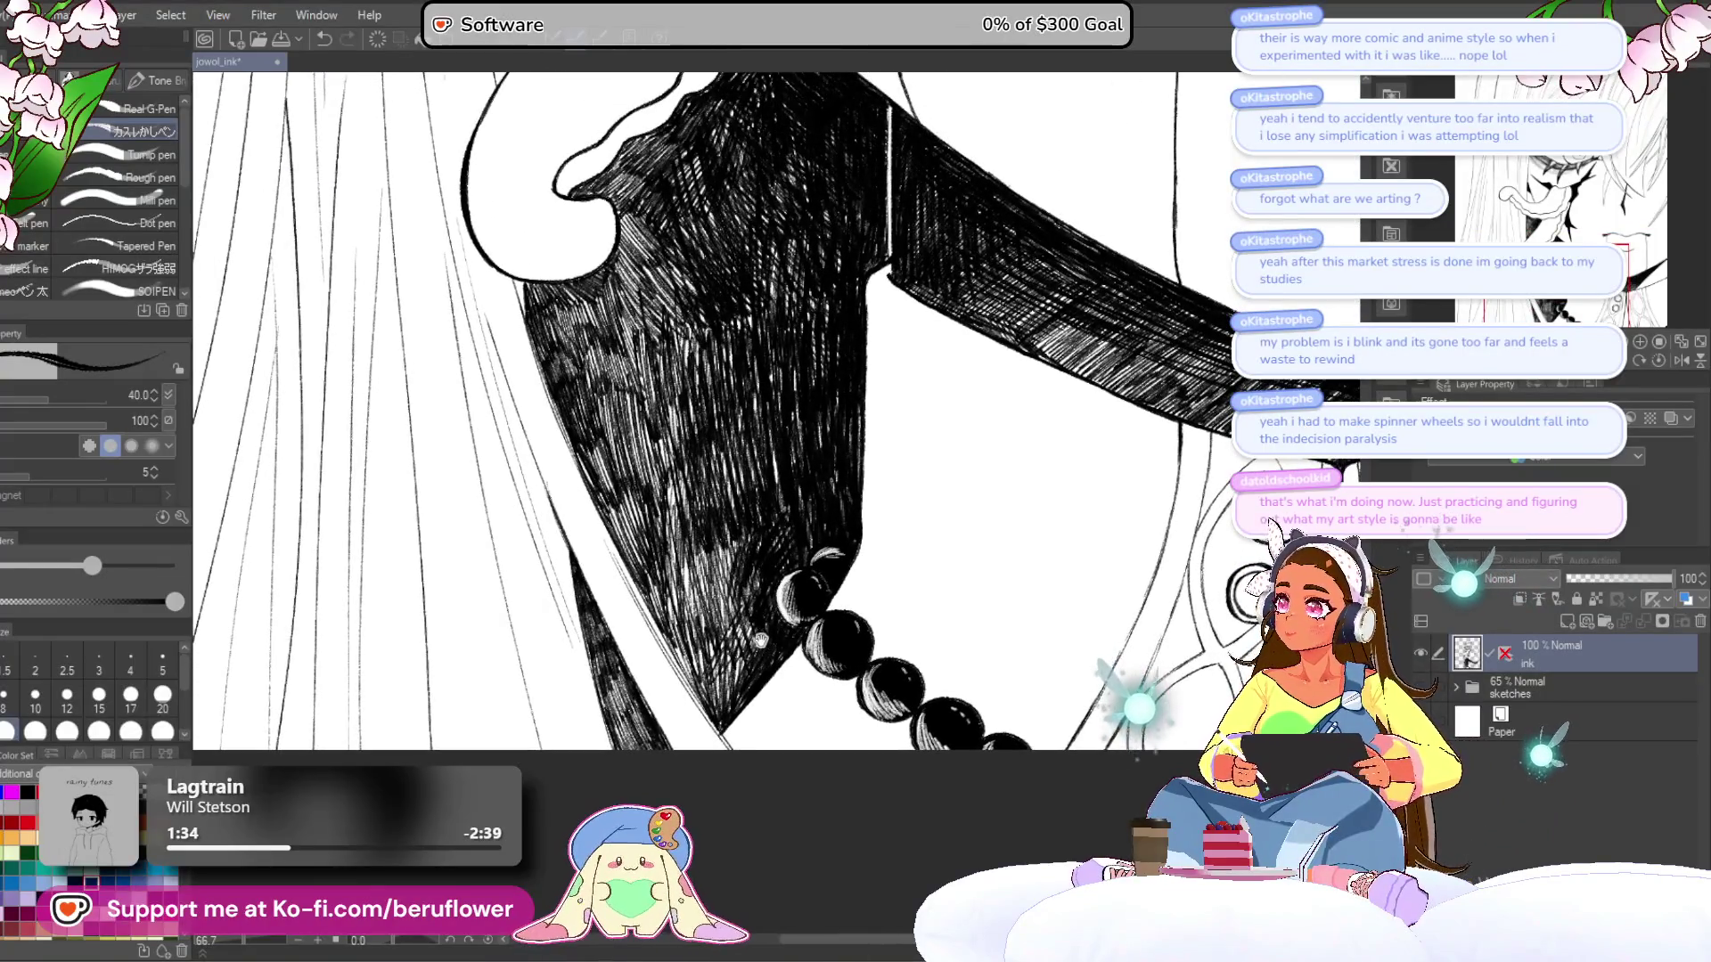
drag(785, 582, 744, 510)
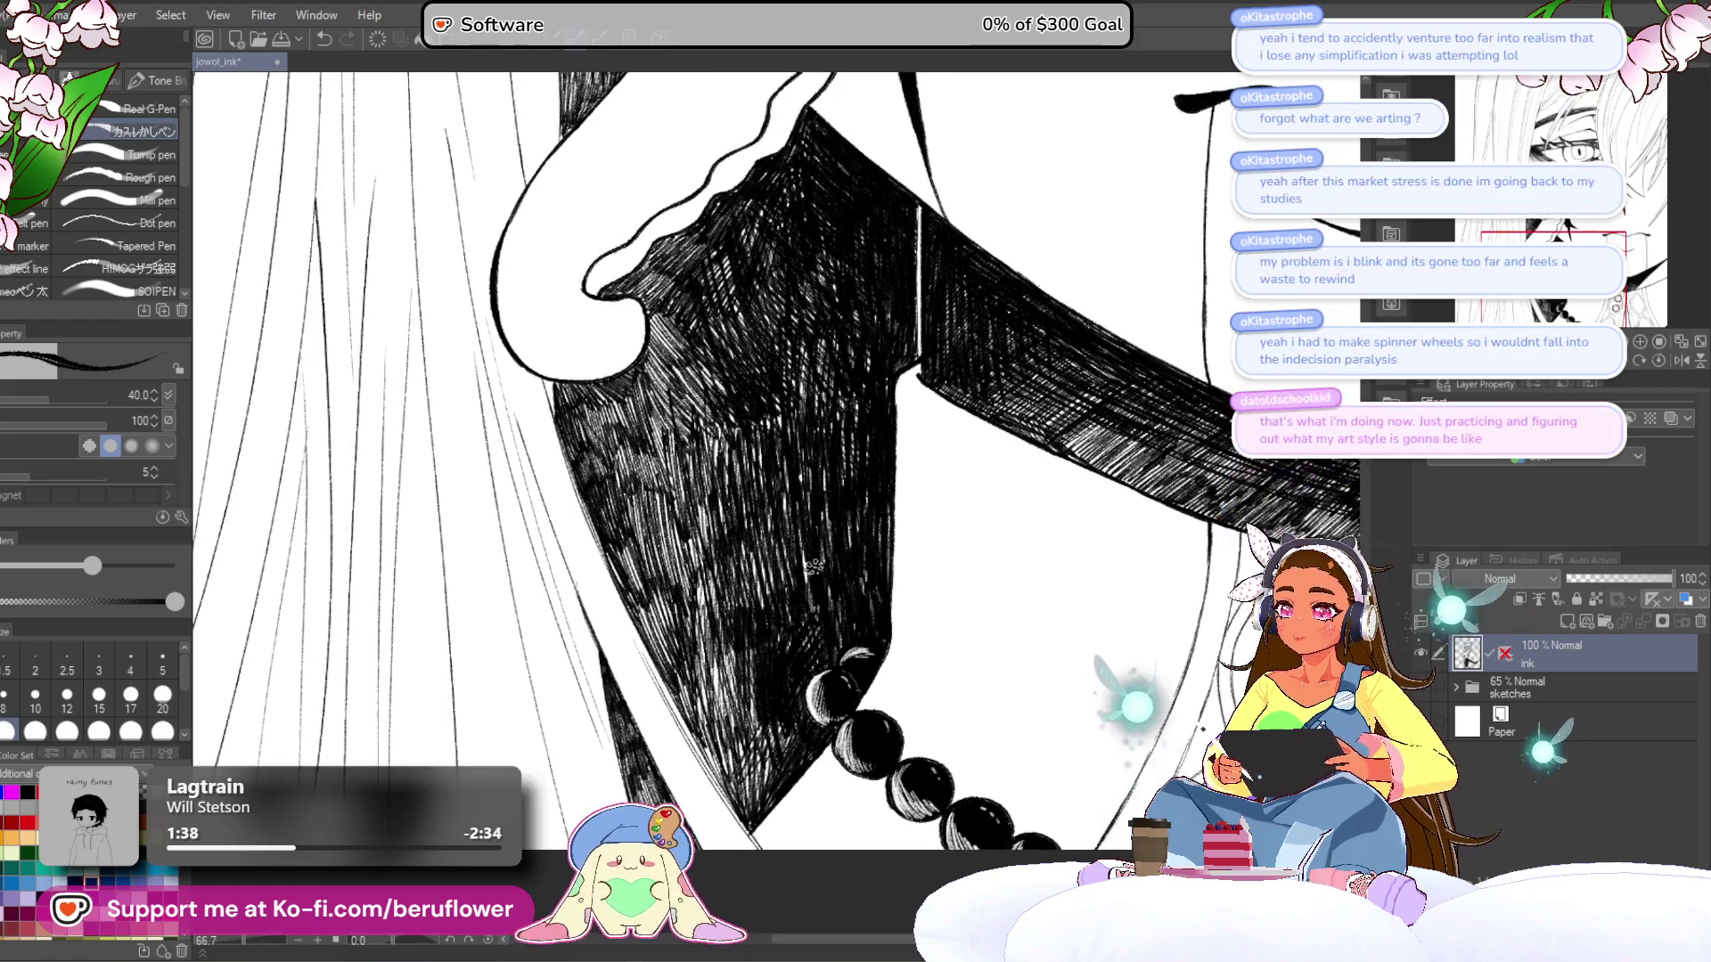
drag(783, 614, 740, 474)
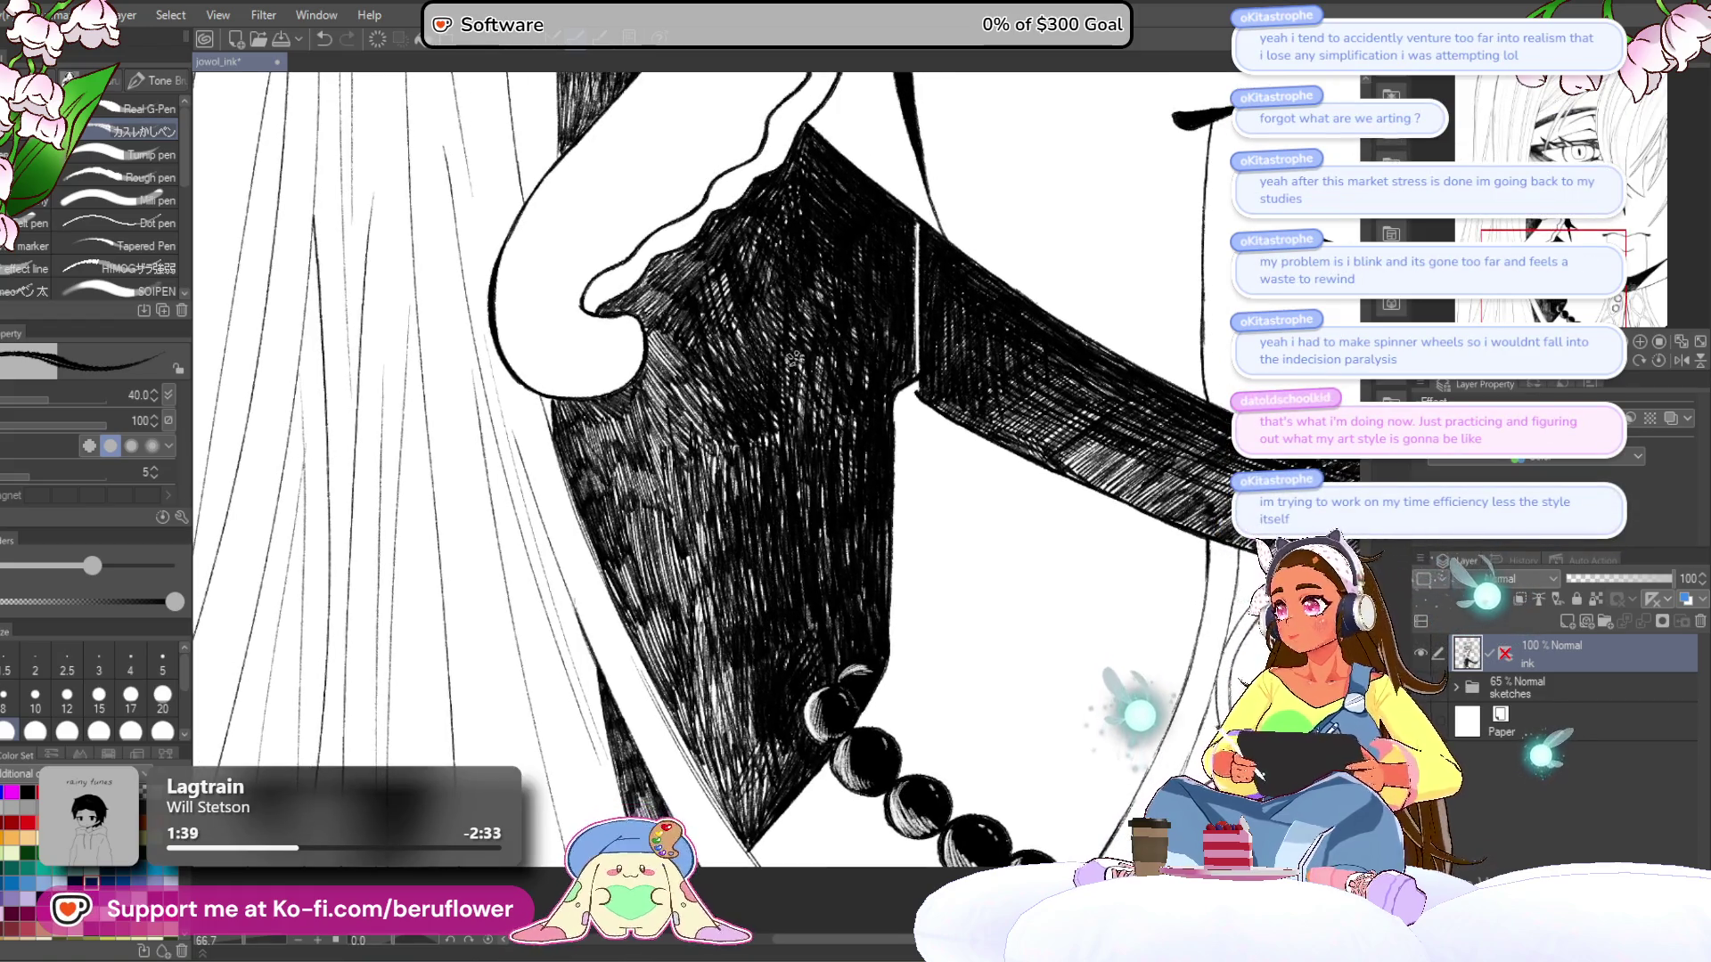
- Frame the beads lower in view and shrink the brush back to 17
scroll(796, 379, down, 3)
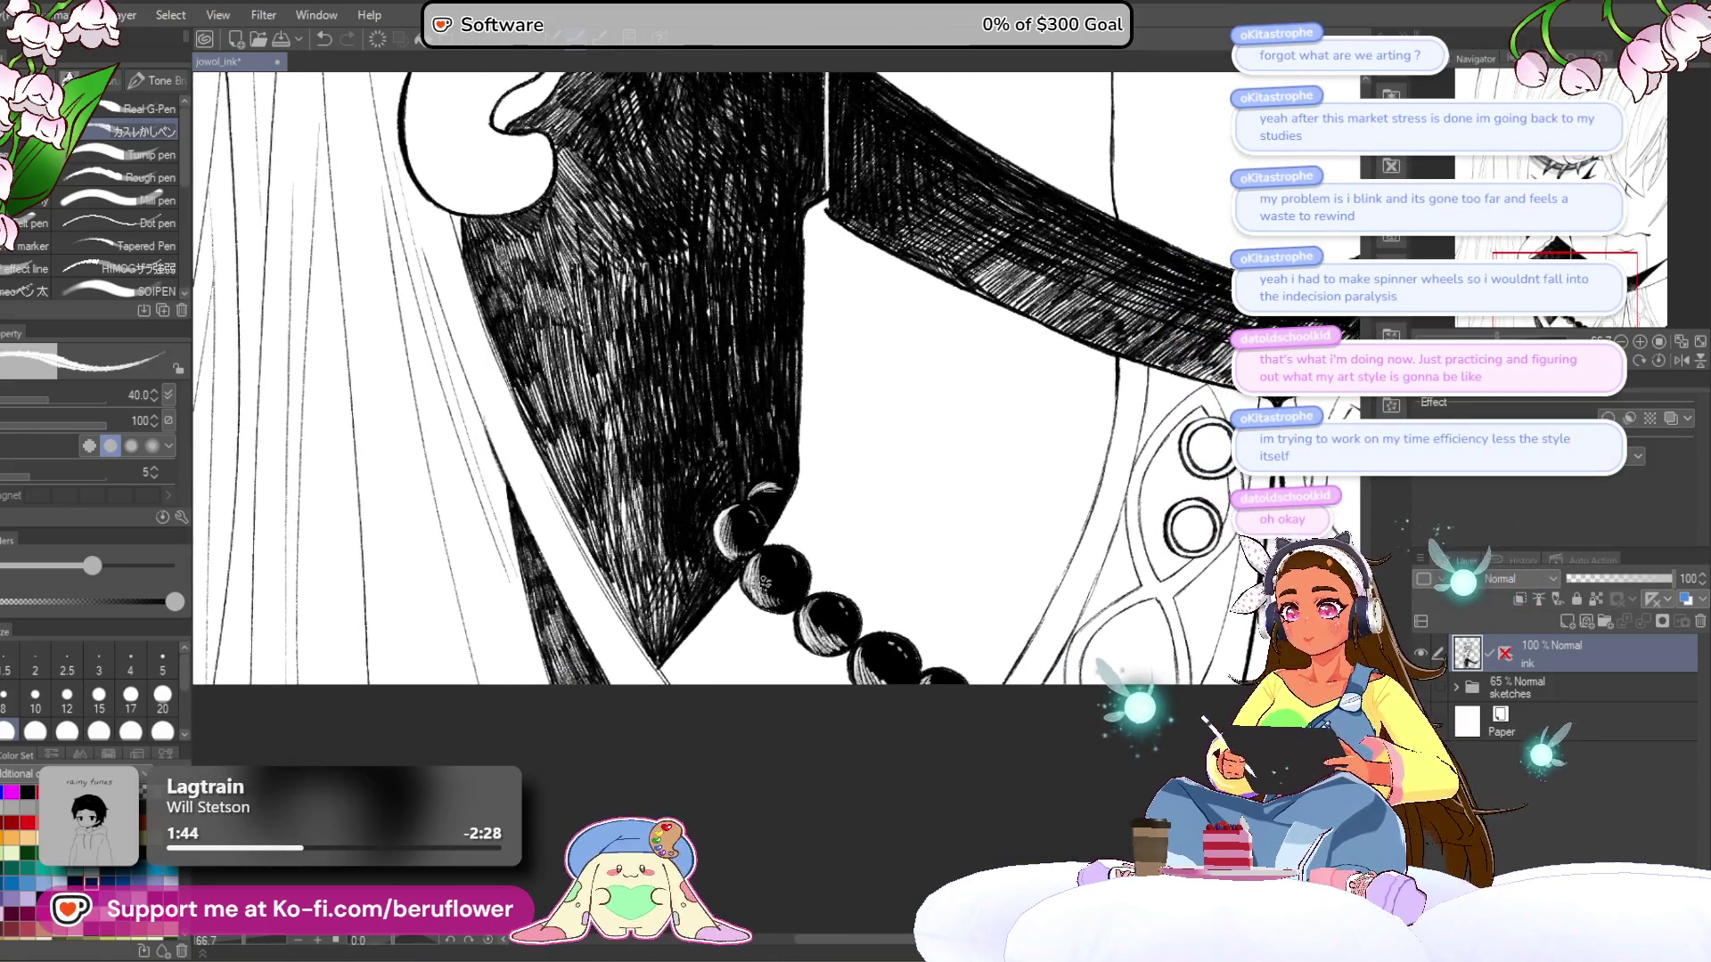
scroll(762, 581, up, 4)
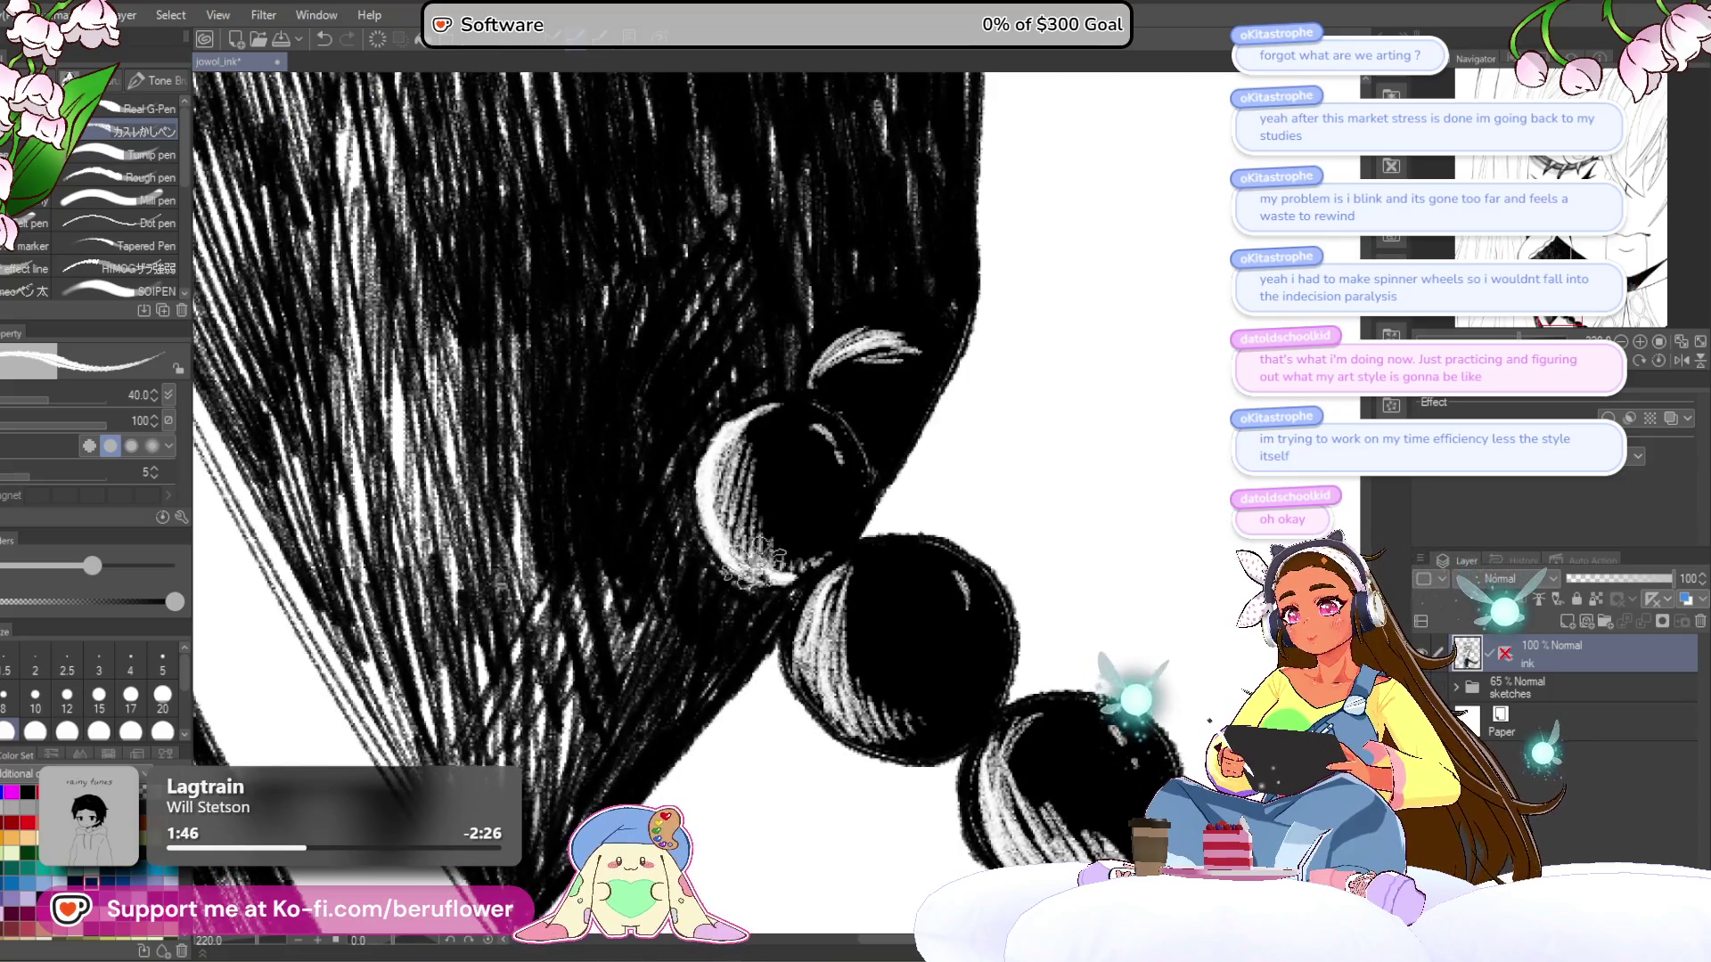
mouse_move(817, 473)
mouse_down()
mouse_move(813, 516)
mouse_move(749, 584)
mouse_up()
key(bracketleft)
key(bracketleft)
key(bracketleft)
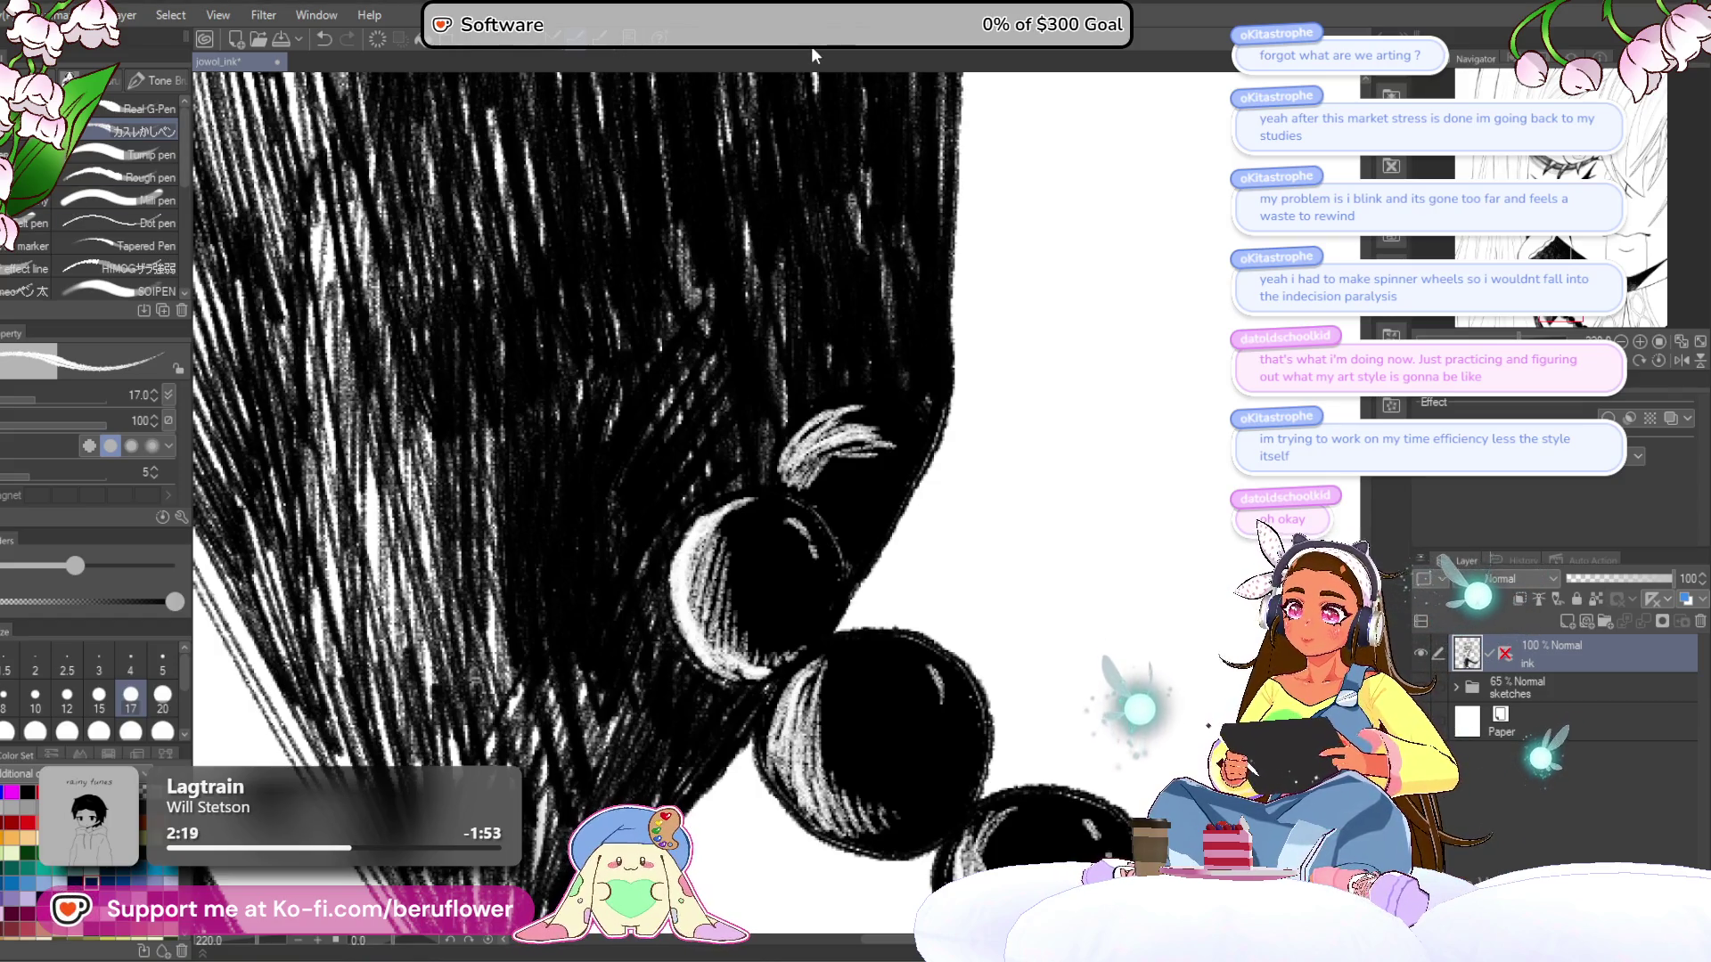
- Add white highlight strokes to the small topmost bead under the cape's edge
drag(857, 462, 837, 481)
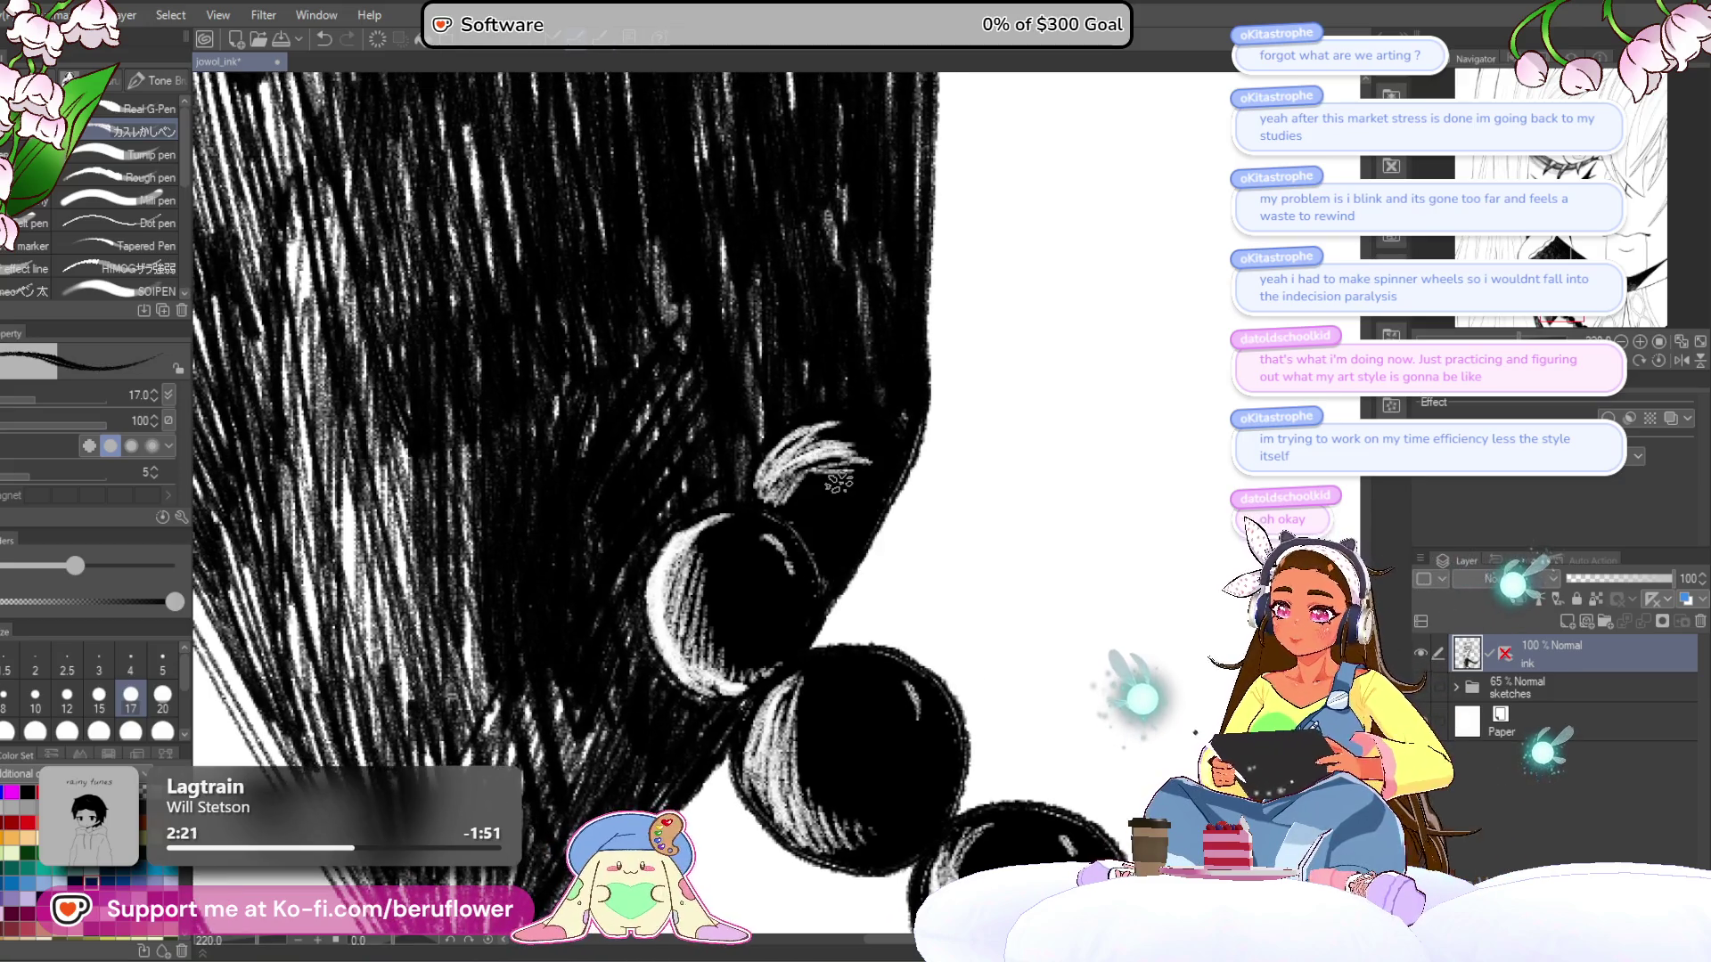
scroll(838, 481, up, 3)
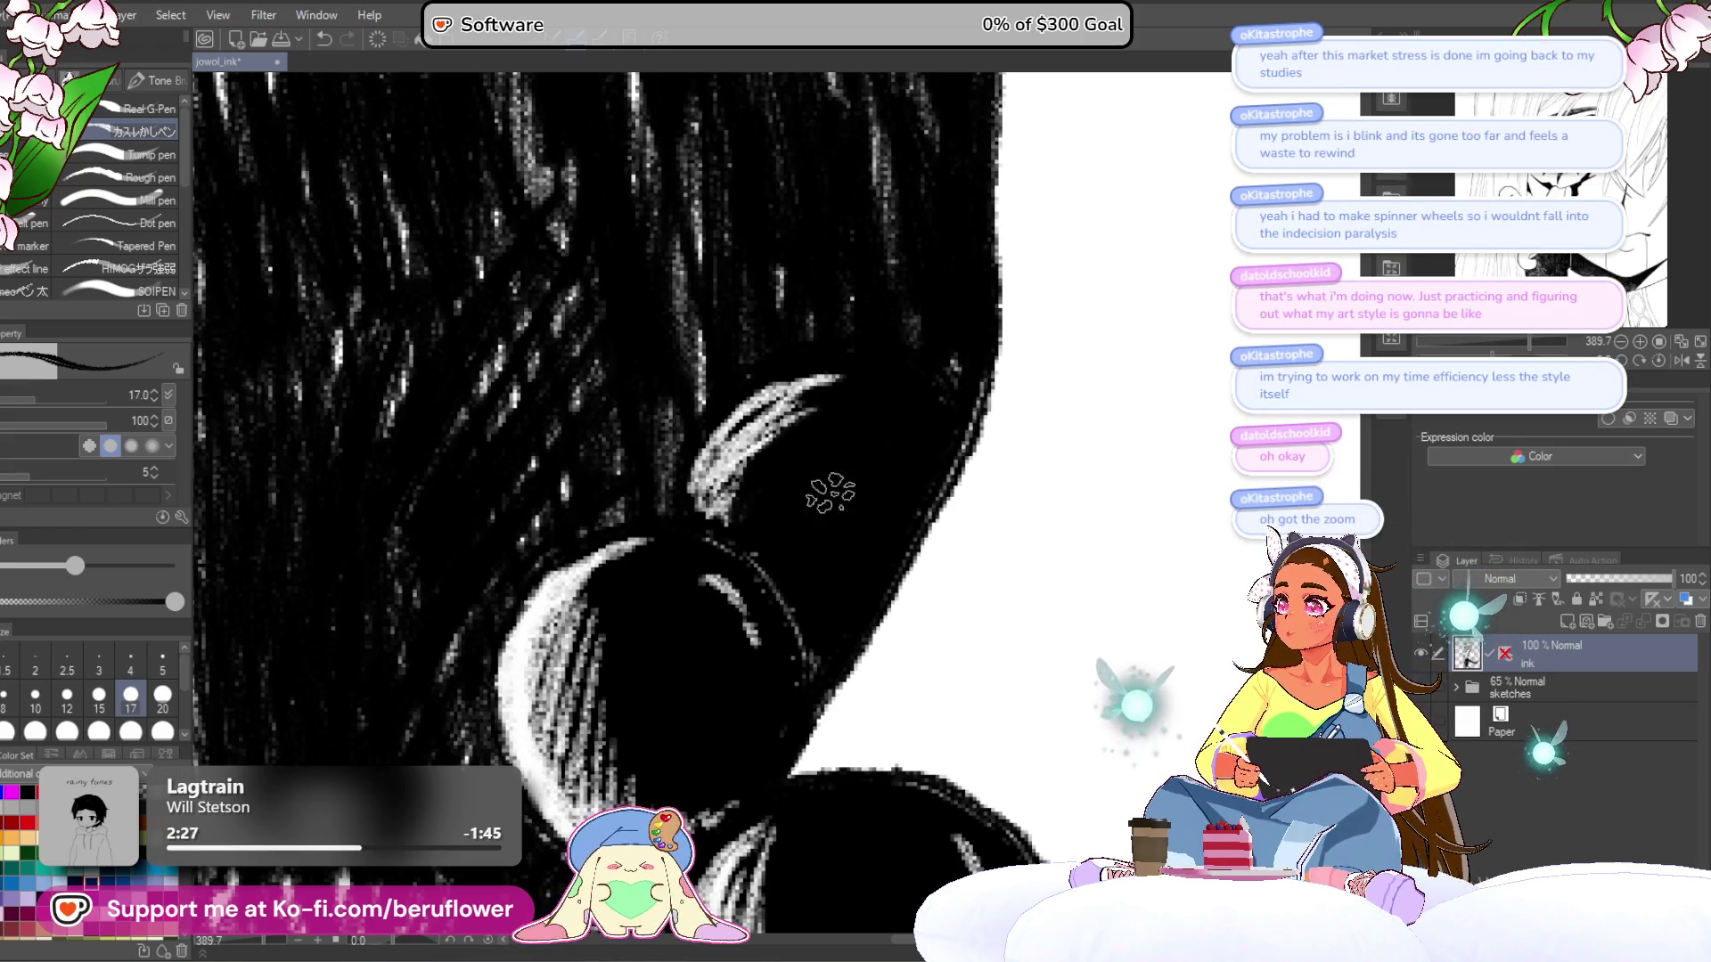
scroll(891, 481, down, 3)
scroll(918, 482, up, 3)
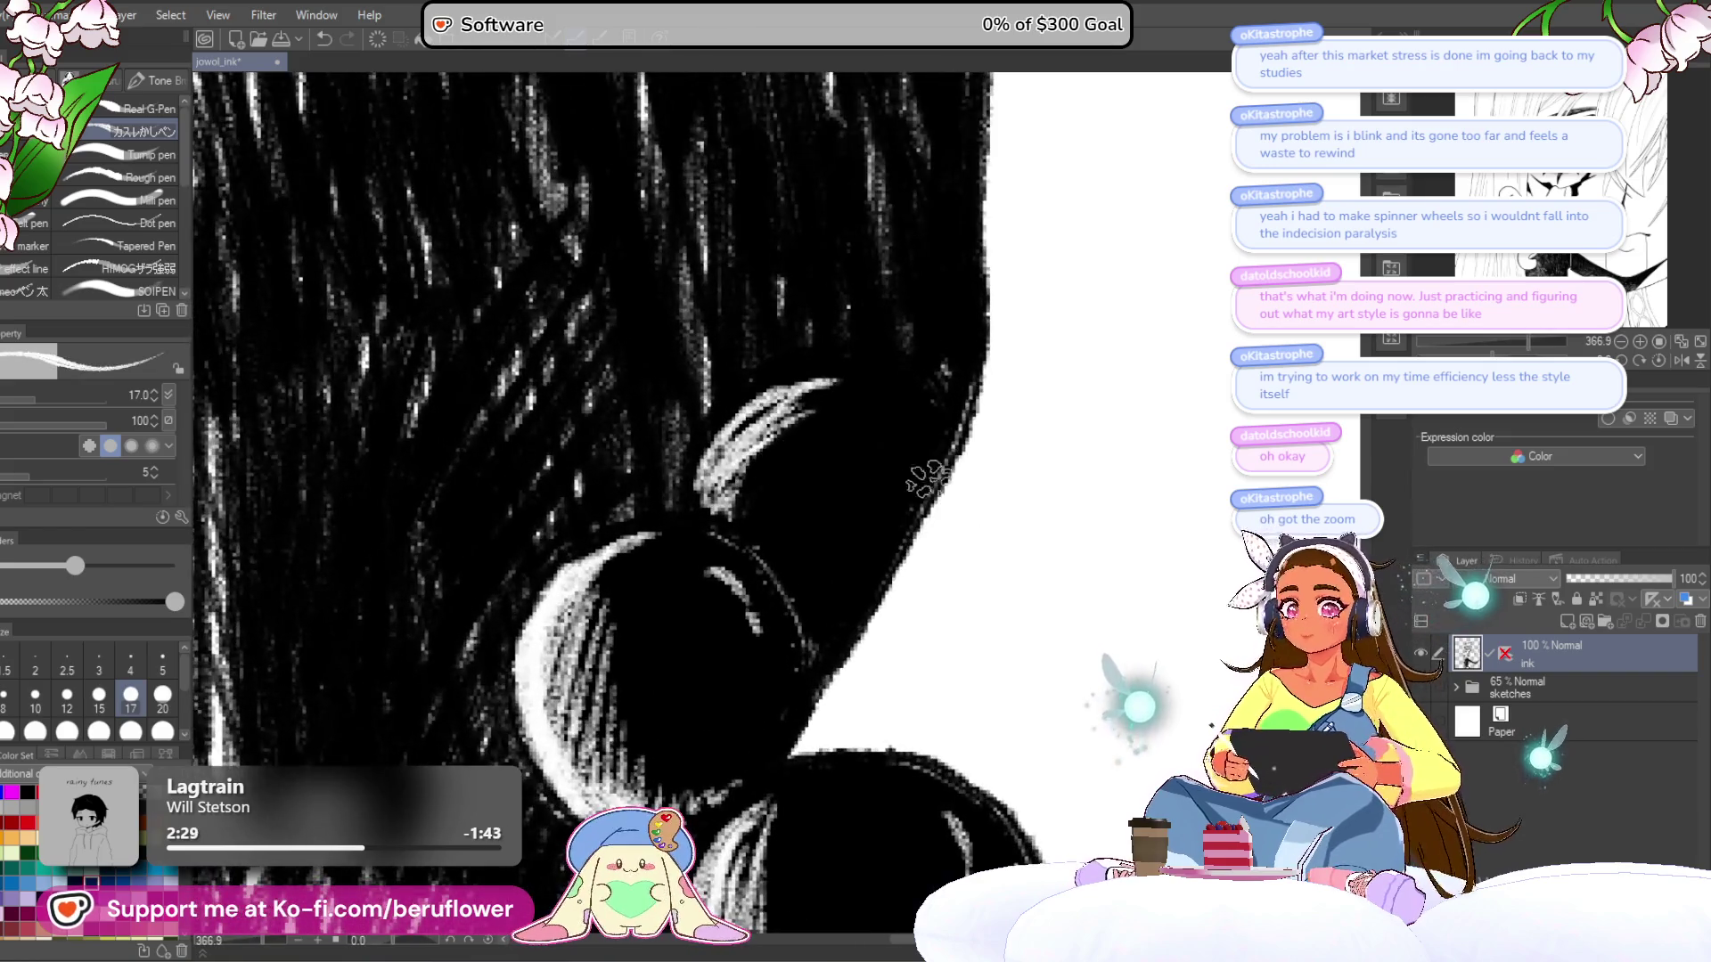
drag(891, 473, 890, 486)
mouse_move(749, 499)
mouse_down()
mouse_move(882, 401)
mouse_move(865, 392)
mouse_up()
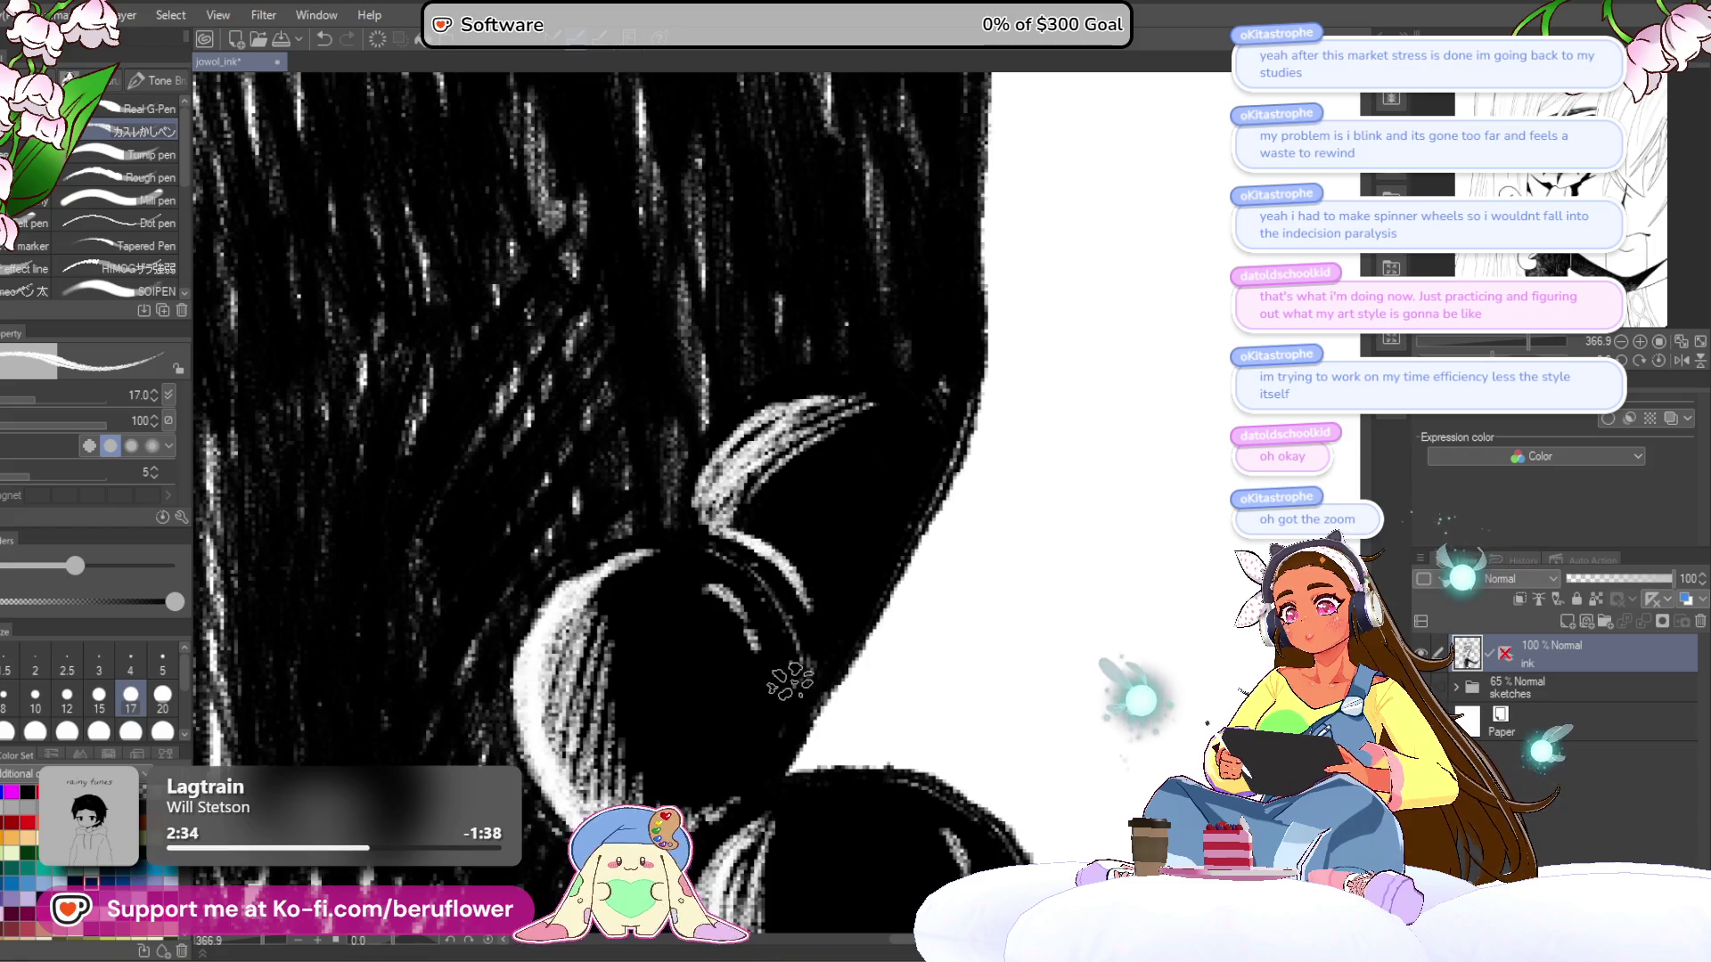
scroll(789, 682, down, 8)
scroll(838, 535, up, 4)
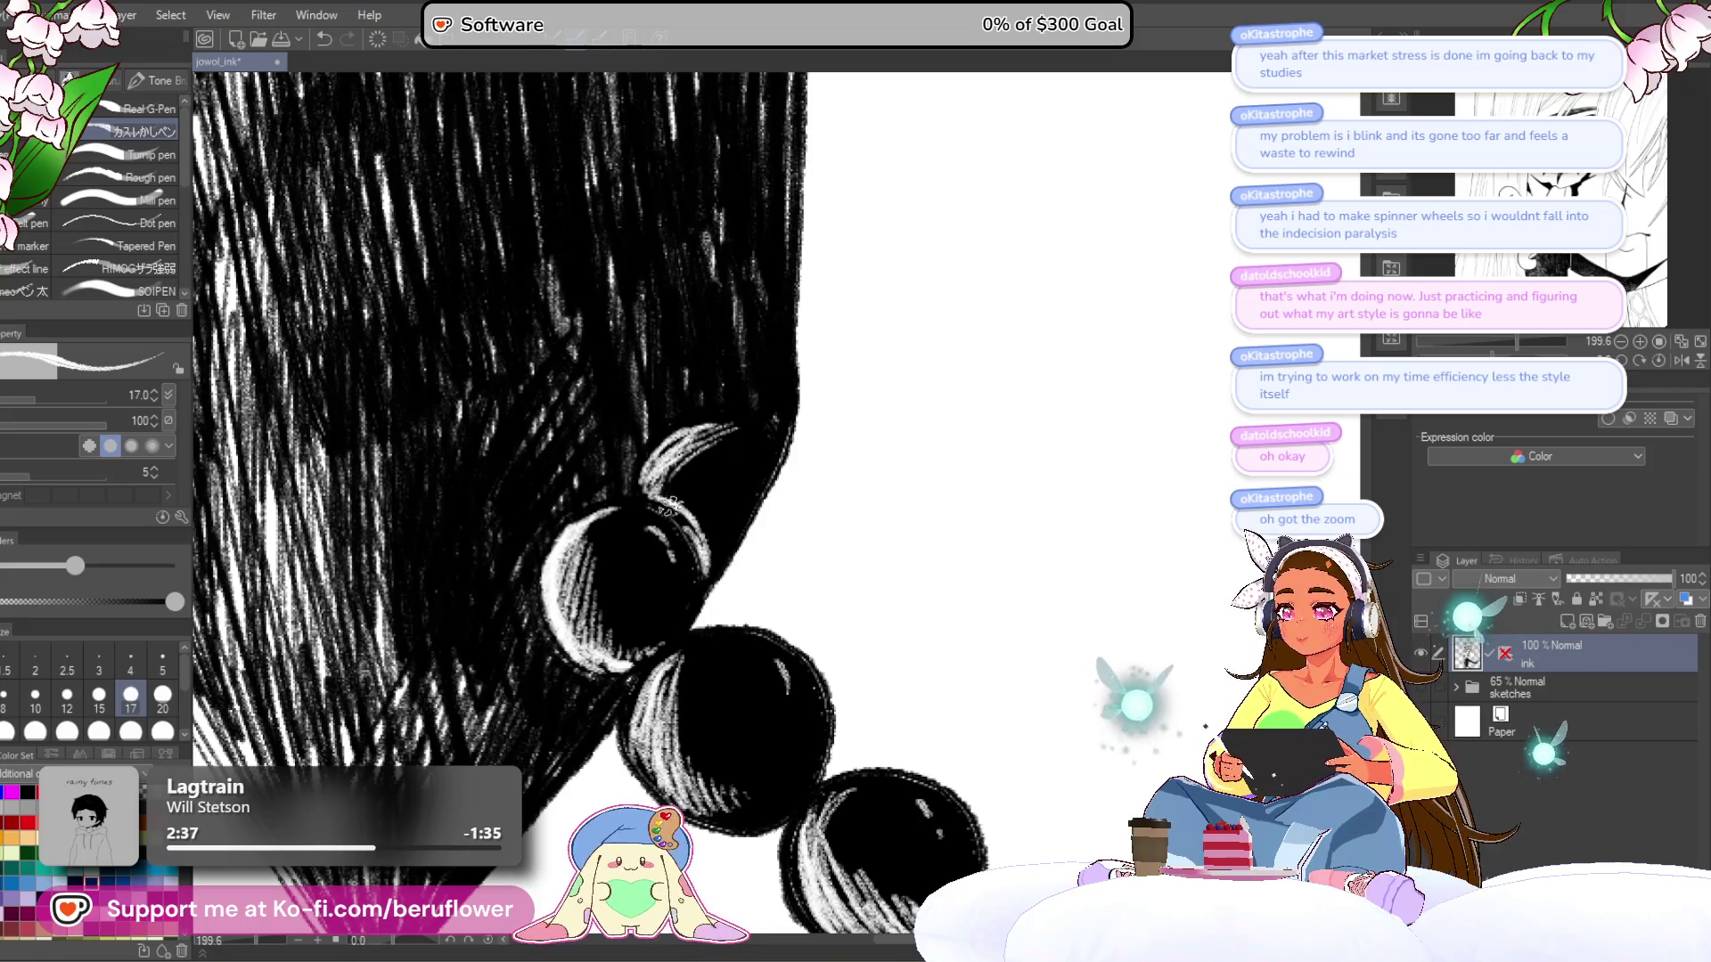
scroll(704, 602, down, 6)
scroll(677, 603, up, 4)
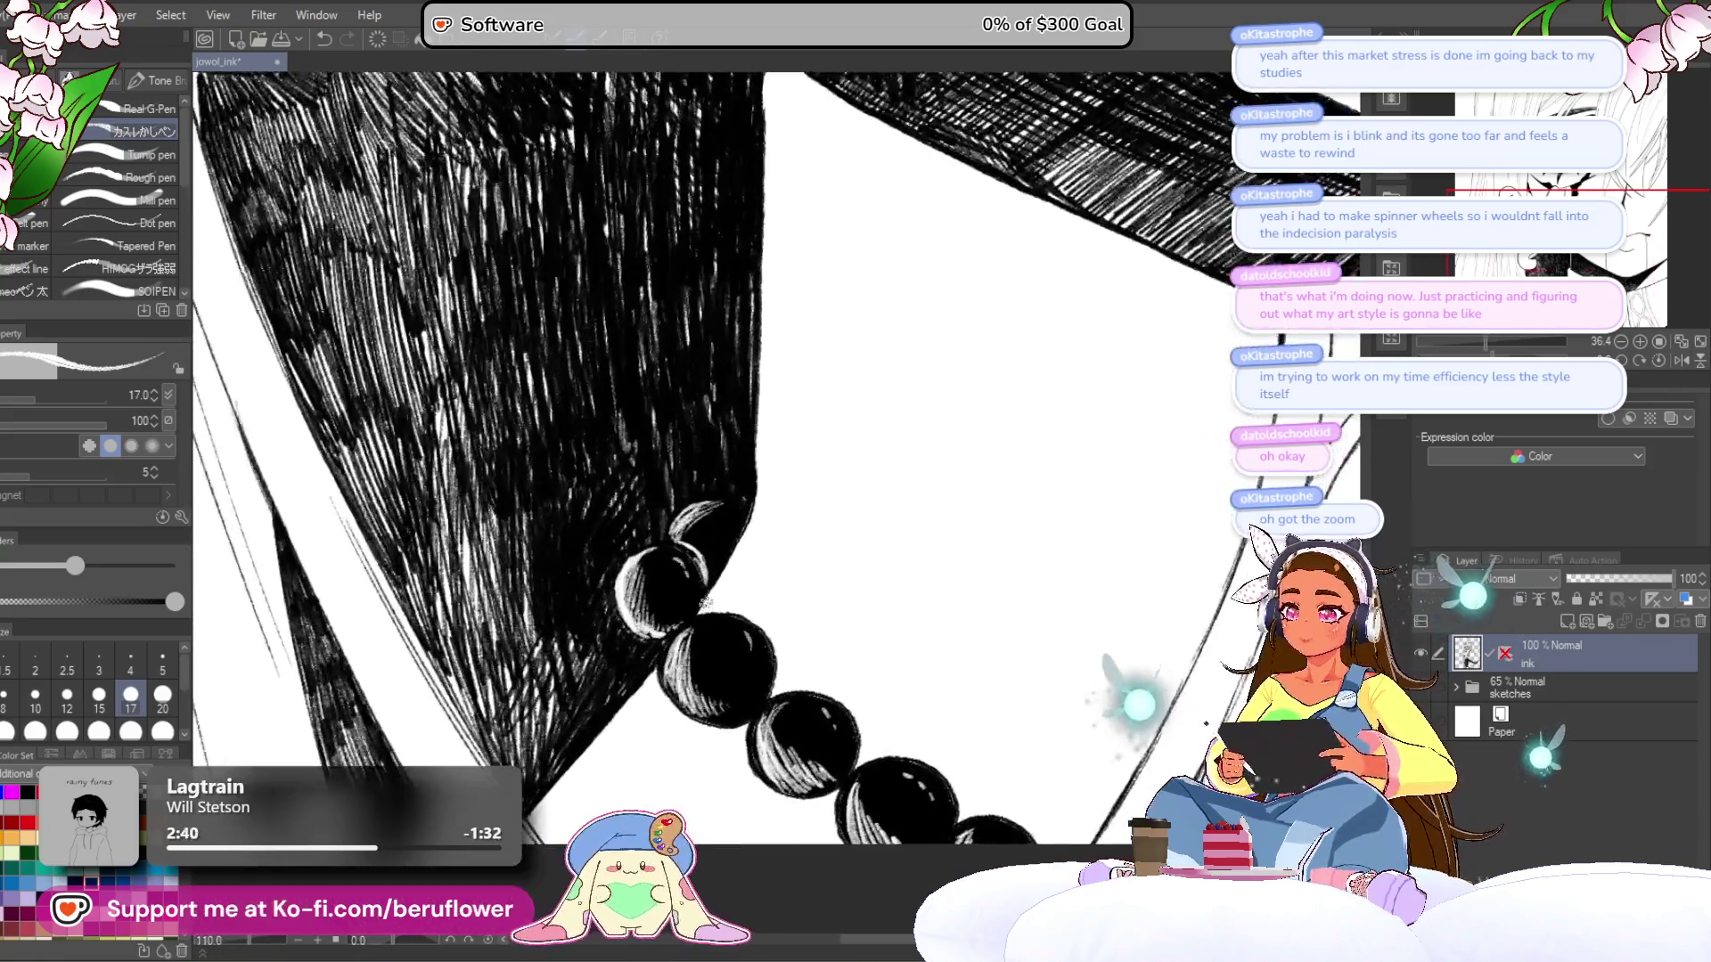
scroll(666, 604, down, 5)
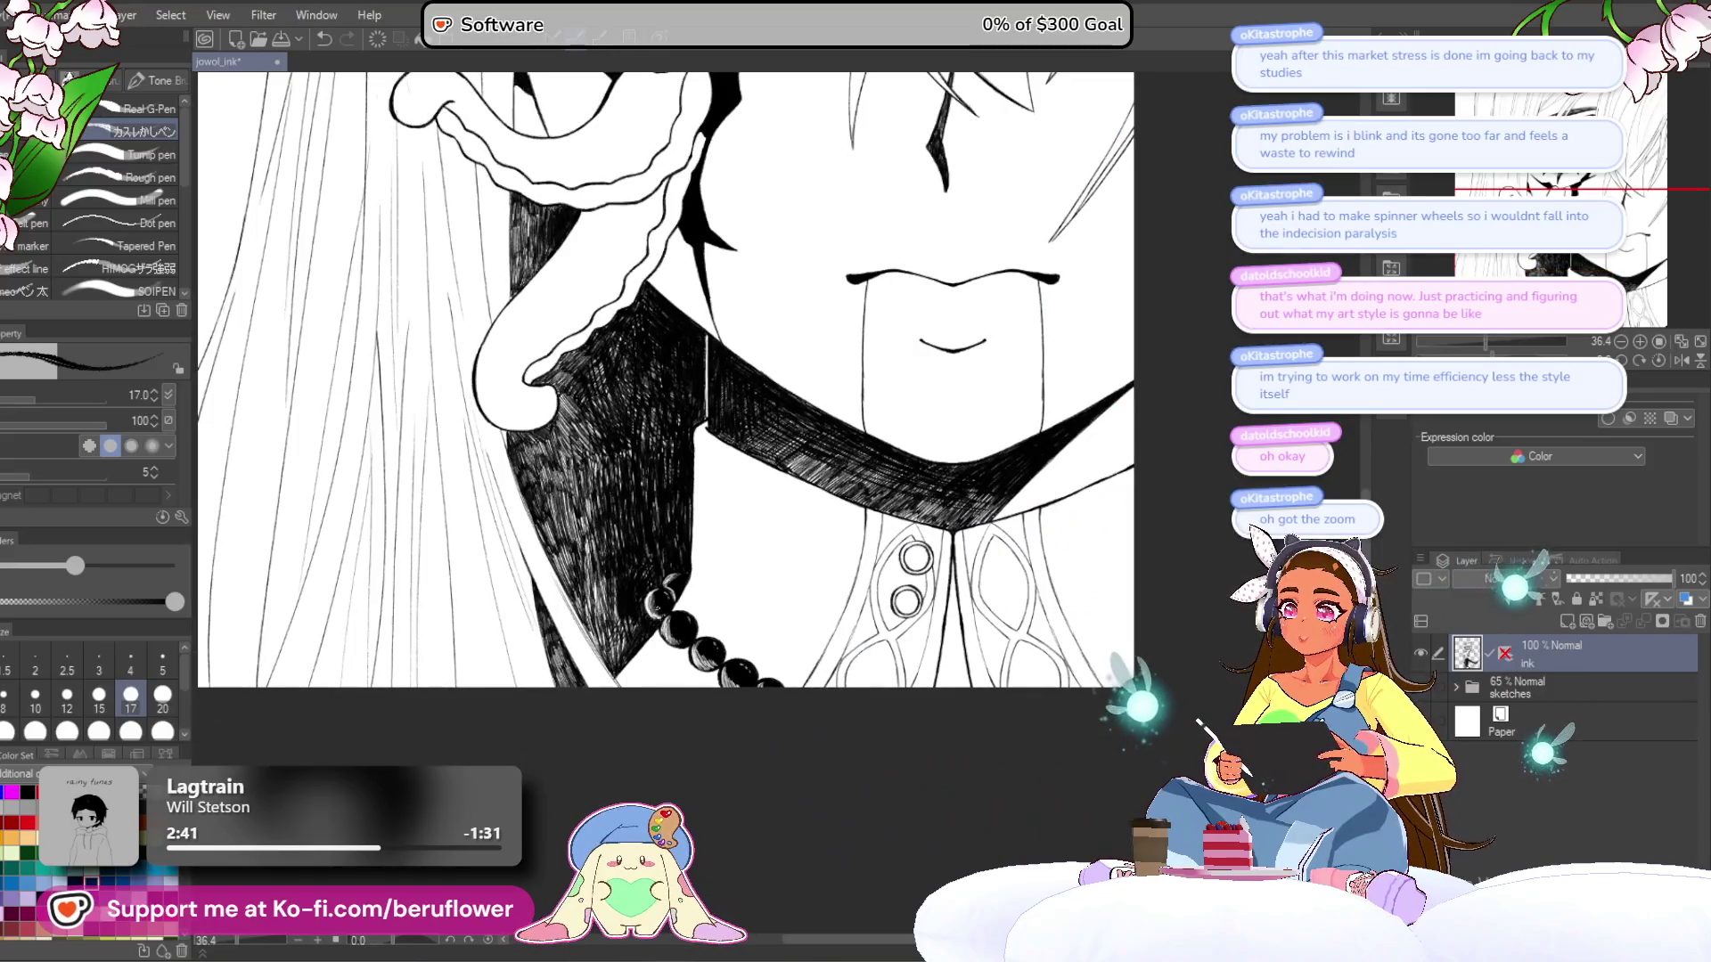
- Zoom in on the eye and darken the hatching at its left corner
scroll(659, 428, up, 1)
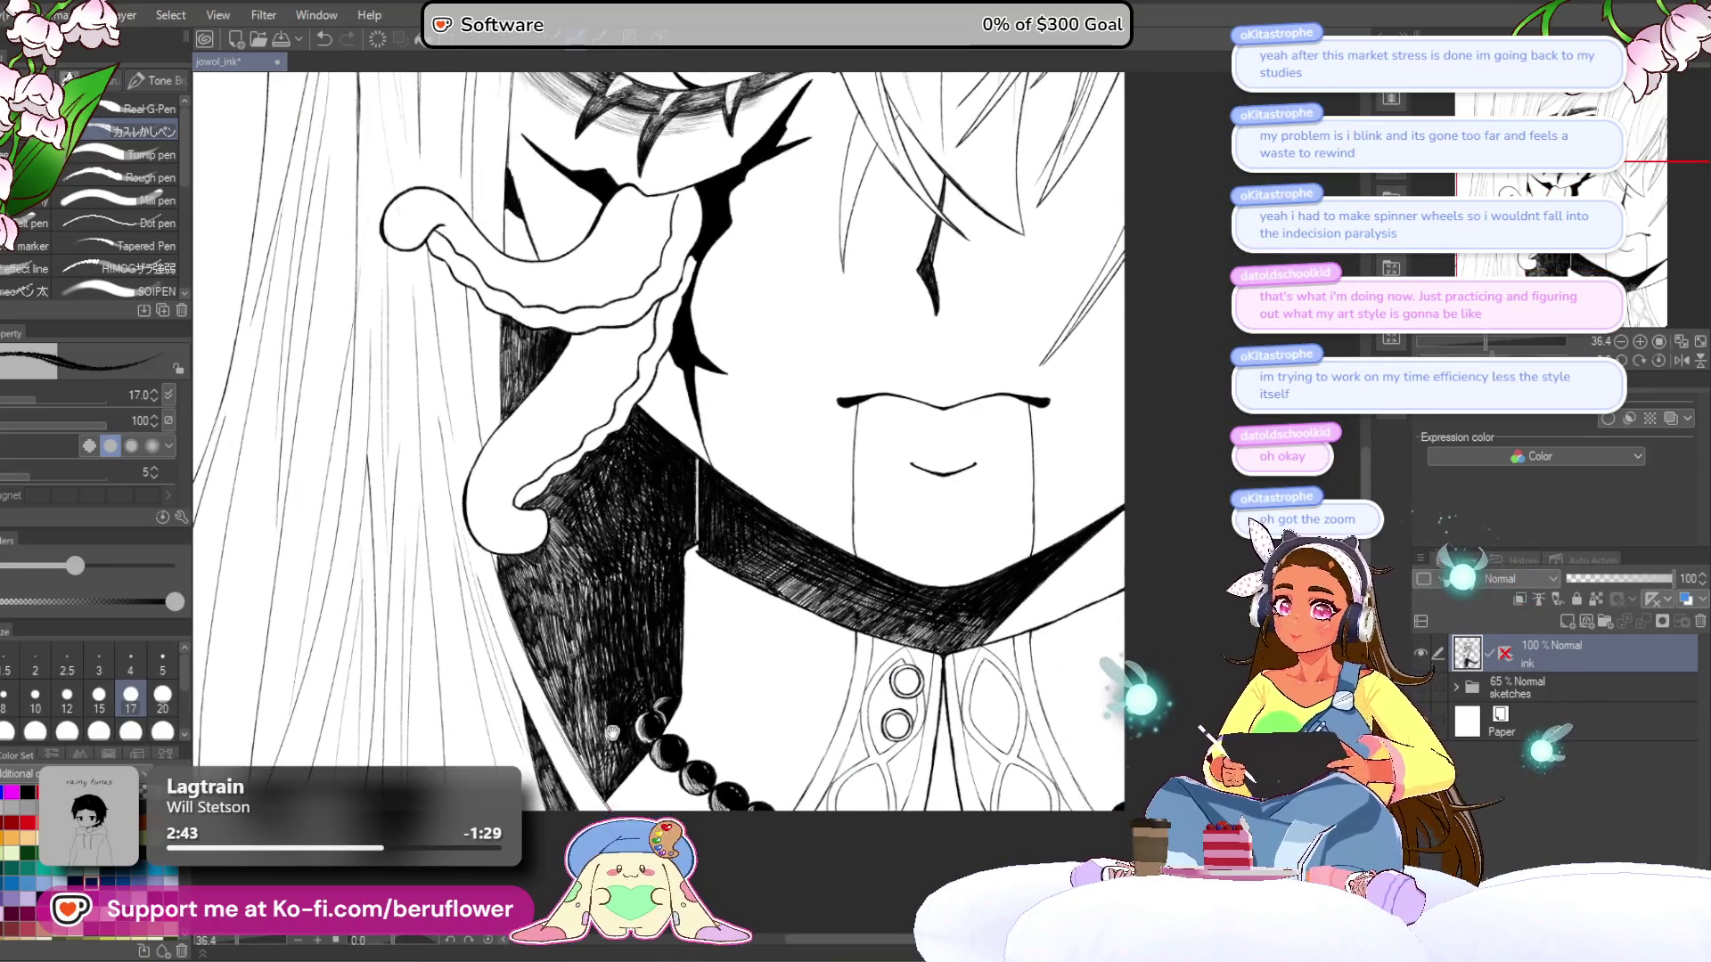
drag(613, 733, 631, 870)
drag(624, 704, 657, 890)
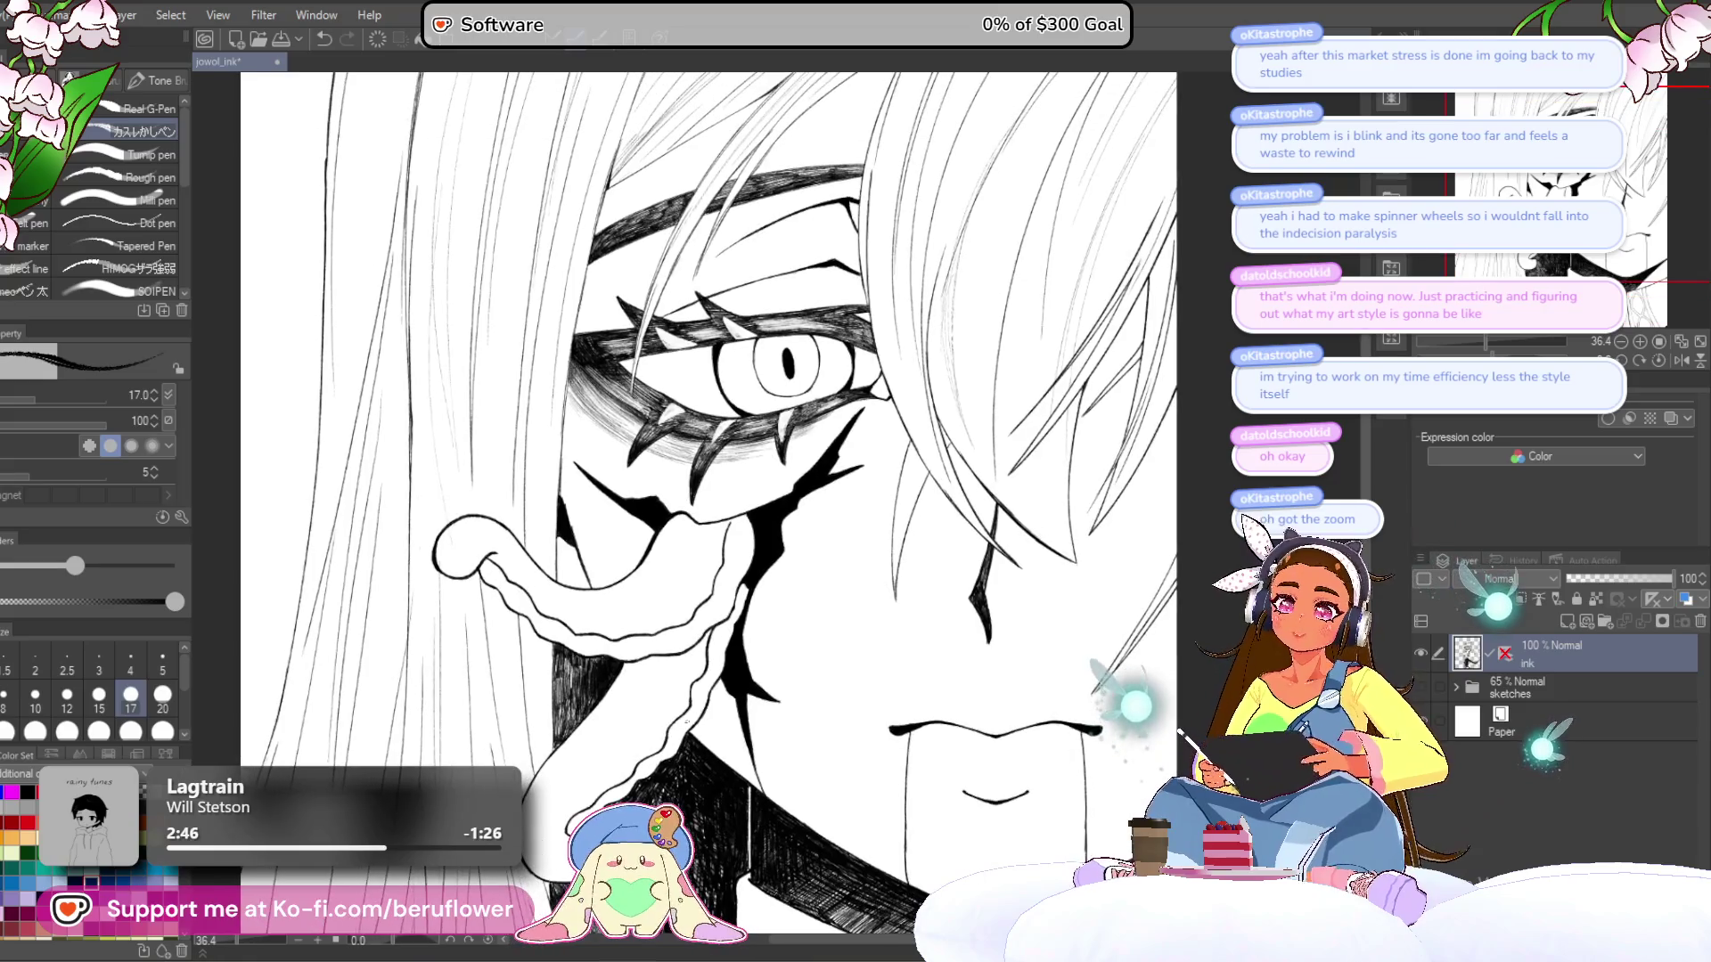
drag(733, 640, 728, 686)
scroll(446, 646, up, 4)
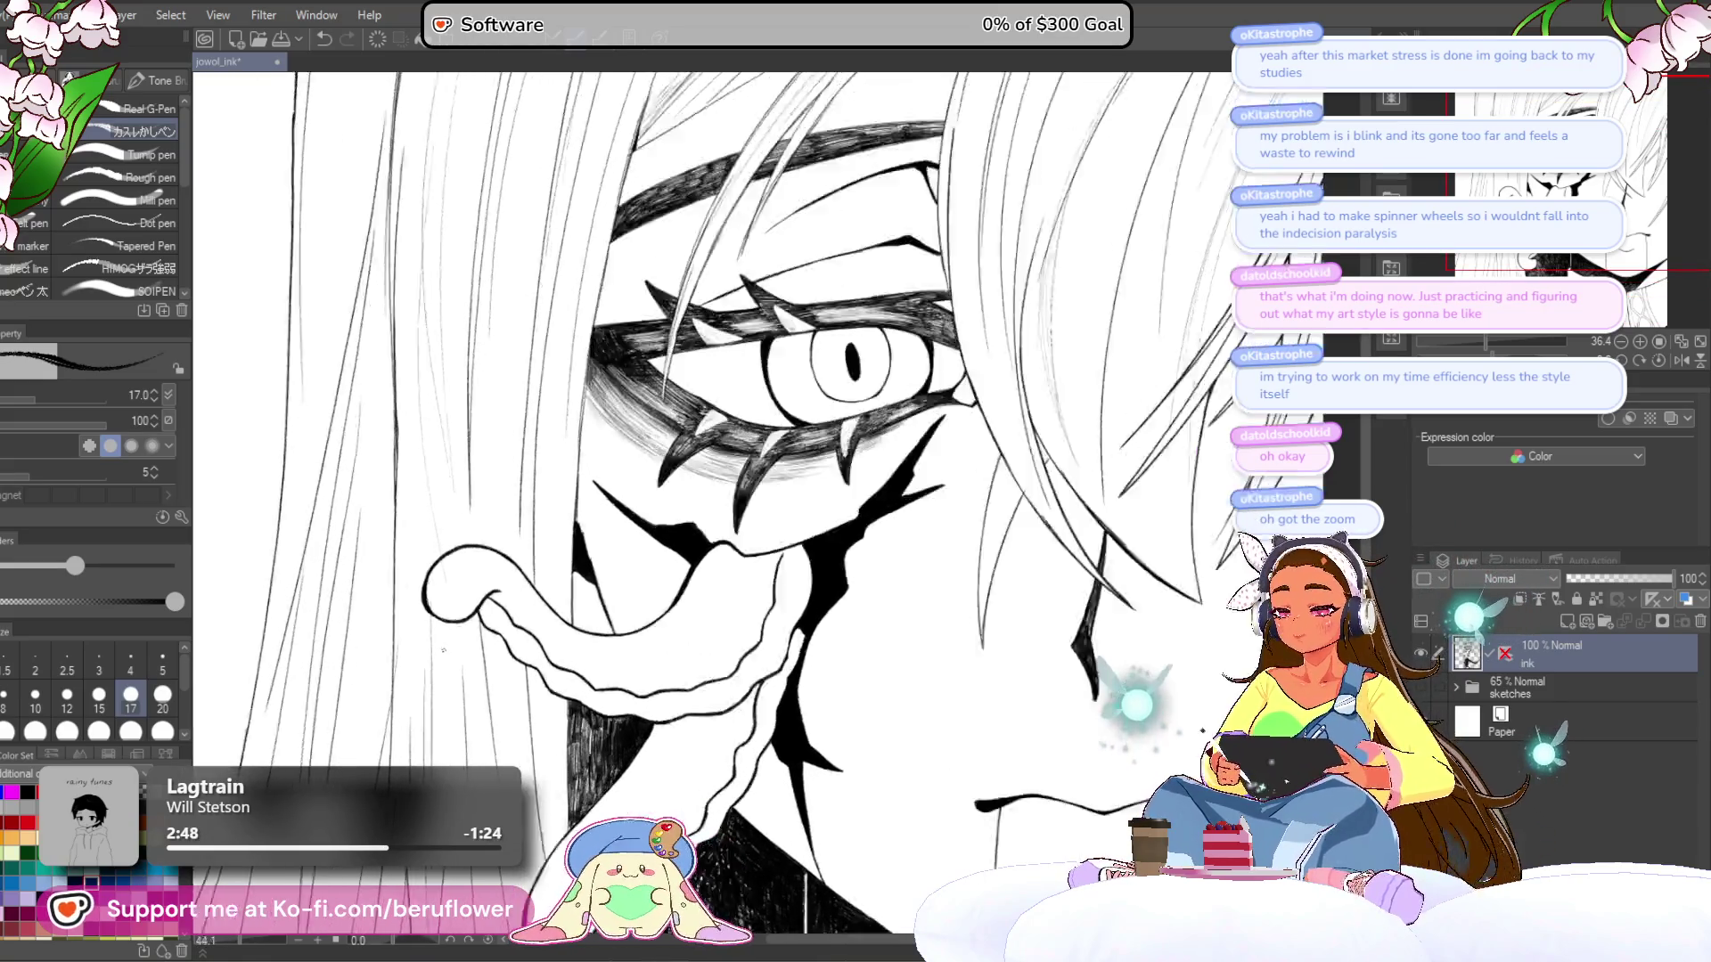
drag(428, 268, 455, 668)
drag(421, 304, 508, 443)
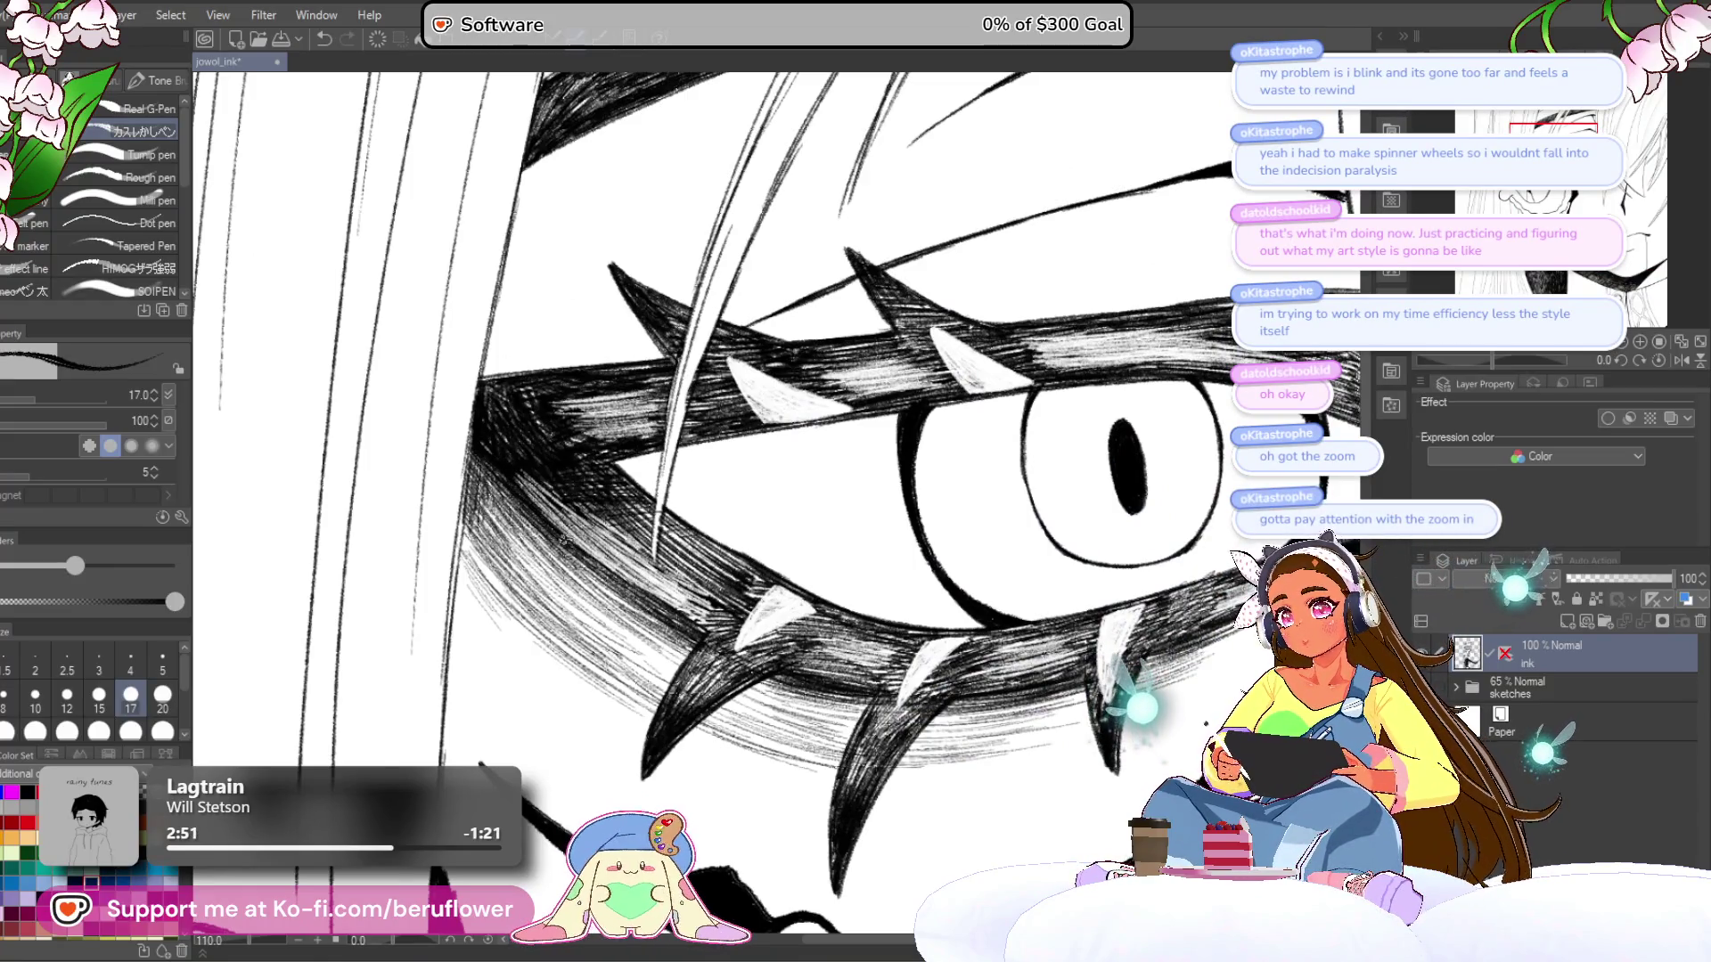
mouse_move(547, 510)
mouse_down()
mouse_move(579, 535)
mouse_move(549, 473)
mouse_up()
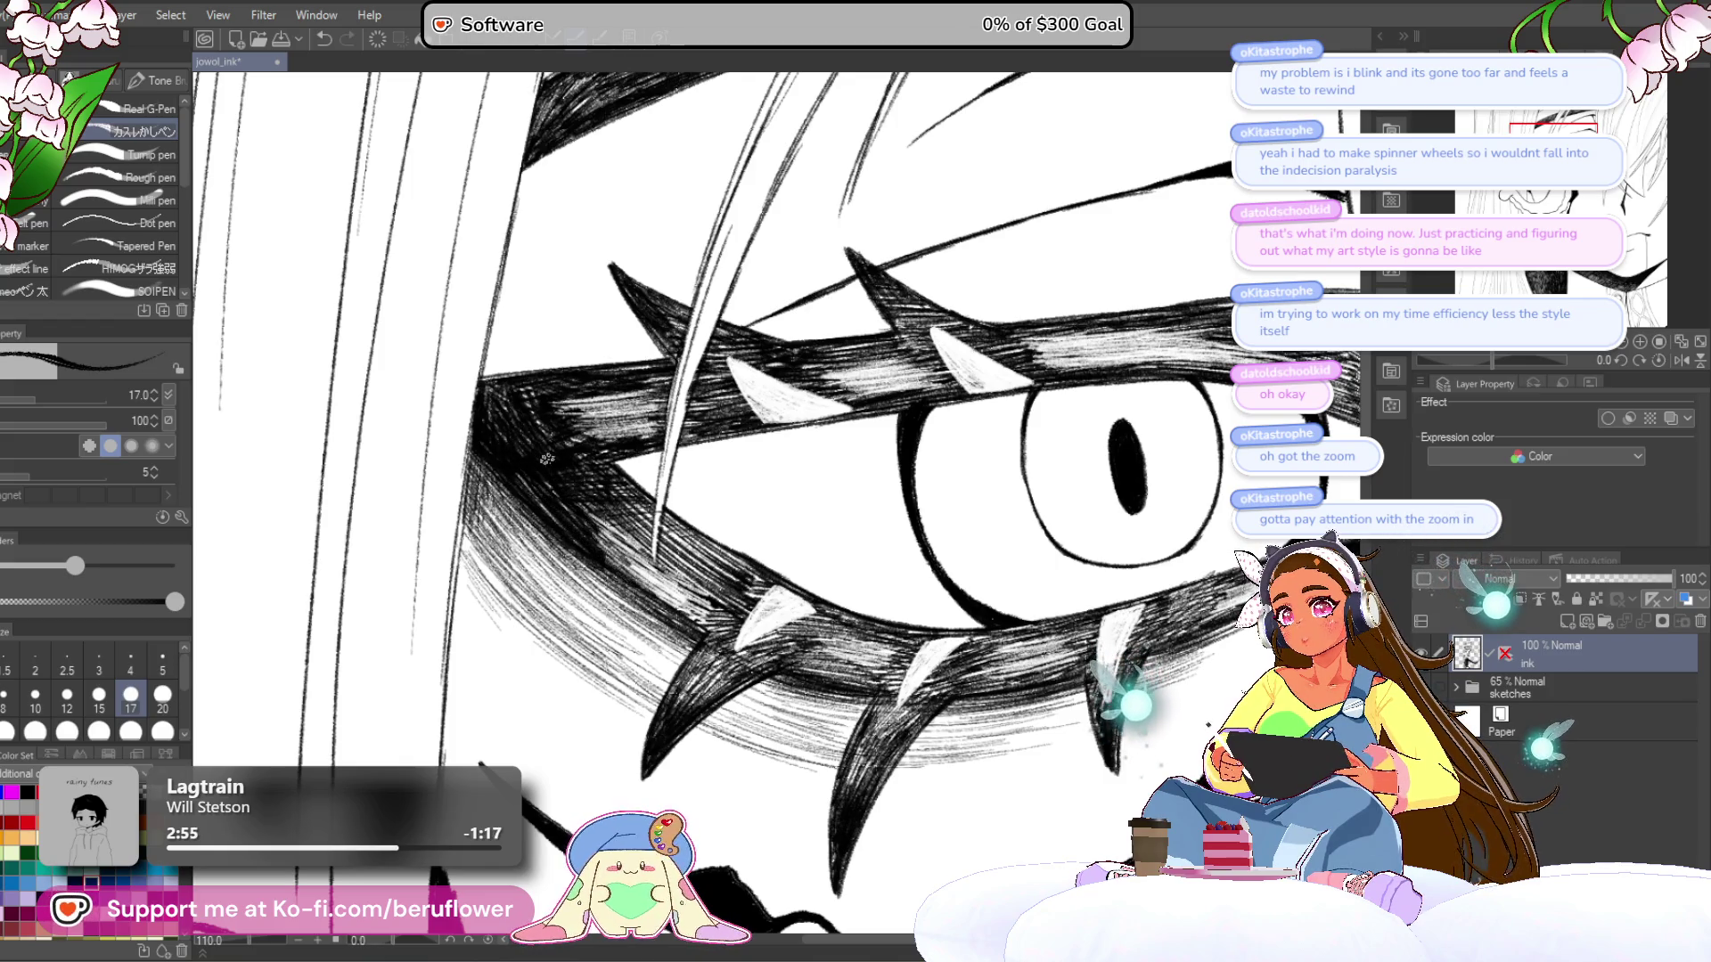
- Tilt the canvas to about -26 degrees and darken the hatched makeup band above the eye
scroll(621, 495, down, 6)
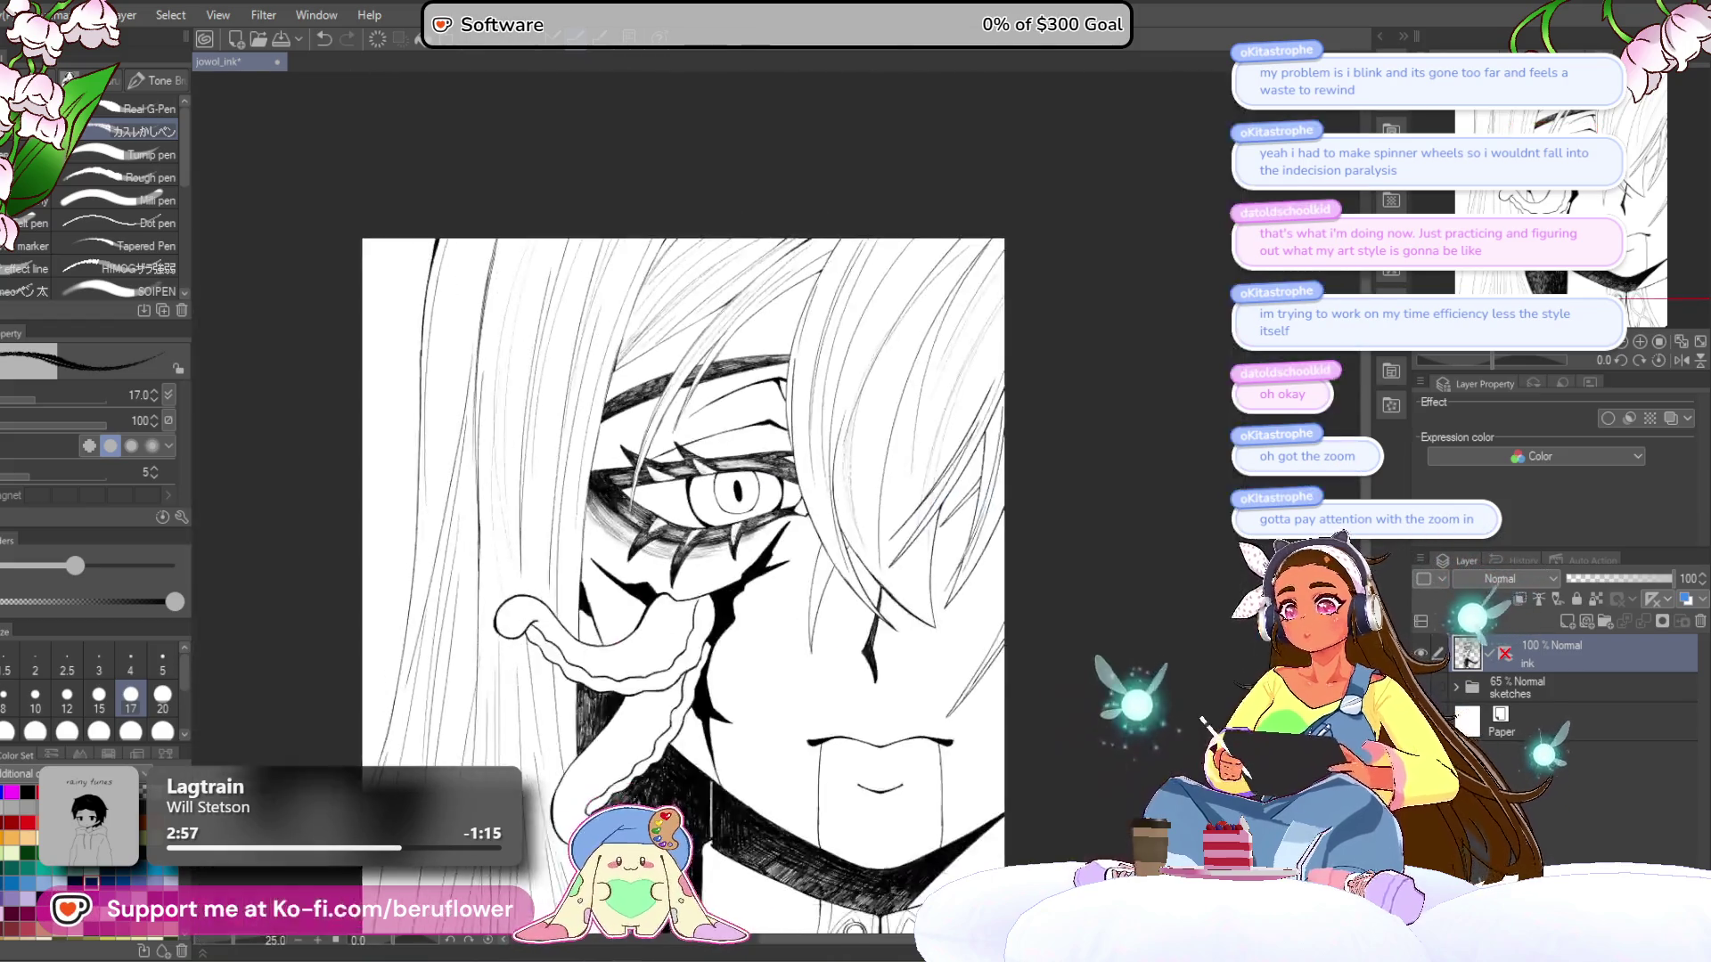
scroll(622, 495, up, 3)
drag(869, 367, 865, 363)
drag(1491, 359, 1479, 357)
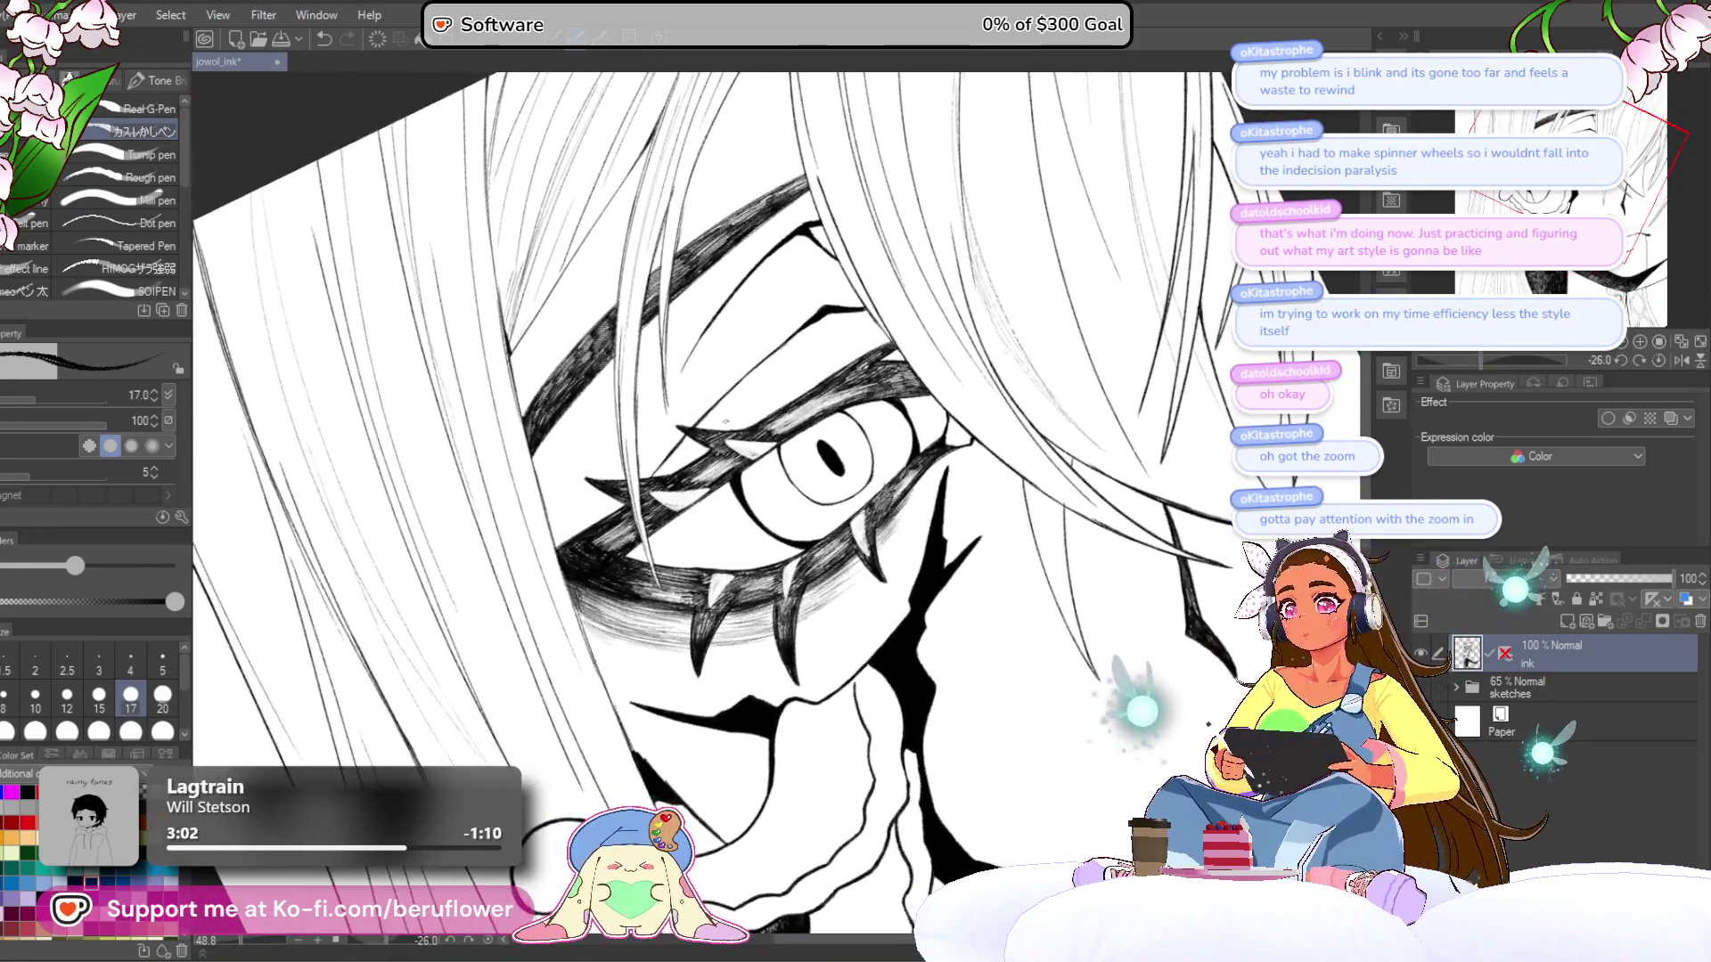
scroll(724, 420, up, 6)
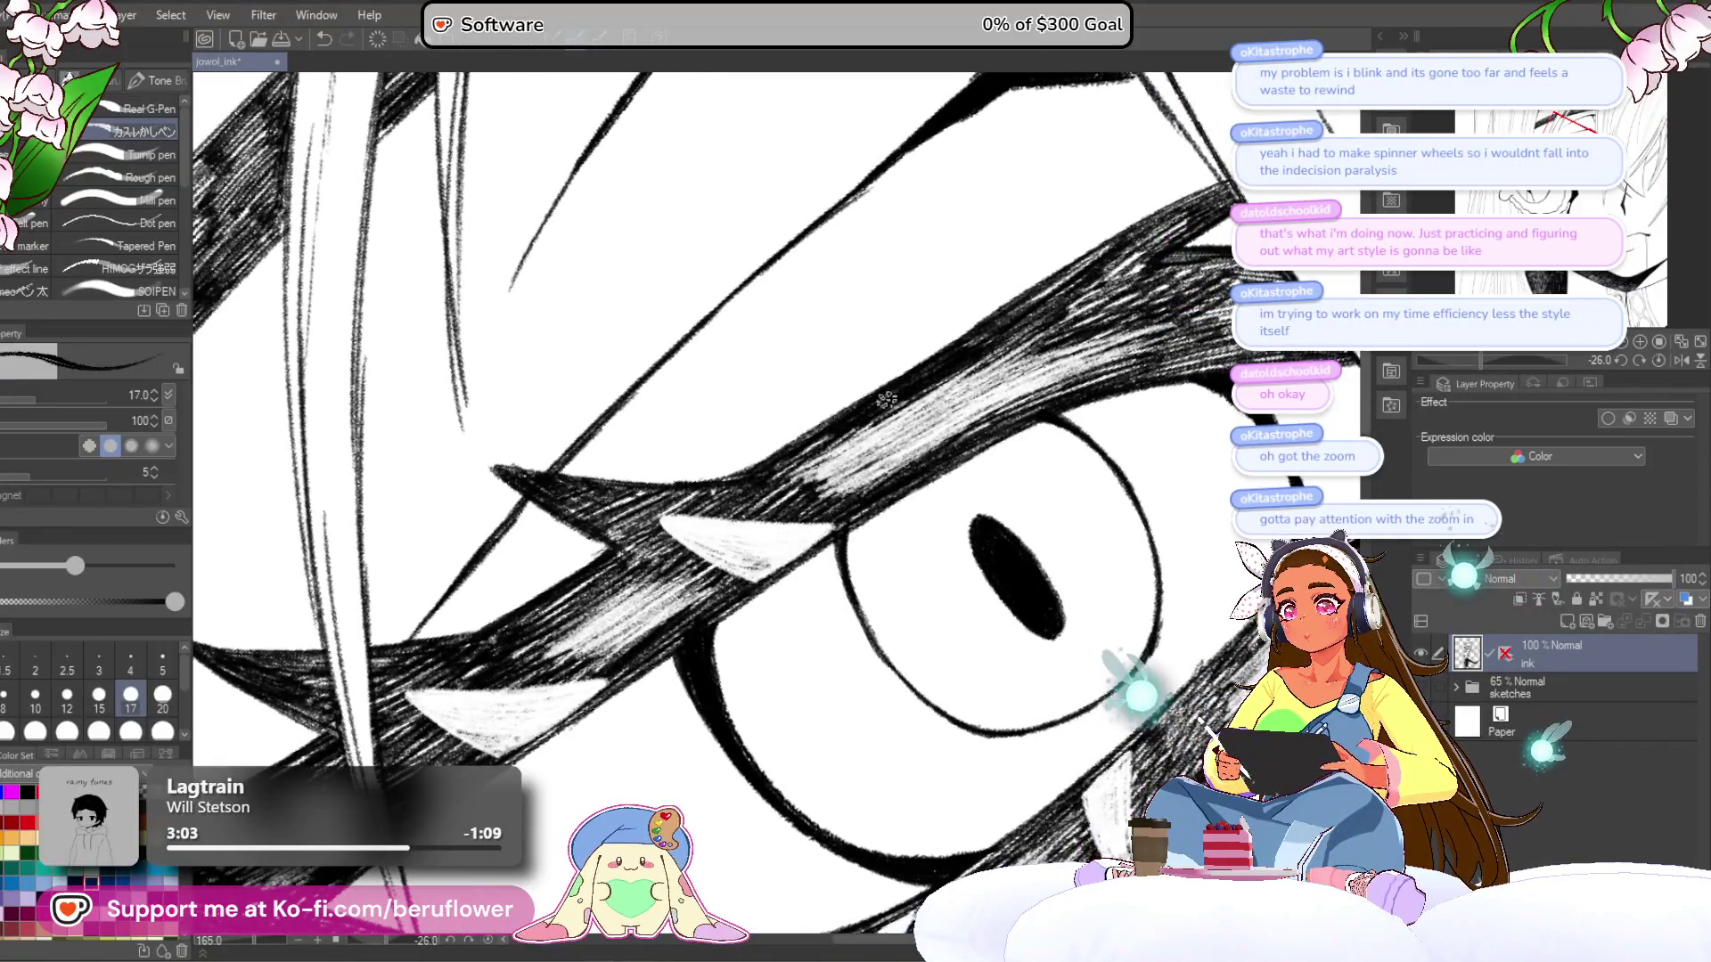
drag(965, 351, 970, 342)
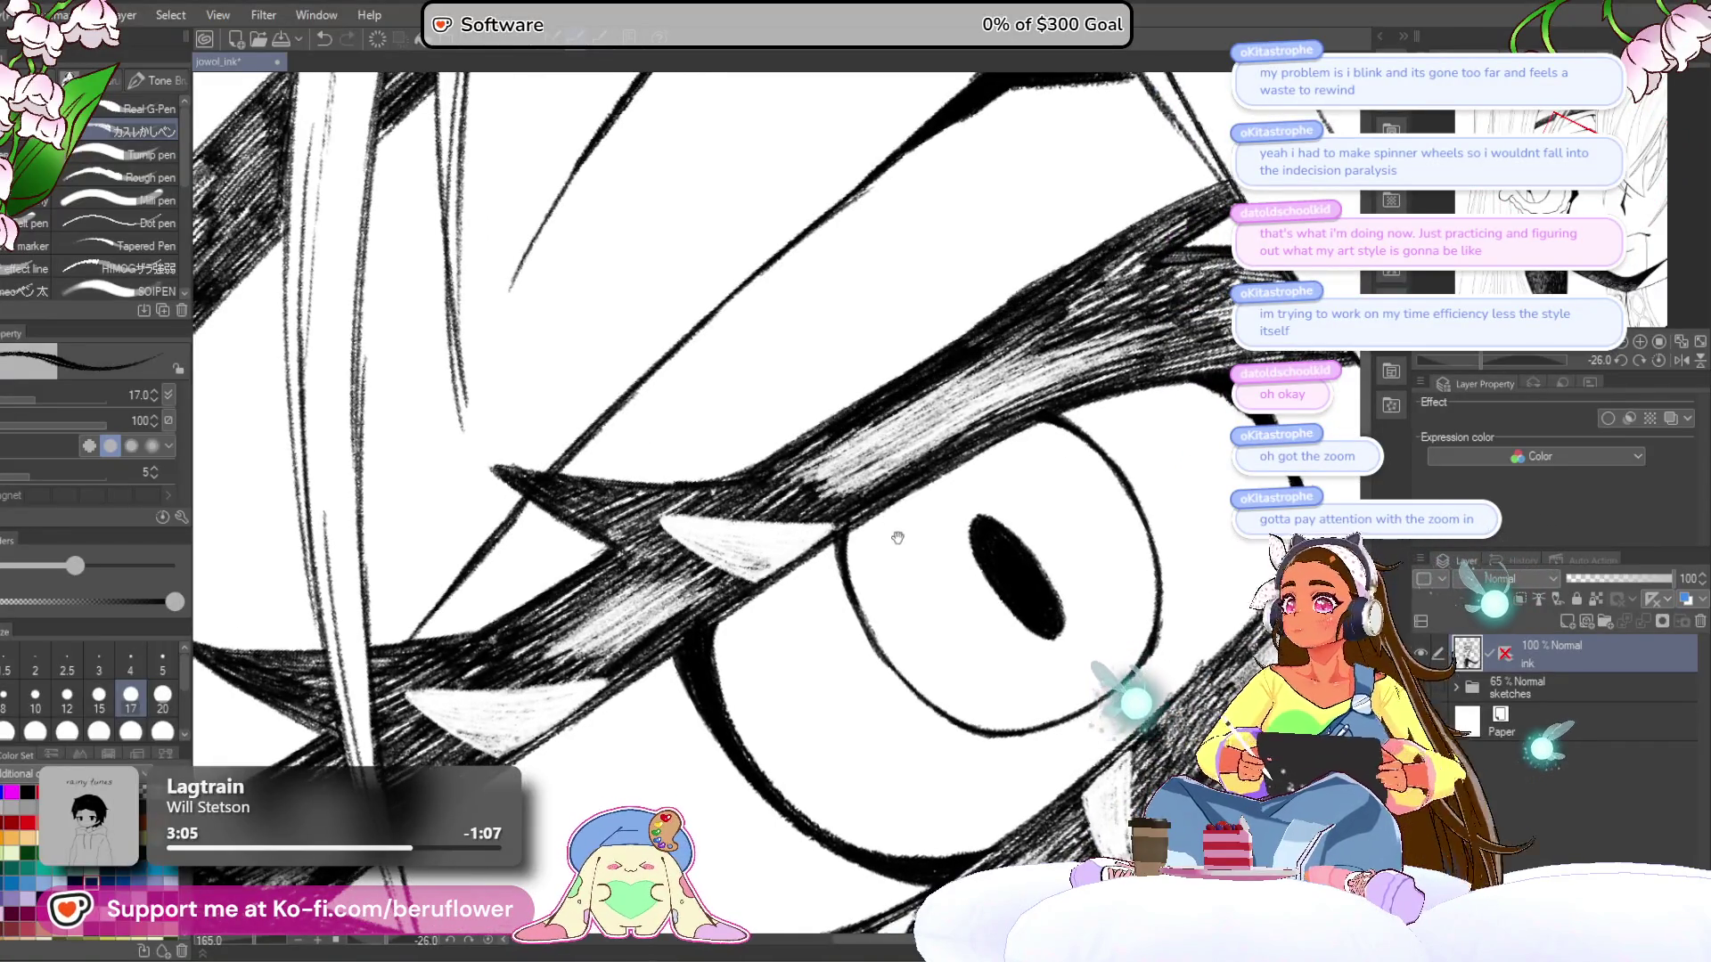
drag(897, 541, 918, 464)
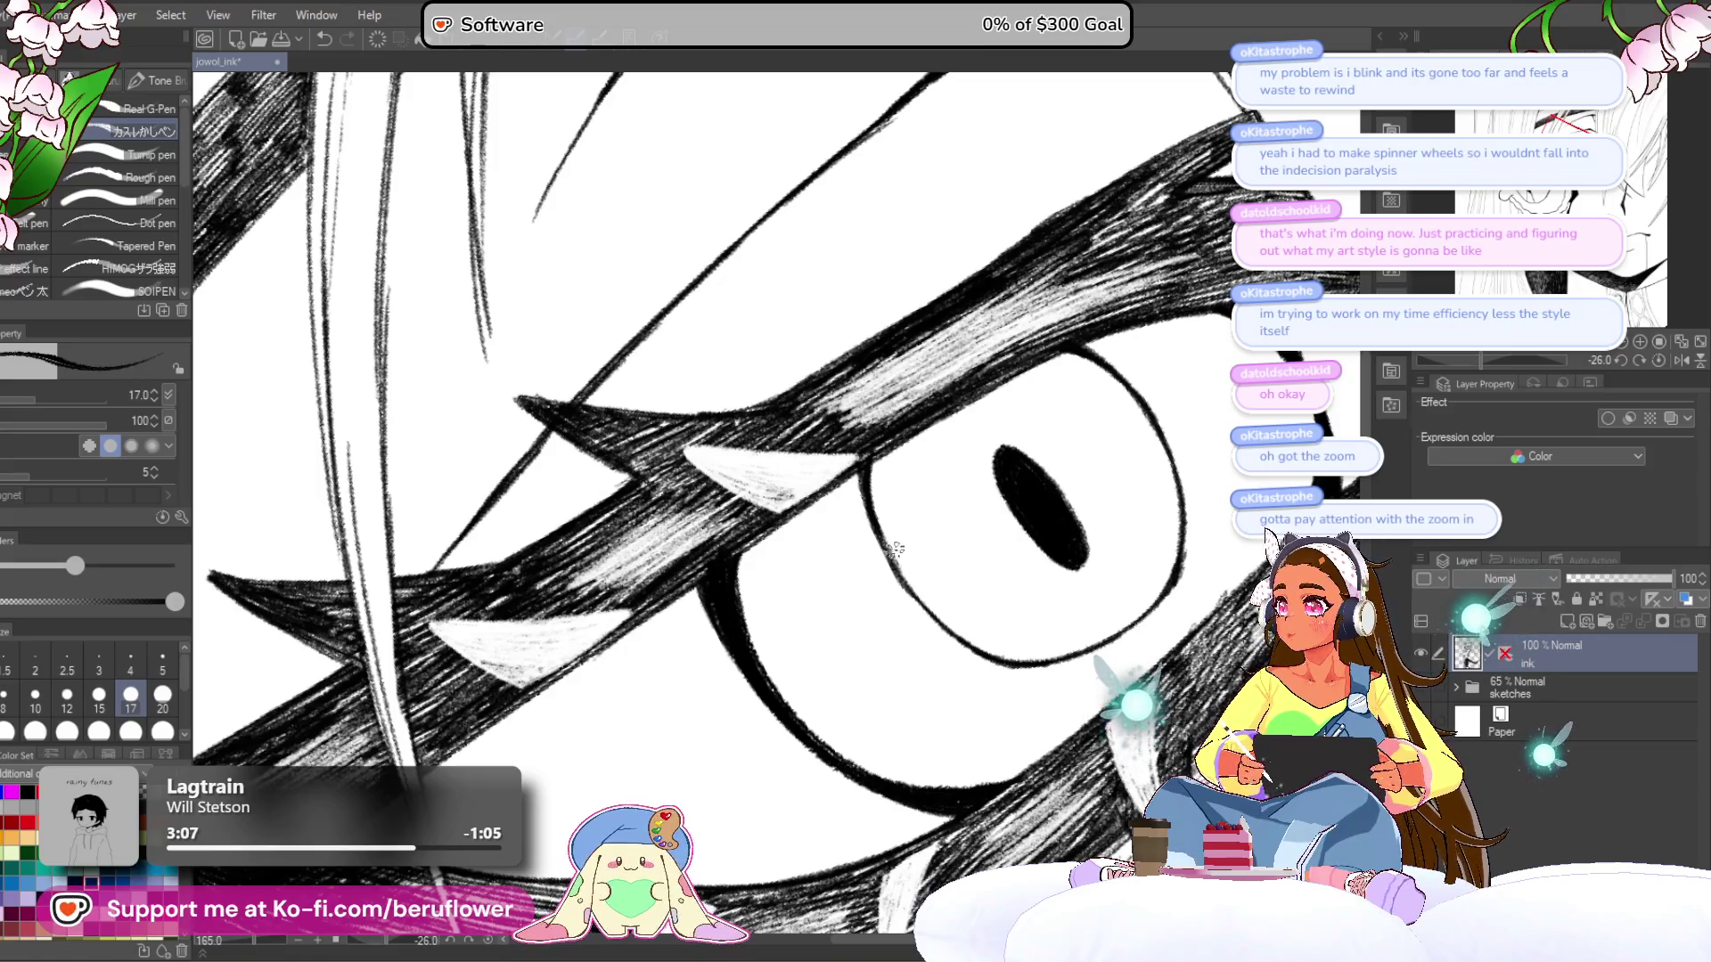
drag(902, 619, 874, 497)
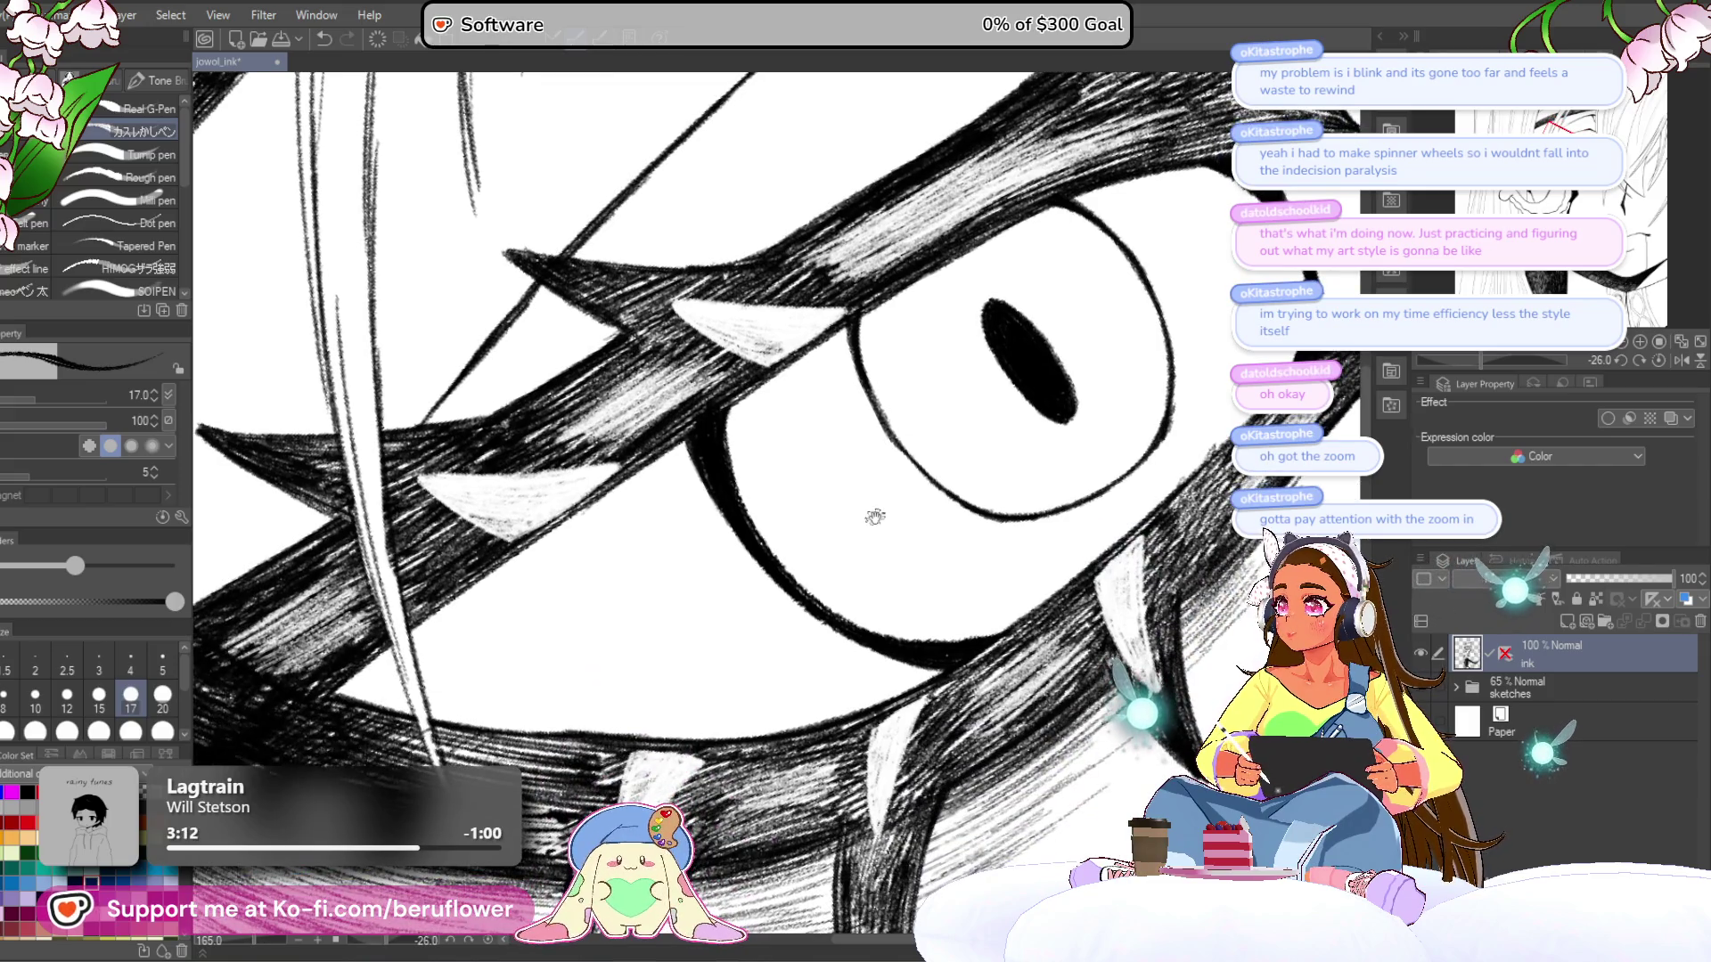
mouse_move(876, 519)
mouse_down()
mouse_move(902, 485)
mouse_move(865, 497)
mouse_move(976, 420)
mouse_up()
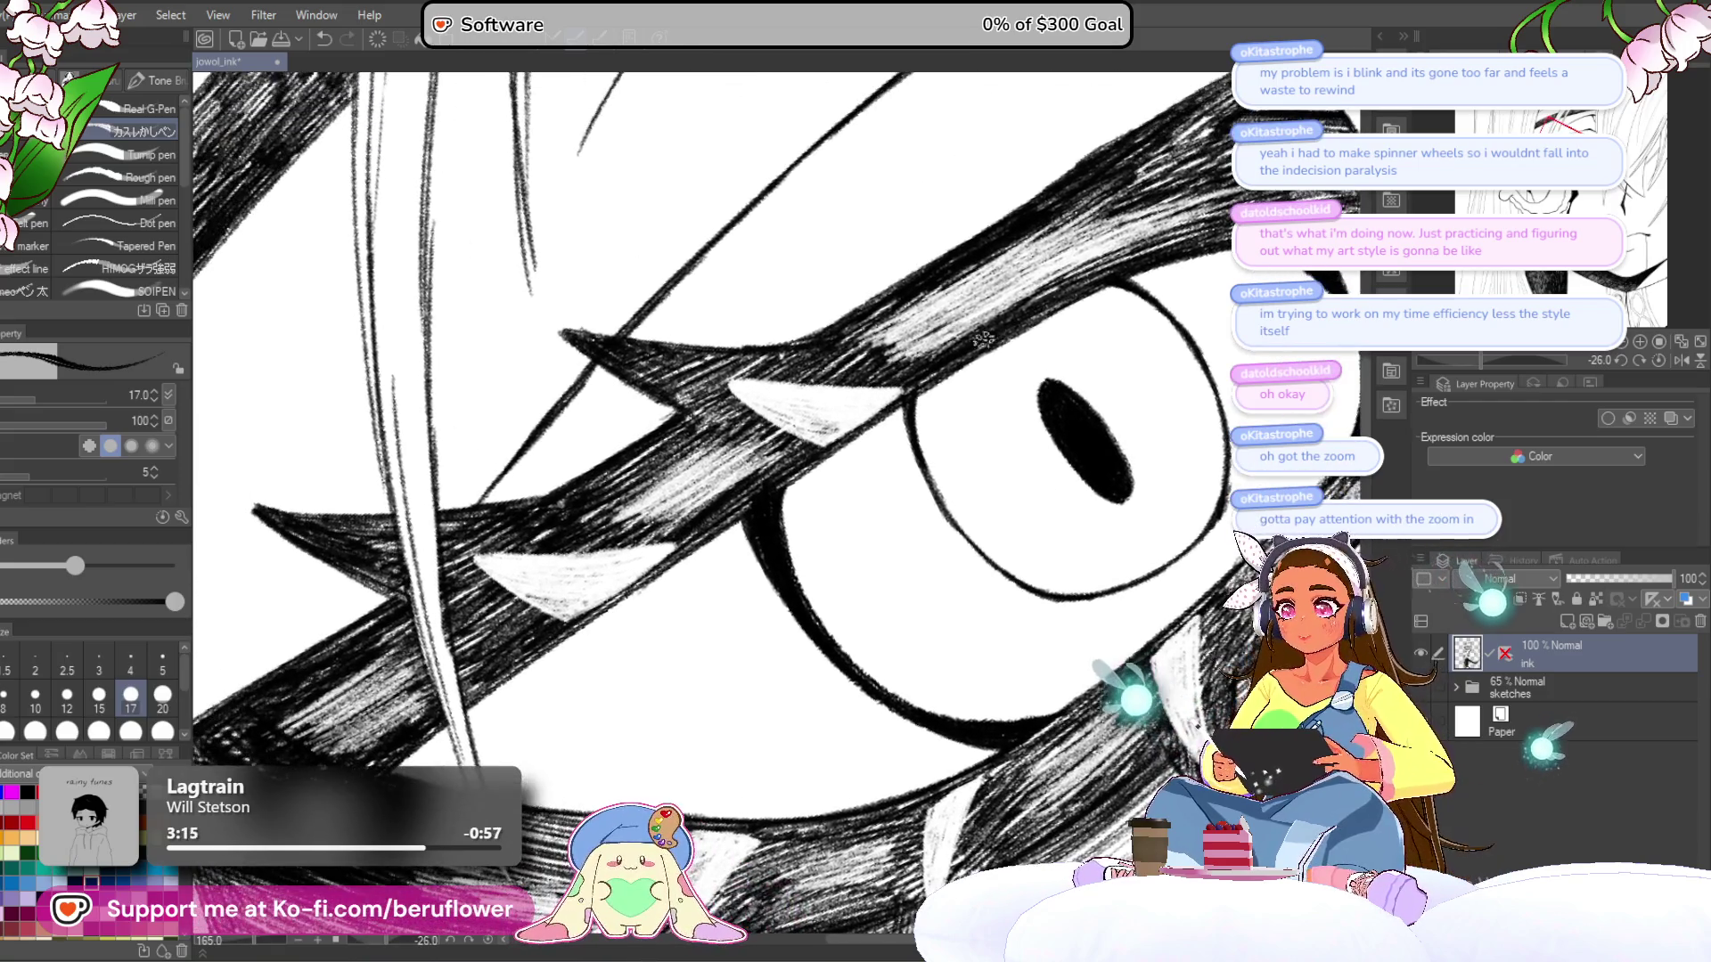
mouse_move(995, 336)
mouse_down()
mouse_move(756, 423)
mouse_move(928, 361)
mouse_up()
drag(802, 411, 851, 342)
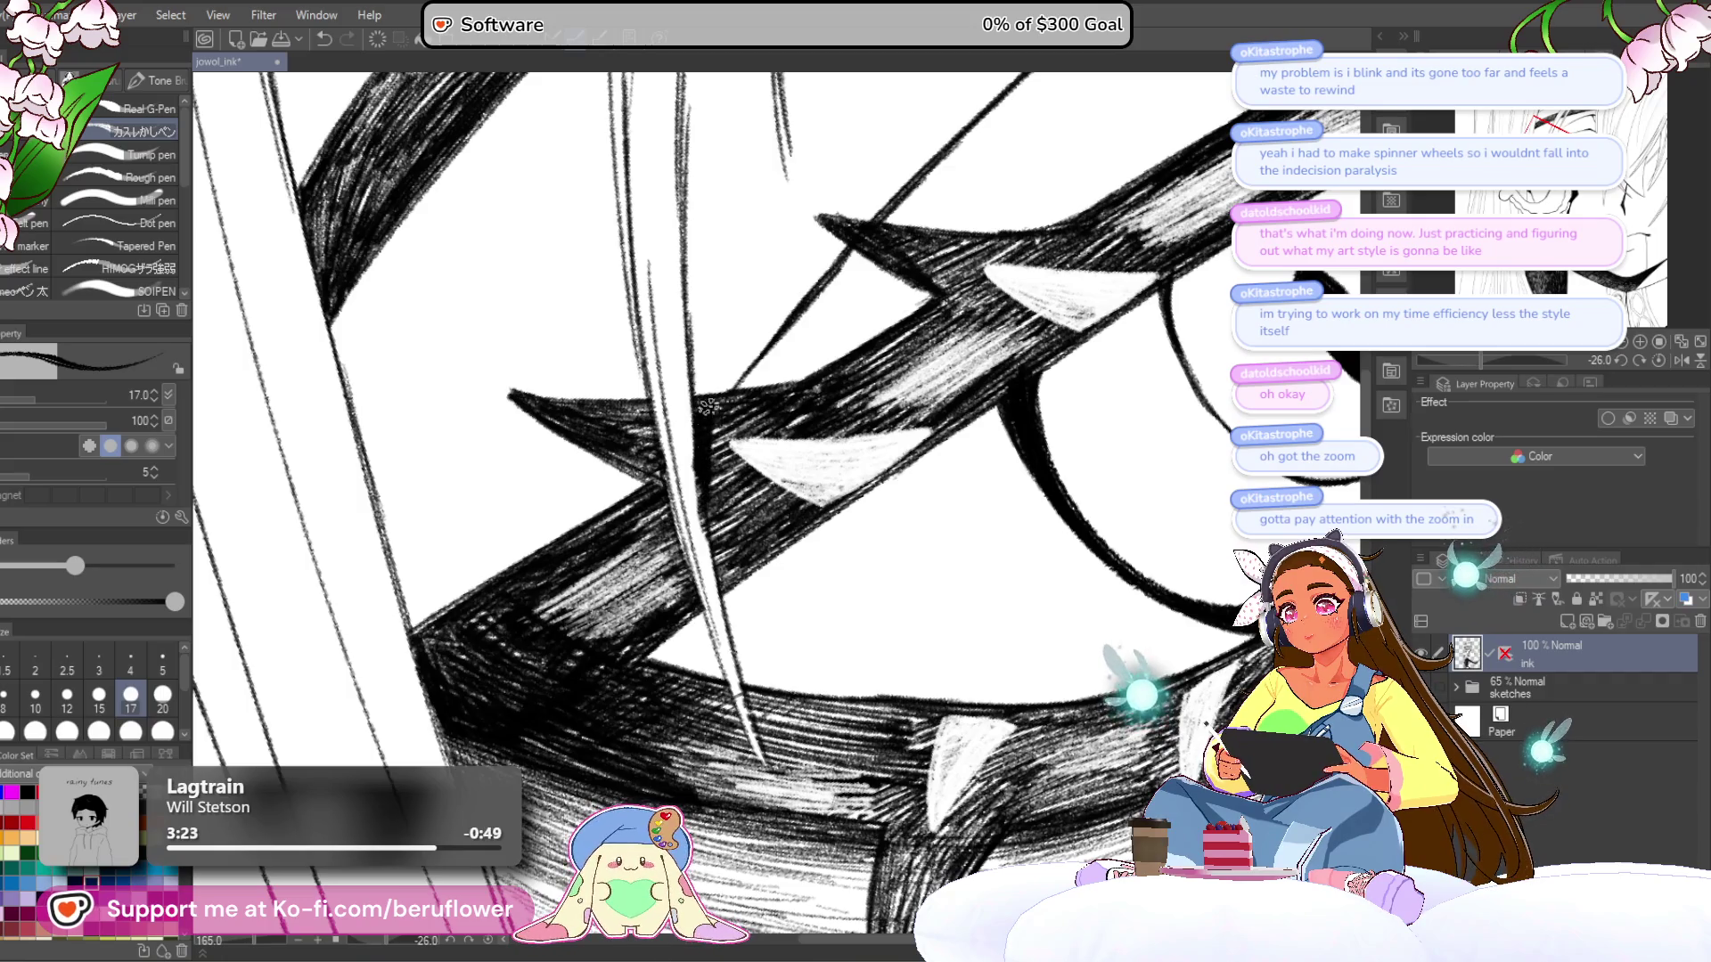
scroll(708, 408, down, 3)
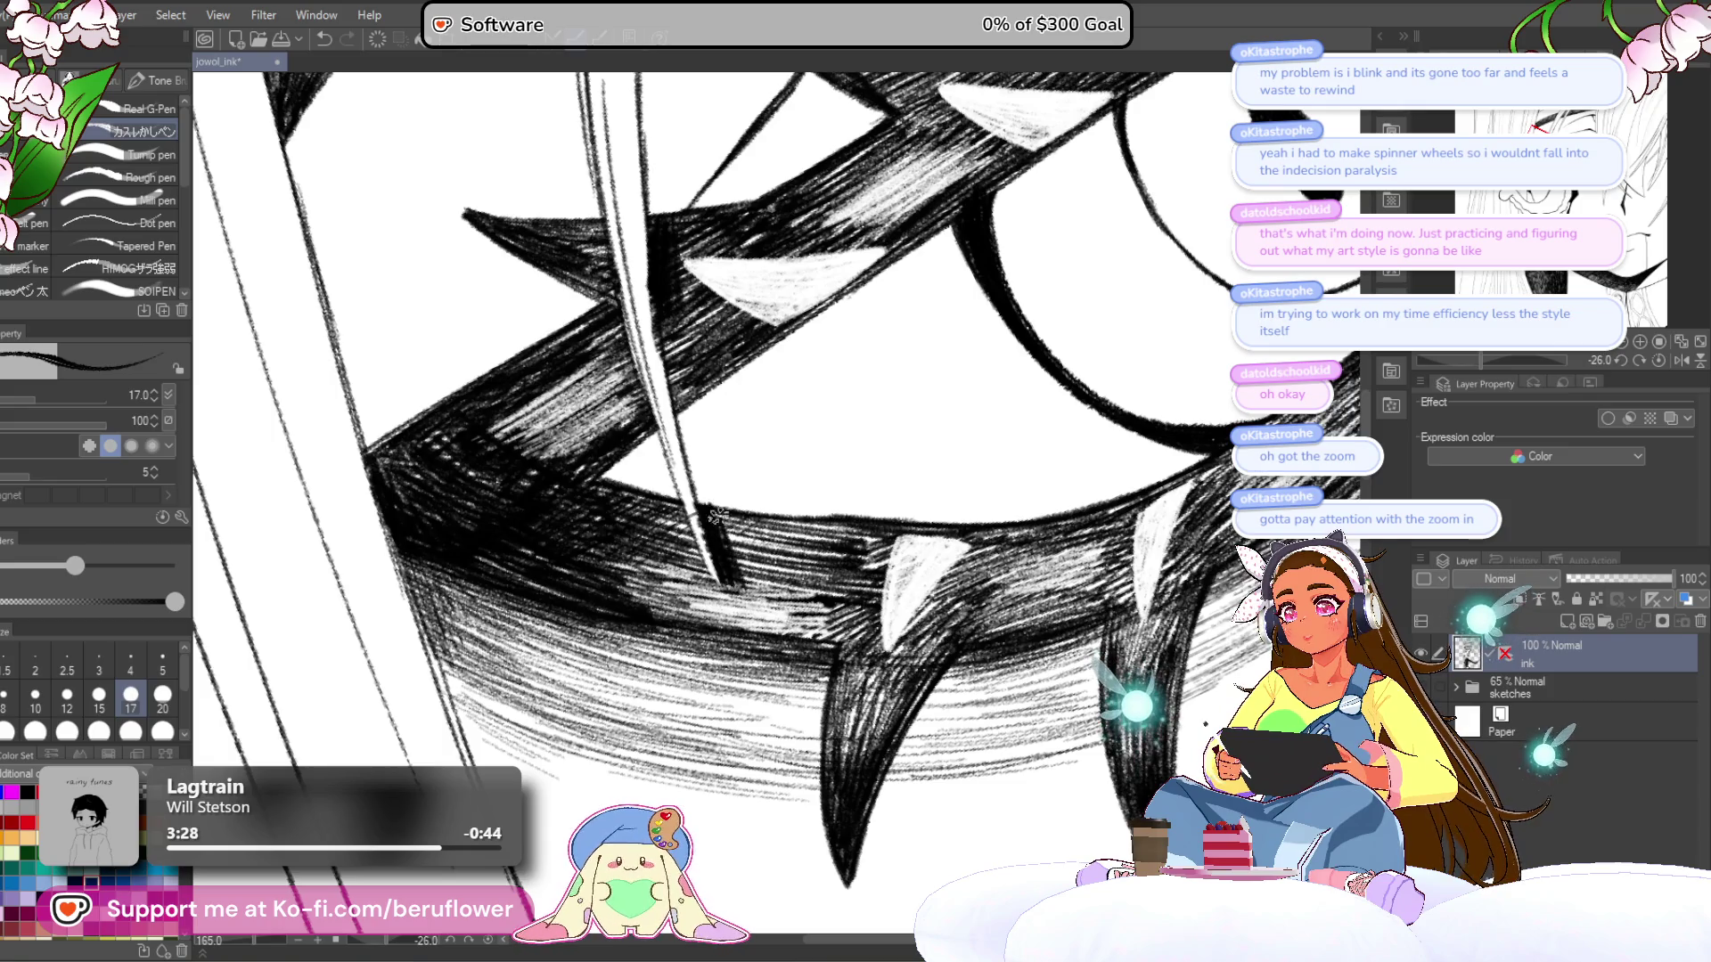
scroll(722, 527, down, 10)
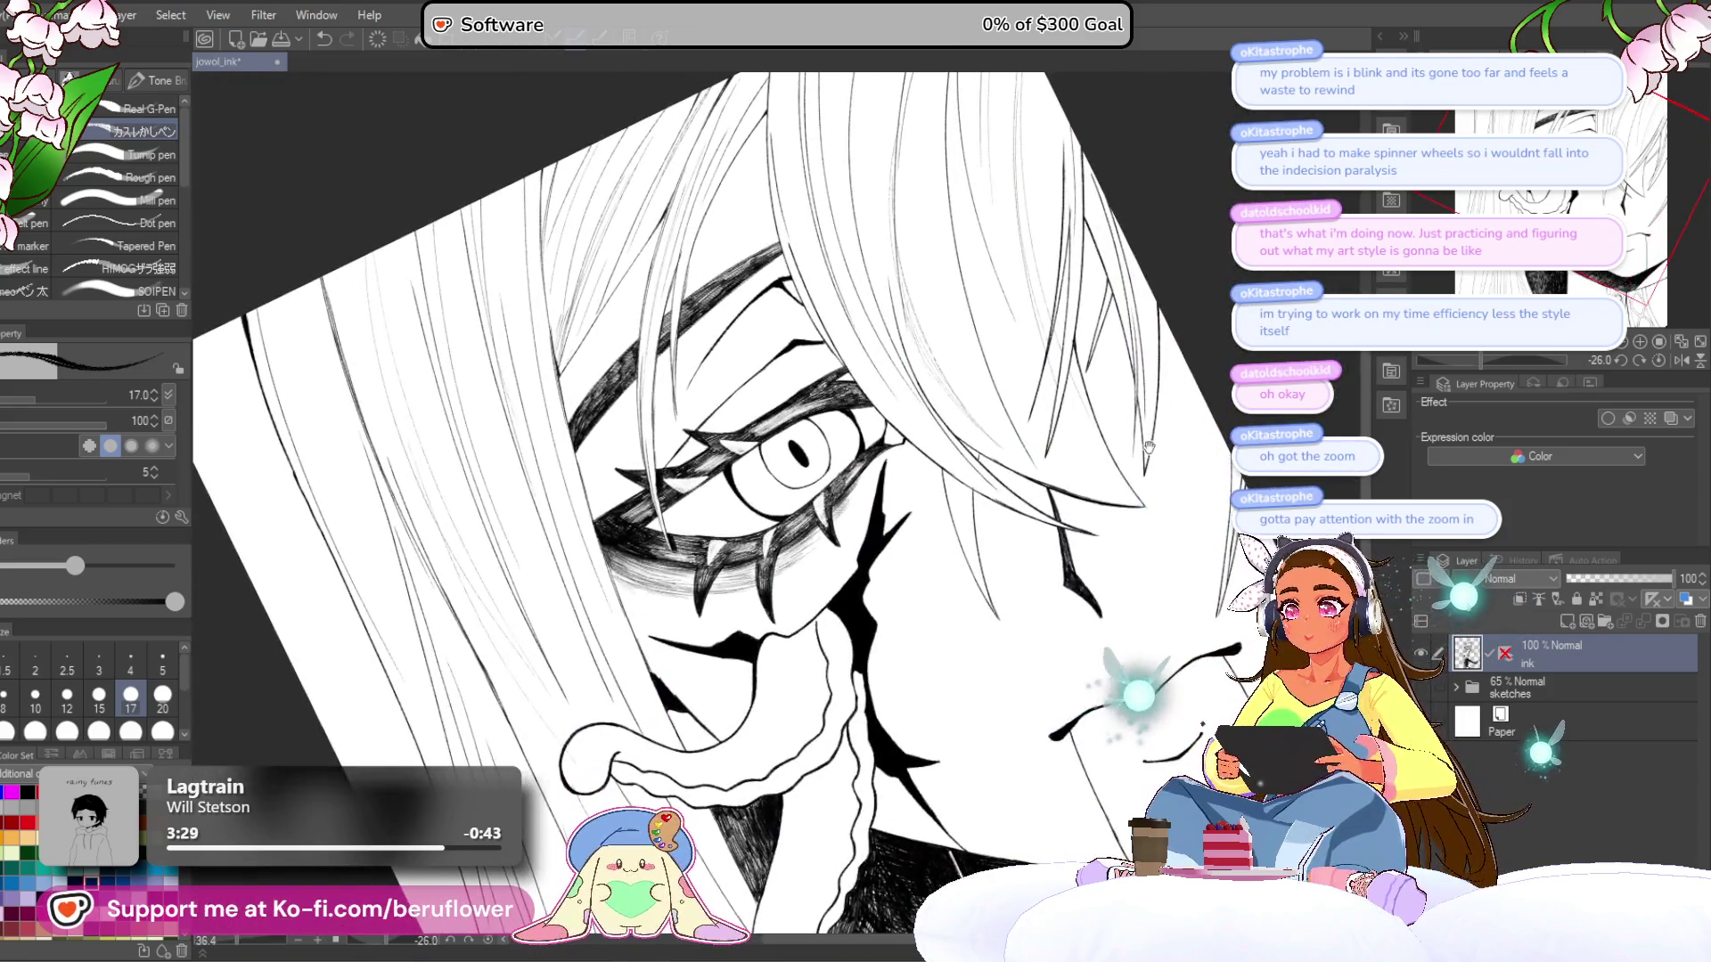
- Reset the canvas rotation to zero and zoom in on the spikes below the eye
drag(1175, 445, 1132, 421)
click(1657, 361)
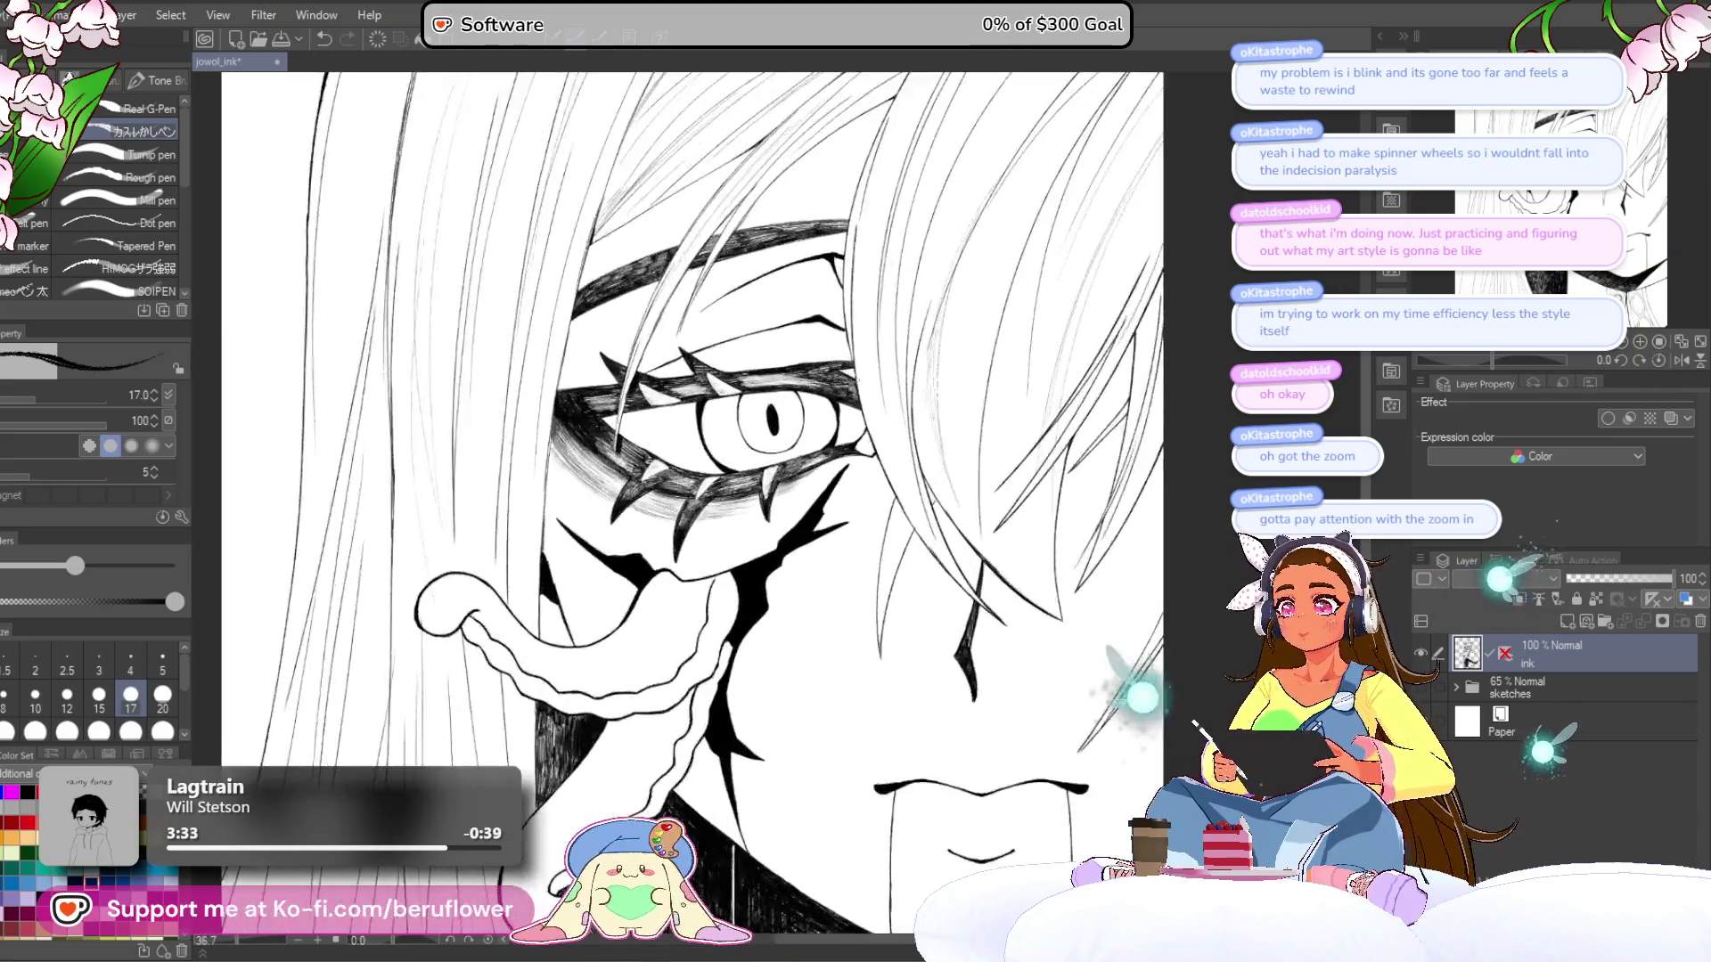
scroll(855, 380, up, 3)
drag(856, 381, 914, 376)
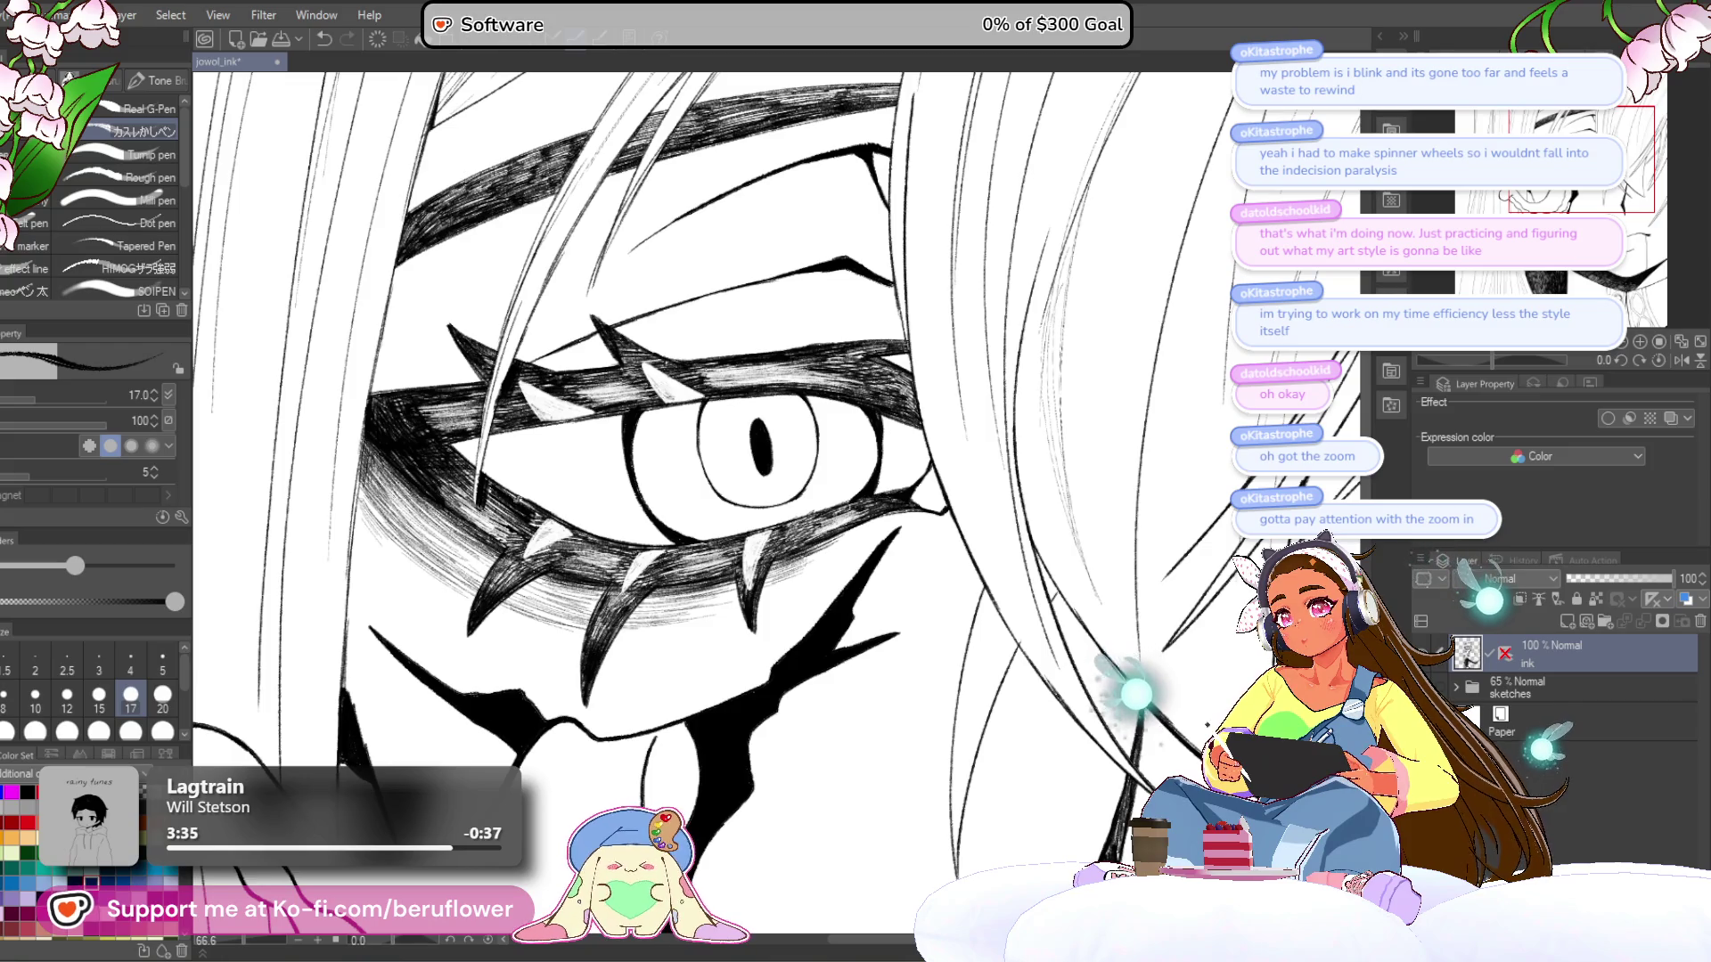
scroll(383, 499, up, 4)
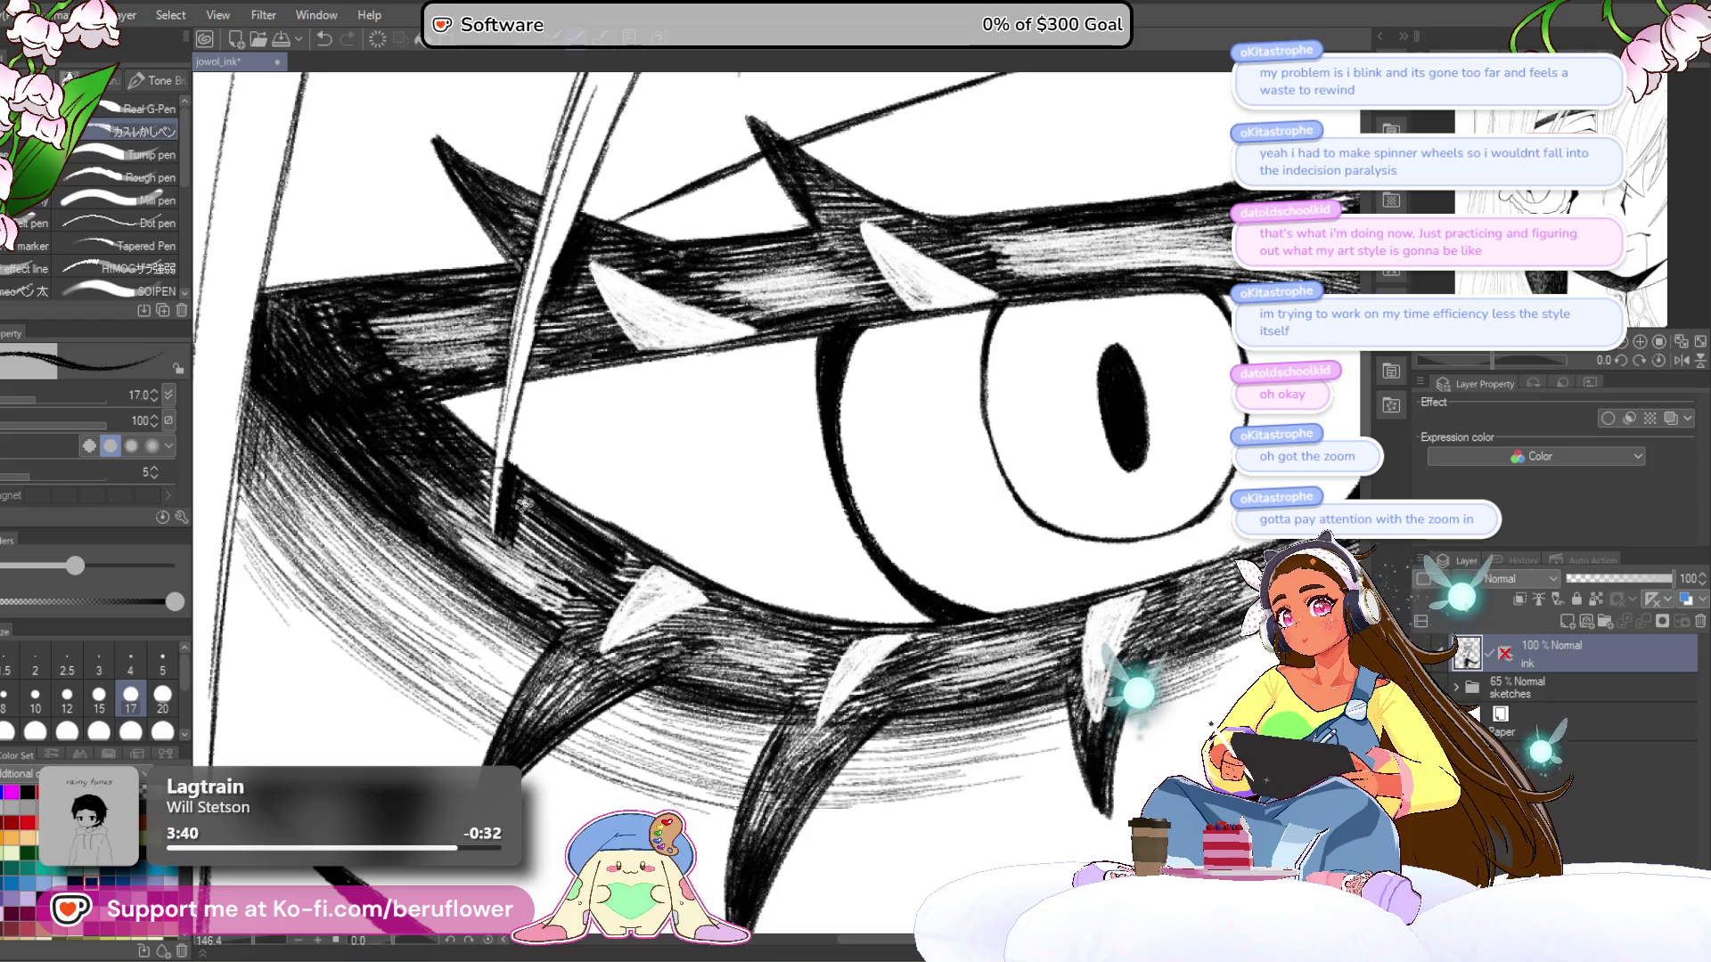
drag(724, 590, 635, 514)
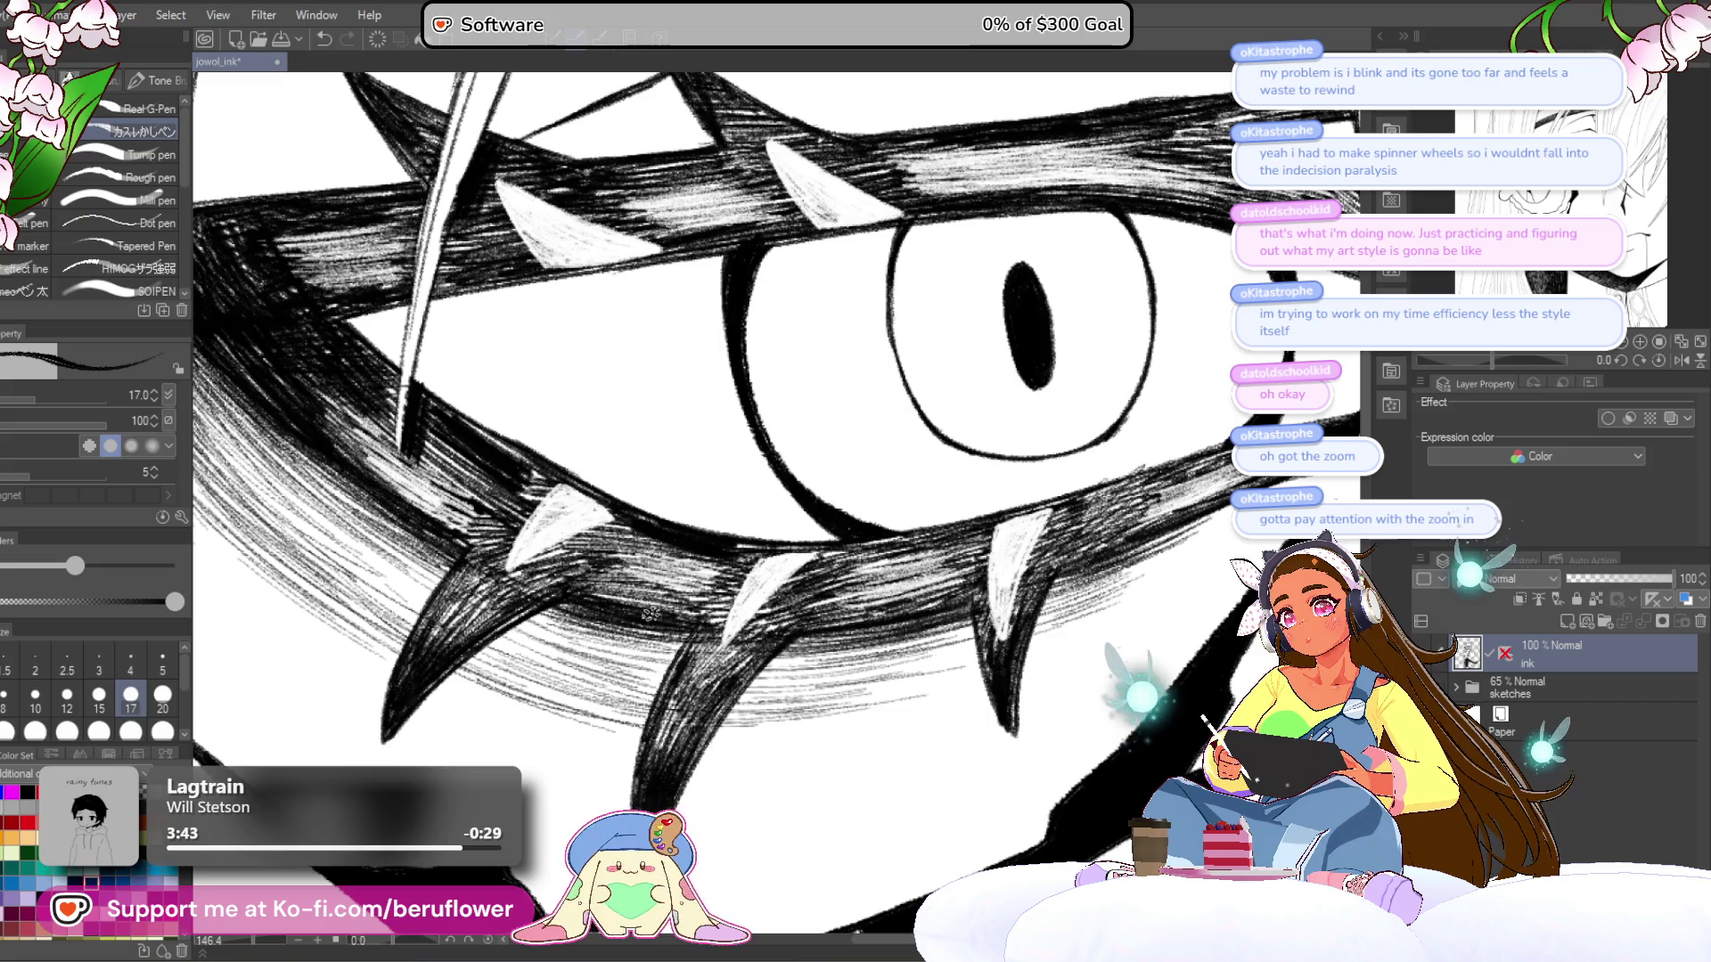
- Hatch the left and middle thorn spikes beneath the eye
drag(655, 603, 658, 596)
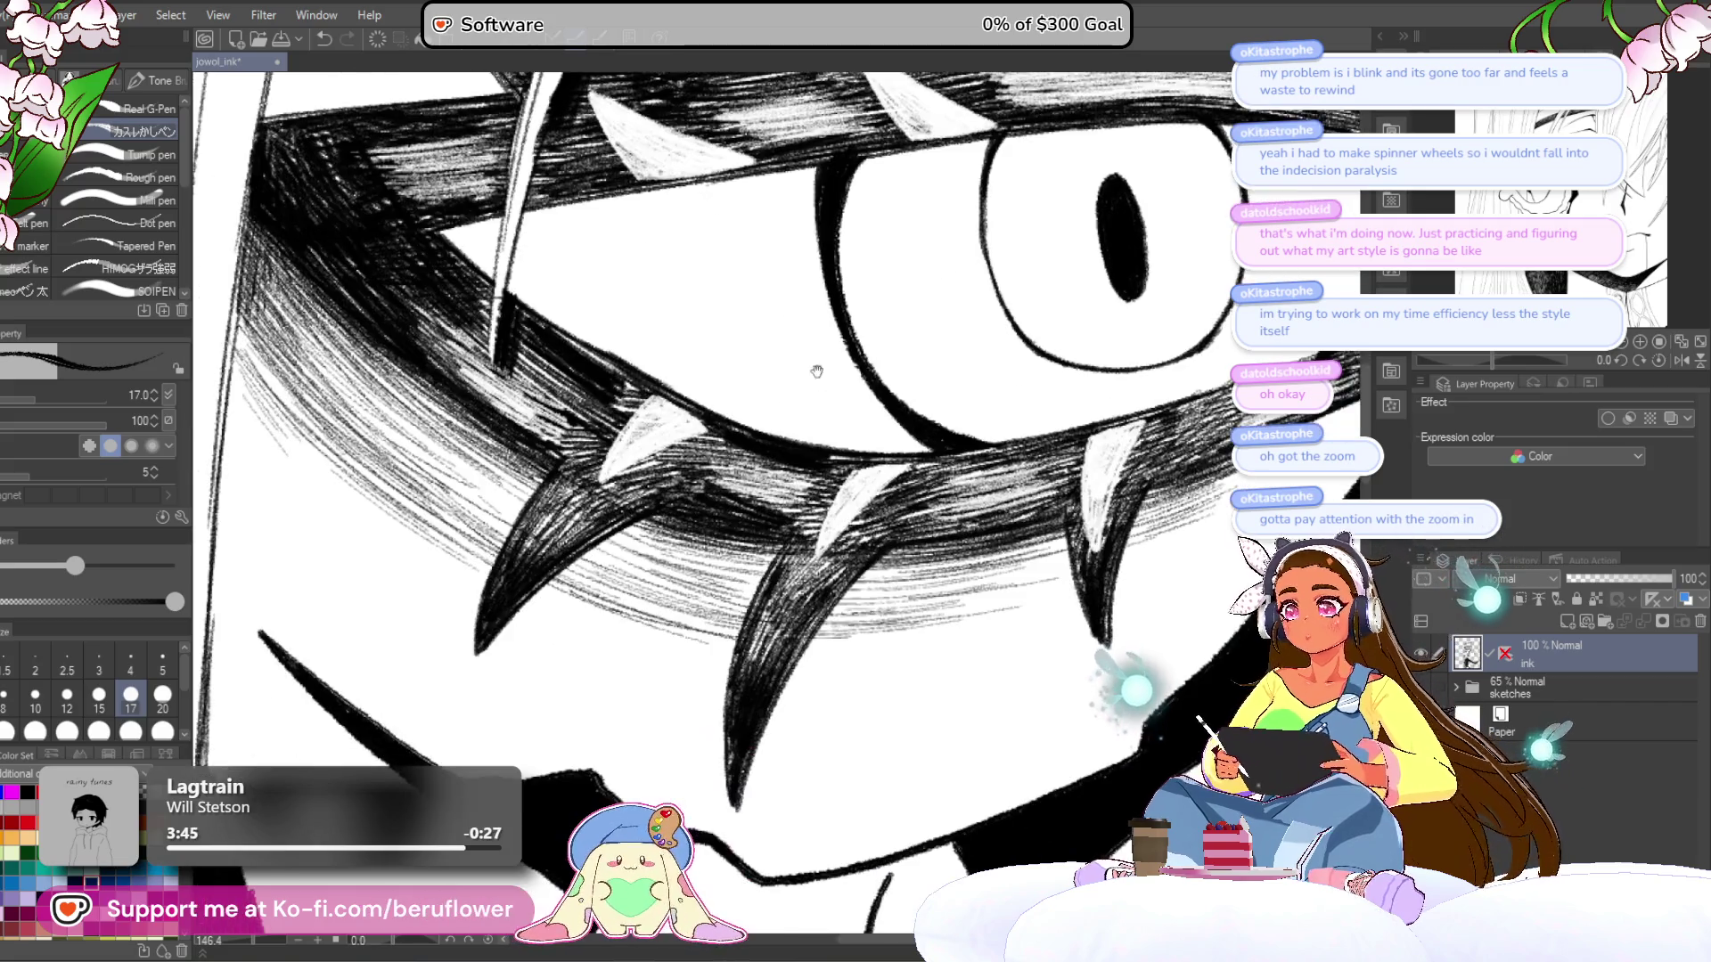
mouse_move(640, 486)
mouse_down()
mouse_move(730, 404)
mouse_move(675, 475)
mouse_up()
mouse_move(588, 543)
mouse_down()
mouse_move(630, 488)
mouse_move(565, 545)
mouse_up()
drag(611, 465, 552, 542)
drag(677, 534, 566, 464)
drag(713, 579, 778, 478)
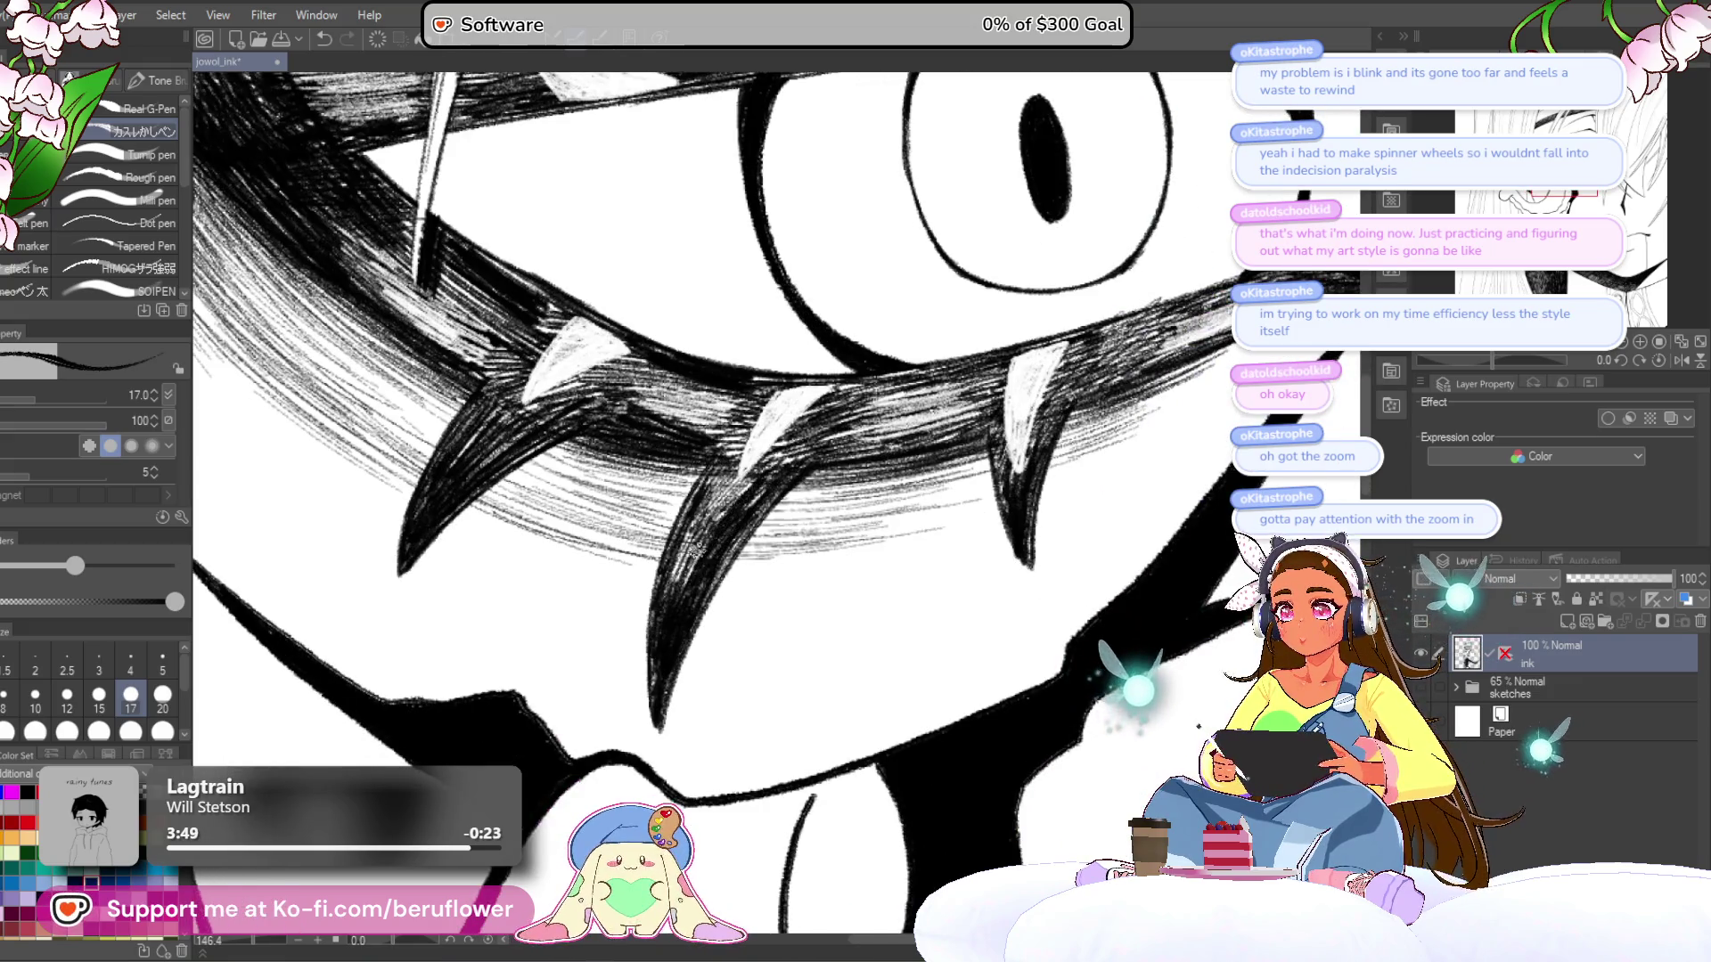
drag(715, 524, 657, 521)
scroll(716, 524, up, 2)
drag(802, 426, 732, 541)
scroll(732, 541, down, 4)
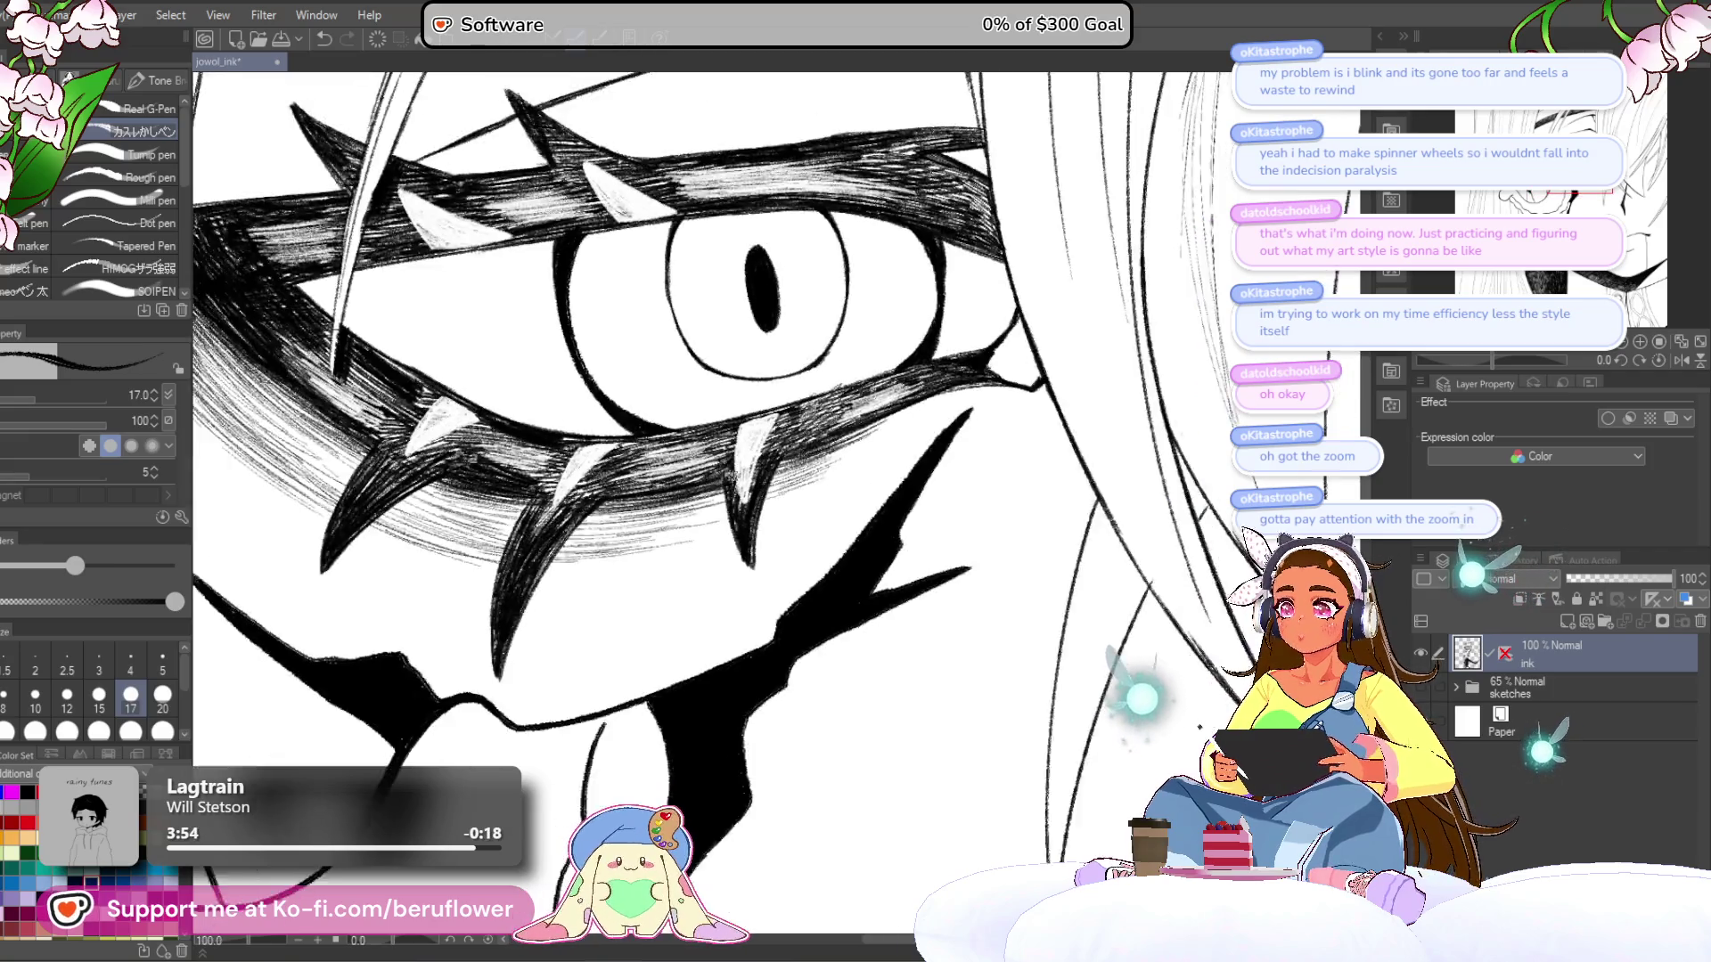
scroll(1212, 372, up, 2)
- Rotate the canvas to the spike's angle and densely hatch along the thorny band's edge
drag(1492, 360, 1542, 360)
scroll(707, 568, up, 3)
scroll(707, 568, down, 2)
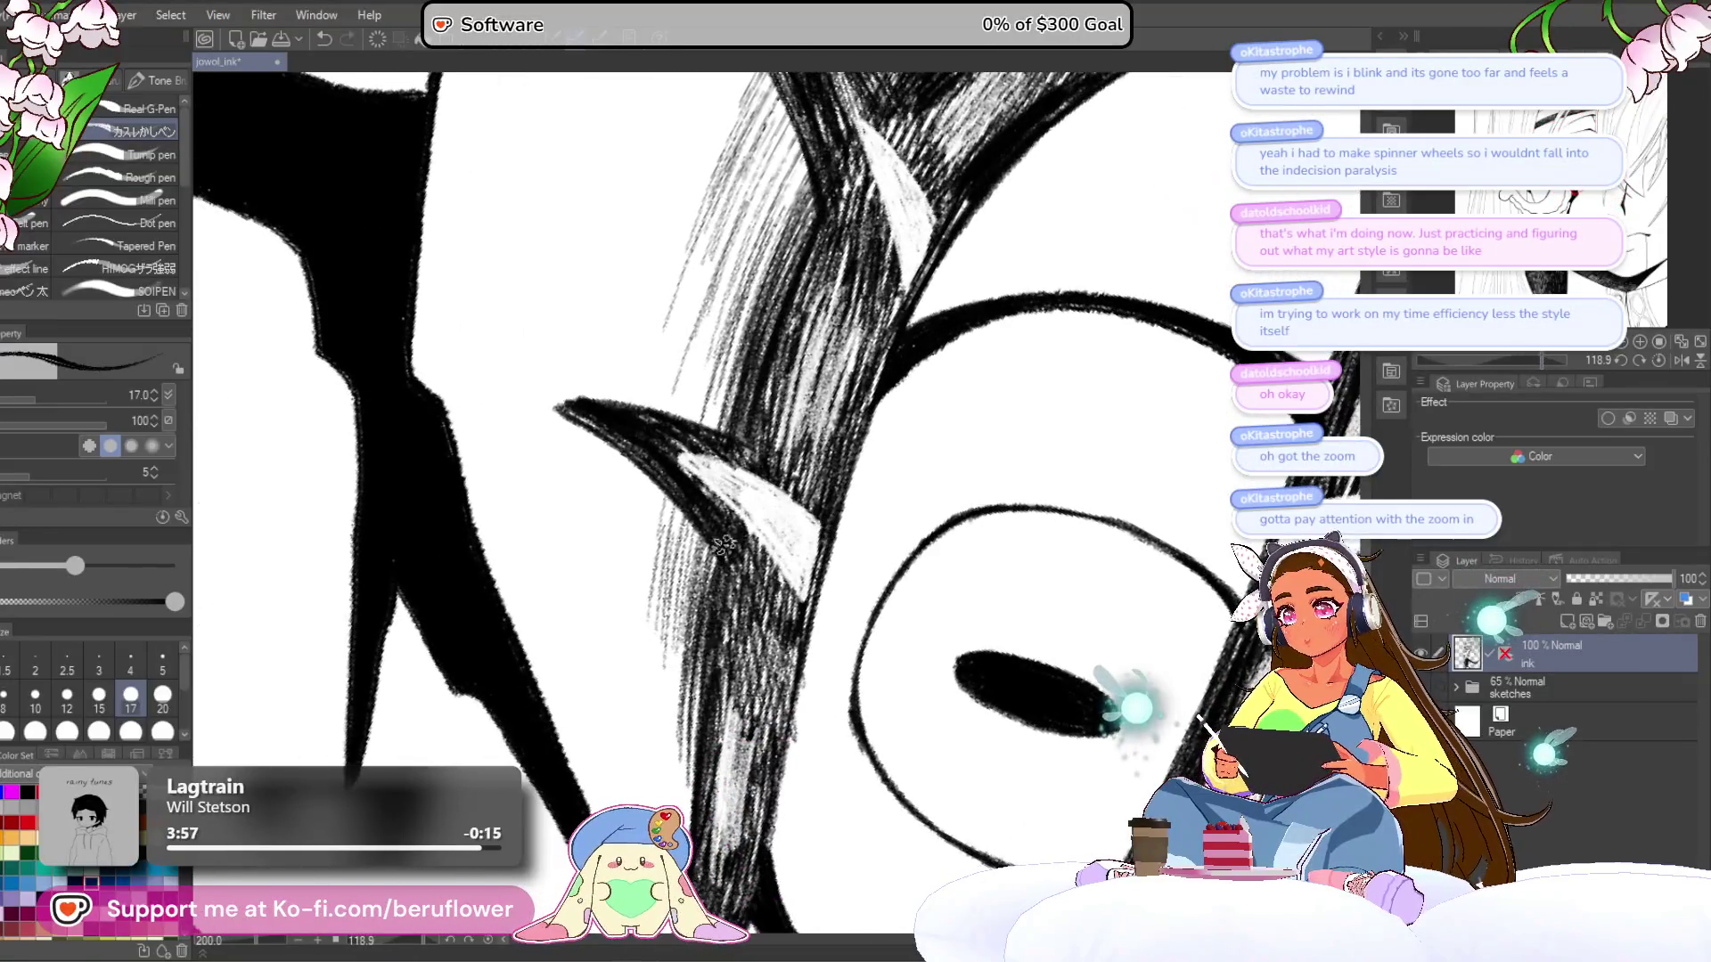
drag(766, 577, 726, 650)
scroll(727, 580, down, 2)
mouse_move(726, 445)
mouse_down()
mouse_move(742, 532)
mouse_move(740, 472)
mouse_move(718, 623)
mouse_move(801, 413)
mouse_move(837, 445)
mouse_move(820, 464)
mouse_move(753, 385)
mouse_move(816, 535)
mouse_move(853, 458)
mouse_up()
scroll(740, 535, down, 2)
mouse_move(777, 597)
mouse_down()
mouse_move(766, 534)
mouse_move(806, 517)
mouse_move(824, 535)
mouse_move(820, 583)
mouse_up()
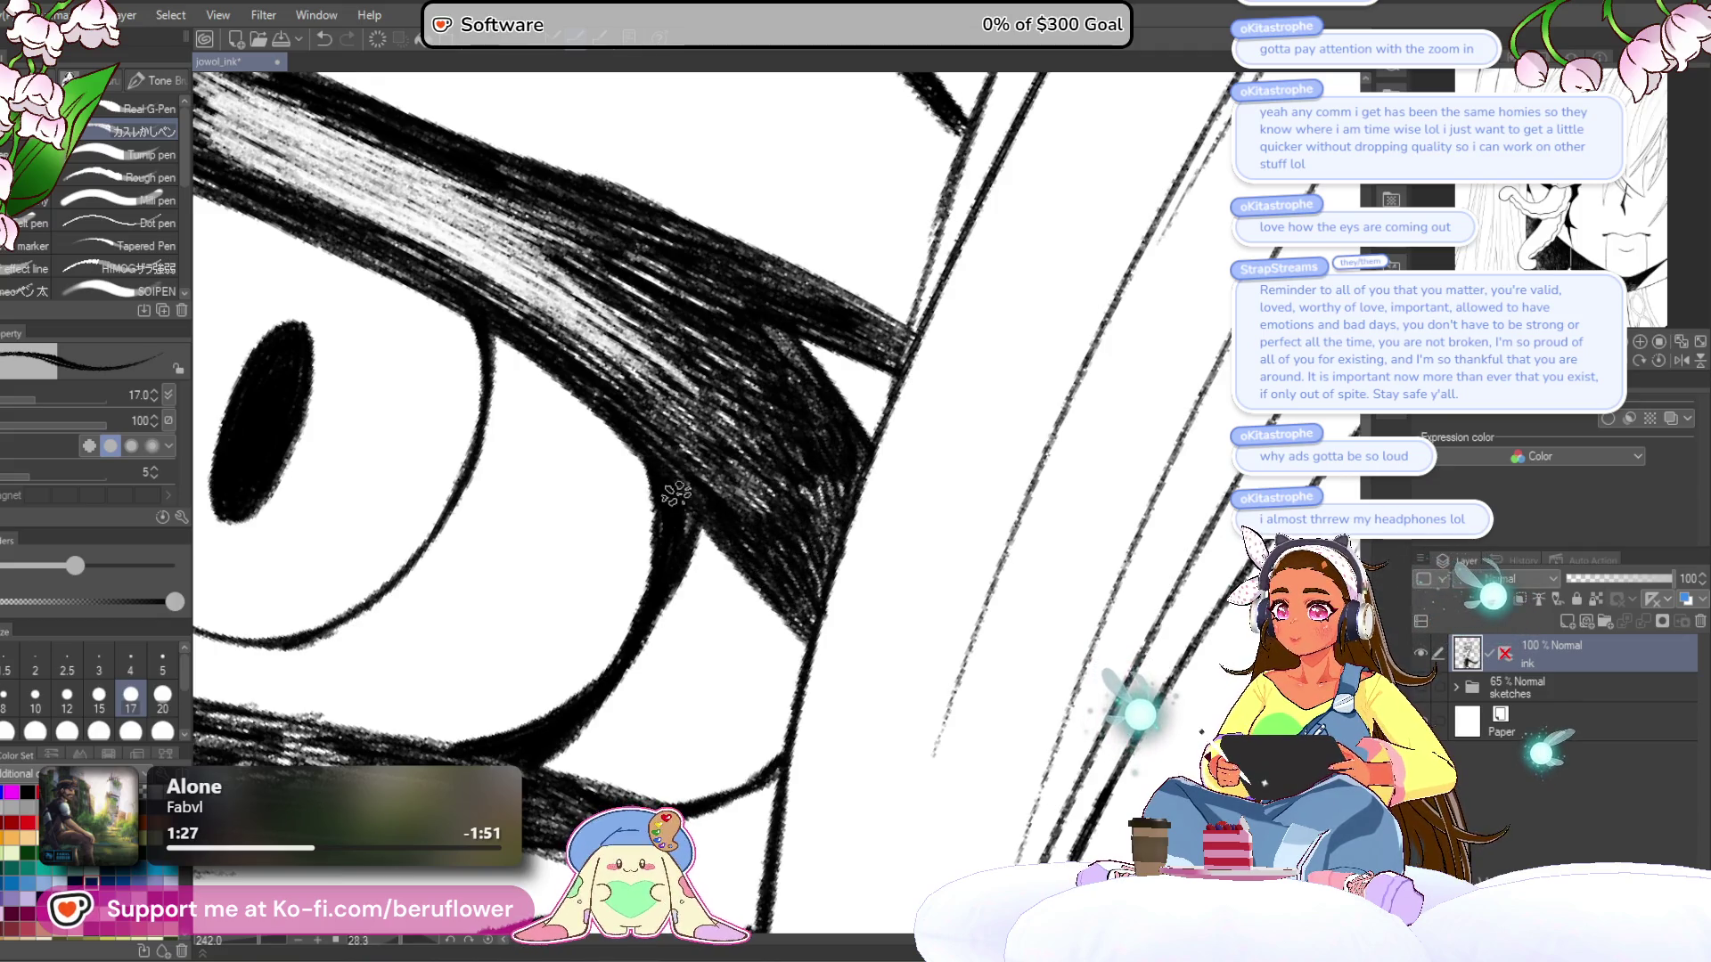
drag(695, 464, 756, 484)
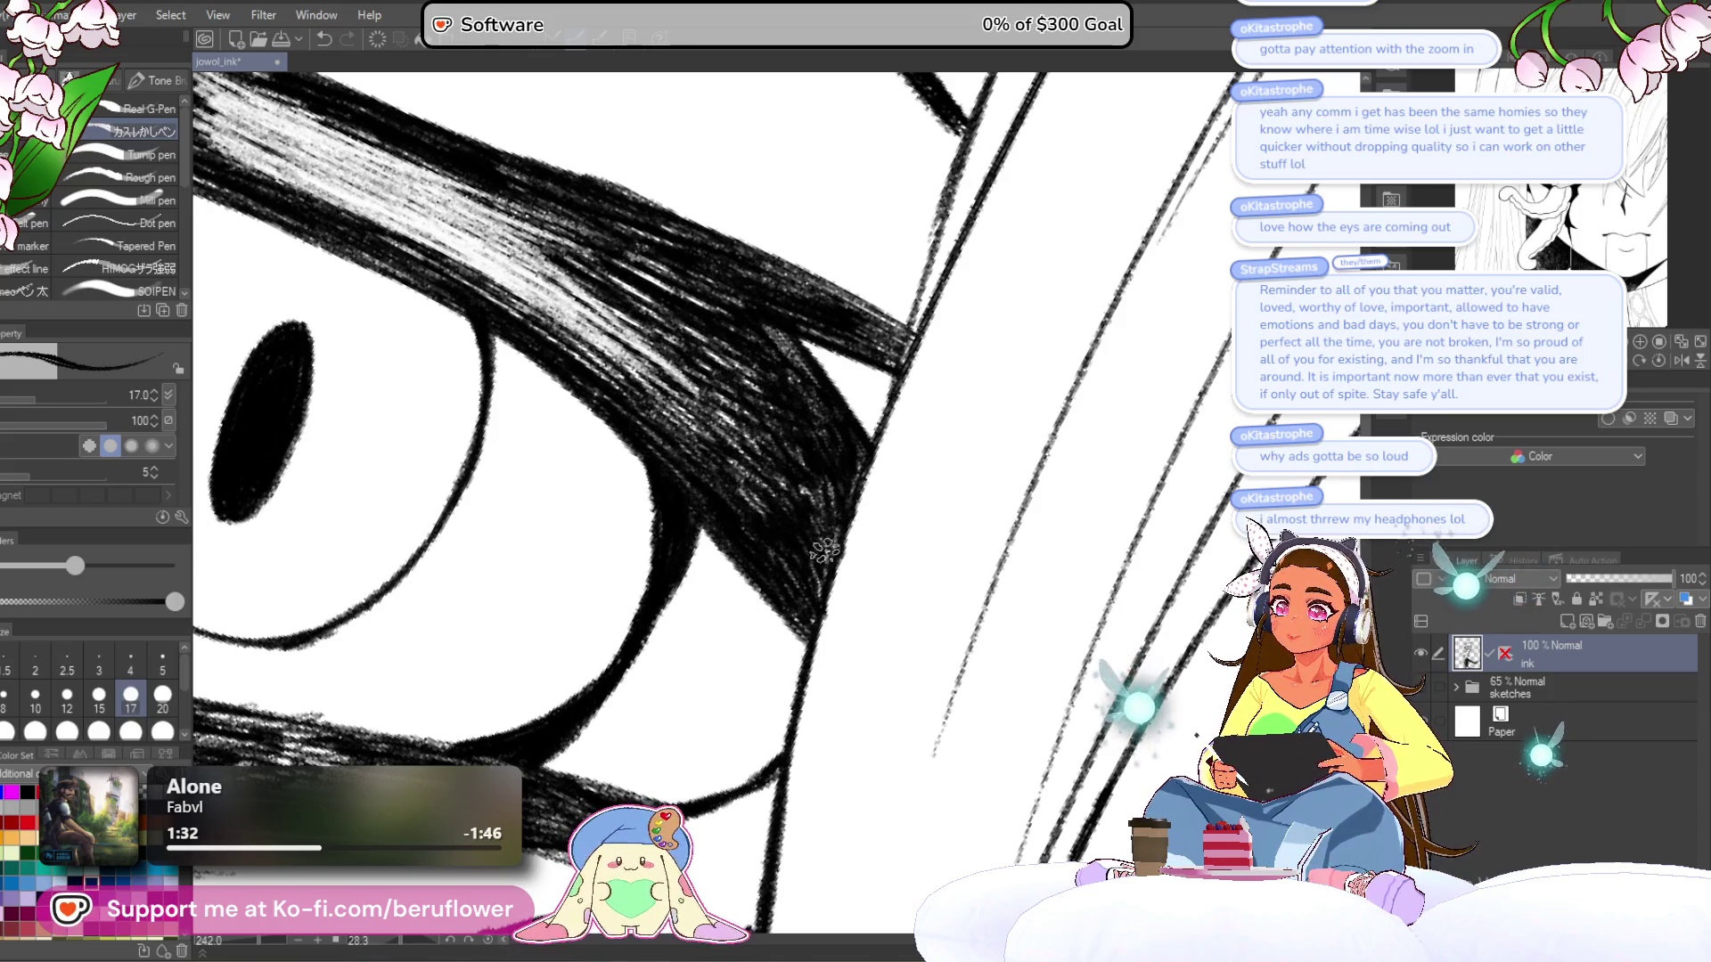
scroll(815, 530, down, 5)
scroll(898, 578, up, 2)
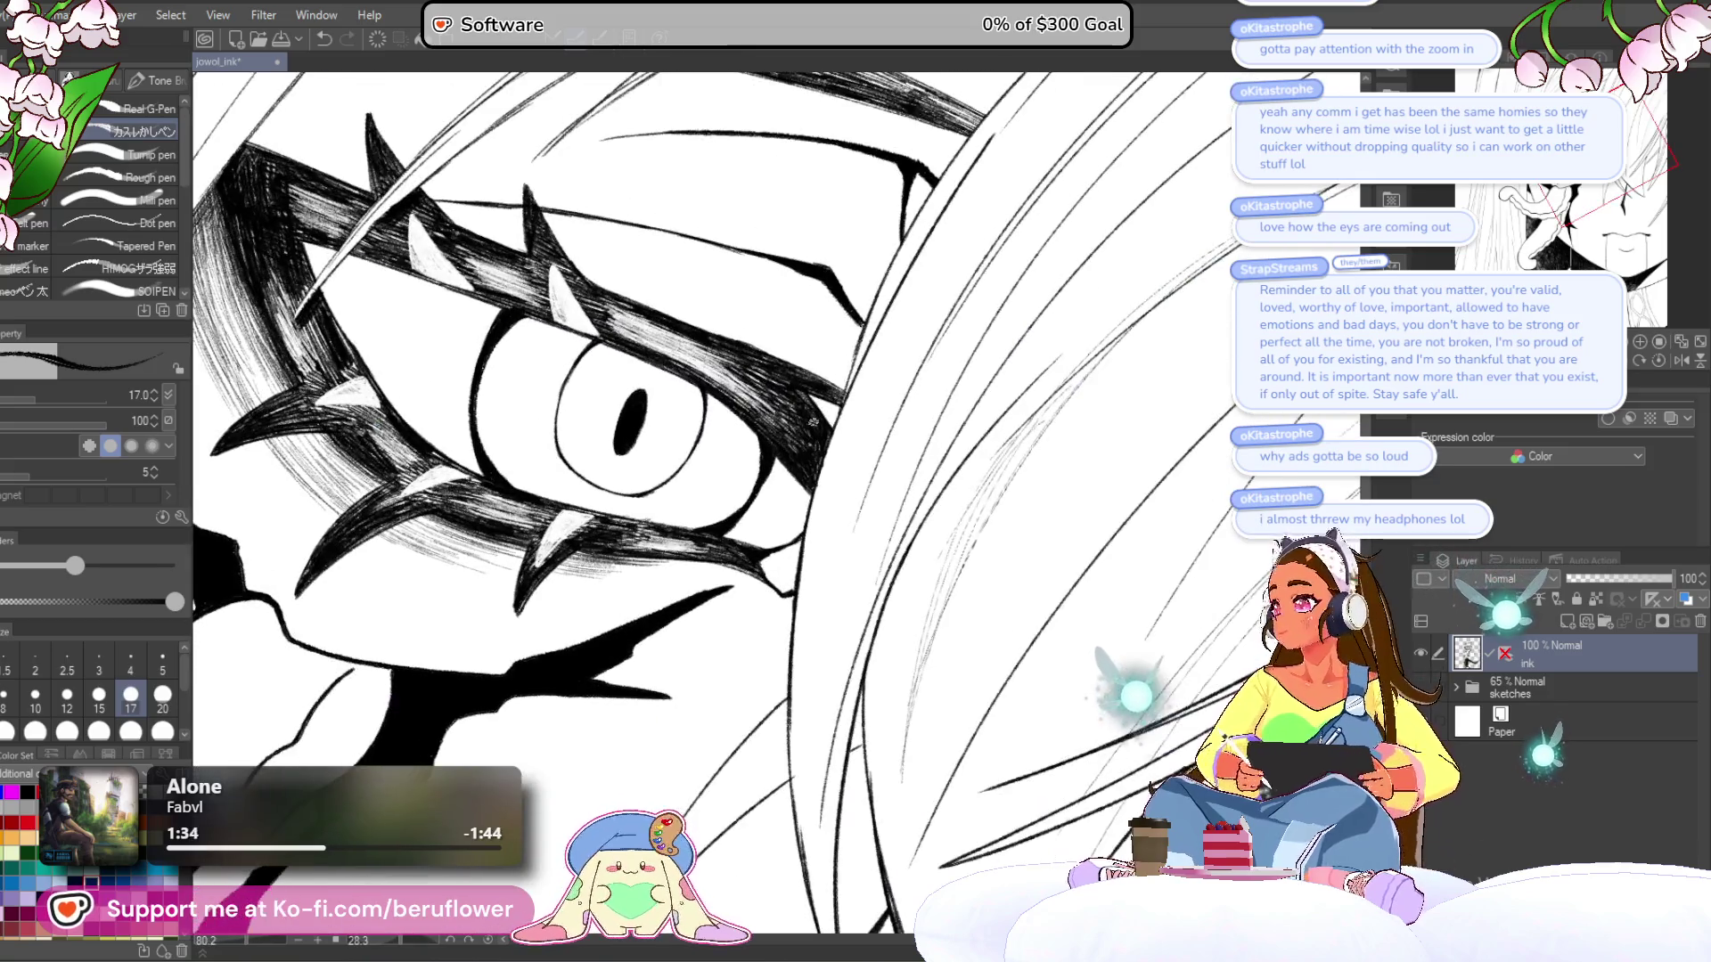
scroll(897, 576, up, 3)
scroll(828, 511, down, 2)
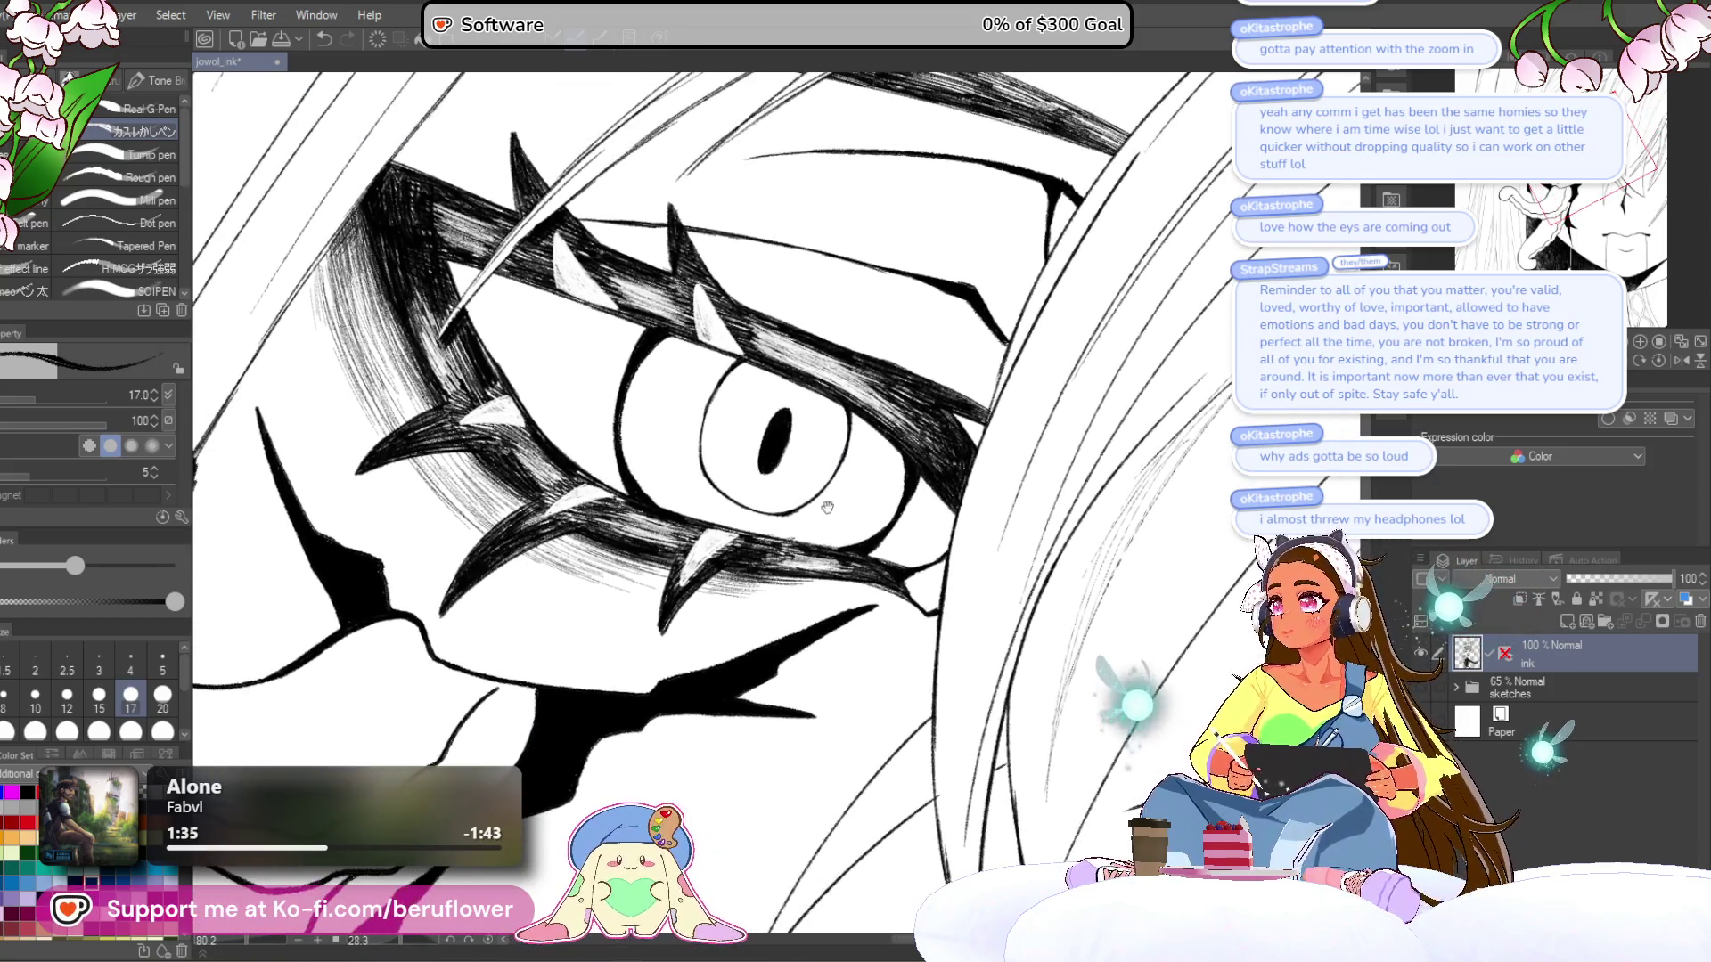
scroll(971, 346, down, 2)
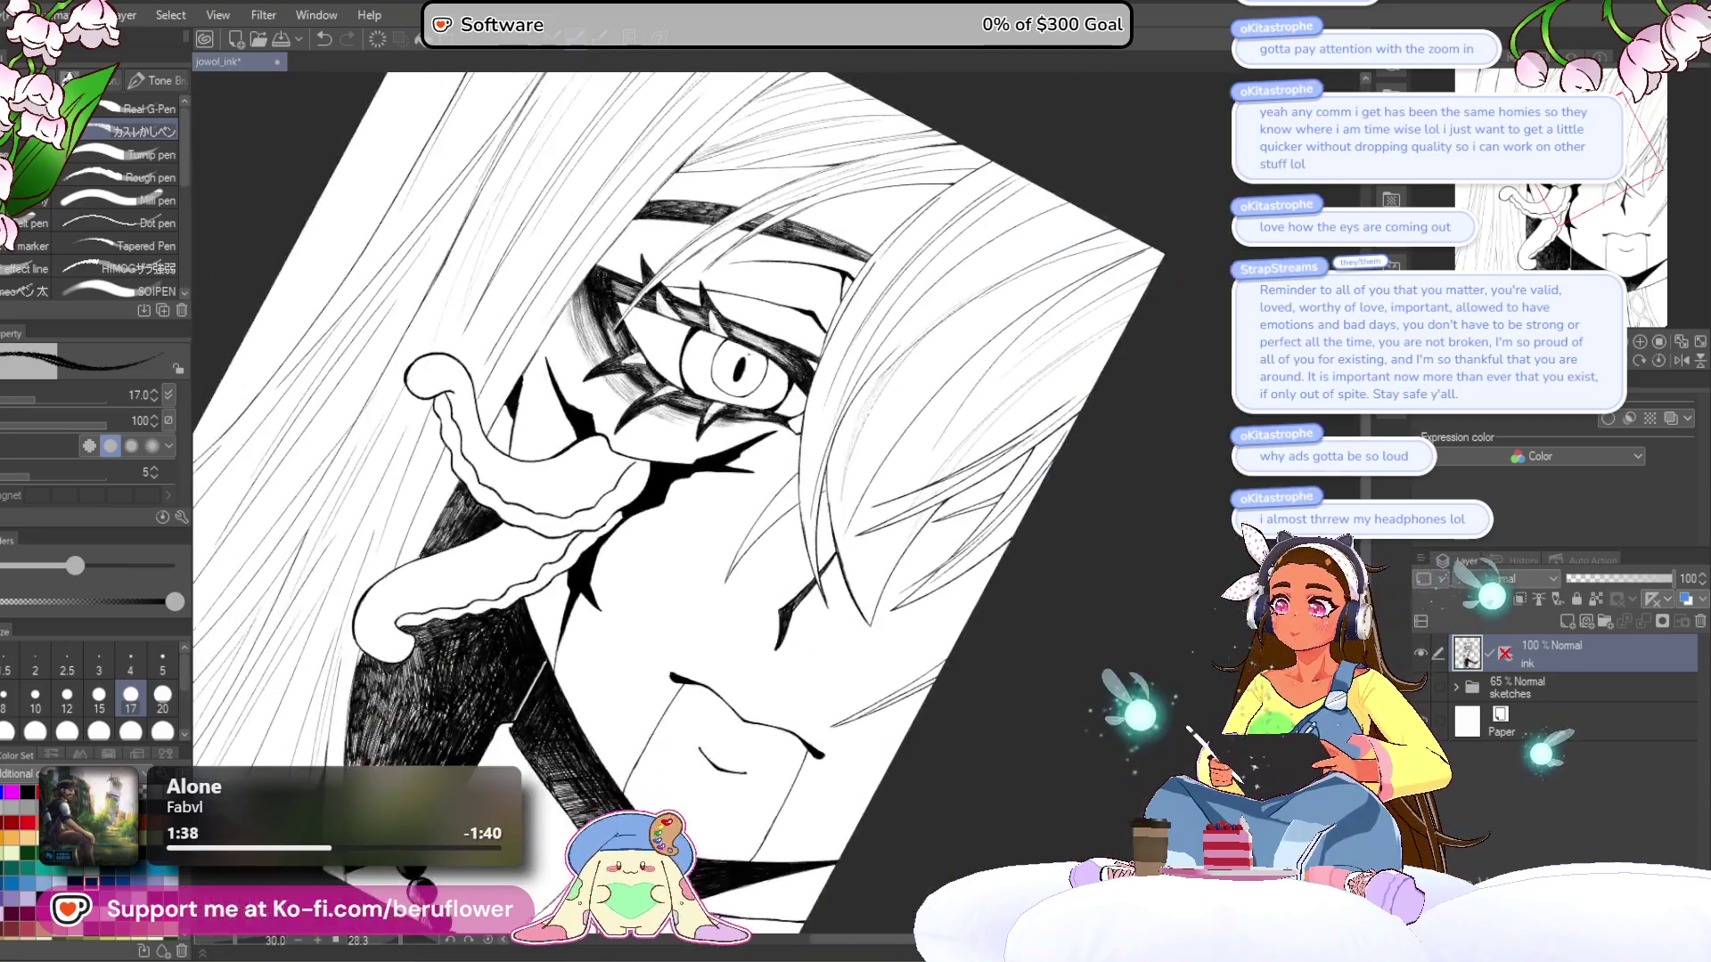
scroll(749, 353, up, 2)
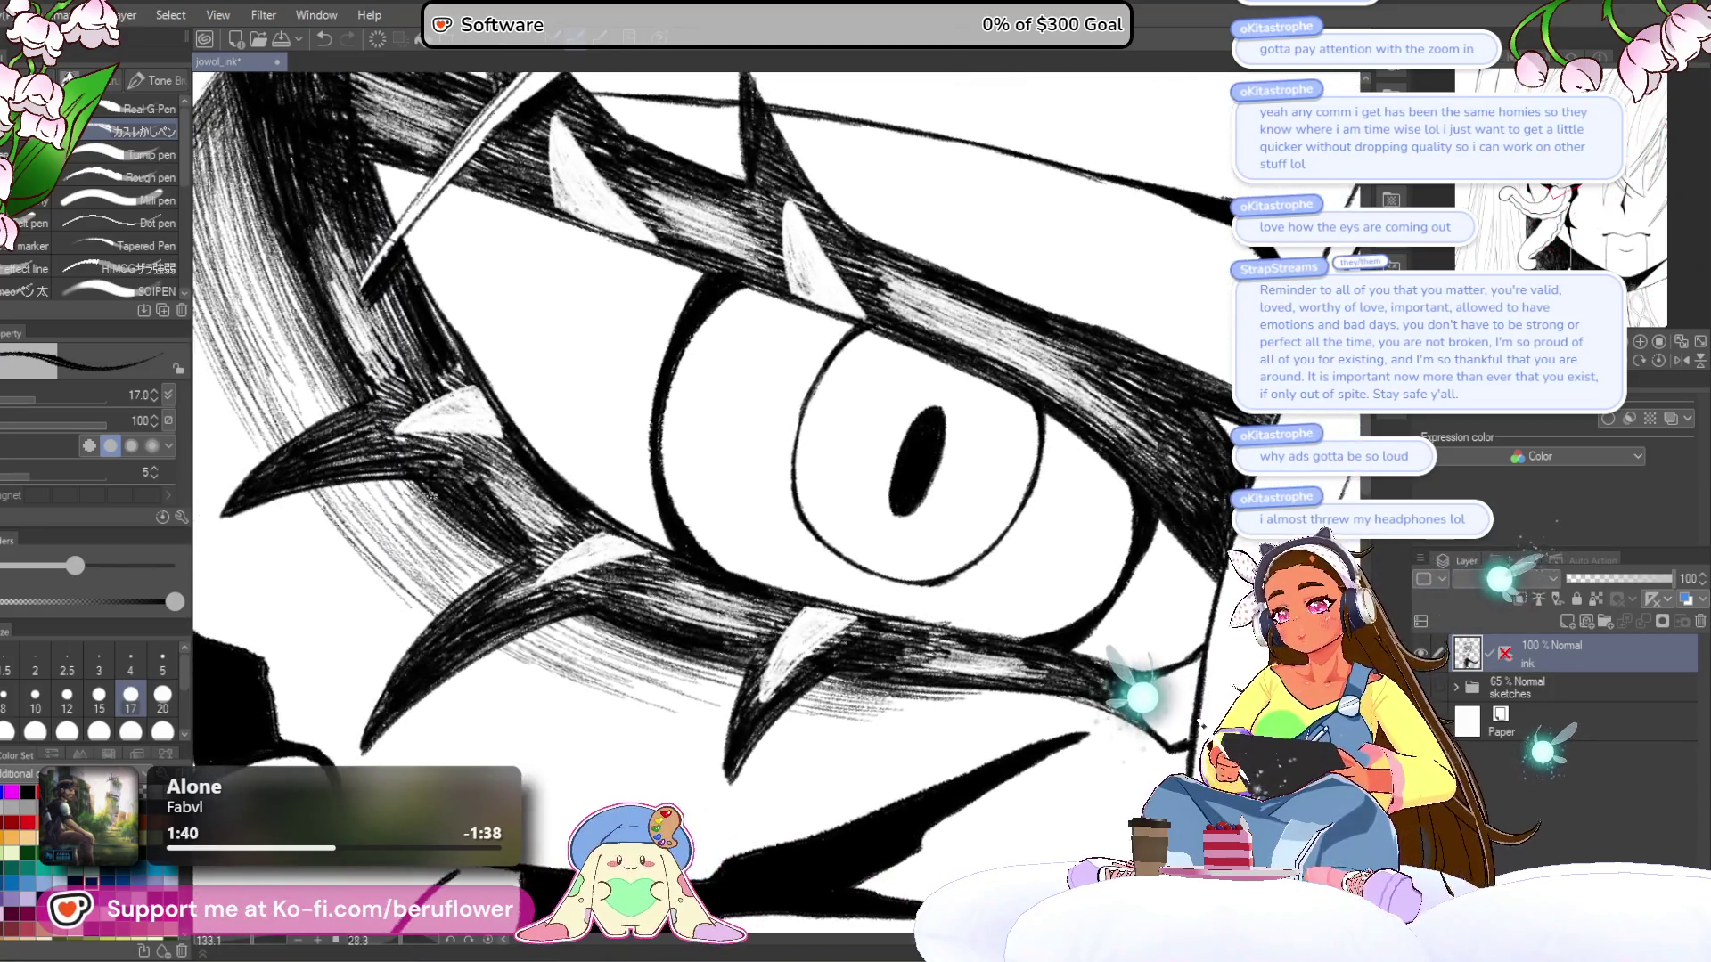
drag(656, 637, 630, 603)
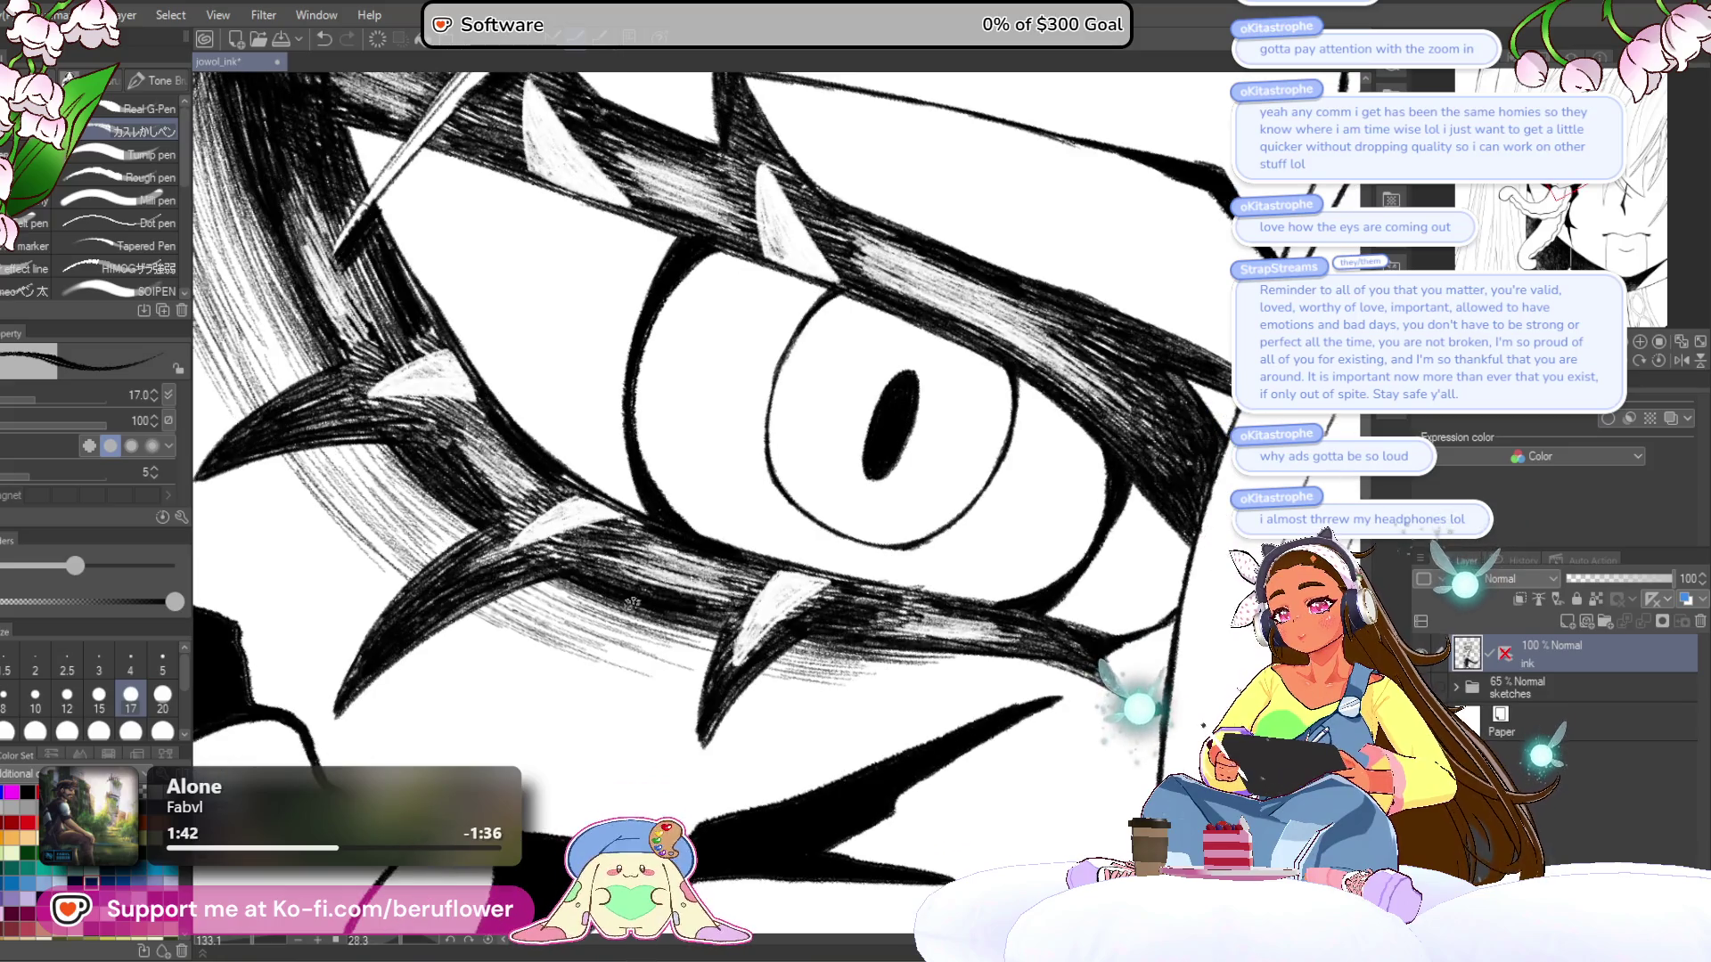
scroll(711, 624, down, 2)
scroll(519, 508, up, 4)
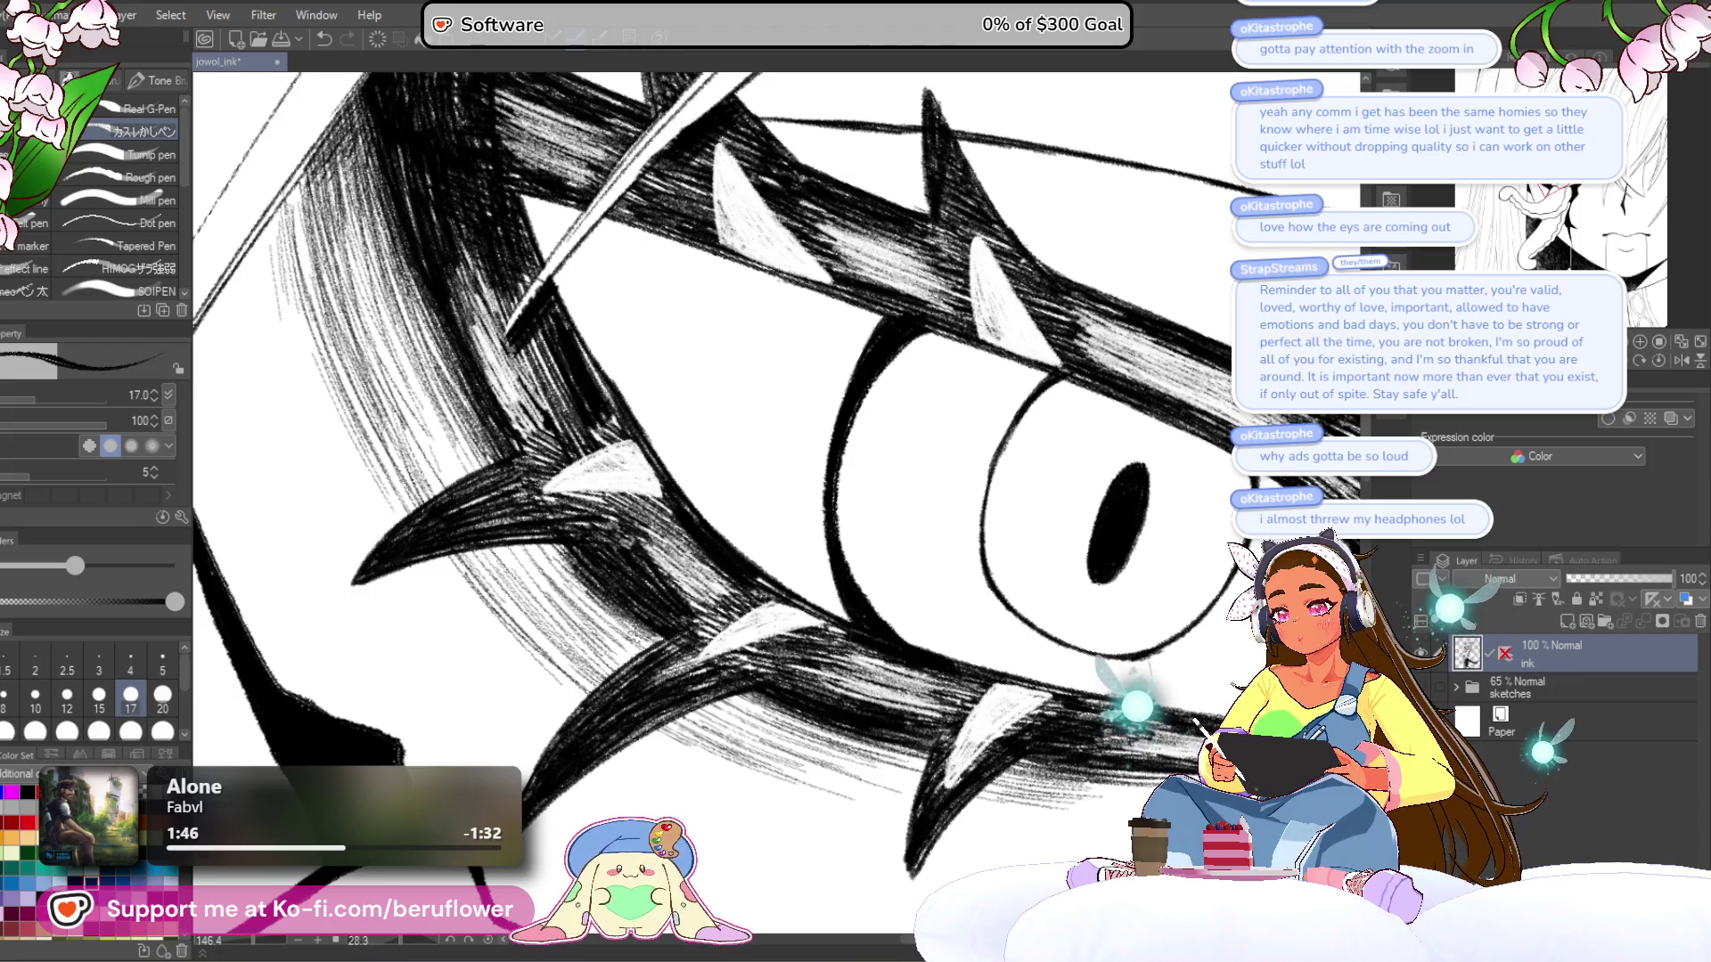
drag(578, 563, 495, 368)
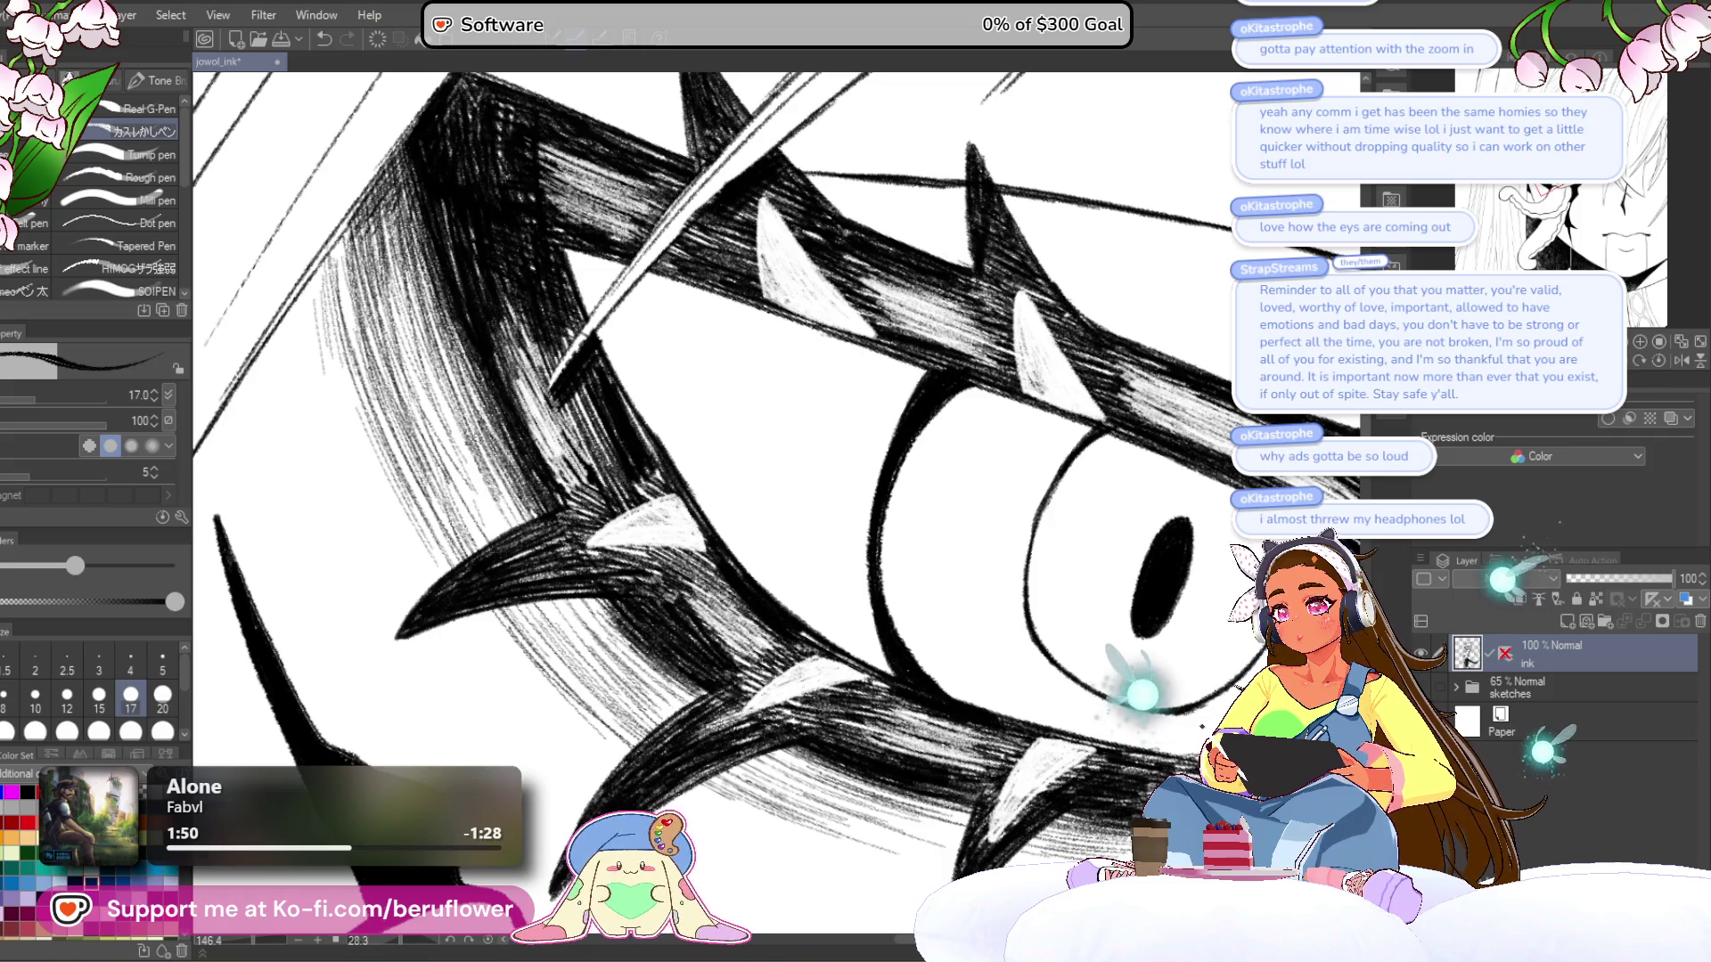
drag(607, 614, 526, 530)
drag(595, 606, 475, 535)
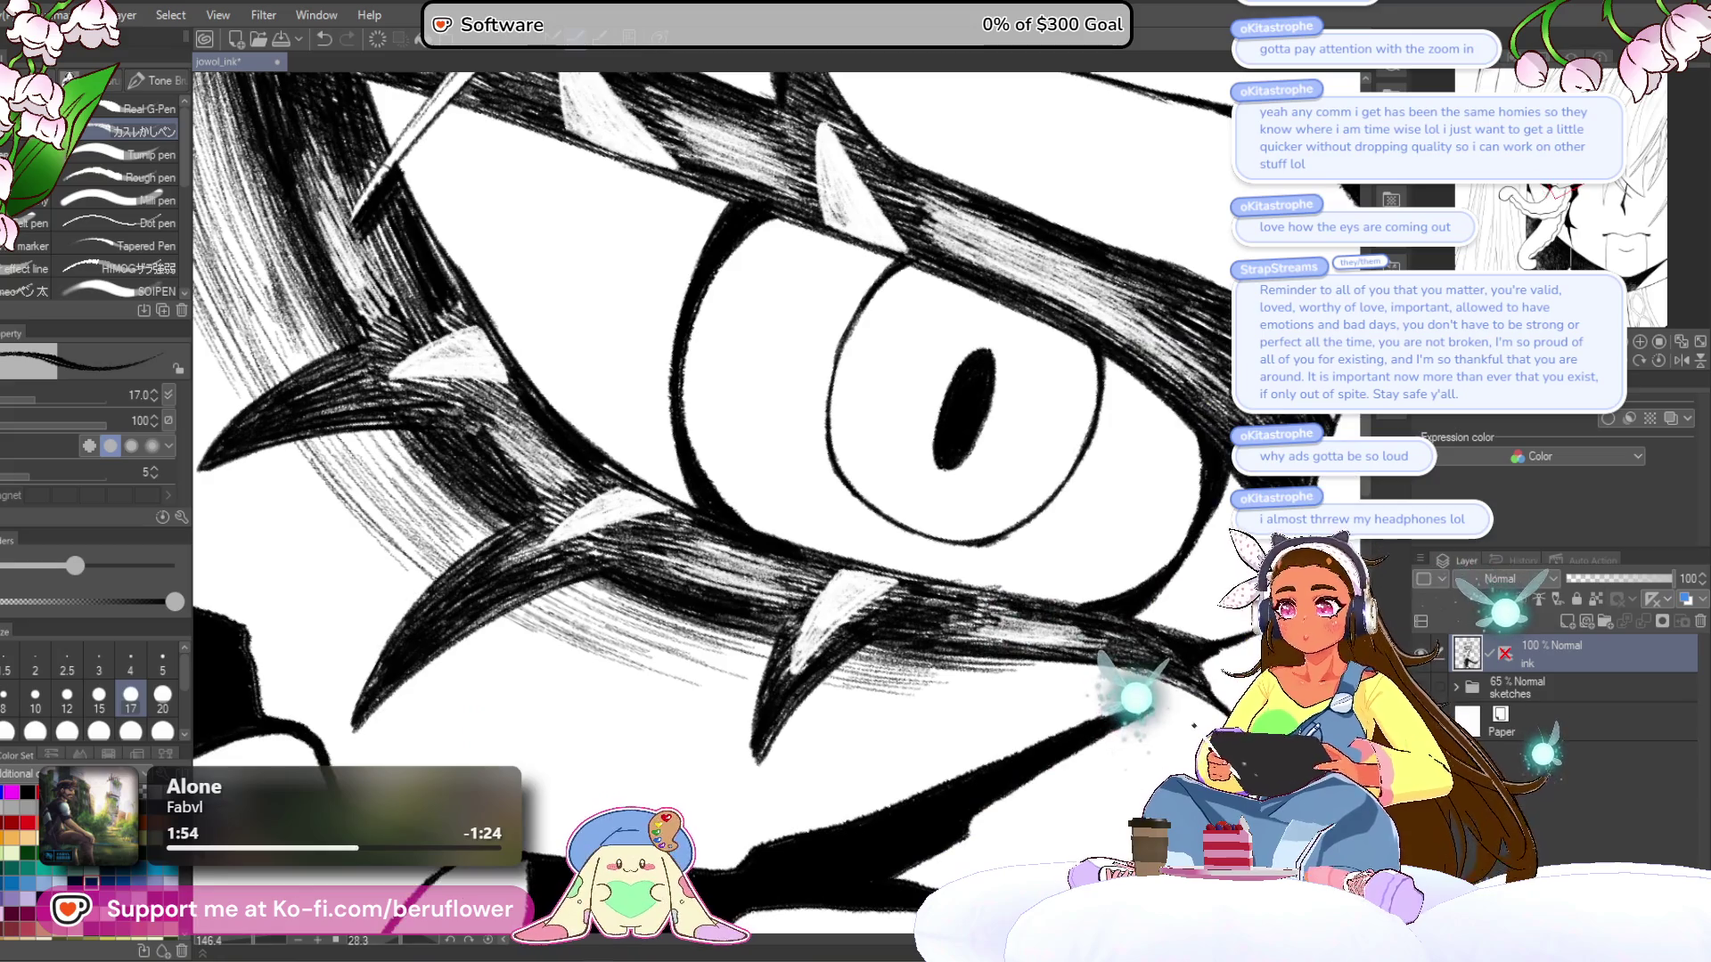
mouse_move(564, 409)
mouse_down()
mouse_move(670, 297)
mouse_move(819, 277)
mouse_up()
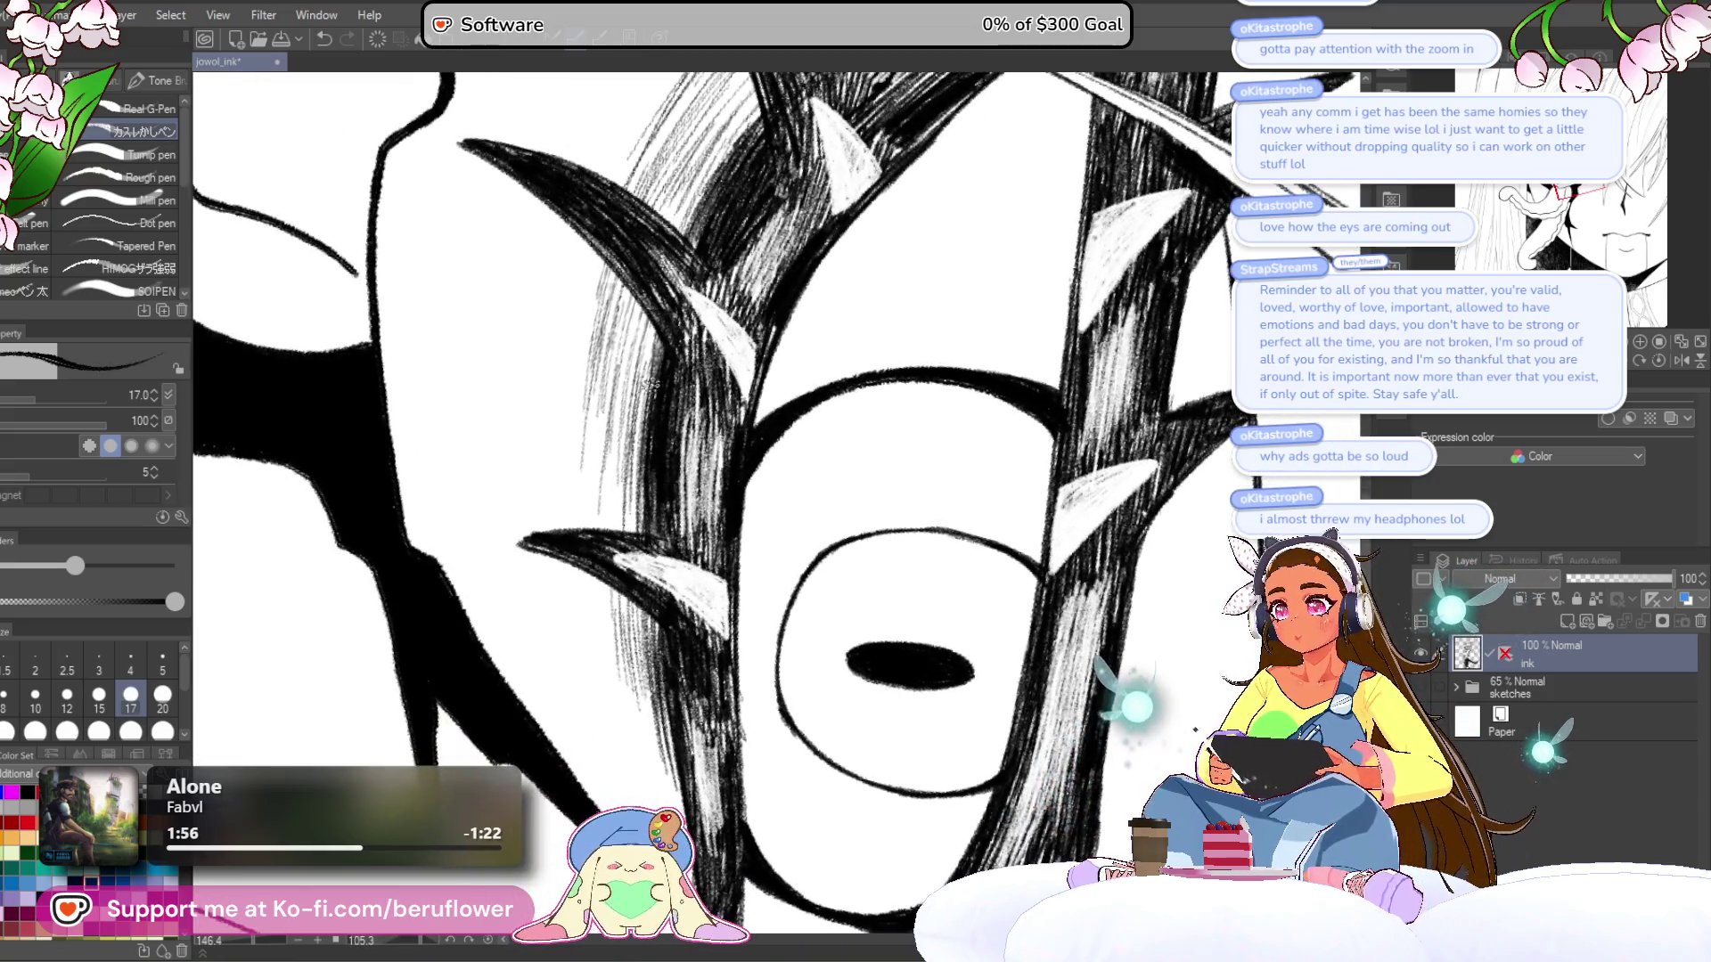
drag(662, 631, 636, 541)
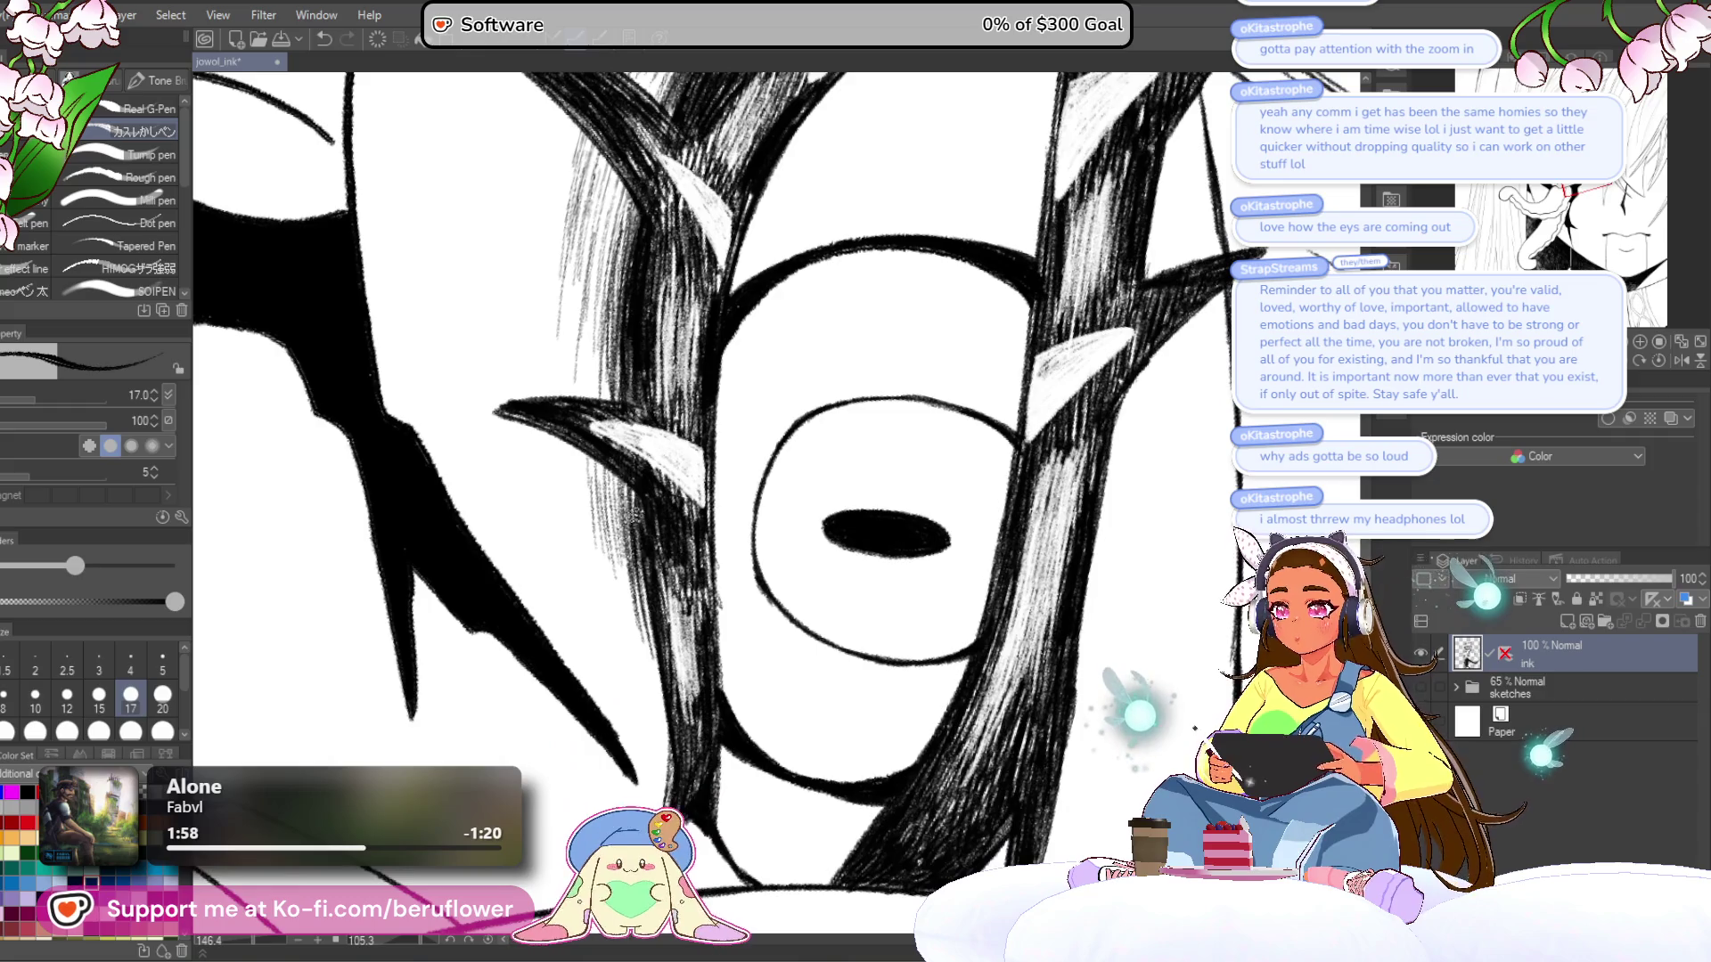
drag(649, 647, 621, 504)
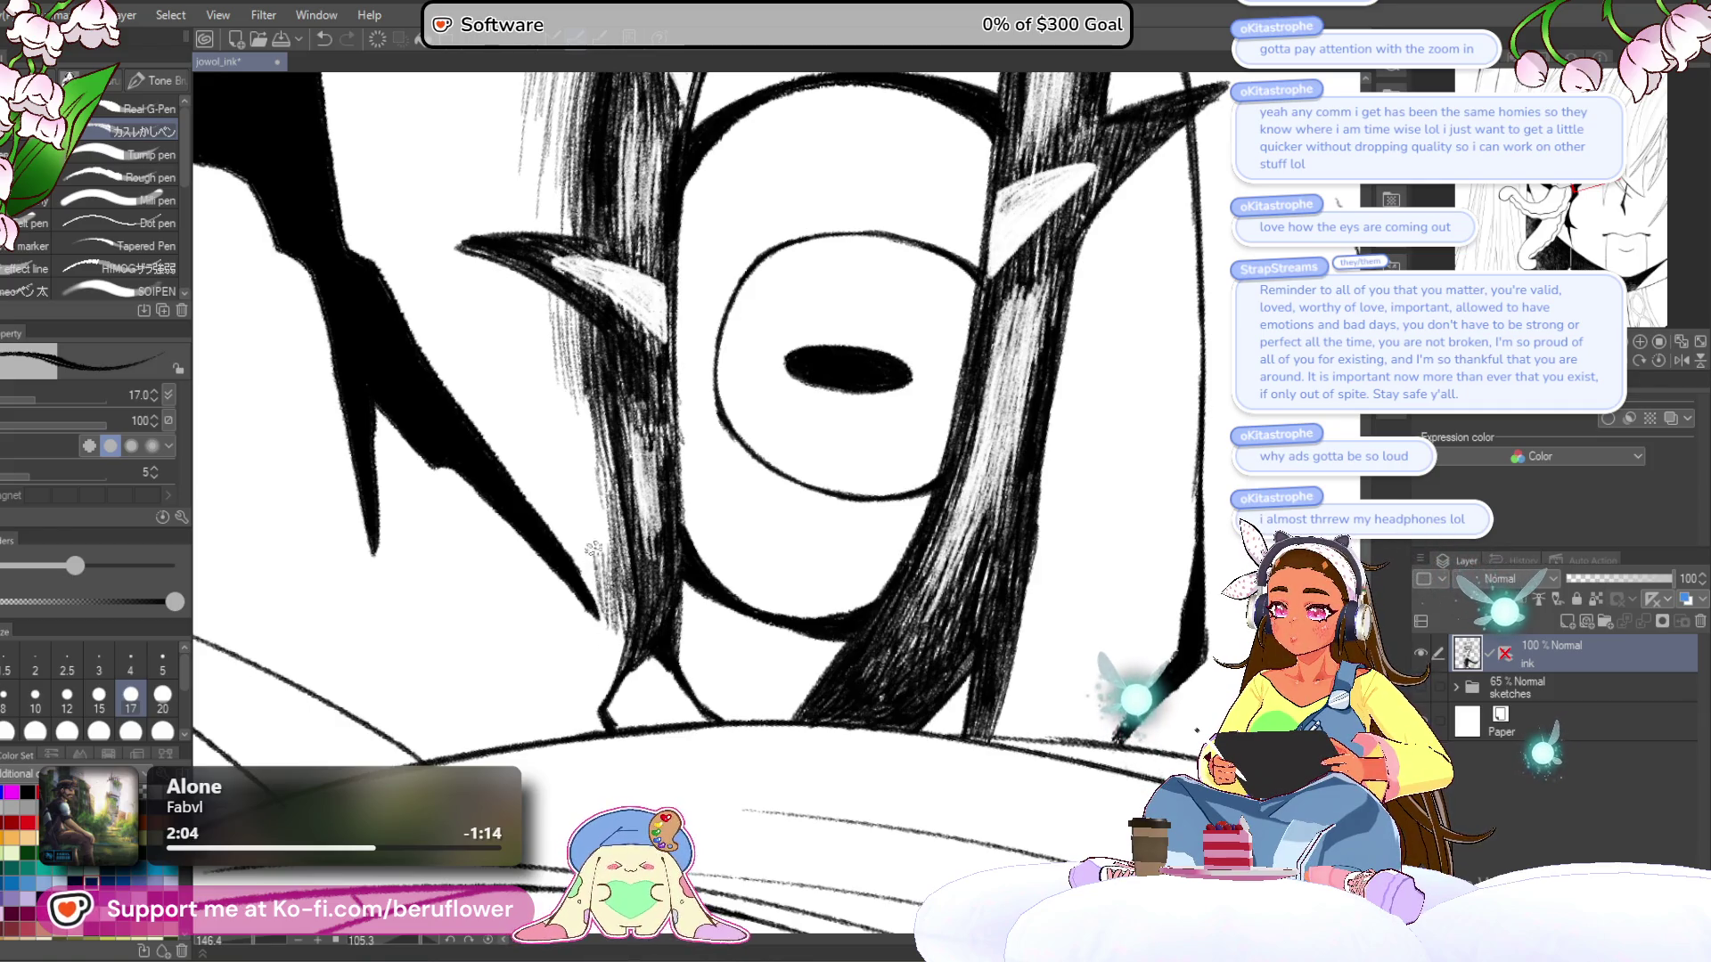
drag(771, 294, 807, 499)
drag(785, 222, 804, 284)
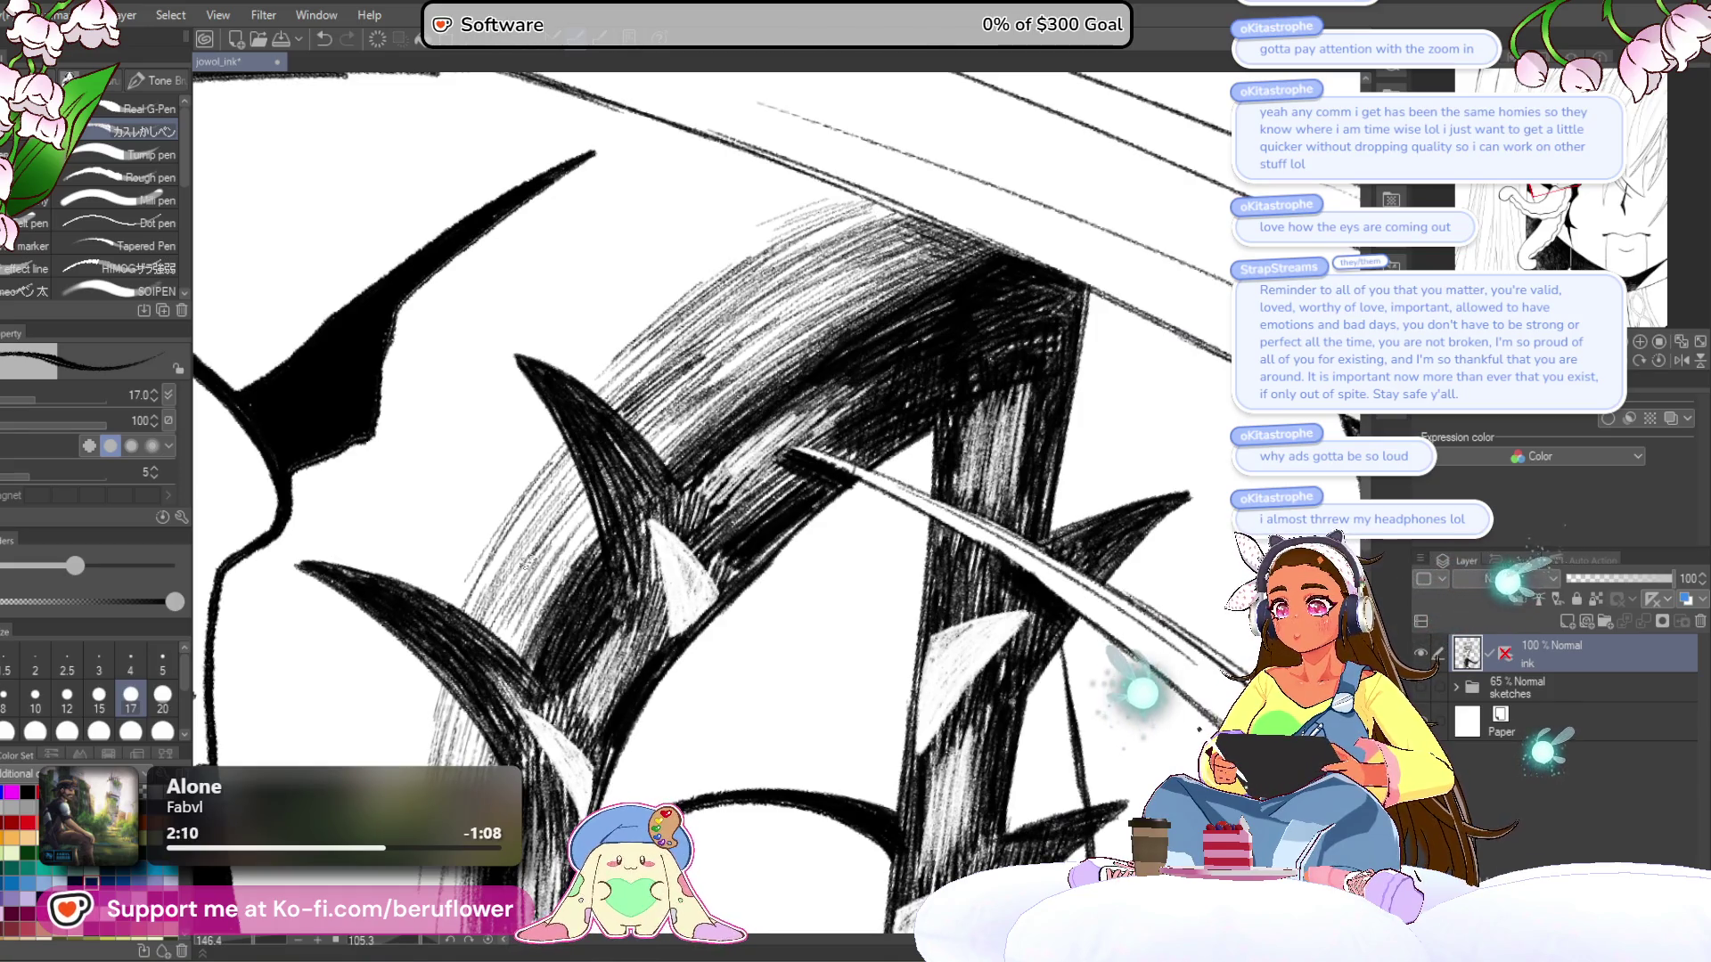
drag(526, 599, 562, 483)
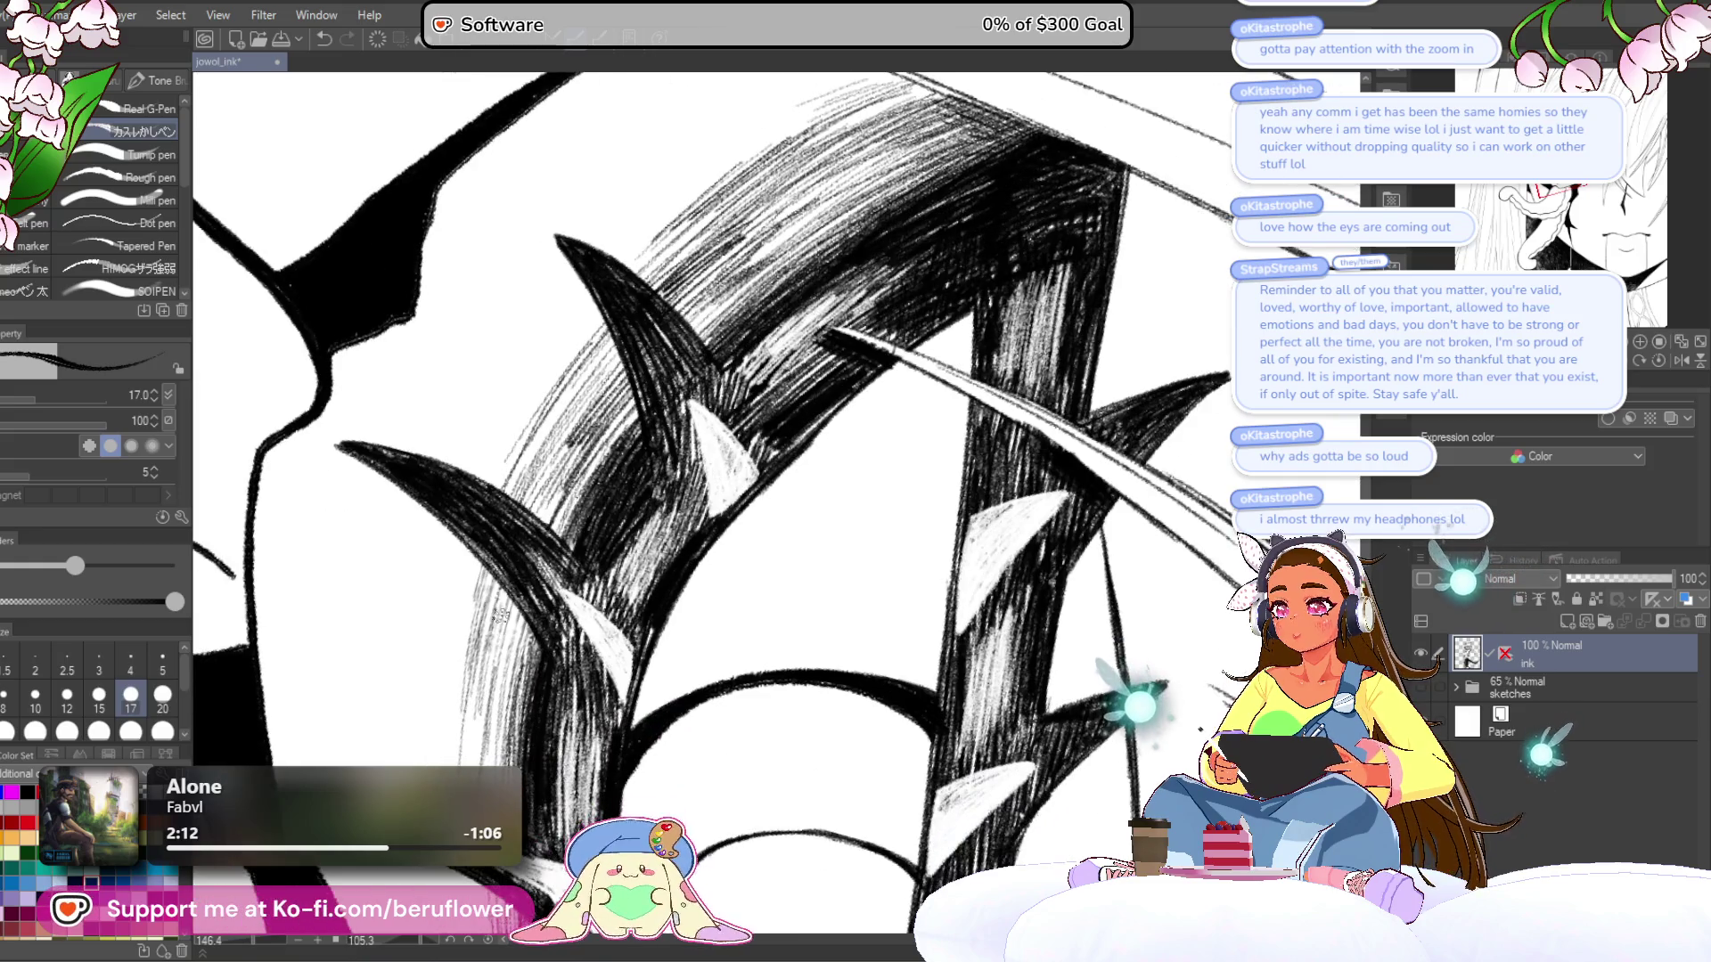
key(ctrl+0)
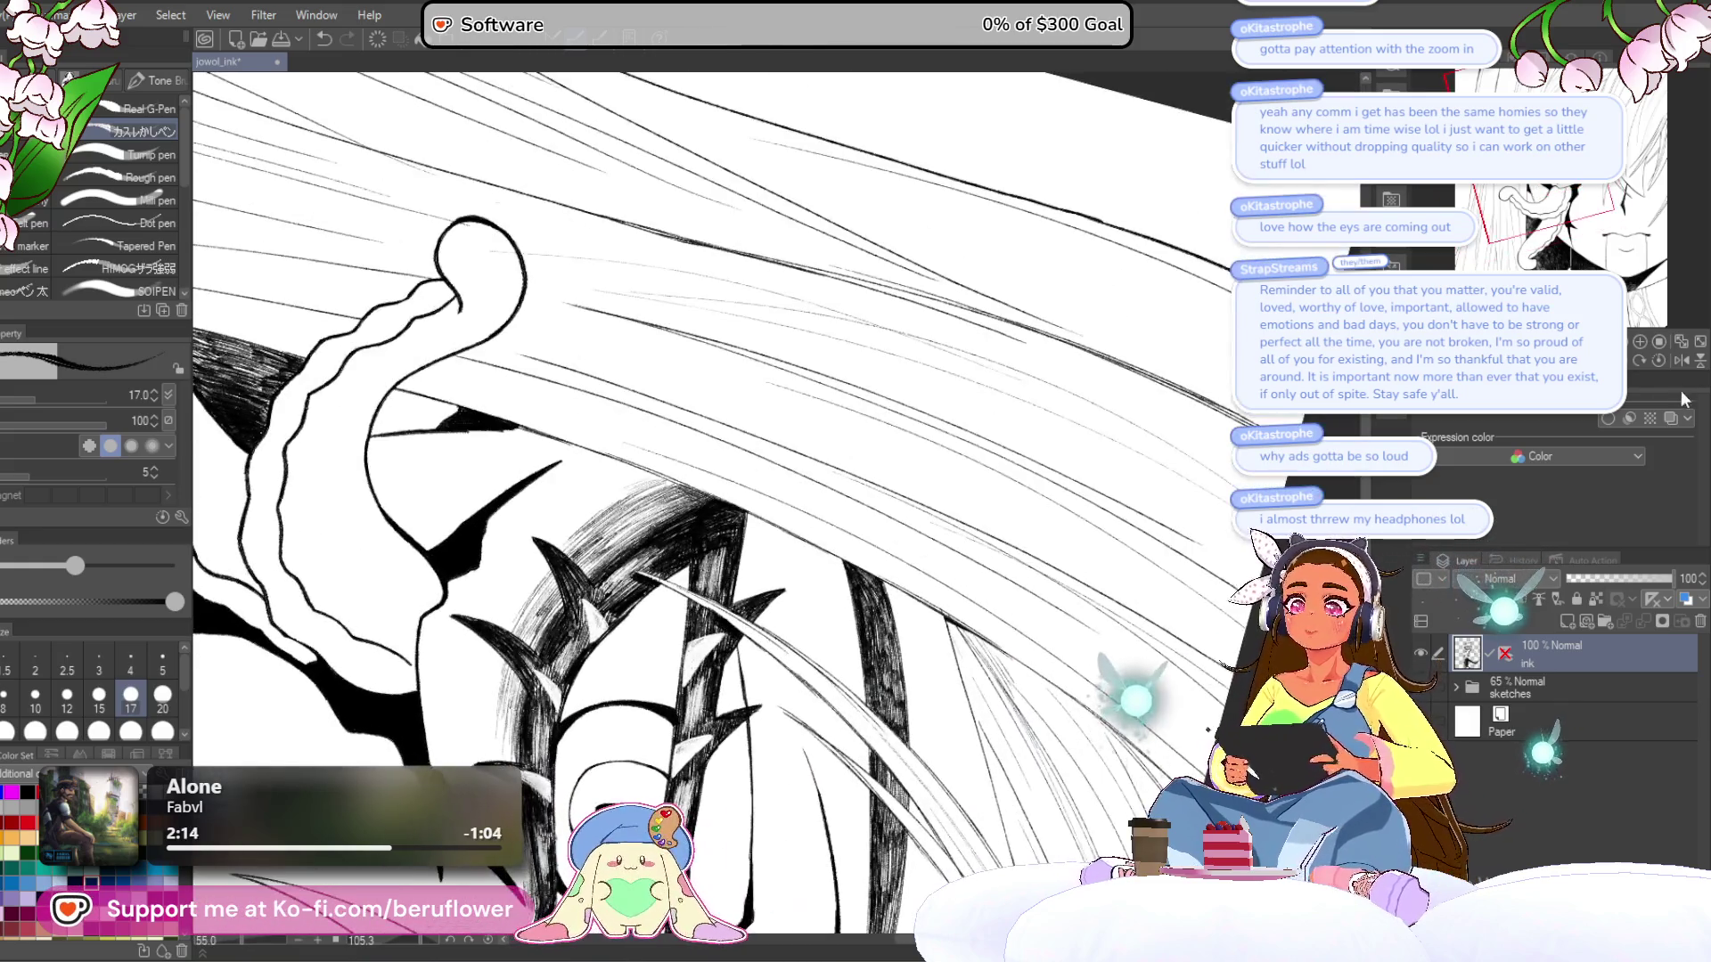
scroll(1083, 560, down, 5)
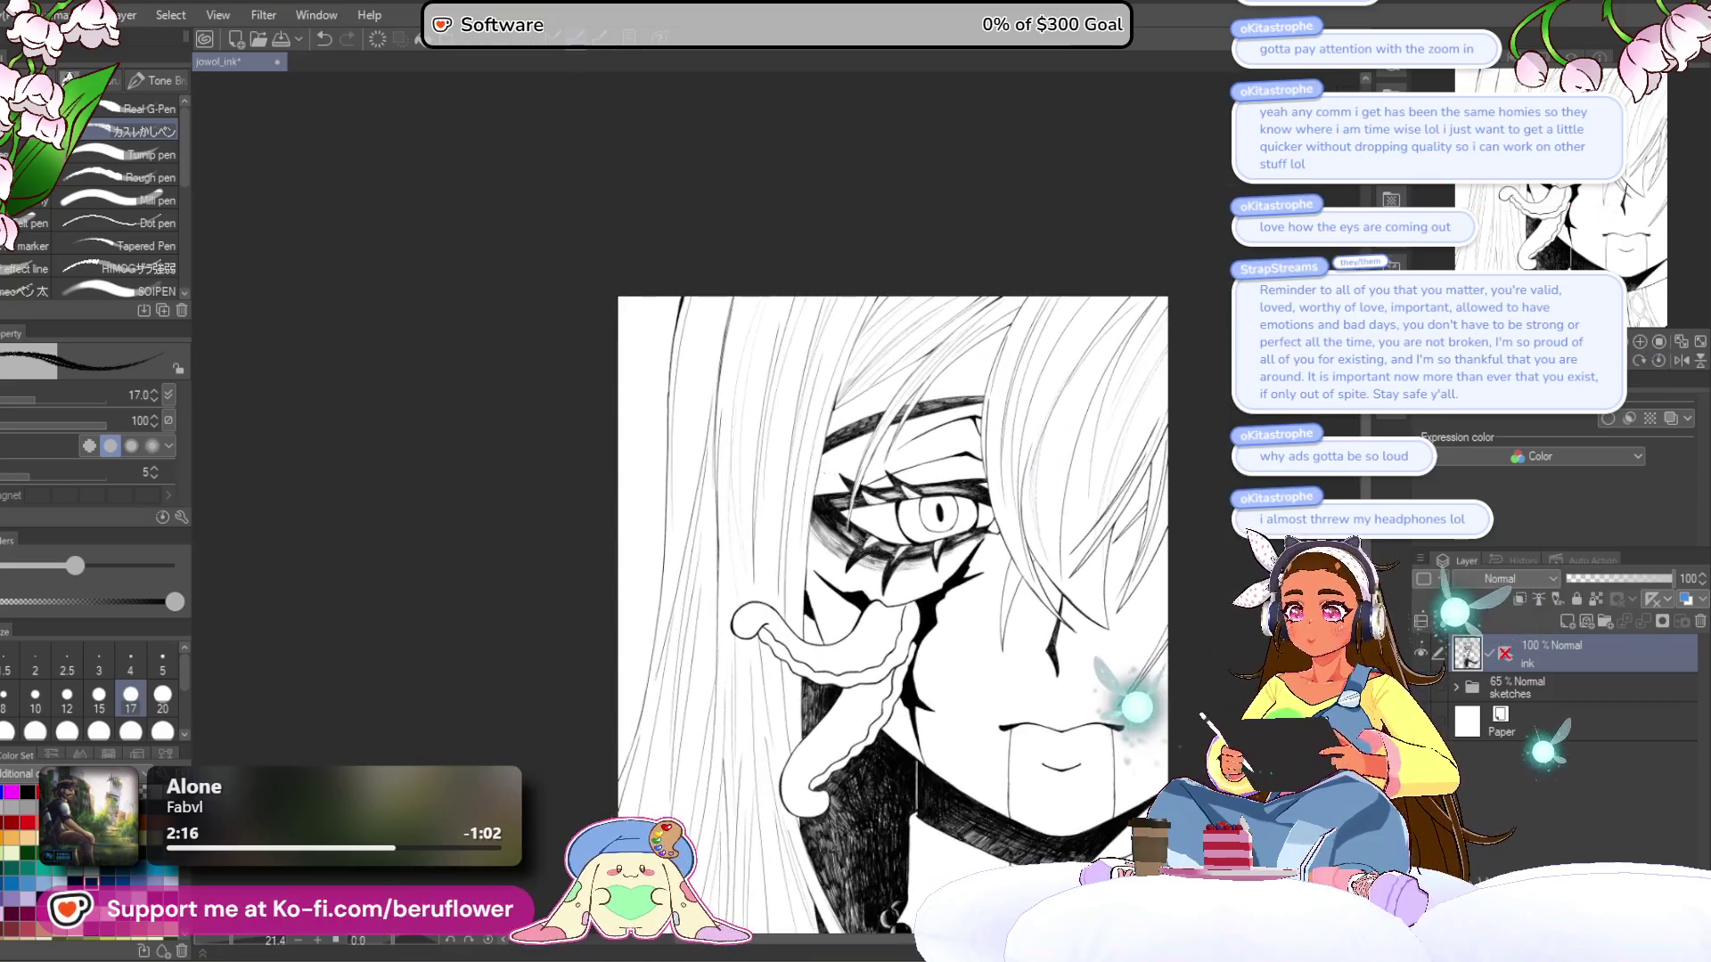
drag(1083, 559, 1010, 515)
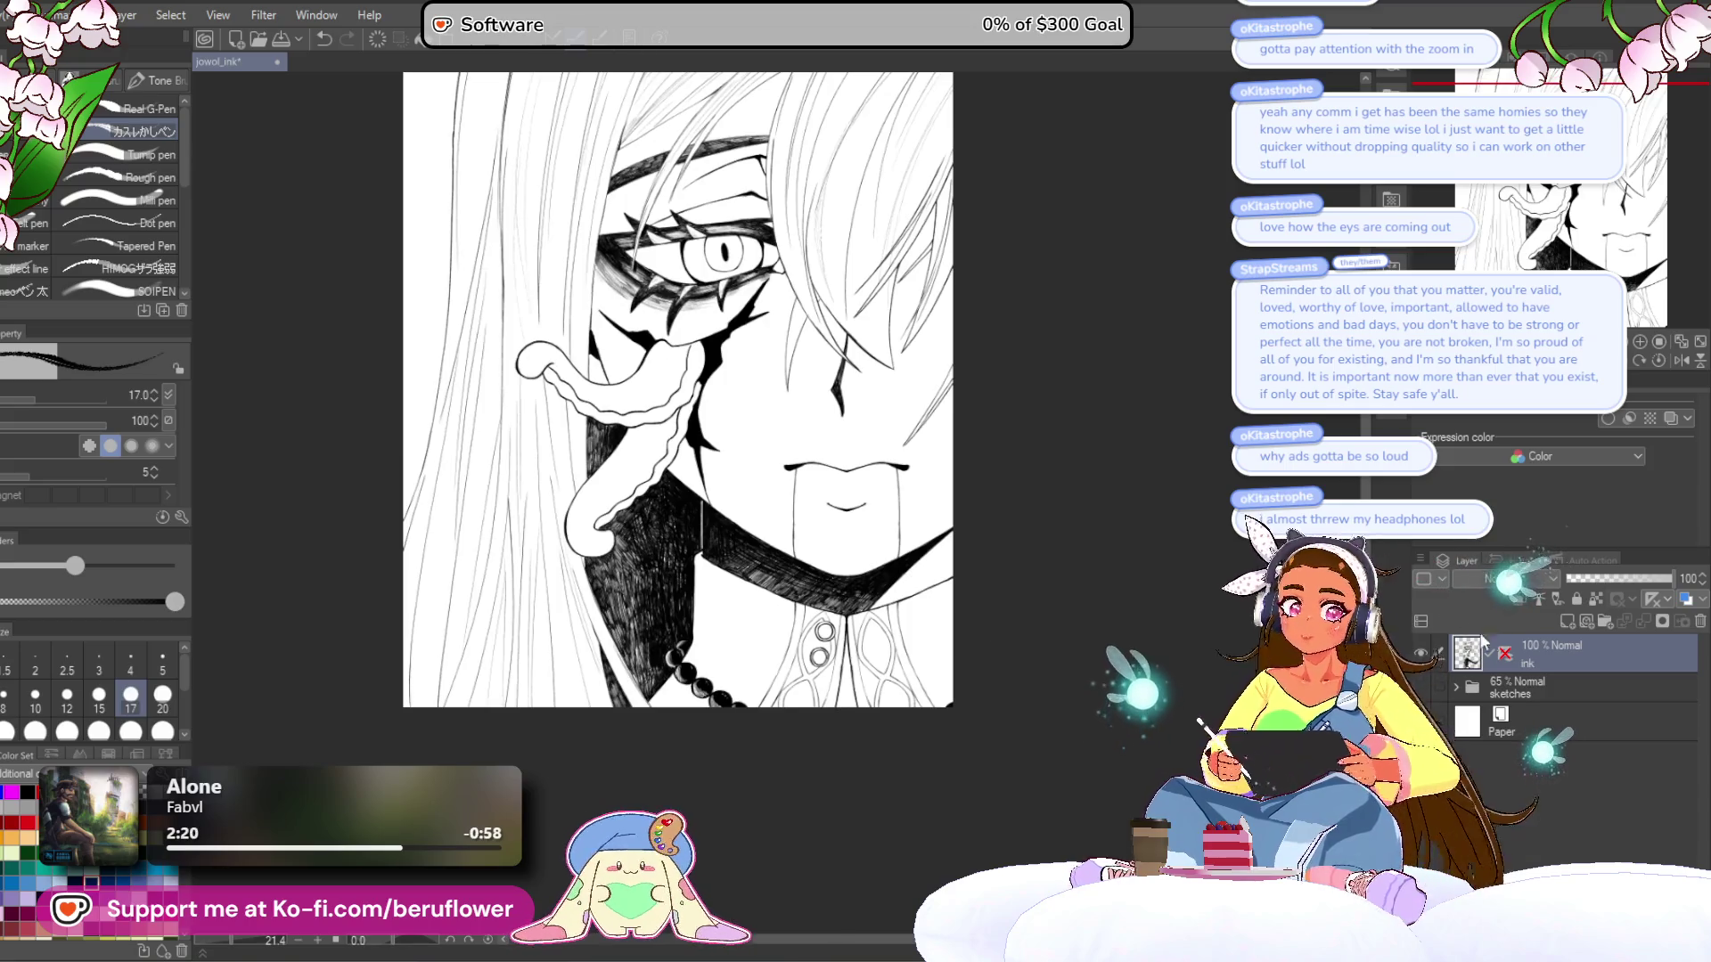
key(ctrl+2)
scroll(944, 669, up, 5)
drag(926, 630, 944, 668)
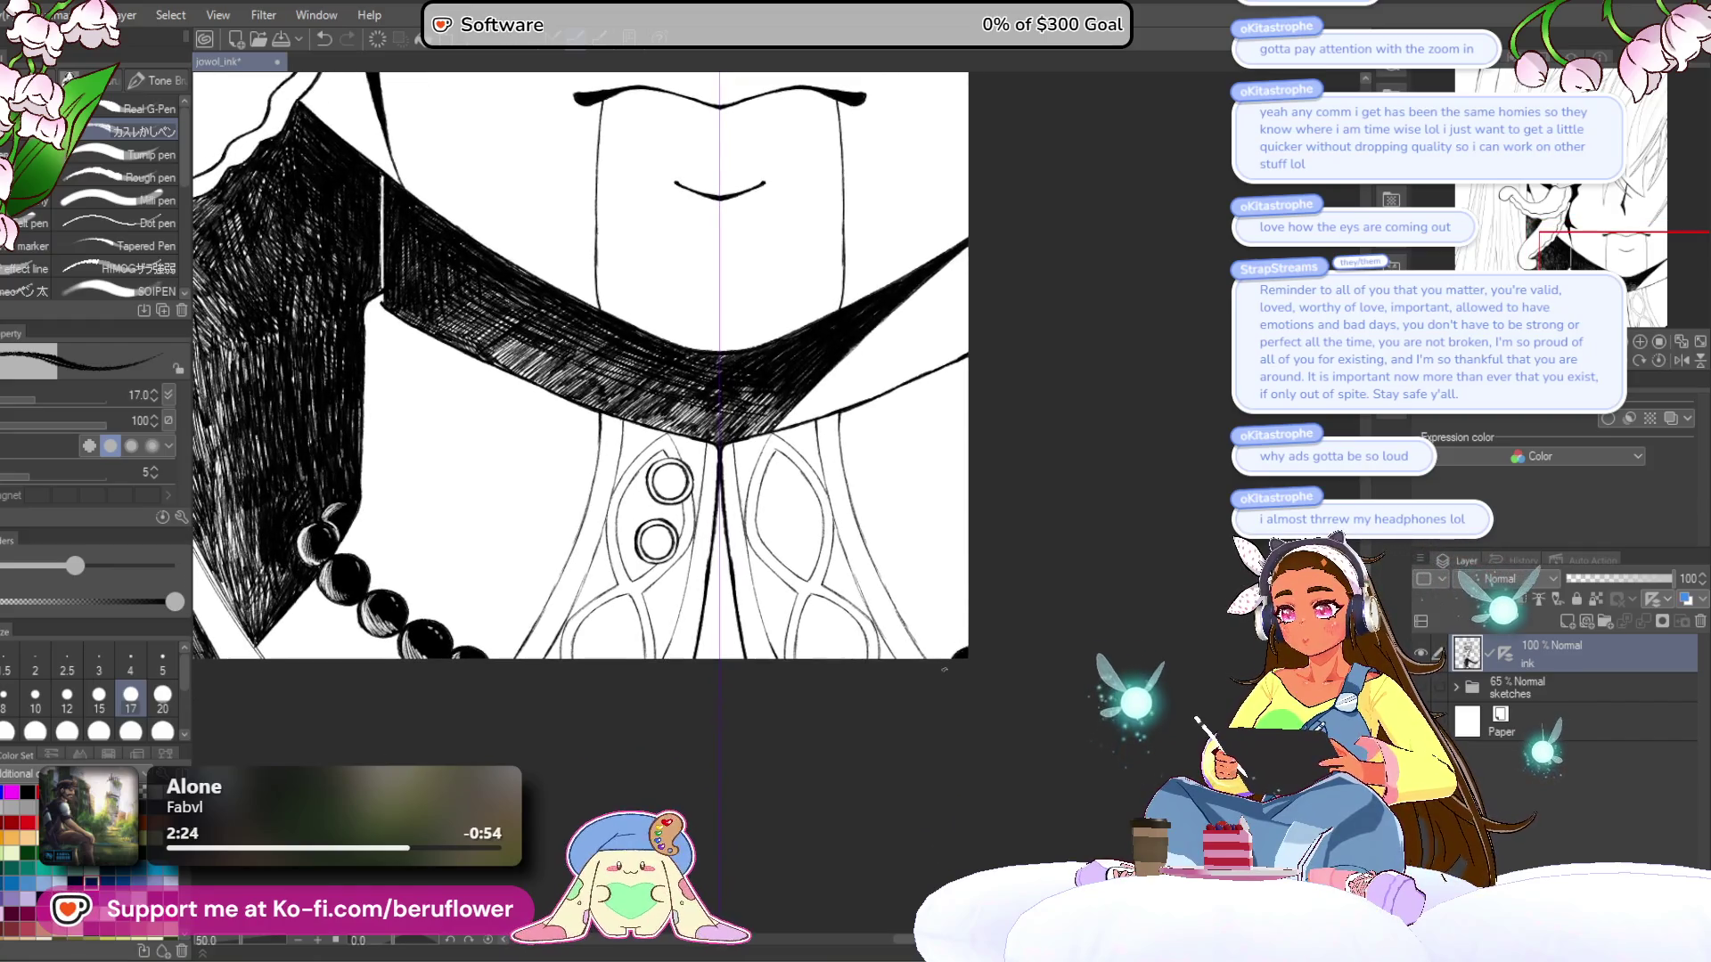
scroll(944, 668, up, 1)
drag(945, 668, 933, 702)
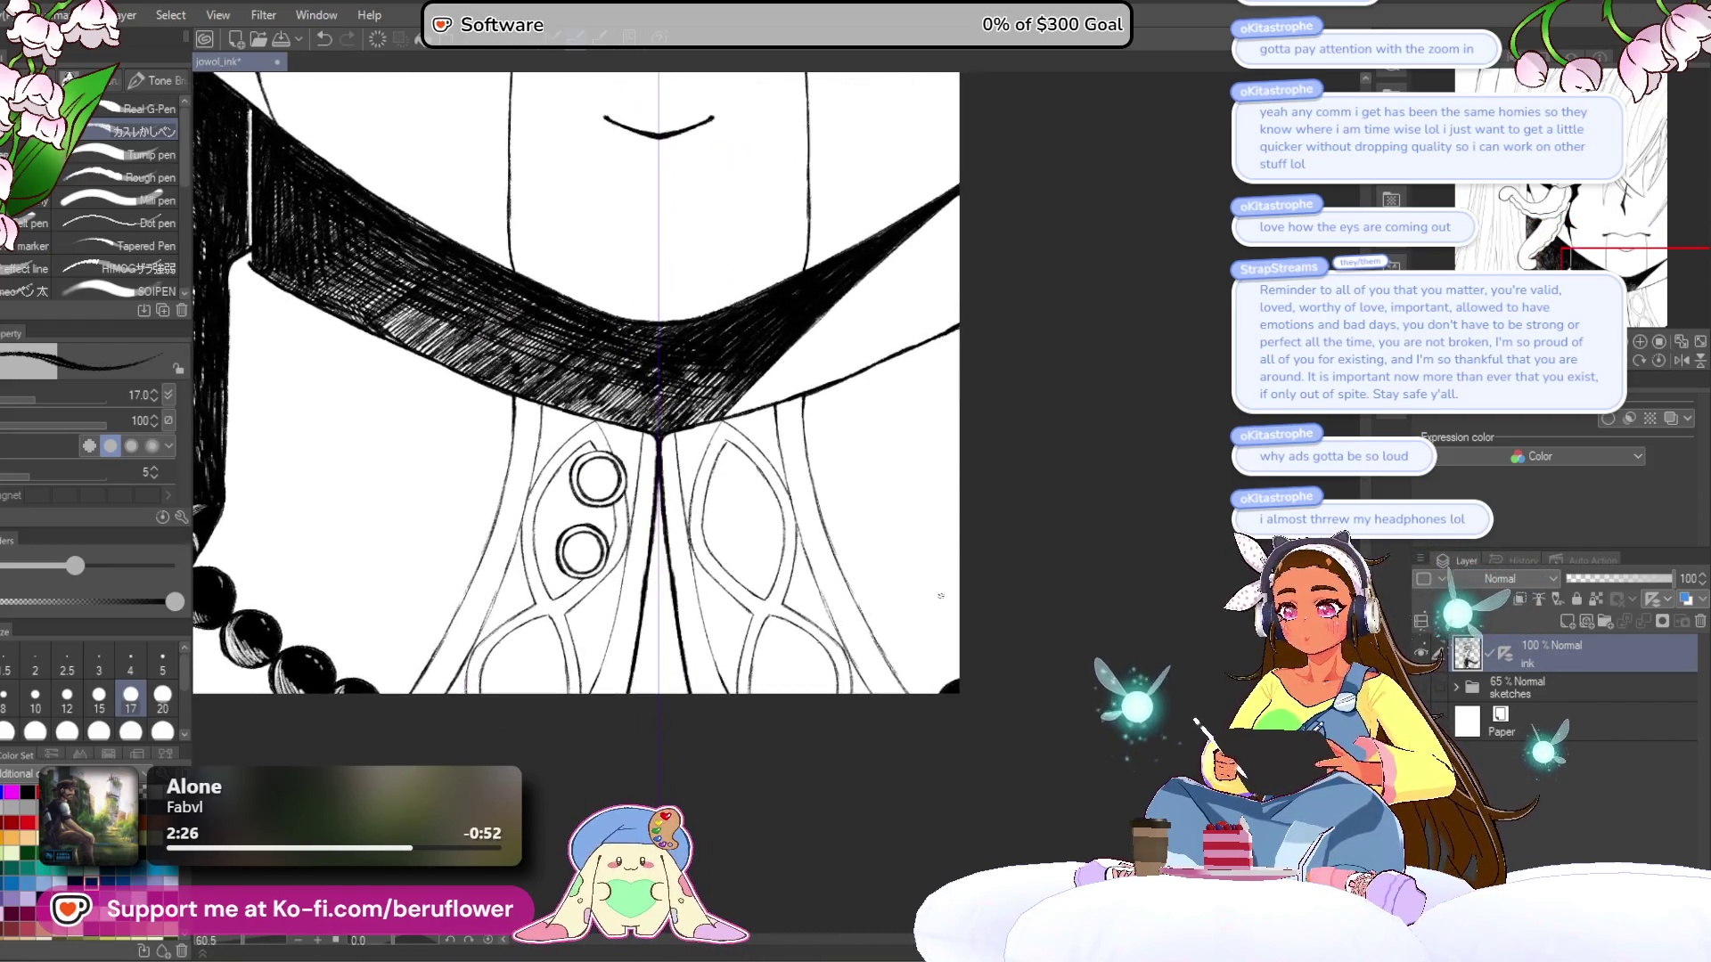
mouse_move(477, 611)
mouse_down()
mouse_move(689, 606)
mouse_move(672, 590)
mouse_up()
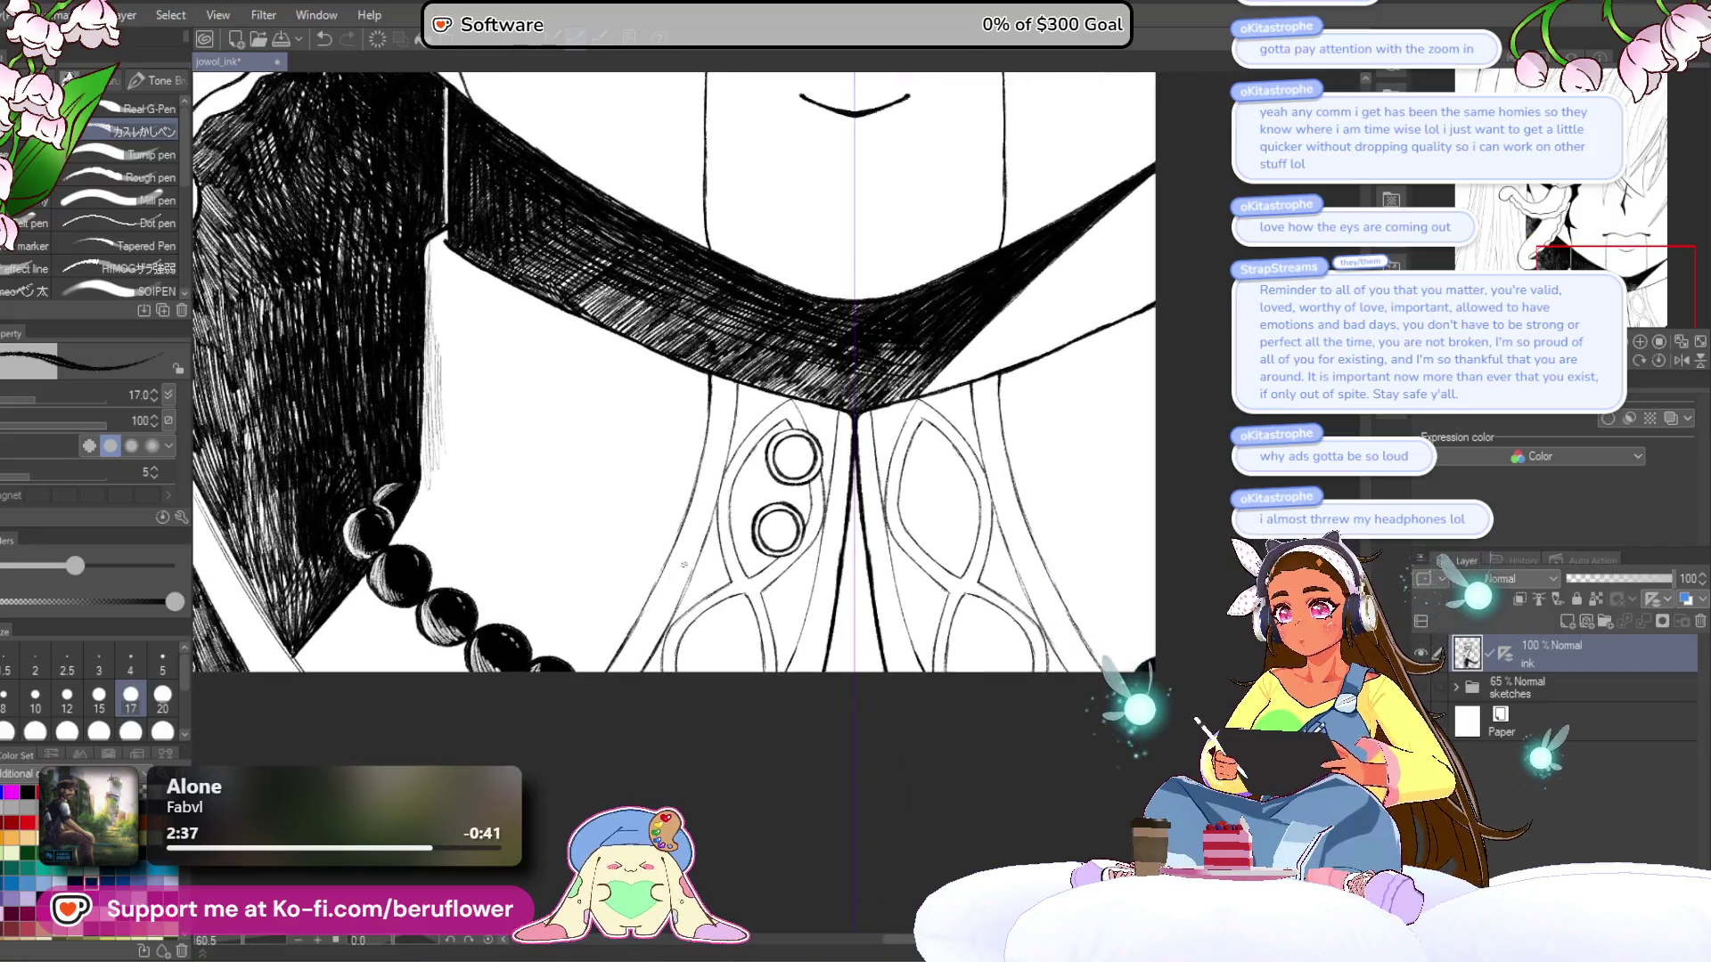
drag(599, 635, 593, 644)
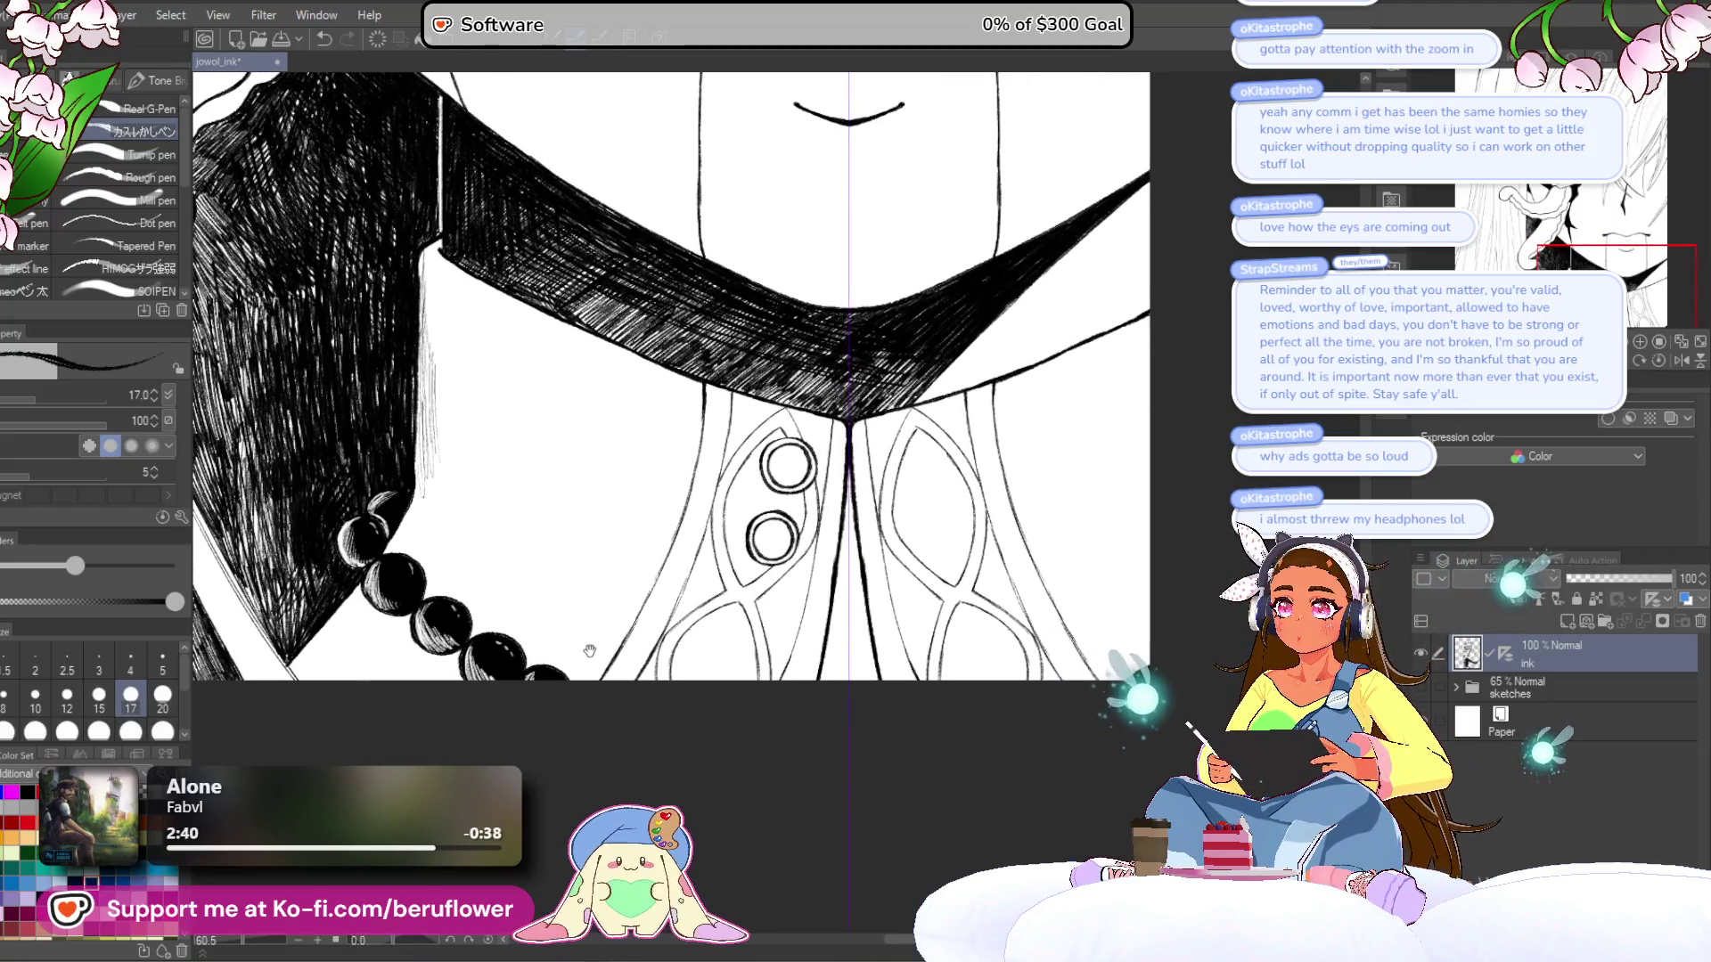
click(1506, 653)
drag(863, 574, 842, 668)
scroll(842, 669, up, 4)
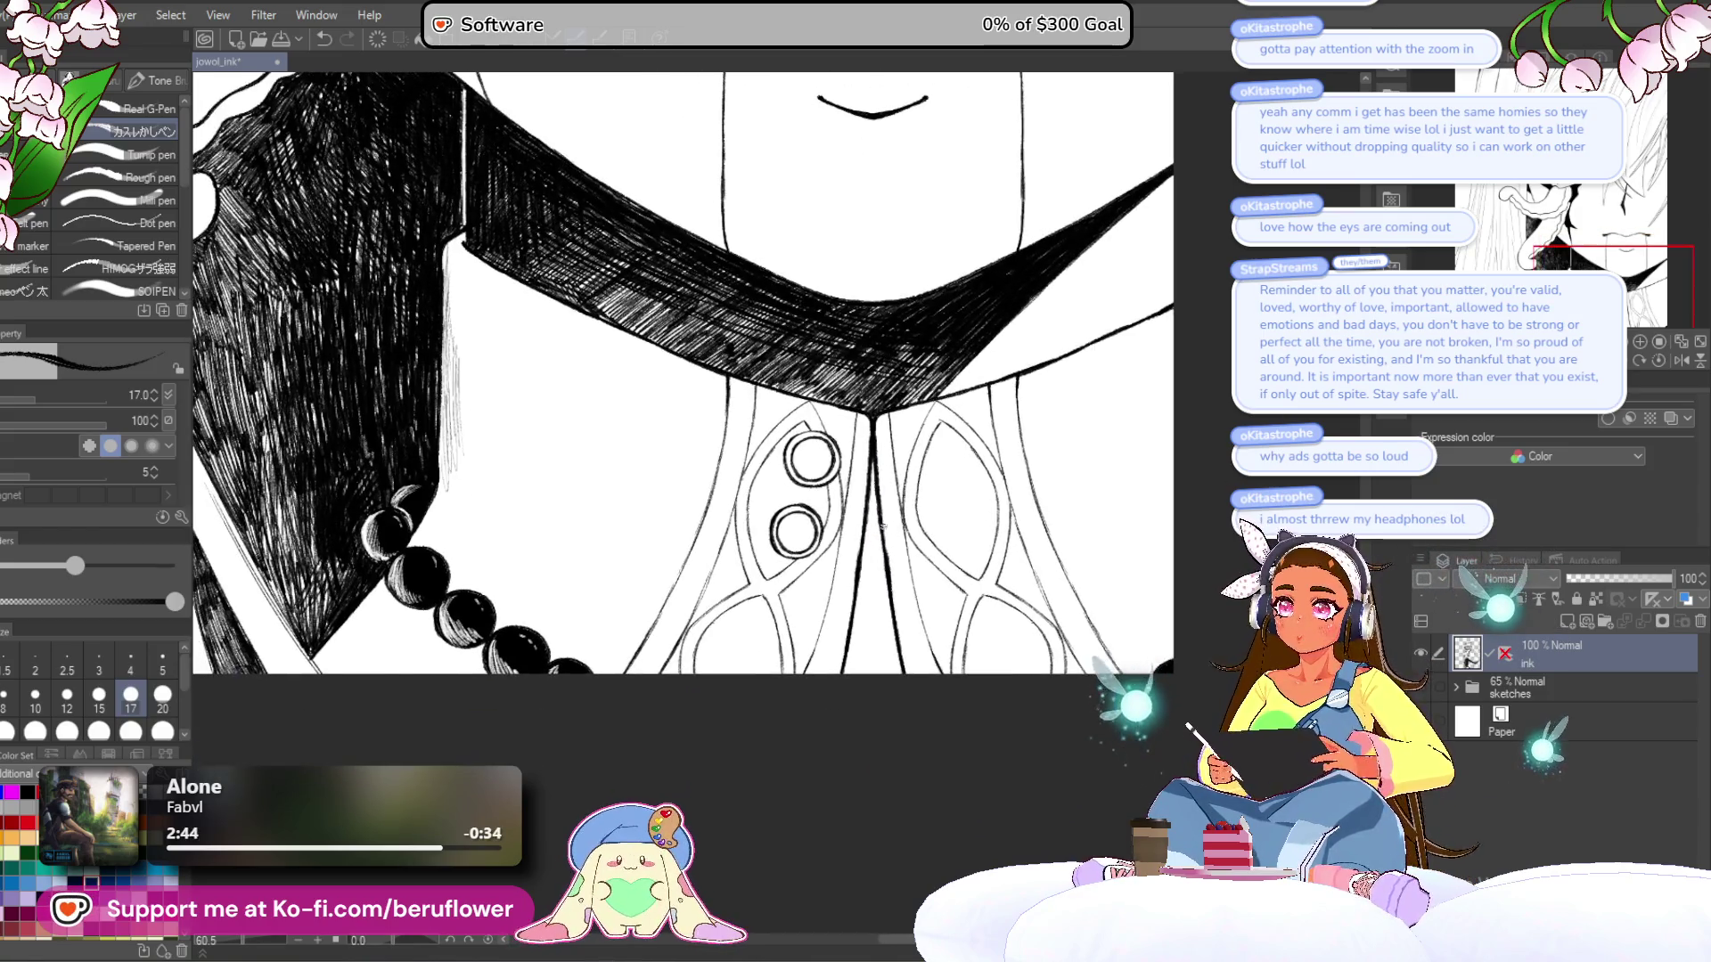
scroll(855, 486, up, 1)
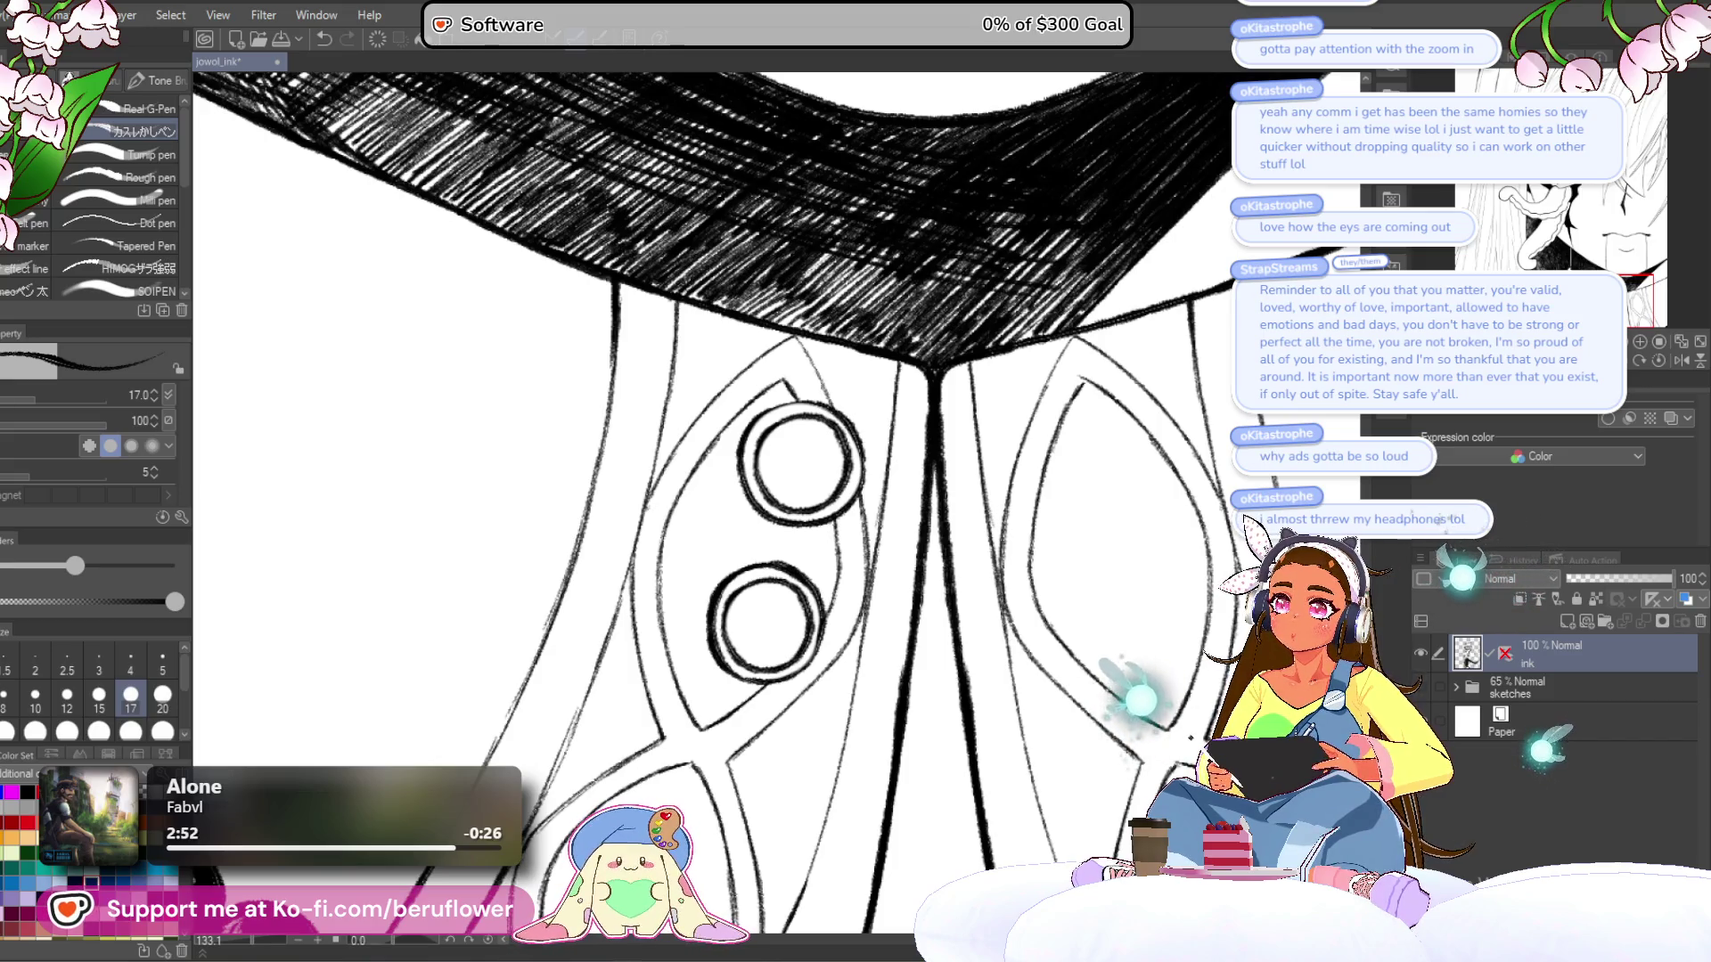
- Fill the upper and lower collar buttons solid black with the Fill tool
key(g)
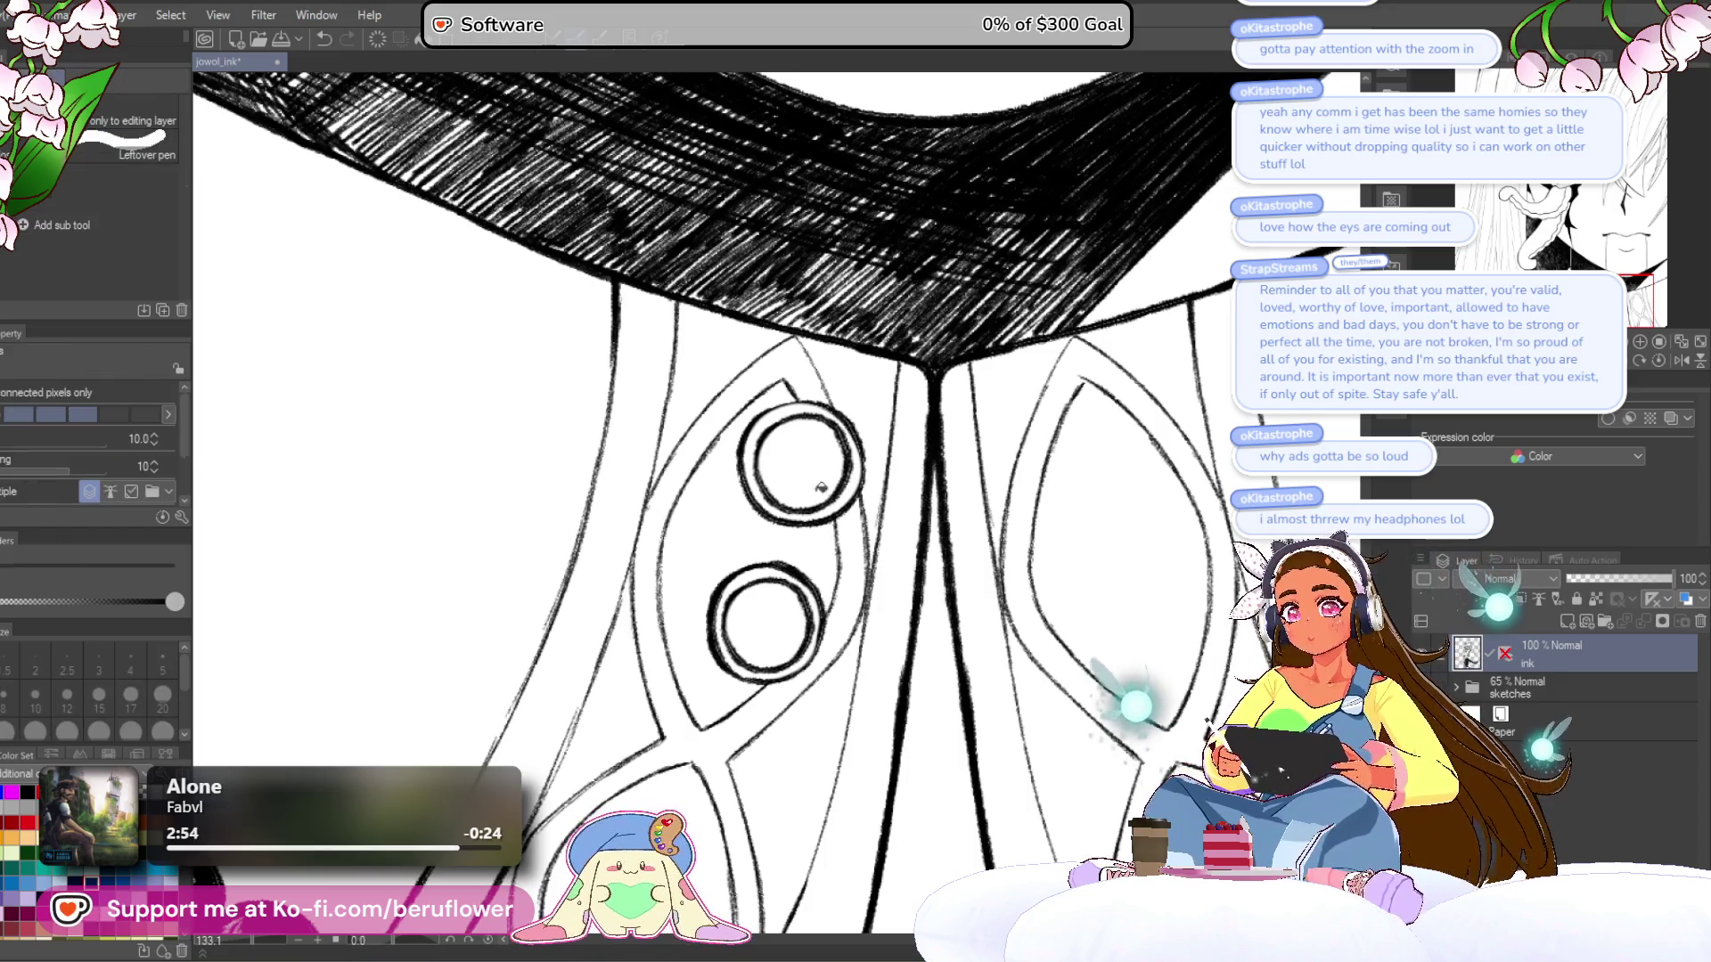
click(800, 461)
click(777, 627)
mouse_move(707, 724)
mouse_down()
mouse_move(637, 563)
mouse_move(637, 697)
mouse_up()
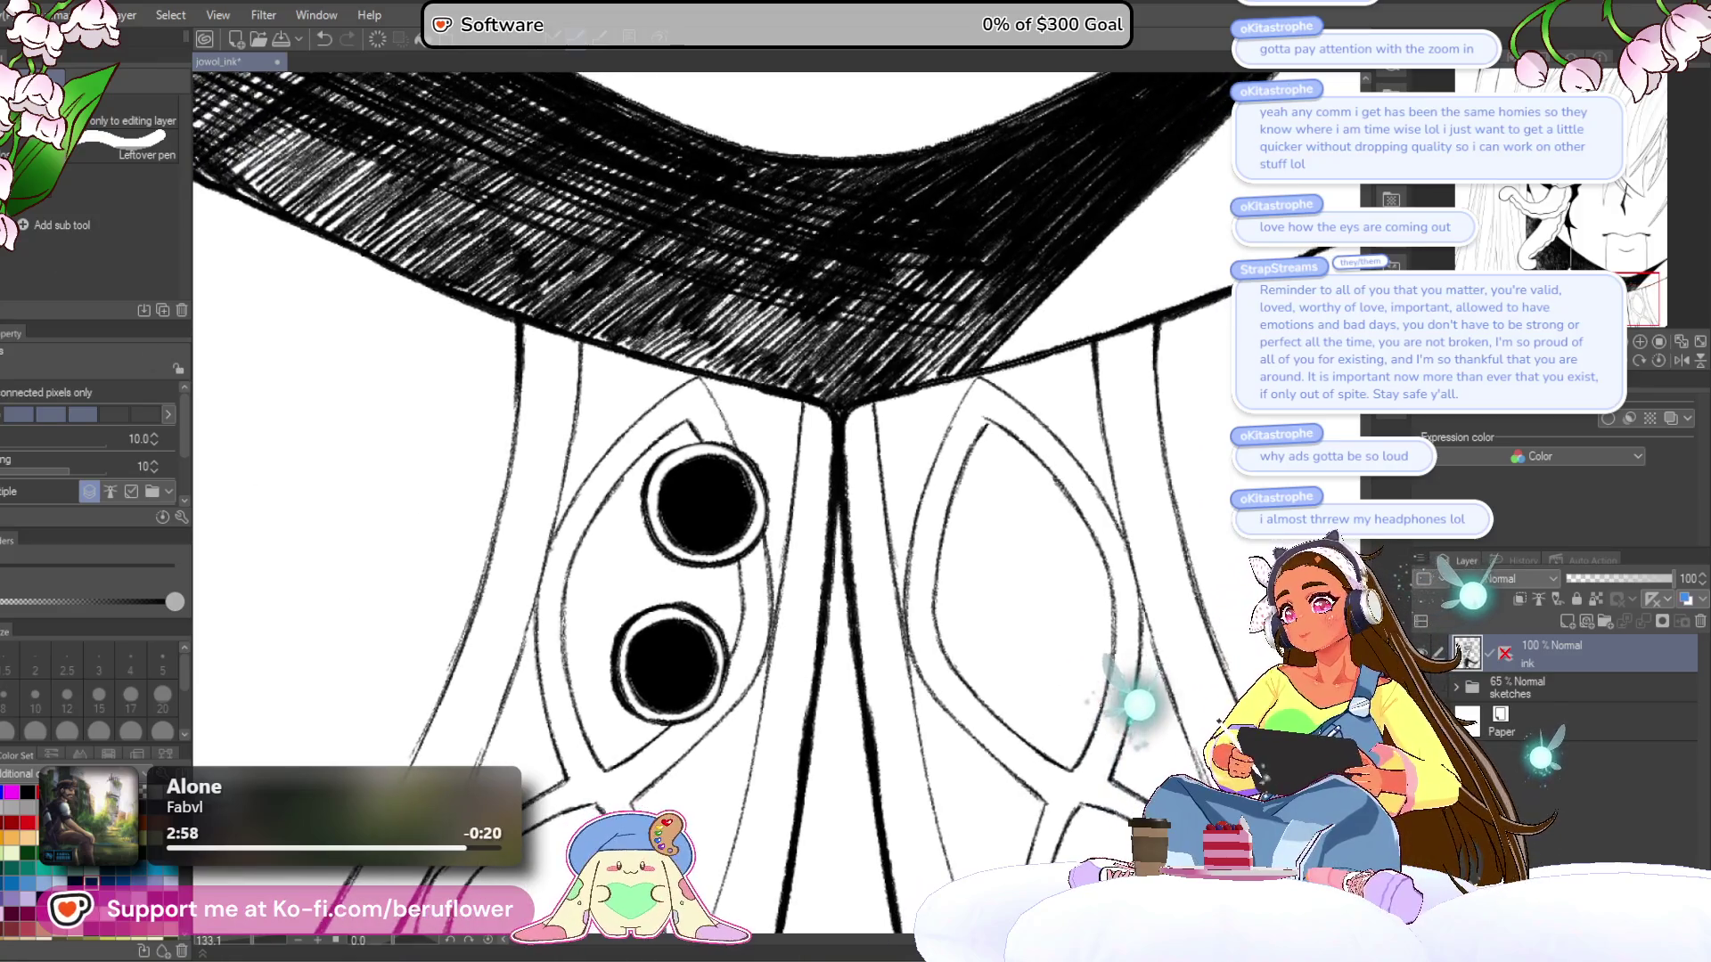
- Add white diagonal highlight hatching across both collar buttons with the pen
key(p)
mouse_move(699, 593)
mouse_down()
mouse_move(987, 405)
mouse_move(799, 610)
mouse_move(682, 628)
mouse_up()
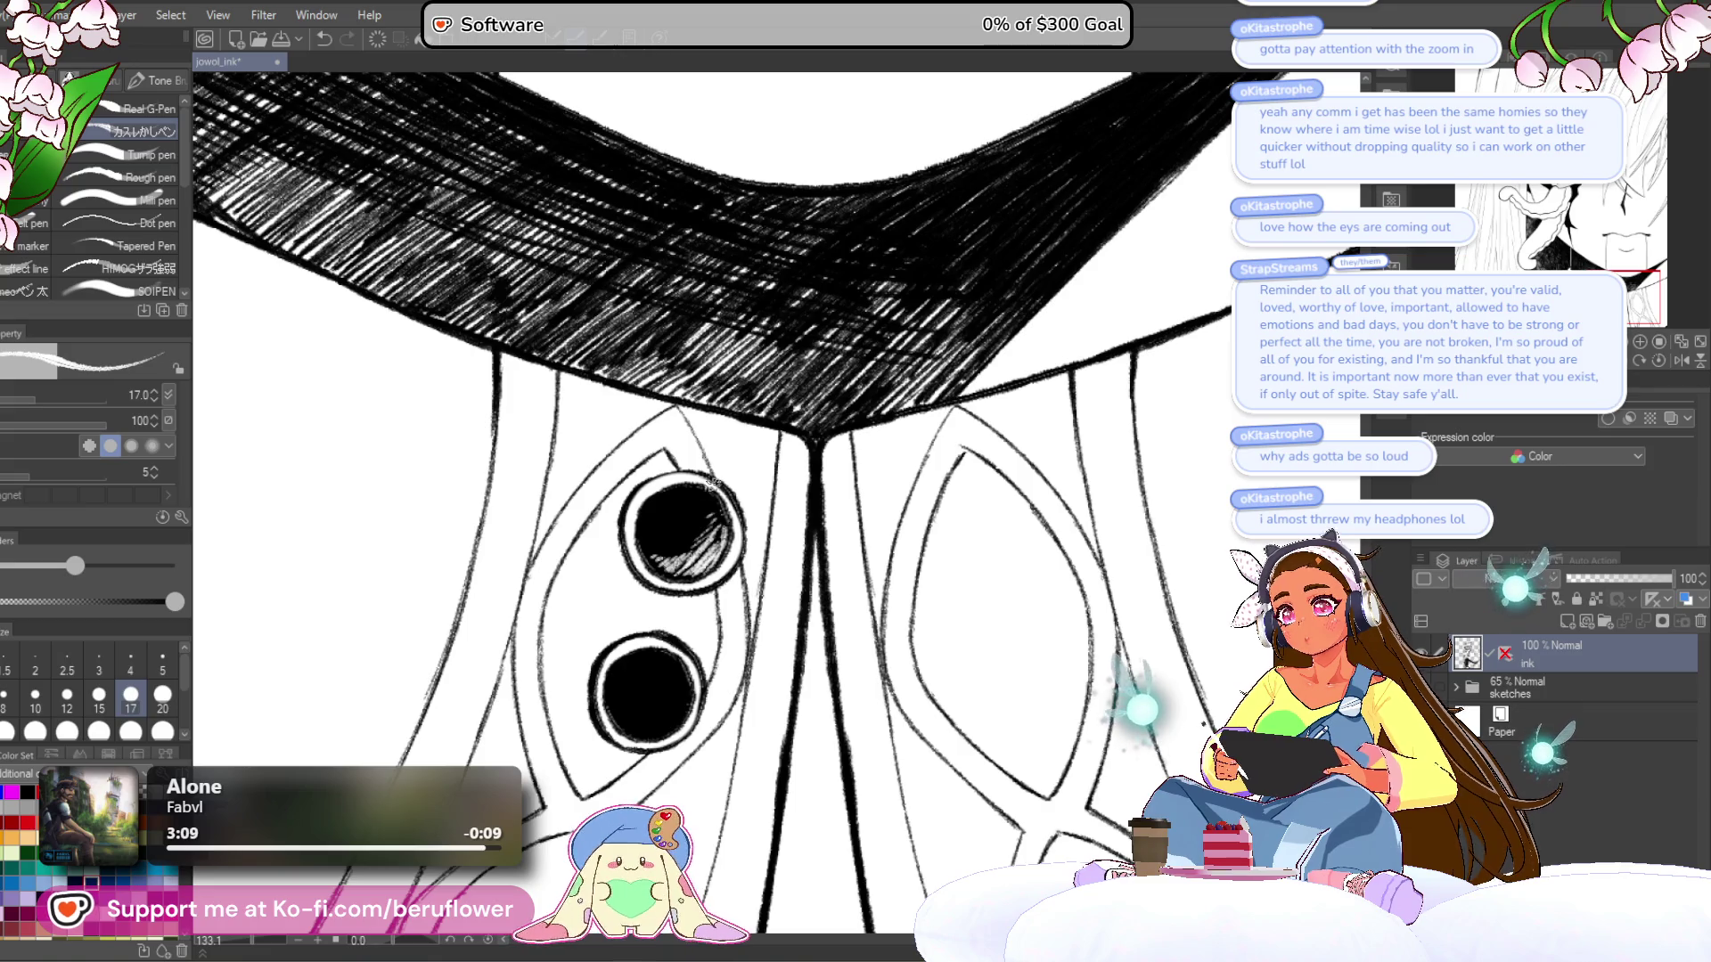
scroll(713, 483, down, 5)
scroll(713, 482, up, 7)
mouse_move(720, 500)
mouse_down()
mouse_move(653, 573)
mouse_move(711, 407)
mouse_up()
scroll(662, 541, down, 4)
scroll(634, 547, up, 3)
drag(634, 547, 706, 504)
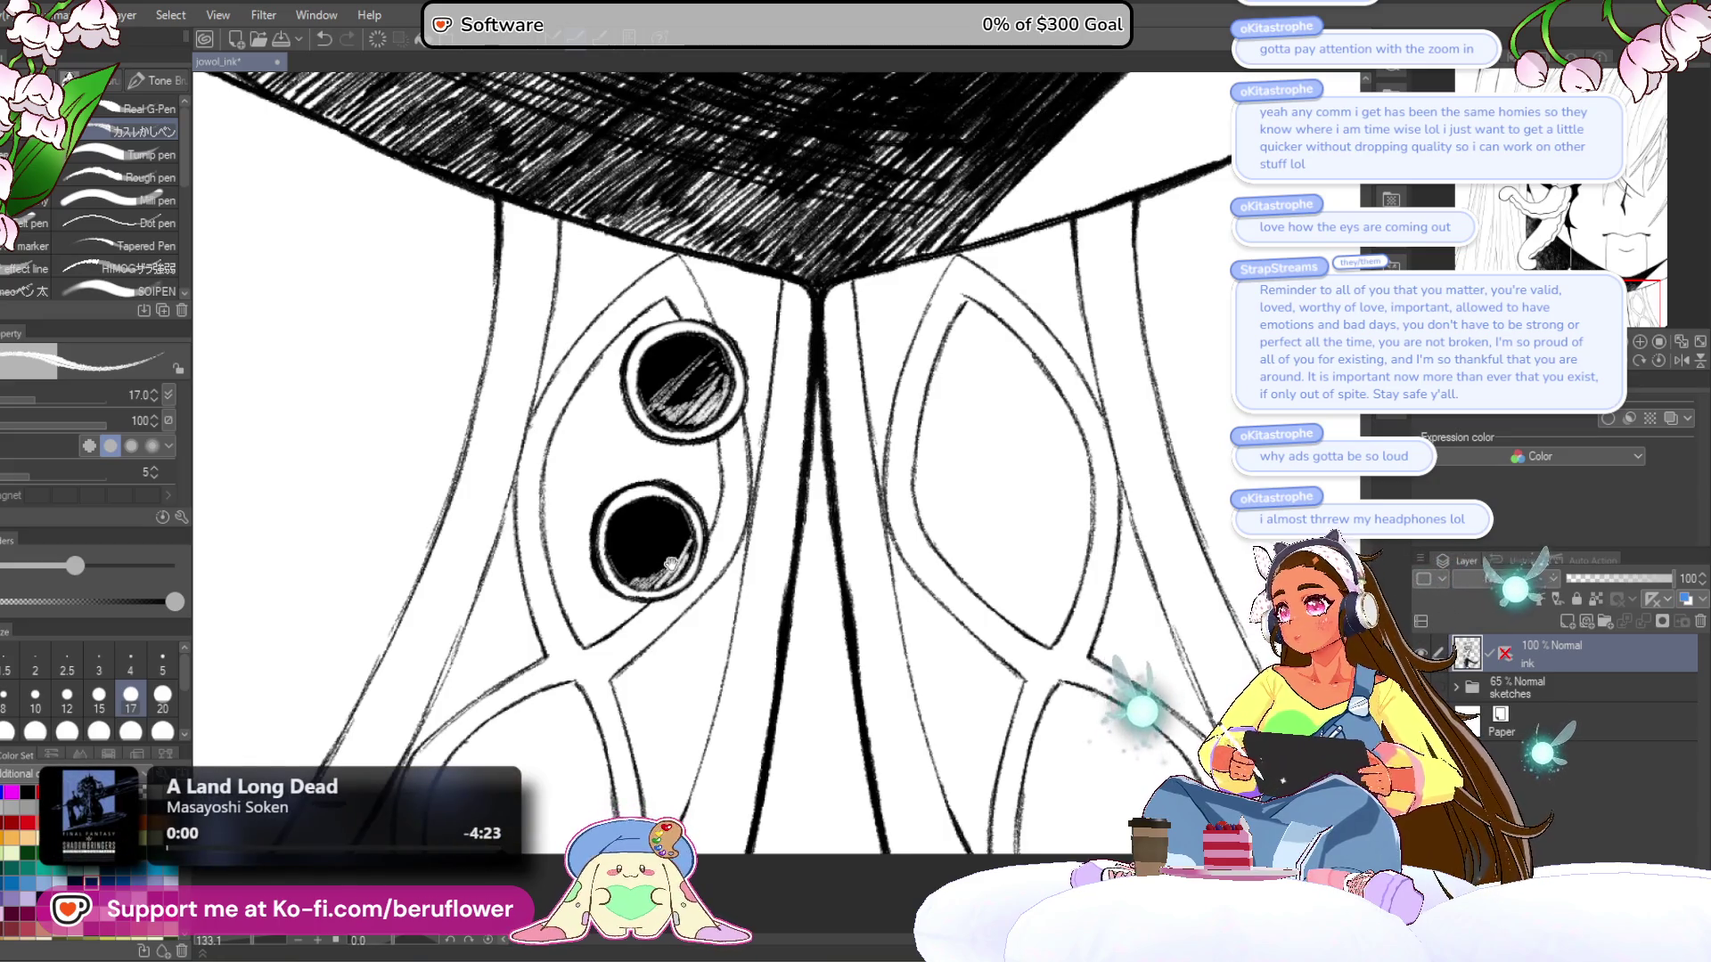
drag(690, 541, 644, 581)
drag(691, 504, 617, 577)
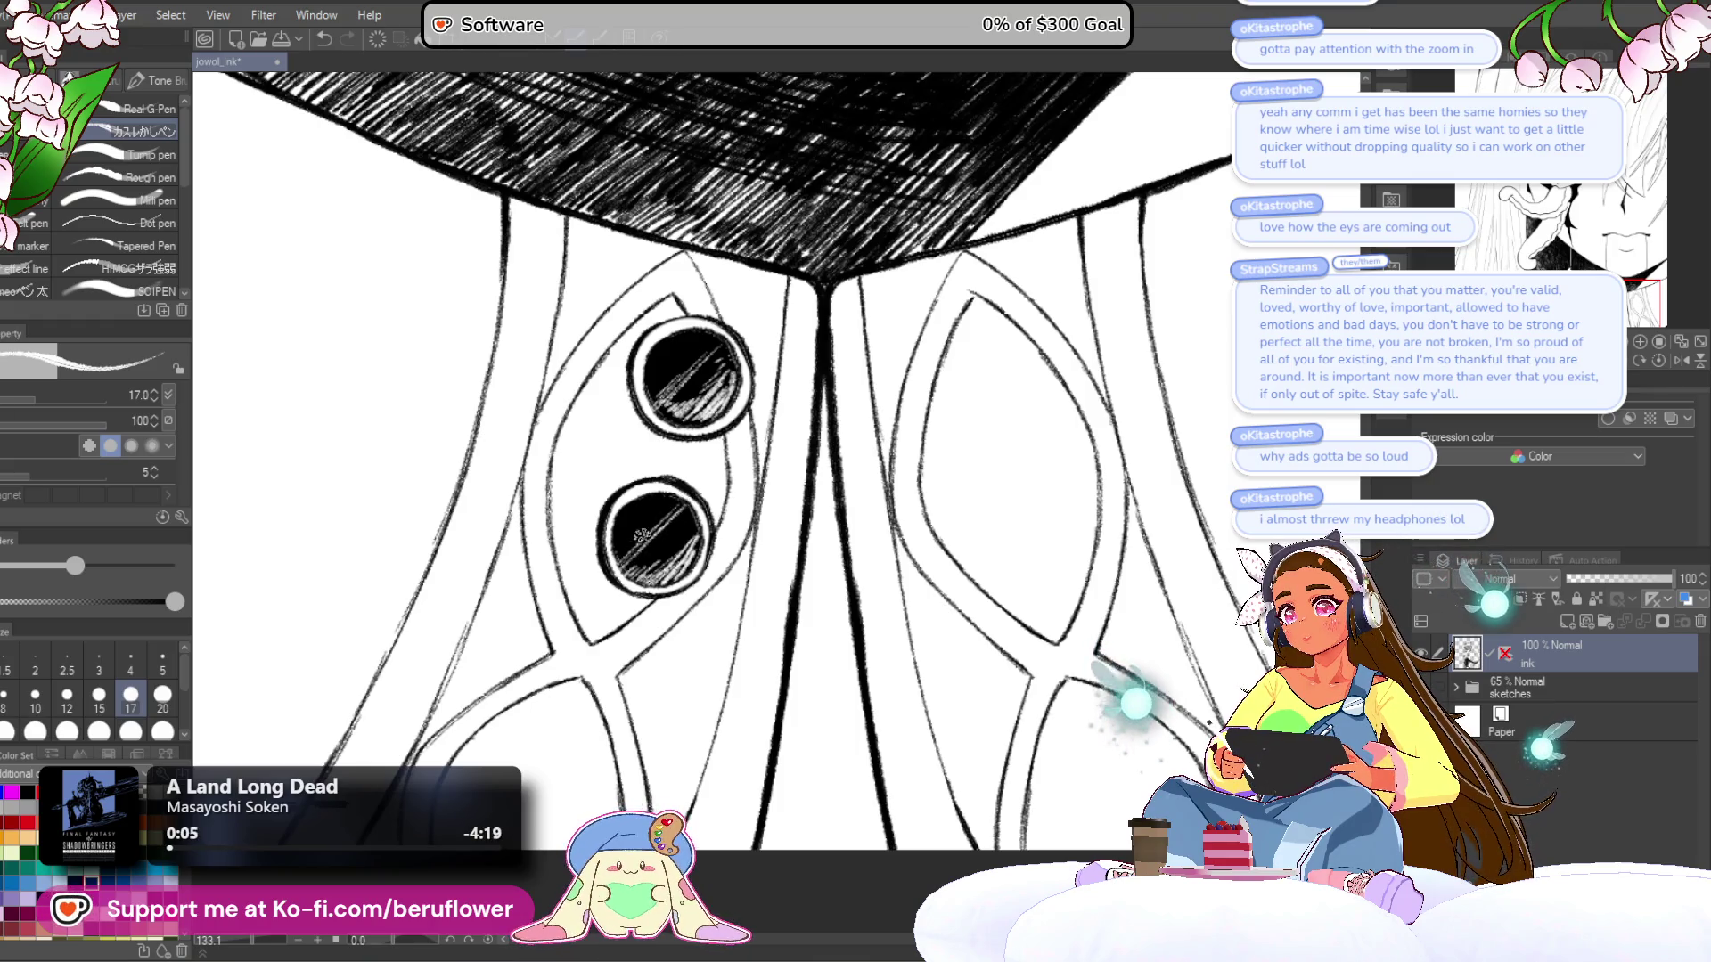
scroll(631, 545, down, 3)
scroll(669, 595, up, 5)
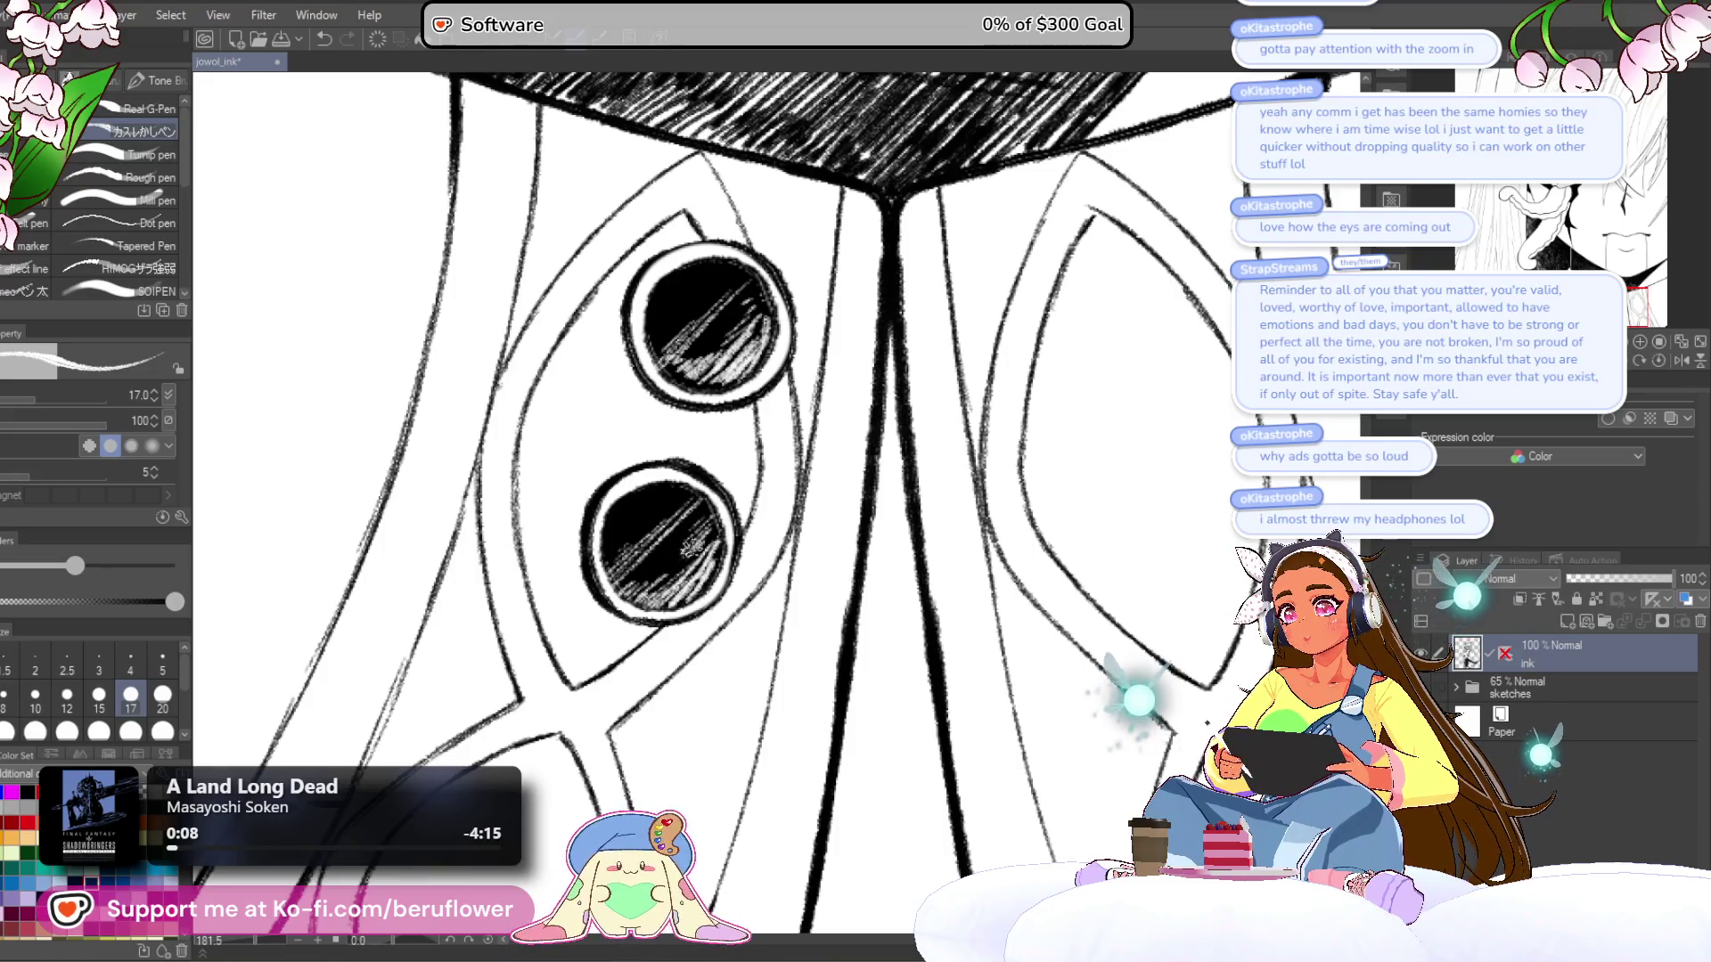
scroll(677, 560, down, 8)
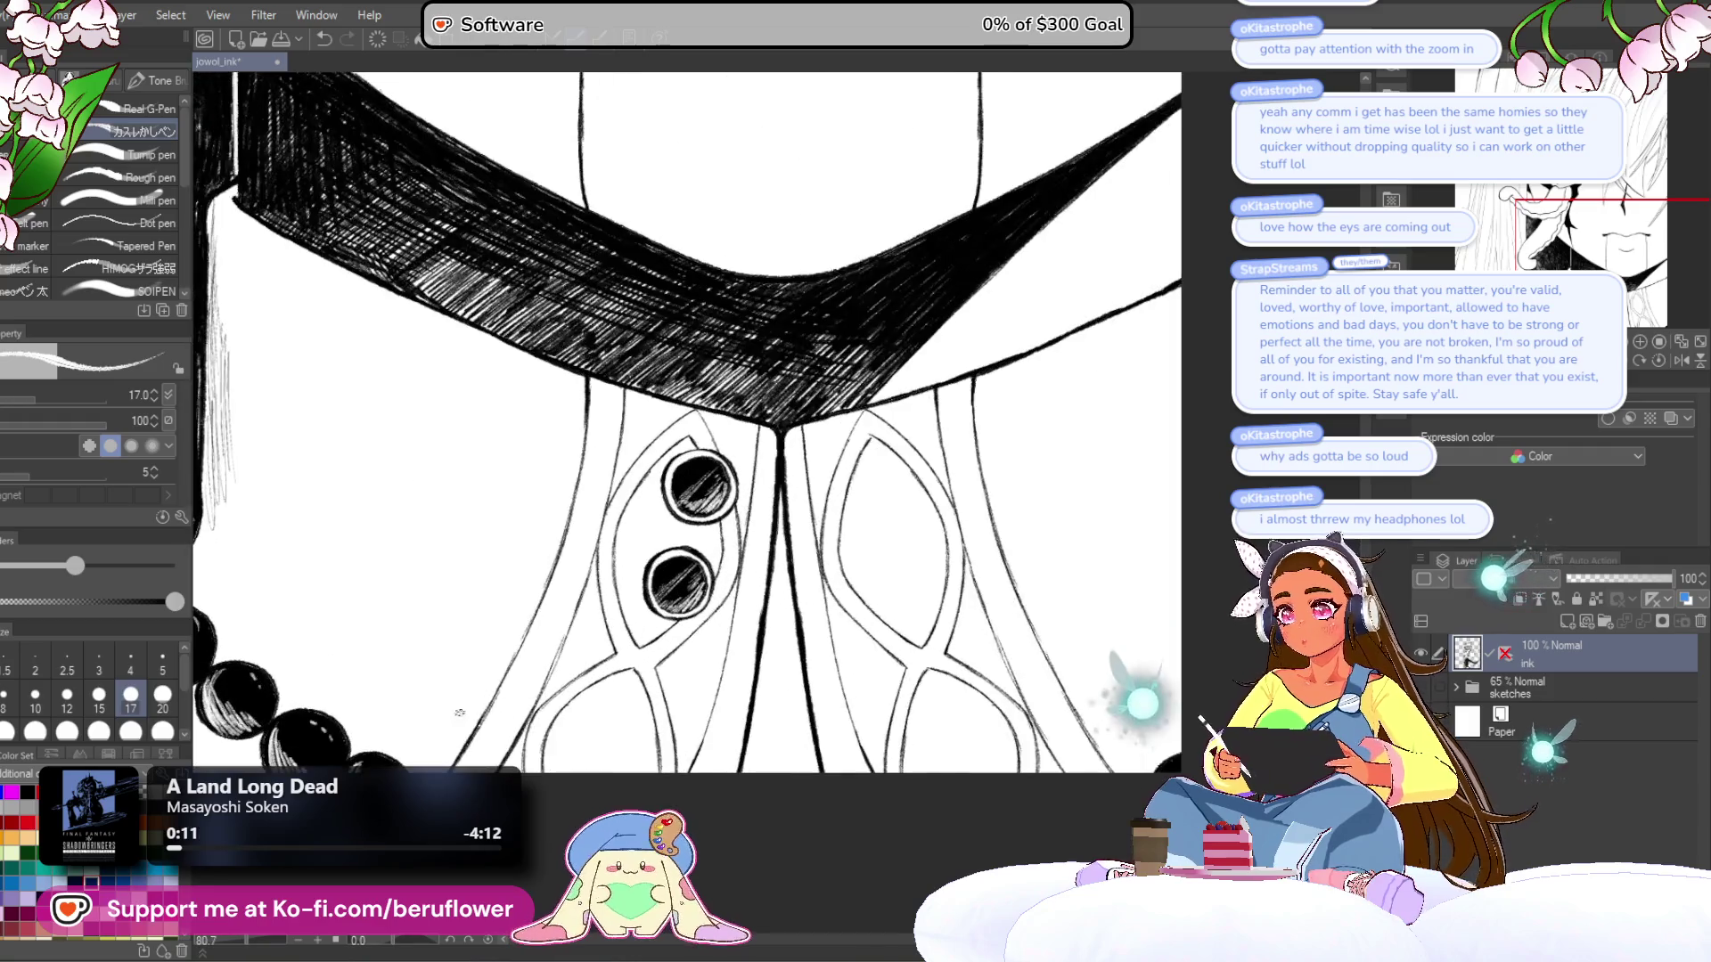
- Hatch shading strokes along the dark hair edge beside the bead necklace
scroll(700, 628, up, 3)
mouse_move(668, 595)
mouse_down()
mouse_move(782, 668)
mouse_move(825, 776)
mouse_move(798, 680)
mouse_move(793, 529)
mouse_move(785, 740)
mouse_move(789, 578)
mouse_move(790, 606)
mouse_move(946, 713)
mouse_move(979, 659)
mouse_up()
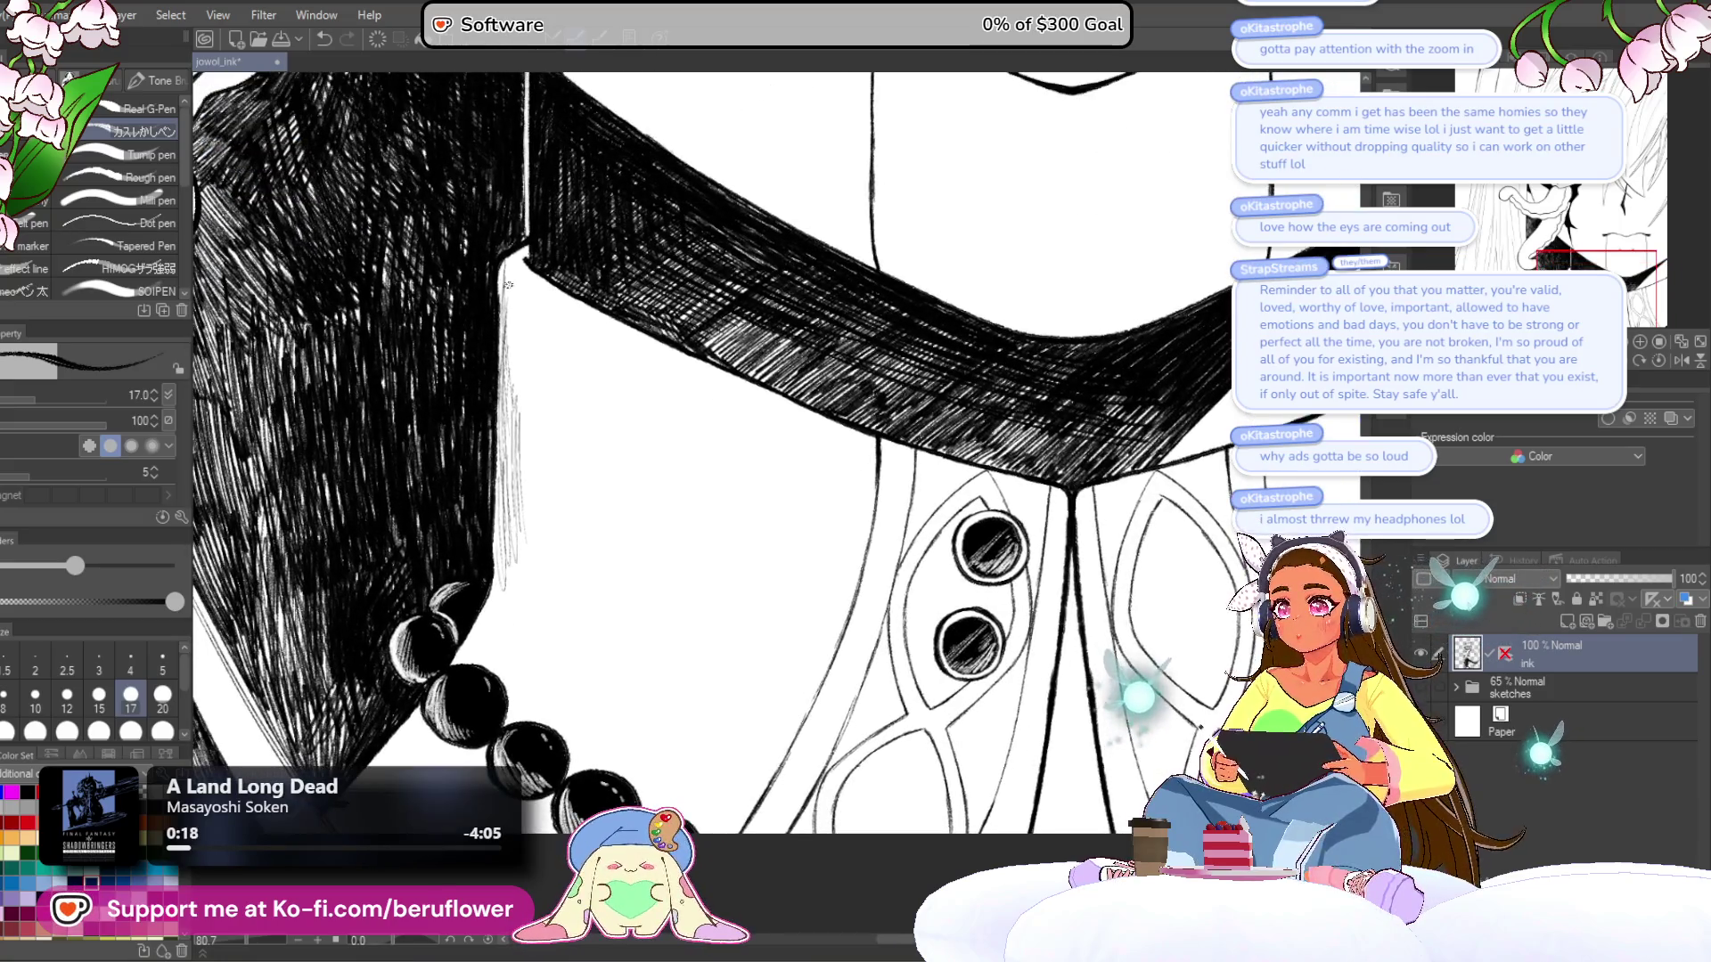
drag(511, 287, 539, 550)
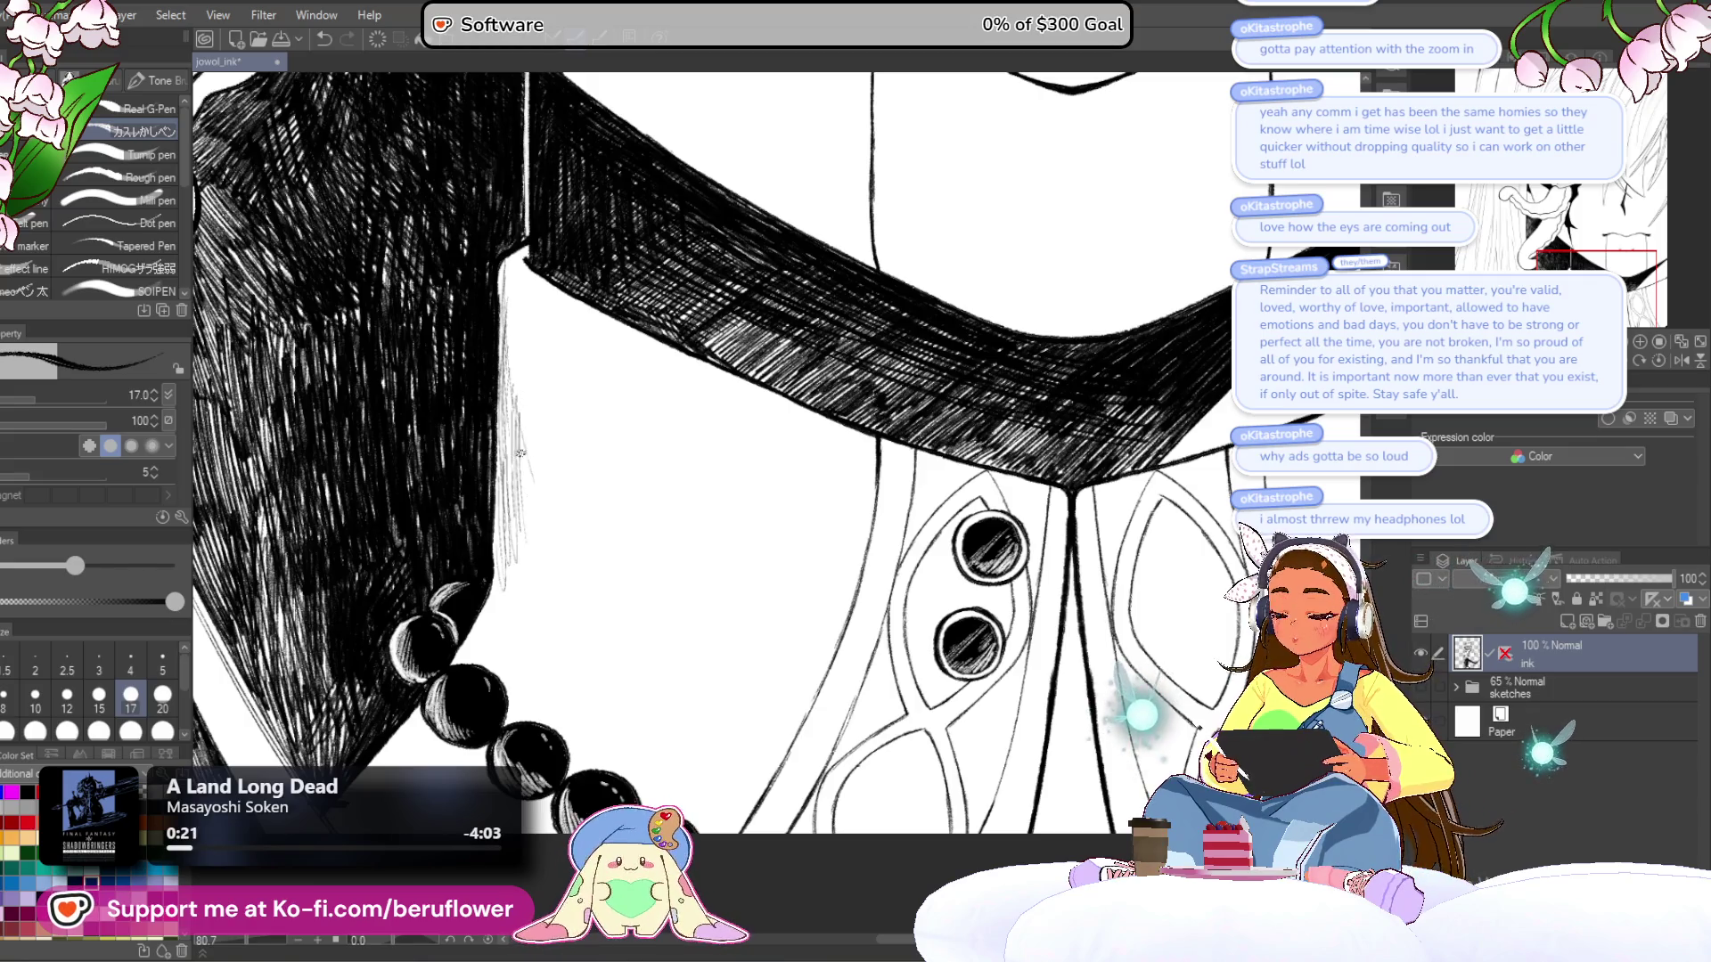
scroll(532, 474, up, 5)
mouse_move(527, 470)
mouse_down()
mouse_move(508, 499)
mouse_move(497, 445)
mouse_up()
scroll(496, 375, down, 4)
scroll(496, 374, up, 1)
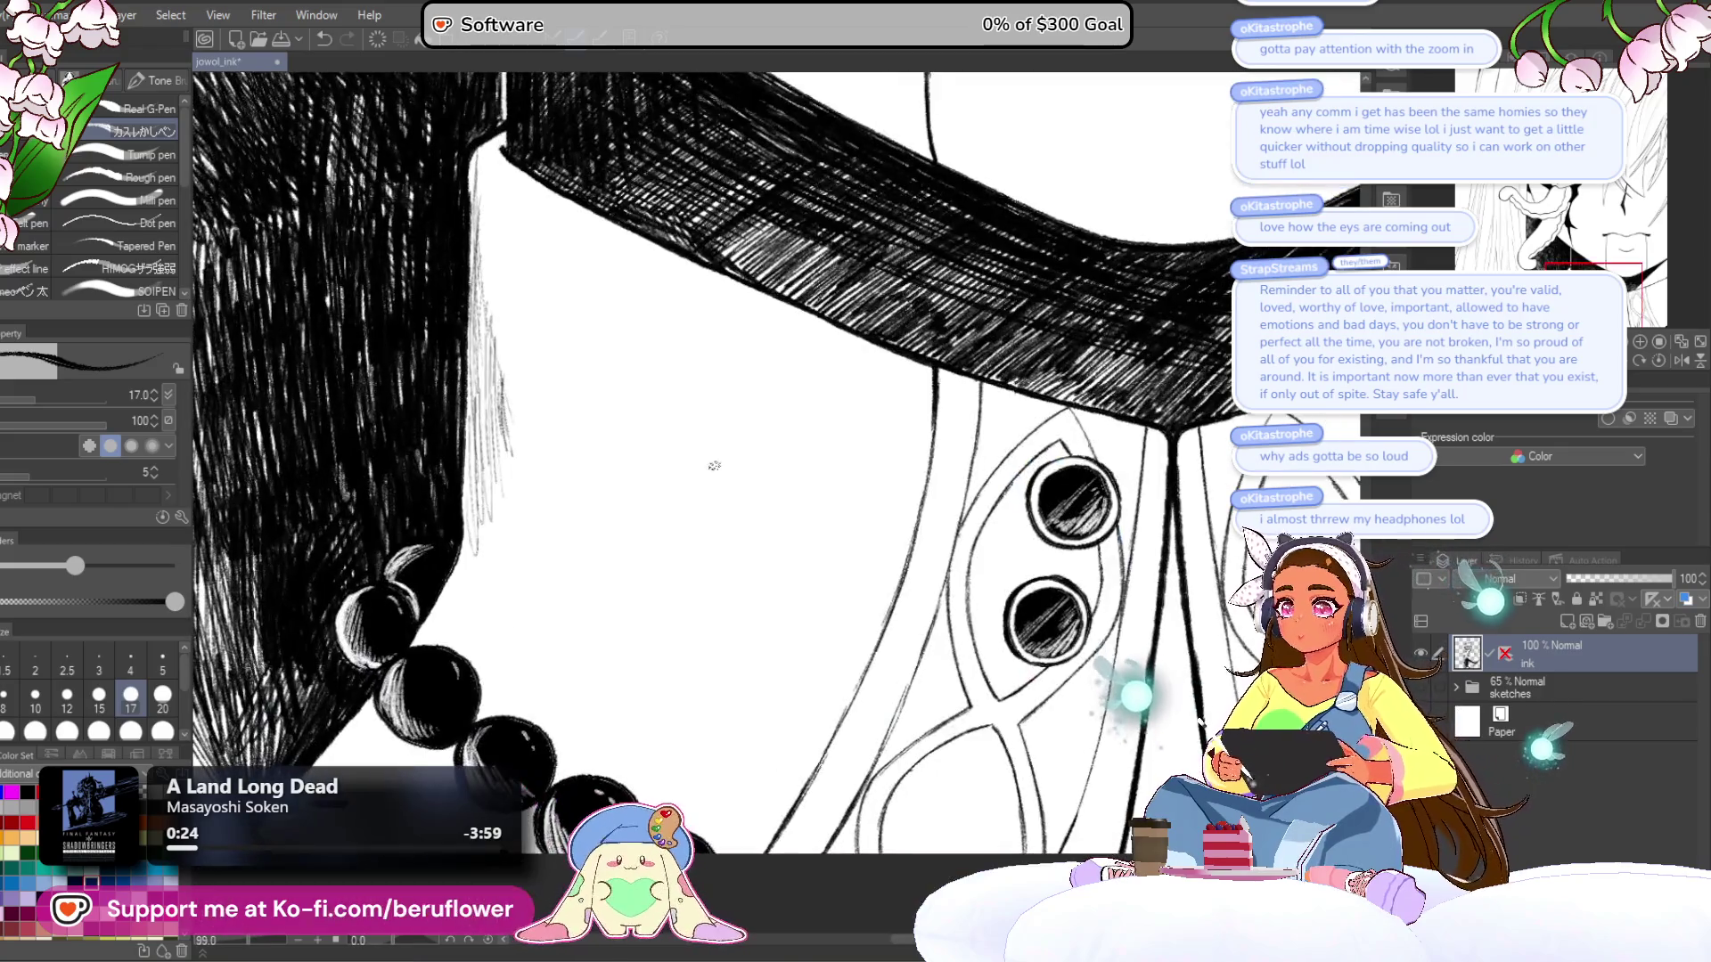
drag(502, 371, 509, 398)
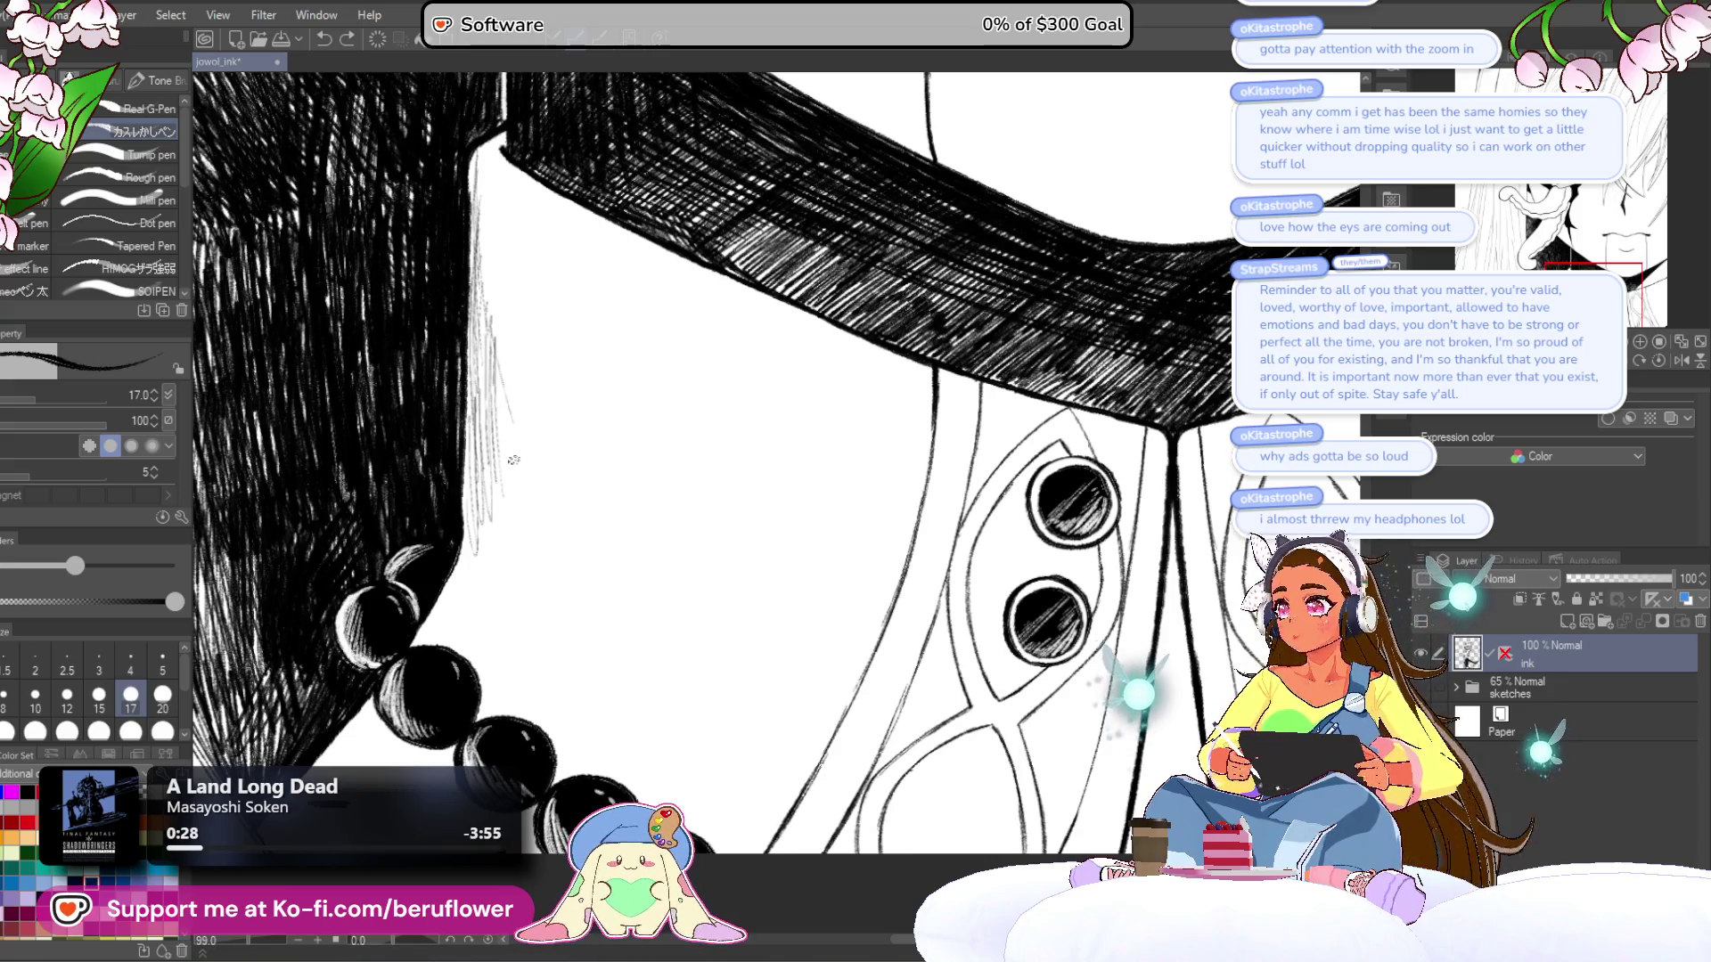
- Reduce the G-pen size to 10 and hatch finer lines further down the hair edge
key(bracketleft)
key(bracketleft)
key(bracketleft)
drag(508, 383, 524, 504)
drag(521, 417, 517, 552)
mouse_move(513, 495)
mouse_down()
mouse_move(517, 592)
mouse_move(625, 533)
mouse_move(612, 489)
mouse_move(745, 439)
mouse_move(822, 548)
mouse_up()
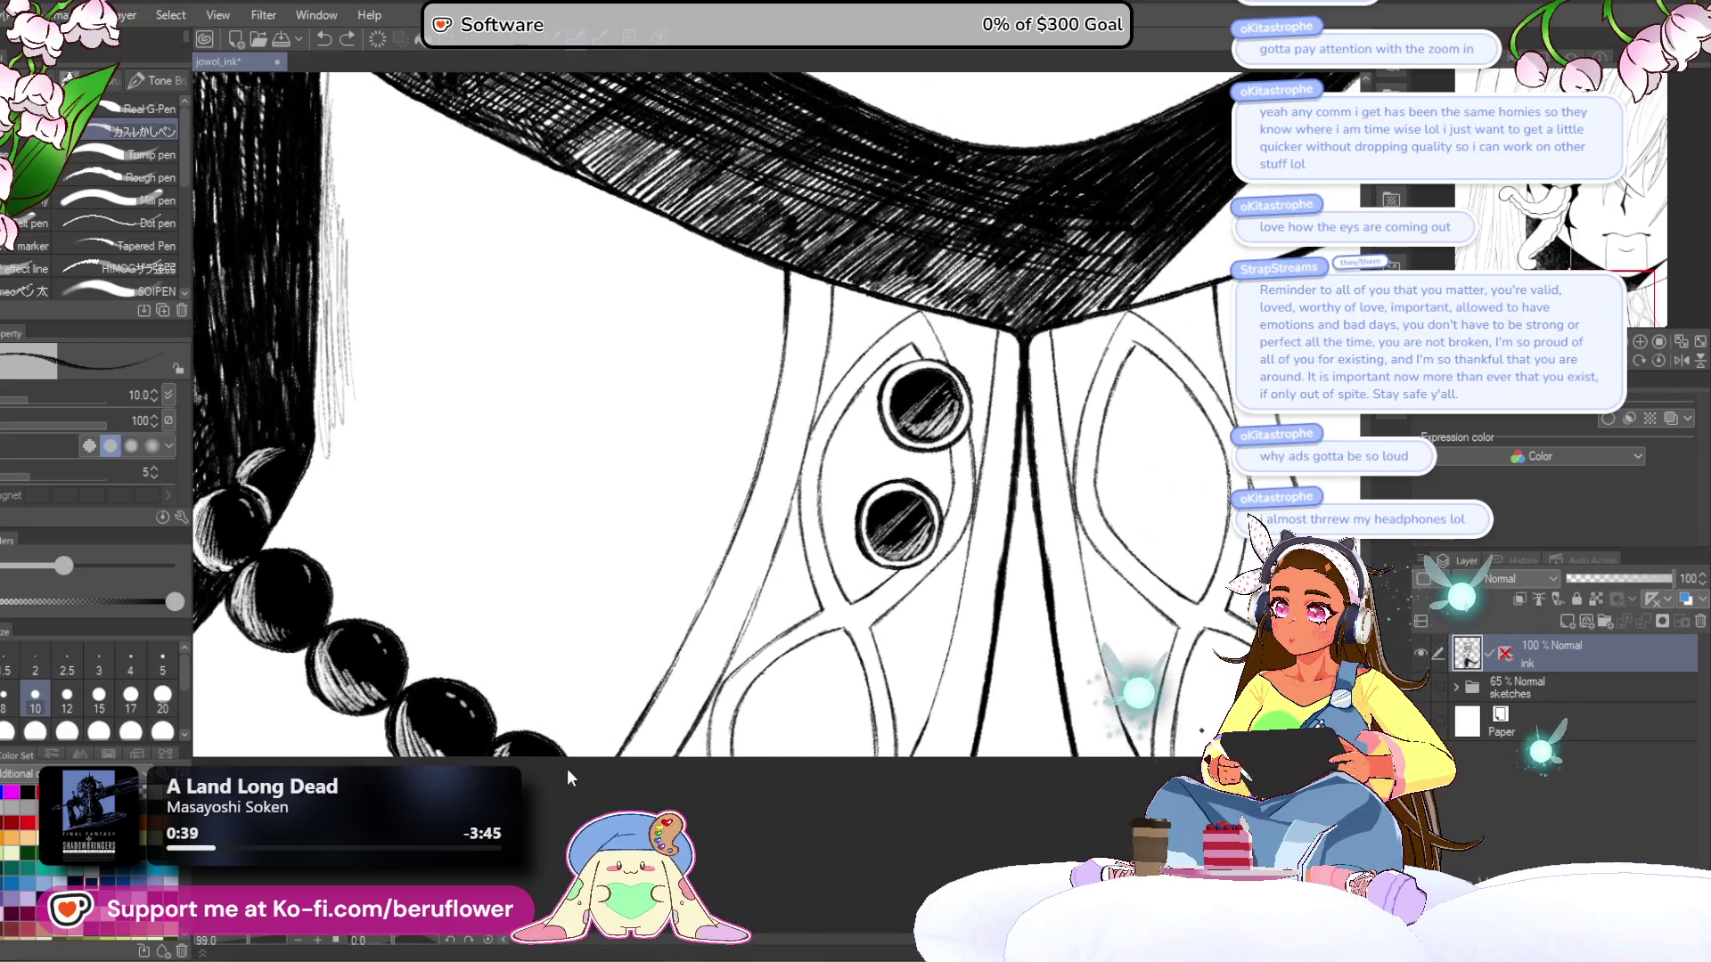
mouse_move(495, 709)
mouse_down()
mouse_move(454, 709)
mouse_move(333, 609)
mouse_up()
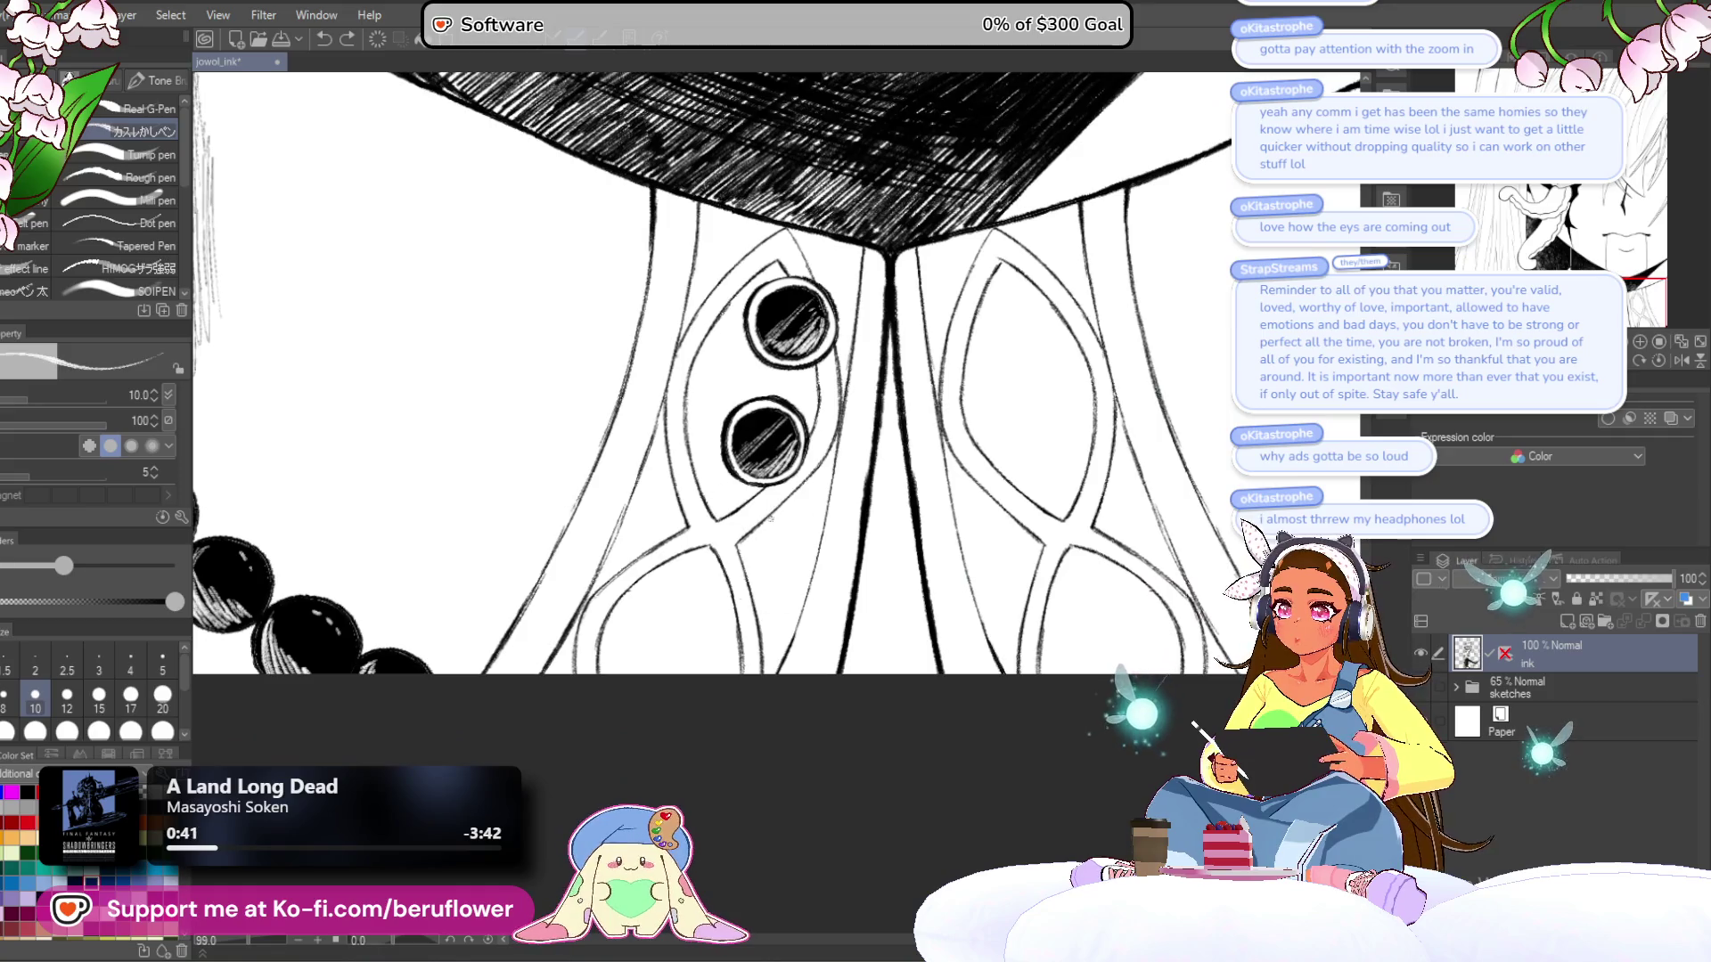
scroll(740, 487, up, 2)
scroll(592, 383, down, 4)
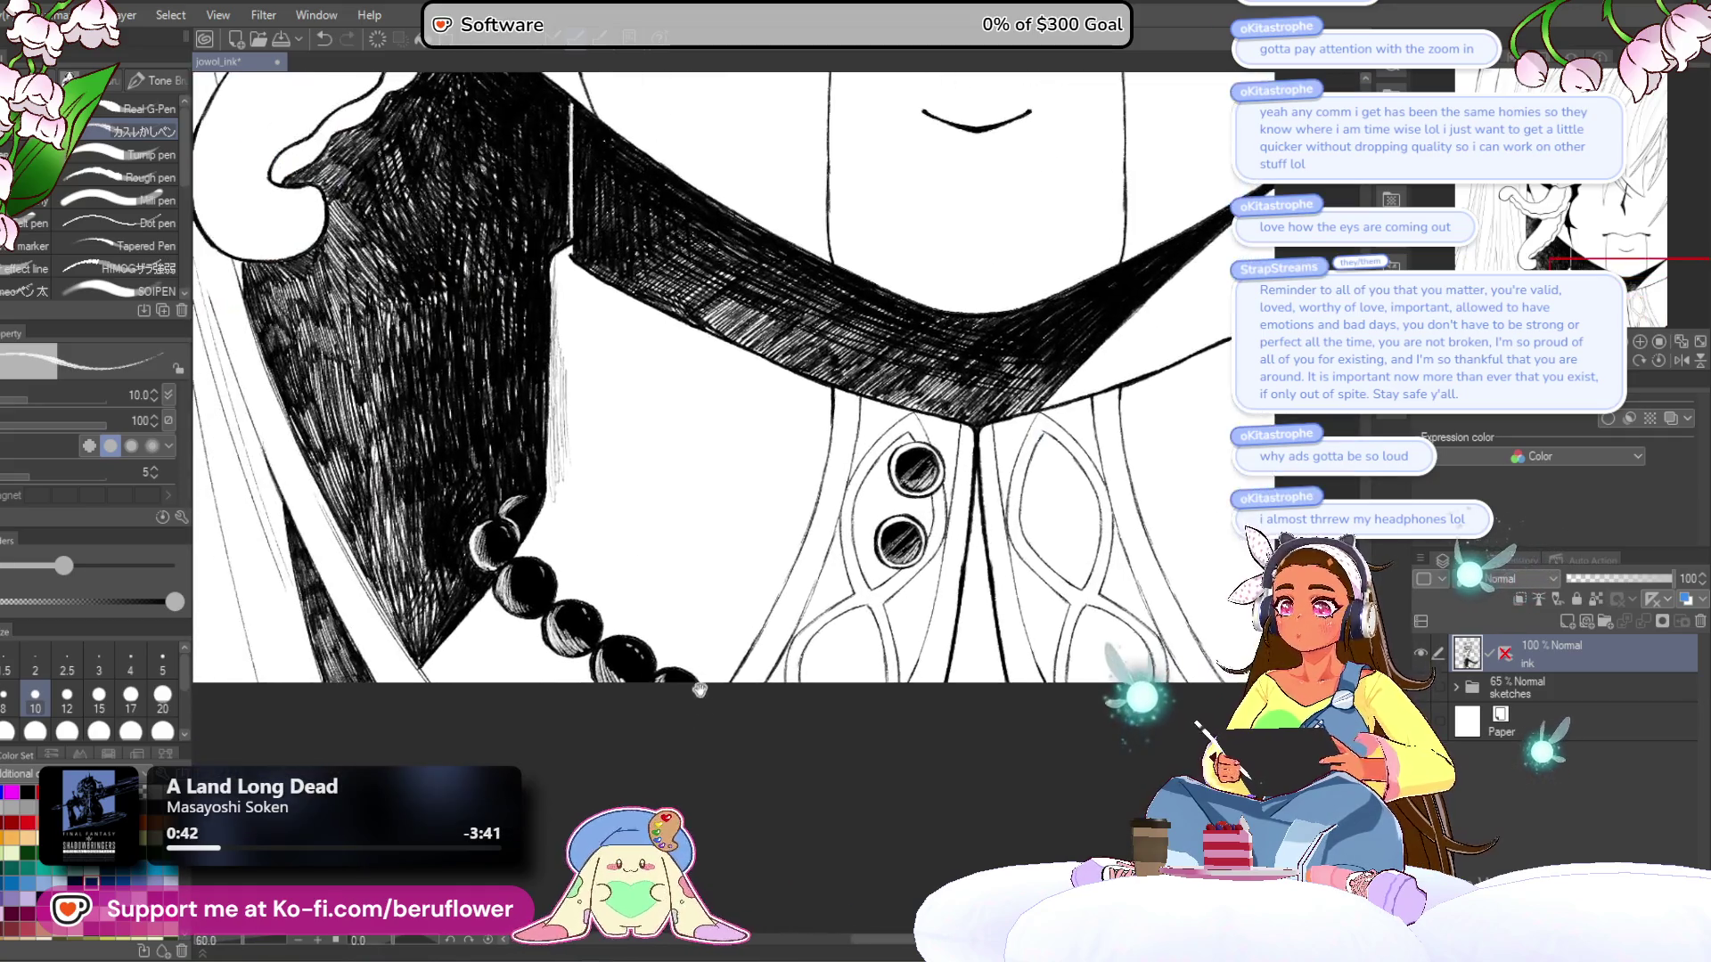
scroll(592, 383, up, 2)
drag(592, 383, 583, 428)
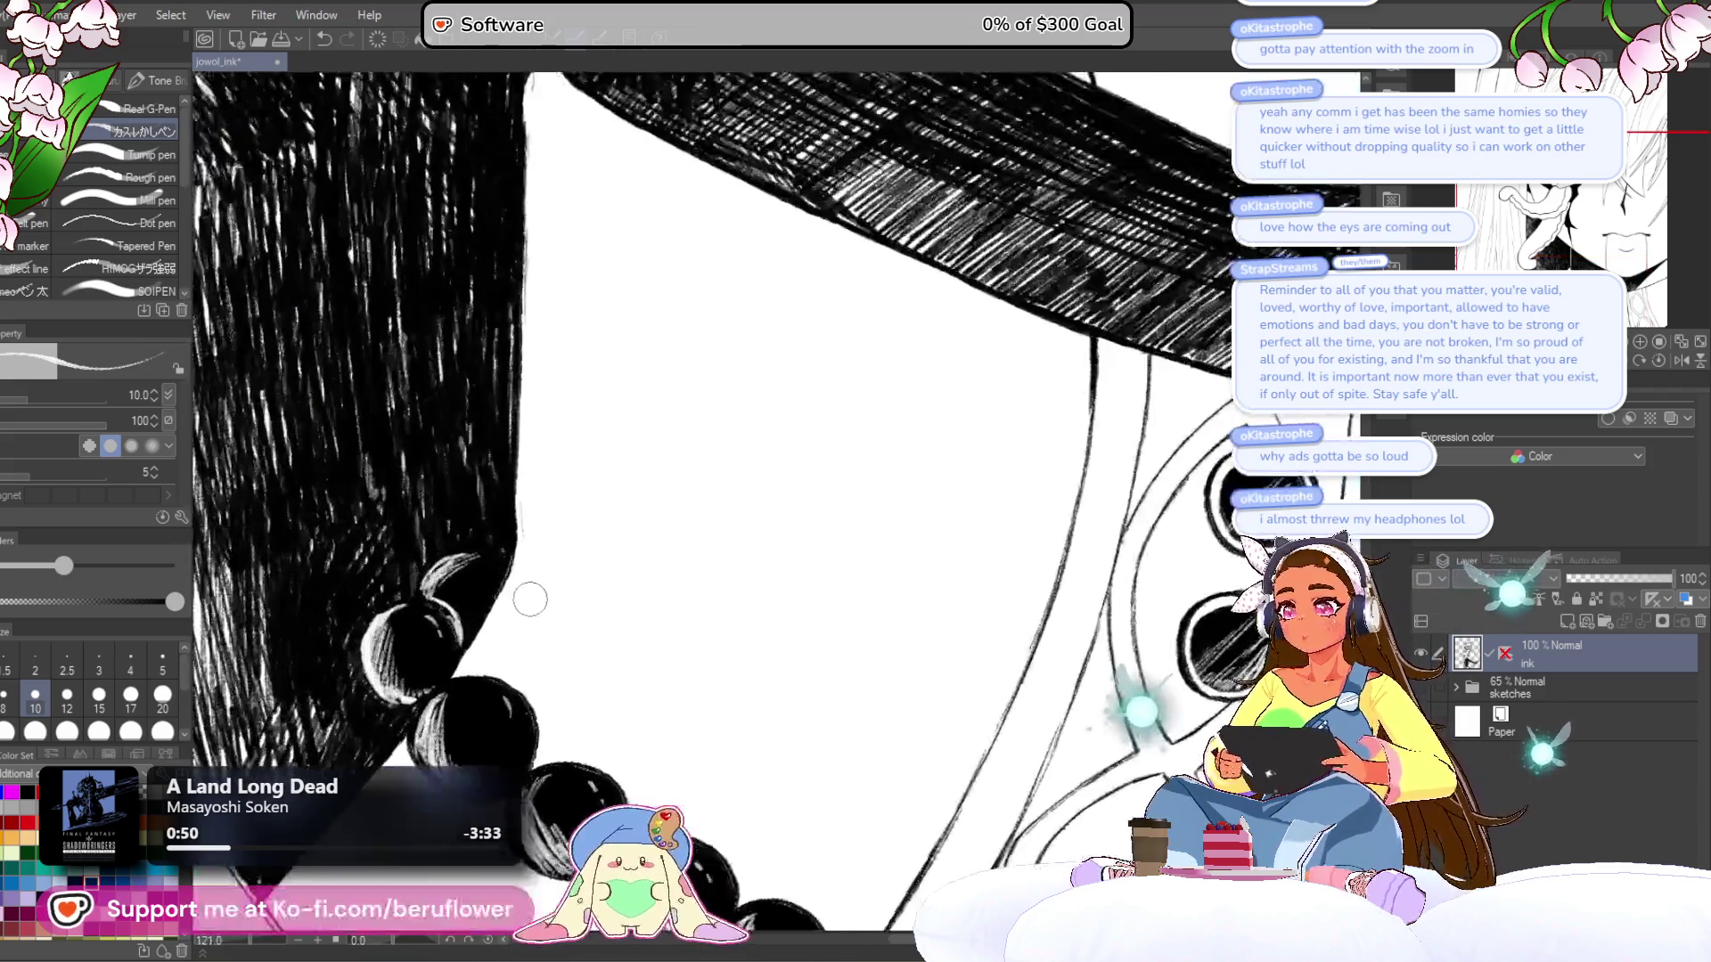
scroll(534, 599, up, 3)
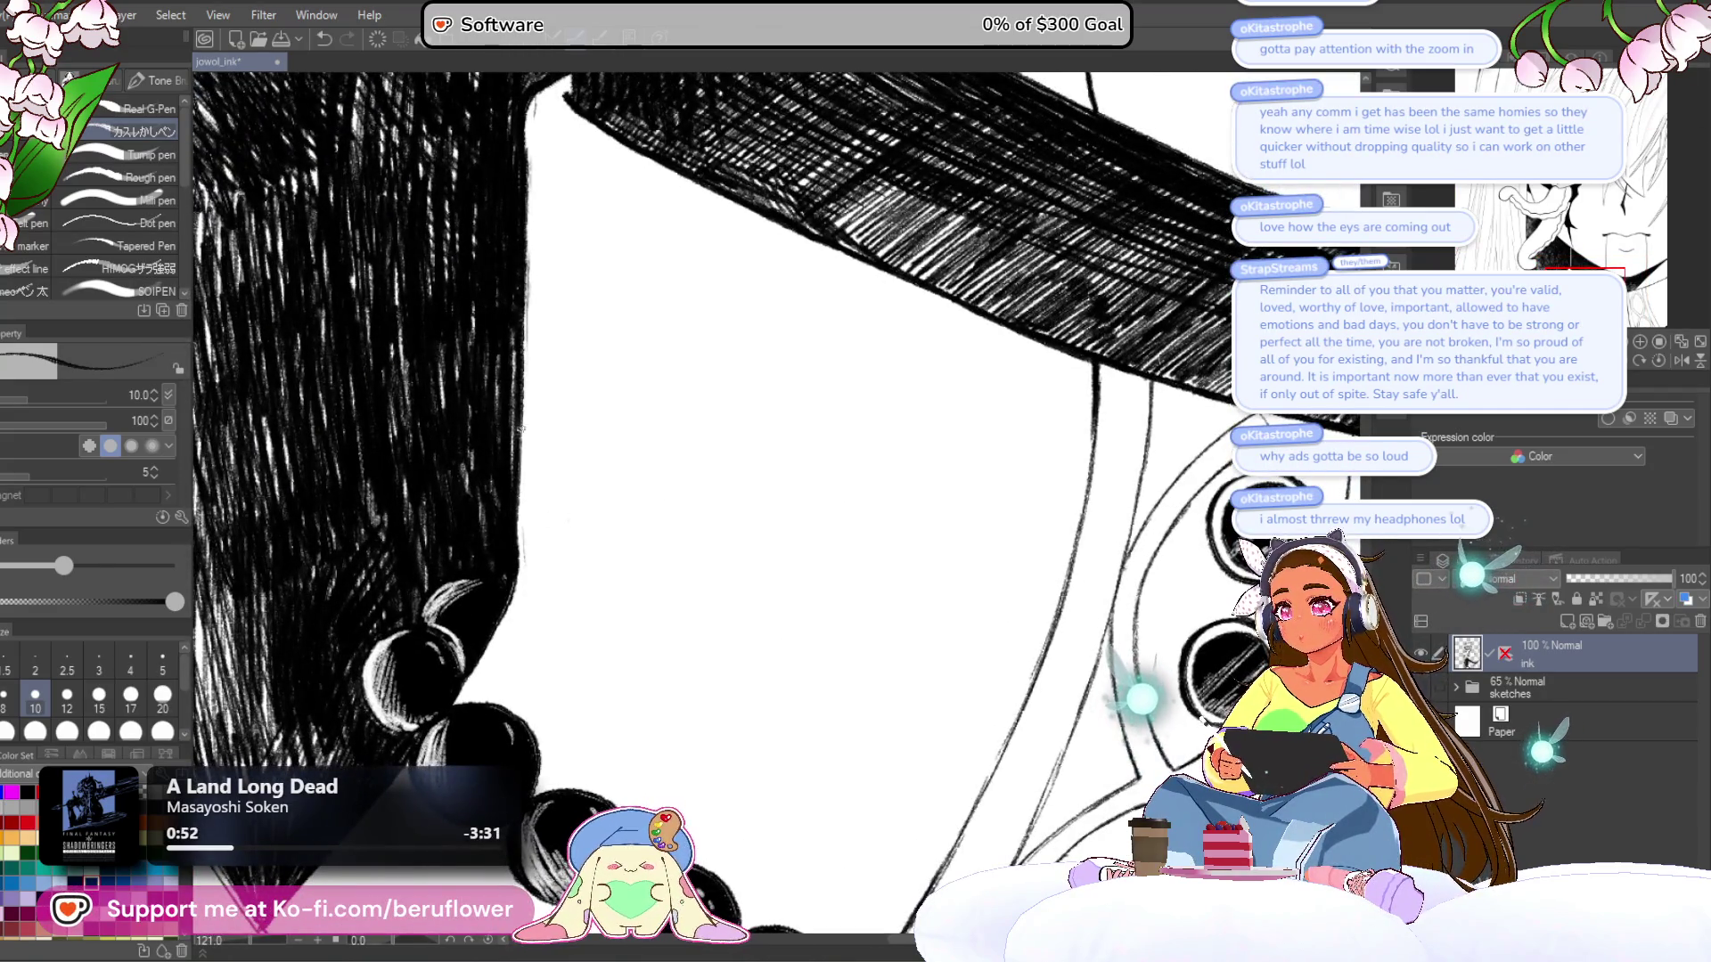
scroll(515, 551, down, 5)
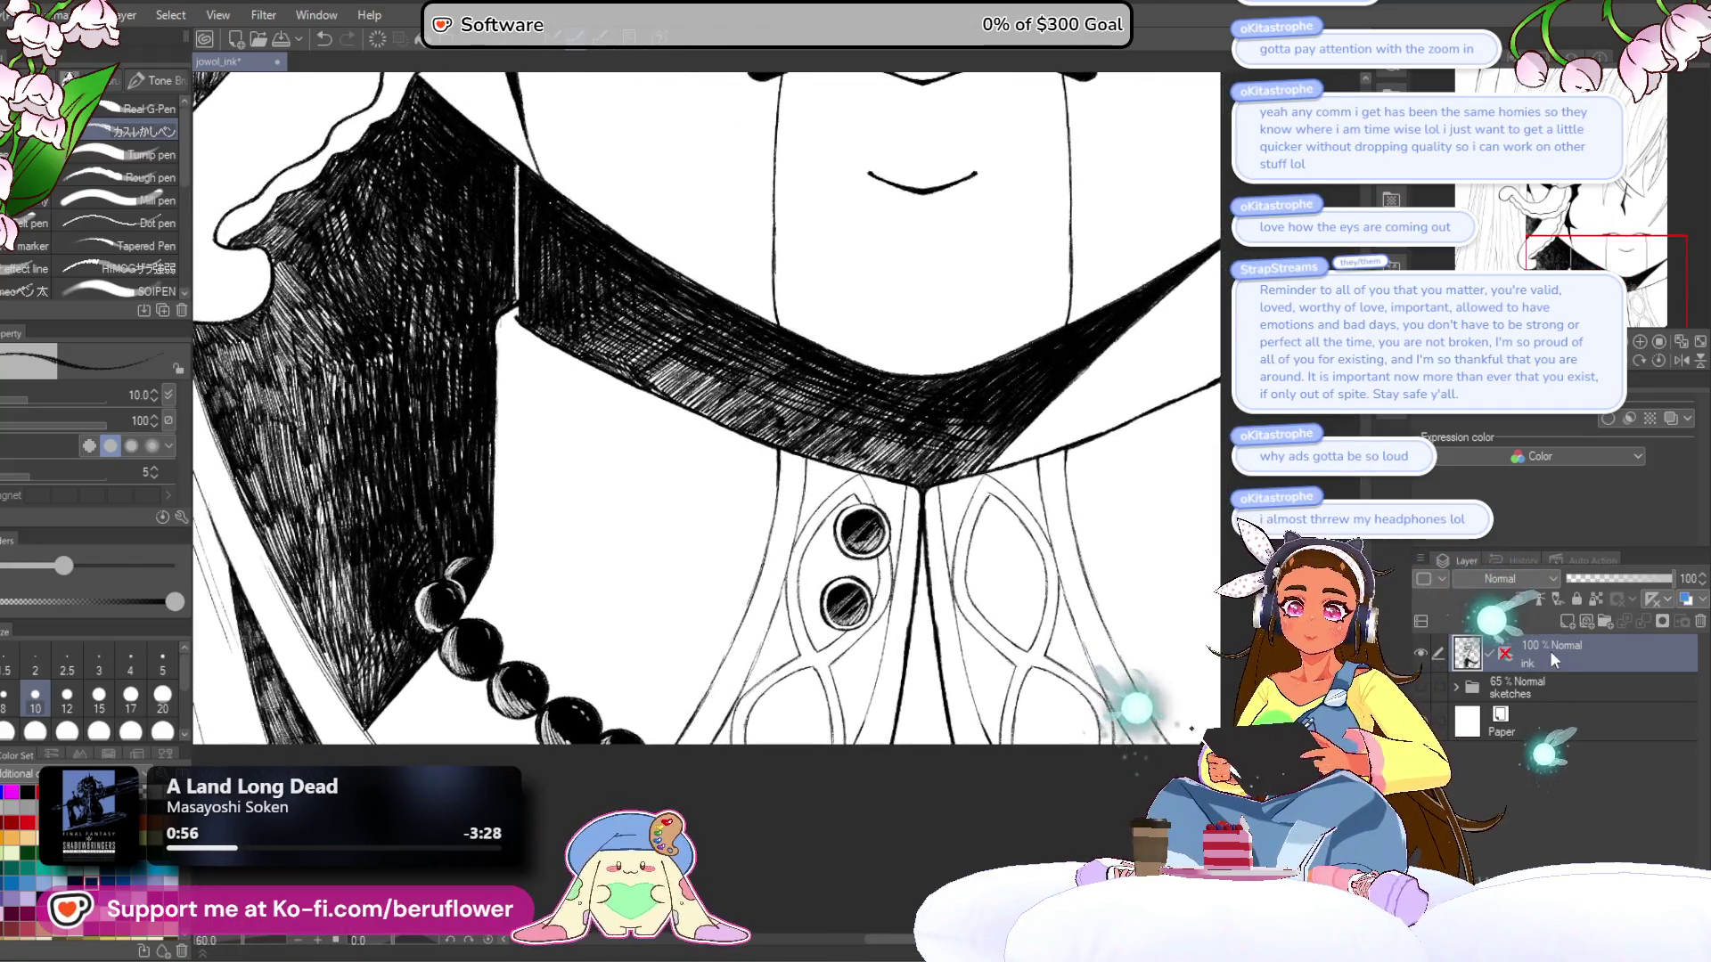
- Add a new raster layer and hatch light shading on the shirt toward the beads
click(1567, 622)
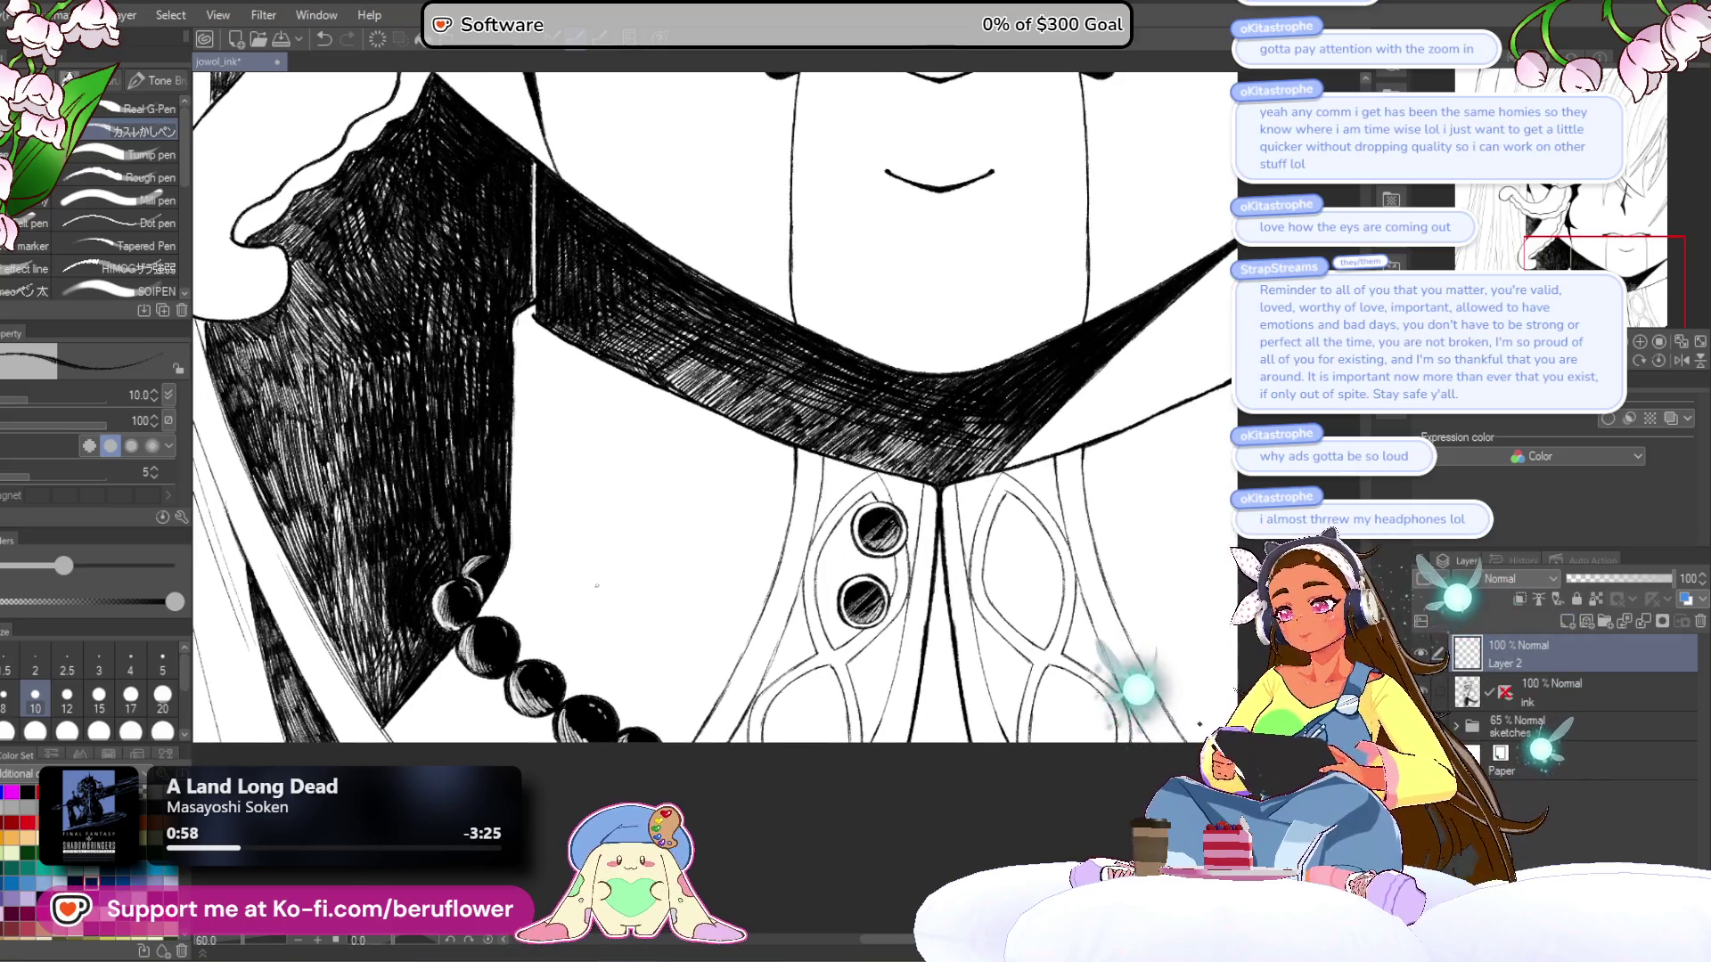
drag(521, 389, 524, 402)
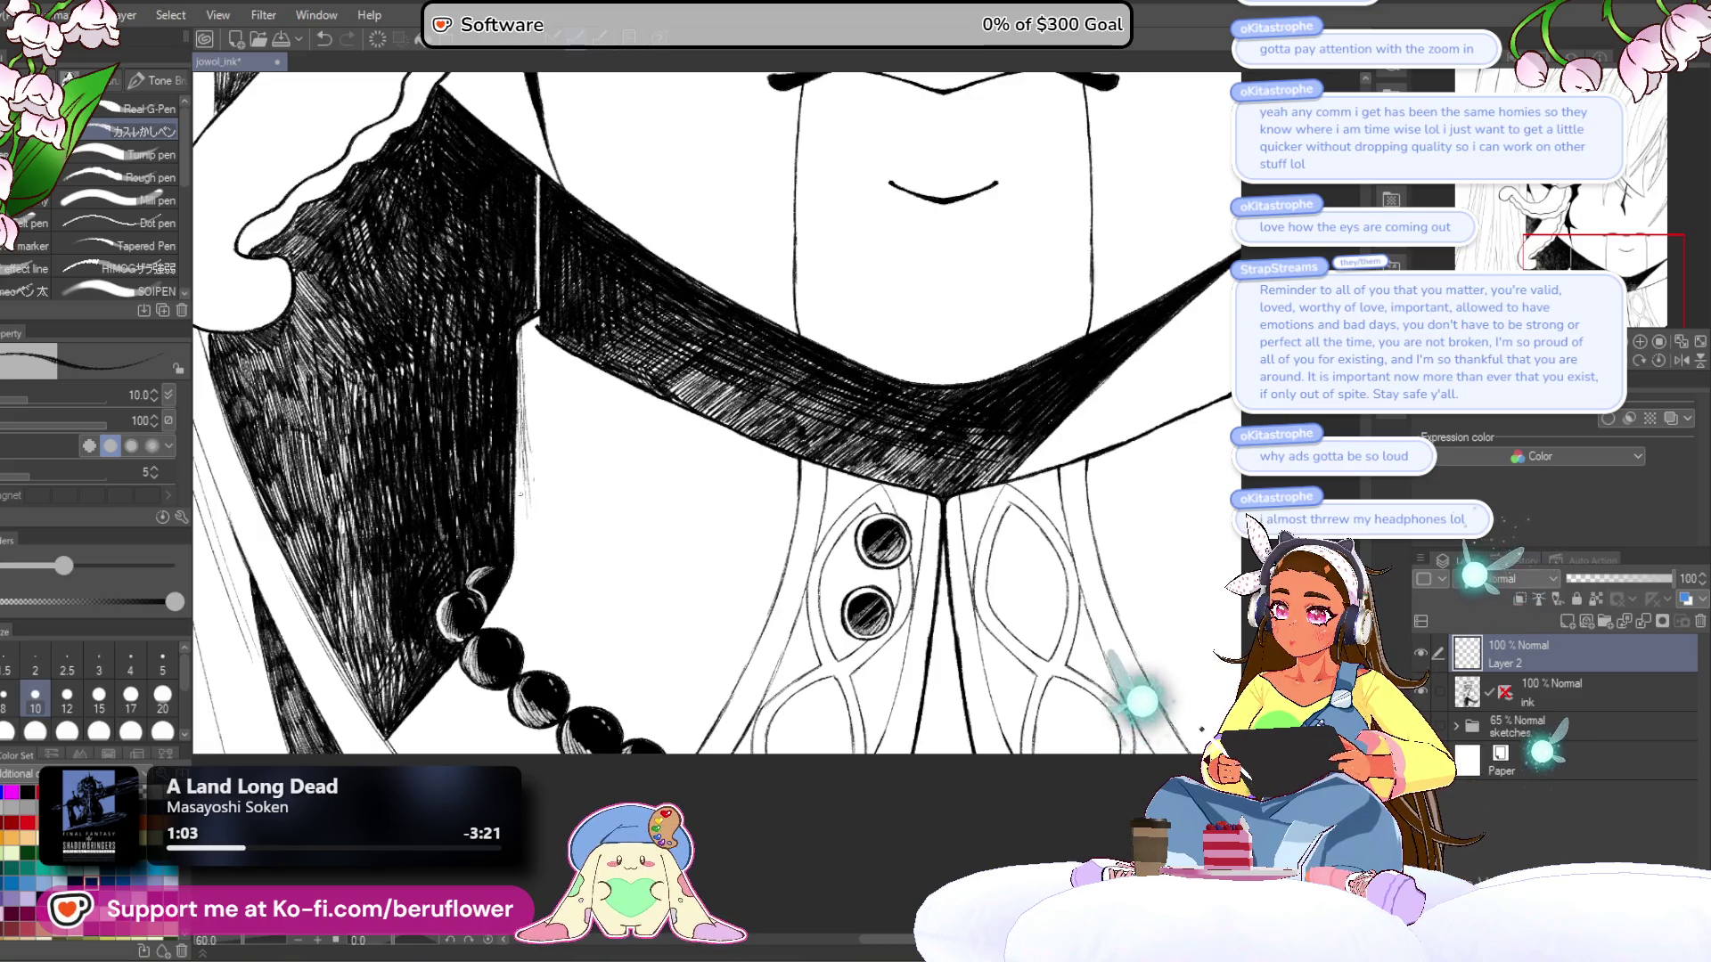
mouse_move(824, 596)
mouse_down()
mouse_move(774, 515)
mouse_move(820, 447)
mouse_move(848, 444)
mouse_up()
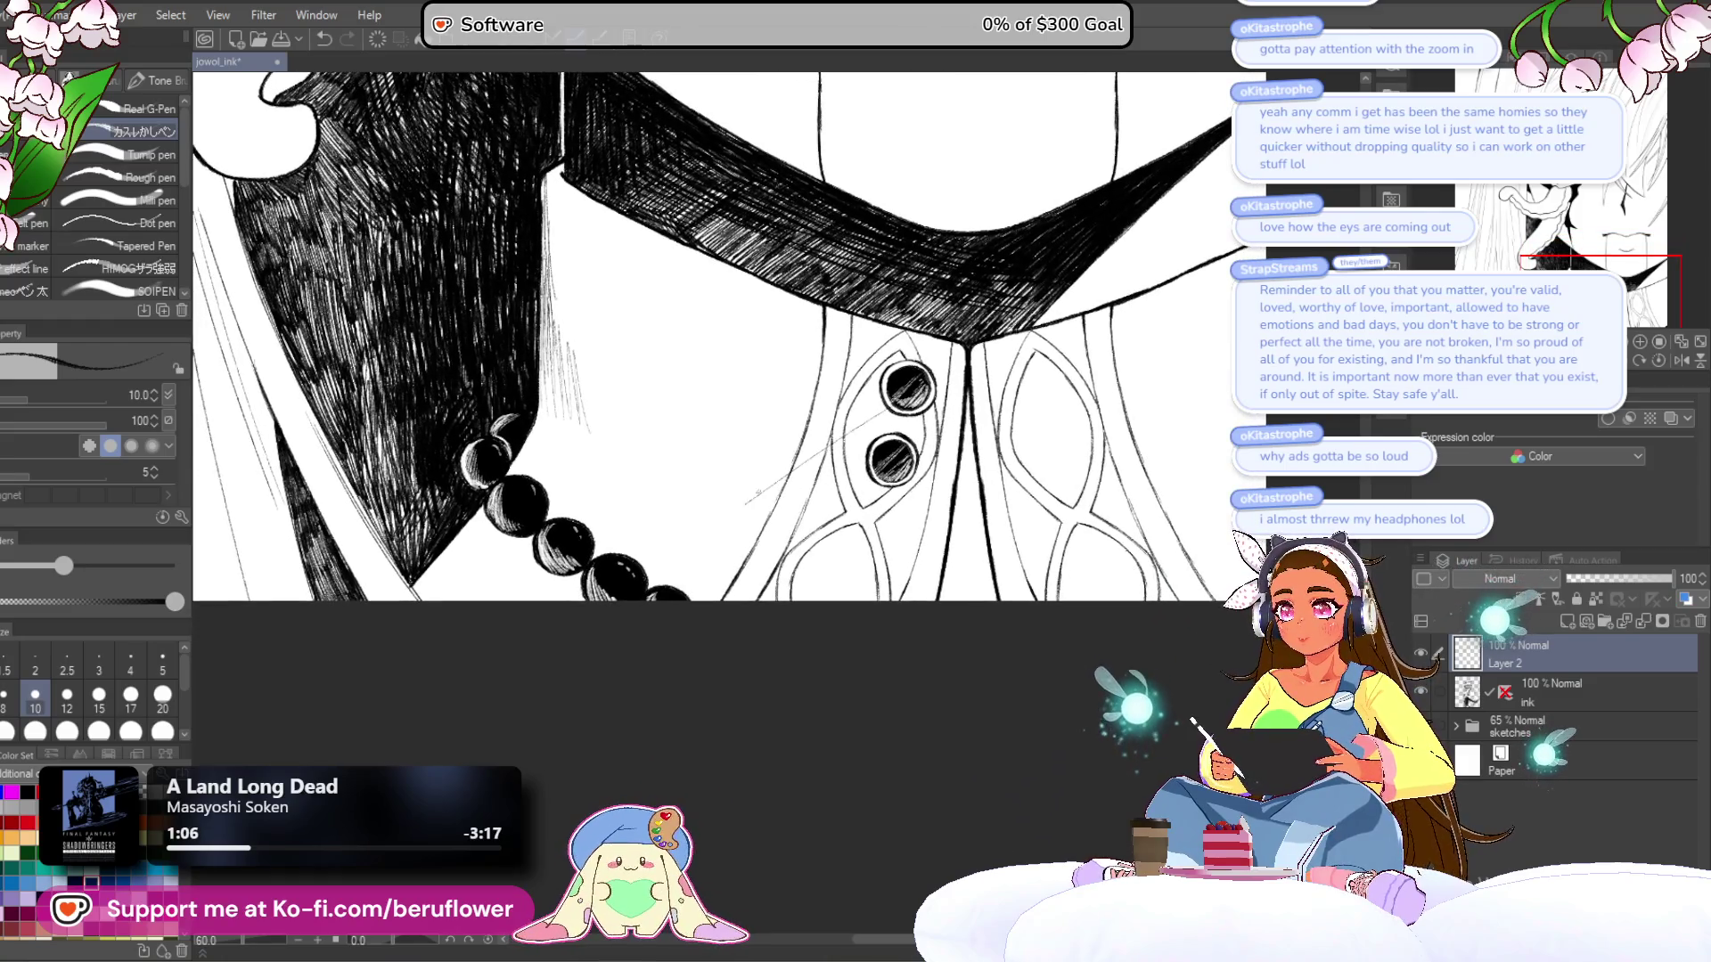
drag(732, 507, 775, 464)
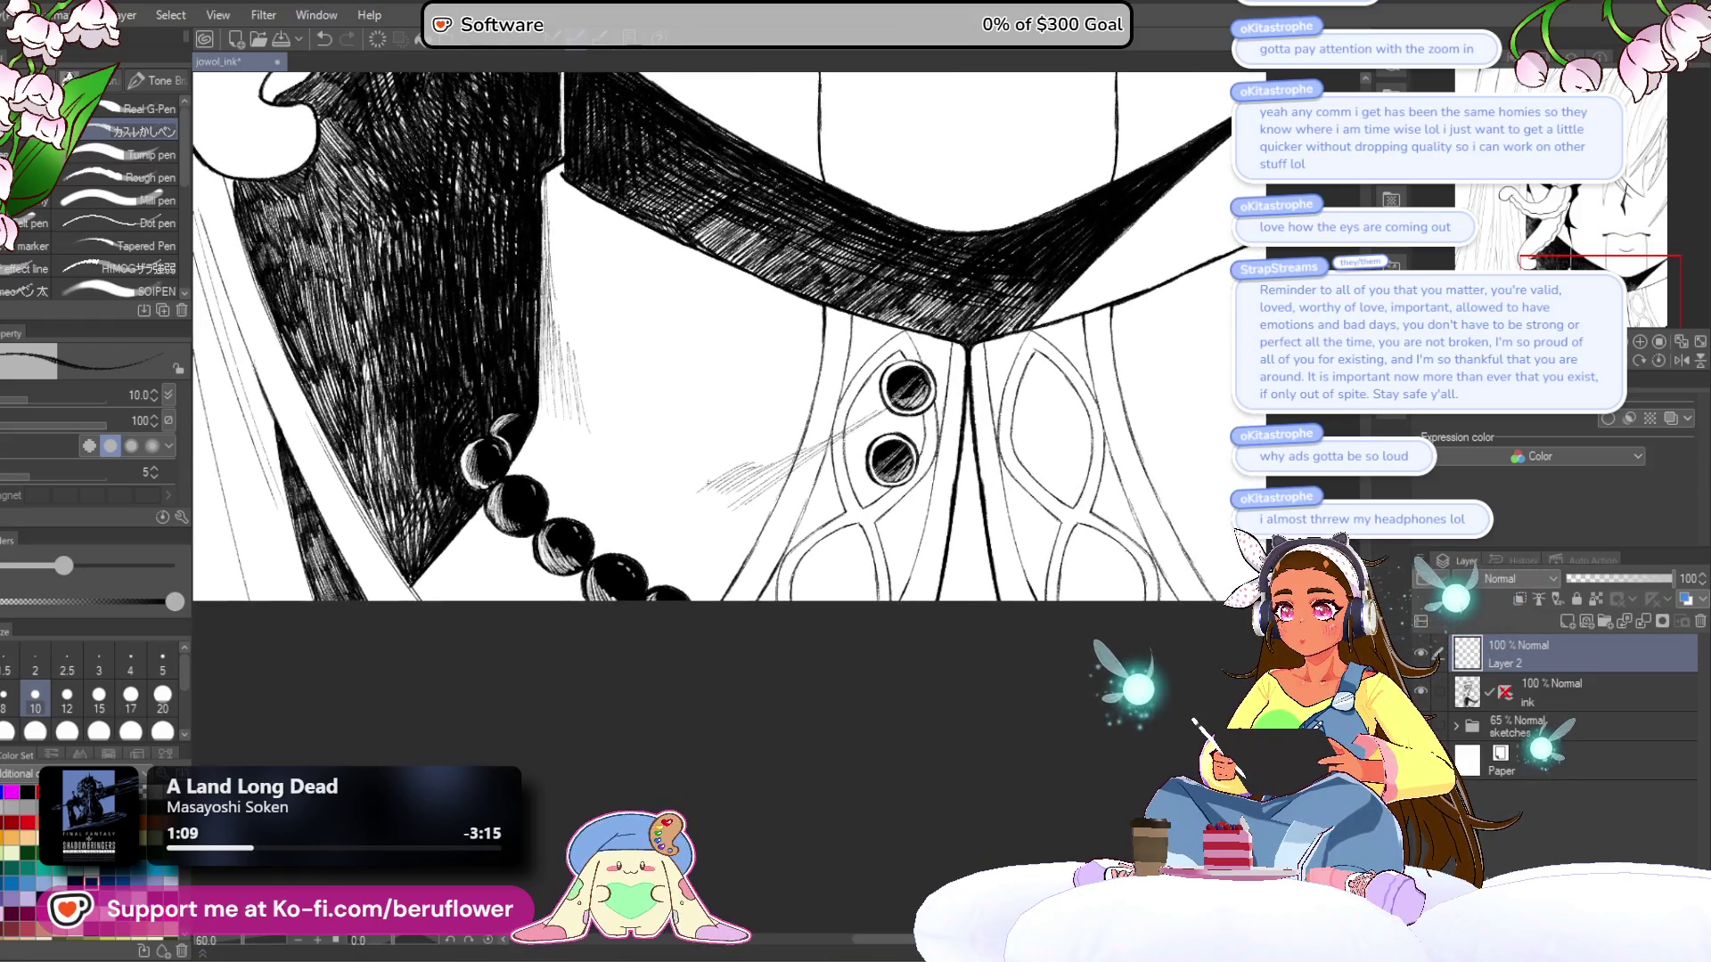
drag(597, 533, 739, 459)
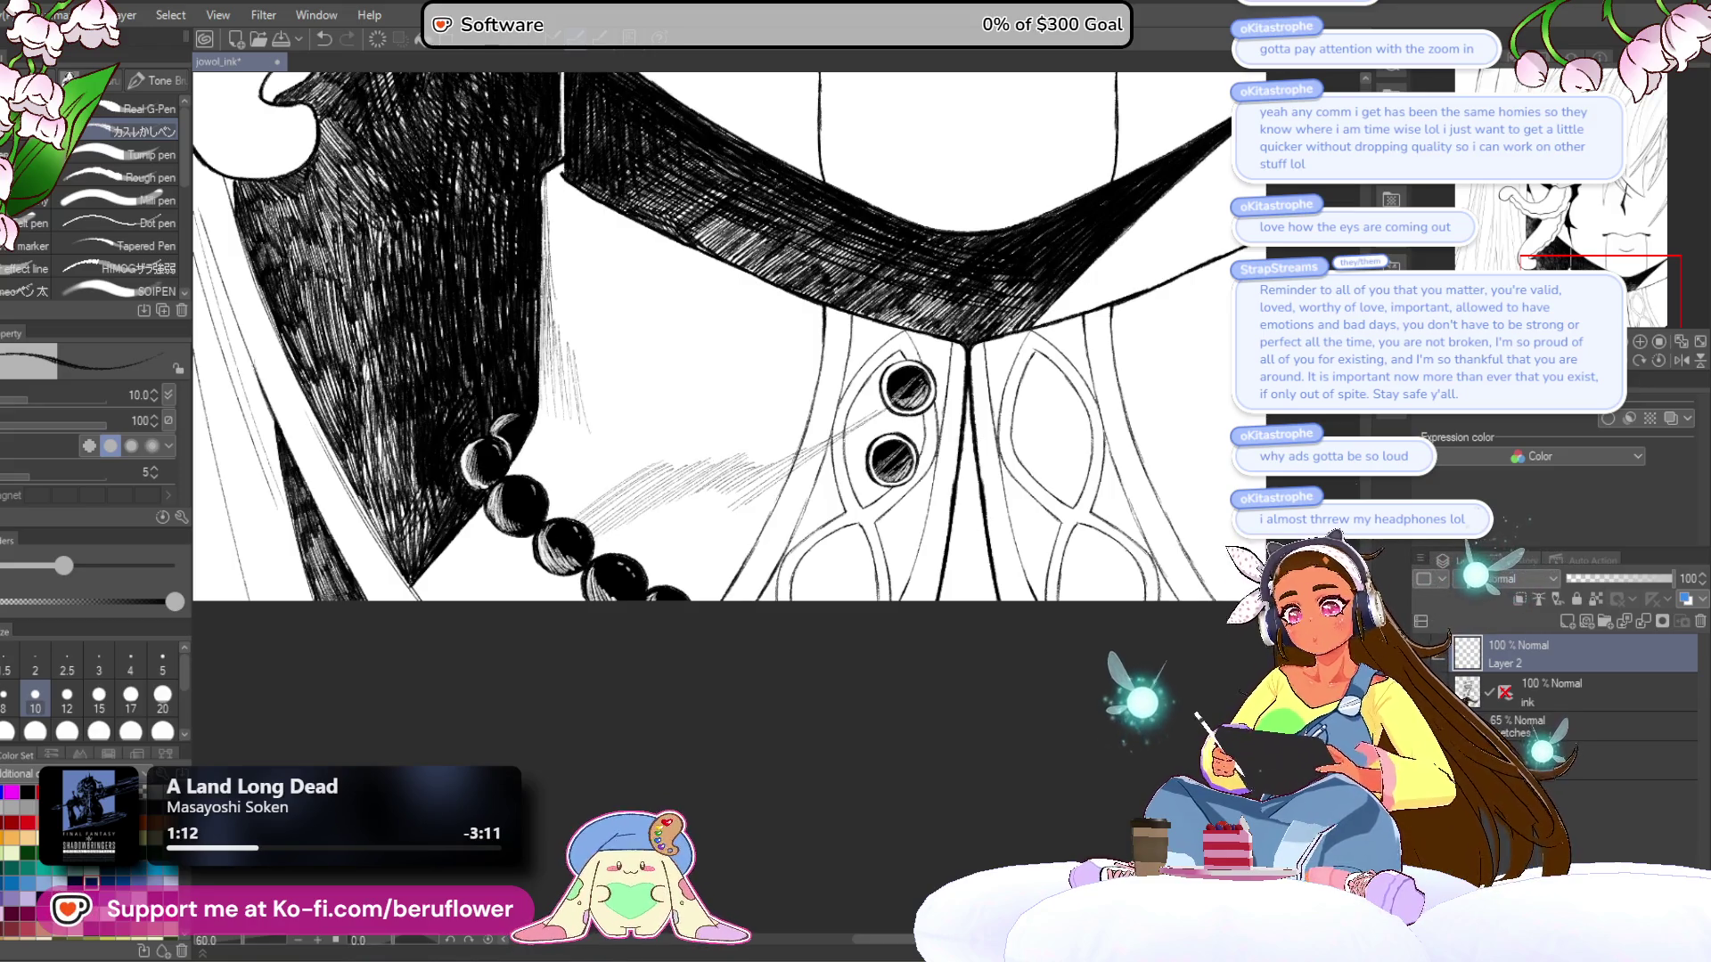
- Move Layer 2 beneath the ink layer and zoom out to frame the collar and buttons
drag(1558, 660, 1560, 708)
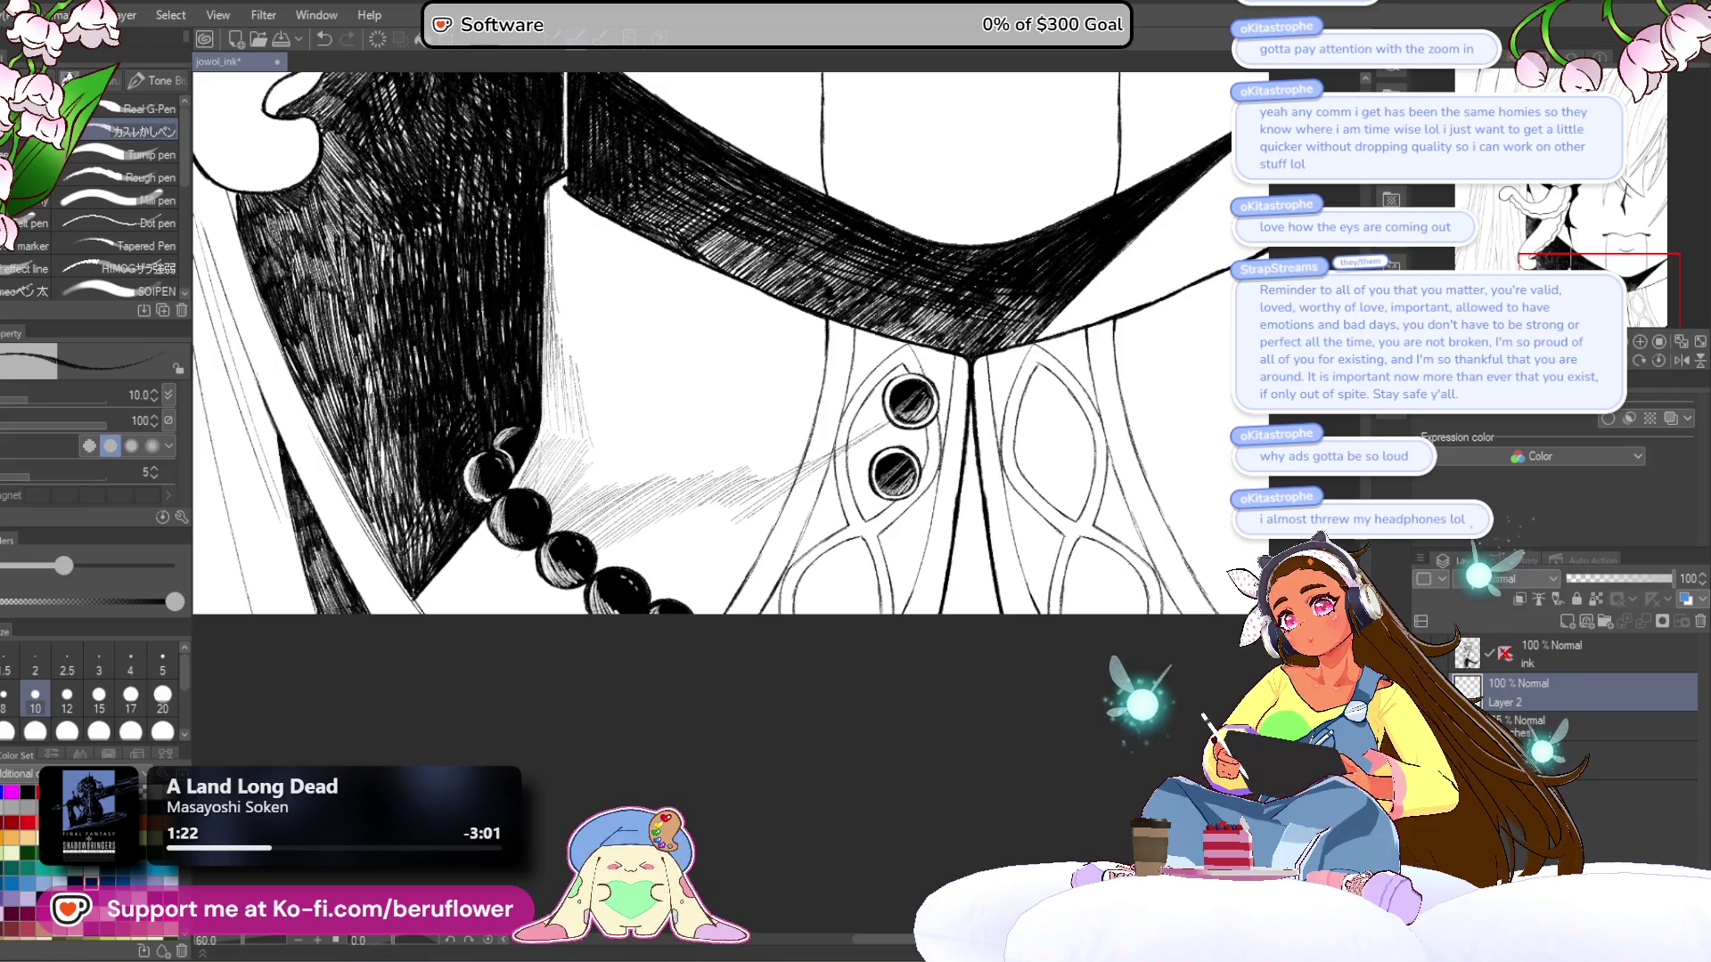
scroll(713, 343, down, 1)
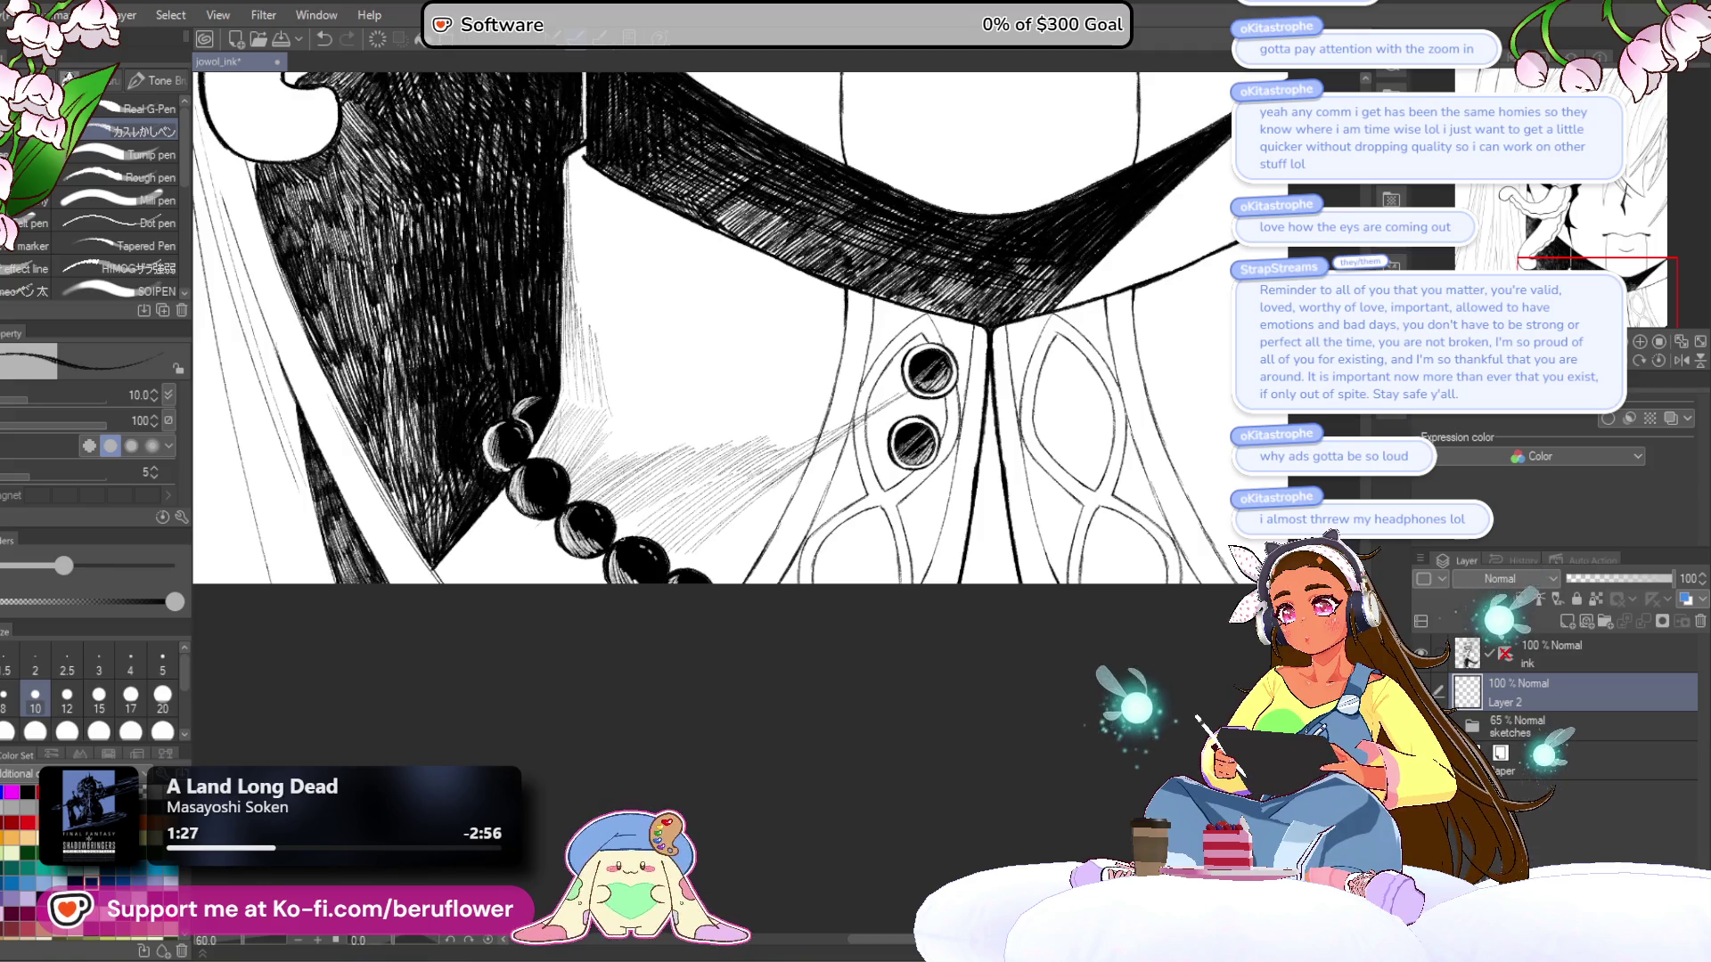
mouse_move(643, 653)
mouse_down()
mouse_move(680, 619)
mouse_move(752, 618)
mouse_move(752, 564)
mouse_up()
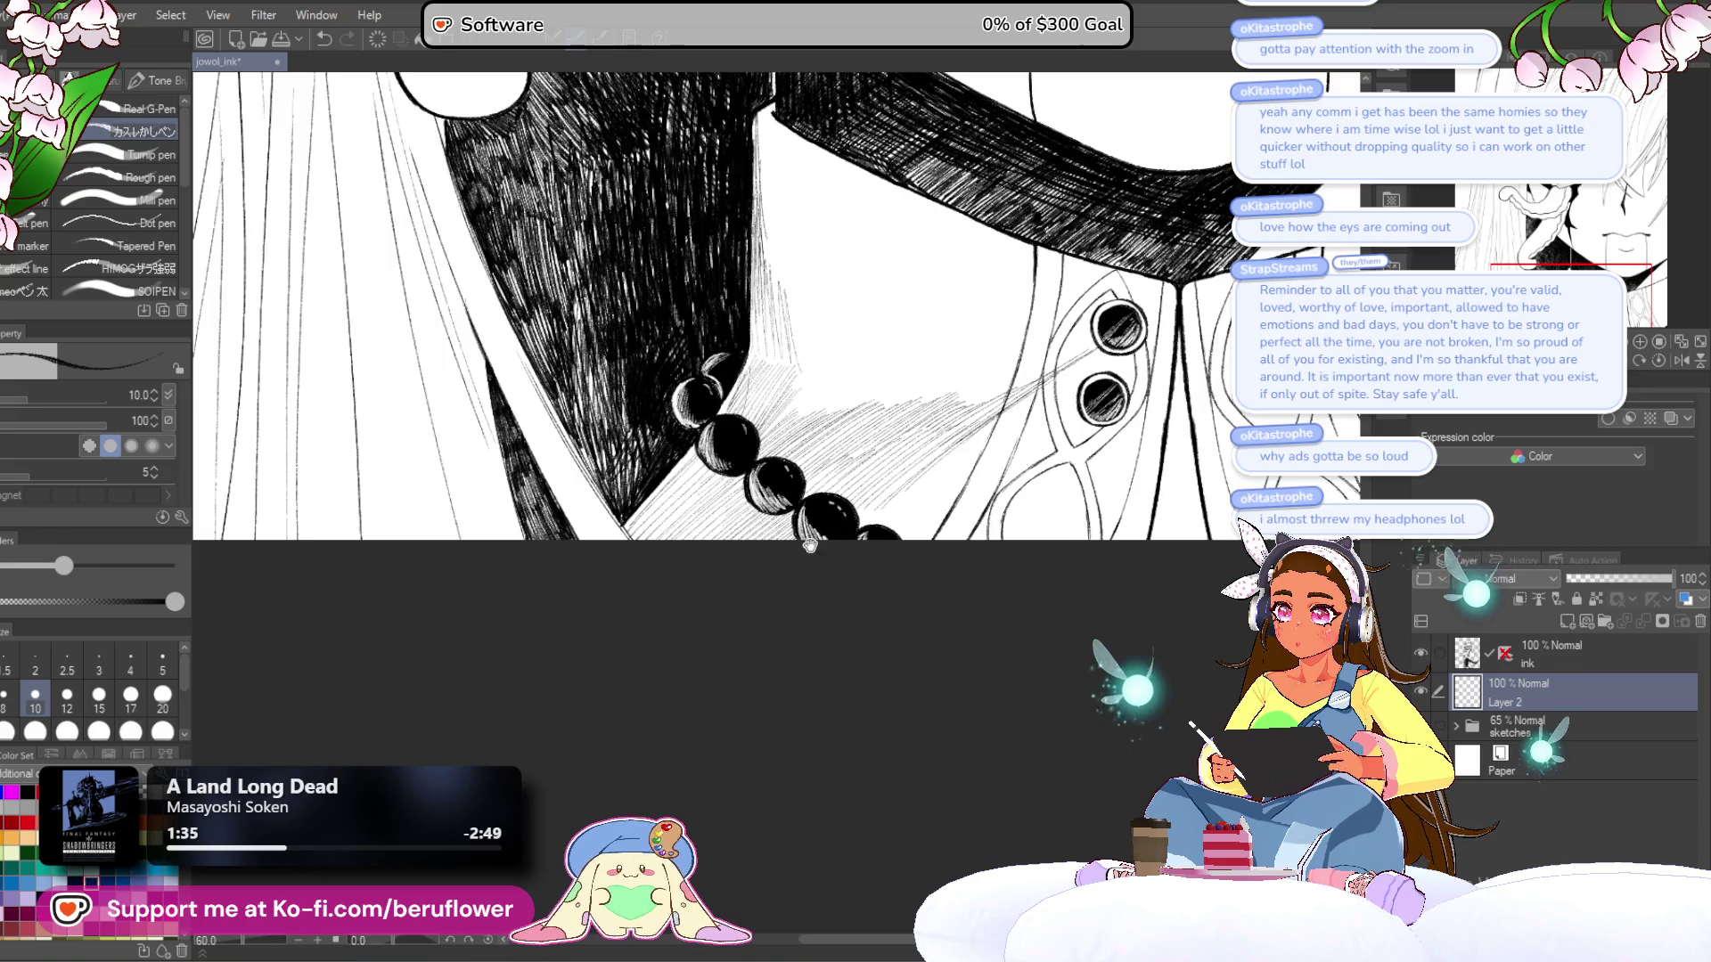
drag(807, 552, 807, 609)
mouse_move(1021, 585)
mouse_down()
mouse_move(757, 600)
mouse_move(888, 393)
mouse_up()
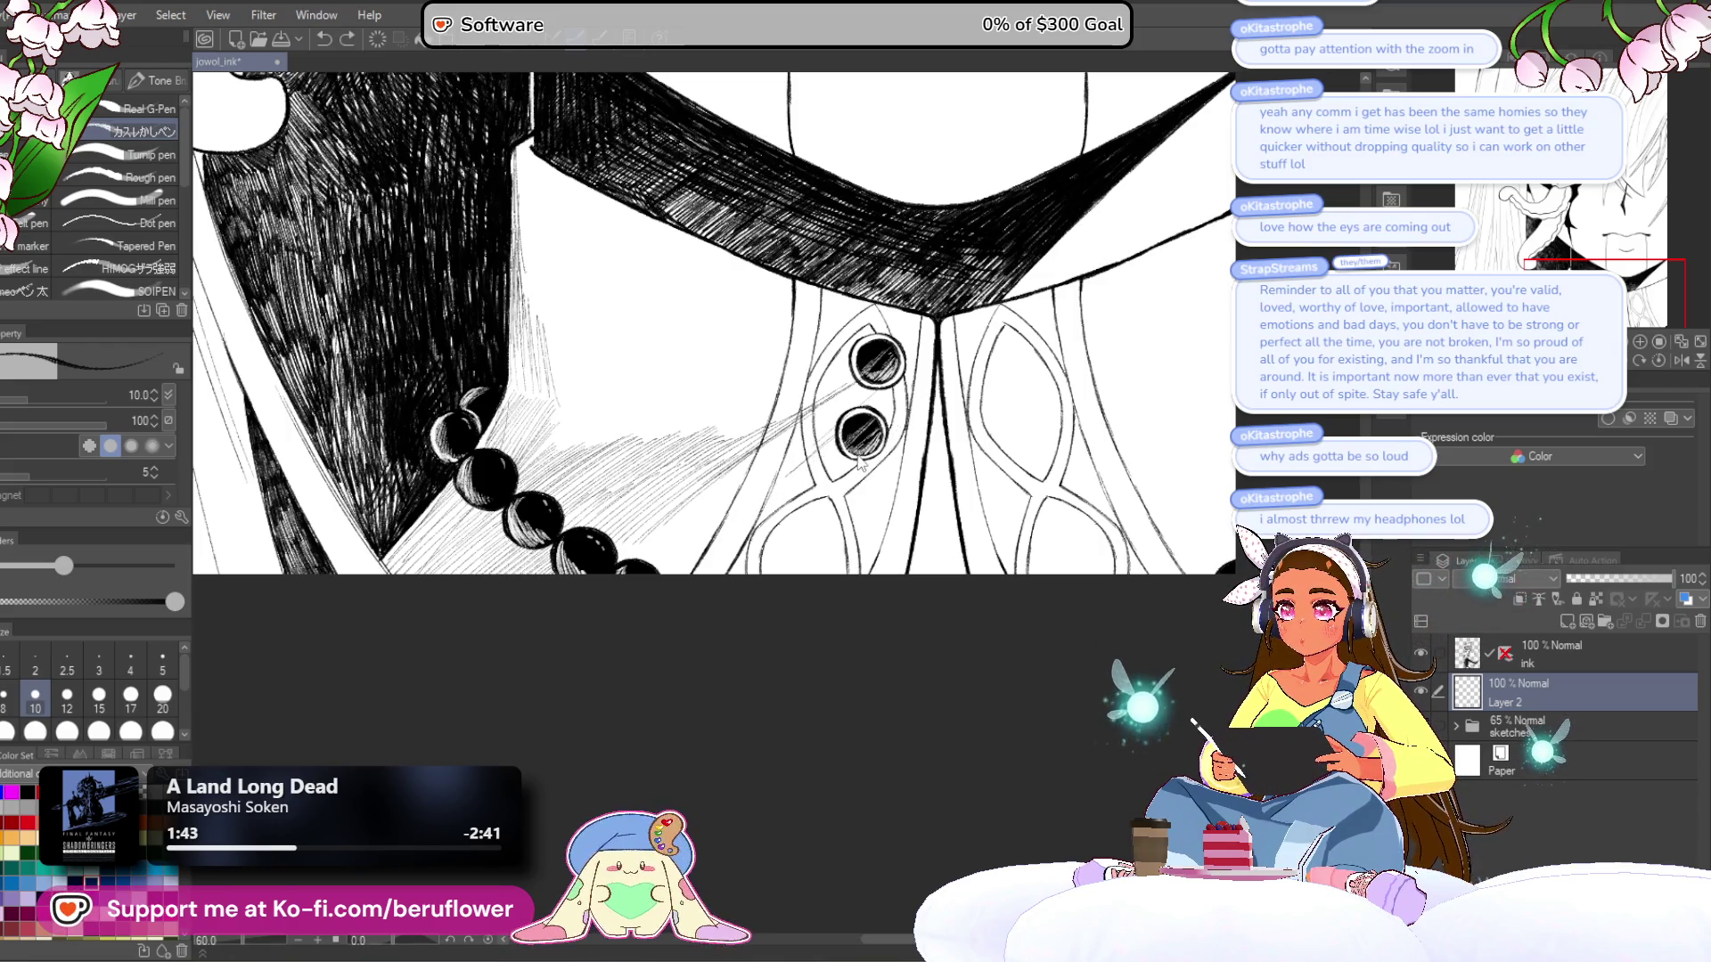
drag(774, 548, 777, 573)
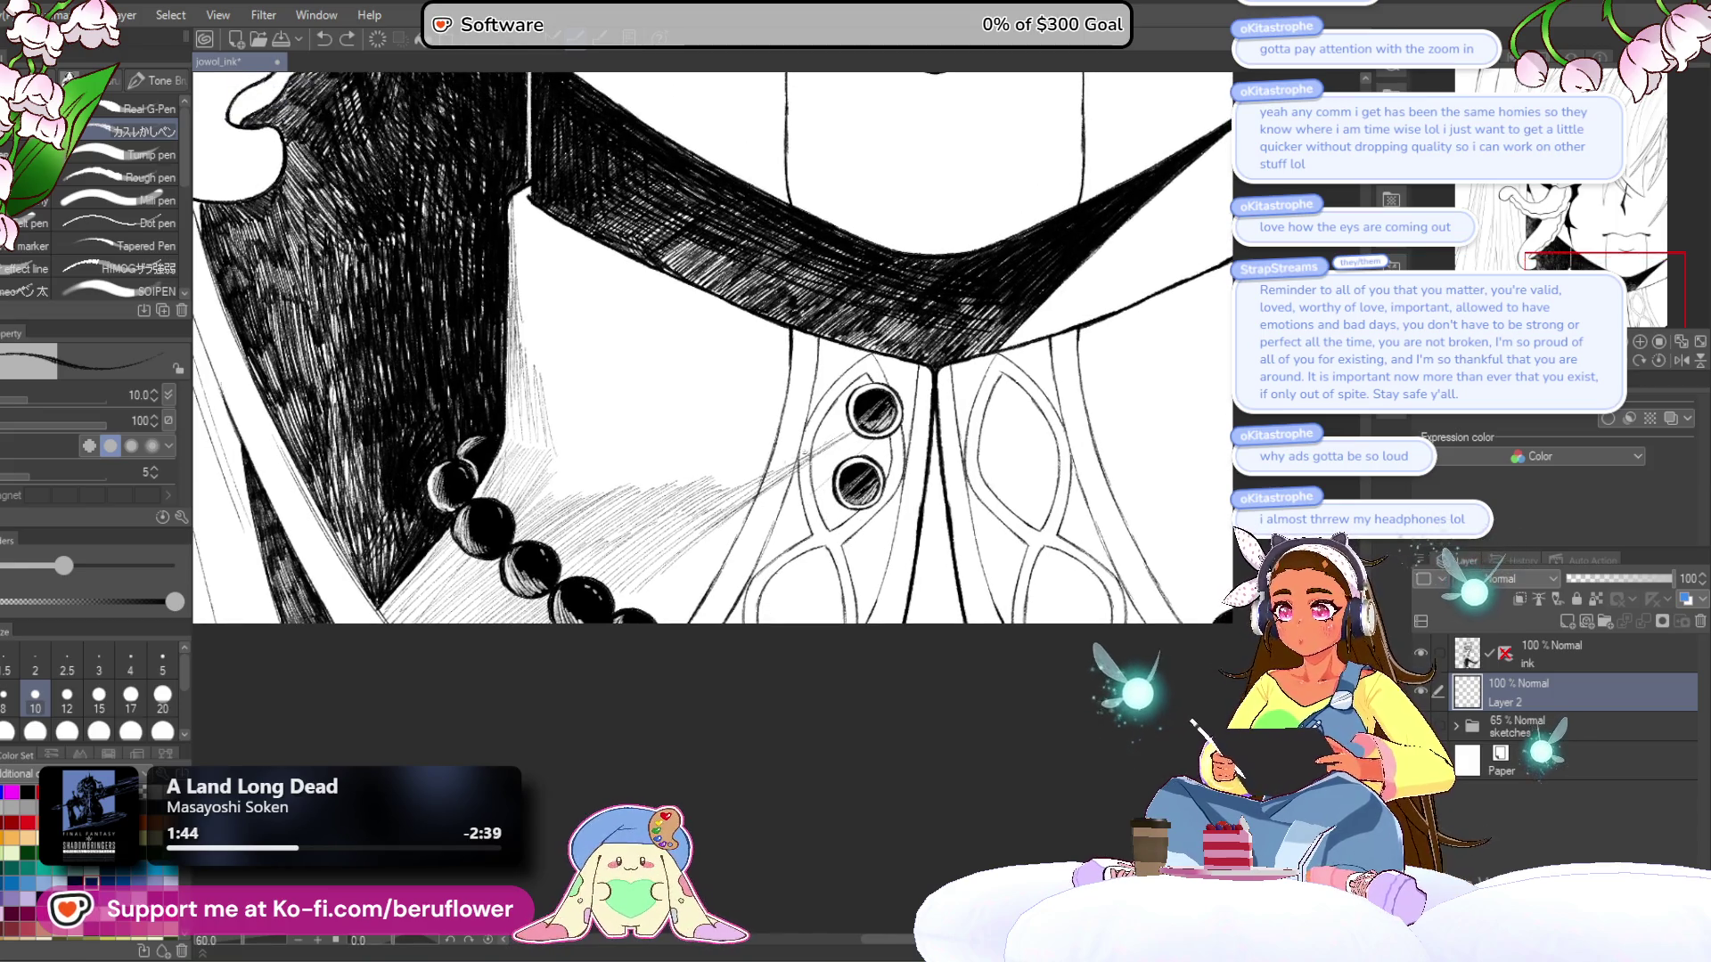
drag(628, 528, 722, 519)
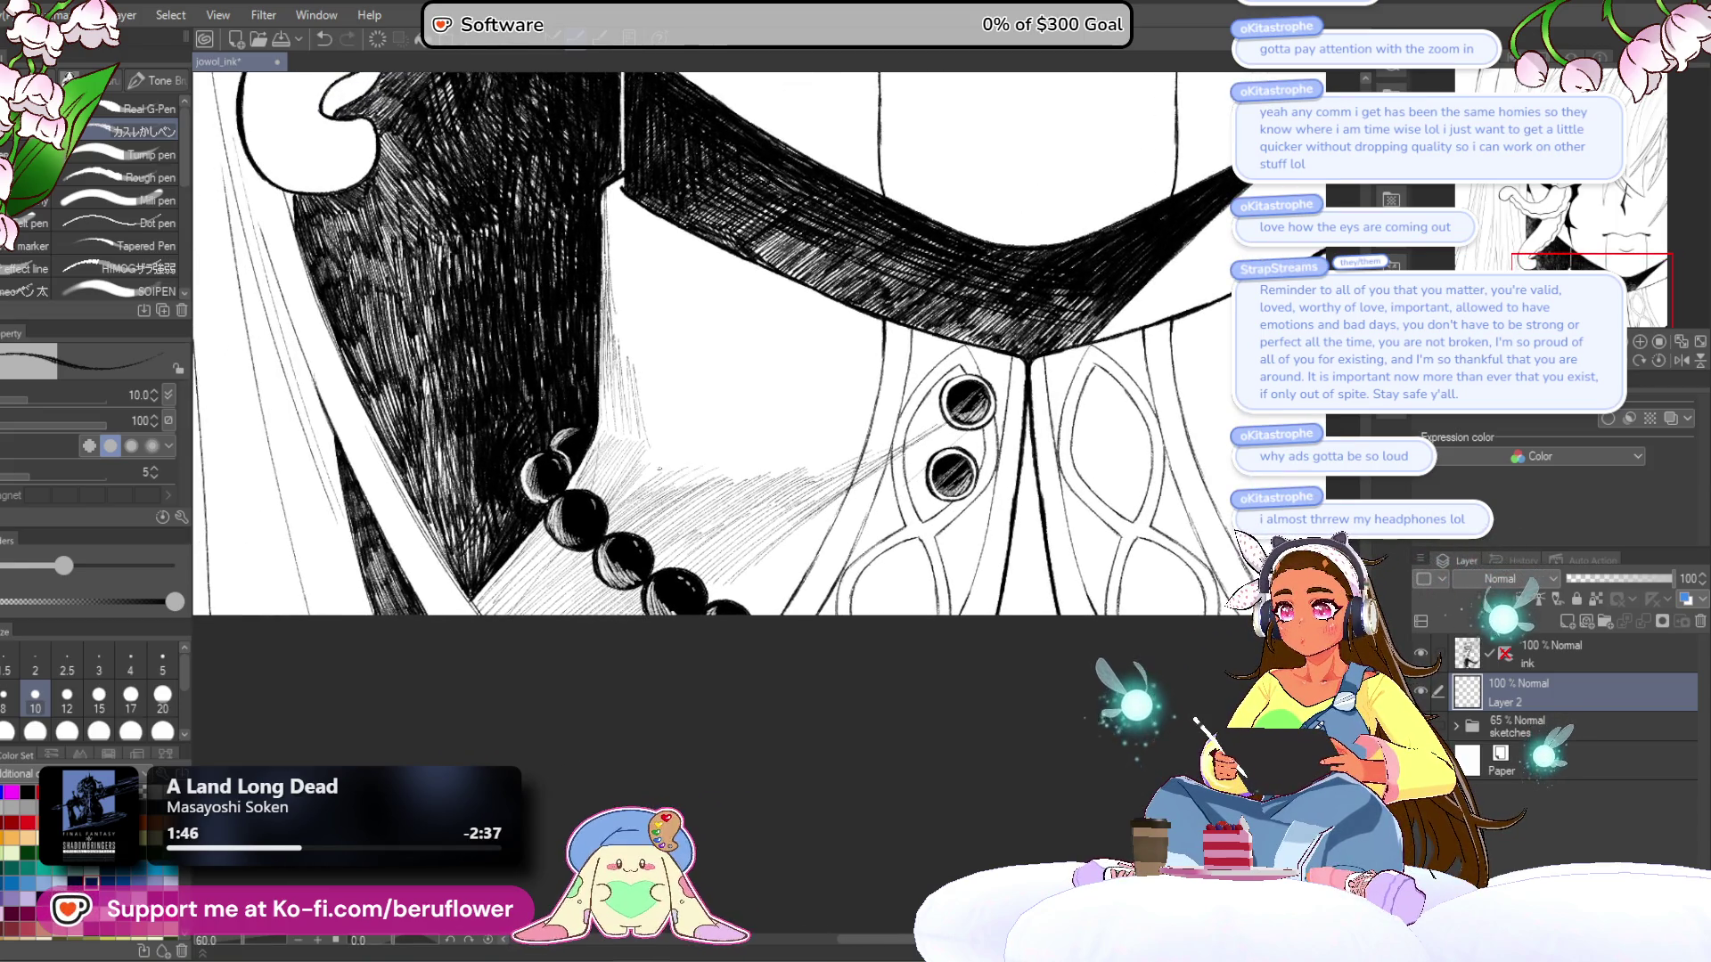
mouse_move(1005, 412)
mouse_down()
mouse_move(924, 431)
mouse_move(924, 469)
mouse_move(910, 450)
mouse_up()
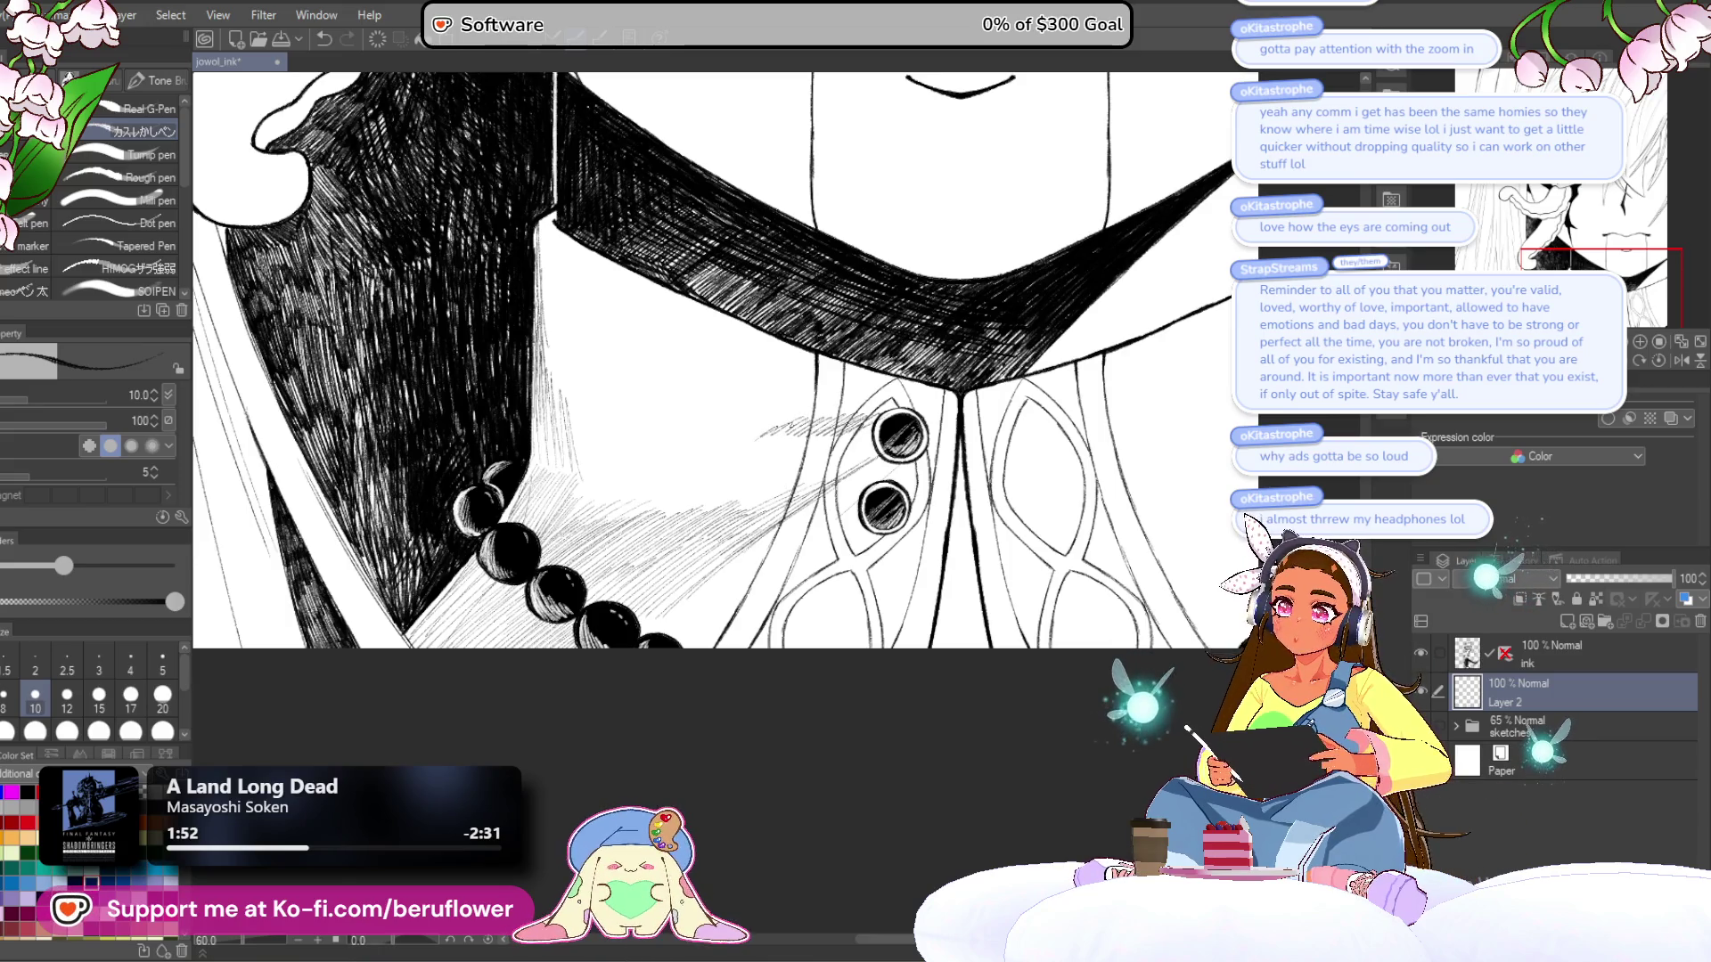
key(ctrl+minus)
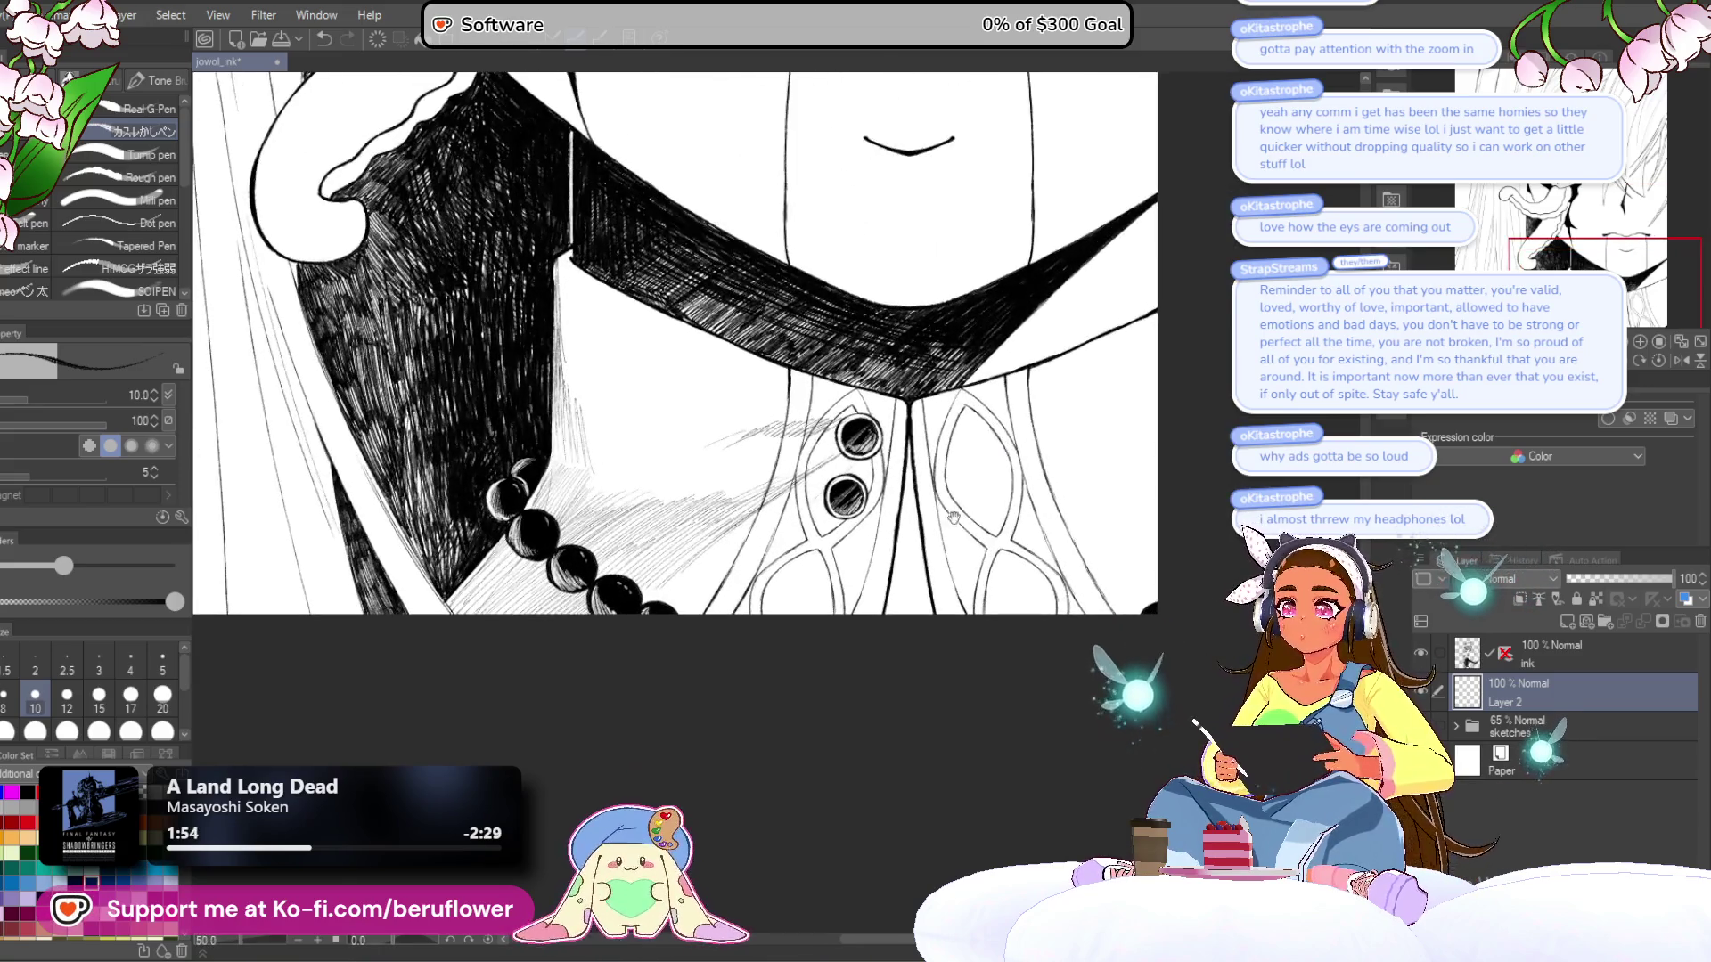
drag(684, 339, 644, 348)
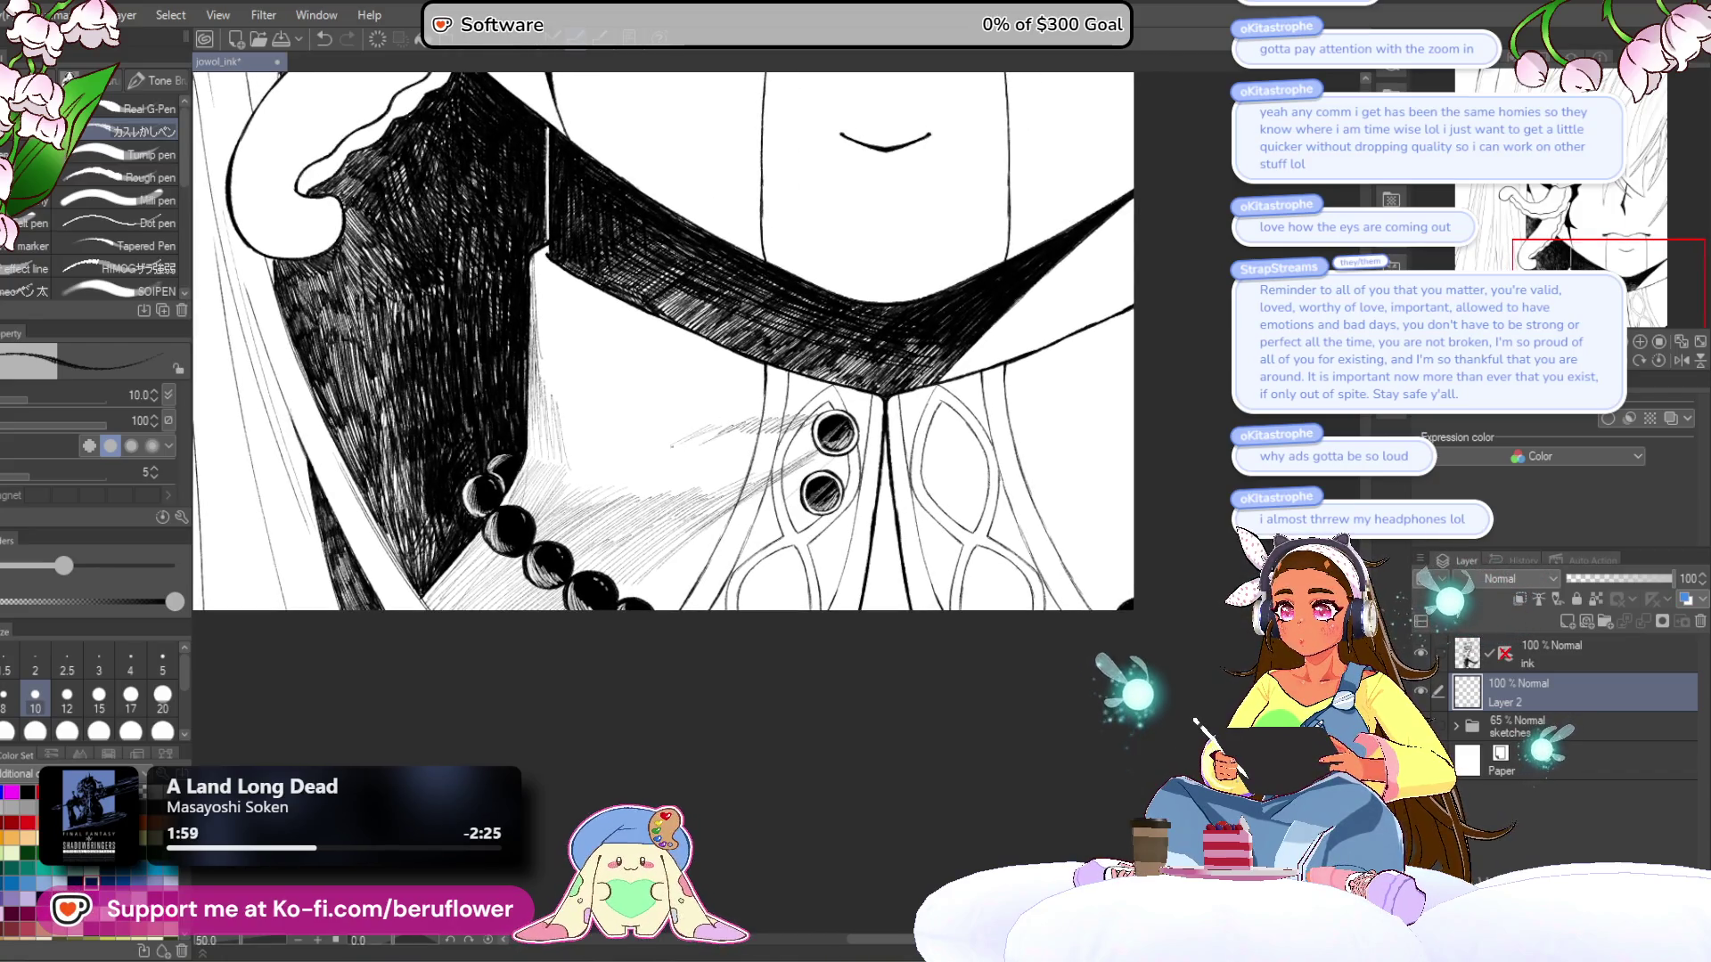
drag(659, 343, 692, 343)
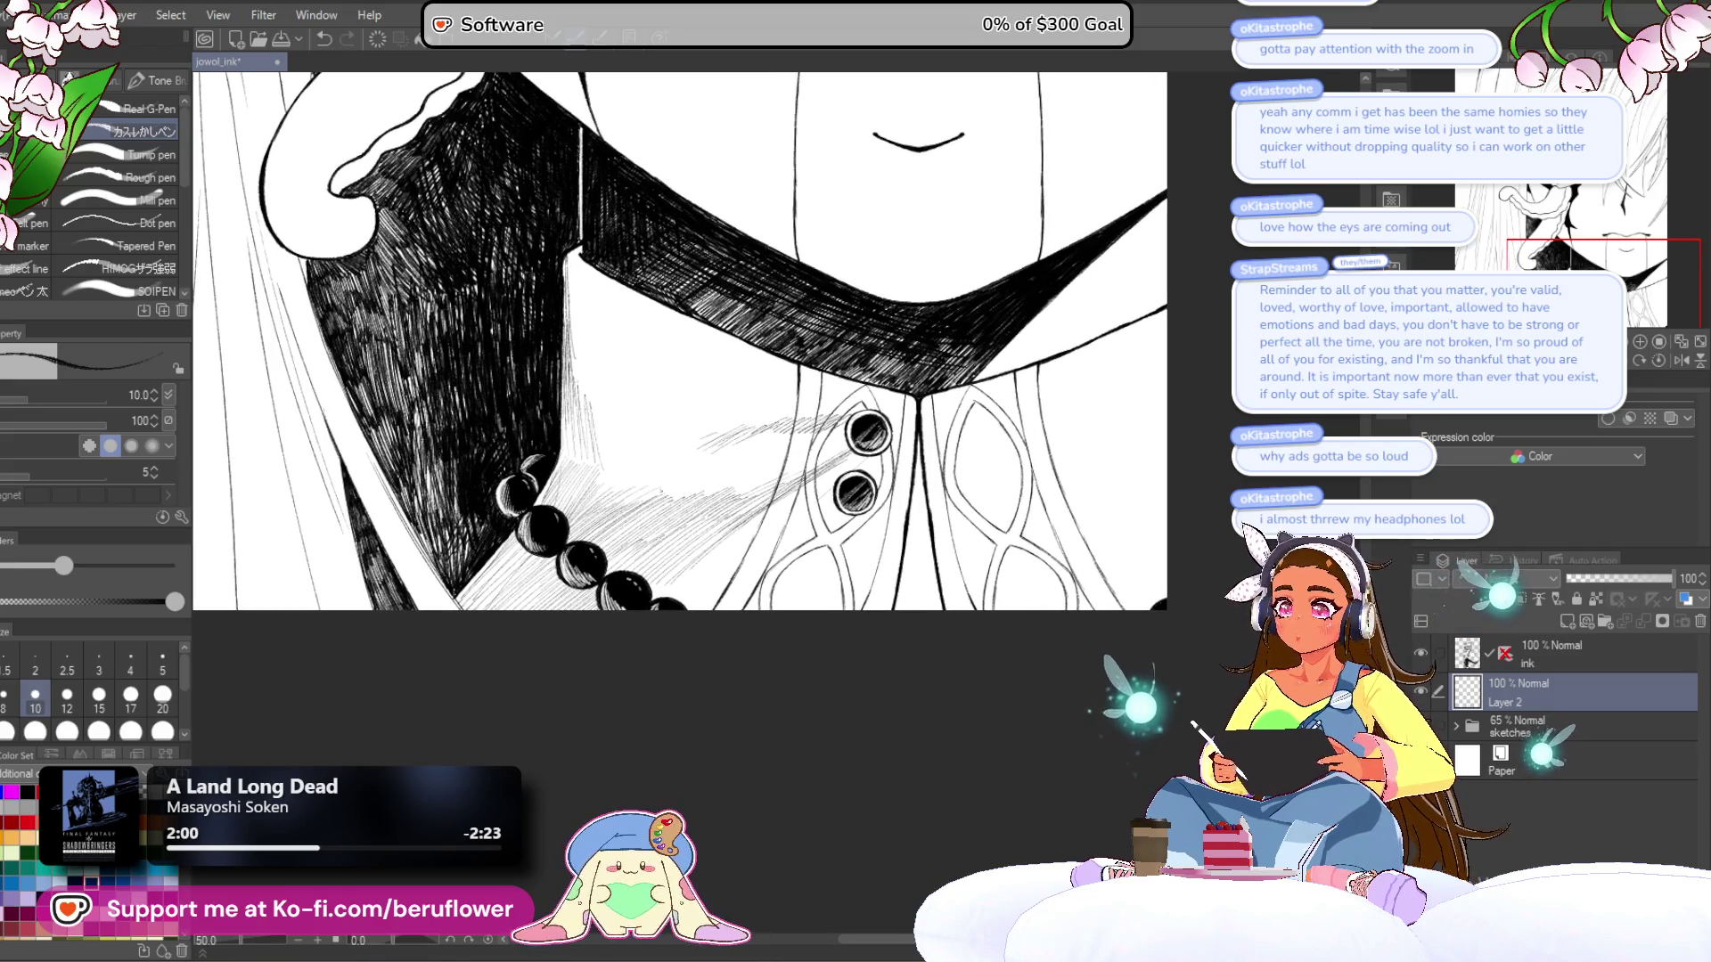
drag(862, 621, 802, 592)
scroll(781, 482, up, 5)
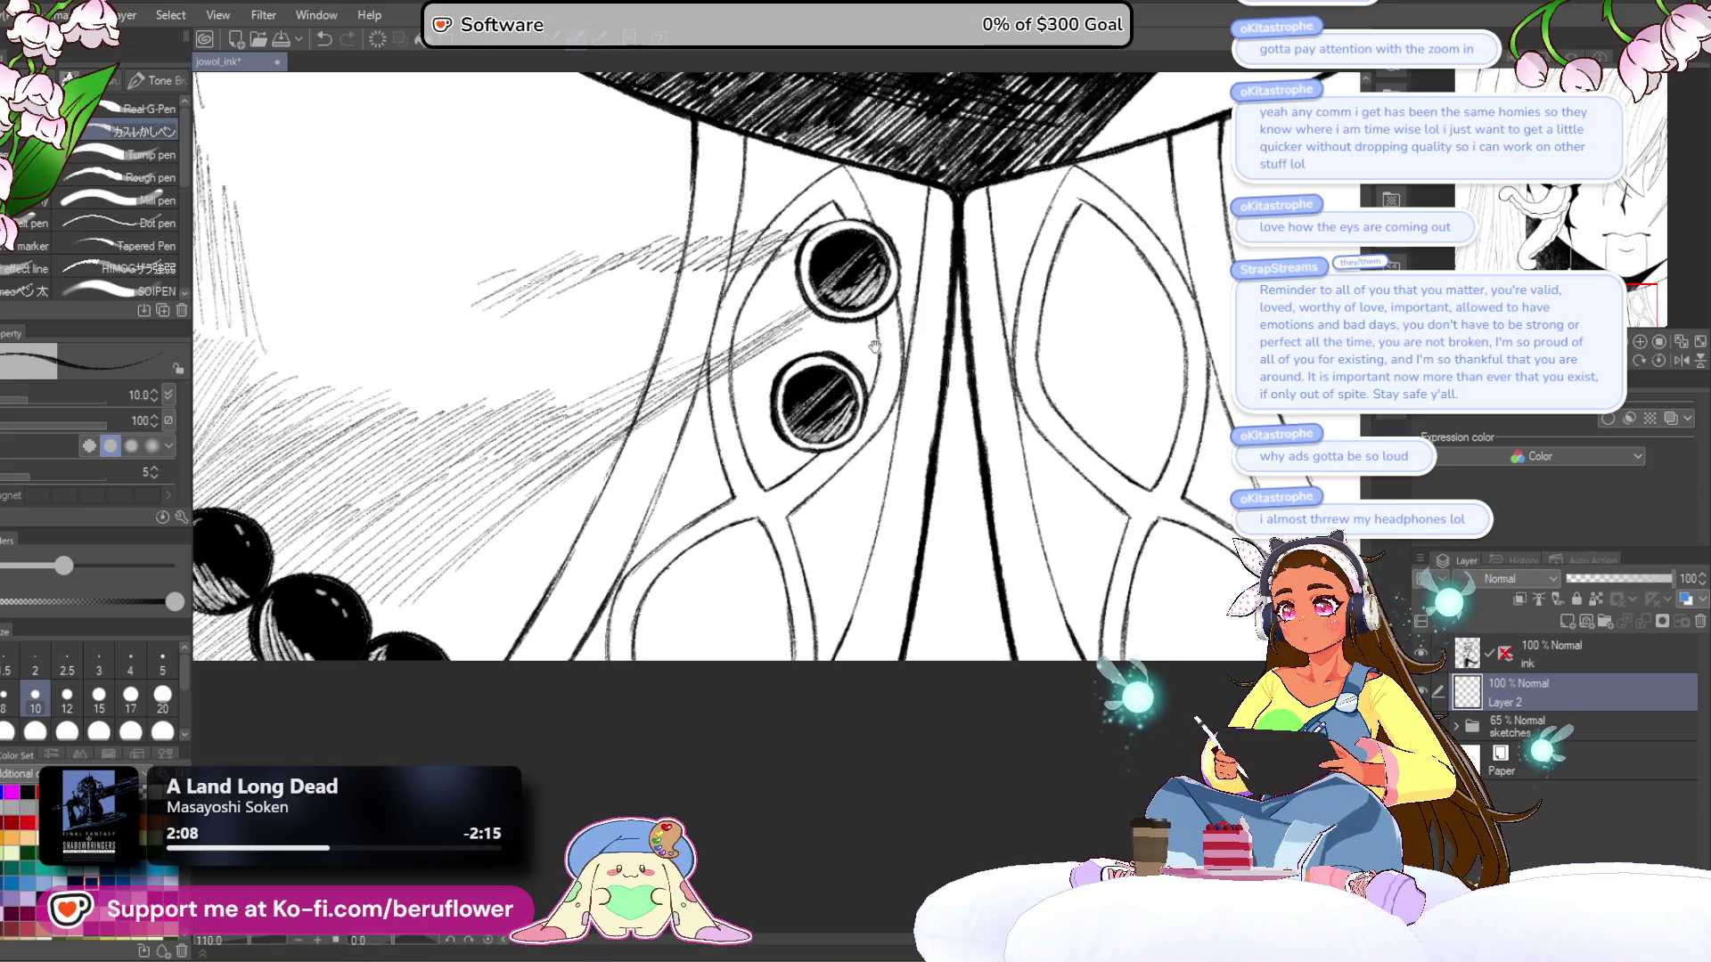
- Hatch diagonal strokes below the lower button and across the shirt panel
drag(838, 451, 765, 508)
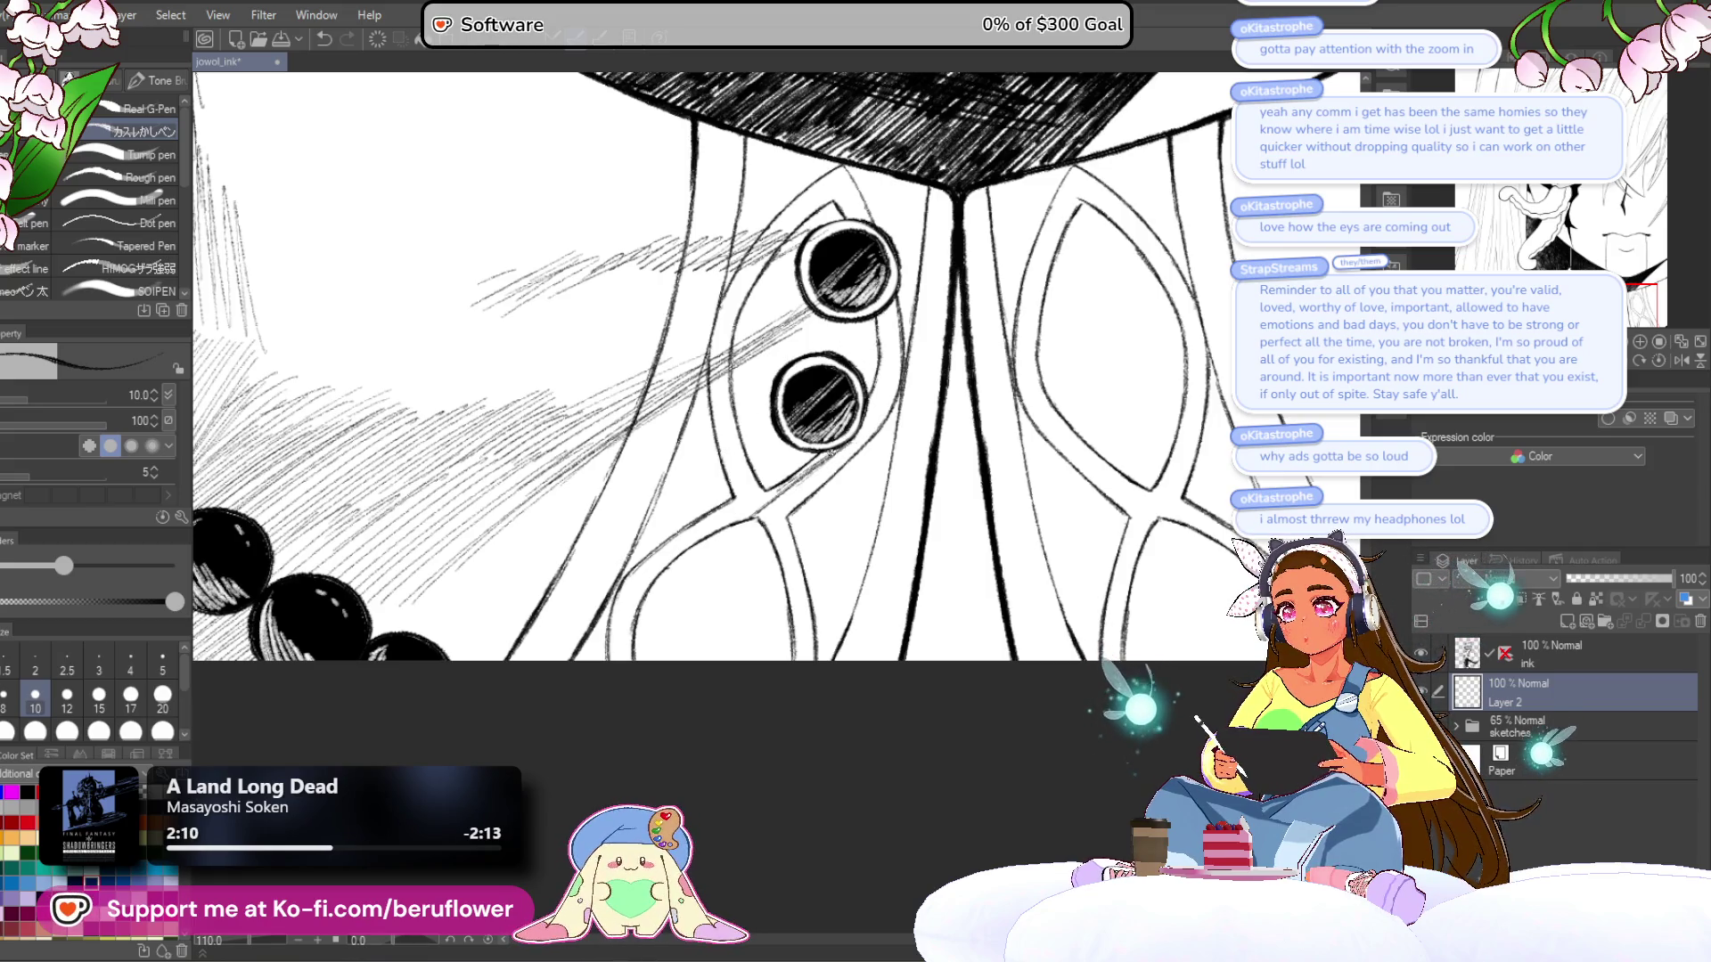
drag(859, 440, 800, 489)
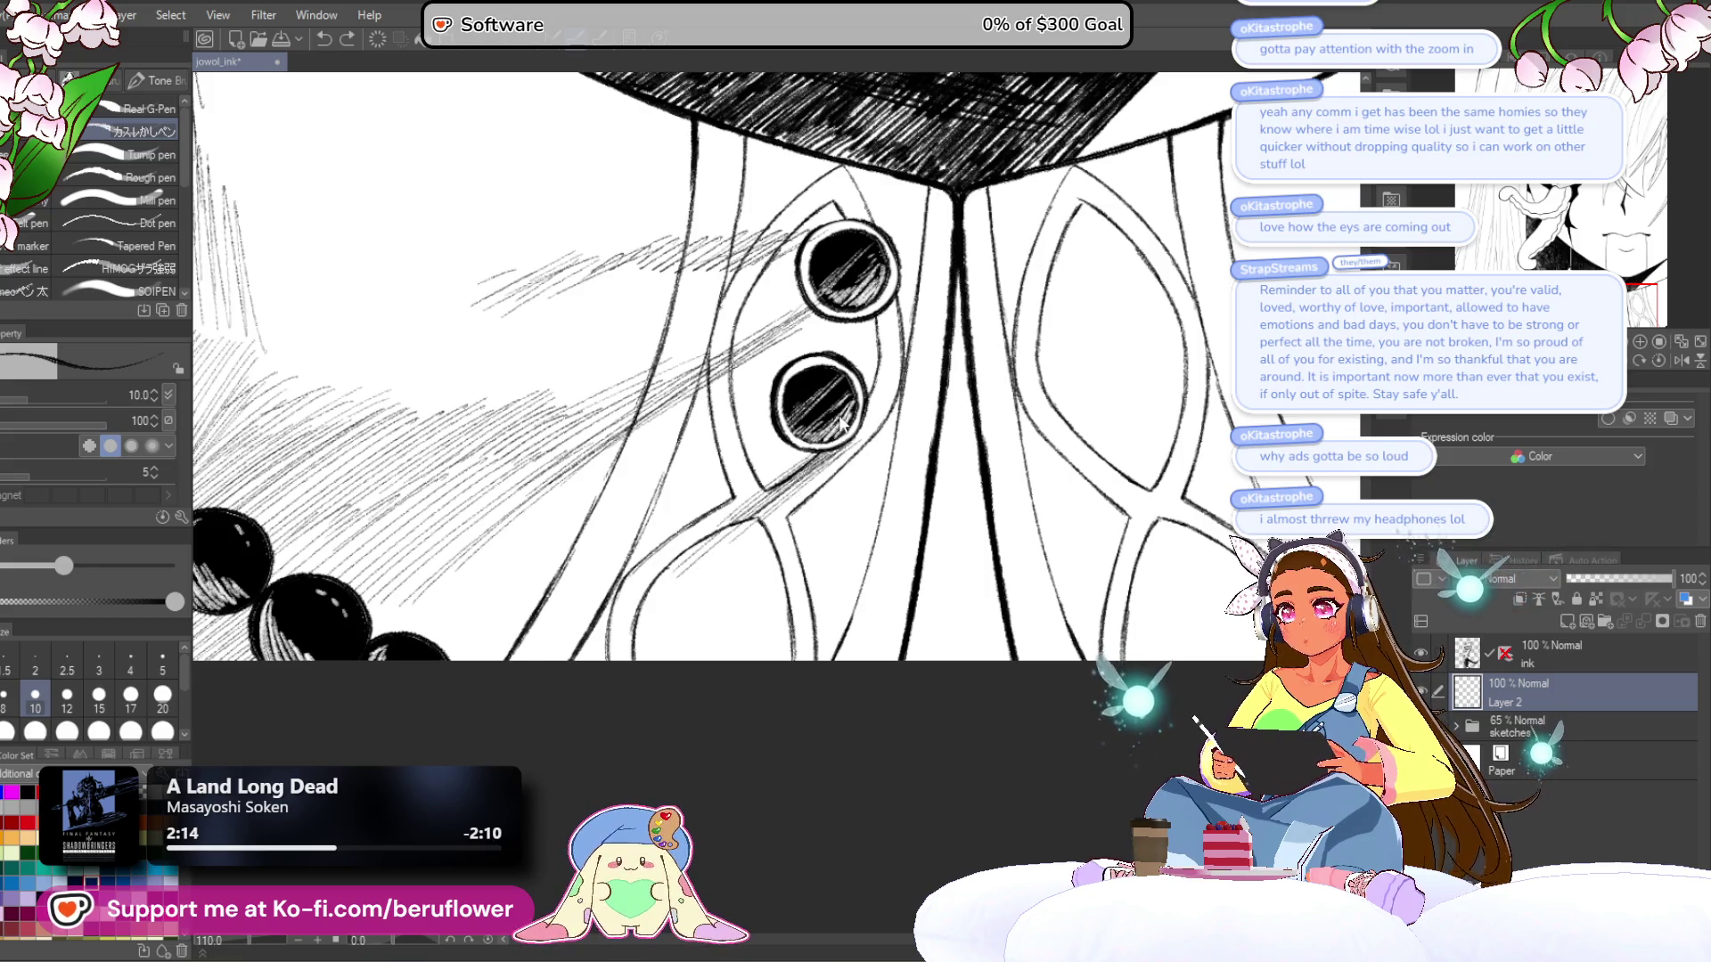
mouse_move(855, 450)
mouse_down()
mouse_move(825, 482)
mouse_move(845, 613)
mouse_move(944, 374)
mouse_move(896, 352)
mouse_move(735, 495)
mouse_up()
drag(820, 401, 609, 612)
drag(720, 459, 596, 626)
drag(746, 416, 595, 619)
drag(744, 410, 540, 690)
- Build up the lower-left shirt shading near the beads and darken beside the buttons
drag(578, 631, 530, 688)
drag(647, 575, 566, 677)
drag(666, 559, 593, 651)
drag(722, 503, 647, 588)
drag(631, 615, 575, 681)
drag(687, 556, 629, 674)
drag(676, 615, 625, 684)
drag(713, 611, 686, 662)
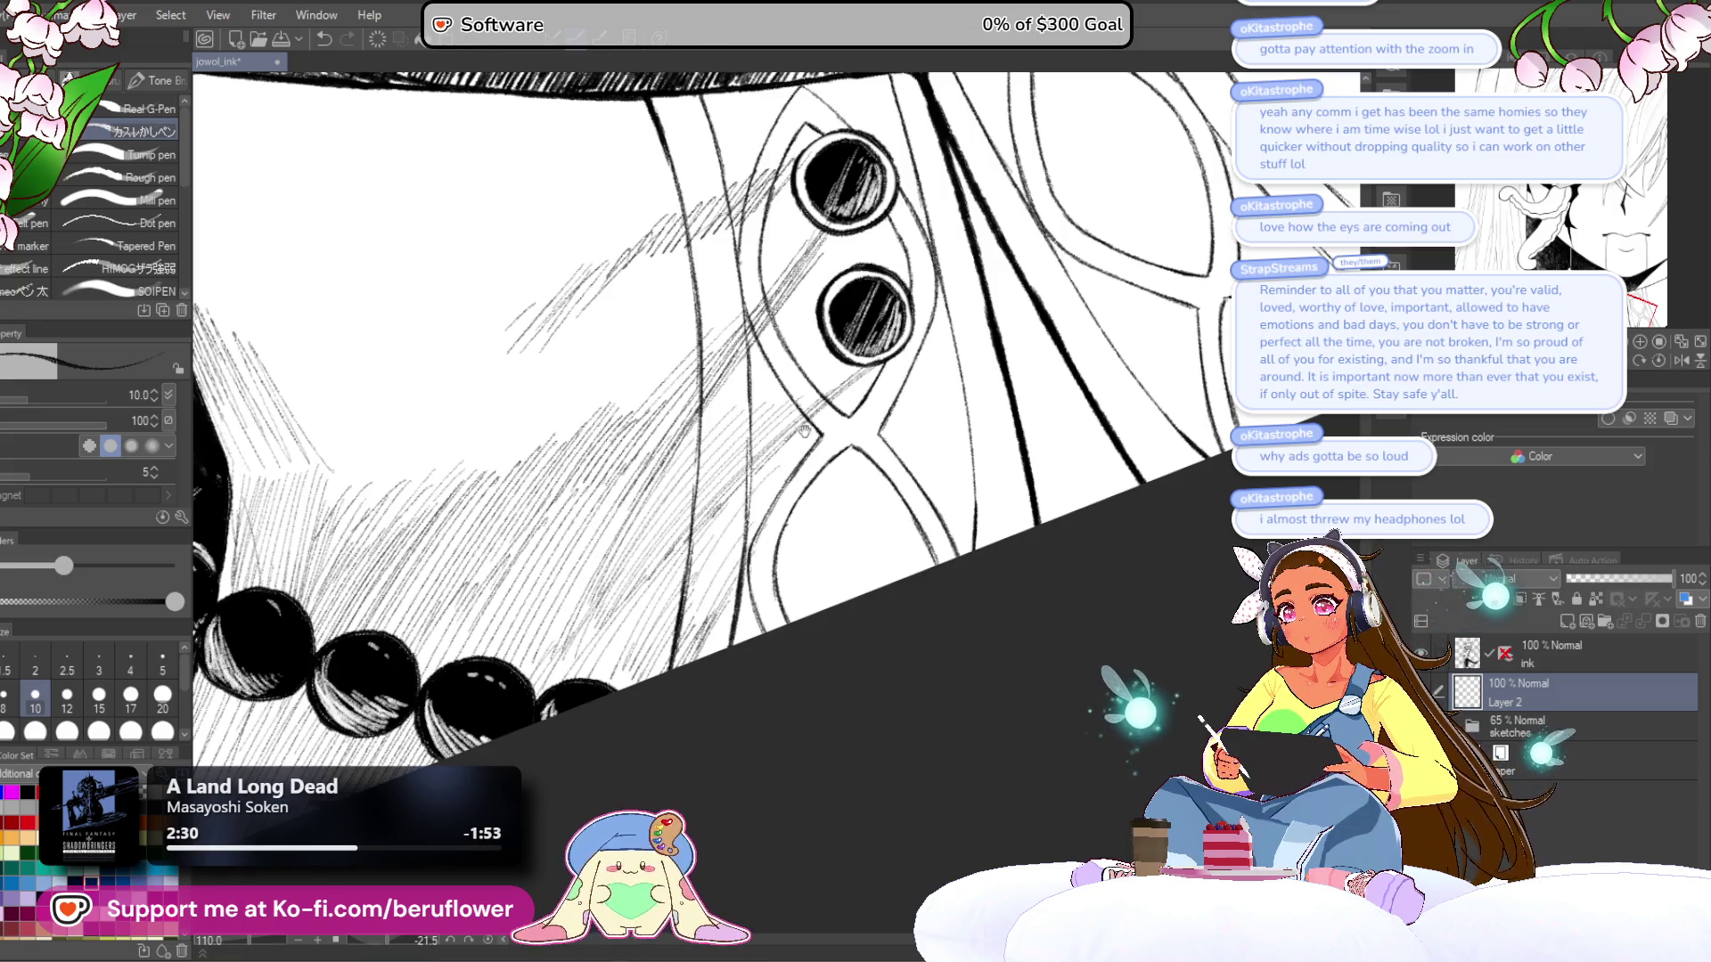
drag(795, 439, 752, 536)
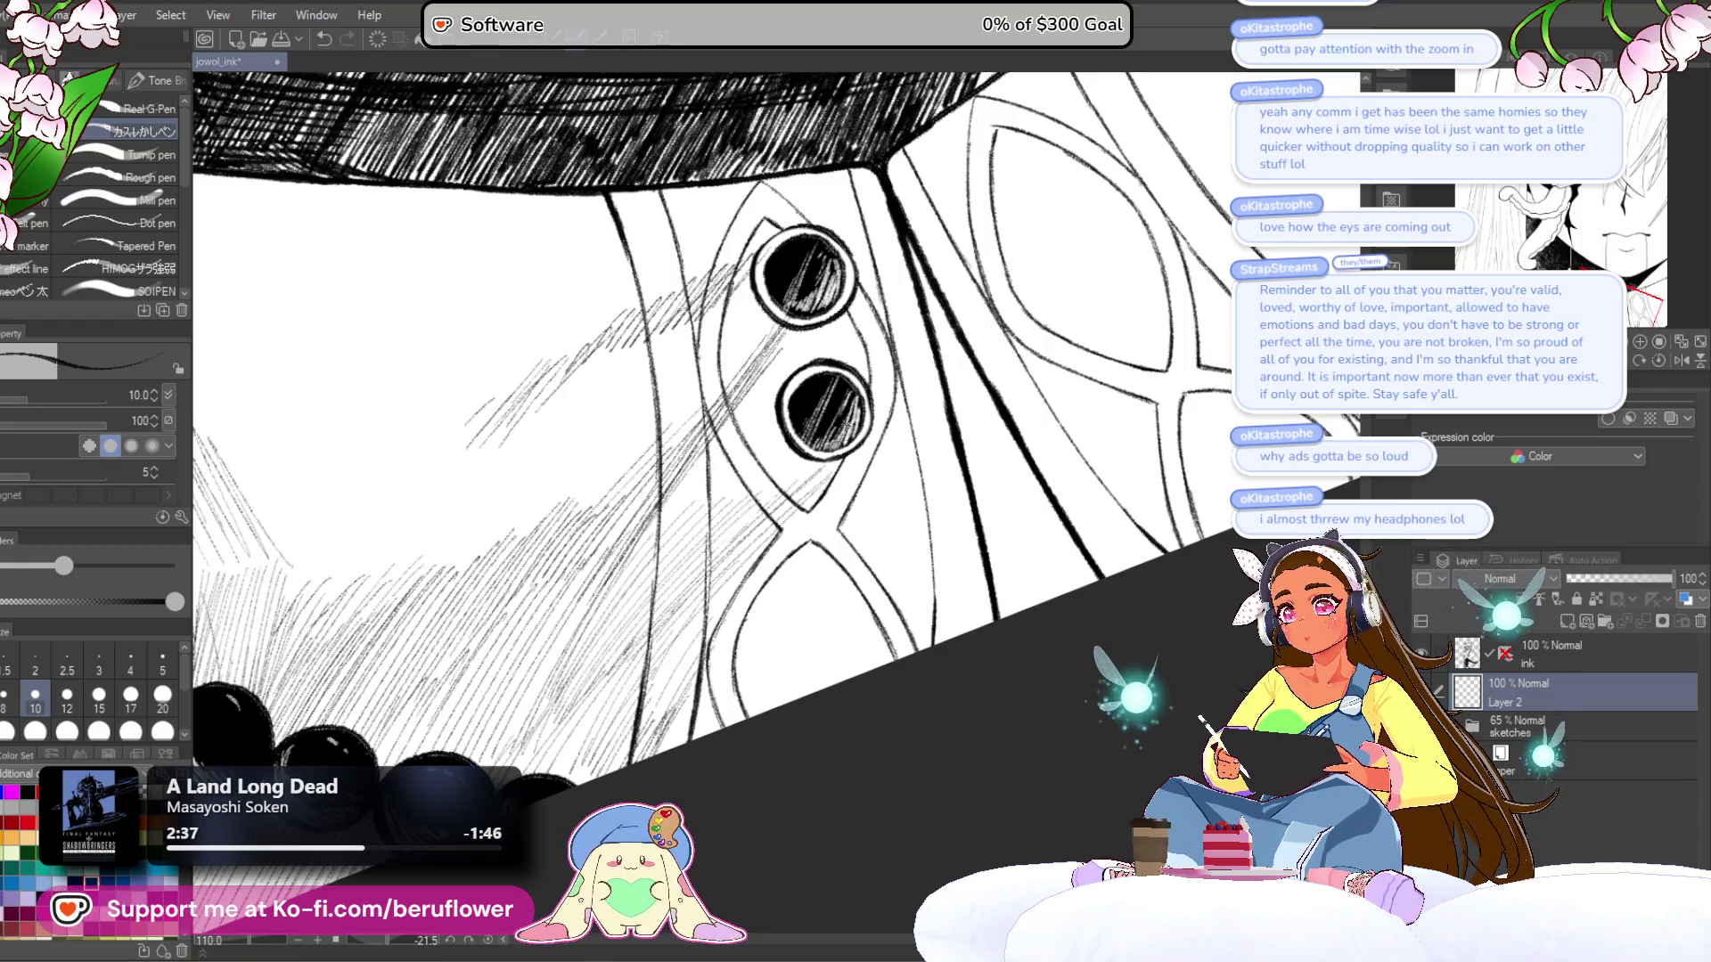
drag(843, 472, 674, 552)
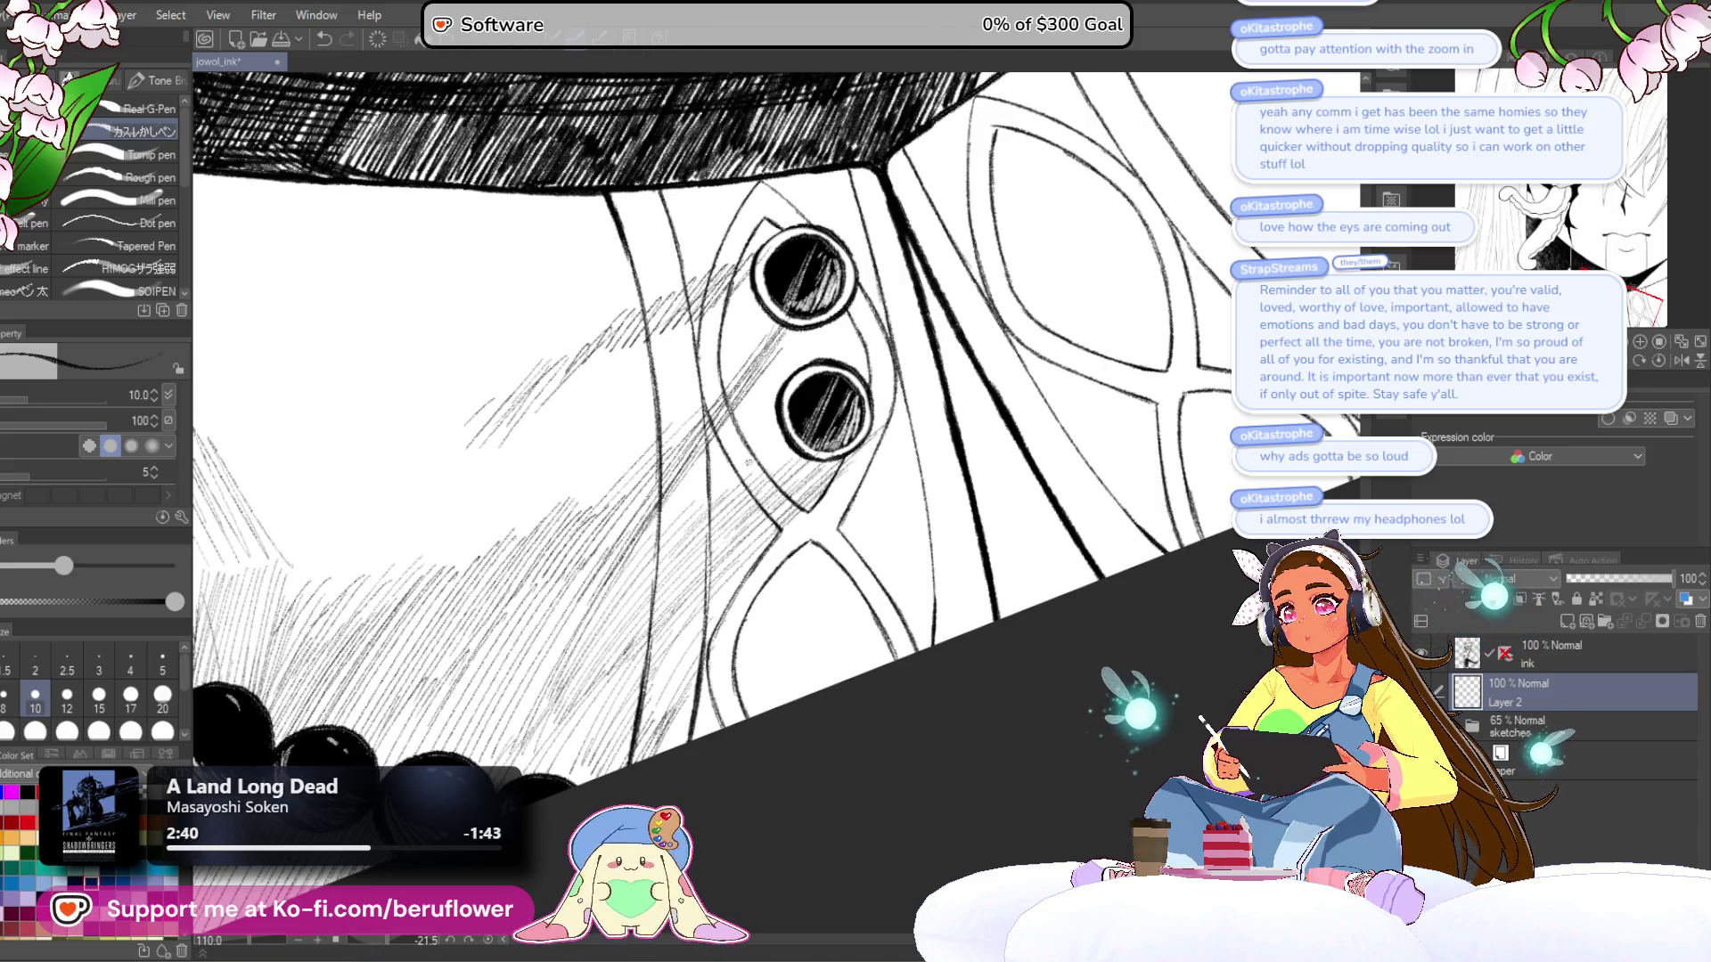
scroll(691, 506, down, 3)
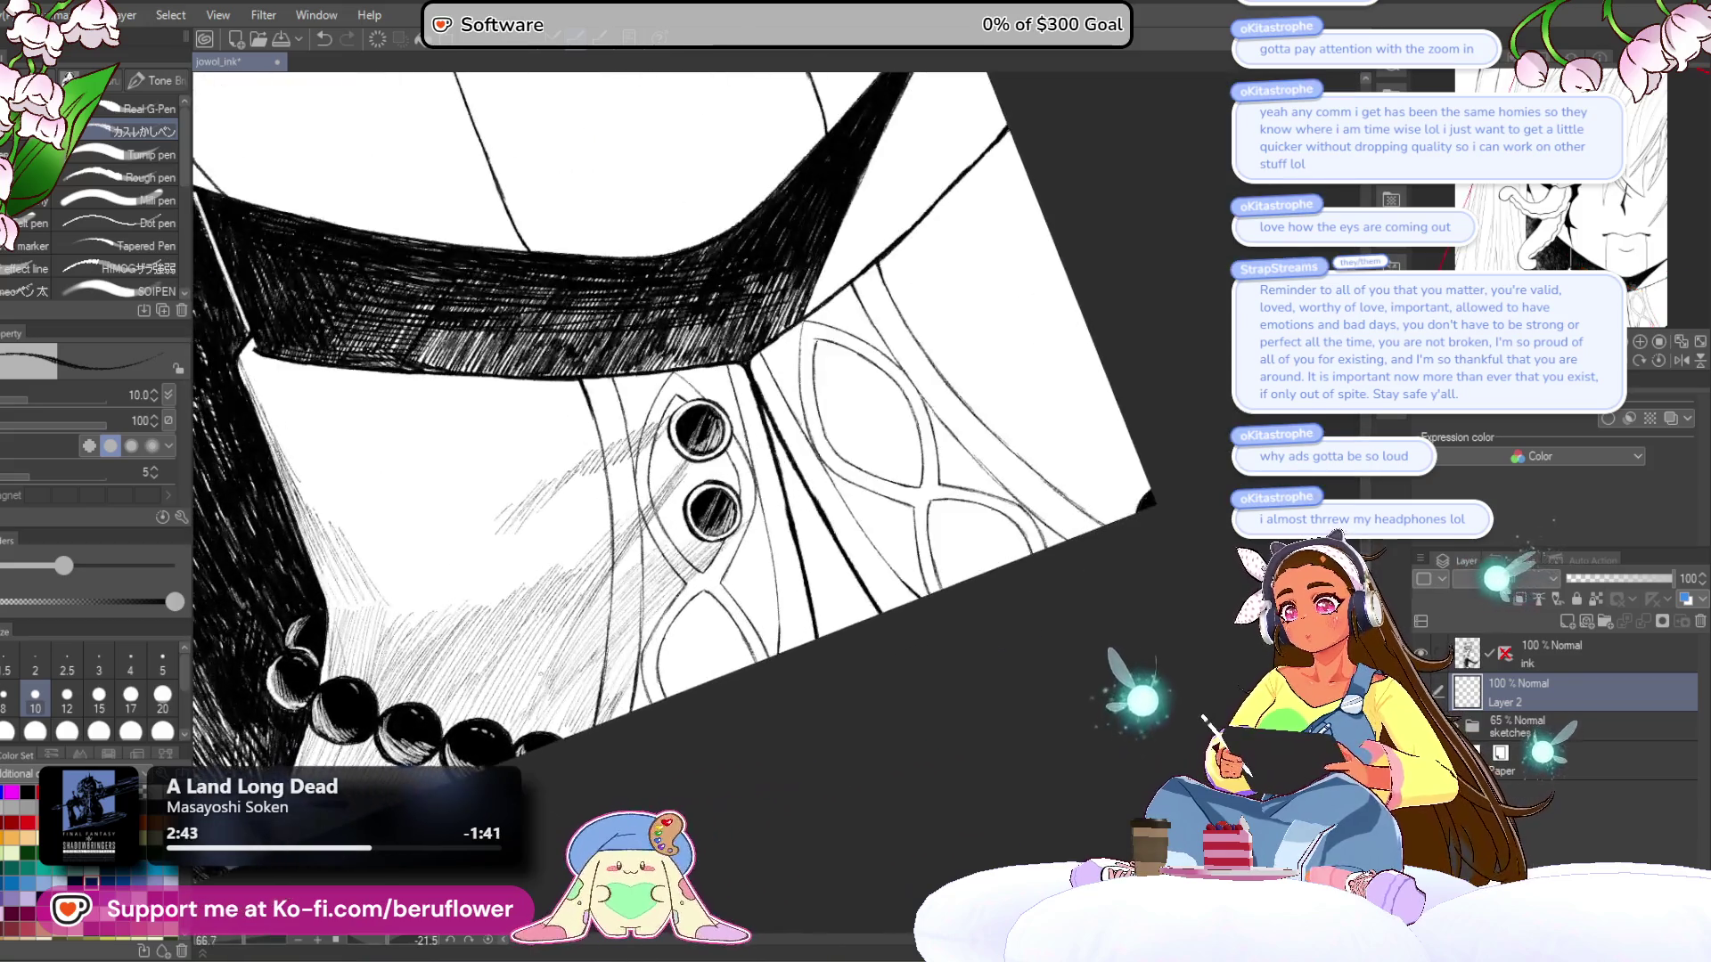
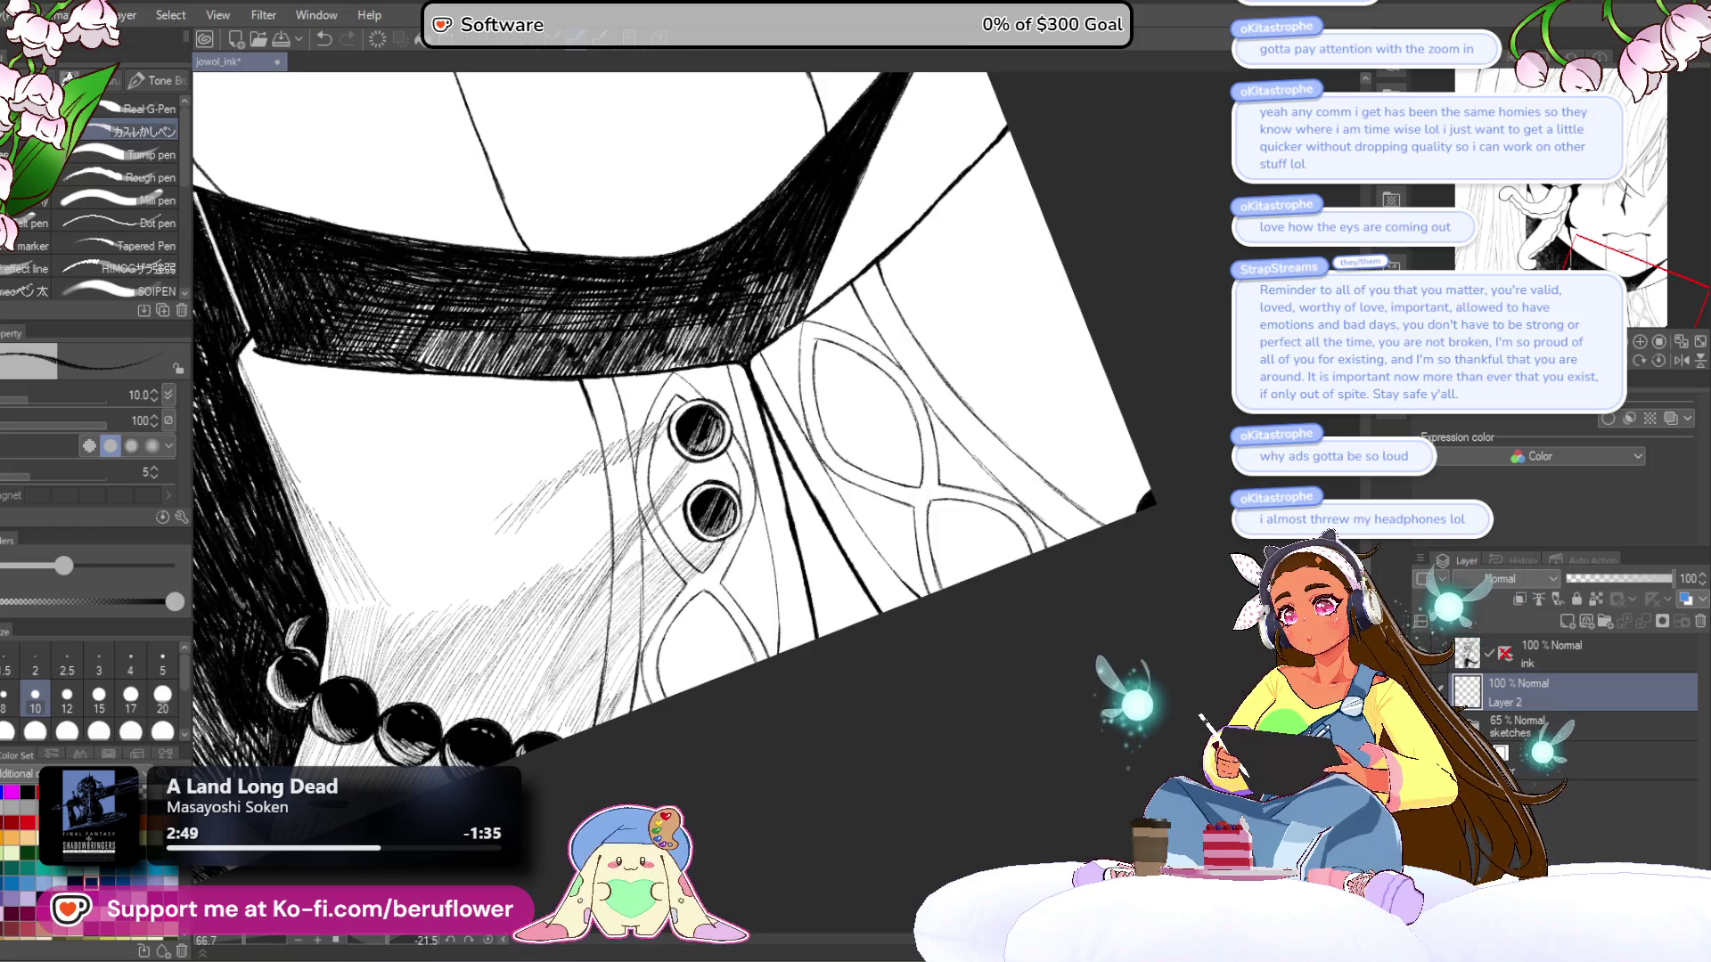
- Hatch the shadow directly left of the two collar buttons with diagonal strokes
drag(664, 514, 685, 497)
drag(617, 568, 670, 517)
mouse_move(591, 607)
mouse_down()
mouse_move(642, 554)
mouse_move(626, 575)
mouse_move(661, 599)
mouse_move(716, 564)
mouse_up()
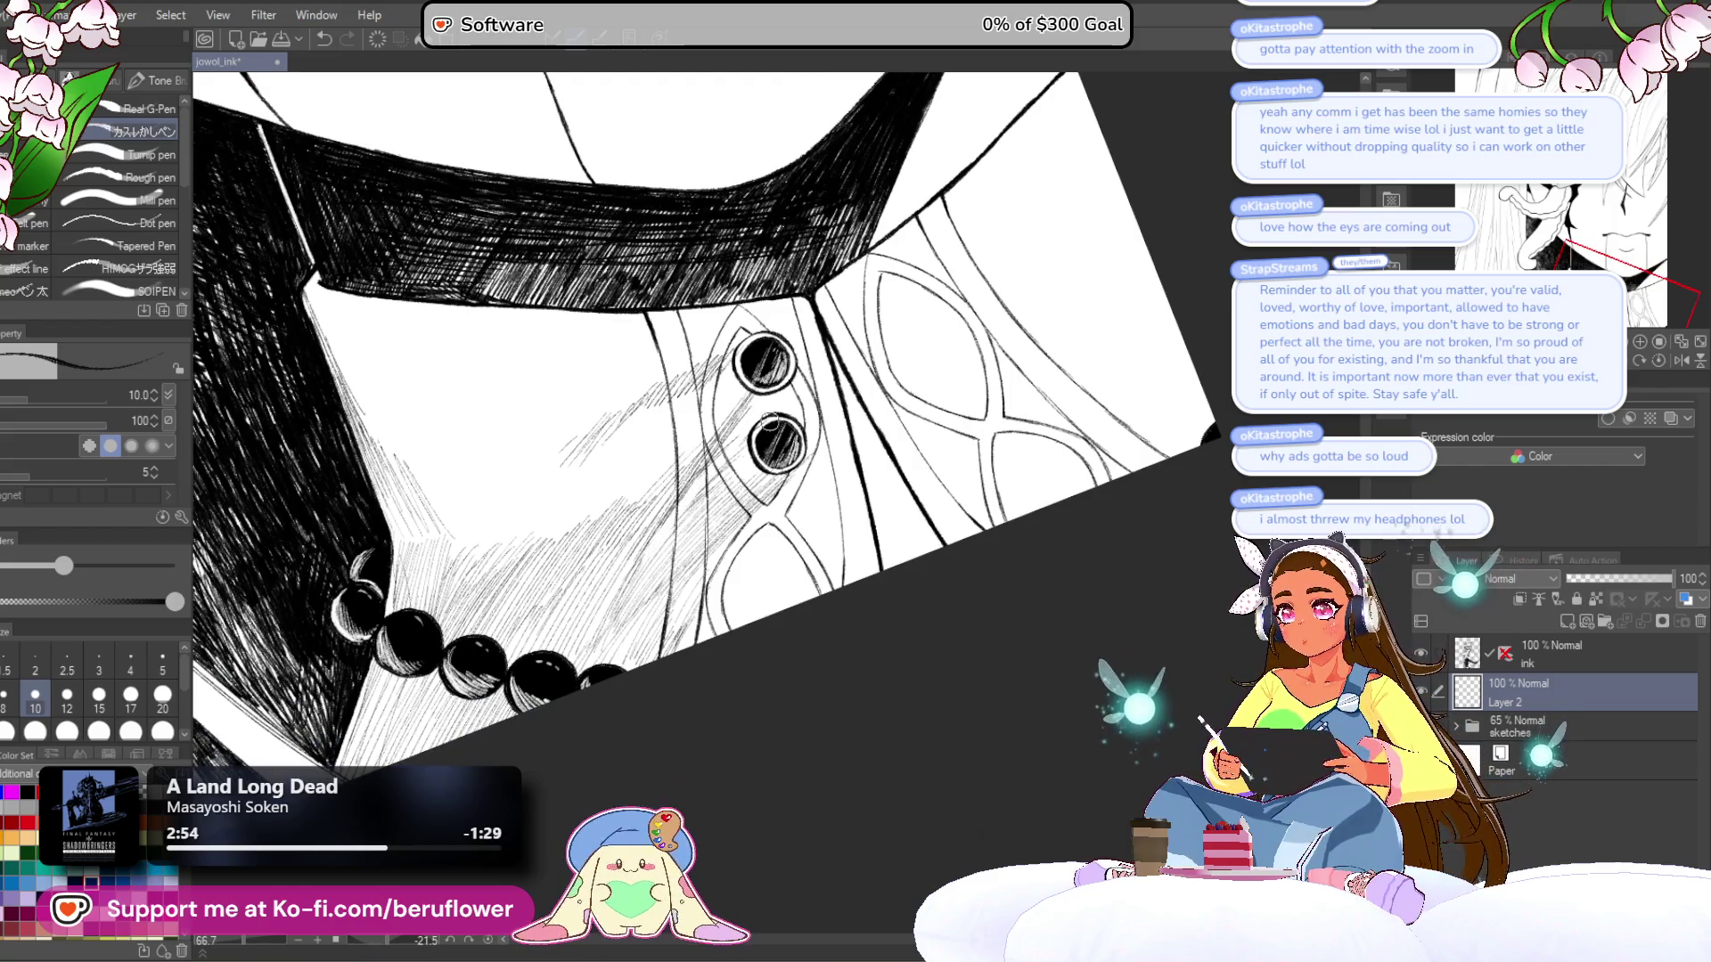
drag(610, 629, 642, 571)
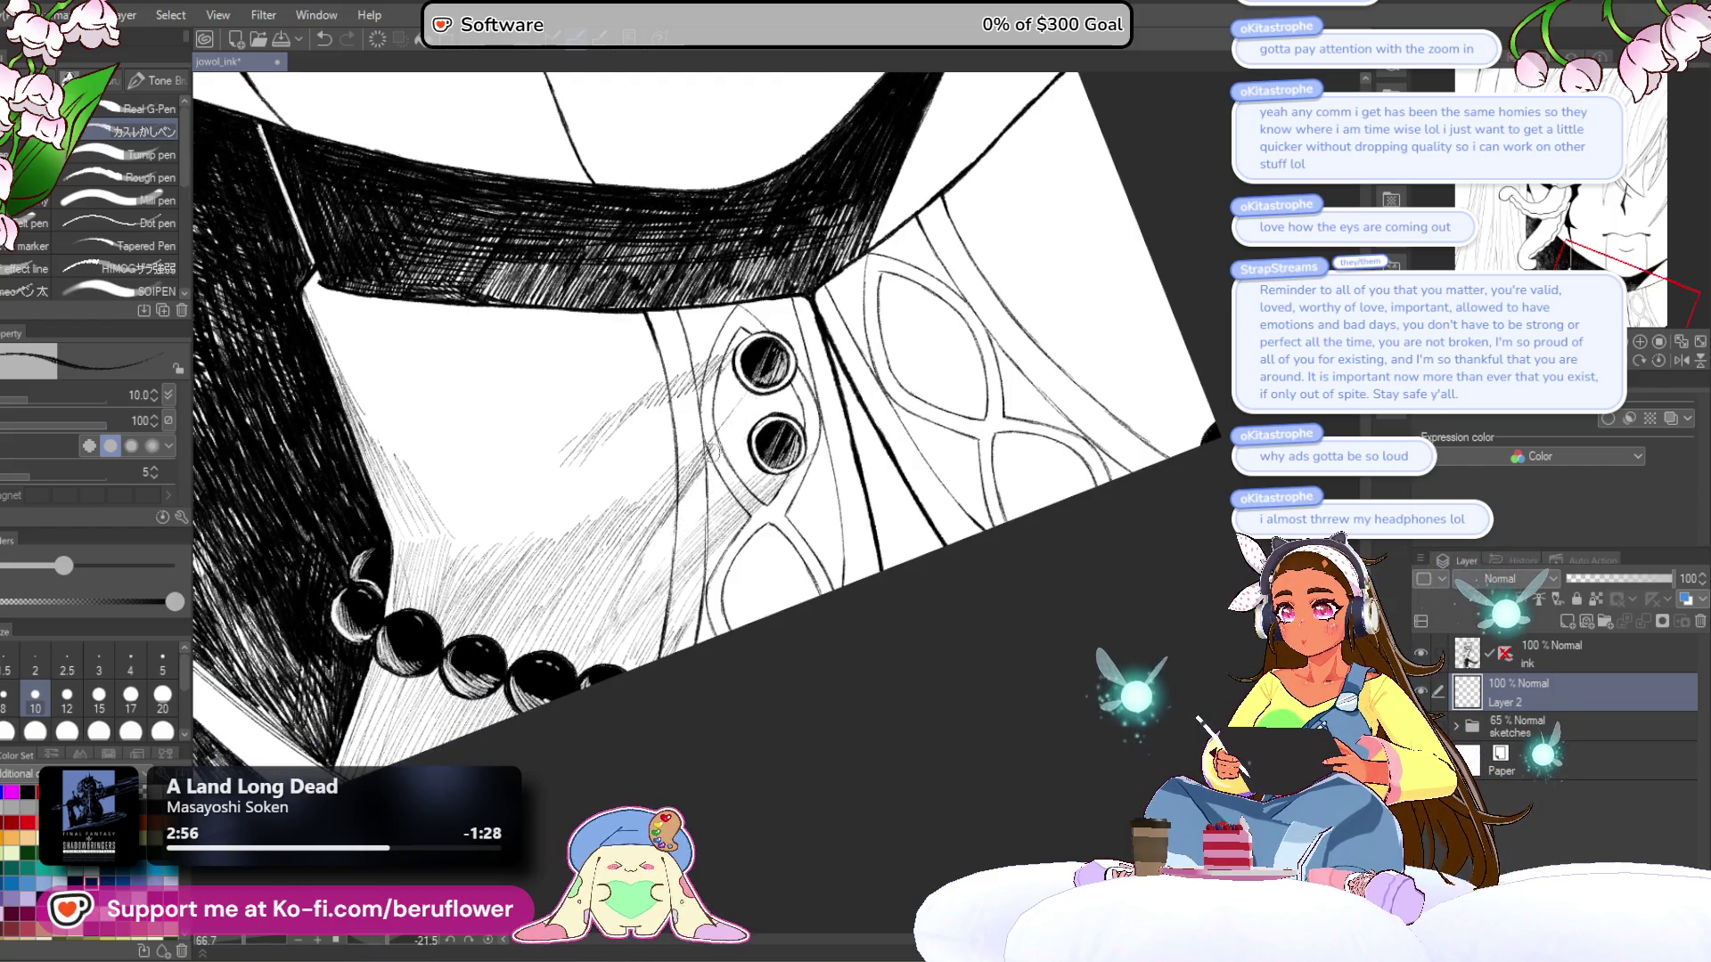
scroll(802, 319, up, 1)
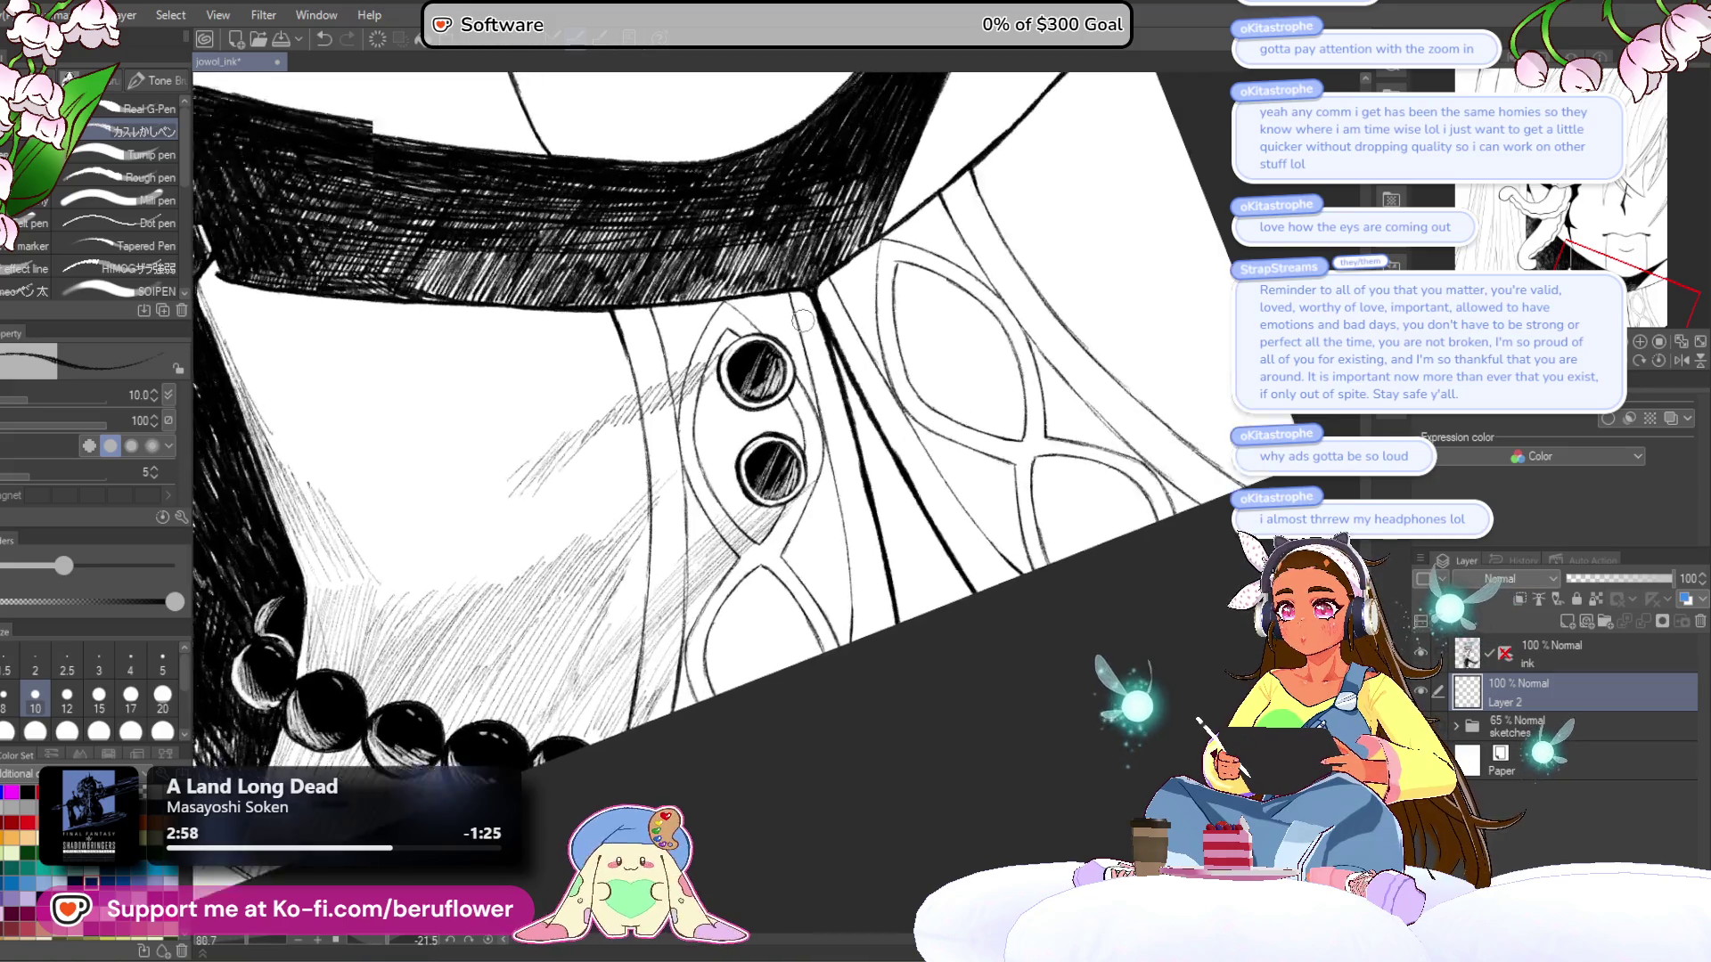
scroll(802, 319, up, 2)
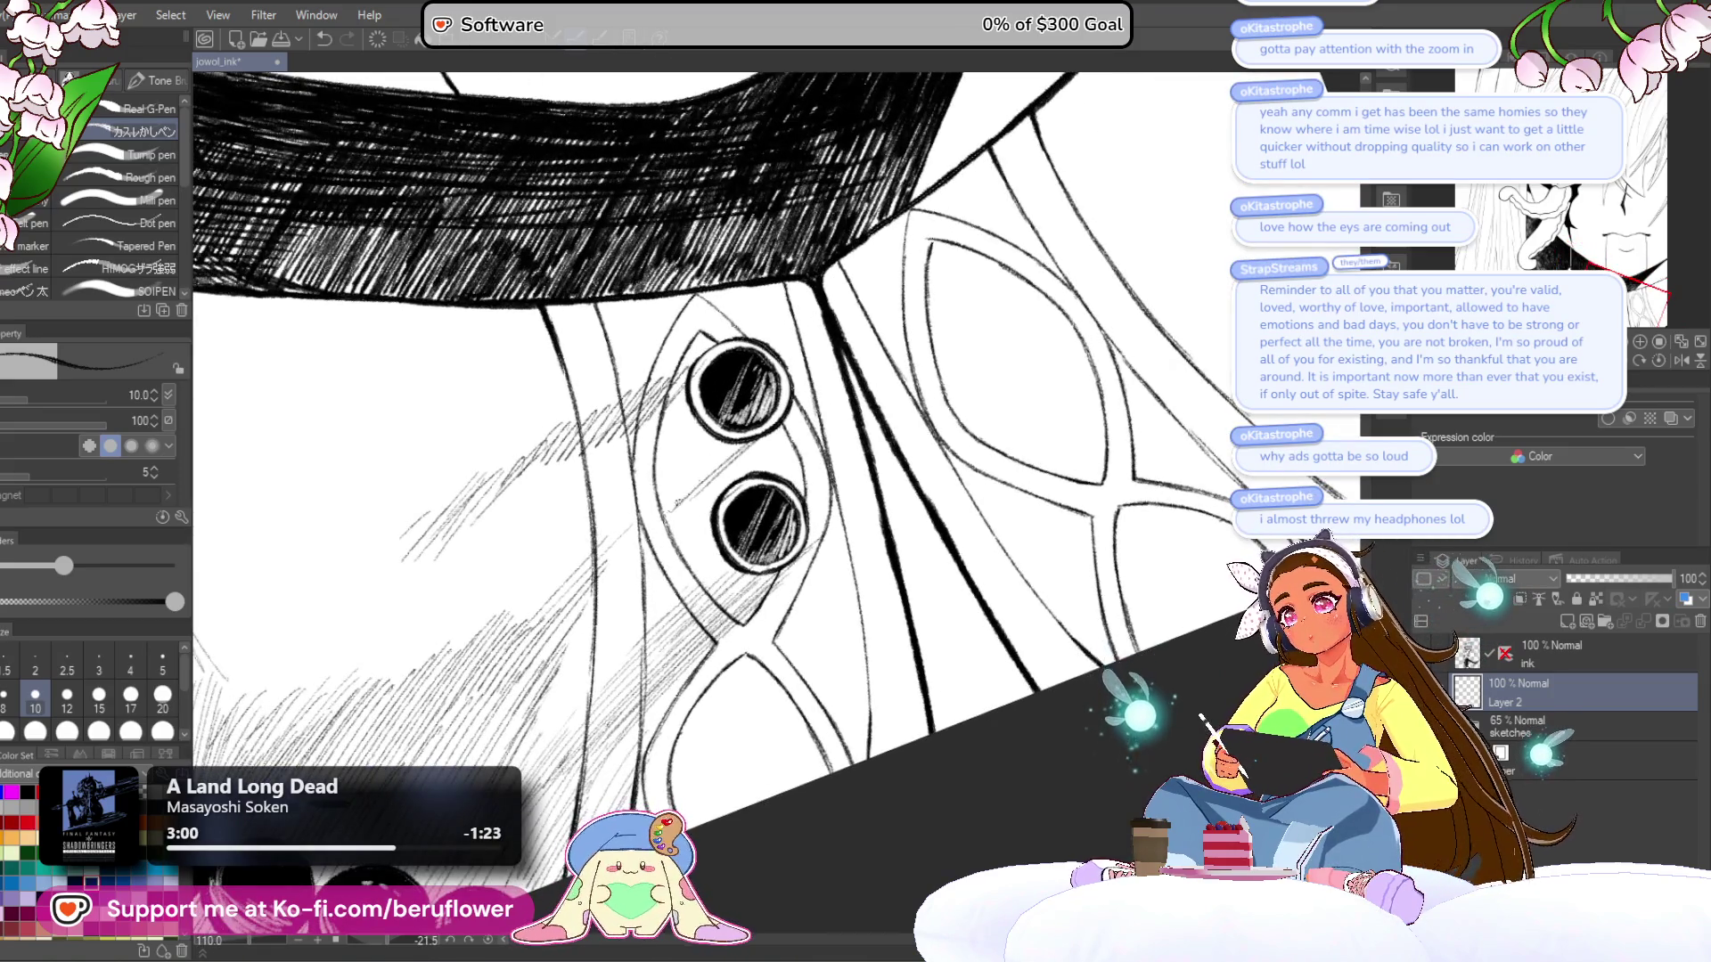
mouse_move(669, 504)
mouse_down()
mouse_move(735, 441)
mouse_move(688, 474)
mouse_up()
mouse_move(615, 580)
mouse_down()
mouse_move(713, 463)
mouse_move(659, 531)
mouse_move(651, 512)
mouse_up()
drag(713, 446, 723, 400)
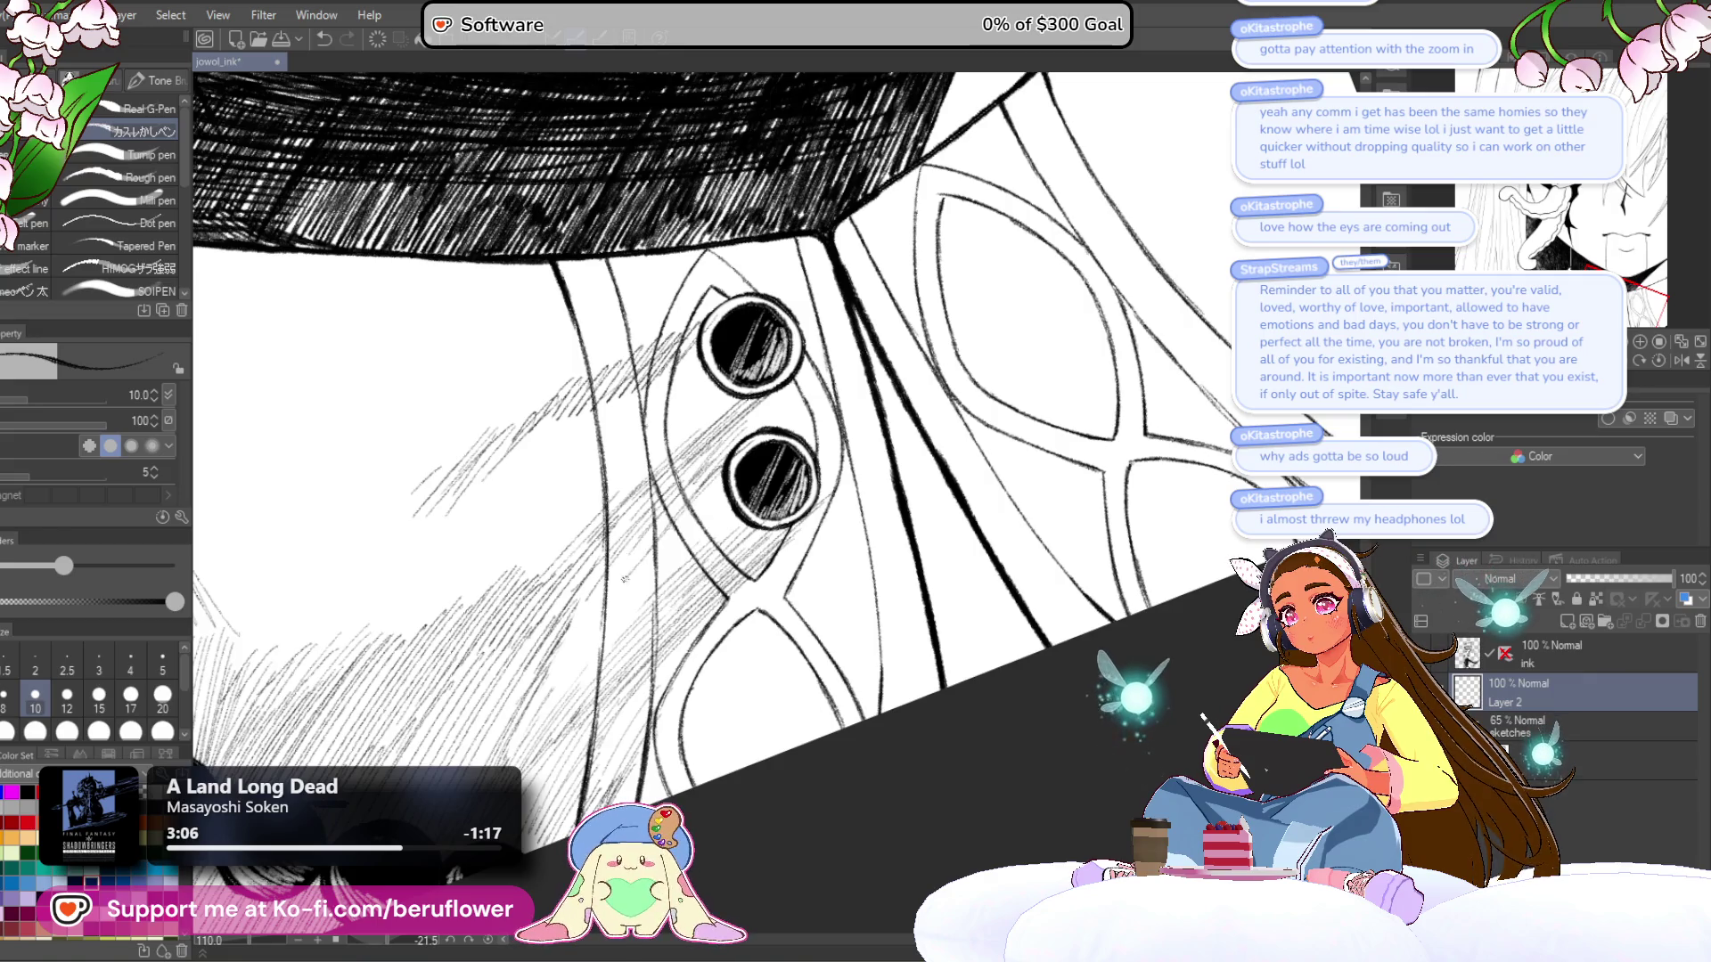
- Extend the diagonal hatching into the shadow left of the curved shirt line
drag(615, 624, 682, 503)
drag(579, 686, 682, 544)
mouse_move(534, 740)
mouse_down()
mouse_move(655, 593)
mouse_move(607, 585)
mouse_up()
drag(561, 639, 612, 569)
scroll(624, 427, down, 3)
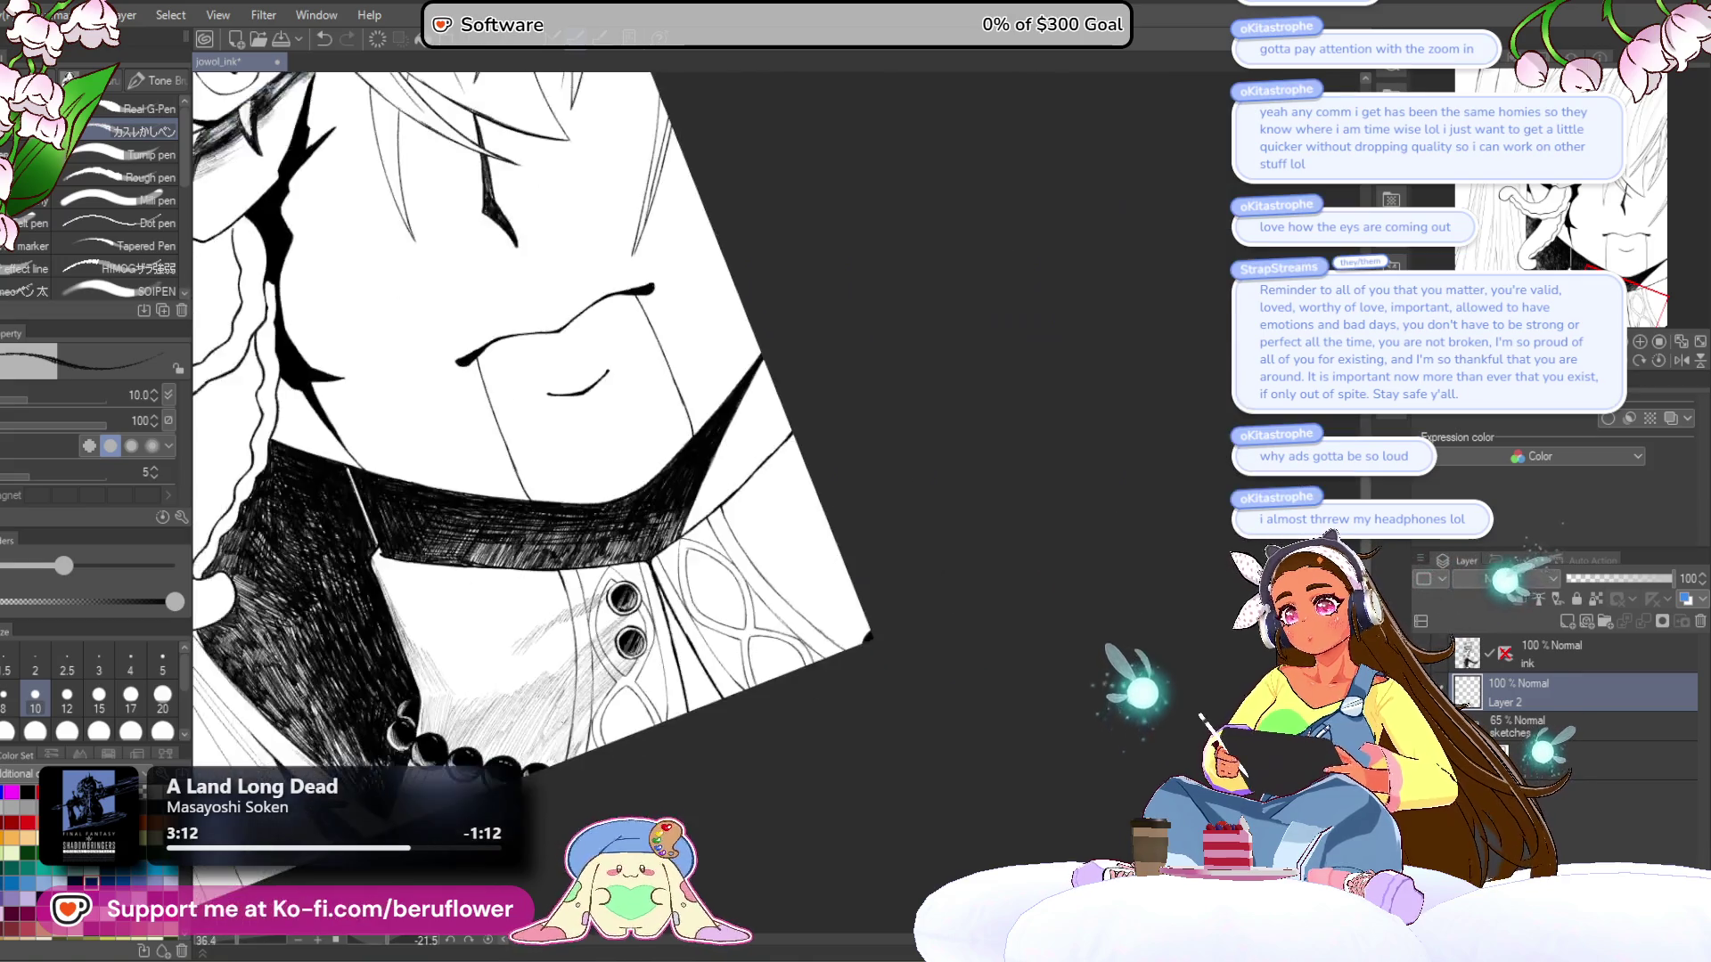
scroll(623, 534, up, 4)
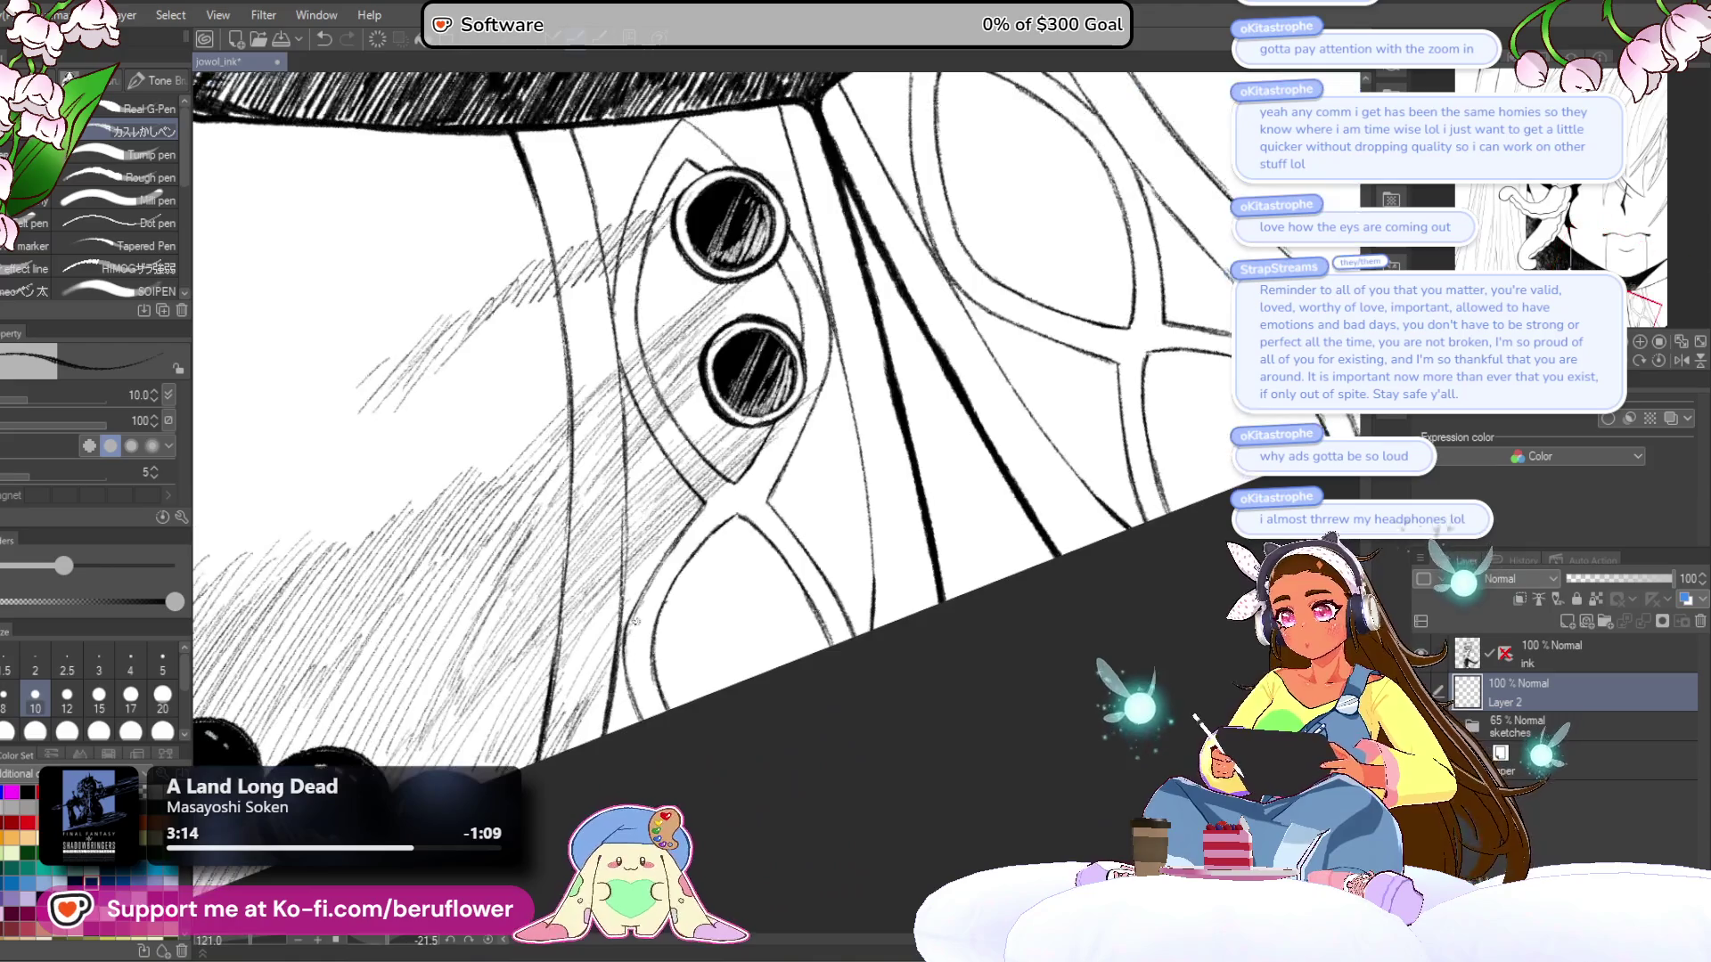
- Hatch the shirt below-left of the buttons, adding short strokes above the dark edge
drag(625, 599, 661, 559)
drag(551, 709, 682, 527)
drag(641, 591, 689, 532)
drag(558, 727, 620, 623)
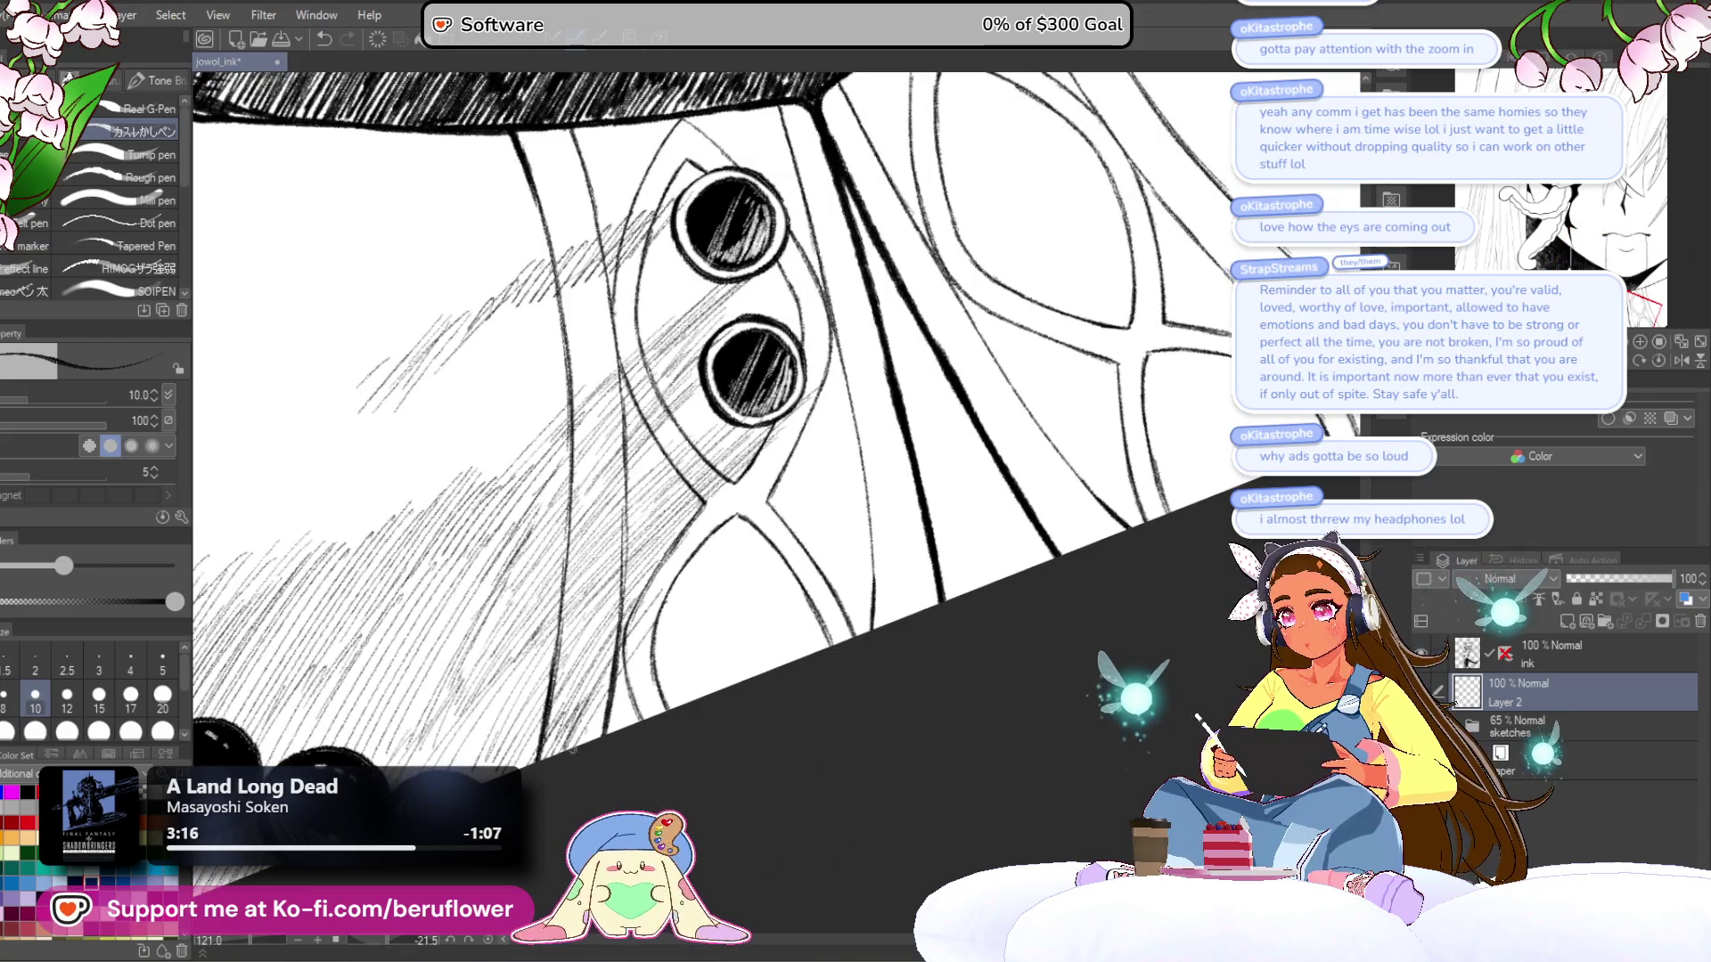
drag(609, 727, 644, 673)
mouse_move(617, 727)
mouse_down()
mouse_move(650, 687)
mouse_move(654, 709)
mouse_move(664, 602)
mouse_up()
mouse_move(609, 727)
mouse_down()
mouse_move(615, 655)
mouse_move(598, 676)
mouse_up()
drag(564, 727, 572, 708)
scroll(832, 503, down, 4)
drag(832, 503, 1023, 437)
mouse_move(1023, 438)
mouse_down()
mouse_move(1062, 484)
mouse_move(938, 635)
mouse_move(874, 535)
mouse_move(797, 592)
mouse_up()
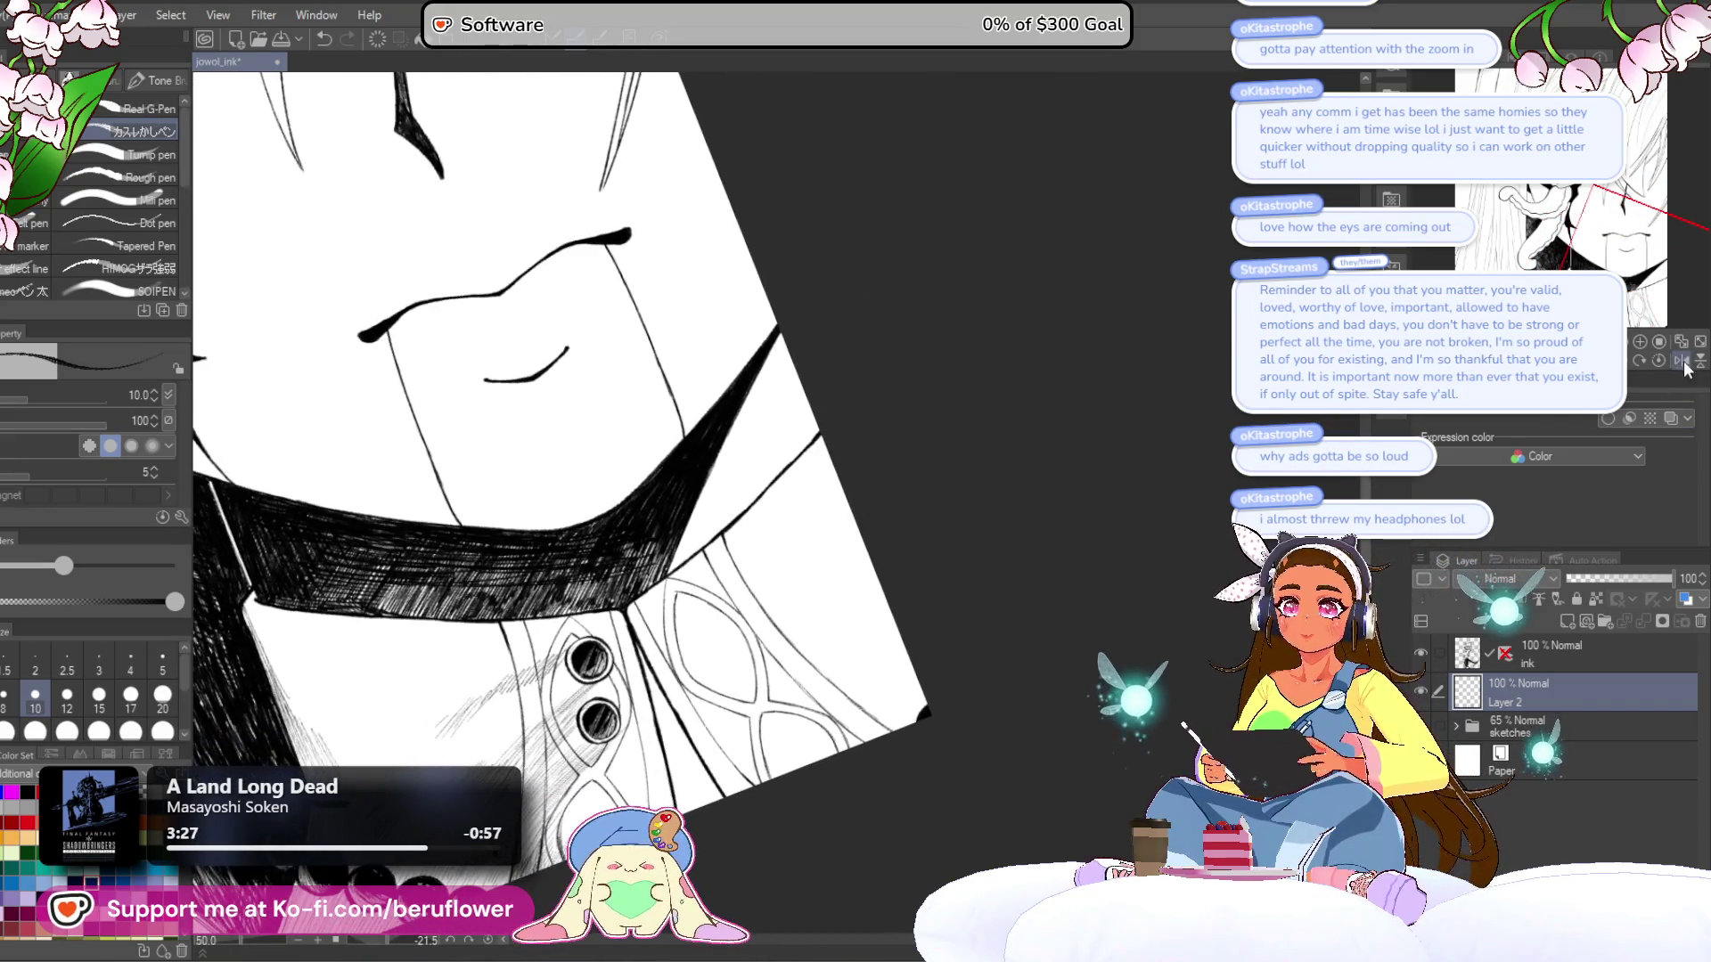
- Reset the canvas rotation upright and frame the face and collar
click(1658, 360)
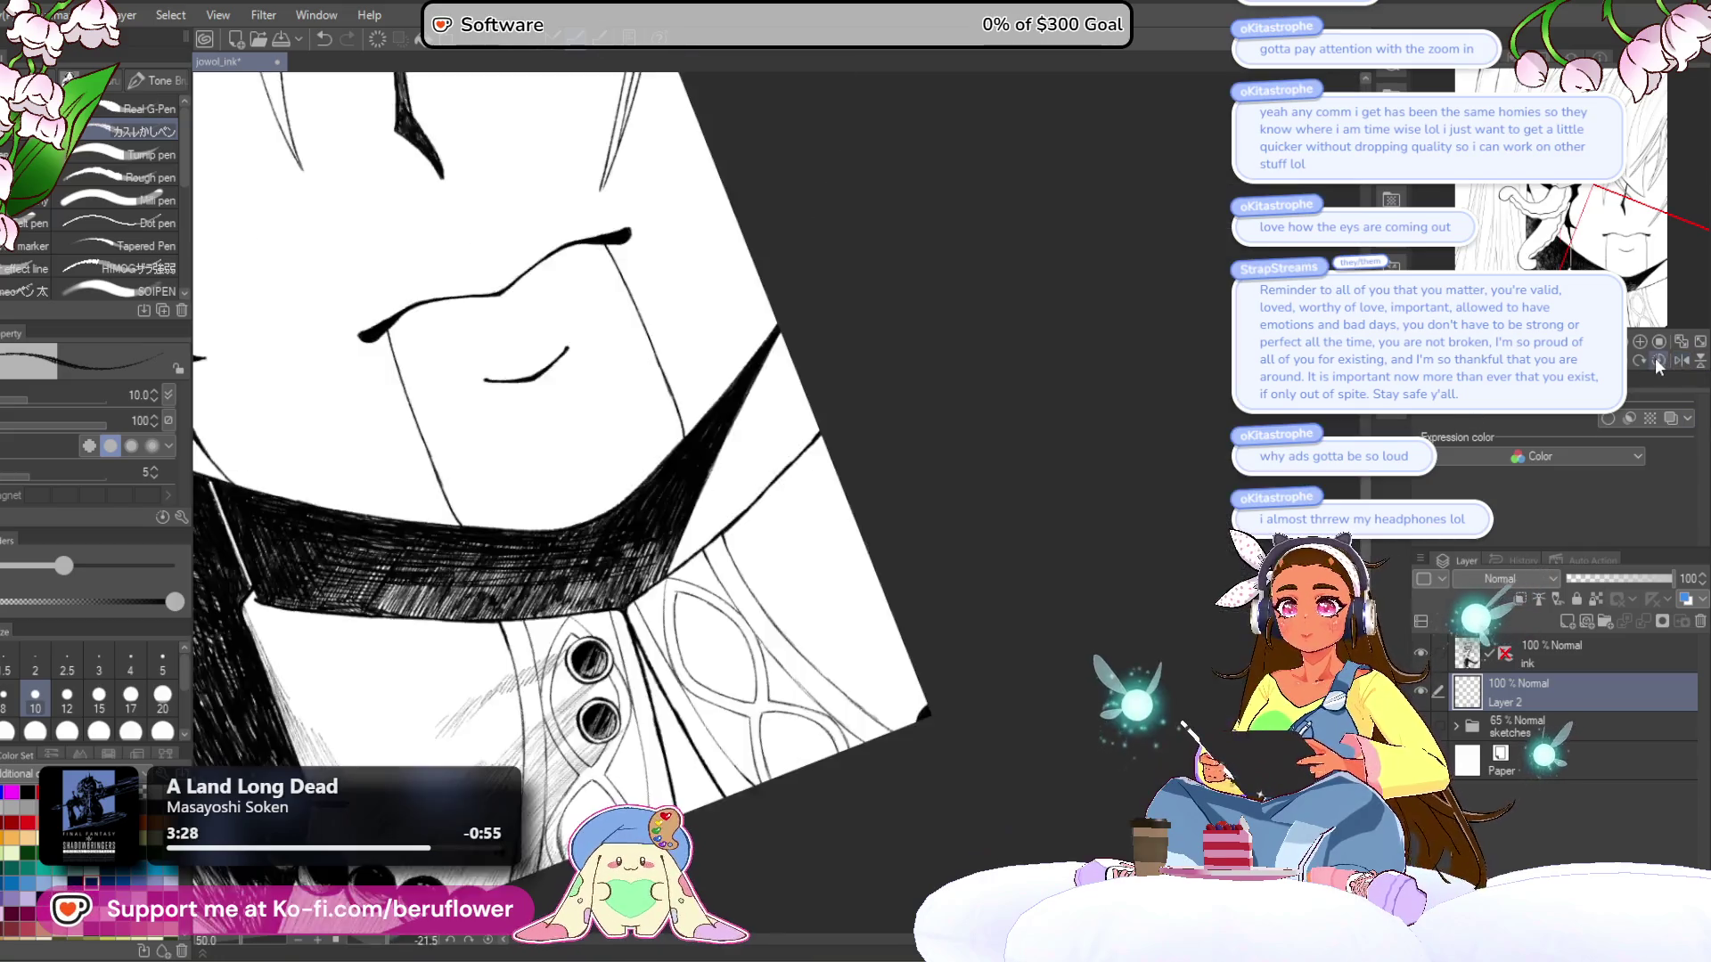
click(1658, 360)
drag(980, 445, 1029, 557)
drag(751, 588, 772, 564)
drag(870, 538, 864, 542)
- Draw long diagonal hatch strokes across the shirt's lower-right shadow
mouse_move(878, 481)
mouse_down()
mouse_move(845, 570)
mouse_move(857, 559)
mouse_up()
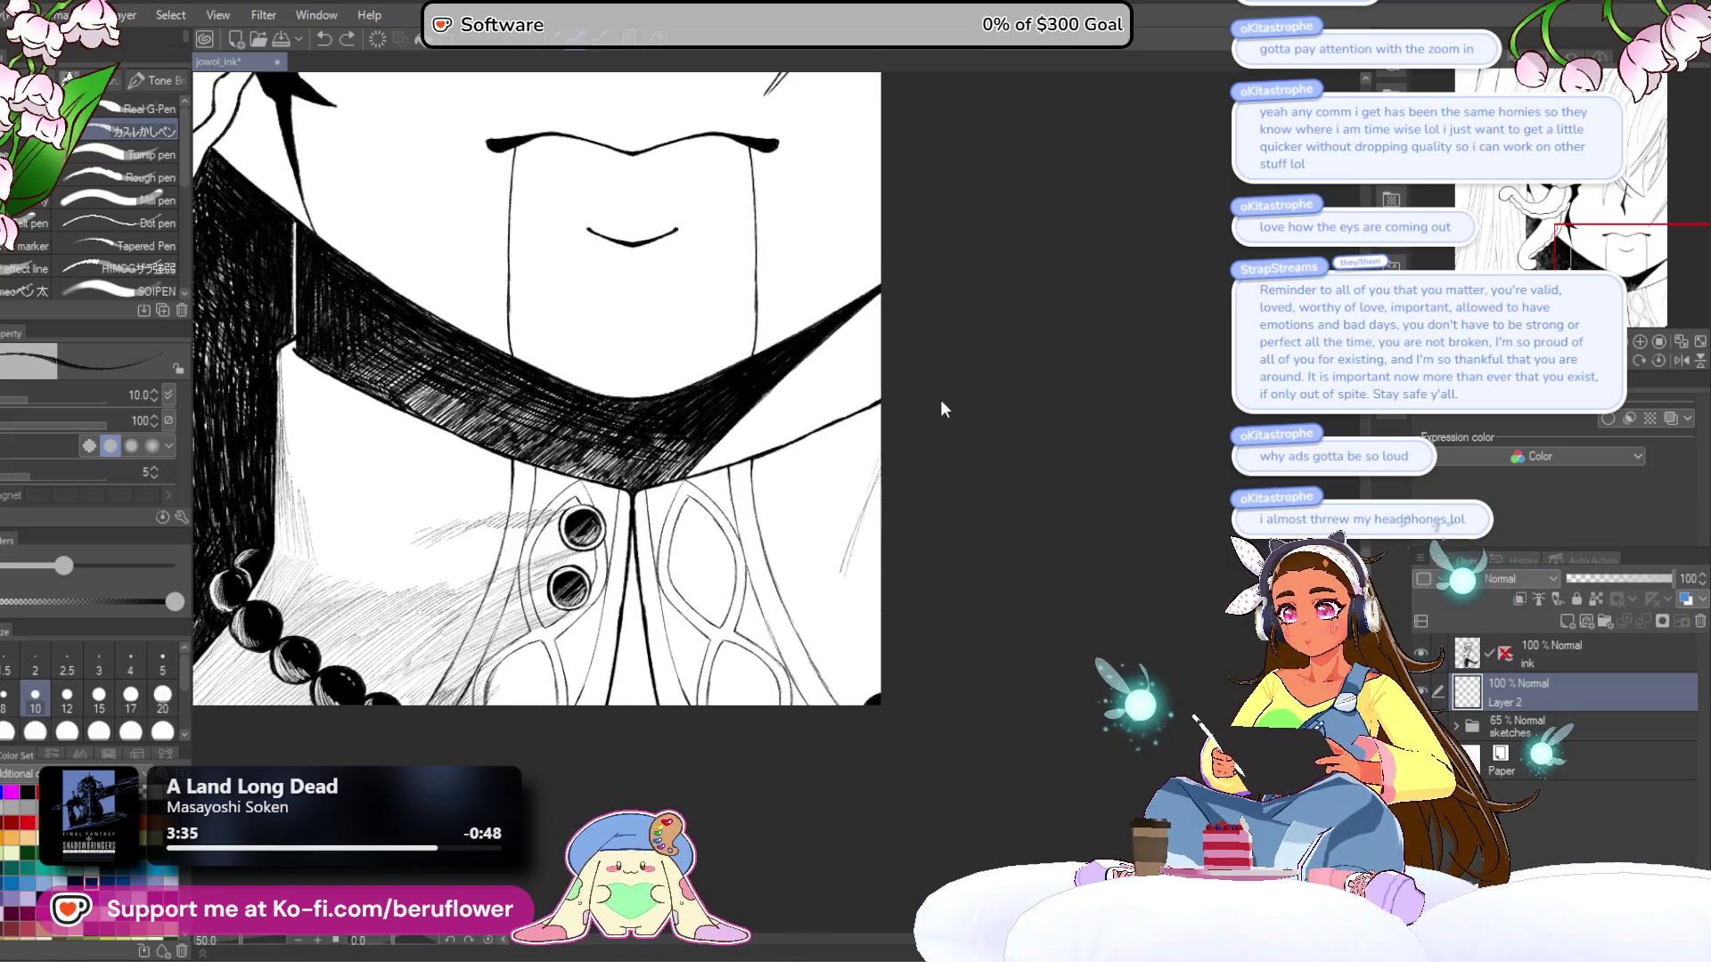
drag(846, 642, 814, 660)
drag(878, 581, 814, 655)
drag(842, 599, 762, 687)
drag(845, 591, 743, 695)
drag(837, 594, 735, 692)
drag(819, 605, 730, 695)
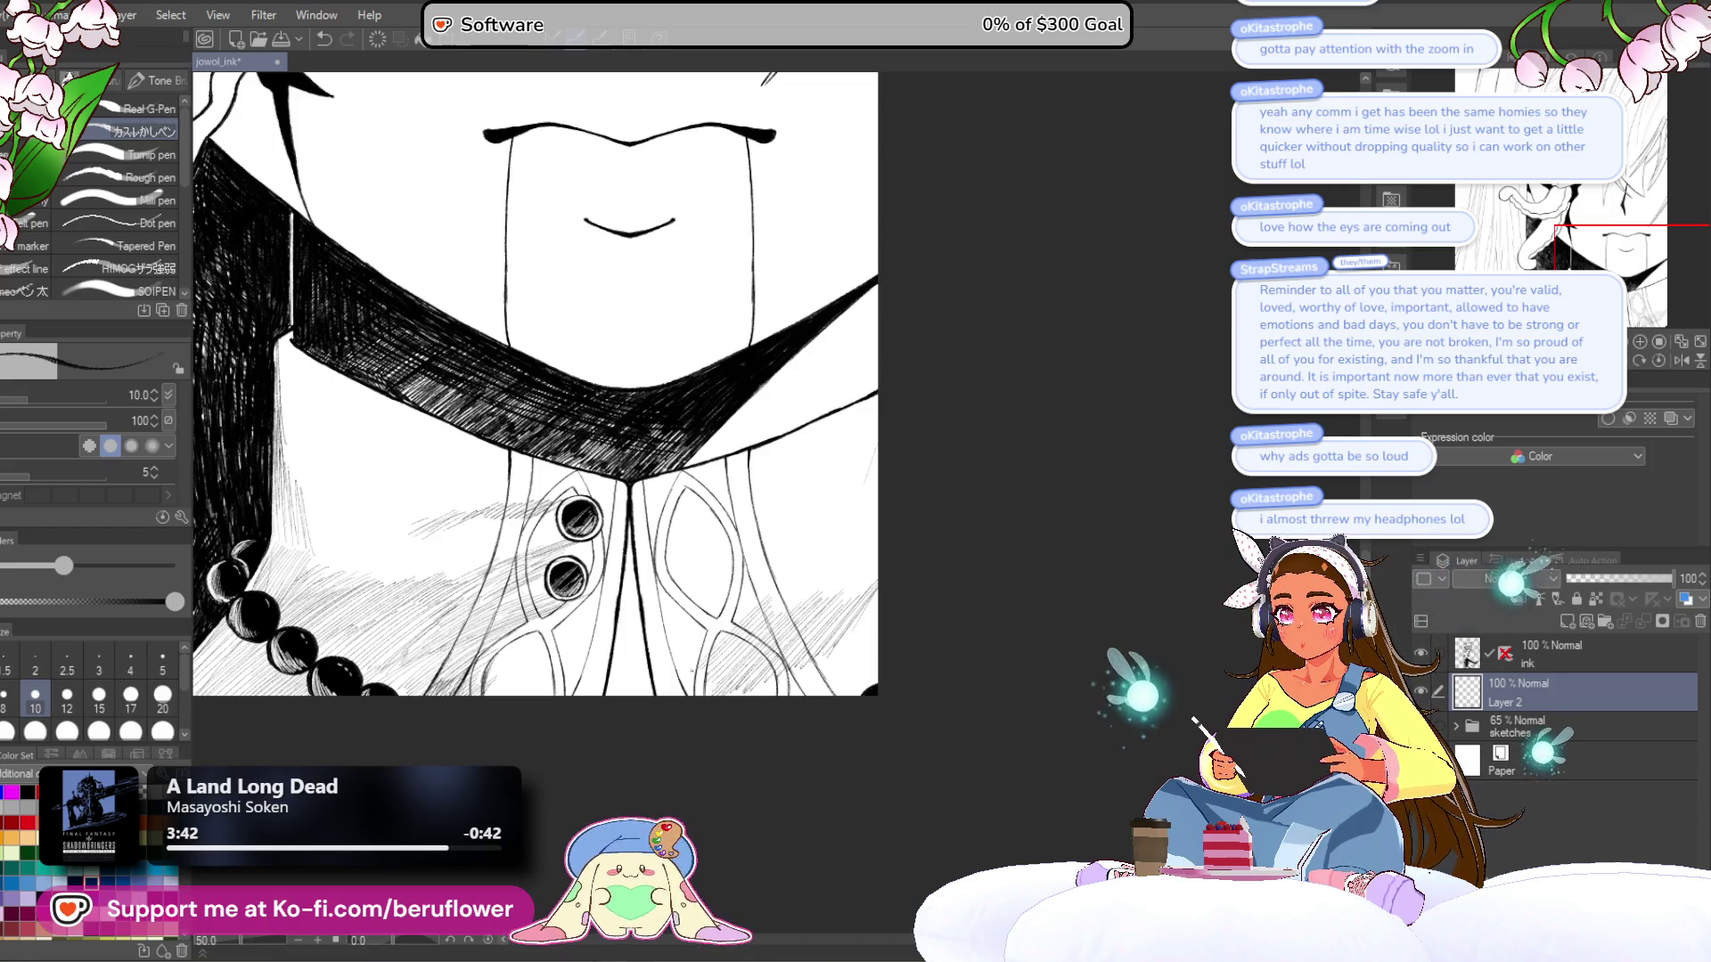
drag(740, 605, 669, 650)
drag(701, 610, 657, 647)
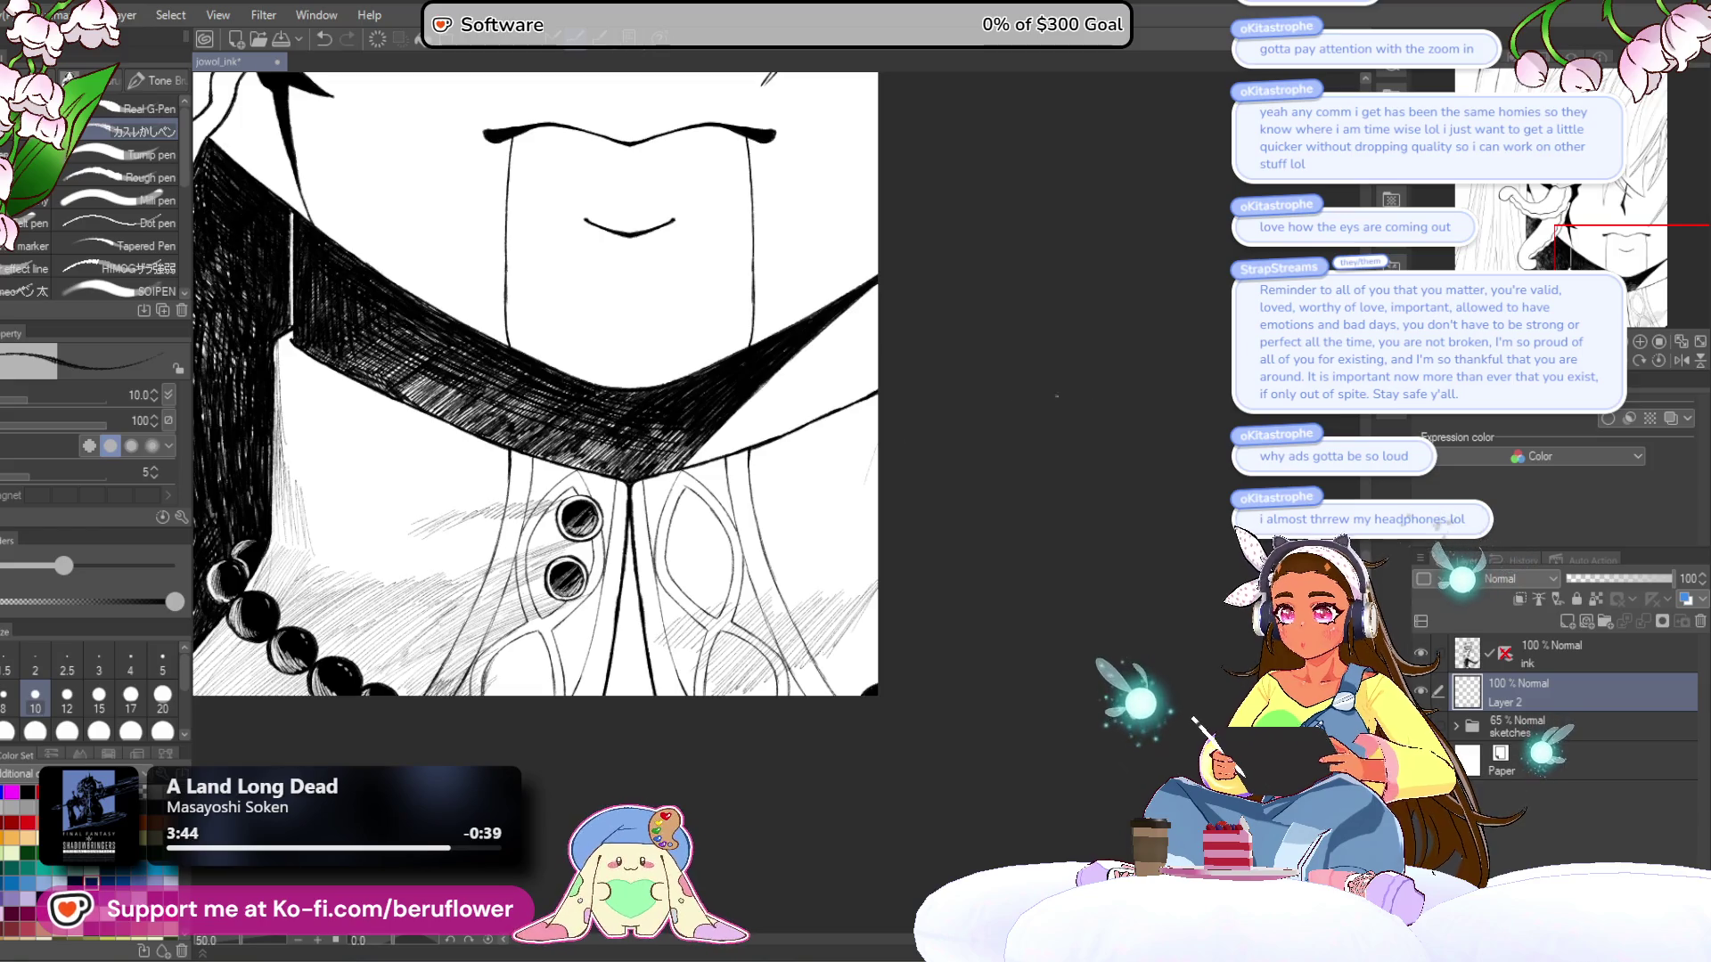
- Build up denser hatching in the lower-right shirt, including a short dark stroke
mouse_move(877, 584)
mouse_down()
mouse_move(802, 668)
mouse_move(757, 686)
mouse_up()
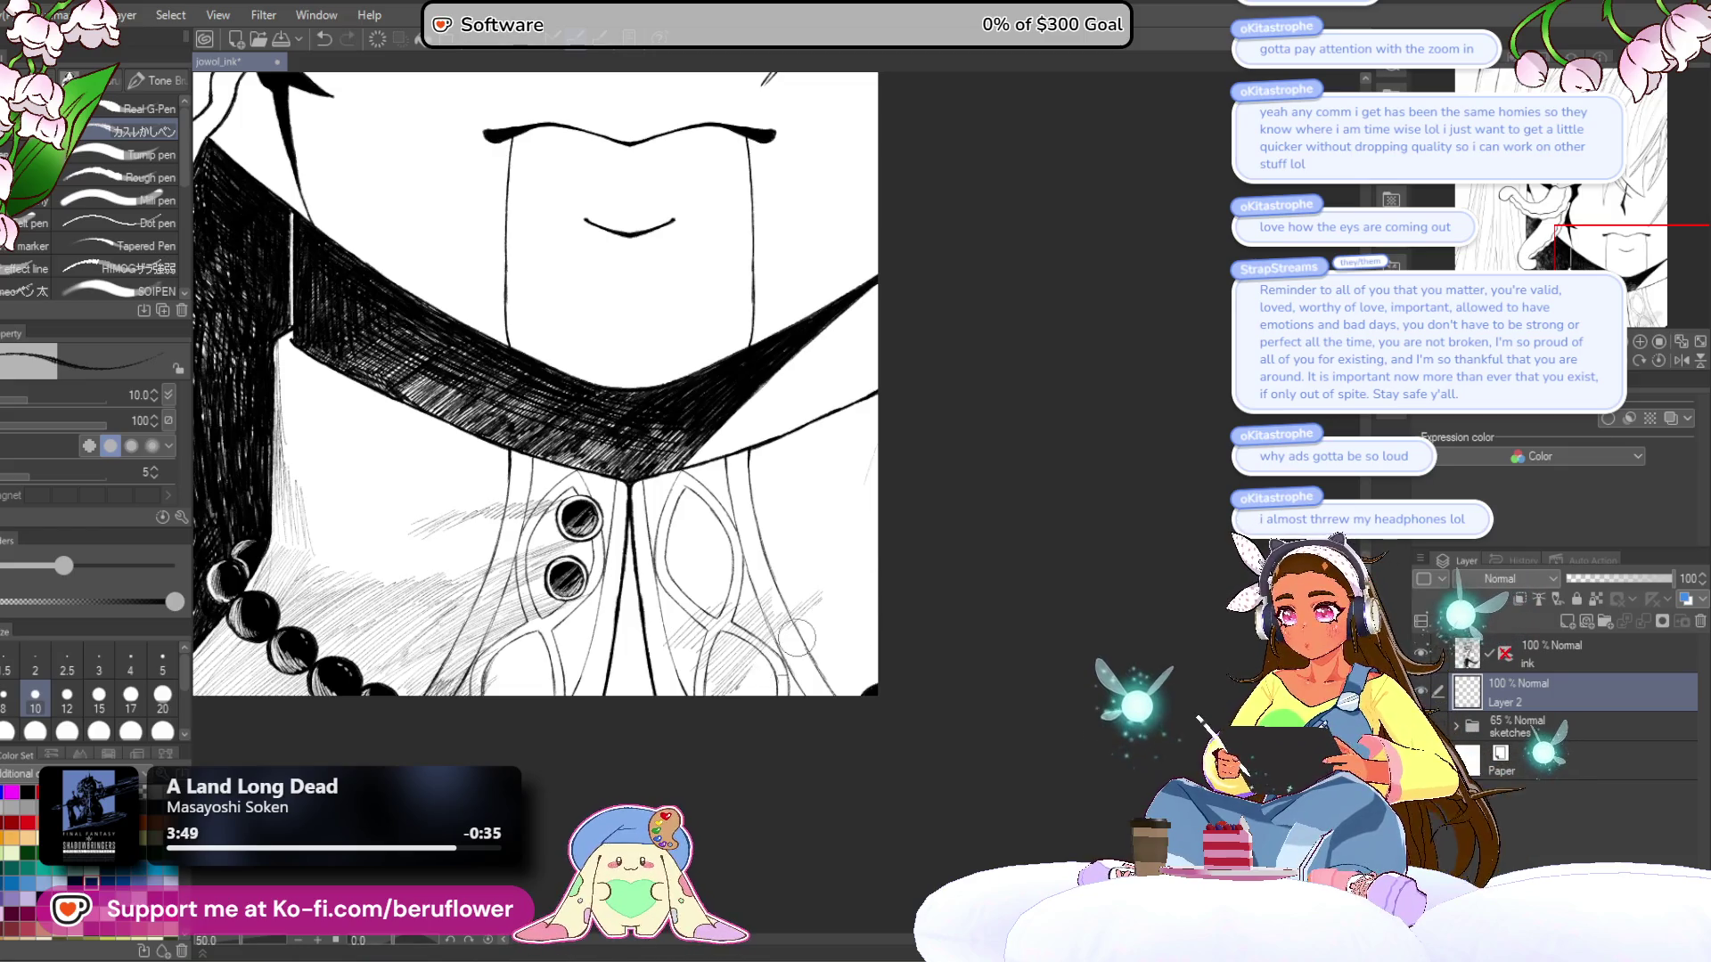
drag(806, 592, 695, 682)
drag(771, 561, 668, 642)
mouse_move(815, 537)
mouse_down()
mouse_move(798, 568)
mouse_move(812, 547)
mouse_up()
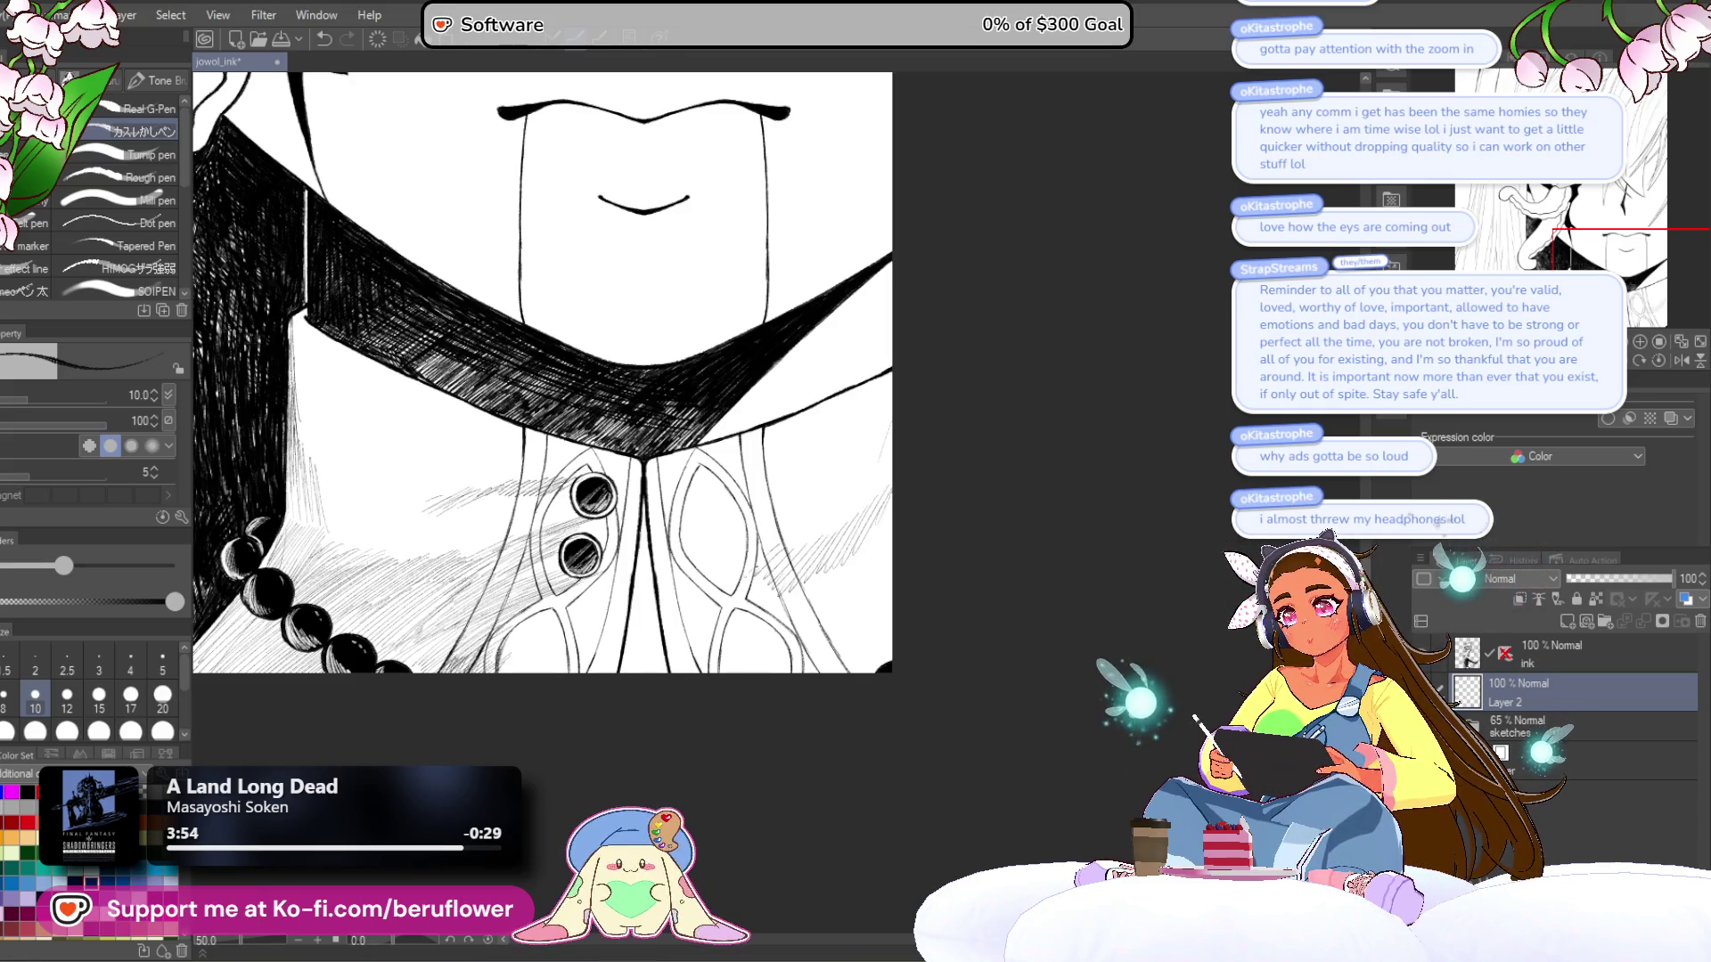
drag(749, 548, 730, 564)
mouse_move(889, 515)
mouse_down()
mouse_move(838, 575)
mouse_move(858, 599)
mouse_up()
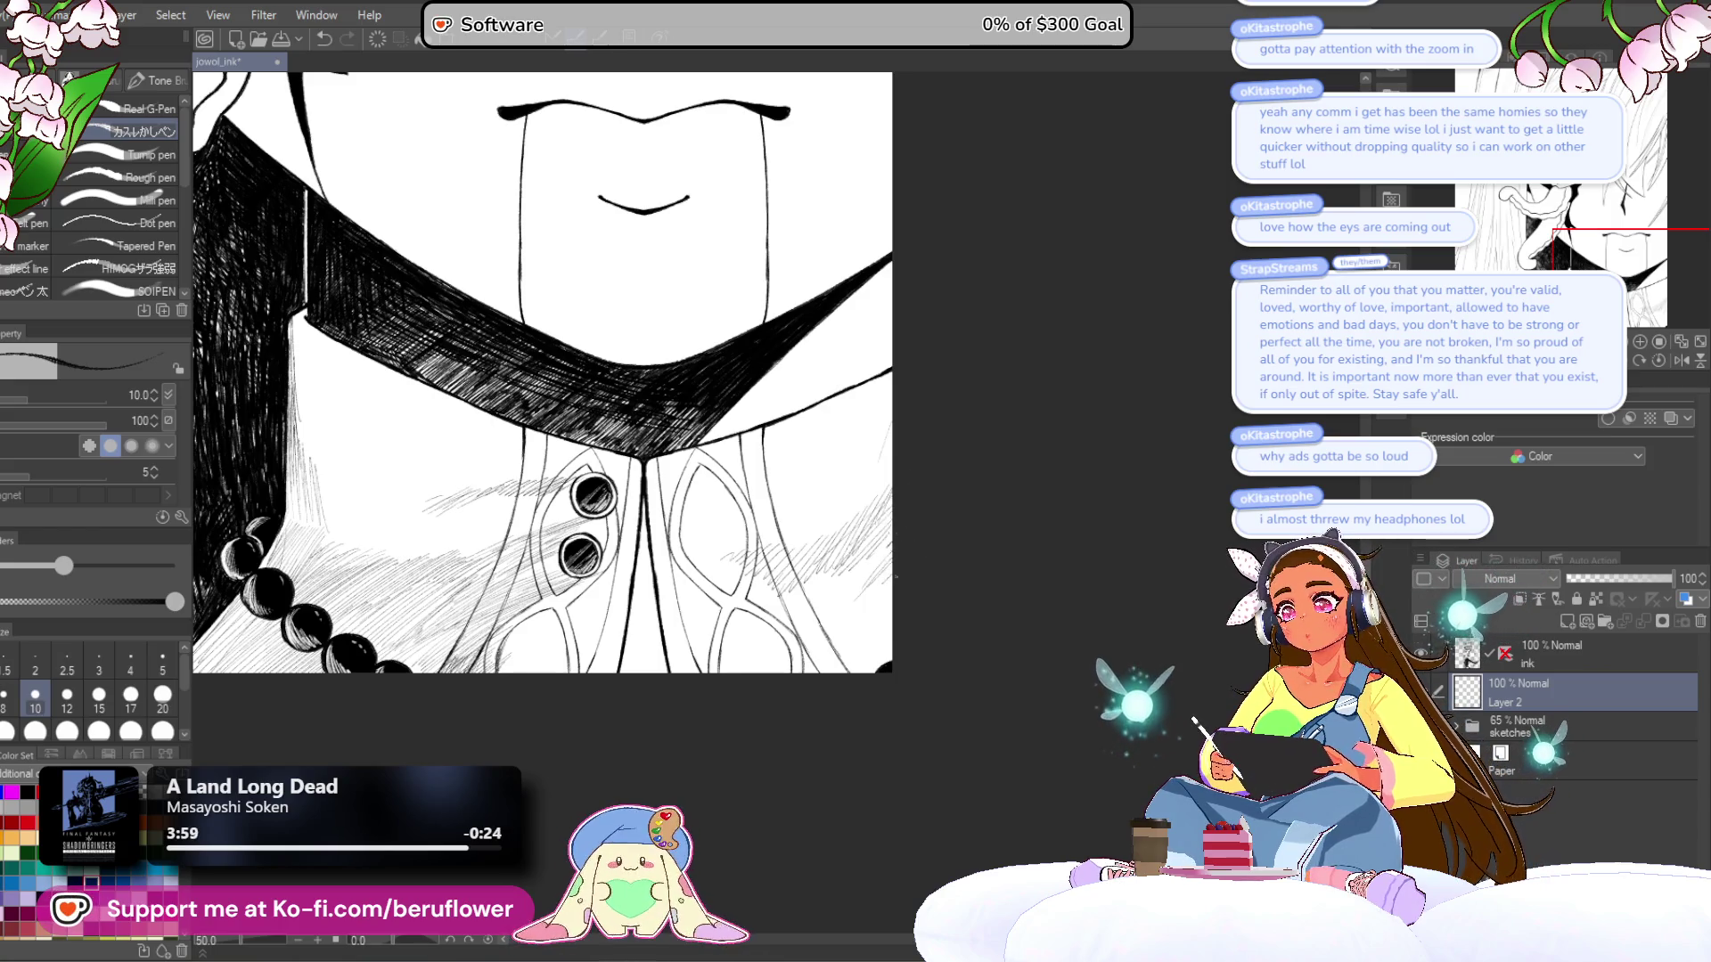
key(ctrl+0)
scroll(542, 373, up, 3)
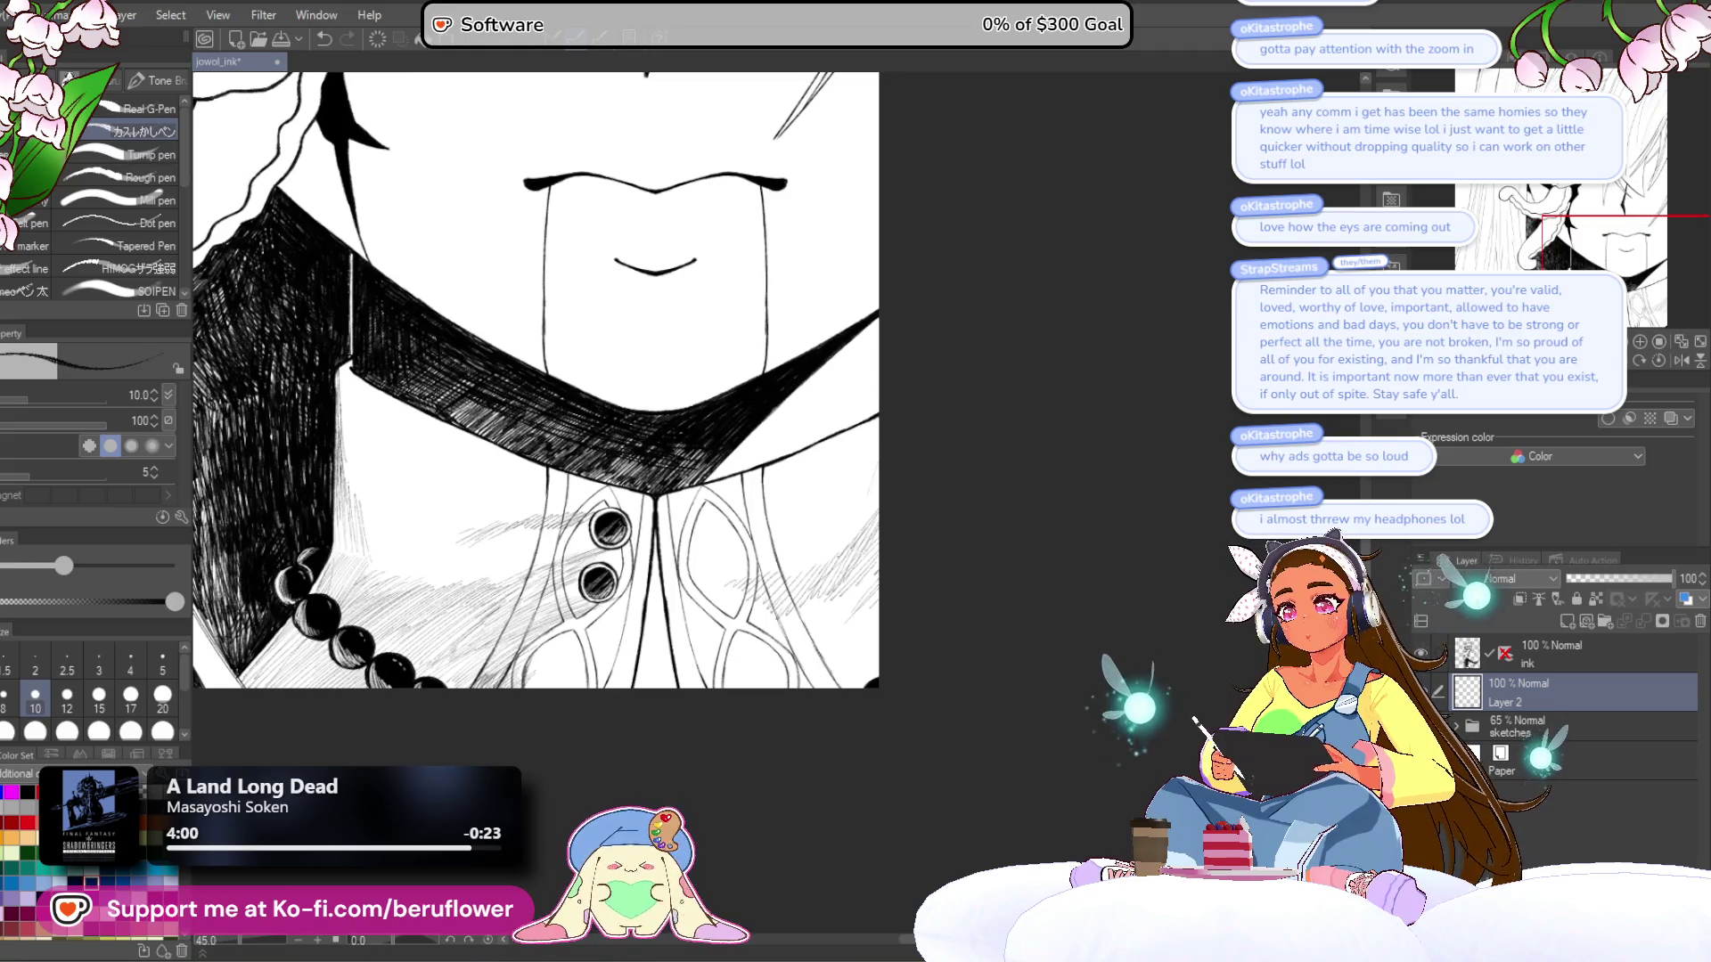
- Add short hatch strokes along the shirt's right and bottom-right edges
mouse_move(877, 504)
mouse_down()
mouse_move(806, 574)
mouse_move(847, 555)
mouse_move(759, 582)
mouse_up()
drag(778, 559, 752, 583)
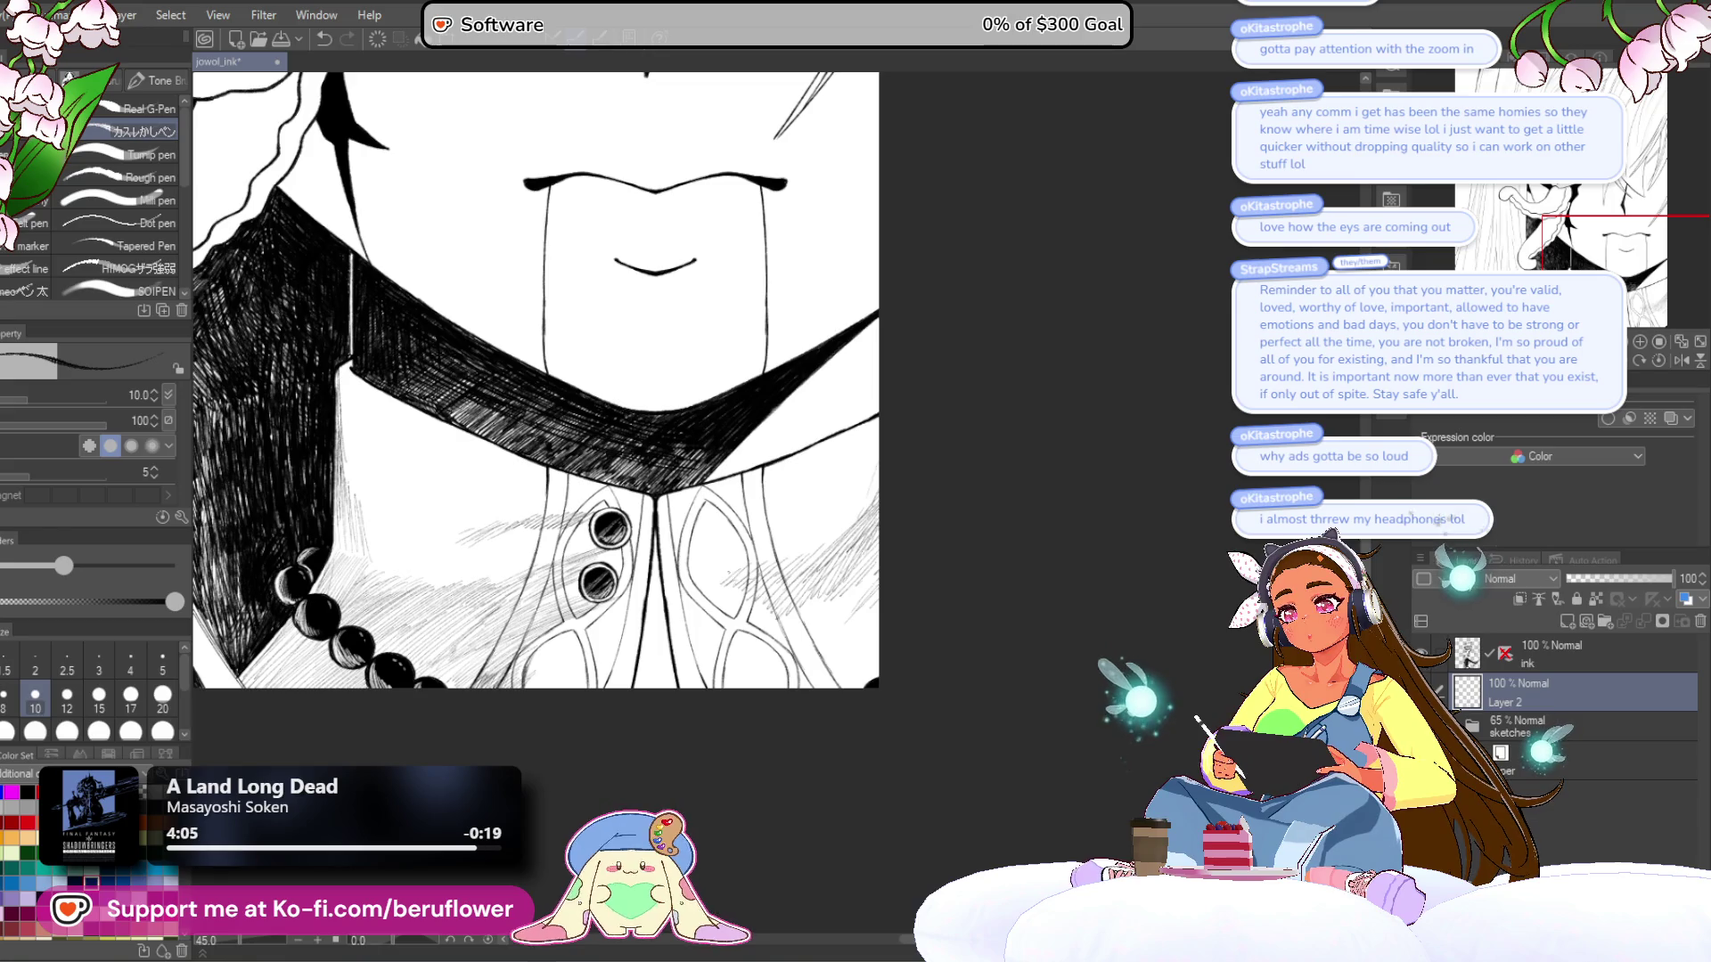
scroll(534, 374, down, 2)
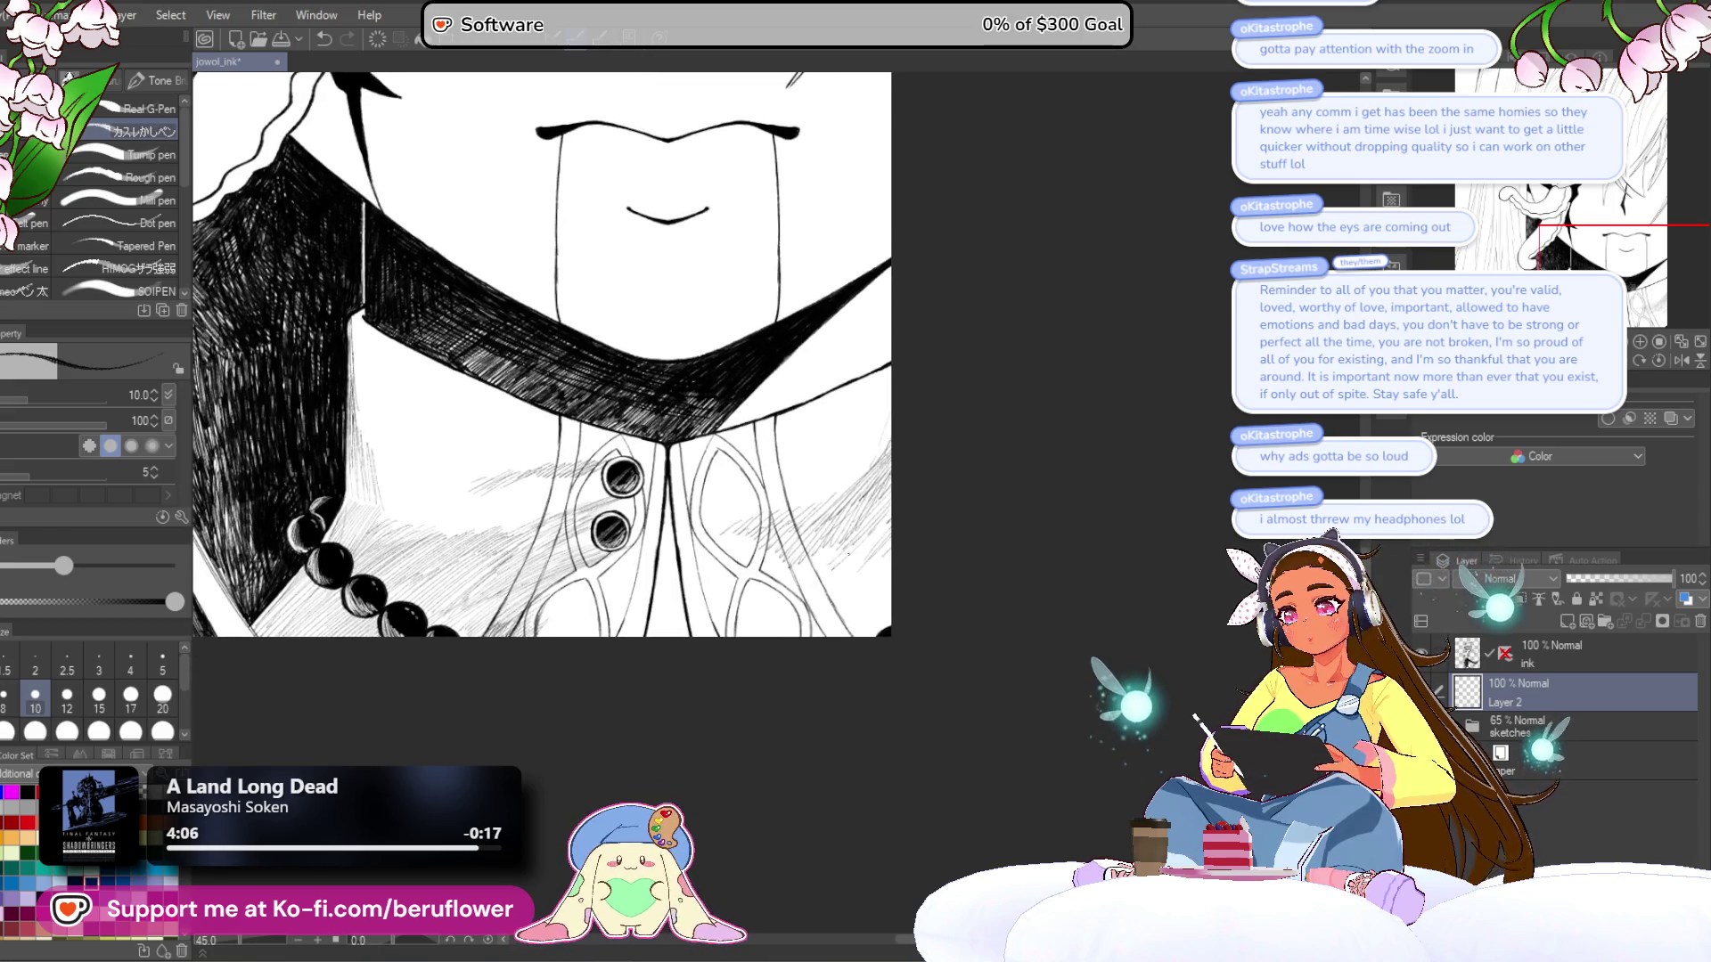
mouse_move(890, 533)
mouse_down()
mouse_move(846, 577)
mouse_move(847, 623)
mouse_move(866, 636)
mouse_up()
drag(861, 599, 818, 635)
drag(848, 607, 821, 636)
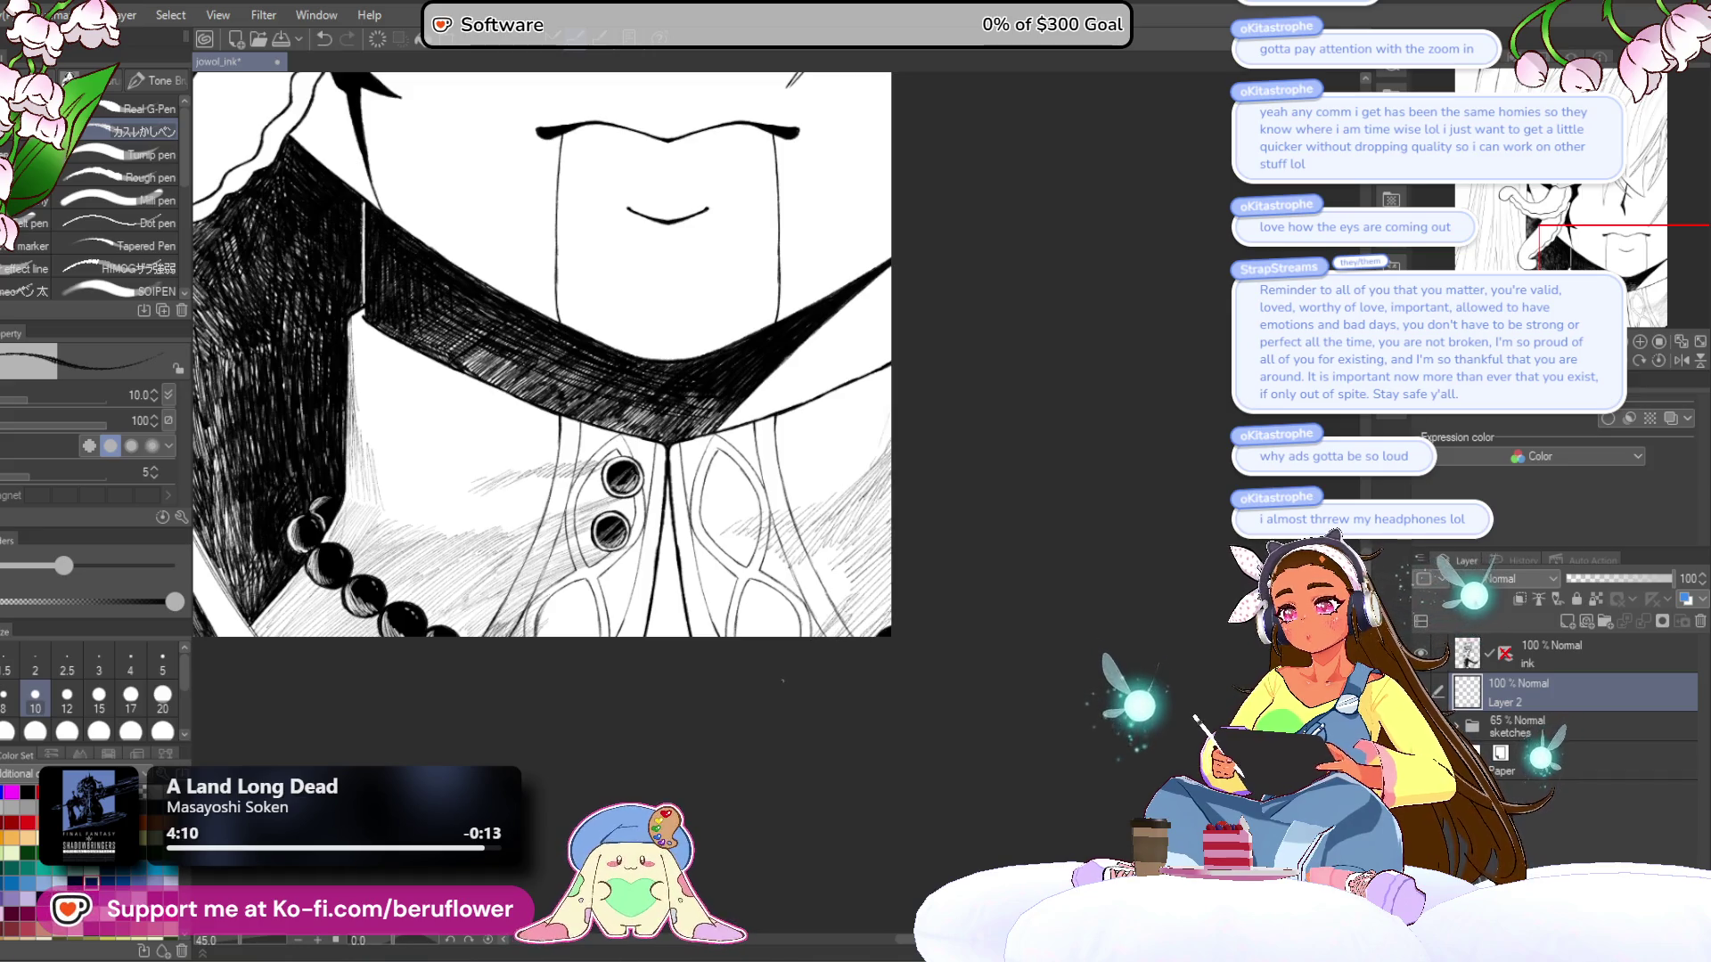
key(ctrl+0)
scroll(827, 569, up, 5)
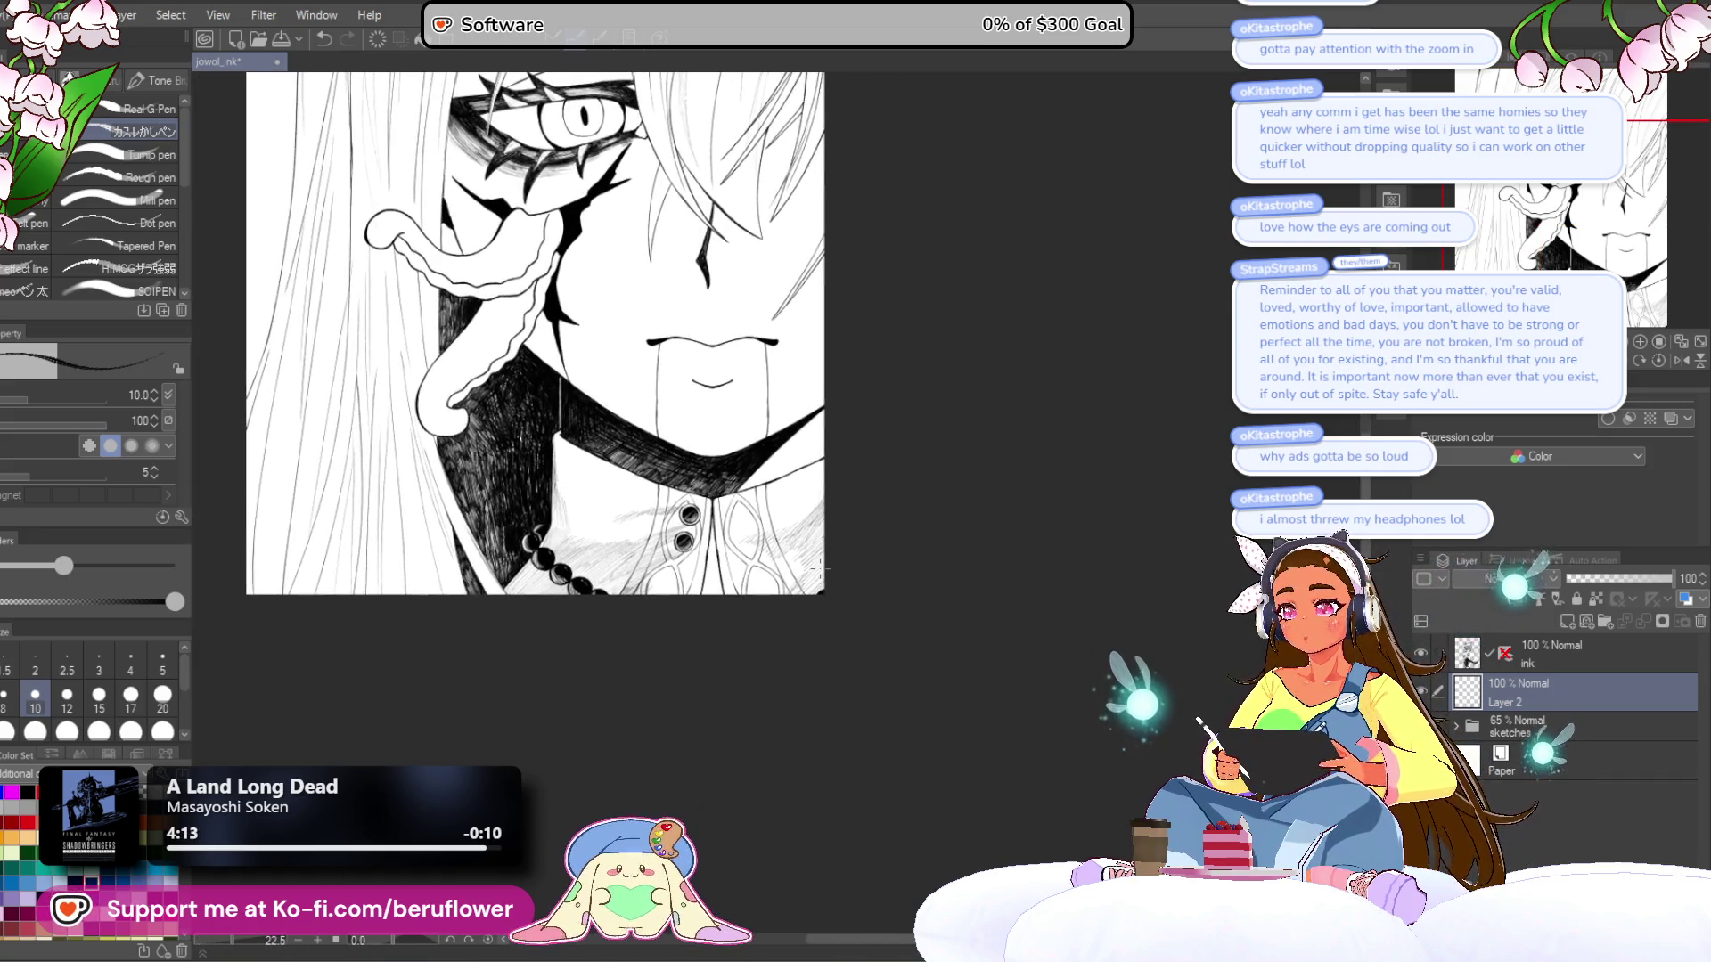
scroll(827, 568, up, 7)
- Zoom in near the bead necklace and add dark hatching to the shirt shadow
mouse_move(513, 441)
mouse_down()
mouse_move(680, 393)
mouse_move(650, 411)
mouse_up()
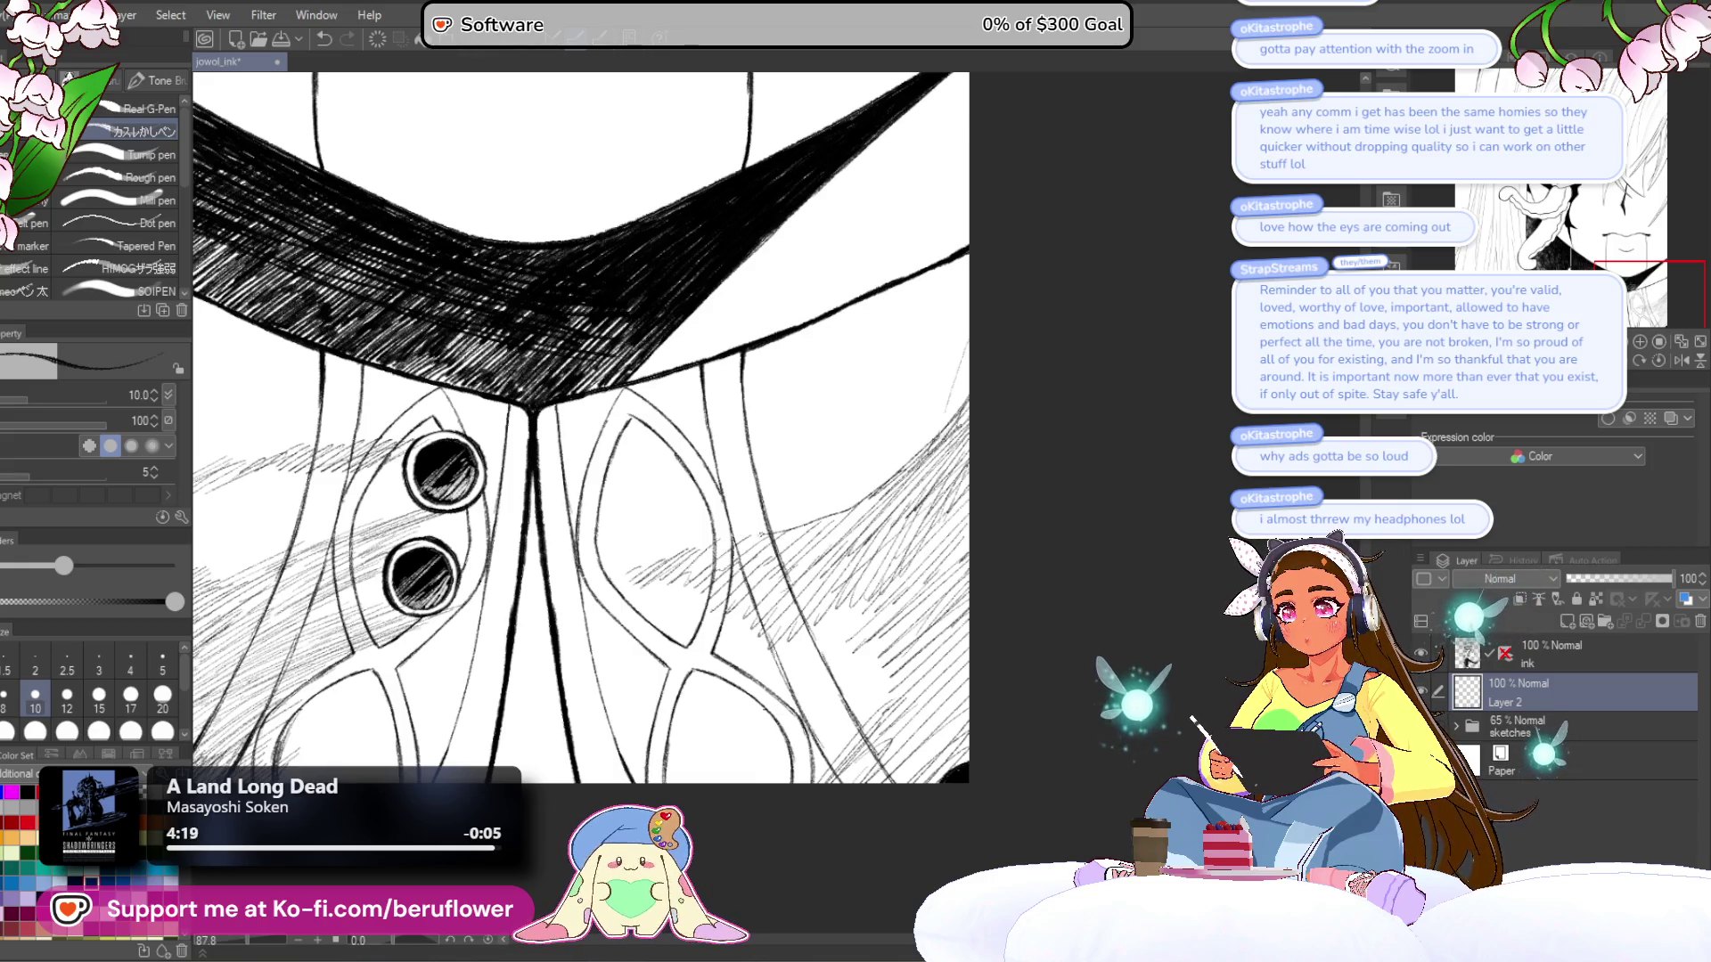
drag(949, 471, 936, 422)
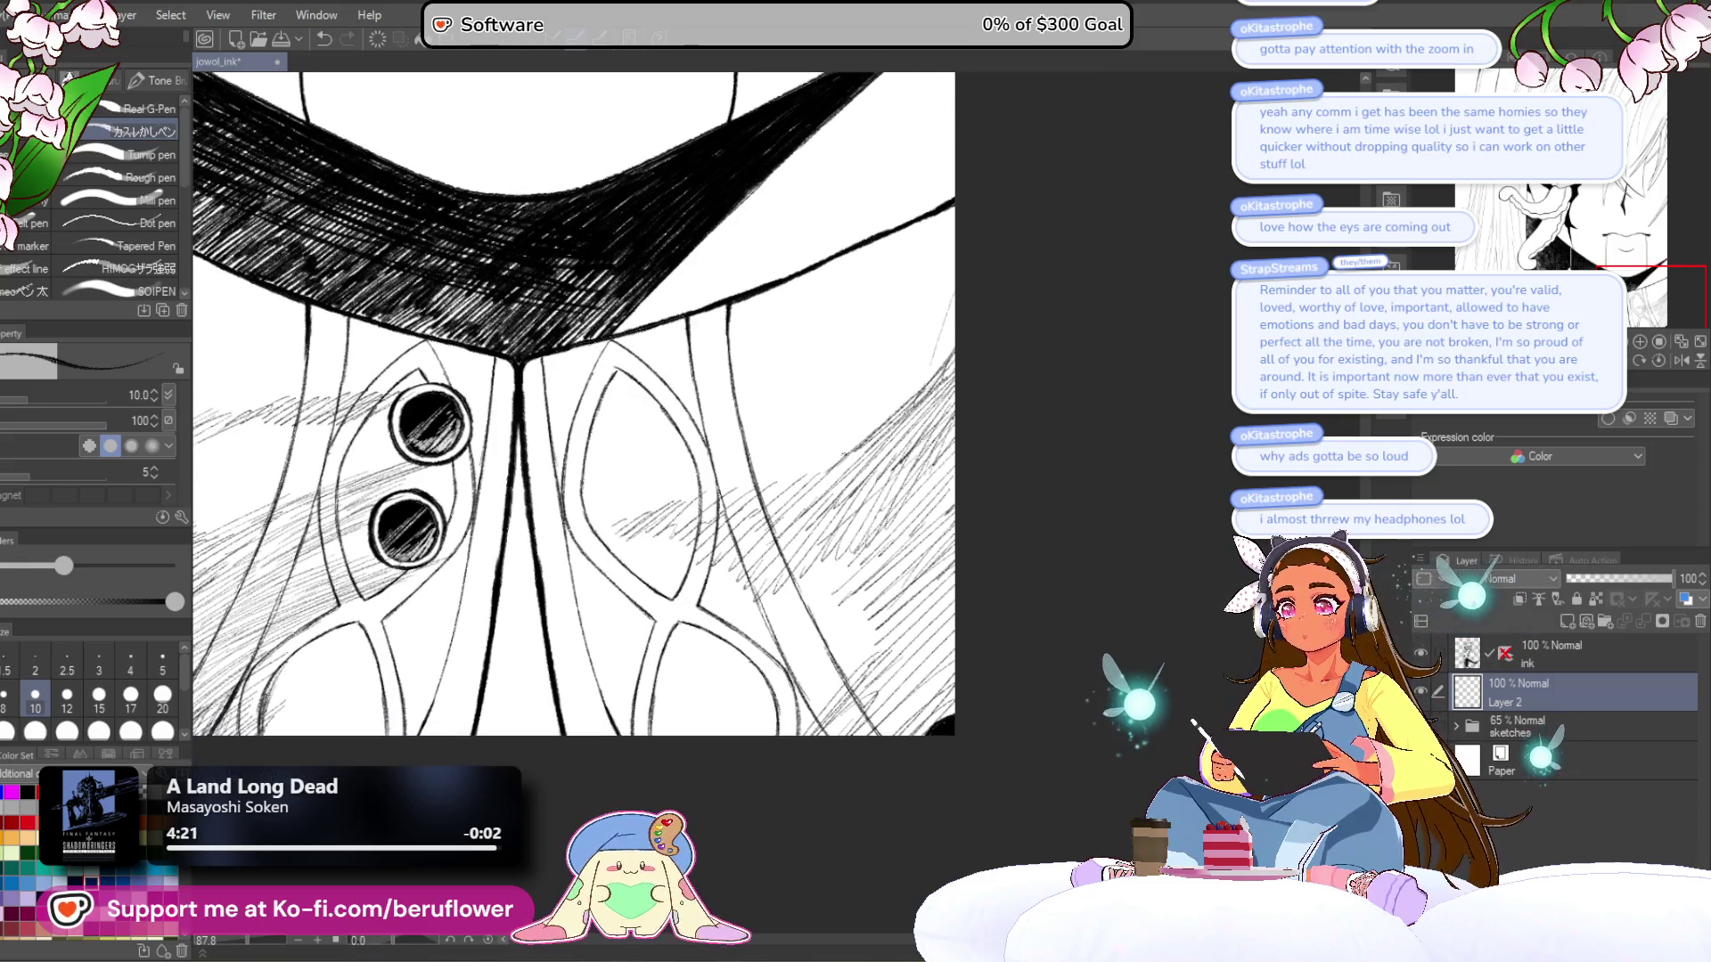
drag(571, 401, 616, 401)
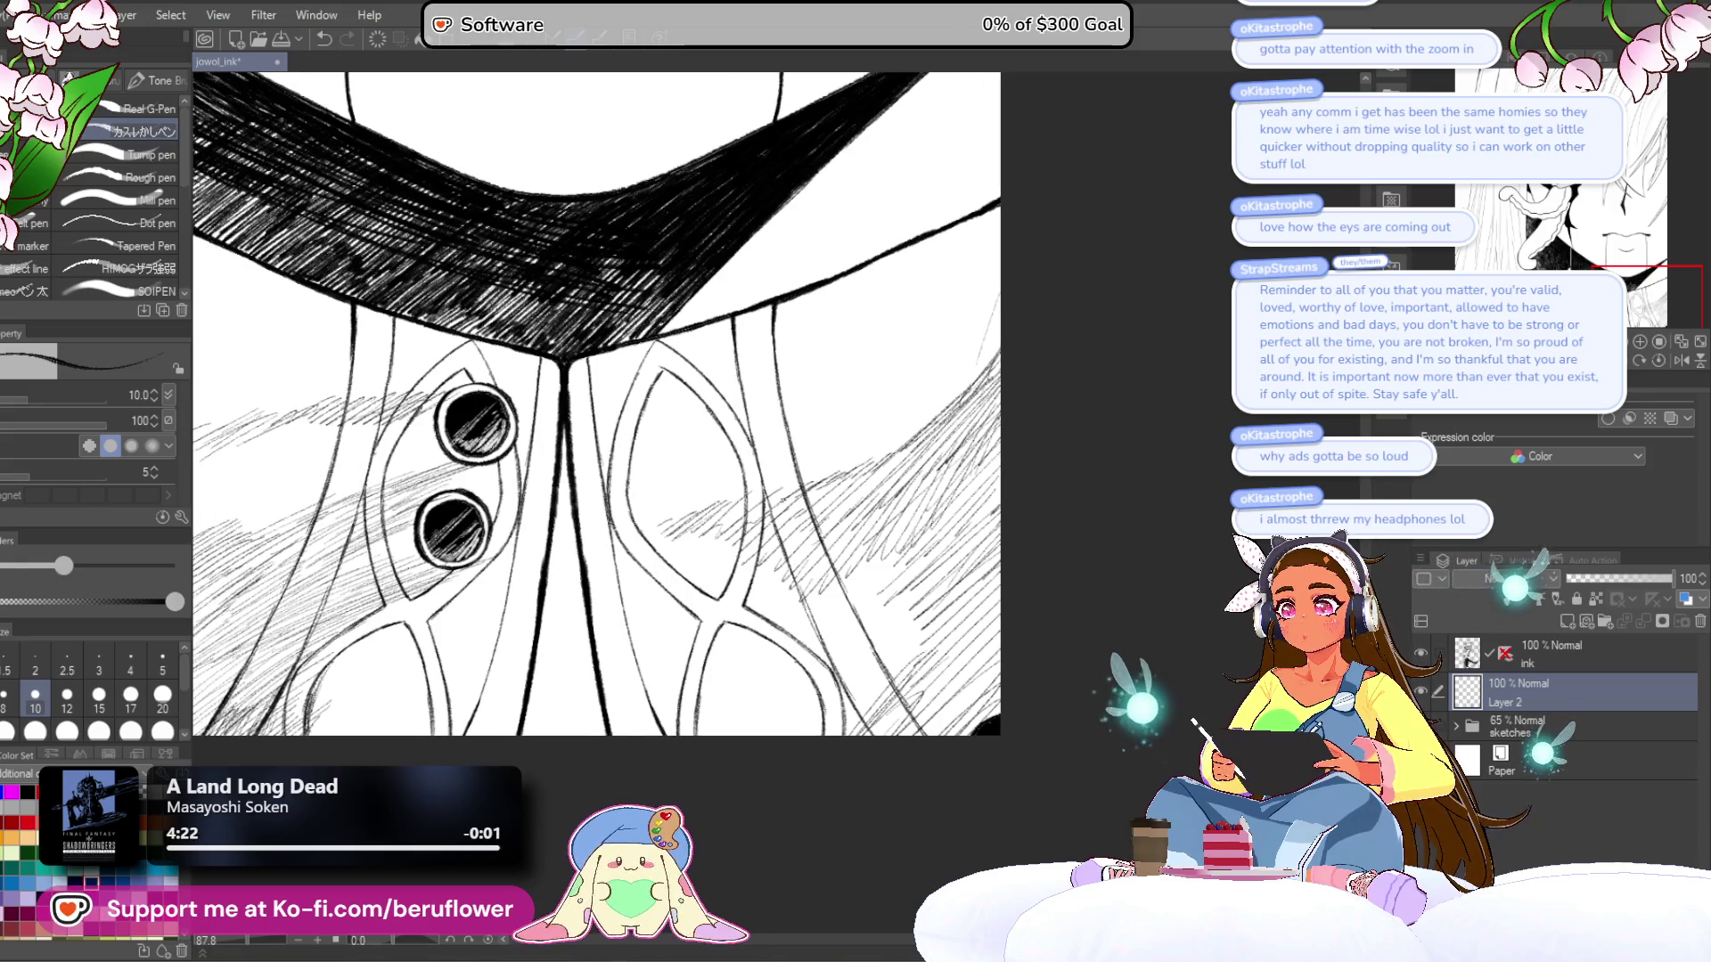
mouse_move(1024, 548)
mouse_down()
mouse_move(1158, 461)
mouse_move(1464, 487)
mouse_up()
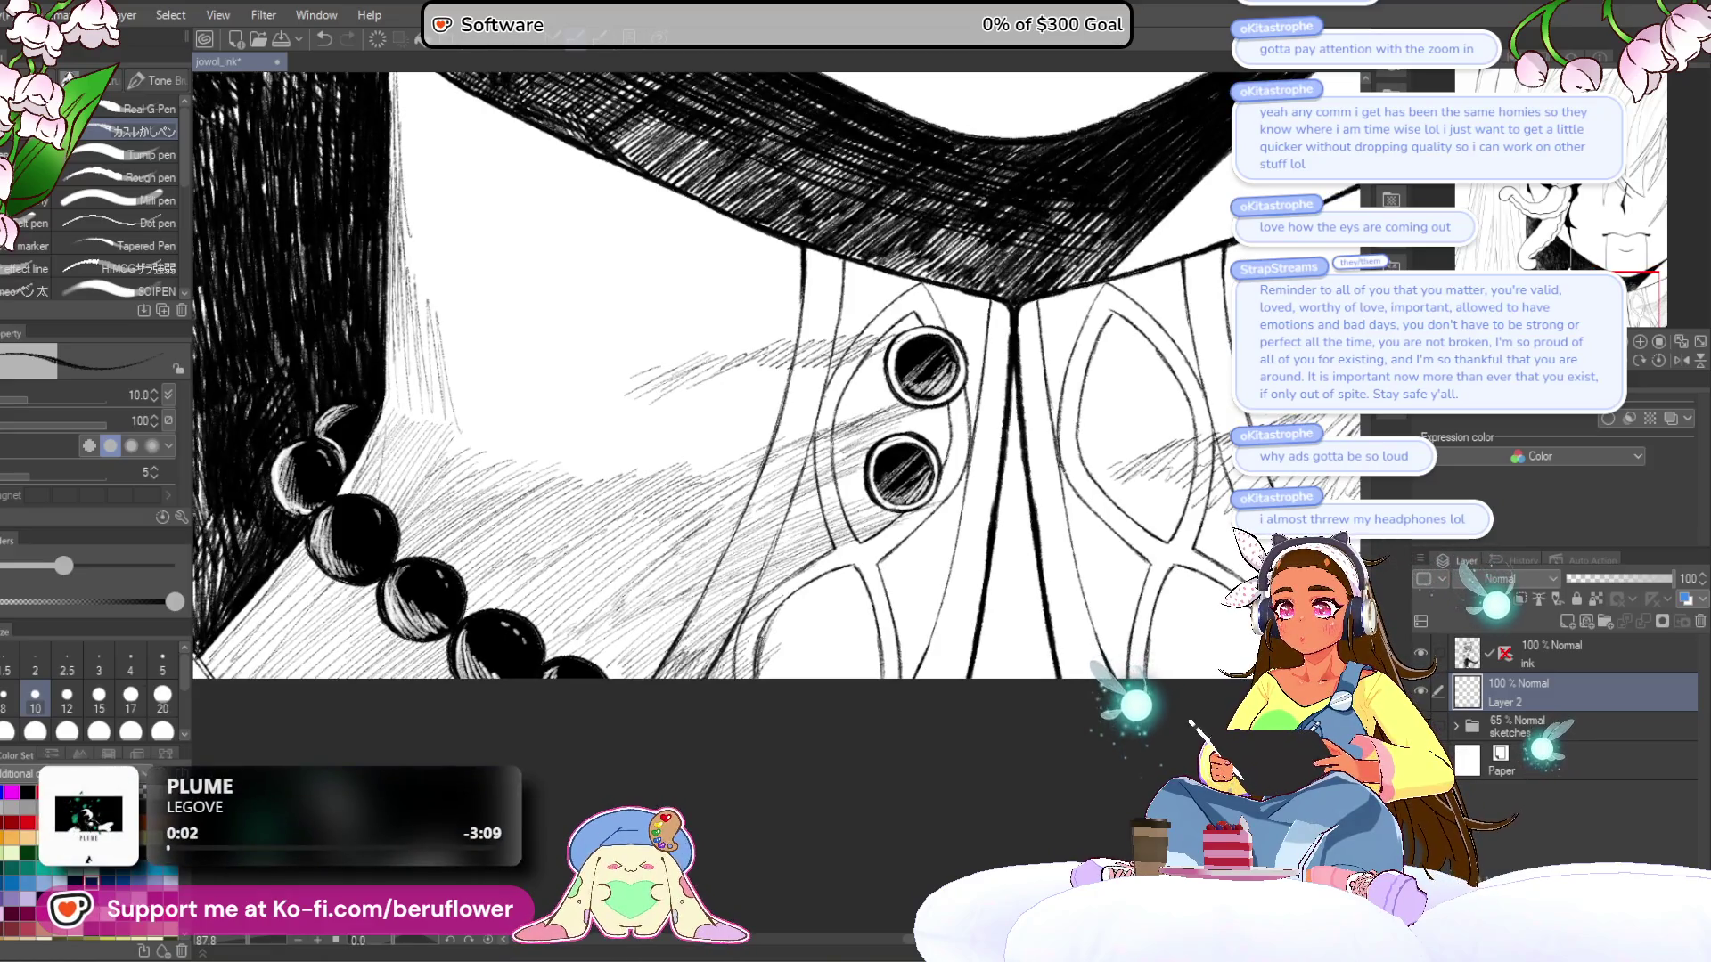
key(ctrl+plus)
key(ctrl+plus)
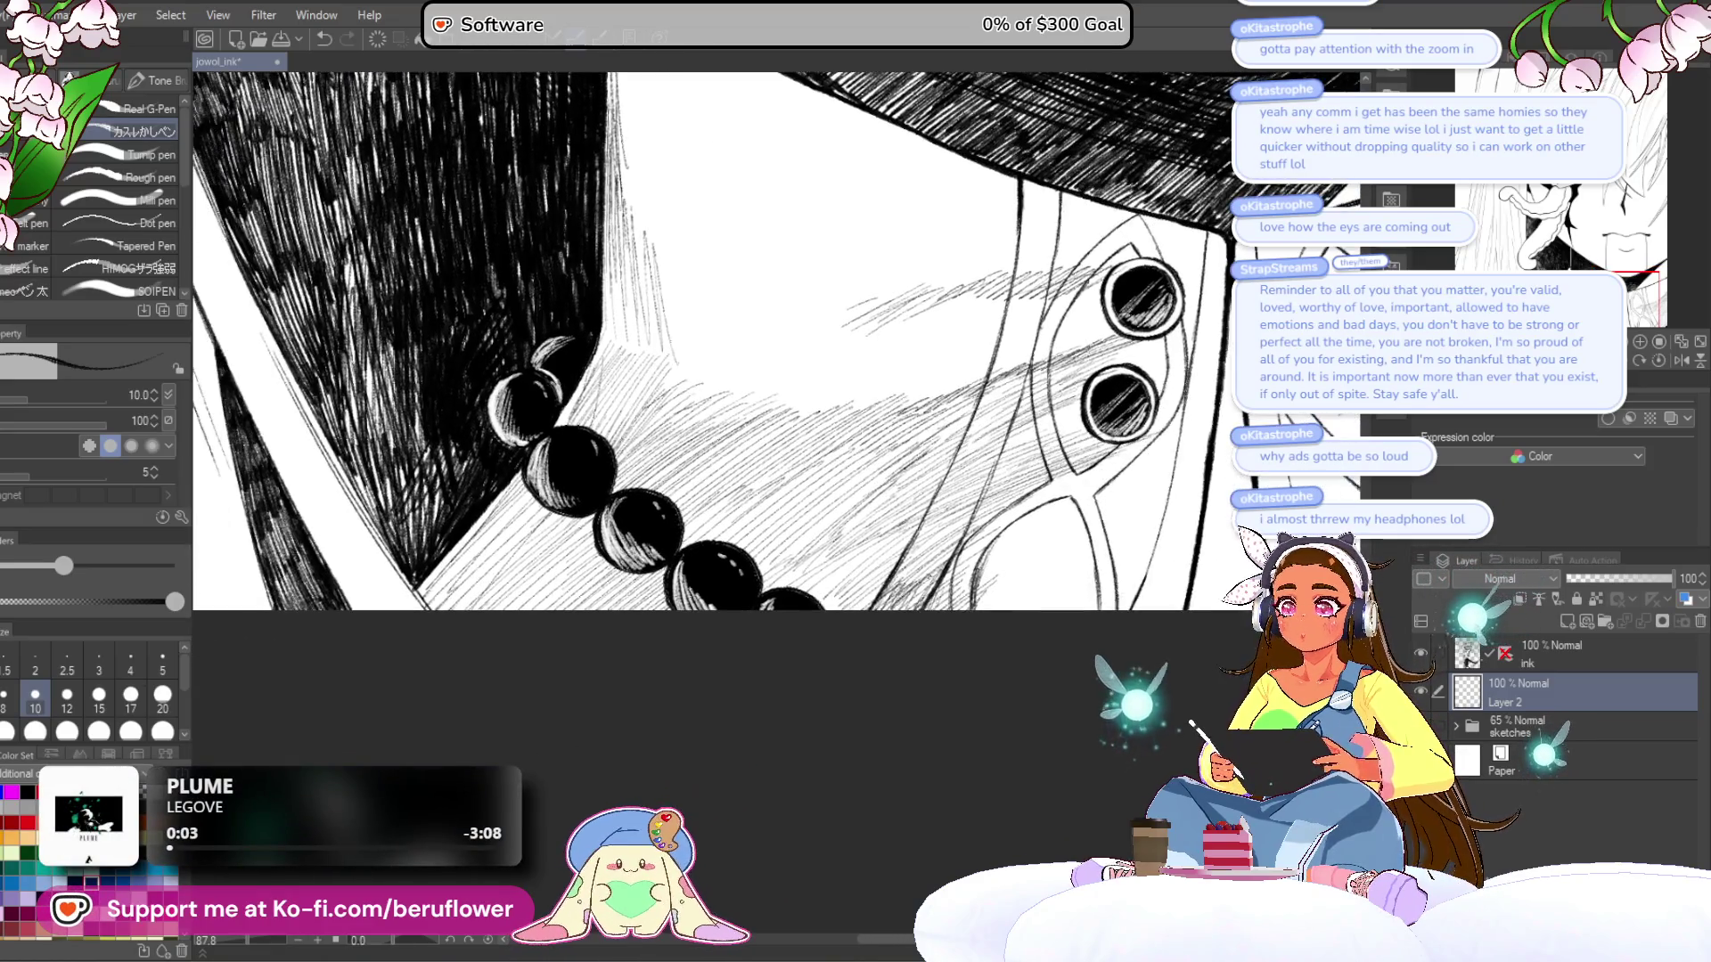
mouse_move(802, 311)
mouse_down()
mouse_move(829, 464)
mouse_move(802, 570)
mouse_up()
mouse_move(883, 441)
mouse_down()
mouse_move(971, 394)
mouse_move(918, 397)
mouse_up()
drag(825, 428, 892, 386)
drag(753, 430, 854, 387)
scroll(883, 443, down, 5)
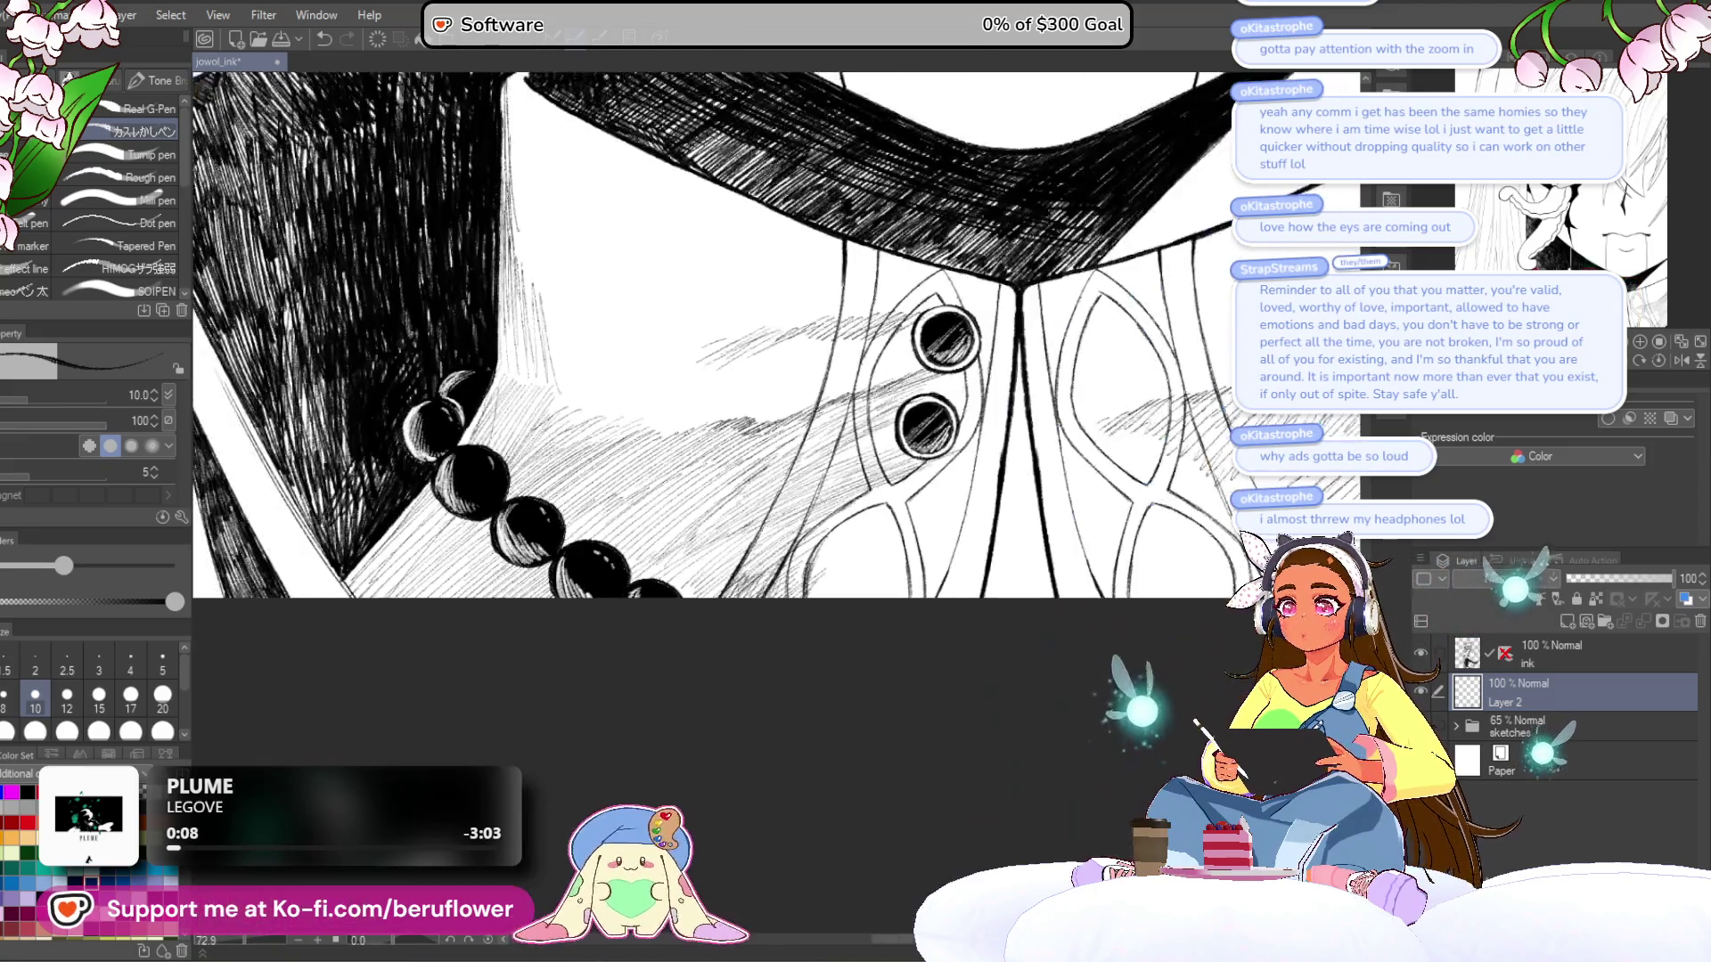
scroll(882, 443, up, 2)
drag(800, 487, 845, 462)
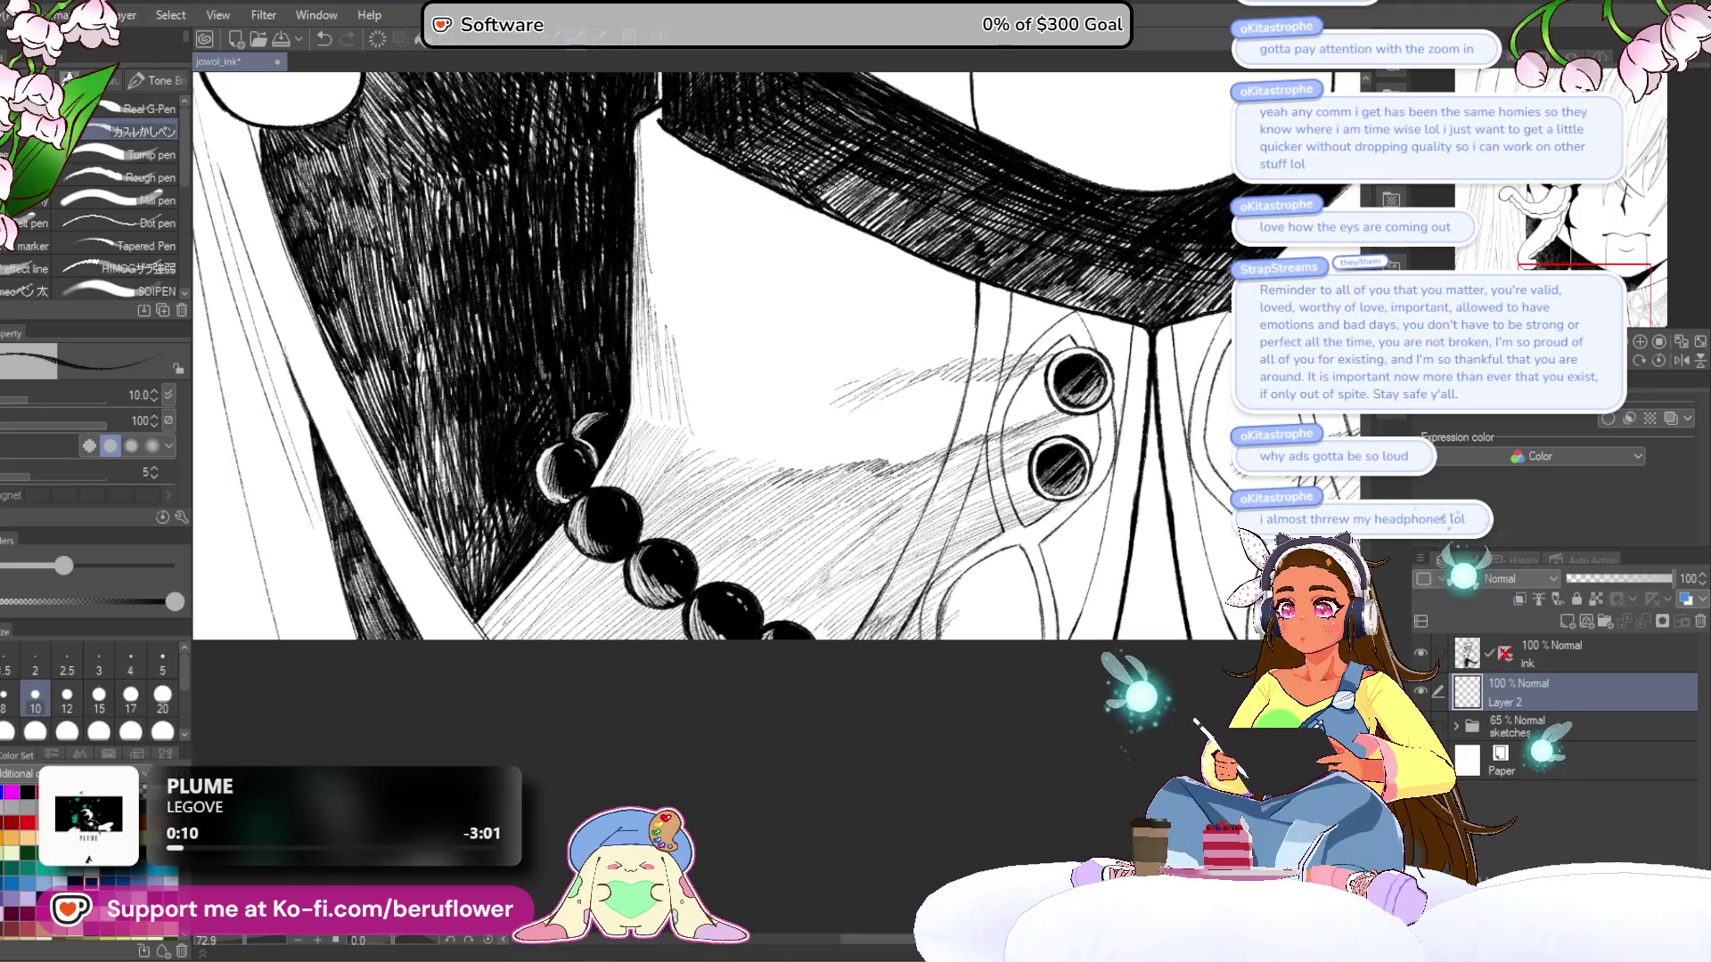
- Hatch the area left of the upper button and short strokes across the collar shading
drag(713, 357, 622, 421)
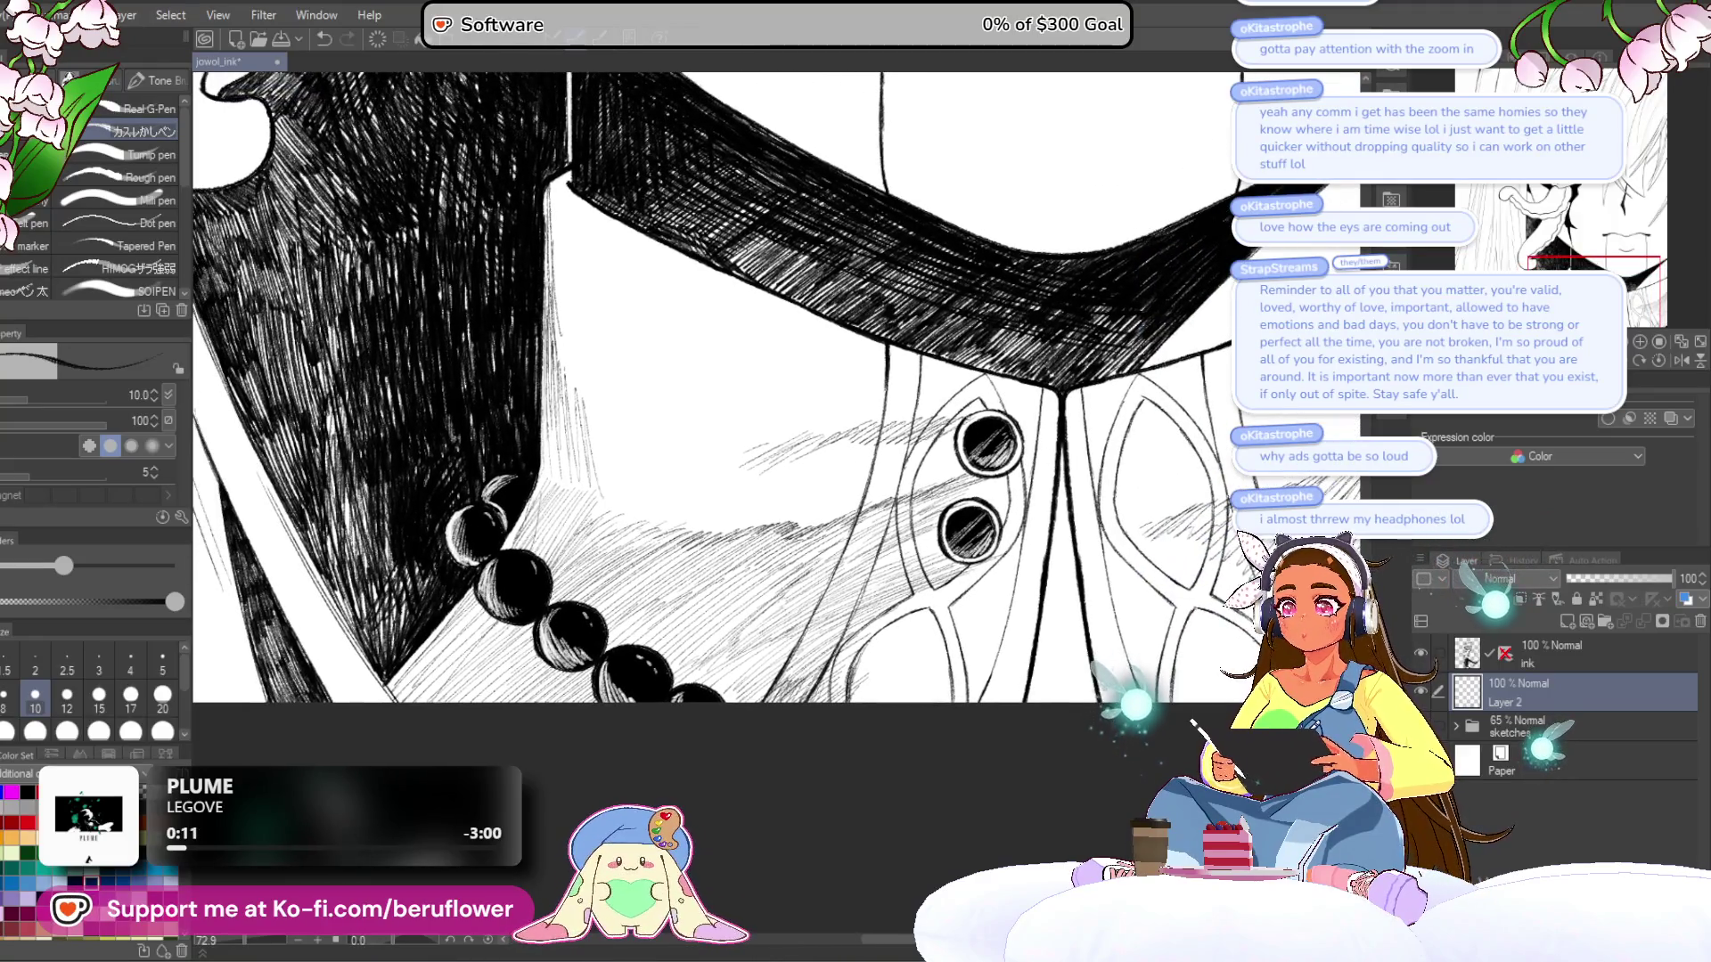
drag(912, 430, 936, 420)
drag(931, 433, 962, 419)
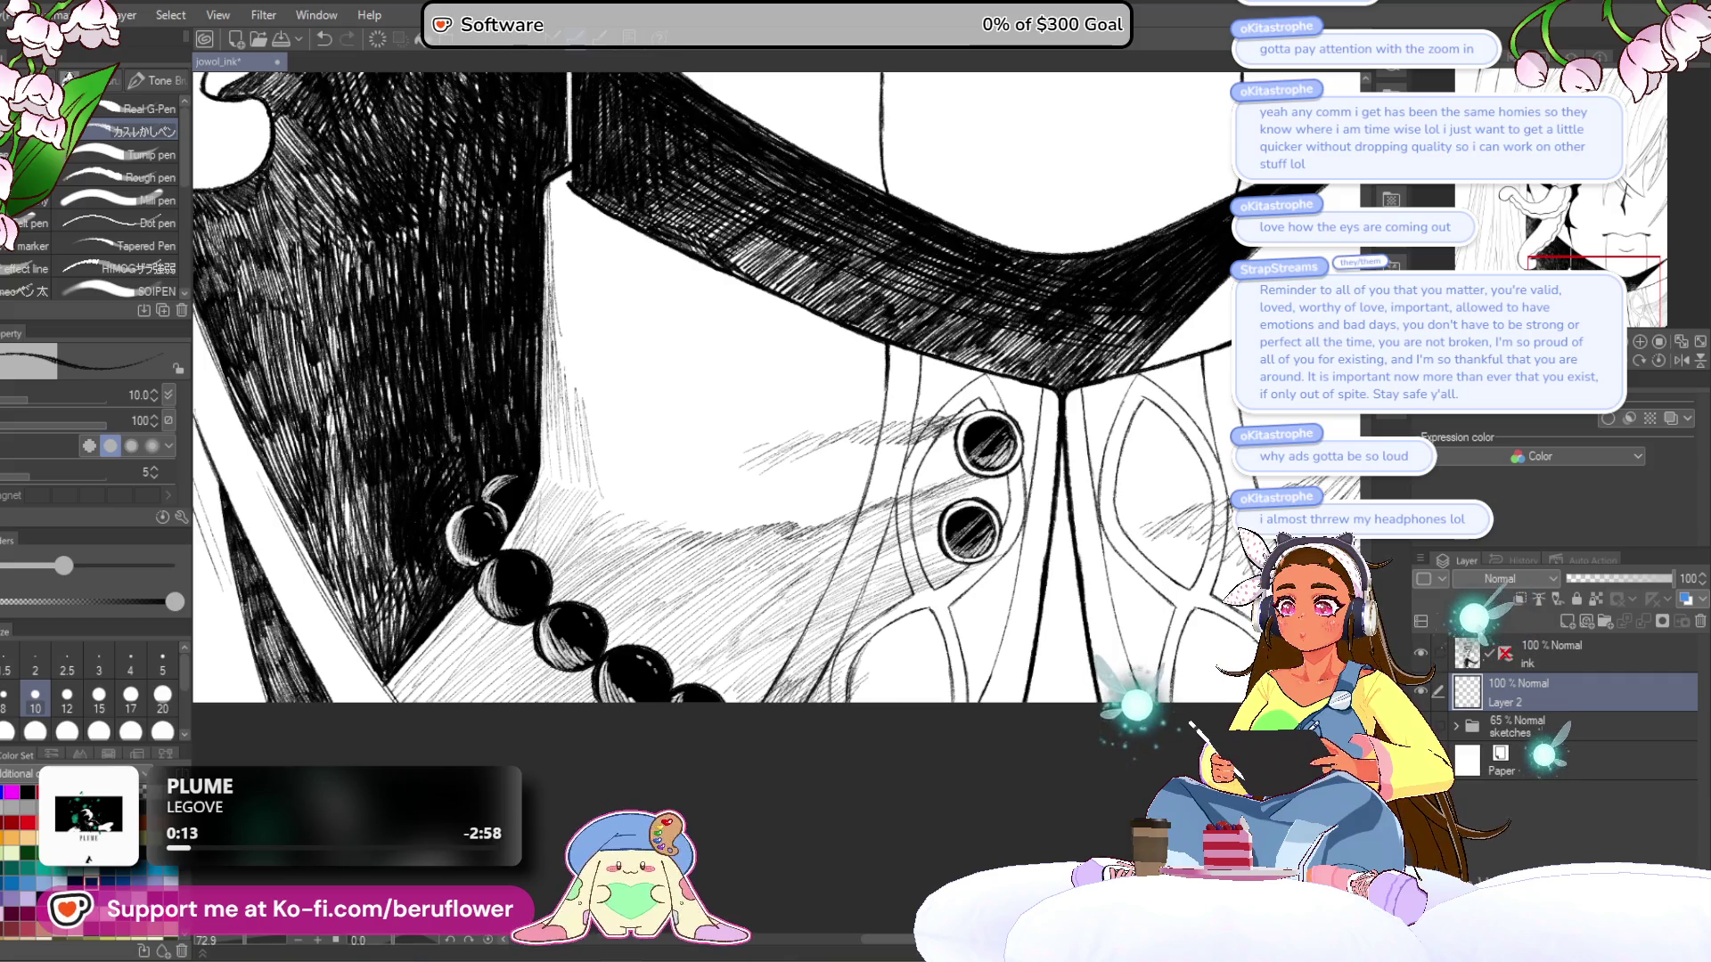
drag(713, 374, 635, 345)
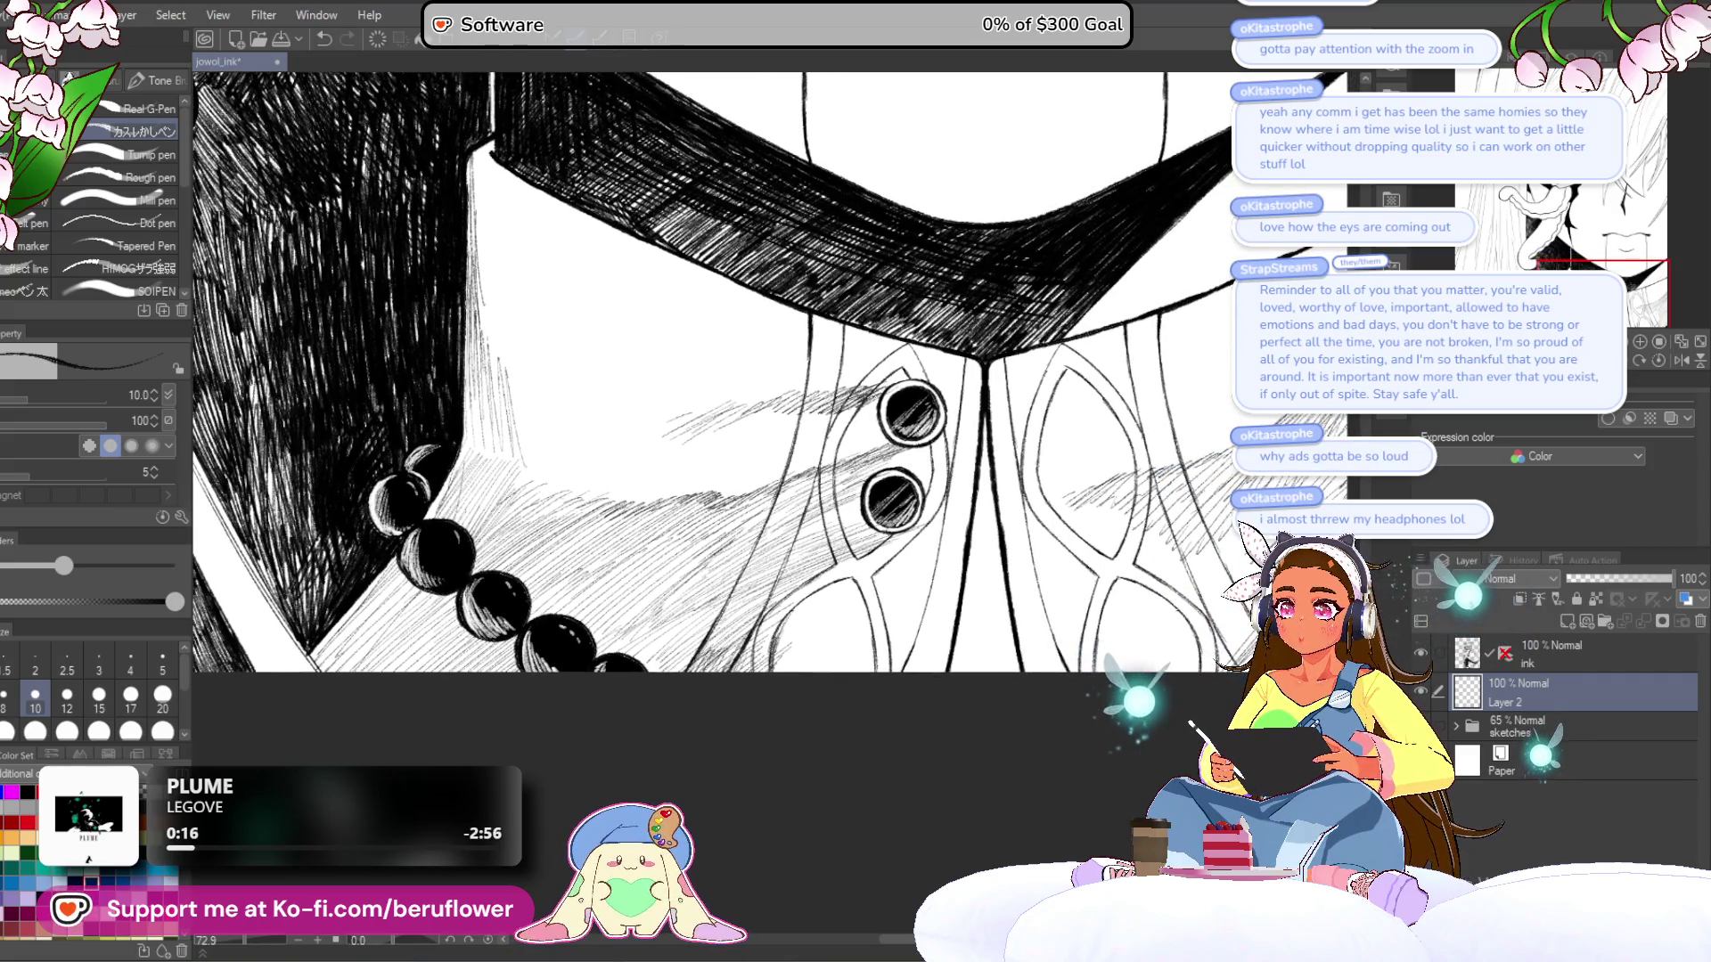
mouse_move(807, 489)
mouse_down()
mouse_move(855, 459)
mouse_move(818, 476)
mouse_up()
drag(802, 497, 843, 466)
drag(815, 503, 864, 457)
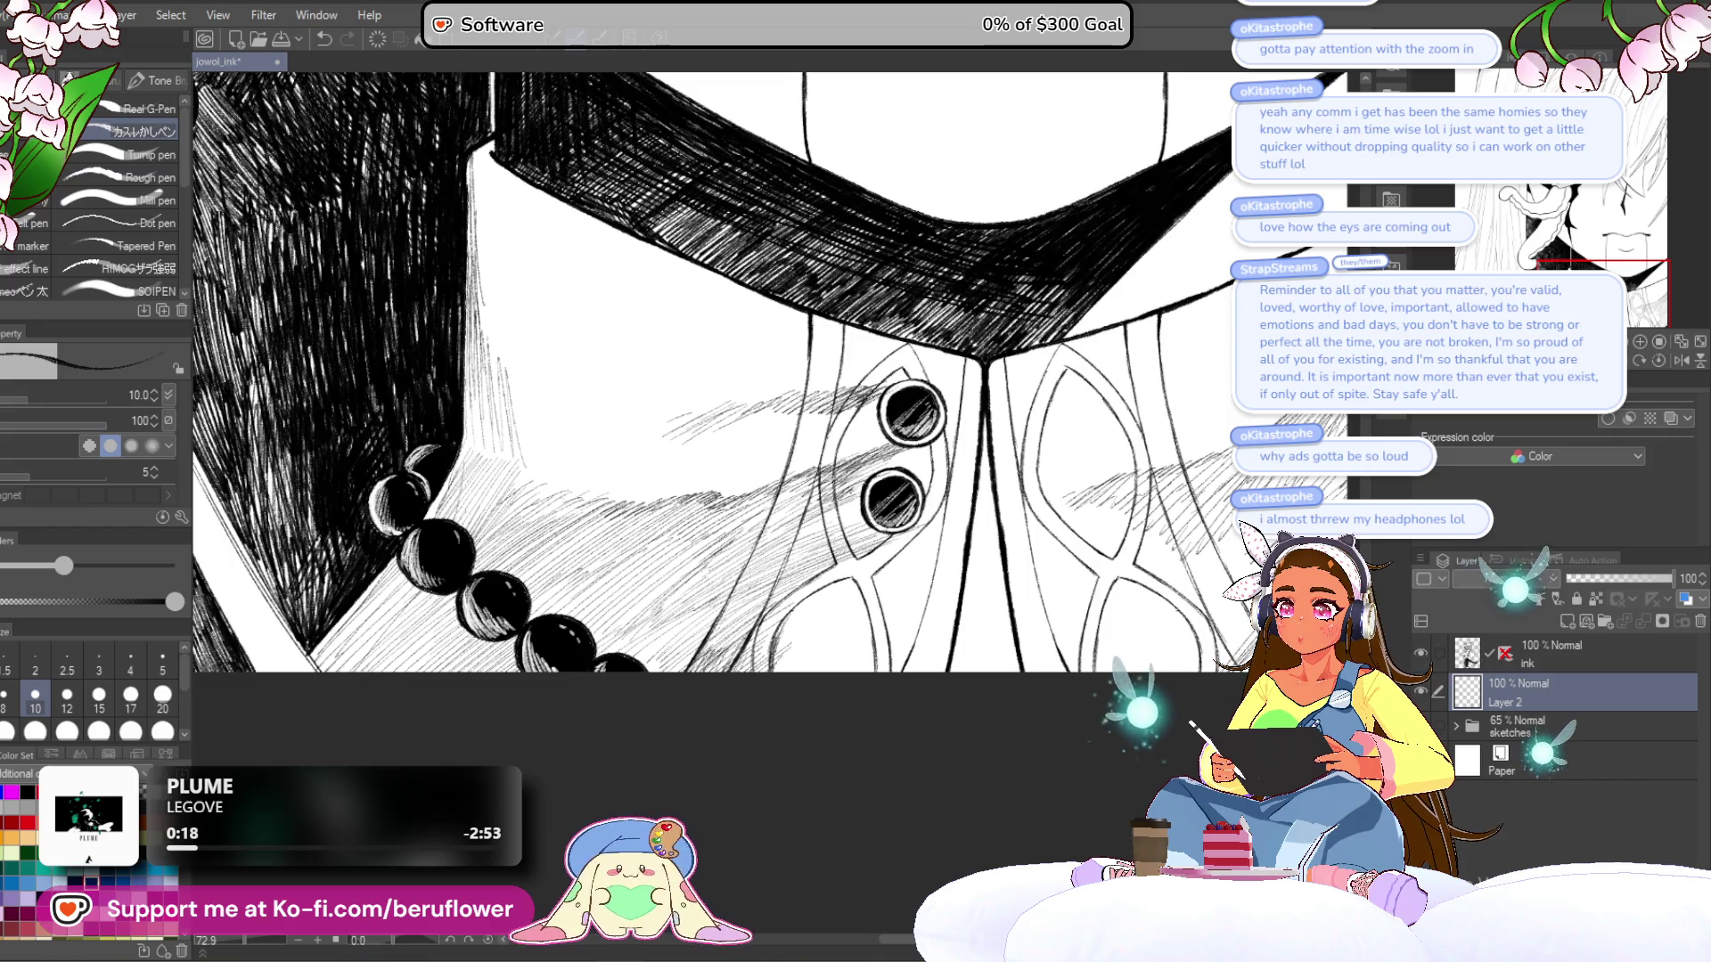
drag(713, 375, 734, 323)
mouse_move(847, 511)
mouse_down()
mouse_move(900, 481)
mouse_move(869, 477)
mouse_up()
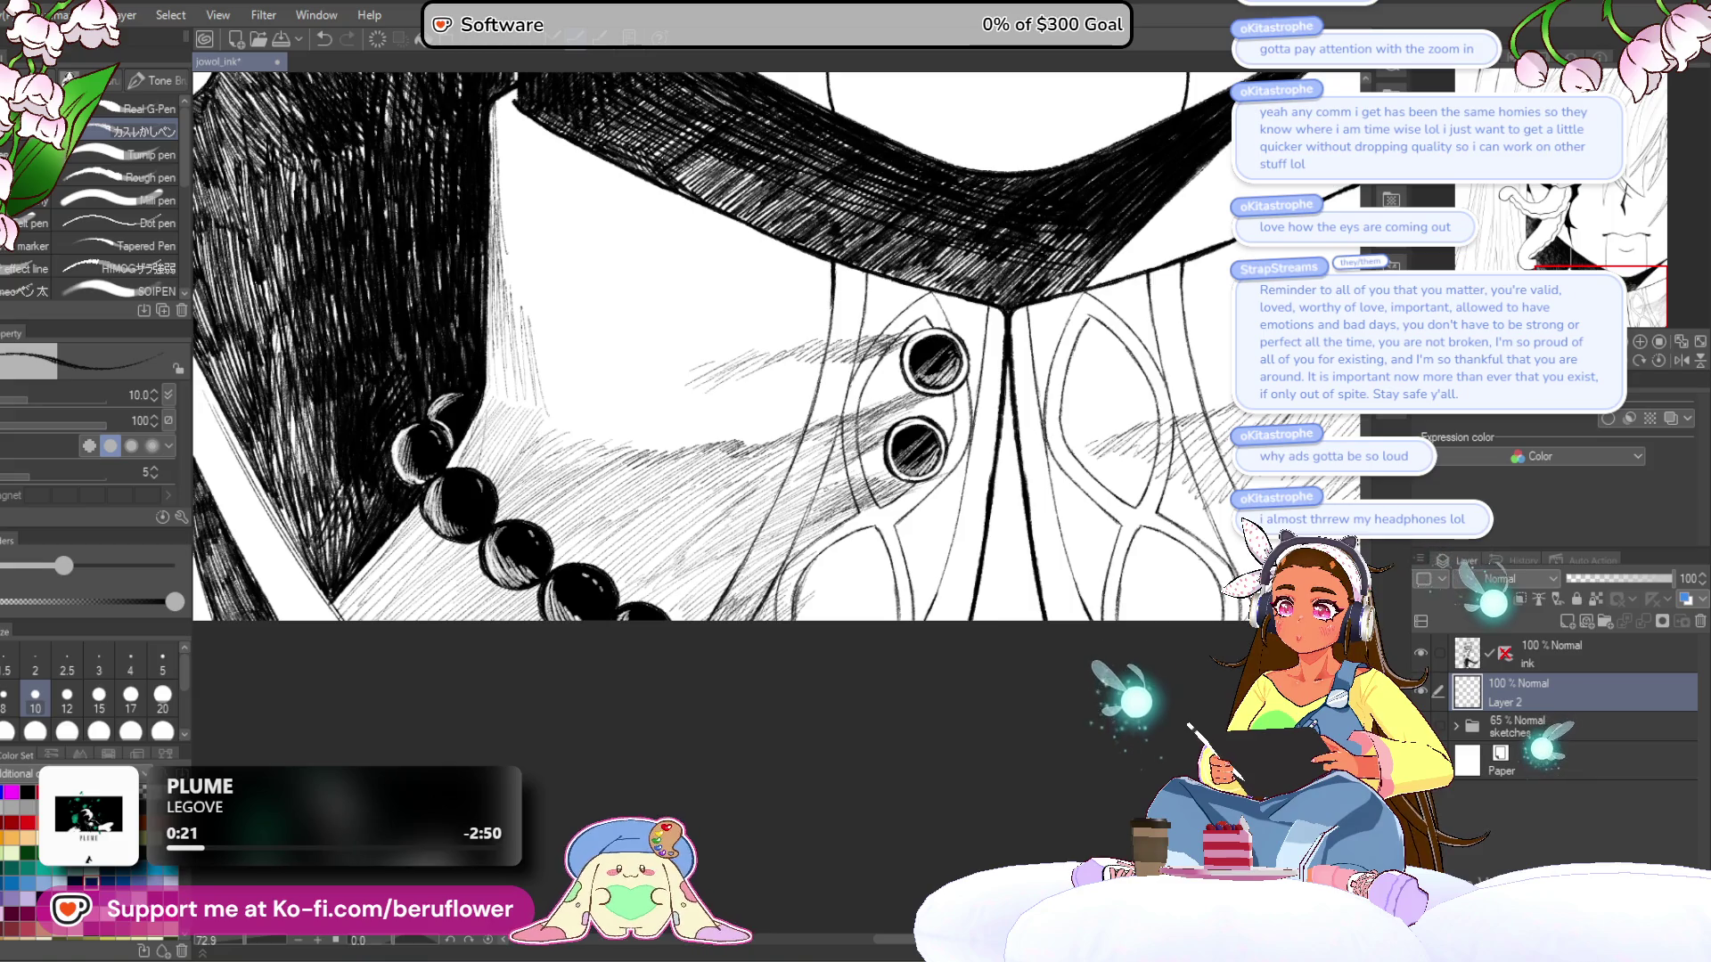
scroll(912, 456, up, 5)
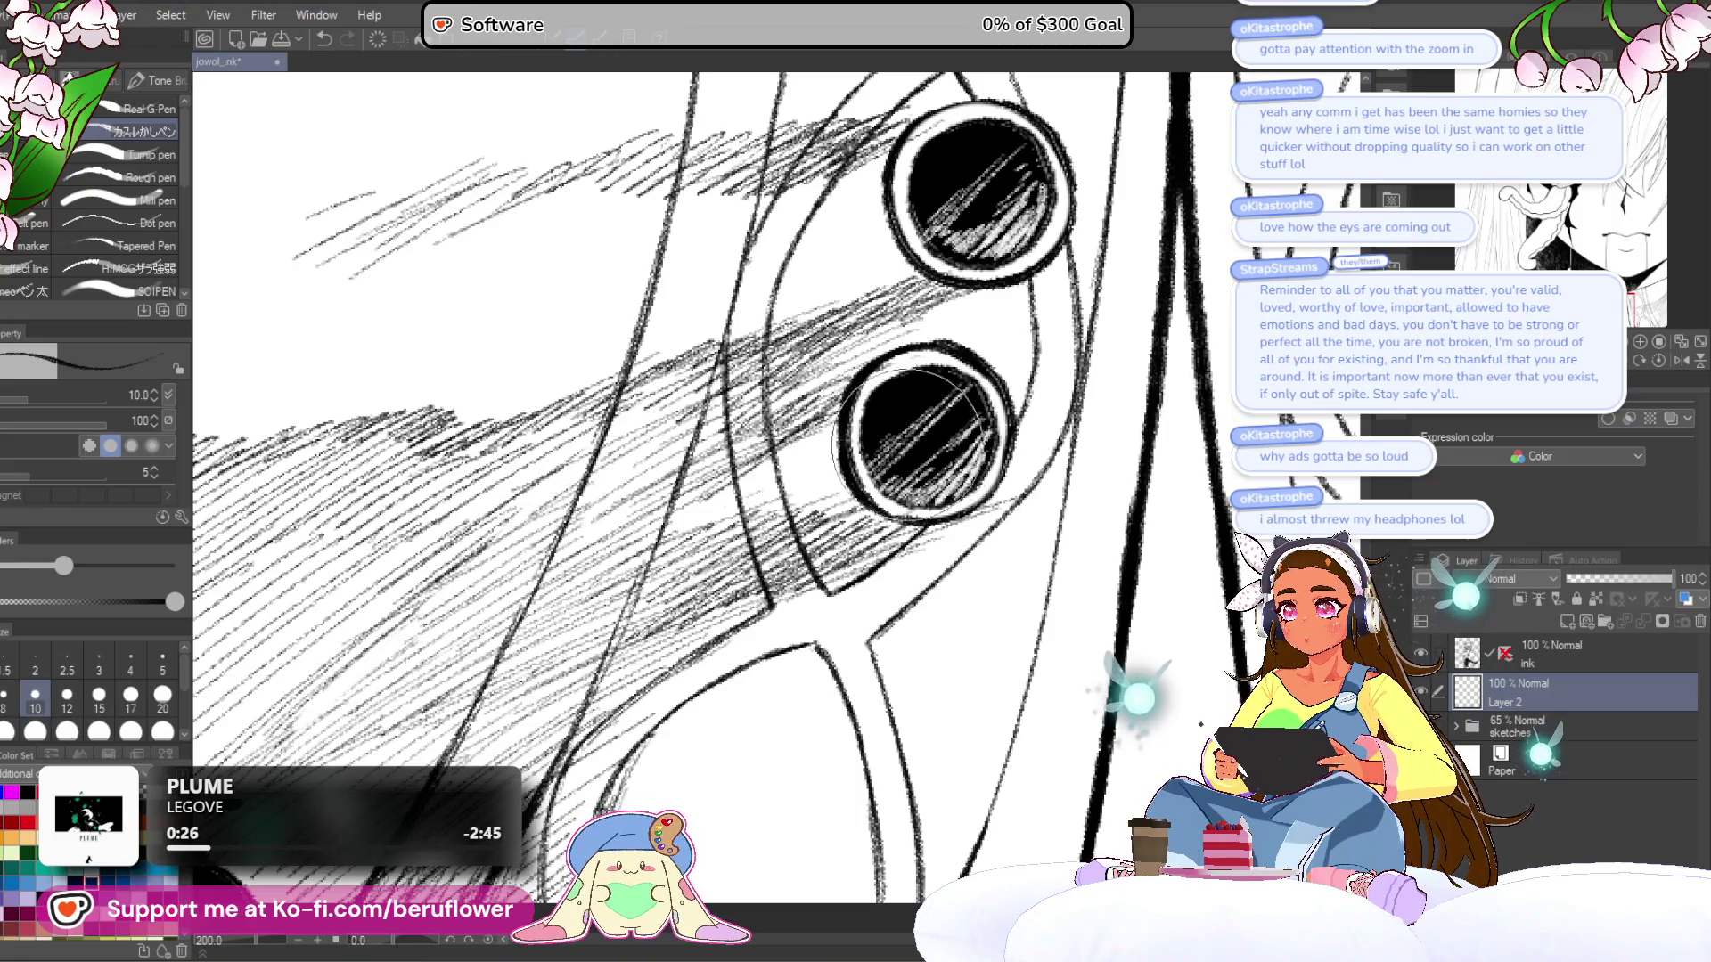
- Erase the stray arc inside the top button and fill gaps along its inner edge
drag(989, 178, 931, 392)
drag(857, 352, 877, 473)
drag(954, 339, 993, 437)
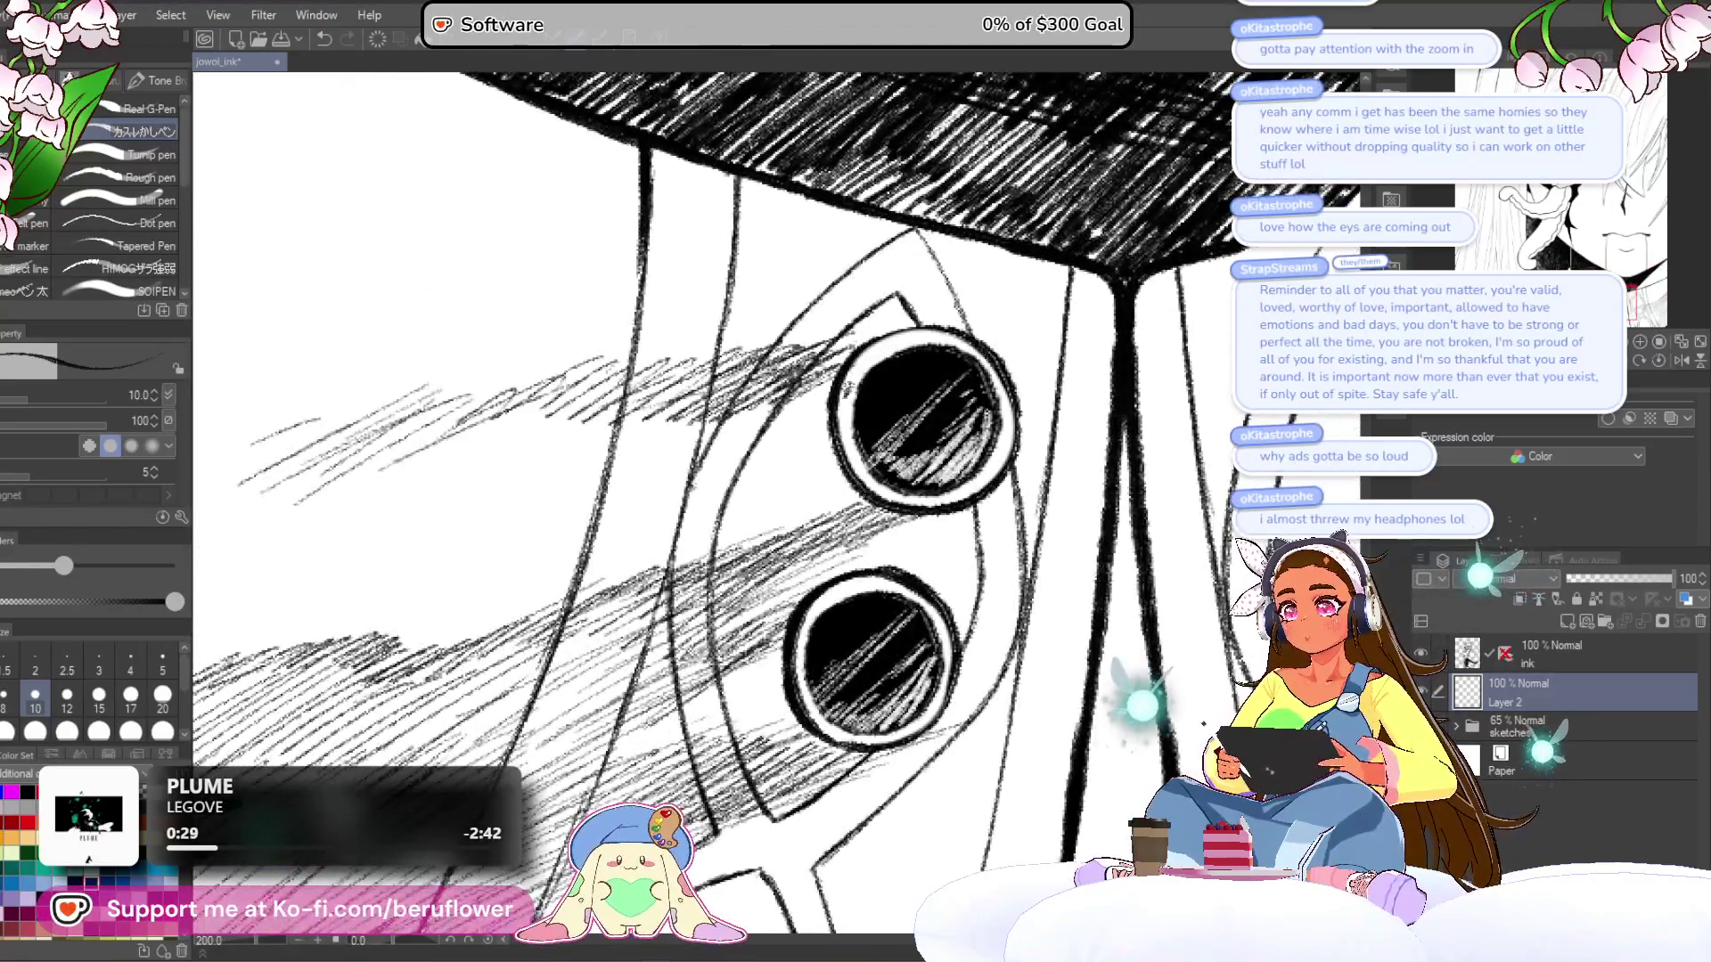
mouse_move(842, 392)
mouse_down()
mouse_move(878, 355)
mouse_move(858, 398)
mouse_move(858, 373)
mouse_up()
- Darken the top button's right edge and upper rim with ink
drag(980, 459, 1007, 416)
mouse_move(1007, 419)
mouse_down()
mouse_move(1042, 430)
mouse_move(1057, 392)
mouse_up()
mouse_move(936, 367)
mouse_down()
mouse_move(998, 344)
mouse_move(980, 344)
mouse_up()
drag(905, 369, 989, 344)
drag(918, 360, 980, 339)
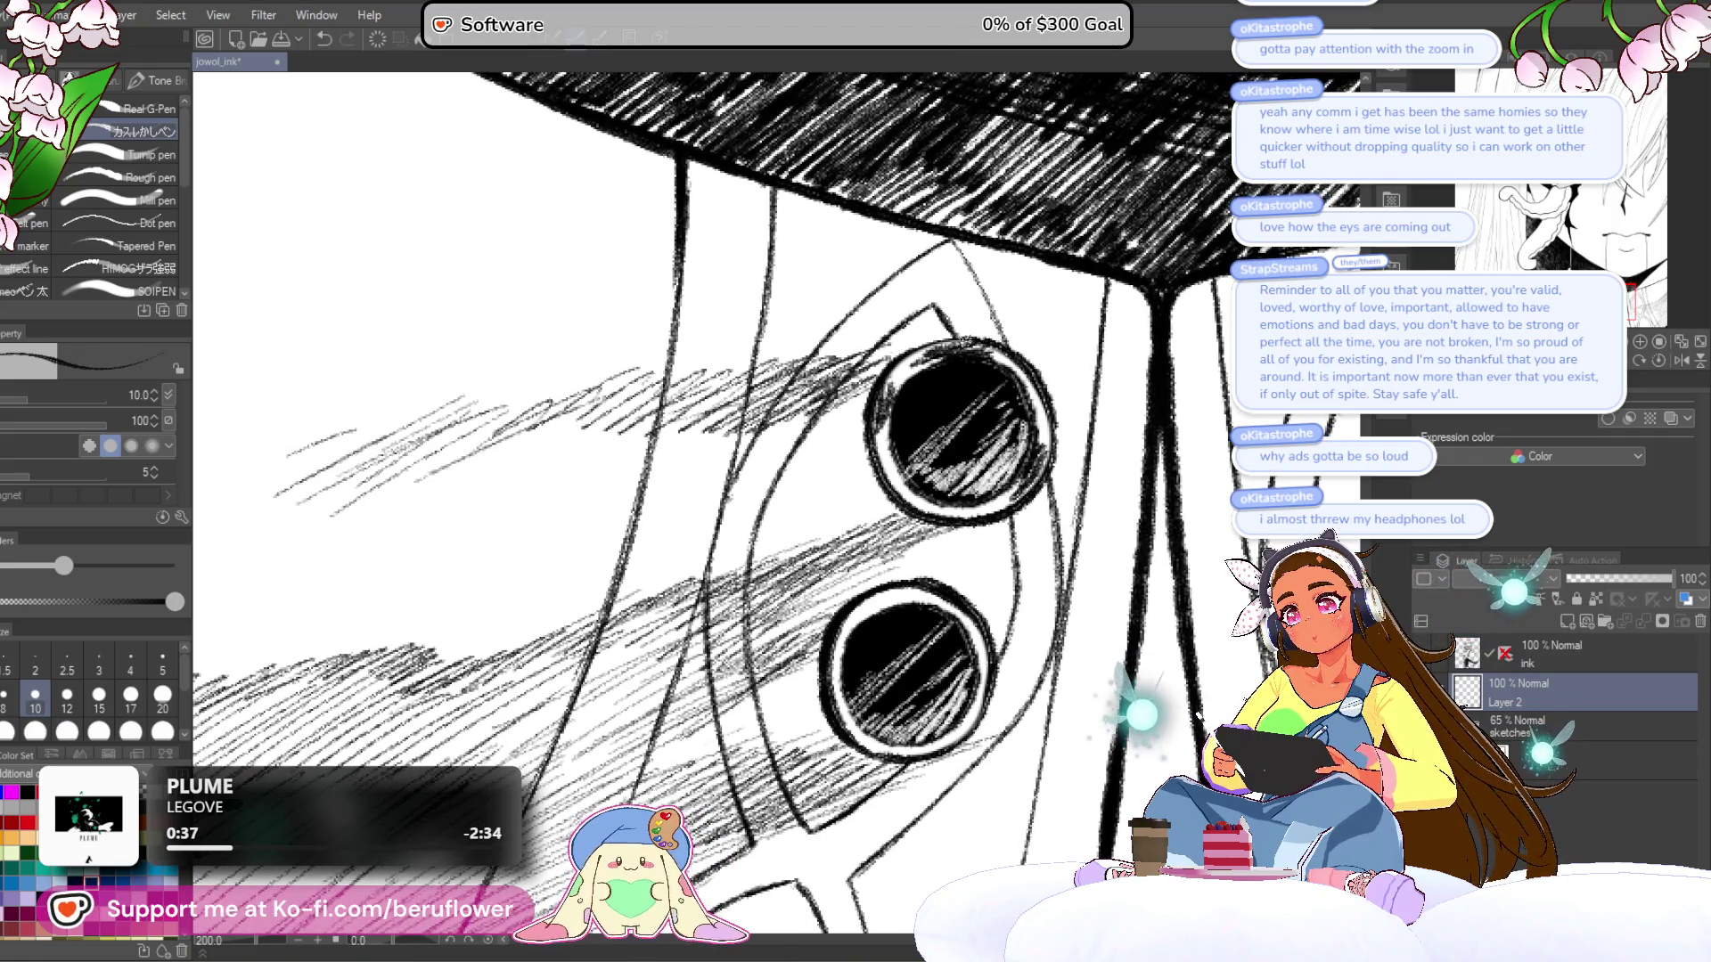
- Ink the lower button's rim darker on its left and bottom sides
scroll(775, 503, down, 5)
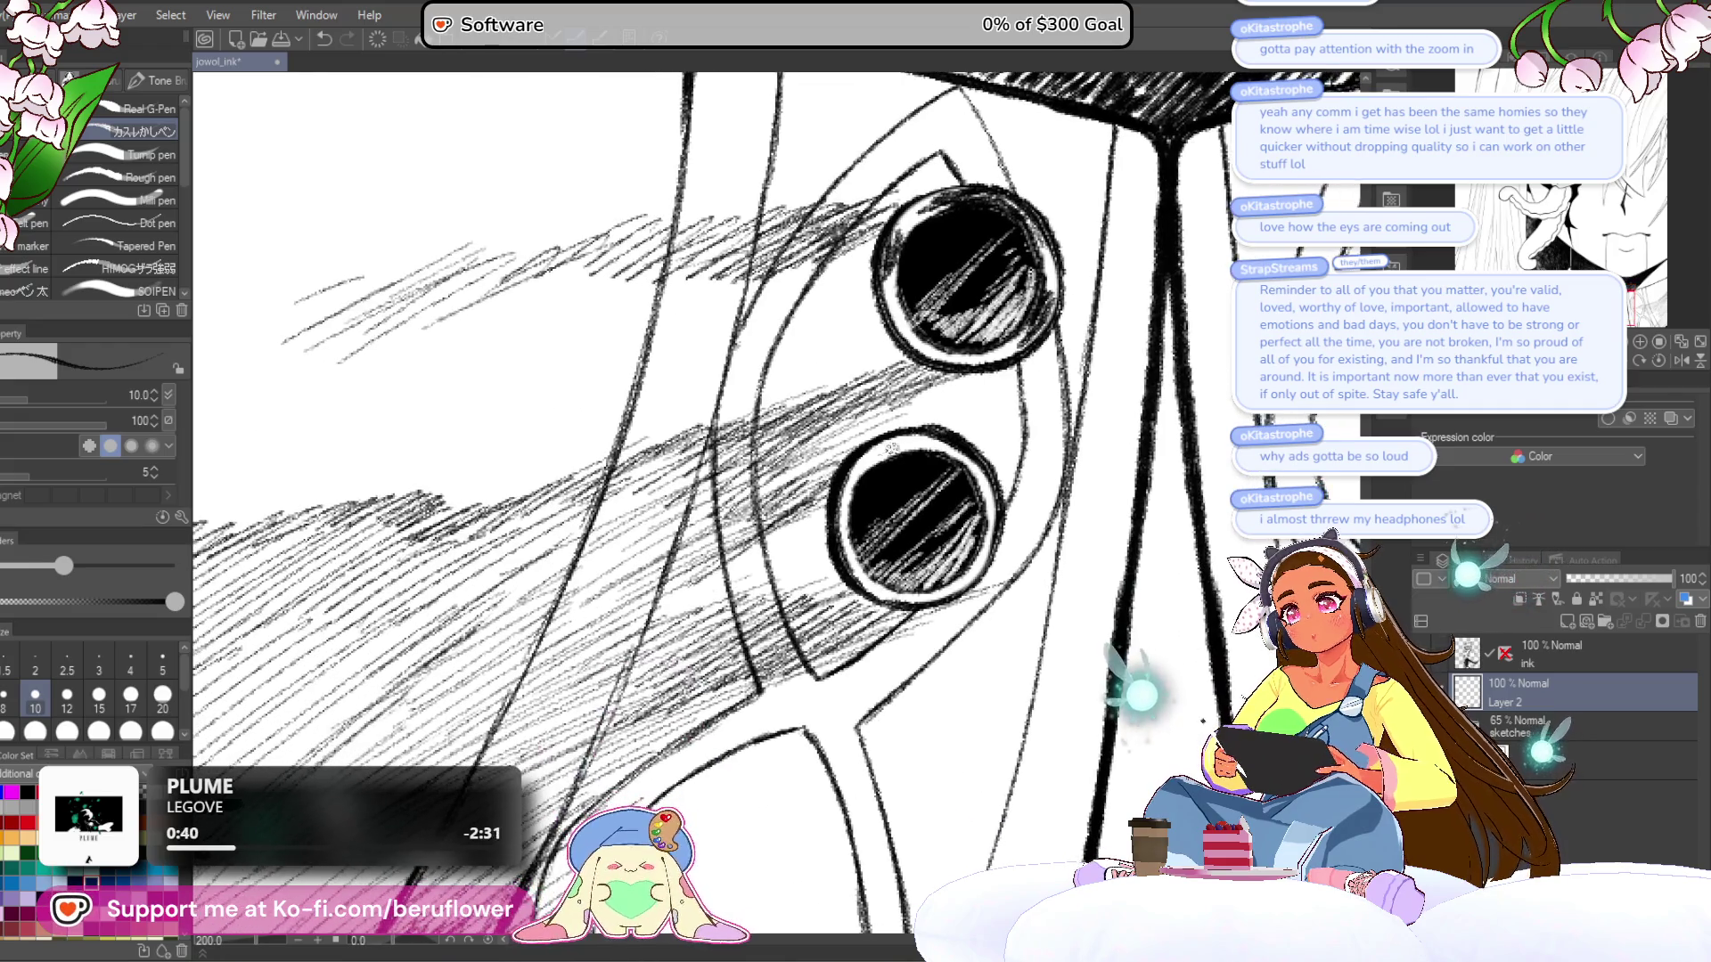
drag(866, 467, 846, 506)
mouse_move(865, 463)
mouse_down()
mouse_move(842, 513)
mouse_move(909, 441)
mouse_up()
mouse_move(851, 506)
mouse_down()
mouse_move(854, 545)
mouse_move(759, 444)
mouse_up()
mouse_move(858, 546)
mouse_down()
mouse_move(887, 535)
mouse_move(824, 524)
mouse_move(869, 545)
mouse_move(837, 544)
mouse_up()
drag(928, 521, 887, 544)
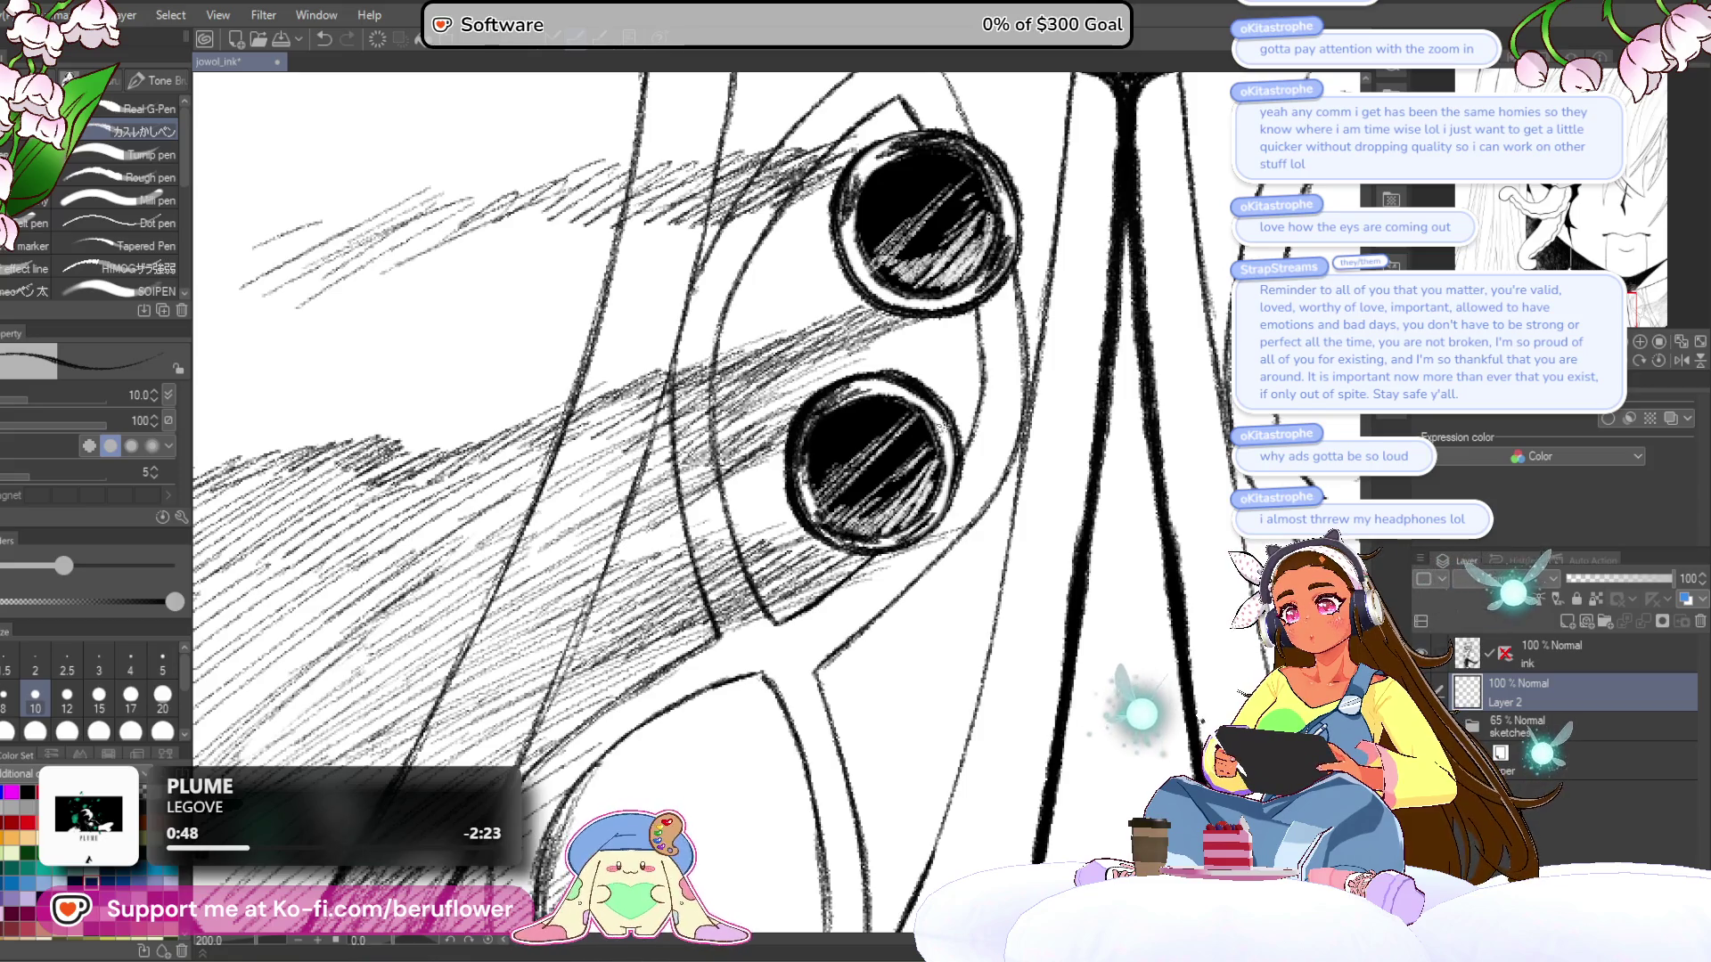
scroll(759, 716, down, 5)
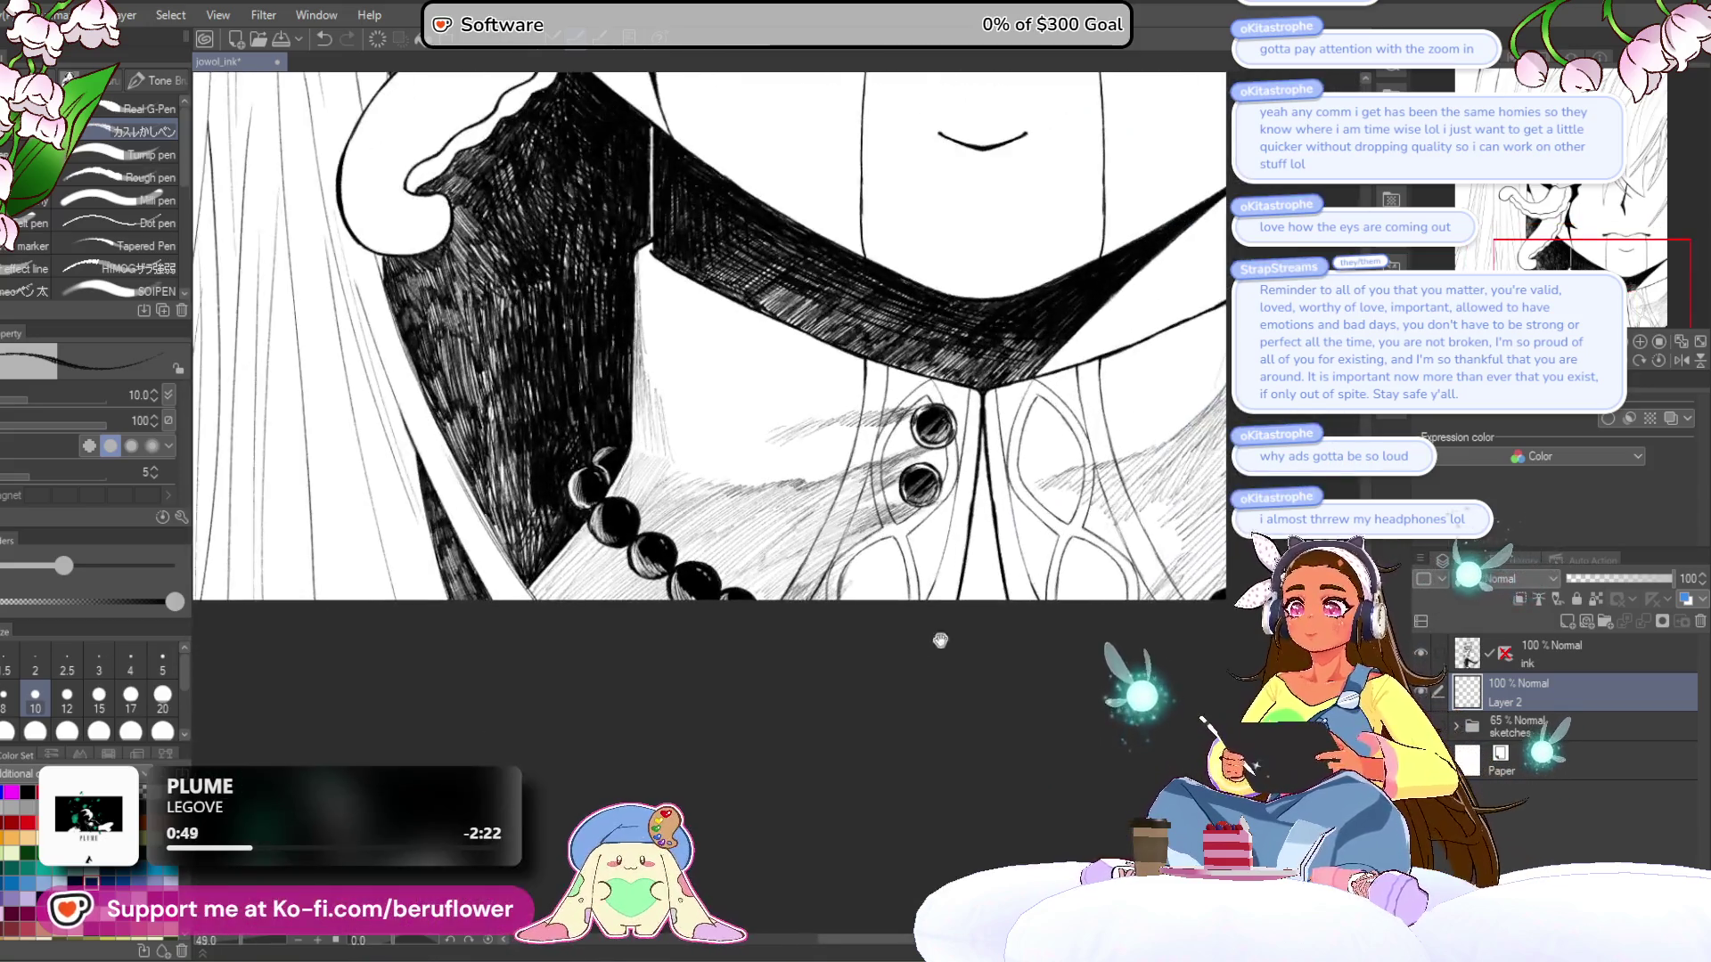
- Review the face and collar, then undo the last hatching strokes
mouse_move(759, 716)
mouse_down()
mouse_move(570, 713)
mouse_move(677, 806)
mouse_up()
mouse_move(900, 707)
mouse_down()
mouse_move(924, 695)
mouse_move(839, 619)
mouse_up()
drag(1038, 357, 1003, 442)
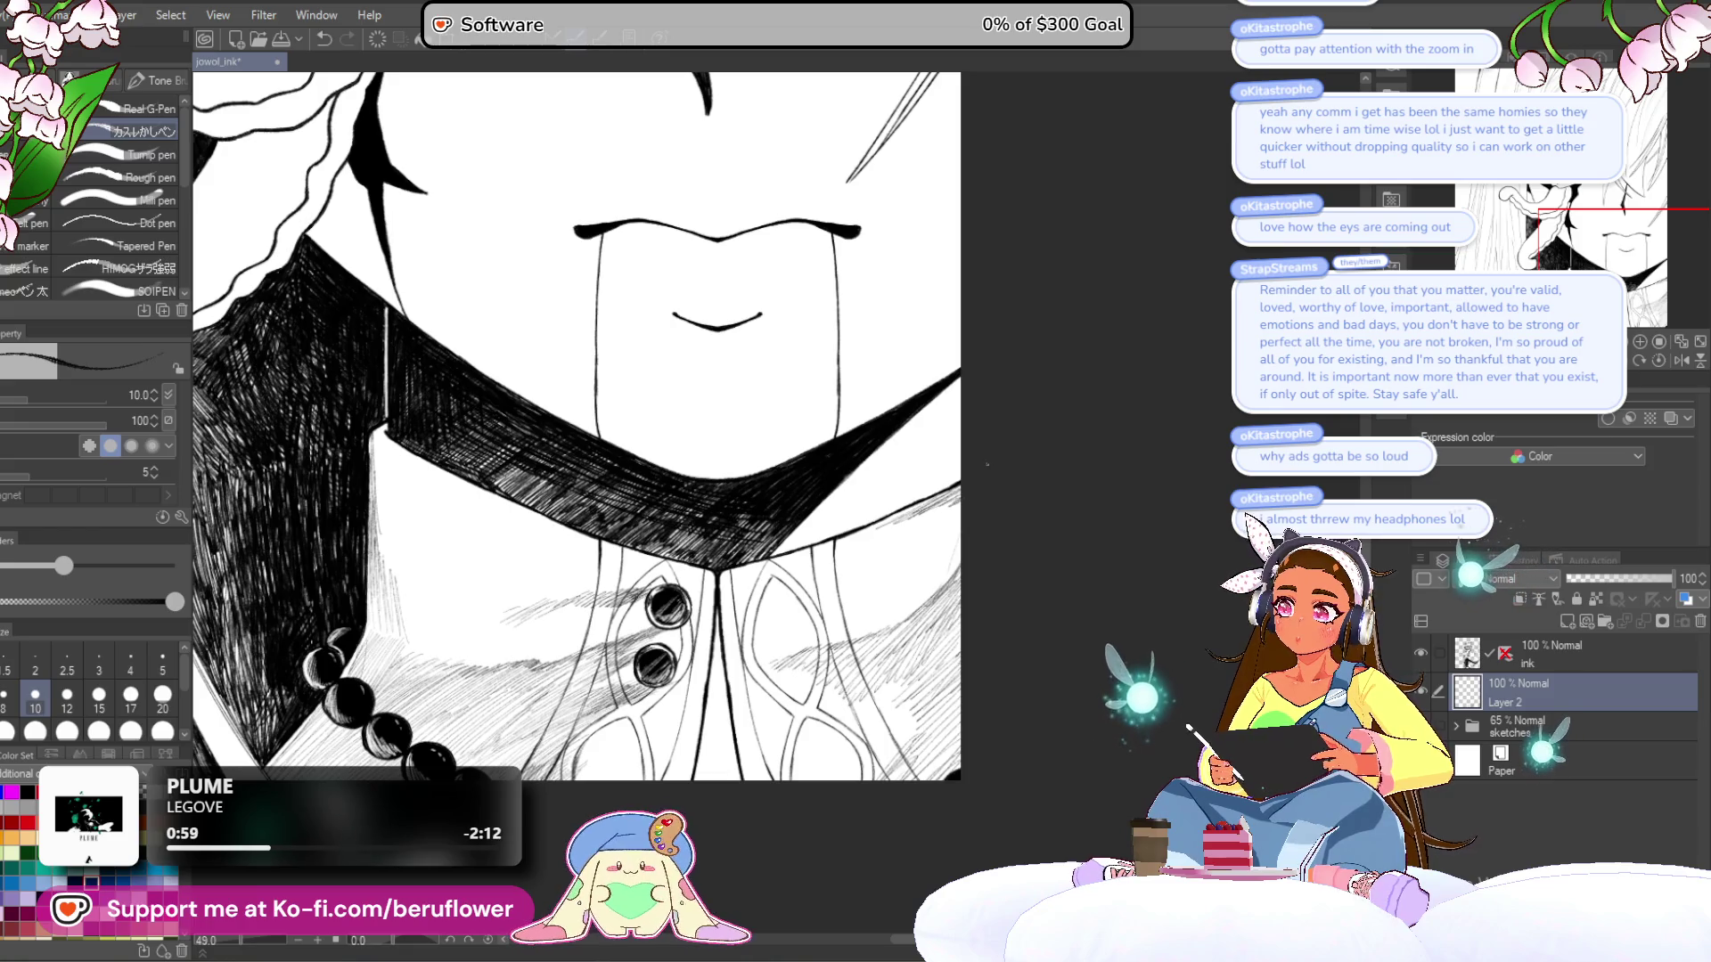
scroll(987, 464, down, 5)
scroll(925, 656, up, 2)
mouse_move(924, 657)
mouse_down()
mouse_move(831, 694)
mouse_move(795, 814)
mouse_up()
mouse_move(1139, 497)
mouse_down()
mouse_move(1089, 466)
mouse_move(1083, 432)
mouse_up()
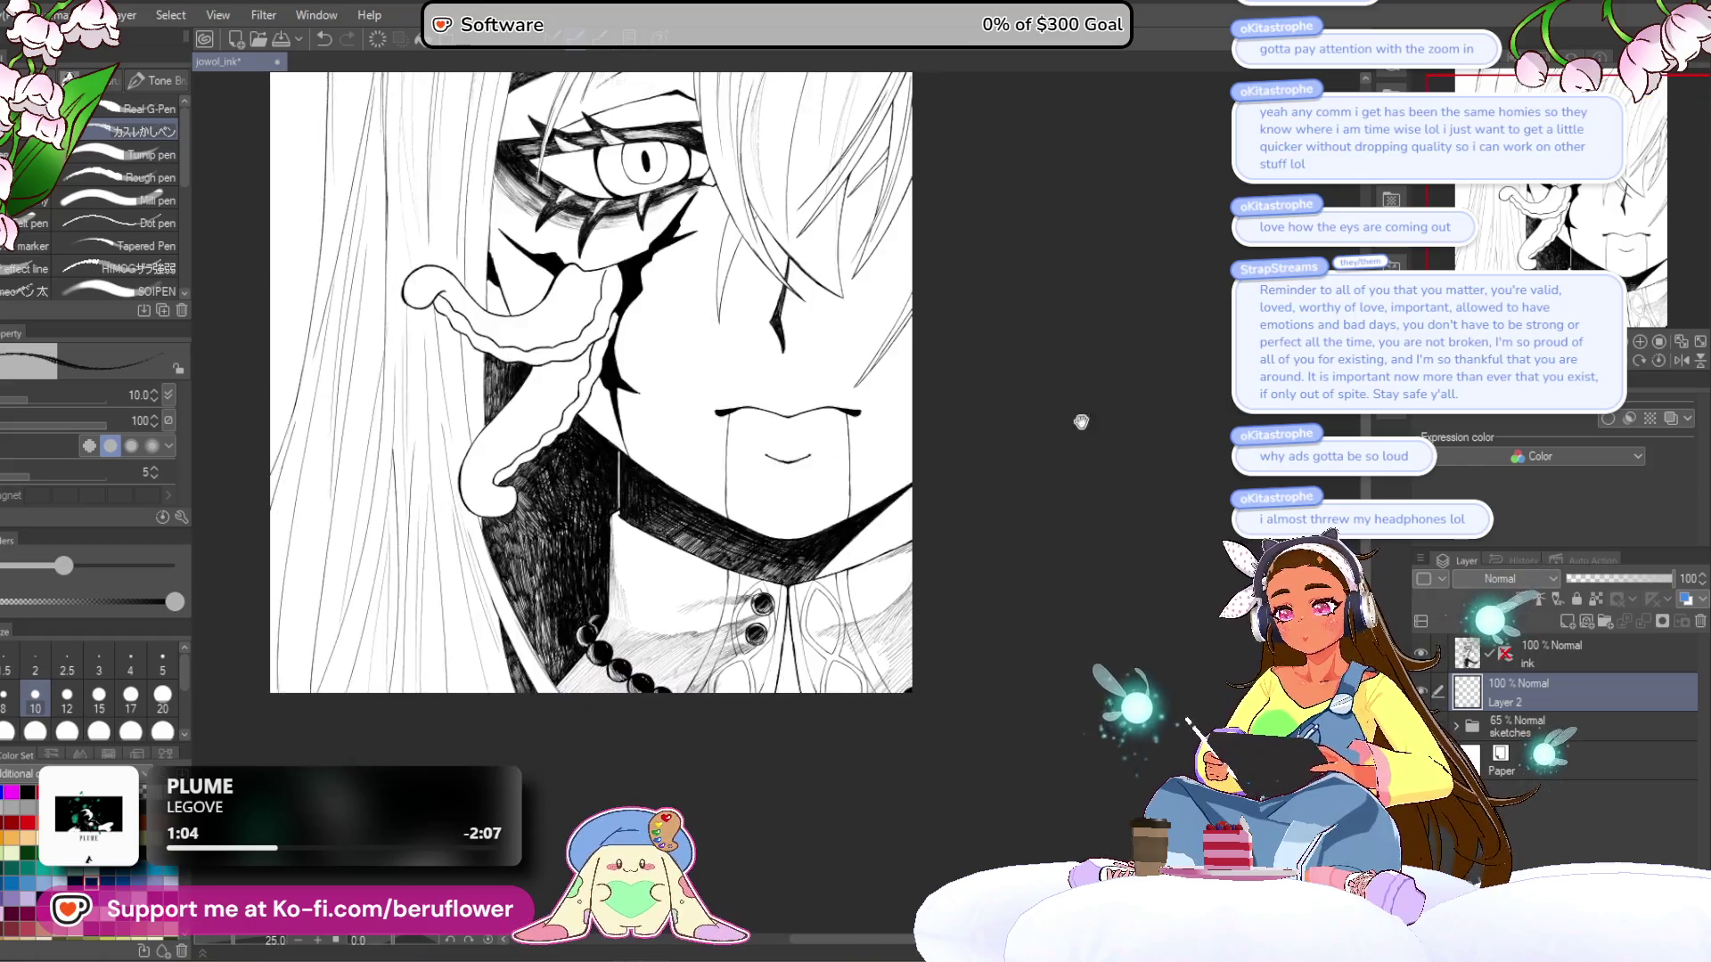
scroll(802, 499, up, 3)
drag(802, 499, 731, 356)
scroll(711, 510, up, 3)
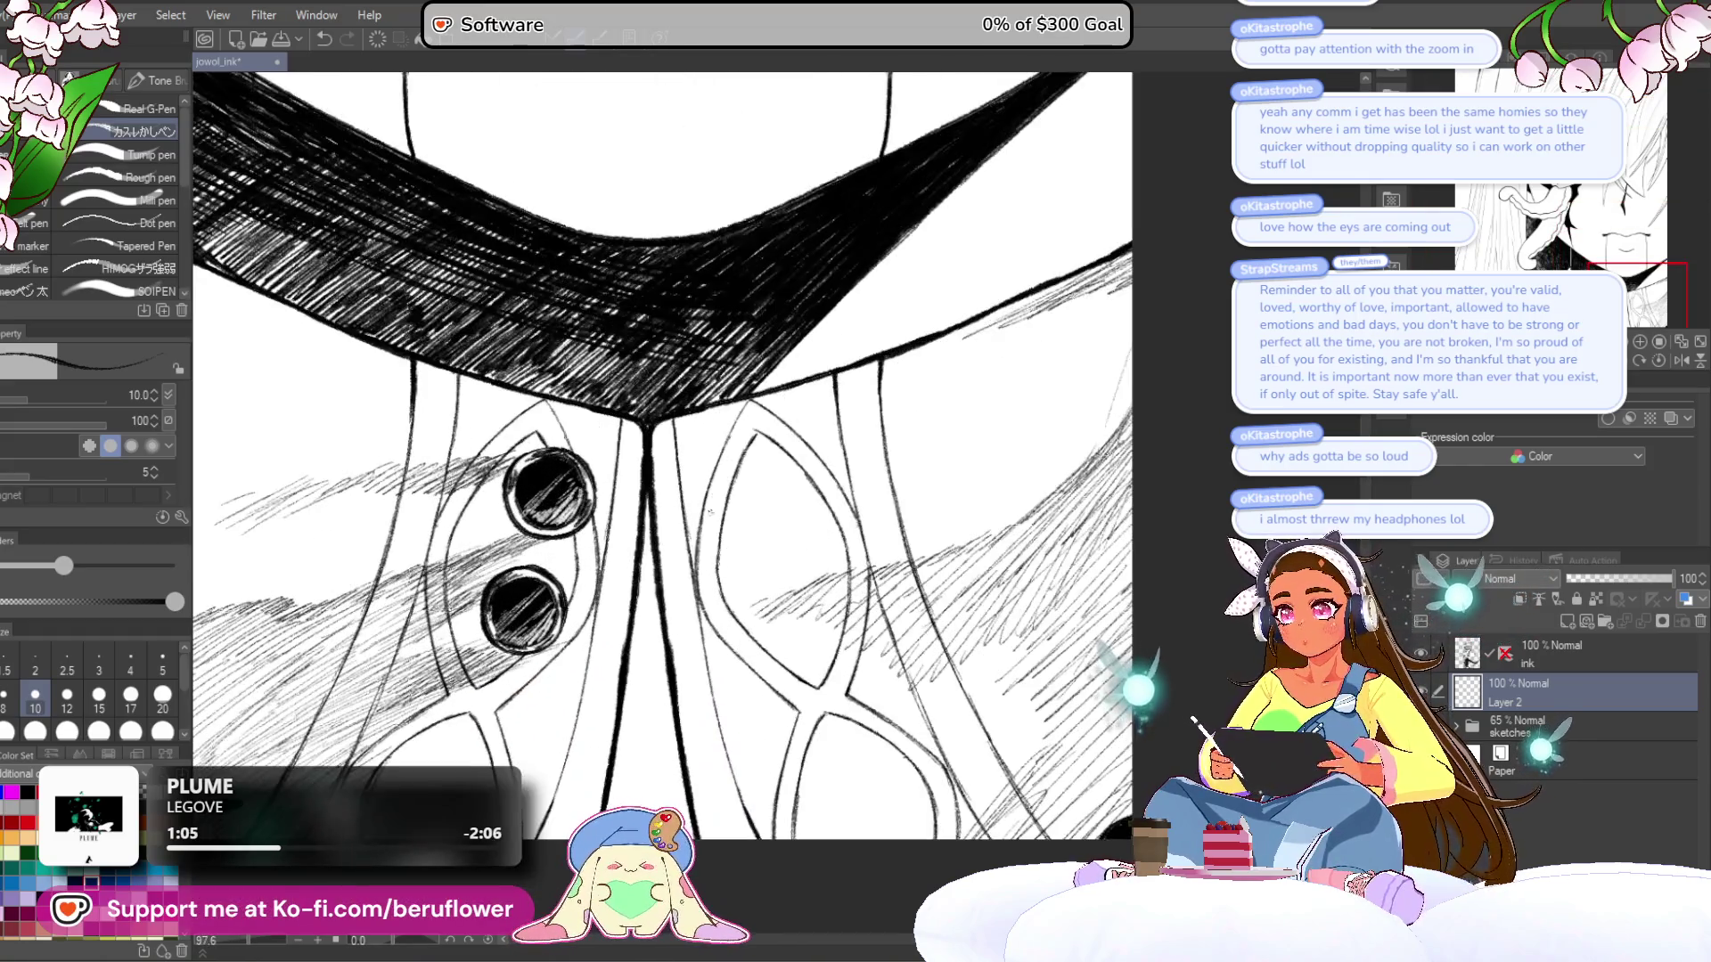
key(ctrl+z)
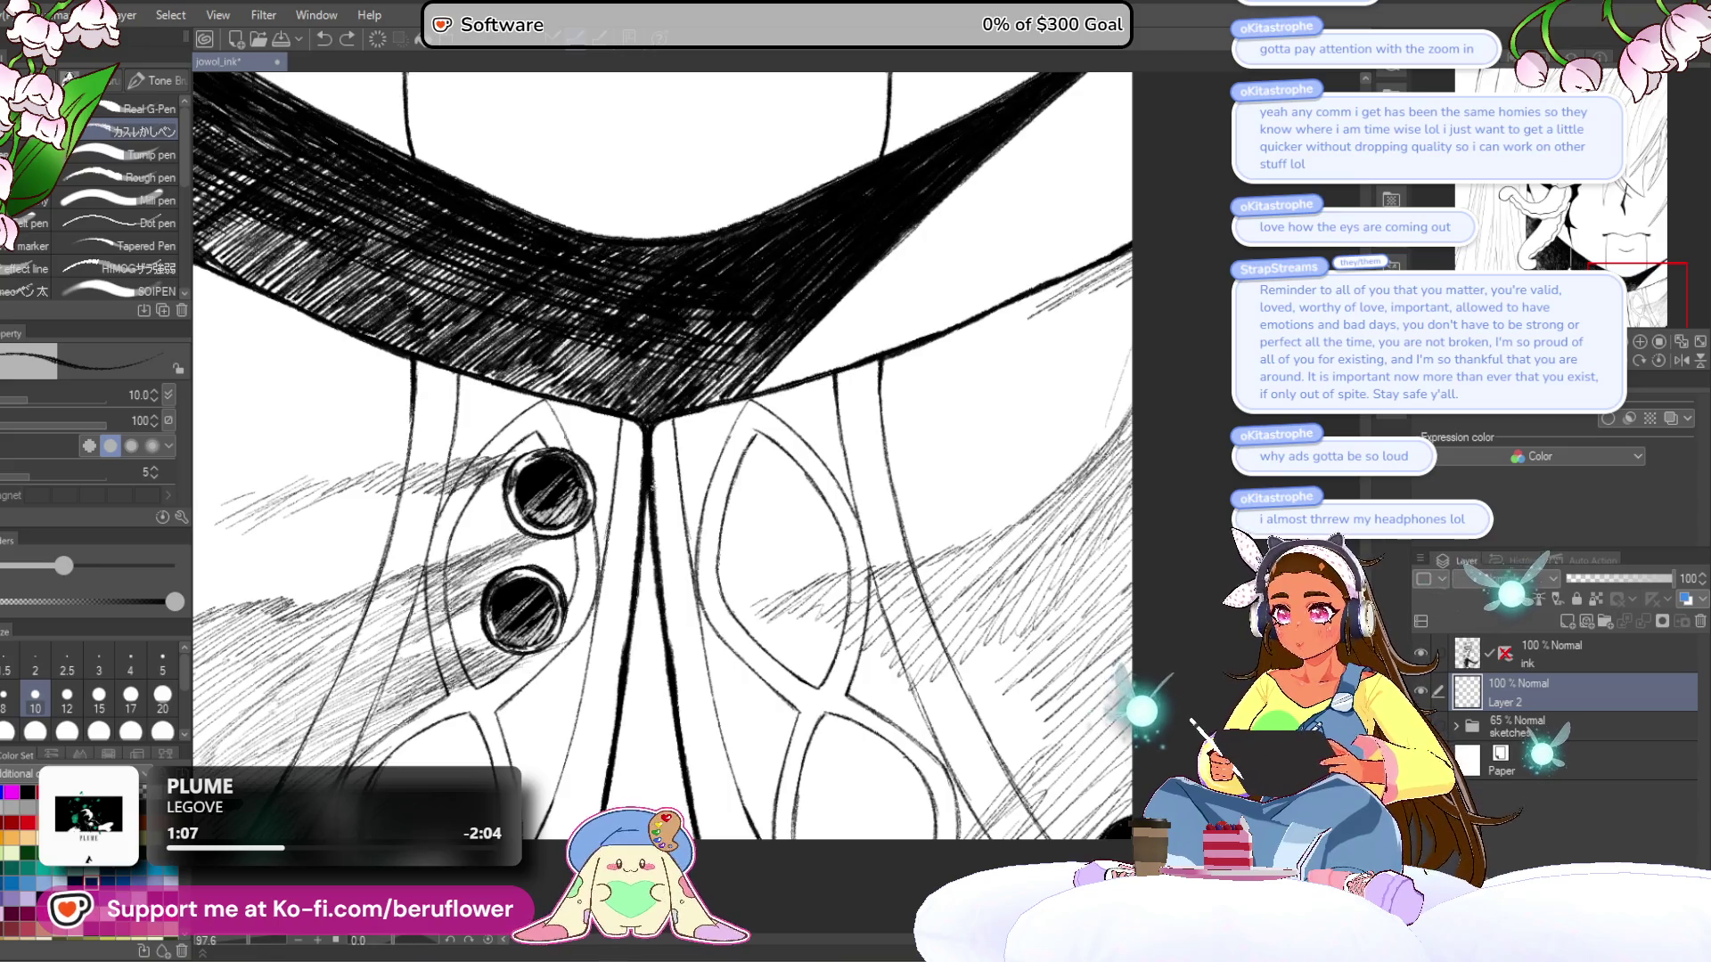
- Redraw the collar's centre fold line darker and thicker down its length
drag(649, 495, 643, 620)
drag(645, 551, 634, 660)
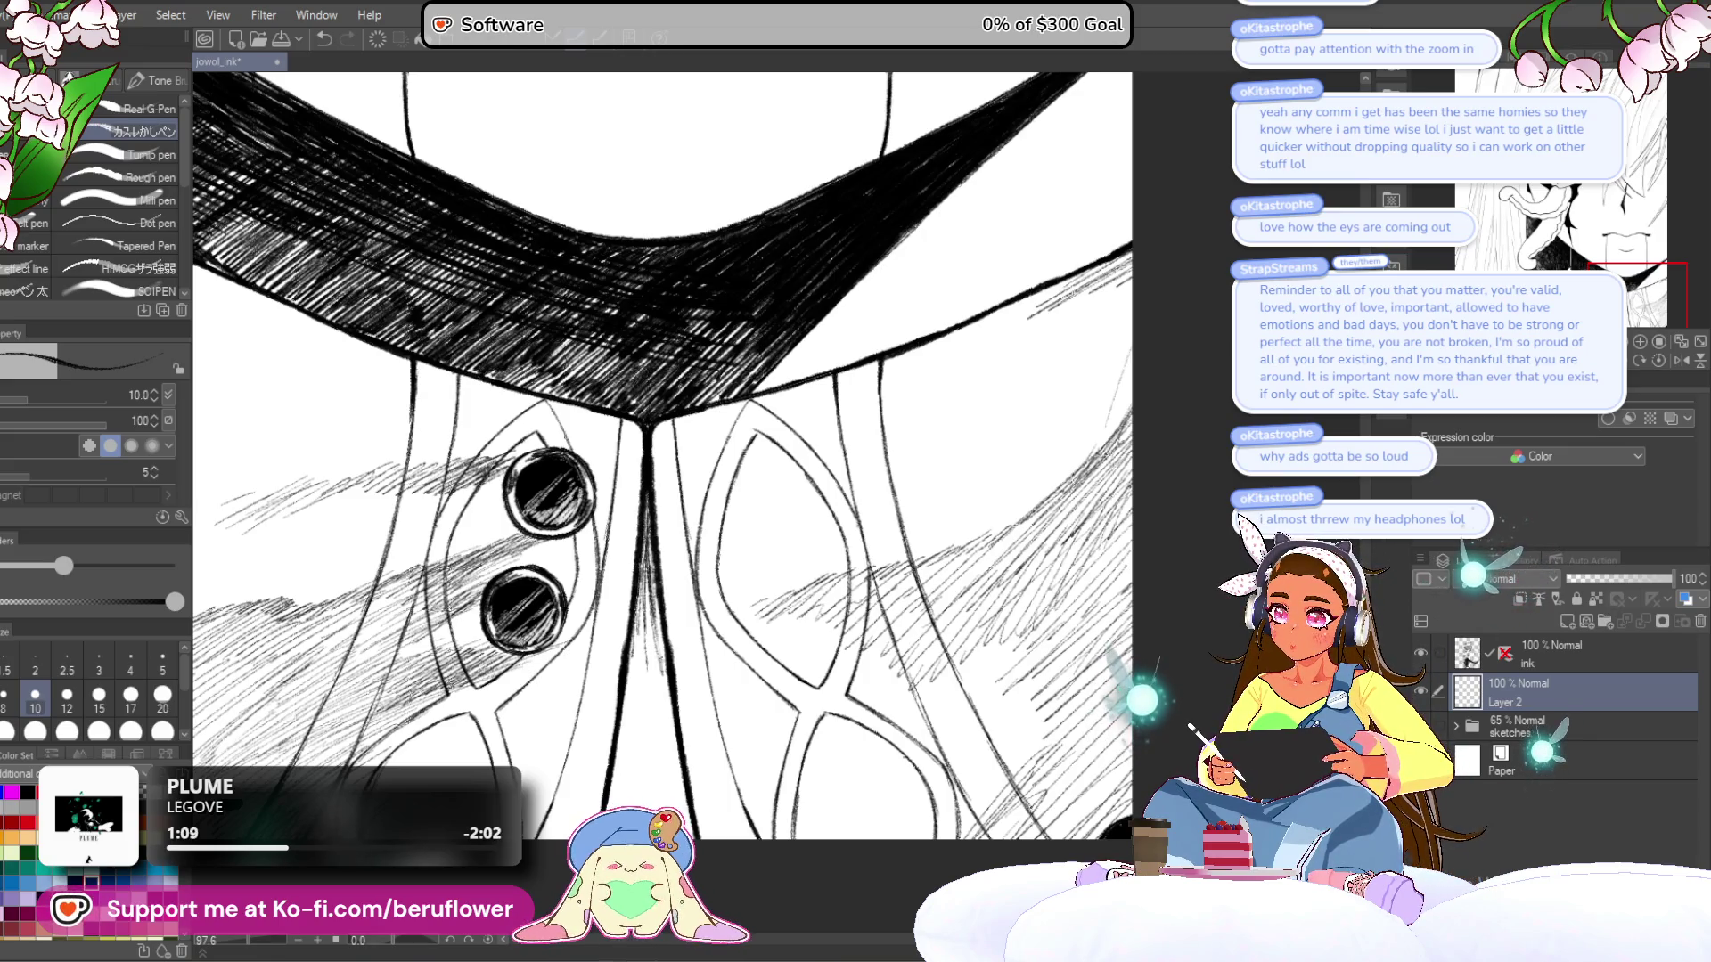
drag(651, 529, 627, 719)
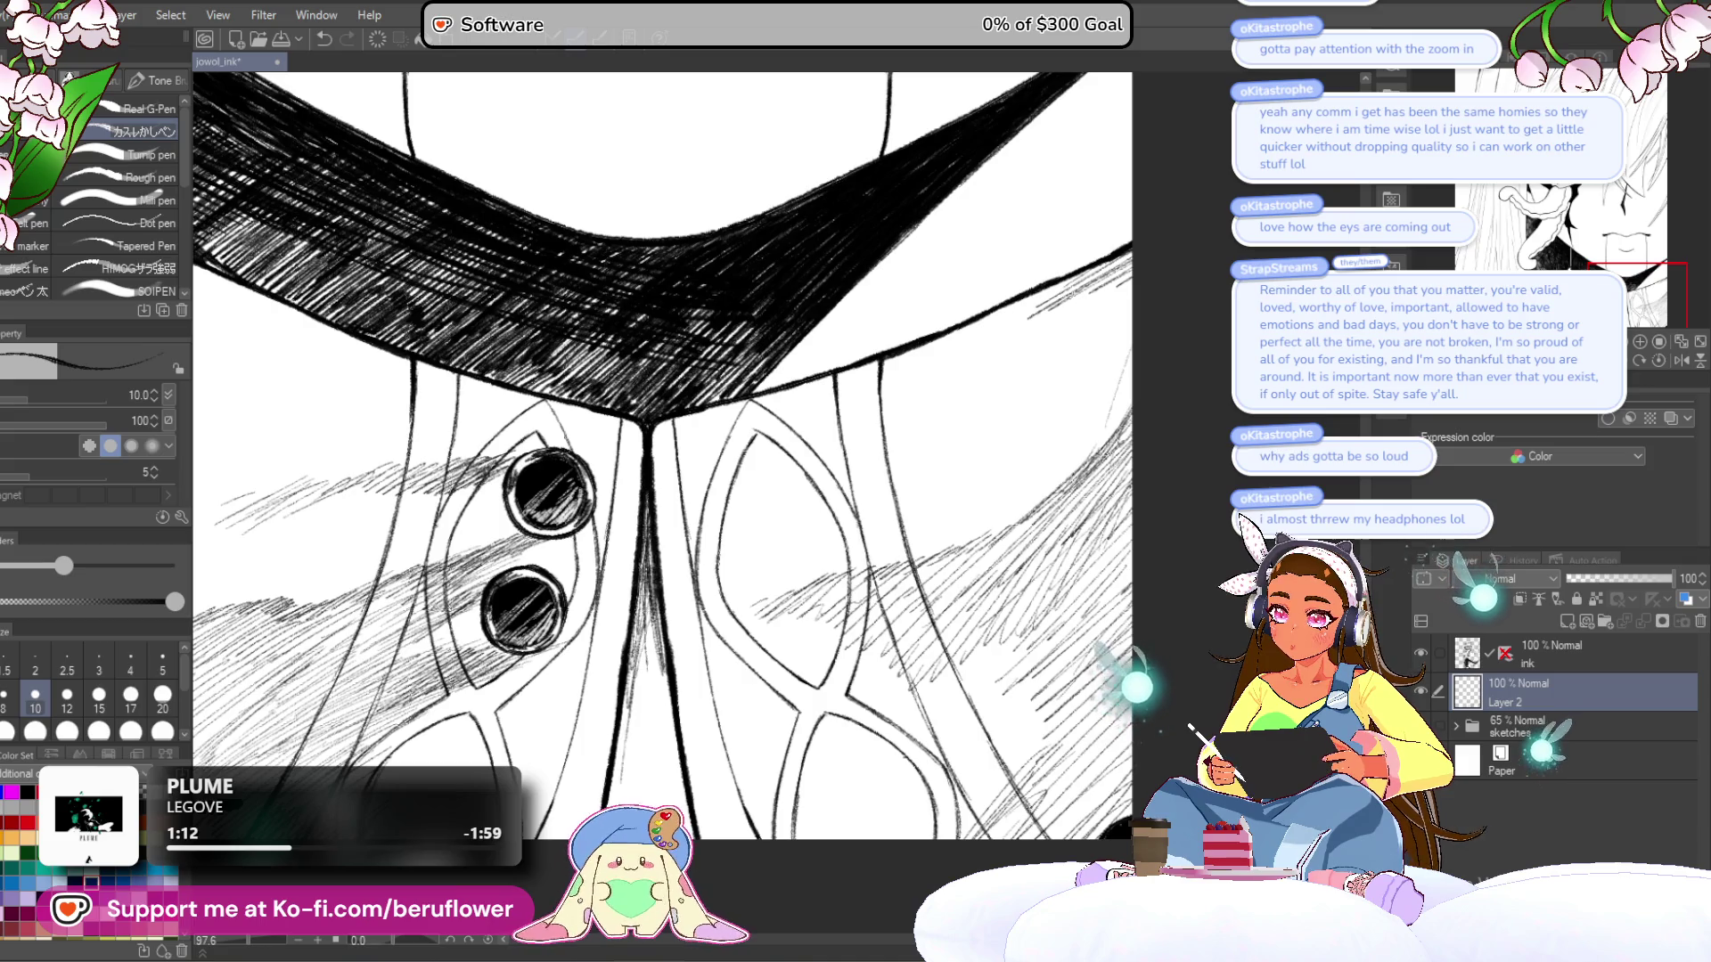
- Add five more pen strokes to darken the collar's centre fold, especially its lower end
drag(645, 659, 629, 726)
drag(651, 615, 645, 726)
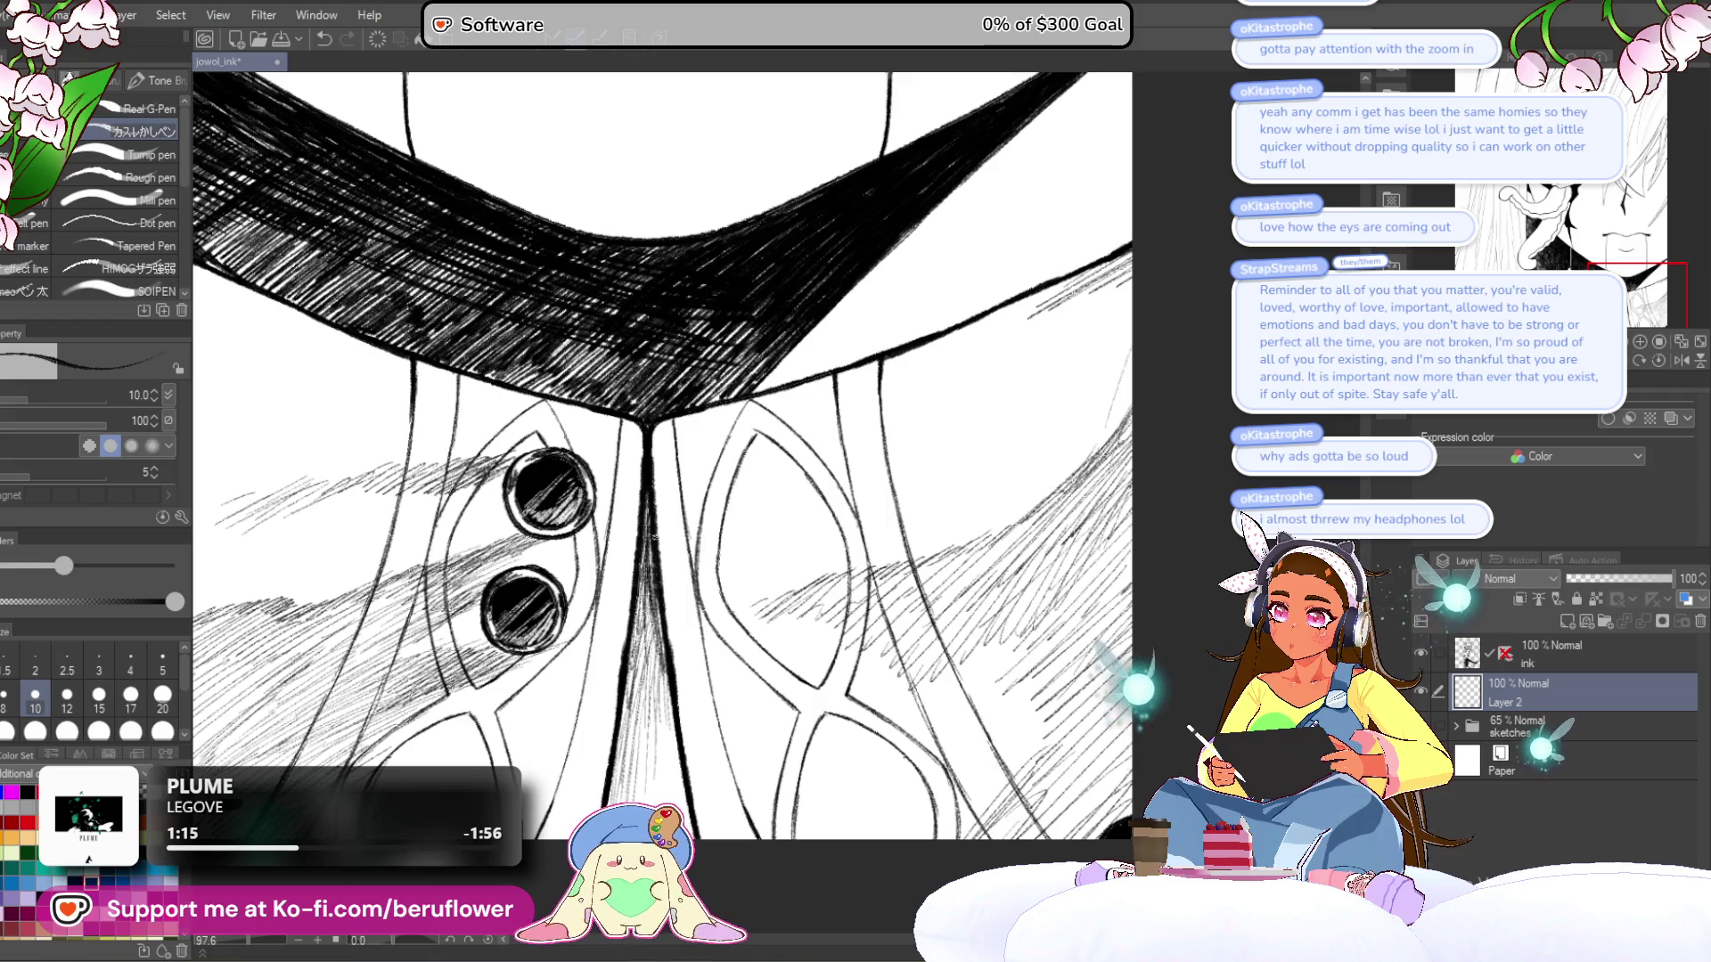
drag(643, 584, 635, 664)
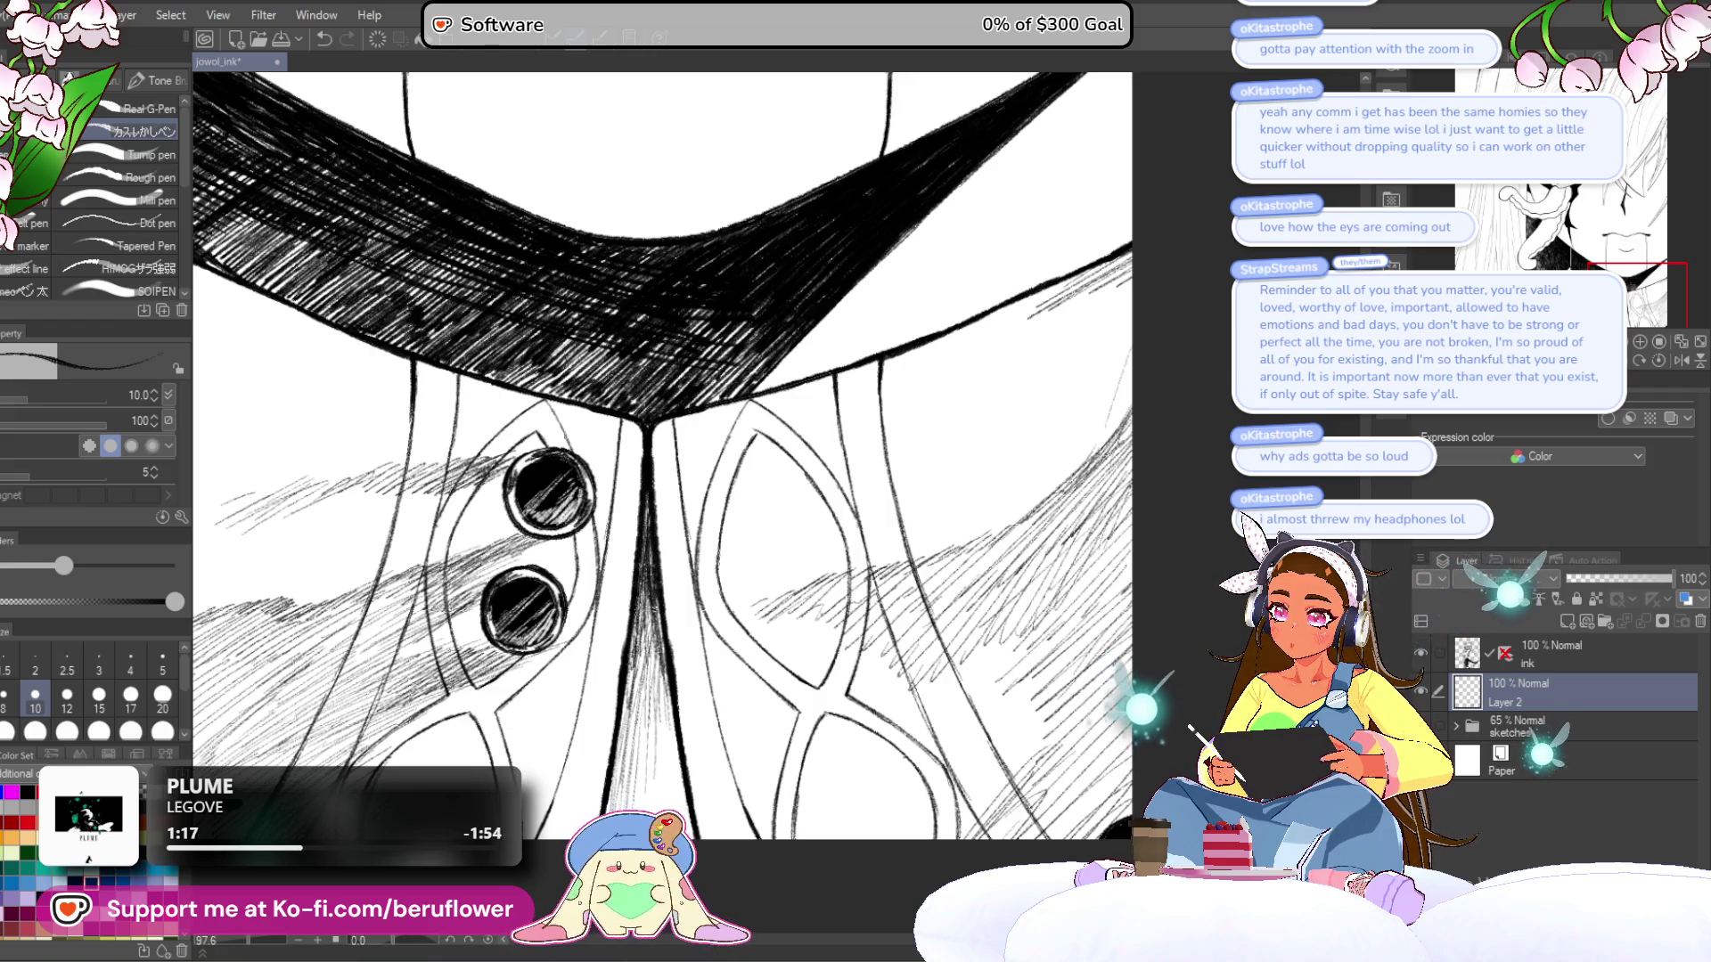
drag(650, 546, 662, 727)
drag(672, 651, 666, 726)
scroll(672, 772, down, 5)
mouse_move(984, 528)
mouse_down()
mouse_move(1027, 554)
mouse_move(1024, 437)
mouse_up()
scroll(538, 508, up, 4)
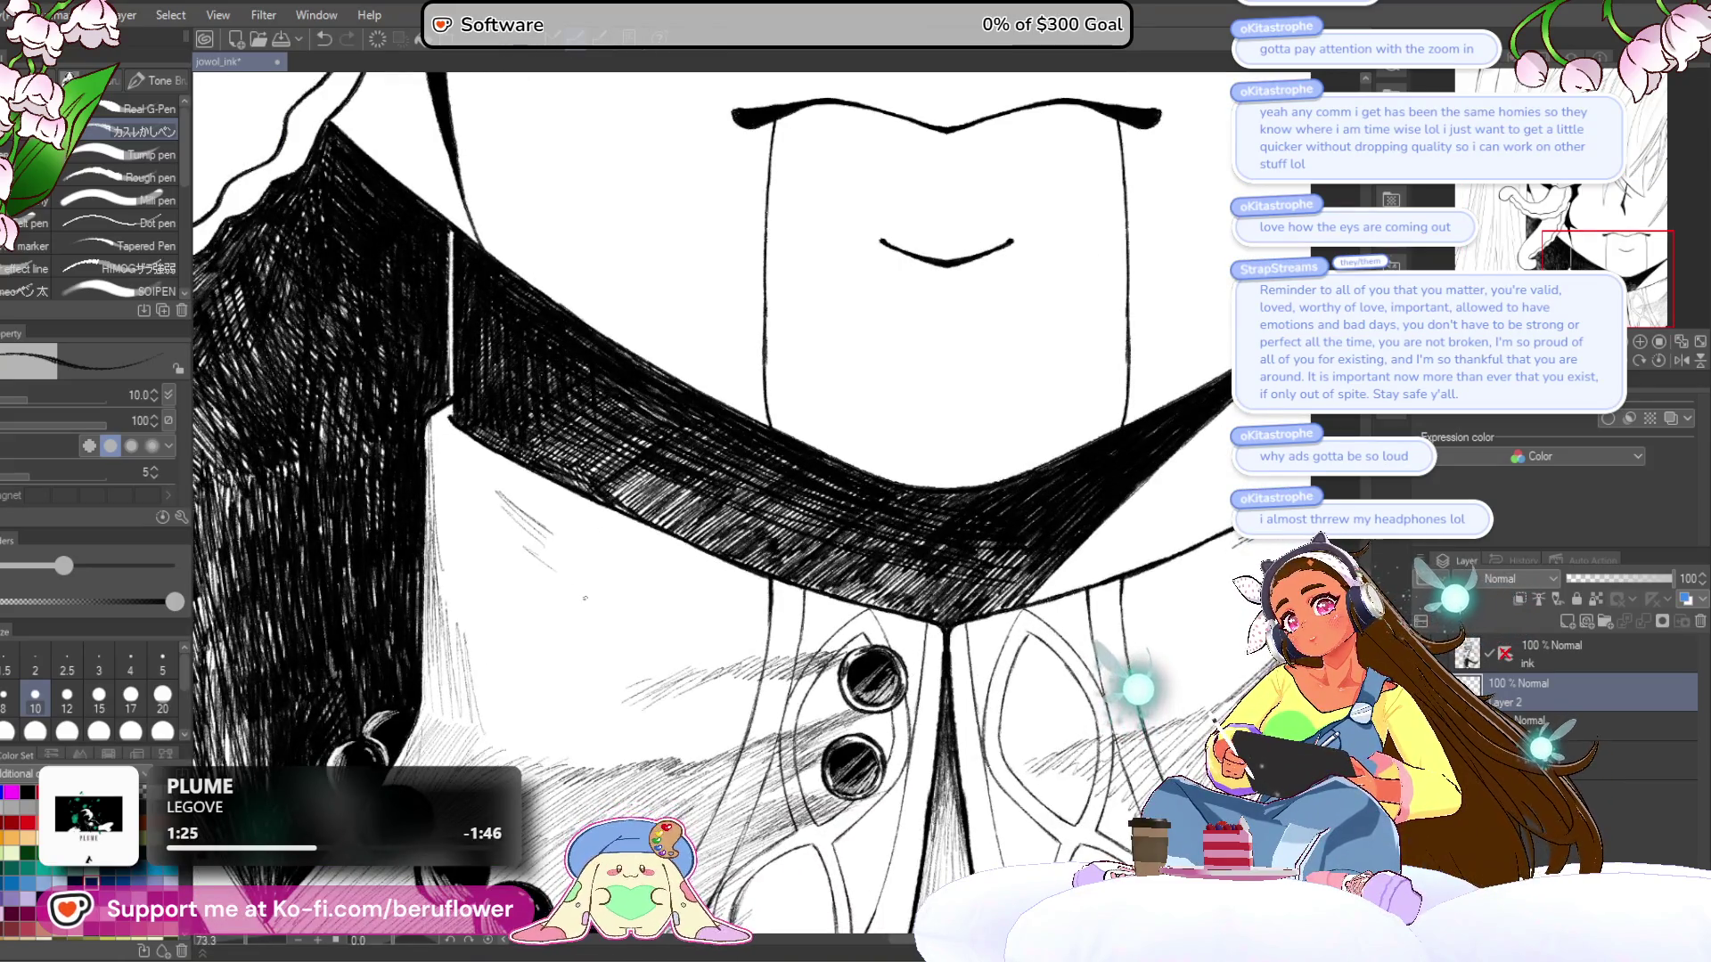
scroll(604, 621, down, 4)
scroll(605, 621, up, 5)
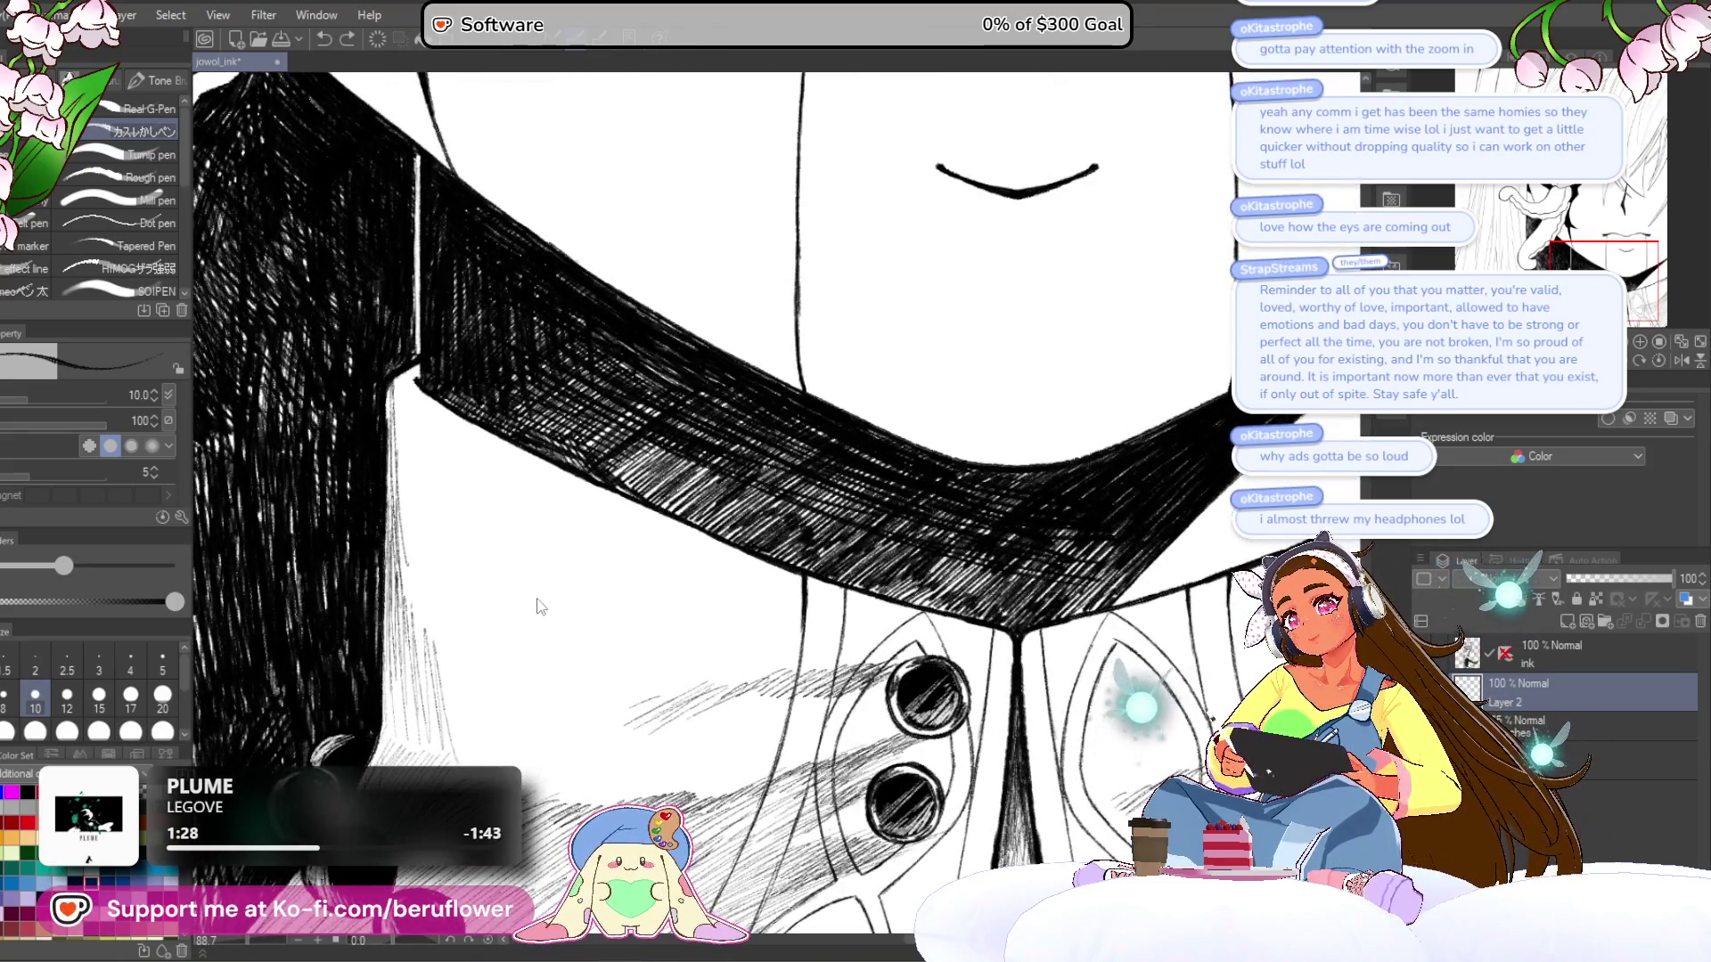
- Save the portrait with Ctrl+S
drag(681, 701, 750, 522)
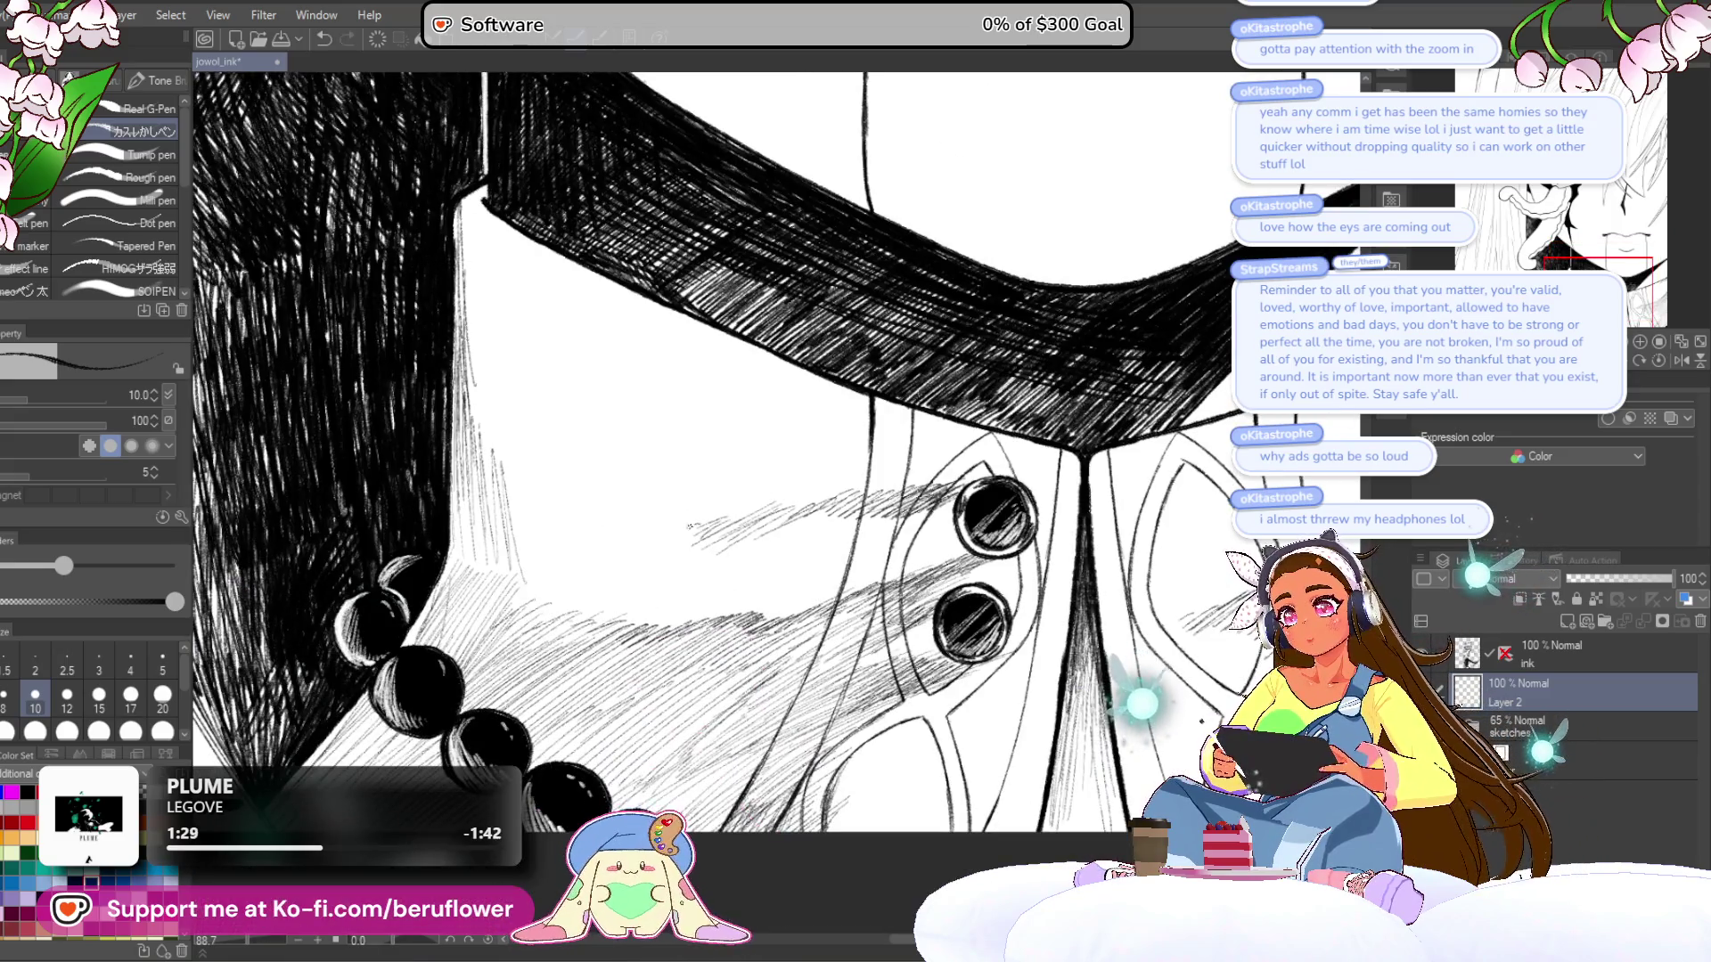
scroll(697, 524, down, 3)
scroll(664, 471, up, 1)
mouse_move(665, 471)
mouse_down()
mouse_move(628, 484)
mouse_move(636, 650)
mouse_up()
key(ctrl+s)
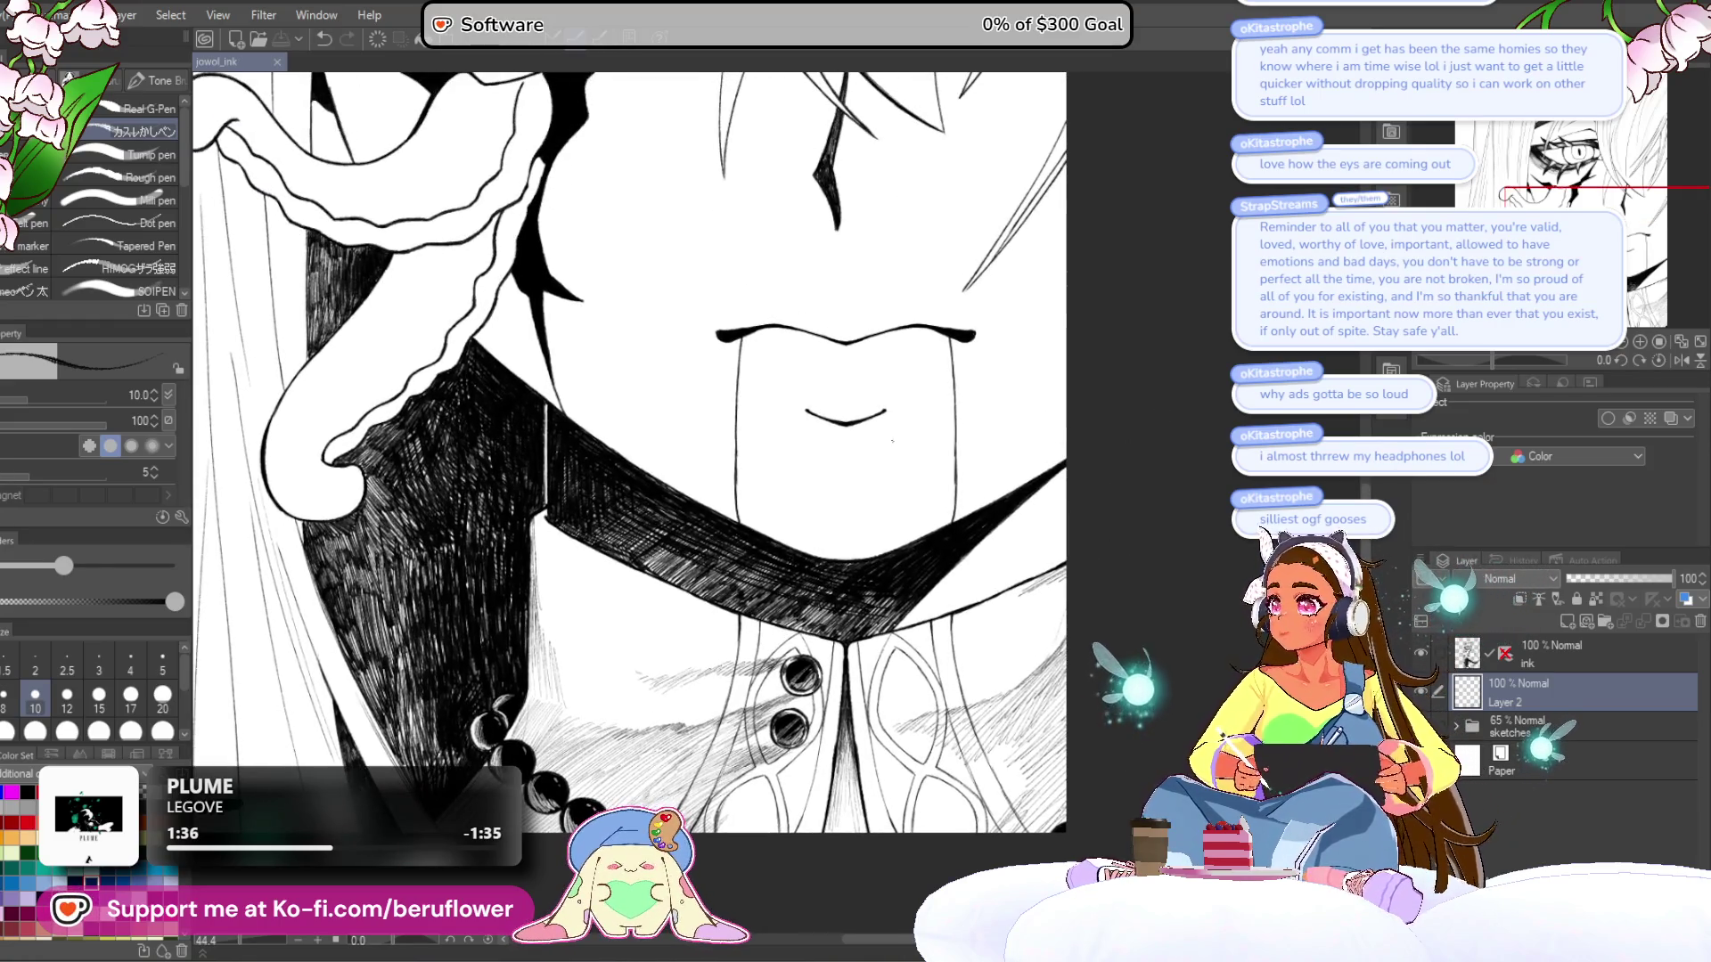
- Recentre the collar and buttons, then tilt the canvas view with the rotation slider
drag(803, 627, 855, 629)
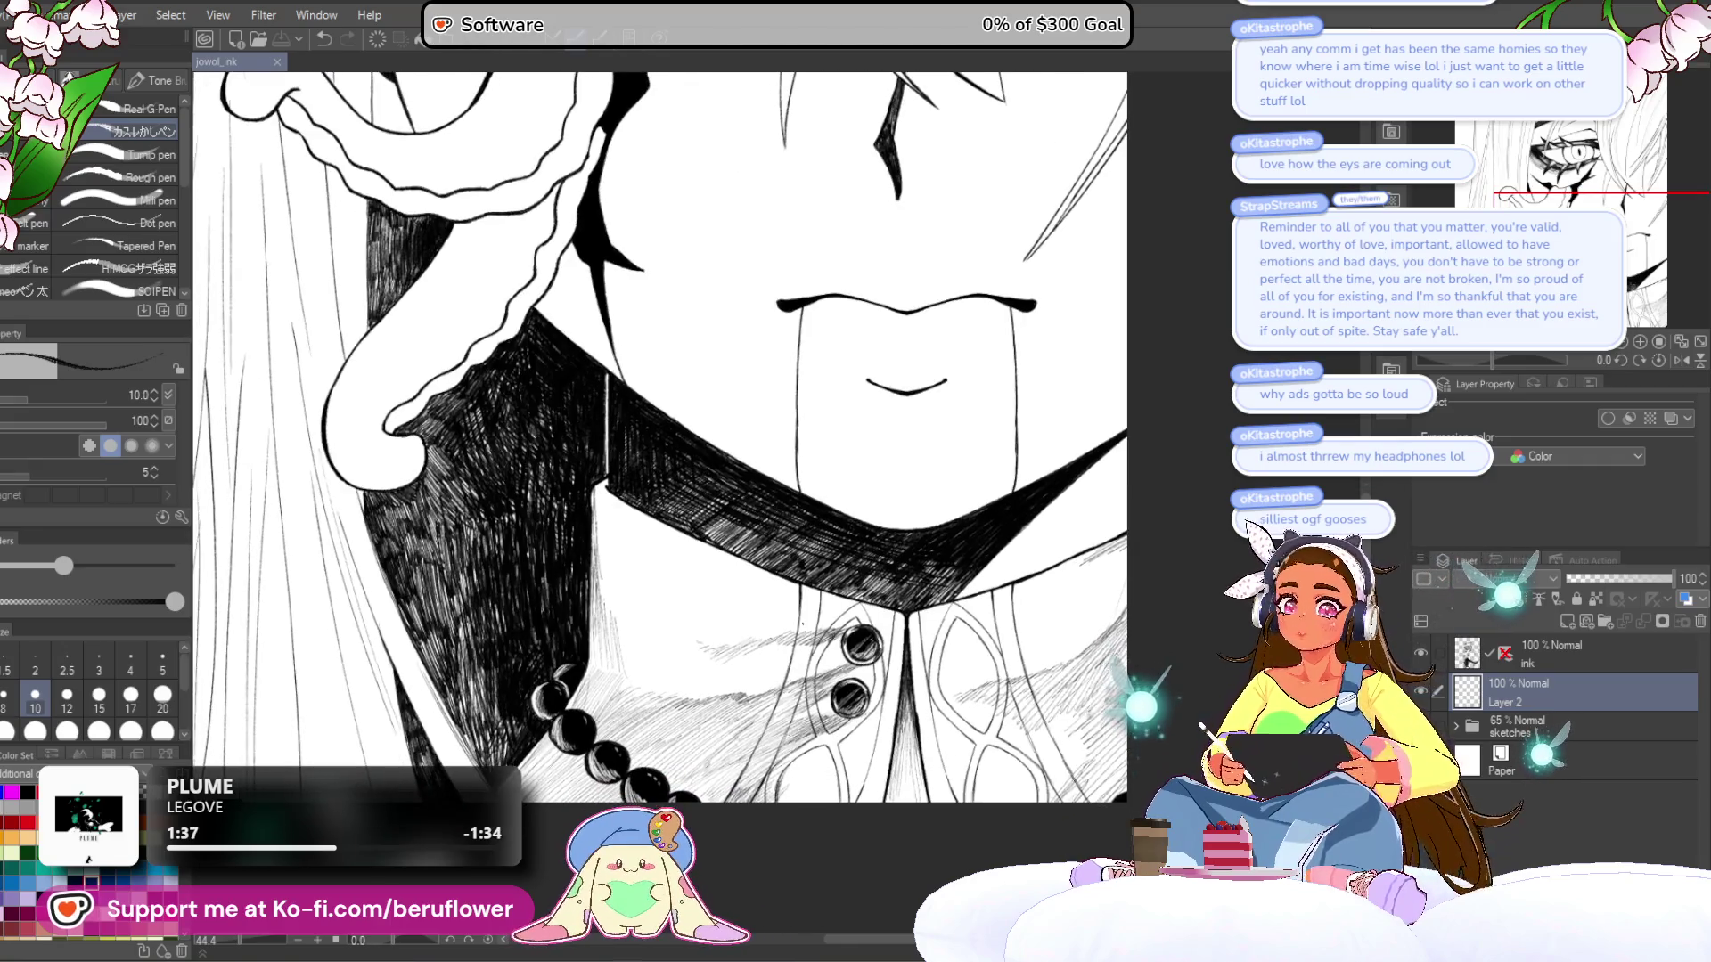
scroll(1053, 342, down, 3)
scroll(1053, 342, up, 2)
scroll(1052, 343, up, 3)
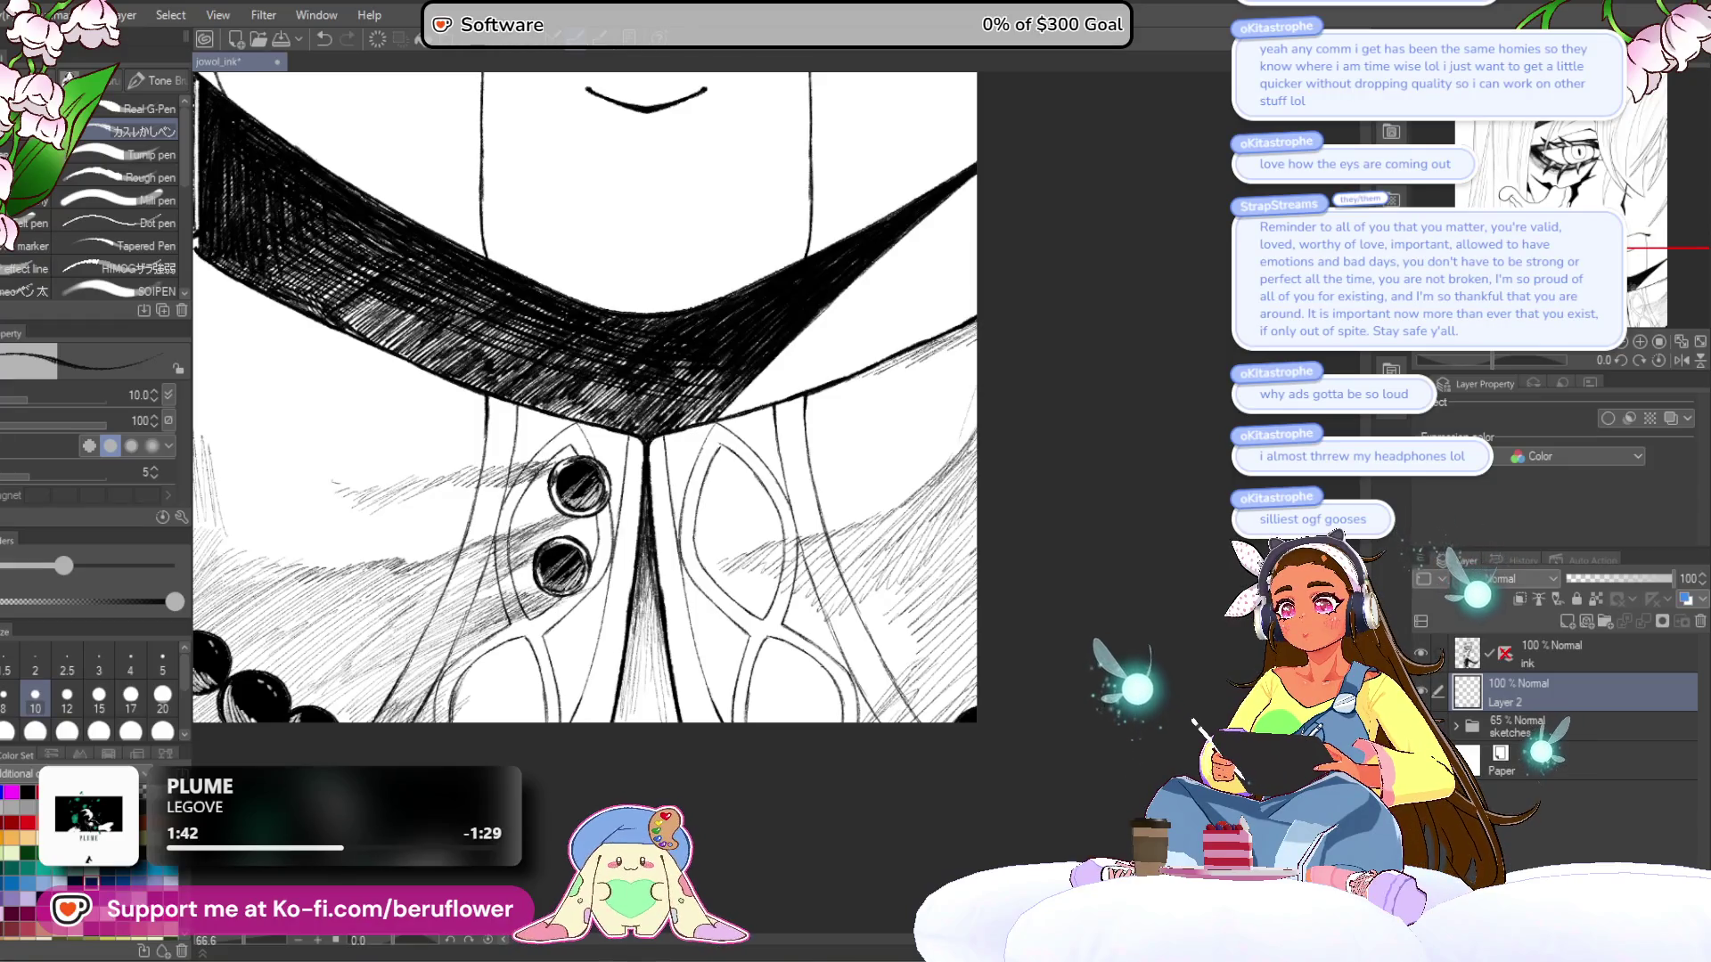
drag(881, 353, 1153, 450)
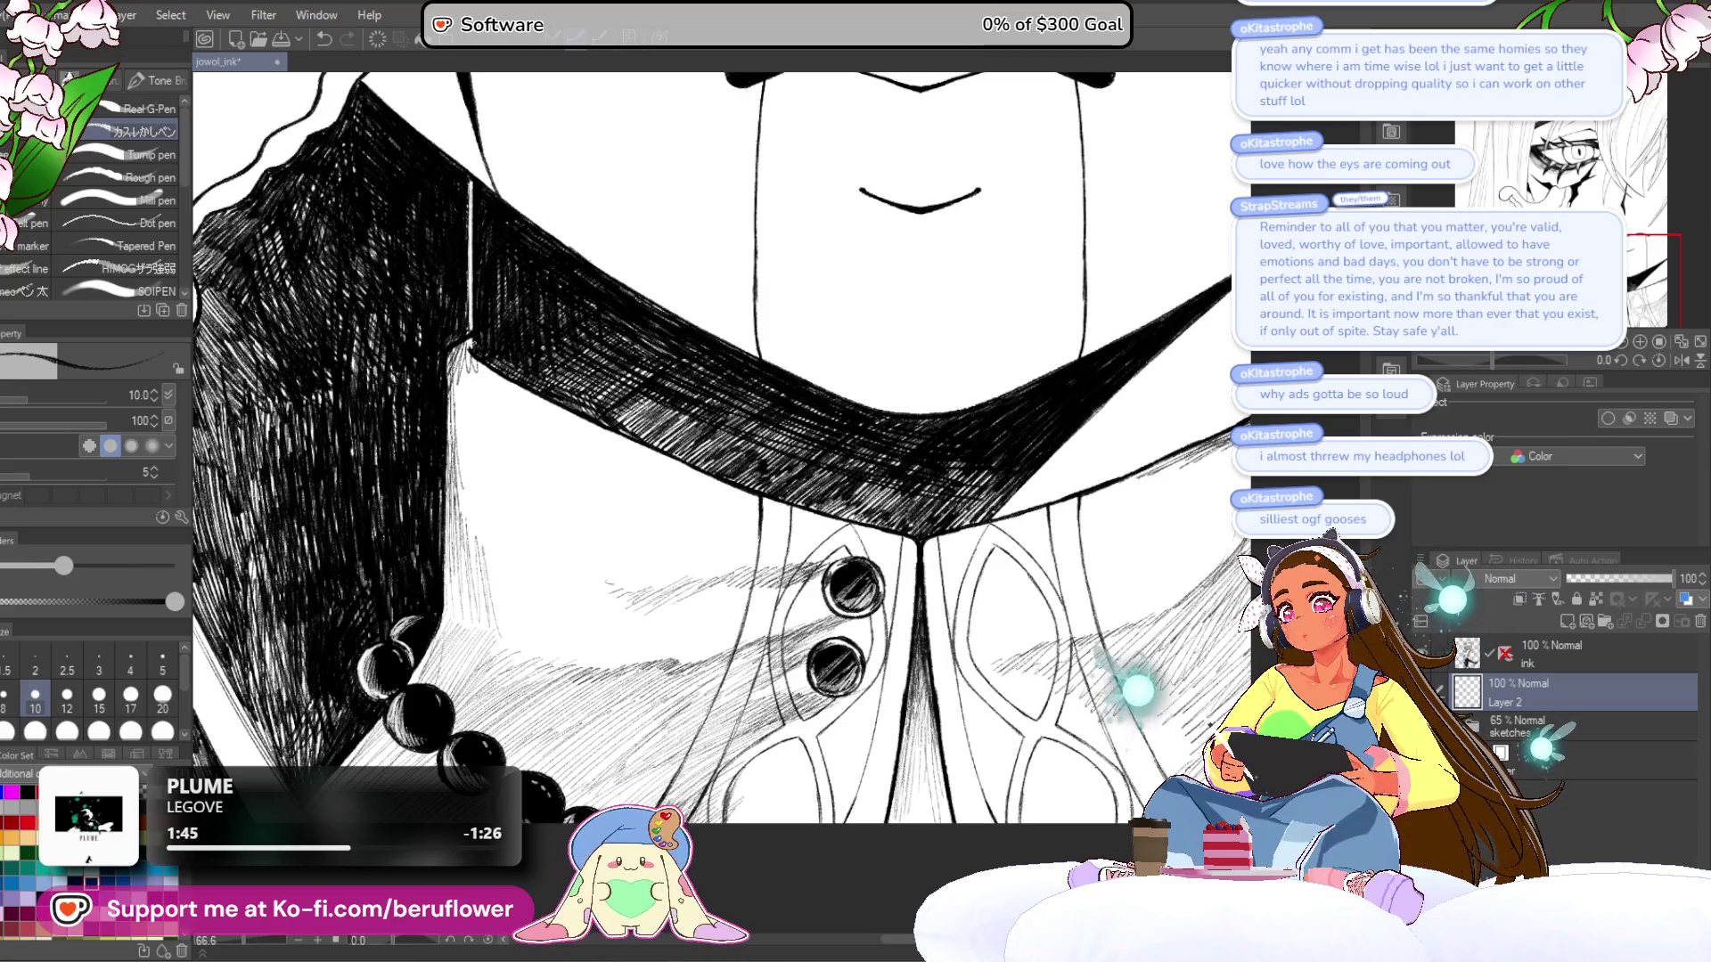
drag(1095, 457, 1099, 349)
drag(1492, 361, 1525, 357)
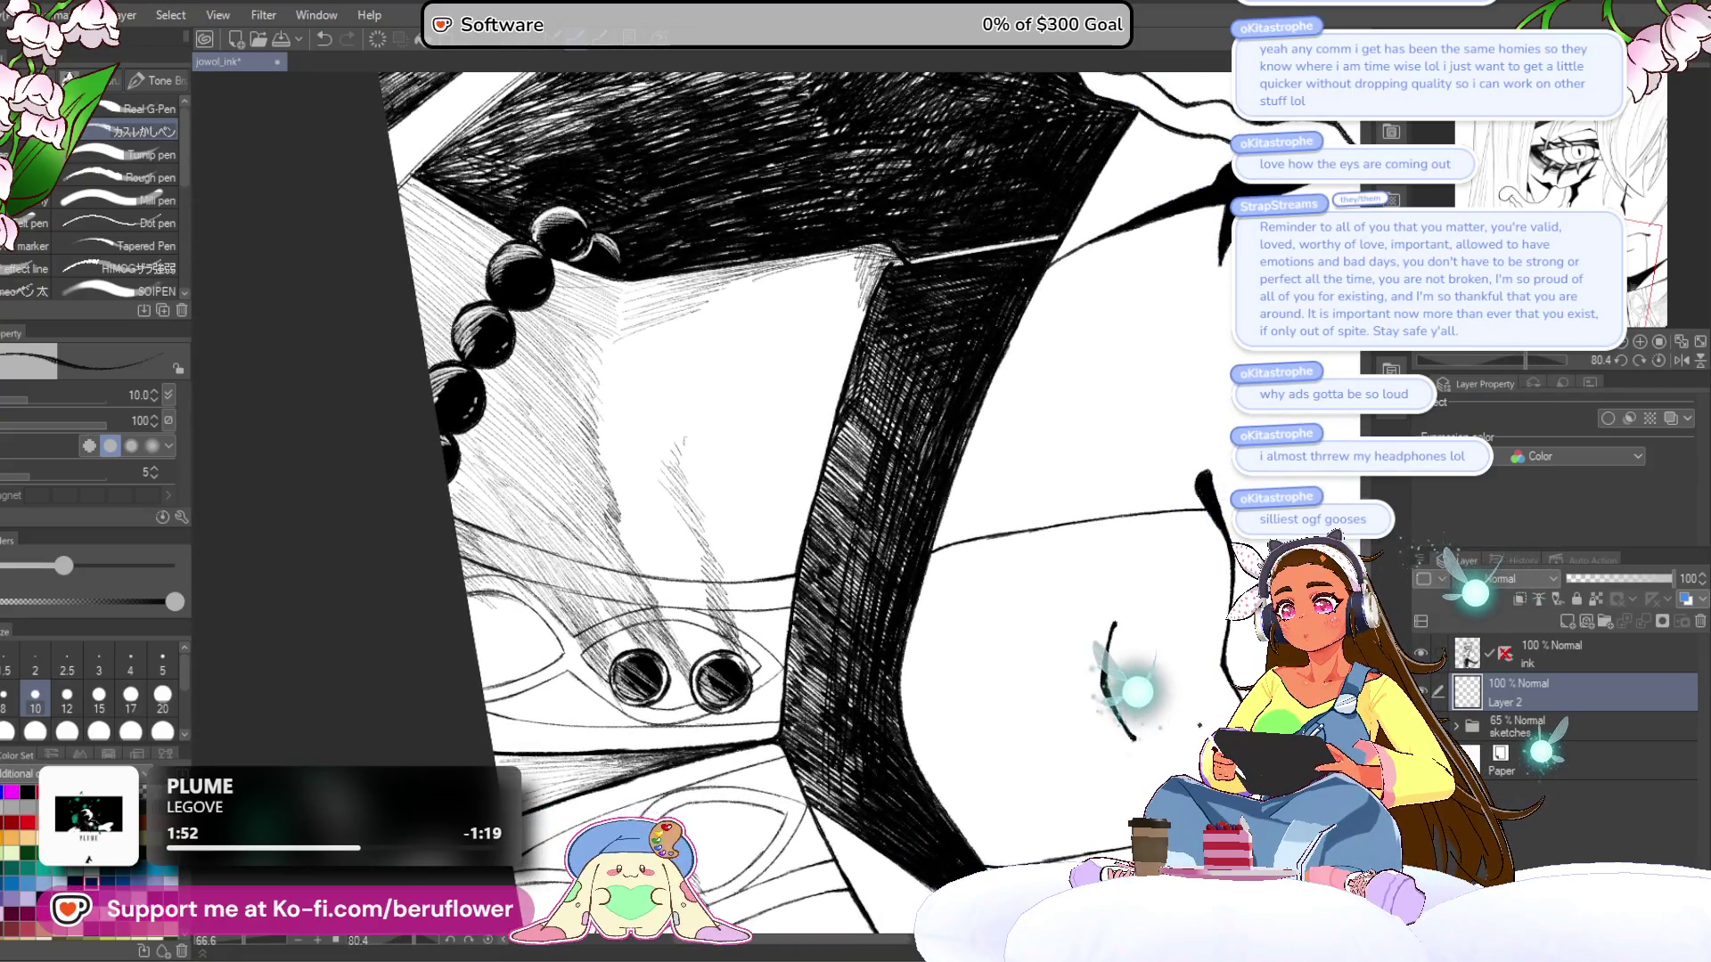
- Add four hatching strokes to the neck shadow, then reset the canvas rotation upright
drag(880, 259, 841, 358)
drag(873, 253, 840, 388)
drag(858, 329, 837, 379)
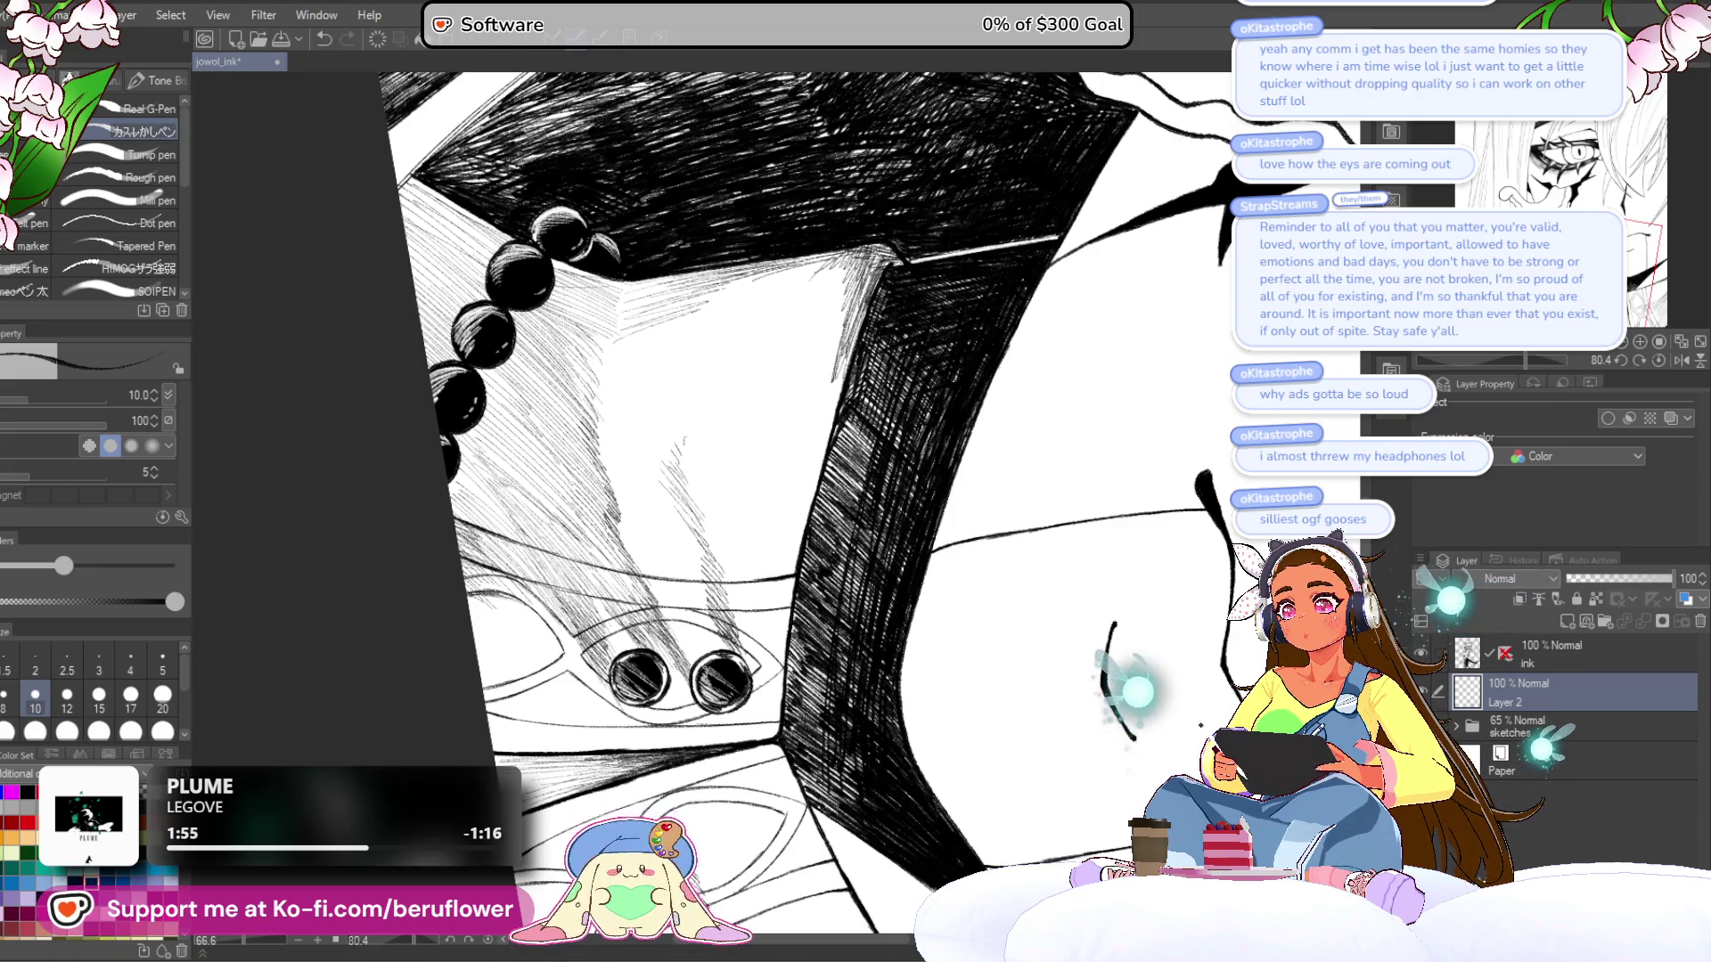
mouse_move(869, 267)
mouse_down()
mouse_move(836, 376)
mouse_move(813, 308)
mouse_up()
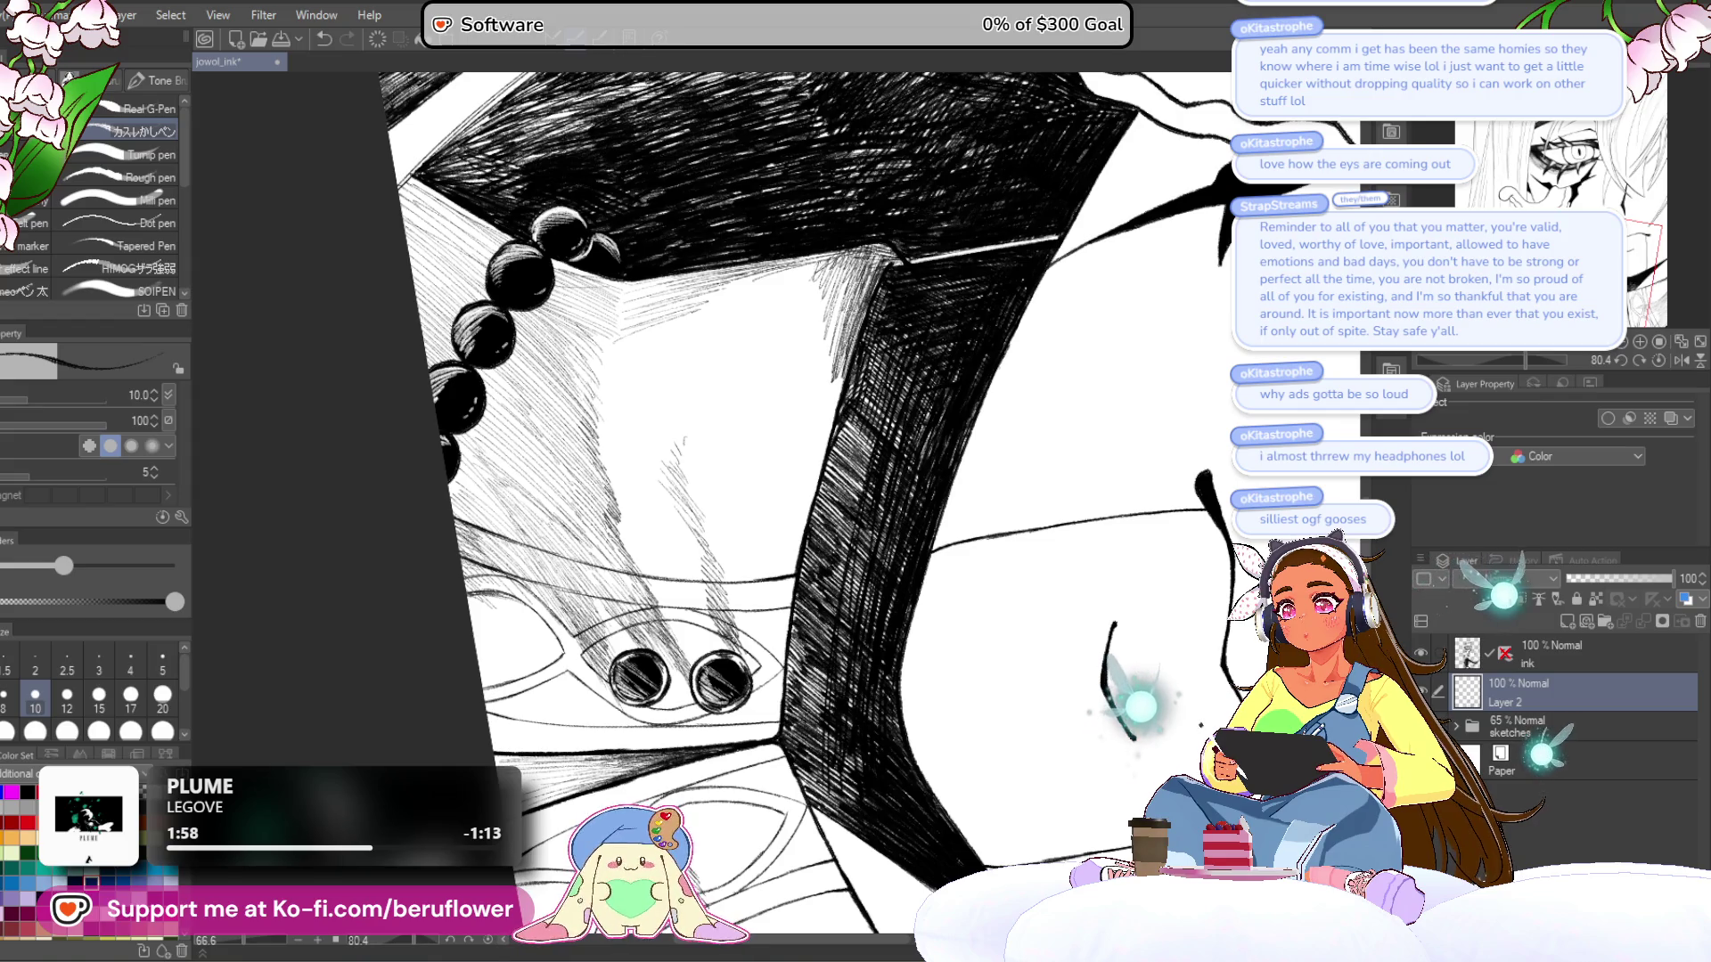
click(1660, 358)
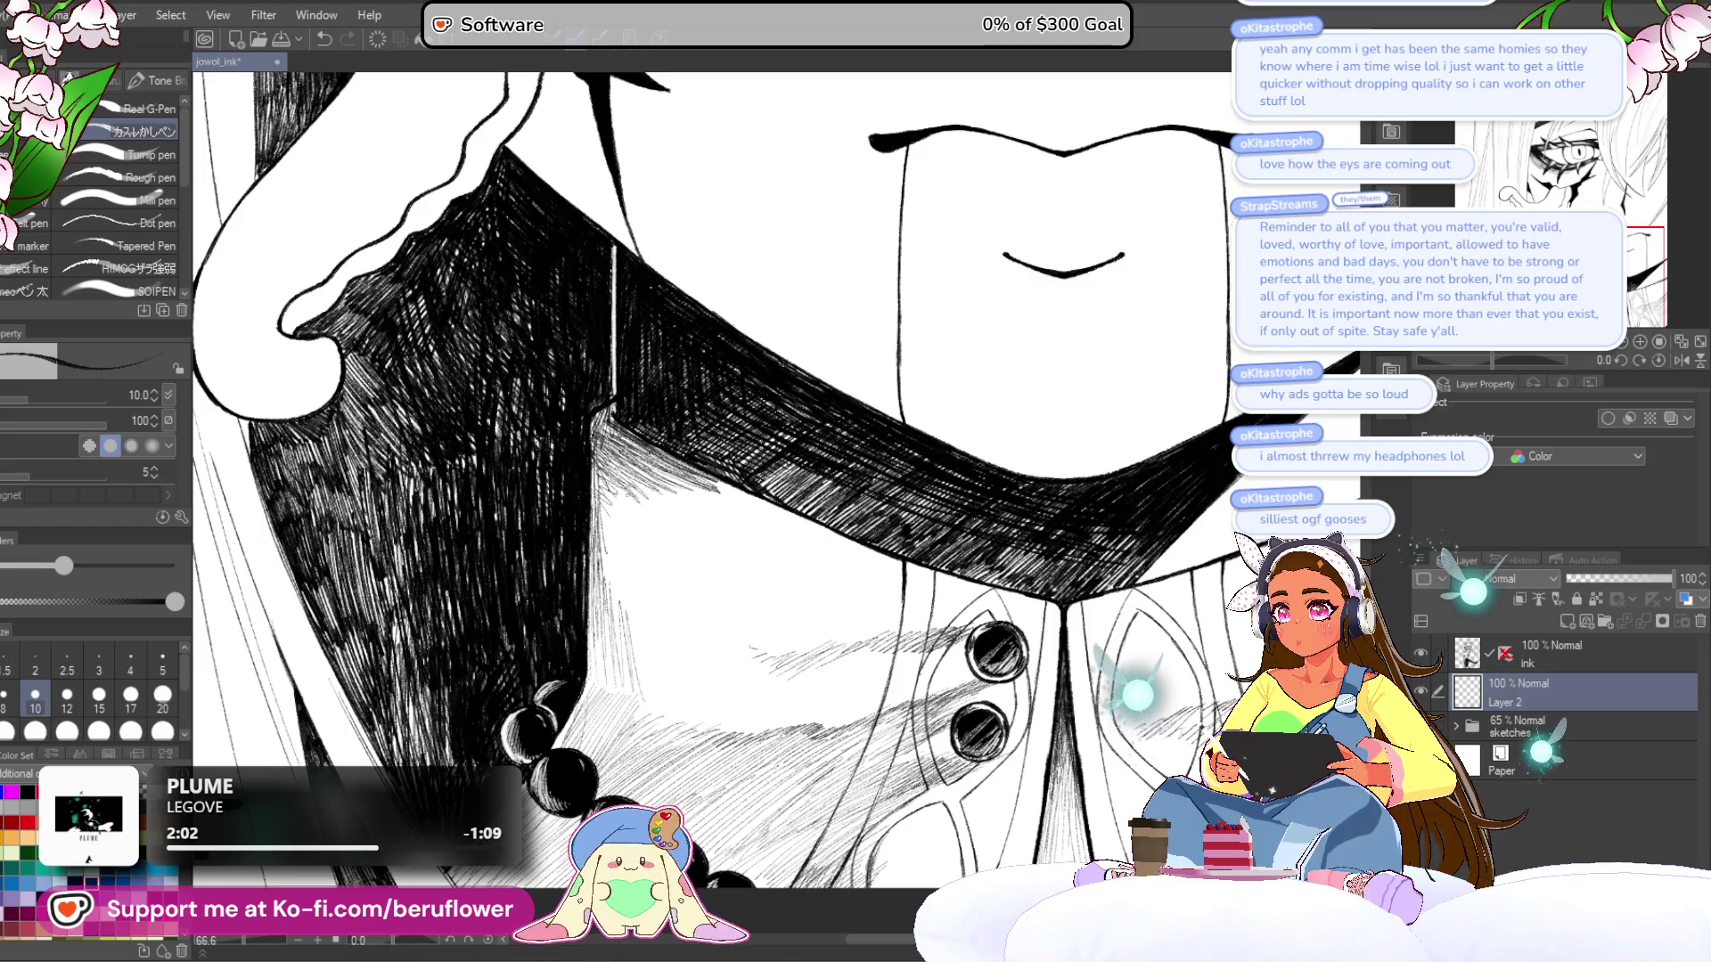
- Hatch more shading into the collar area, then zoom in close on the necklace beads
drag(635, 479, 592, 515)
mouse_move(624, 487)
mouse_down()
mouse_move(592, 519)
mouse_move(601, 609)
mouse_up()
drag(631, 583, 613, 623)
scroll(722, 482, down, 1)
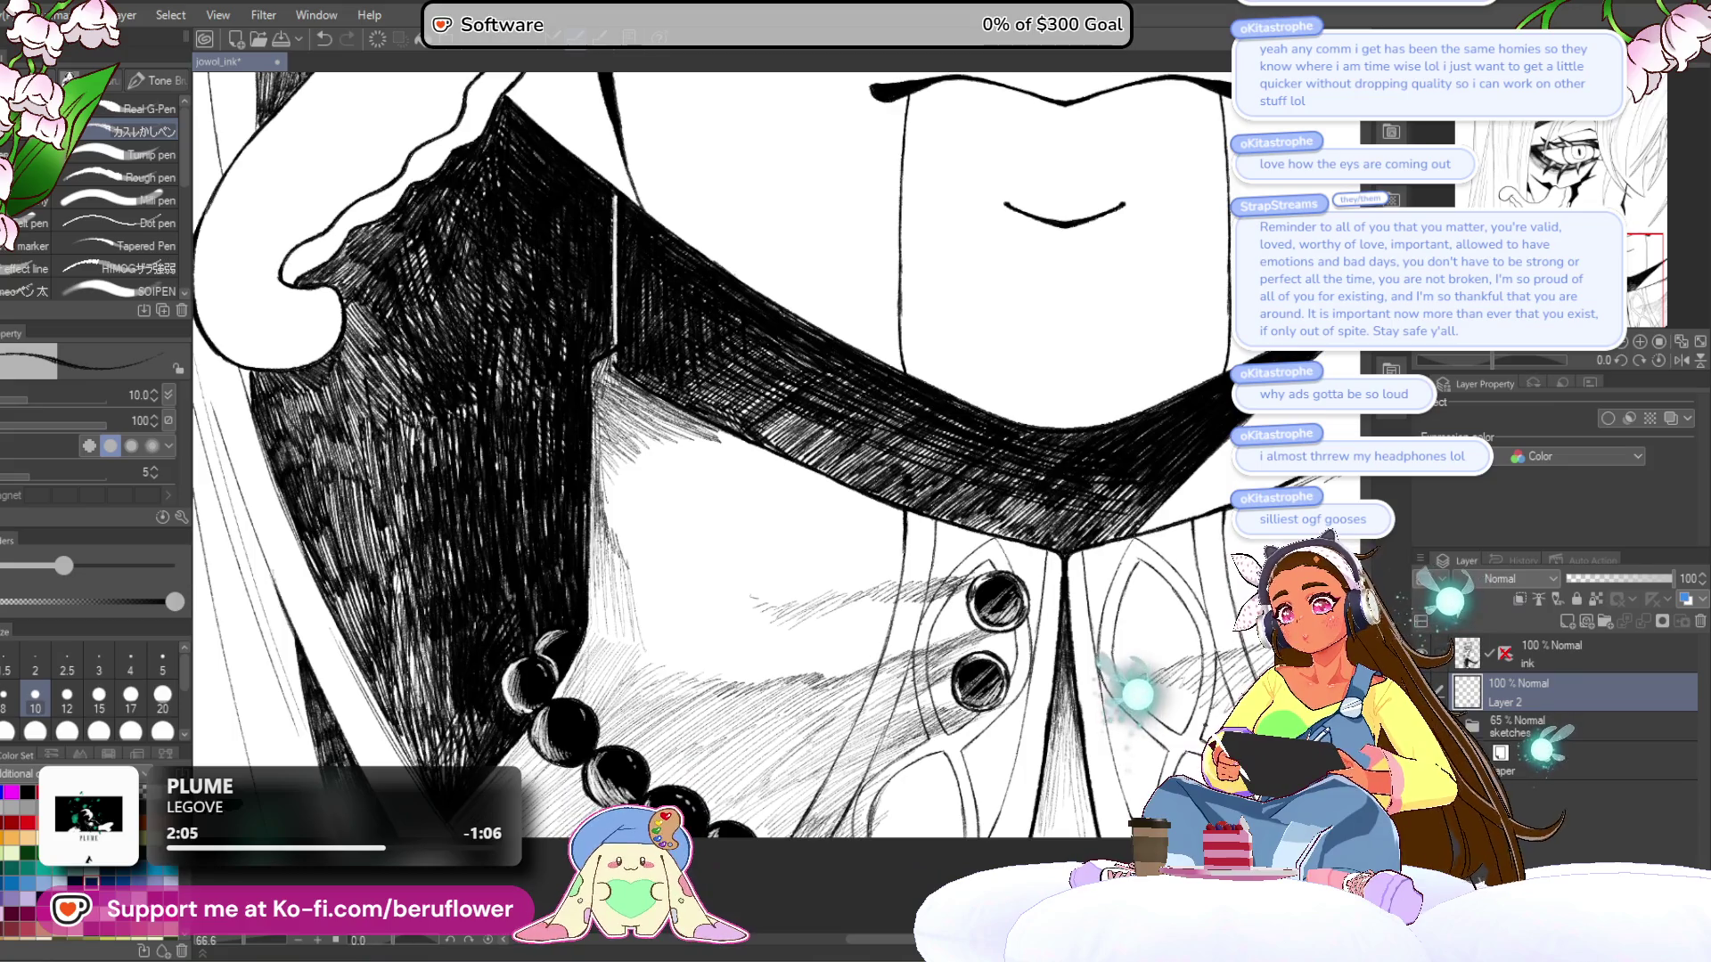
drag(628, 543, 615, 588)
drag(636, 551, 621, 629)
drag(636, 546, 612, 626)
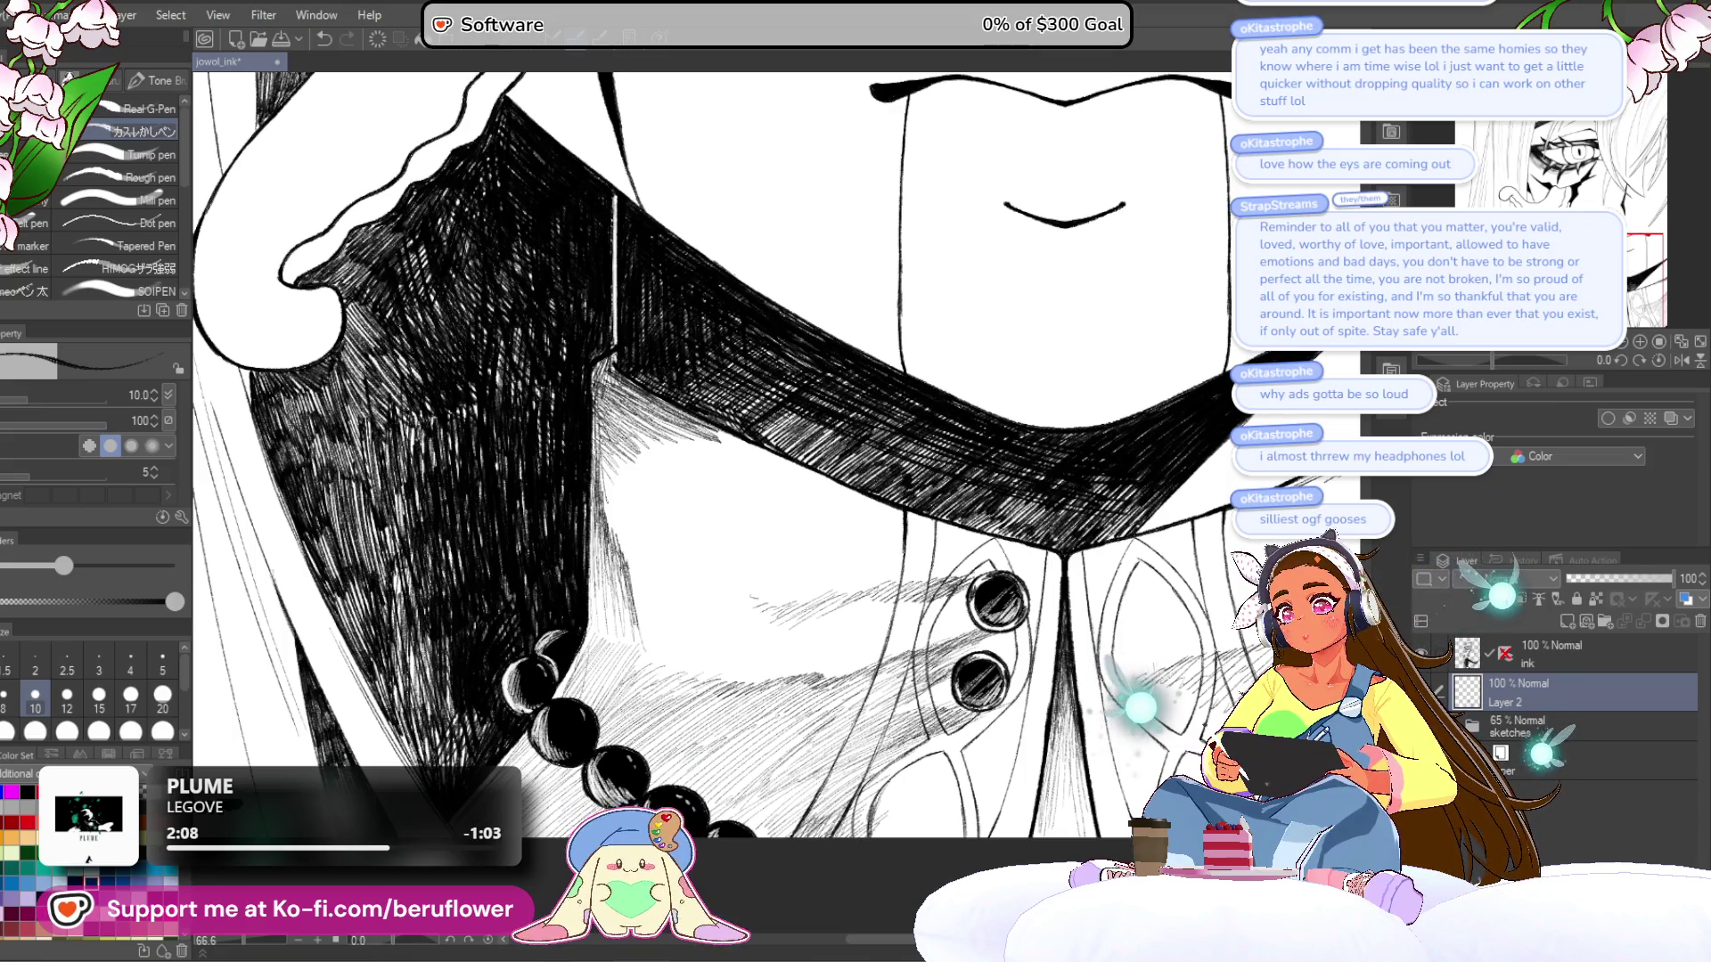
scroll(704, 455, down, 5)
scroll(704, 455, up, 3)
scroll(704, 455, down, 1)
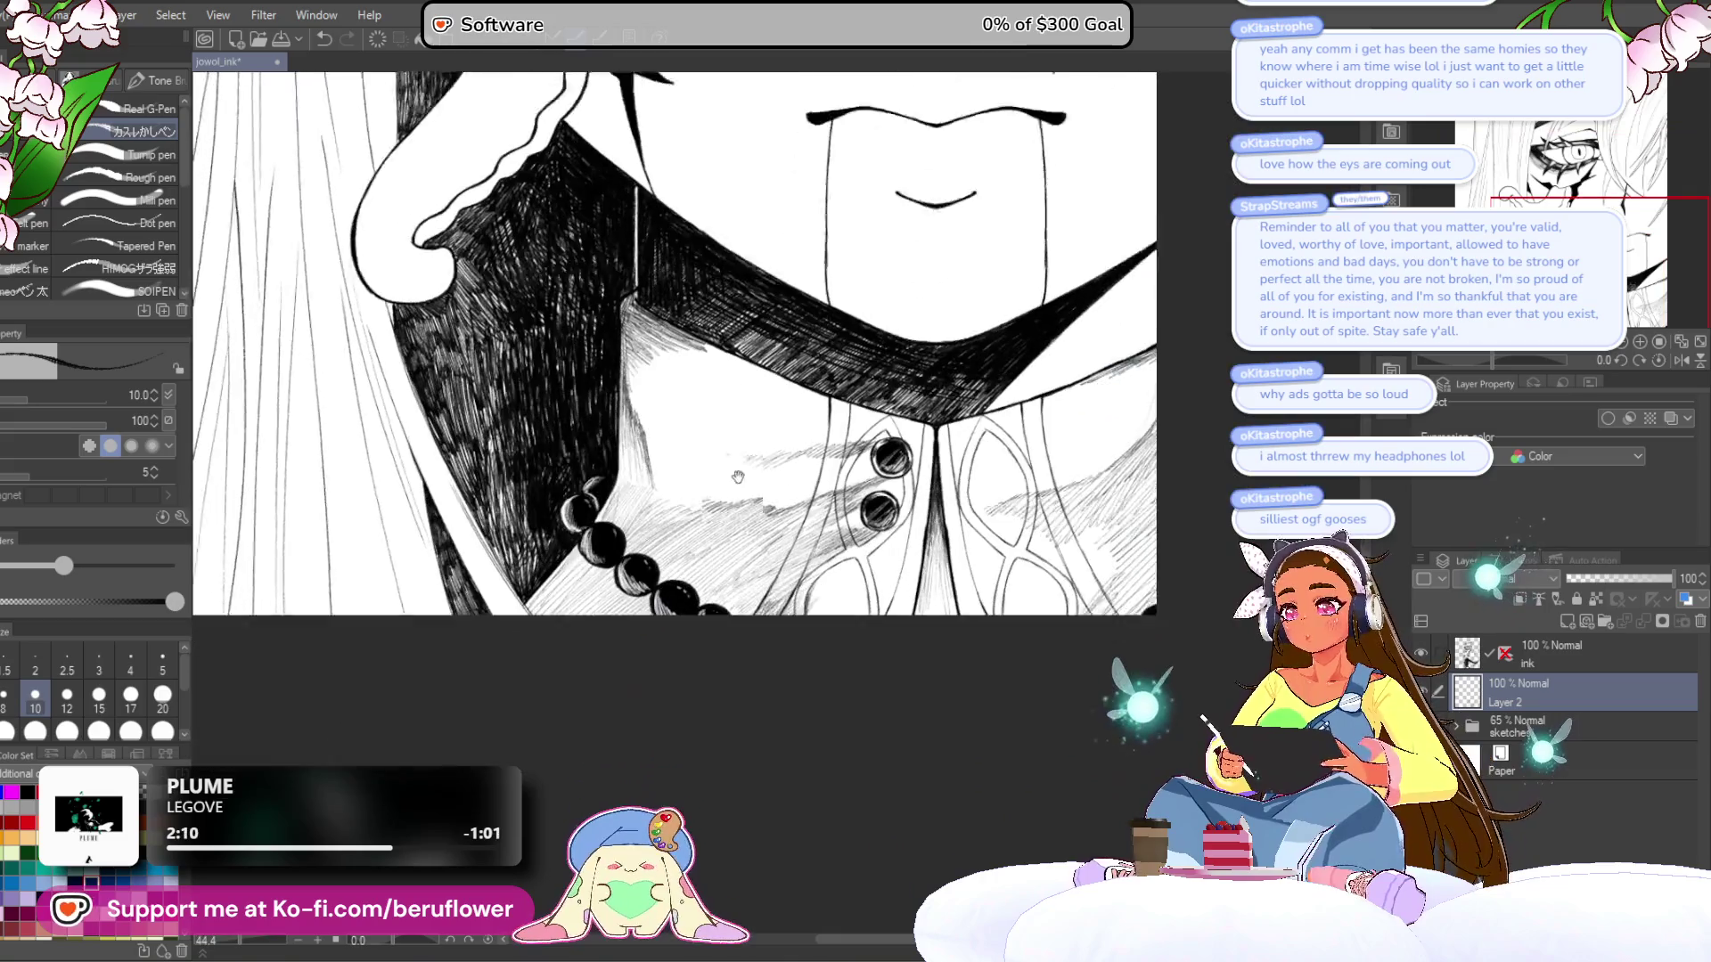
scroll(682, 552, up, 3)
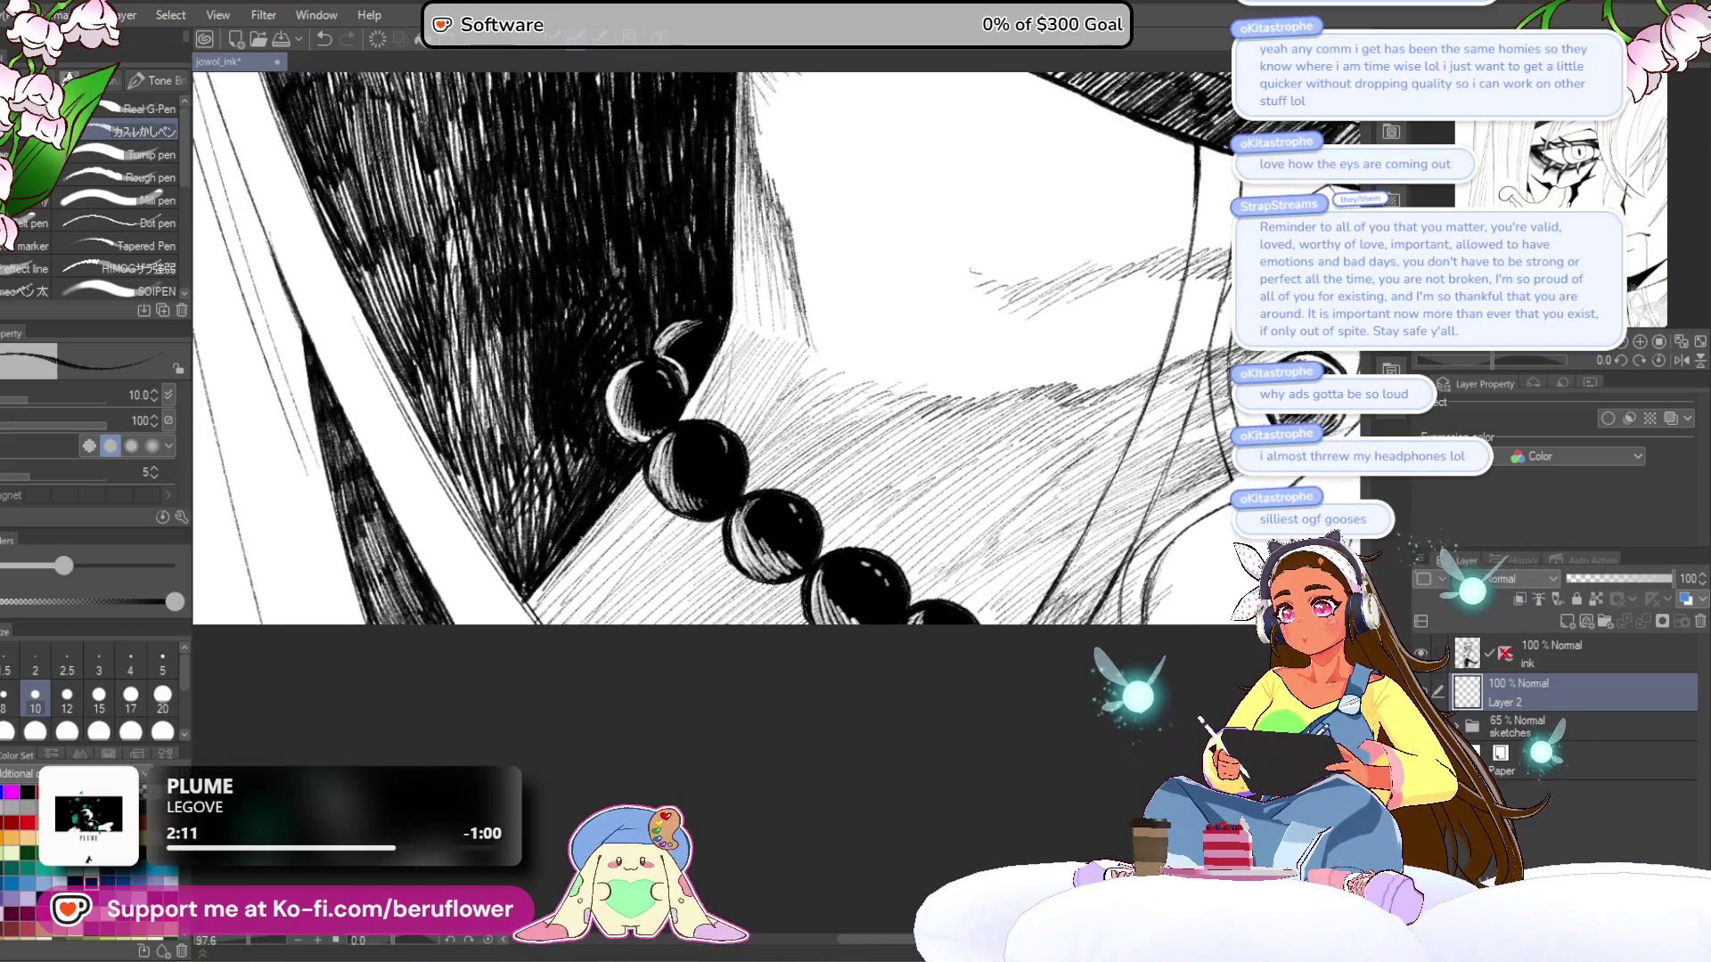
- Hatch dense dark strokes into the neck shadow below the necklace beads
drag(641, 476, 548, 591)
drag(564, 559, 529, 602)
drag(623, 505, 535, 621)
drag(626, 516, 529, 624)
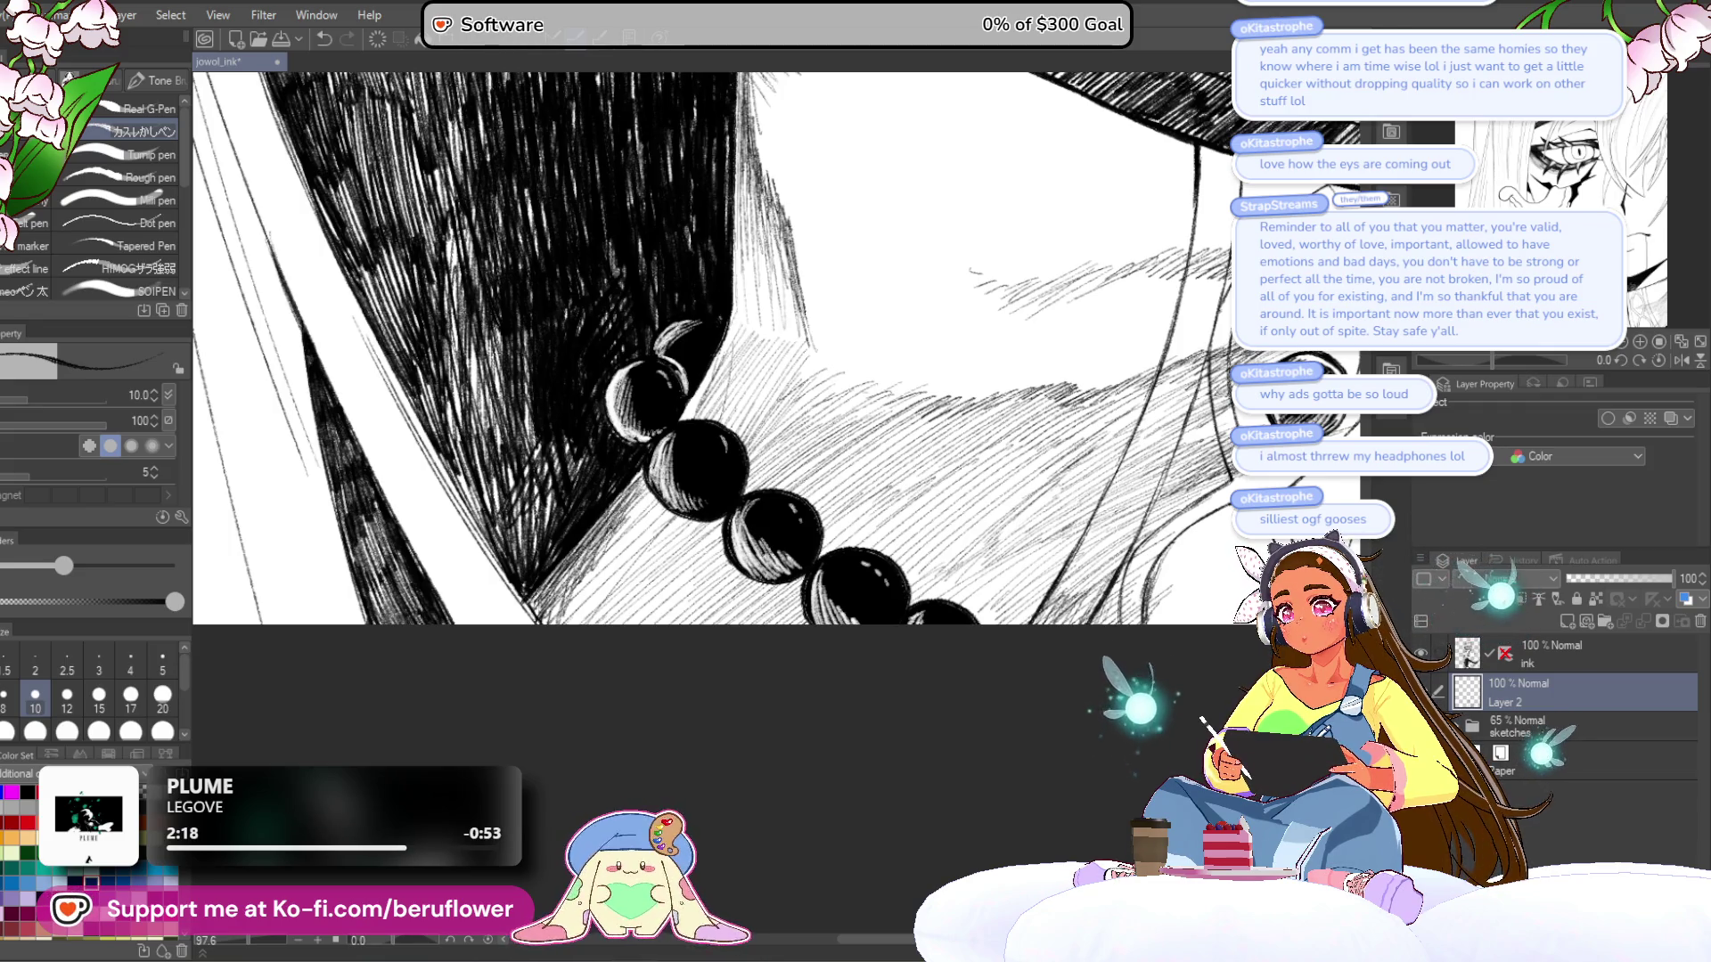
drag(656, 500, 567, 605)
drag(627, 535, 547, 629)
drag(621, 562, 571, 640)
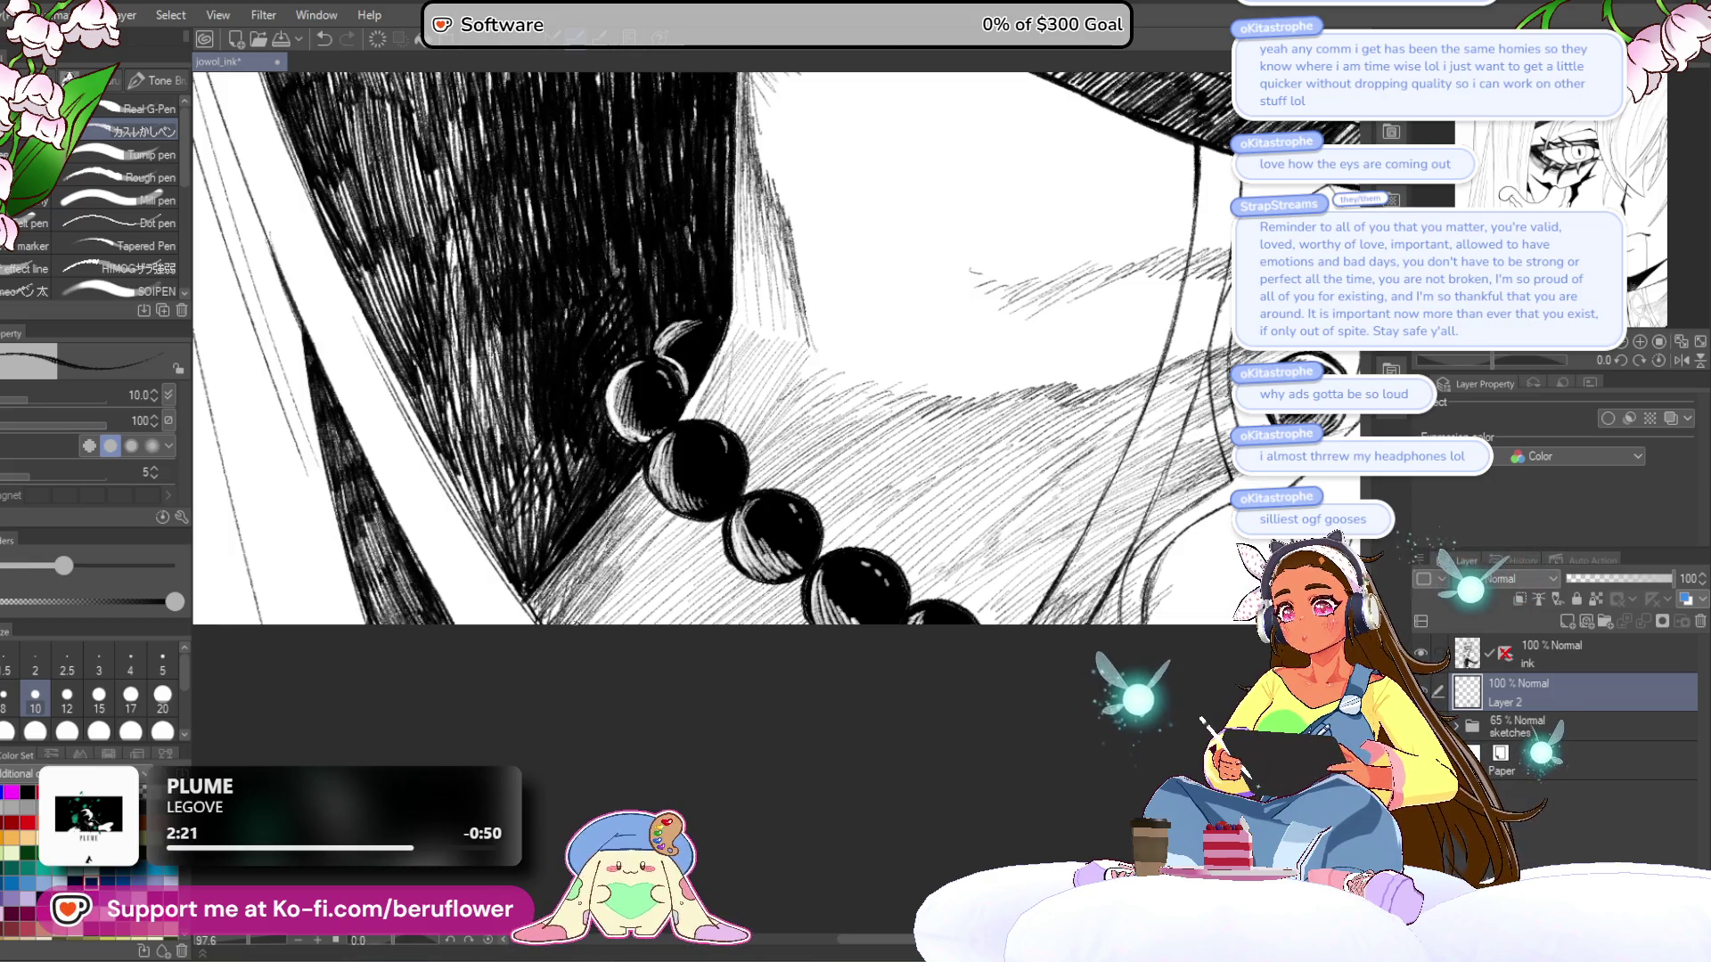
- Bring more of the lower neck into view and hatch along the hair's edge
drag(611, 659, 584, 732)
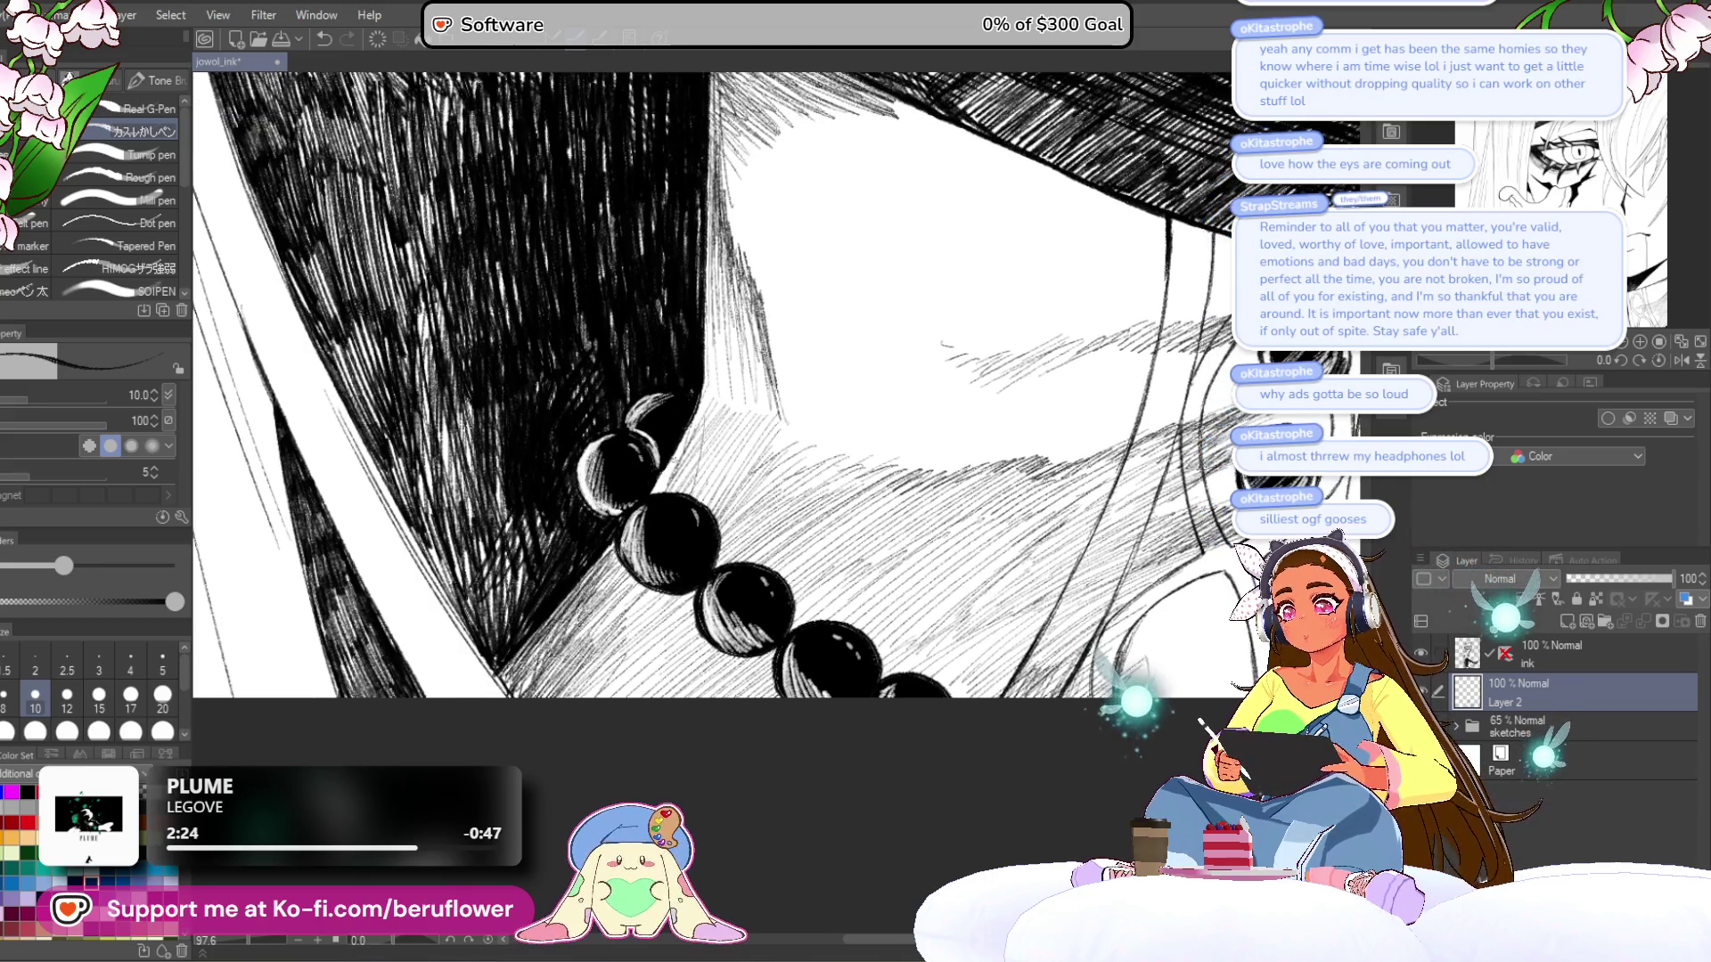
drag(650, 494, 623, 588)
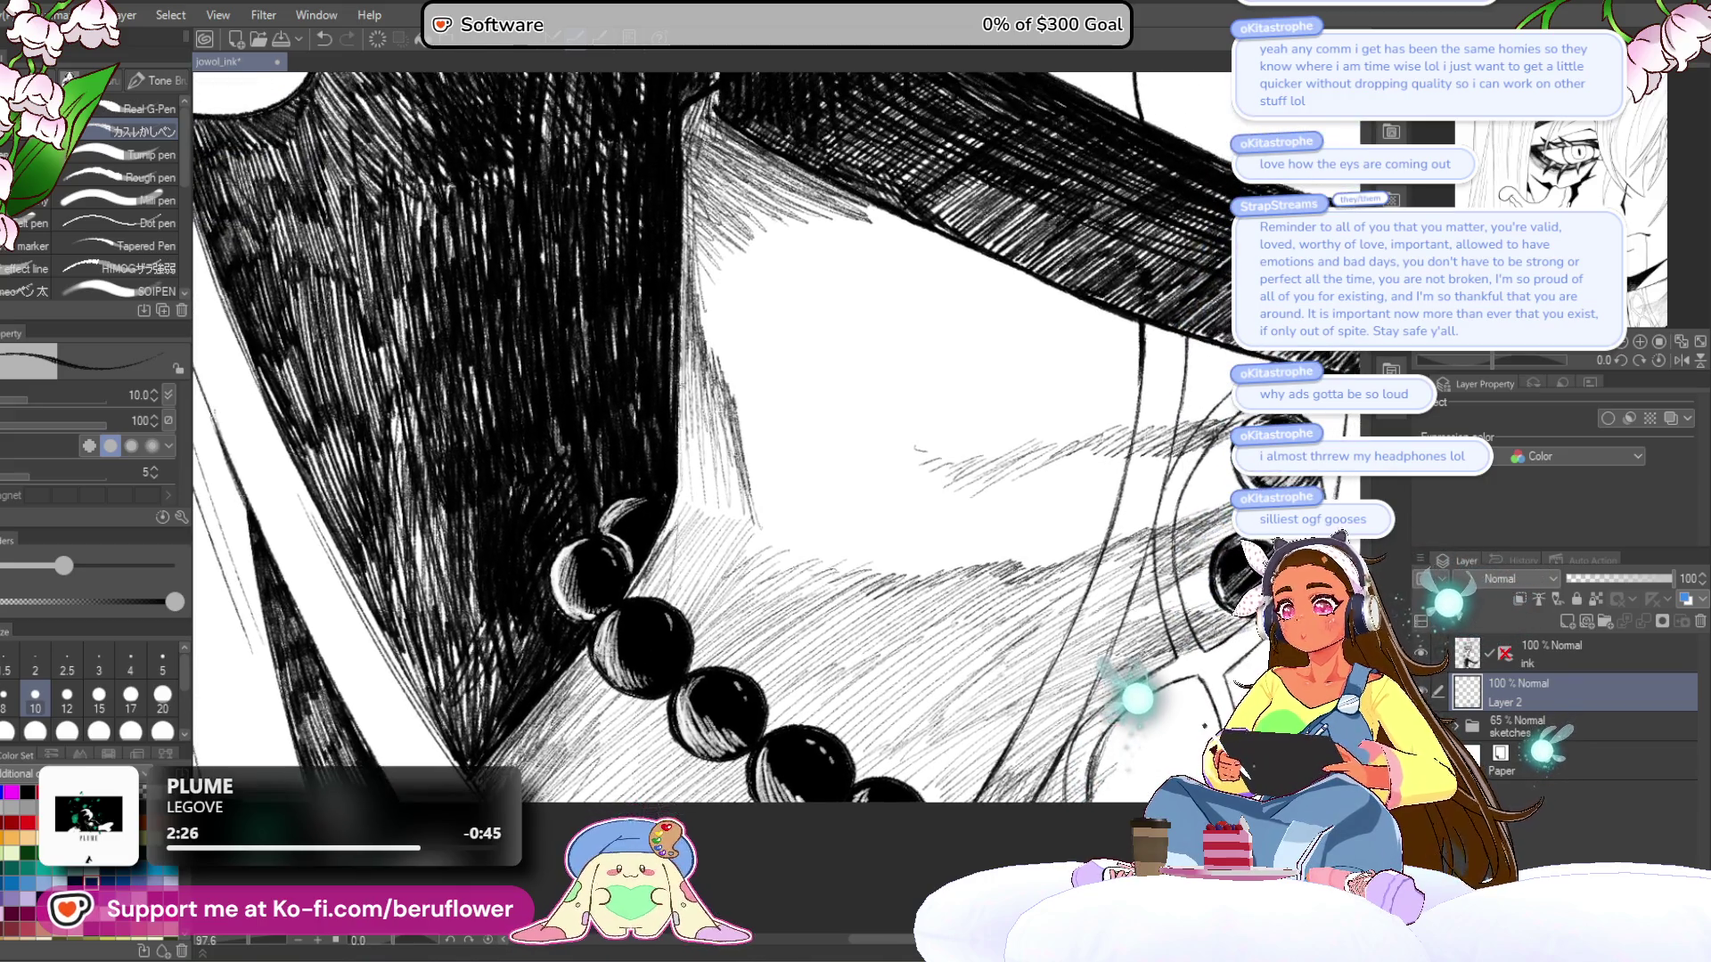
drag(686, 429, 661, 542)
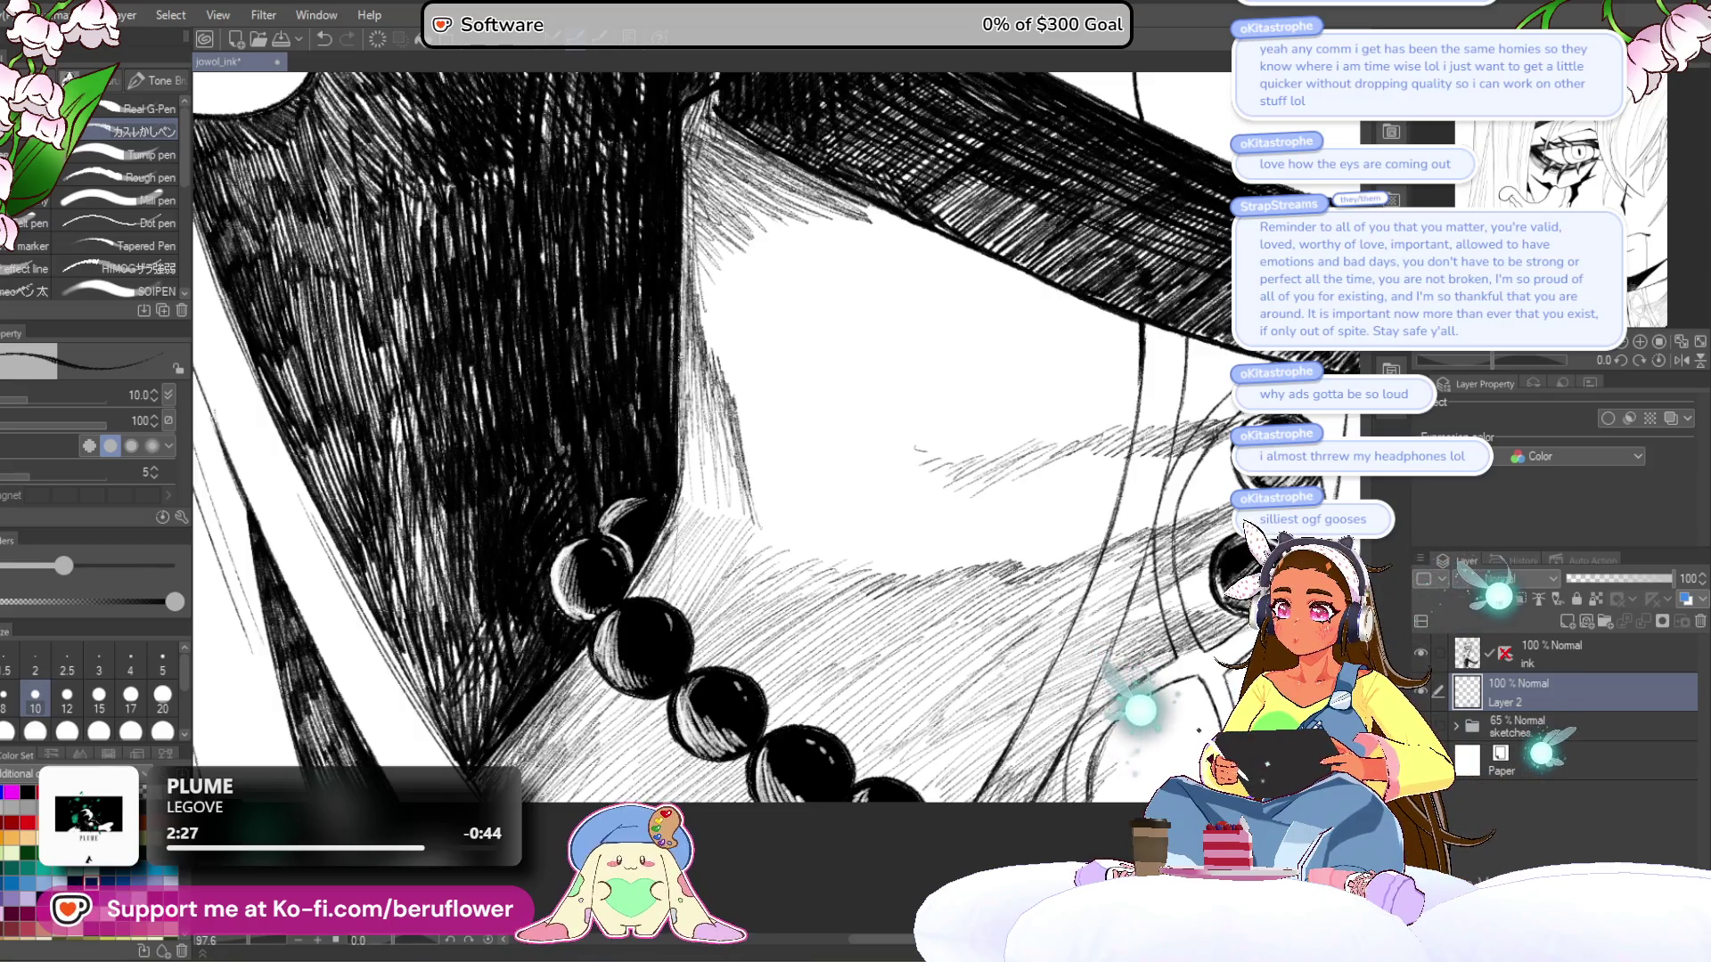
scroll(657, 518, down, 8)
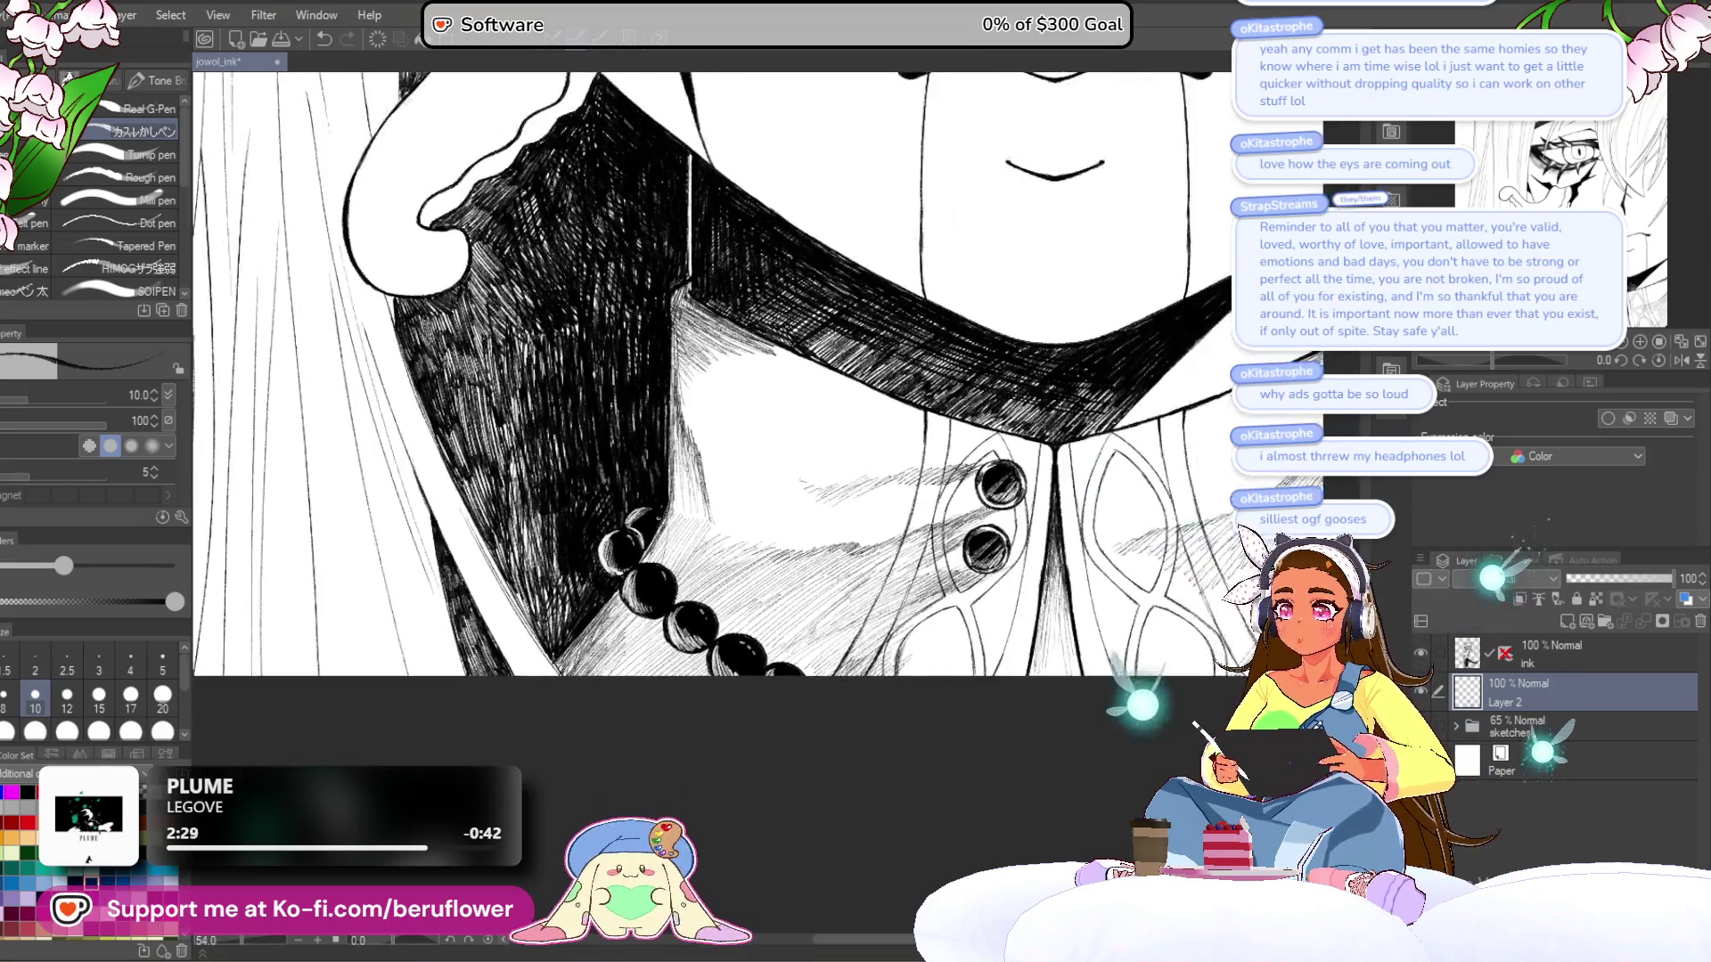
- Zoom in on the collar and start diagonal hatching to the right of the buttons
scroll(732, 520, up, 4)
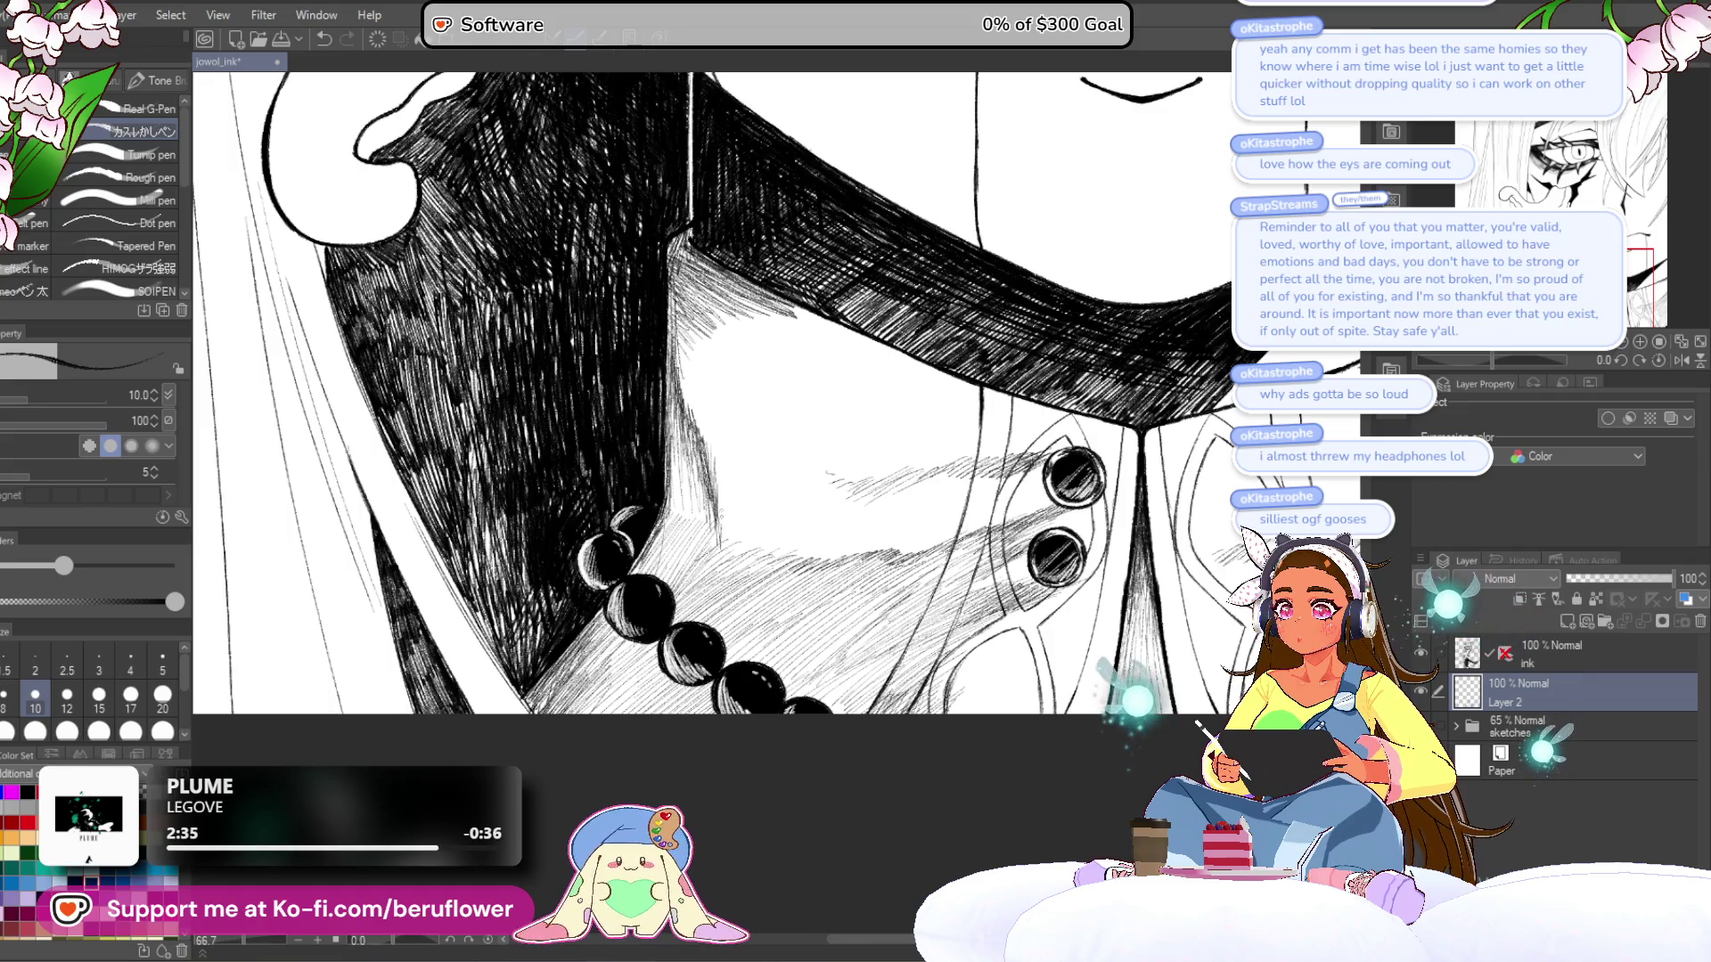
scroll(861, 727, down, 4)
scroll(861, 727, up, 1)
mouse_move(950, 713)
mouse_down()
mouse_move(861, 728)
mouse_move(861, 615)
mouse_up()
scroll(1000, 571, up, 6)
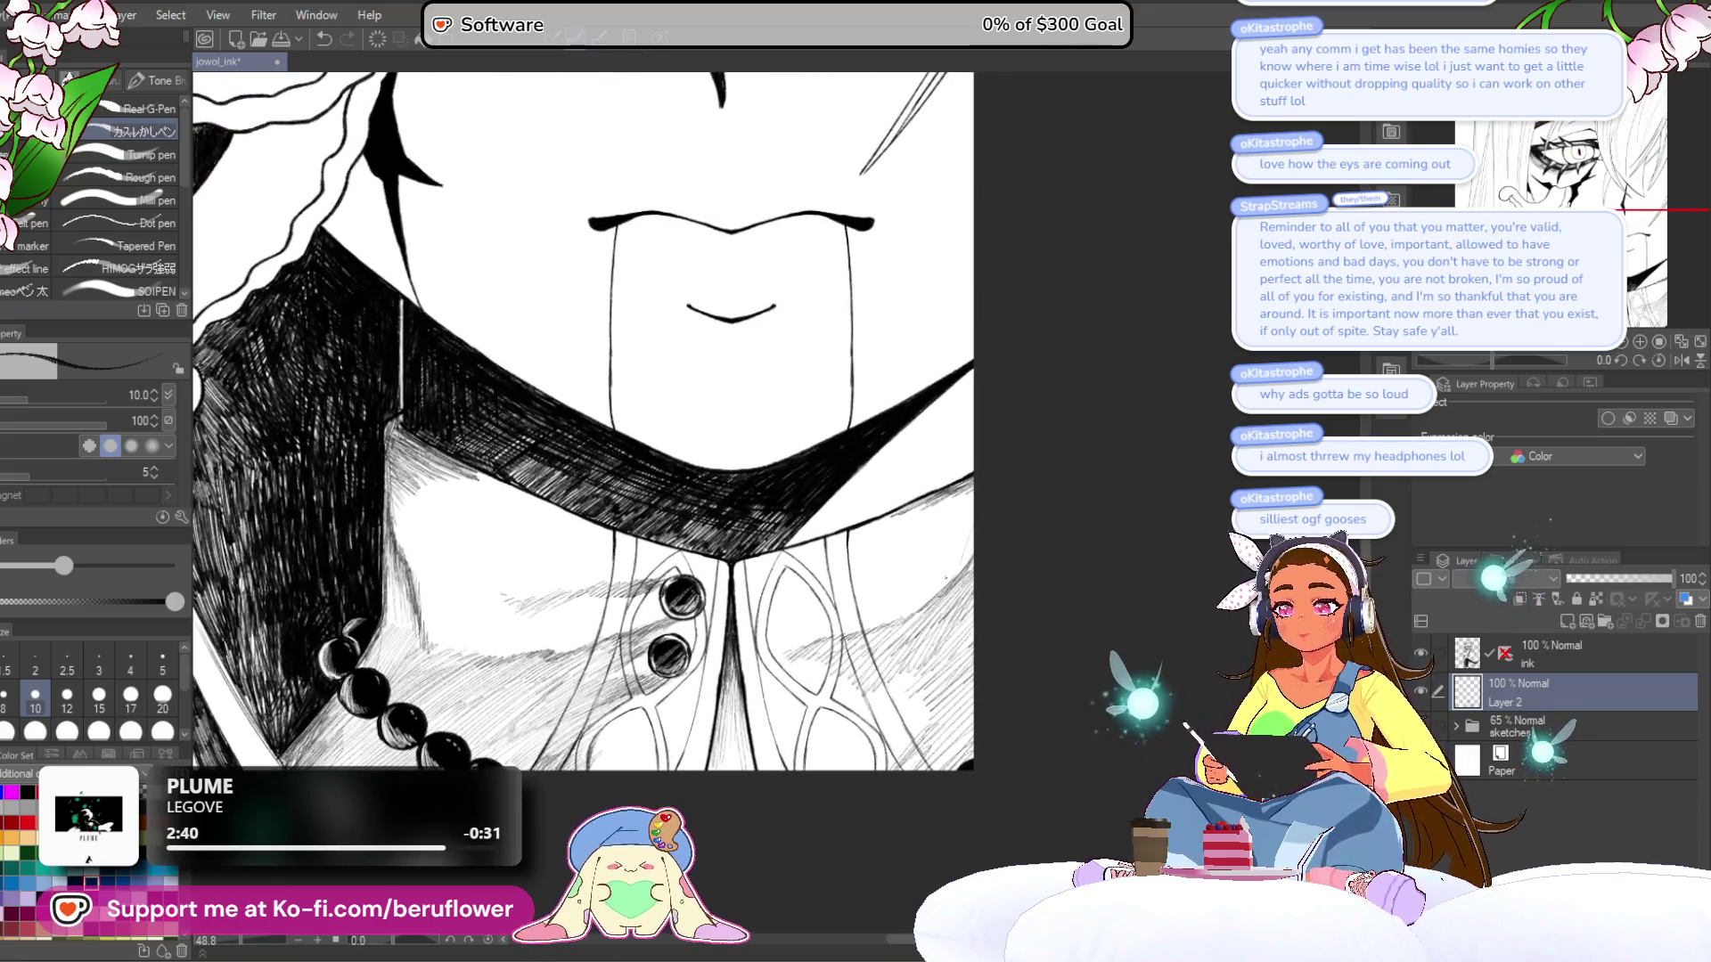
drag(1000, 571, 998, 501)
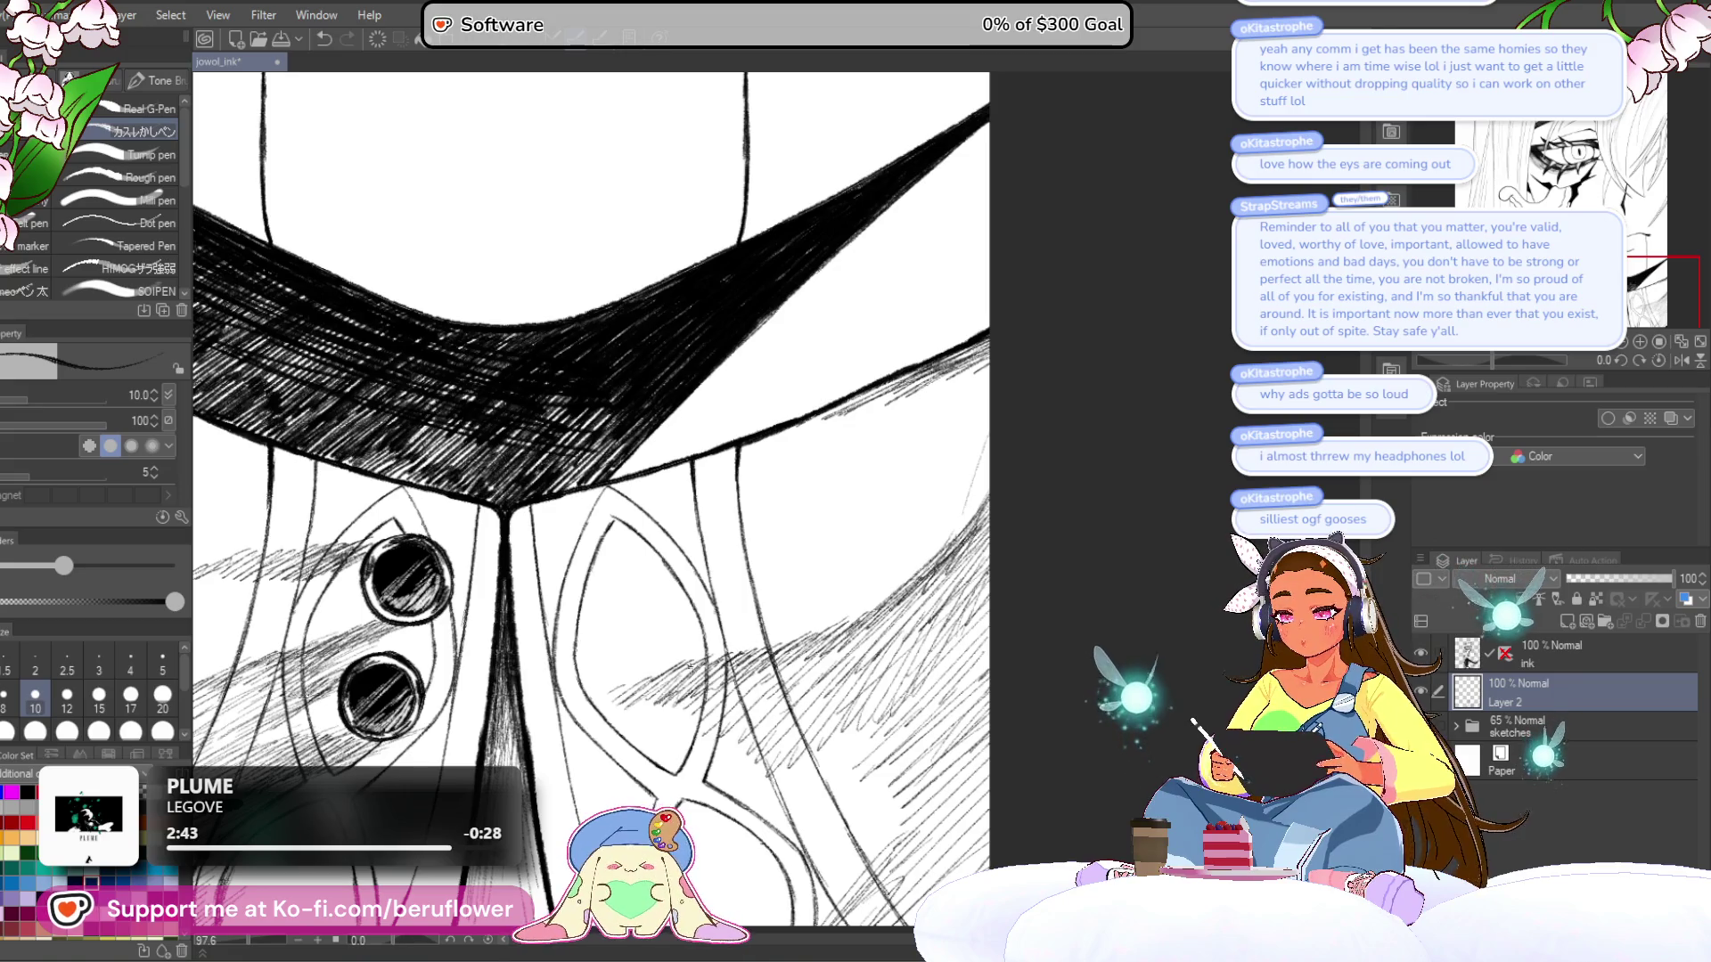
drag(632, 695, 640, 656)
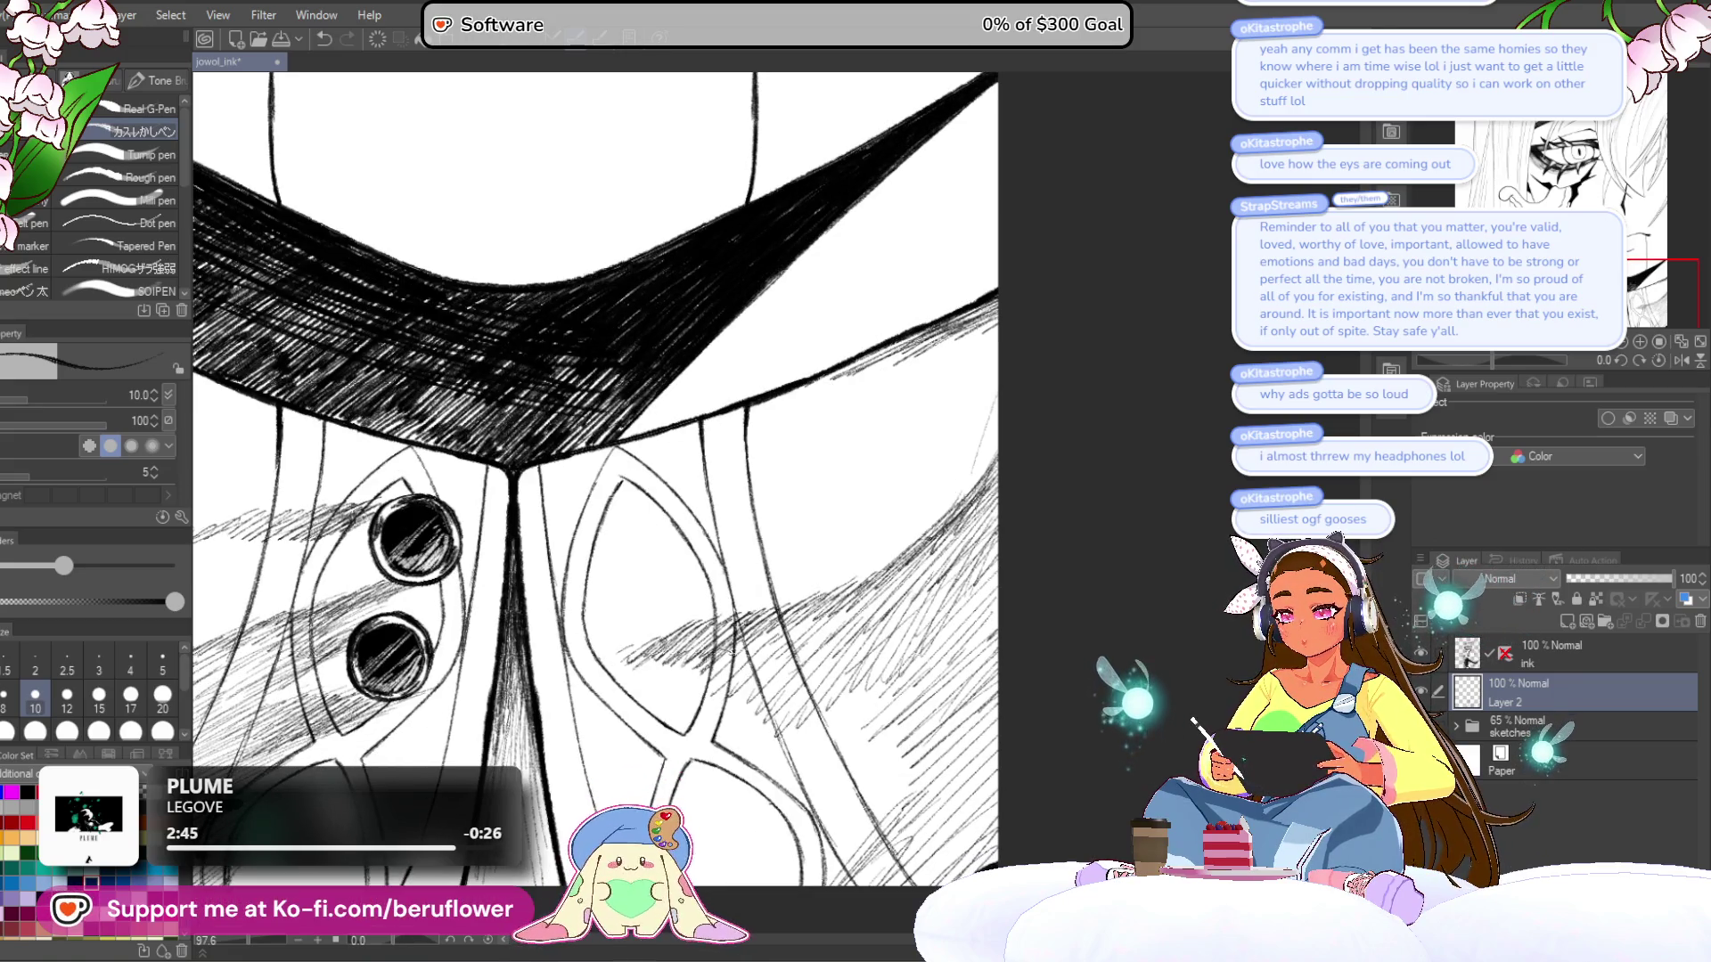
drag(776, 733, 788, 667)
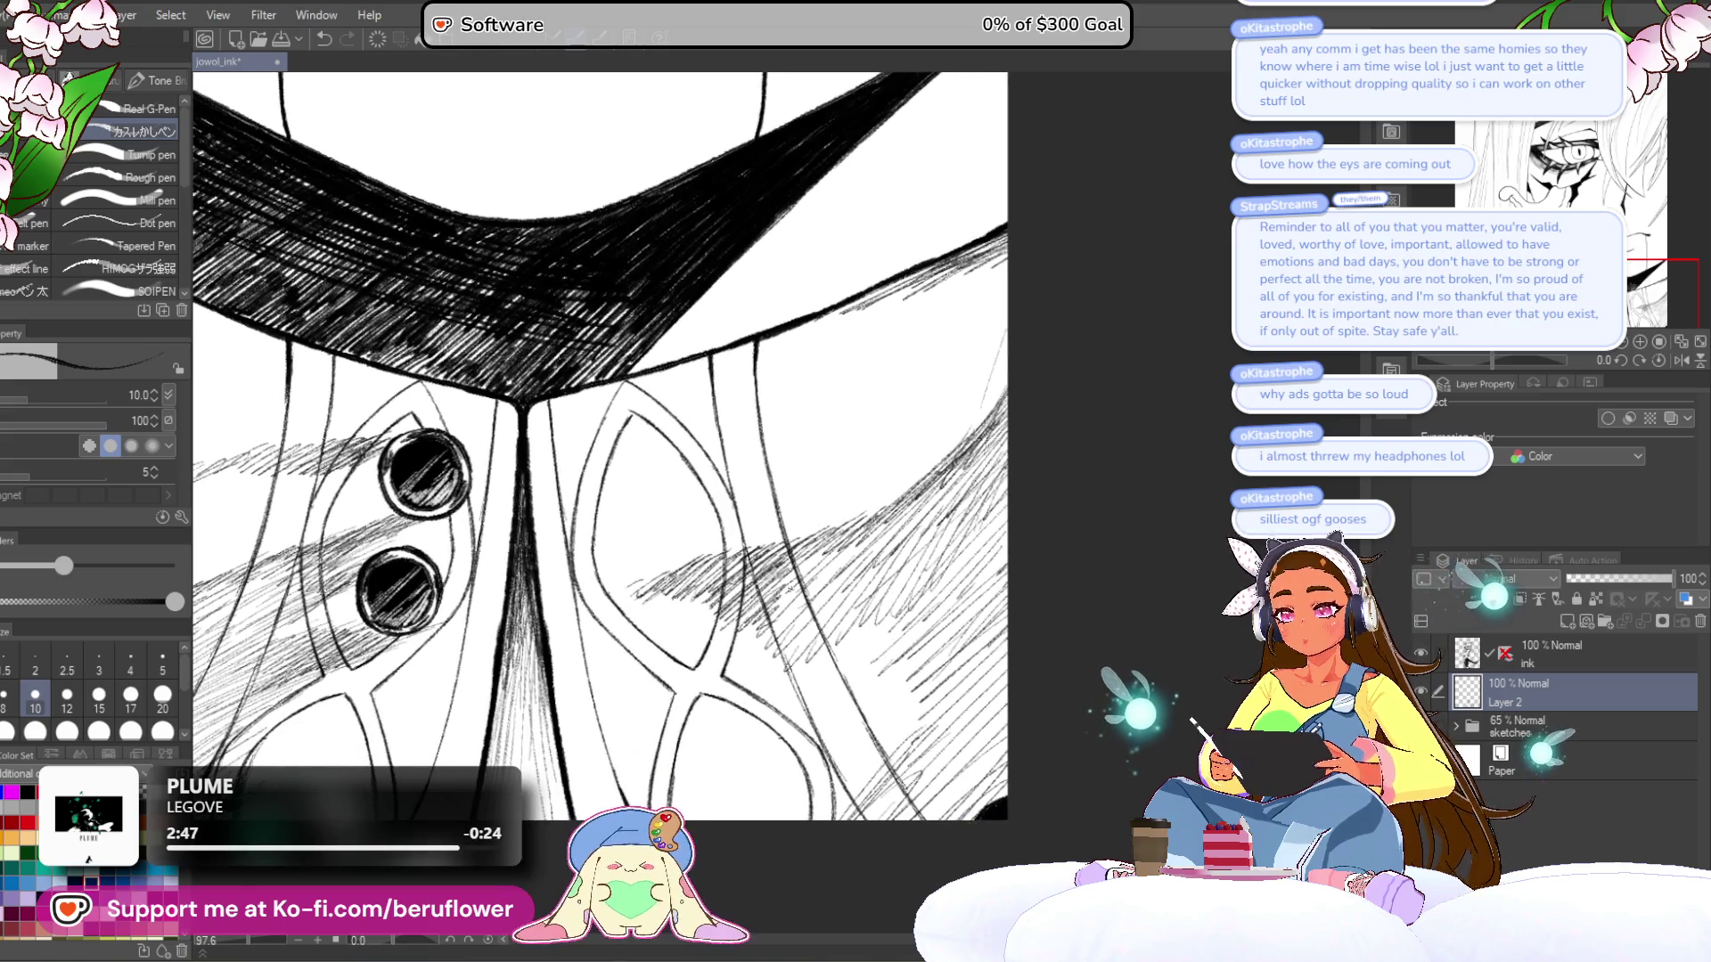
mouse_move(820, 561)
mouse_down()
mouse_move(758, 624)
mouse_move(762, 646)
mouse_up()
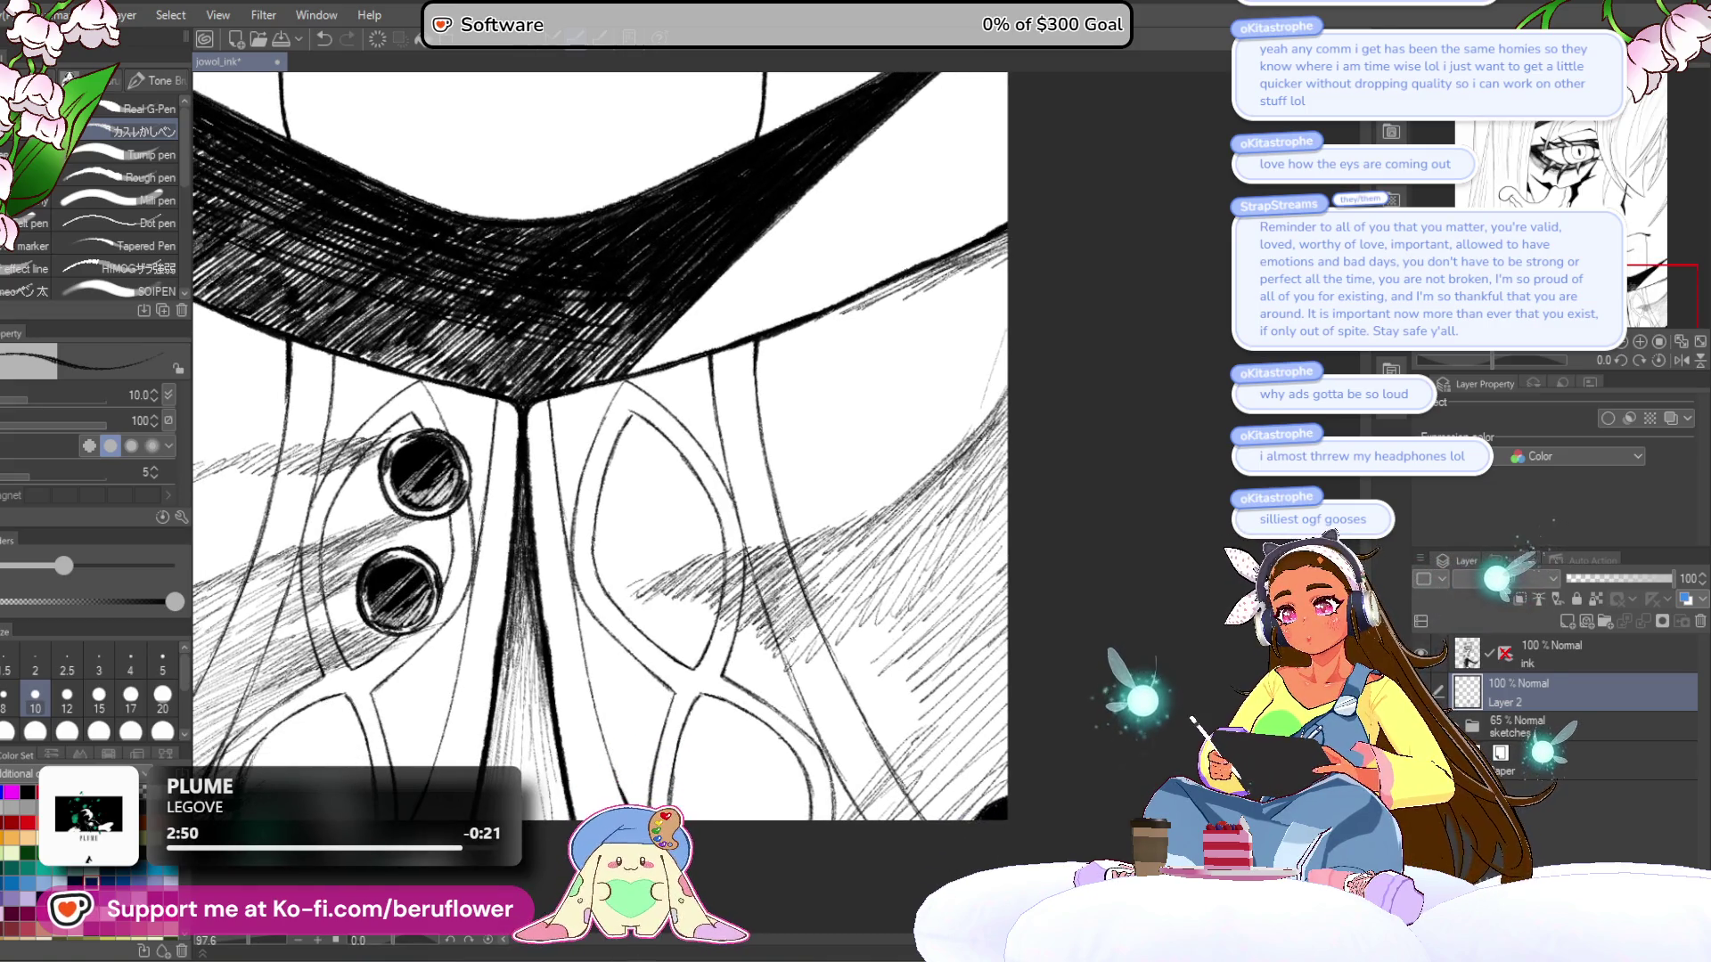
drag(863, 611, 802, 663)
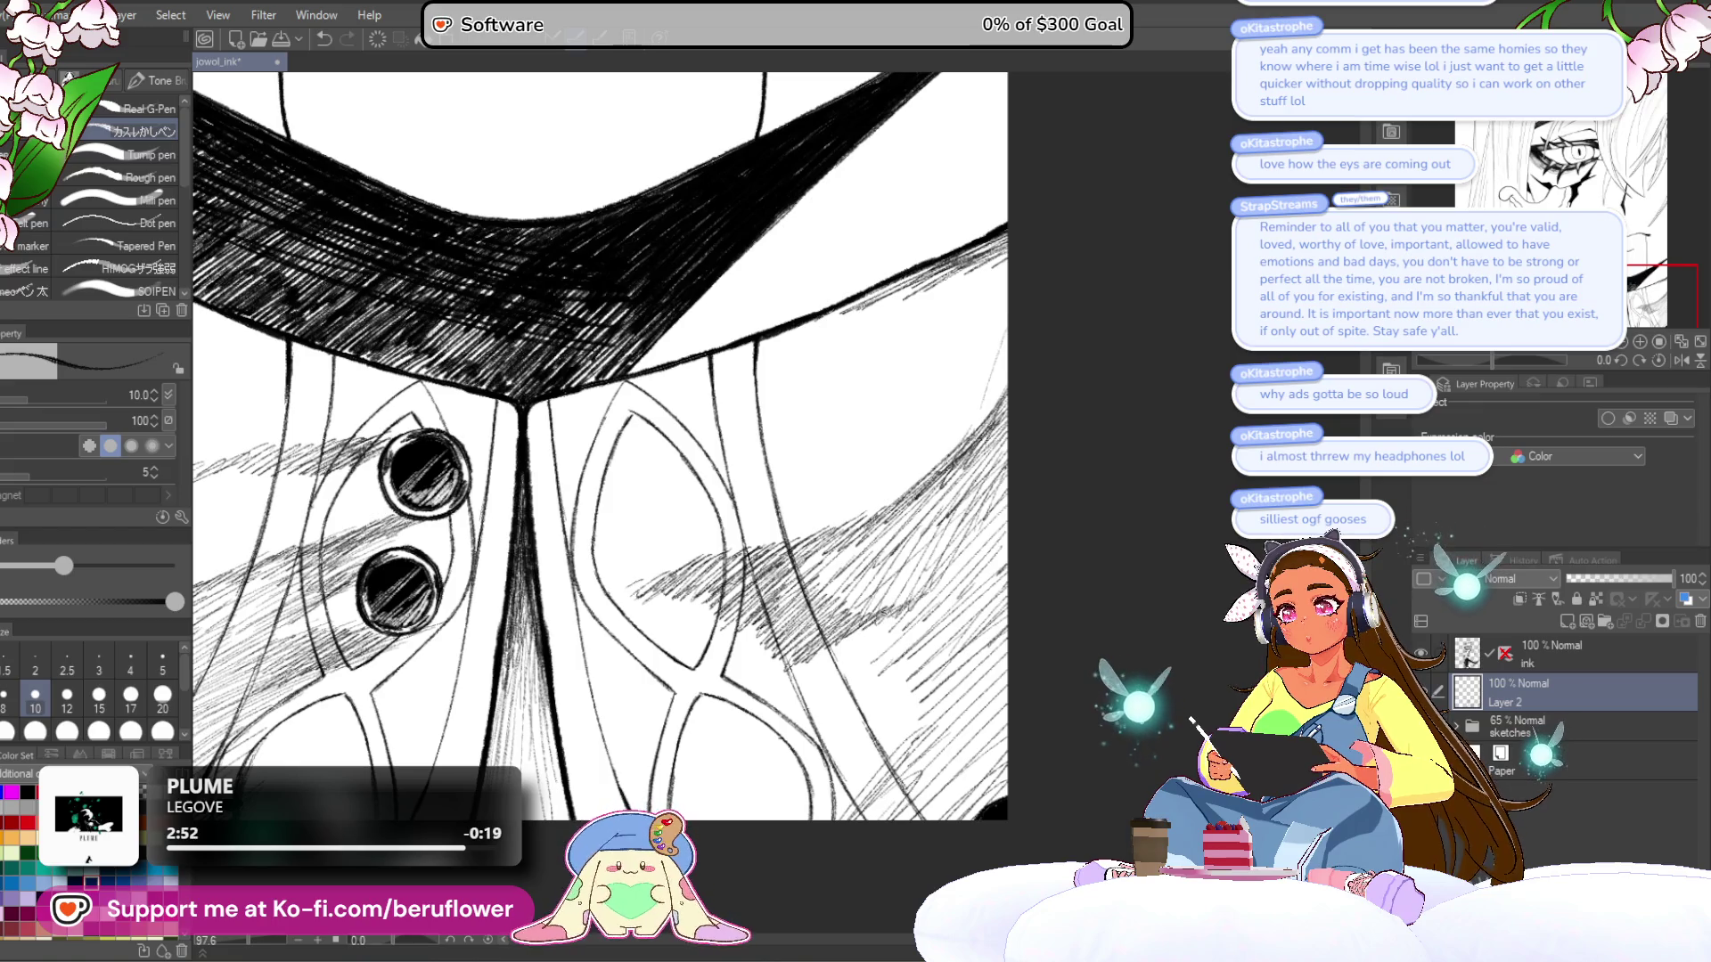
- Darken the collar hatching toward its lower-right edge, then zoom out to the whole portrait
mouse_move(873, 624)
mouse_down()
mouse_move(857, 557)
mouse_move(882, 641)
mouse_up()
drag(624, 446, 640, 383)
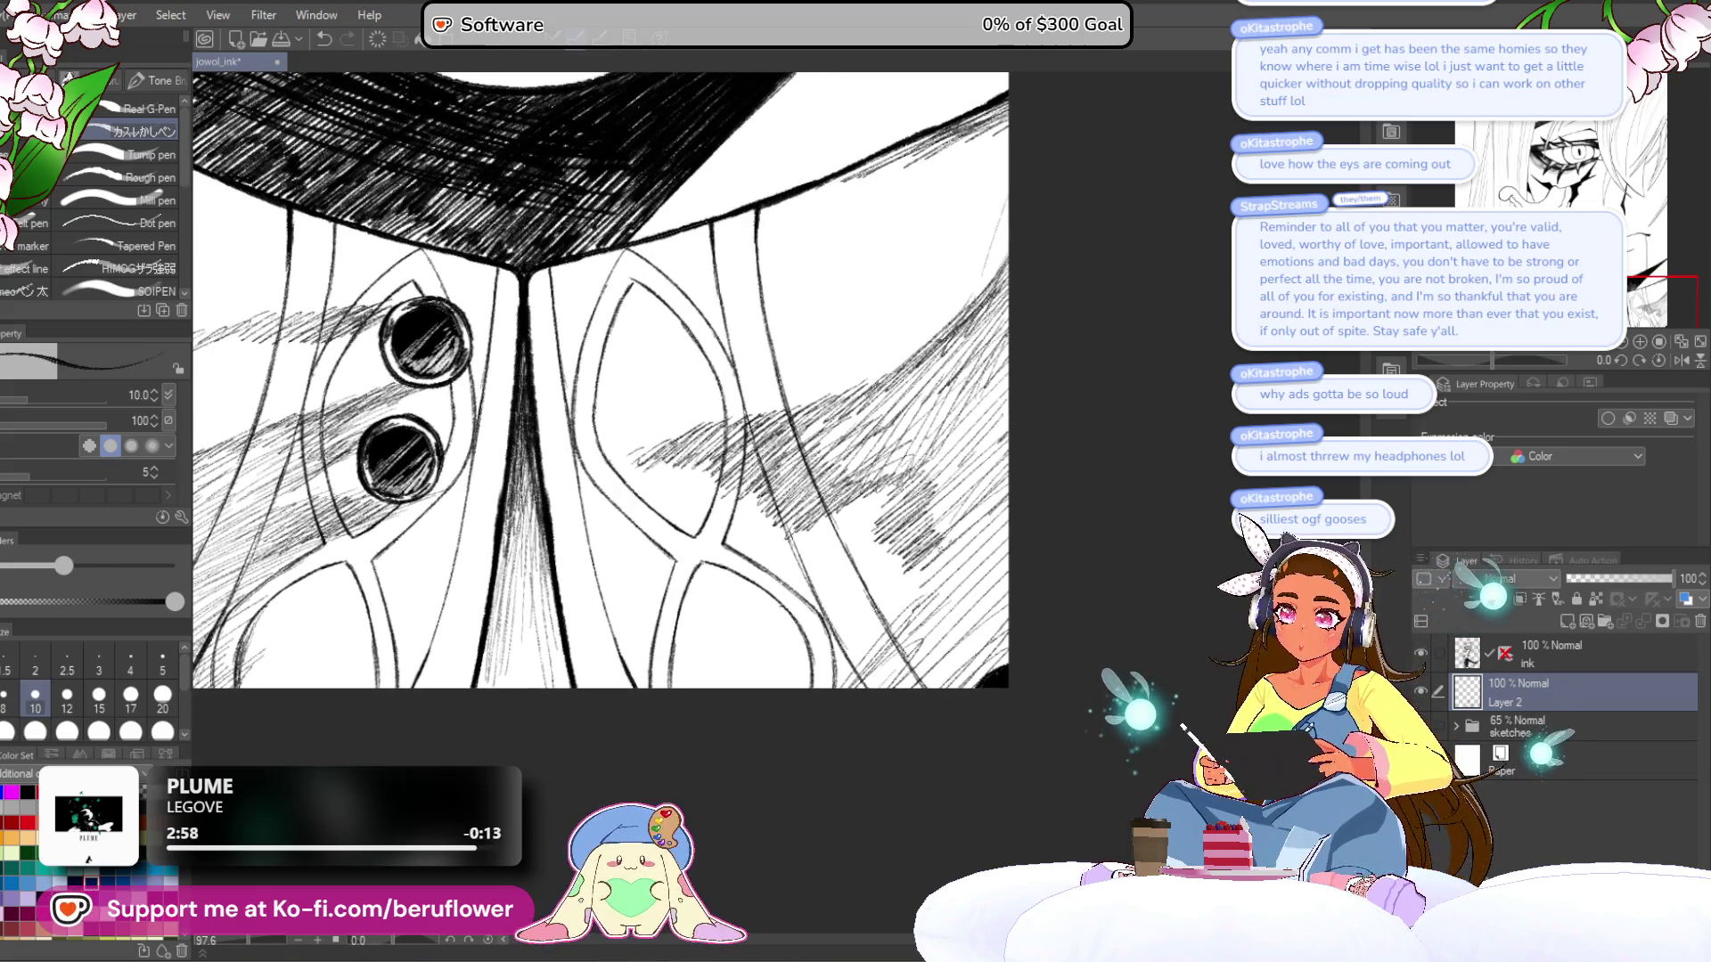
drag(941, 575, 874, 634)
mouse_move(935, 586)
mouse_down()
mouse_move(869, 645)
mouse_move(855, 689)
mouse_up()
drag(925, 637, 864, 690)
drag(930, 634, 869, 690)
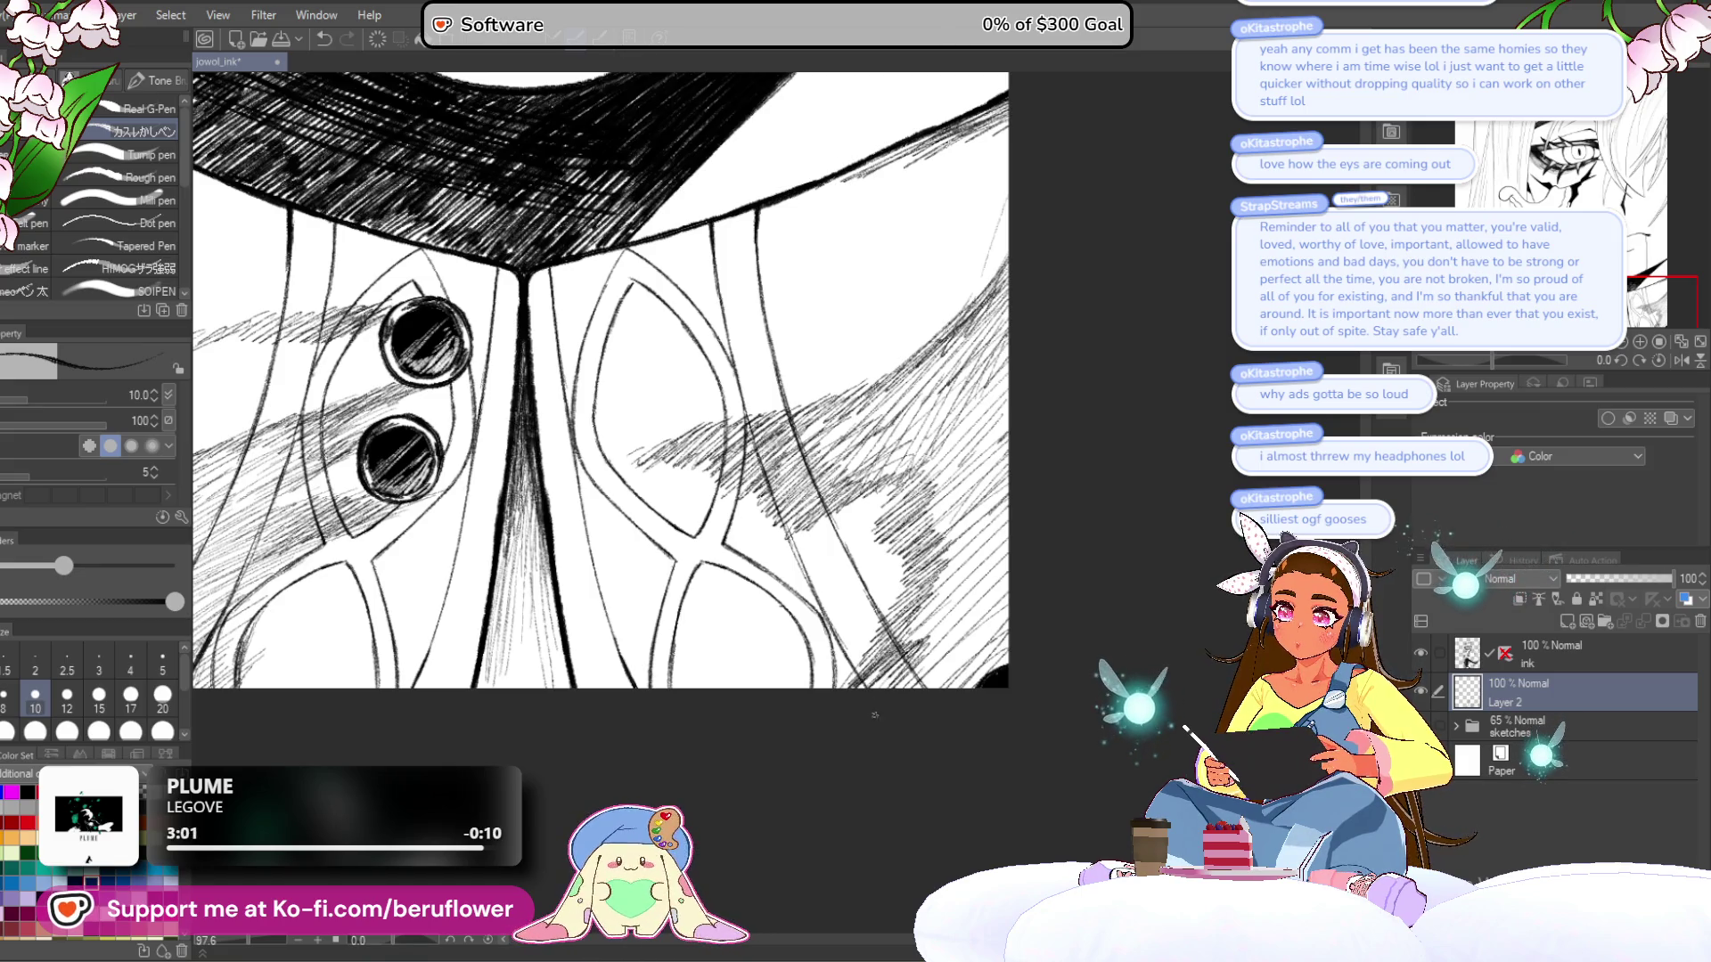
drag(1011, 604, 946, 666)
drag(949, 663, 923, 690)
drag(1008, 617, 931, 690)
drag(1011, 623, 939, 689)
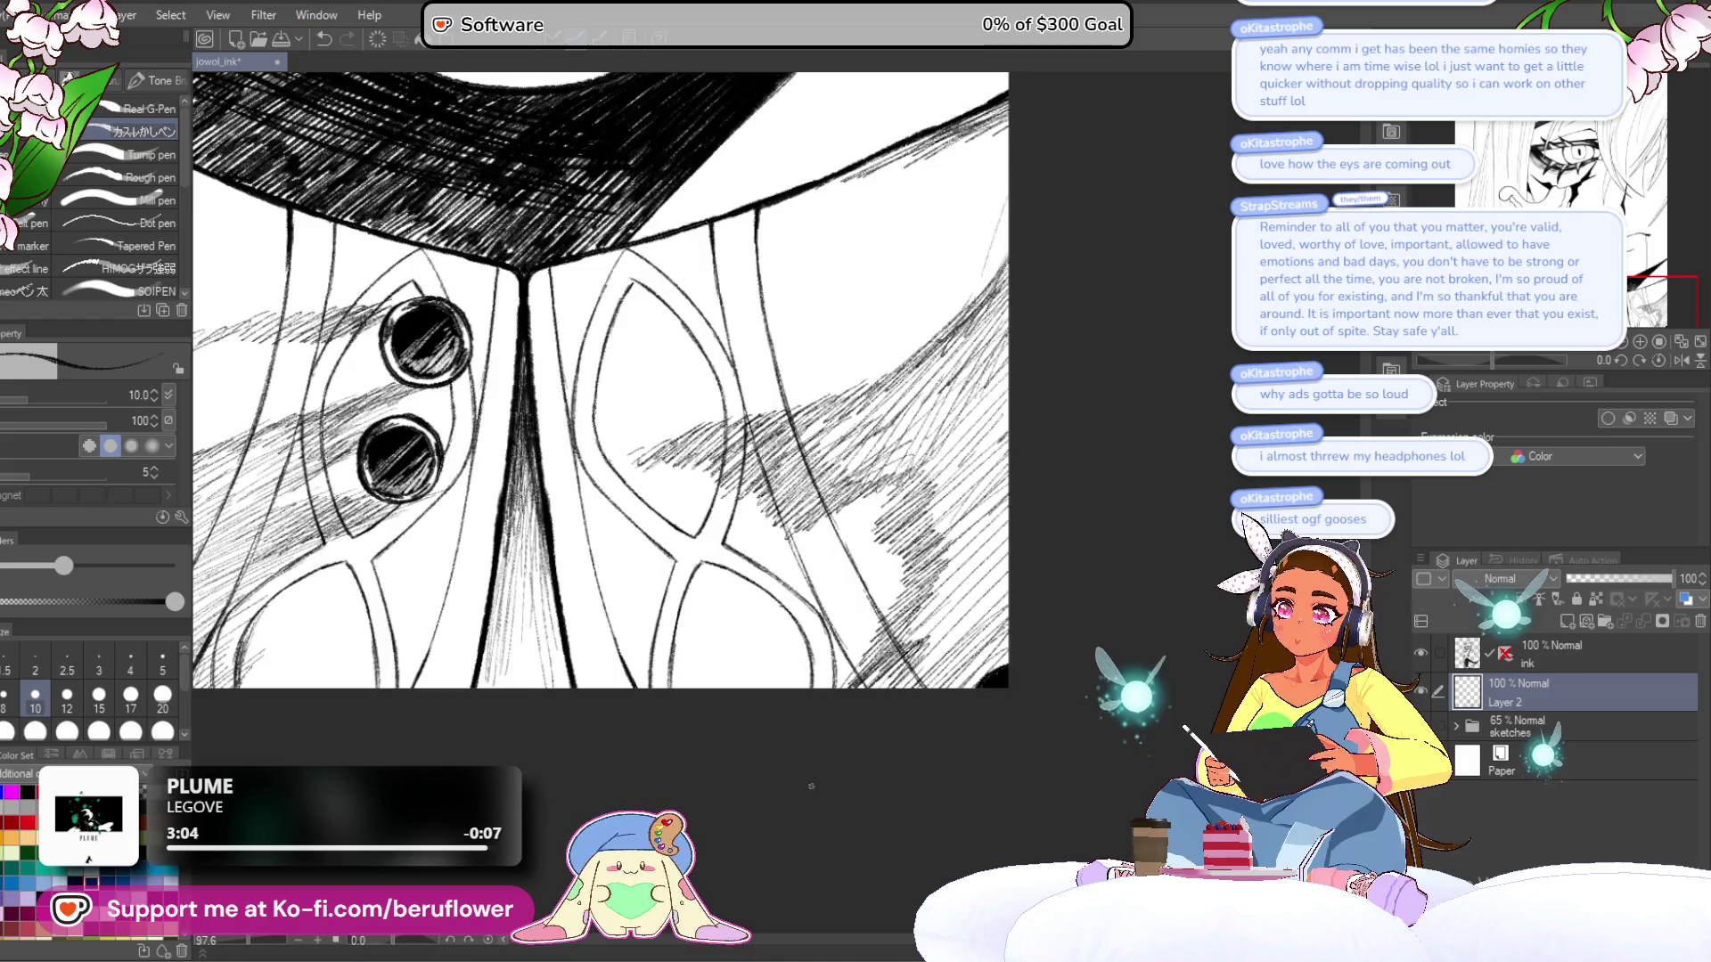
key(ctrl+minus)
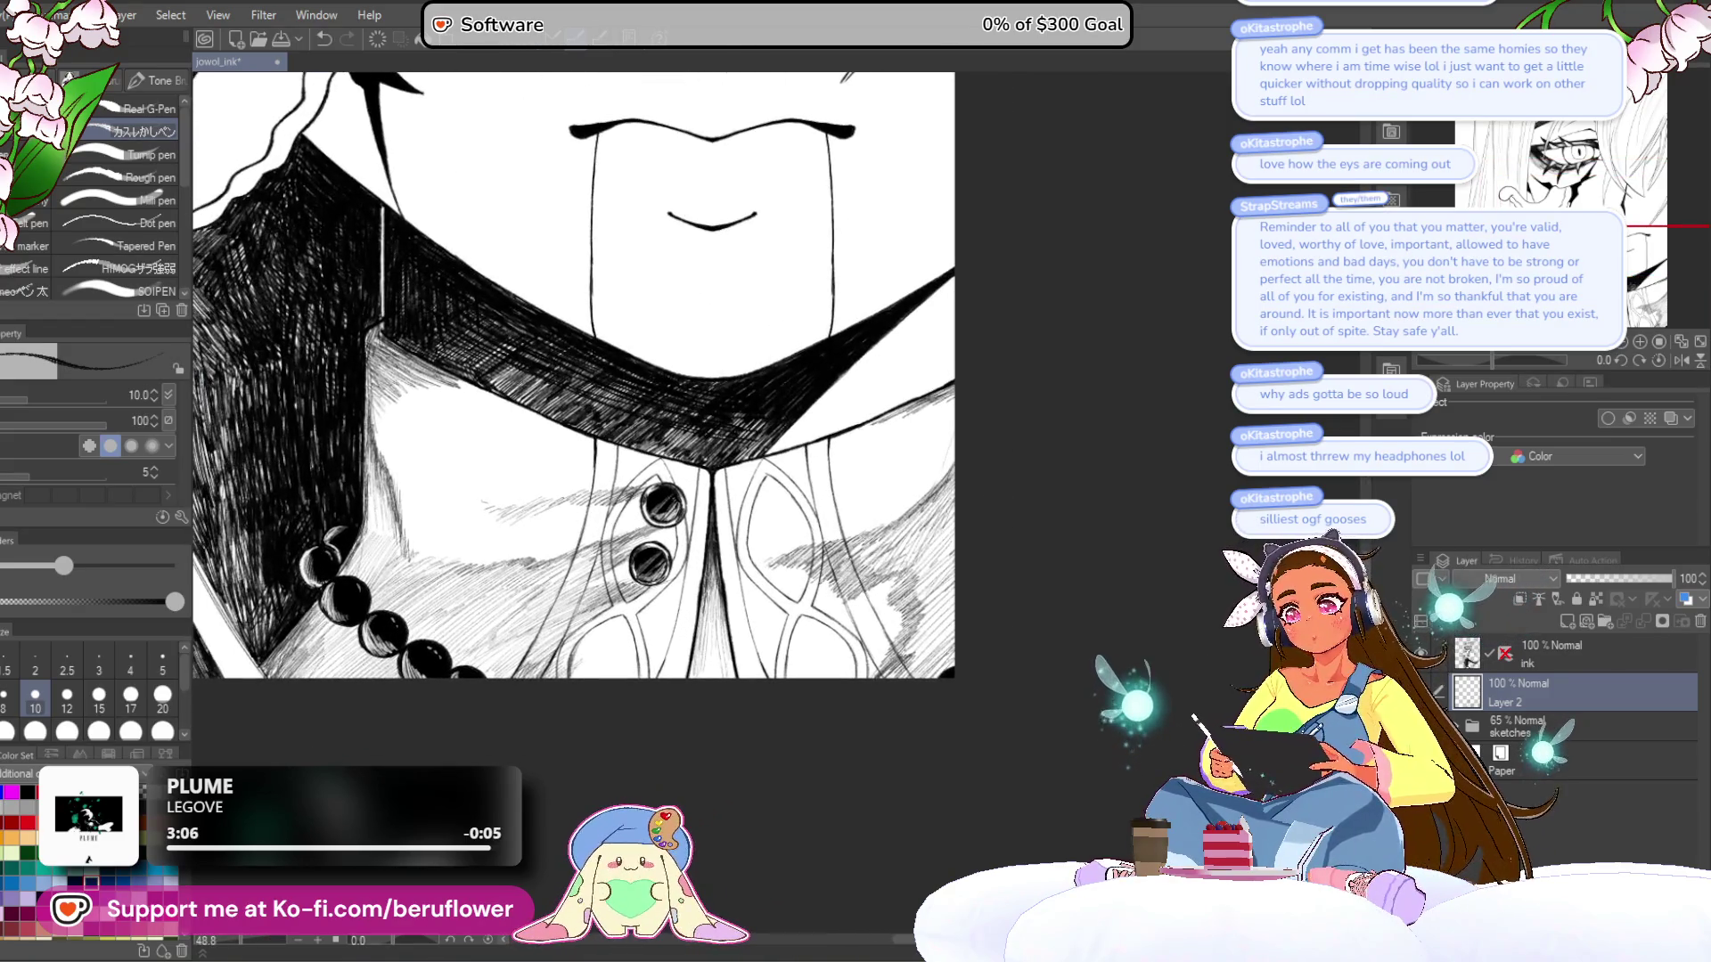
key(ctrl+minus)
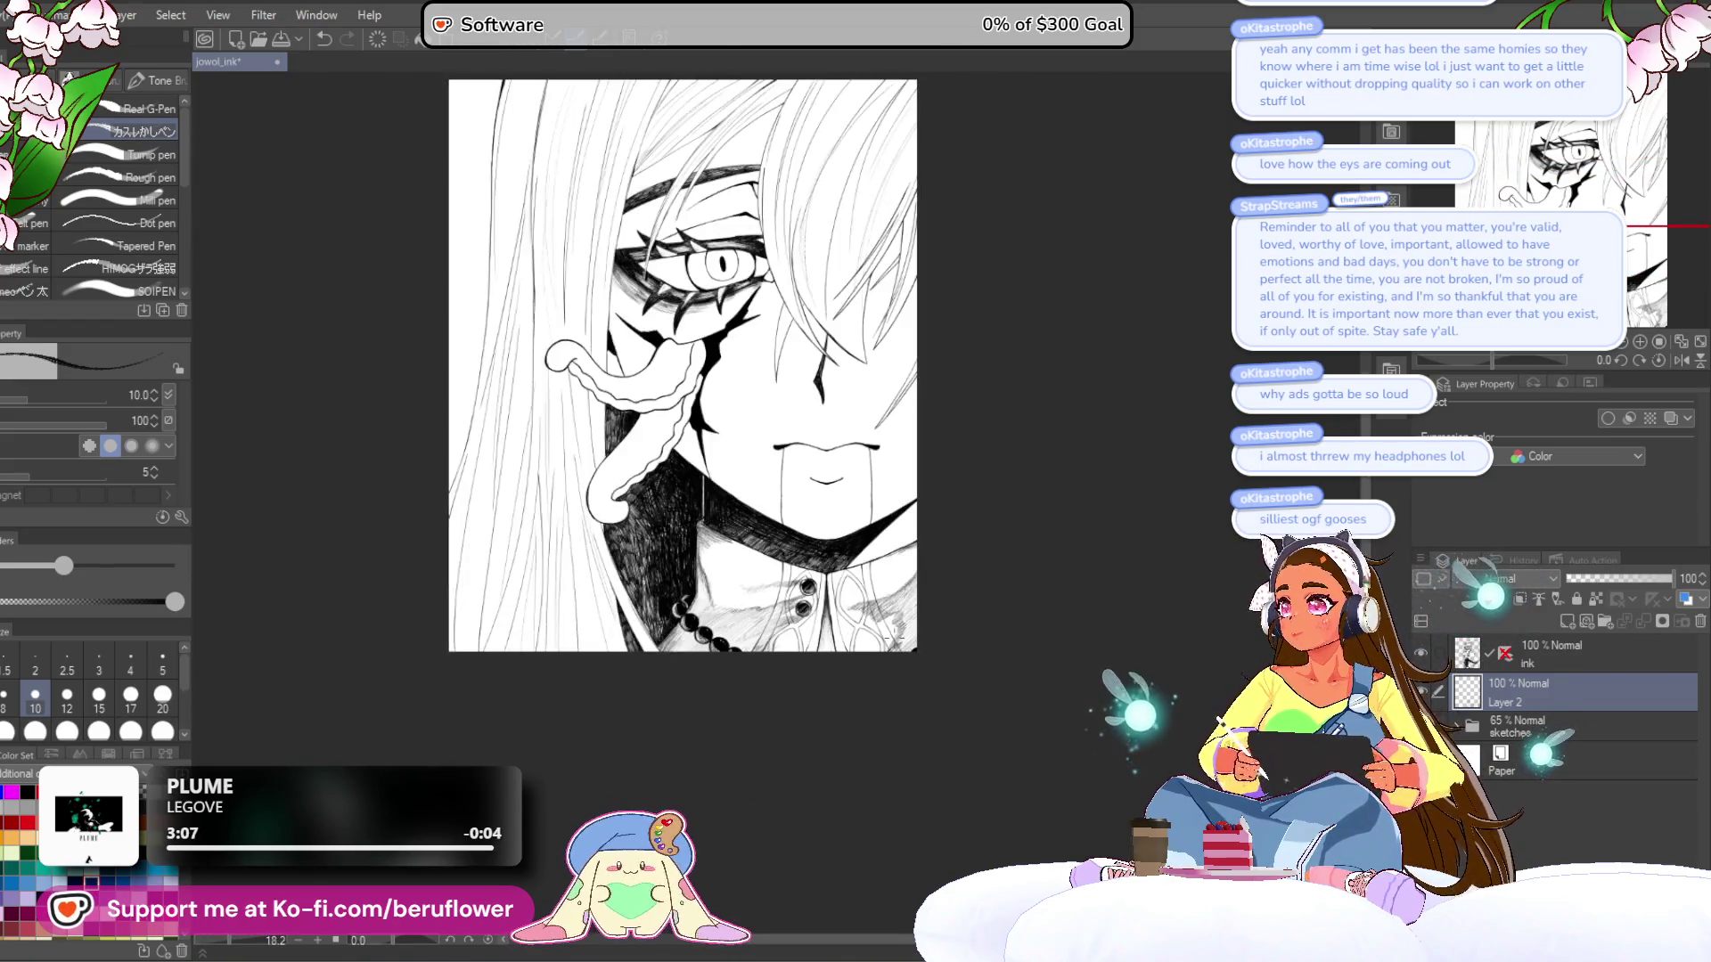
- Zoom to 100% on the hair beside the neck, hatch down its edge, then zoom out to 25%
drag(821, 714, 787, 773)
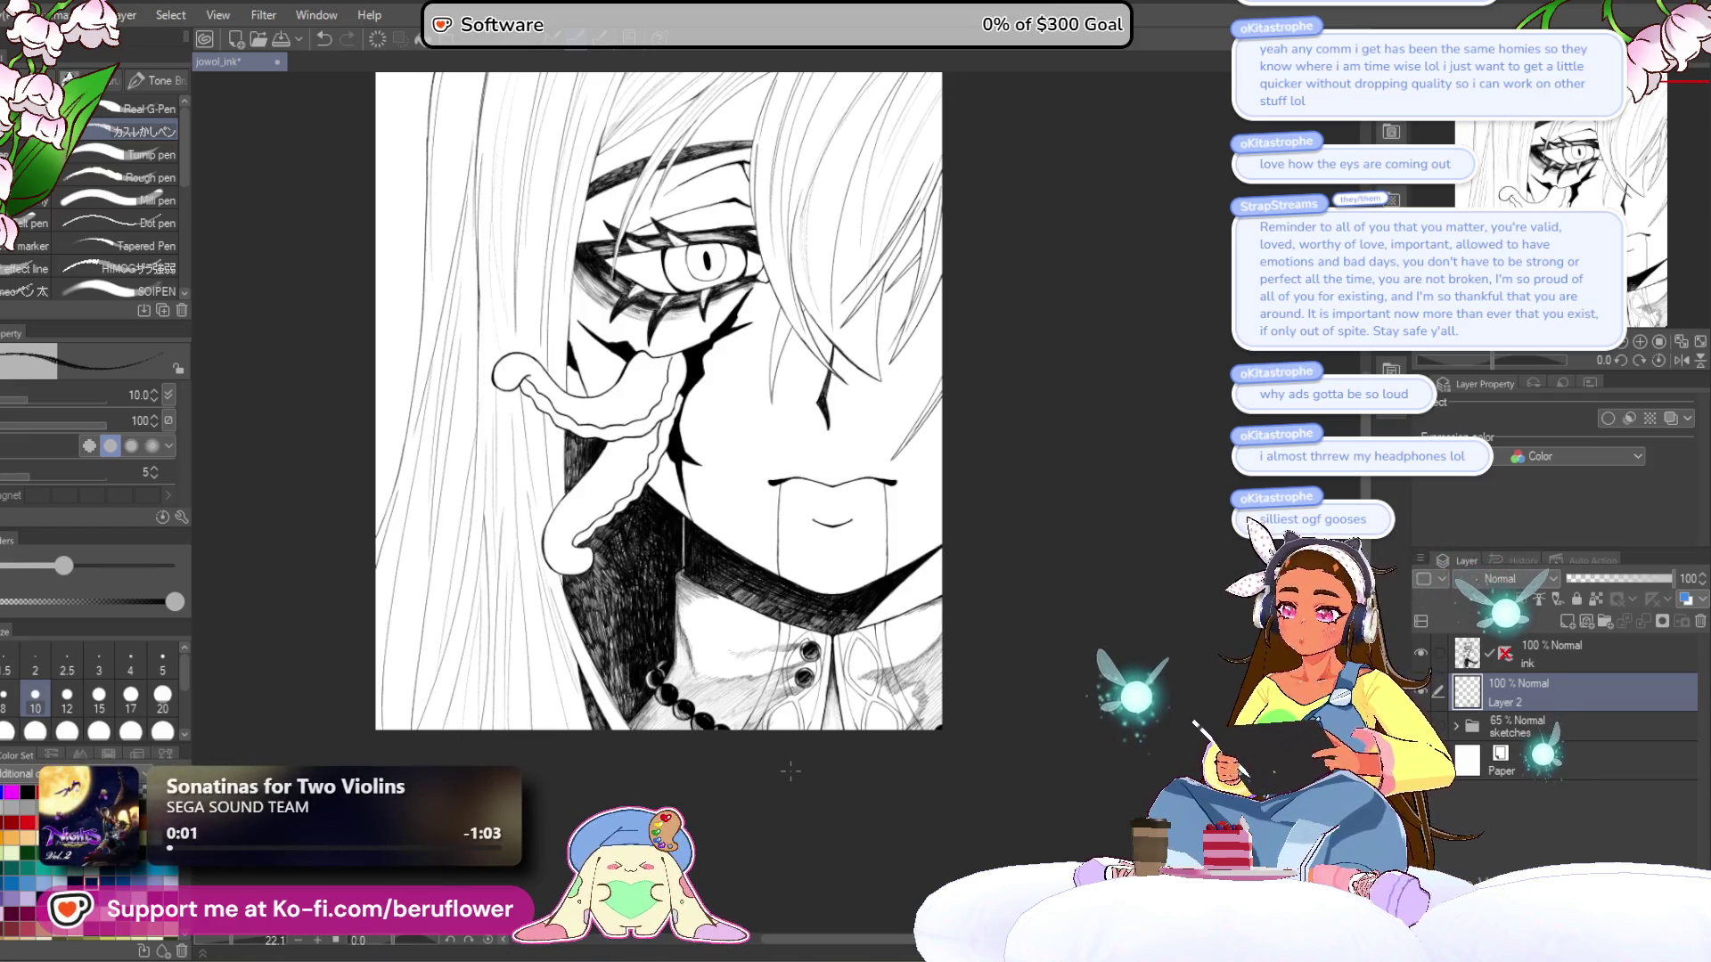
scroll(659, 657, up, 4)
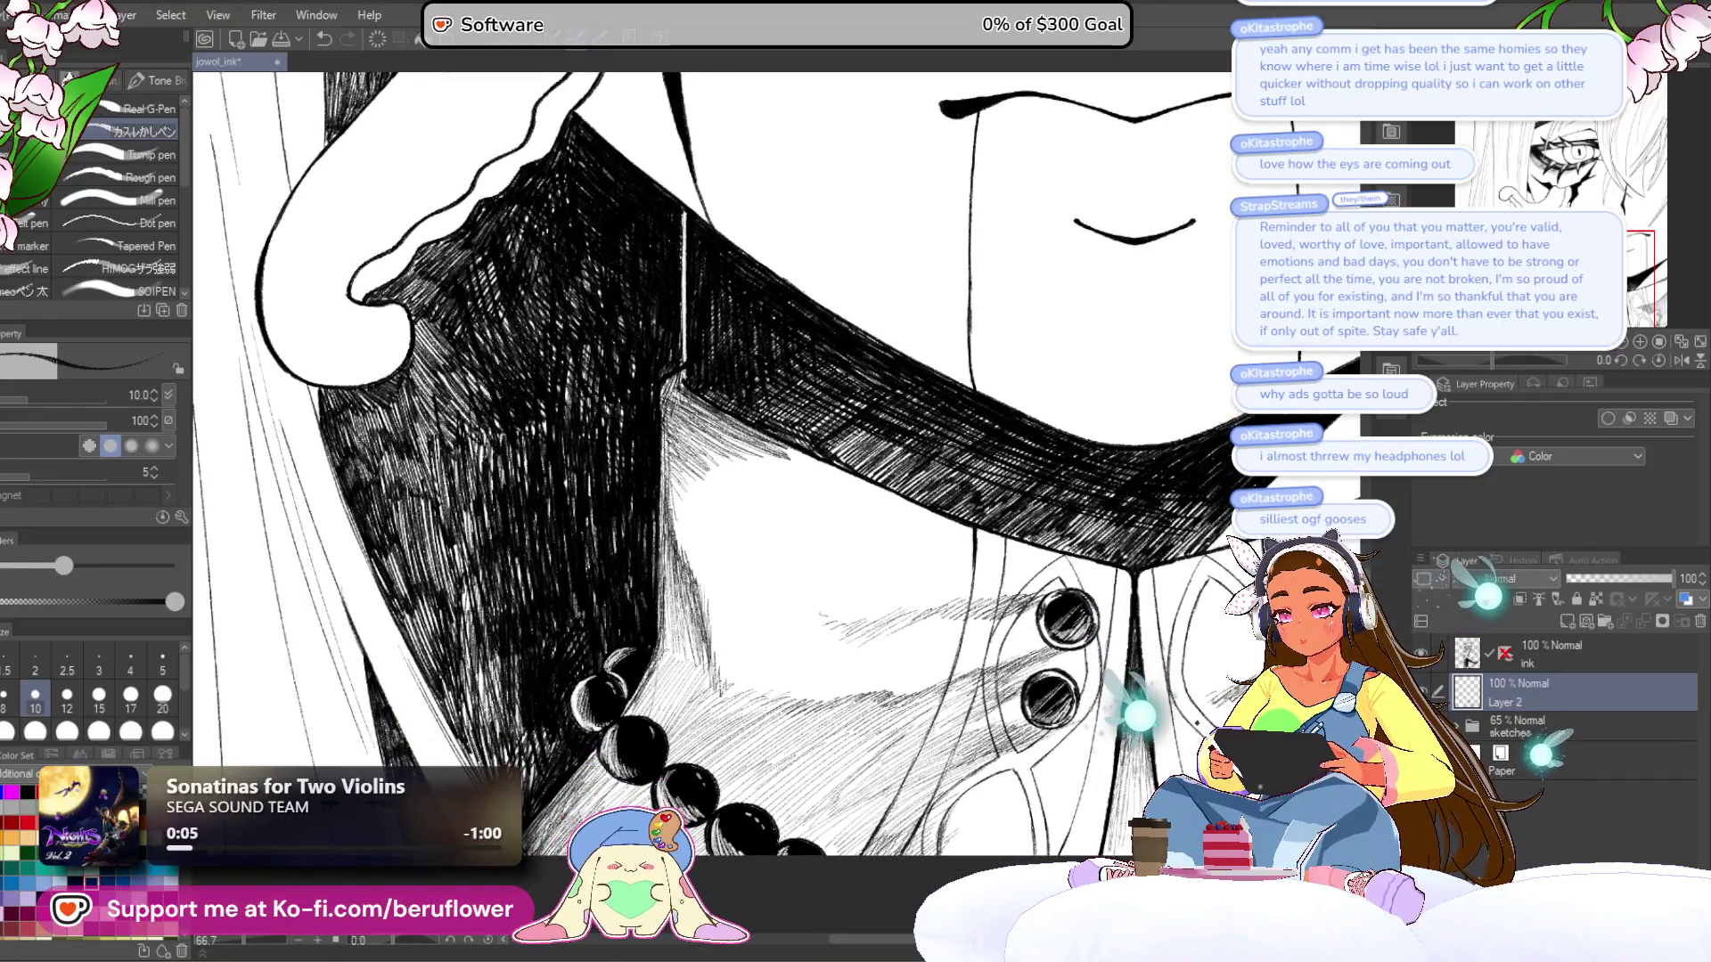
scroll(695, 535, down, 4)
scroll(695, 535, up, 5)
drag(717, 553, 681, 672)
drag(687, 513, 664, 668)
drag(673, 464, 662, 615)
drag(747, 465, 747, 542)
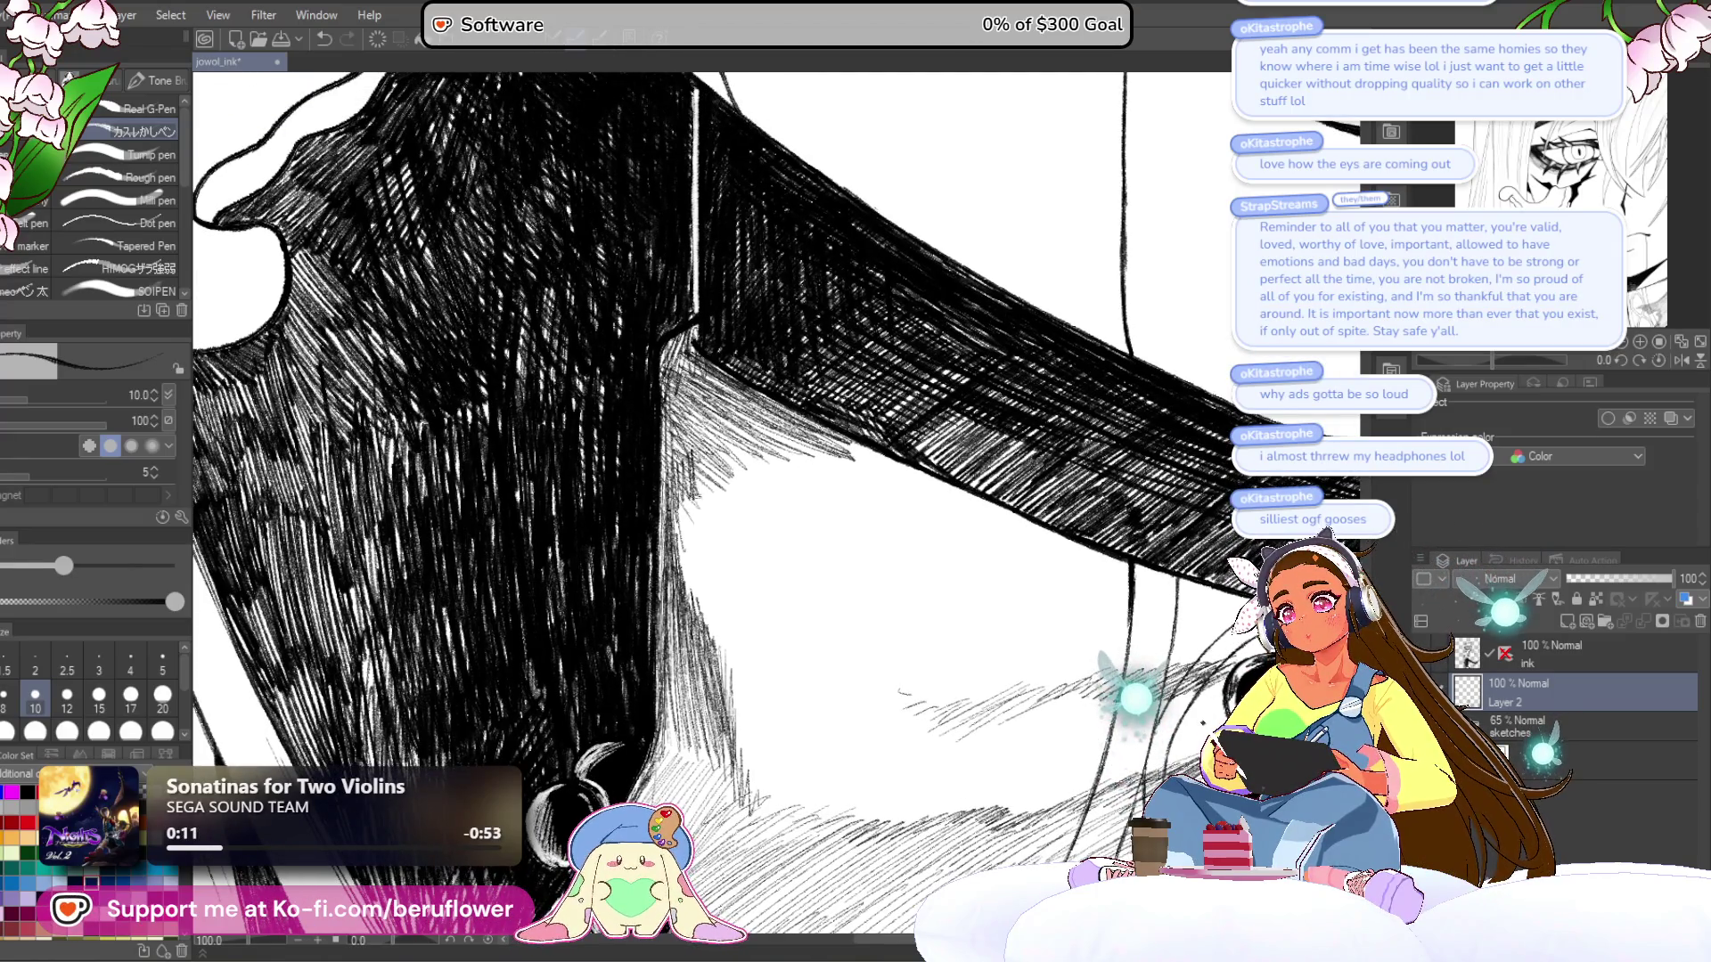
mouse_move(732, 434)
mouse_down()
mouse_move(718, 493)
mouse_move(736, 483)
mouse_up()
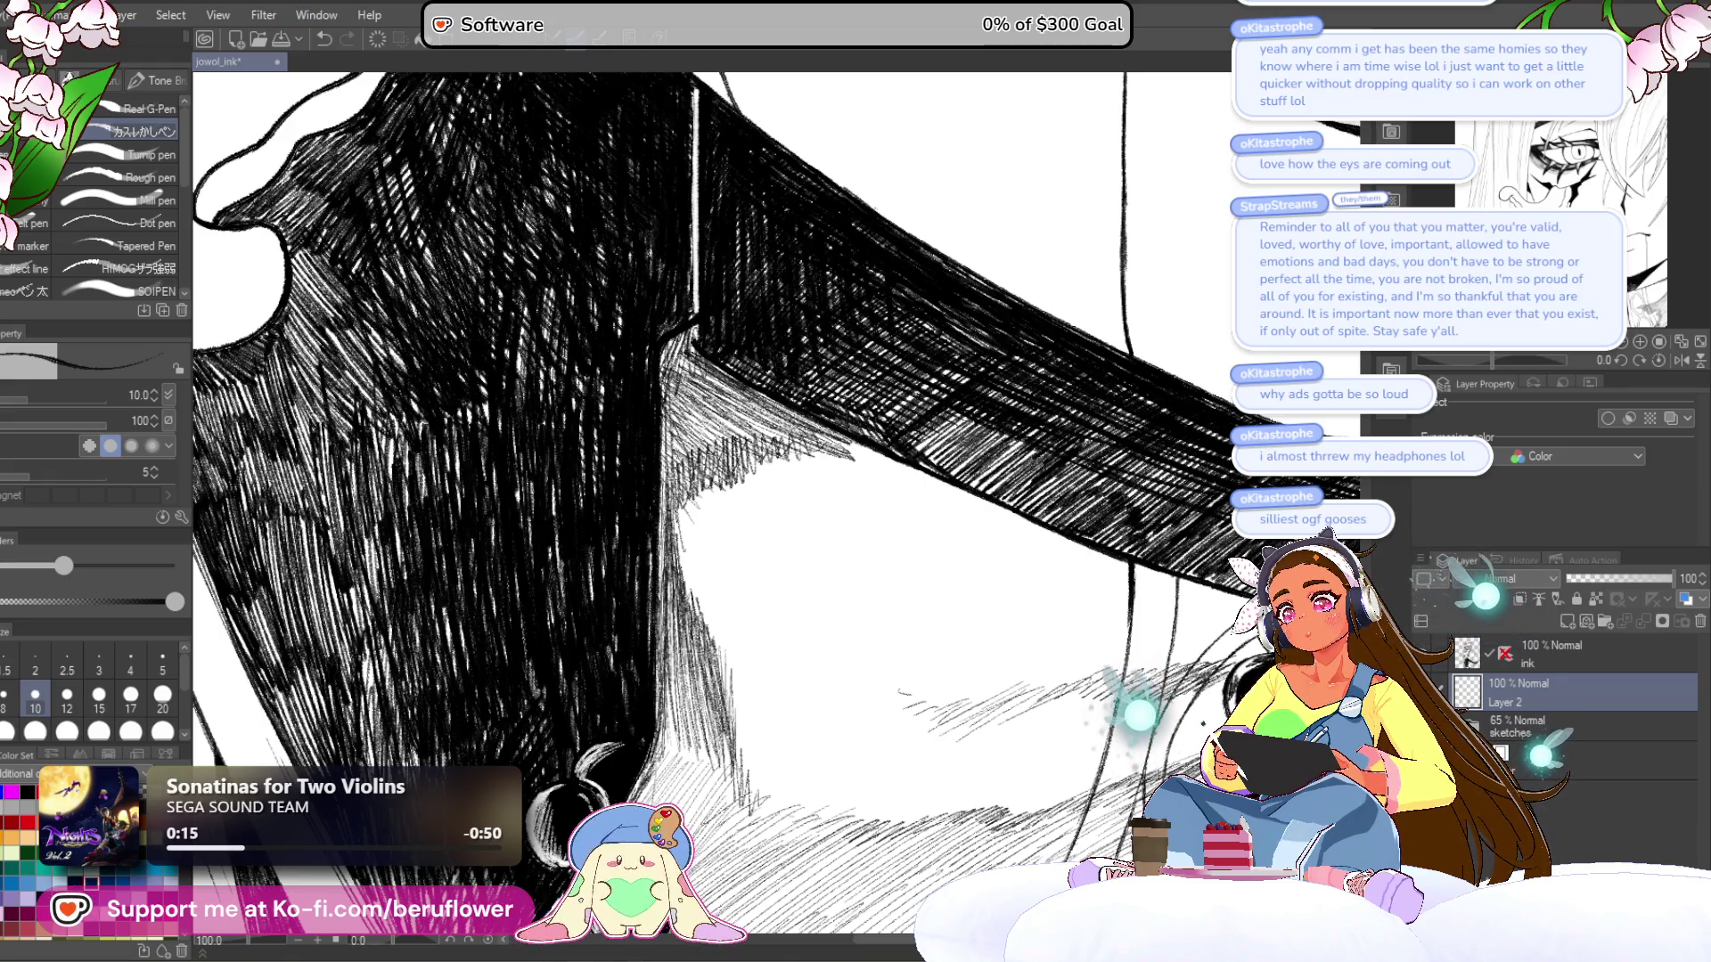
drag(674, 541, 659, 664)
drag(686, 640, 673, 726)
scroll(1204, 552, down, 5)
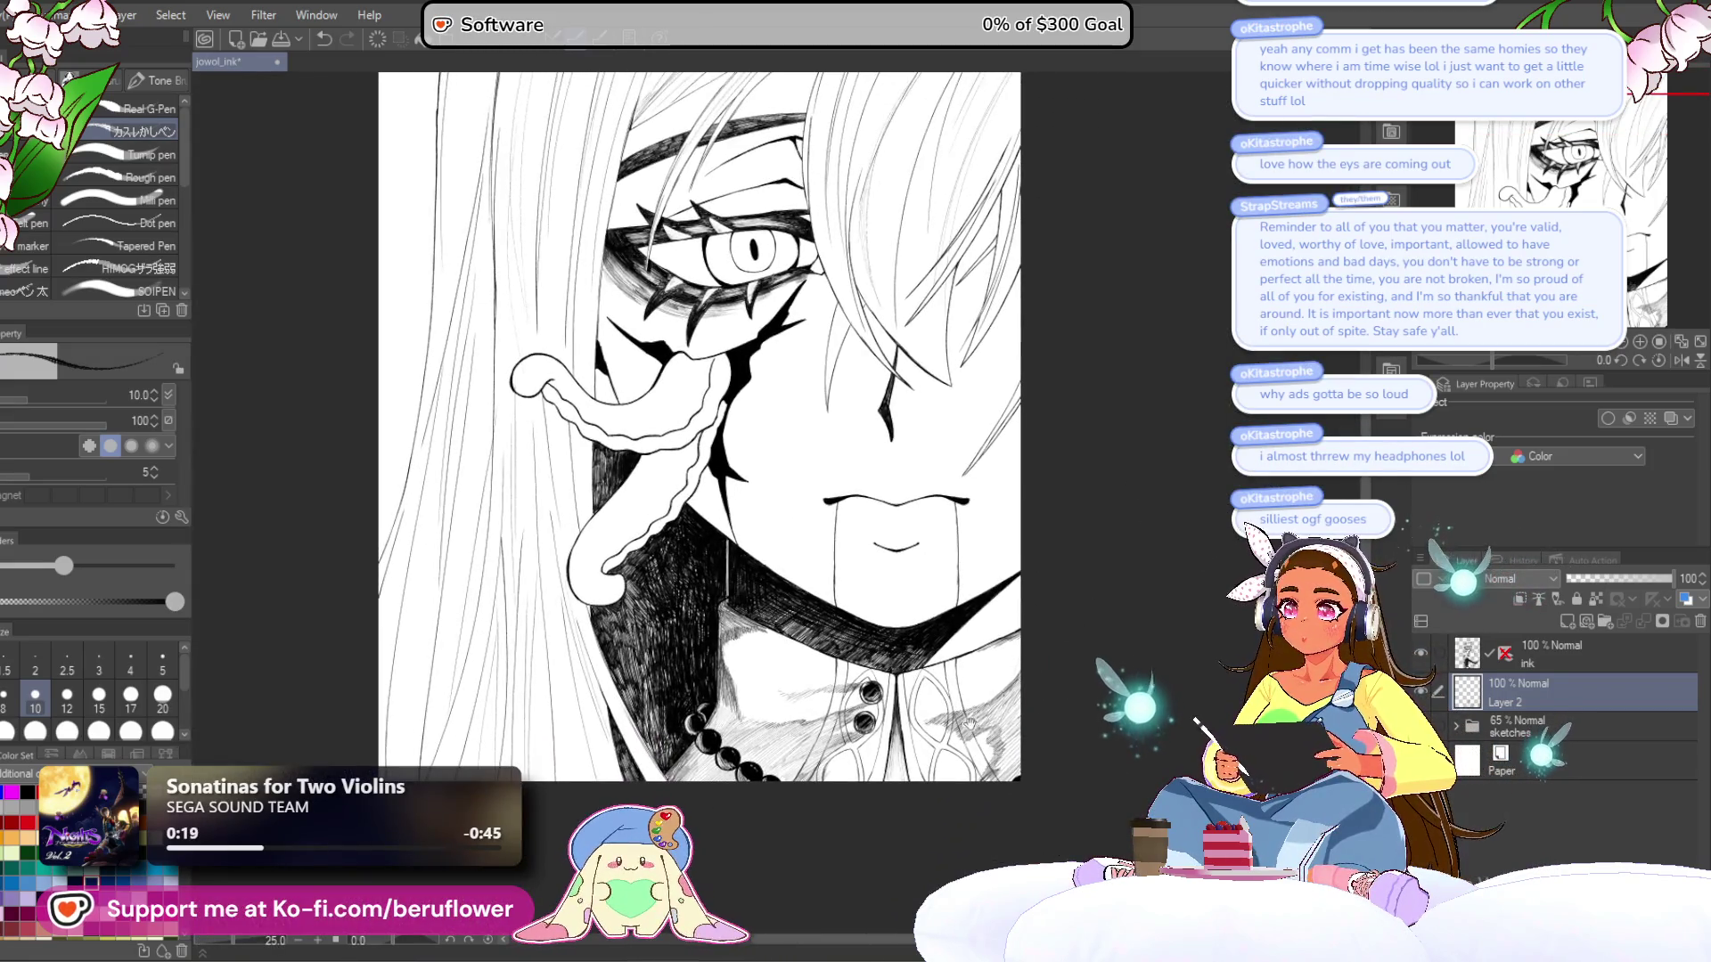
- Close in on the cheek and tongue and enlarge the brush size to 20
drag(970, 722, 967, 789)
mouse_move(931, 679)
mouse_down()
mouse_move(920, 699)
mouse_move(927, 642)
mouse_move(1131, 492)
mouse_move(1101, 569)
mouse_up()
drag(998, 652, 1036, 678)
scroll(896, 562, up, 3)
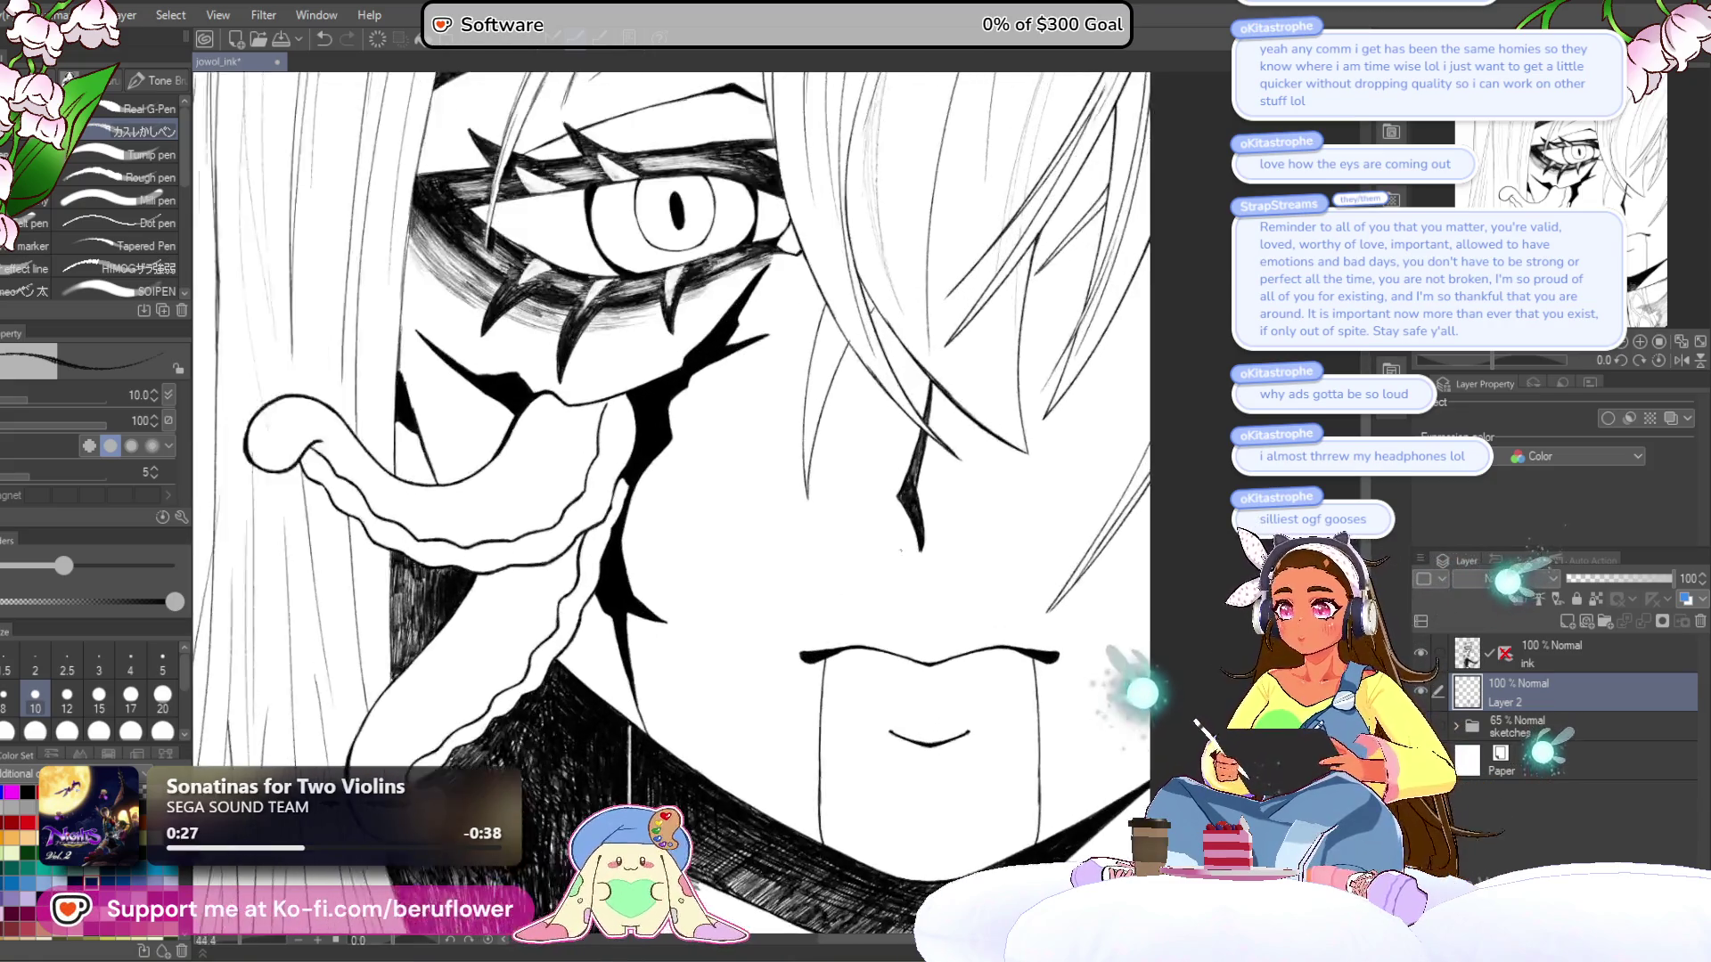
drag(896, 562, 980, 768)
drag(833, 541, 871, 553)
scroll(870, 553, up, 2)
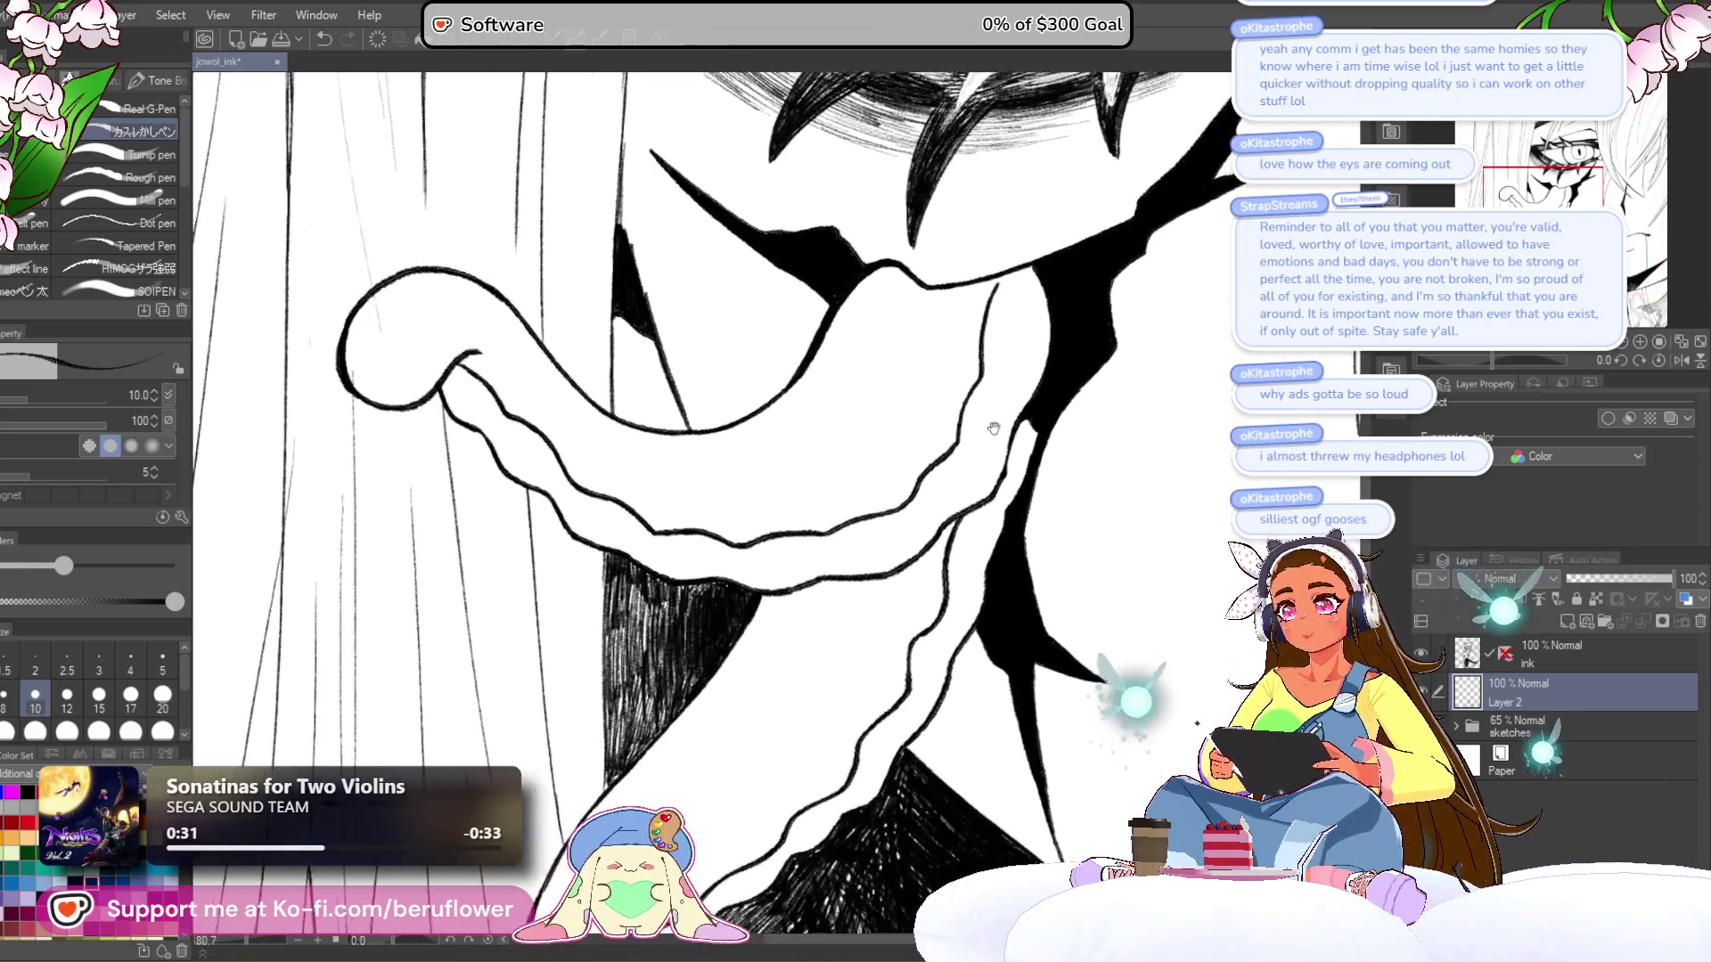
scroll(871, 554, down, 5)
scroll(870, 553, up, 4)
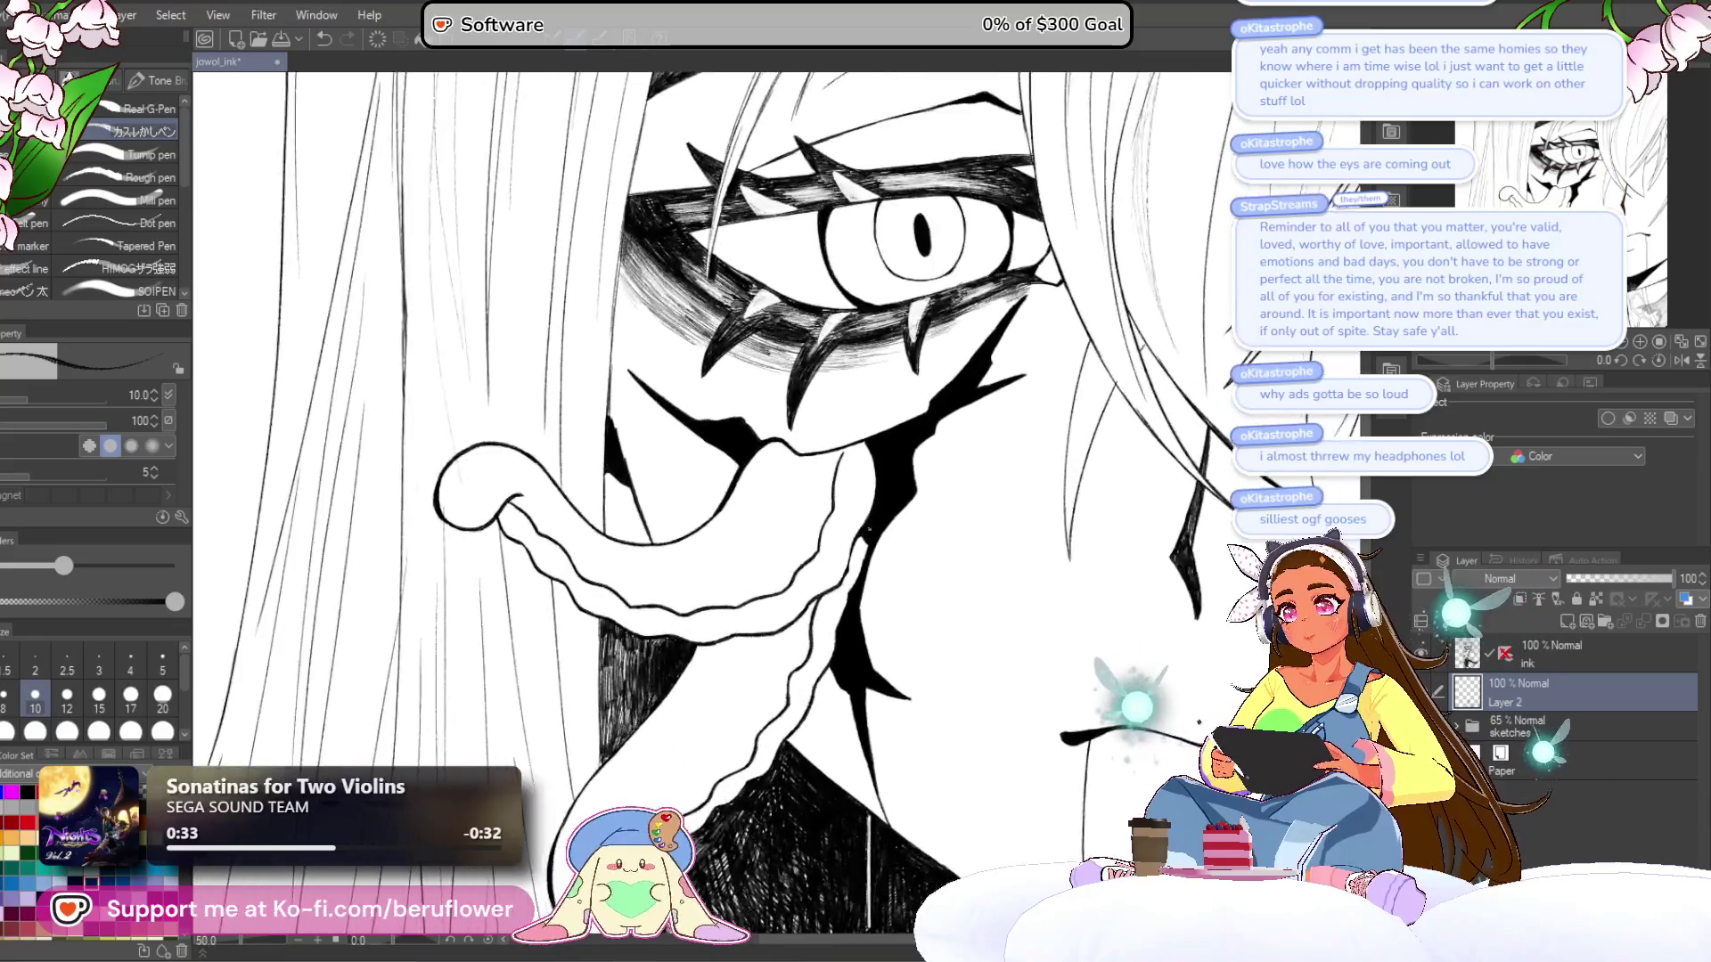
mouse_move(907, 650)
mouse_down()
mouse_move(756, 659)
mouse_move(789, 713)
mouse_move(891, 757)
mouse_up()
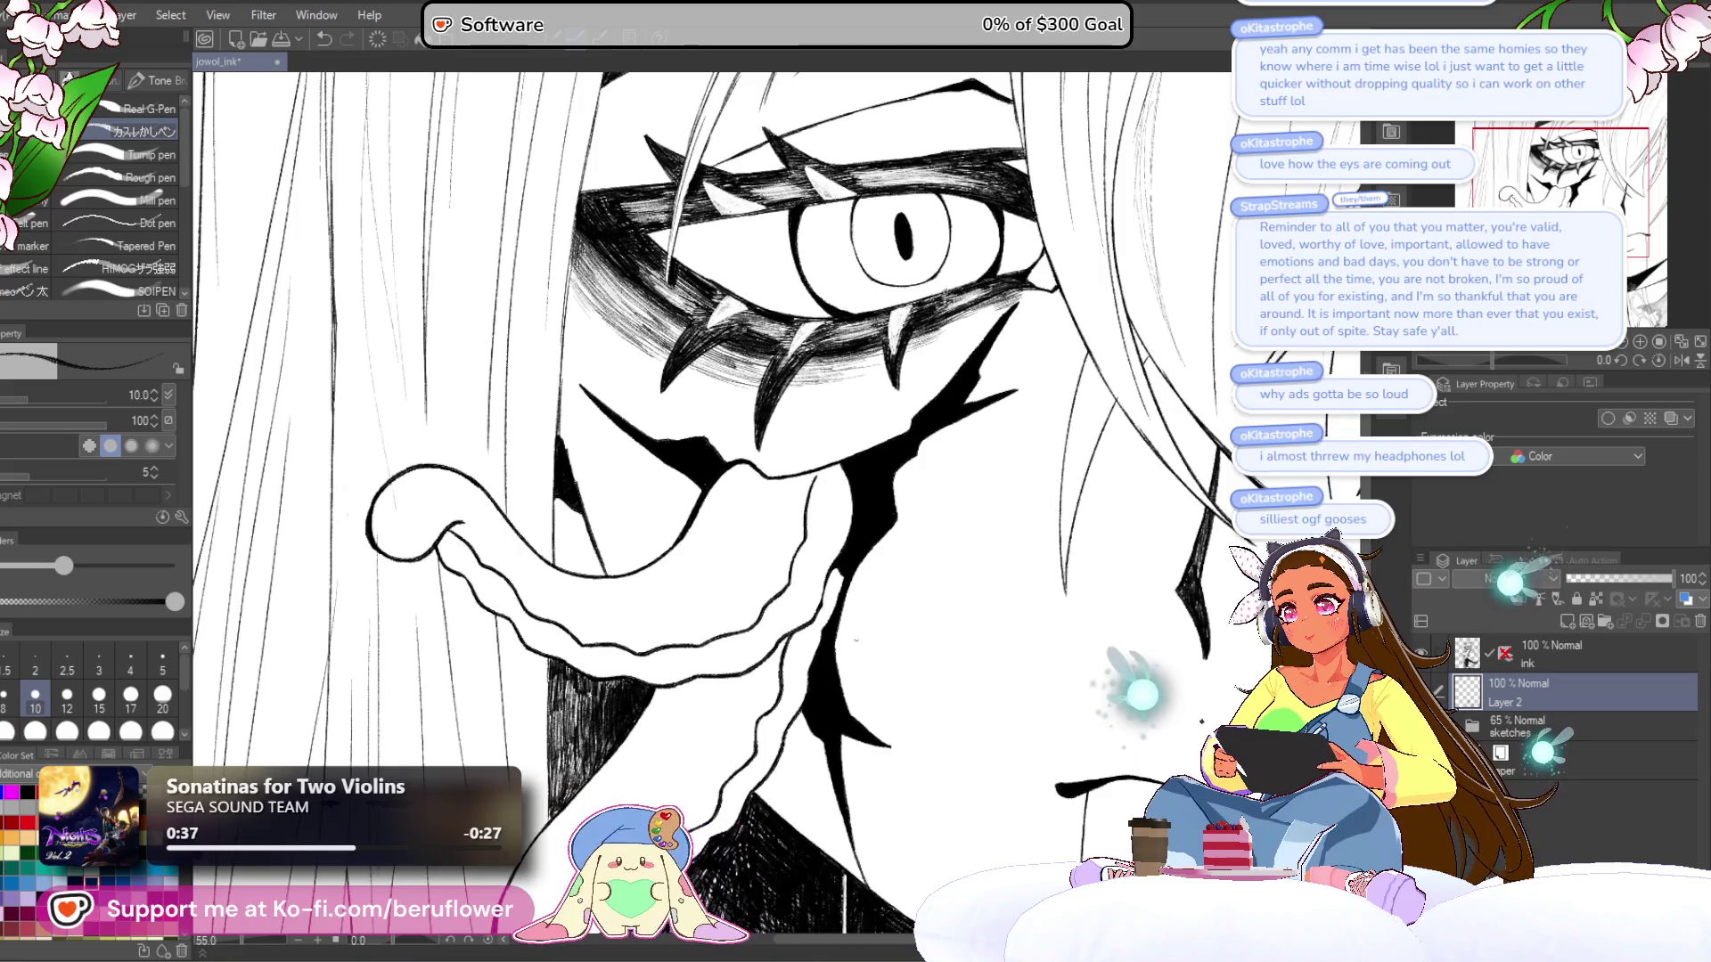
scroll(795, 377, up, 5)
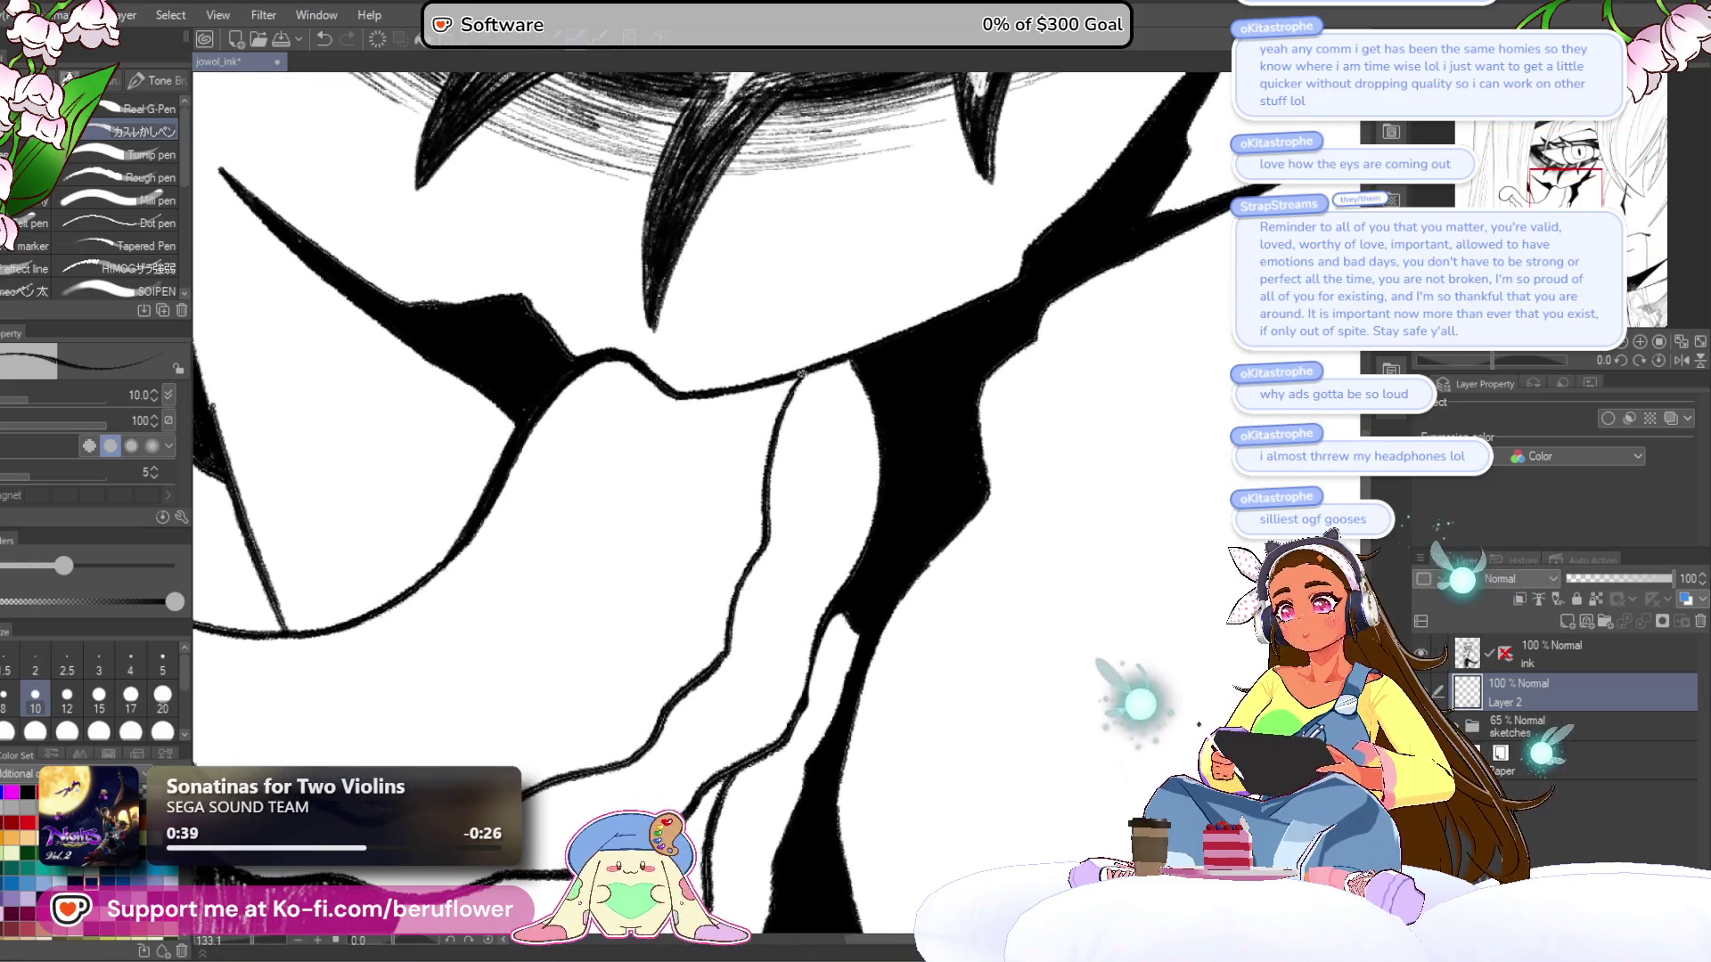
scroll(903, 599, down, 5)
drag(903, 599, 943, 617)
key(bracketright)
key(bracketright)
key(bracketright)
- Hatch short strokes along the tongue's right edge, check the result, and hide the ink layer
scroll(873, 507, up, 3)
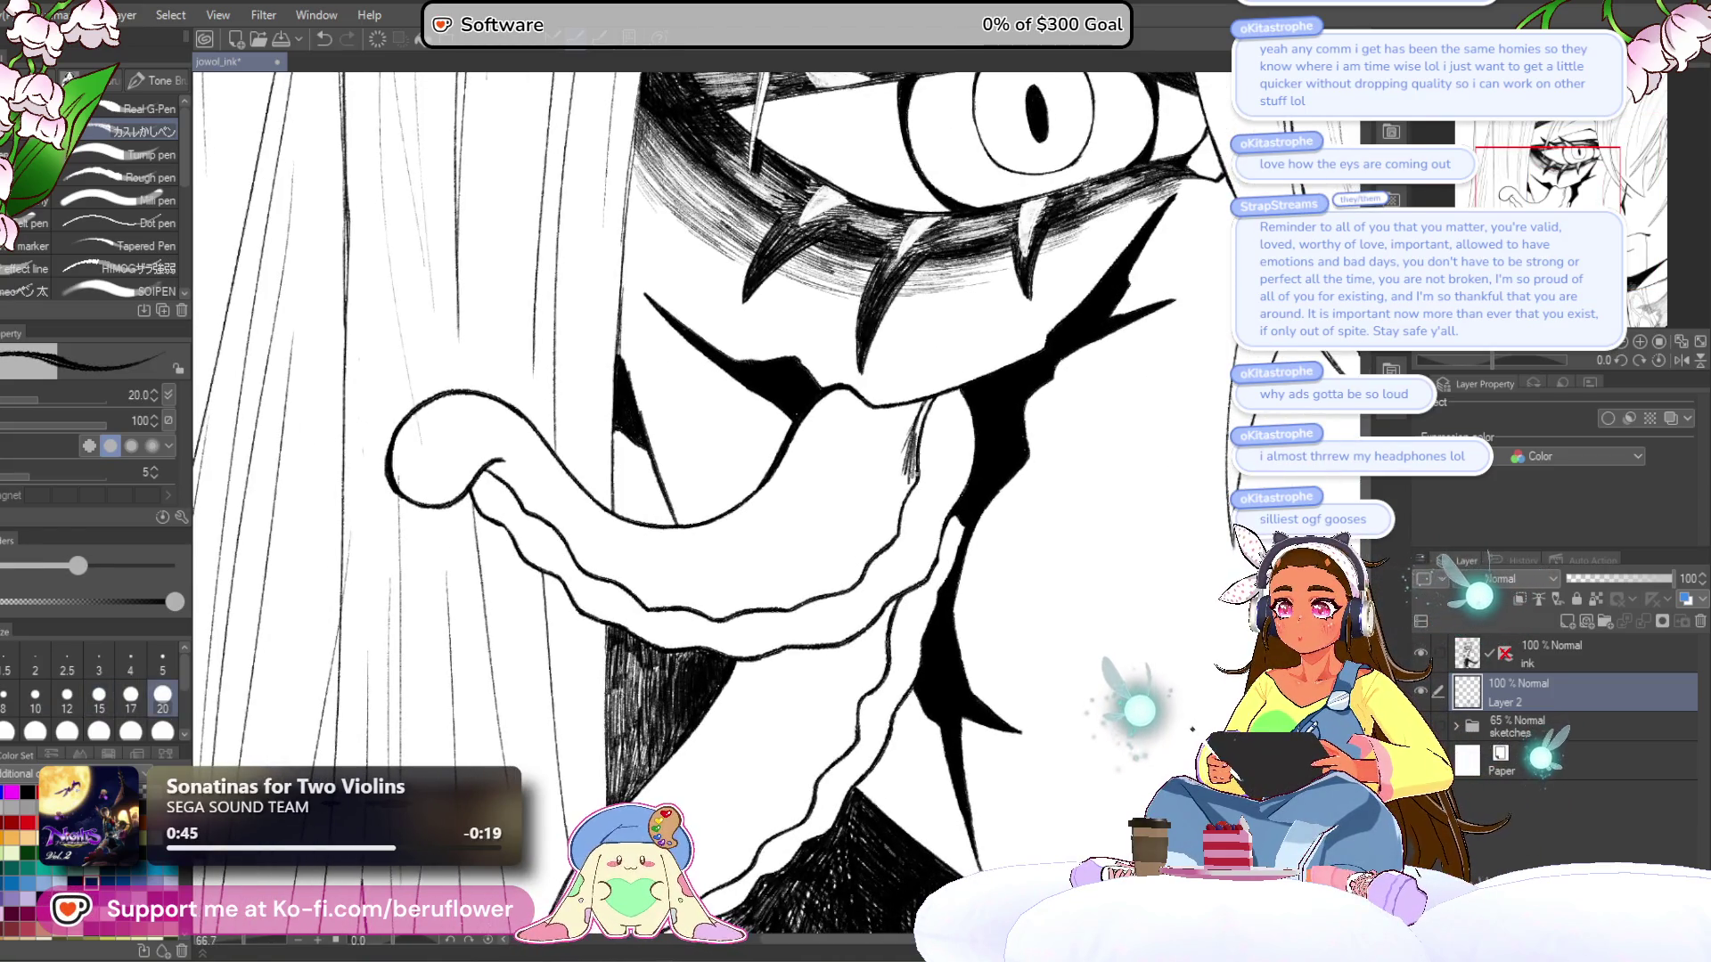
drag(922, 411, 896, 497)
drag(916, 439, 878, 522)
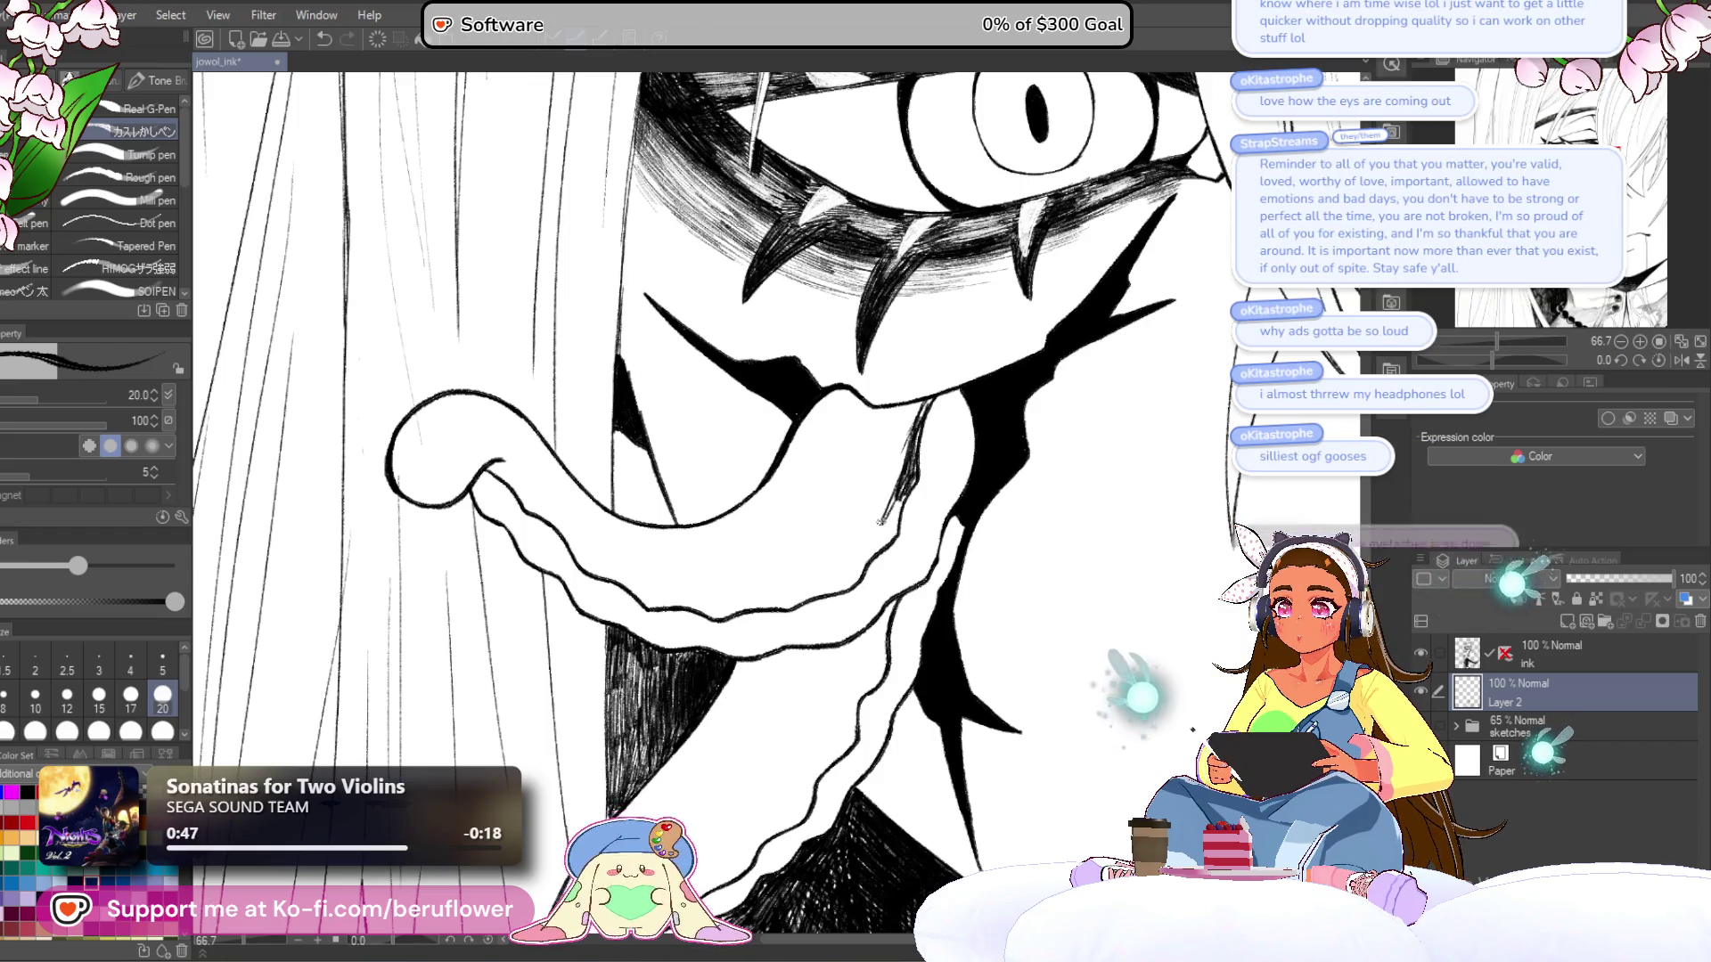
mouse_move(884, 435)
mouse_down()
mouse_move(854, 515)
mouse_move(900, 471)
mouse_move(998, 436)
mouse_move(637, 532)
mouse_up()
scroll(855, 499, down, 3)
scroll(827, 494, up, 1)
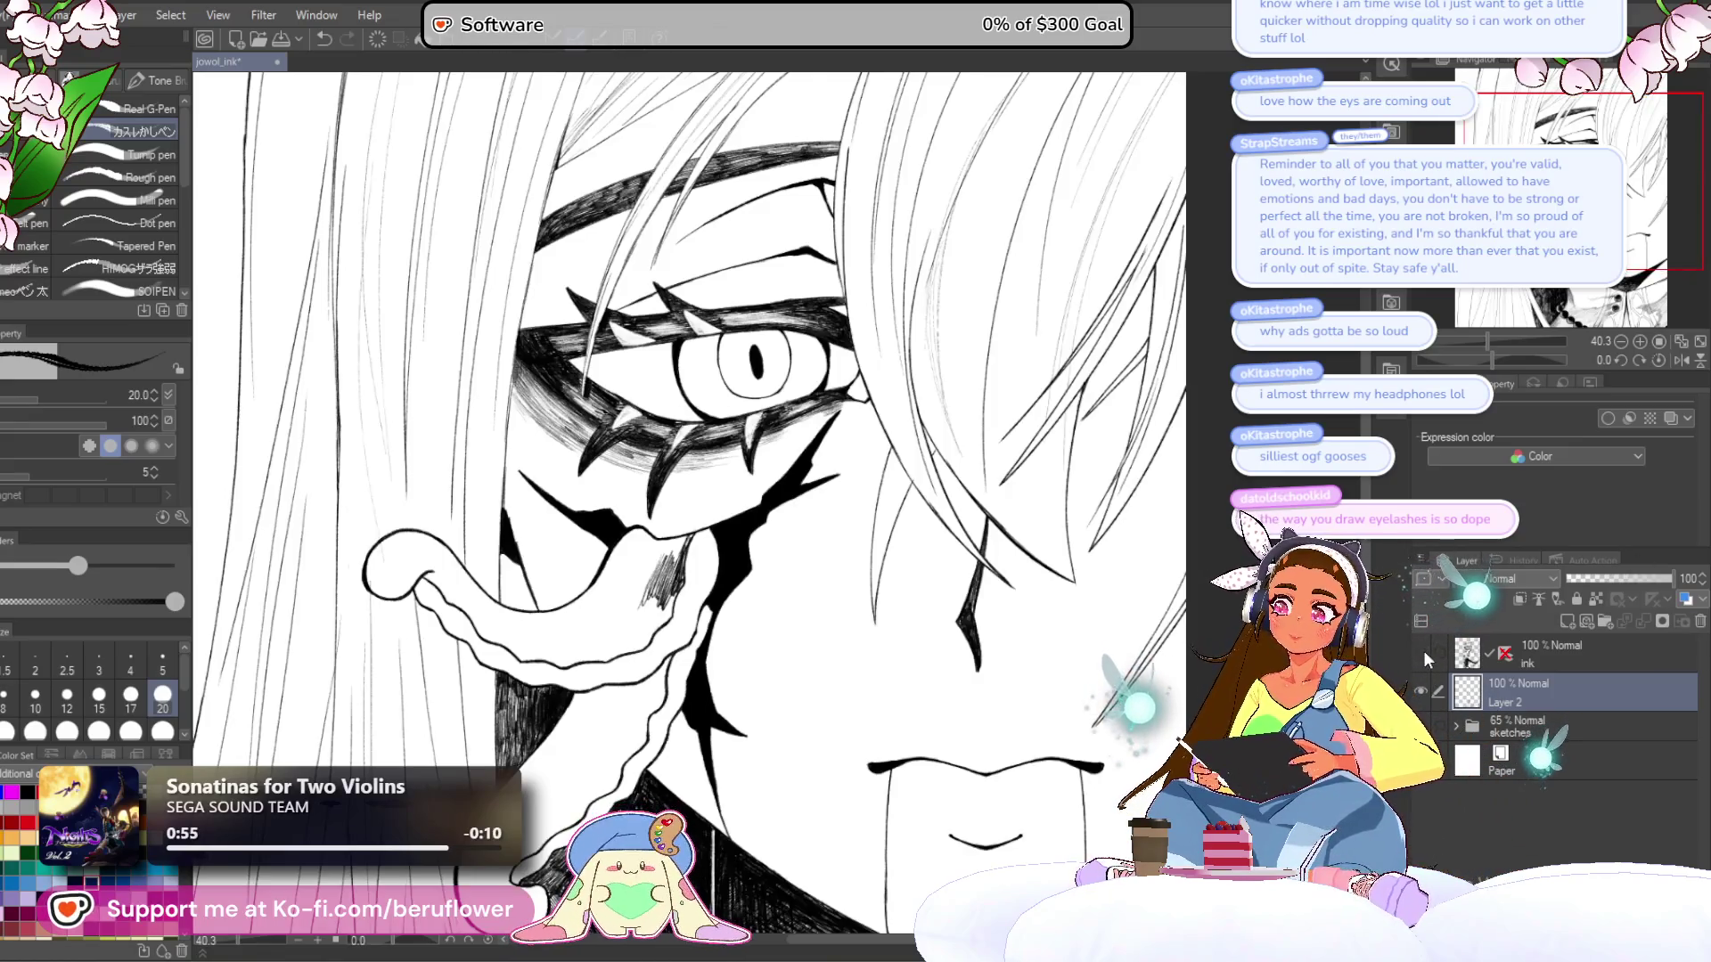
click(1422, 652)
- Hide Layer 2, add a new raster layer, and switch to the pencil
click(1423, 688)
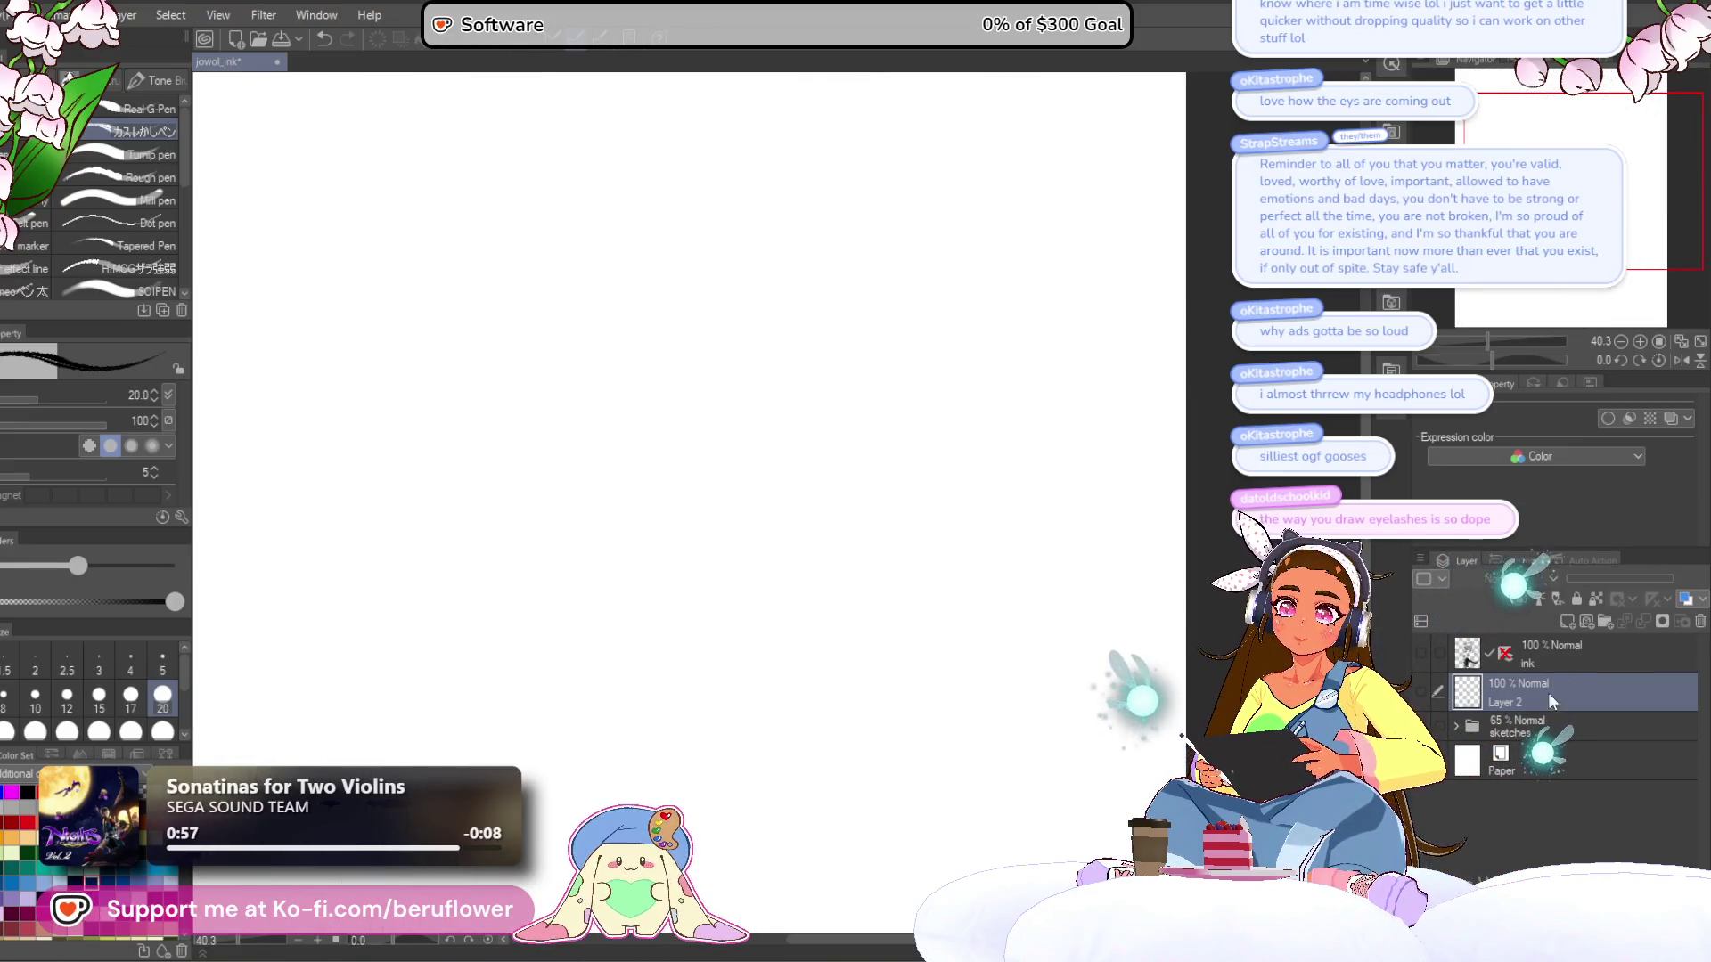
click(1567, 621)
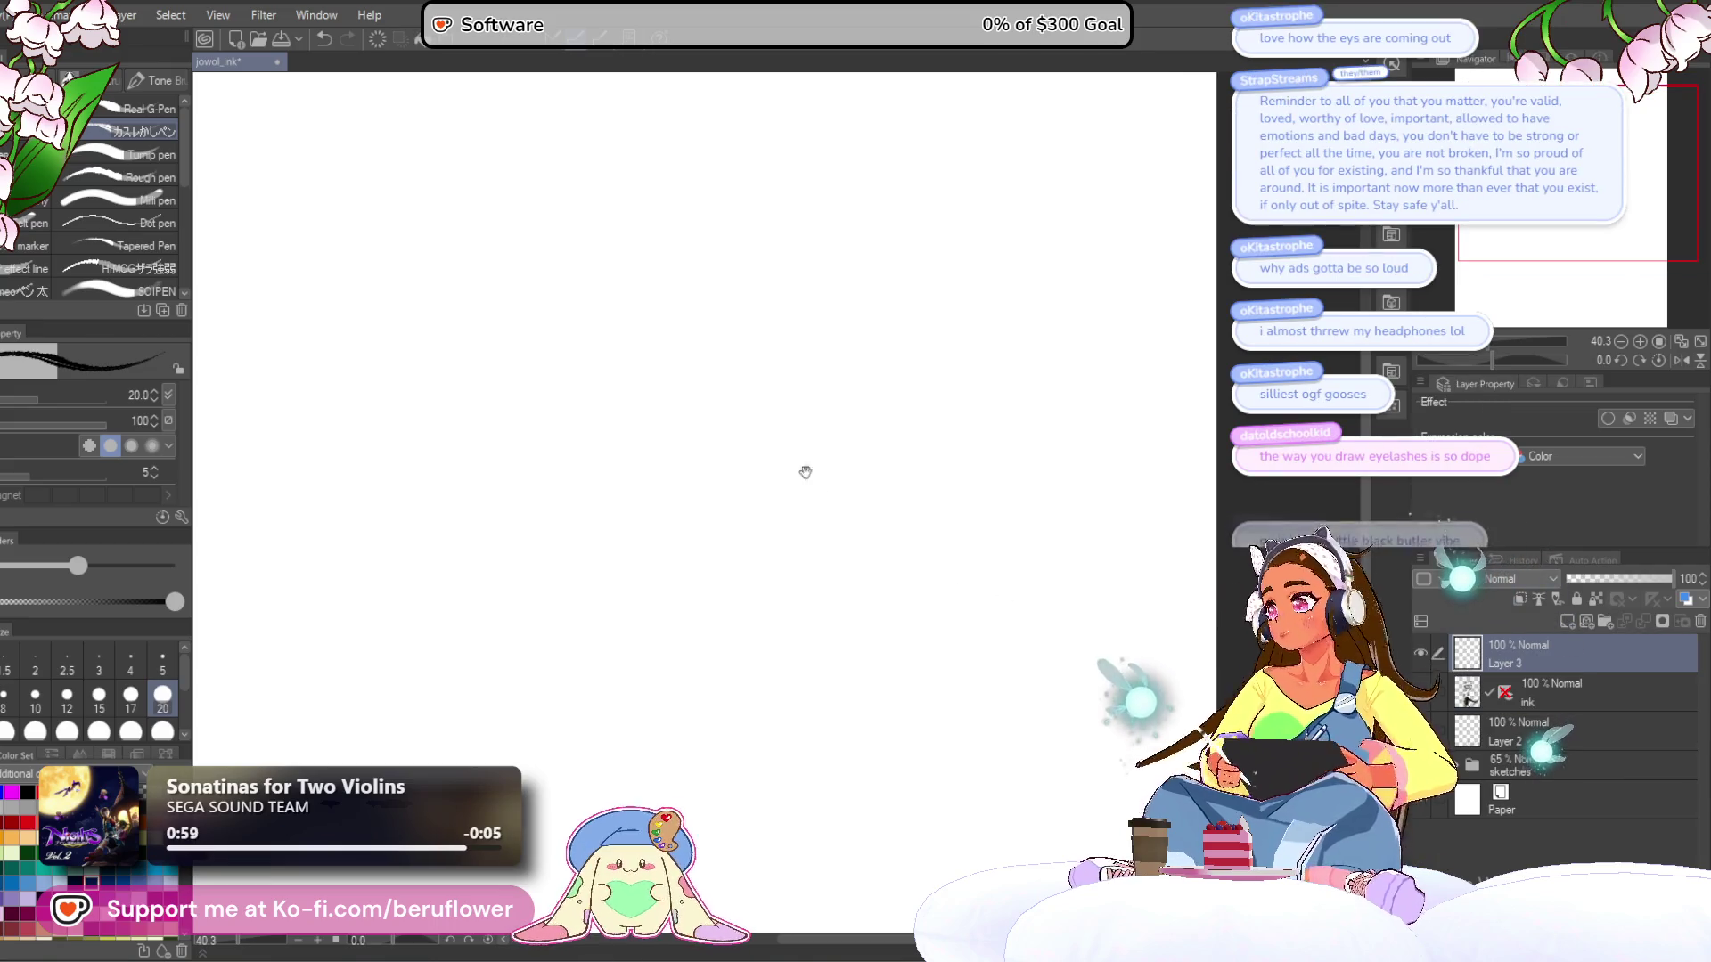
key(p)
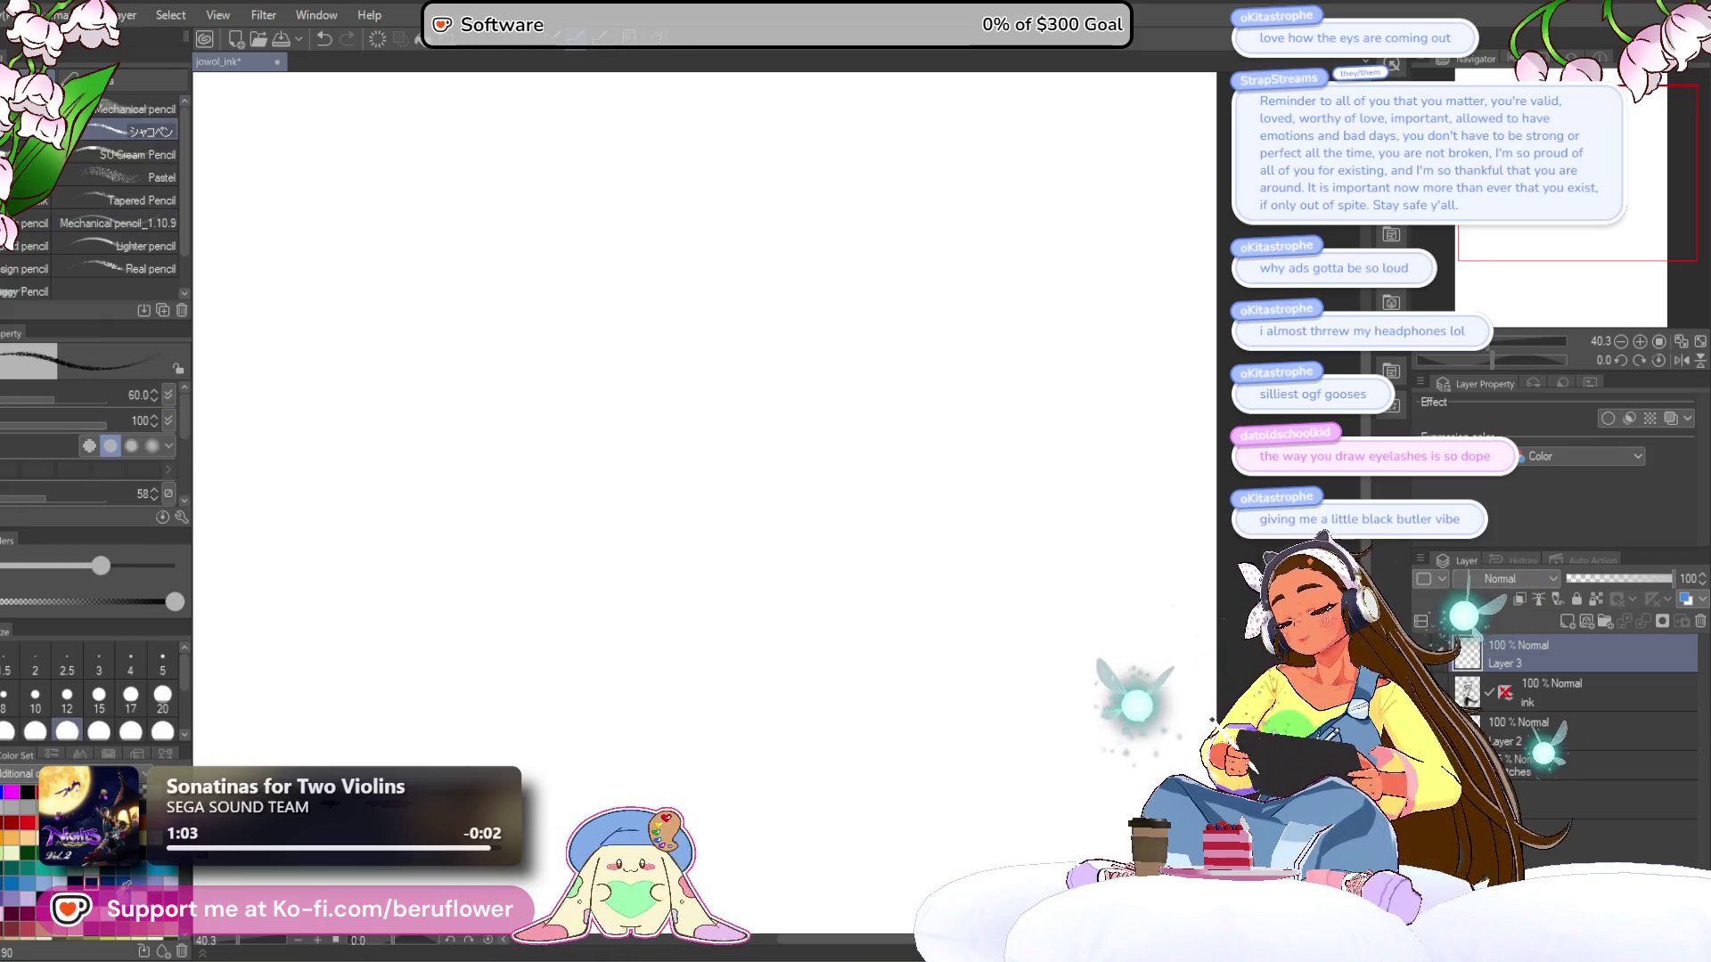
- Sketch the eye's upper and lower lines in purple, redrawing the lower line after an undo
mouse_move(583, 321)
mouse_down()
mouse_move(638, 264)
mouse_move(881, 236)
mouse_move(782, 313)
mouse_up()
drag(645, 310, 784, 304)
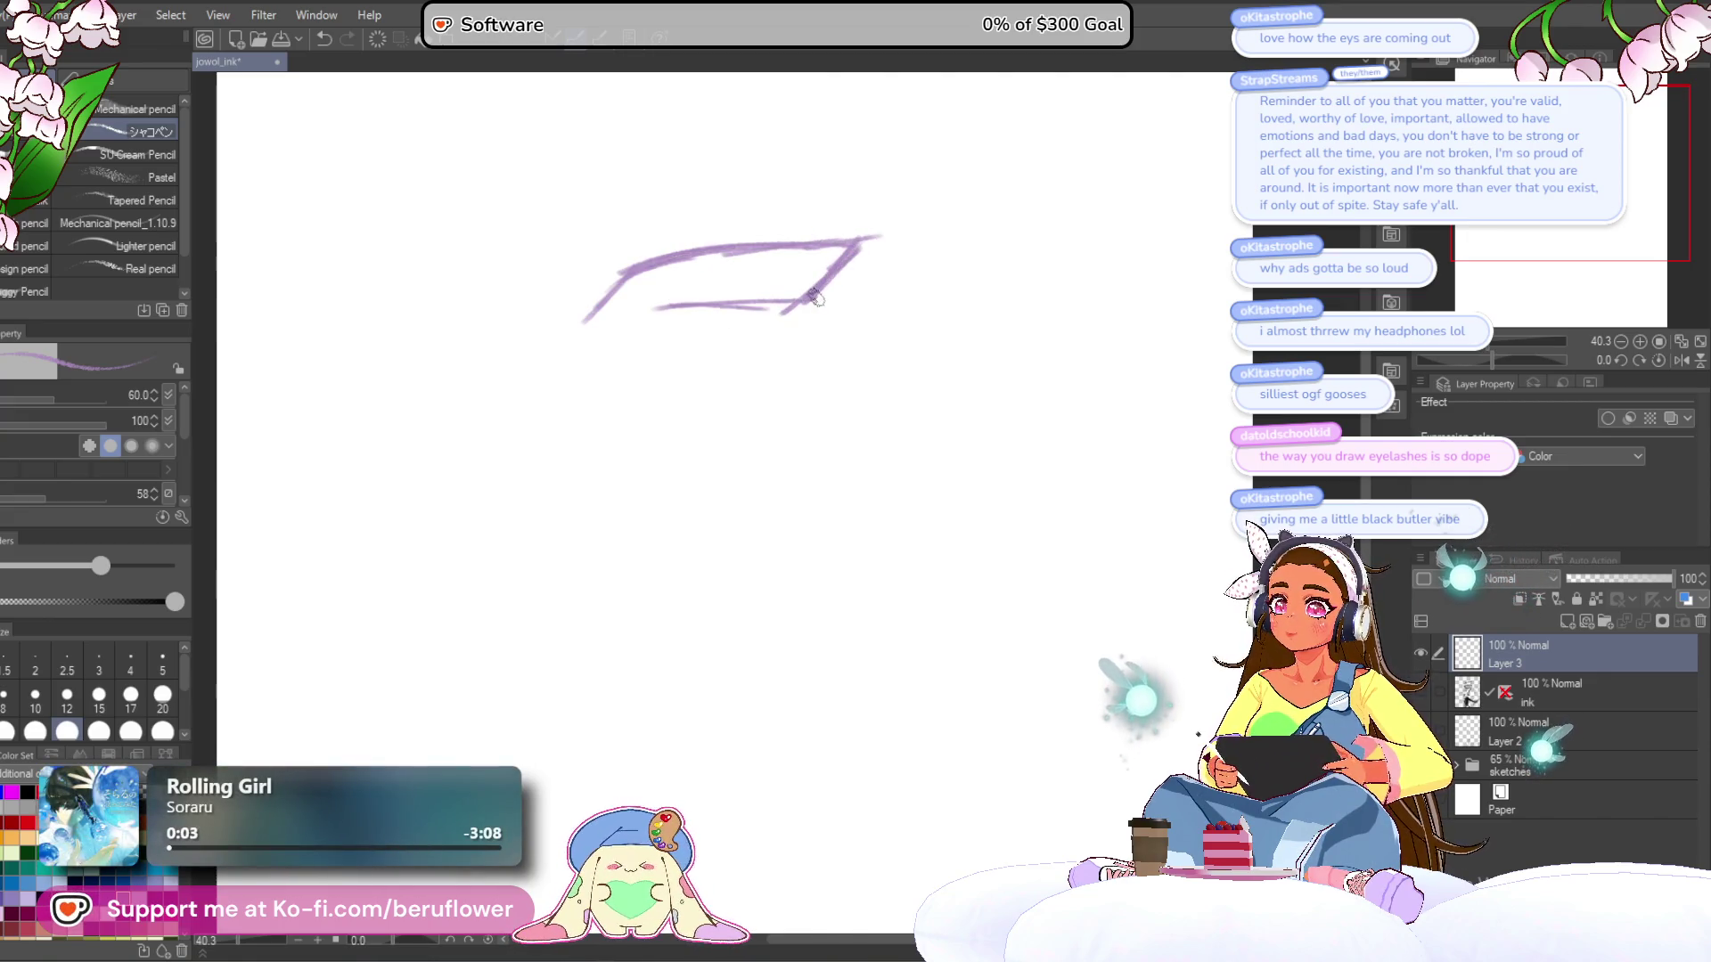
drag(742, 243, 615, 267)
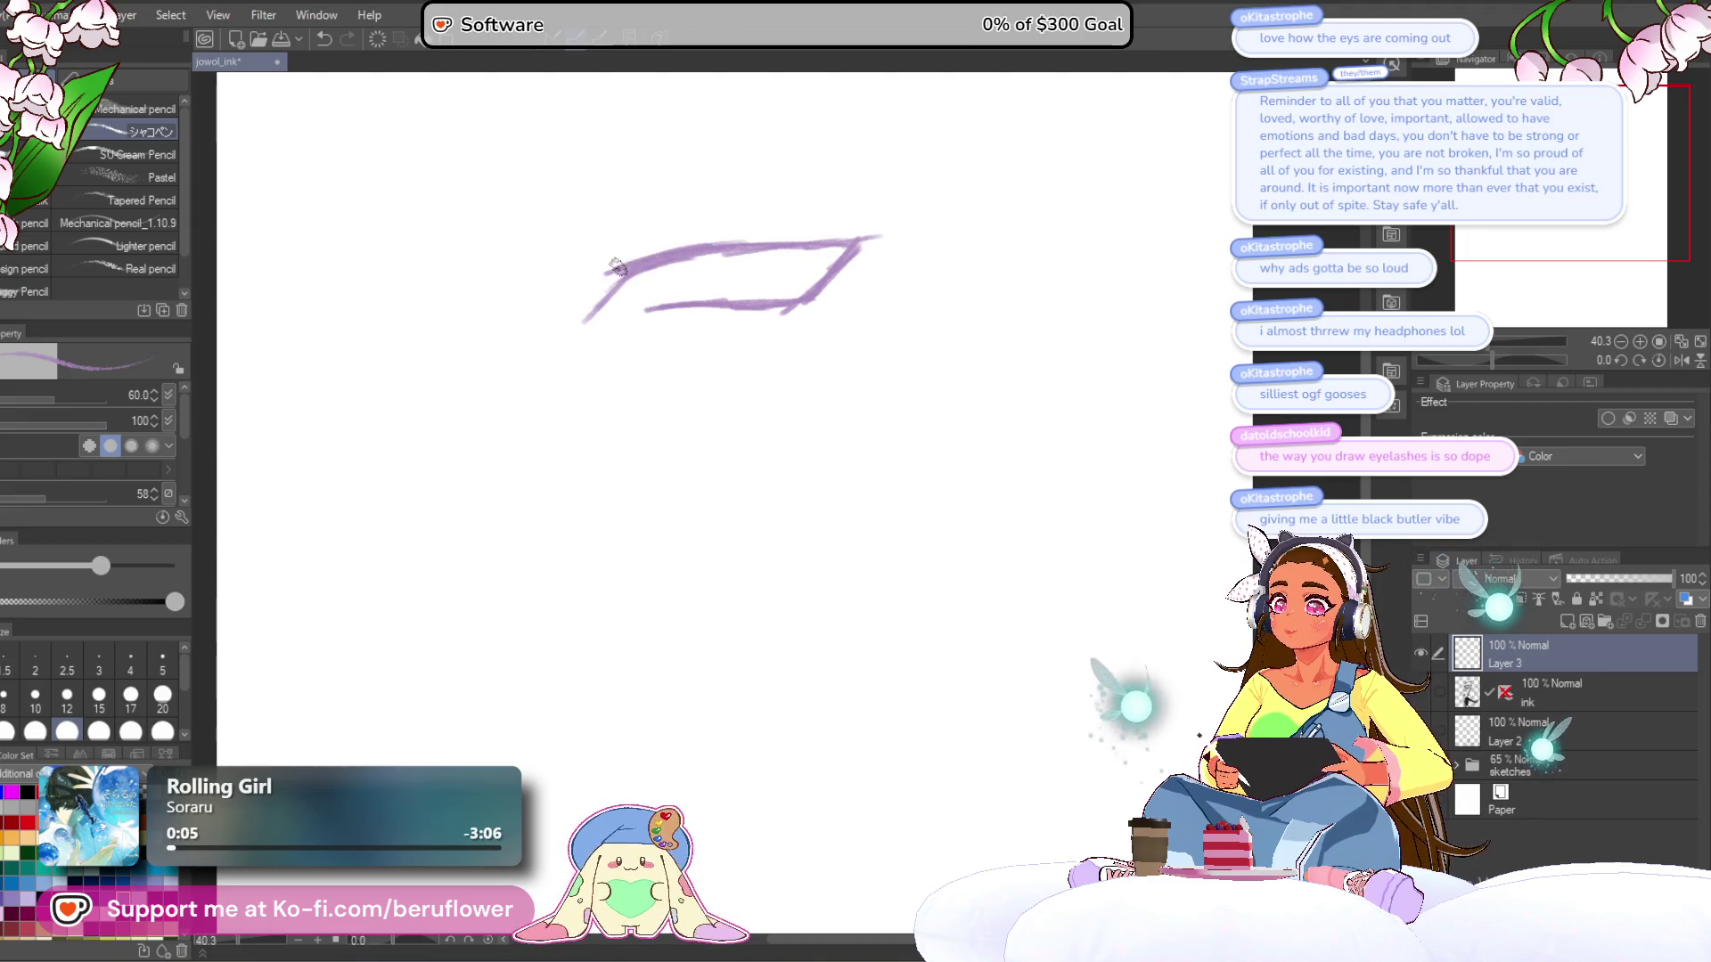
mouse_move(776, 252)
mouse_down()
mouse_move(592, 312)
mouse_move(872, 244)
mouse_move(848, 264)
mouse_up()
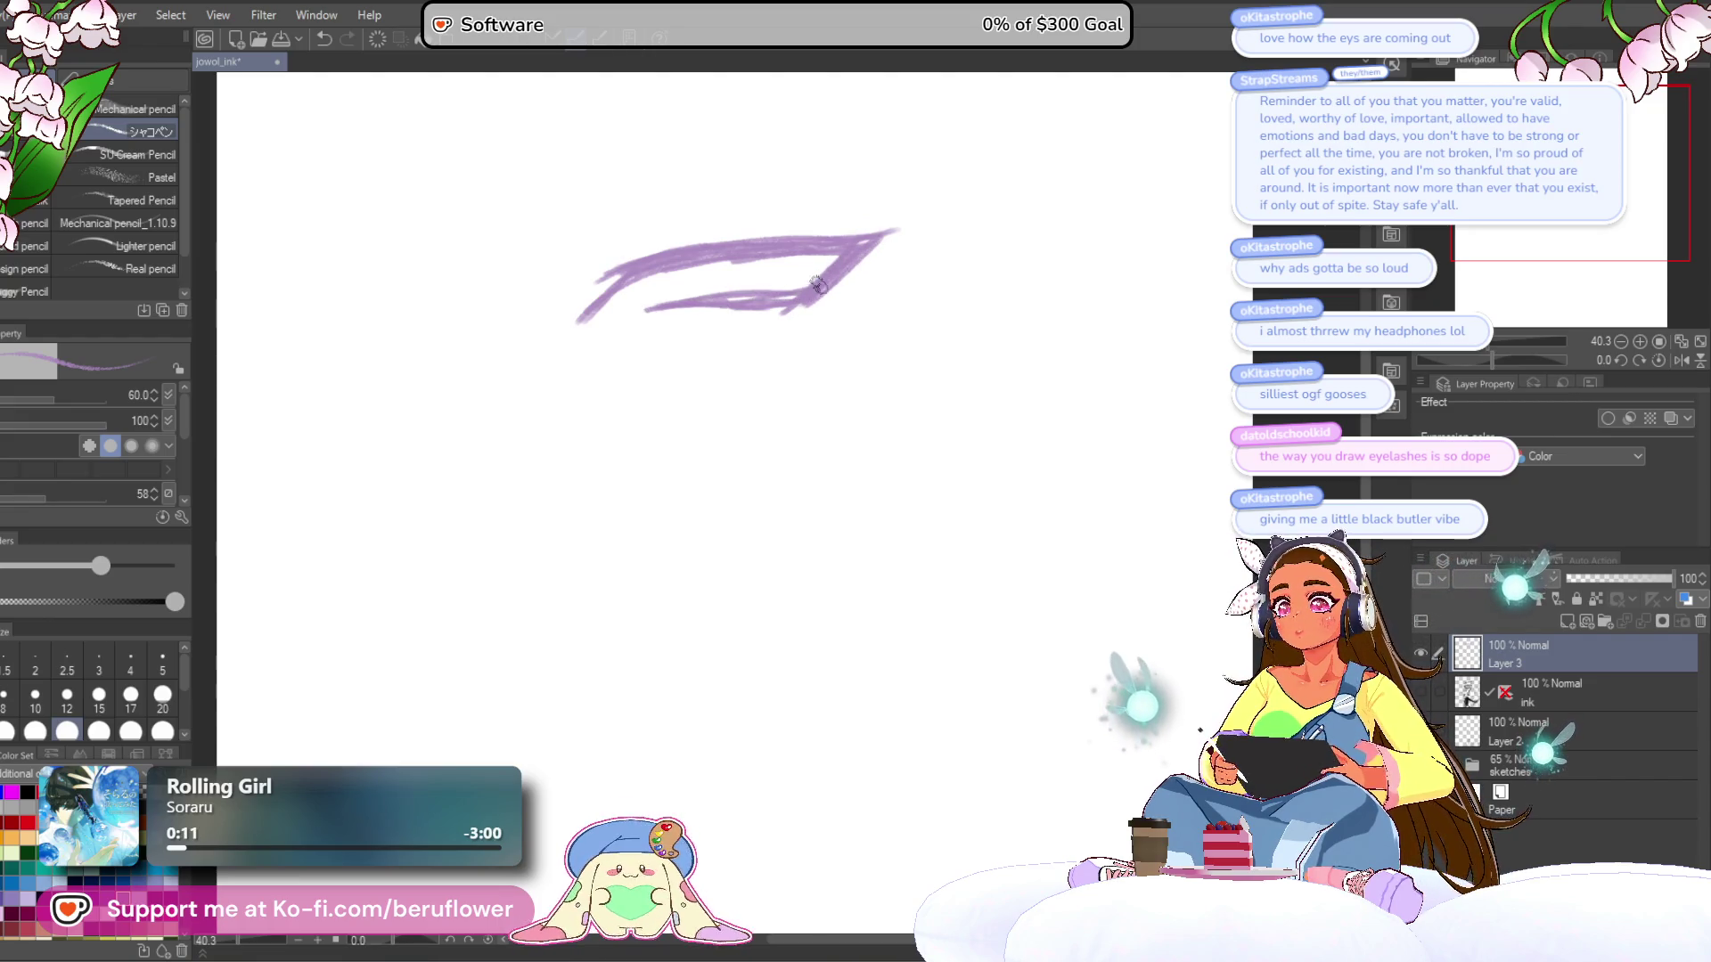
key(ctrl+z)
drag(699, 310, 774, 301)
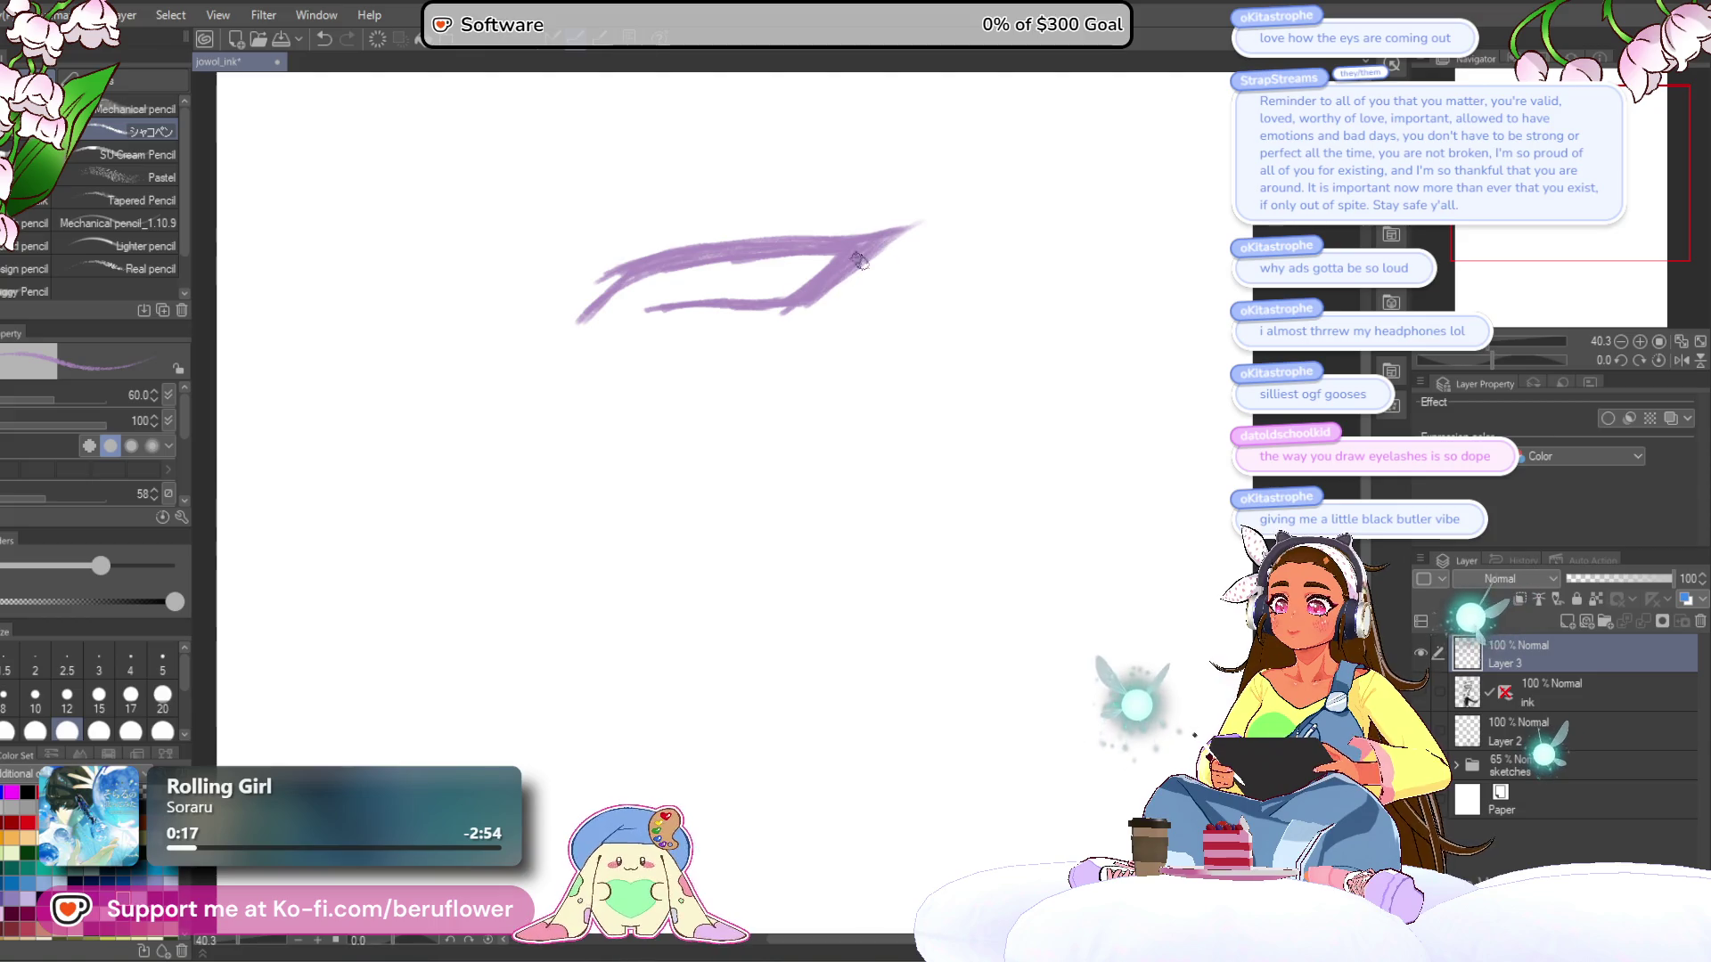
drag(820, 301, 807, 382)
scroll(719, 279, up, 5)
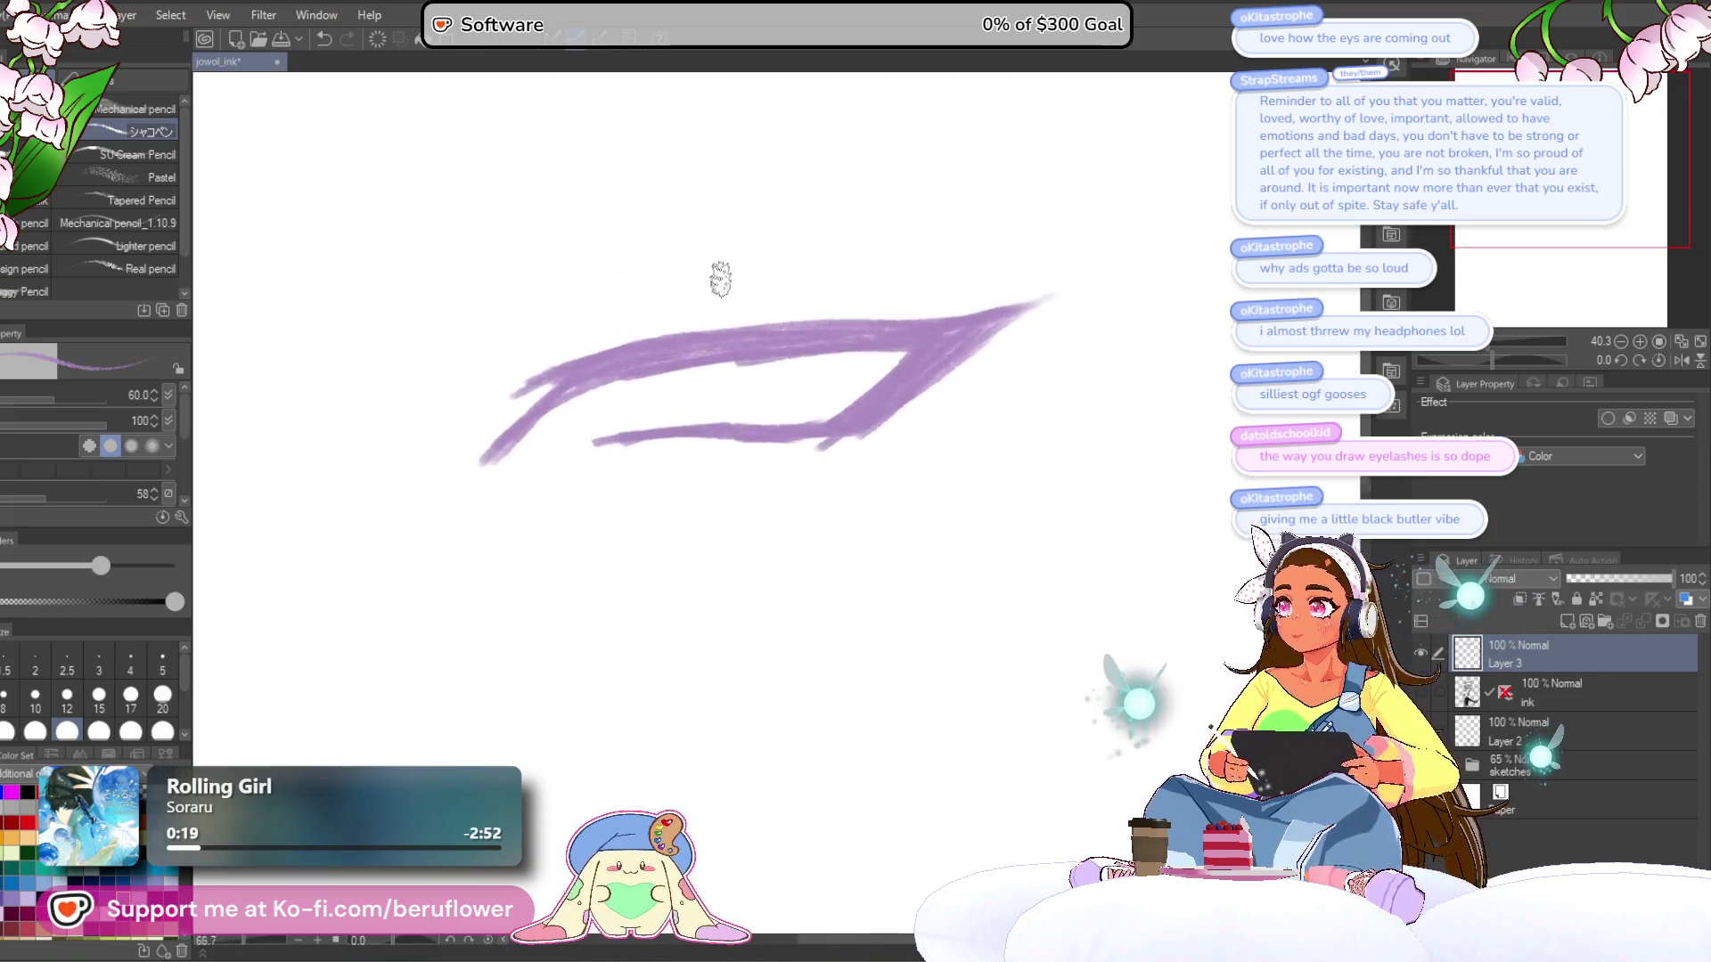
- Thicken and reshape the eye's upper spike, redoing the stroke after an undo
scroll(720, 280, down, 1)
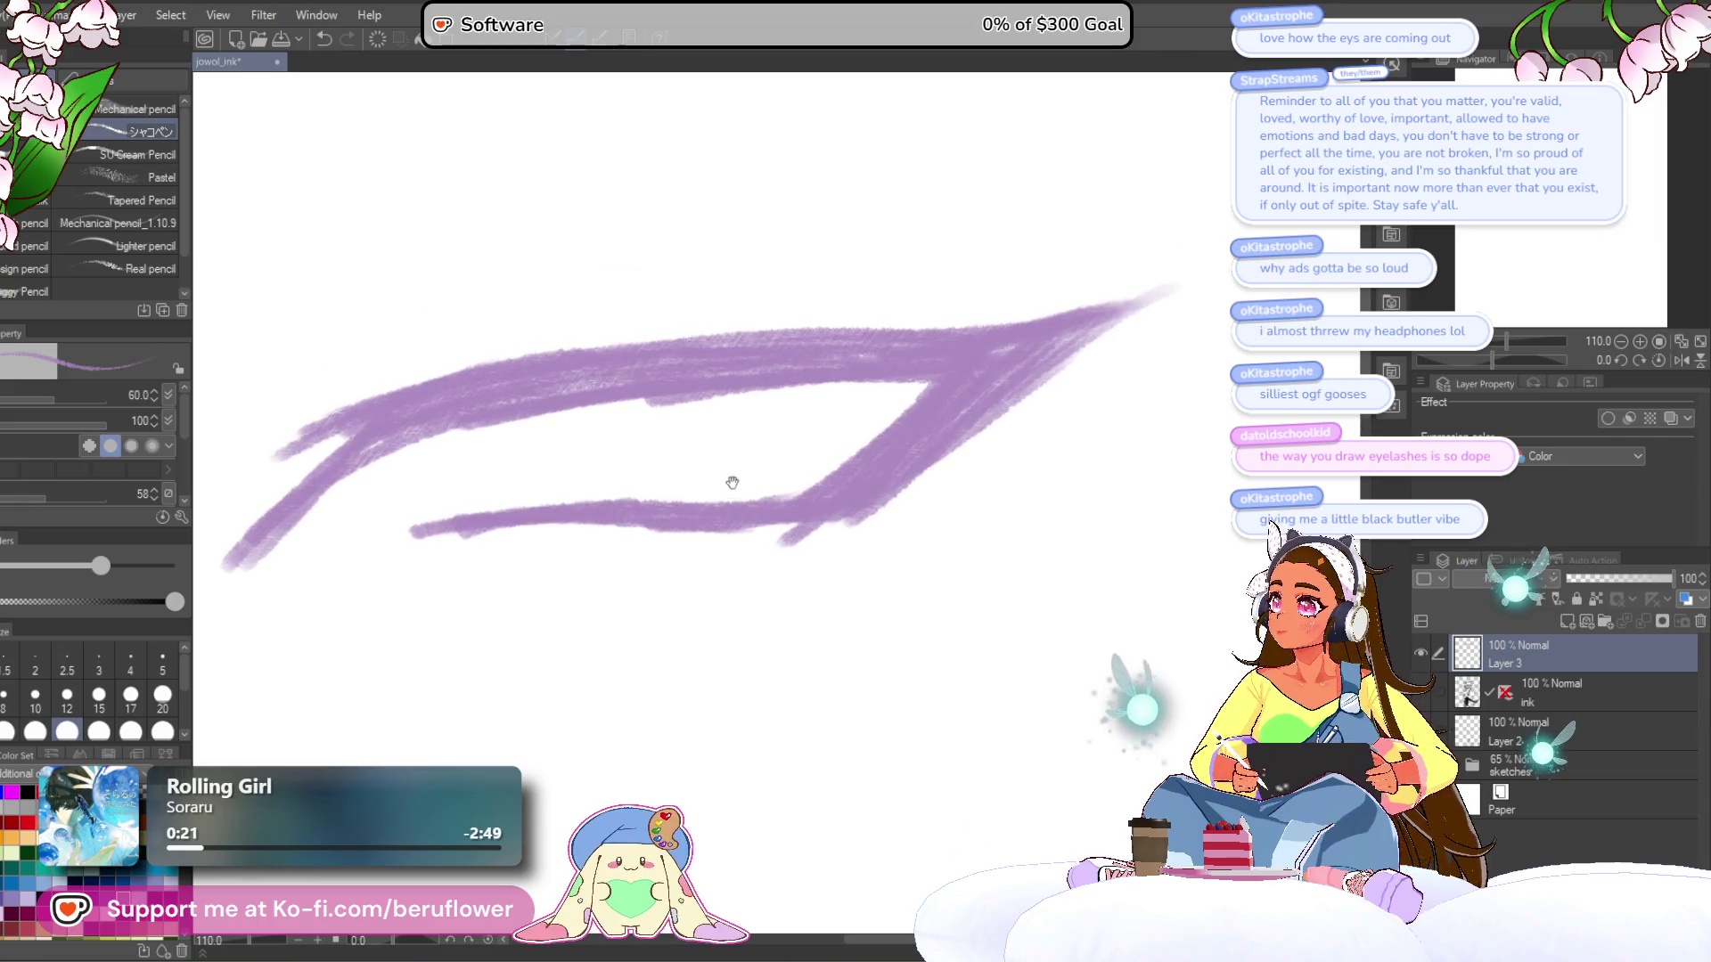
scroll(646, 467, down, 2)
scroll(646, 467, up, 2)
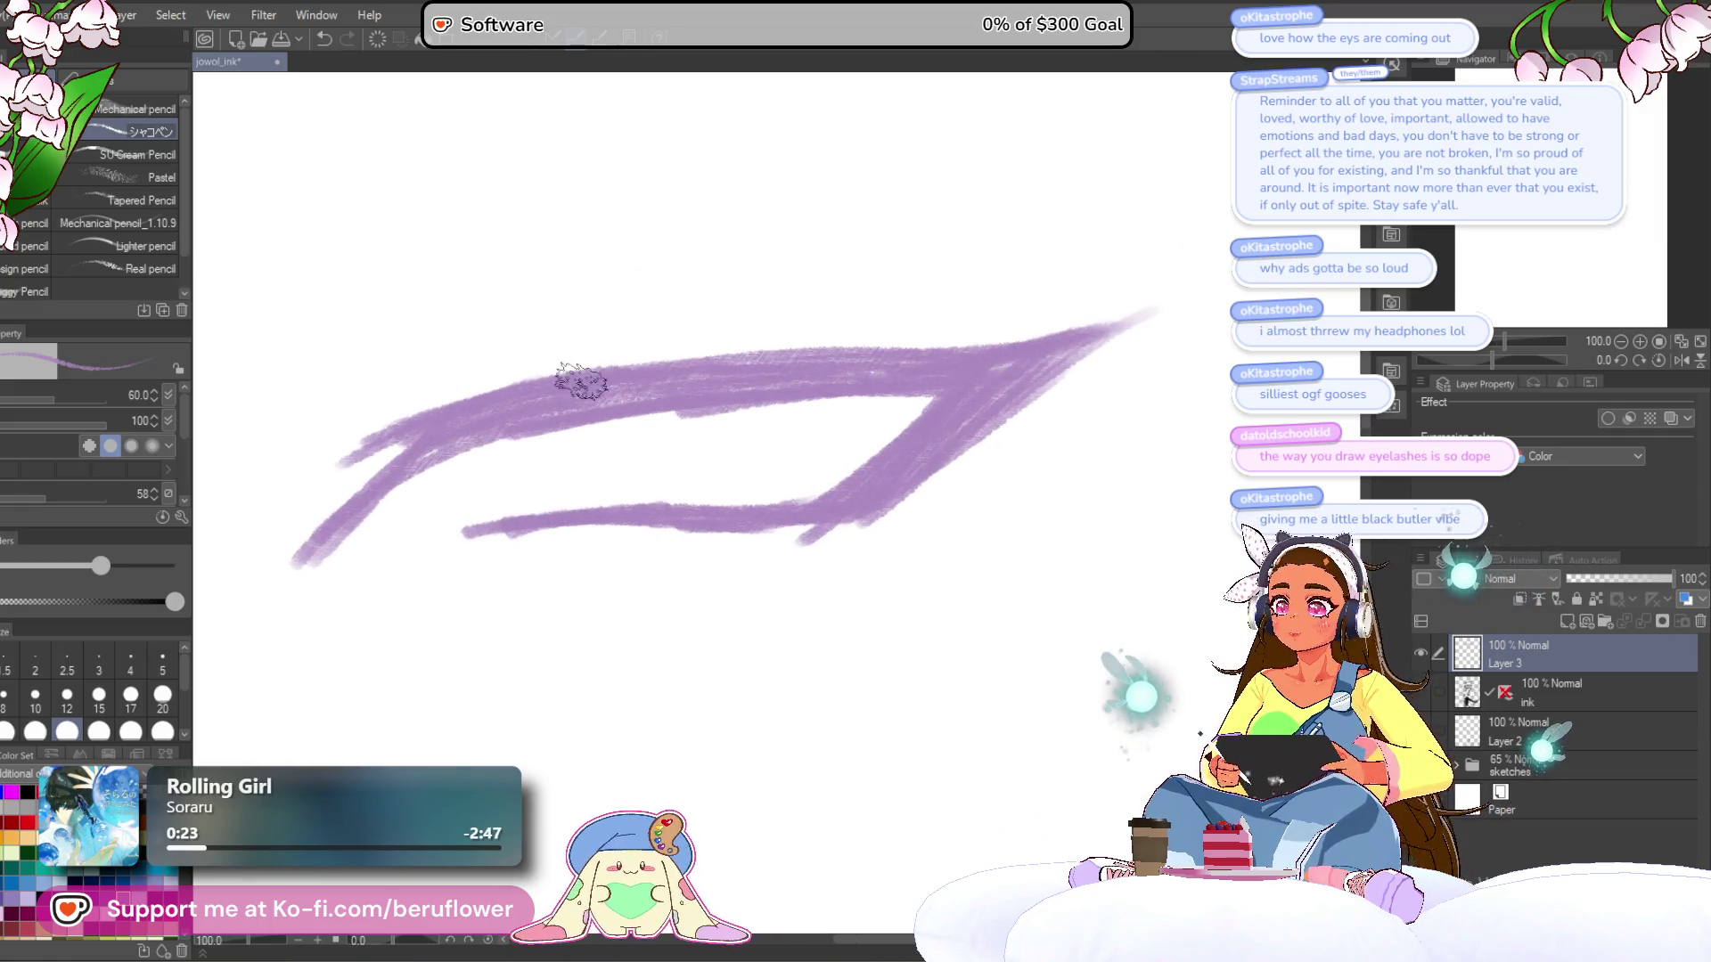
mouse_move(602, 374)
mouse_down()
mouse_move(688, 324)
mouse_move(860, 328)
mouse_up()
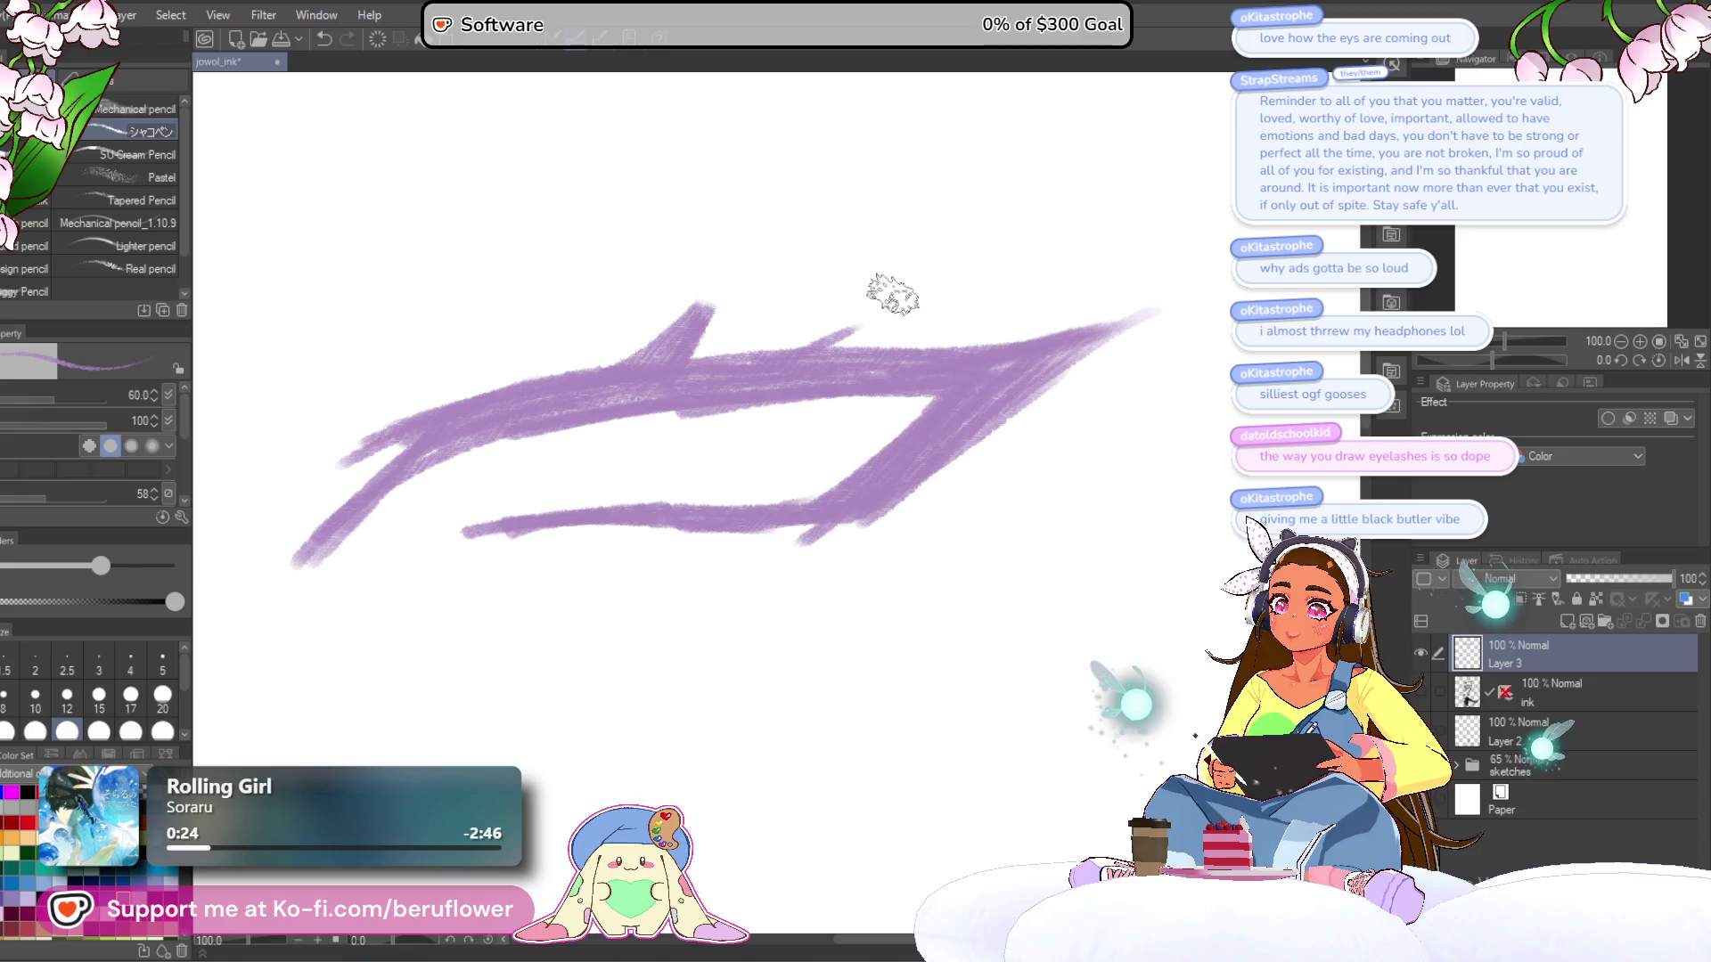
key(ctrl+z)
mouse_move(623, 370)
mouse_down()
mouse_move(709, 303)
mouse_move(691, 314)
mouse_move(896, 311)
mouse_up()
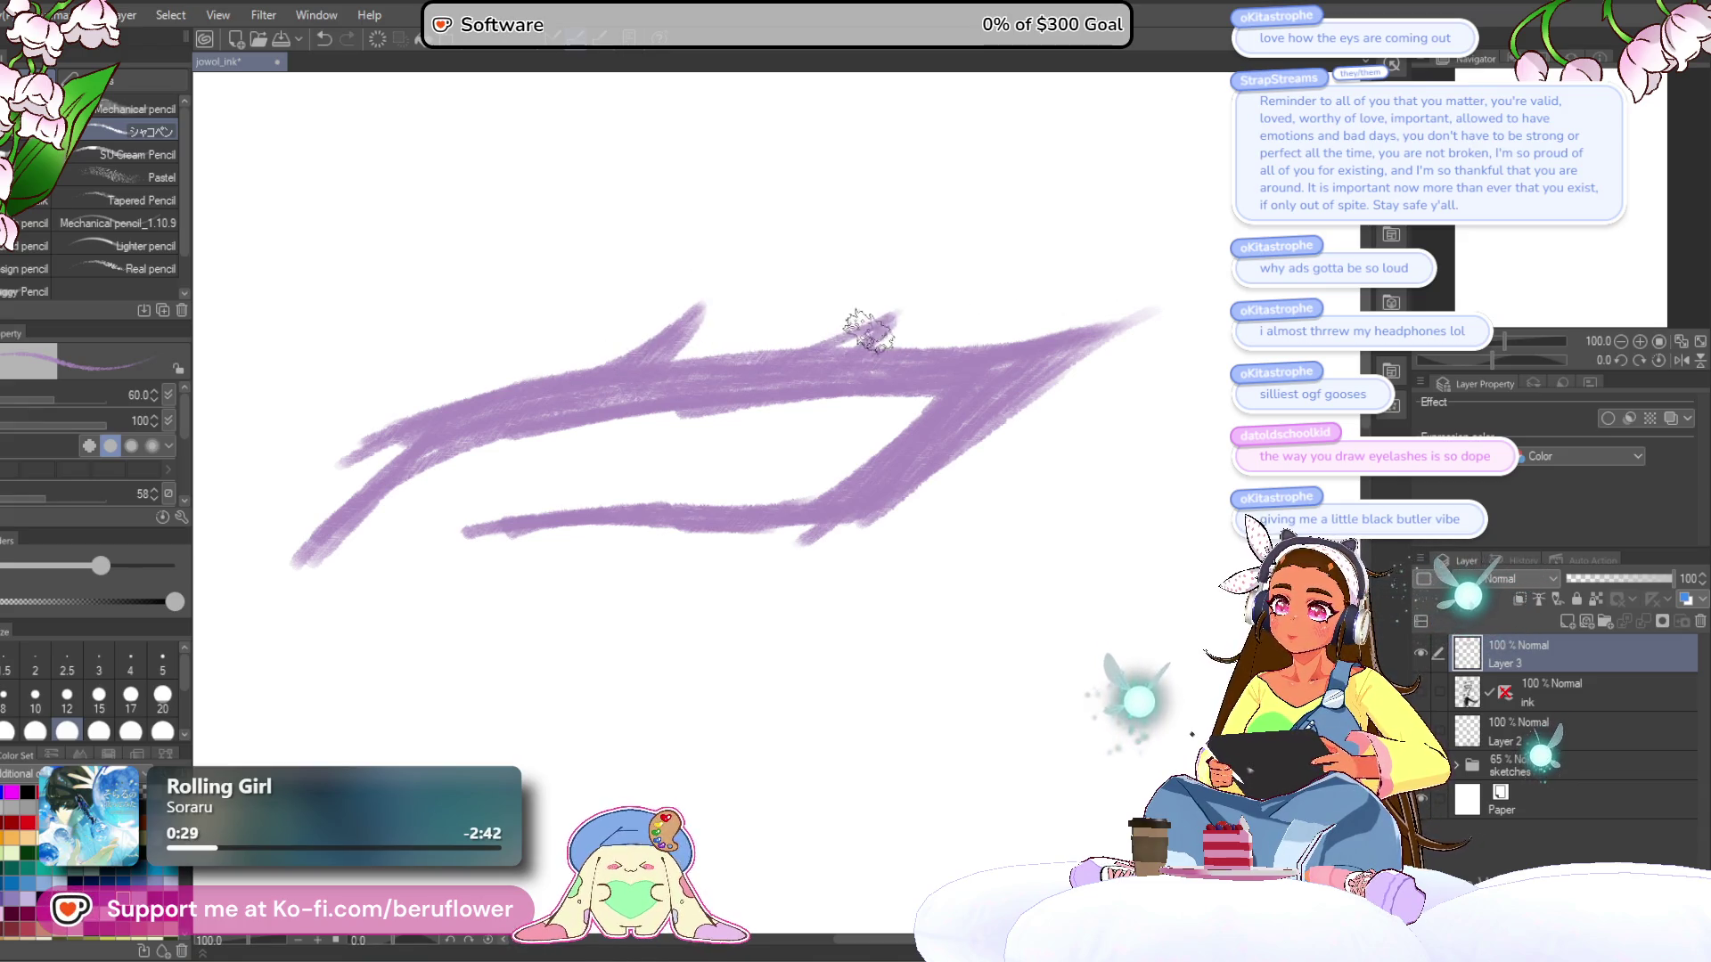
scroll(954, 222, down, 3)
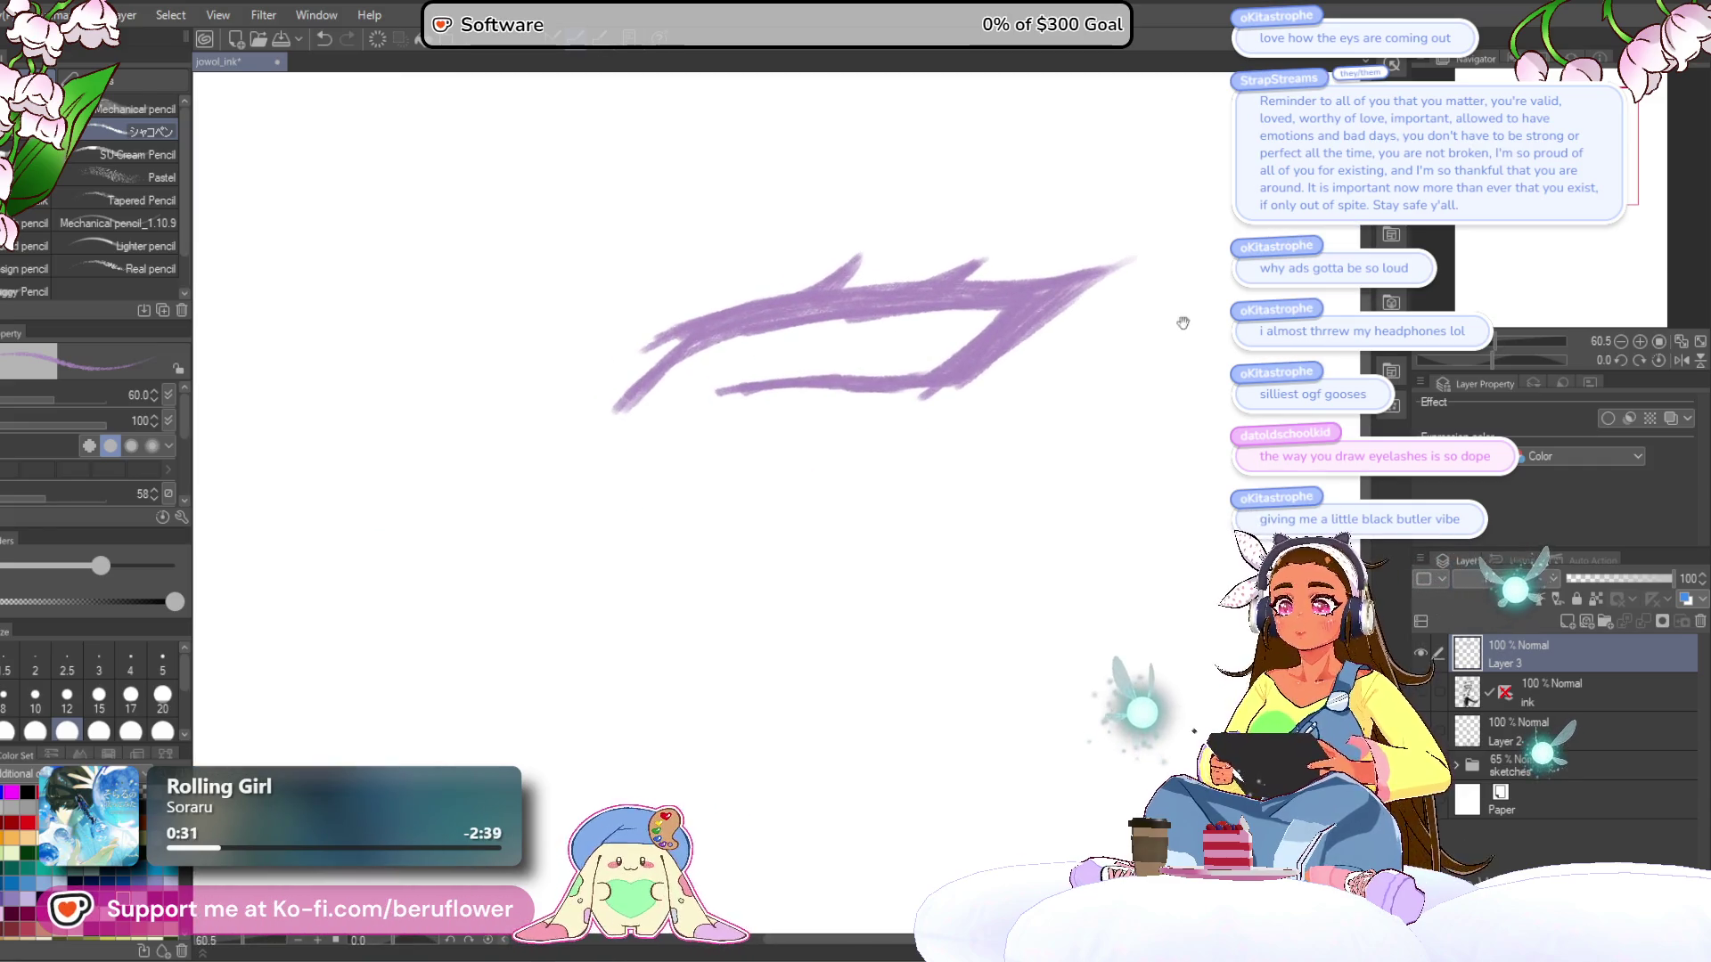
- Fill in the eye's left body on a tilted canvas and draw a long line along the top lid
drag(1502, 363, 1479, 360)
drag(643, 393, 724, 318)
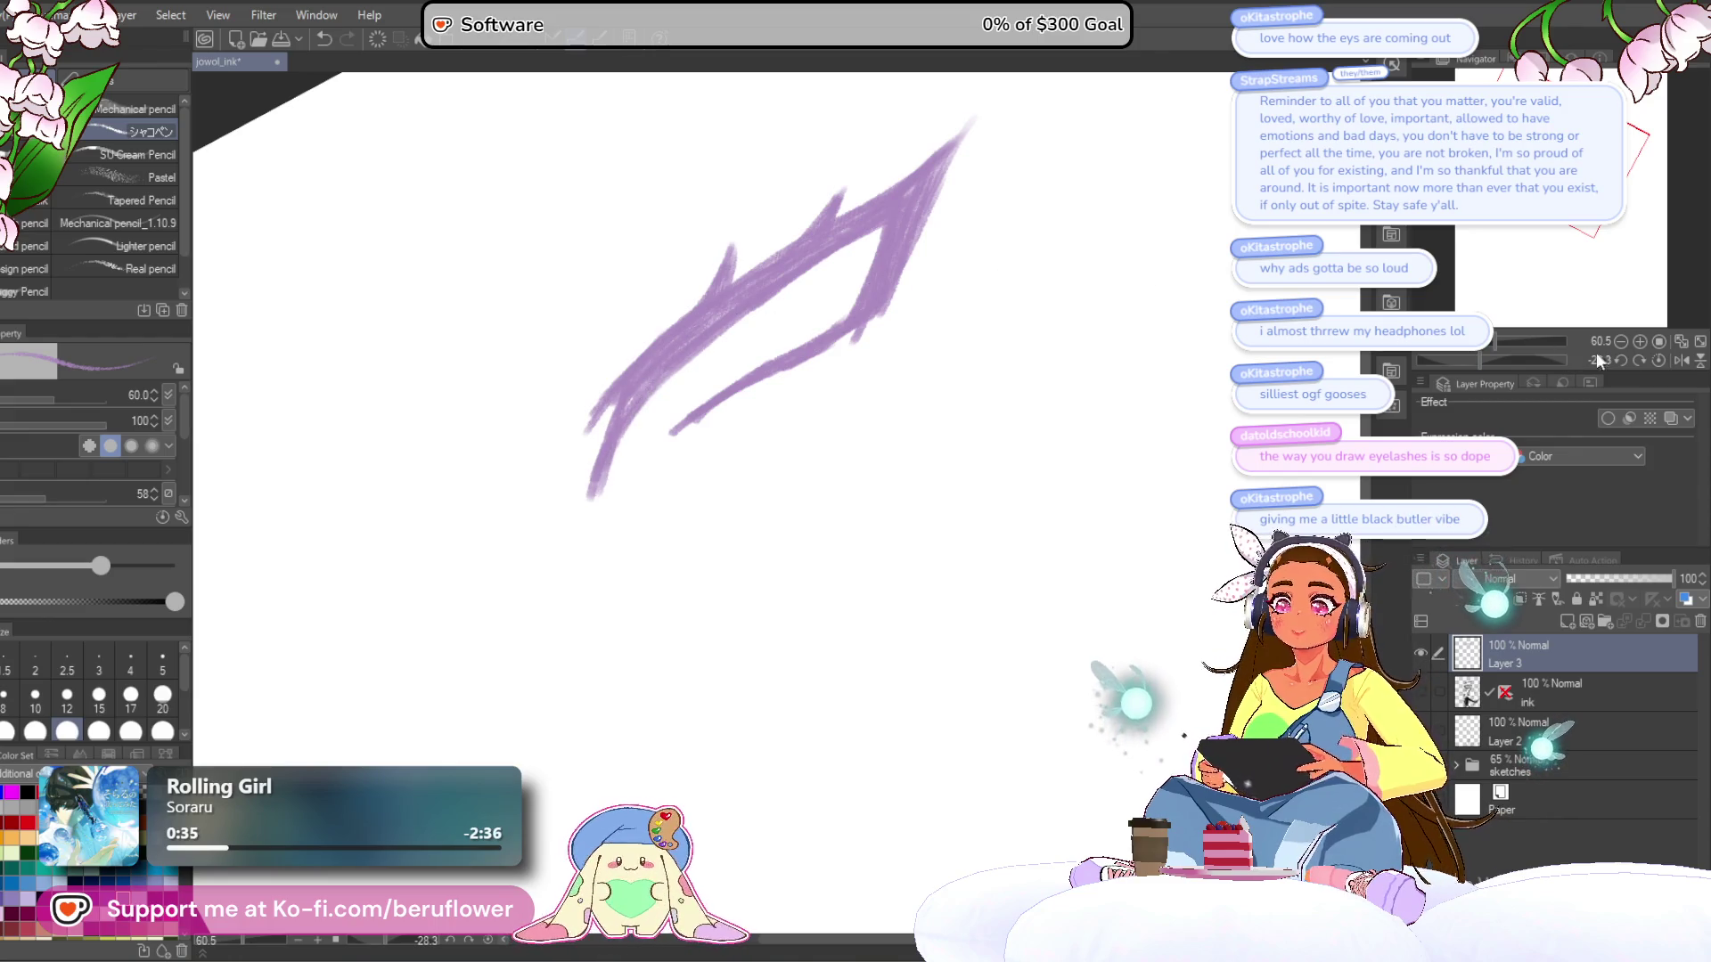
click(1660, 361)
drag(898, 443, 891, 414)
scroll(783, 415, down, 5)
scroll(783, 414, up, 5)
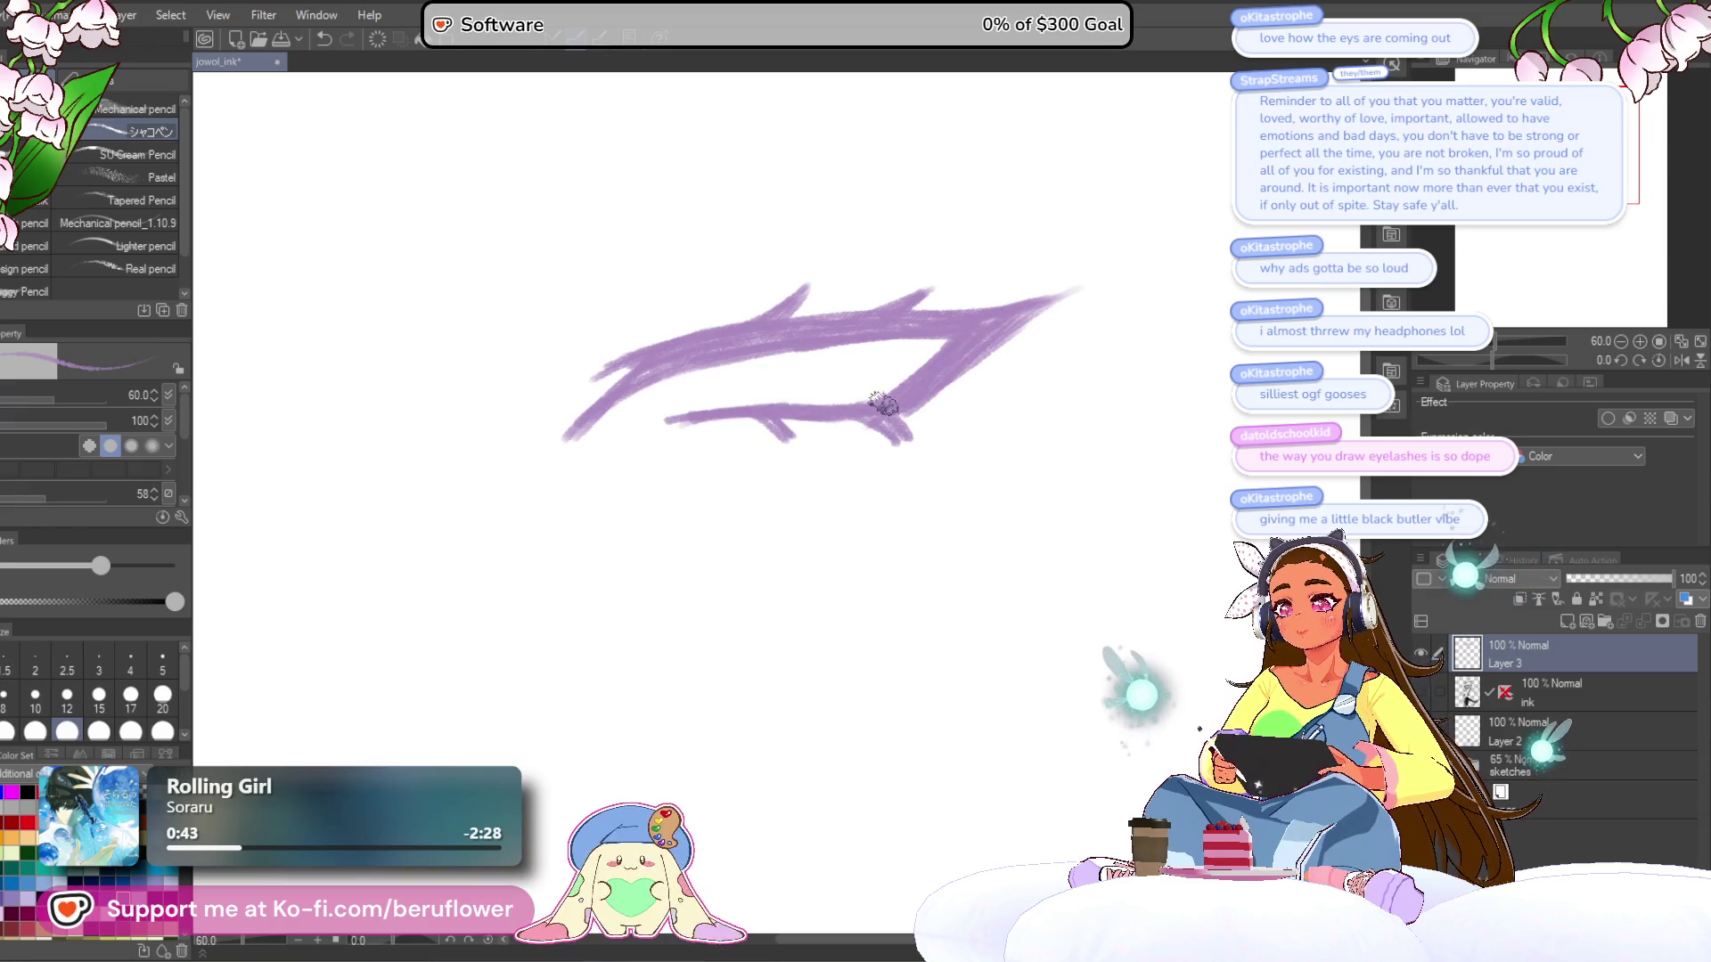
scroll(903, 381, down, 4)
scroll(901, 374, up, 5)
mouse_move(901, 375)
mouse_down()
mouse_move(966, 428)
mouse_move(952, 375)
mouse_move(992, 384)
mouse_up()
mouse_move(1157, 244)
mouse_down()
mouse_move(1176, 268)
mouse_move(809, 241)
mouse_move(798, 256)
mouse_up()
mouse_move(876, 368)
mouse_down()
mouse_move(701, 399)
mouse_move(700, 420)
mouse_move(780, 416)
mouse_up()
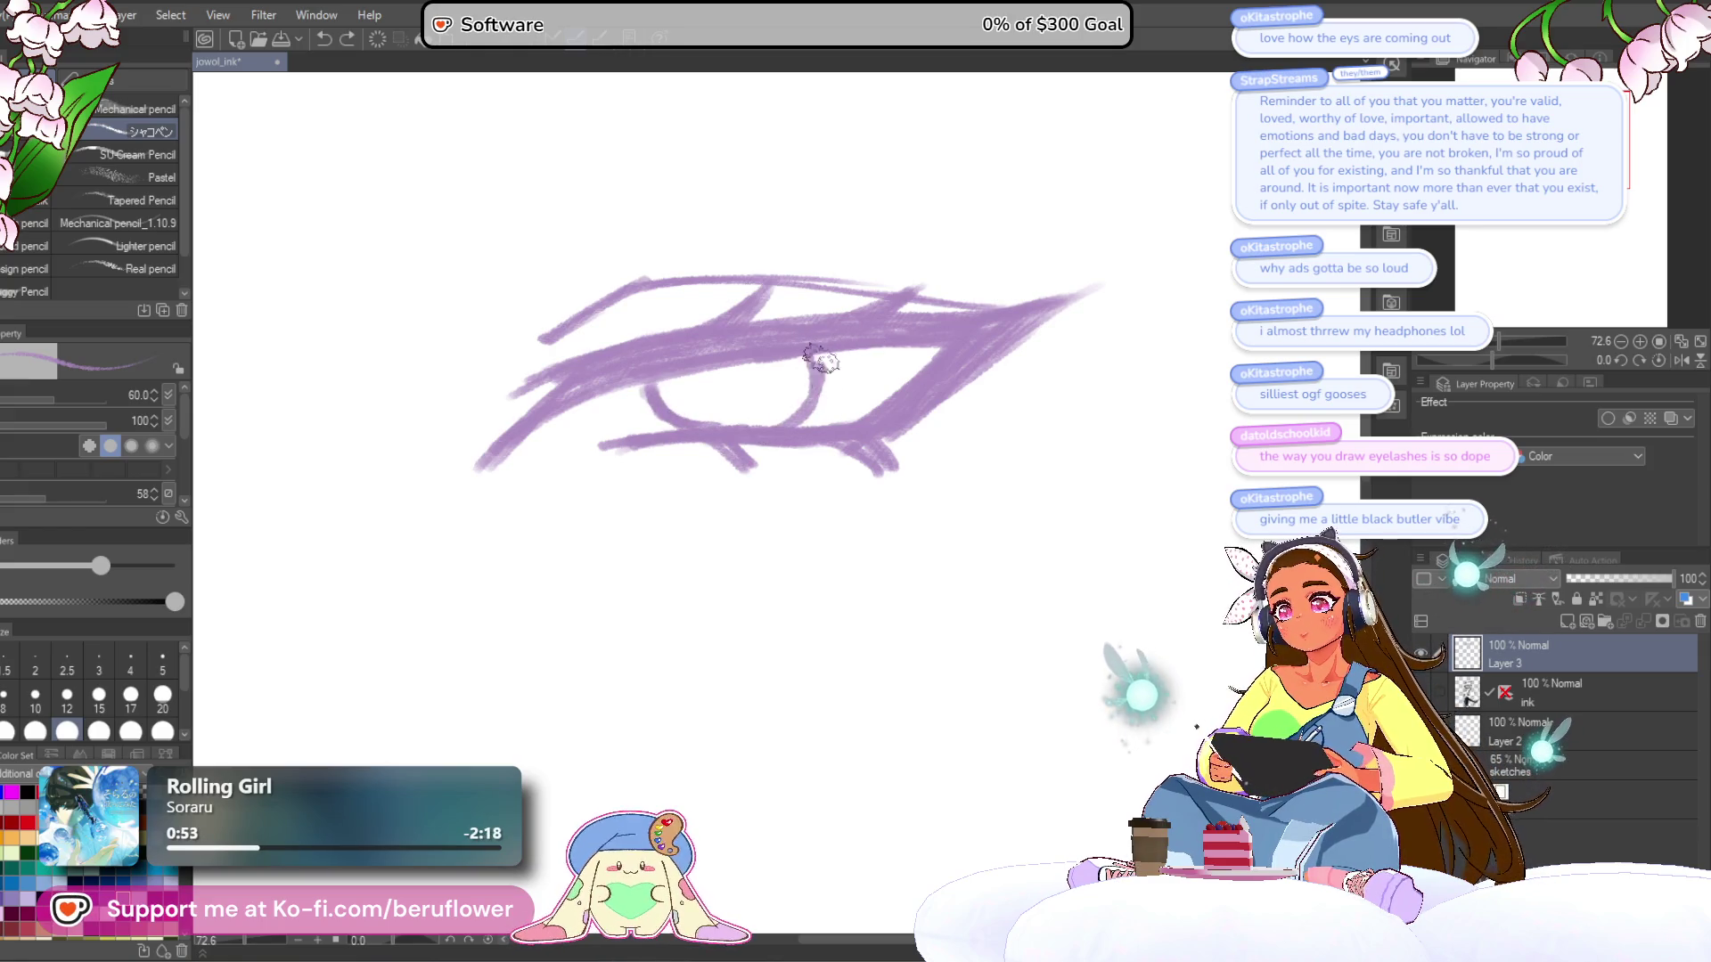
scroll(762, 389, up, 2)
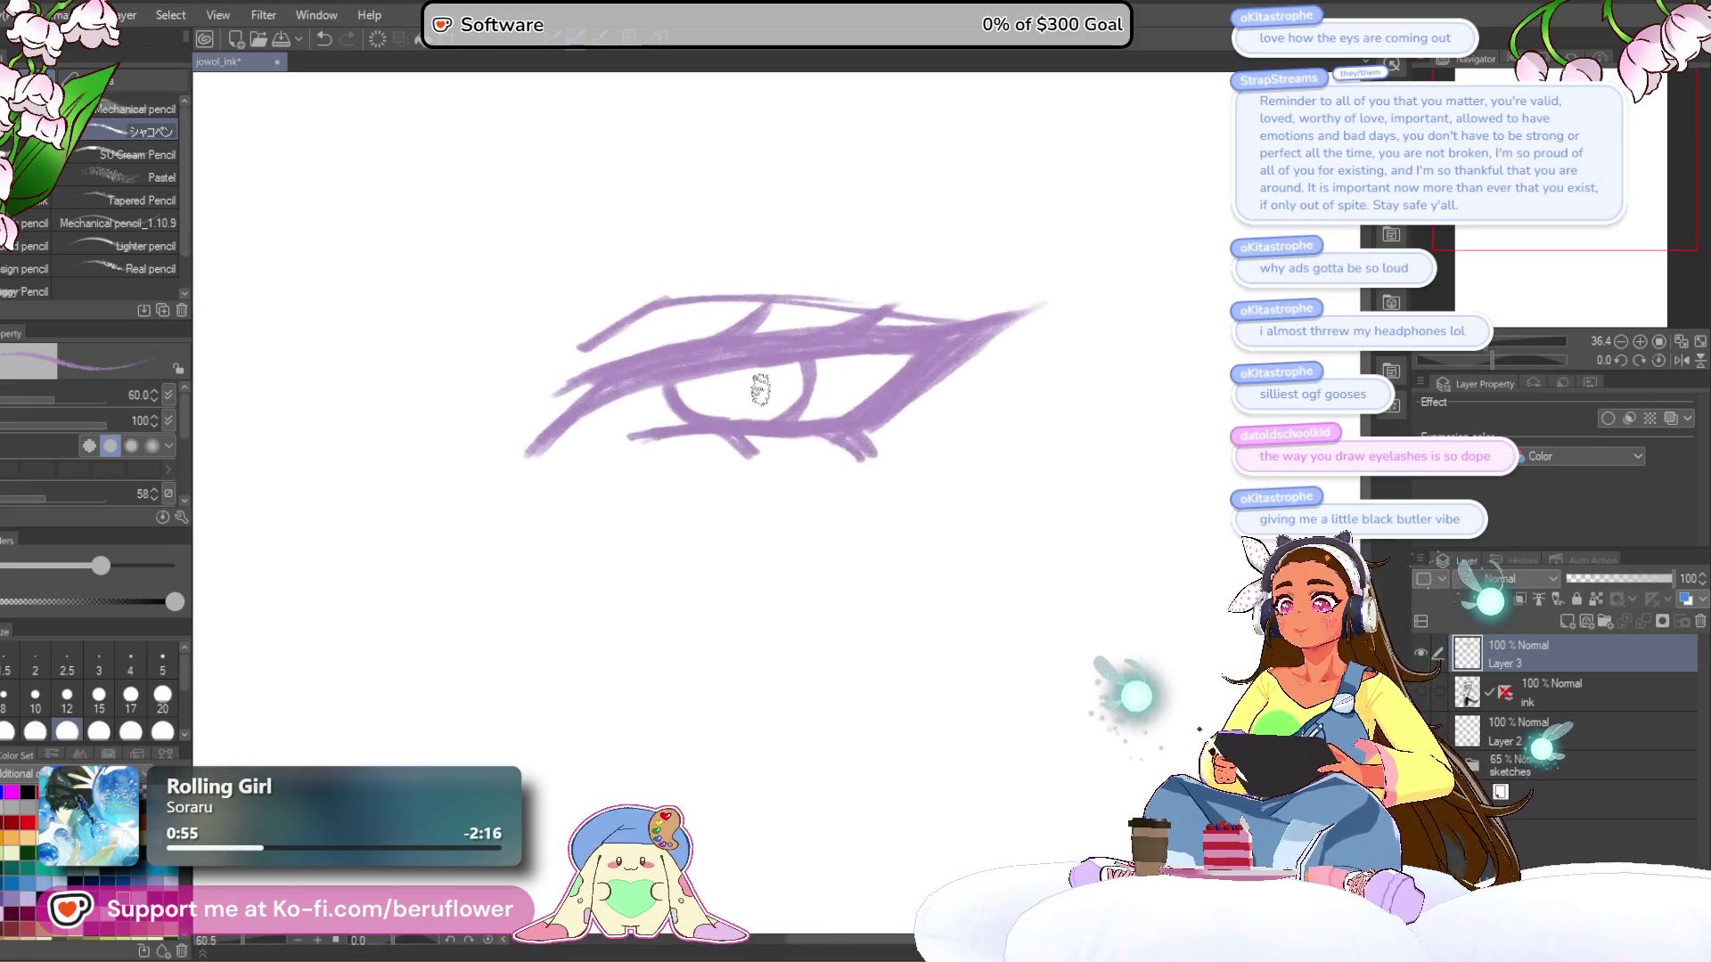
- Carve white highlight streaks into the upper lid and inside the lower lashes at about 180% zoom
scroll(726, 450, up, 4)
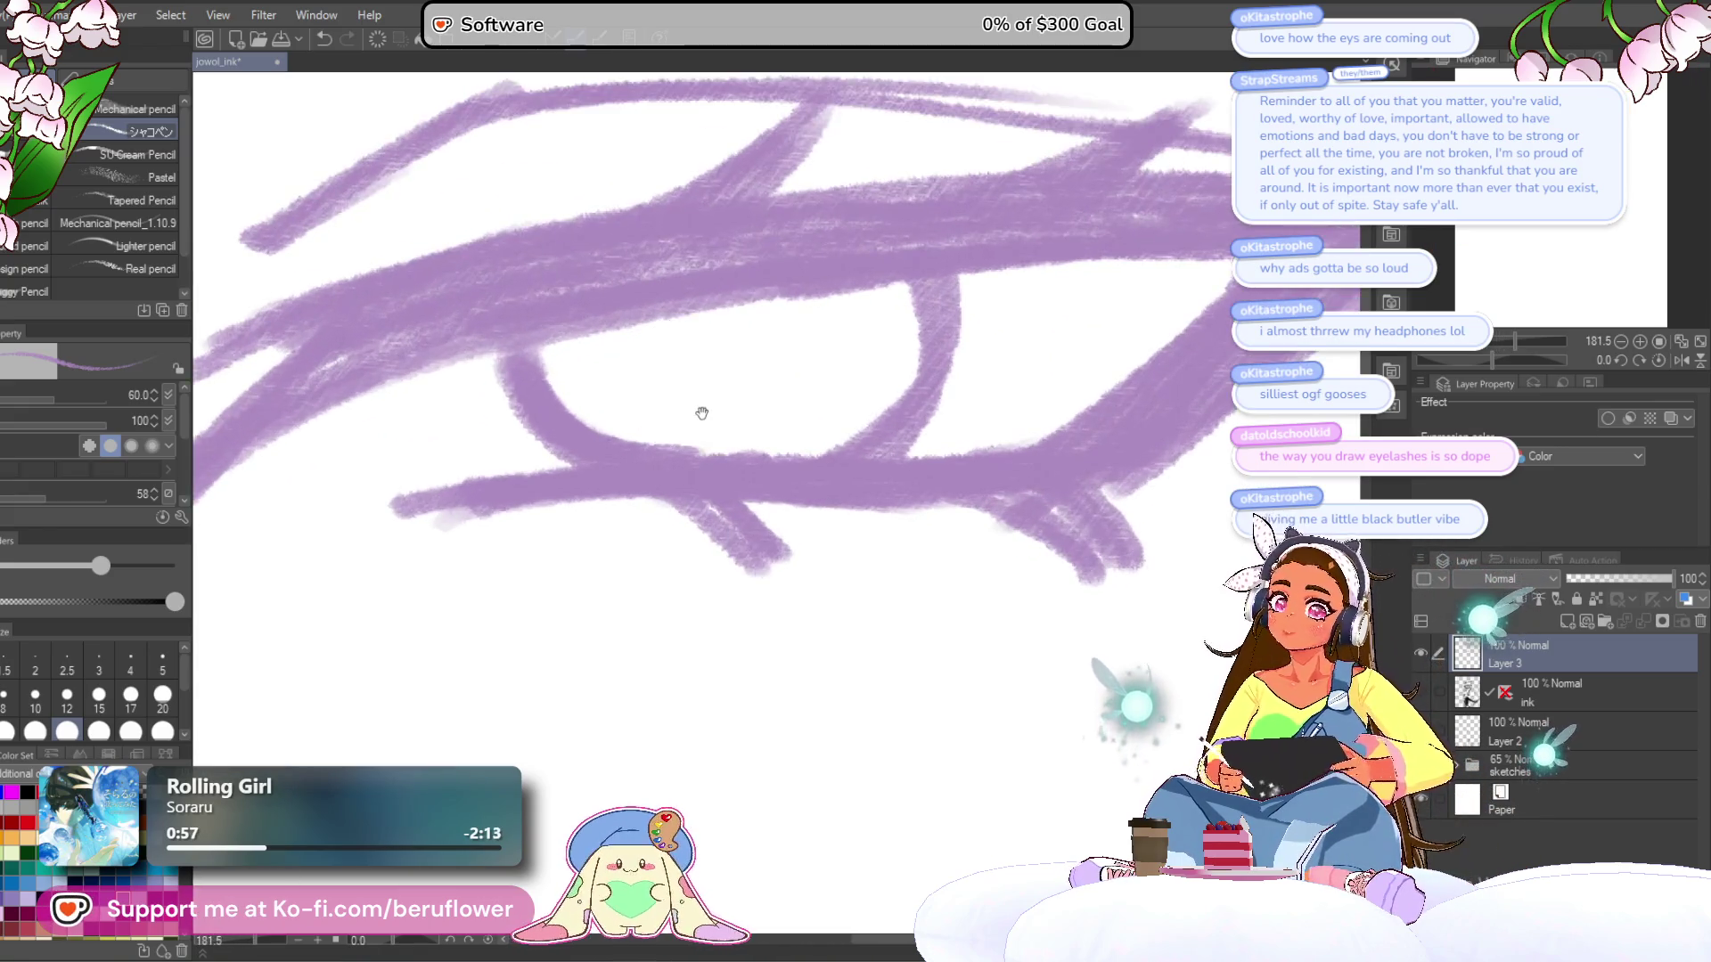
drag(699, 413, 702, 484)
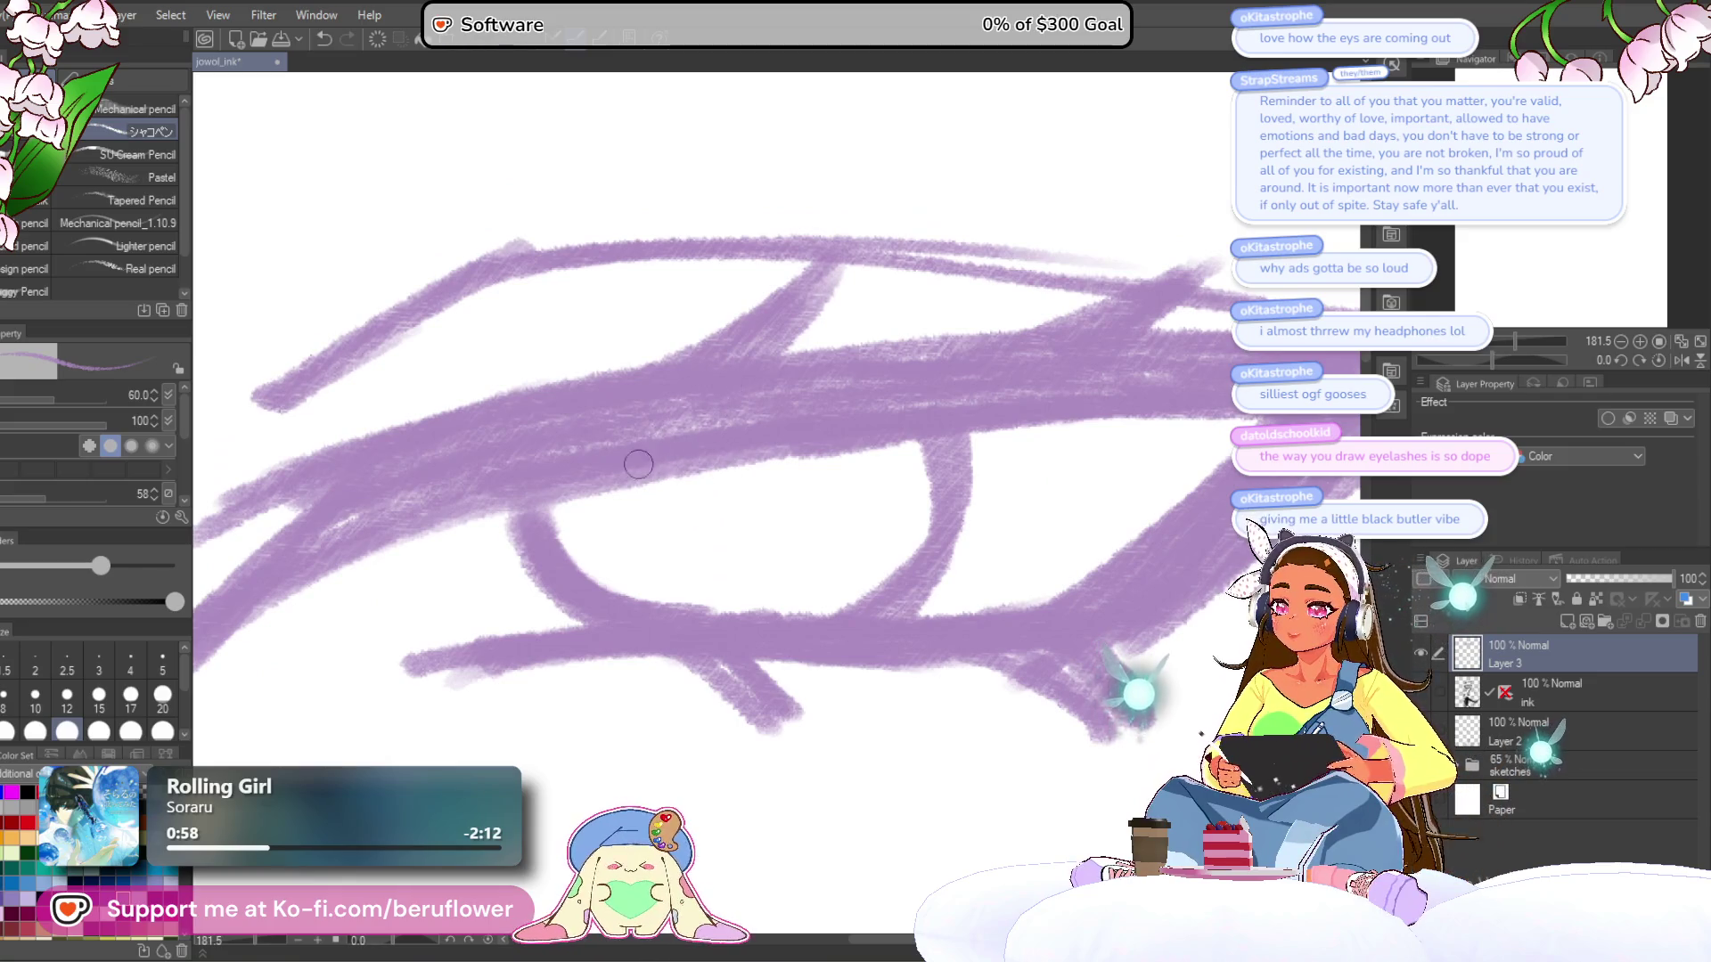
mouse_move(630, 453)
mouse_down()
mouse_move(754, 344)
mouse_move(654, 448)
mouse_up()
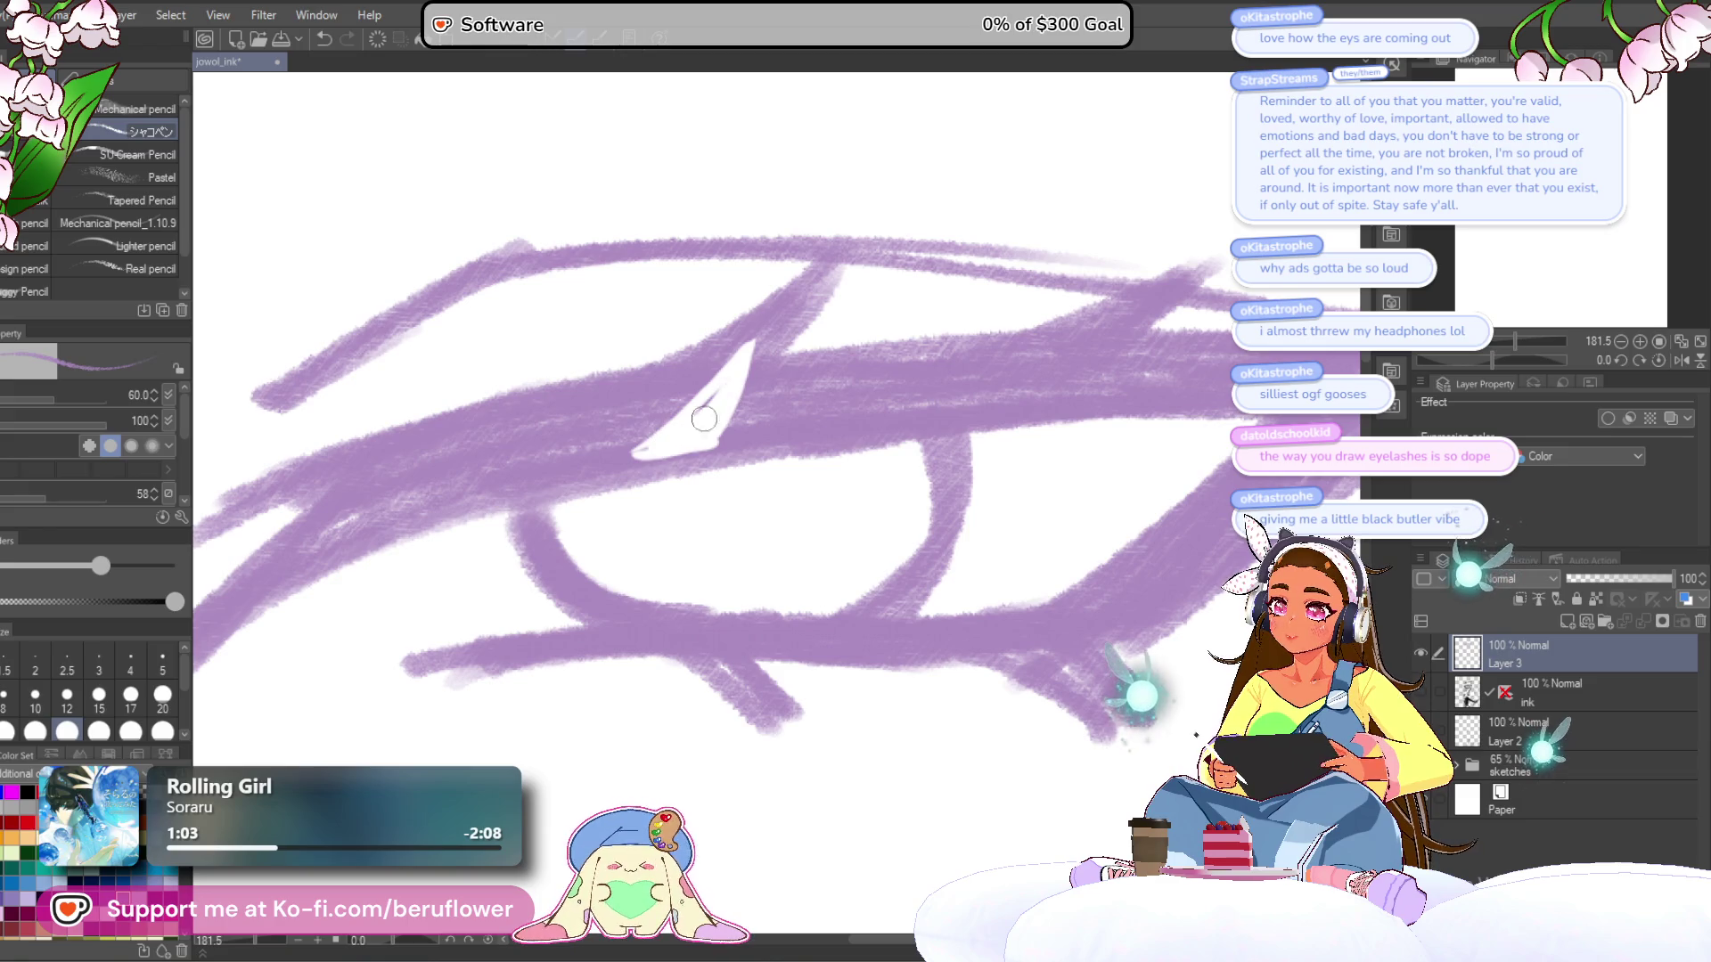
drag(955, 333, 749, 322)
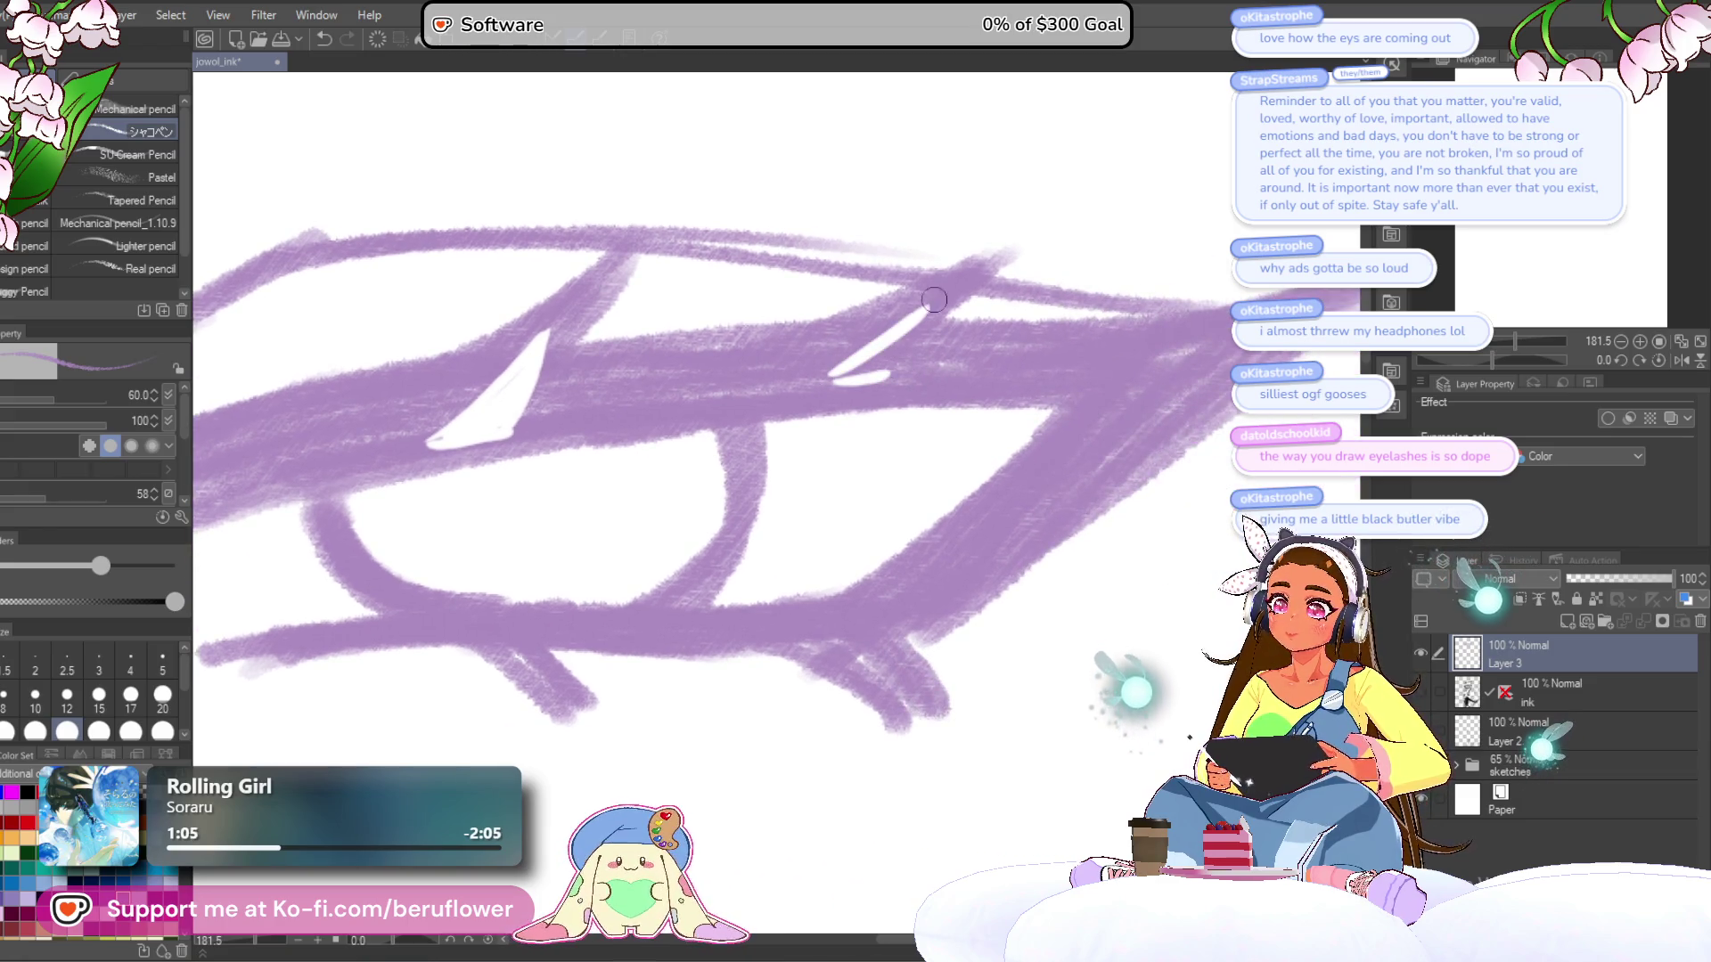
mouse_move(778, 433)
mouse_down()
mouse_move(893, 429)
mouse_move(886, 490)
mouse_up()
drag(1239, 470, 858, 473)
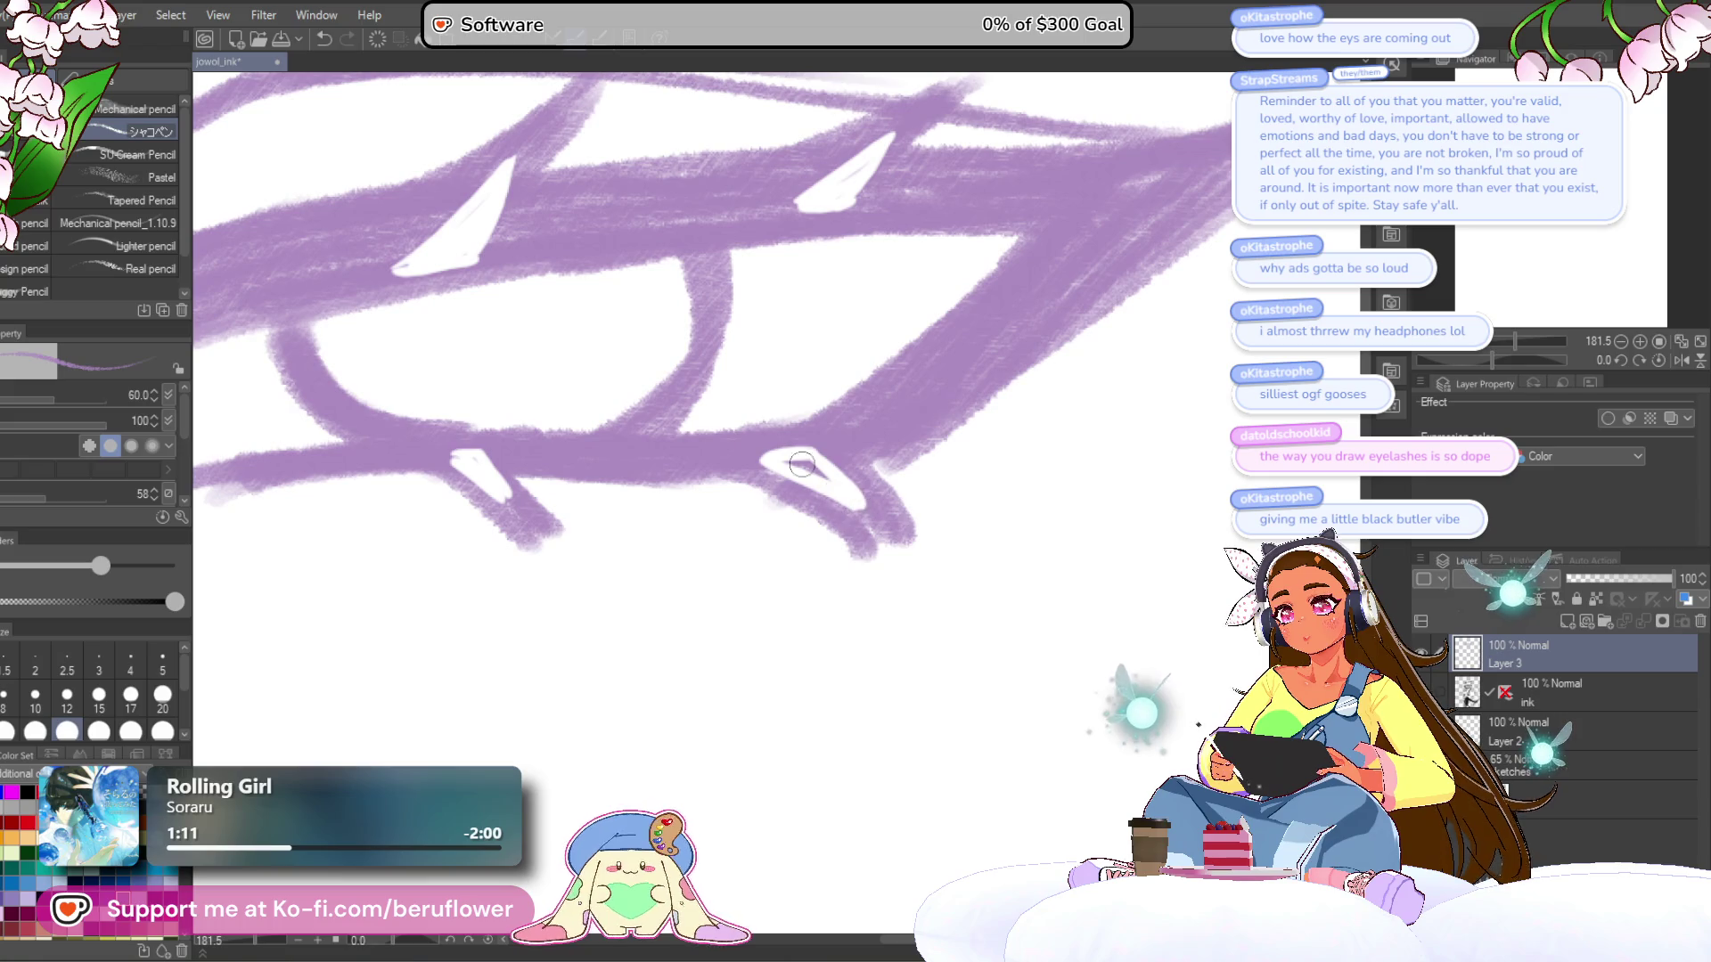
scroll(829, 477, down, 5)
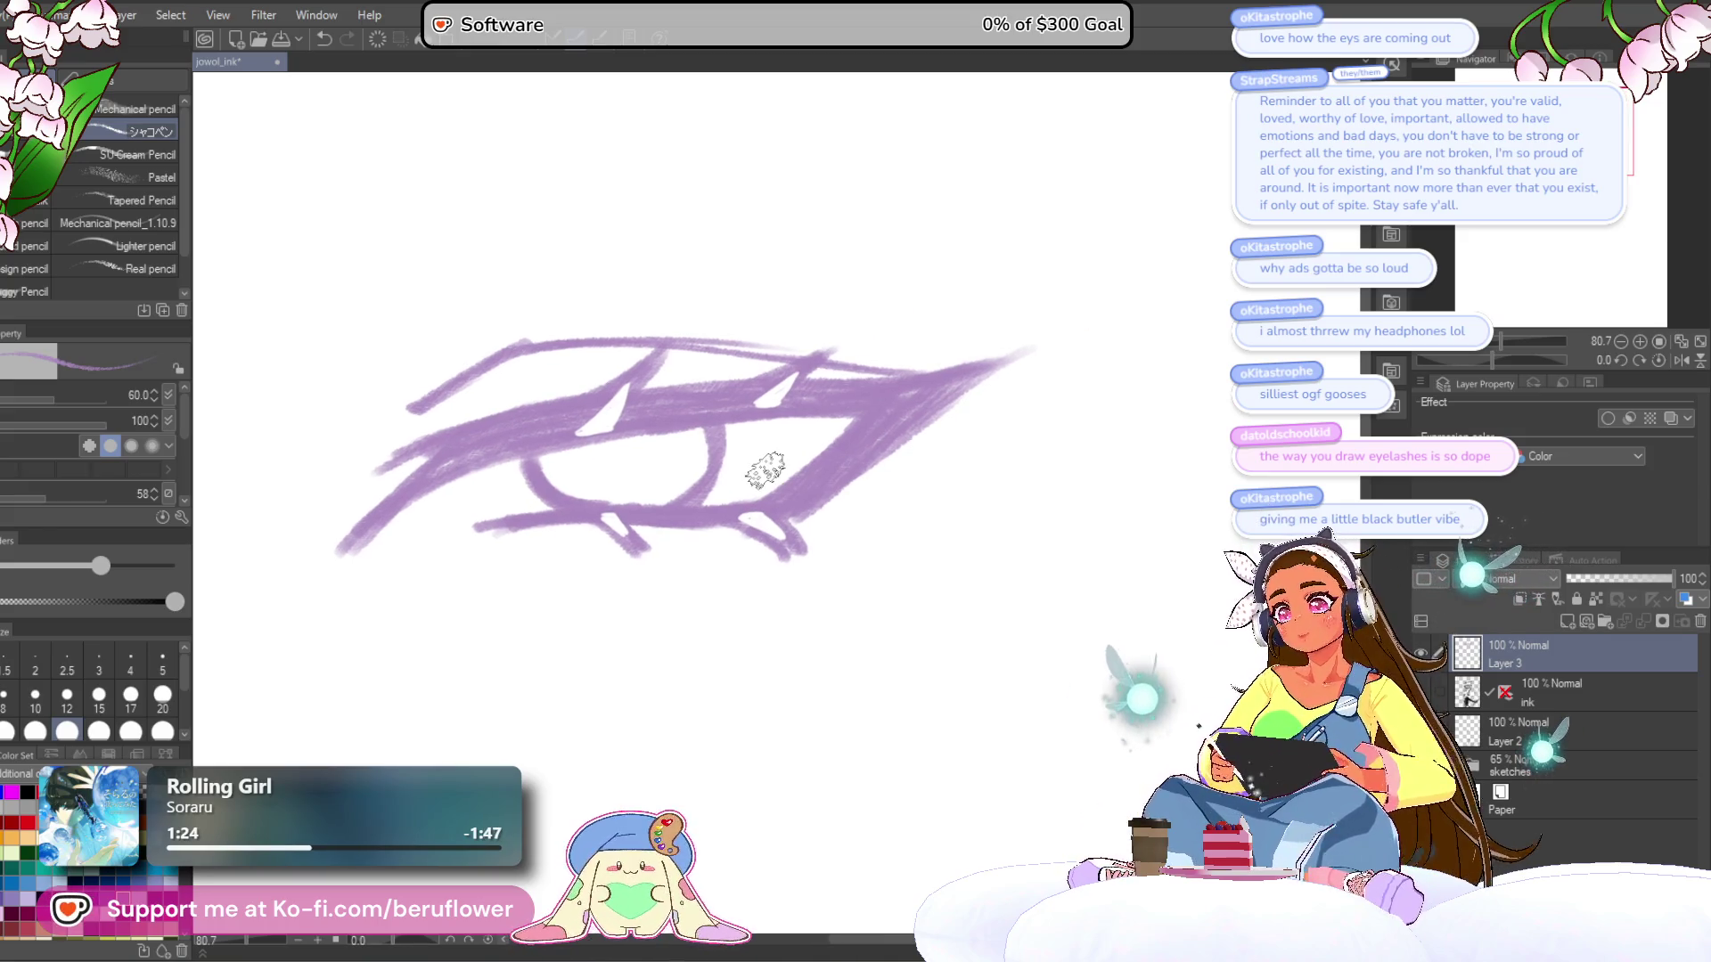
- Sketch an eyebrow arc above the purple eye and thicken its left part
scroll(763, 466, down, 5)
scroll(767, 470, up, 5)
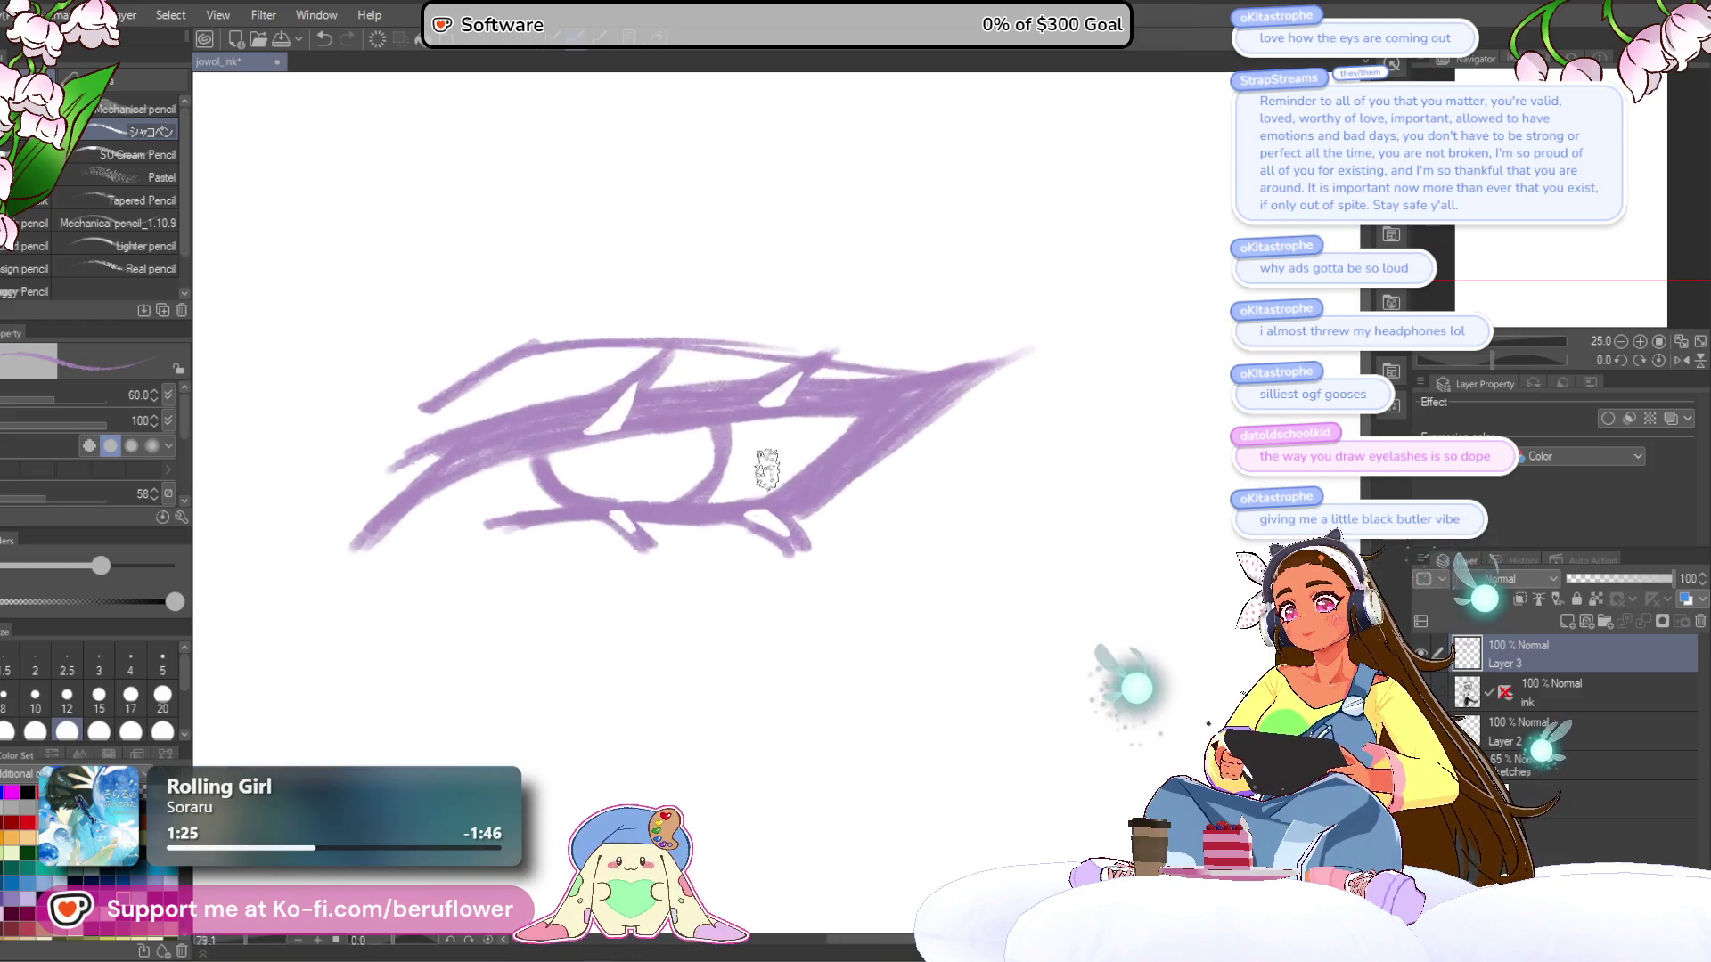
scroll(664, 537, down, 2)
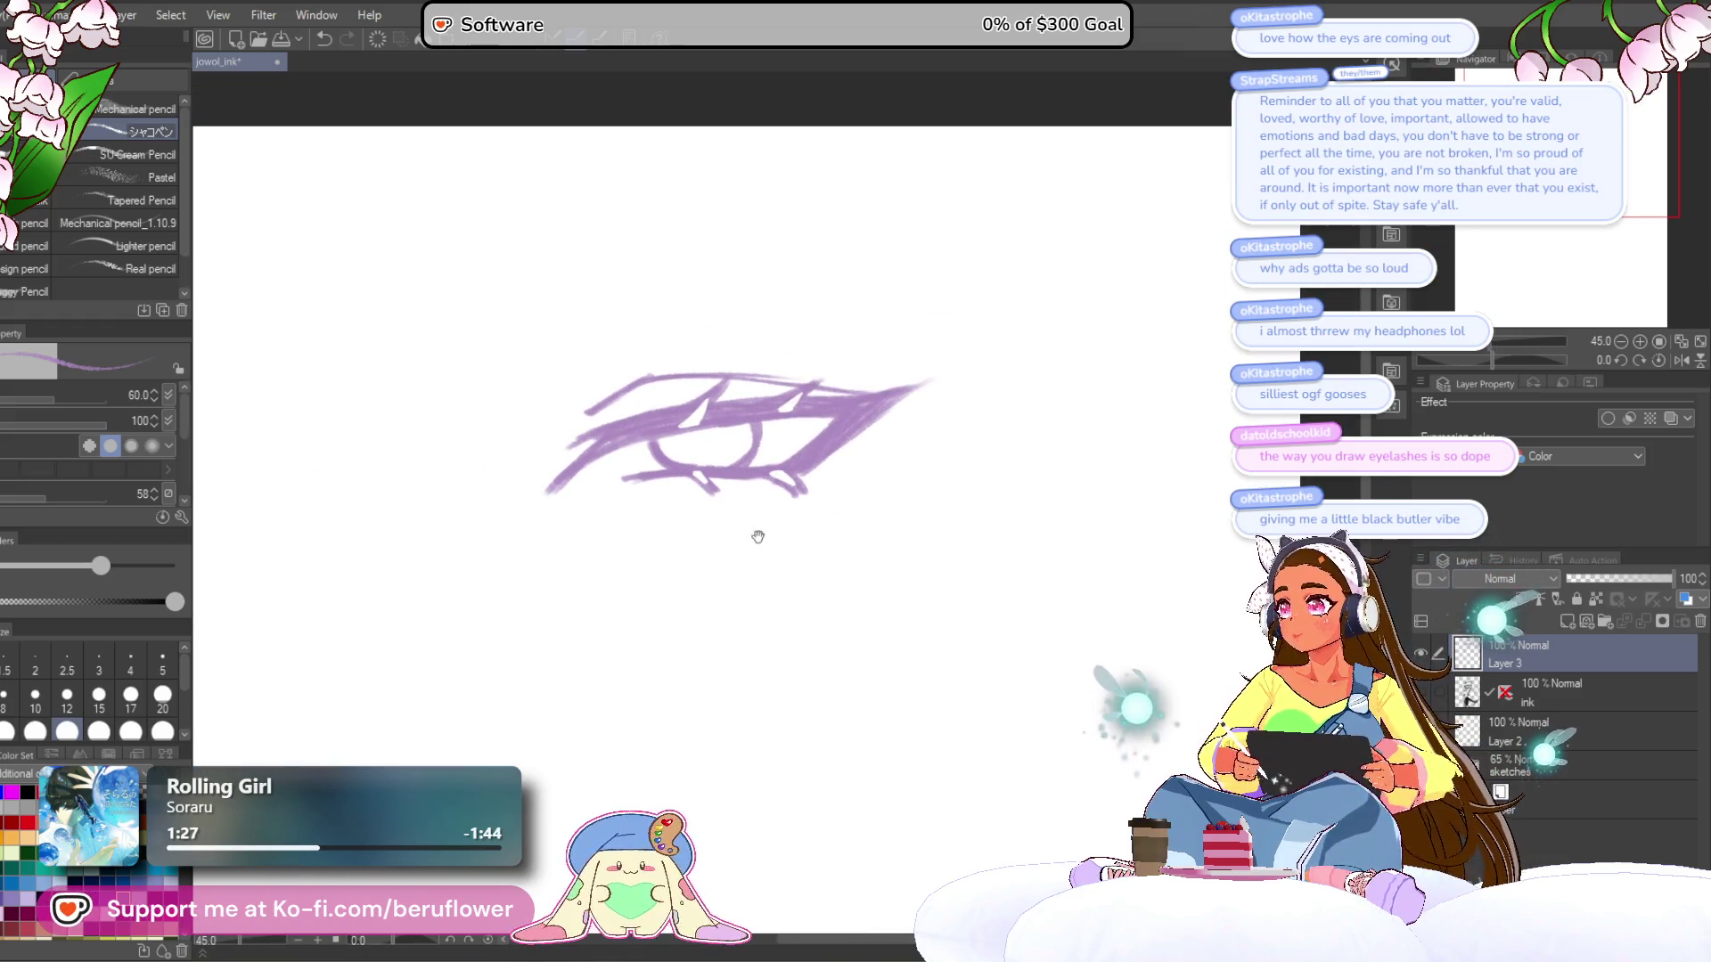
scroll(745, 585, down, 2)
scroll(730, 311, up, 2)
drag(702, 303, 933, 316)
drag(713, 307, 812, 294)
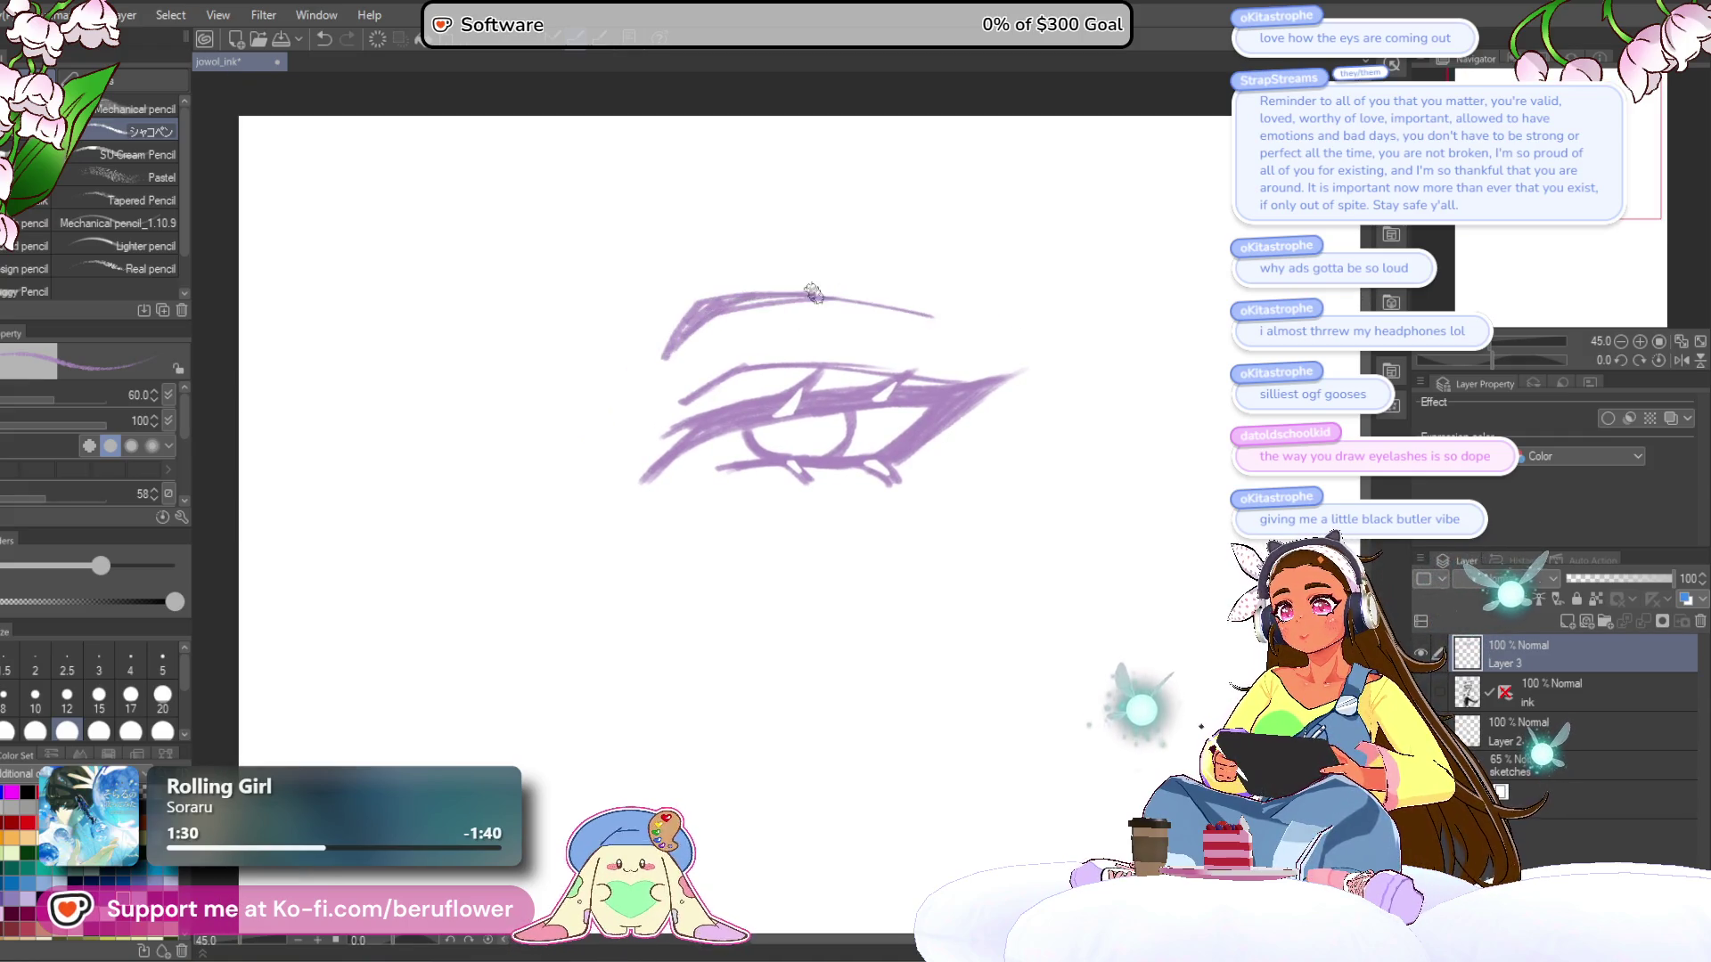
- Clear the purple practice sketch and delete its empty layer, leaving the ink layer on top
mouse_move(797, 425)
mouse_down()
mouse_move(784, 370)
mouse_move(734, 370)
mouse_up()
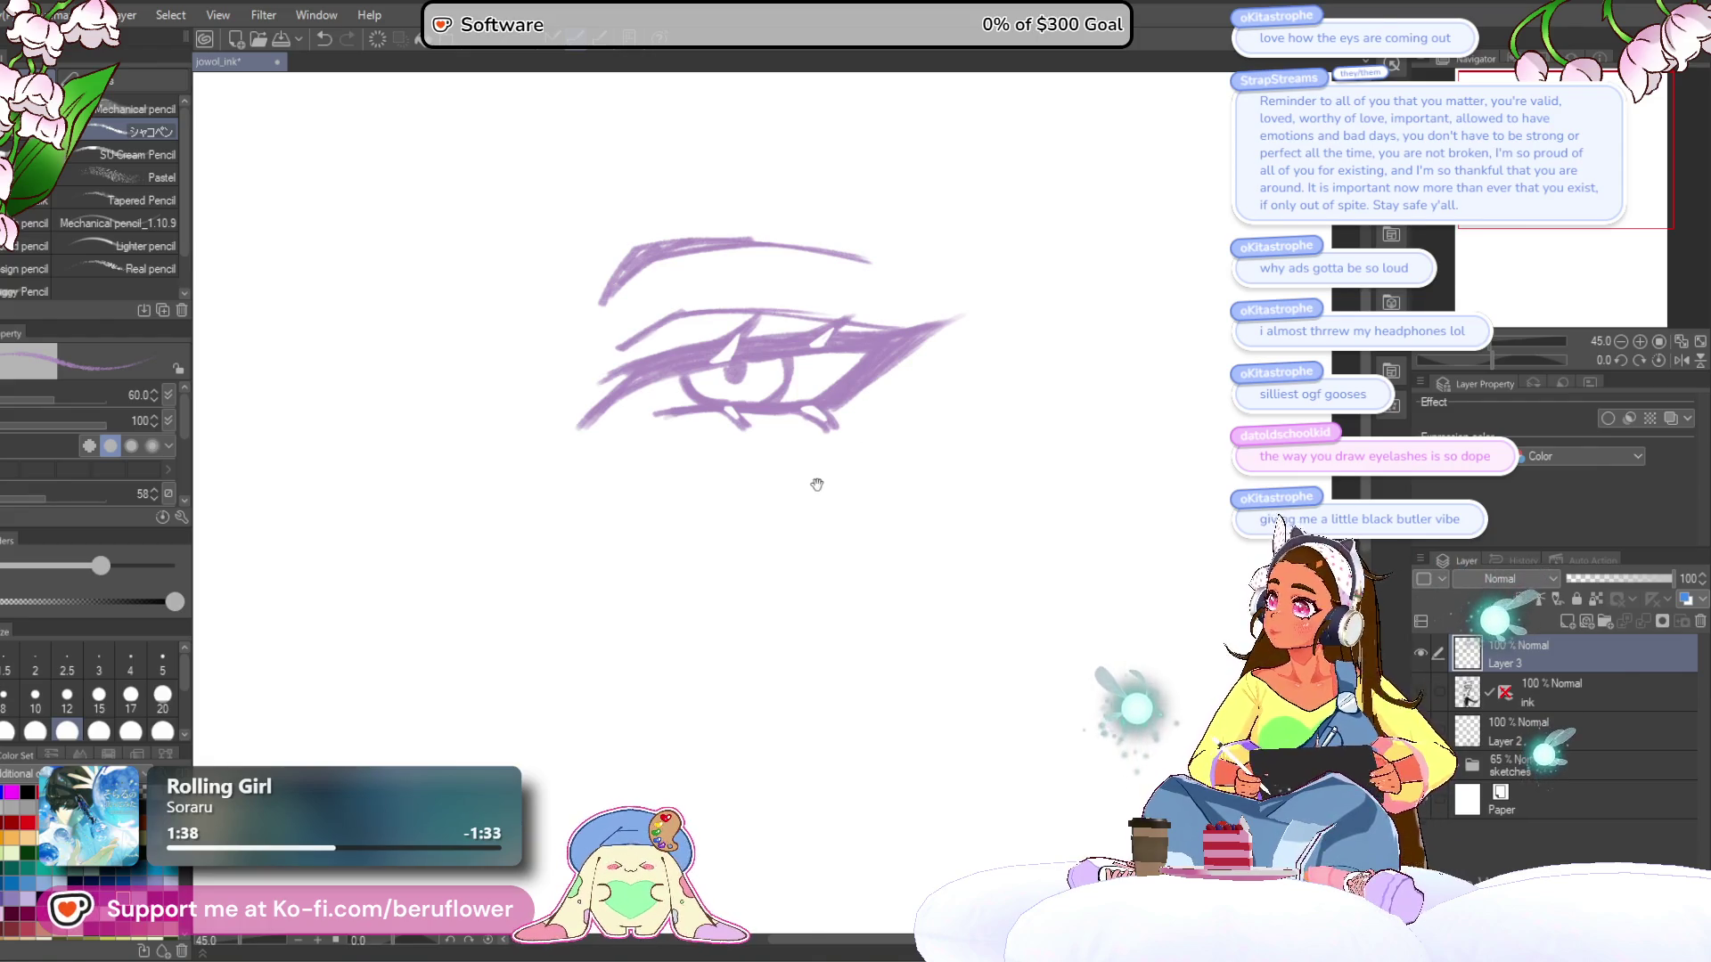
drag(816, 485, 847, 429)
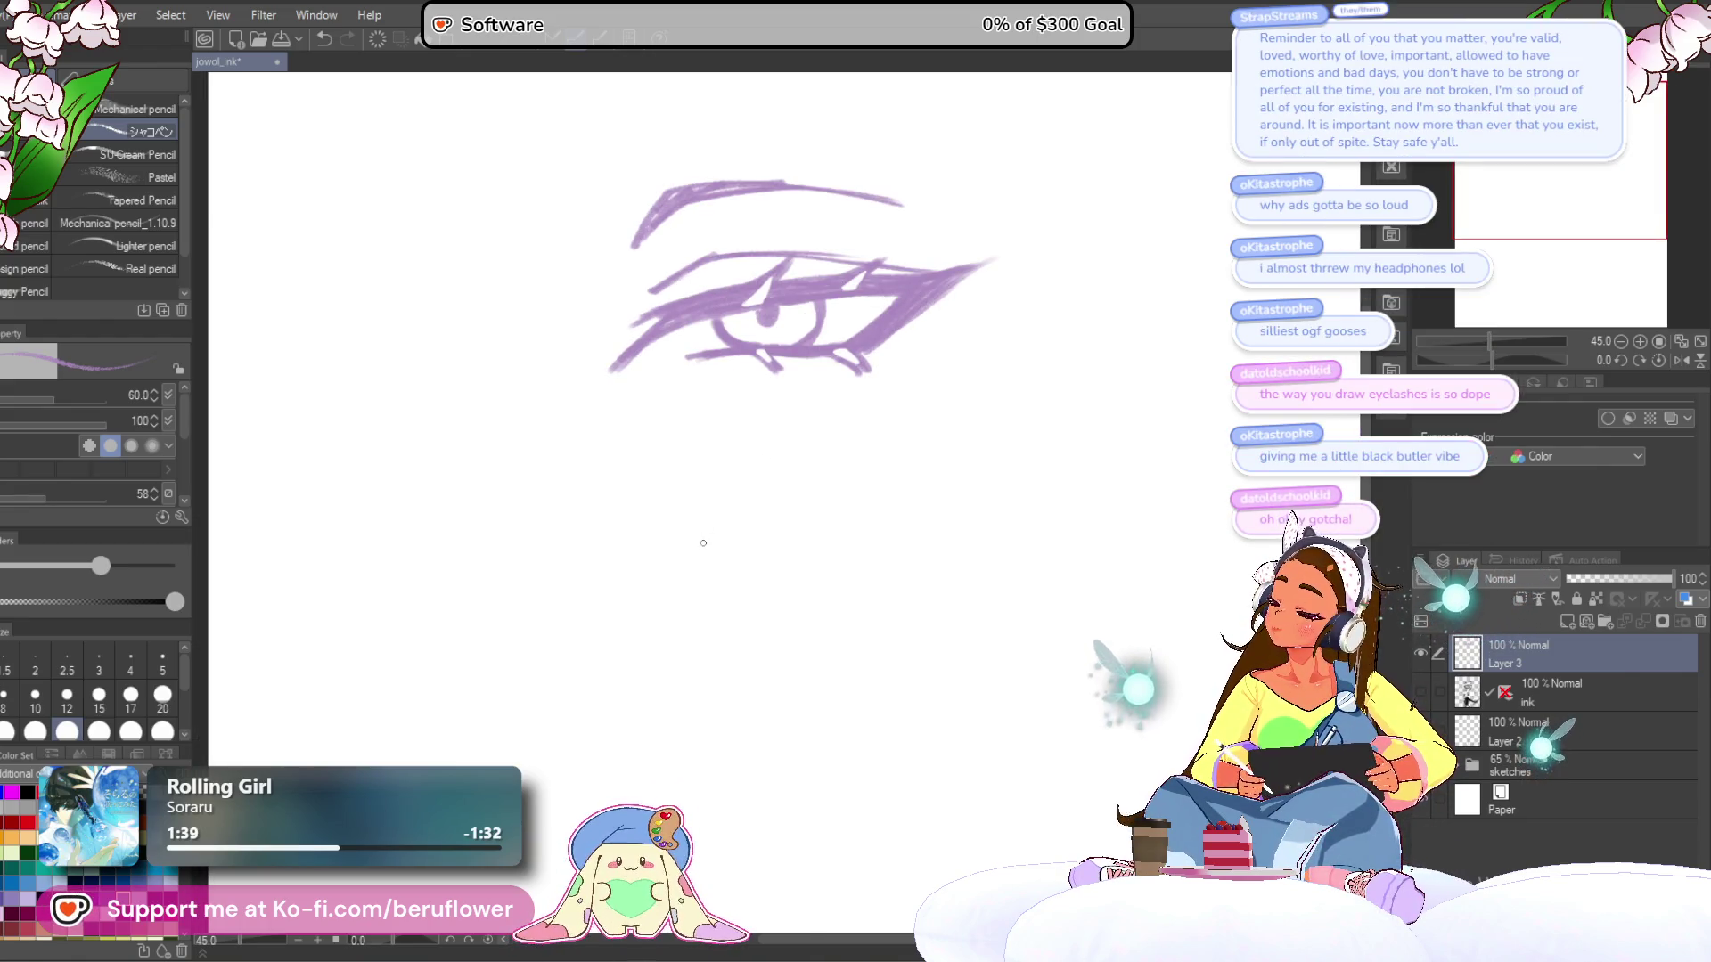
mouse_move(719, 519)
mouse_down()
mouse_move(787, 565)
mouse_move(689, 674)
mouse_up()
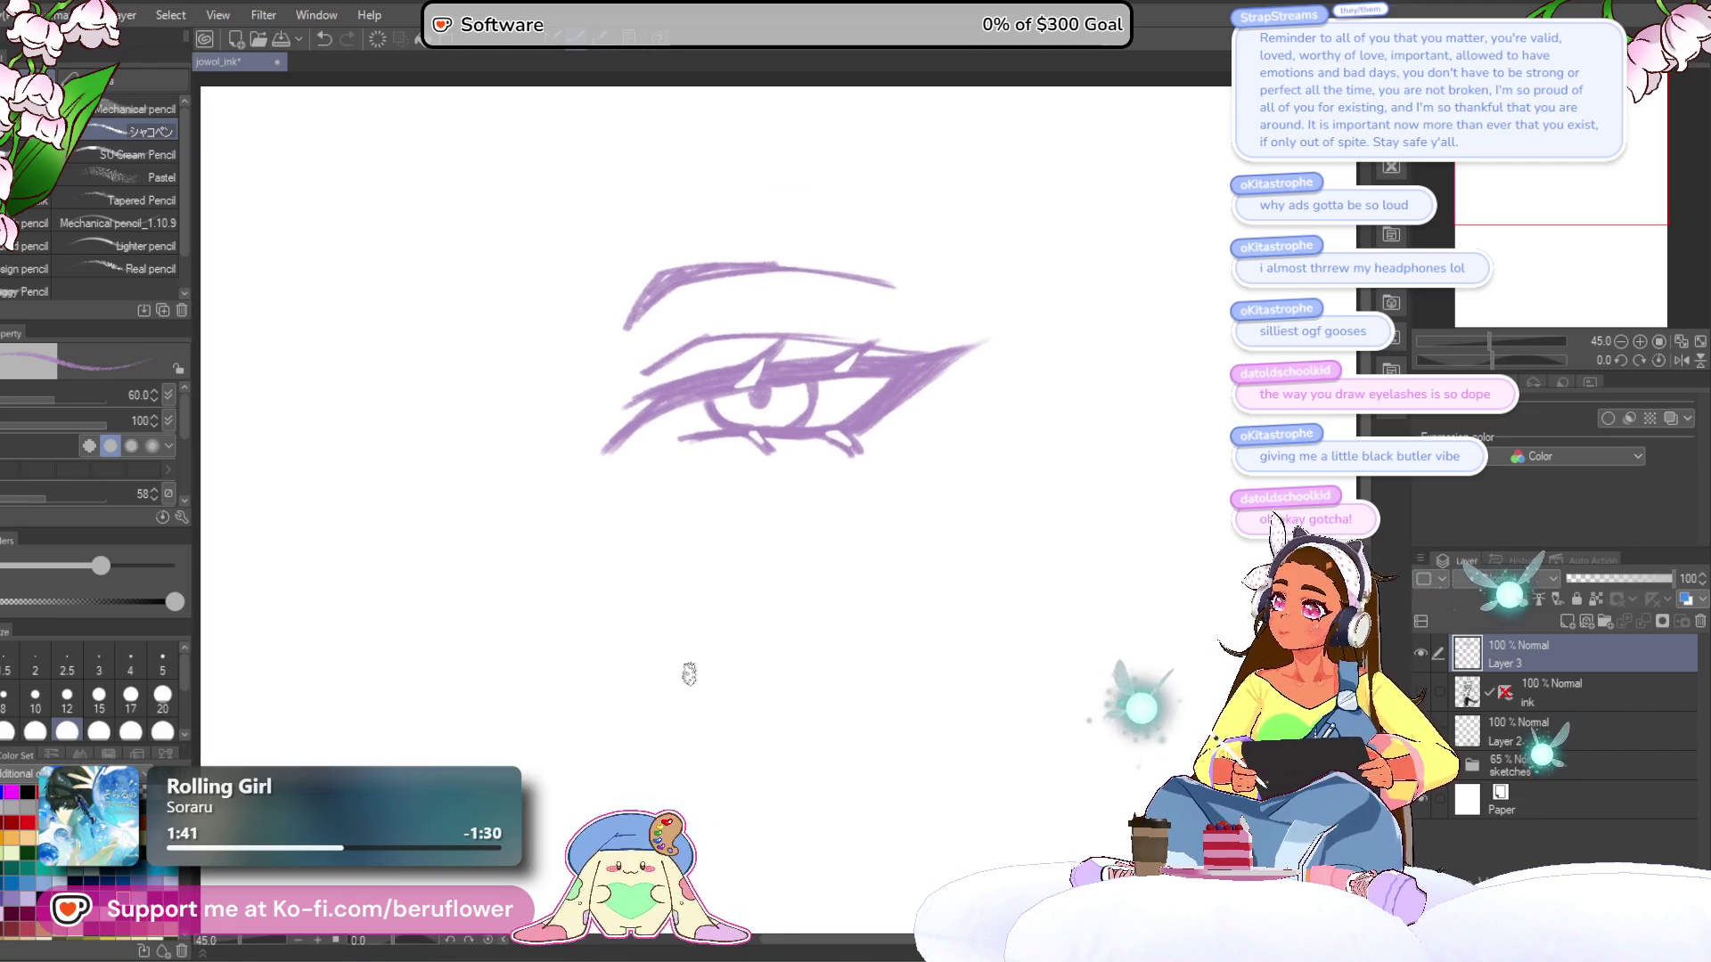
key(Delete)
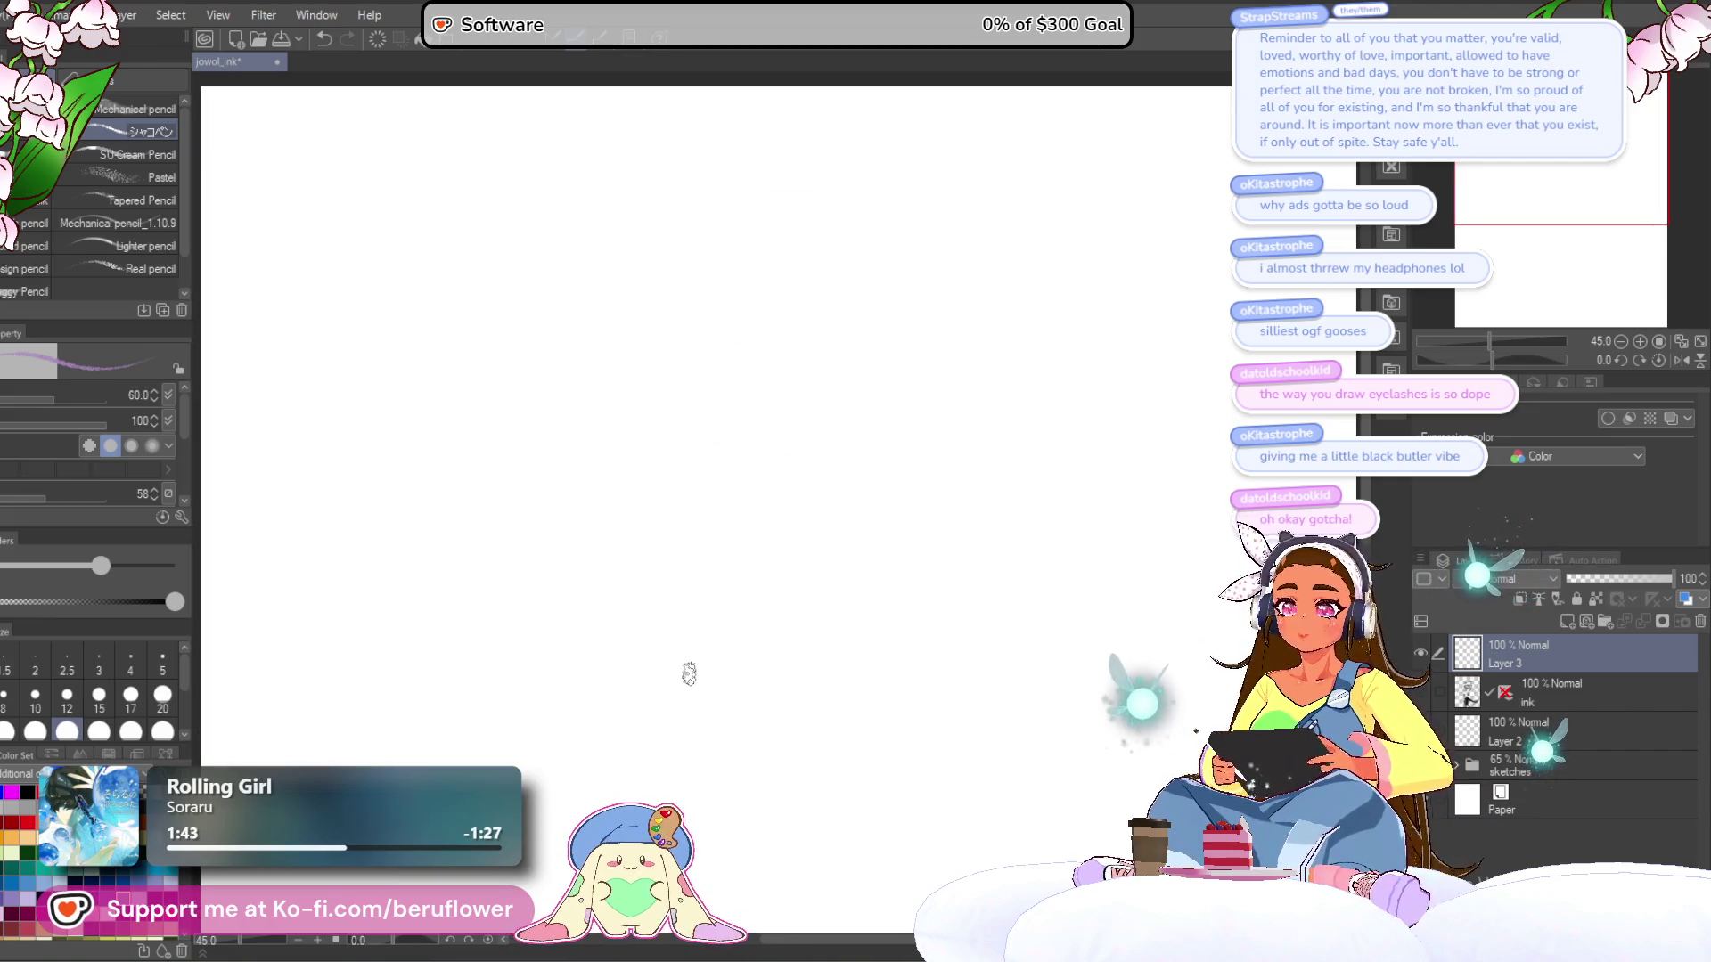
key(ctrl+e)
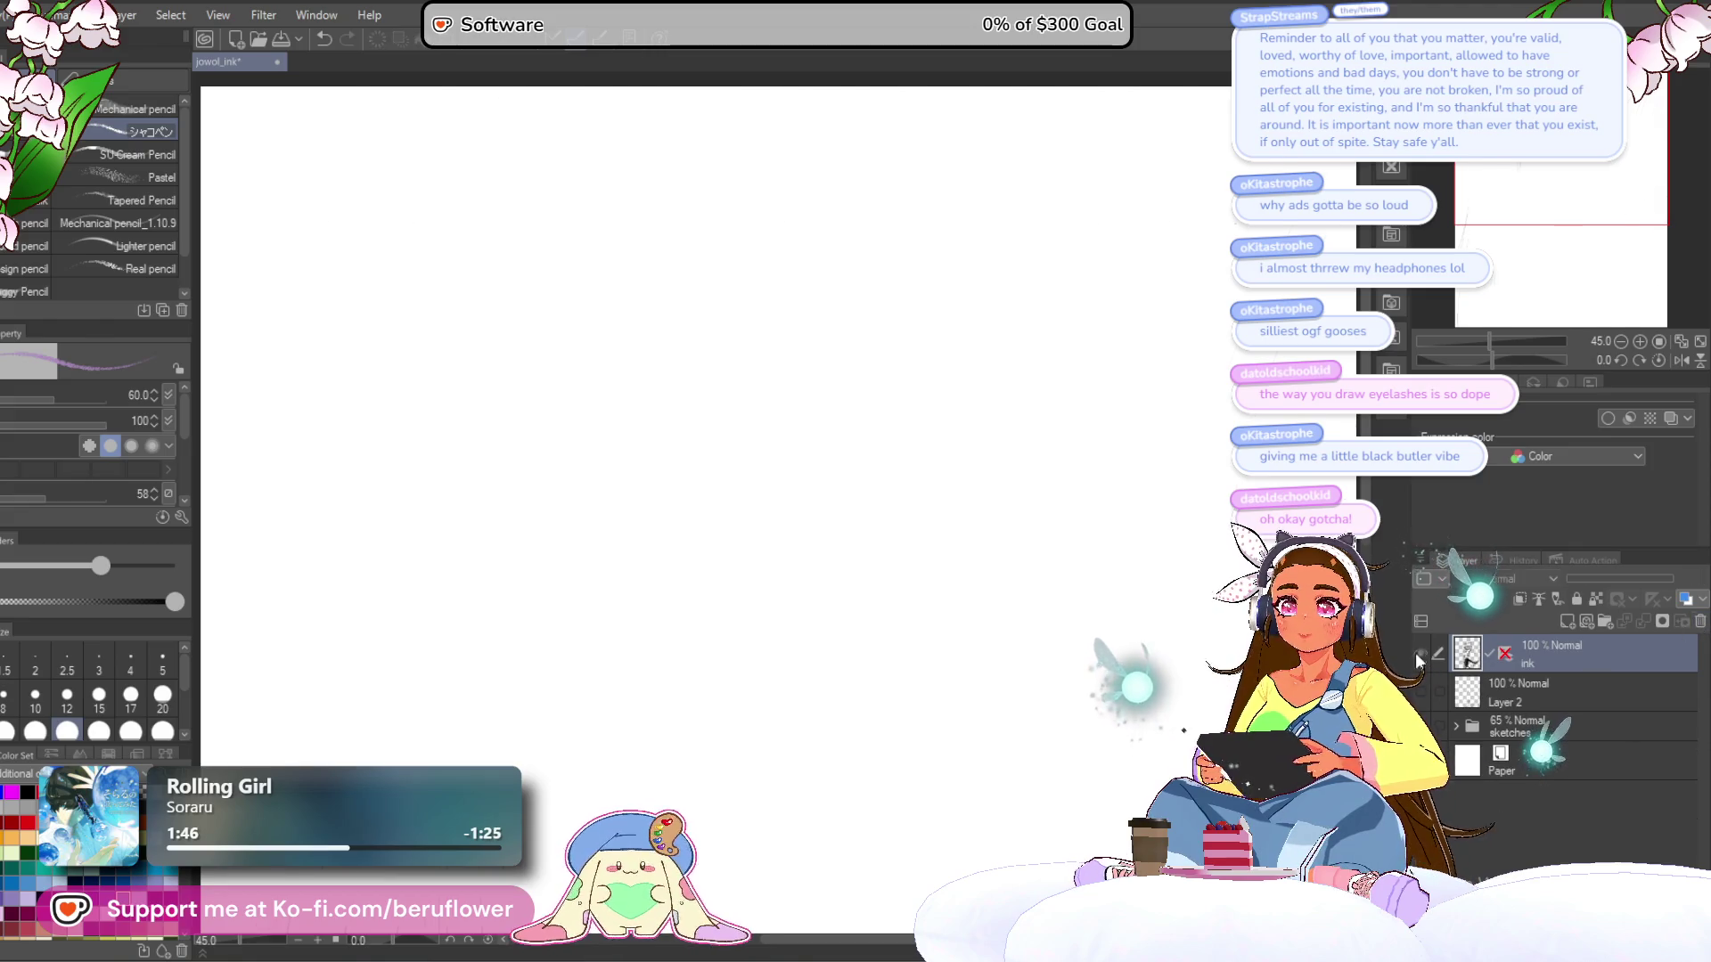
- Show the ink layer again, switch to the G-Pen at size 20 and frame the tongue
click(1419, 654)
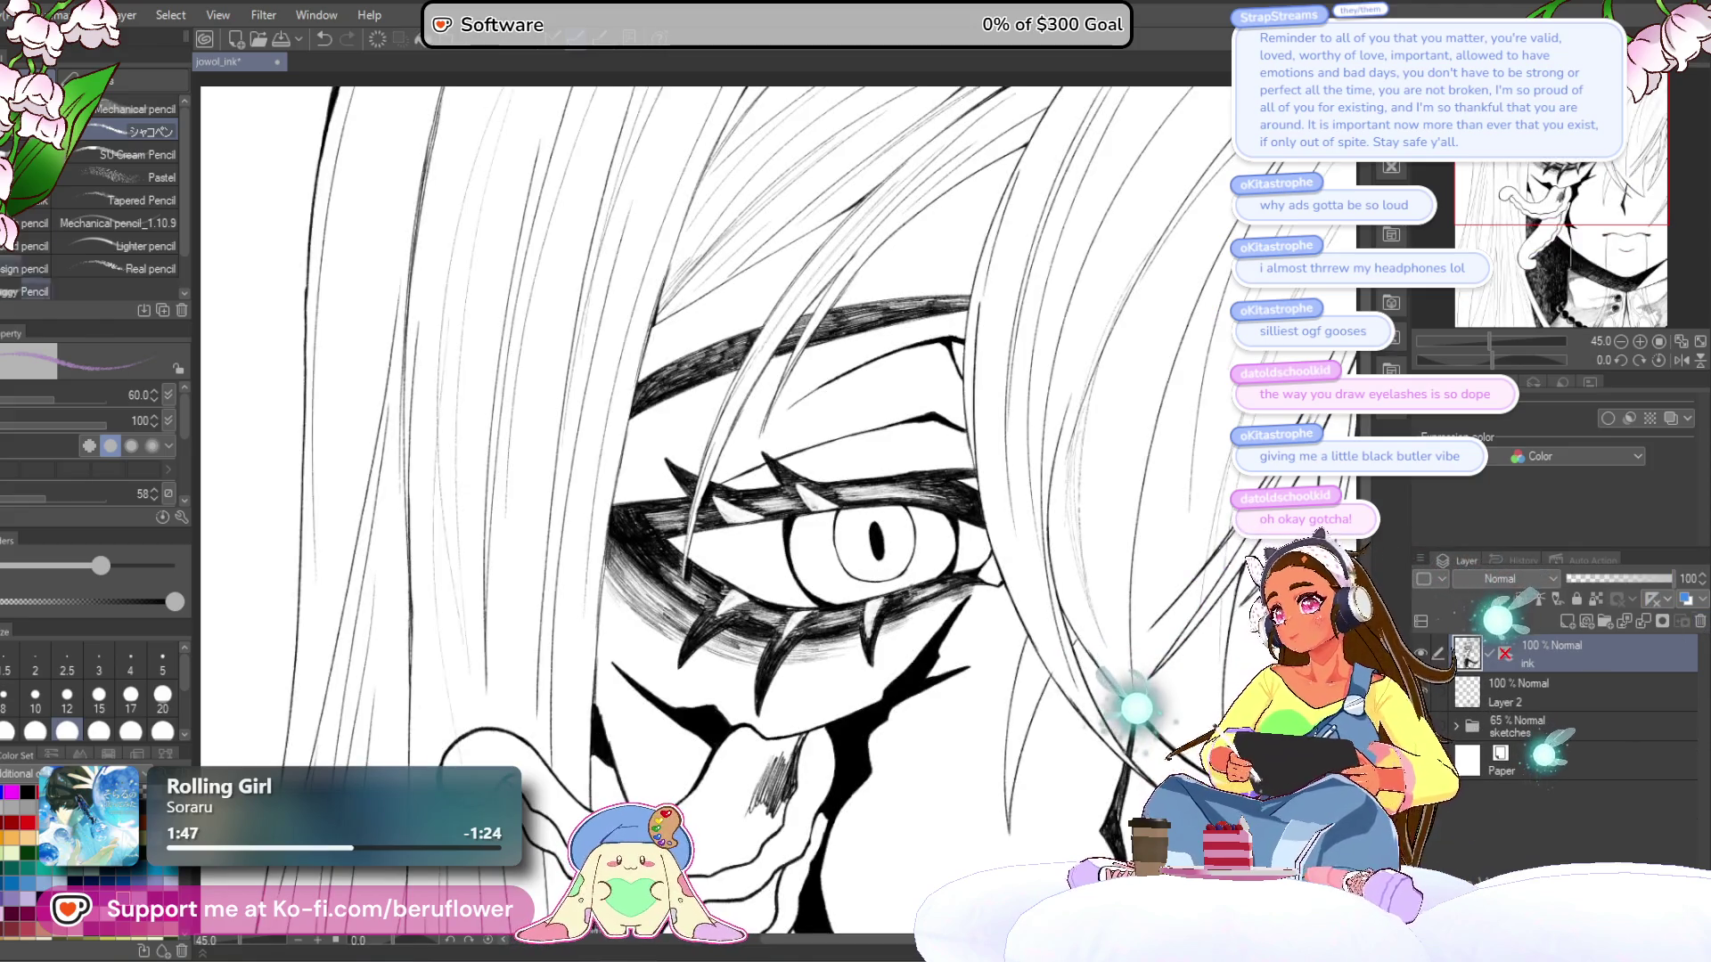
key(p)
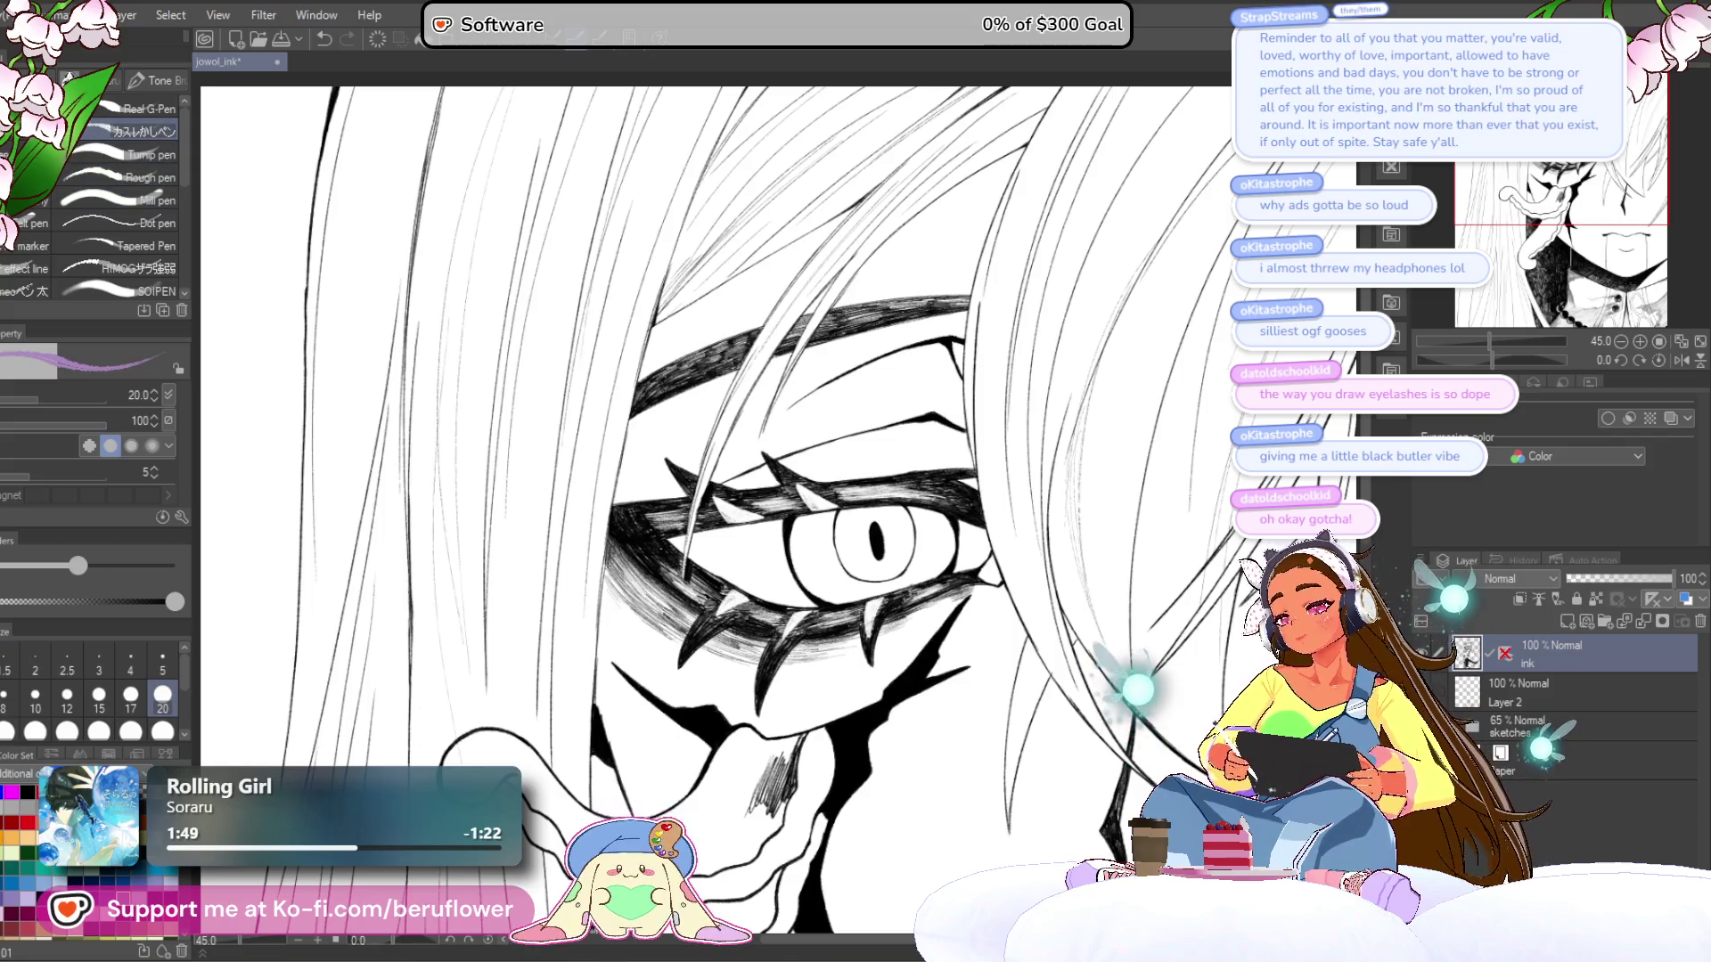
drag(746, 856, 676, 742)
scroll(676, 743, up, 5)
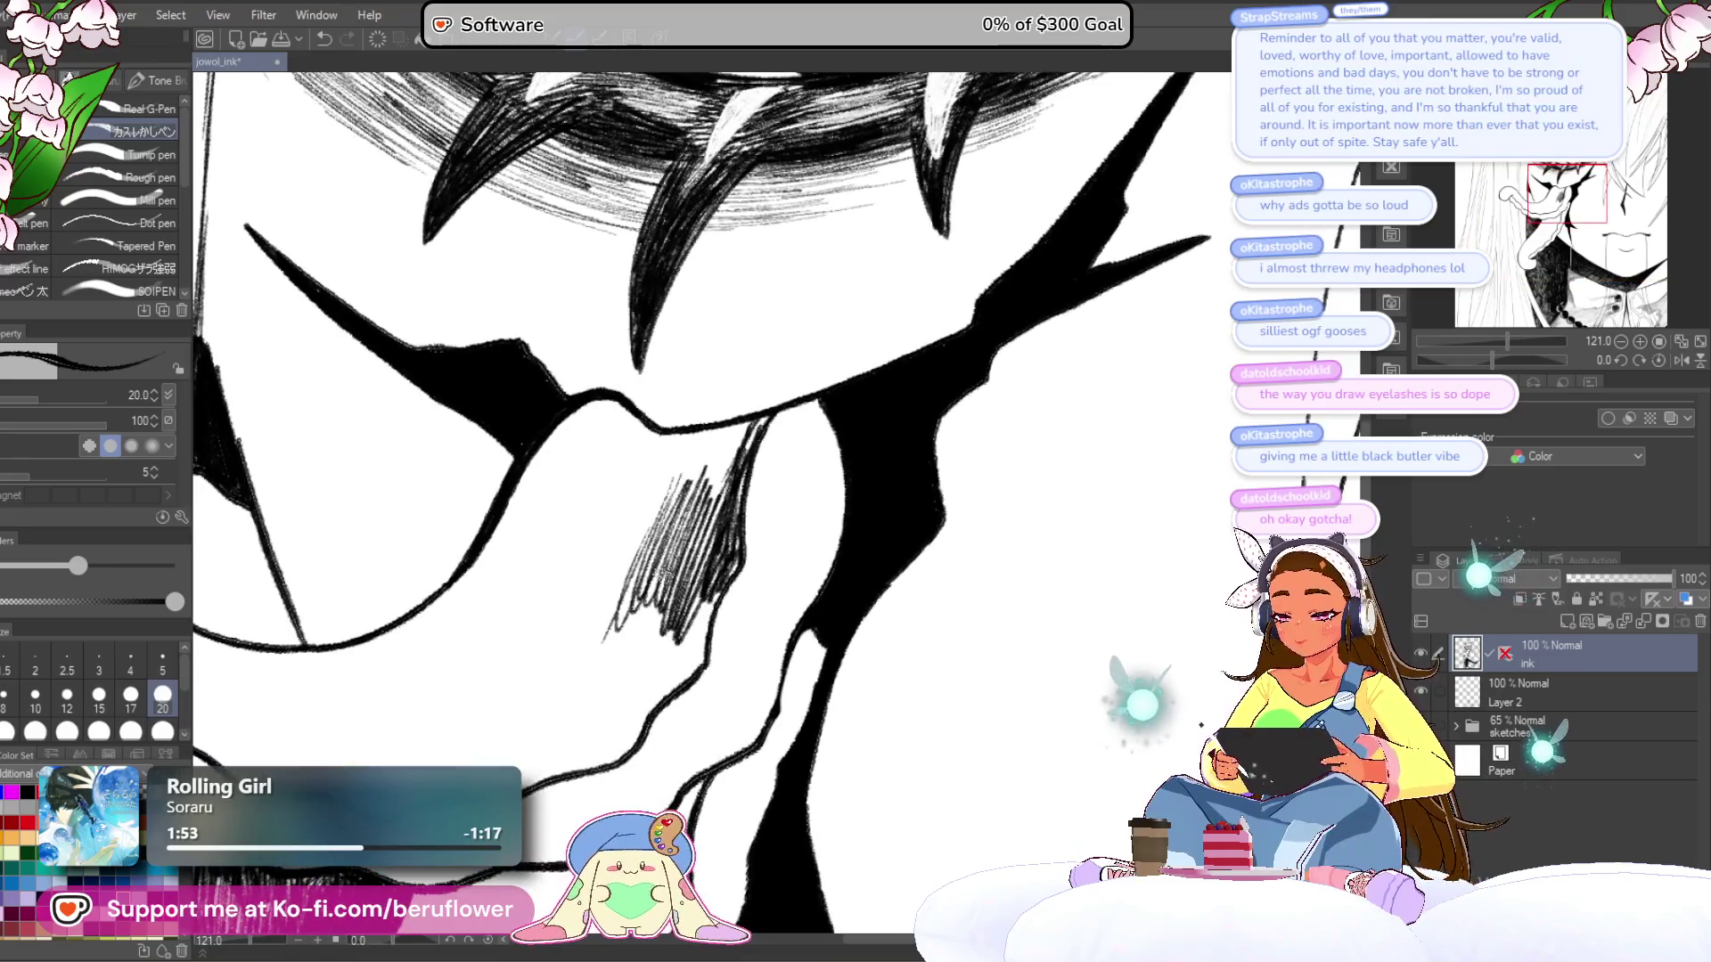
scroll(726, 462, up, 4)
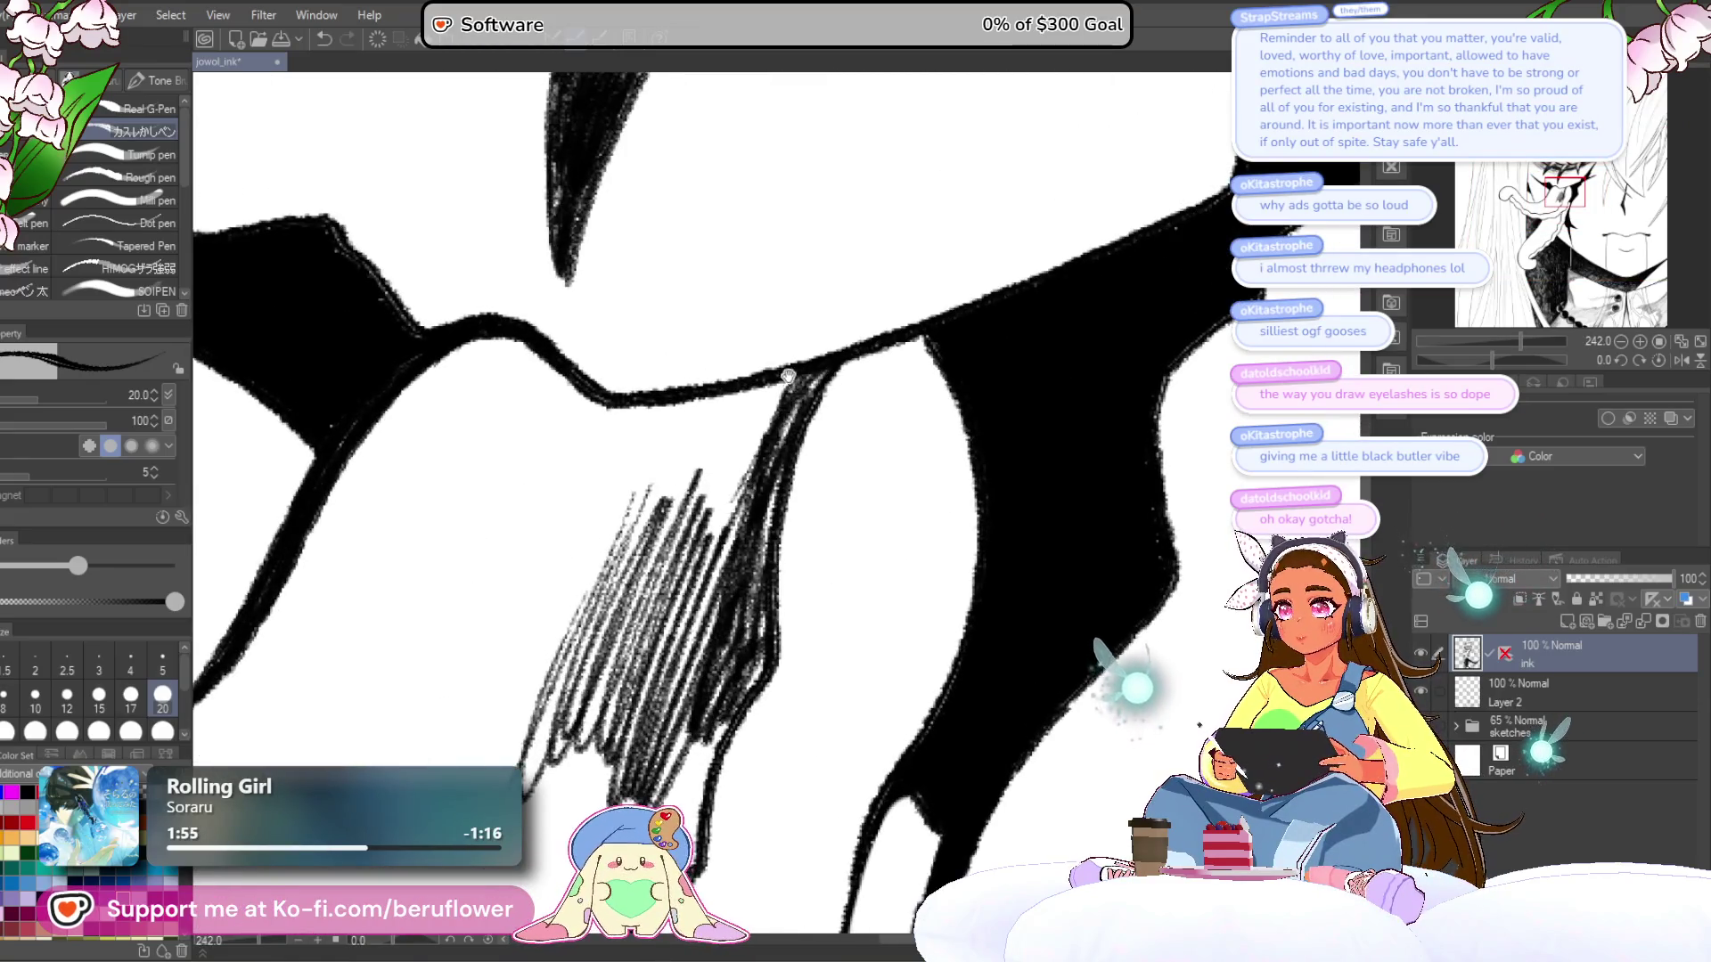
drag(791, 378, 813, 614)
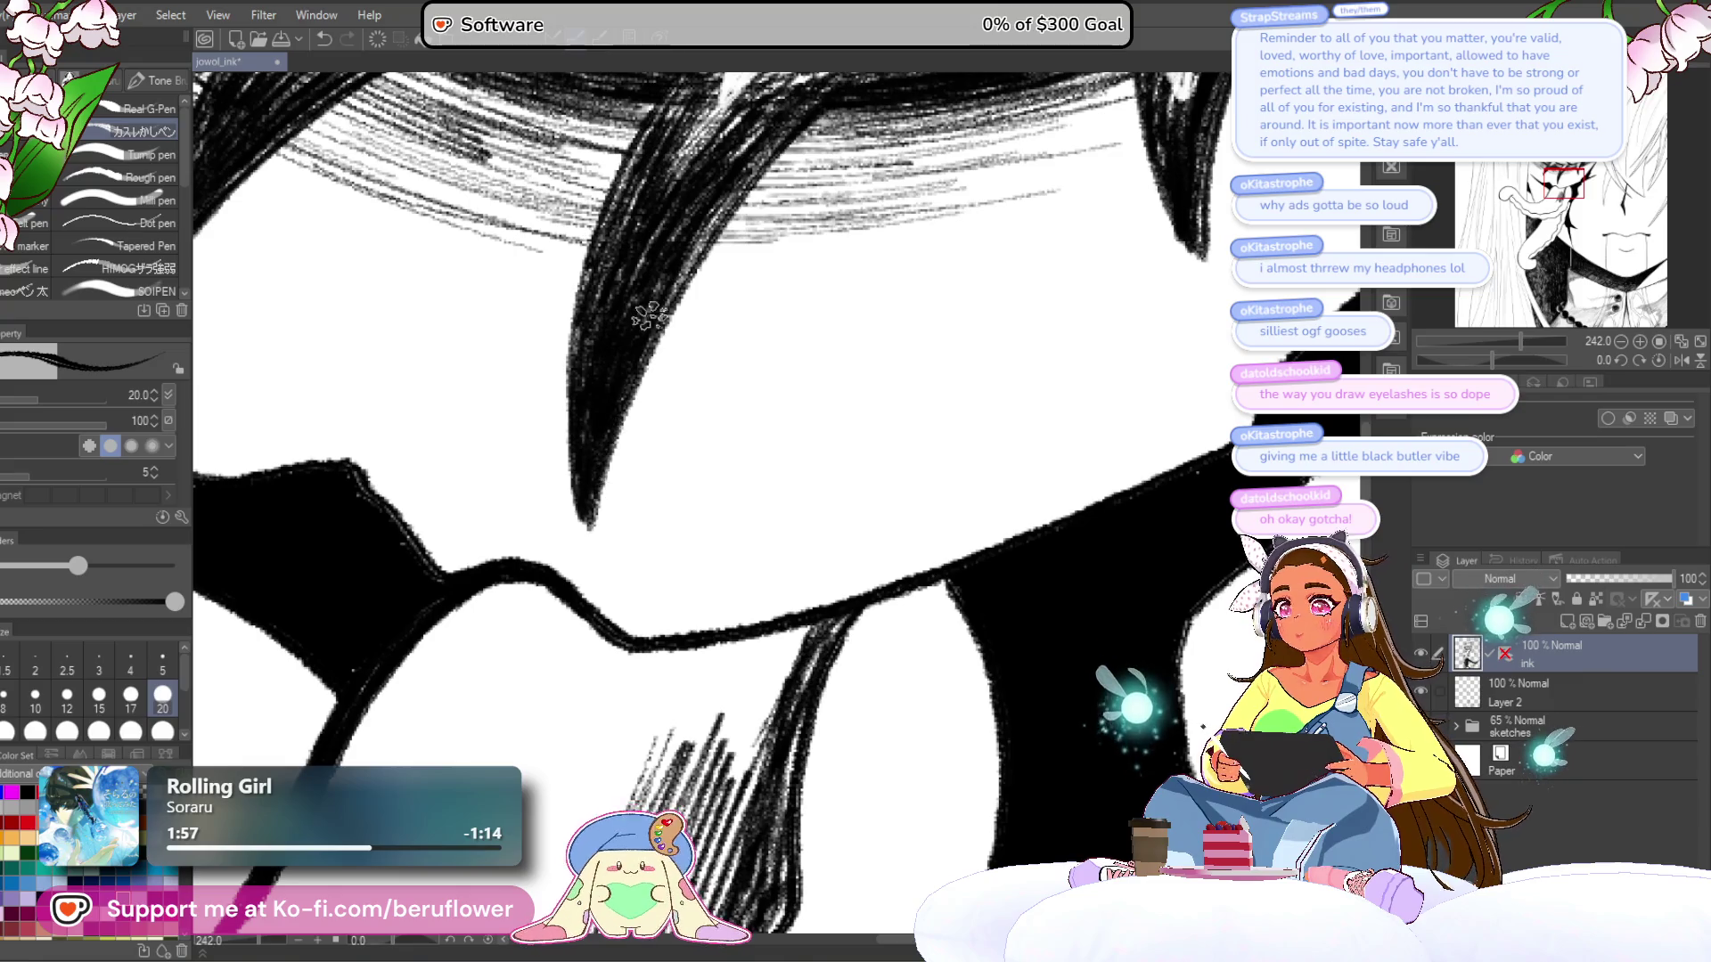
scroll(648, 315, down, 2)
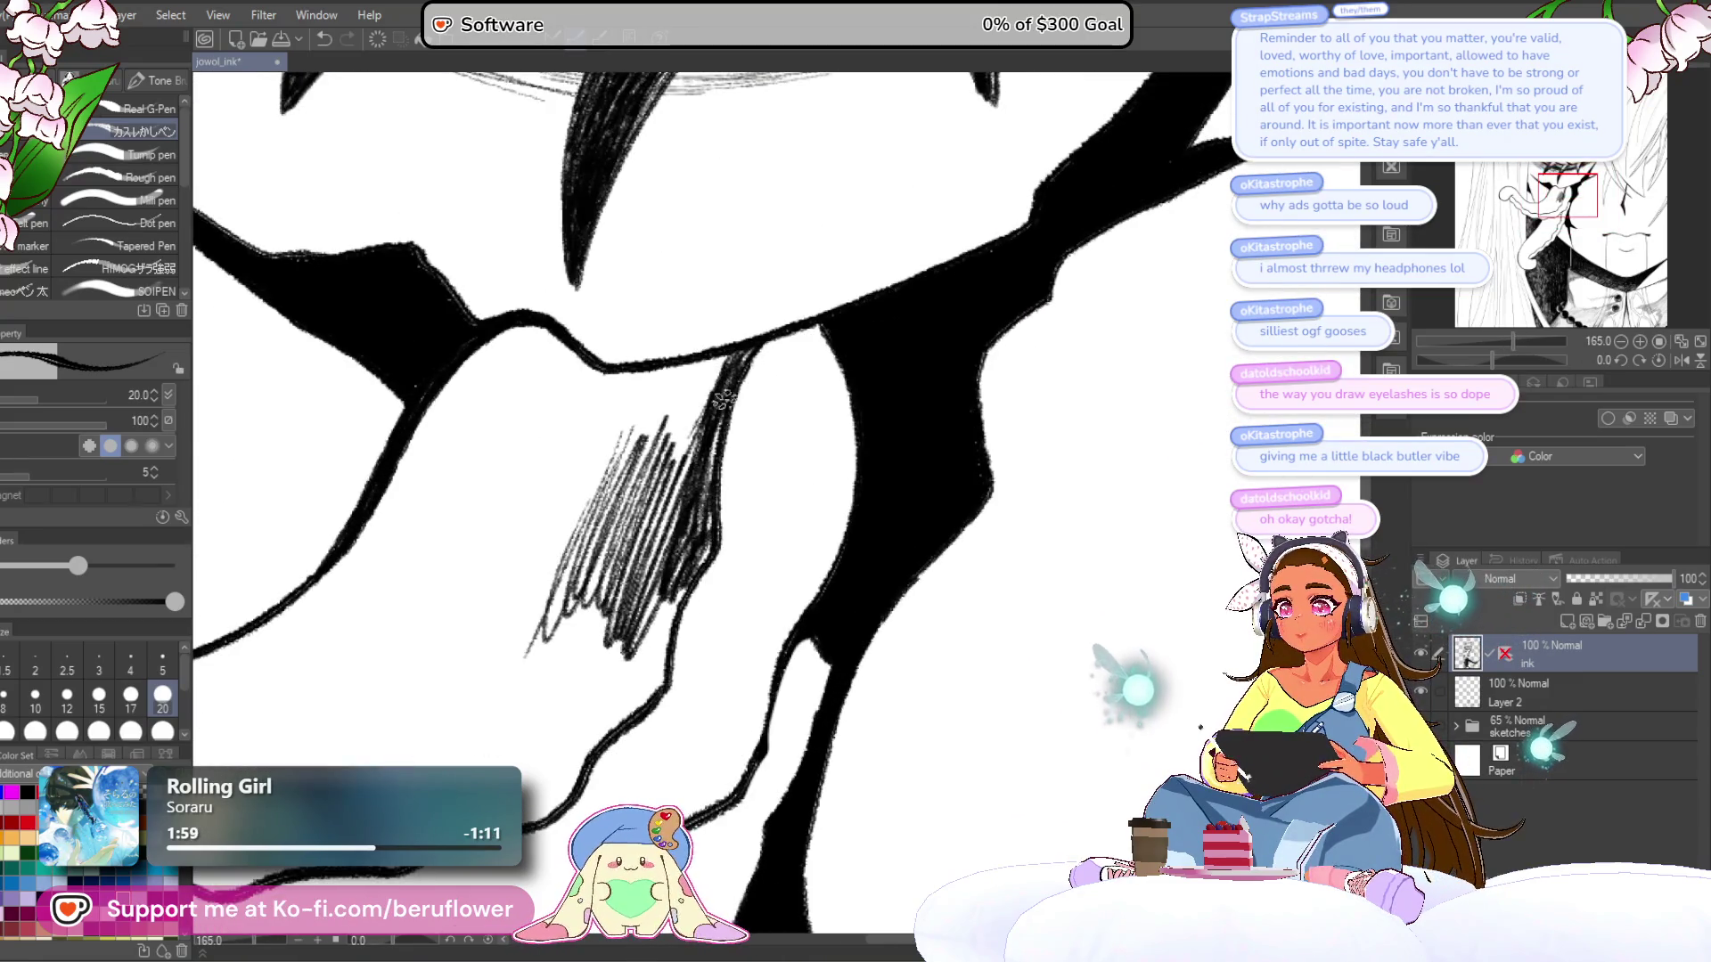
mouse_move(713, 428)
mouse_down()
mouse_move(814, 405)
mouse_move(830, 343)
mouse_up()
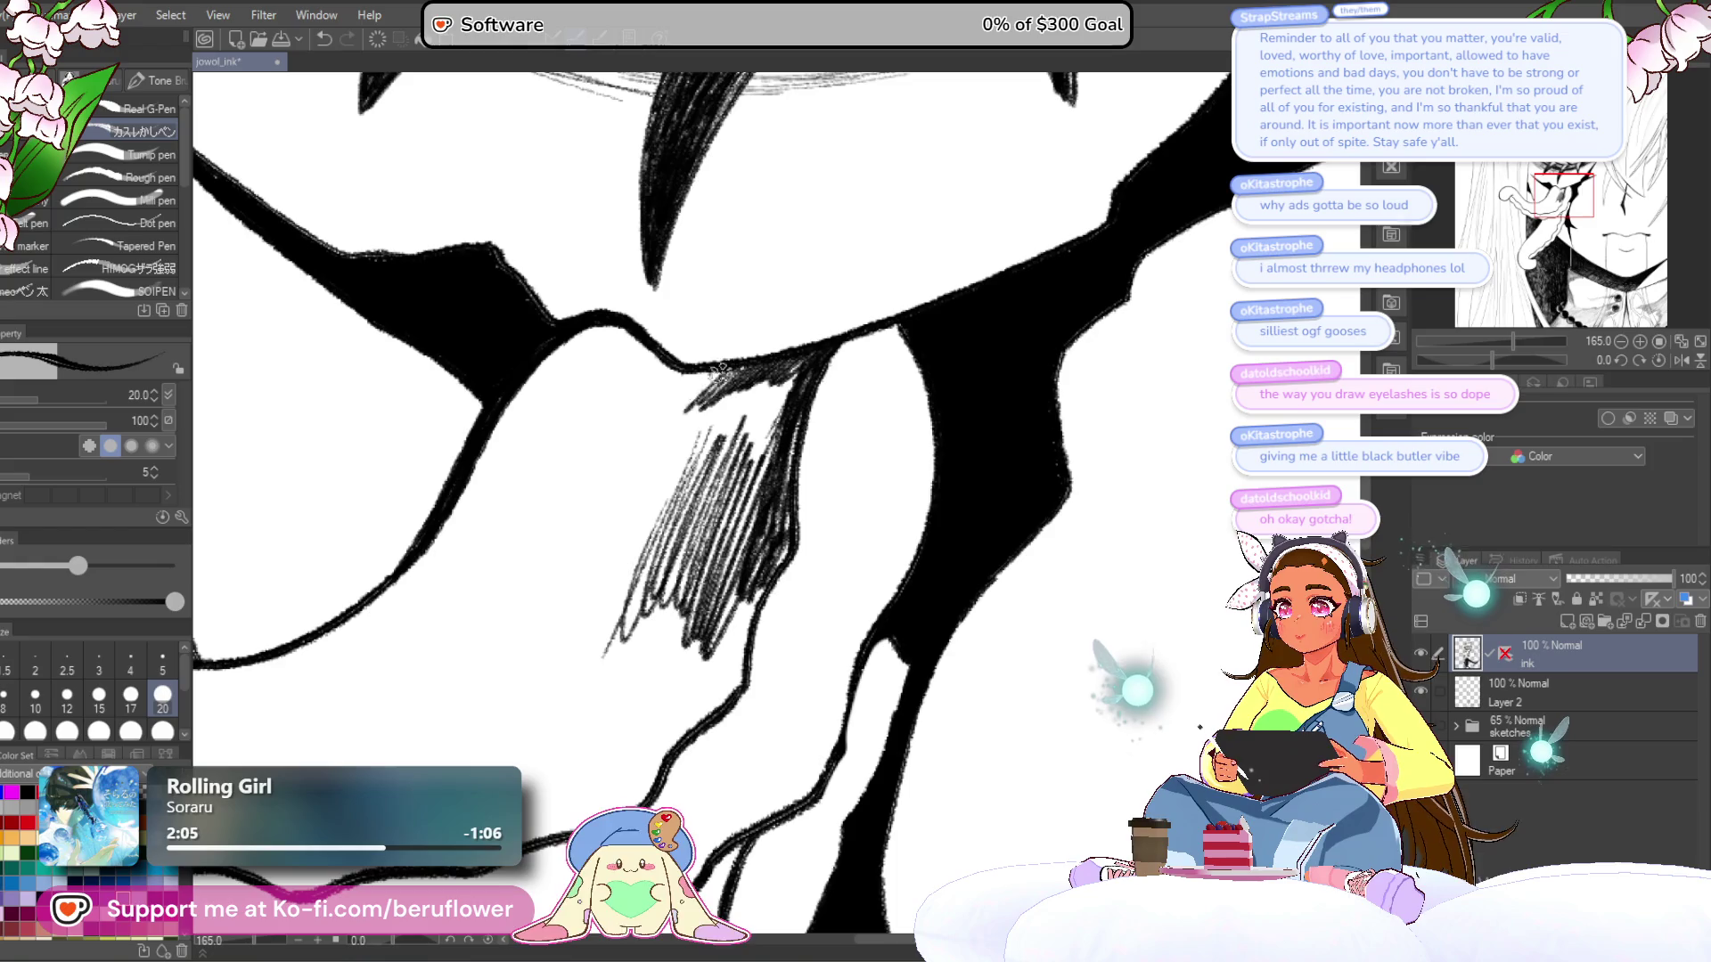
- Ink hatching lines below the eyelid line, extending them down along the tongue
mouse_move(729, 369)
mouse_down()
mouse_move(772, 376)
mouse_move(755, 468)
mouse_up()
drag(732, 581, 729, 412)
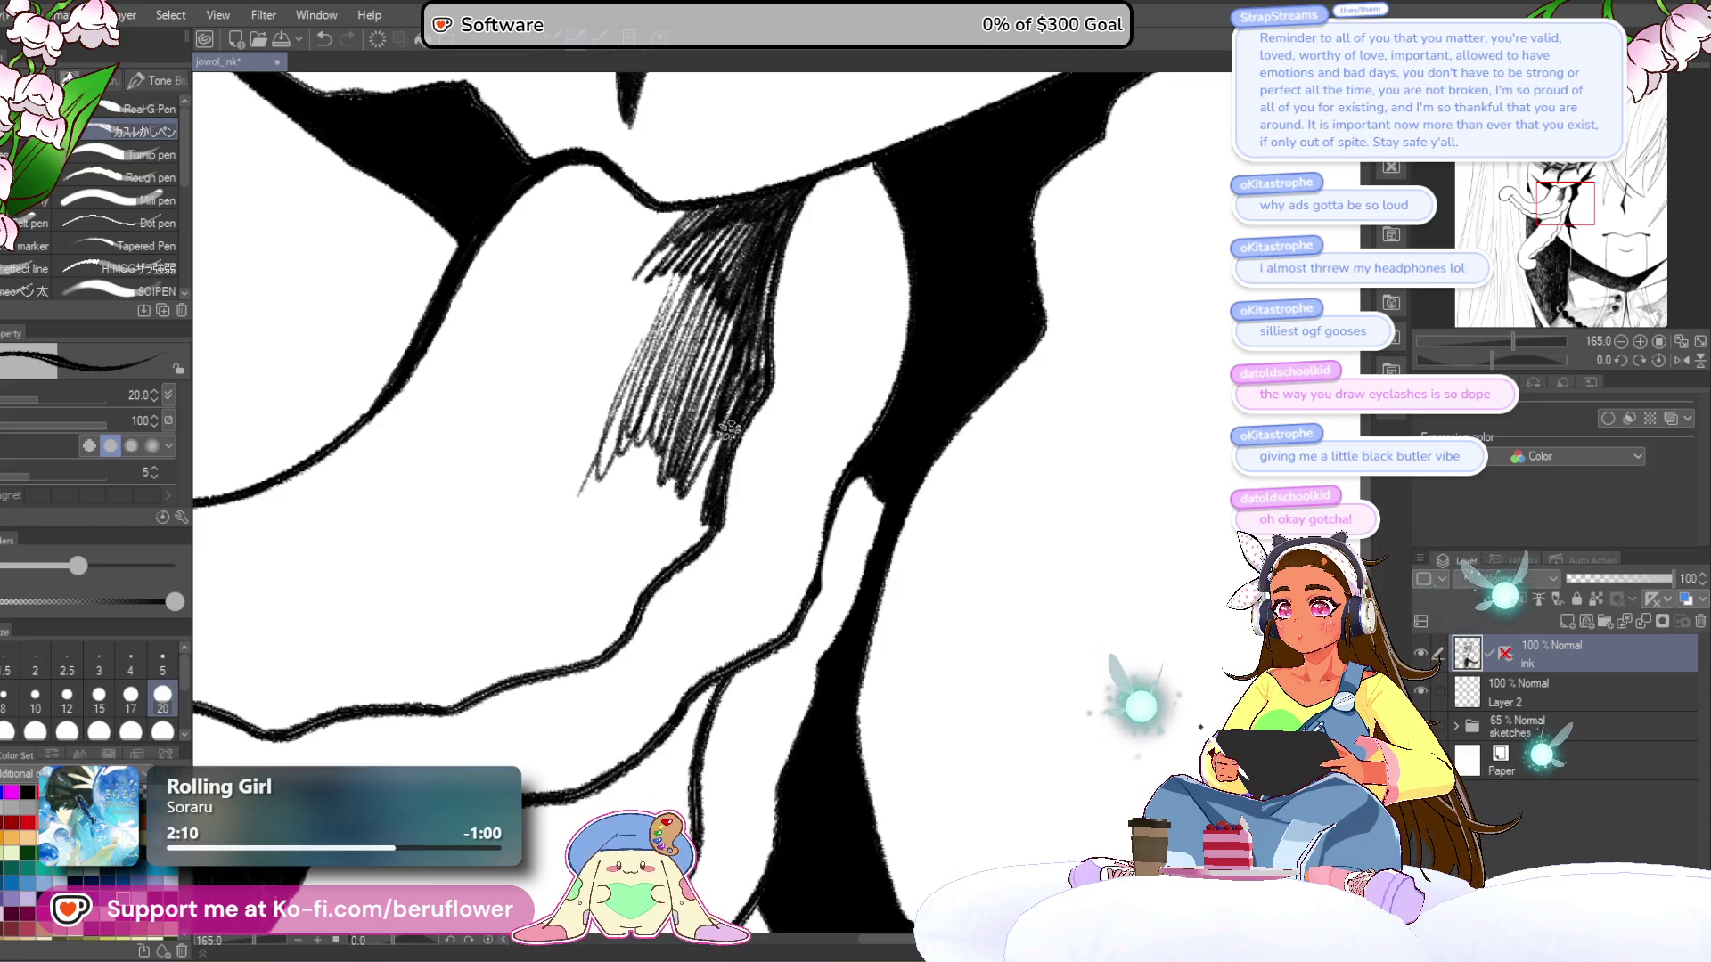
mouse_move(692, 510)
mouse_down()
mouse_move(648, 554)
mouse_move(615, 499)
mouse_move(609, 524)
mouse_move(589, 517)
mouse_move(628, 470)
mouse_move(694, 450)
mouse_up()
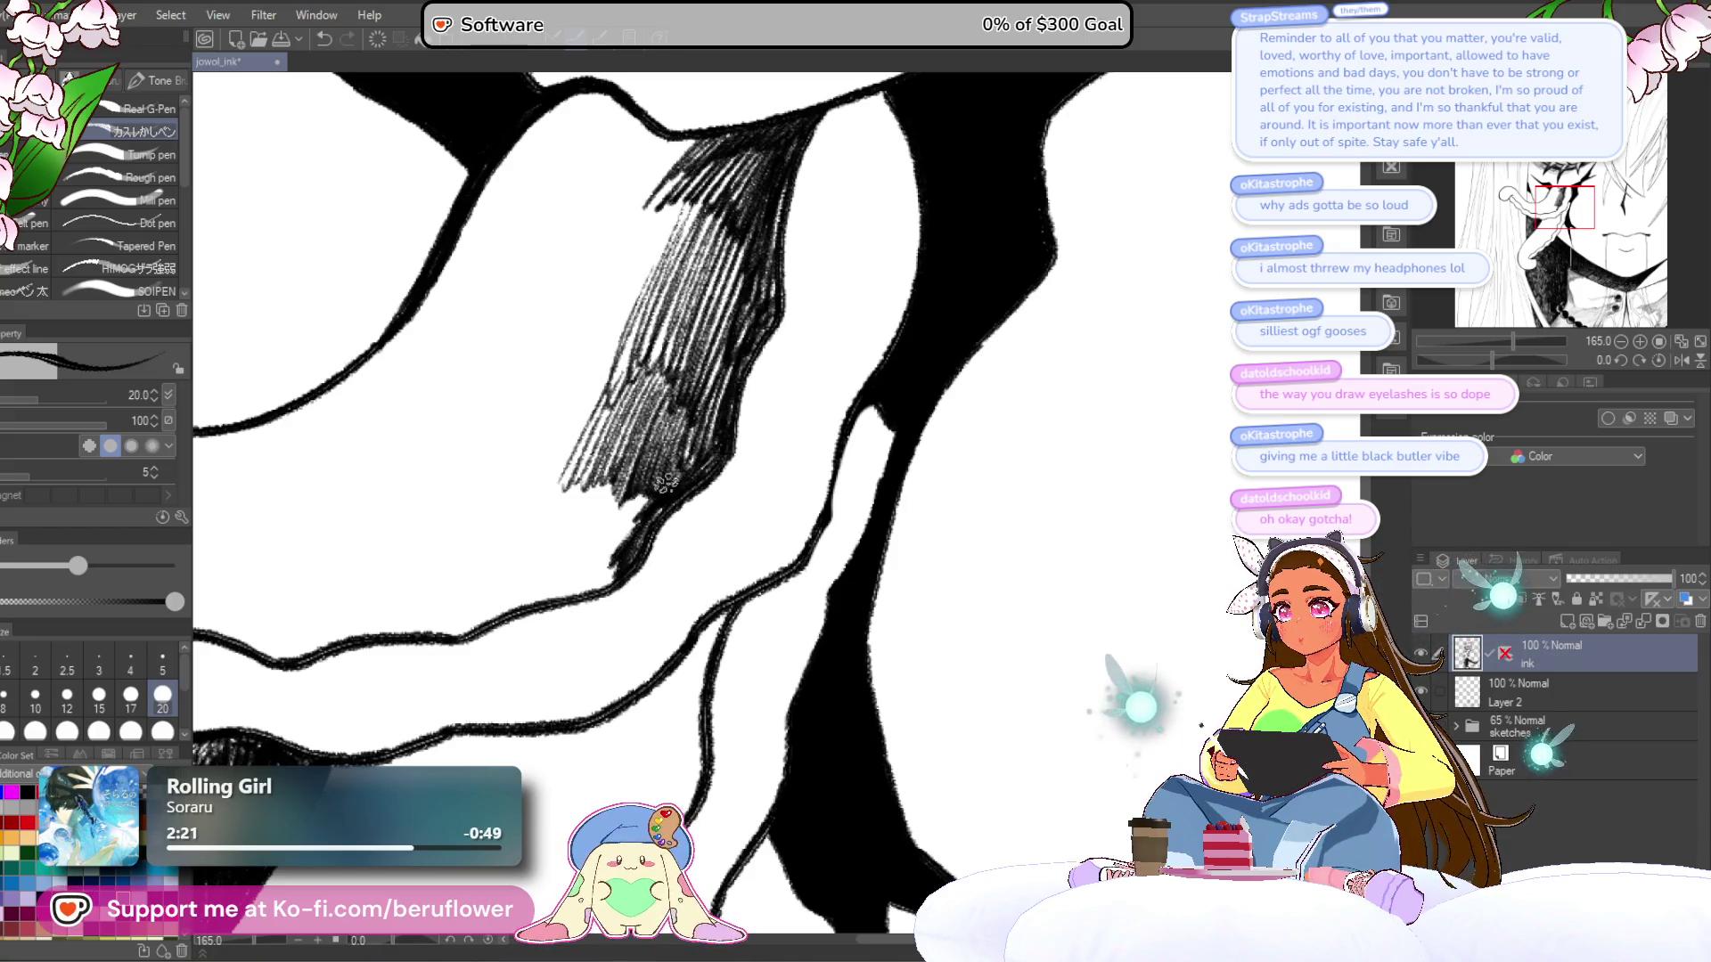
mouse_move(651, 487)
mouse_down()
mouse_move(574, 566)
mouse_move(473, 619)
mouse_move(348, 640)
mouse_move(384, 584)
mouse_move(320, 628)
mouse_up()
mouse_move(671, 526)
mouse_down()
mouse_move(738, 459)
mouse_move(747, 401)
mouse_up()
scroll(746, 401, up, 3)
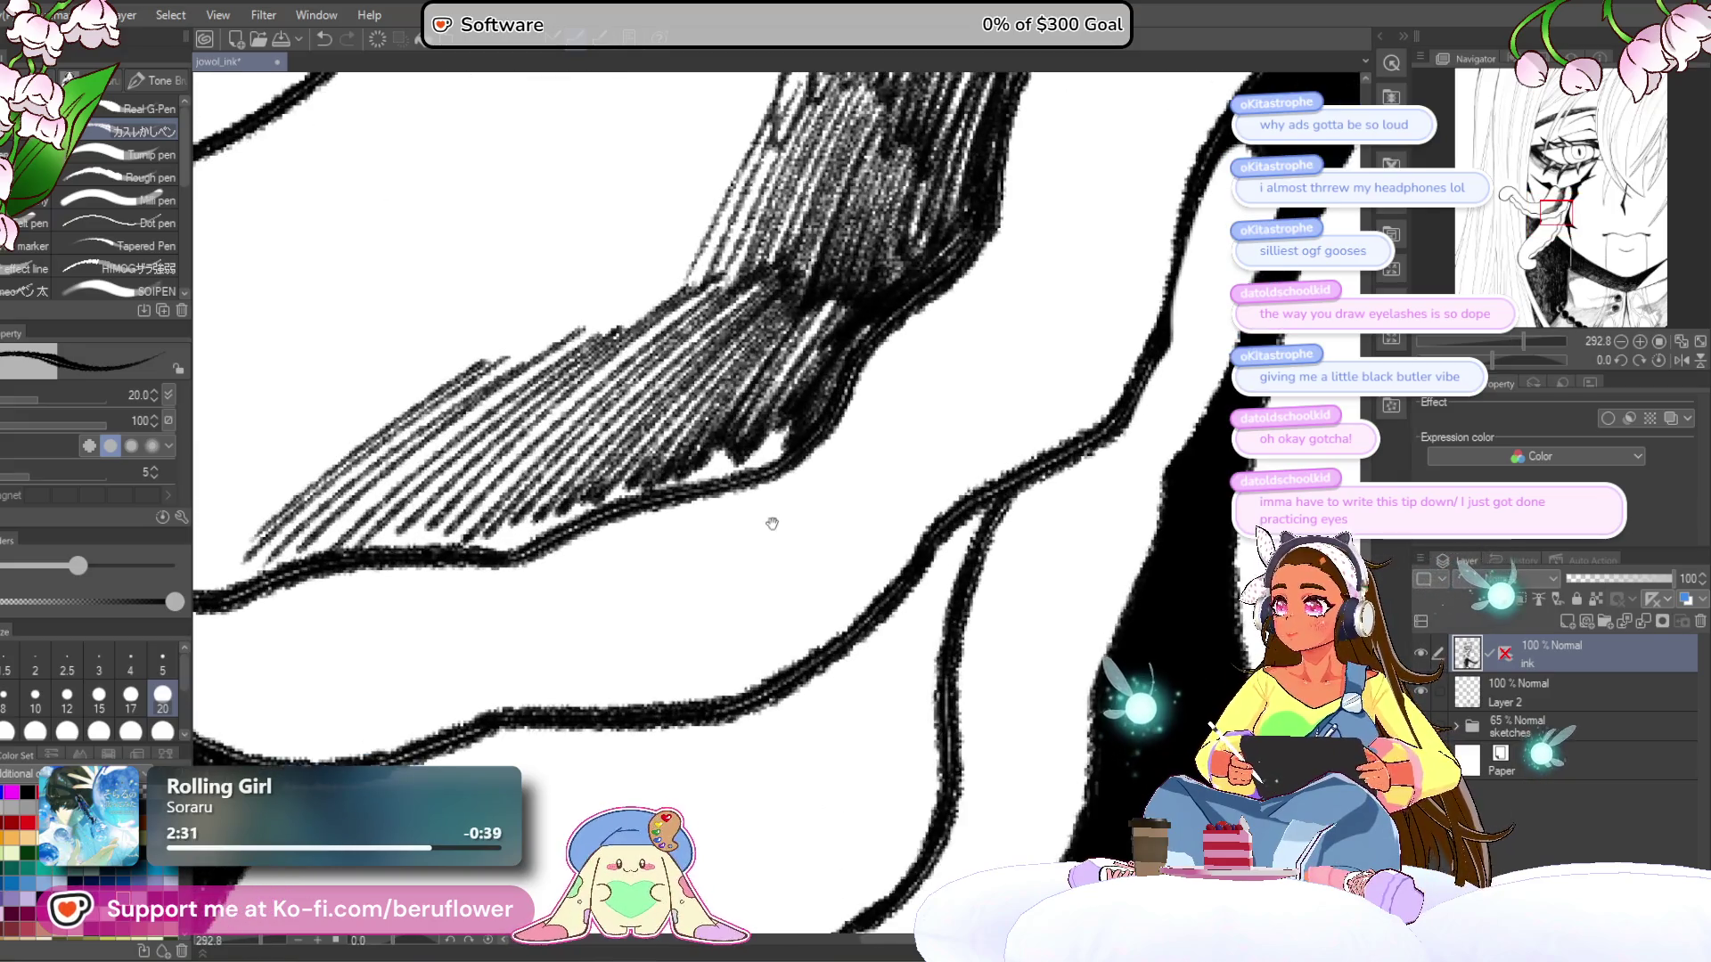
scroll(756, 540, down, 2)
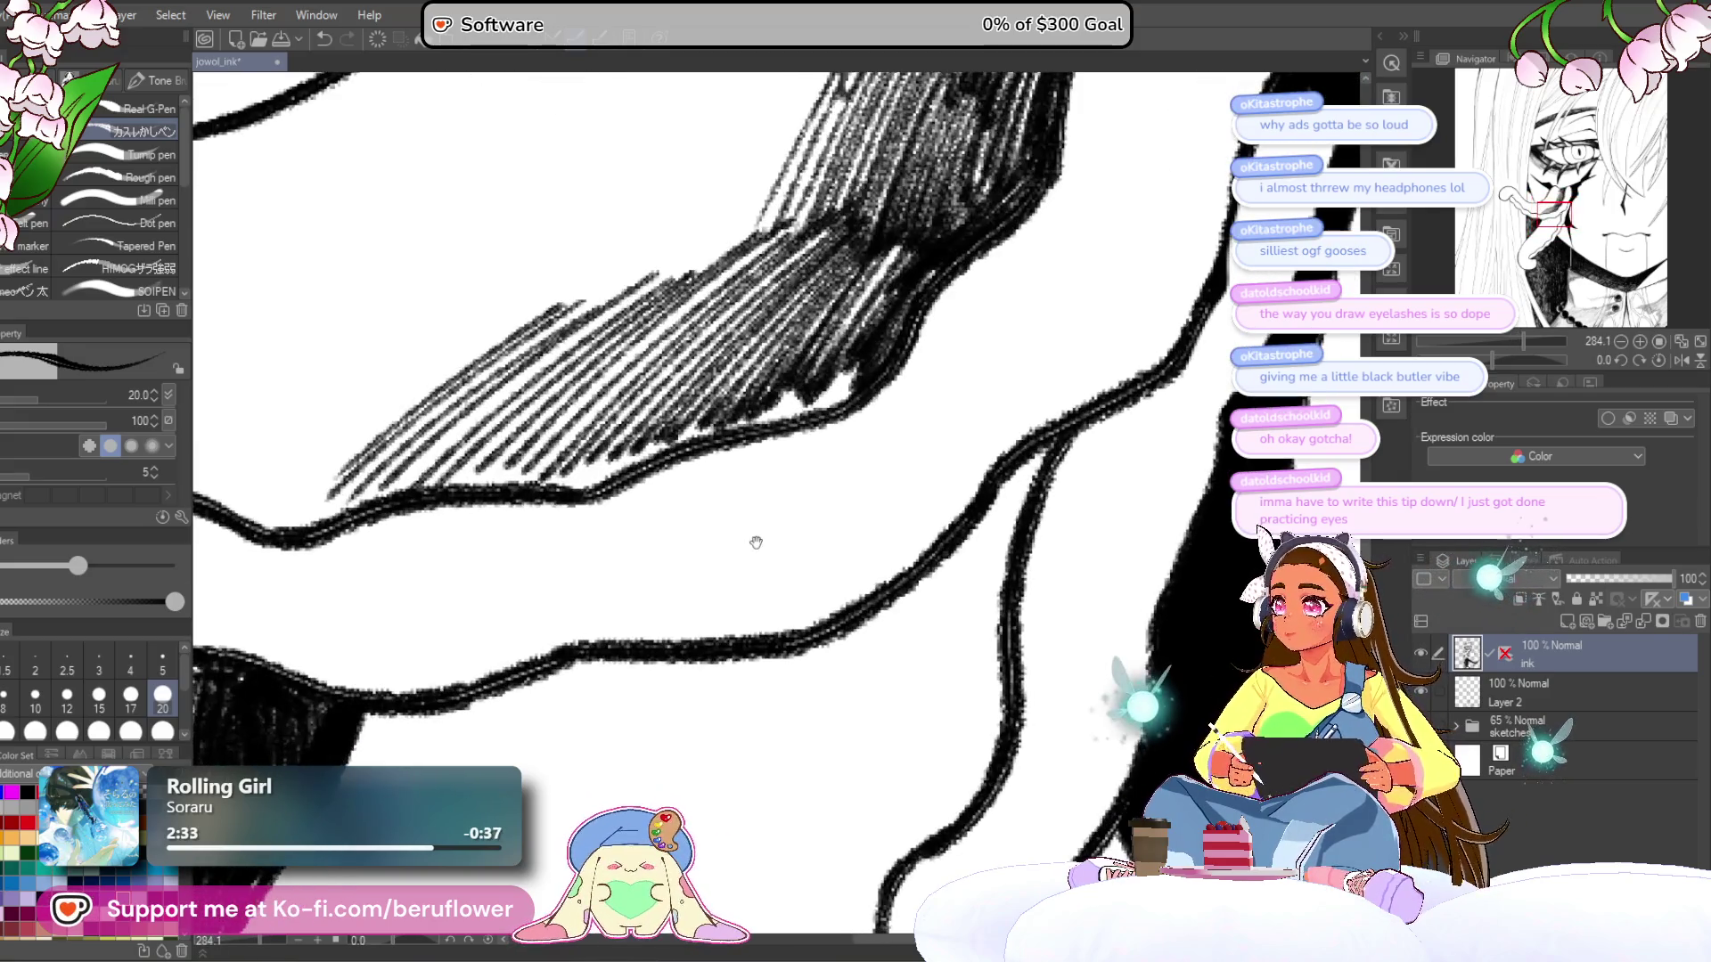
mouse_move(859, 361)
mouse_down()
mouse_move(617, 466)
mouse_move(704, 303)
mouse_move(624, 428)
mouse_up()
mouse_move(544, 472)
mouse_down()
mouse_move(731, 375)
mouse_move(579, 392)
mouse_move(428, 439)
mouse_up()
- Fill the dark band beside the tongue with dense hatching, darkening its lower-left and left edges
drag(535, 401, 446, 495)
drag(713, 321, 508, 472)
mouse_move(784, 267)
mouse_down()
mouse_move(578, 401)
mouse_move(544, 464)
mouse_up()
mouse_move(713, 343)
mouse_down()
mouse_move(571, 446)
mouse_move(579, 459)
mouse_up()
mouse_move(936, 205)
mouse_down()
mouse_move(704, 383)
mouse_move(730, 410)
mouse_up()
mouse_move(869, 355)
mouse_down()
mouse_move(775, 481)
mouse_move(720, 630)
mouse_up()
scroll(782, 470, down, 3)
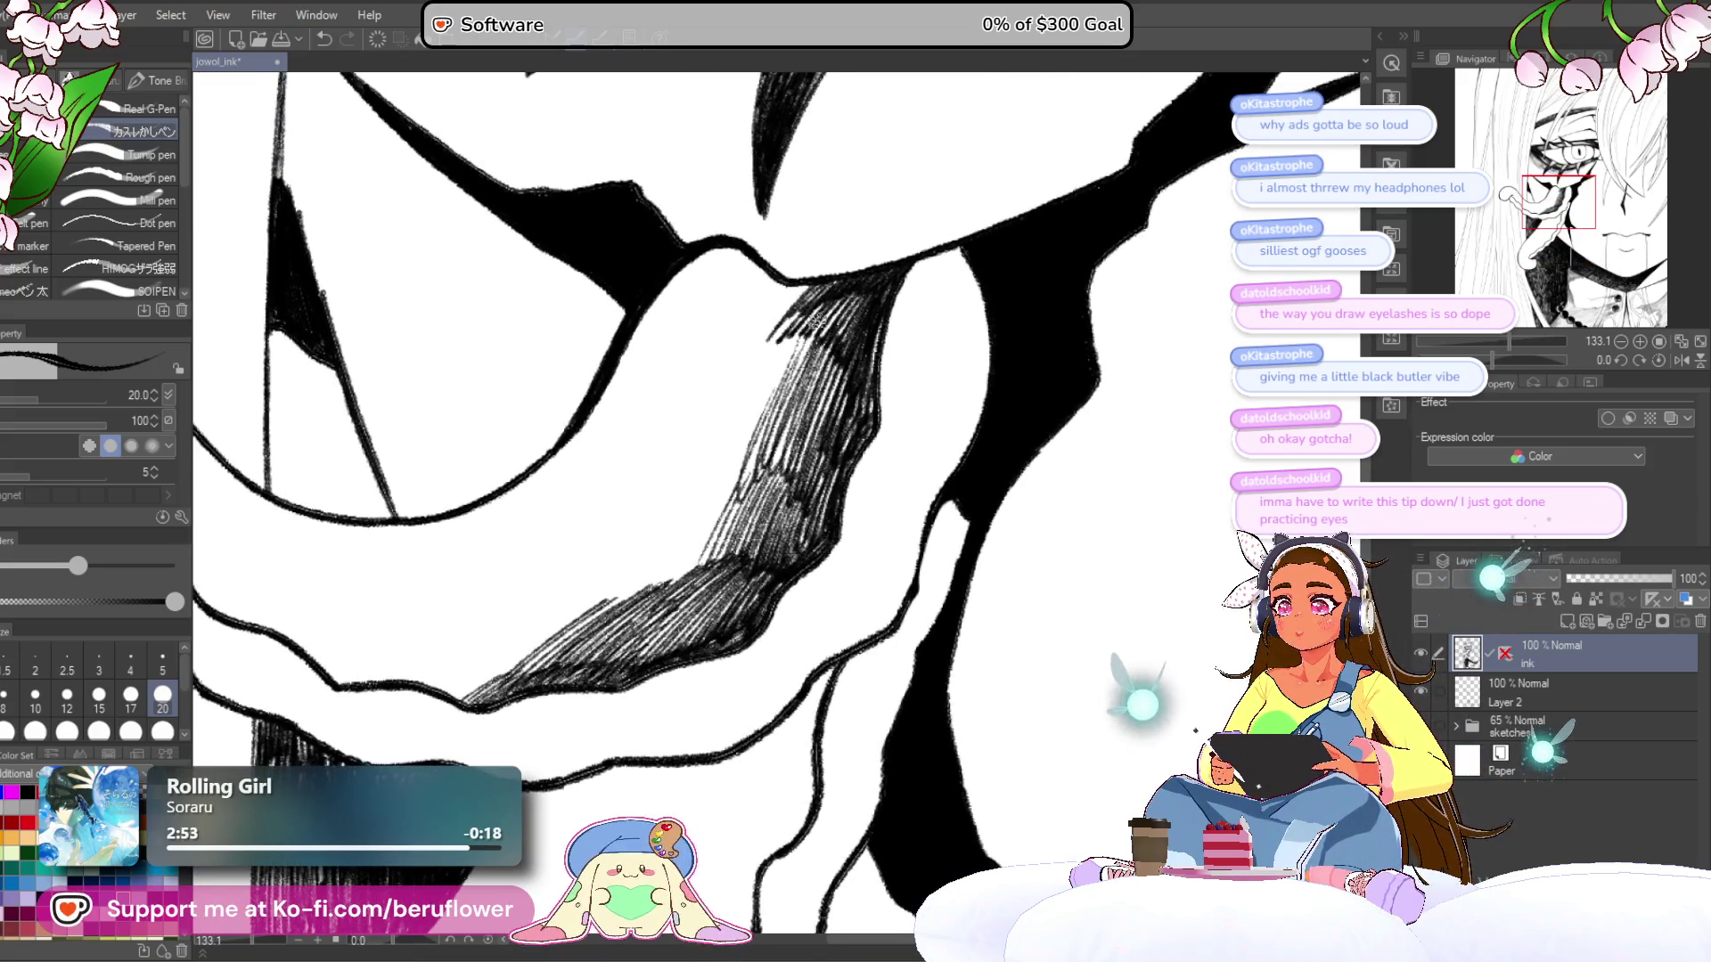
drag(777, 378, 742, 431)
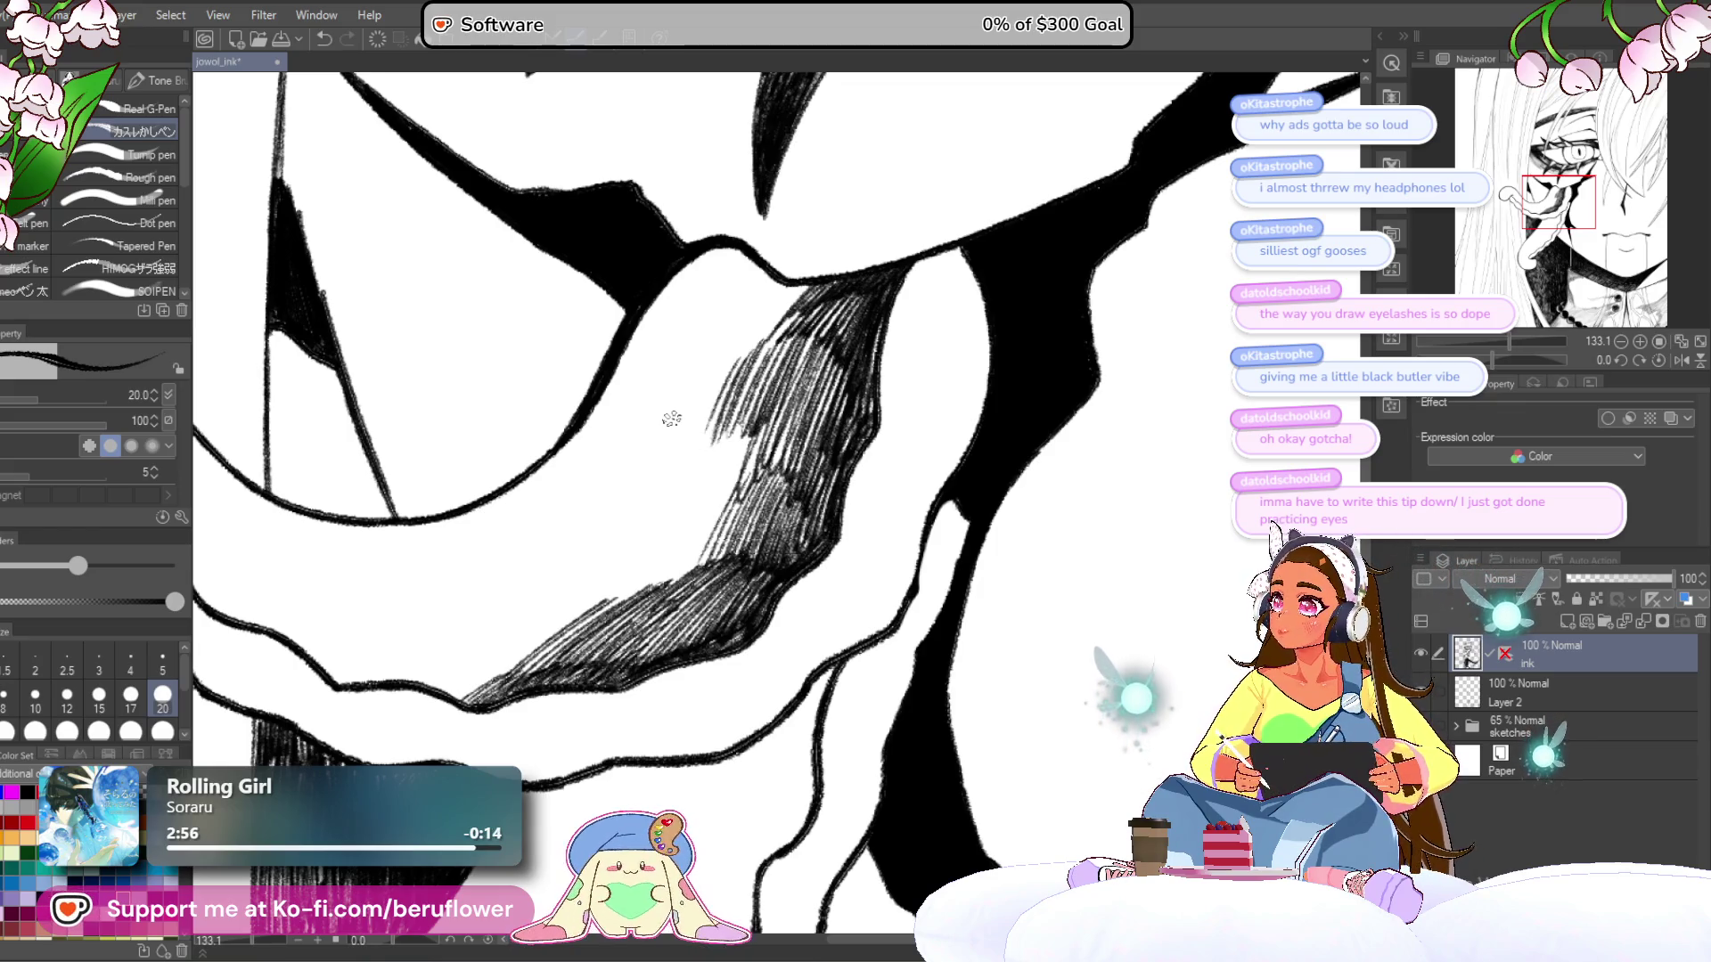
scroll(672, 419, down, 3)
scroll(713, 456, up, 3)
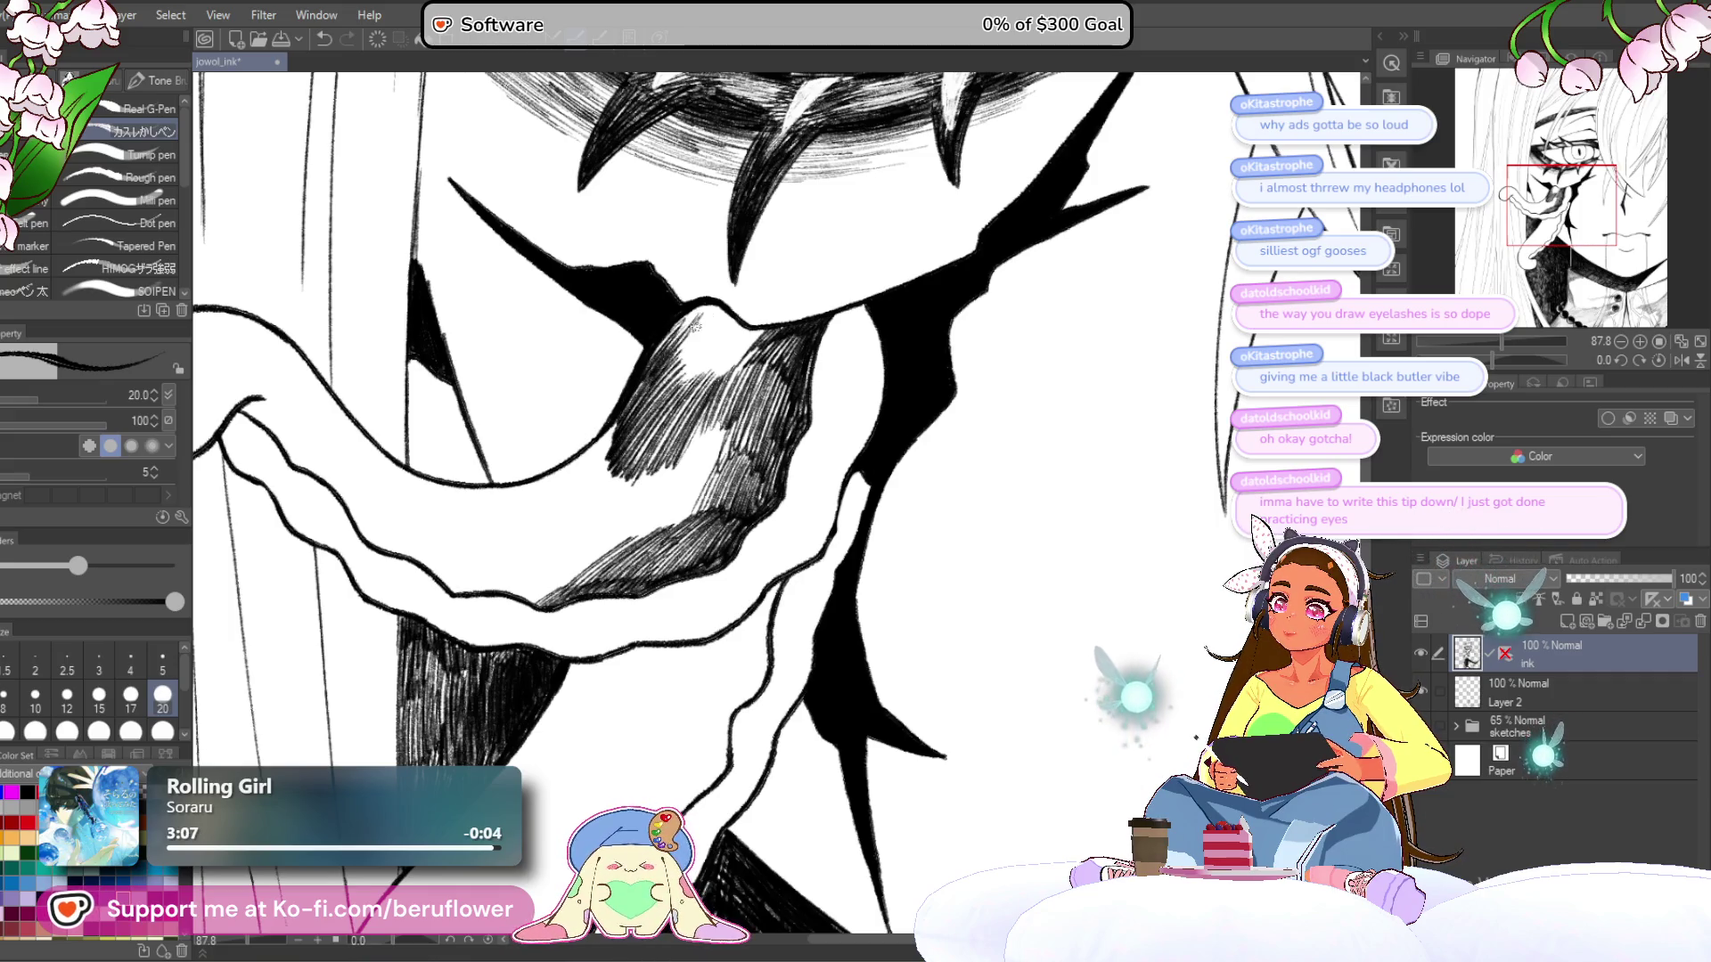
- Darken the tongue shading with layered diagonal hatch strokes
drag(677, 522, 729, 430)
drag(593, 595, 636, 574)
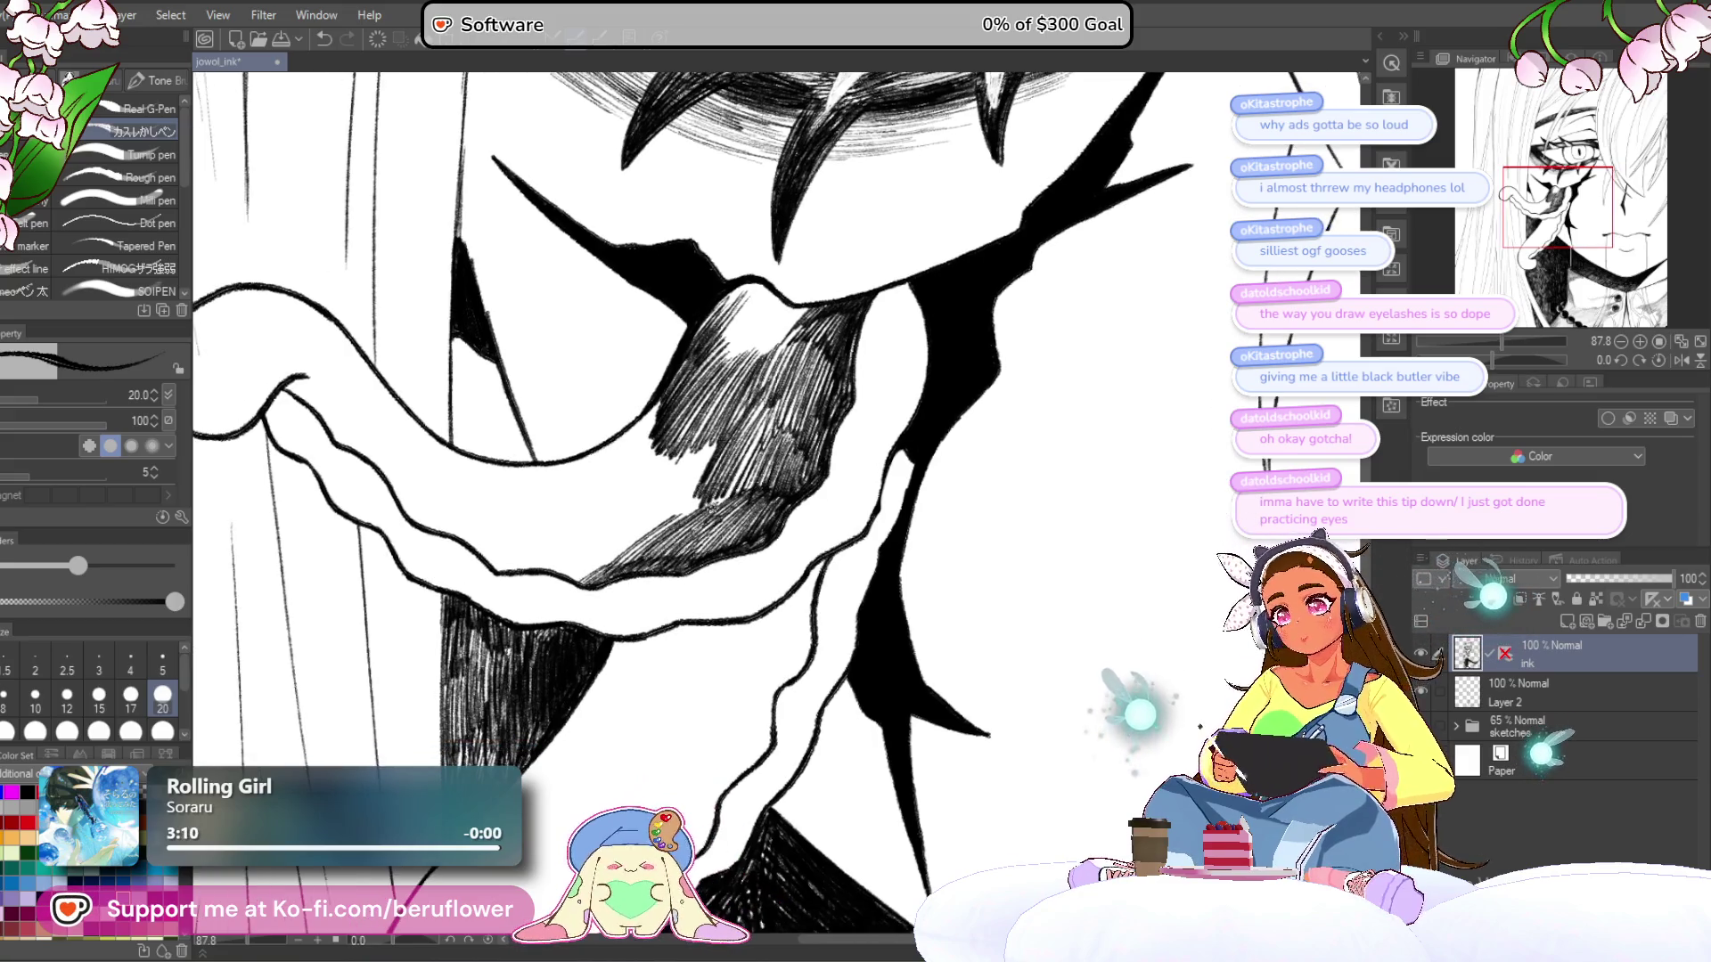
drag(713, 508, 762, 448)
mouse_move(665, 534)
mouse_down()
mouse_move(717, 481)
mouse_move(704, 471)
mouse_up()
mouse_move(677, 530)
mouse_down()
mouse_move(727, 457)
mouse_move(704, 468)
mouse_up()
drag(624, 551, 731, 442)
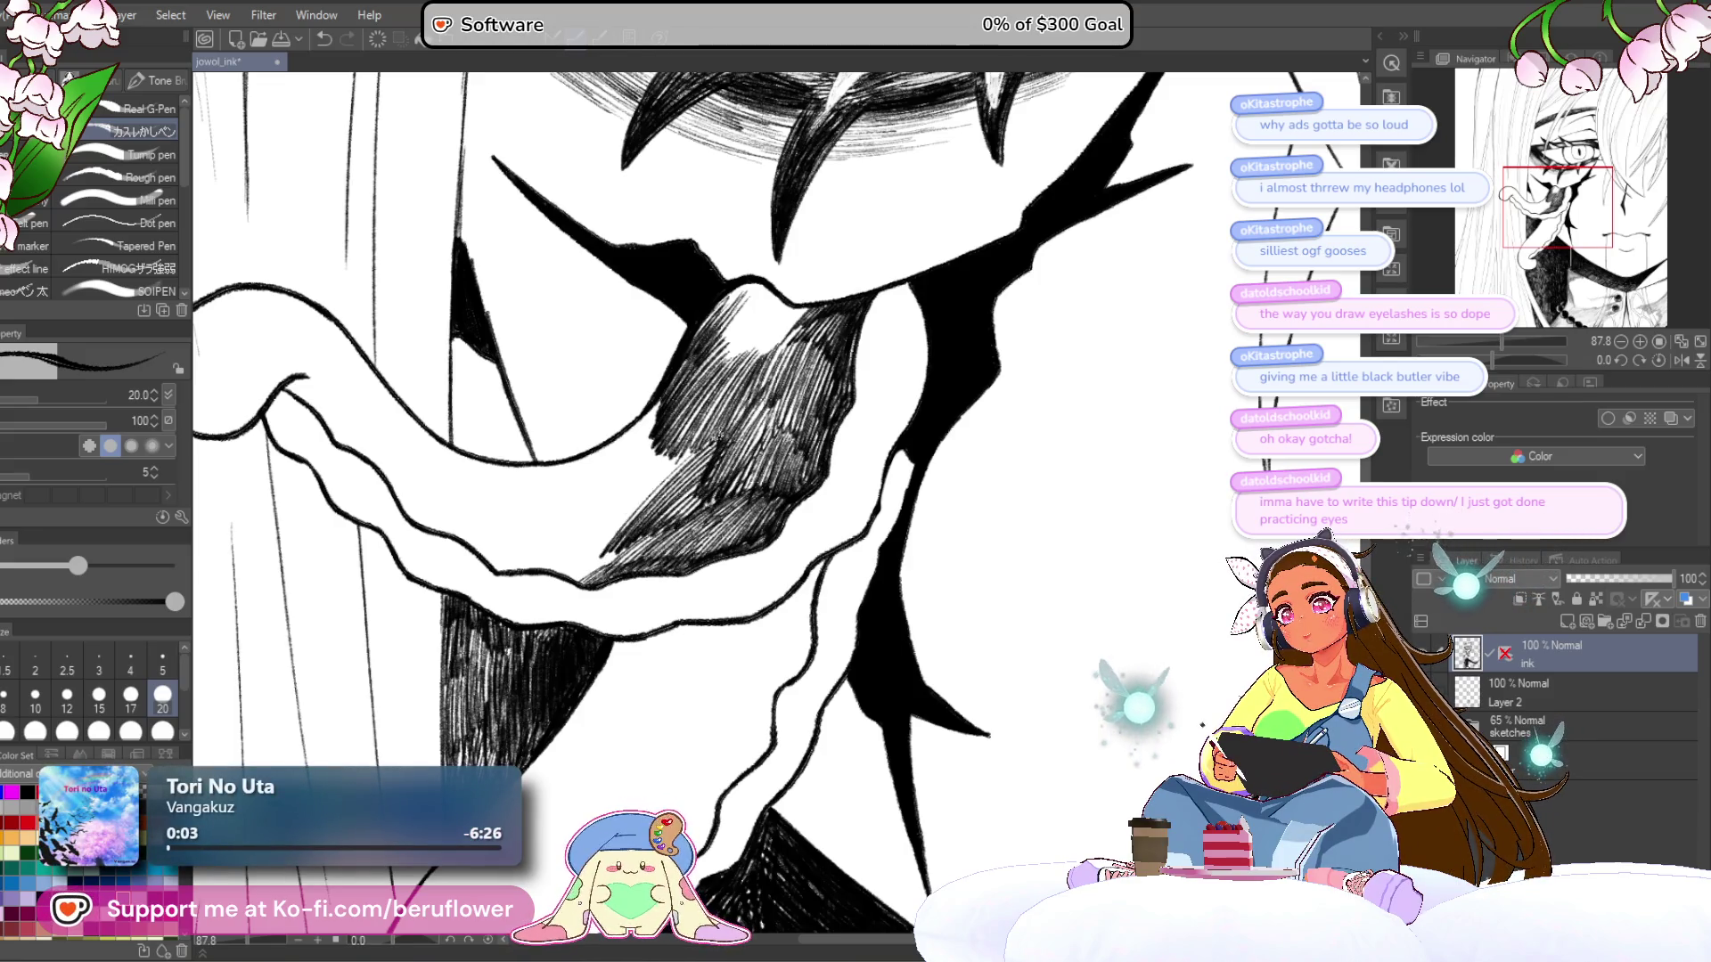
drag(615, 521, 712, 432)
drag(624, 524, 700, 443)
- Extend the diagonal hatching toward the tongue's left and lower-left shading
drag(579, 515, 658, 422)
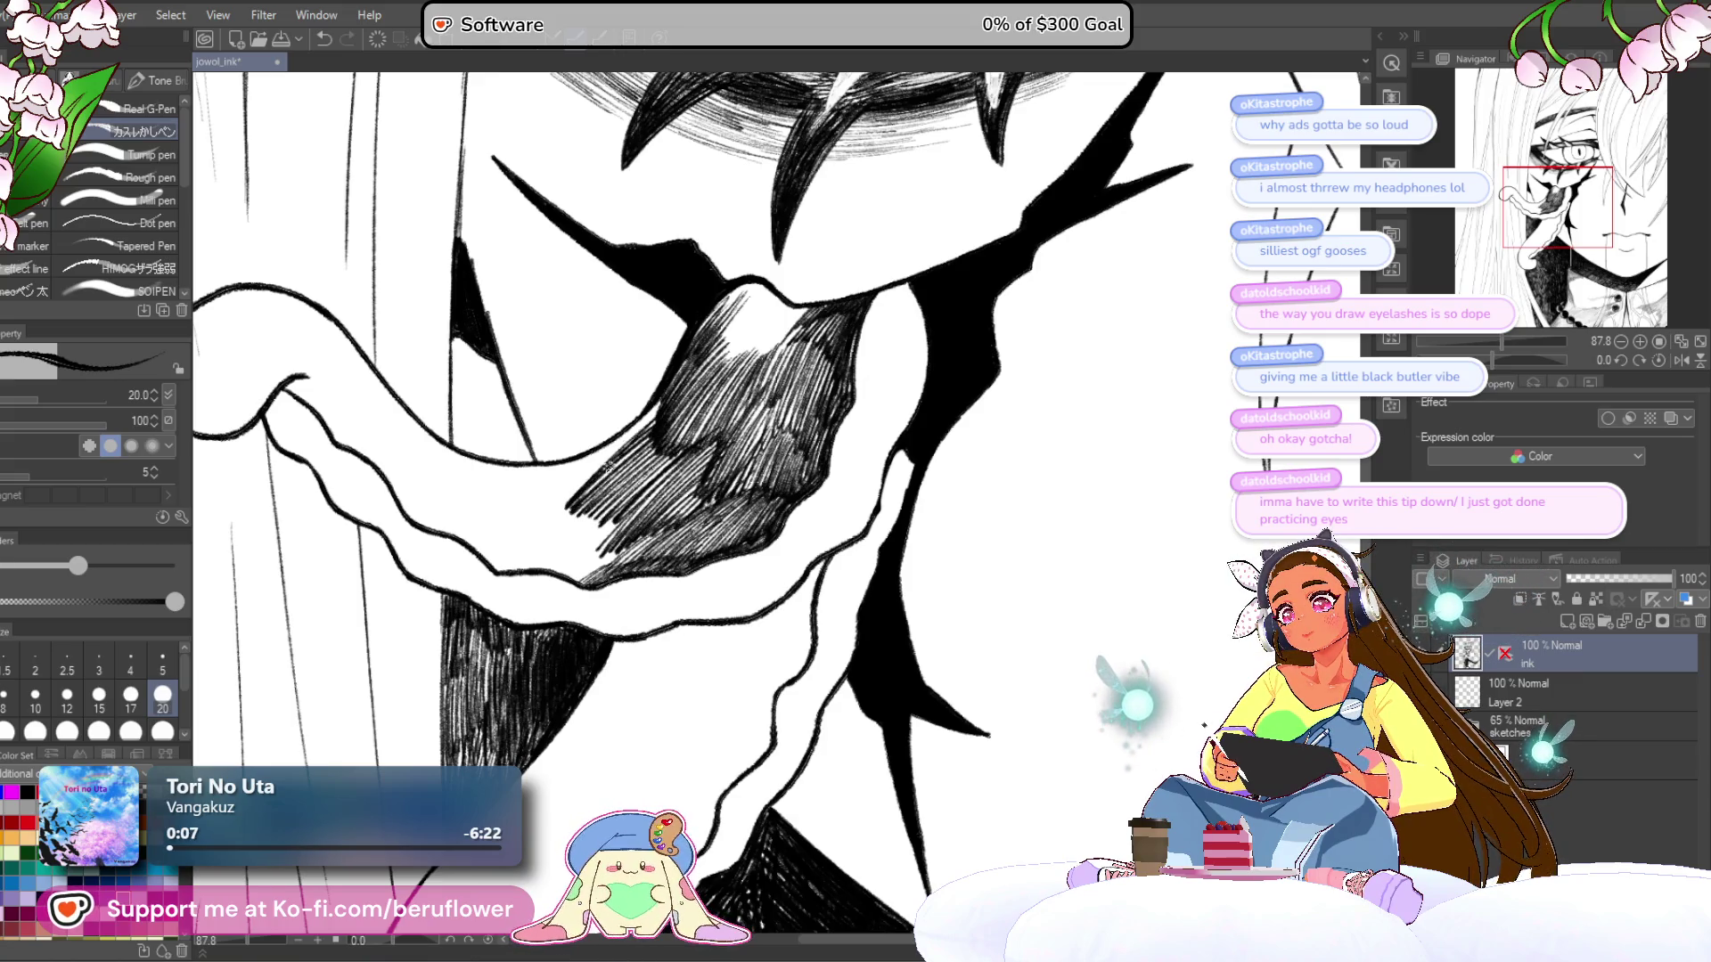
drag(584, 476, 664, 402)
drag(570, 483, 641, 424)
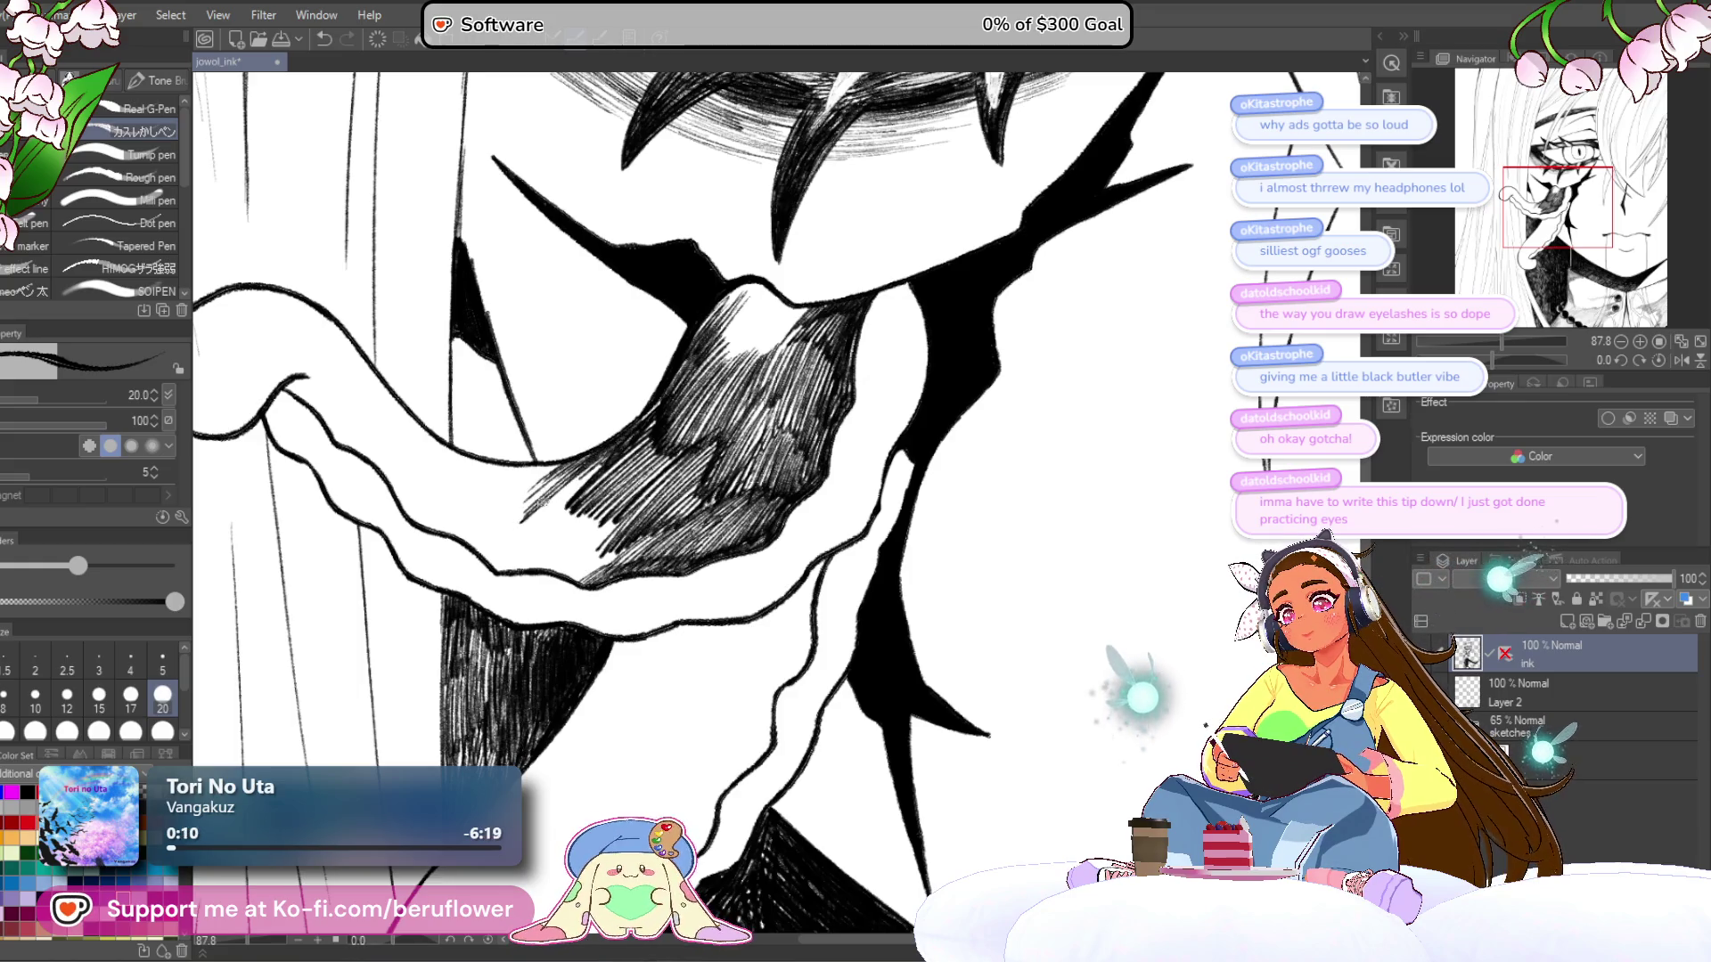
drag(487, 554, 578, 474)
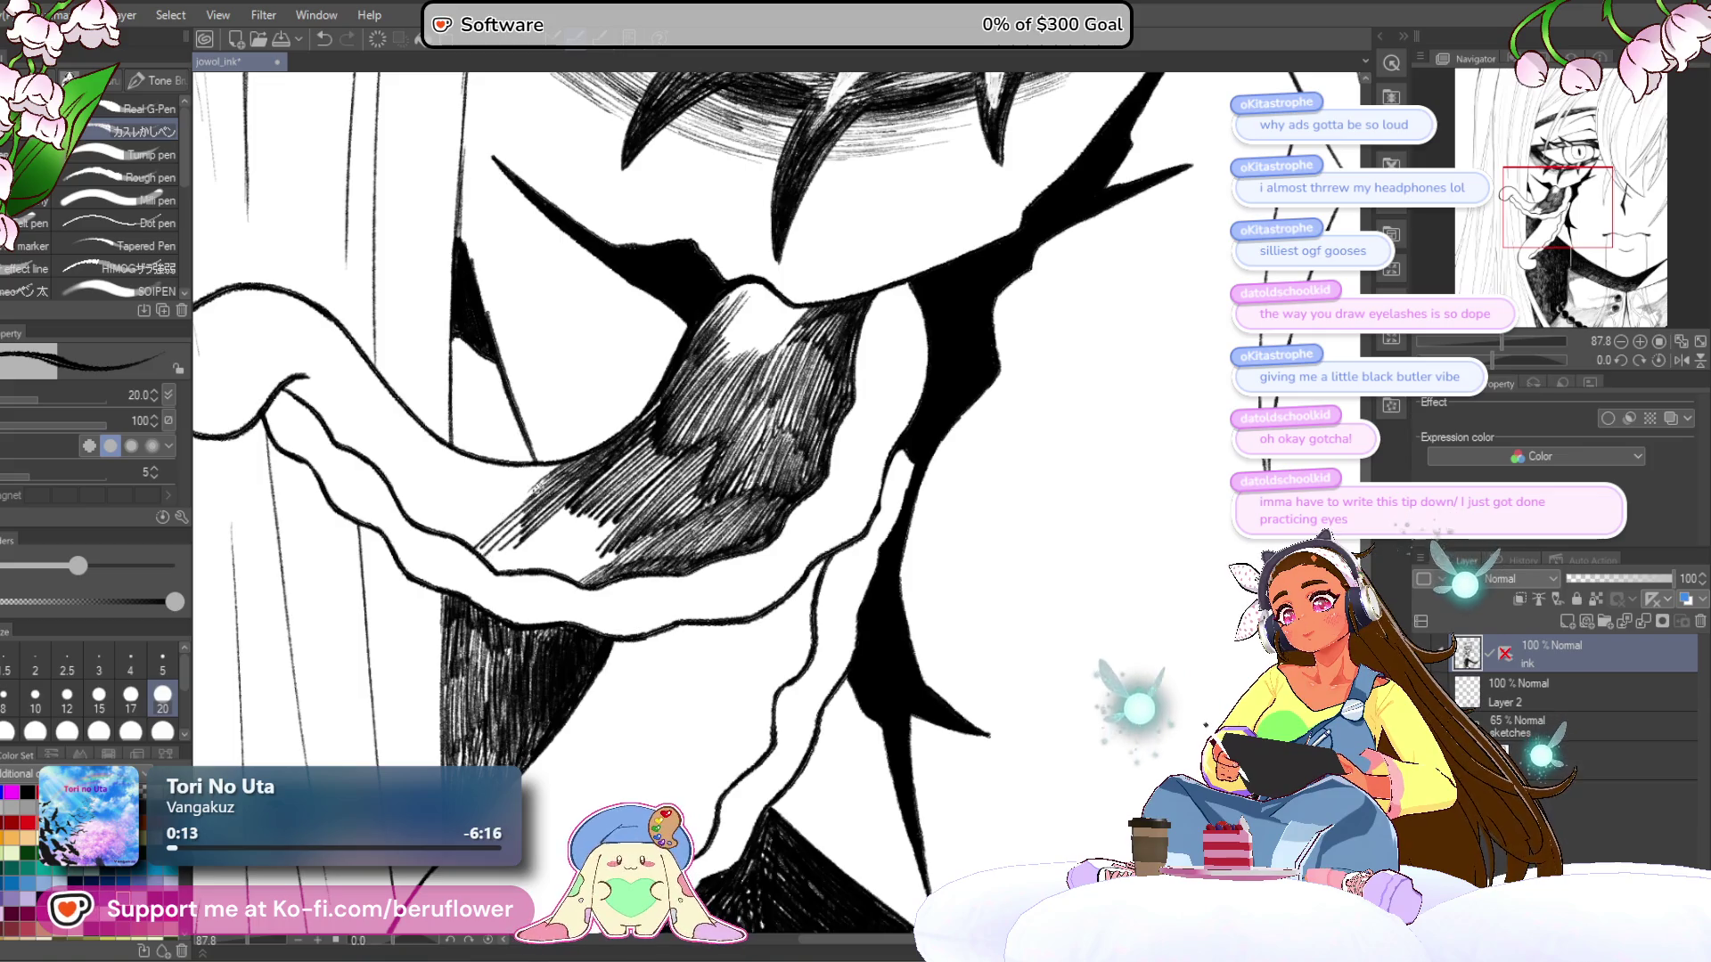
drag(465, 541, 554, 467)
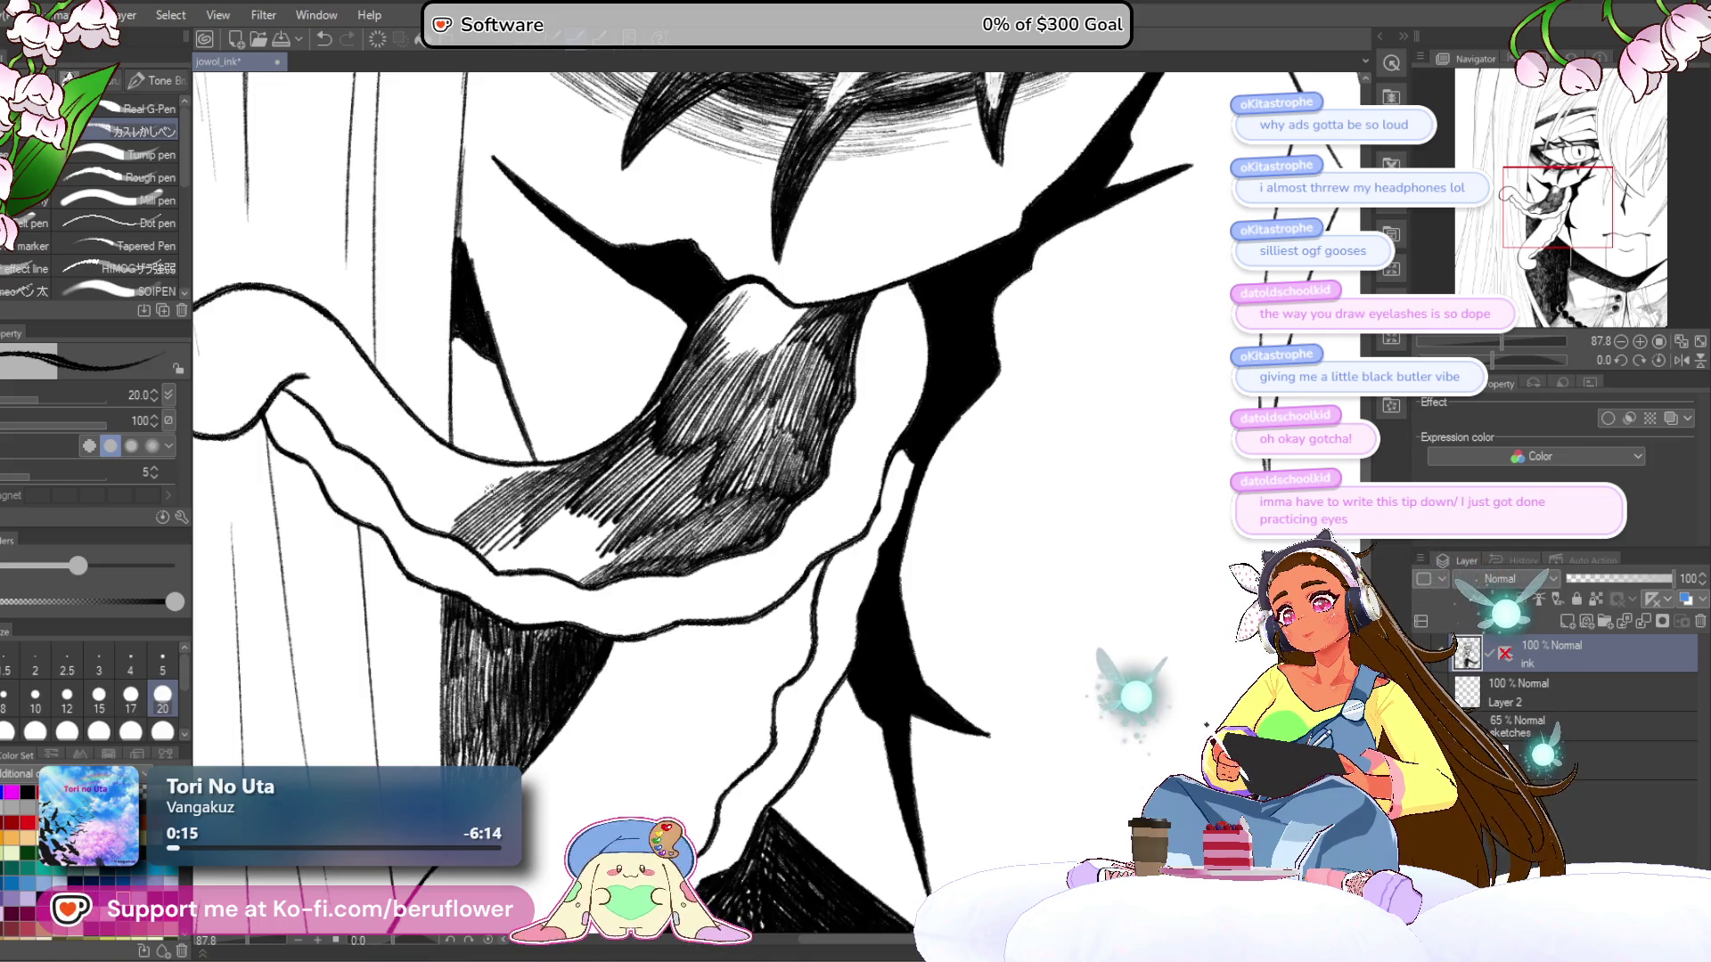
mouse_move(482, 532)
mouse_down()
mouse_move(575, 467)
mouse_move(593, 486)
mouse_up()
drag(526, 559, 608, 499)
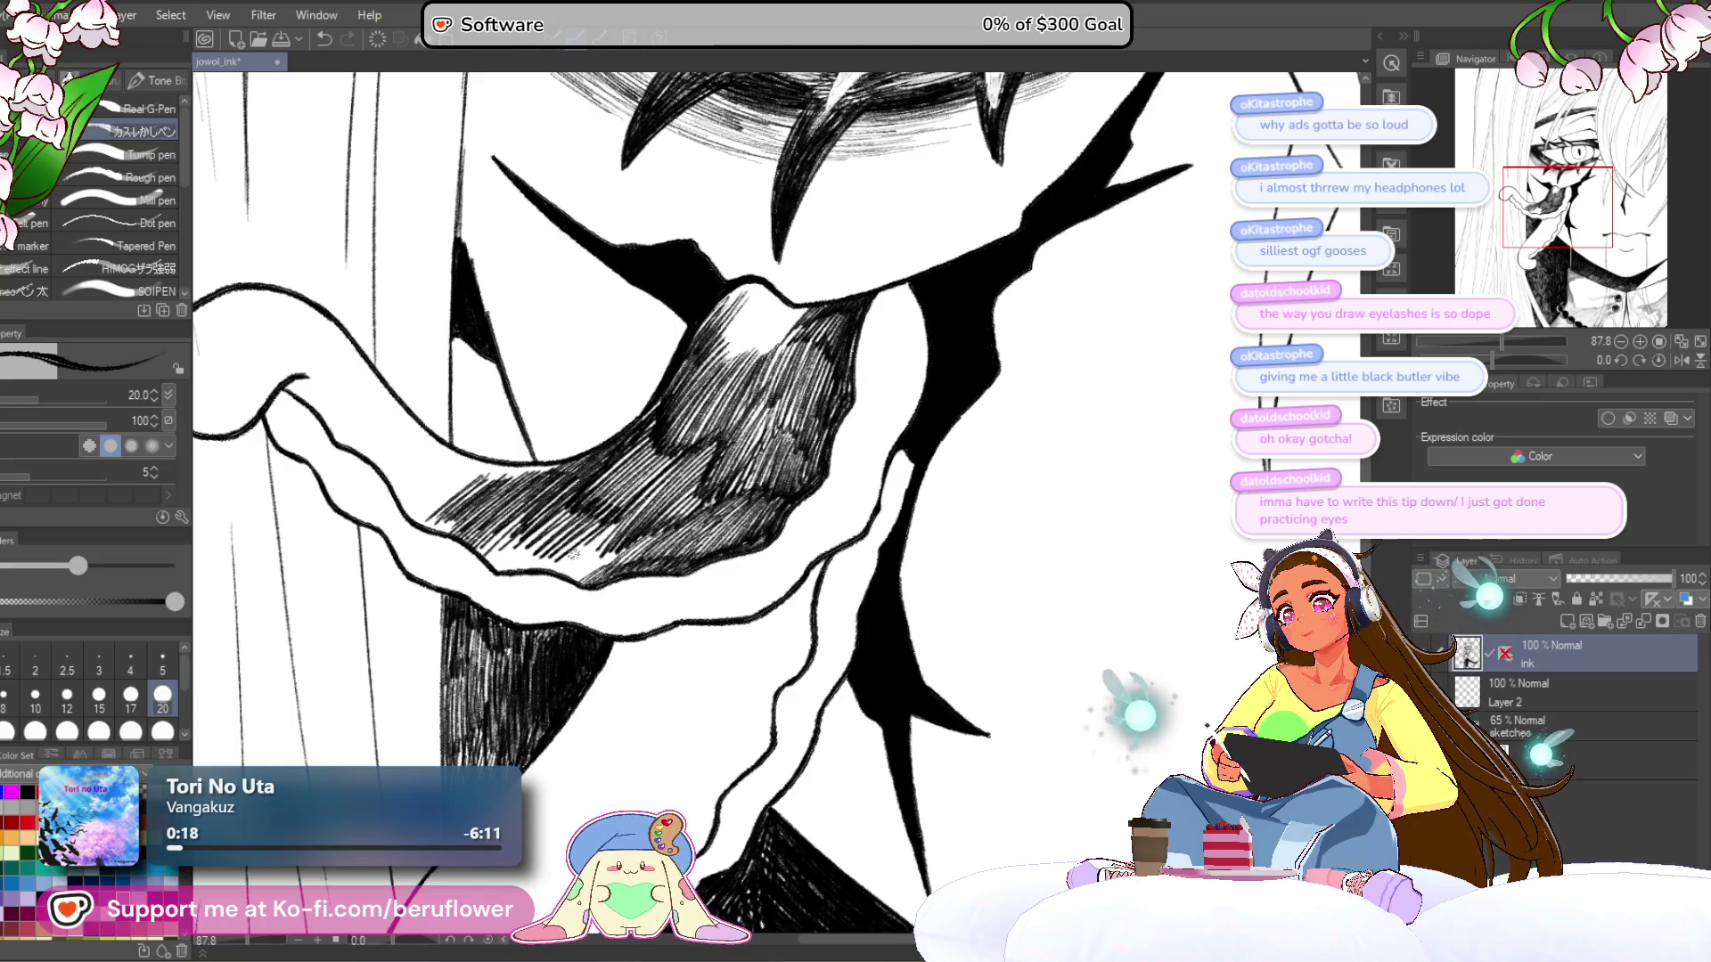
scroll(629, 533, down, 5)
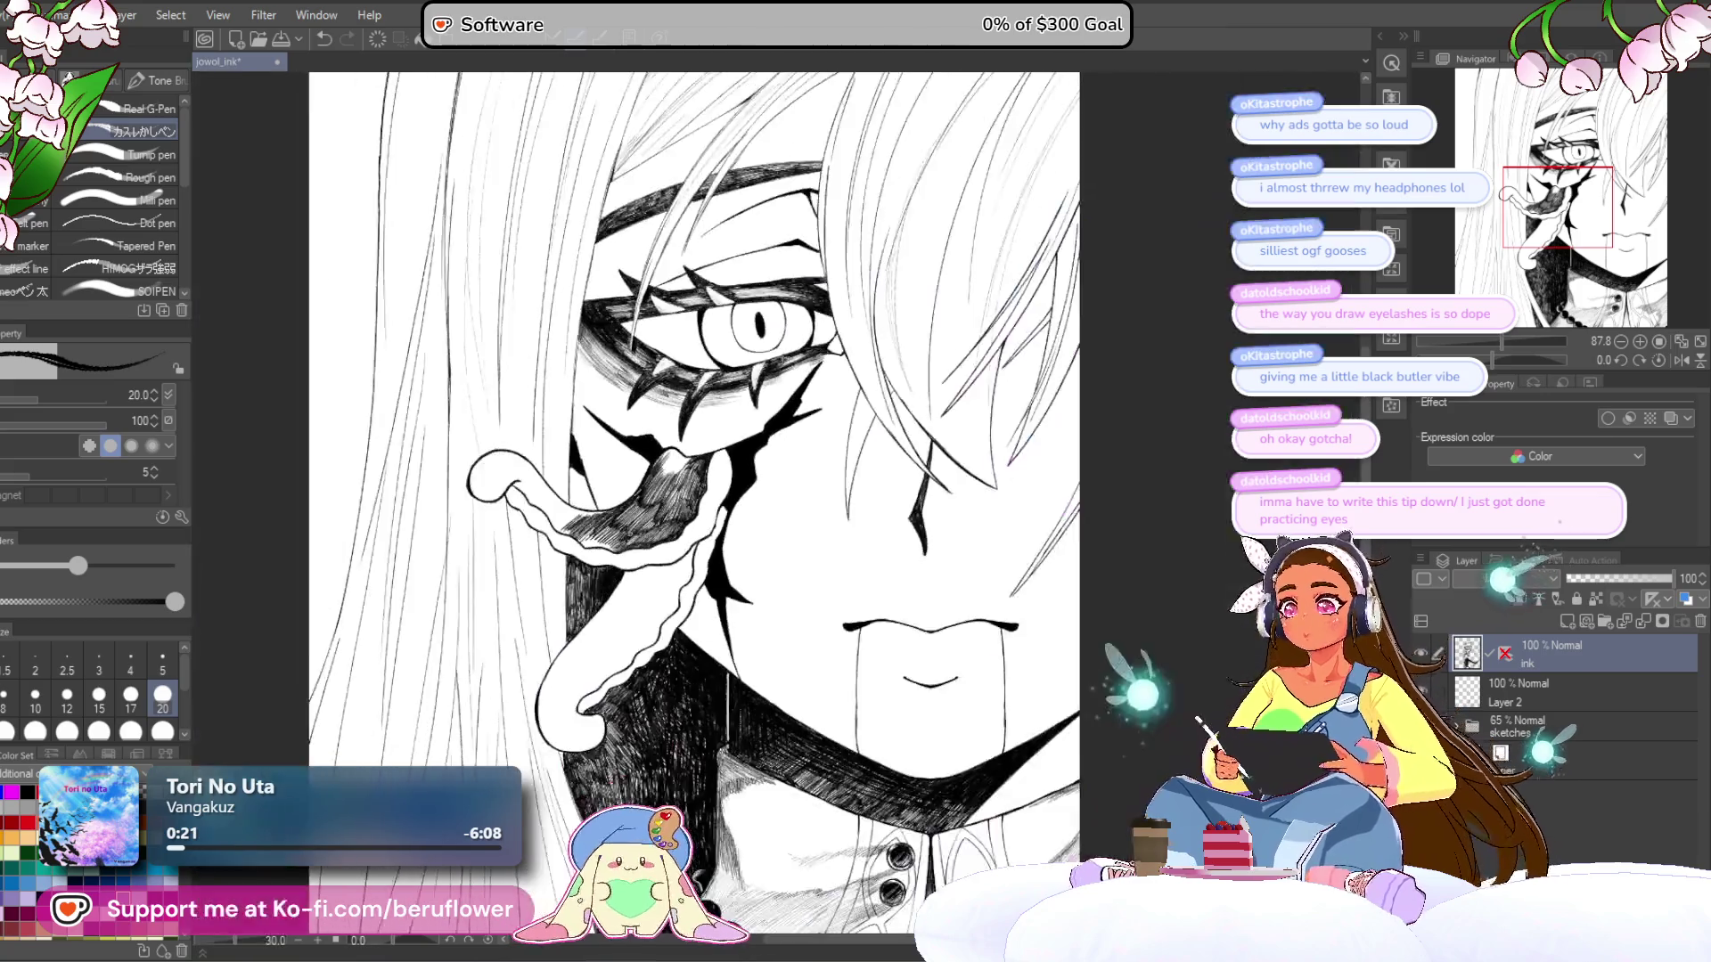
- Add more diagonal hatch strokes across the middle of the tongue shading
scroll(629, 533, up, 3)
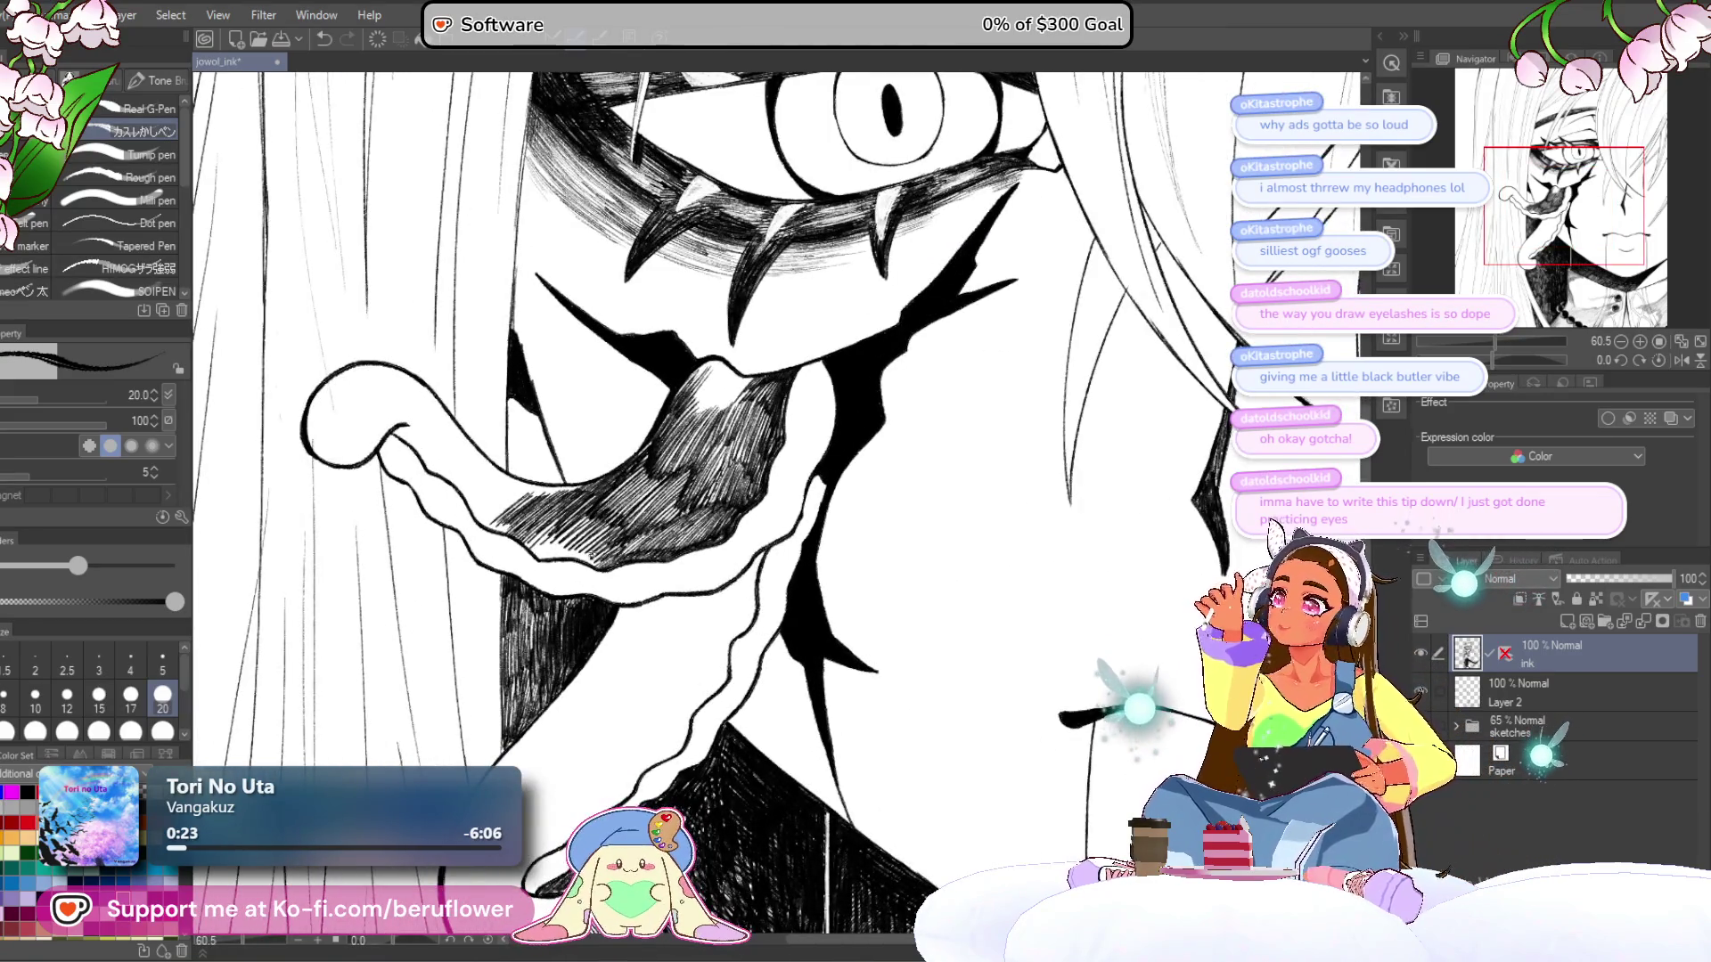
scroll(864, 376, up, 4)
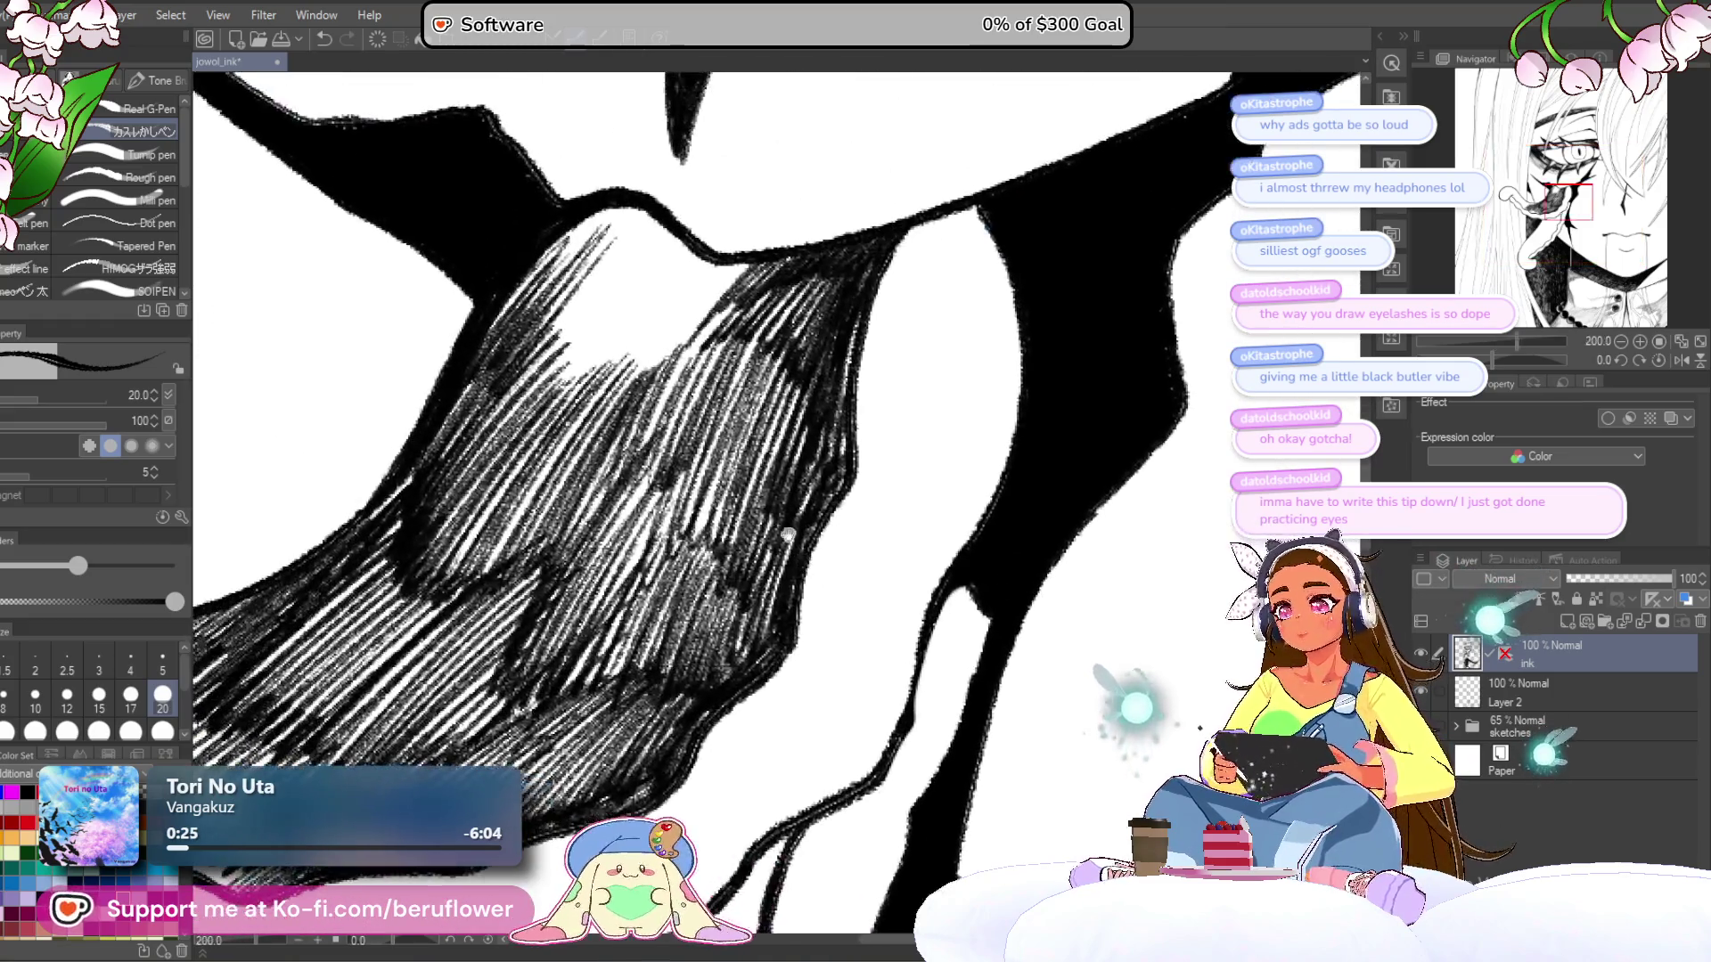
mouse_move(678, 588)
mouse_down()
mouse_move(735, 441)
mouse_move(785, 427)
mouse_up()
drag(789, 548, 830, 456)
mouse_move(660, 588)
mouse_down()
mouse_move(731, 455)
mouse_move(704, 450)
mouse_up()
drag(597, 566, 668, 442)
drag(728, 290, 835, 393)
- Hatch the right side of the tongue and darken its right edge
mouse_move(757, 539)
mouse_down()
mouse_move(838, 392)
mouse_move(895, 392)
mouse_up()
mouse_move(860, 557)
mouse_down()
mouse_move(922, 401)
mouse_move(923, 481)
mouse_up()
mouse_move(945, 552)
mouse_down()
mouse_move(989, 398)
mouse_move(962, 513)
mouse_up()
drag(829, 301, 885, 387)
mouse_move(793, 579)
mouse_down()
mouse_move(909, 459)
mouse_move(872, 473)
mouse_up()
mouse_move(740, 594)
mouse_down()
mouse_move(842, 490)
mouse_move(761, 482)
mouse_move(778, 493)
mouse_move(860, 426)
mouse_up()
mouse_move(727, 546)
mouse_down()
mouse_move(856, 423)
mouse_move(816, 437)
mouse_up()
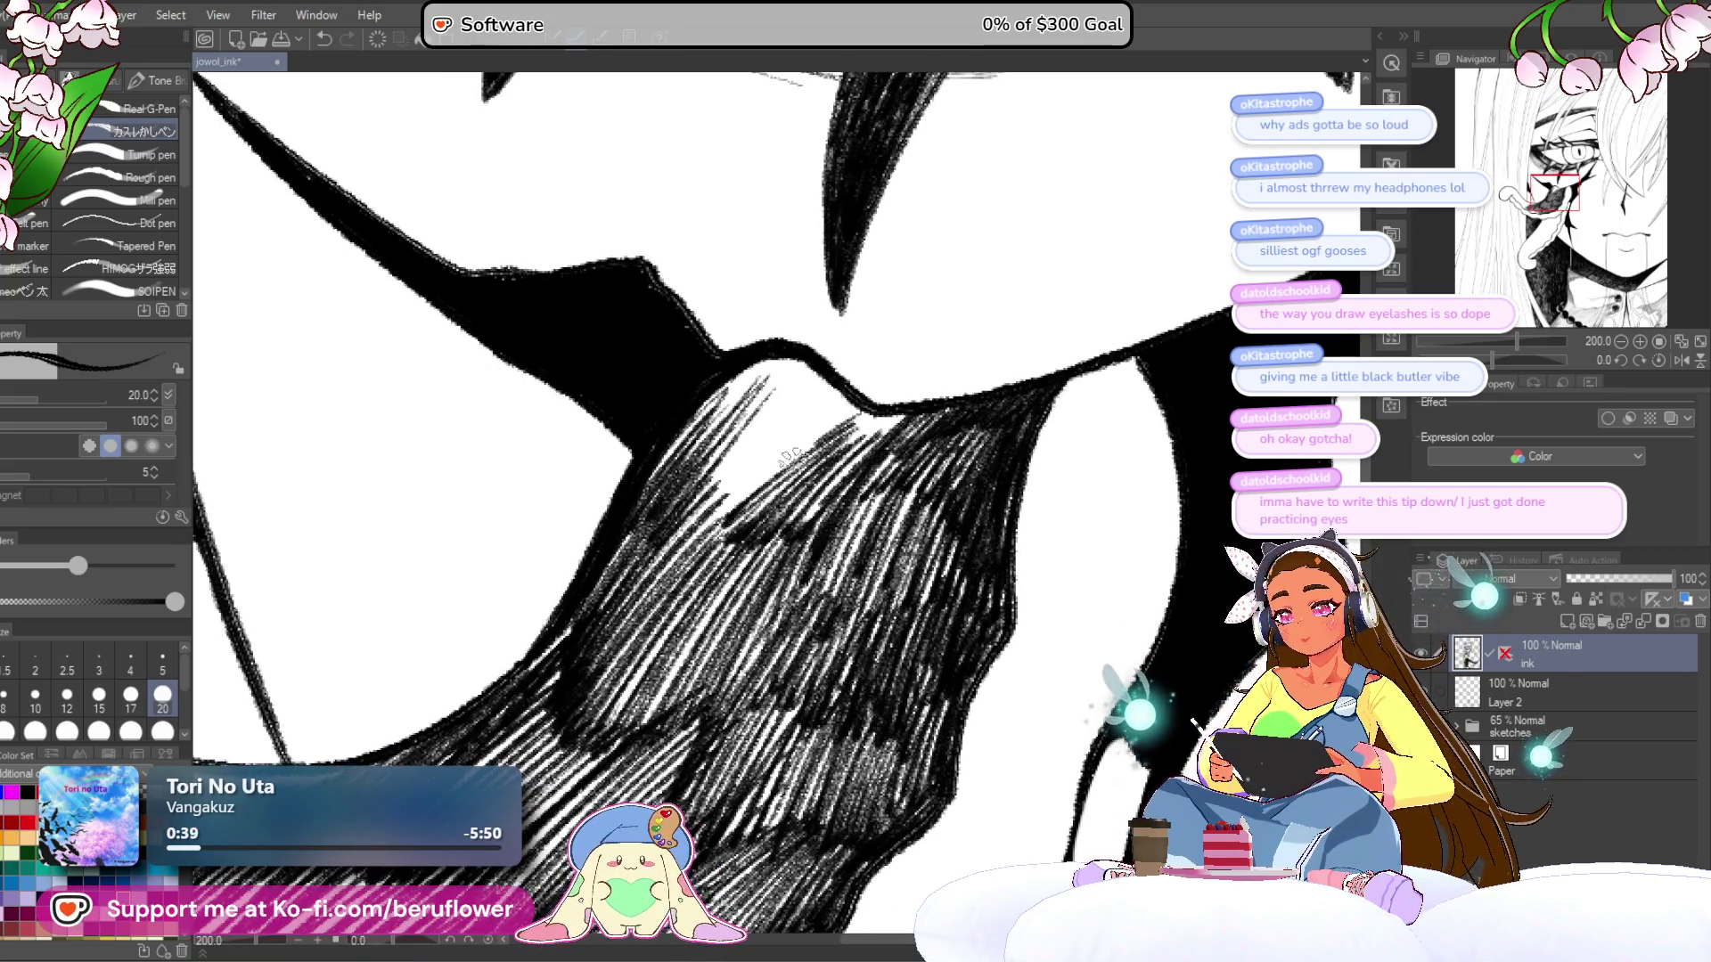
- Darken the upper and upper-left parts of the tongue shading with diagonal hatching
mouse_move(740, 485)
mouse_down()
mouse_move(847, 401)
mouse_move(842, 379)
mouse_up()
mouse_move(709, 459)
mouse_down()
mouse_move(824, 374)
mouse_move(816, 356)
mouse_up()
mouse_move(699, 426)
mouse_down()
mouse_move(797, 348)
mouse_move(788, 368)
mouse_up()
mouse_move(664, 474)
mouse_down()
mouse_move(728, 403)
mouse_move(709, 406)
mouse_up()
mouse_move(631, 519)
mouse_down()
mouse_move(706, 448)
mouse_move(784, 432)
mouse_up()
mouse_move(687, 544)
mouse_down()
mouse_move(807, 436)
mouse_move(824, 441)
mouse_up()
mouse_move(870, 468)
mouse_down()
mouse_move(763, 462)
mouse_move(760, 508)
mouse_move(798, 445)
mouse_move(771, 450)
mouse_up()
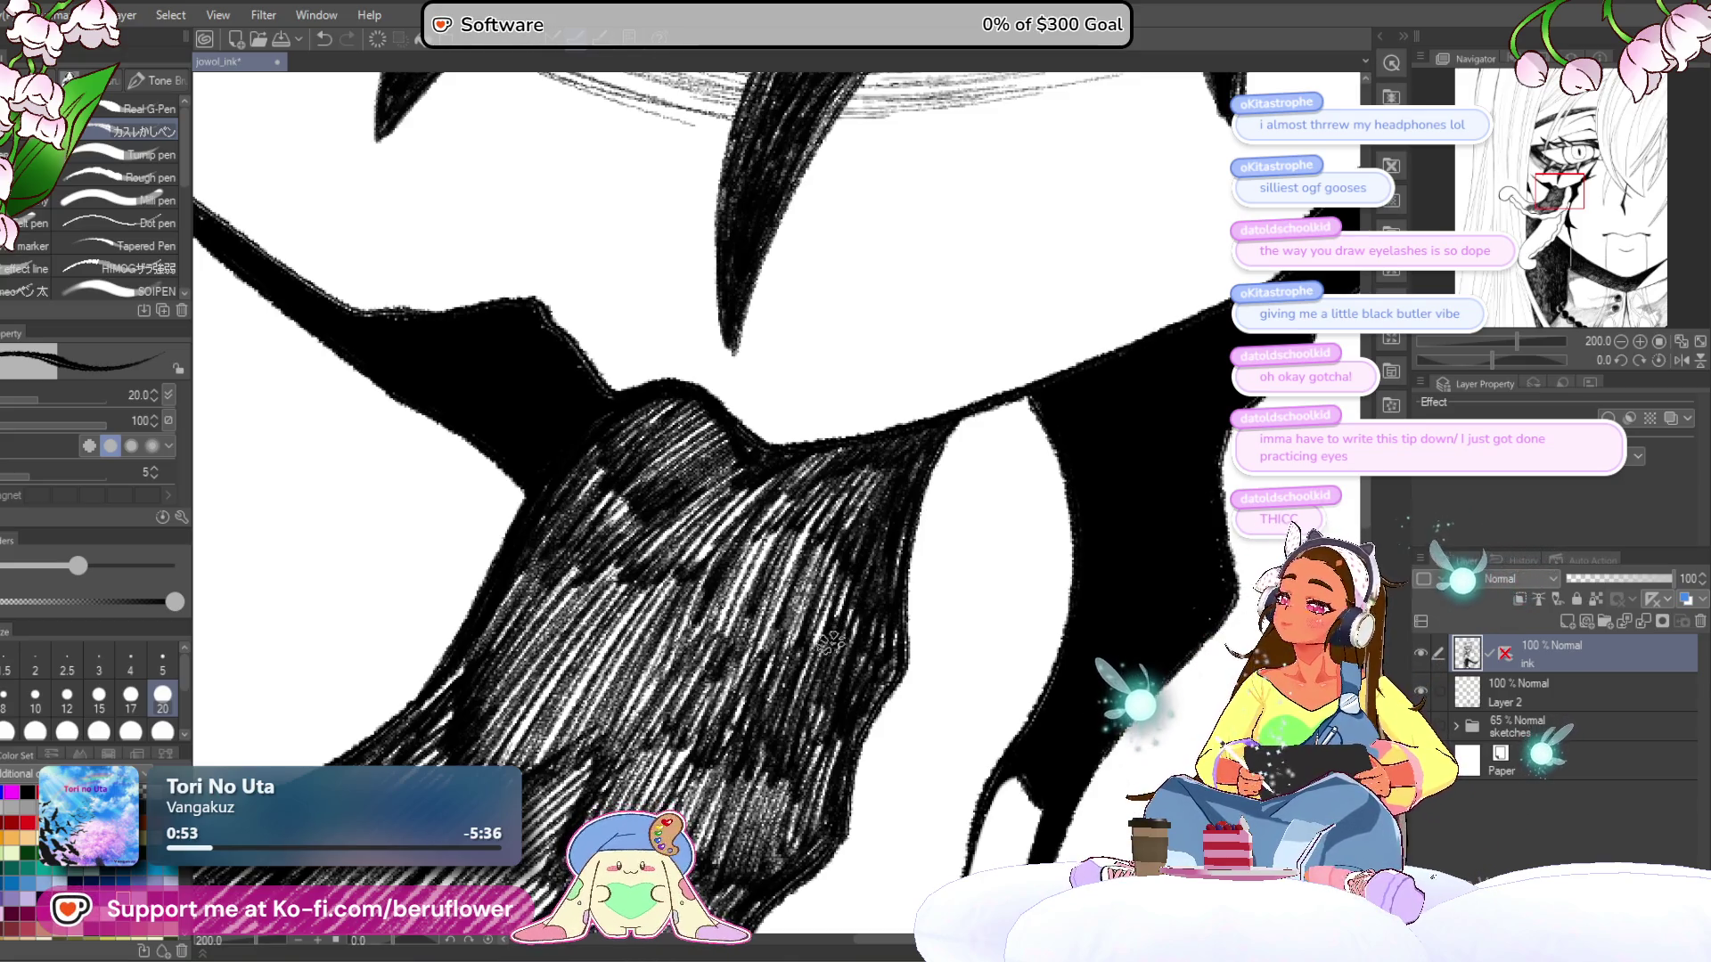
- Darken the upper-right edge of the tongue shading with dense diagonal strokes
drag(755, 621, 786, 572)
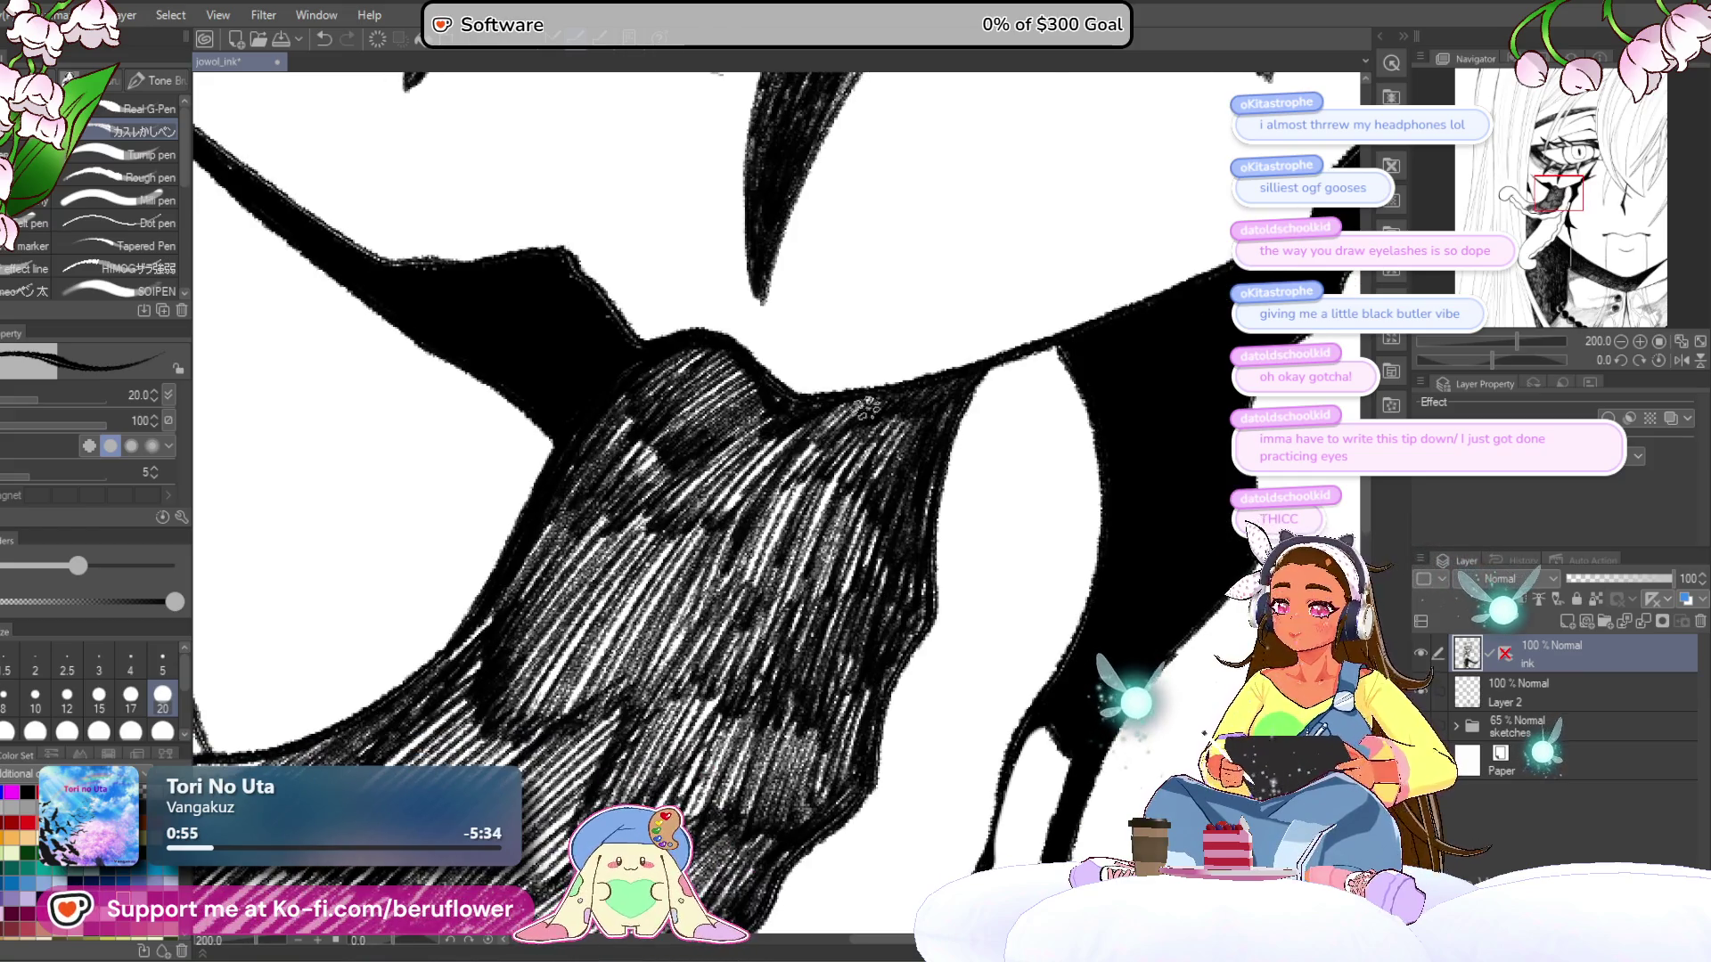
drag(784, 445, 843, 405)
drag(807, 476, 862, 417)
drag(811, 499, 900, 414)
drag(798, 552, 882, 459)
mouse_move(753, 570)
mouse_down()
mouse_move(843, 455)
mouse_move(793, 486)
mouse_move(825, 418)
mouse_up()
- Extend the hatching down-left to darken the tongue's lower and lower-left shading
drag(747, 472, 816, 417)
drag(655, 628, 744, 515)
mouse_move(652, 664)
mouse_down()
mouse_move(749, 546)
mouse_move(726, 578)
mouse_up()
mouse_move(579, 548)
mouse_down()
mouse_move(678, 517)
mouse_move(718, 476)
mouse_up()
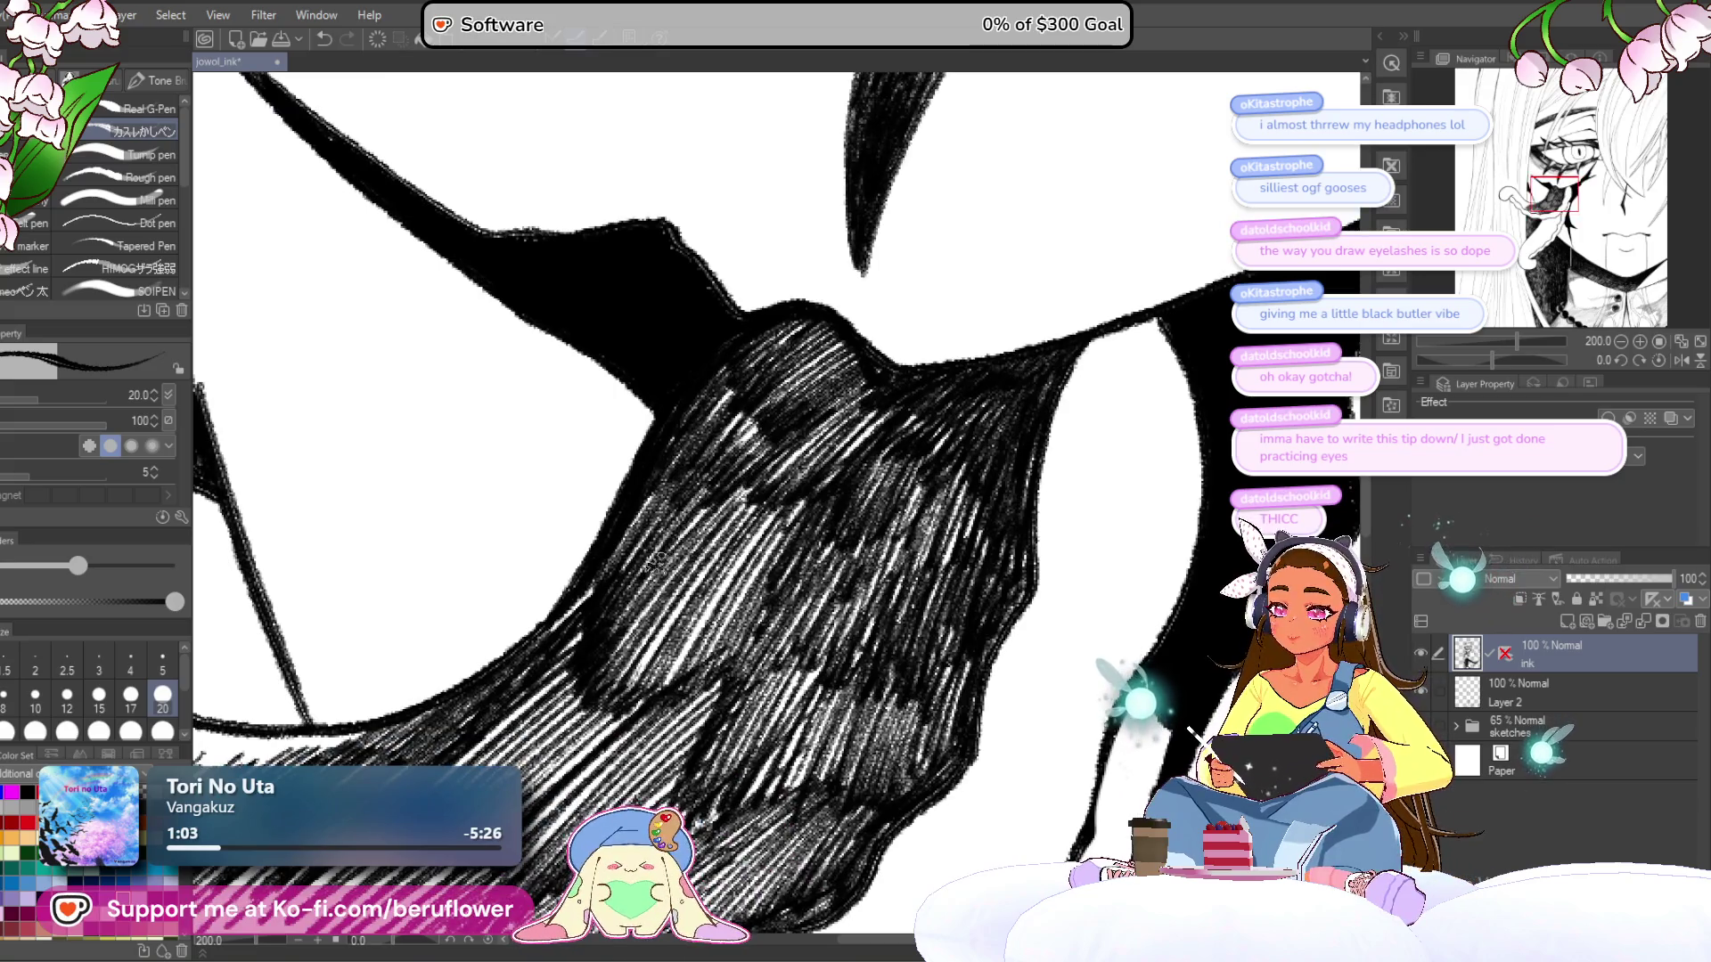
mouse_move(673, 664)
mouse_down()
mouse_move(776, 516)
mouse_move(802, 508)
mouse_move(736, 543)
mouse_up()
drag(614, 704, 722, 557)
mouse_move(713, 499)
mouse_down()
mouse_move(700, 554)
mouse_move(747, 445)
mouse_up()
- Layer more diagonal hatching over the tongue and upper shading for darker mottled patches
drag(686, 539, 748, 438)
drag(773, 551, 821, 417)
drag(802, 499, 695, 214)
drag(704, 556, 770, 476)
drag(685, 582, 762, 481)
drag(663, 570, 744, 472)
mouse_move(684, 534)
mouse_down()
mouse_move(753, 414)
mouse_move(739, 401)
mouse_up()
drag(628, 526, 736, 401)
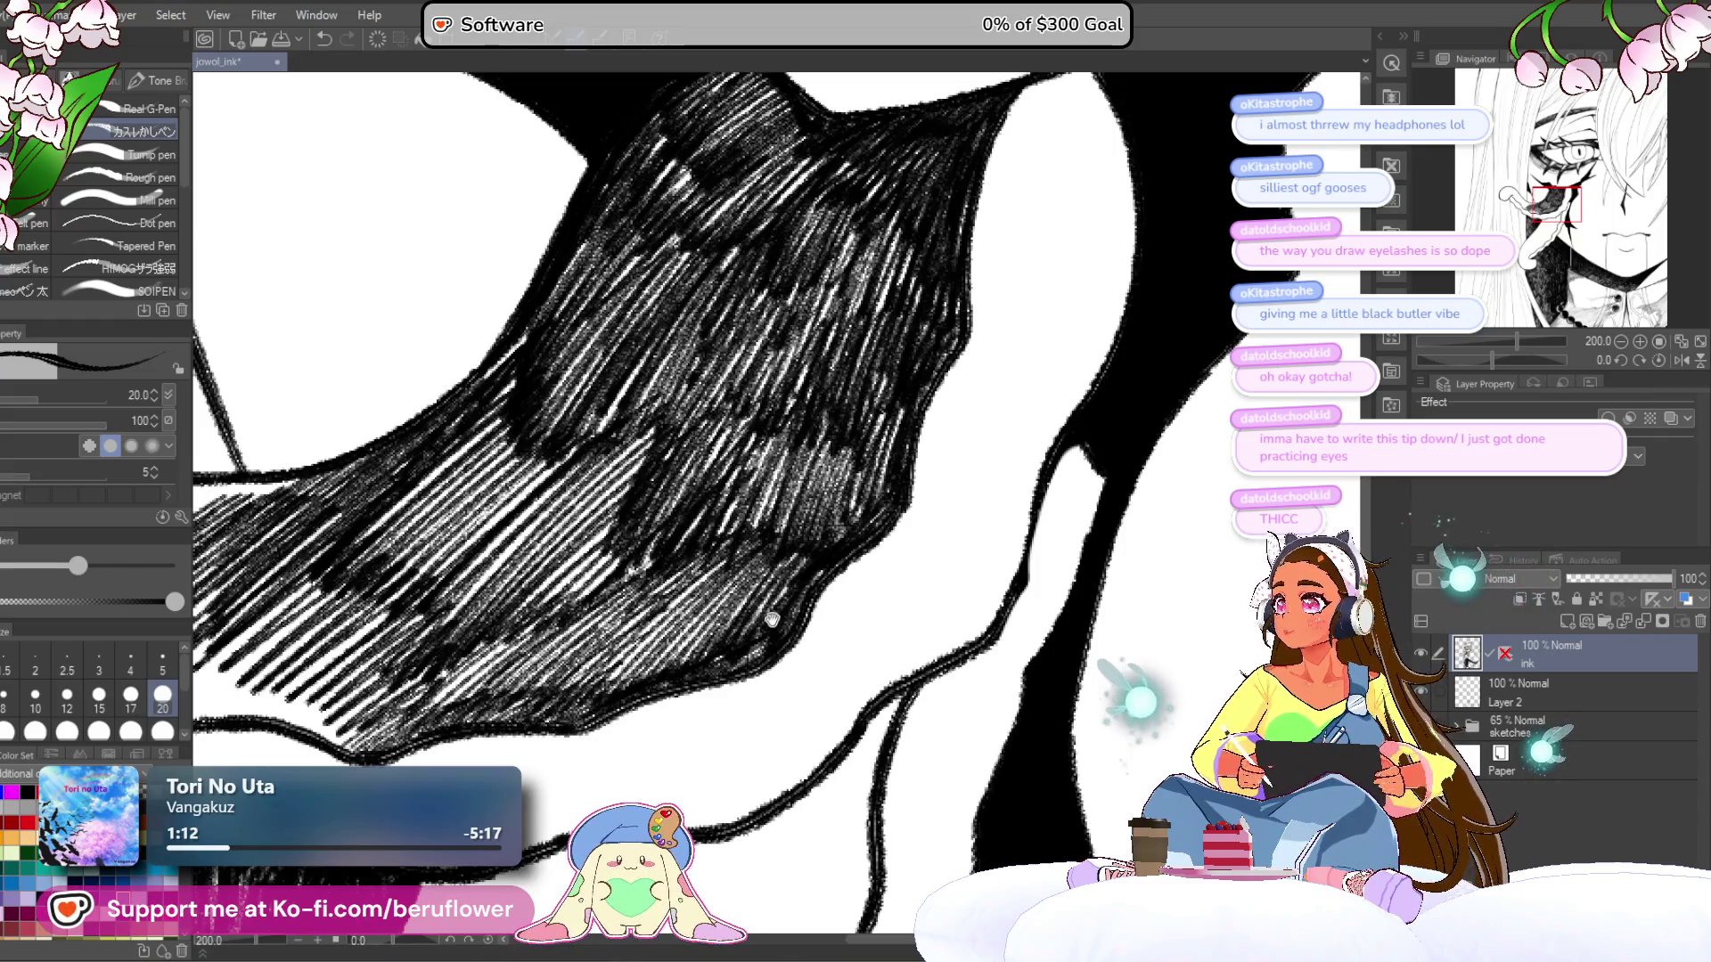
drag(802, 445, 820, 410)
drag(824, 475, 815, 501)
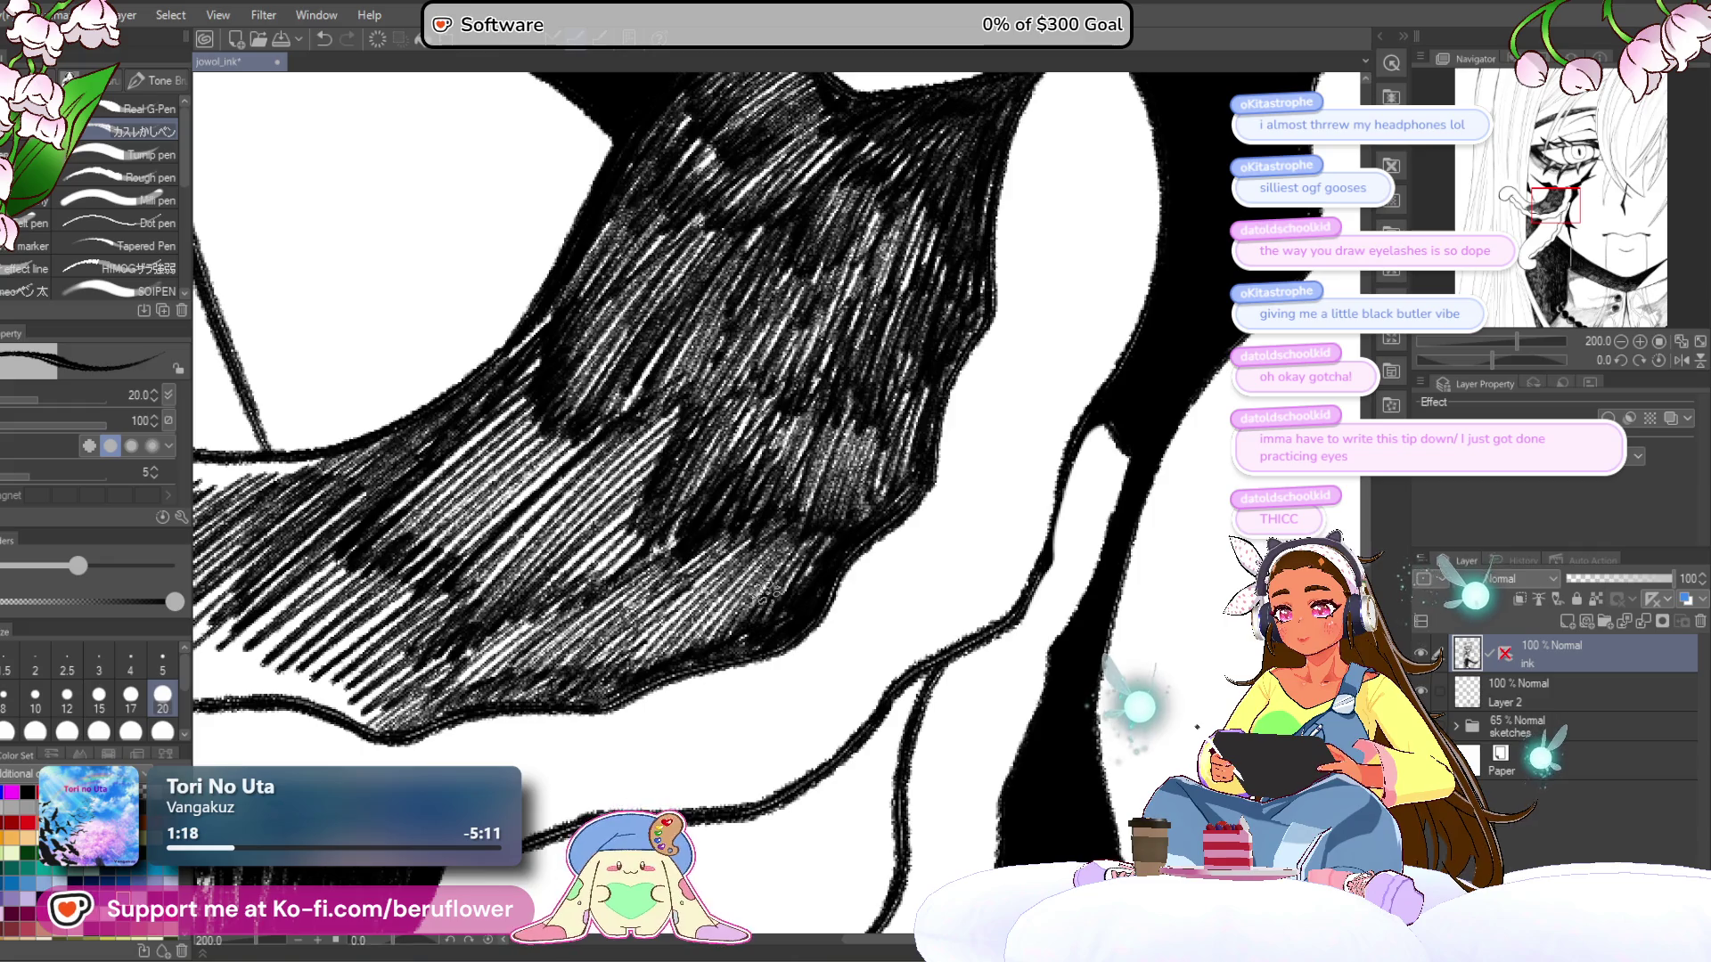
scroll(765, 588, down, 3)
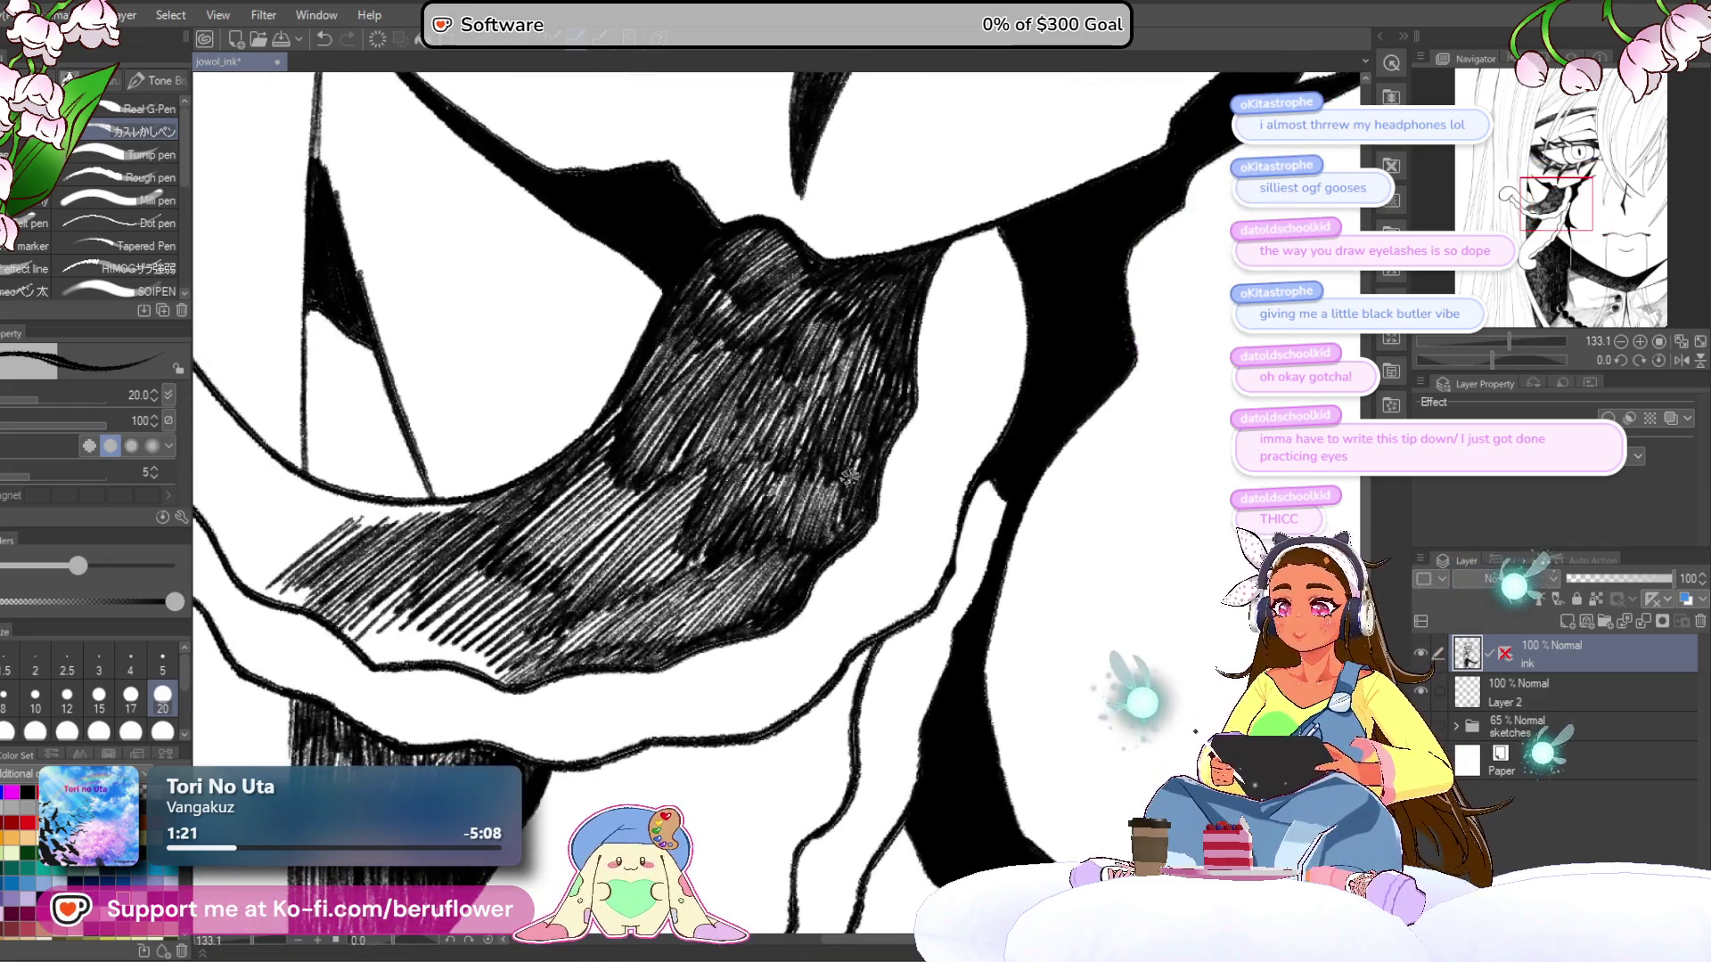
- Rotate the canvas sideways with the Navigator and start hatching the shadow beside the tongue
scroll(861, 434, down, 4)
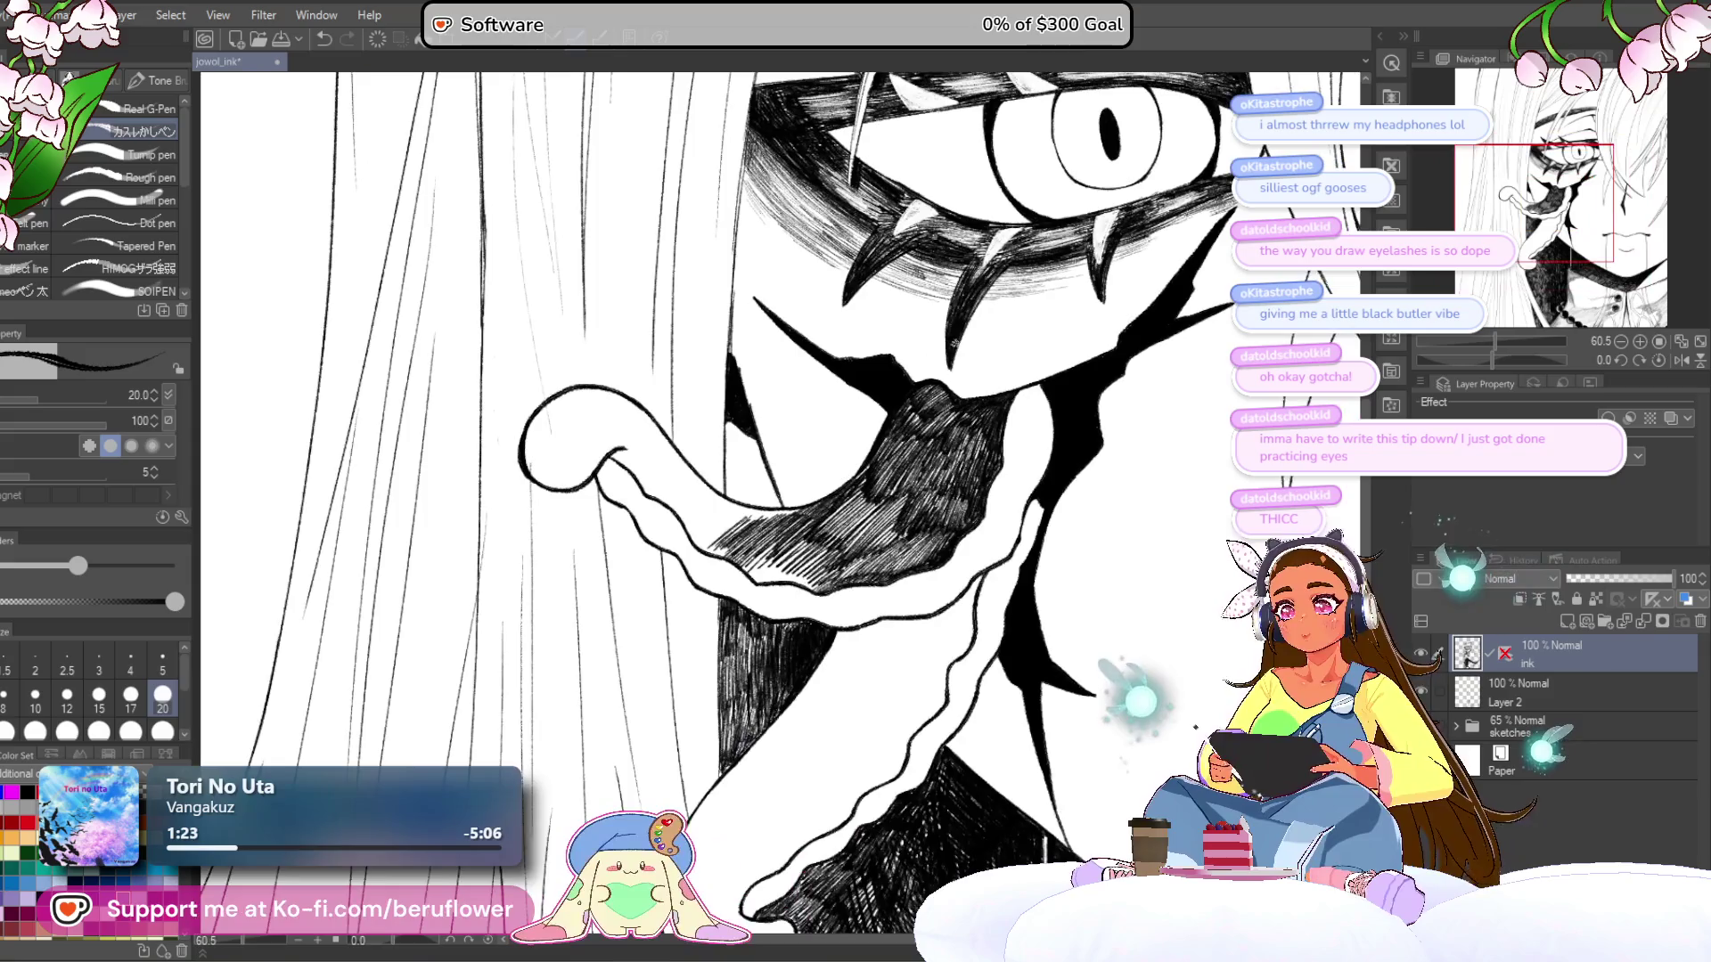
drag(1500, 362, 1534, 356)
scroll(804, 467, up, 4)
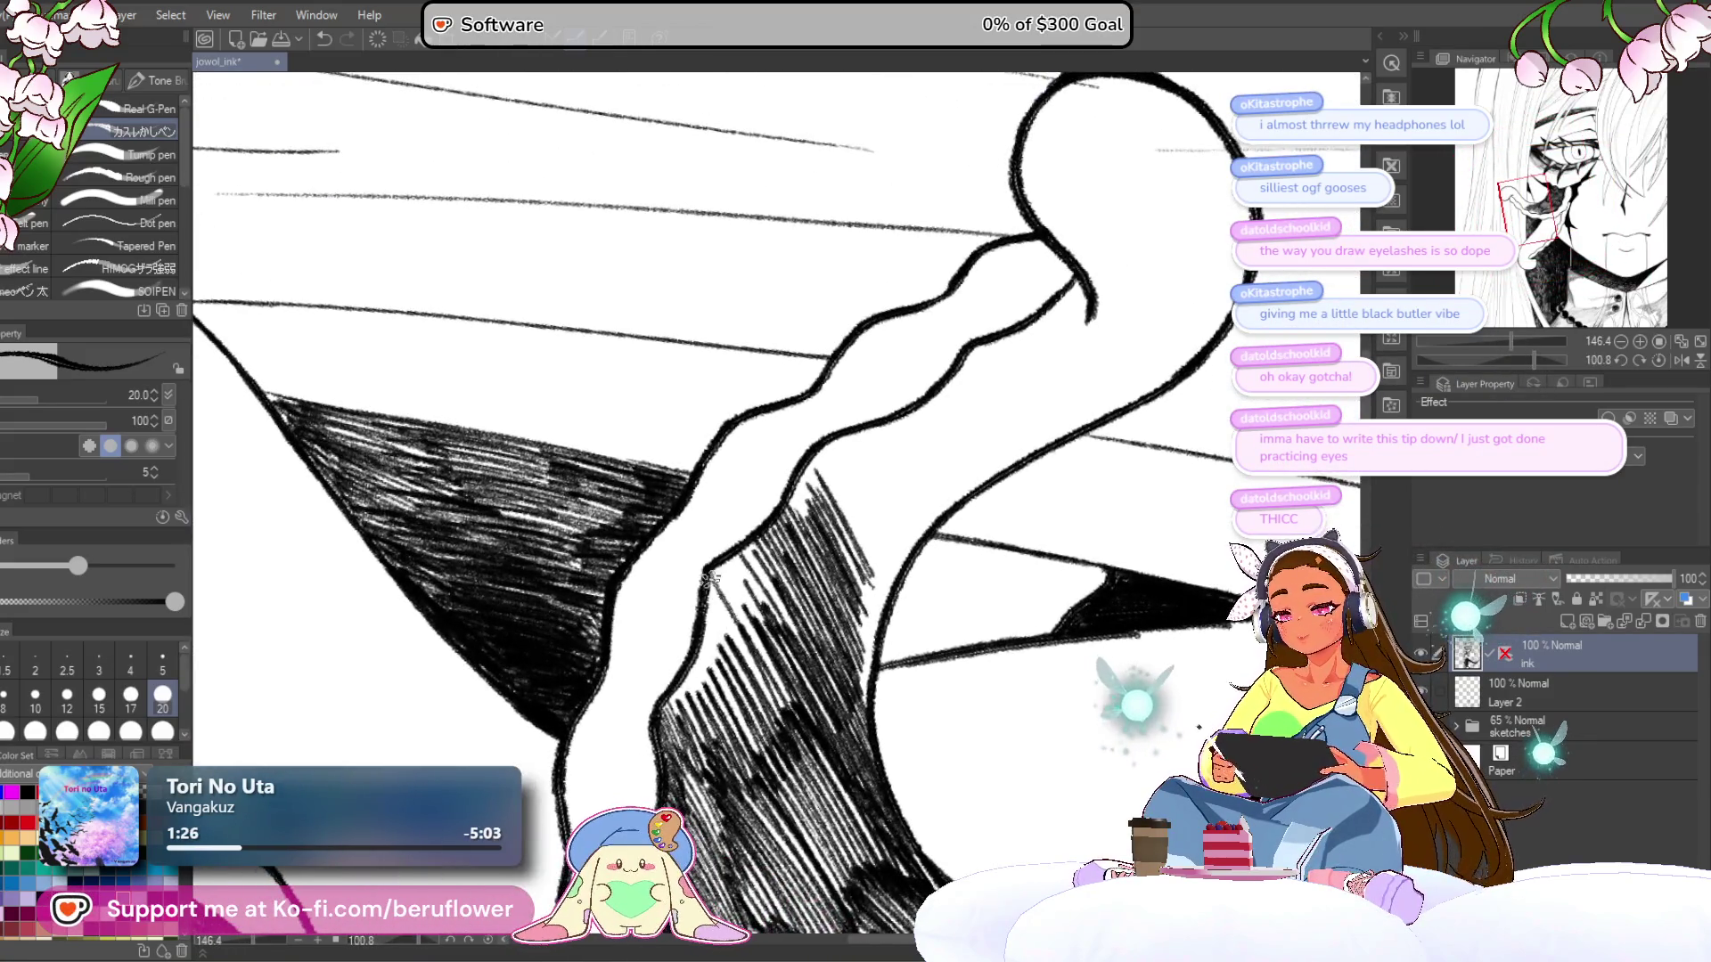
mouse_move(706, 591)
mouse_down()
mouse_move(679, 691)
mouse_move(686, 704)
mouse_move(704, 677)
mouse_move(729, 685)
mouse_up()
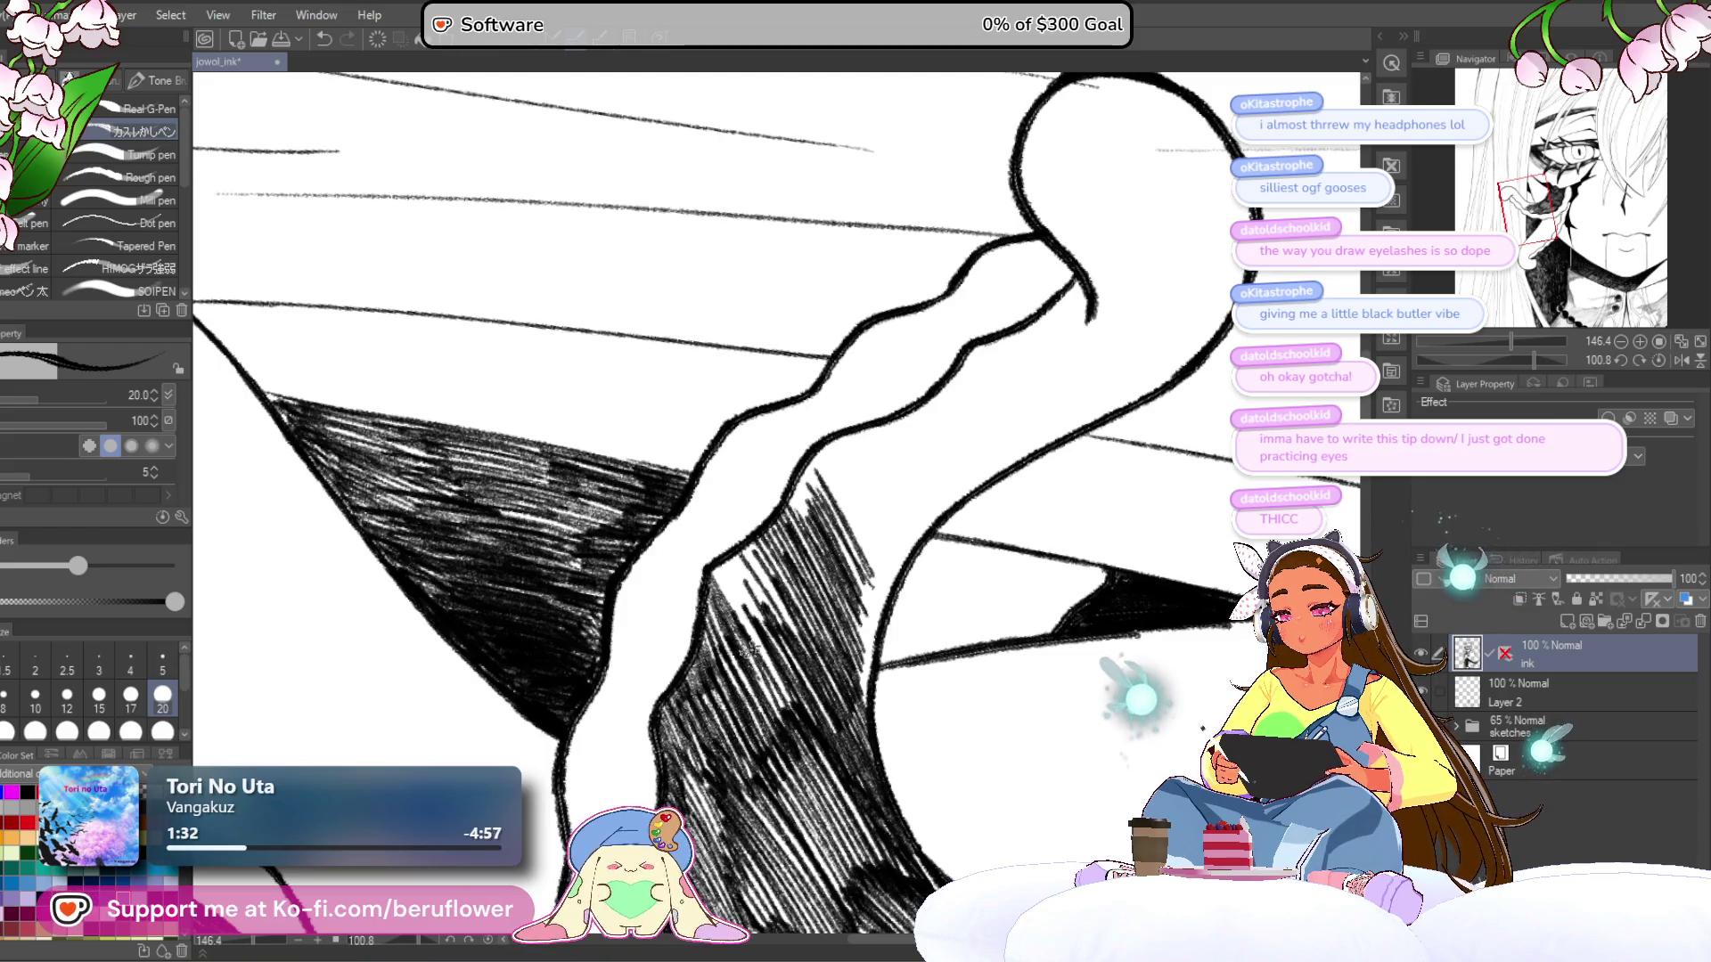
drag(738, 617, 797, 707)
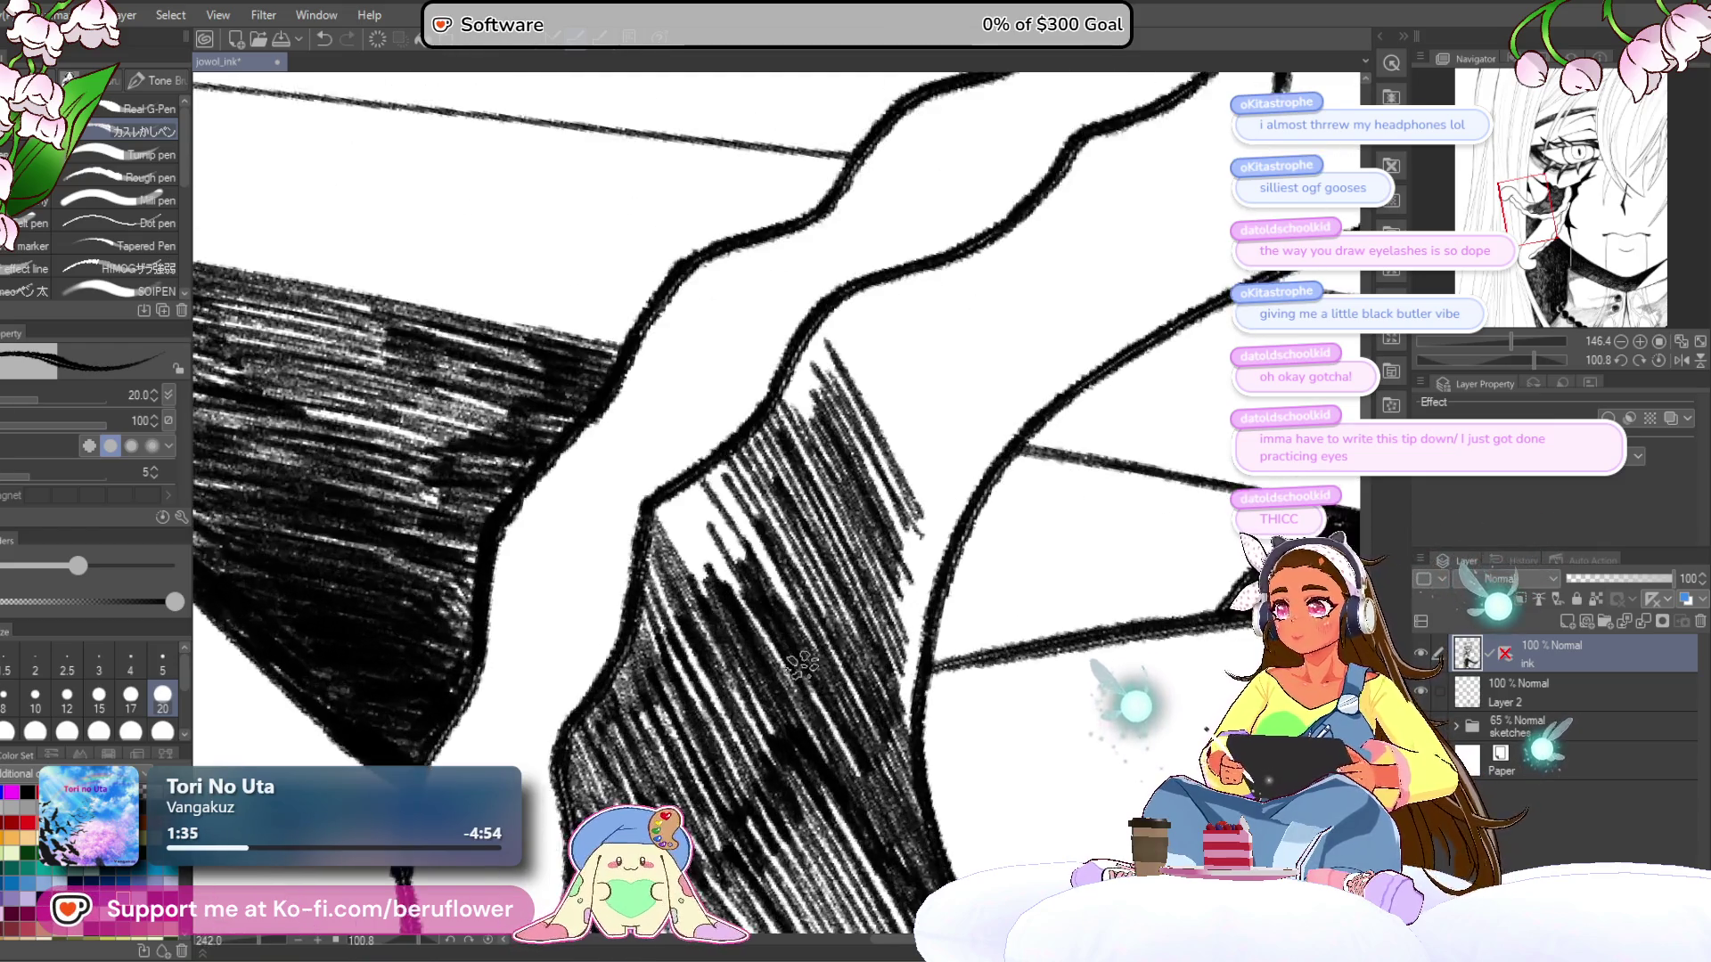
scroll(803, 669, up, 3)
- Densify the hatching along the shadow's upper edge
drag(709, 455, 820, 628)
drag(740, 499, 825, 660)
drag(700, 436, 784, 539)
mouse_move(704, 477)
mouse_down()
mouse_move(776, 650)
mouse_move(721, 580)
mouse_up()
drag(642, 472, 711, 599)
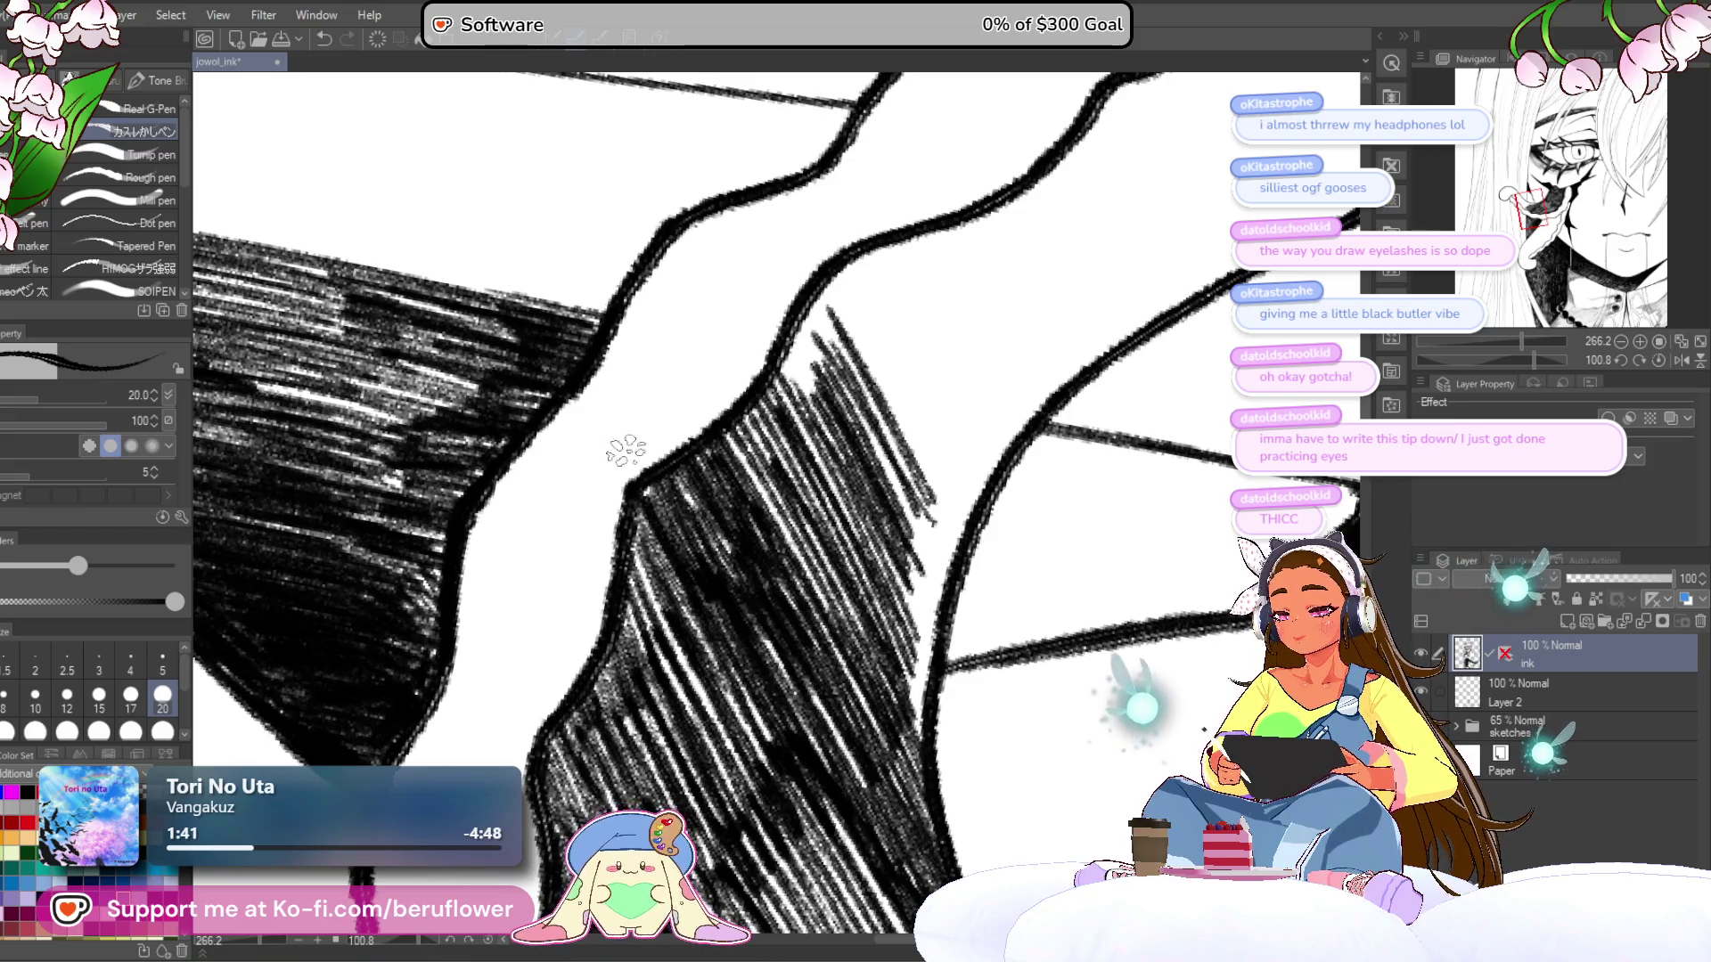
scroll(713, 561, down, 3)
mouse_move(688, 479)
mouse_down()
mouse_move(740, 583)
mouse_move(736, 624)
mouse_move(690, 674)
mouse_up()
scroll(724, 504, up, 3)
- Hatch the shadow's right edge and thicken the curved outline beside it
mouse_move(713, 570)
mouse_down()
mouse_move(686, 709)
mouse_move(693, 669)
mouse_up()
mouse_move(767, 499)
mouse_down()
mouse_move(714, 595)
mouse_move(665, 630)
mouse_up()
drag(784, 437, 615, 597)
drag(704, 486, 602, 642)
drag(682, 526, 611, 655)
drag(709, 476, 615, 588)
- Add diagonal hatching along the left edge of the curved line
mouse_move(664, 494)
mouse_down()
mouse_move(588, 606)
mouse_move(579, 583)
mouse_up()
drag(651, 463, 548, 589)
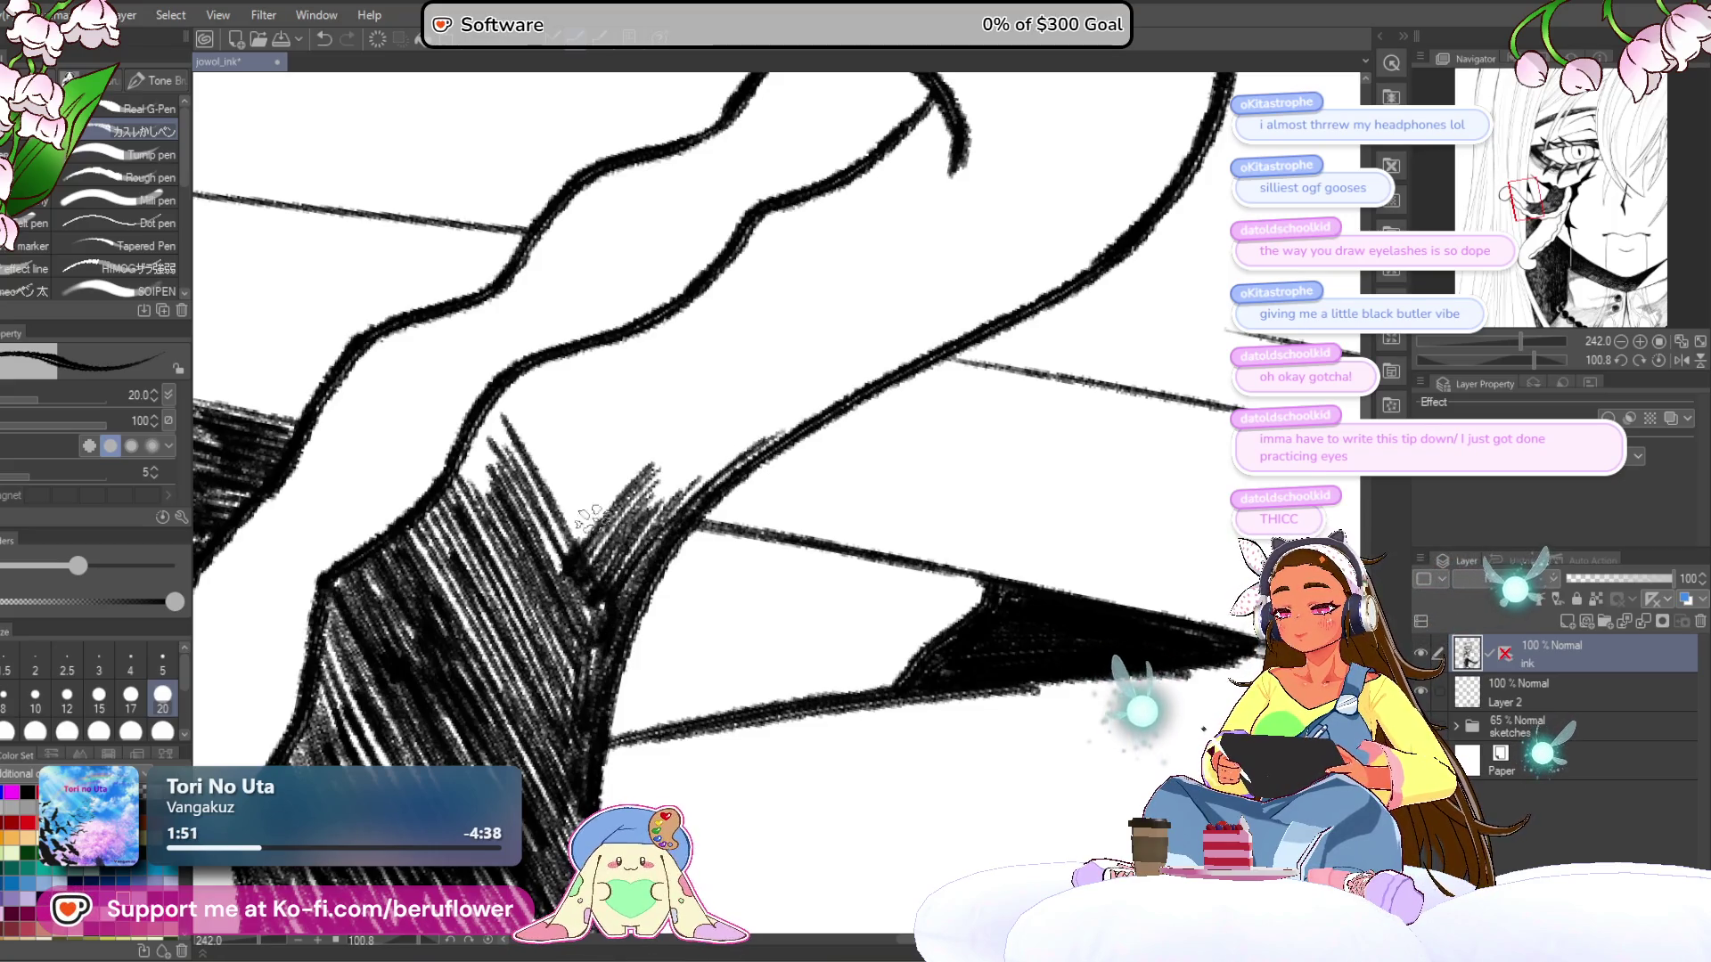
drag(610, 514, 734, 582)
mouse_move(677, 445)
mouse_down()
mouse_move(575, 557)
mouse_move(597, 561)
mouse_up()
mouse_move(699, 415)
mouse_down()
mouse_move(637, 512)
mouse_move(624, 481)
mouse_up()
mouse_move(687, 450)
mouse_down()
mouse_move(628, 481)
mouse_move(664, 581)
mouse_move(597, 343)
mouse_move(584, 419)
mouse_up()
- Fill the dark shape's right edge, top and interior with dense hatching
mouse_move(628, 294)
mouse_down()
mouse_move(597, 463)
mouse_move(615, 472)
mouse_up()
drag(673, 312, 628, 463)
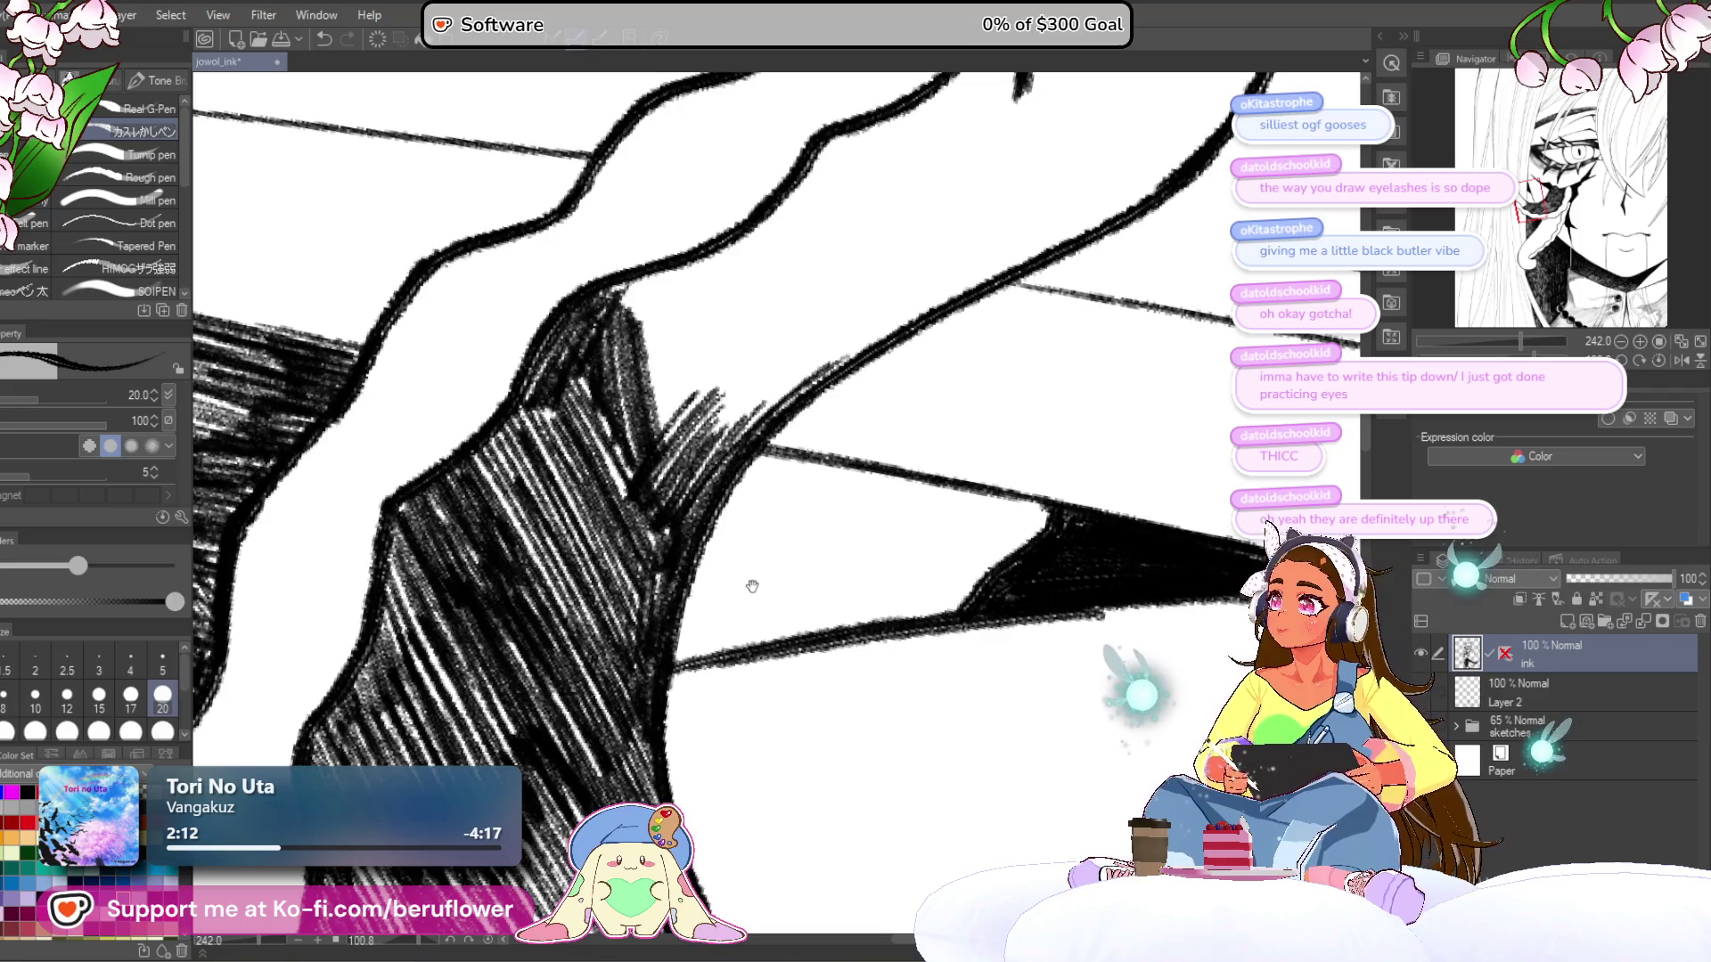
drag(666, 610, 676, 672)
mouse_move(615, 356)
mouse_down()
mouse_move(697, 354)
mouse_move(691, 436)
mouse_move(632, 401)
mouse_move(659, 379)
mouse_move(686, 472)
mouse_move(673, 454)
mouse_move(615, 463)
mouse_move(624, 510)
mouse_move(700, 624)
mouse_move(660, 535)
mouse_move(552, 481)
mouse_move(624, 615)
mouse_move(624, 517)
mouse_move(695, 633)
mouse_up()
drag(962, 532, 888, 564)
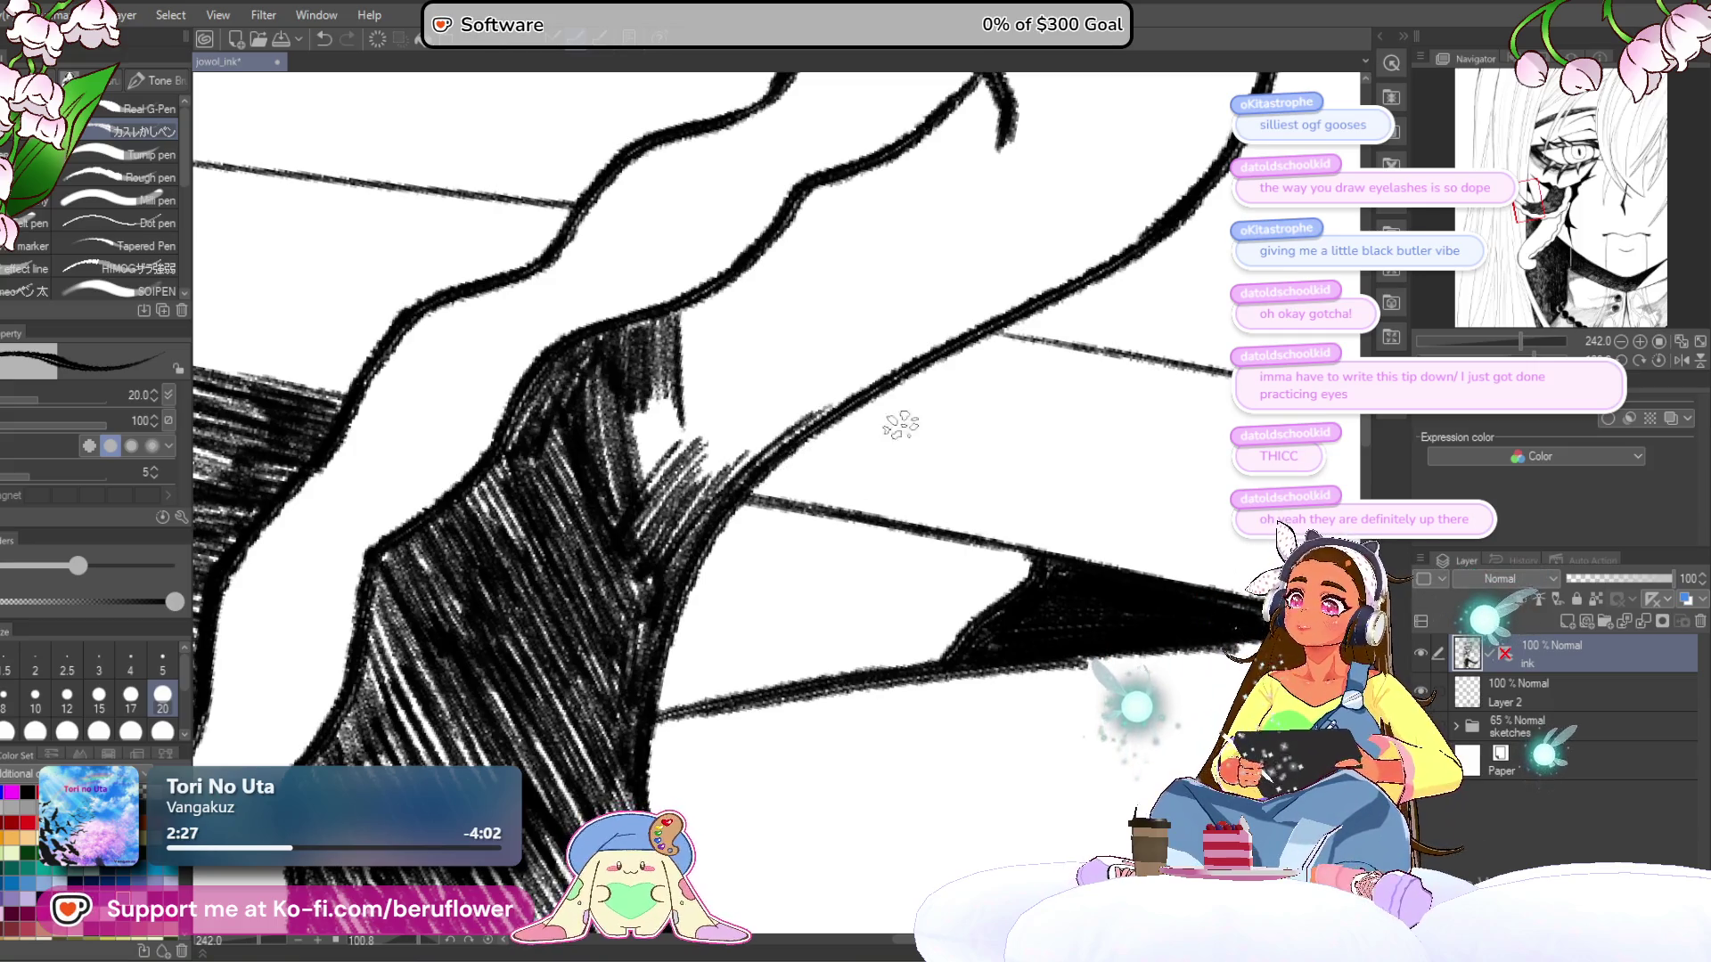
drag(776, 492, 740, 533)
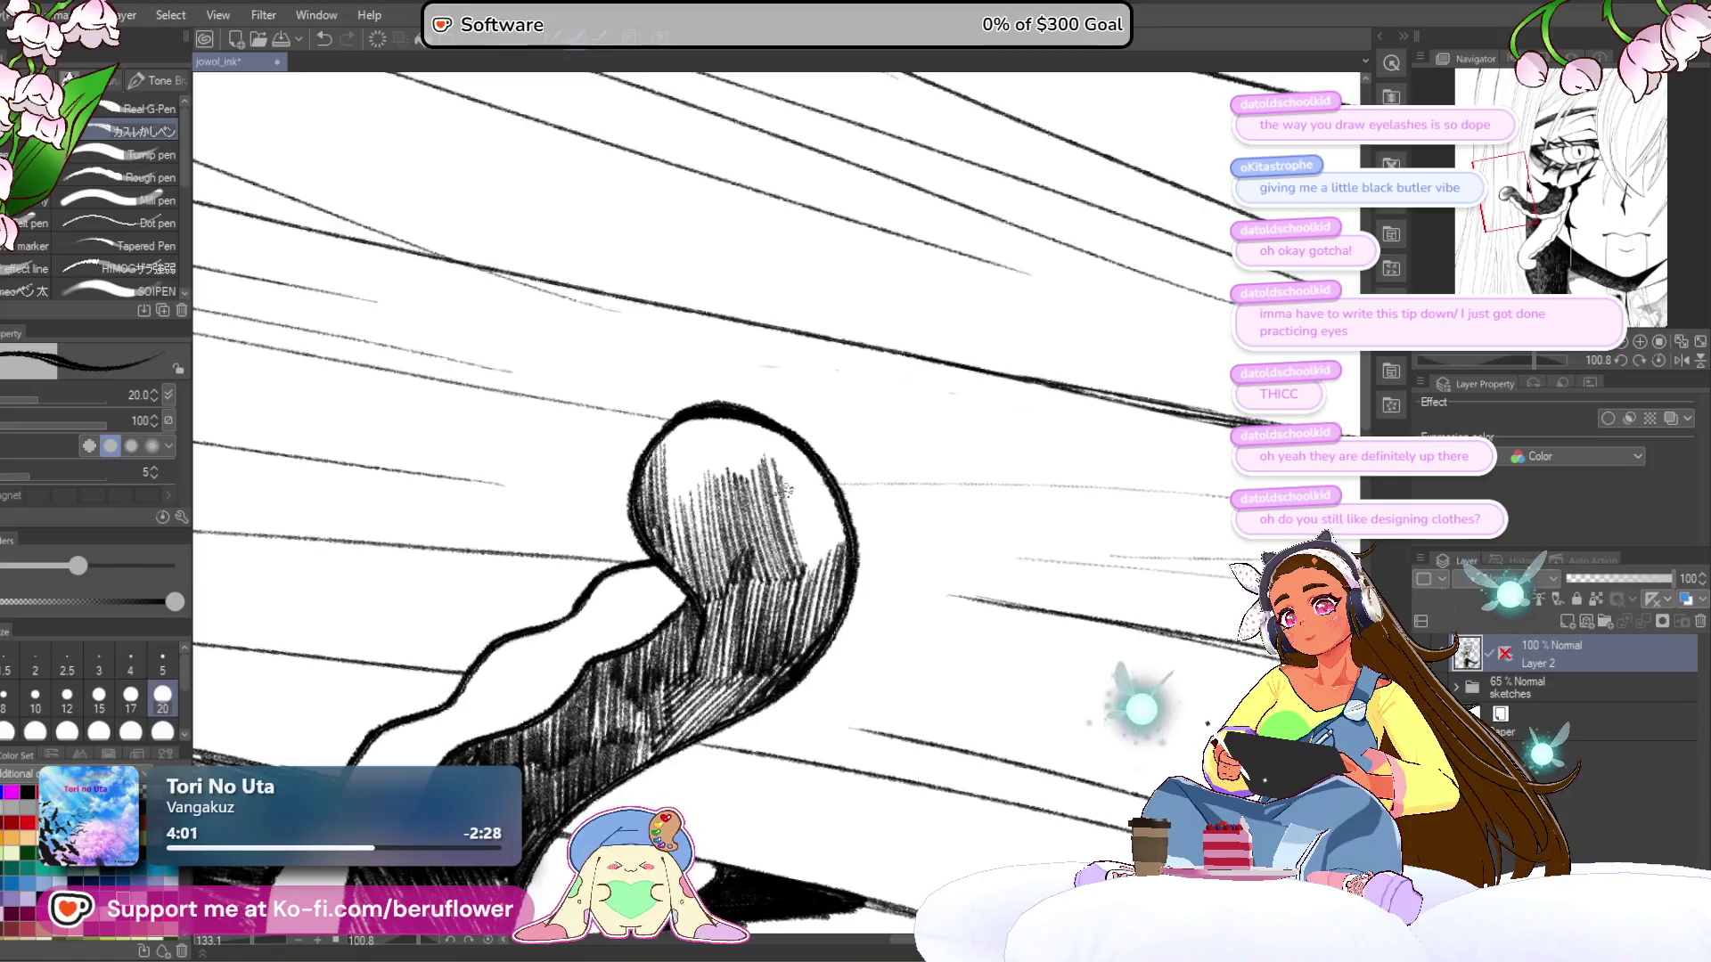
drag(787, 489, 831, 538)
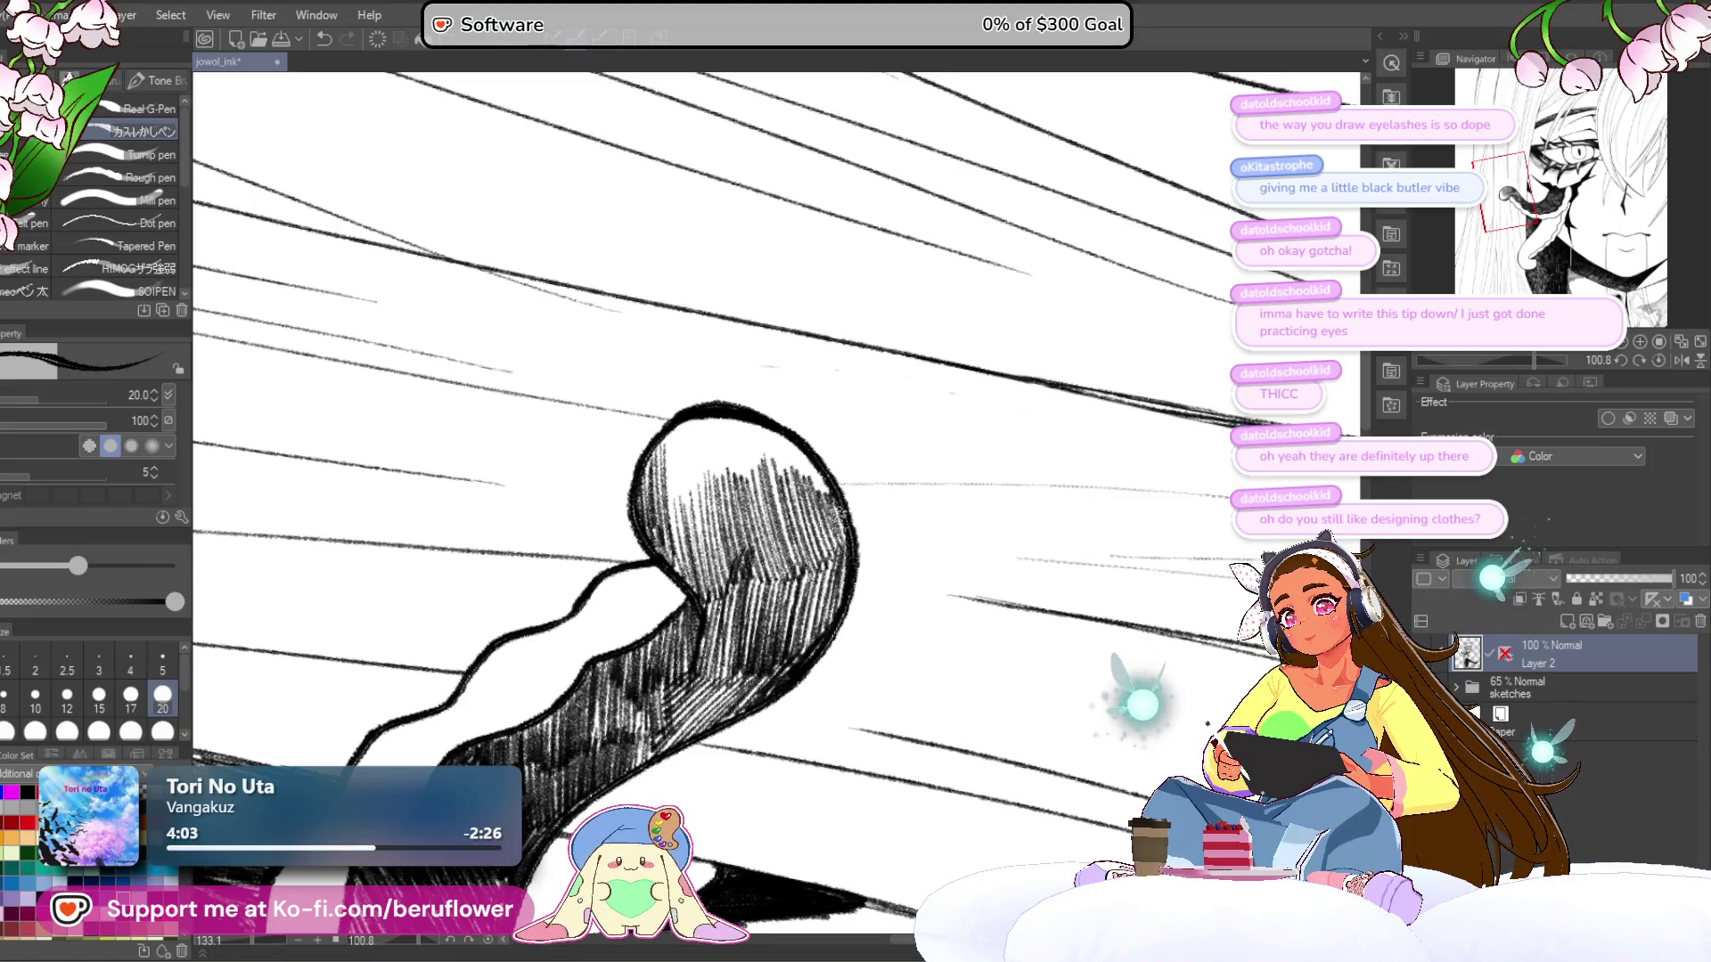
- Hatch the upper-left area of the tongue tip with dense strokes
drag(801, 405, 836, 456)
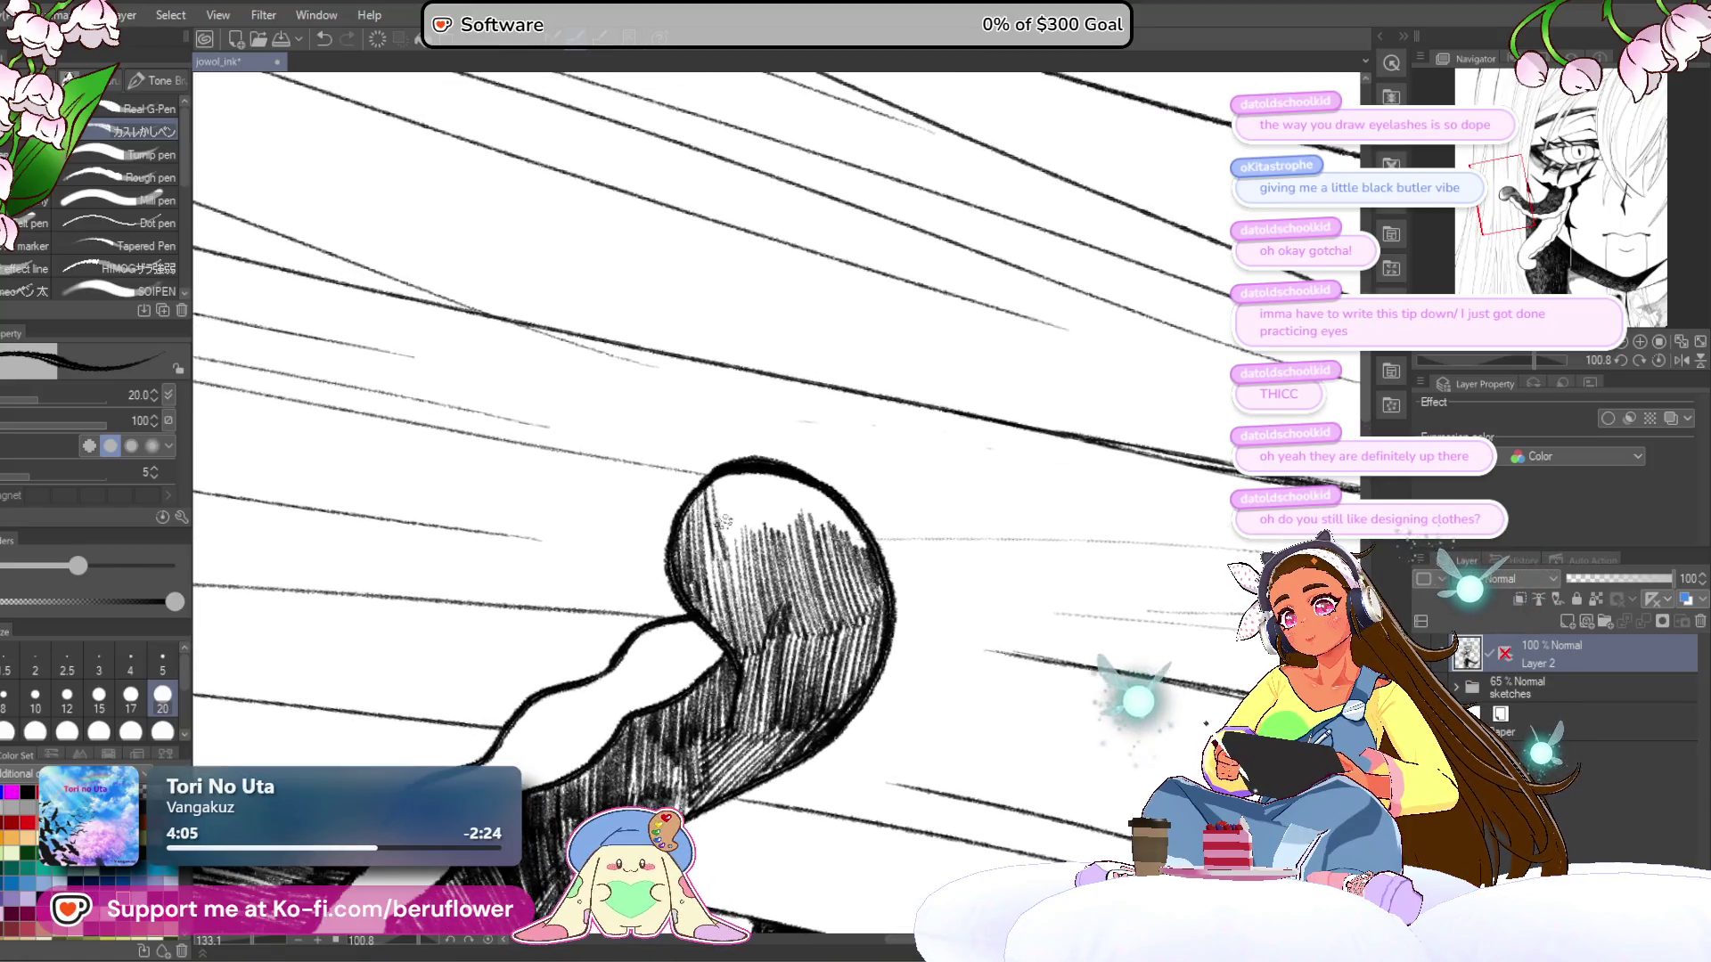
drag(729, 469, 855, 543)
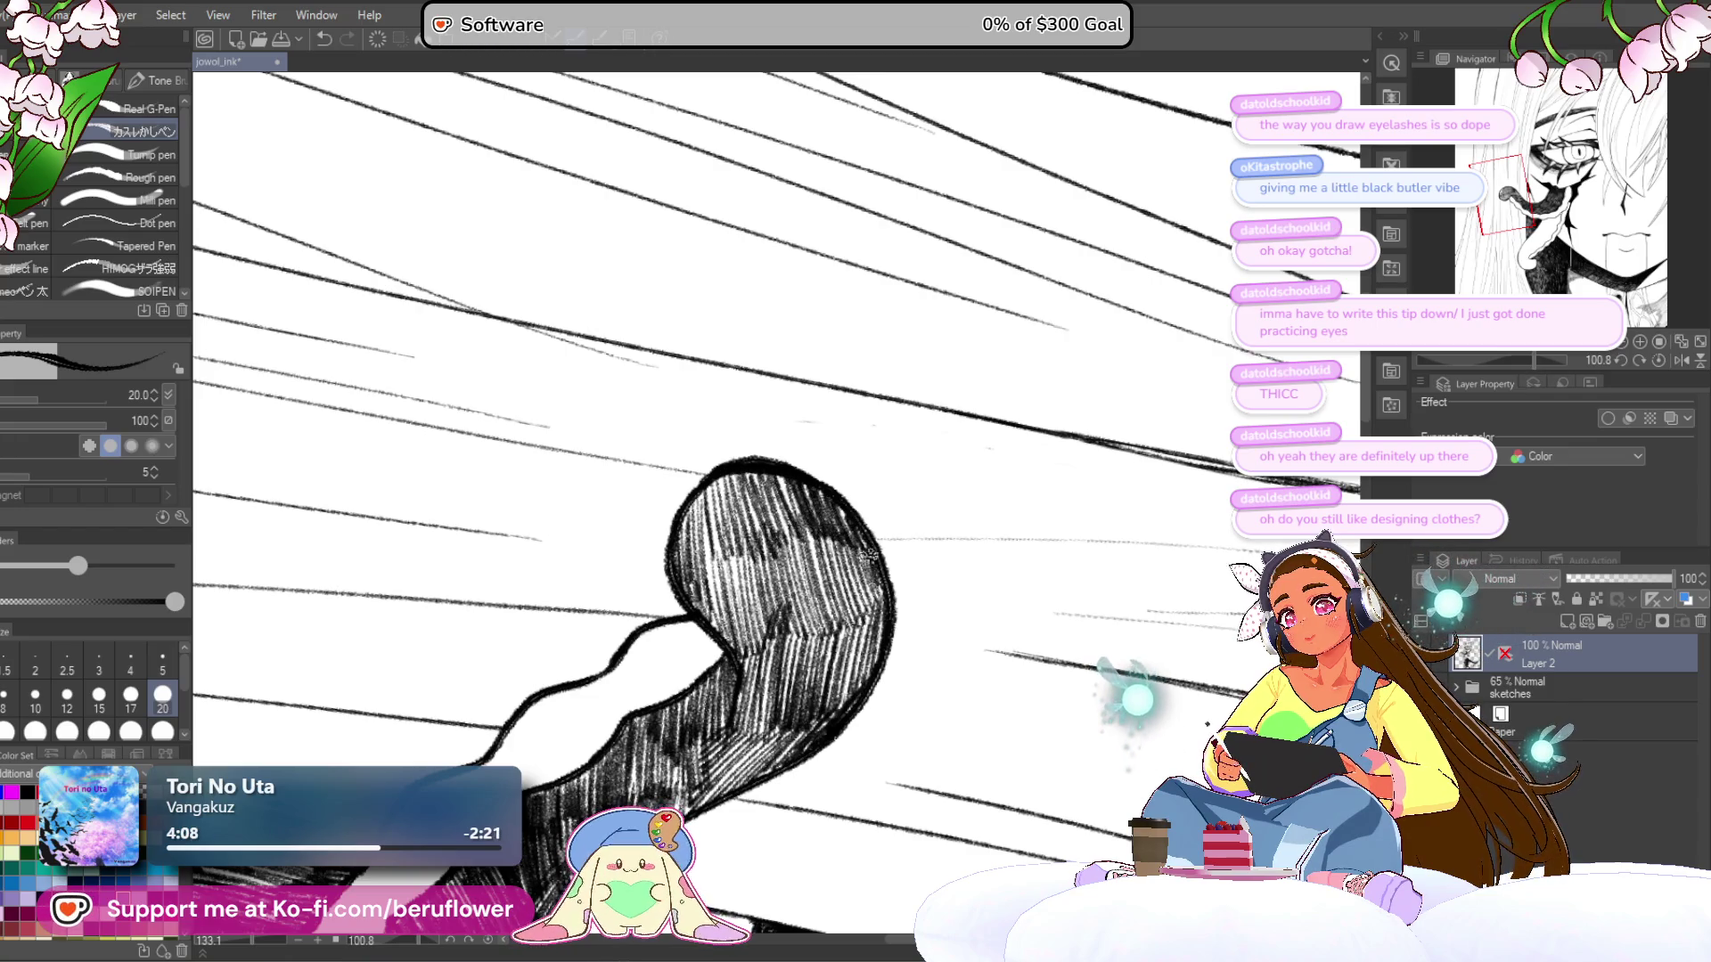
drag(771, 475, 785, 570)
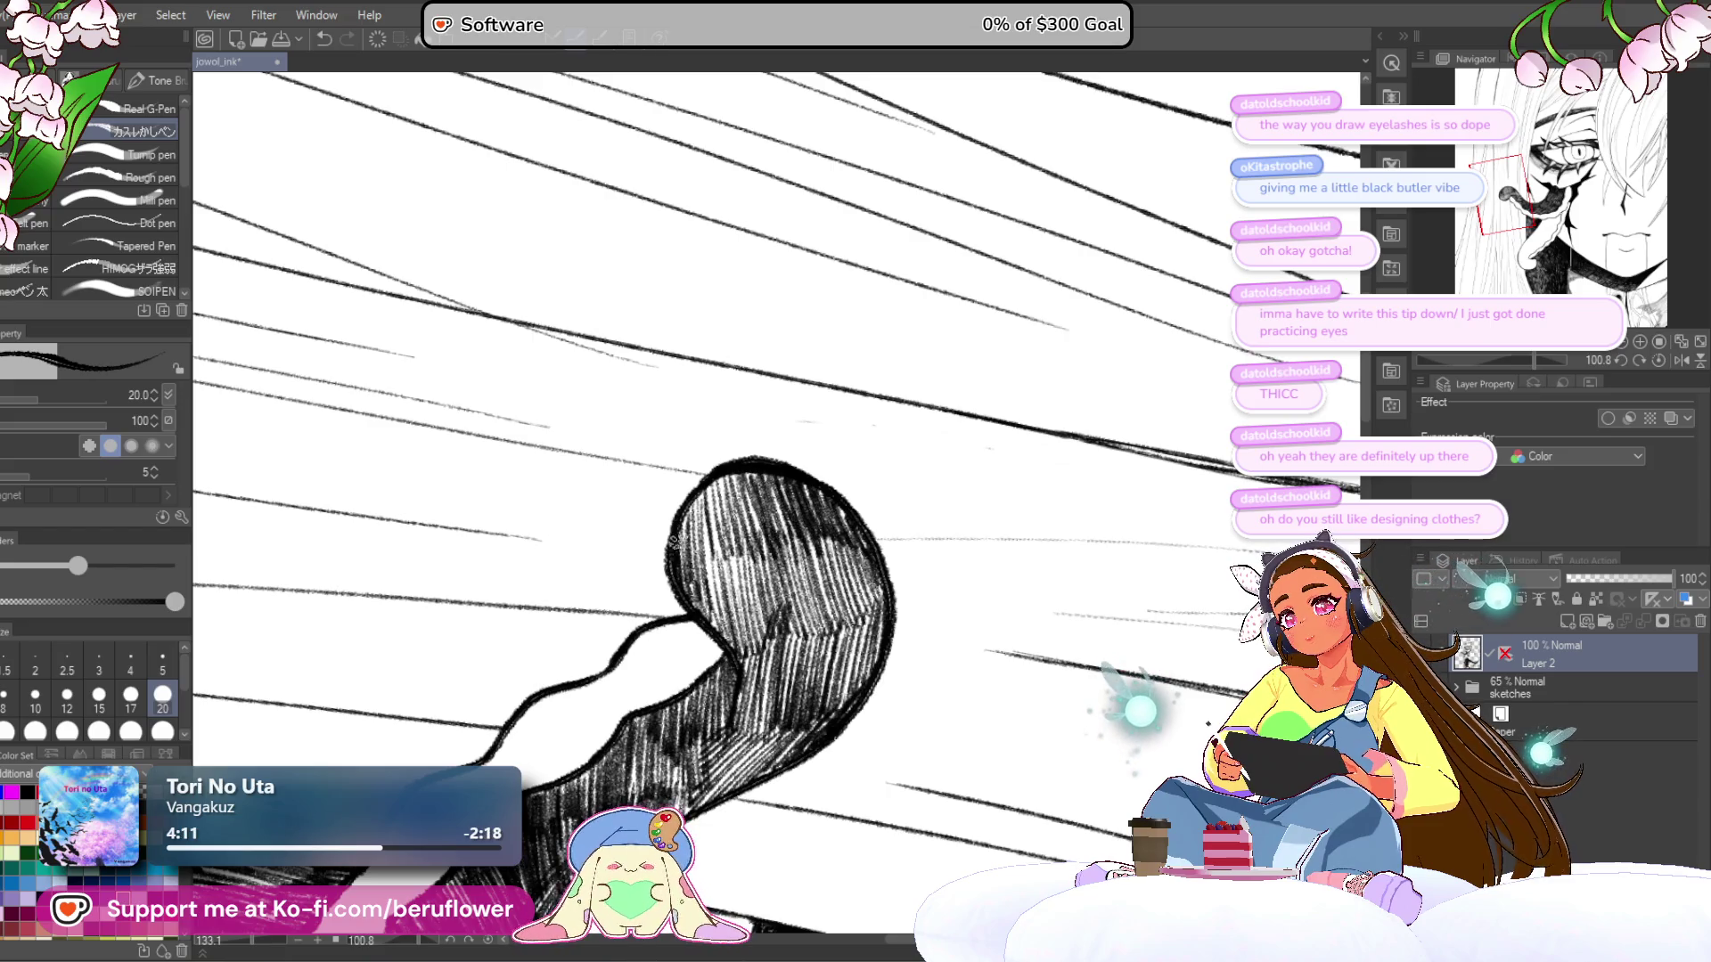
mouse_move(689, 509)
mouse_down()
mouse_move(706, 579)
mouse_move(744, 628)
mouse_move(782, 613)
mouse_up()
scroll(782, 613, down, 5)
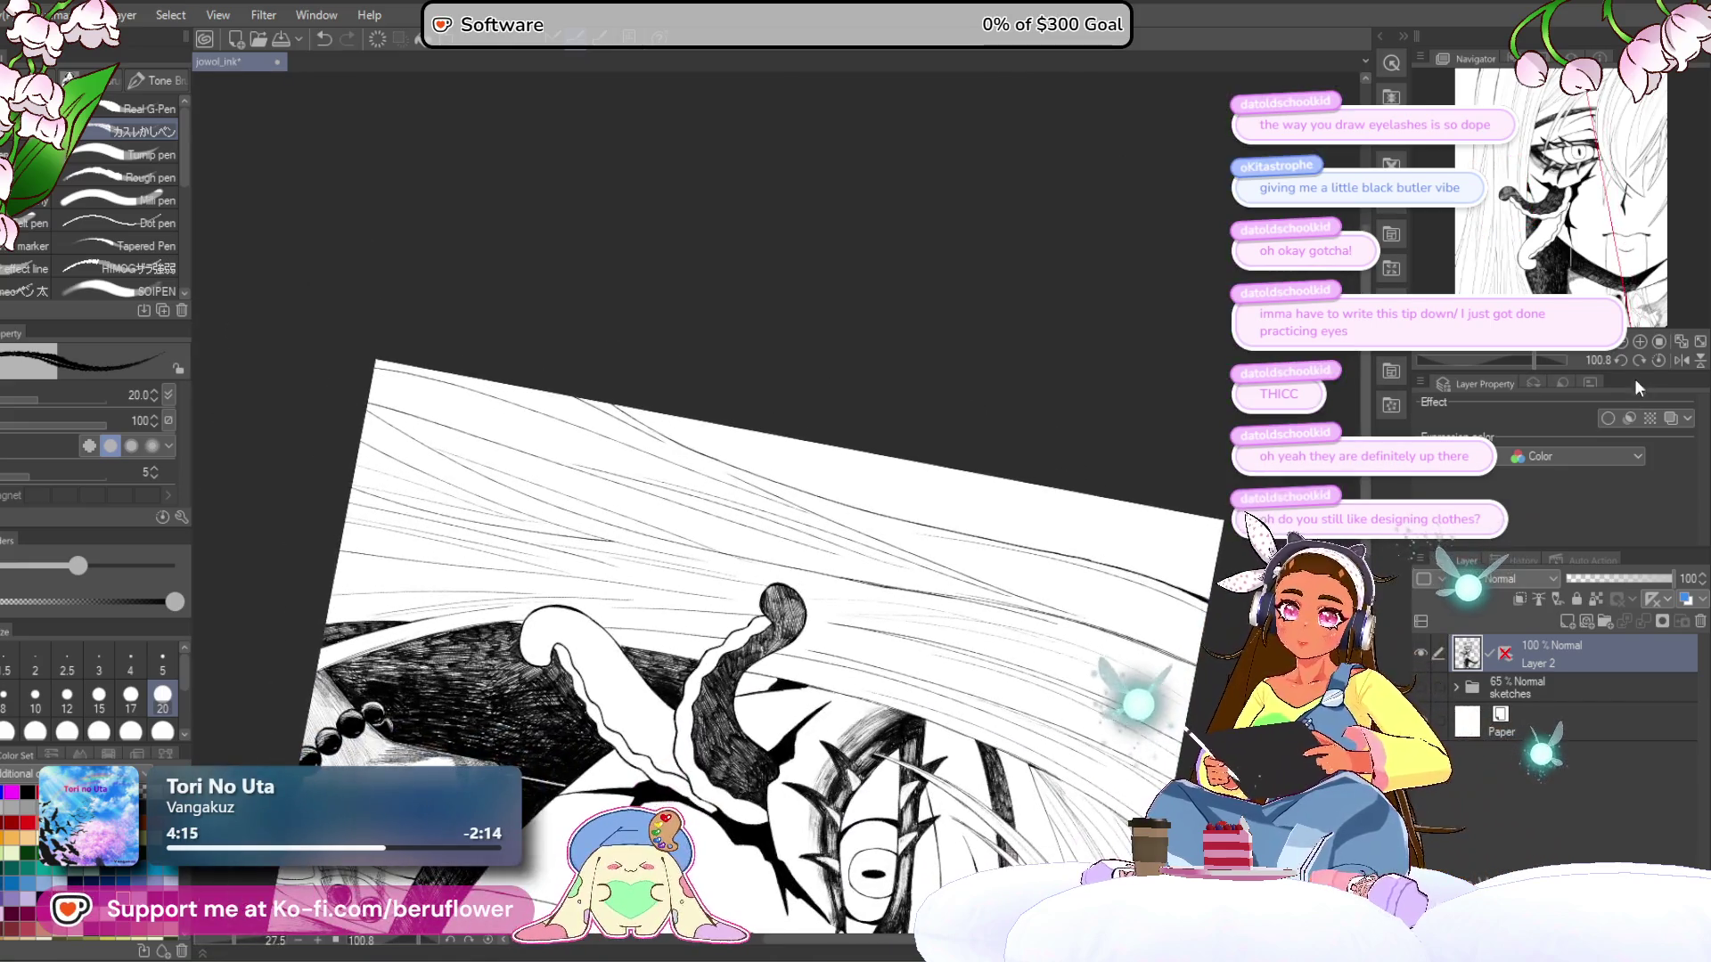
- Straighten the view and start a fan of hatching below the tongue, extending it down-left
click(1657, 360)
mouse_move(942, 616)
mouse_down()
mouse_move(595, 704)
mouse_move(607, 667)
mouse_up()
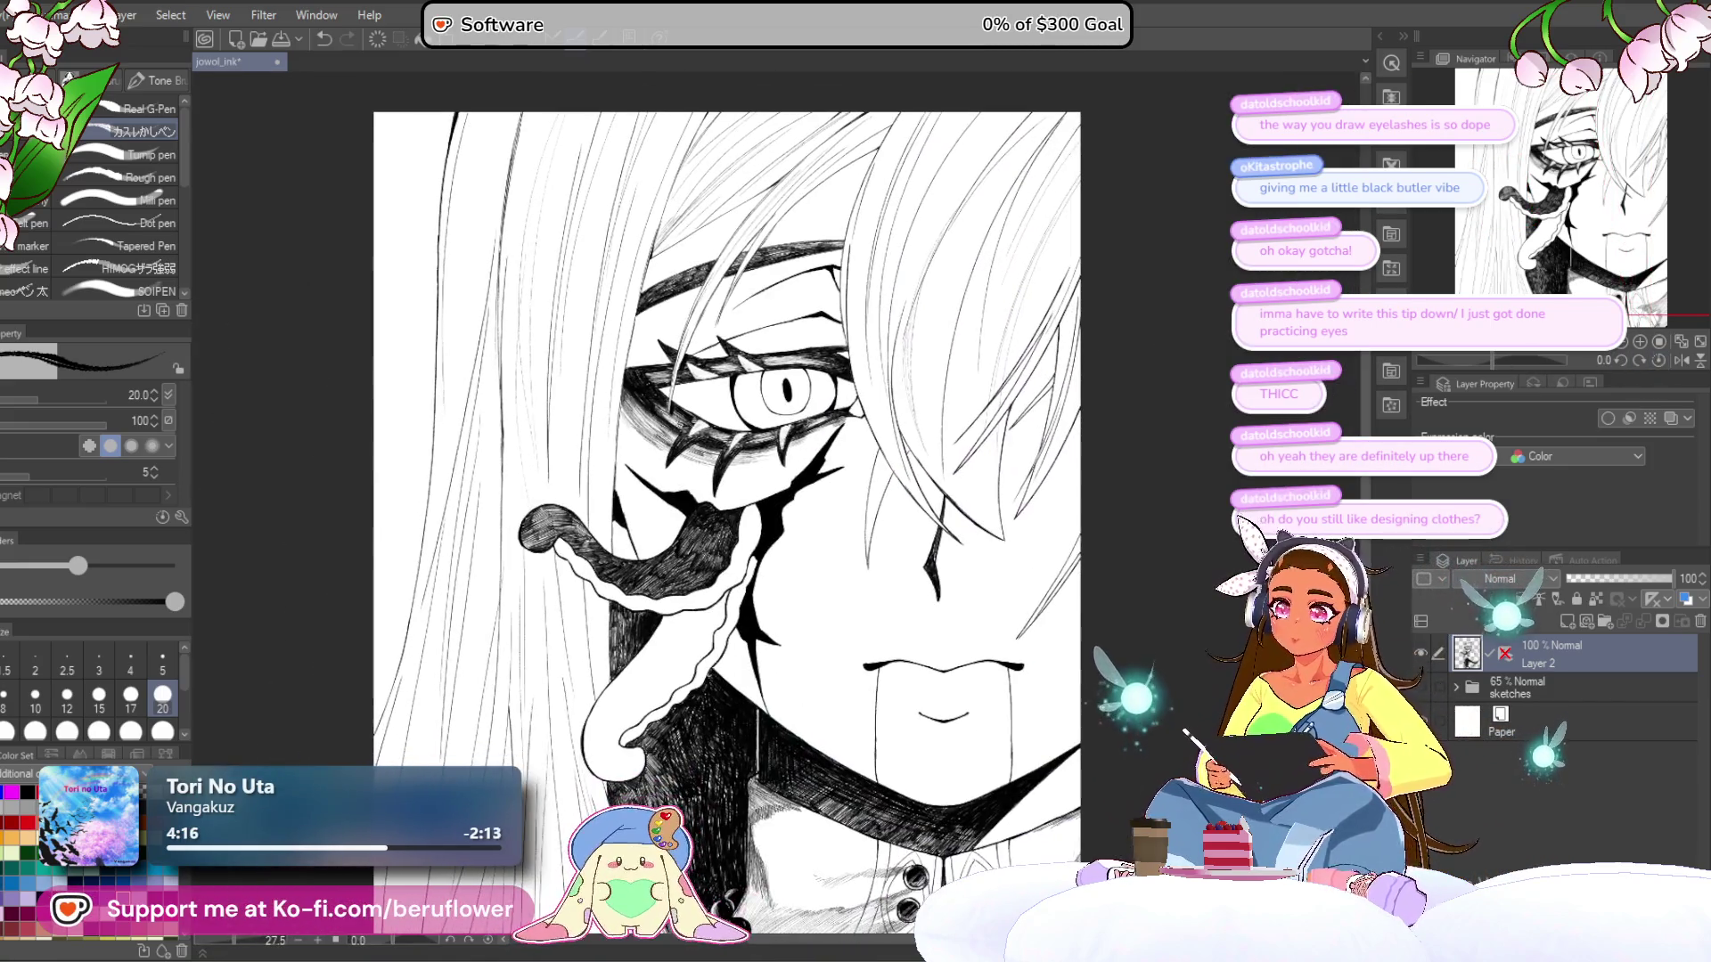
mouse_move(784, 534)
mouse_down()
mouse_move(795, 489)
mouse_move(936, 463)
mouse_move(872, 516)
mouse_move(809, 614)
mouse_up()
scroll(819, 607, up, 3)
scroll(809, 615, up, 4)
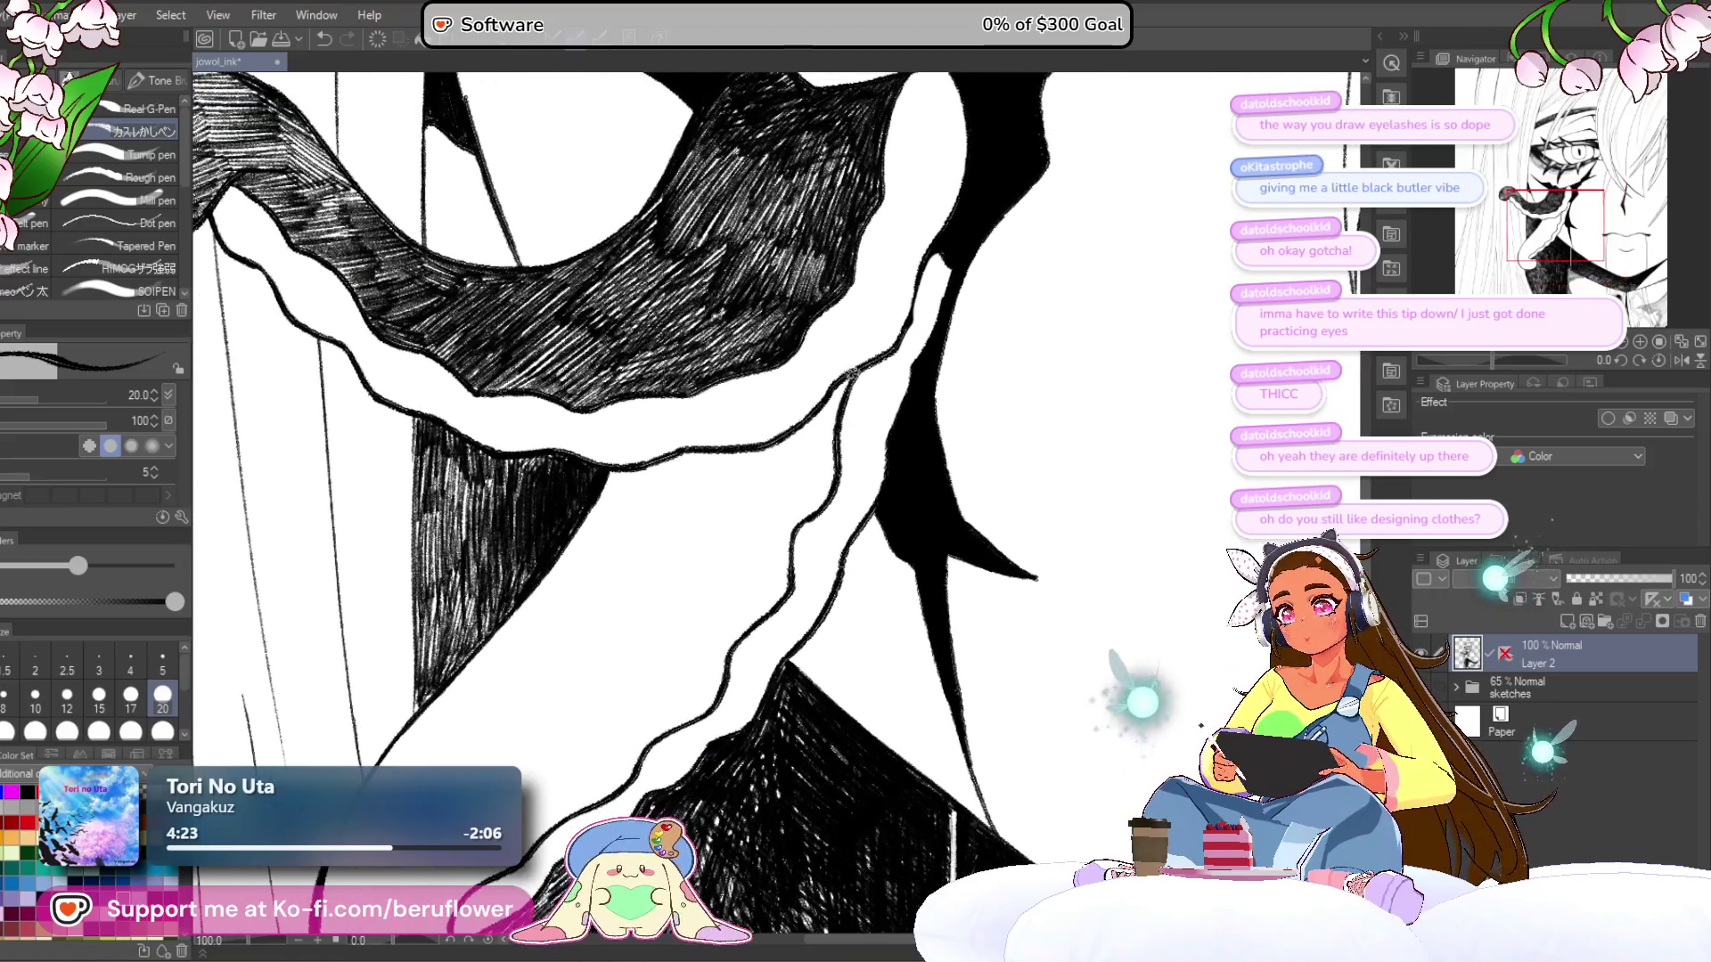
scroll(852, 367, up, 1)
mouse_move(811, 410)
mouse_down()
mouse_move(777, 481)
mouse_move(713, 526)
mouse_move(775, 535)
mouse_move(784, 571)
mouse_up()
mouse_move(732, 496)
mouse_down()
mouse_move(821, 475)
mouse_move(745, 548)
mouse_move(659, 580)
mouse_move(718, 542)
mouse_move(646, 602)
mouse_move(698, 521)
mouse_up()
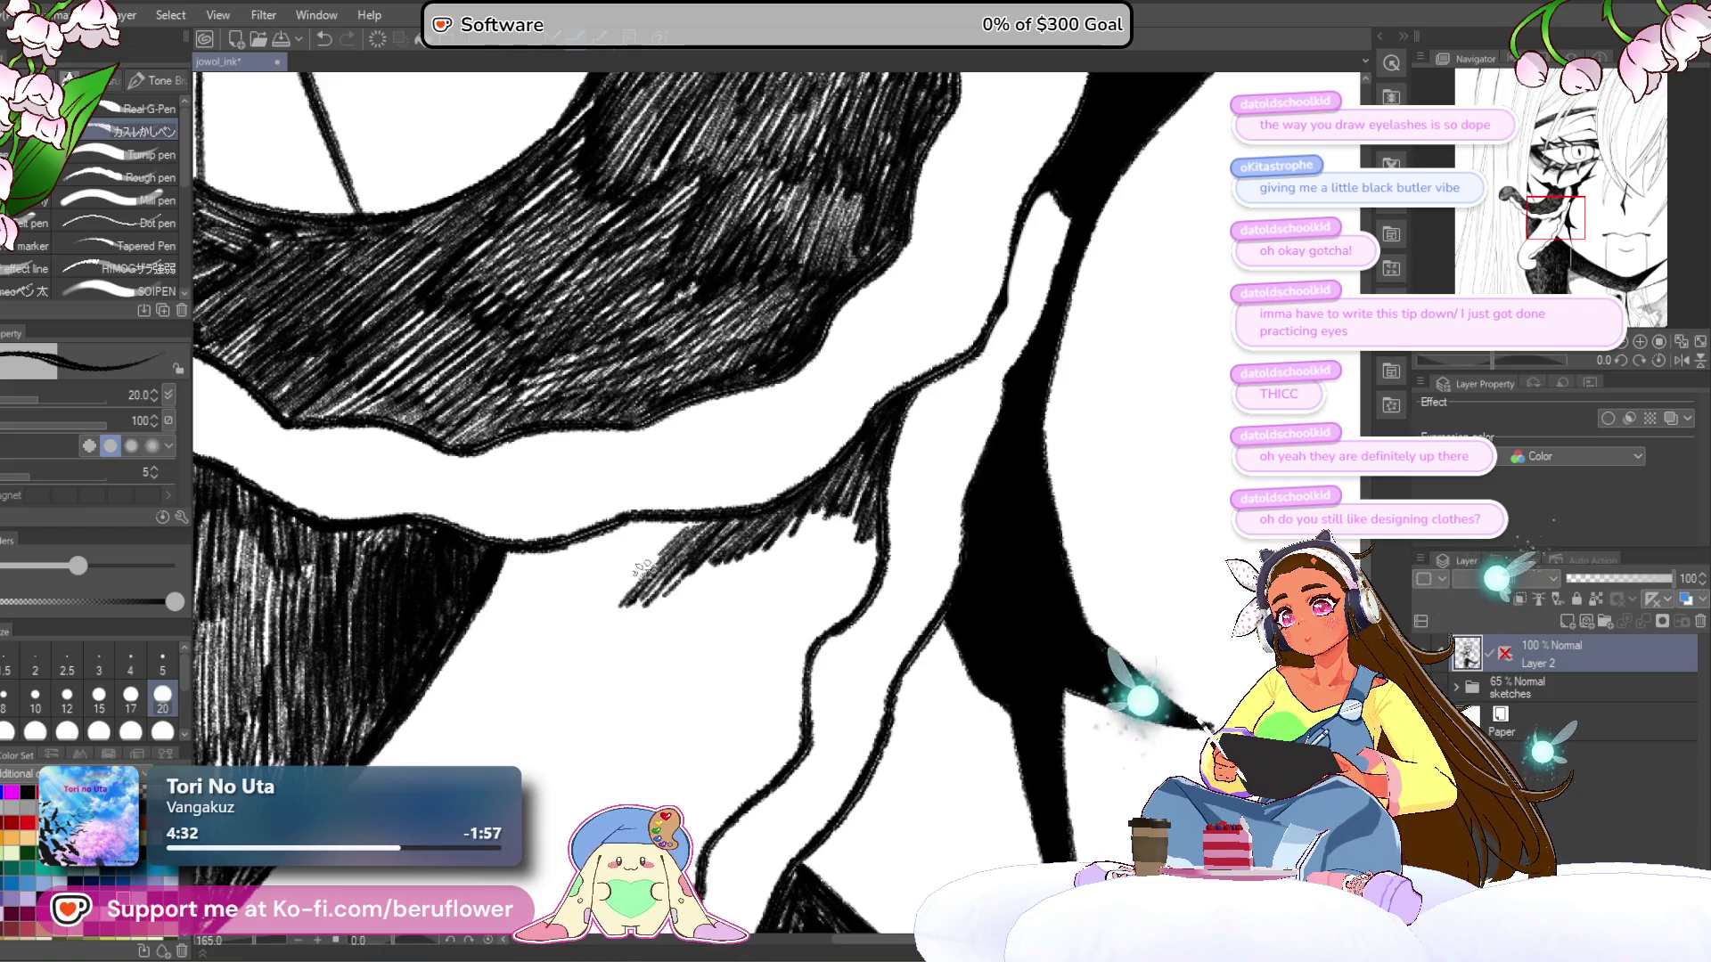
drag(582, 626, 540, 656)
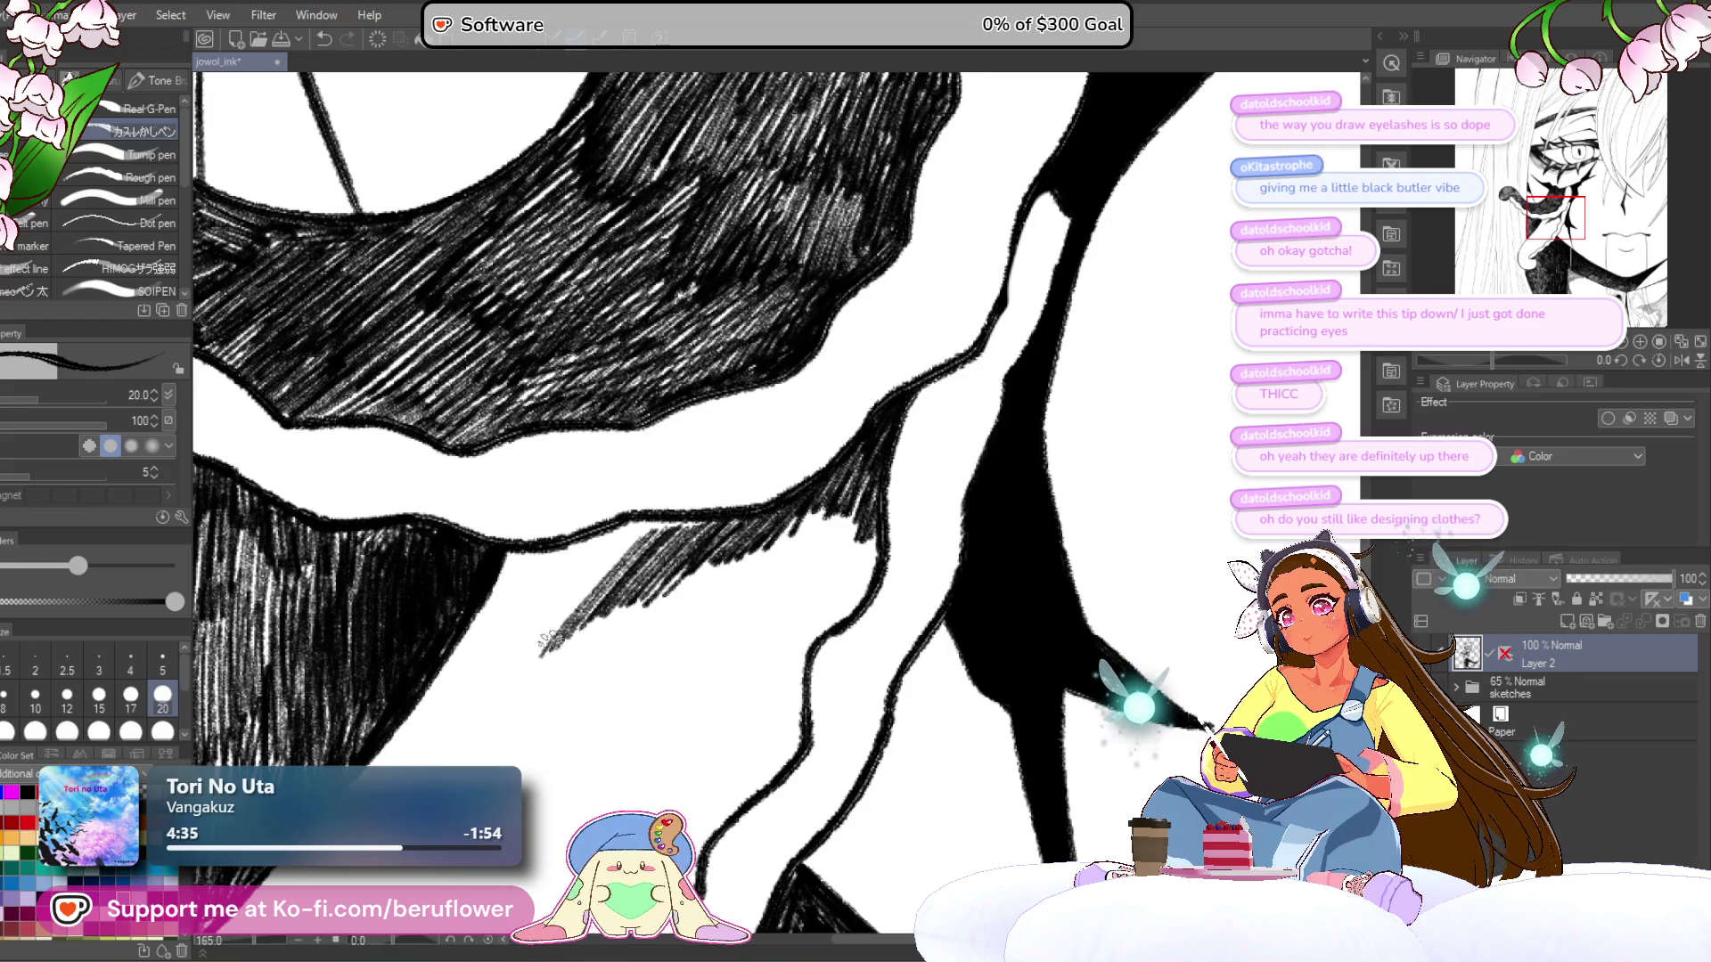
- Add more strokes to the lower-left fan and darken its shaded edge
drag(624, 540, 526, 660)
mouse_move(733, 524)
mouse_down()
mouse_move(845, 466)
mouse_move(708, 465)
mouse_move(611, 506)
mouse_move(579, 570)
mouse_up()
drag(640, 492, 570, 585)
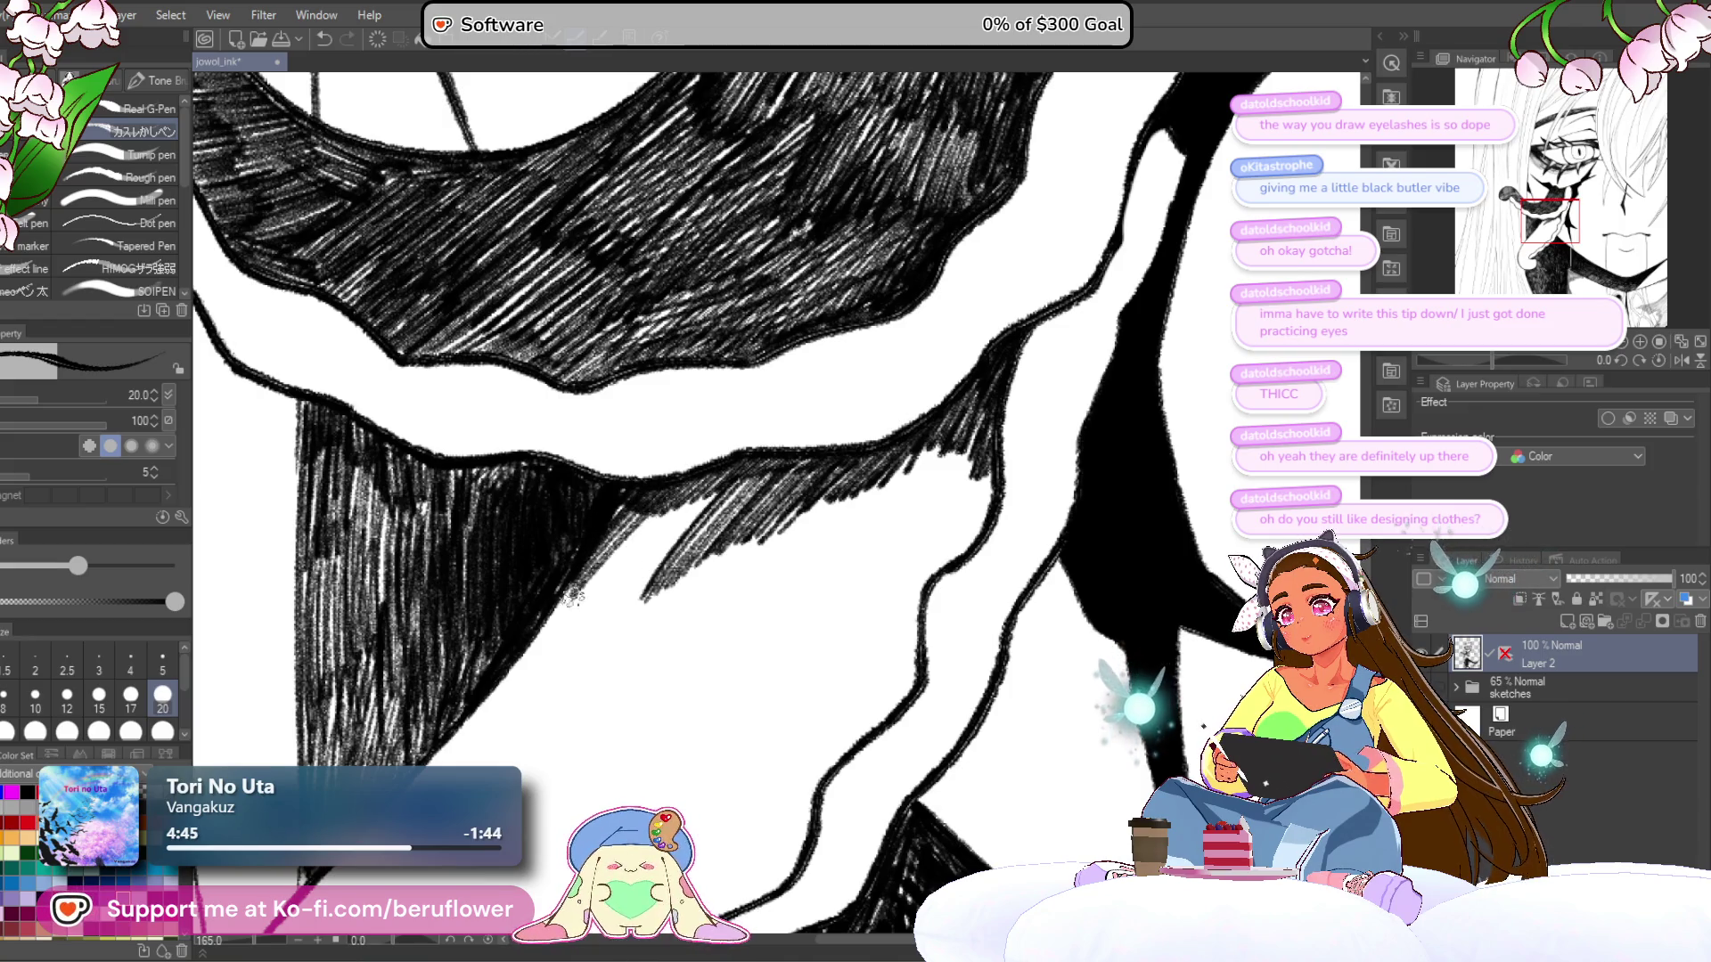
drag(616, 606, 676, 558)
mouse_move(686, 501)
mouse_down()
mouse_move(624, 539)
mouse_move(742, 473)
mouse_up()
scroll(747, 481, down, 5)
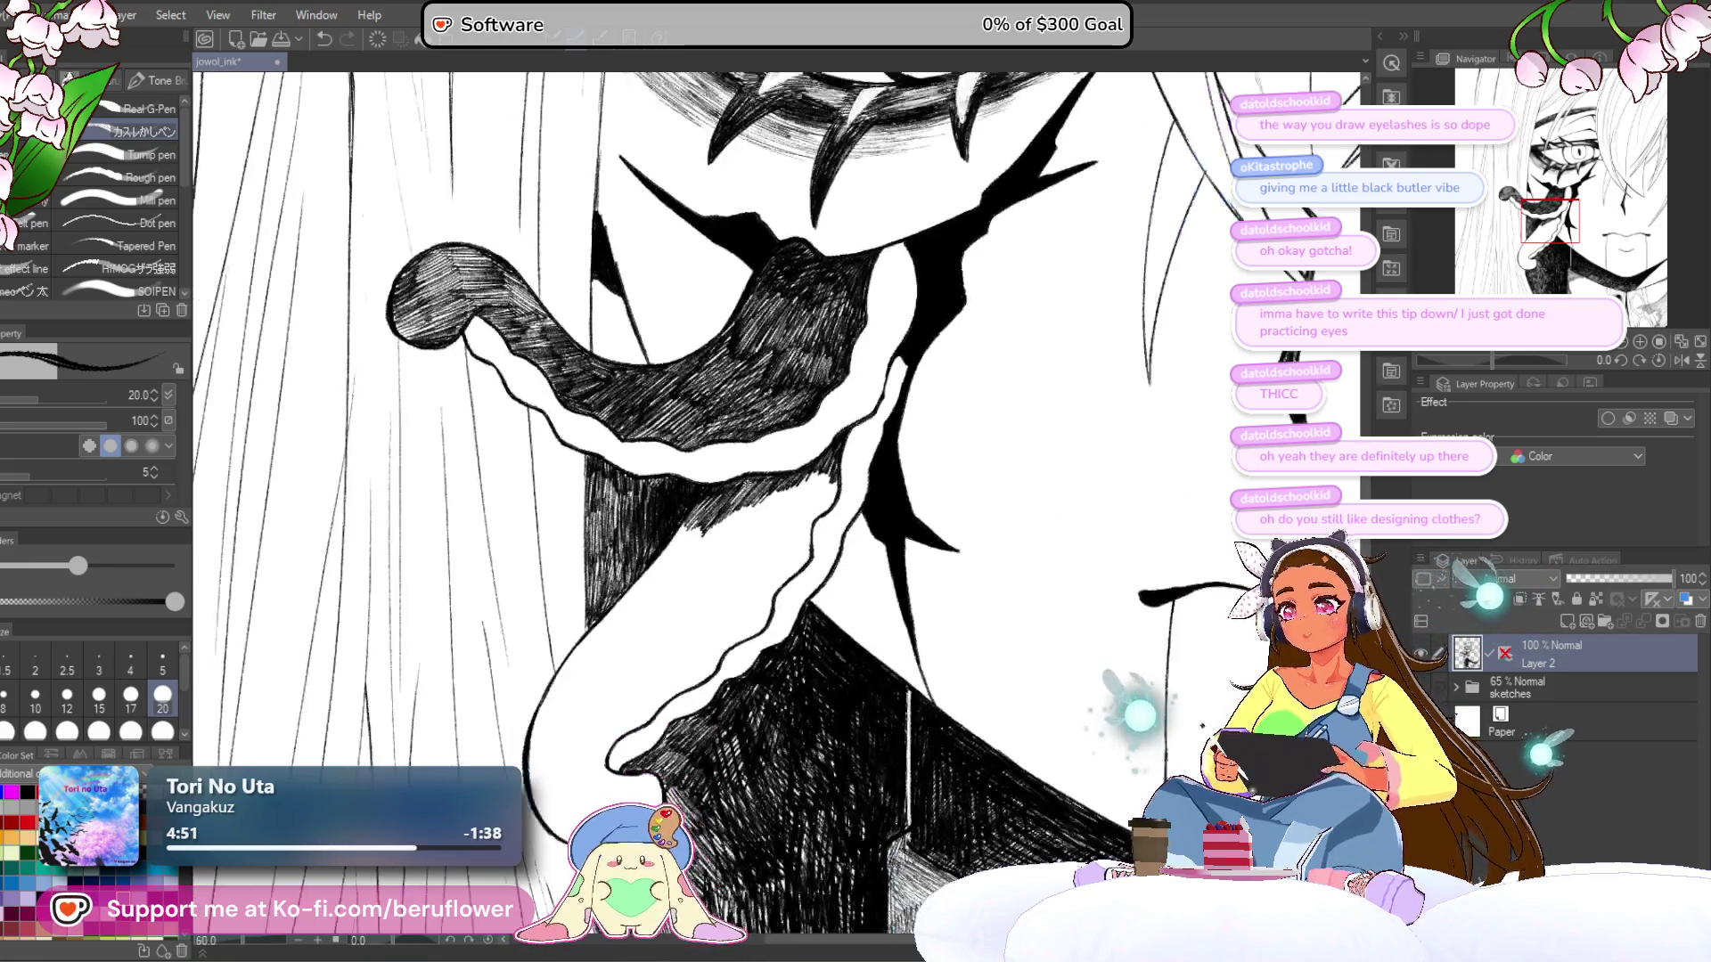
- Darken the tongue tip, upper and lower tongue with hatching and thicken the contour beside it
drag(842, 618, 880, 606)
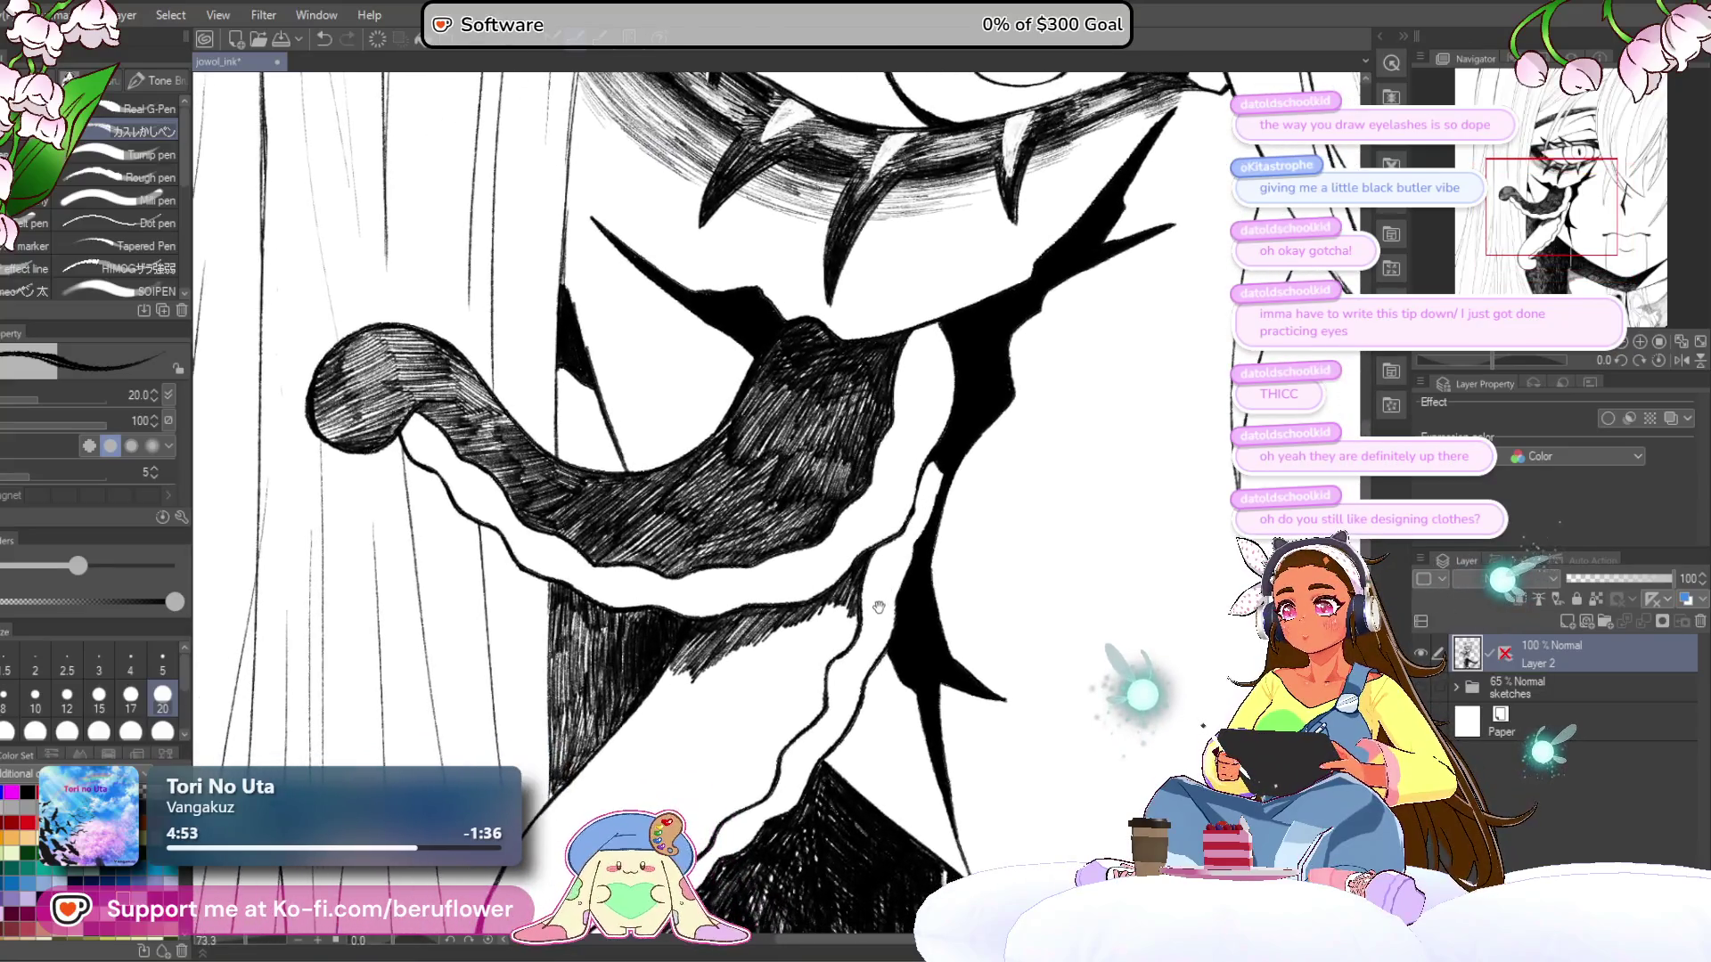
mouse_move(837, 677)
mouse_down()
mouse_move(880, 600)
mouse_move(951, 550)
mouse_up()
scroll(767, 516, down, 3)
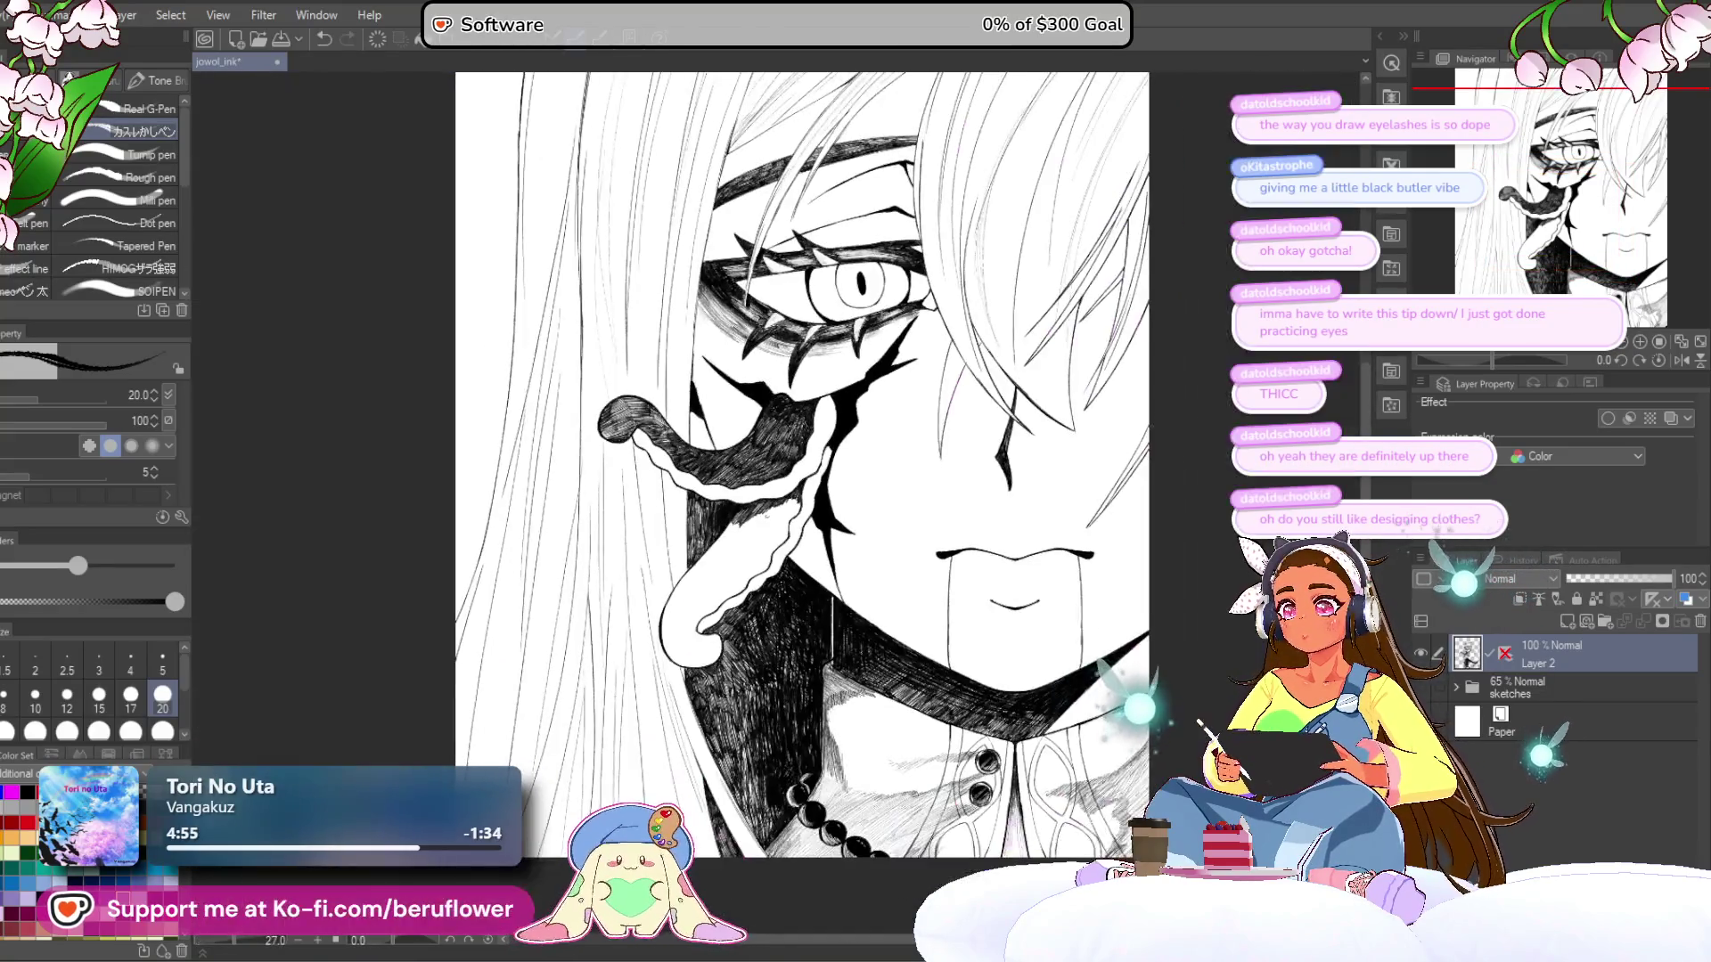
mouse_move(1493, 360)
mouse_down()
mouse_move(1515, 361)
mouse_move(1468, 360)
mouse_up()
scroll(597, 438, up, 5)
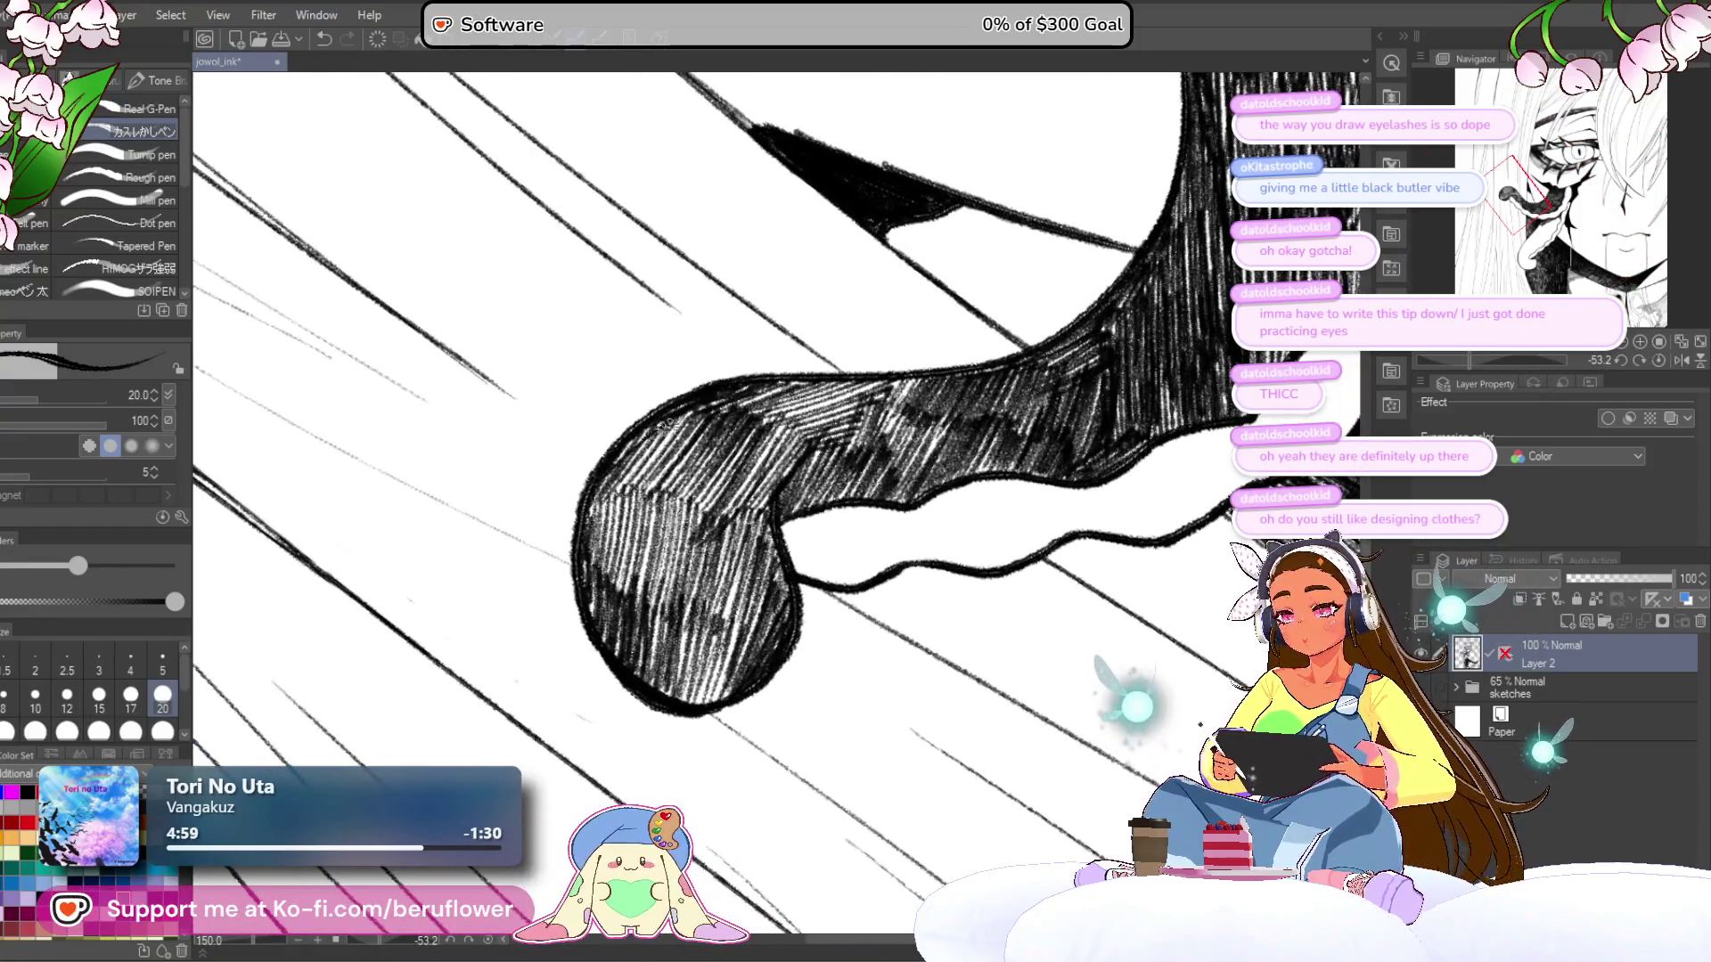
mouse_move(674, 439)
mouse_down()
mouse_move(641, 481)
mouse_move(698, 456)
mouse_up()
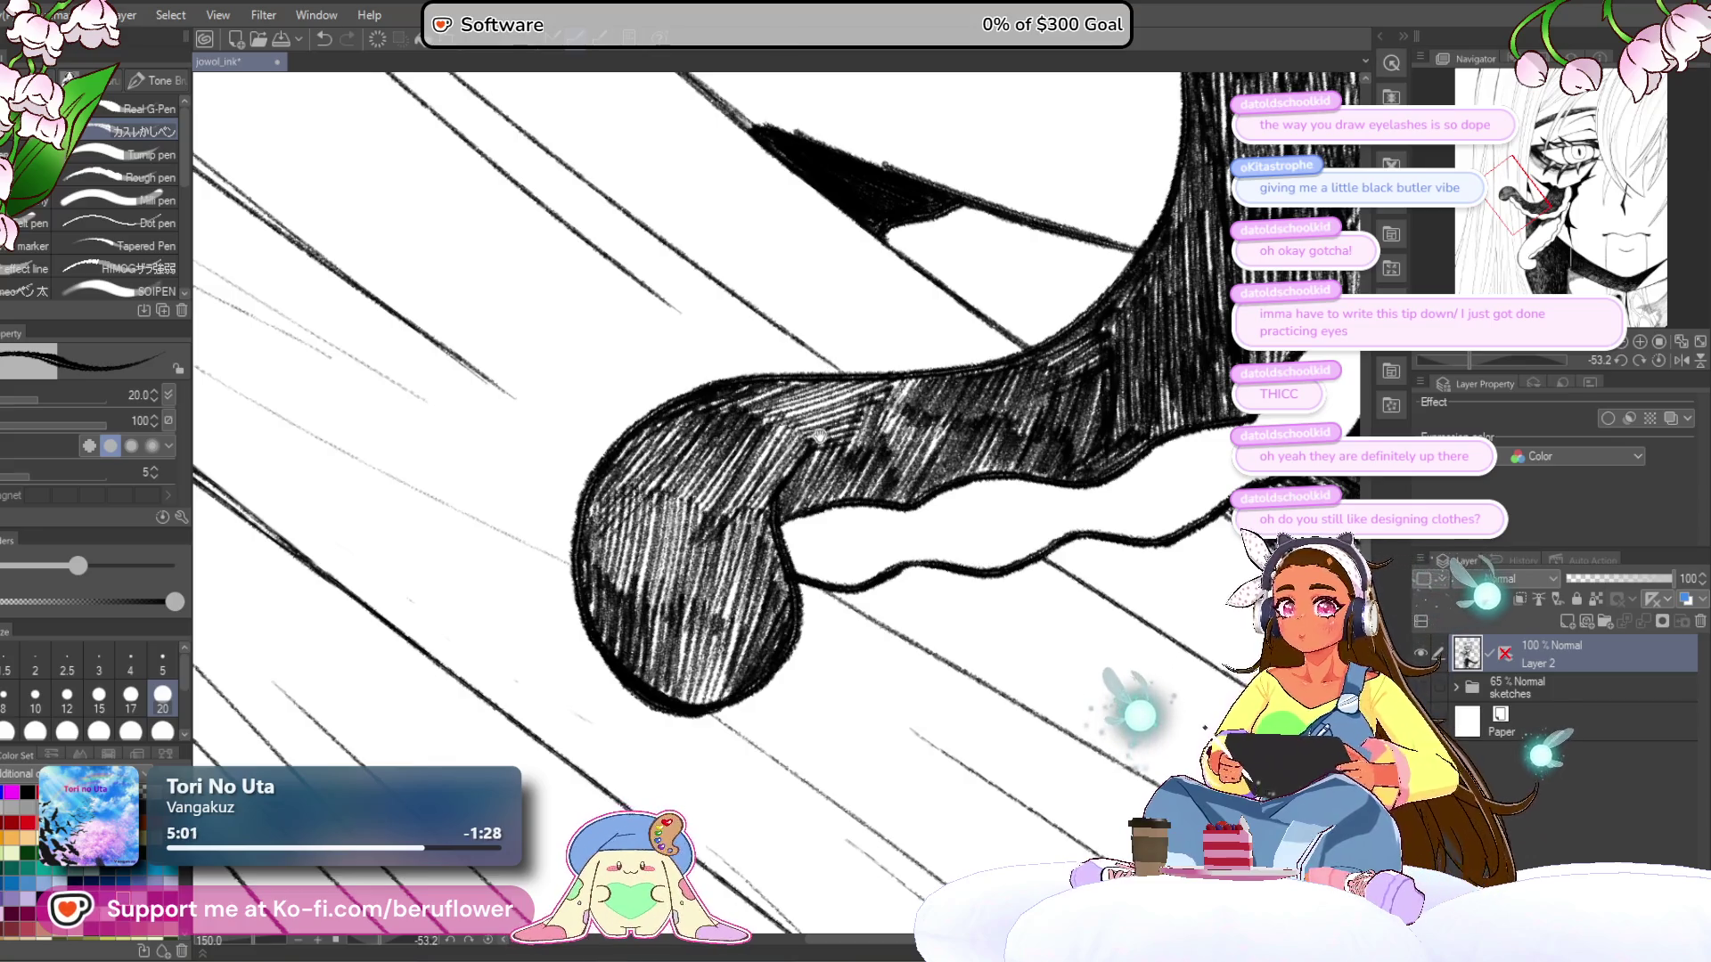
mouse_move(793, 388)
mouse_down()
mouse_move(720, 521)
mouse_move(710, 663)
mouse_move(704, 570)
mouse_up()
drag(1032, 535, 872, 553)
click(1658, 361)
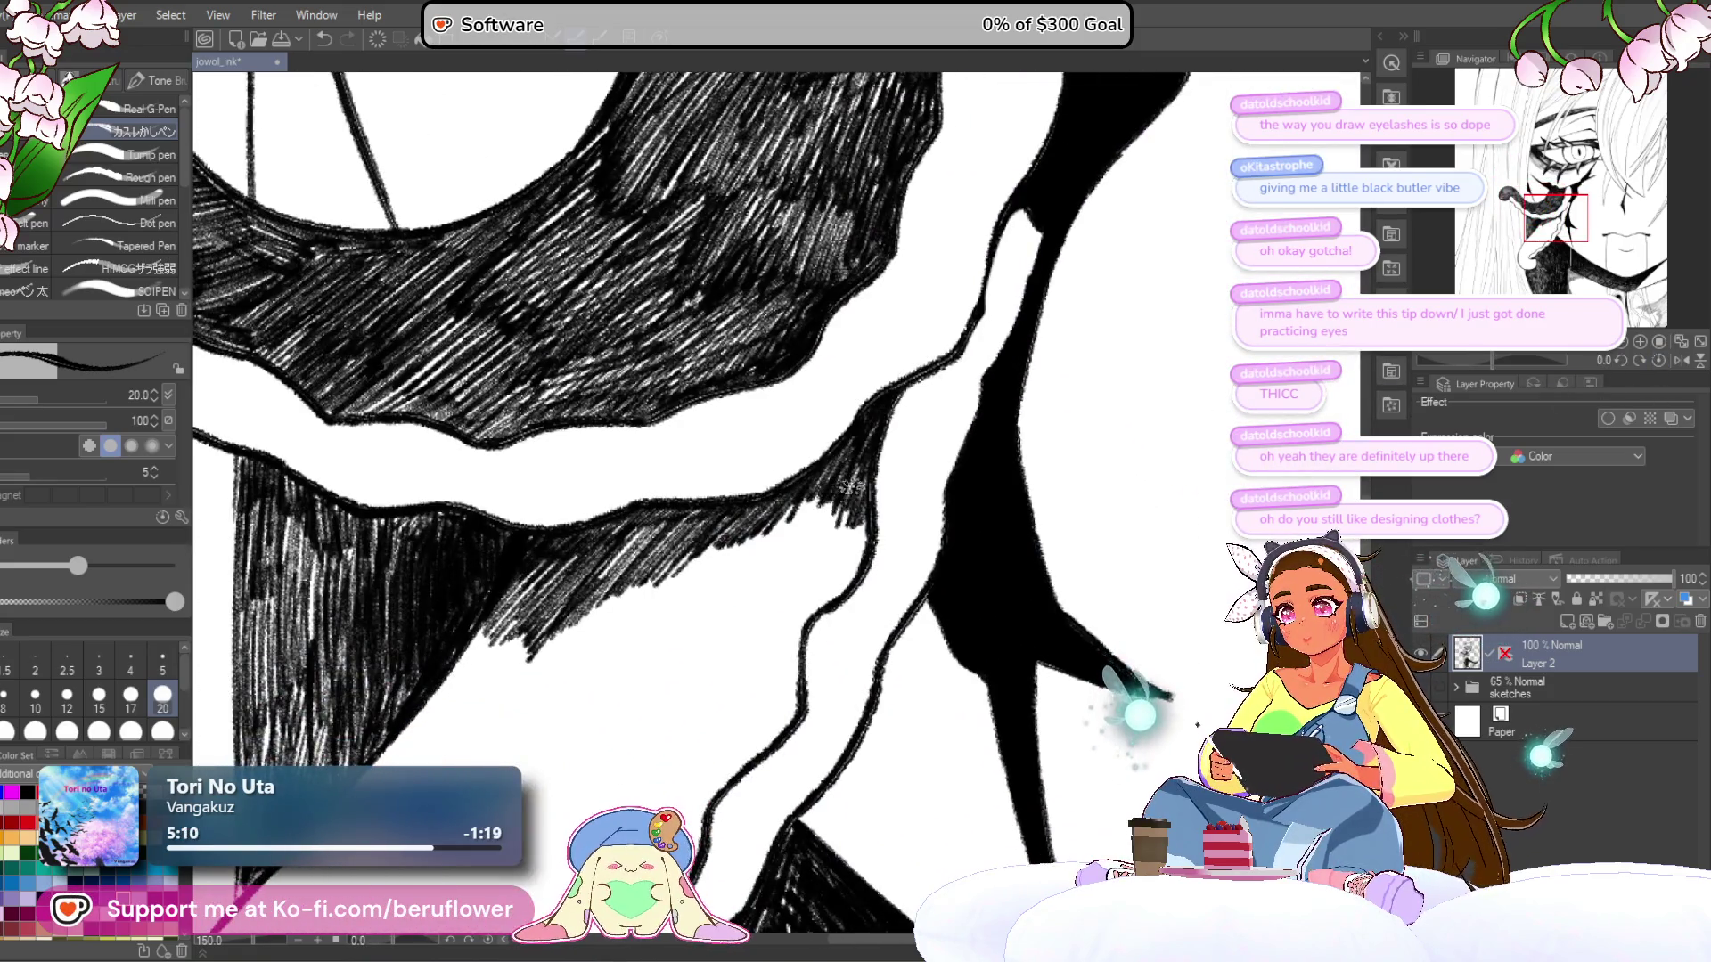
drag(867, 533, 828, 602)
mouse_move(863, 504)
mouse_down()
mouse_move(815, 589)
mouse_move(855, 486)
mouse_move(775, 563)
mouse_up()
- Hatch the neck shadow below the tongue down and to the left, then zoom out to check
mouse_move(799, 504)
mouse_down()
mouse_move(927, 408)
mouse_move(642, 552)
mouse_move(609, 538)
mouse_up()
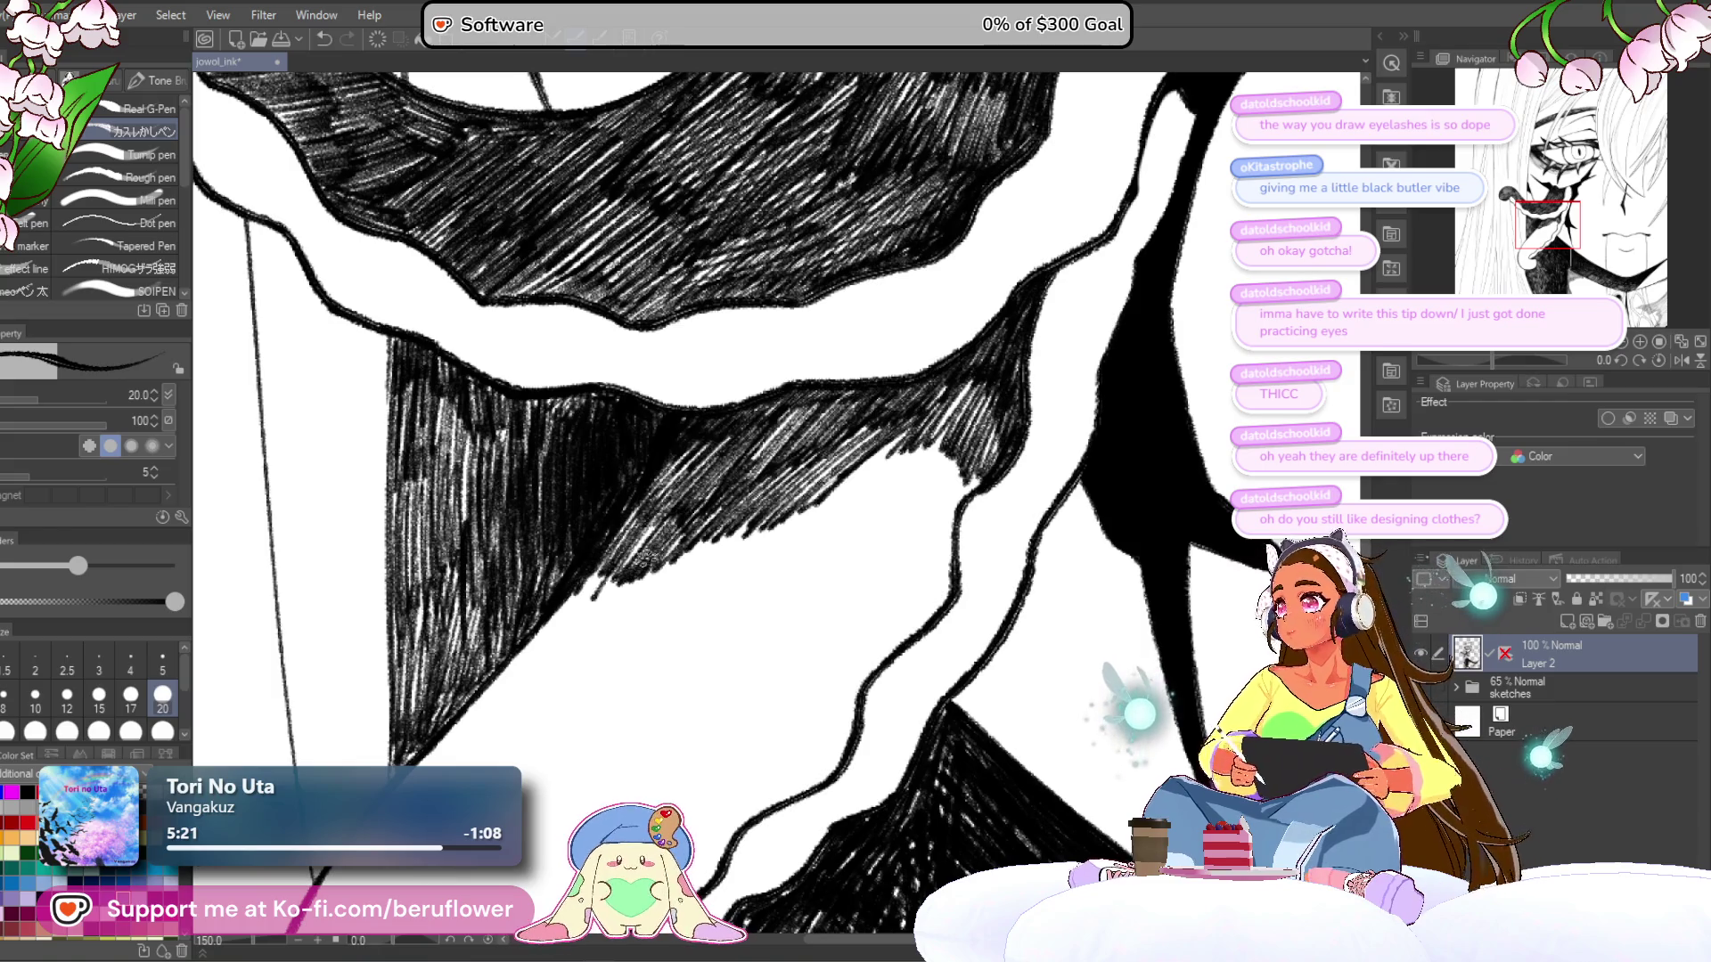
mouse_move(853, 665)
mouse_down()
mouse_move(782, 632)
mouse_move(767, 540)
mouse_up()
mouse_move(791, 414)
mouse_down()
mouse_move(878, 356)
mouse_move(875, 406)
mouse_up()
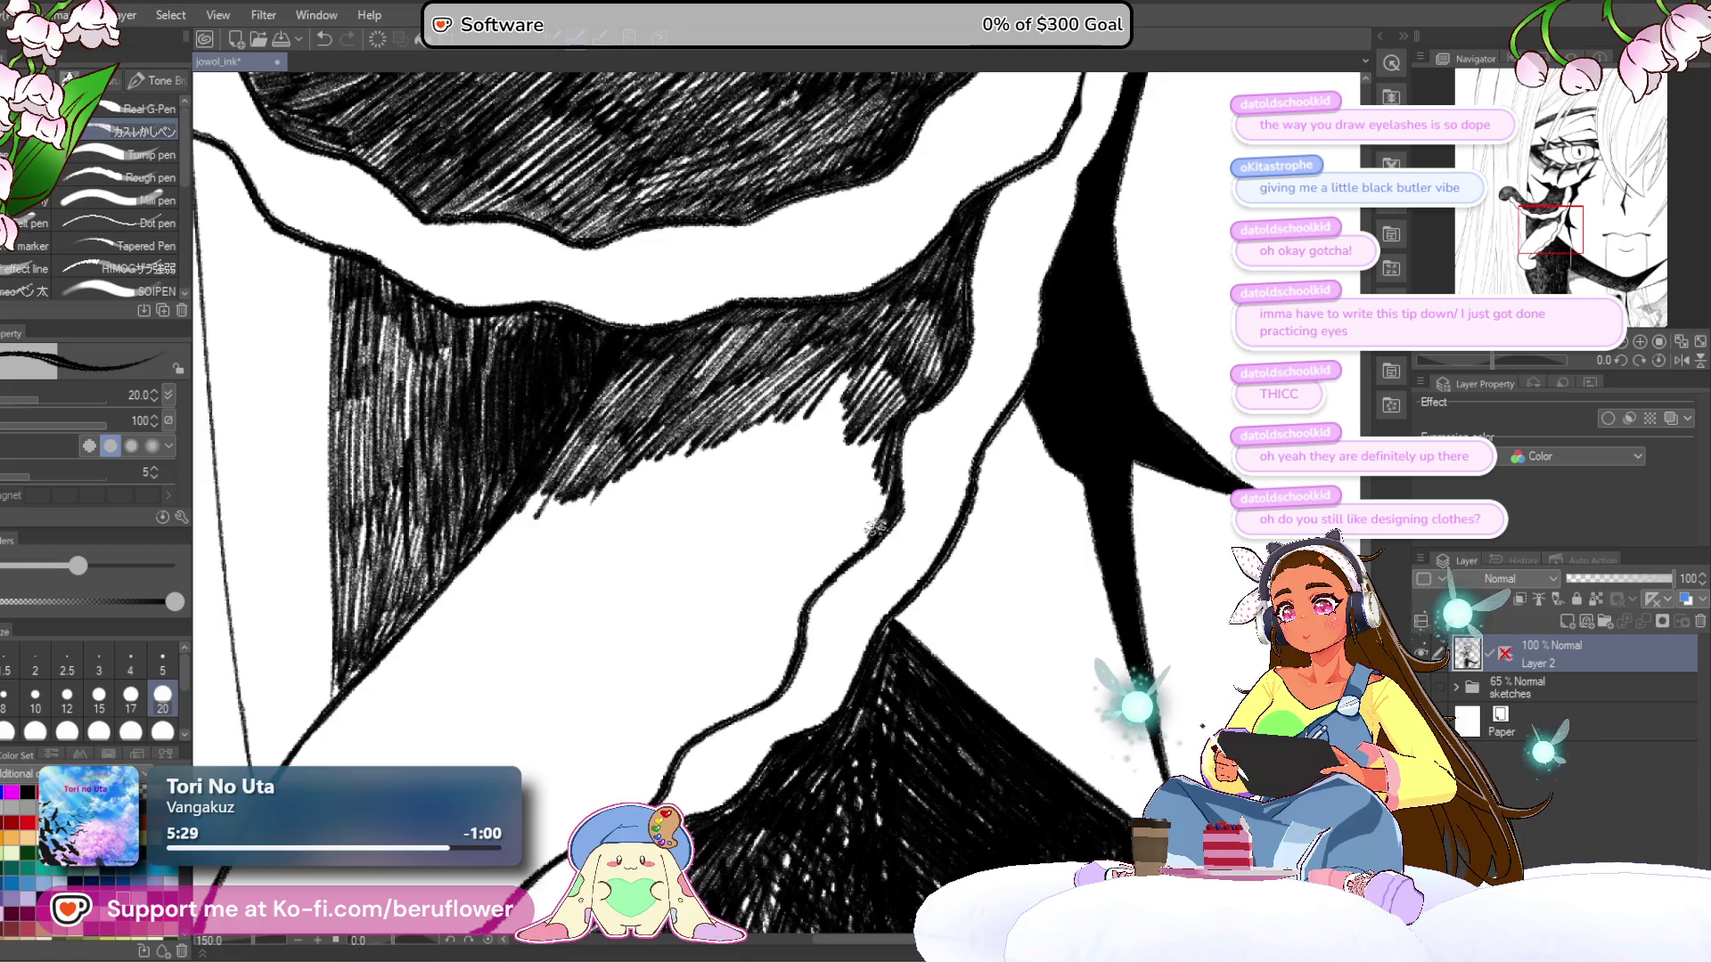
mouse_move(880, 513)
mouse_down()
mouse_move(856, 530)
mouse_move(809, 408)
mouse_up()
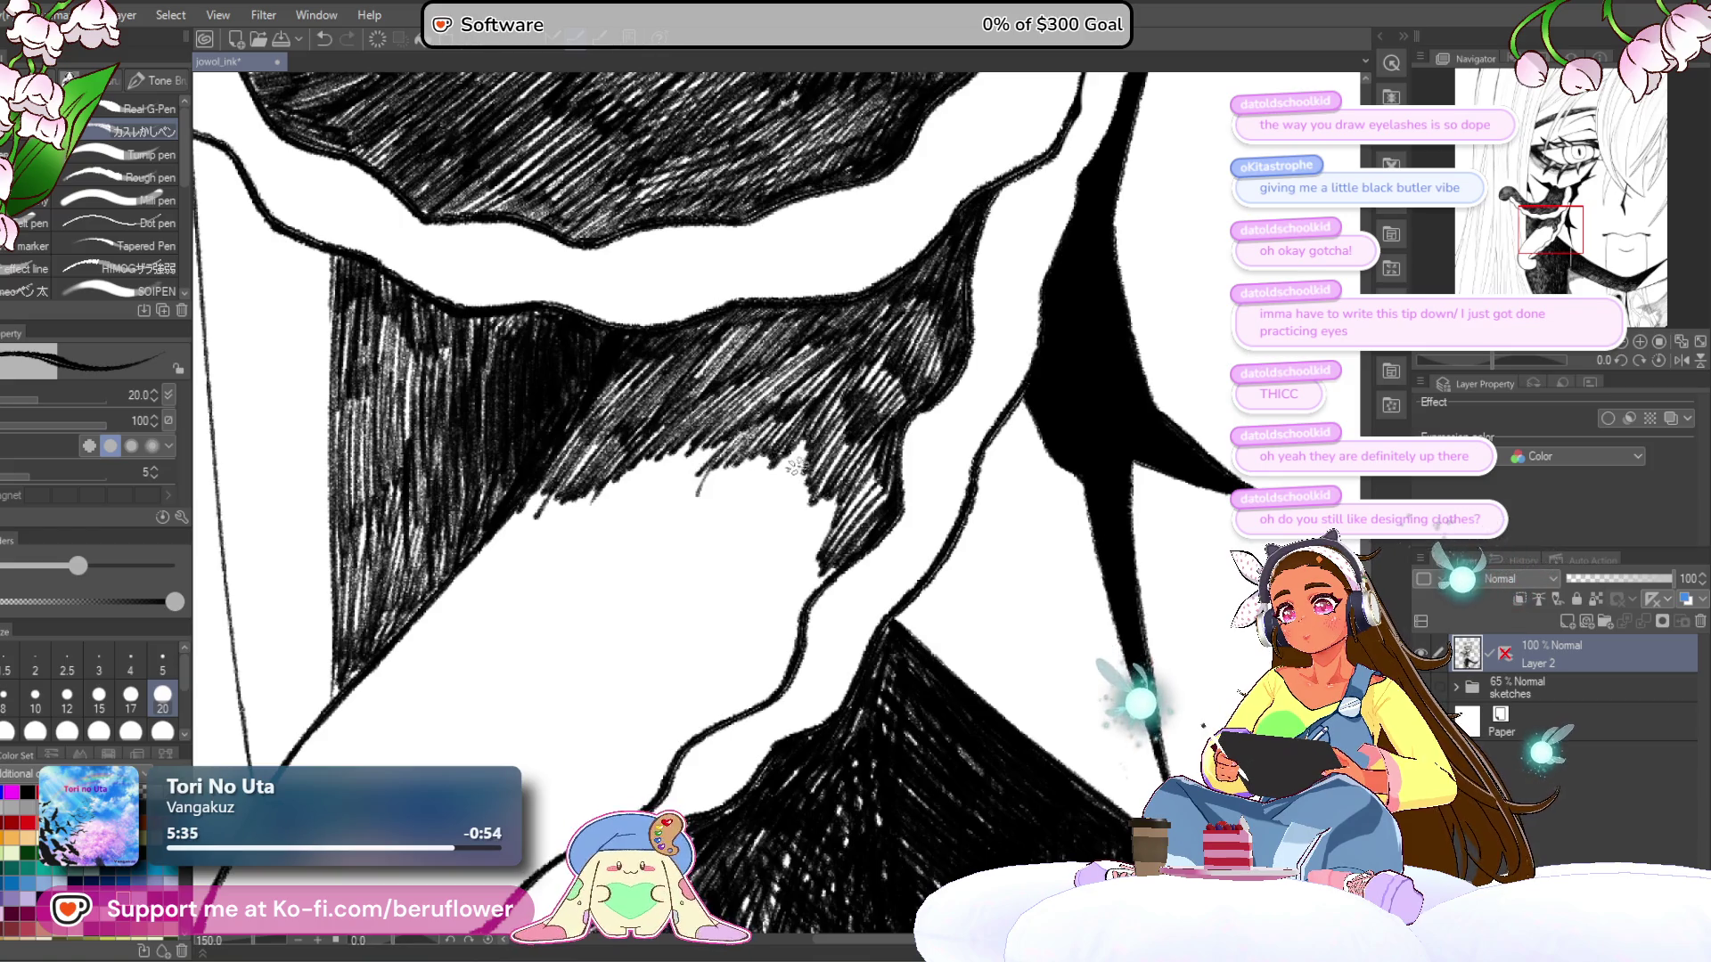
drag(808, 512, 784, 613)
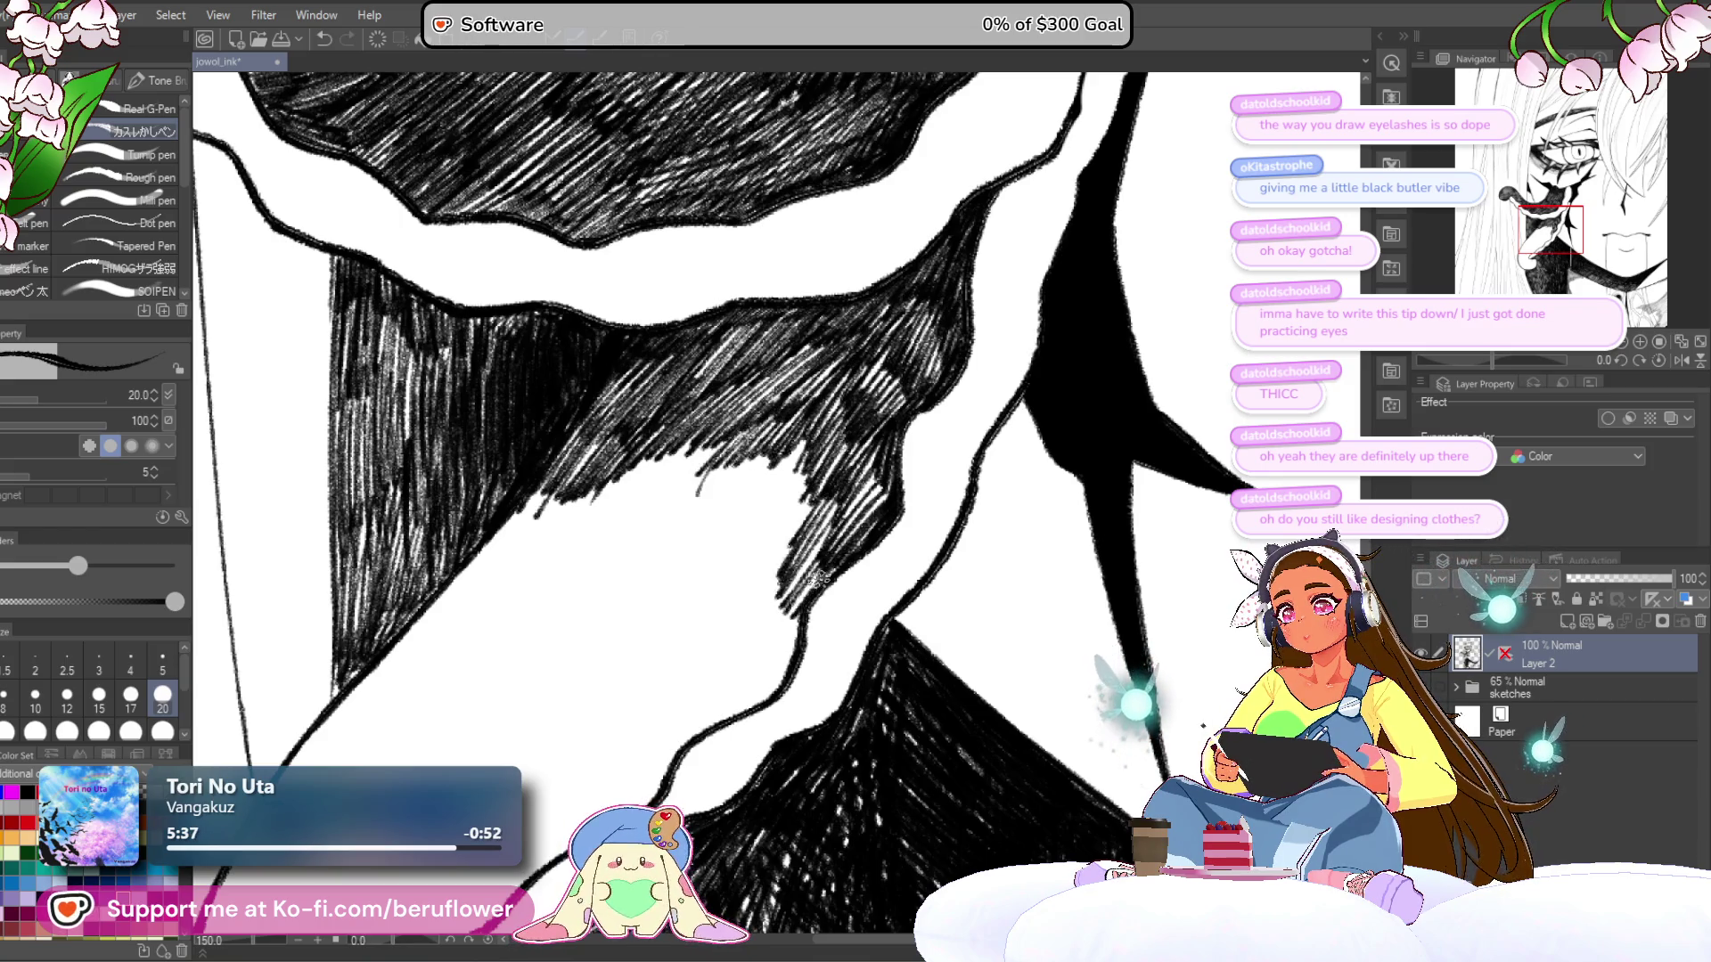
key(ctrl+minus)
key(ctrl+minus)
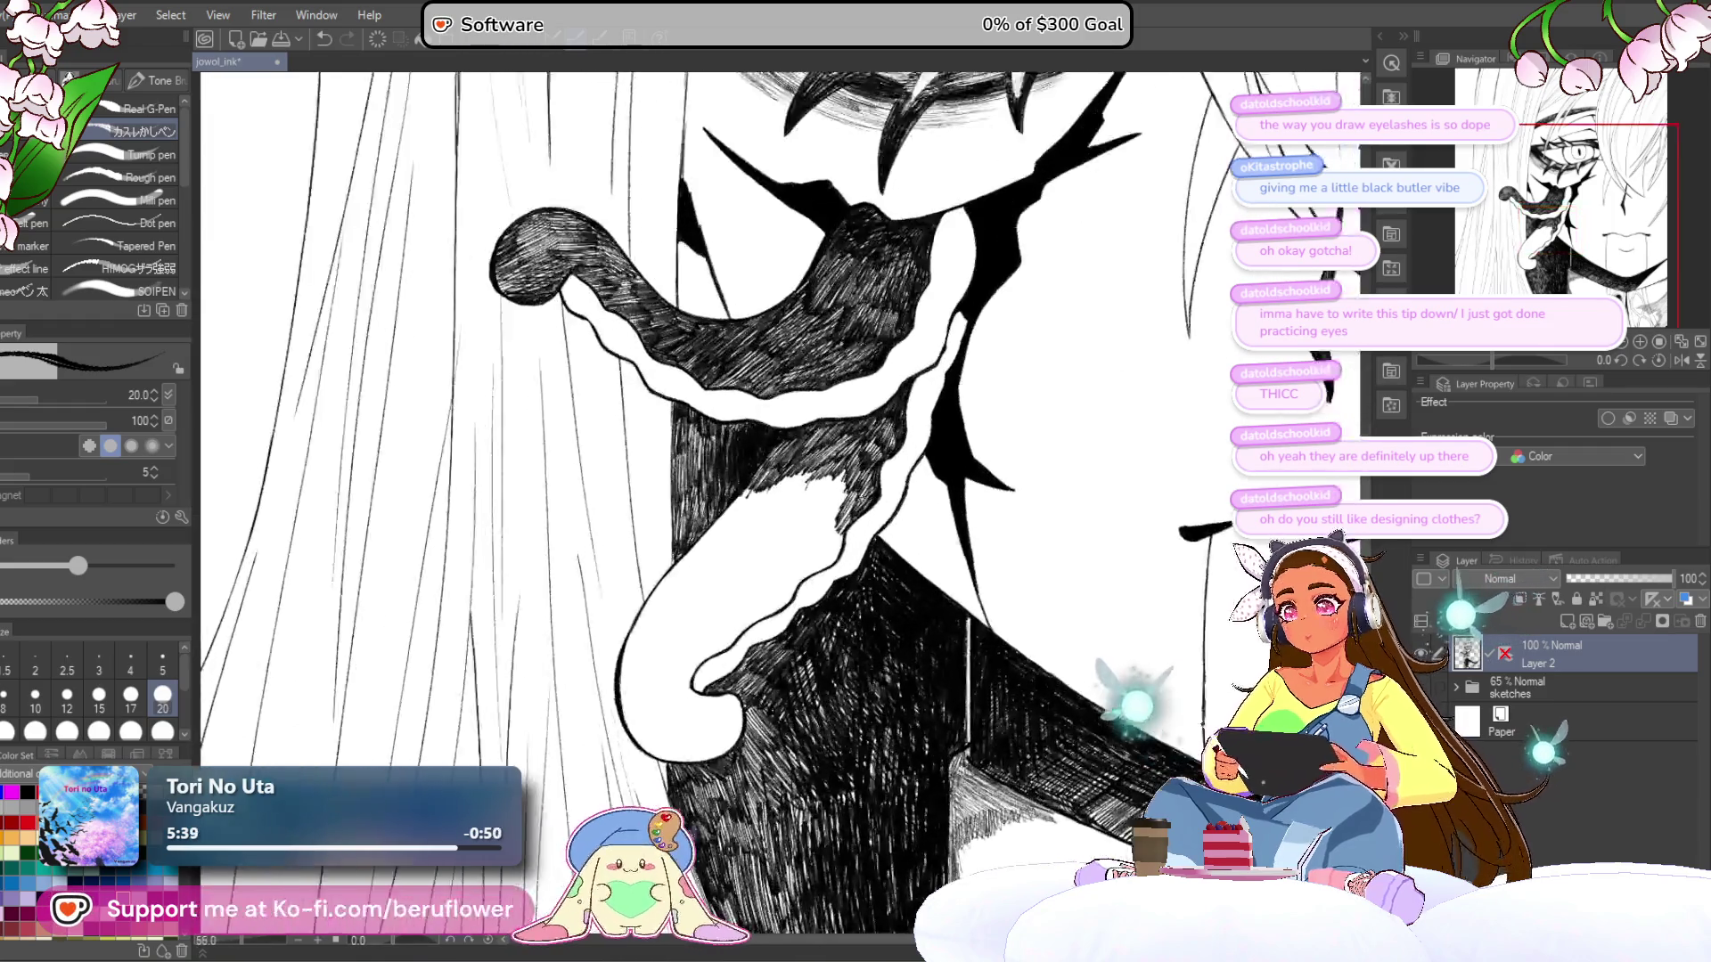
- Zoom back in and build dense black hatching along the tongue's lower curve and lower-left edge
key(ctrl+plus)
key(ctrl+plus)
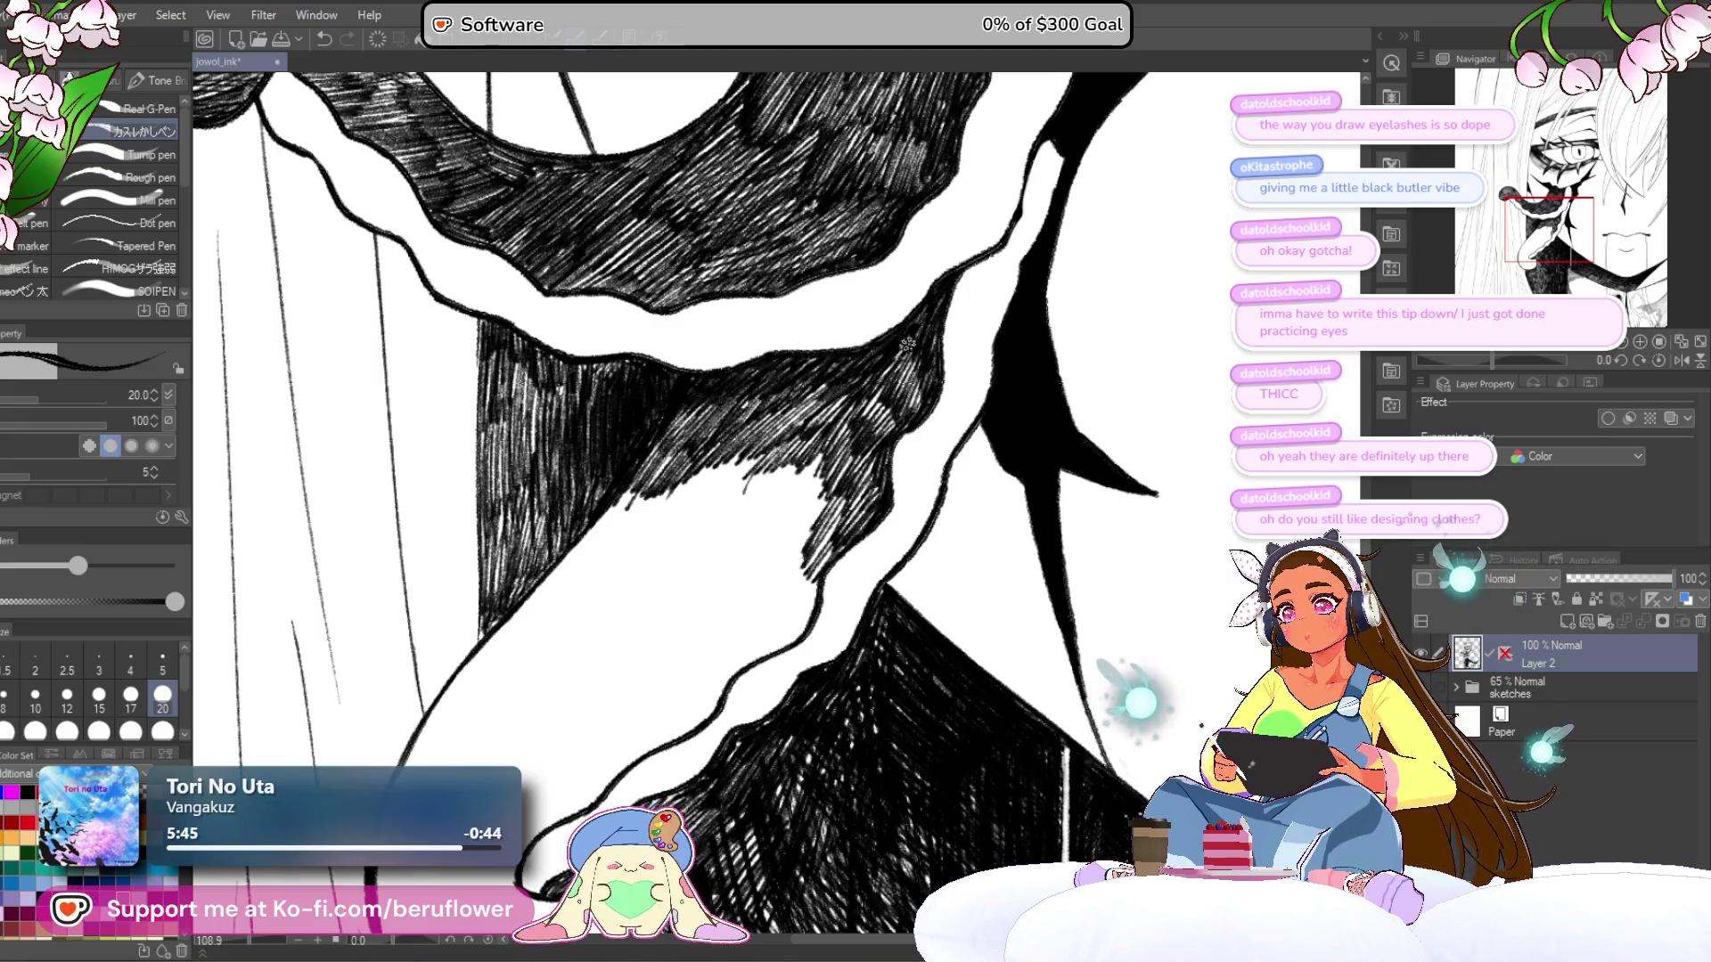
drag(847, 491, 844, 489)
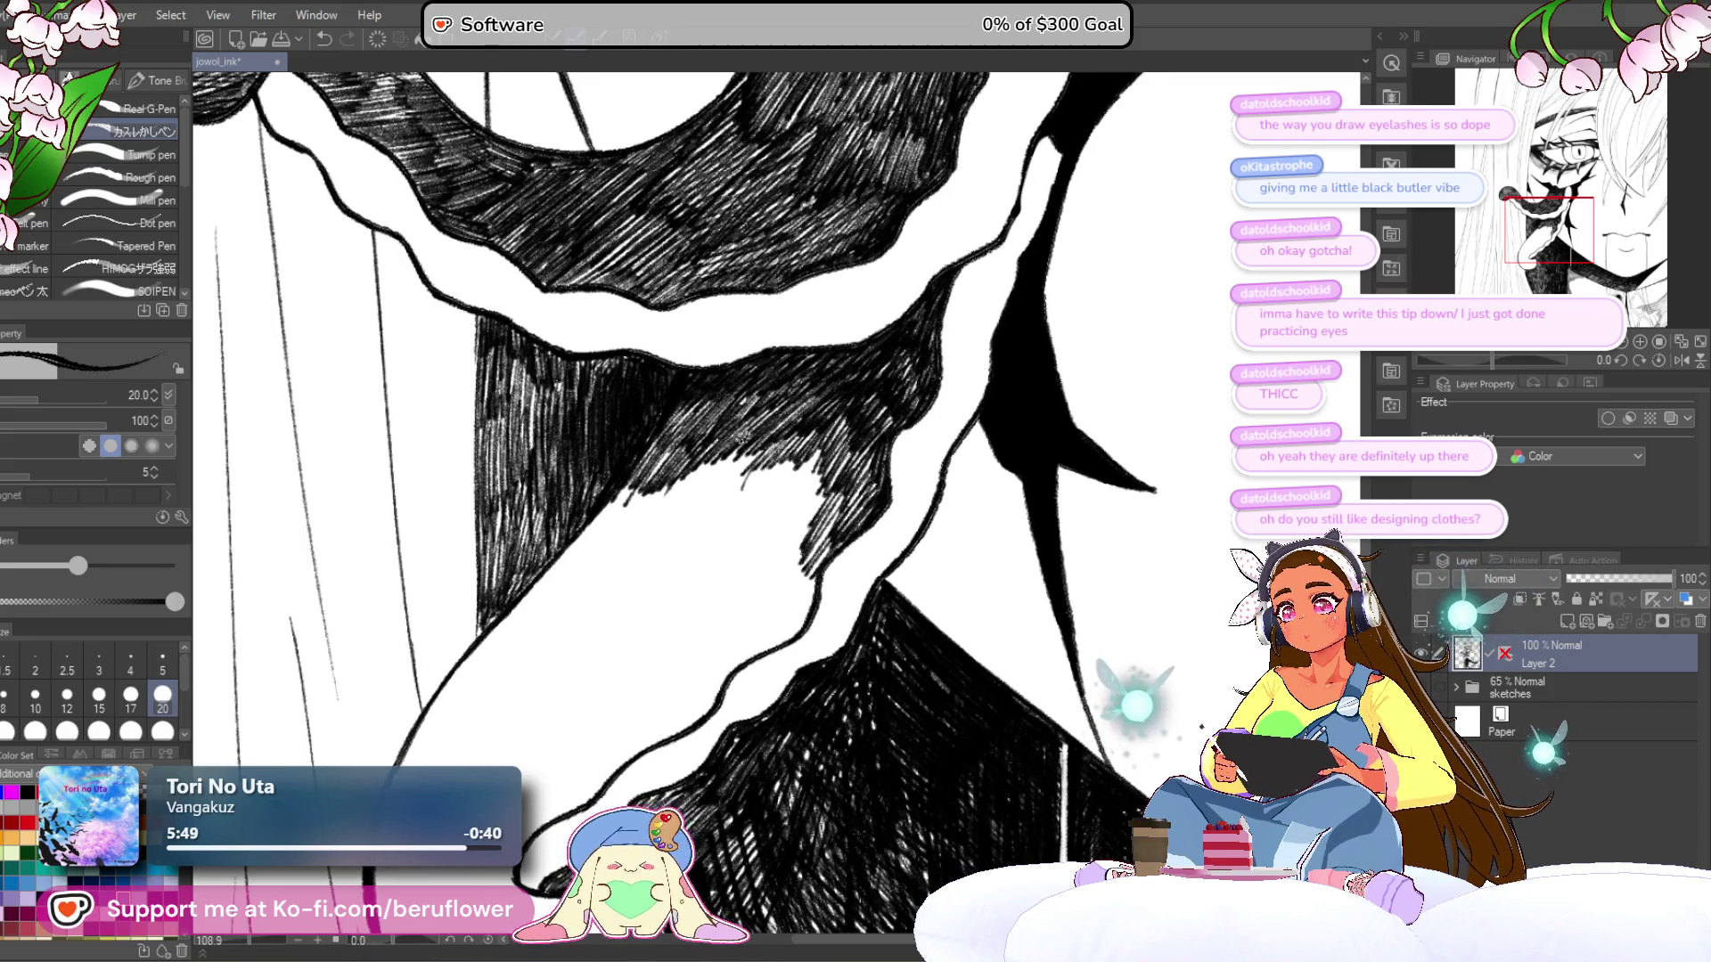
scroll(638, 462, down, 5)
scroll(765, 606, up, 7)
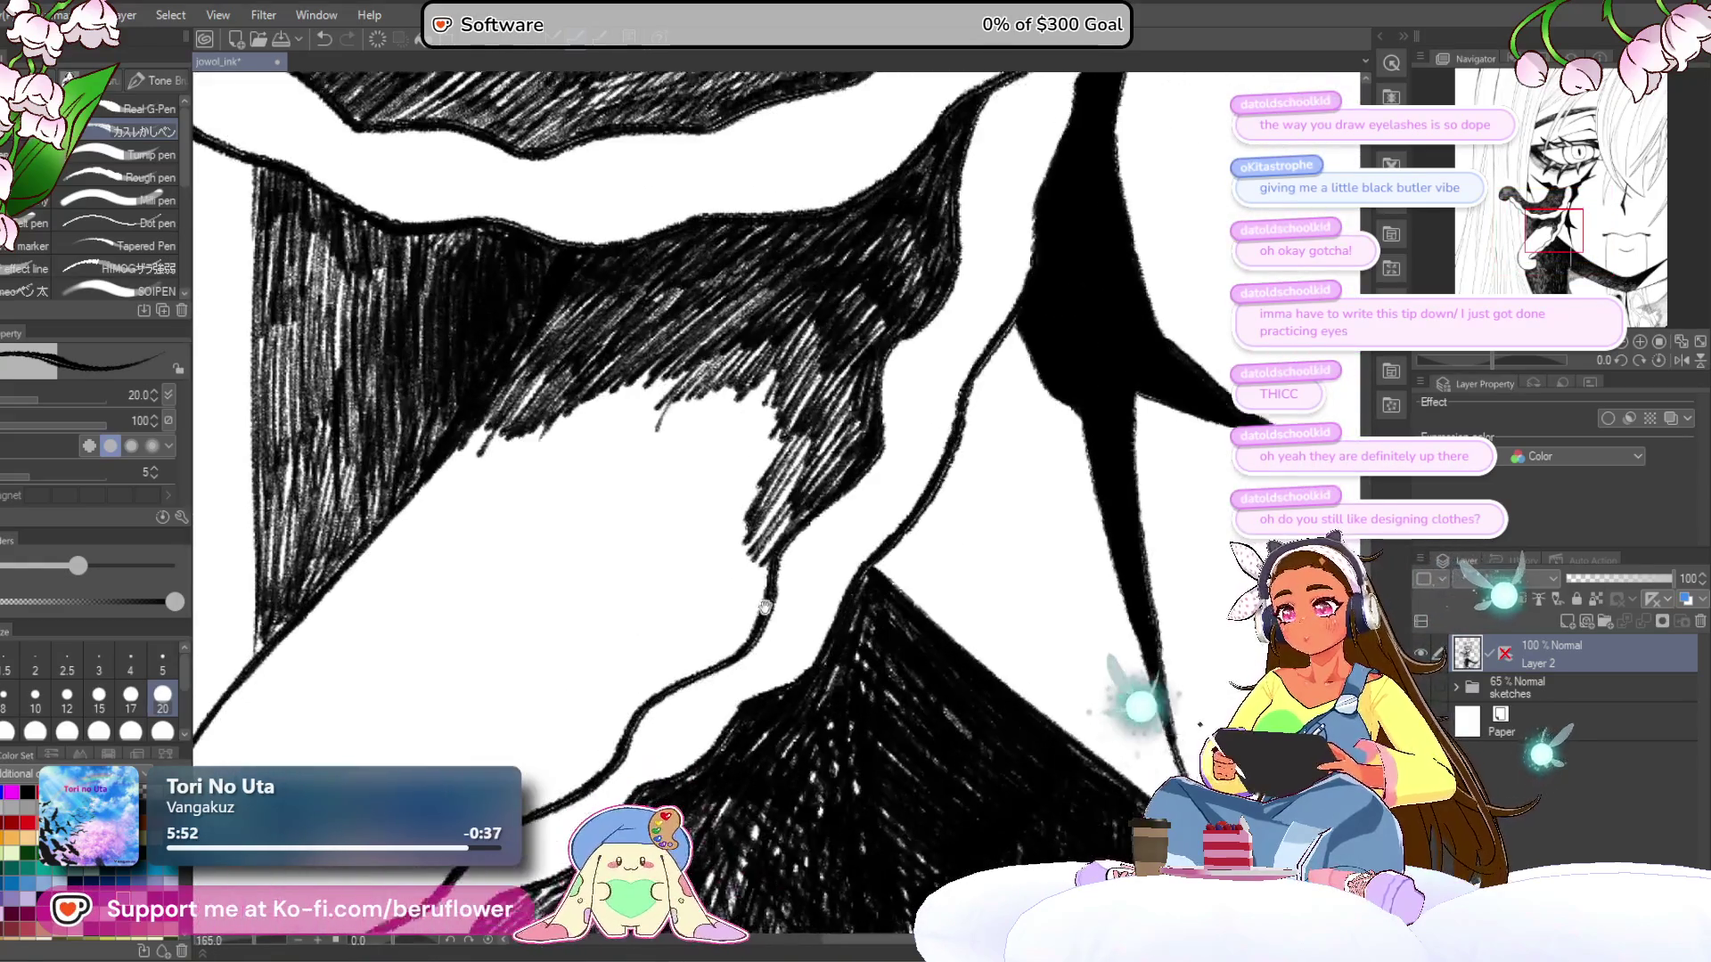
mouse_move(765, 606)
mouse_down()
mouse_move(802, 542)
mouse_move(757, 548)
mouse_move(768, 564)
mouse_up()
drag(740, 624, 831, 506)
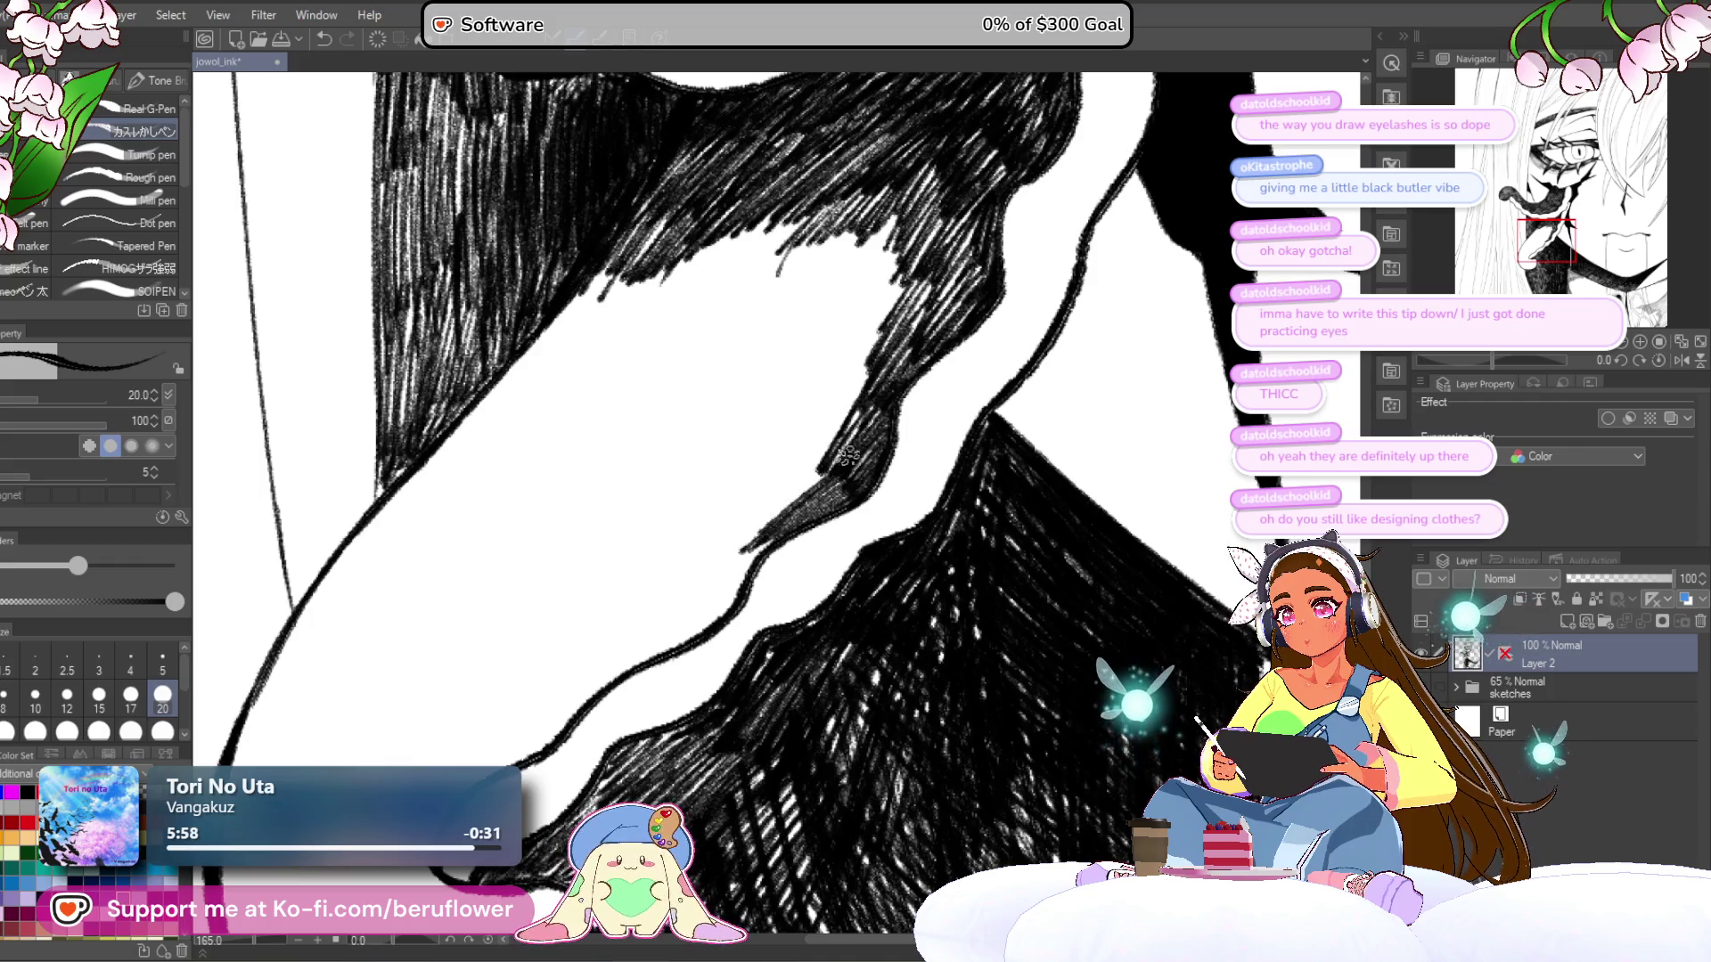
mouse_move(813, 464)
mouse_down()
mouse_move(767, 499)
mouse_move(807, 448)
mouse_move(740, 534)
mouse_move(725, 609)
mouse_move(816, 490)
mouse_up()
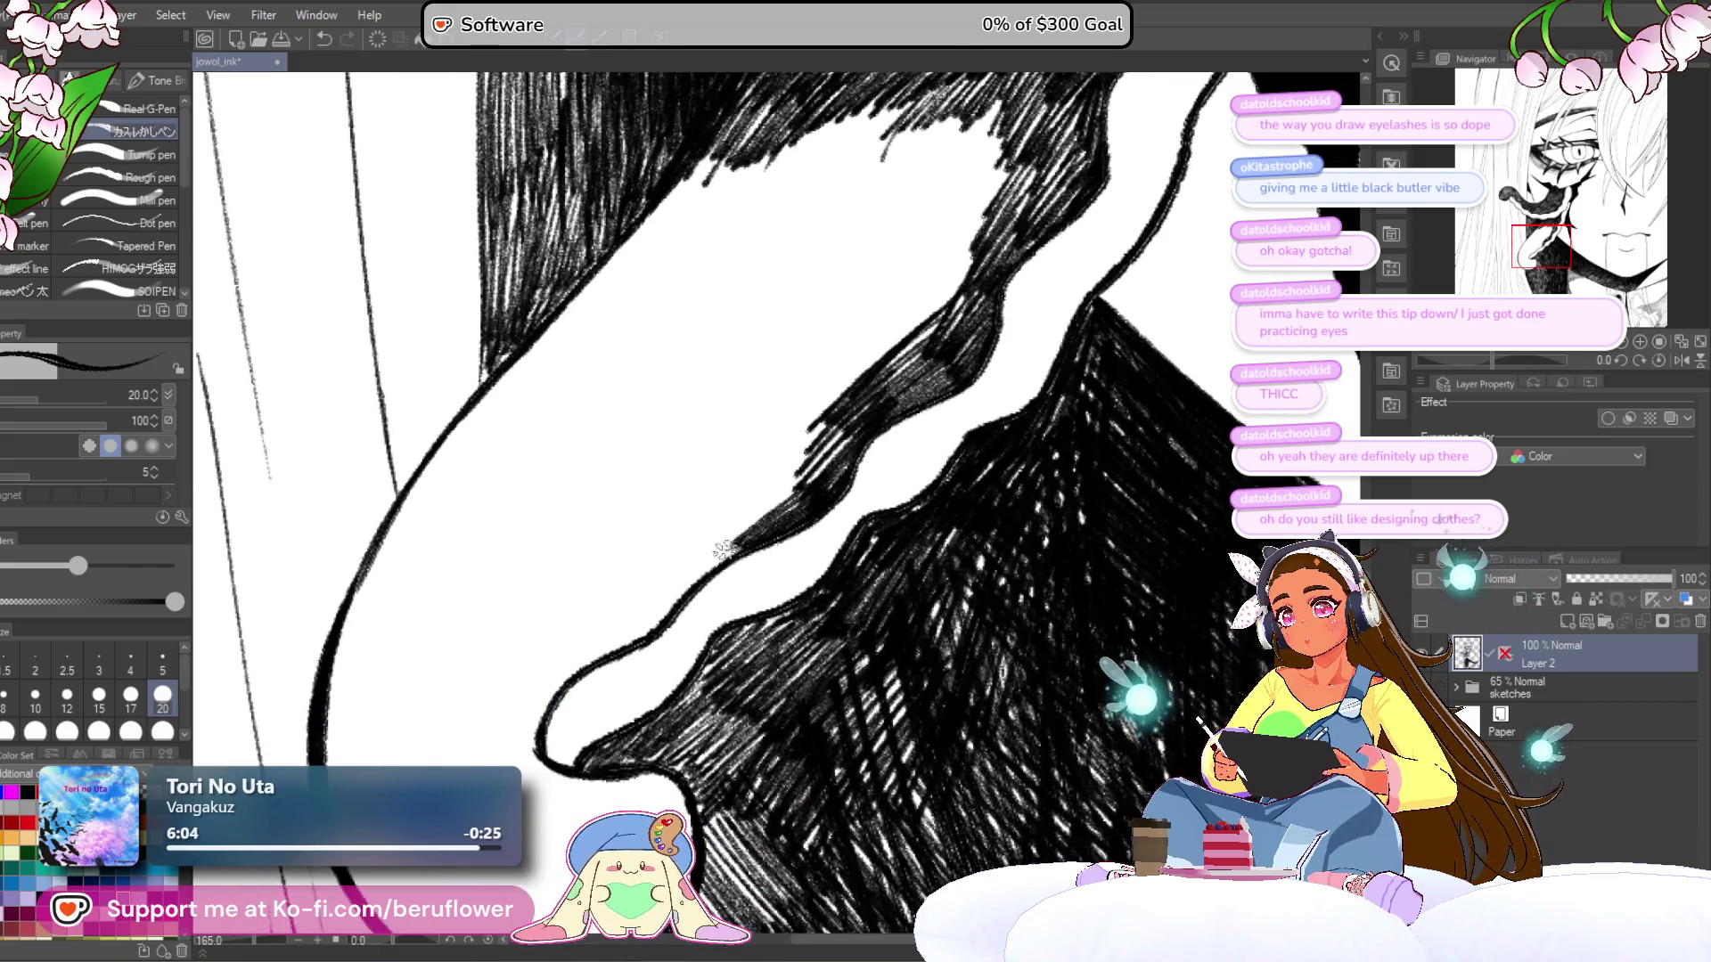
mouse_move(727, 536)
mouse_down()
mouse_move(748, 486)
mouse_move(739, 498)
mouse_move(713, 441)
mouse_move(643, 630)
mouse_move(570, 648)
mouse_move(563, 631)
mouse_up()
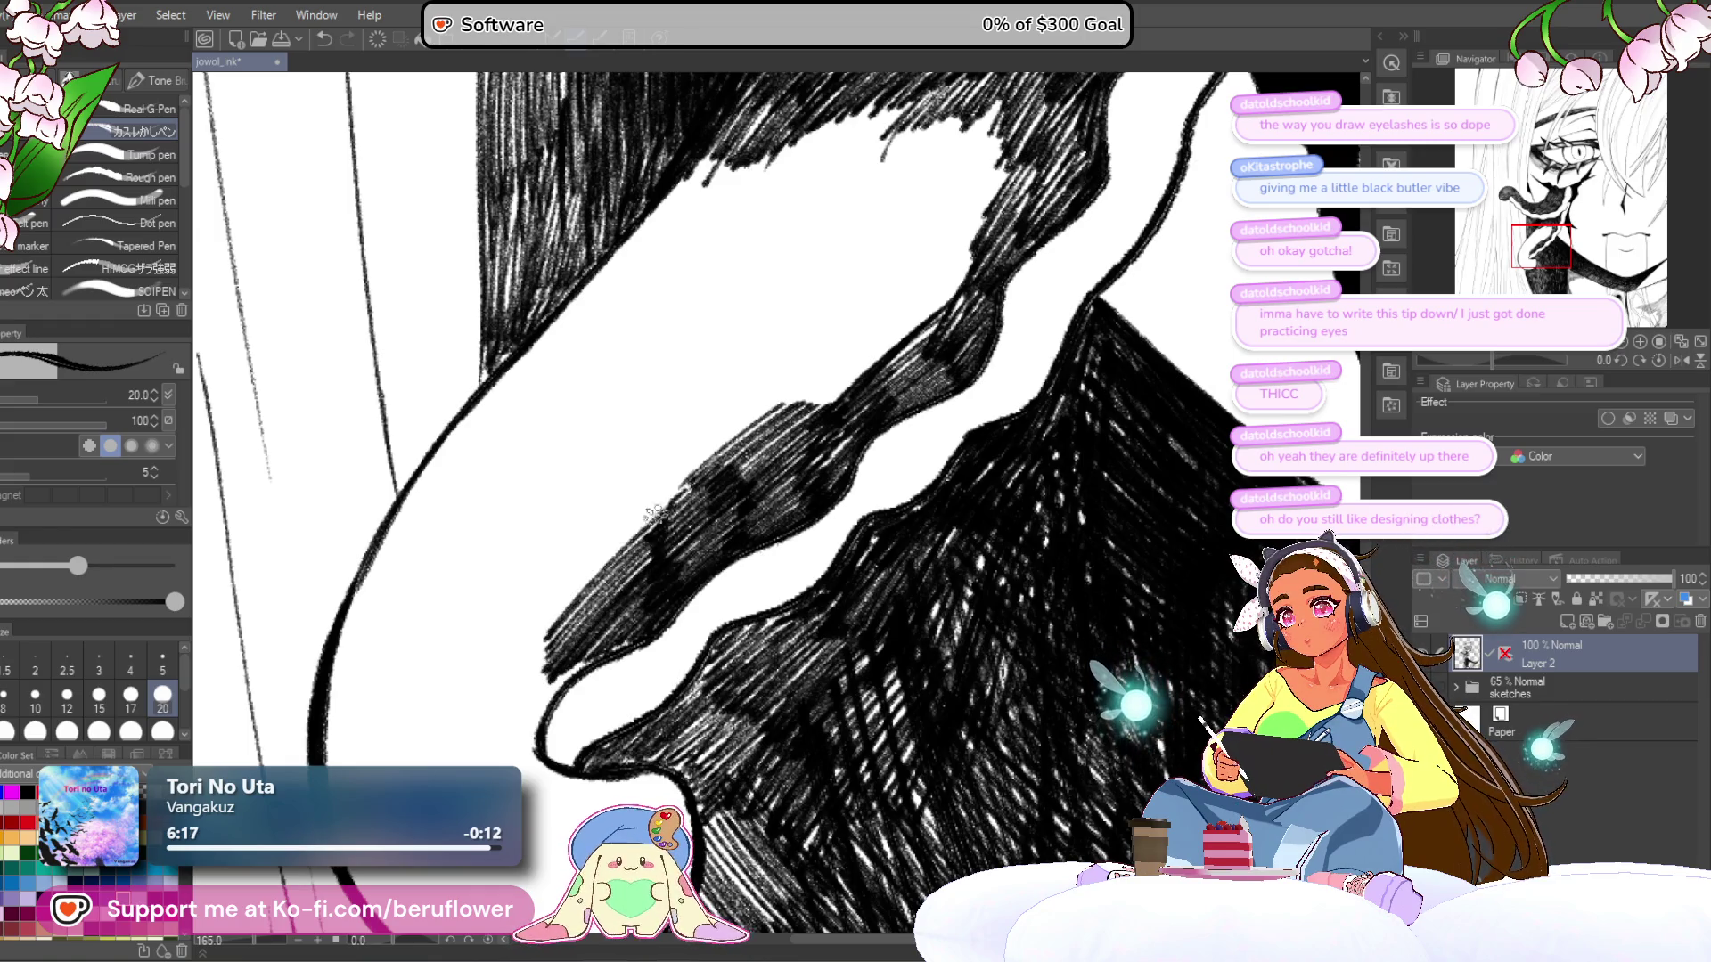
mouse_move(643, 510)
mouse_down()
mouse_move(545, 613)
mouse_move(568, 622)
mouse_up()
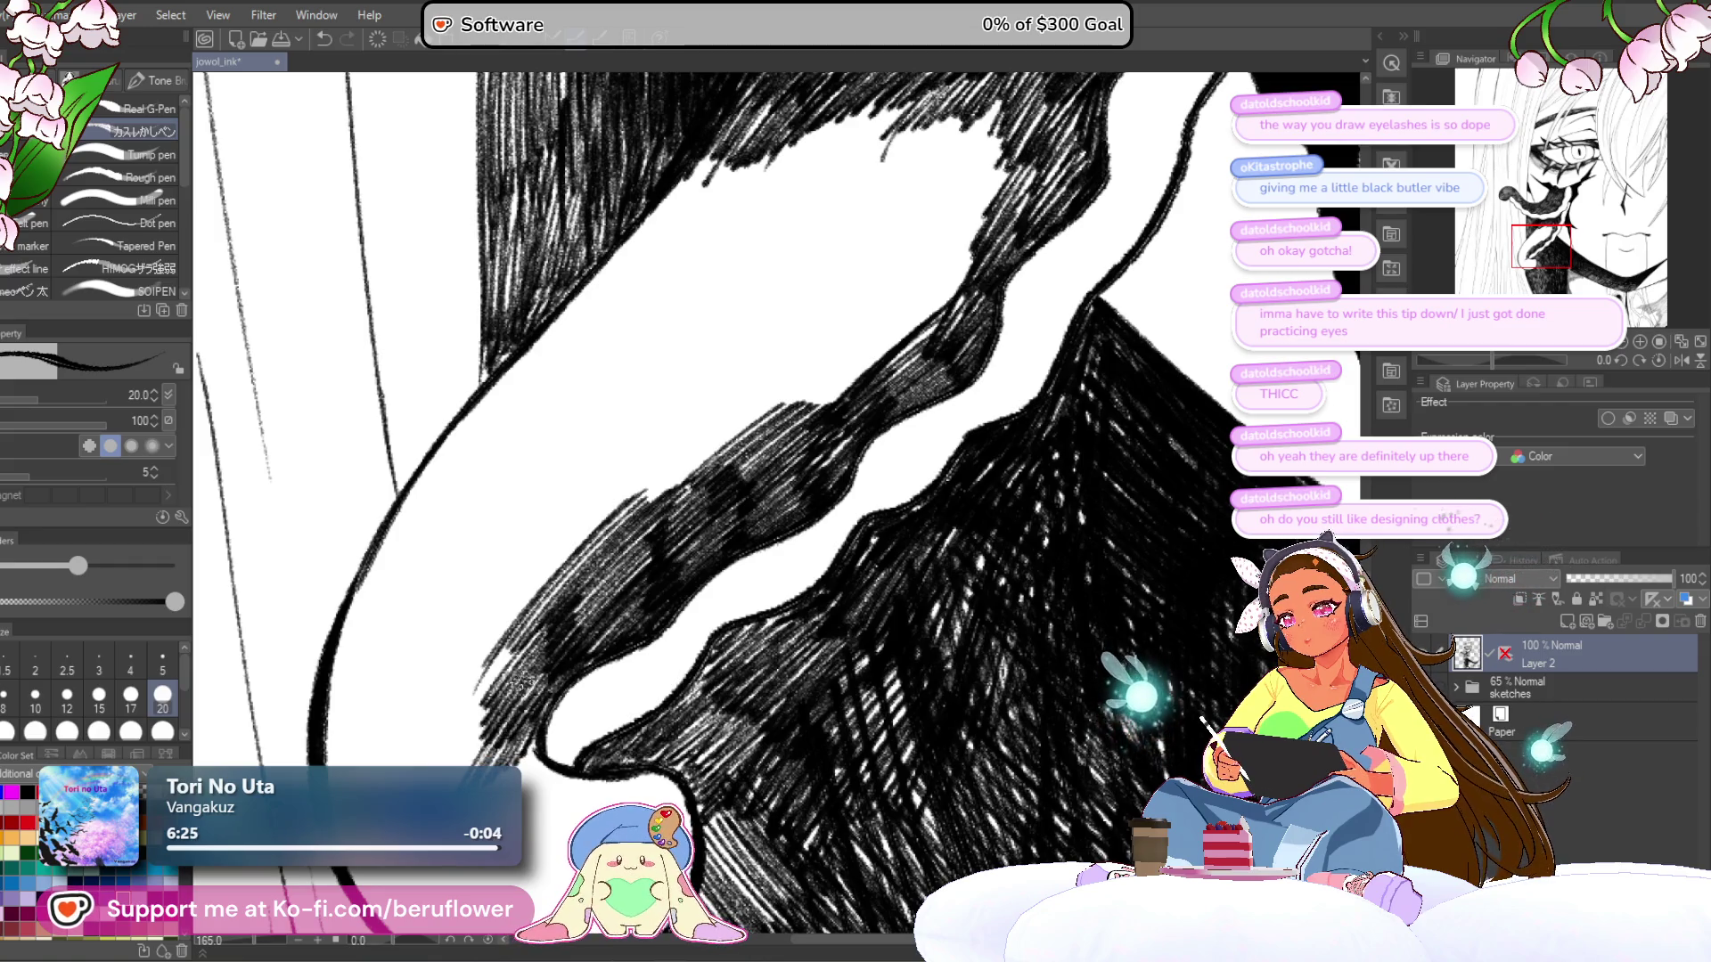
drag(510, 685, 491, 662)
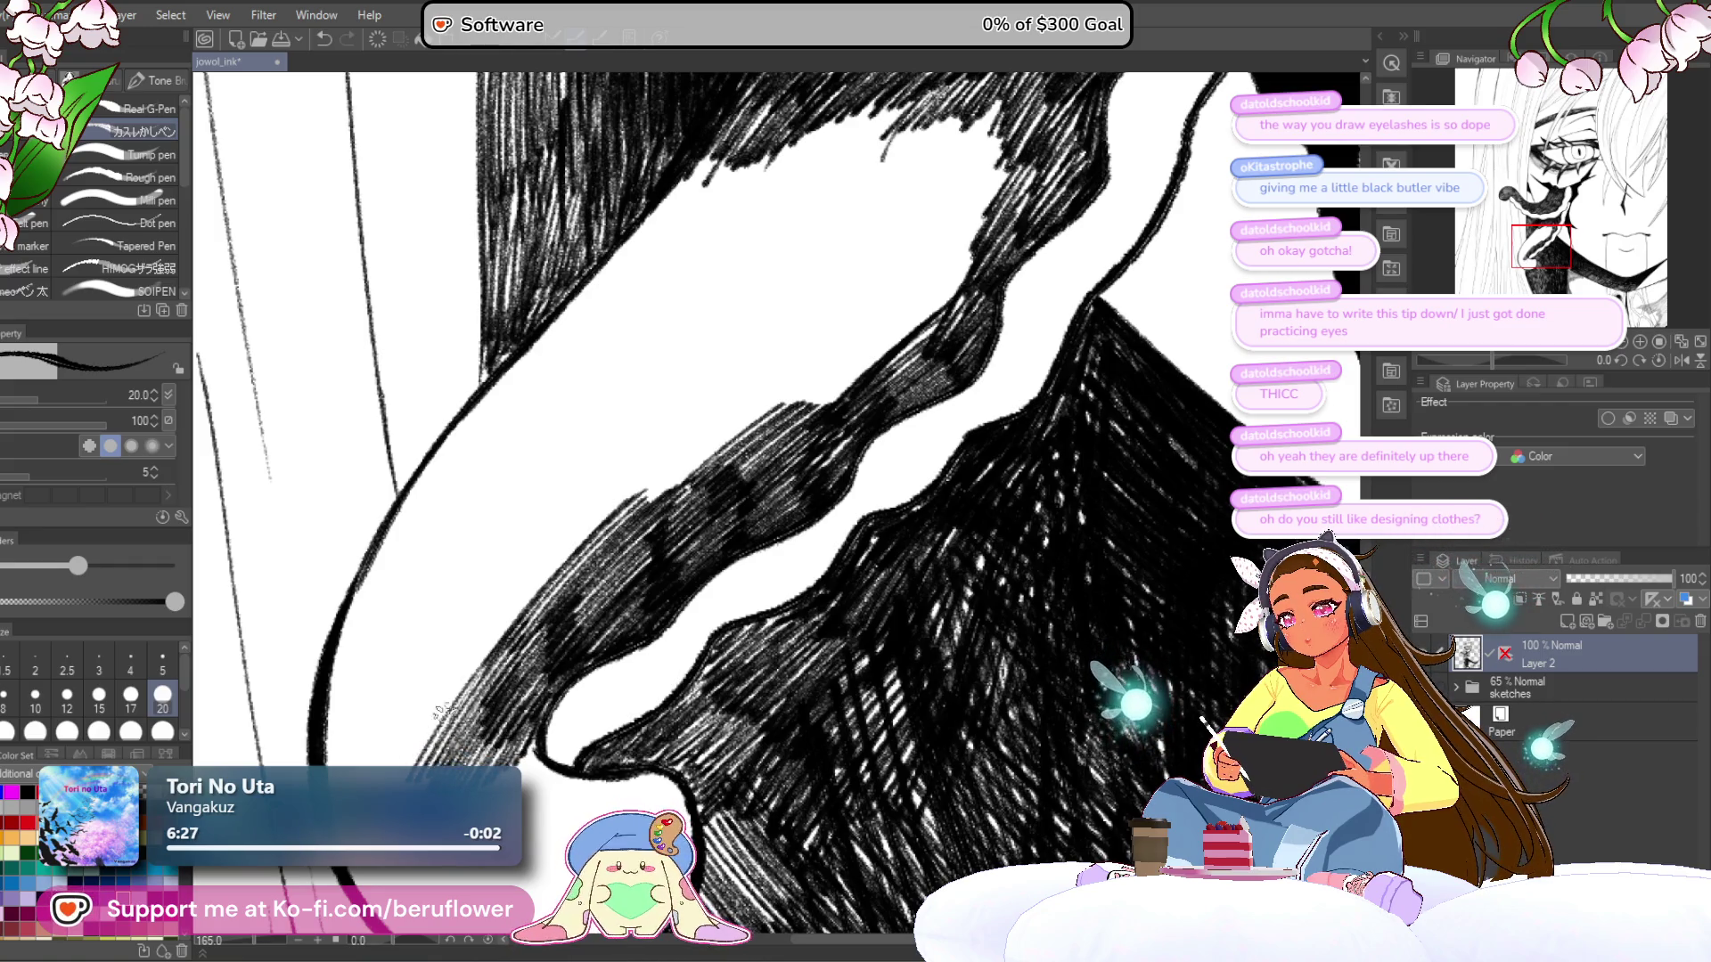
mouse_move(535, 563)
mouse_down()
mouse_move(816, 478)
mouse_move(864, 594)
mouse_up()
scroll(553, 552, down, 2)
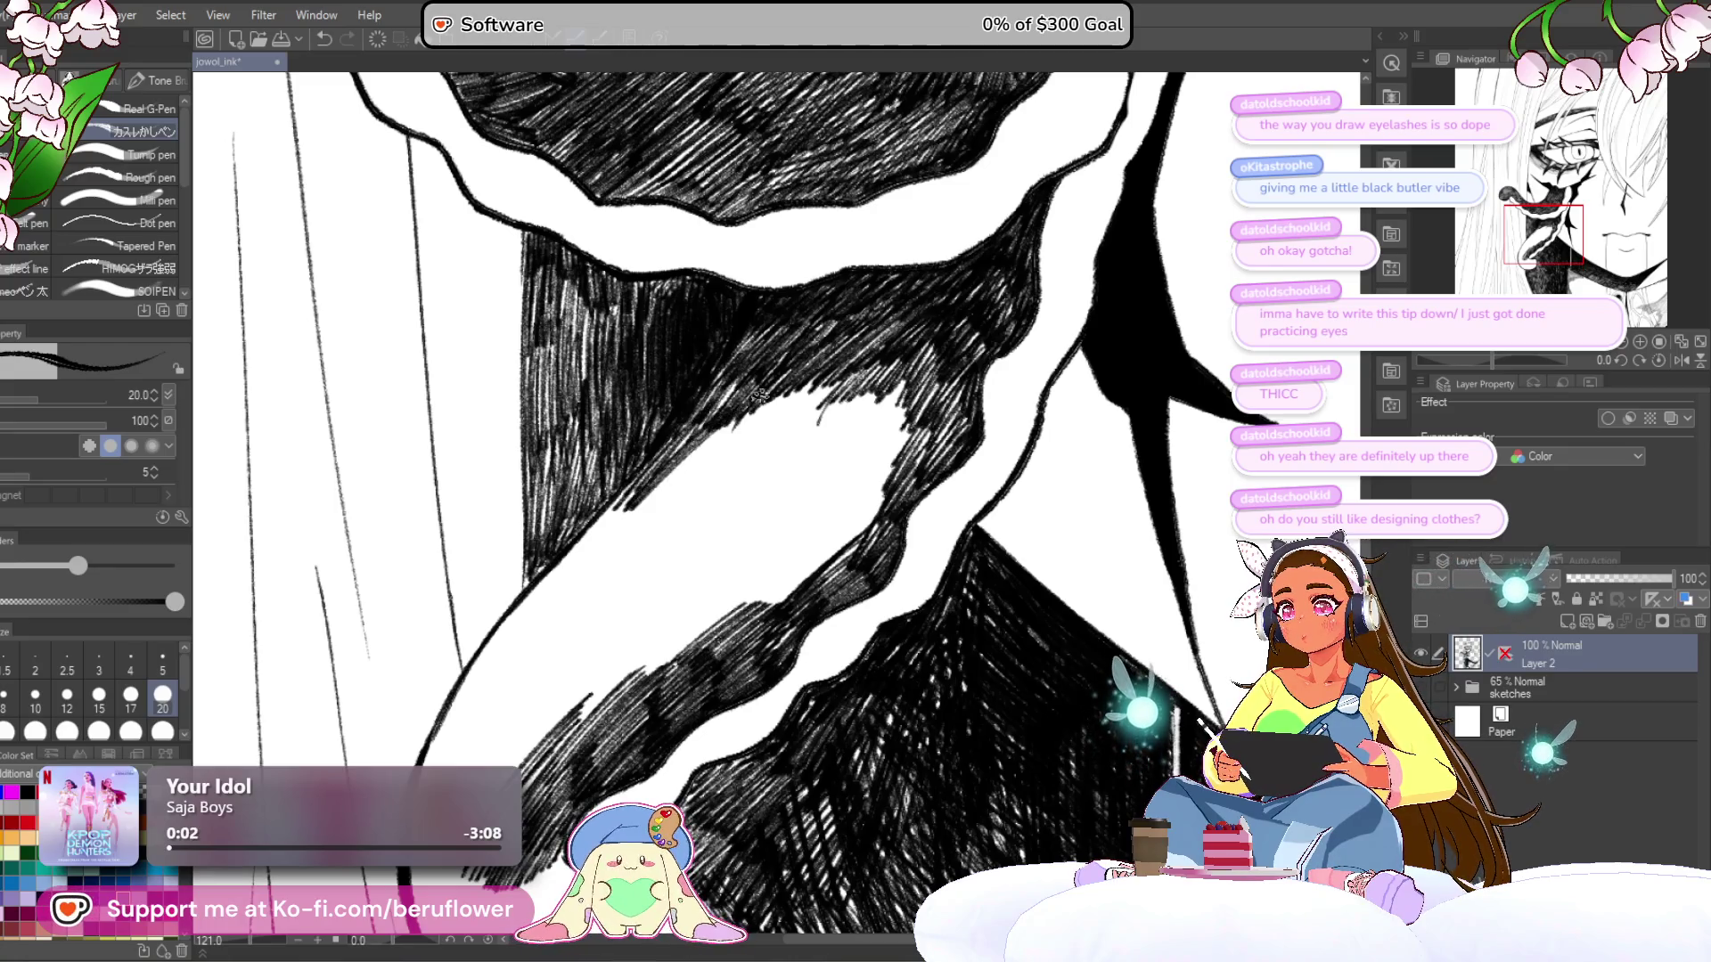
- Start dense diagonal hatching over the pale area inside the tongue's curl
mouse_move(732, 471)
mouse_down()
mouse_move(720, 497)
mouse_move(856, 406)
mouse_up()
drag(726, 526, 896, 392)
mouse_move(843, 465)
mouse_down()
mouse_move(768, 469)
mouse_move(838, 412)
mouse_up()
drag(730, 535, 851, 432)
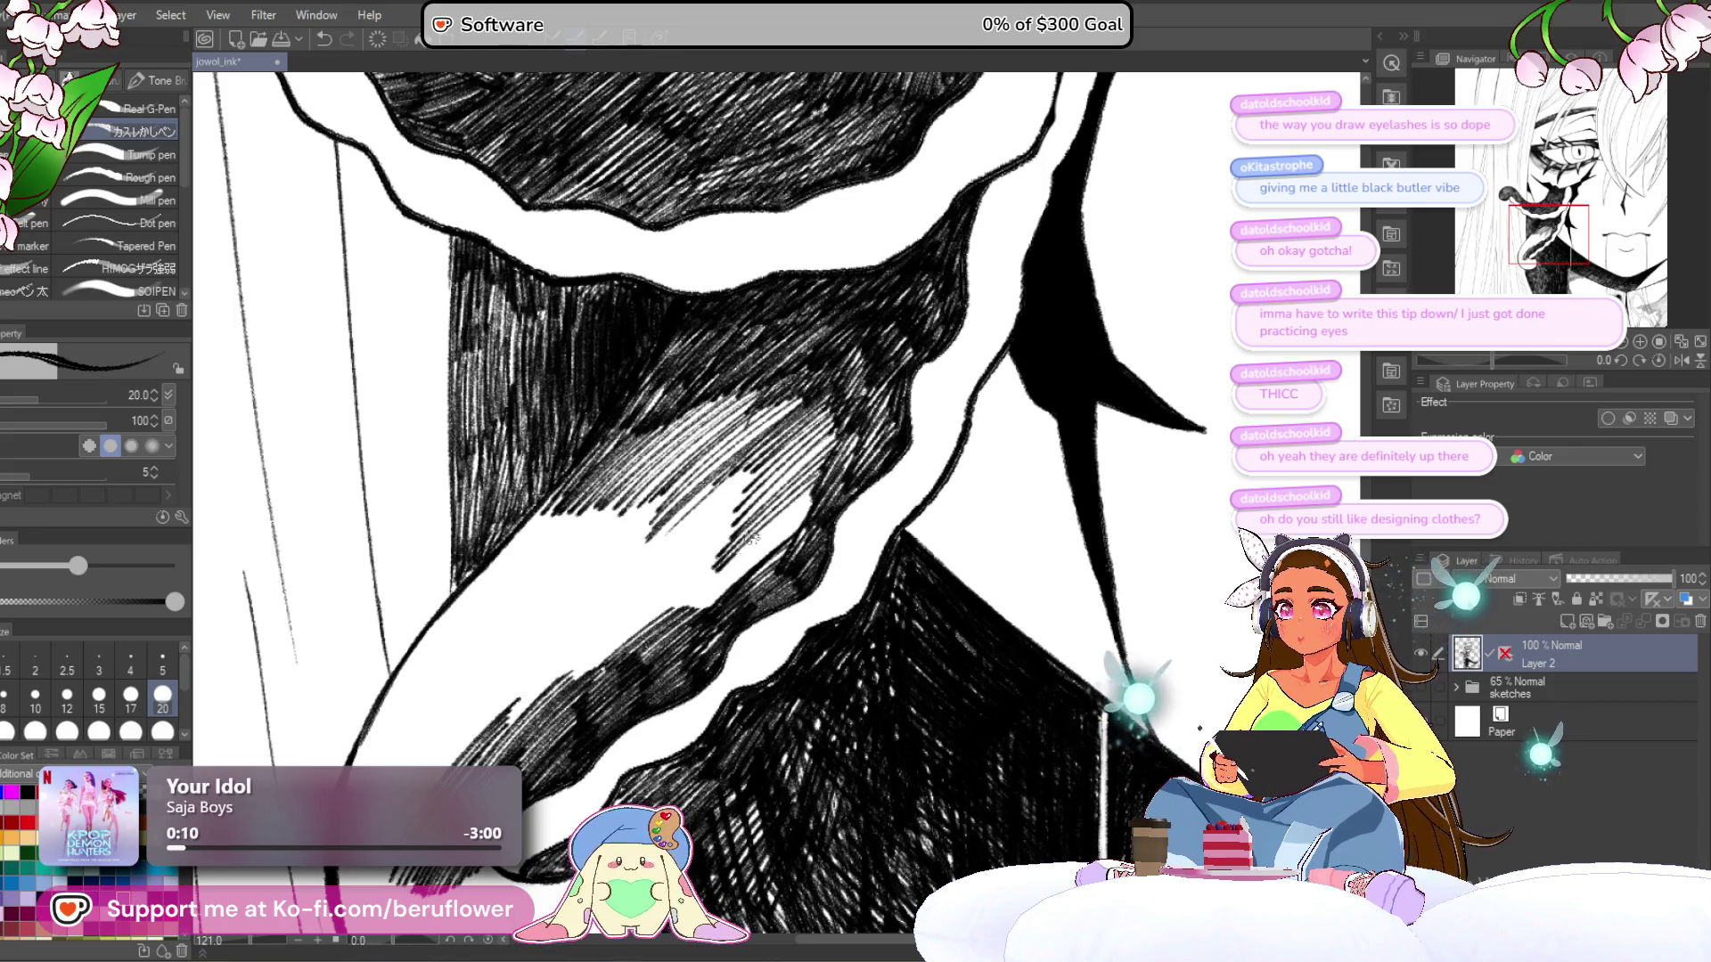
mouse_move(806, 509)
mouse_down()
mouse_move(671, 619)
mouse_move(684, 520)
mouse_up()
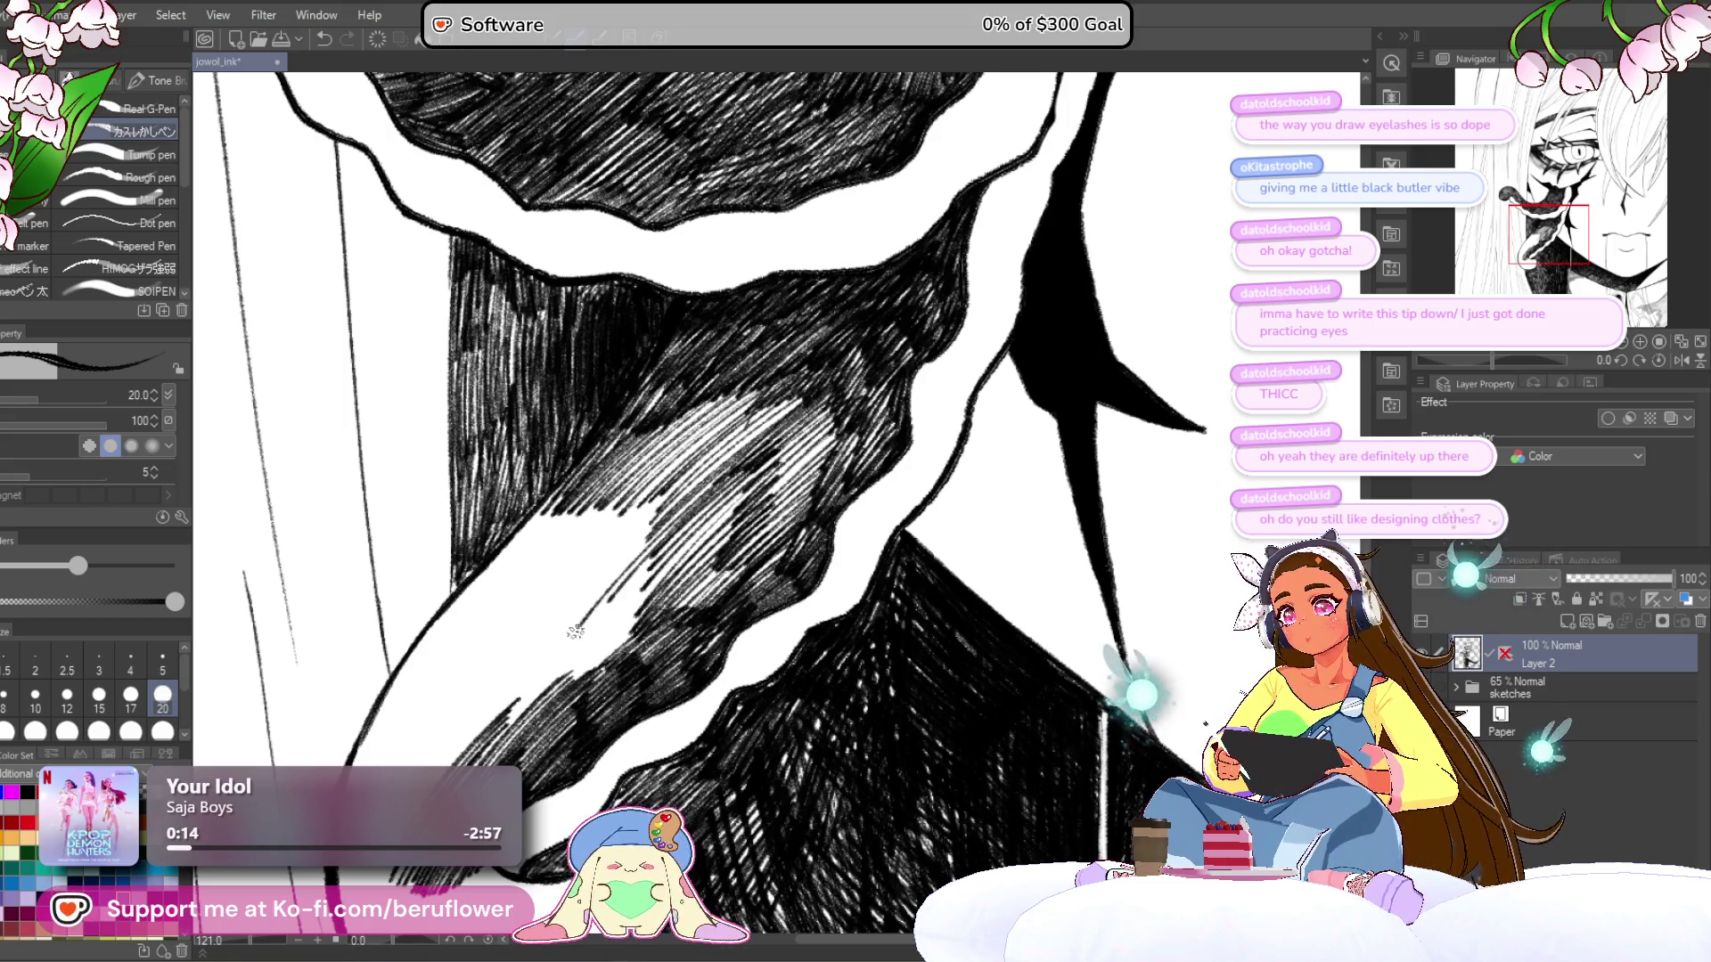
mouse_move(820, 383)
mouse_down()
mouse_move(687, 481)
mouse_move(597, 526)
mouse_move(624, 464)
mouse_move(570, 517)
mouse_move(650, 401)
mouse_move(534, 553)
mouse_move(557, 561)
mouse_move(677, 499)
mouse_up()
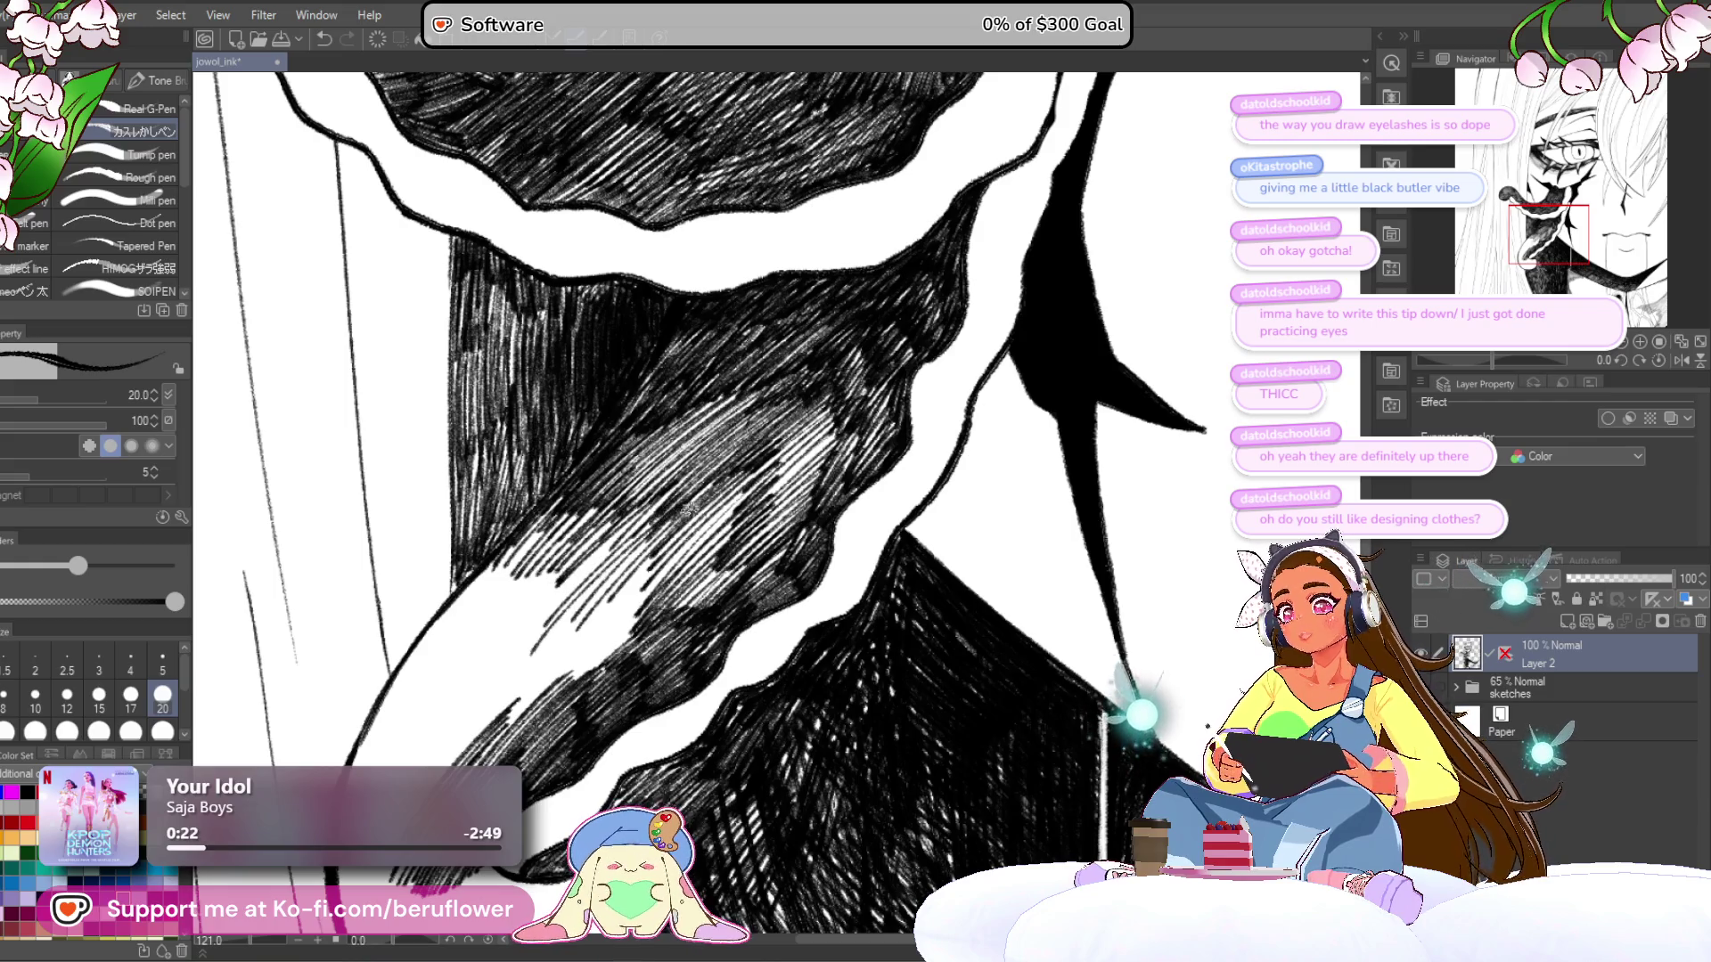
- Extend diagonal hatching over the remaining pale patch and along the lower-left edge
mouse_move(632, 706)
mouse_down()
mouse_move(703, 581)
mouse_move(650, 638)
mouse_up()
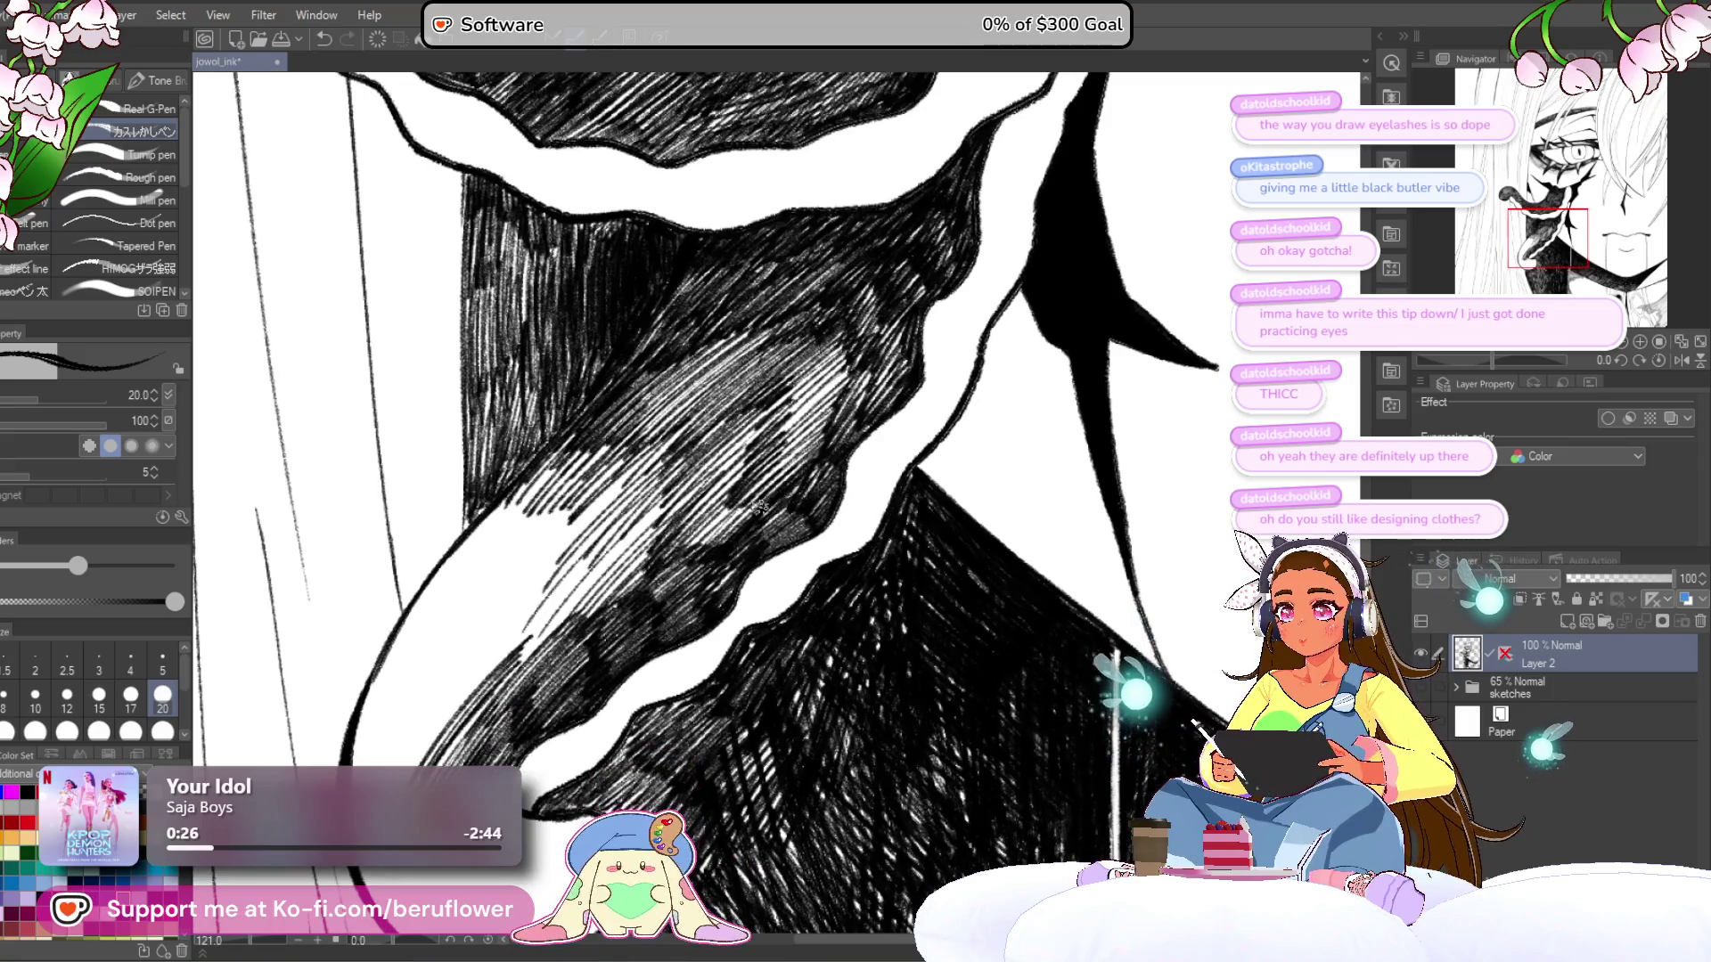
drag(678, 557, 757, 482)
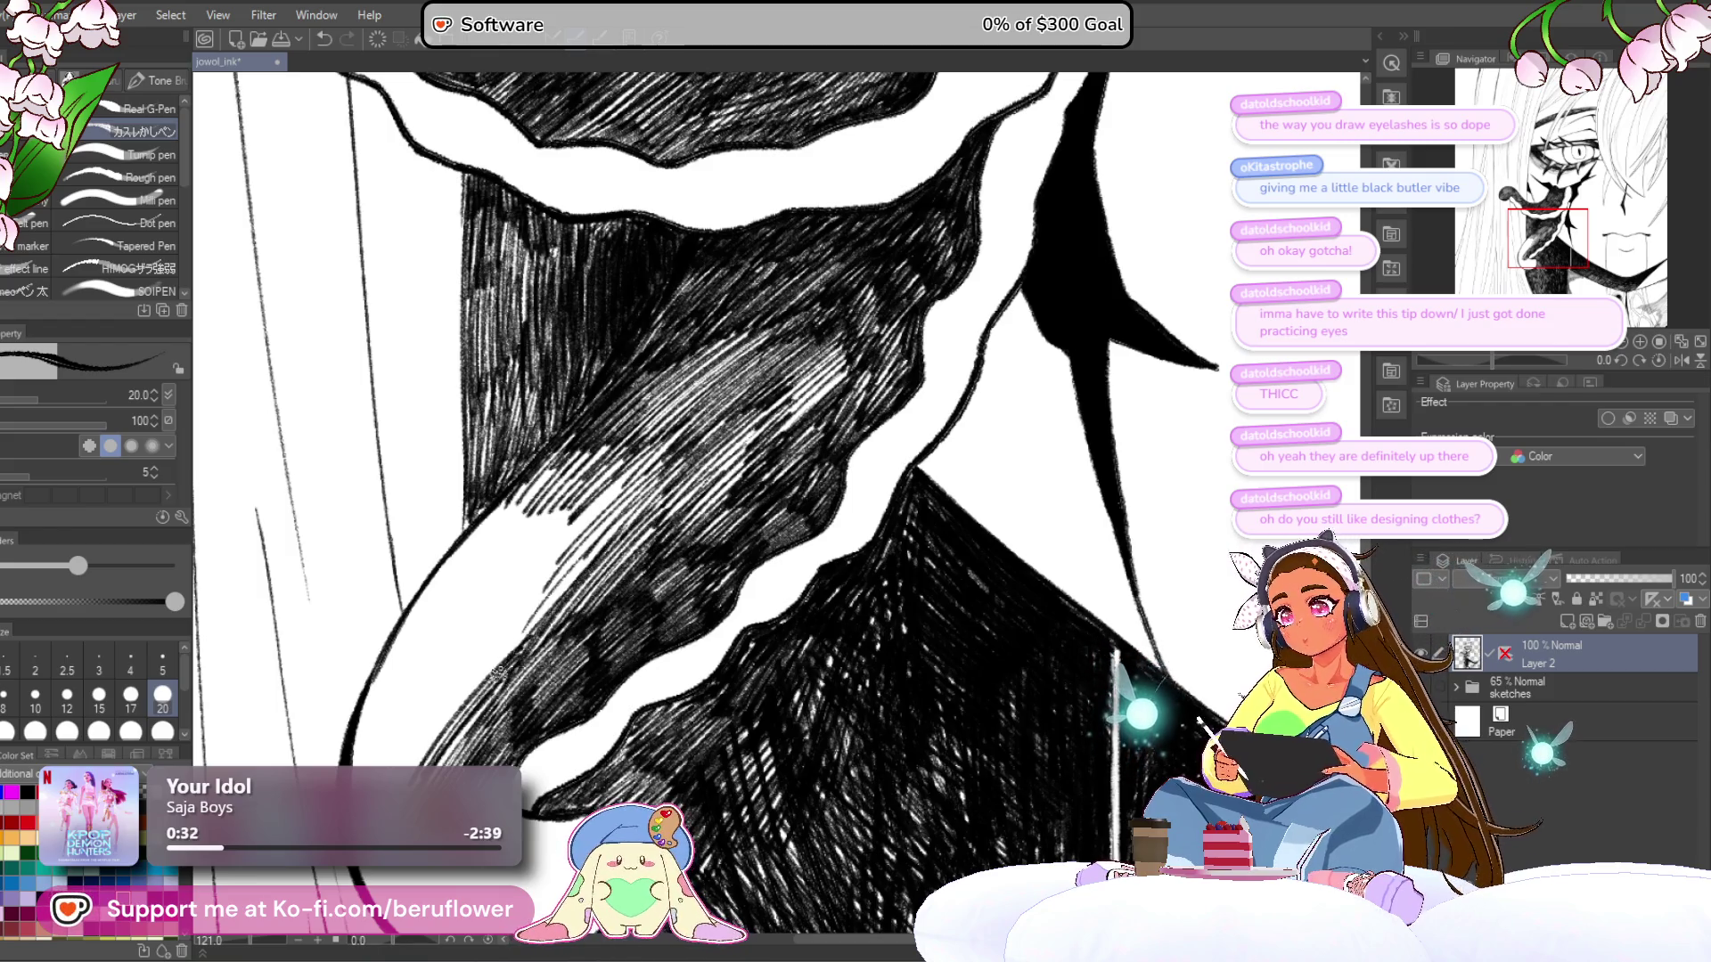
drag(503, 638, 643, 456)
drag(459, 677, 570, 531)
drag(481, 624, 602, 486)
drag(463, 602, 570, 464)
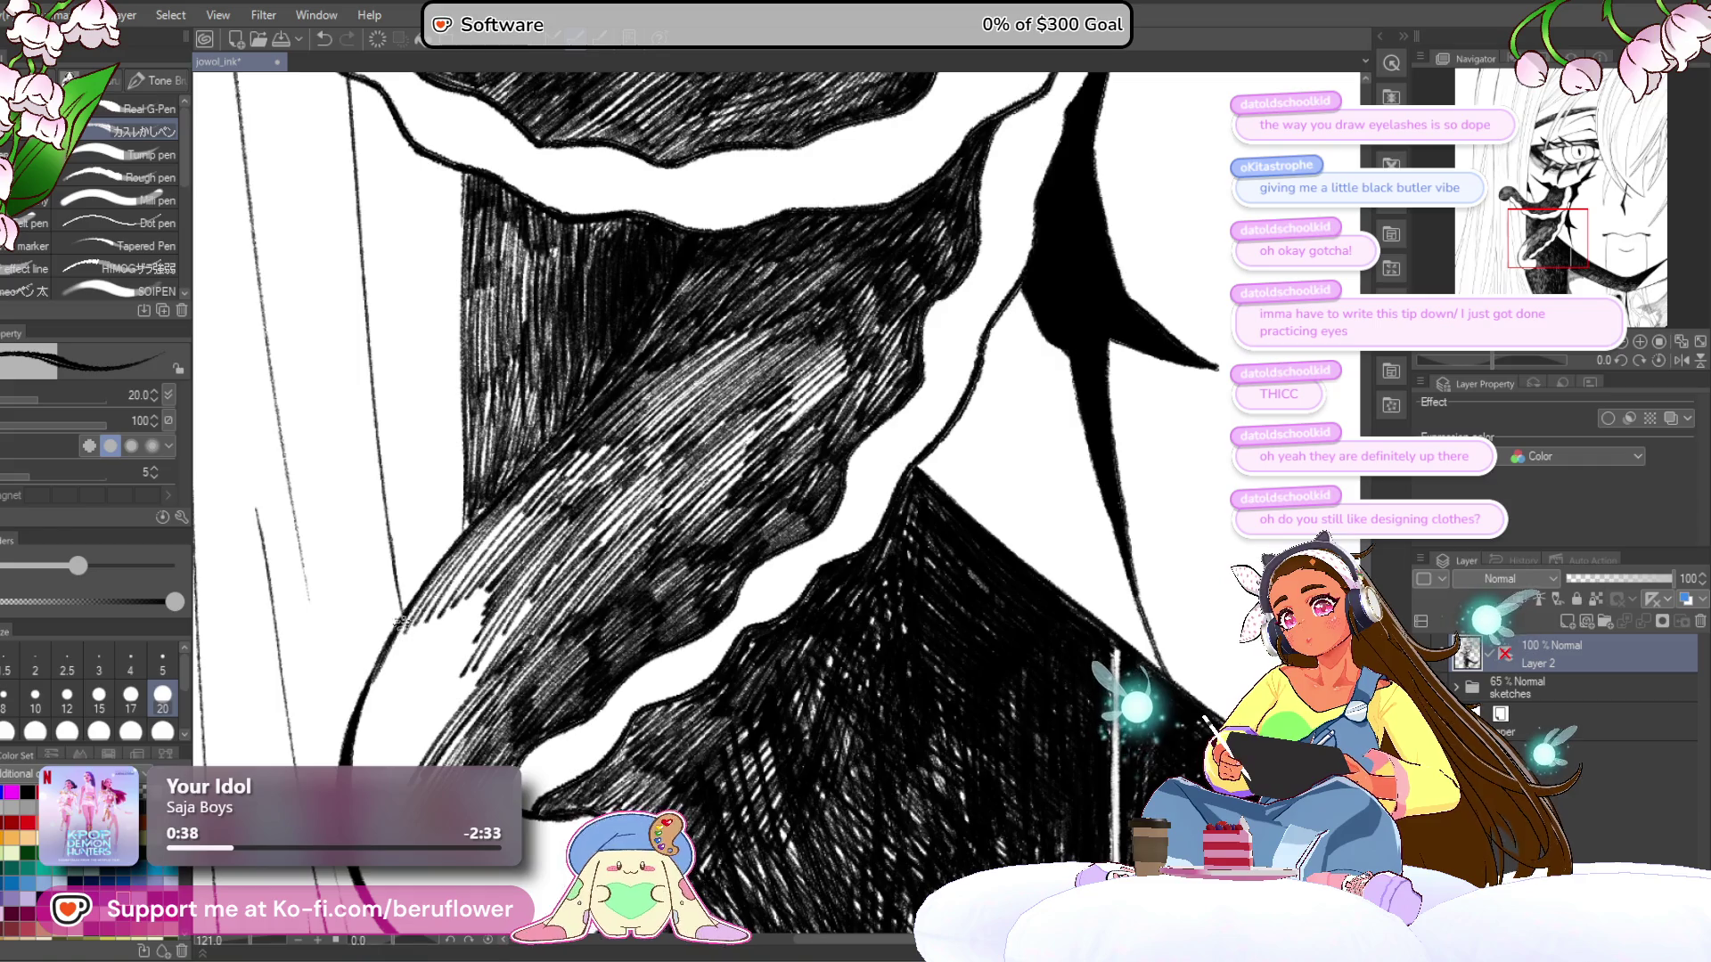
drag(370, 708, 476, 548)
mouse_move(381, 717)
mouse_down()
mouse_move(494, 562)
mouse_move(383, 736)
mouse_move(485, 593)
mouse_up()
mouse_move(383, 771)
mouse_down()
mouse_move(486, 615)
mouse_move(526, 592)
mouse_move(521, 626)
mouse_move(595, 477)
mouse_up()
mouse_move(441, 624)
mouse_down()
mouse_move(562, 461)
mouse_move(635, 430)
mouse_up()
scroll(521, 505, down, 5)
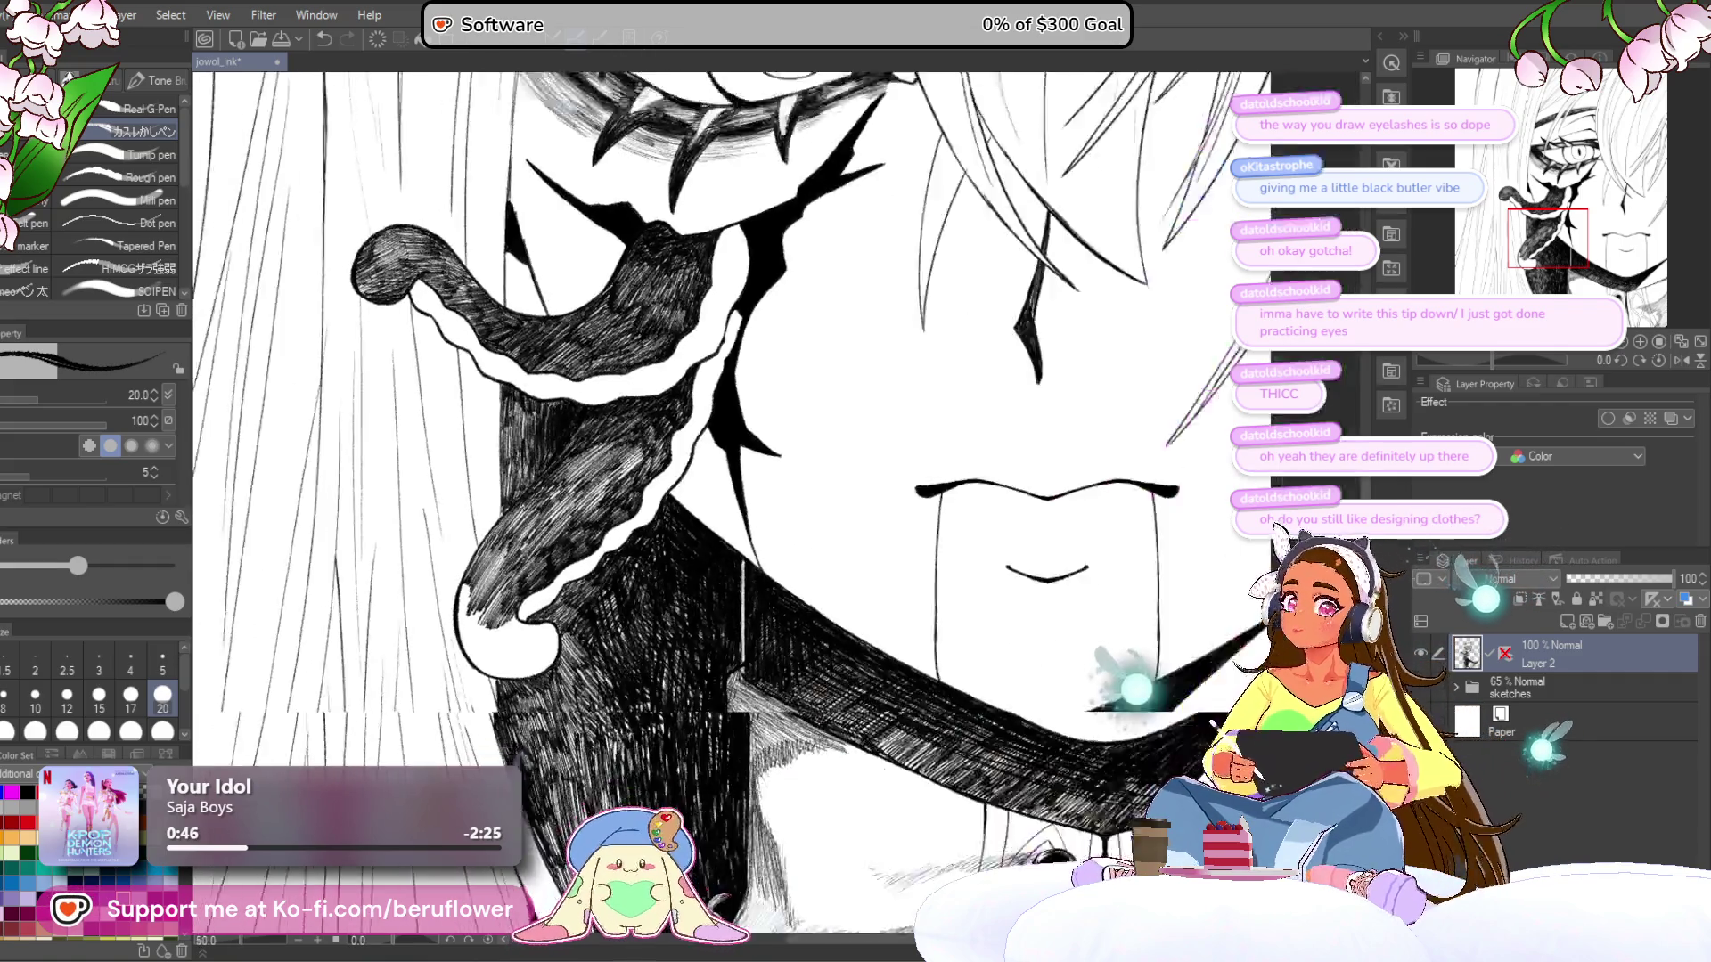
- Zoom in on the rounded tongue tip and hatch along its left edge
scroll(844, 516, up, 2)
drag(844, 515, 729, 673)
scroll(741, 550, up, 1)
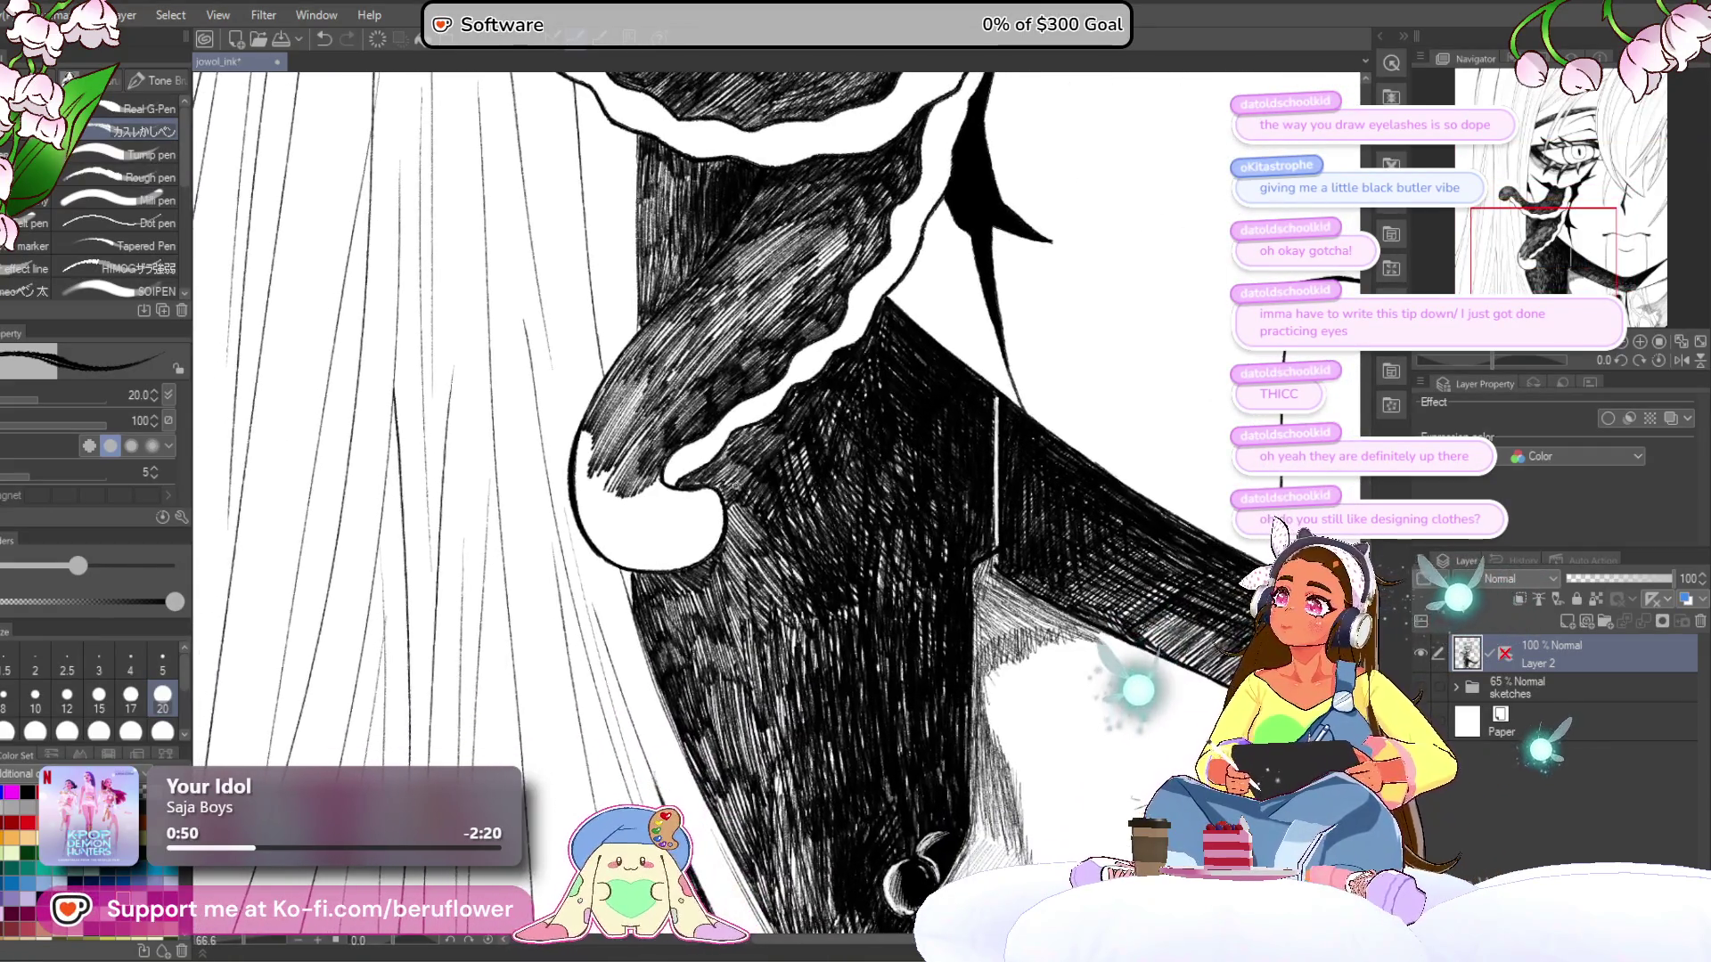
scroll(738, 508, up, 2)
mouse_move(737, 485)
mouse_down()
mouse_move(769, 615)
mouse_move(796, 639)
mouse_up()
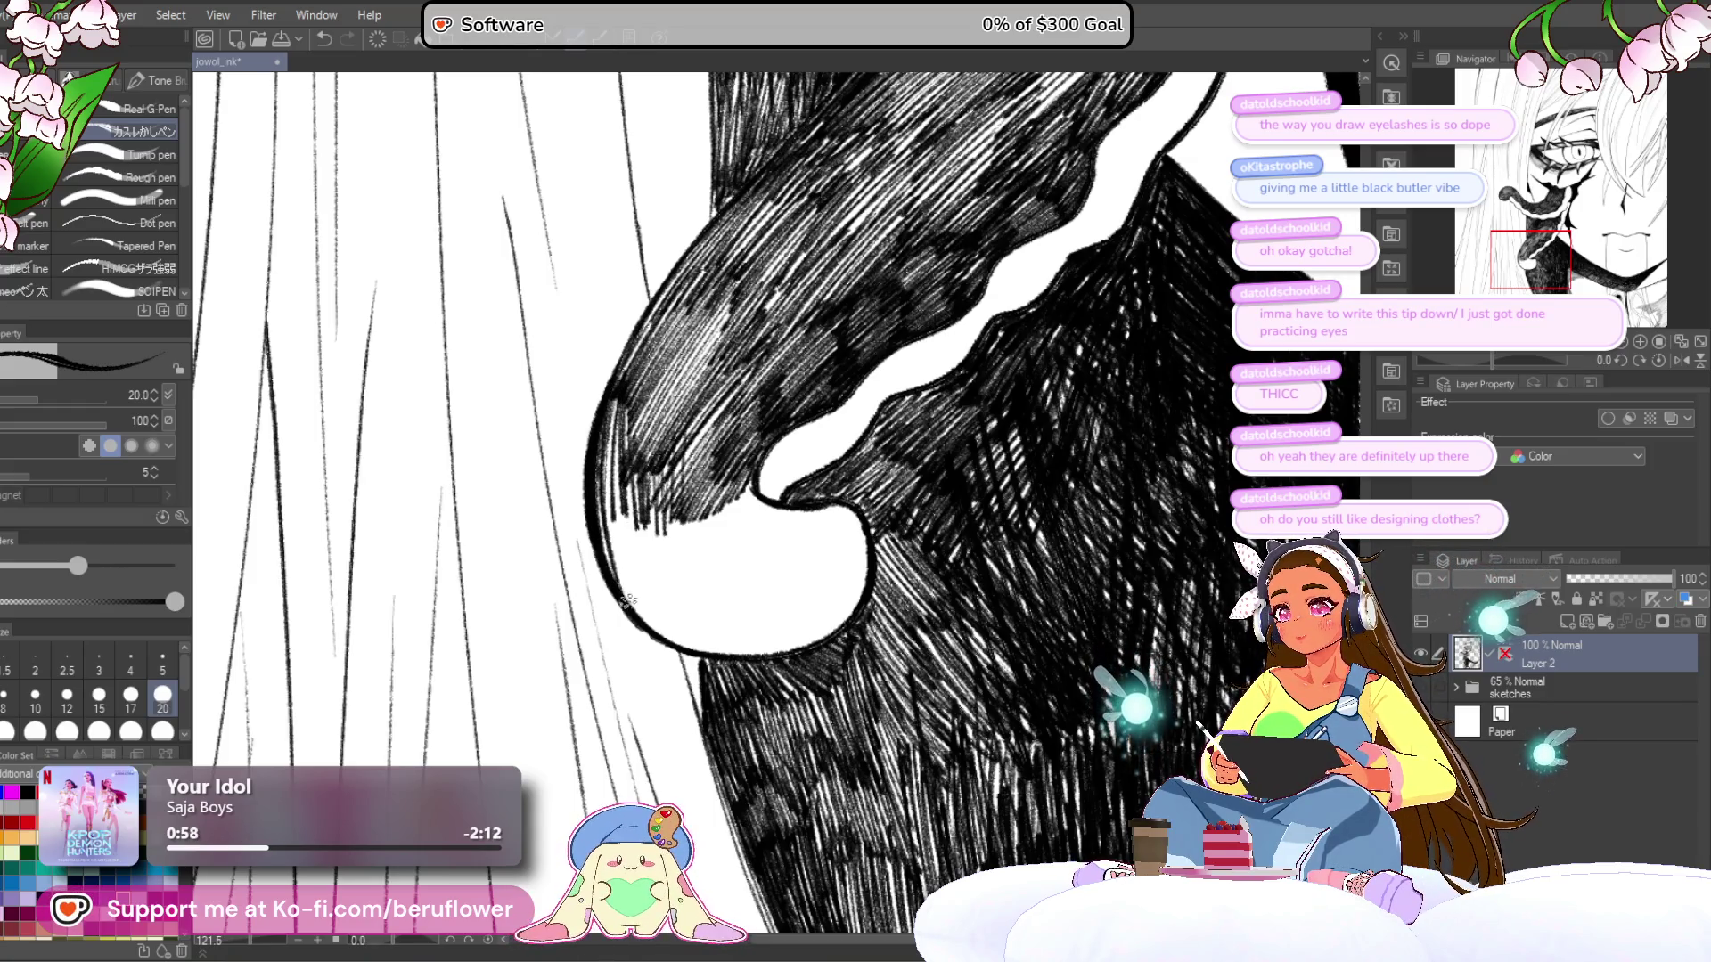
drag(618, 513, 723, 535)
scroll(839, 527, up, 2)
drag(840, 527, 871, 316)
scroll(871, 316, up, 3)
- Fill the white notch inside the tip with vertical hatching, undoing and redrawing strokes near the inner point
mouse_move(794, 366)
mouse_down()
mouse_move(767, 481)
mouse_move(807, 357)
mouse_move(834, 499)
mouse_move(878, 383)
mouse_move(860, 419)
mouse_move(869, 546)
mouse_move(873, 441)
mouse_up()
mouse_move(887, 463)
mouse_down()
mouse_move(898, 549)
mouse_move(846, 544)
mouse_move(858, 599)
mouse_up()
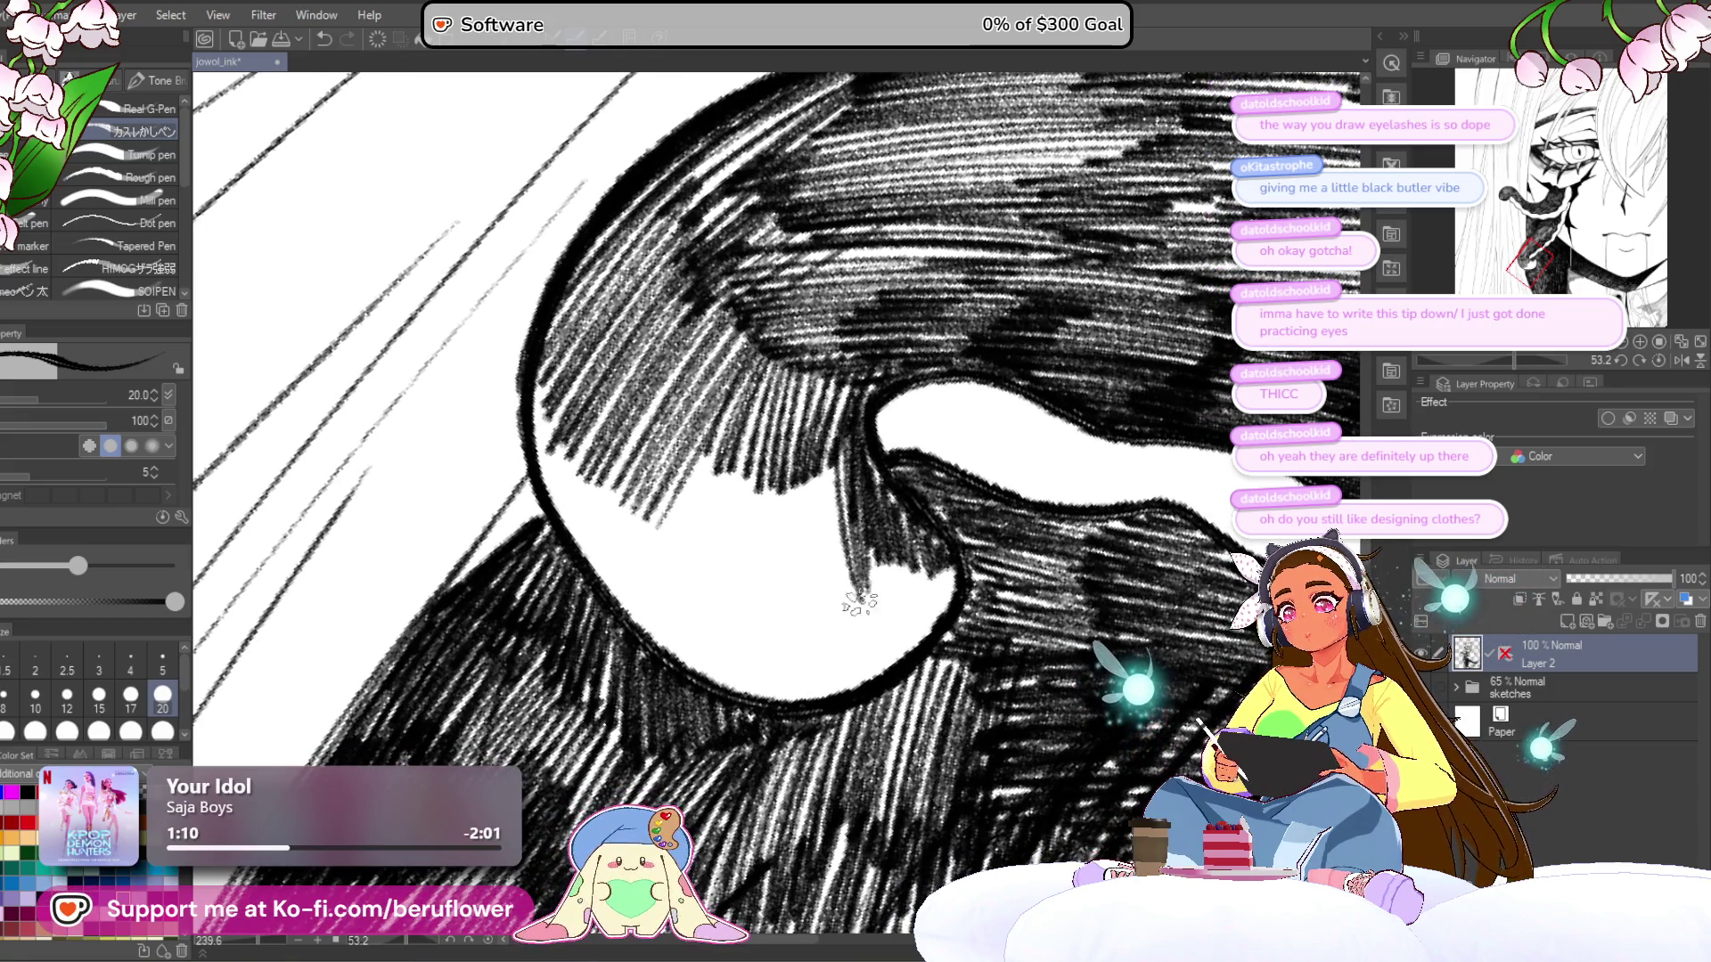
key(ctrl+z)
key(ctrl+z)
key(ctrl+z)
drag(845, 379, 812, 488)
mouse_move(842, 379)
mouse_down()
mouse_move(827, 506)
mouse_move(860, 535)
mouse_move(820, 535)
mouse_move(763, 417)
mouse_move(680, 504)
mouse_move(575, 554)
mouse_move(539, 418)
mouse_move(648, 597)
mouse_up()
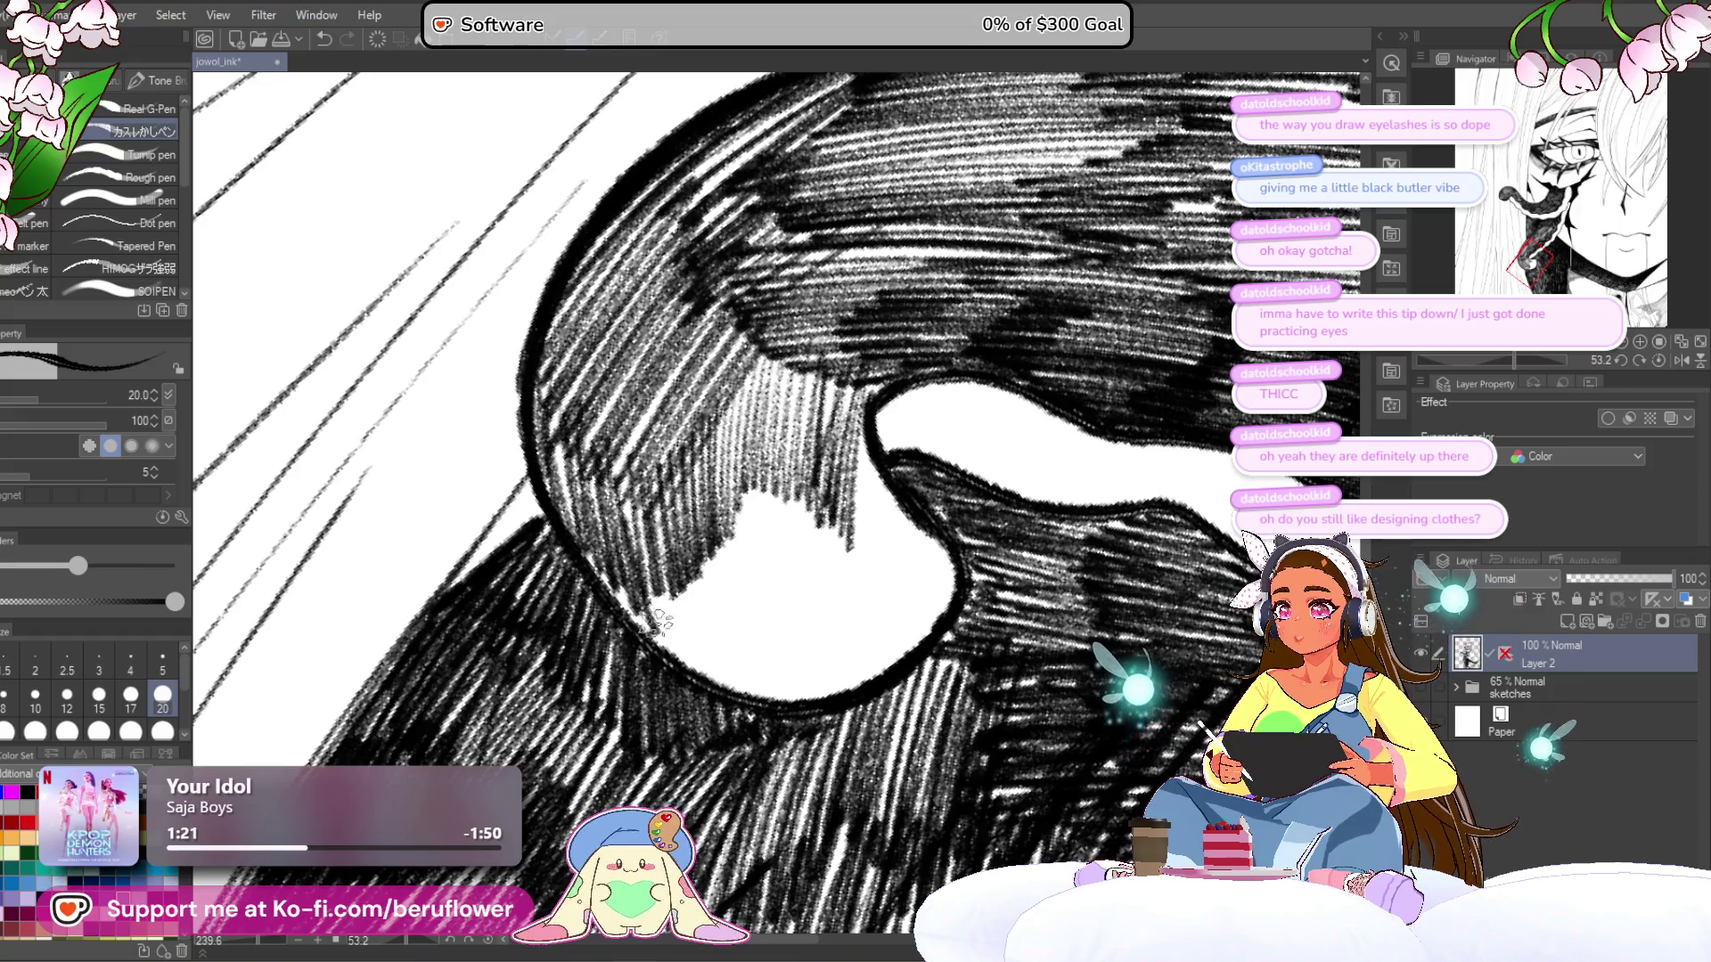
mouse_move(677, 677)
mouse_down()
mouse_move(704, 624)
mouse_move(726, 642)
mouse_move(753, 615)
mouse_move(736, 551)
mouse_move(802, 615)
mouse_move(833, 597)
mouse_move(853, 637)
mouse_move(887, 570)
mouse_move(935, 580)
mouse_up()
drag(896, 491, 897, 533)
mouse_move(855, 499)
mouse_down()
mouse_move(882, 570)
mouse_move(943, 636)
mouse_move(913, 682)
mouse_up()
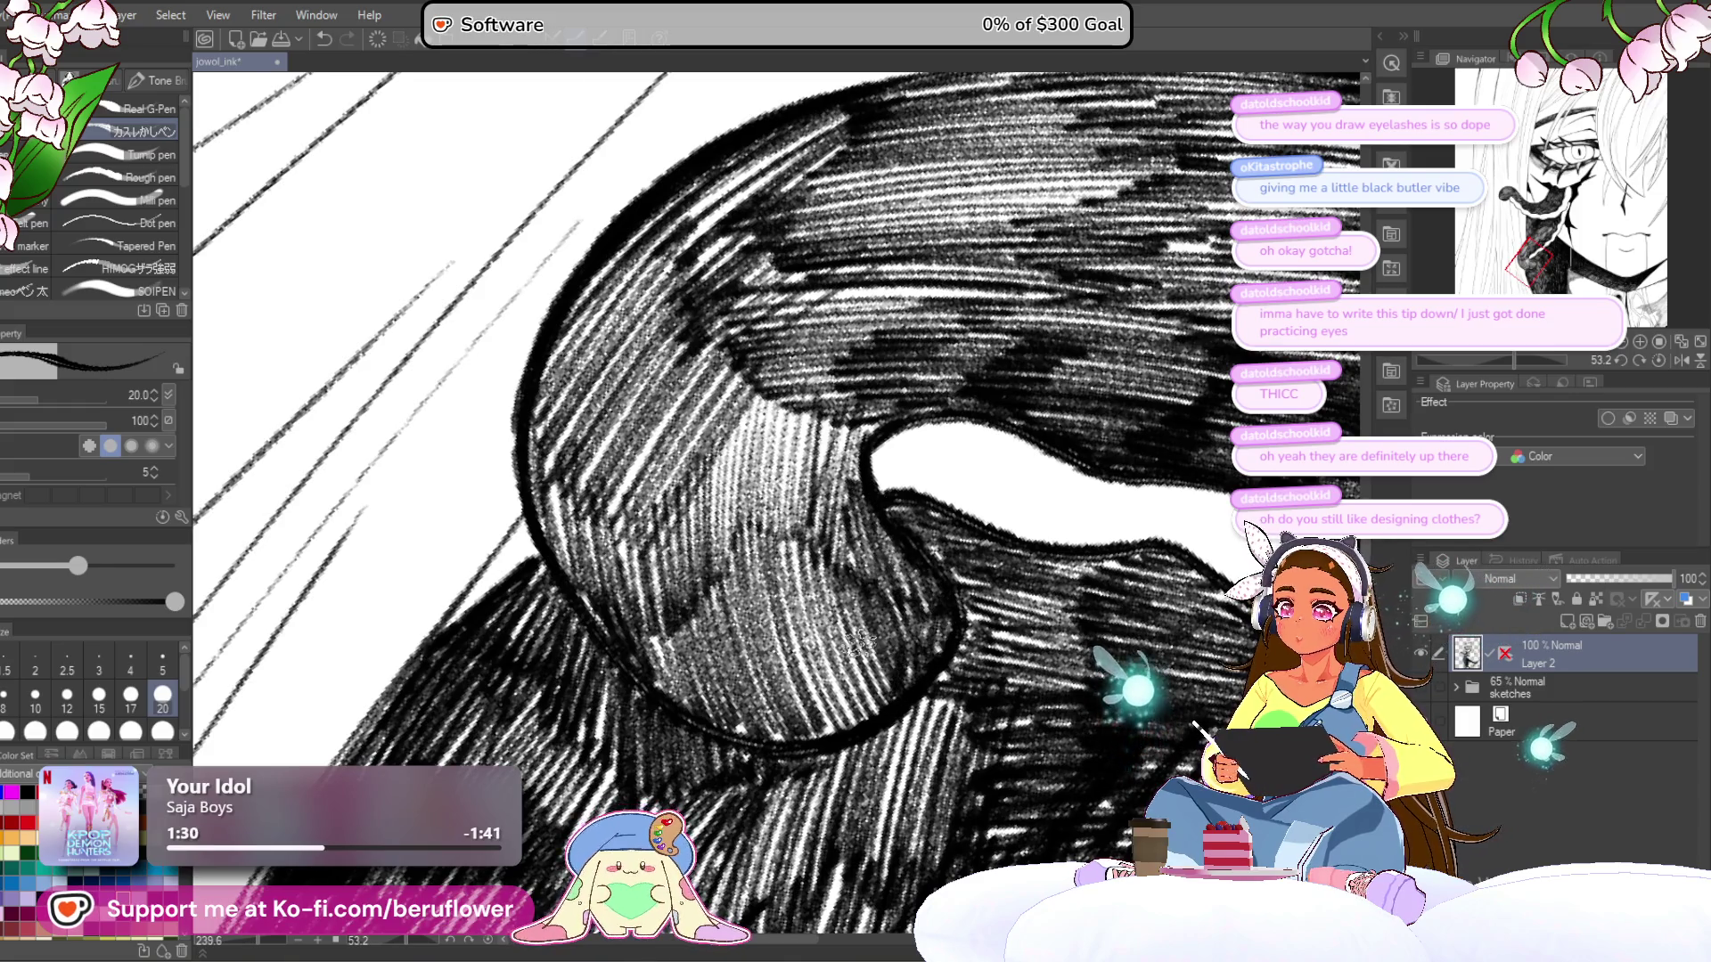
scroll(858, 640, down, 5)
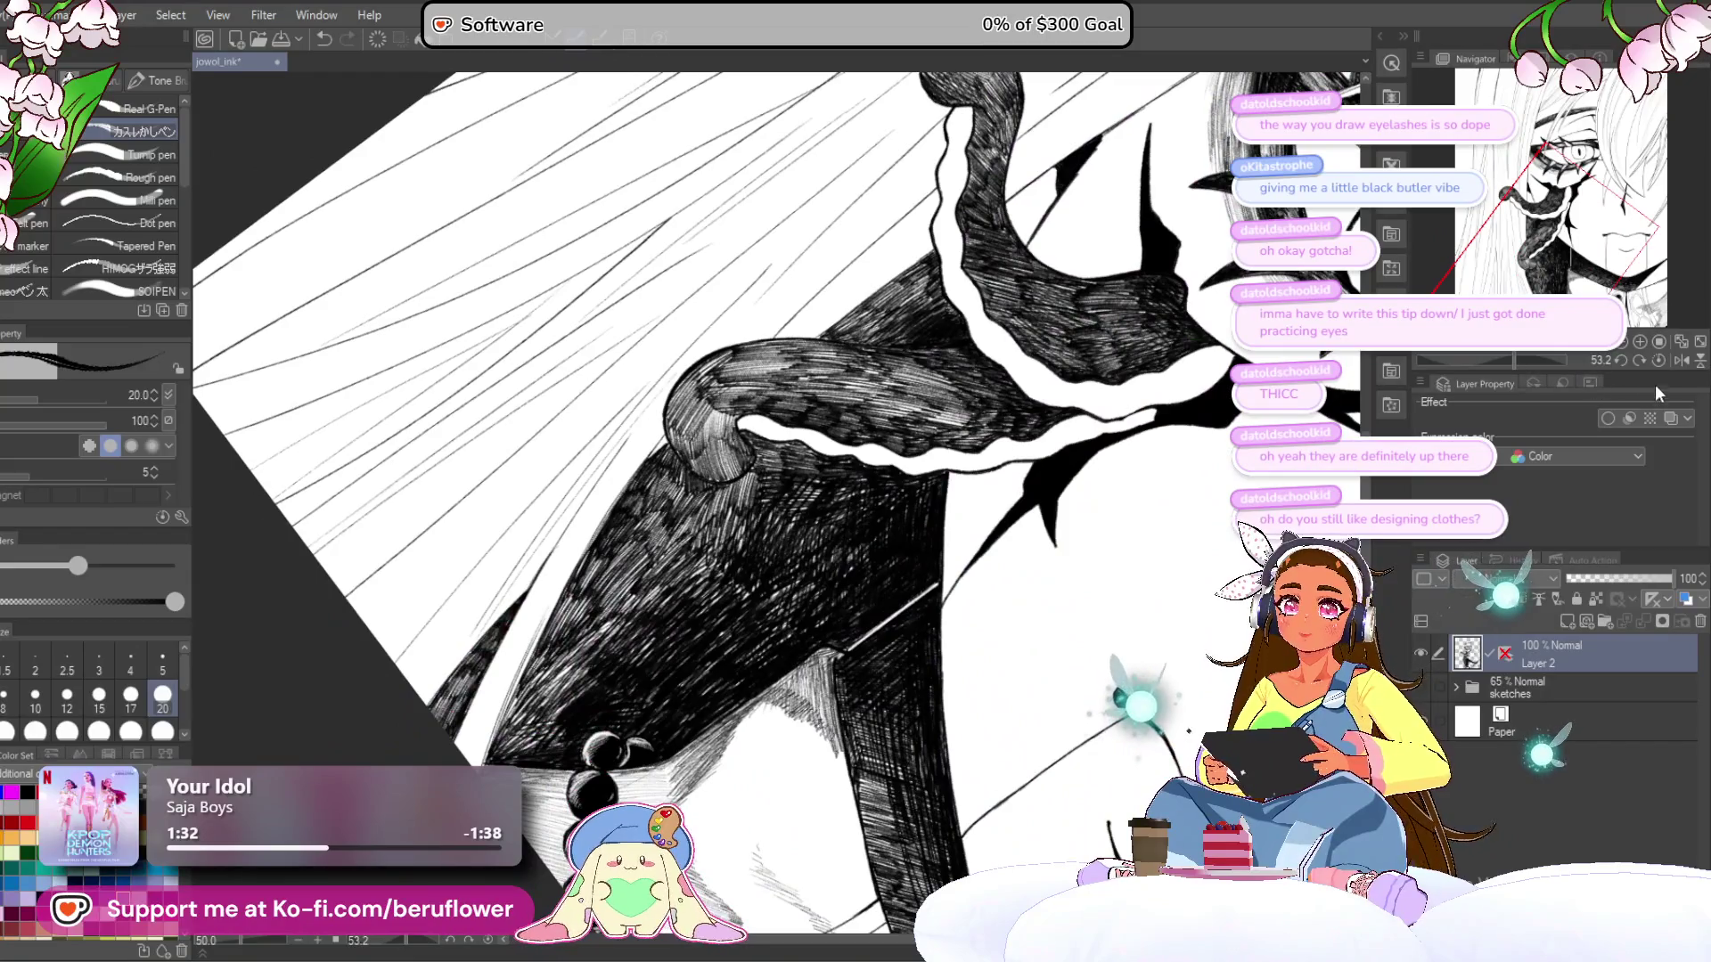
- Add strokes along the curl's left edge, straightening the rotated view
click(1658, 360)
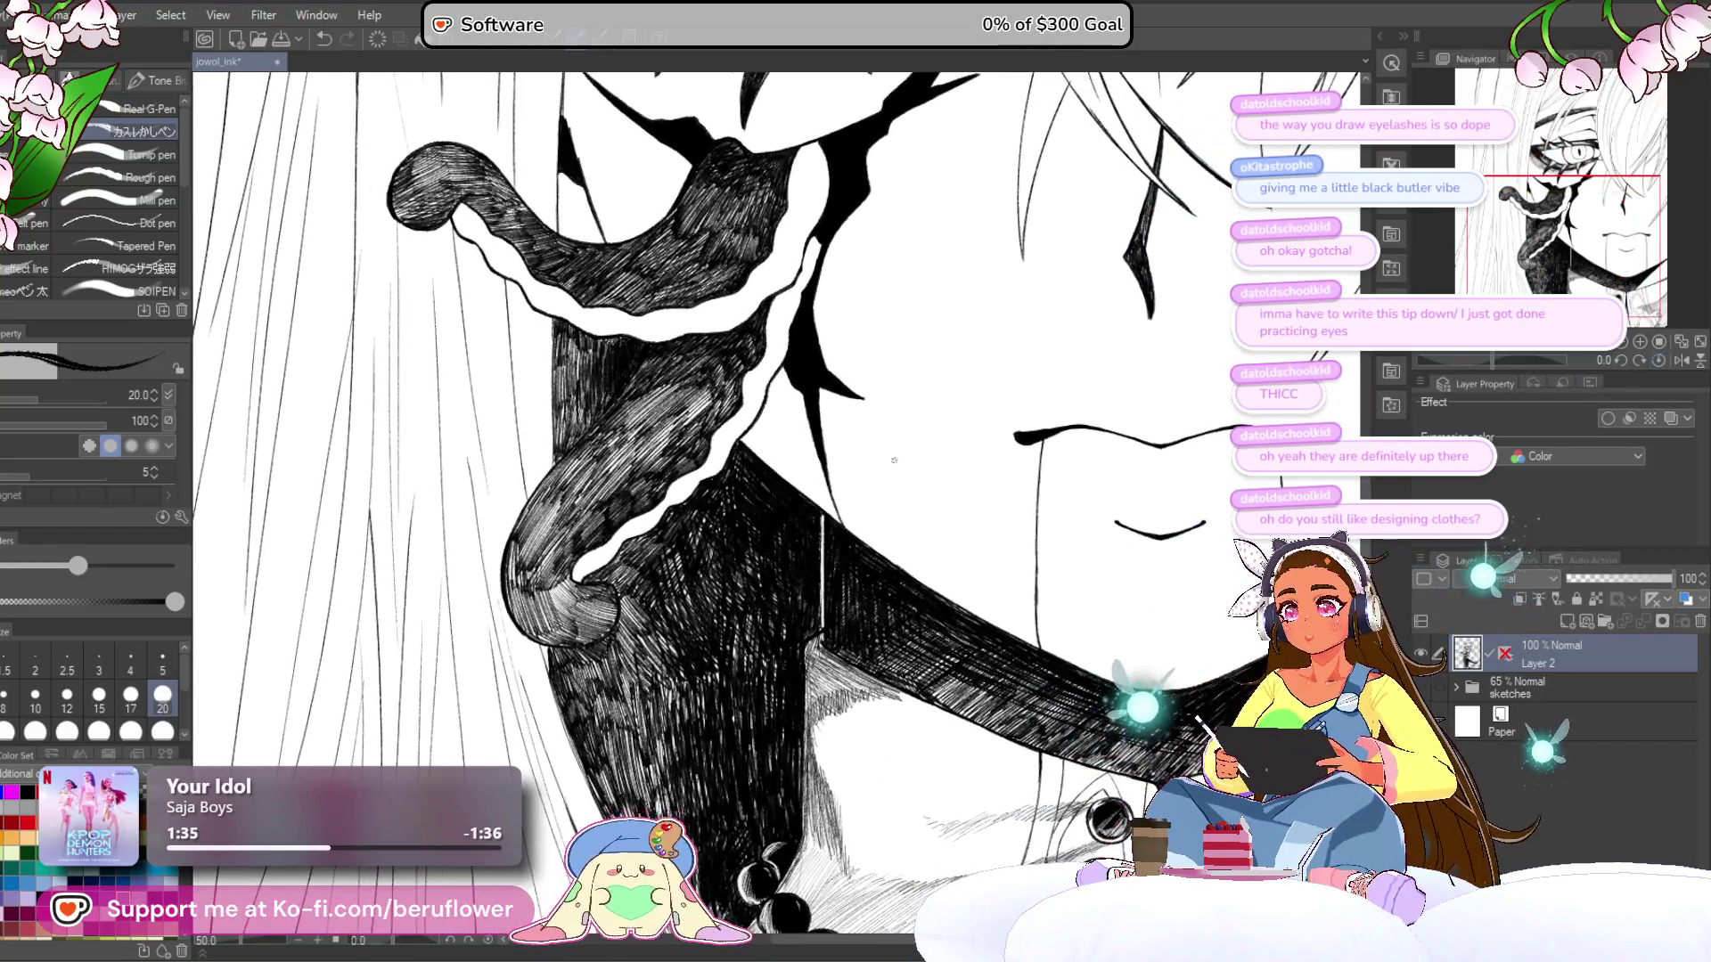
scroll(601, 459, up, 8)
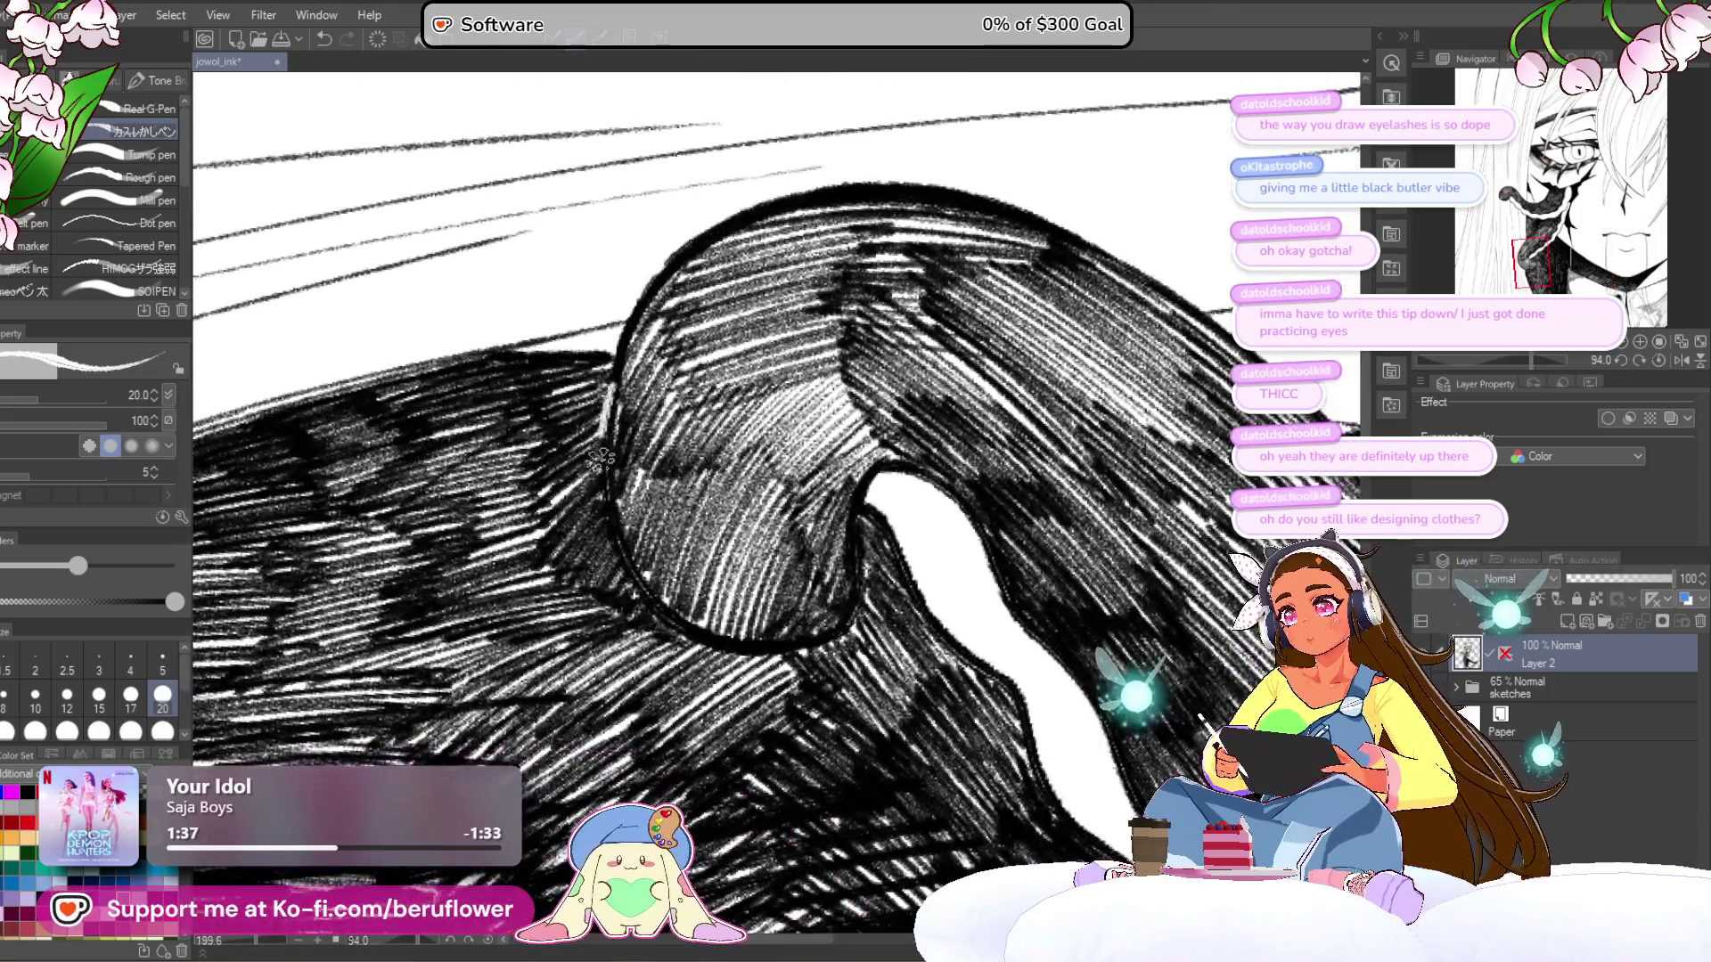
drag(602, 459, 624, 571)
drag(599, 419, 660, 615)
drag(588, 357, 624, 499)
drag(606, 436, 695, 646)
drag(624, 562, 704, 646)
scroll(704, 647, down, 1)
scroll(775, 499, down, 5)
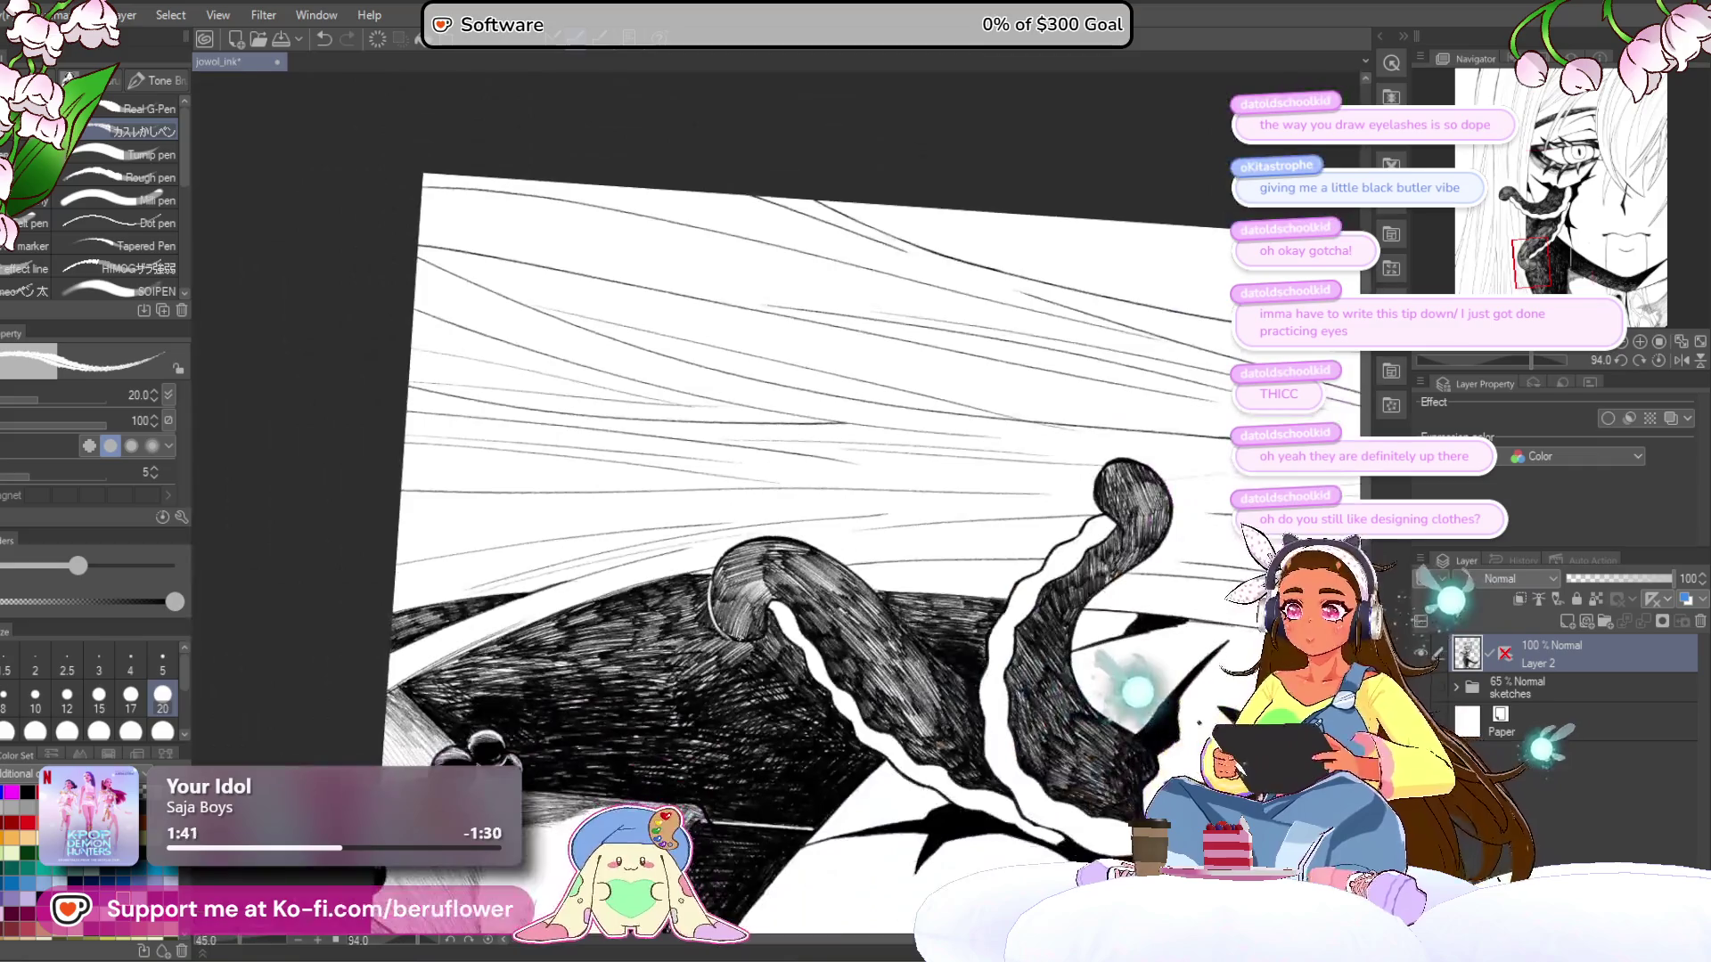
click(1655, 360)
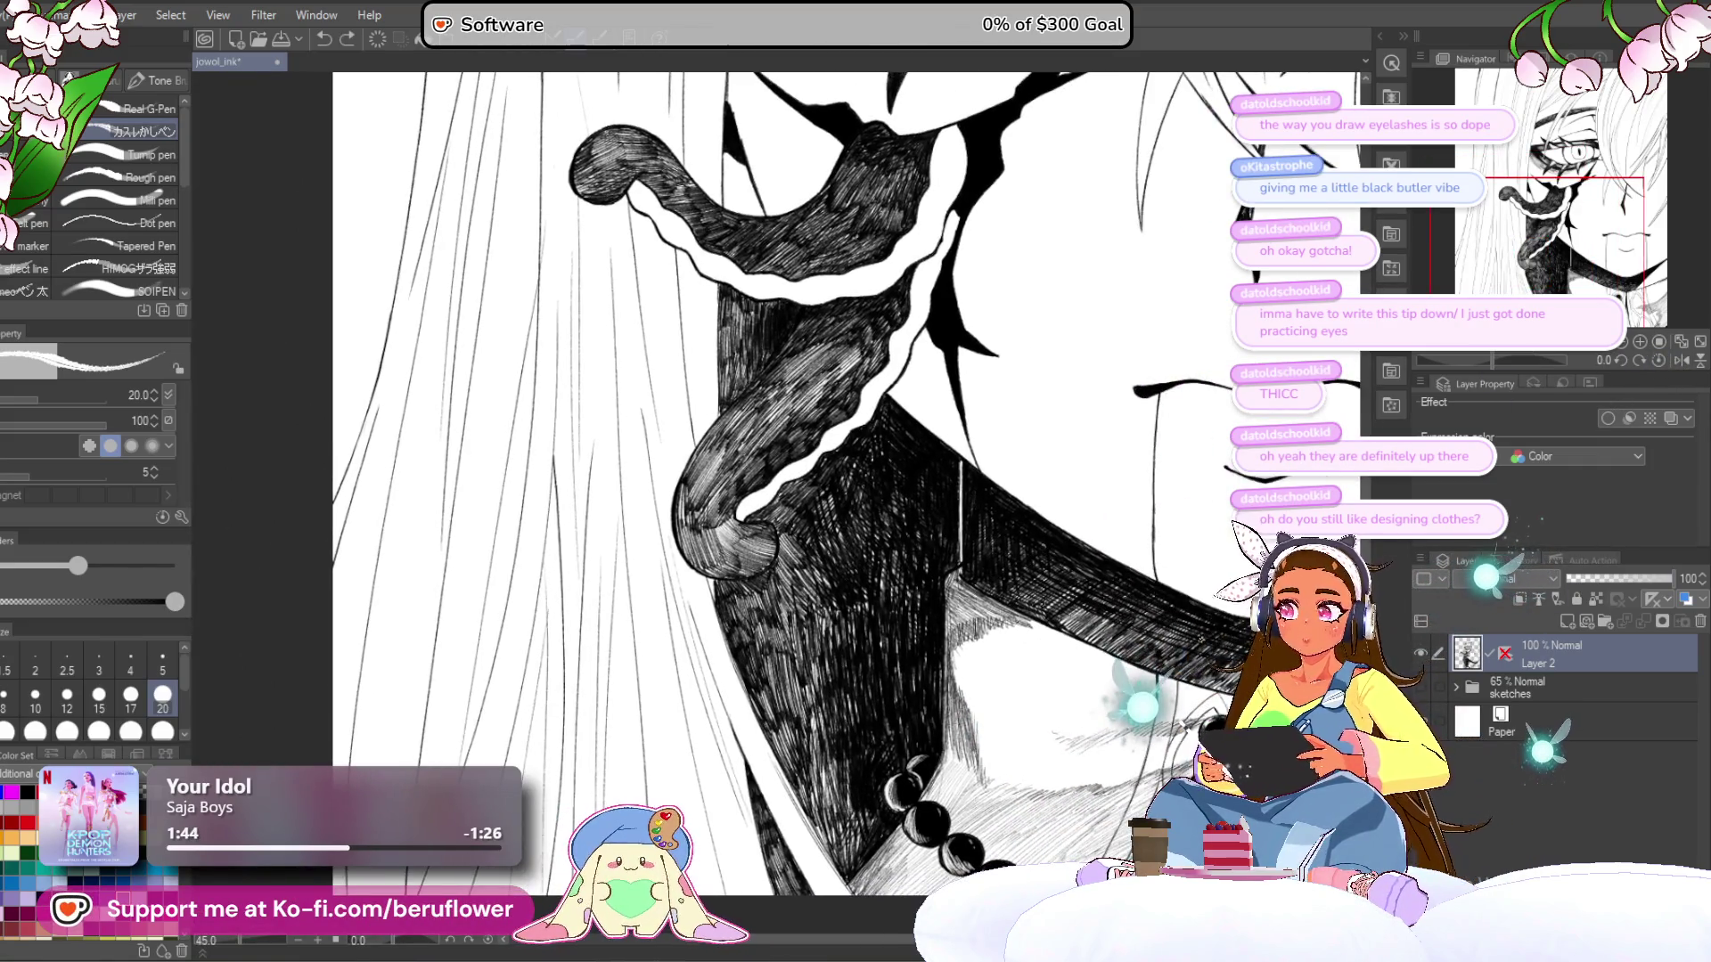
scroll(775, 454, up, 5)
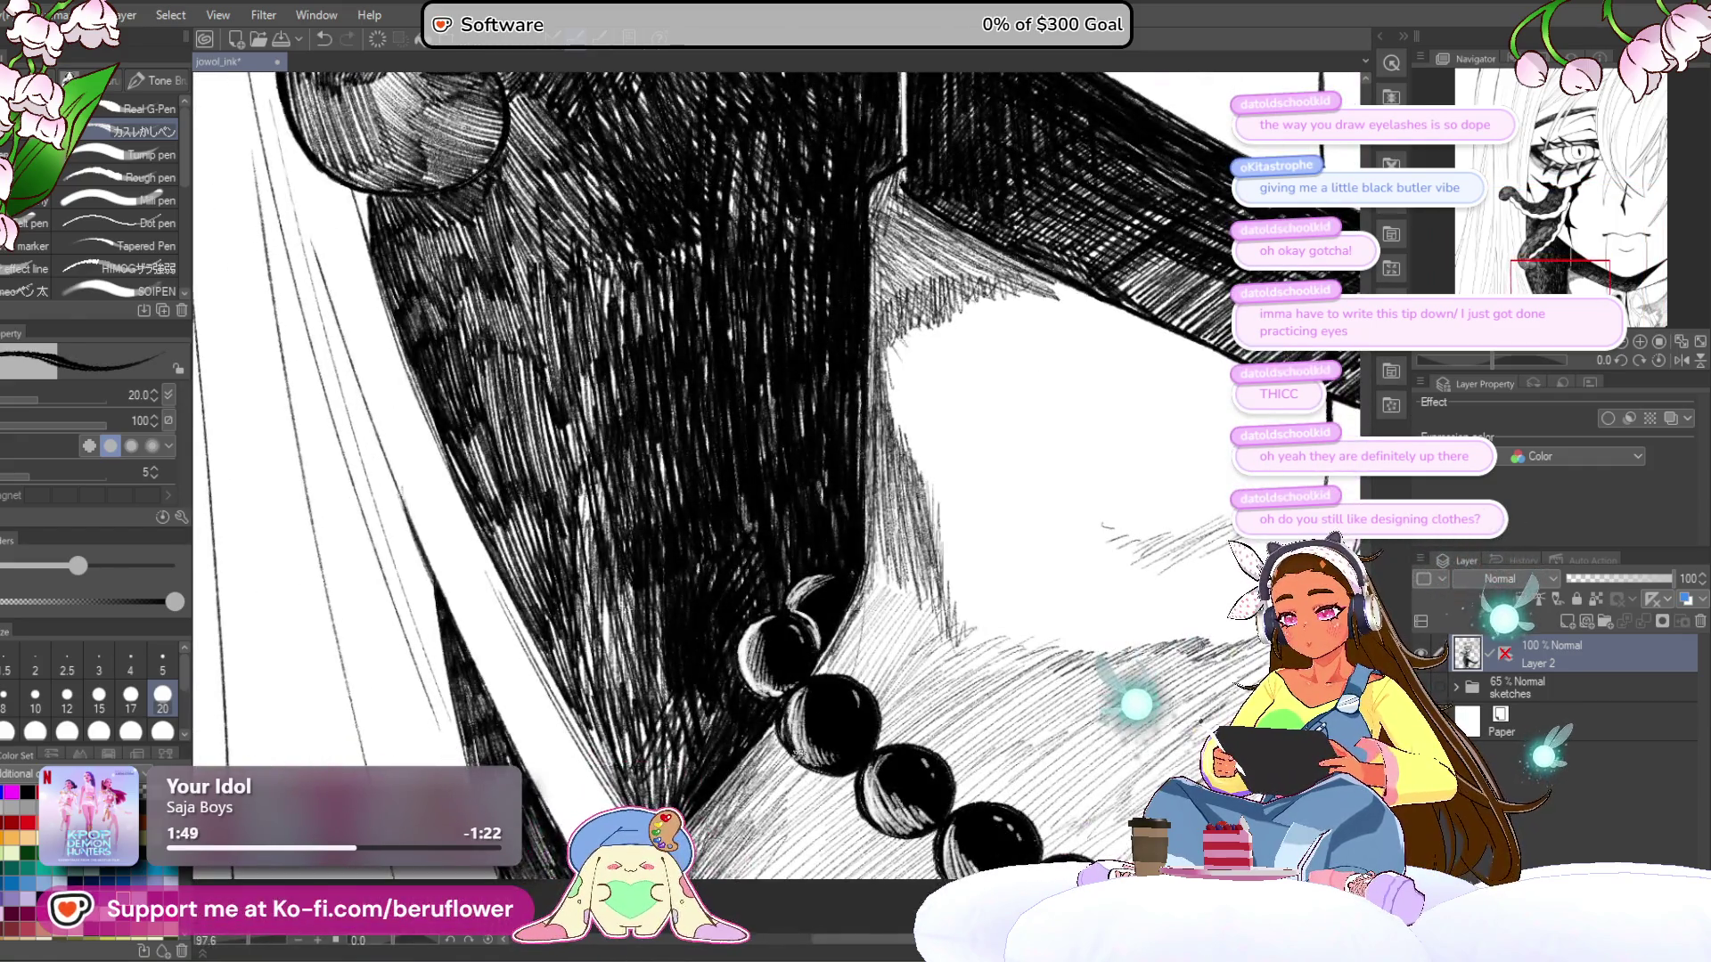
- Swap the drawing colour to white and work the shadow beside the tentacle's lower curl
key(x)
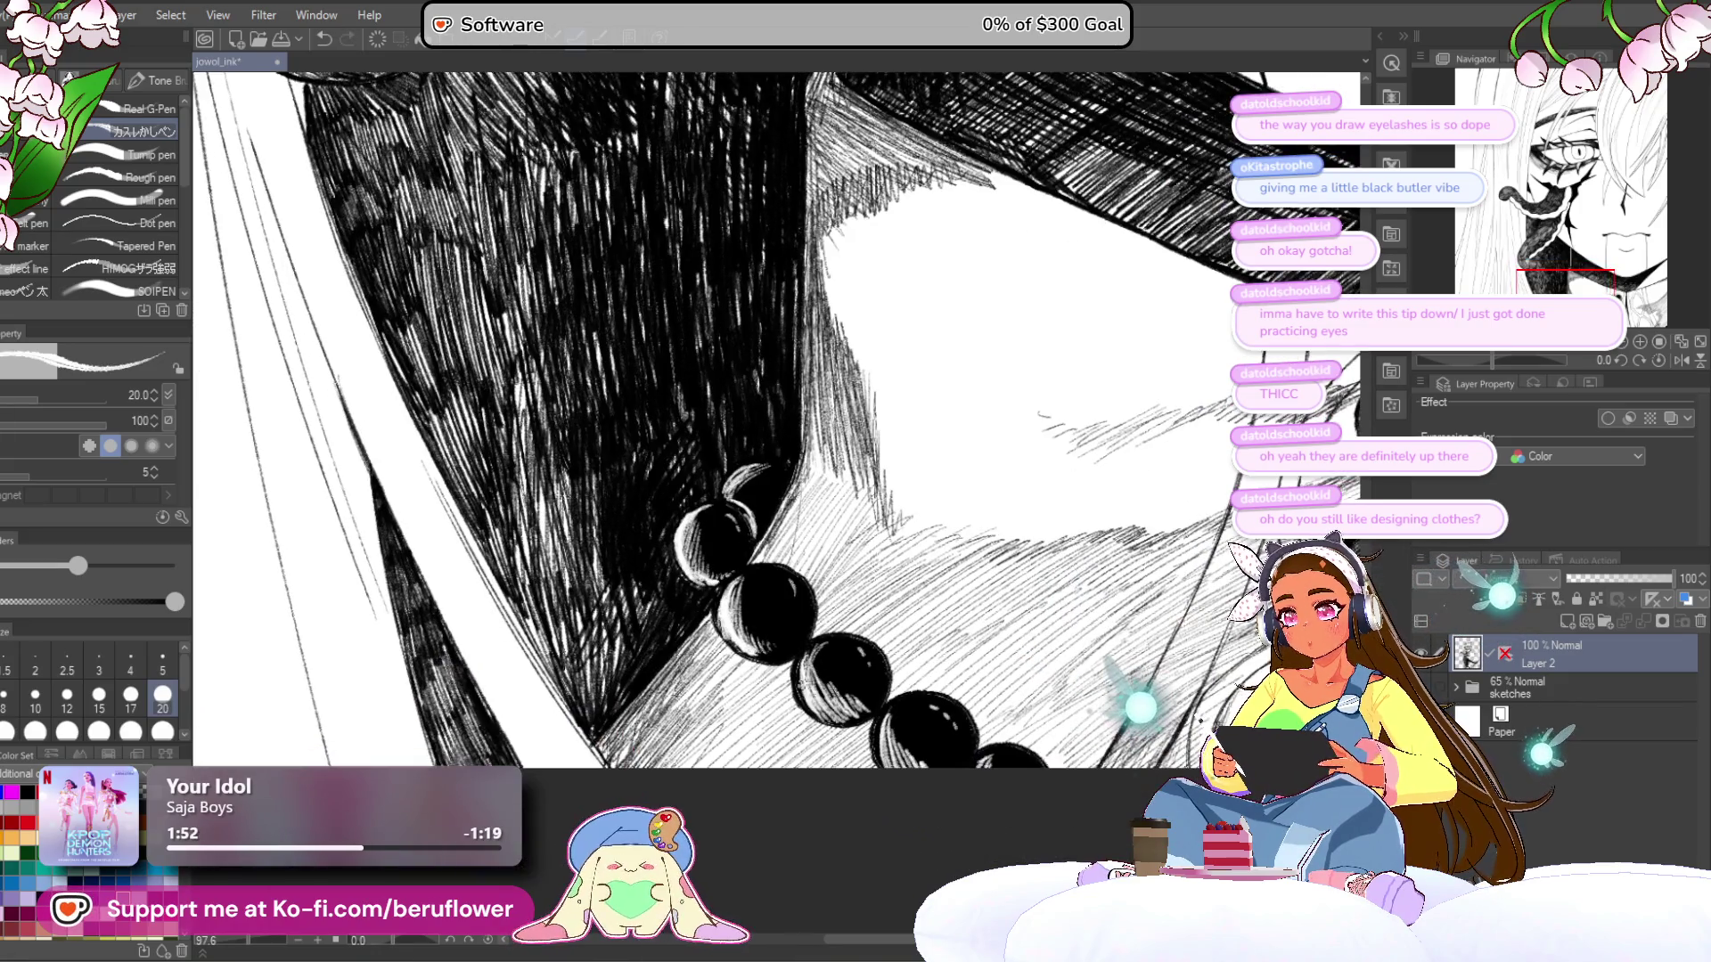
scroll(775, 401, down, 4)
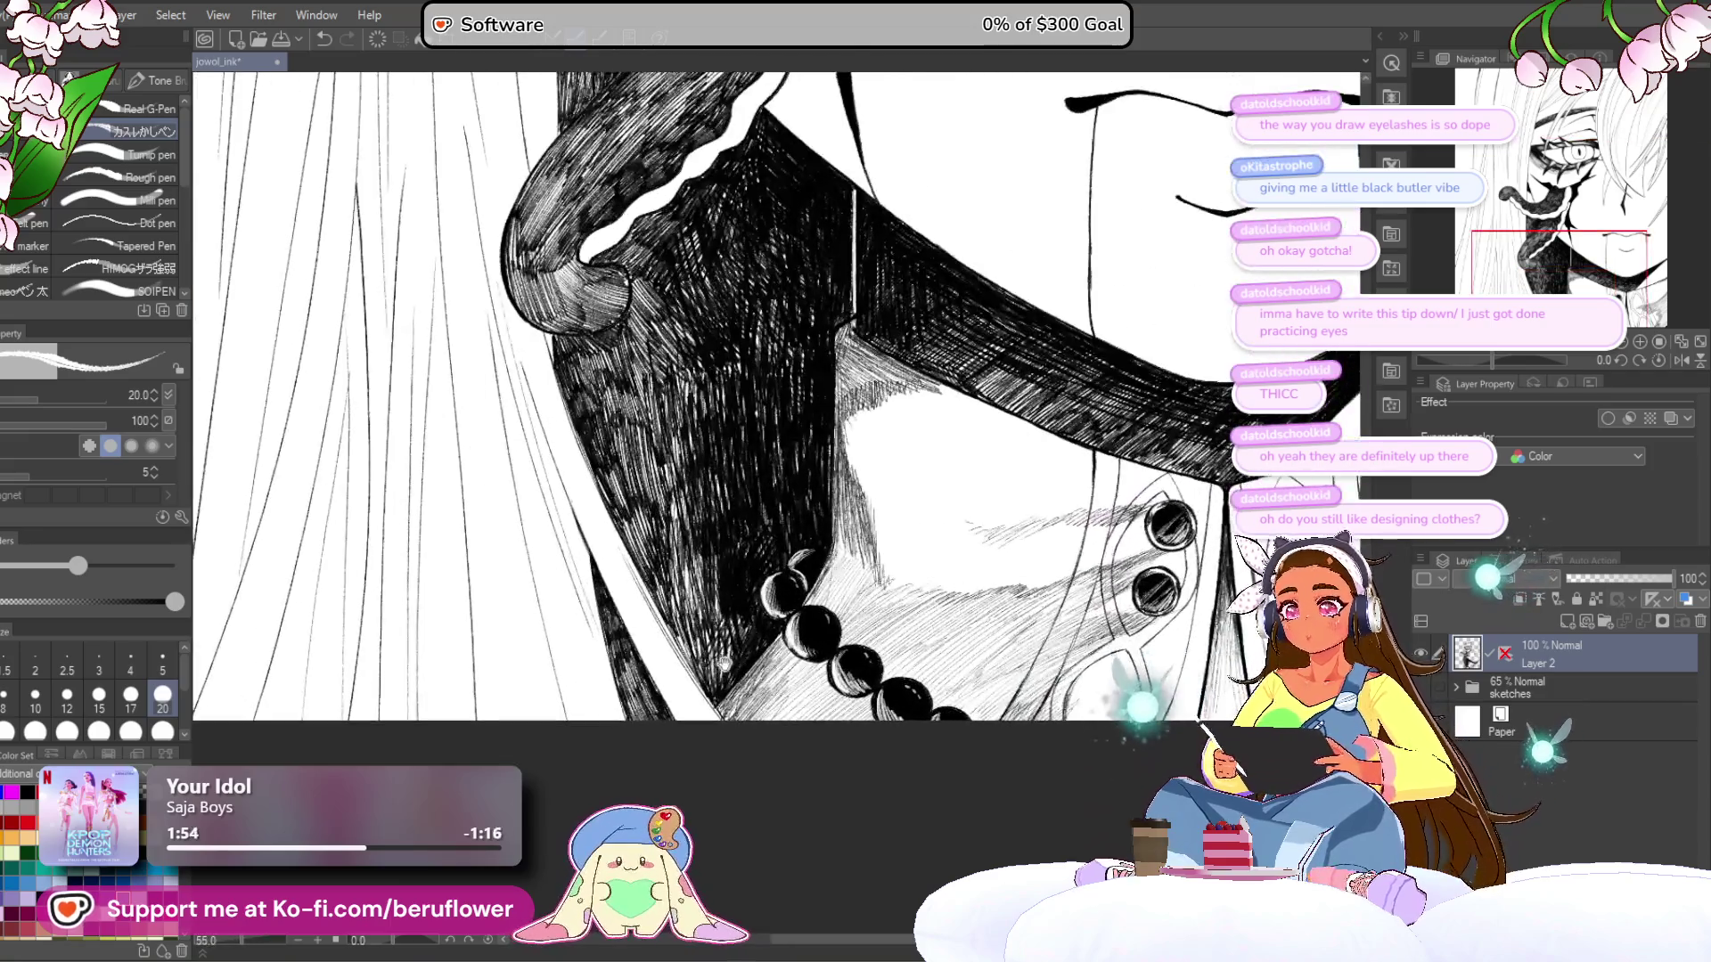
scroll(775, 401, up, 3)
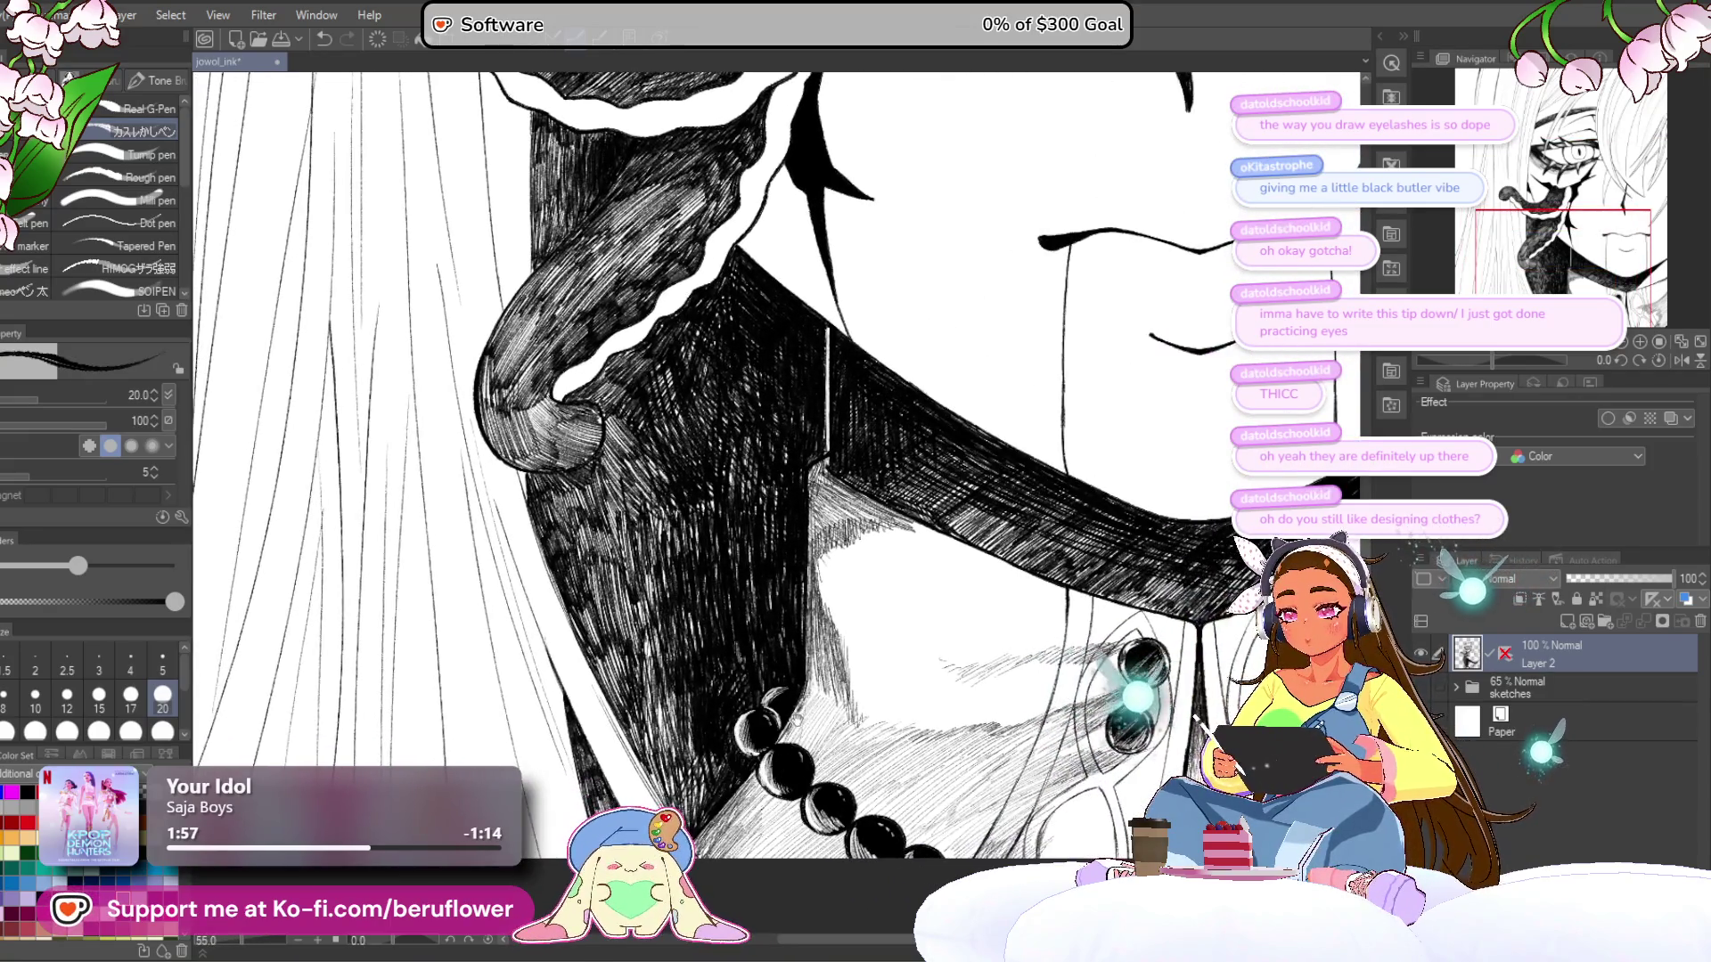
scroll(538, 401, up, 4)
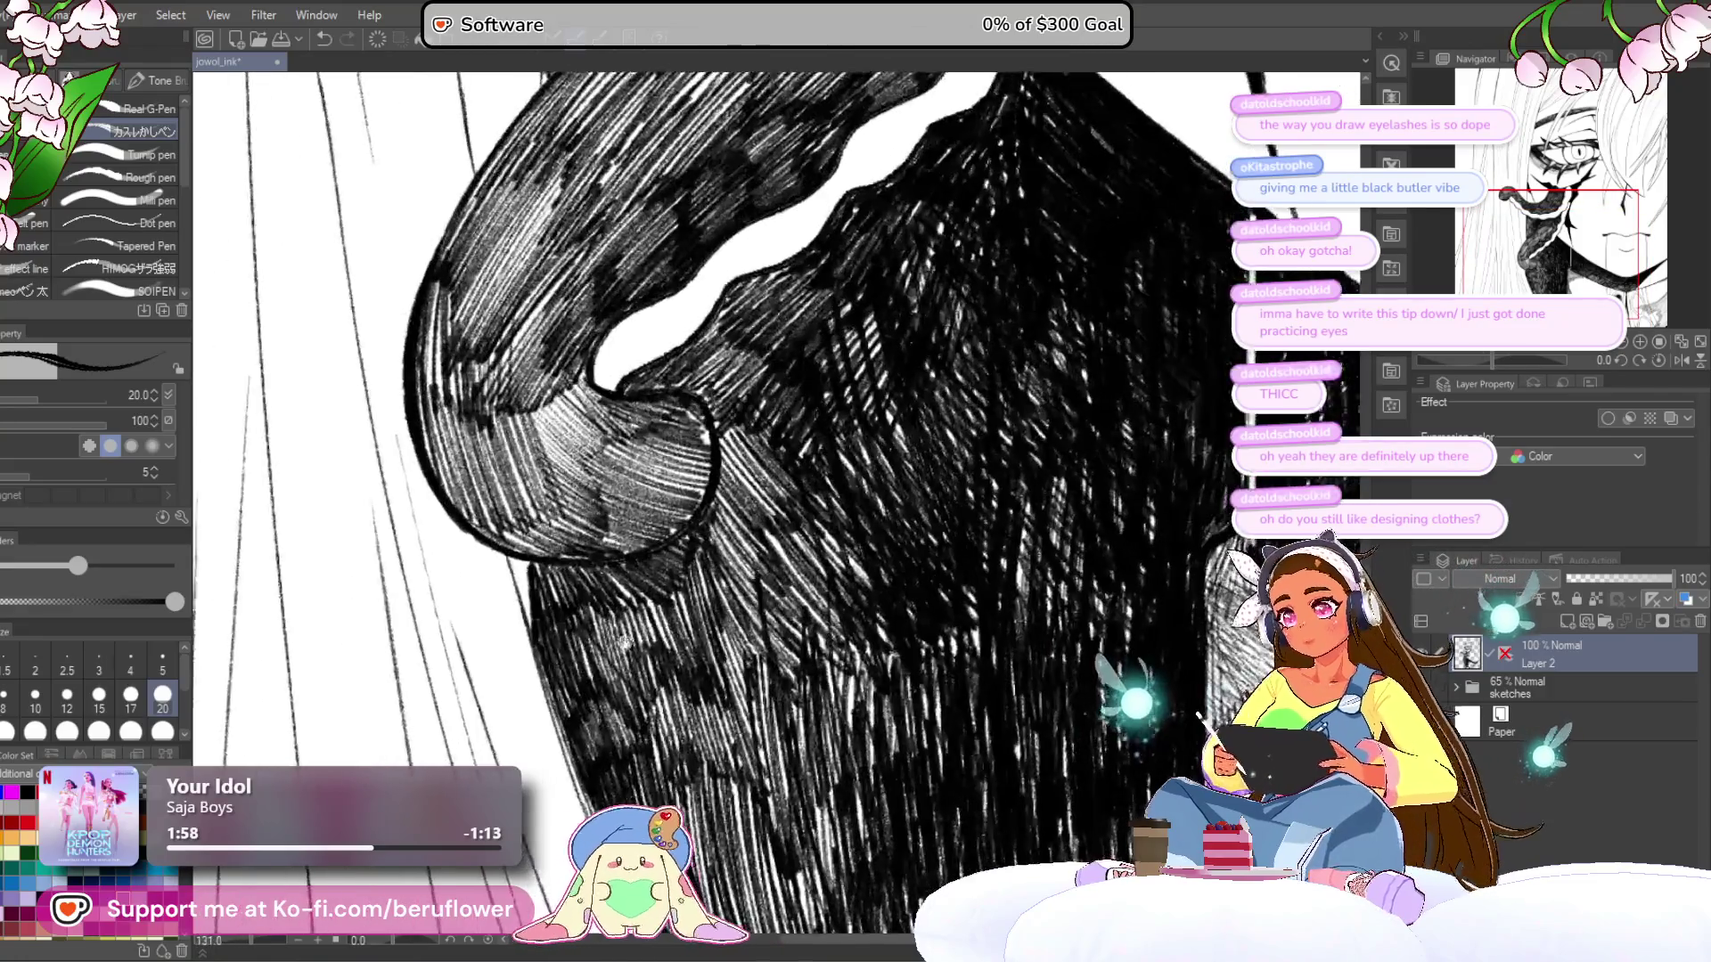
drag(589, 569, 749, 559)
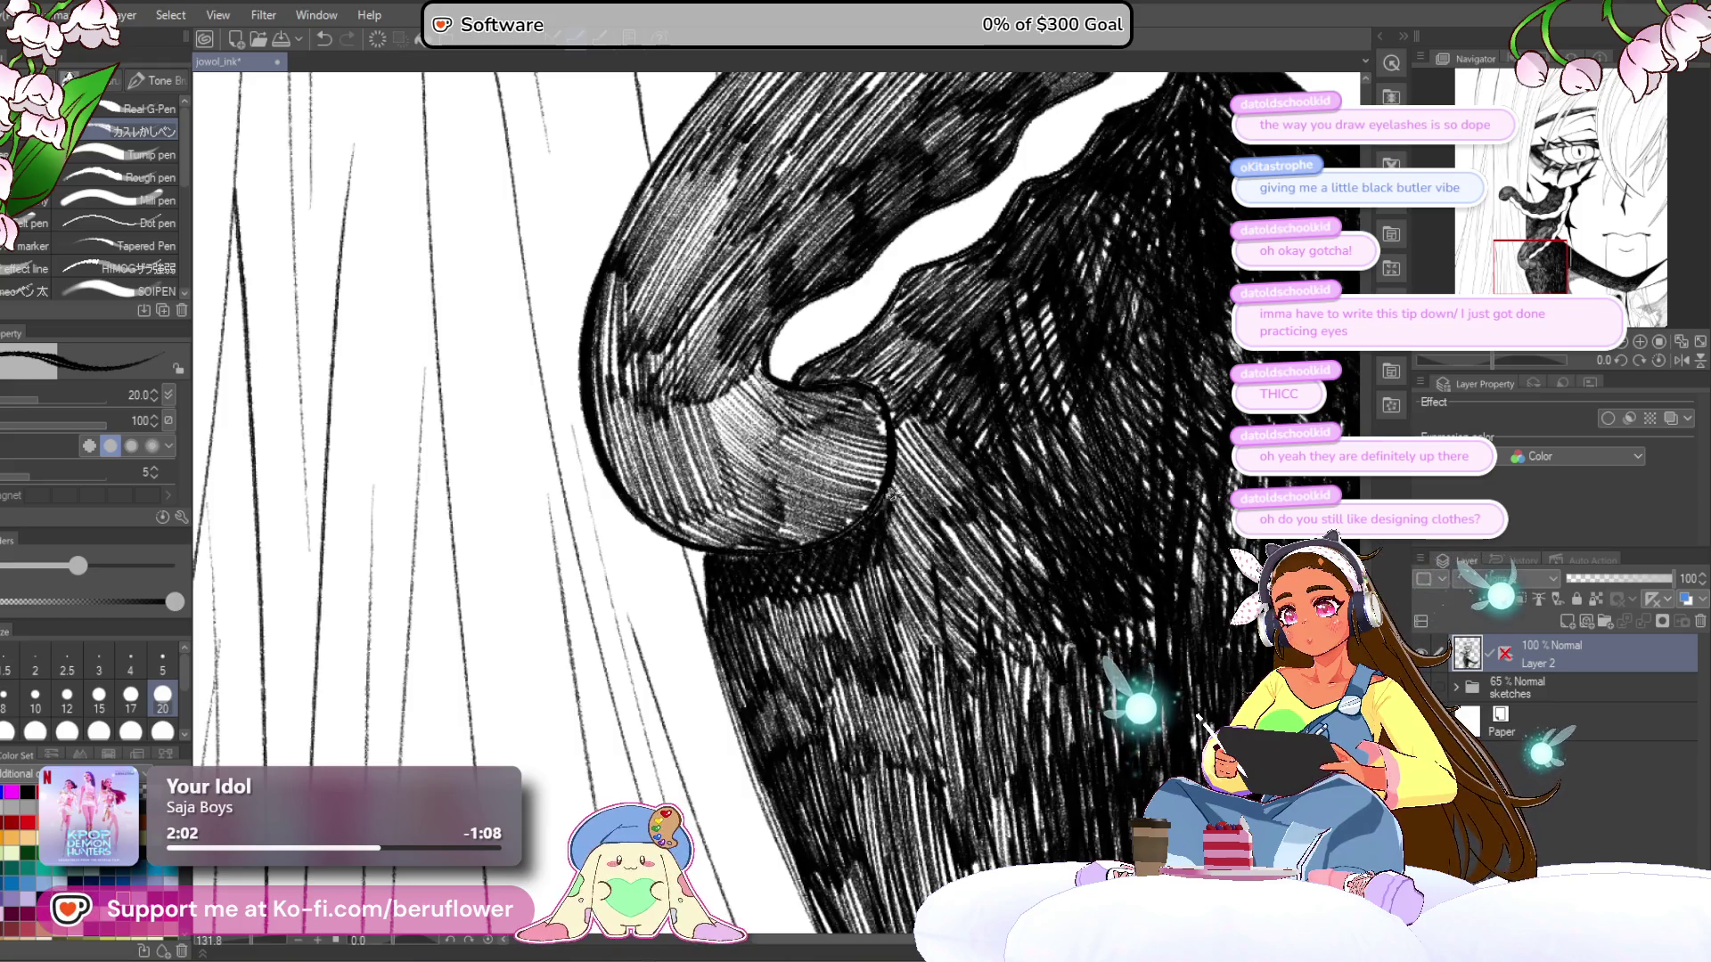
drag(891, 495, 783, 521)
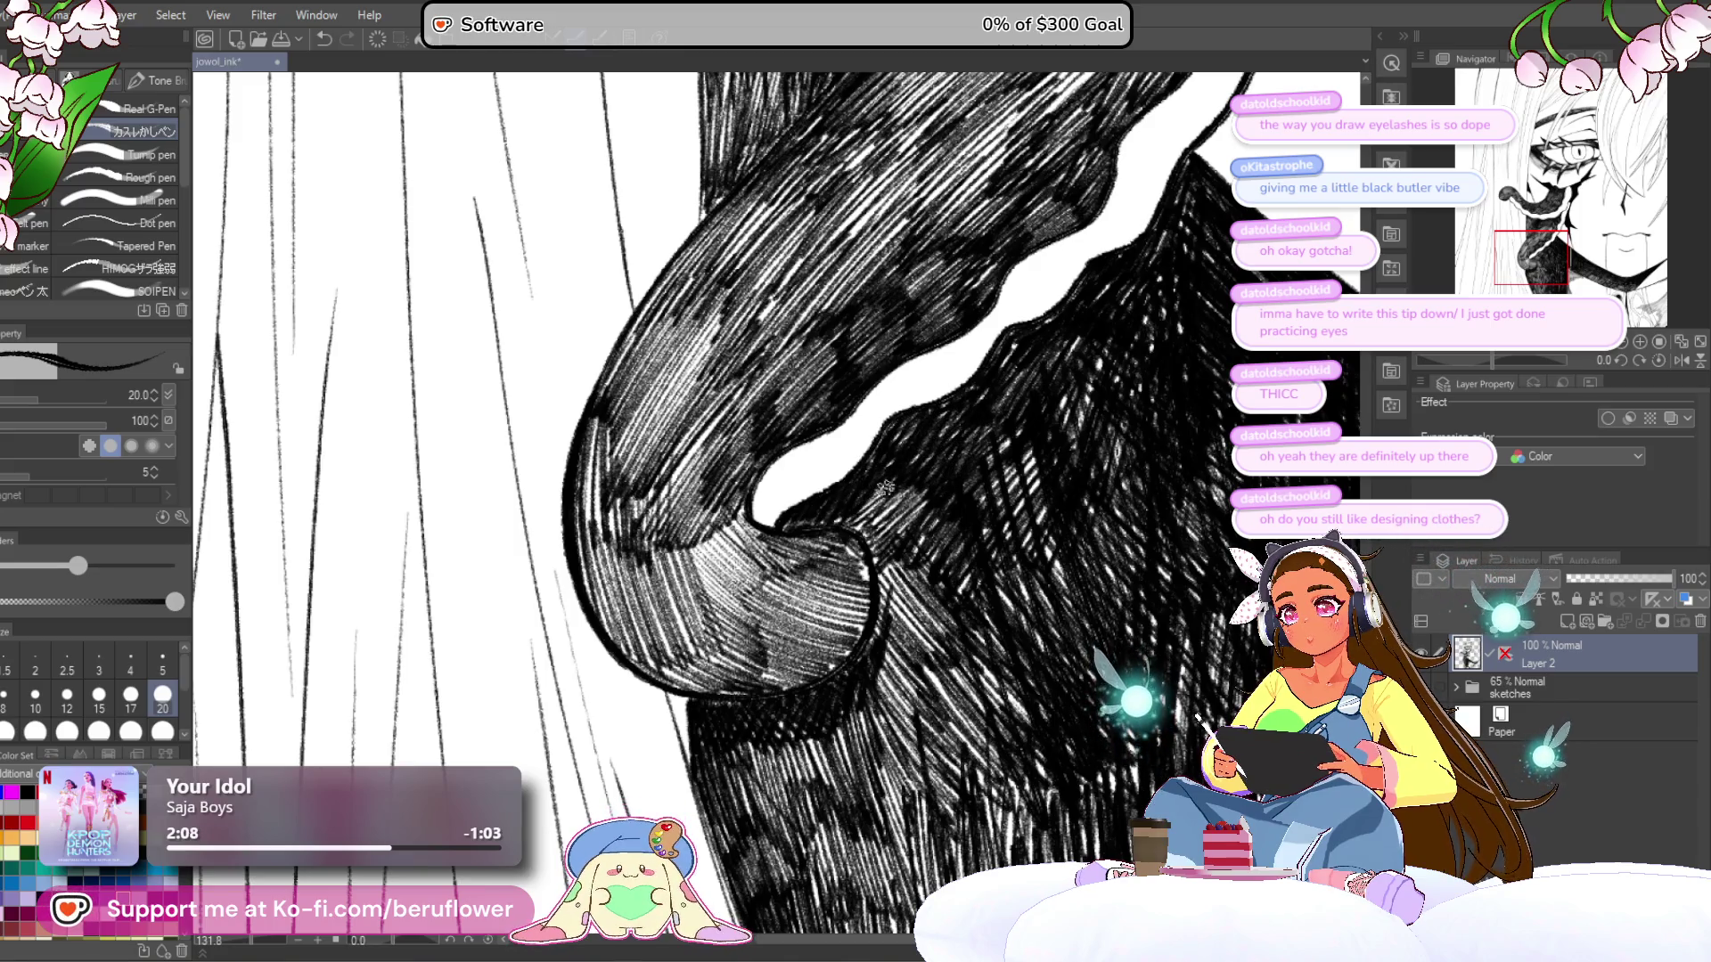
scroll(891, 473, down, 5)
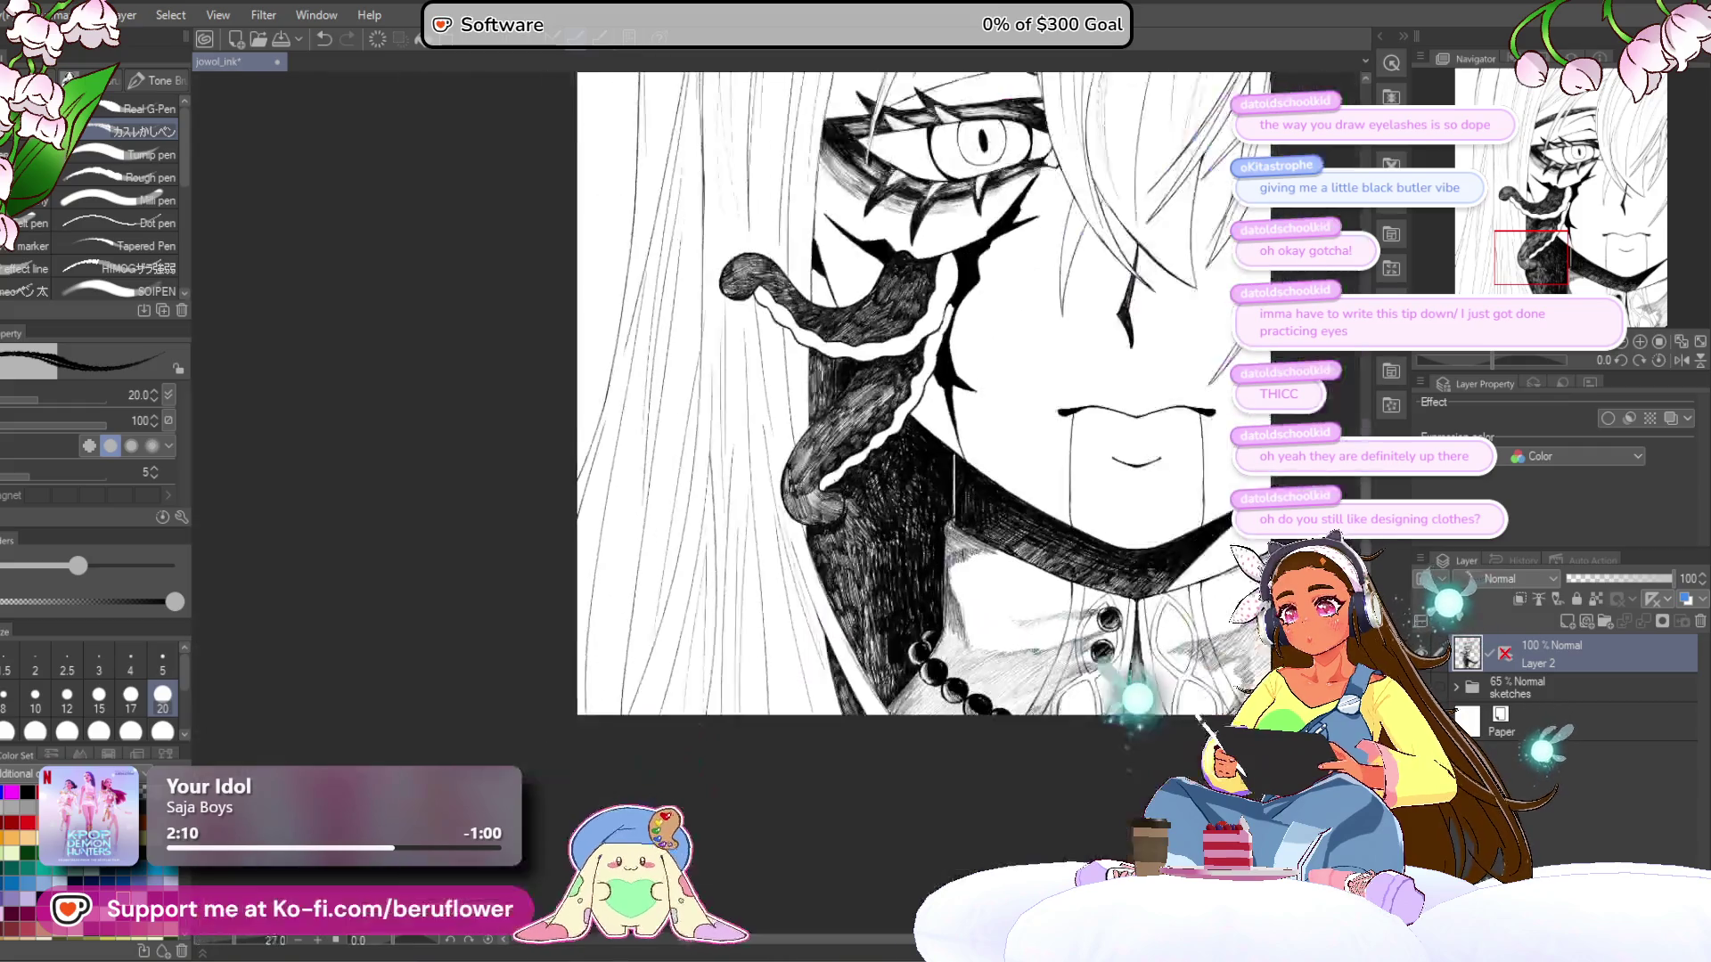
scroll(842, 481, up, 3)
scroll(842, 481, up, 2)
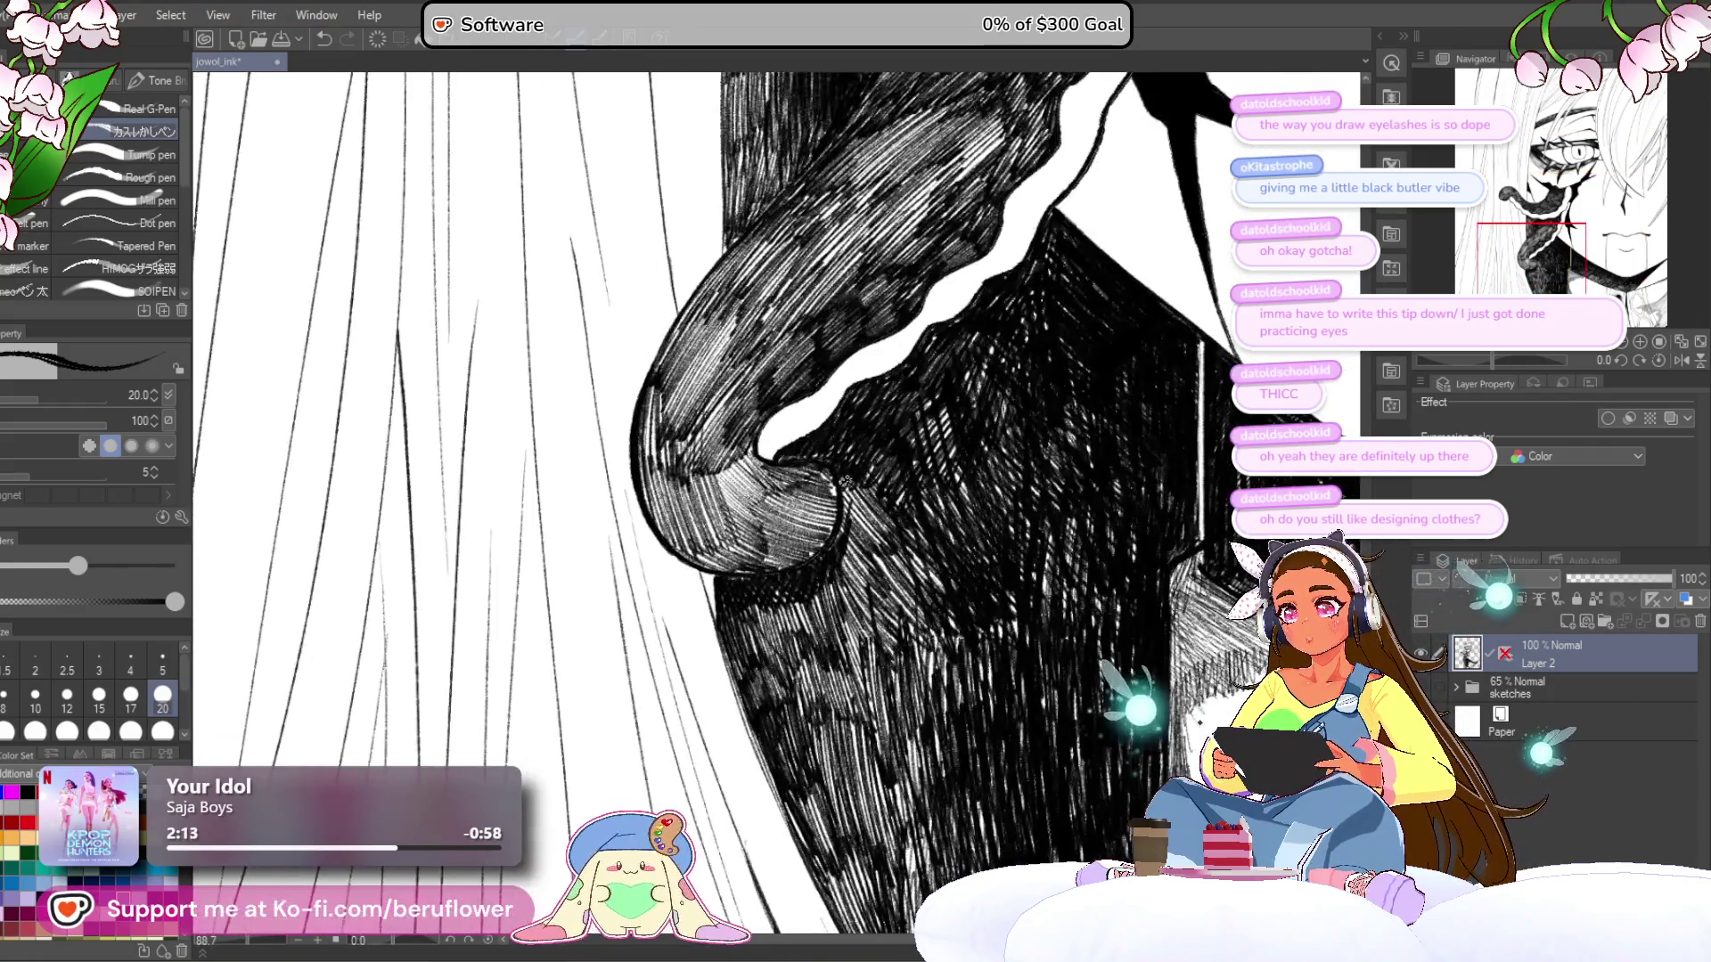
drag(887, 481, 862, 579)
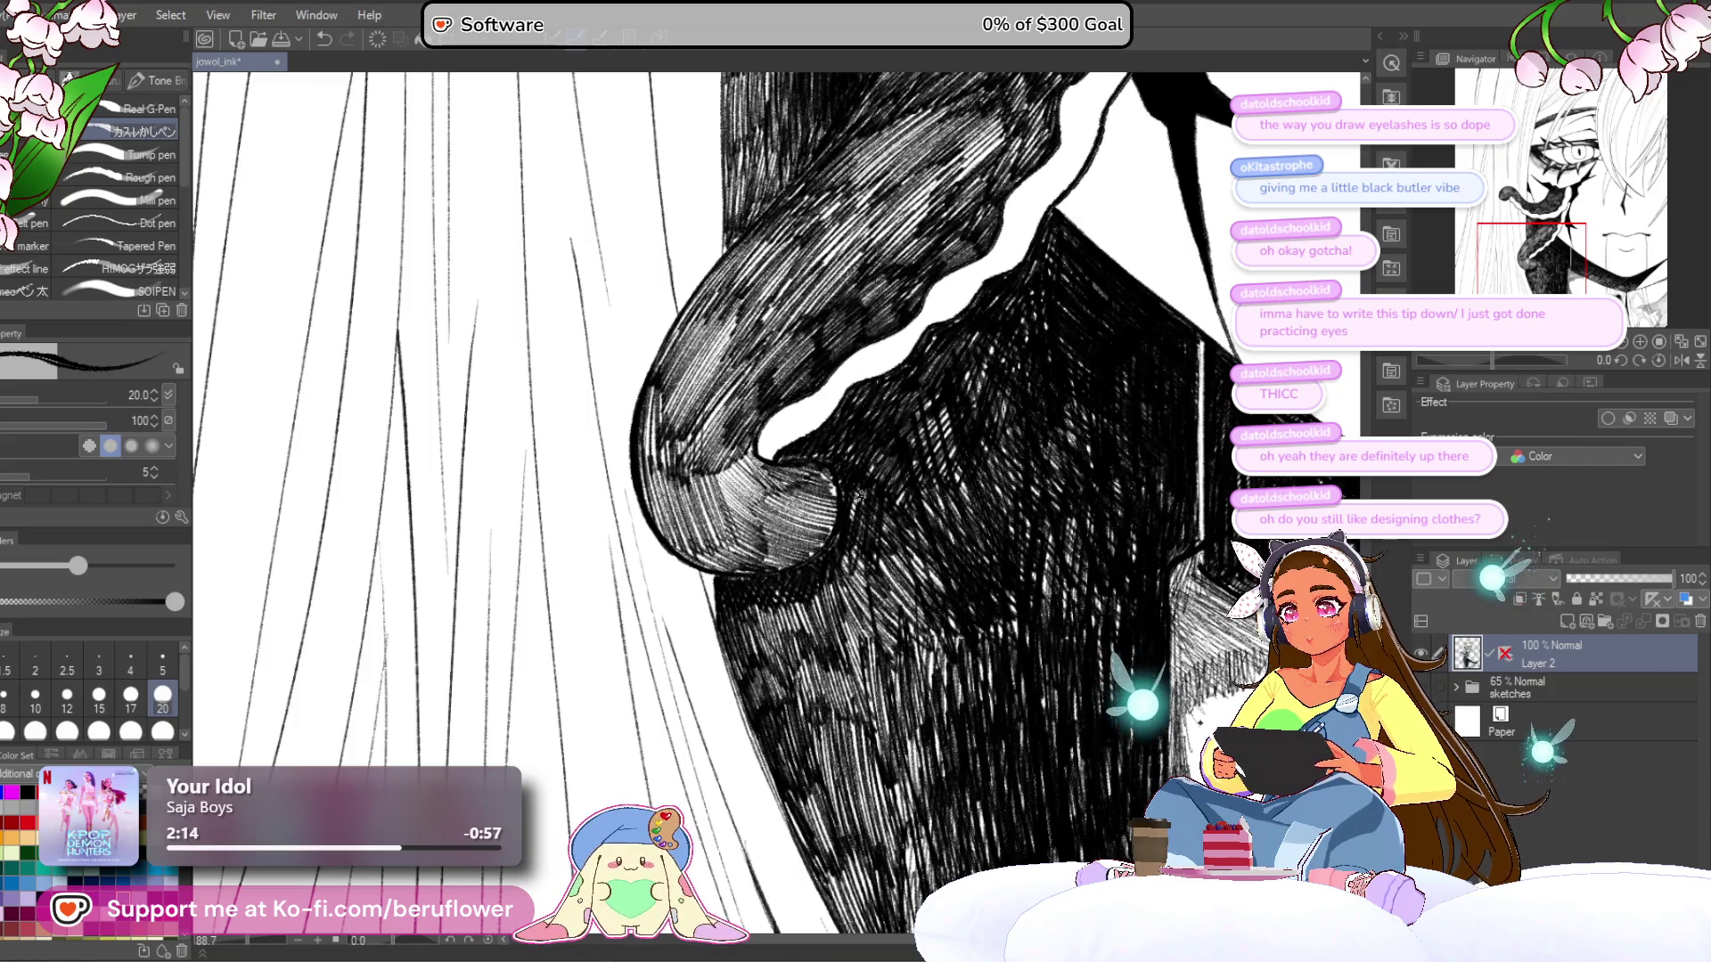
- Zoom in on the tentacle tip and paint white over its hatching
scroll(904, 571, down, 4)
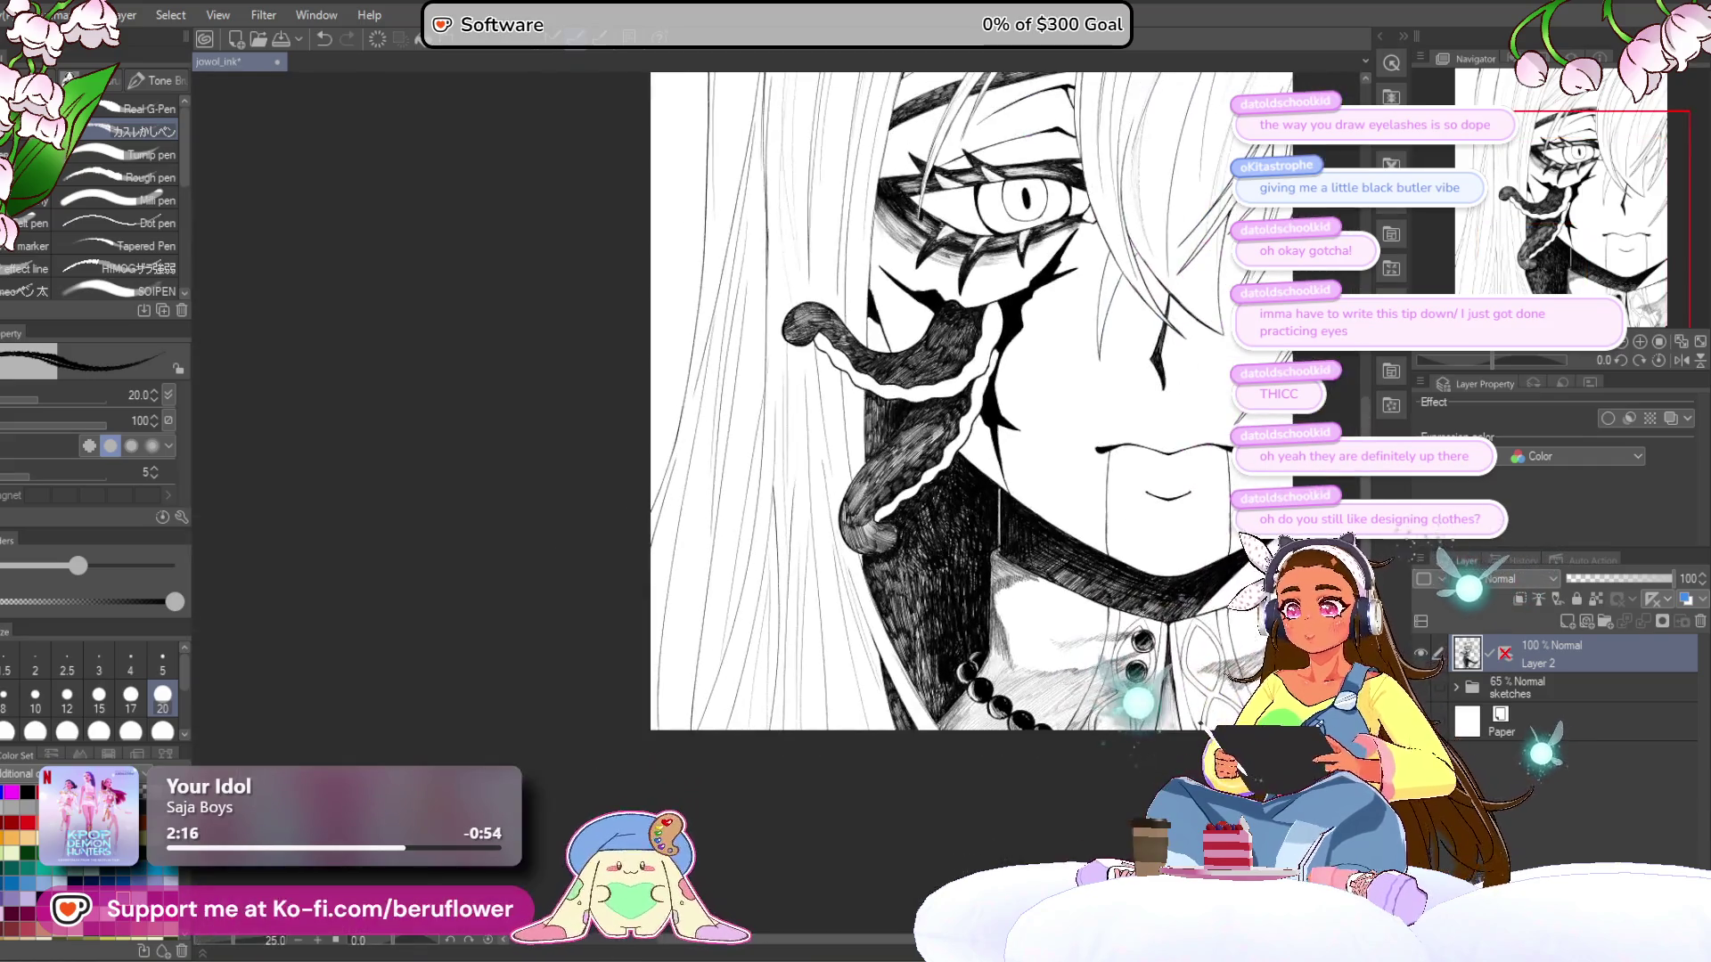
scroll(905, 570, up, 2)
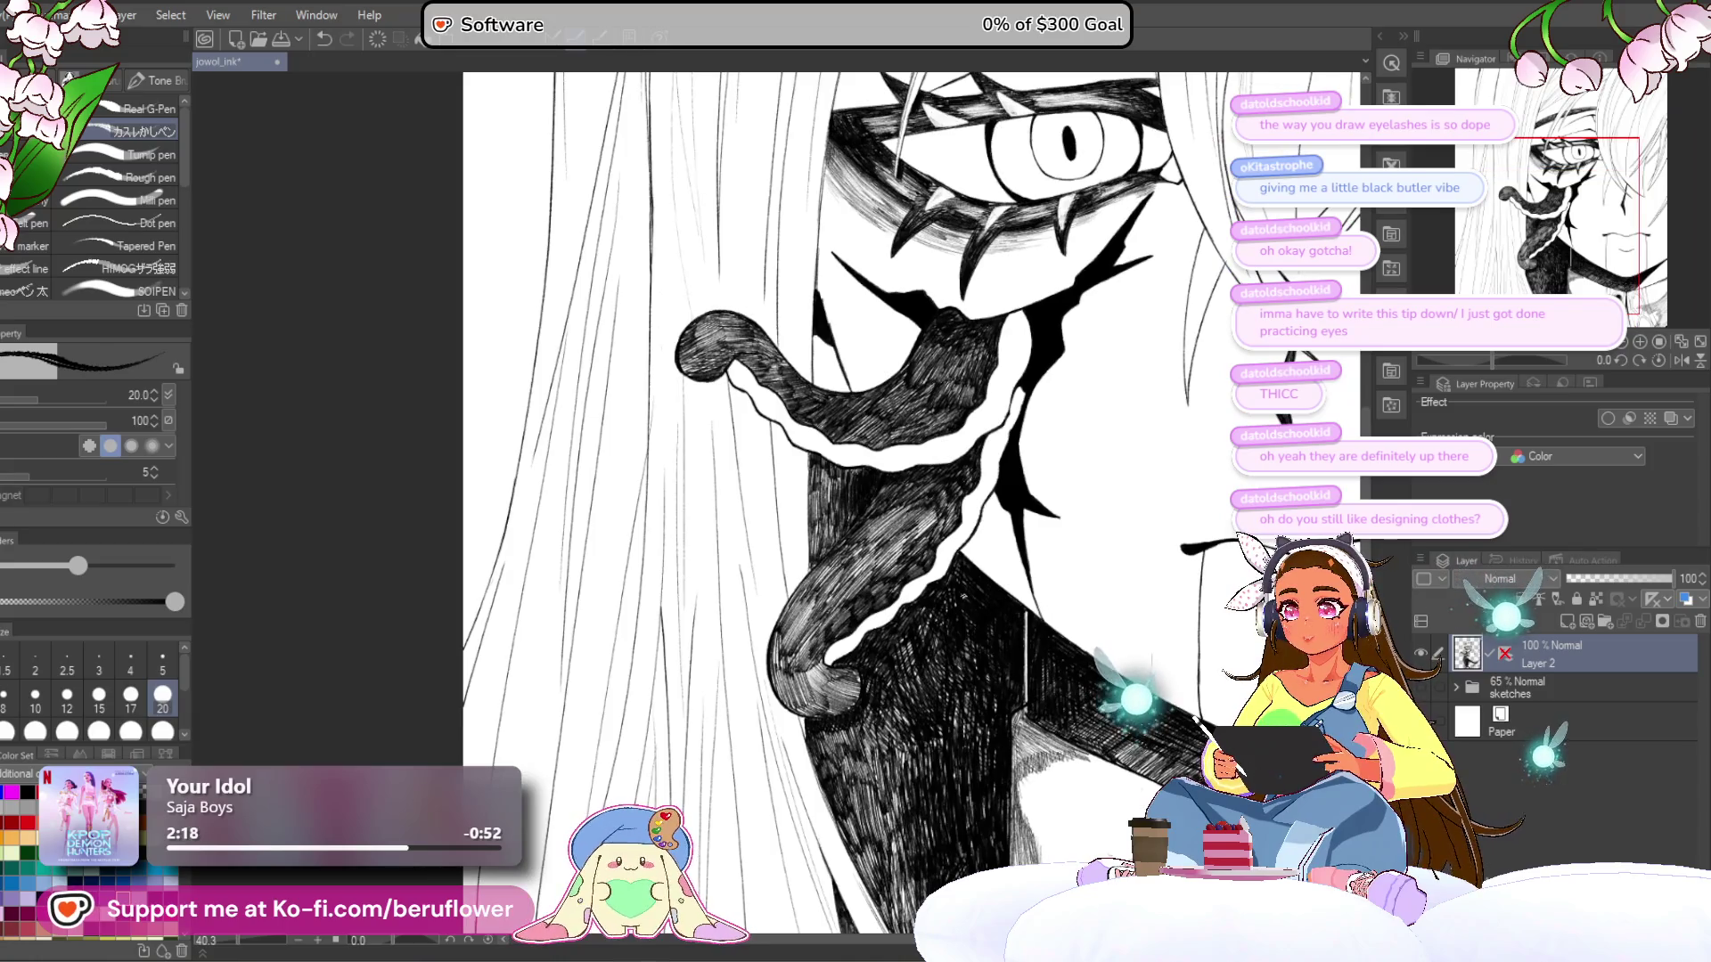
scroll(876, 455, up, 3)
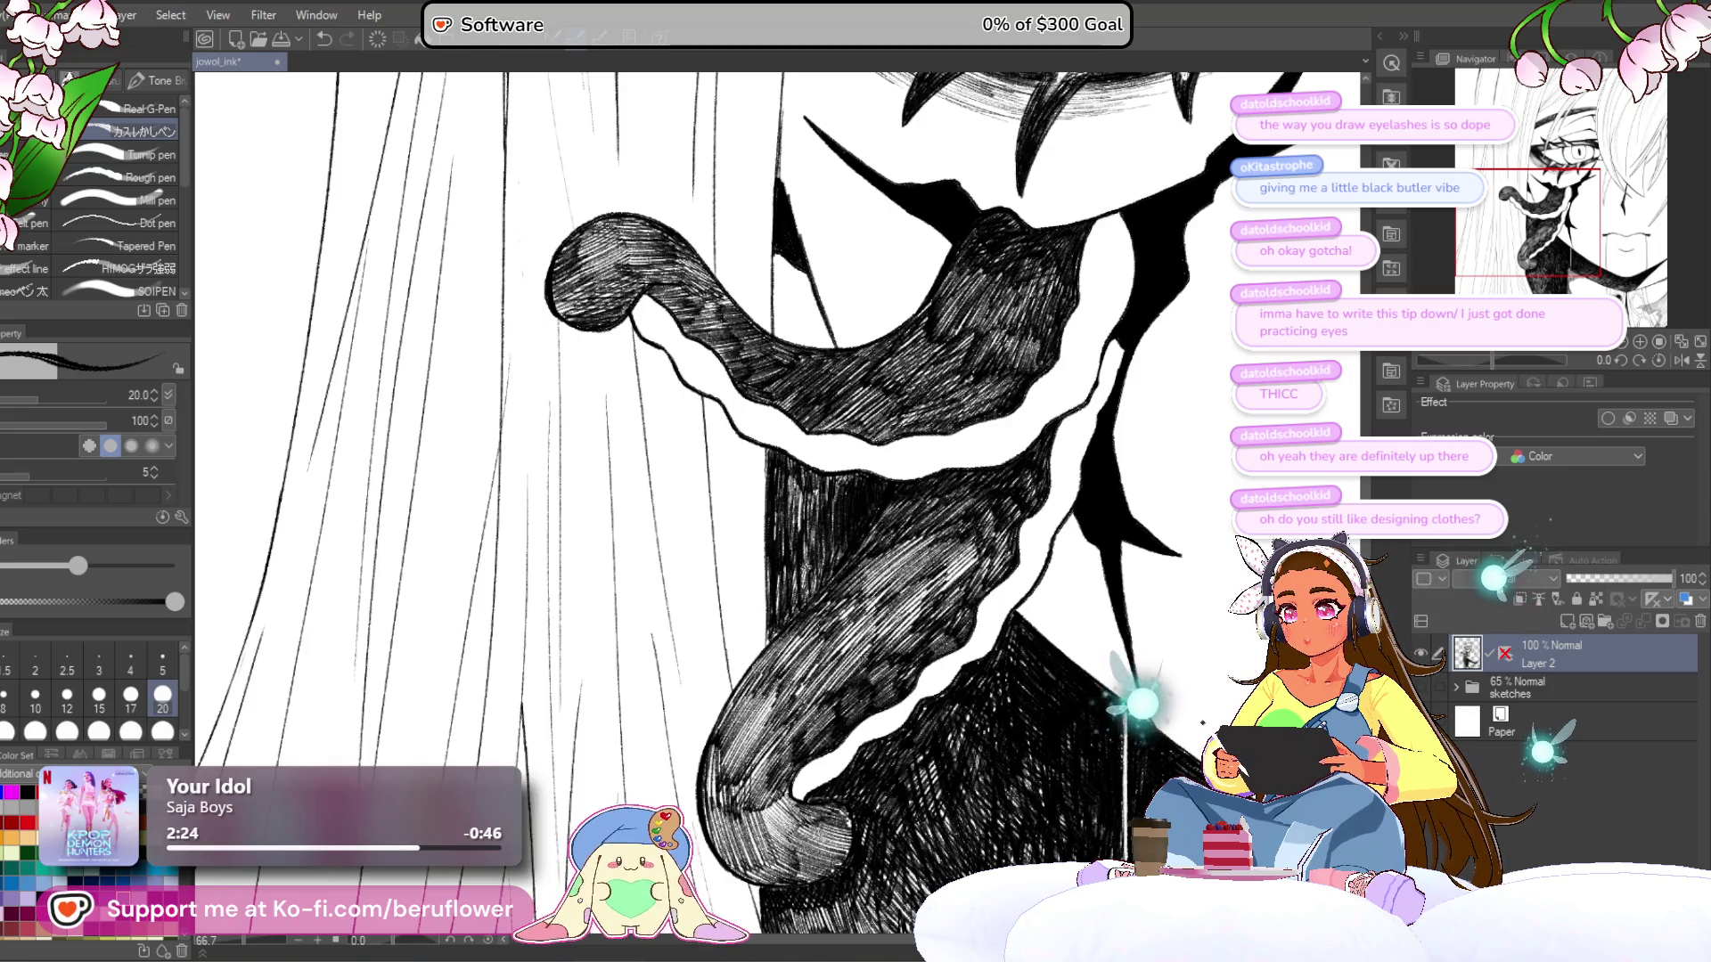
scroll(804, 538, down, 4)
scroll(820, 530, down, 2)
scroll(842, 521, up, 4)
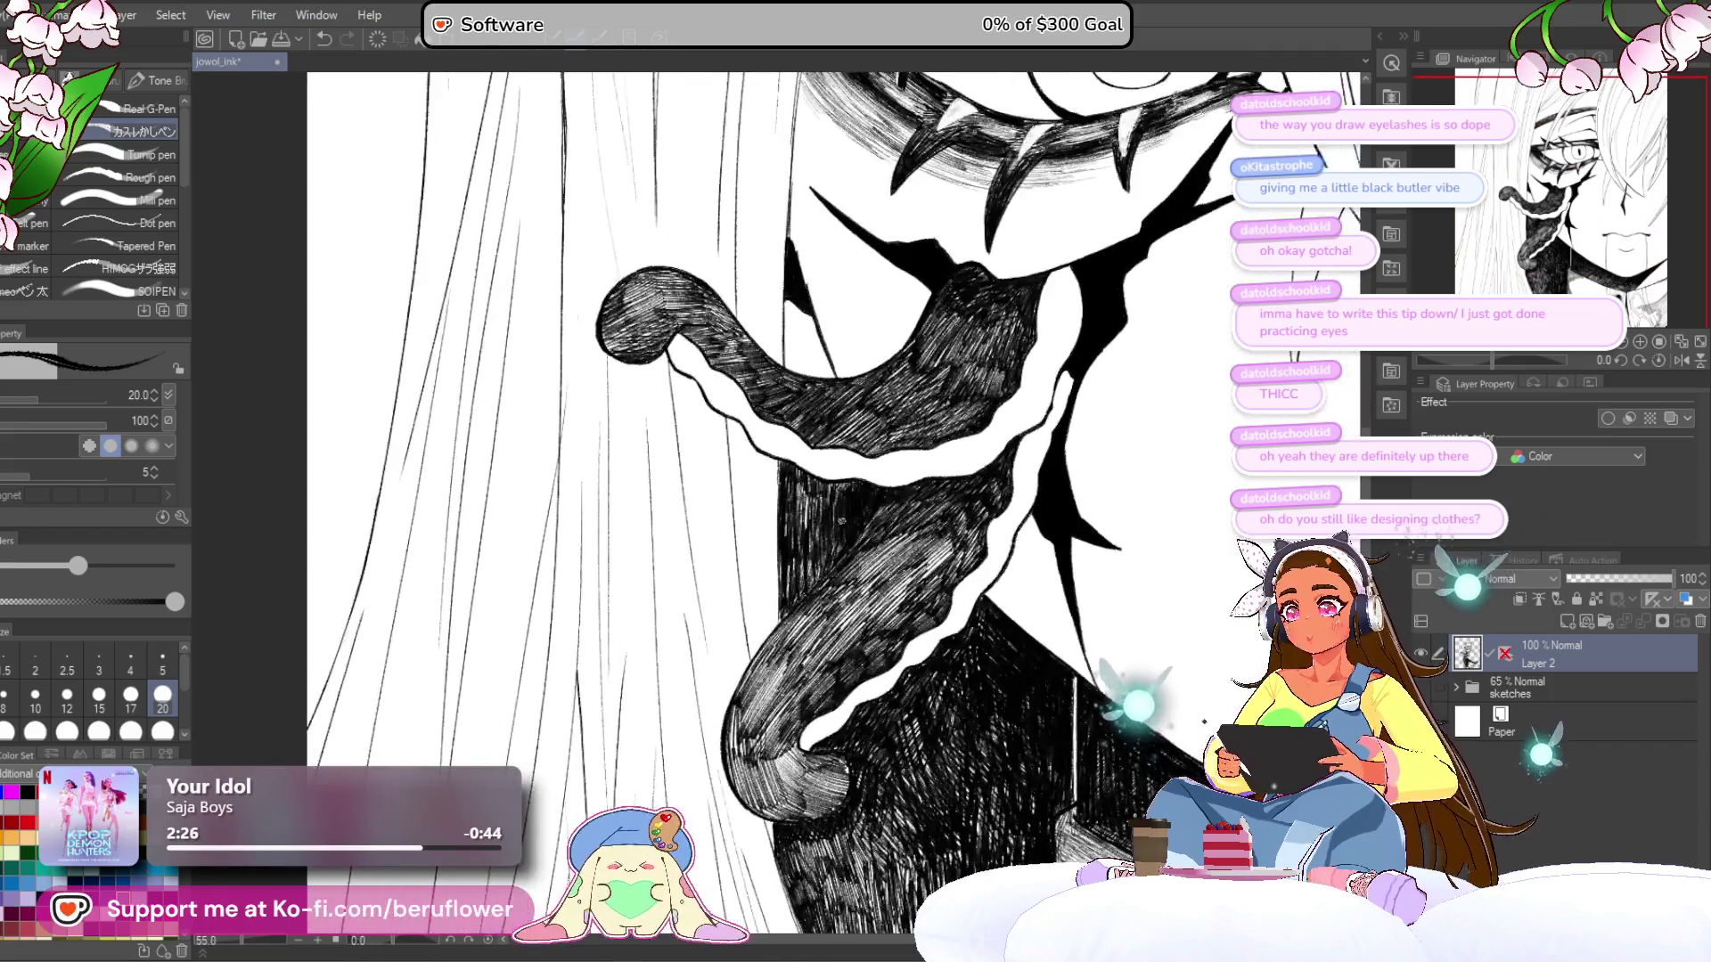
scroll(841, 520, down, 5)
scroll(840, 521, up, 3)
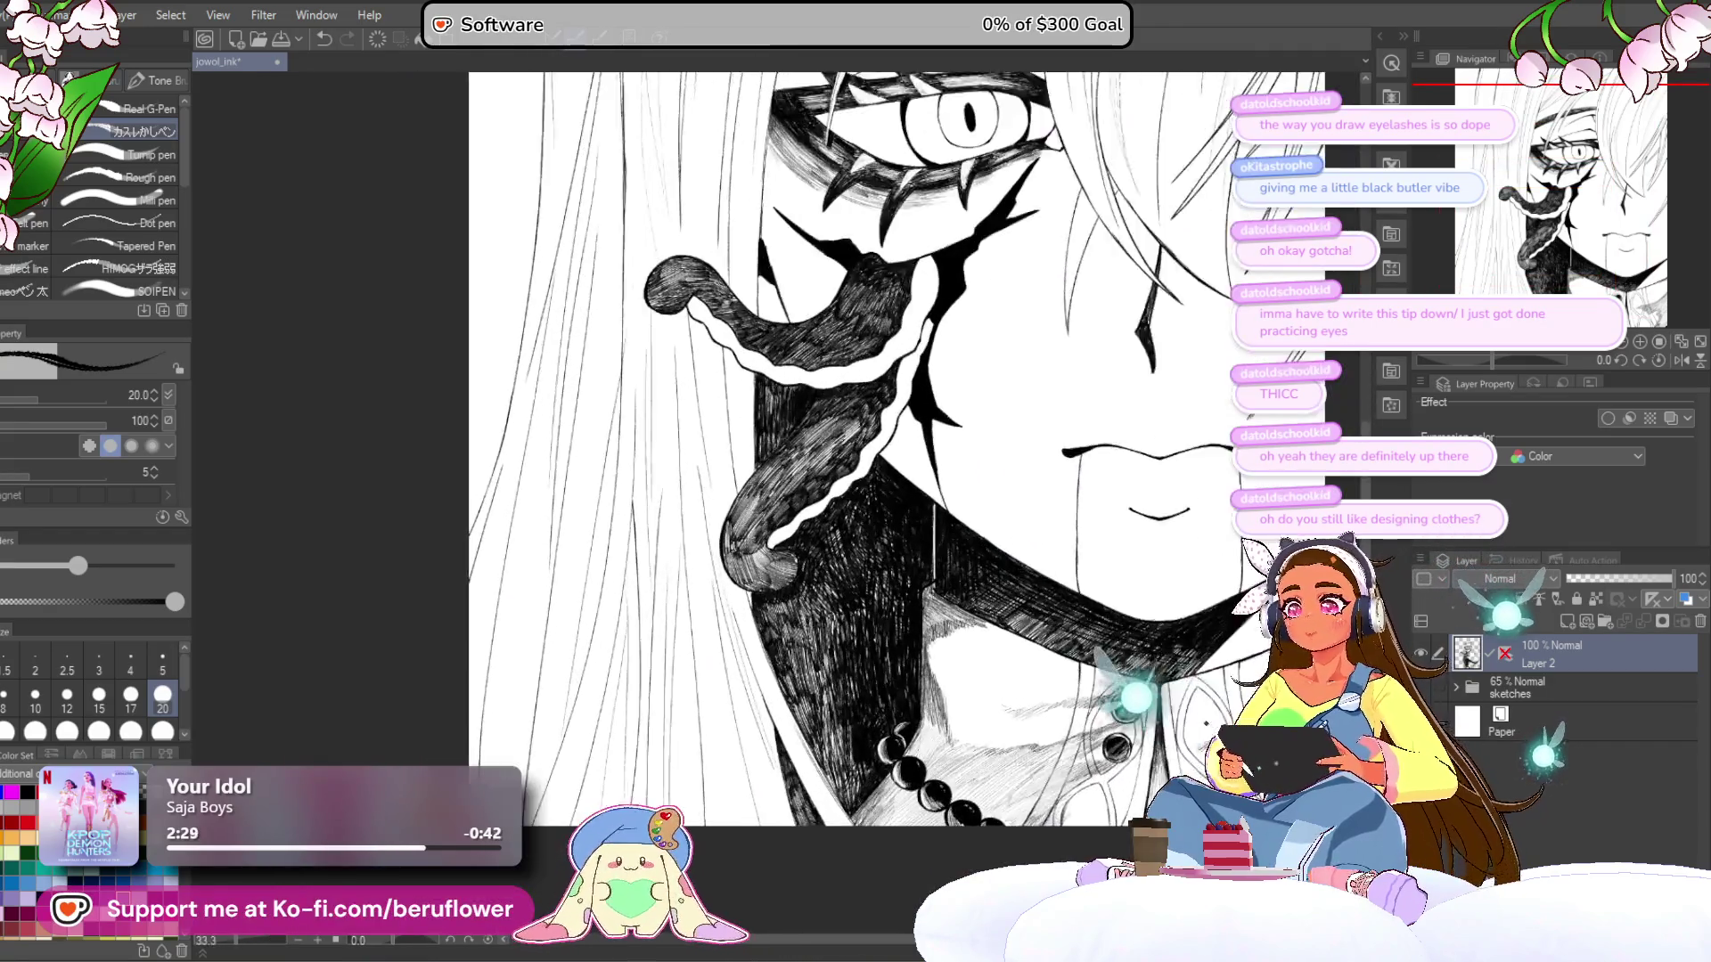
scroll(710, 671, up, 4)
scroll(710, 671, up, 5)
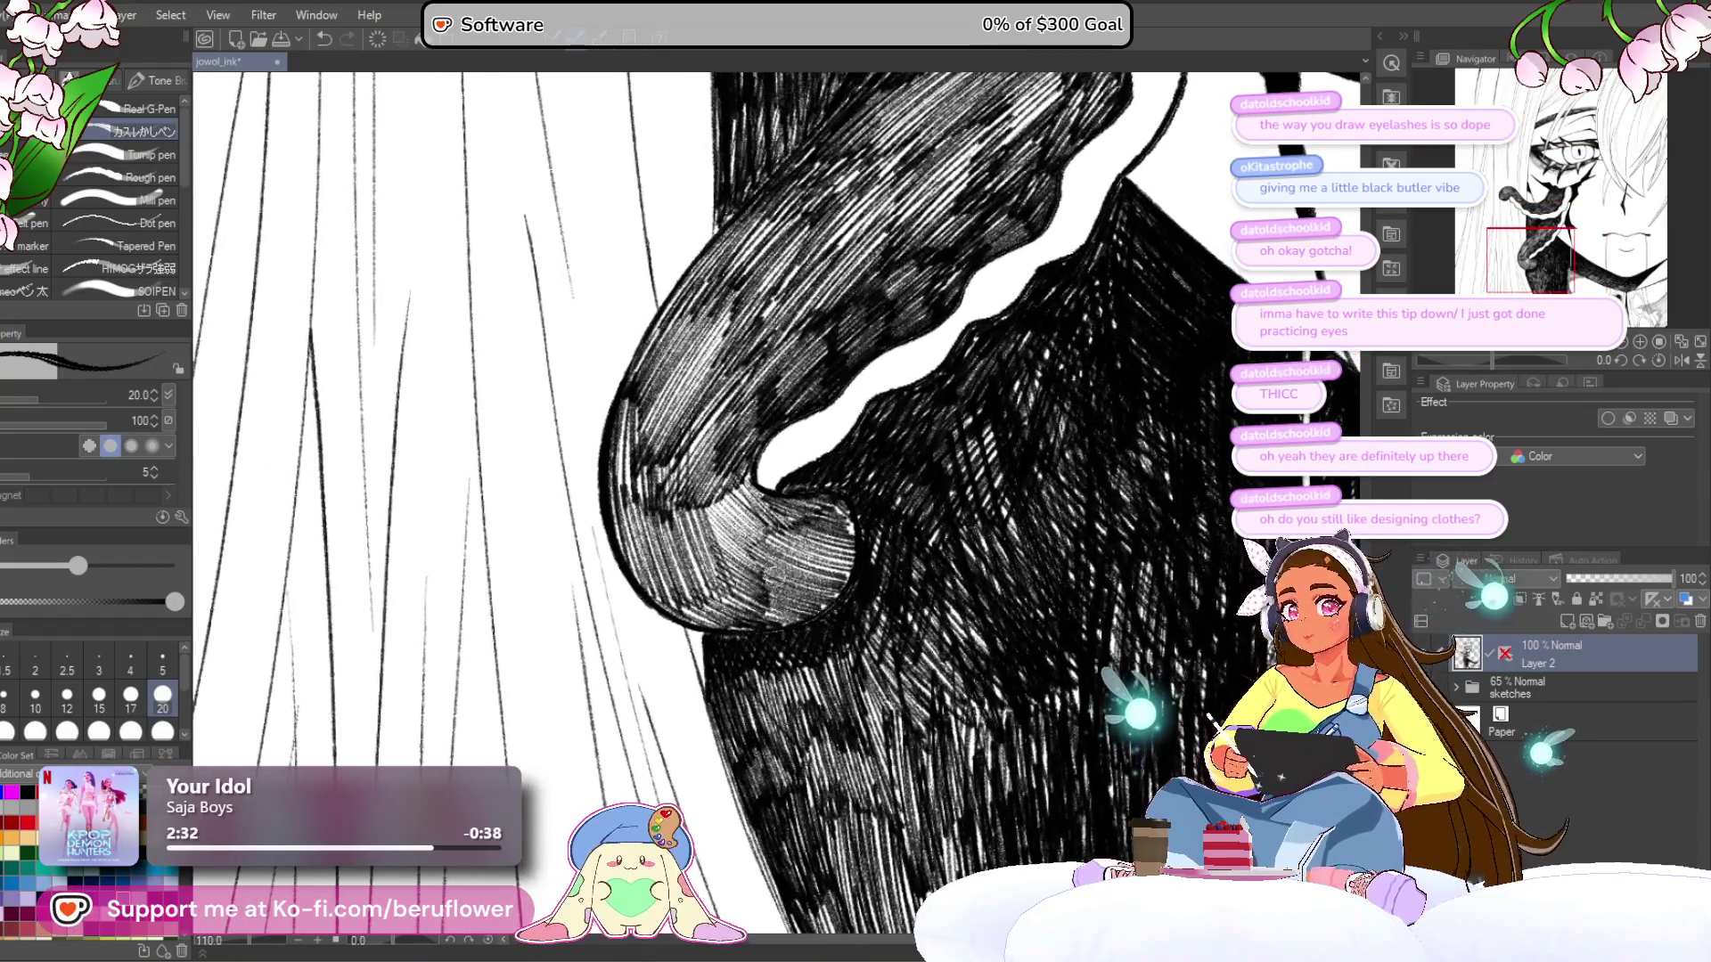
mouse_move(778, 561)
mouse_down()
mouse_move(687, 553)
mouse_move(778, 566)
mouse_up()
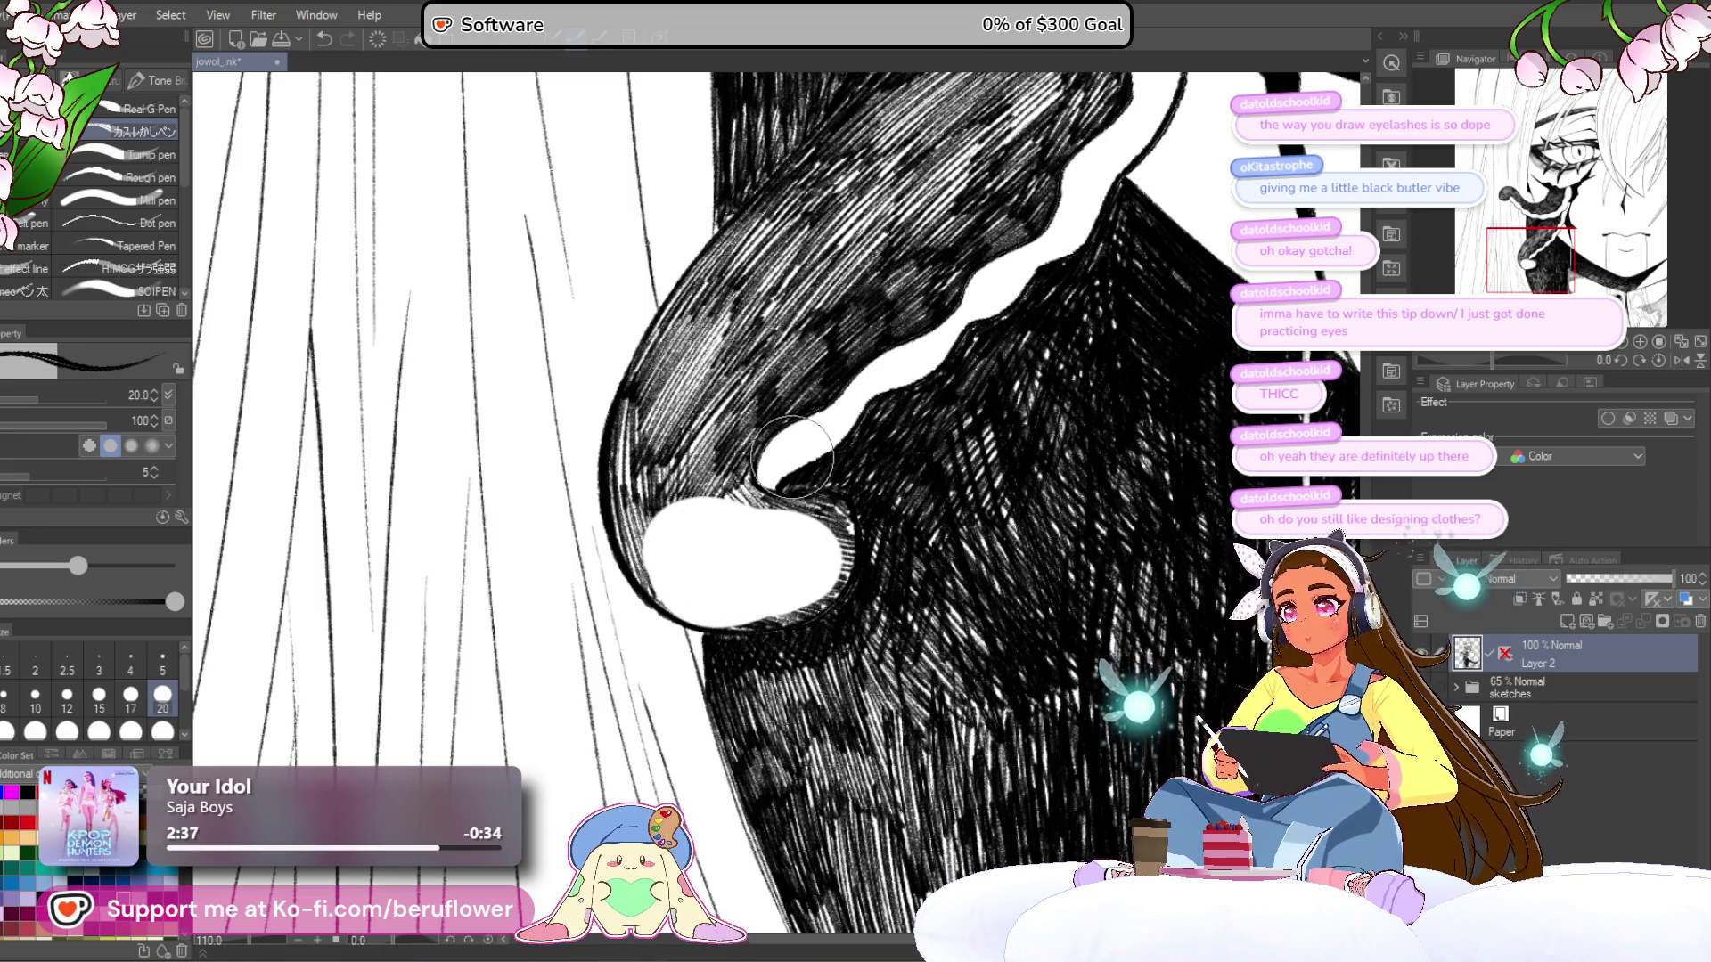
- Rotate the canvas and widen the white highlight at the tentacle tip
click(1513, 360)
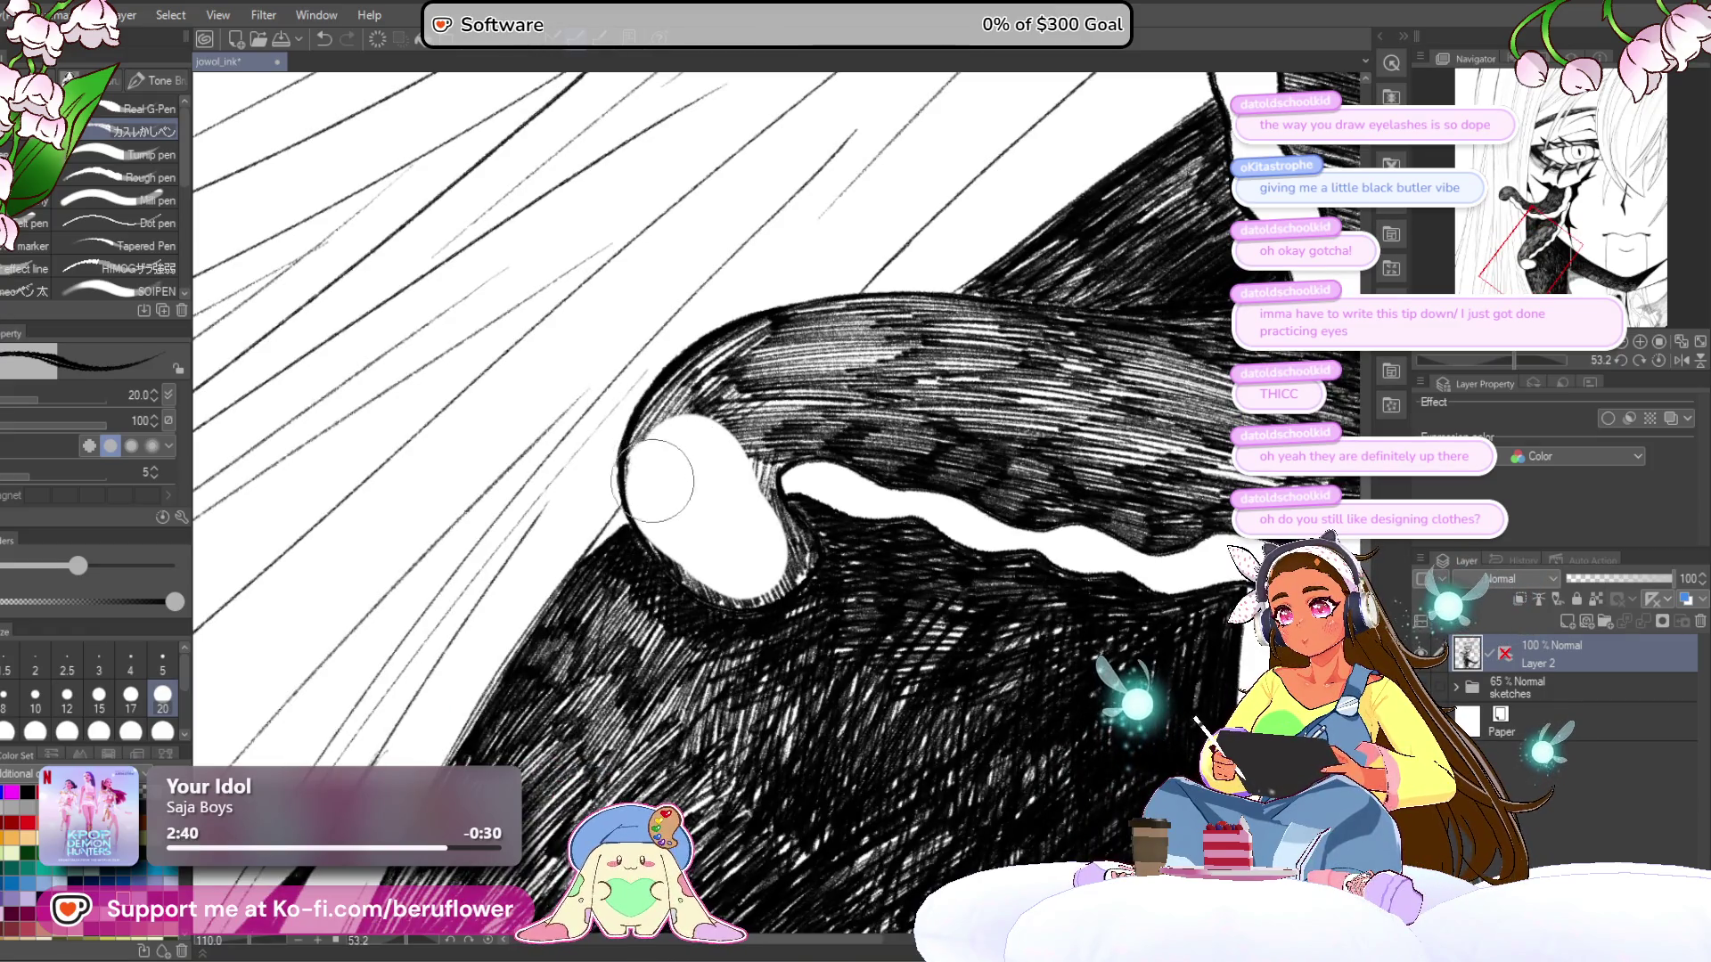
mouse_move(655, 460)
mouse_down()
mouse_move(682, 545)
mouse_move(745, 571)
mouse_move(731, 569)
mouse_move(758, 557)
mouse_move(751, 533)
mouse_move(761, 545)
mouse_move(731, 409)
mouse_move(785, 419)
mouse_move(680, 466)
mouse_move(689, 397)
mouse_move(713, 366)
mouse_move(789, 344)
mouse_up()
drag(1514, 358, 1495, 358)
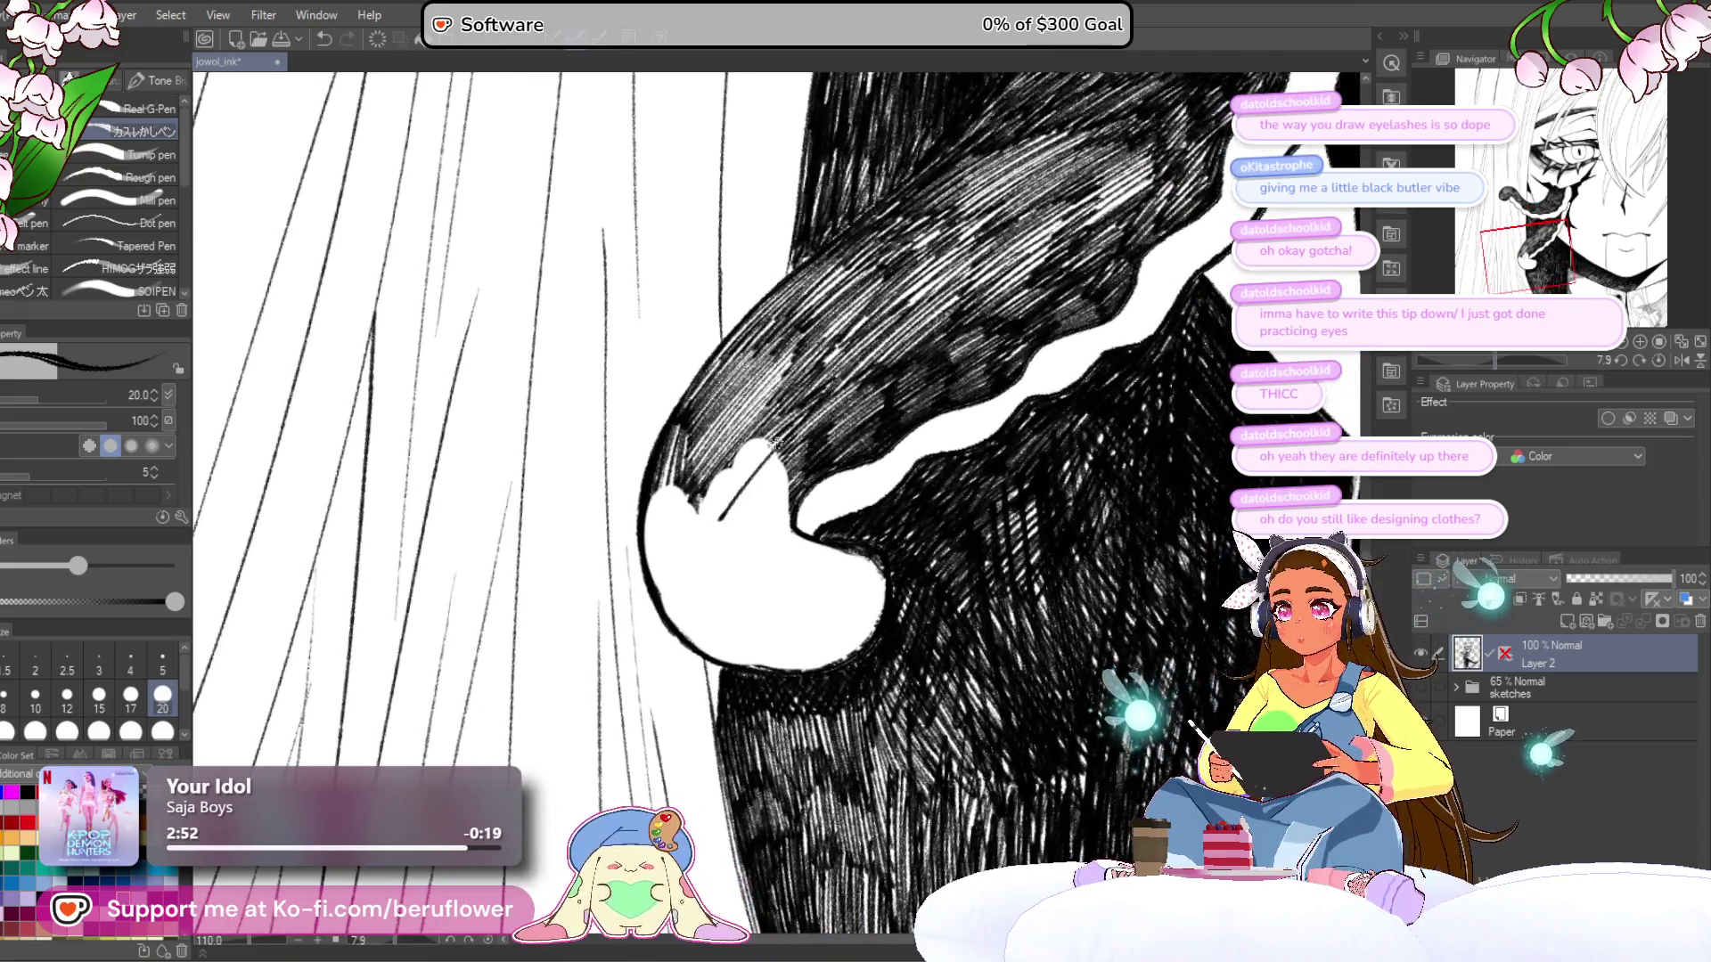
- Re-hatch the upper and lower-left edges of the white tip, then reset the view upright
drag(807, 398, 764, 427)
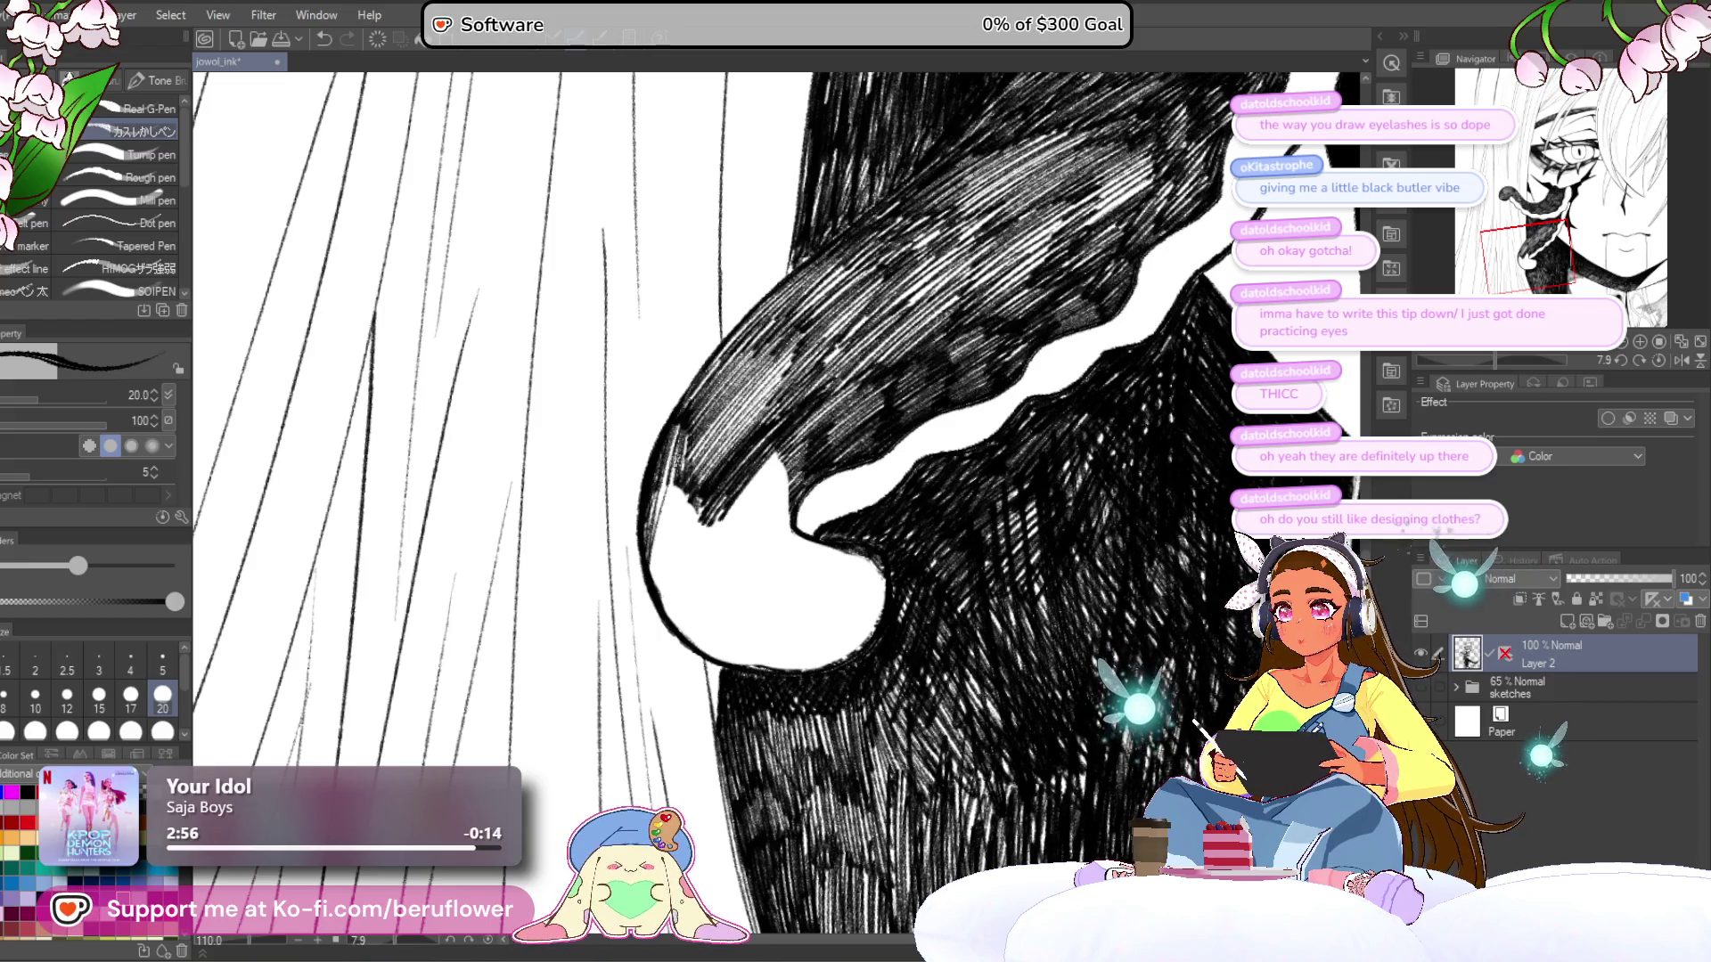
scroll(954, 501, down, 1)
mouse_move(1483, 355)
mouse_down()
mouse_move(1522, 354)
mouse_move(1495, 355)
mouse_up()
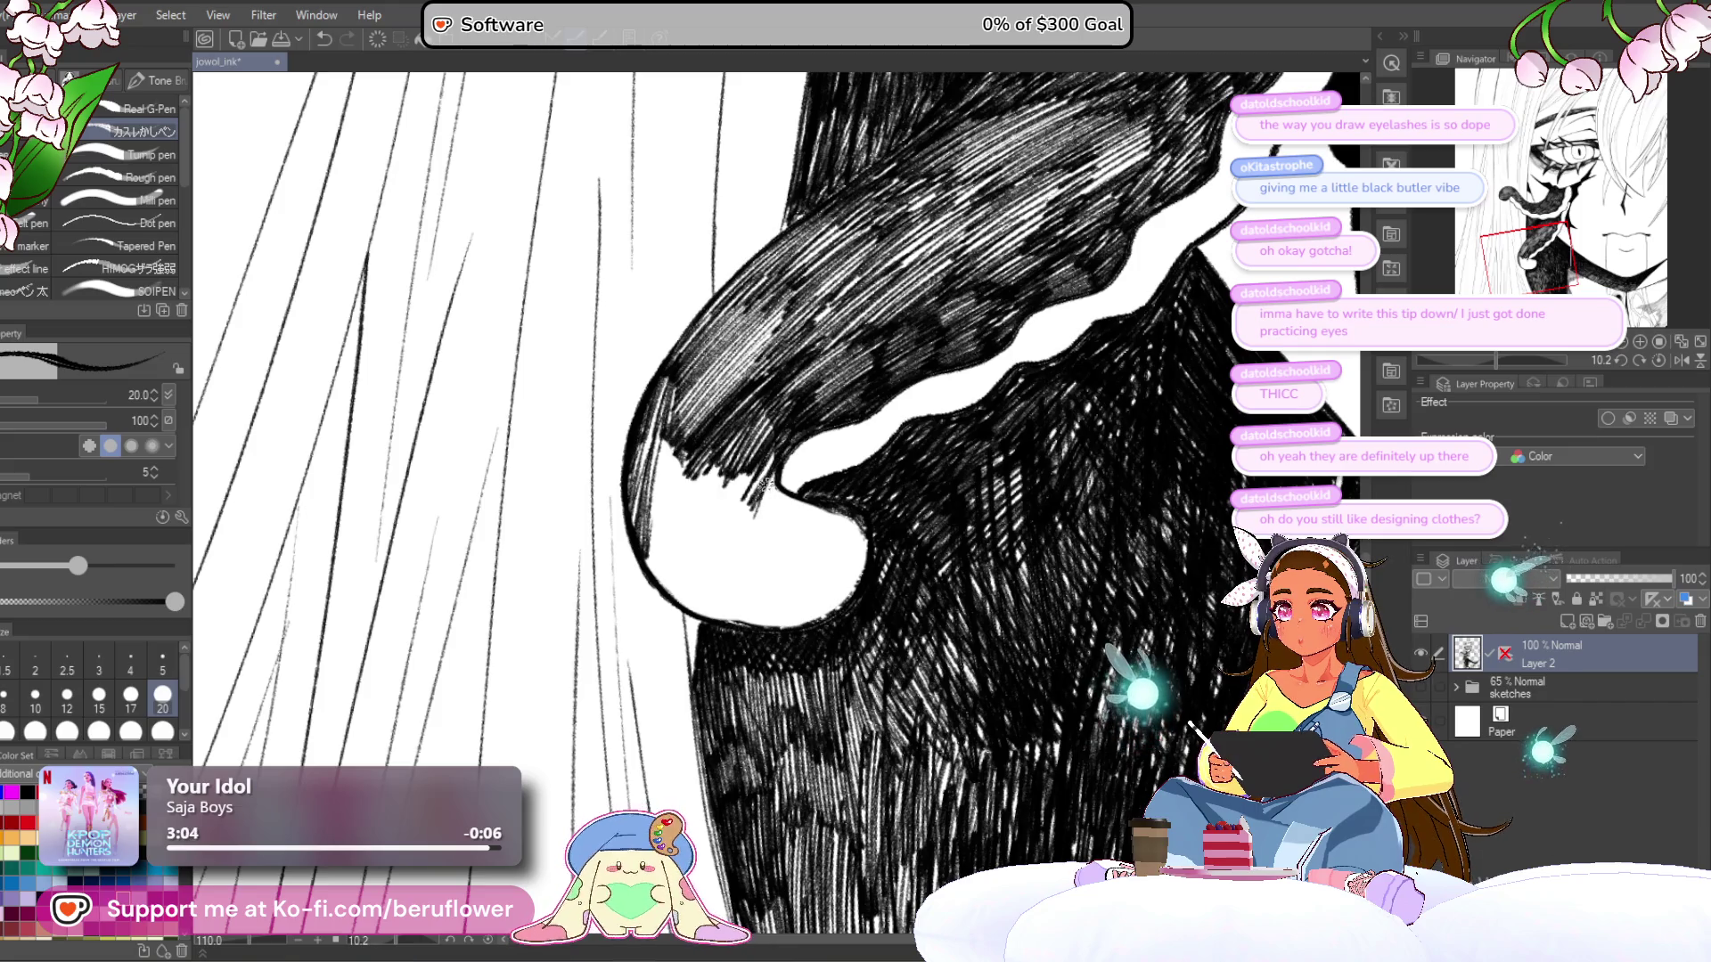
drag(747, 434, 660, 527)
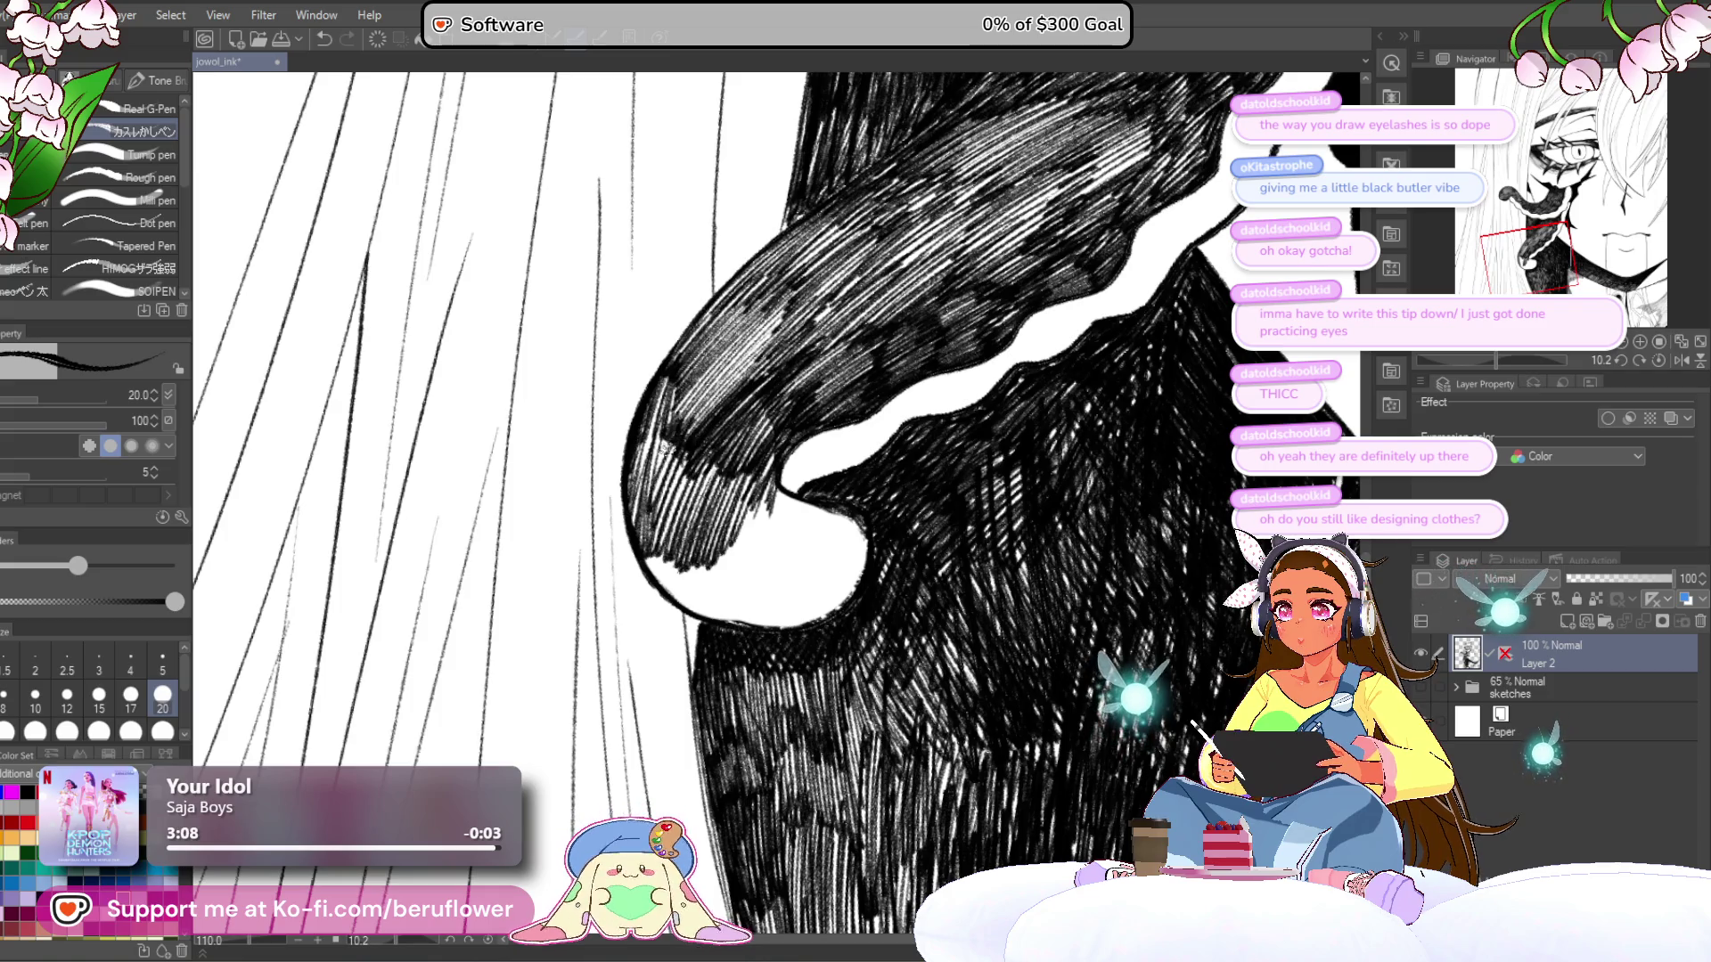
scroll(678, 352, down, 1)
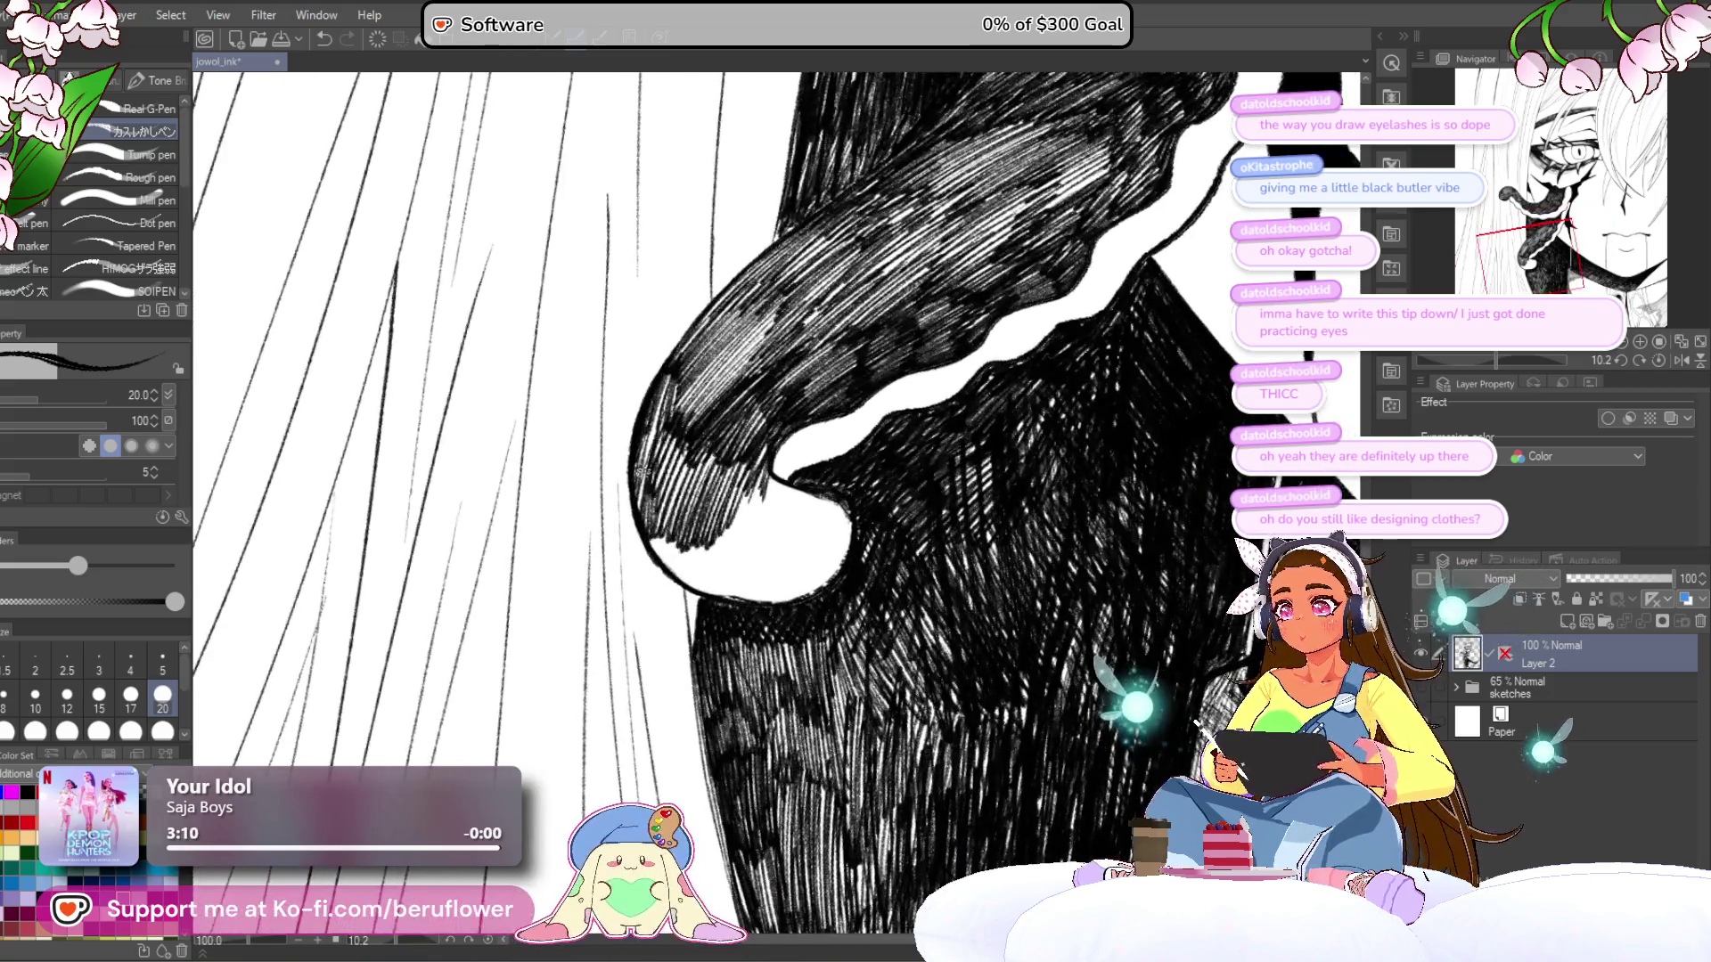
mouse_move(648, 528)
mouse_down()
mouse_move(740, 562)
mouse_move(707, 533)
mouse_up()
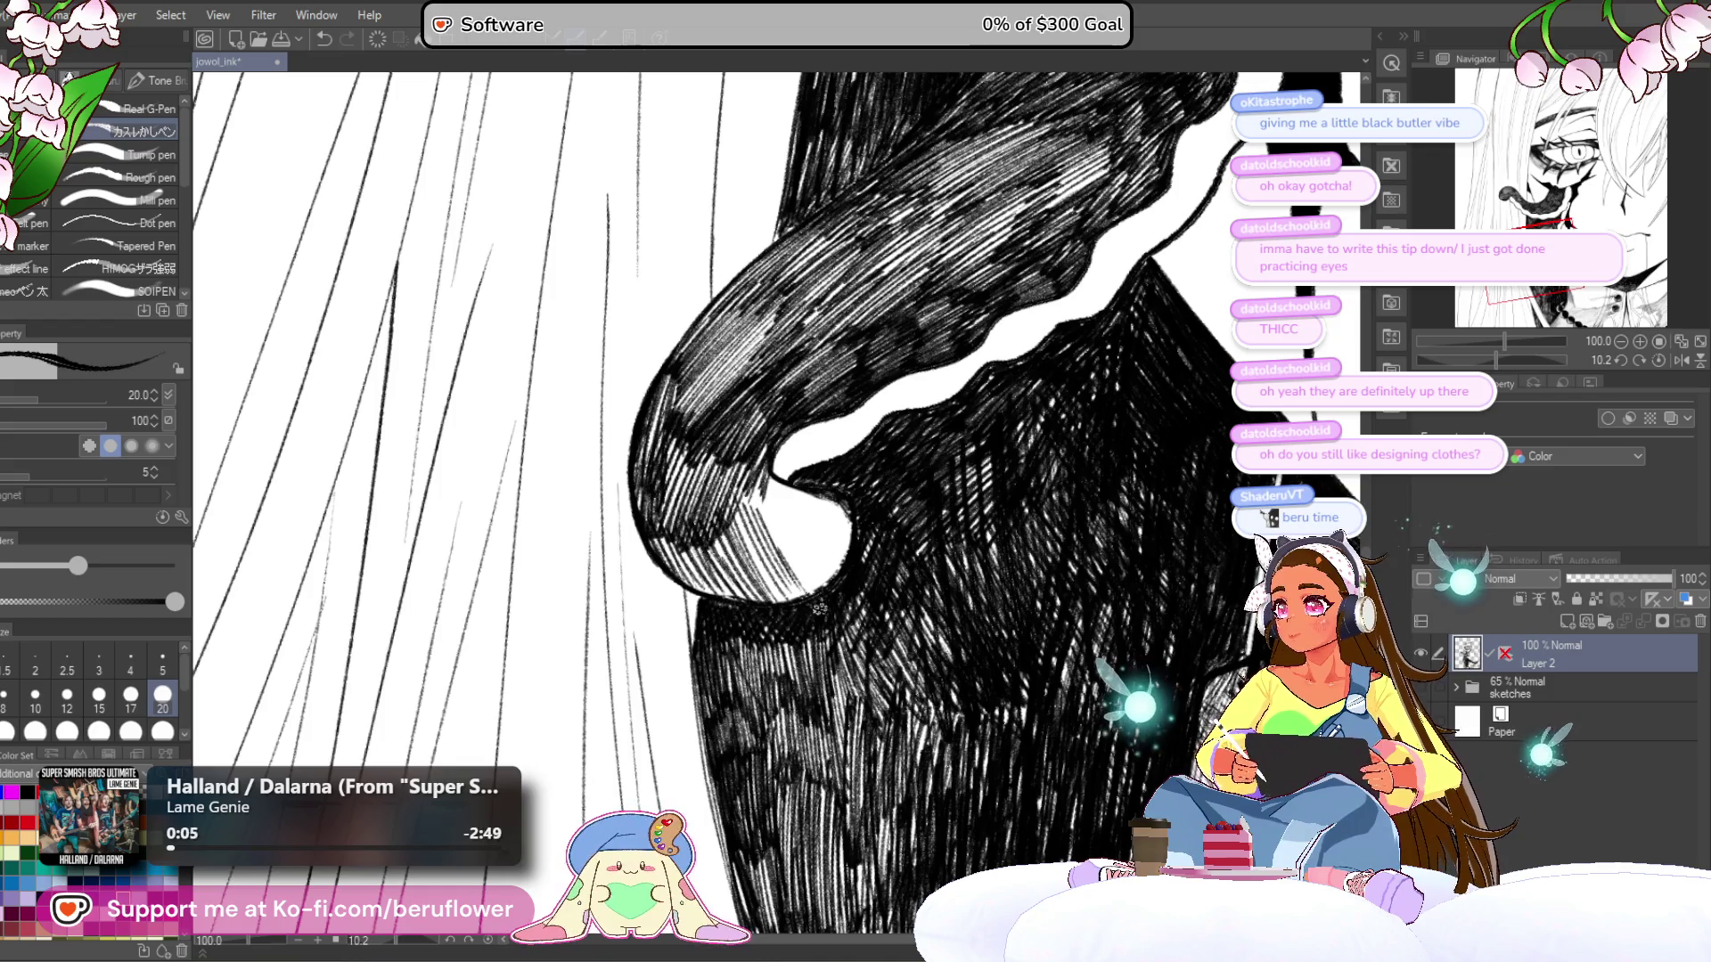
scroll(813, 599, down, 5)
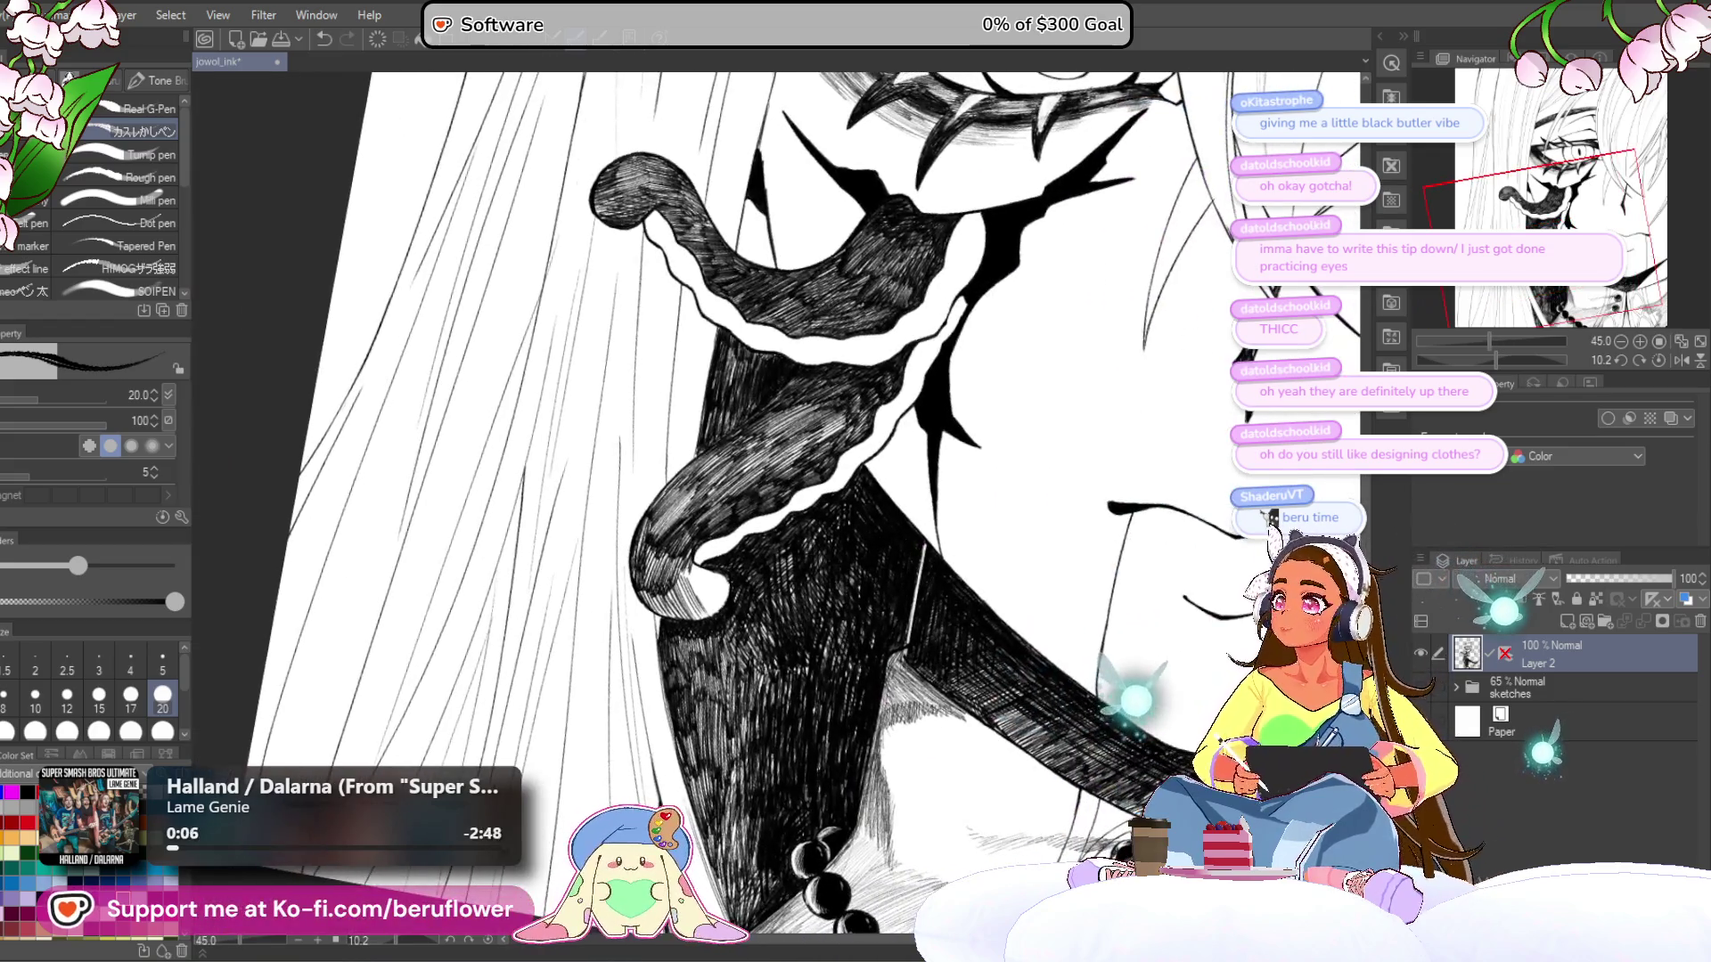
click(1654, 361)
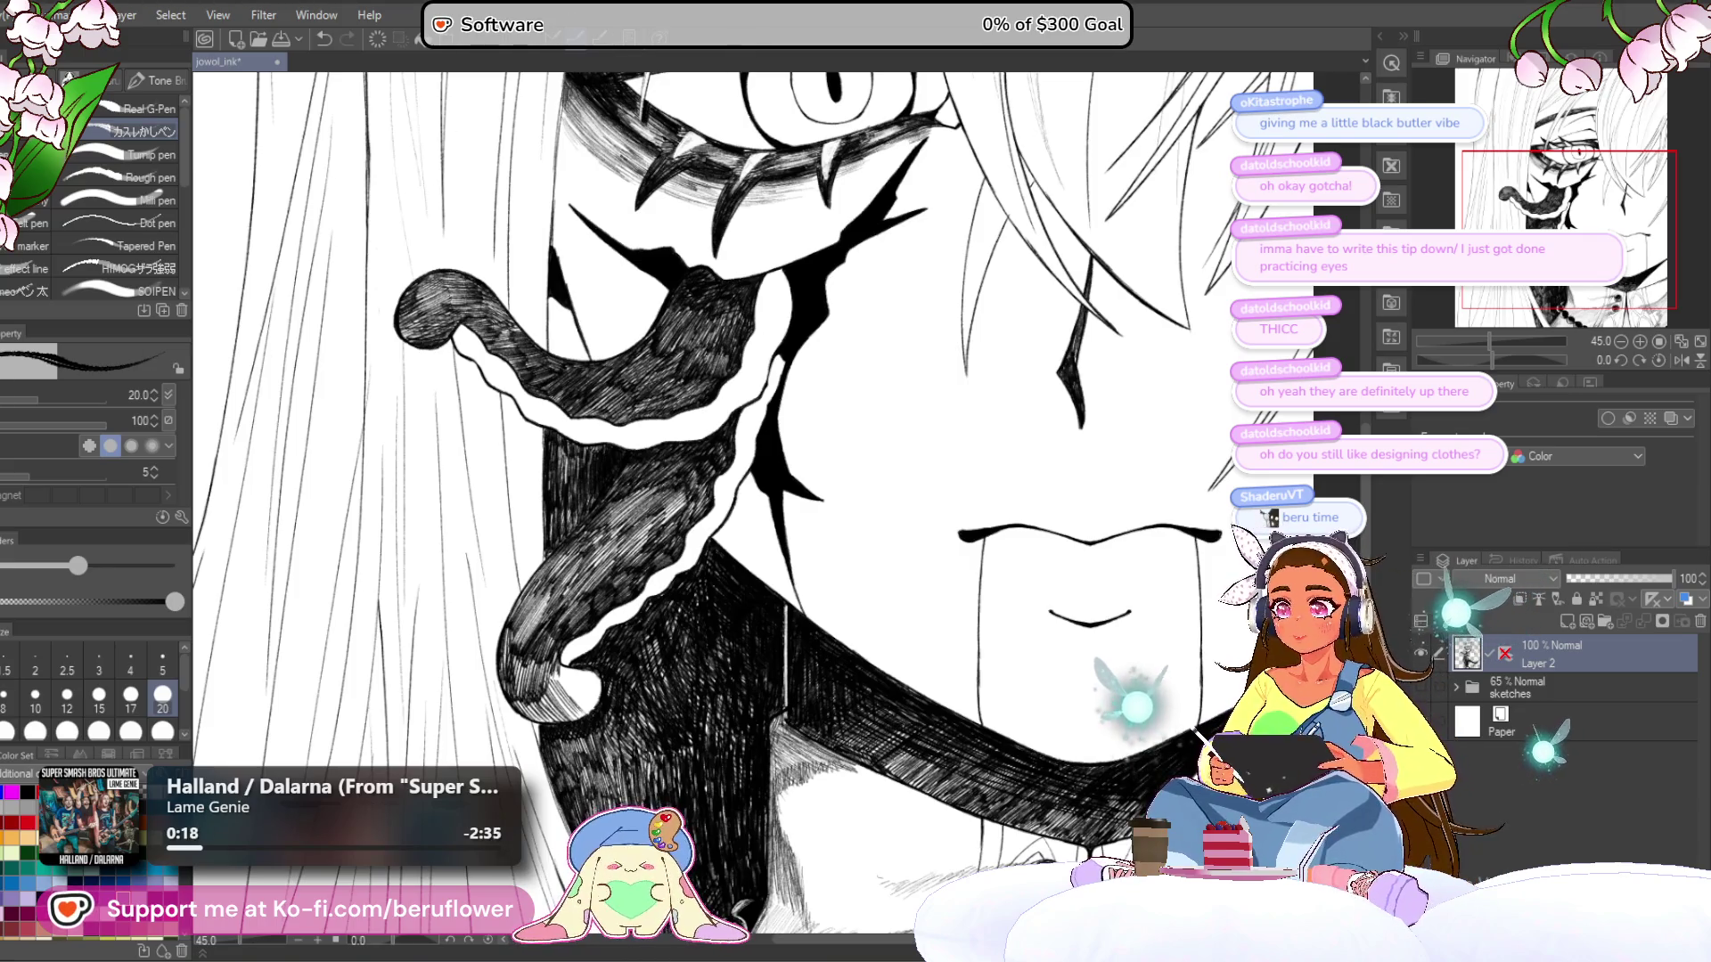
- Fit the page, move the view up to the face and rotate the canvas about 15 degrees
key(ctrl+0)
scroll(753, 499, up, 2)
mouse_move(807, 645)
mouse_down()
mouse_move(797, 511)
mouse_move(767, 528)
mouse_up()
click(1499, 356)
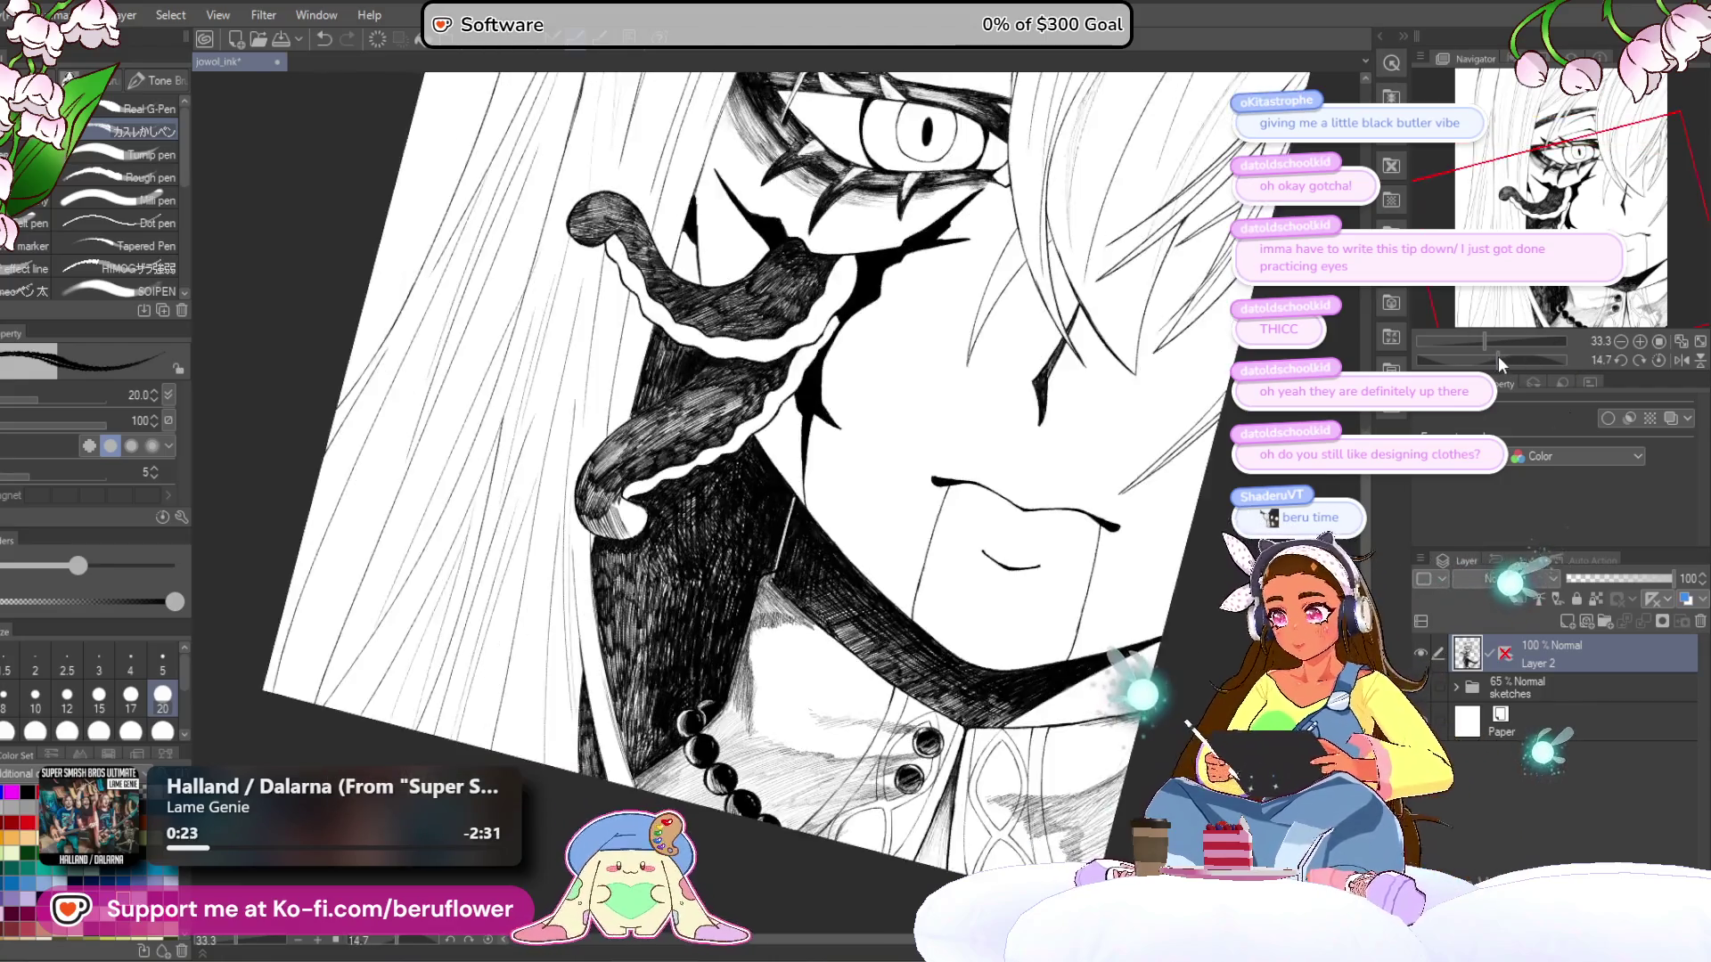
drag(1499, 356, 1513, 359)
scroll(629, 472, up, 2)
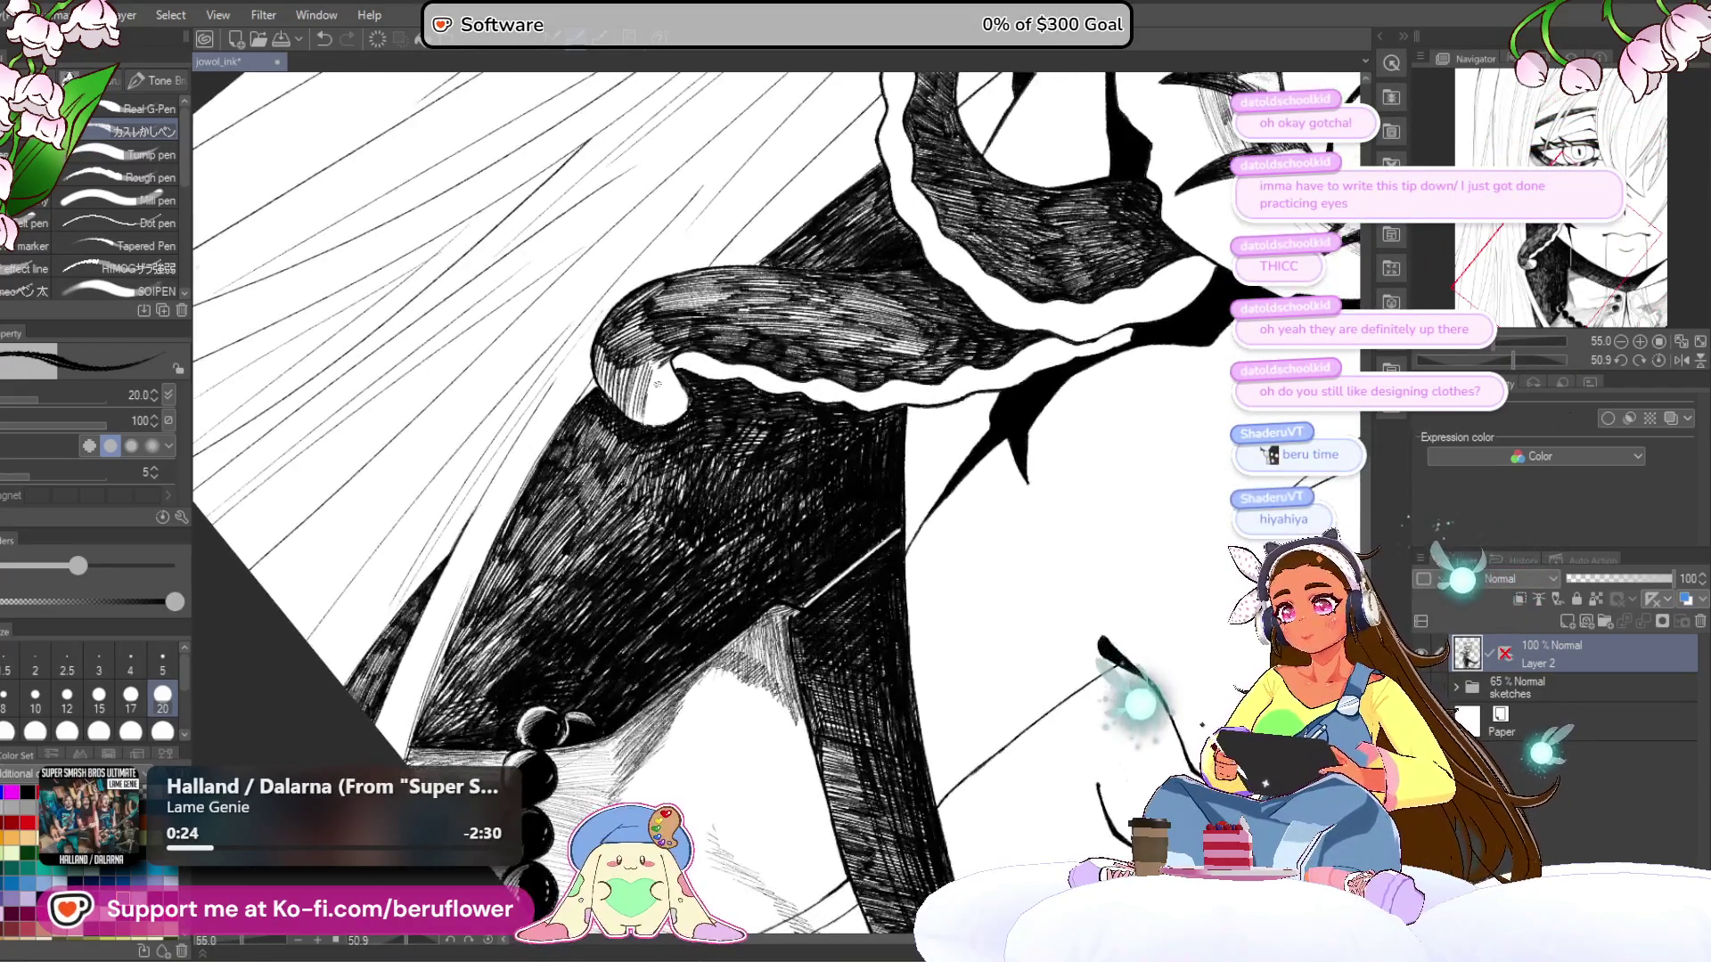
scroll(658, 383, up, 4)
- Draw vertical hatch strokes along the edge beside the dark shape
drag(713, 308, 680, 421)
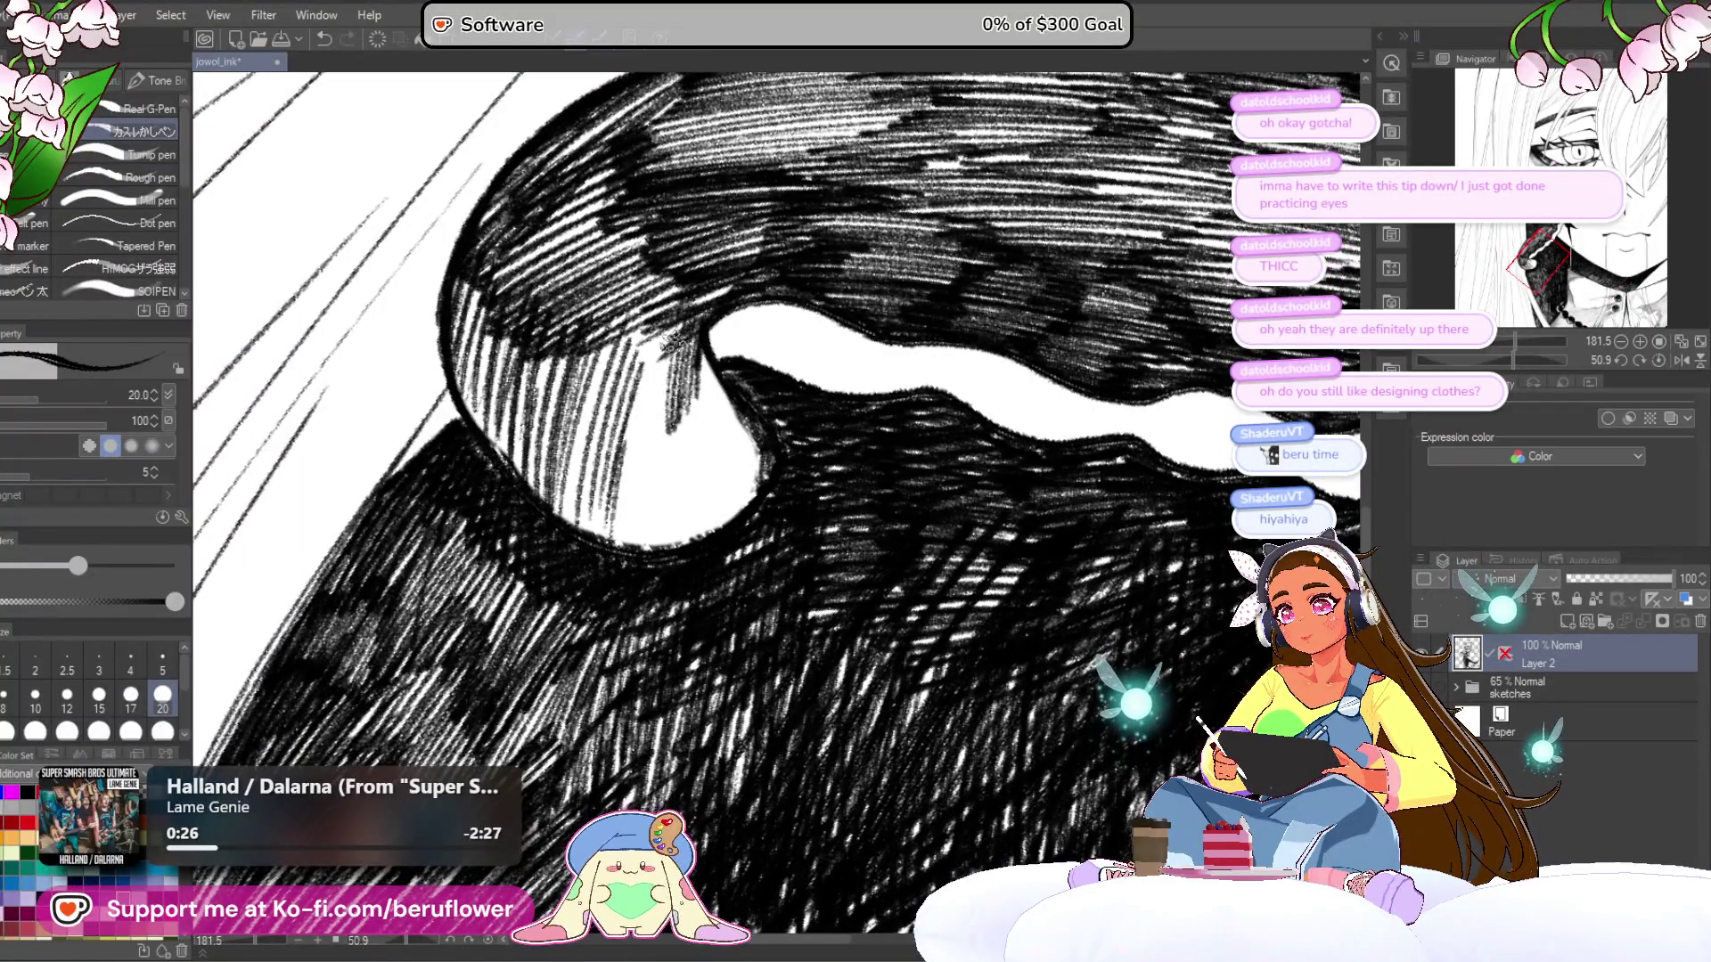
drag(682, 303, 664, 432)
drag(664, 307, 646, 435)
mouse_move(615, 330)
mouse_down()
mouse_move(579, 490)
mouse_move(606, 522)
mouse_up()
mouse_move(642, 401)
mouse_down()
mouse_move(620, 545)
mouse_move(659, 527)
mouse_move(655, 546)
mouse_up()
drag(681, 396, 665, 548)
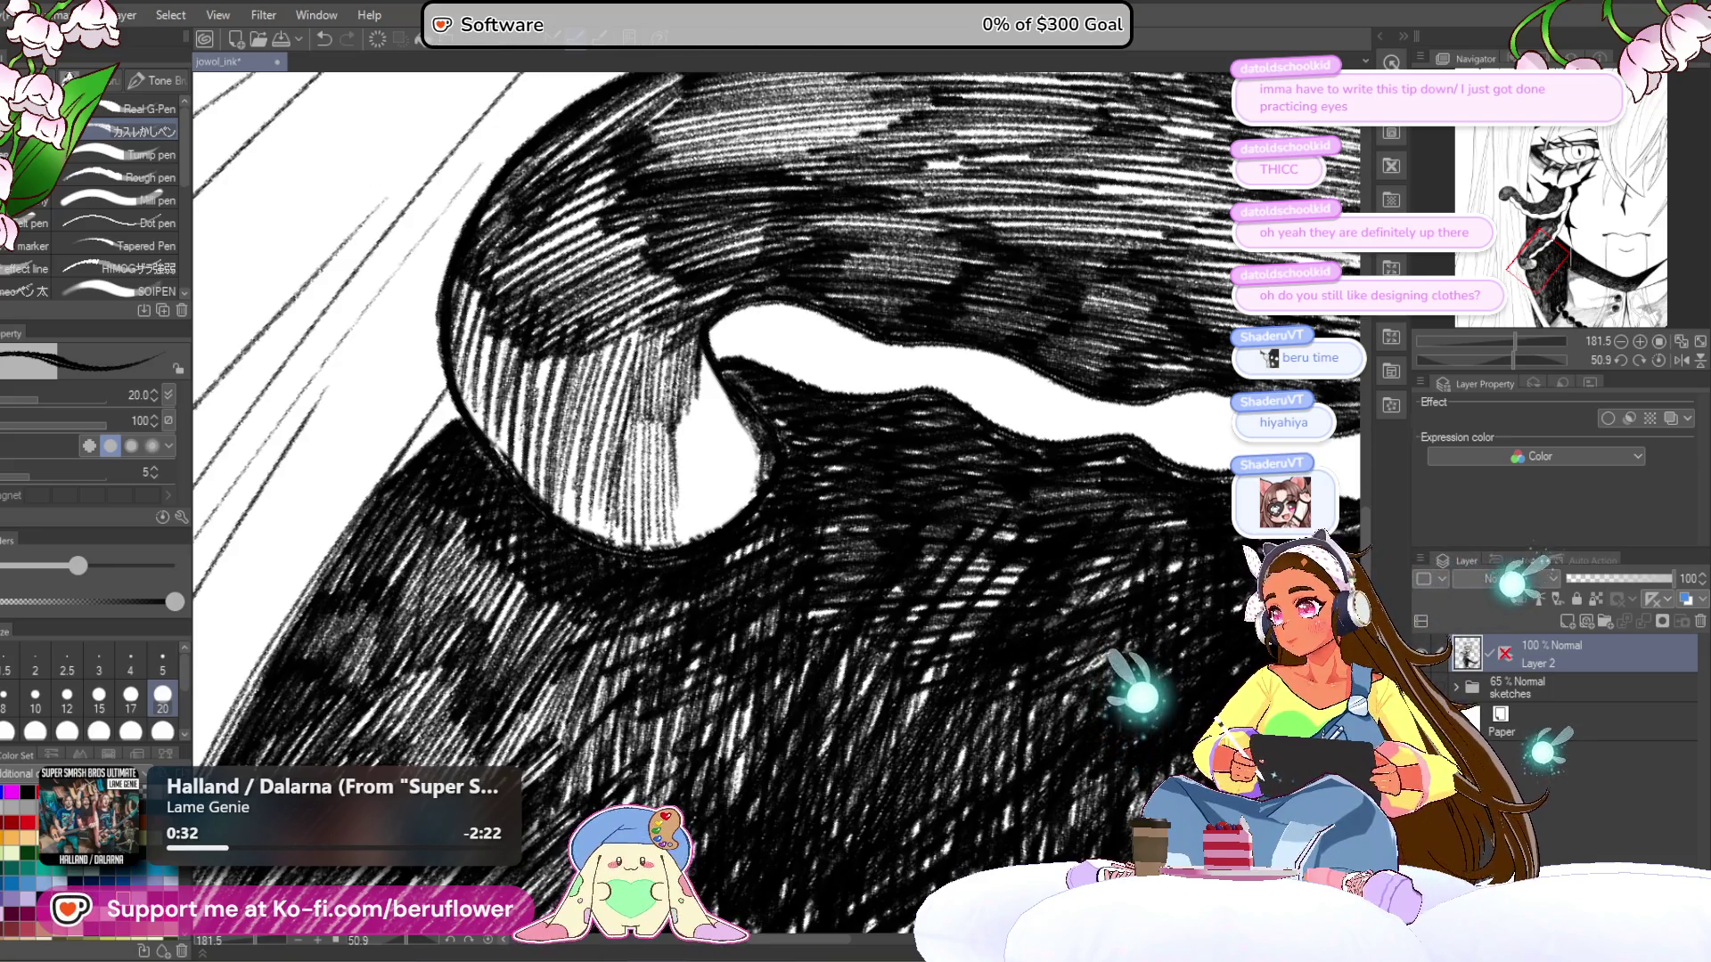
- Hatch denser shading into the dark curl and darken the shadow's right edge
drag(693, 382, 675, 540)
drag(698, 385, 688, 541)
drag(713, 356, 706, 533)
drag(731, 363, 715, 529)
drag(742, 421, 767, 512)
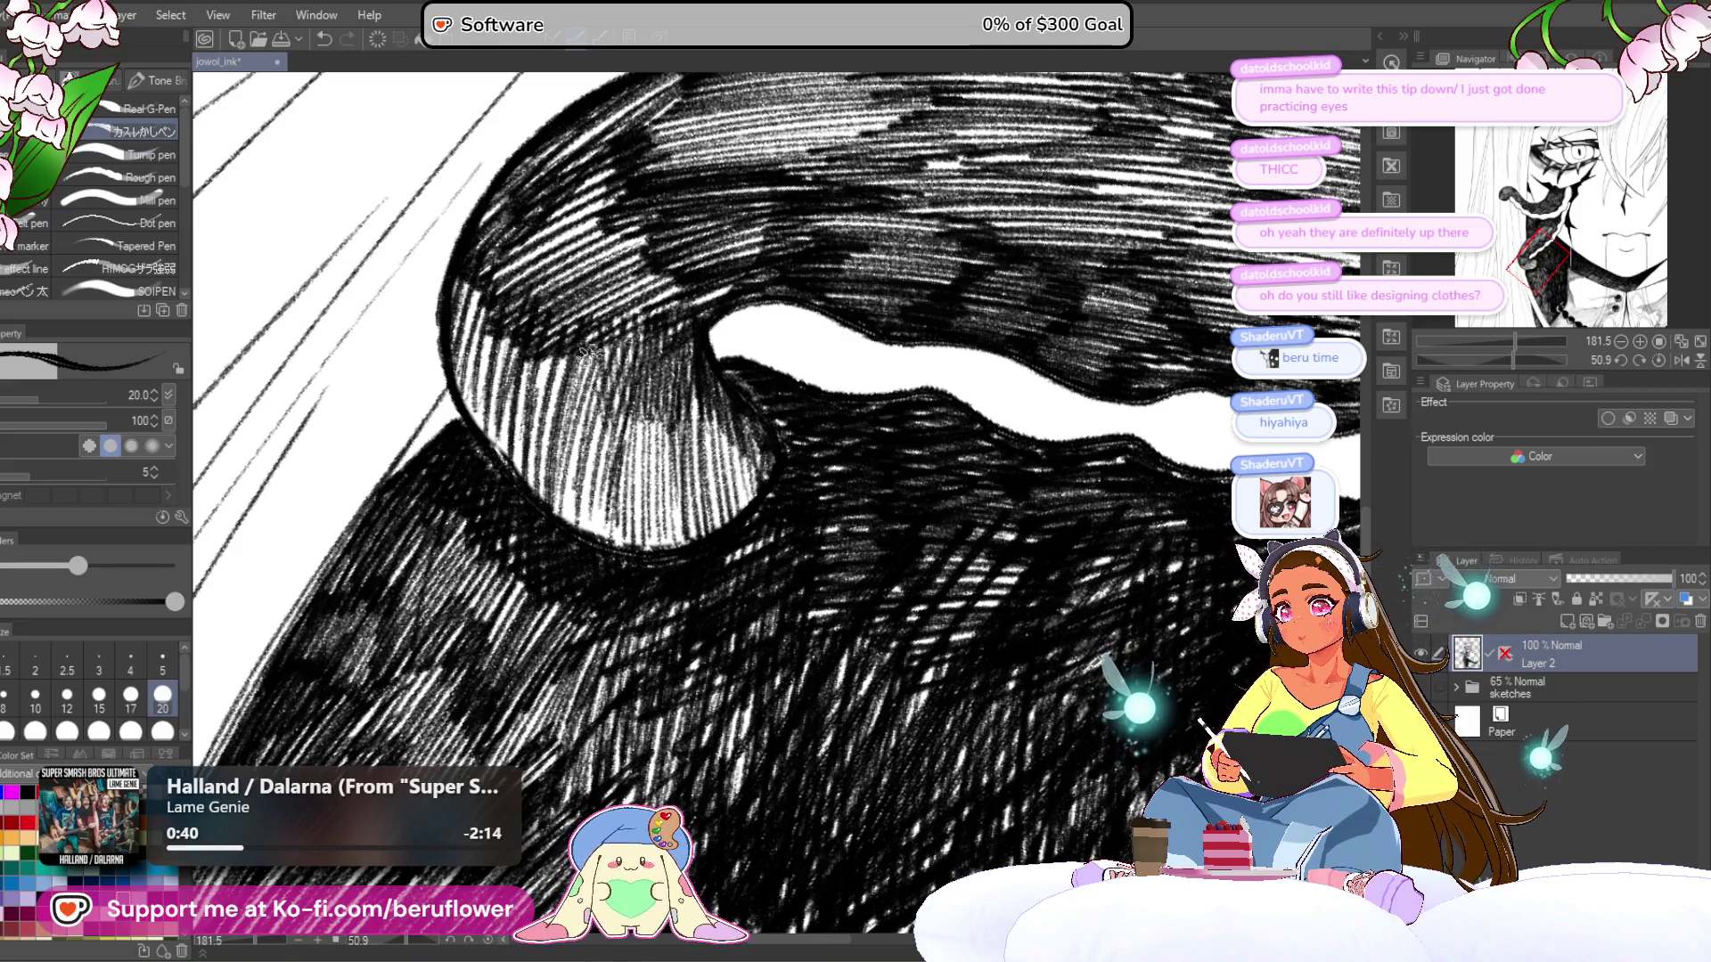
- Darken the curl's left edge with a series of hatch strokes
drag(541, 321, 561, 427)
drag(527, 361, 546, 429)
drag(508, 303, 525, 405)
drag(485, 297, 504, 396)
drag(470, 294, 466, 419)
drag(481, 361, 524, 456)
scroll(517, 445, down, 6)
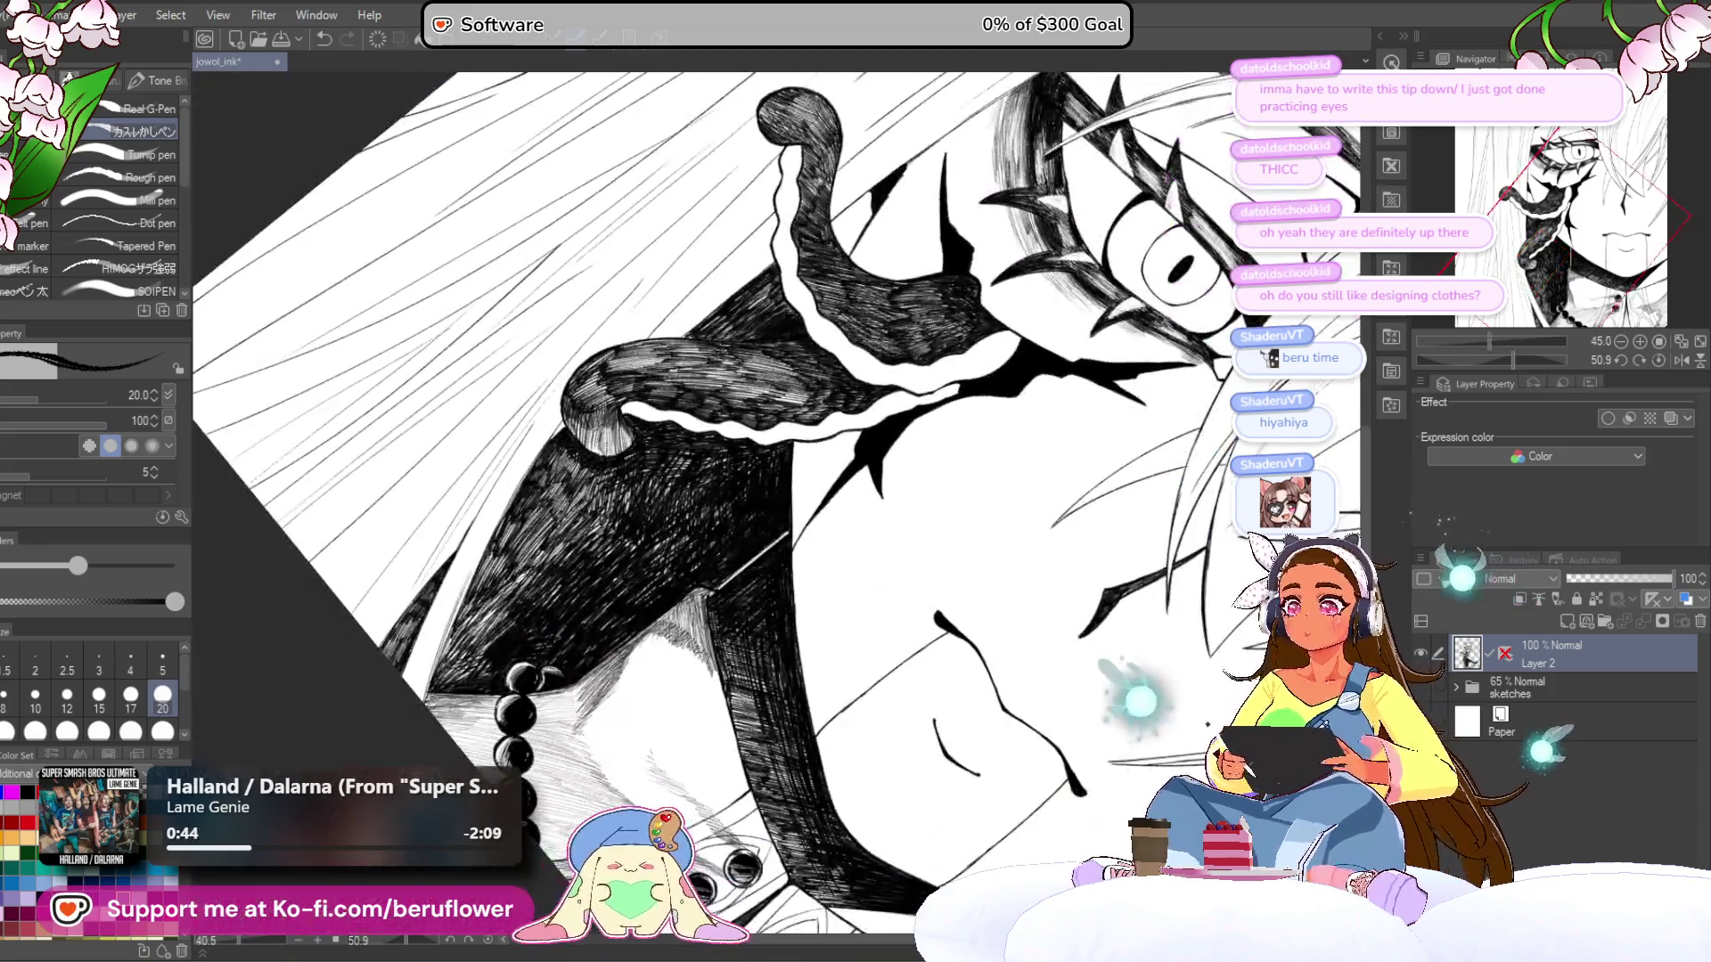
- Reset the canvas rotation to upright and zoom in and out to check the drawing
scroll(775, 499, down, 1)
click(1659, 361)
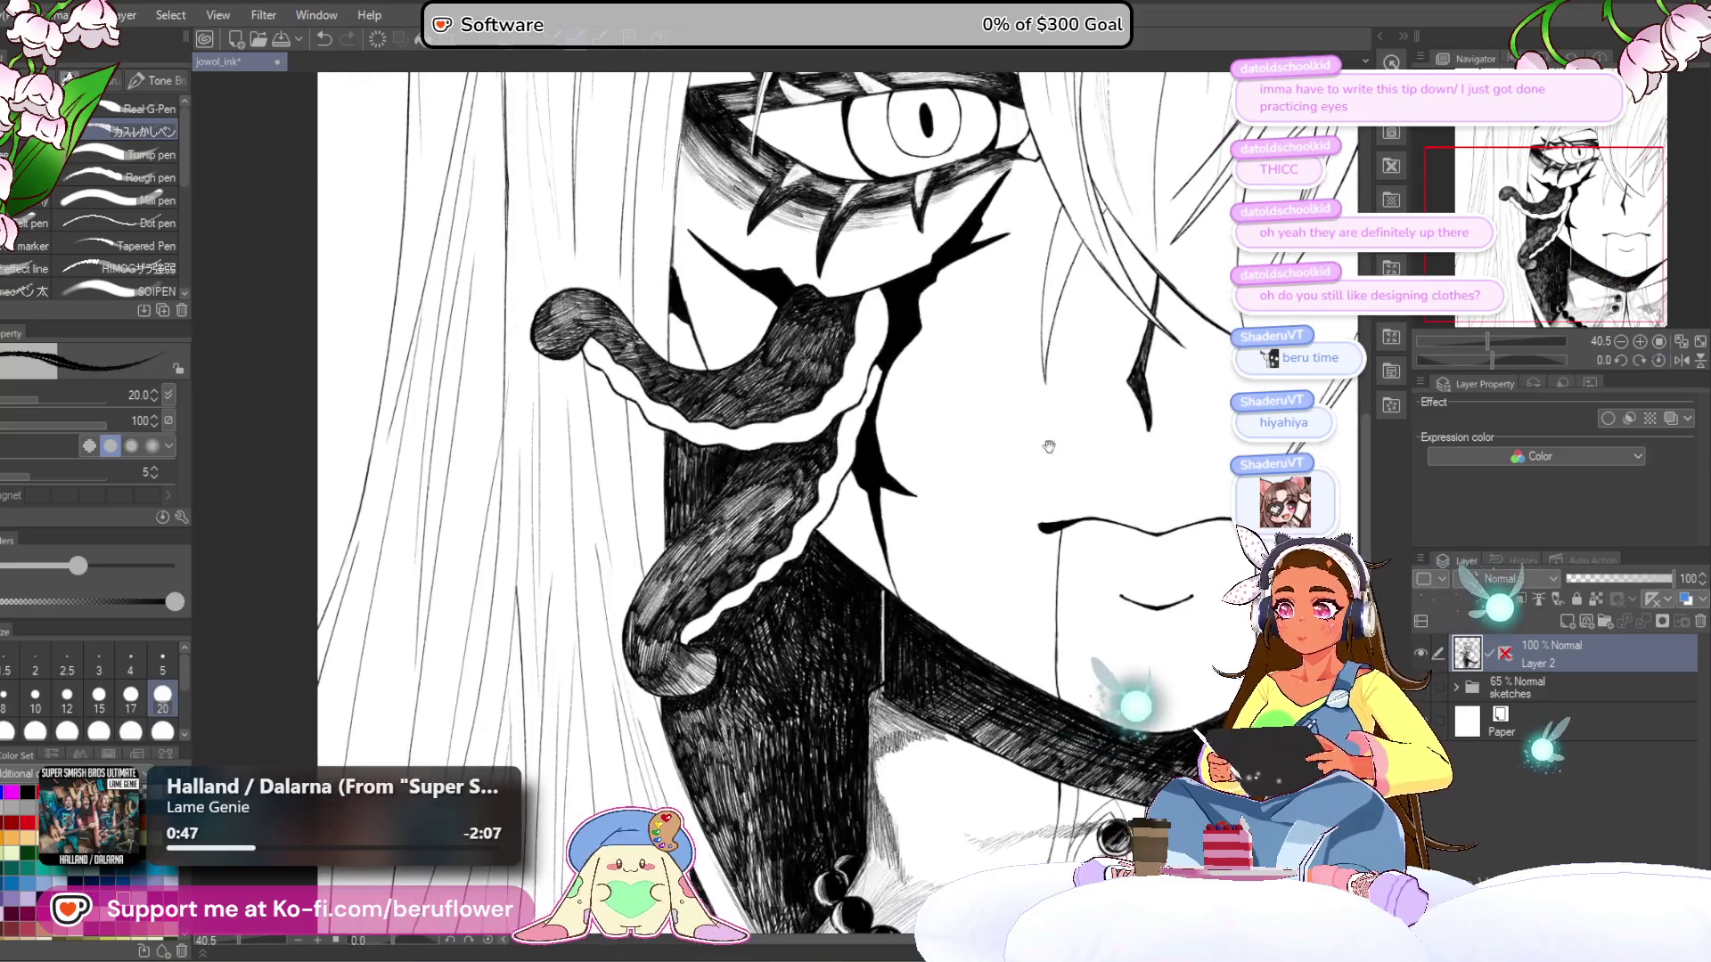
scroll(747, 534, up, 5)
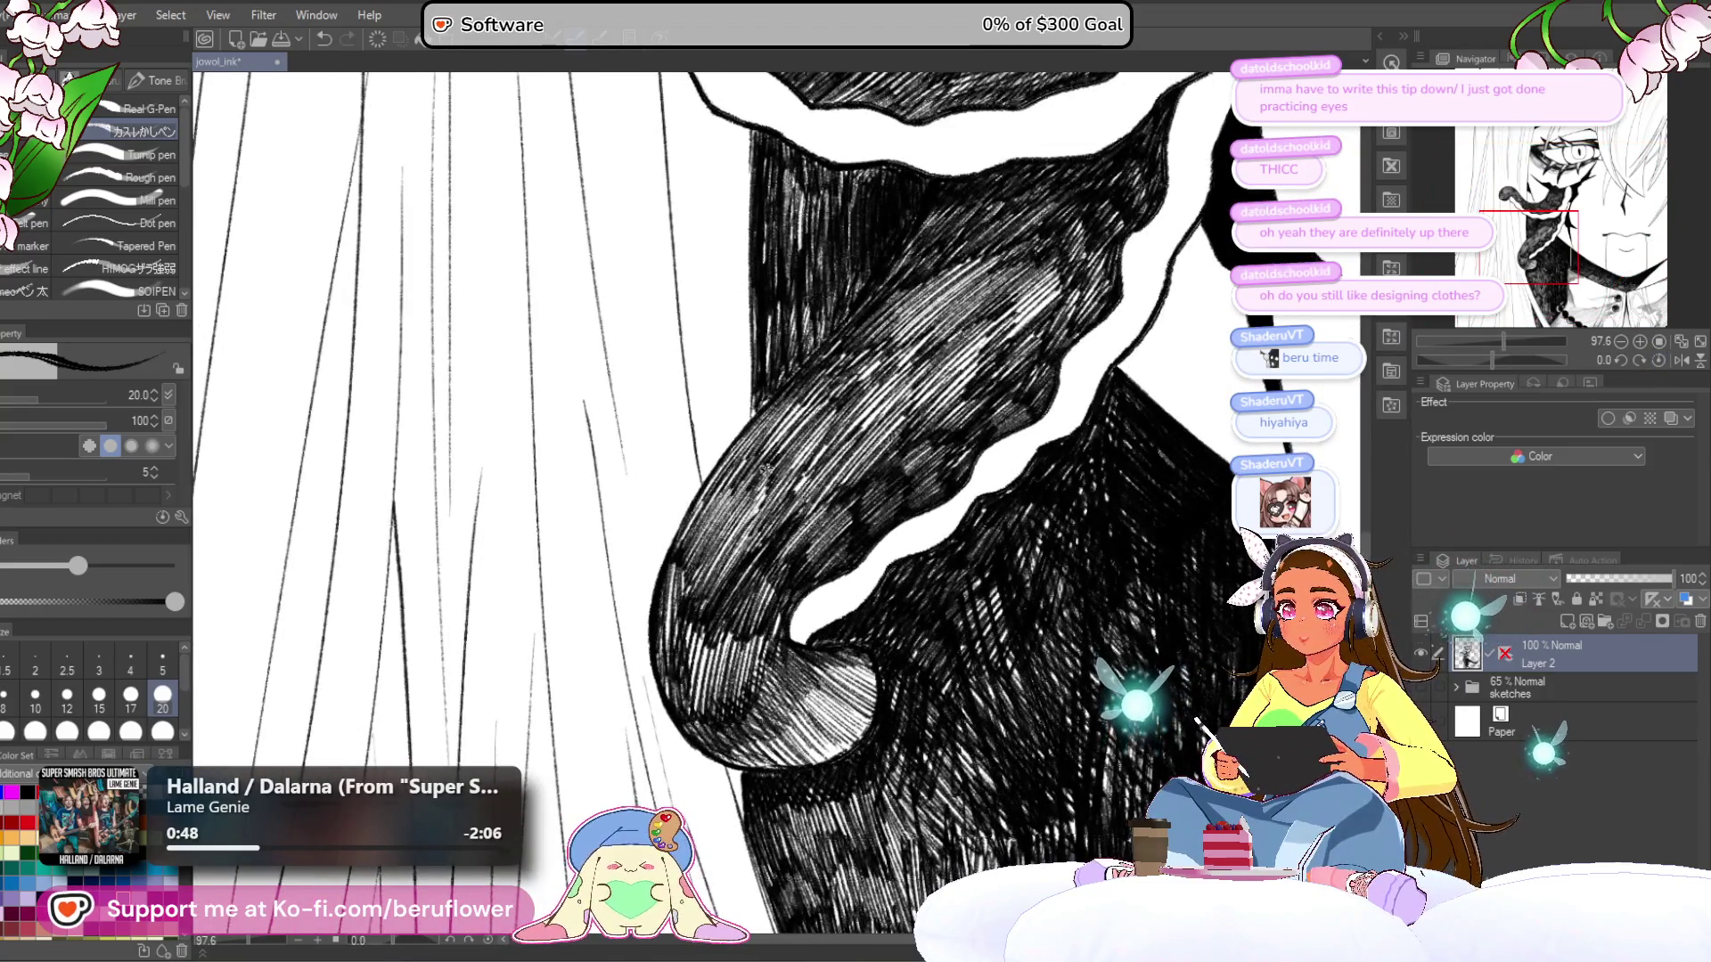
scroll(764, 468, down, 4)
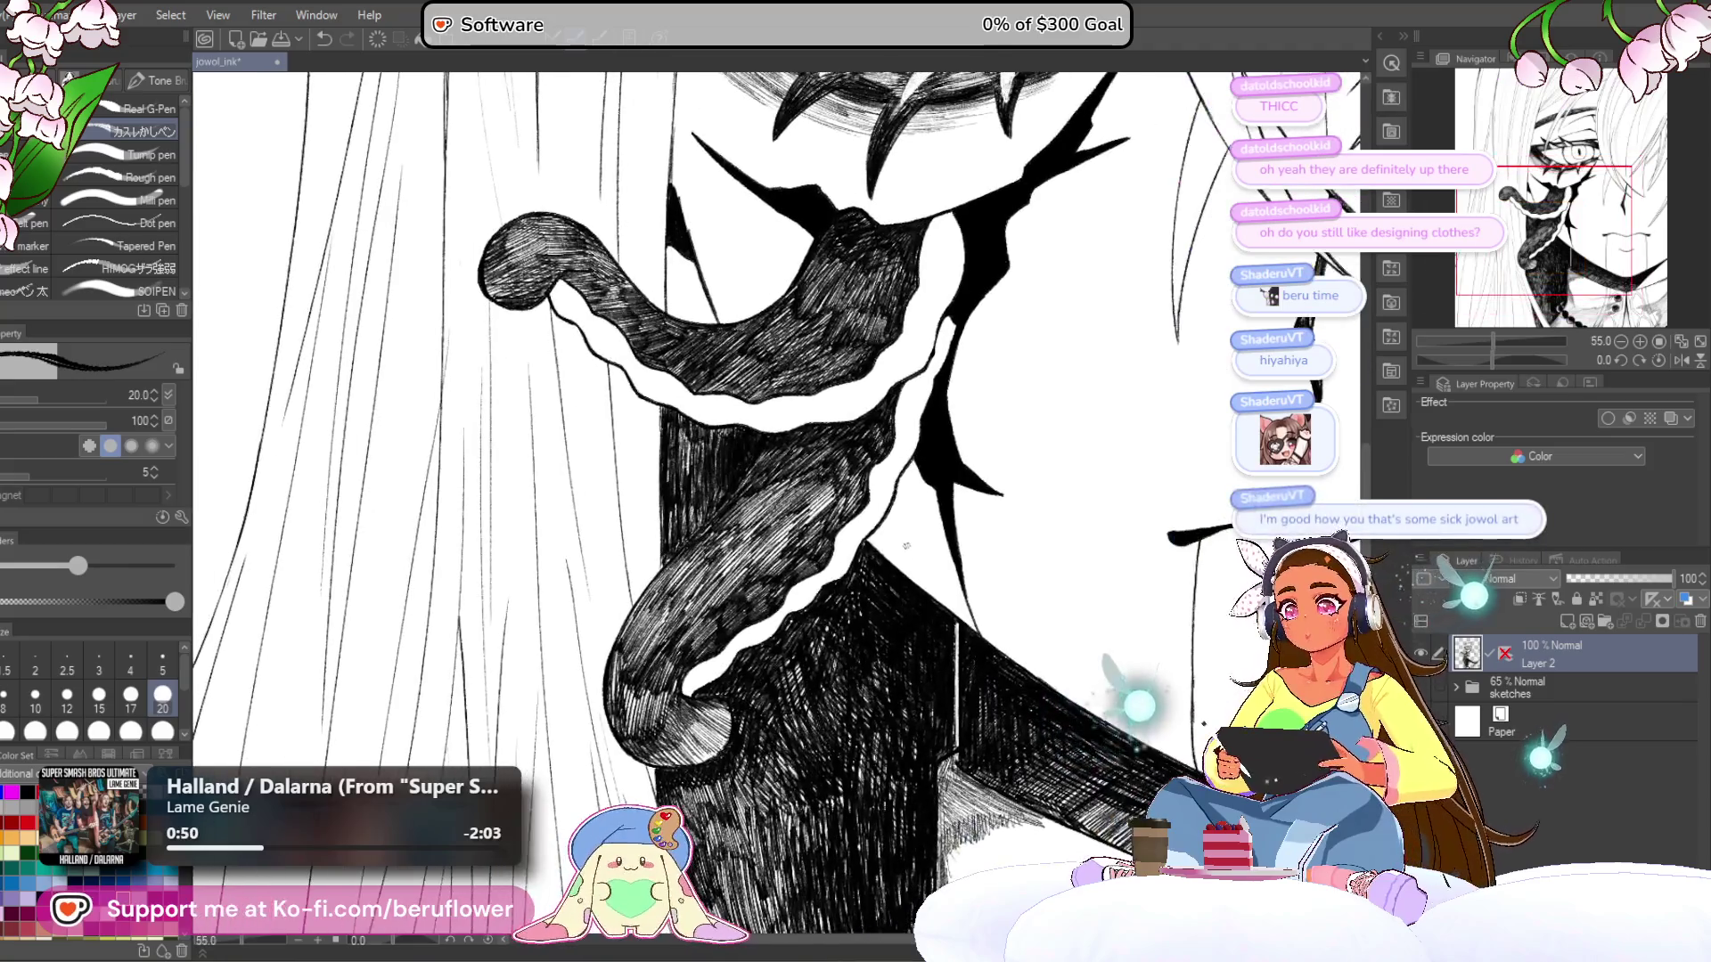
scroll(775, 491, up, 4)
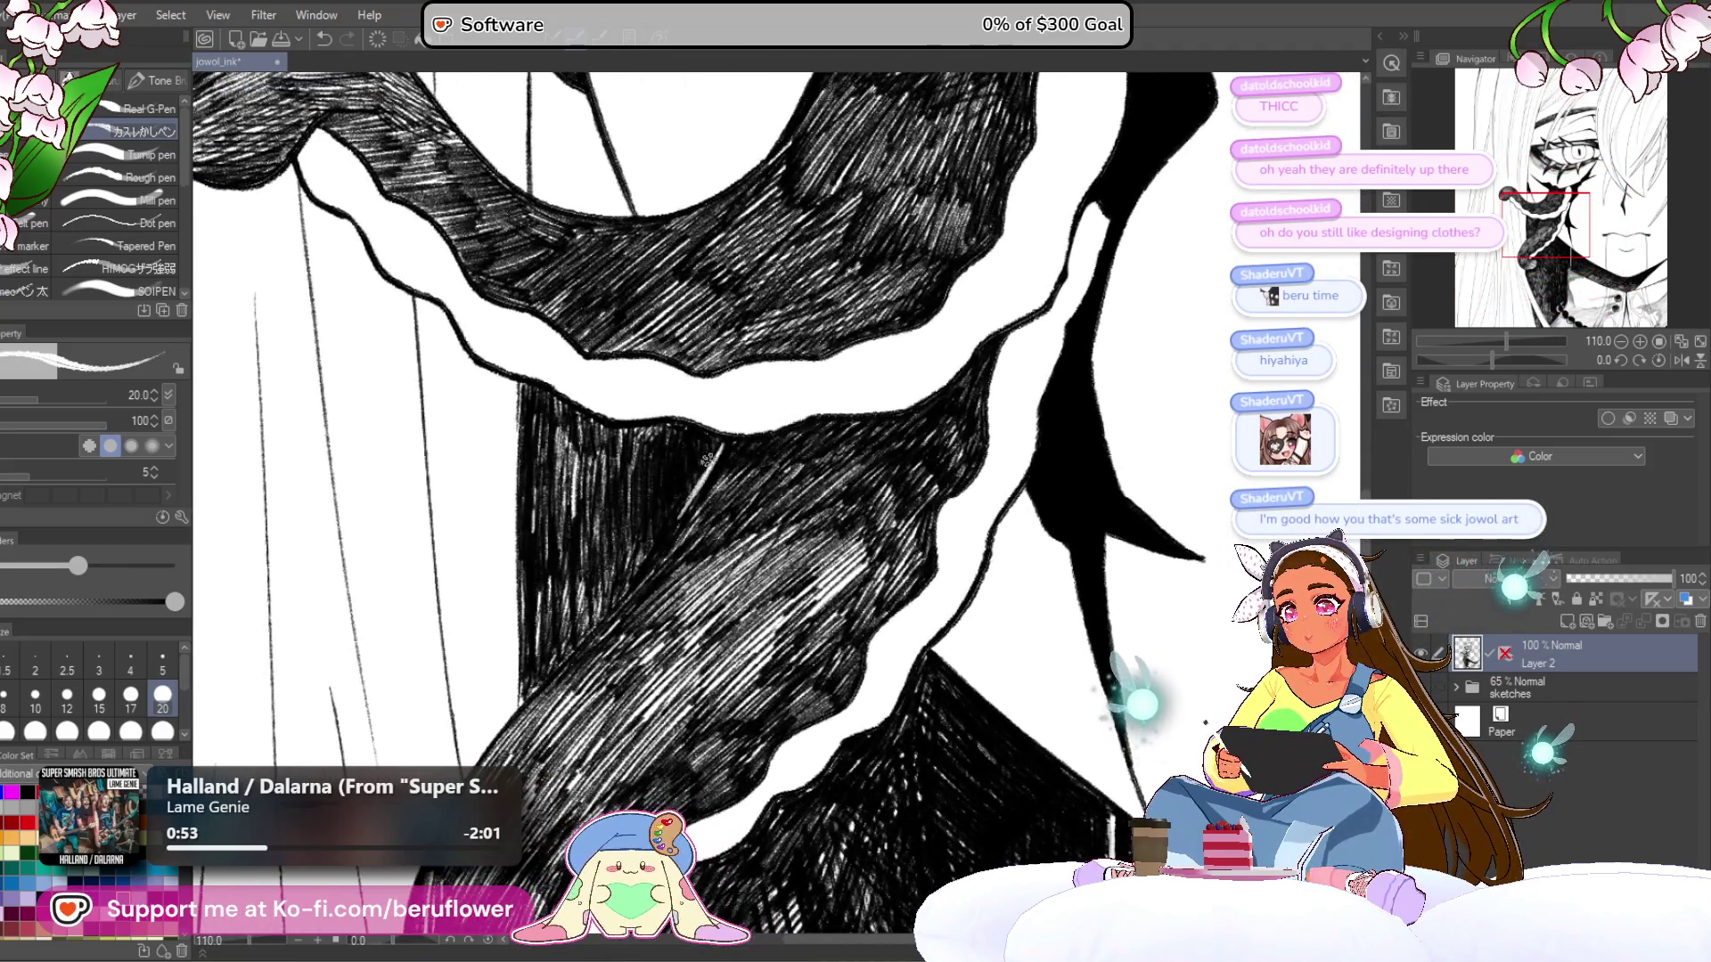
scroll(577, 659, down, 6)
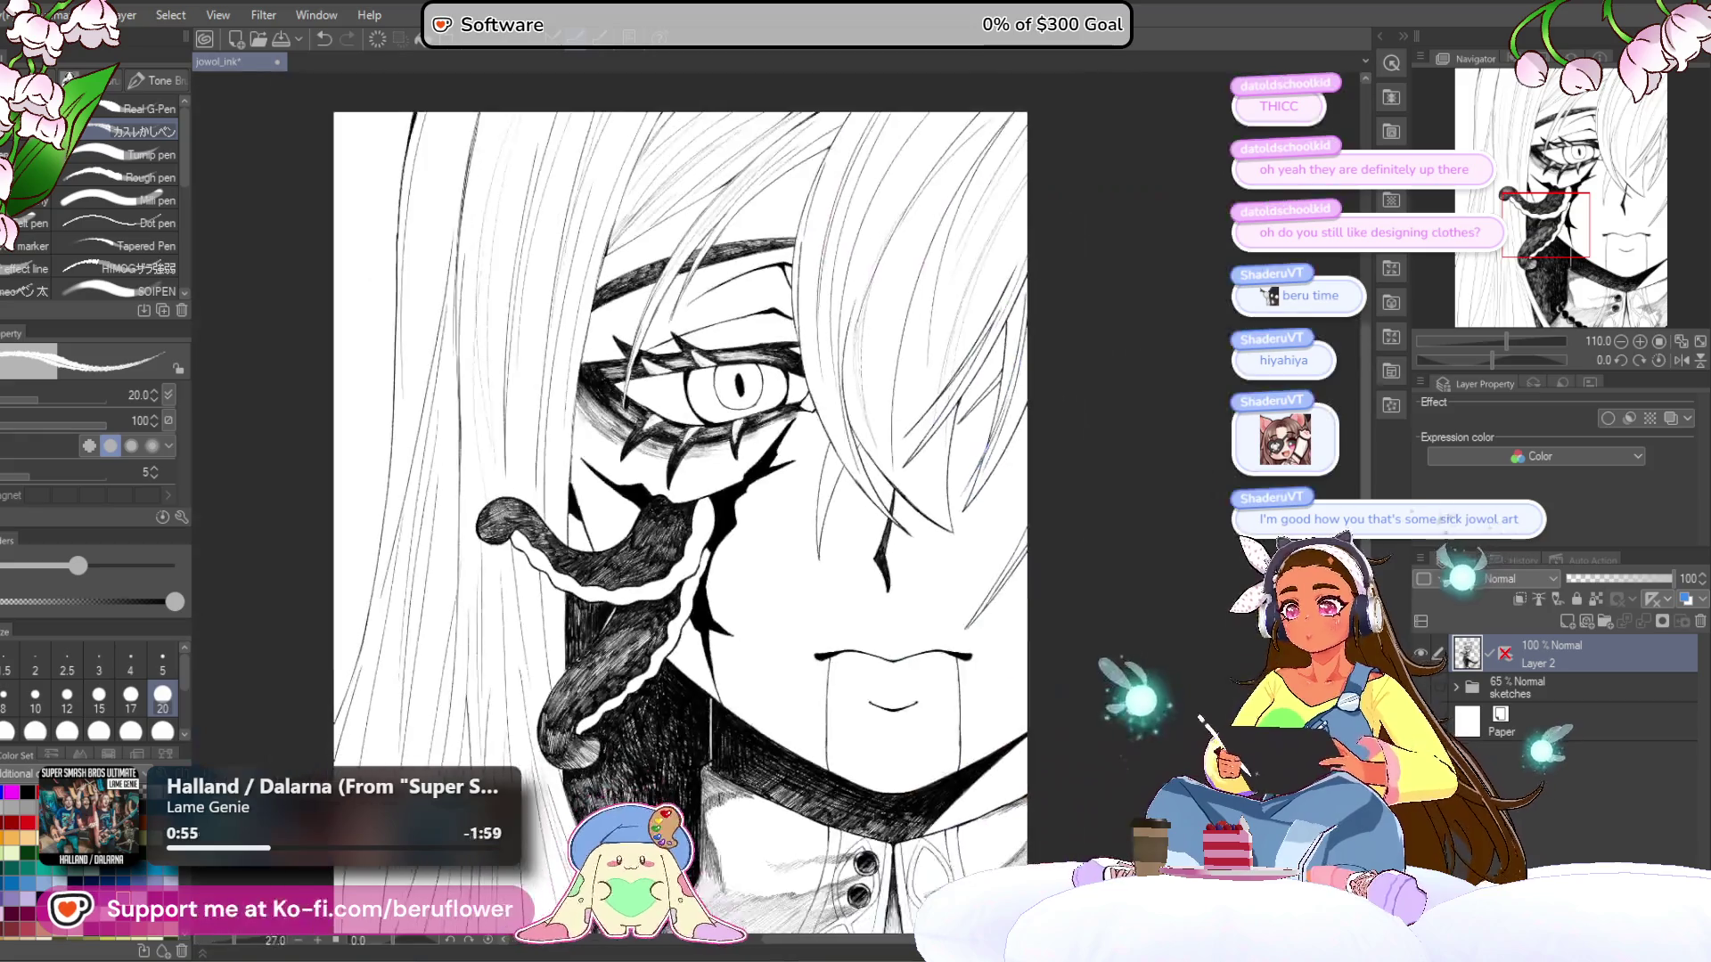
scroll(757, 526, up, 4)
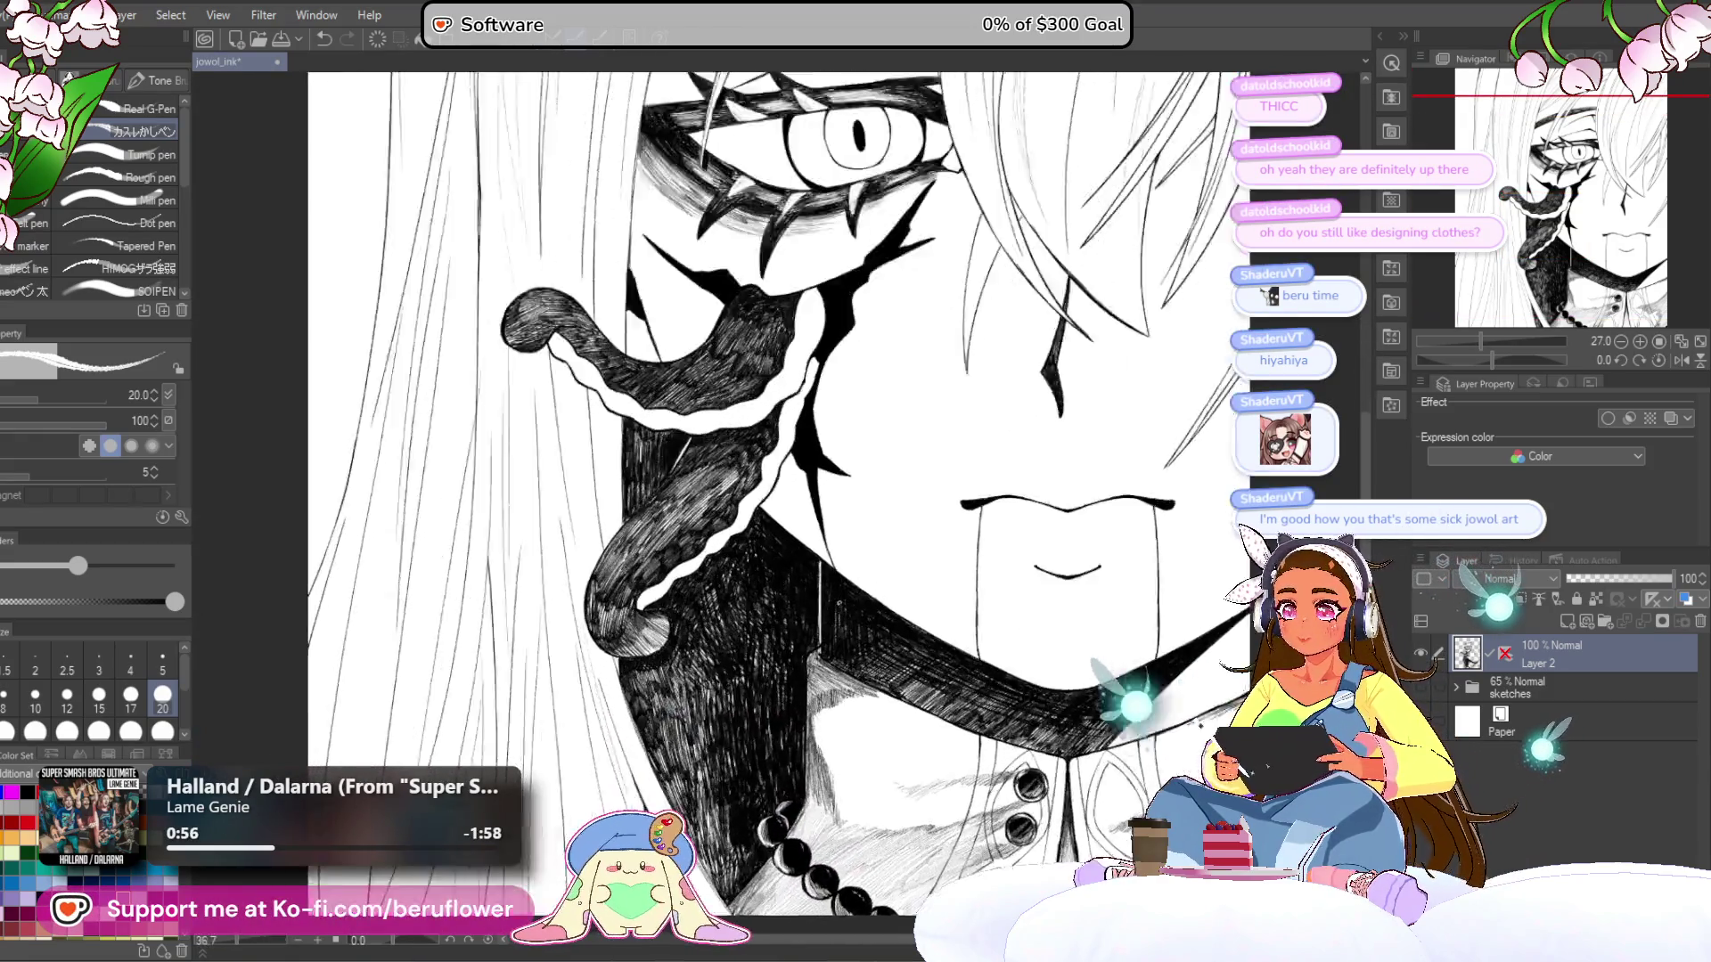
- Review the face, tongue and collar, recentre on the tongue, and lower the pen size
drag(783, 317, 774, 501)
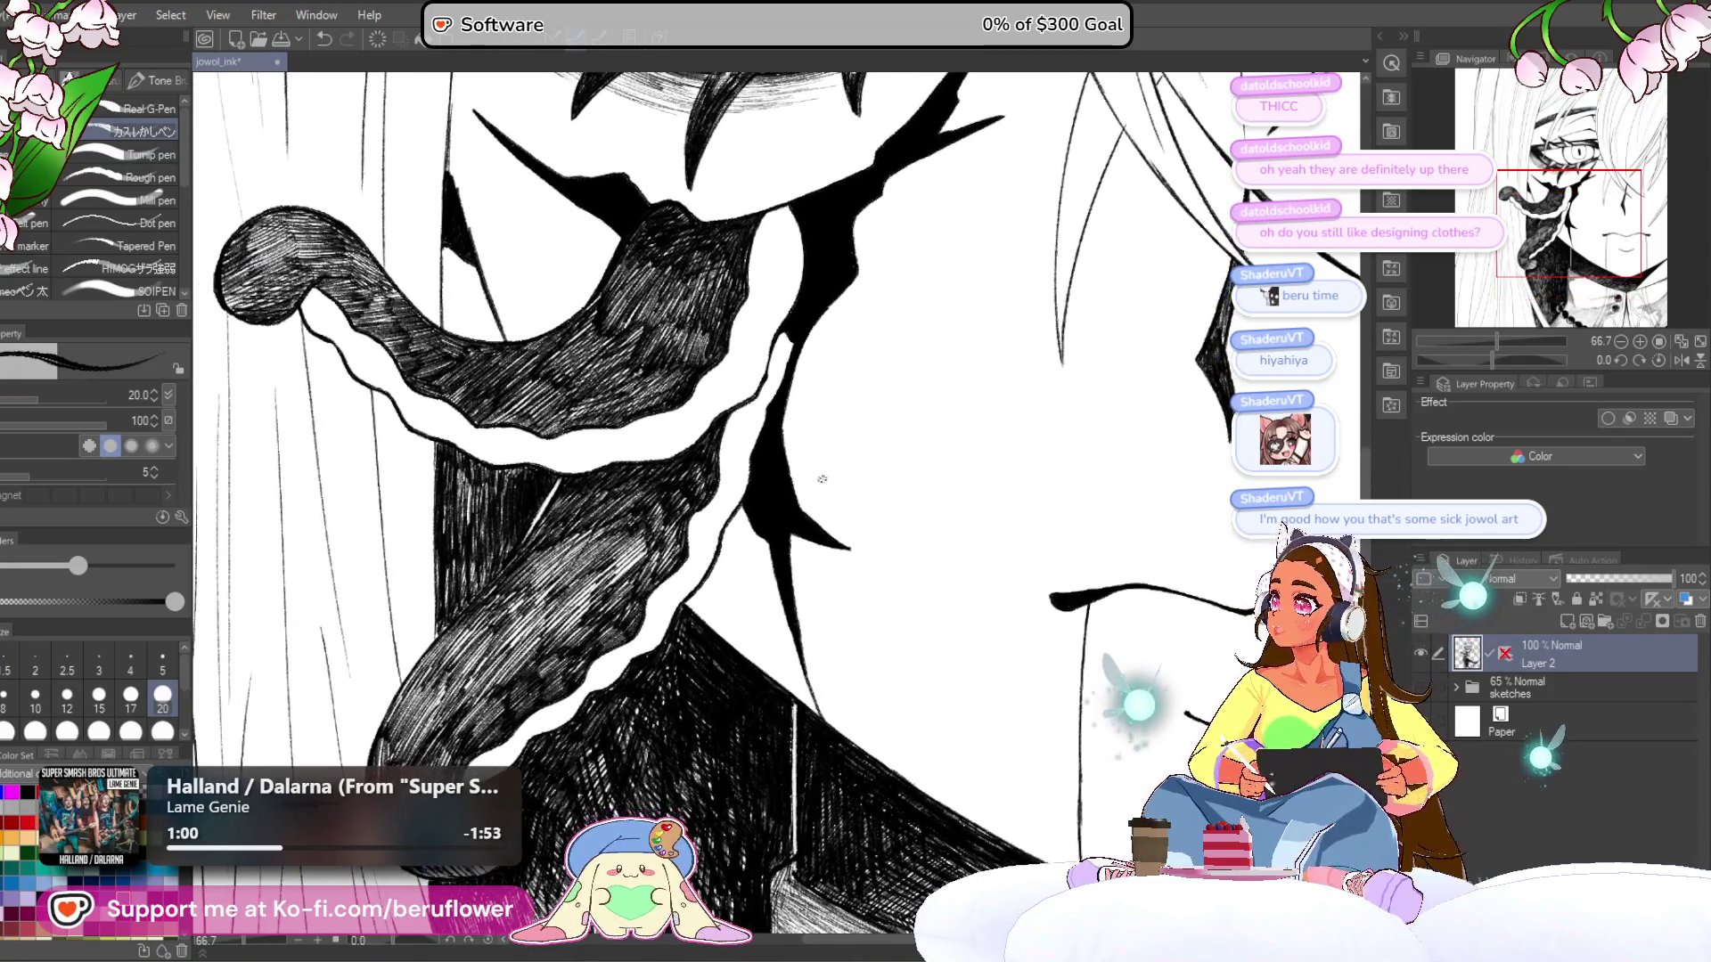
scroll(766, 558, down, 5)
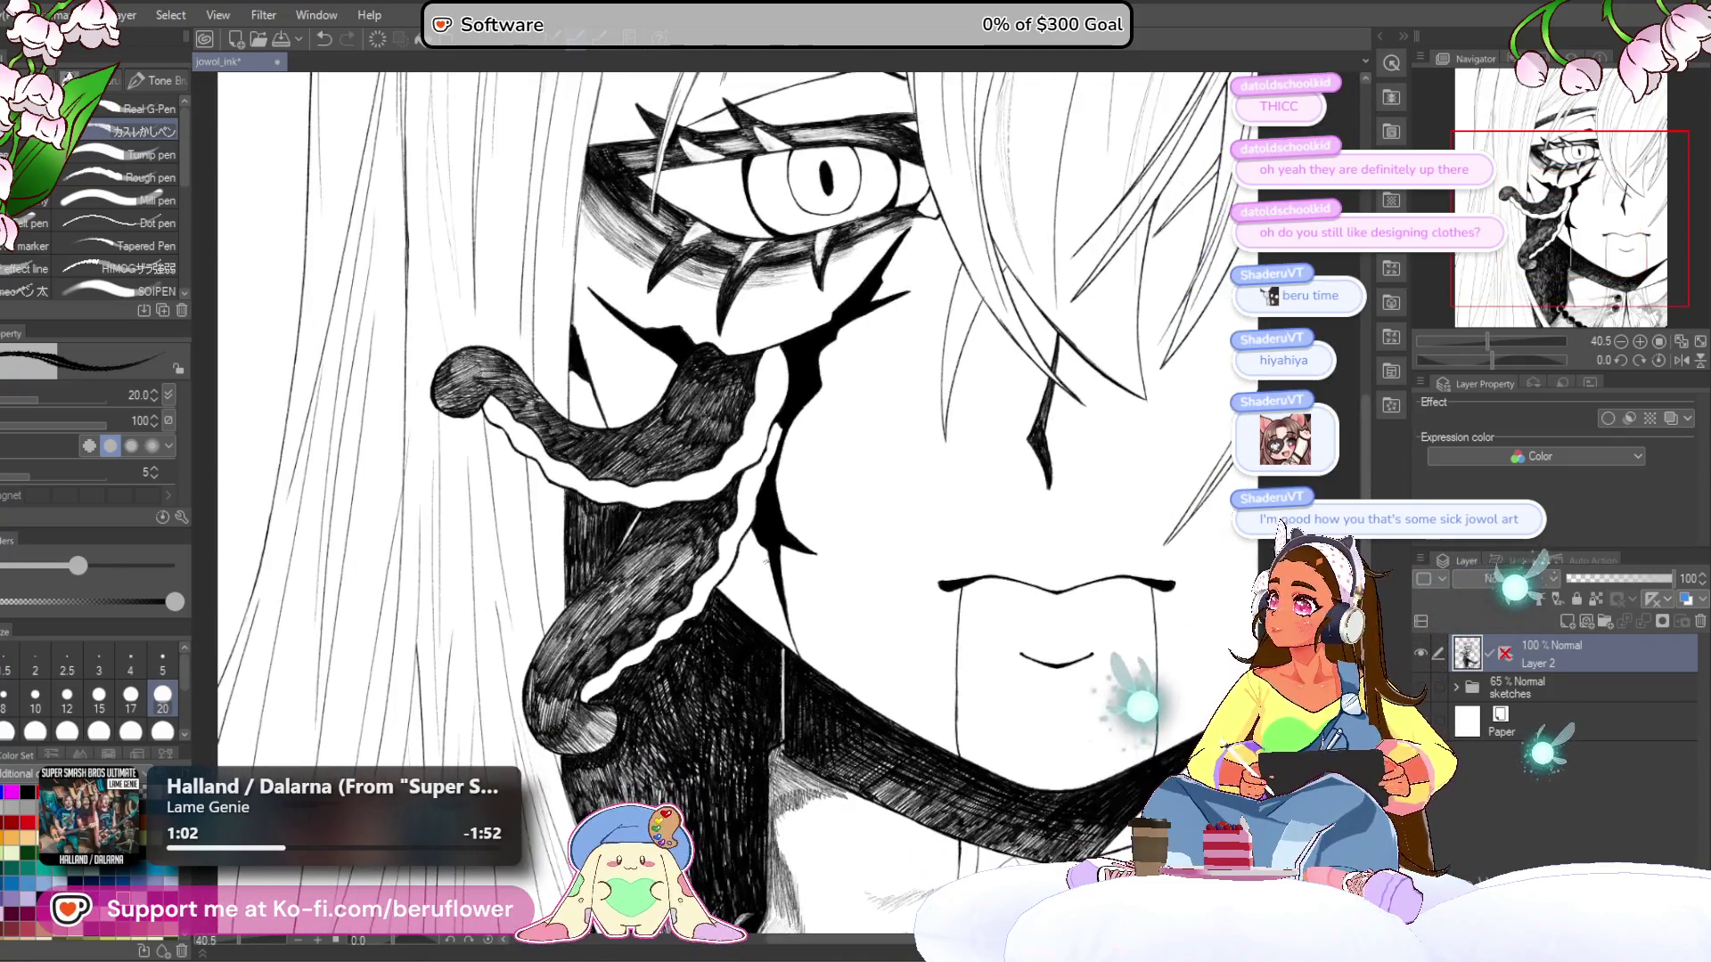
mouse_move(880, 693)
mouse_down()
mouse_move(870, 732)
mouse_move(760, 697)
mouse_up()
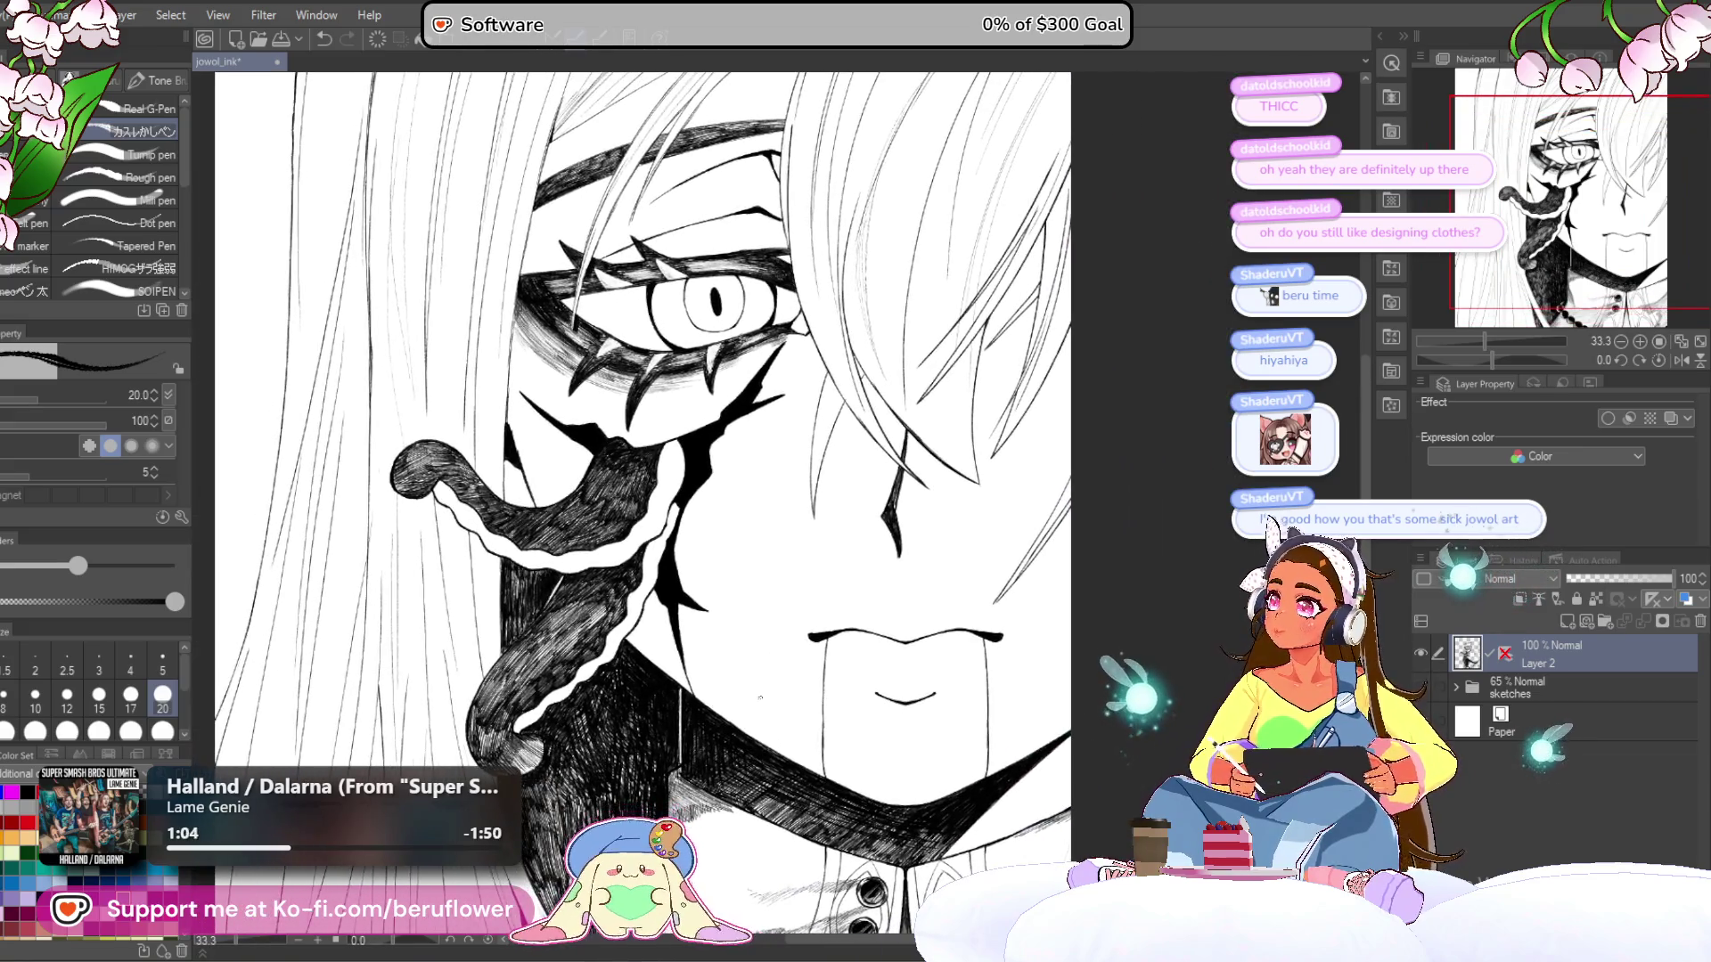
scroll(761, 698, down, 2)
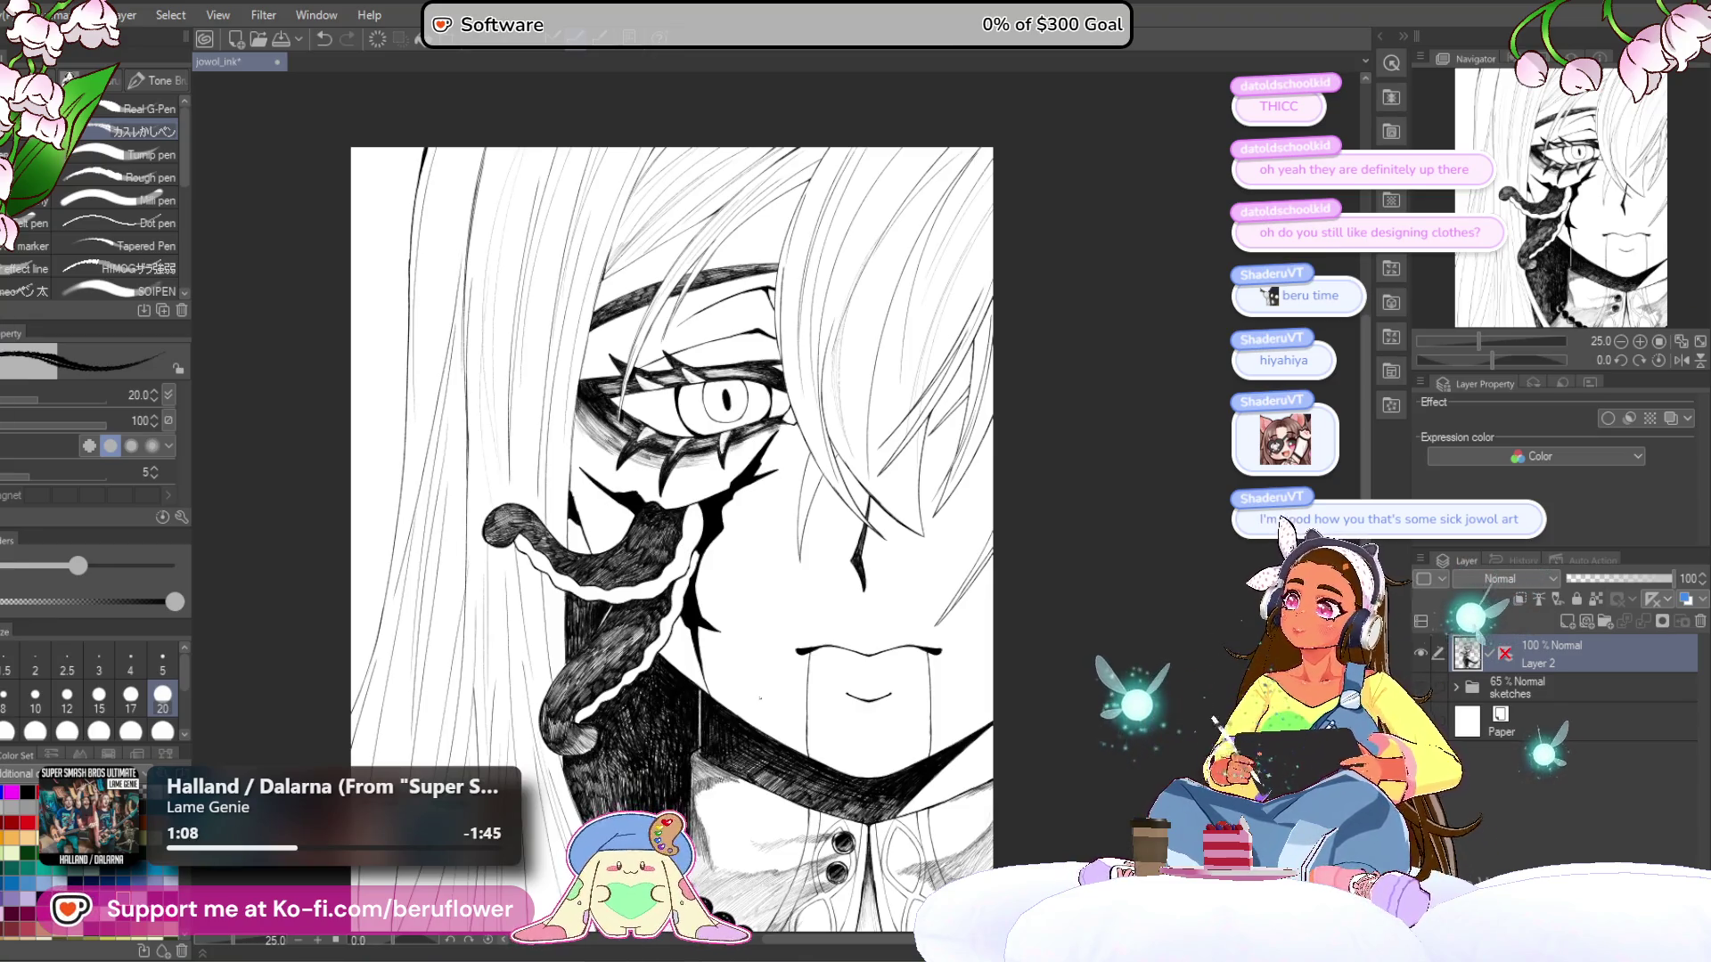
drag(1085, 585, 1111, 476)
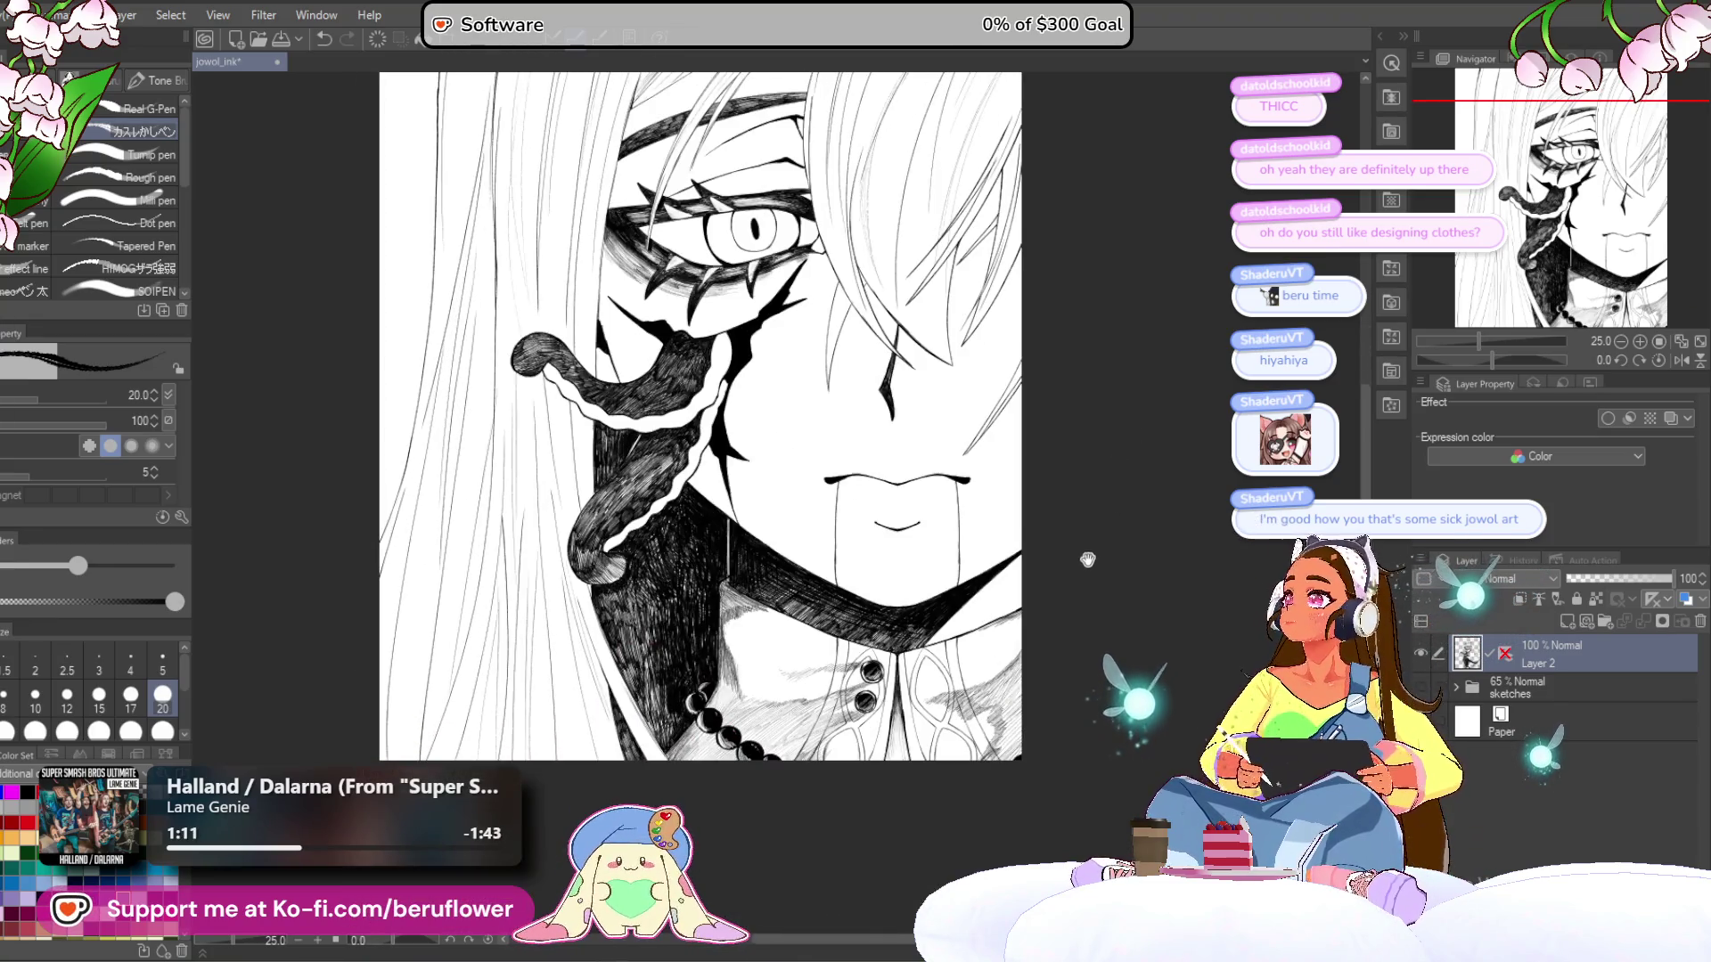
drag(1089, 557, 1079, 585)
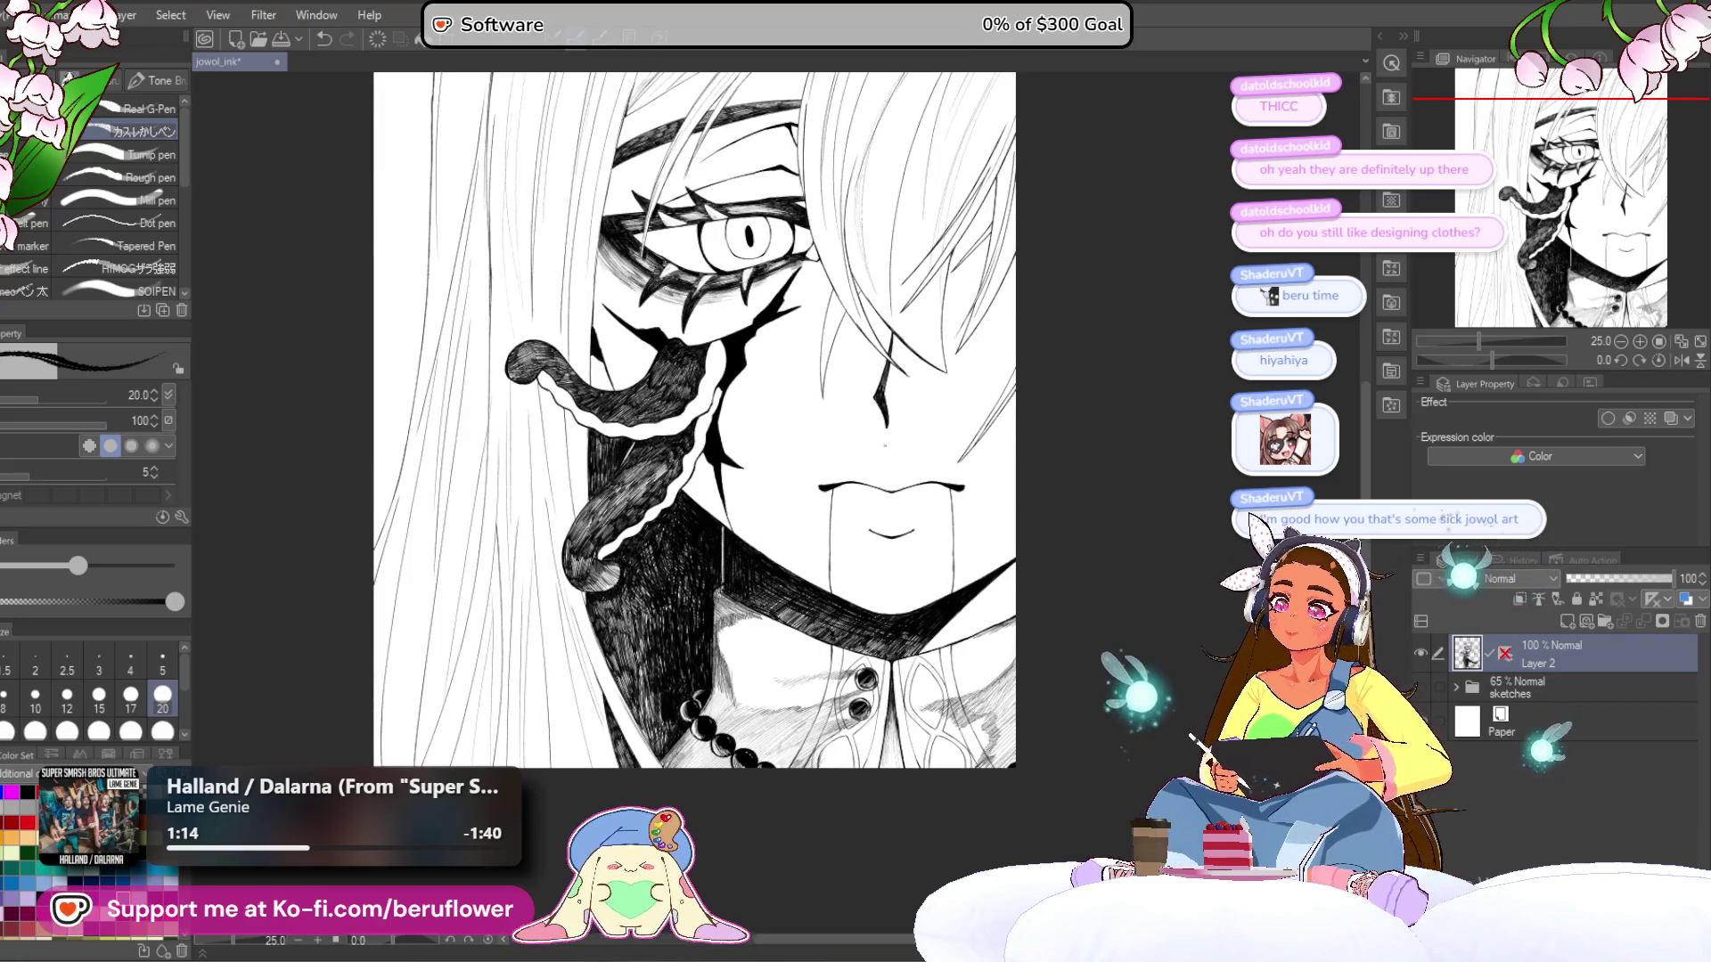
scroll(687, 363, down, 2)
scroll(687, 364, up, 4)
mouse_move(688, 363)
mouse_down()
mouse_move(838, 524)
mouse_move(806, 387)
mouse_move(998, 494)
mouse_move(776, 481)
mouse_up()
key(bracketleft)
key(bracketleft)
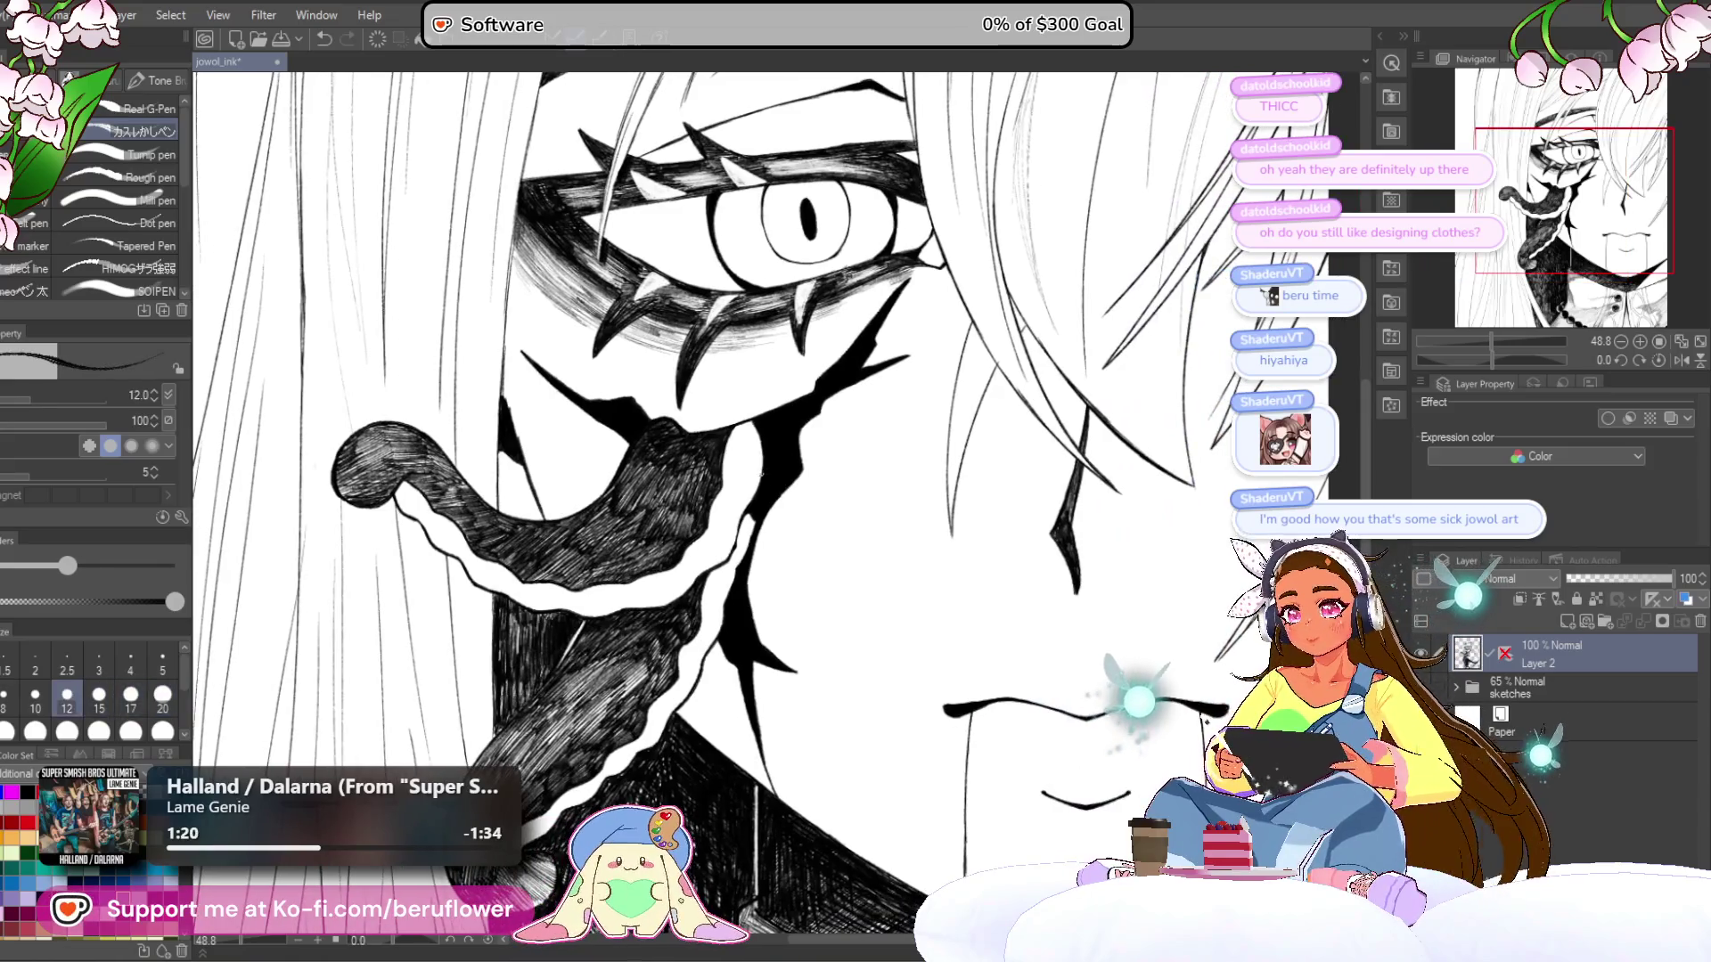
- With a smaller pen, hatch grey shading into the white gap beside the tongue below the eye
scroll(760, 479, up, 3)
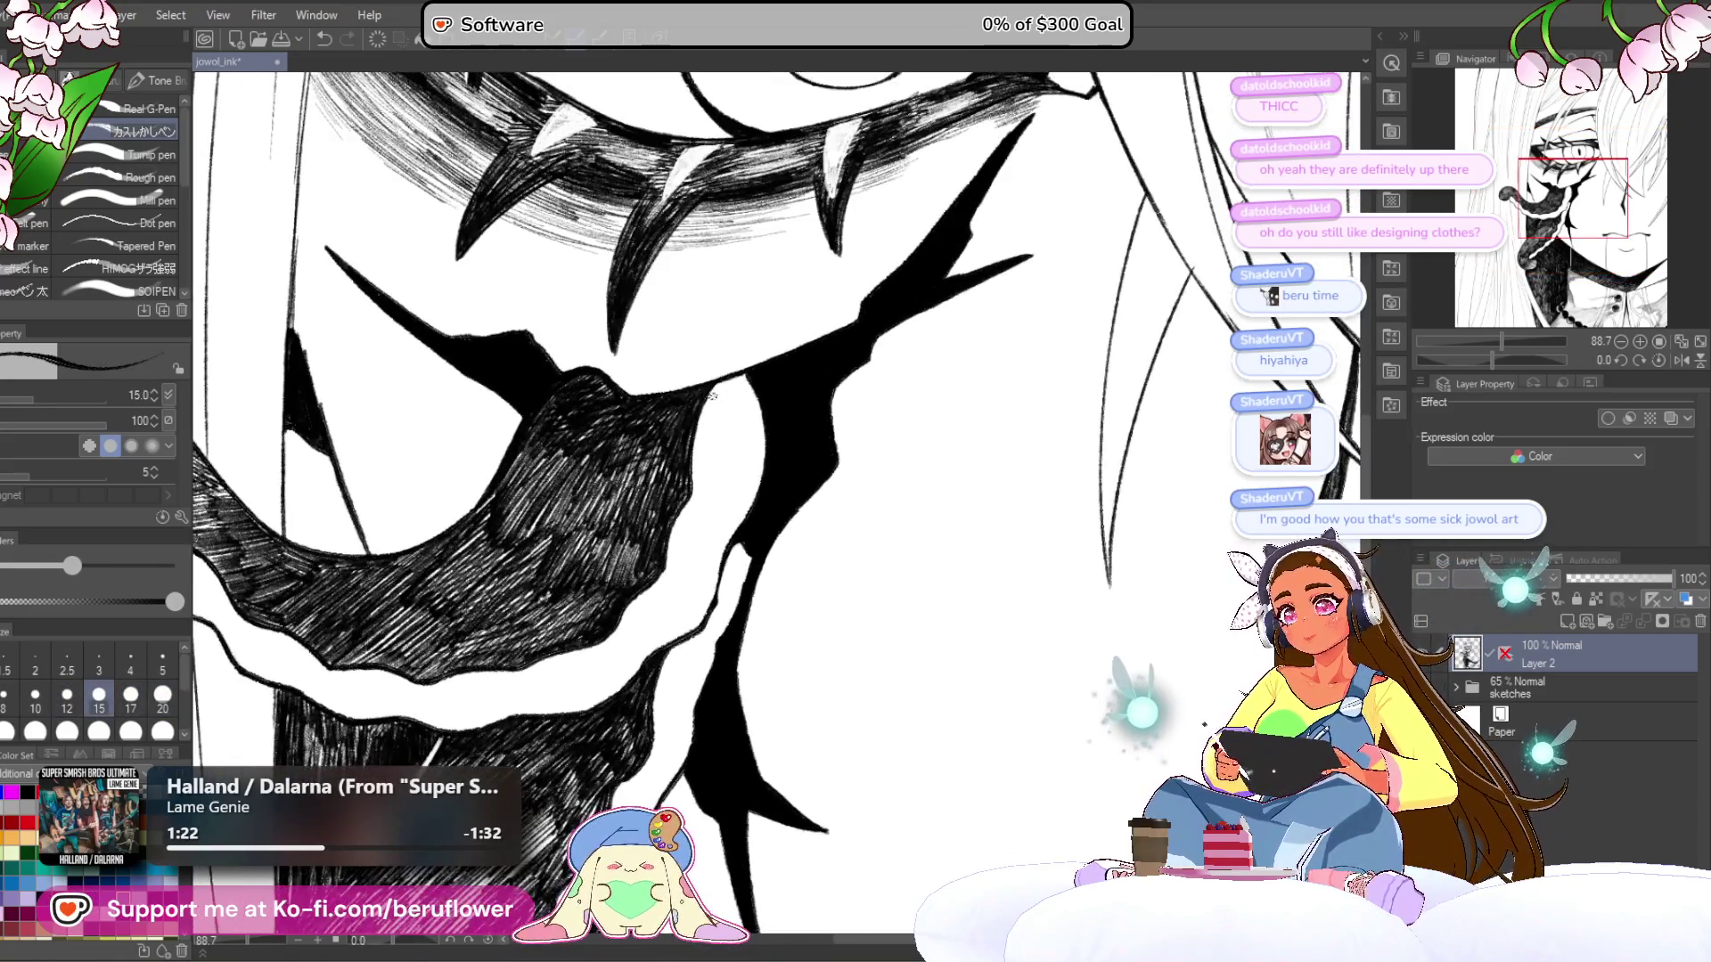
scroll(713, 396, up, 3)
key(bracketleft)
key(bracketleft)
key(bracketleft)
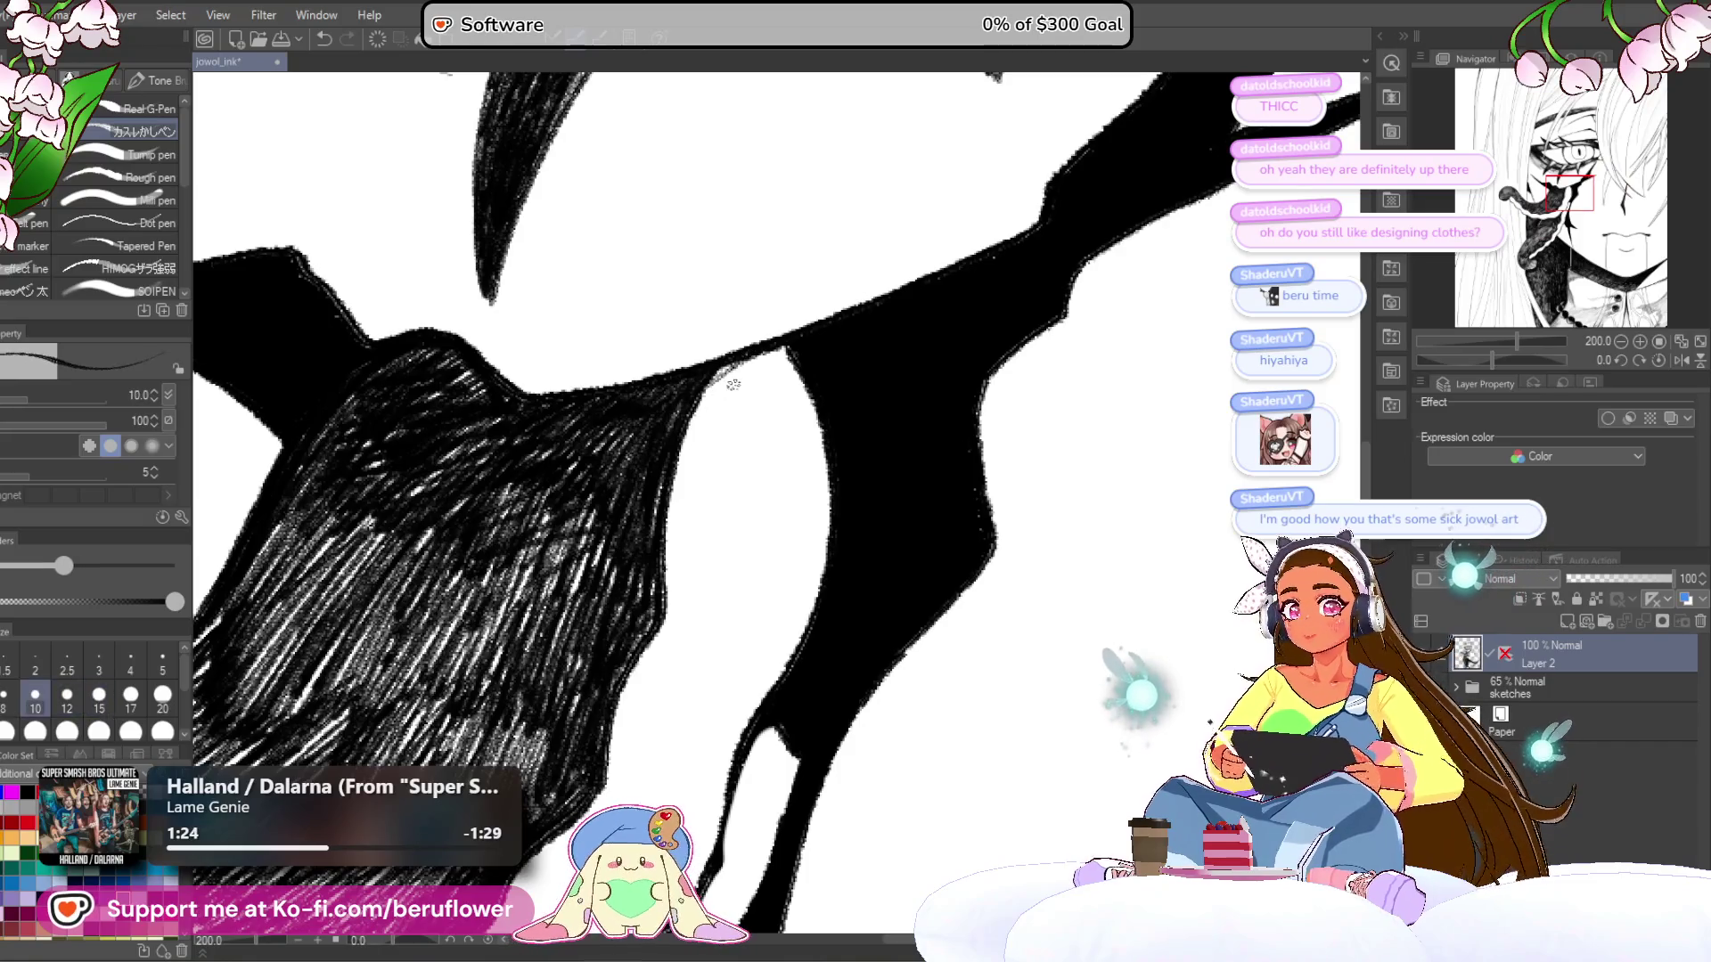
drag(753, 360, 685, 415)
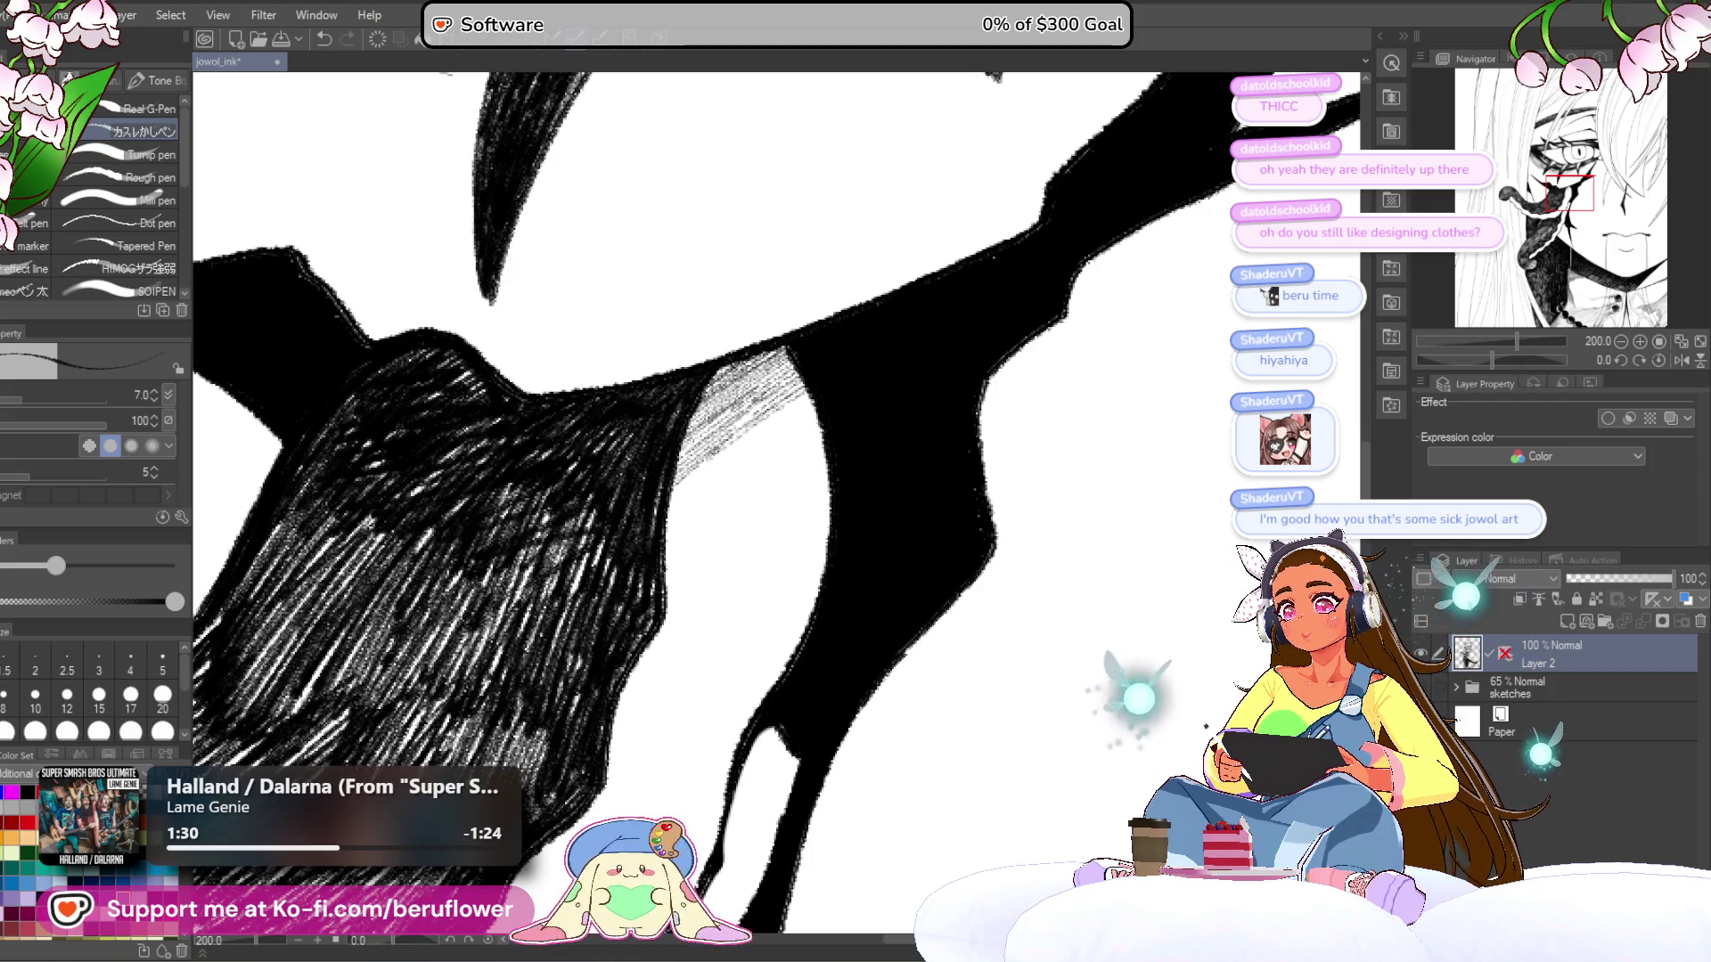
scroll(838, 437, down, 5)
scroll(839, 436, up, 2)
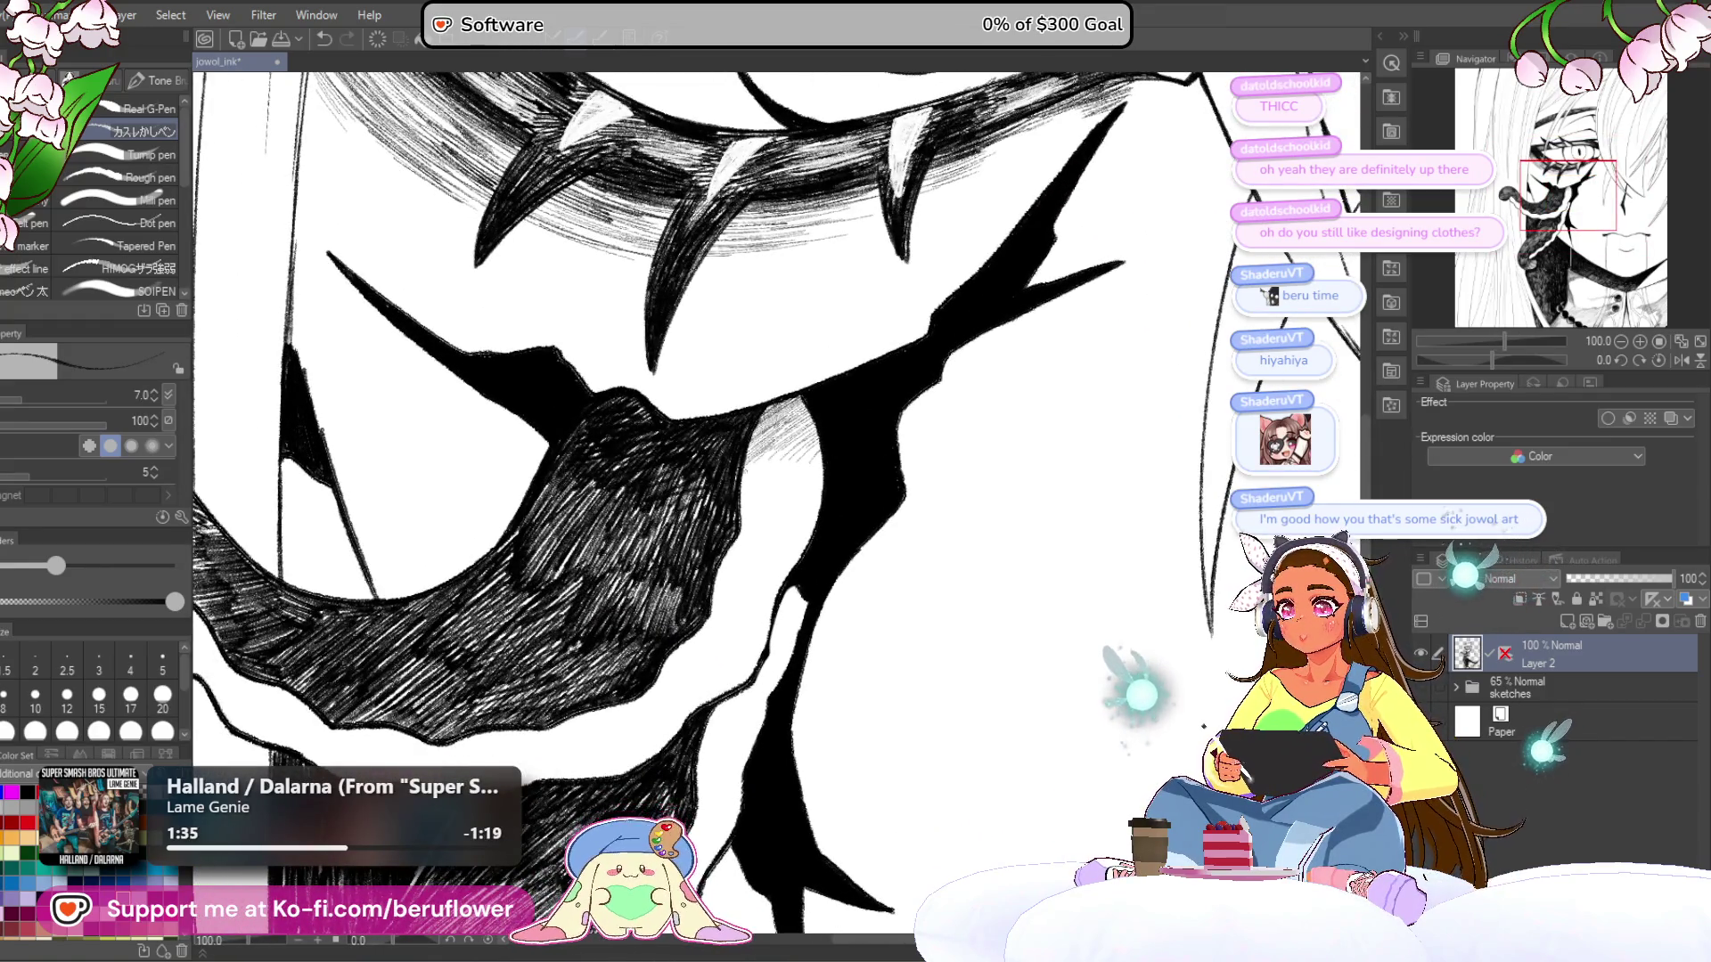
drag(799, 523, 763, 452)
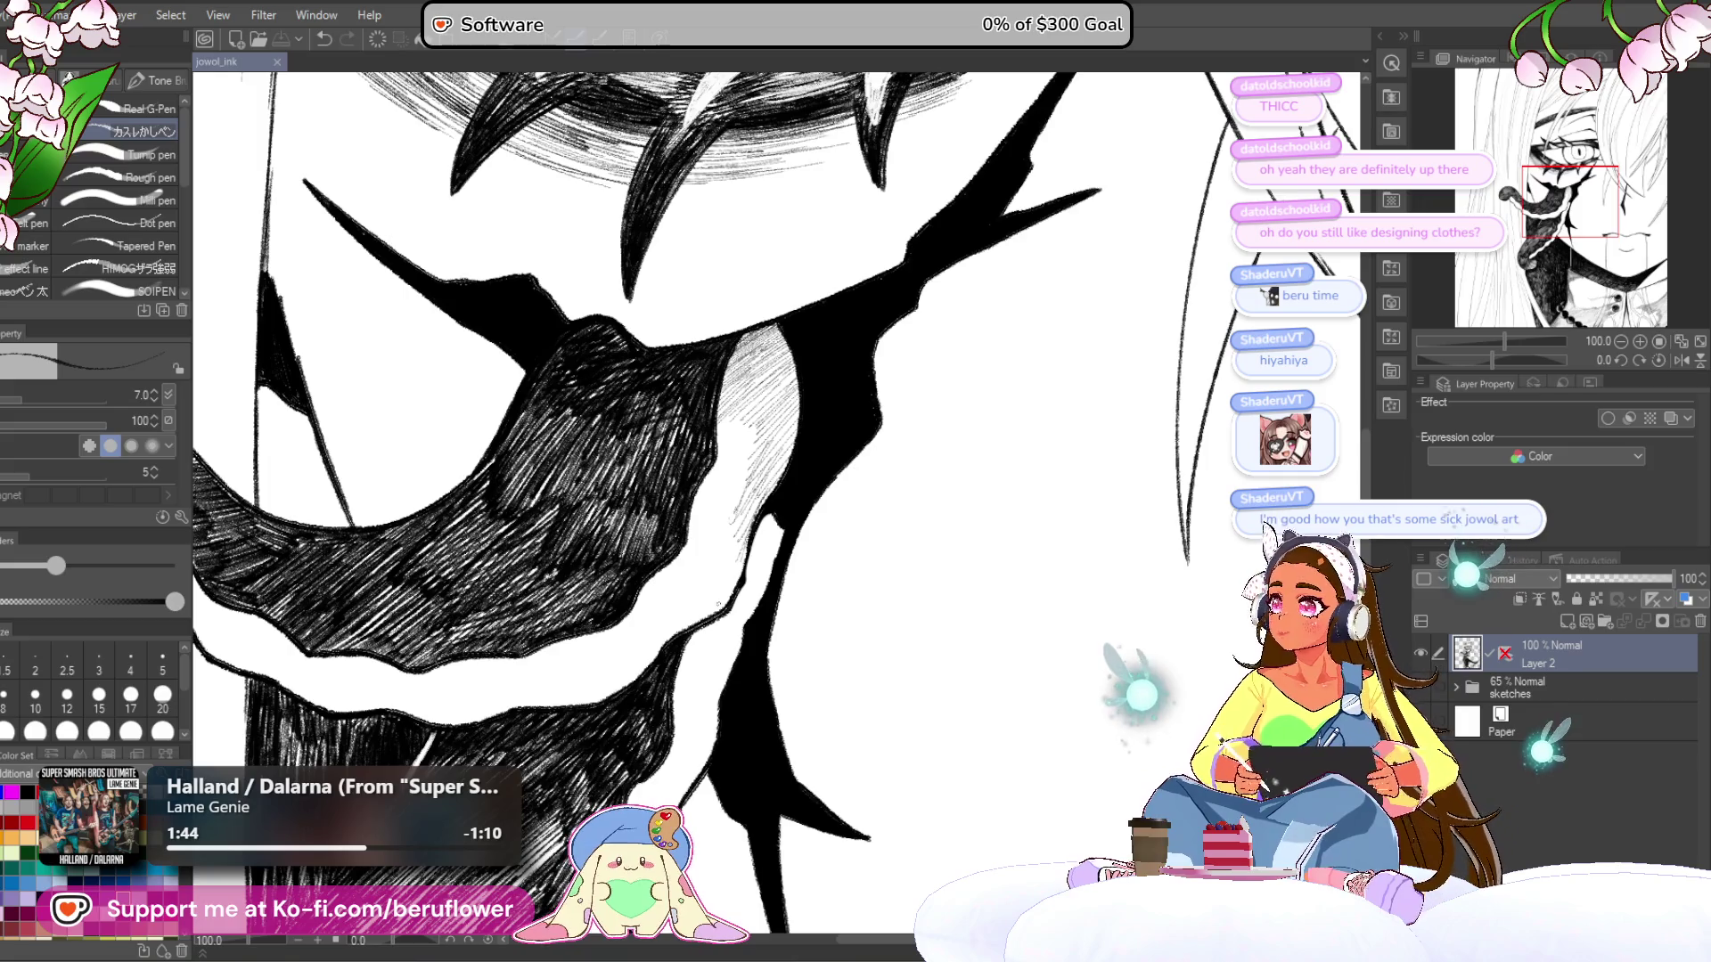
scroll(721, 499, down, 5)
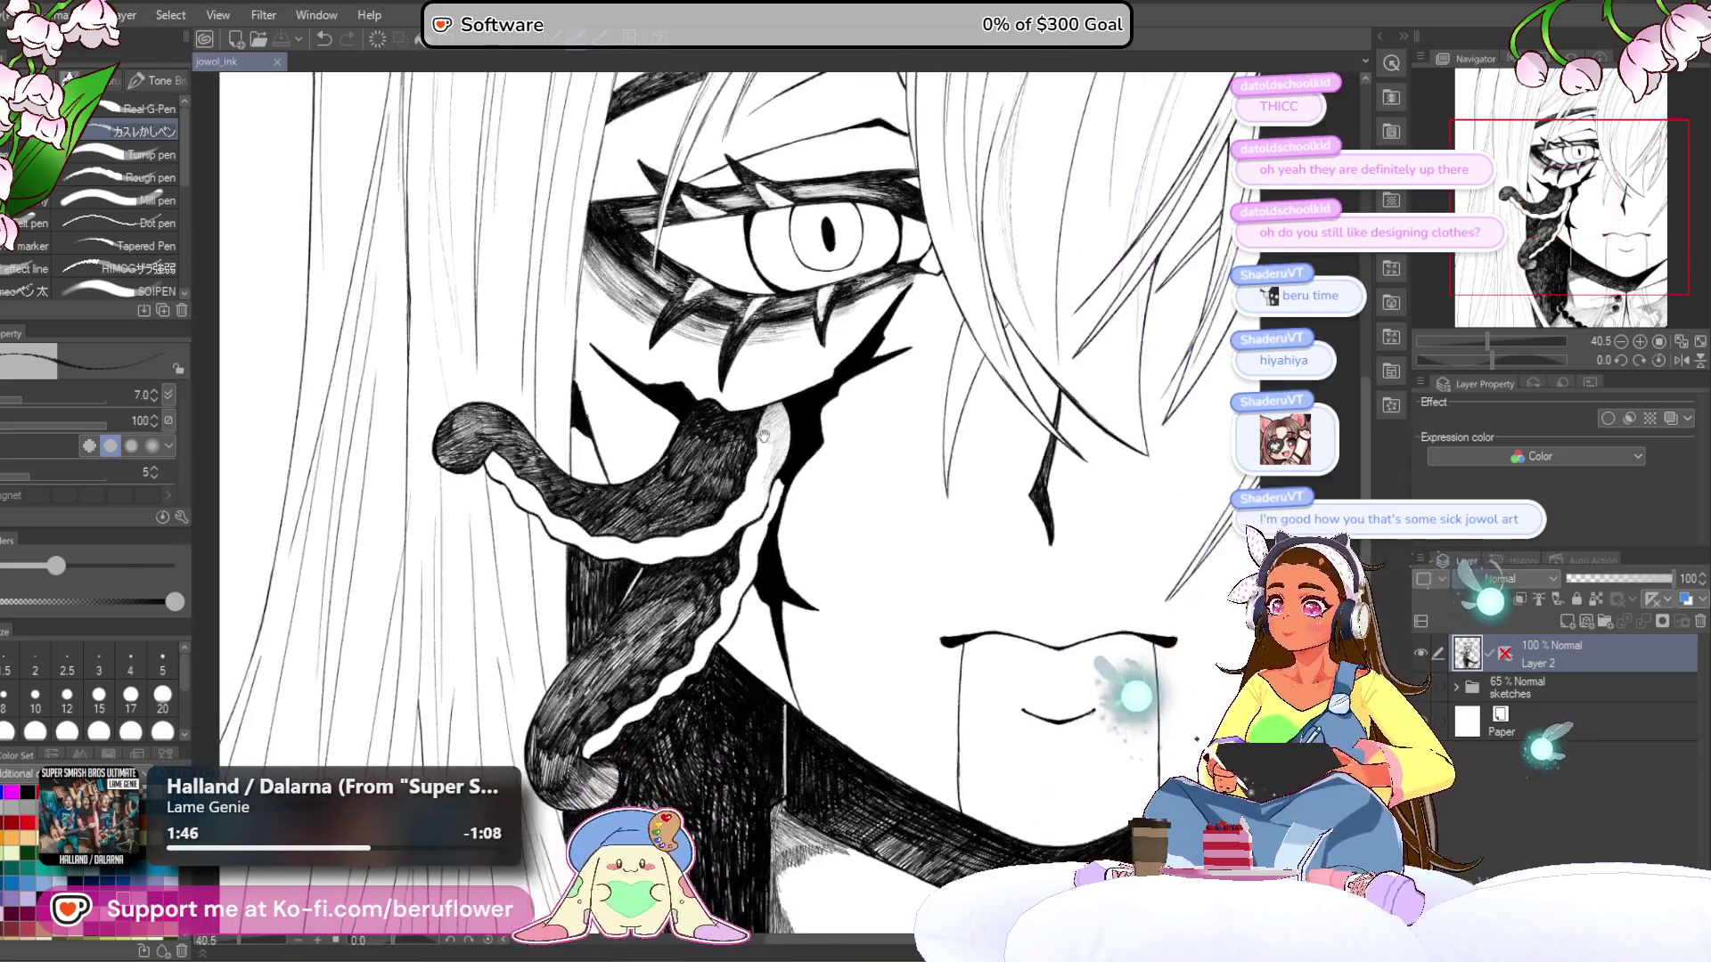
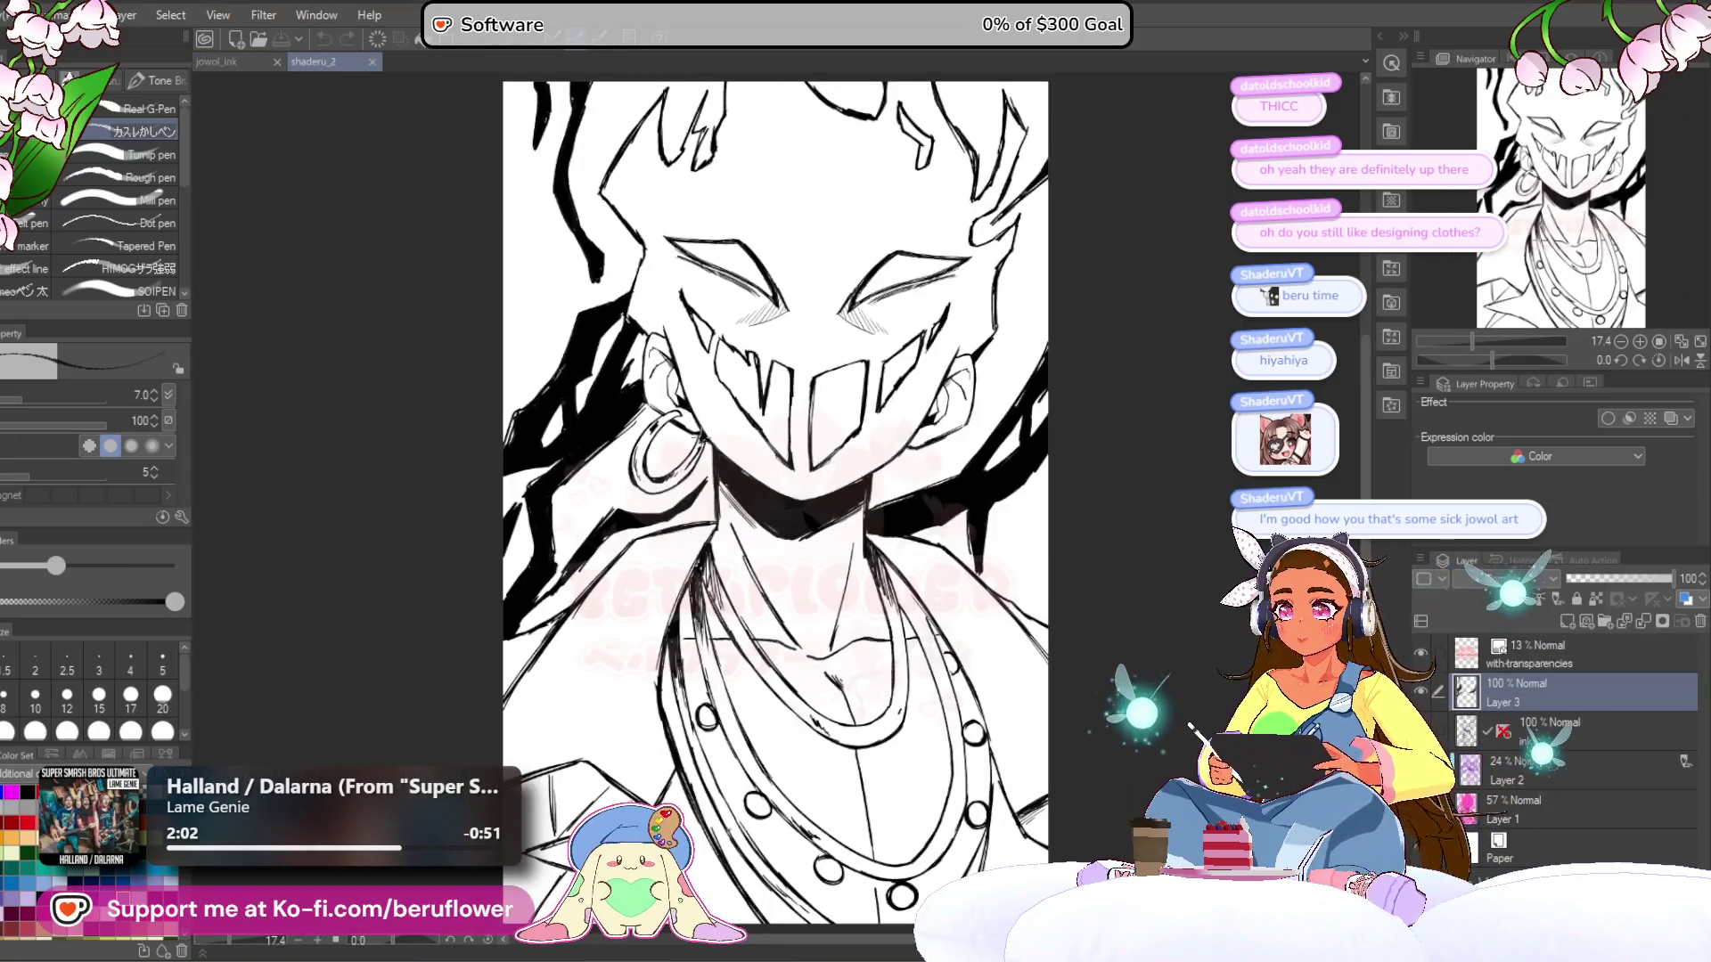
- Pan and zoom so the masked face and chest sit higher in view
scroll(644, 369, up, 4)
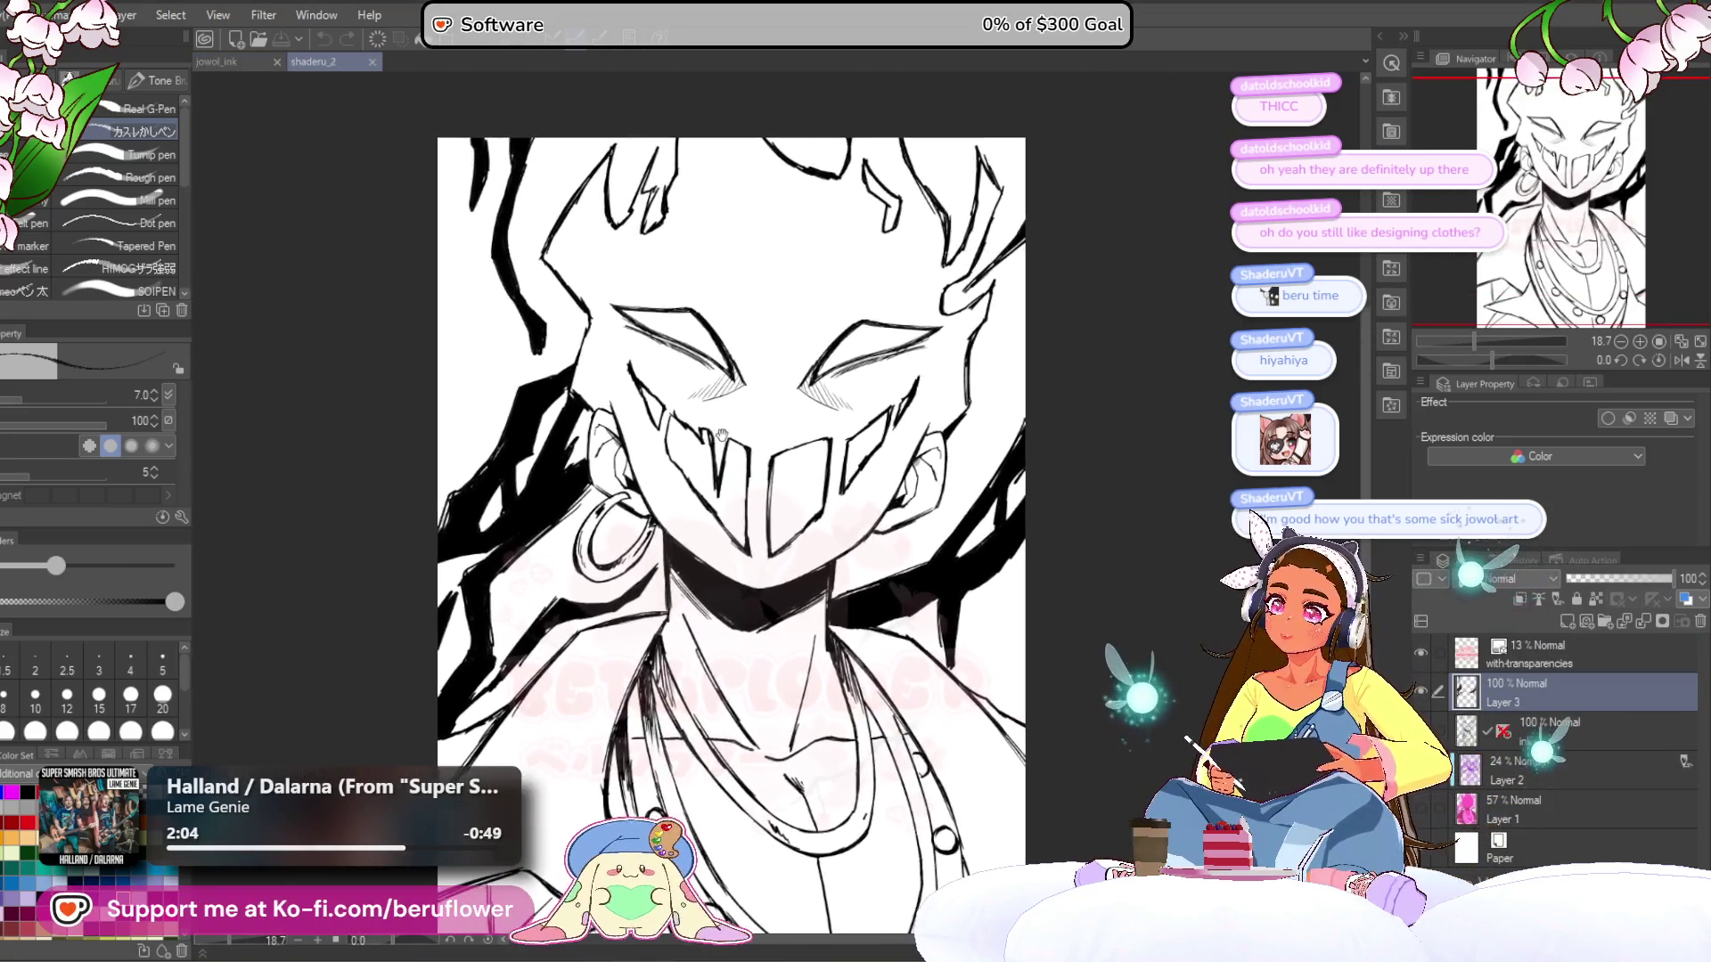
scroll(643, 369, down, 1)
scroll(644, 369, up, 3)
scroll(643, 369, down, 5)
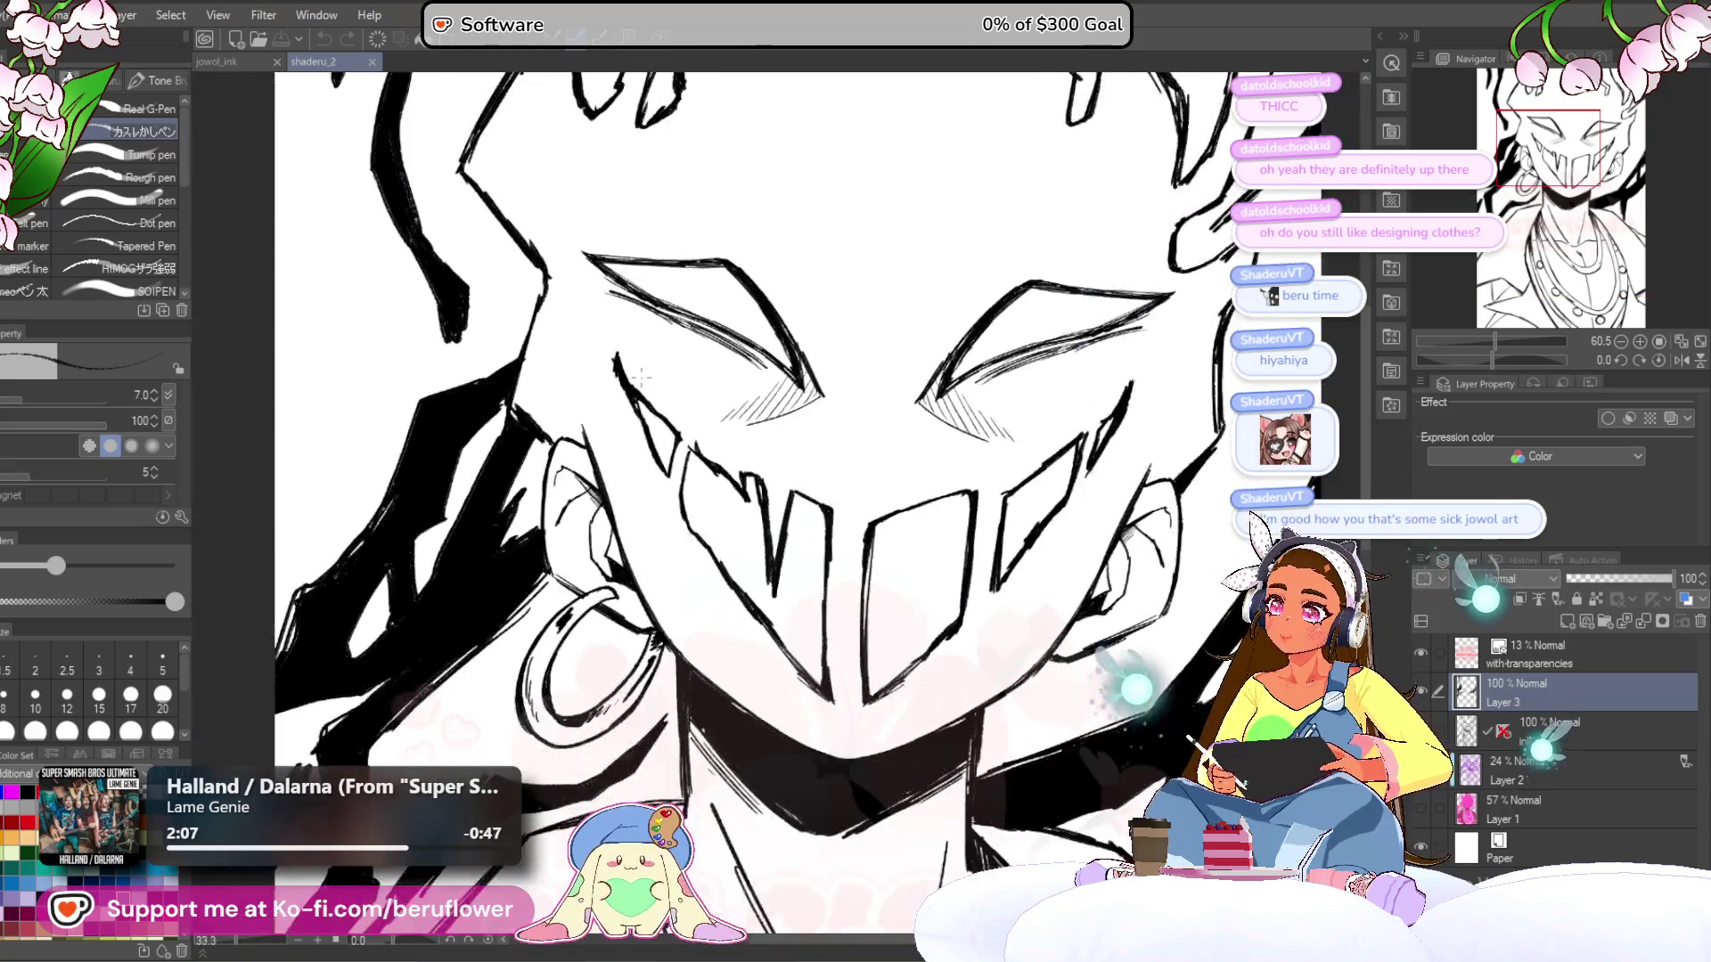
scroll(715, 392, down, 2)
scroll(715, 392, up, 2)
mouse_move(715, 396)
mouse_down()
mouse_move(697, 332)
mouse_move(715, 350)
mouse_up()
scroll(715, 349, up, 1)
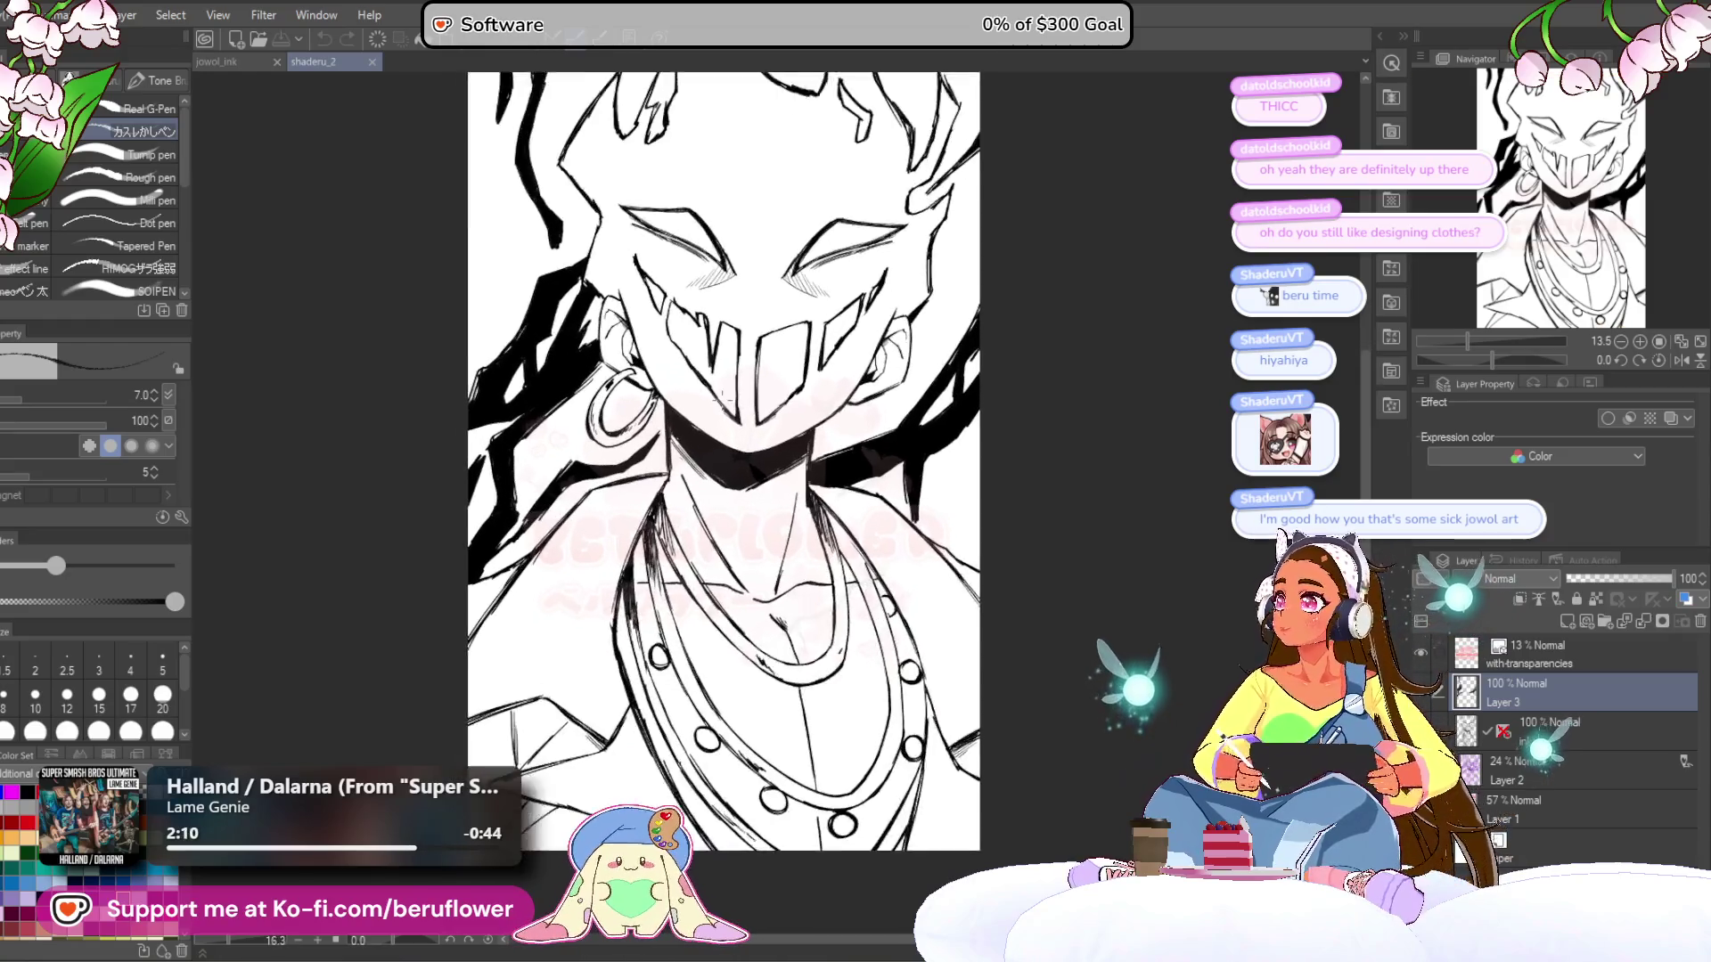
scroll(721, 401, down, 1)
scroll(717, 374, up, 2)
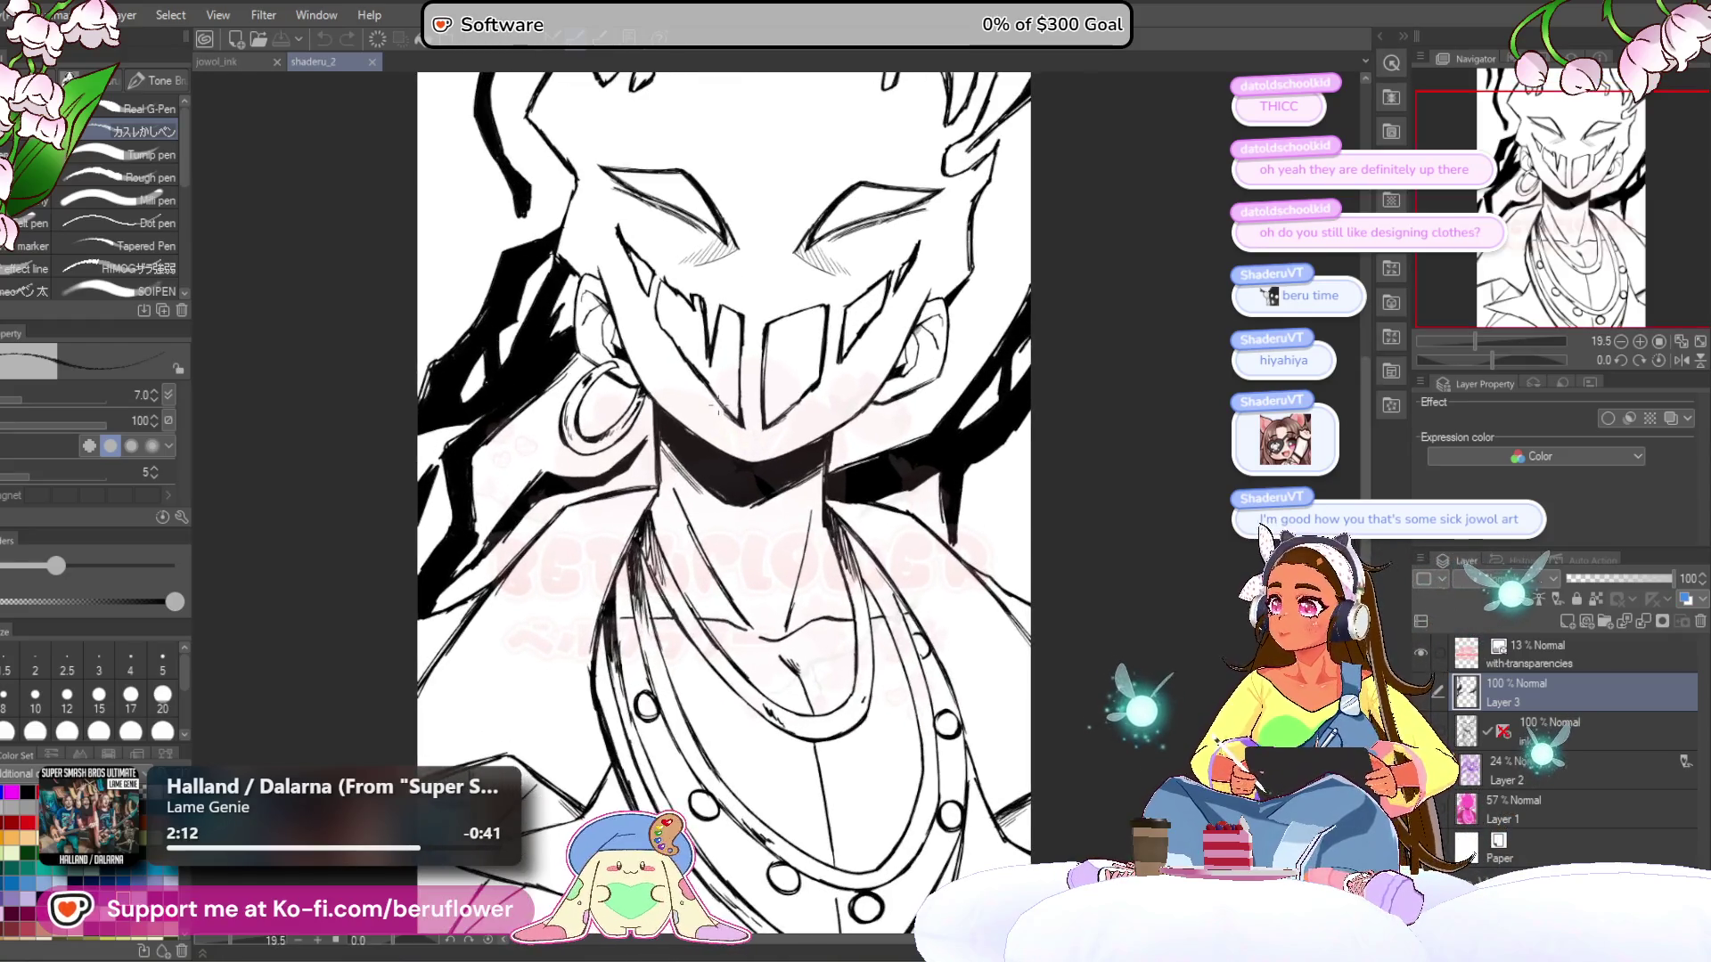
drag(720, 369, 676, 342)
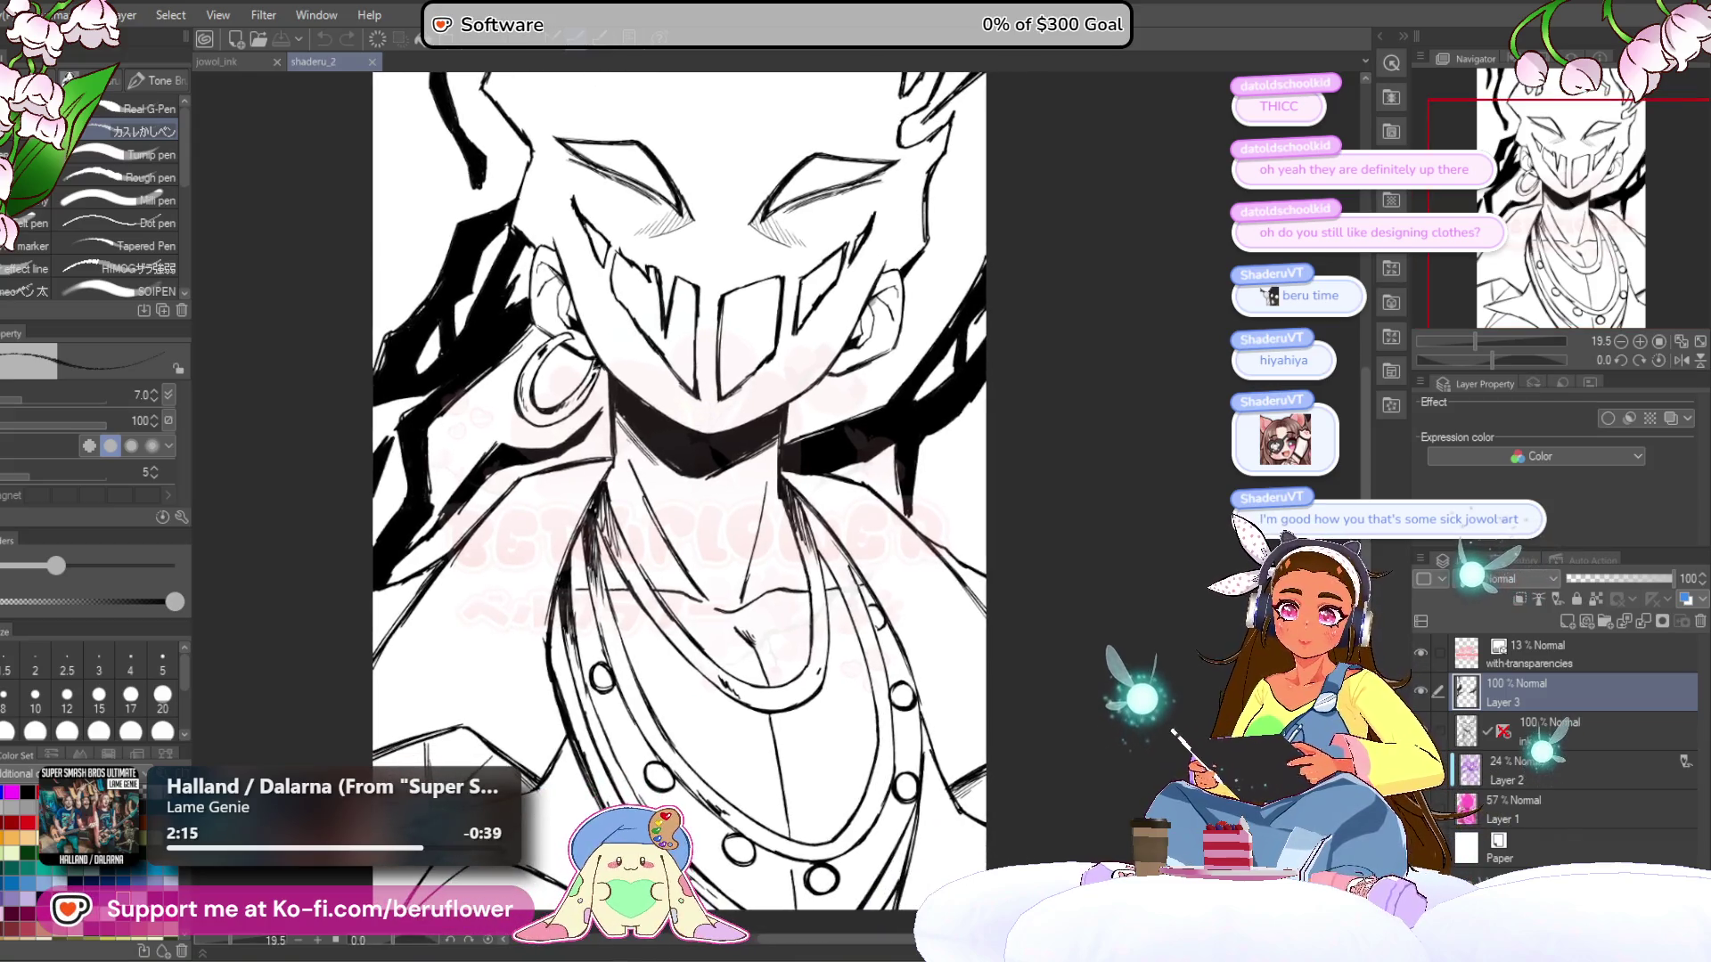
- Compare the hair strokes, ink line art and lavender sketch layers, then restore ink visibility
click(1422, 692)
click(1422, 731)
click(1421, 730)
click(1422, 691)
click(1421, 692)
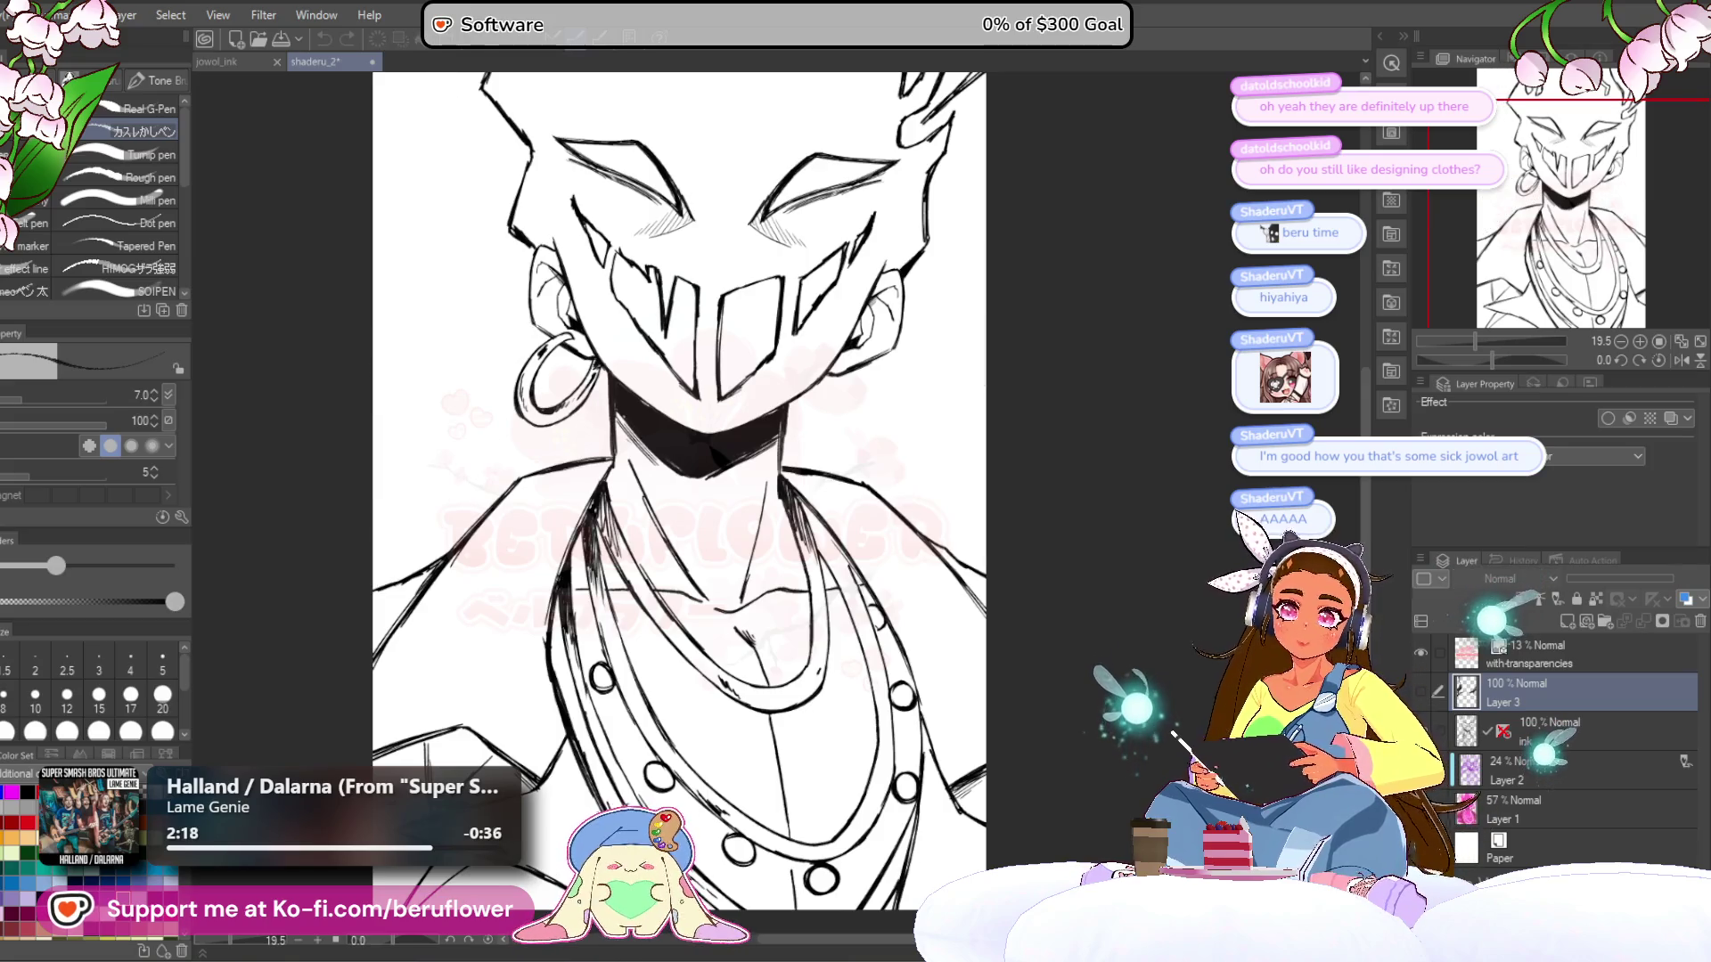
click(1422, 731)
click(1421, 770)
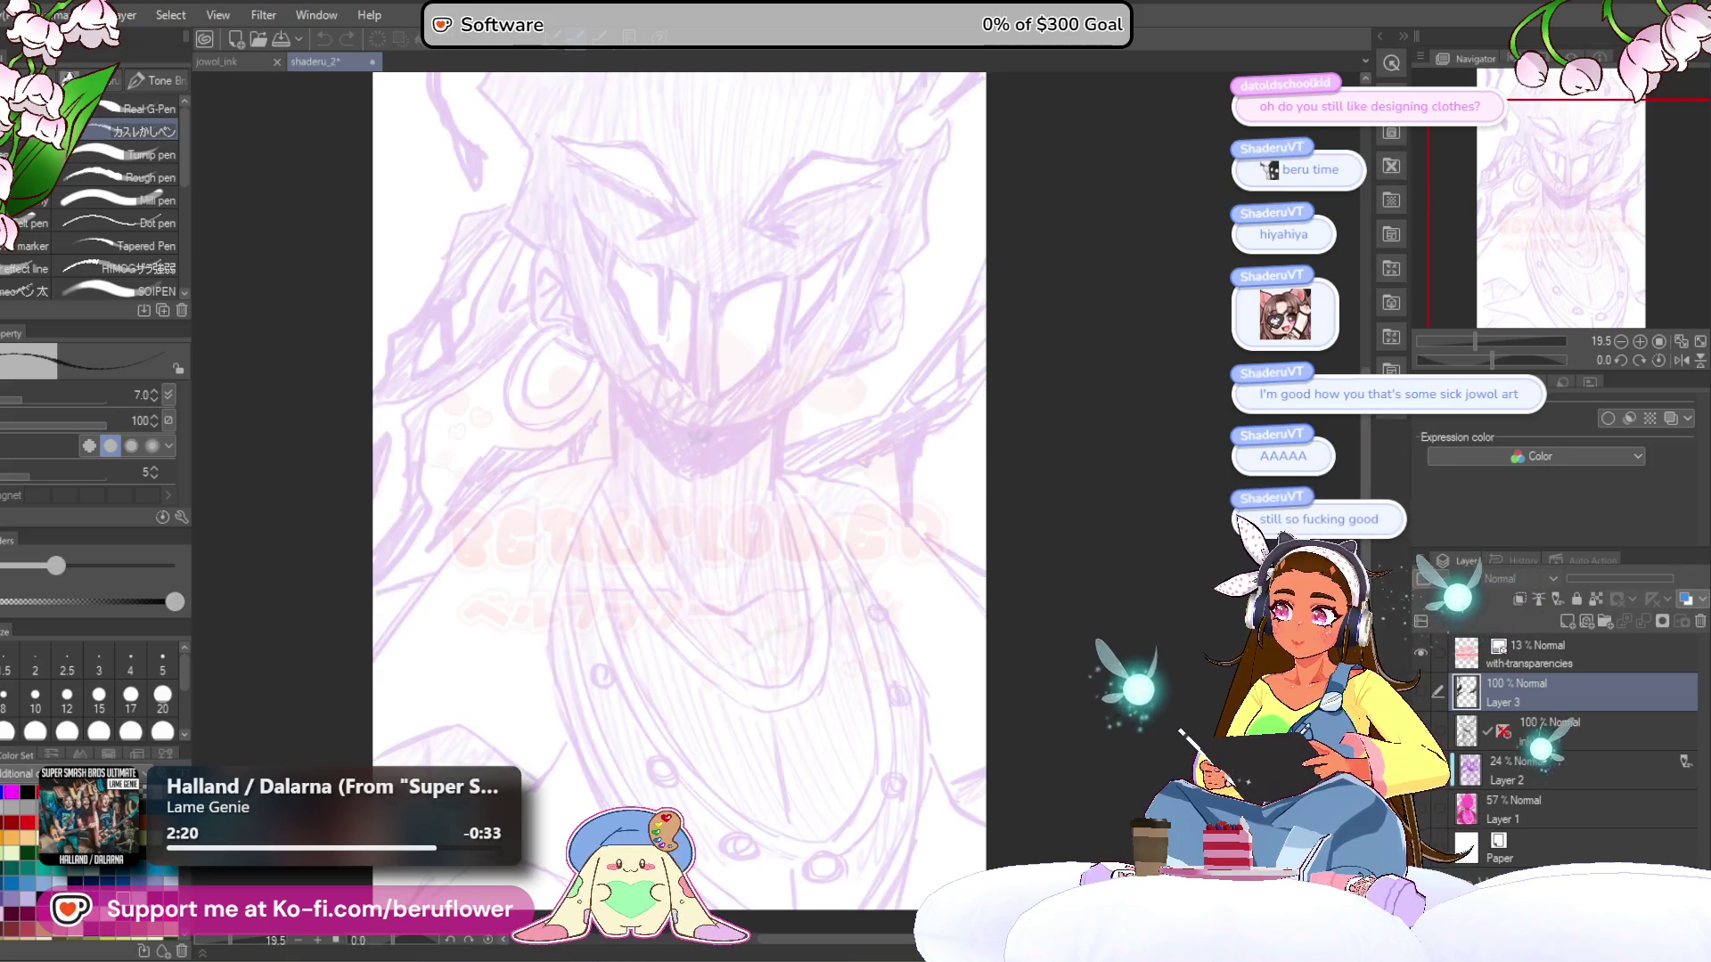
click(1421, 770)
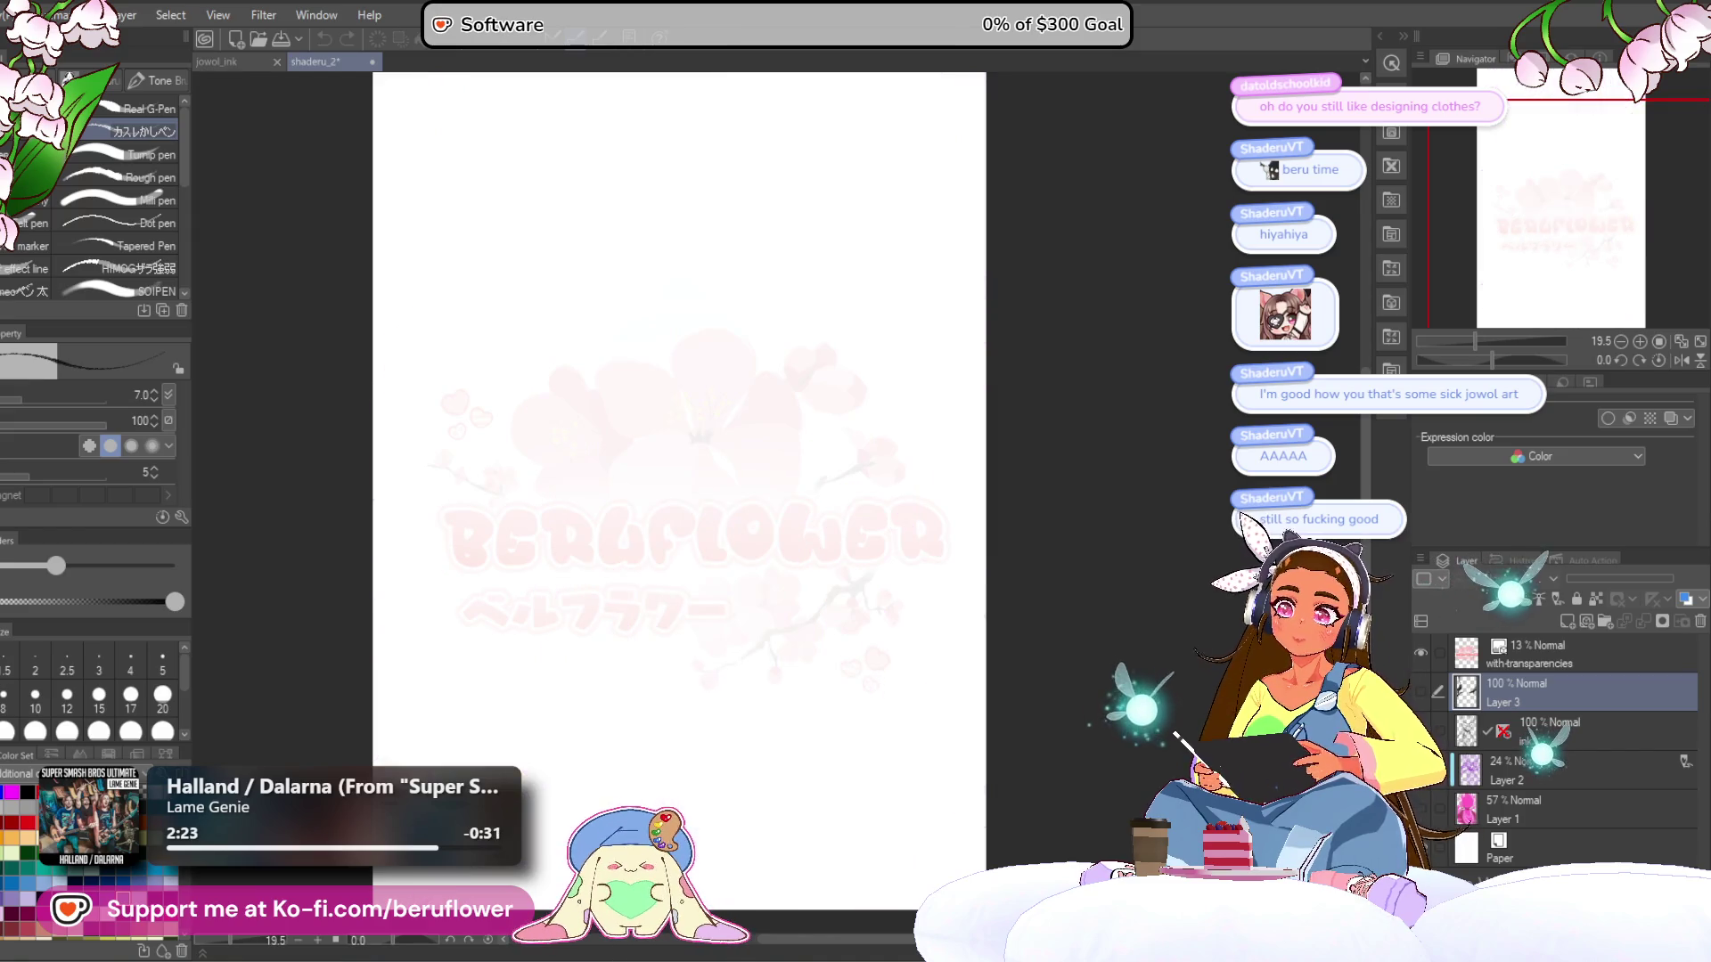
click(1421, 731)
click(1421, 692)
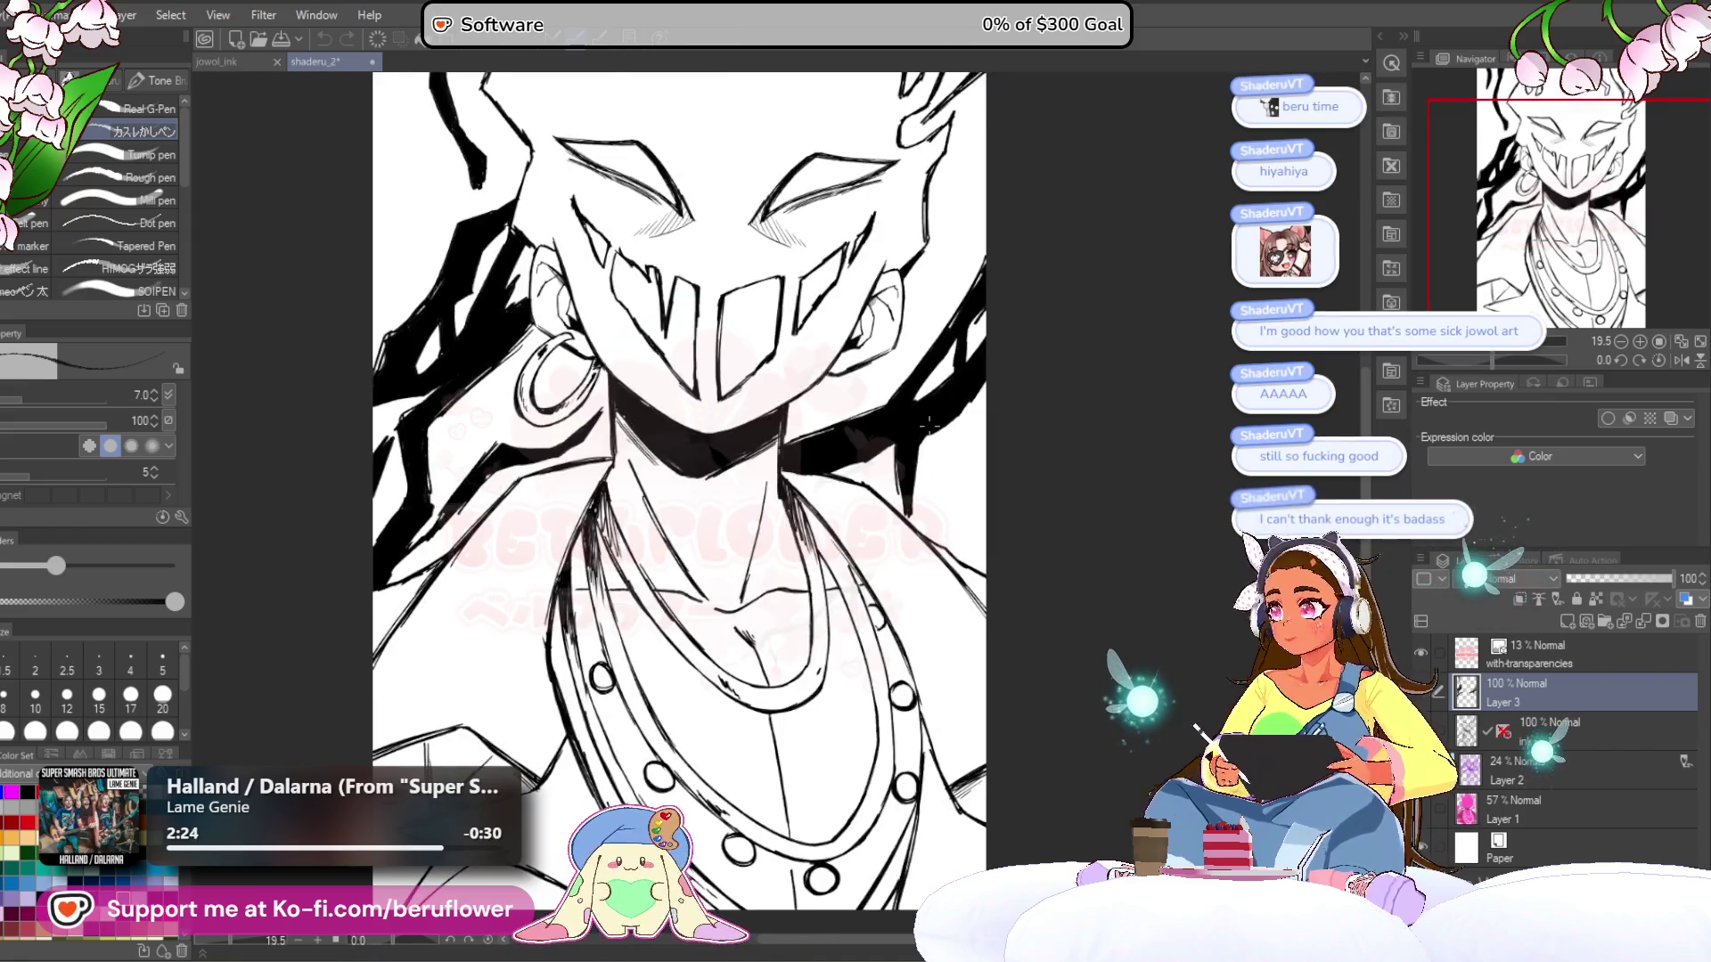
- Save the shaderu_2 masked-face drawing
scroll(923, 424, up, 1)
drag(923, 424, 787, 419)
scroll(752, 395, down, 3)
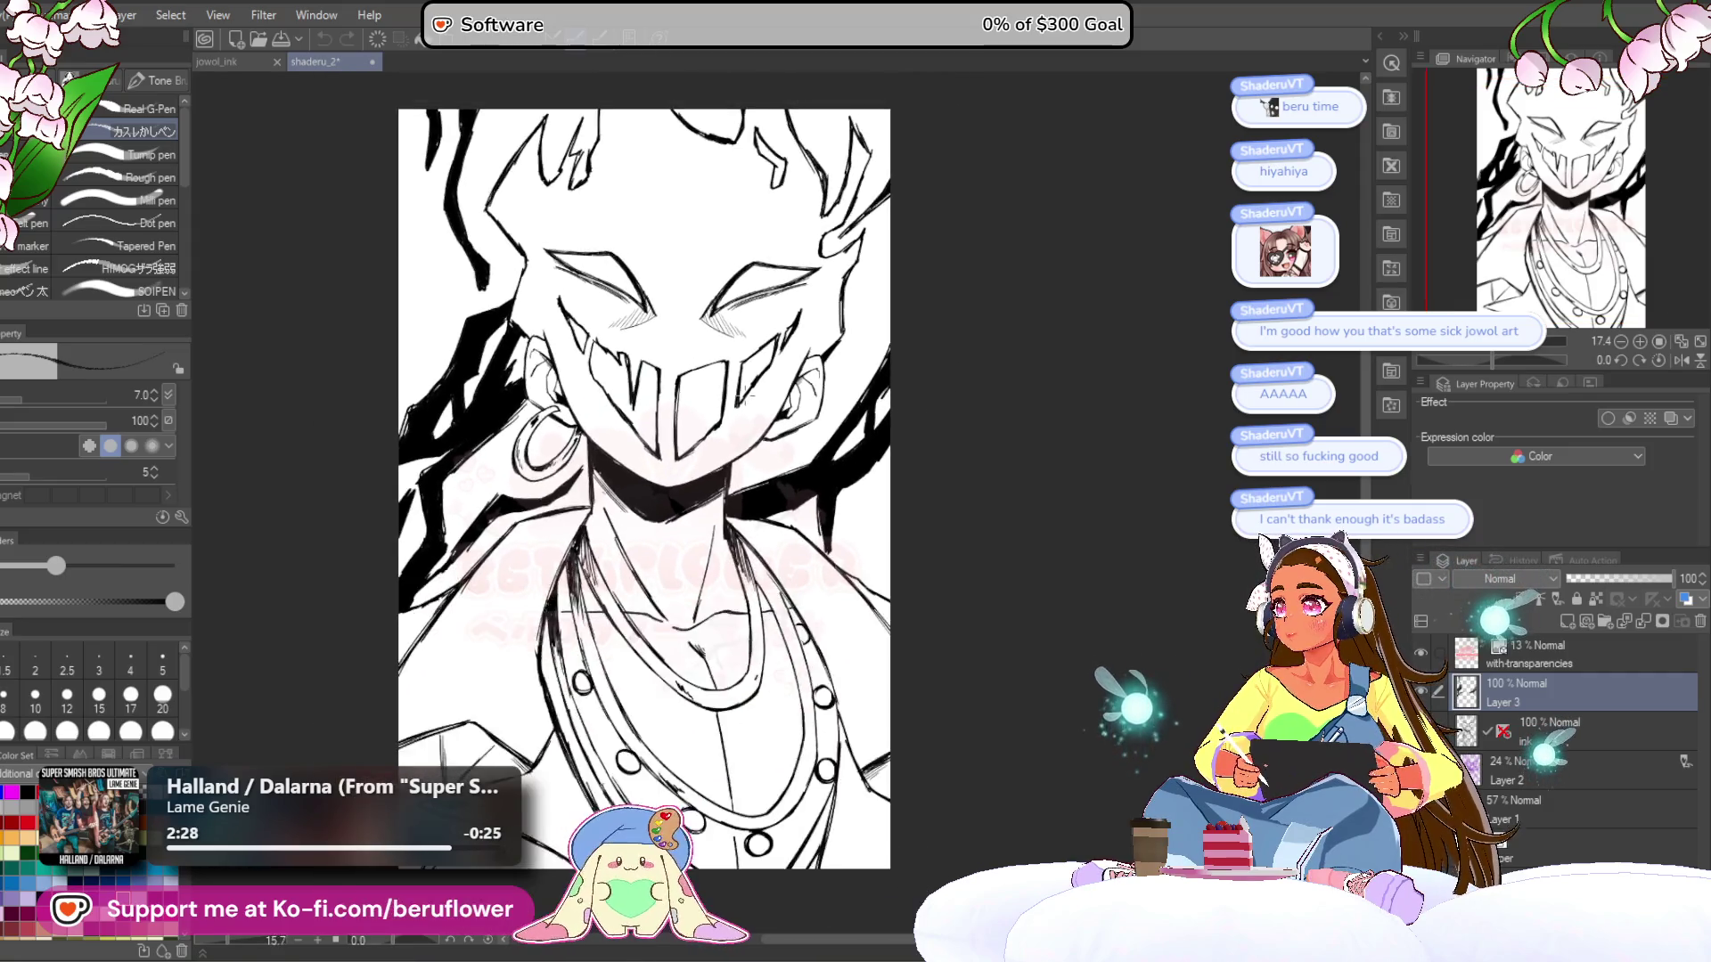
key(ctrl+s)
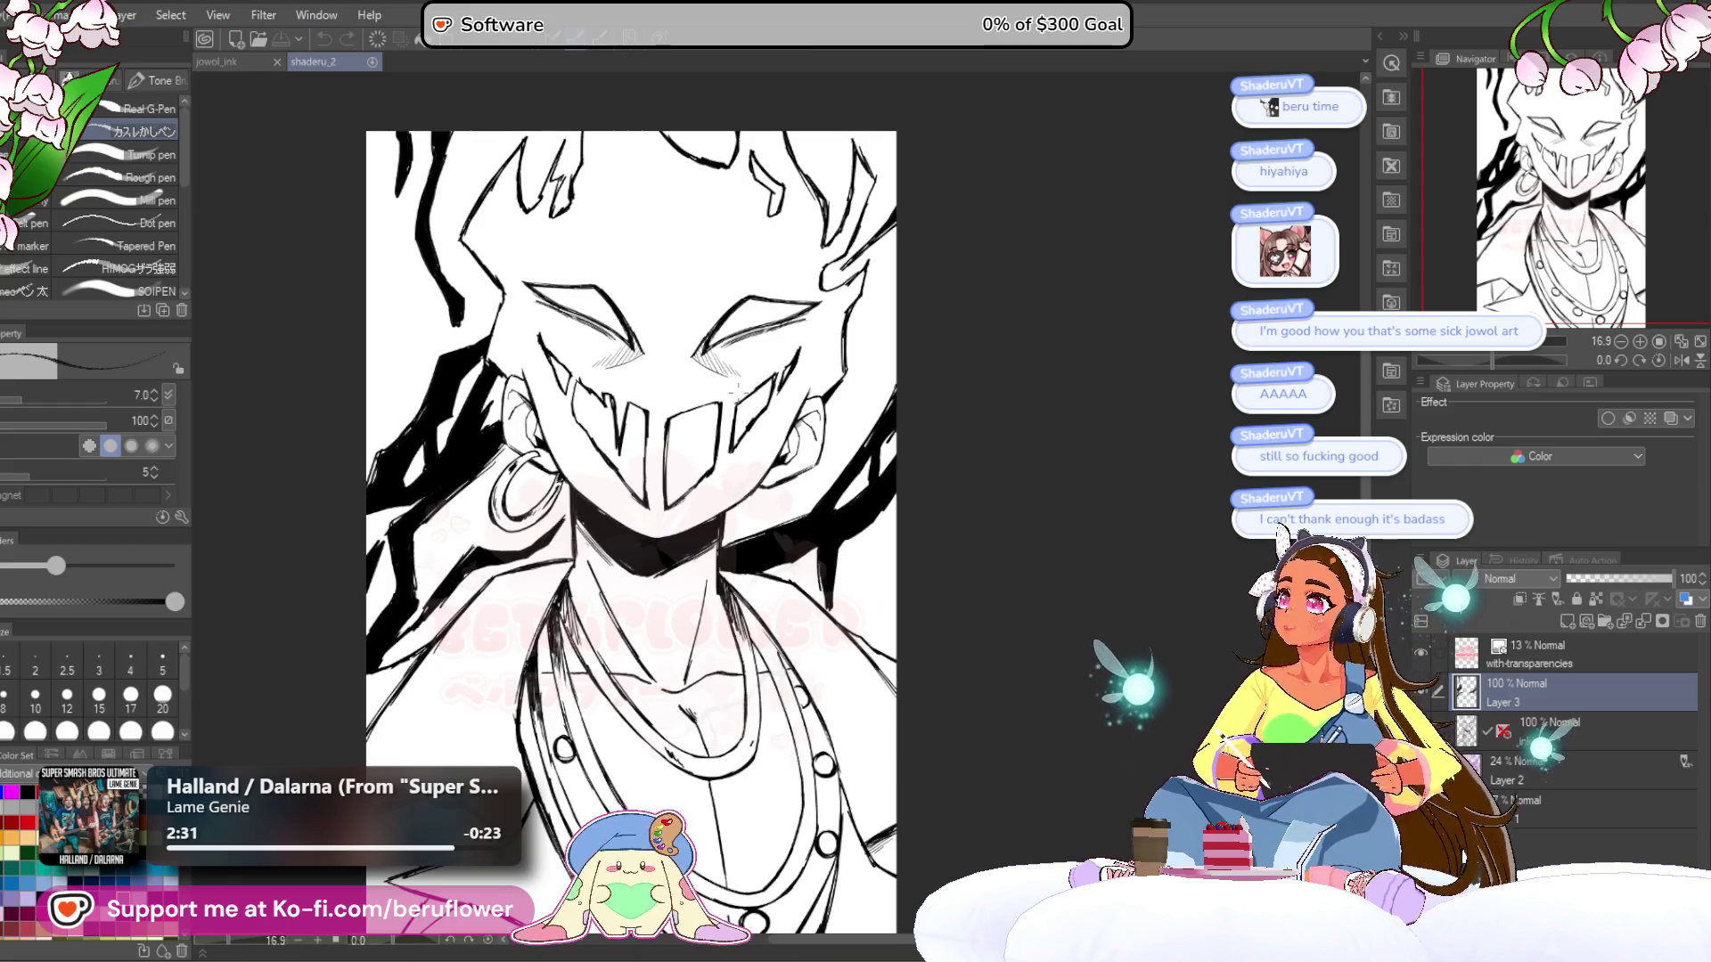
- Switch to the jowol_ink drawing and back to shaderu_2
scroll(749, 385, up, 1)
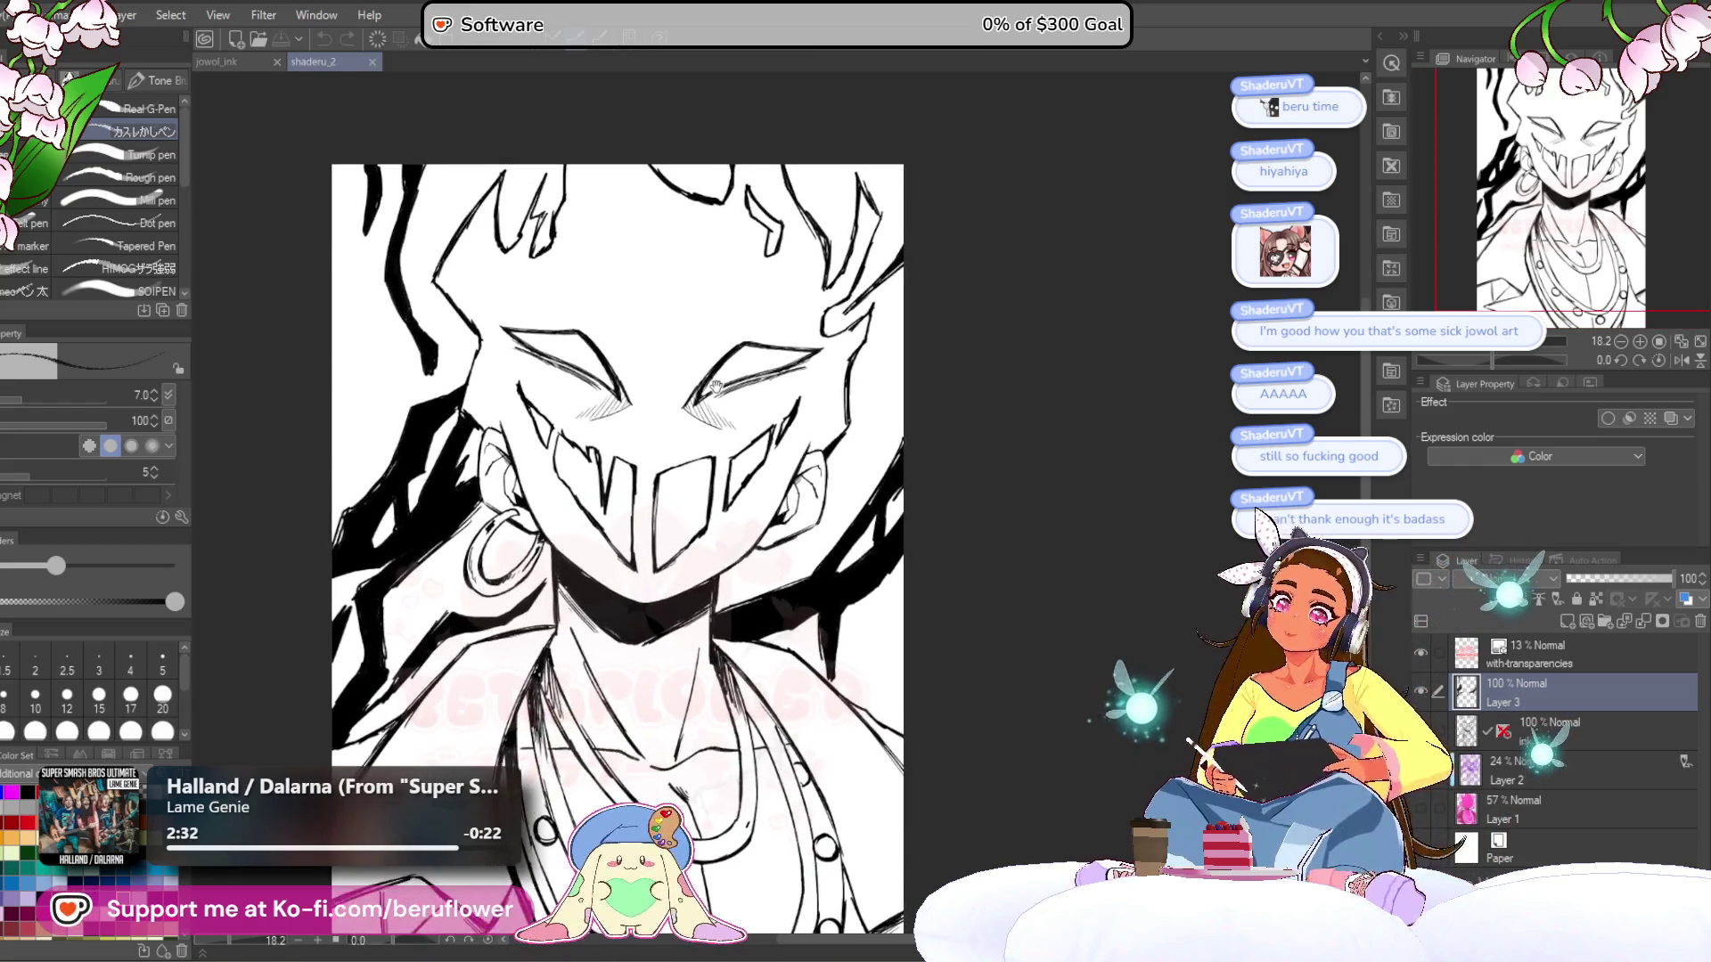
scroll(686, 257, up, 4)
scroll(542, 196, down, 2)
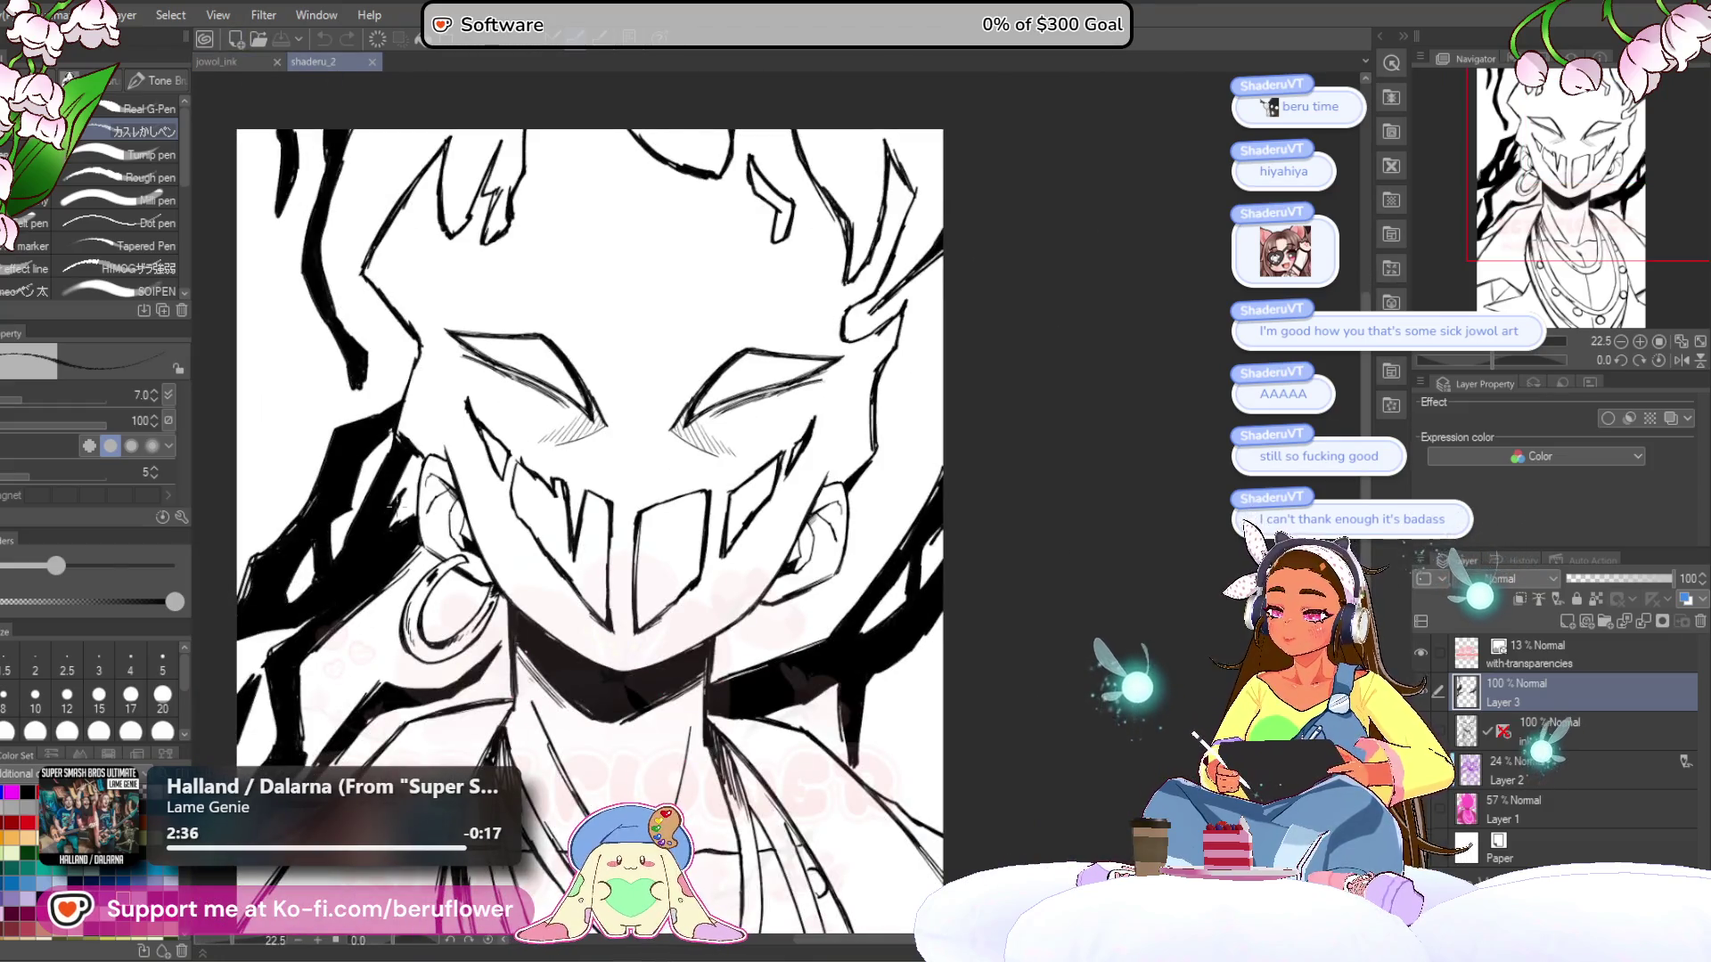
scroll(588, 499, up, 3)
key(ctrl+Tab)
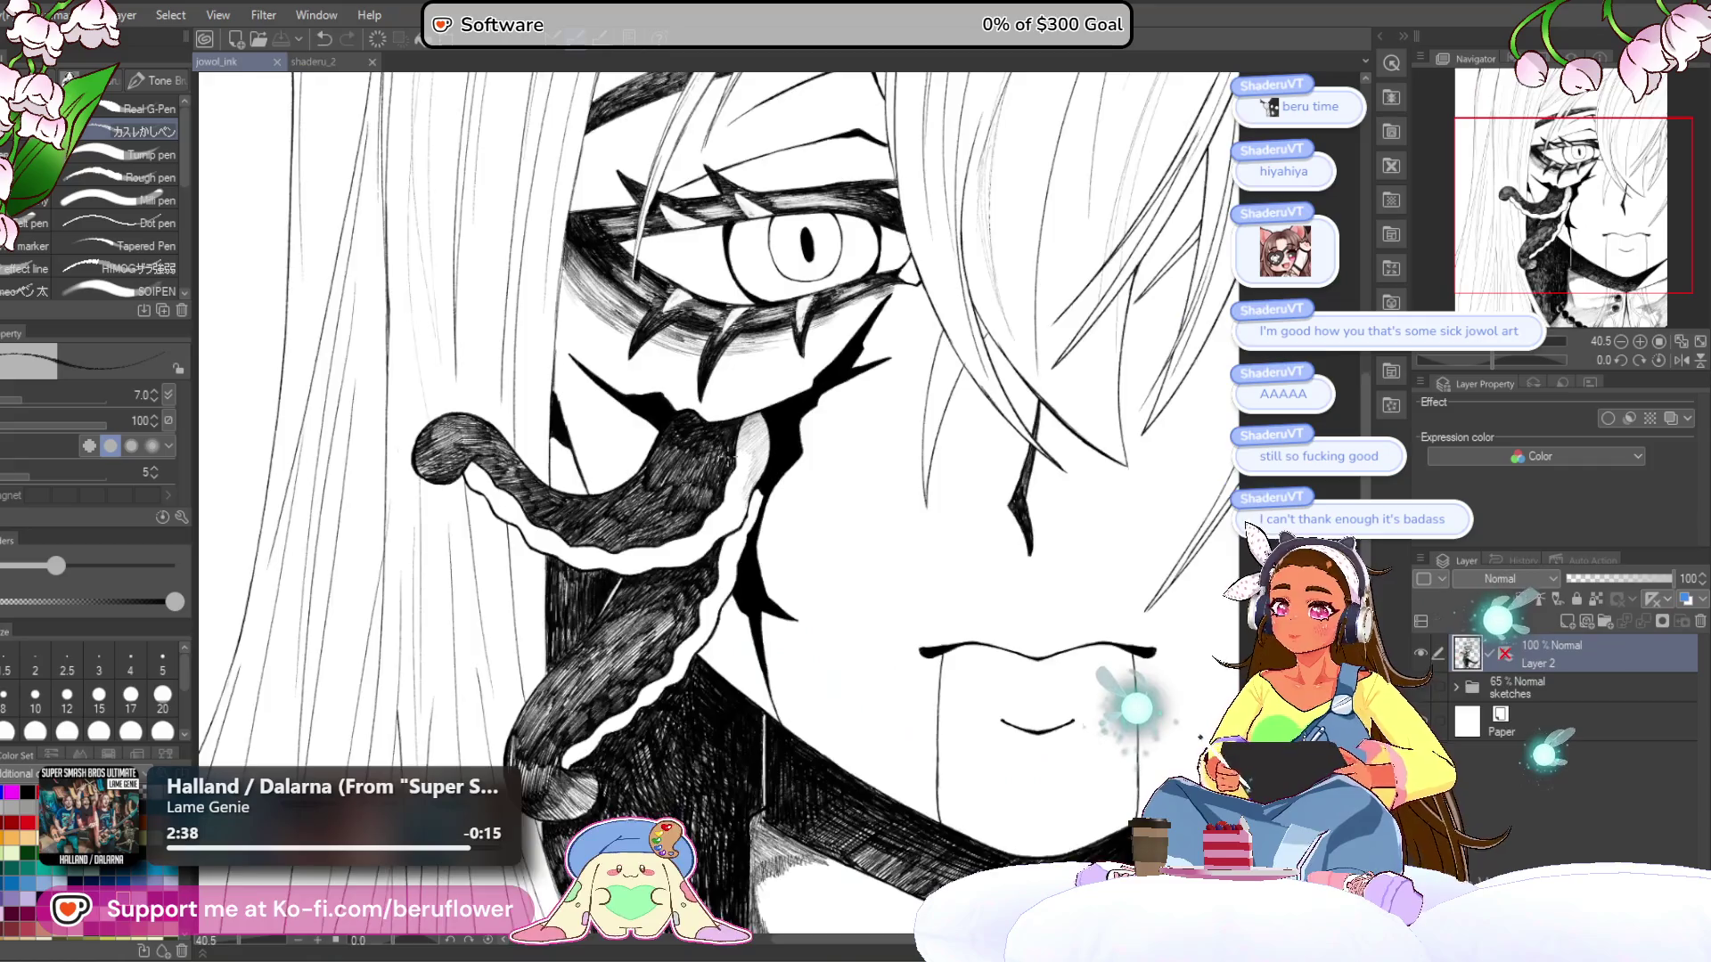
scroll(722, 481, down, 3)
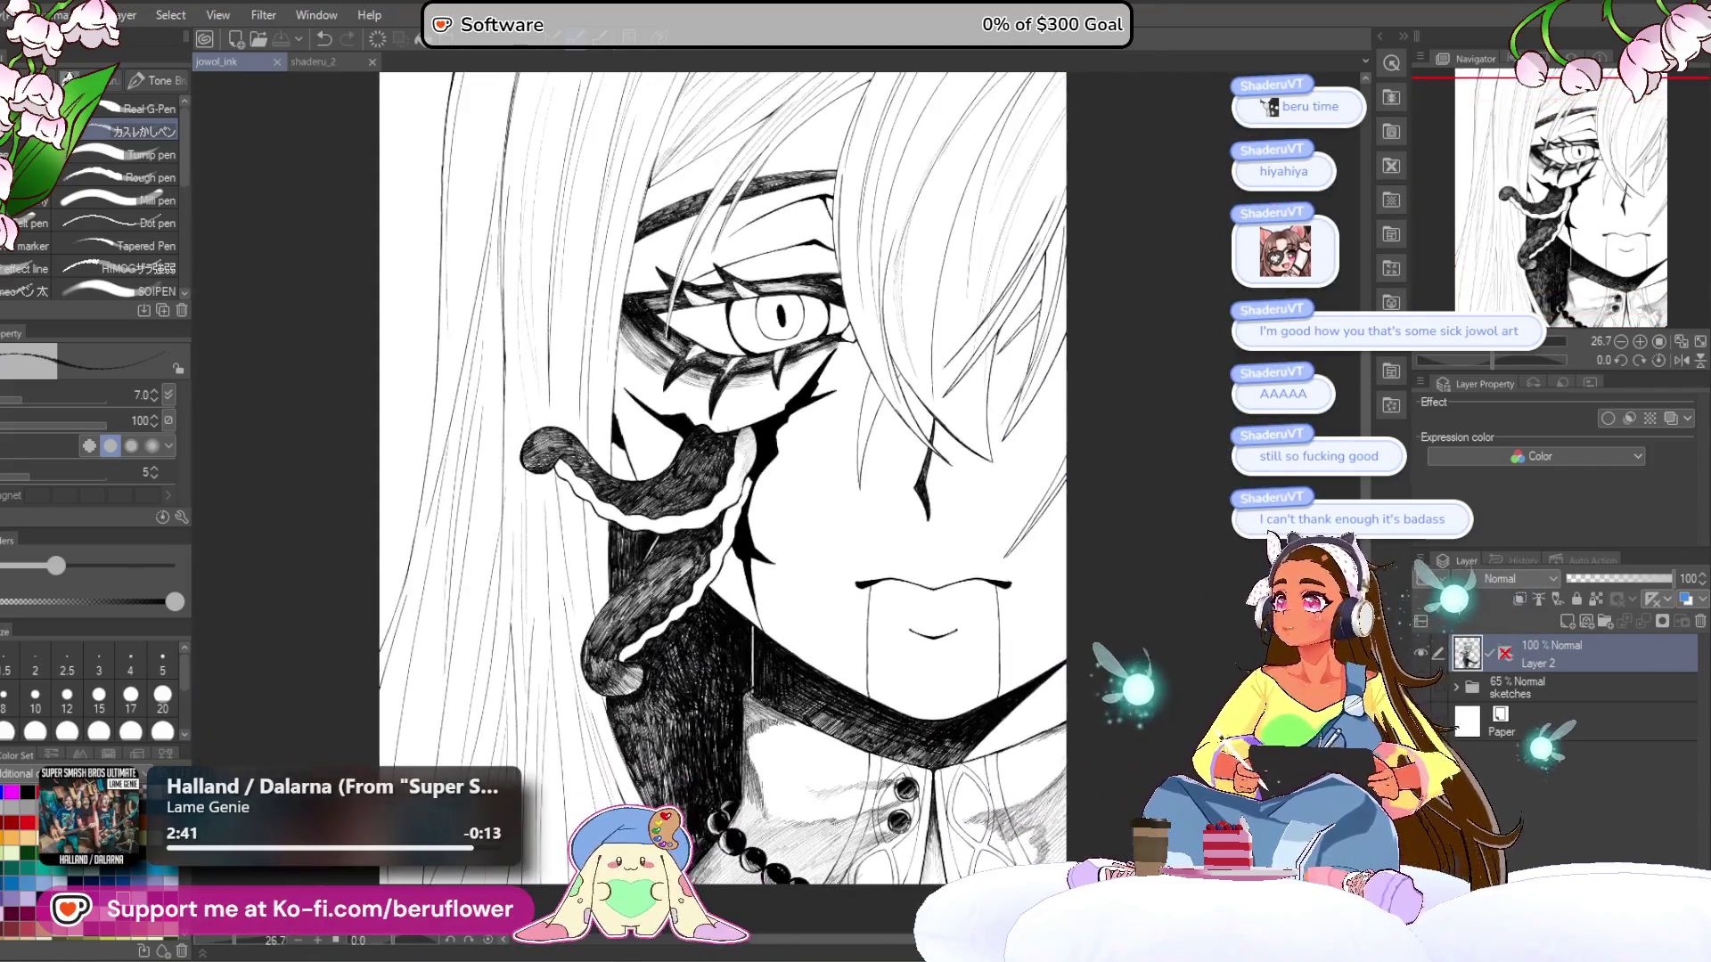
key(ctrl+Tab)
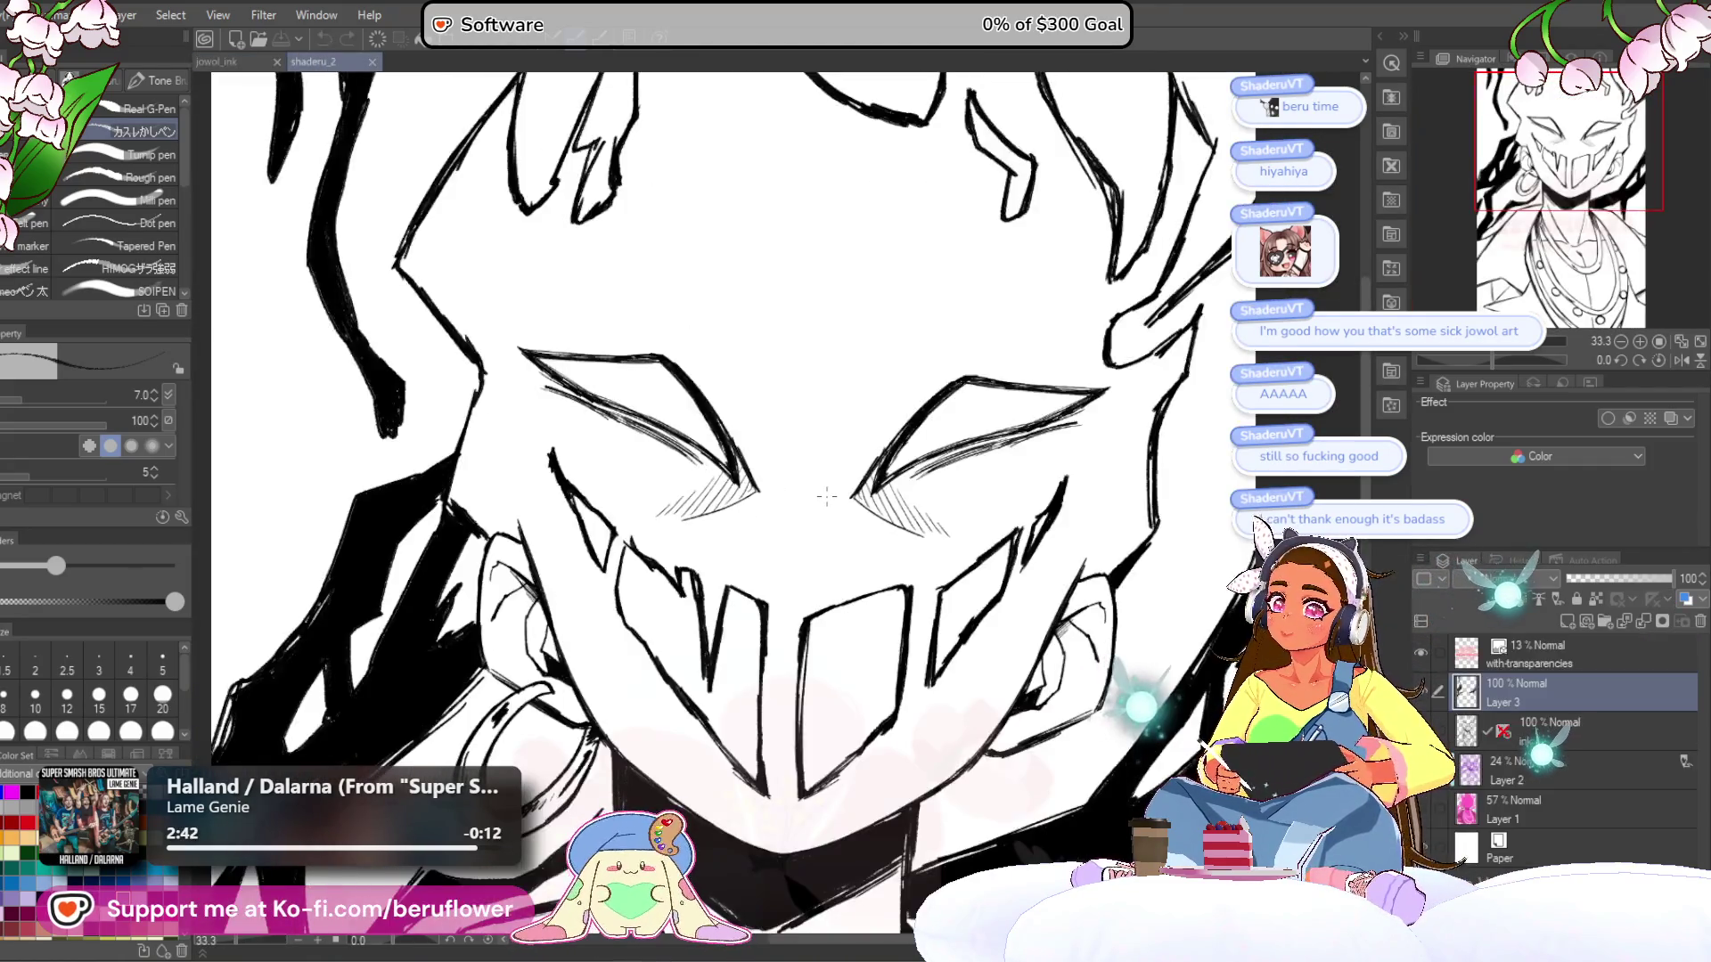
- Review the masked face once more, then close shaderu_2
scroll(825, 496, down, 3)
mouse_move(865, 481)
mouse_down()
mouse_move(764, 305)
mouse_move(701, 323)
mouse_move(704, 268)
mouse_move(762, 371)
mouse_move(737, 365)
mouse_move(844, 419)
mouse_move(782, 392)
mouse_move(834, 428)
mouse_move(802, 356)
mouse_move(746, 405)
mouse_up()
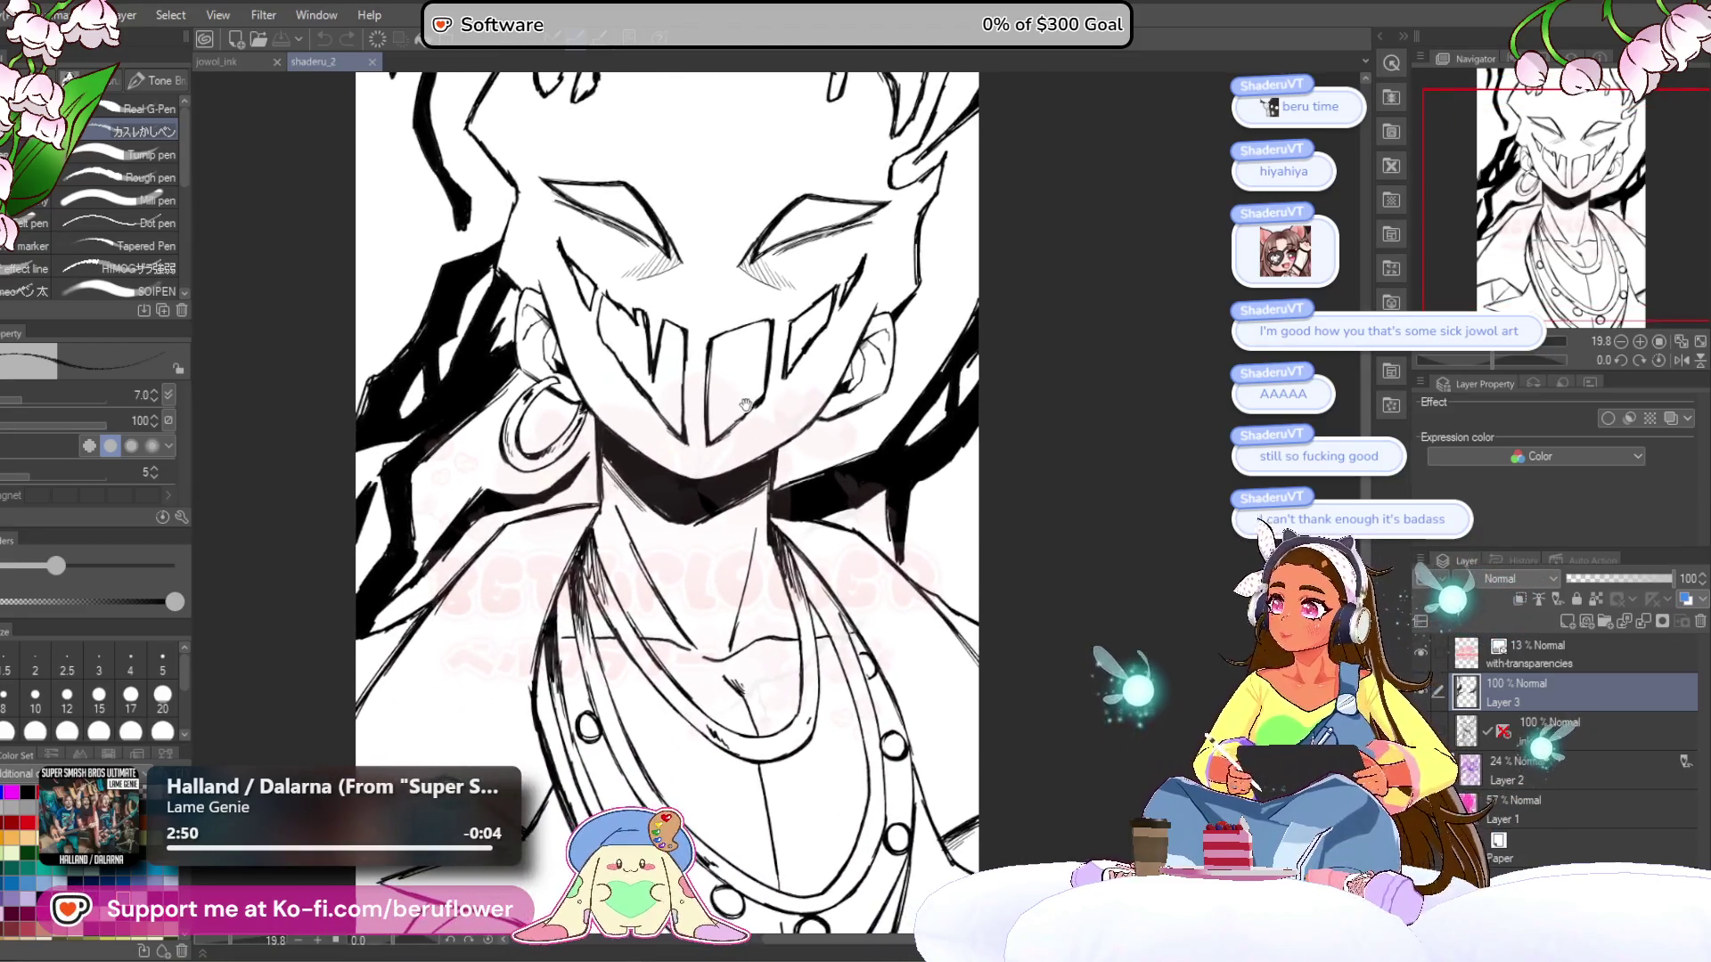
scroll(746, 405, down, 2)
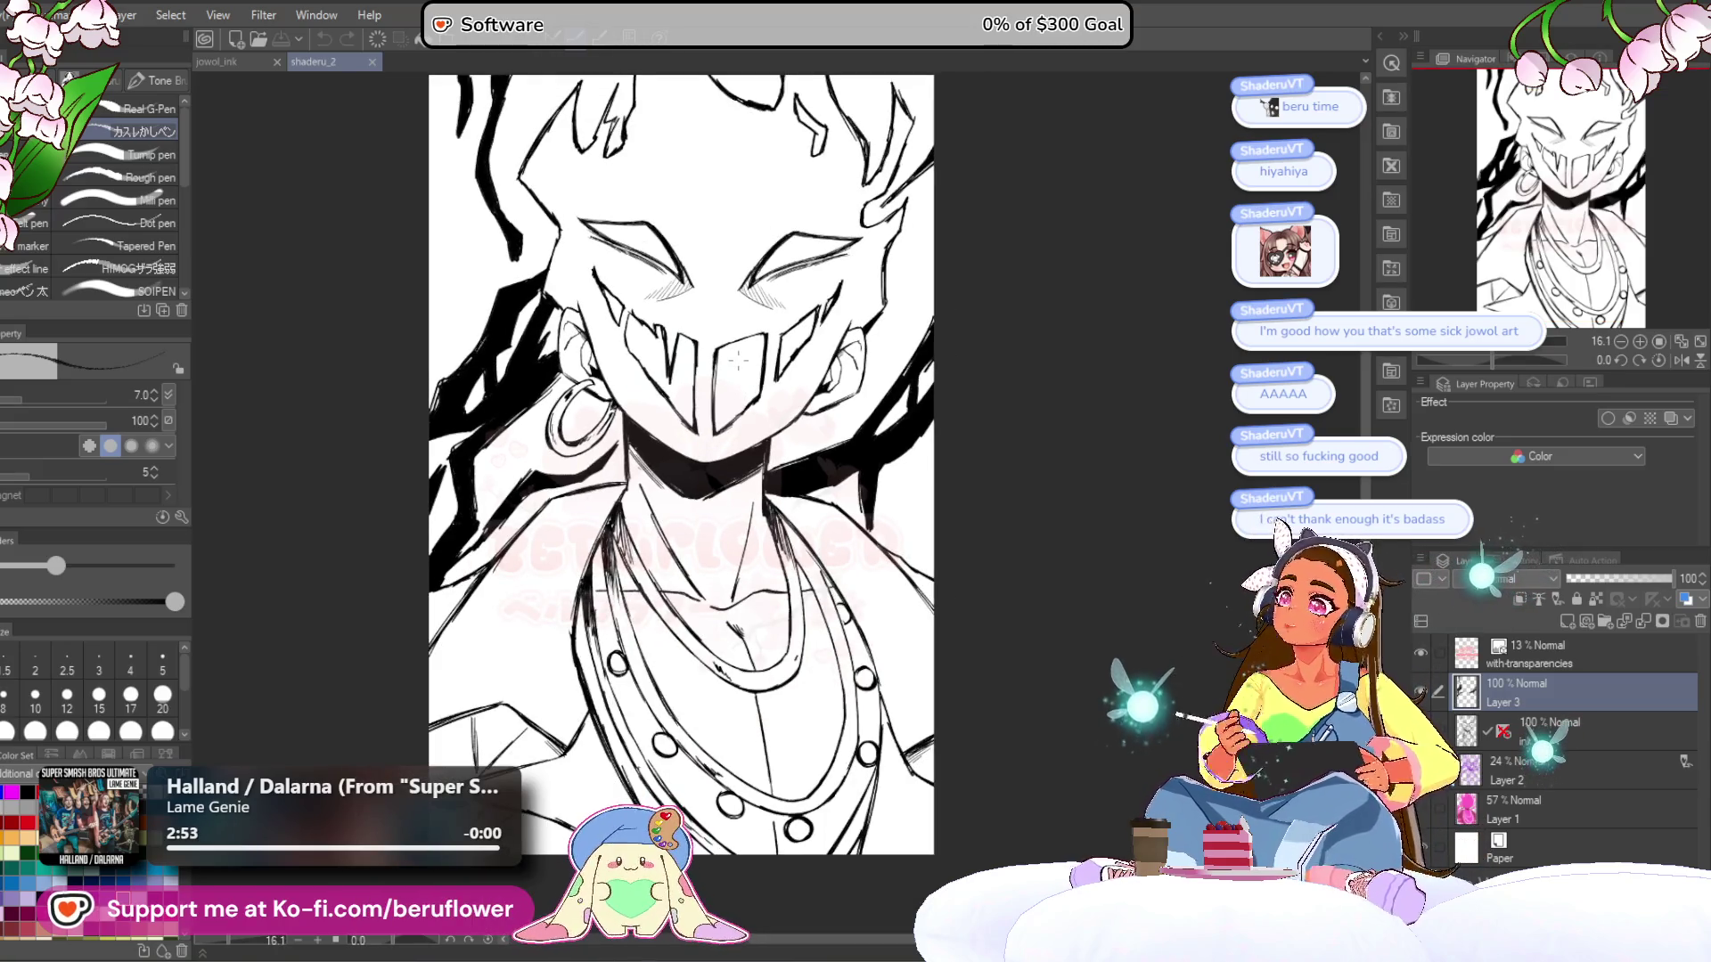
scroll(738, 358, up, 2)
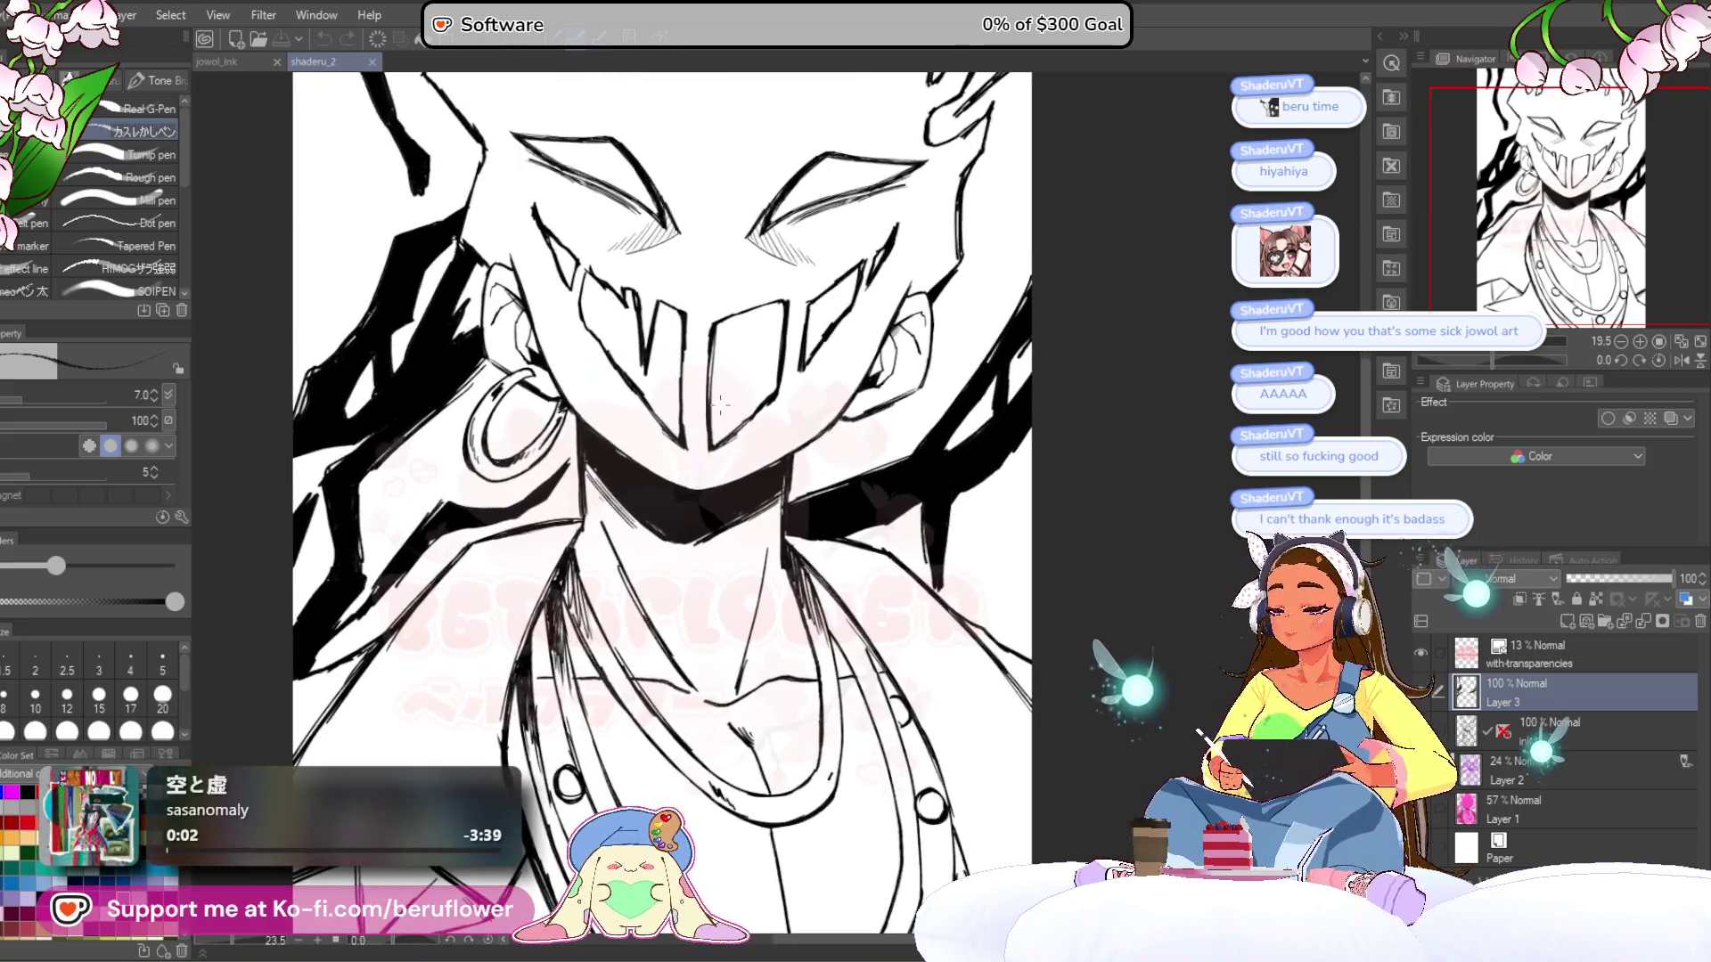
scroll(720, 404, up, 1)
drag(721, 404, 658, 523)
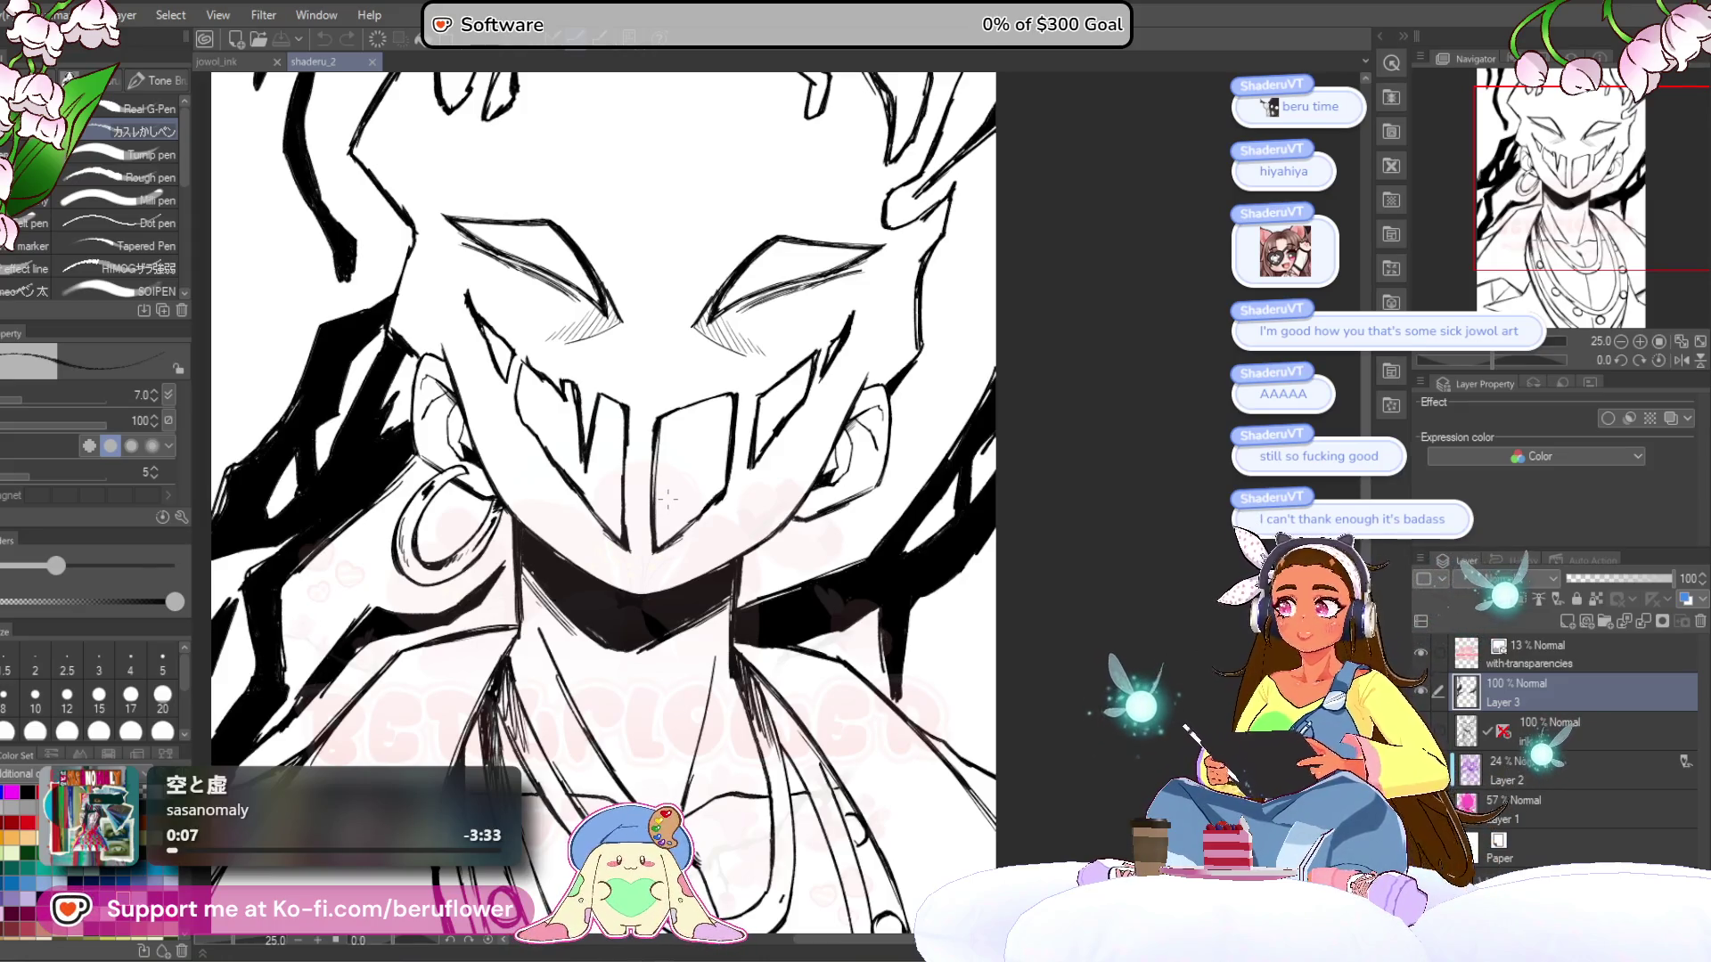
click(372, 62)
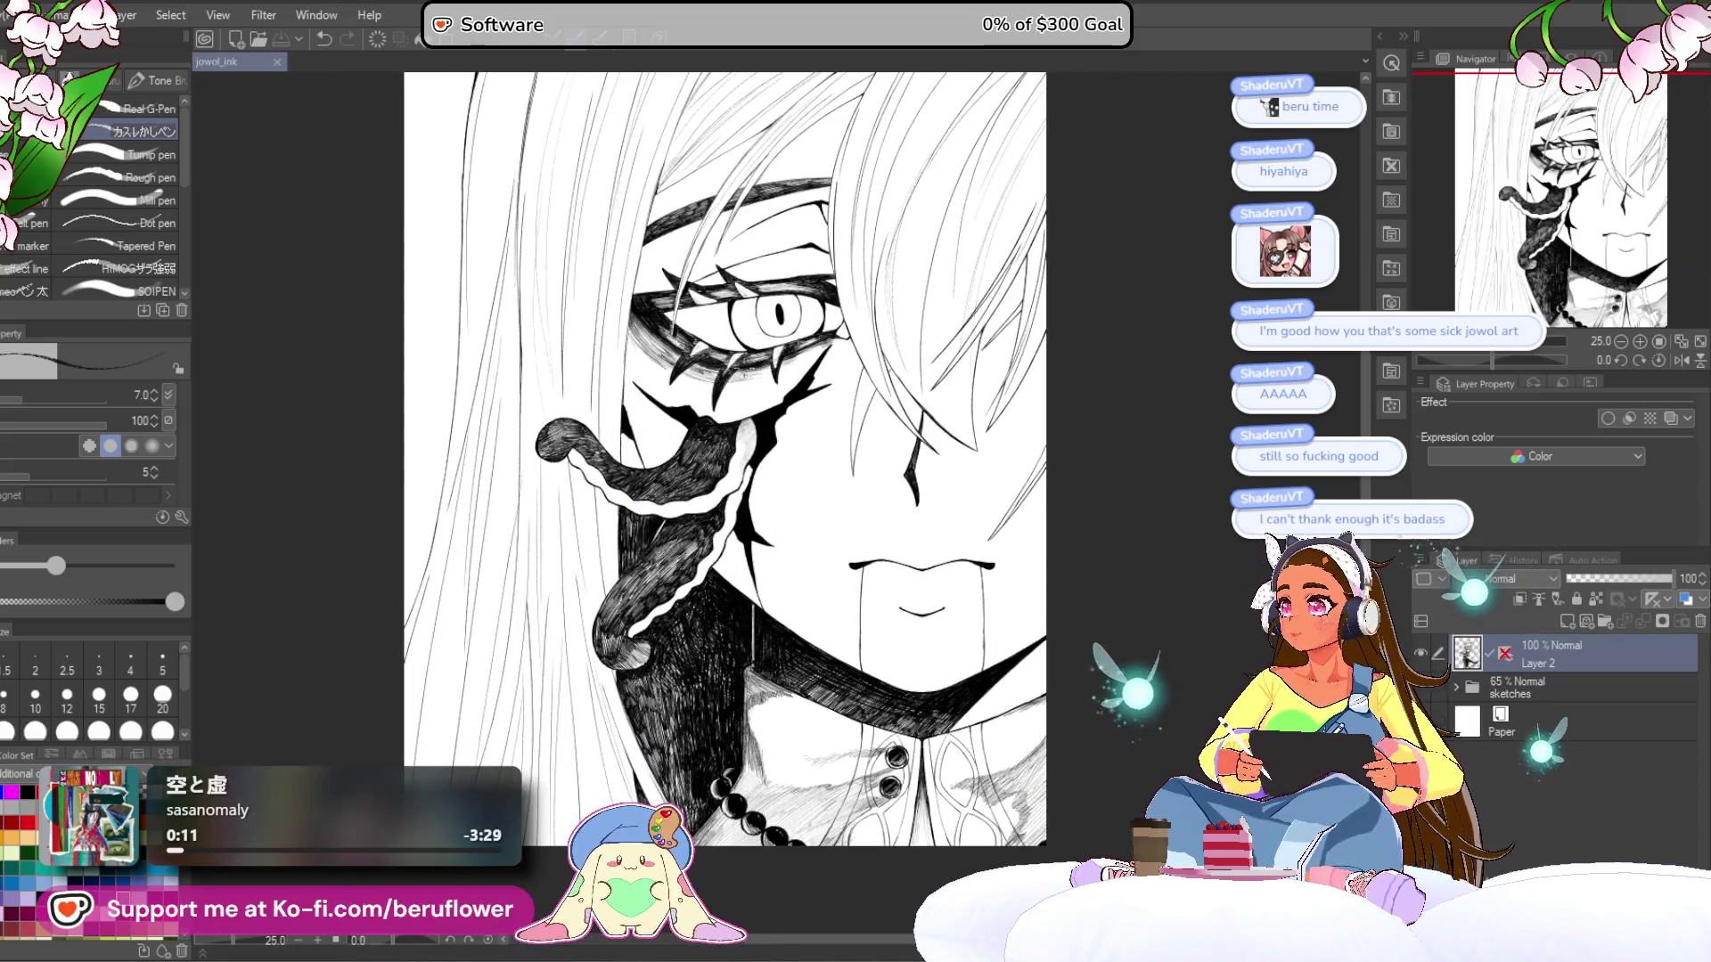
- Enlarge the brush to 25 and extend the white outline down the tentacle
mouse_move(1162, 480)
mouse_down()
mouse_move(1140, 511)
mouse_move(1111, 514)
mouse_up()
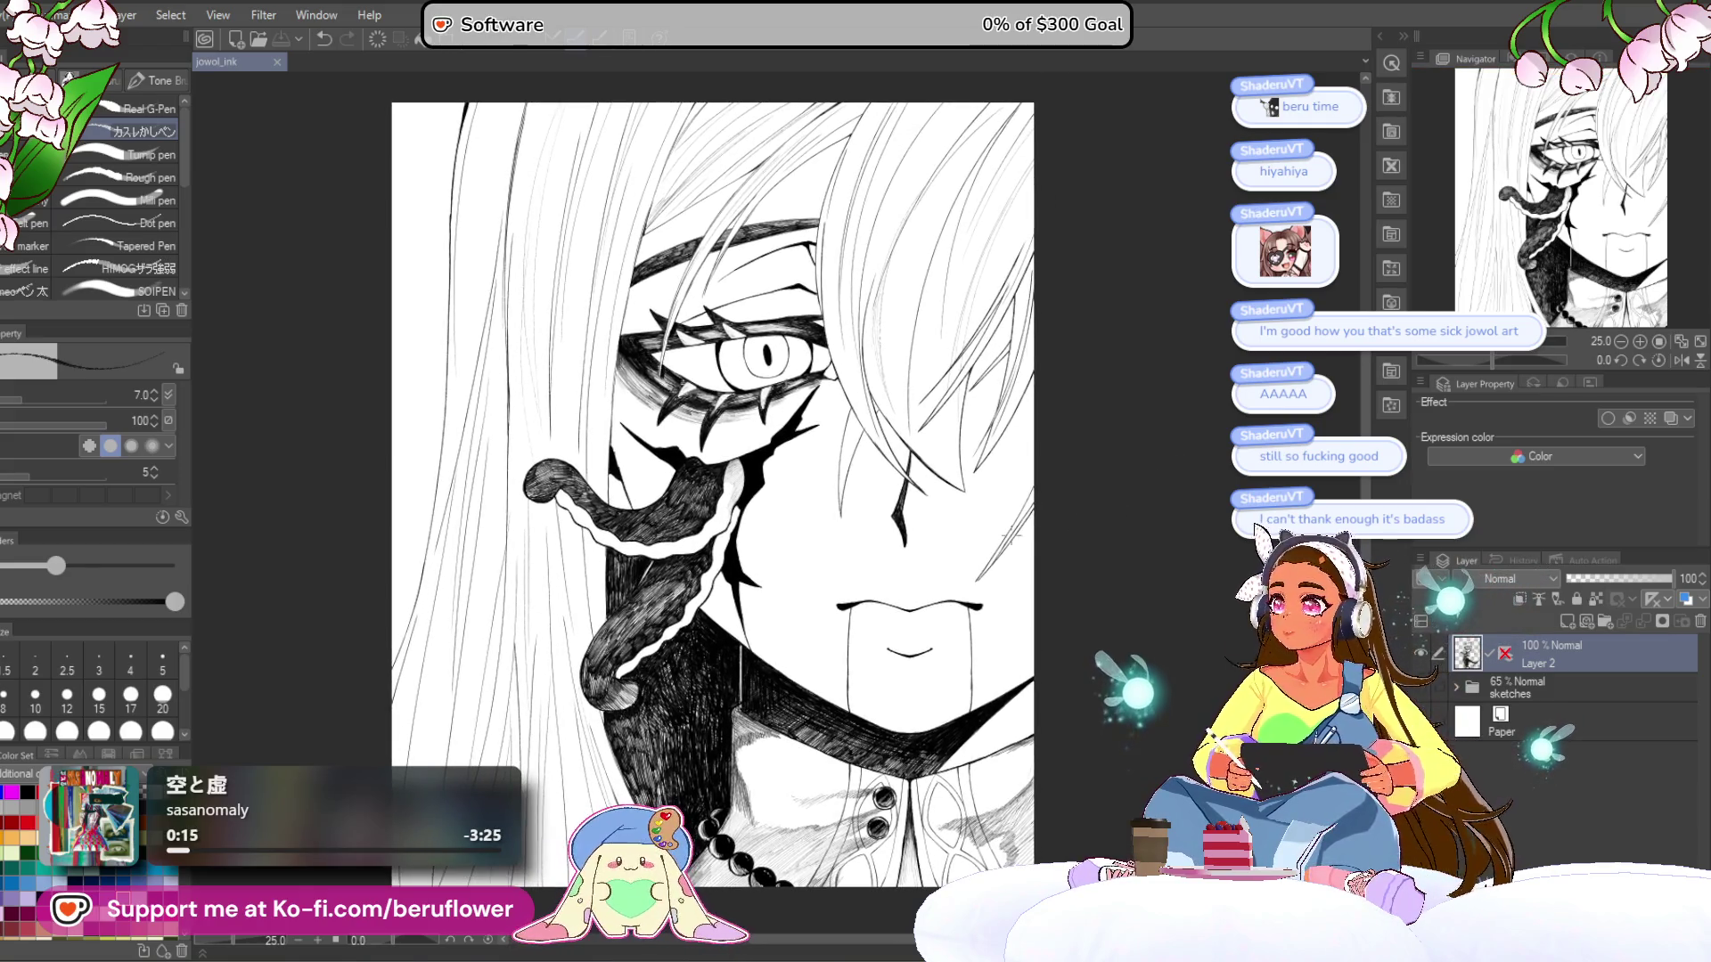
mouse_move(918, 727)
mouse_down()
mouse_move(965, 607)
mouse_move(1034, 581)
mouse_up()
scroll(911, 383, up, 5)
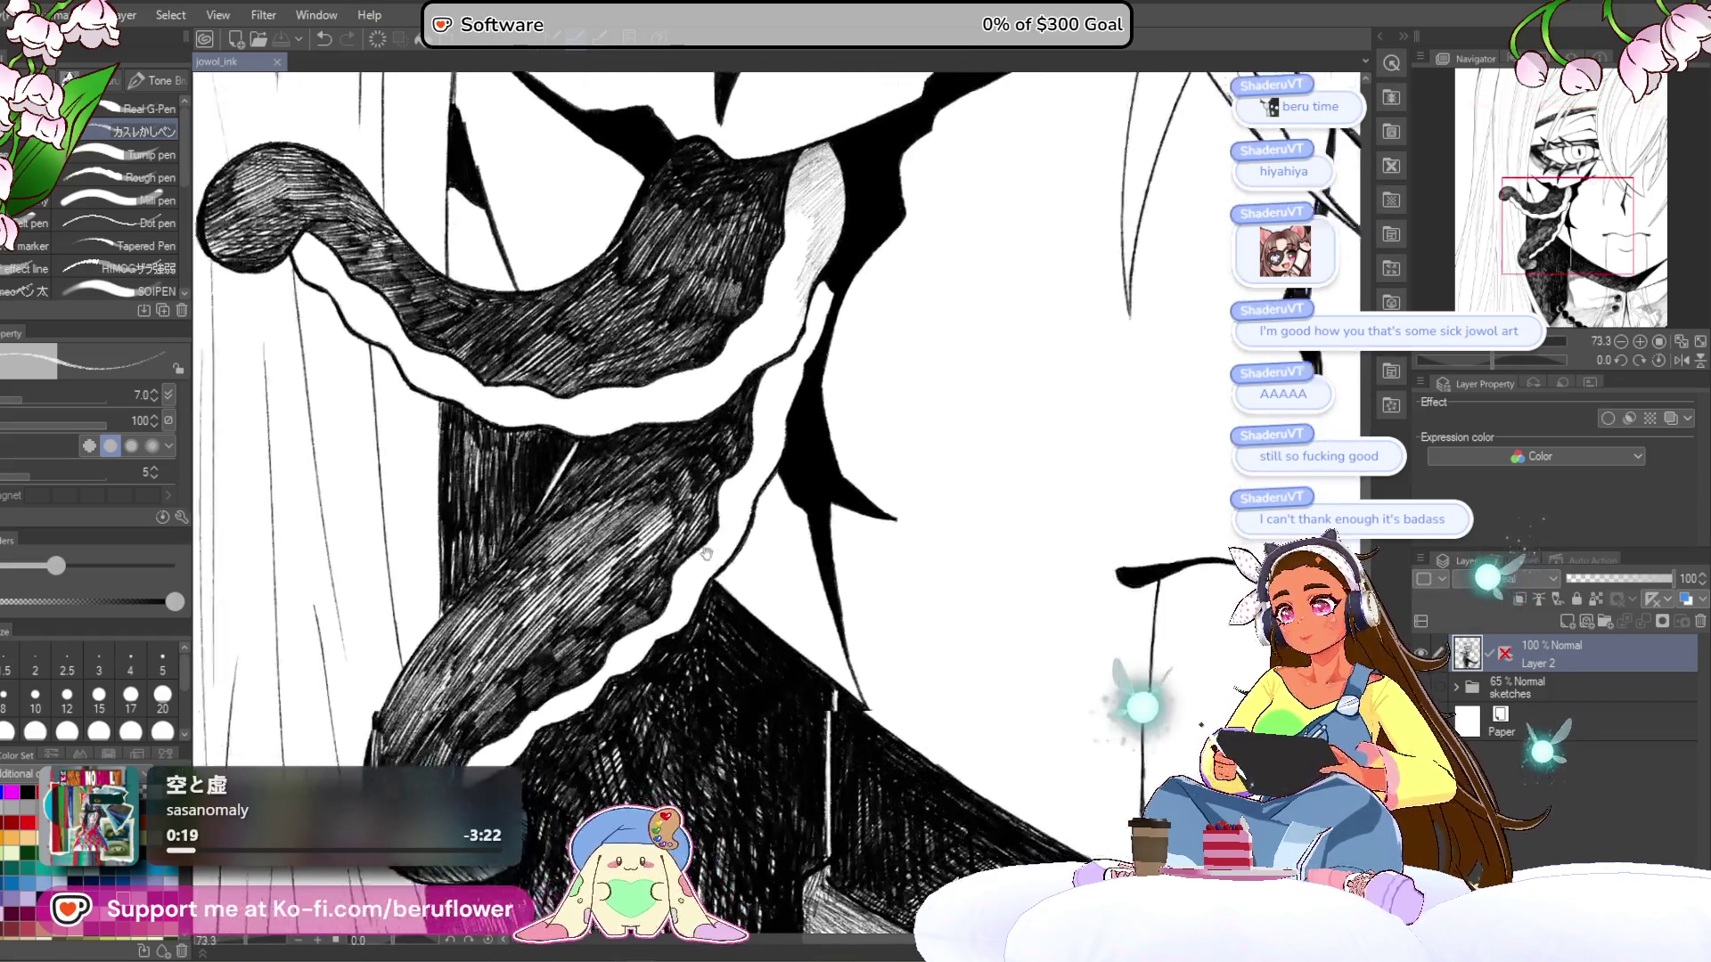
key(bracketright)
key(bracketright)
key(bracketright)
drag(805, 430, 710, 538)
drag(775, 473, 706, 540)
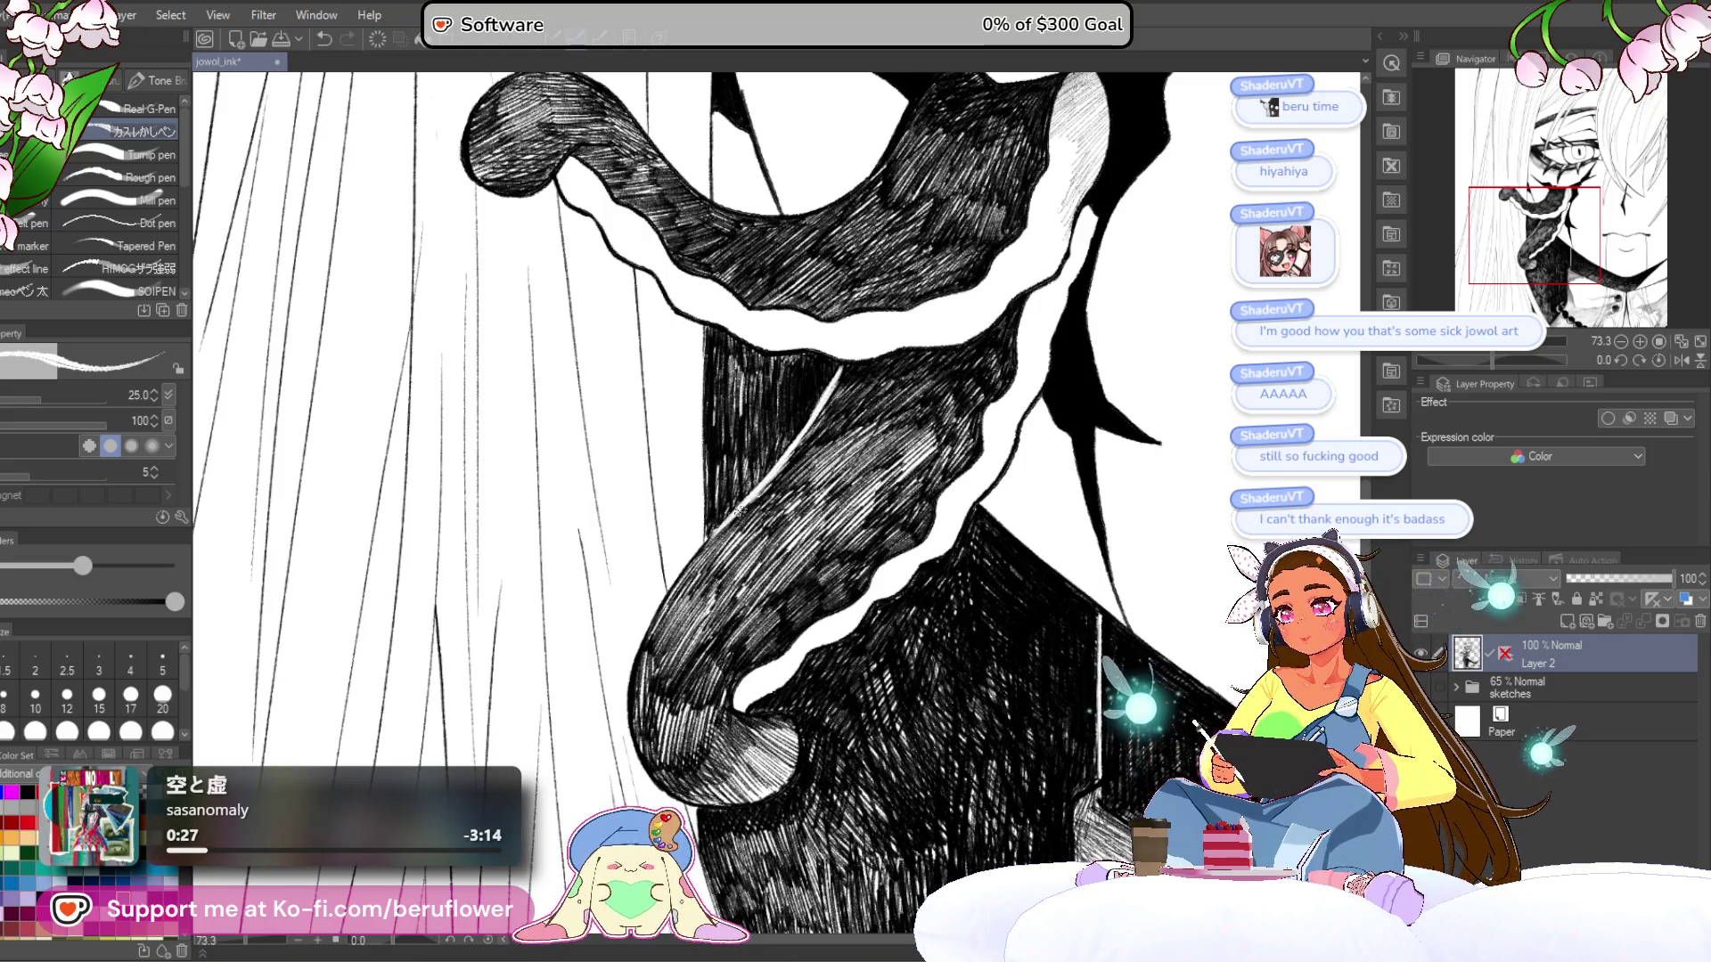
- Shrink the brush to 20 and finely hatch the light tongue area, darkening its top
key(ctrl+0)
key(ctrl+plus)
key(ctrl+plus)
mouse_move(838, 544)
mouse_down()
mouse_move(851, 579)
mouse_move(833, 594)
mouse_up()
scroll(829, 464, up, 2)
key(bracketleft)
key(bracketleft)
key(bracketleft)
key(bracketleft)
scroll(843, 481, up, 2)
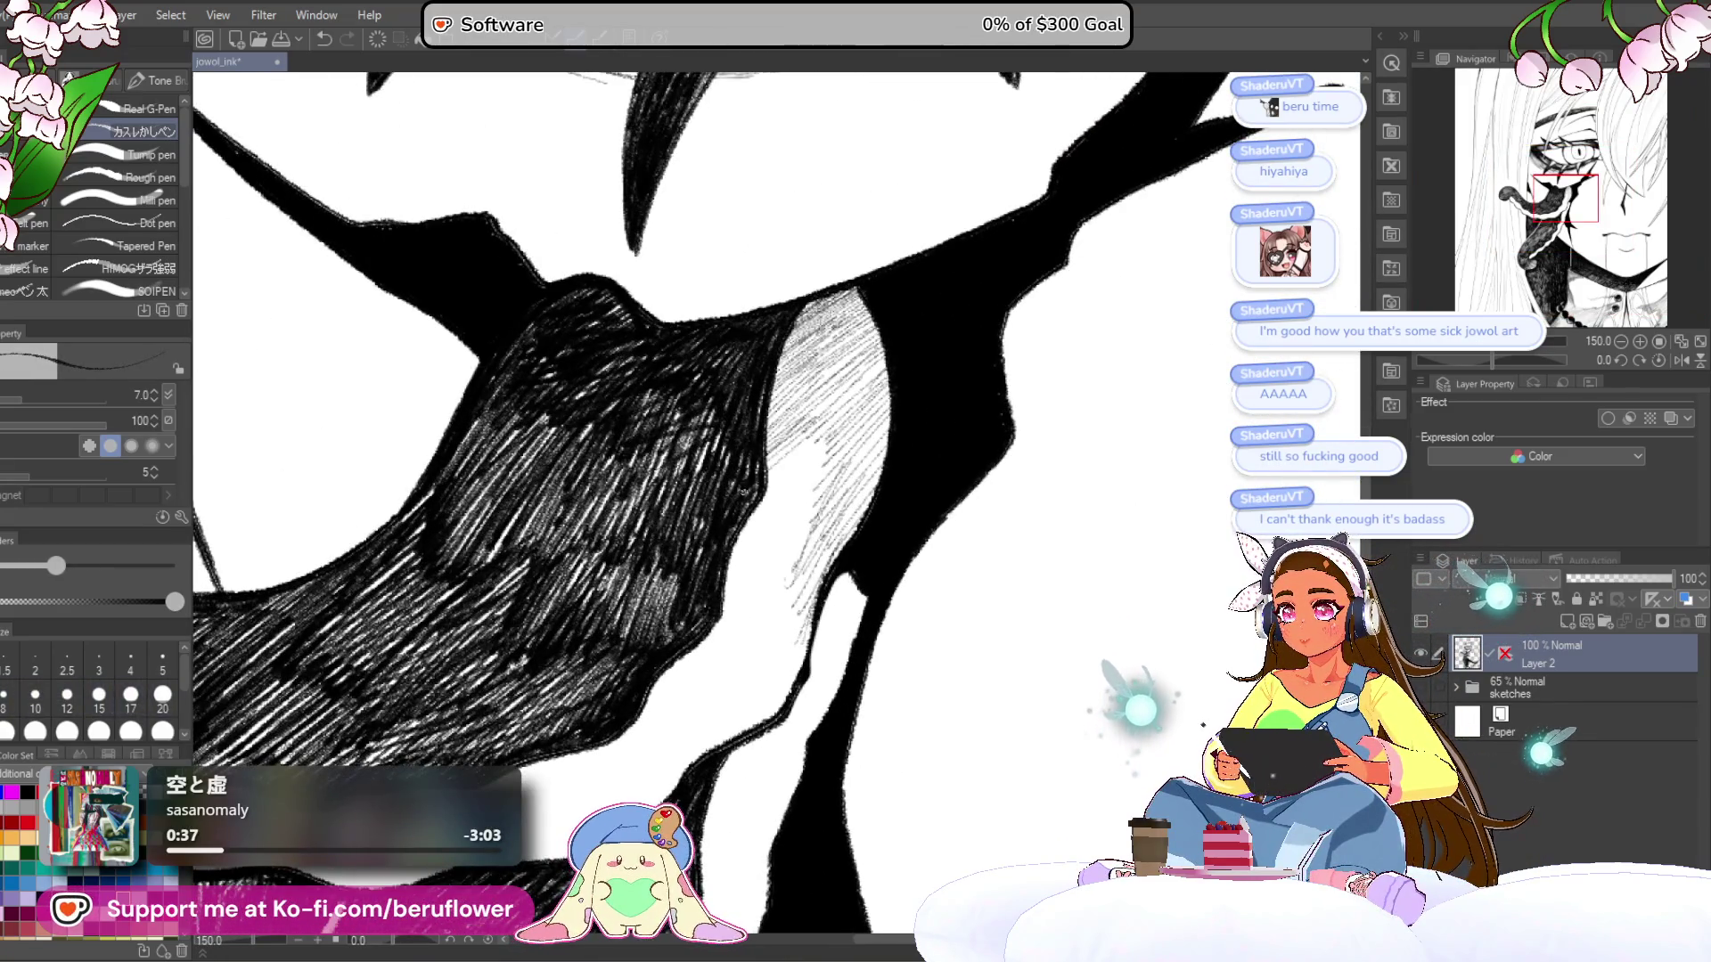
drag(835, 439, 769, 490)
drag(840, 444, 755, 512)
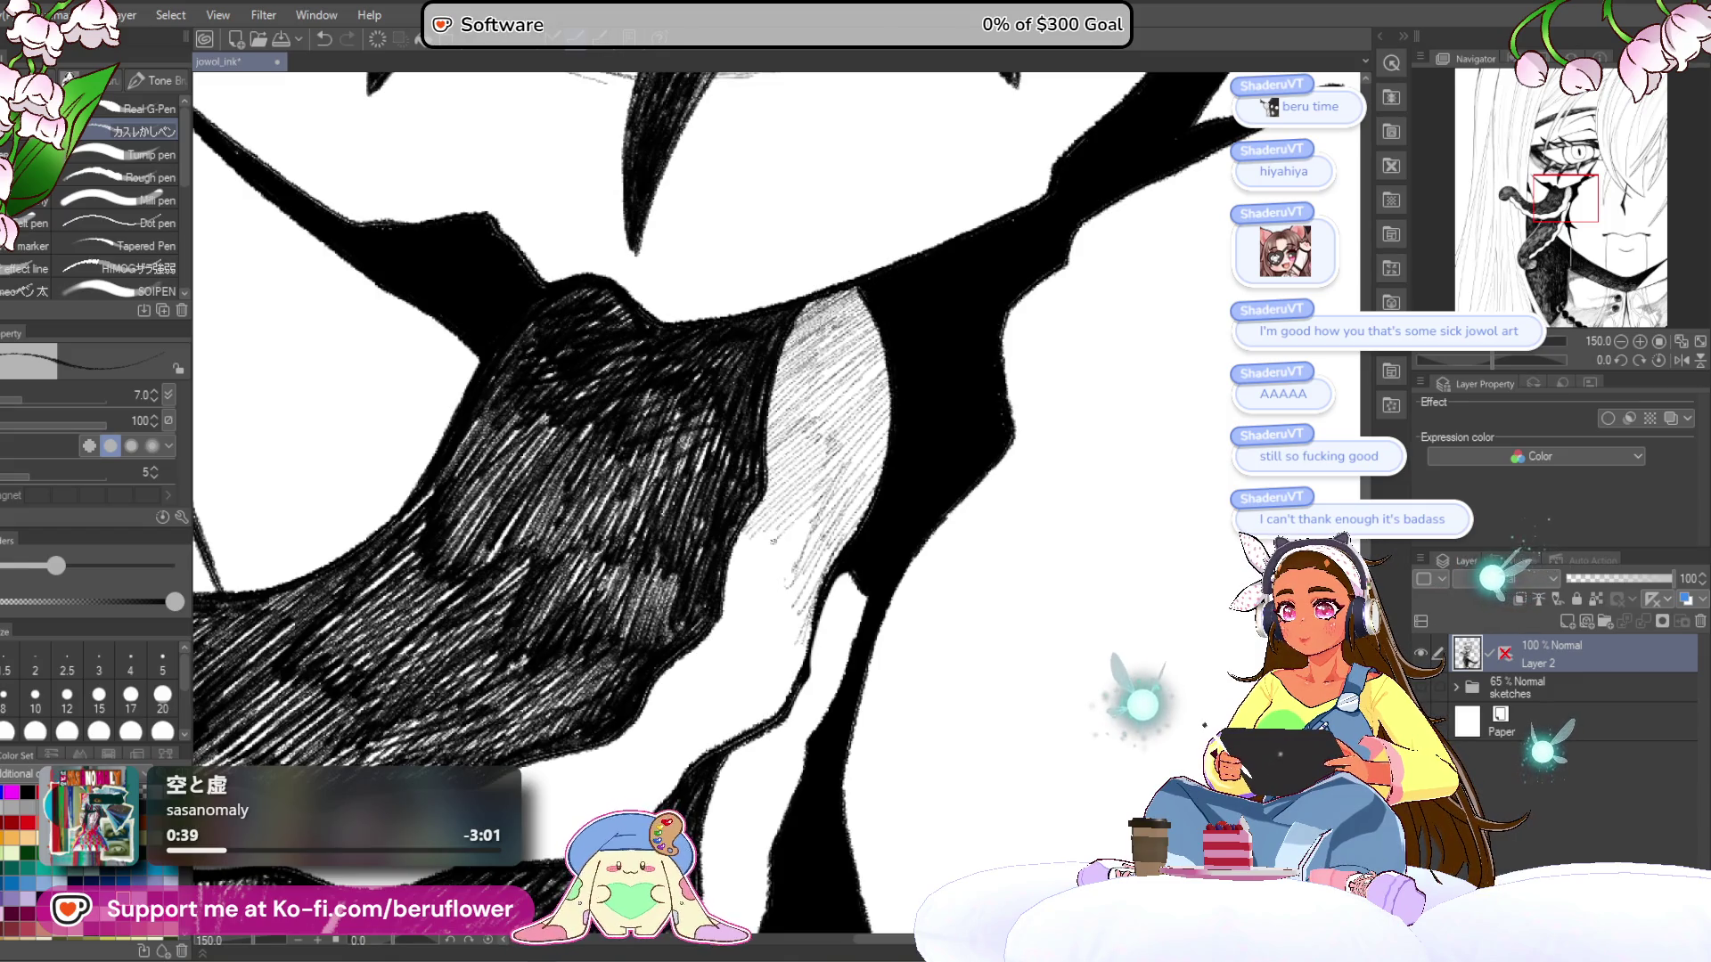
drag(816, 303, 786, 348)
drag(866, 302, 784, 355)
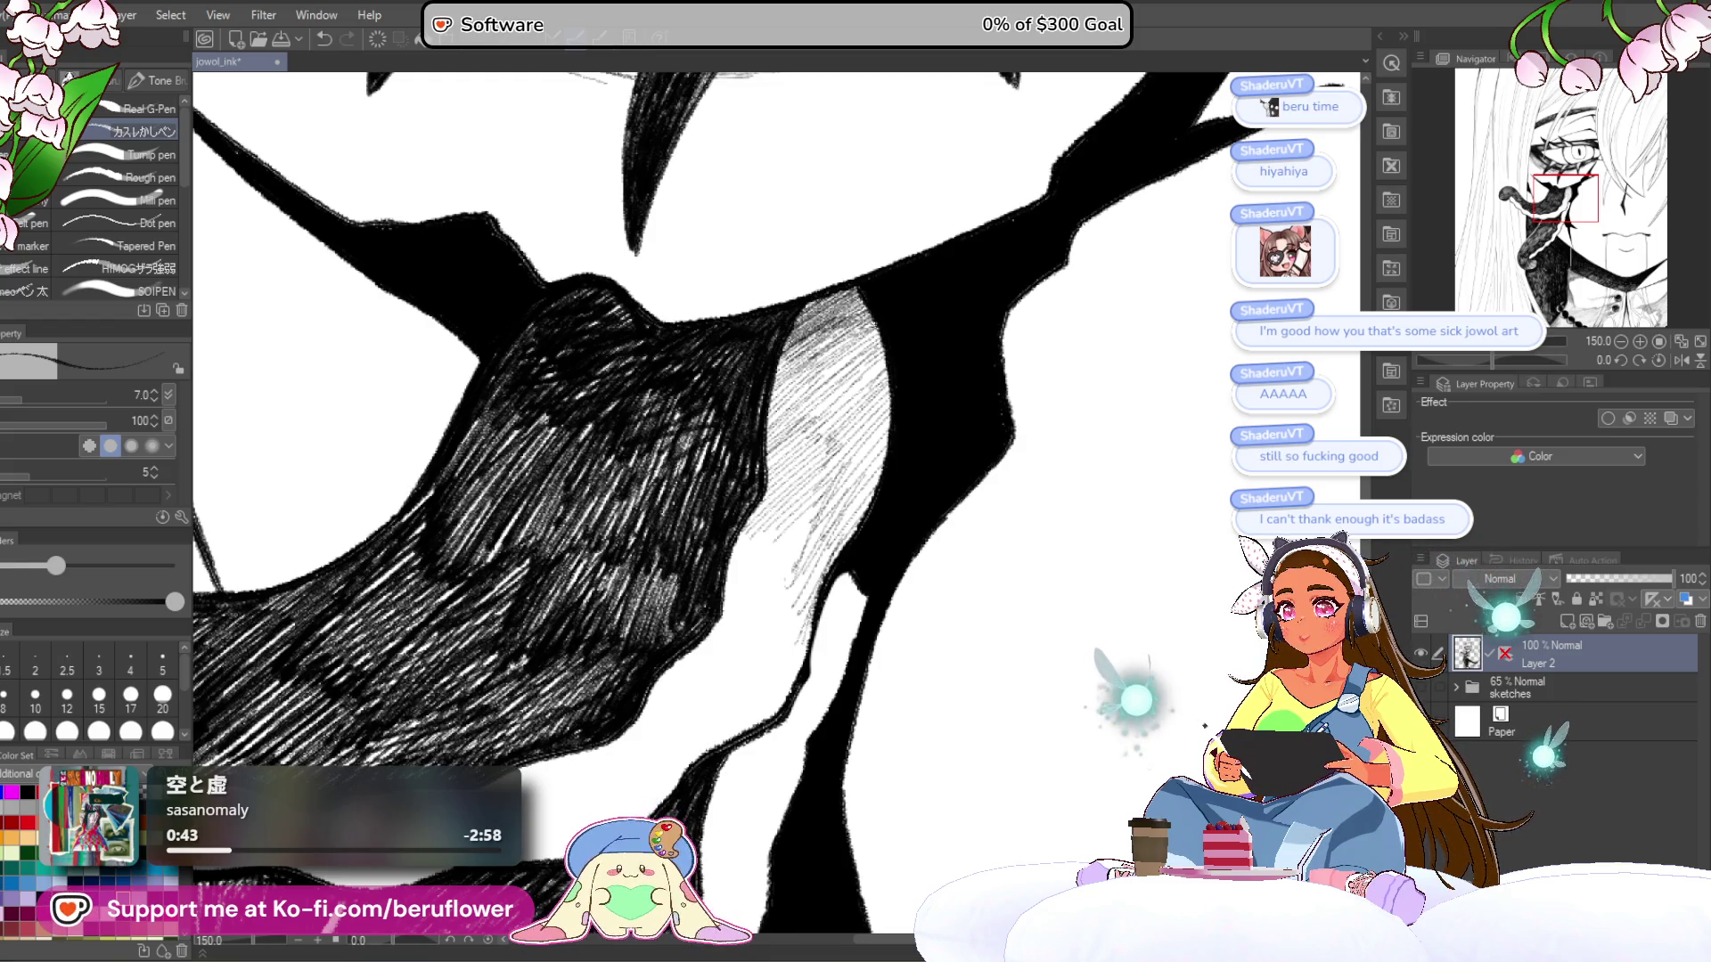
- Hatch dark shading along the tentacle crease
mouse_move(802, 535)
mouse_down()
mouse_move(848, 417)
mouse_move(857, 472)
mouse_up()
scroll(878, 563, down, 5)
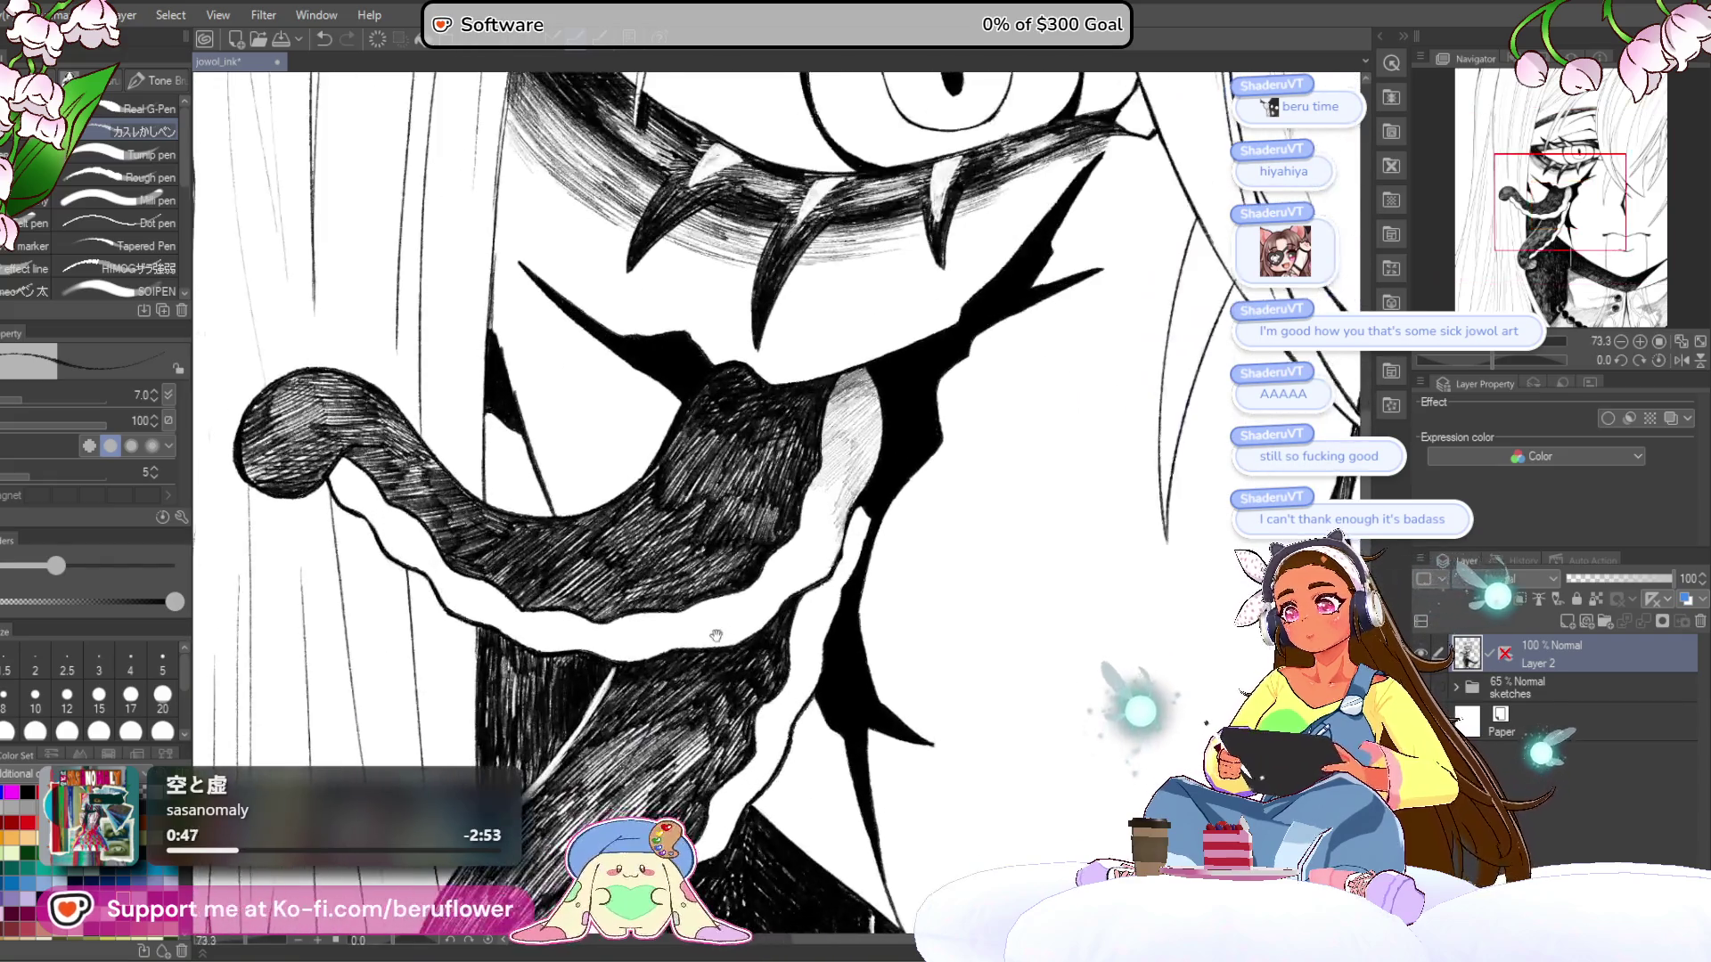
scroll(878, 562, up, 8)
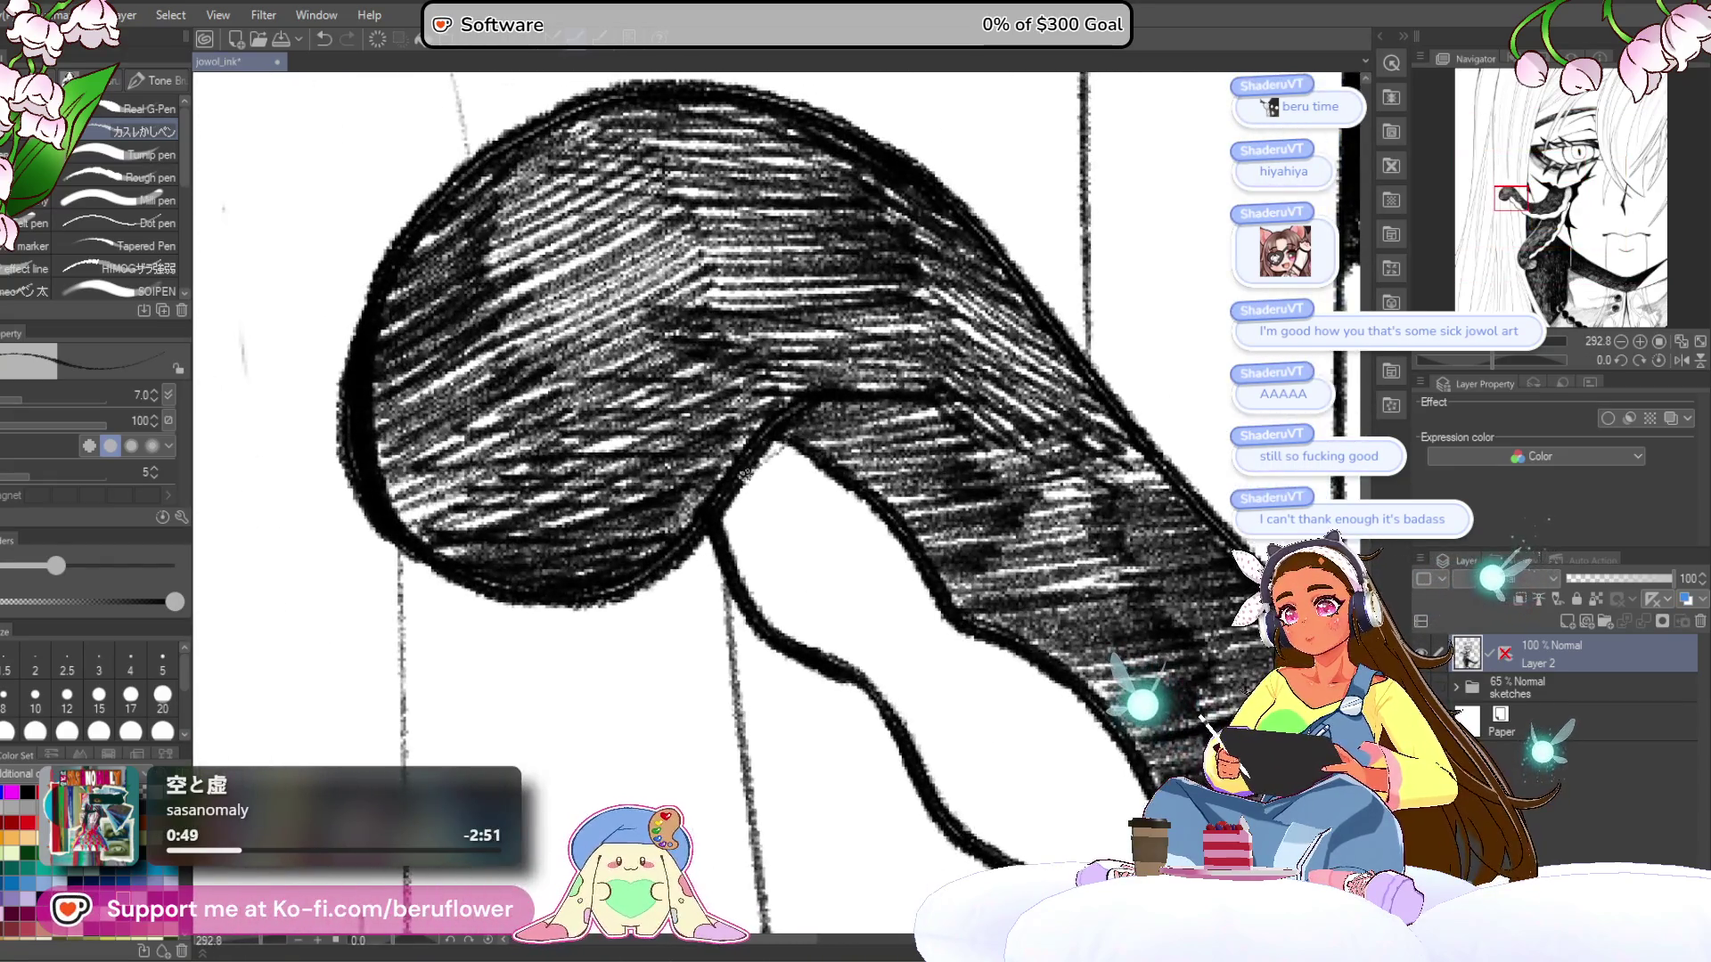
drag(778, 457, 727, 515)
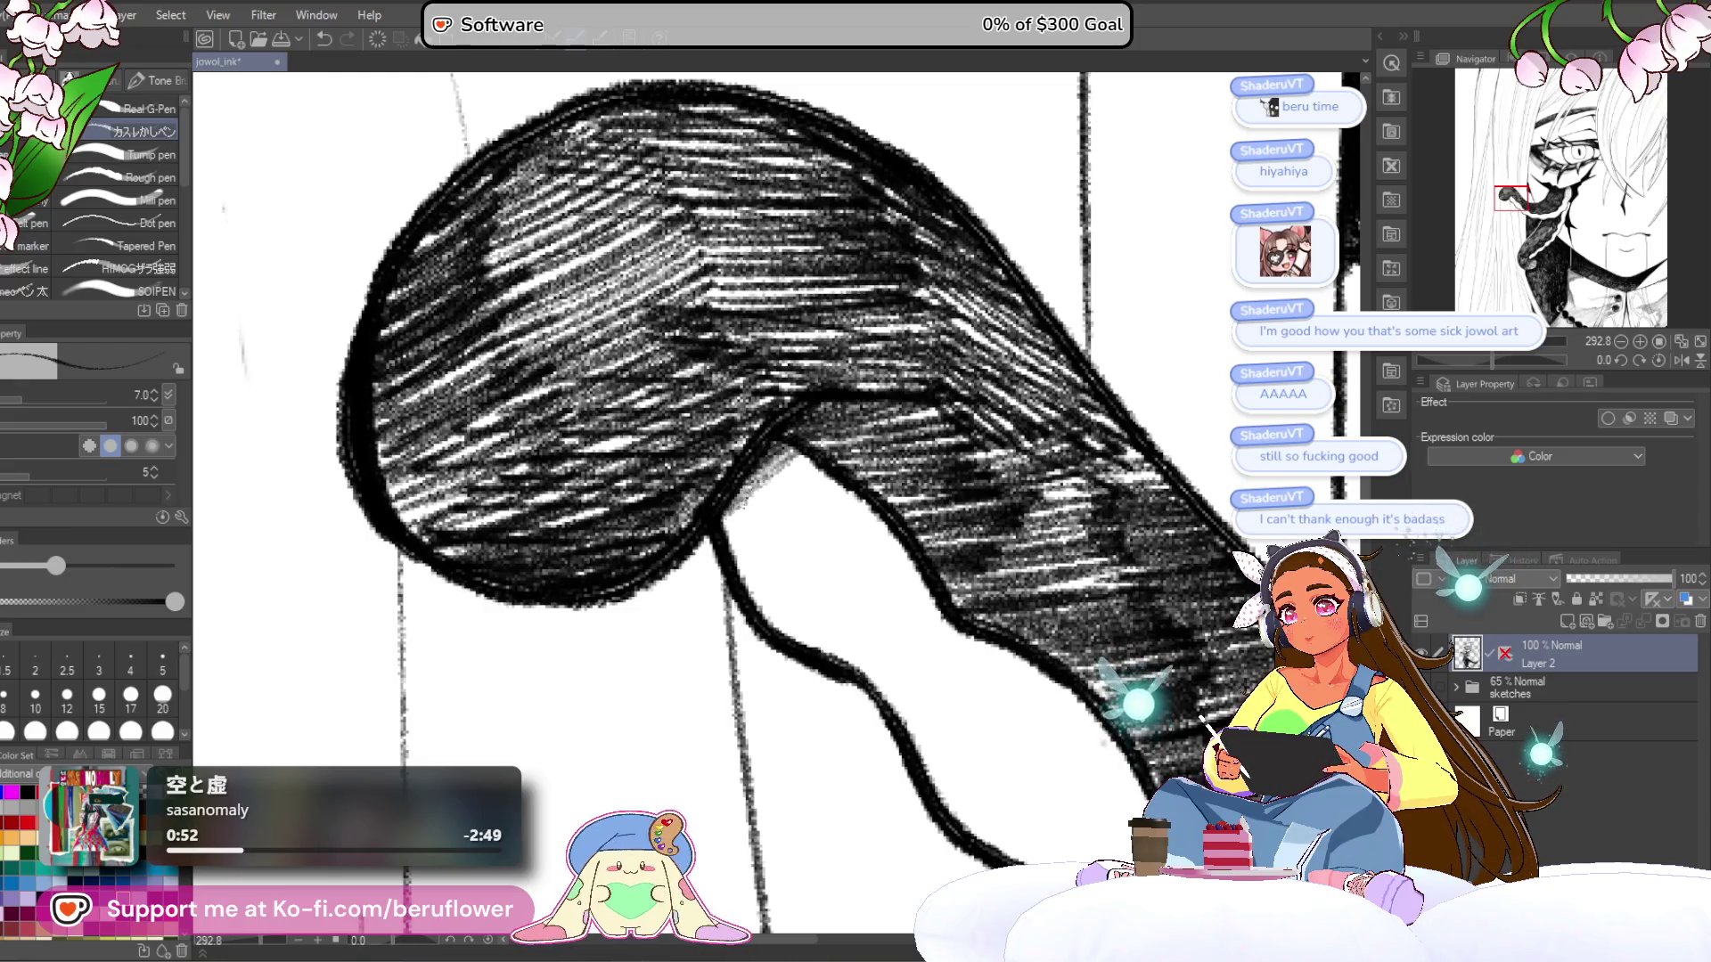
mouse_move(828, 461)
mouse_down()
mouse_move(767, 501)
mouse_move(776, 517)
mouse_move(860, 499)
mouse_up()
scroll(878, 503, down, 4)
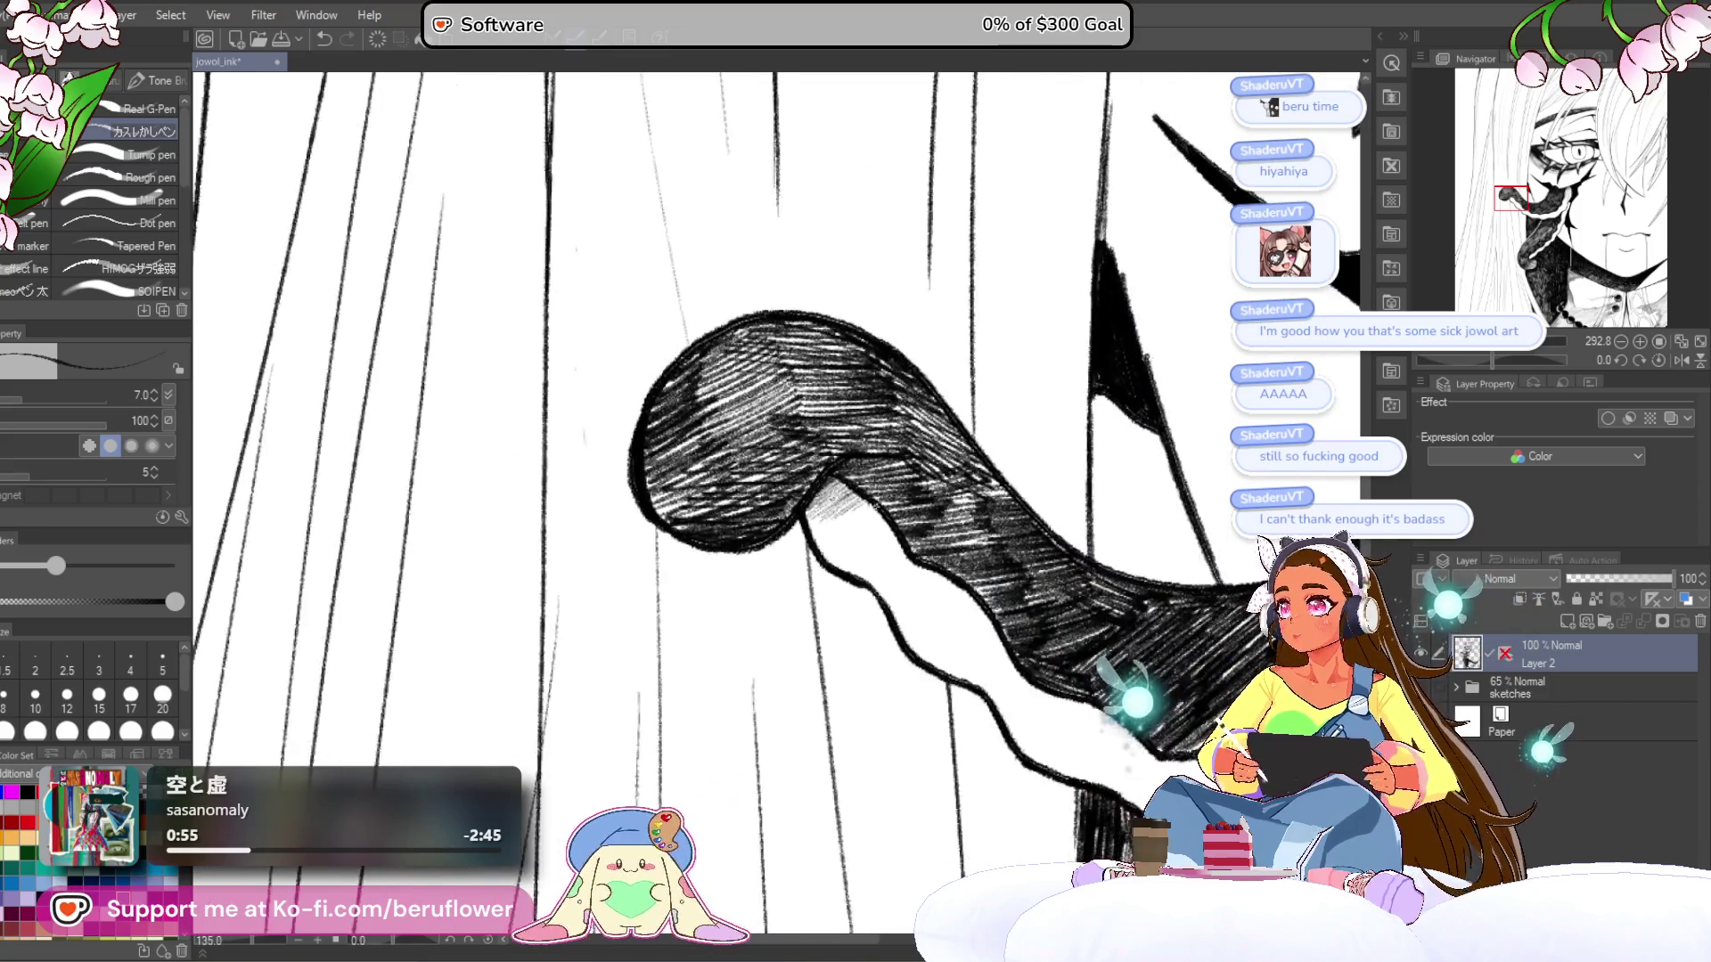
scroll(946, 452, up, 5)
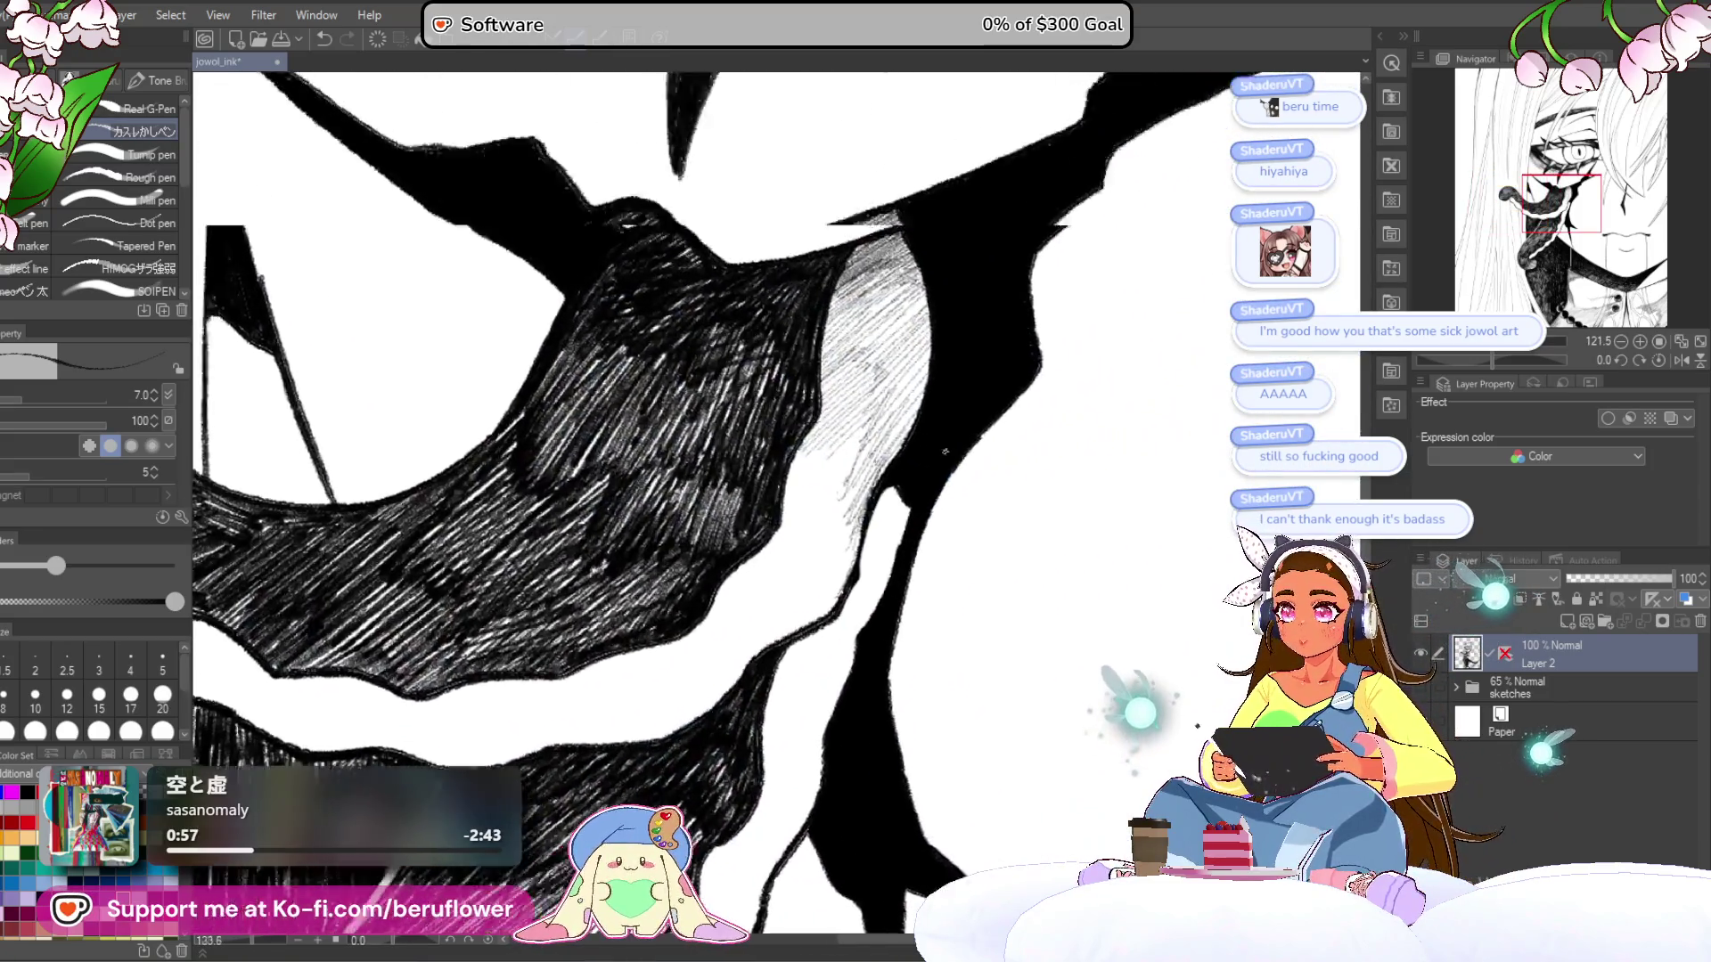
scroll(946, 452, up, 2)
mouse_move(932, 374)
mouse_down()
mouse_move(842, 468)
mouse_move(807, 468)
mouse_up()
- Build up fine diagonal hatching over the grey crease shading
scroll(878, 445, down, 1)
mouse_move(927, 392)
mouse_down()
mouse_move(847, 468)
mouse_move(845, 655)
mouse_up()
drag(624, 534, 740, 357)
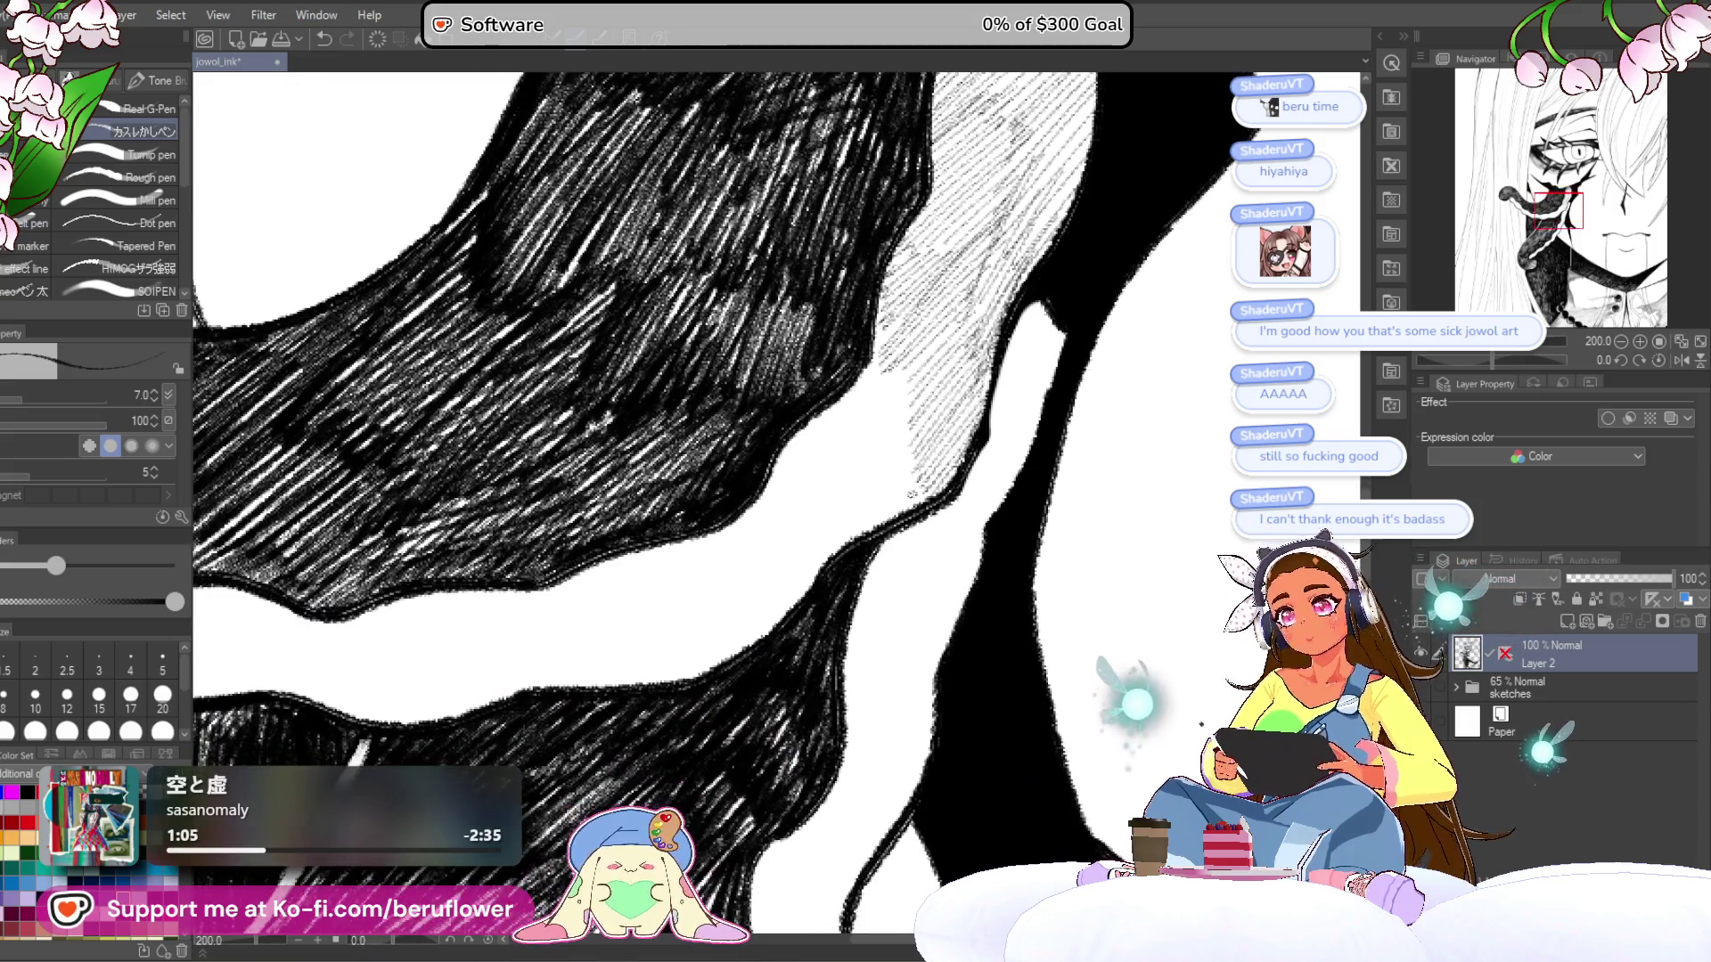
drag(931, 486, 818, 561)
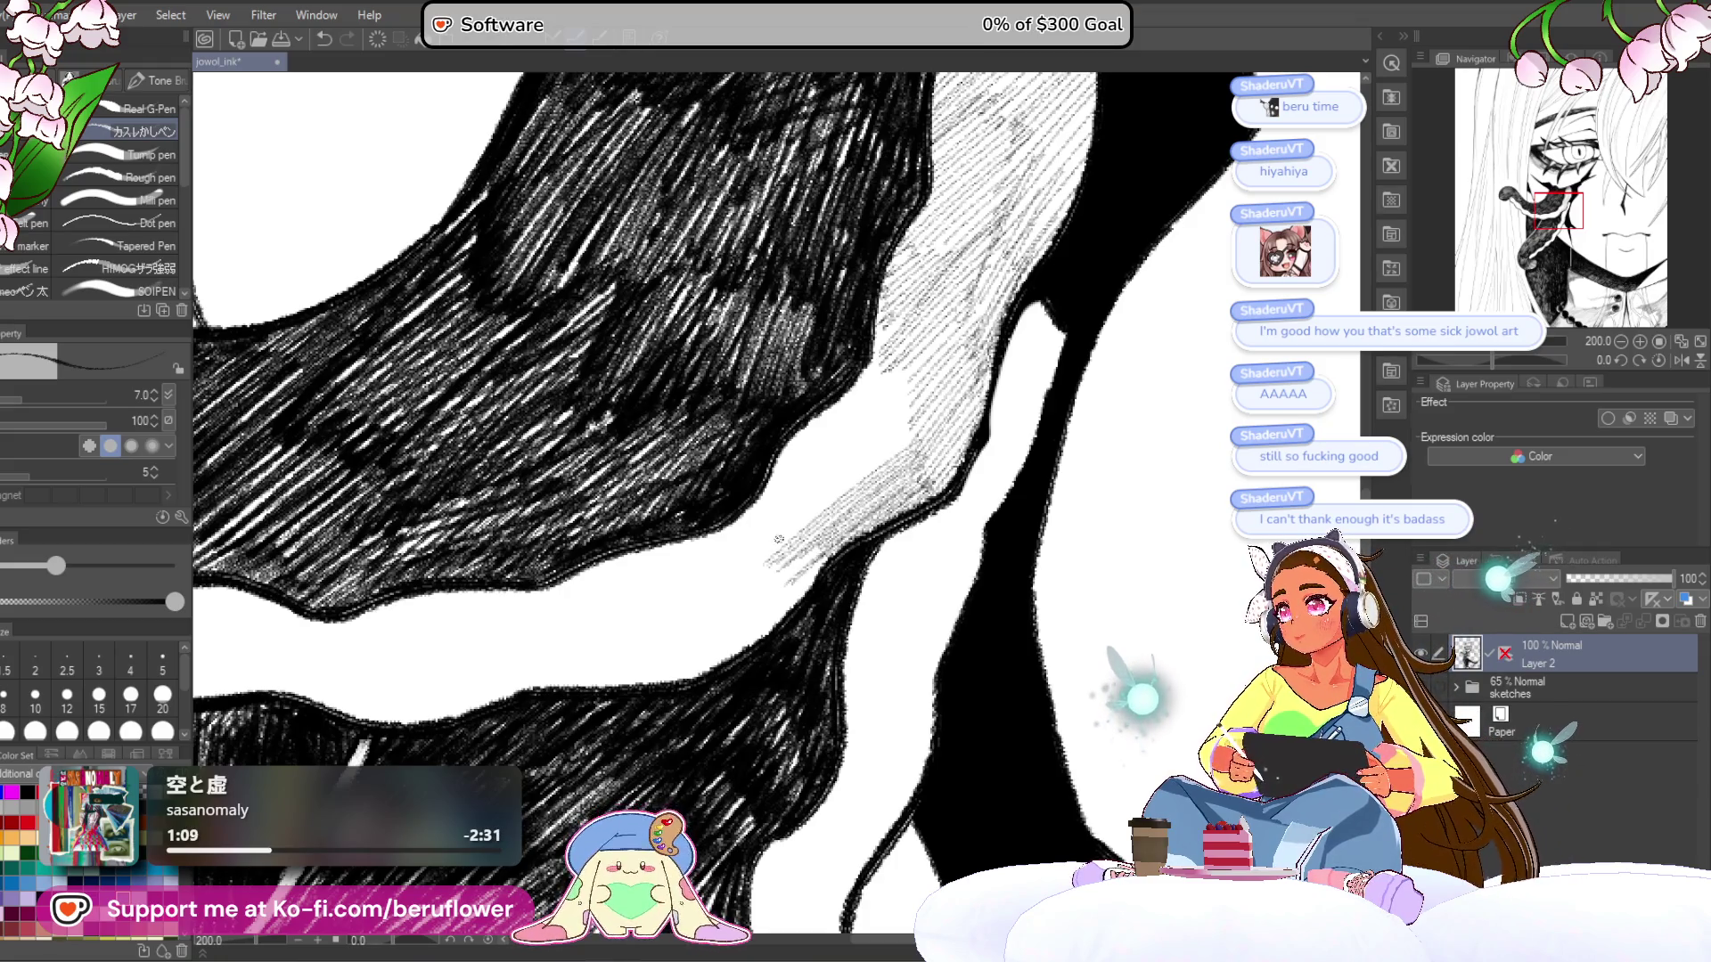
drag(794, 527, 739, 576)
drag(843, 401, 802, 467)
drag(917, 390, 797, 487)
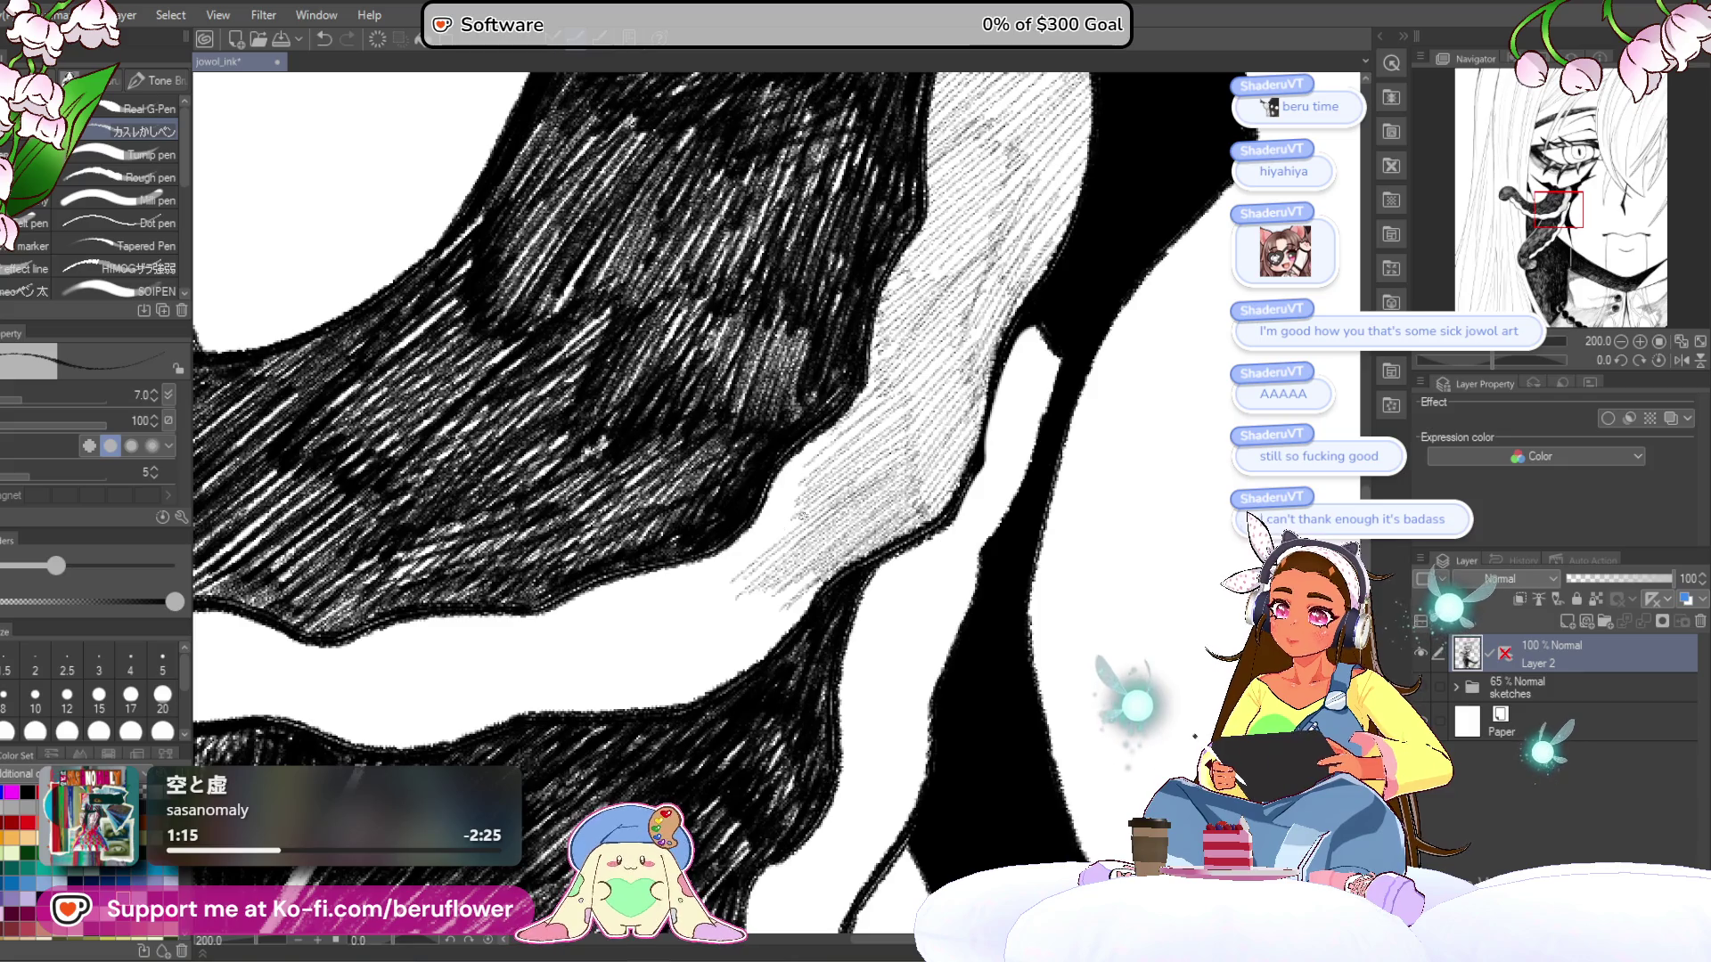
drag(827, 480, 713, 577)
drag(782, 505, 718, 559)
drag(838, 456, 783, 492)
mouse_move(871, 406)
mouse_down()
mouse_move(767, 491)
mouse_move(835, 425)
mouse_up()
- Darken the grey shading beside the lower white band with hatching
scroll(727, 508, down, 5)
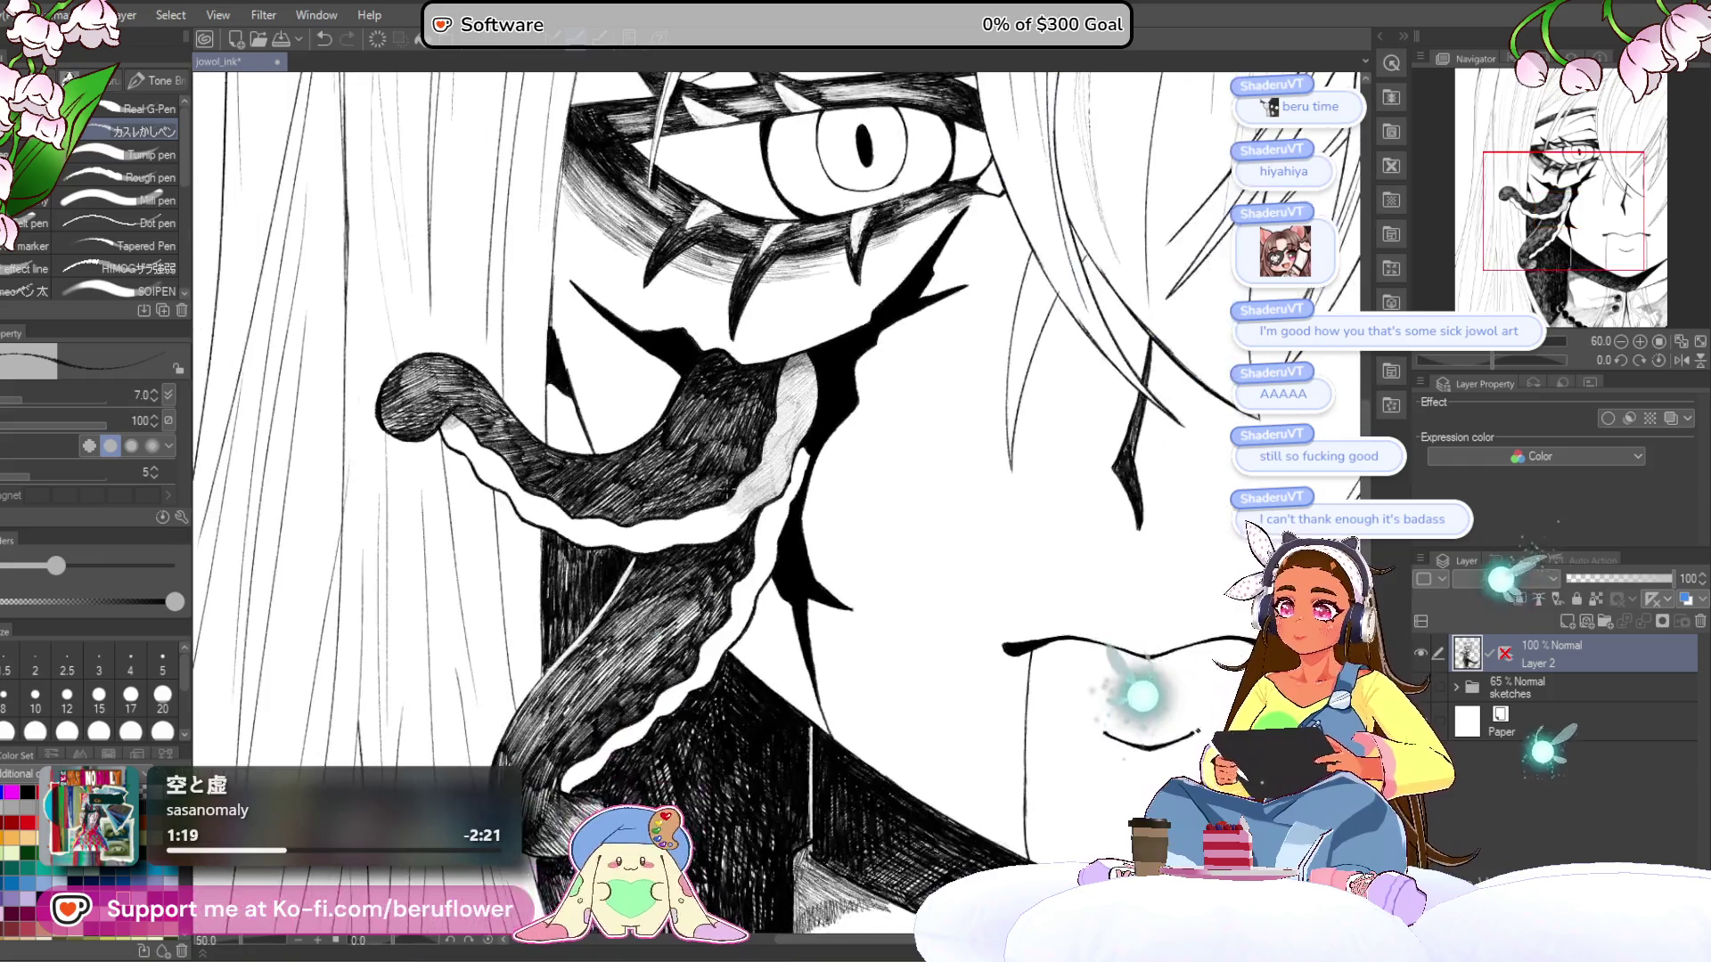
scroll(731, 491, up, 2)
scroll(657, 633, up, 5)
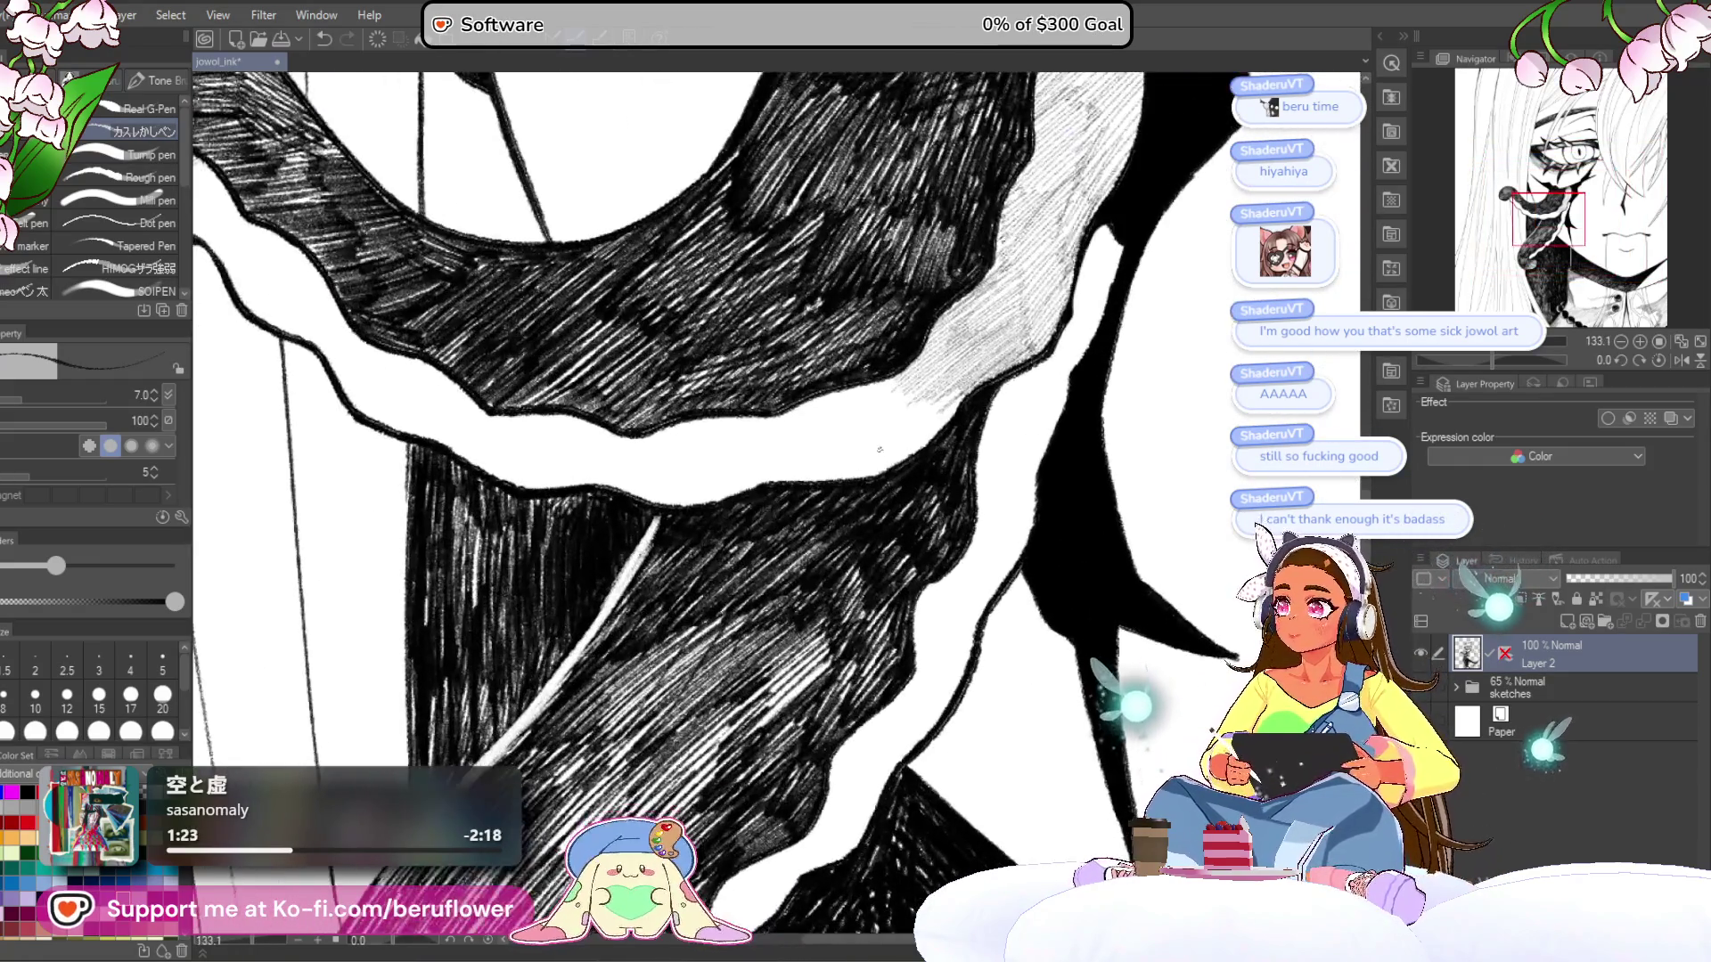
drag(880, 449, 853, 512)
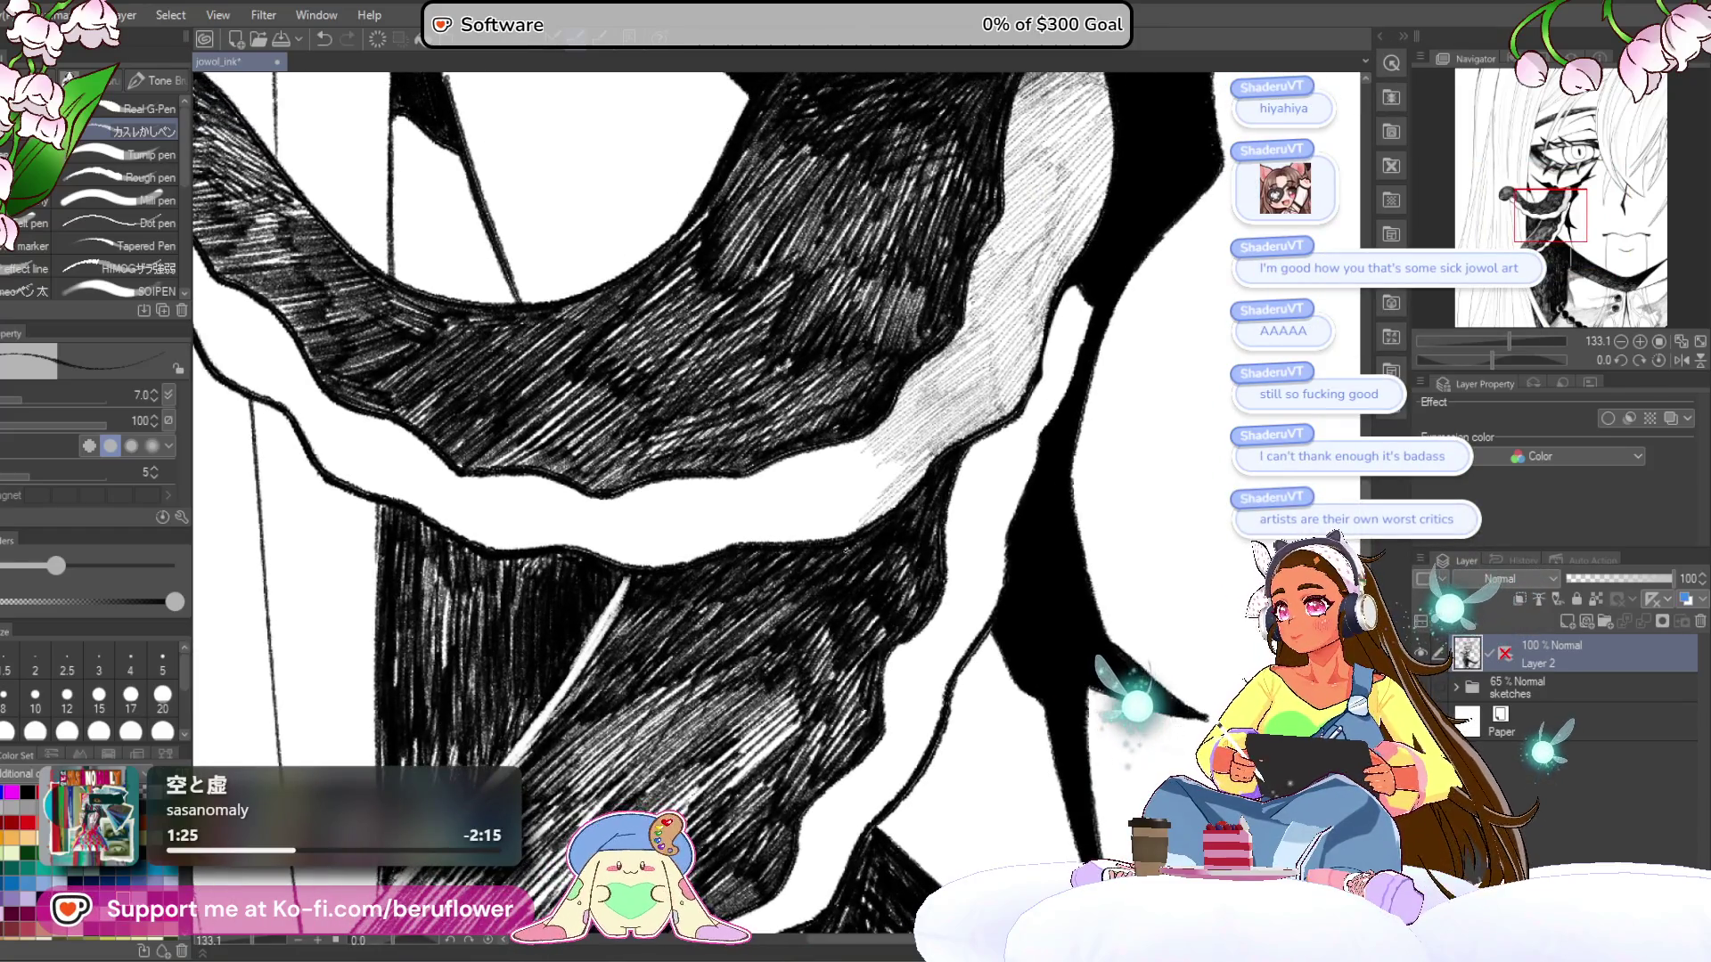
drag(768, 622, 792, 593)
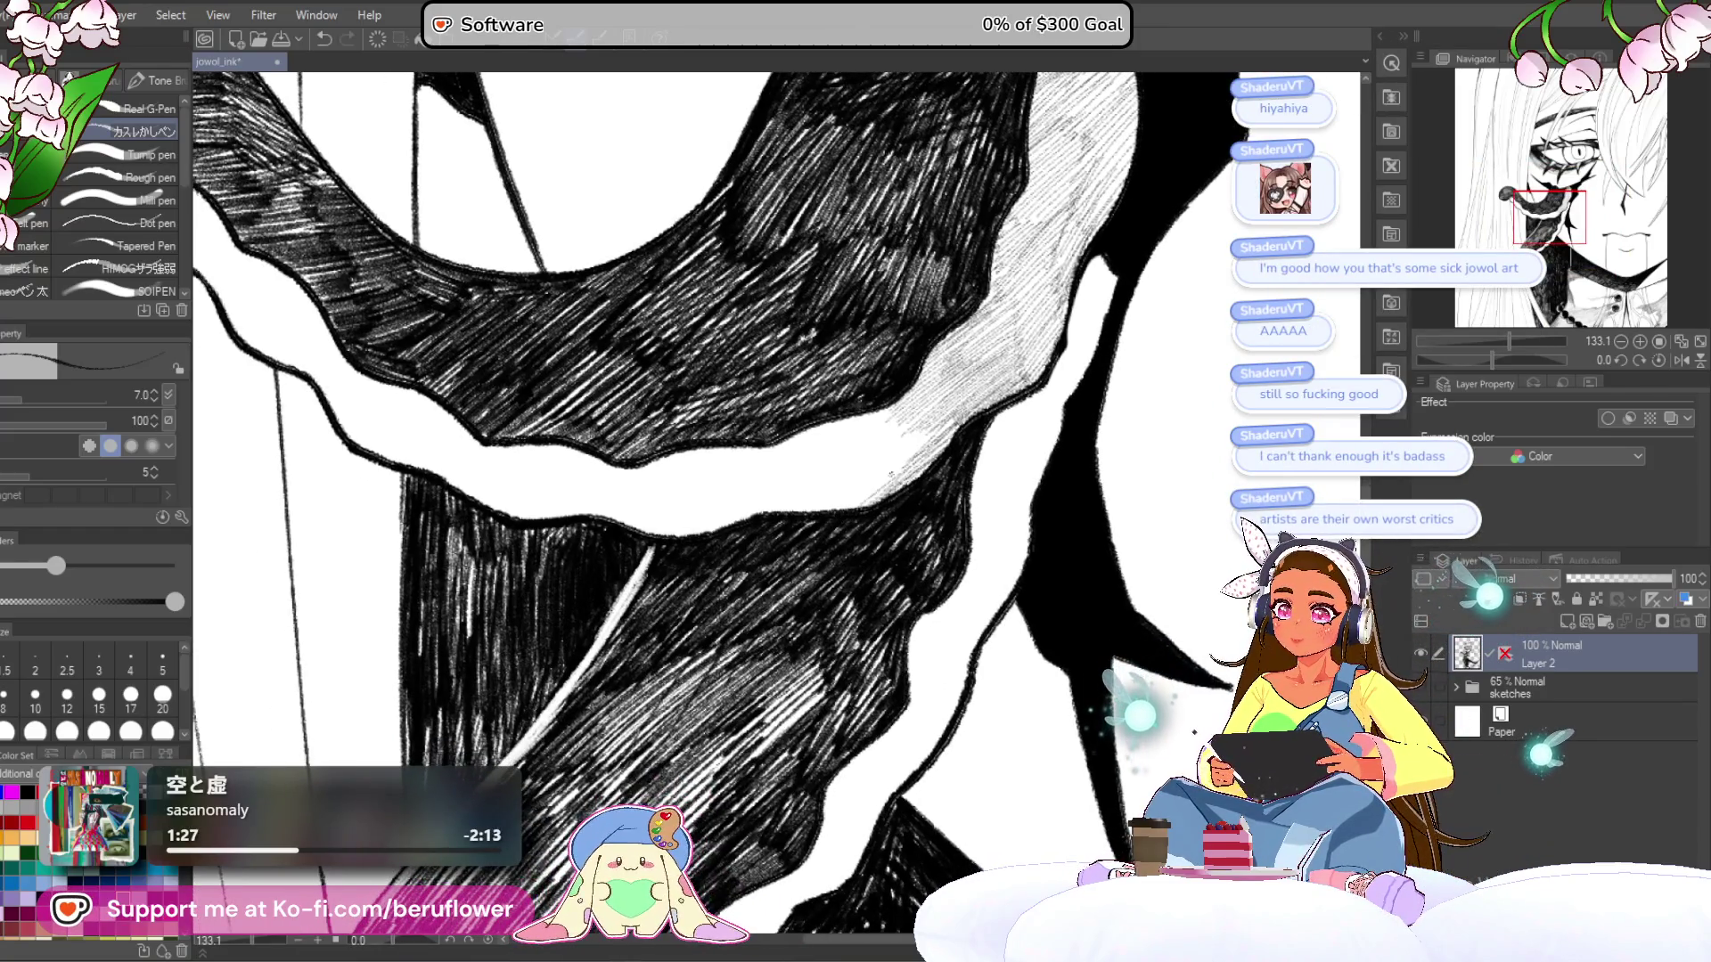
drag(936, 428, 816, 510)
mouse_move(914, 424)
mouse_down()
mouse_move(784, 510)
mouse_move(793, 482)
mouse_up()
drag(844, 419, 767, 461)
drag(857, 416, 792, 453)
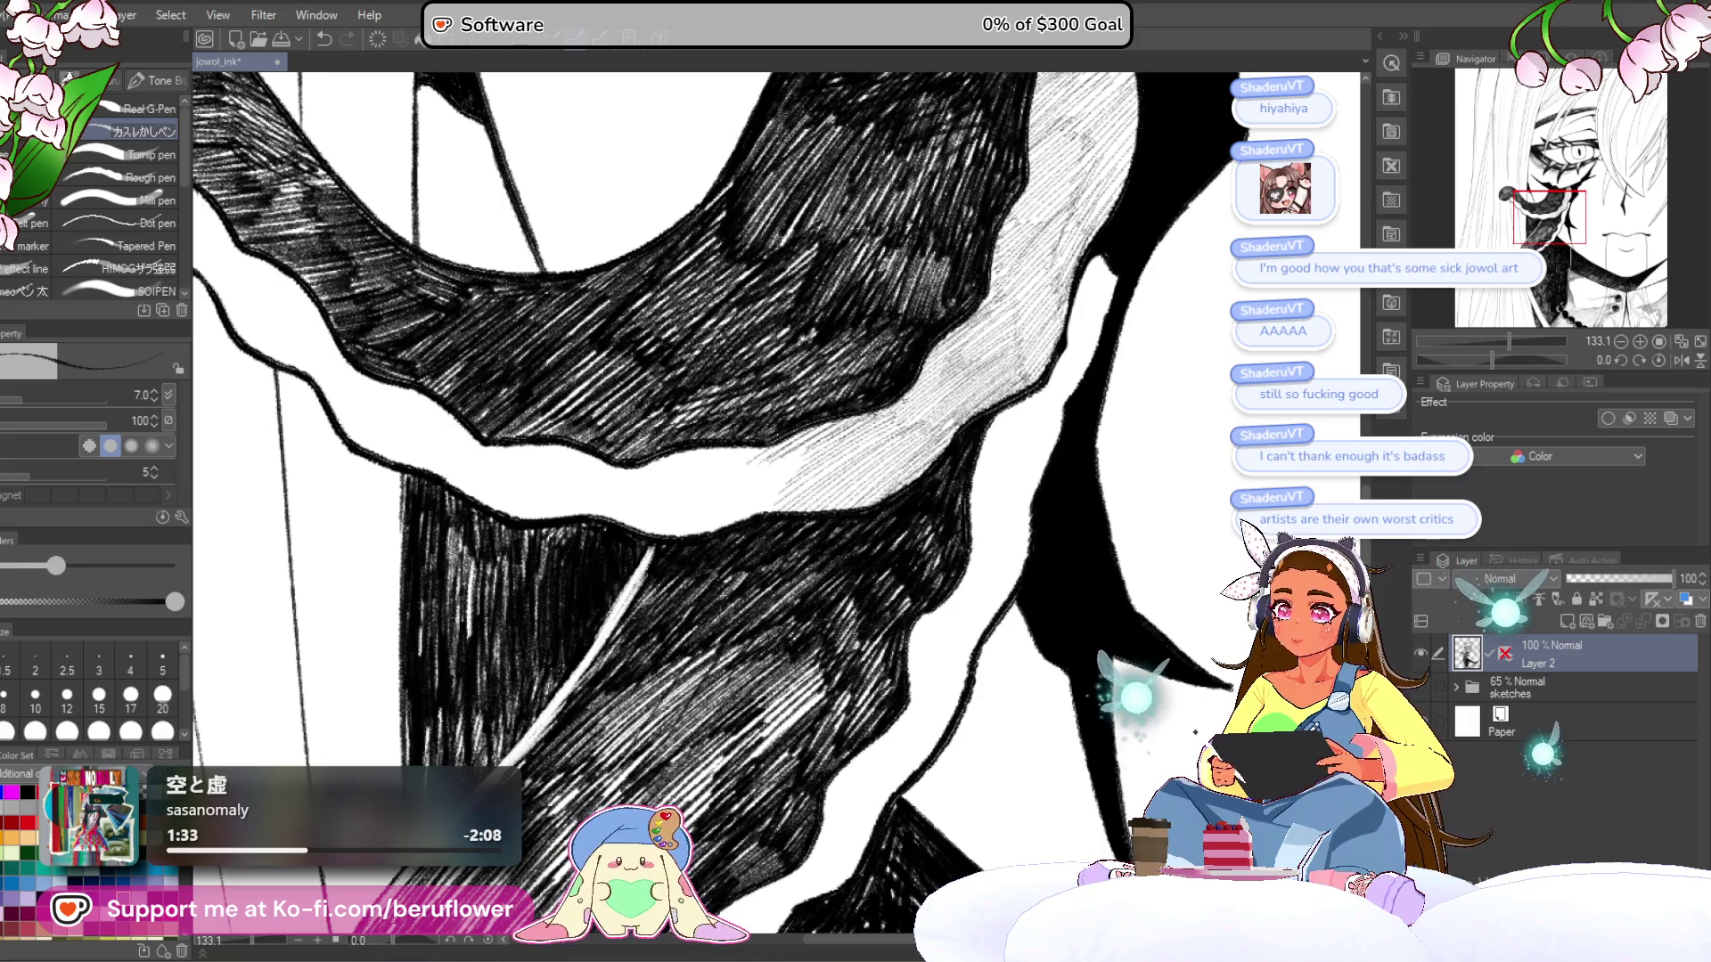
- Hatch the grey shading along the upper part of the white band
drag(849, 562, 1027, 493)
drag(971, 419, 857, 468)
drag(1003, 384, 886, 450)
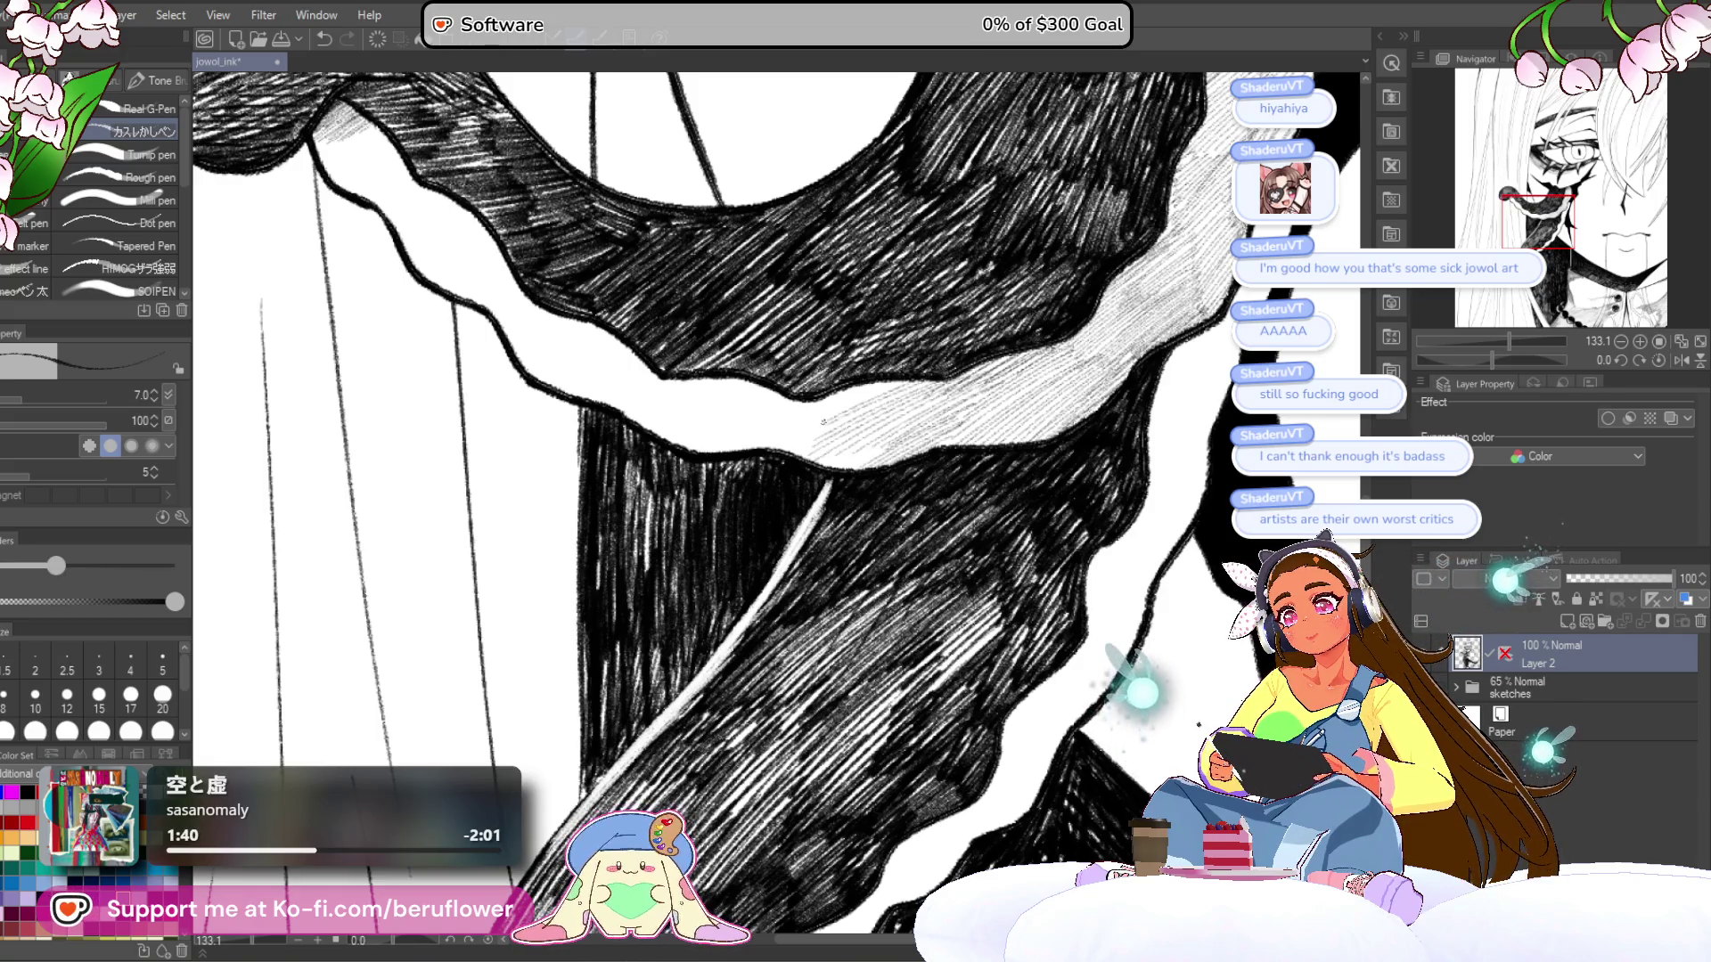
drag(878, 379, 710, 446)
drag(787, 390, 697, 443)
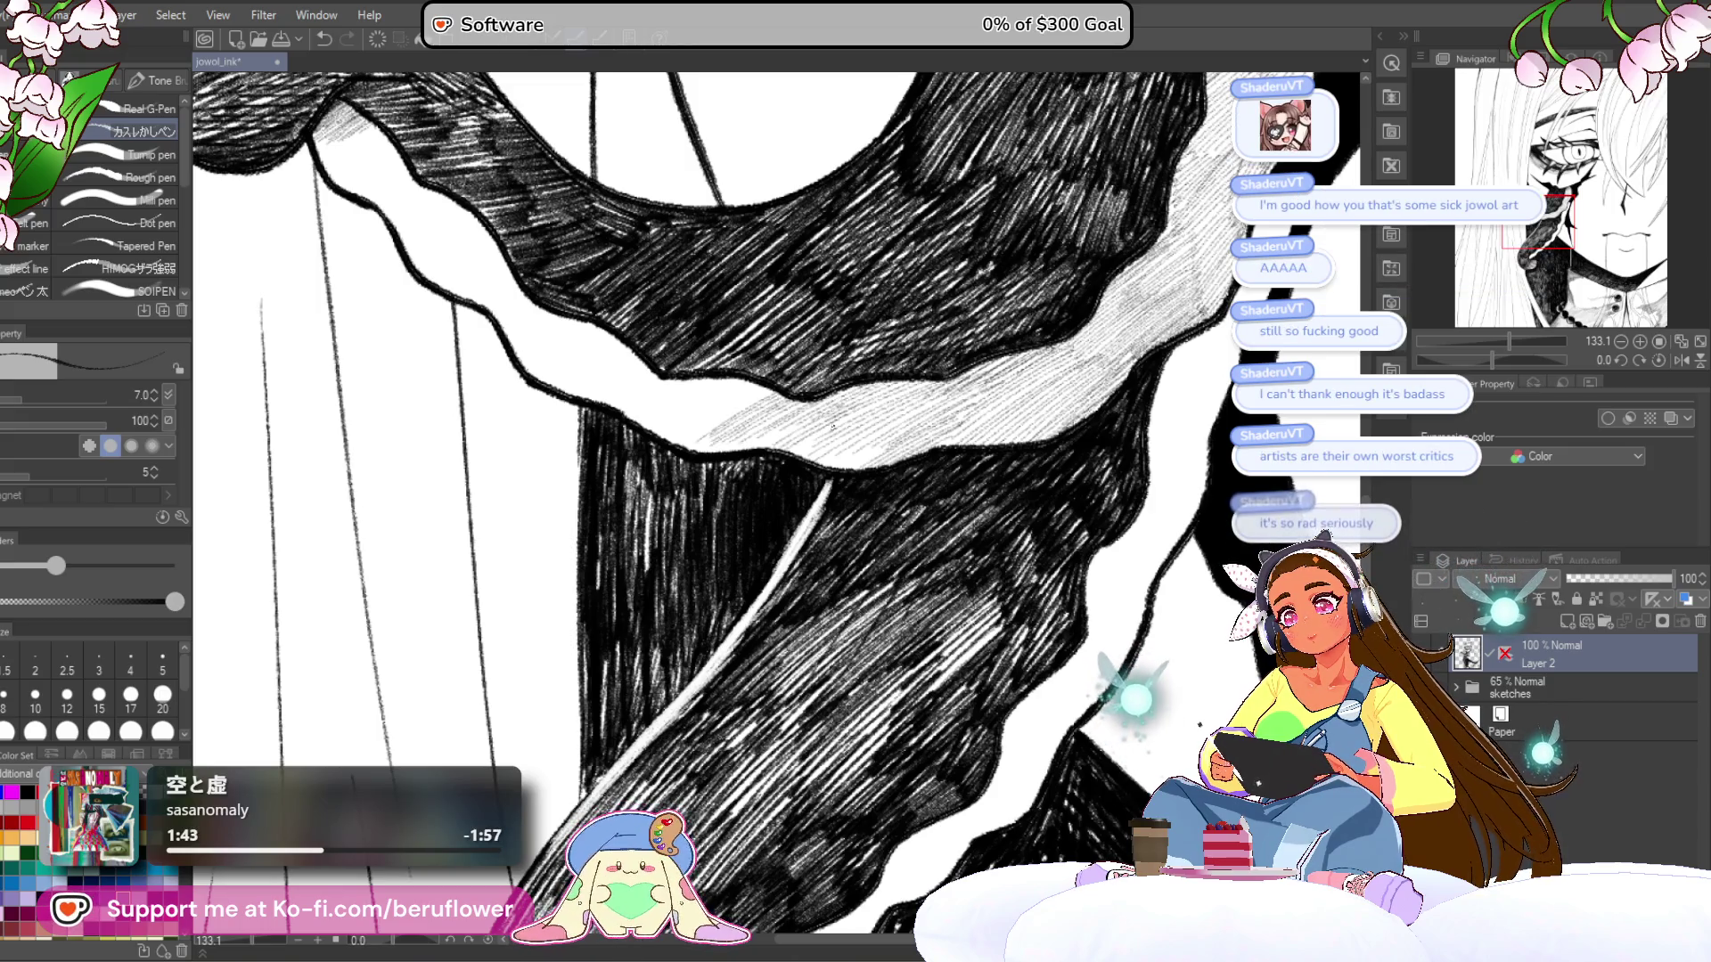
- Rotate the canvas counter-clockwise and hatch along the white ribbon edge with short strokes
scroll(778, 465, down, 5)
mouse_move(842, 632)
mouse_down()
mouse_move(879, 683)
mouse_move(1023, 624)
mouse_up()
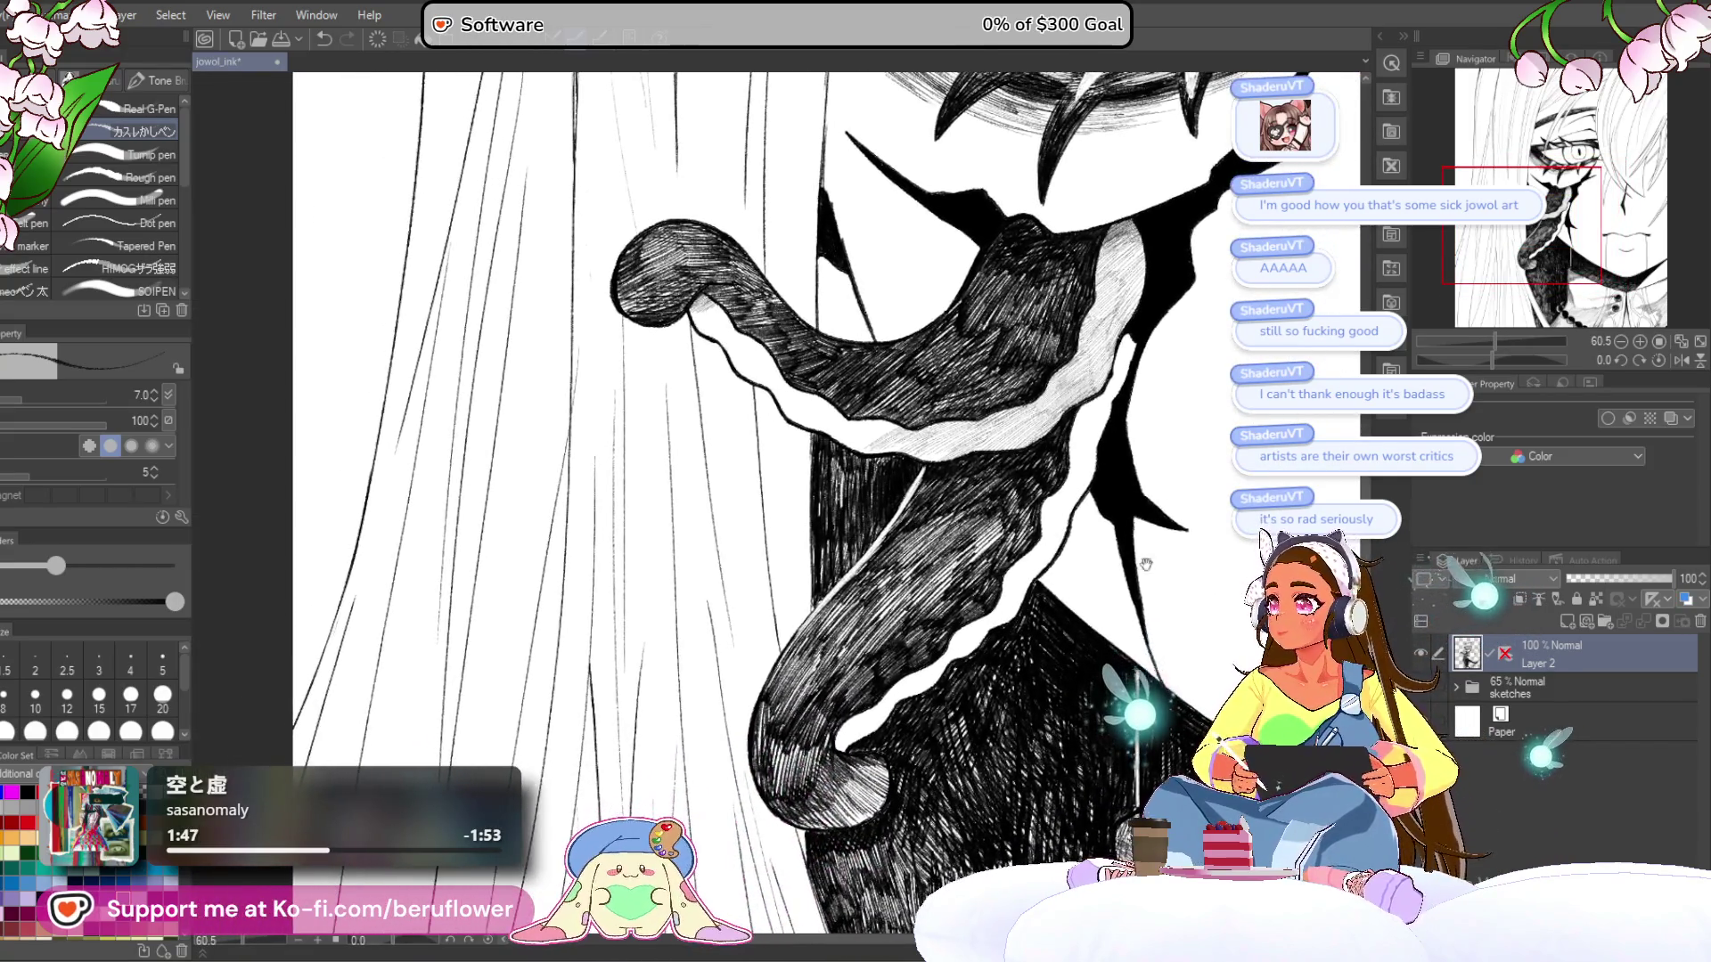
drag(1190, 541, 1154, 479)
drag(1493, 359, 1477, 357)
scroll(922, 504, up, 5)
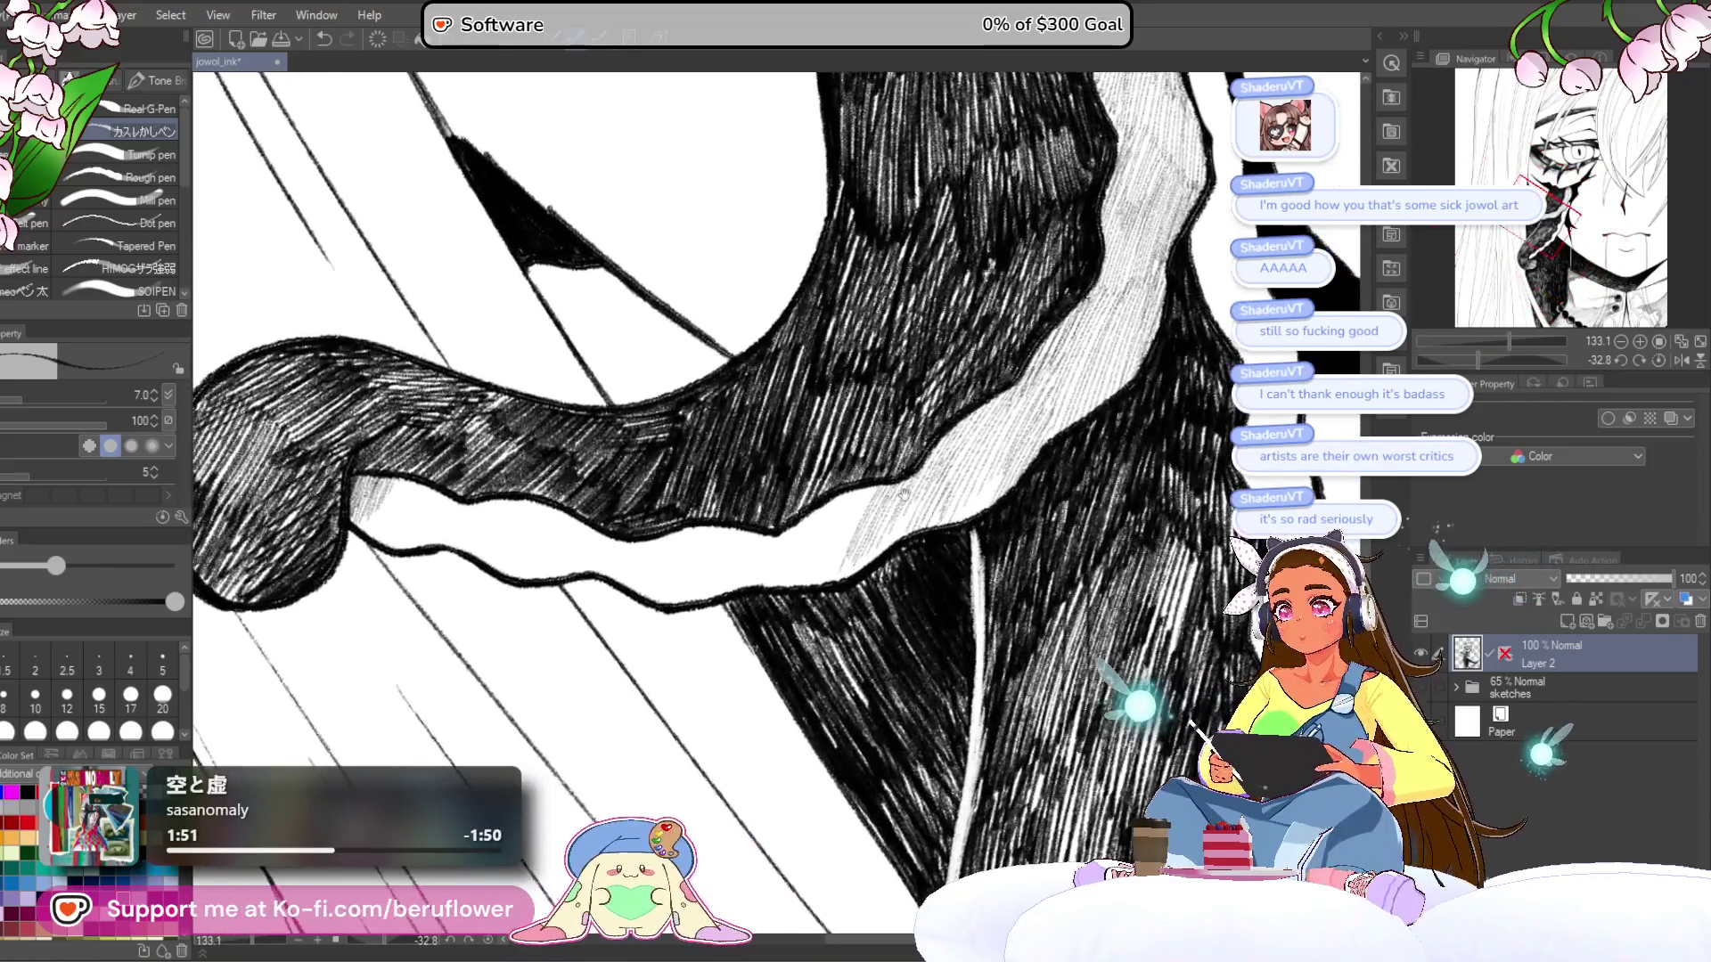
drag(866, 506, 822, 569)
mouse_move(875, 476)
mouse_down()
mouse_move(812, 563)
mouse_move(717, 580)
mouse_up()
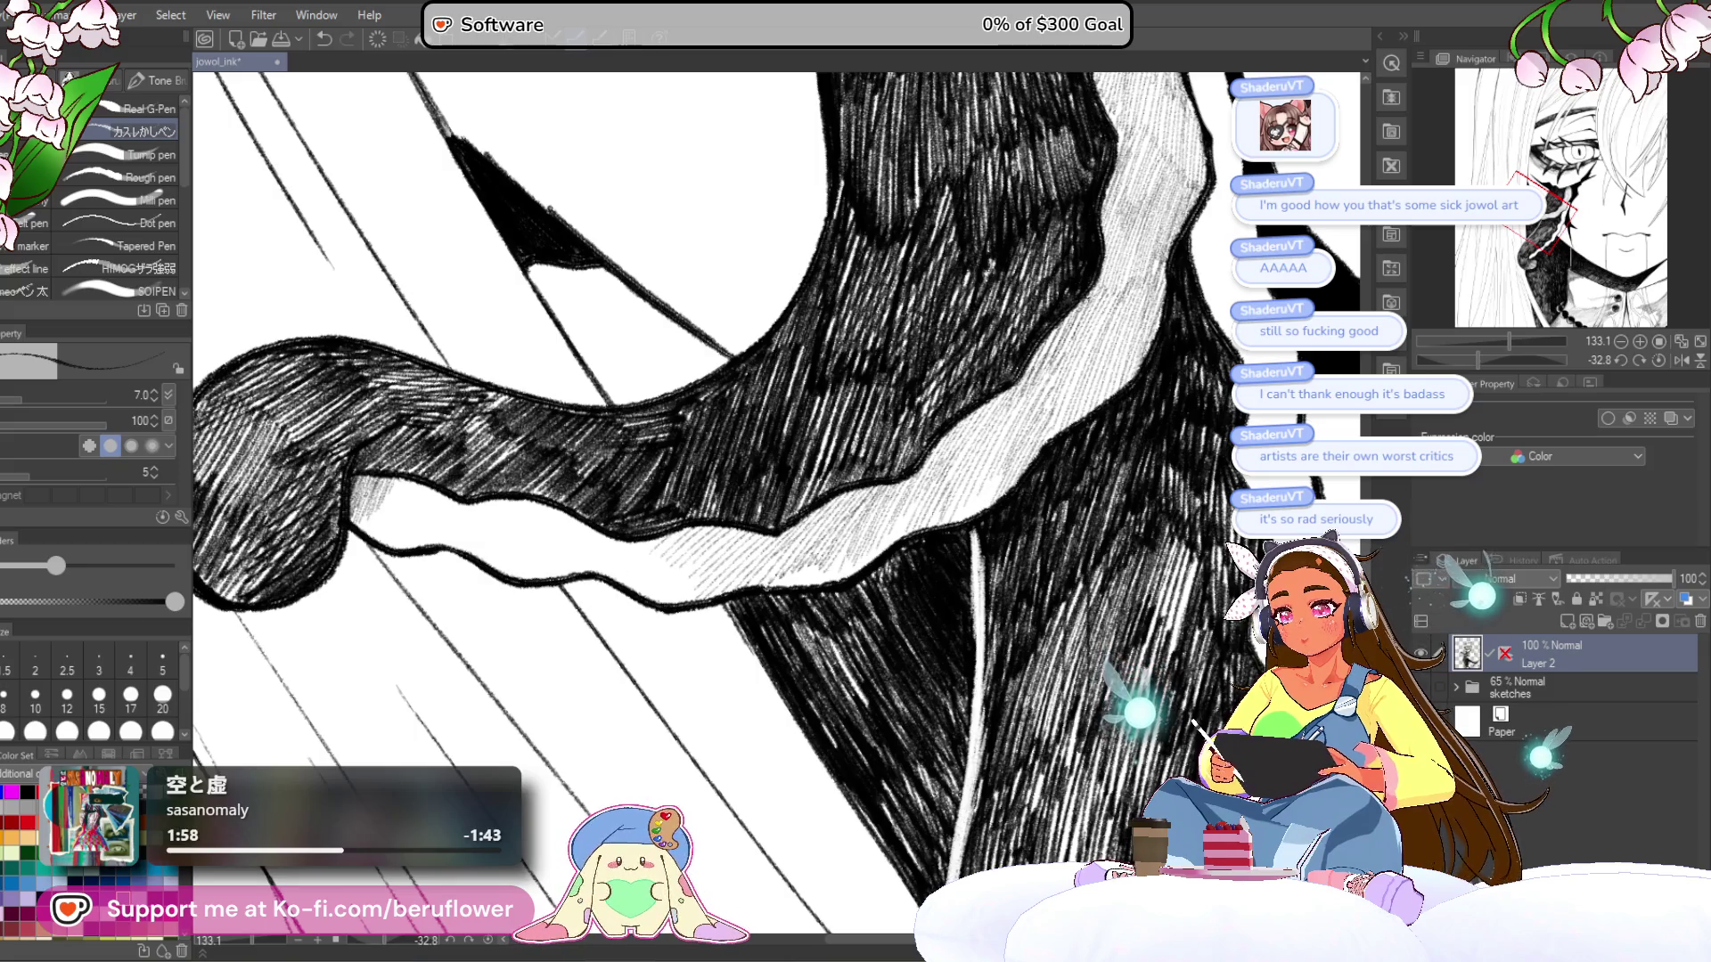
drag(854, 557, 829, 581)
drag(891, 543, 868, 563)
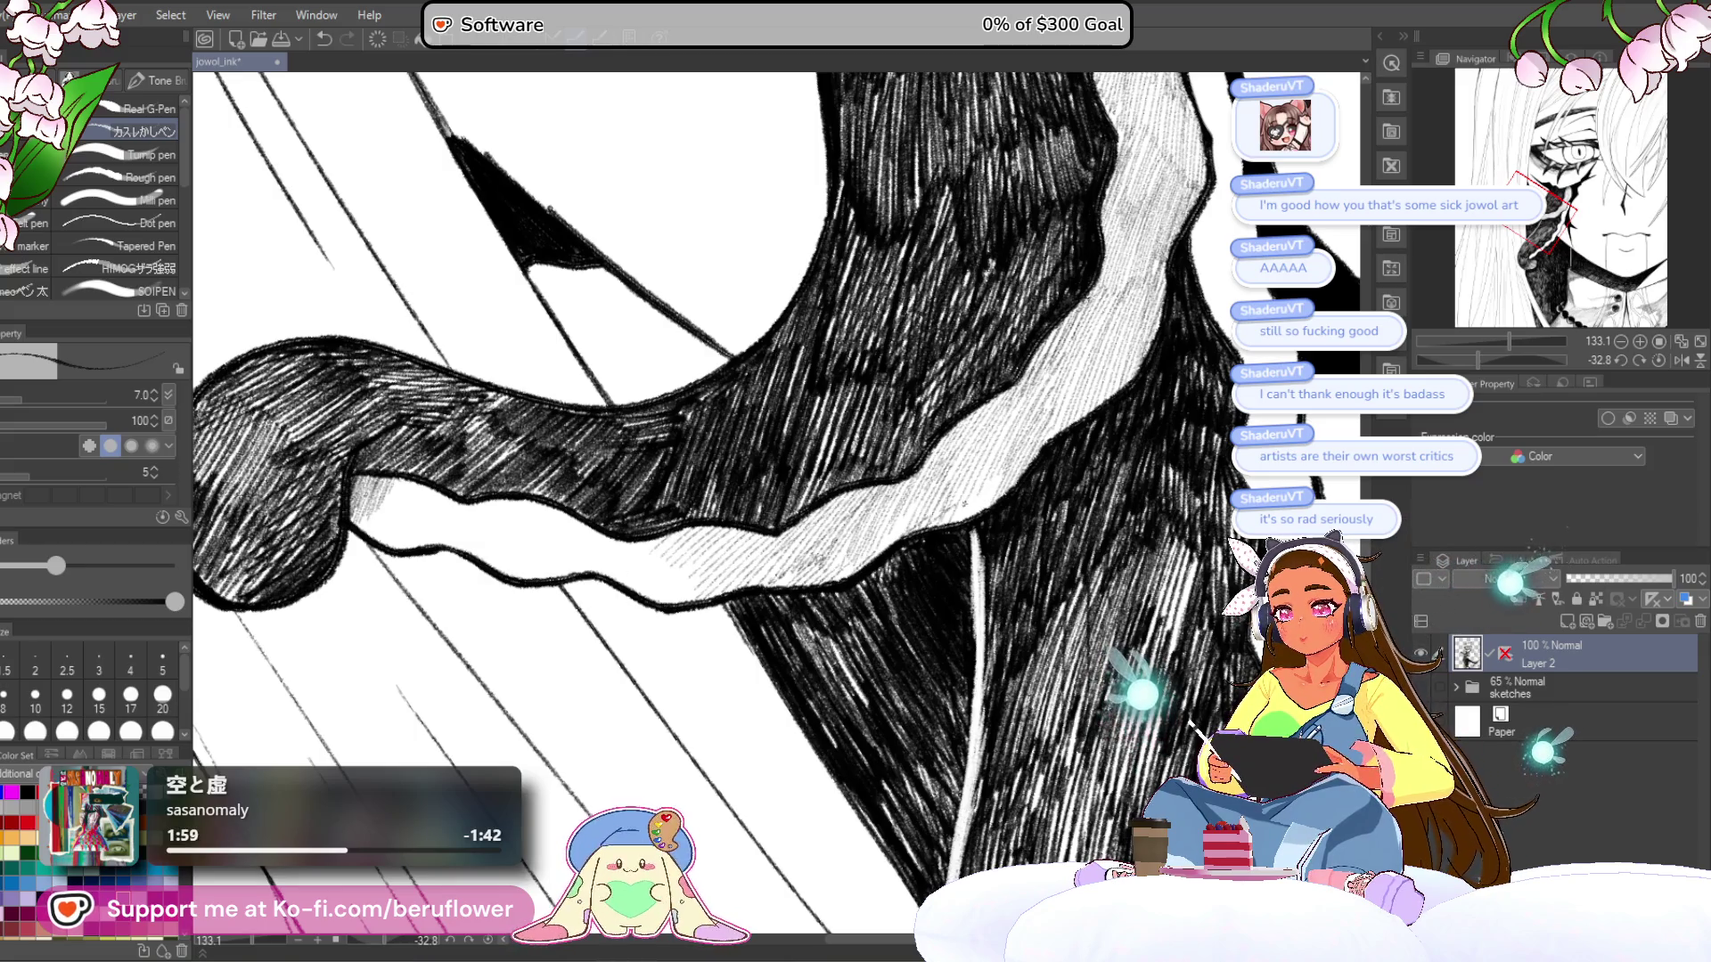
- Rotate the canvas further and hatch the light area near the tentacle tip
drag(989, 524, 1065, 436)
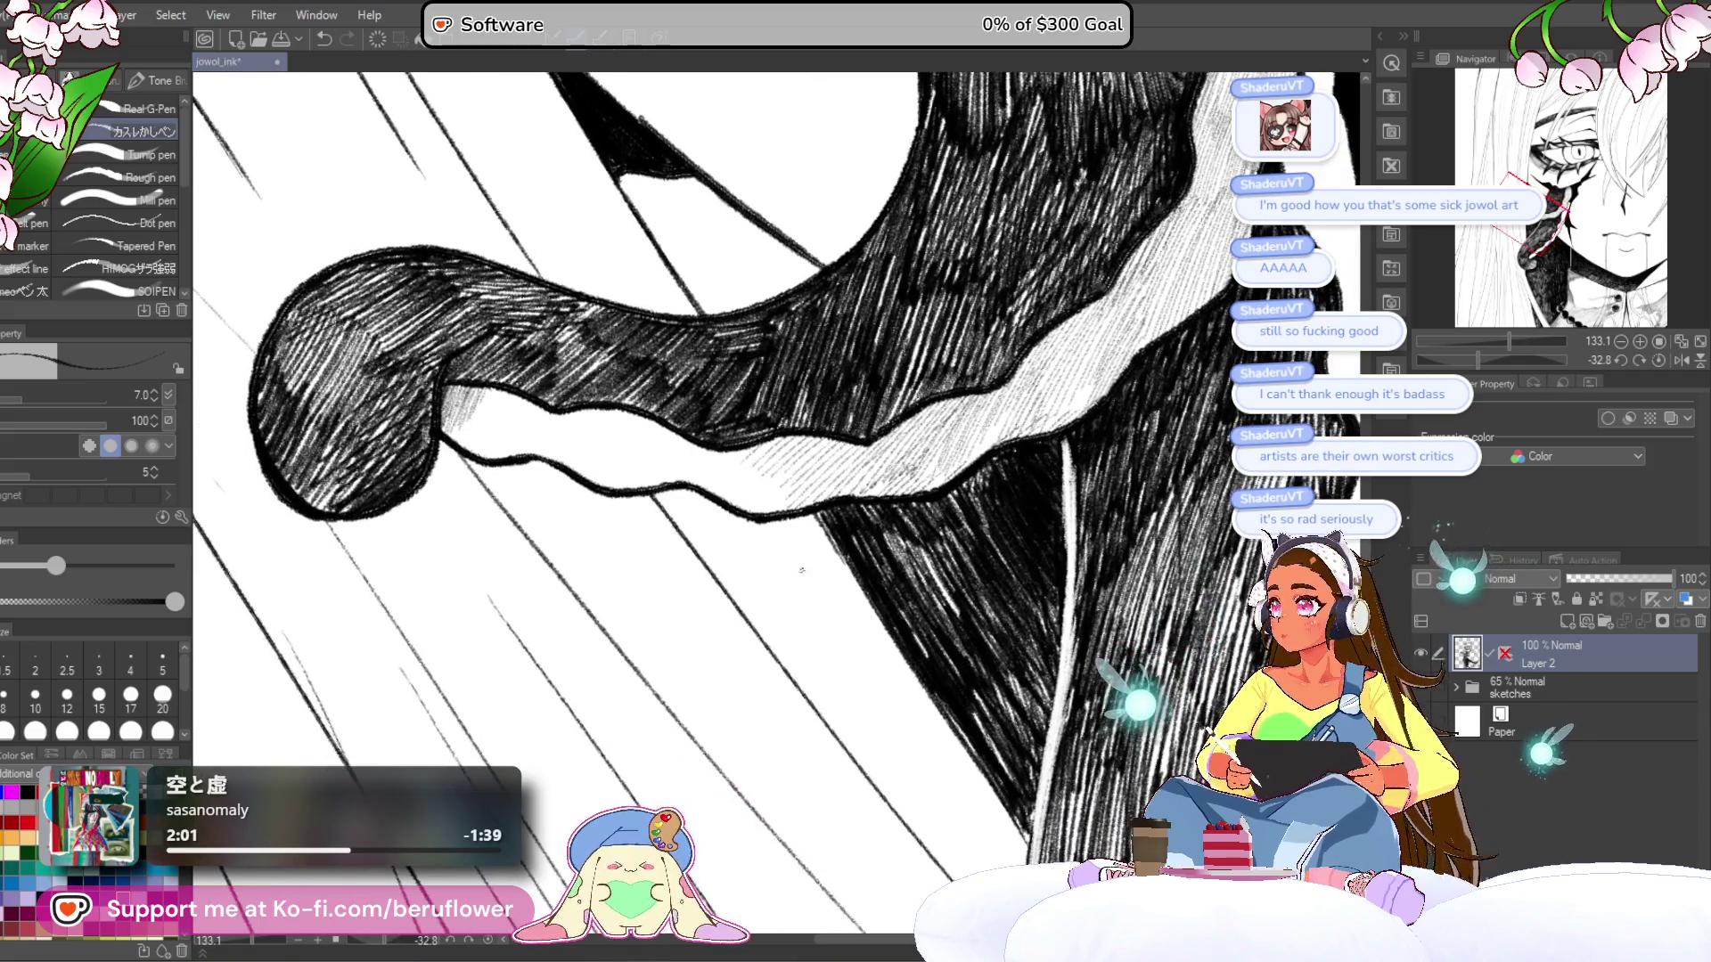
mouse_move(861, 527)
mouse_down()
mouse_move(903, 566)
mouse_move(911, 644)
mouse_up()
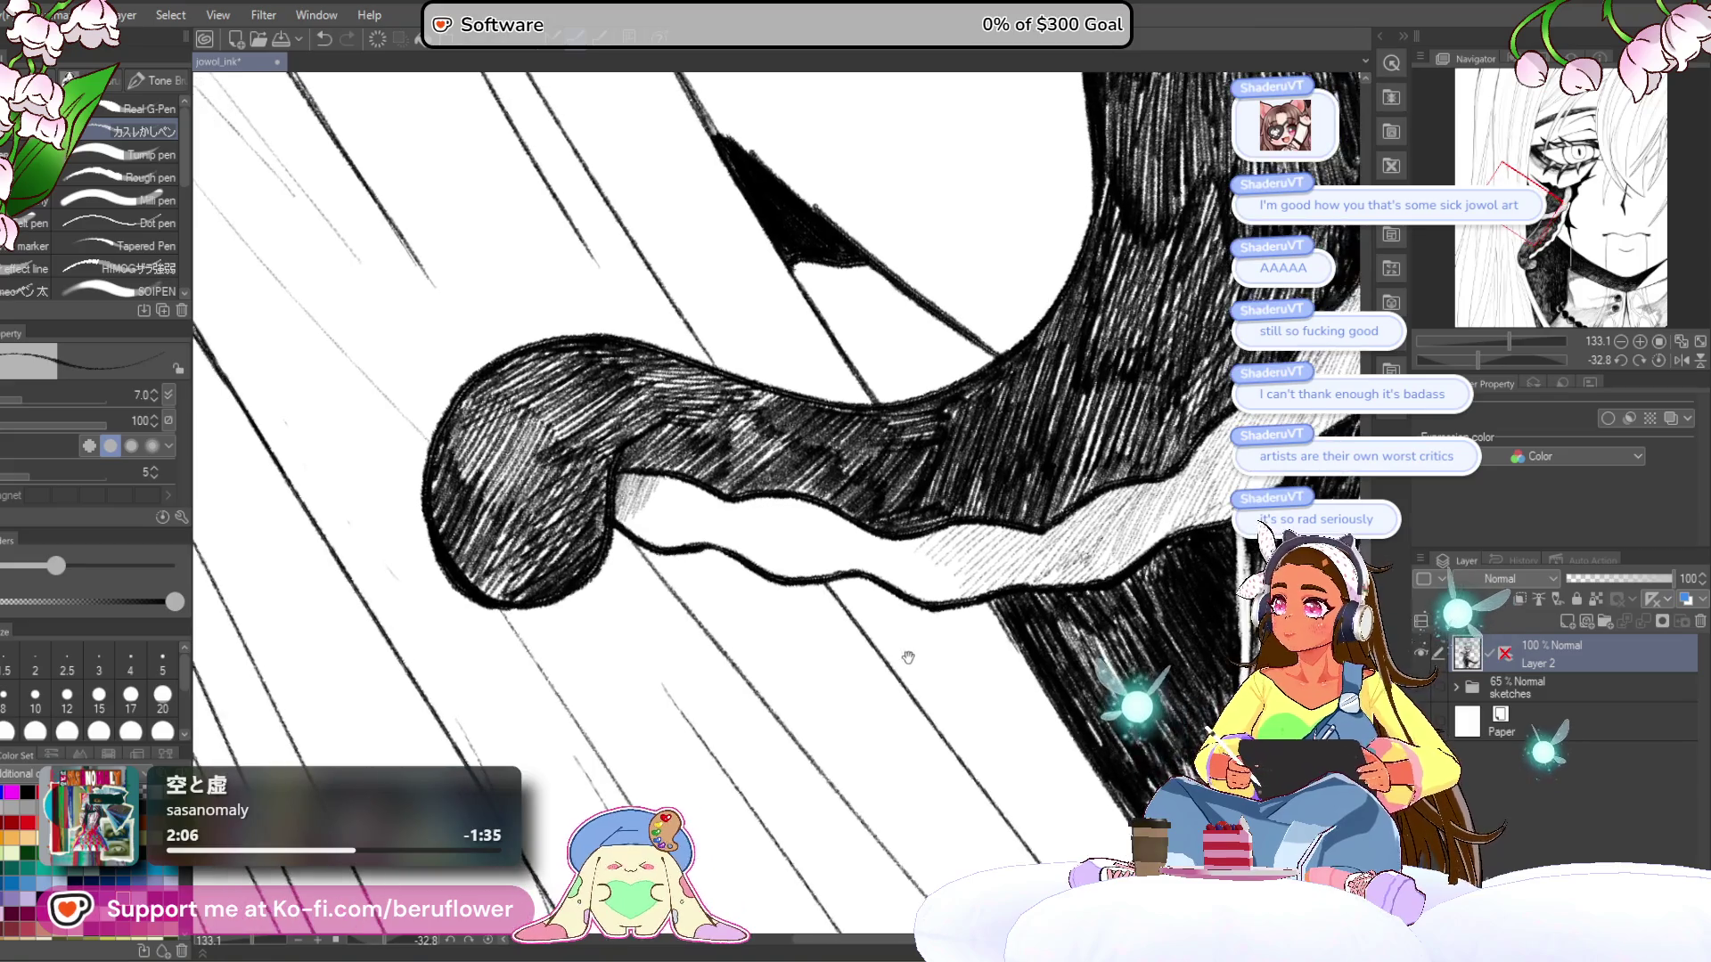
drag(1478, 360, 1467, 358)
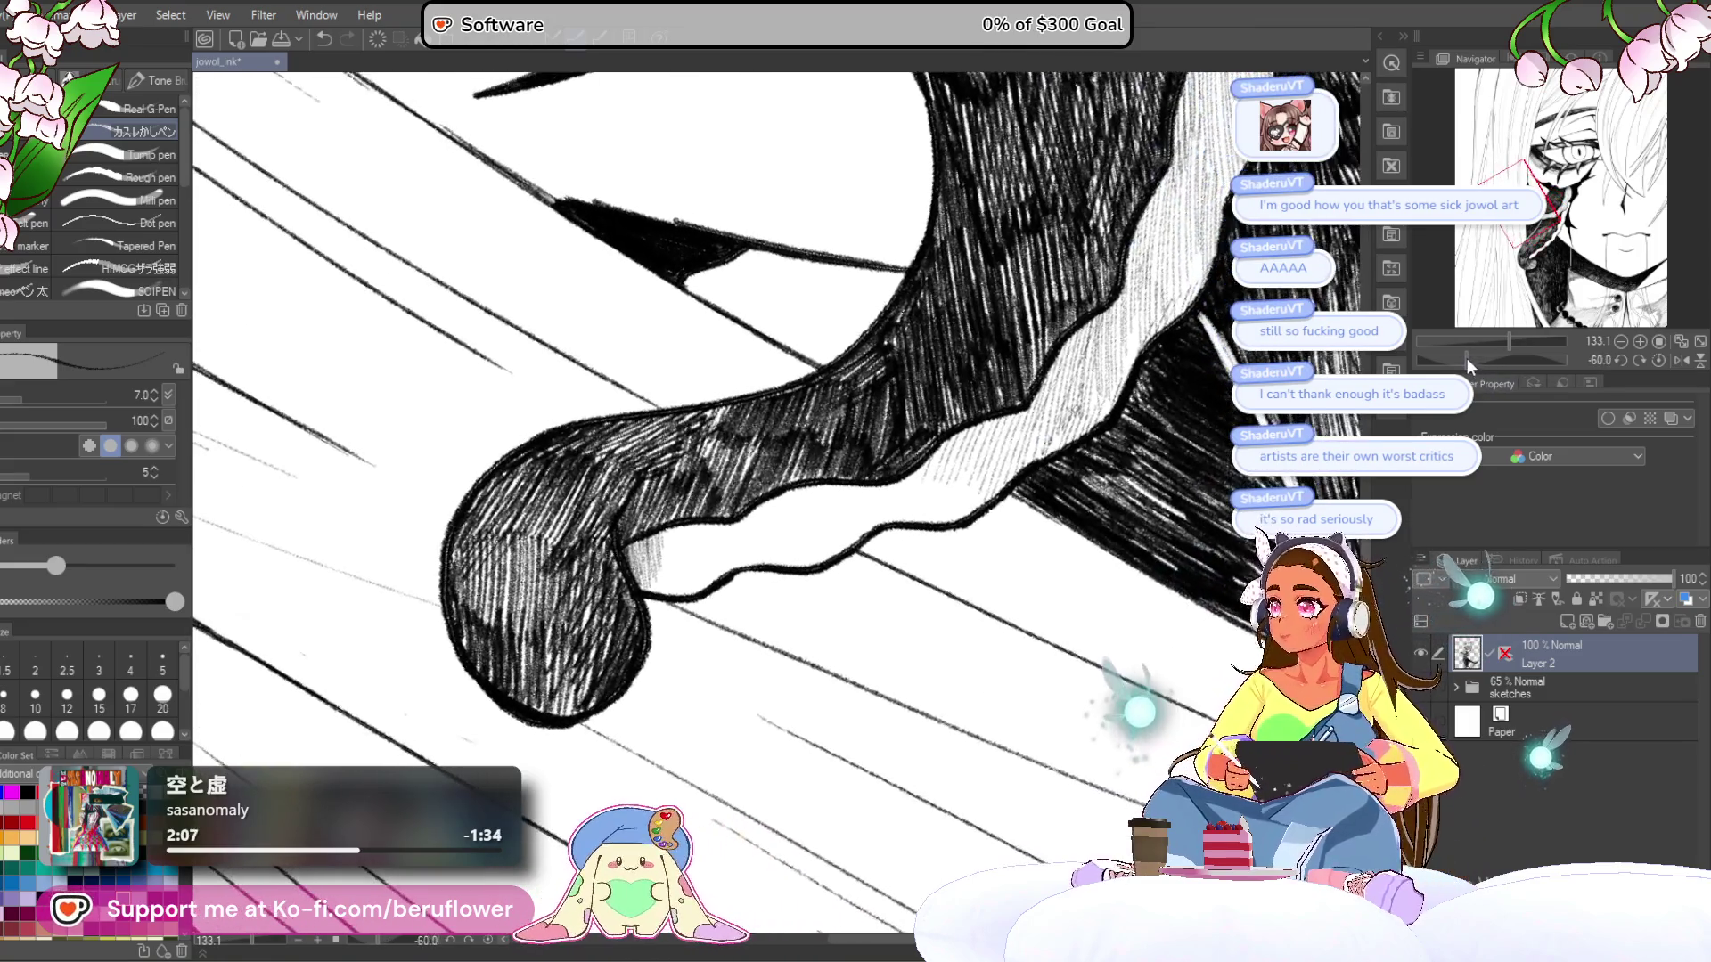
drag(974, 572, 1003, 561)
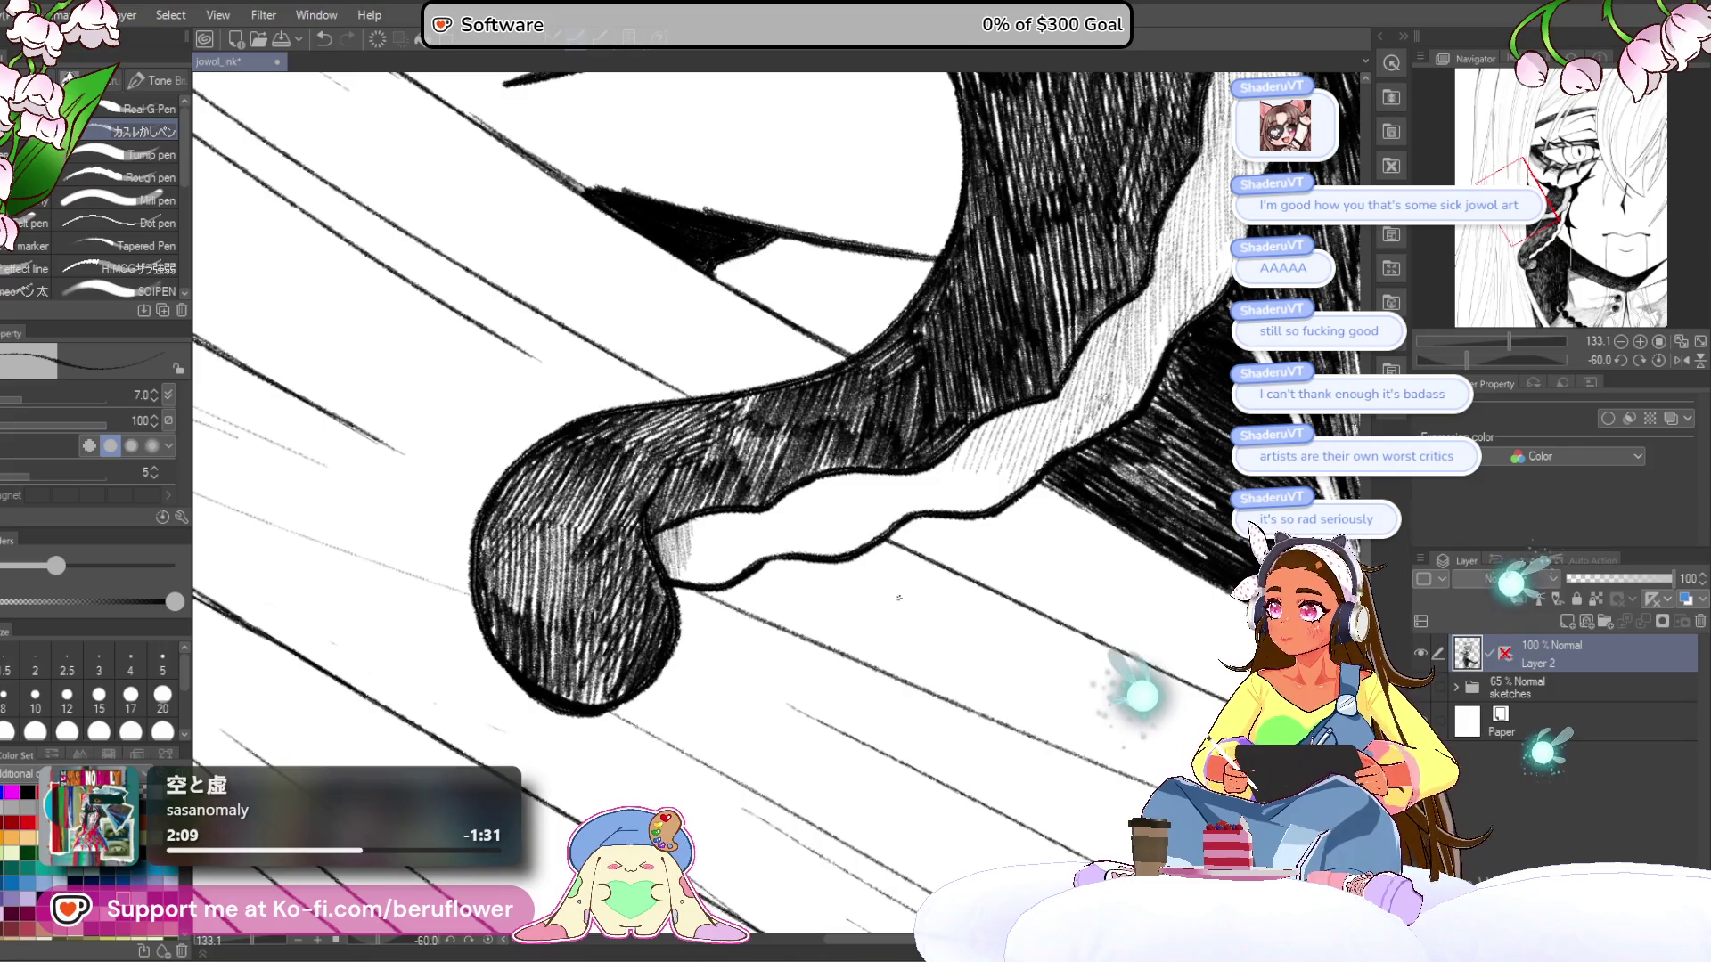
scroll(793, 602, up, 1)
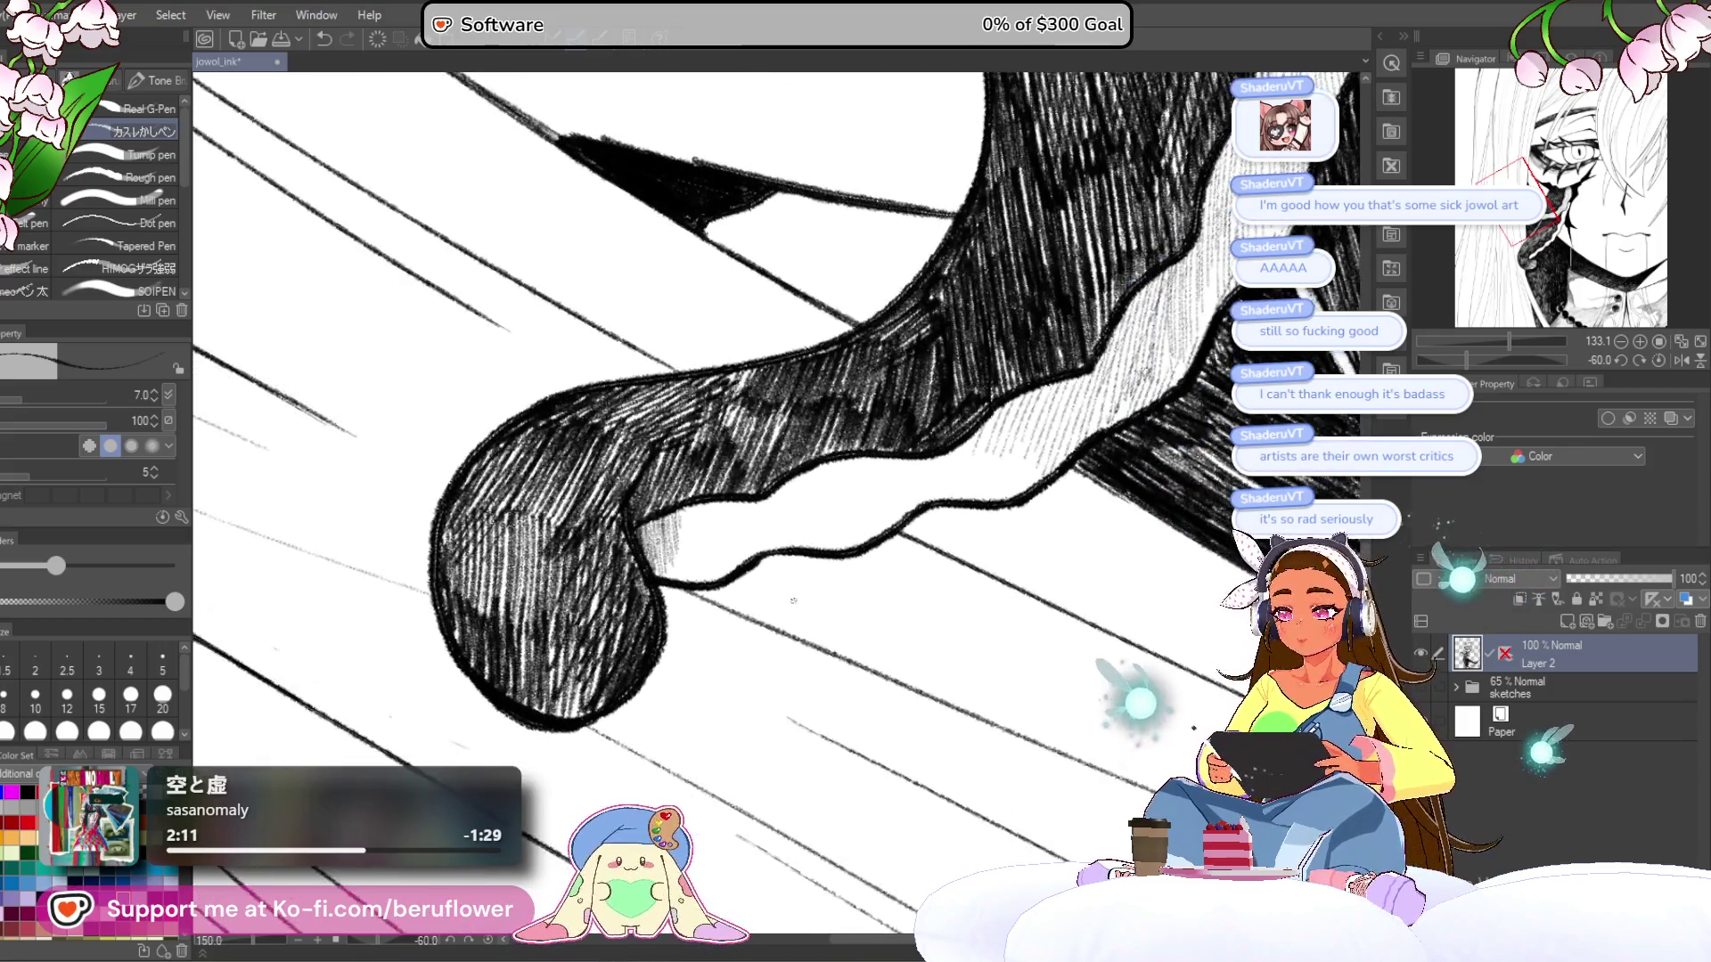
drag(794, 602, 686, 642)
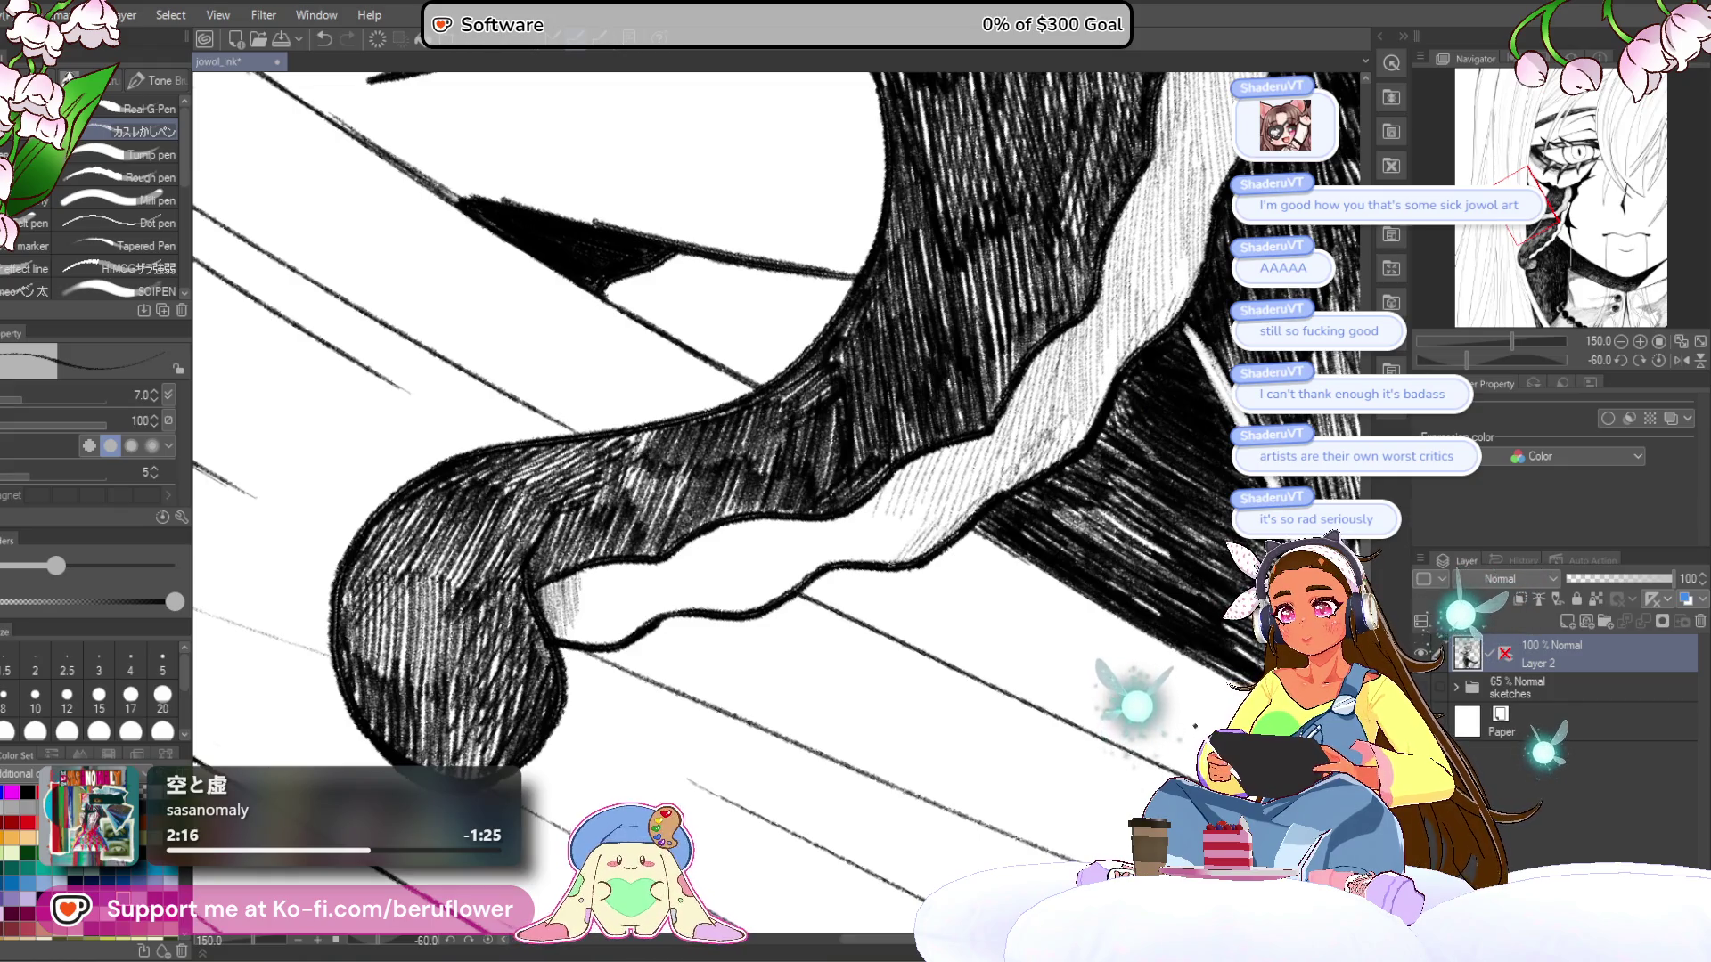
mouse_move(912, 510)
mouse_down()
mouse_move(891, 535)
mouse_move(876, 504)
mouse_move(959, 462)
mouse_up()
drag(959, 463, 953, 484)
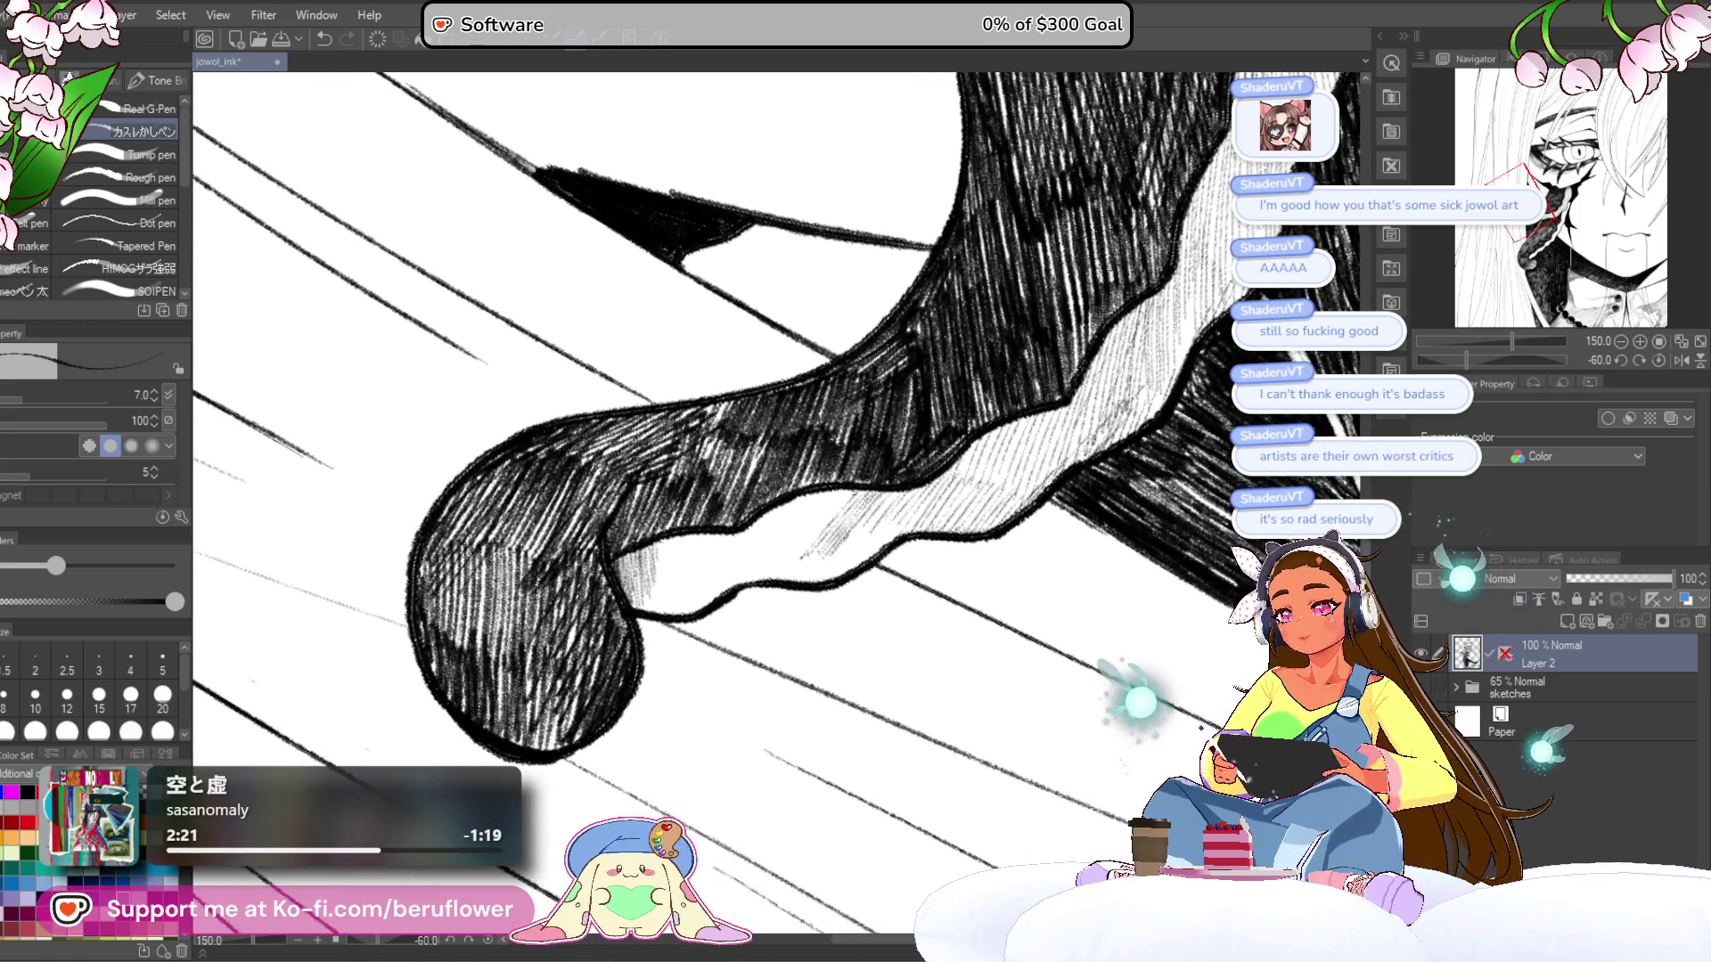
drag(866, 468, 724, 559)
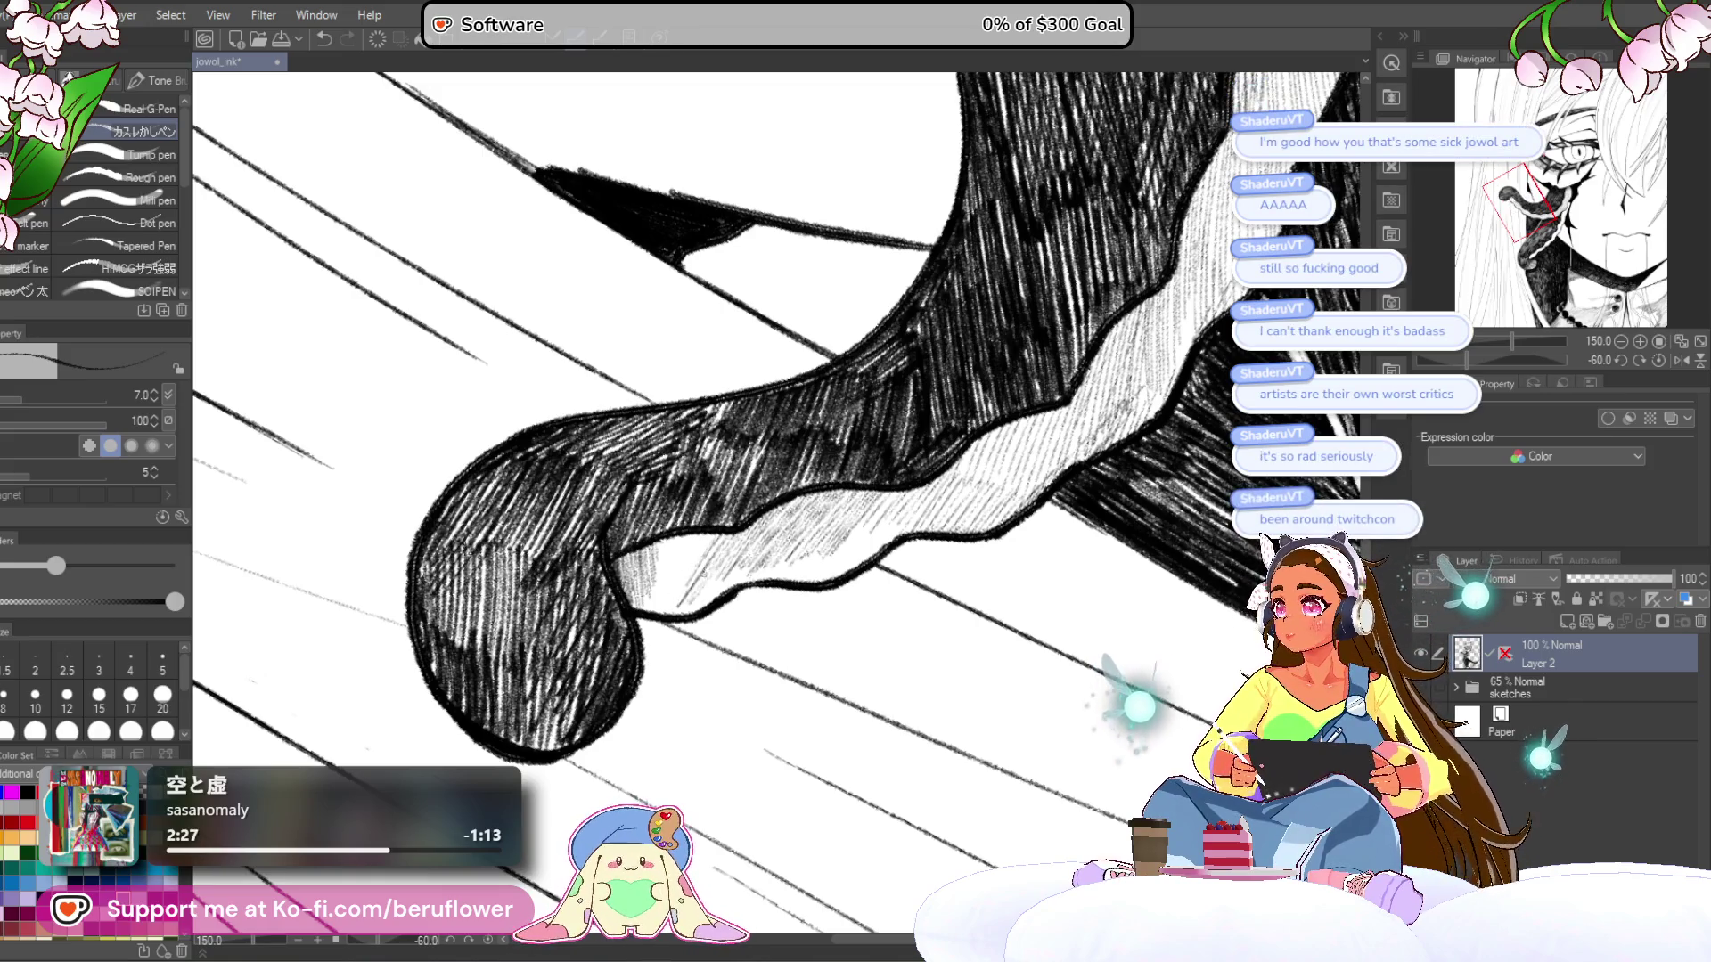
- Darken the tentacle's light band with longer and short hatching strokes
mouse_move(713, 668)
mouse_down()
mouse_move(820, 624)
mouse_move(784, 638)
mouse_up()
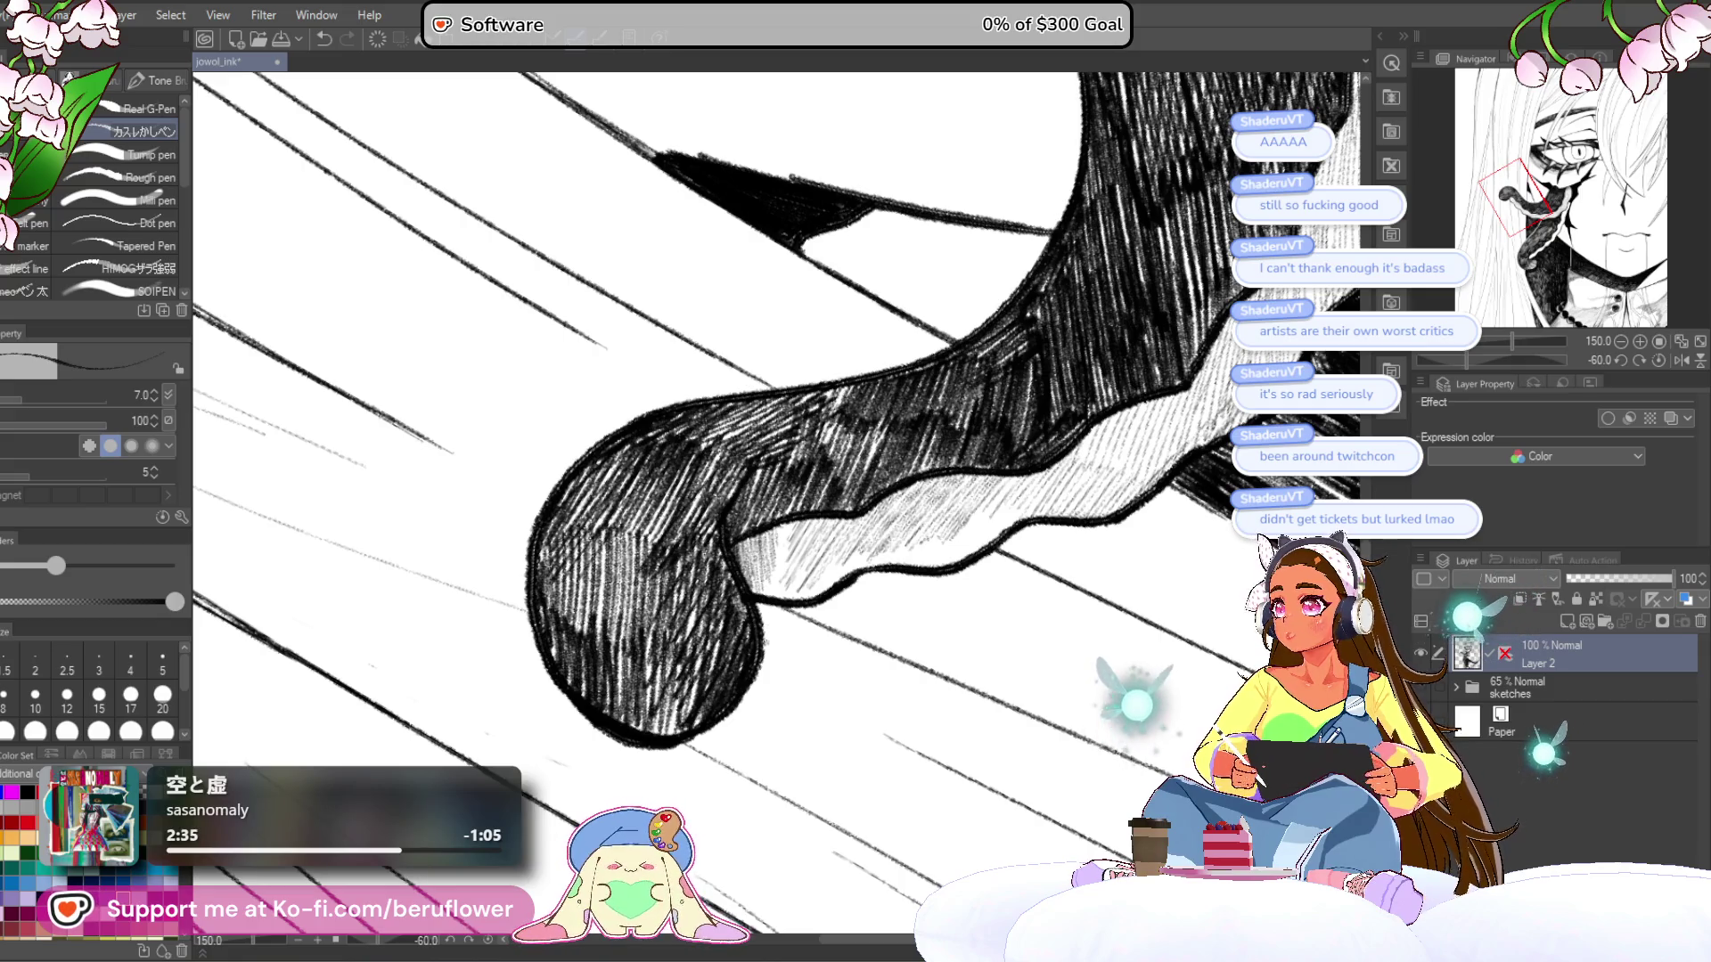
drag(783, 617, 786, 628)
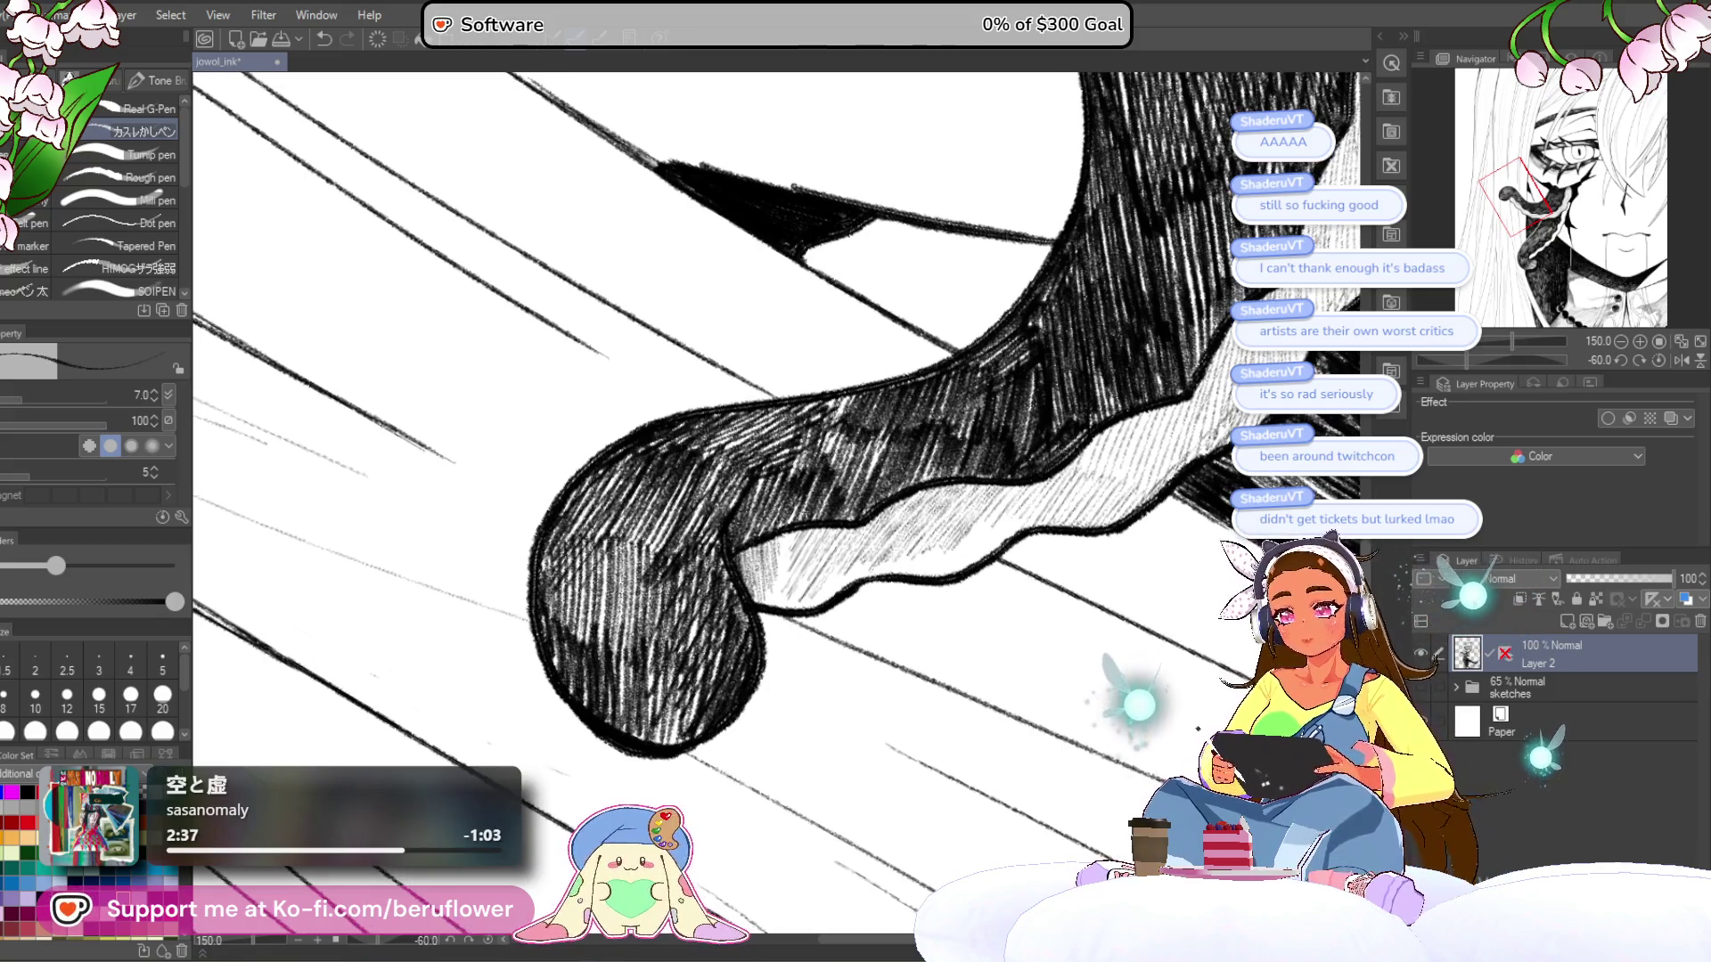
drag(944, 537, 853, 565)
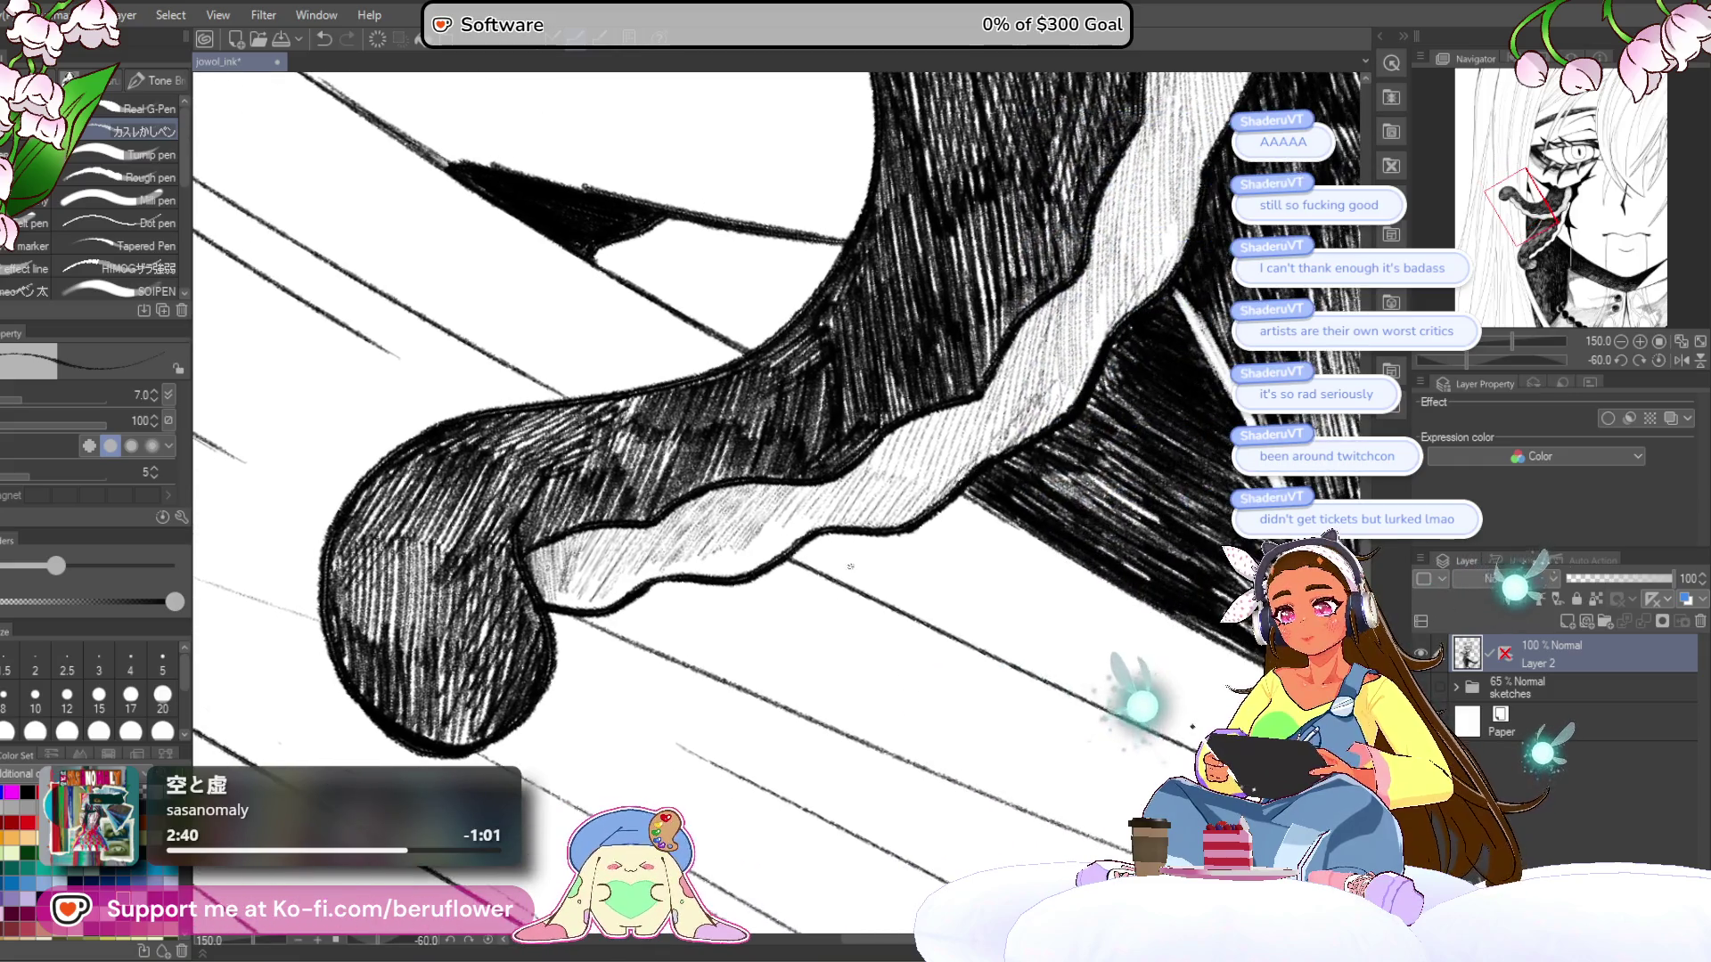
mouse_move(820, 506)
mouse_down()
mouse_move(774, 560)
mouse_move(583, 604)
mouse_up()
drag(588, 572, 553, 607)
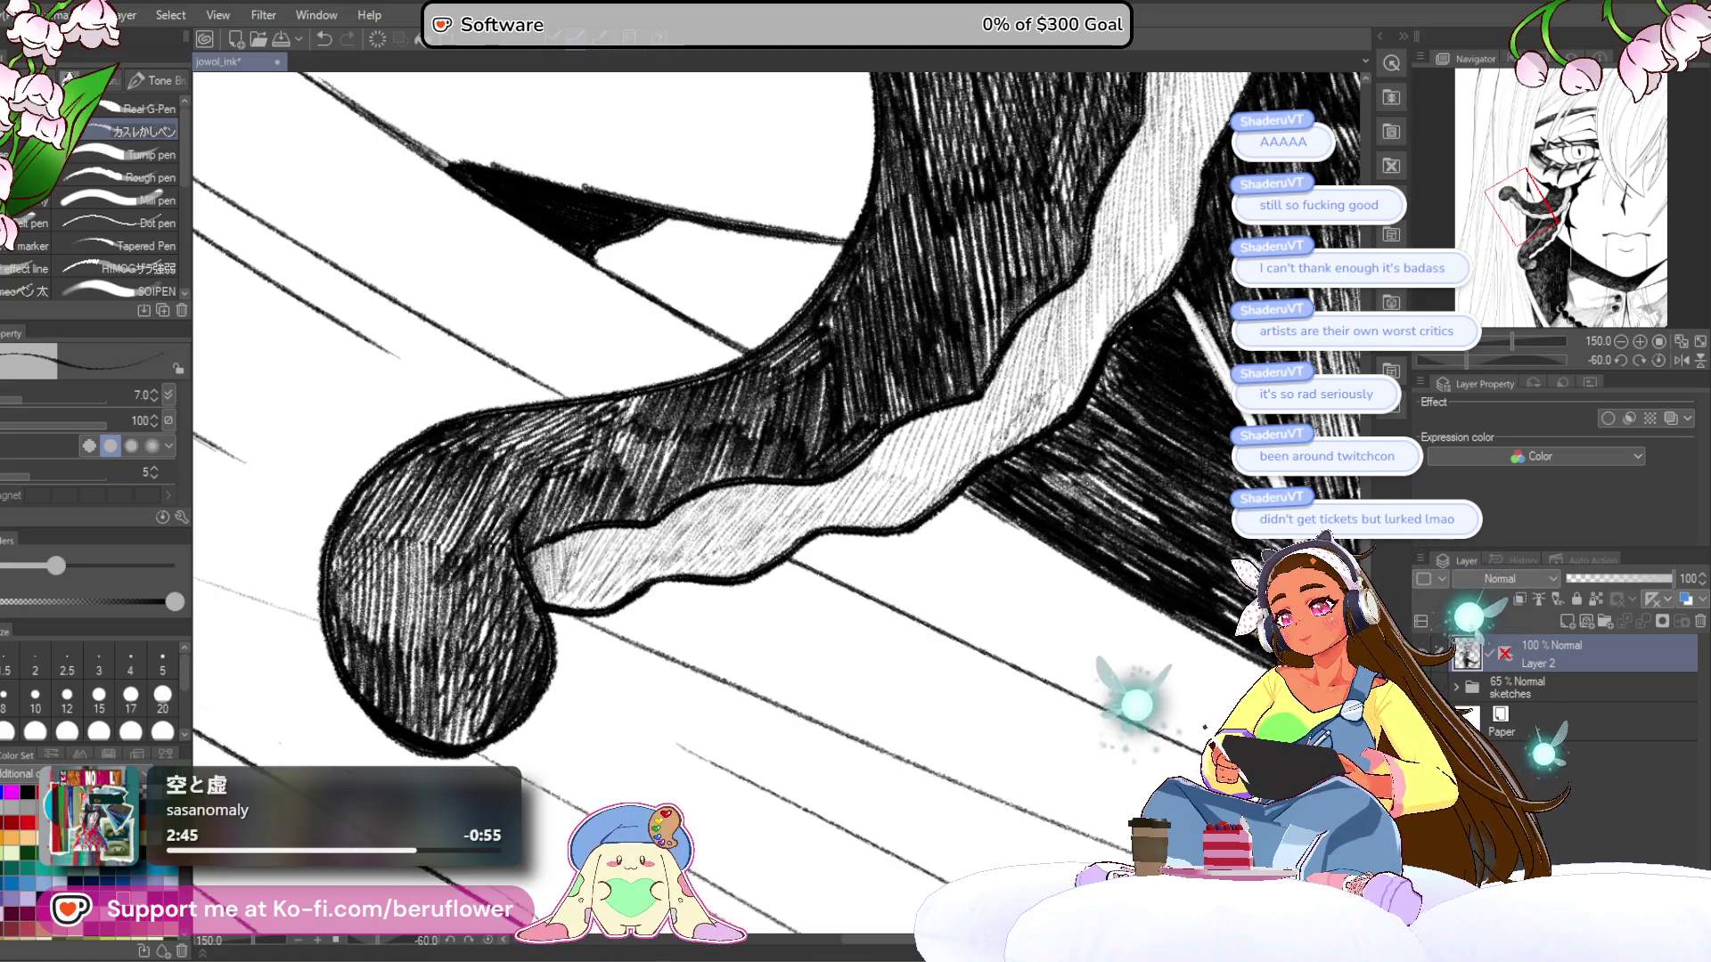
mouse_move(576, 526)
mouse_down()
mouse_move(539, 588)
mouse_move(566, 591)
mouse_up()
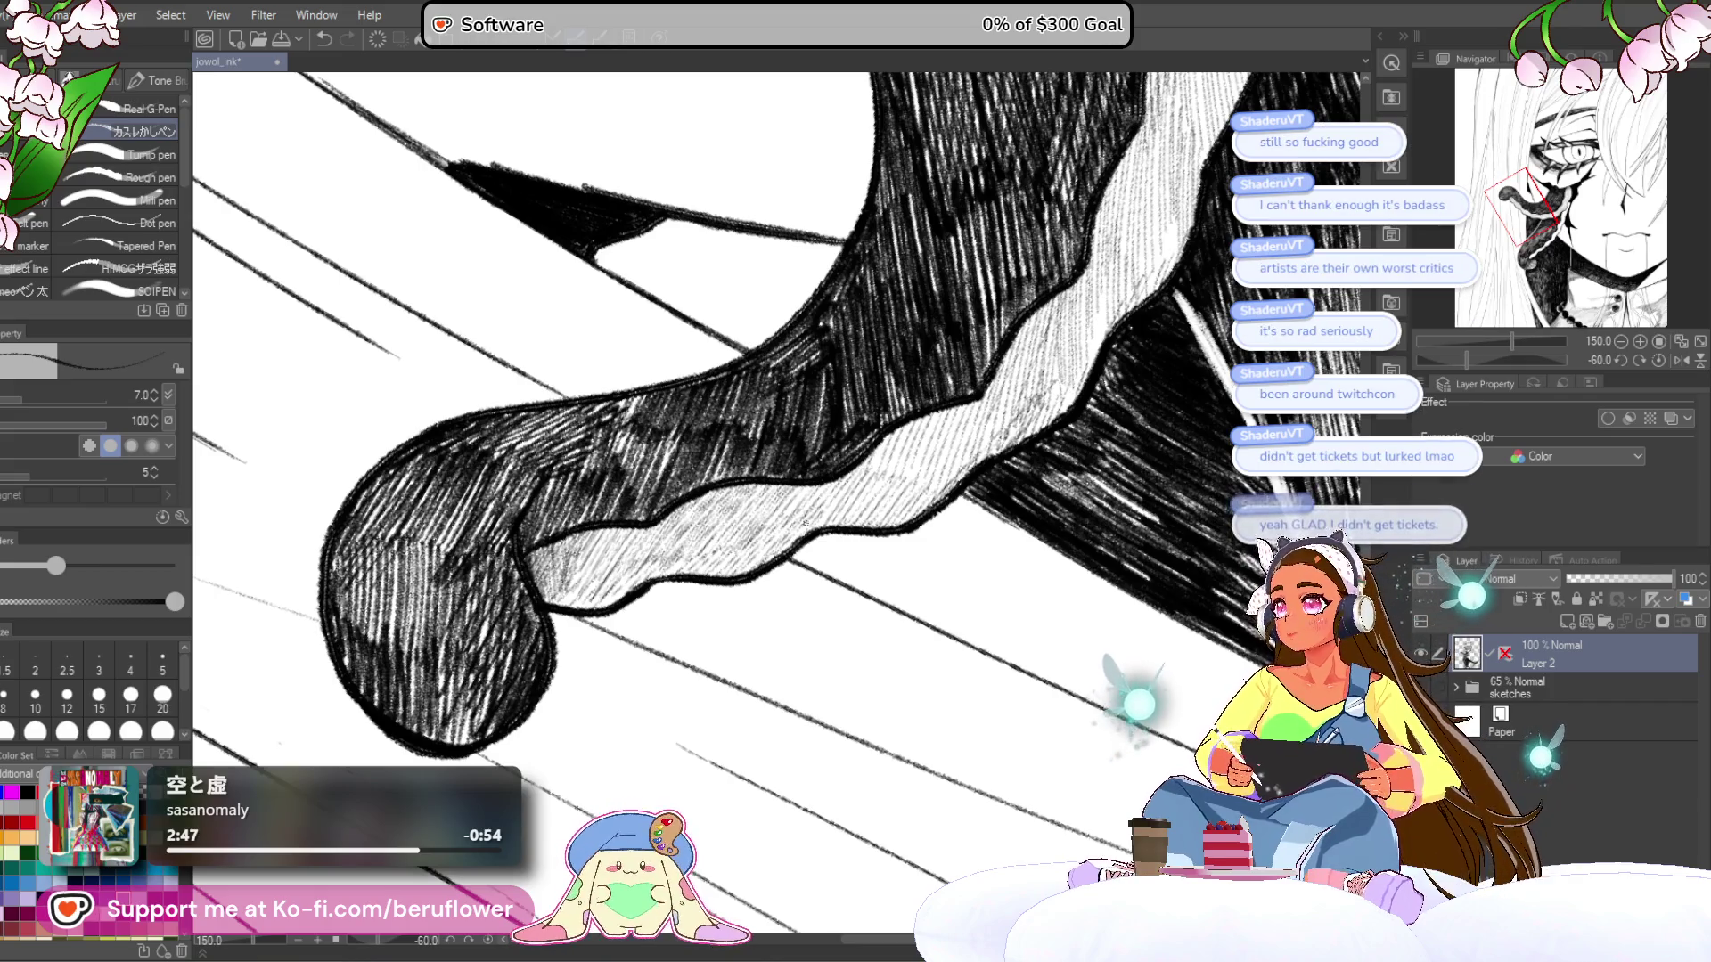
- Pan along the tentacle tip over to the tentacle below the eye
drag(923, 570, 886, 600)
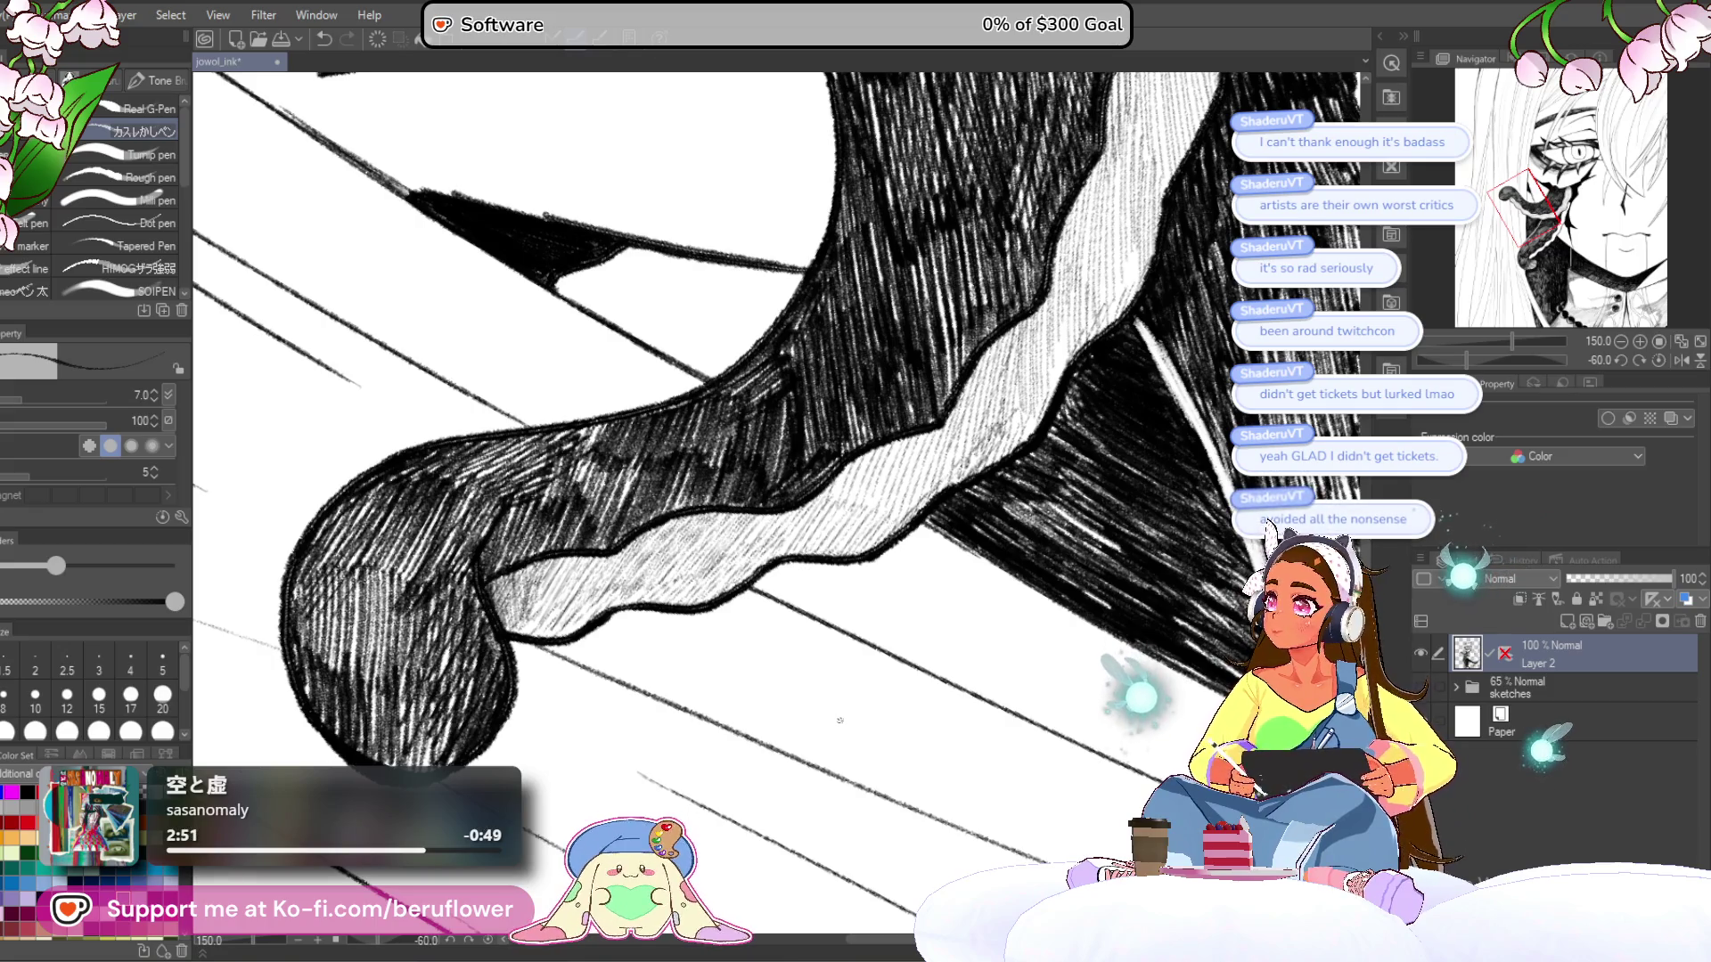
drag(944, 444, 975, 417)
scroll(975, 417, up, 1)
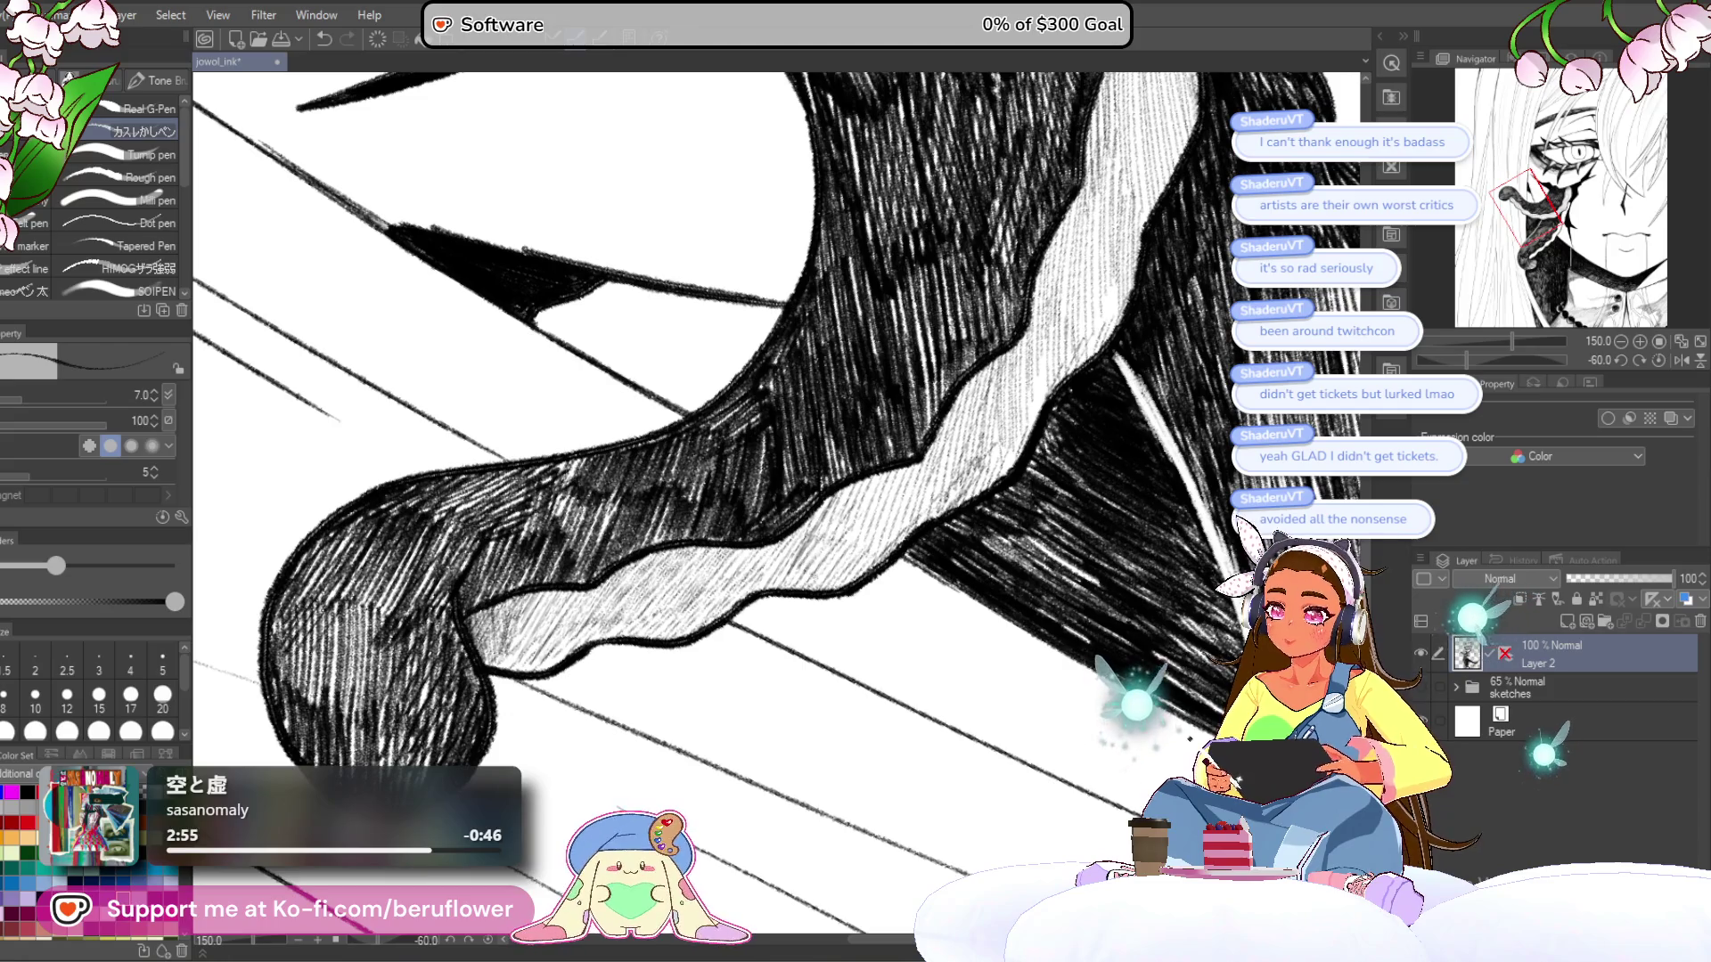
drag(892, 427, 1500, 420)
drag(1541, 213, 1533, 192)
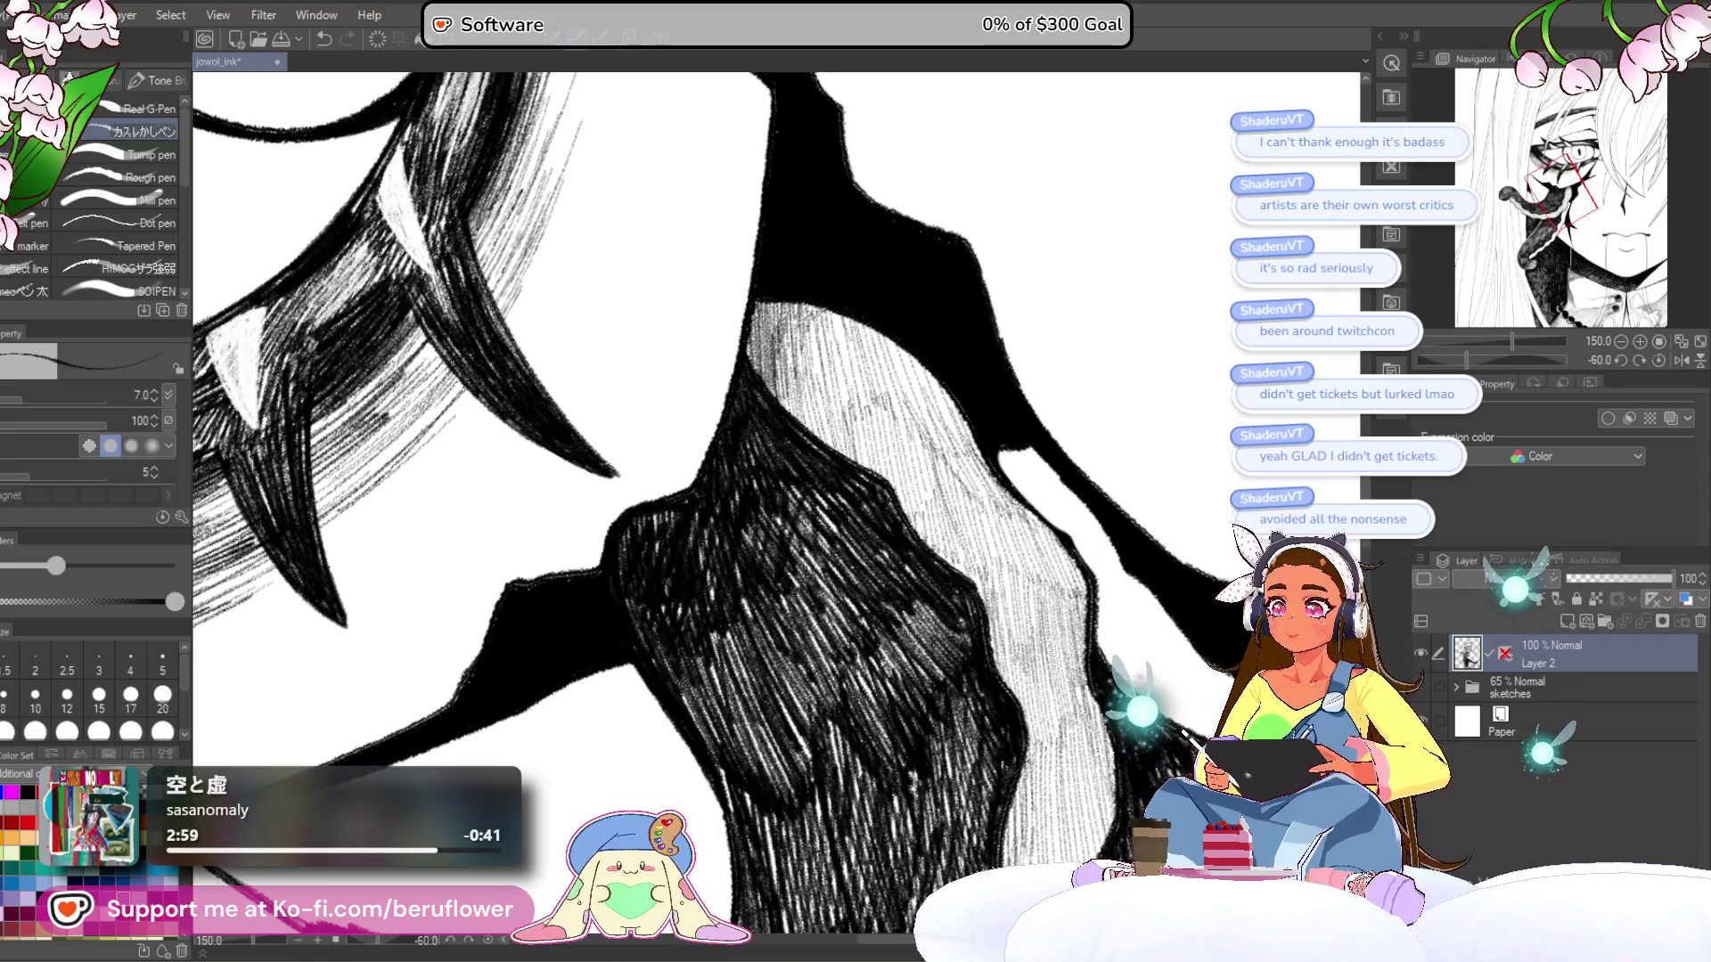
- Hatch down over the tentacle's light band and add strokes in the dark area
drag(756, 303, 776, 431)
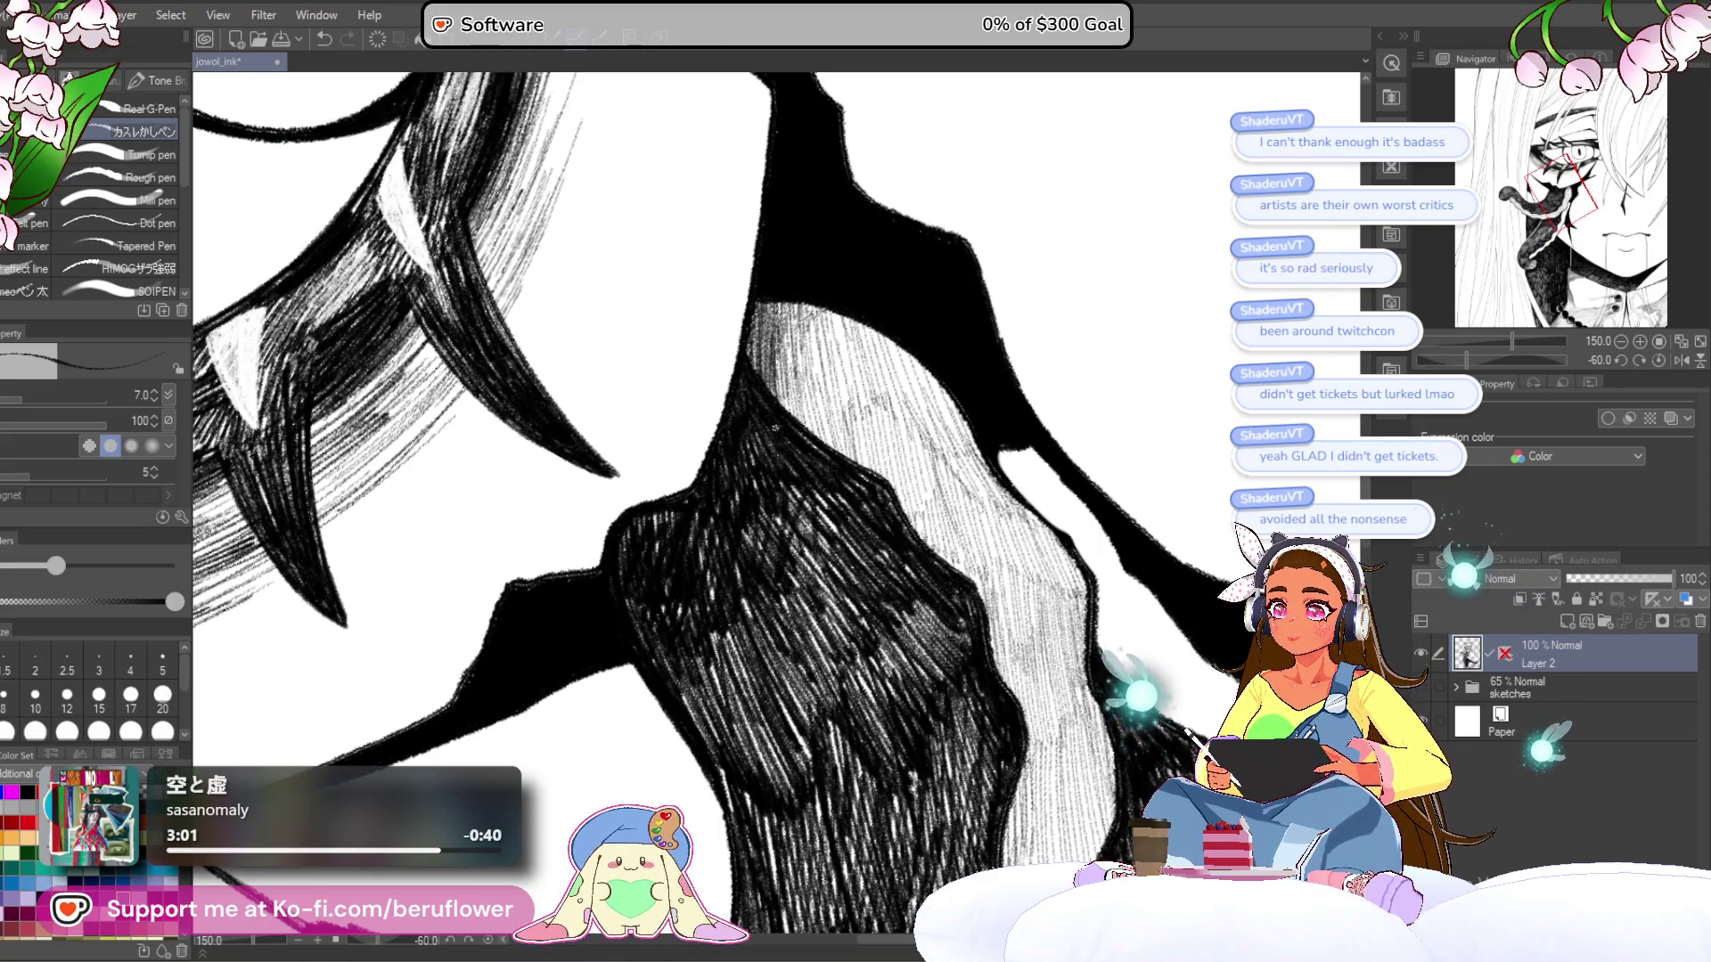
drag(782, 301, 791, 423)
mouse_move(801, 303)
mouse_down()
mouse_move(809, 430)
mouse_move(847, 446)
mouse_up()
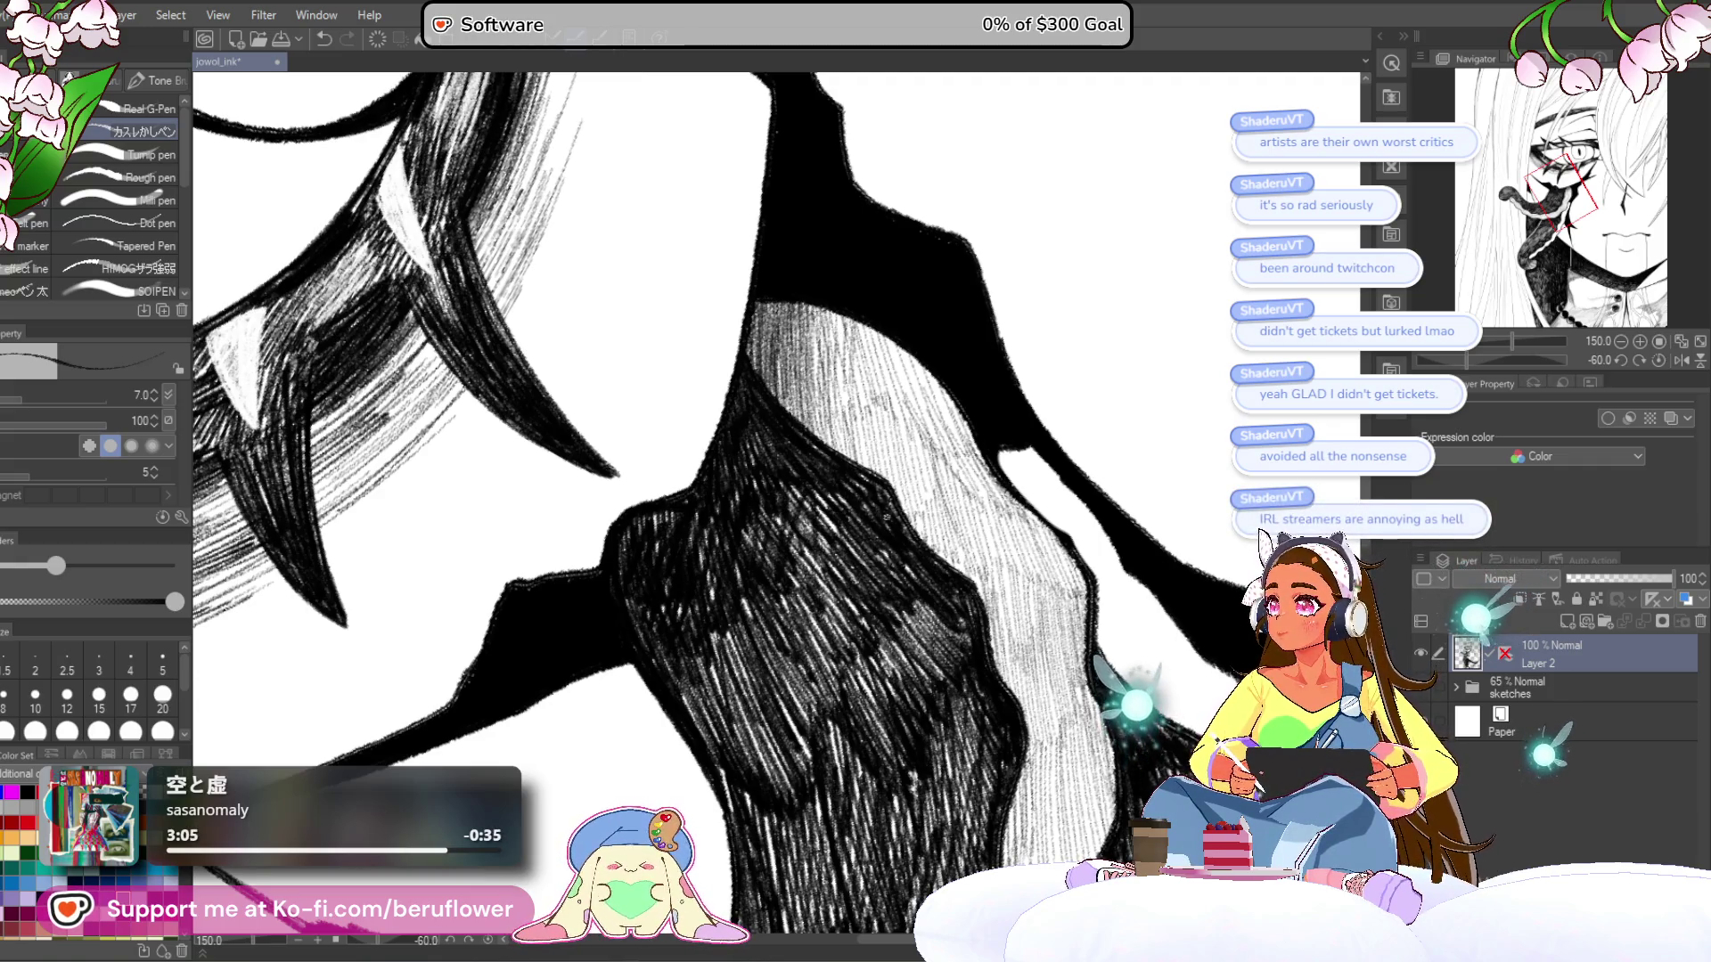
drag(917, 586, 887, 619)
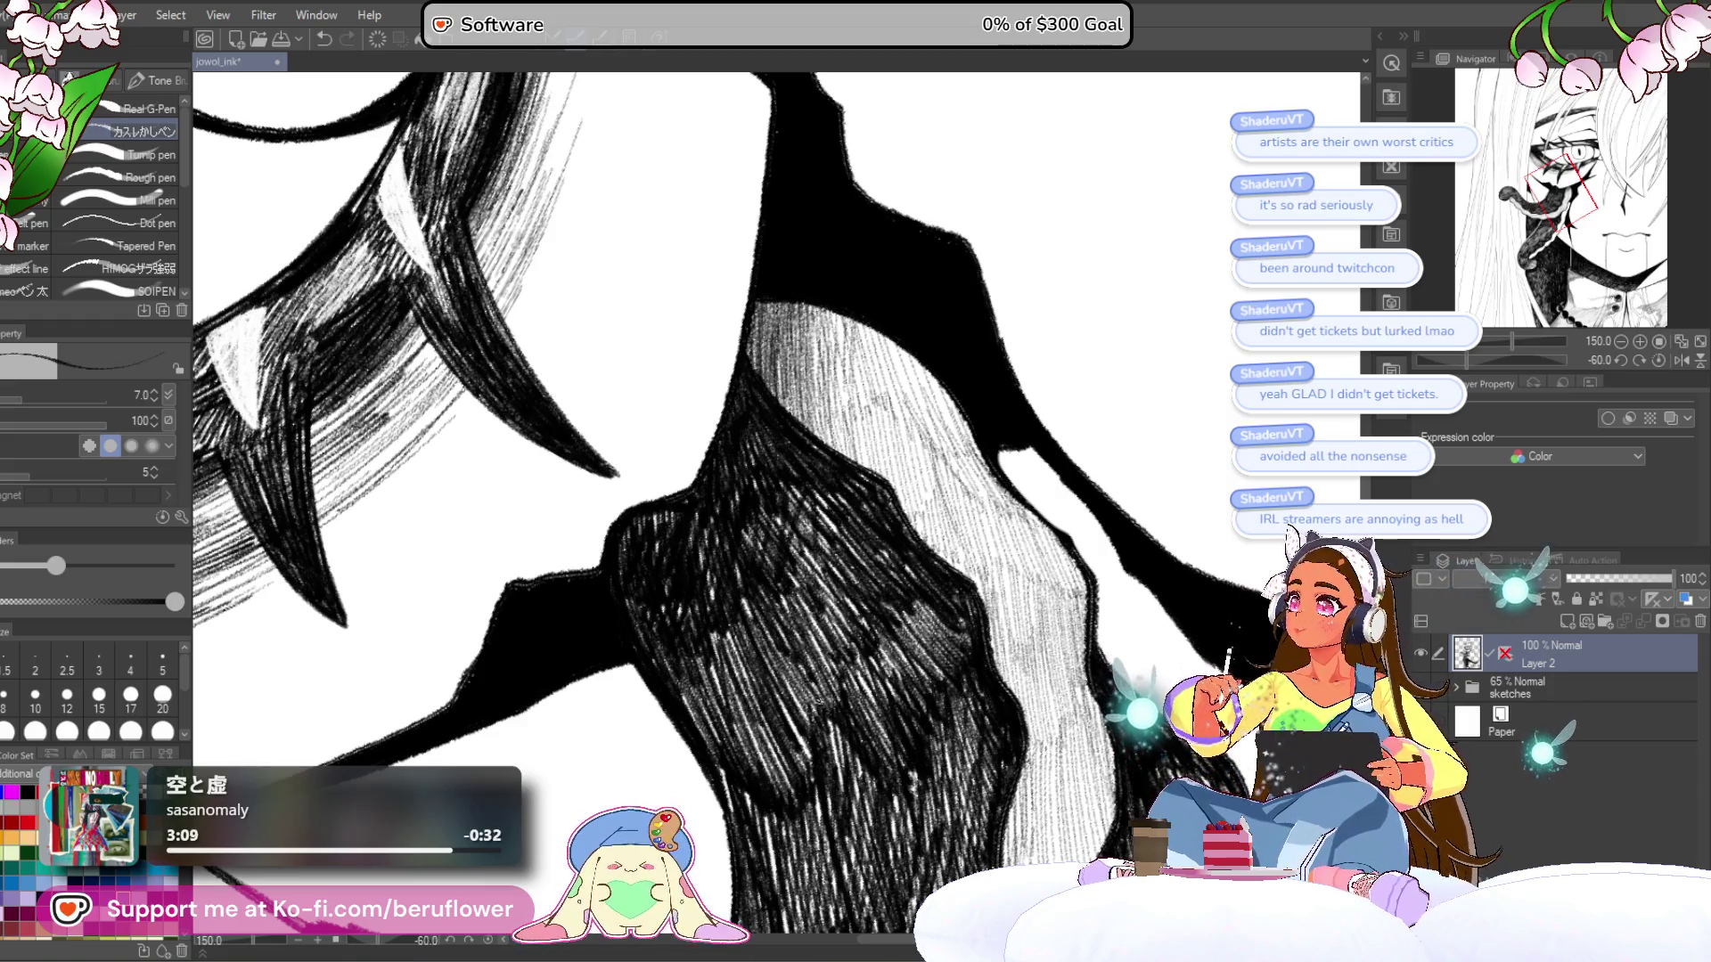
drag(824, 700, 815, 713)
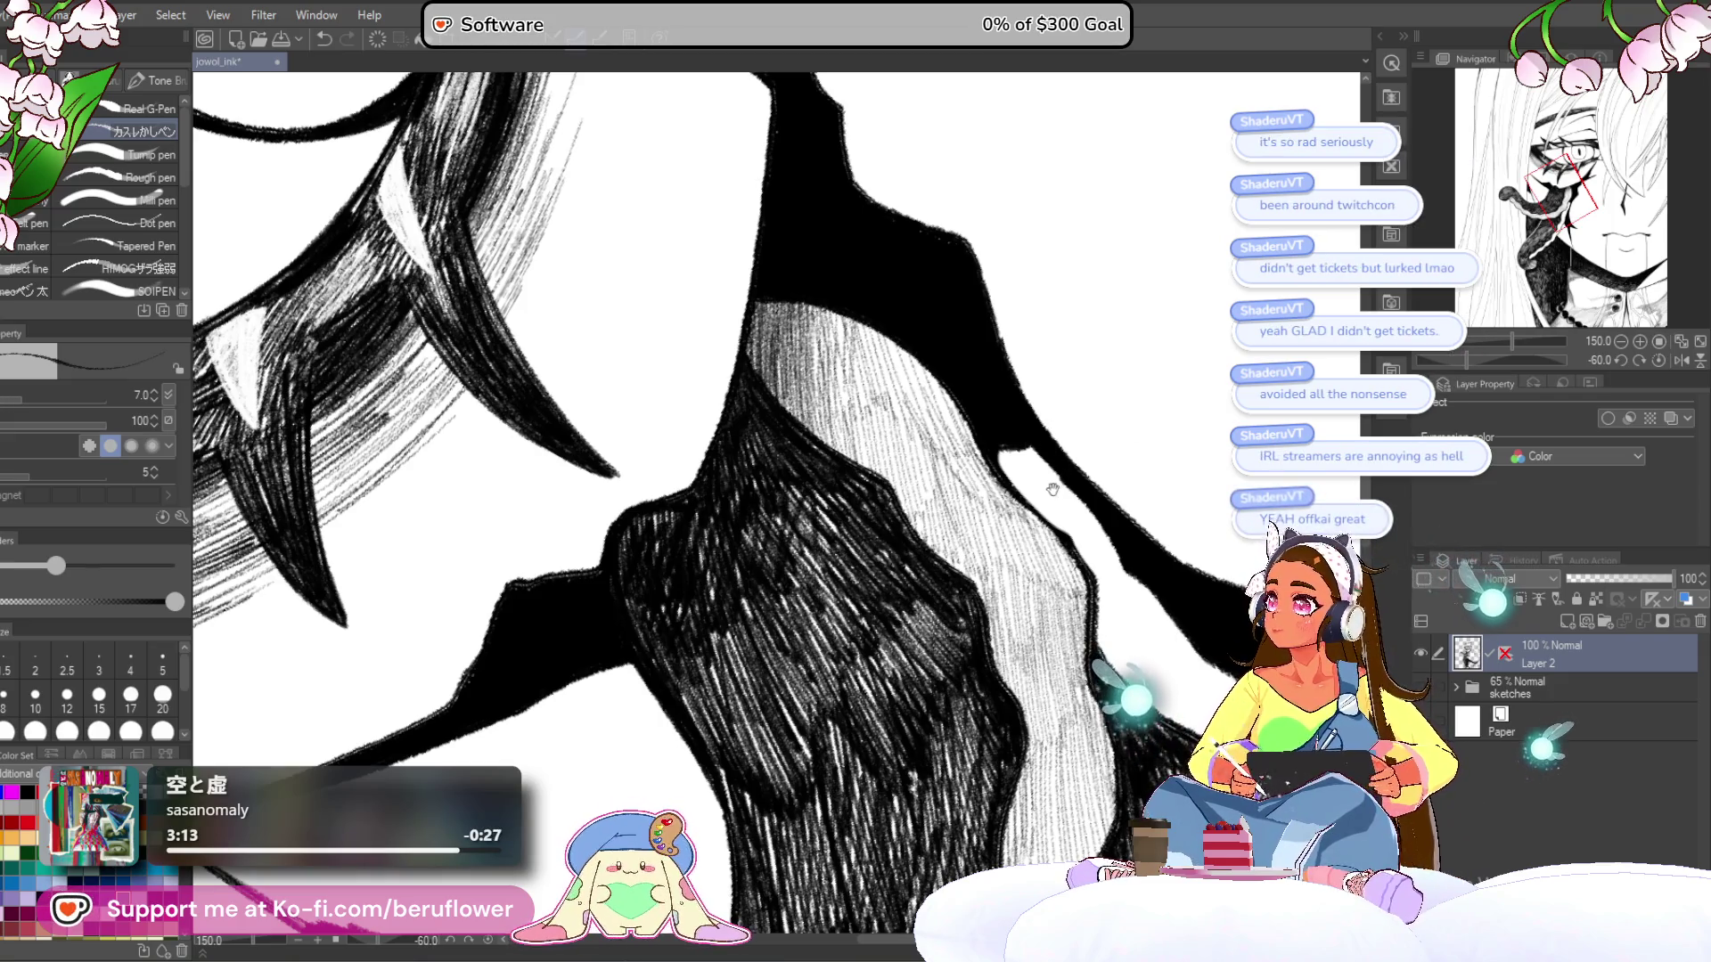
- Add vertical hatching strokes along the light band, working toward its right end
drag(1011, 604, 1015, 602)
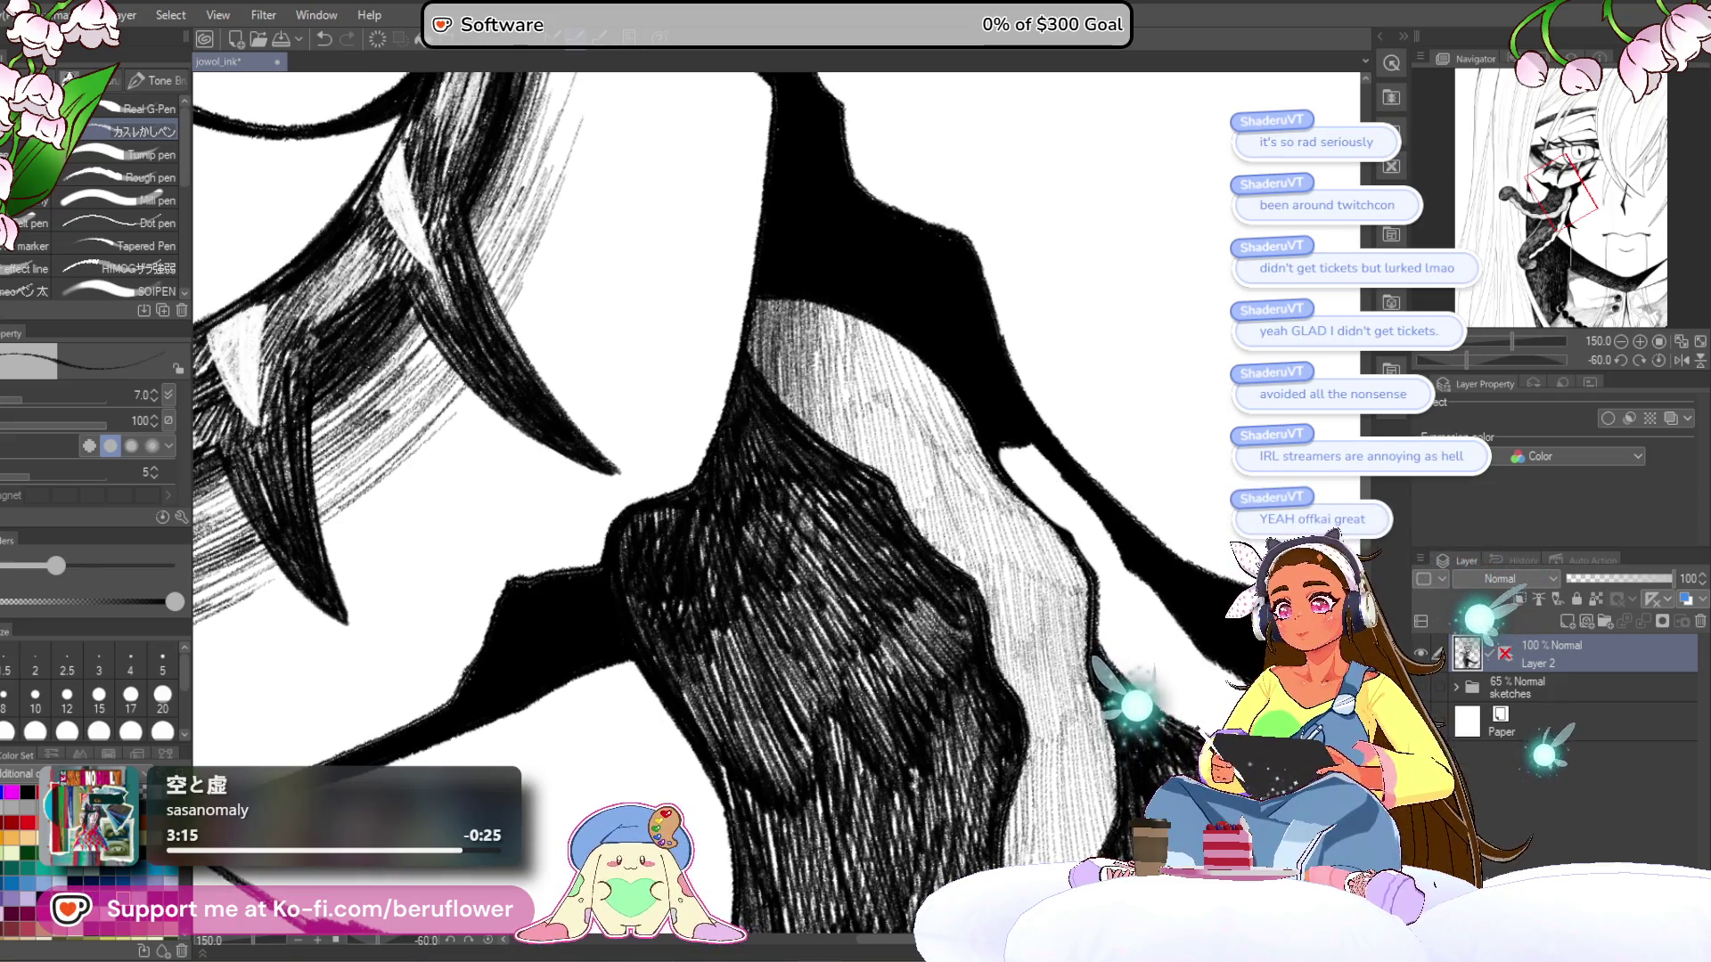
mouse_move(759, 301)
mouse_down()
mouse_move(764, 381)
mouse_move(779, 336)
mouse_move(805, 421)
mouse_up()
drag(813, 303, 831, 443)
drag(826, 309, 836, 446)
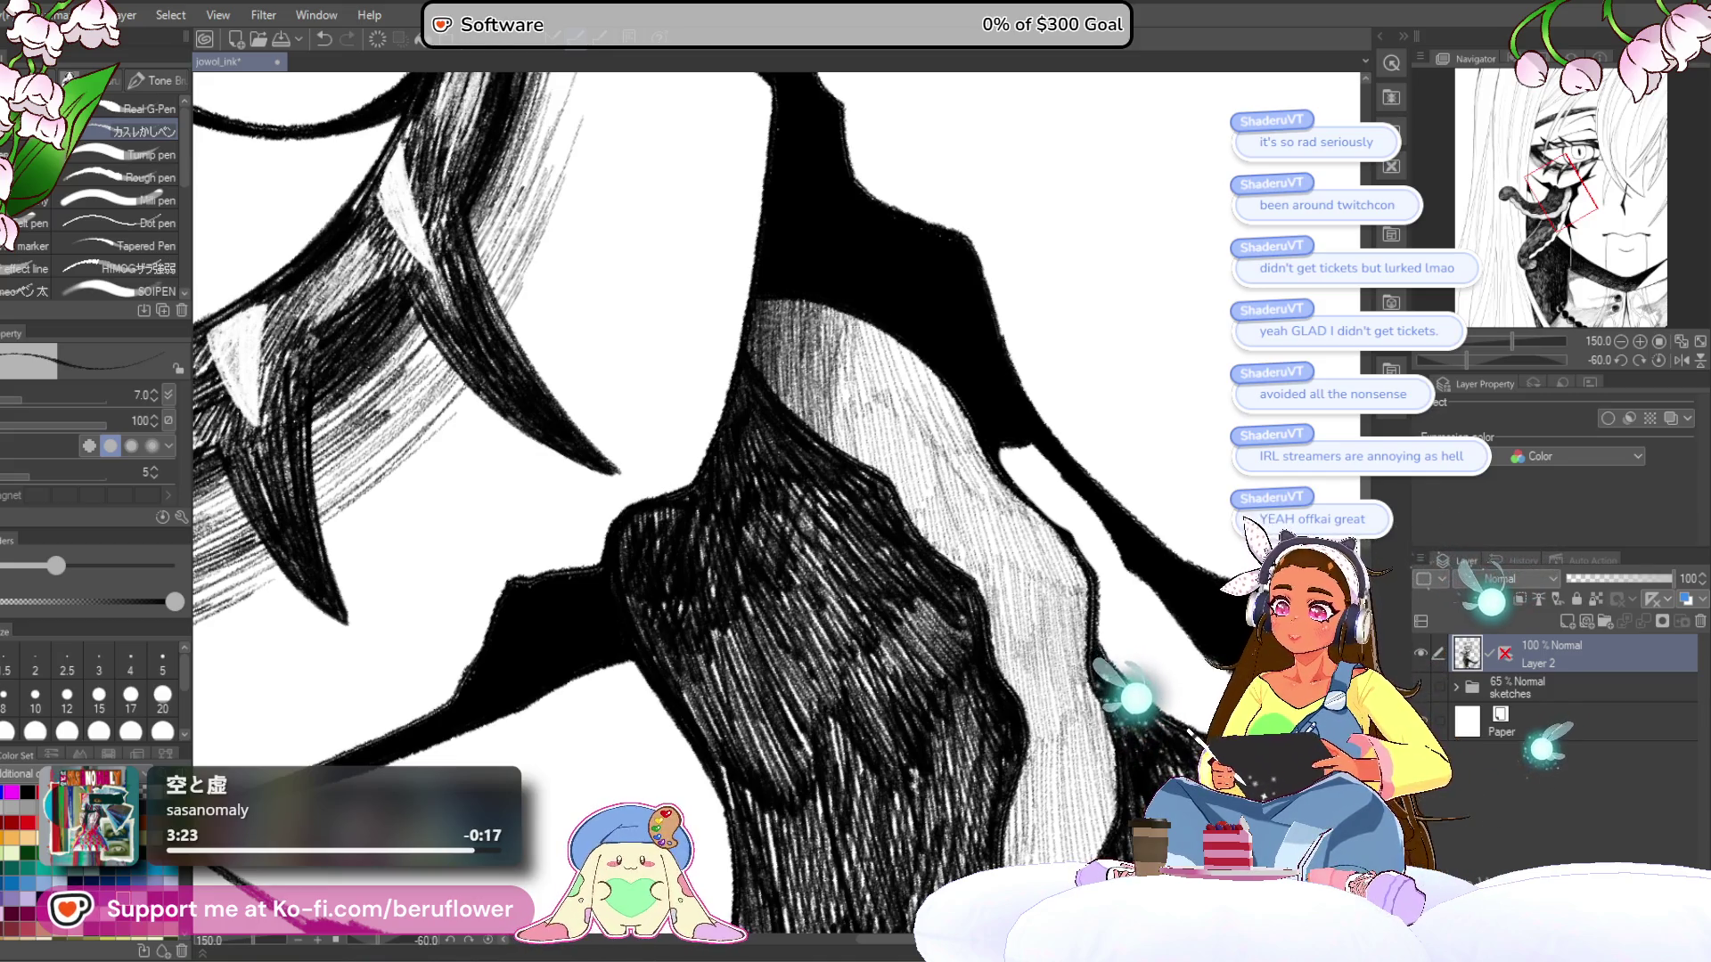
drag(836, 319, 861, 429)
drag(874, 335, 888, 384)
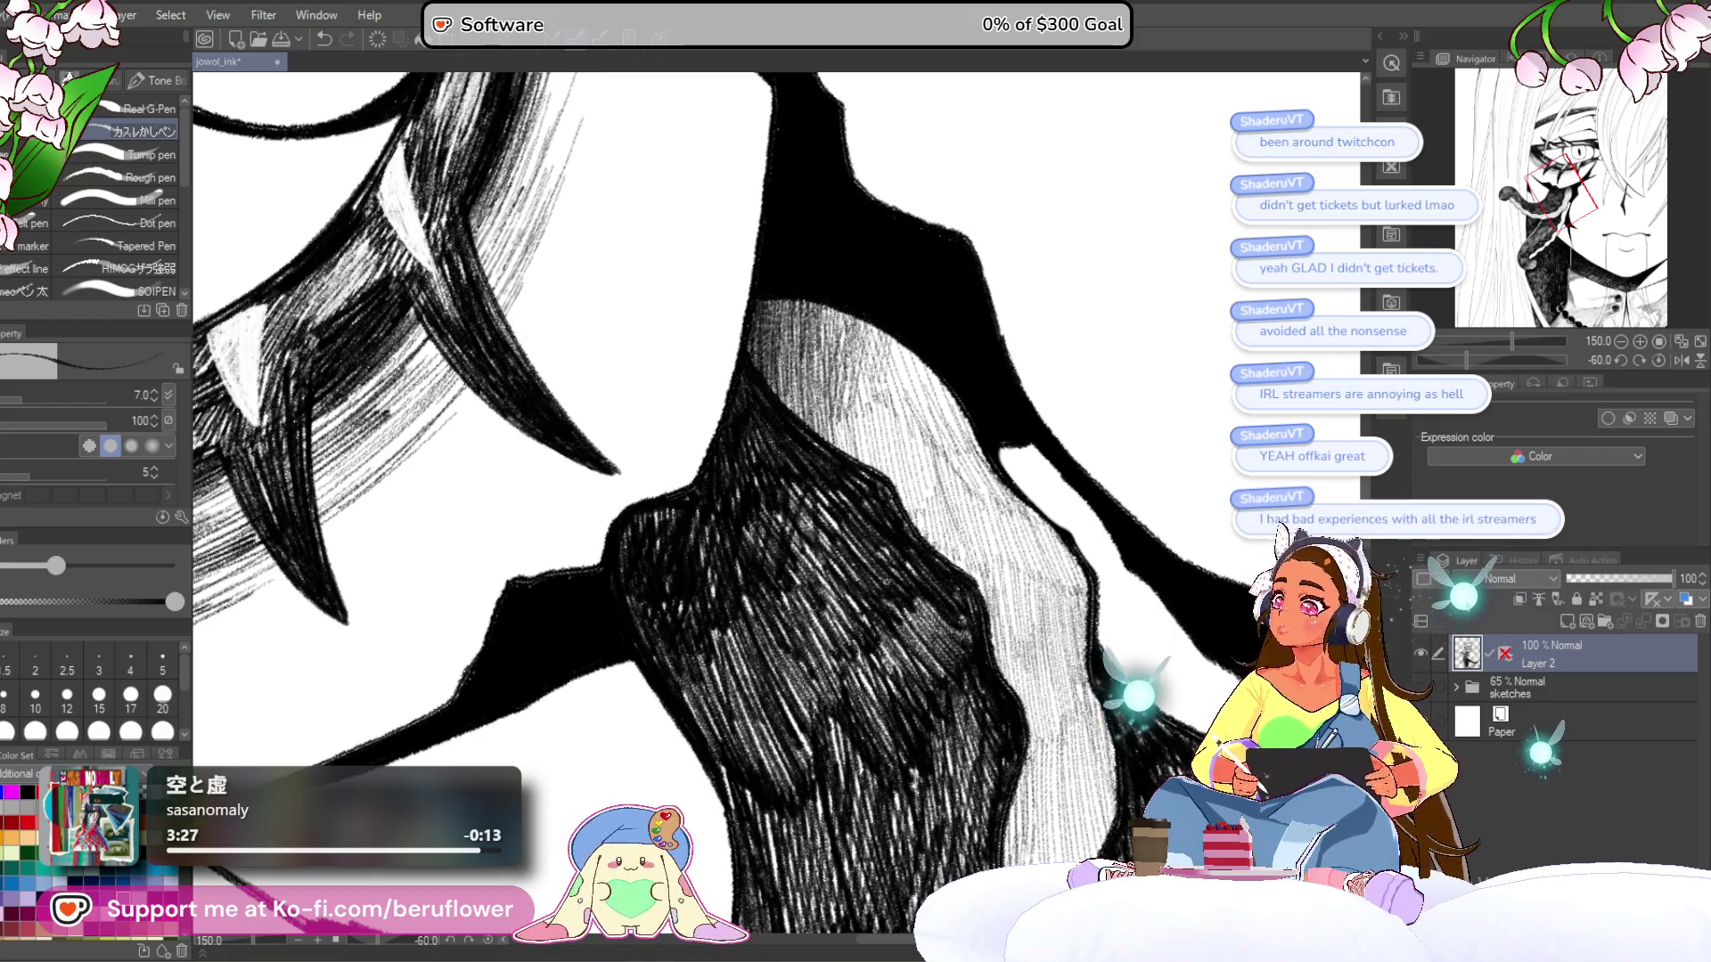
- Hatch the band's left side and lower part with dense diagonal strokes
mouse_move(861, 639)
mouse_down()
mouse_move(861, 602)
mouse_move(814, 548)
mouse_up()
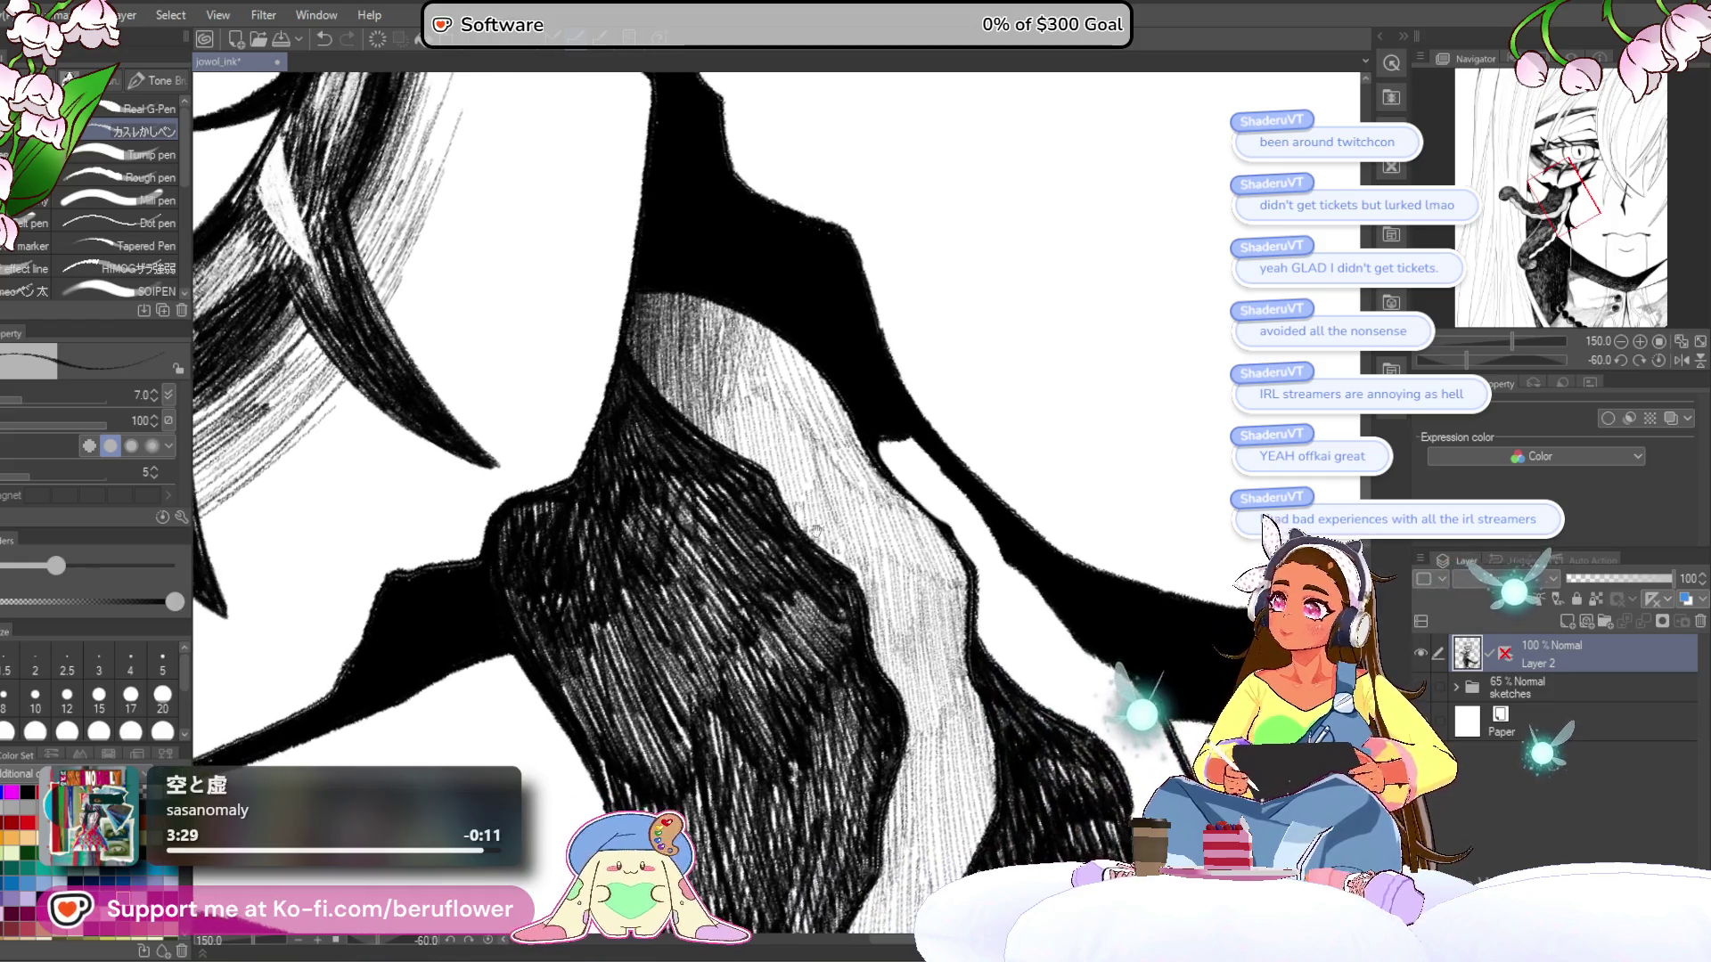
drag(700, 298, 724, 387)
mouse_move(723, 314)
mouse_down()
mouse_move(736, 388)
mouse_move(819, 403)
mouse_up()
drag(814, 372, 833, 424)
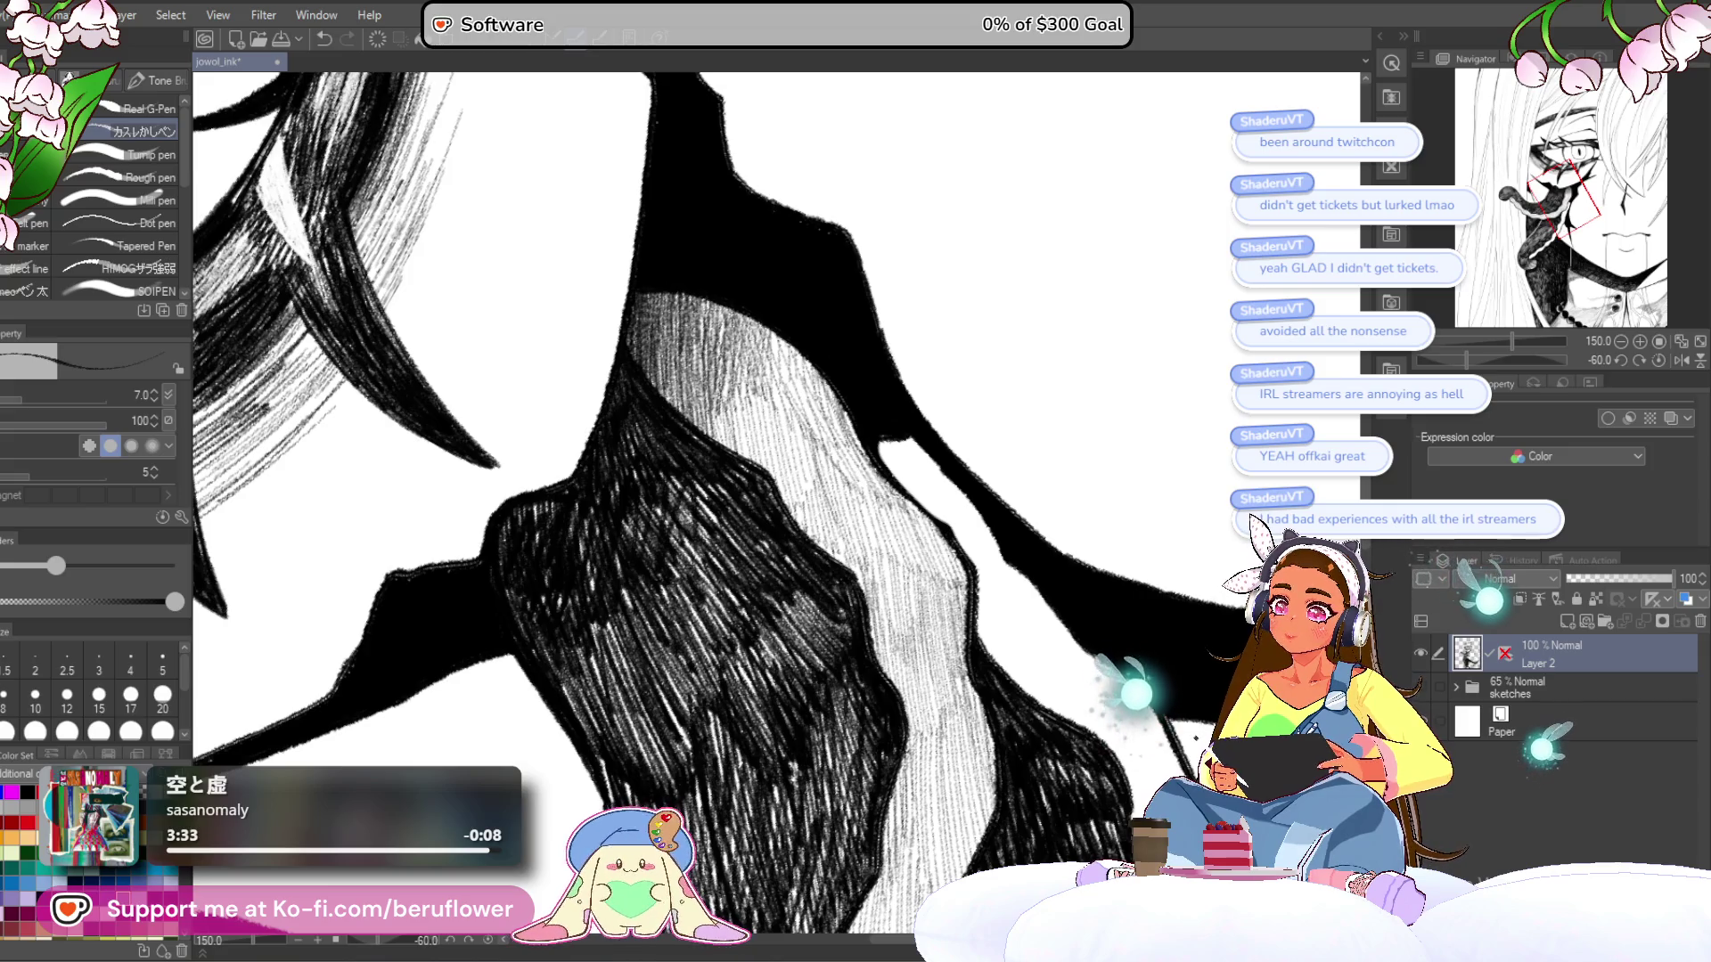
drag(811, 361, 821, 426)
drag(796, 354, 800, 420)
drag(774, 338, 780, 415)
drag(756, 338, 763, 444)
drag(739, 346, 760, 442)
drag(831, 392, 857, 476)
drag(855, 433, 867, 479)
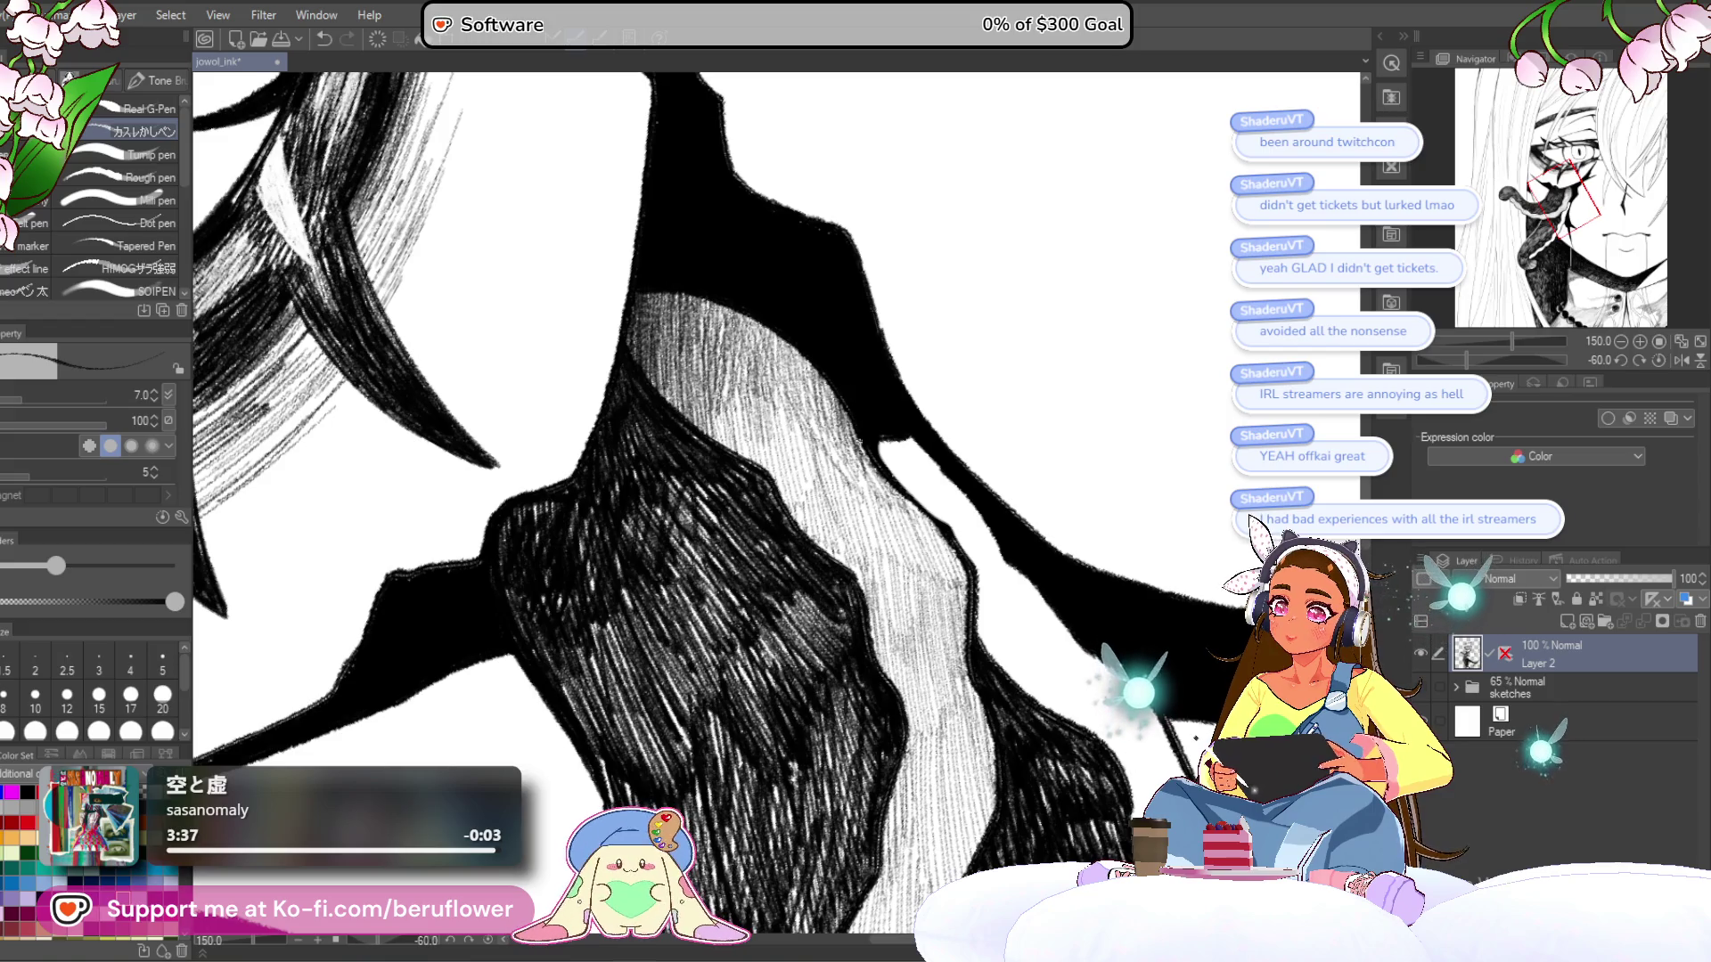
- Zoom out to check the whole face, then add more diagonal hatching over the light band
key(ctrl+minus)
key(ctrl+plus)
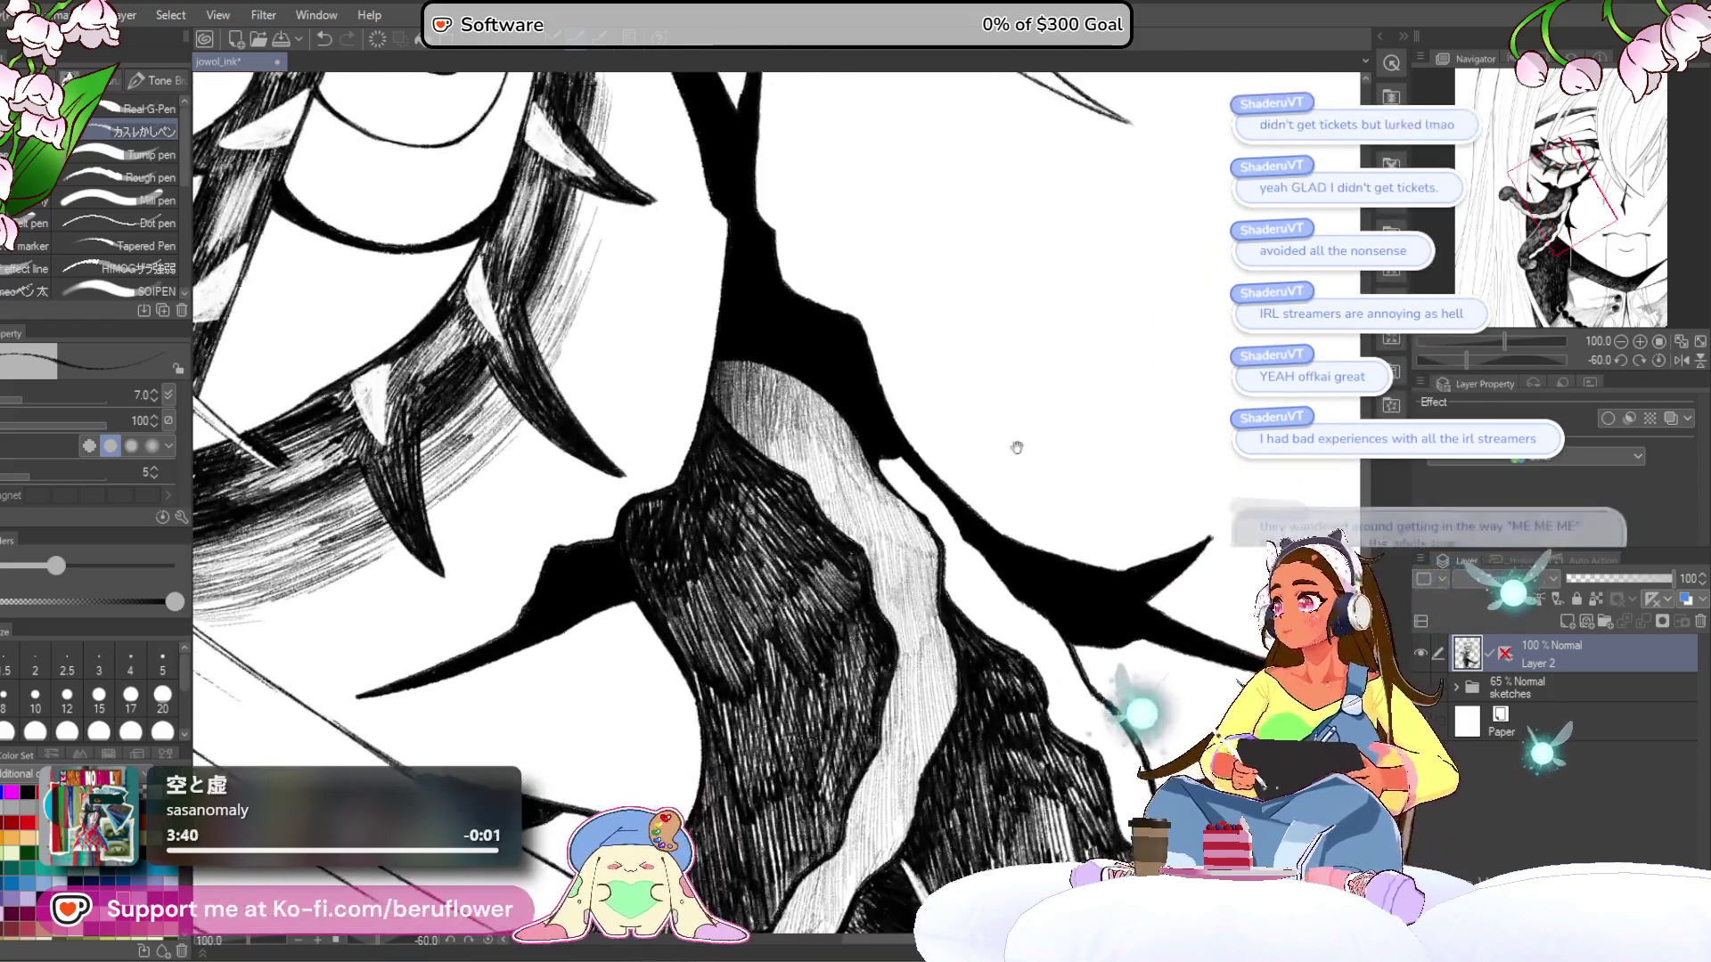
scroll(954, 531, down, 2)
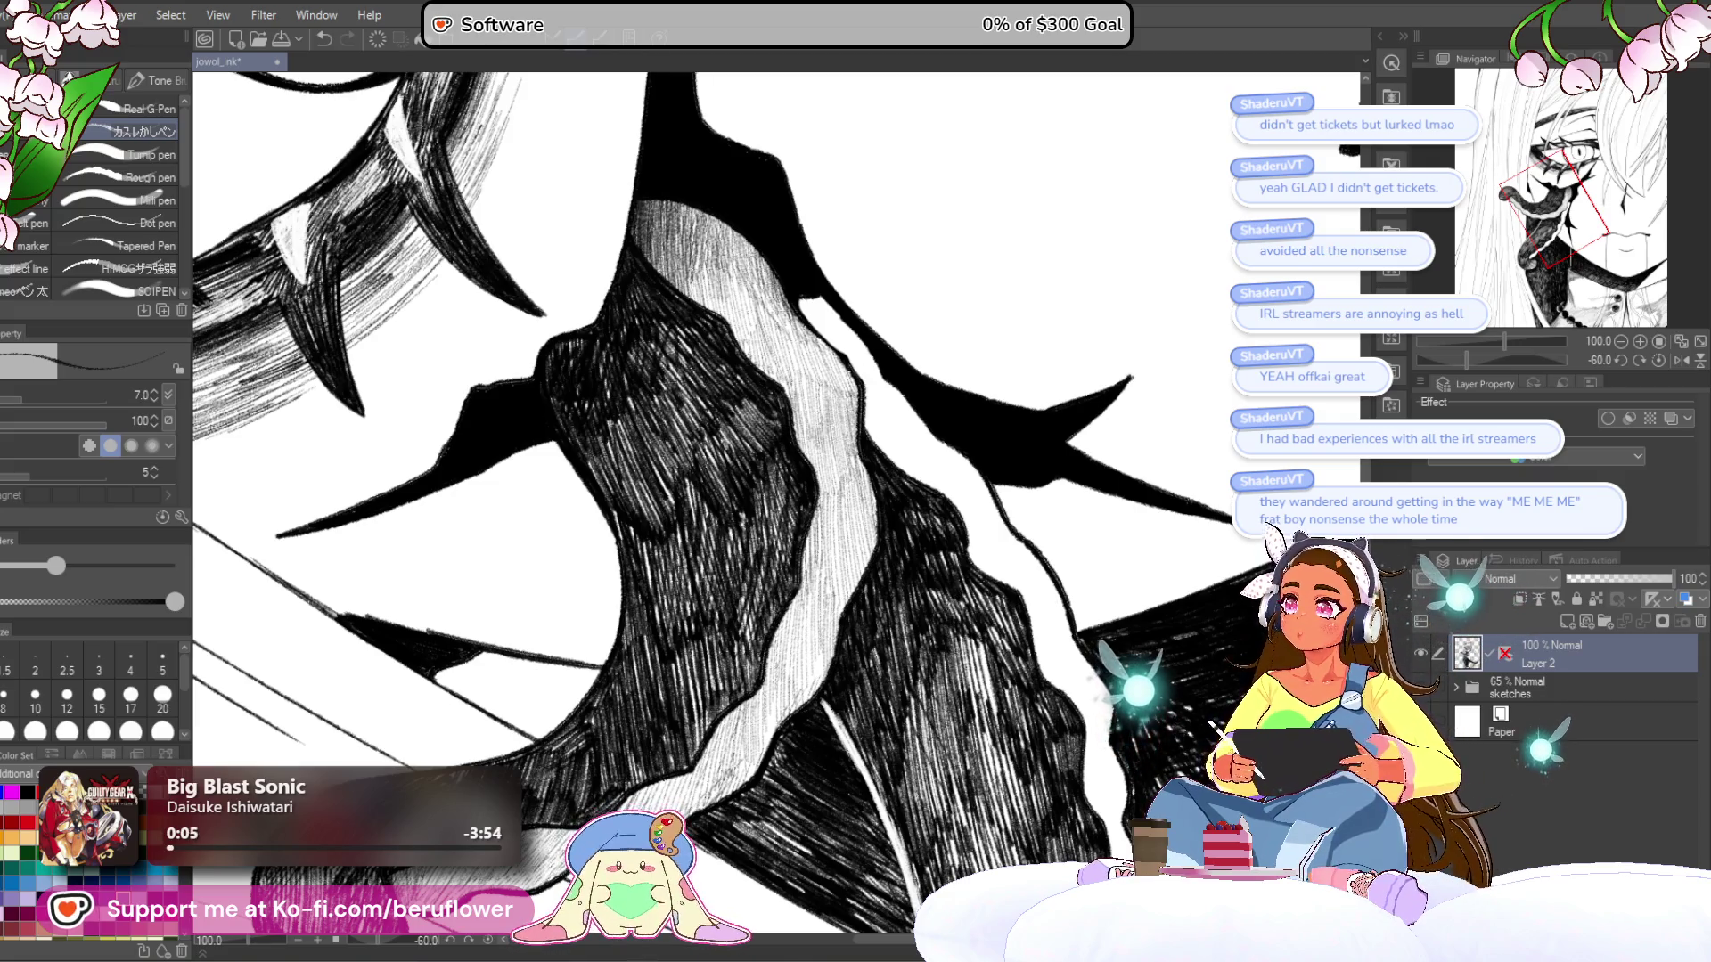
key(ctrl+minus)
key(ctrl+minus)
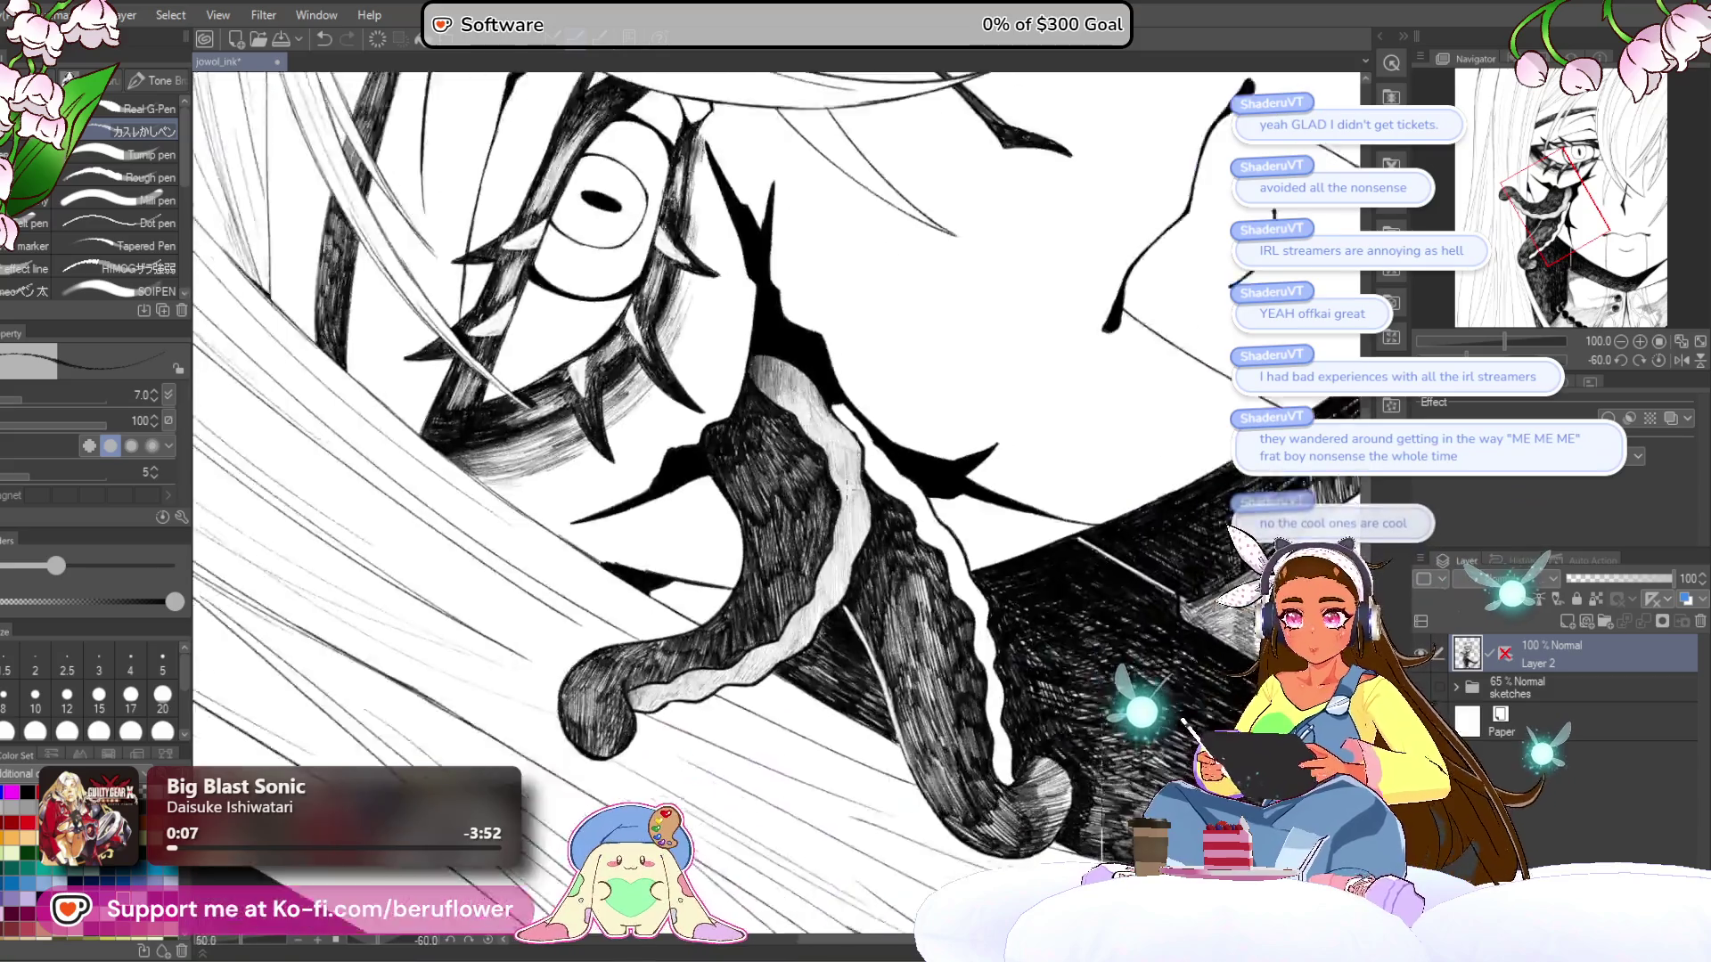
key(ctrl+plus)
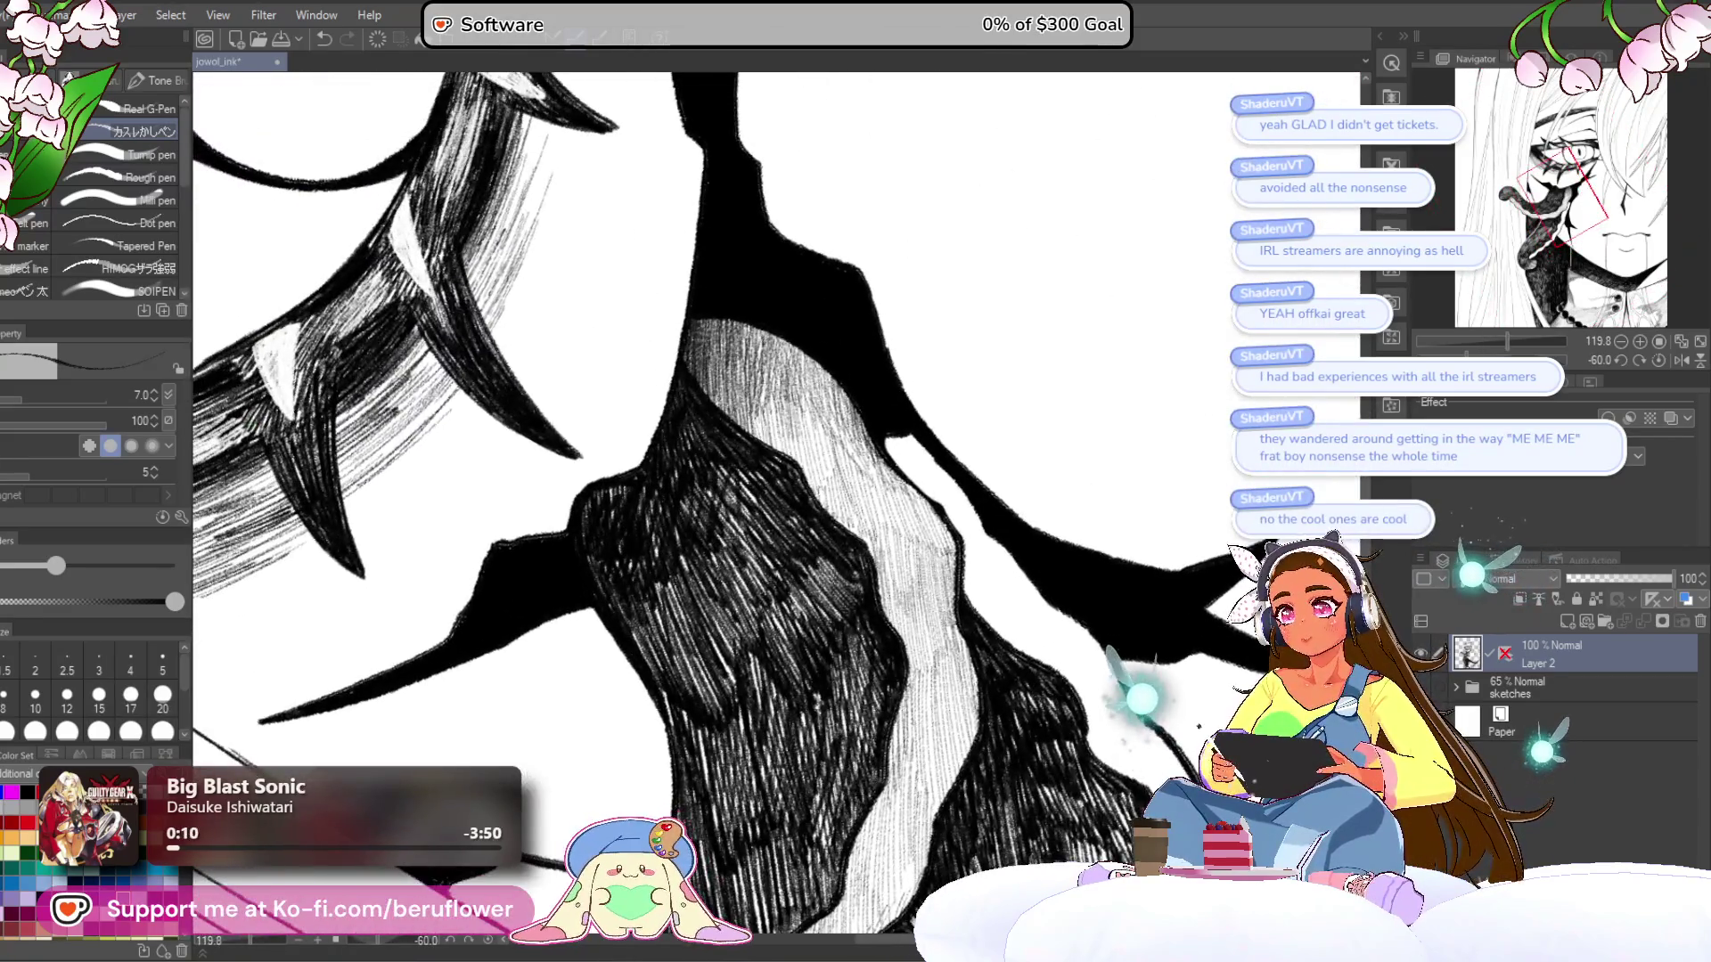
drag(751, 397, 798, 465)
drag(796, 385, 832, 509)
drag(830, 446, 854, 535)
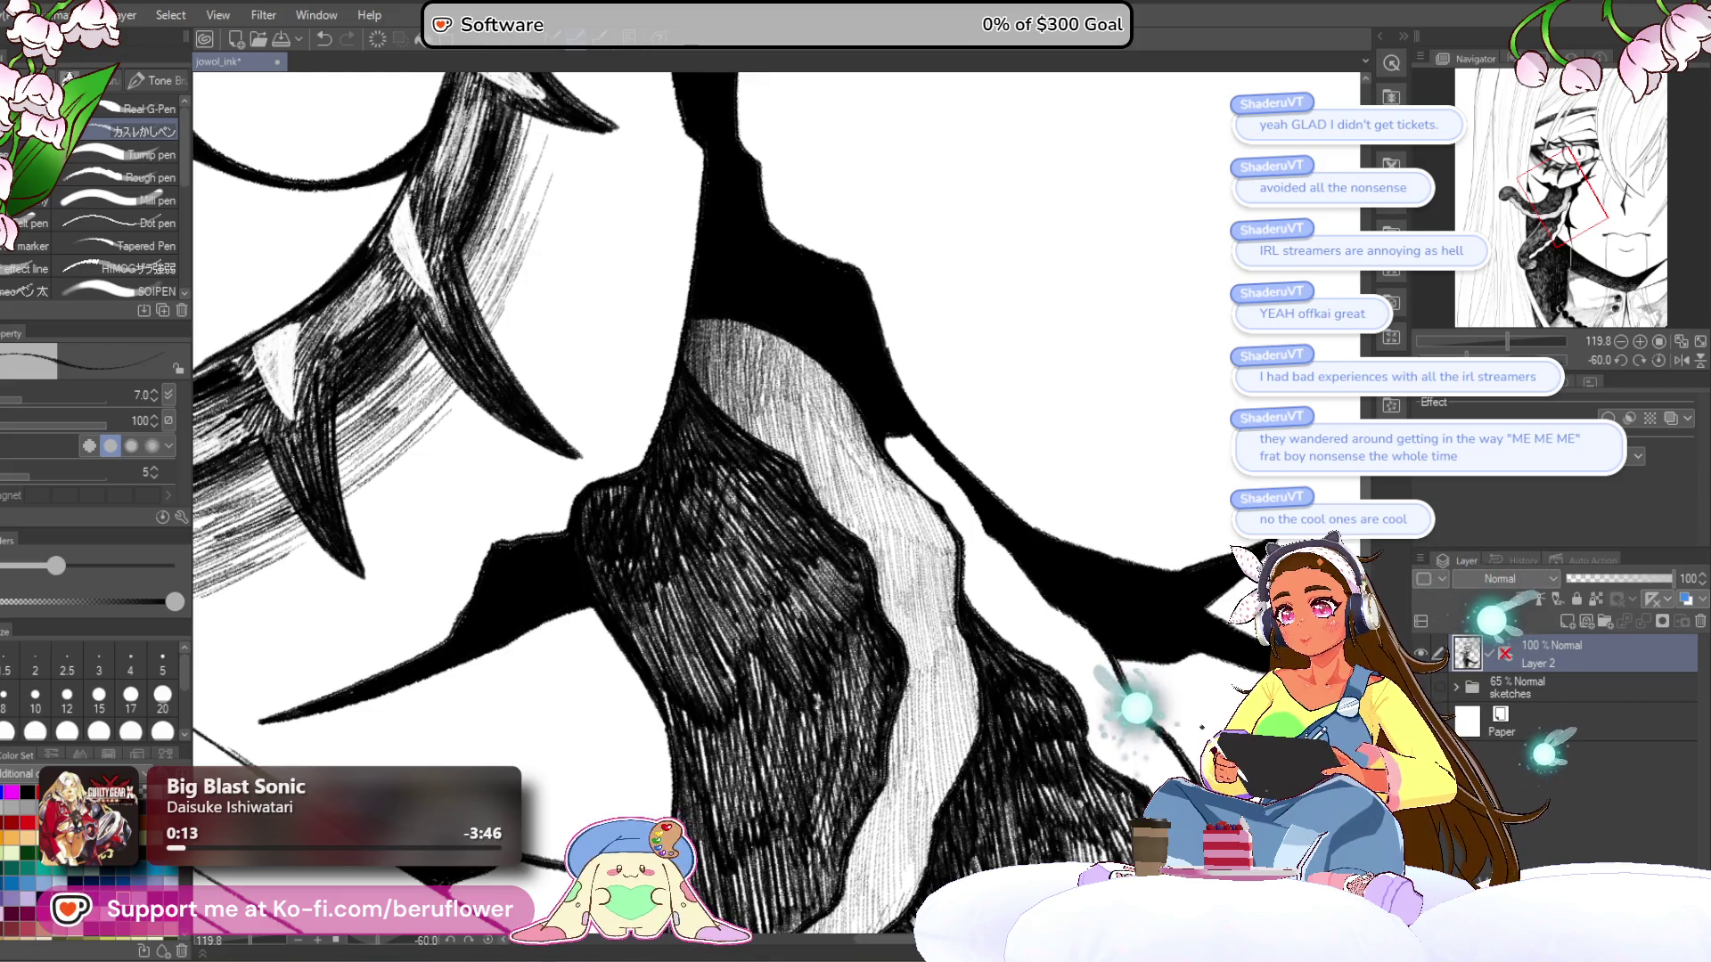
drag(749, 356, 753, 405)
drag(762, 329, 779, 435)
scroll(776, 427, down, 4)
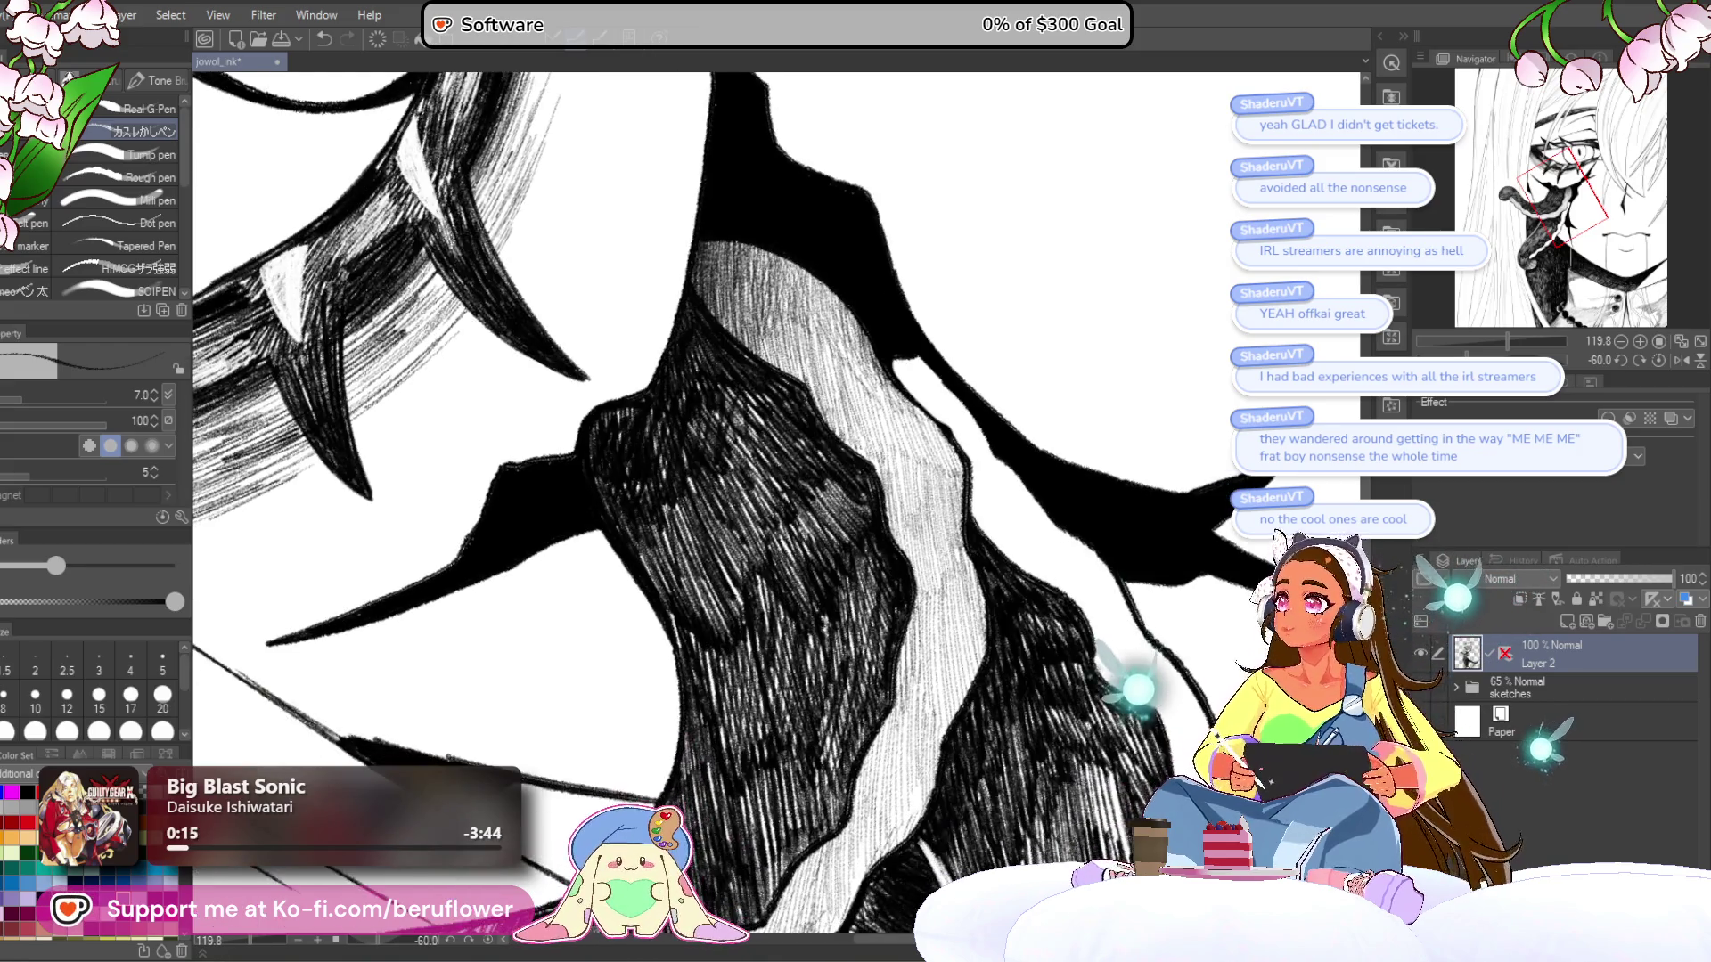
scroll(775, 482, up, 4)
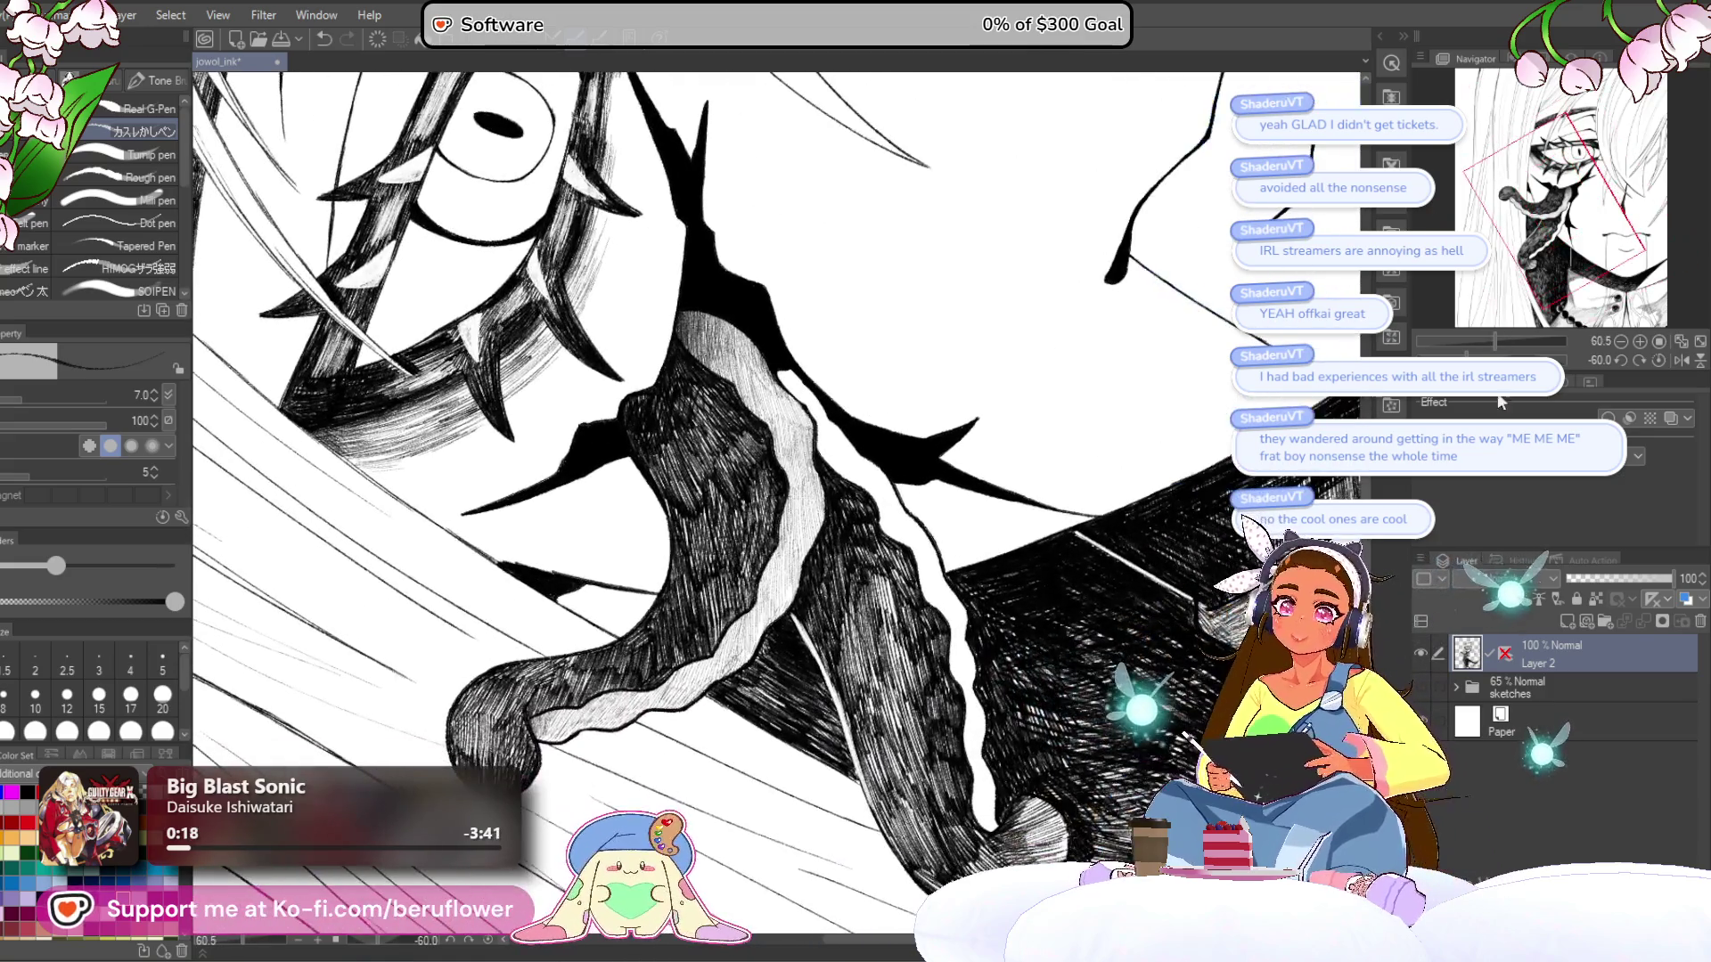
drag(927, 267, 1005, 364)
scroll(388, 575, up, 6)
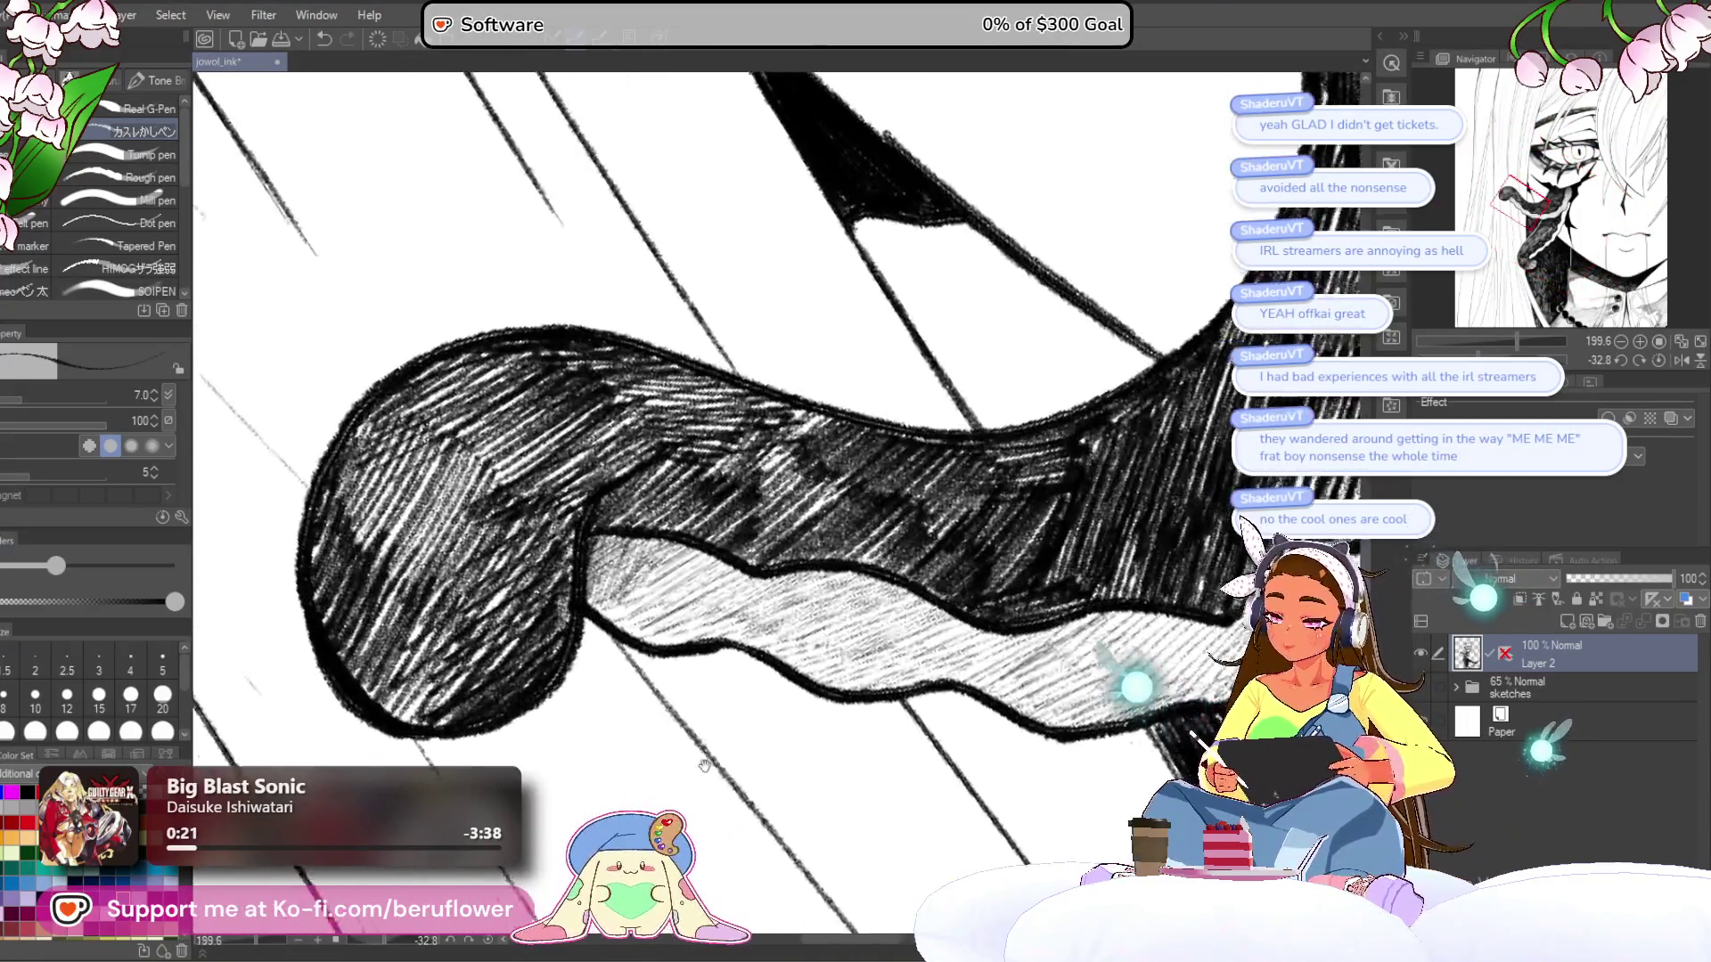
drag(672, 548, 640, 619)
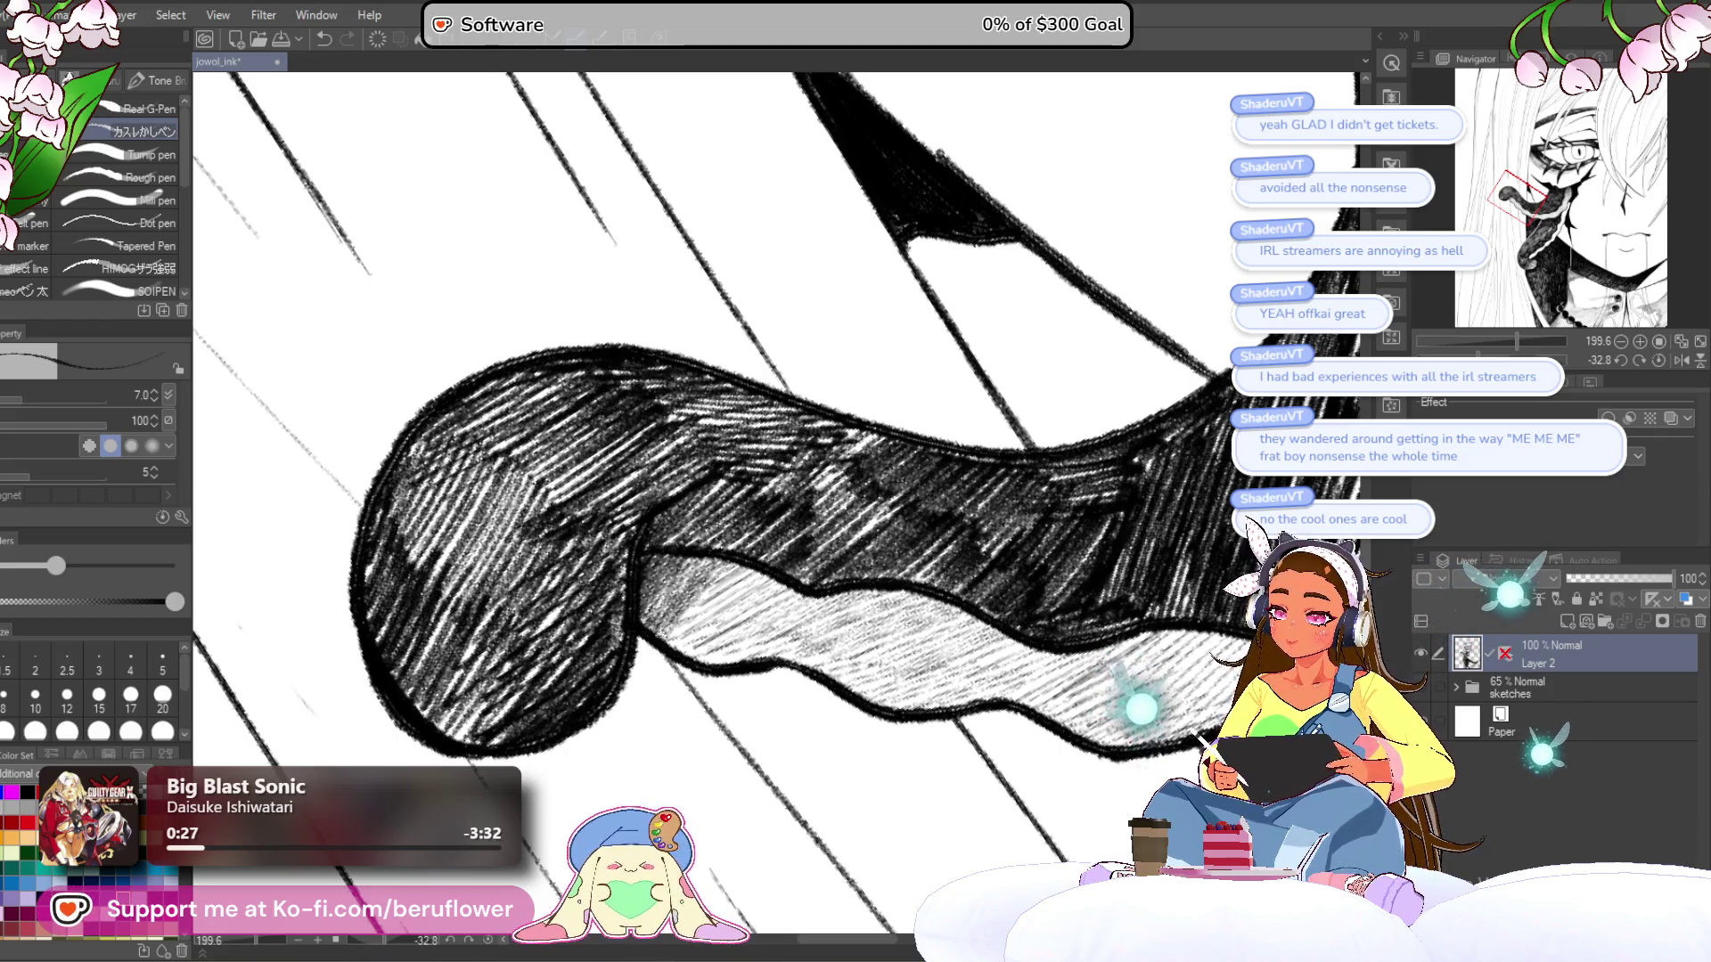
scroll(682, 636, down, 4)
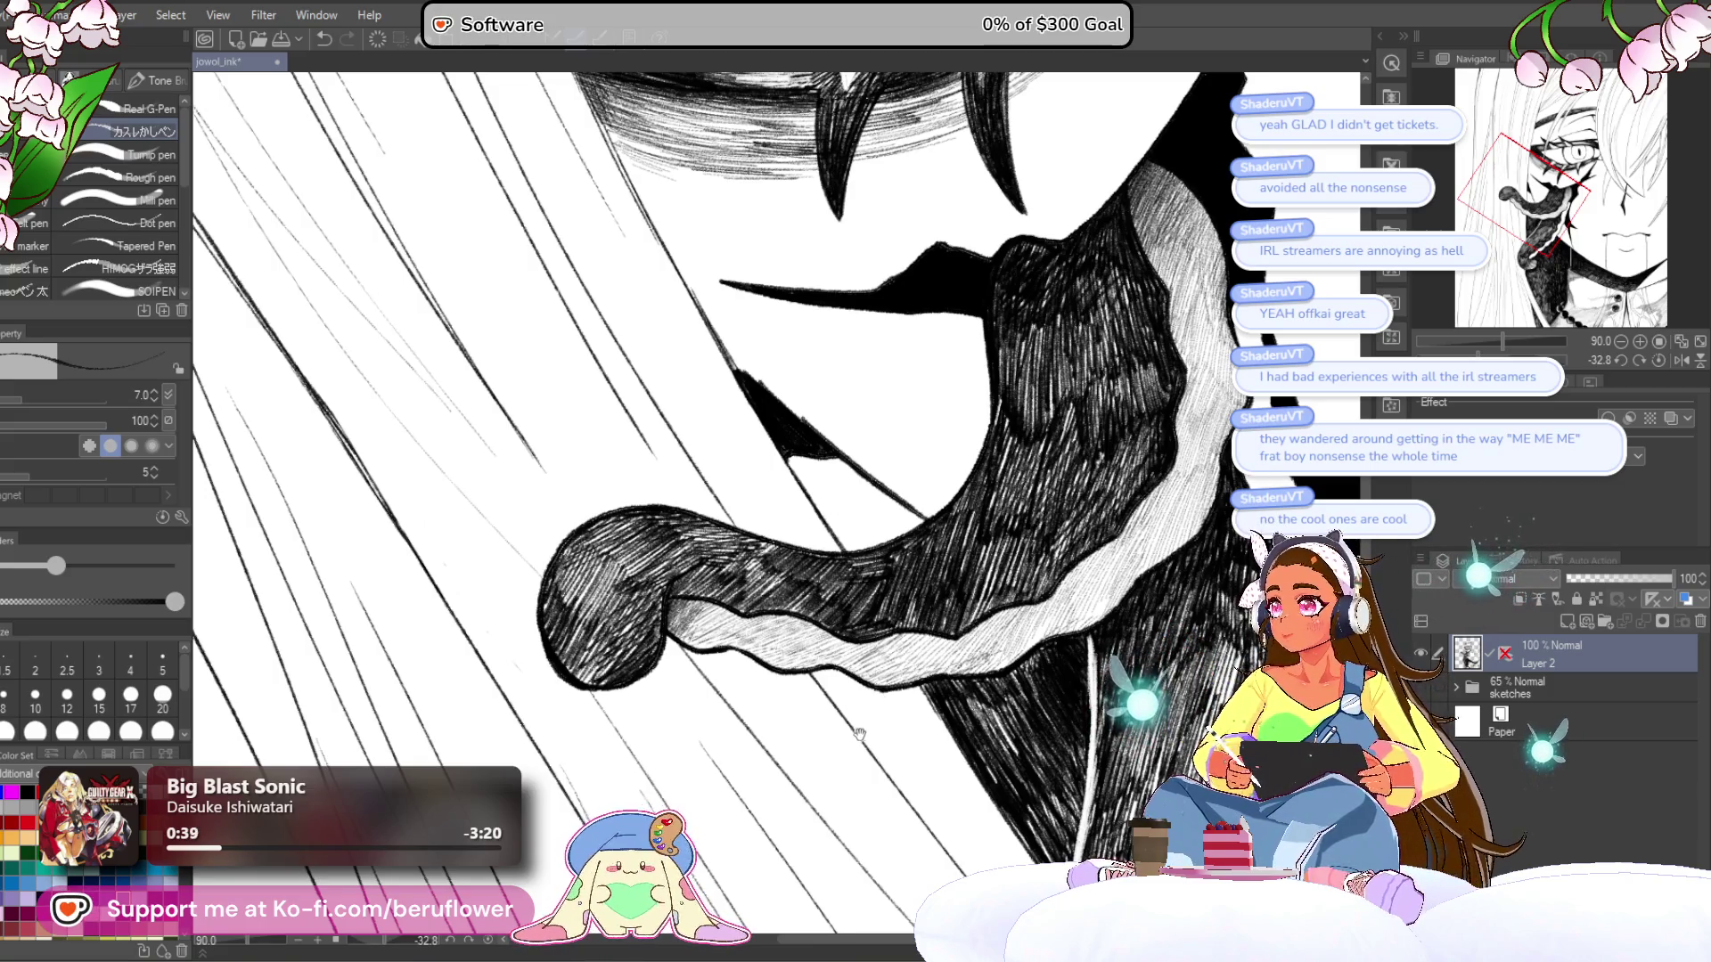
drag(861, 733, 842, 712)
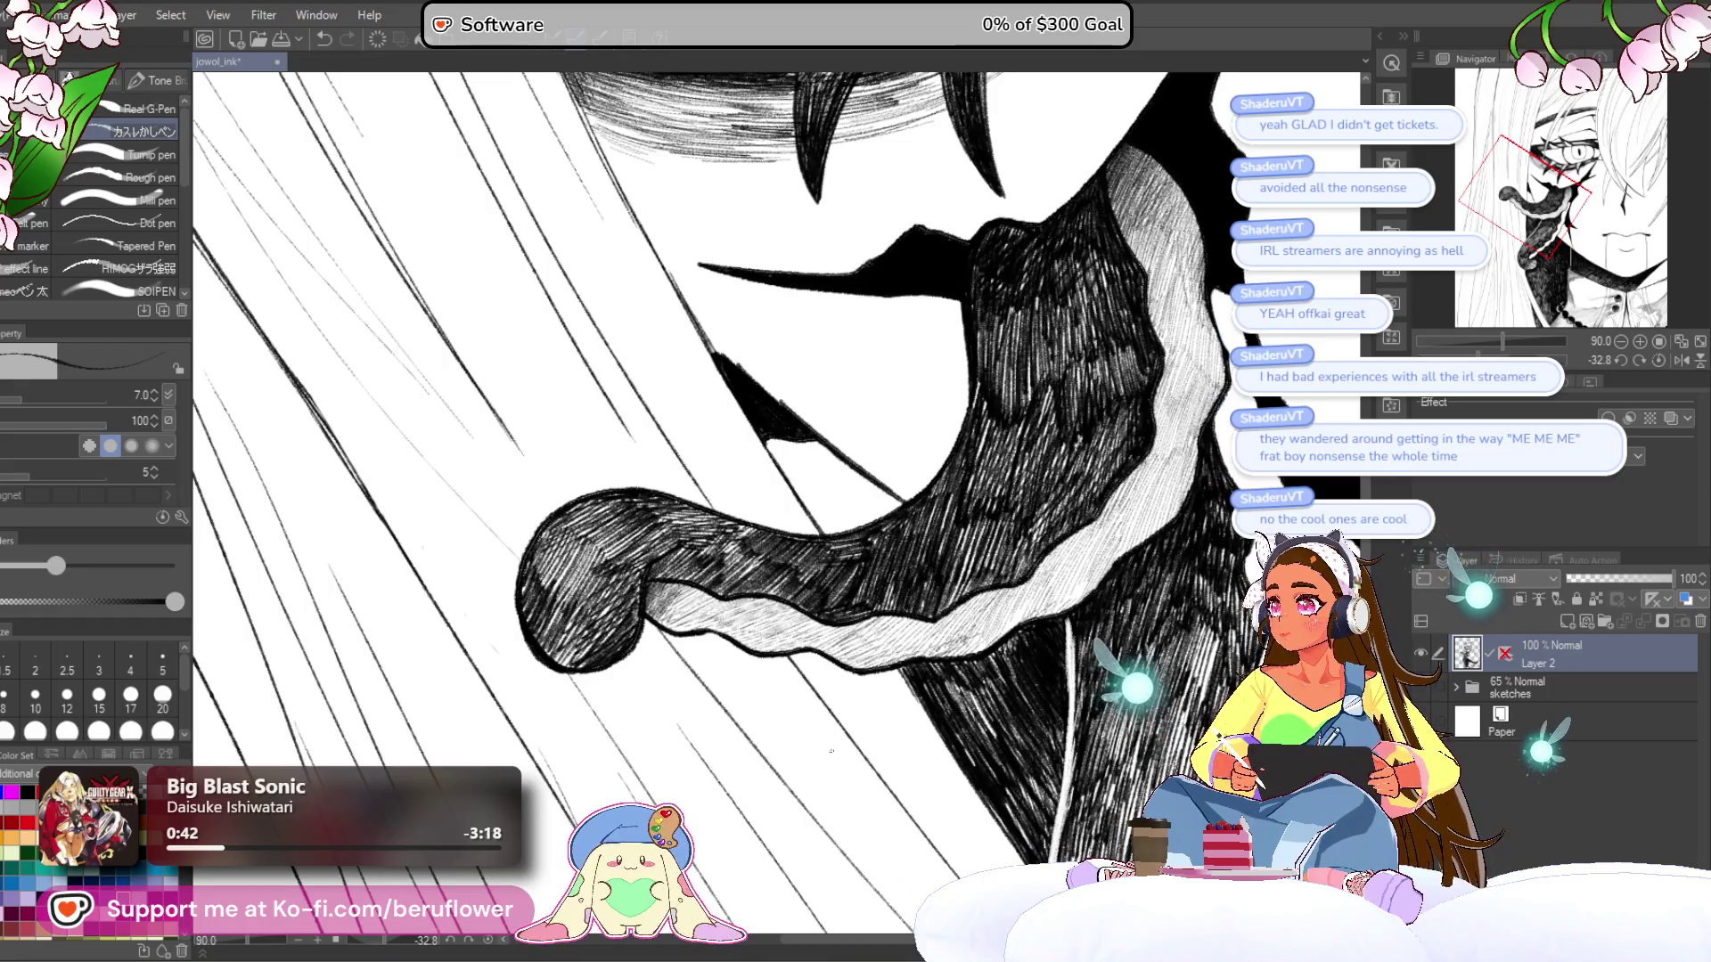
mouse_move(830, 720)
mouse_down()
mouse_move(764, 669)
mouse_move(790, 687)
mouse_up()
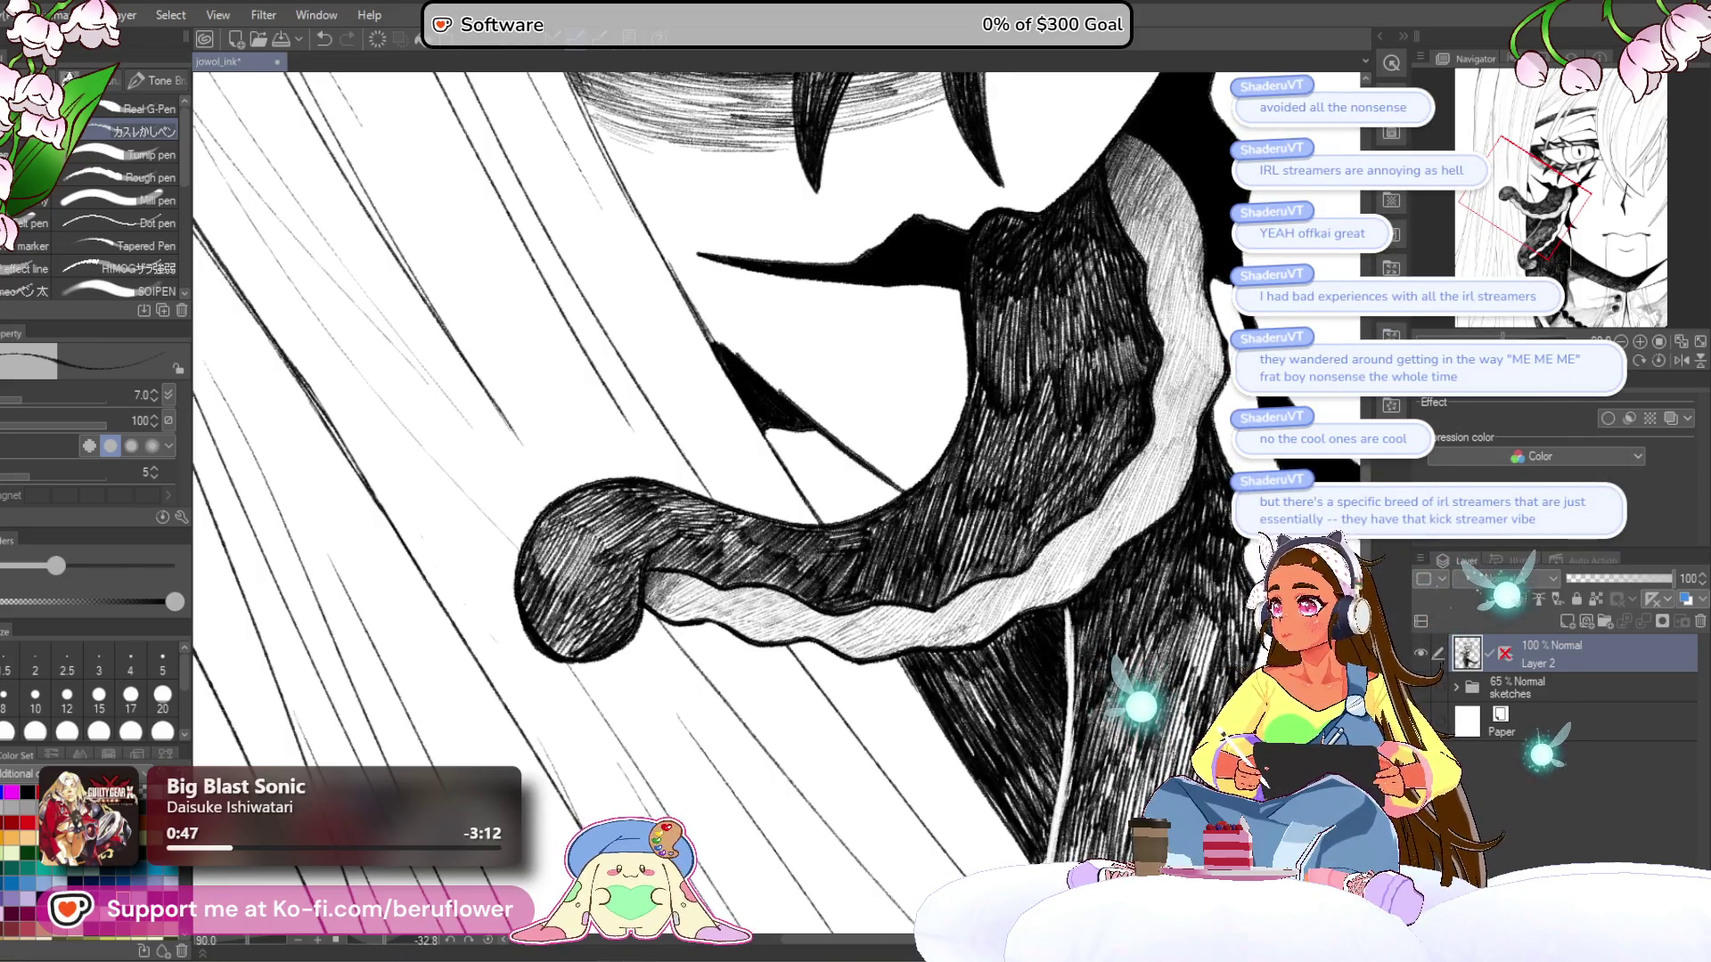
scroll(741, 474, up, 2)
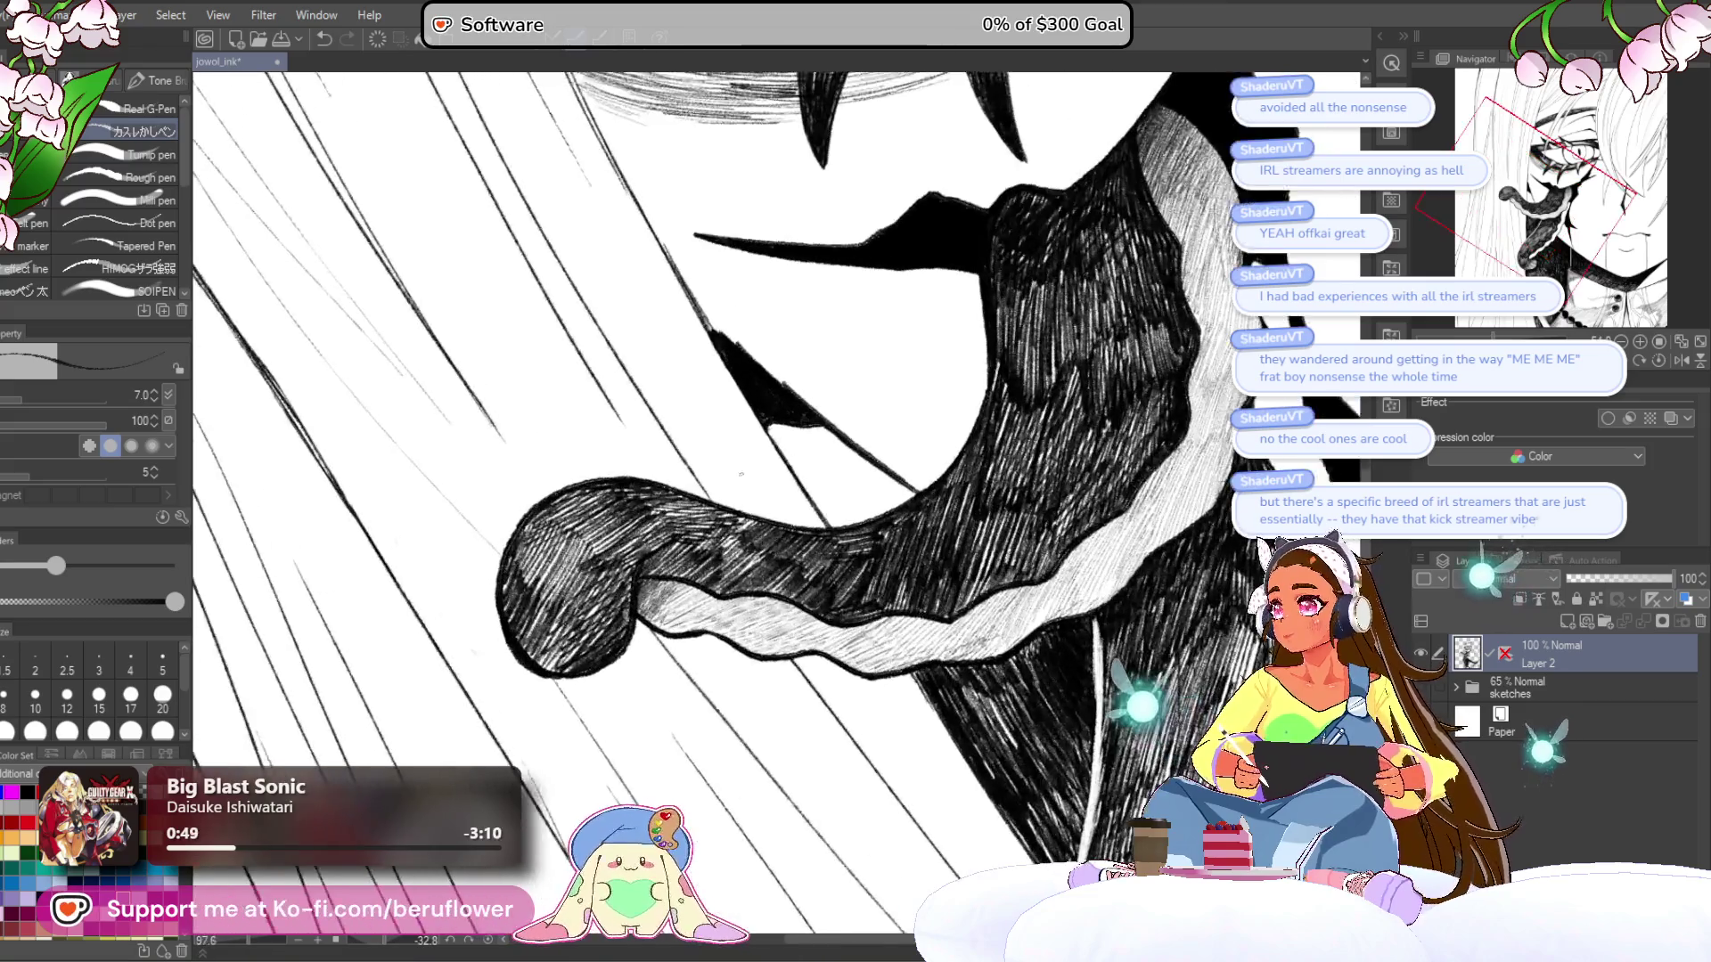
scroll(741, 474, up, 3)
scroll(740, 474, up, 1)
scroll(741, 474, down, 3)
mouse_move(740, 474)
mouse_down()
mouse_move(996, 453)
mouse_move(936, 464)
mouse_move(860, 695)
mouse_up()
mouse_move(842, 388)
mouse_down()
mouse_move(869, 341)
mouse_move(896, 346)
mouse_up()
drag(896, 426, 907, 352)
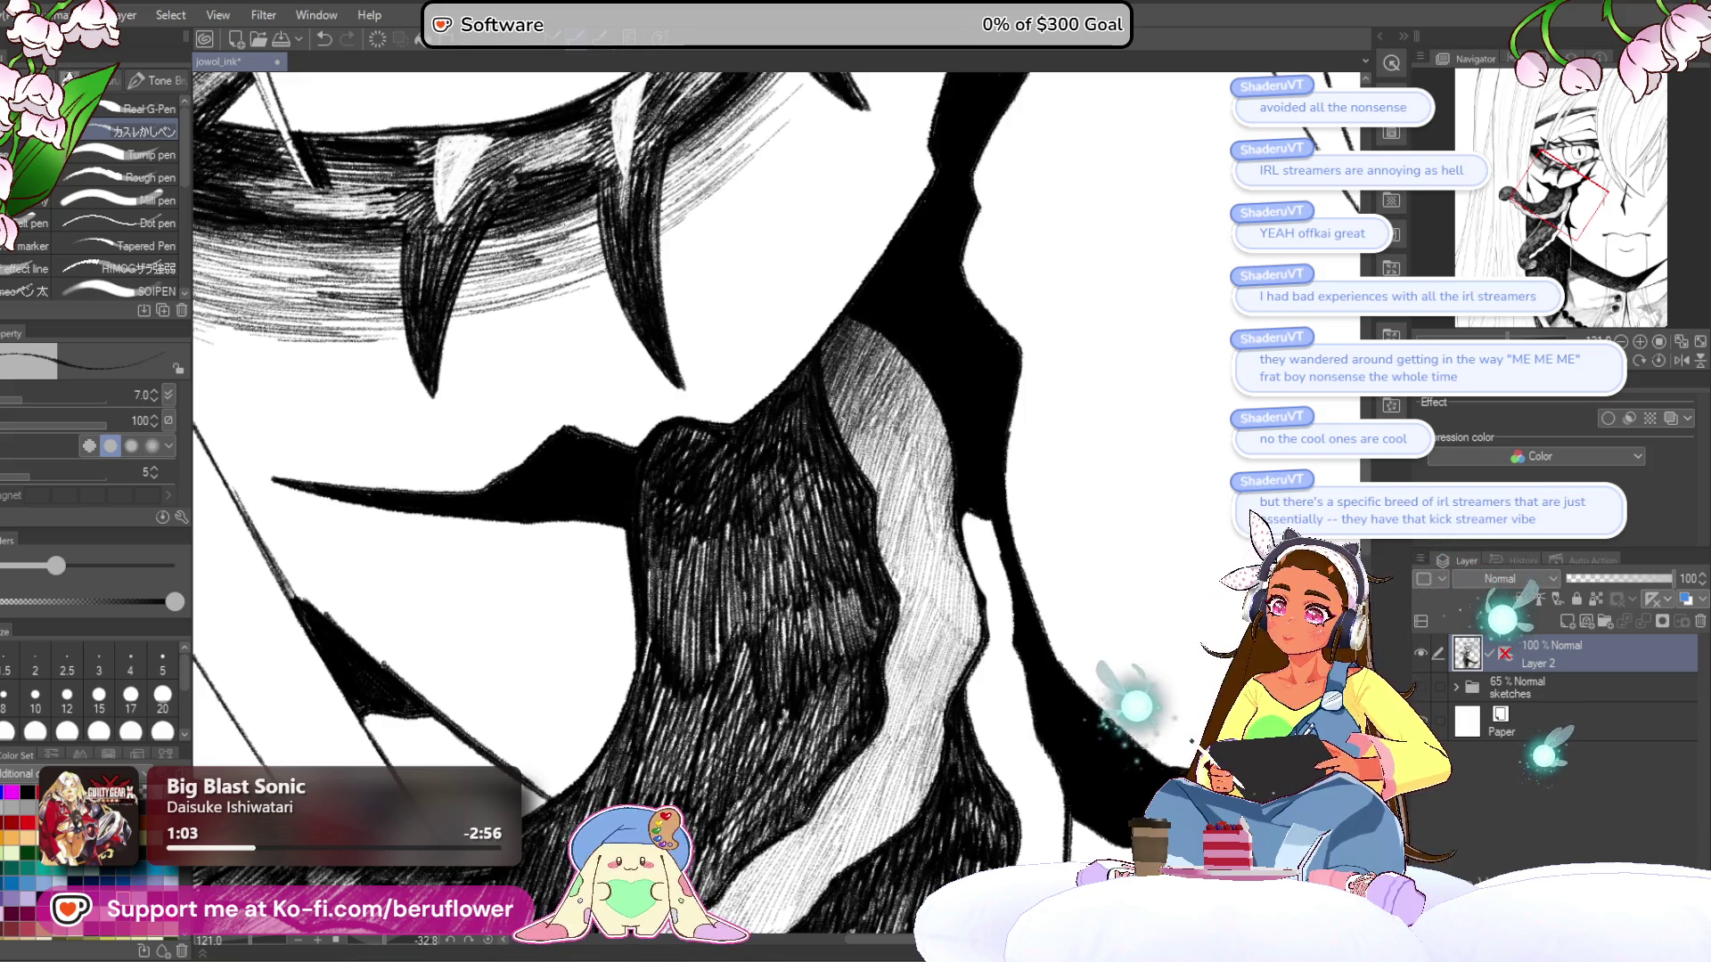
scroll(1049, 509, down, 5)
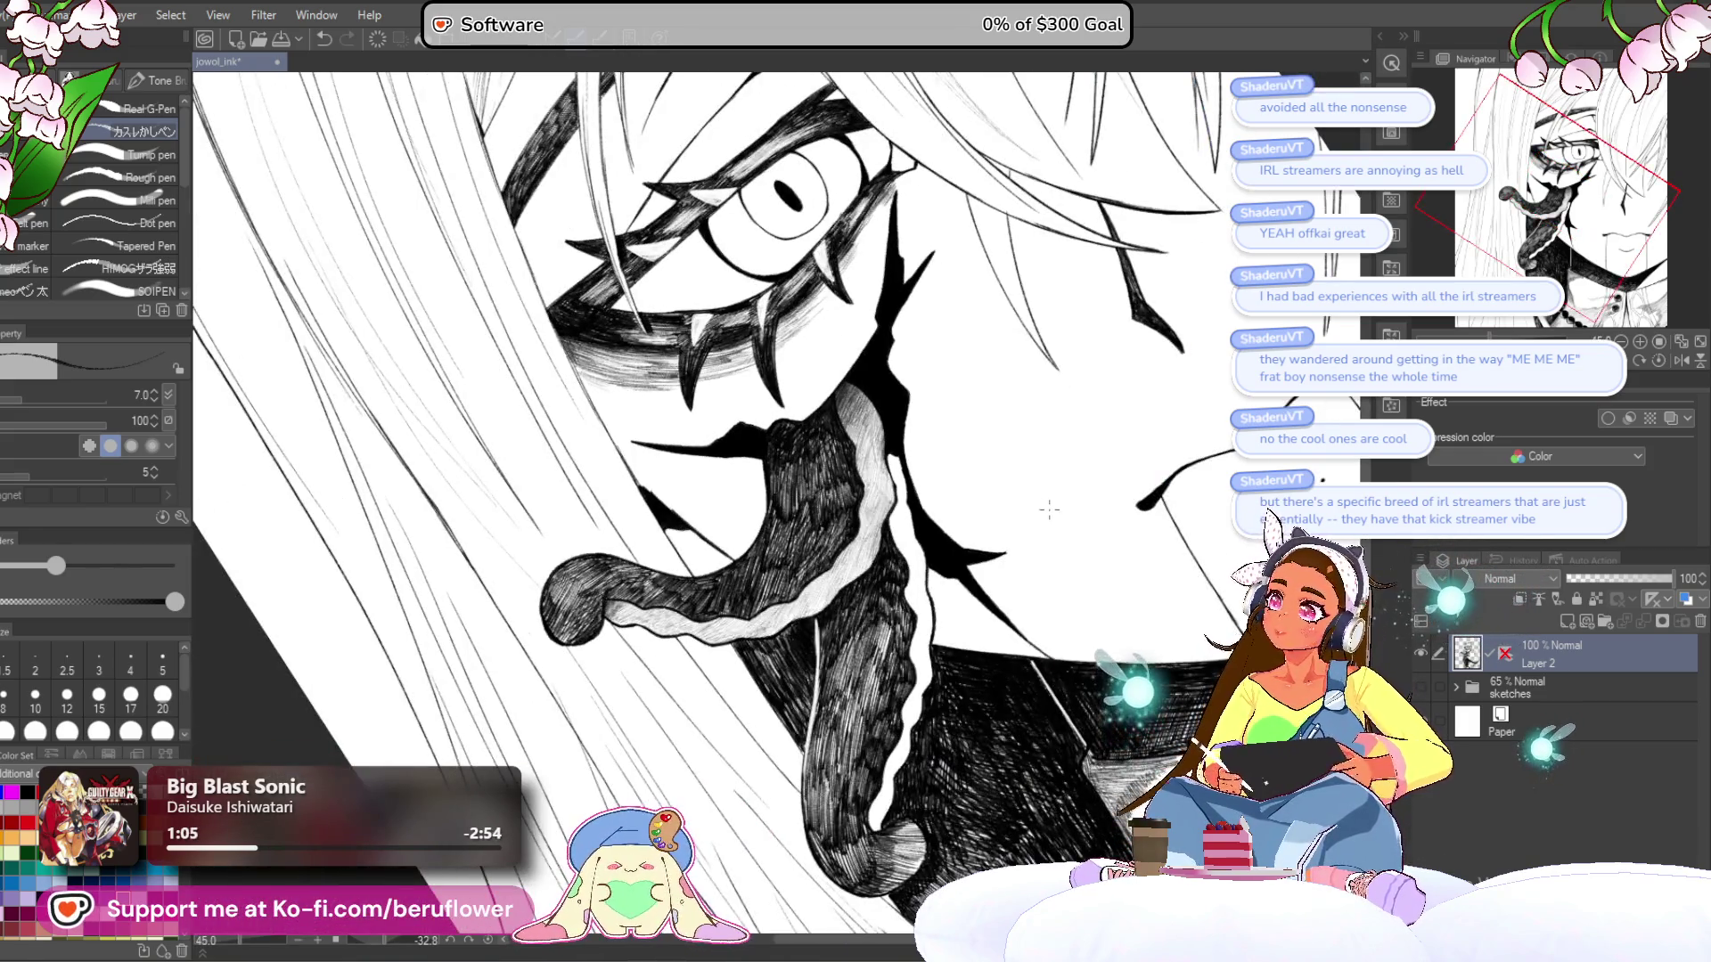
scroll(771, 691, up, 4)
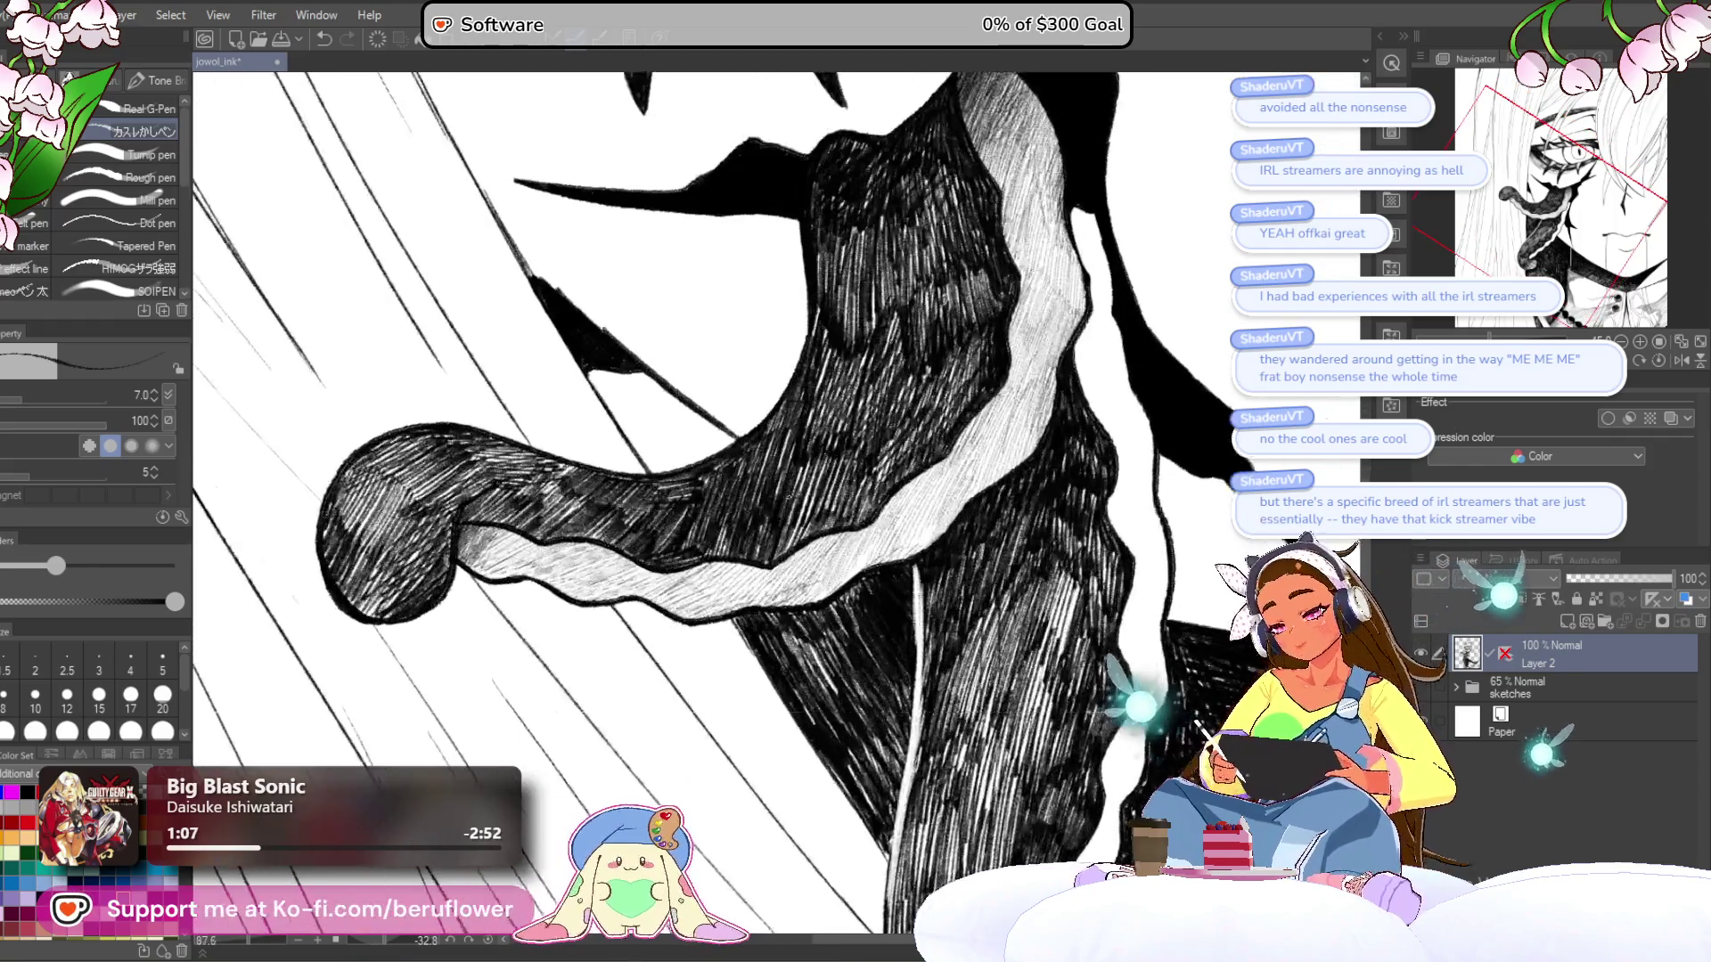
scroll(749, 696, up, 1)
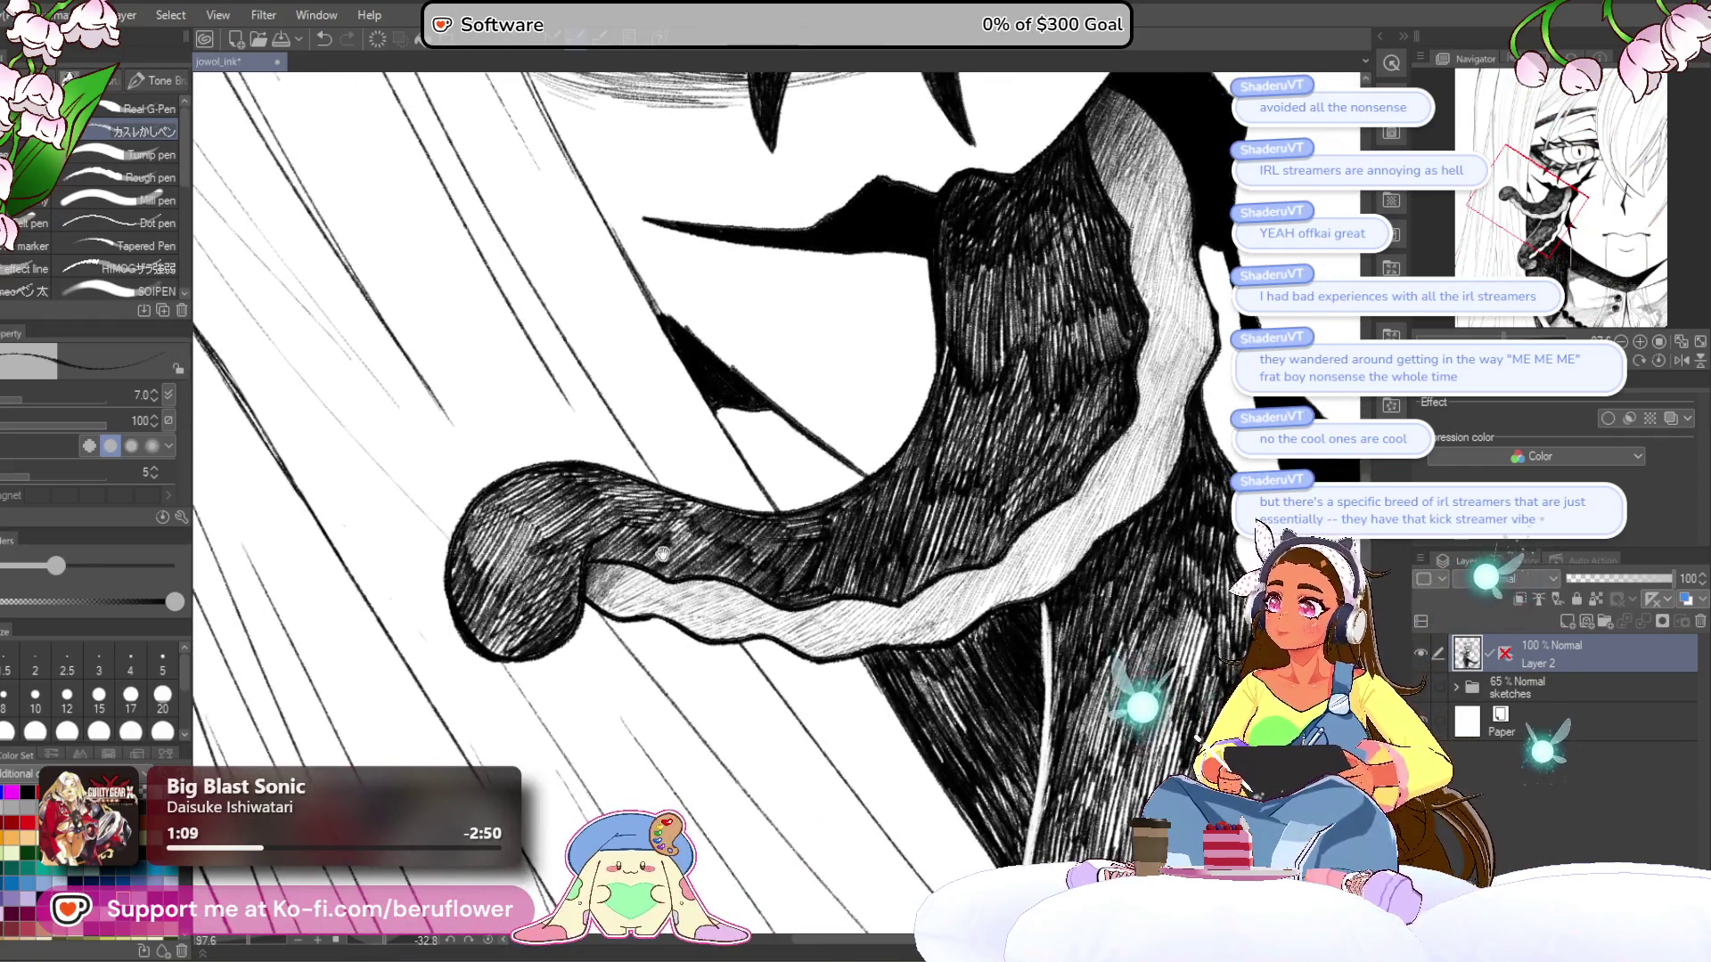
scroll(660, 550, up, 1)
scroll(633, 510, up, 2)
drag(633, 510, 710, 501)
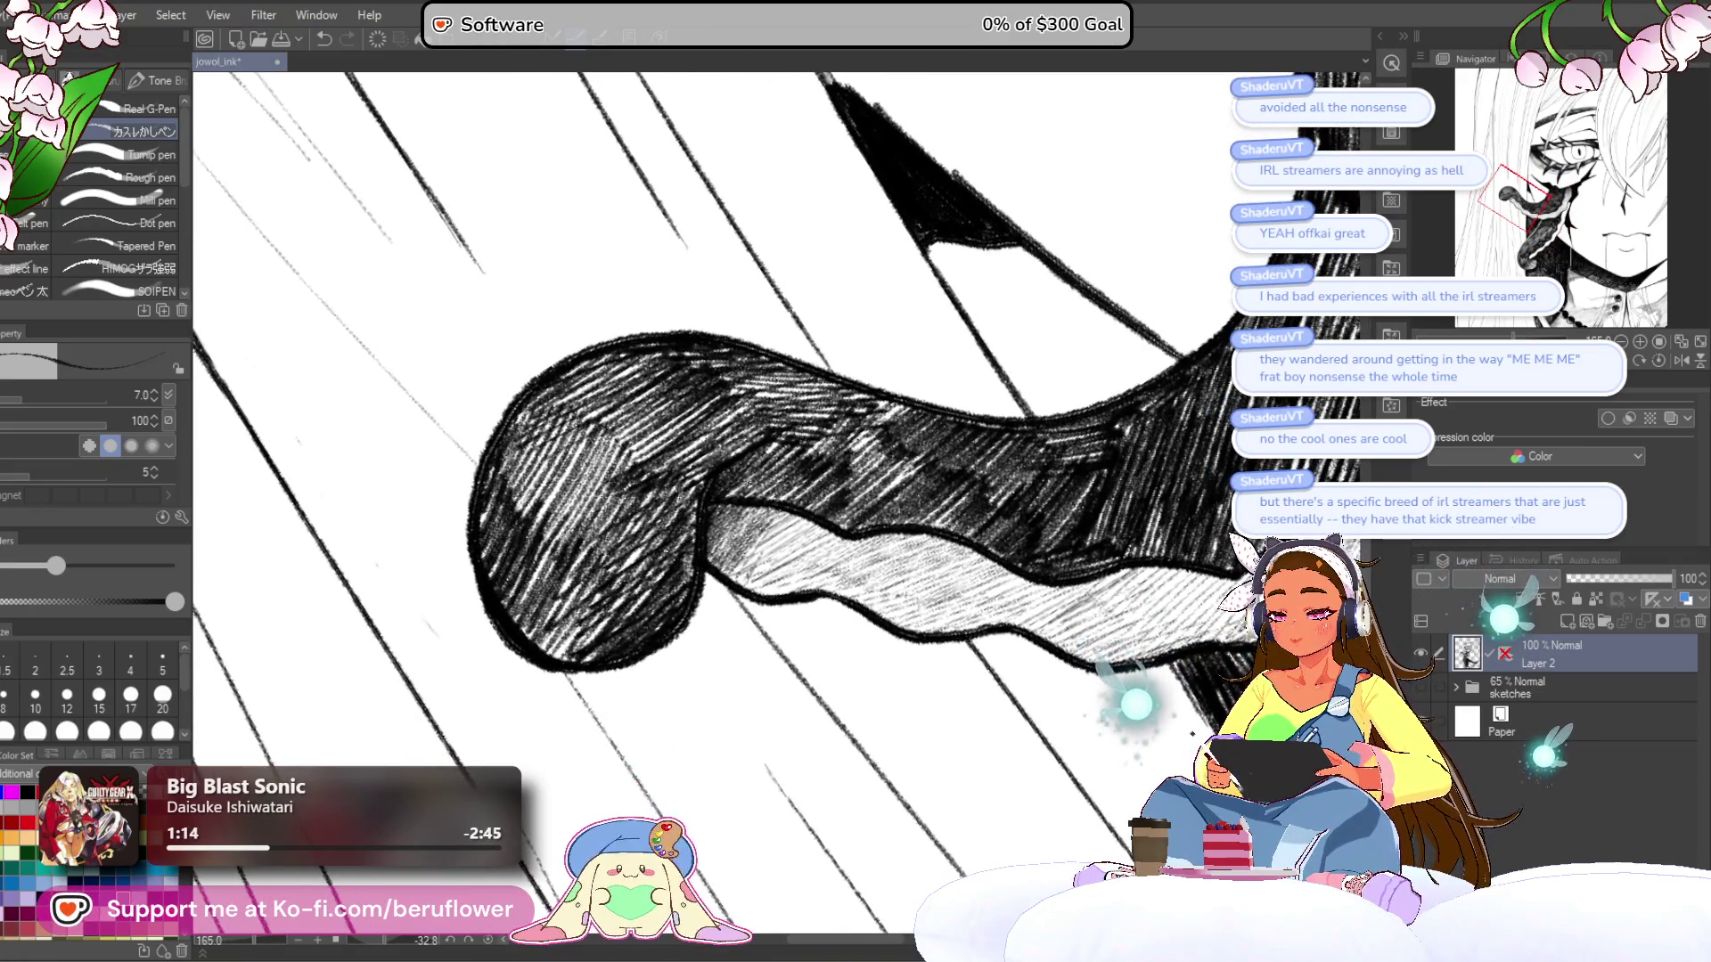
drag(800, 535, 783, 528)
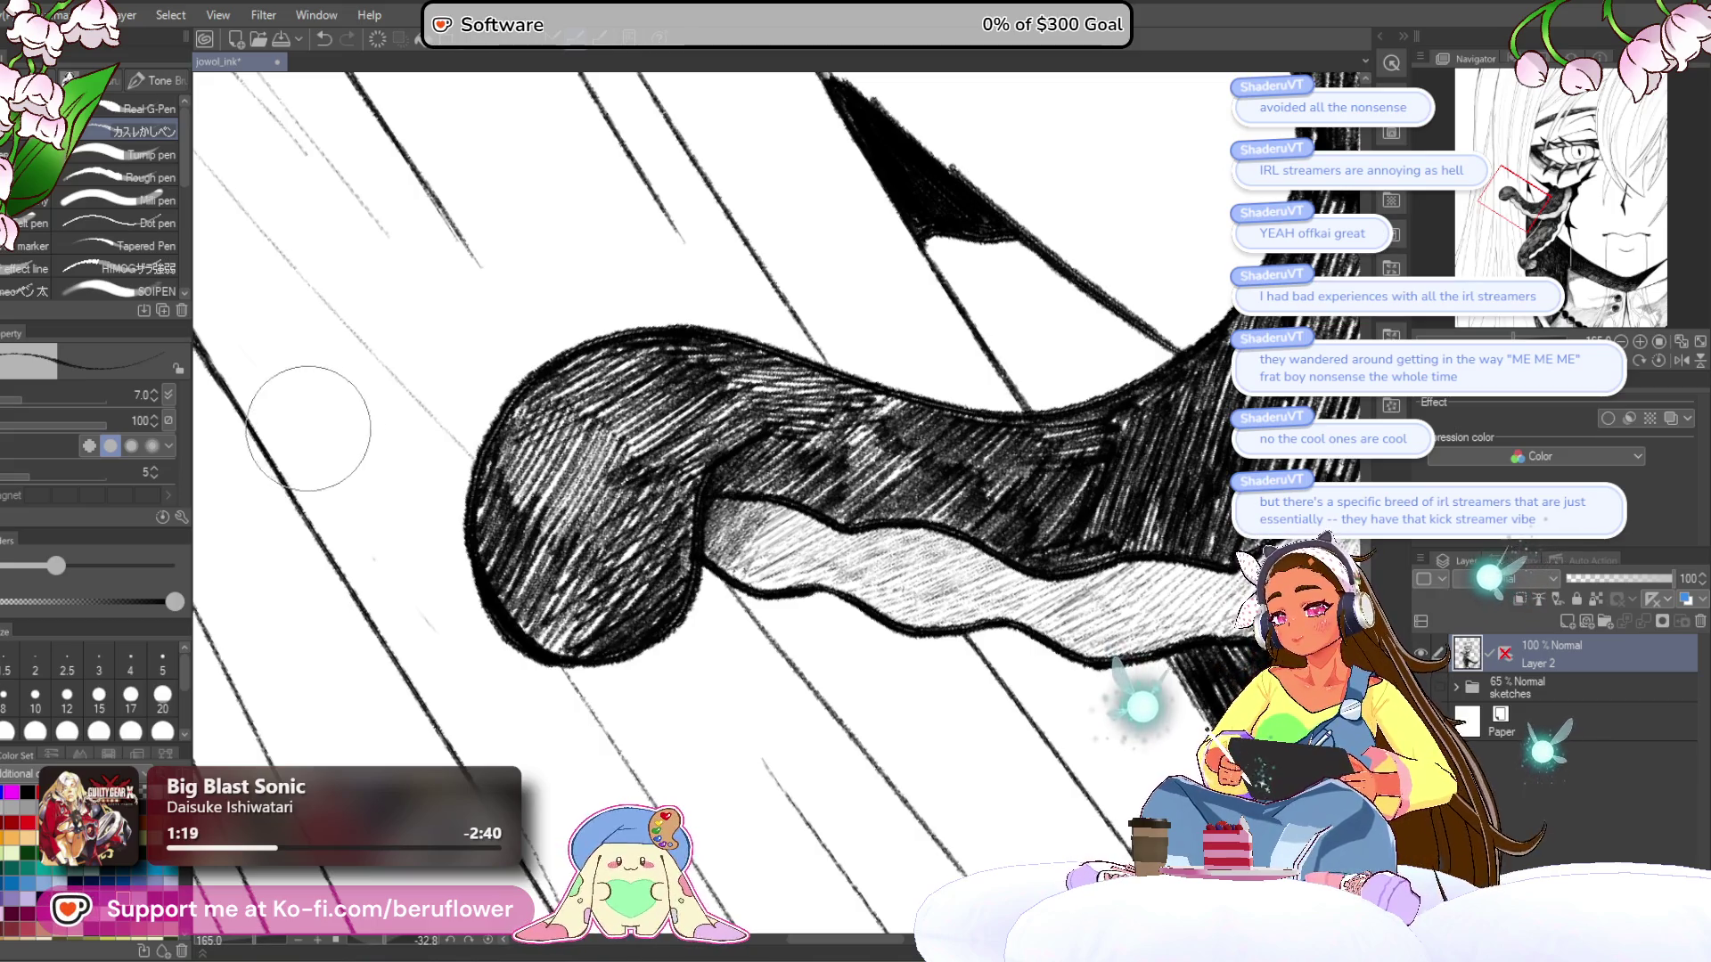
mouse_move(590, 753)
mouse_down()
mouse_move(554, 664)
mouse_move(602, 720)
mouse_move(597, 507)
mouse_up()
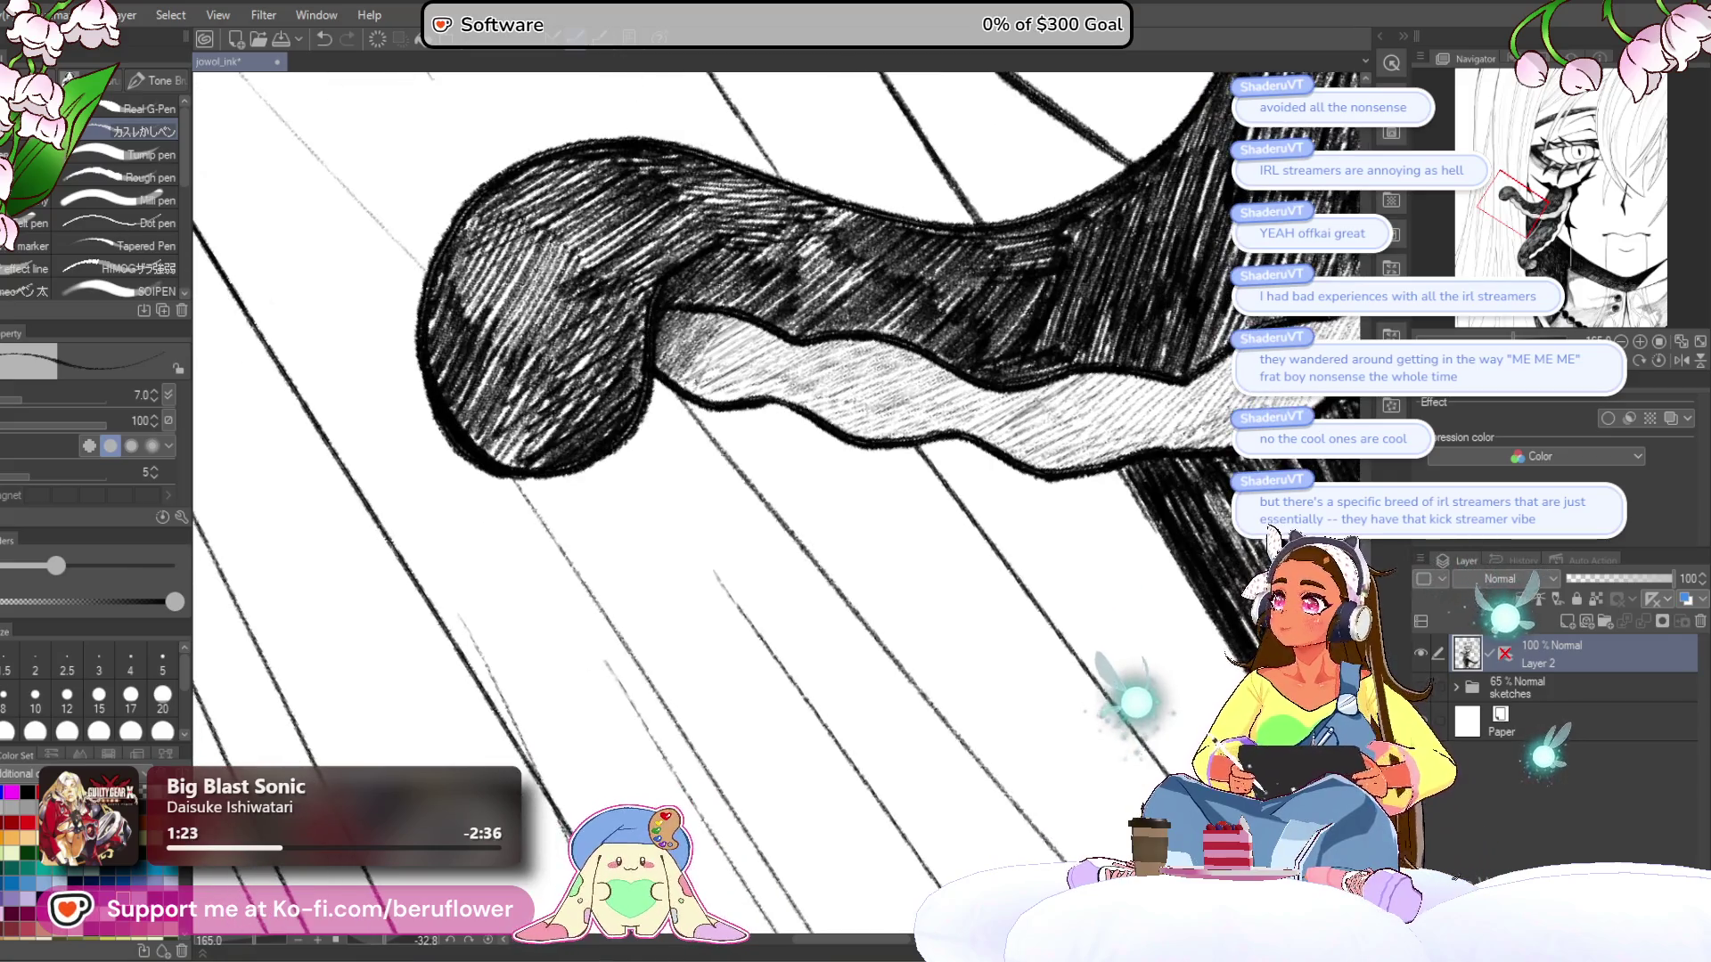
scroll(597, 507, up, 3)
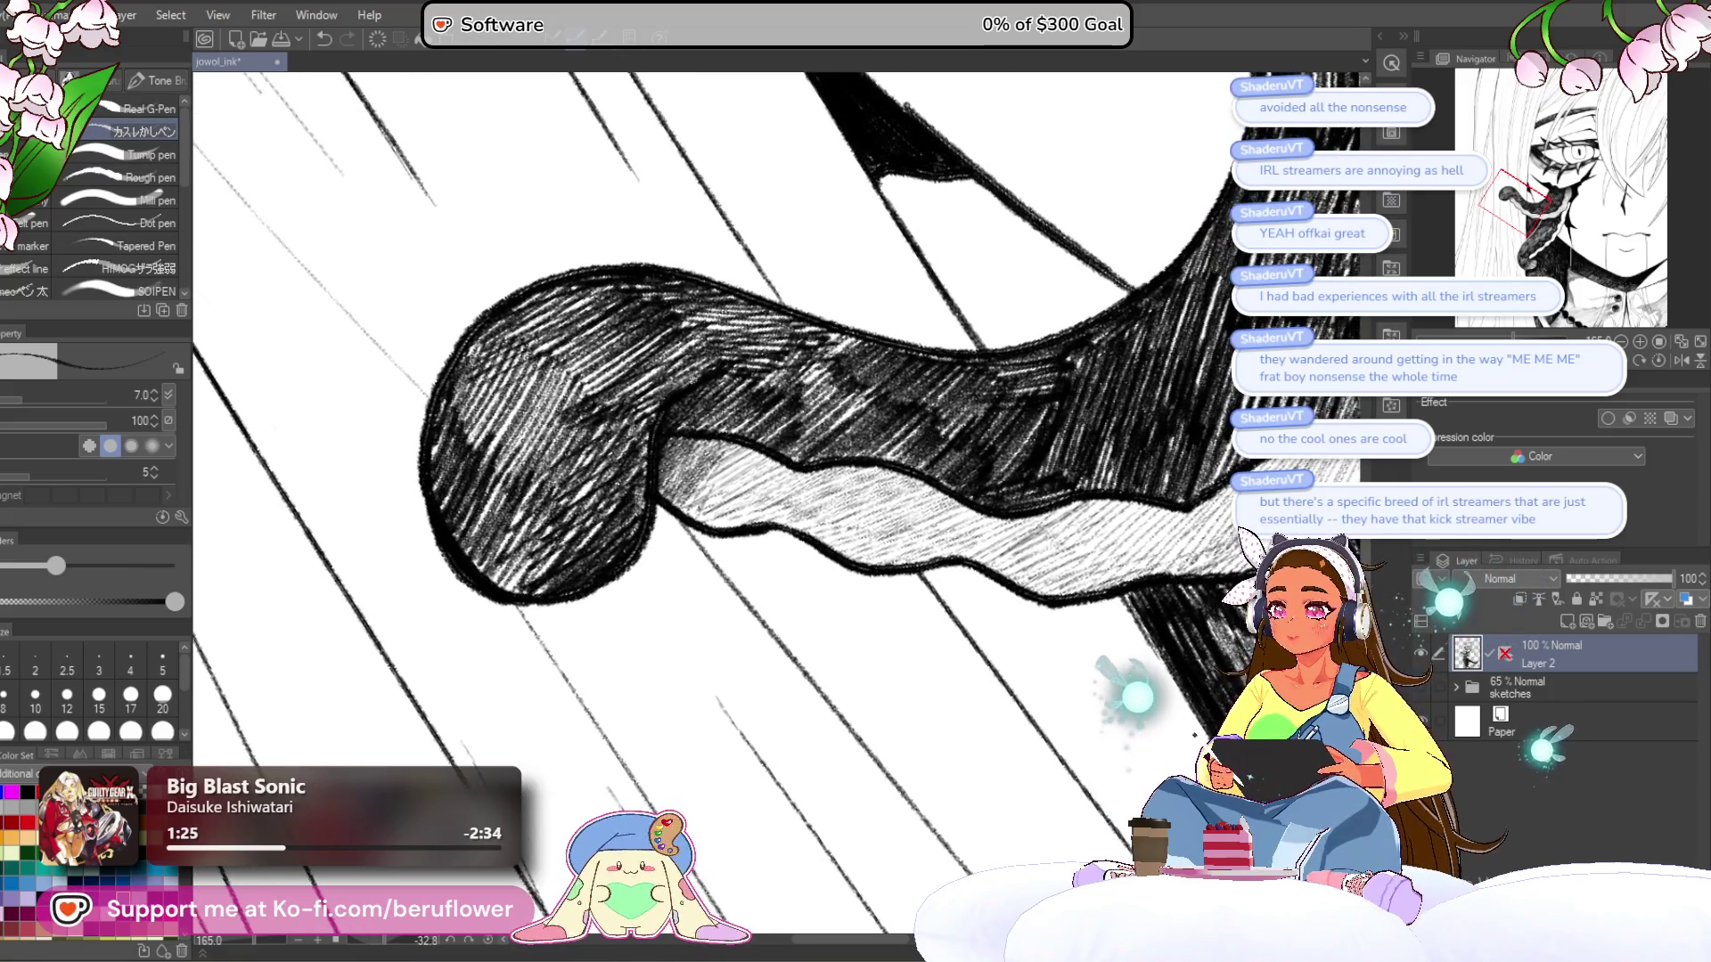
scroll(871, 524, down, 3)
drag(982, 464, 871, 524)
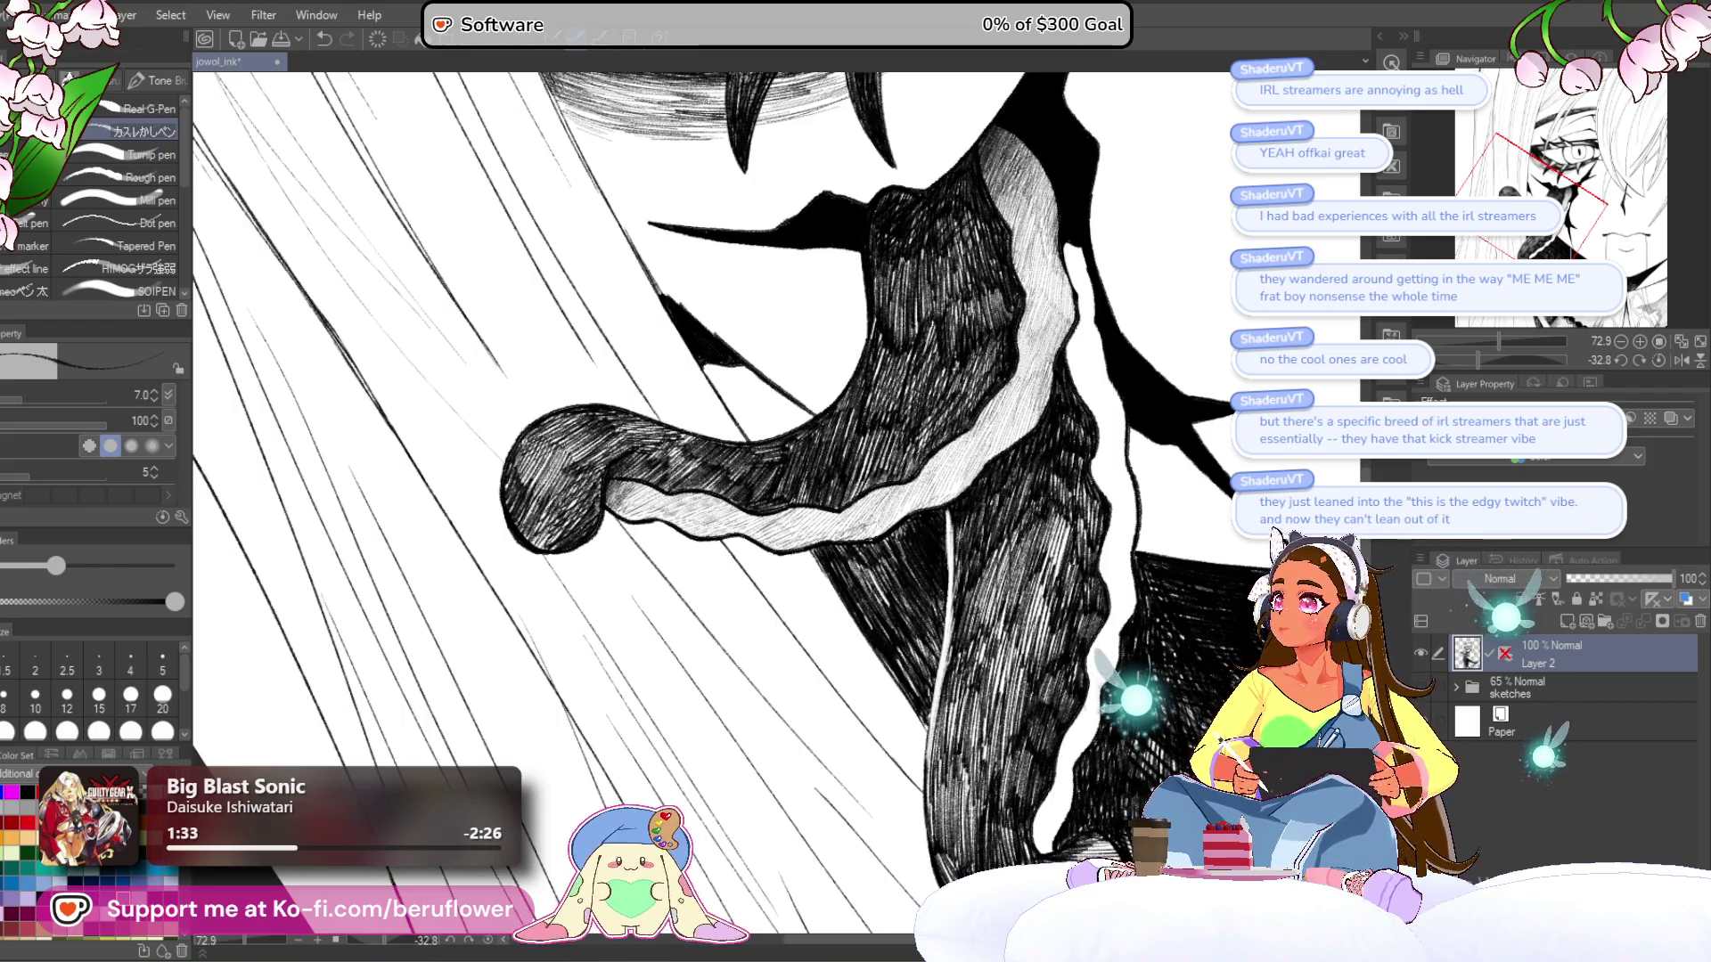
mouse_move(713, 491)
mouse_down()
mouse_move(785, 490)
mouse_move(723, 453)
mouse_move(616, 437)
mouse_up()
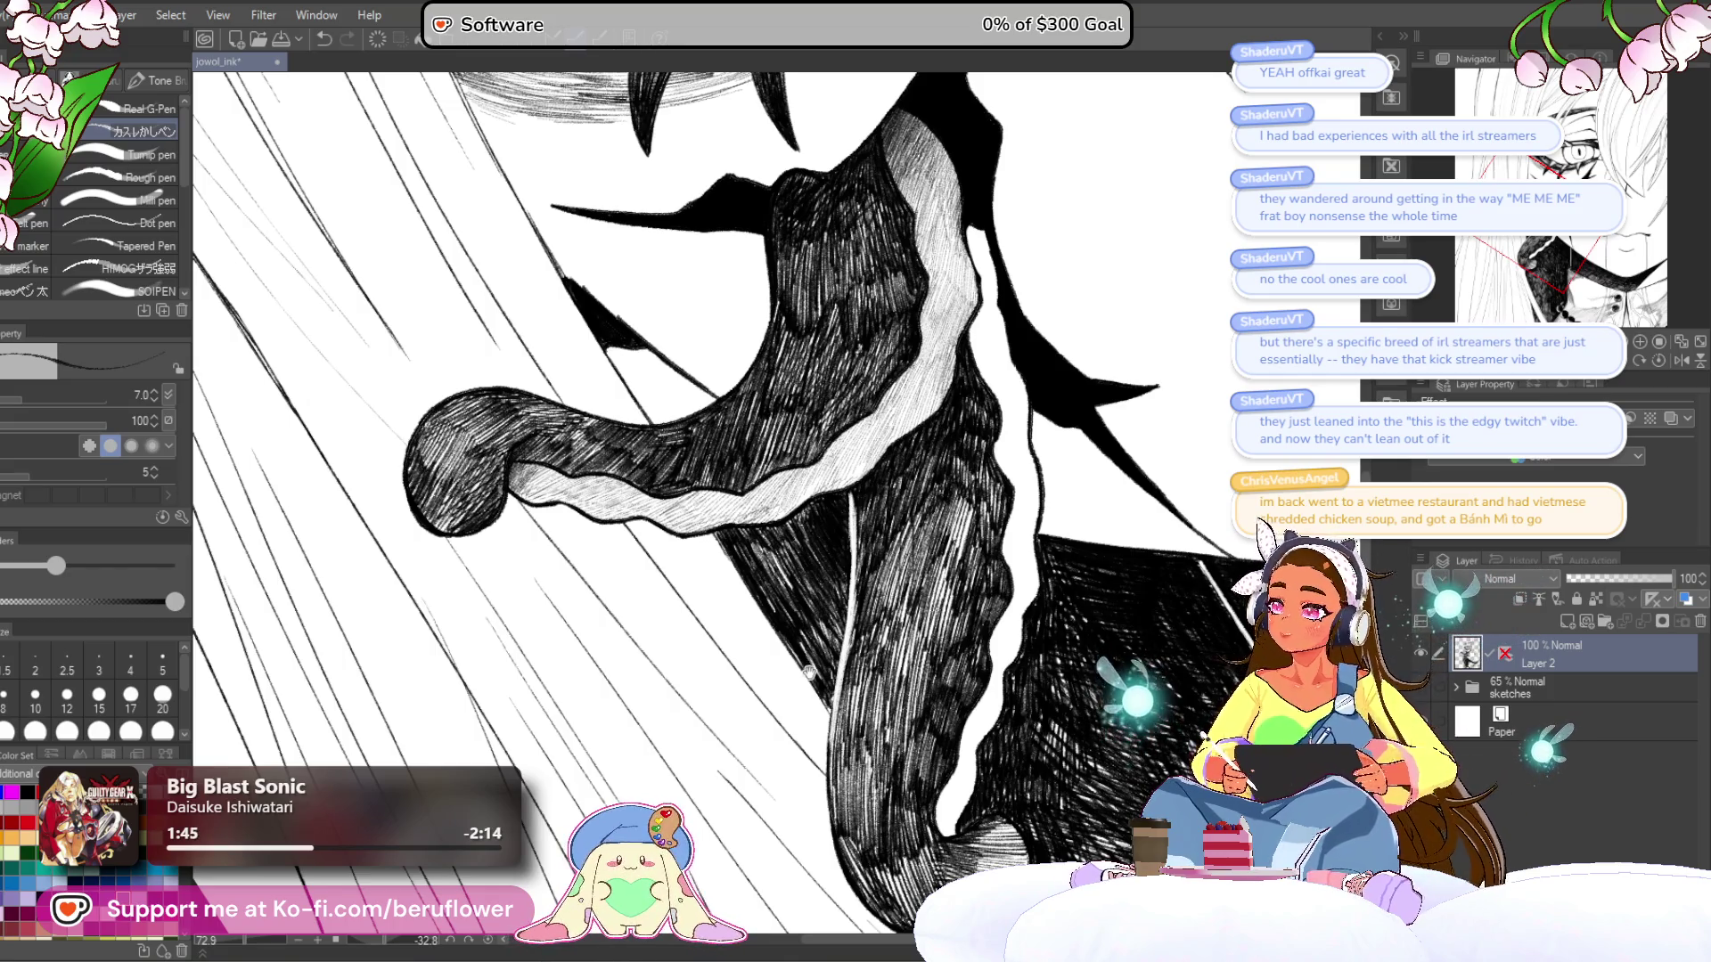
drag(835, 702, 822, 683)
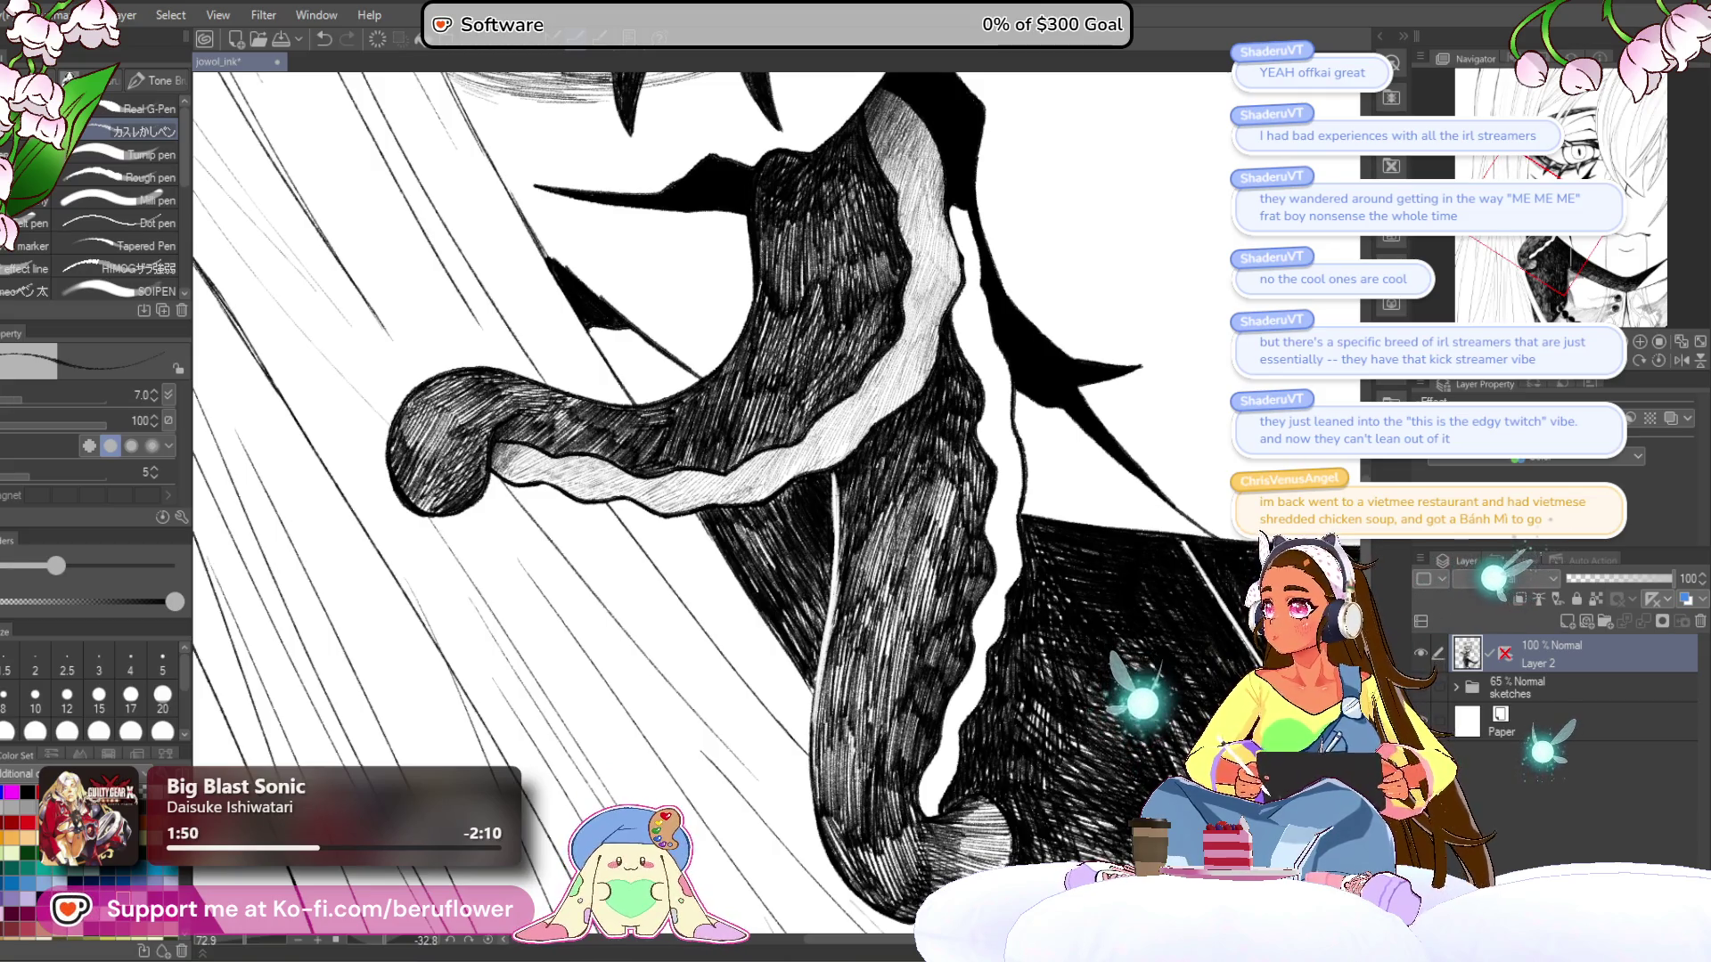
drag(822, 683, 638, 727)
drag(1215, 396, 939, 518)
scroll(940, 518, up, 5)
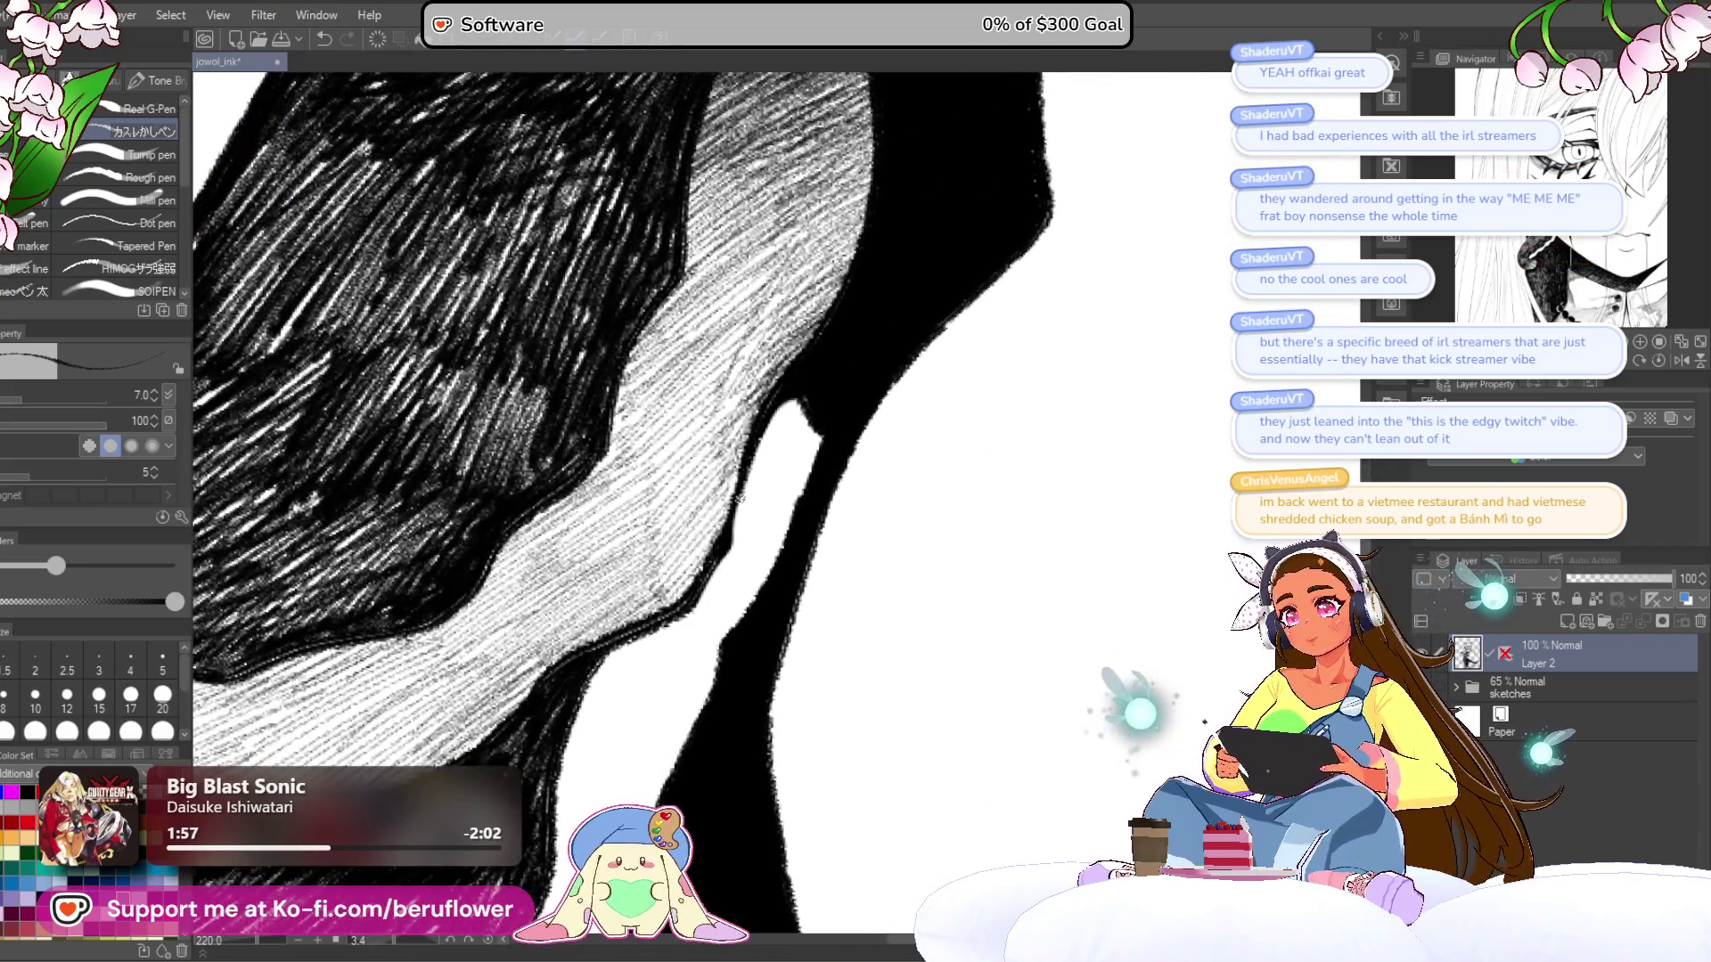
- Hatch along the white gap's left edge and darken the grey band with strokes
mouse_move(775, 451)
mouse_down()
mouse_move(747, 470)
mouse_move(793, 529)
mouse_move(803, 407)
mouse_up()
mouse_move(753, 463)
mouse_down()
mouse_move(749, 535)
mouse_move(775, 588)
mouse_move(764, 620)
mouse_up()
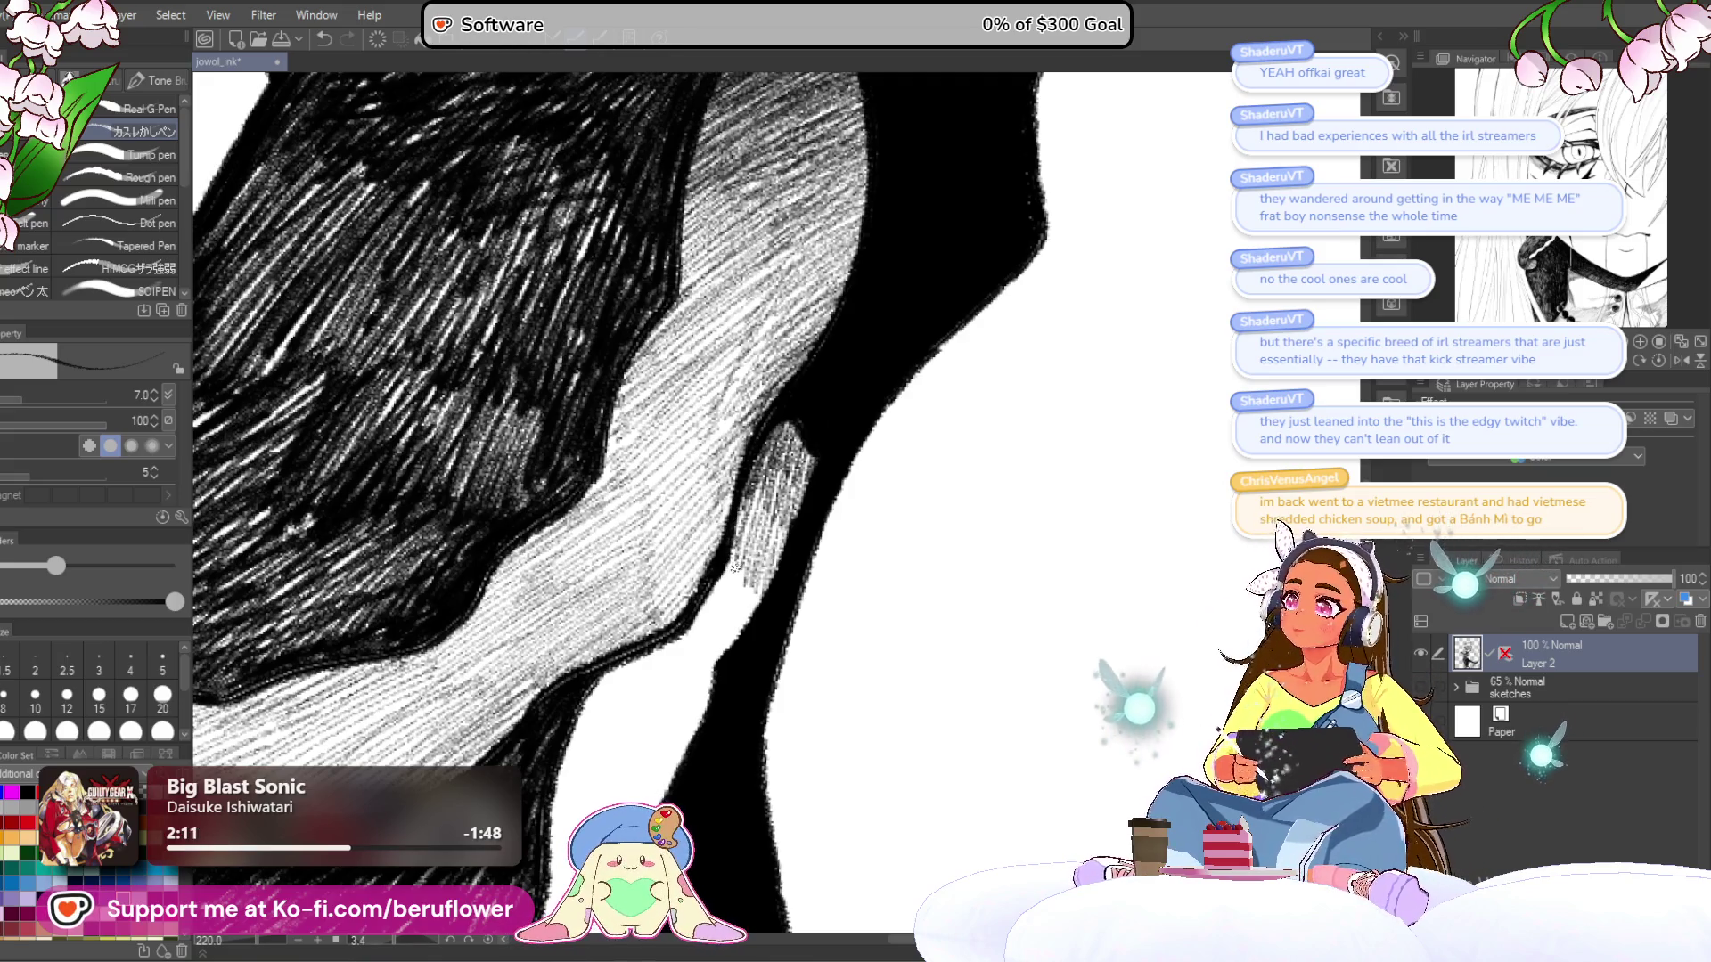
mouse_move(735, 567)
mouse_down()
mouse_move(791, 502)
mouse_move(822, 412)
mouse_move(784, 459)
mouse_up()
mouse_move(824, 385)
mouse_down()
mouse_move(783, 482)
mouse_move(799, 499)
mouse_up()
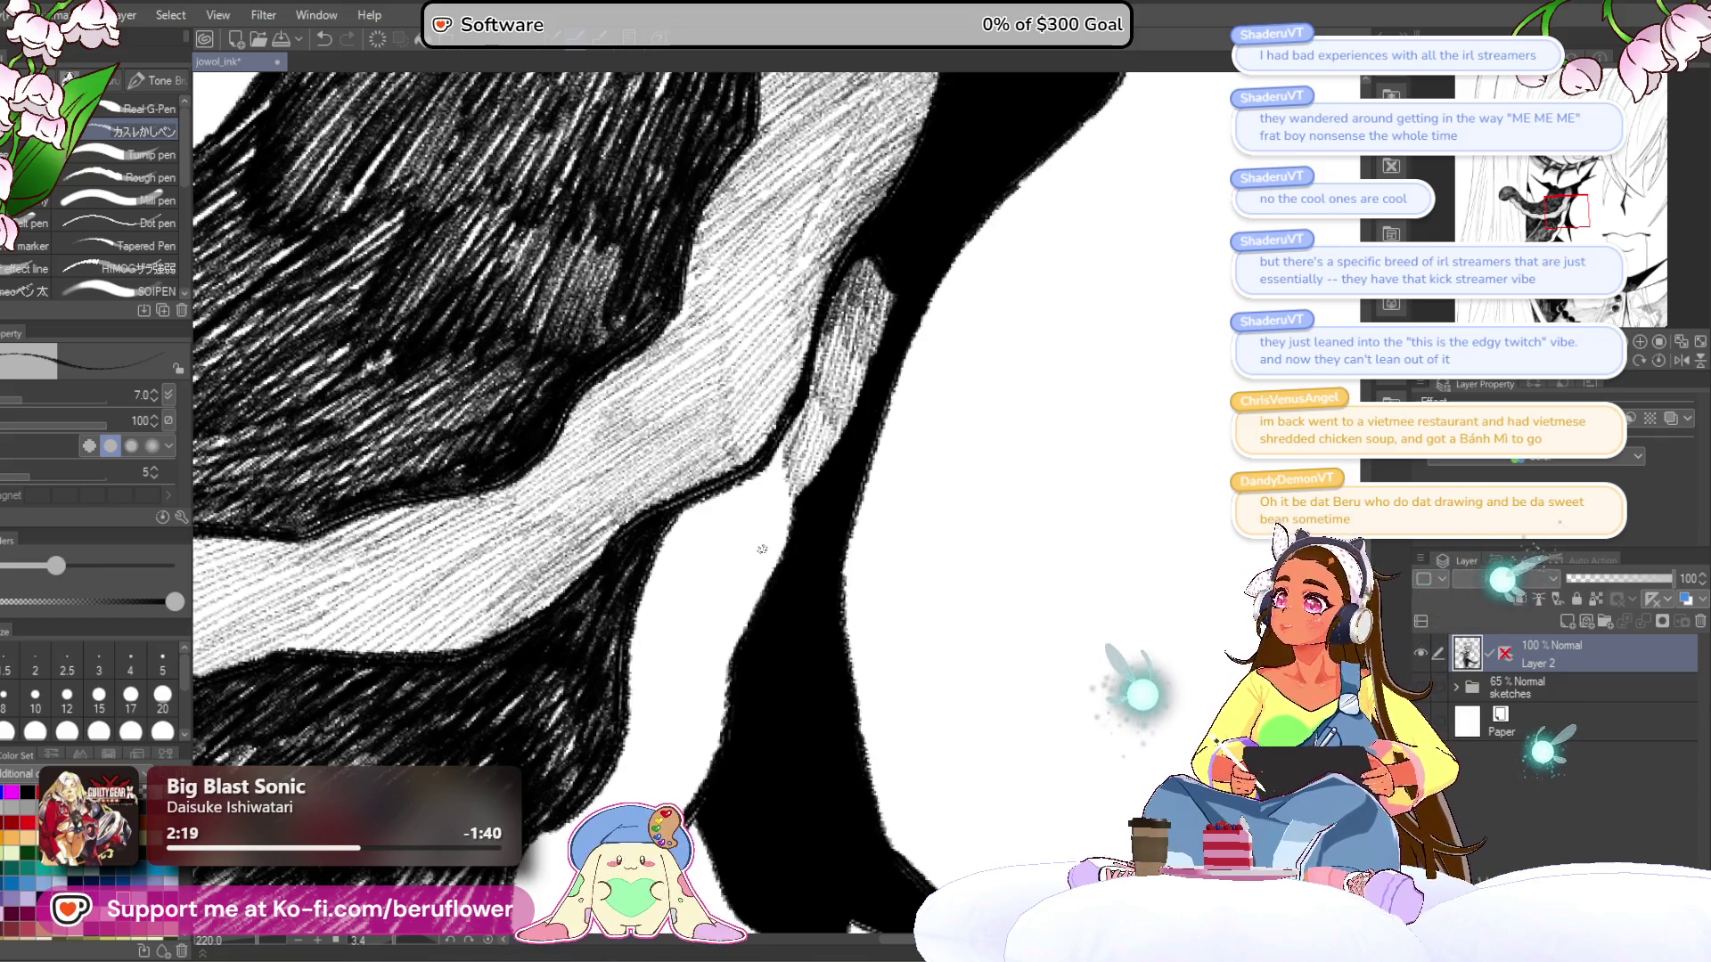
scroll(762, 549, down, 2)
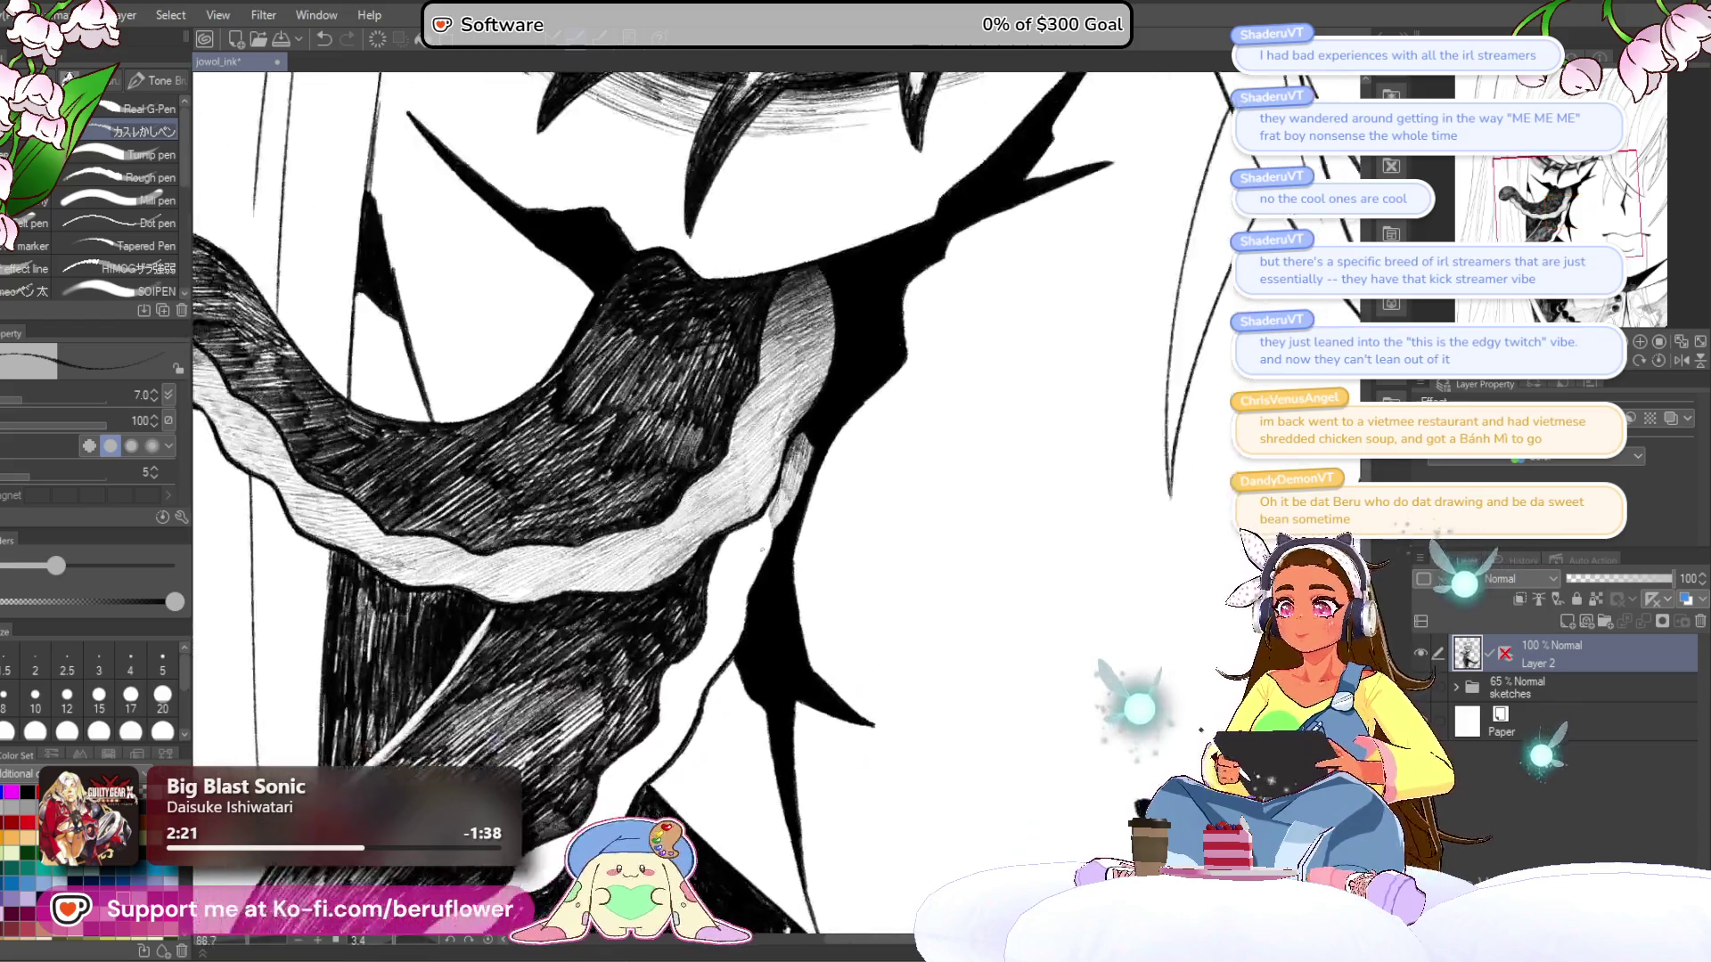
scroll(762, 549, up, 1)
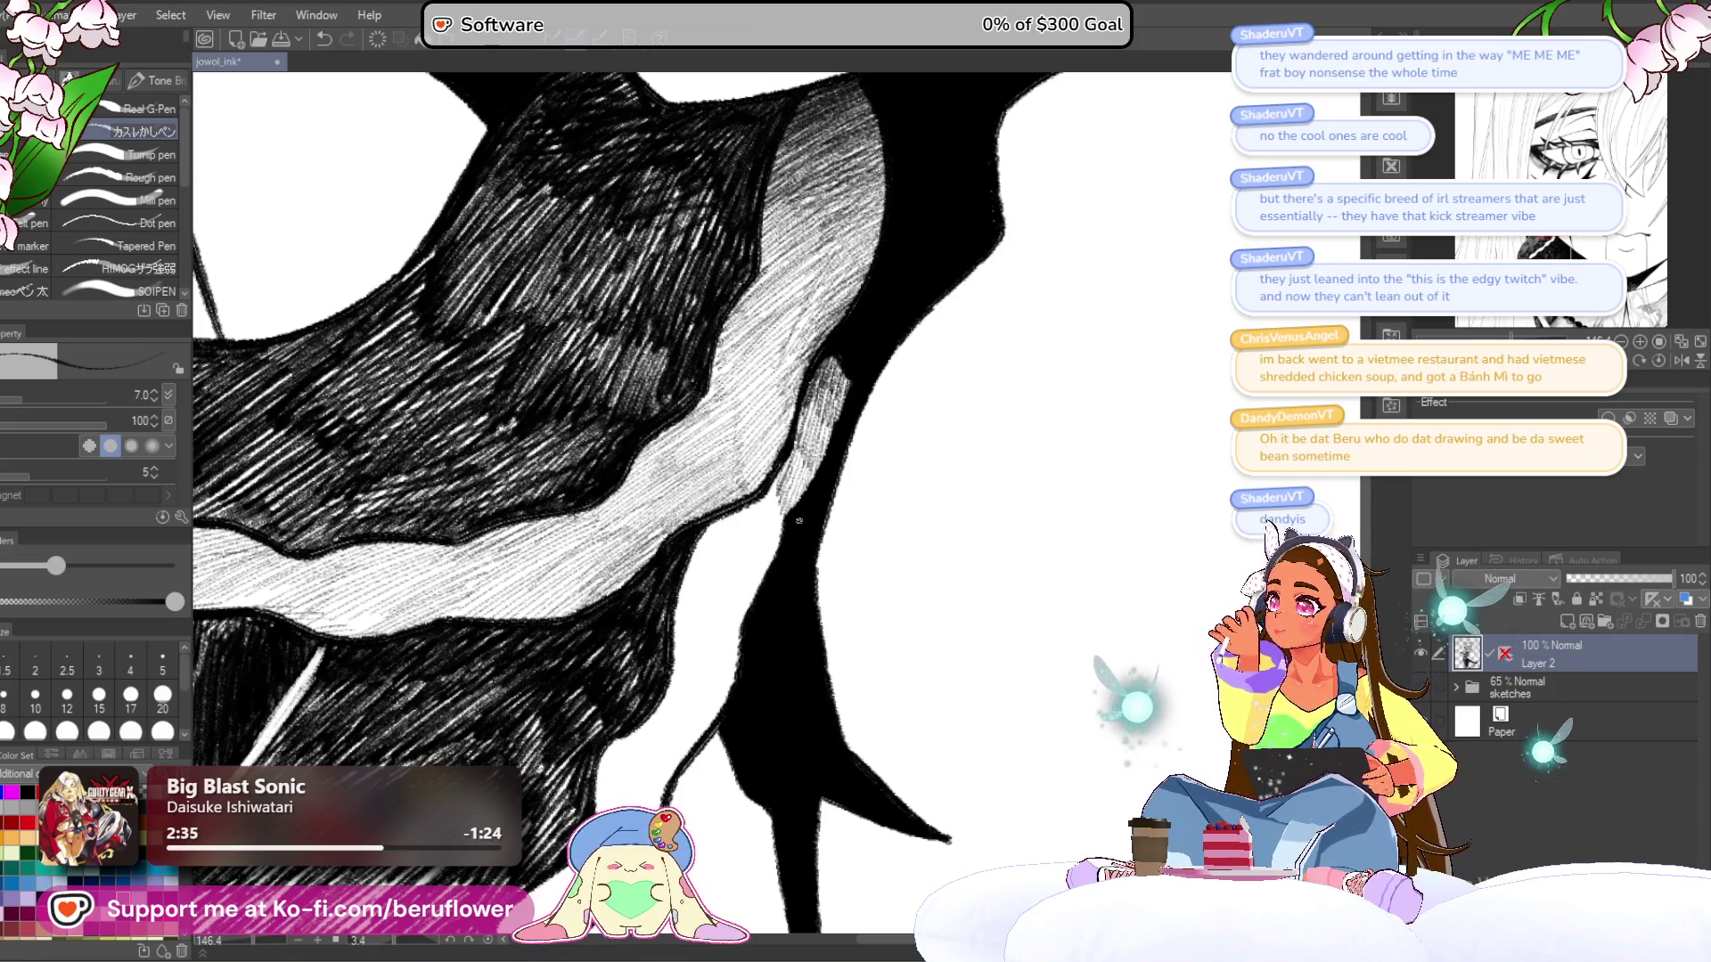
- Hatch across the gaps in the grey band and extend the shading downward
mouse_move(791, 534)
mouse_down()
mouse_move(805, 496)
mouse_move(799, 511)
mouse_up()
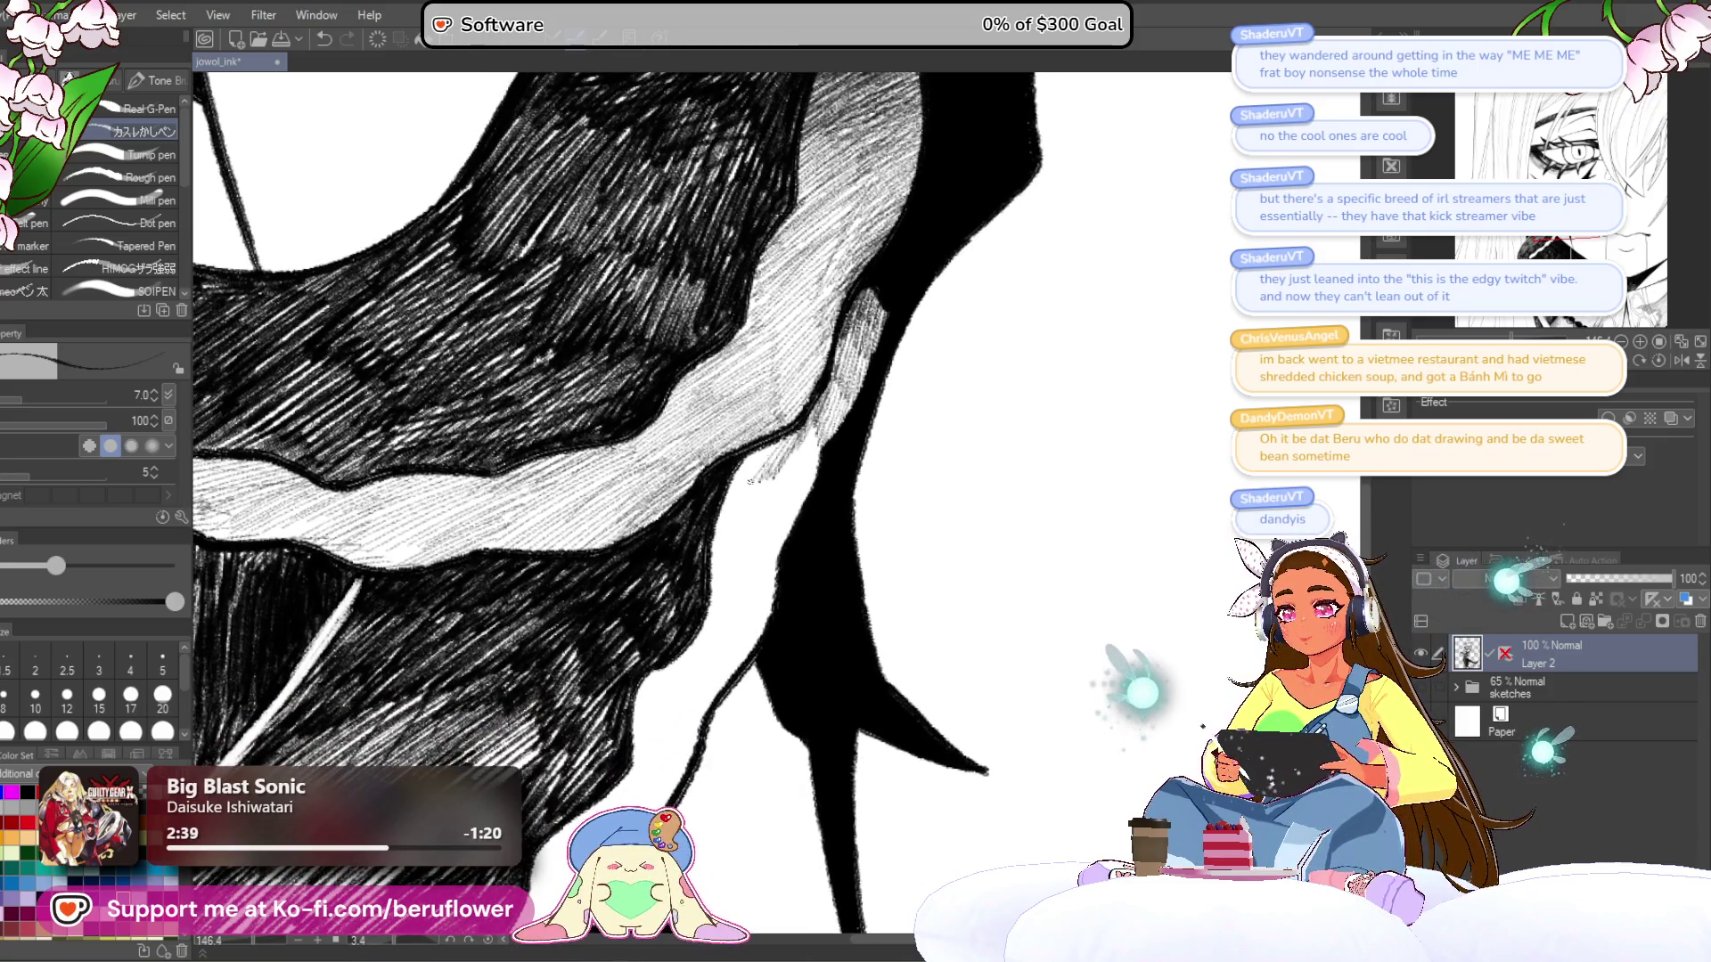
mouse_move(757, 455)
mouse_down()
mouse_move(726, 526)
mouse_move(740, 539)
mouse_up()
mouse_move(802, 427)
mouse_down()
mouse_move(762, 539)
mouse_move(781, 545)
mouse_up()
drag(813, 461, 756, 588)
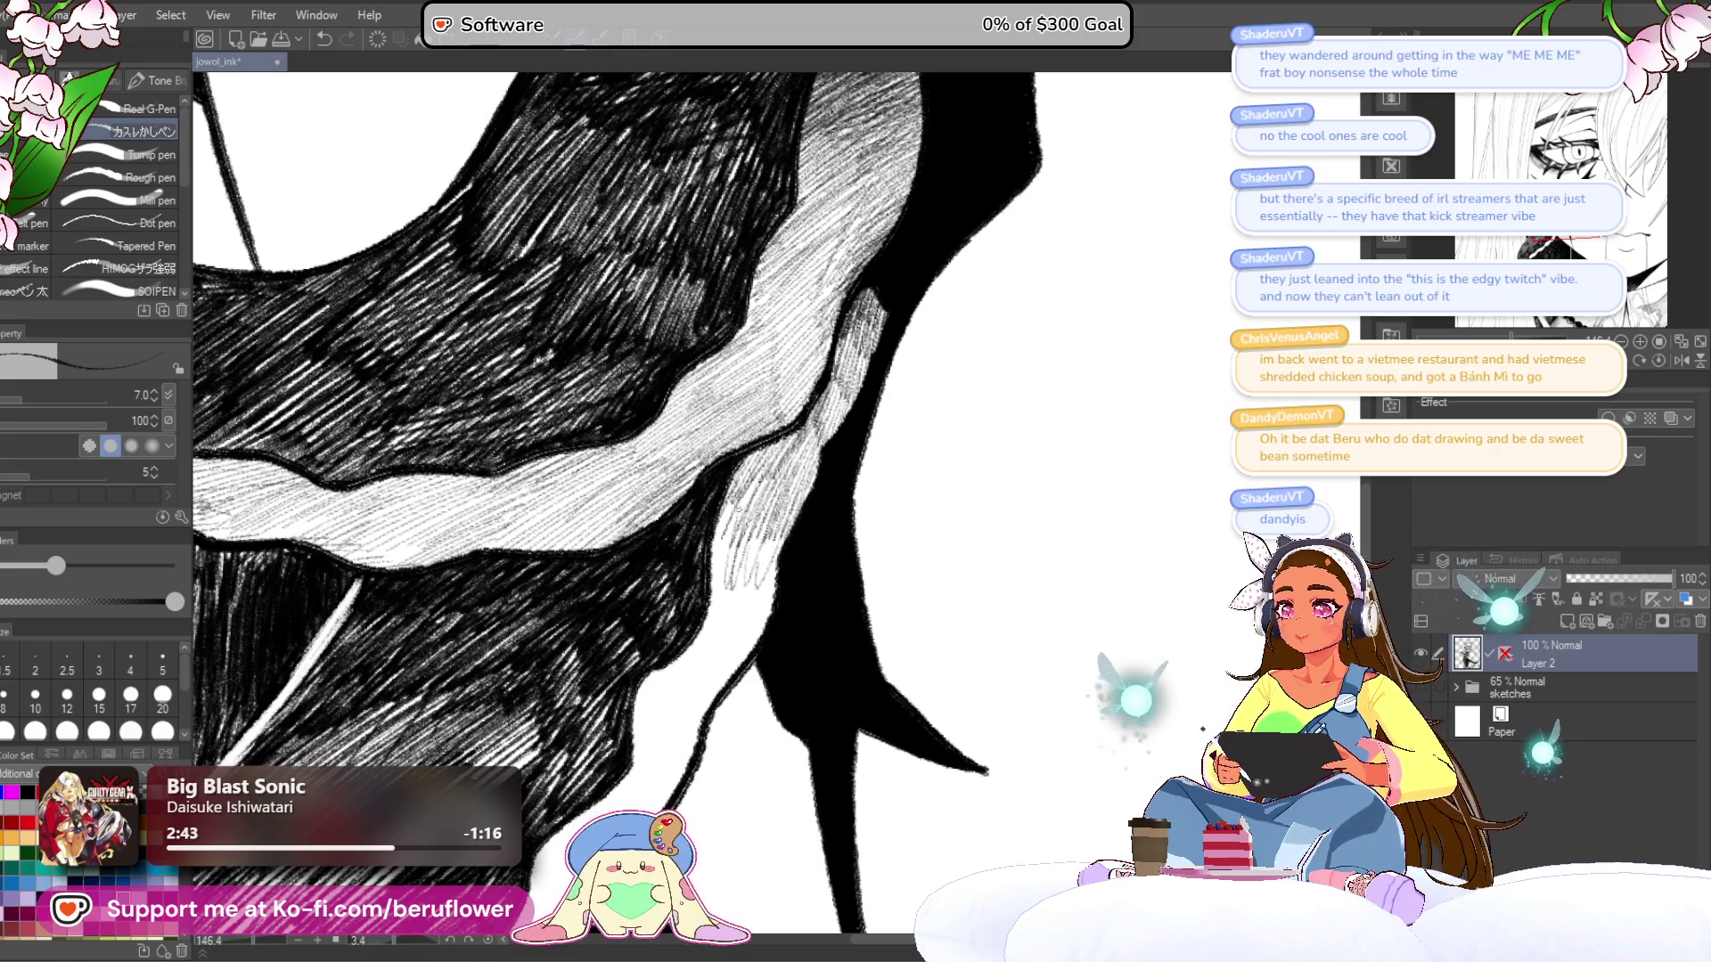
mouse_move(757, 524)
mouse_down()
mouse_move(736, 588)
mouse_move(758, 593)
mouse_up()
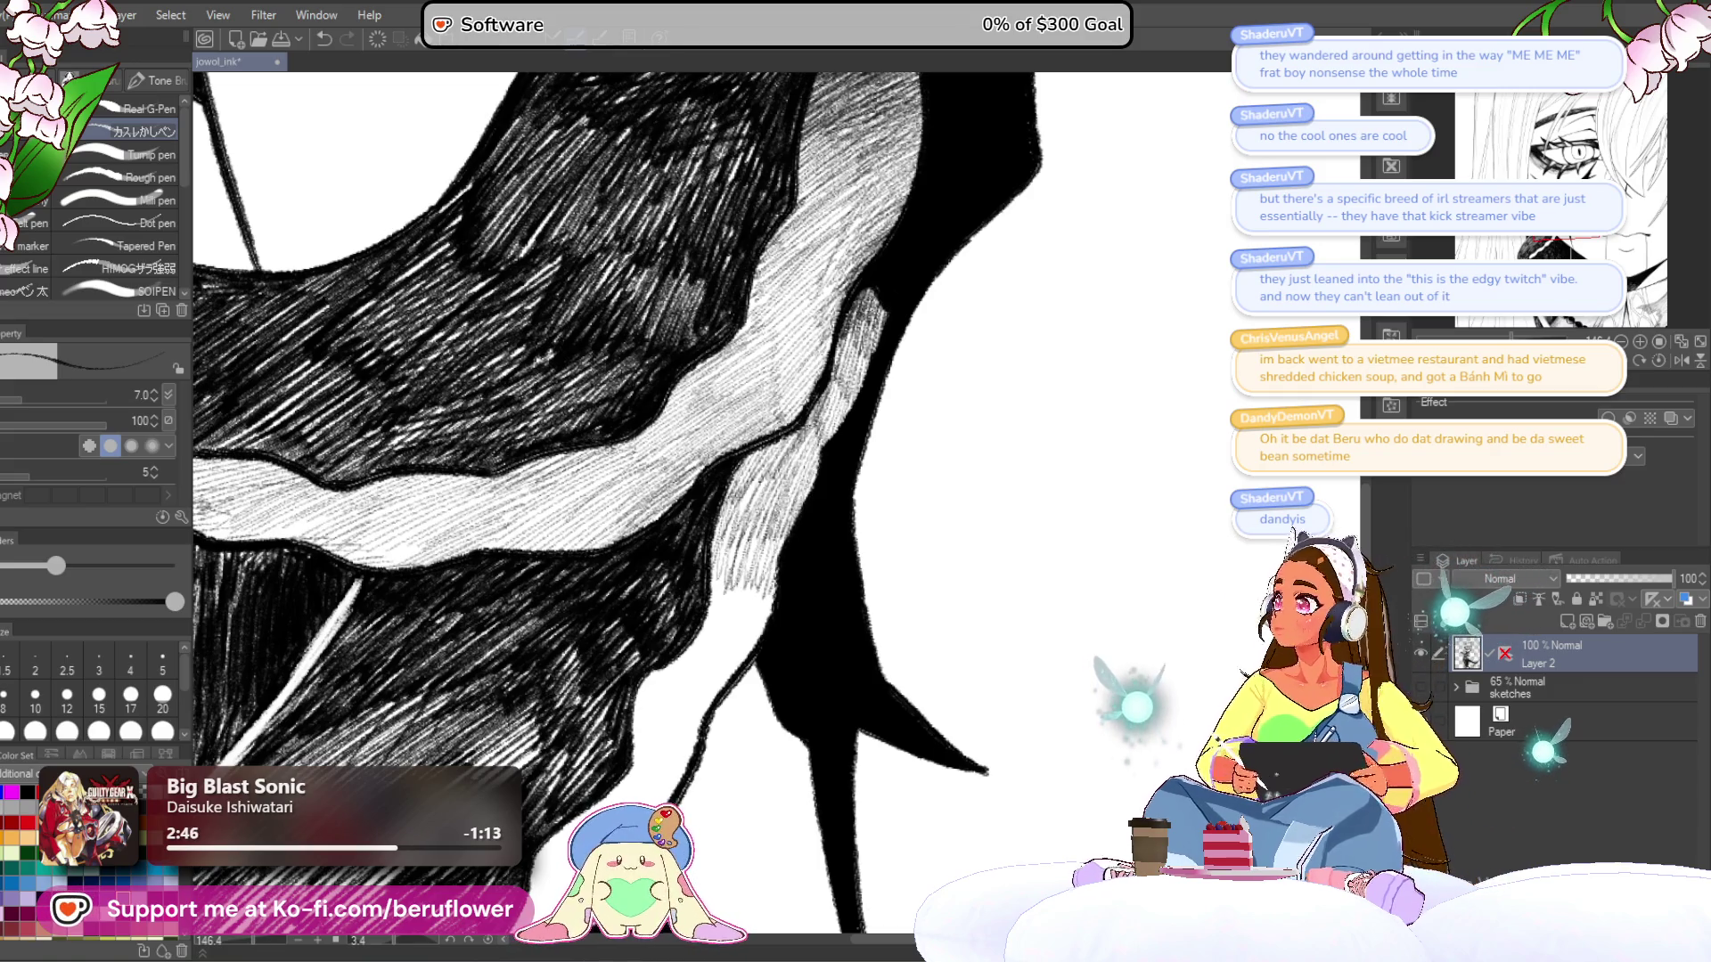
- Thicken the hatched shading lower beside the tentacle and reset the canvas rotation upright
mouse_move(746, 560)
mouse_down()
mouse_move(746, 450)
mouse_move(708, 536)
mouse_up()
drag(724, 506, 713, 563)
drag(744, 499, 721, 565)
mouse_move(749, 499)
mouse_down()
mouse_move(729, 563)
mouse_move(744, 549)
mouse_up()
drag(767, 490, 750, 542)
mouse_move(757, 467)
mouse_down()
mouse_move(733, 510)
mouse_move(761, 526)
mouse_up()
scroll(762, 499, down, 10)
key(ctrl+0)
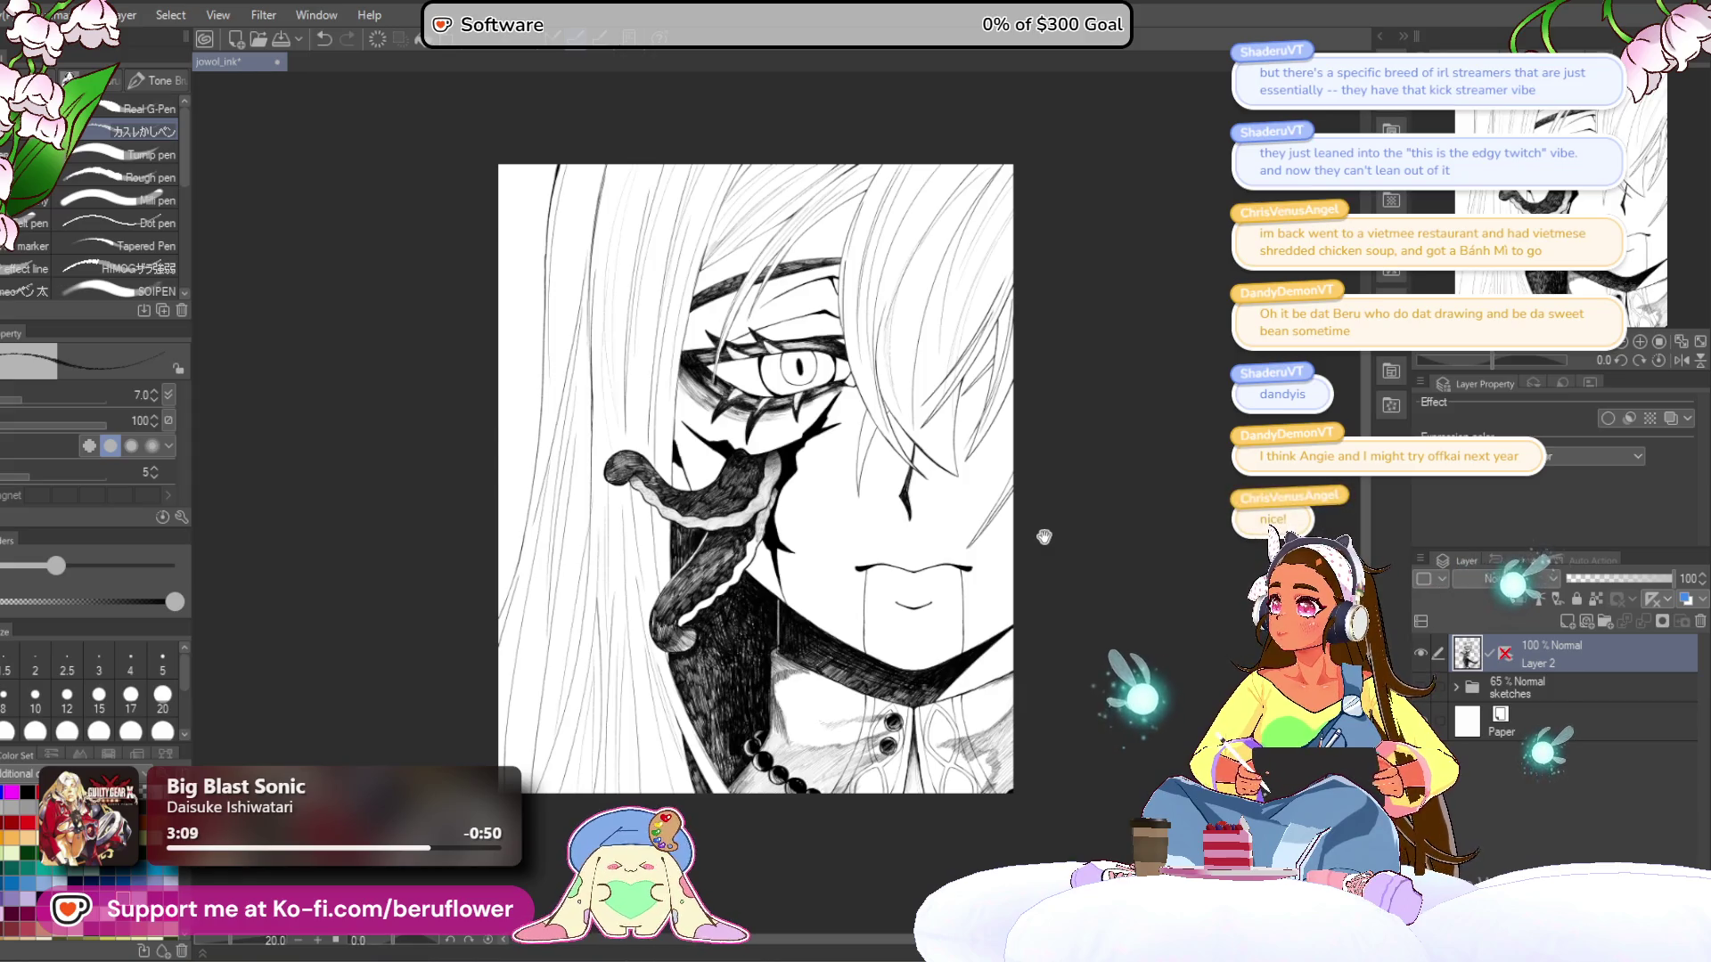
drag(1081, 535, 1088, 516)
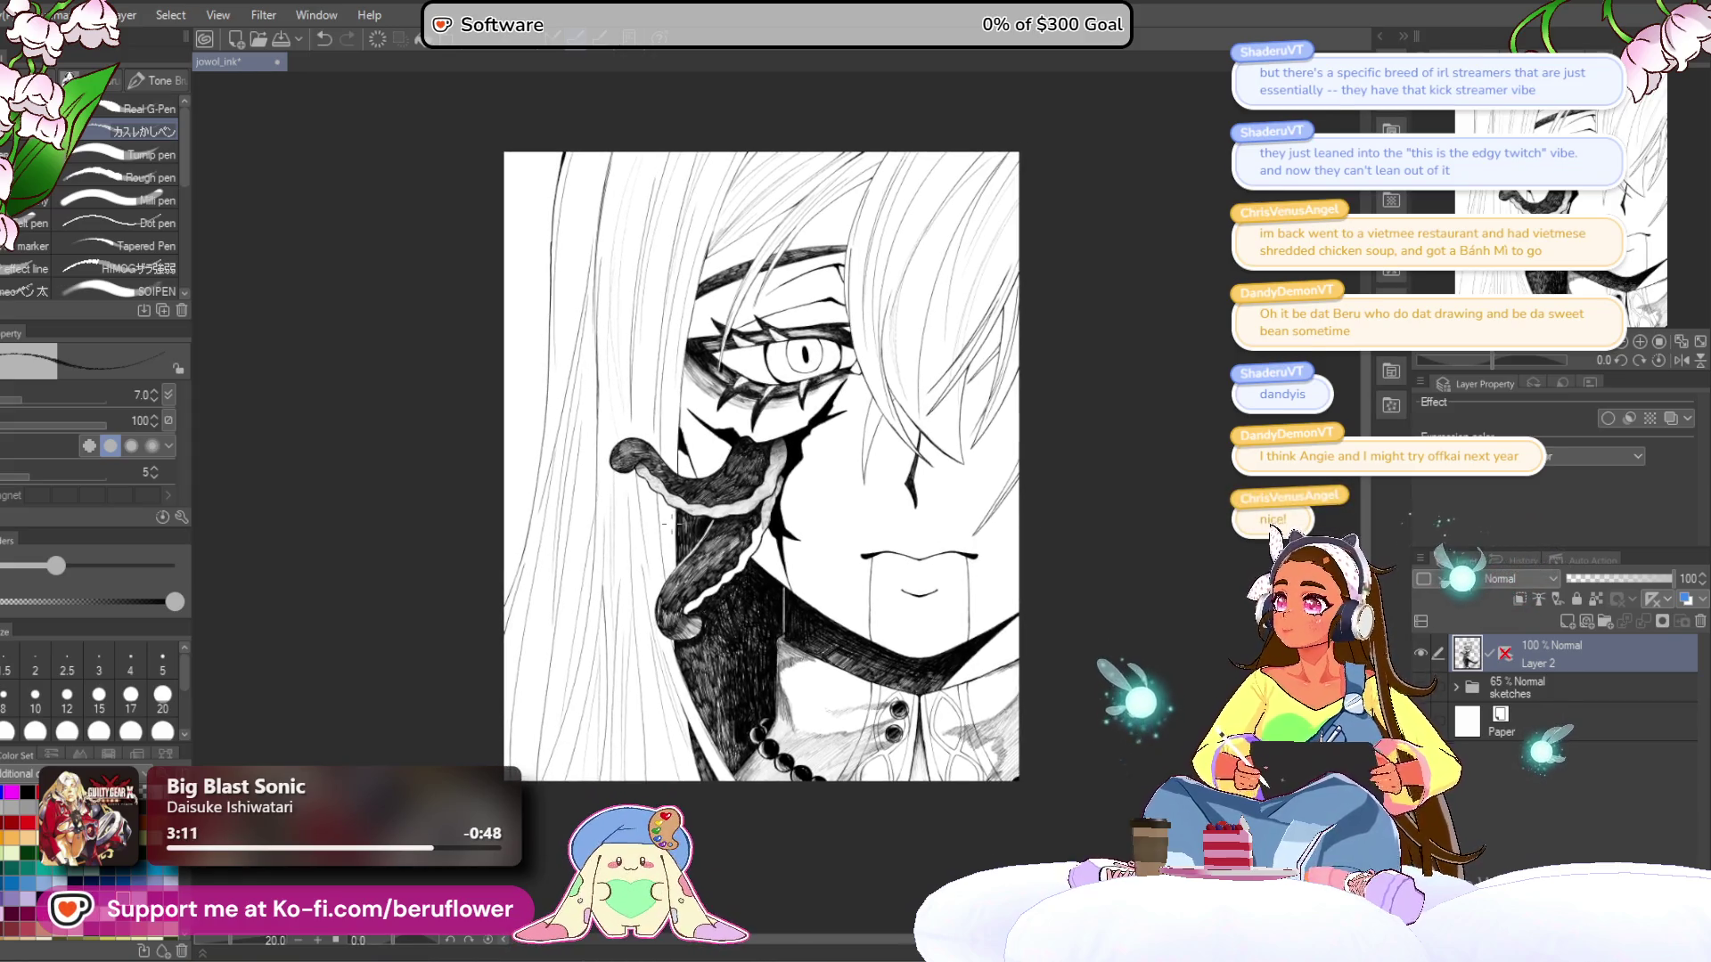
scroll(666, 522, up, 2)
scroll(666, 523, down, 2)
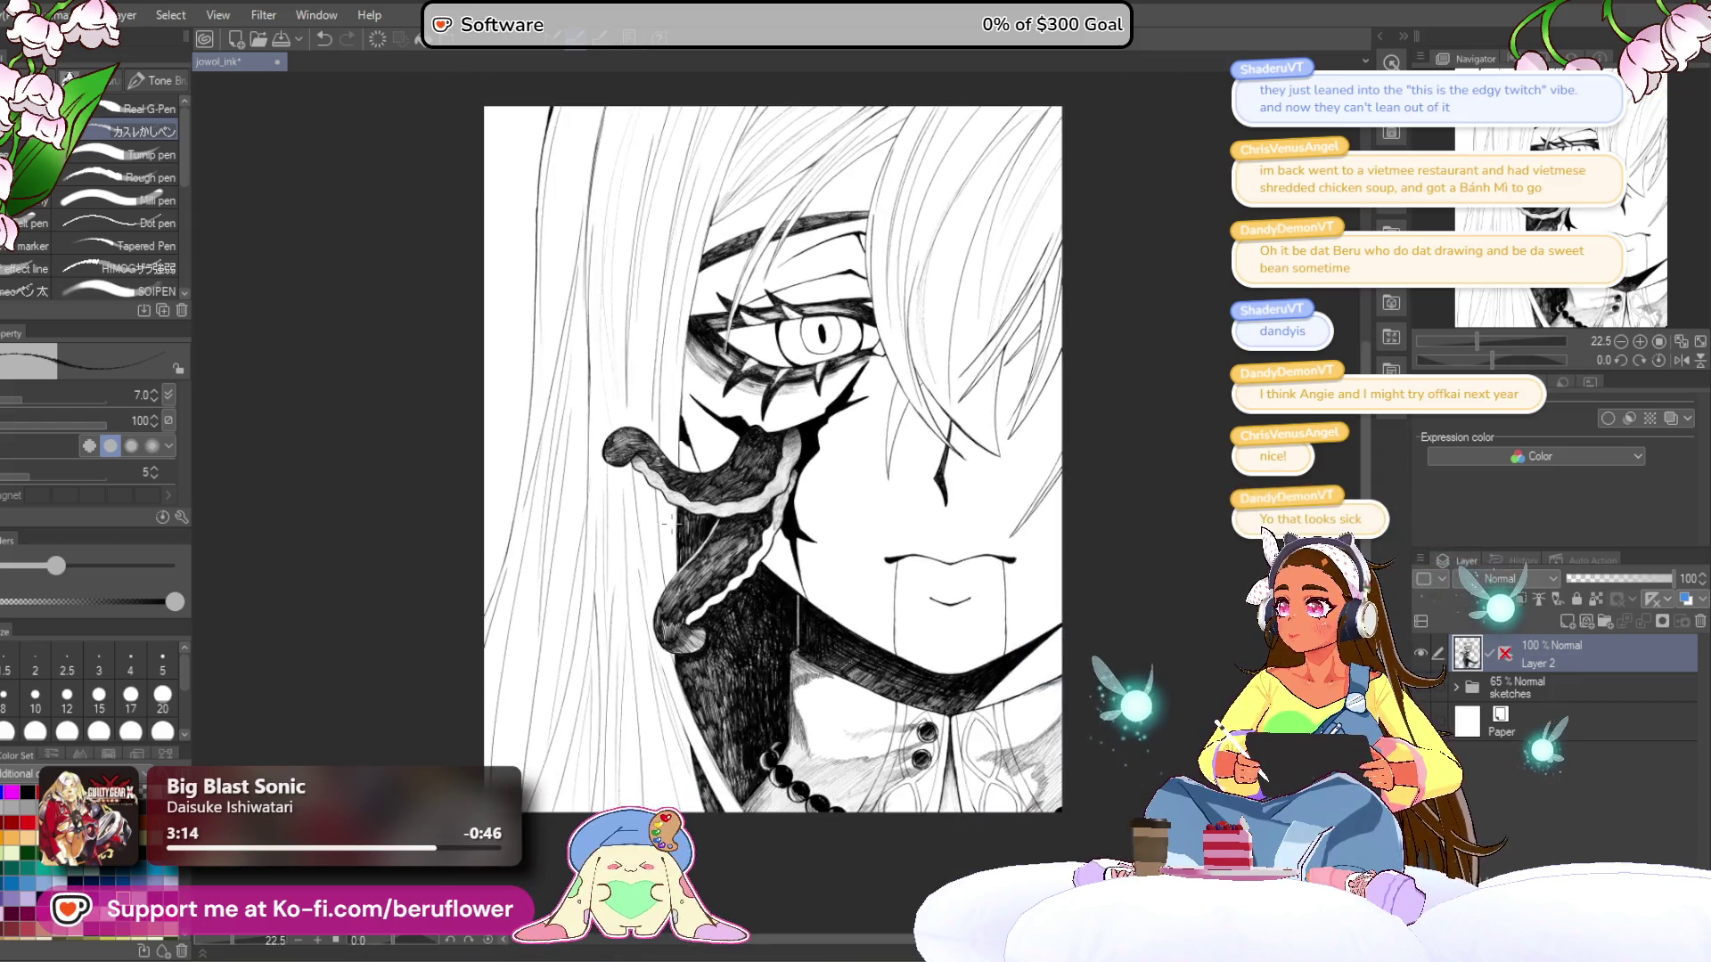
scroll(666, 523, up, 3)
drag(815, 713, 837, 658)
mouse_move(1000, 716)
mouse_down()
mouse_move(955, 574)
mouse_move(972, 625)
mouse_up()
scroll(845, 419, up, 3)
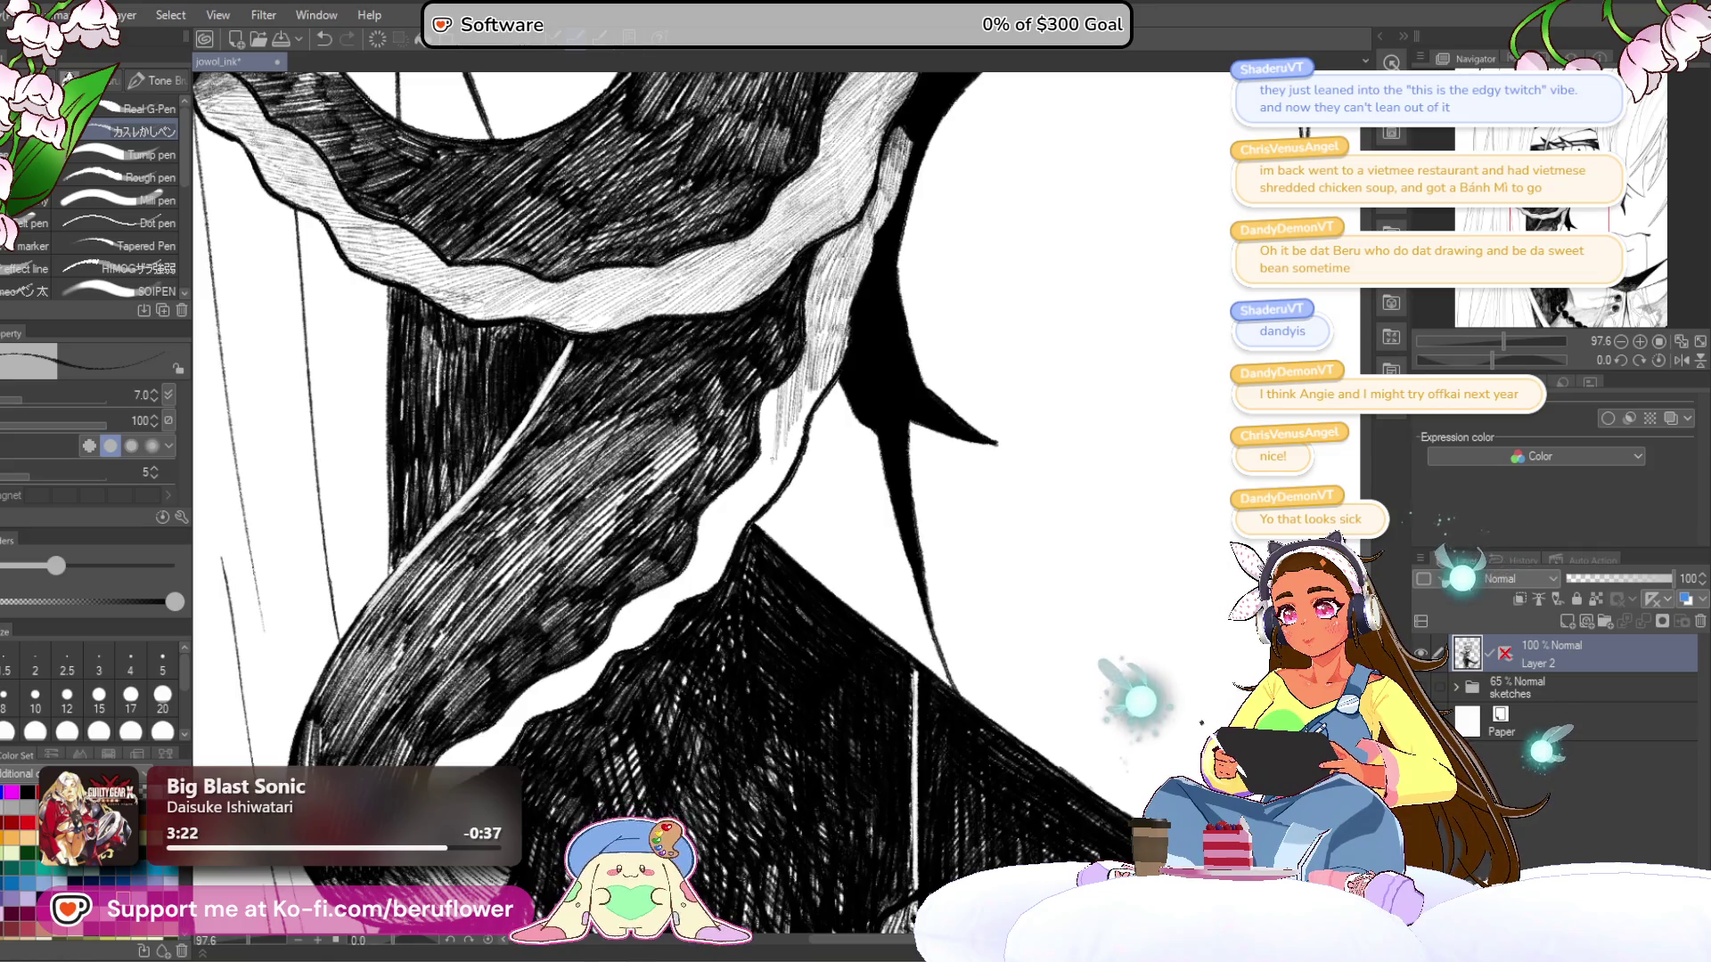
- Add short diagonal hatching strokes throughout the dark shadow beside the tentacle
mouse_move(784, 412)
mouse_down()
mouse_move(775, 492)
mouse_move(791, 460)
mouse_up()
drag(793, 540, 821, 509)
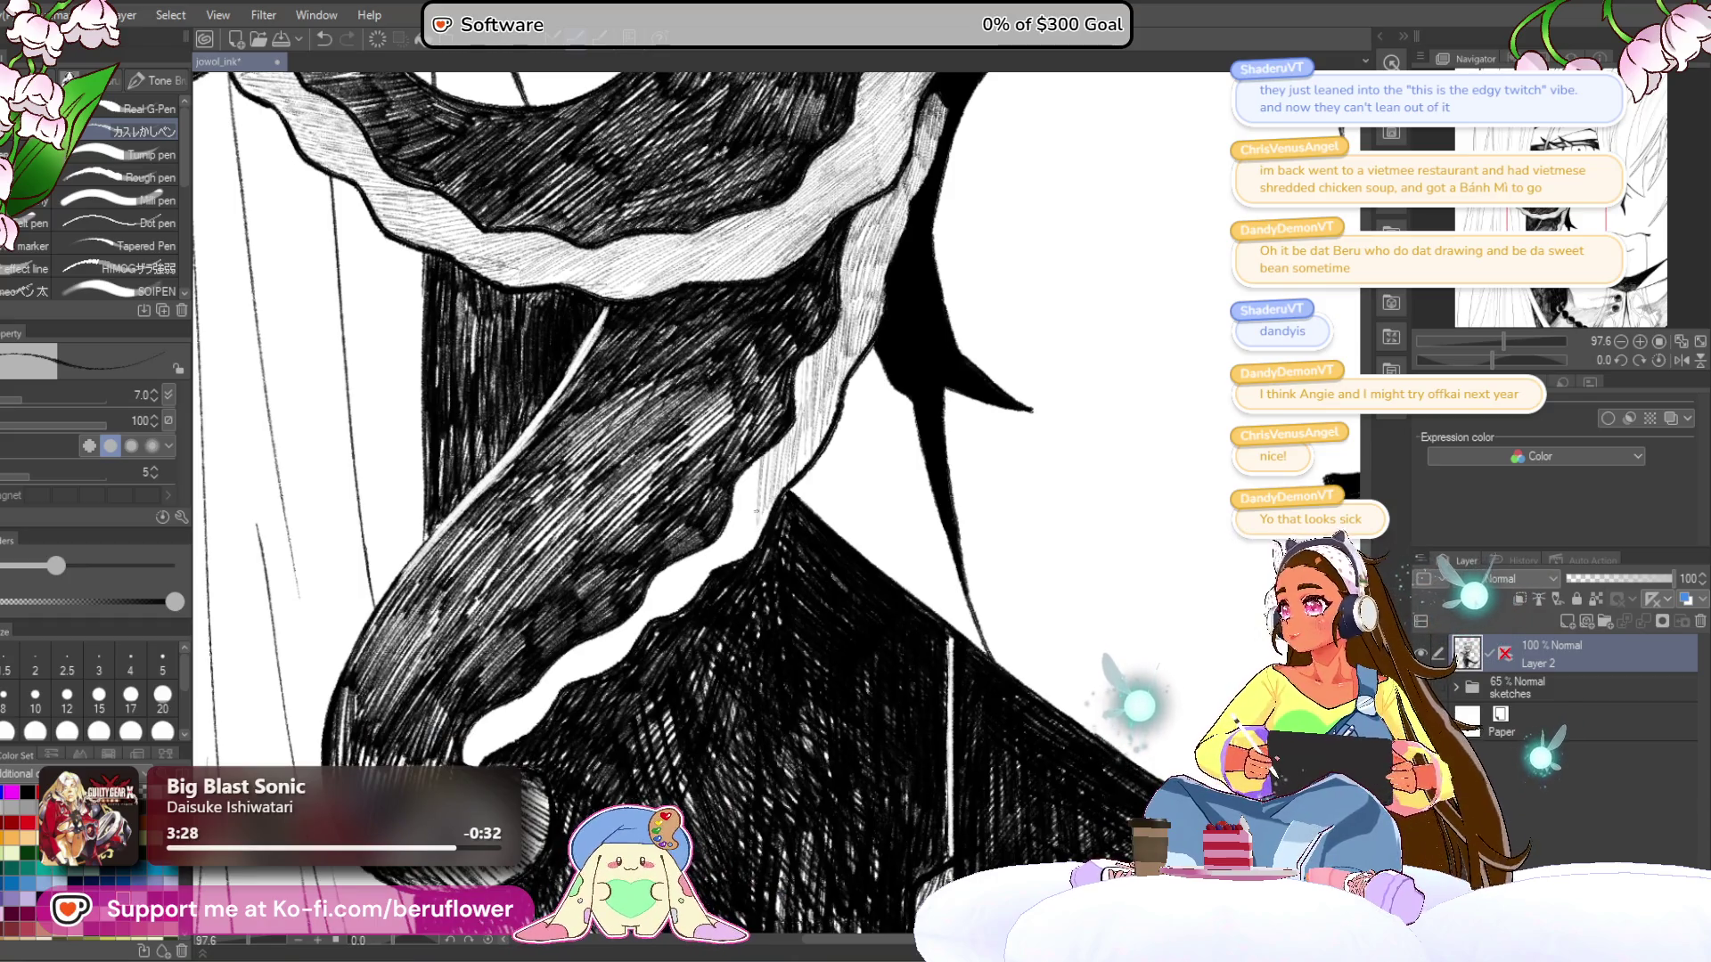
drag(759, 458, 727, 564)
drag(768, 492, 751, 550)
drag(780, 476, 728, 600)
drag(758, 499, 776, 448)
drag(722, 545, 700, 610)
drag(758, 499, 811, 468)
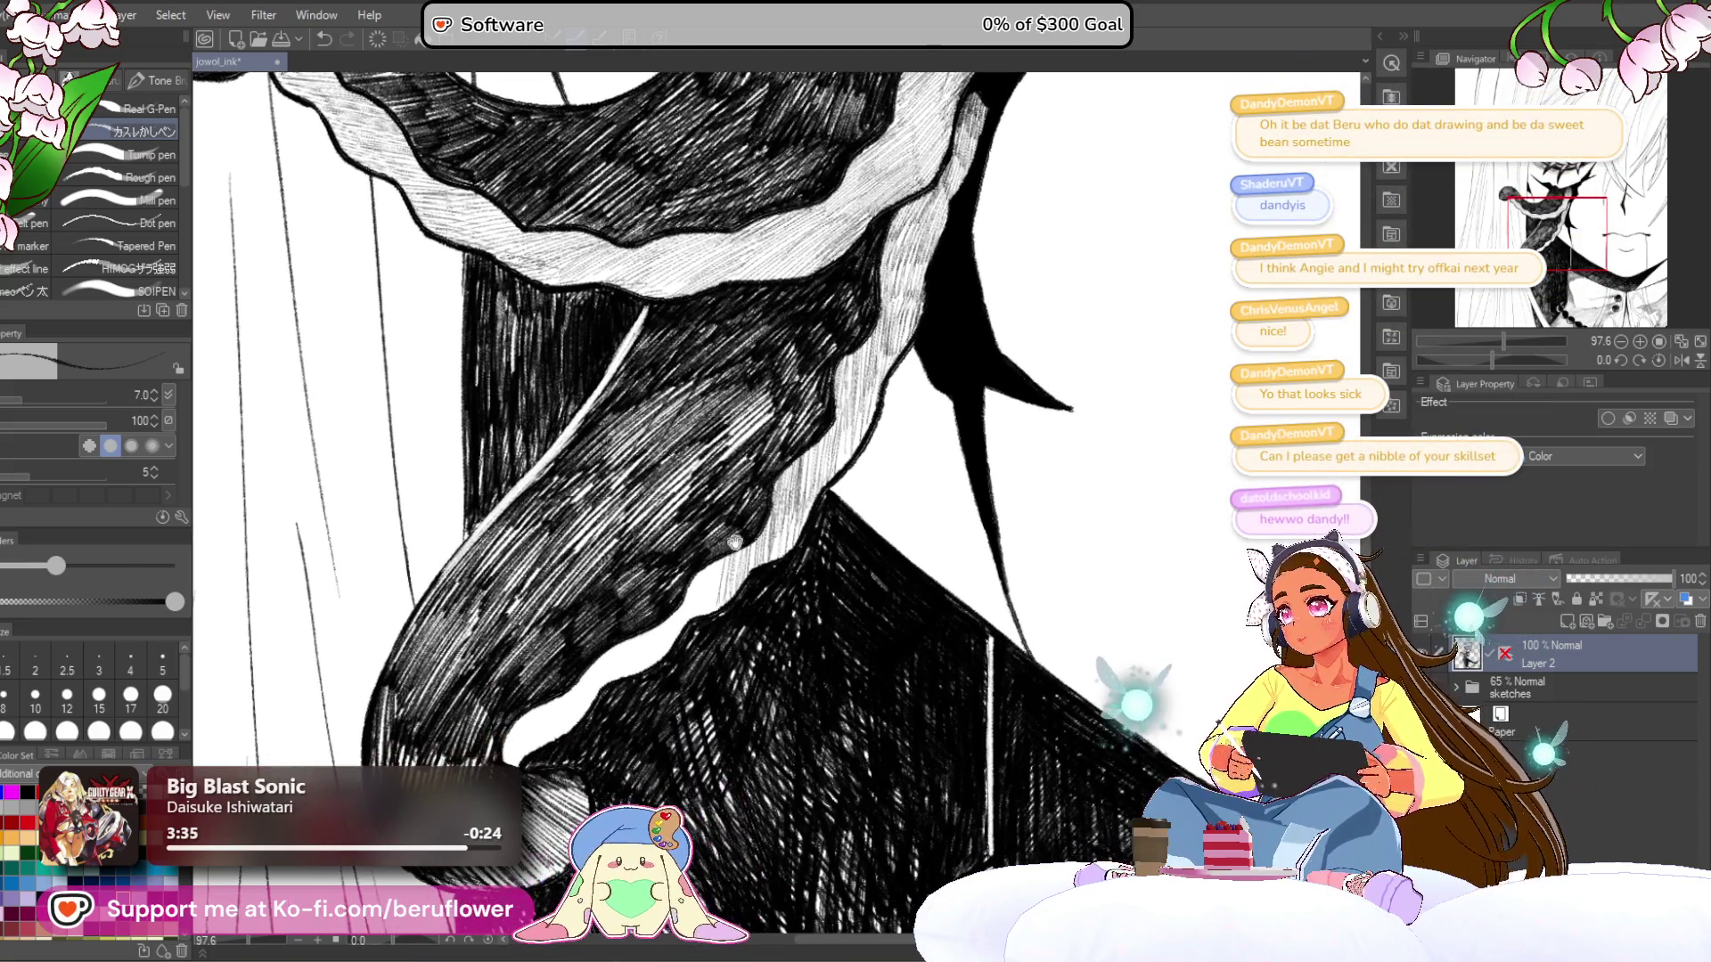
drag(725, 567, 700, 617)
drag(712, 564, 695, 618)
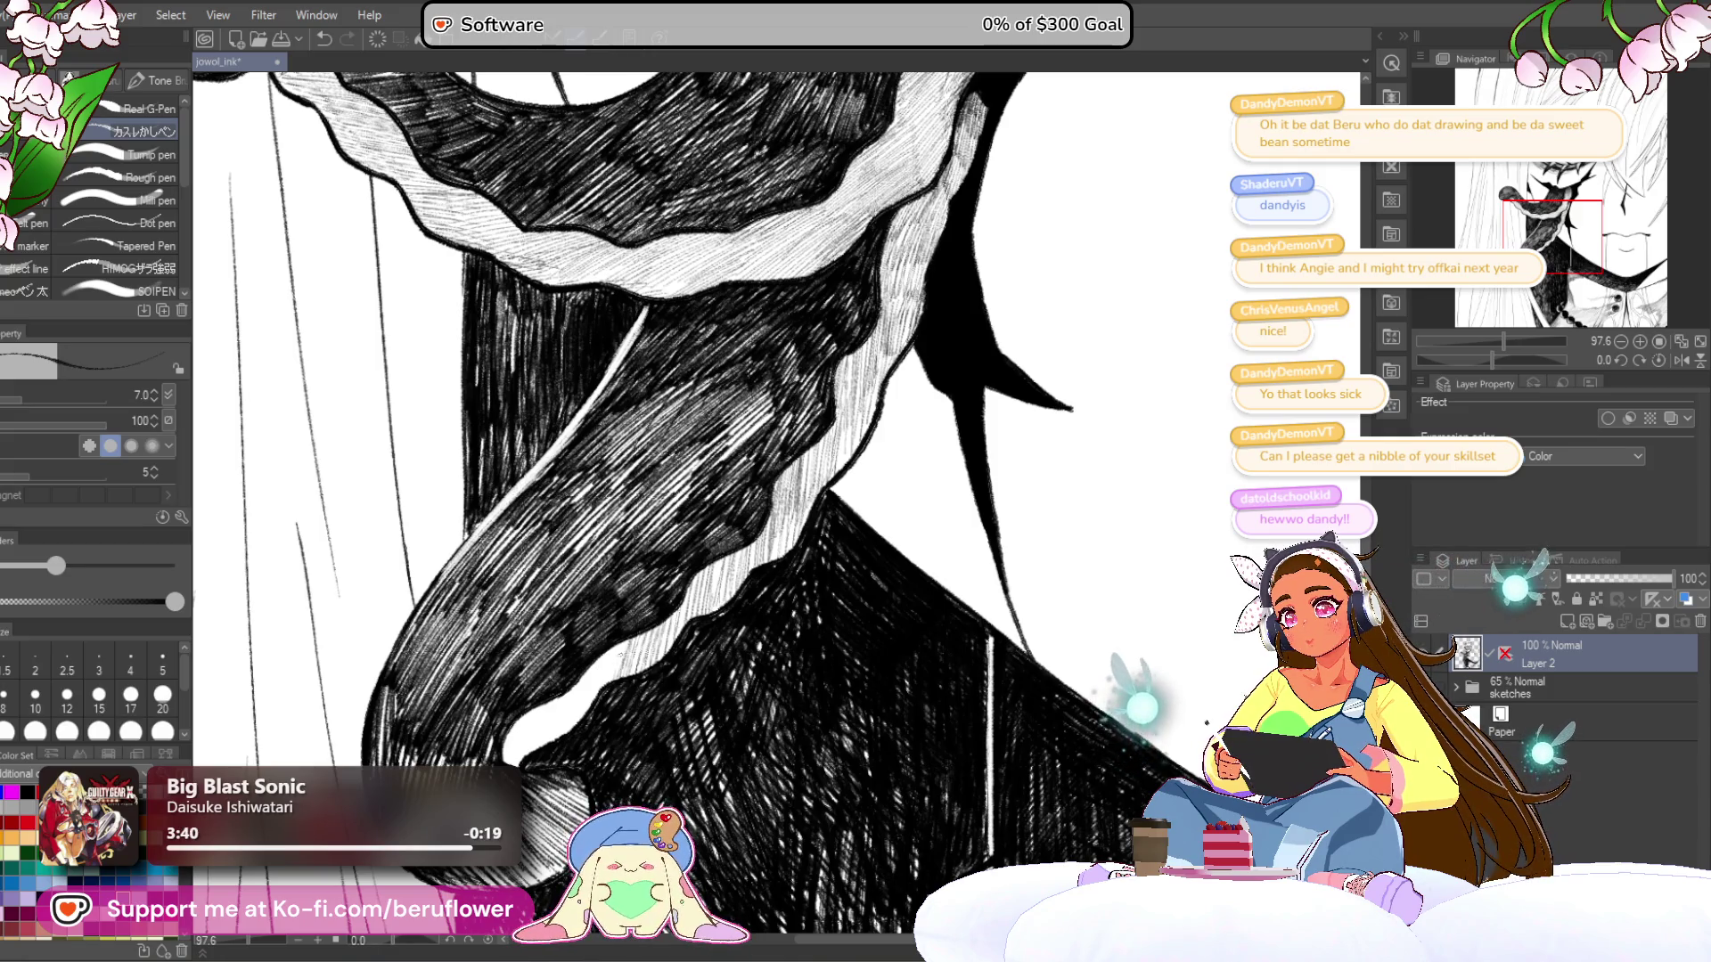
- Build up hatching lower in the dark neck shadow
drag(618, 645, 586, 709)
mouse_move(602, 658)
mouse_down()
mouse_move(577, 719)
mouse_move(542, 746)
mouse_up()
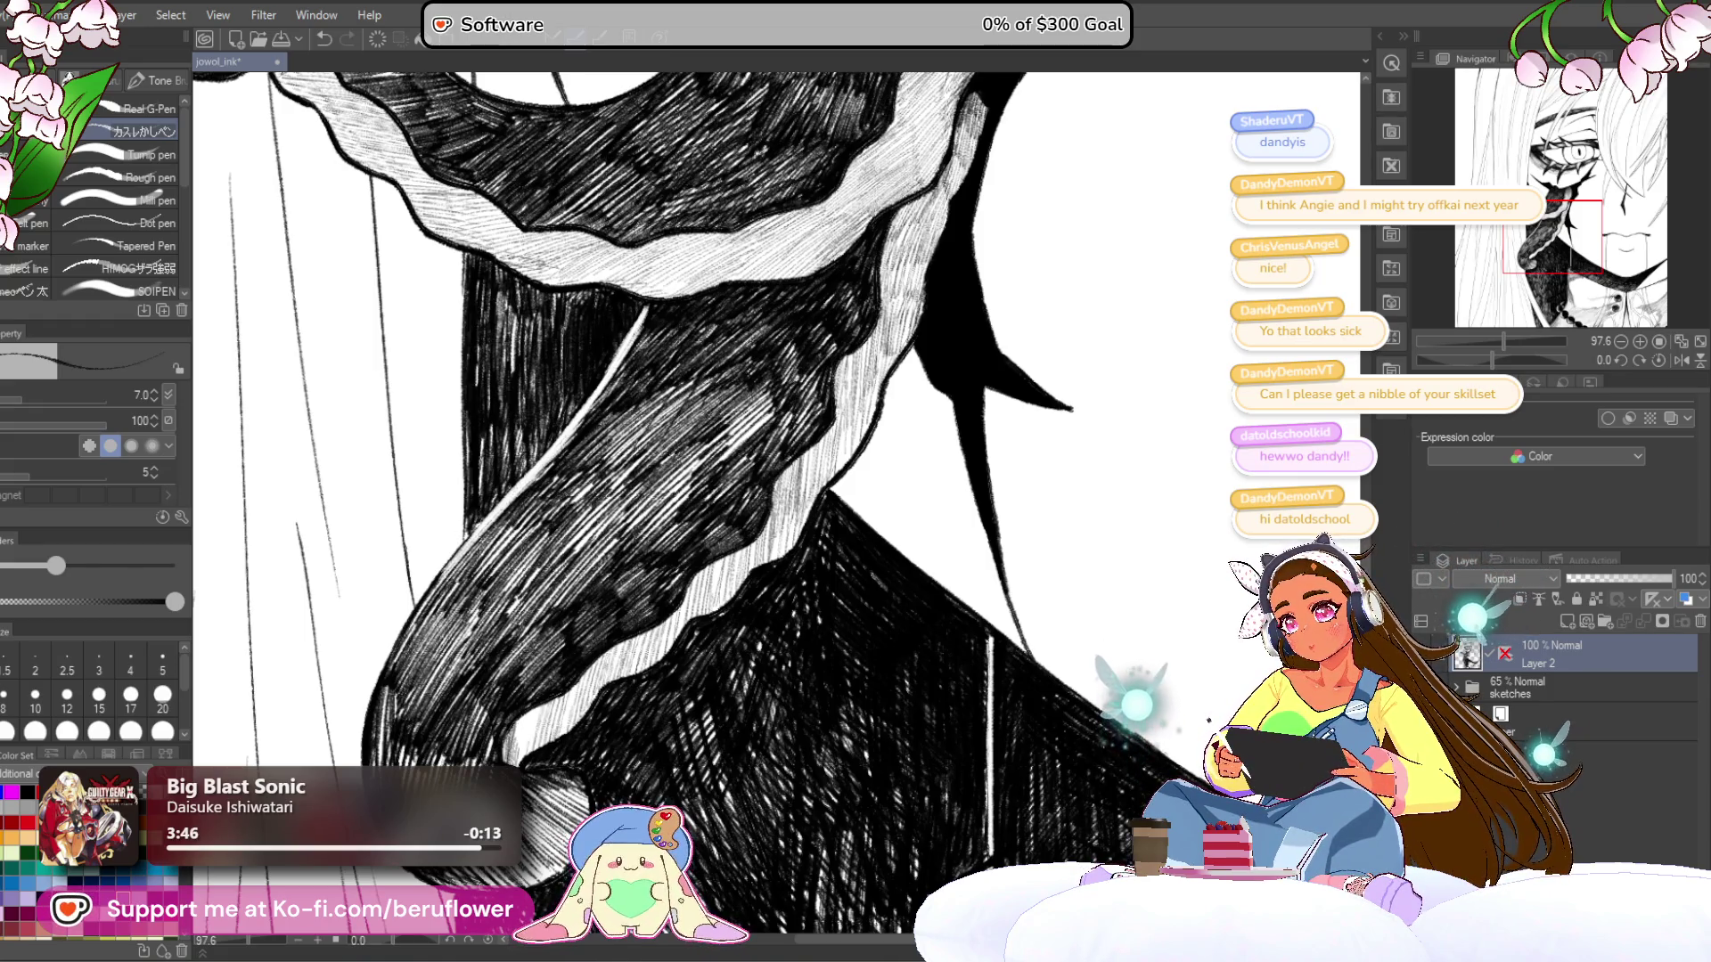
drag(519, 719, 516, 765)
drag(540, 706, 527, 756)
drag(572, 687, 559, 728)
drag(585, 673, 564, 727)
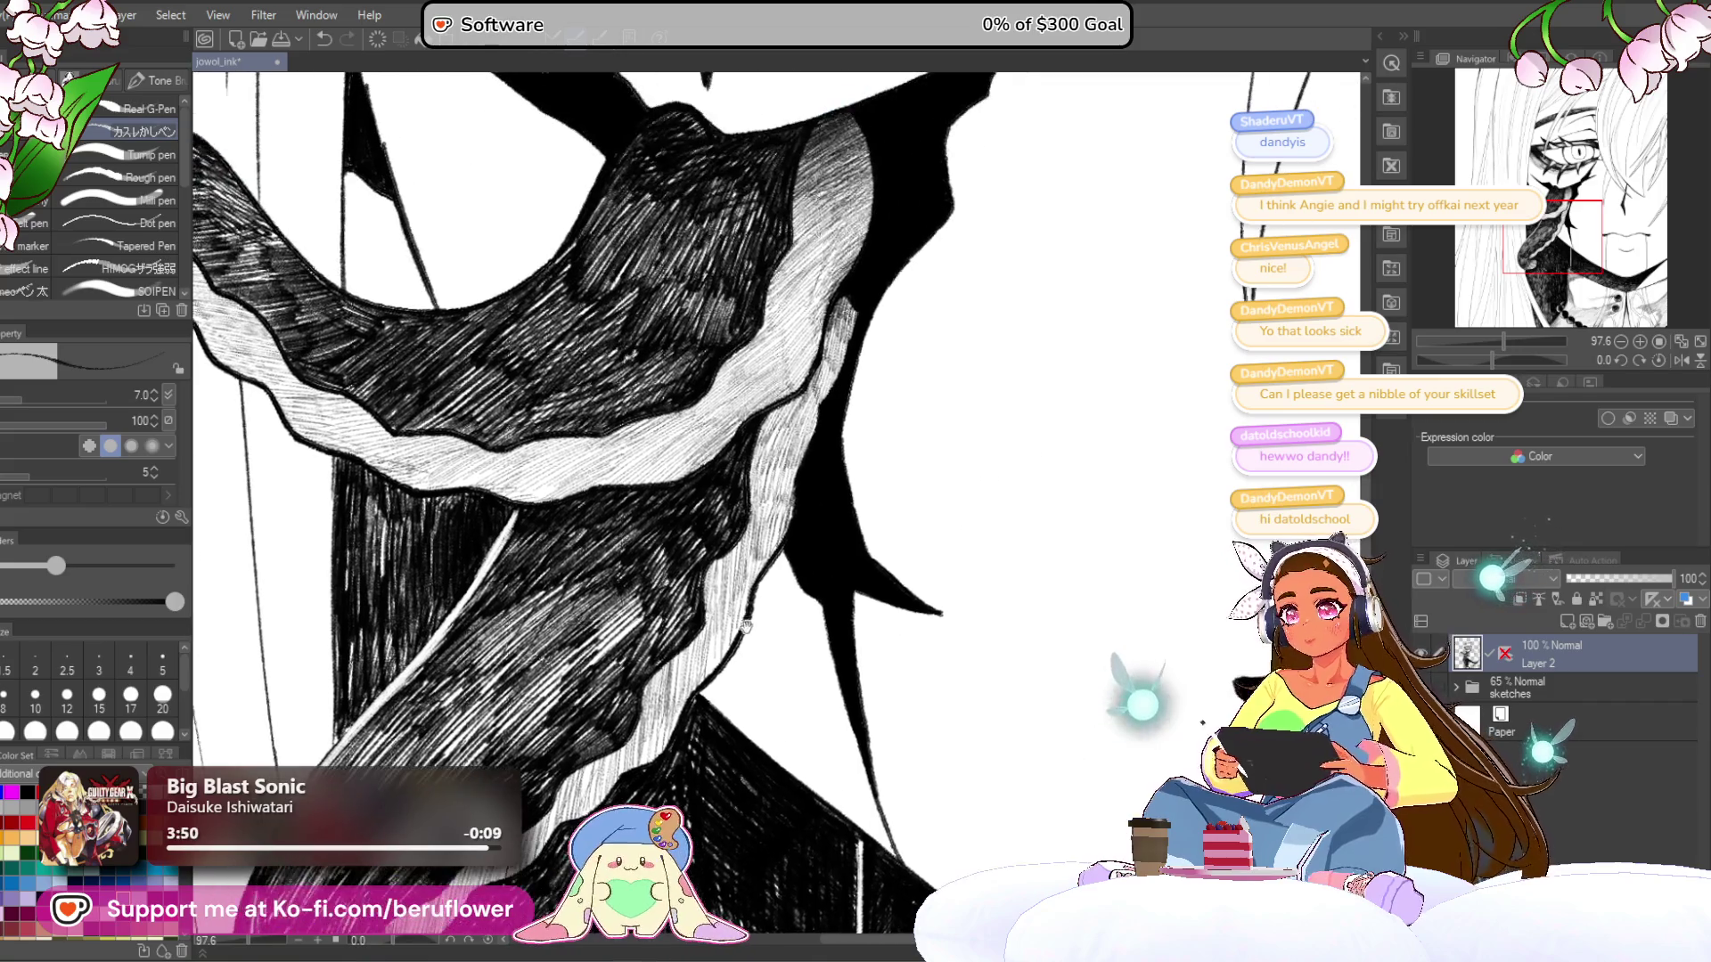
drag(624, 356, 495, 552)
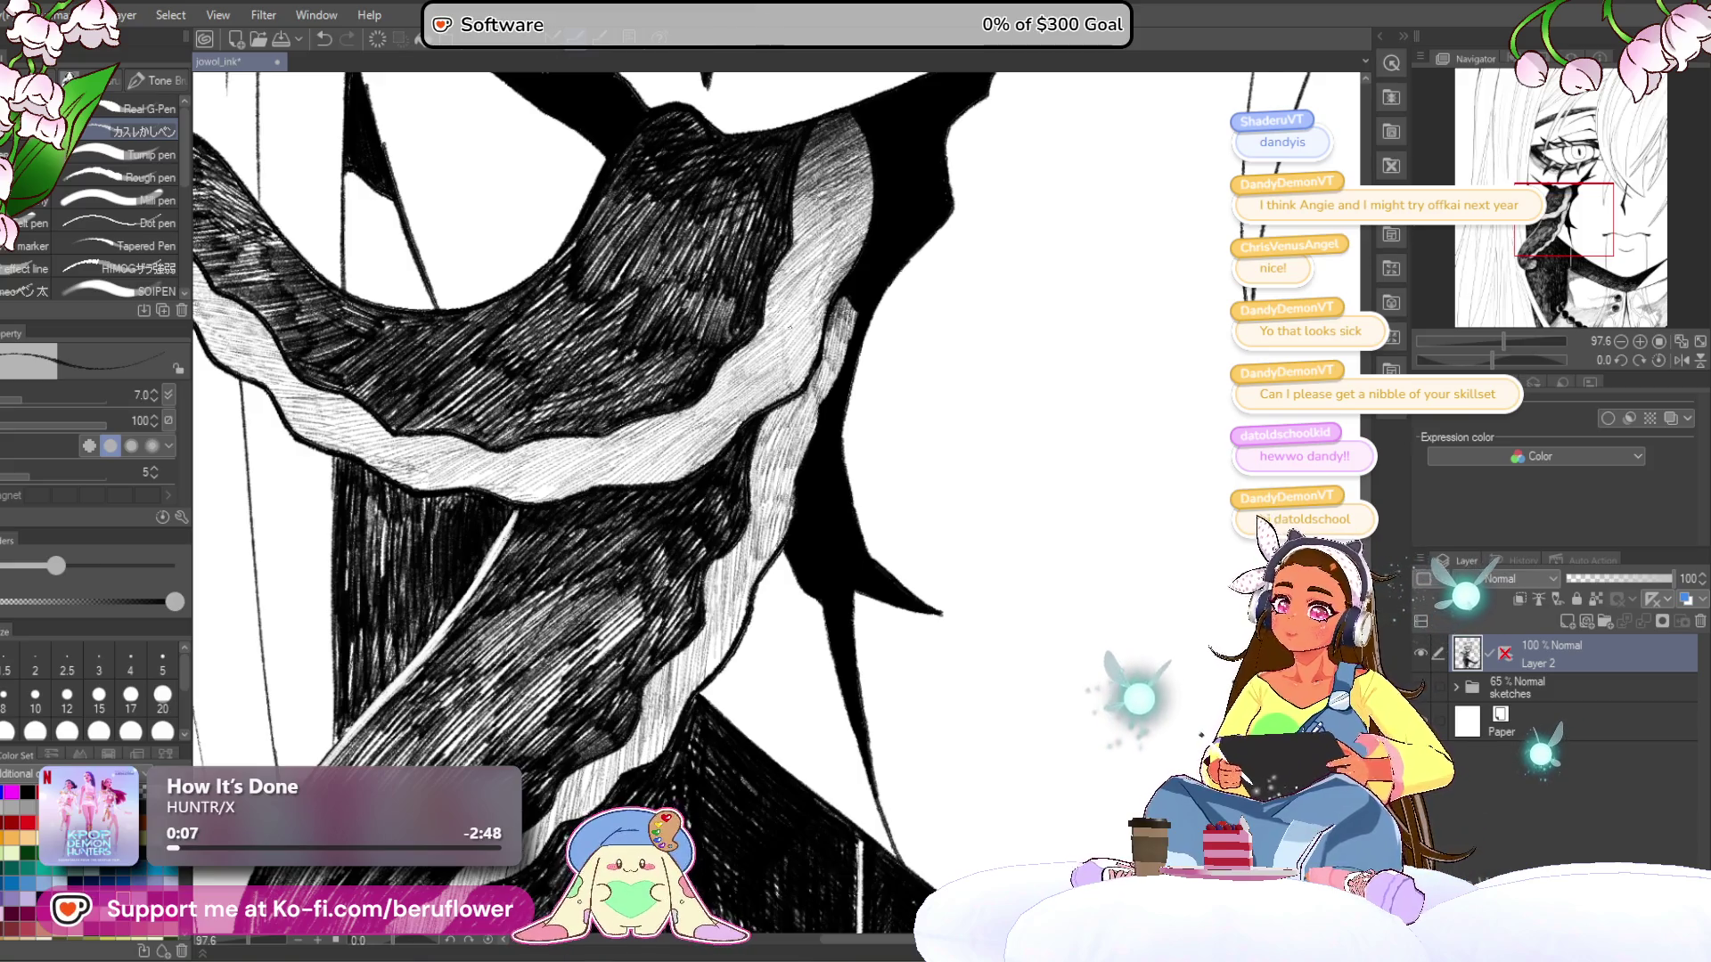
scroll(1027, 481, down, 5)
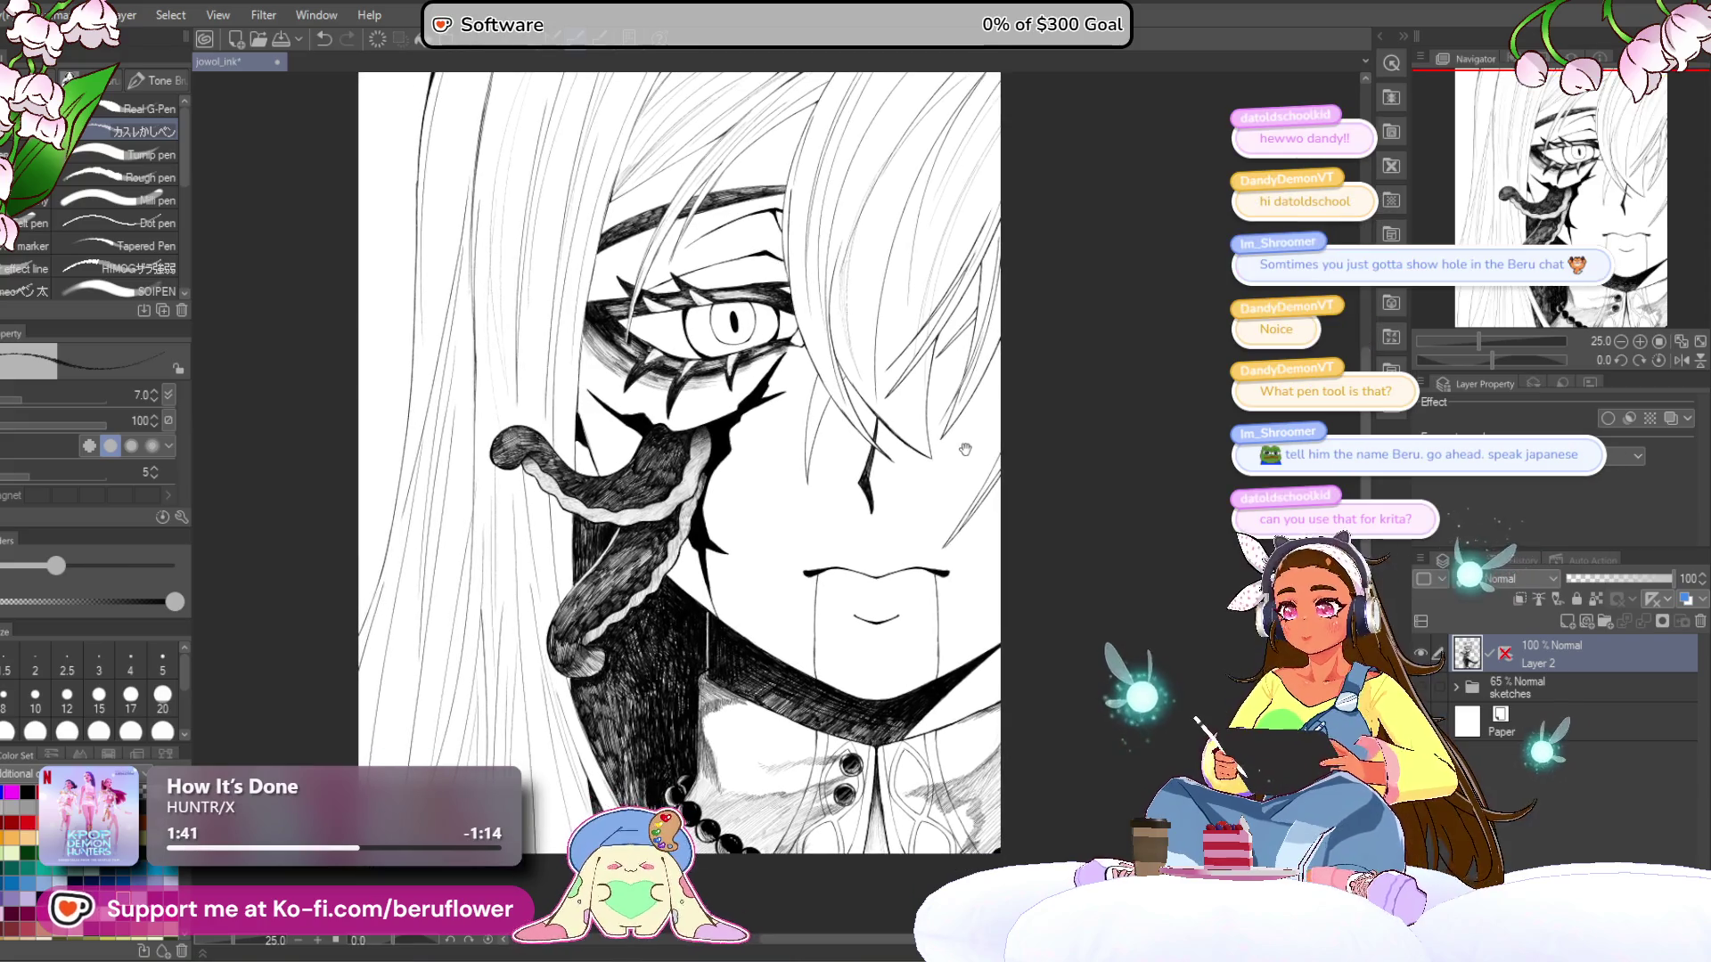
mouse_move(966, 448)
mouse_down()
mouse_move(974, 415)
mouse_move(1026, 399)
mouse_move(898, 322)
mouse_move(860, 322)
mouse_up()
scroll(833, 506, up, 5)
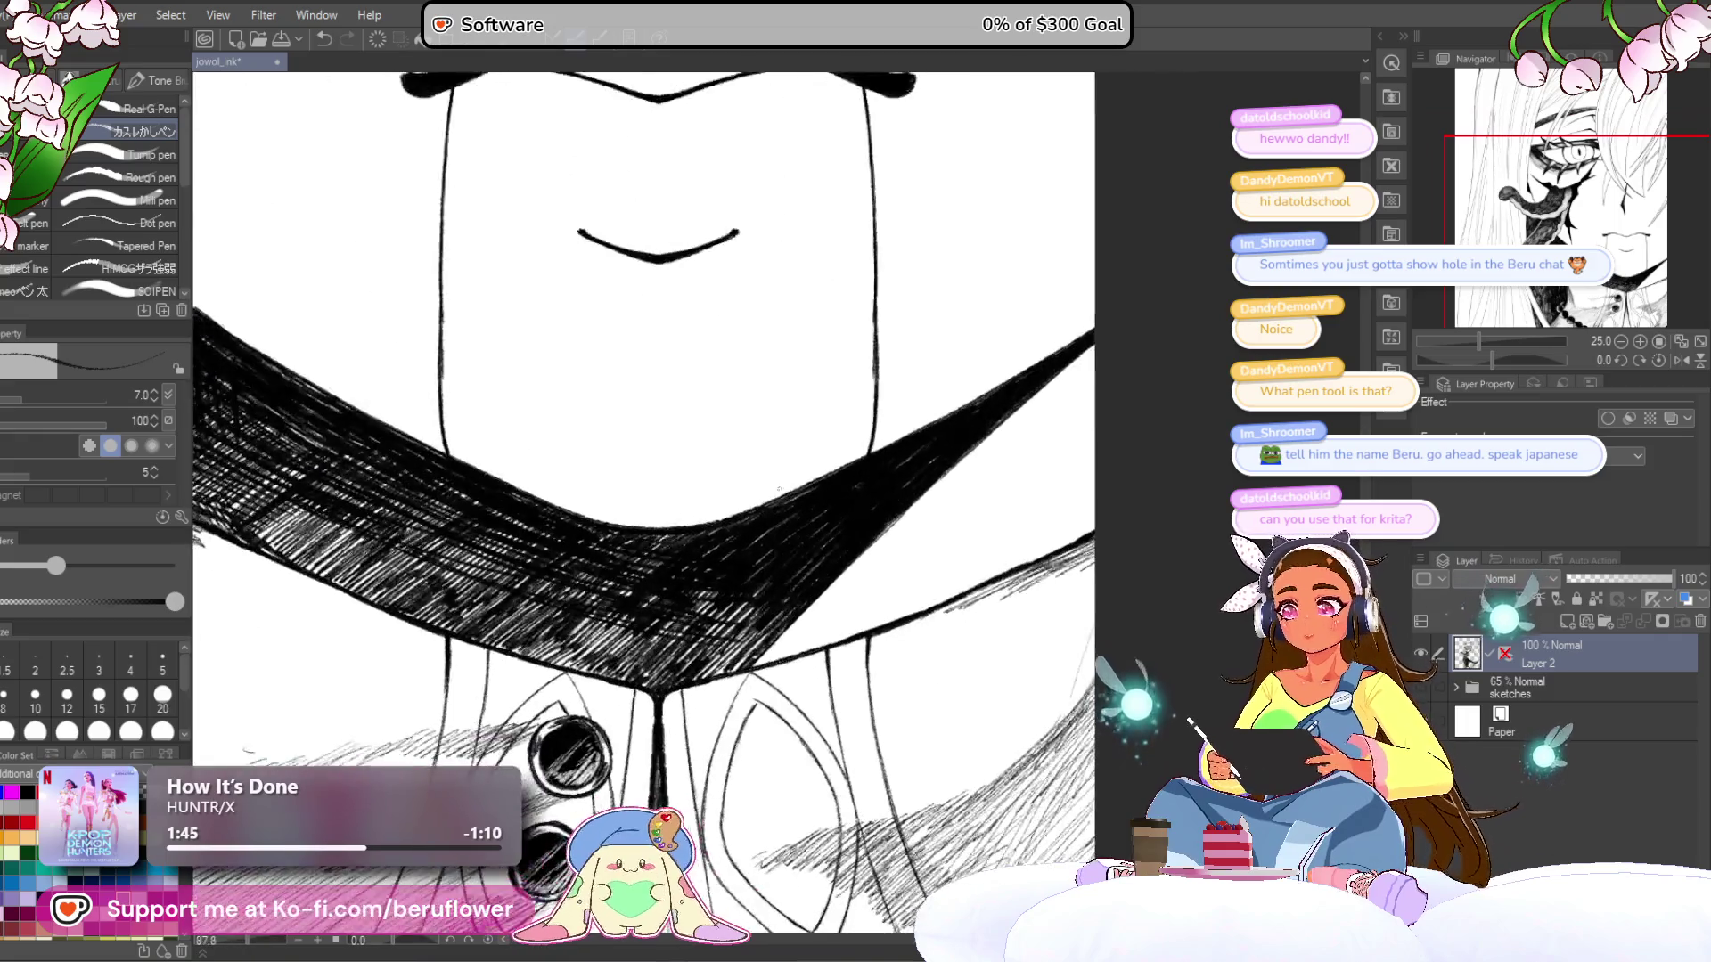
- Increase the brush size to 17 and hatch diagonally along the chin shadow's right edge
key(bracketright)
key(bracketright)
key(bracketright)
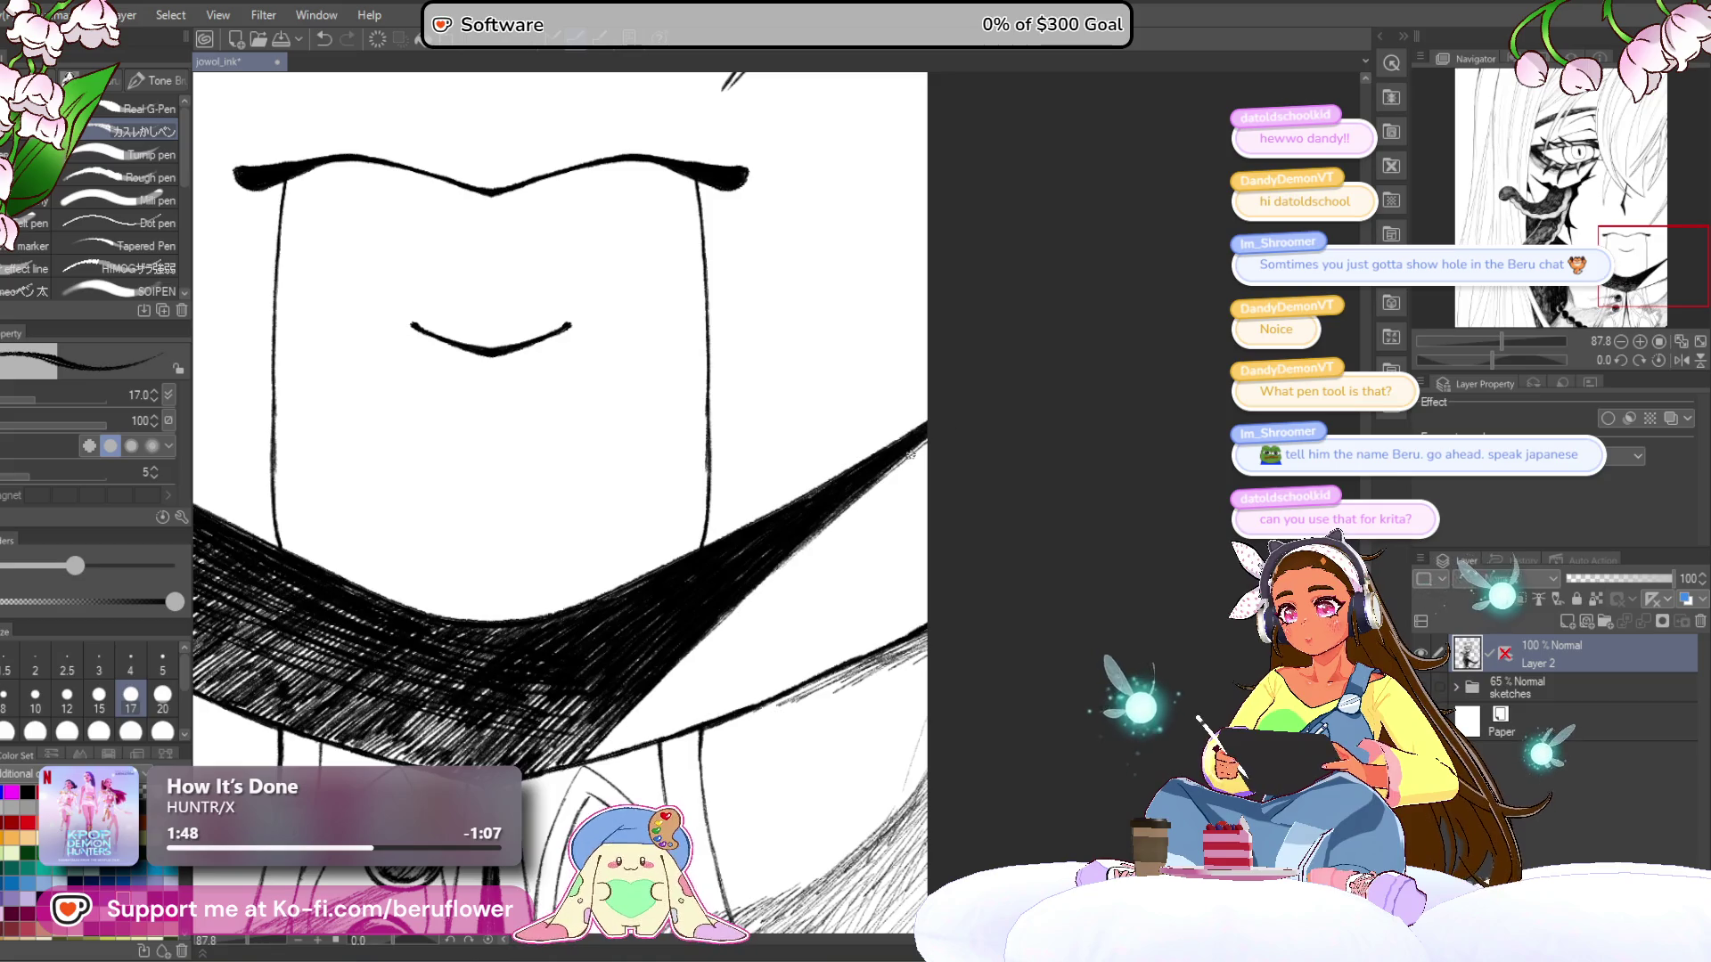
drag(766, 584, 927, 441)
drag(726, 625, 918, 450)
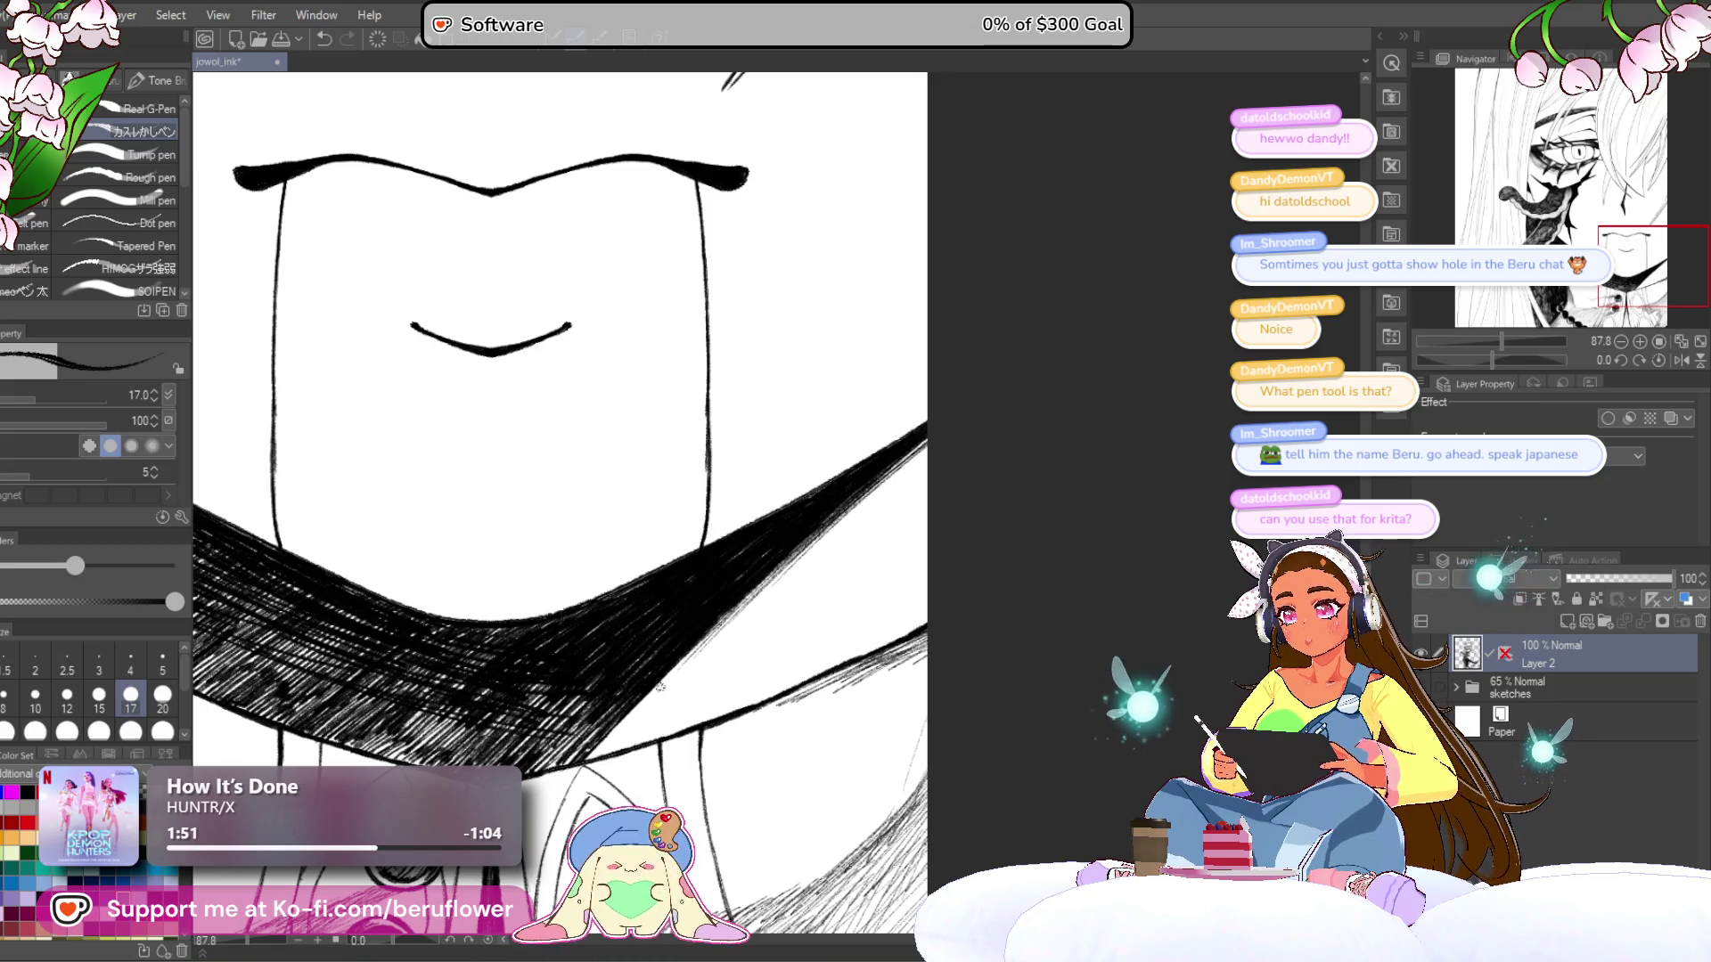
drag(689, 638, 850, 508)
drag(794, 562, 928, 446)
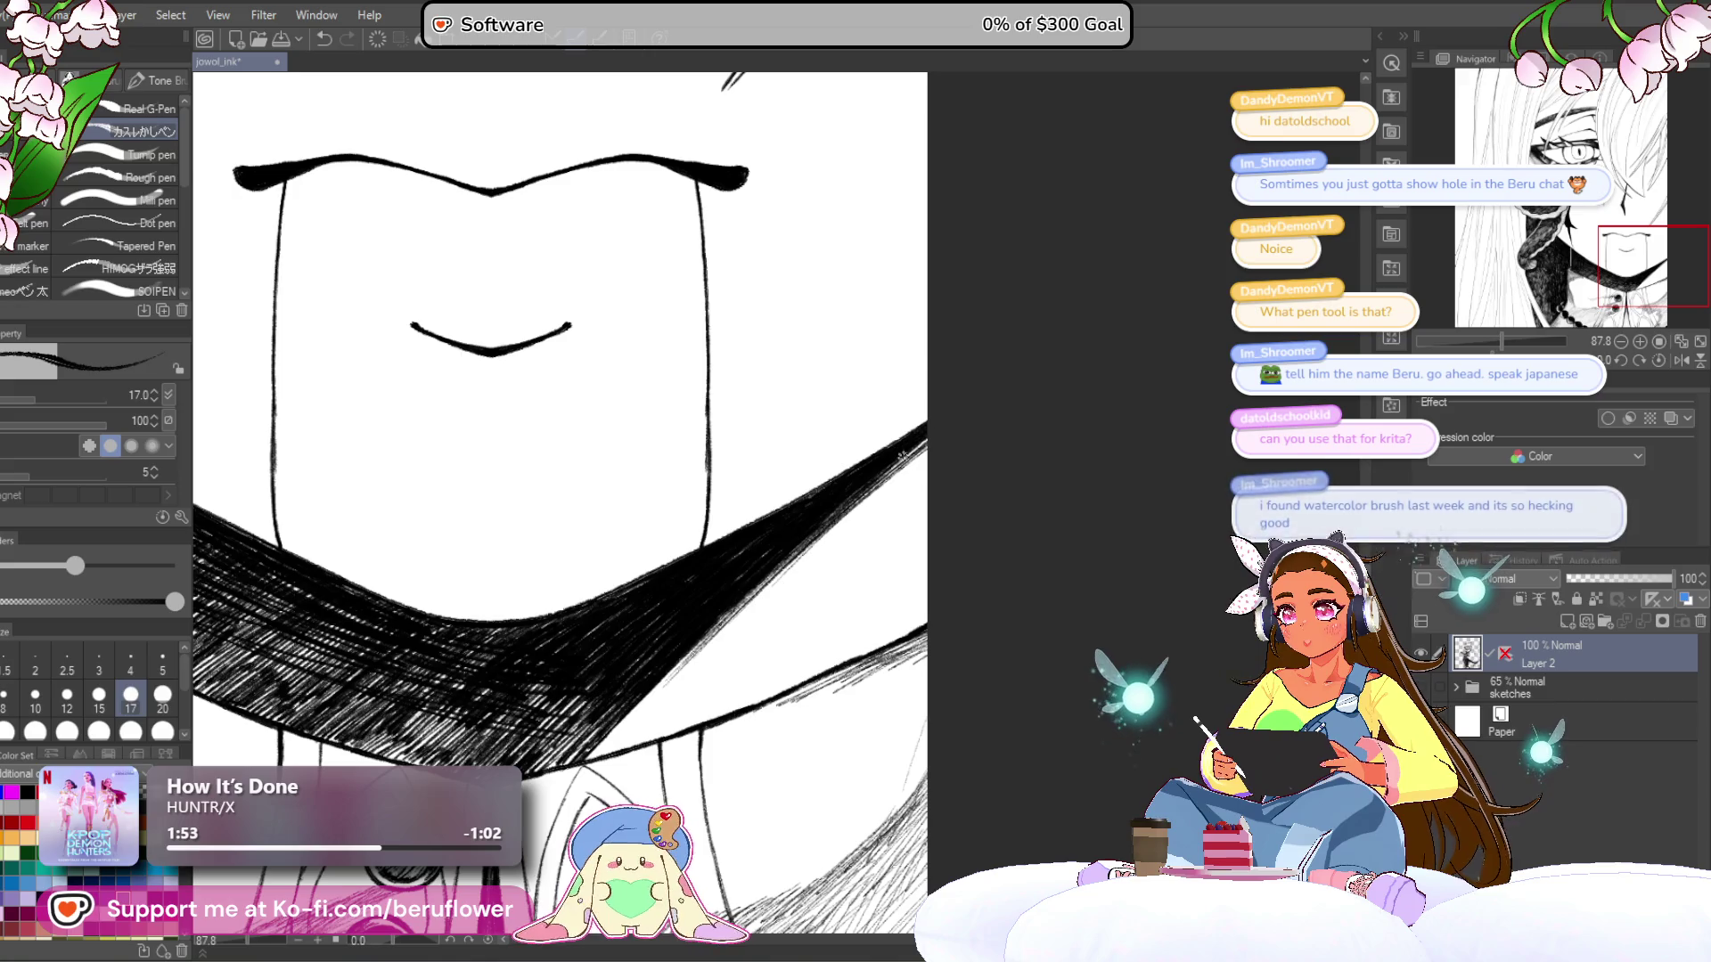
drag(785, 570, 931, 451)
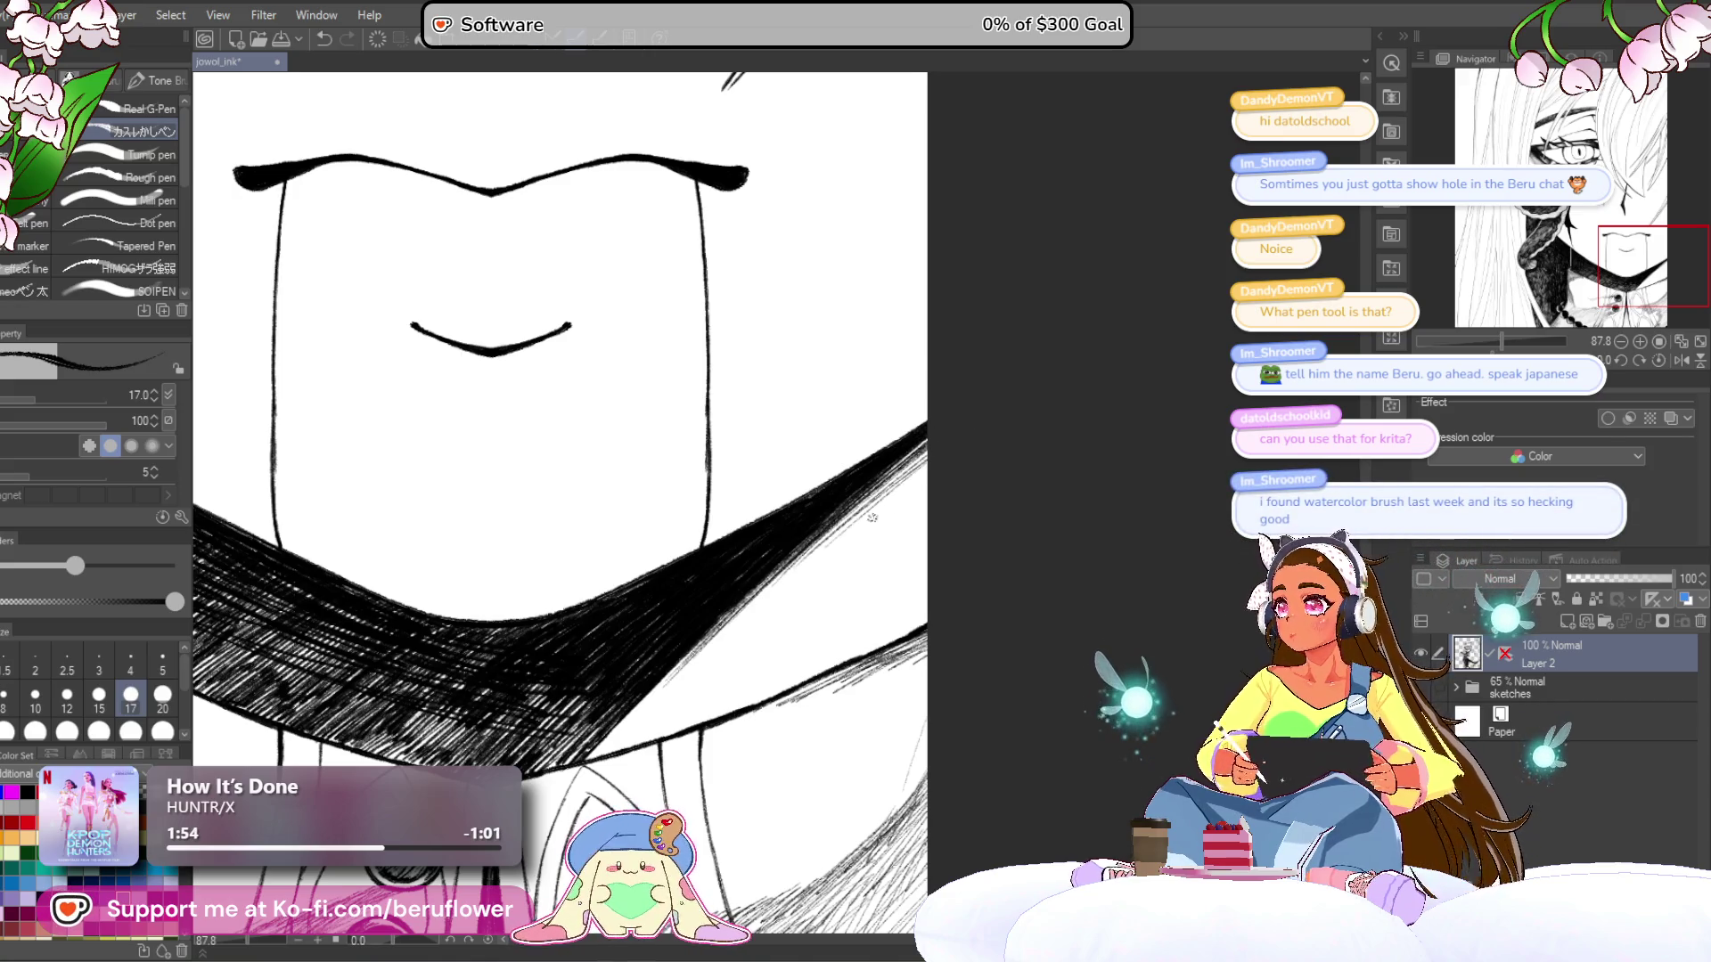
- Extend the hatching along the shadow band's lower-right edge
drag(858, 567, 878, 546)
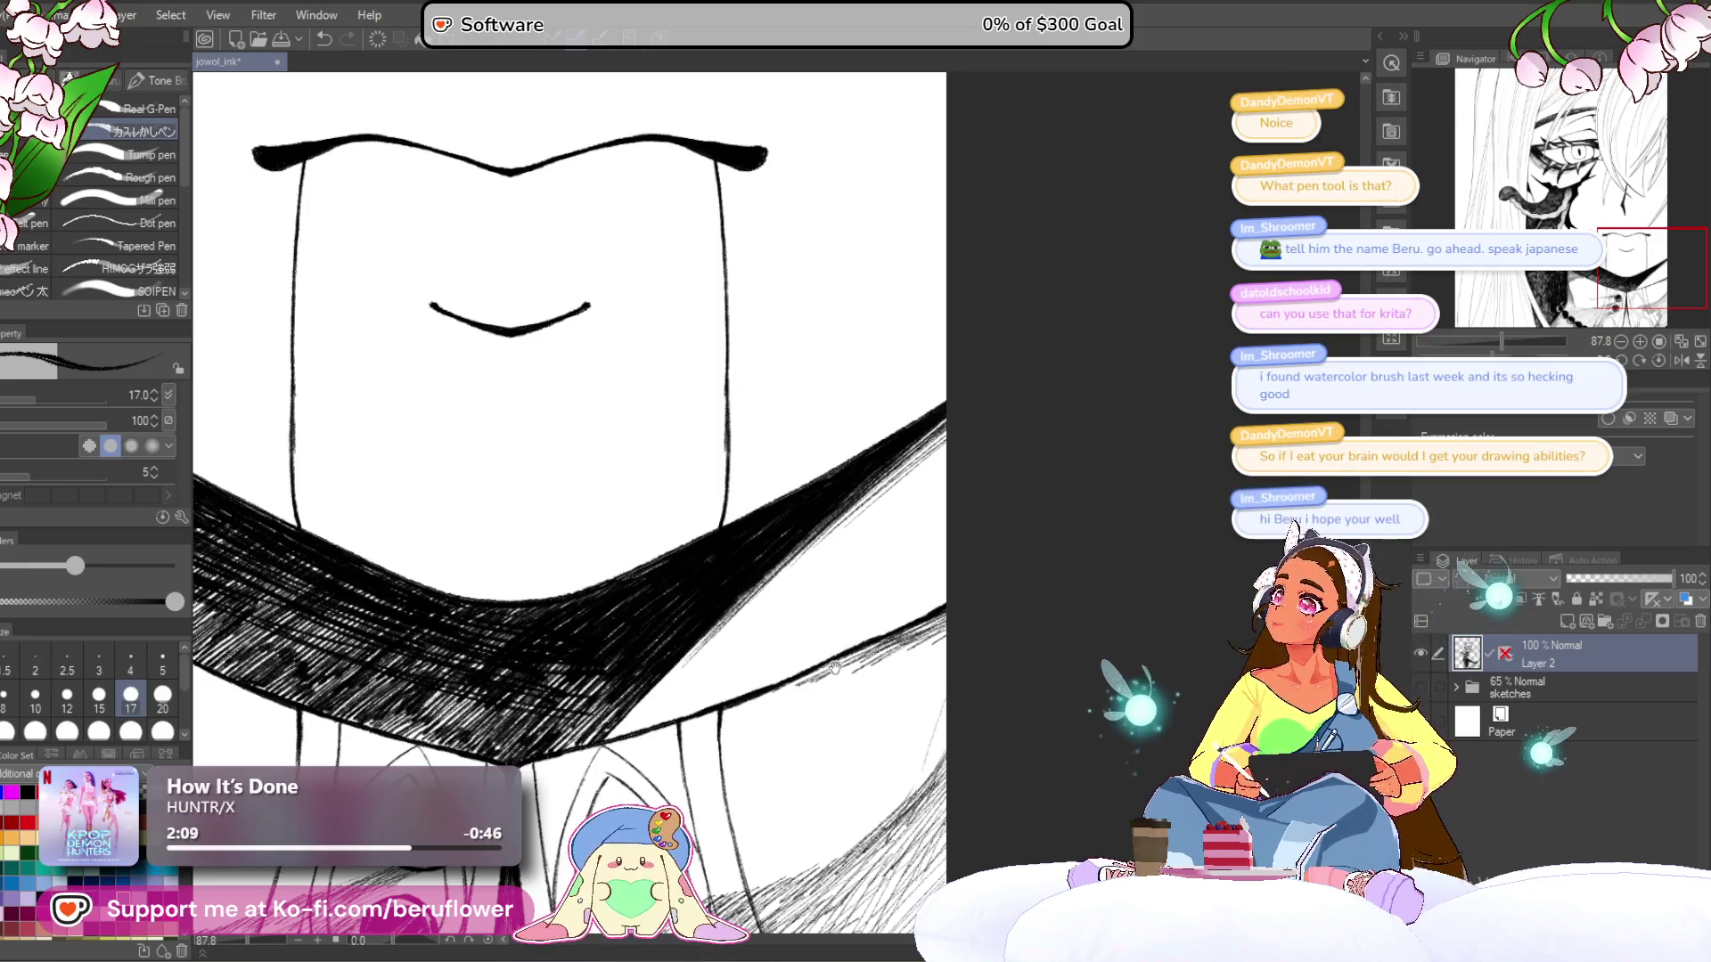
scroll(843, 659, down, 2)
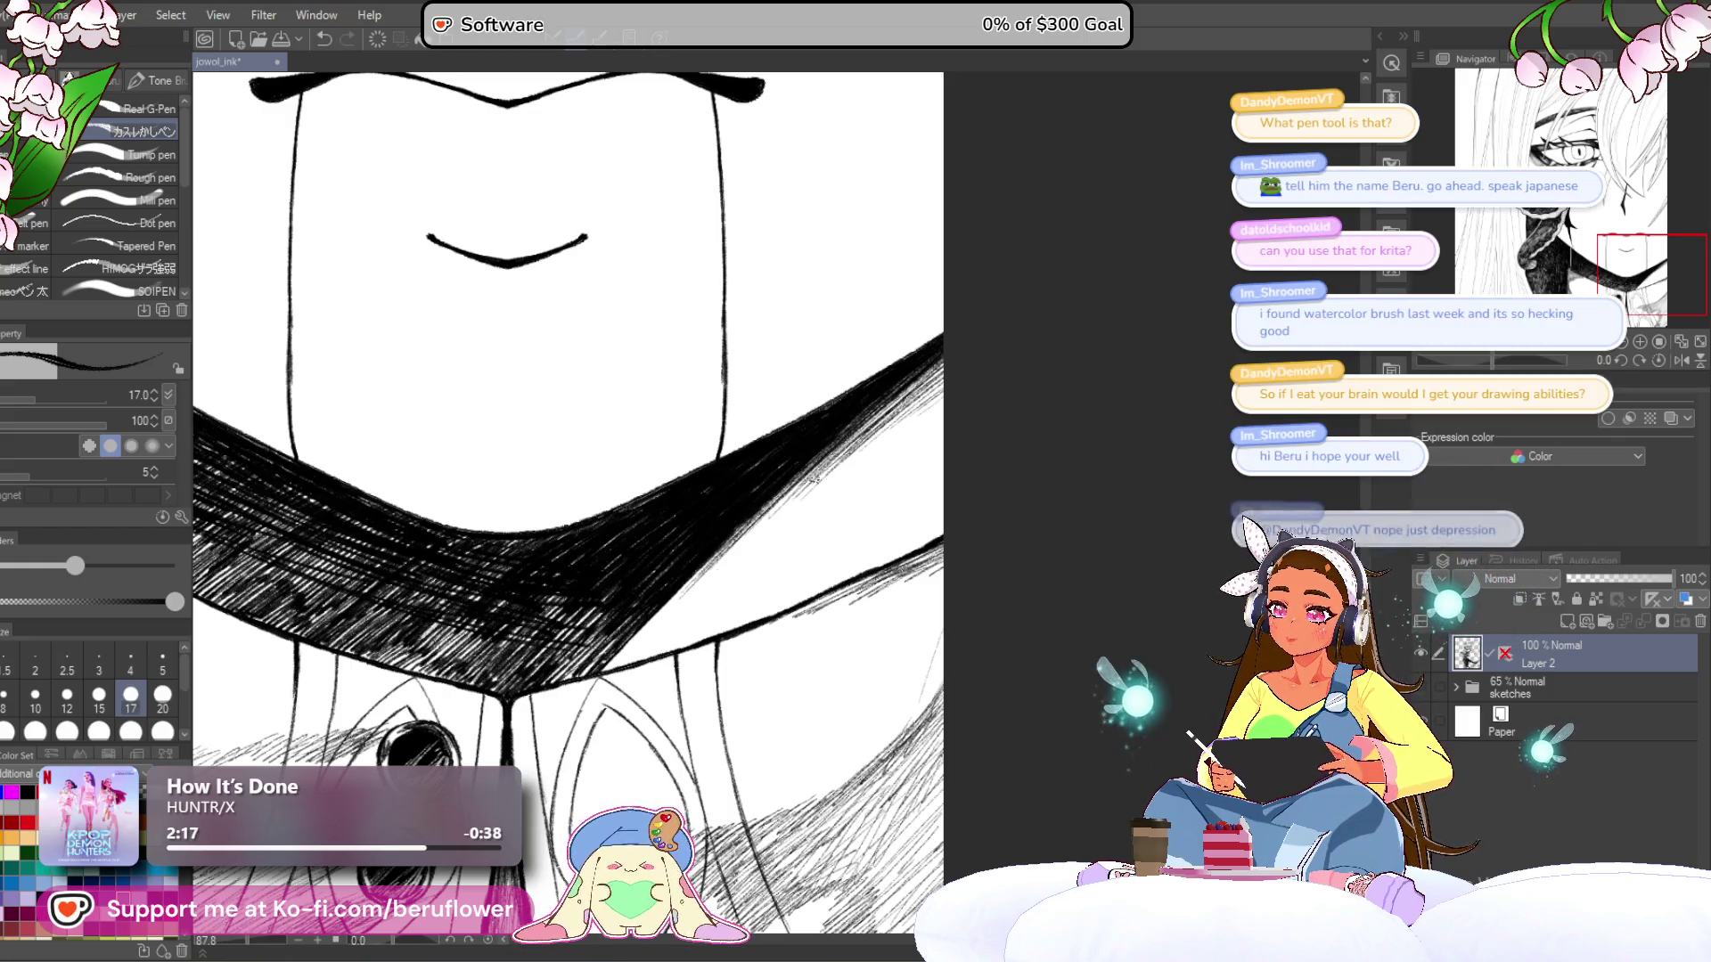
mouse_move(807, 486)
mouse_down()
mouse_move(688, 620)
mouse_move(725, 568)
mouse_up()
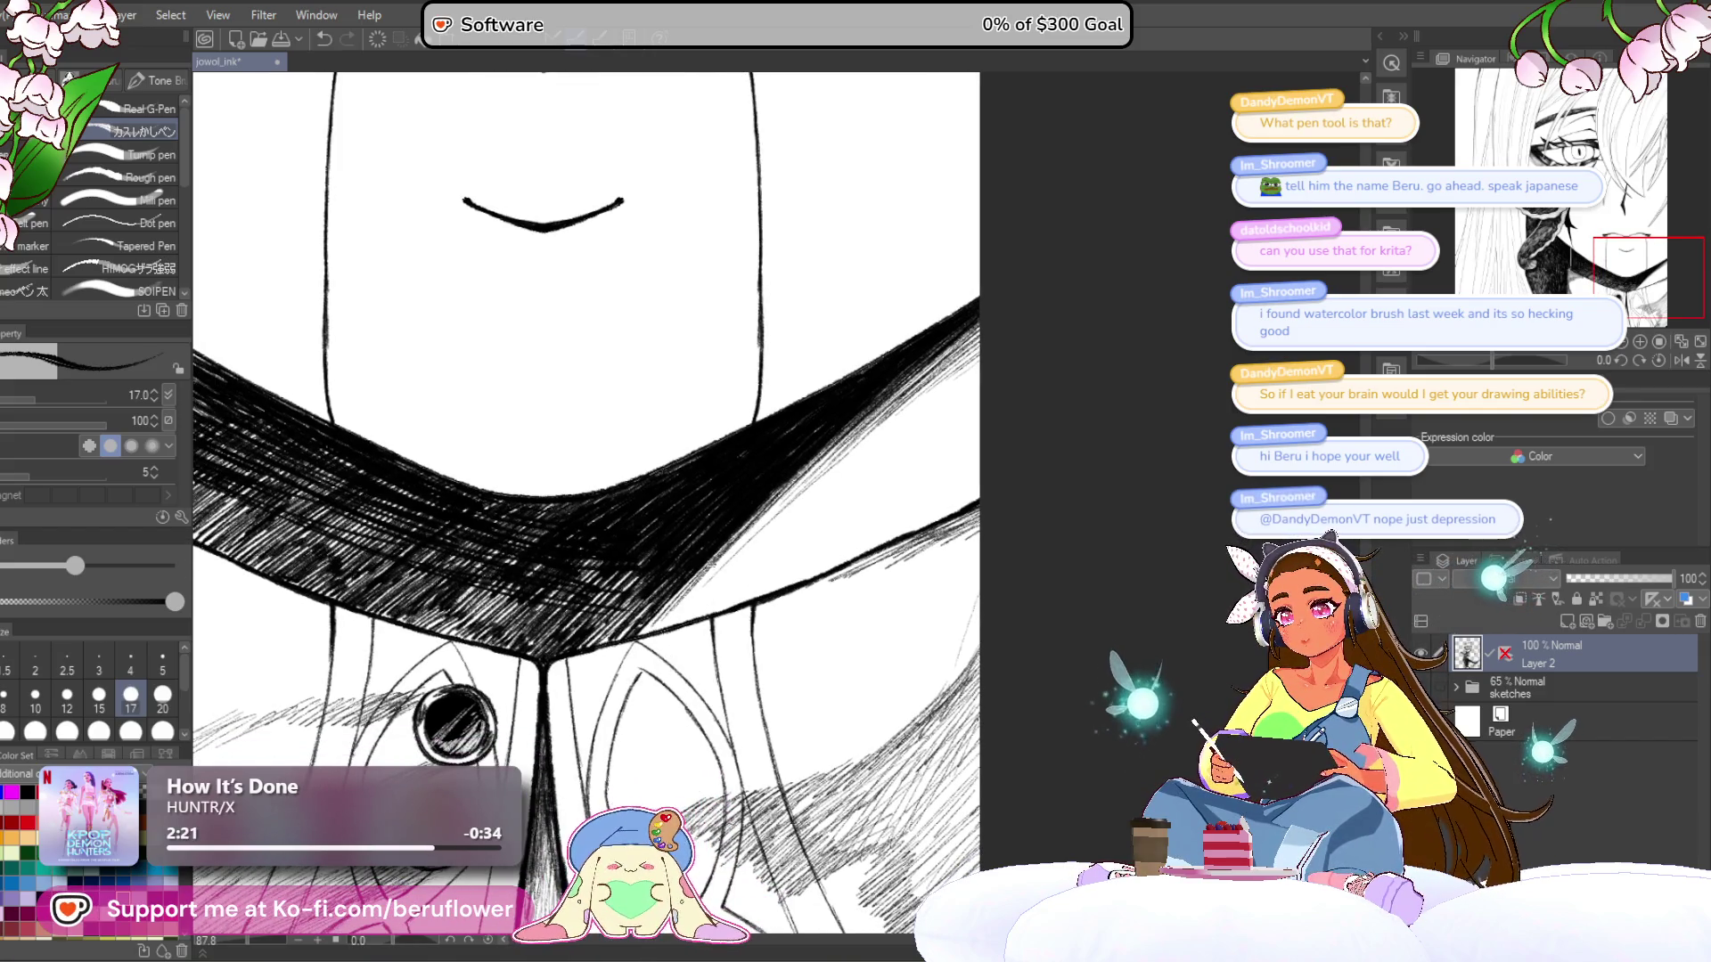
mouse_move(694, 579)
mouse_down()
mouse_move(644, 632)
mouse_move(664, 631)
mouse_up()
drag(753, 517, 700, 588)
- Add another hatching stroke to darken the shadow's right edge
scroll(571, 499, down, 5)
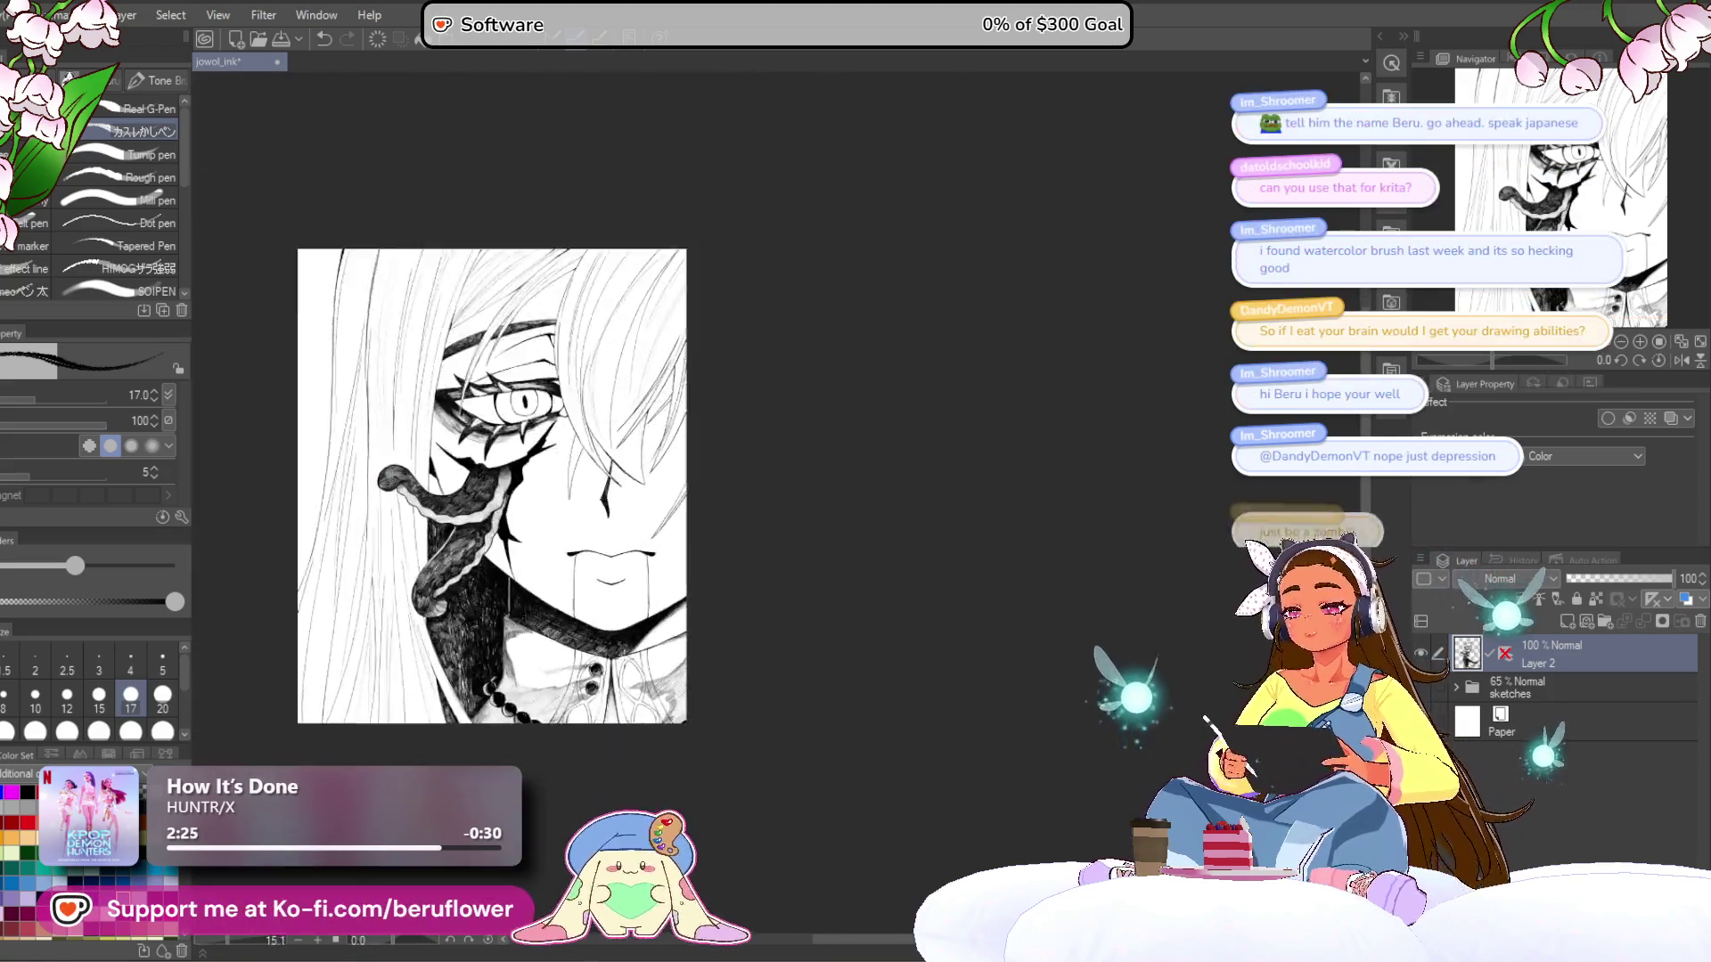
drag(957, 540, 1024, 588)
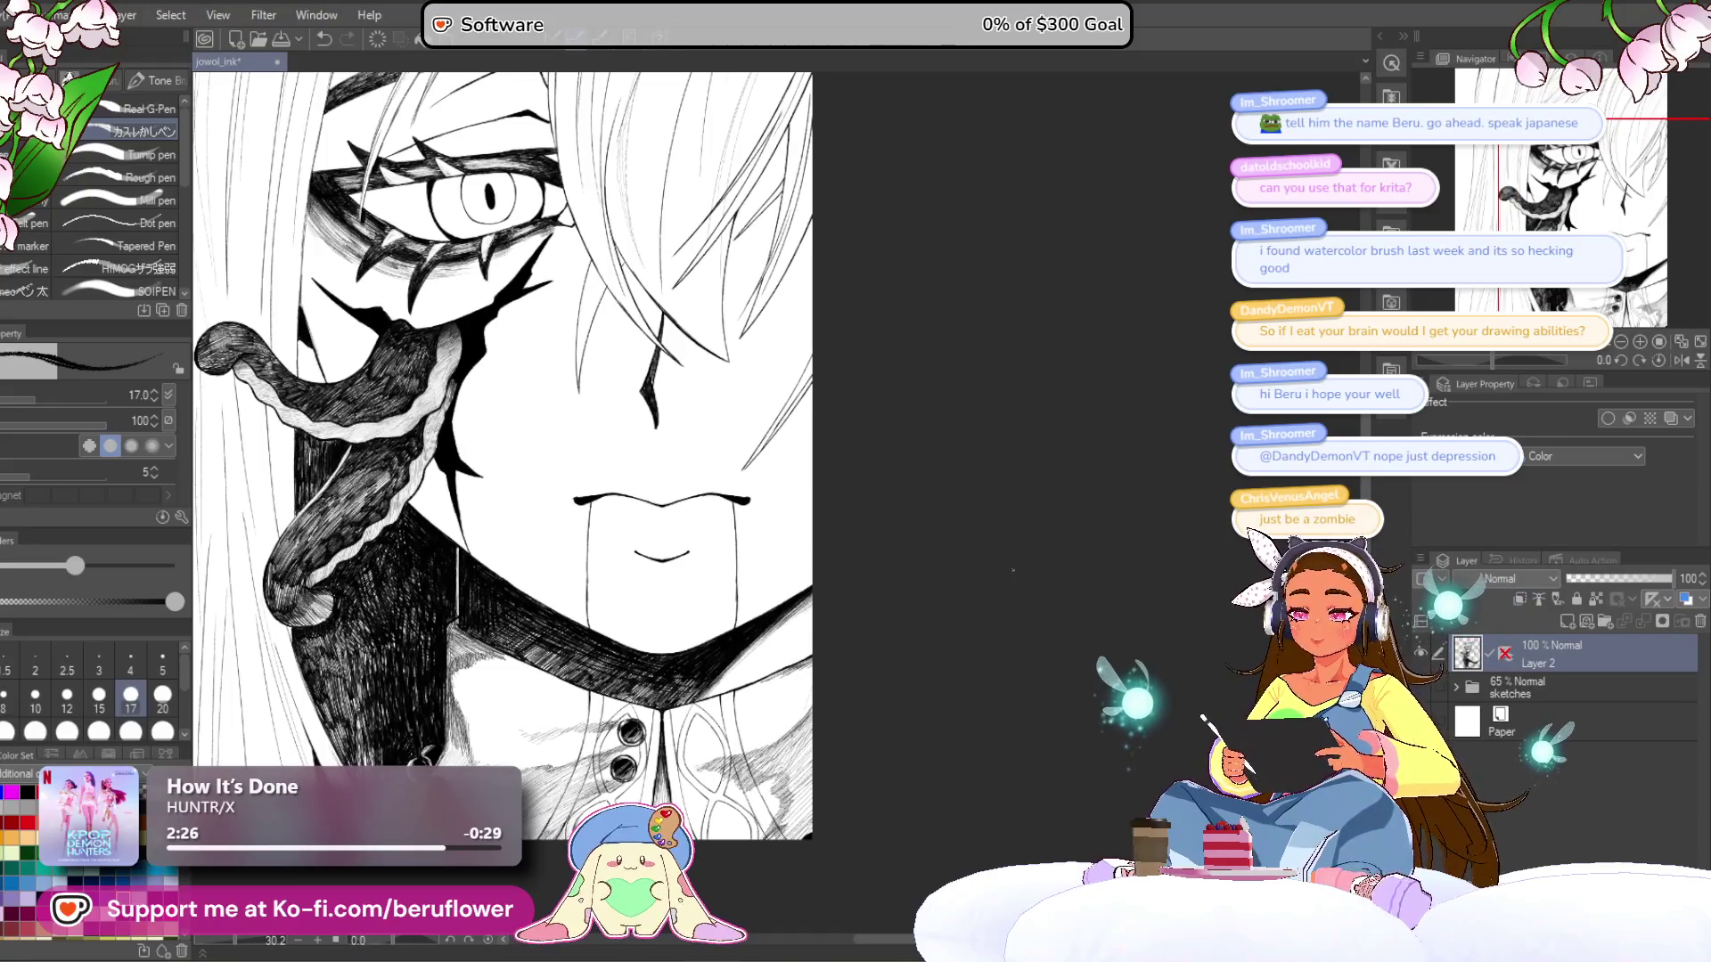
scroll(748, 635, up, 3)
drag(785, 620, 673, 724)
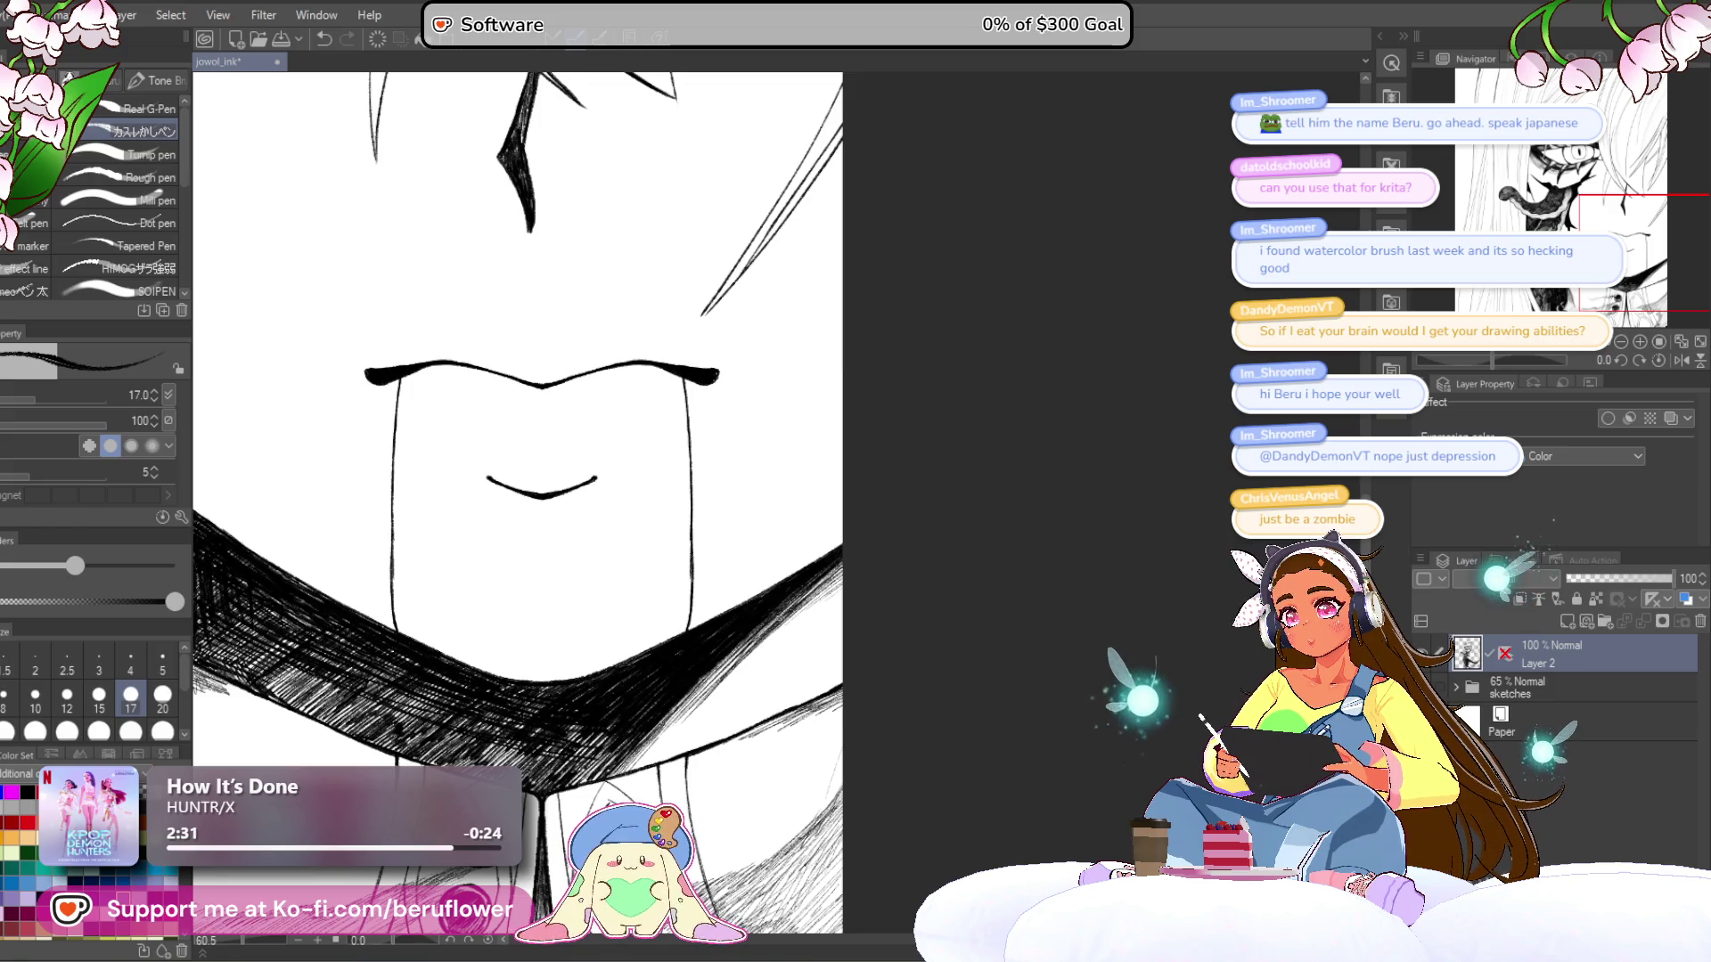
- Zoom out and reframe the view to review the whole portrait
scroll(870, 591, down, 4)
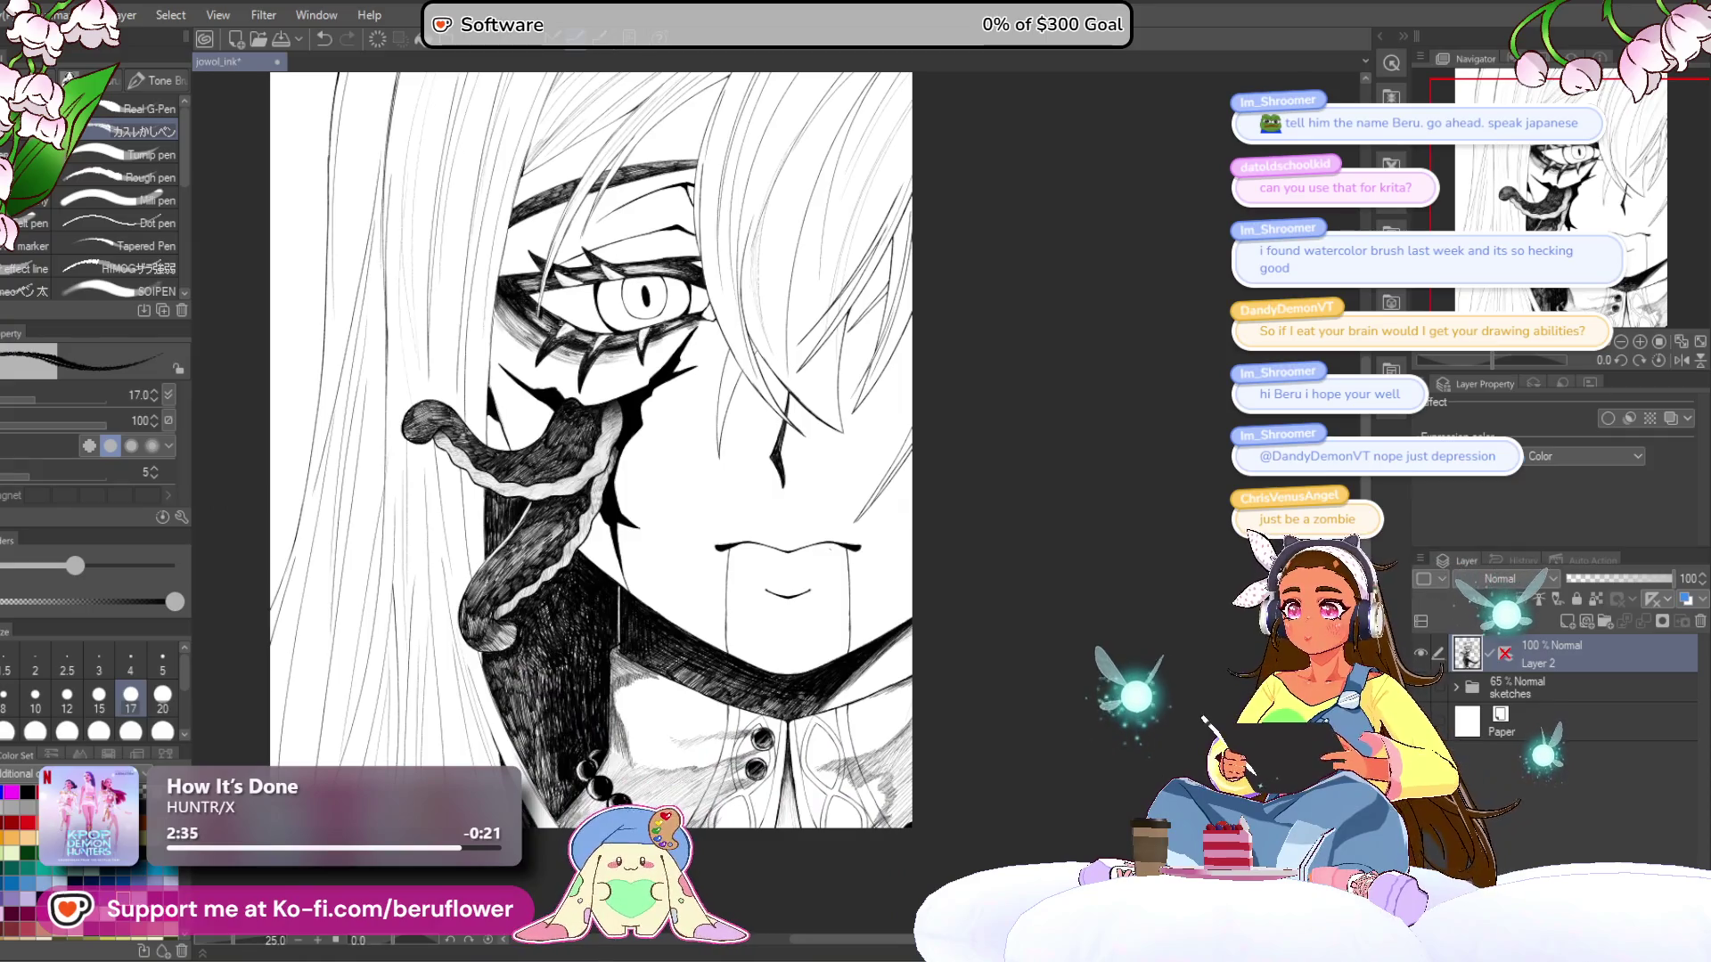
scroll(1081, 459, down, 3)
scroll(1081, 458, up, 2)
mouse_move(1081, 458)
mouse_down()
mouse_move(1103, 453)
mouse_move(1105, 498)
mouse_move(1131, 520)
mouse_up()
mouse_move(1103, 390)
mouse_down()
mouse_move(1035, 485)
mouse_move(1078, 401)
mouse_move(1055, 435)
mouse_up()
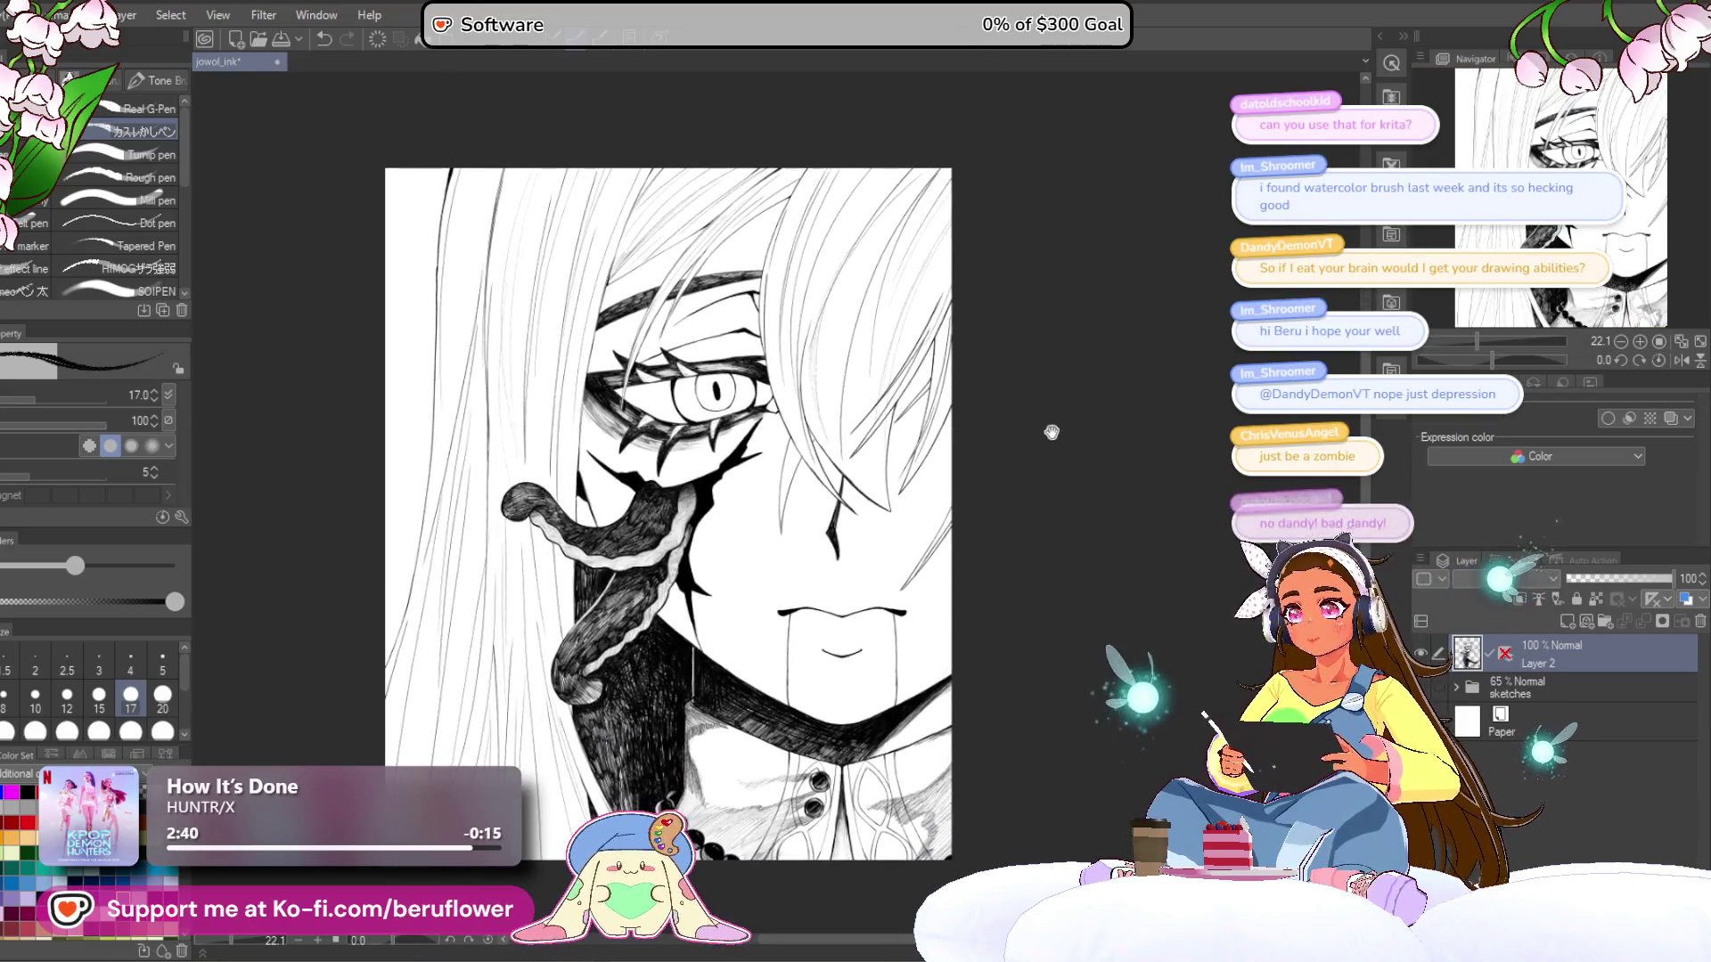
scroll(738, 451, down, 1)
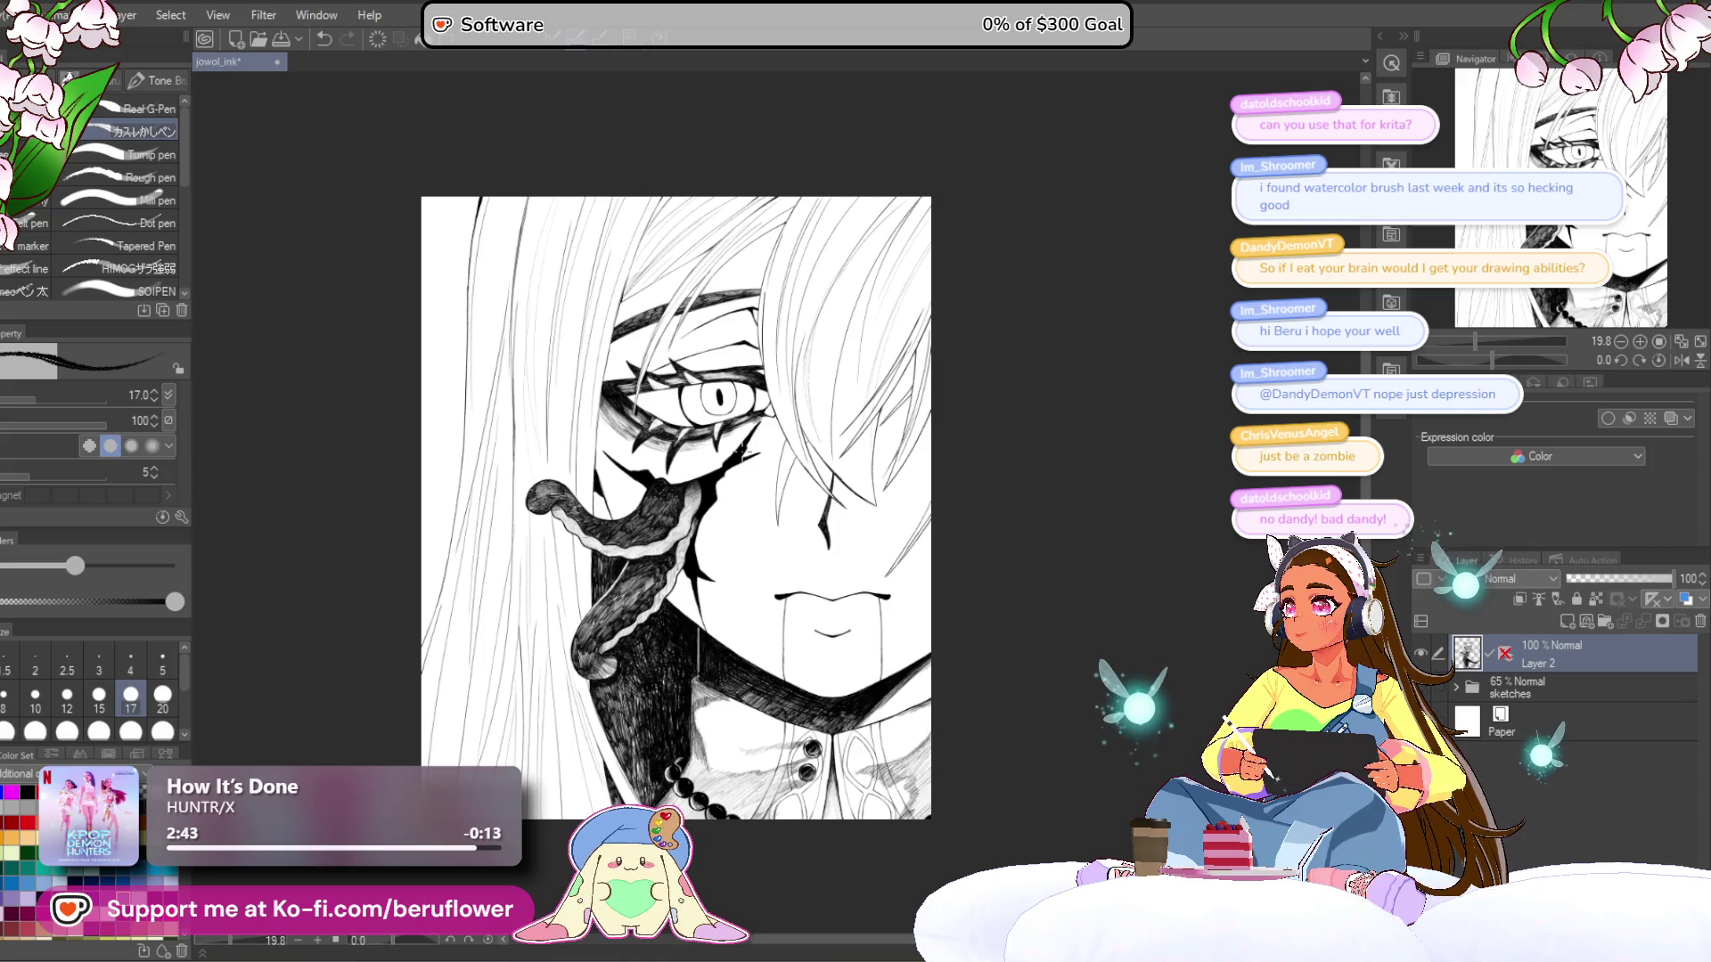
scroll(739, 453, up, 1)
scroll(743, 450, up, 2)
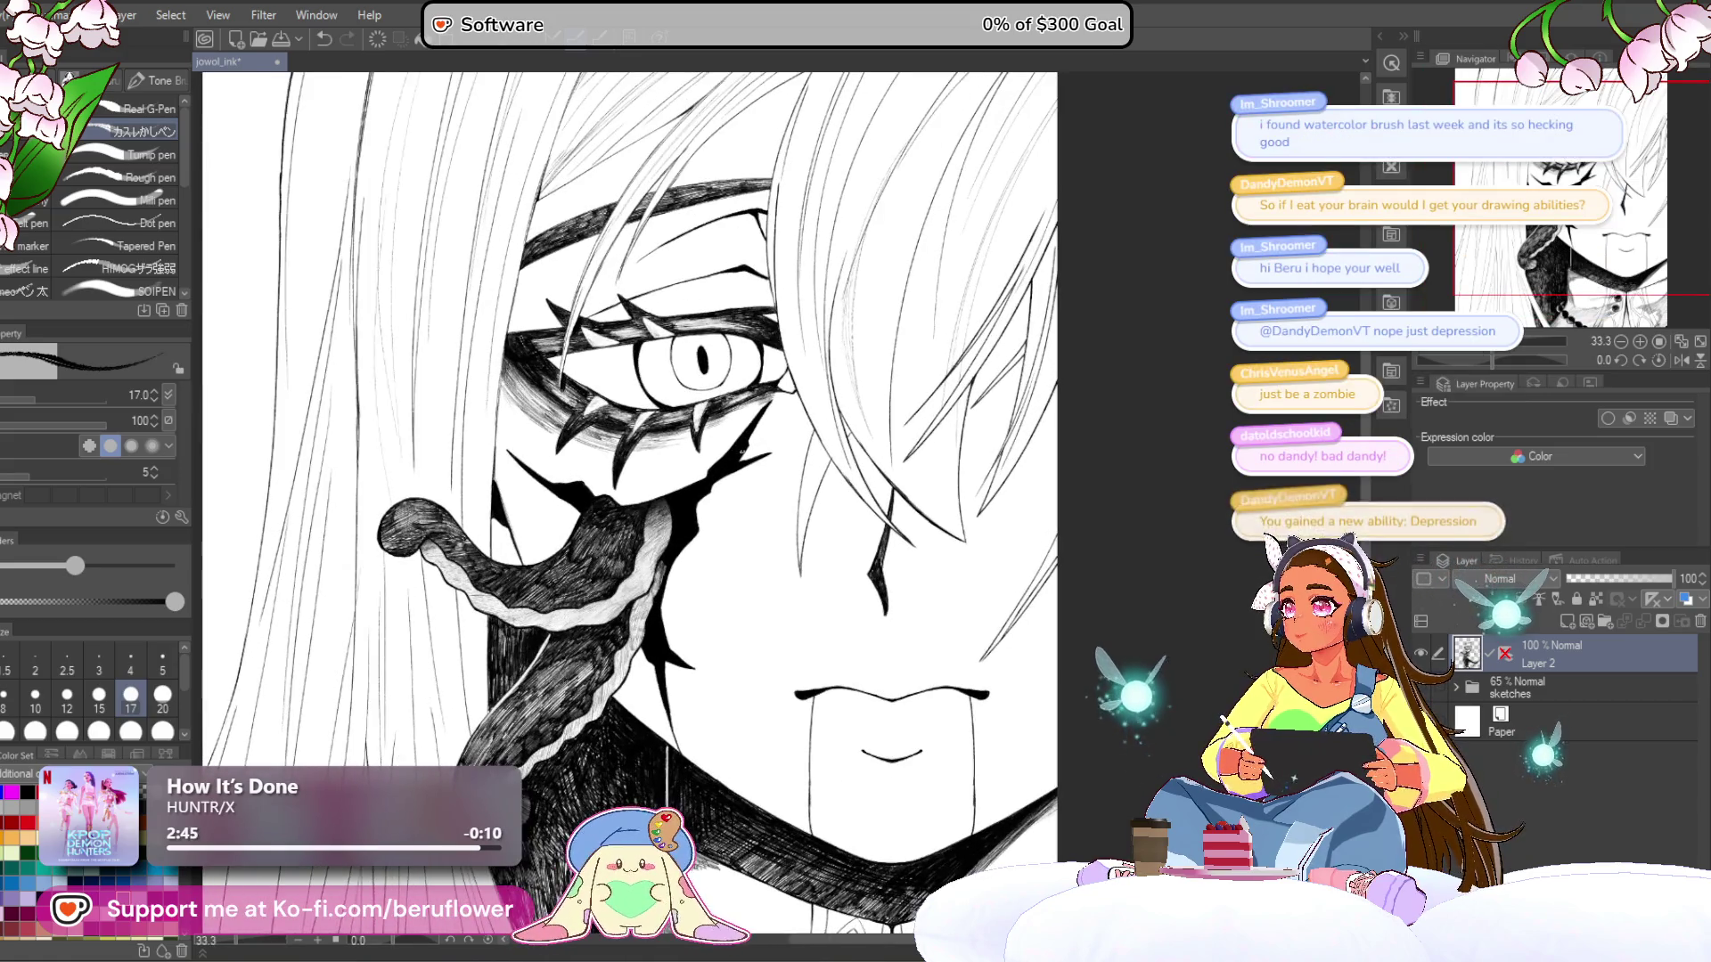
- Pick red from the Color Set, switch to the fill tool and create a new layer
click(27, 821)
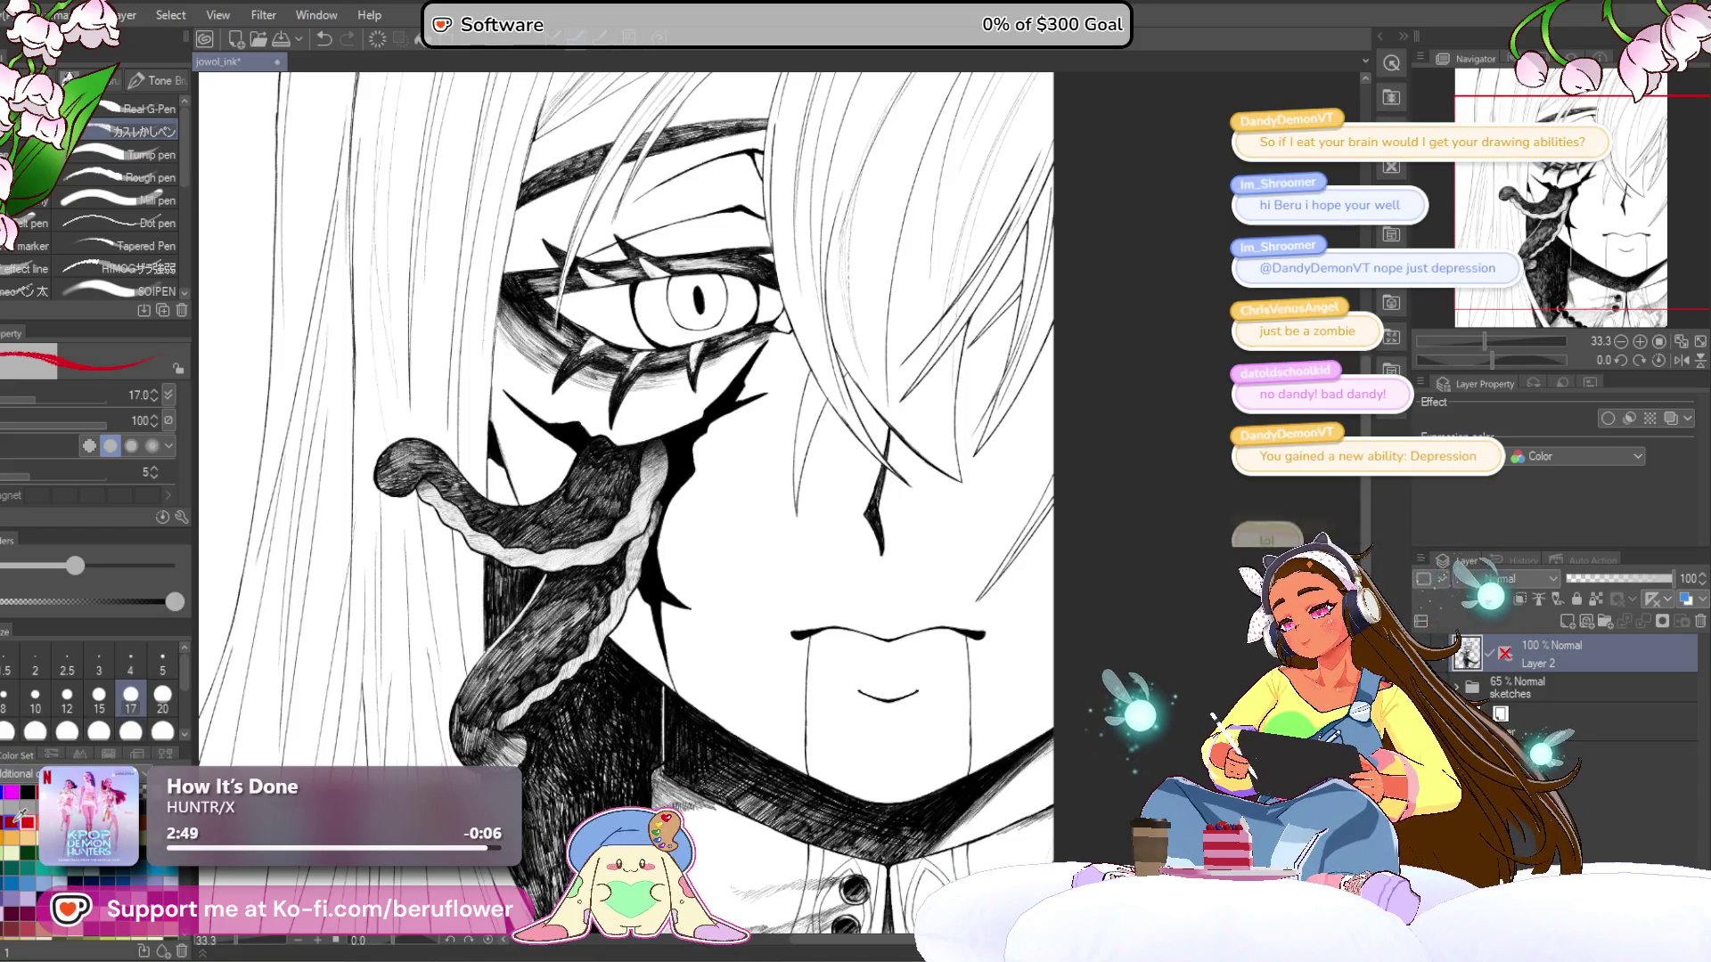
key(g)
key(ctrl+shift+n)
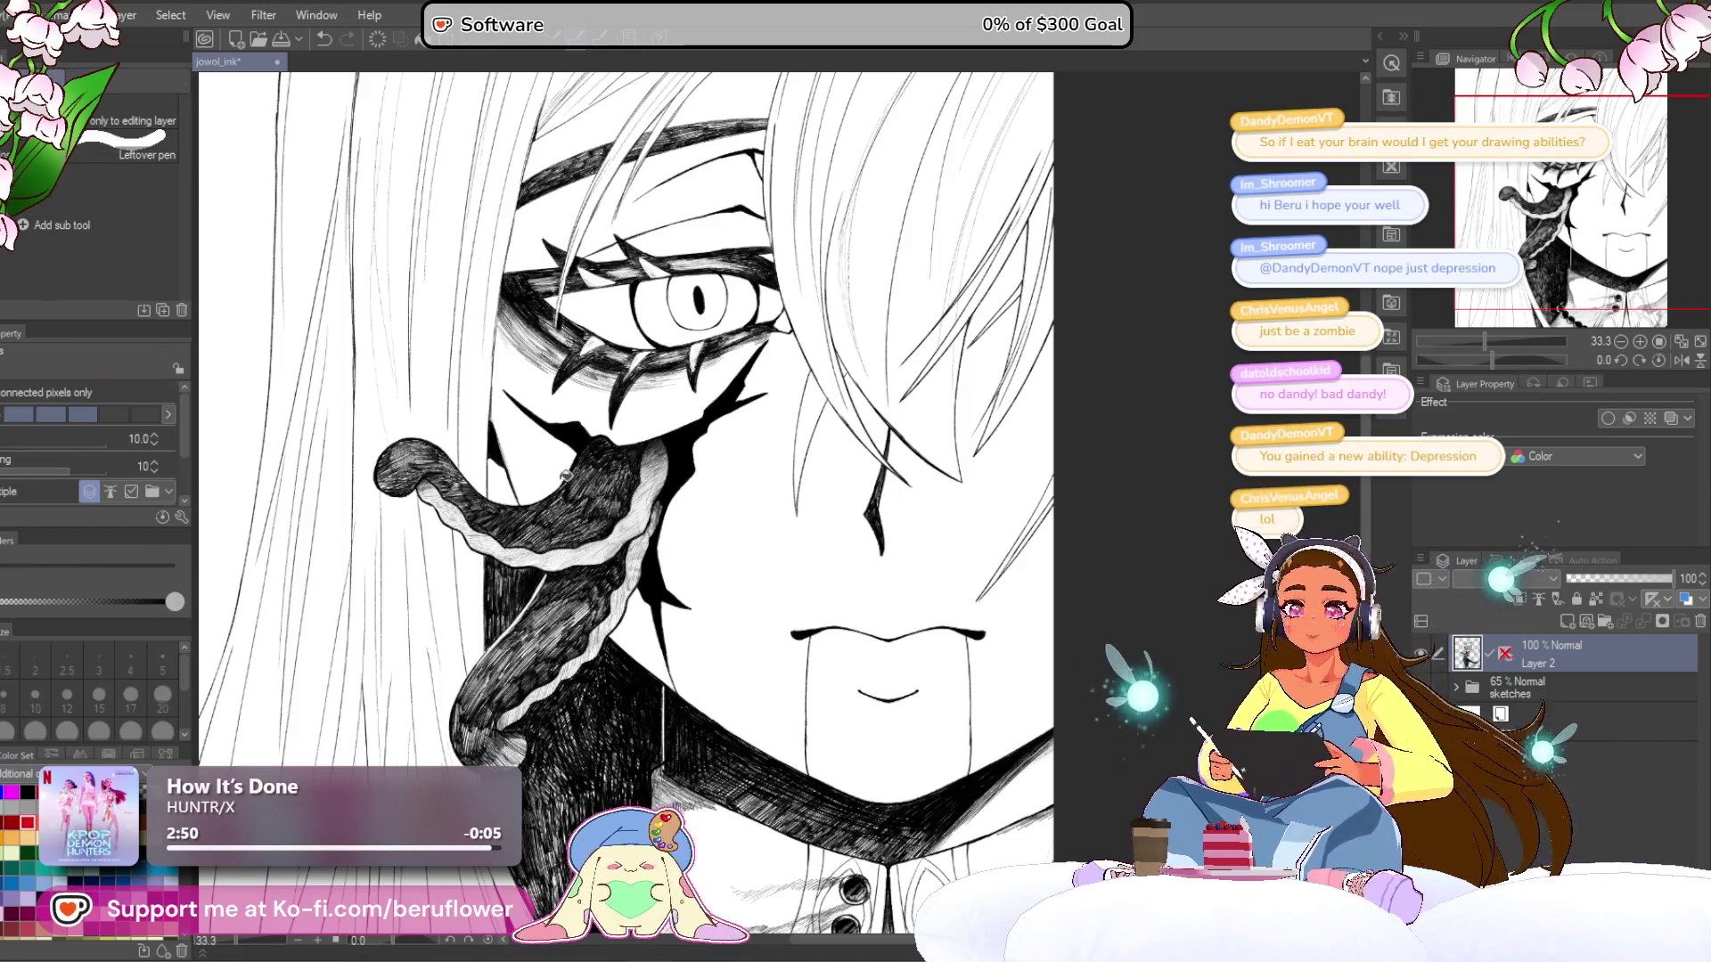
- Fill the left background strip and the eye's iris with red
drag(819, 546, 1025, 606)
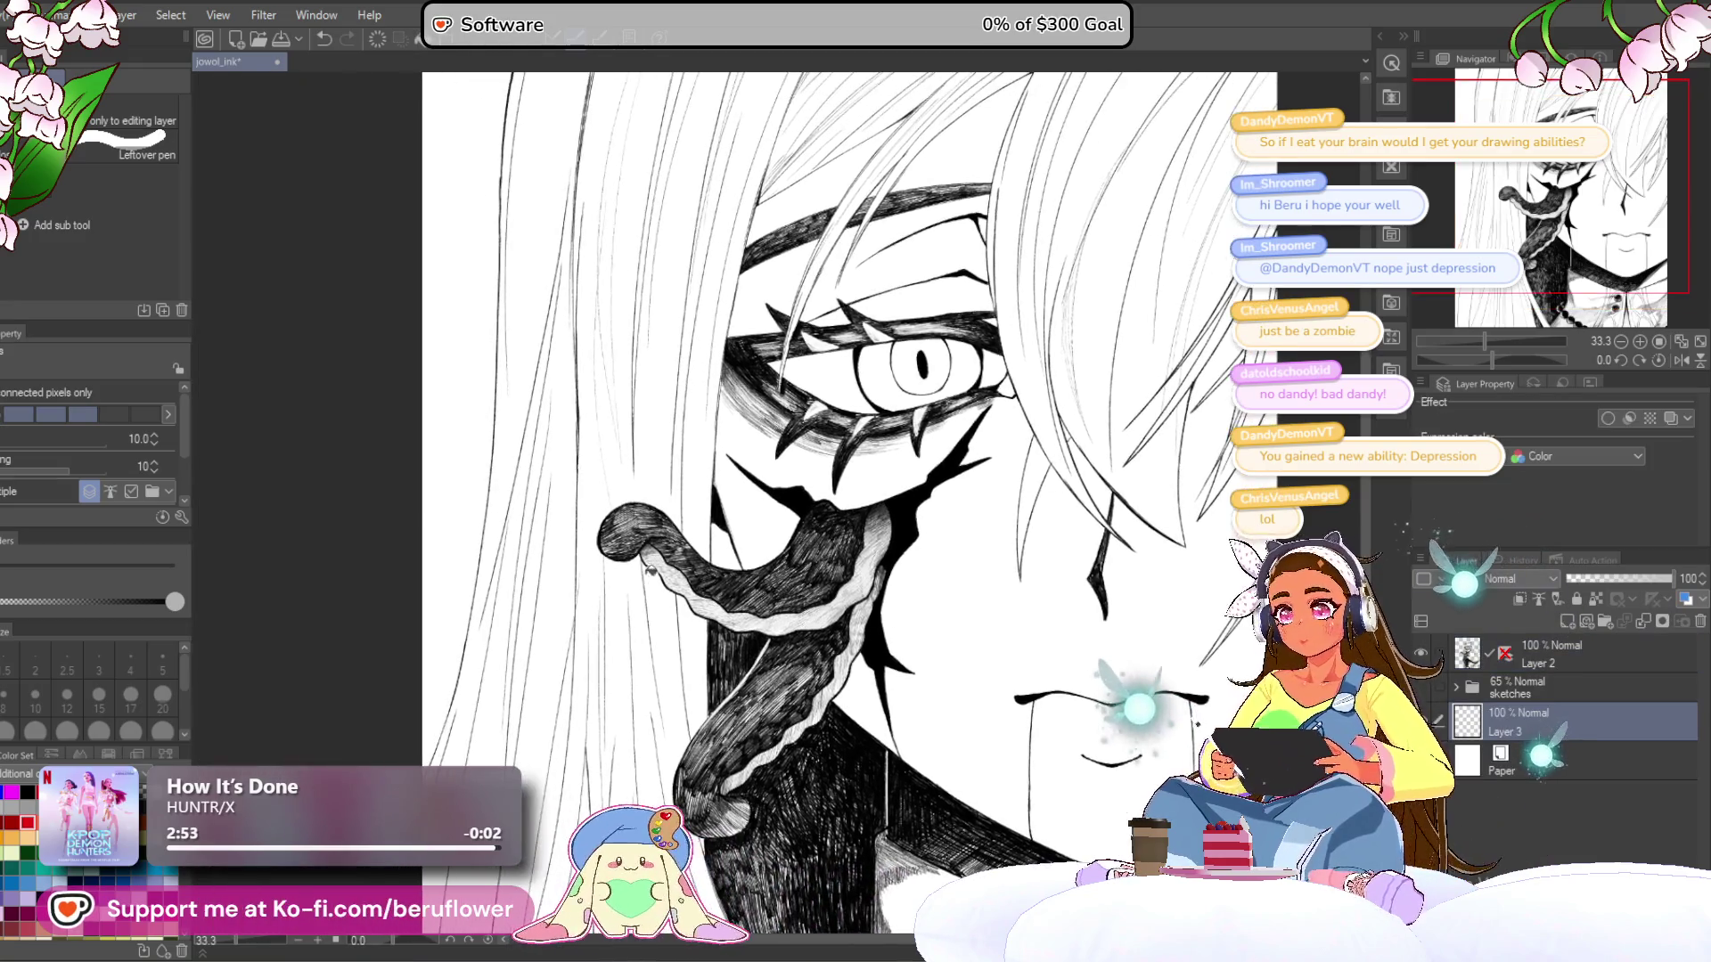
click(446, 401)
drag(891, 356, 864, 505)
click(863, 506)
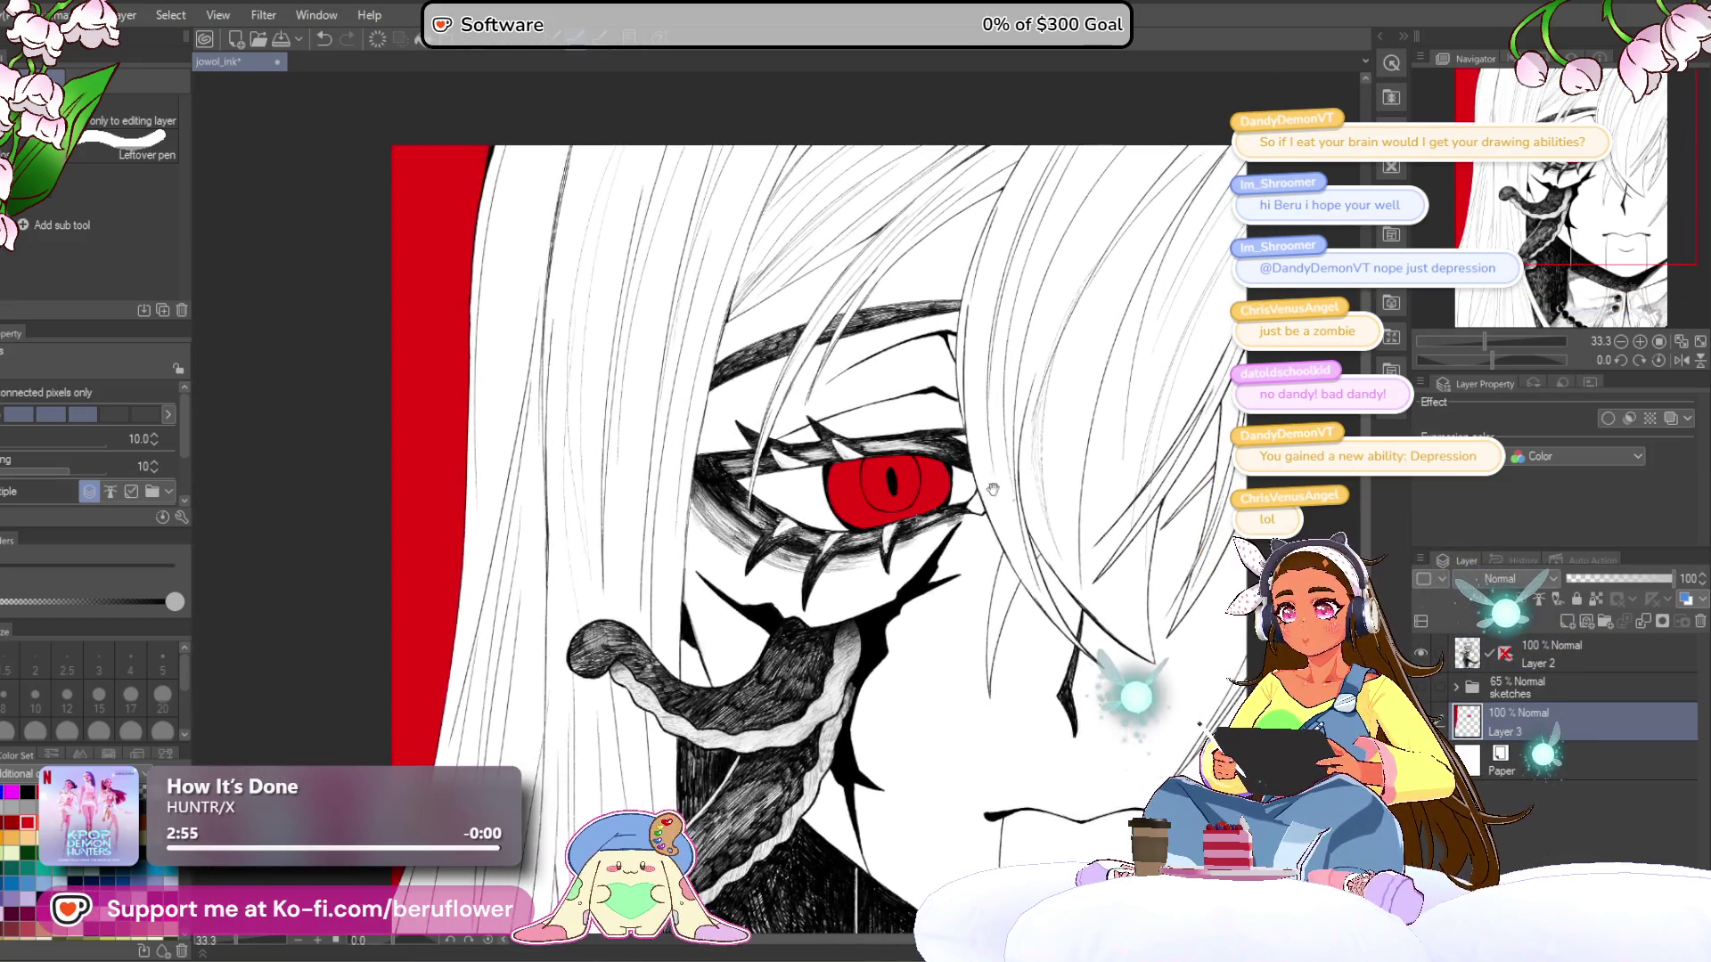
- Reframe the face and open the colour settings for the current red
scroll(864, 505, down, 5)
scroll(842, 428, up, 3)
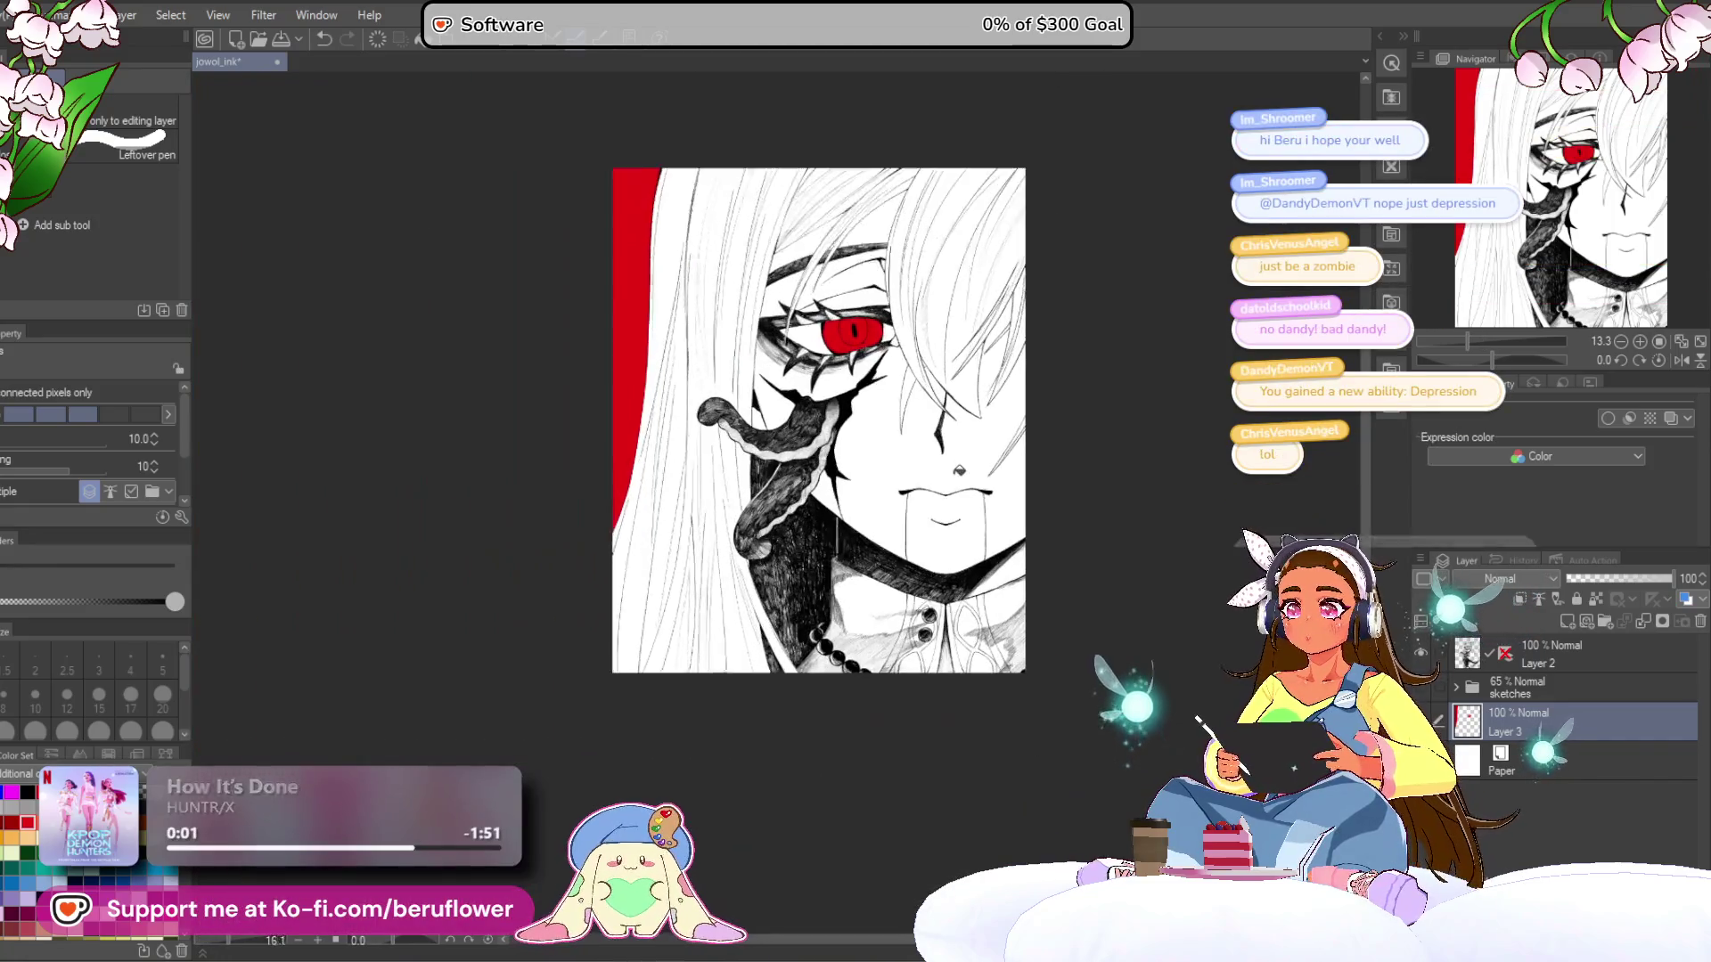
mouse_move(842, 428)
mouse_down()
mouse_move(877, 152)
mouse_move(878, 259)
mouse_up()
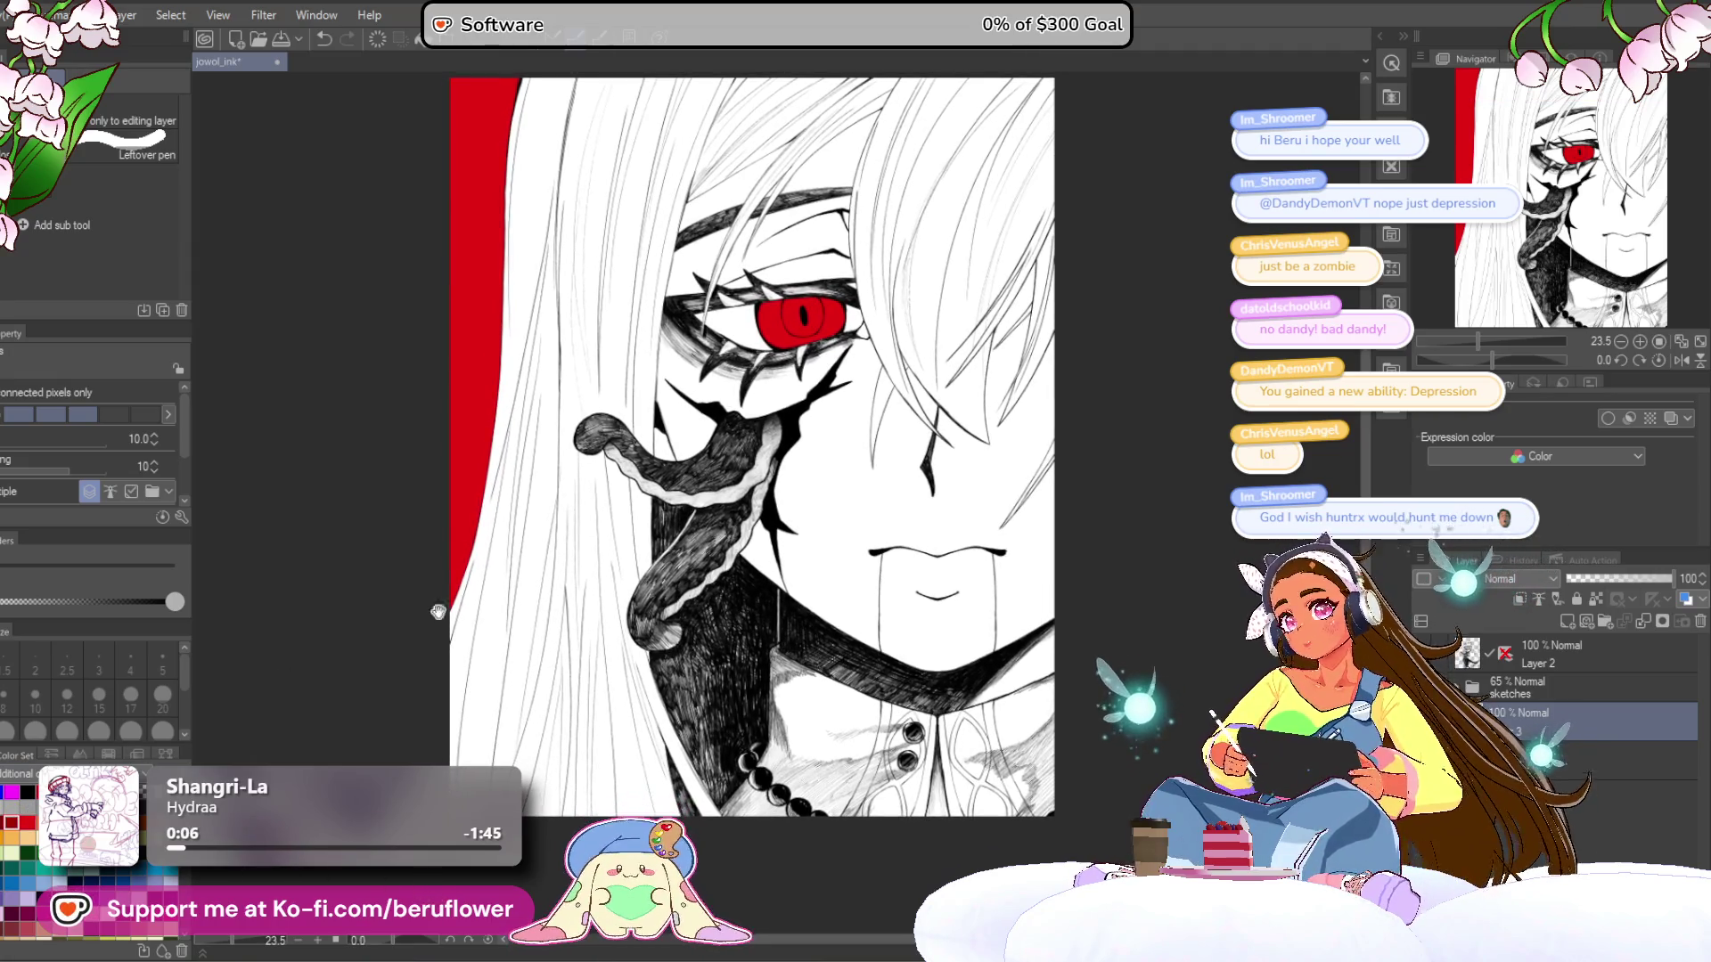
drag(838, 316, 857, 392)
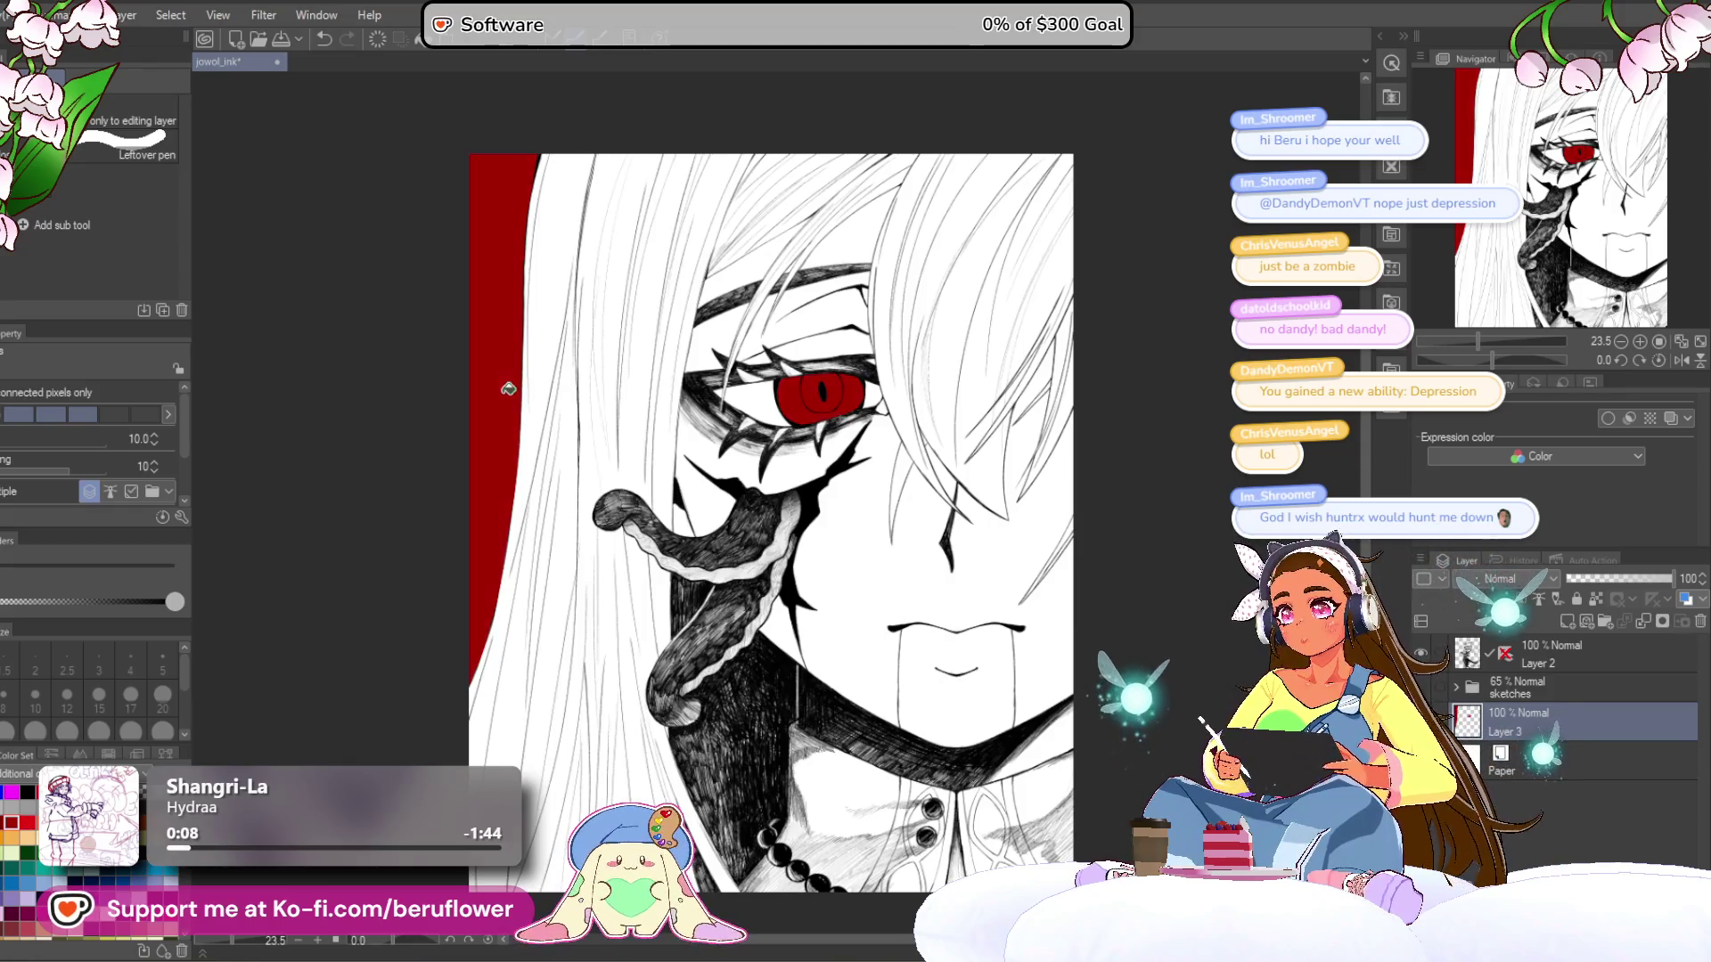
drag(857, 392, 795, 339)
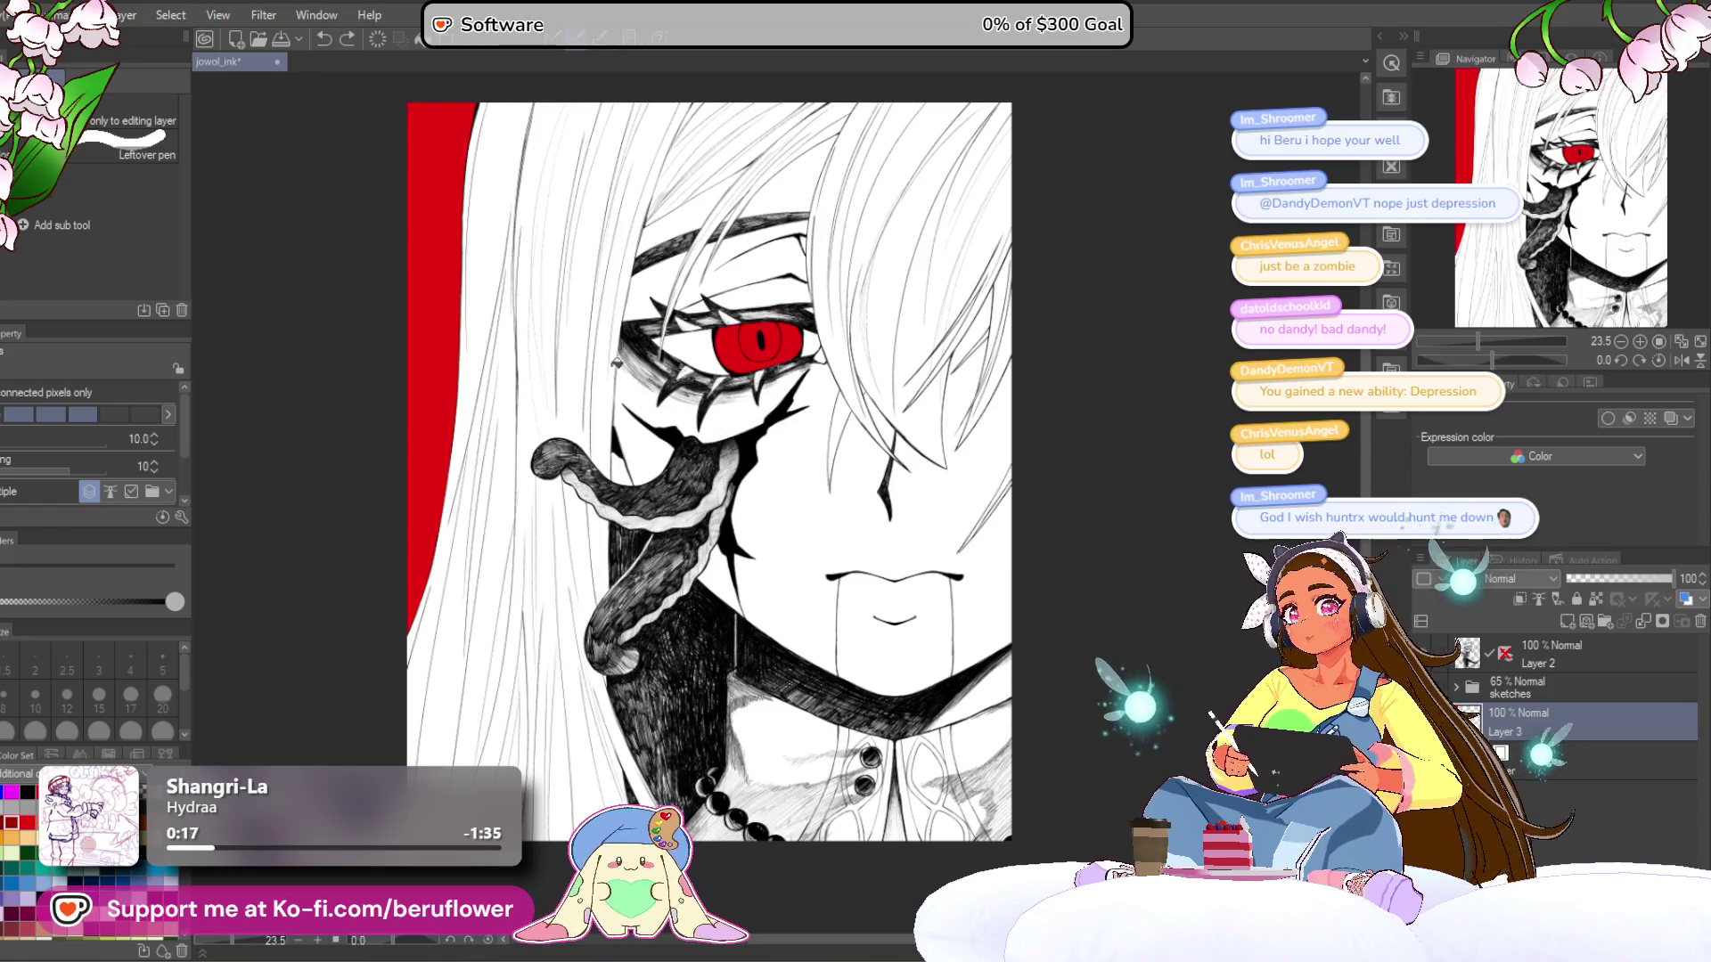
click(19, 670)
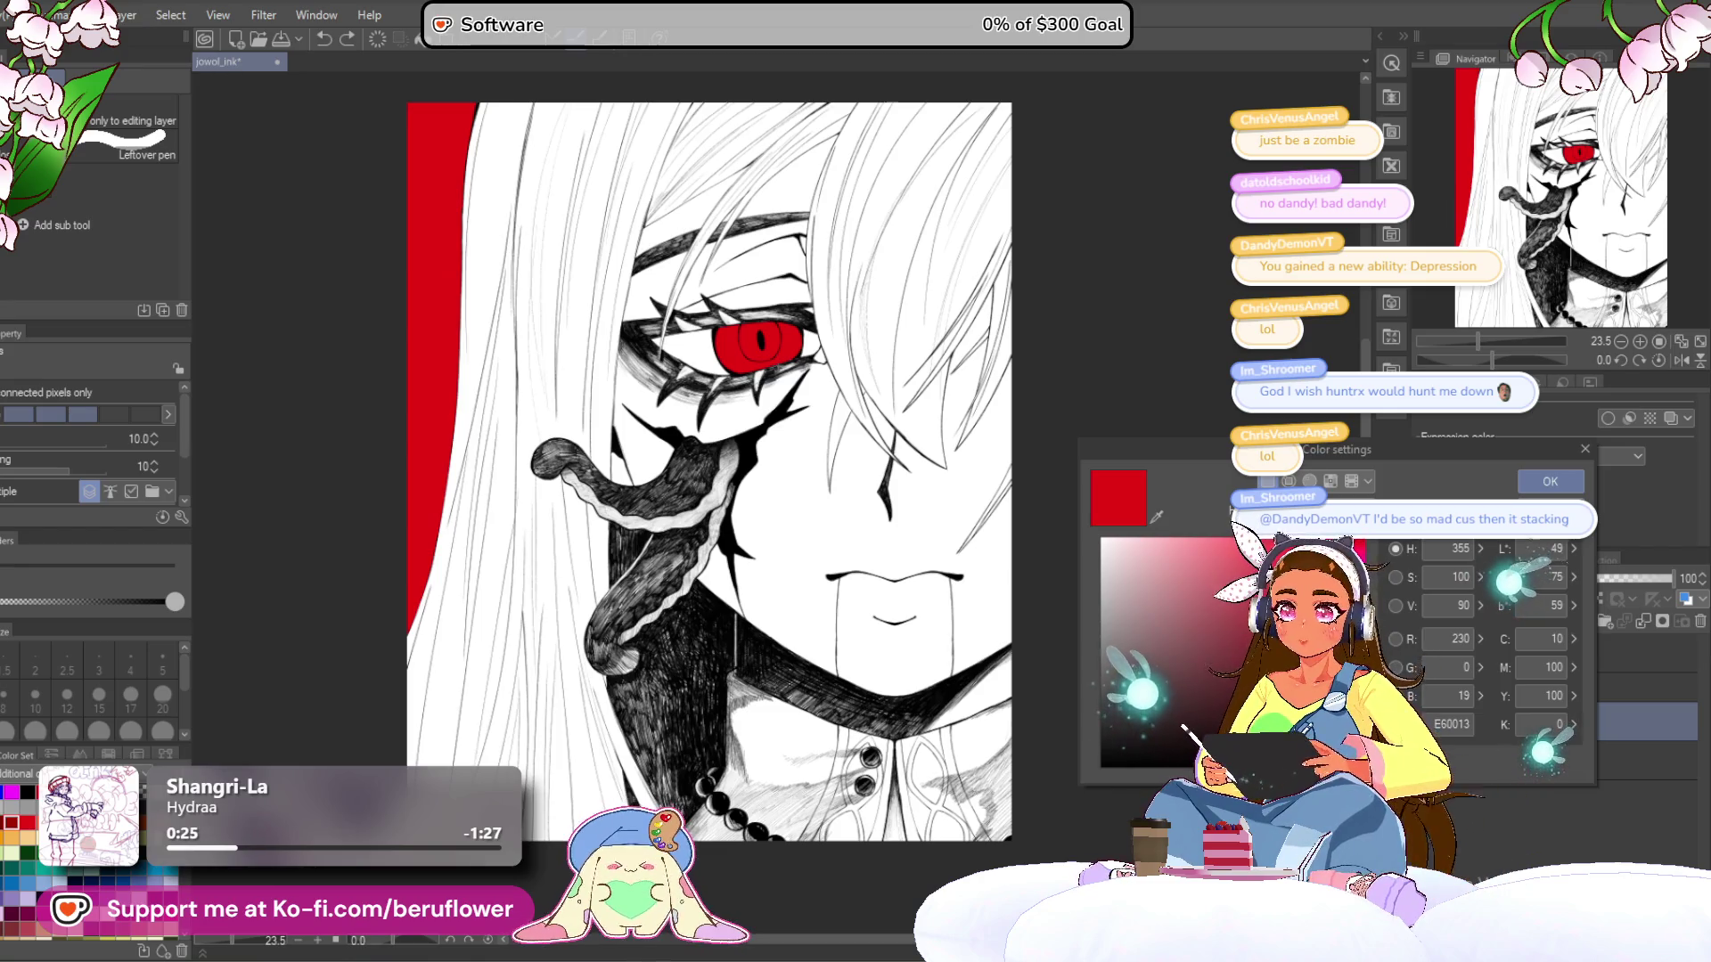
- Darken the red to D30617 in Color settings and confirm with OK
click(1368, 578)
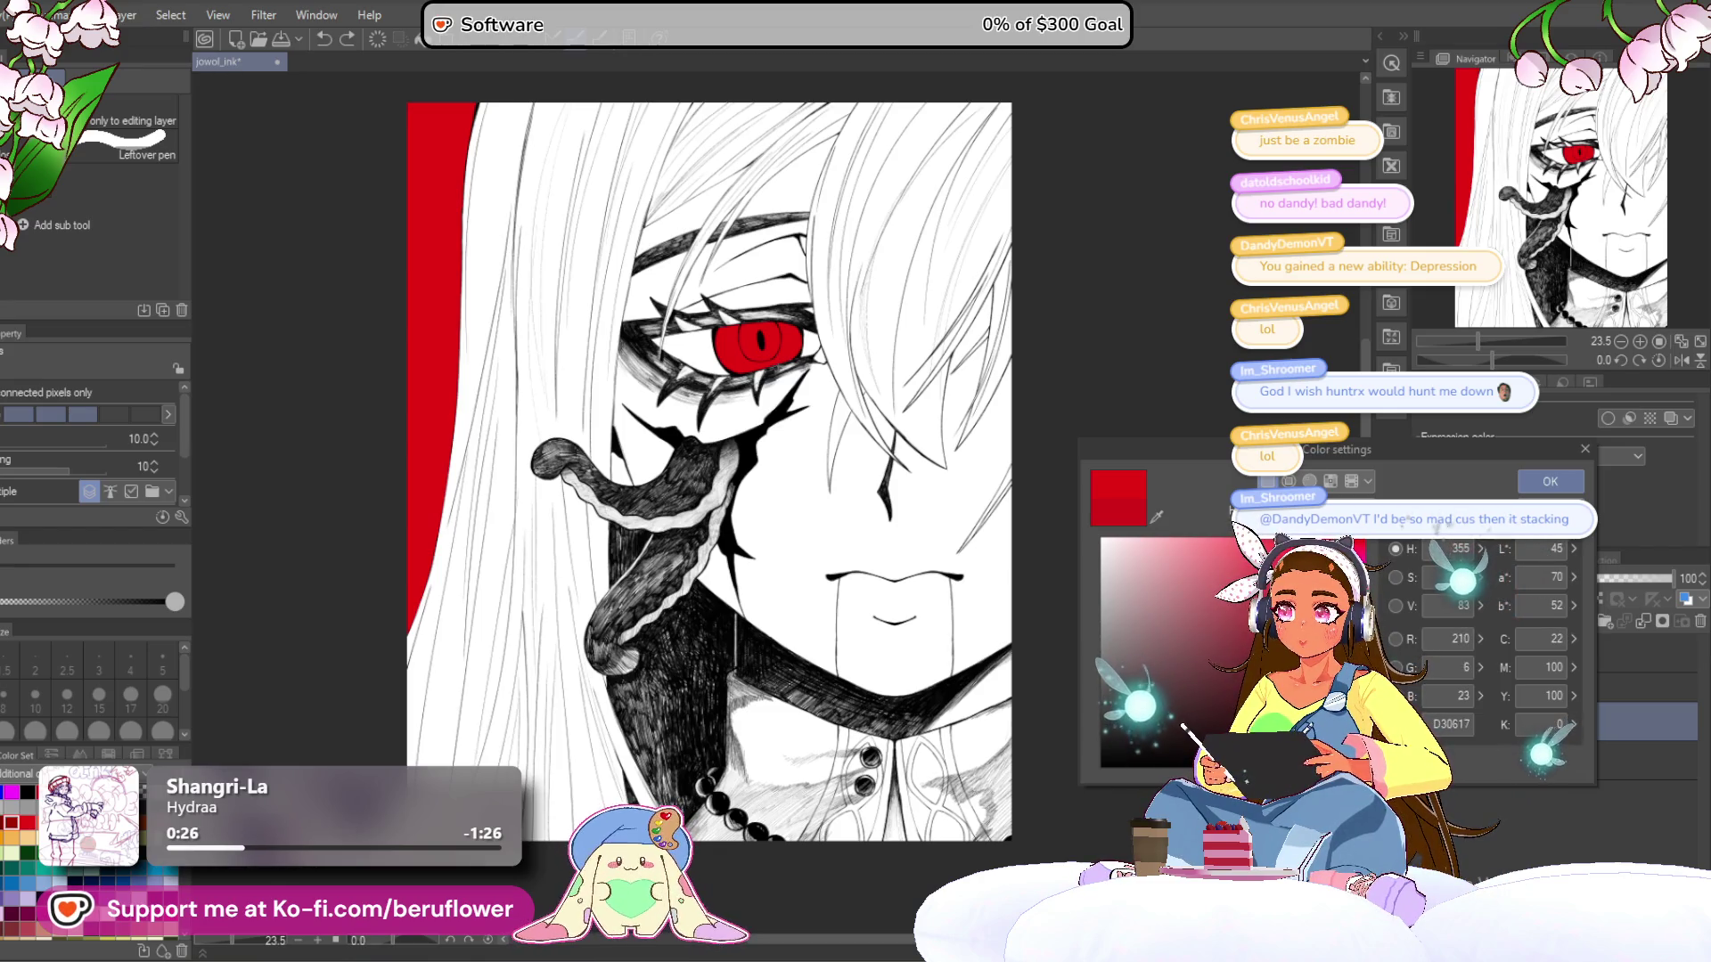
click(1551, 481)
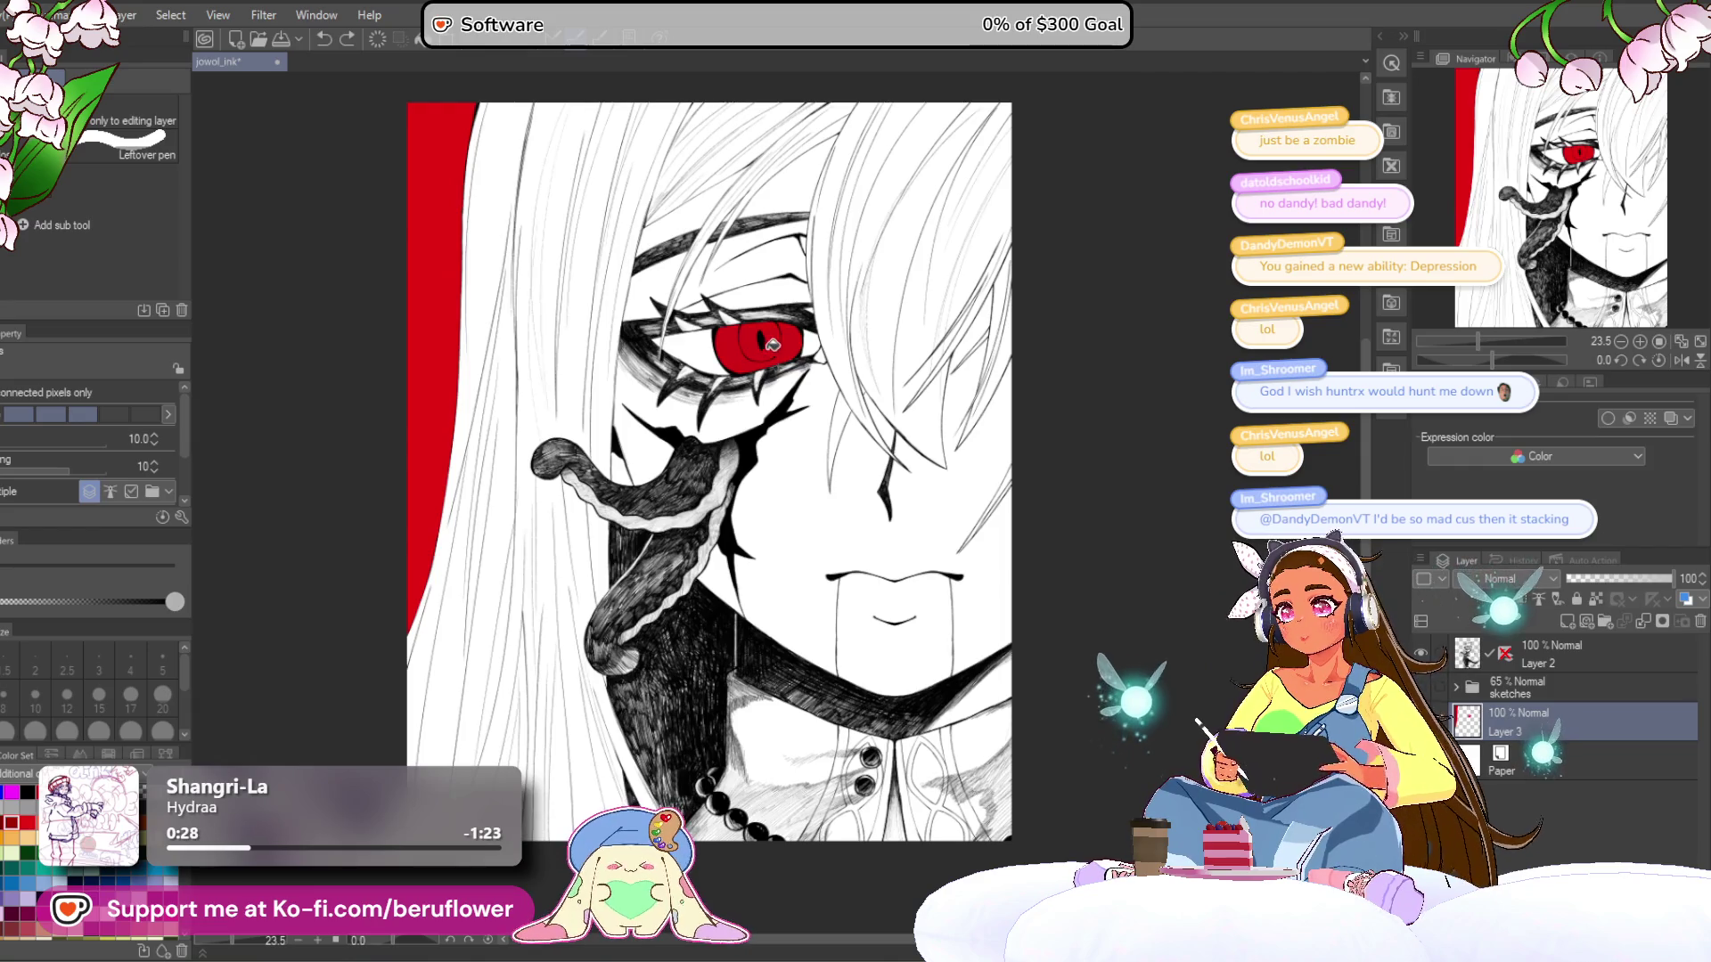
- Toggle the red Layer 3 on and off to compare, leave it hidden, and select Layer 2
mouse_move(1203, 654)
mouse_down()
mouse_move(1101, 723)
mouse_move(1124, 677)
mouse_up()
click(1584, 658)
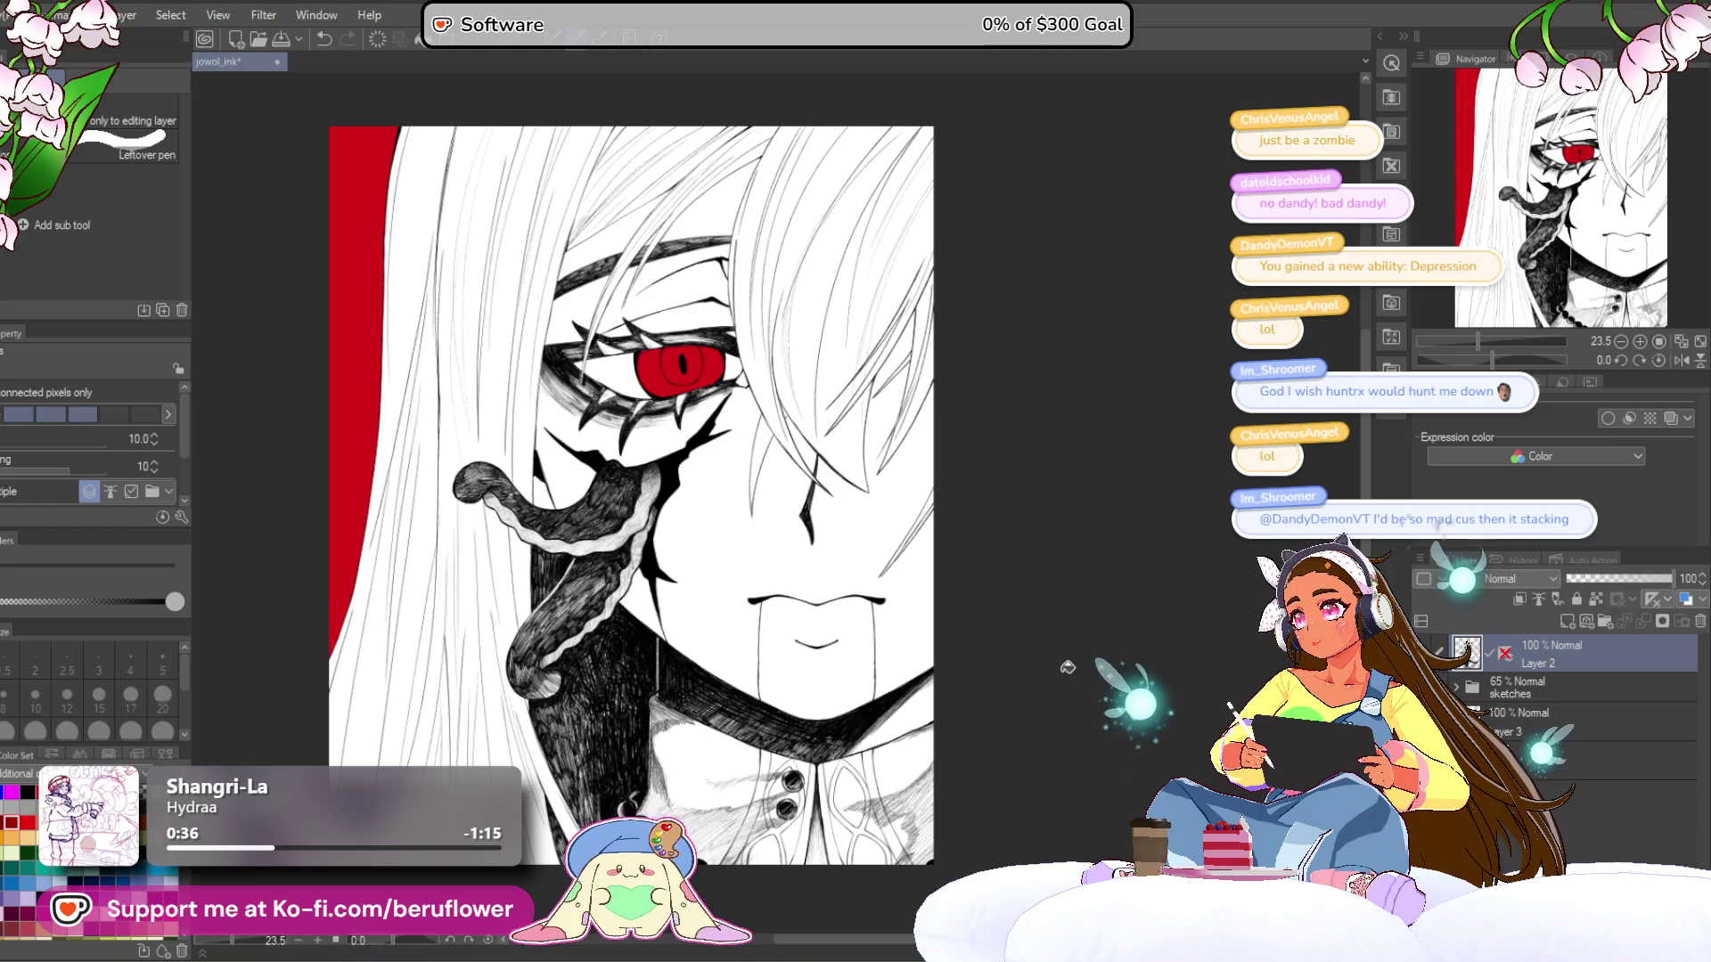
mouse_move(1067, 667)
mouse_down()
mouse_move(1066, 653)
mouse_move(1068, 675)
mouse_up()
click(1528, 718)
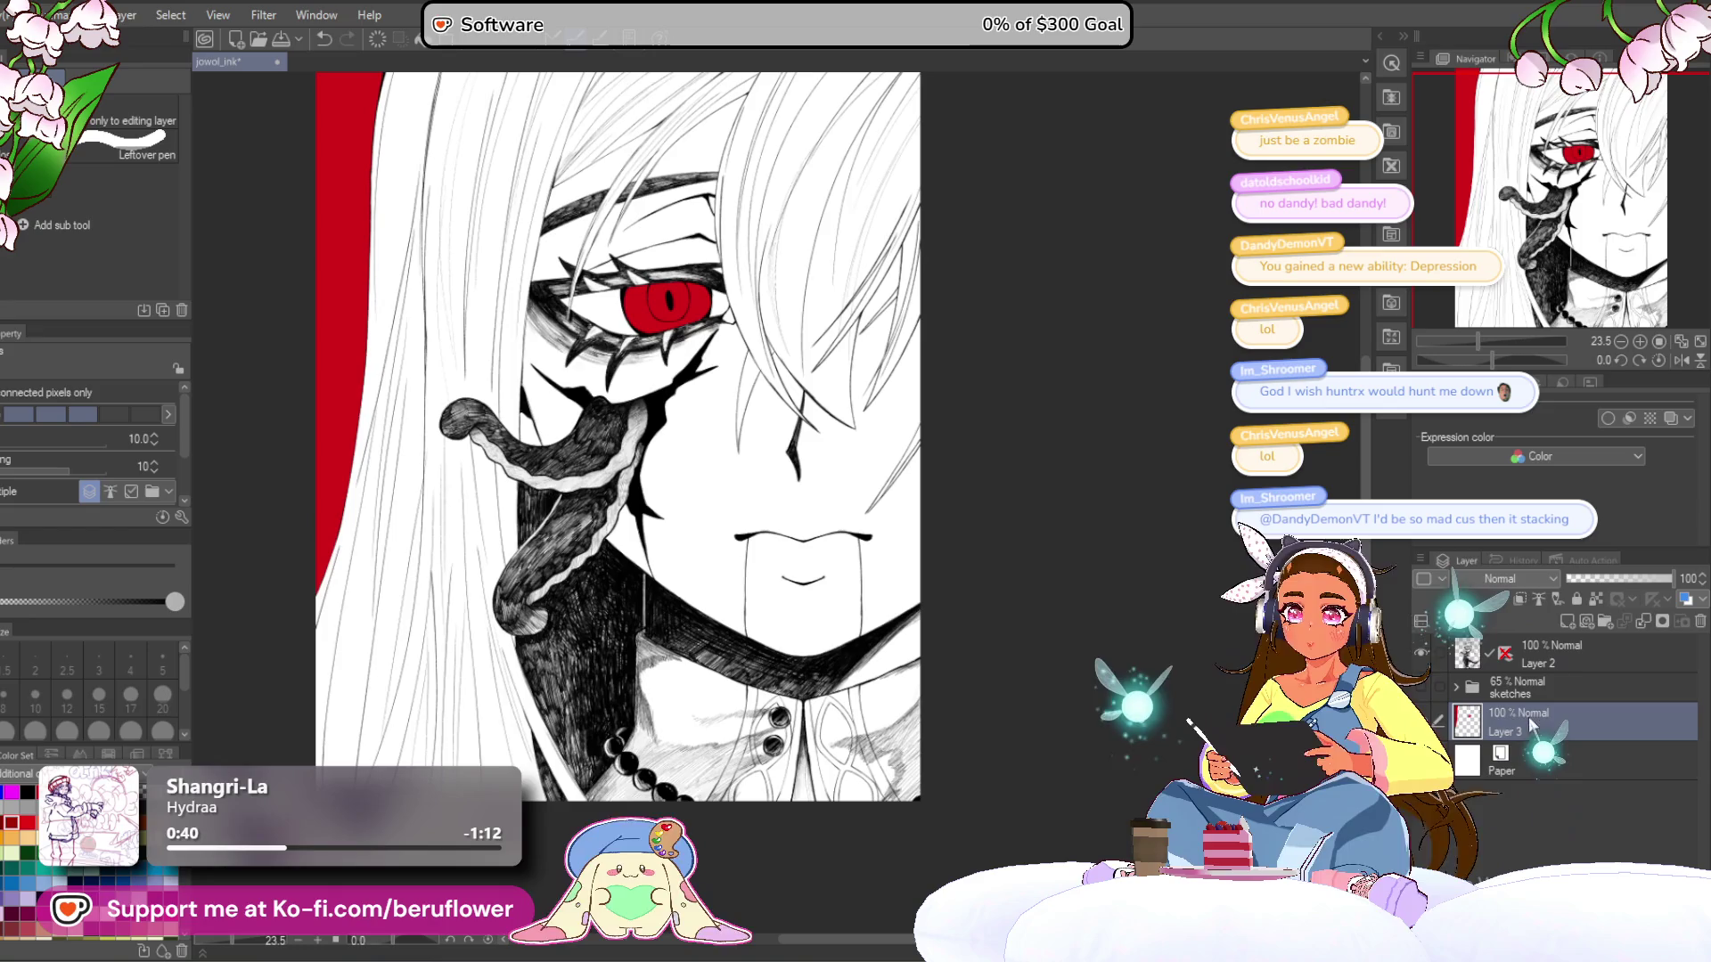
click(1422, 722)
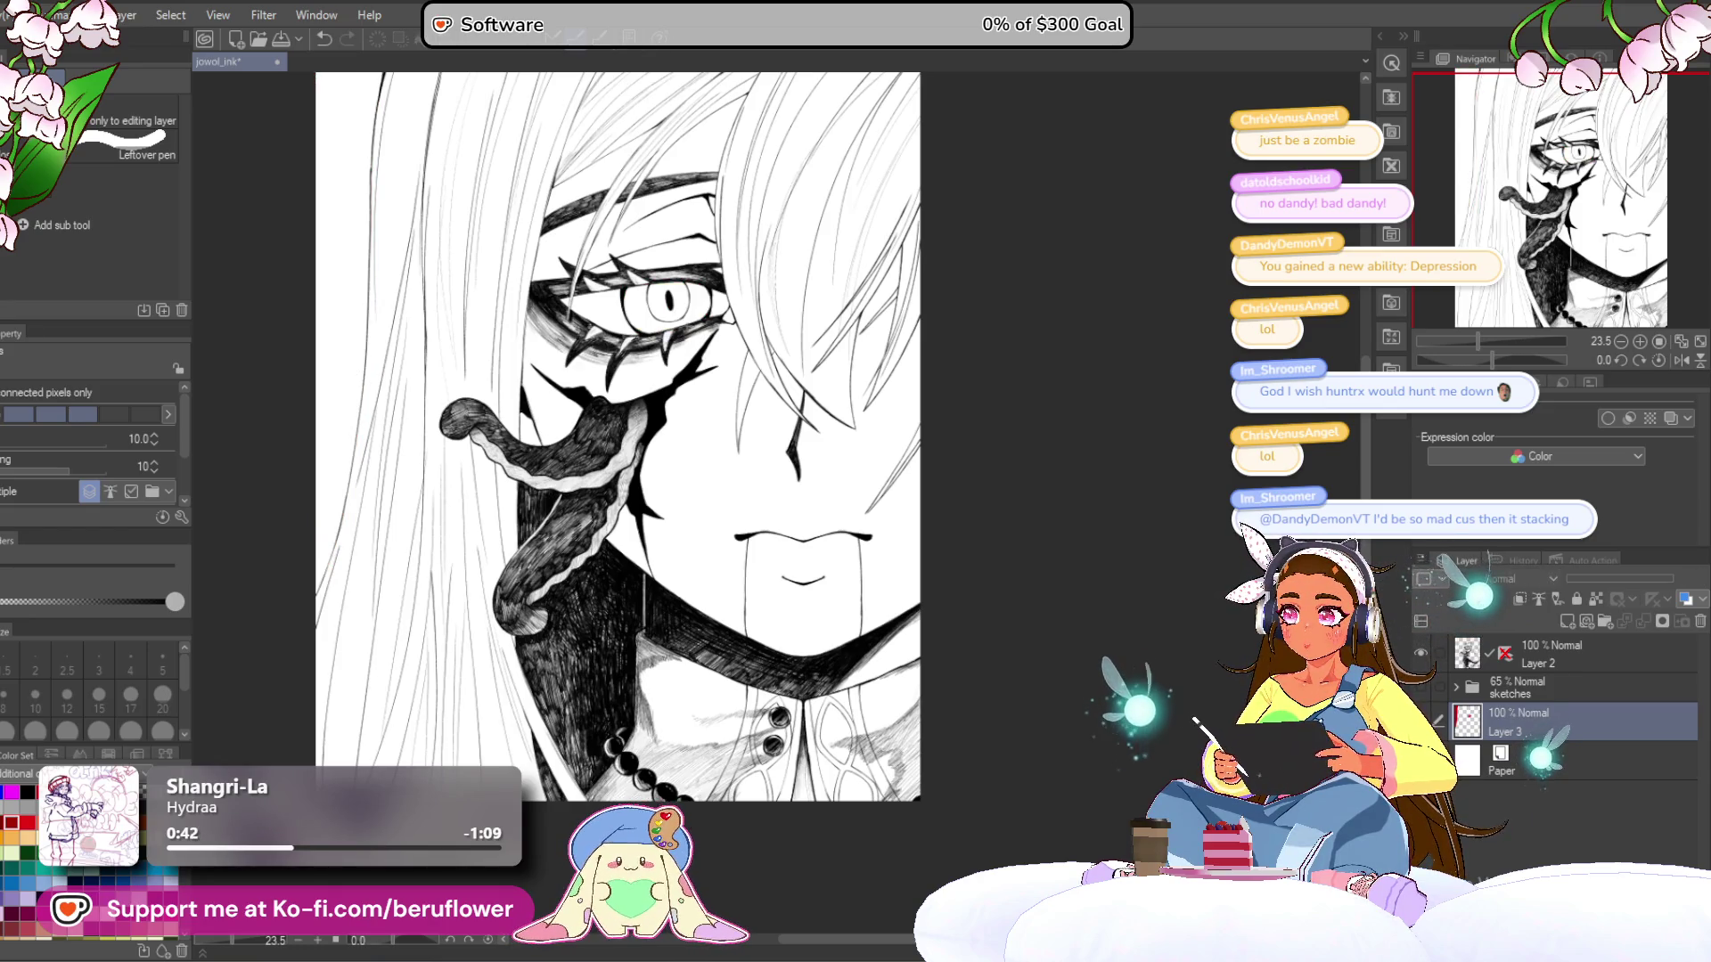
click(1421, 722)
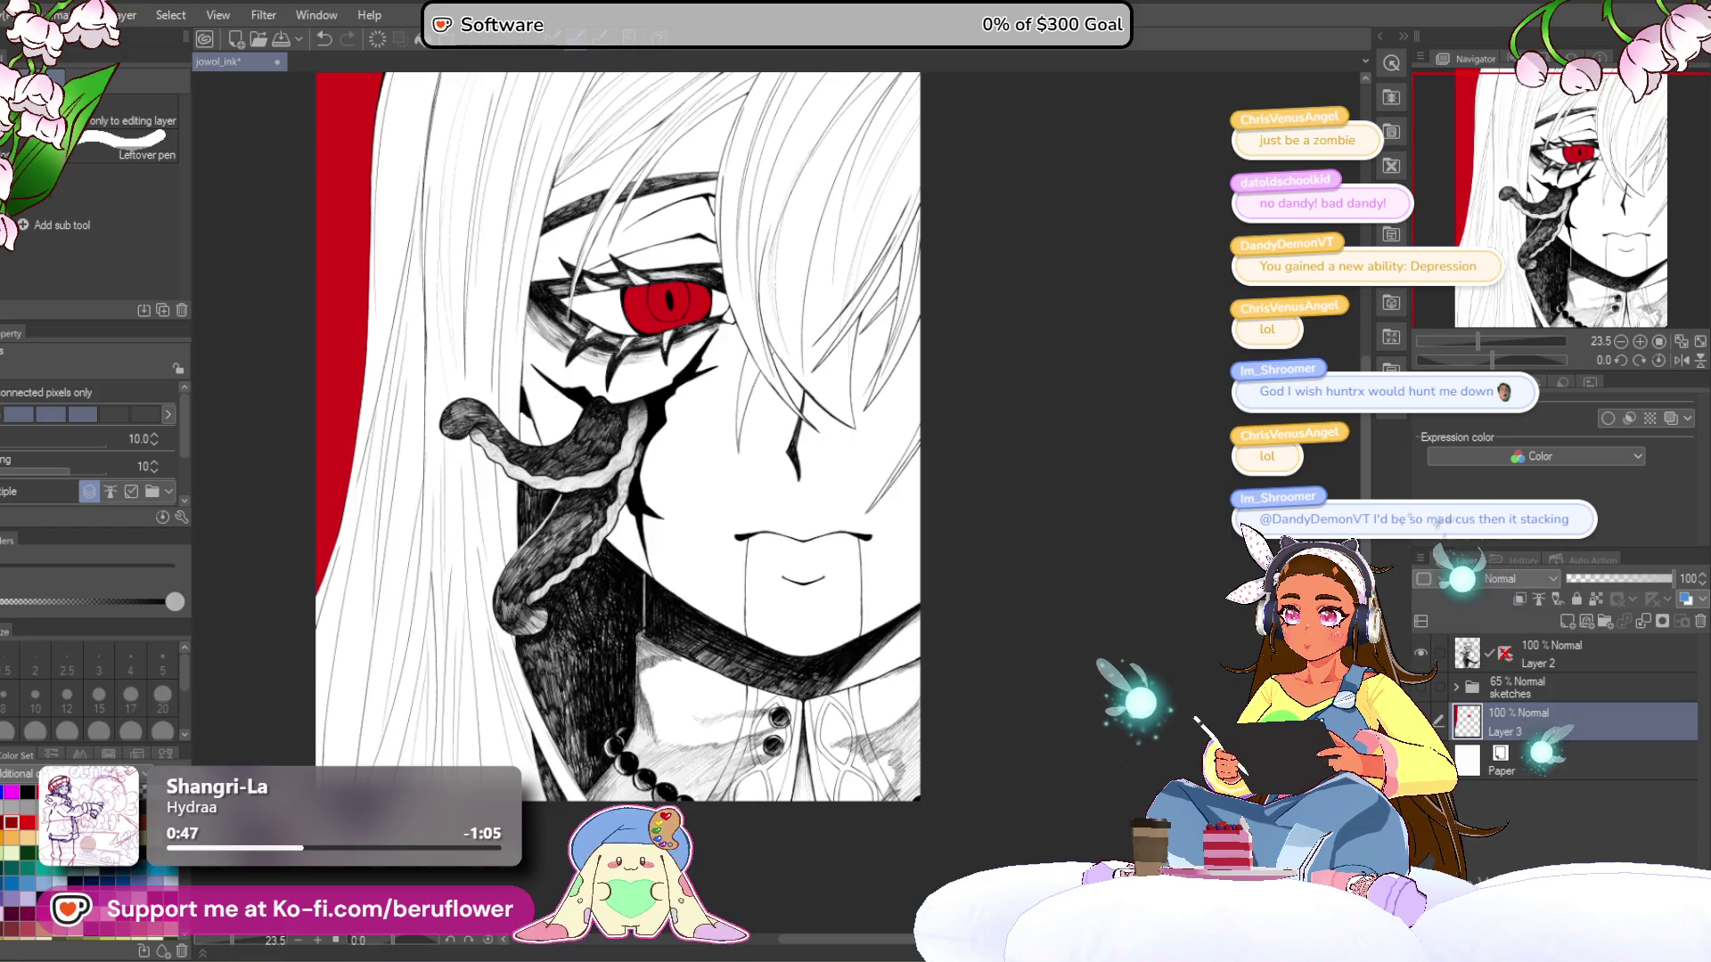
click(1421, 722)
click(1422, 721)
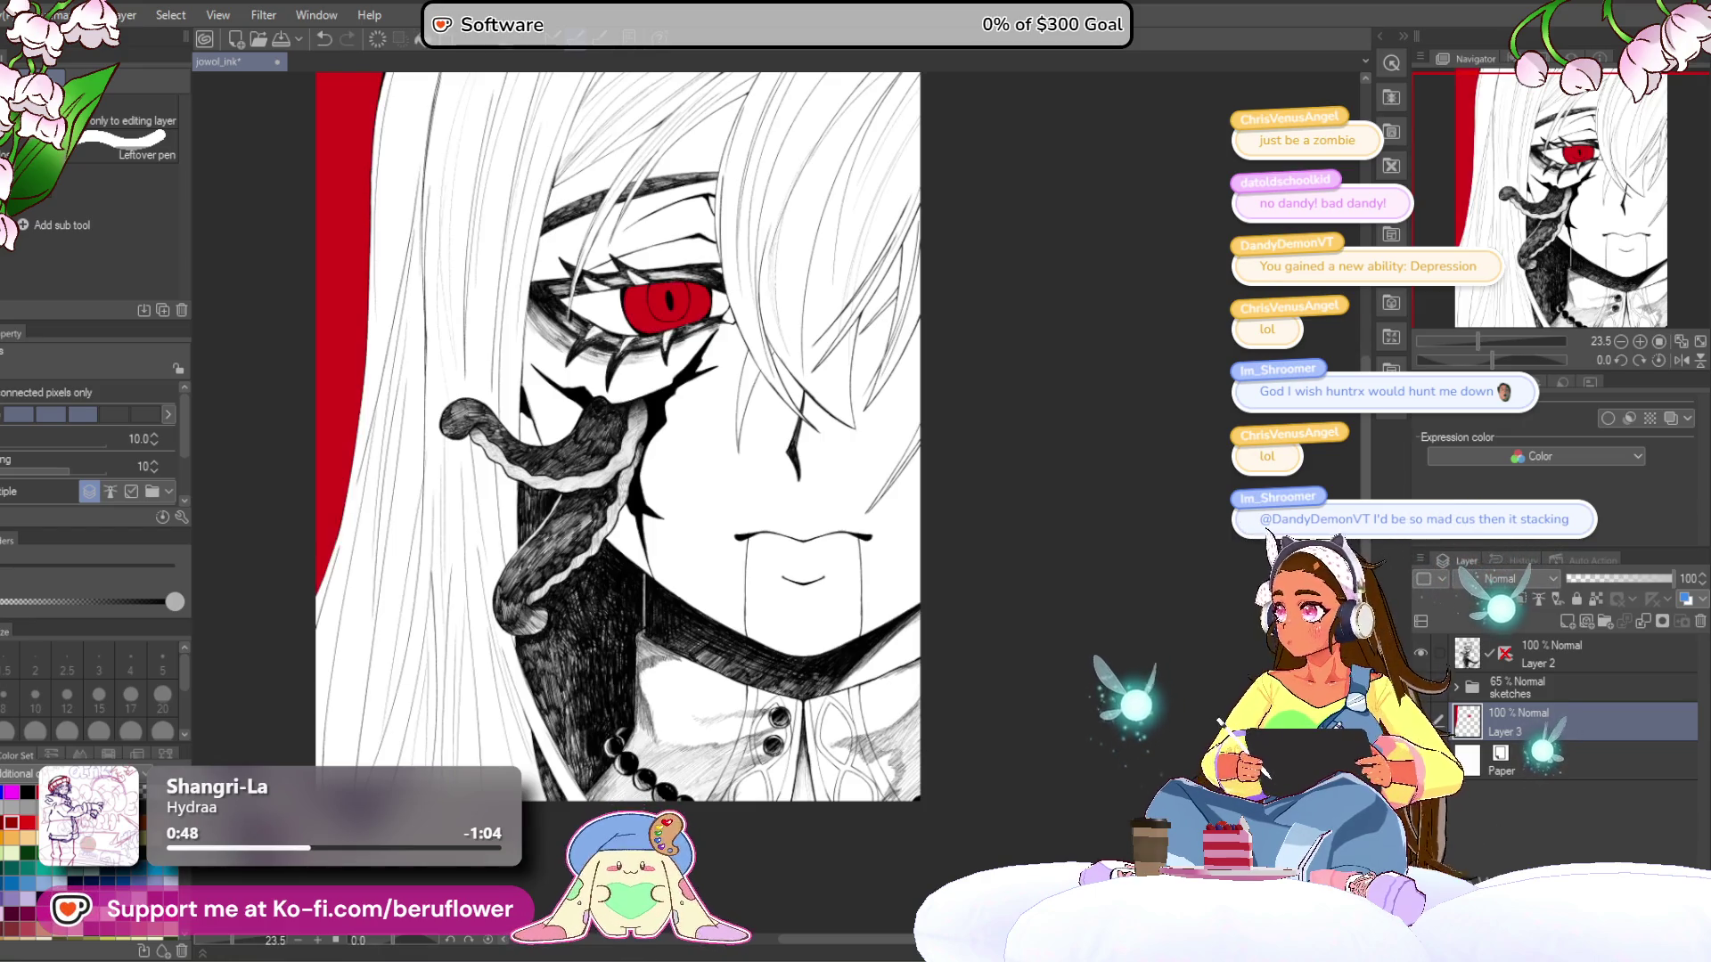
click(1421, 722)
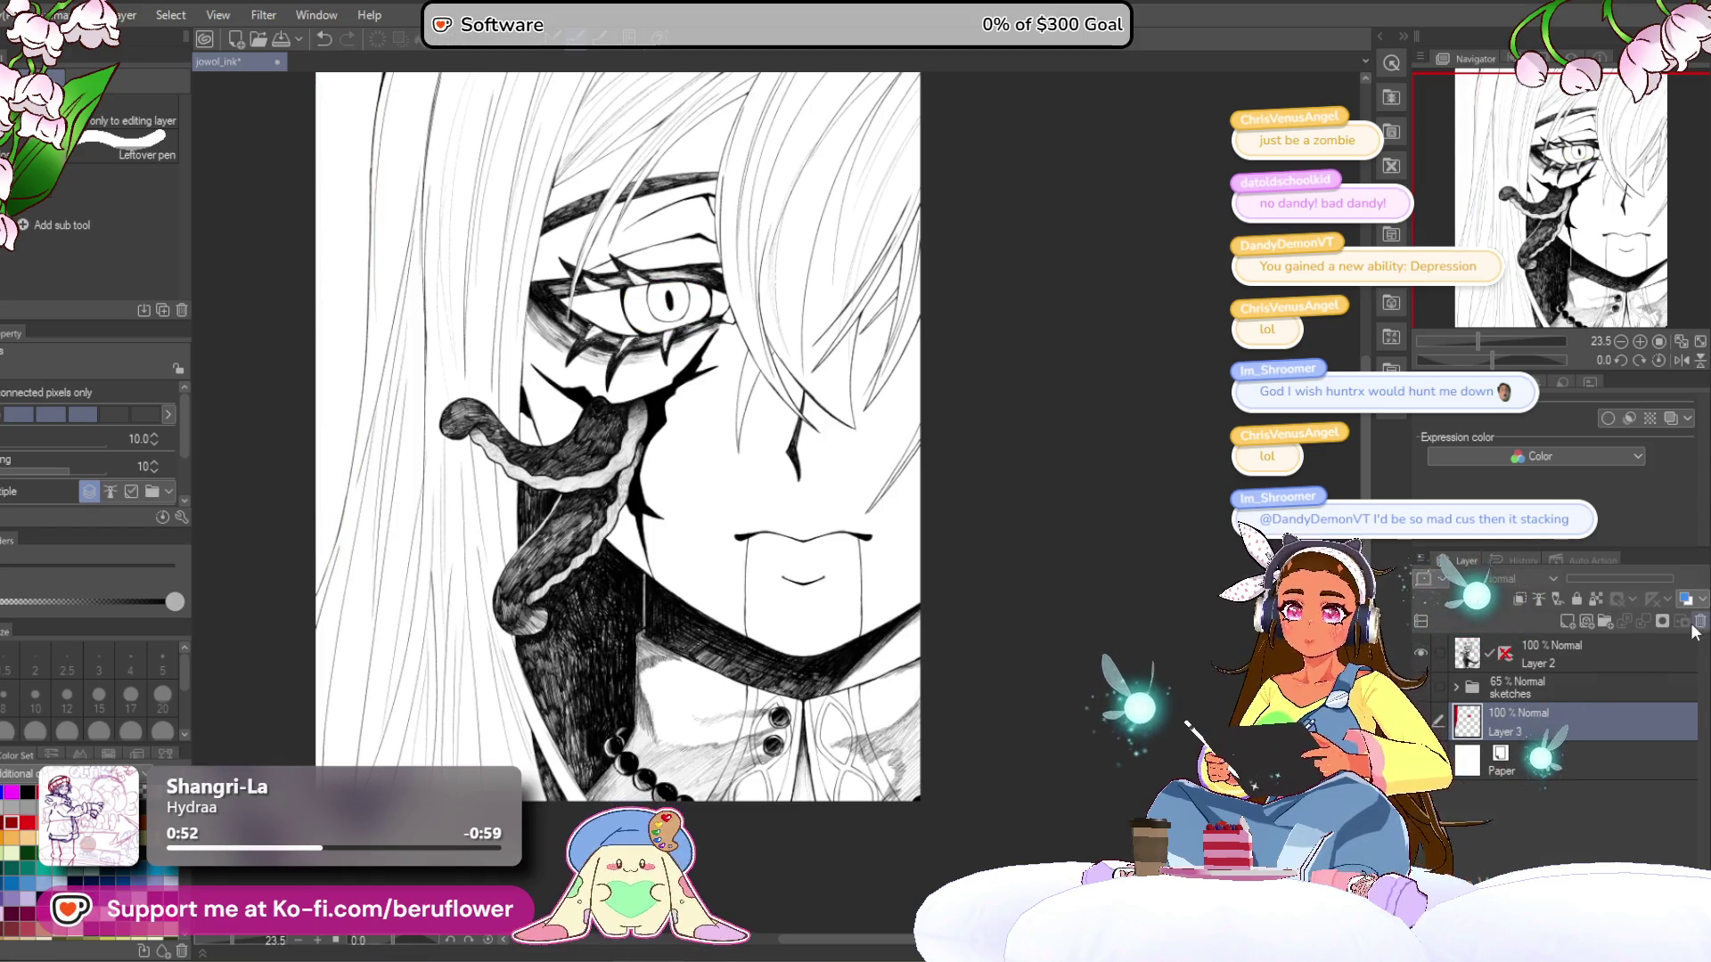
click(1575, 654)
drag(301, 446, 306, 516)
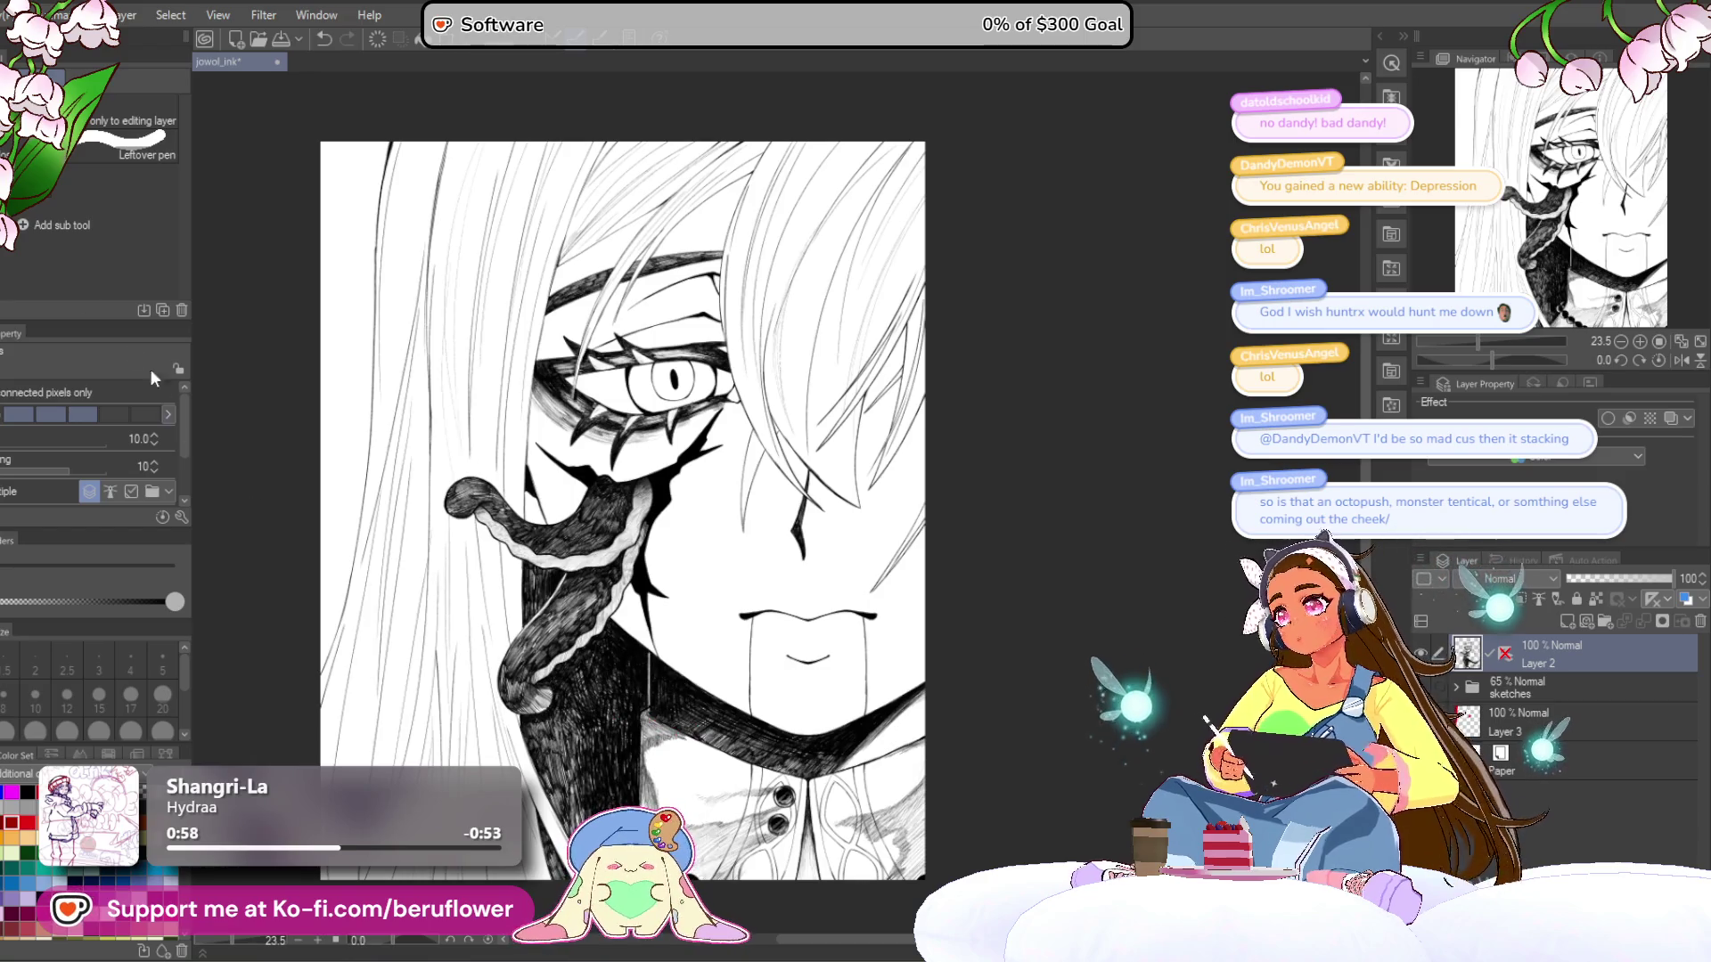
- Switch to the pen, rotate the view, add a new raster layer and set brush size 10
key(p)
mouse_move(900, 507)
mouse_down()
mouse_move(910, 461)
mouse_move(873, 588)
mouse_move(893, 518)
mouse_up()
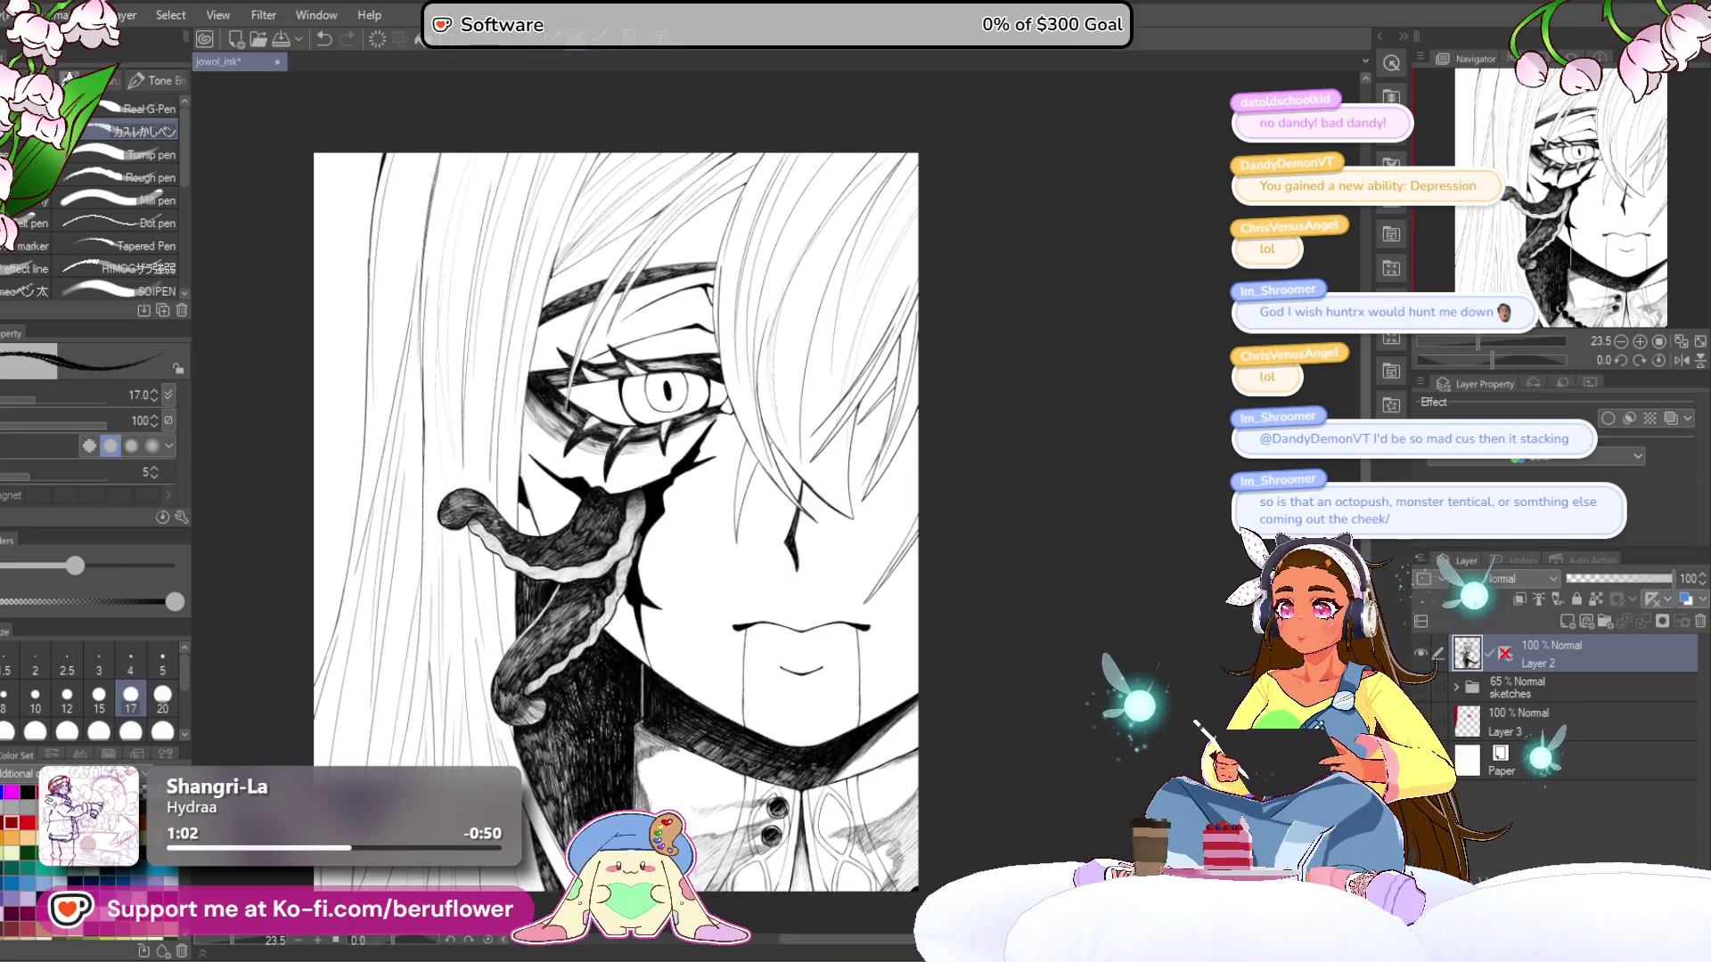
scroll(672, 379, up, 3)
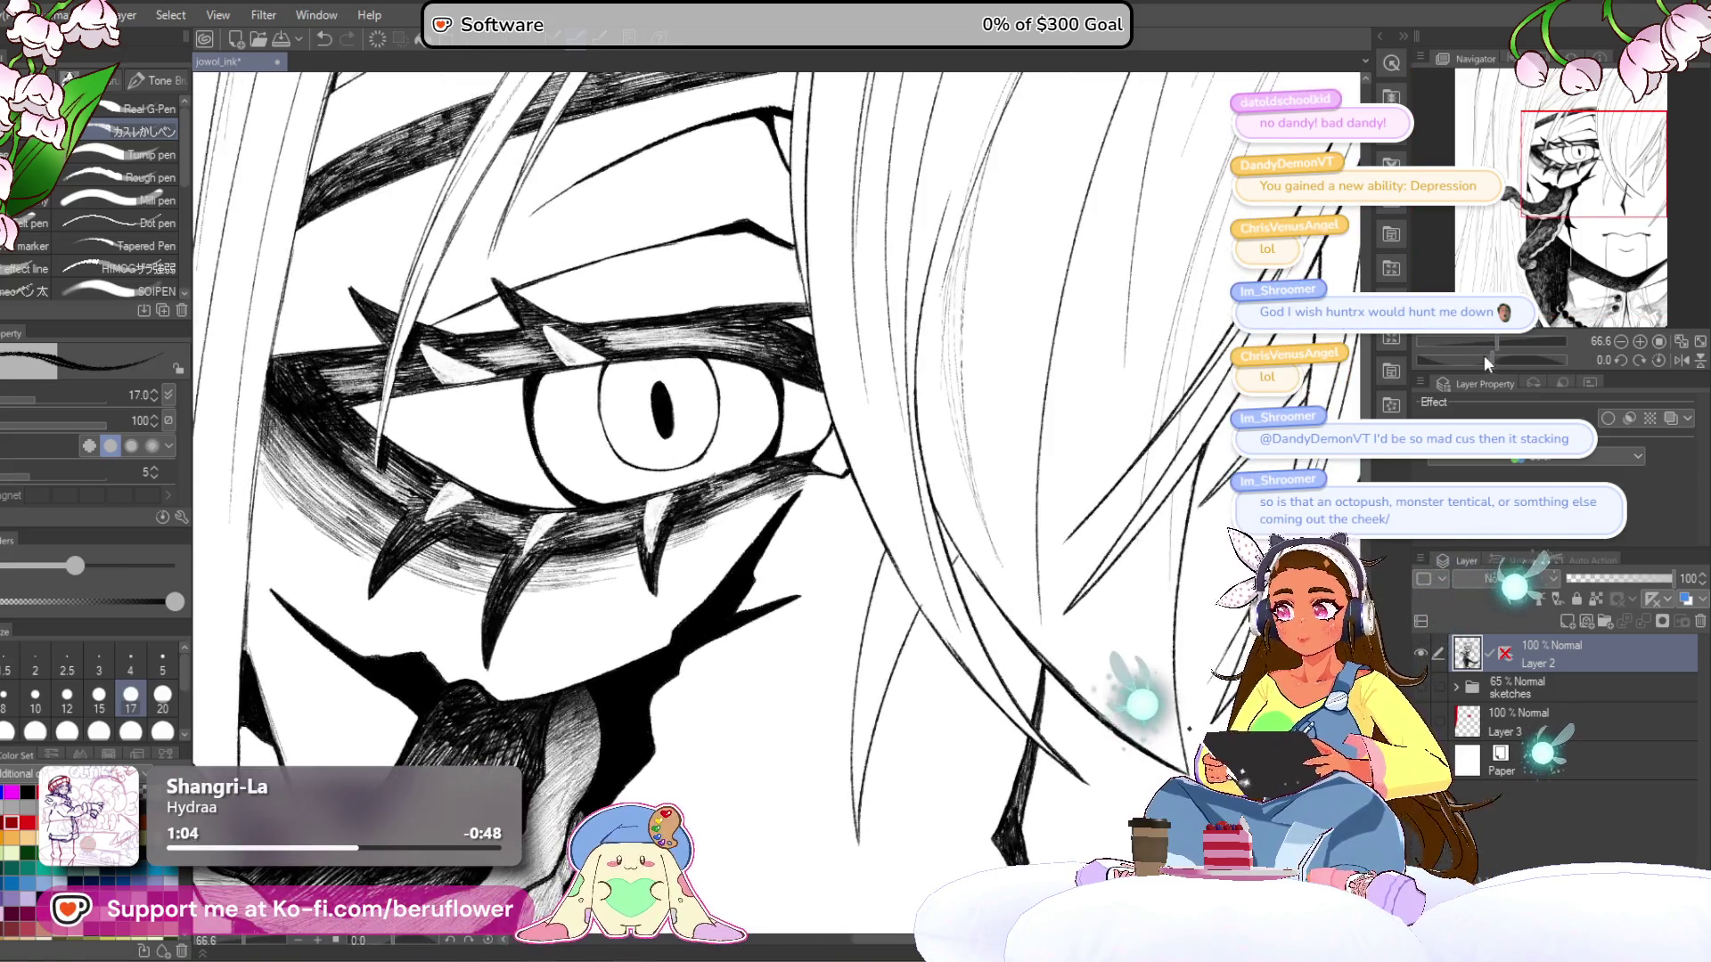
drag(1493, 359, 1473, 358)
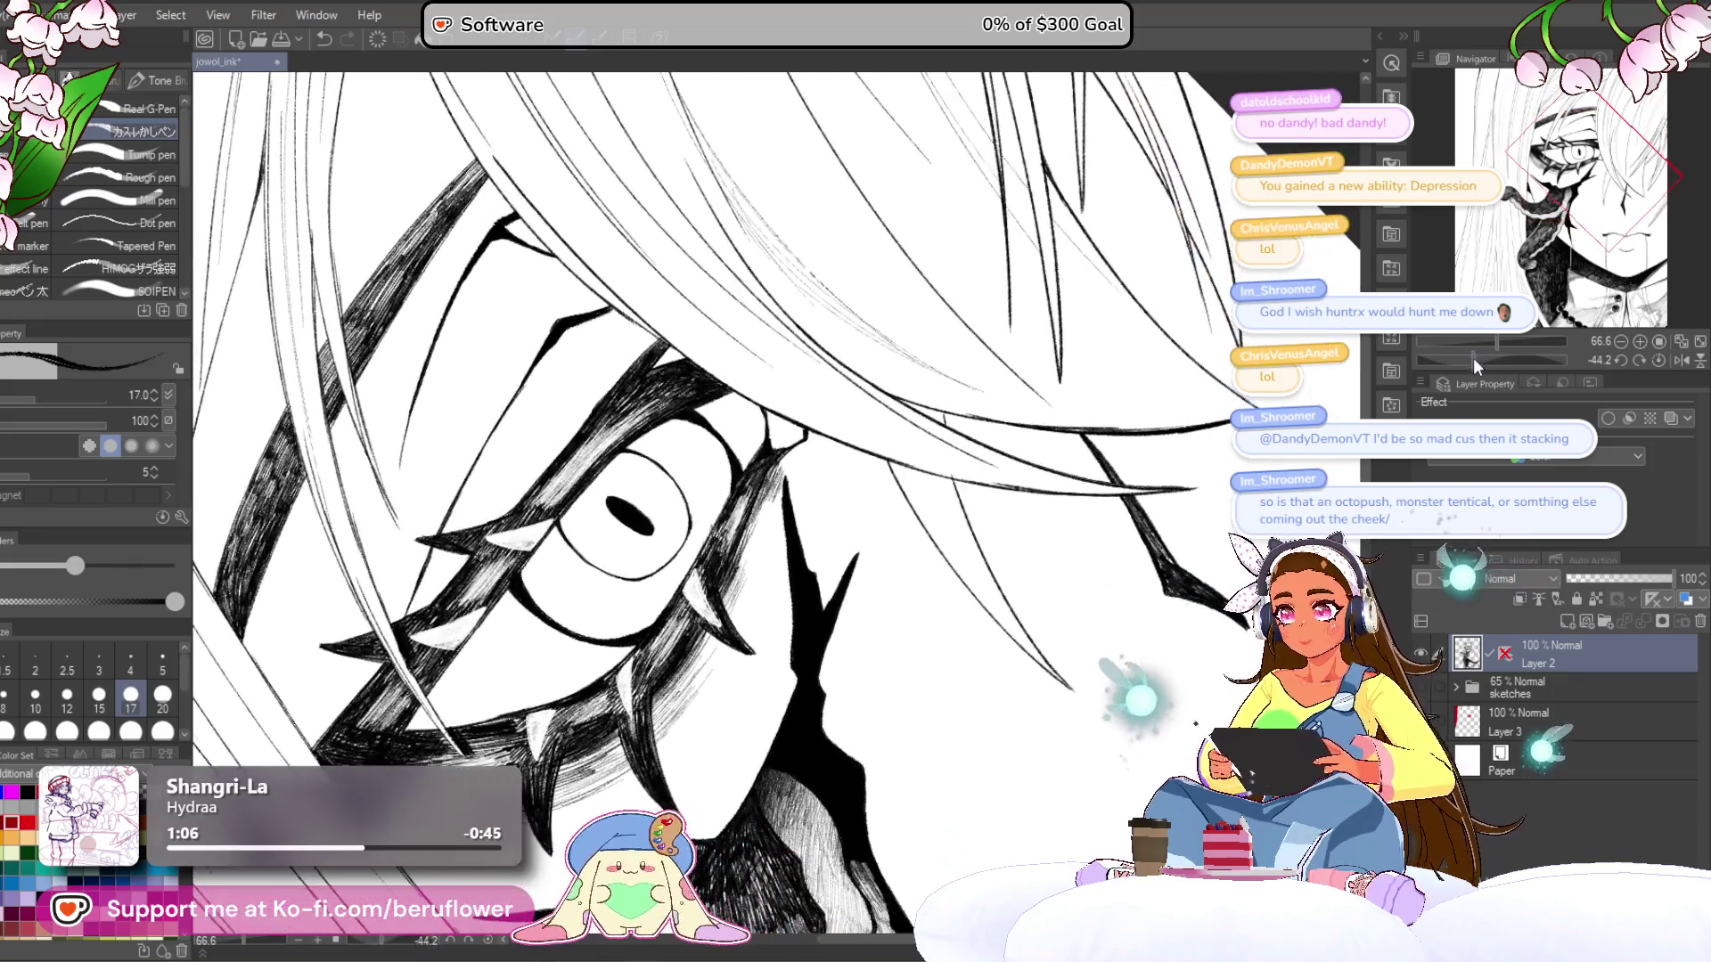
click(1568, 621)
scroll(561, 526, up, 4)
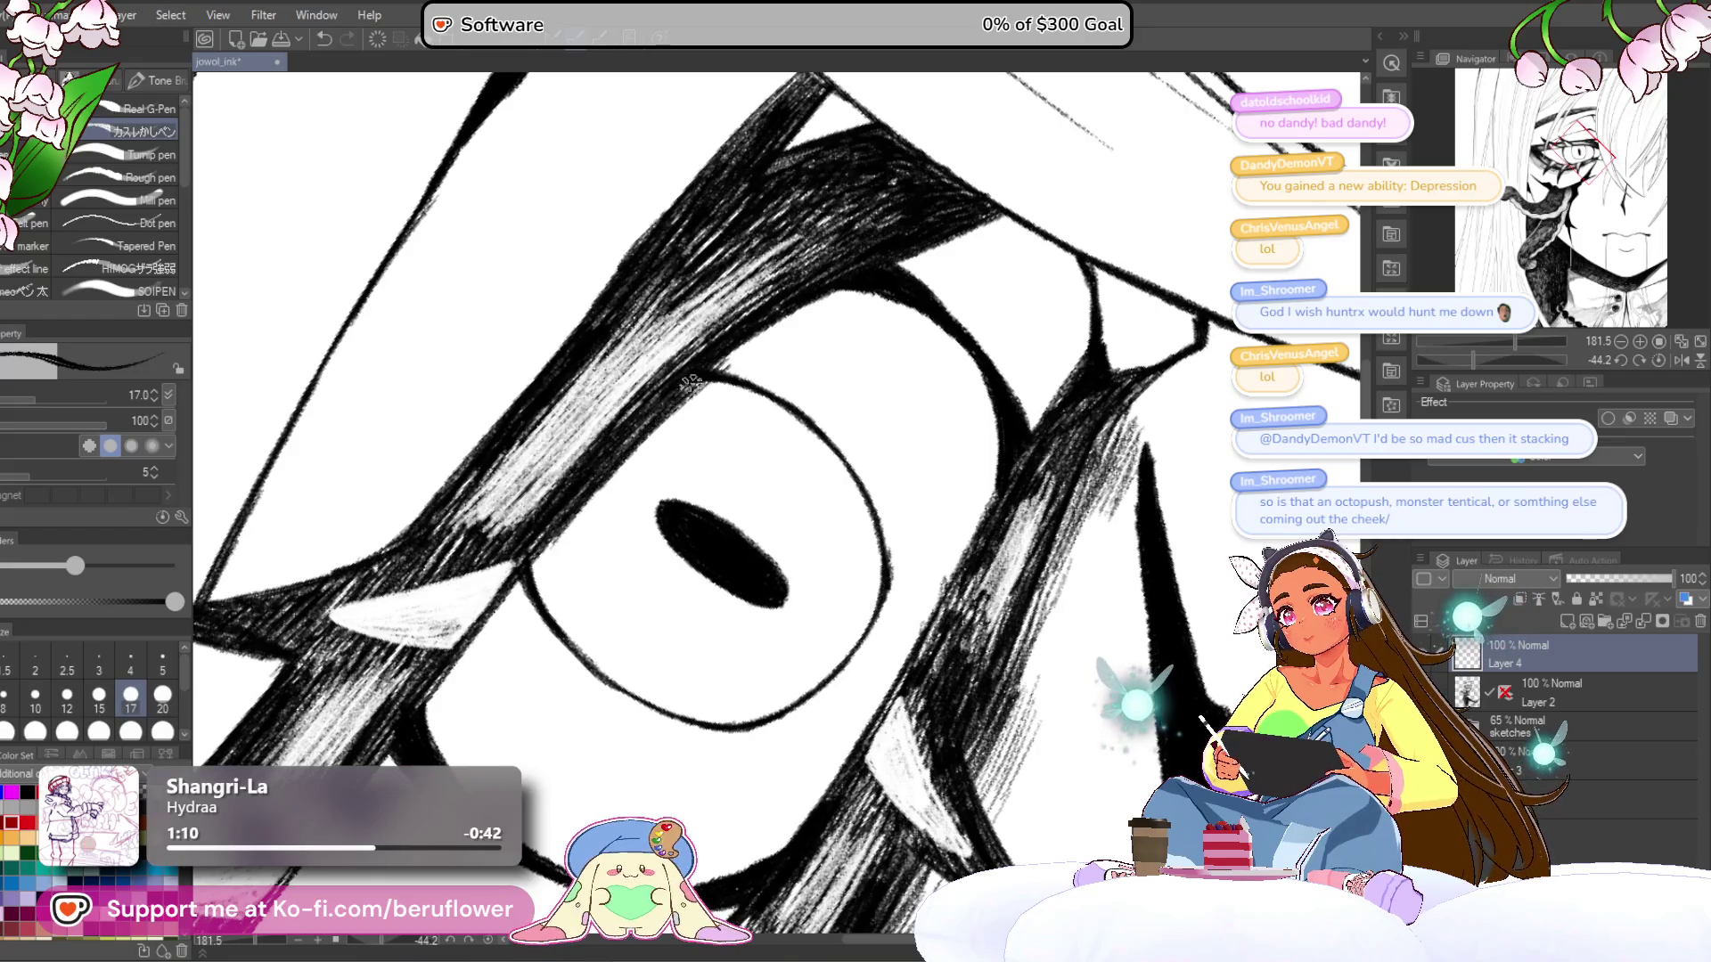
key(bracketleft)
key(bracketleft)
key(bracketleft)
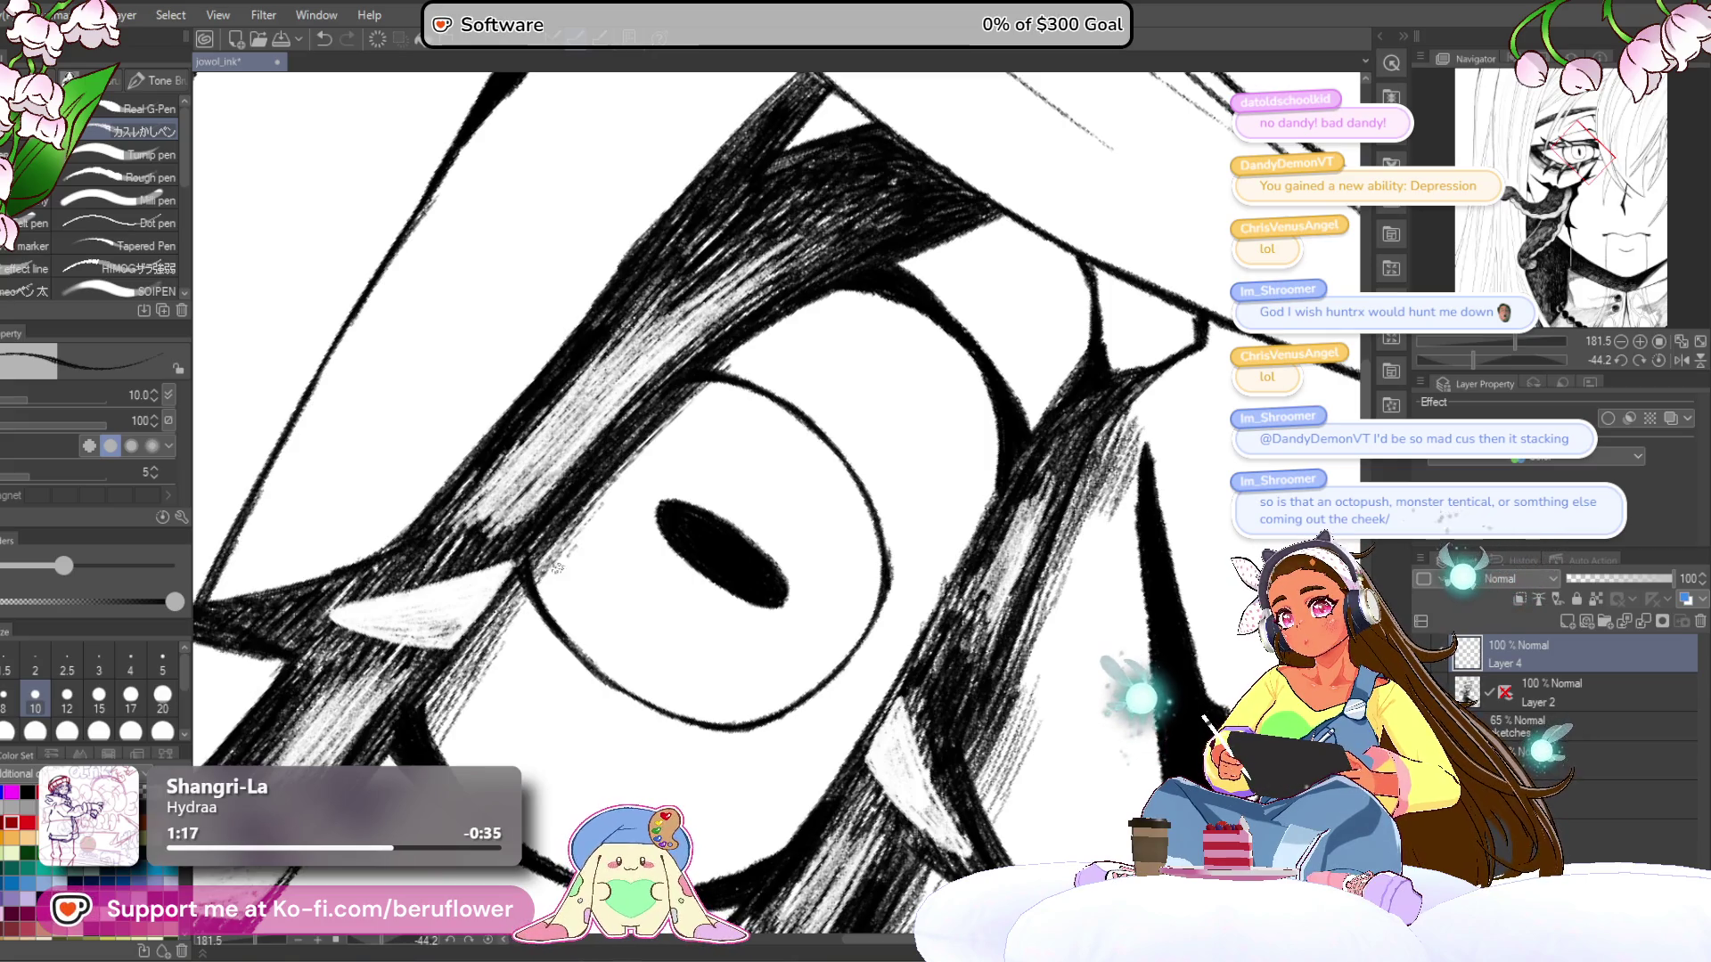
- Hatch the hair left of and above the eye, then return the canvas upright
drag(567, 553, 513, 647)
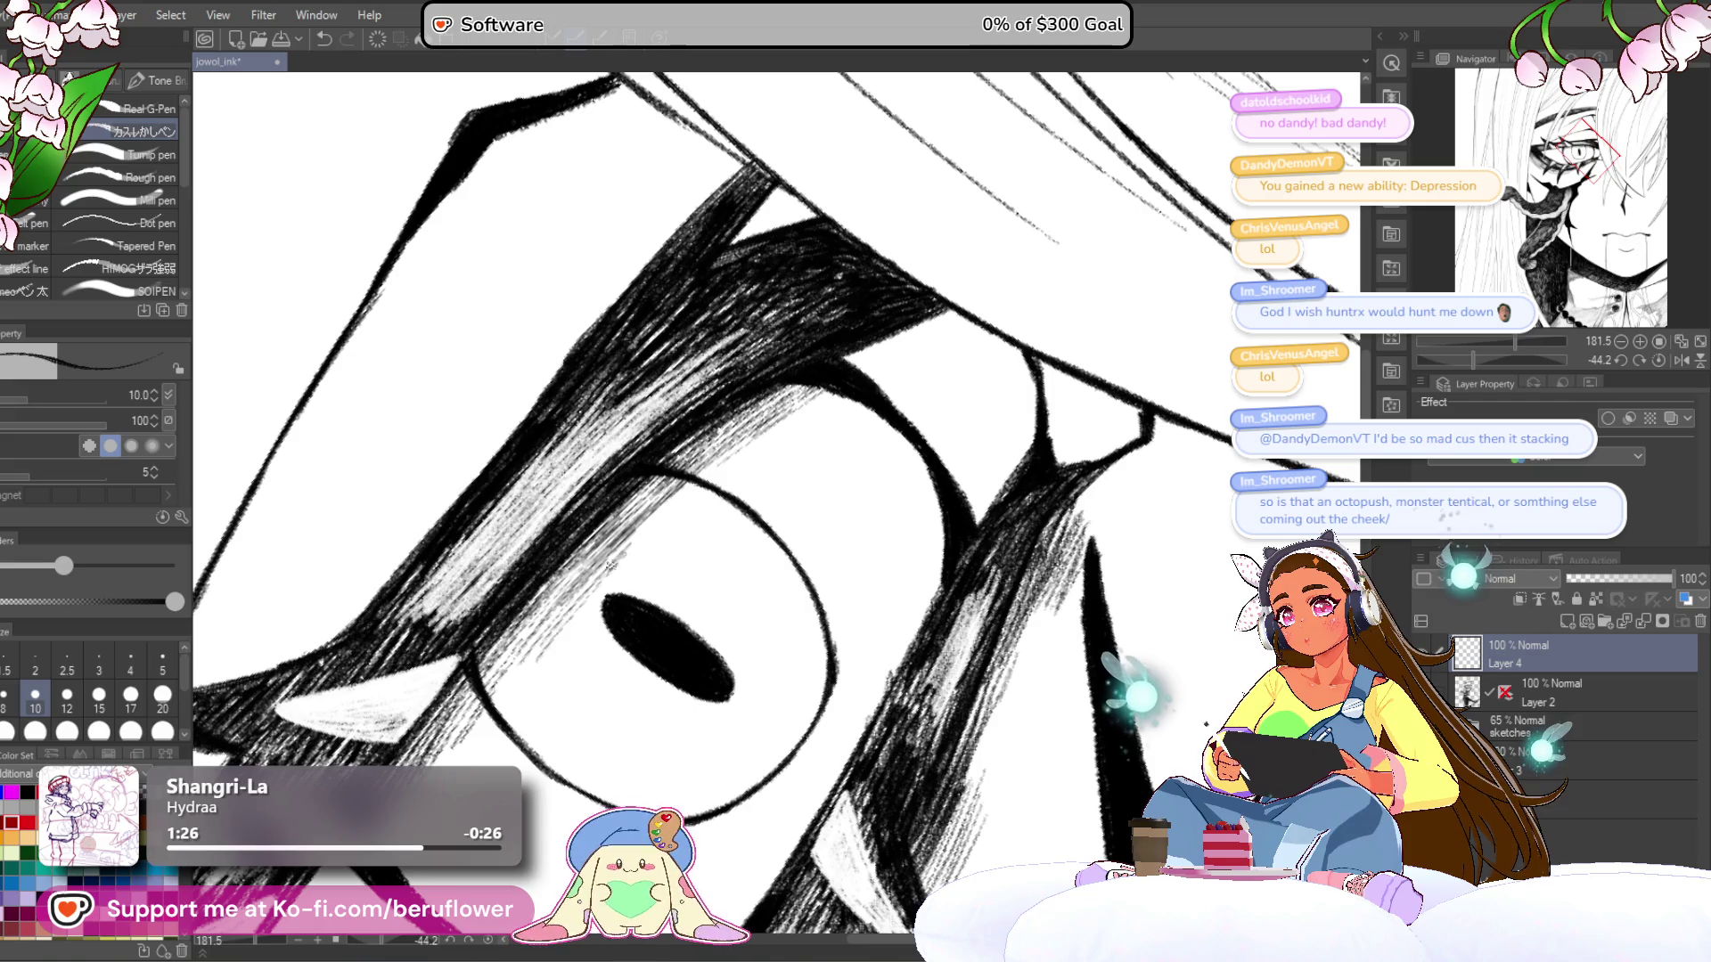
drag(609, 539, 537, 642)
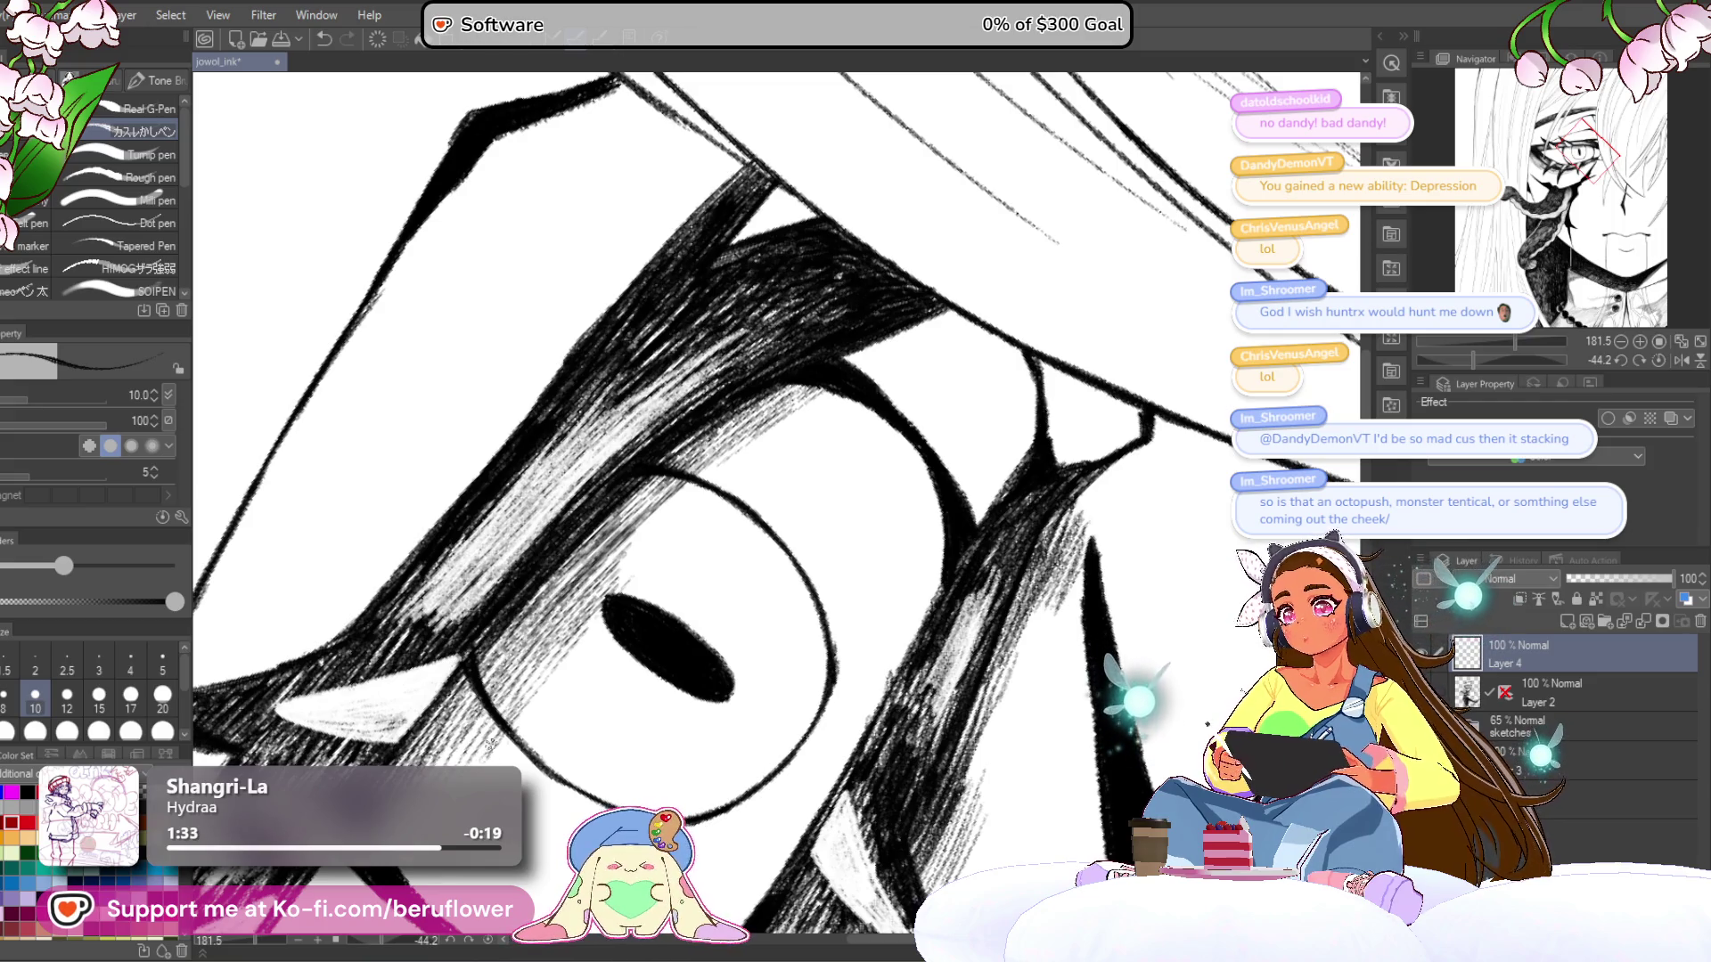
scroll(828, 466, down, 3)
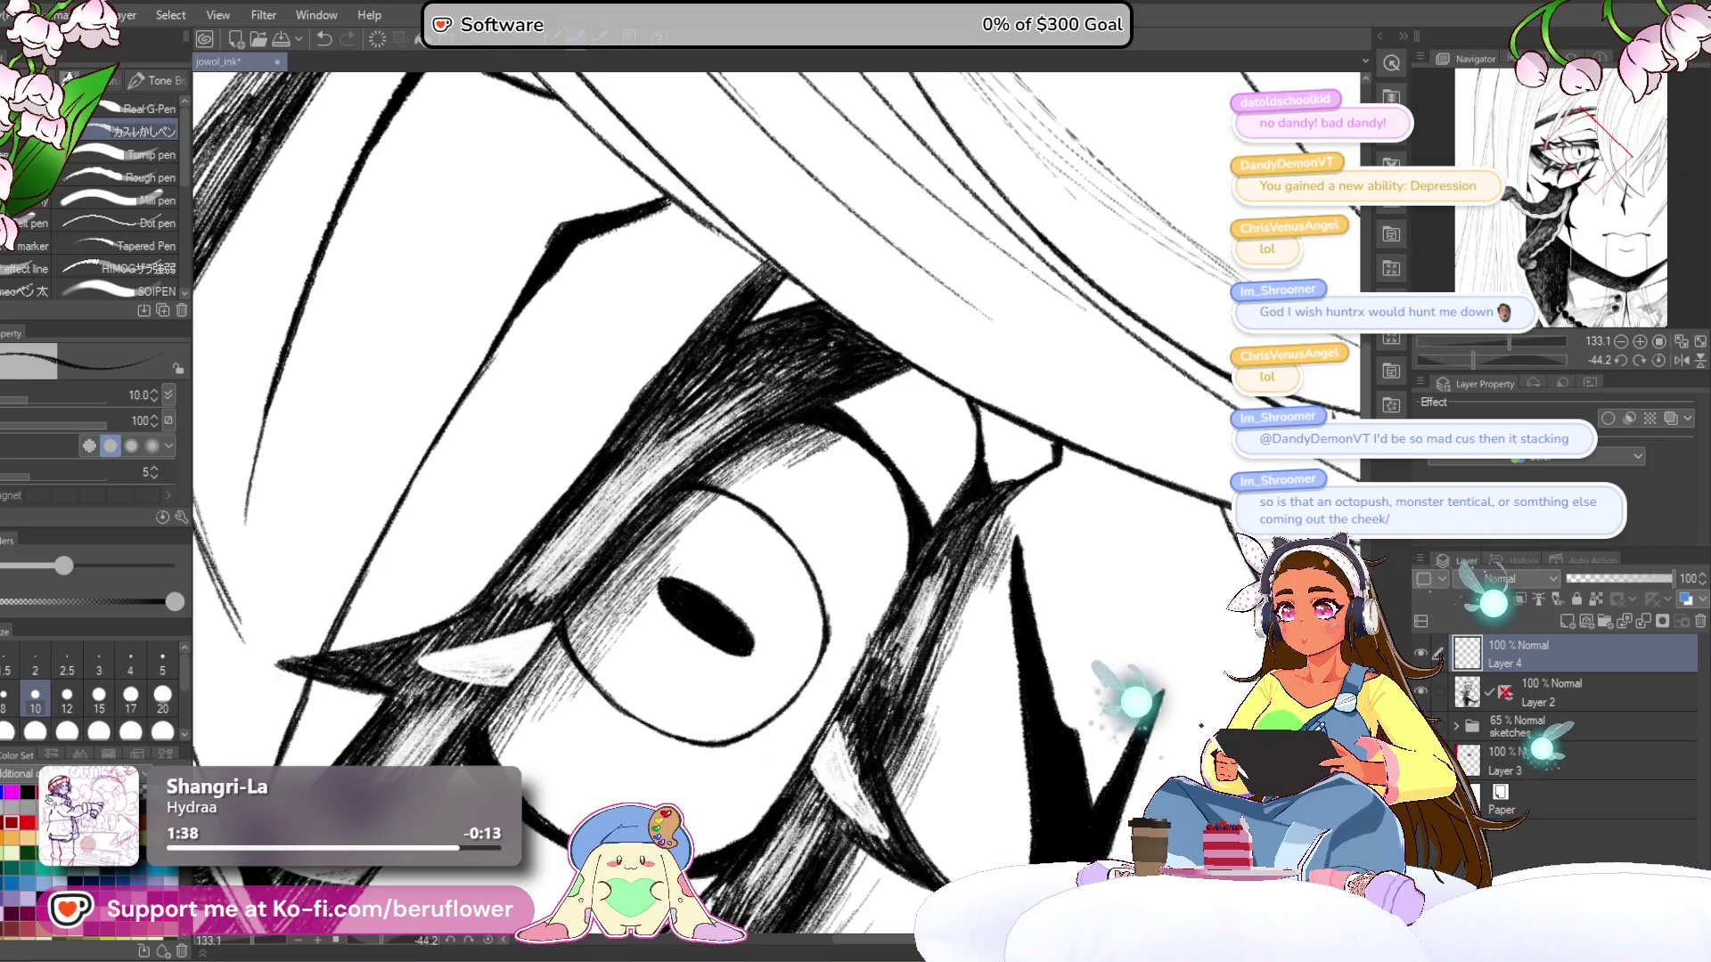
drag(842, 448, 963, 283)
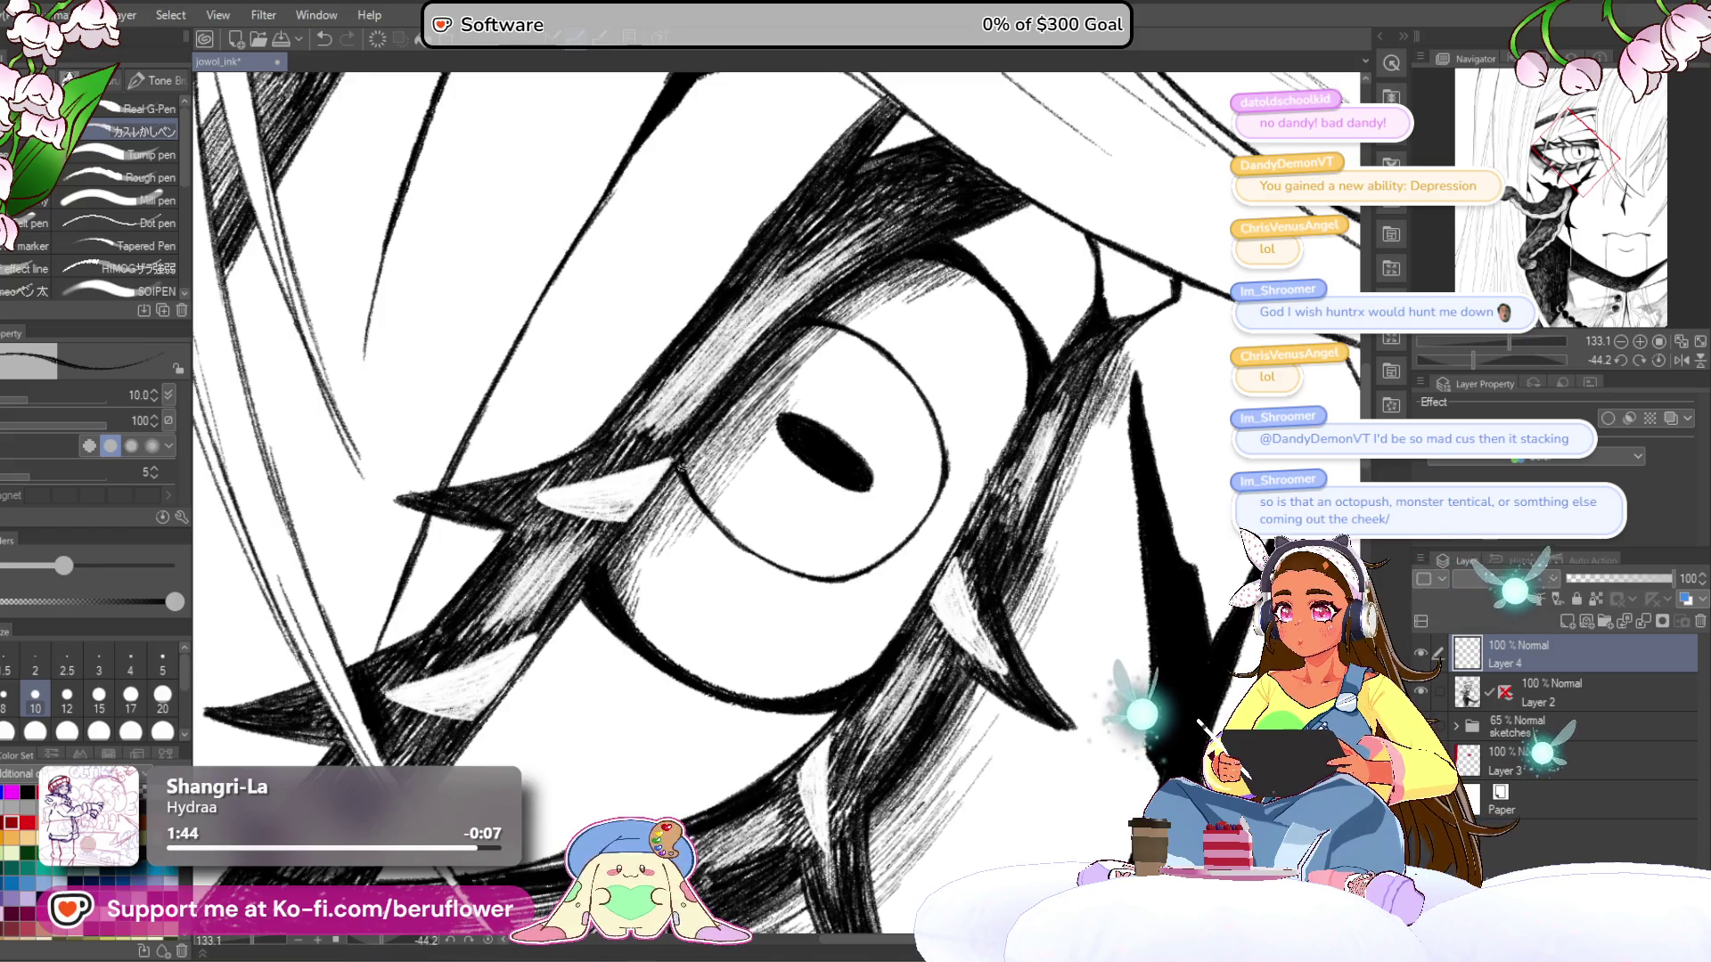
drag(644, 551, 686, 494)
drag(630, 582, 693, 501)
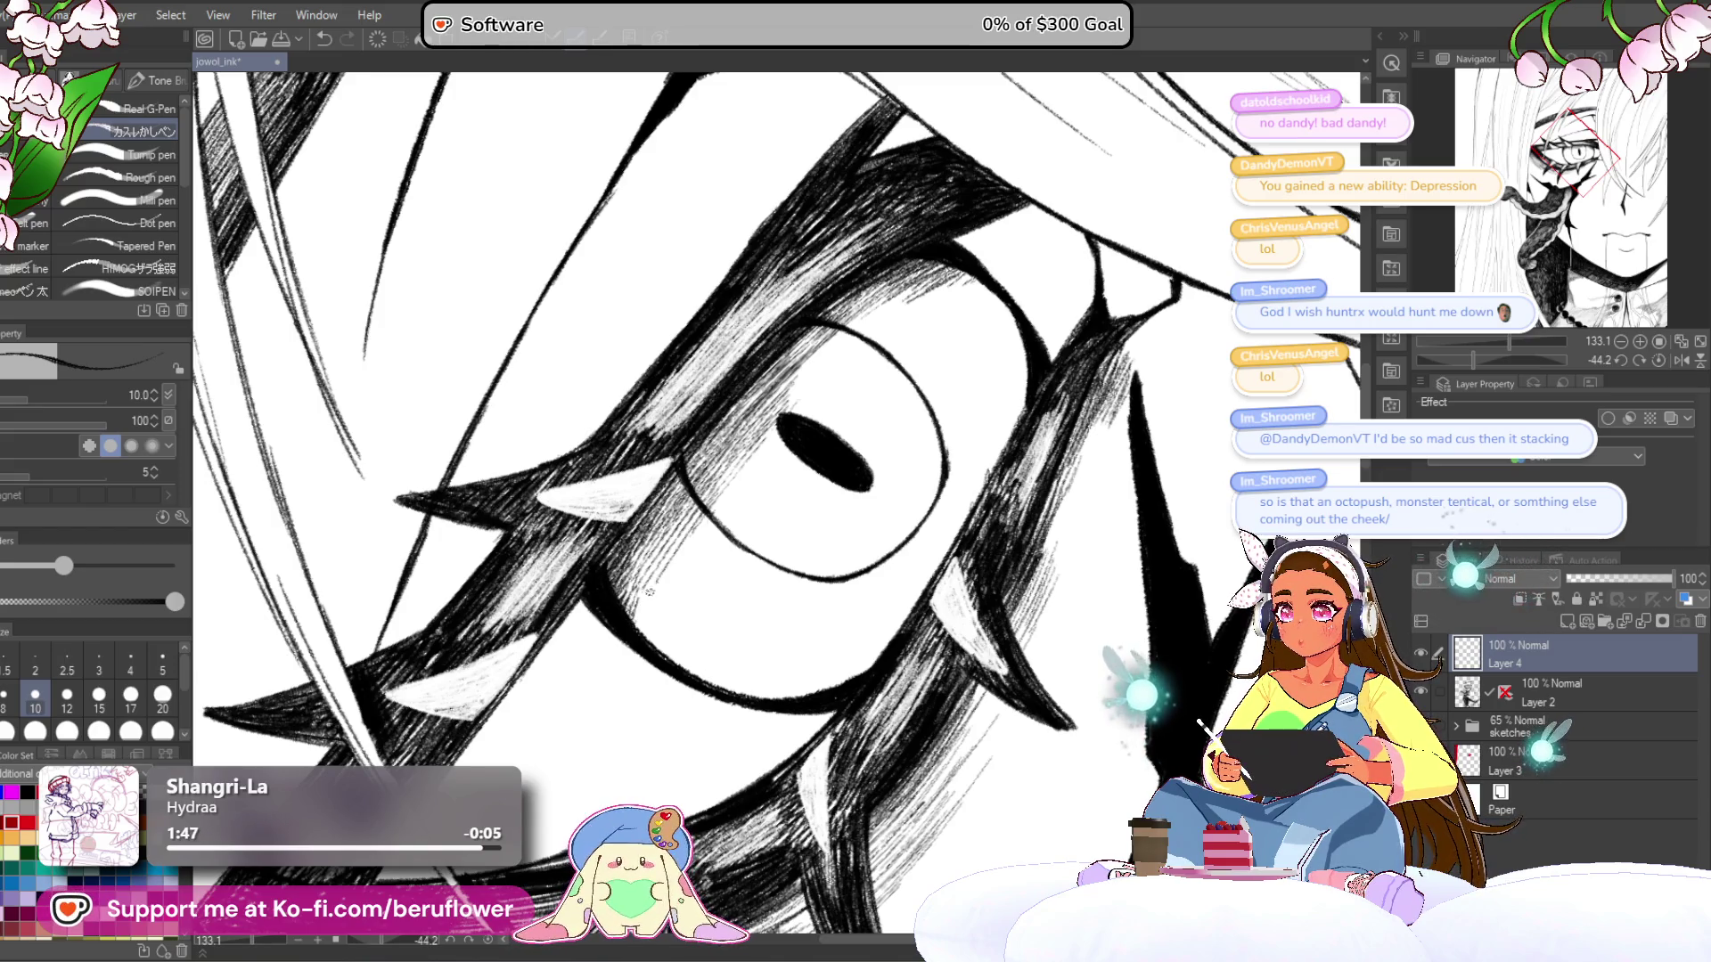
drag(991, 376, 933, 440)
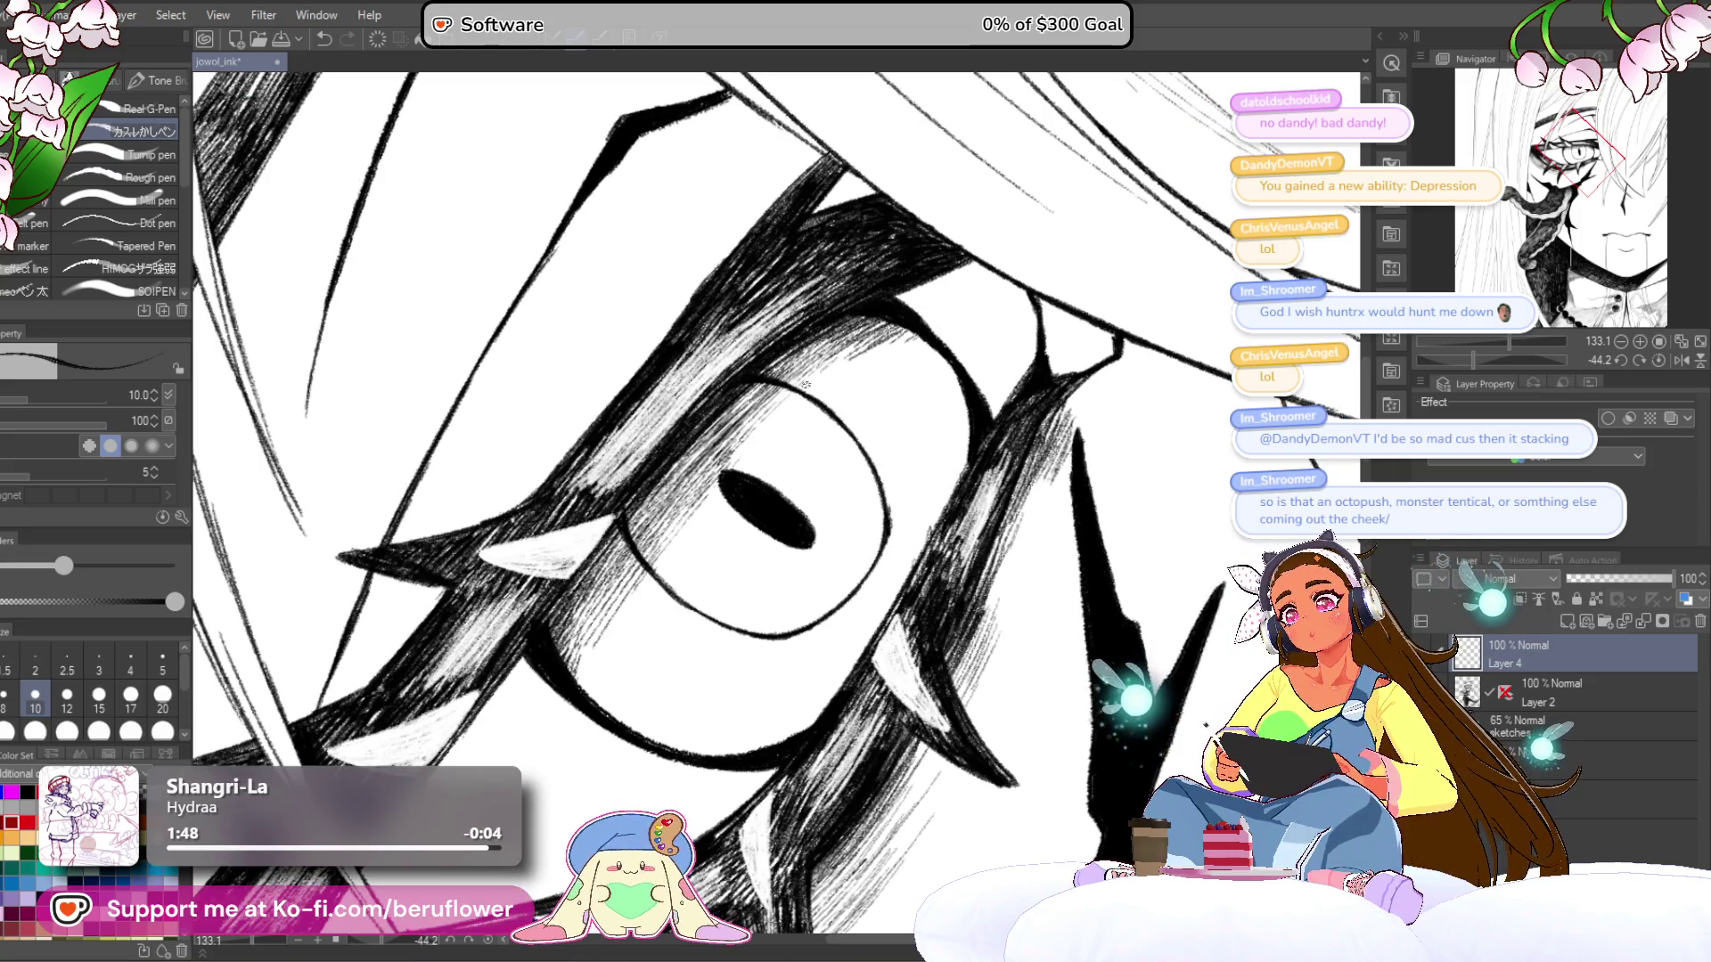
drag(769, 449, 787, 390)
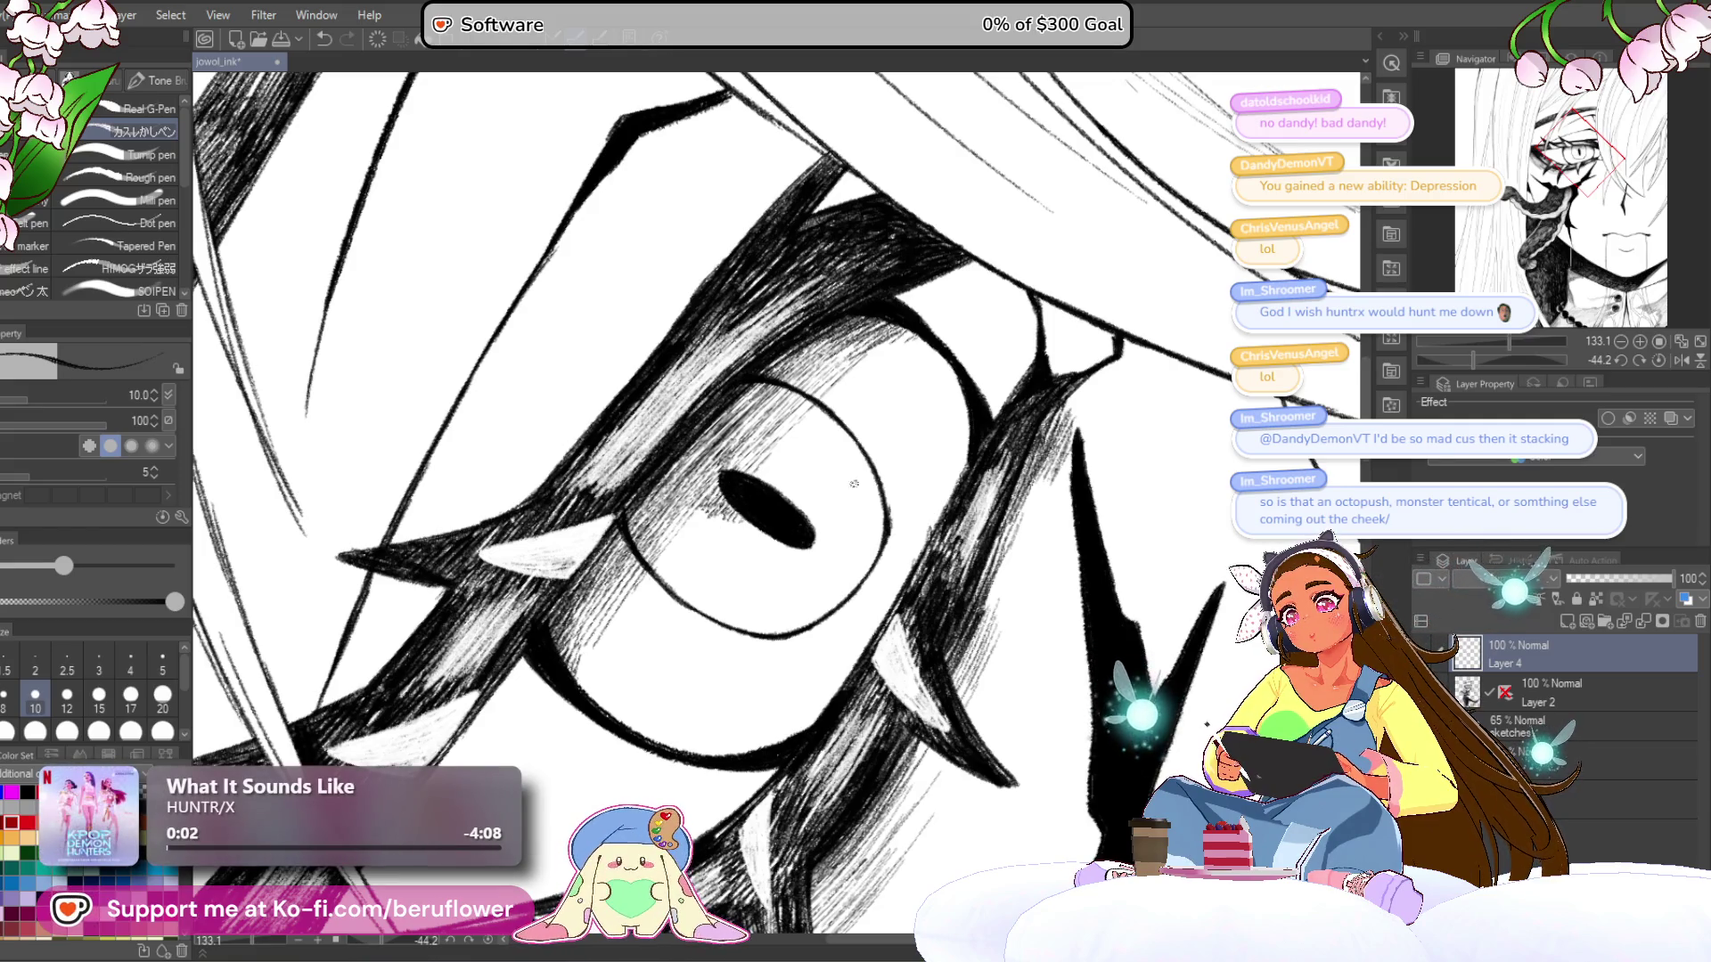
click(1660, 361)
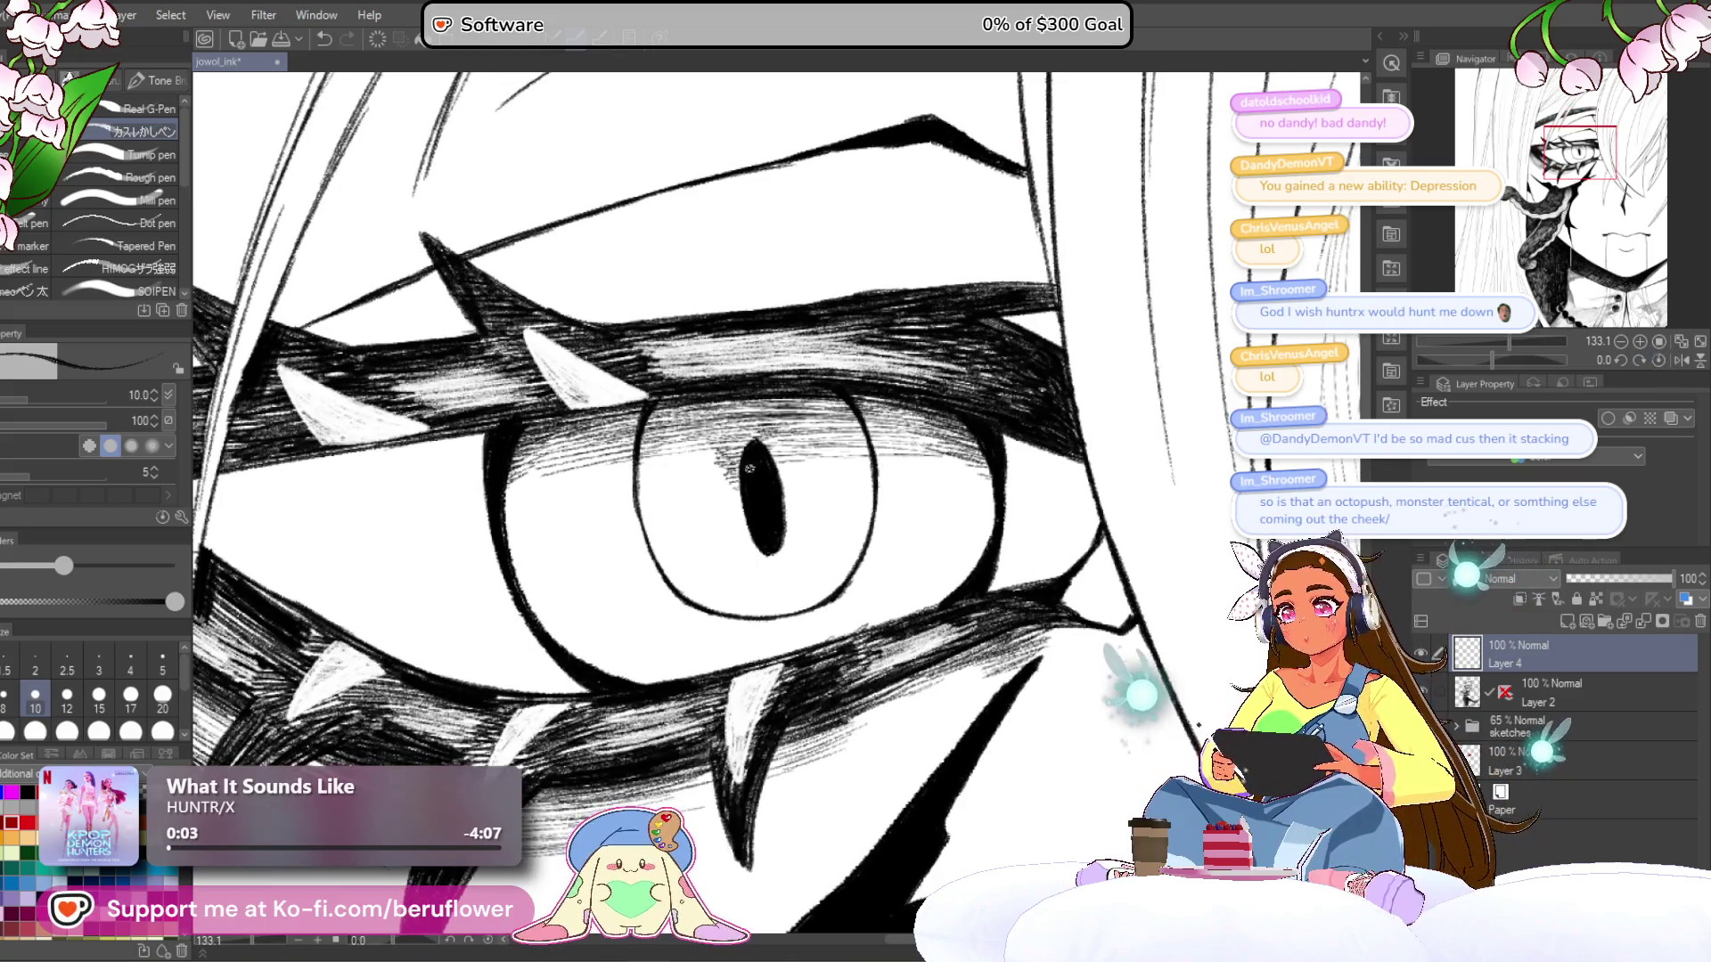
drag(1494, 356, 1472, 360)
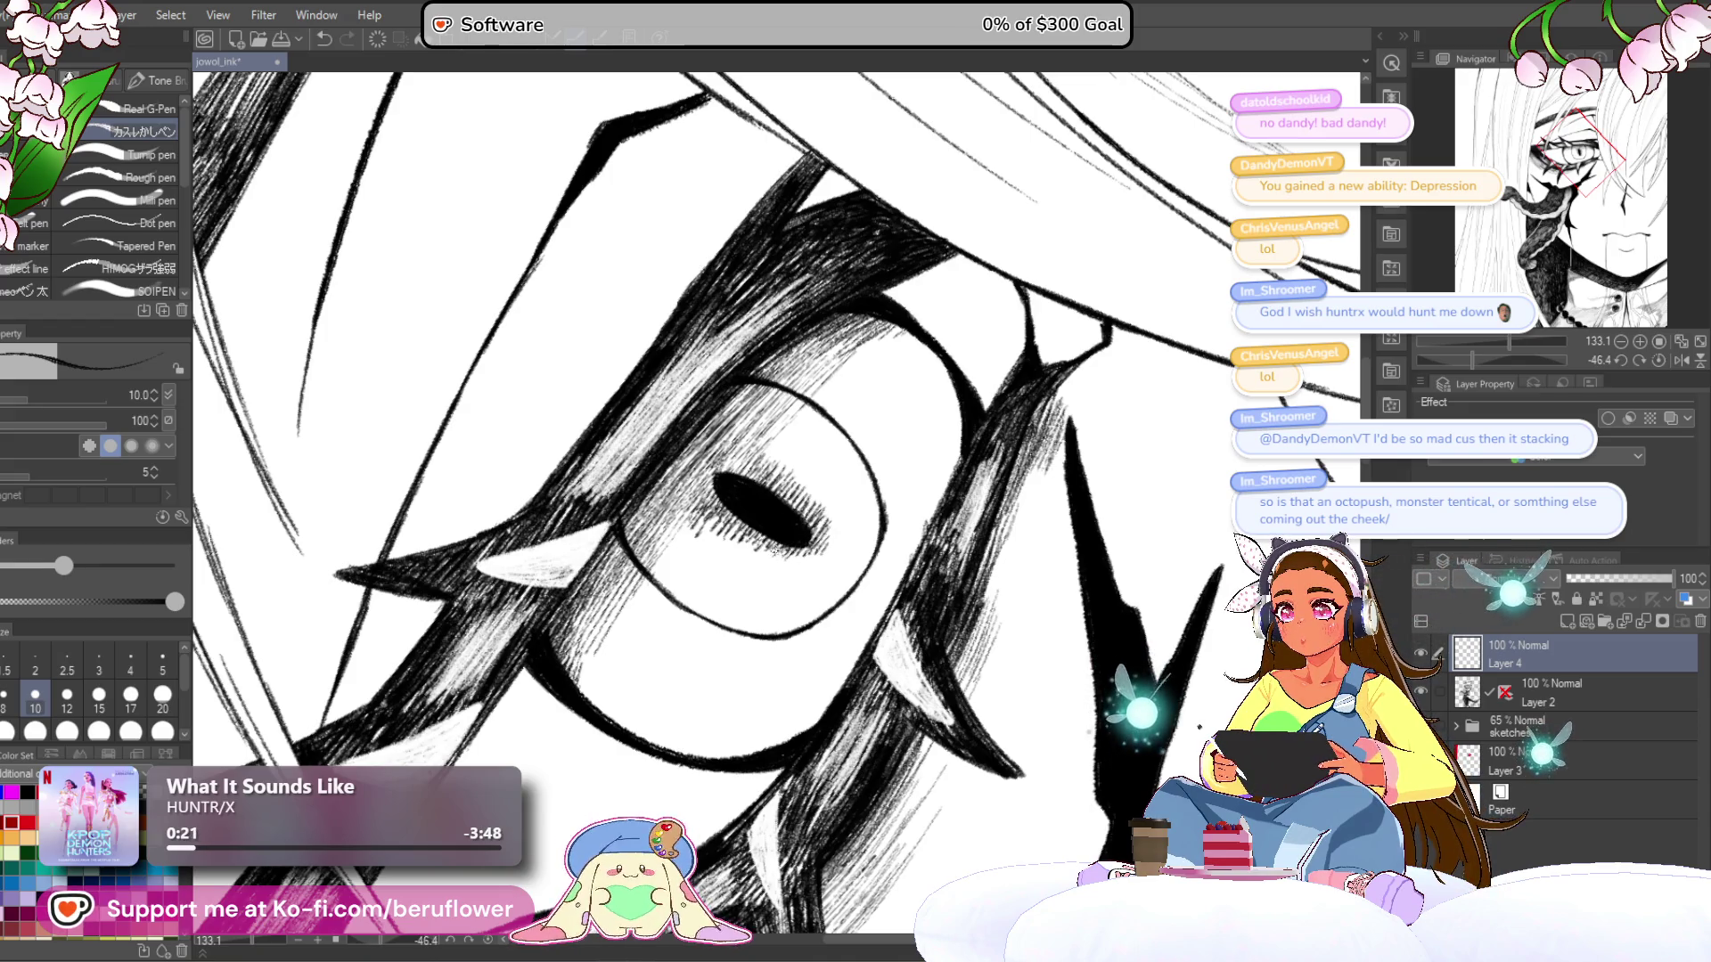
drag(872, 559, 859, 569)
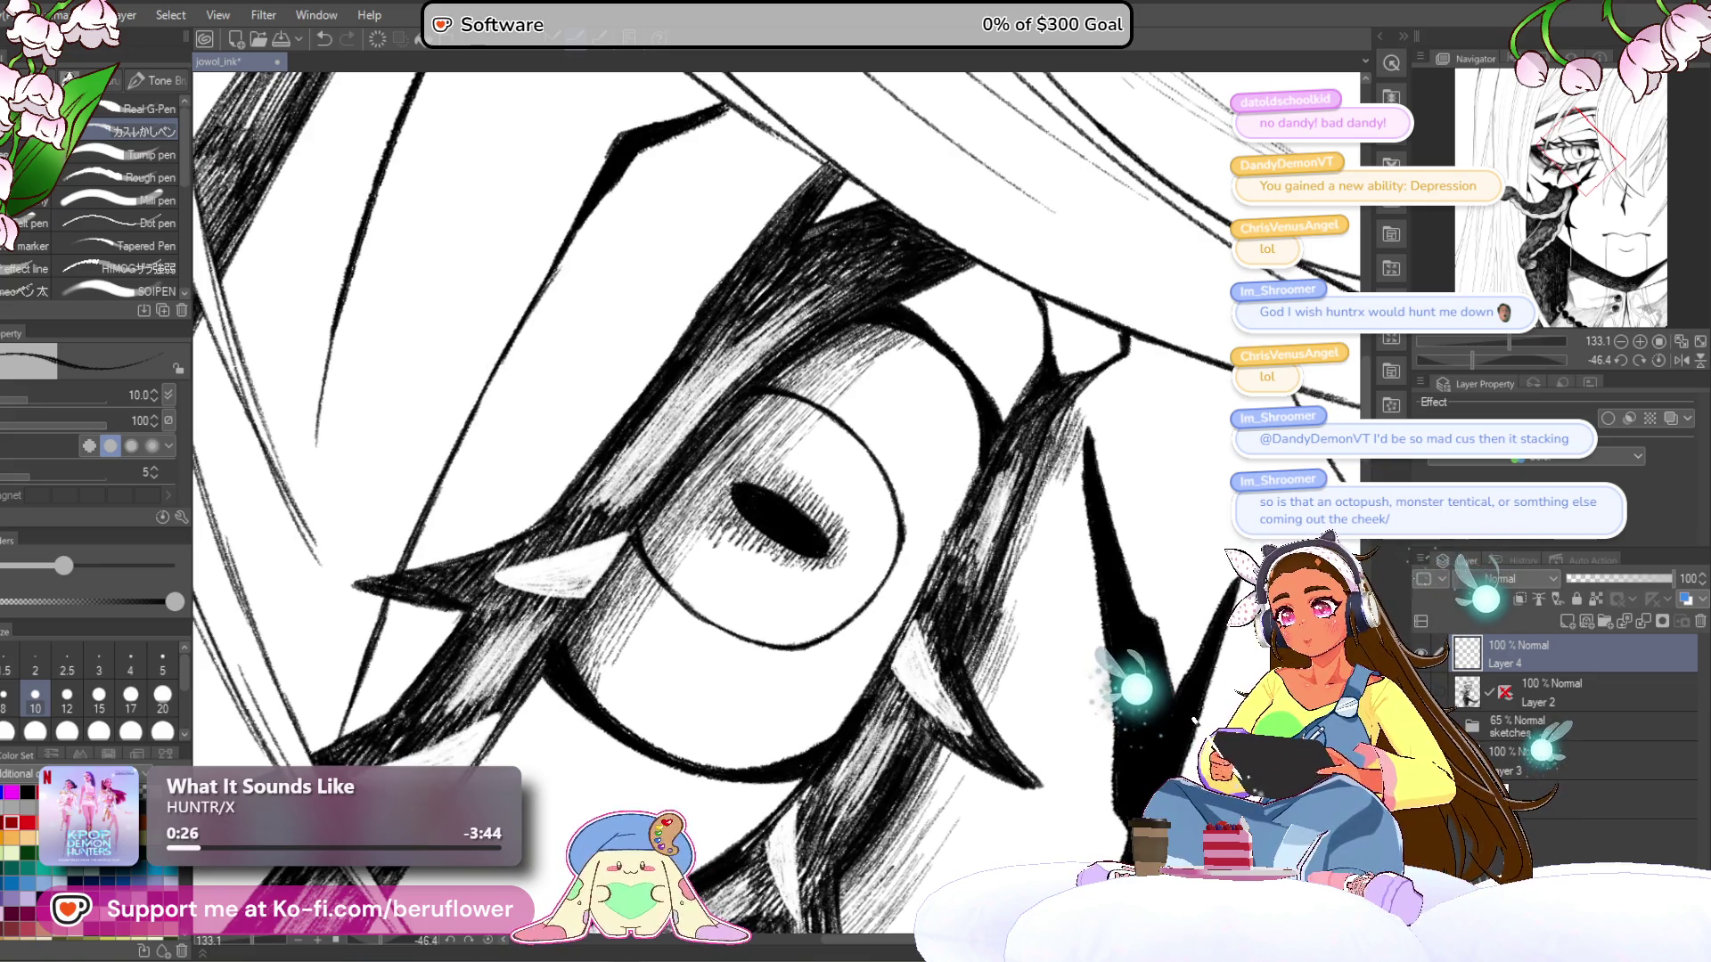
drag(698, 581, 703, 510)
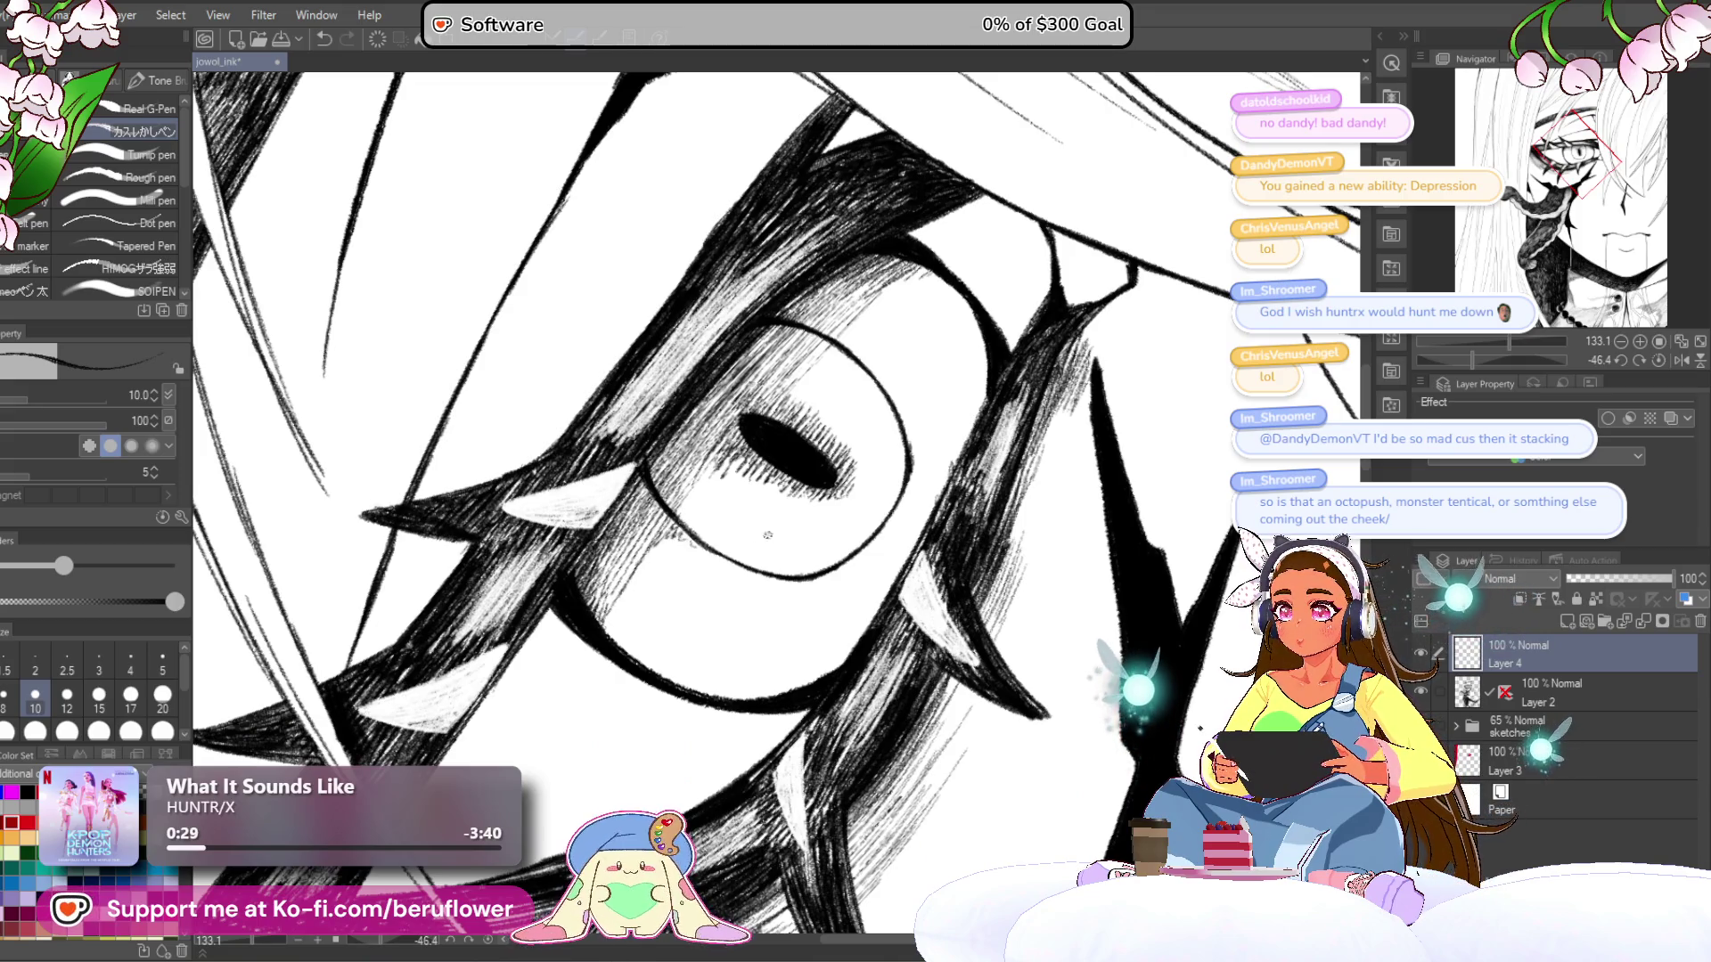
drag(962, 519, 876, 508)
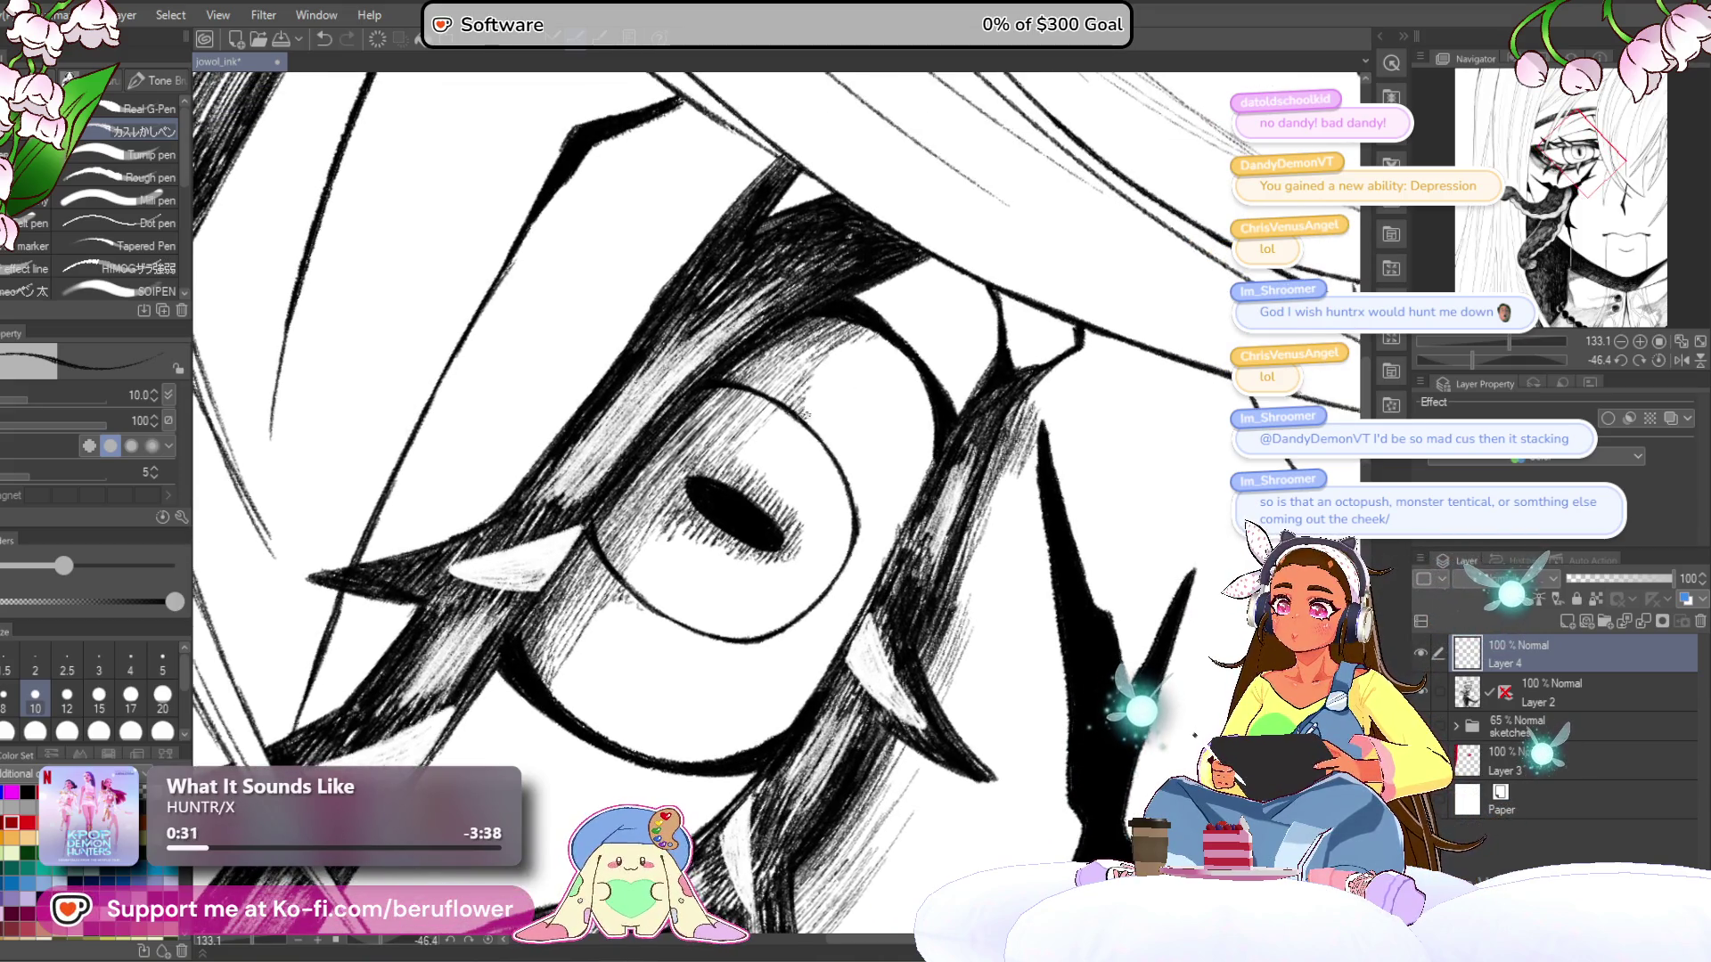
drag(831, 451, 805, 507)
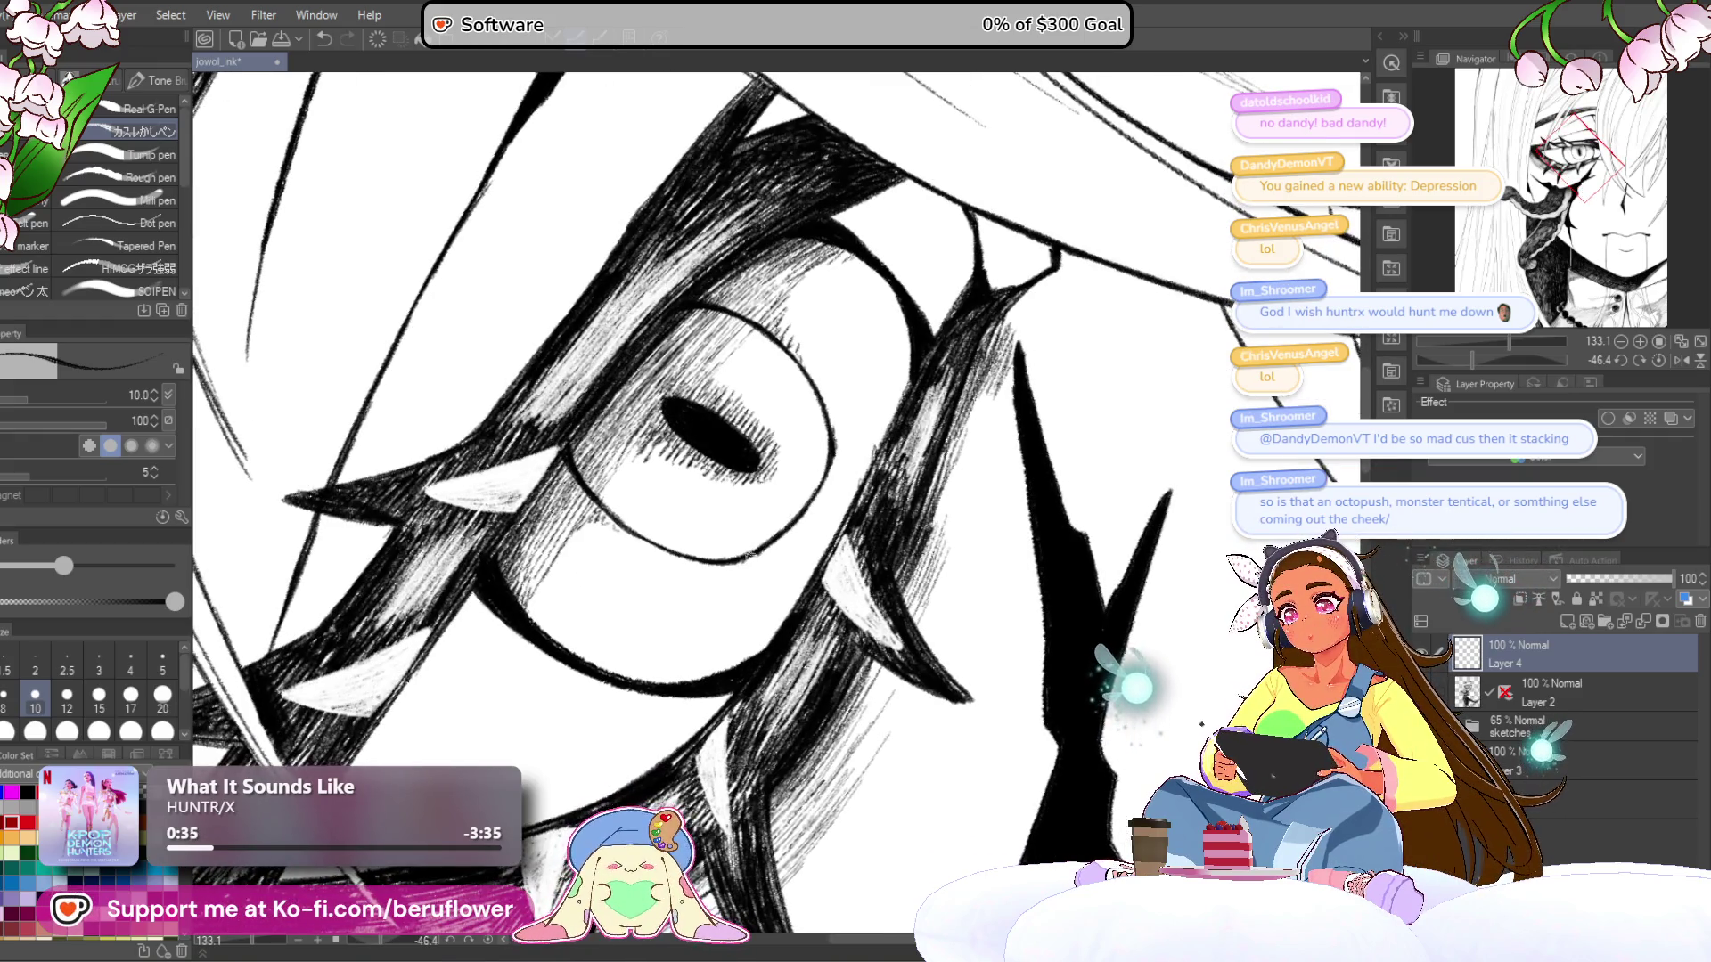
scroll(807, 504, down, 2)
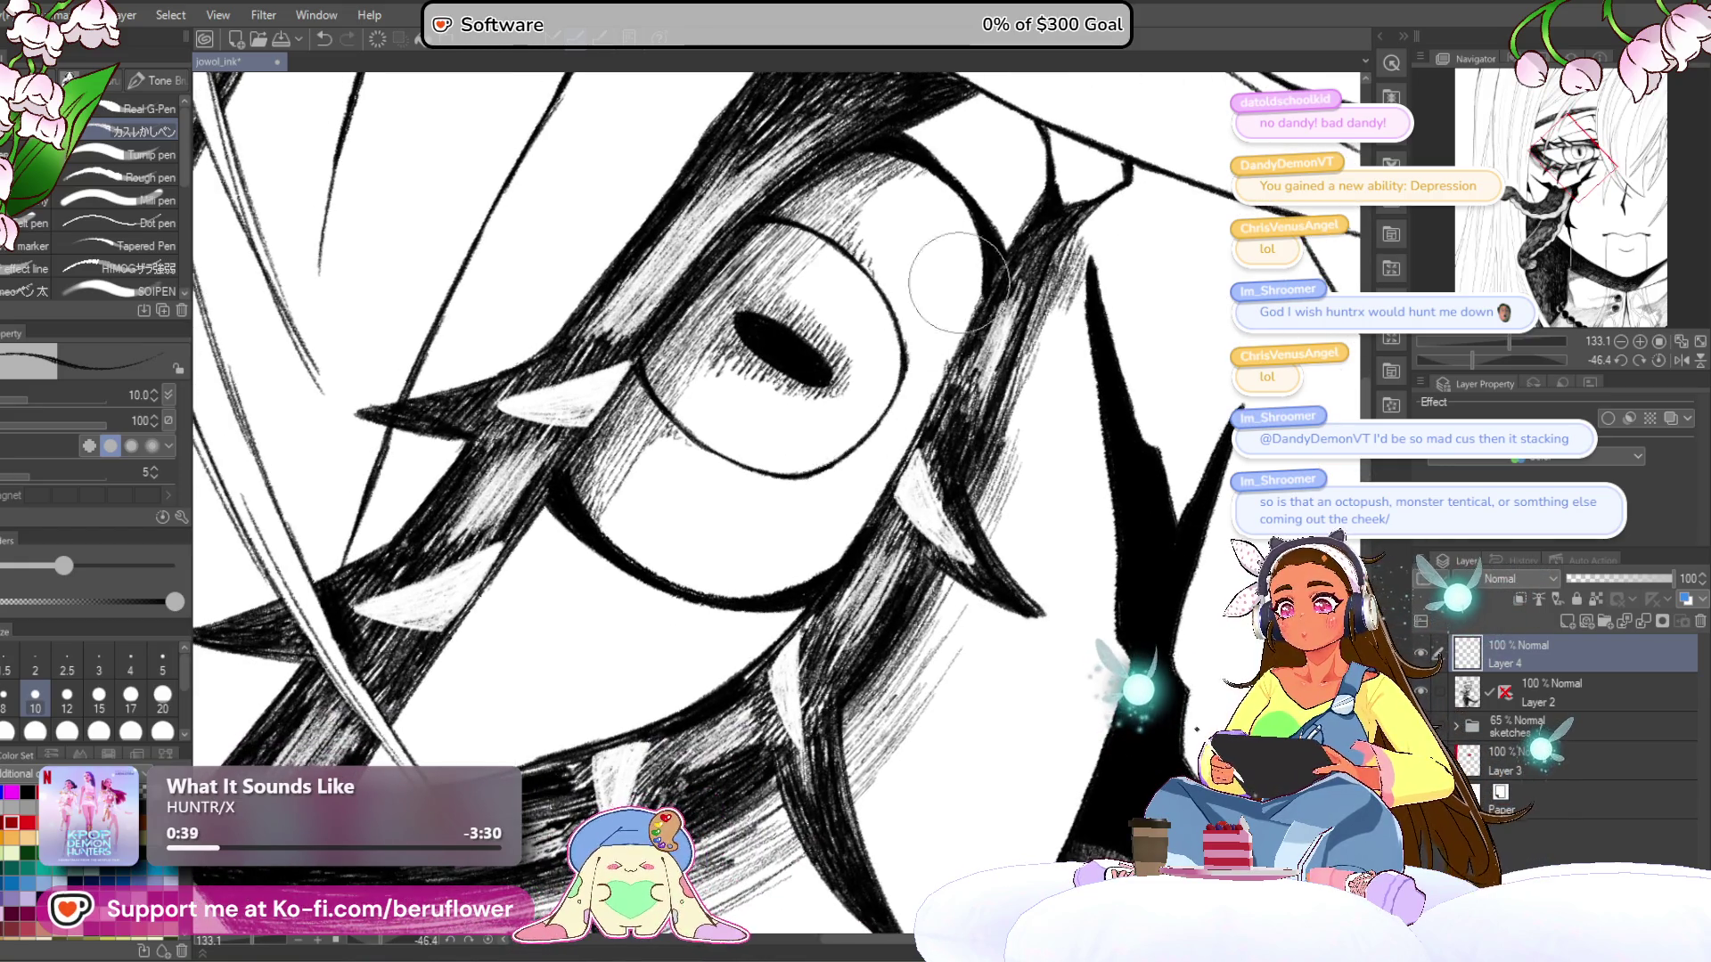
scroll(927, 336, down, 5)
scroll(927, 337, up, 3)
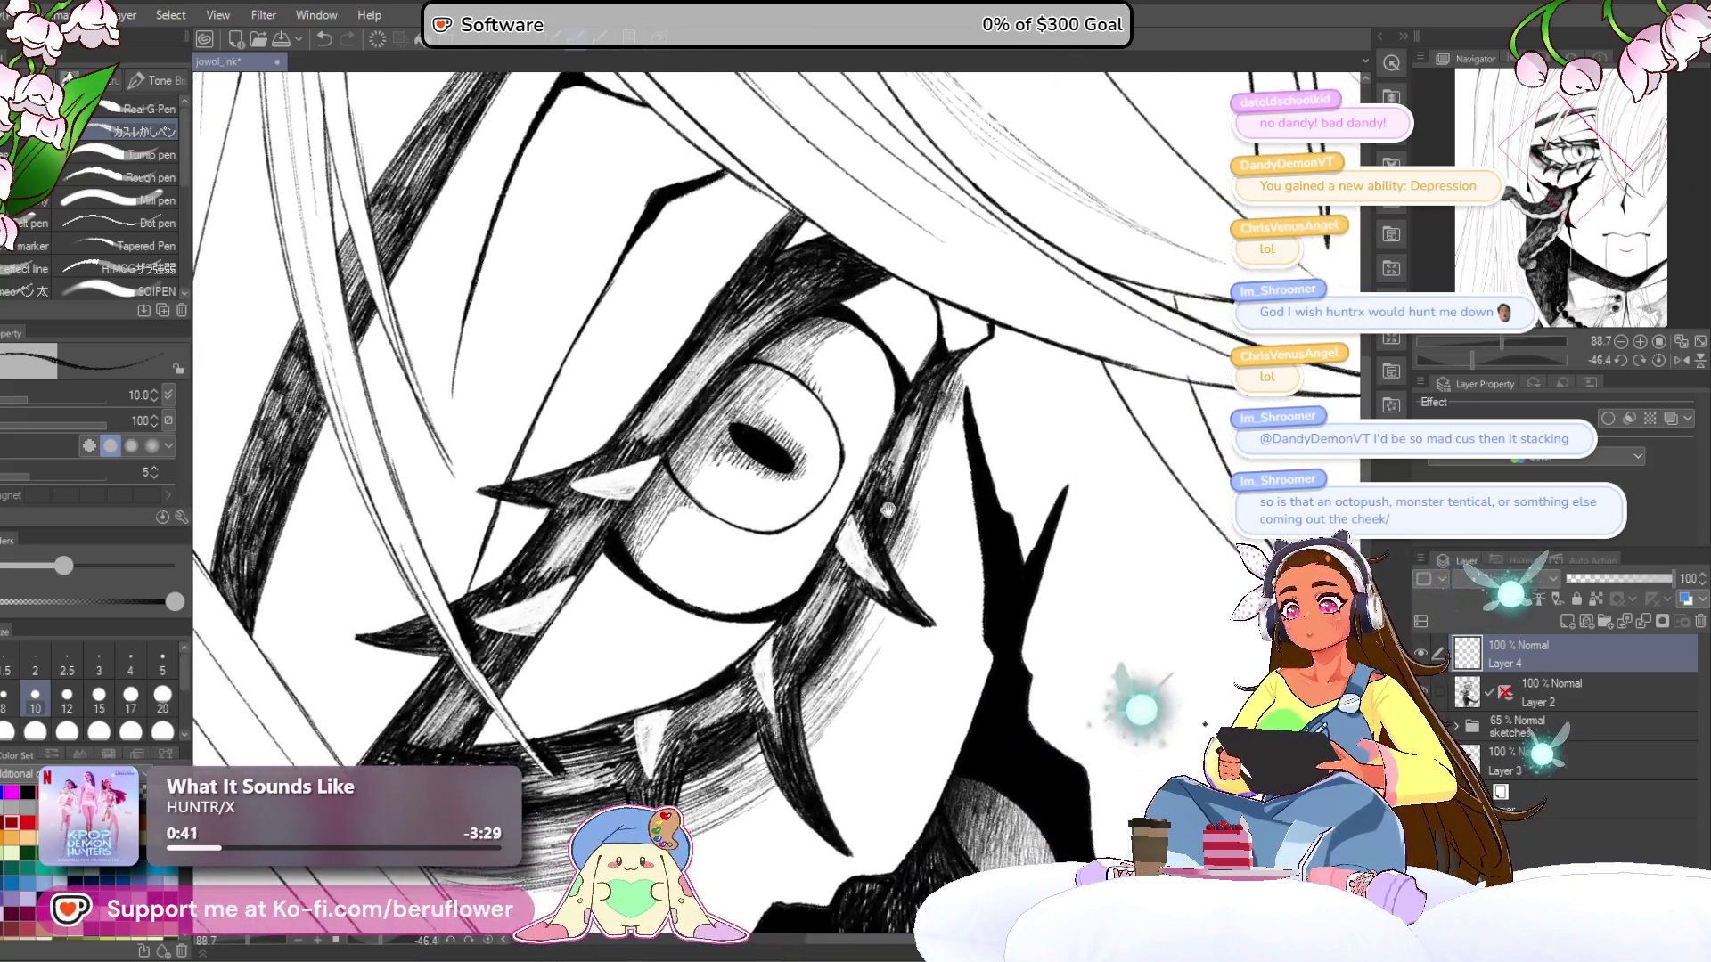
drag(756, 340, 772, 375)
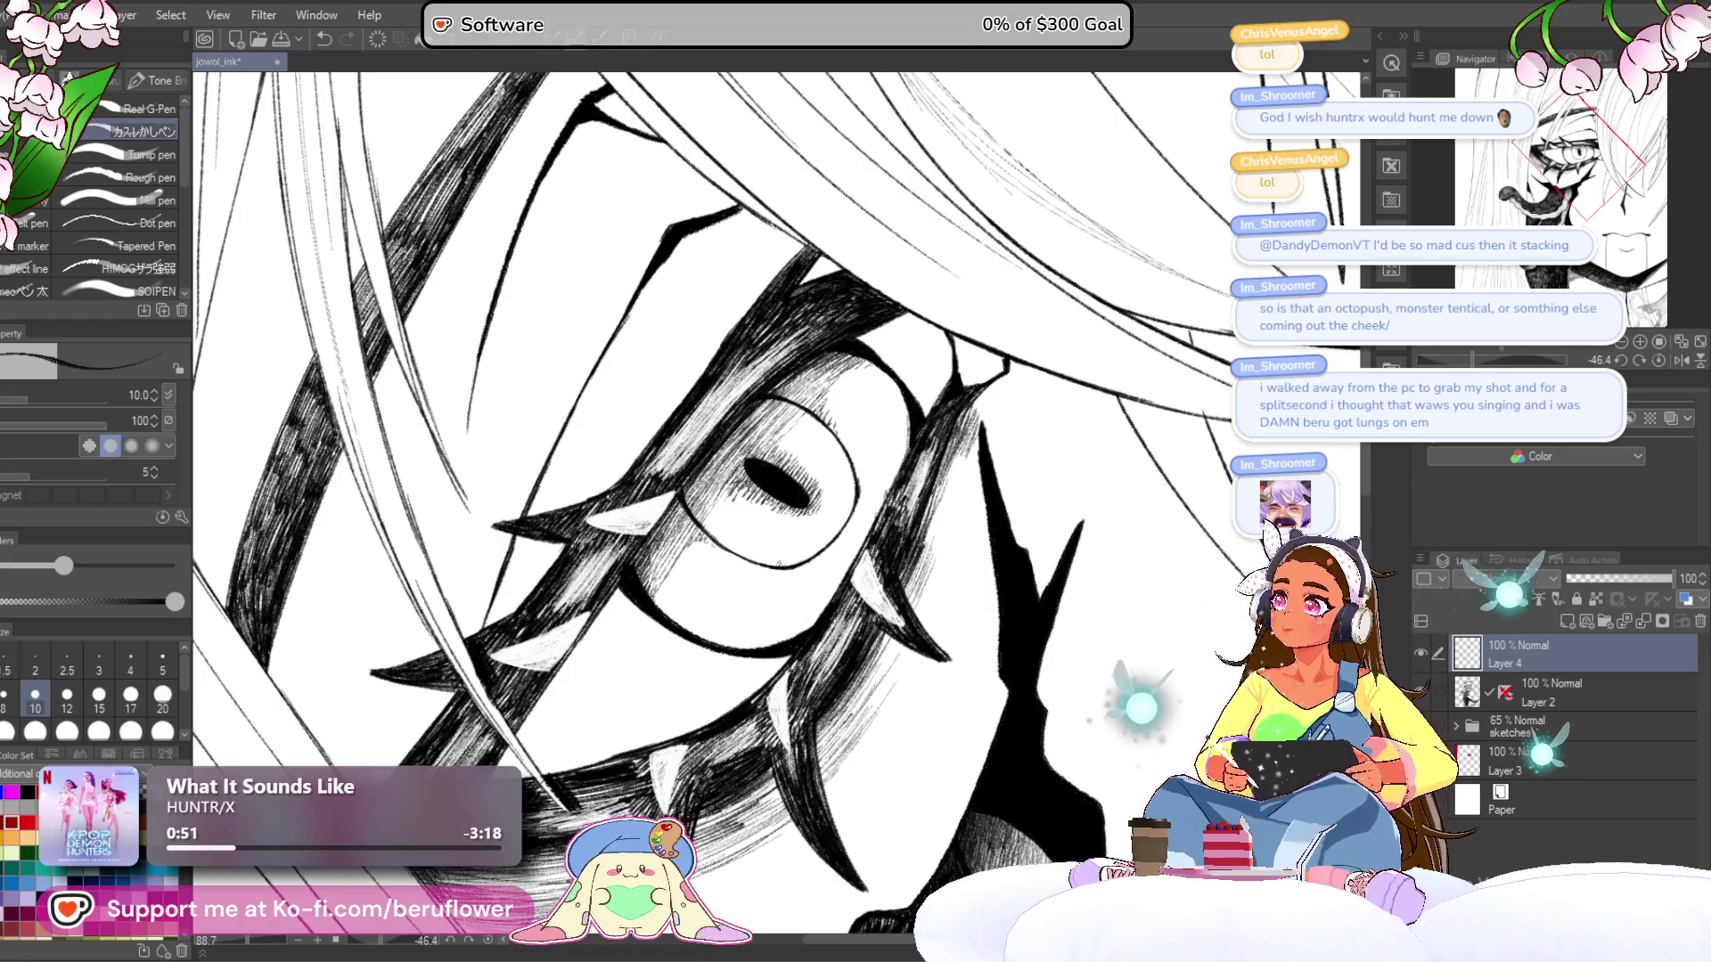
drag(780, 567, 793, 562)
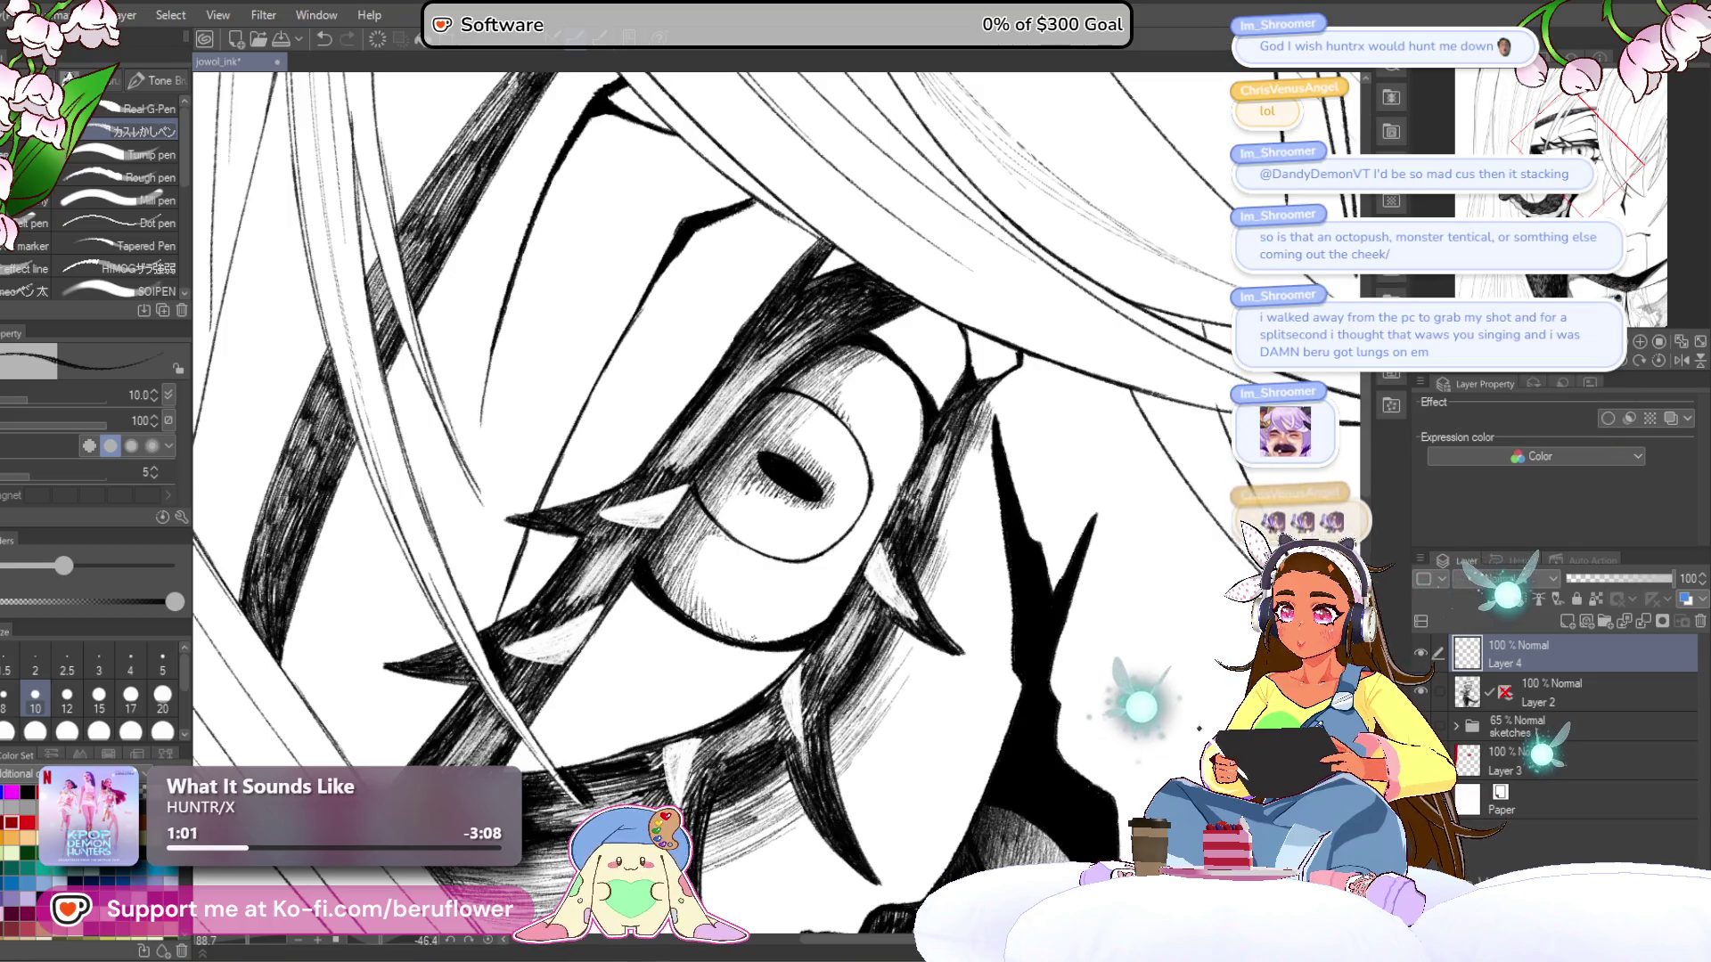
mouse_move(766, 506)
mouse_down()
mouse_move(721, 533)
mouse_move(757, 542)
mouse_up()
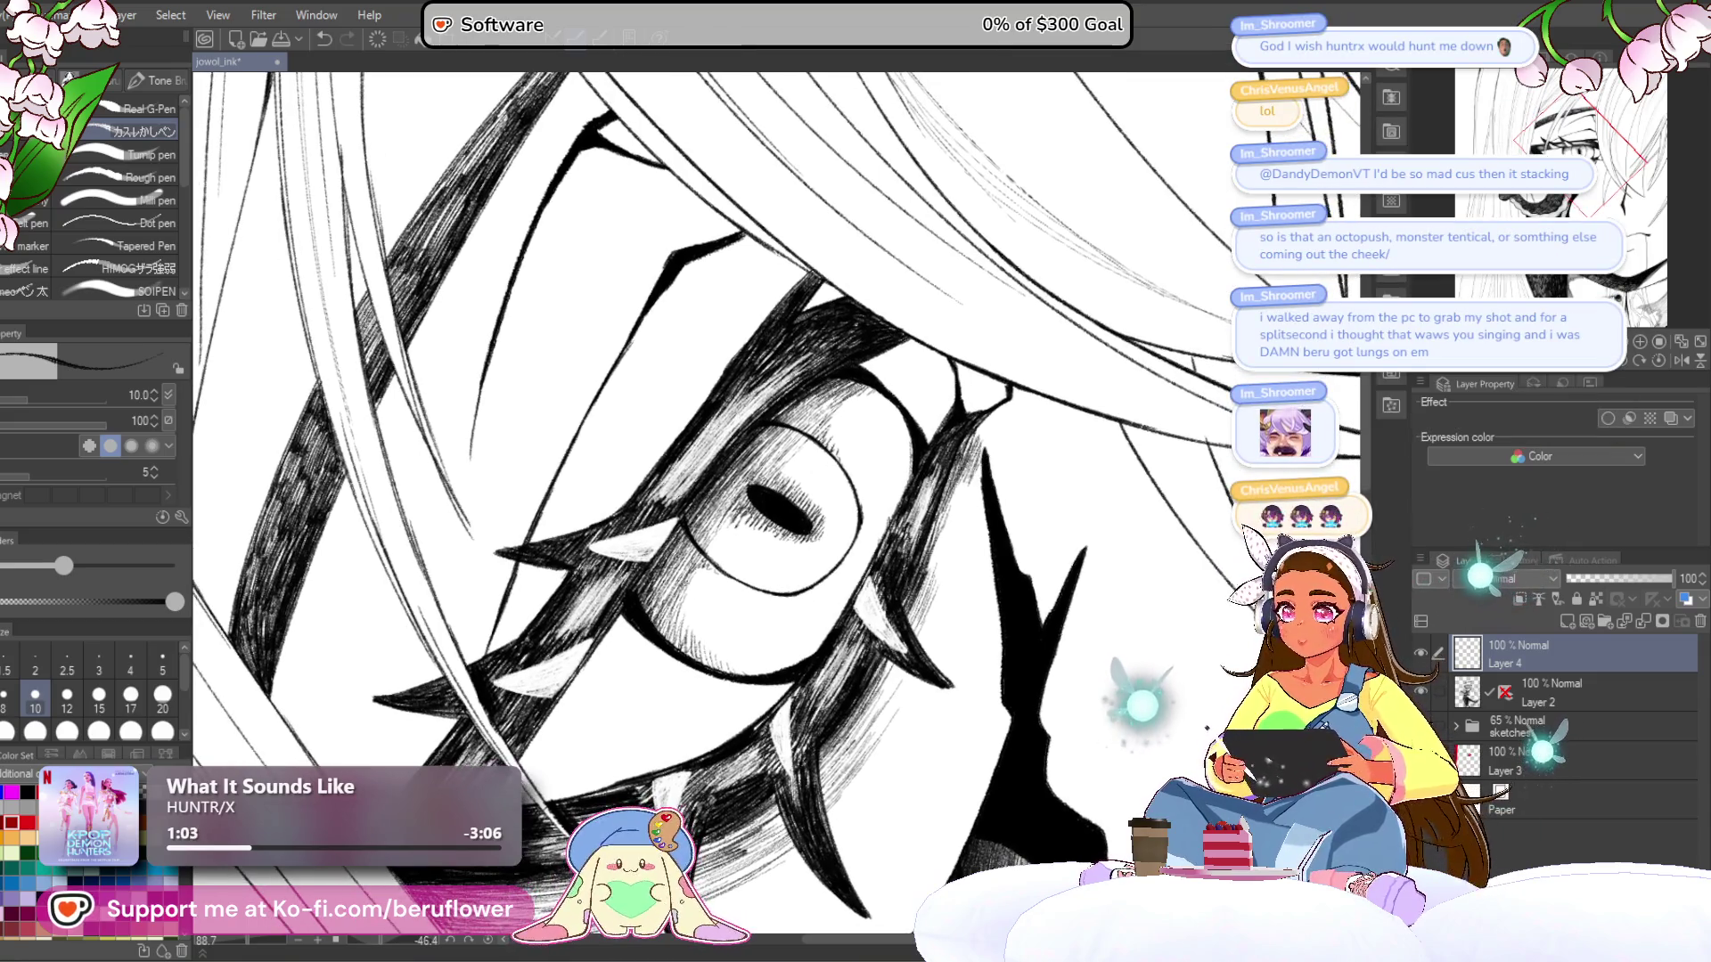
- Undo a stray mark, then hatch the area left of and above-left of the pupil
drag(703, 671, 699, 587)
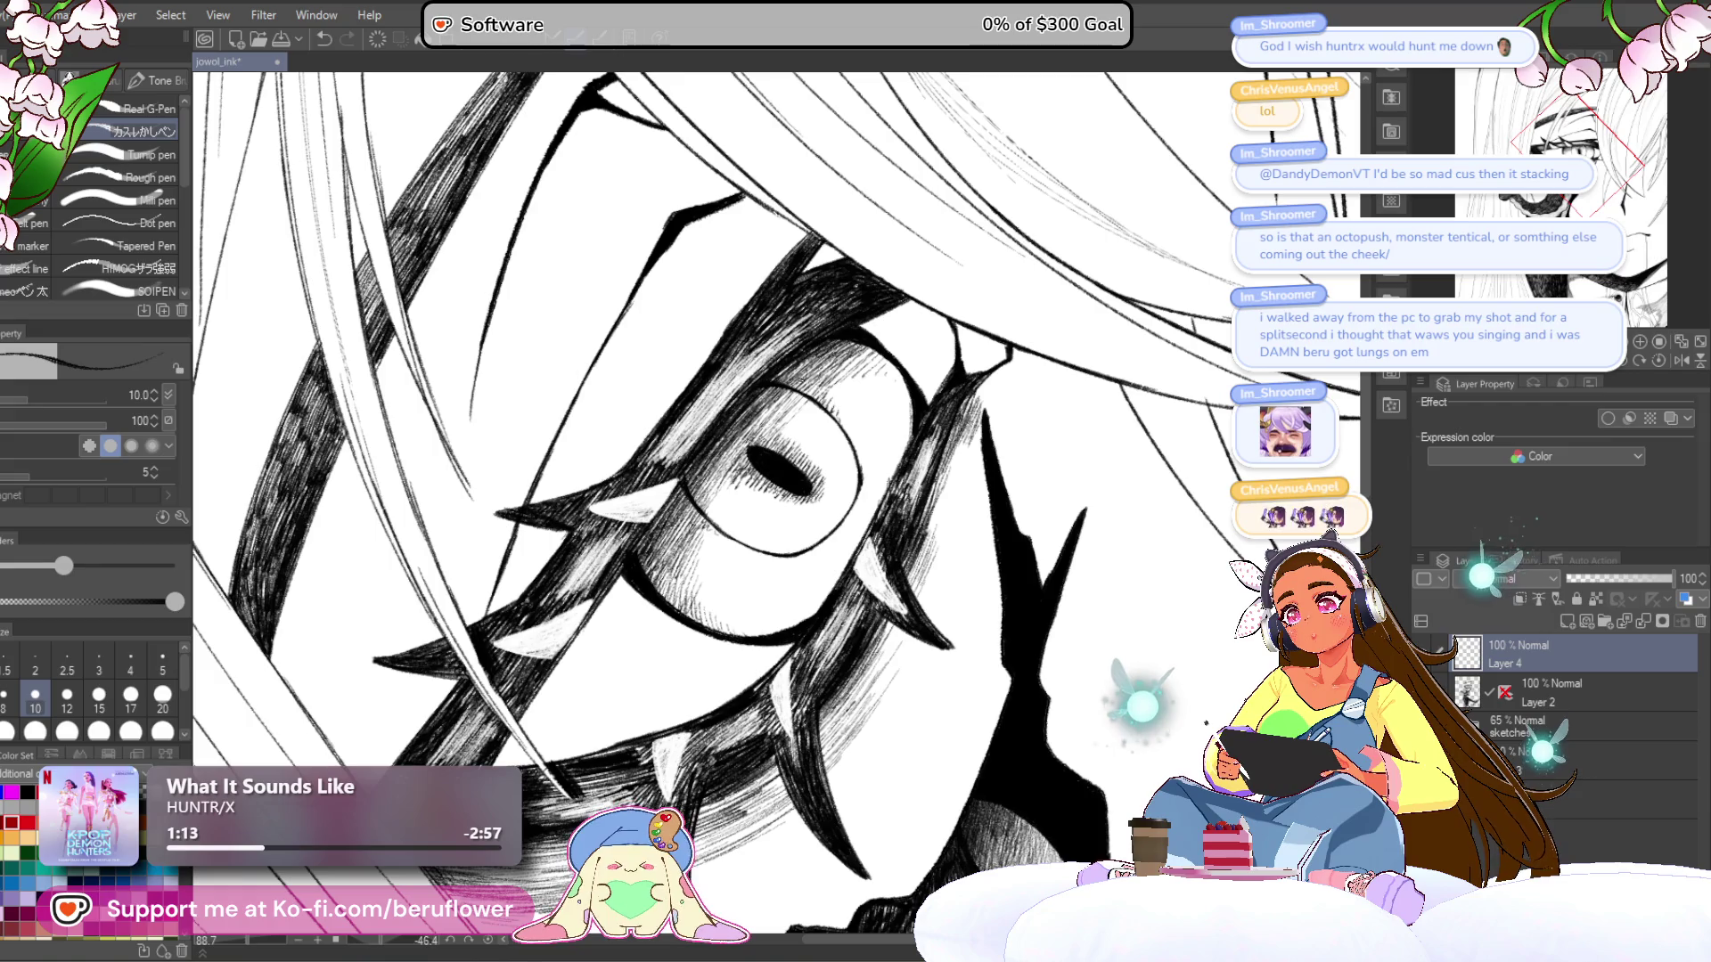
click(1653, 365)
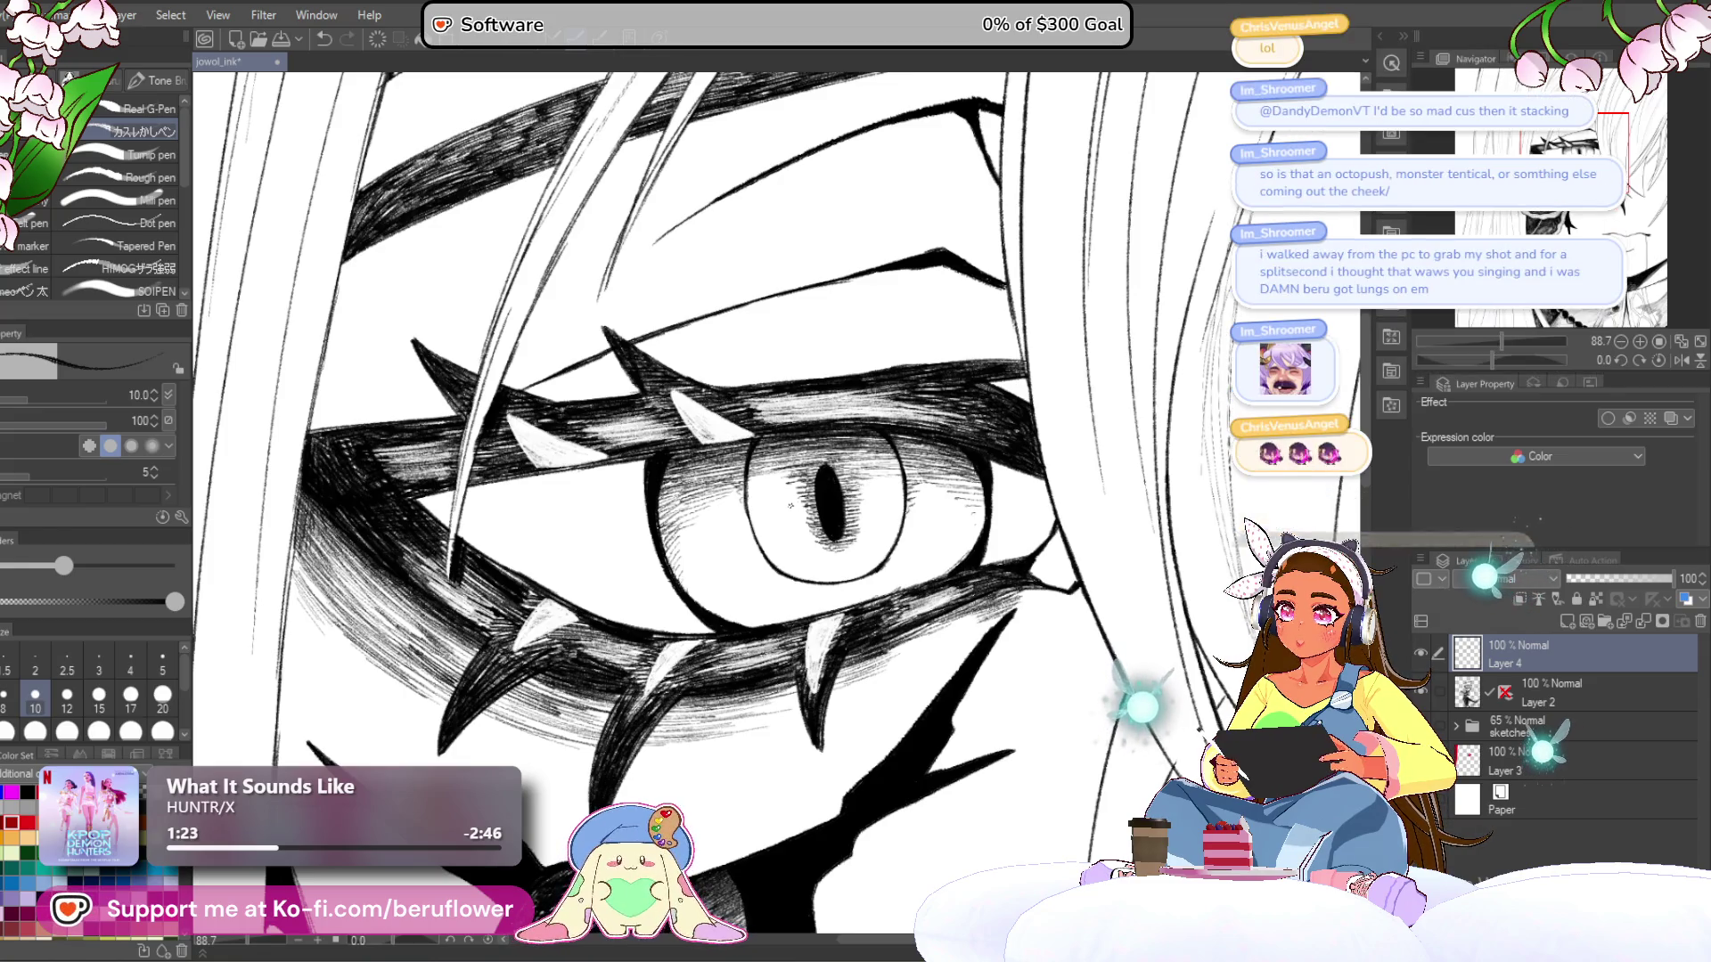
key(ctrl+z)
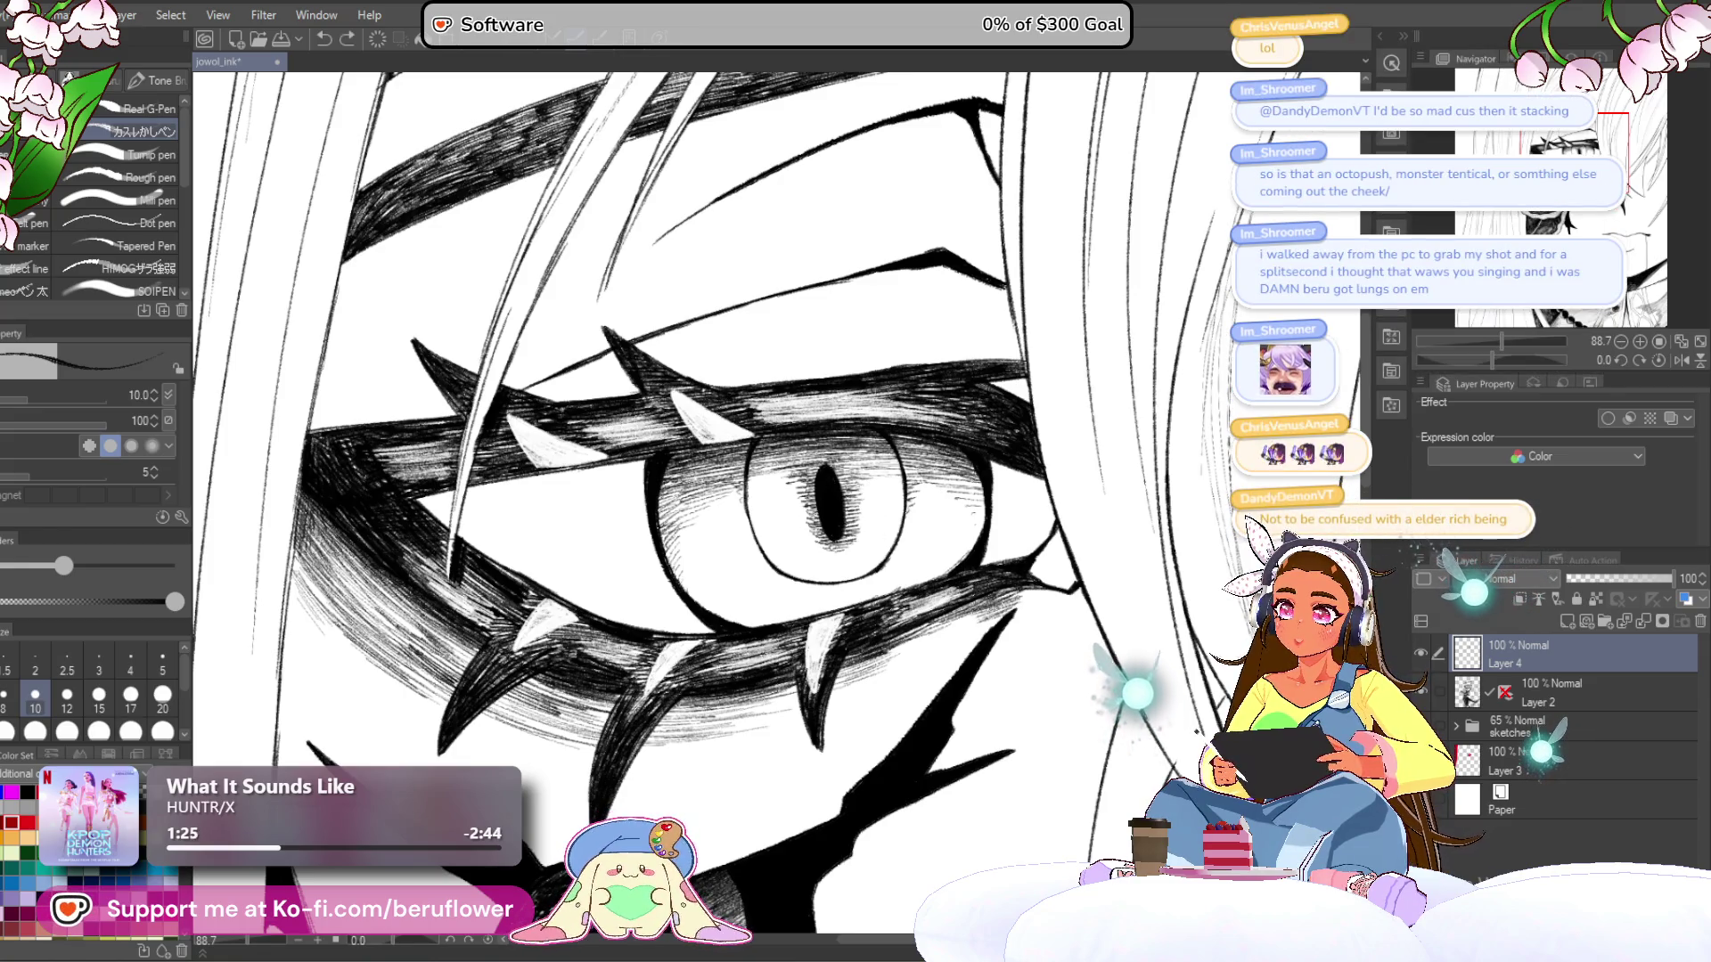
drag(807, 494, 805, 528)
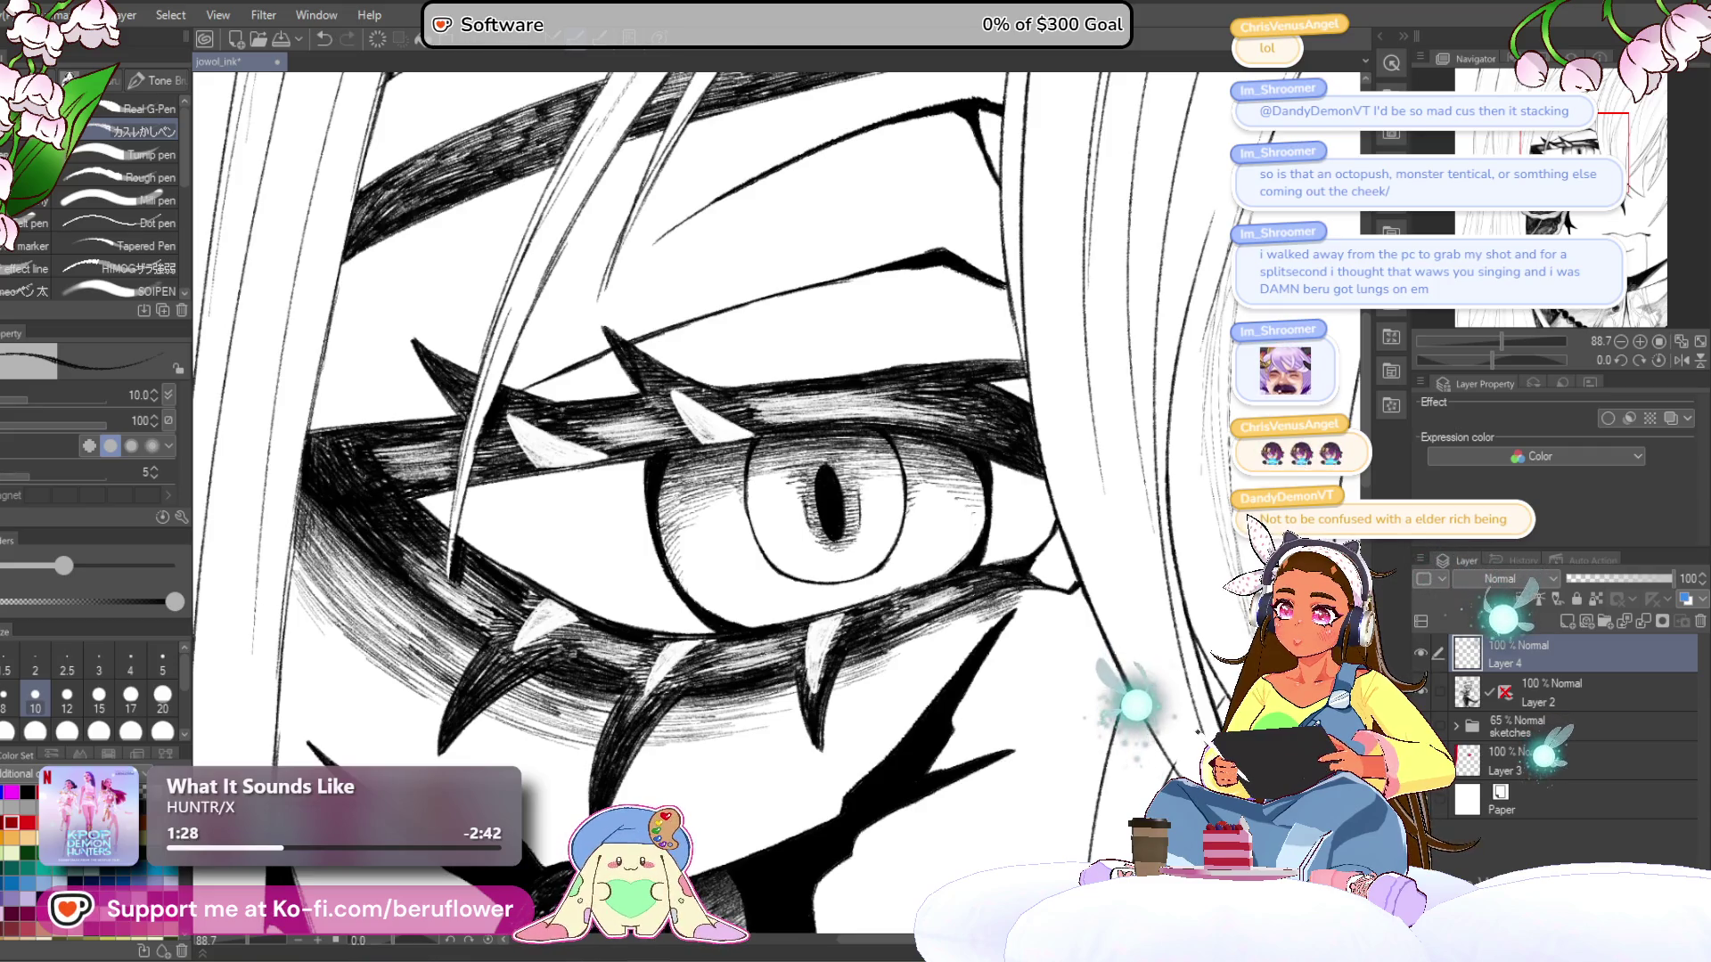
drag(1087, 505, 1047, 421)
drag(1493, 360, 1515, 360)
scroll(843, 574, up, 3)
drag(808, 474, 828, 541)
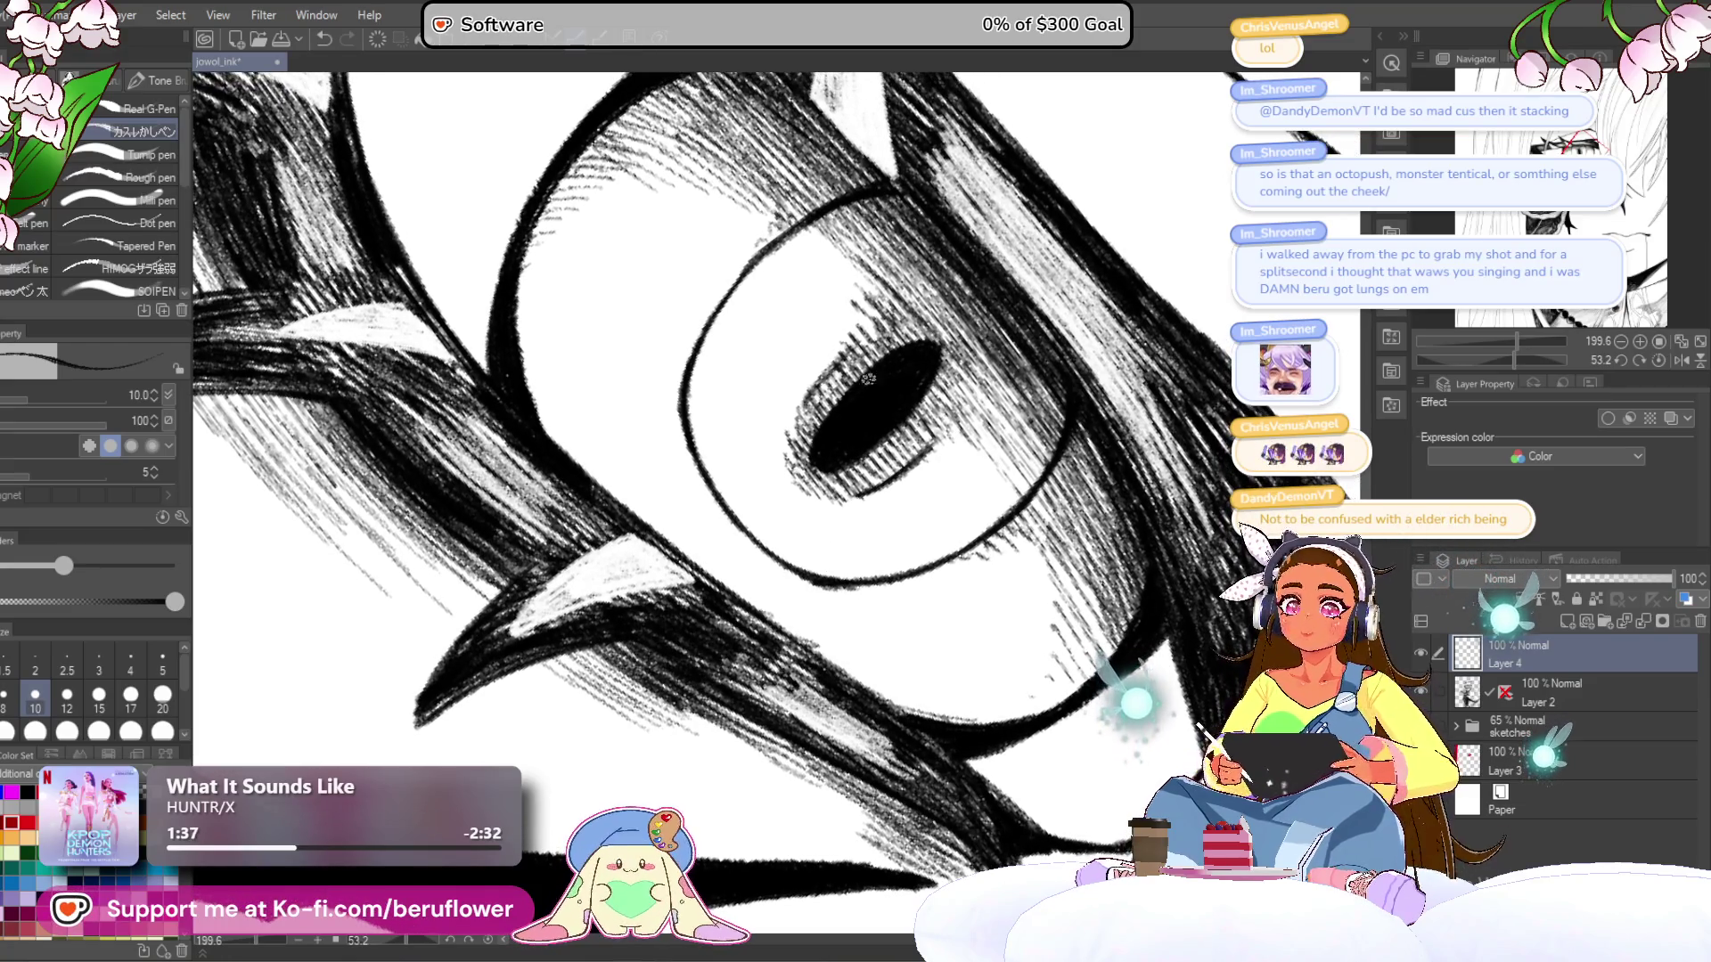
mouse_move(842, 352)
mouse_down()
mouse_move(802, 430)
mouse_move(803, 552)
mouse_up()
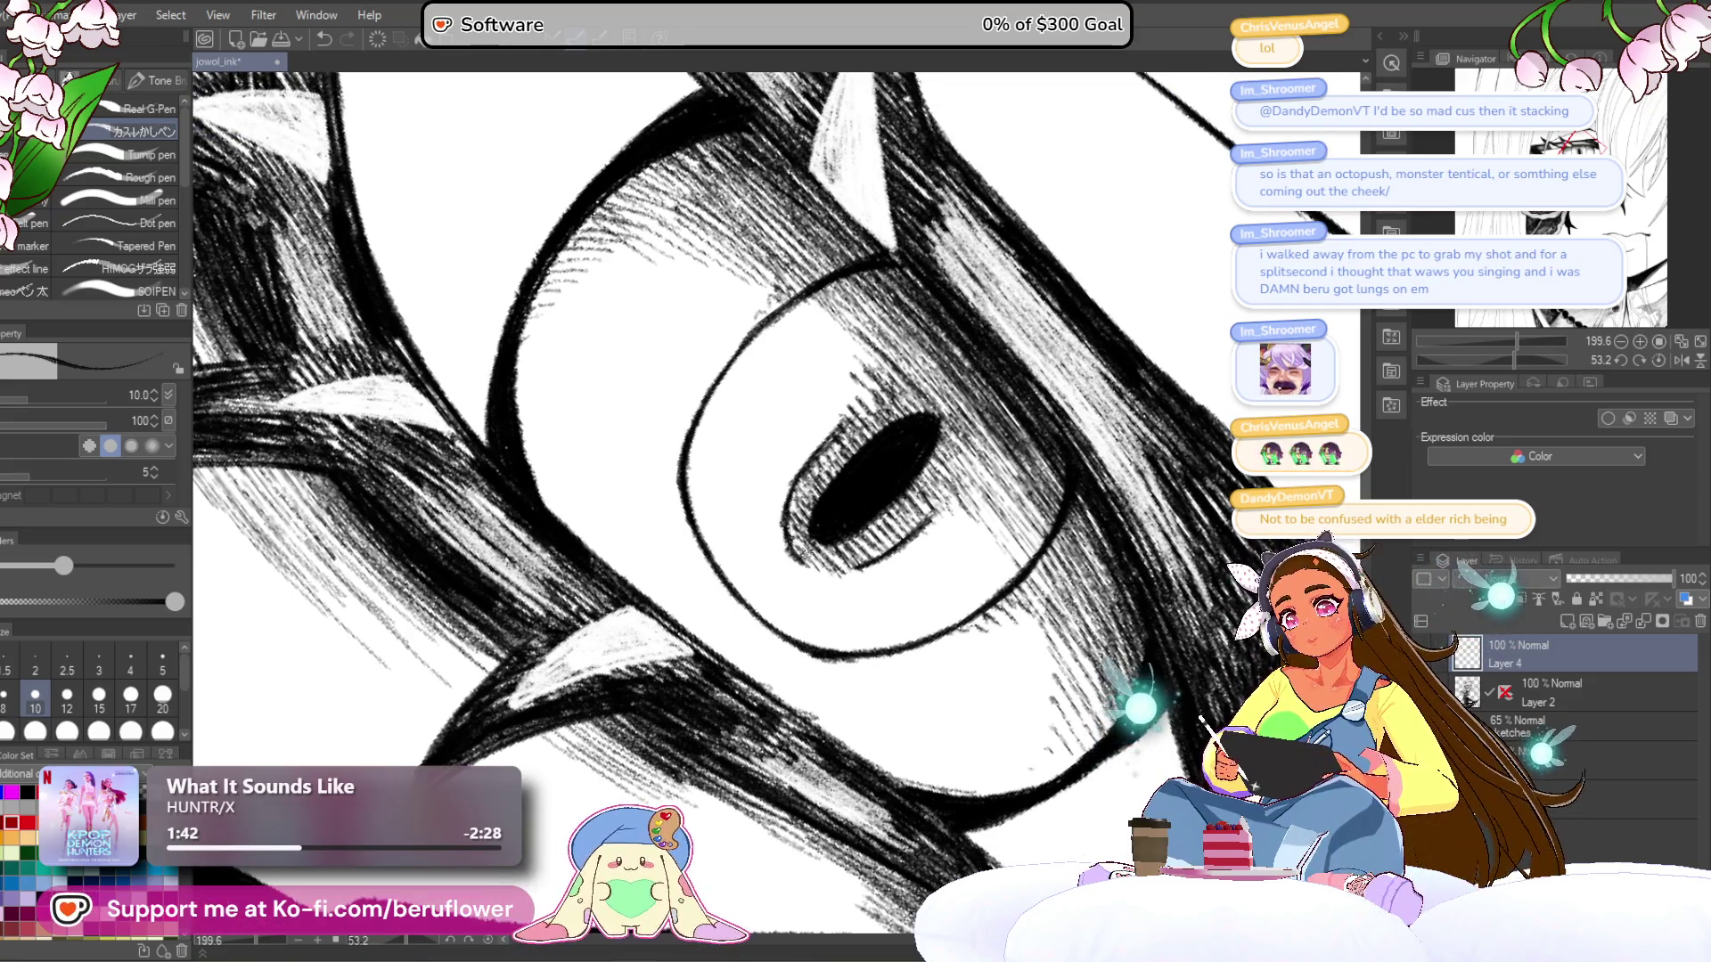
drag(788, 493, 834, 431)
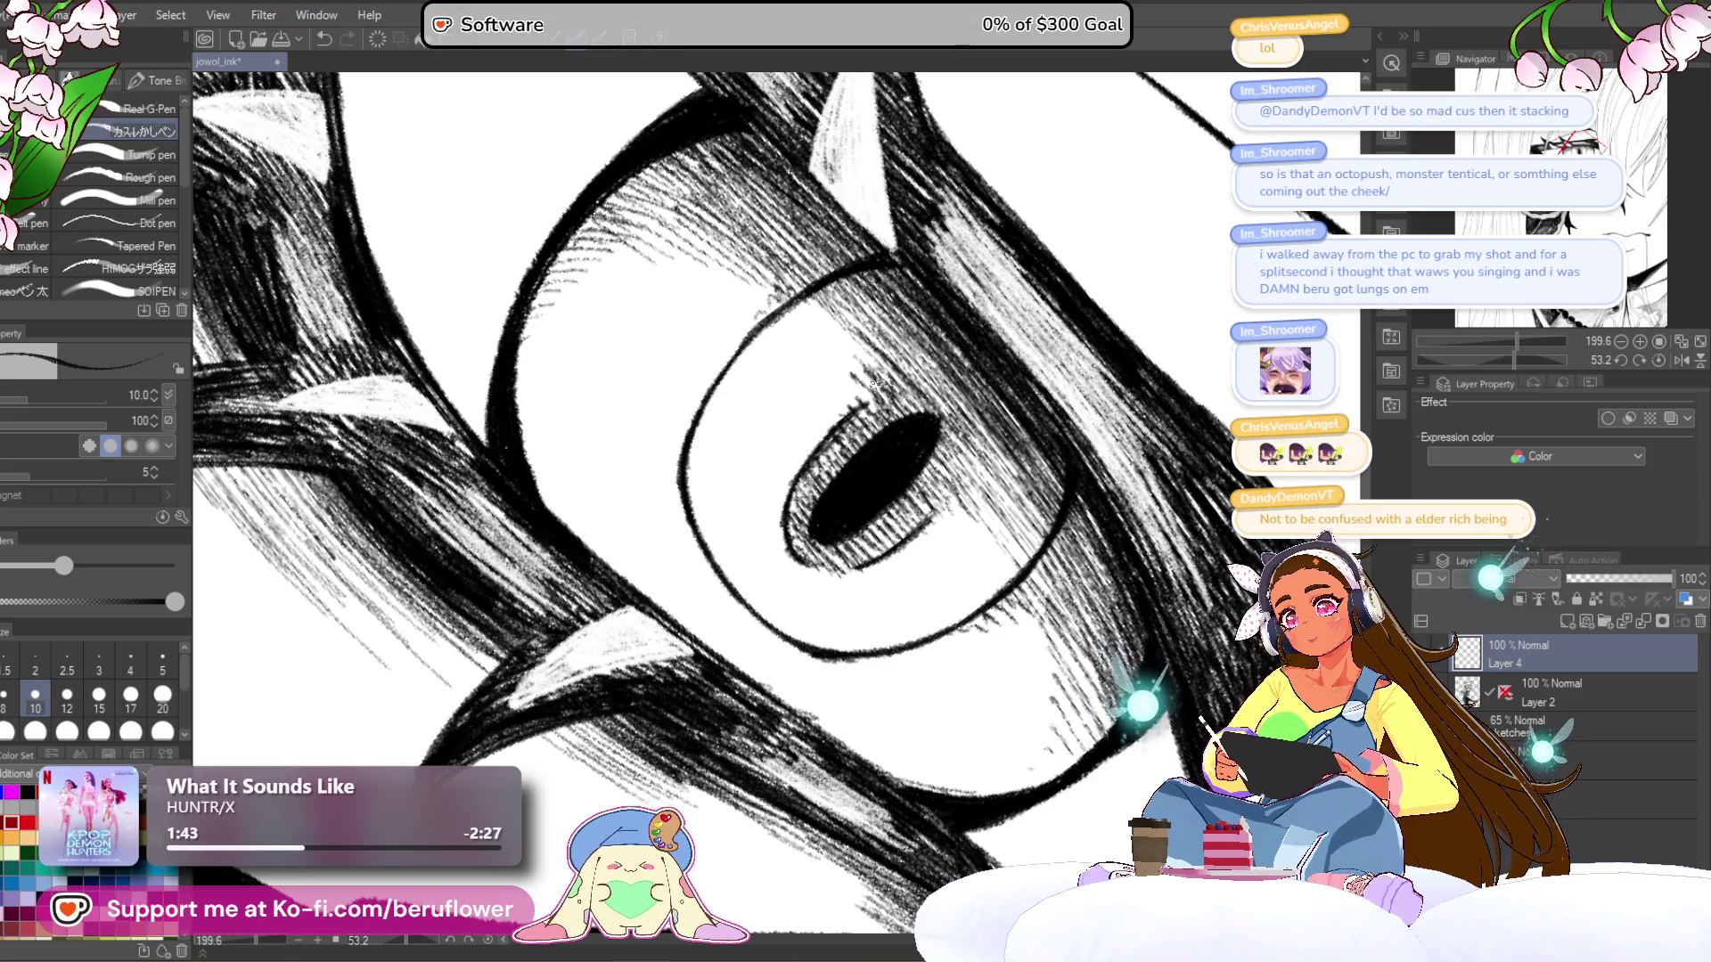
- Reset and re-tilt the view, then hatch above the eye's upper-right edge
scroll(876, 383, down, 5)
scroll(877, 383, up, 4)
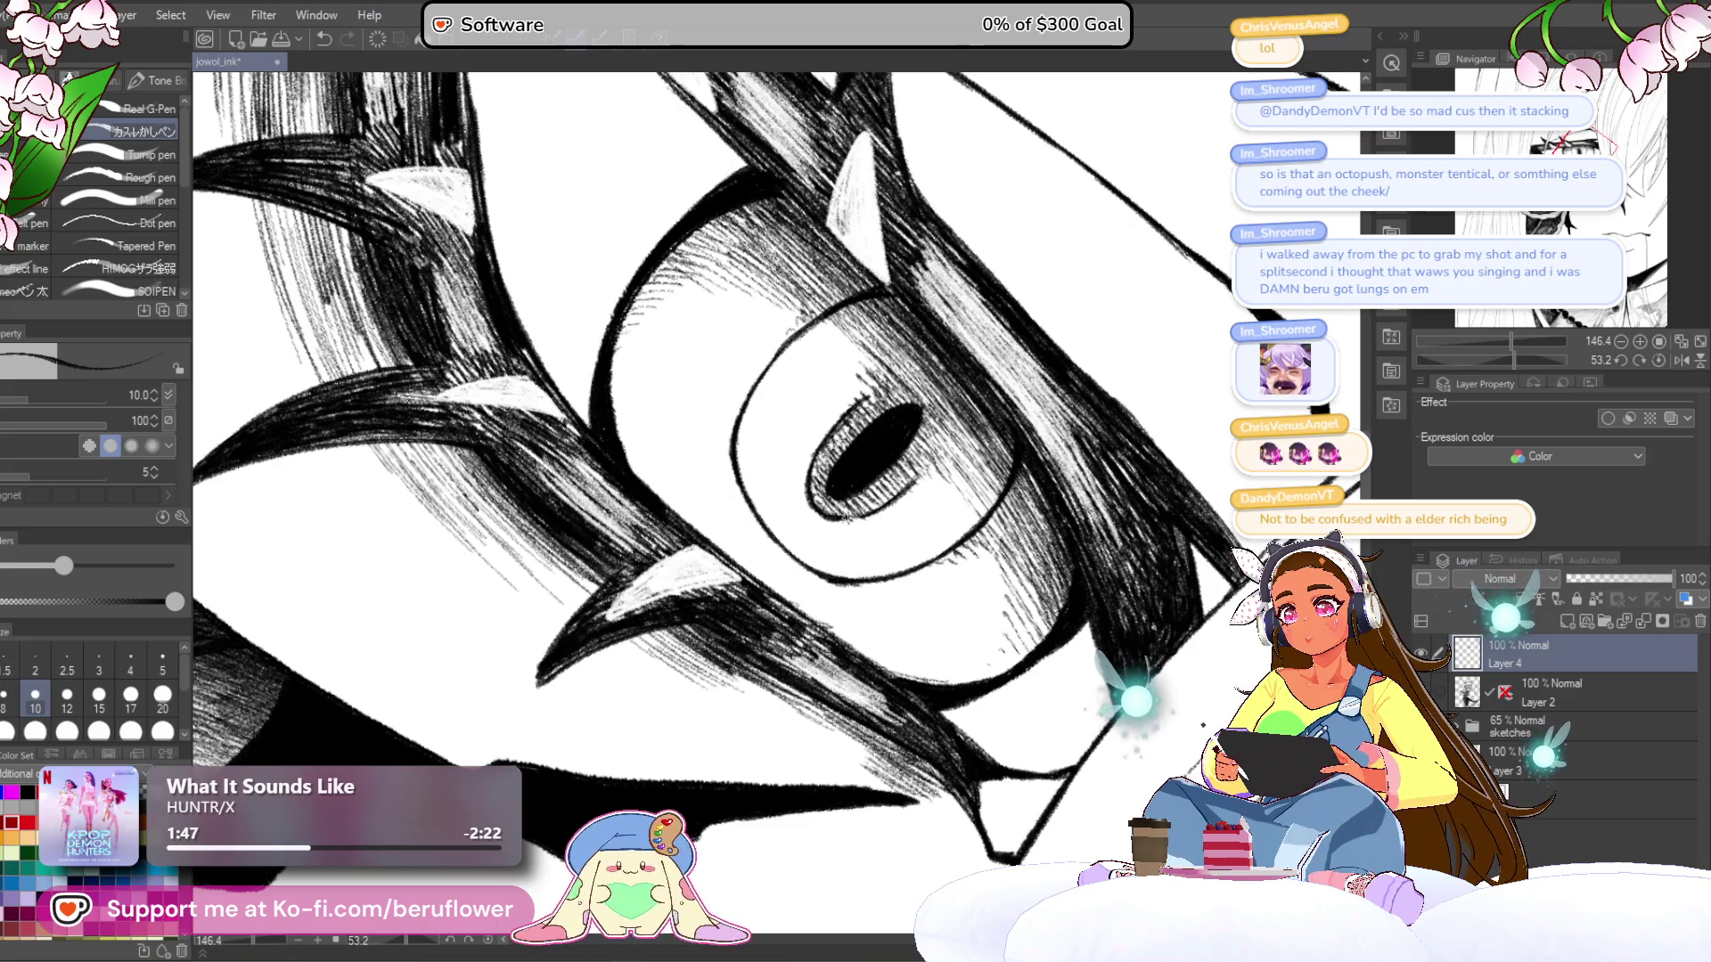
scroll(1194, 410, down, 3)
key(ctrl+@)
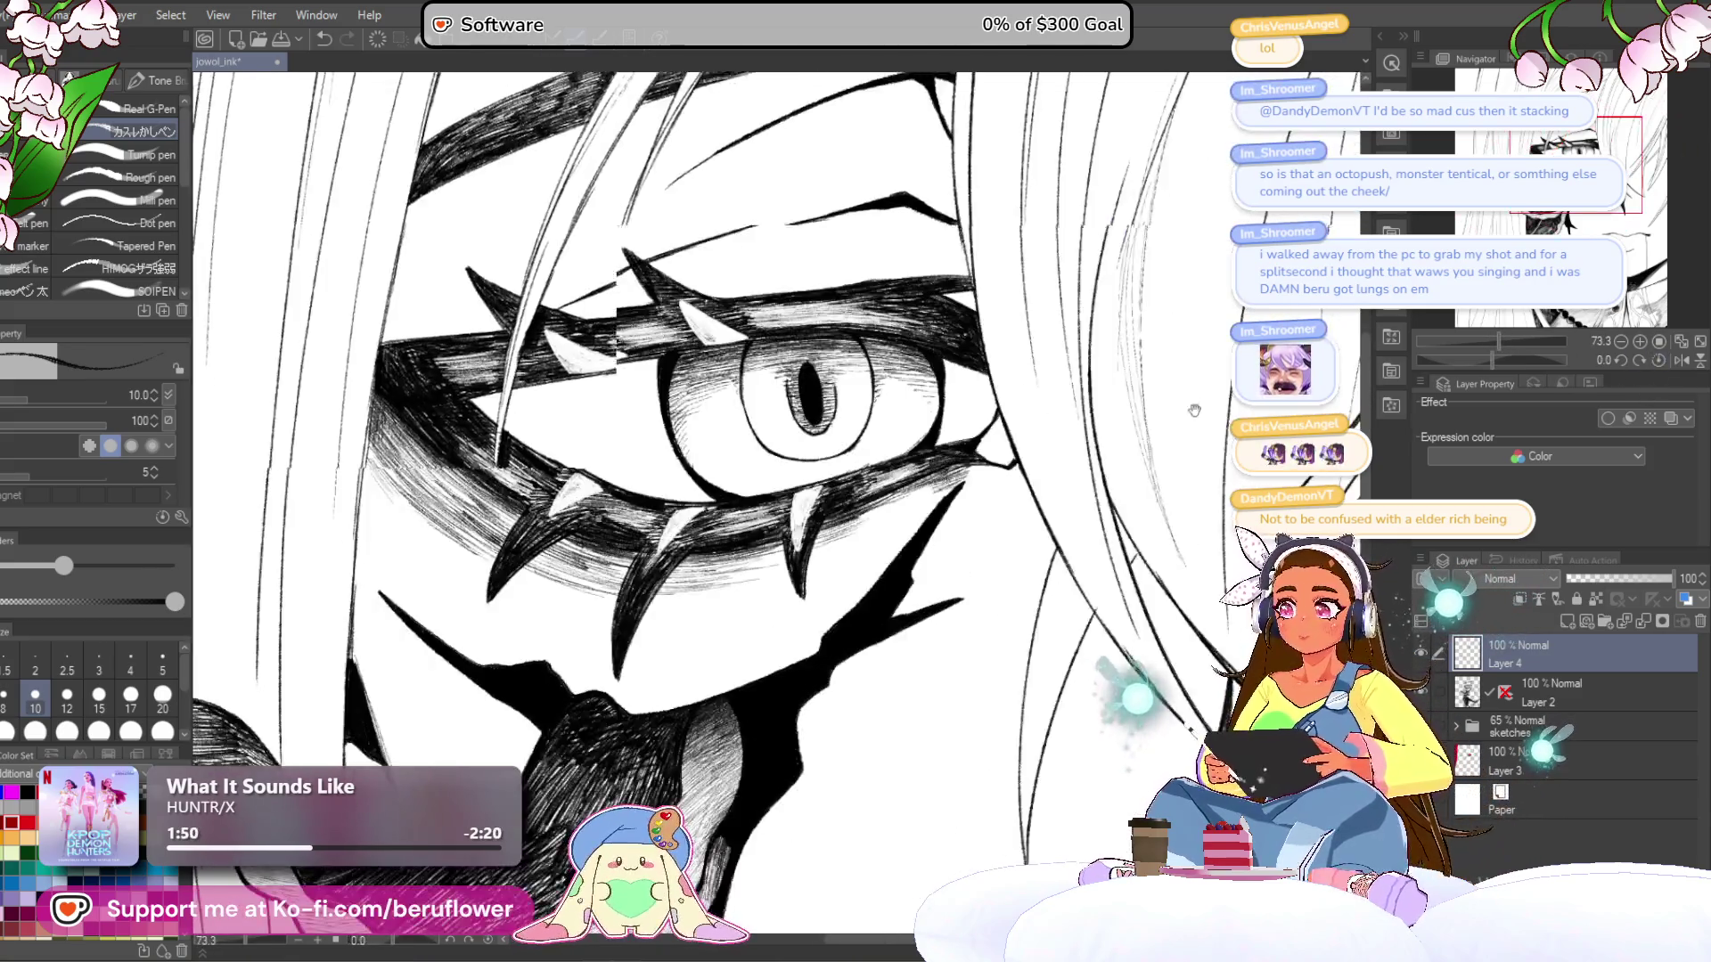
drag(1194, 410, 1310, 503)
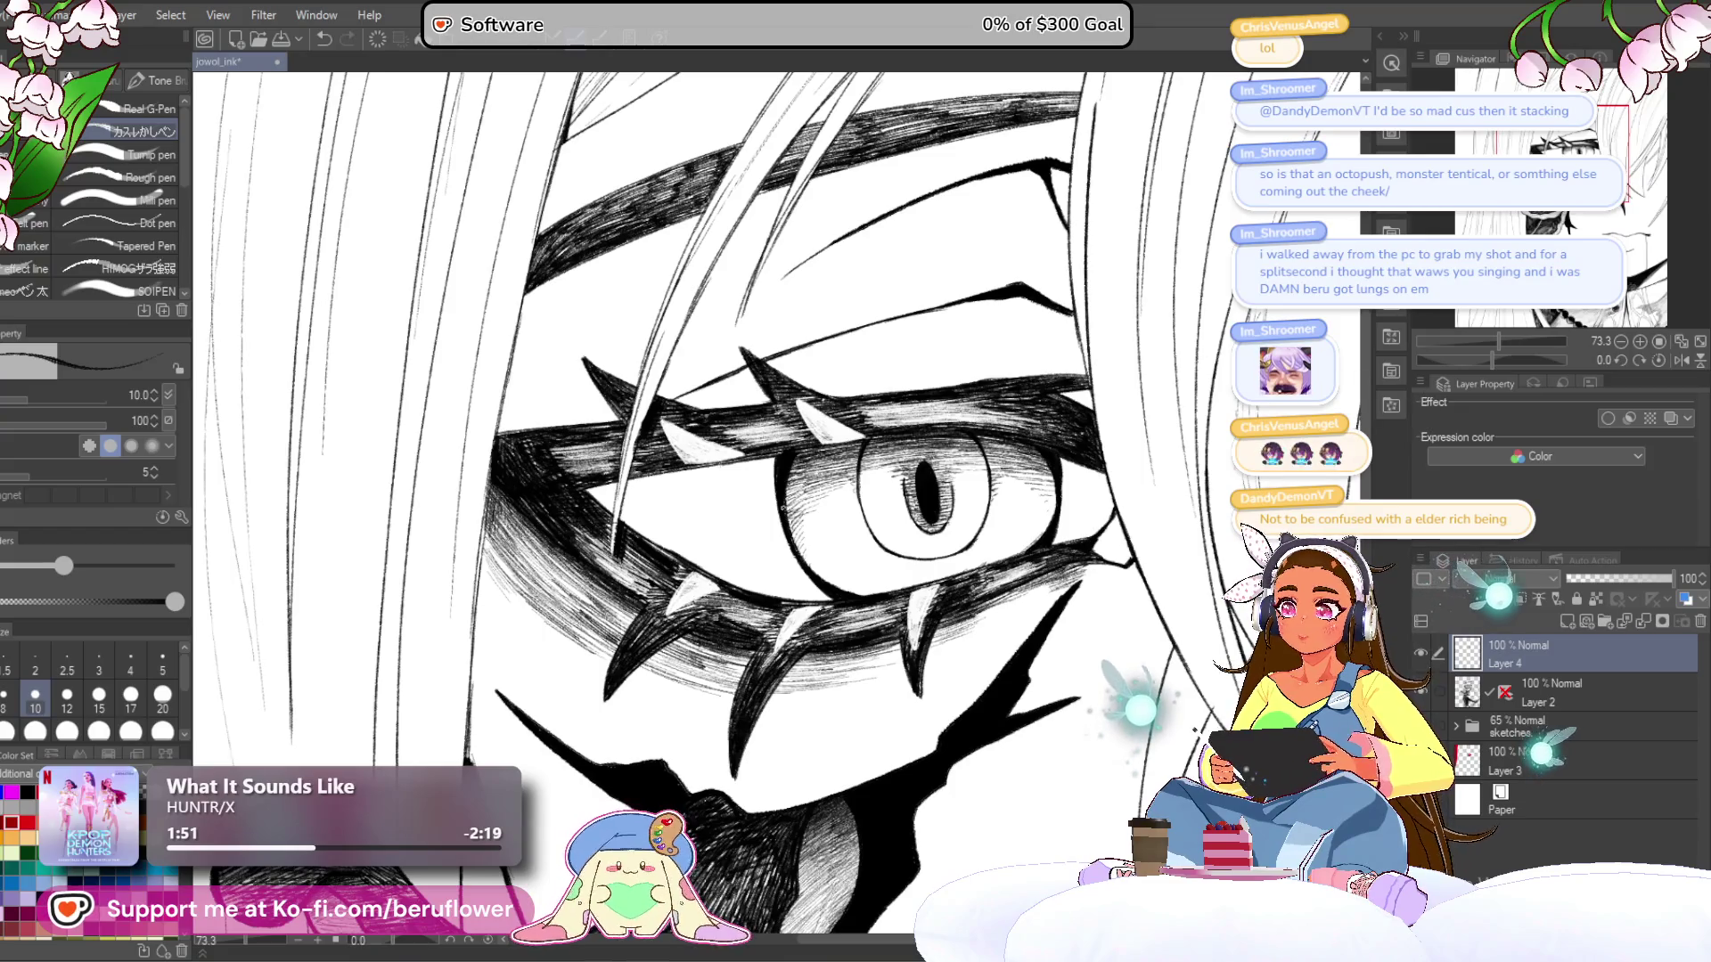
drag(1493, 360, 1479, 359)
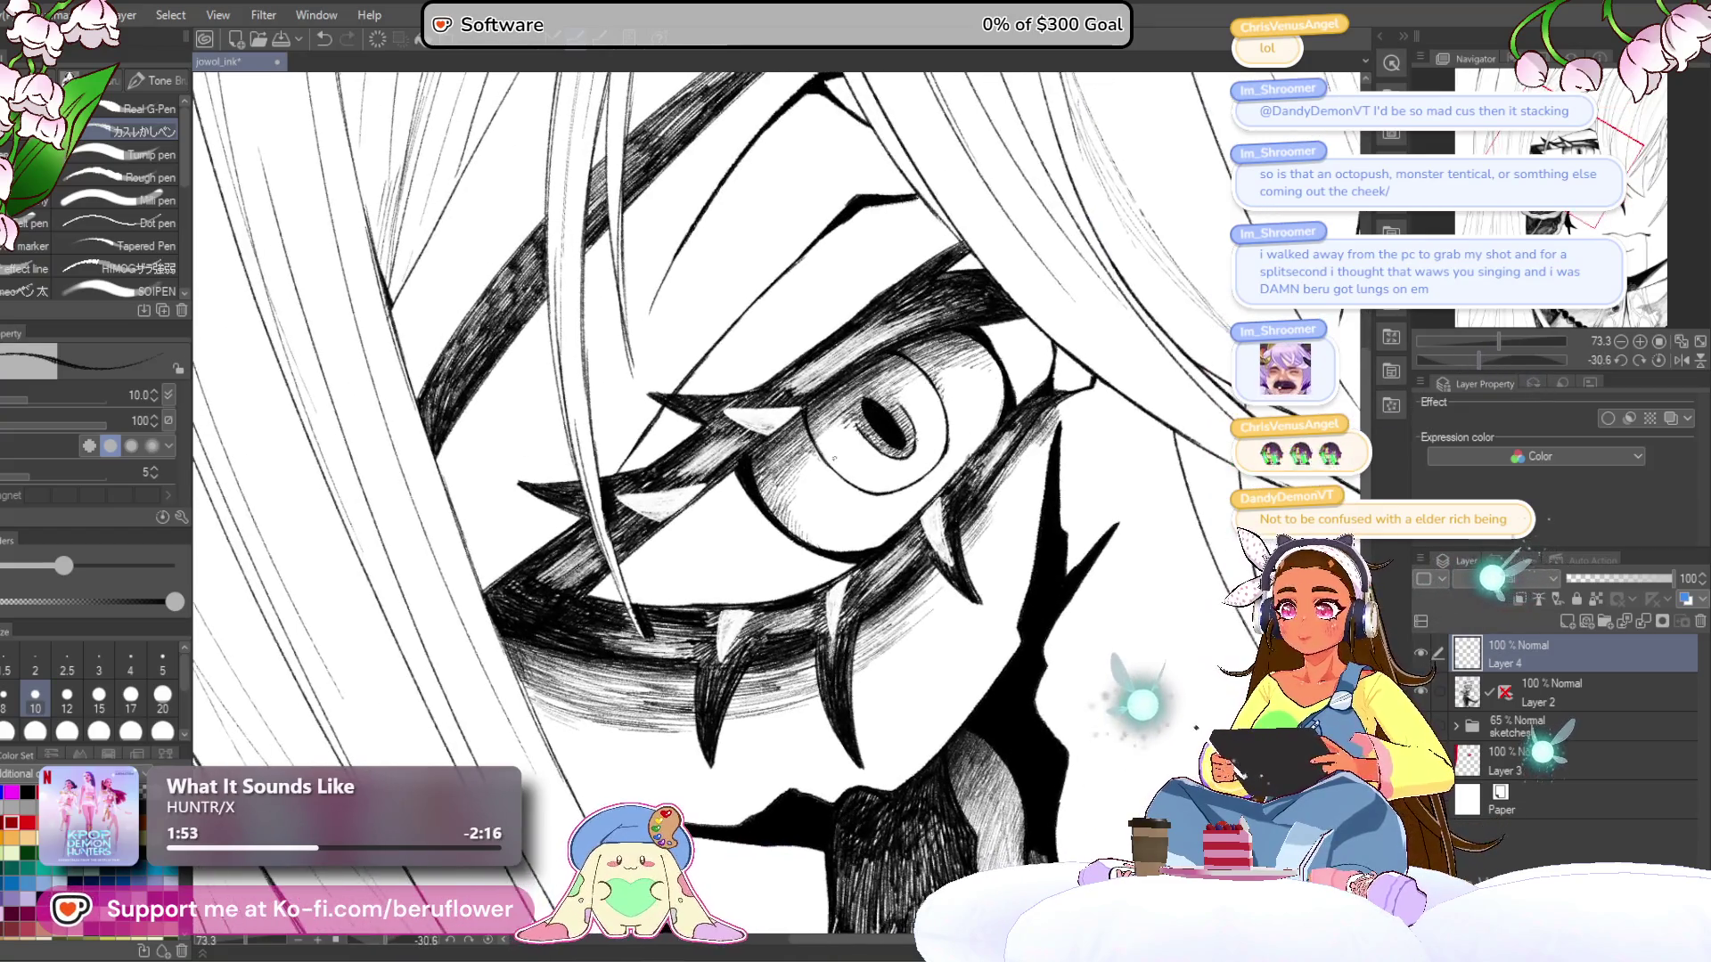
scroll(834, 459, up, 2)
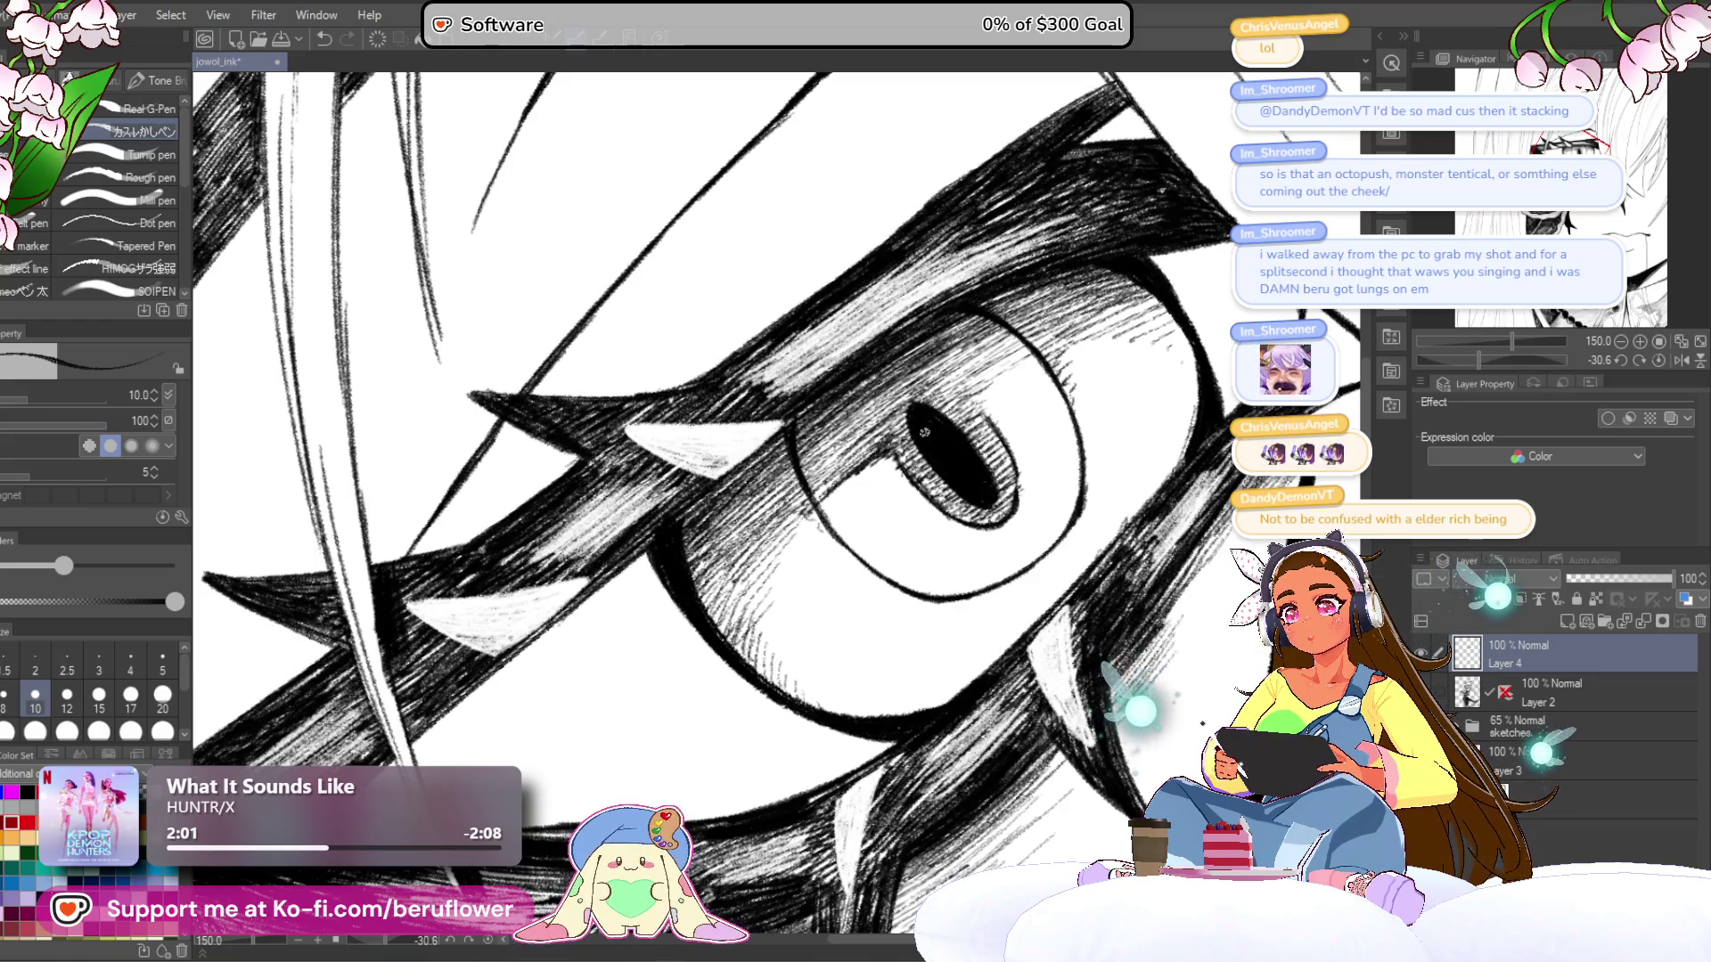
drag(915, 440, 872, 465)
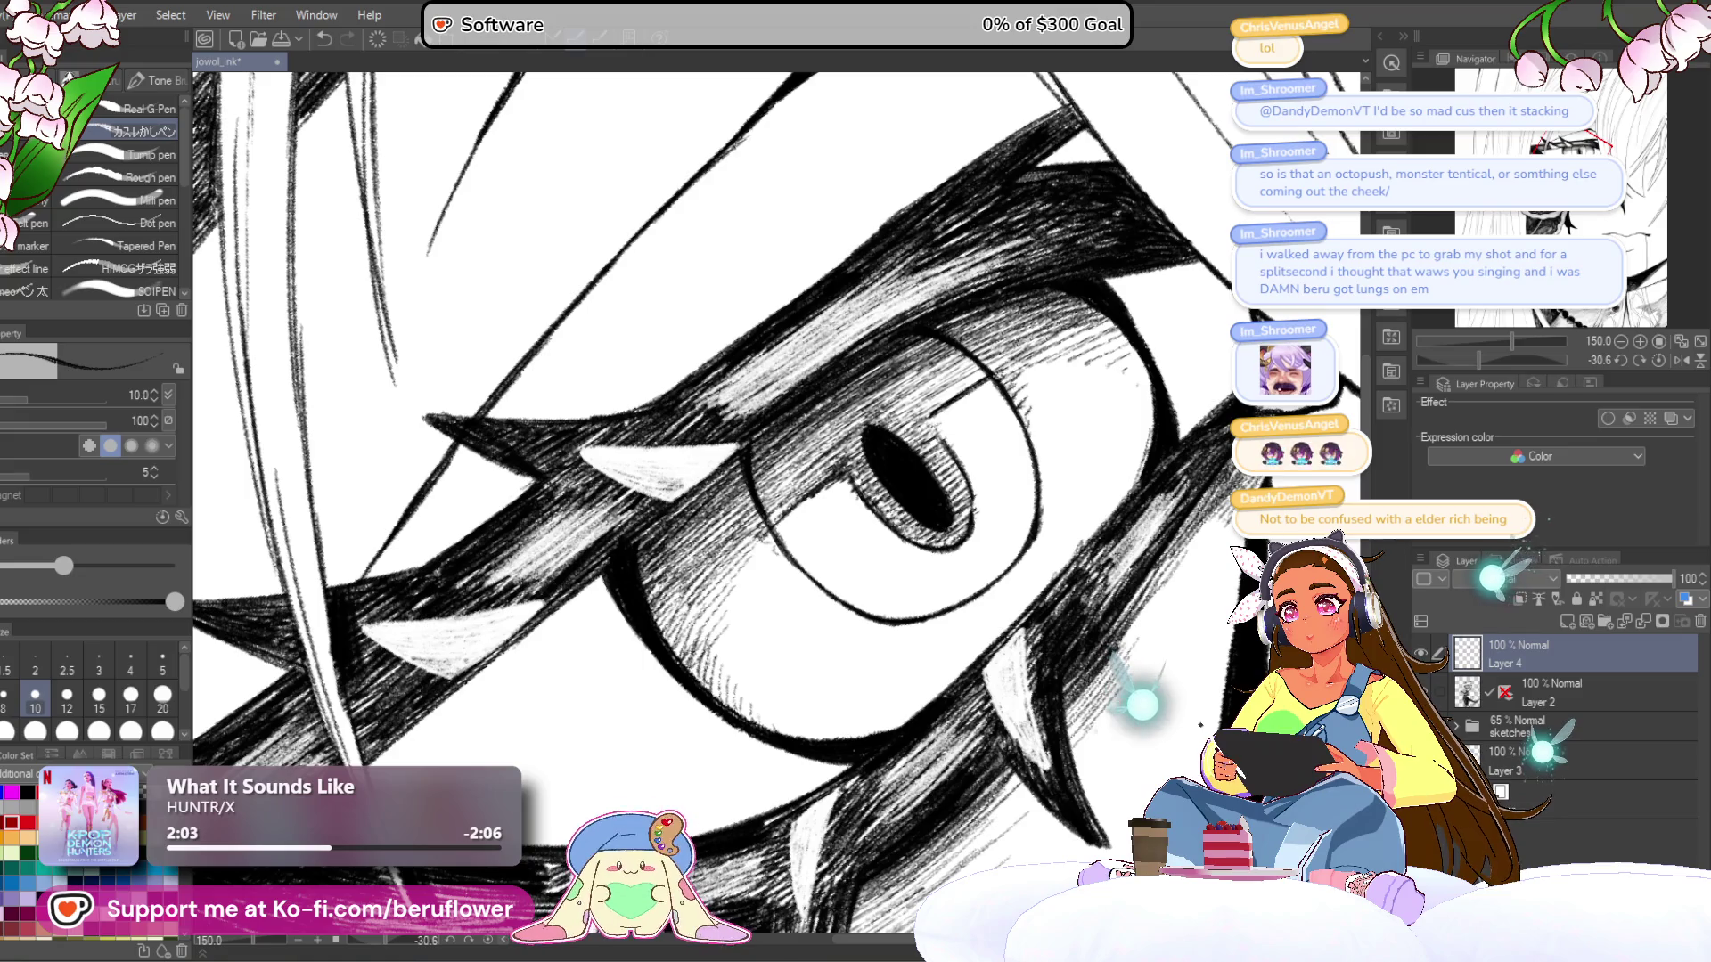
drag(1025, 364, 946, 412)
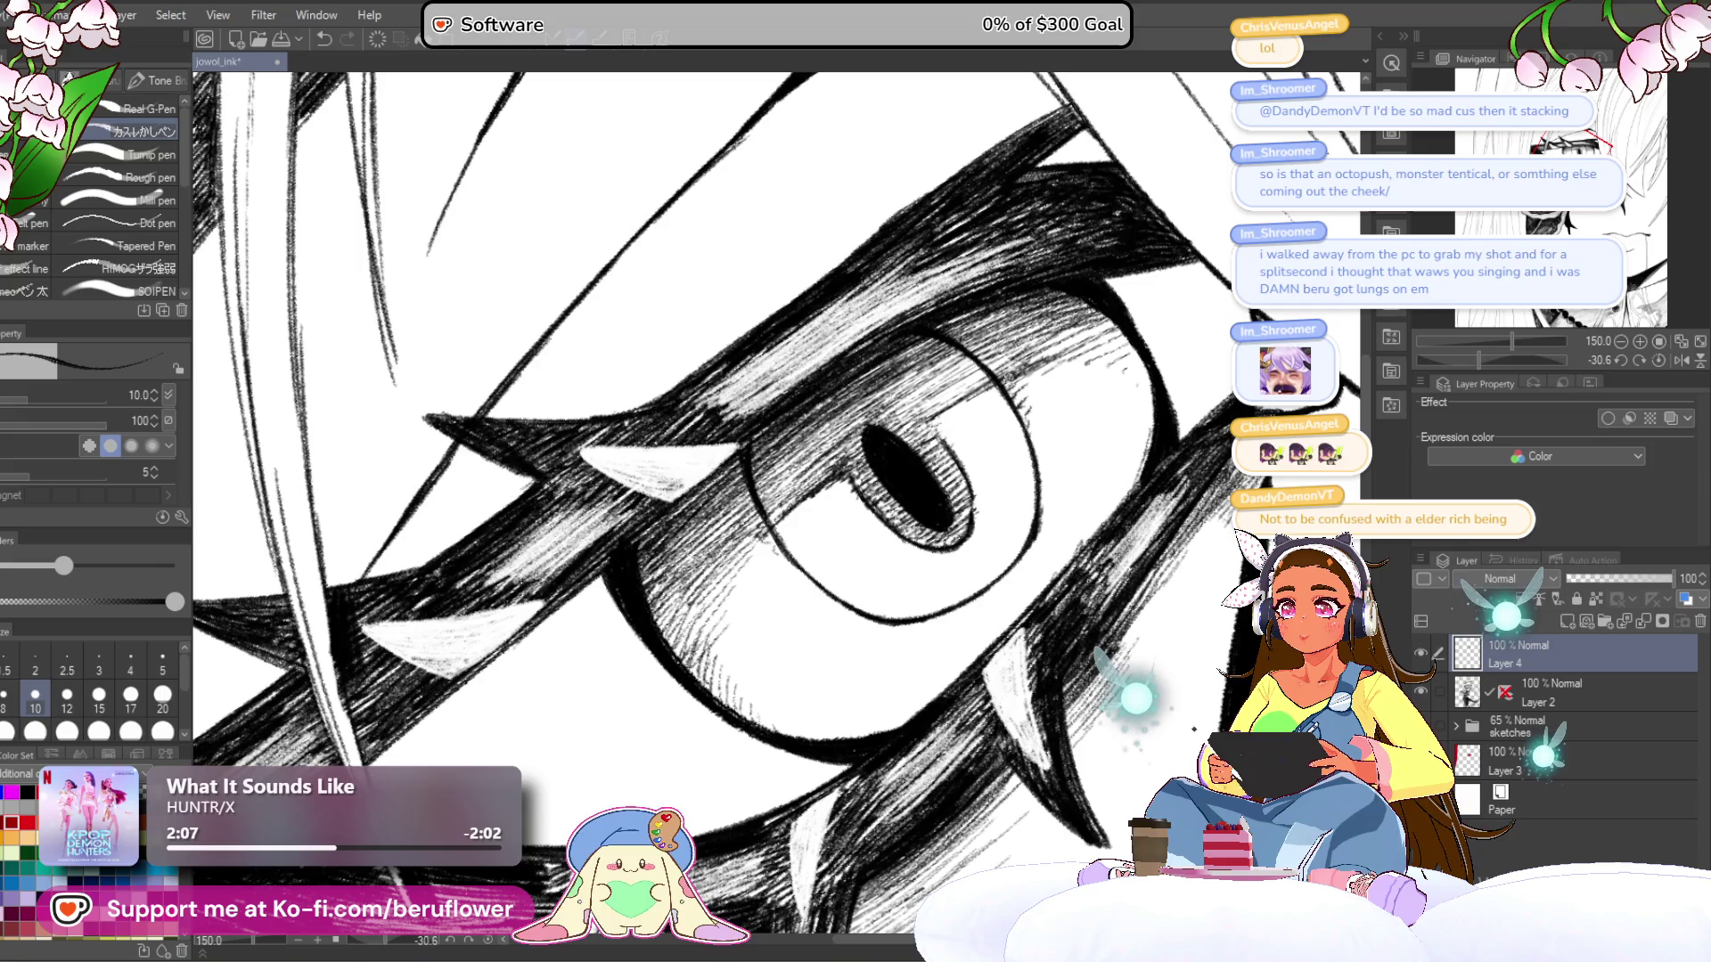
- Add short hatch strokes below-left of the iris and above-right of the eye
drag(775, 508, 847, 432)
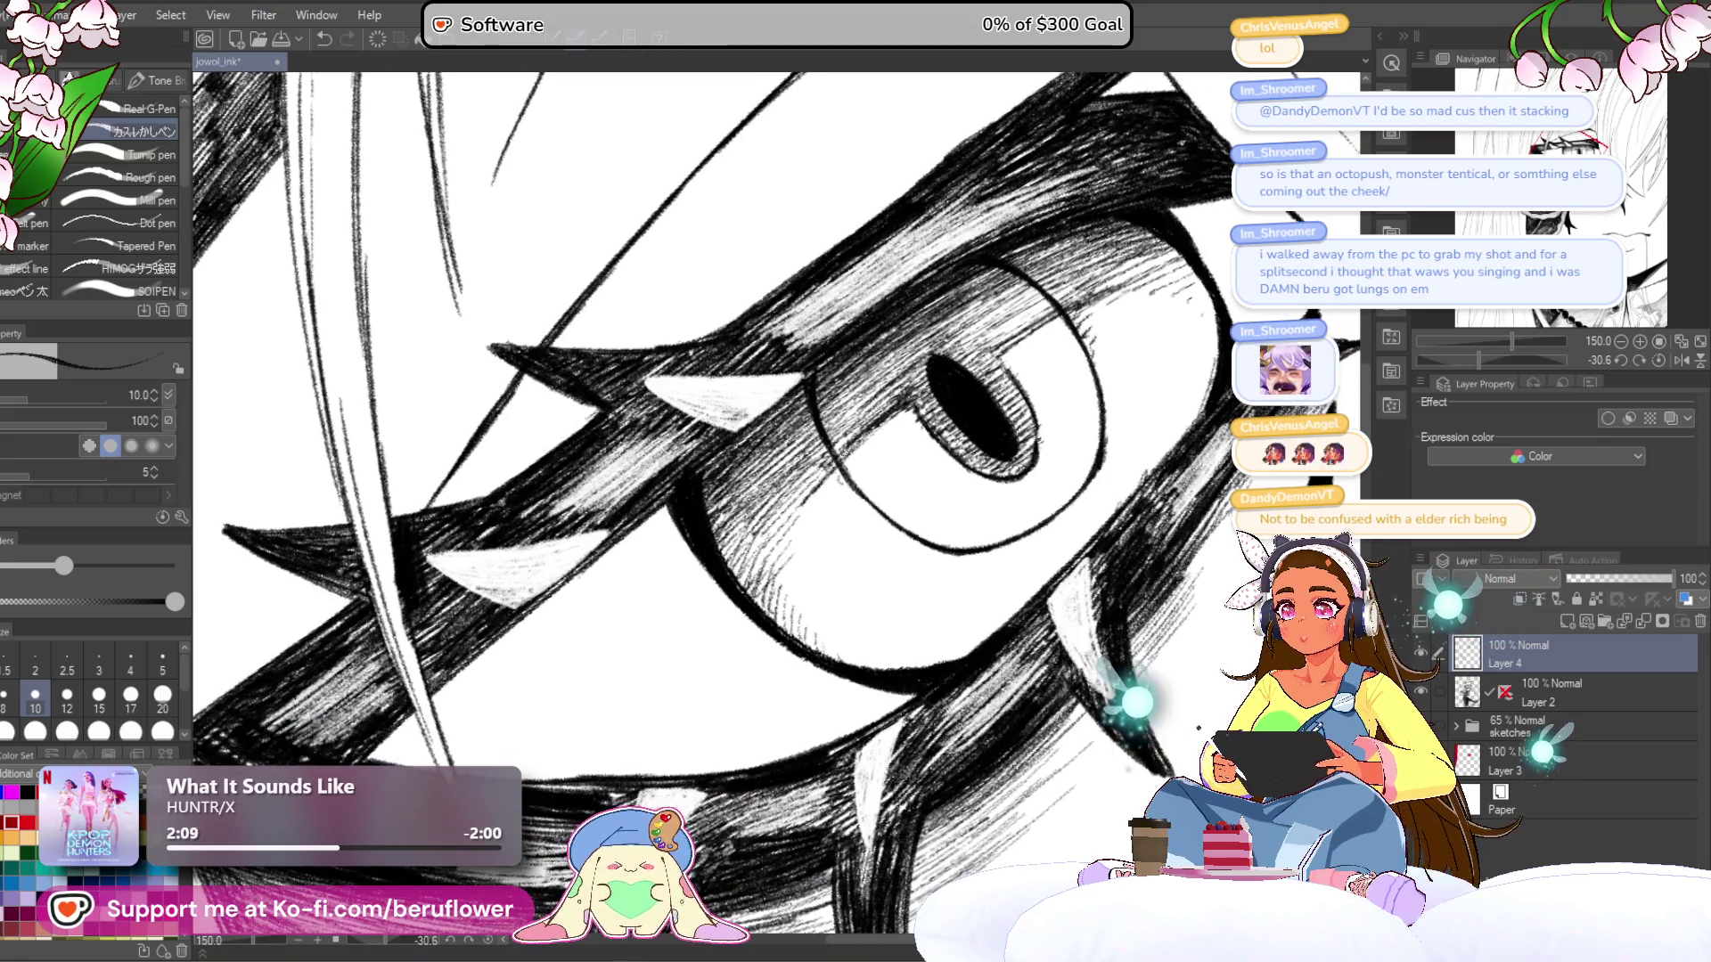
drag(818, 490, 780, 558)
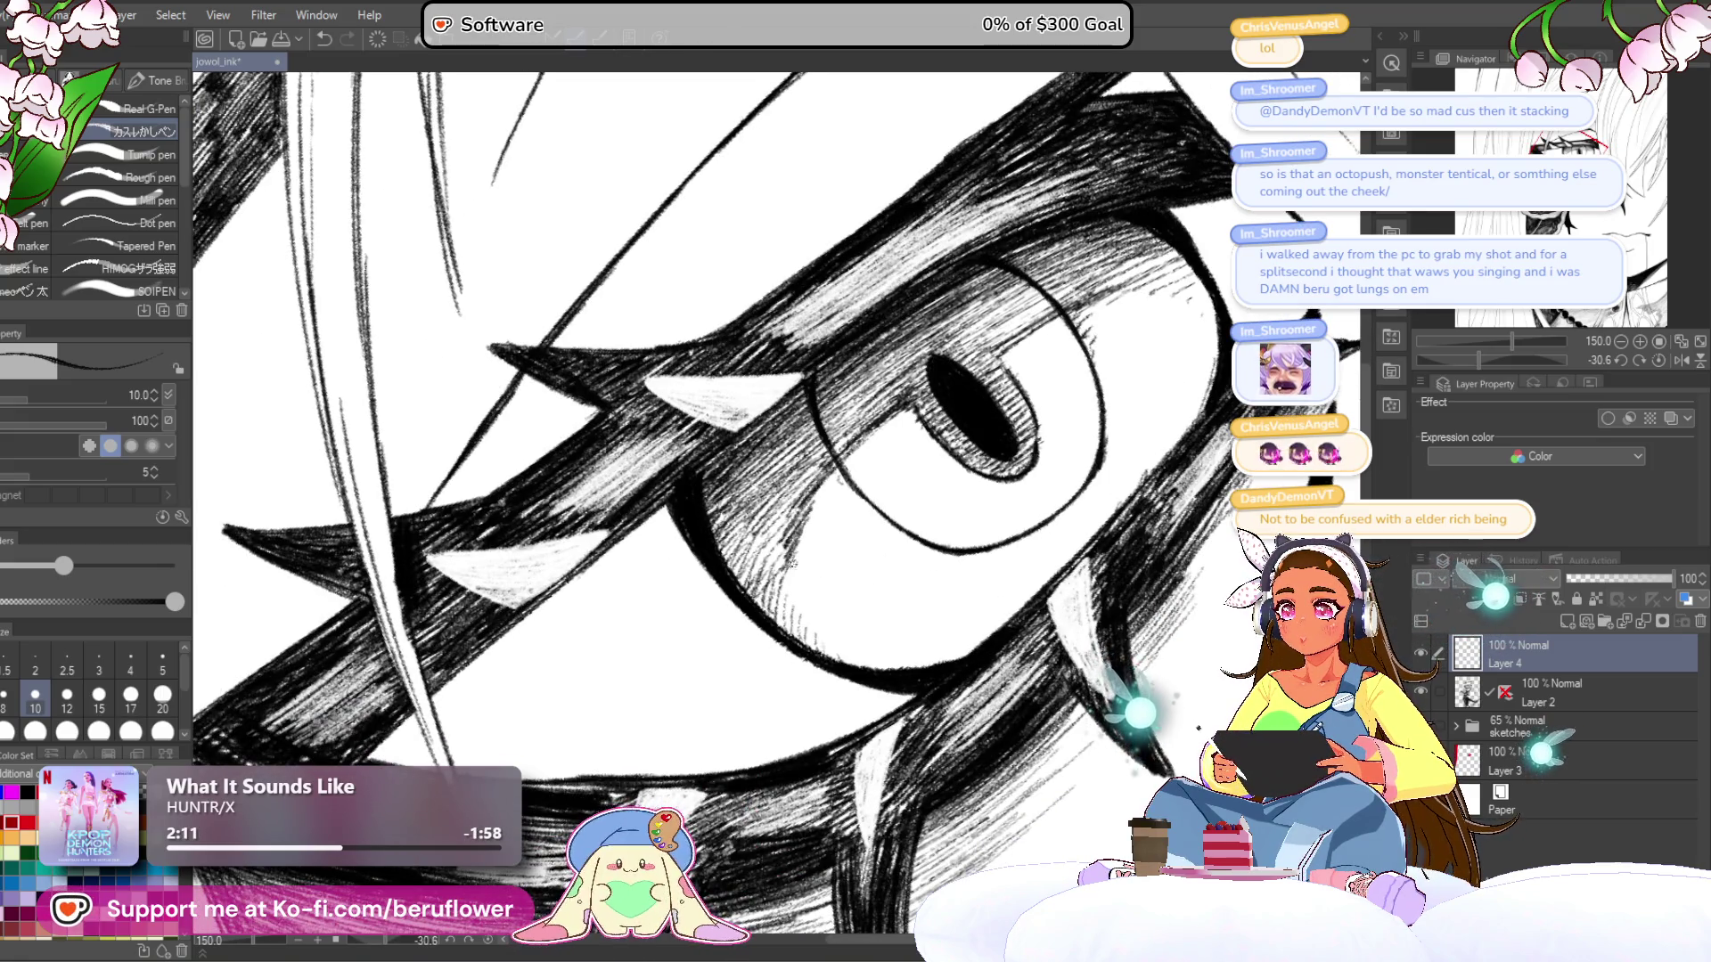
drag(1216, 310, 1092, 355)
mouse_move(950, 363)
mouse_down()
mouse_move(1021, 334)
mouse_move(1083, 340)
mouse_up()
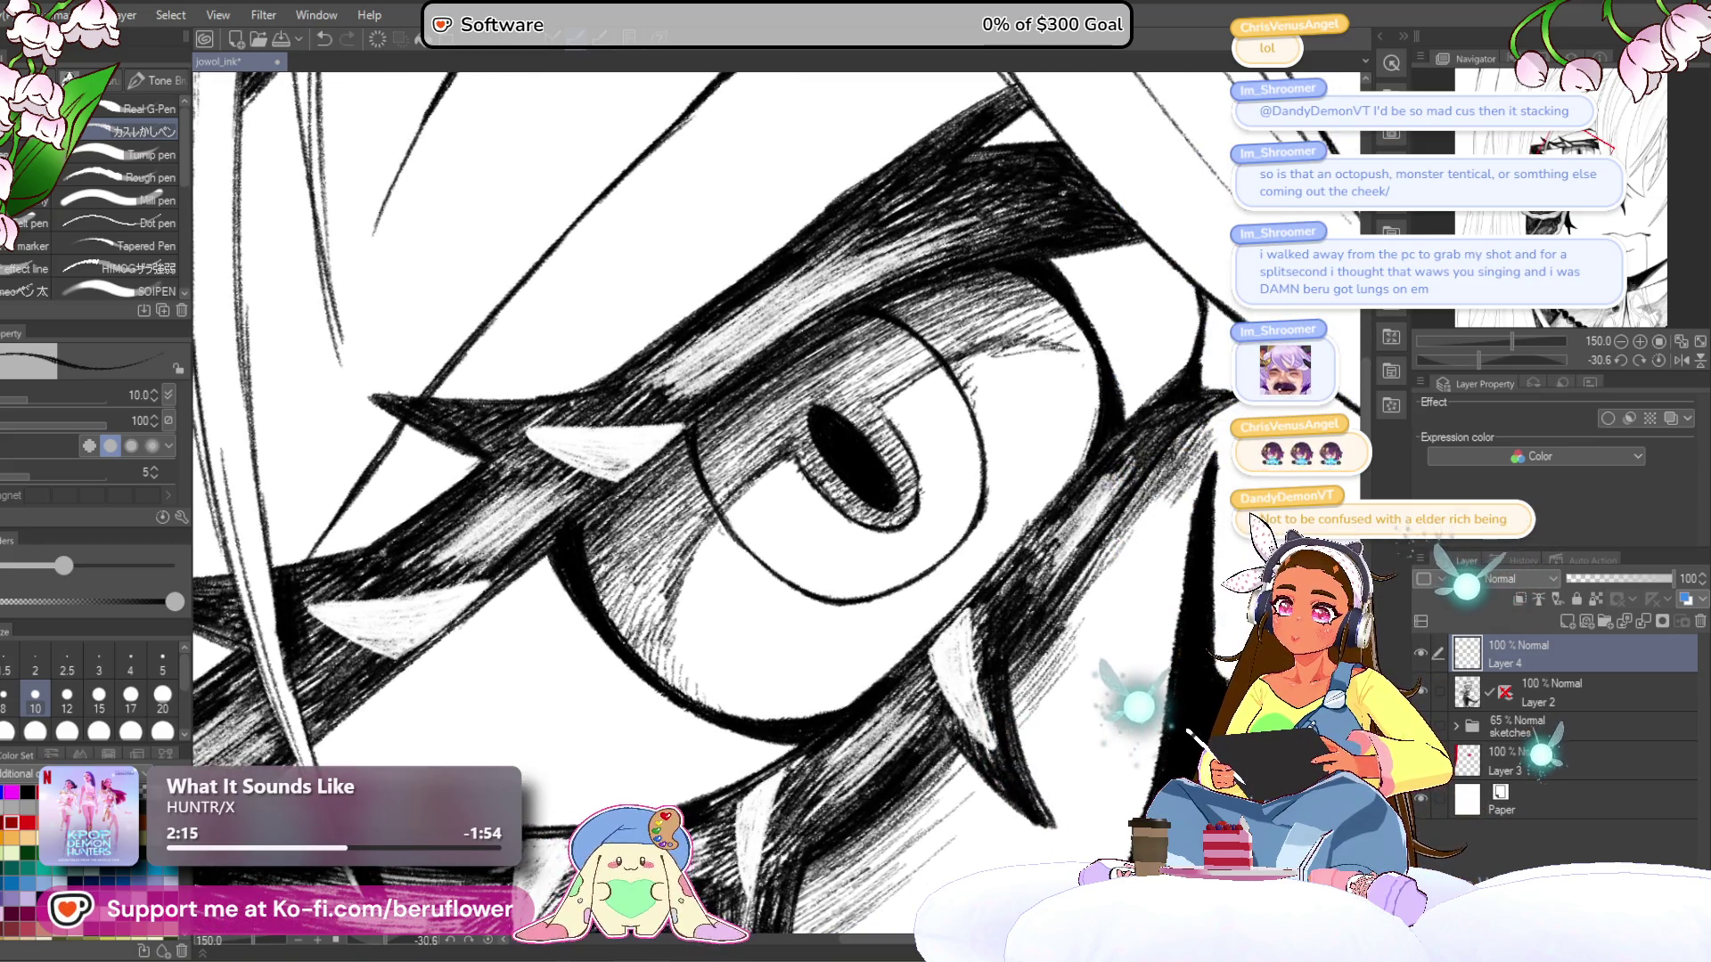
scroll(775, 499, down, 5)
scroll(775, 499, up, 4)
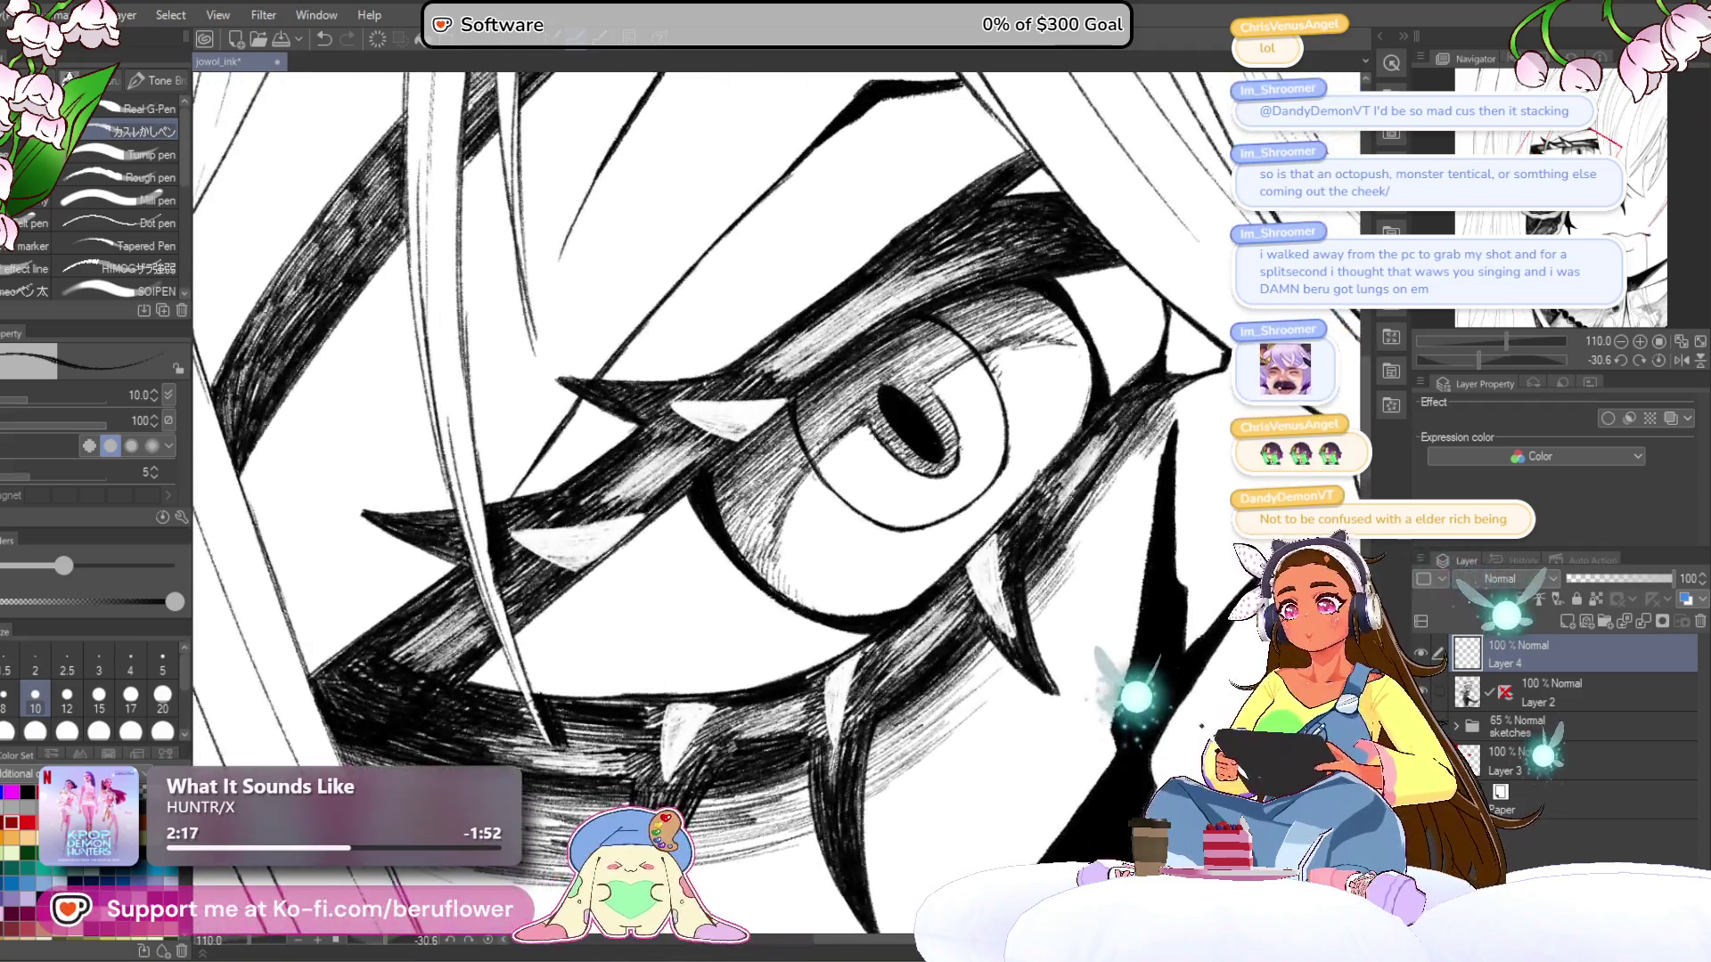
- Layer dark hatch strokes above and to the left of the eye
drag(909, 369, 968, 331)
mouse_move(876, 359)
mouse_down()
mouse_move(927, 323)
mouse_move(941, 333)
mouse_up()
drag(777, 435, 880, 355)
mouse_move(800, 436)
mouse_down()
mouse_move(880, 372)
mouse_move(851, 418)
mouse_up()
drag(856, 481, 816, 495)
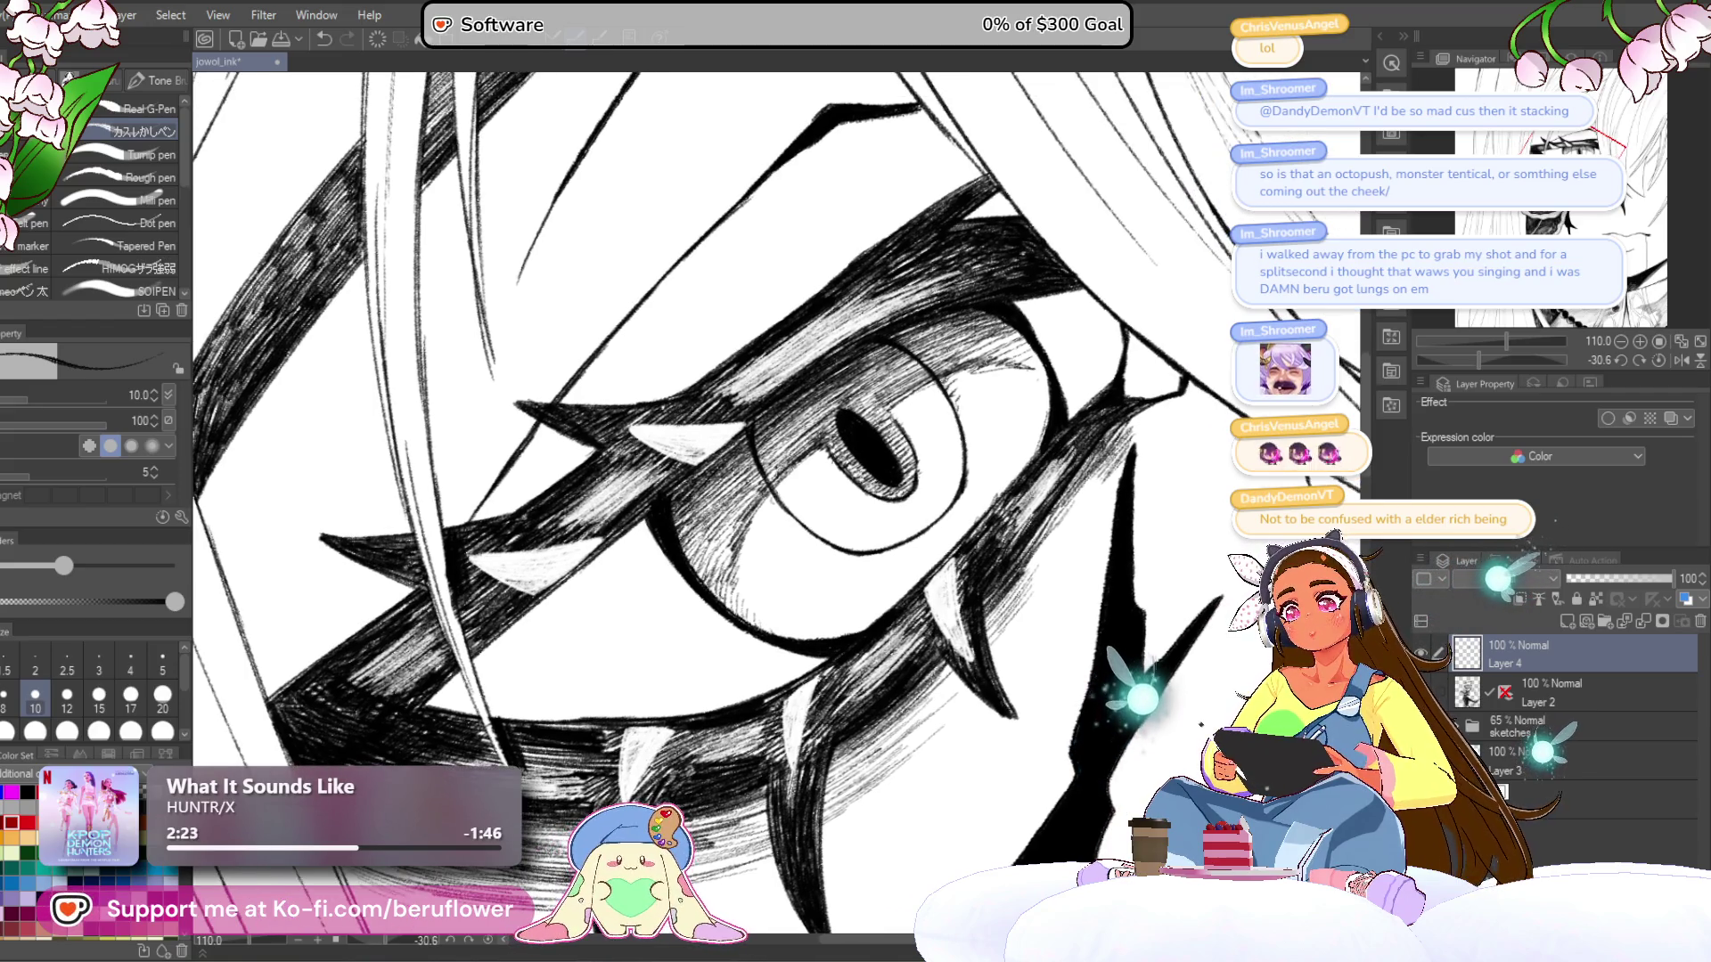
drag(905, 400, 962, 365)
drag(882, 416, 934, 381)
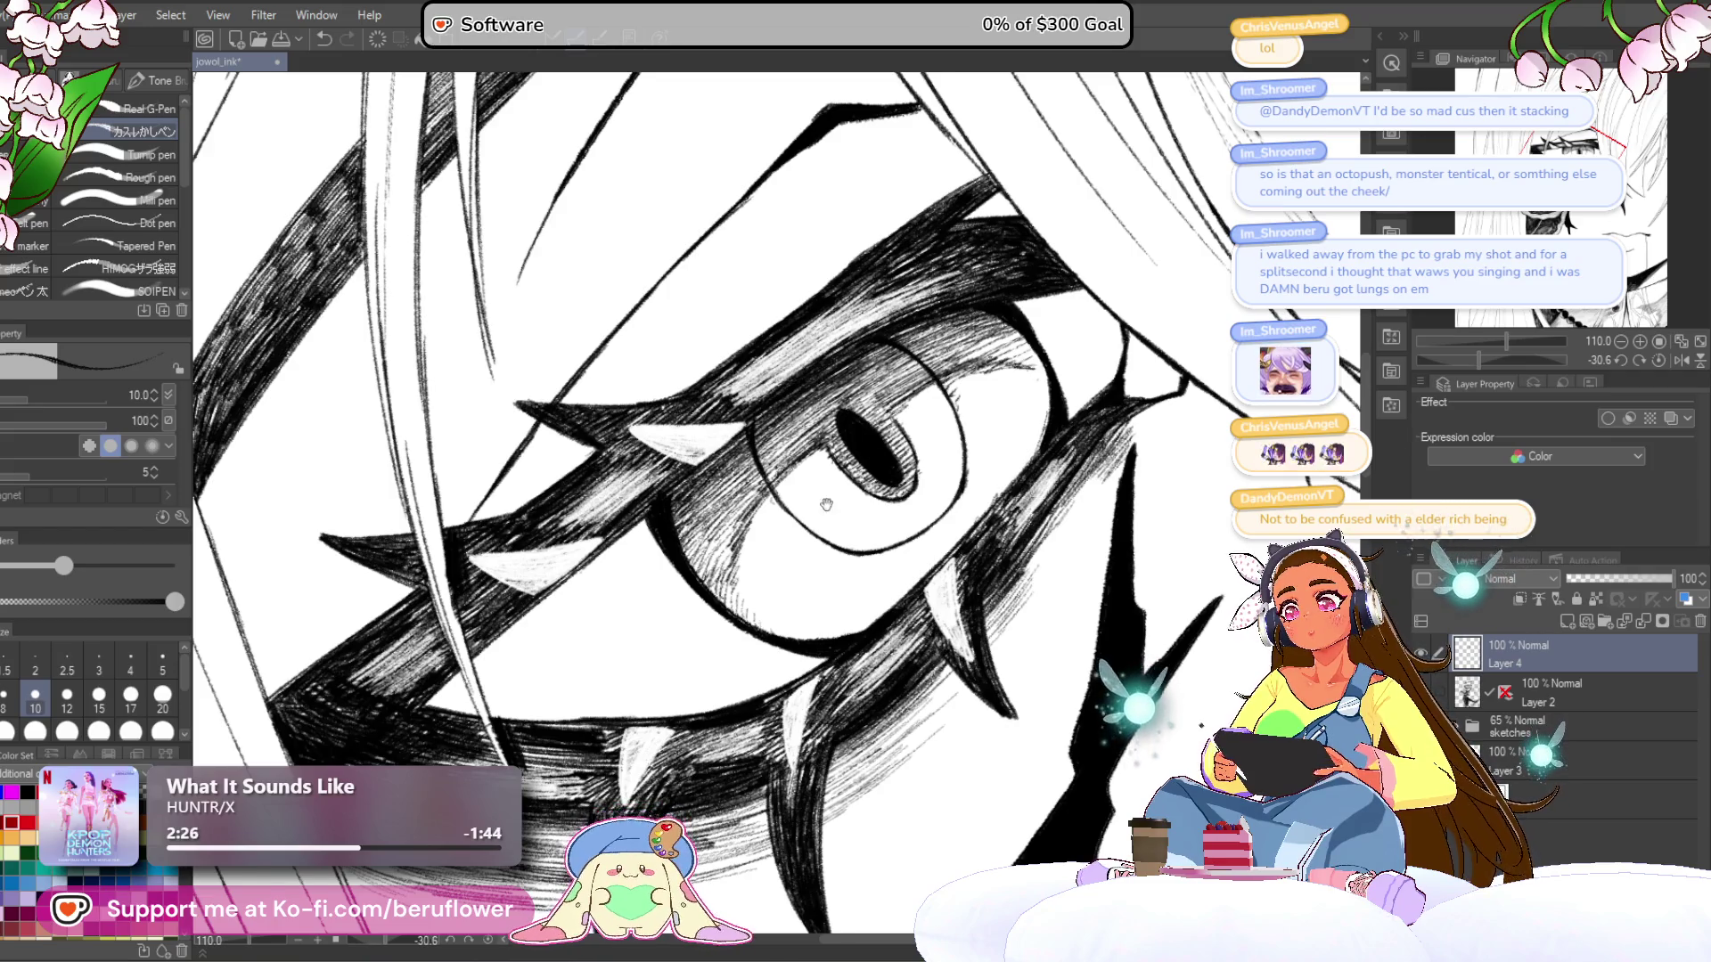
drag(835, 492, 861, 465)
- Reset the canvas rotation, then zoom and tilt the view back onto the eye
scroll(767, 535, down, 2)
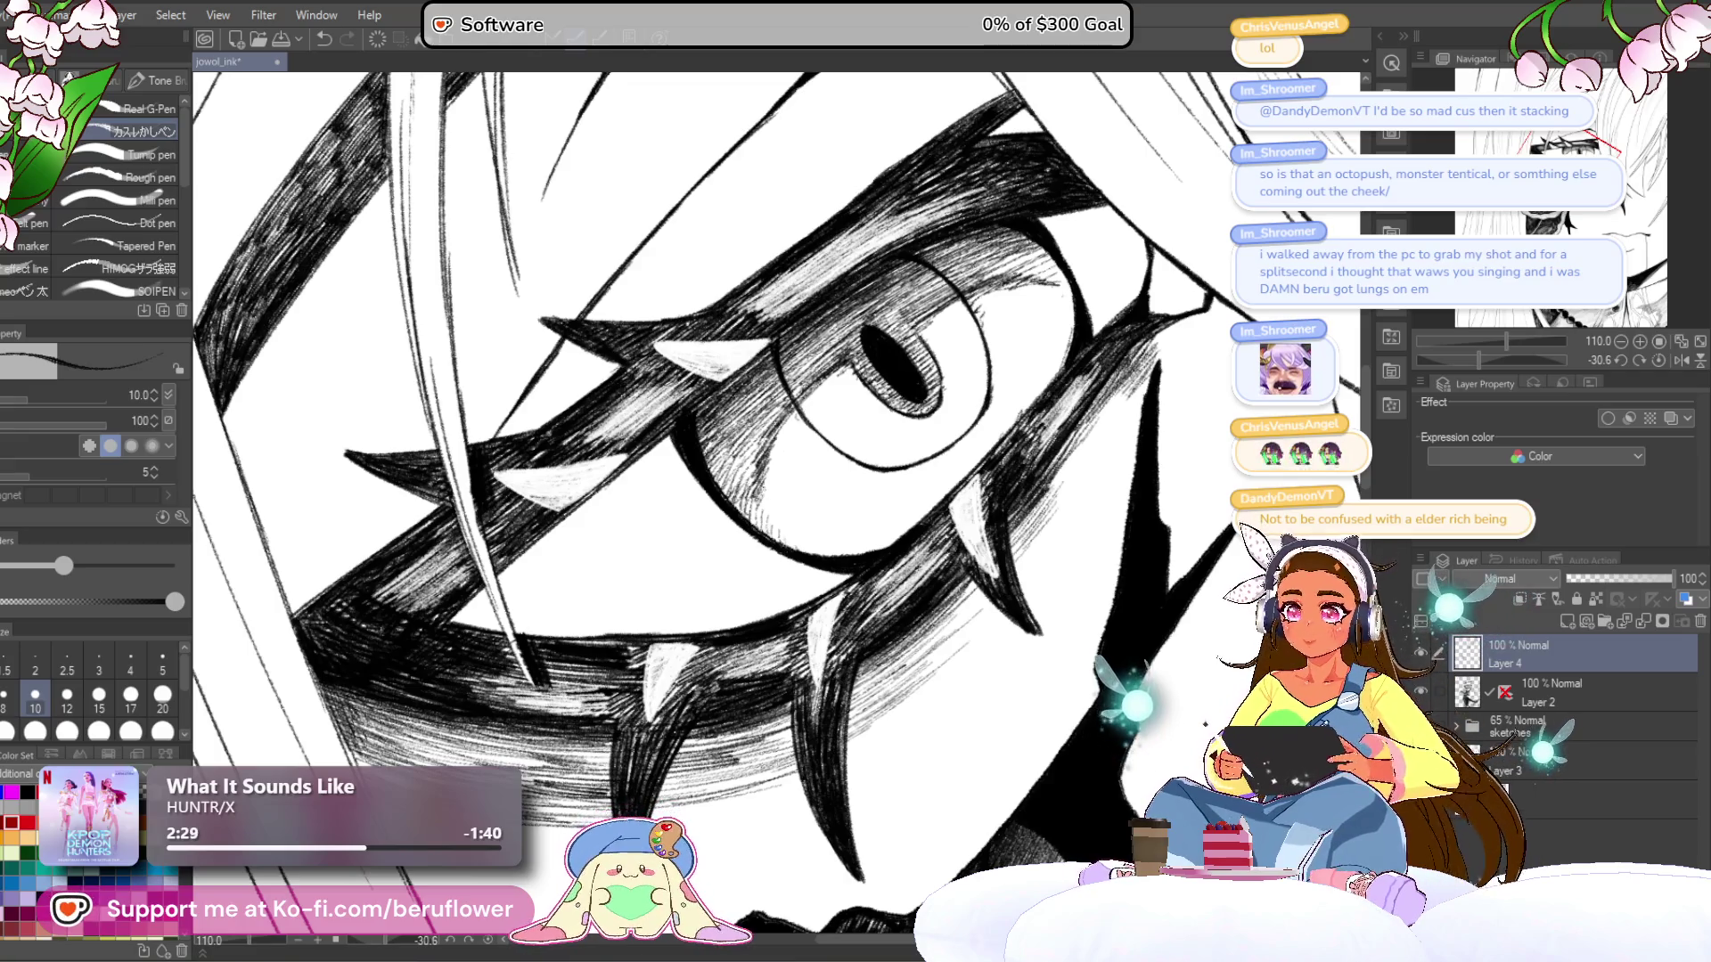
scroll(980, 481, down, 5)
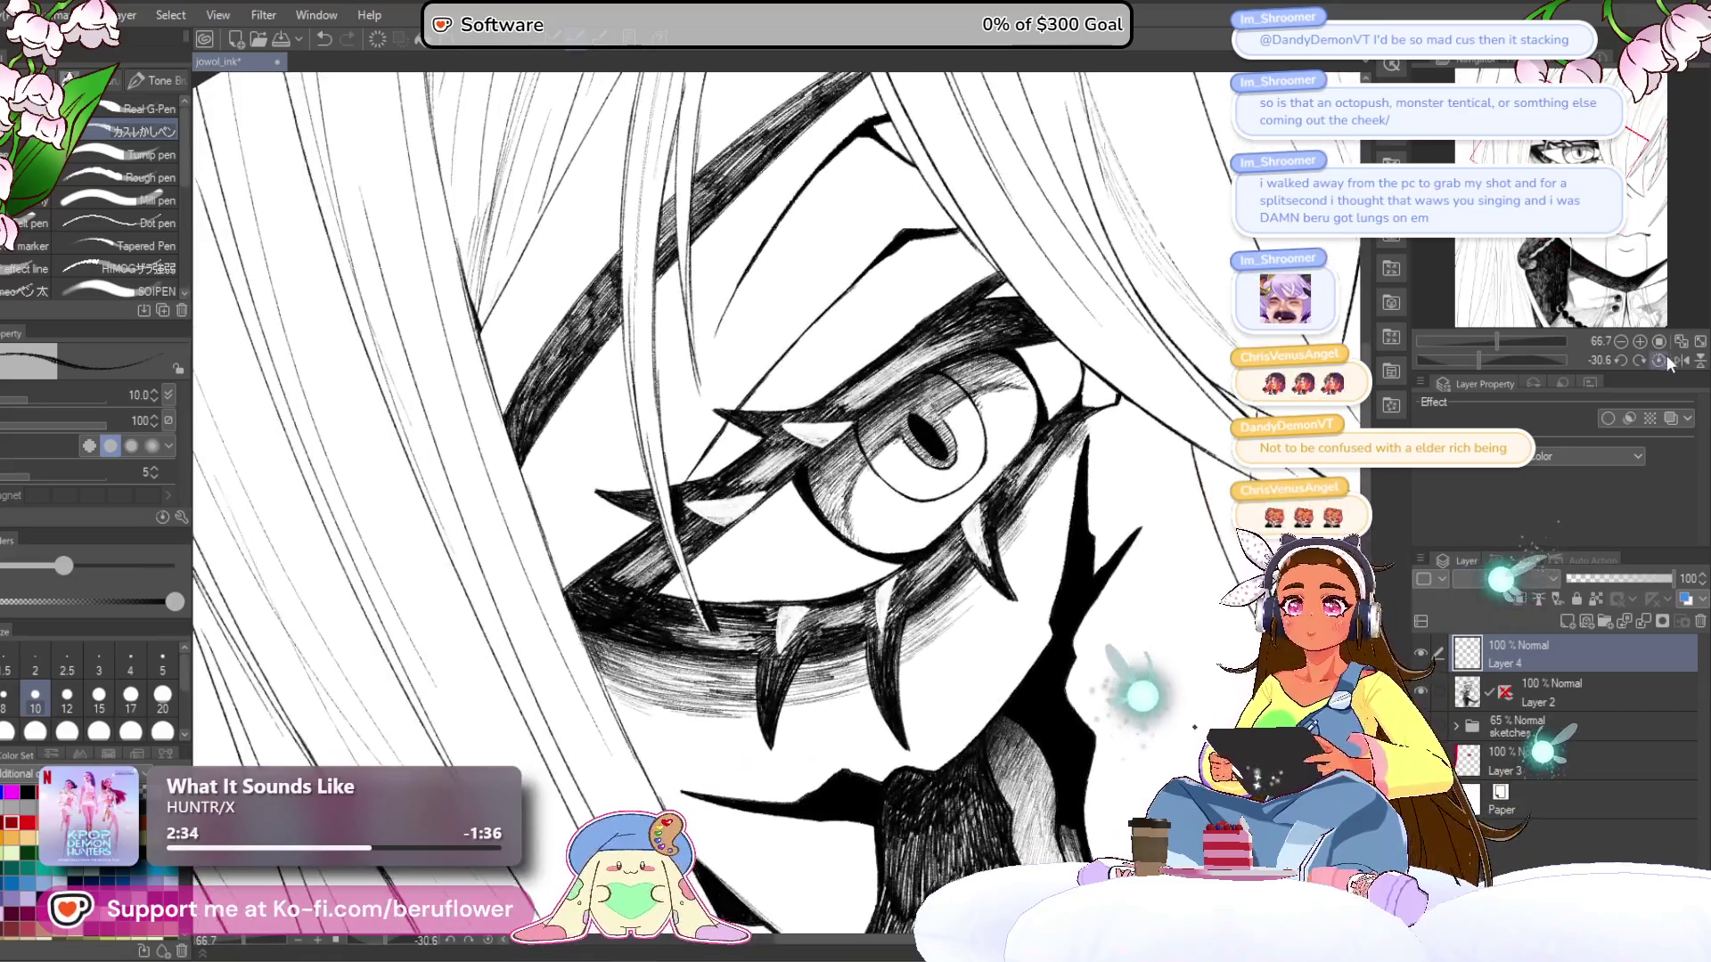
key(ctrl+0)
drag(1248, 652, 1025, 482)
scroll(869, 468, up, 3)
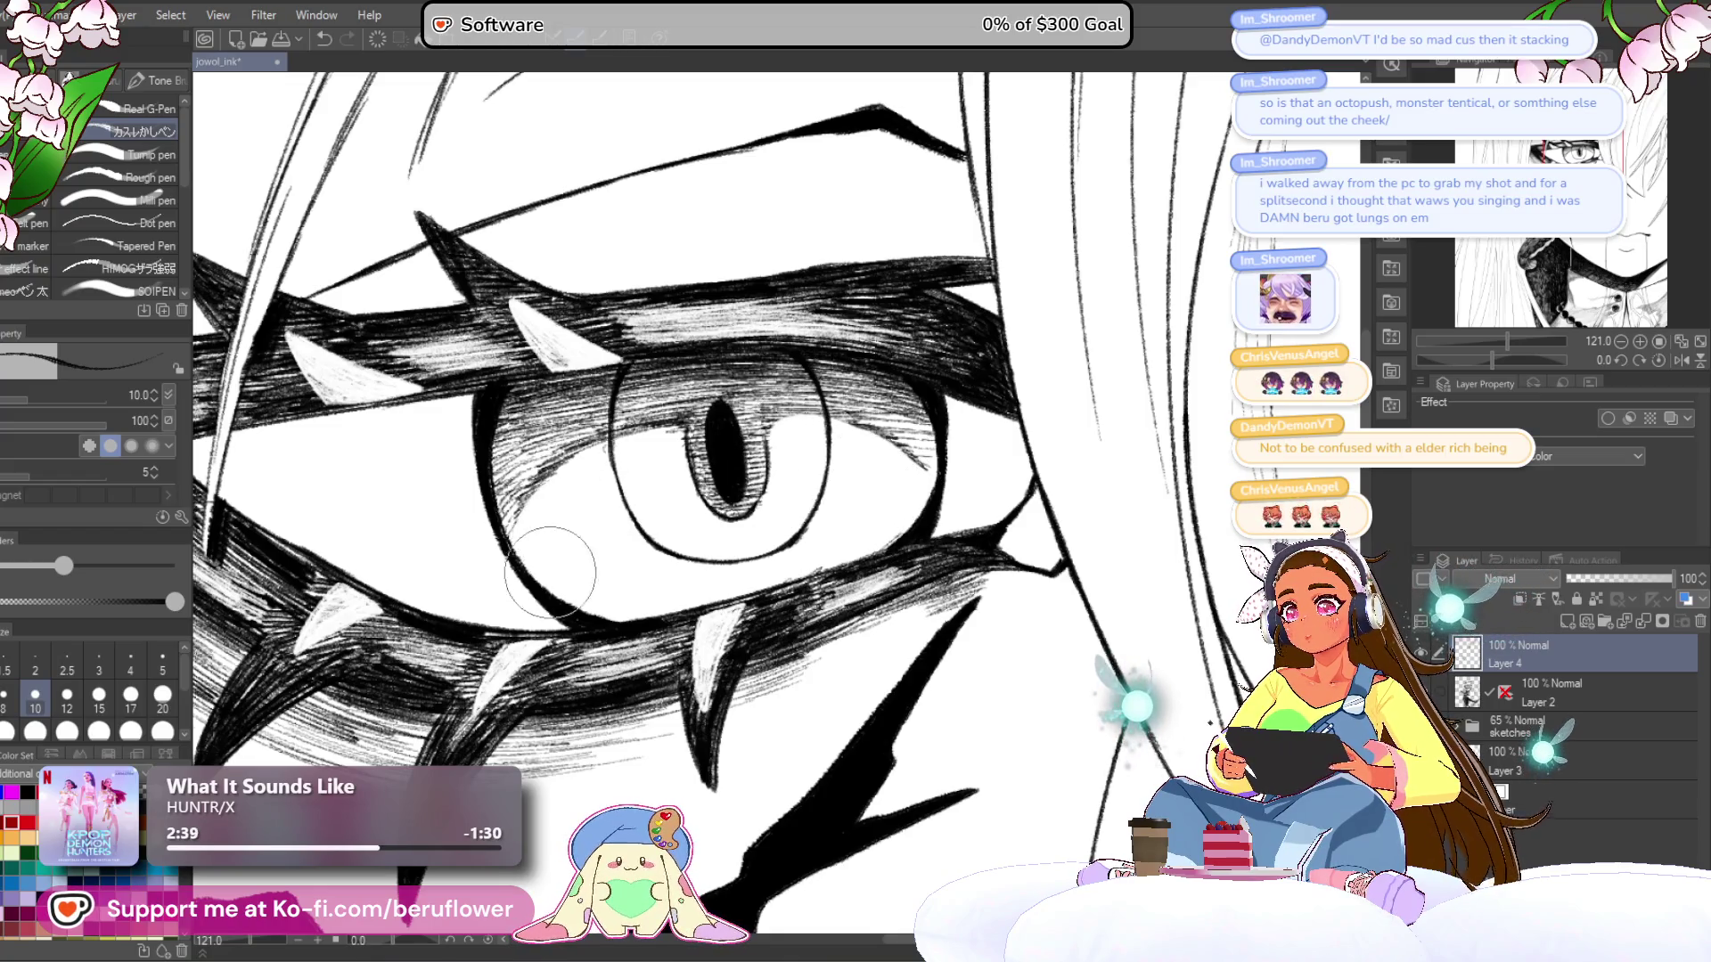
mouse_move(1150, 427)
mouse_down()
mouse_move(1214, 433)
mouse_move(1315, 404)
mouse_up()
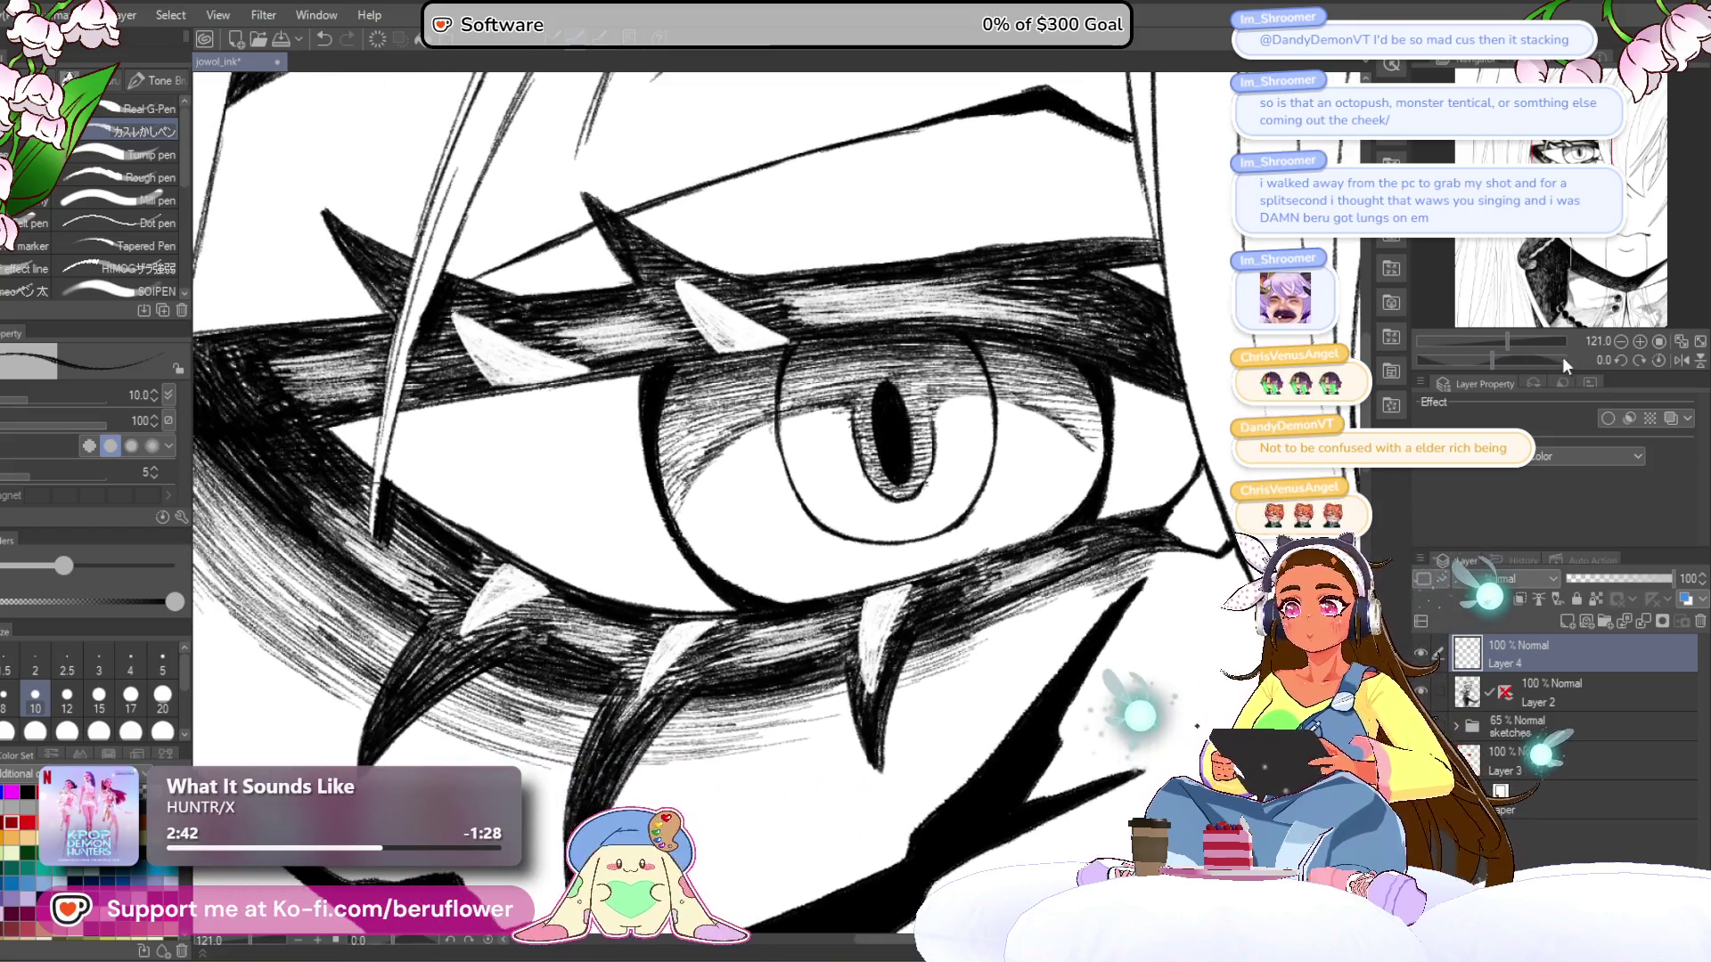
drag(1494, 348, 1479, 360)
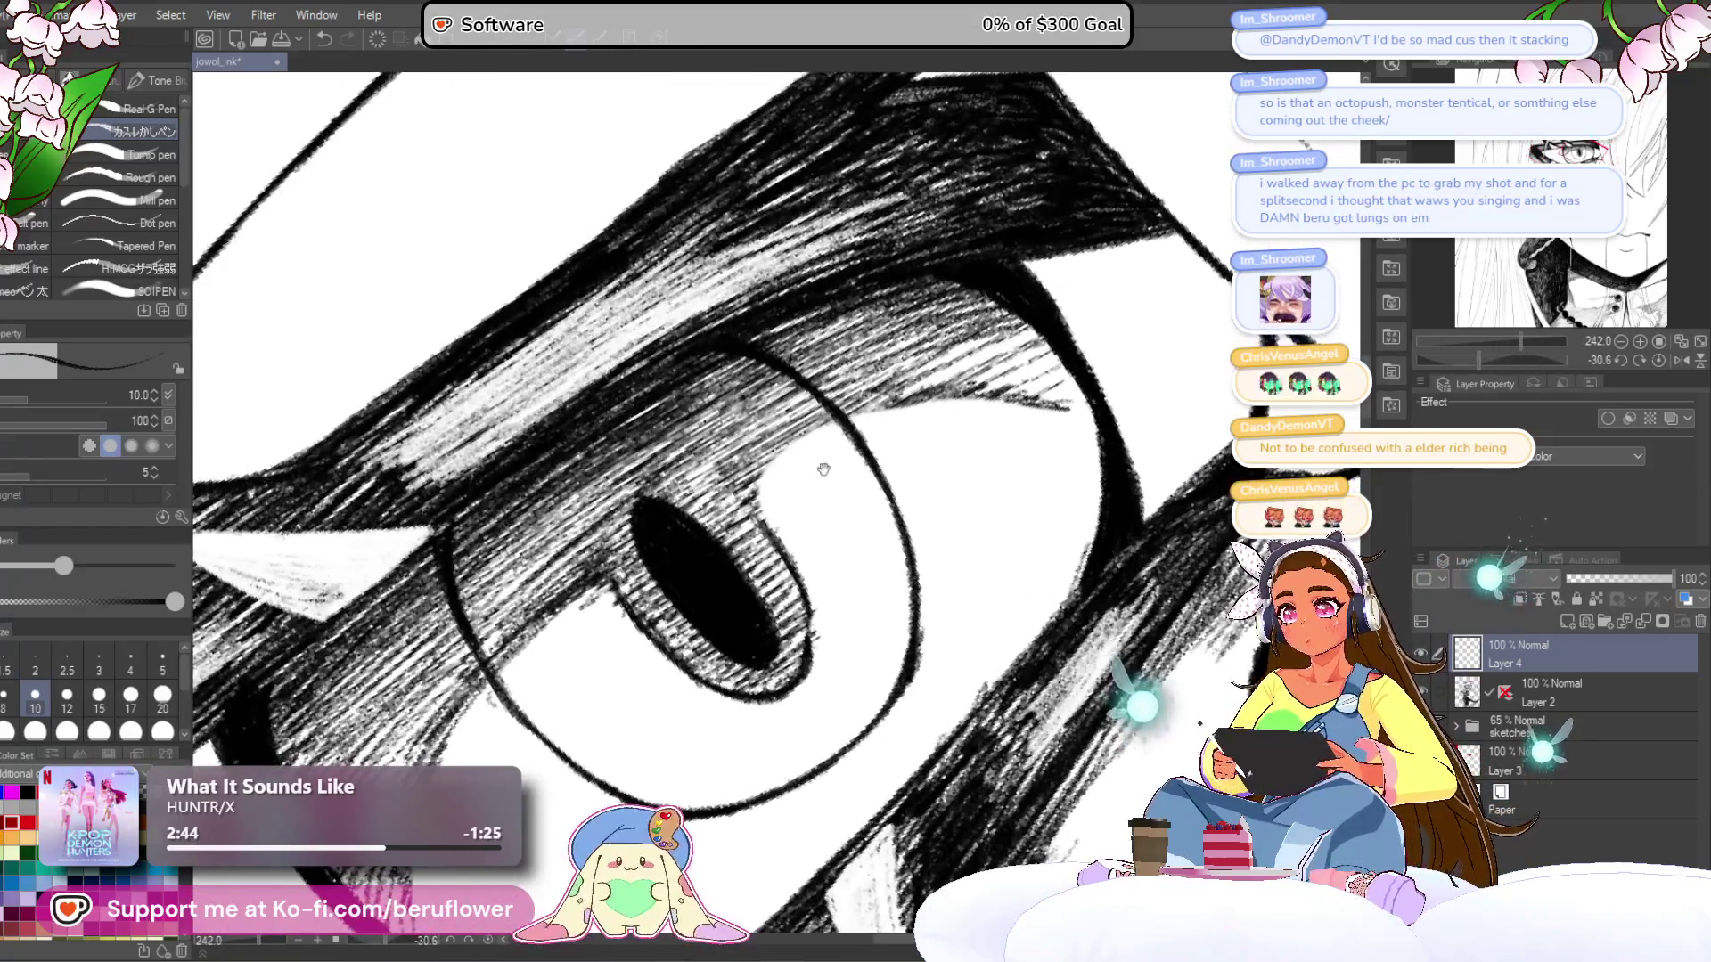
drag(823, 470, 901, 448)
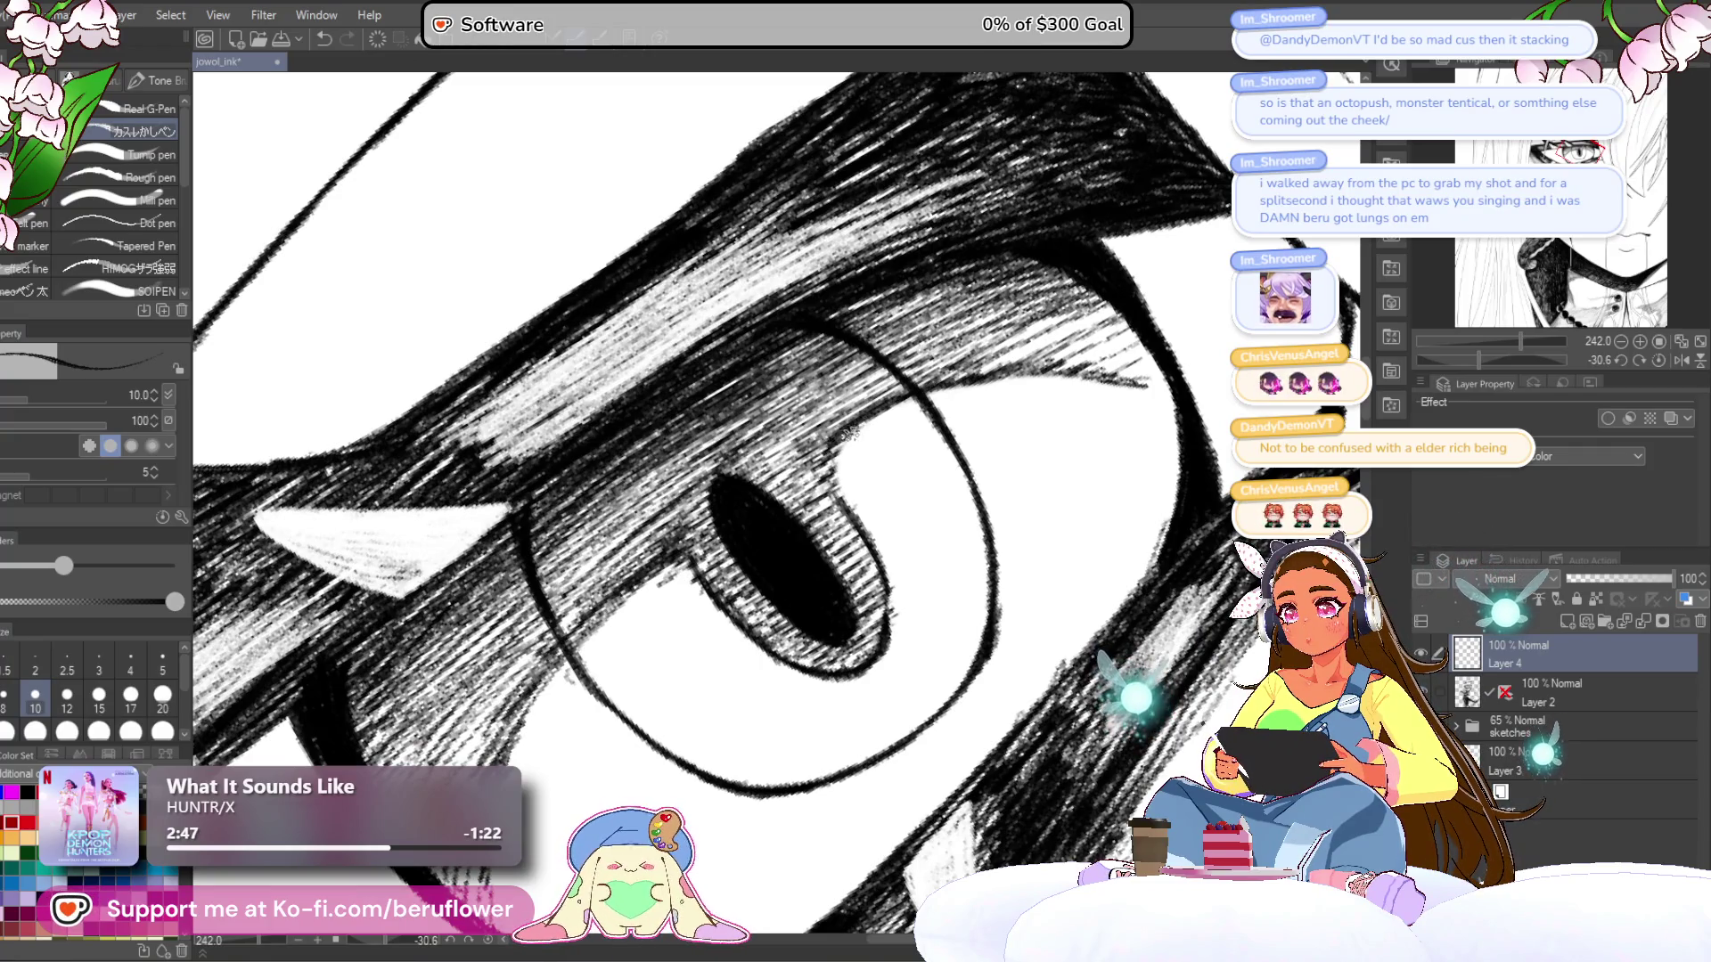
- Hatch a stroke across the iris and several strokes down-left of it and under the eye
mouse_move(832, 579)
mouse_down()
mouse_move(826, 476)
mouse_move(762, 515)
mouse_up()
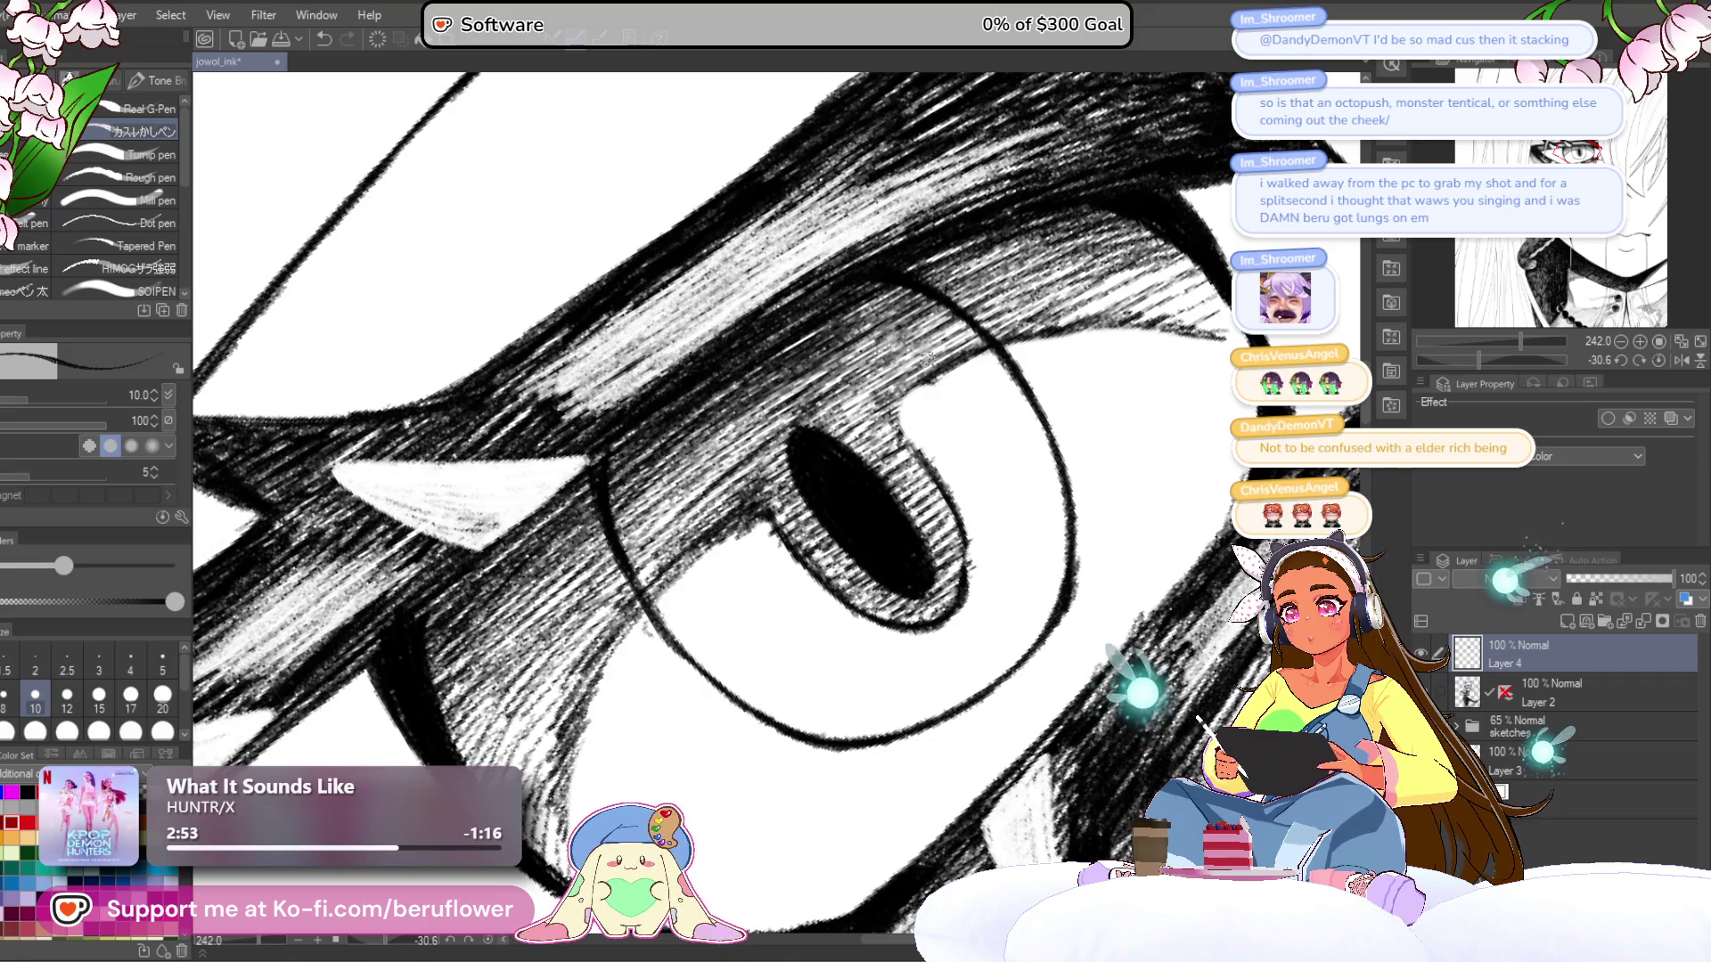
drag(887, 408, 972, 548)
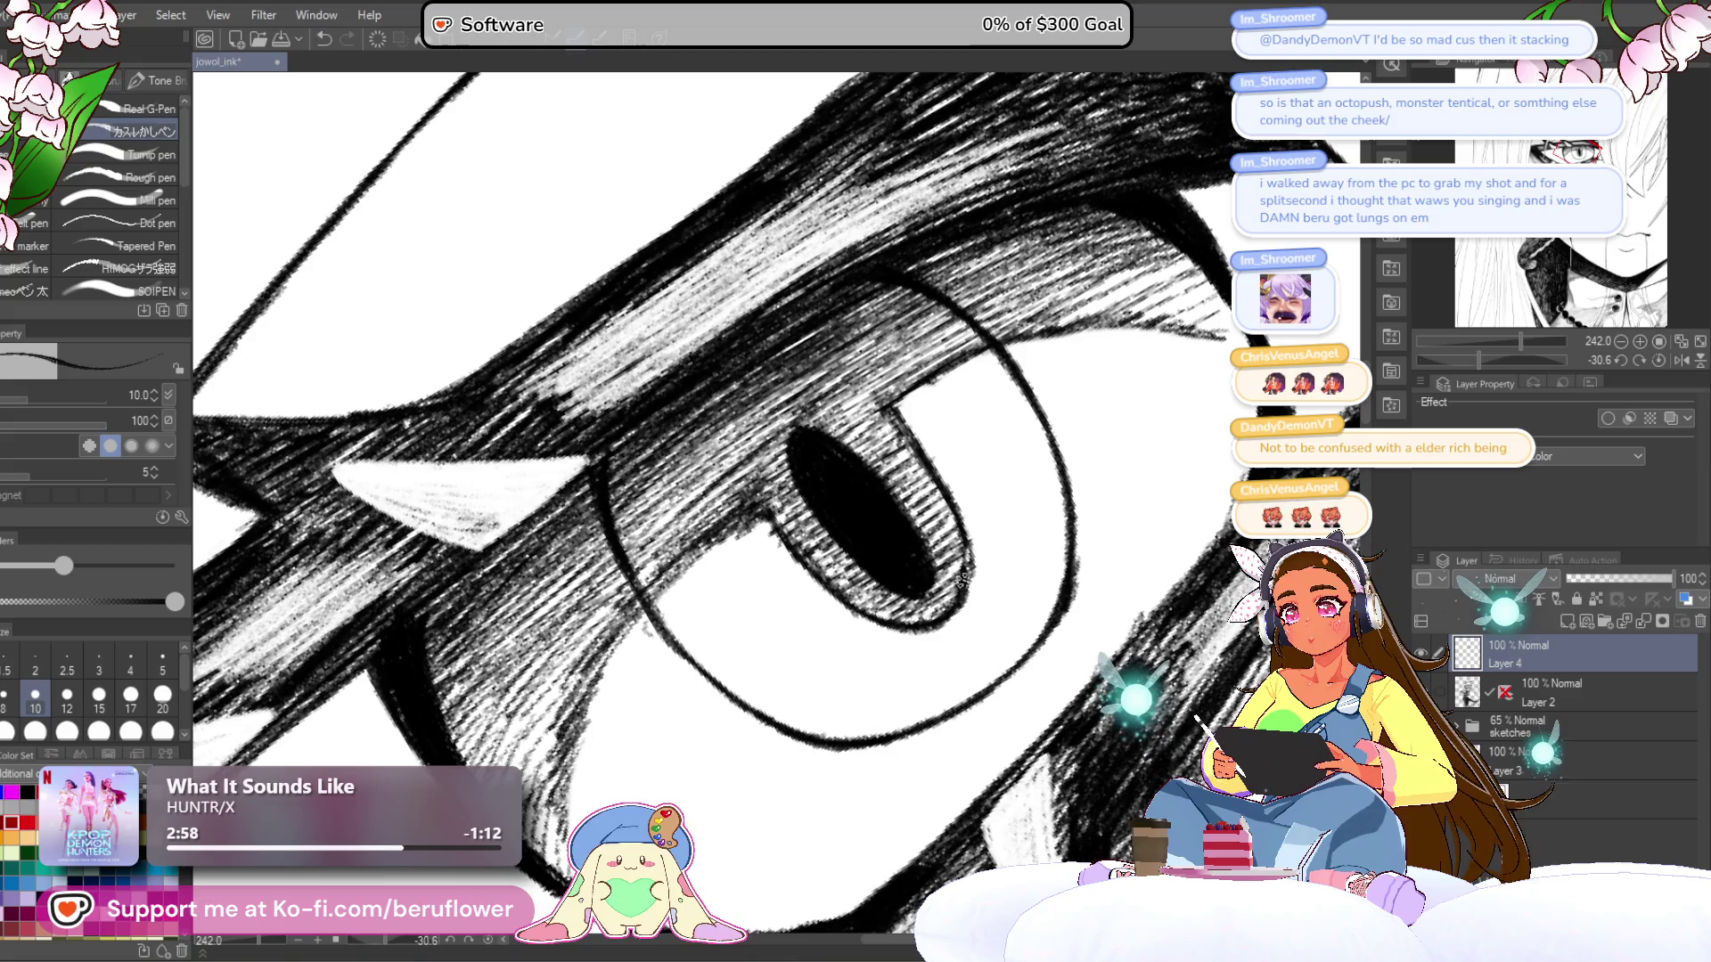
drag(802, 437, 868, 468)
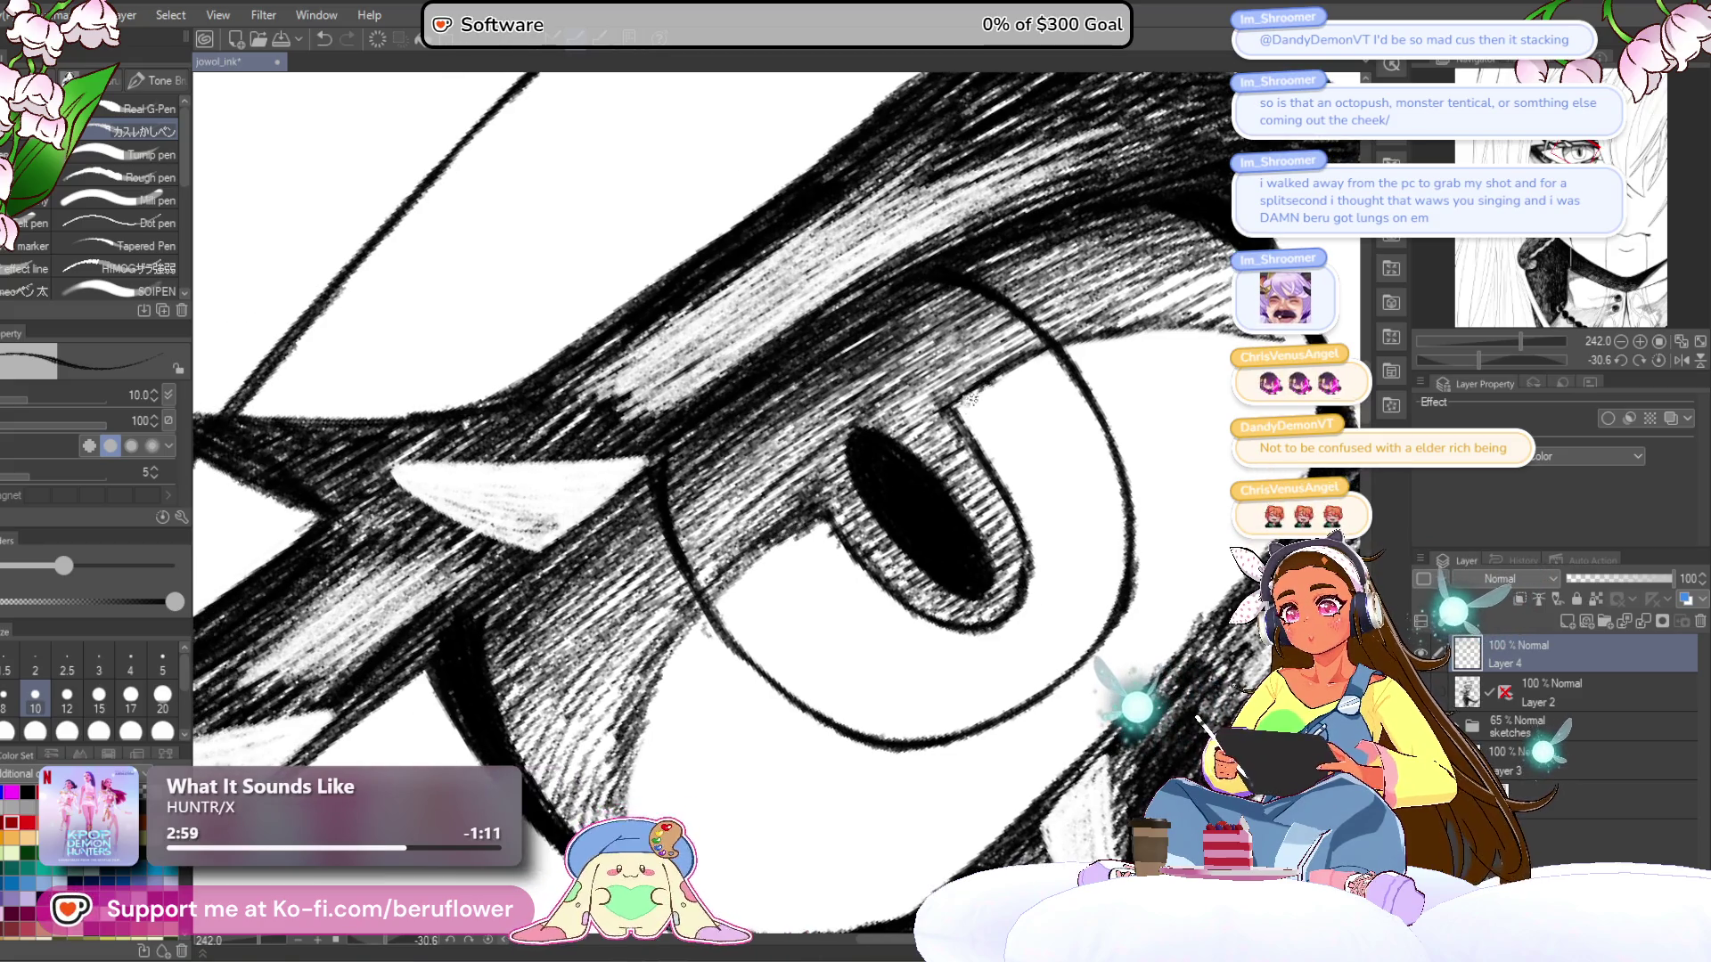
drag(1000, 377, 967, 434)
mouse_move(1010, 368)
mouse_down()
mouse_move(996, 333)
mouse_move(1091, 180)
mouse_up()
mouse_move(833, 396)
mouse_down()
mouse_move(767, 473)
mouse_move(705, 596)
mouse_move(704, 726)
mouse_up()
drag(1098, 209, 928, 316)
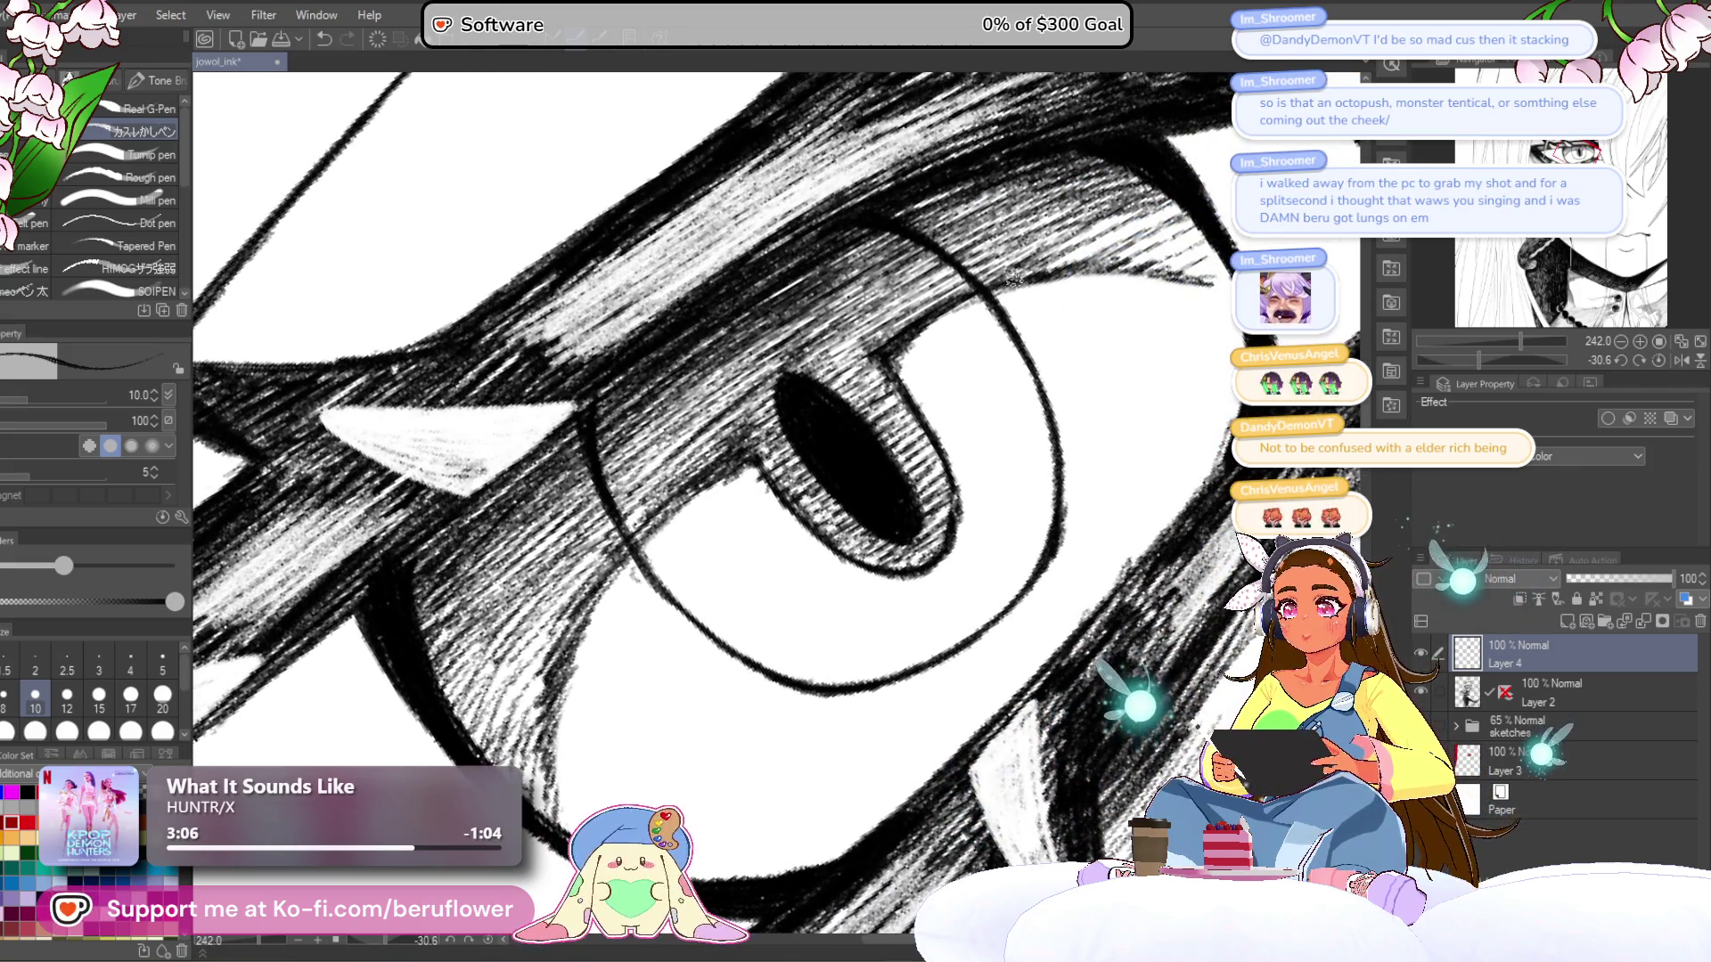
scroll(915, 479, down, 5)
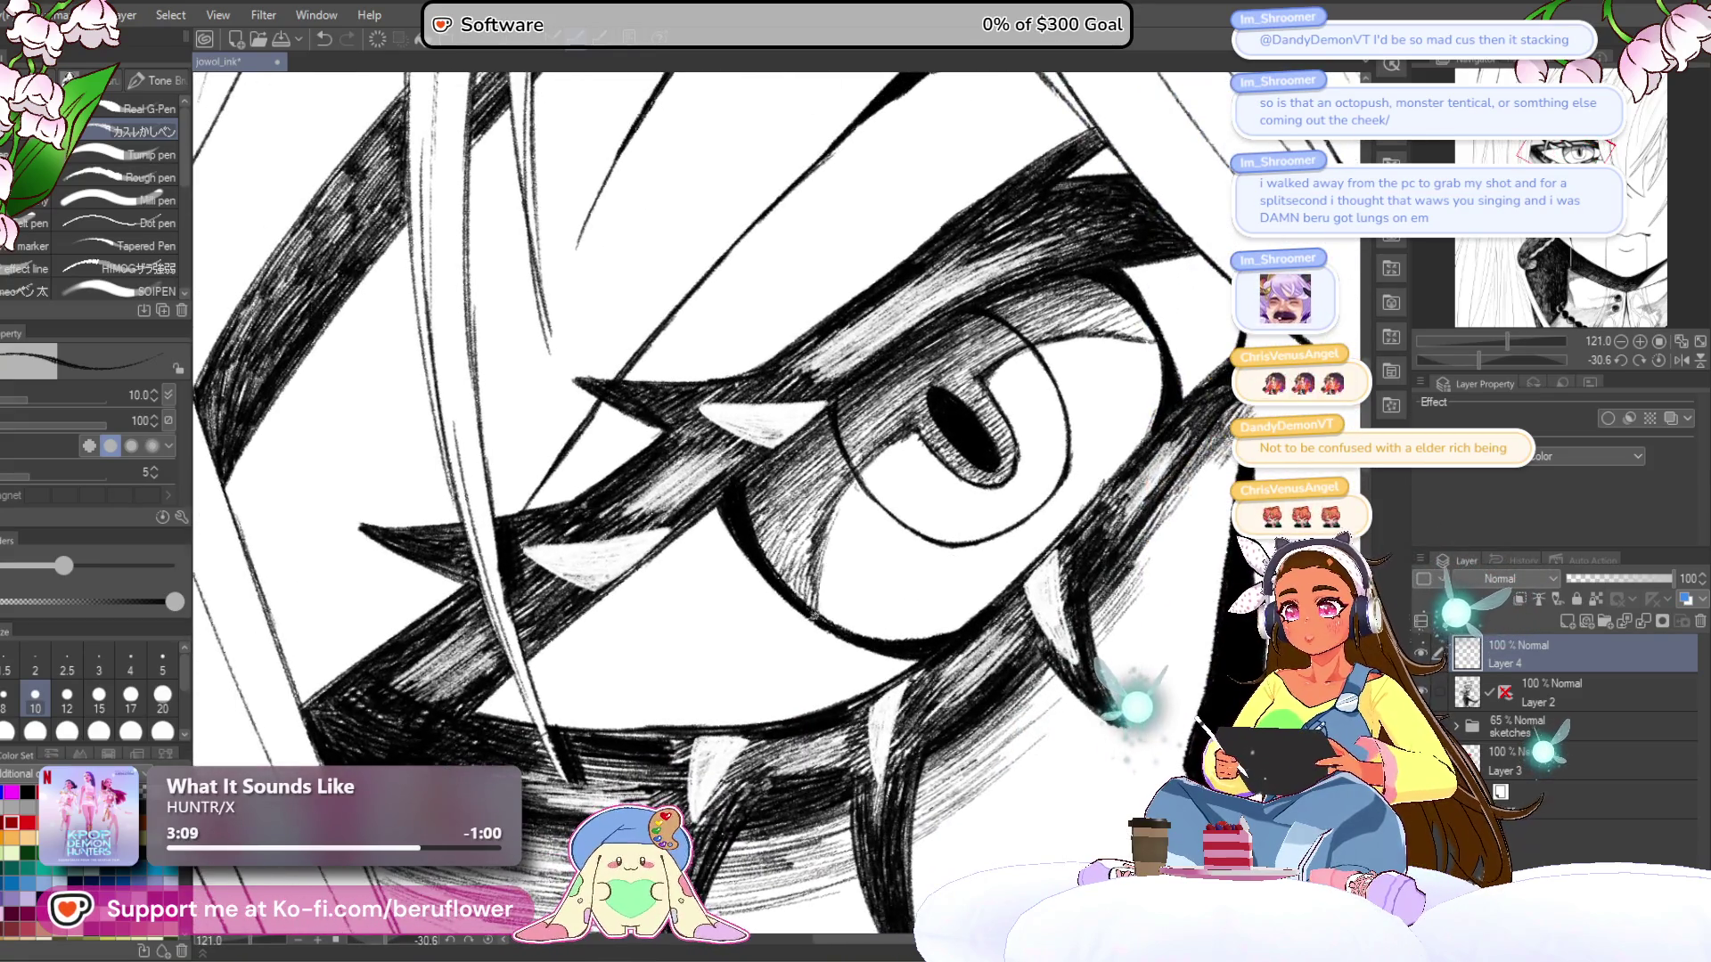
scroll(814, 615, right, 3)
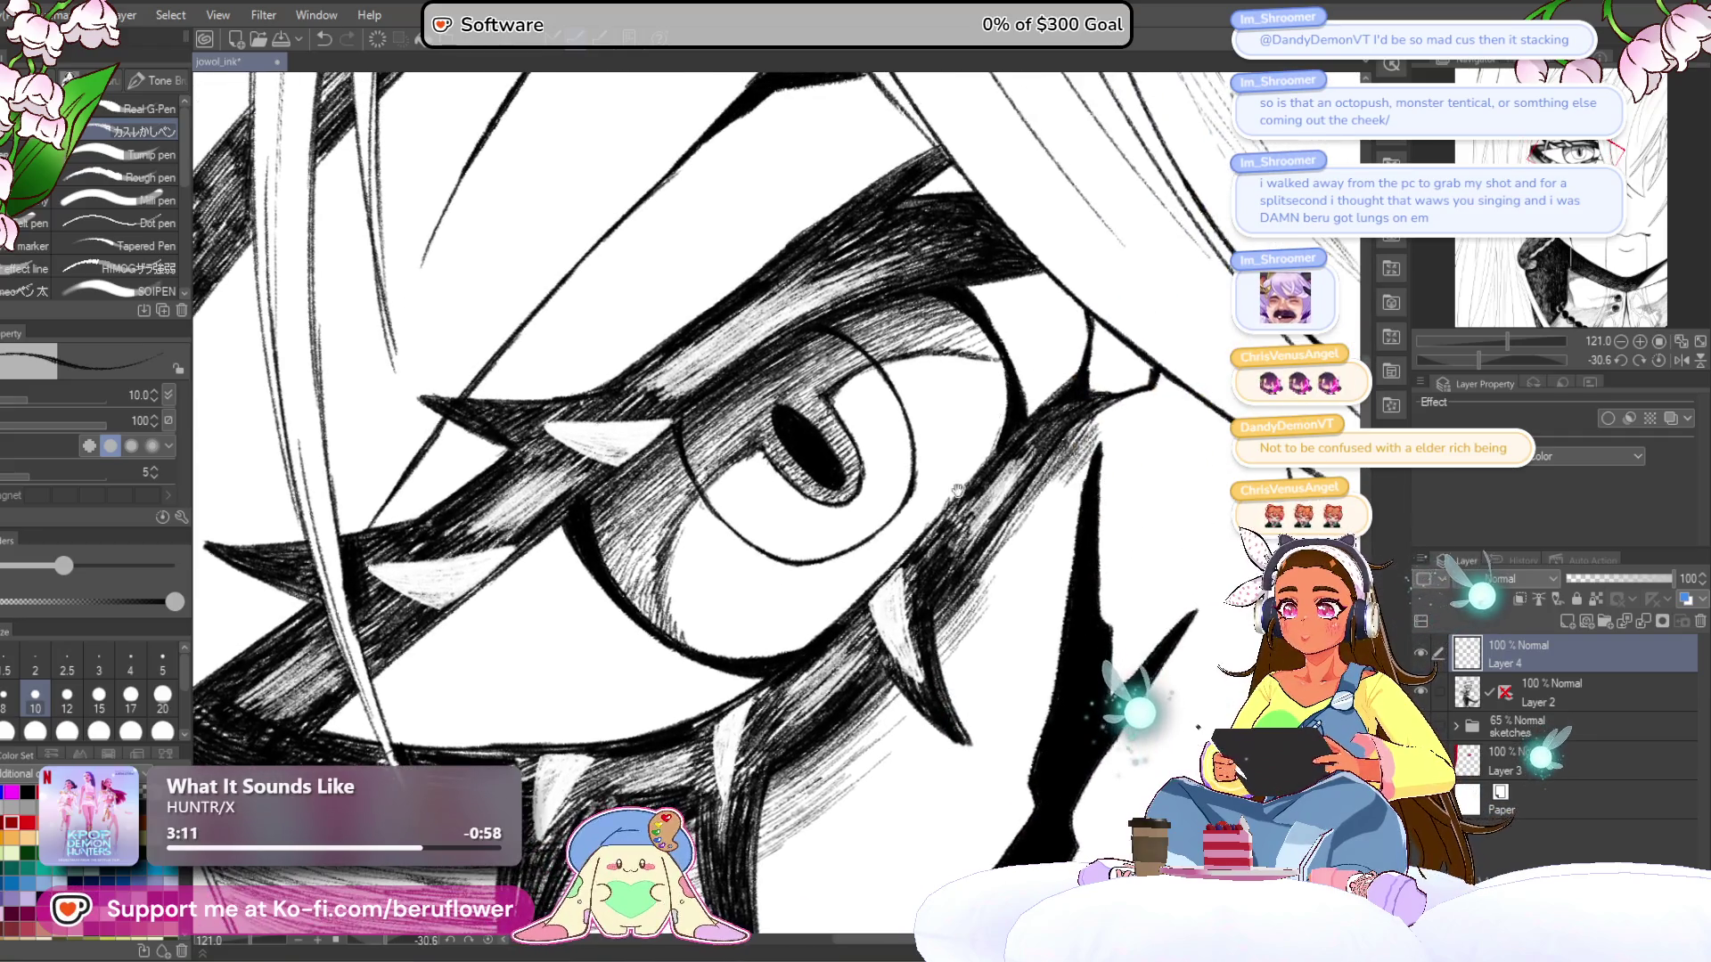
drag(961, 482, 1042, 447)
- Darken the hatching just above the eye
scroll(897, 603, down, 5)
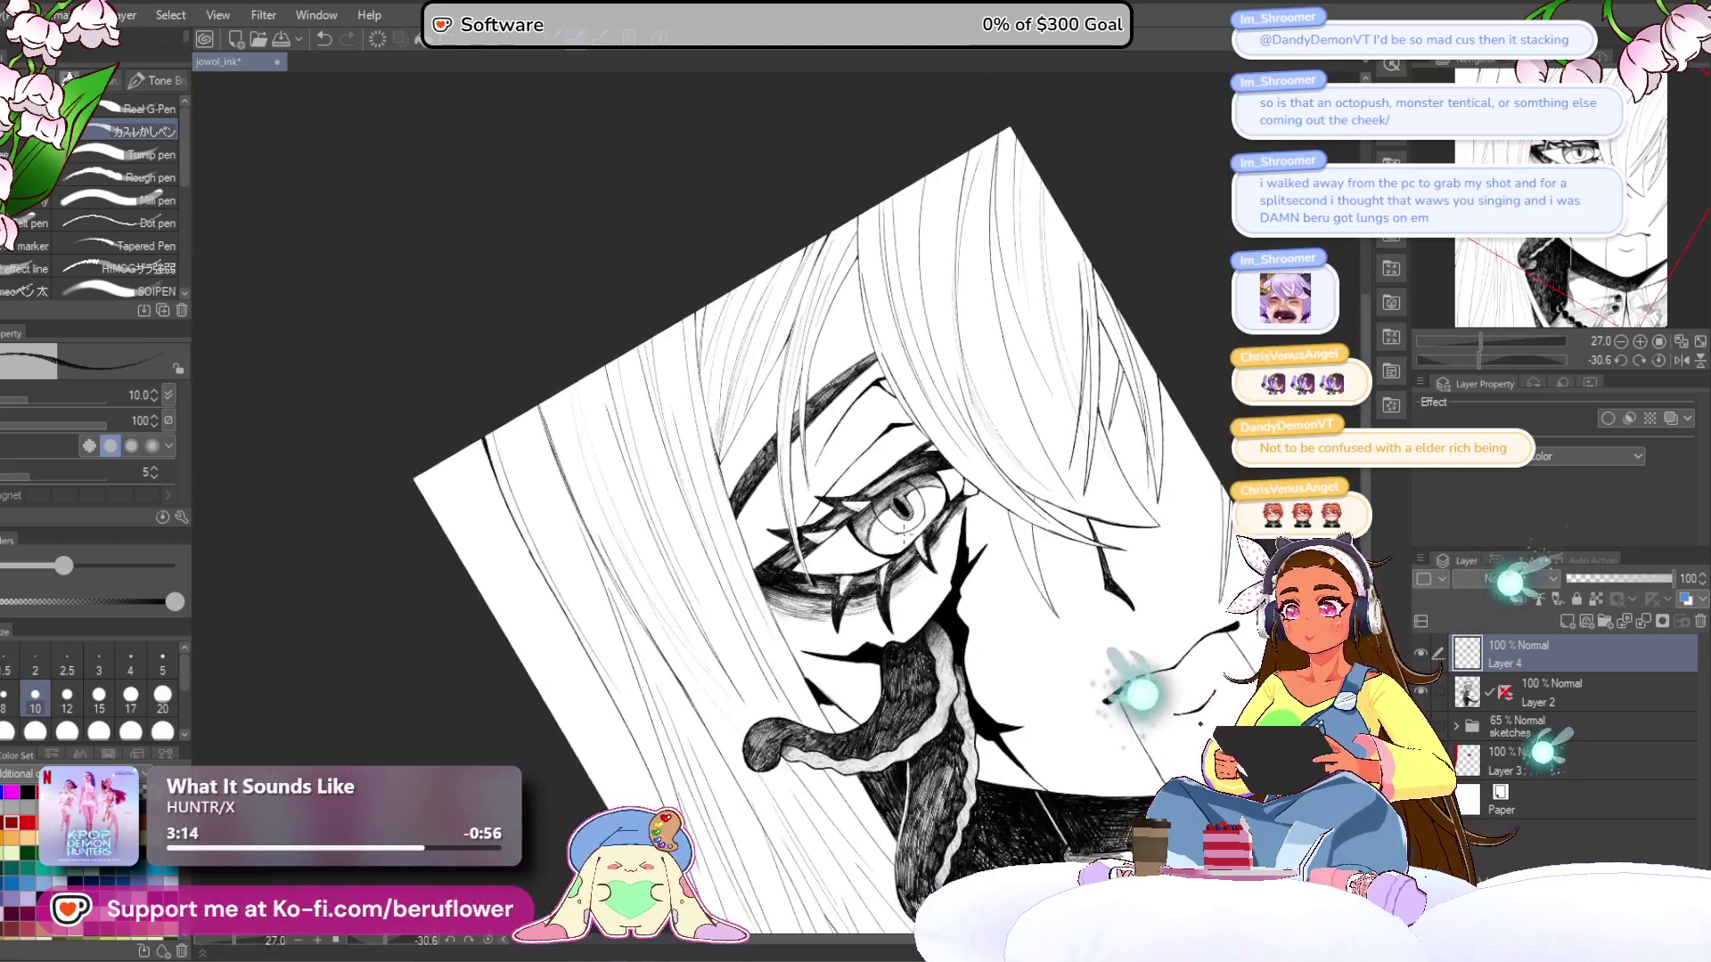
scroll(1056, 473, up, 3)
drag(1056, 472, 907, 555)
scroll(907, 554, up, 3)
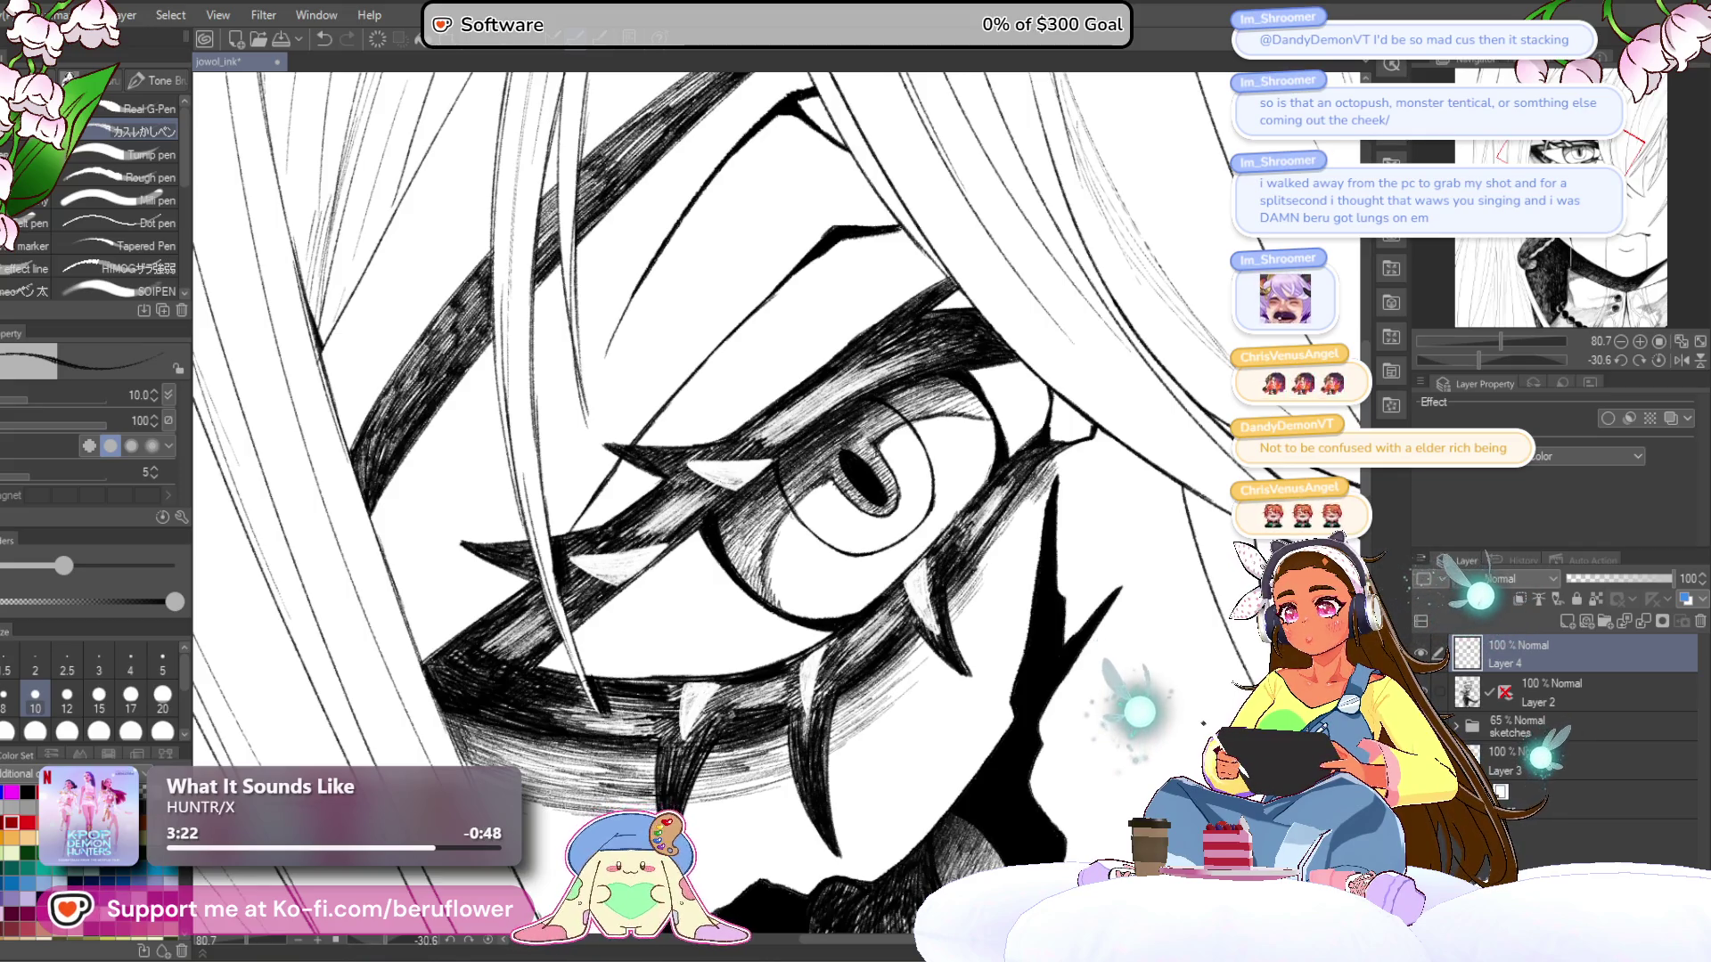
mouse_move(935, 384)
mouse_down()
mouse_move(869, 426)
mouse_move(891, 419)
mouse_up()
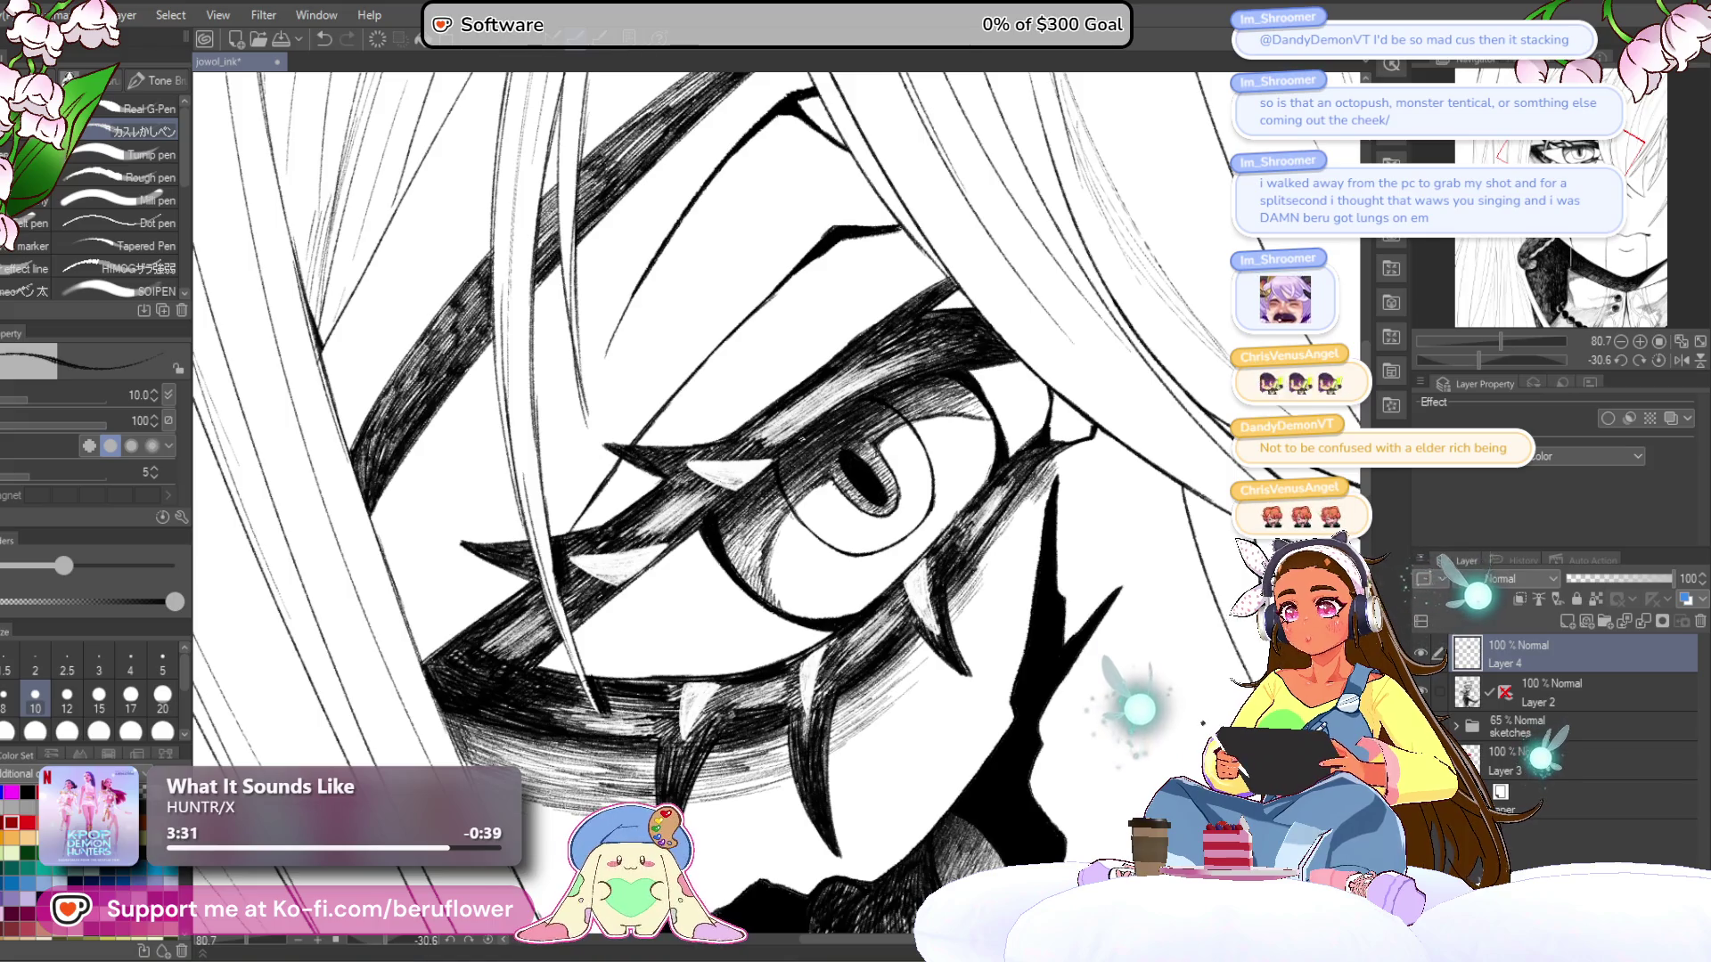
- Add hatch strokes left of the eye, then straighten and re-tilt the view
scroll(873, 481, down, 3)
scroll(874, 482, up, 5)
mouse_move(799, 495)
mouse_down()
mouse_move(740, 557)
mouse_move(704, 561)
mouse_move(710, 515)
mouse_up()
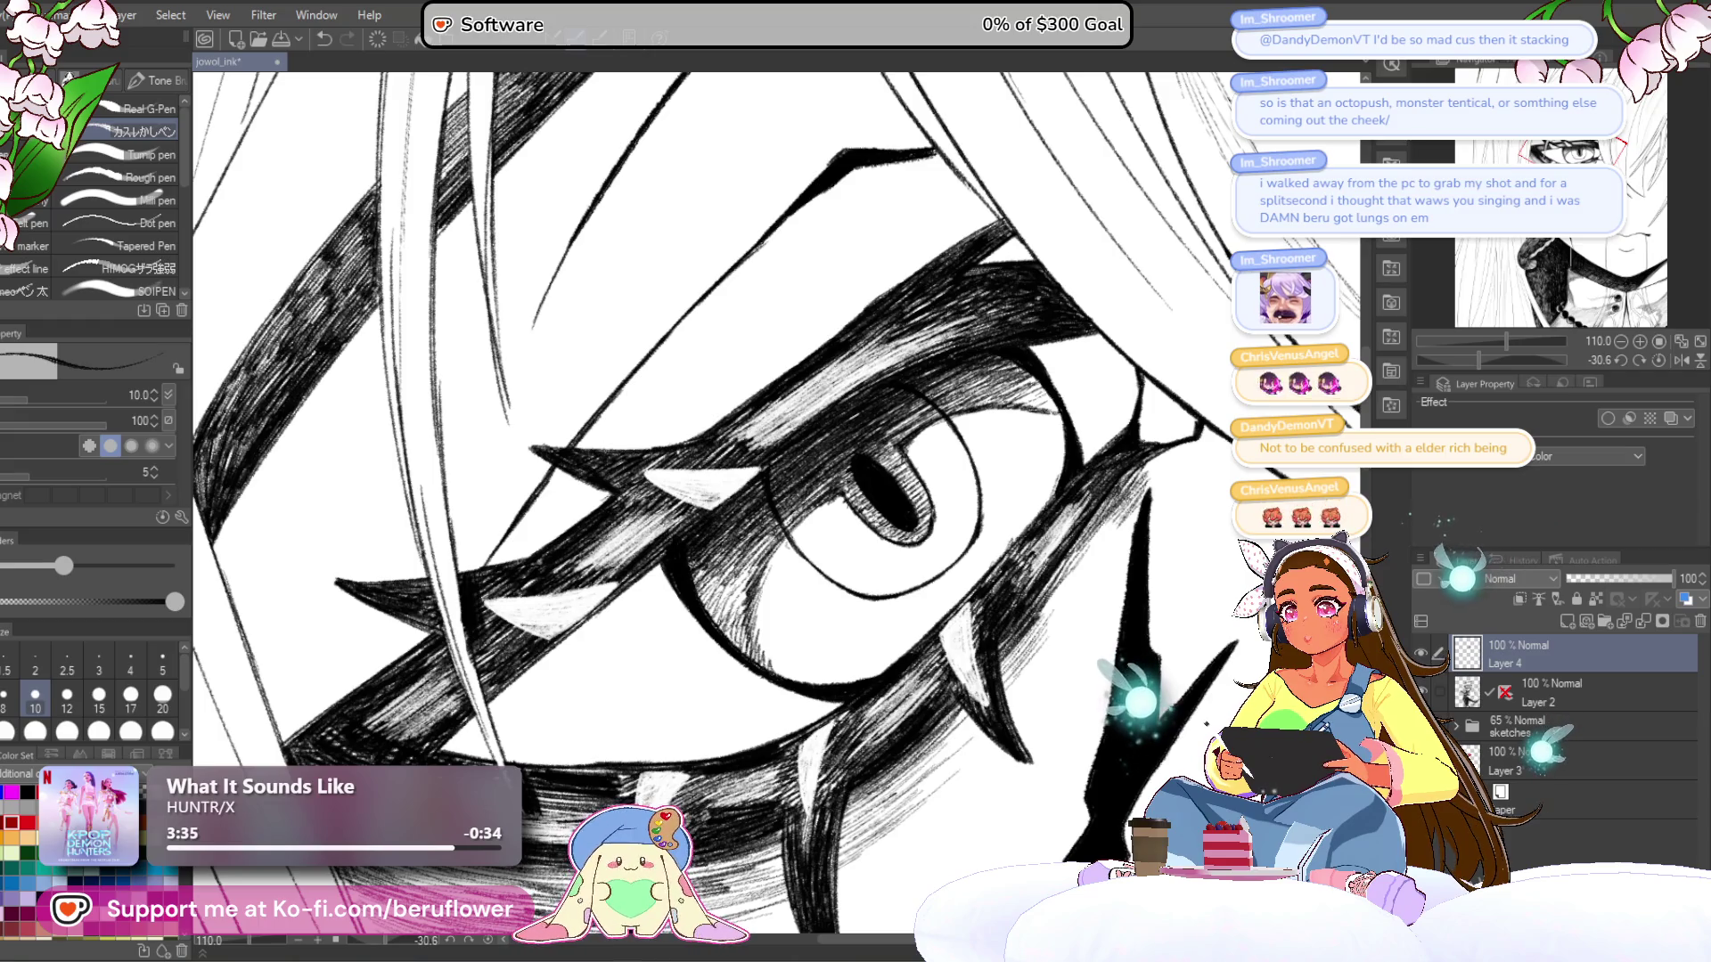
scroll(713, 499, down, 6)
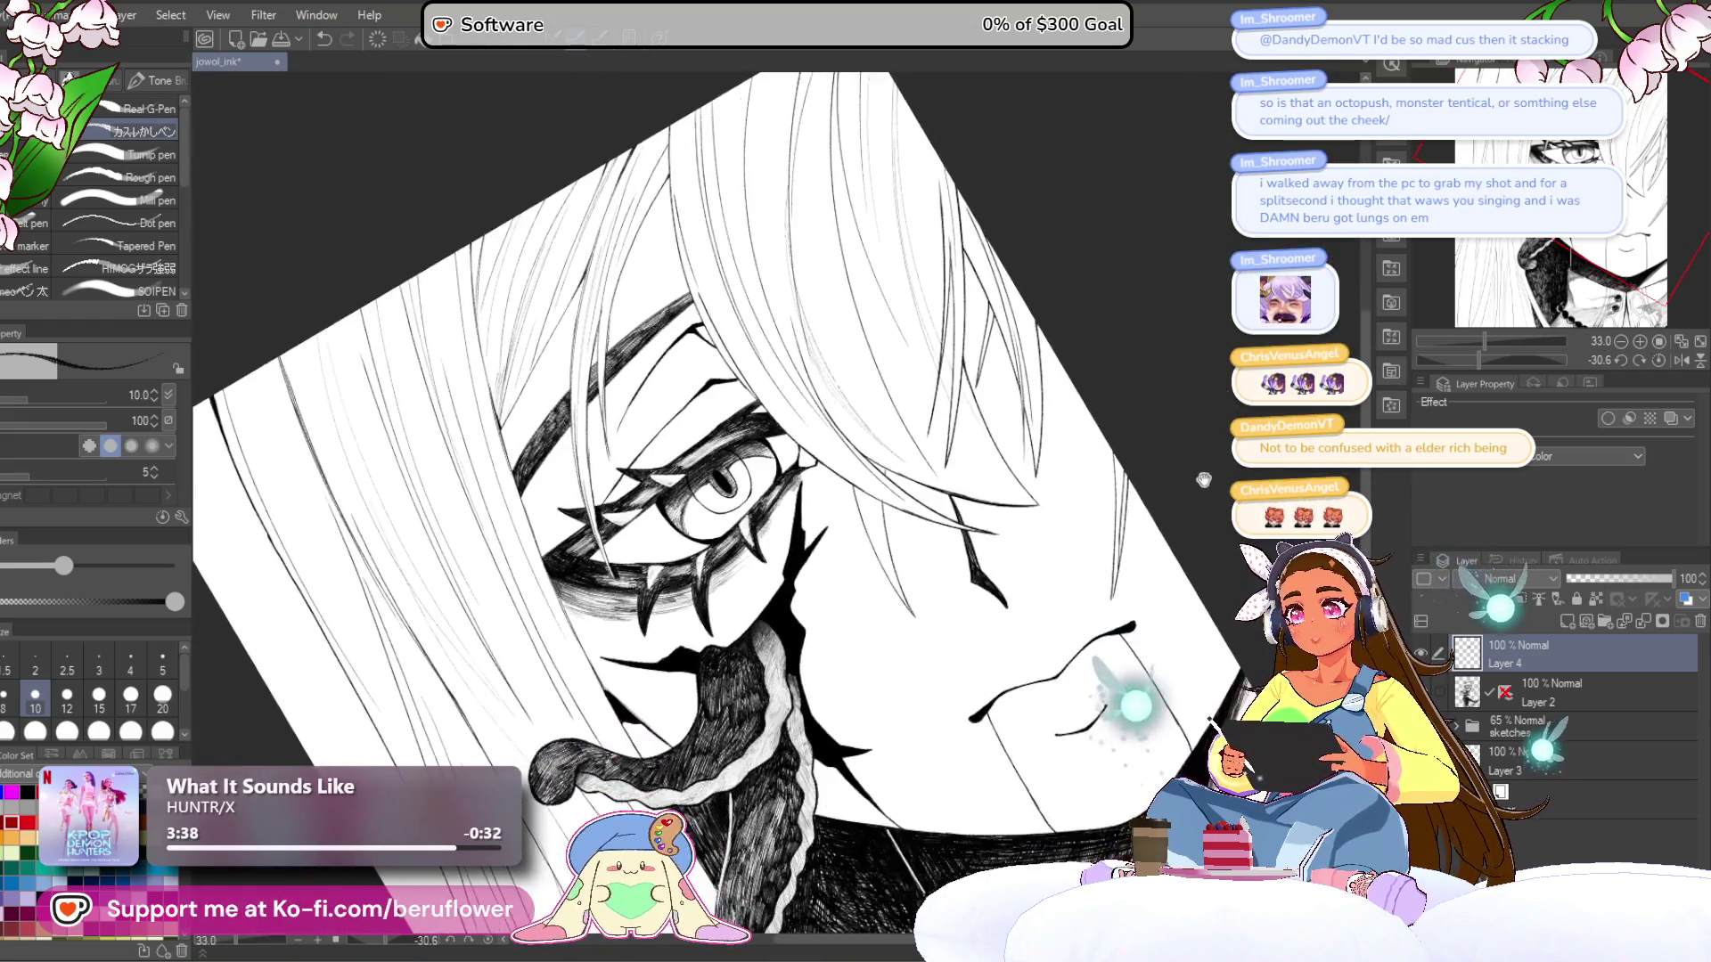
click(1659, 360)
scroll(722, 535, down, 3)
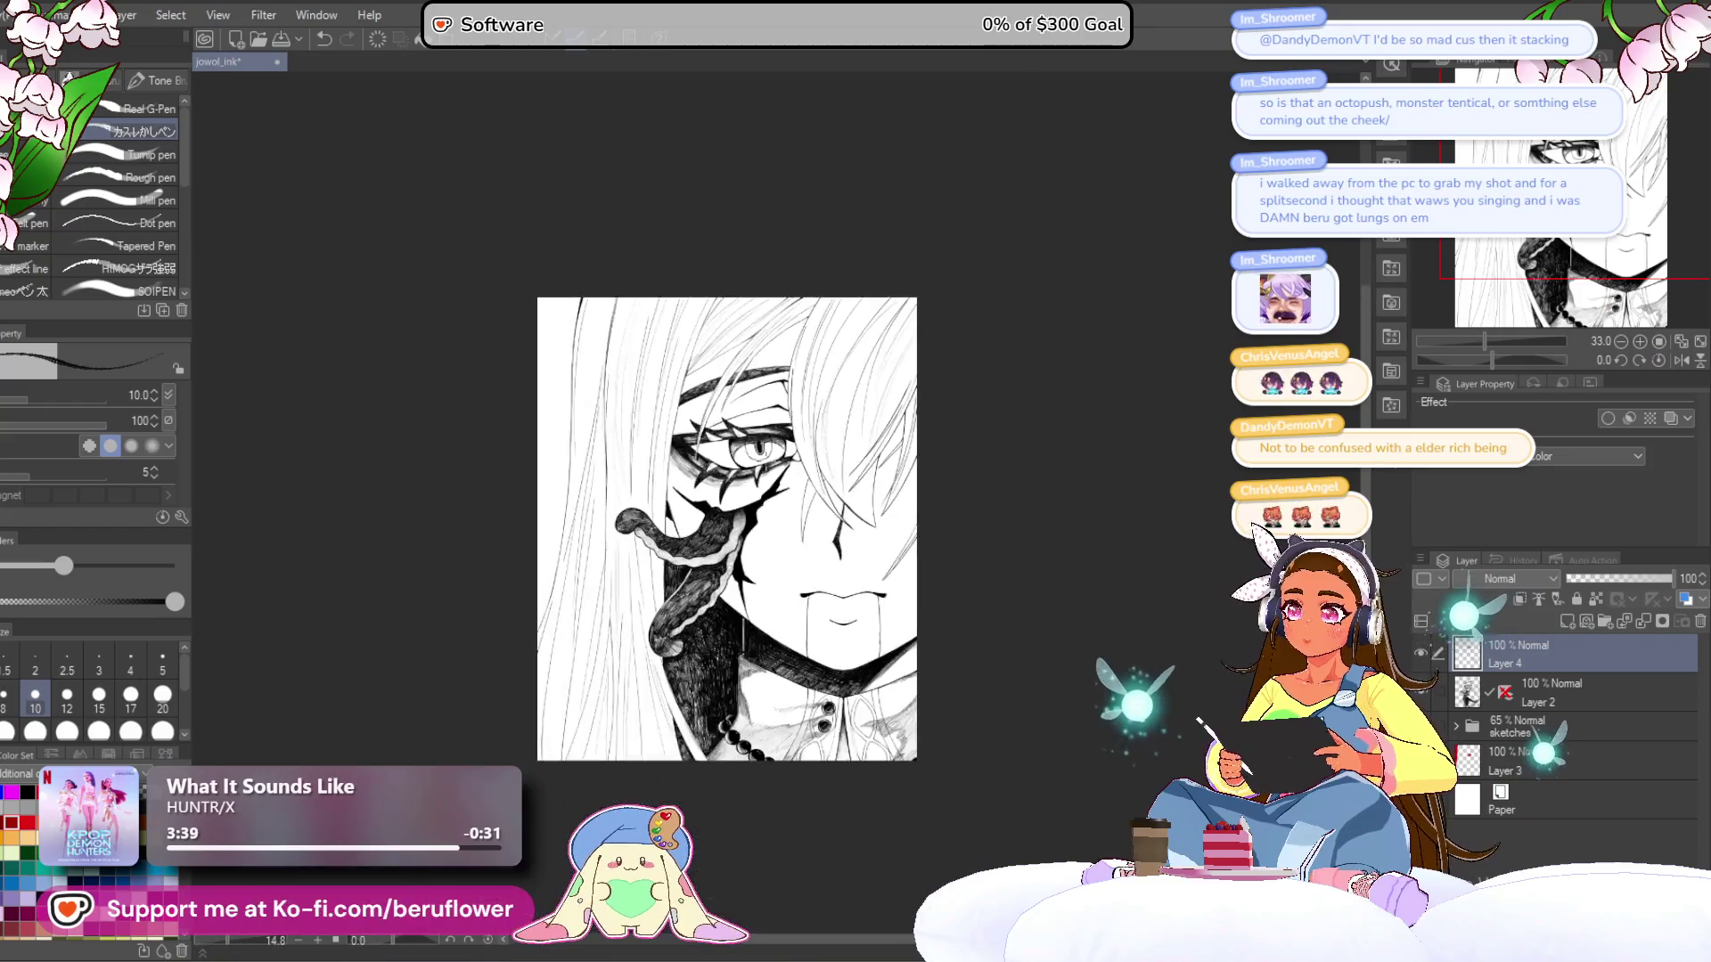
mouse_move(1467, 341)
mouse_down()
mouse_move(1497, 341)
mouse_move(1479, 360)
mouse_up()
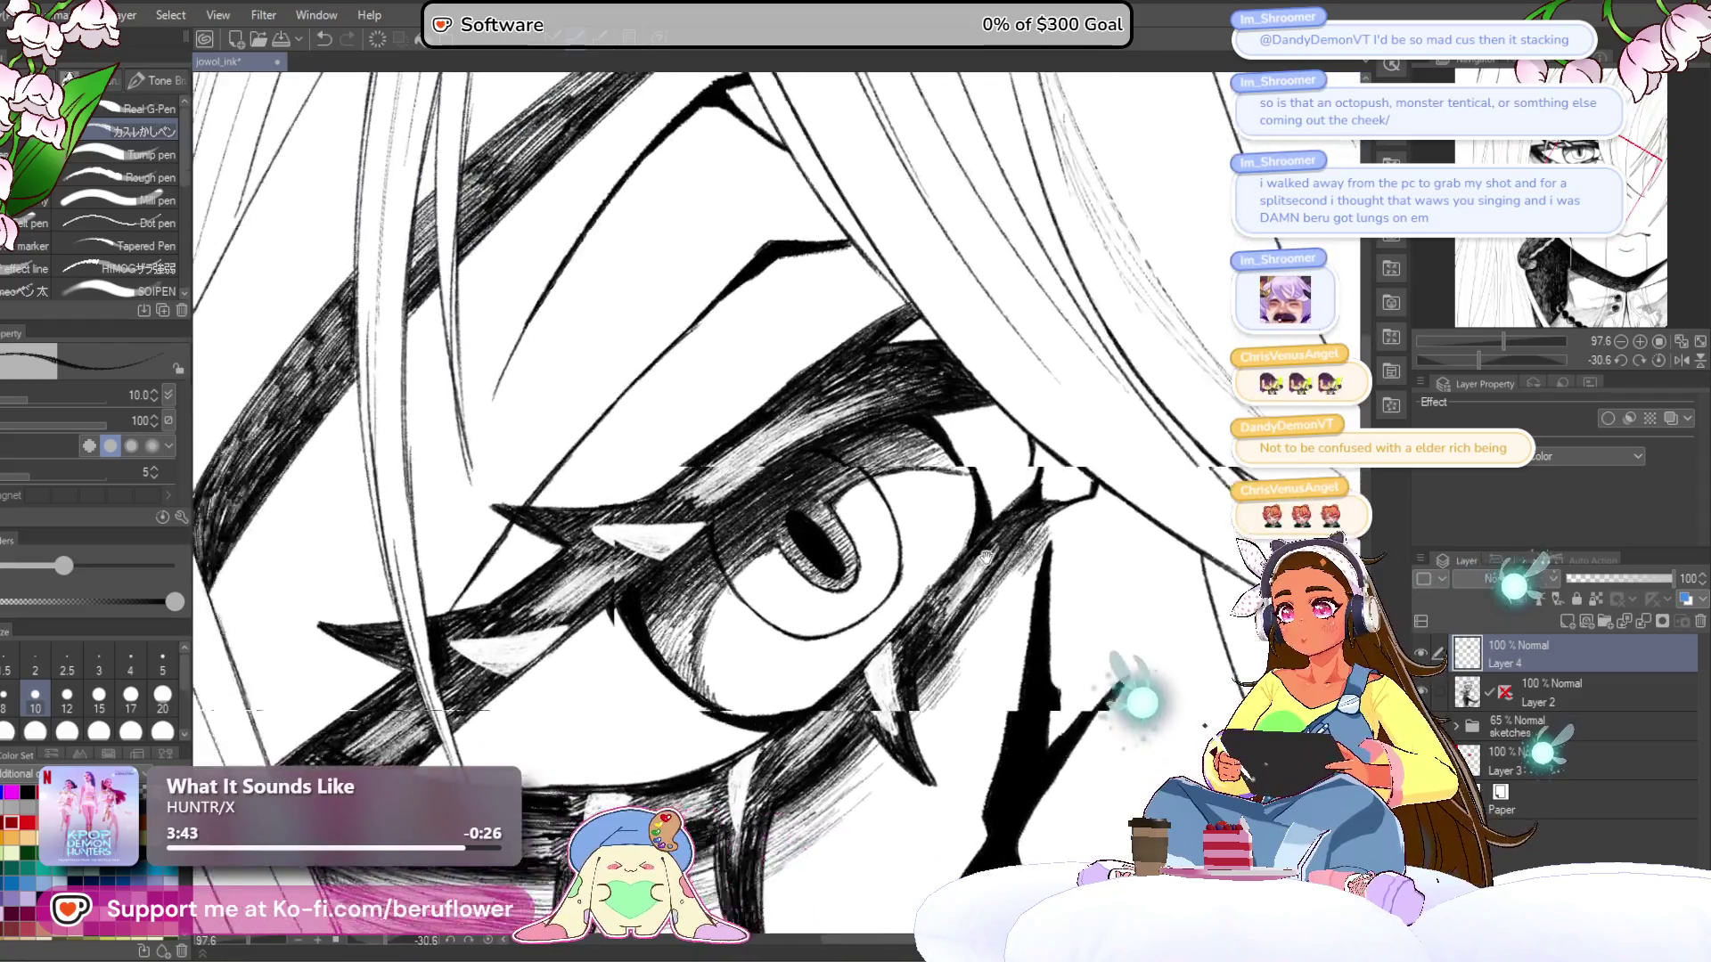
- Hatch along the eye outline and across the iris, darkening its upper-right and right side
drag(703, 590, 694, 596)
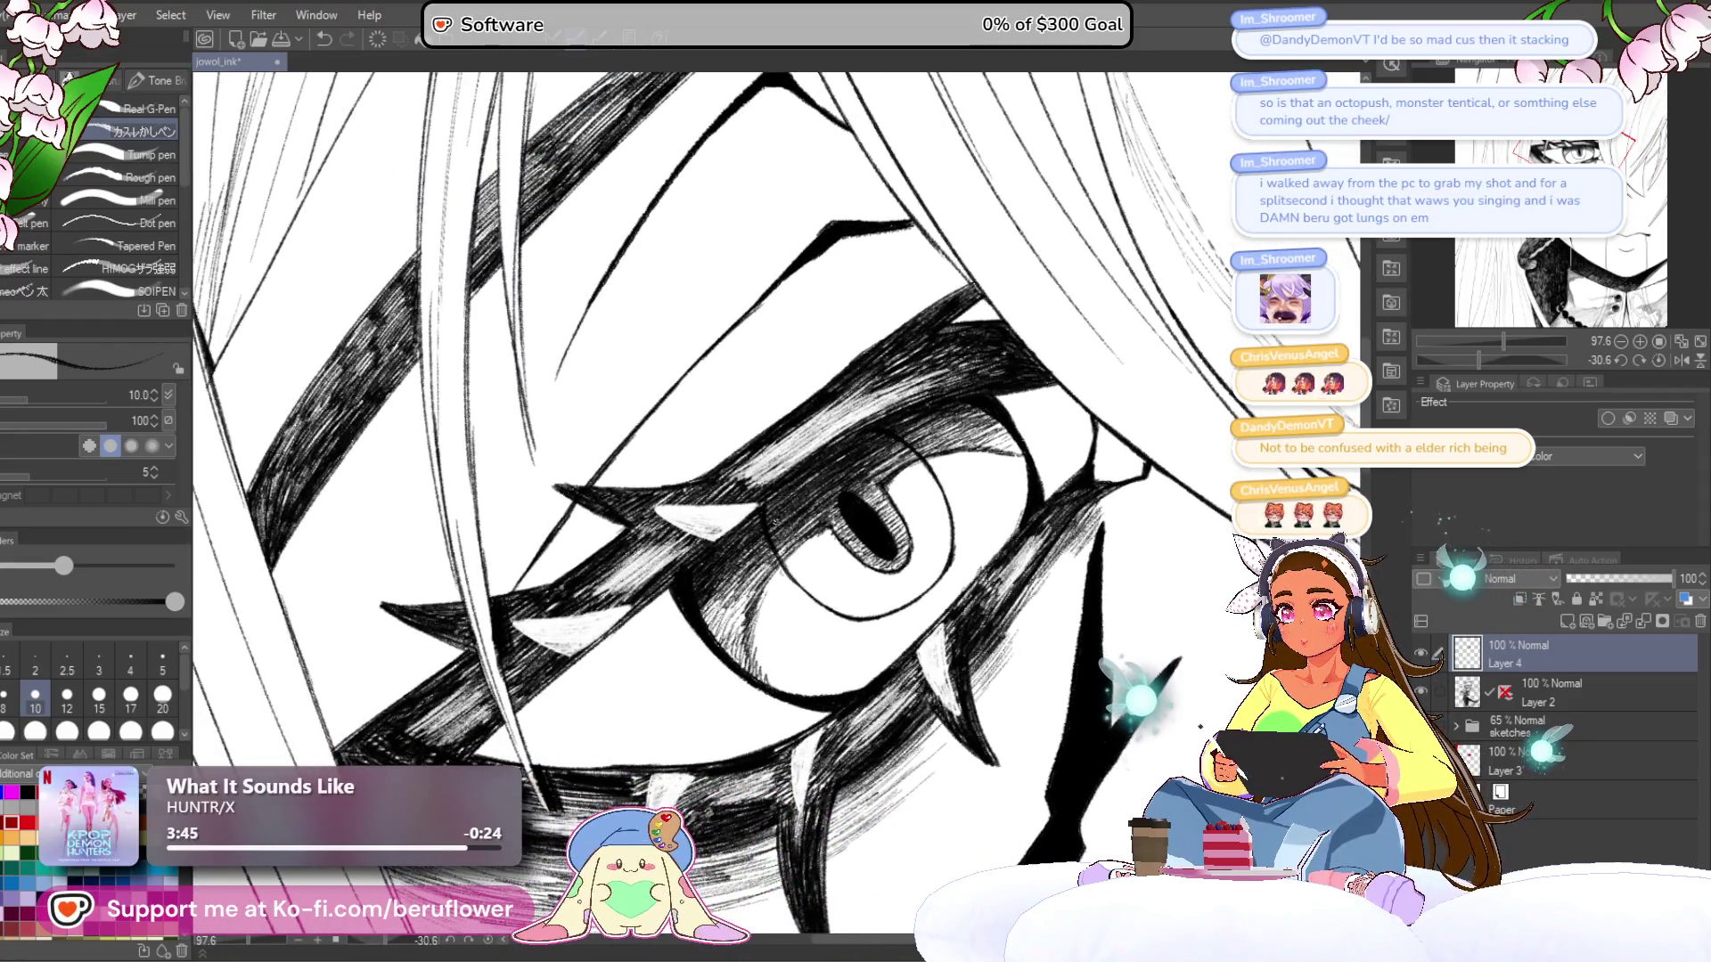
drag(772, 658, 733, 601)
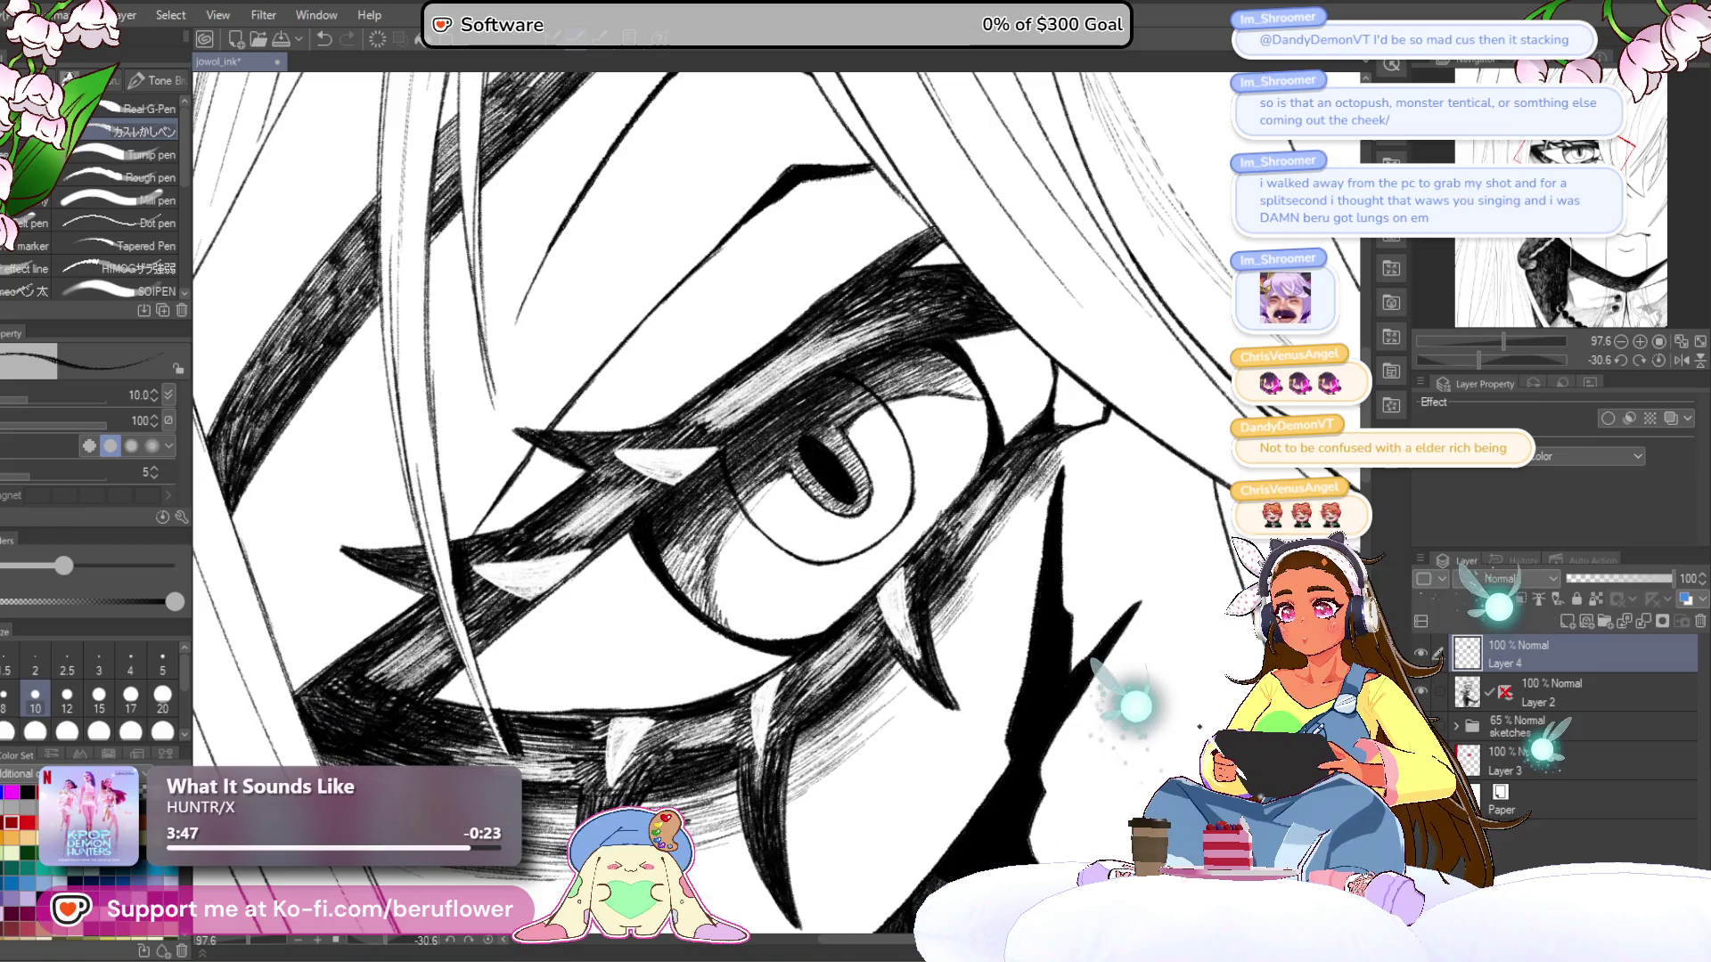
drag(722, 580, 802, 508)
drag(860, 455, 918, 401)
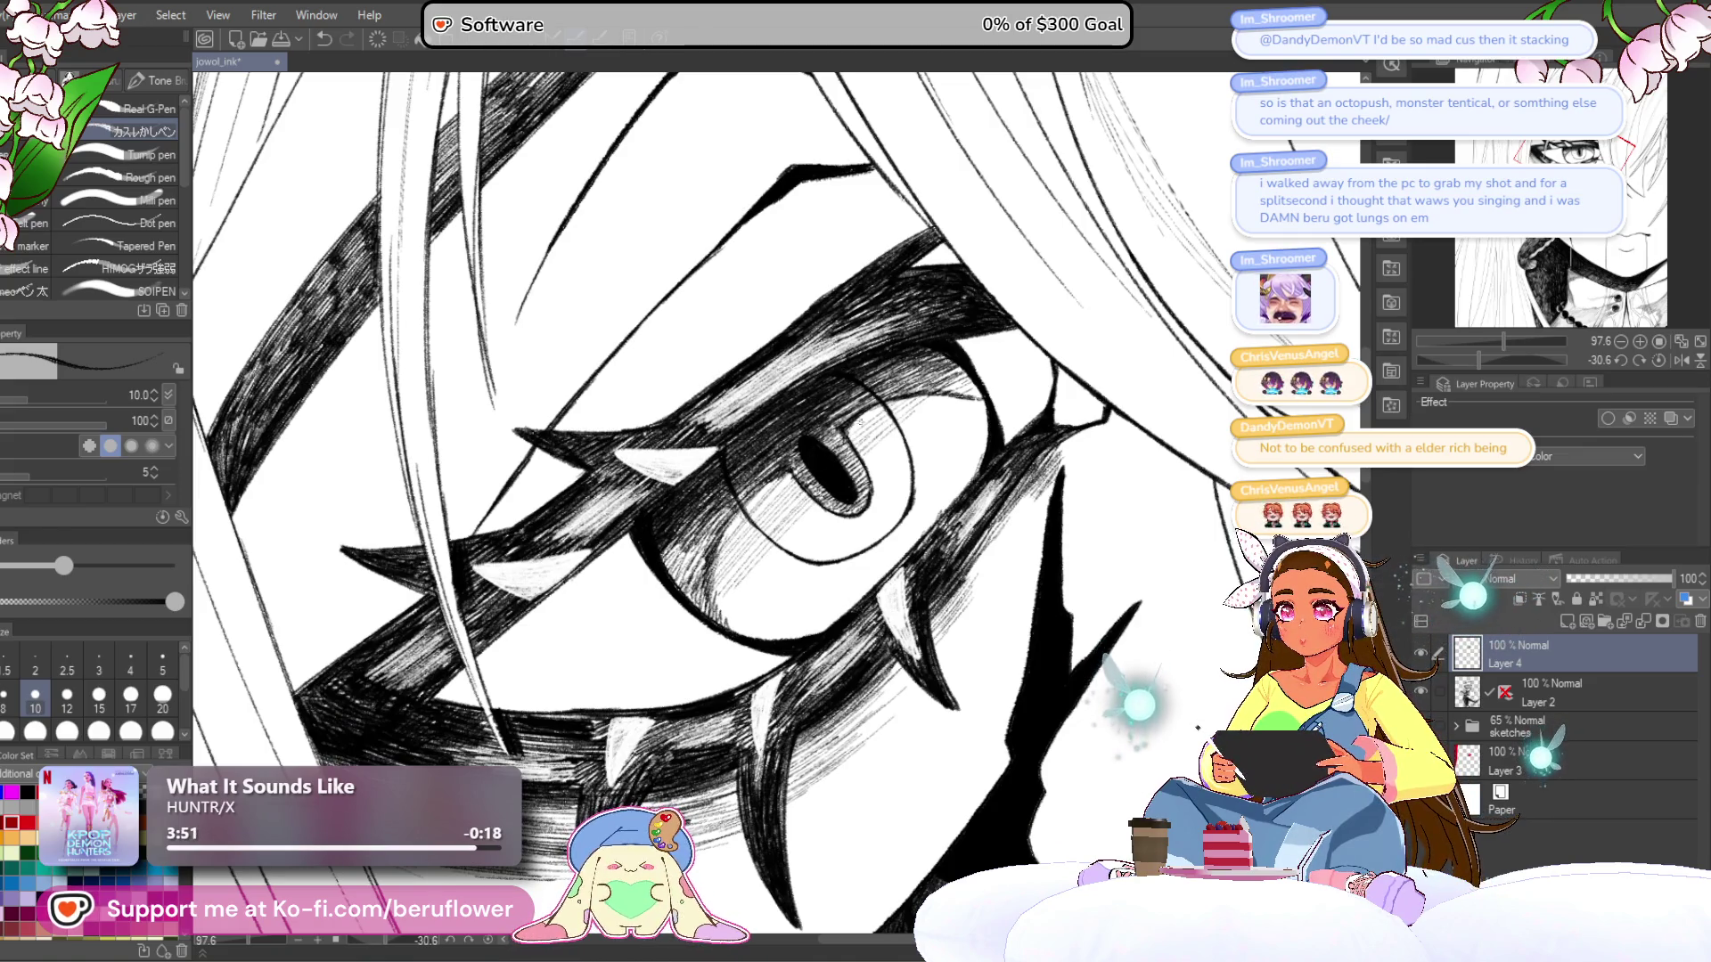
drag(848, 572, 789, 556)
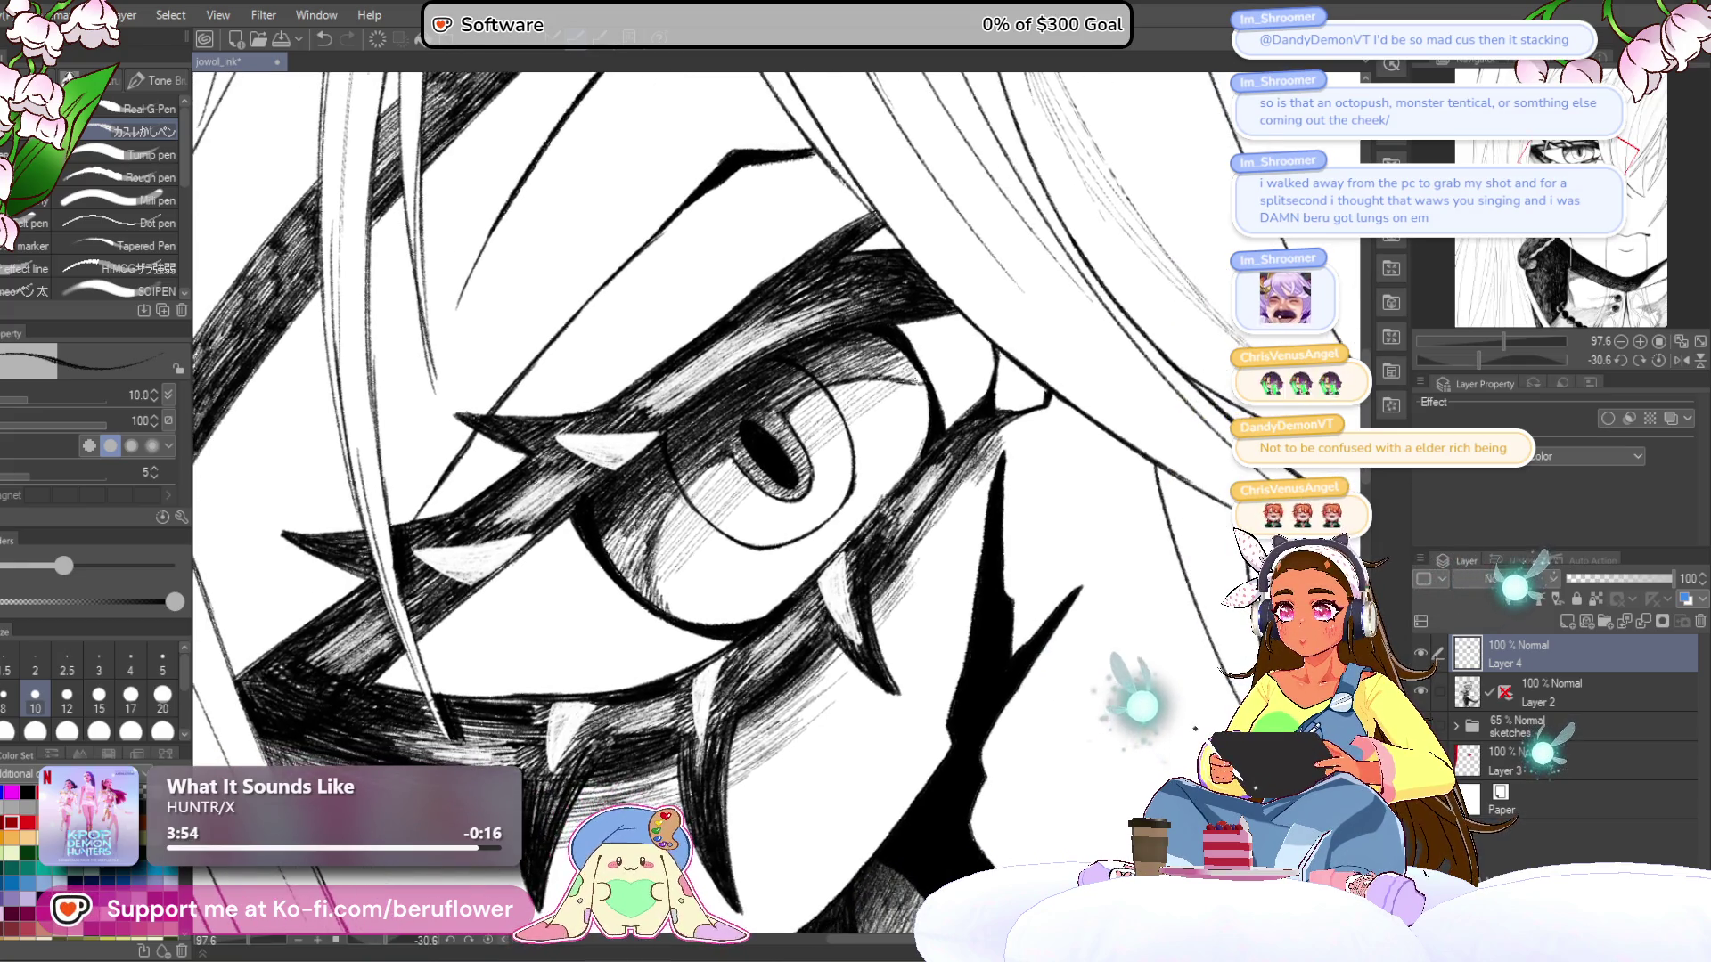
mouse_move(824, 477)
mouse_down()
mouse_move(923, 388)
mouse_move(900, 421)
mouse_up()
drag(856, 481, 909, 429)
drag(793, 571, 932, 428)
drag(775, 602, 913, 450)
- Fill the iris's lower-left and left side with denser hatching, plus small marks in the upper iris
mouse_move(731, 623)
mouse_down()
mouse_move(814, 539)
mouse_move(780, 549)
mouse_up()
drag(787, 539, 831, 501)
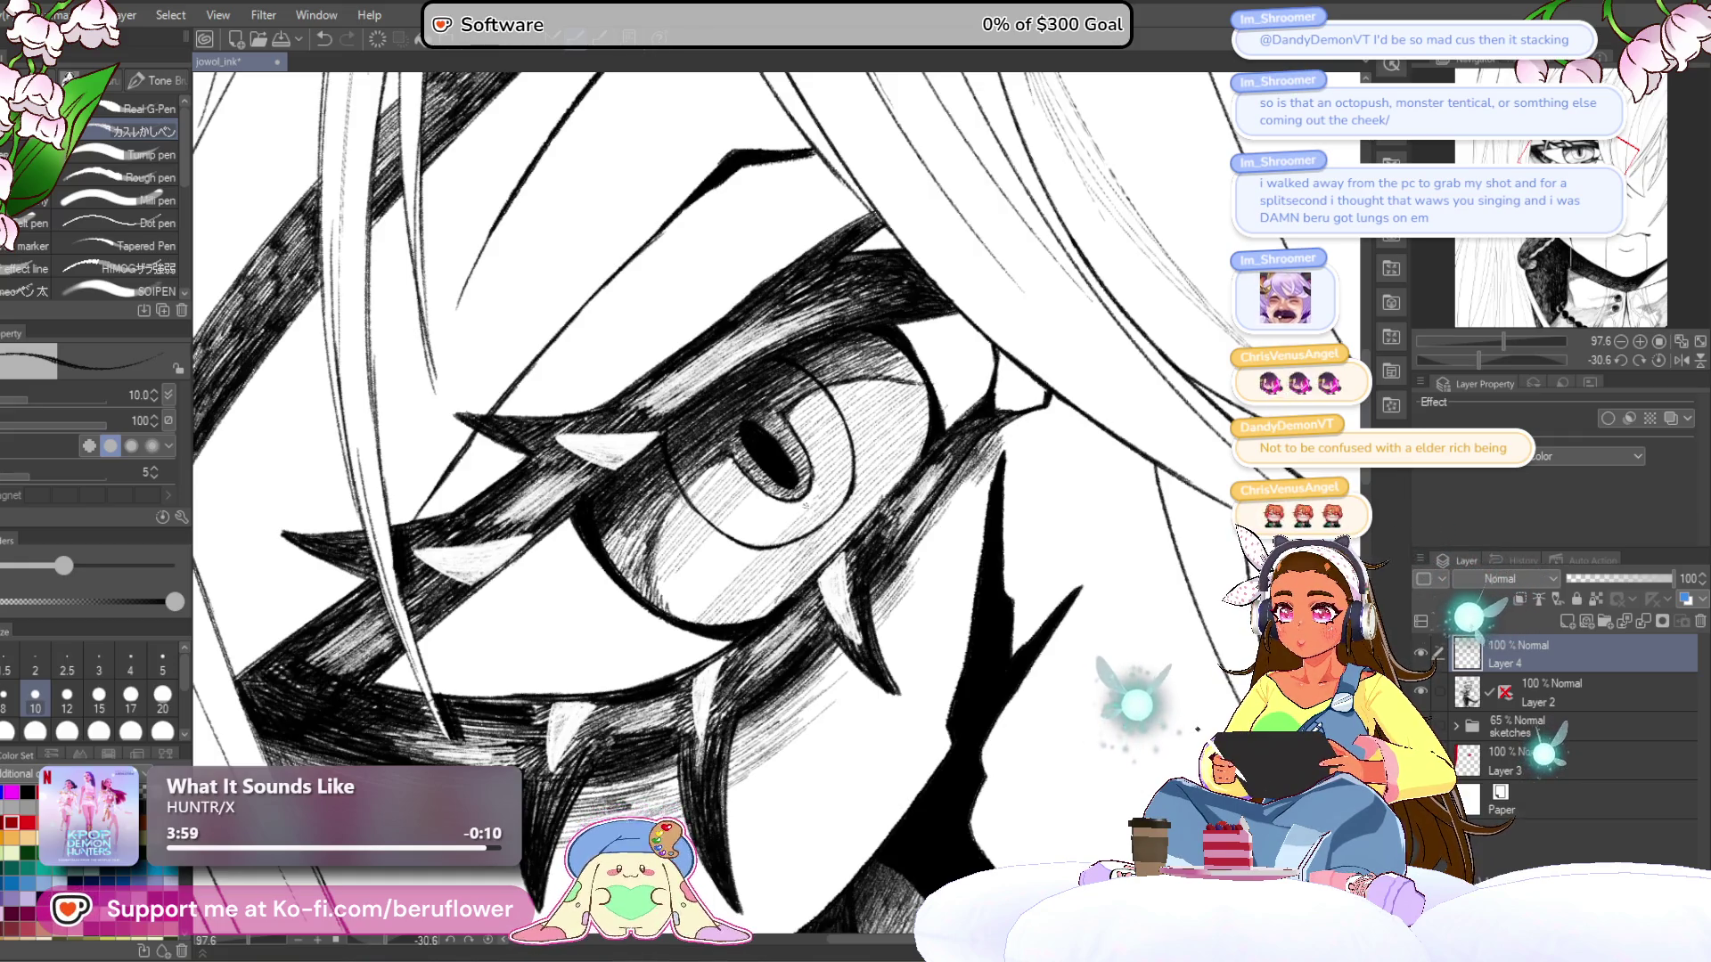
drag(757, 544, 827, 479)
drag(689, 607, 747, 551)
drag(678, 608, 769, 484)
mouse_move(664, 532)
mouse_down()
mouse_move(745, 451)
mouse_move(735, 464)
mouse_up()
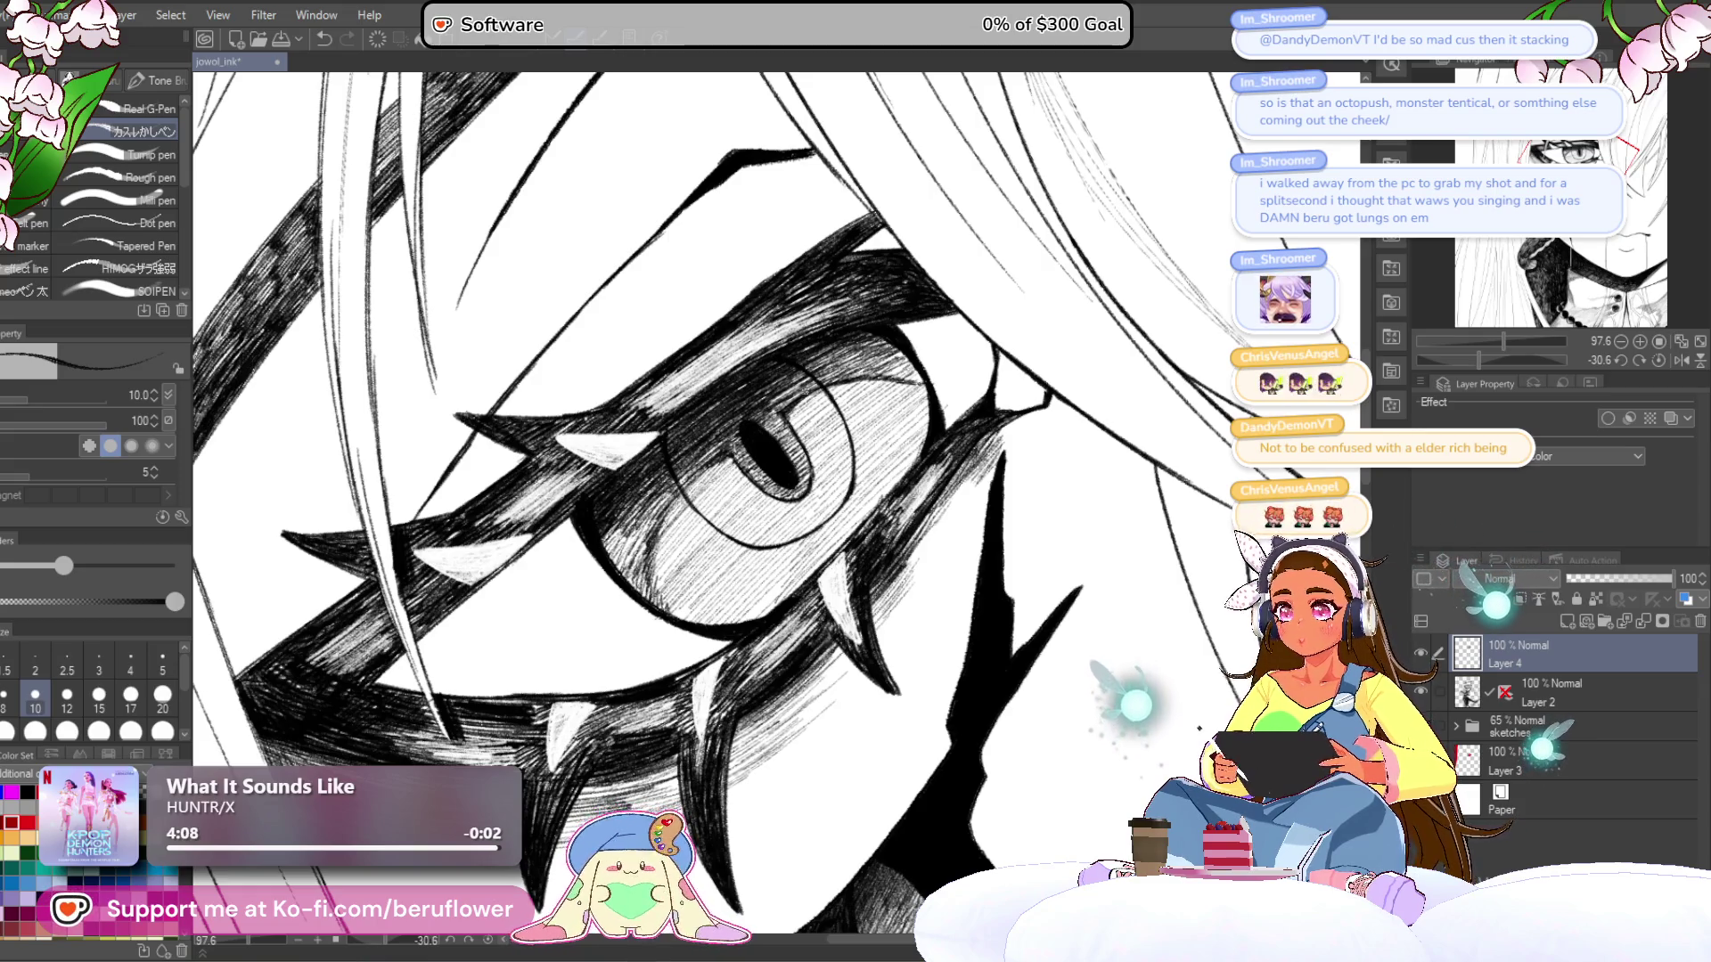
drag(788, 420, 859, 381)
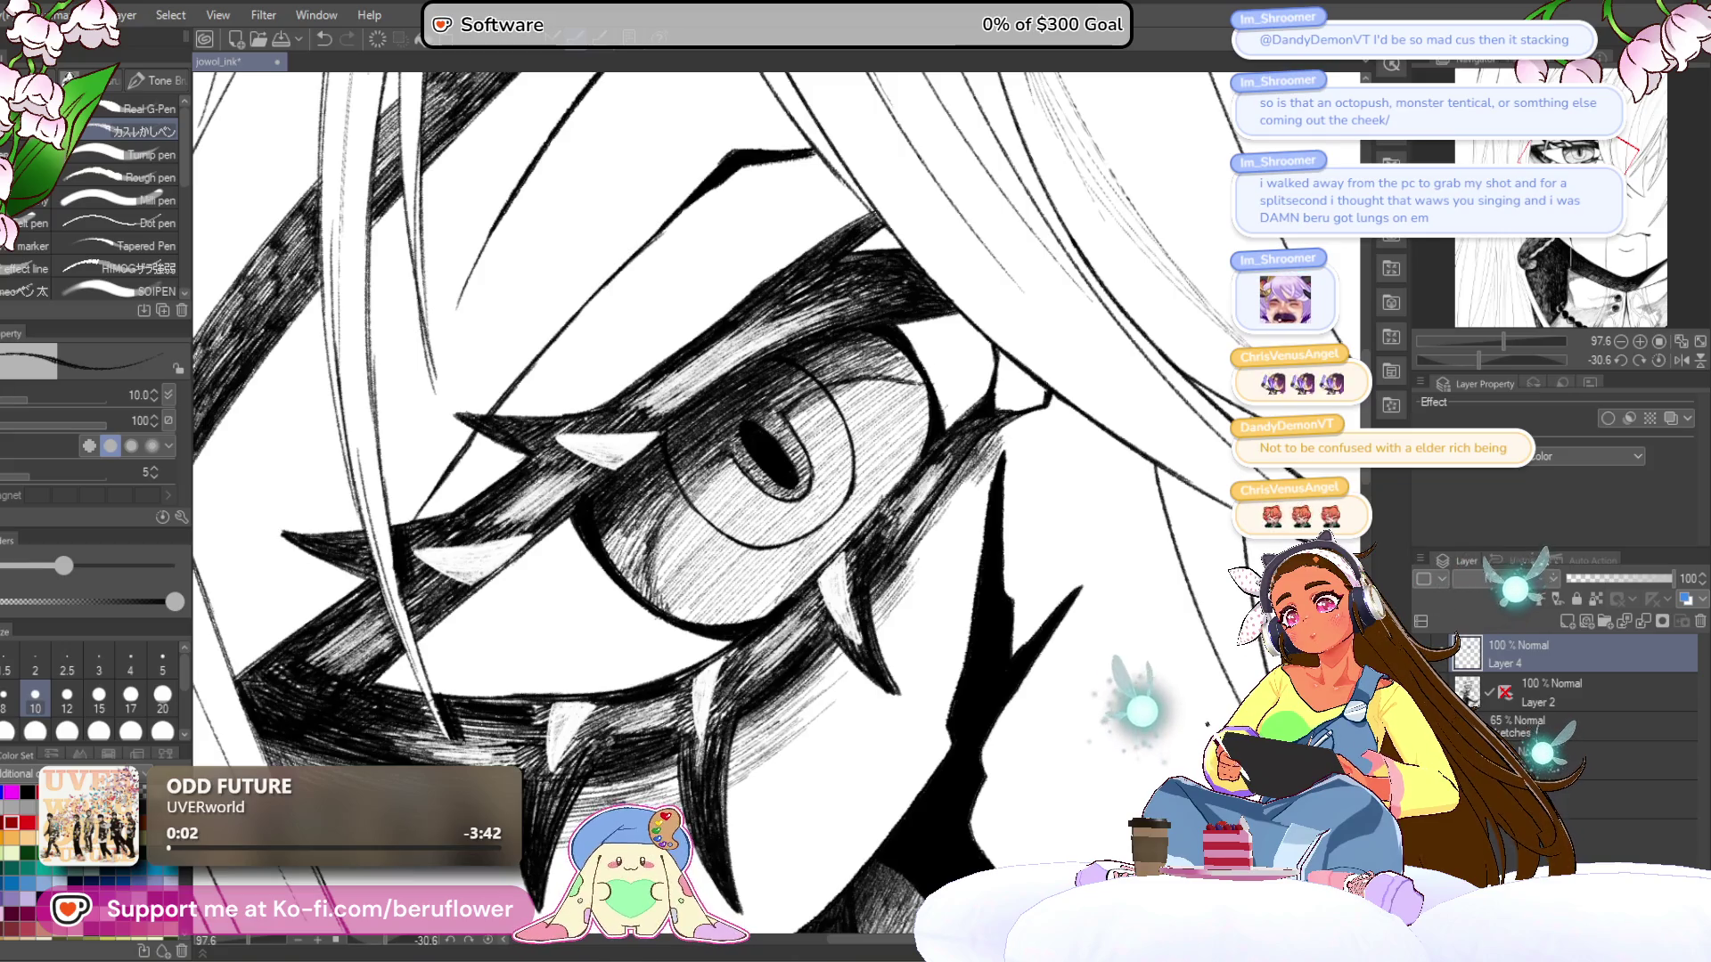
scroll(803, 482, up, 2)
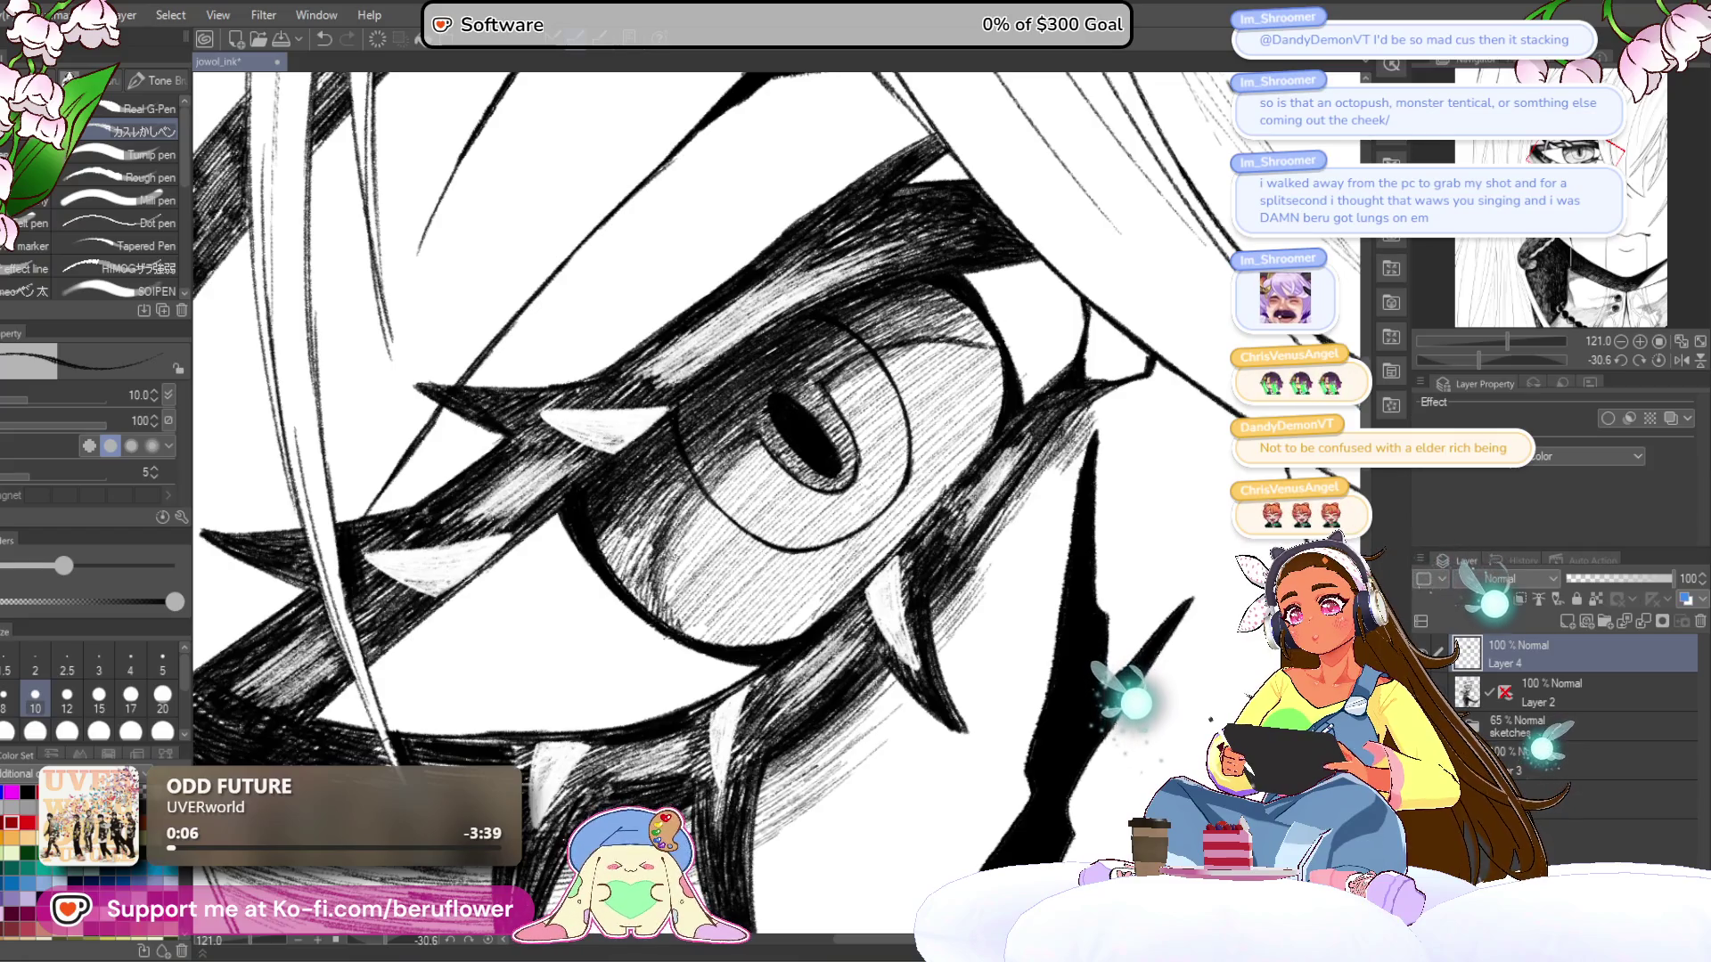
scroll(713, 499, down, 3)
scroll(665, 573, up, 2)
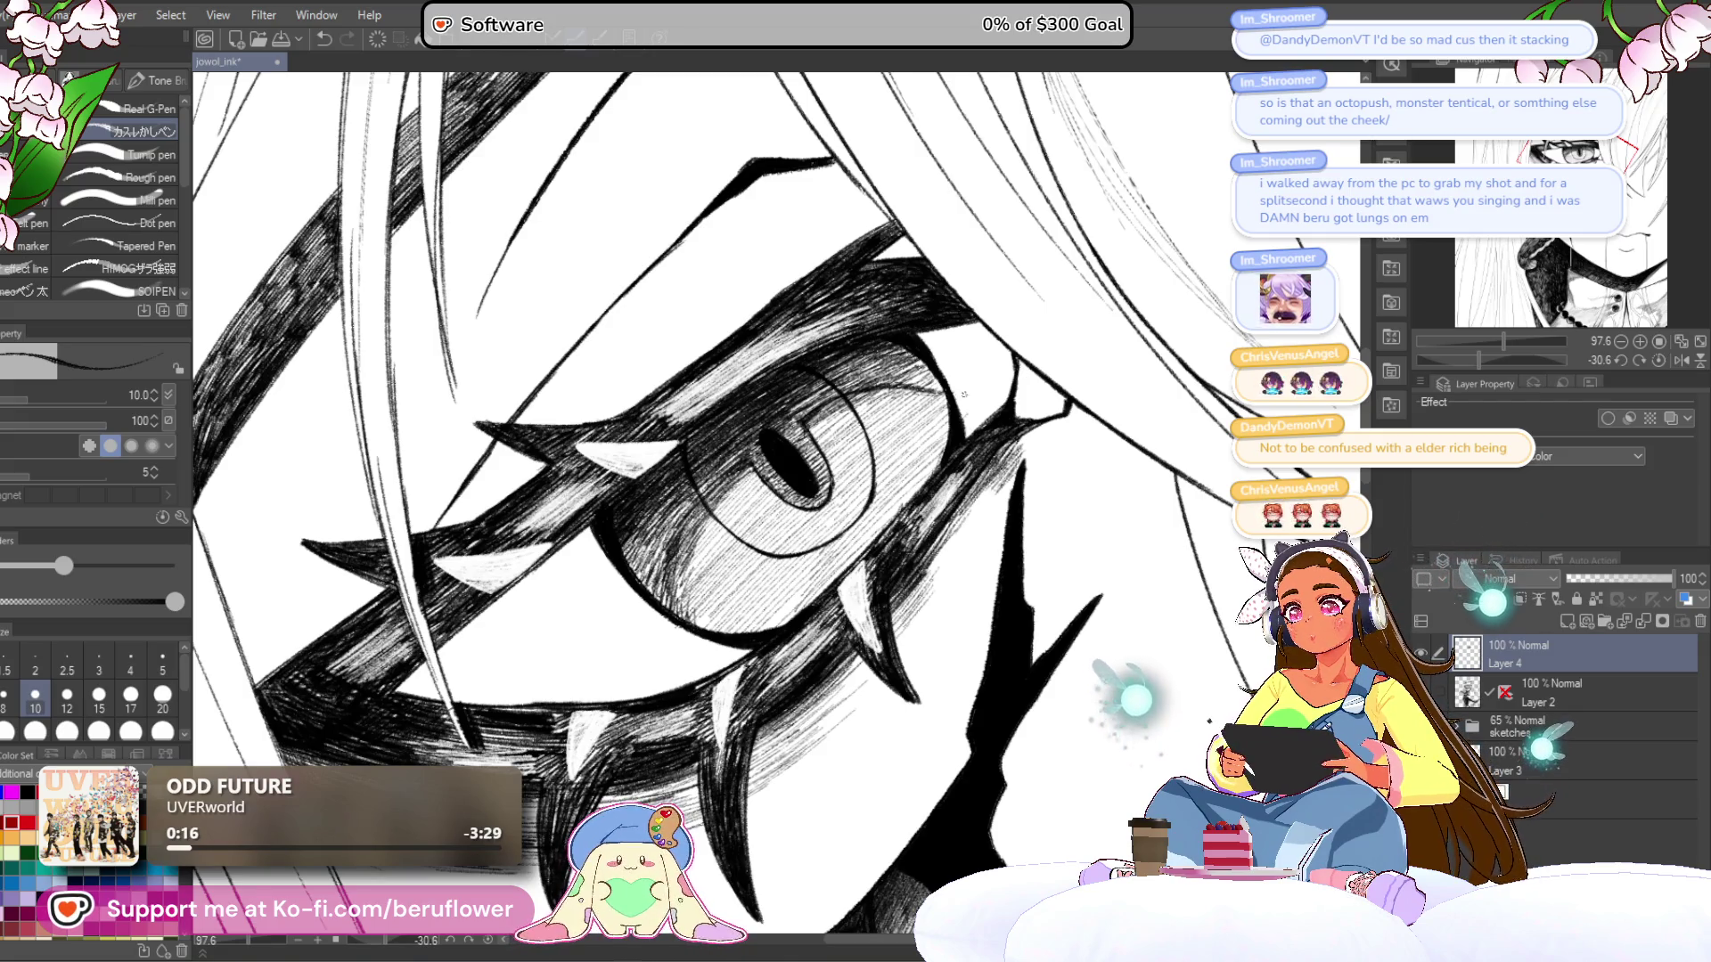
drag(963, 390, 967, 360)
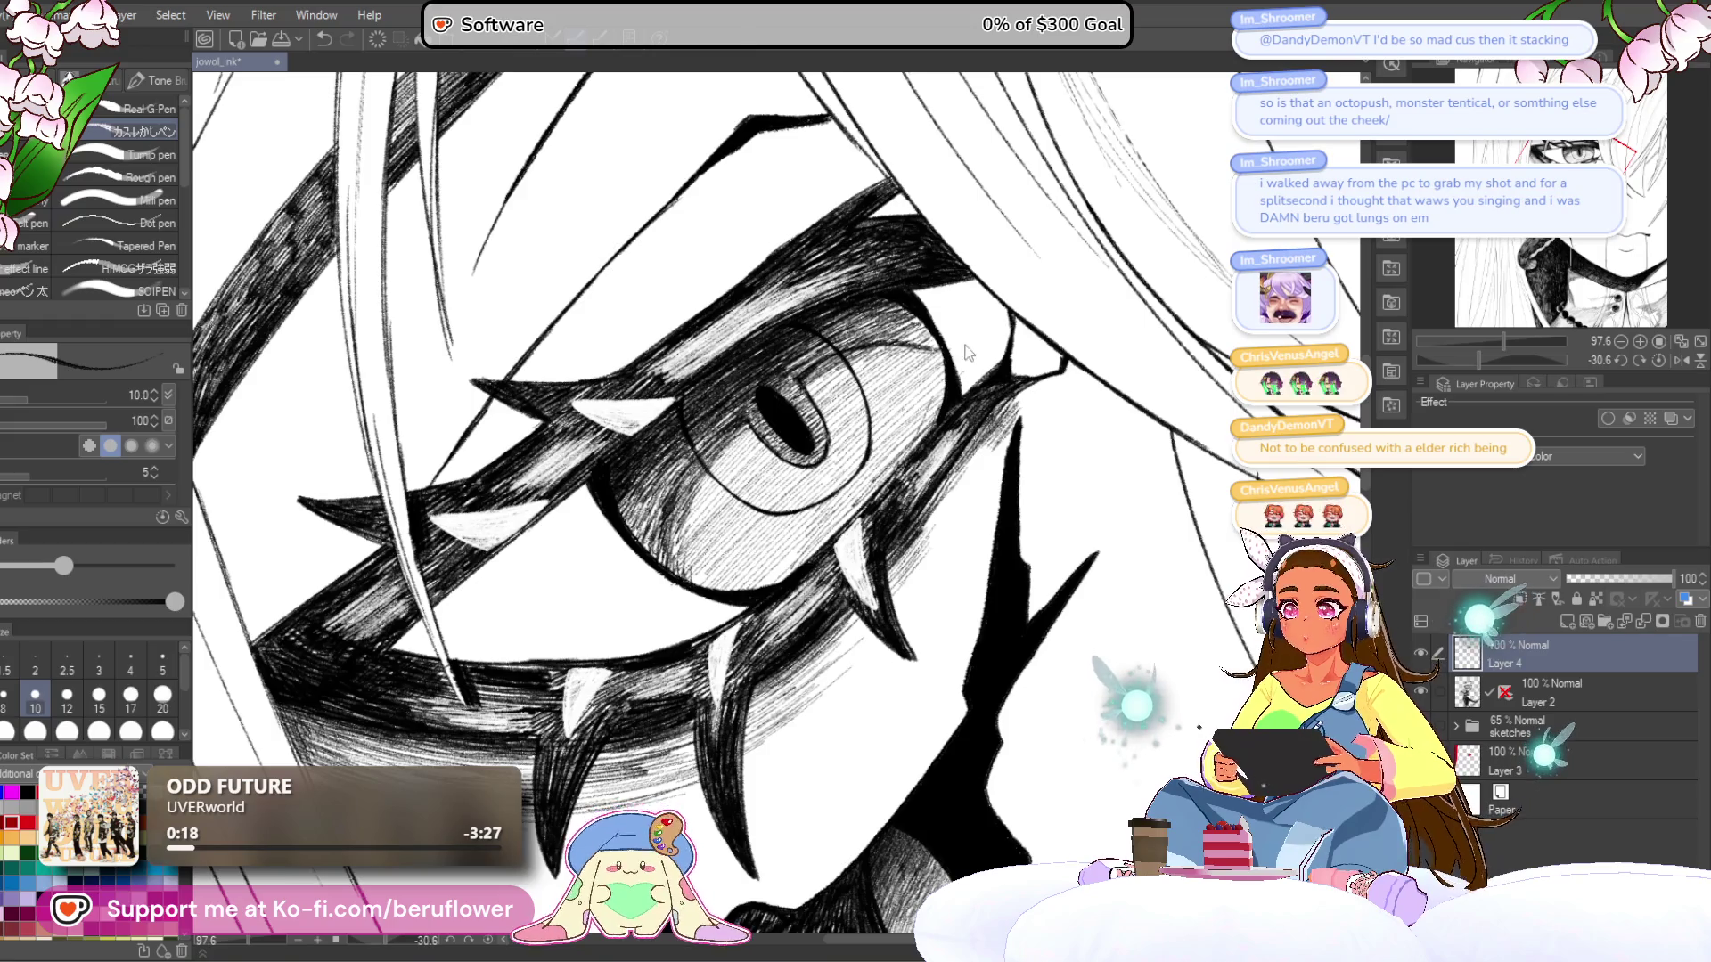
scroll(943, 398, down, 4)
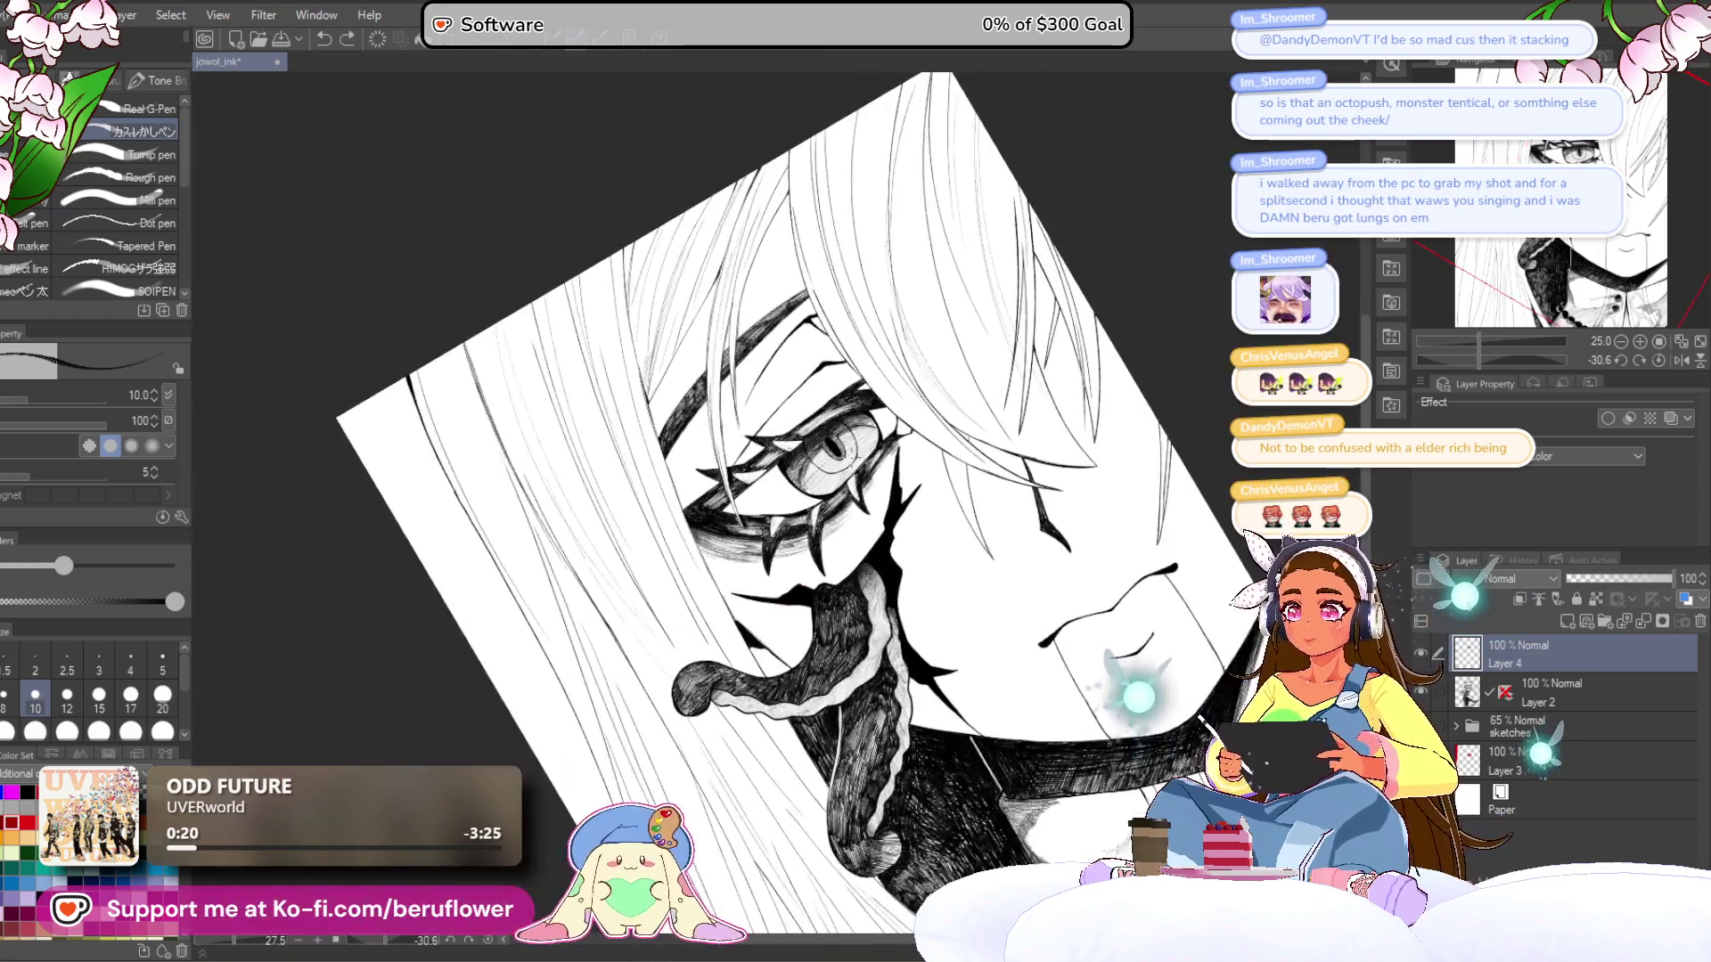
- Straighten the canvas and zoom to the collar and the tentacle's curled tip
scroll(943, 398, up, 1)
click(1659, 360)
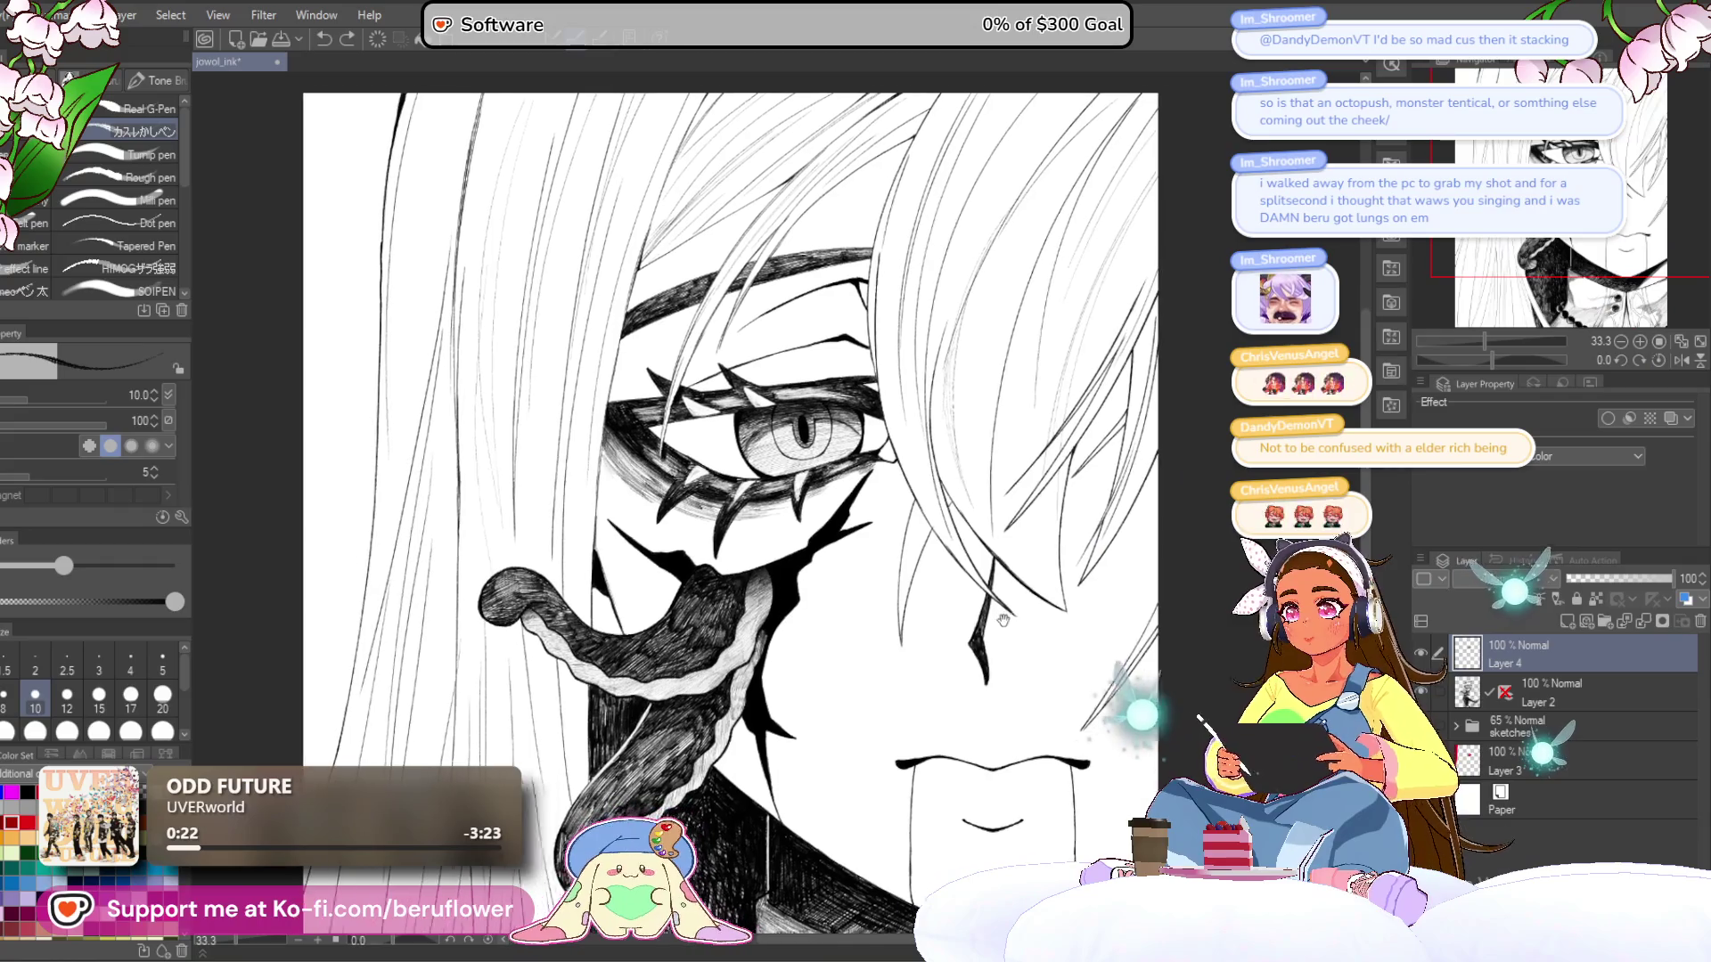
drag(862, 751, 862, 631)
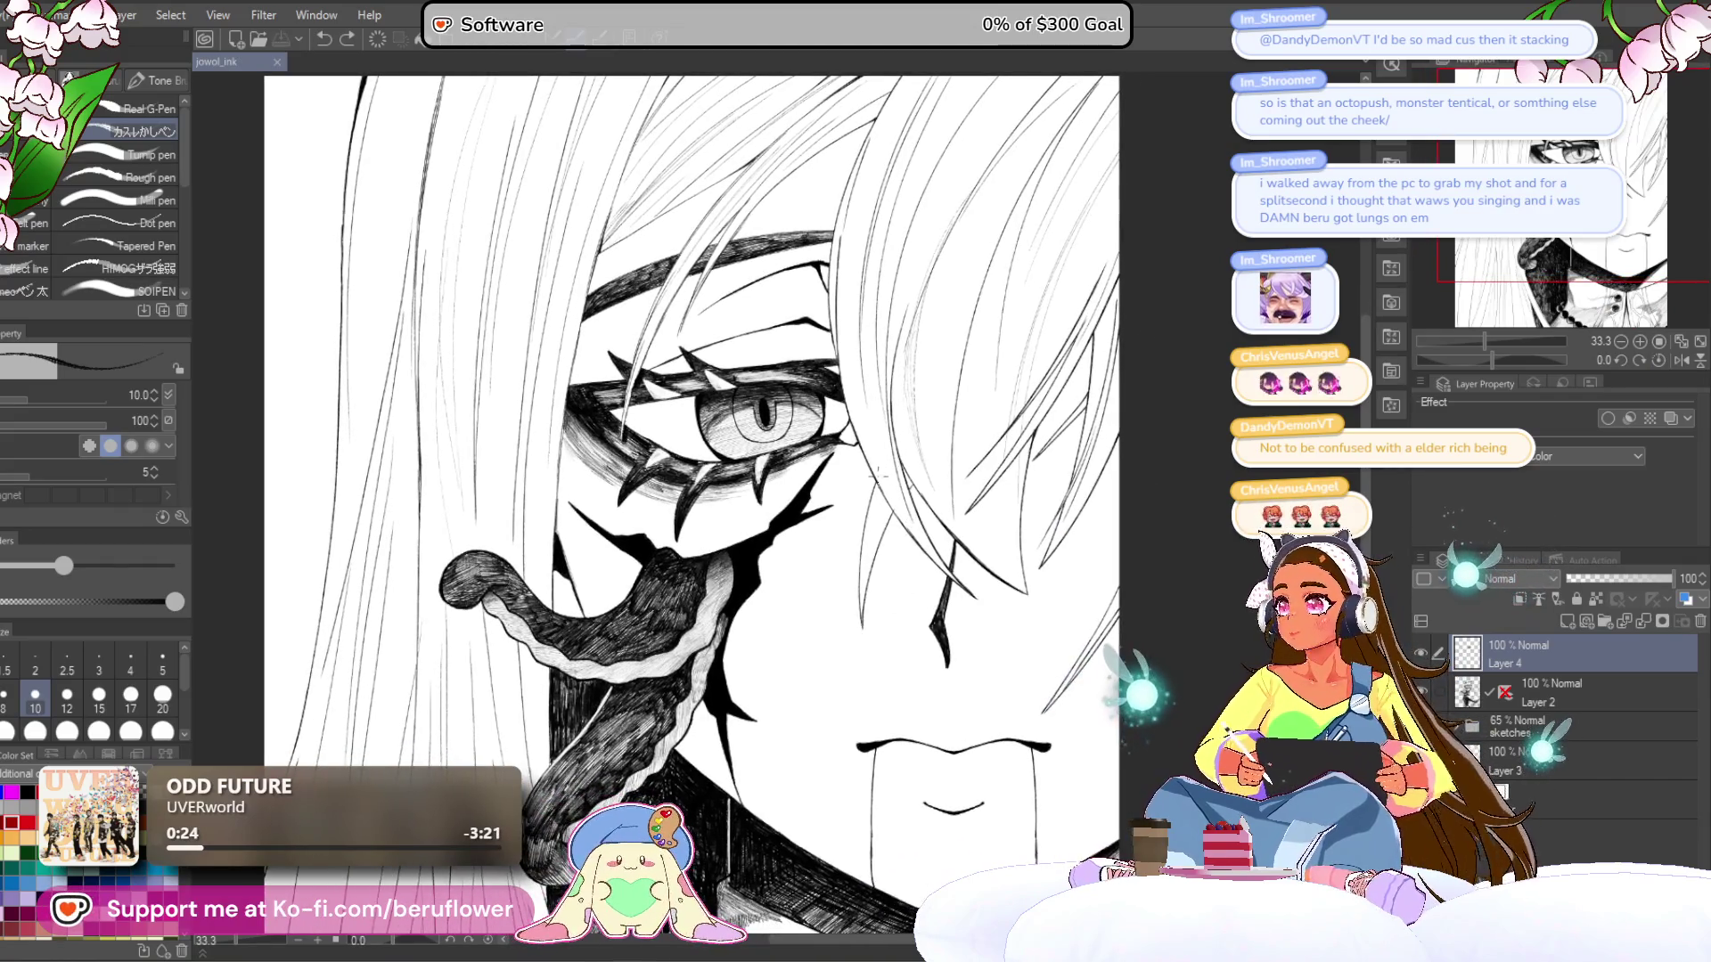
scroll(878, 476, down, 3)
scroll(878, 477, up, 2)
drag(869, 715, 649, 664)
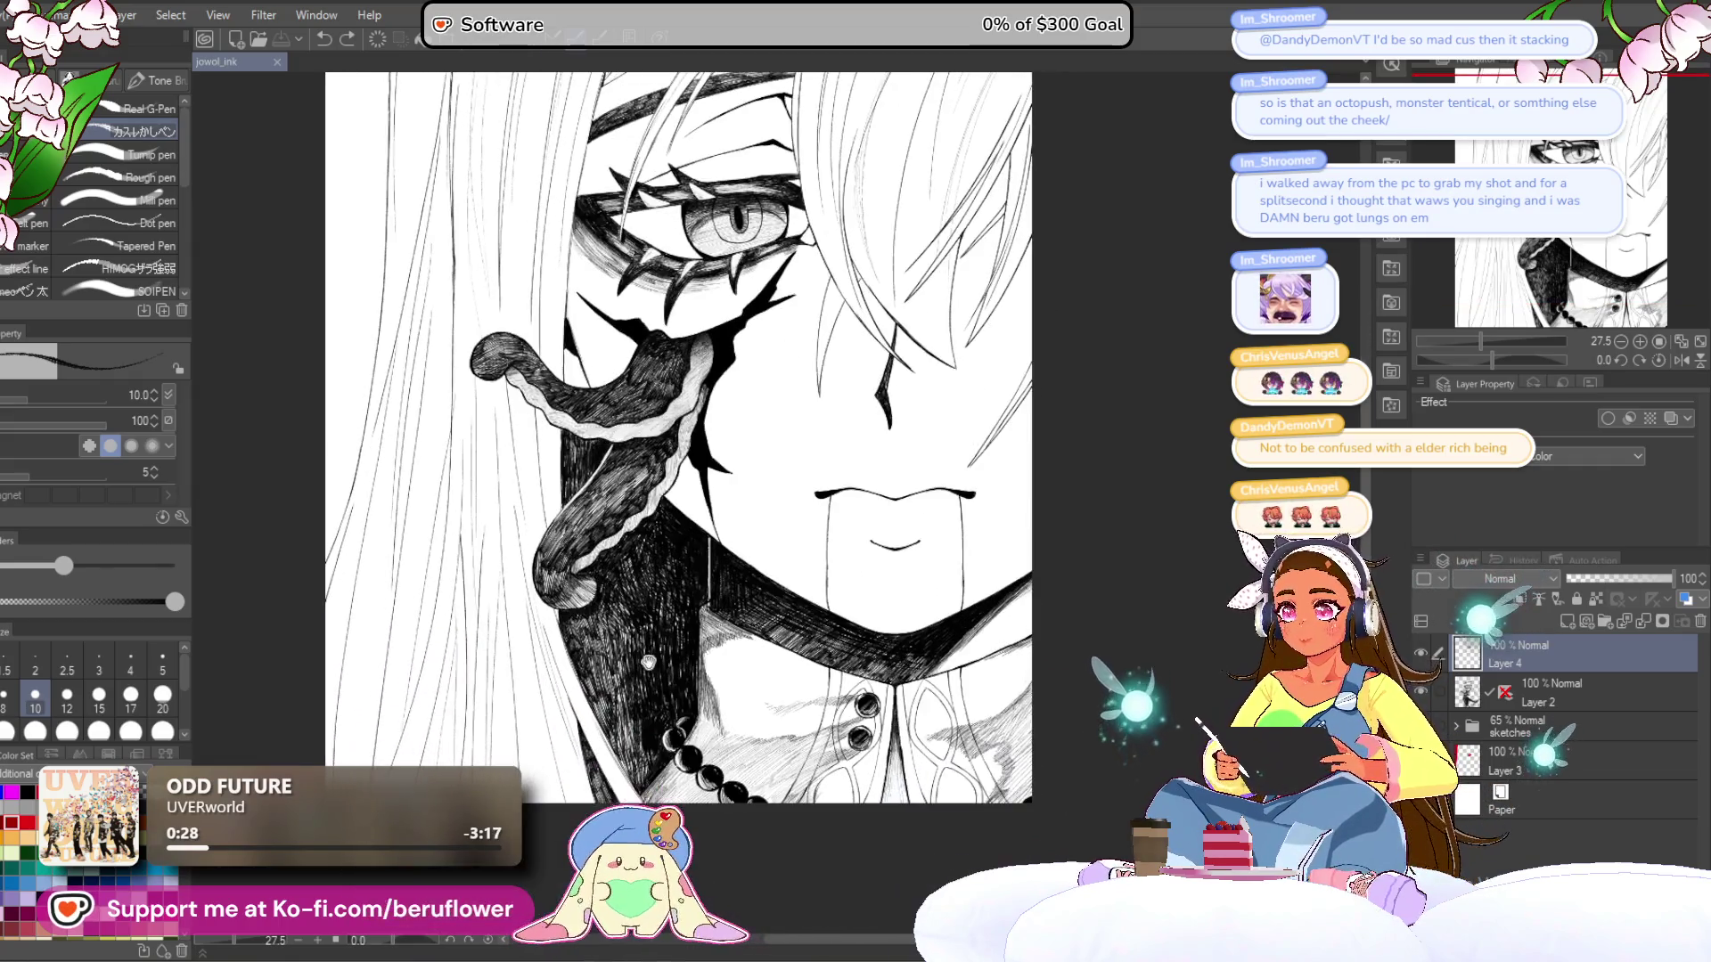
scroll(649, 663, down, 1)
scroll(649, 663, up, 3)
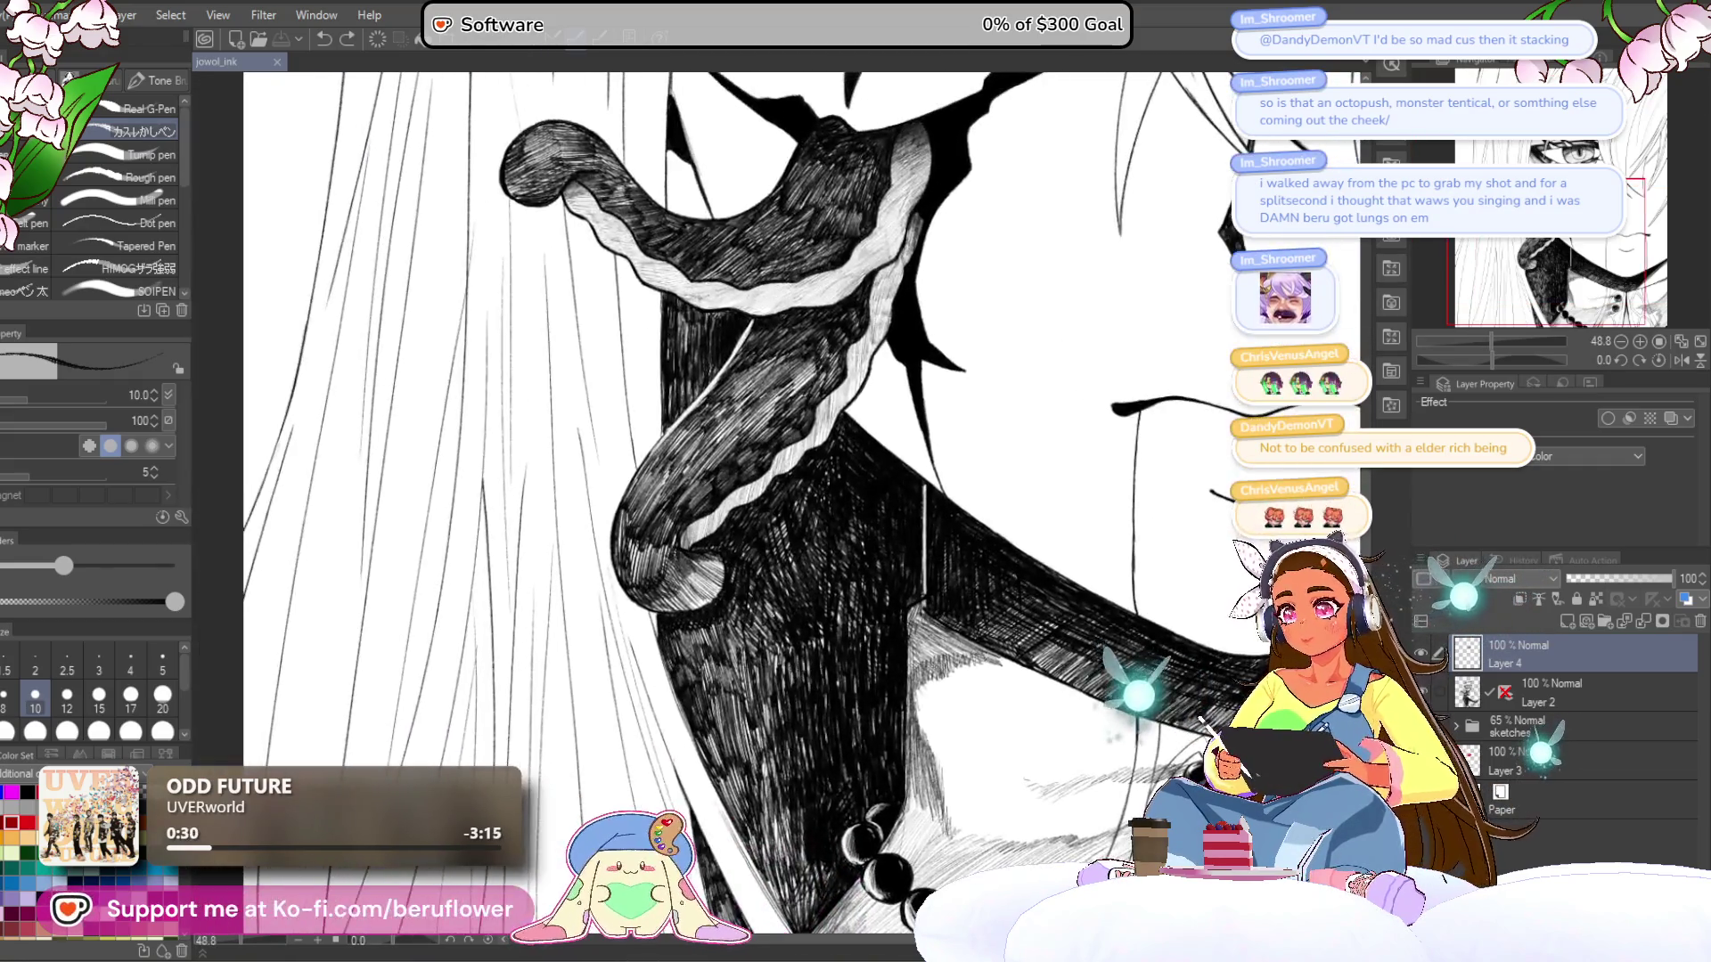
scroll(696, 631, up, 2)
- Hatch the tentacle's curled tip darker, then zoom out to the whole drawing
drag(748, 535, 661, 593)
mouse_move(744, 502)
mouse_down()
mouse_move(640, 592)
mouse_move(662, 539)
mouse_up()
drag(749, 485, 716, 517)
scroll(905, 645, down, 3)
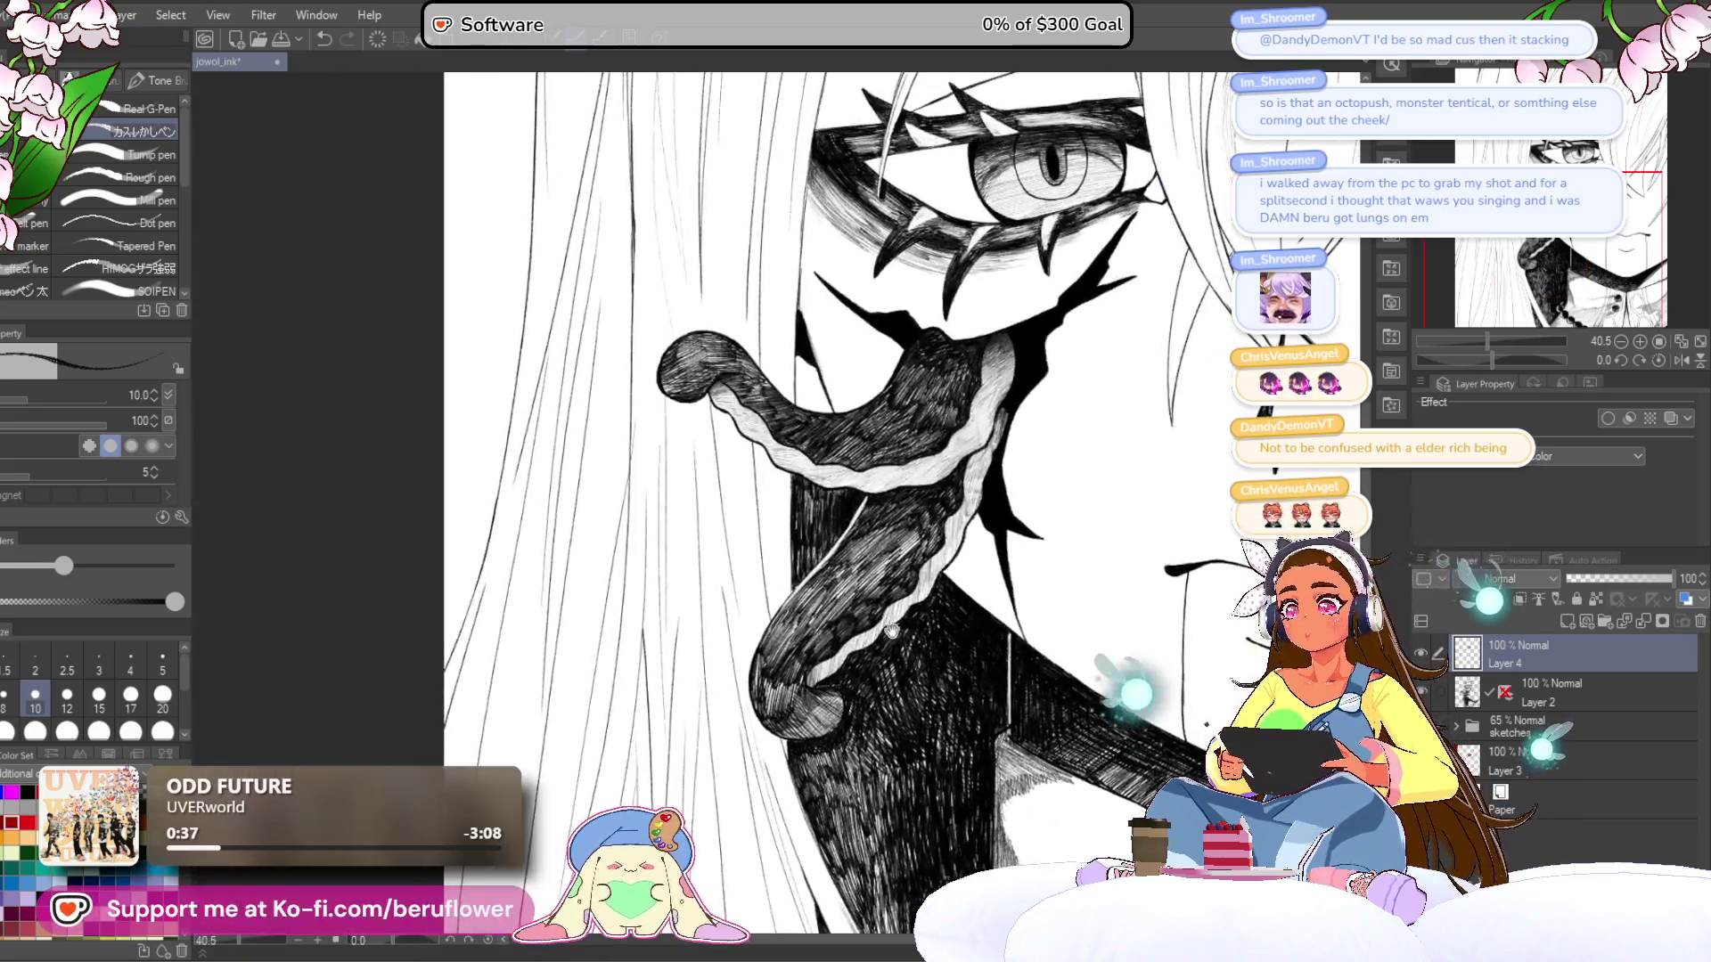
drag(907, 645, 933, 636)
scroll(1203, 725, down, 2)
drag(1226, 414, 1025, 514)
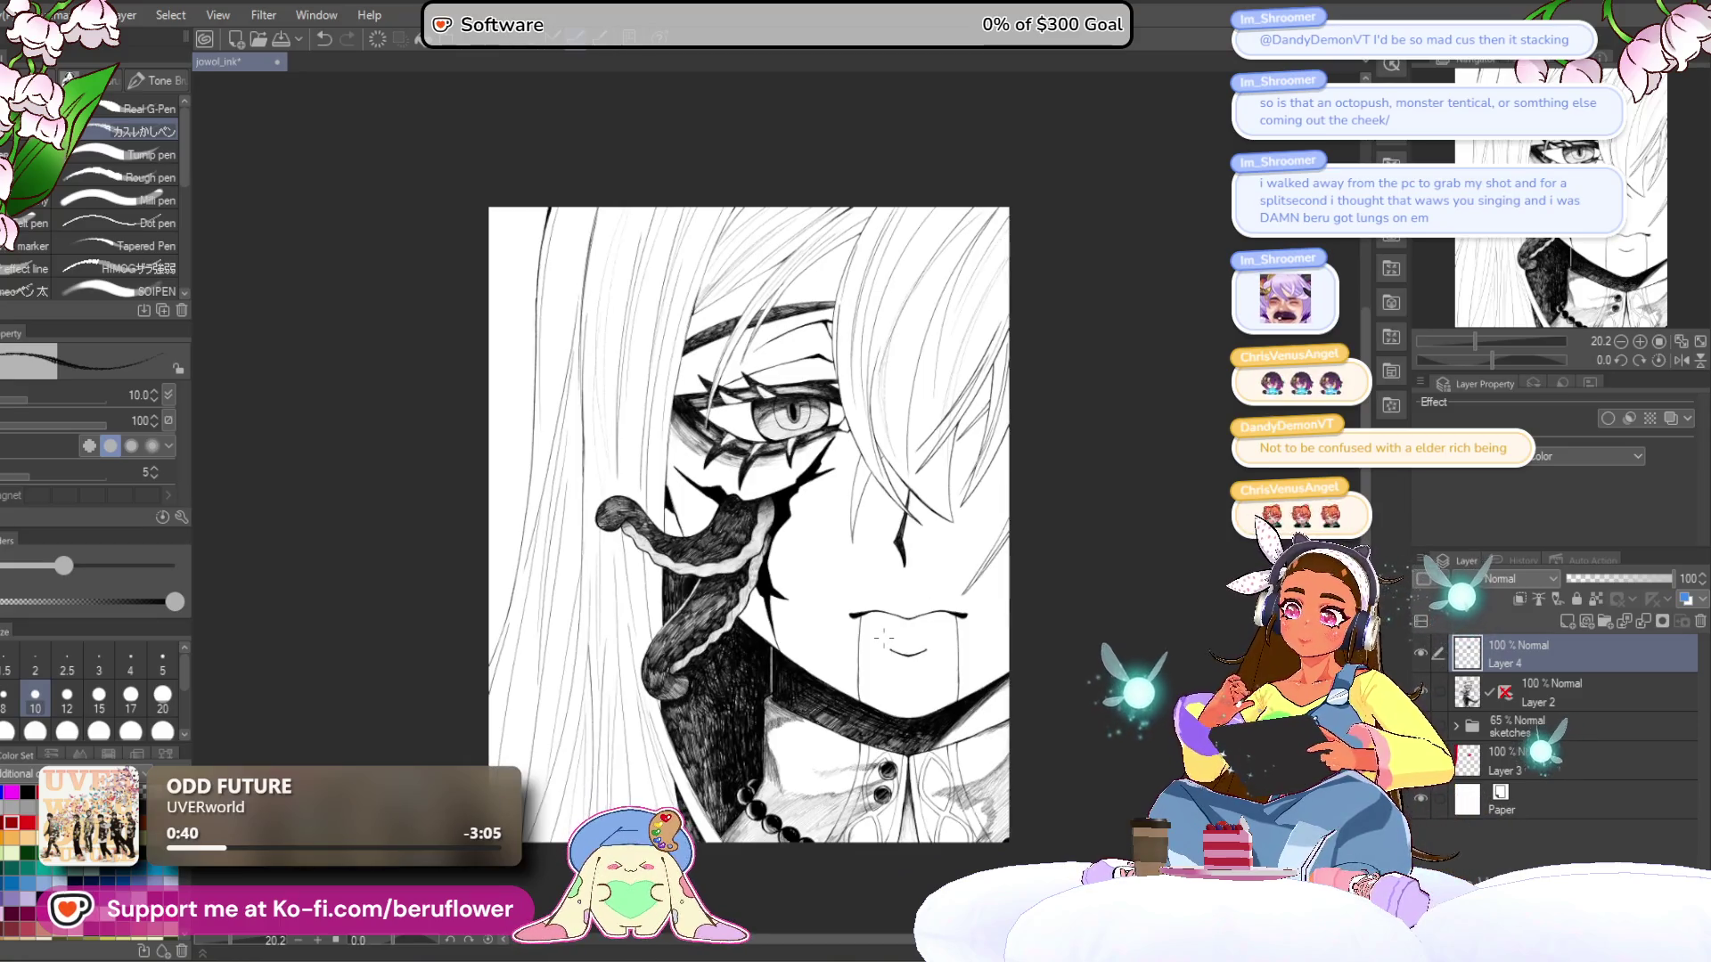
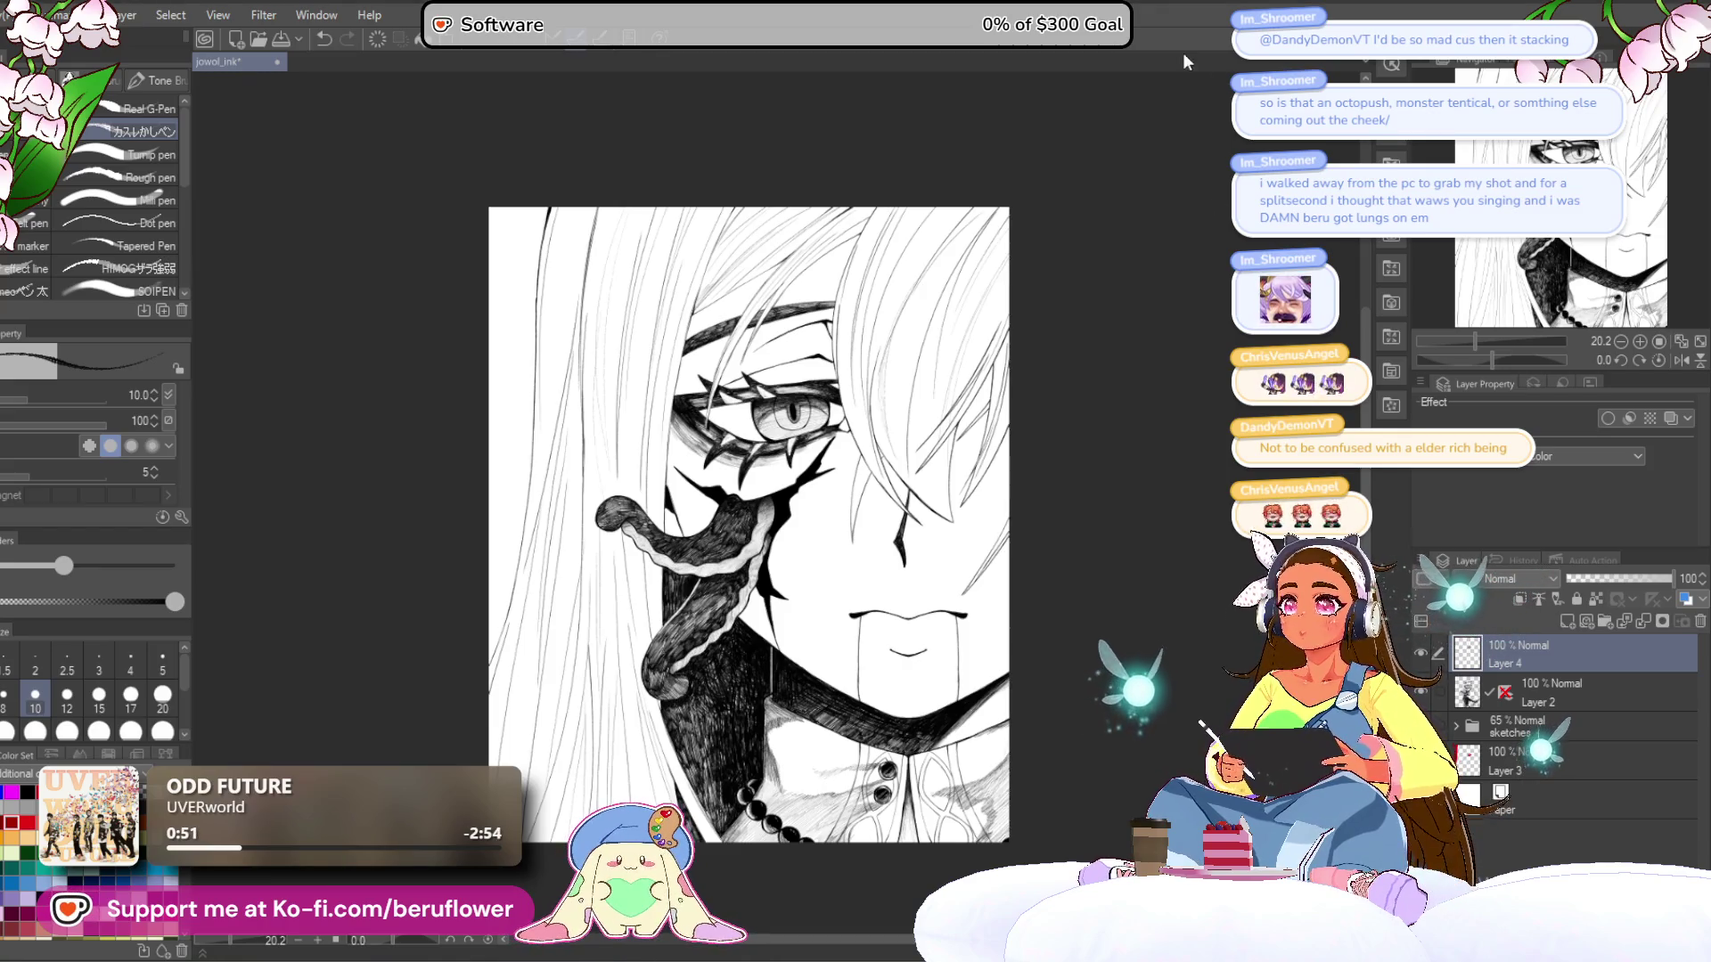
- Save the jowol_ink portrait and zoom in on the hair strands above the eye
scroll(1100, 172, up, 1)
key(ctrl+s)
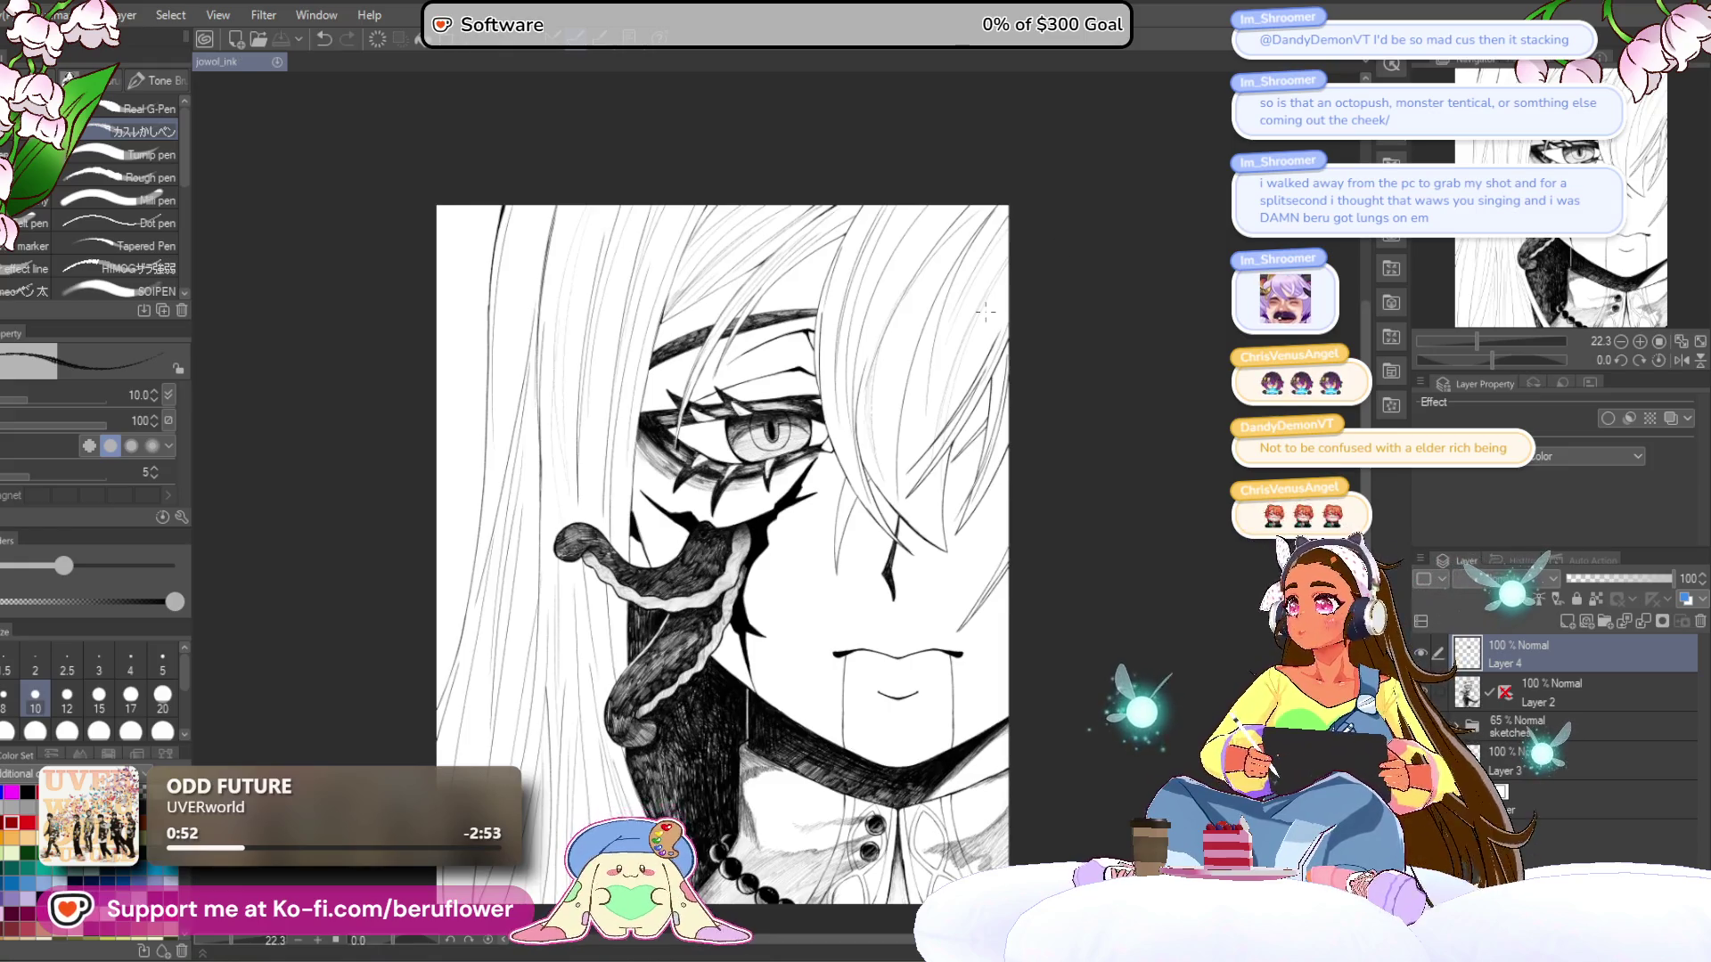
scroll(1073, 224, up, 1)
scroll(1063, 411, down, 2)
scroll(882, 526, down, 2)
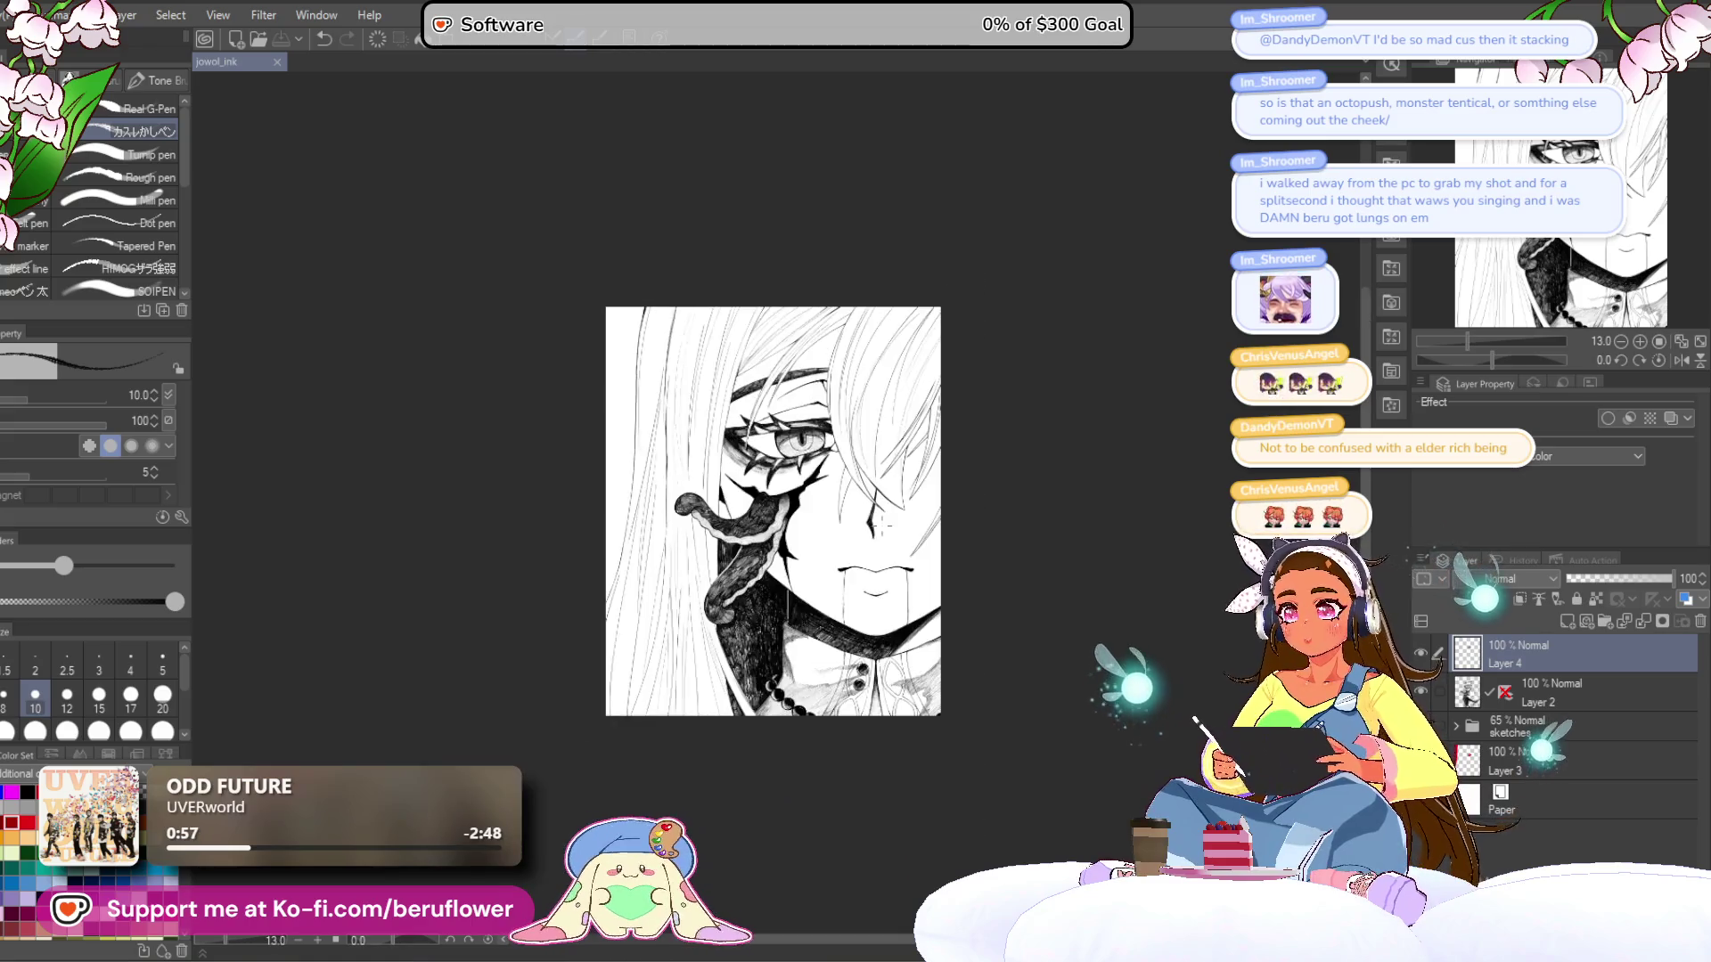
scroll(885, 526, up, 3)
mouse_move(896, 603)
mouse_down()
mouse_move(1013, 615)
mouse_move(944, 606)
mouse_move(999, 597)
mouse_move(939, 553)
mouse_move(882, 651)
mouse_up()
scroll(923, 585, up, 1)
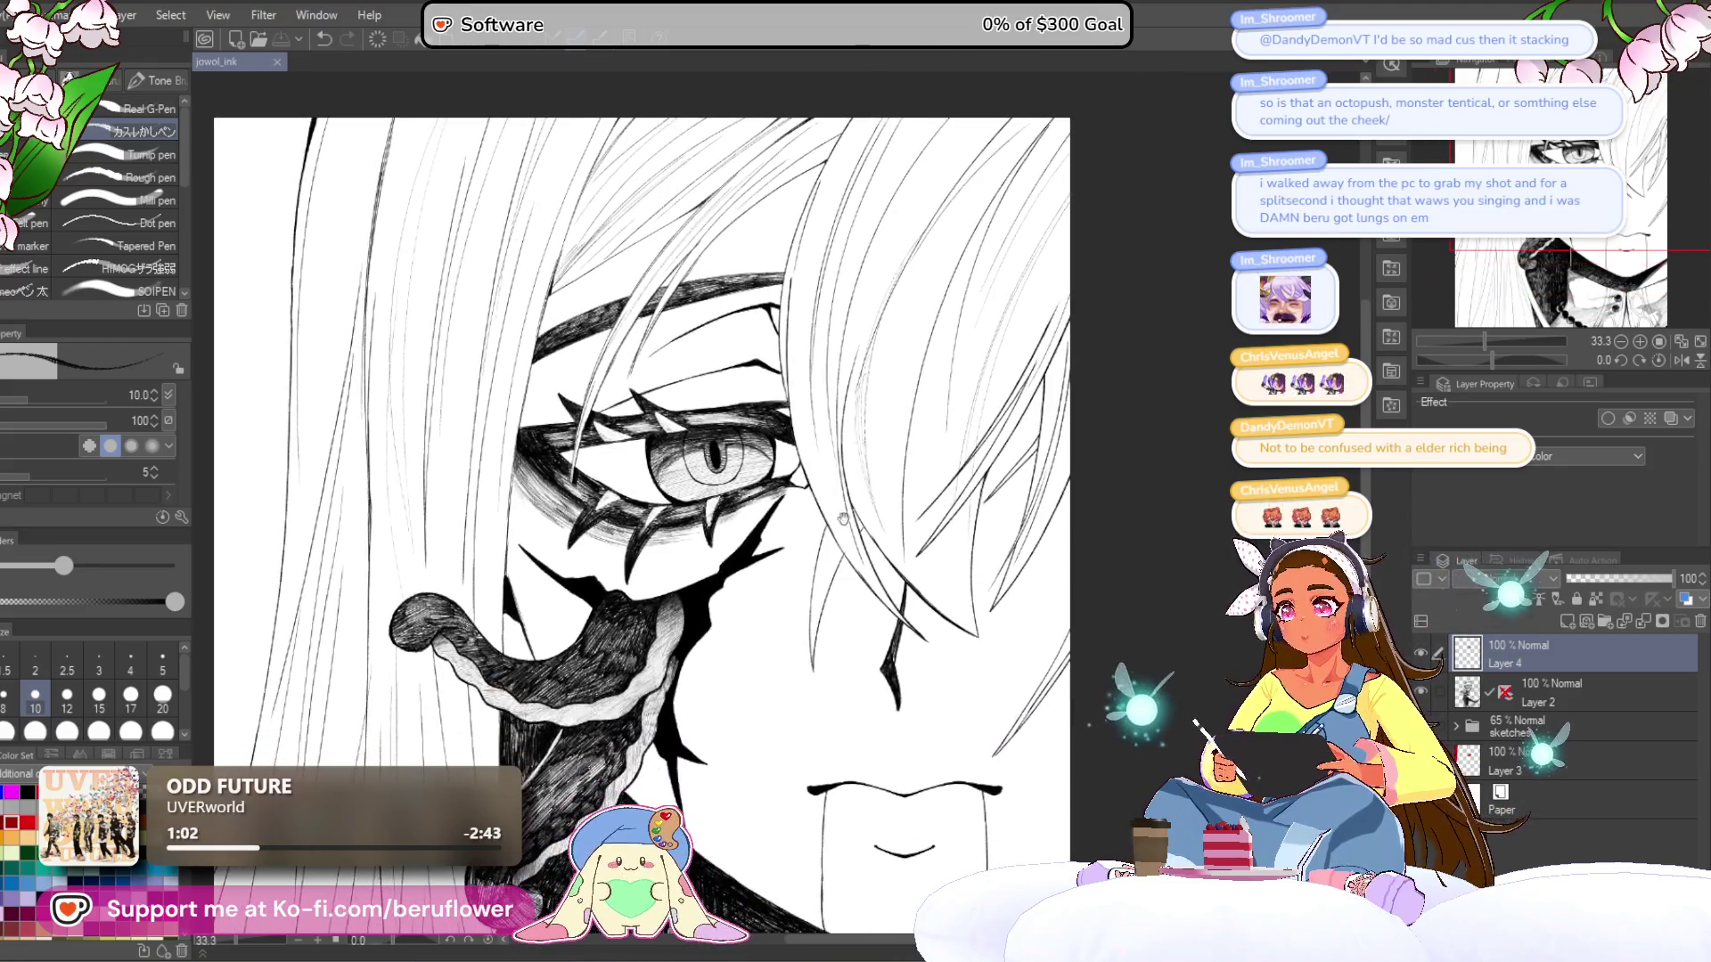
scroll(923, 585, down, 4)
scroll(925, 354, up, 3)
scroll(925, 354, up, 5)
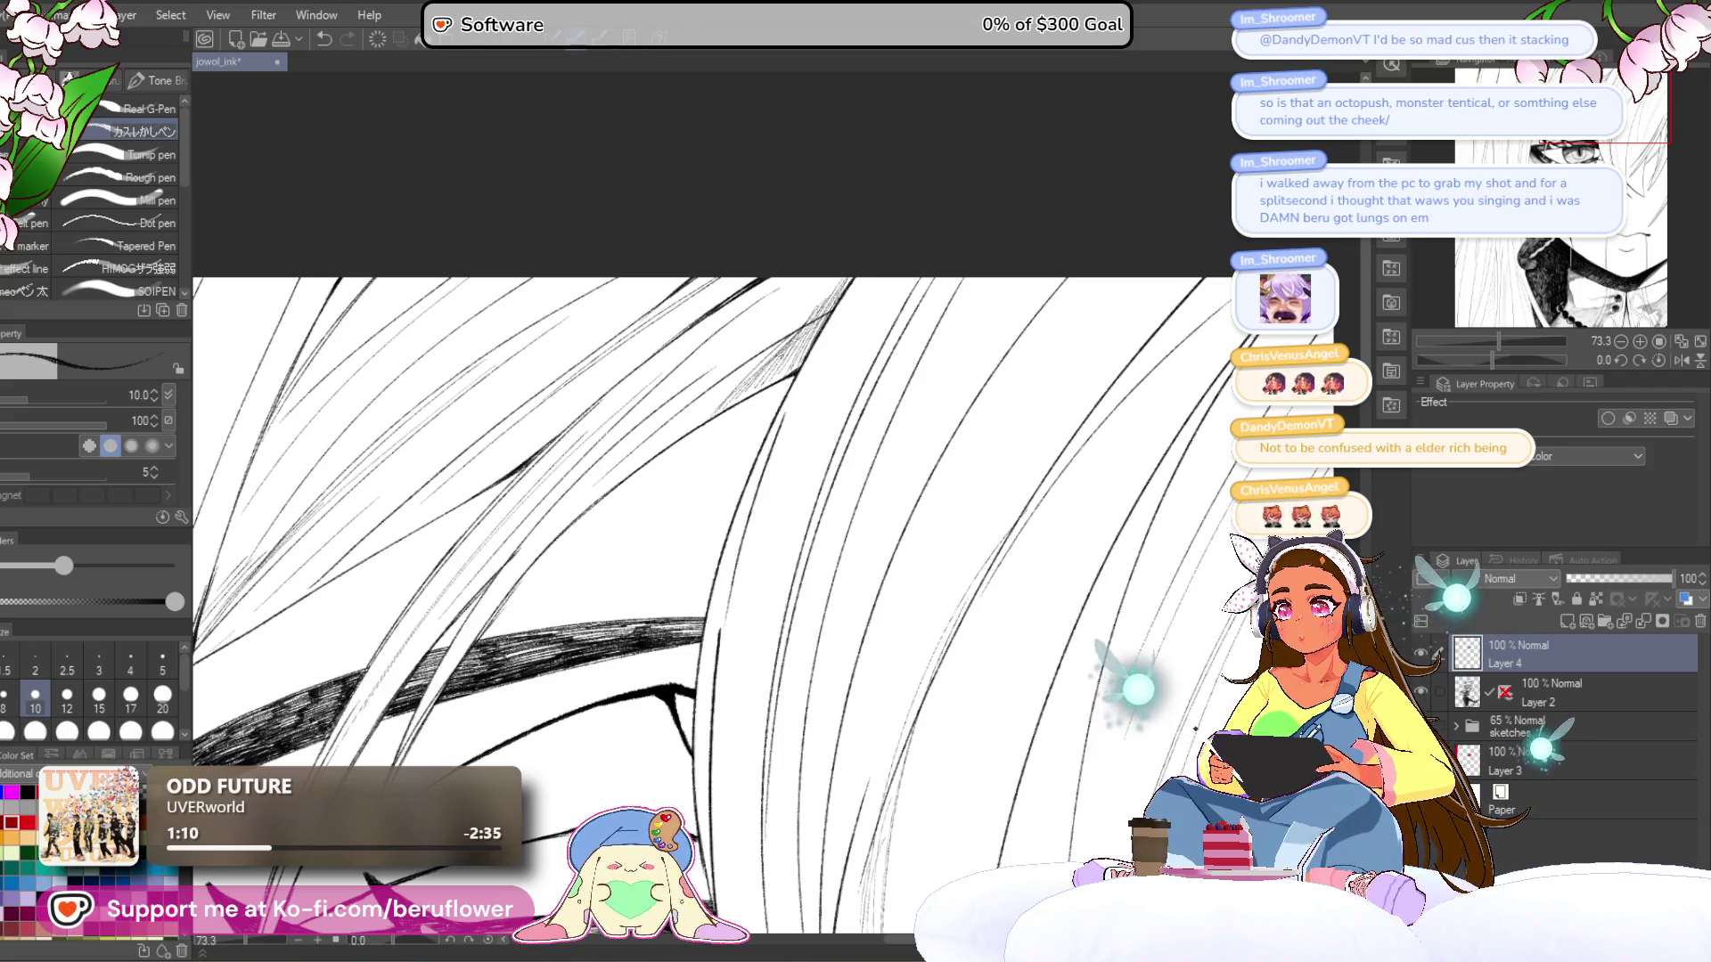
- Hatch the hair strands just above the eyebrow with fine strokes
drag(713, 534, 784, 477)
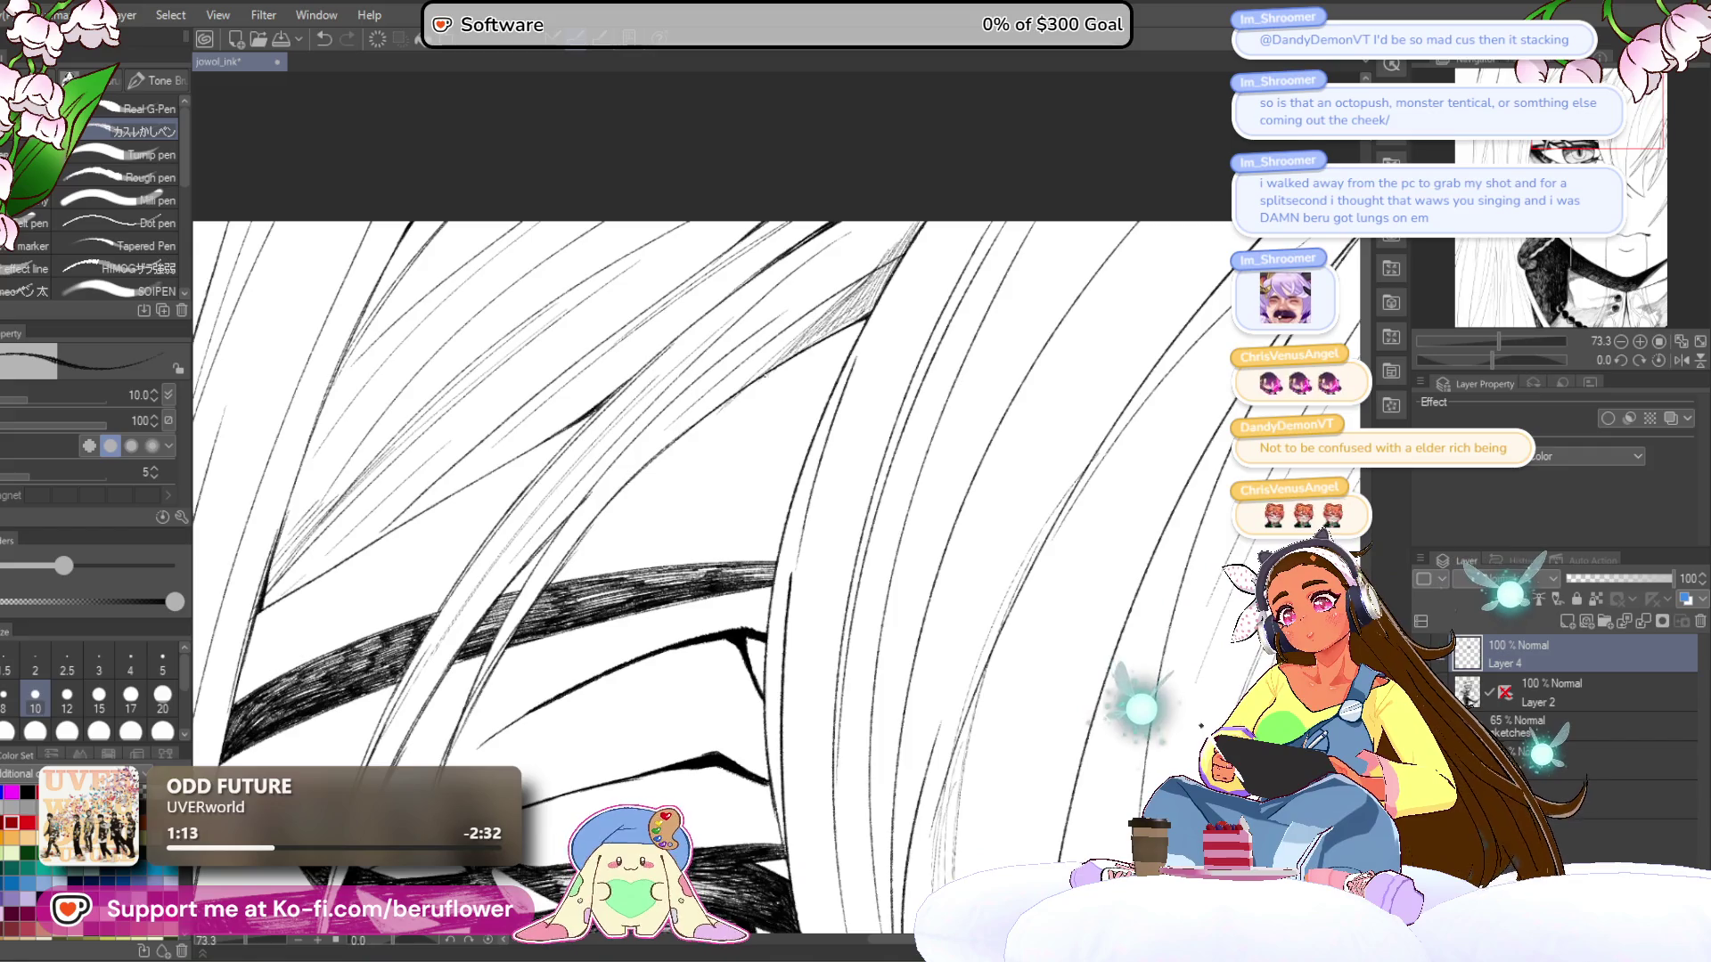
mouse_move(718, 397)
mouse_down()
mouse_move(787, 341)
mouse_move(647, 472)
mouse_move(695, 463)
mouse_up()
drag(758, 397, 717, 446)
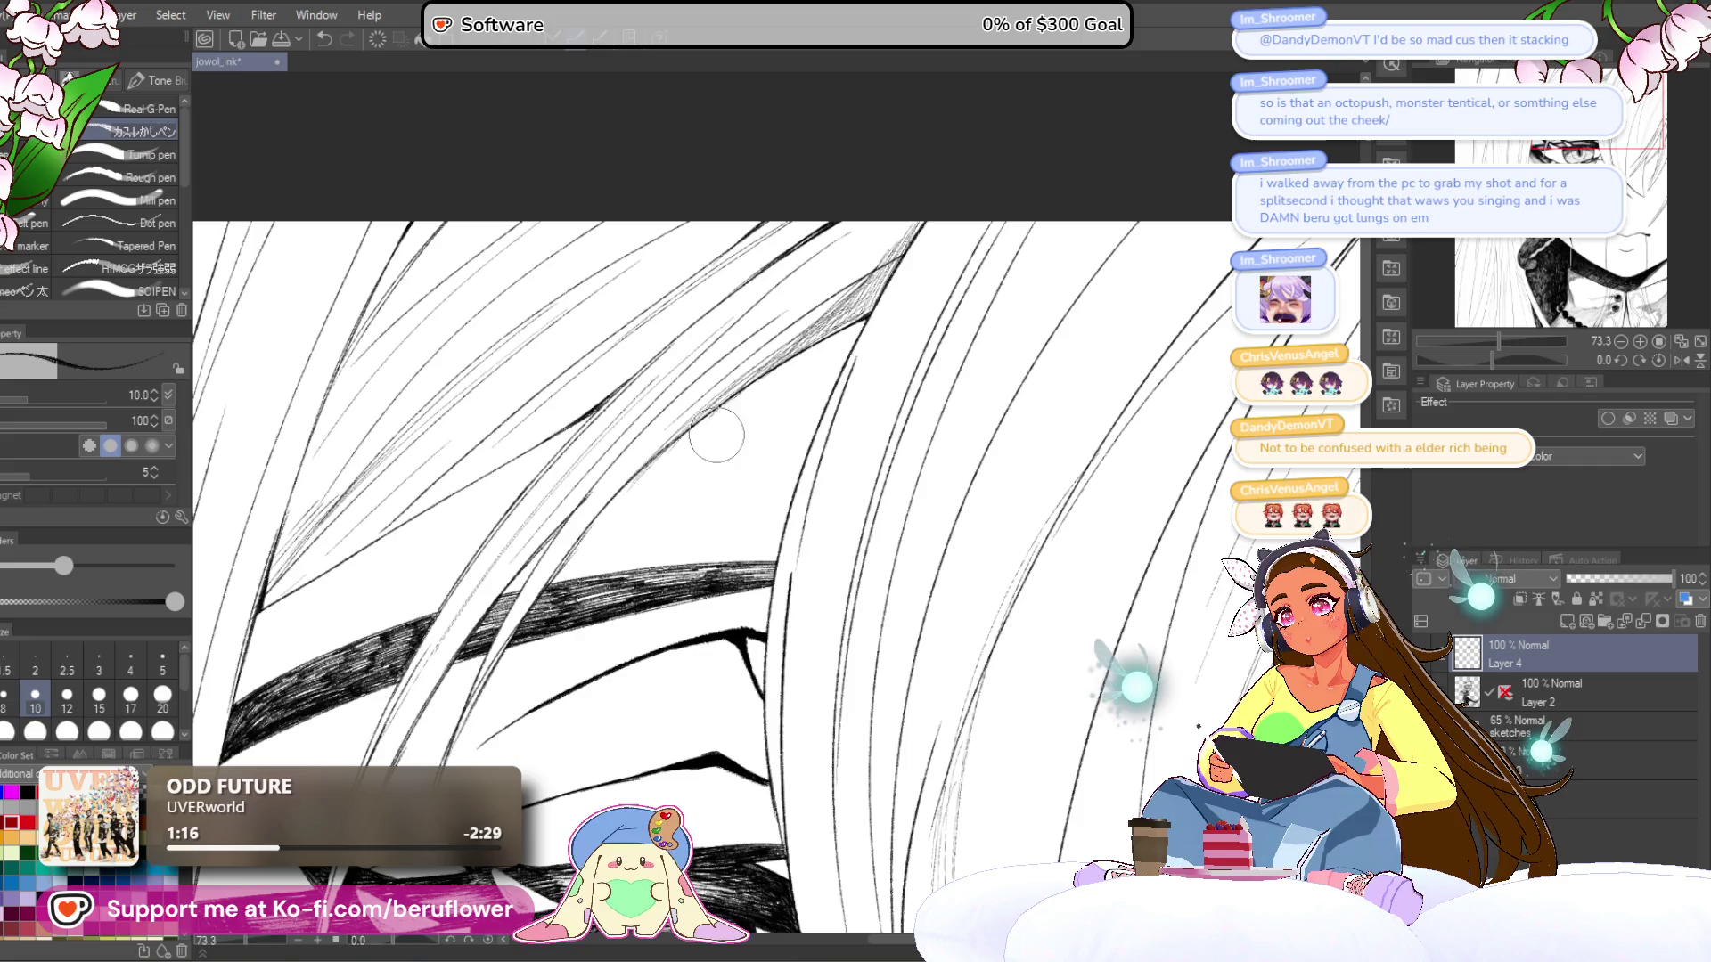
key(ctrl+0)
scroll(731, 424, up, 5)
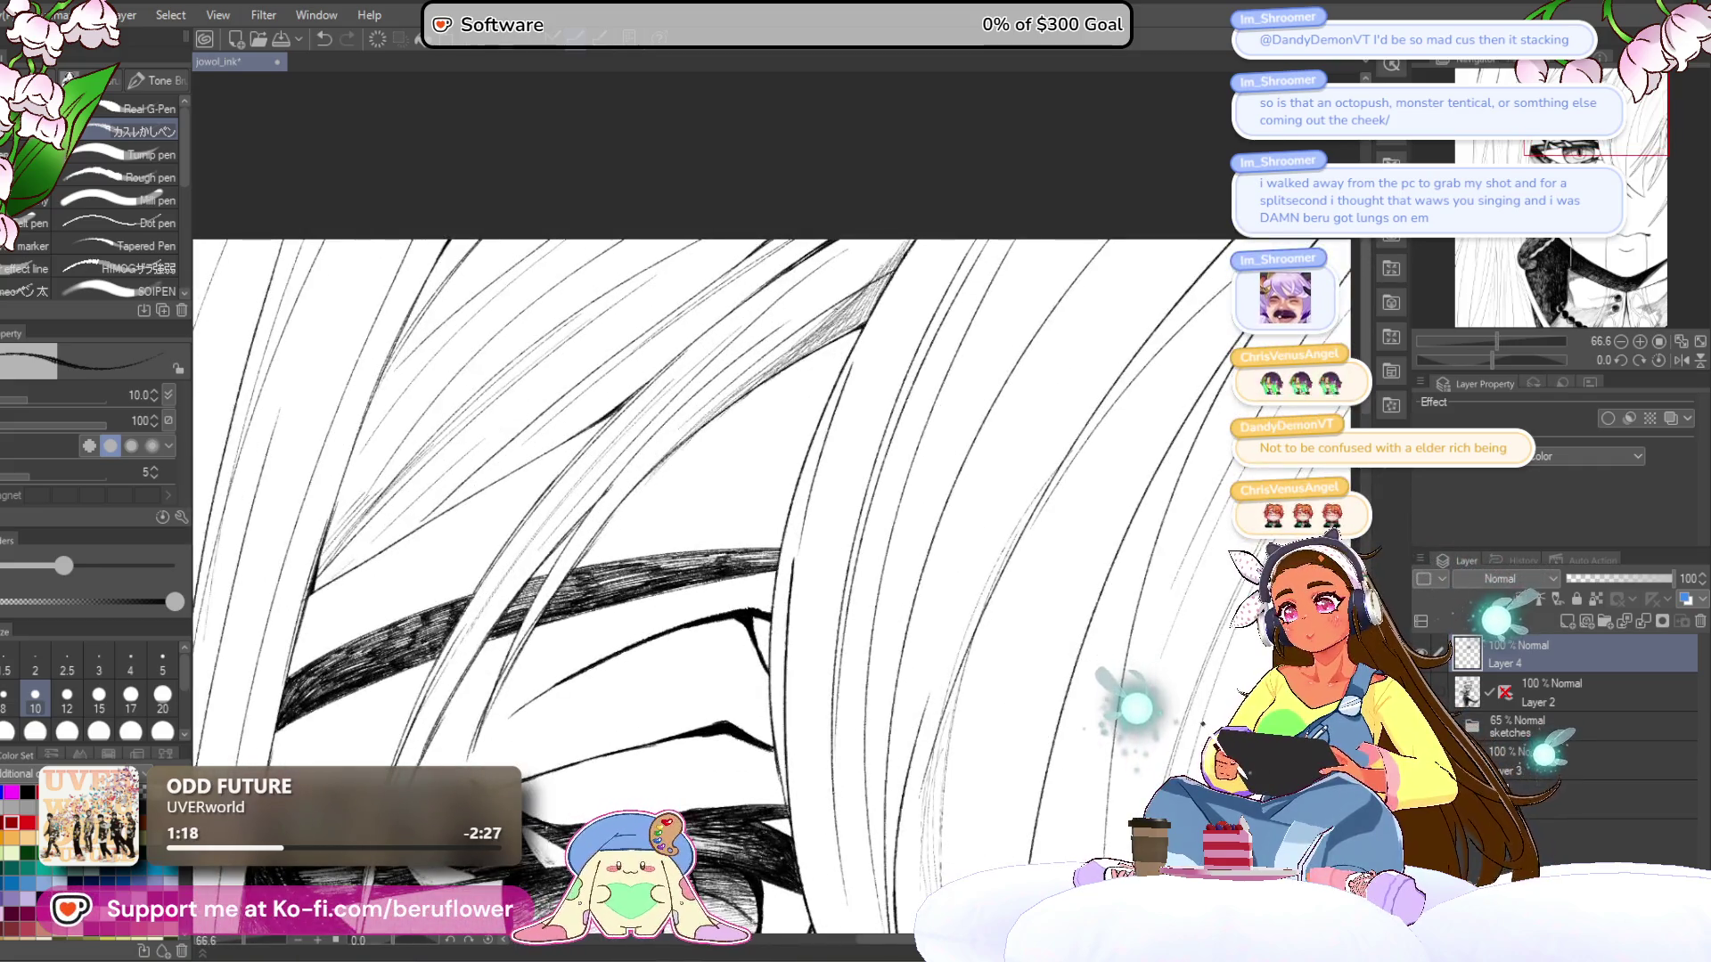
drag(647, 463, 784, 348)
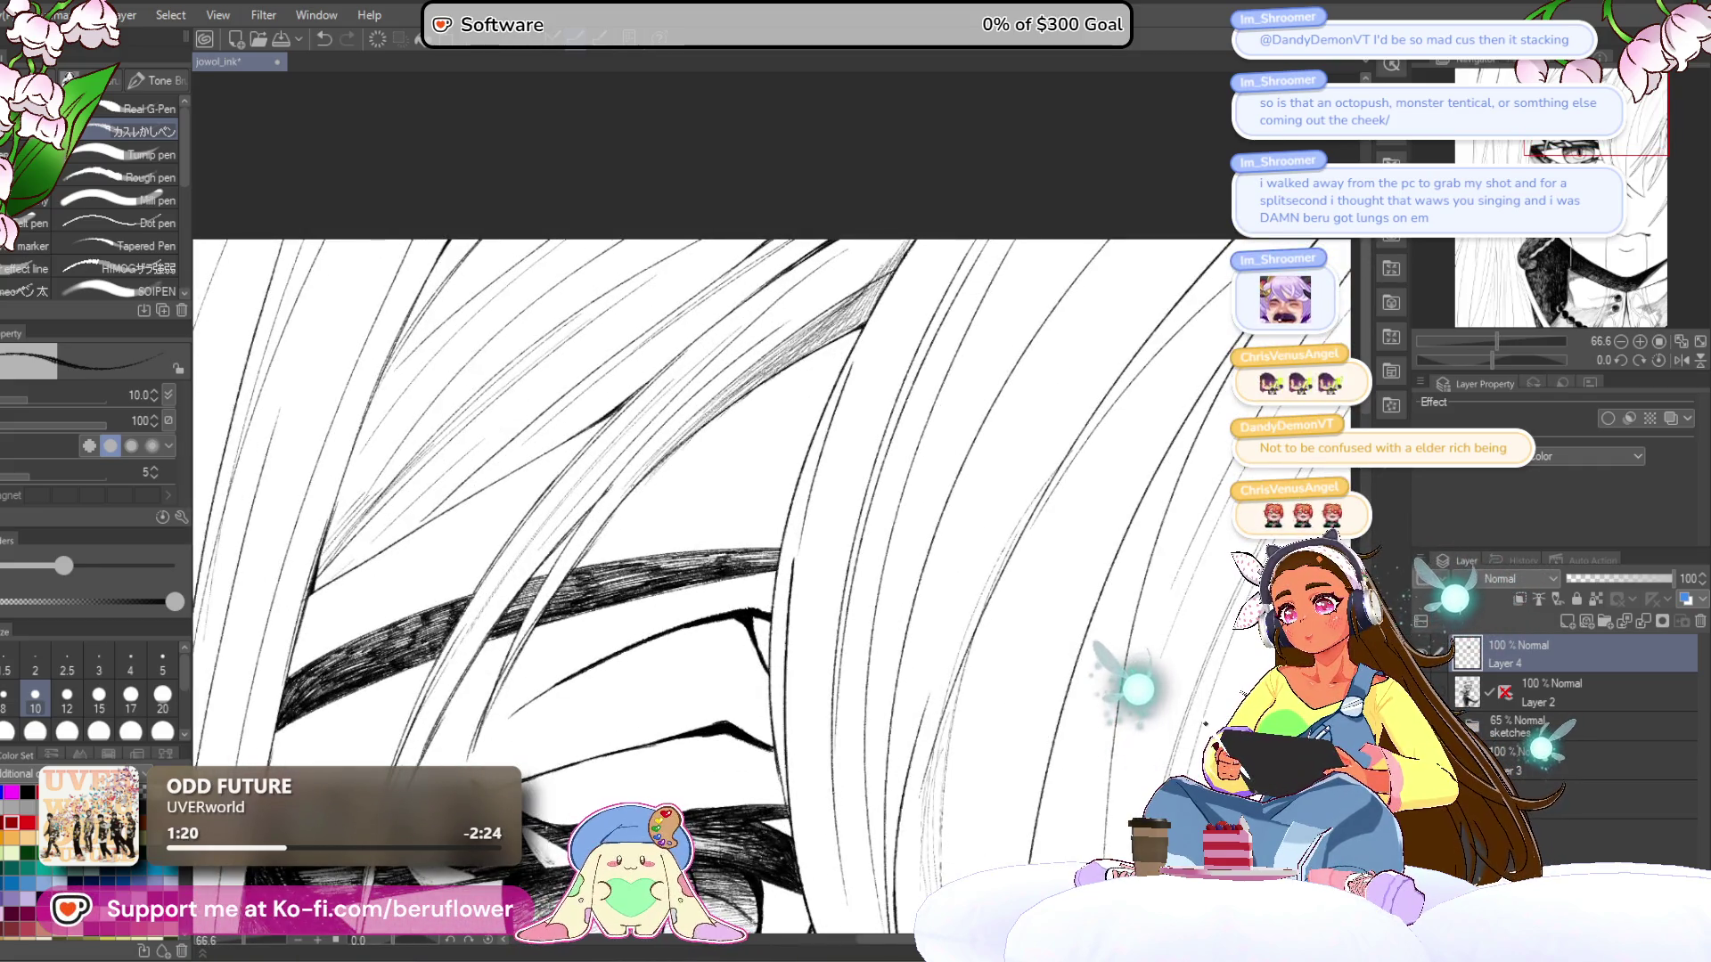
- Add hatching at the hair top and darken the strands over the eyebrow
key(ctrl+0)
scroll(964, 361, up, 3)
scroll(965, 360, up, 4)
drag(975, 297, 1016, 273)
mouse_move(784, 463)
mouse_down()
mouse_move(918, 347)
mouse_move(847, 406)
mouse_up()
drag(709, 481, 813, 390)
mouse_move(655, 524)
mouse_down()
mouse_move(738, 454)
mouse_move(712, 473)
mouse_up()
- Build up denser hatching layers in the hair shading
mouse_move(626, 614)
mouse_down()
mouse_move(671, 572)
mouse_move(622, 593)
mouse_move(682, 486)
mouse_up()
drag(615, 552, 646, 515)
drag(643, 517, 727, 437)
drag(623, 541, 697, 438)
mouse_move(592, 573)
mouse_down()
mouse_move(670, 463)
mouse_move(640, 497)
mouse_move(685, 407)
mouse_up()
drag(655, 438, 692, 394)
drag(616, 494, 708, 372)
drag(651, 440, 718, 367)
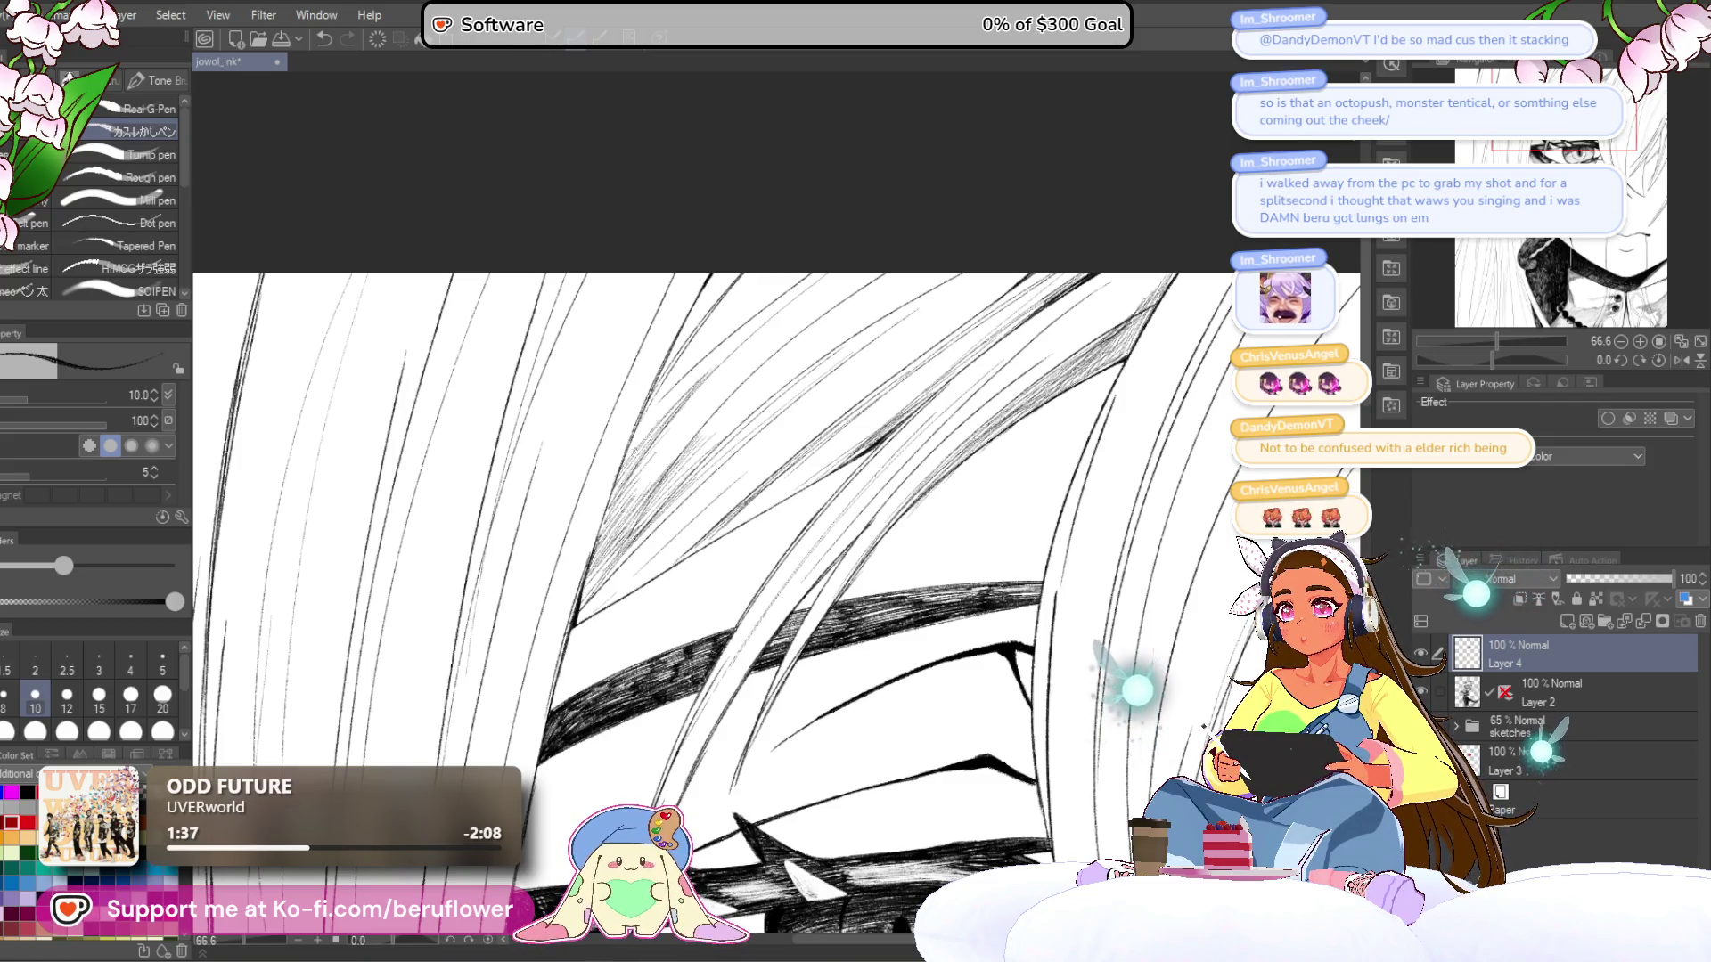
- Hatch the upper hair strands, undoing a bad patch and redrawing small strokes
drag(659, 424, 804, 283)
drag(692, 386, 804, 287)
mouse_move(713, 356)
mouse_down()
mouse_move(740, 375)
mouse_move(747, 292)
mouse_up()
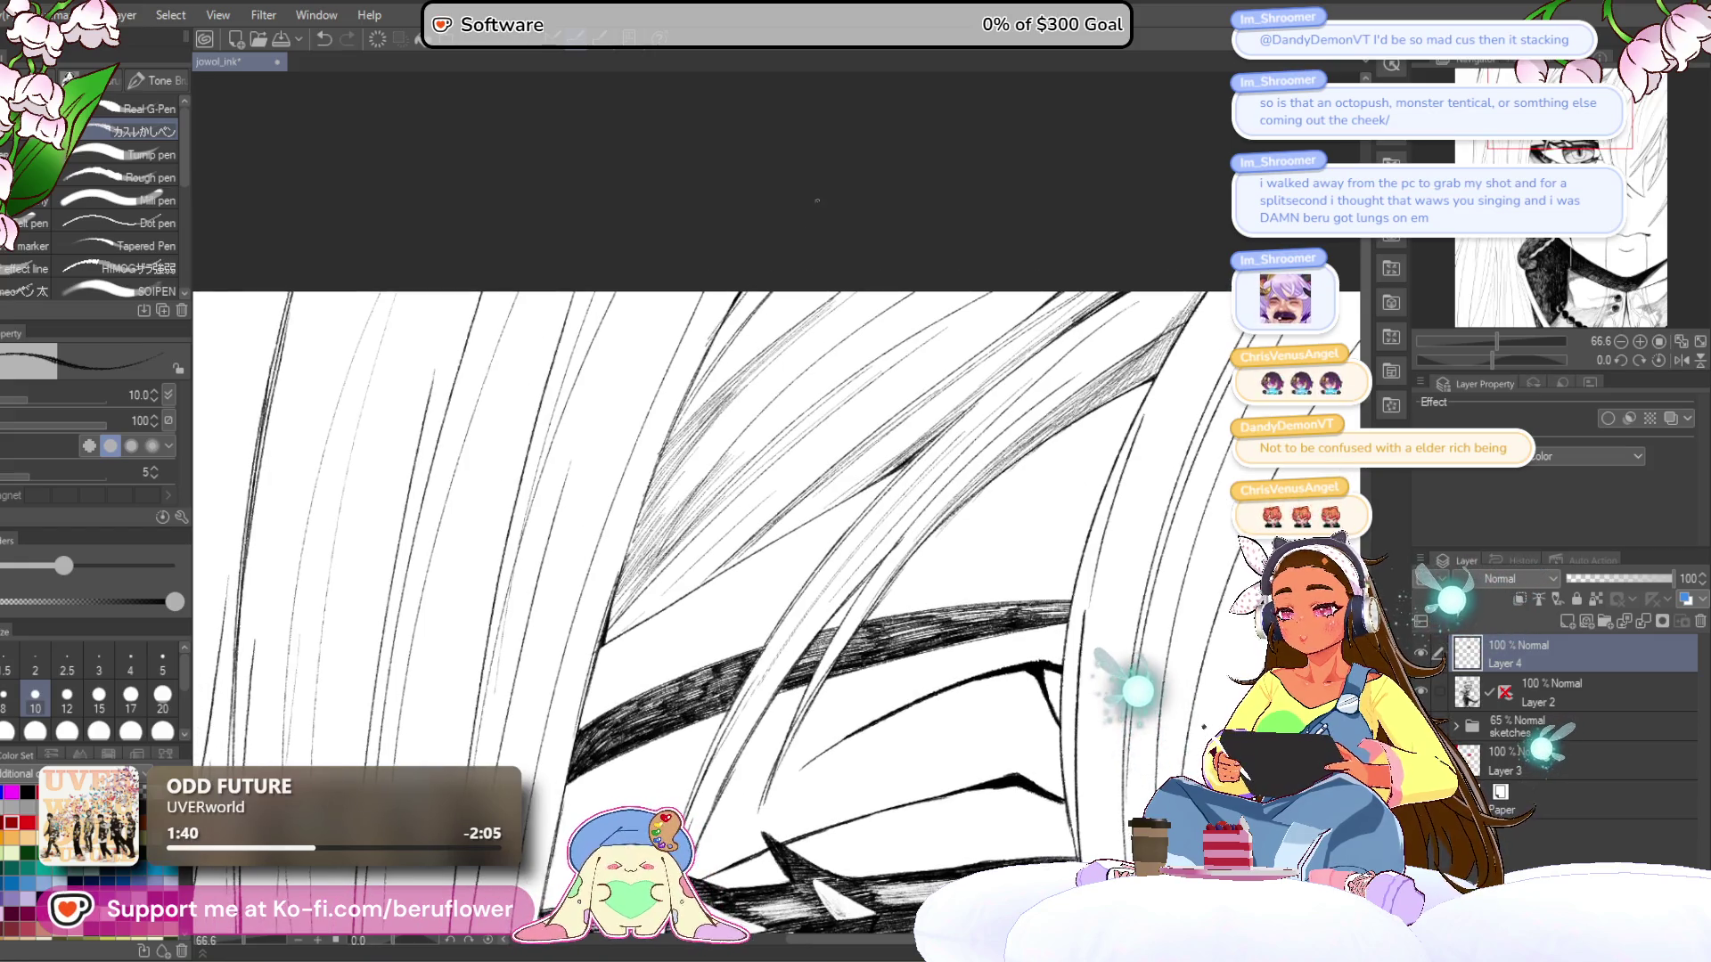
key(ctrl+z)
key(ctrl+z)
key(ctrl+z)
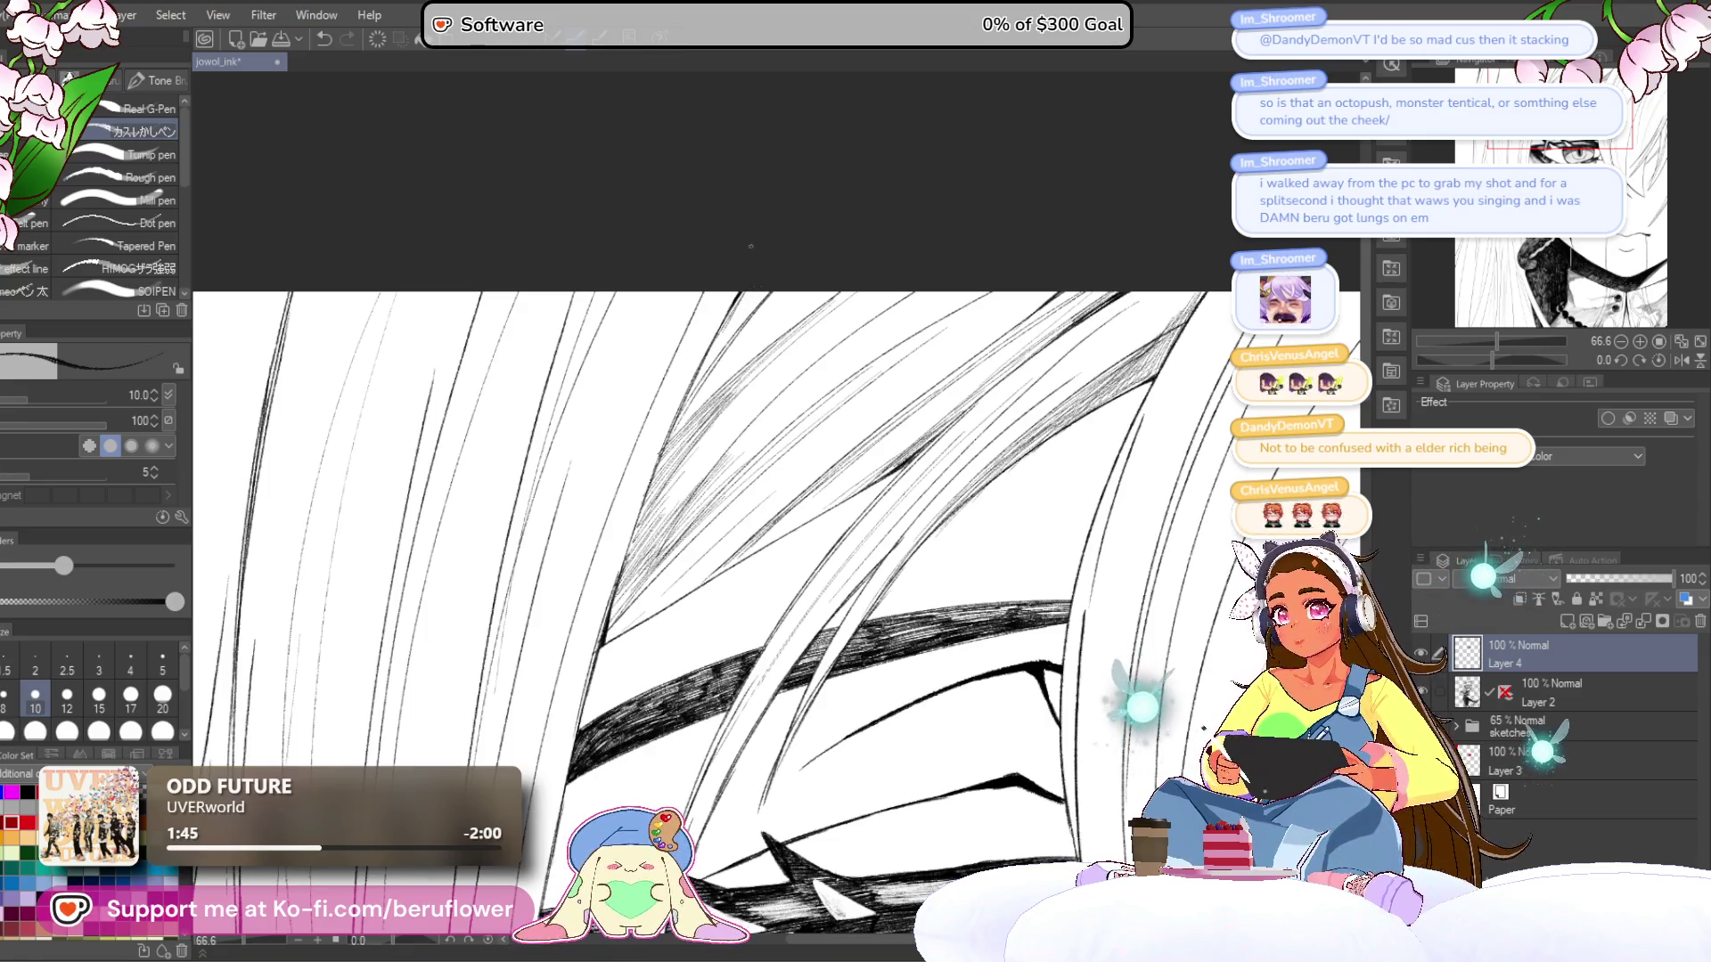
drag(693, 384, 741, 318)
drag(716, 356, 764, 295)
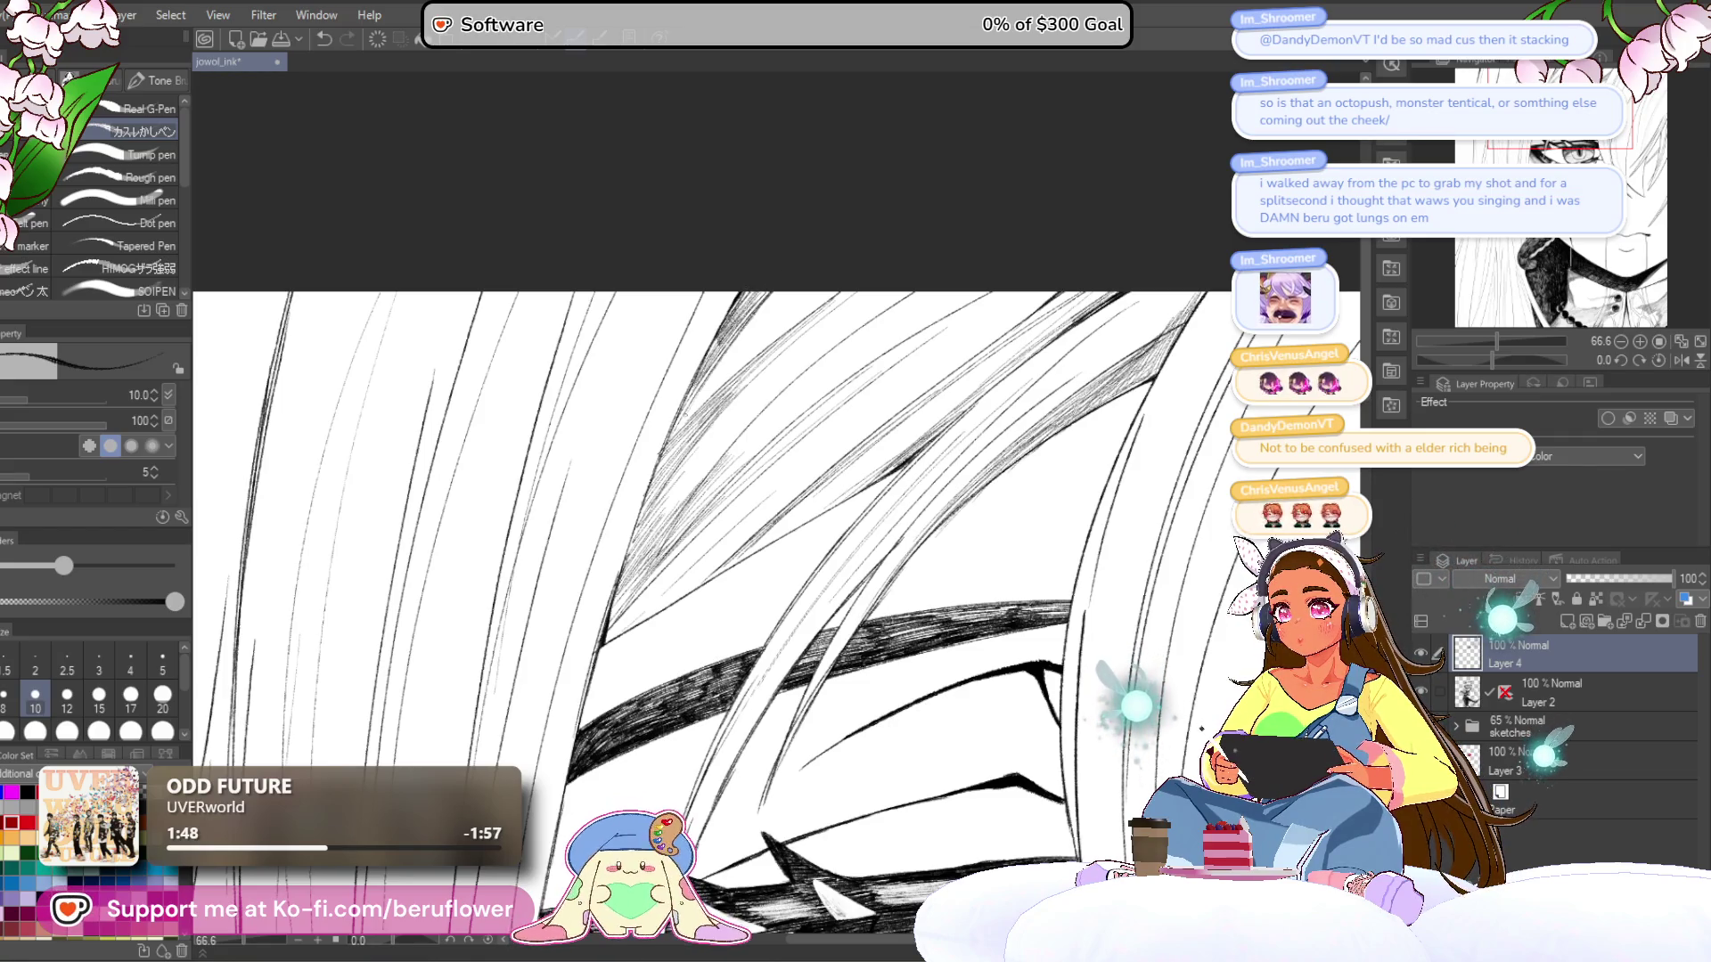
- Darken the hair above the eye with more overlapping hatch strokes
drag(1019, 443, 935, 291)
mouse_move(681, 472)
mouse_down()
mouse_move(802, 348)
mouse_move(802, 365)
mouse_up()
drag(726, 441, 797, 387)
mouse_move(670, 487)
mouse_down()
mouse_move(745, 430)
mouse_move(690, 459)
mouse_move(712, 437)
mouse_up()
drag(658, 483, 740, 415)
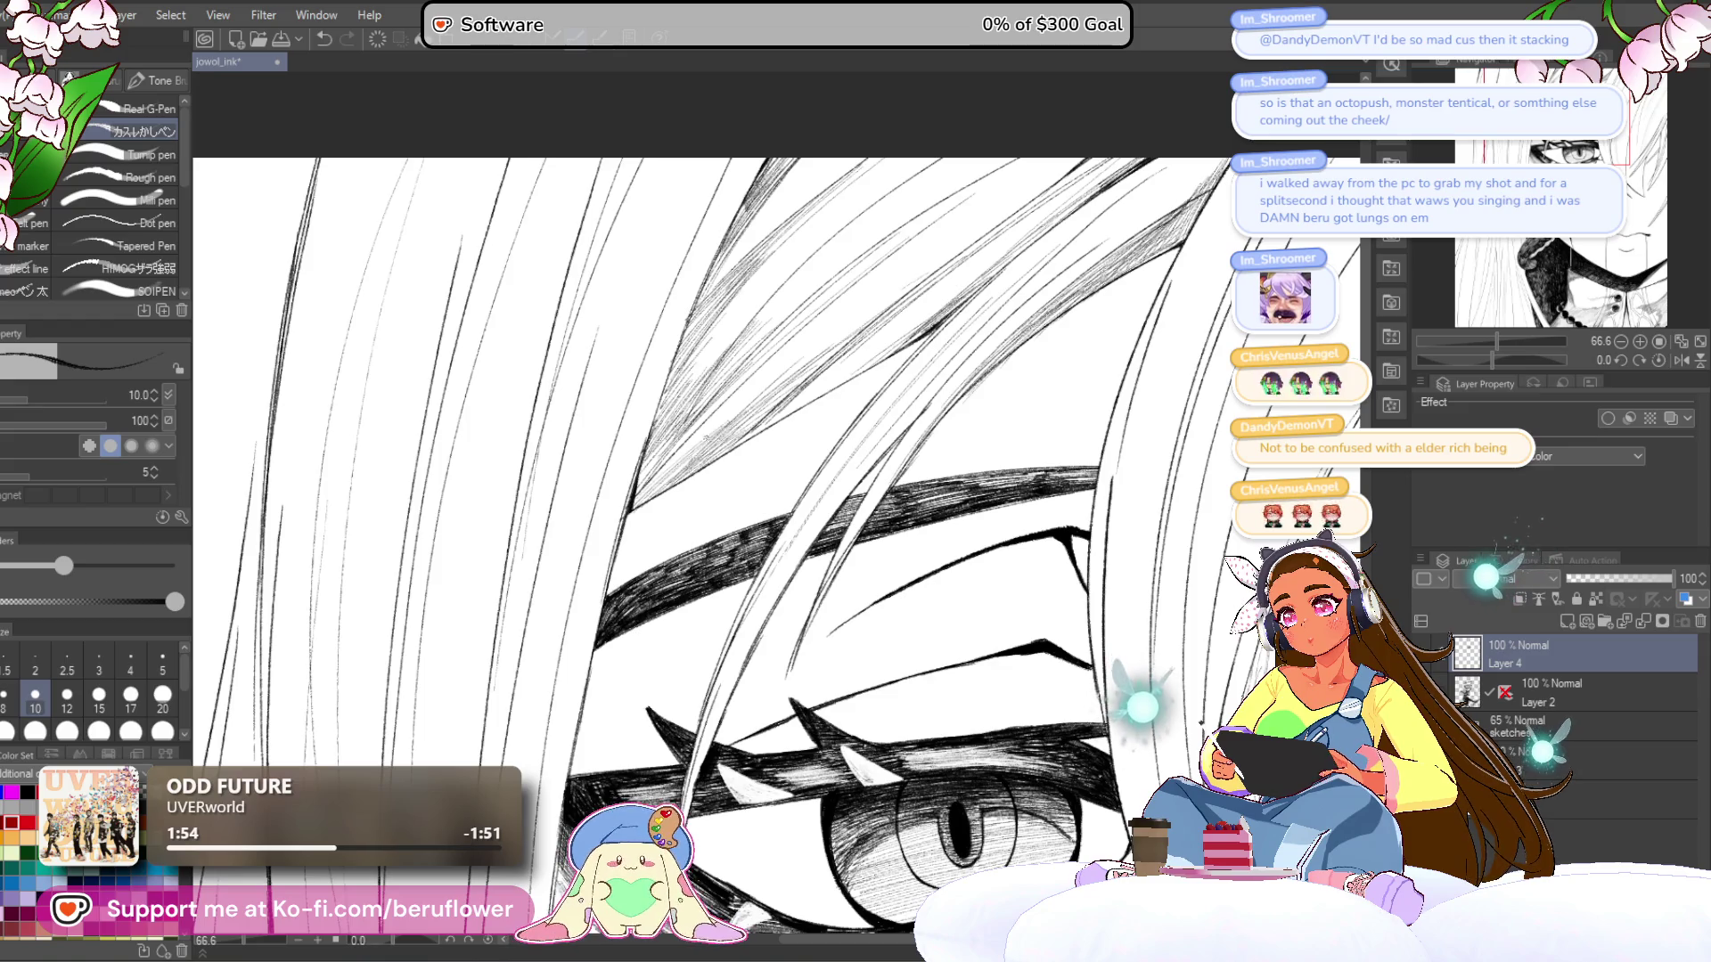
drag(637, 503, 768, 395)
mouse_move(642, 504)
mouse_down()
mouse_move(753, 410)
mouse_move(646, 562)
mouse_up()
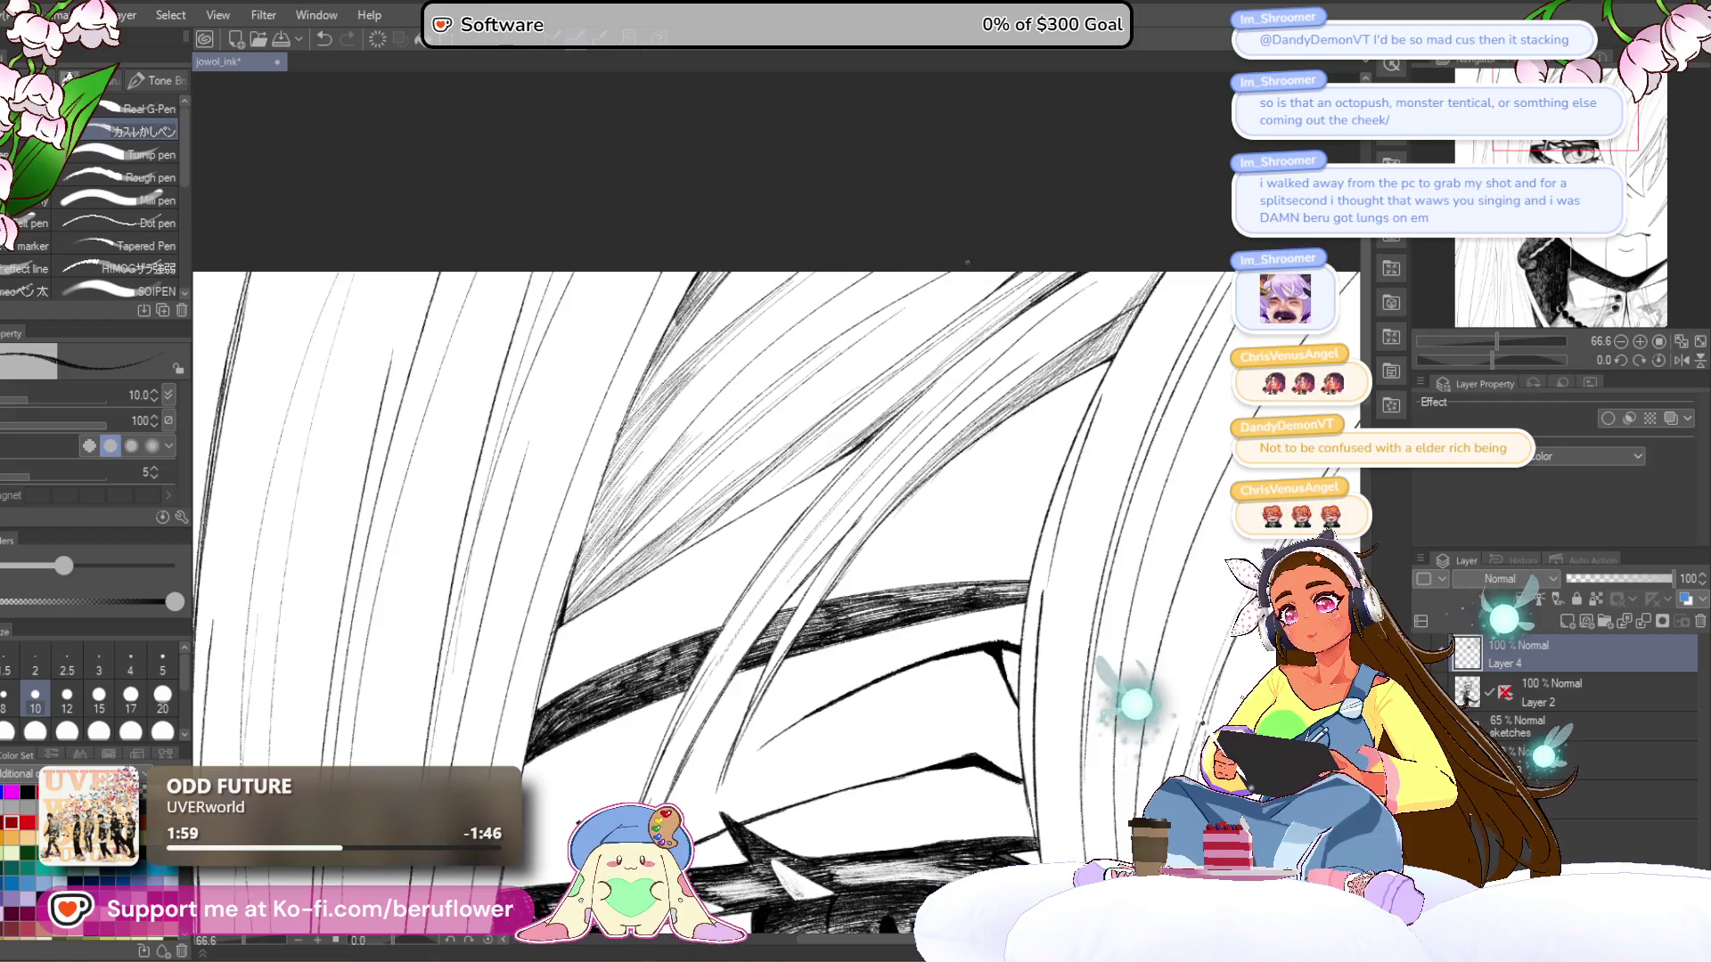
- Add long faint hatching strokes across the hair toward the upper right
drag(764, 408, 854, 336)
drag(856, 348, 967, 275)
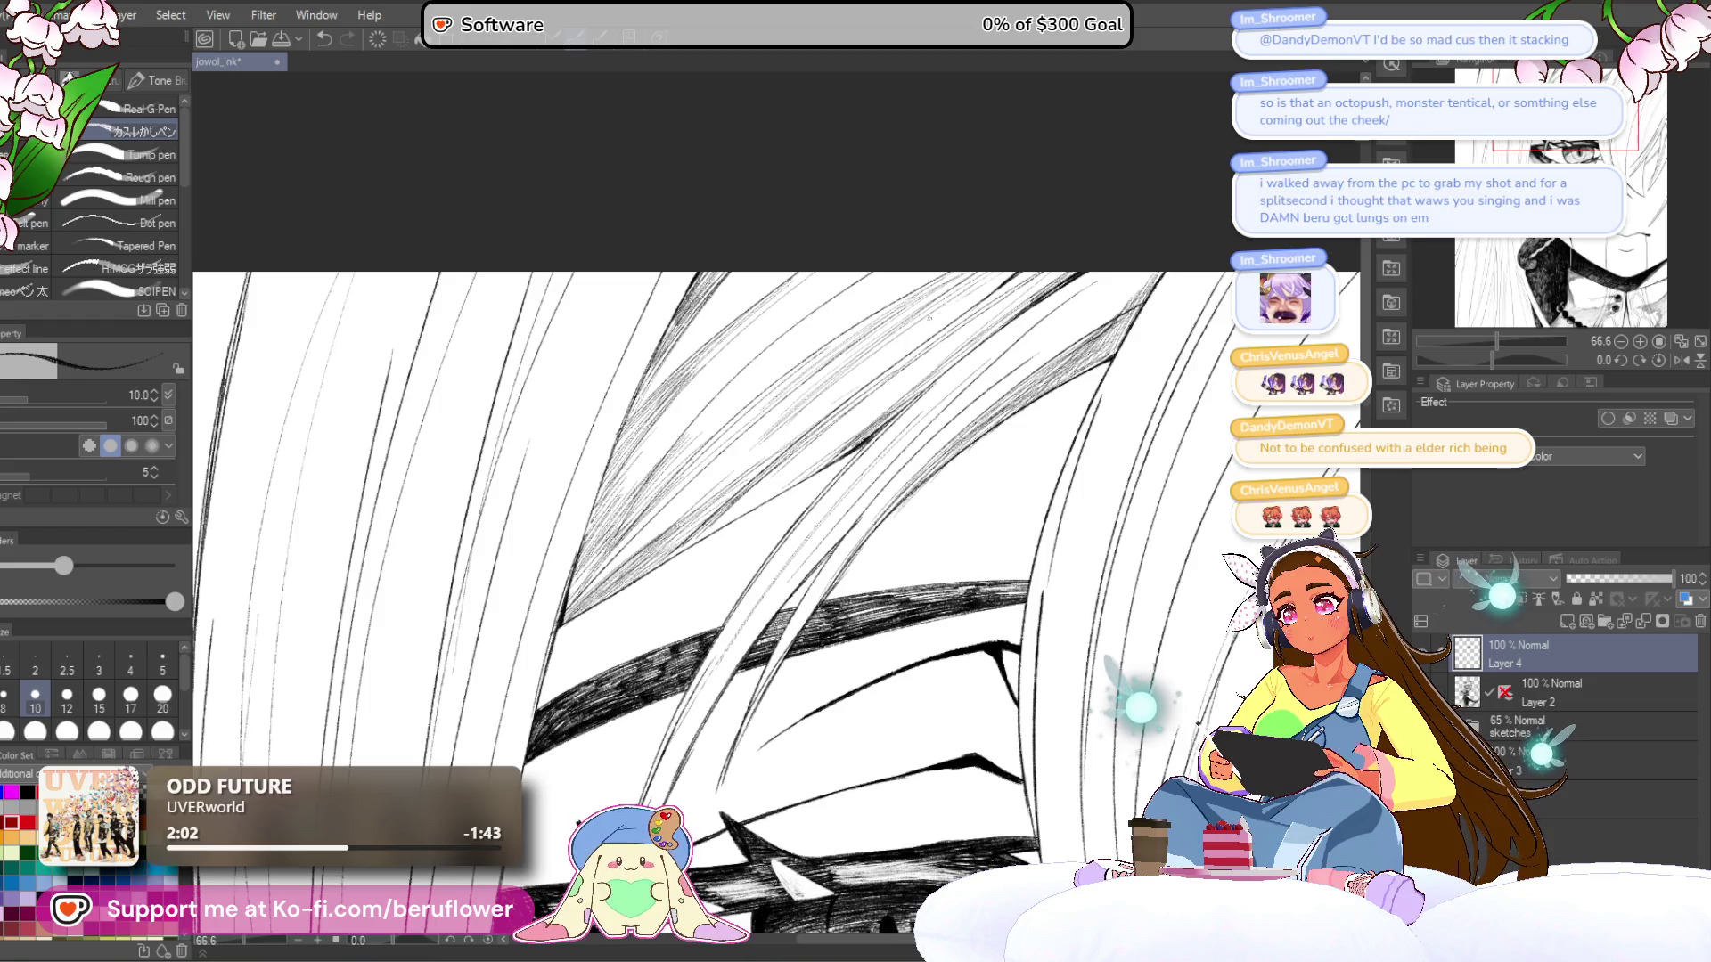
drag(794, 419, 961, 298)
scroll(713, 606, down, 2)
scroll(802, 606, up, 2)
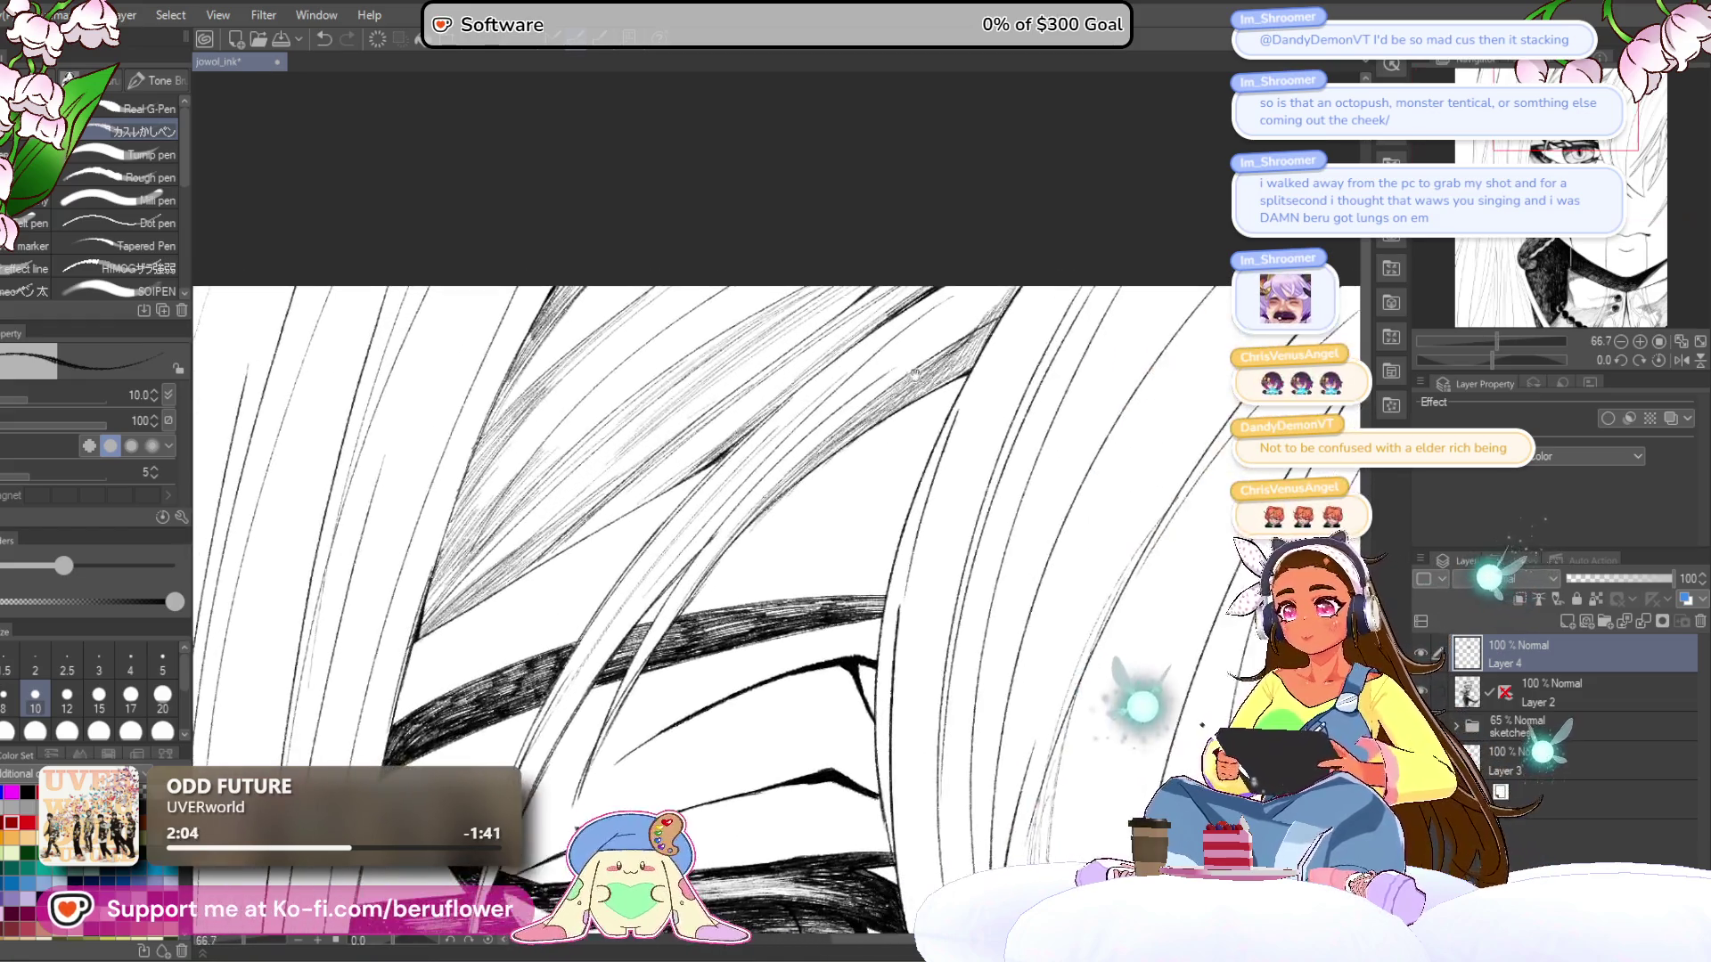
drag(624, 535, 709, 534)
drag(753, 391, 820, 285)
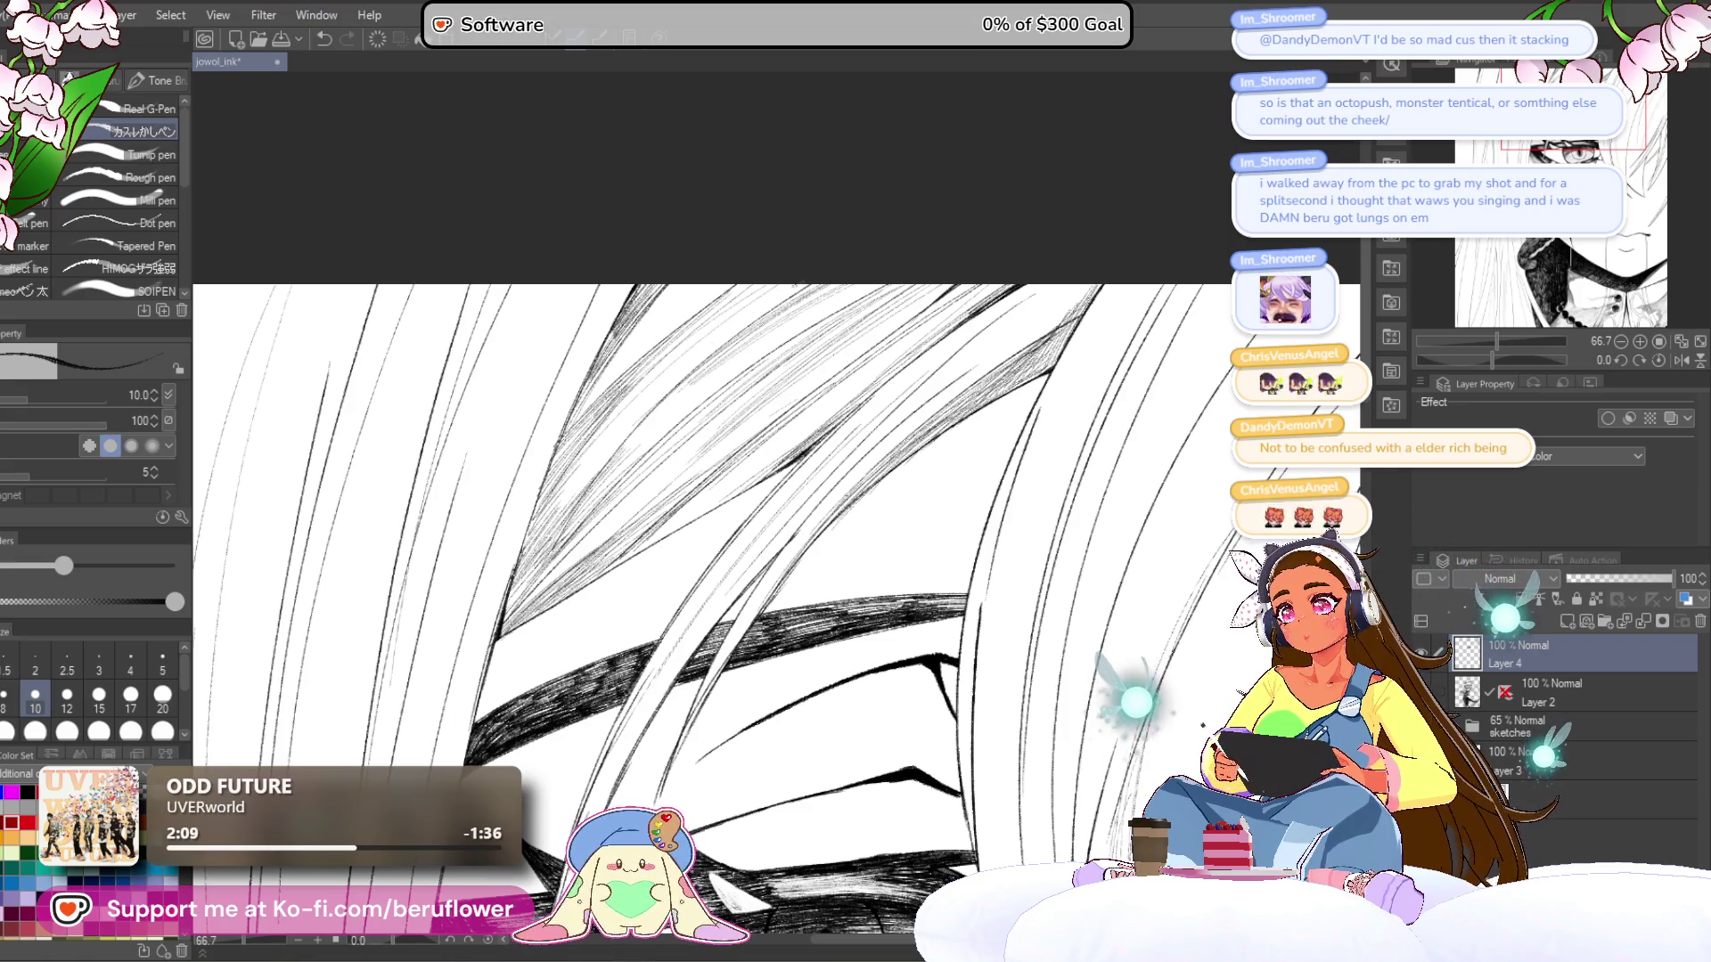
- Extend faint hatching lower down the hair and add a small dark accent stroke
drag(624, 579, 713, 526)
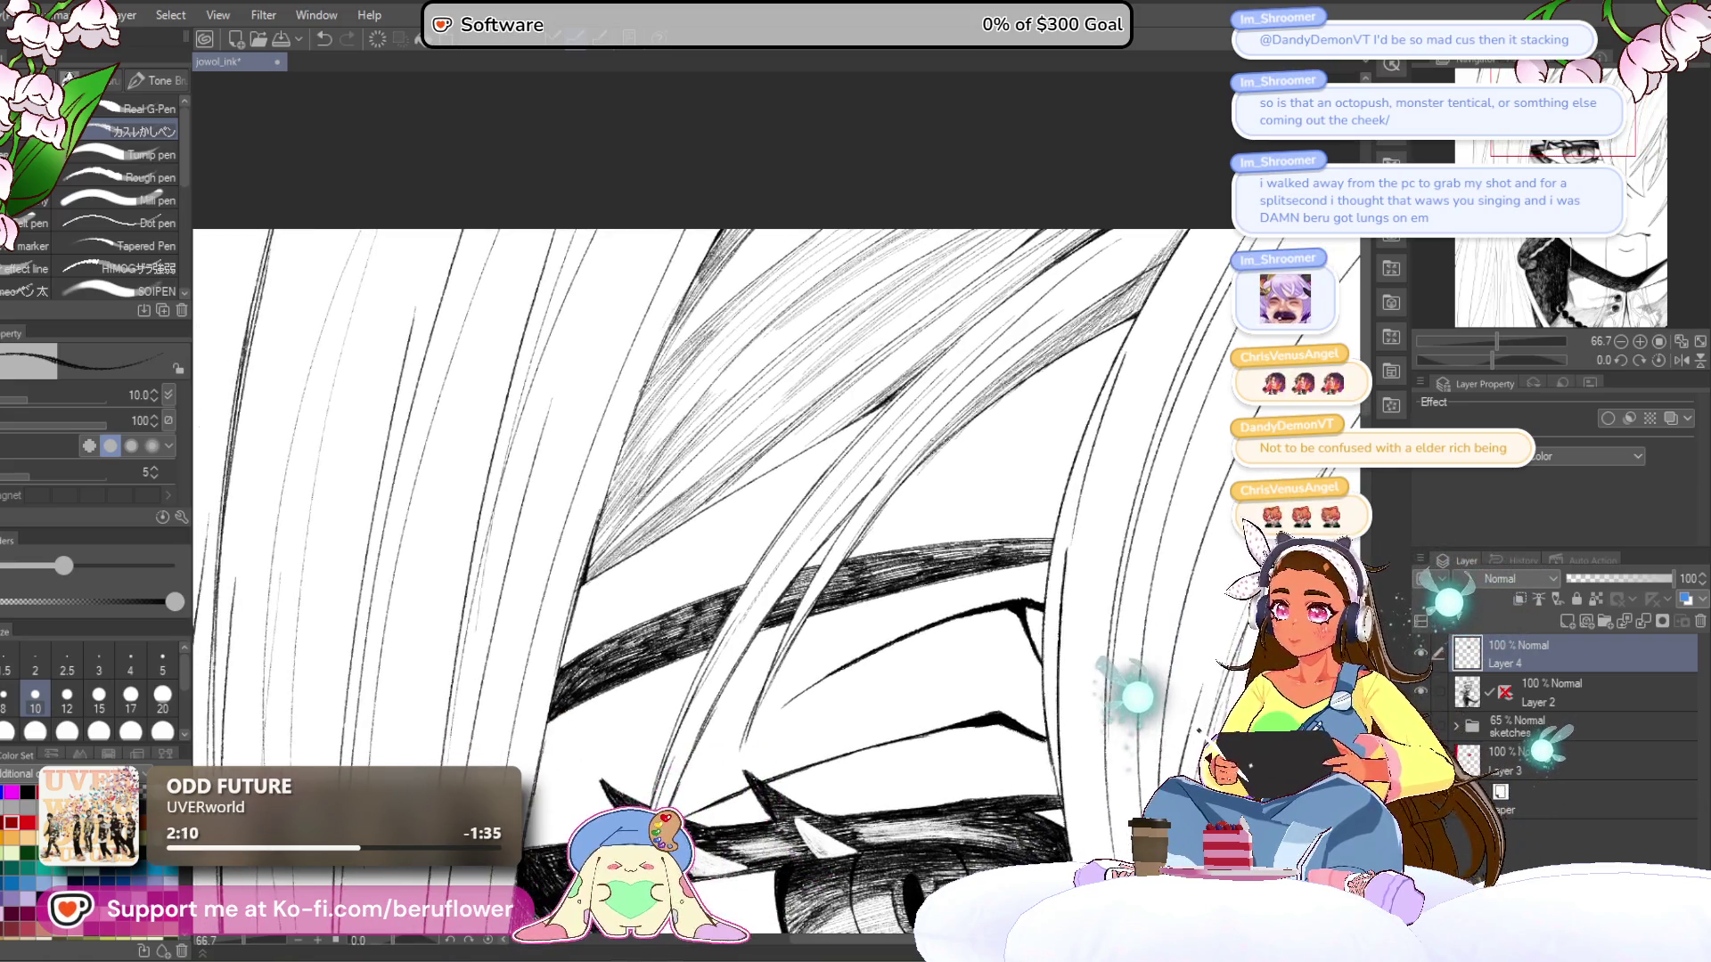
mouse_move(639, 395)
mouse_down()
mouse_move(725, 310)
mouse_move(692, 342)
mouse_up()
drag(625, 435, 695, 348)
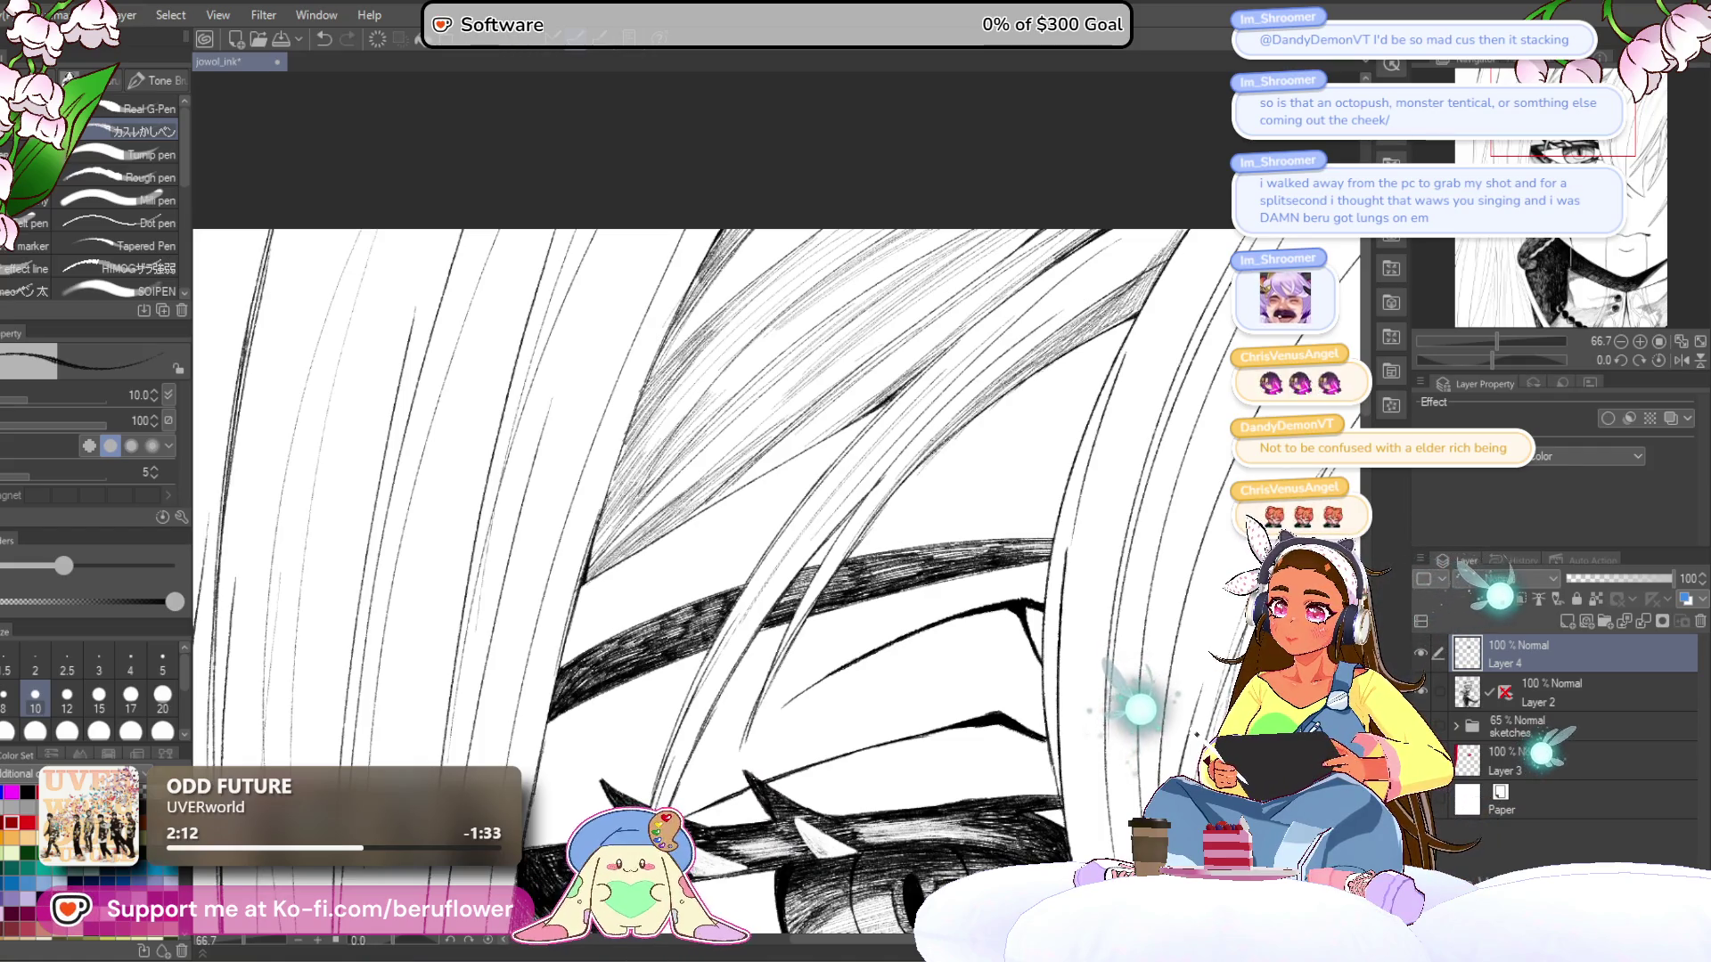
drag(606, 495, 663, 415)
drag(604, 508, 649, 433)
mouse_move(593, 551)
mouse_down()
mouse_move(647, 468)
mouse_move(666, 490)
mouse_move(776, 428)
mouse_up()
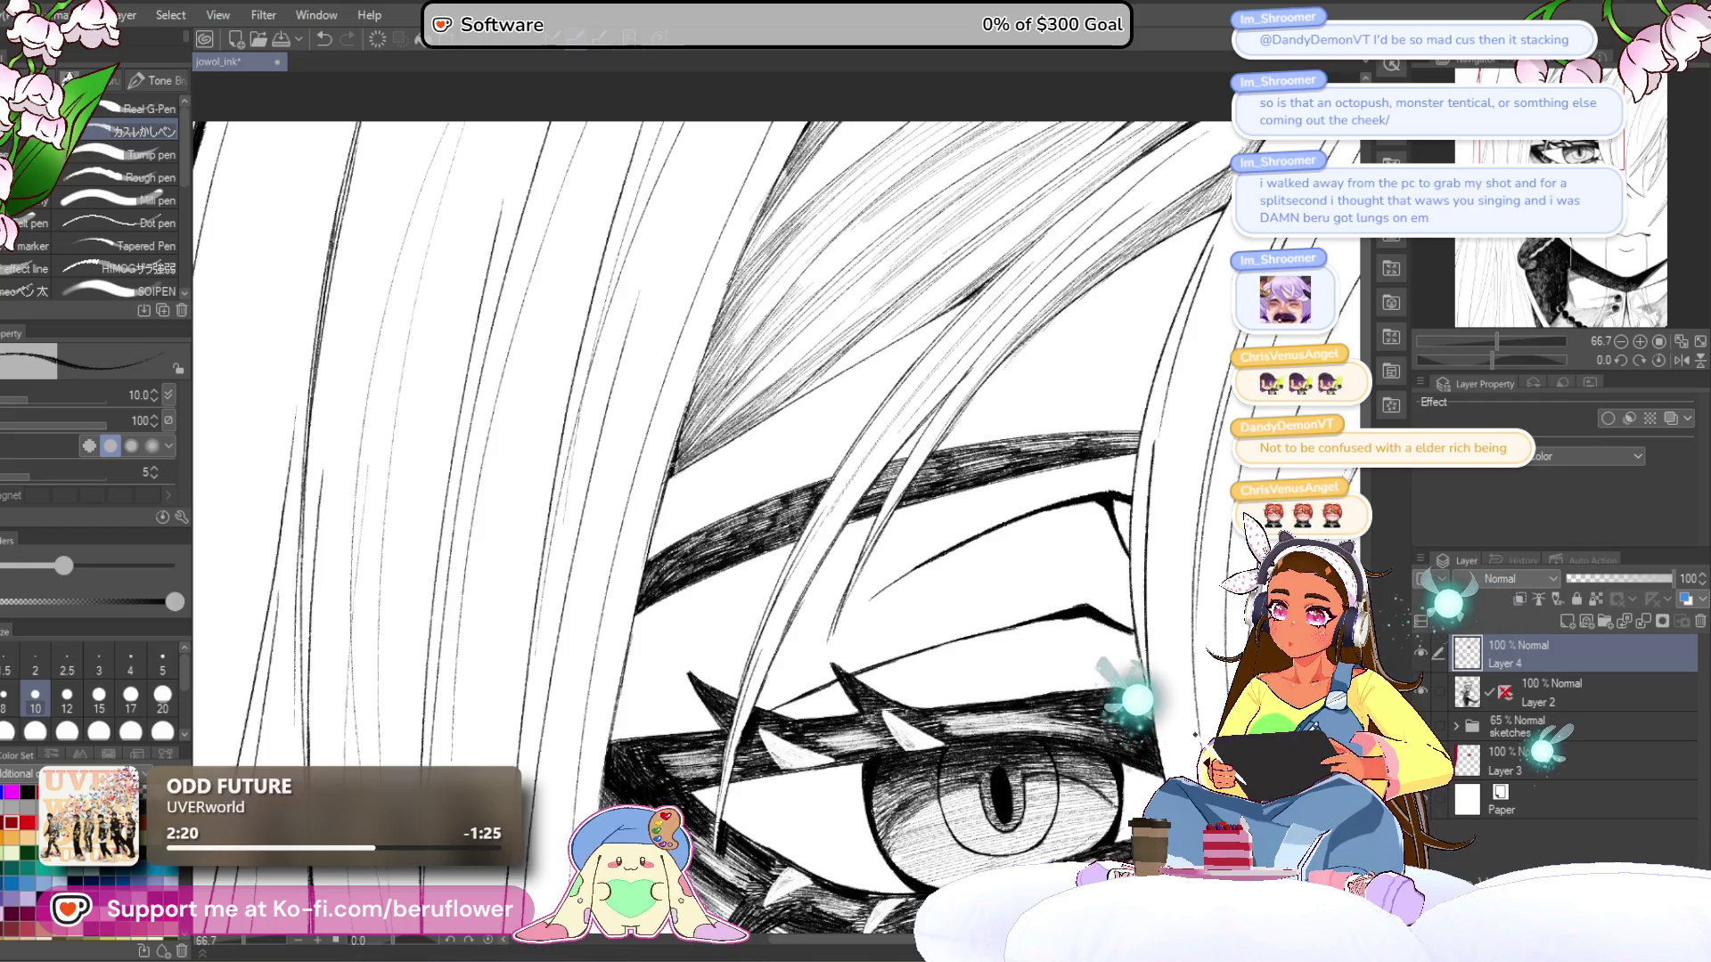
drag(683, 463, 707, 446)
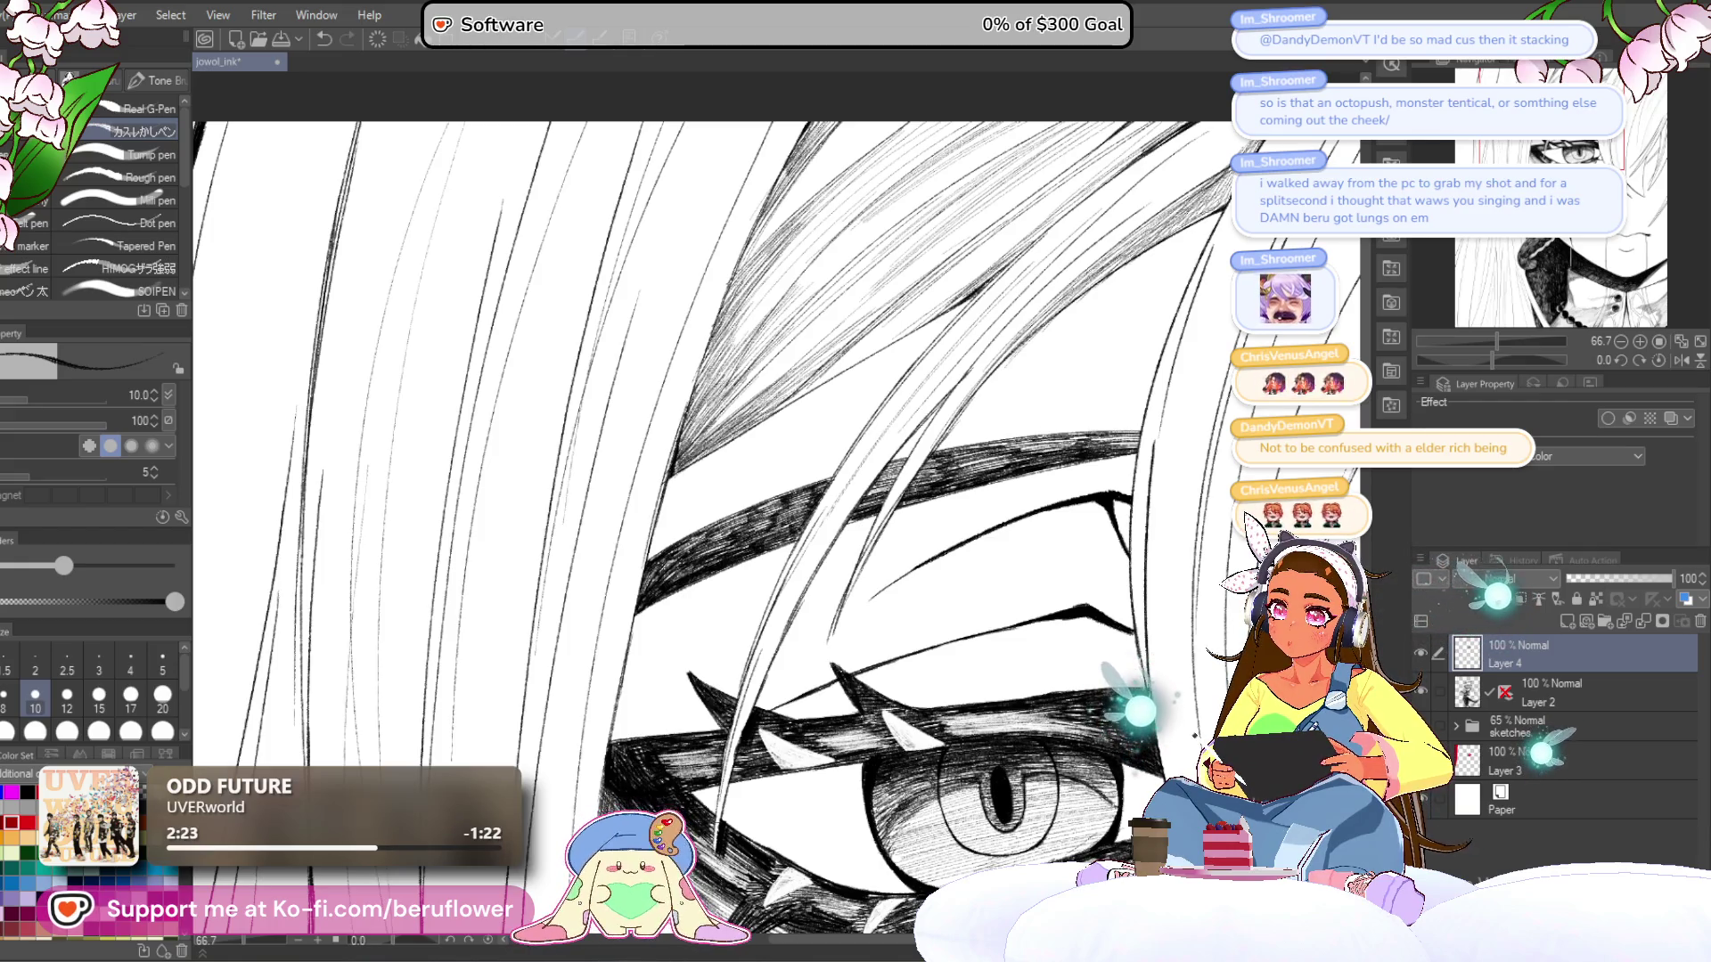
drag(712, 535, 679, 553)
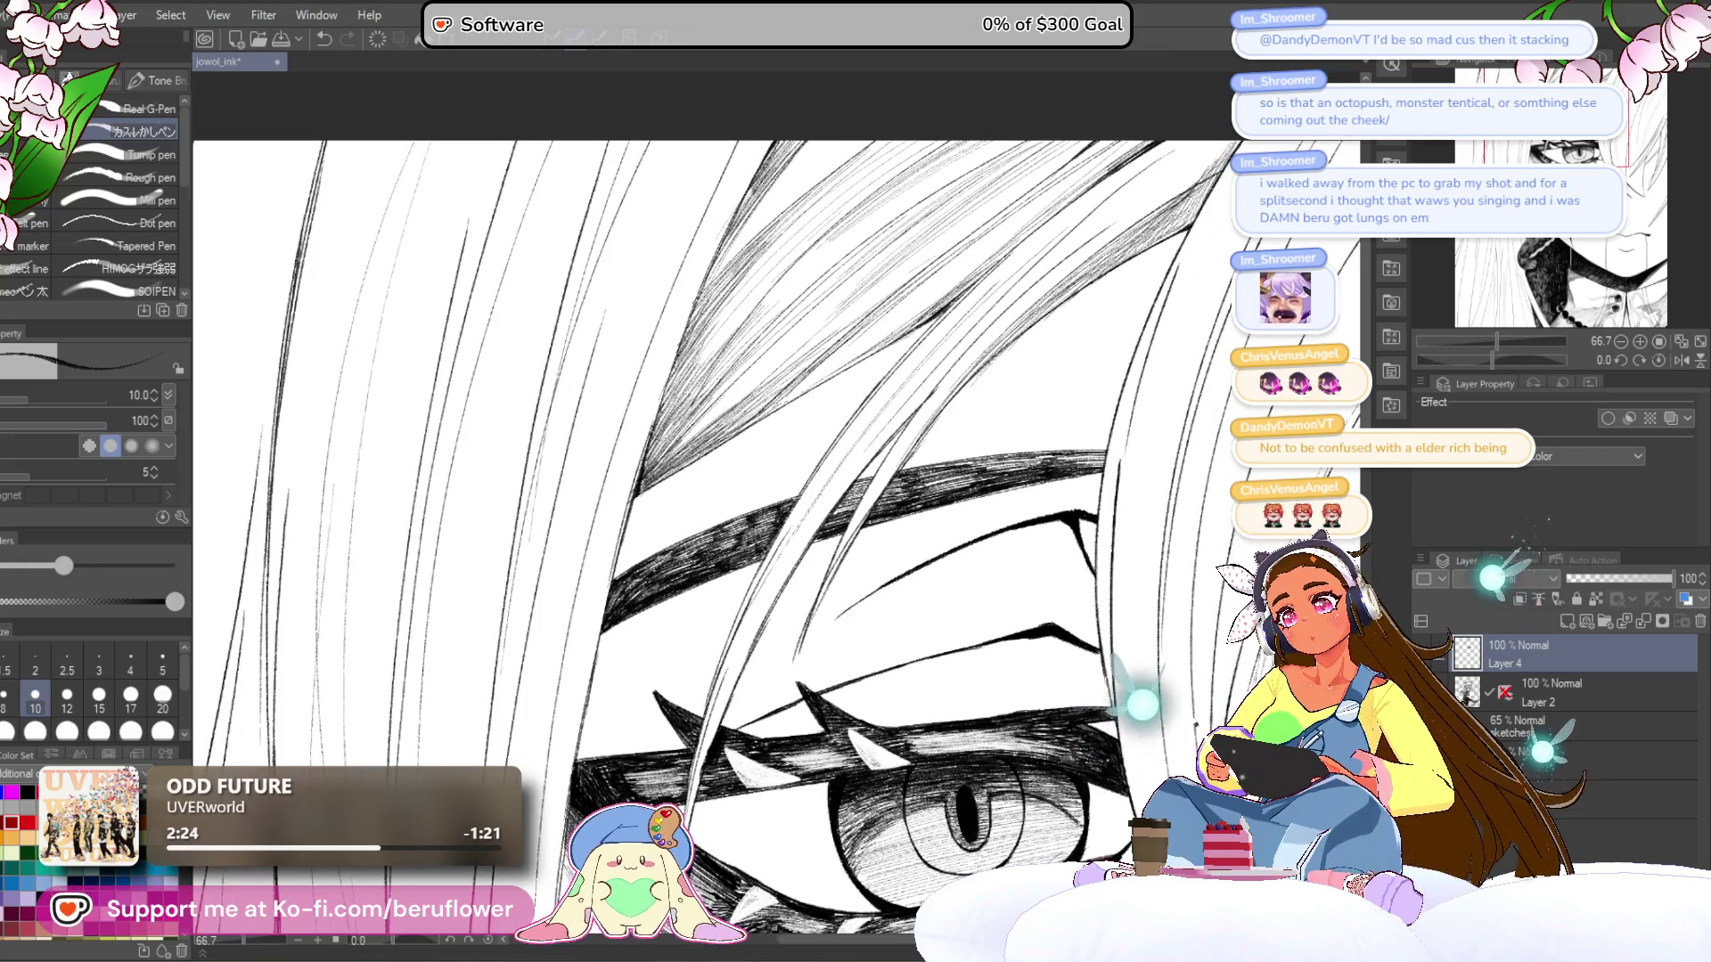
scroll(713, 535, down, 3)
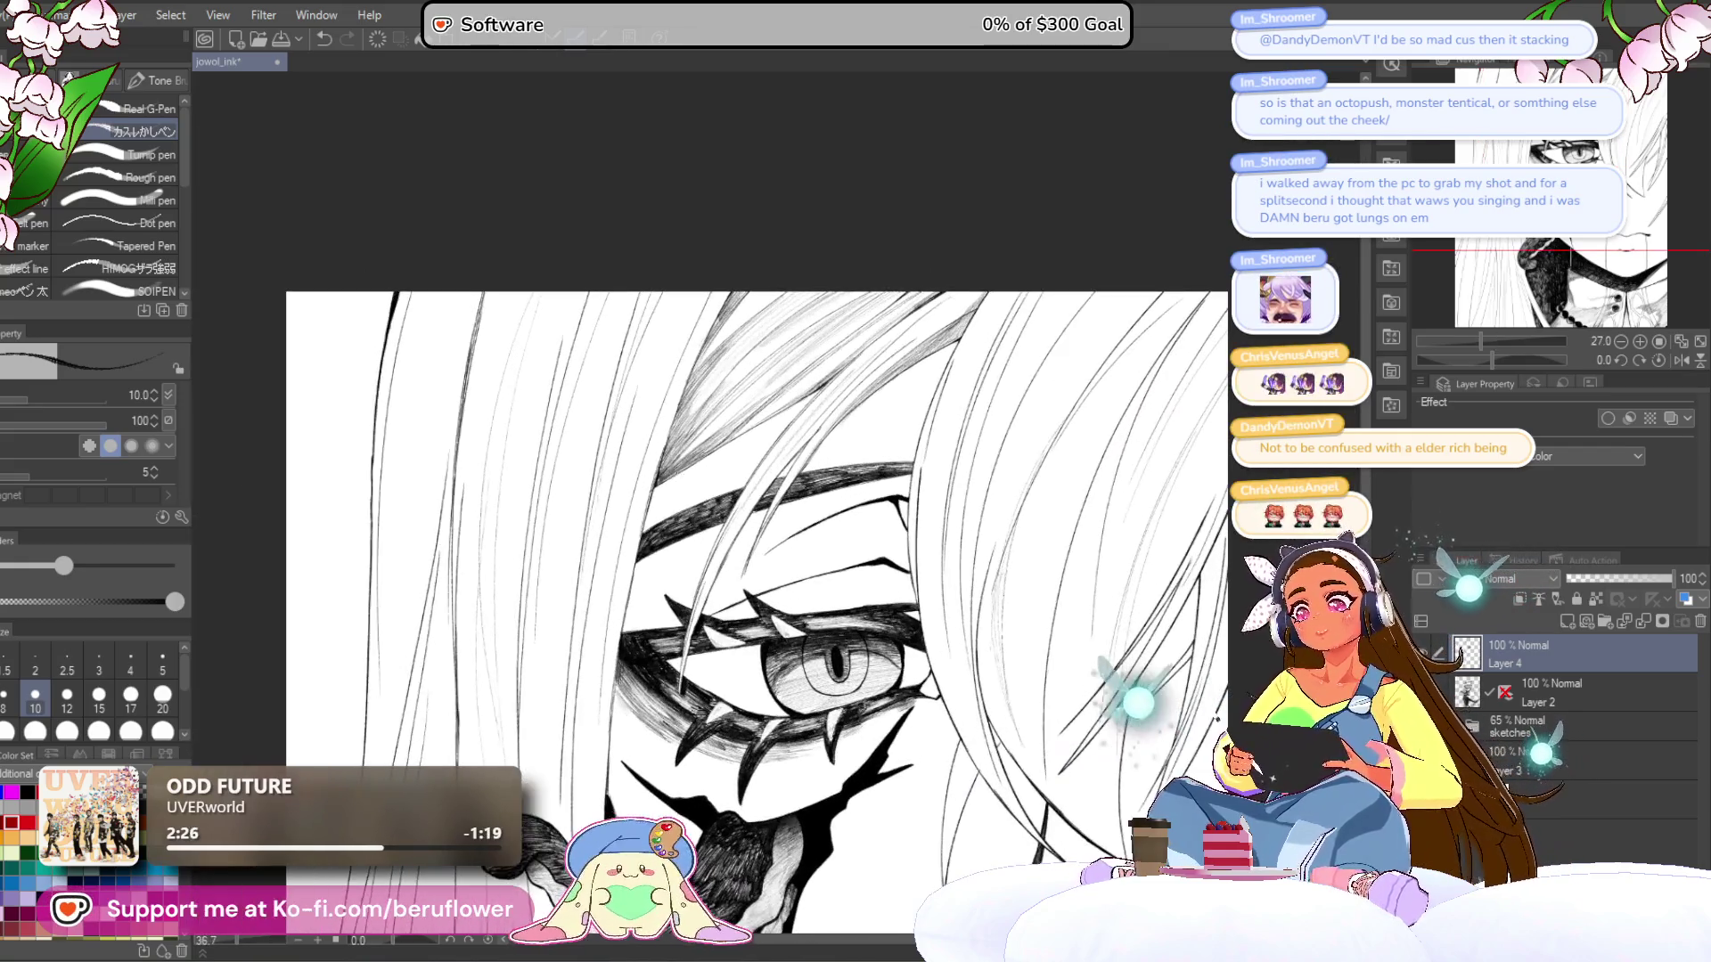
- Rotate the page to about 8 degrees, then to -17 degrees, framing the page's top edge
drag(1494, 356, 1488, 357)
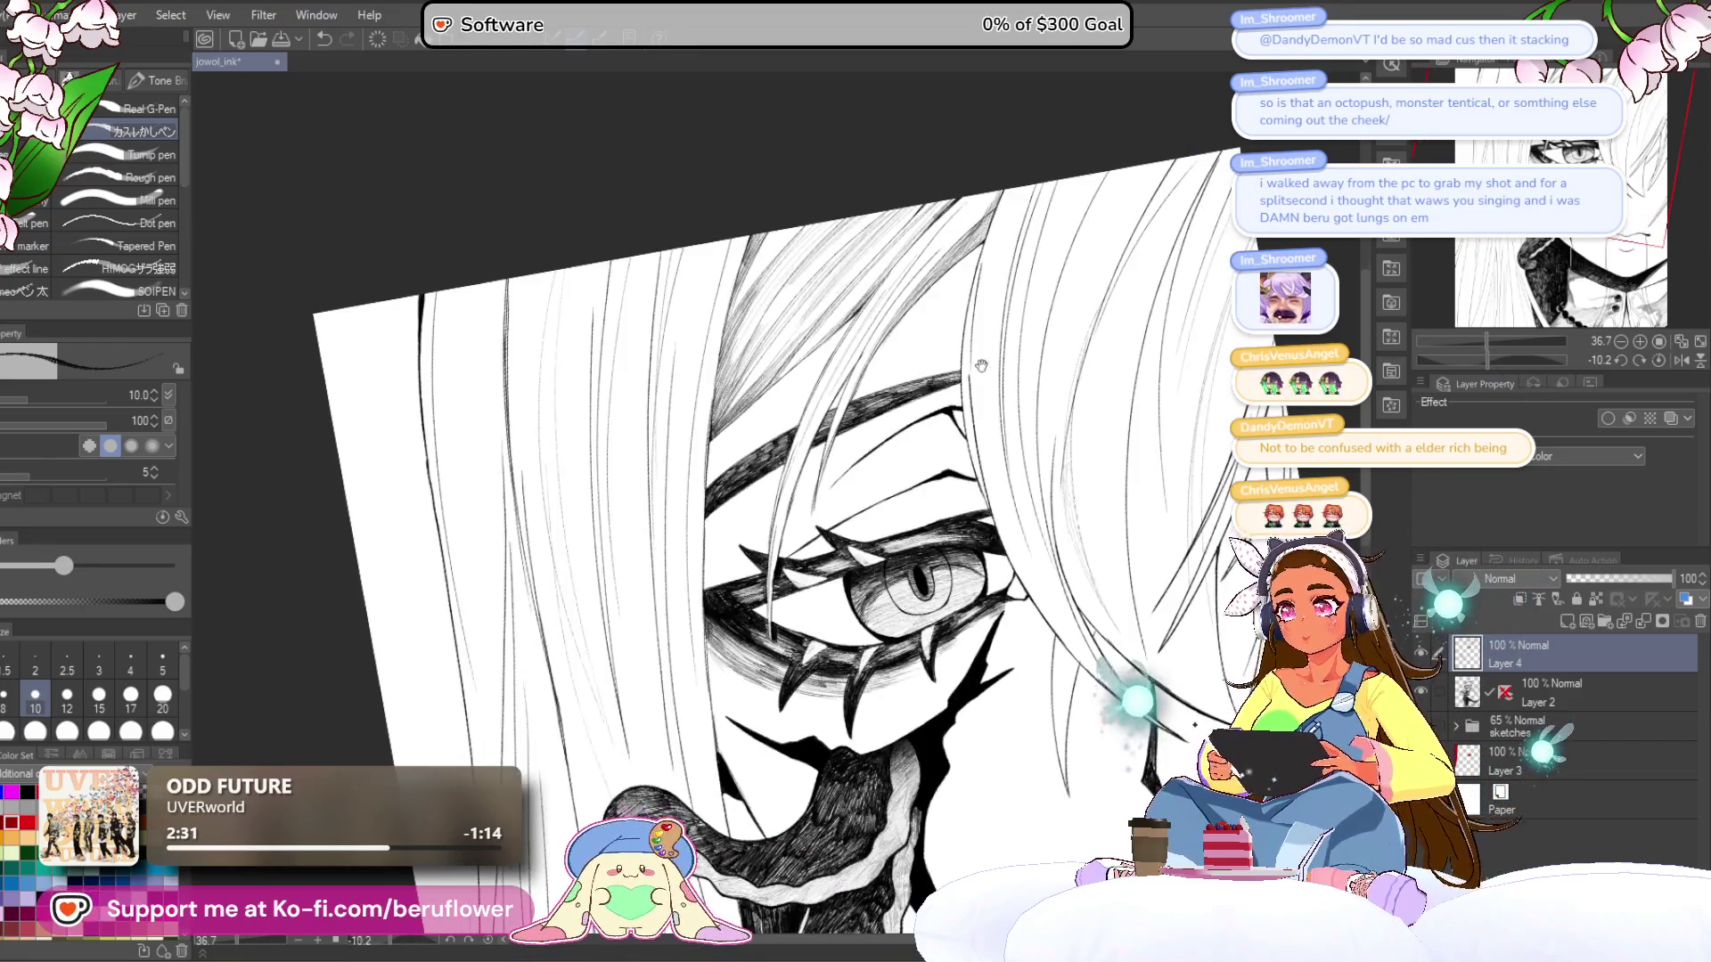
scroll(989, 359, up, 4)
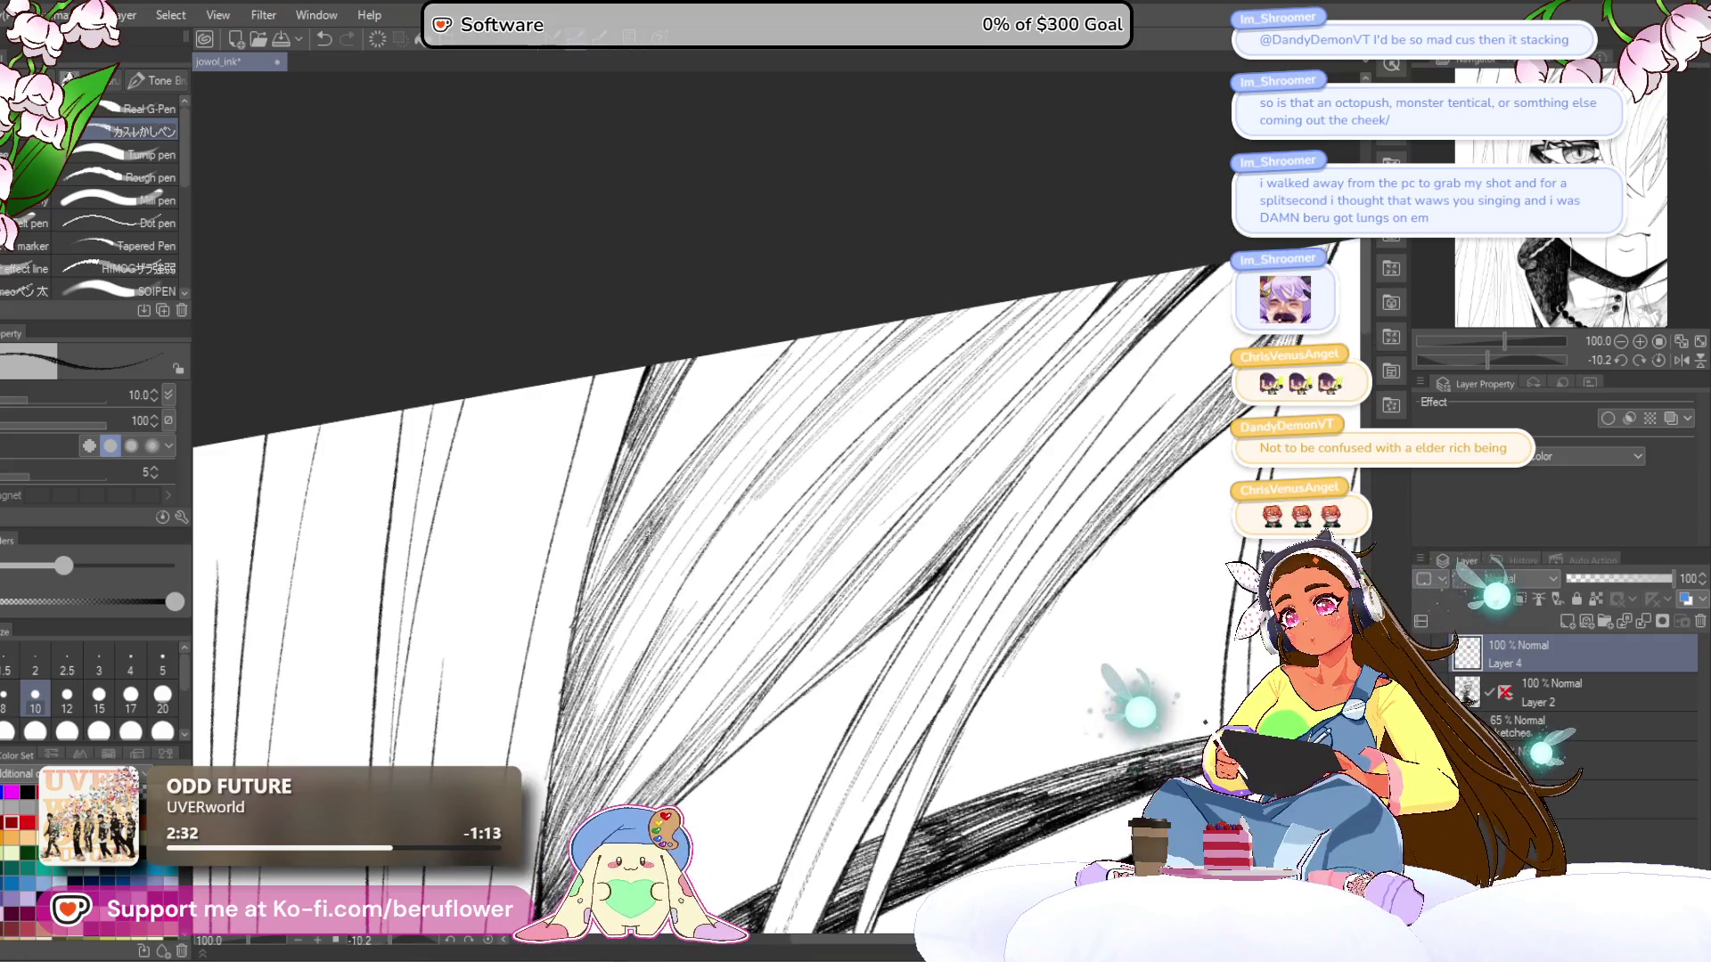
scroll(993, 575, down, 5)
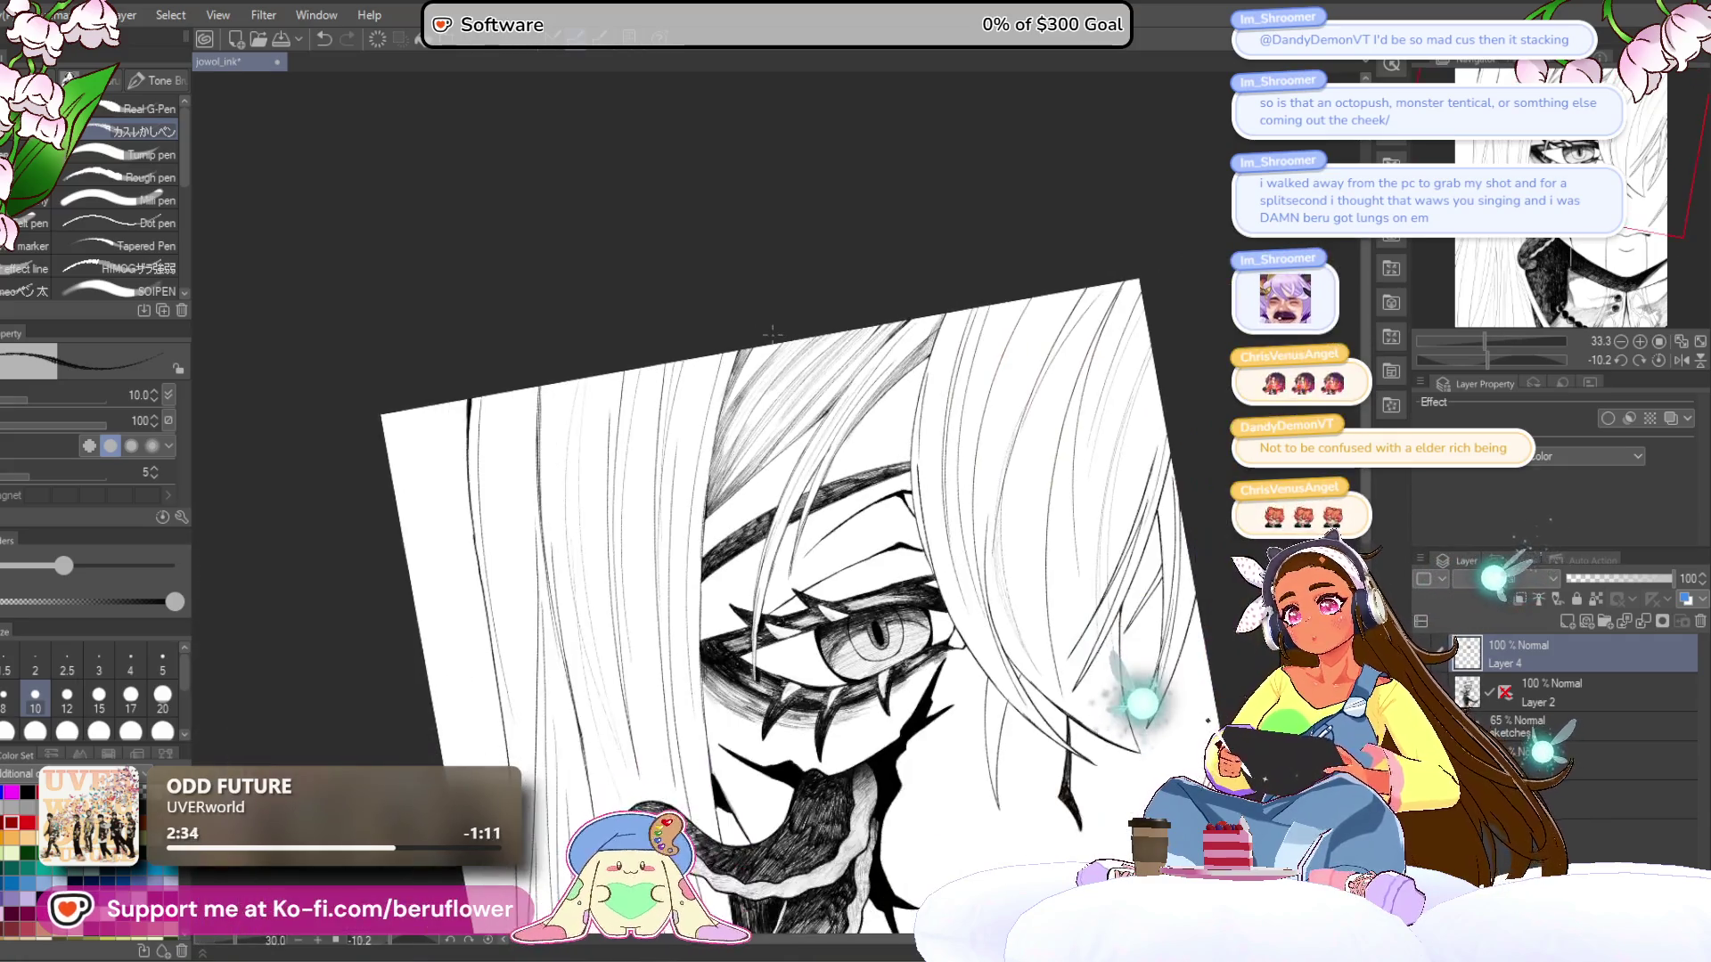
mouse_move(993, 575)
mouse_down()
mouse_move(989, 361)
mouse_move(1006, 321)
mouse_up()
drag(1484, 353, 1495, 349)
scroll(1076, 449, up, 3)
mouse_move(1076, 449)
mouse_down()
mouse_move(1114, 473)
mouse_move(1132, 597)
mouse_up()
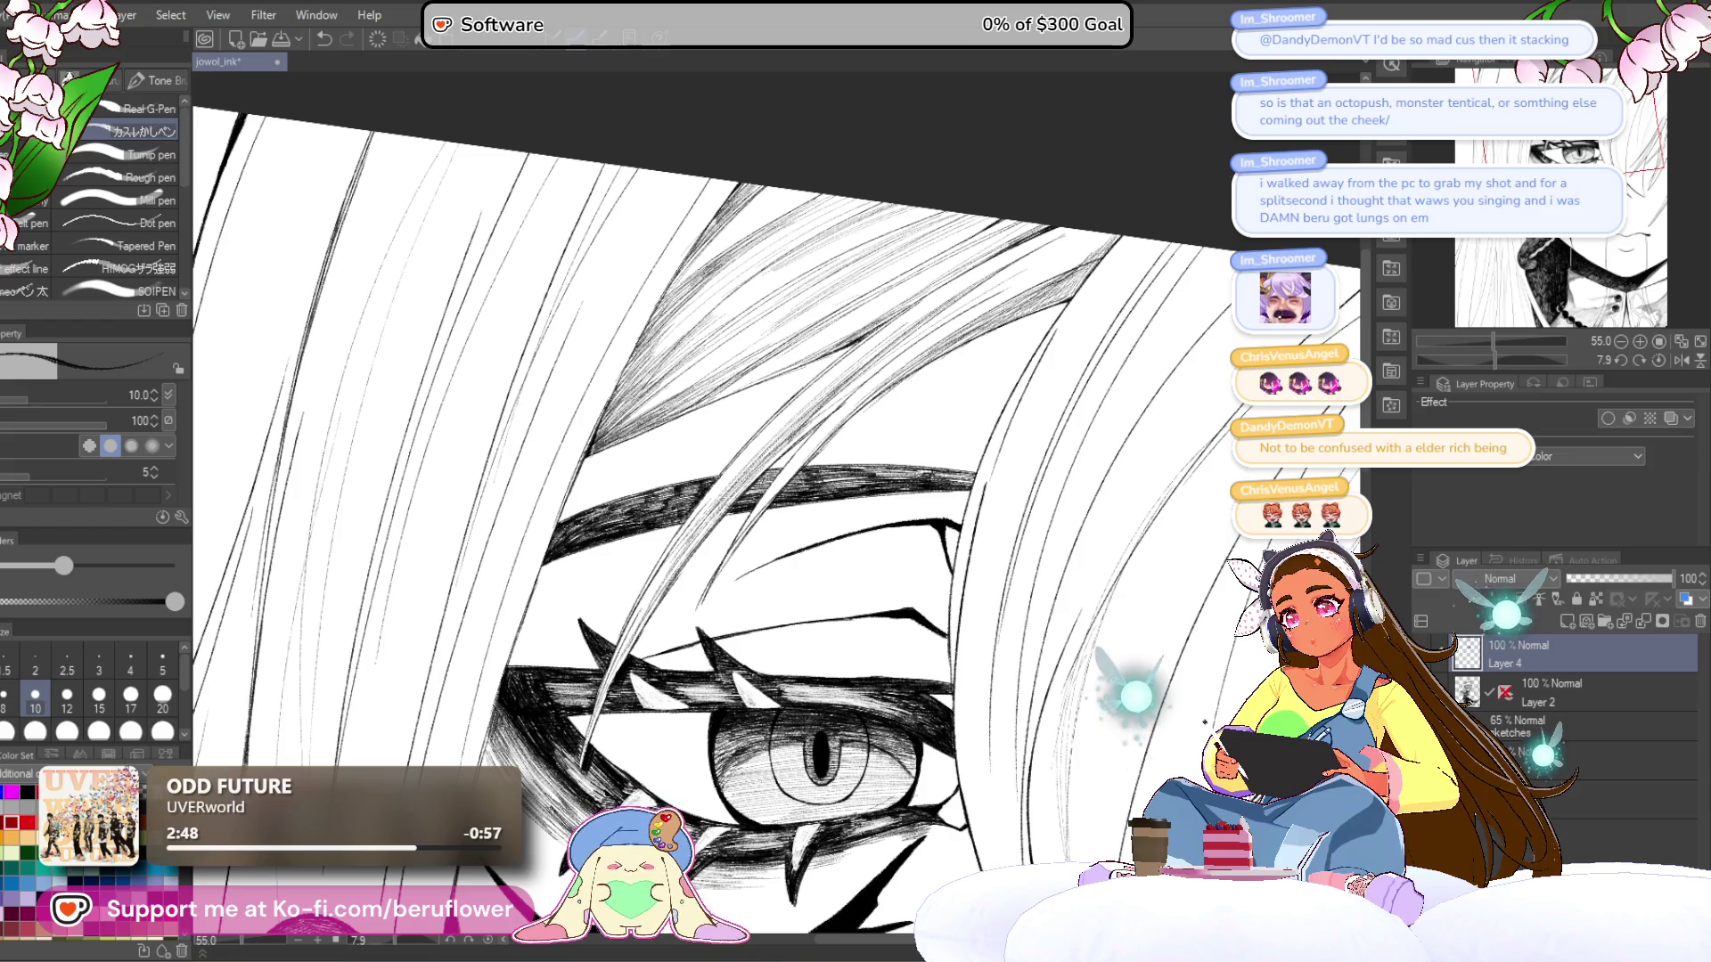
scroll(1033, 489, down, 3)
scroll(1033, 489, up, 1)
mouse_move(1495, 360)
mouse_down()
mouse_move(1468, 393)
mouse_move(1496, 358)
mouse_move(1480, 341)
mouse_move(1506, 340)
mouse_up()
- Add dark hatching strokes to the hair strands along the top
drag(793, 356, 867, 268)
drag(751, 390, 838, 300)
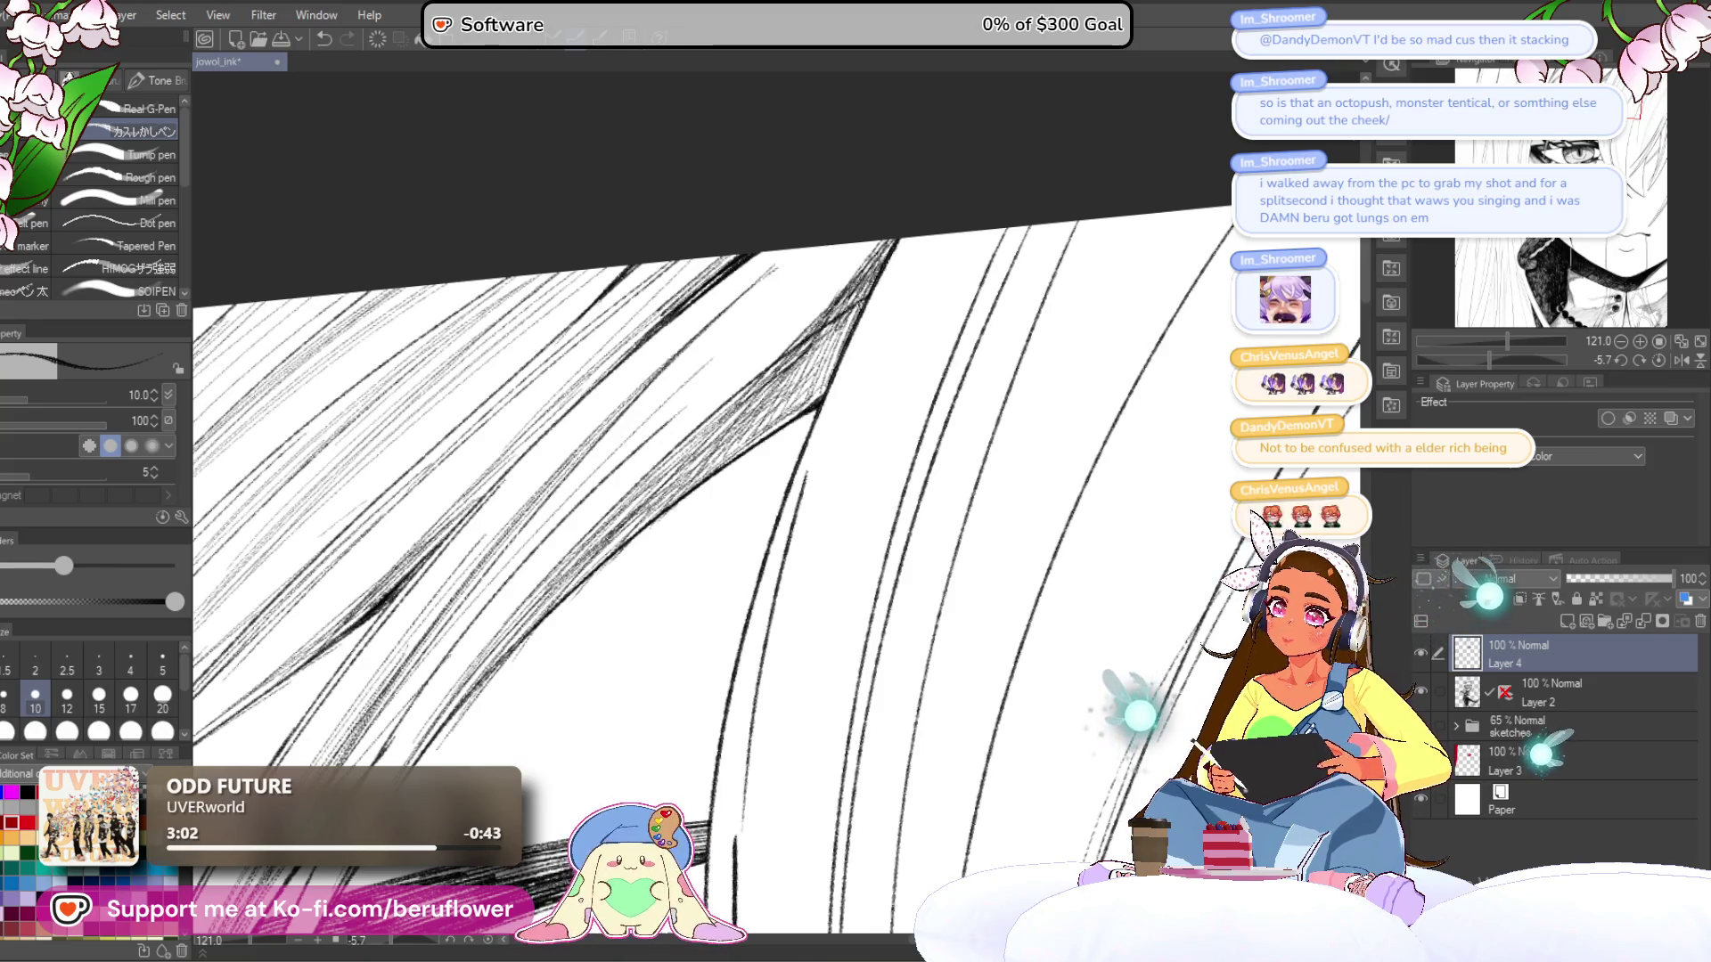
drag(624, 535, 784, 544)
drag(793, 357, 896, 266)
drag(757, 385, 838, 310)
drag(749, 389, 851, 296)
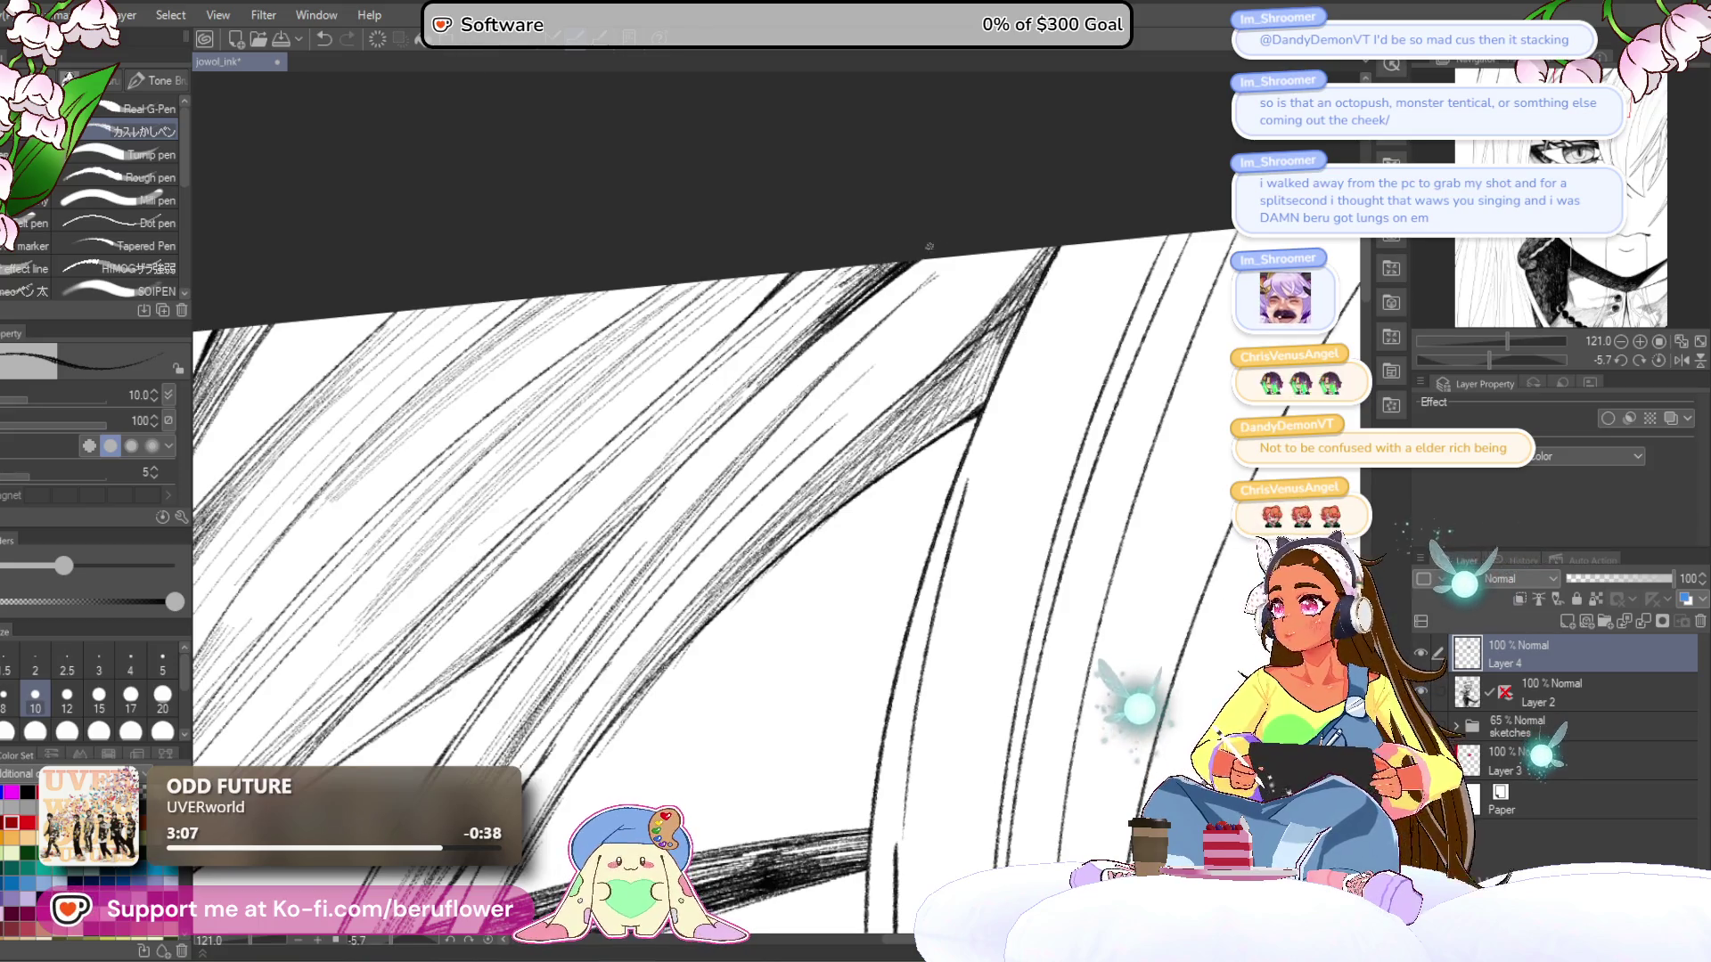
- Hatch diagonally across the gaps between the long hair strands
scroll(943, 237, down, 10)
scroll(894, 445, up, 10)
scroll(802, 570, up, 2)
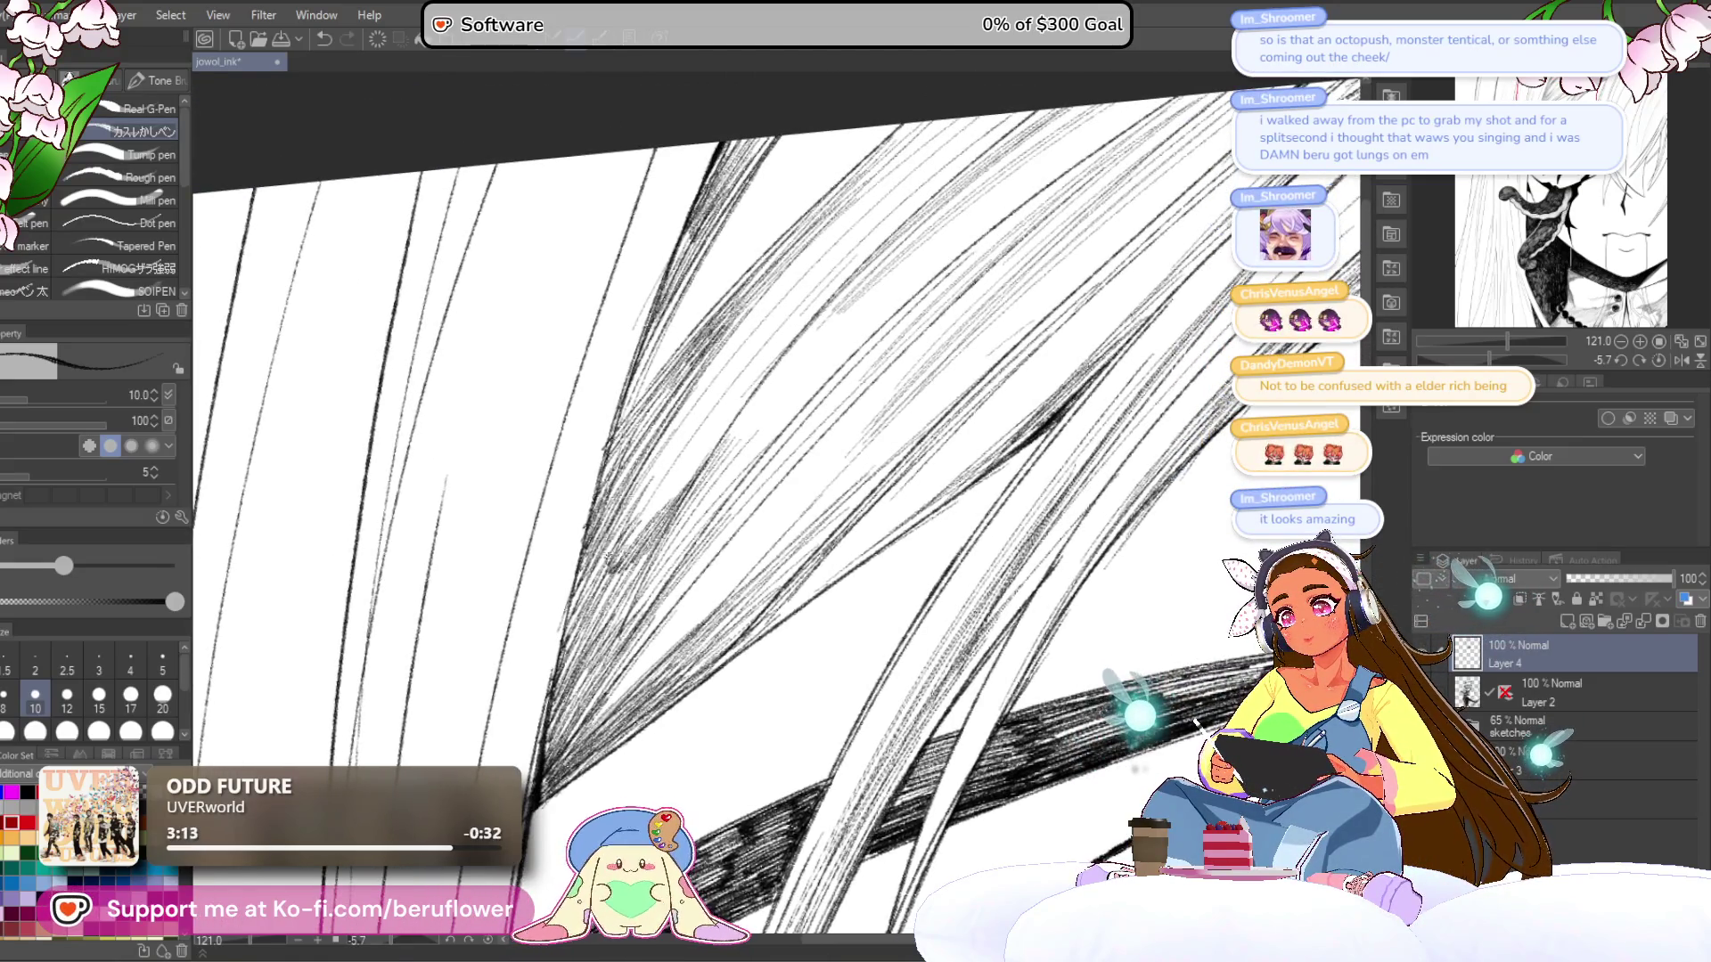
scroll(660, 441, up, 5)
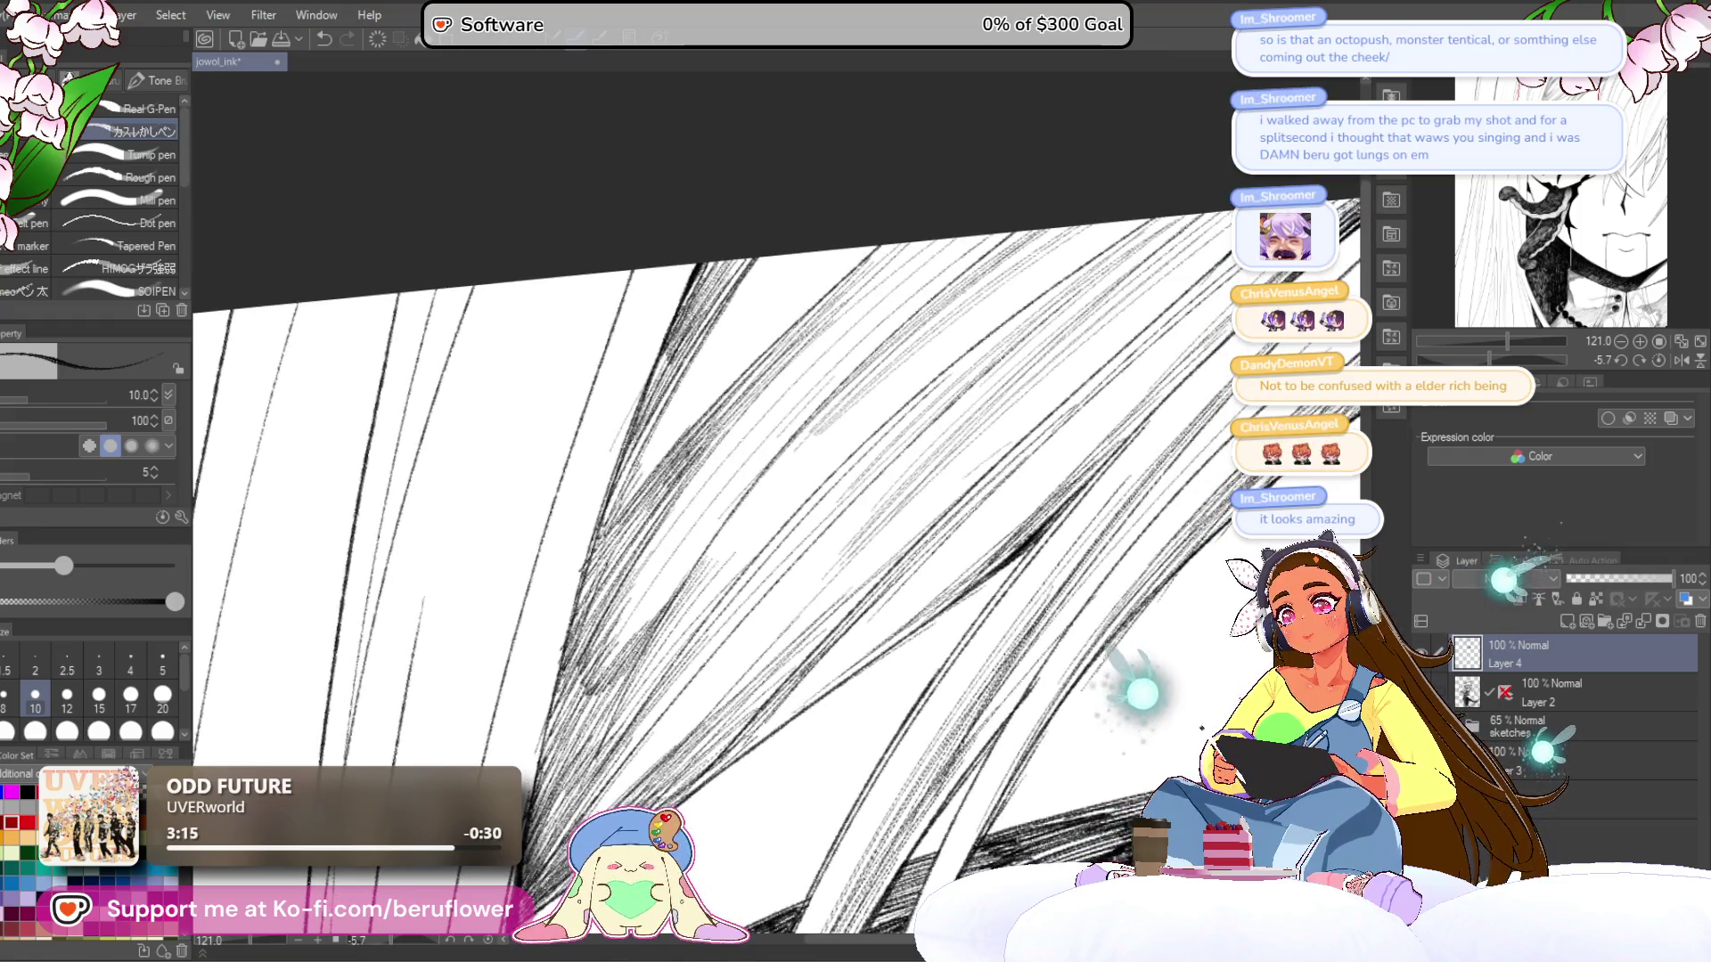
scroll(684, 628, down, 3)
scroll(646, 638, down, 3)
drag(648, 626, 688, 571)
mouse_move(572, 724)
mouse_down()
mouse_move(650, 608)
mouse_move(571, 696)
mouse_move(574, 664)
mouse_up()
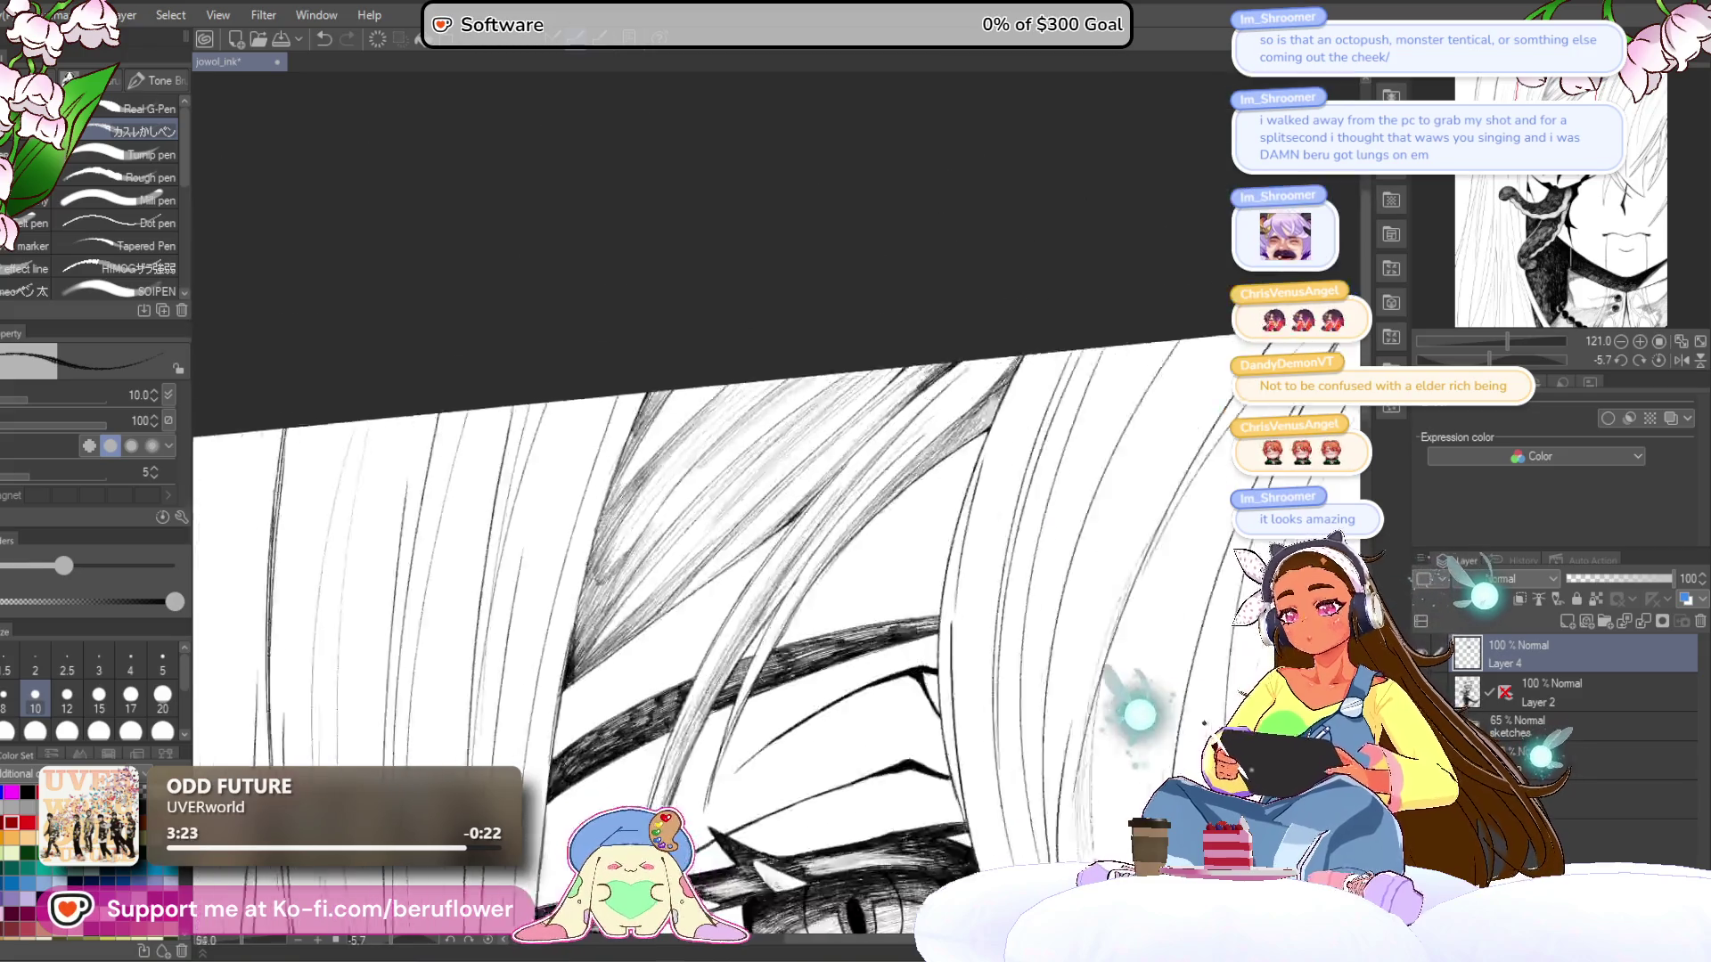
- Zoom out and centre the whole face in view
scroll(765, 527, down, 2)
drag(766, 446, 766, 528)
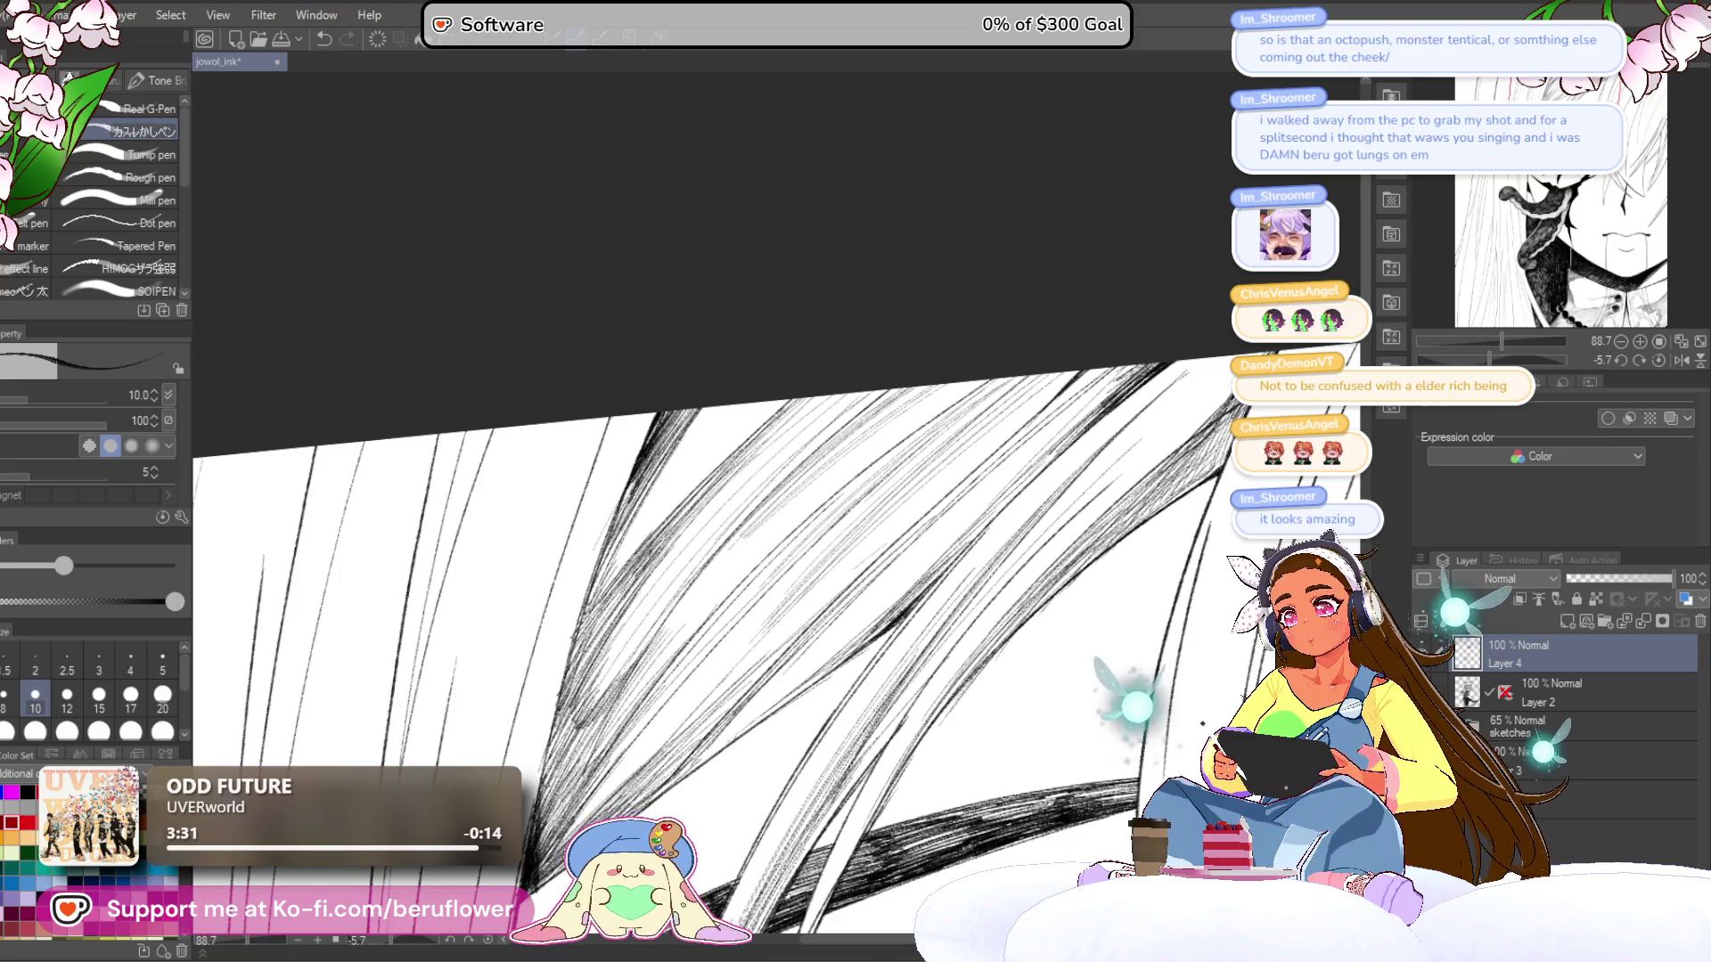
scroll(998, 646, down, 5)
mouse_move(997, 638)
mouse_down()
mouse_move(1039, 427)
mouse_move(1134, 362)
mouse_up()
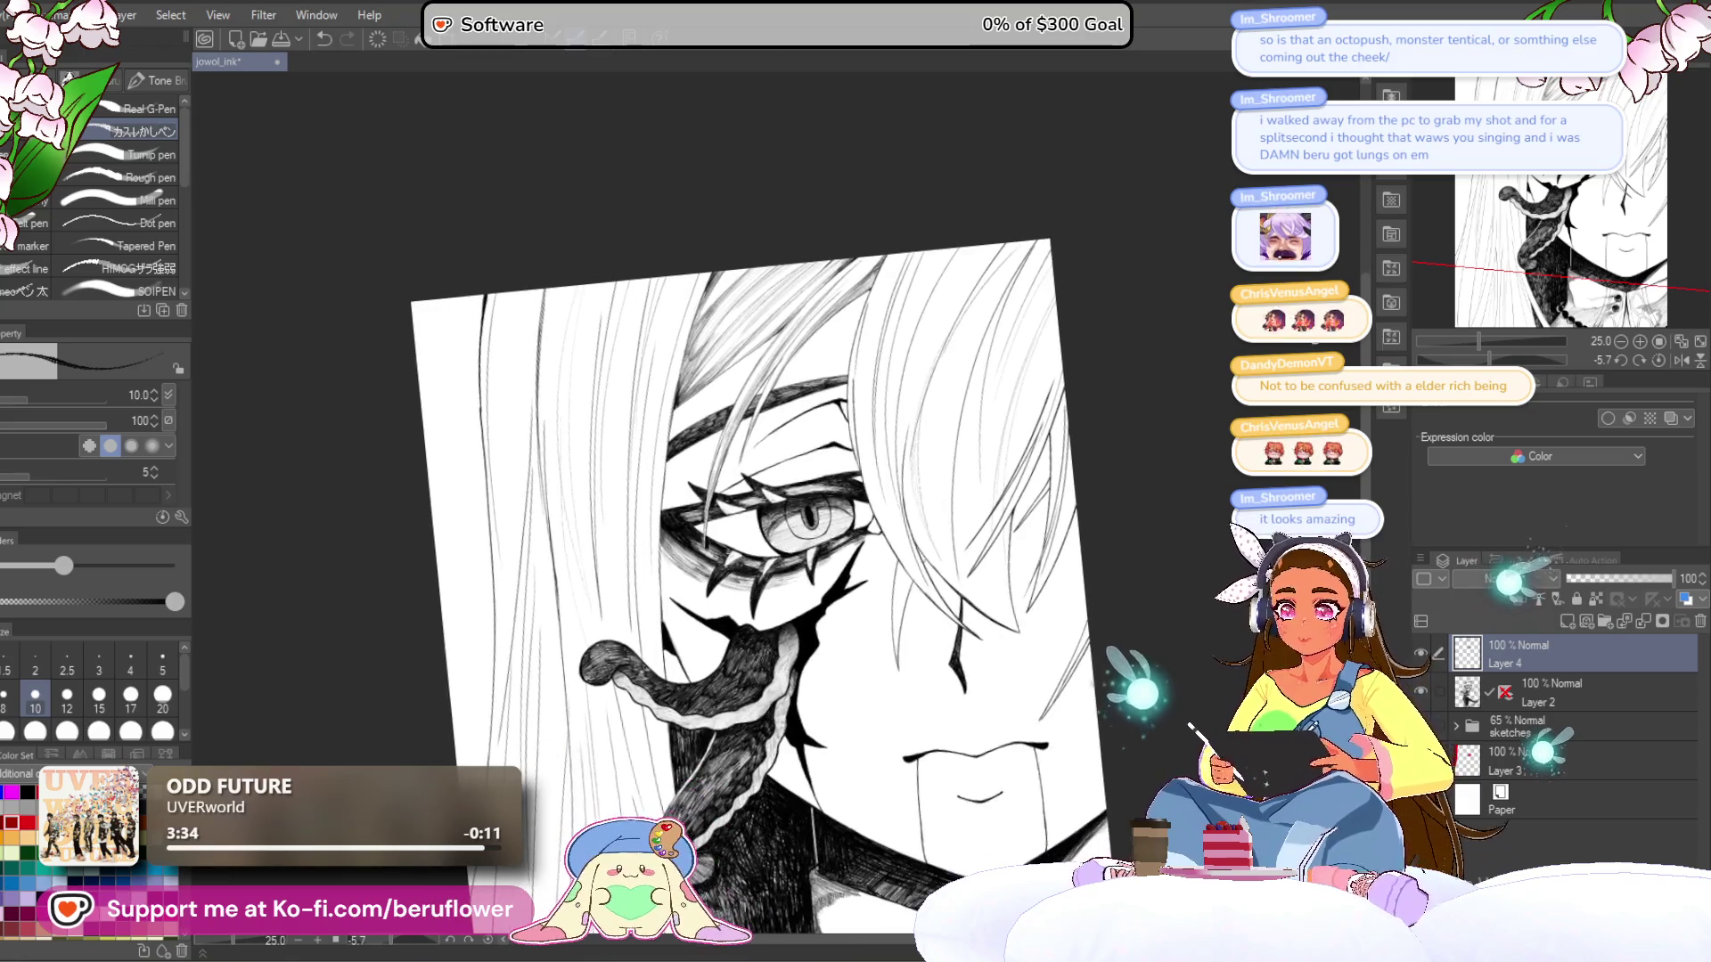
- Tilt the canvas to a steeper angle and frame the hair near the page's top edge
drag(1489, 360, 1503, 360)
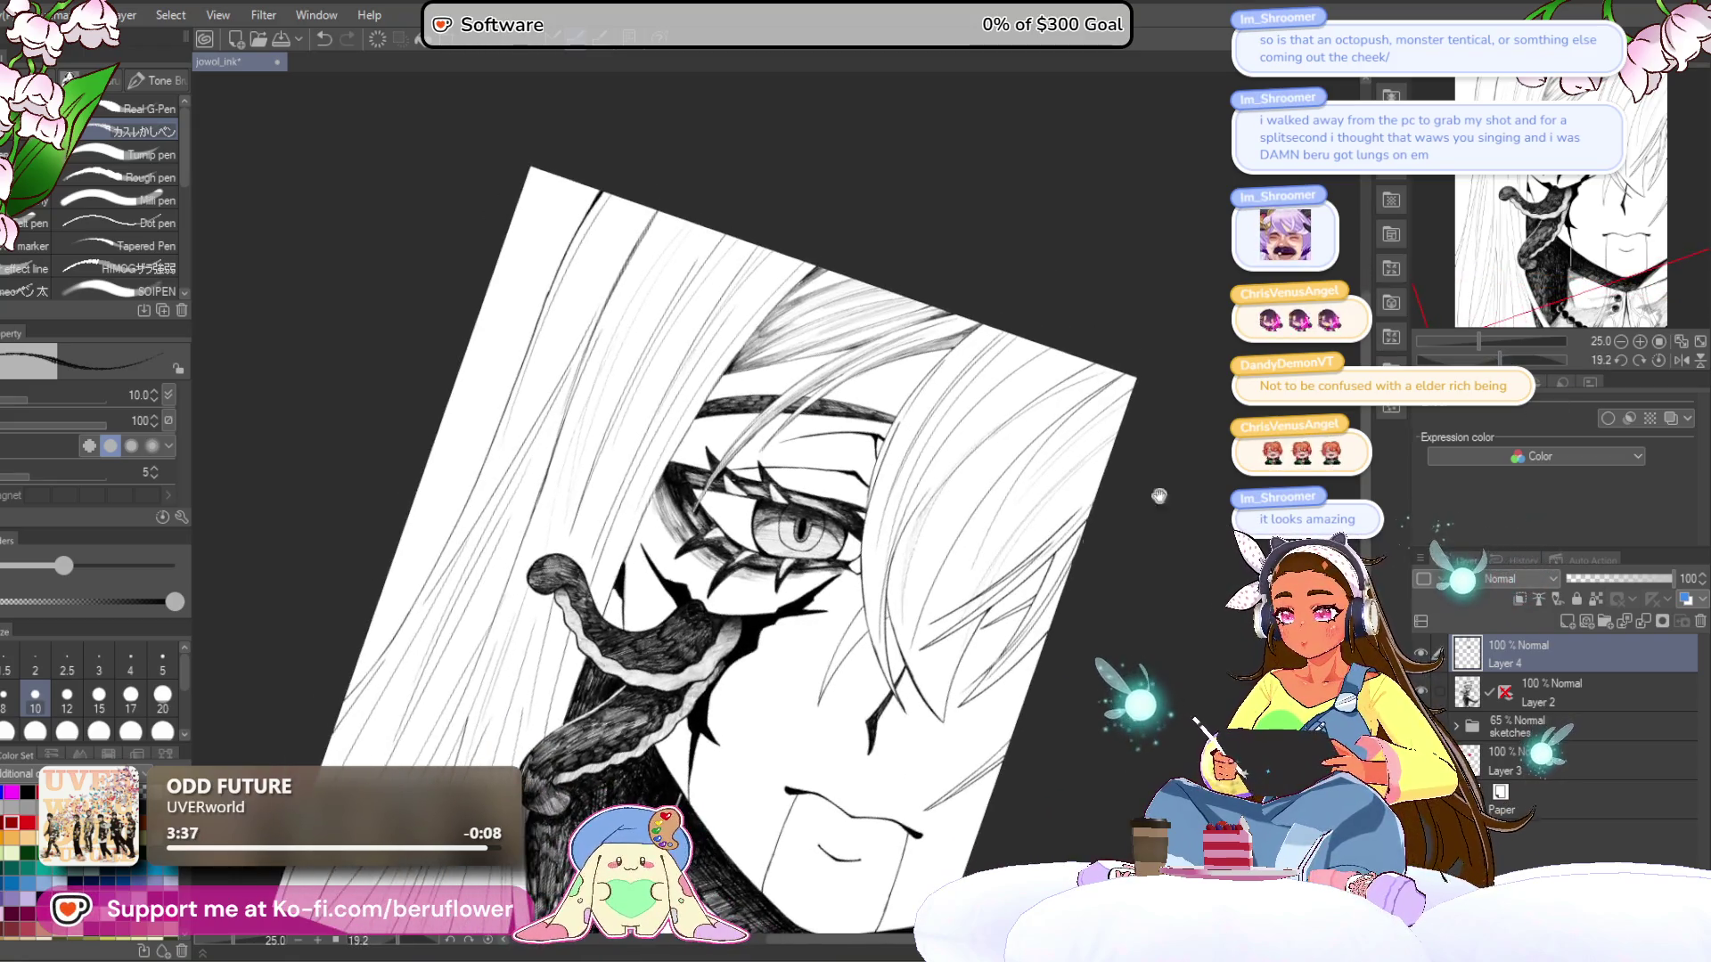
drag(1004, 583, 1095, 370)
mouse_move(996, 438)
mouse_down()
mouse_move(1020, 581)
mouse_move(1005, 599)
mouse_up()
scroll(975, 492, down, 2)
scroll(975, 492, up, 5)
mouse_move(975, 492)
mouse_down()
mouse_move(1006, 633)
mouse_move(1082, 709)
mouse_up()
mouse_move(1355, 505)
mouse_down()
mouse_move(993, 296)
mouse_move(990, 359)
mouse_up()
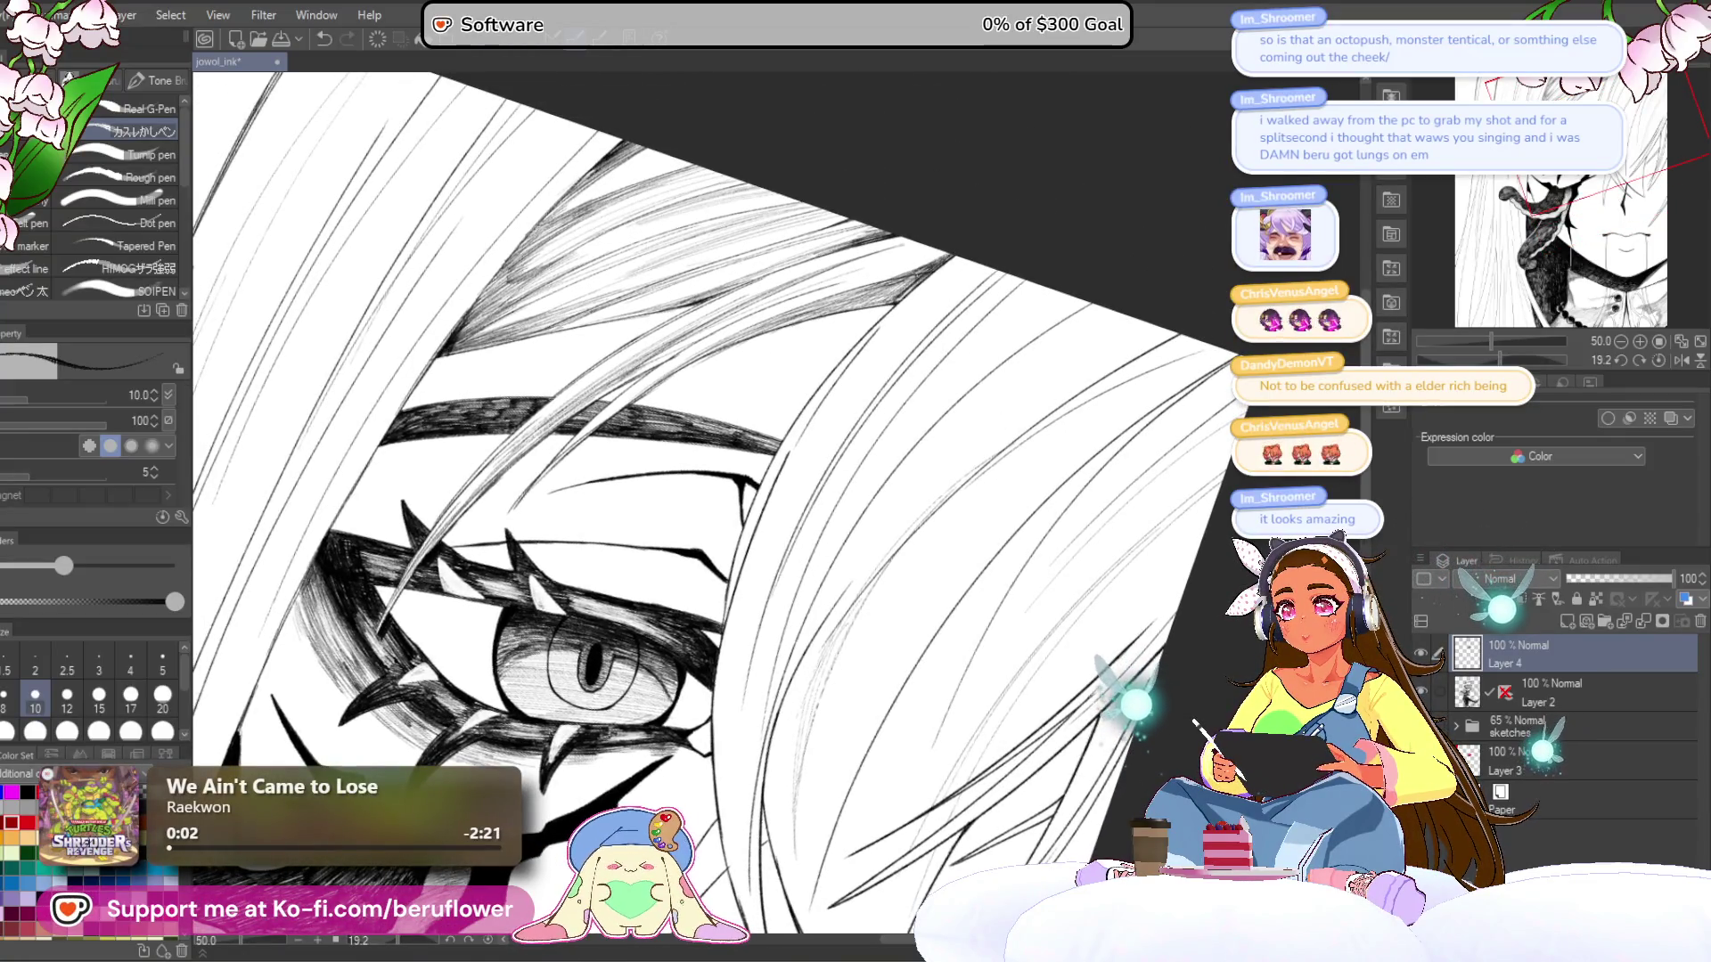
mouse_move(1043, 307)
mouse_down()
mouse_move(1065, 290)
mouse_move(954, 299)
mouse_move(893, 371)
mouse_up()
- Enlarge the brush to size 12 and hatch the hair strands right of the eye
key(bracketright)
drag(1020, 258, 868, 415)
drag(997, 277, 868, 415)
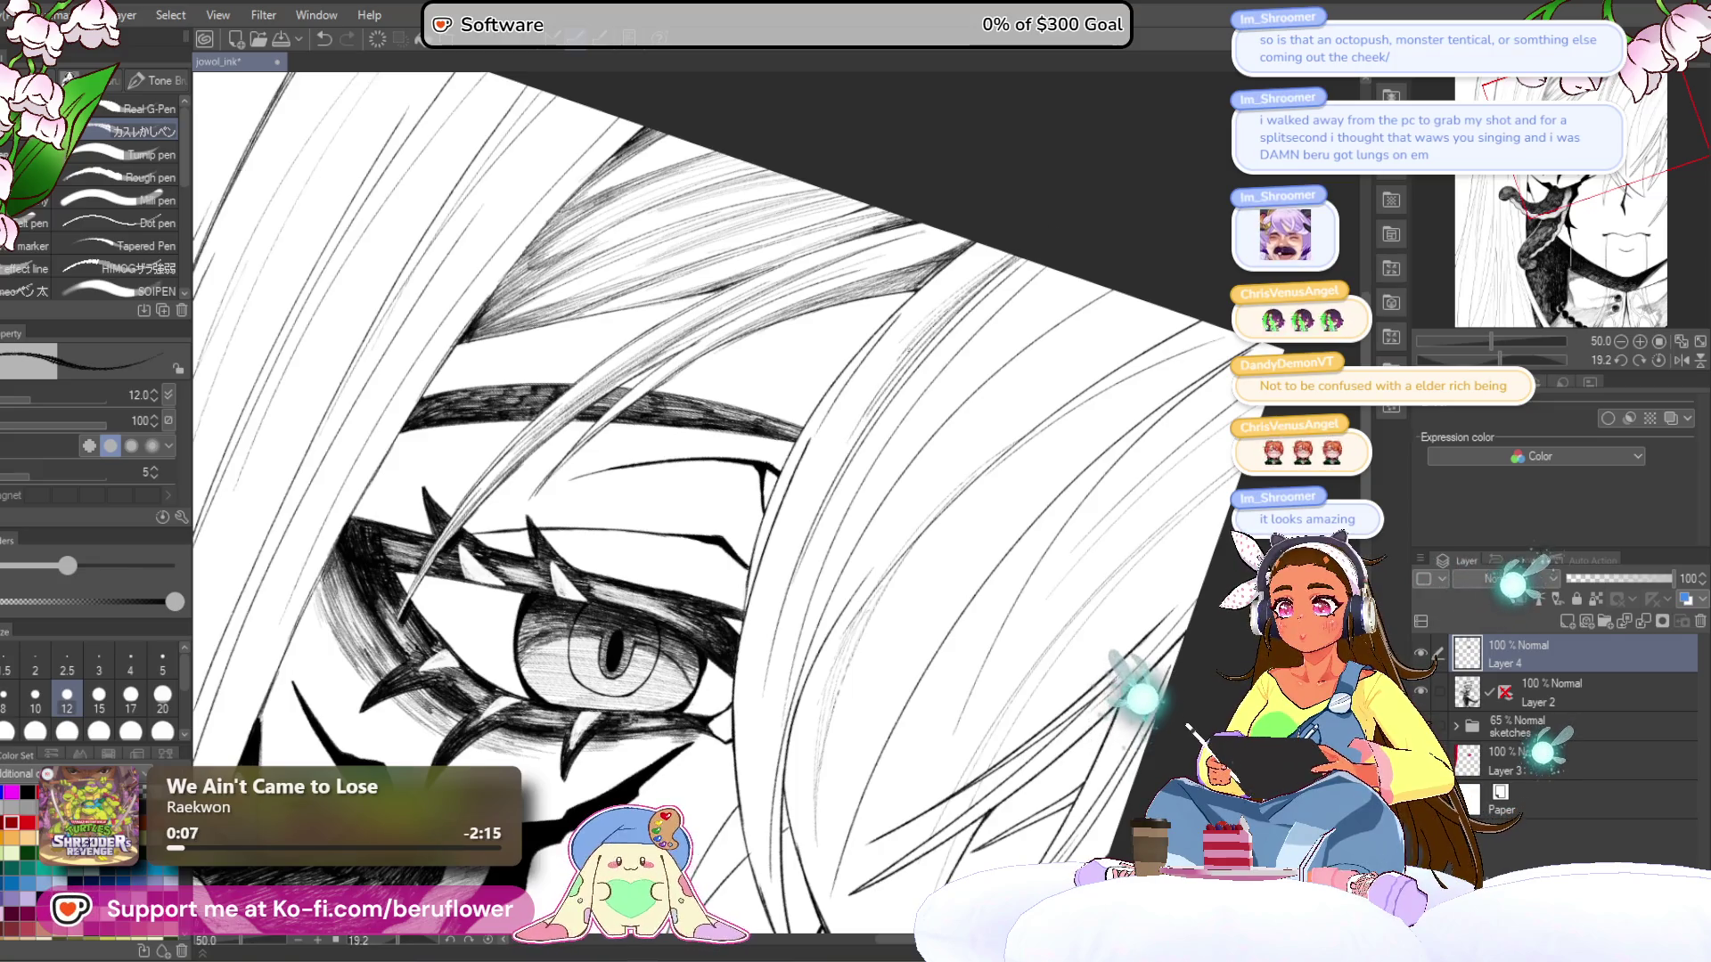
drag(896, 330, 766, 521)
drag(900, 329, 755, 563)
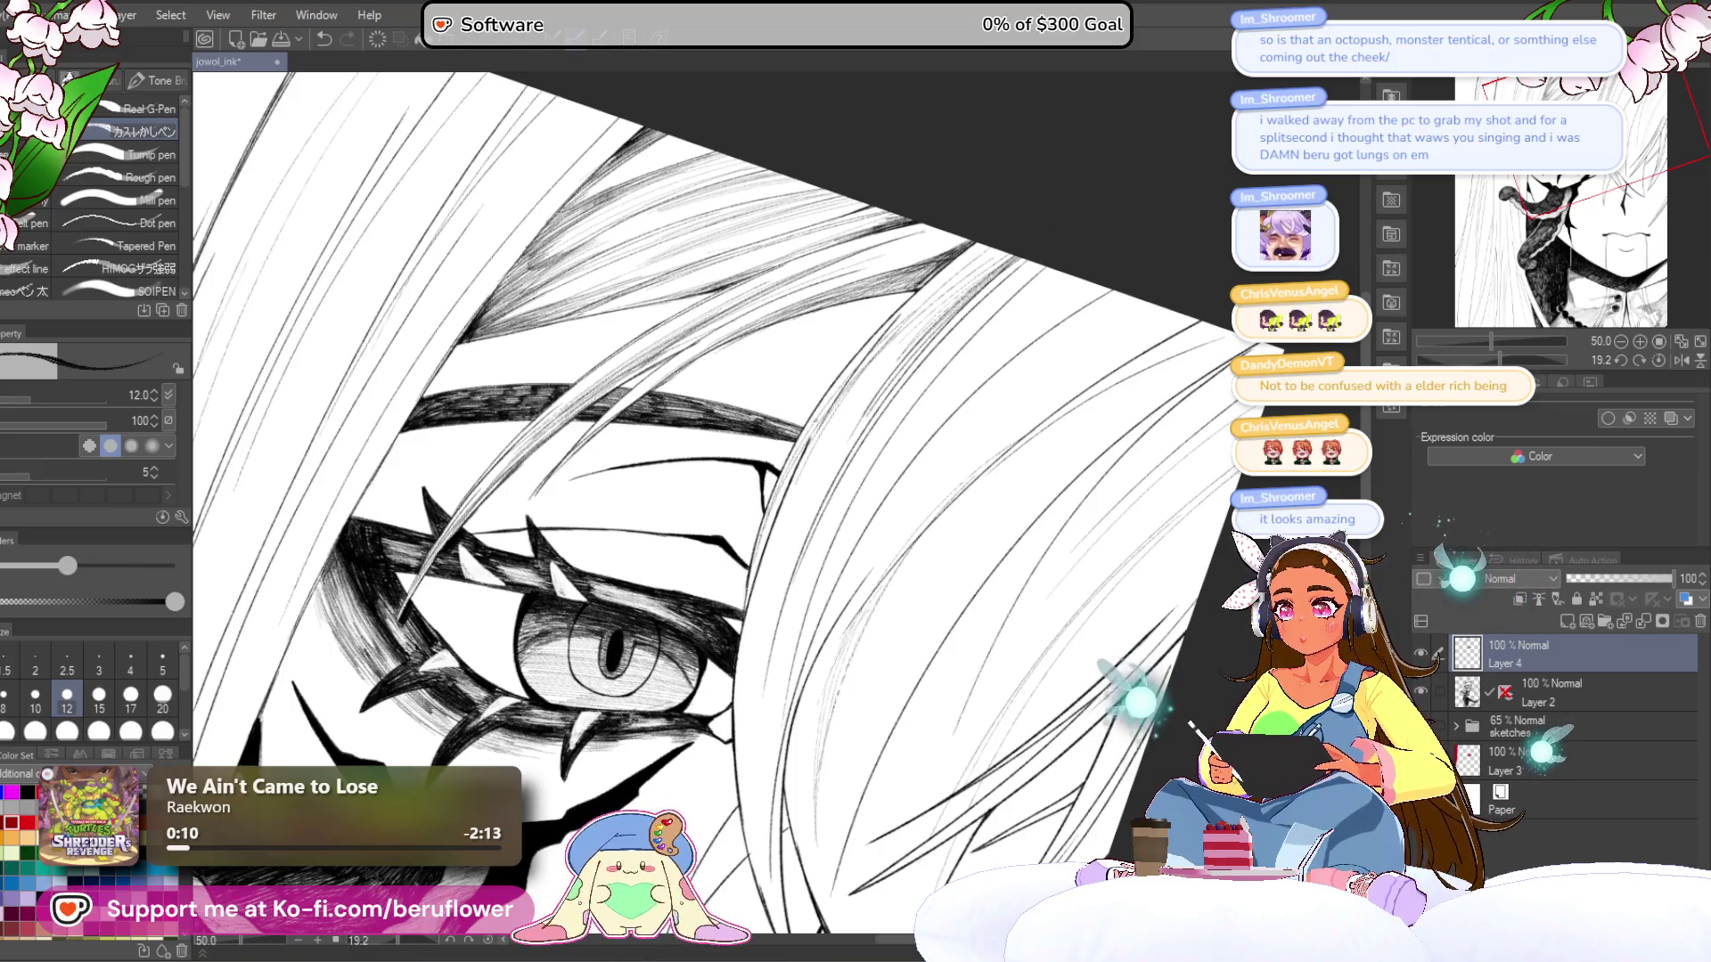
mouse_move(894, 341)
mouse_down()
mouse_move(782, 512)
mouse_move(753, 277)
mouse_up()
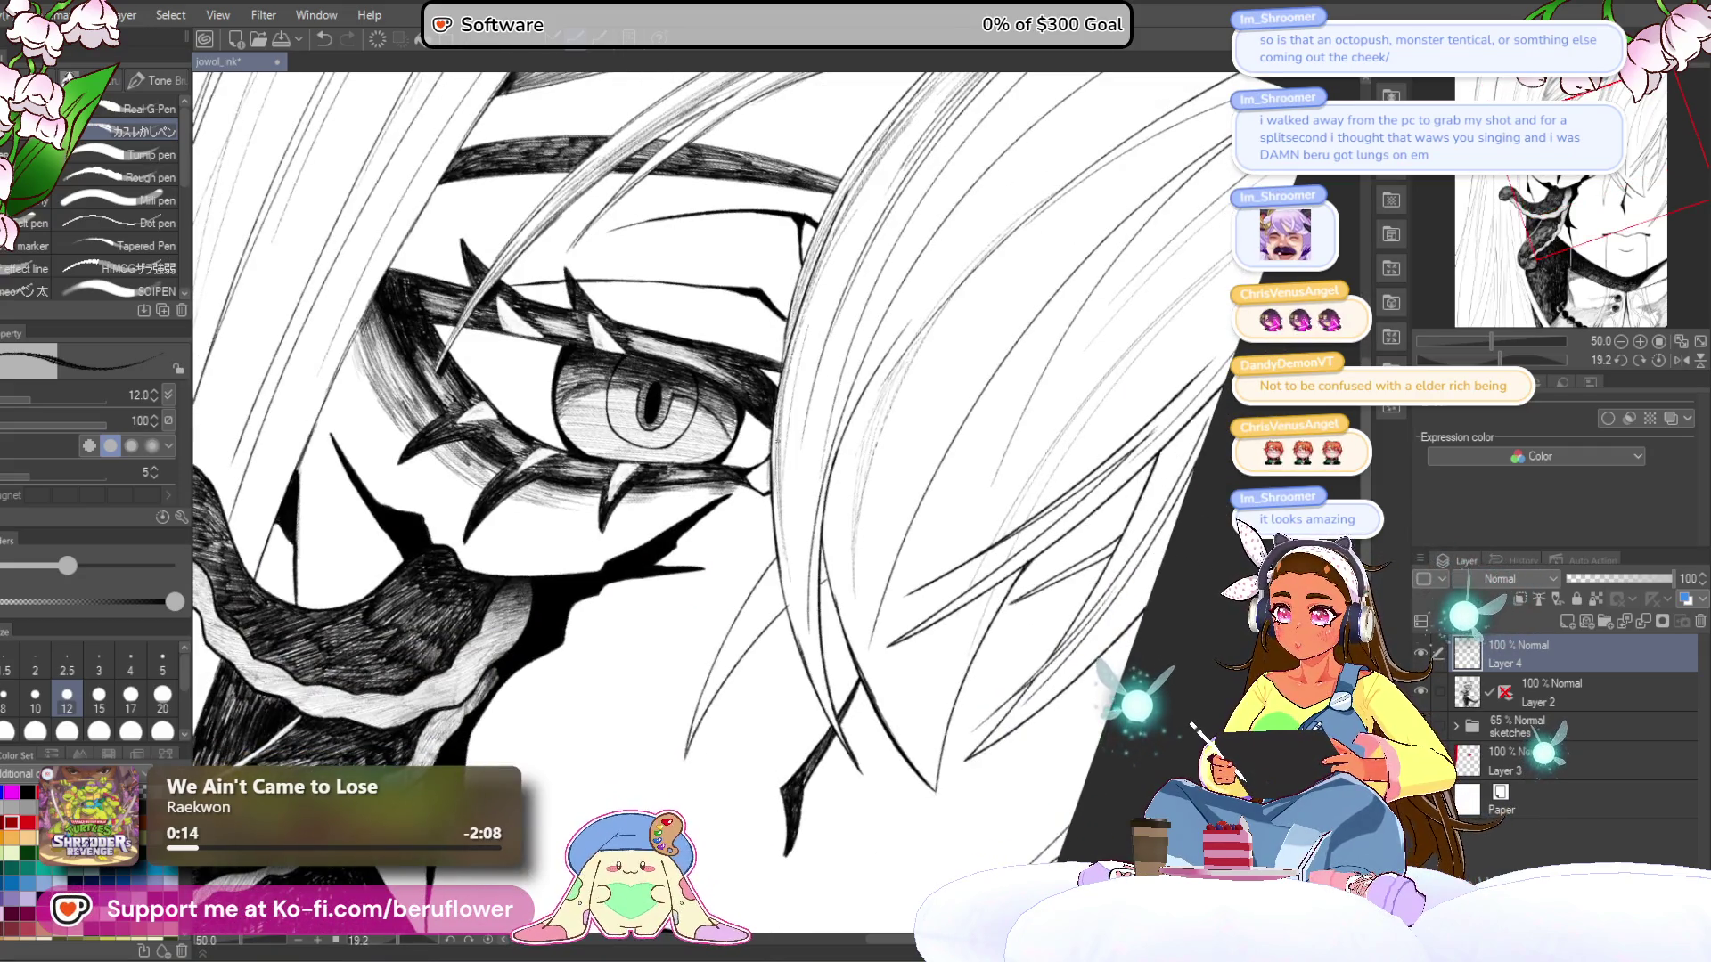
- Hatch the hair below the eye and along its right side with near-vertical strokes
drag(794, 556, 821, 691)
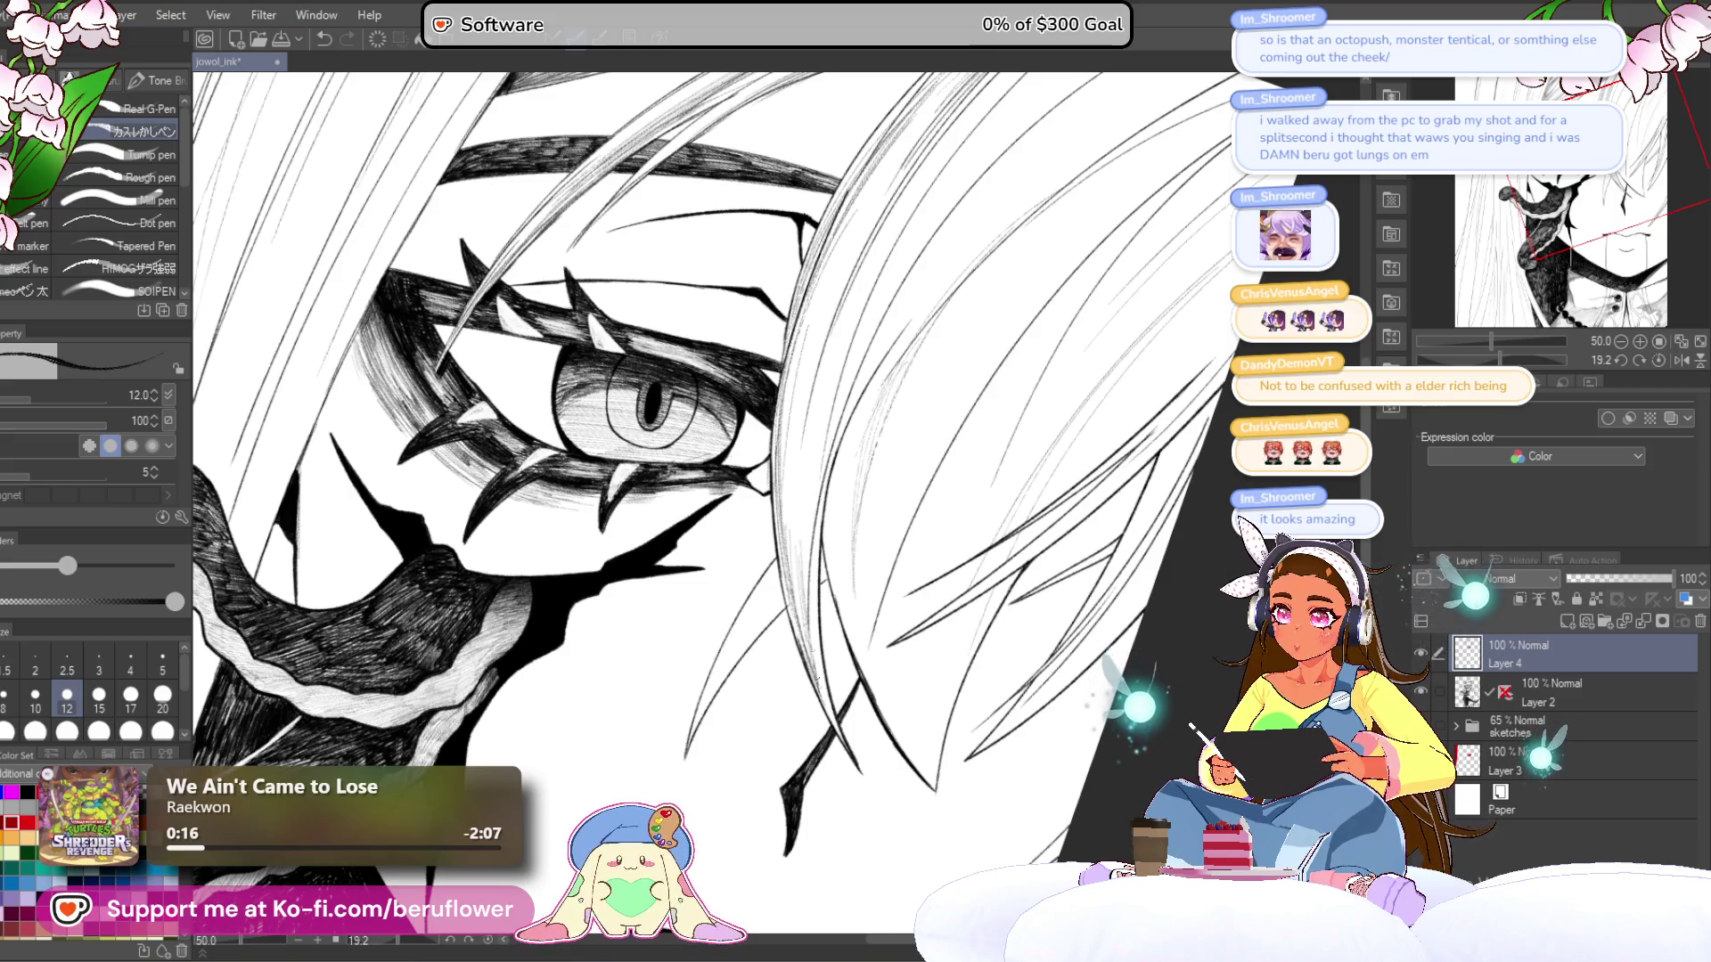
drag(788, 557, 845, 743)
drag(810, 561, 821, 652)
mouse_move(808, 556)
mouse_down()
mouse_move(815, 615)
mouse_move(805, 591)
mouse_up()
drag(776, 407, 786, 513)
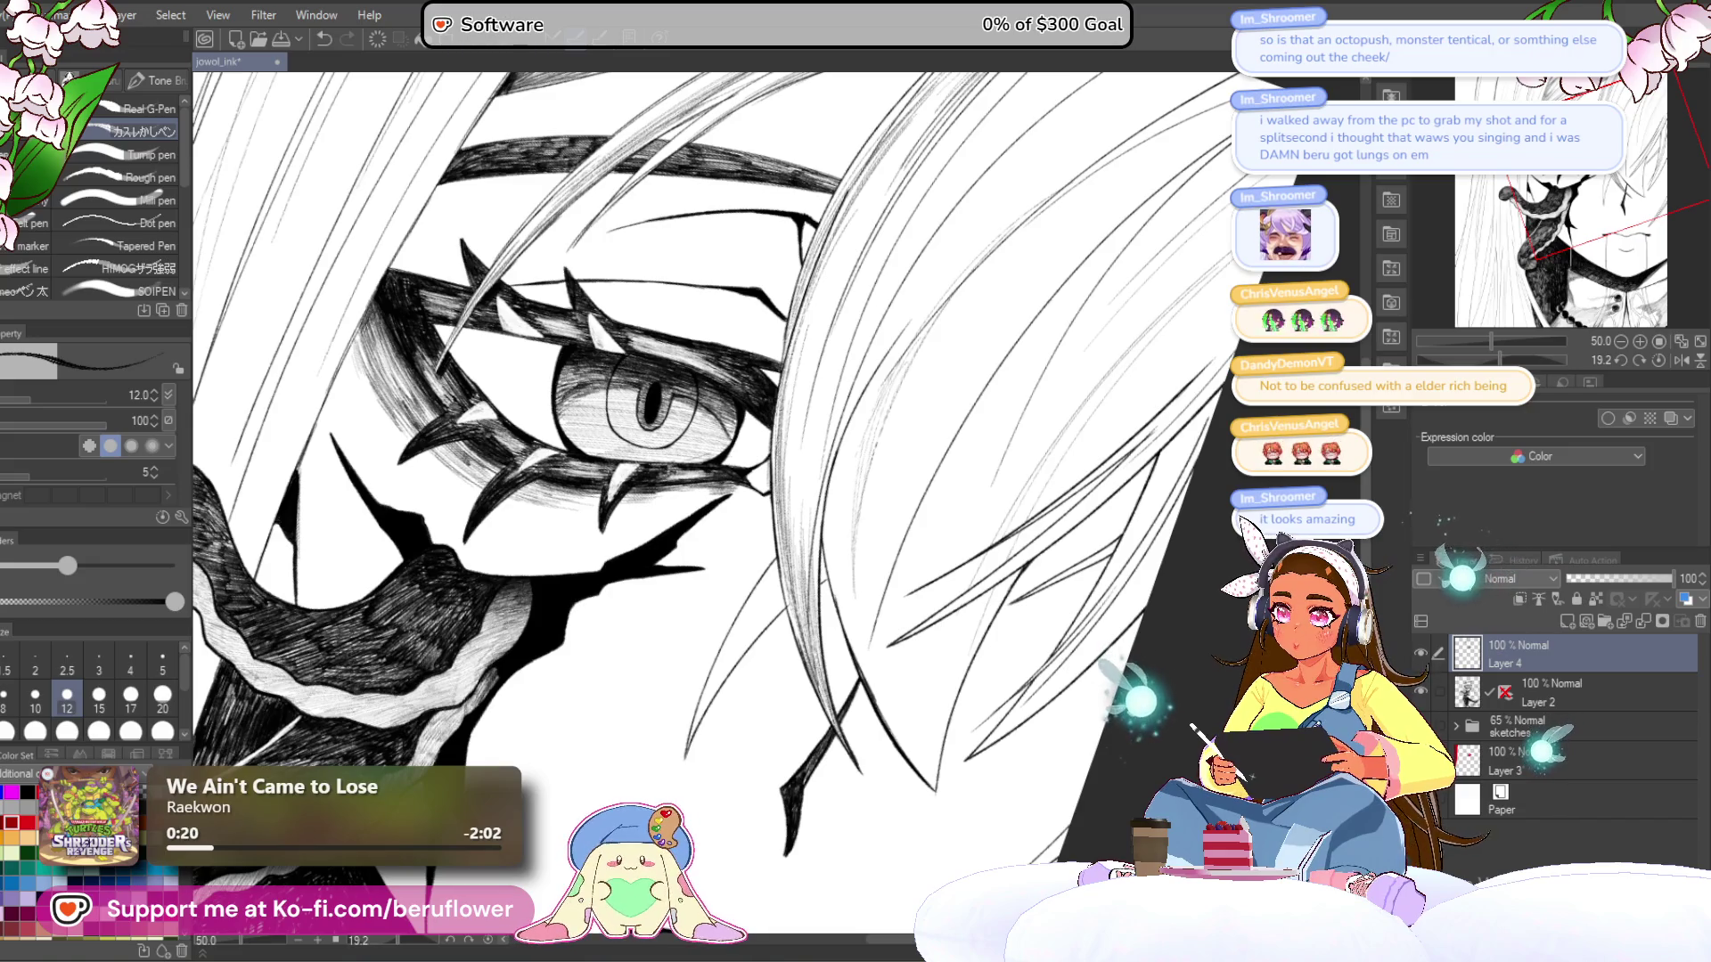
drag(807, 373, 816, 512)
drag(802, 393, 813, 512)
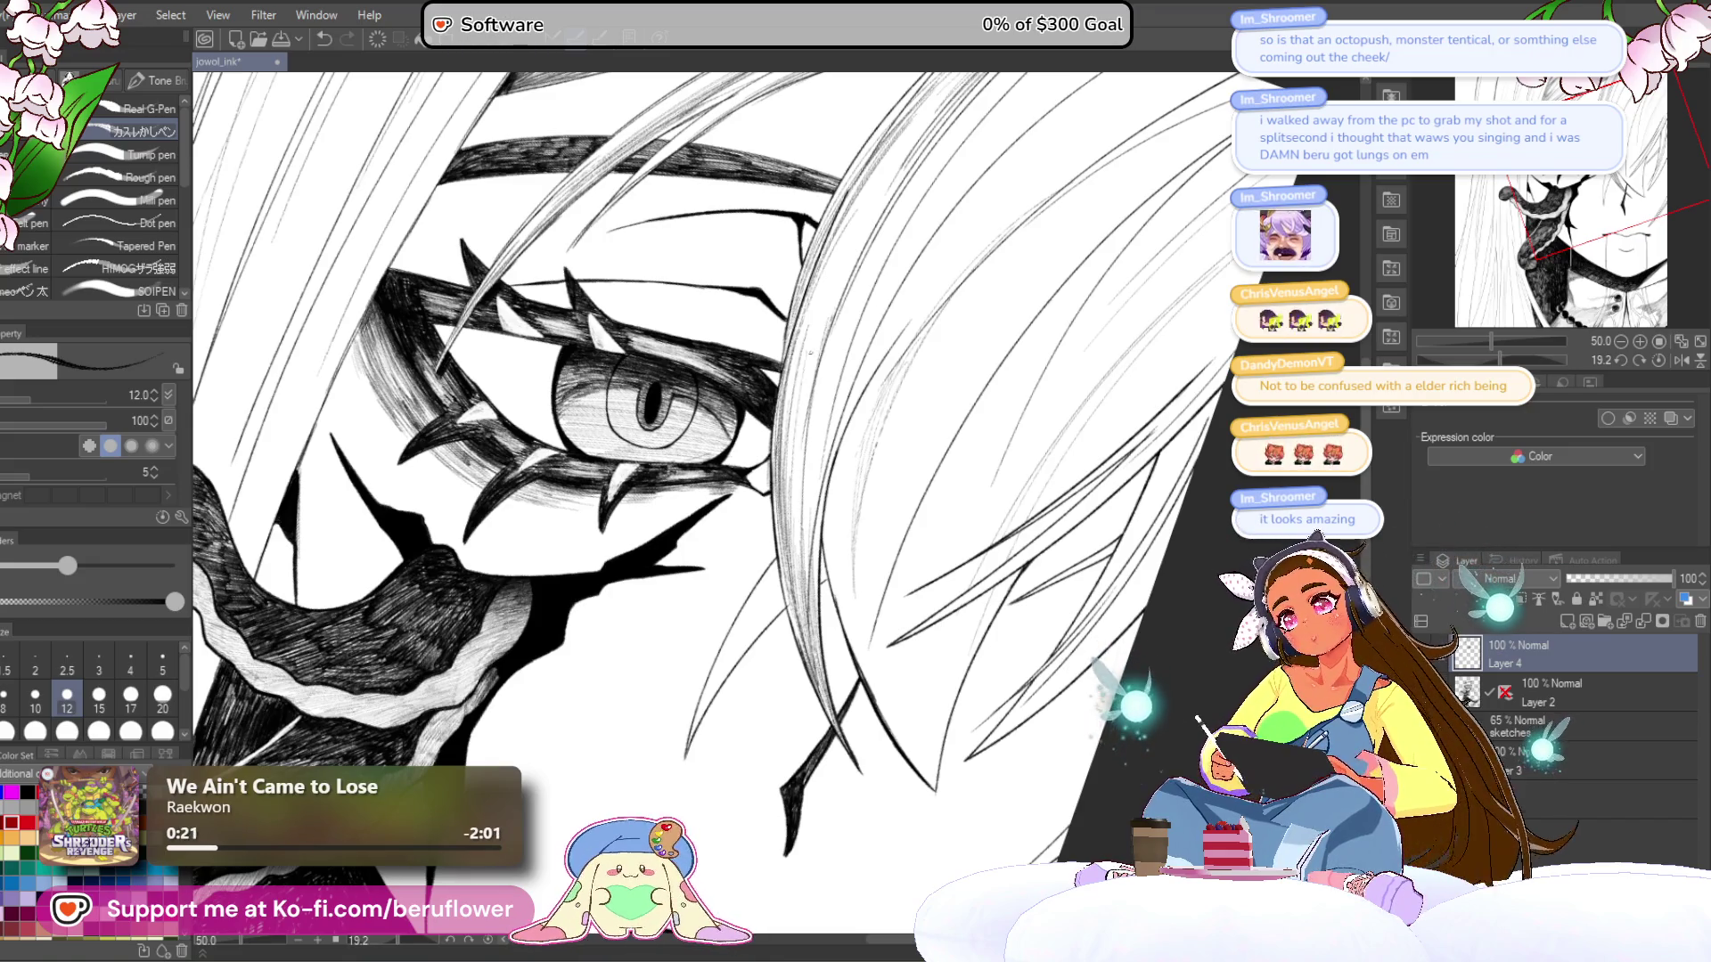
drag(796, 373, 805, 513)
drag(802, 445, 739, 660)
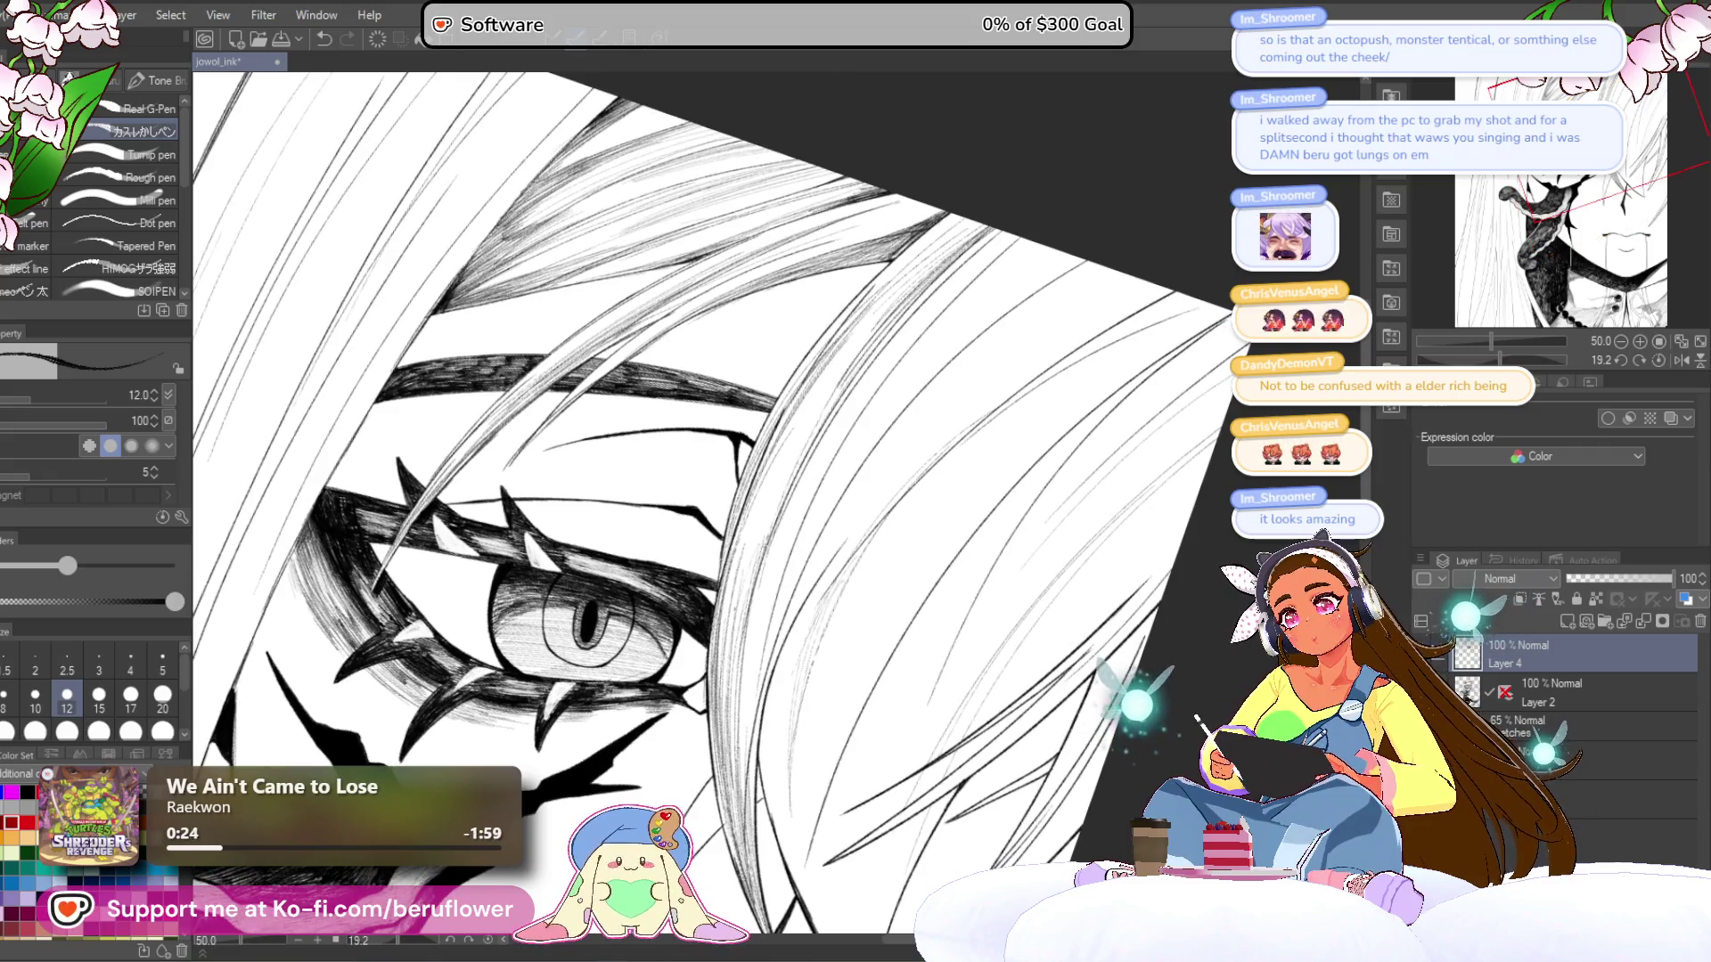
- Hatch the hair above the eye, carrying strokes down through the strands
drag(796, 462, 789, 272)
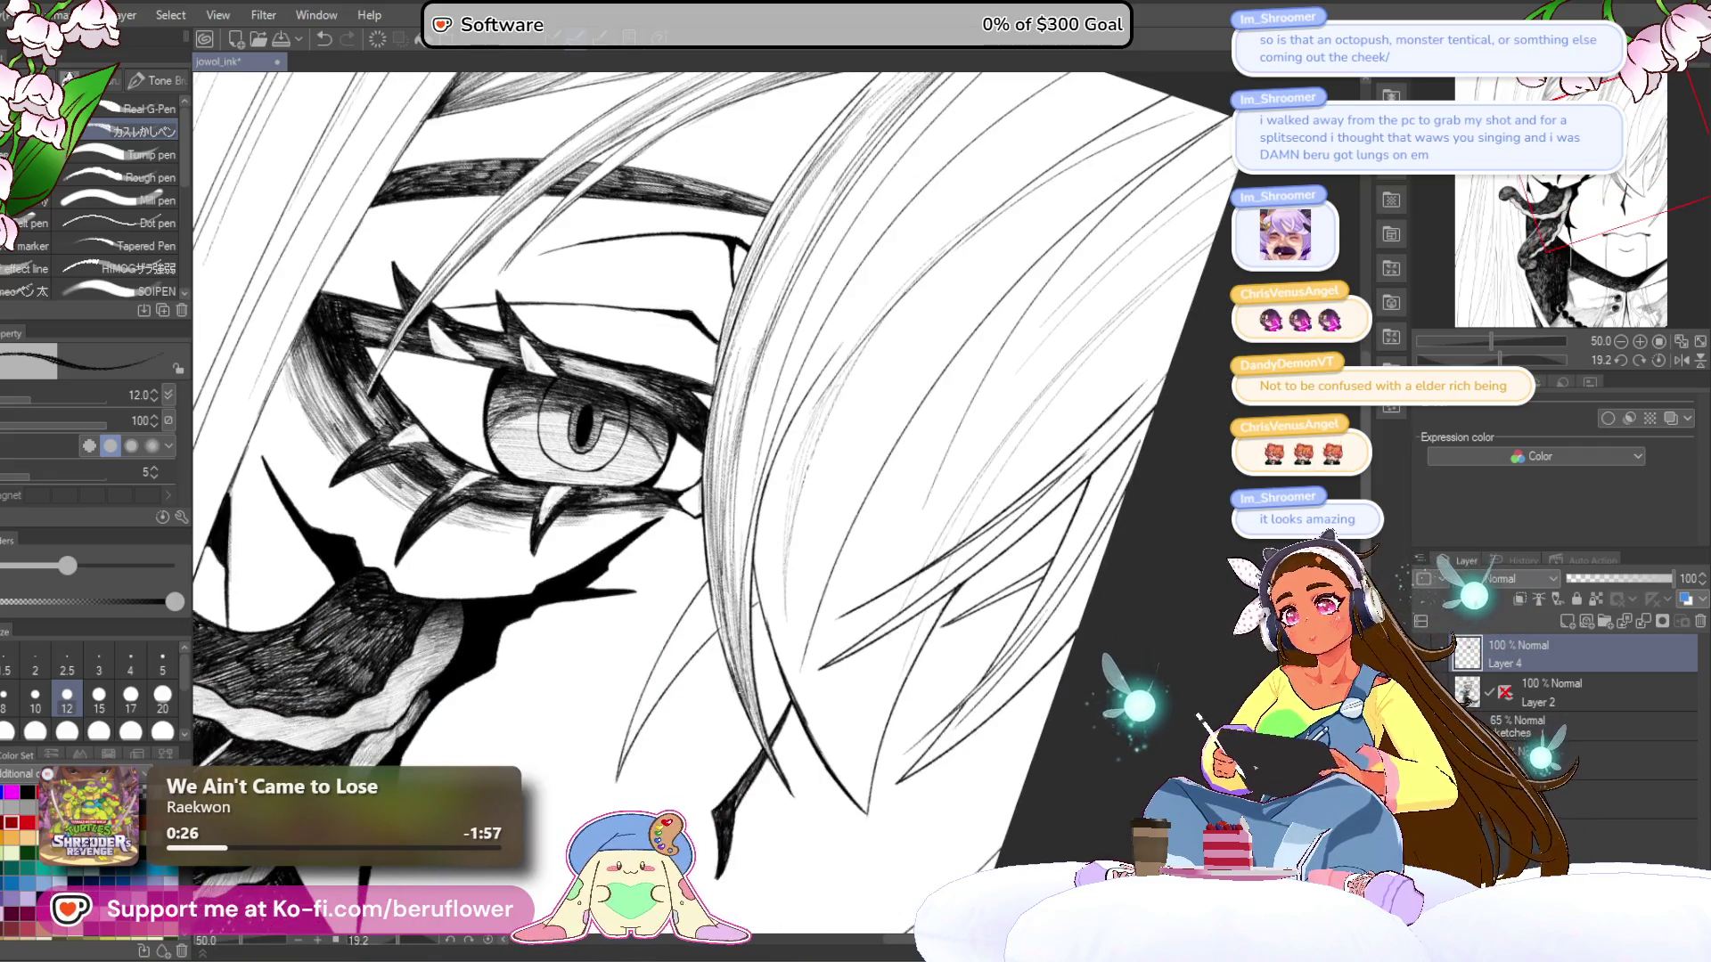
scroll(713, 508, down, 2)
scroll(713, 508, up, 1)
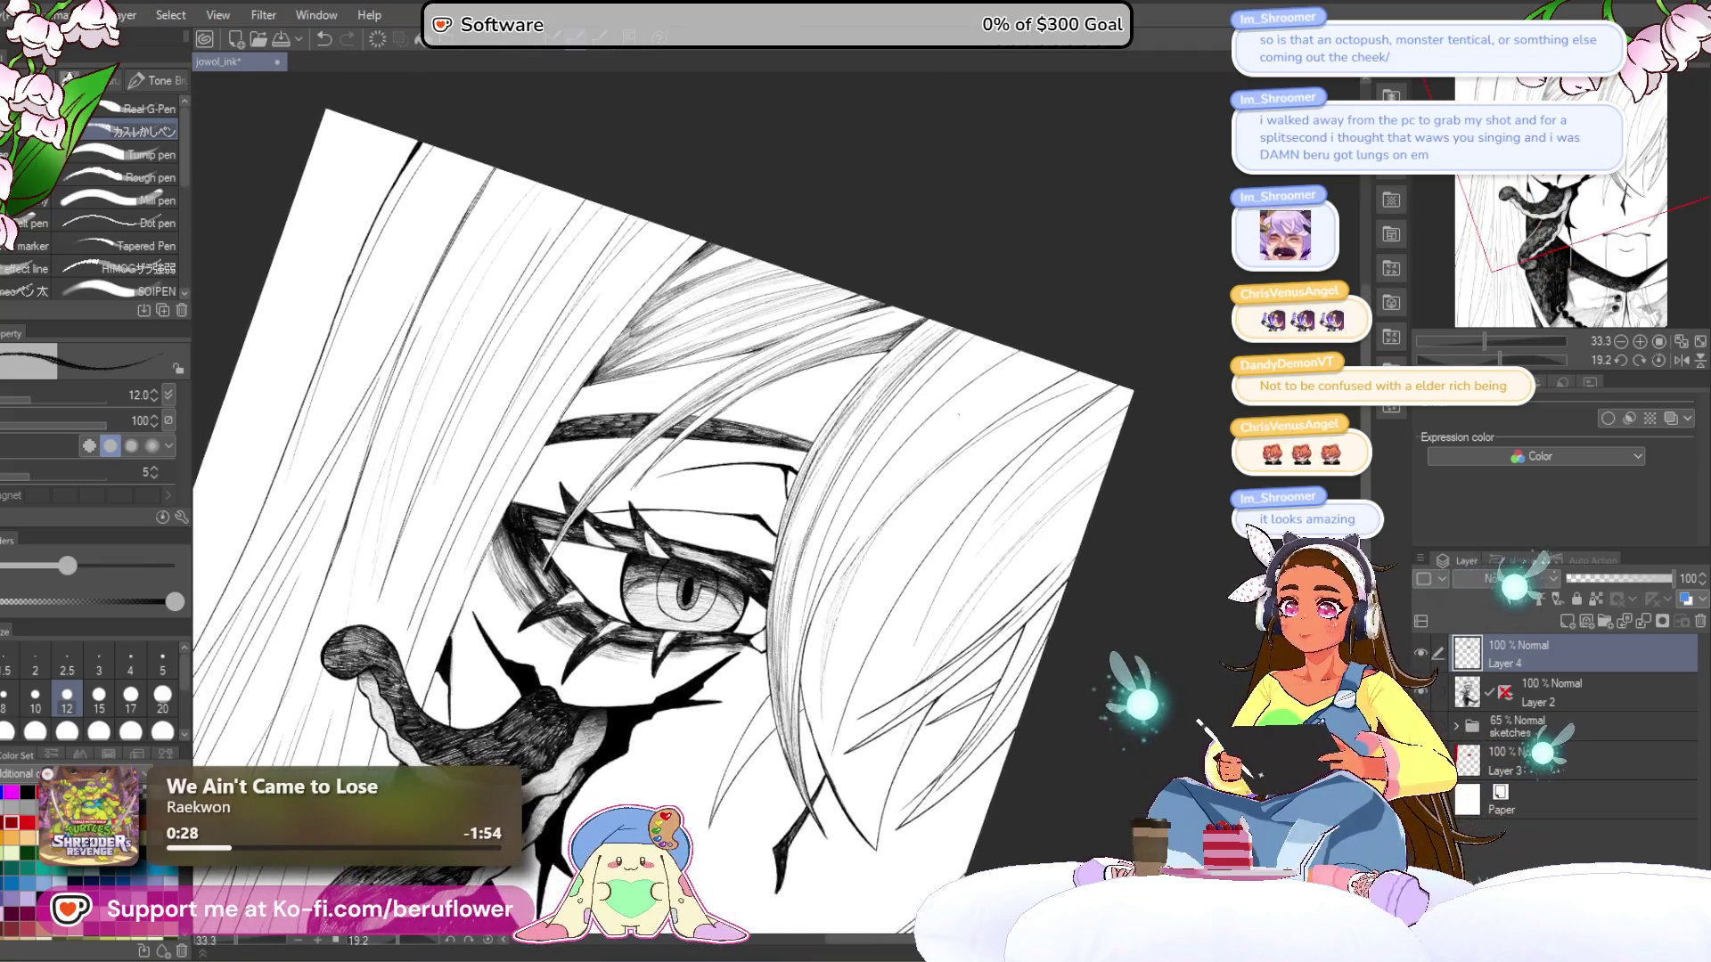
scroll(963, 370, up, 1)
drag(940, 310, 854, 397)
drag(910, 336, 786, 481)
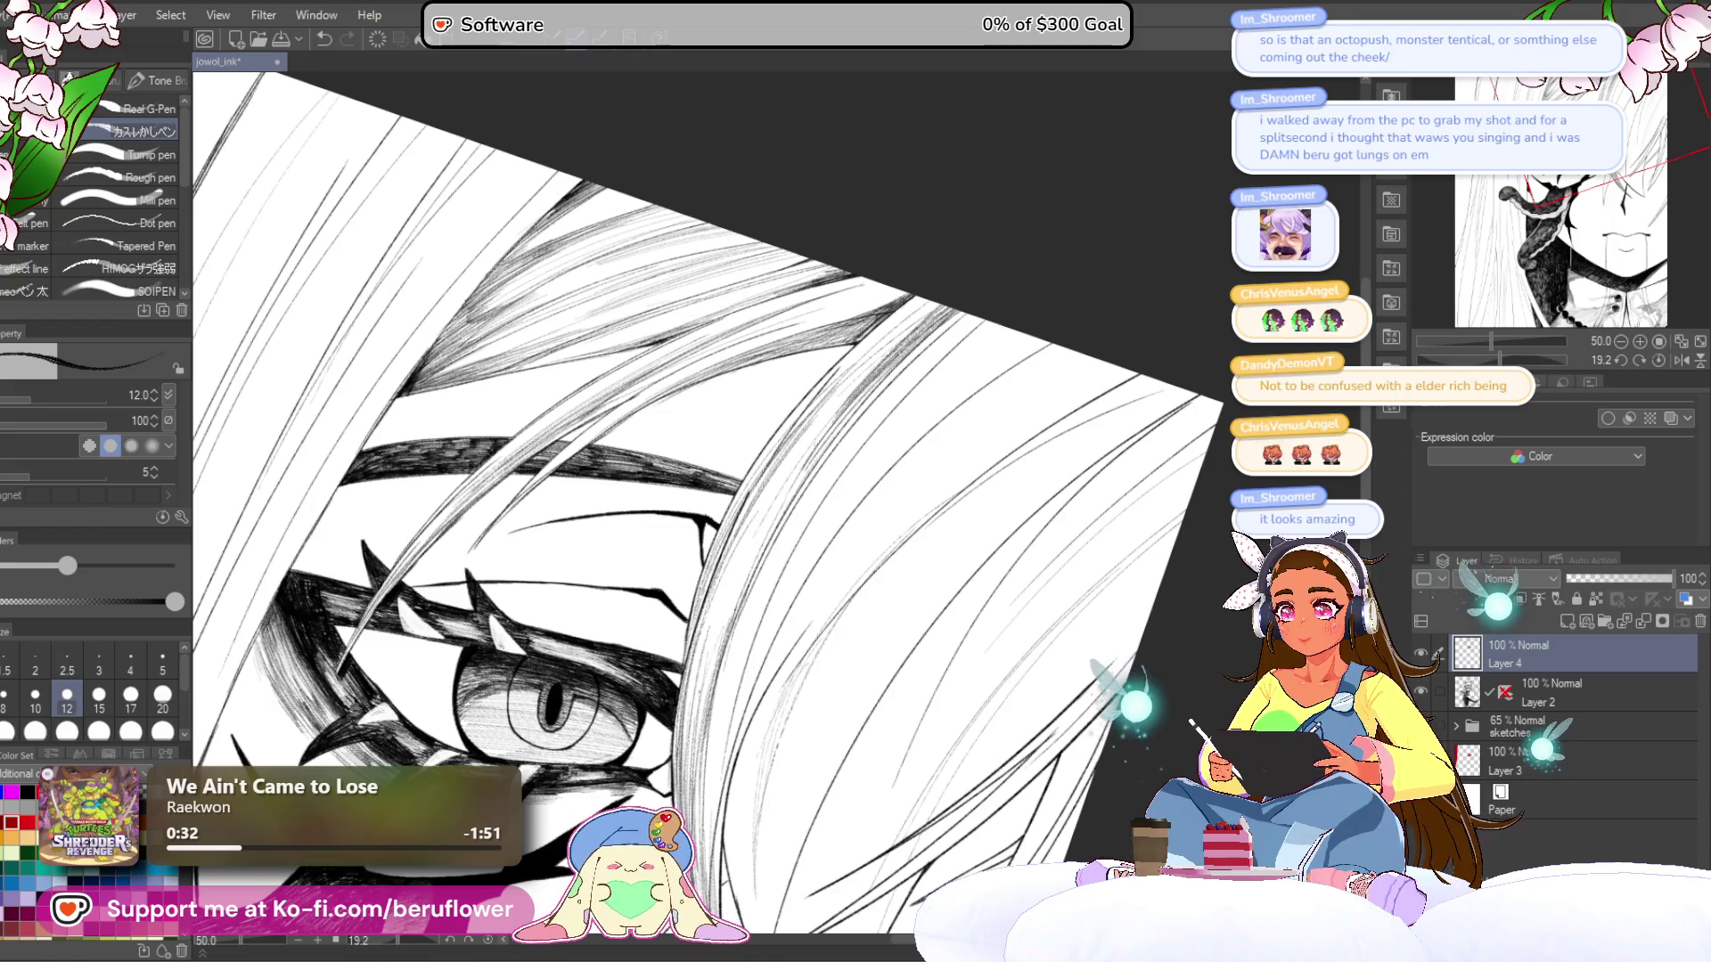
mouse_move(947, 365)
mouse_down()
mouse_move(940, 352)
mouse_move(914, 379)
mouse_up()
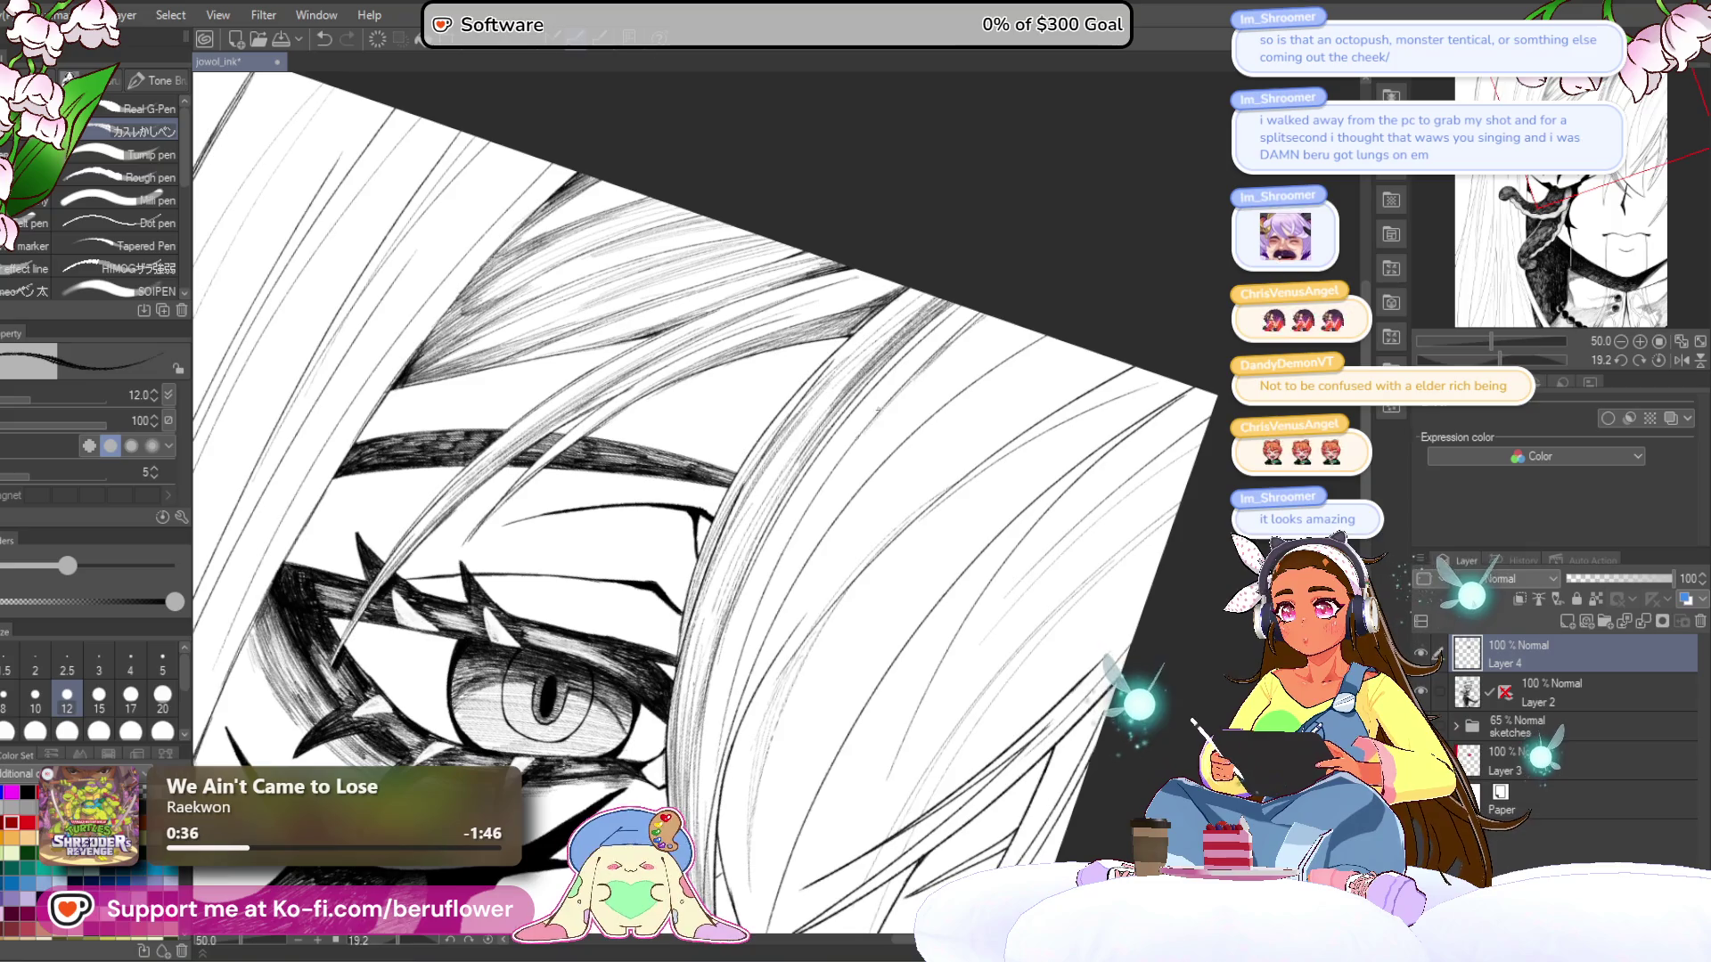
drag(994, 315, 912, 383)
drag(1000, 319, 874, 426)
drag(1002, 318, 941, 369)
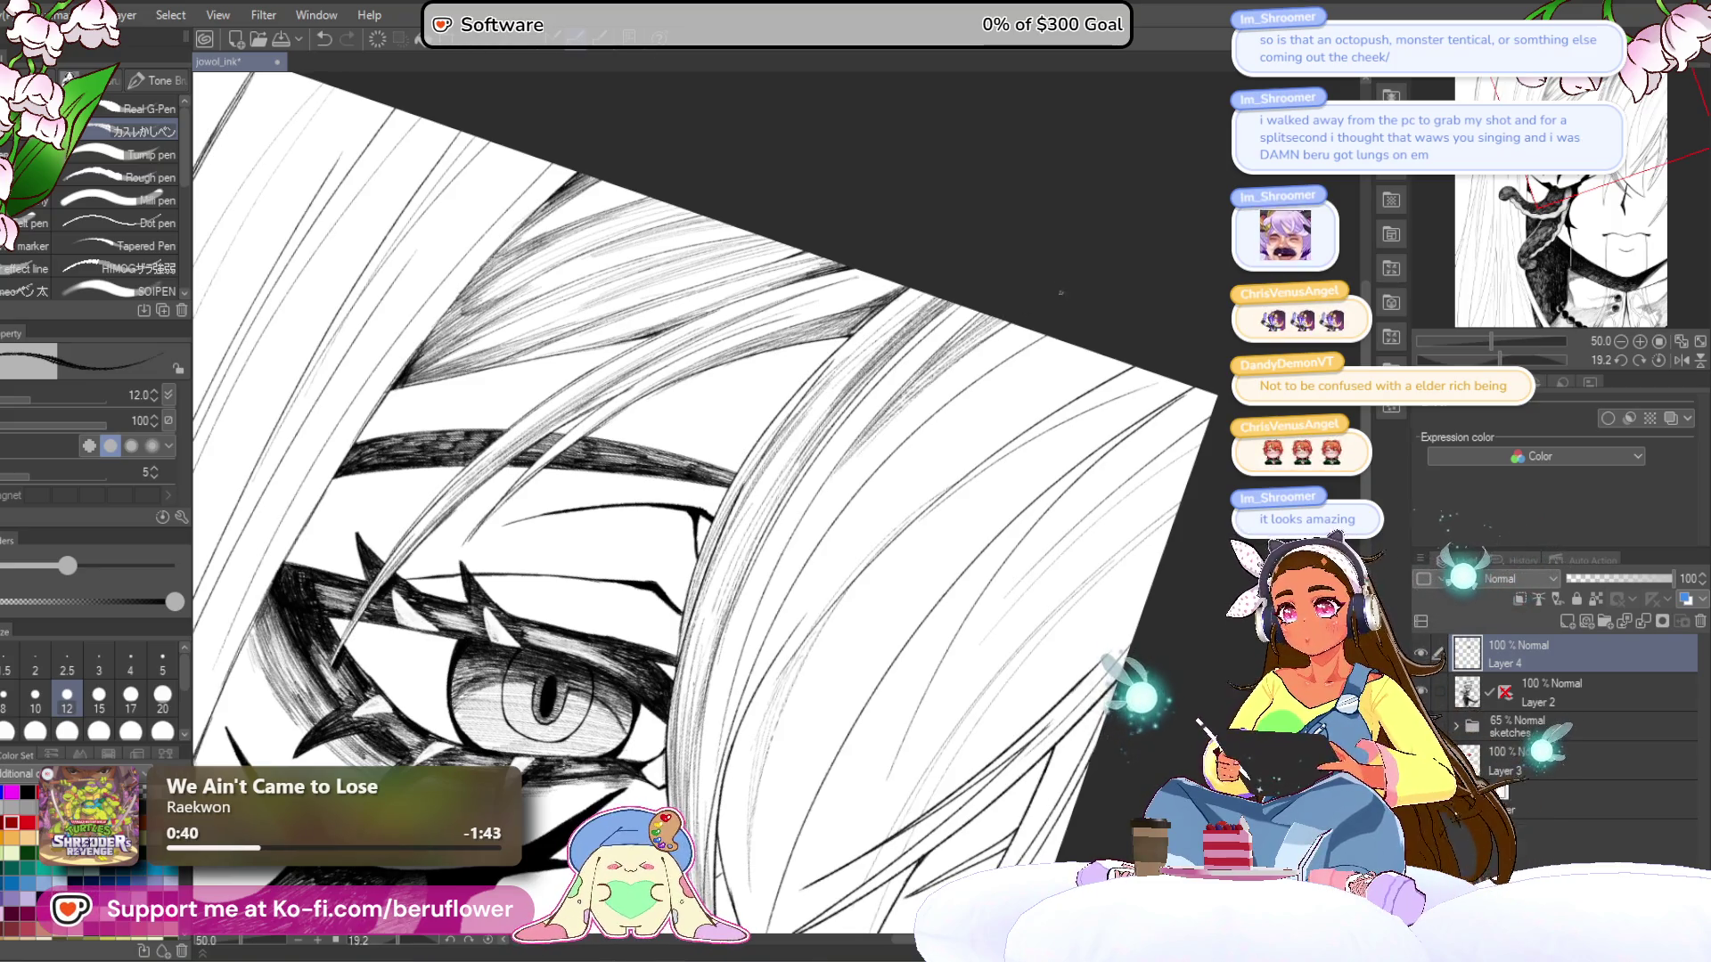
drag(997, 338, 780, 559)
drag(913, 405, 802, 541)
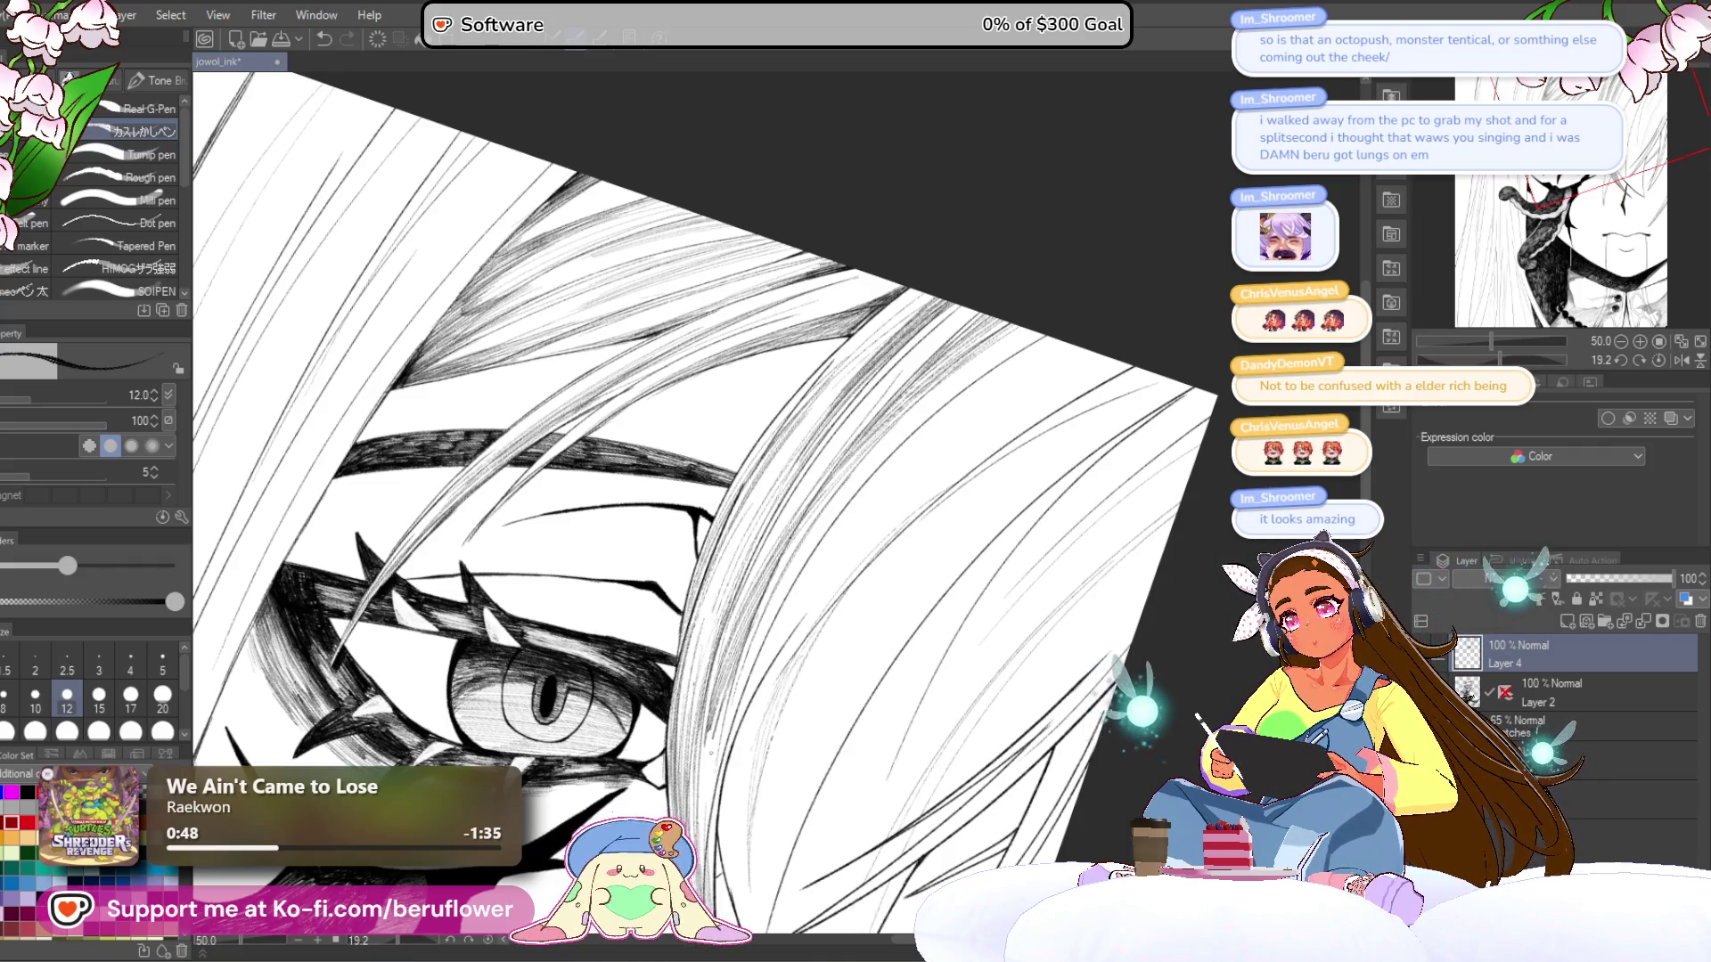
- Reframe on the eye and hair, then darken the upper hair with long faint hatching lines
drag(731, 622, 753, 434)
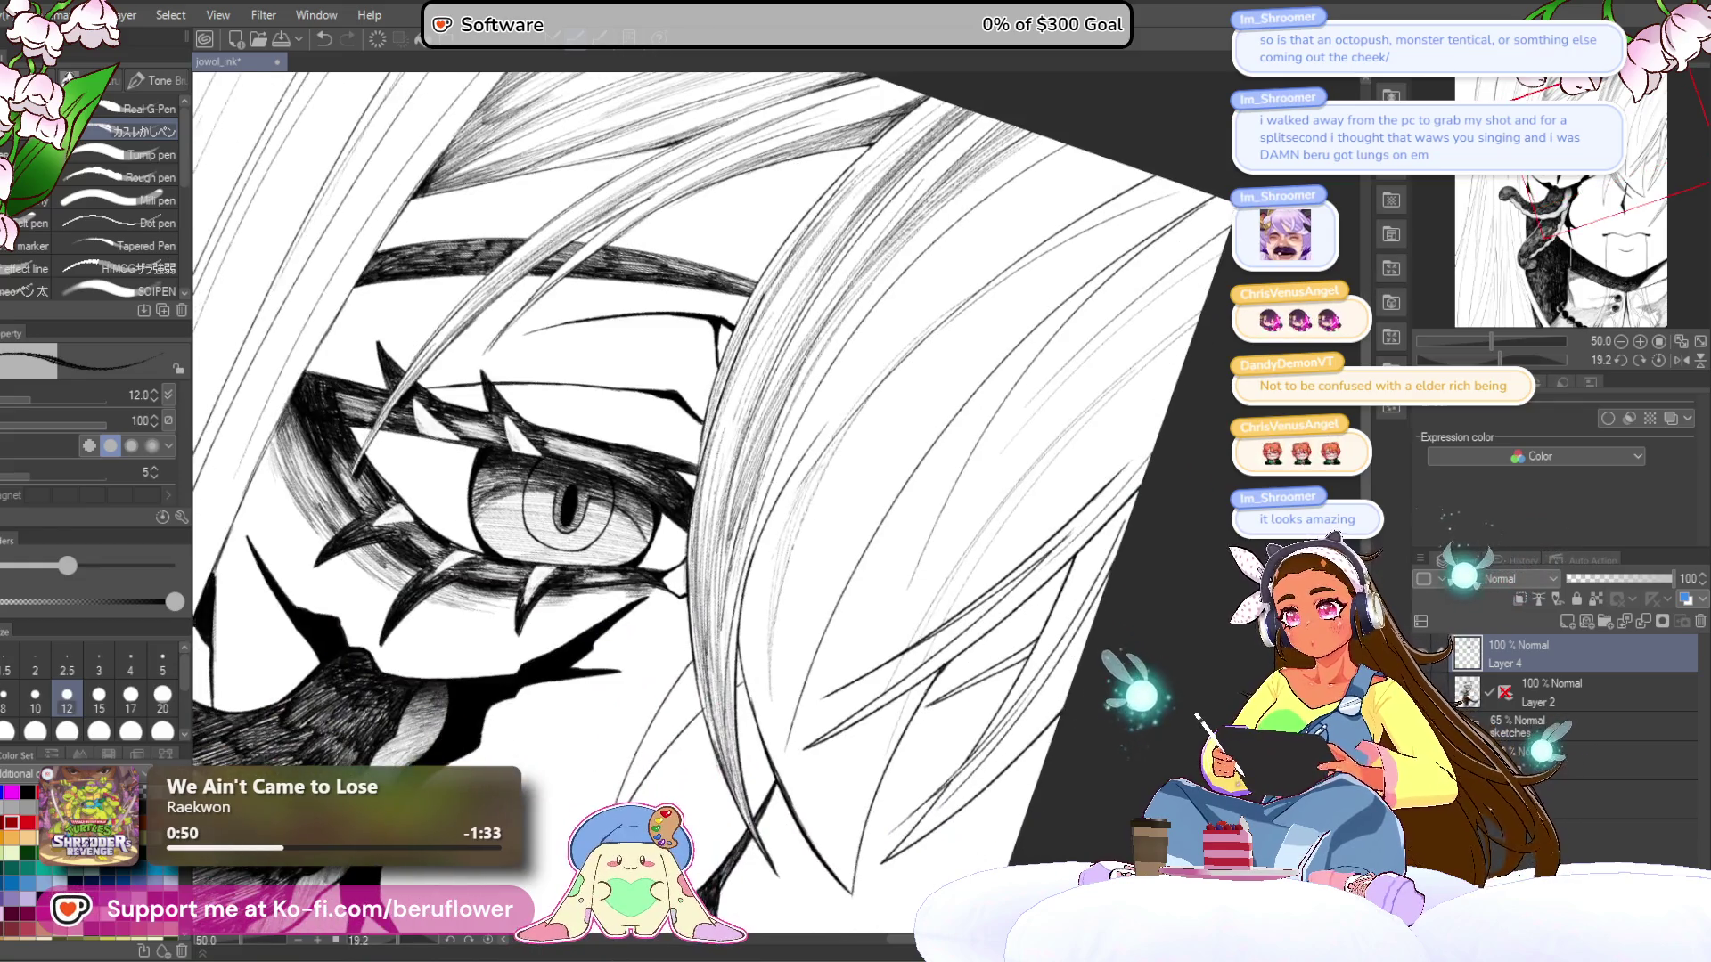
scroll(753, 434, down, 2)
scroll(753, 434, up, 1)
mouse_move(978, 527)
mouse_down()
mouse_move(1040, 421)
mouse_move(1075, 482)
mouse_up()
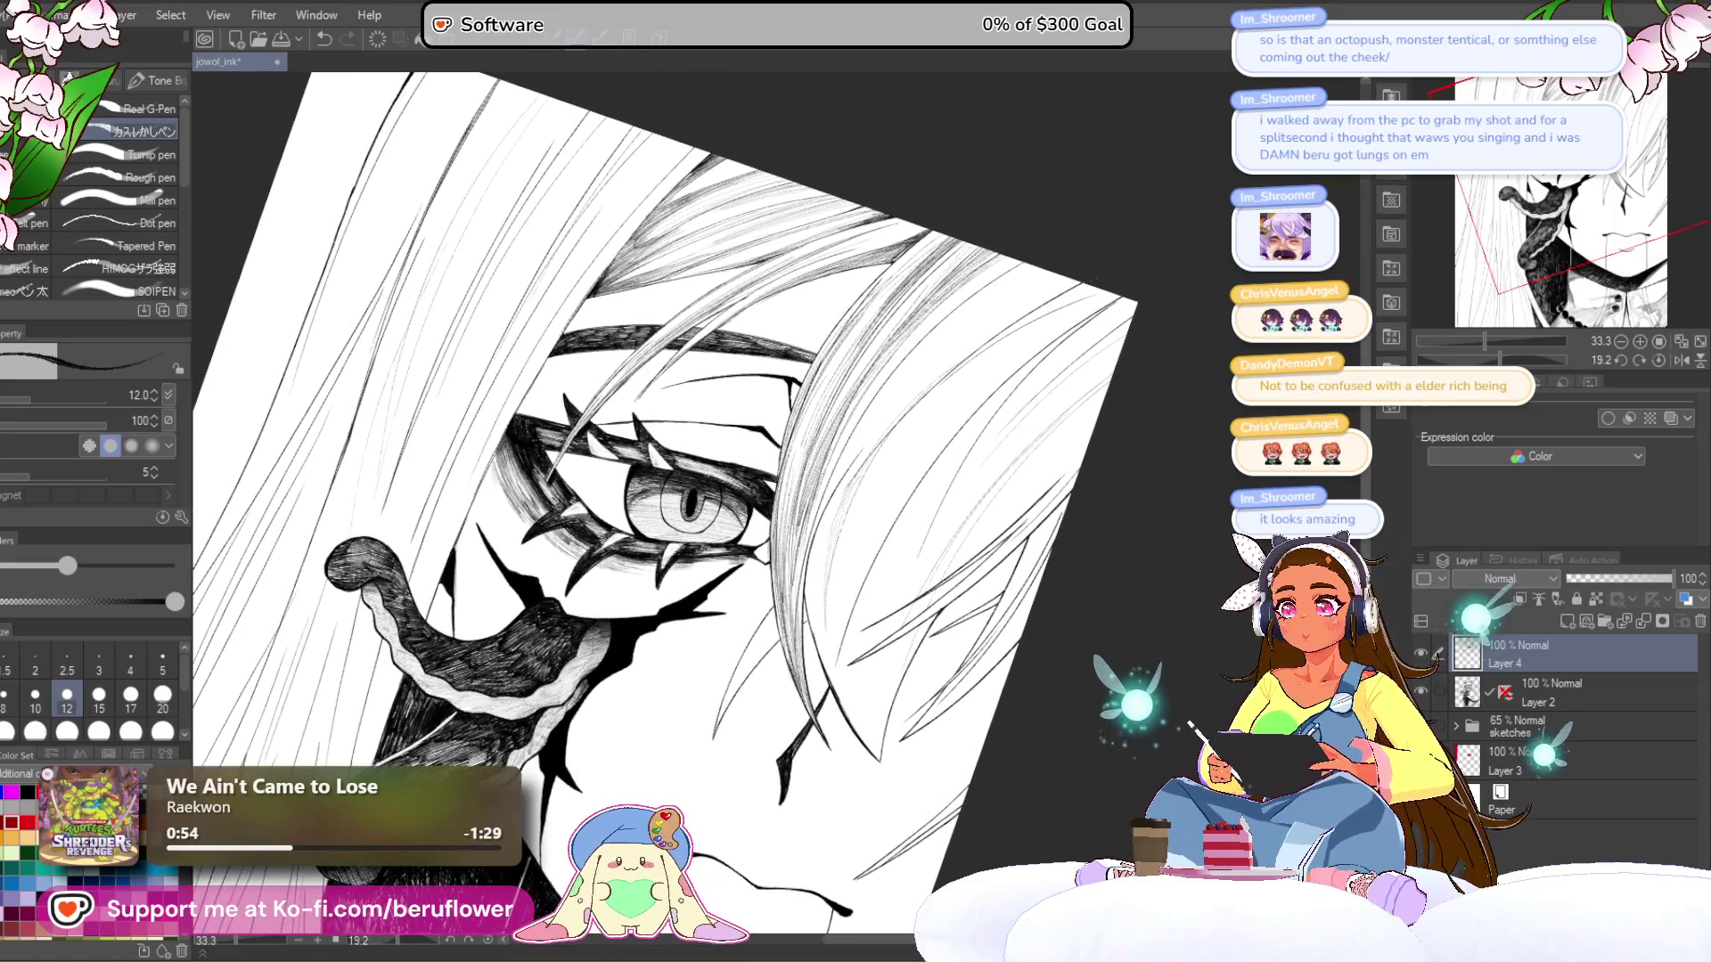
scroll(986, 363, up, 2)
drag(986, 364, 1004, 326)
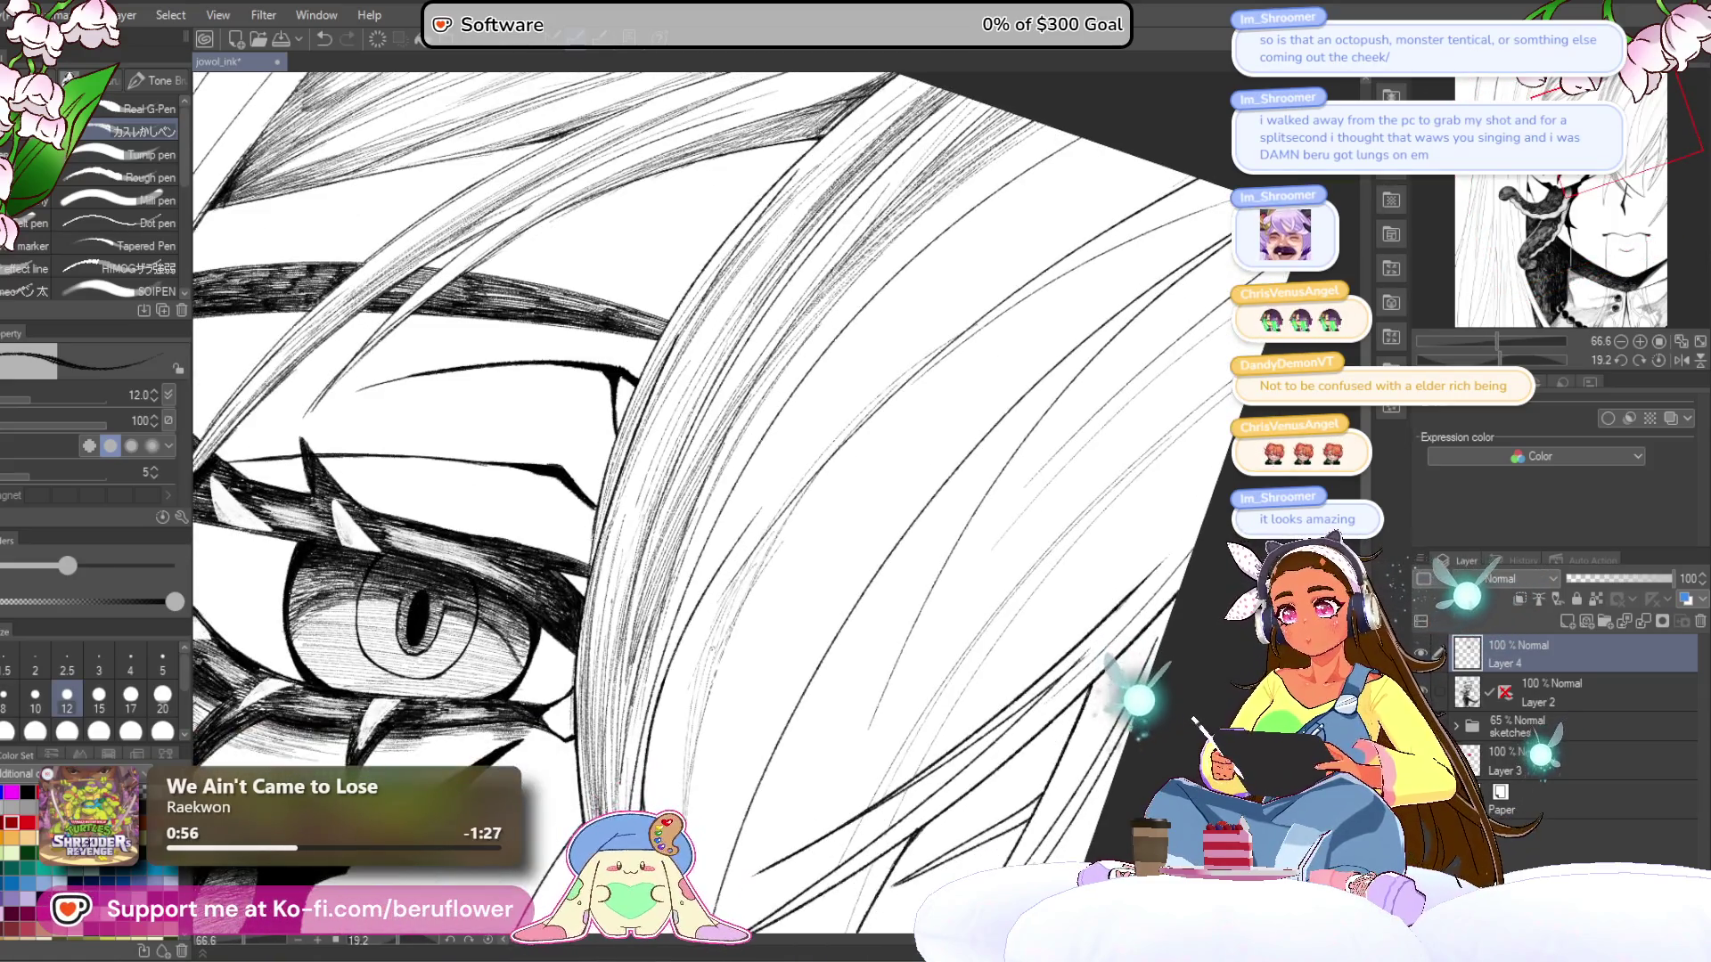
drag(676, 728, 681, 749)
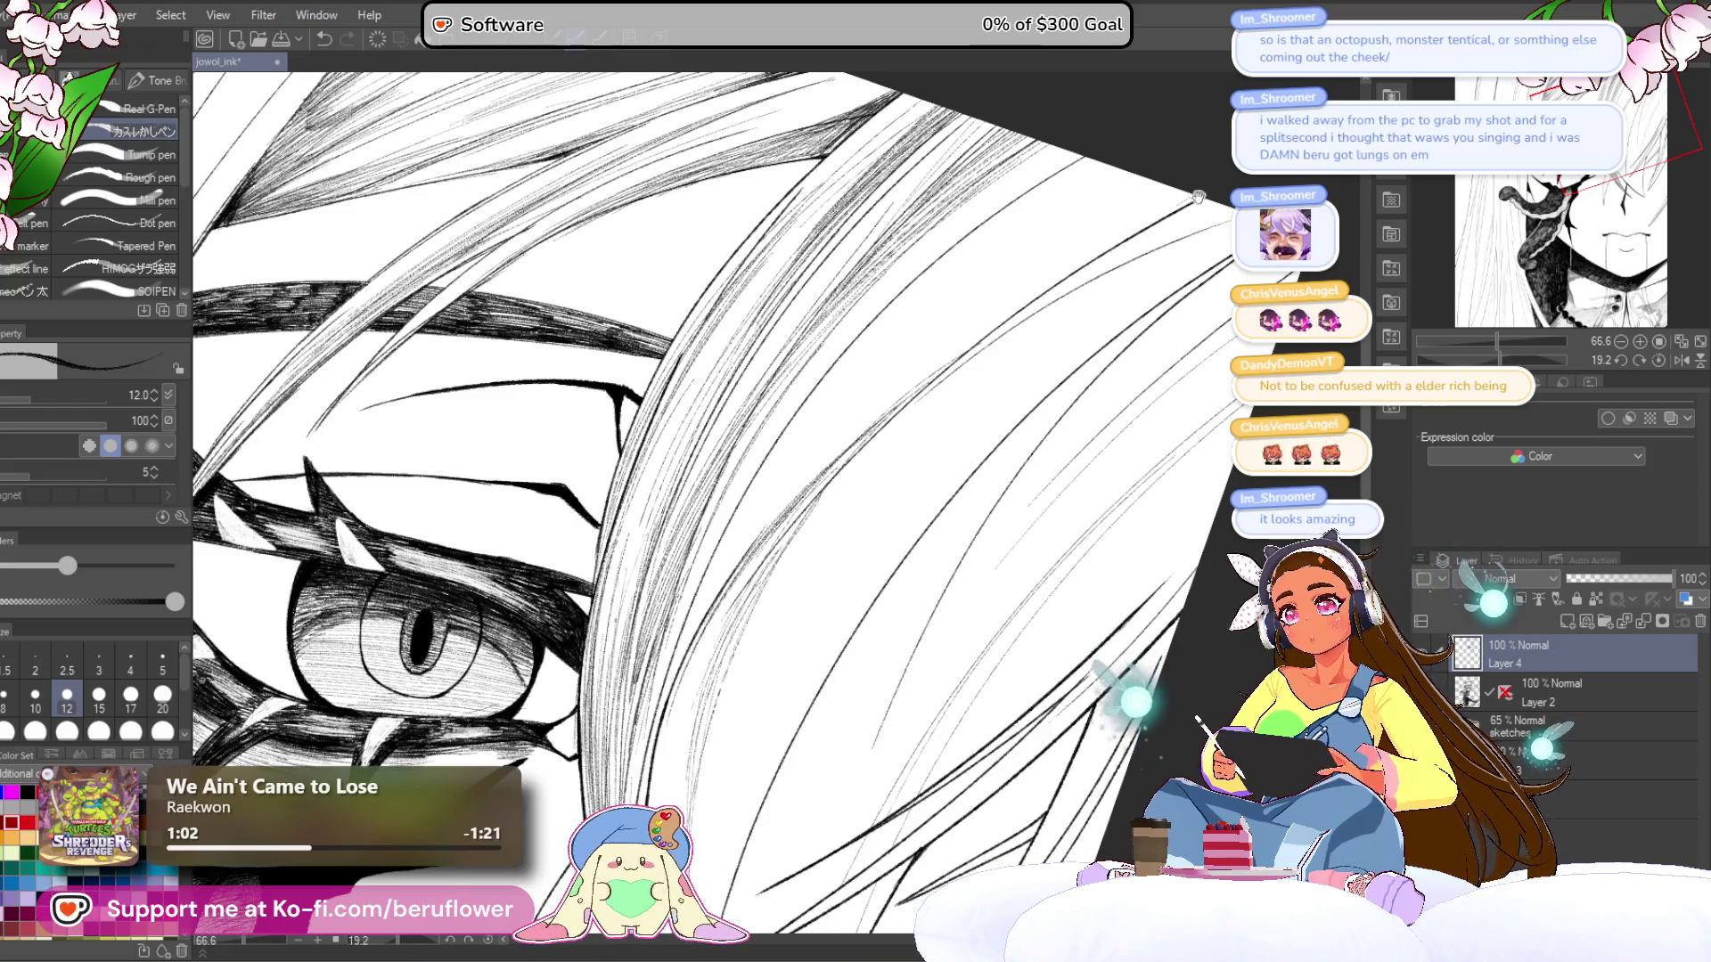
drag(1198, 196, 1231, 212)
mouse_move(1123, 176)
mouse_down()
mouse_move(909, 366)
mouse_move(1086, 203)
mouse_move(1118, 228)
mouse_move(768, 583)
mouse_up()
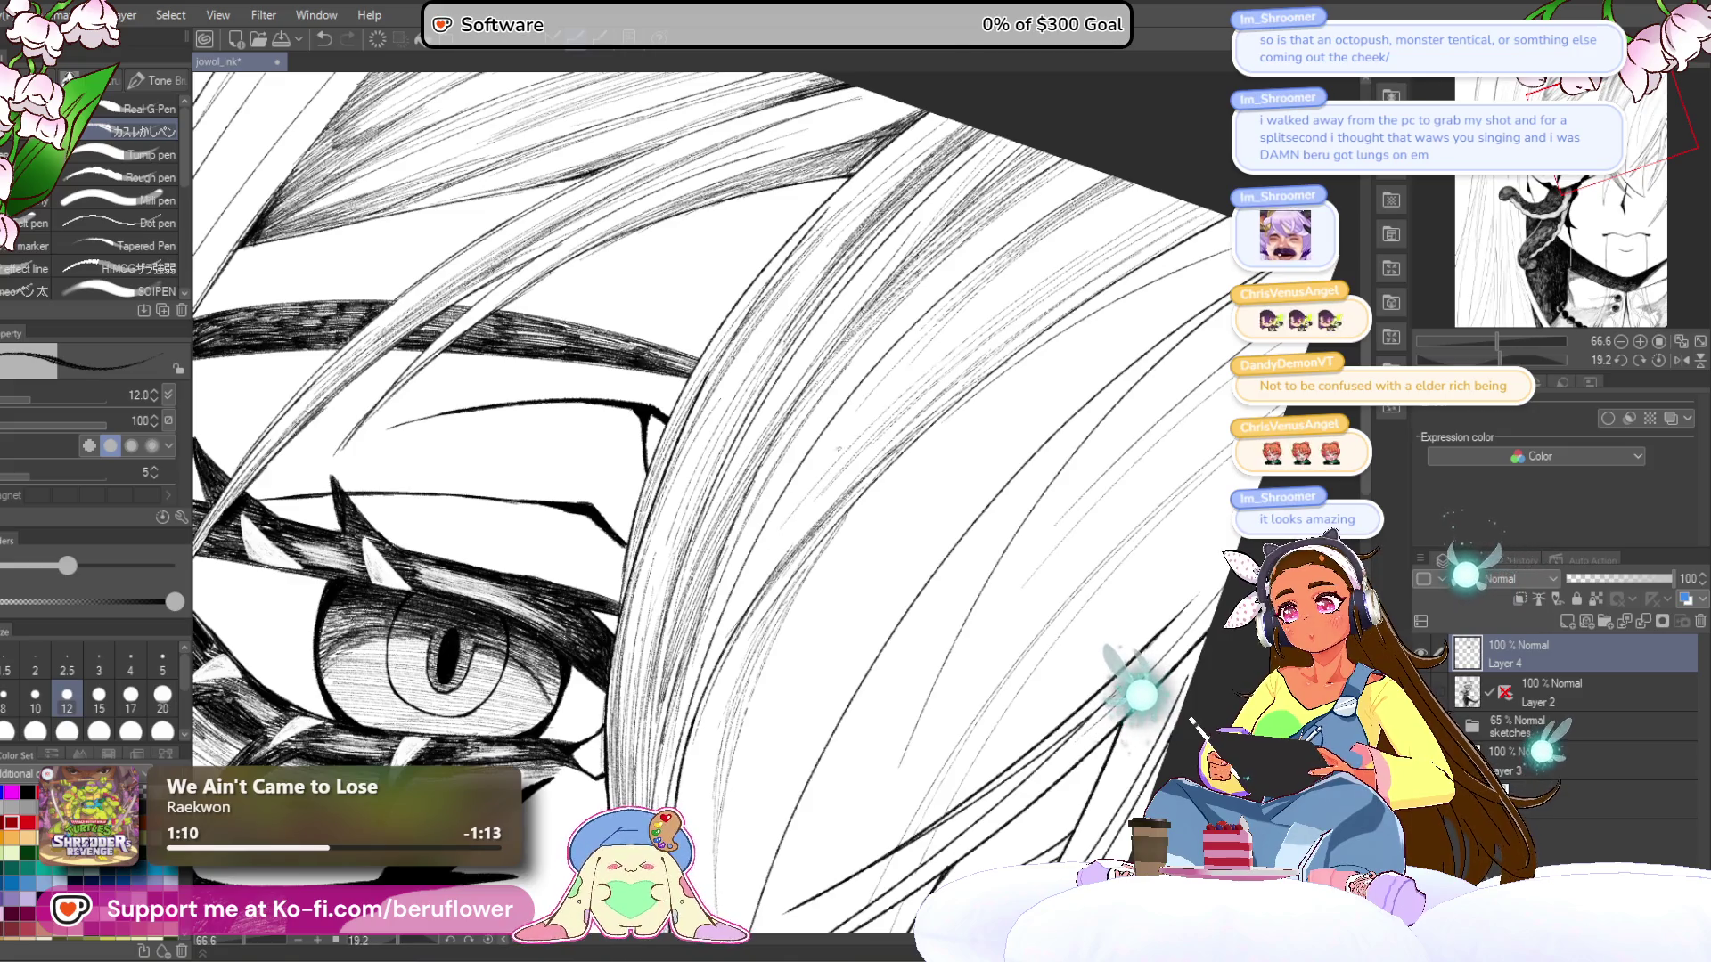
mouse_move(1110, 216)
mouse_down()
mouse_move(943, 343)
mouse_move(797, 543)
mouse_up()
mouse_move(1121, 254)
mouse_down()
mouse_move(971, 363)
mouse_move(931, 422)
mouse_up()
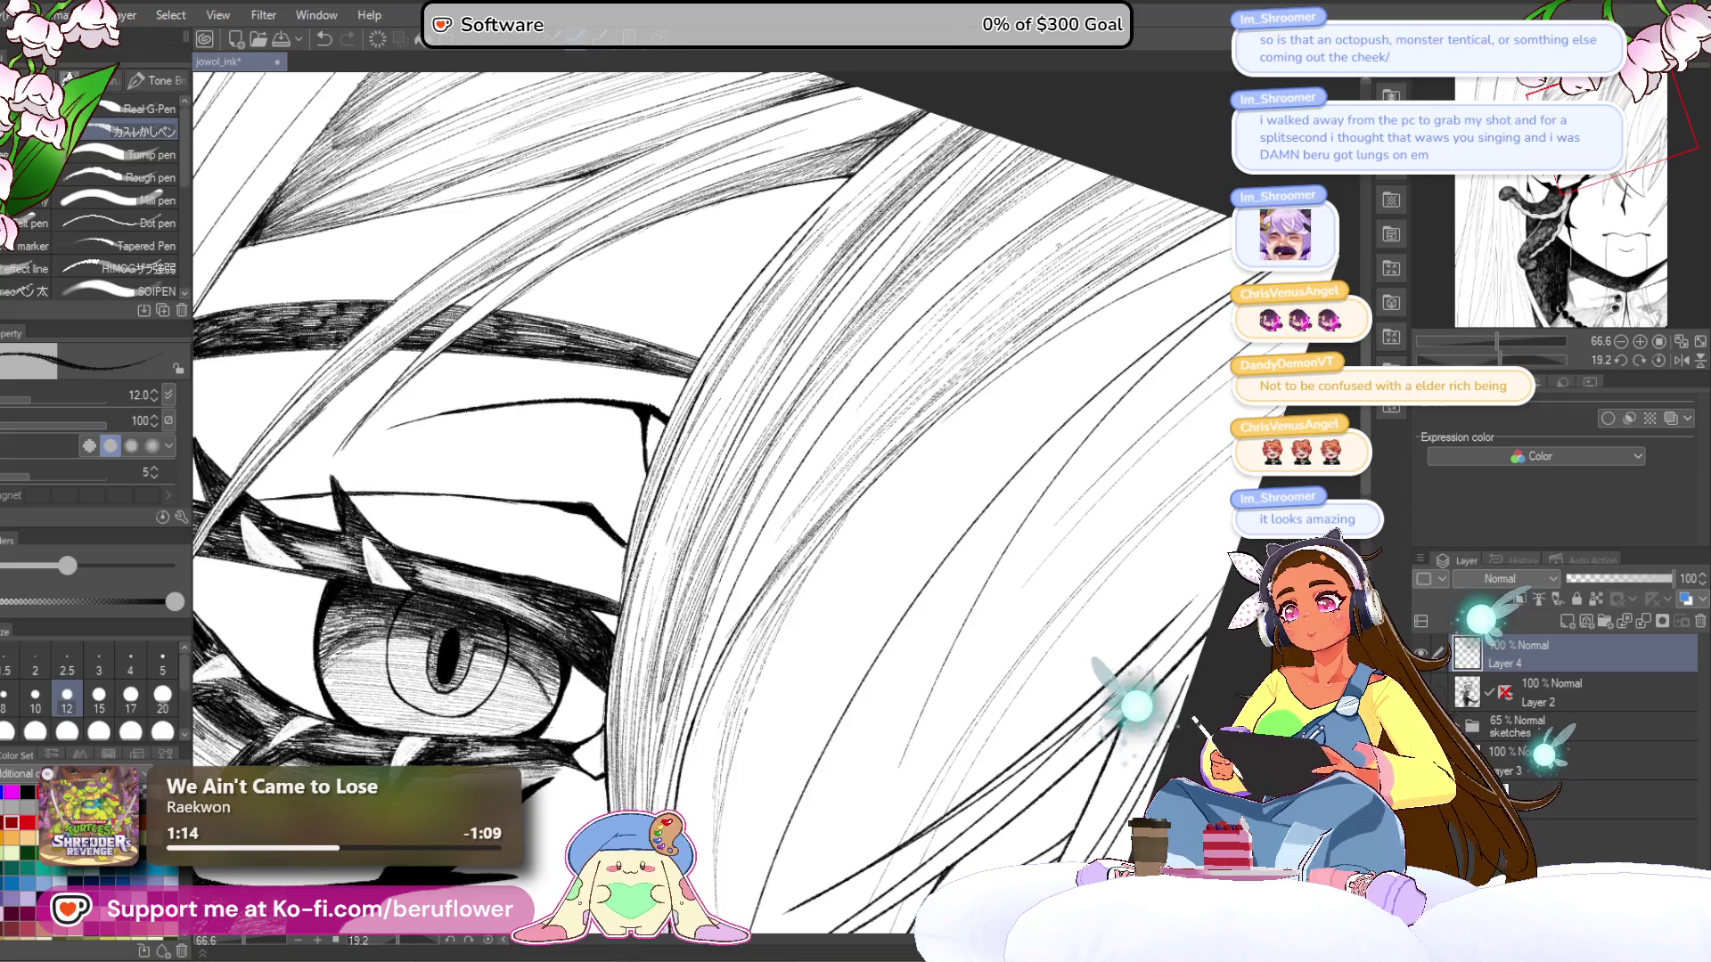
scroll(736, 508, down, 5)
scroll(1060, 249, up, 3)
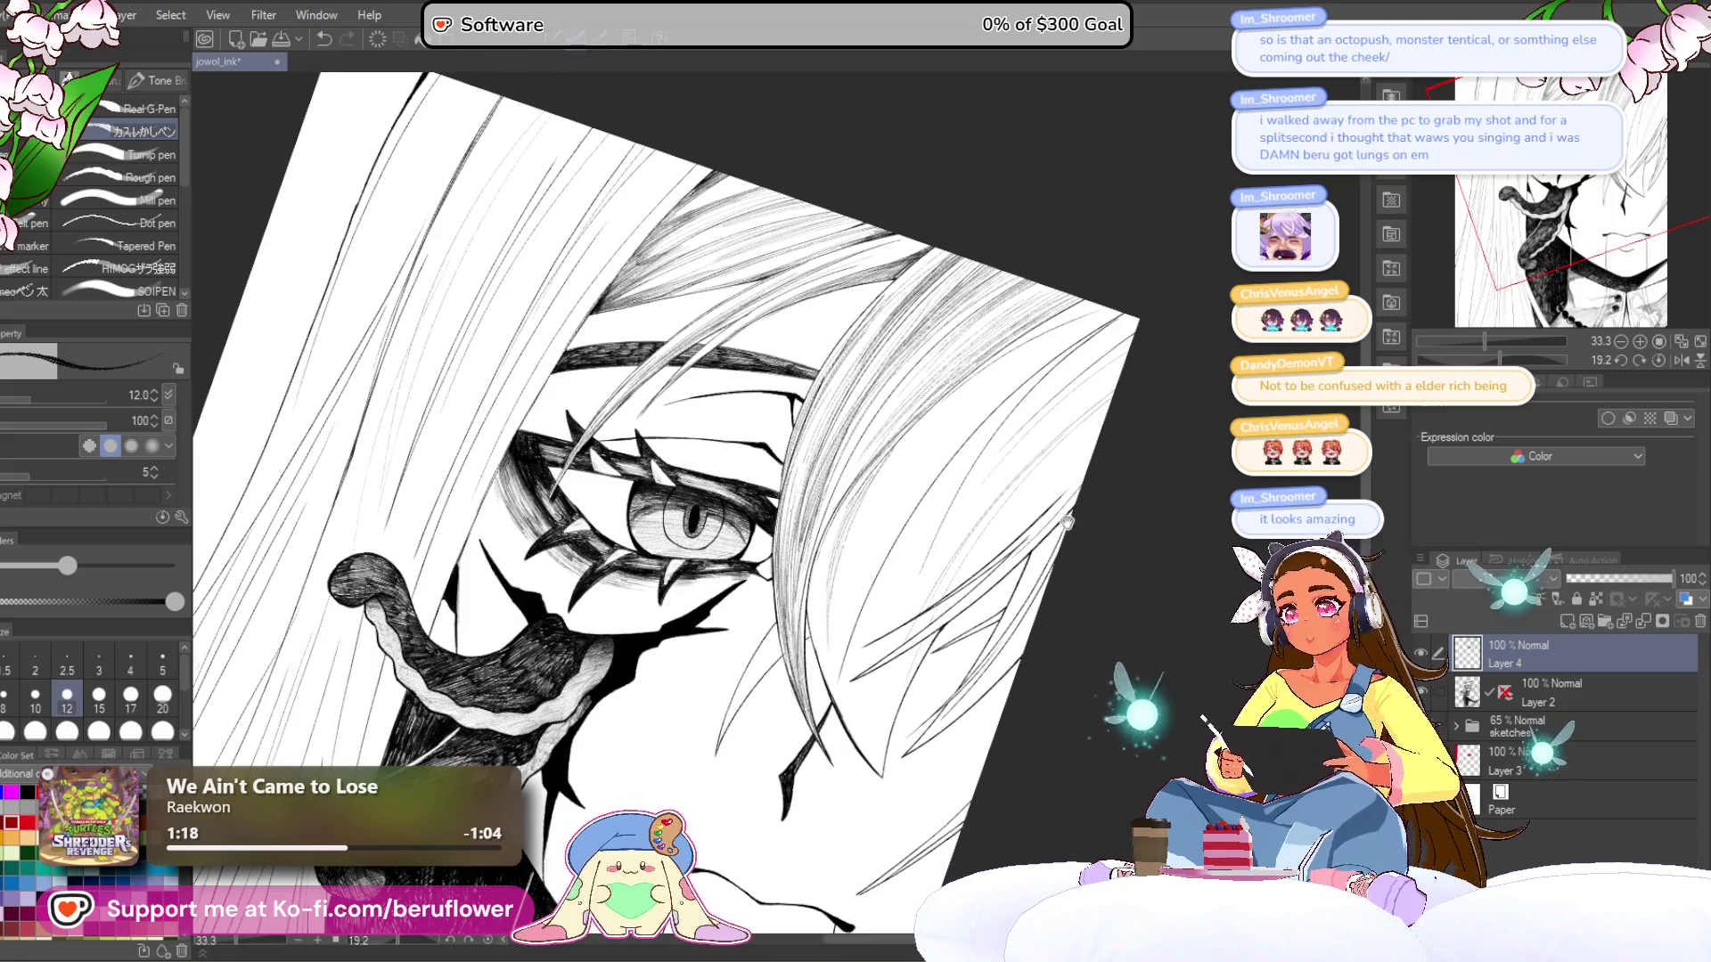
- Hatch the upper-right hair with short and long diagonal strokes, building density
scroll(1068, 521, down, 3)
scroll(1065, 508, down, 3)
scroll(1064, 499, up, 3)
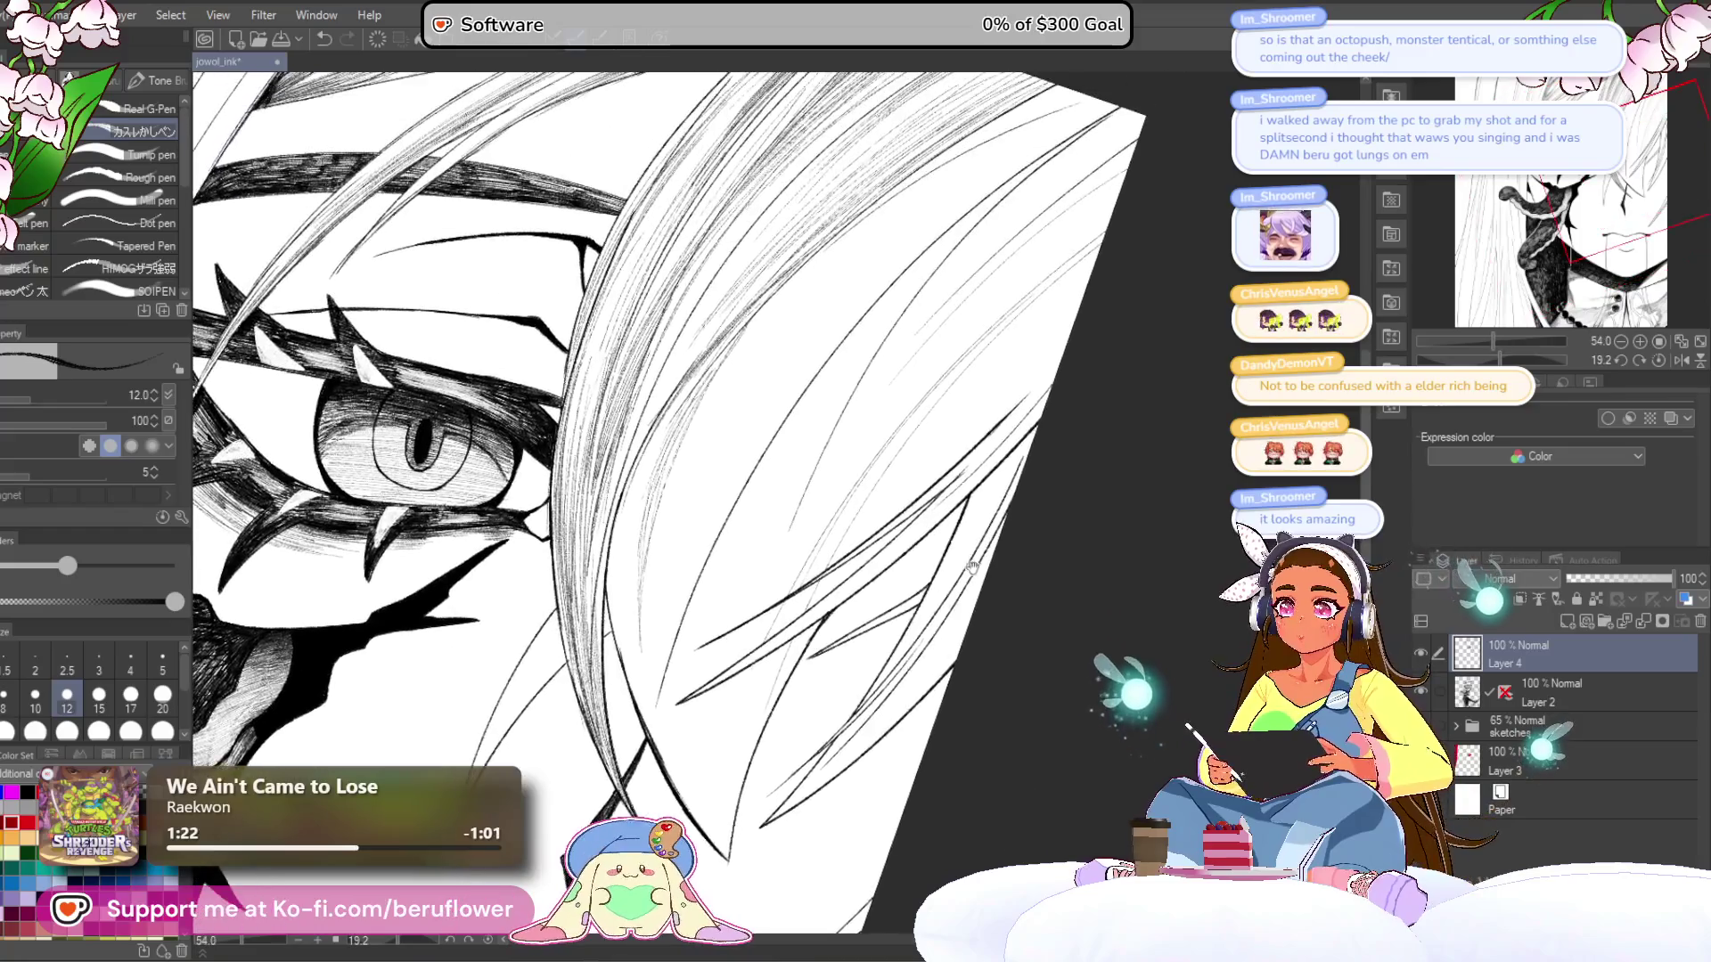
scroll(974, 564, up, 2)
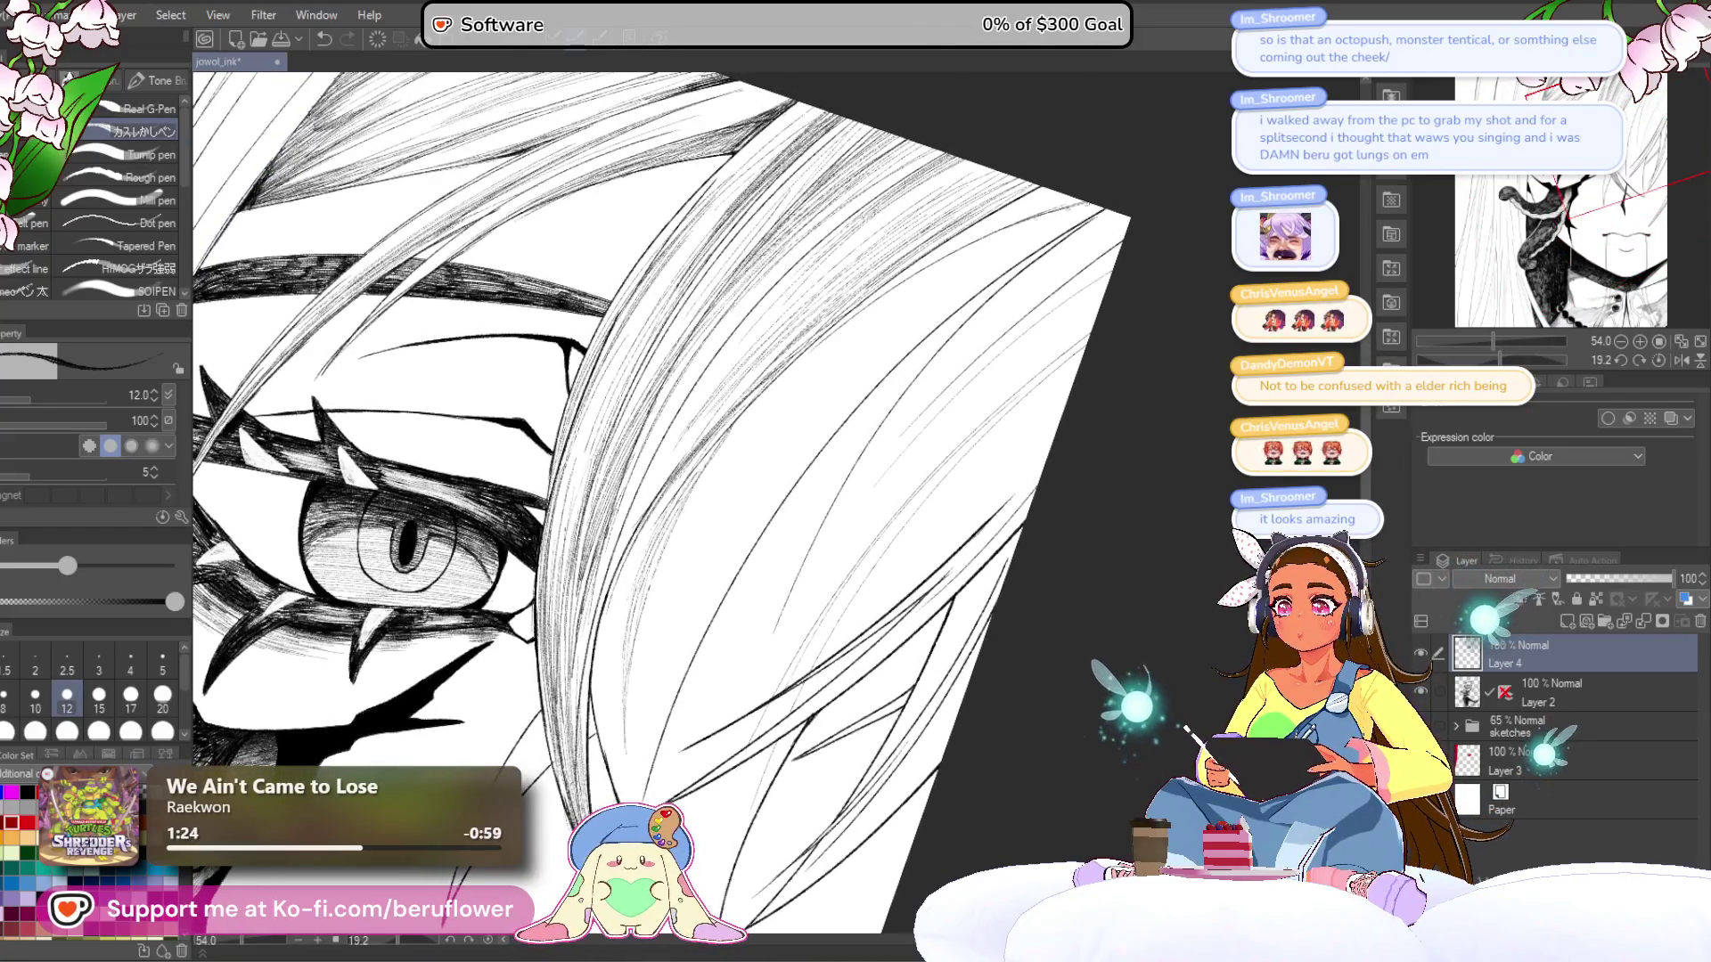
drag(1039, 214, 1074, 200)
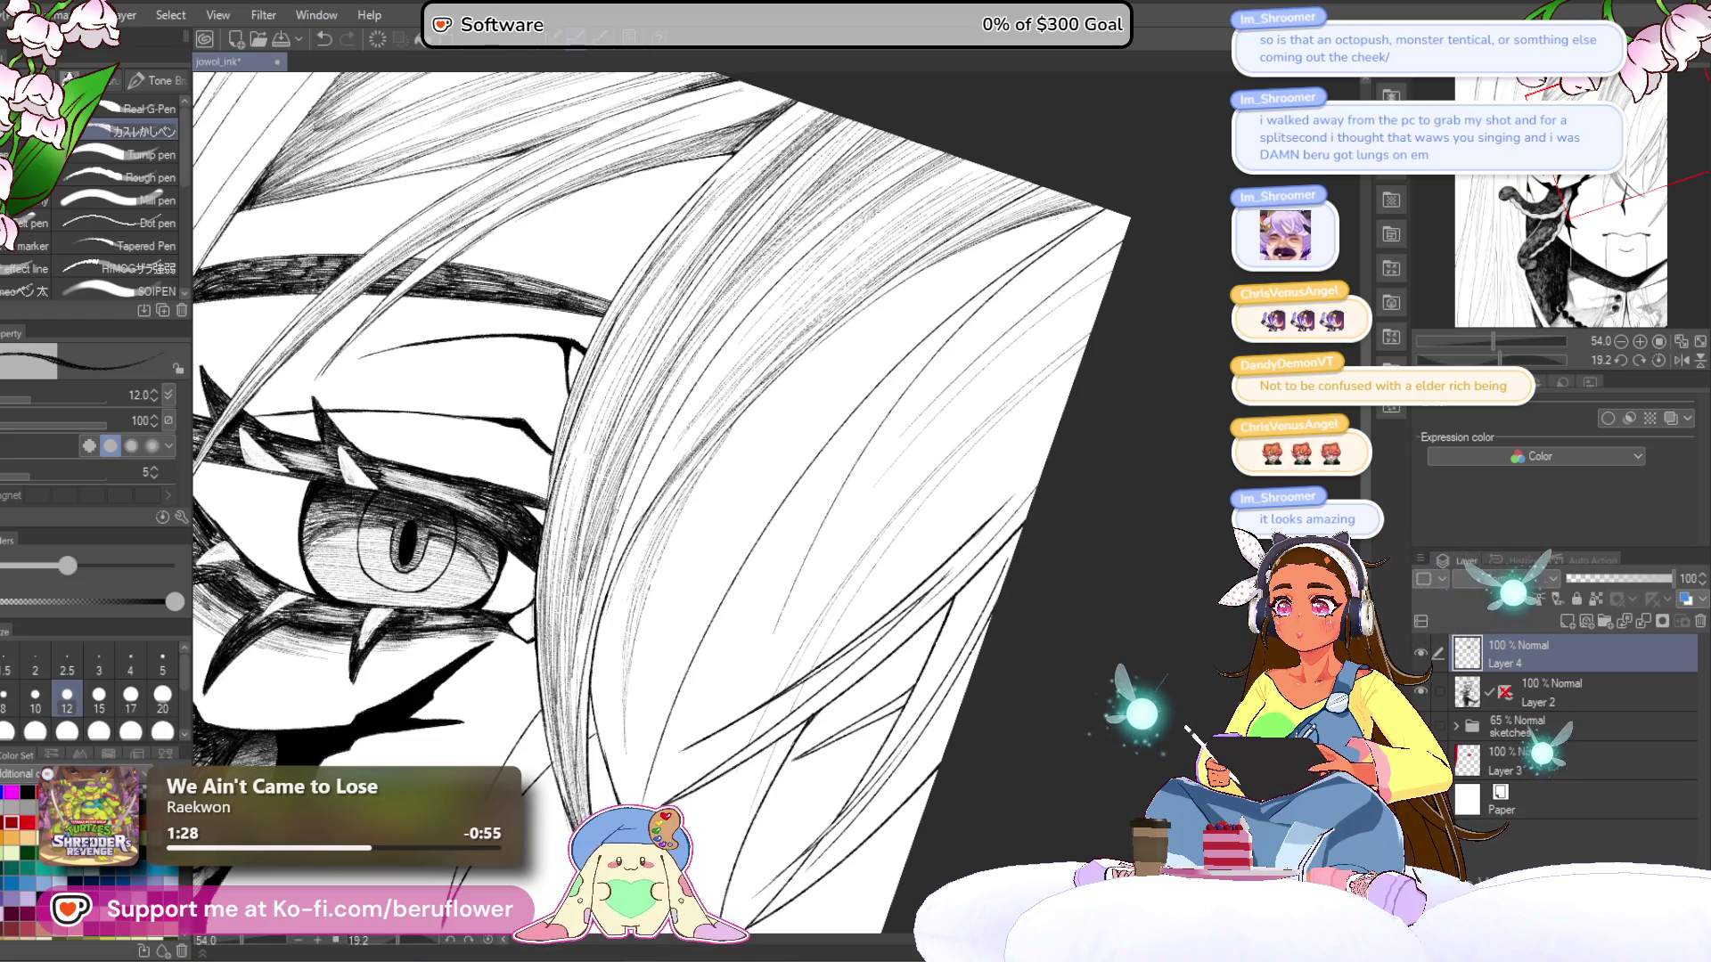
drag(1043, 222, 1094, 208)
mouse_move(1002, 246)
mouse_down()
mouse_move(1103, 207)
mouse_move(985, 287)
mouse_move(1050, 239)
mouse_up()
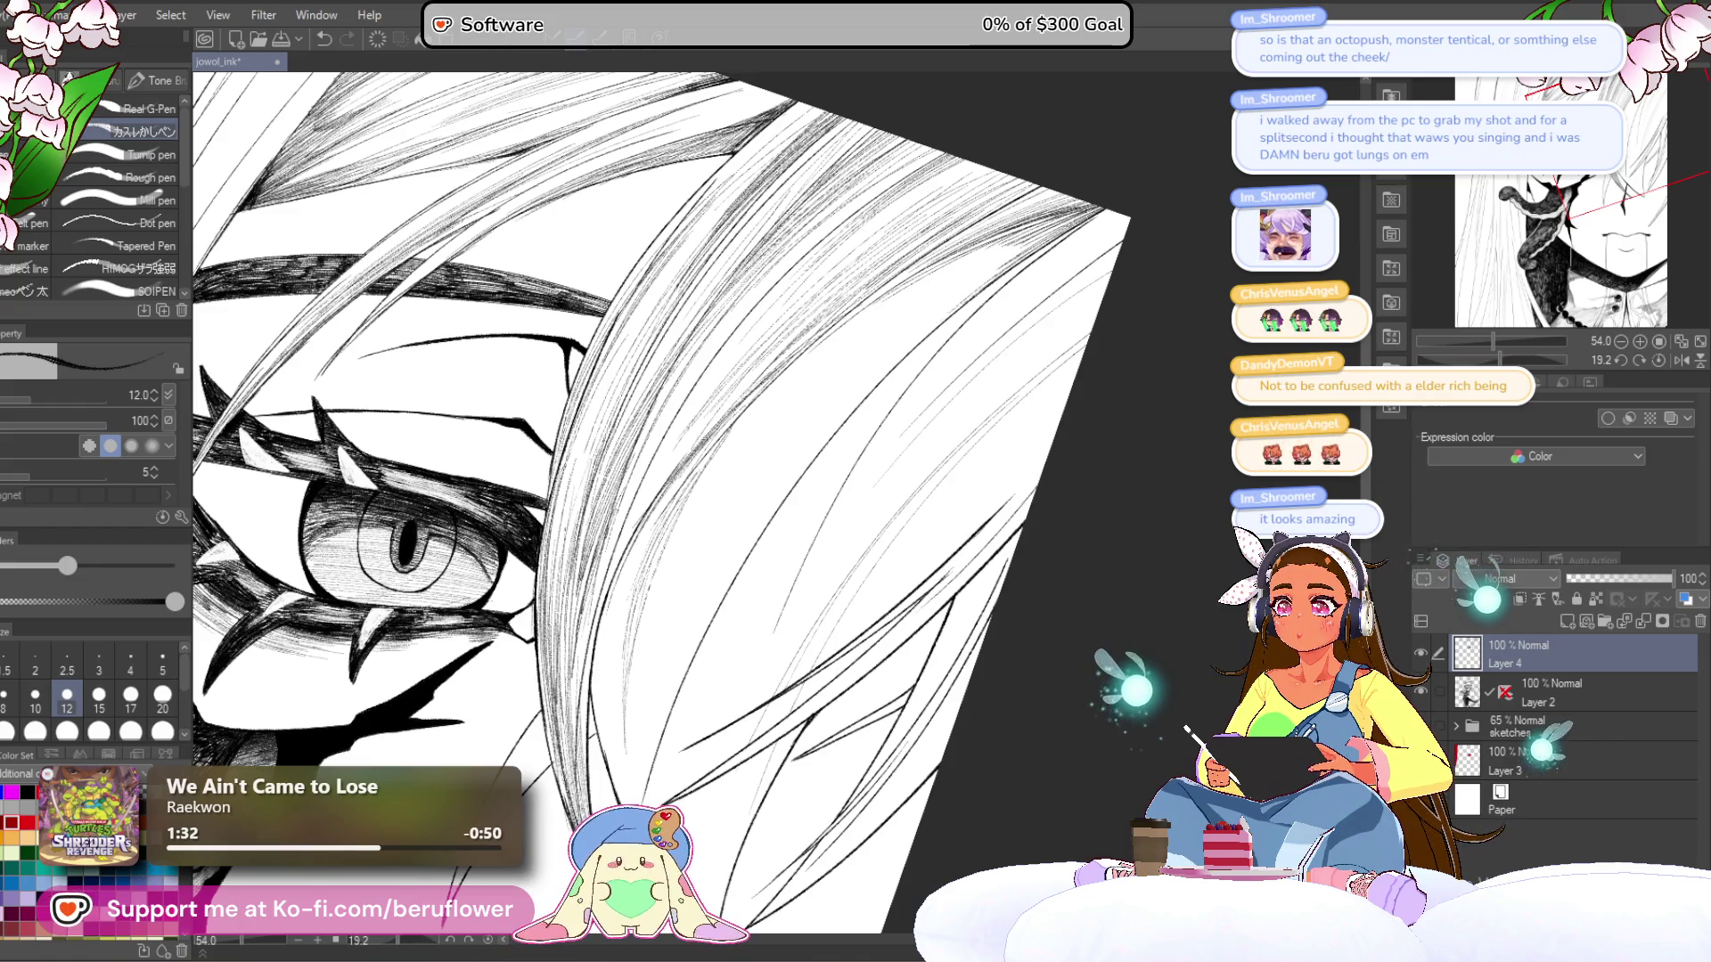
drag(901, 321, 1053, 224)
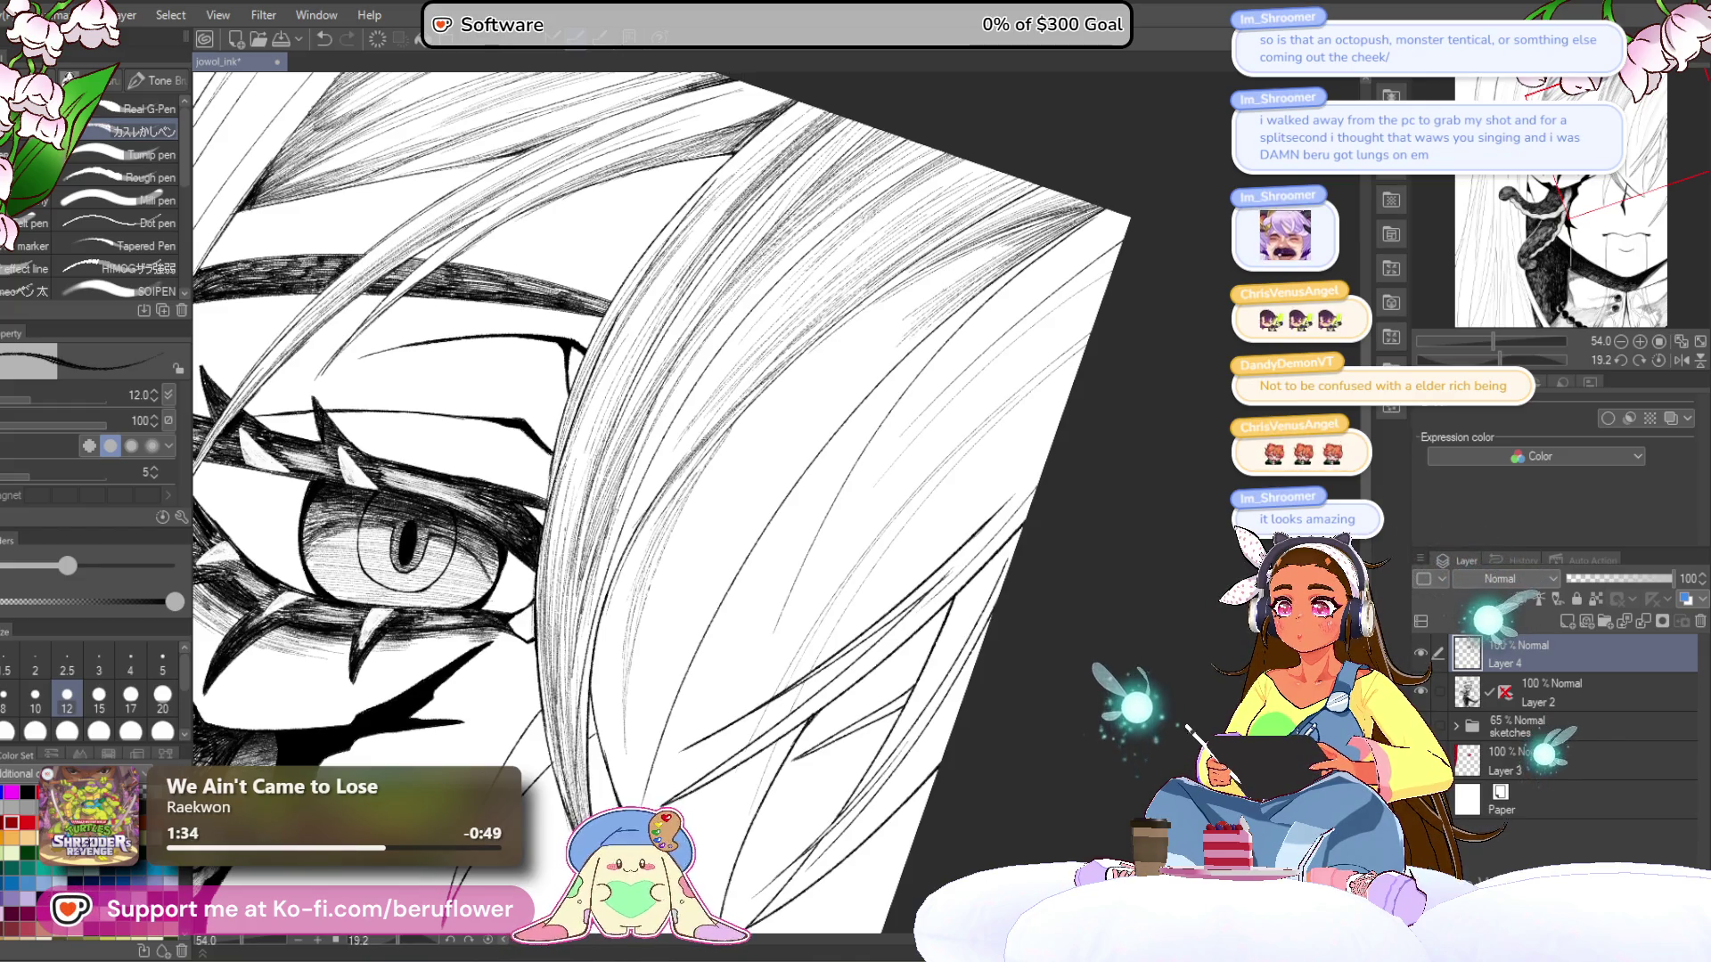
drag(877, 328, 968, 264)
drag(813, 361, 971, 259)
drag(816, 355, 990, 246)
- Extend the hatching down through the hair and thicken it in the middle
drag(676, 508, 797, 372)
drag(661, 559, 781, 403)
drag(842, 361, 936, 294)
drag(661, 580, 804, 396)
drag(690, 537, 821, 388)
drag(858, 356, 949, 294)
drag(789, 460, 885, 356)
drag(800, 449, 955, 310)
drag(783, 476, 909, 353)
drag(829, 423, 871, 379)
- Add thin hatching strokes to the lower hair strands
mouse_move(714, 588)
mouse_down()
mouse_move(874, 388)
mouse_move(802, 468)
mouse_up()
drag(703, 625, 810, 465)
drag(672, 682, 754, 535)
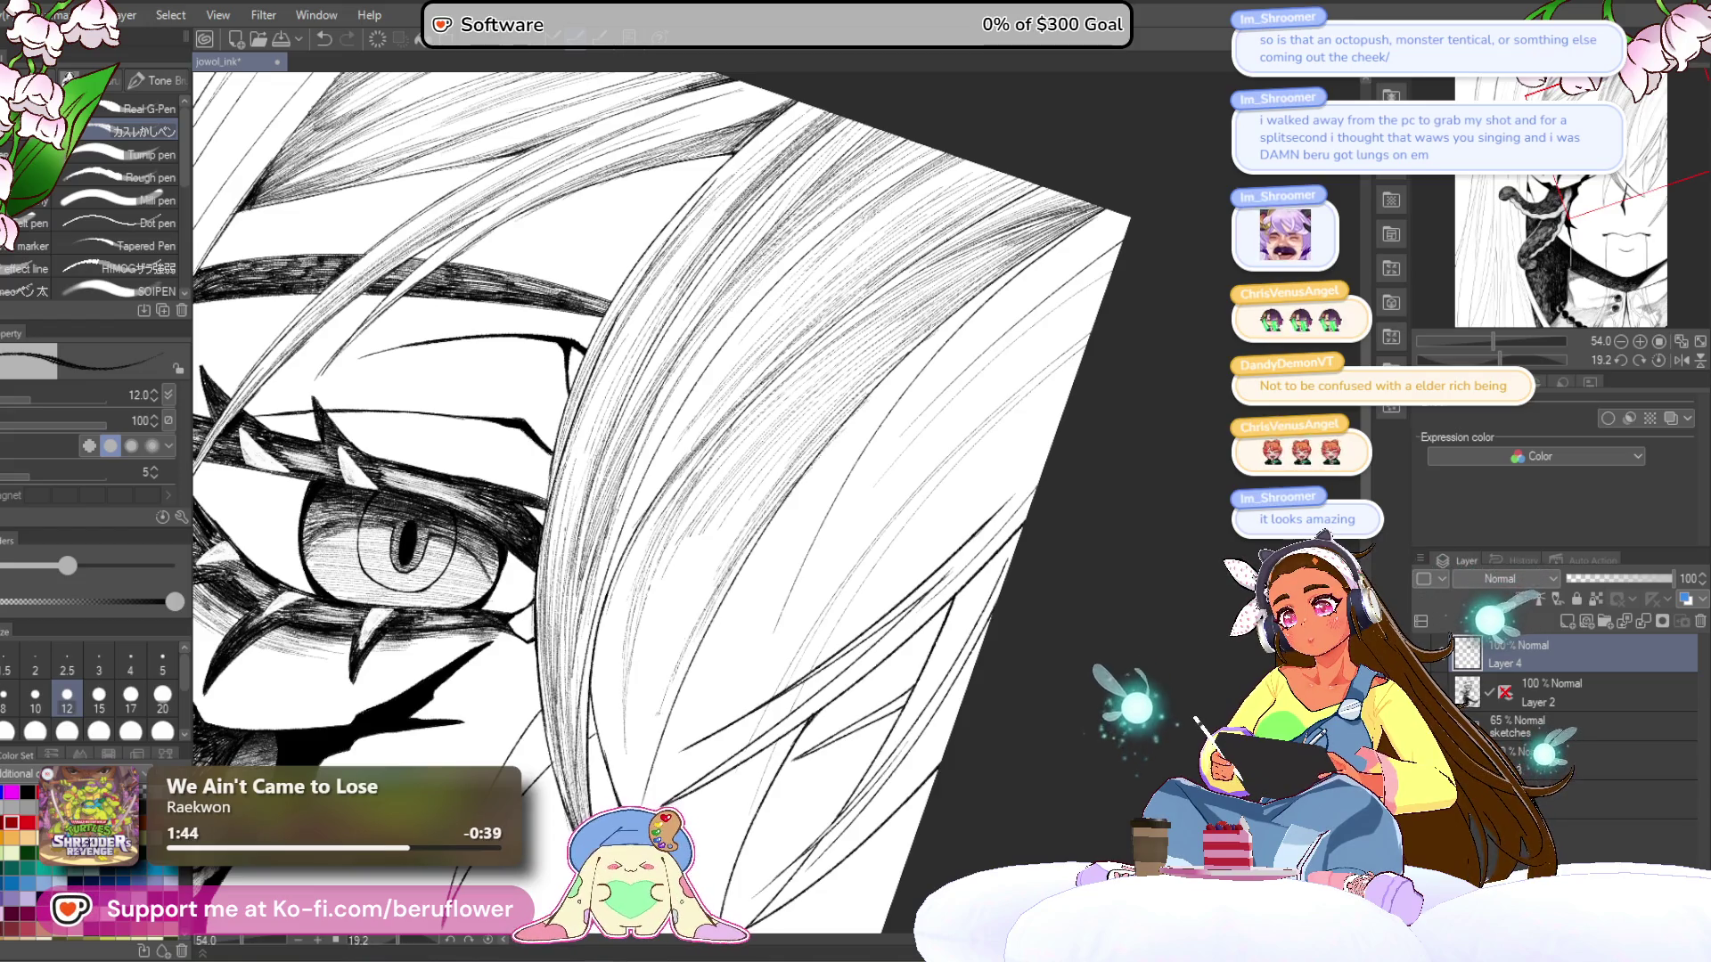
drag(668, 661, 685, 625)
drag(647, 727, 658, 695)
drag(693, 601, 807, 438)
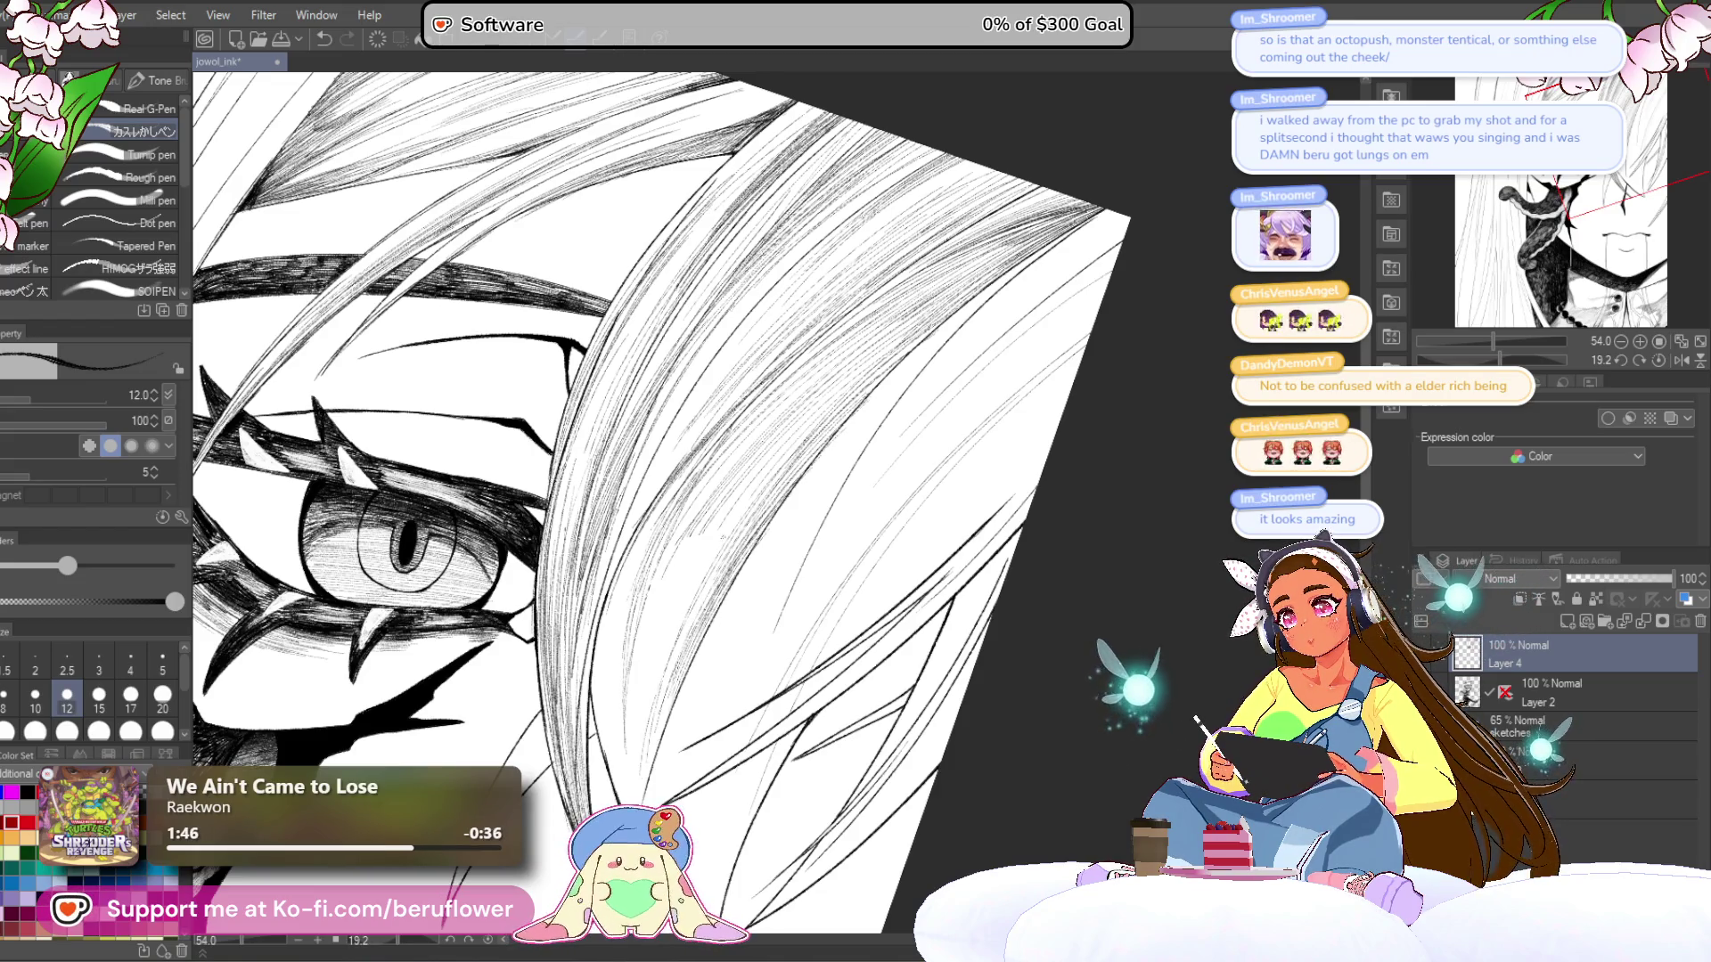
drag(669, 612, 693, 550)
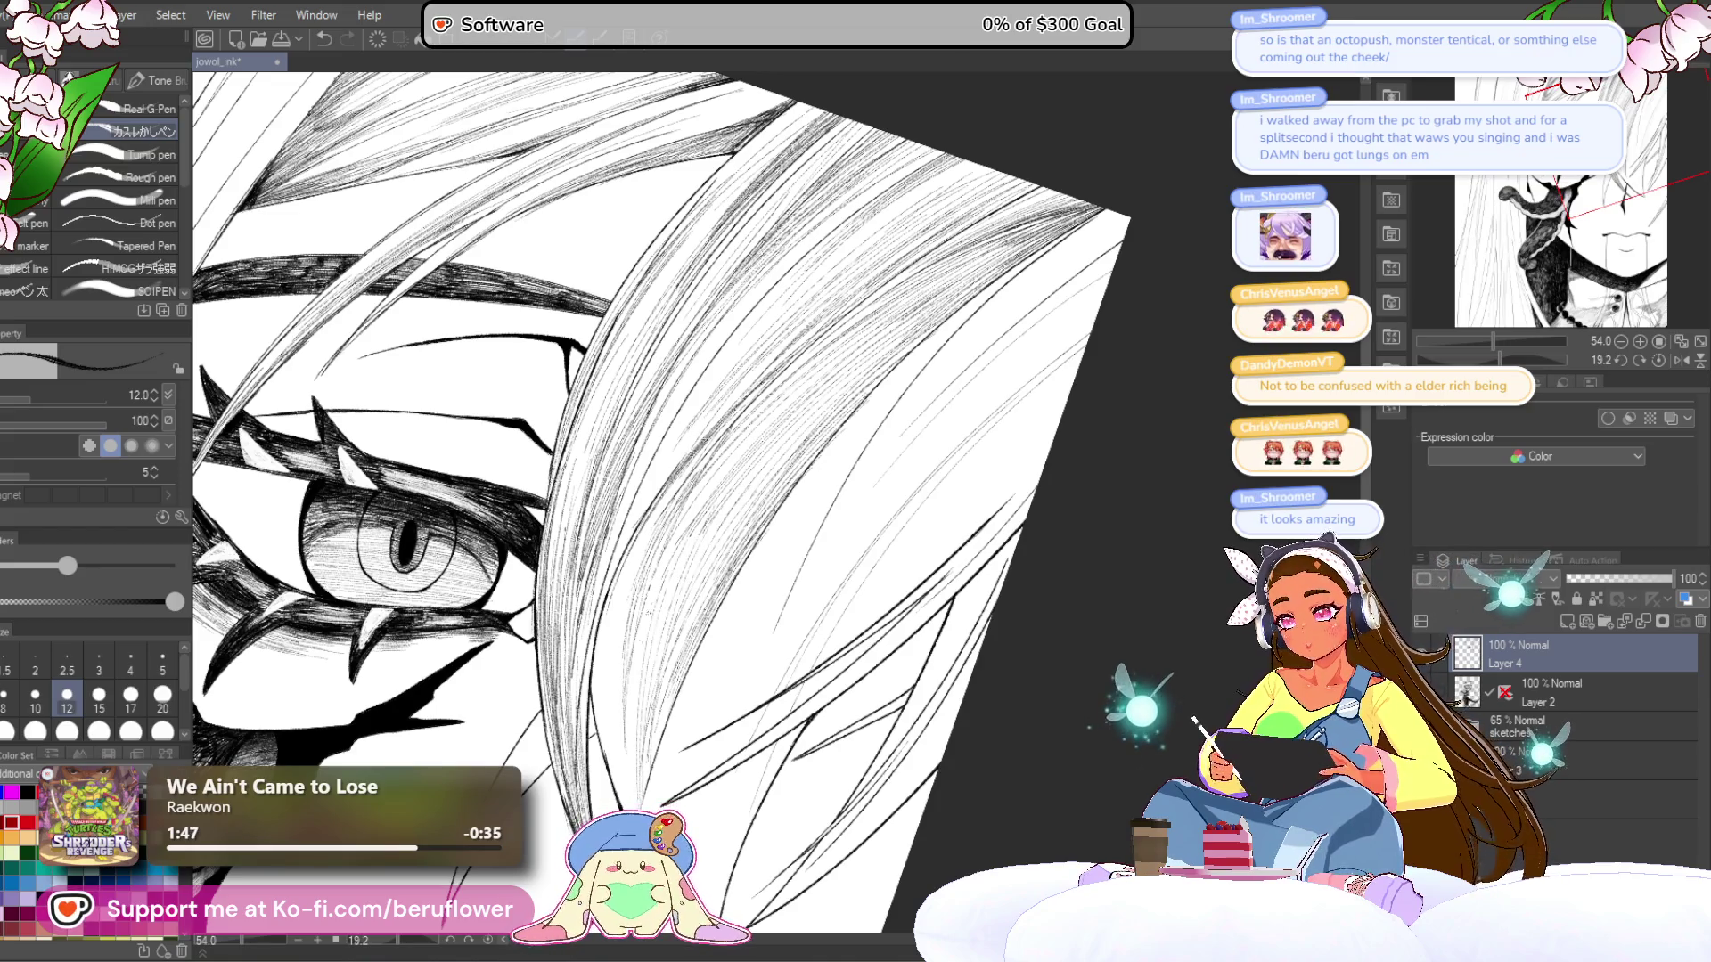
- Hatch the hair strands beside the eye, including the strand's upper part
drag(683, 842, 795, 677)
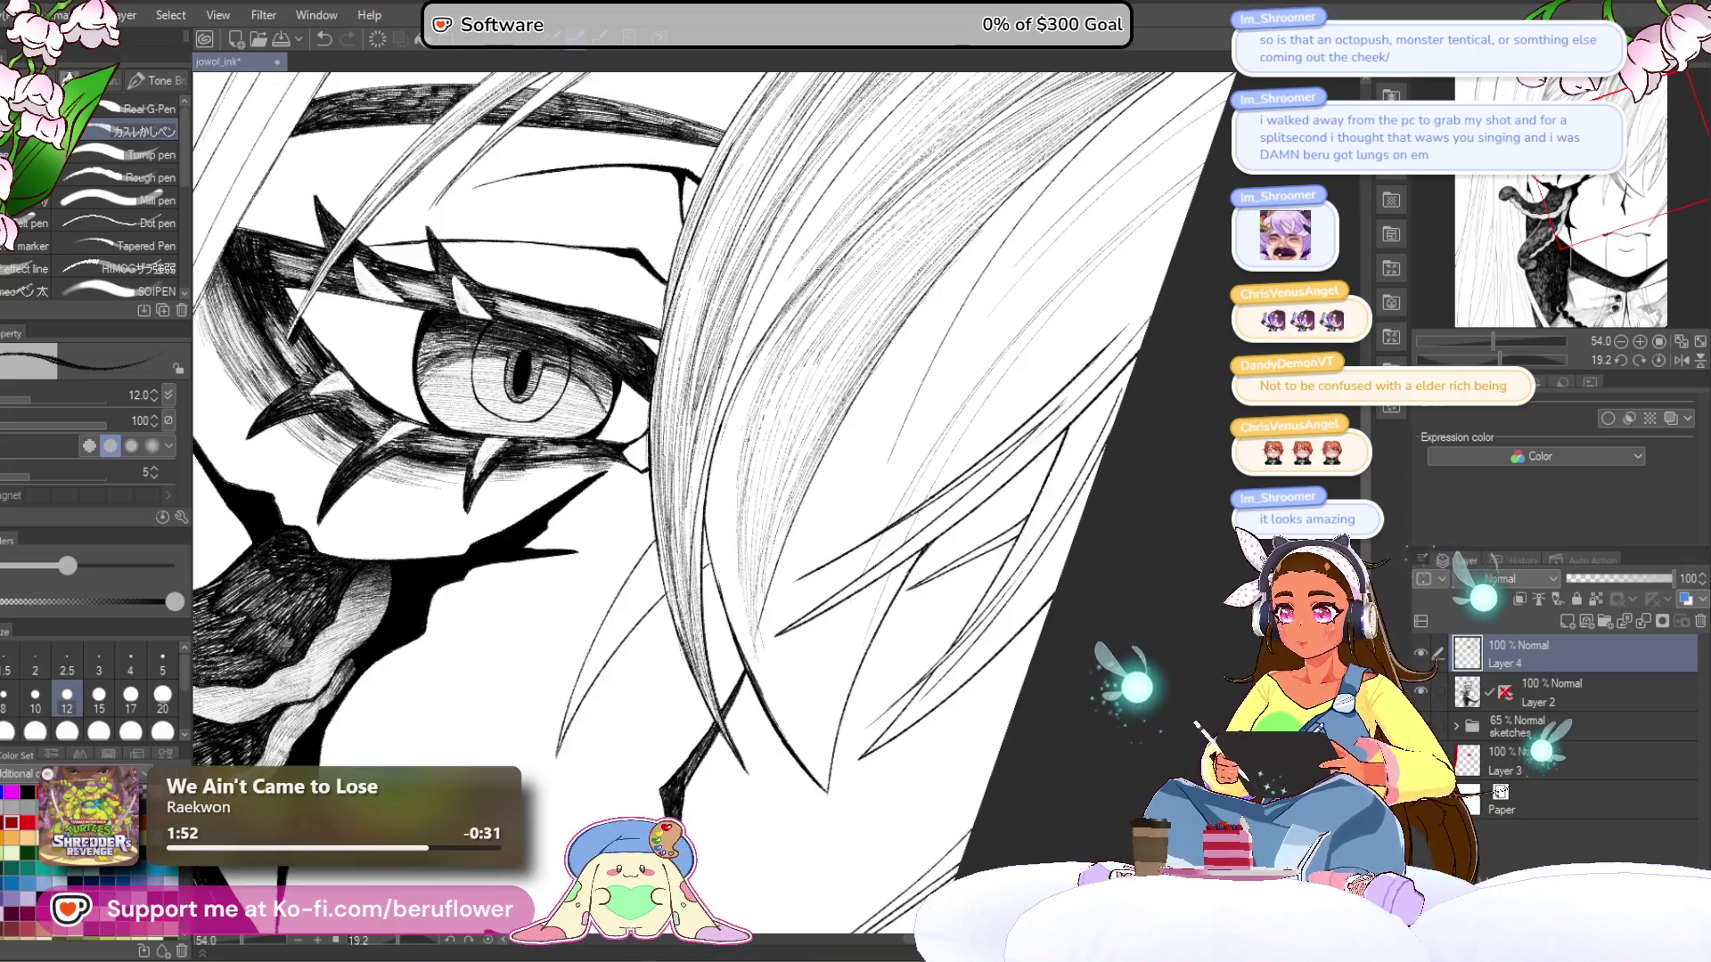
drag(751, 505, 746, 639)
drag(773, 548, 764, 658)
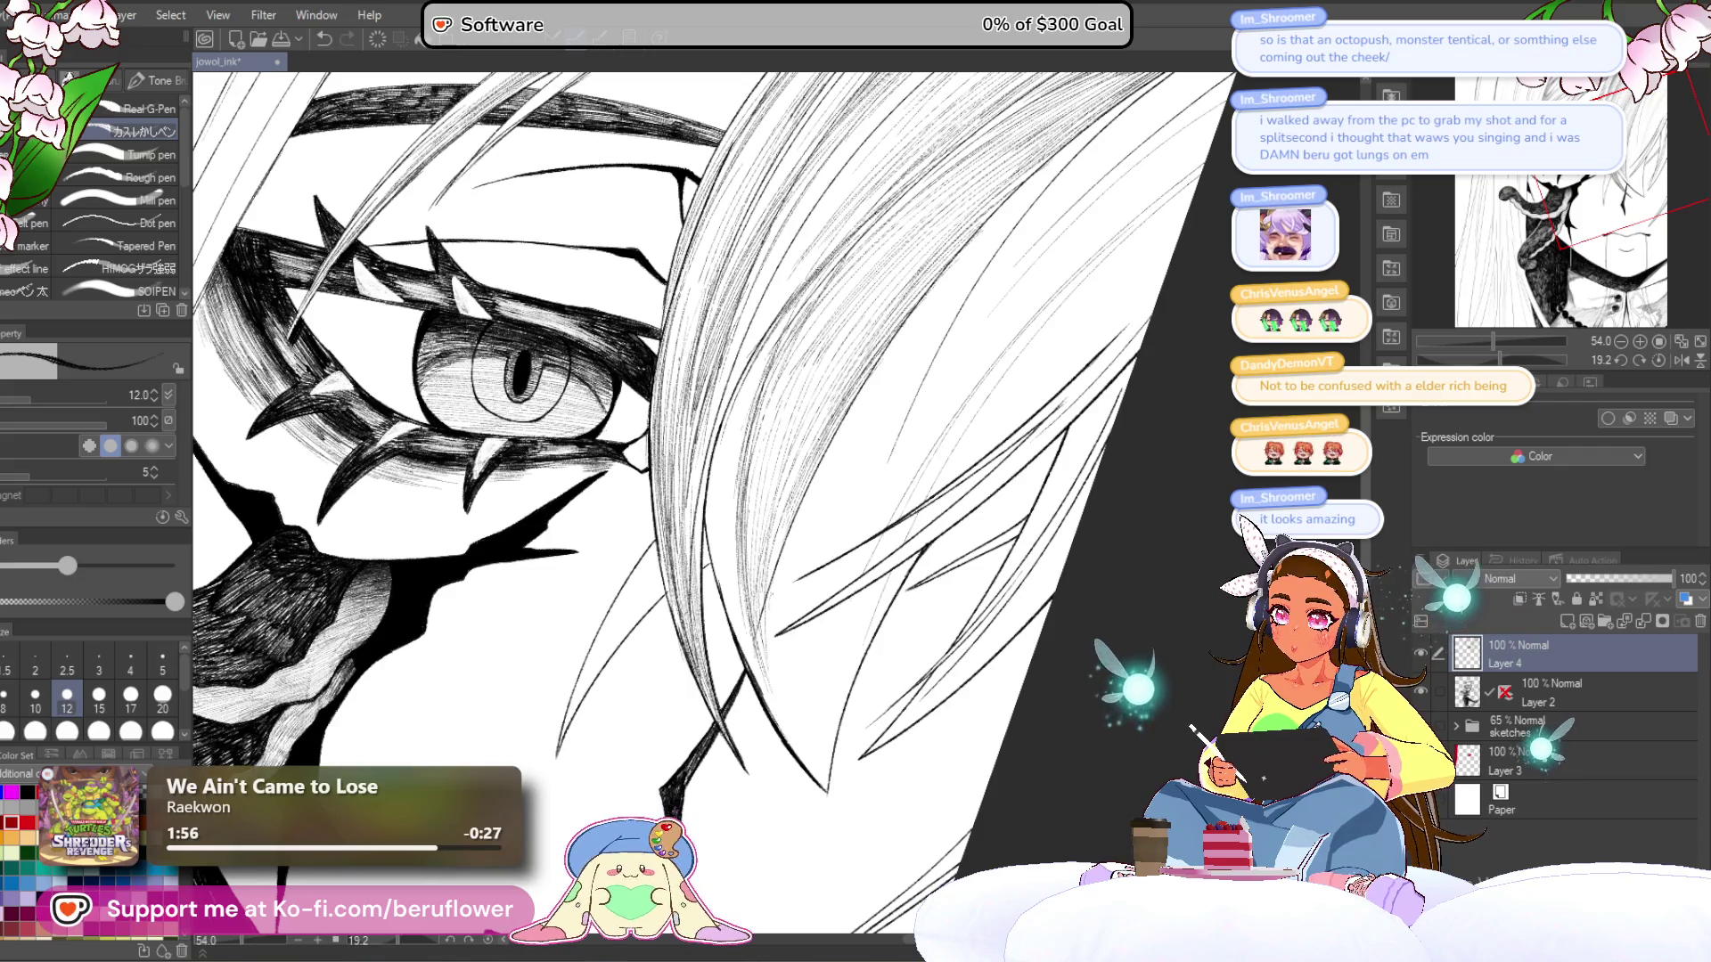
drag(740, 564, 730, 613)
drag(763, 621, 743, 693)
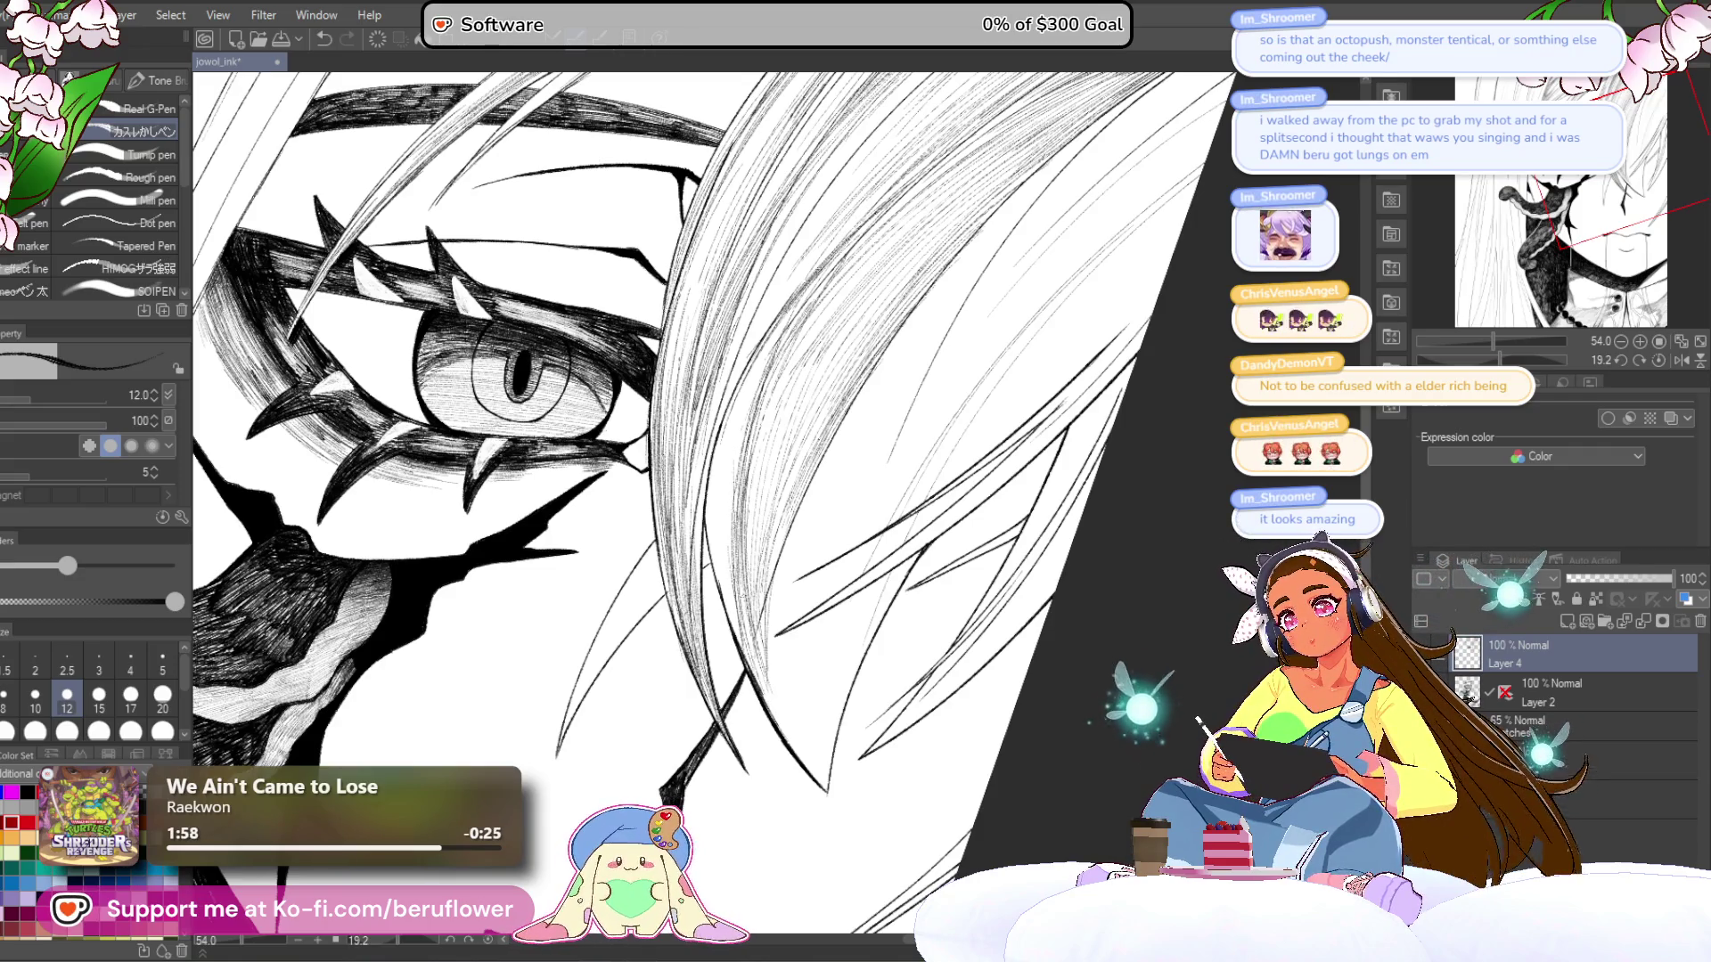
drag(750, 401, 744, 431)
drag(773, 340, 714, 497)
- Darken that hair strand with more near-vertical hatching lines along its length
drag(738, 390, 706, 516)
drag(727, 420, 709, 551)
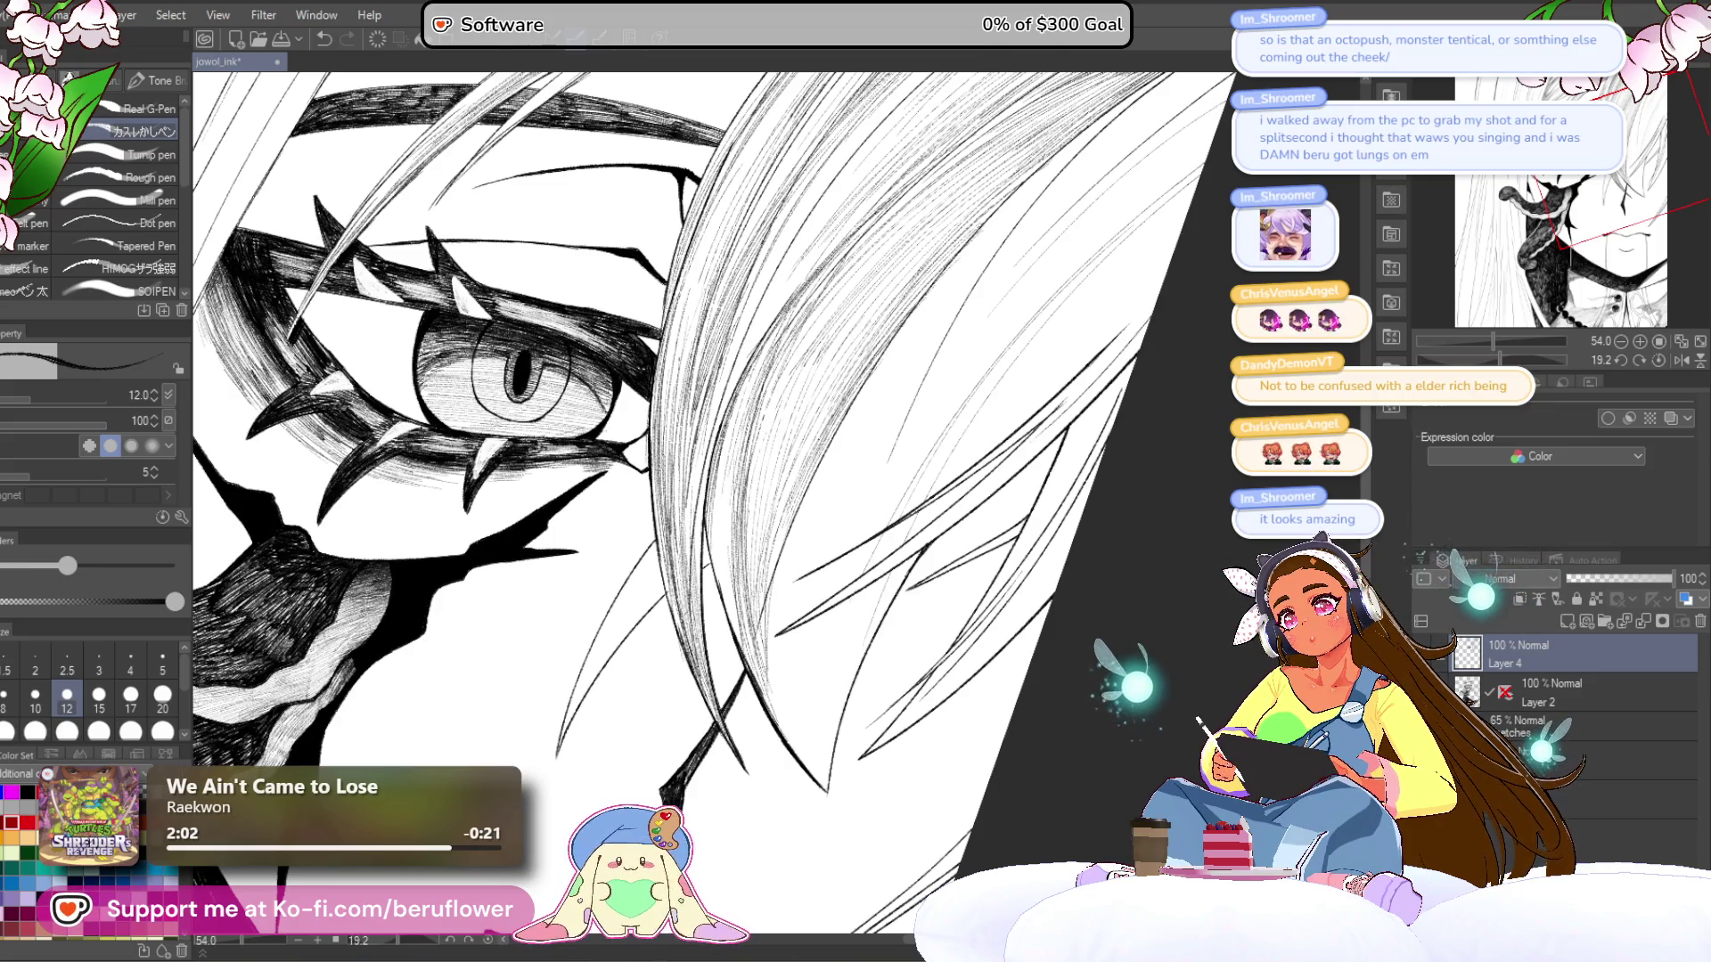
drag(727, 473, 716, 556)
drag(720, 524, 714, 596)
drag(738, 575, 725, 620)
drag(730, 484, 717, 535)
drag(738, 425, 730, 567)
drag(728, 465, 725, 661)
scroll(1047, 520, down, 3)
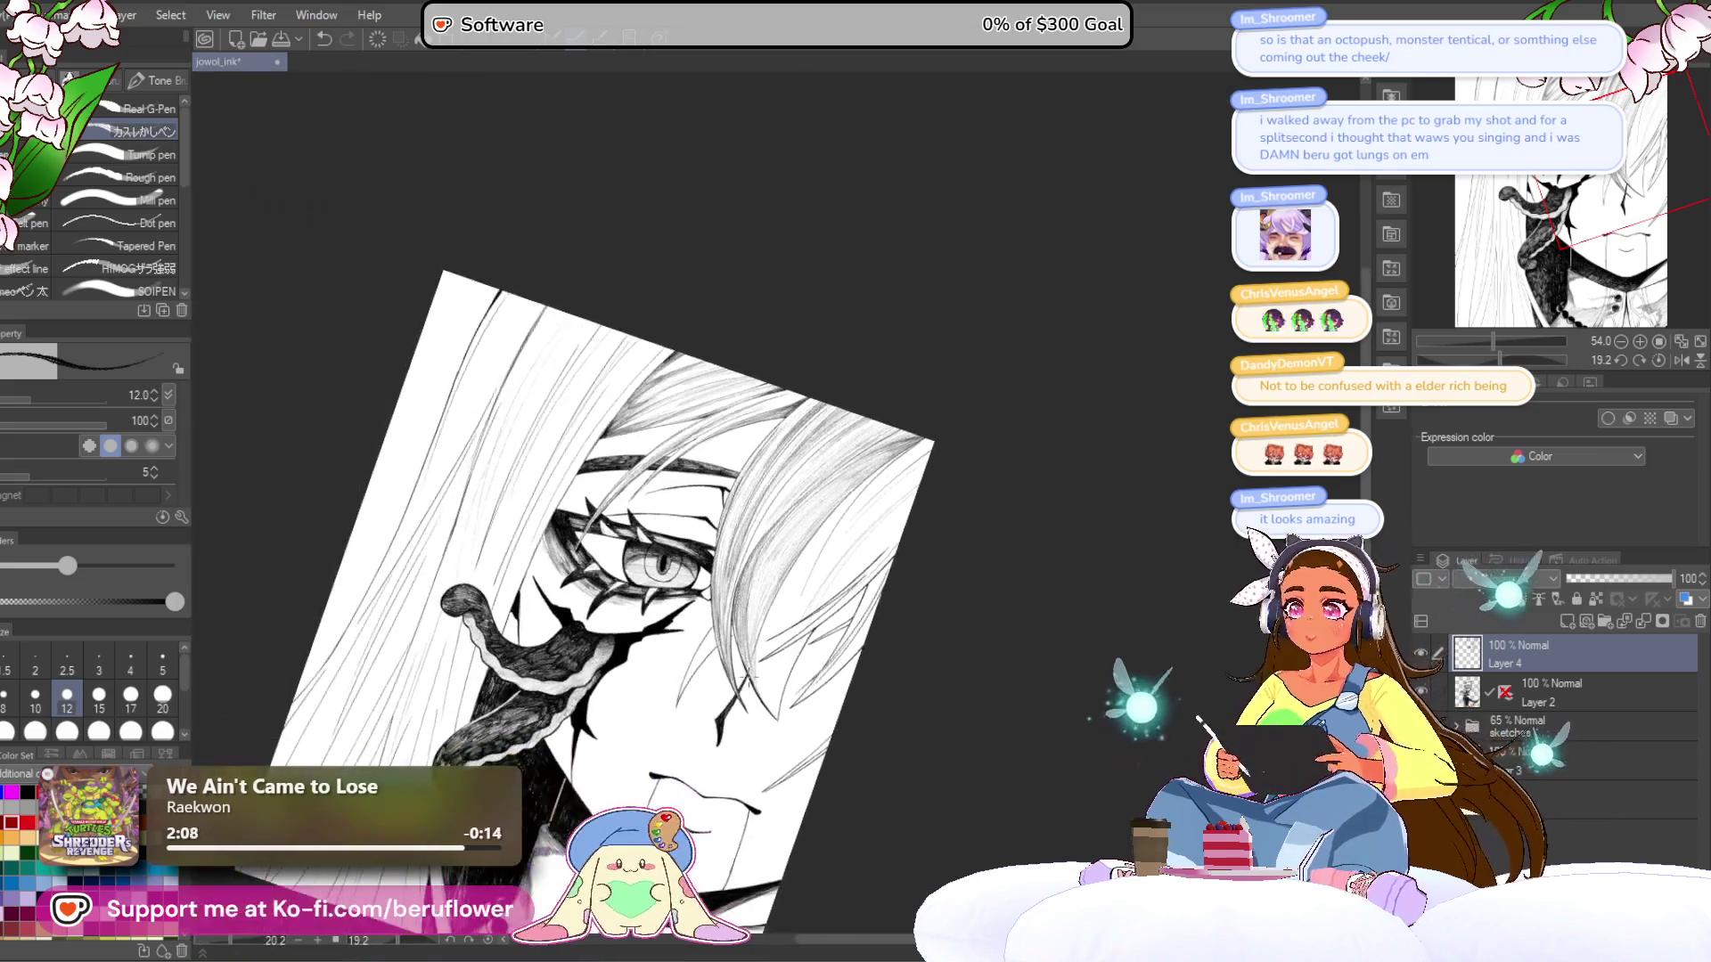
- Reposition the view on the face and add dark strokes to the hair strands
drag(1047, 519, 1072, 523)
scroll(1072, 523, up, 1)
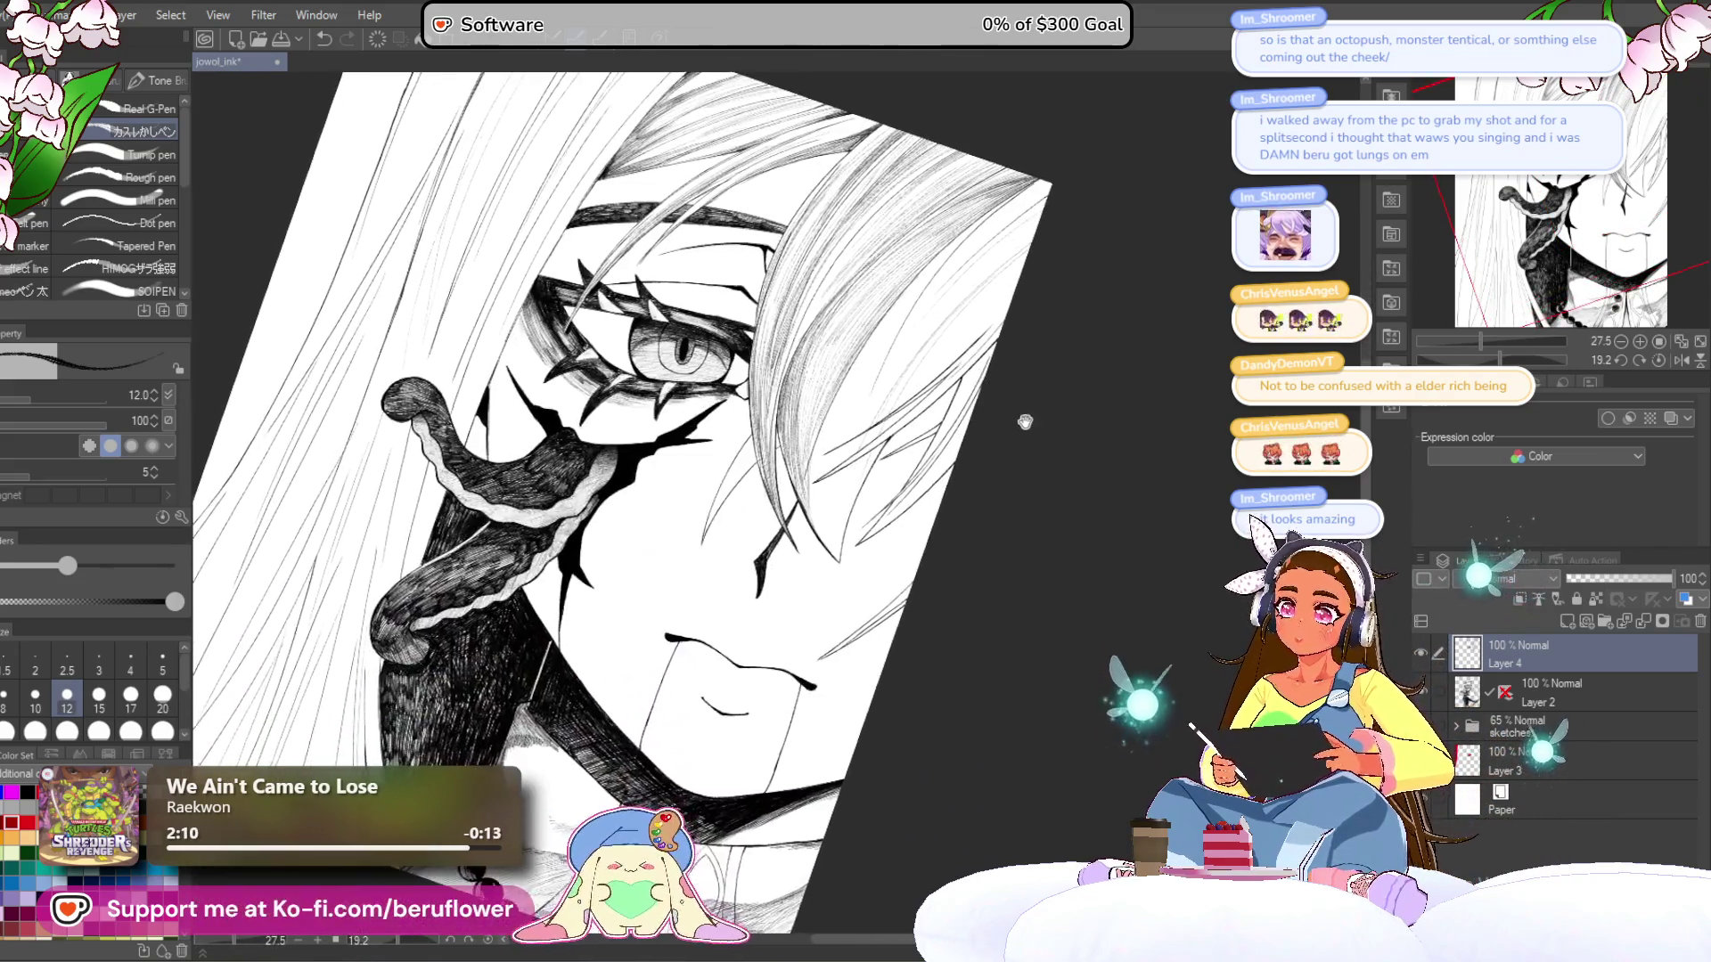
scroll(1071, 523, down, 3)
scroll(1072, 523, up, 3)
scroll(1043, 499, up, 1)
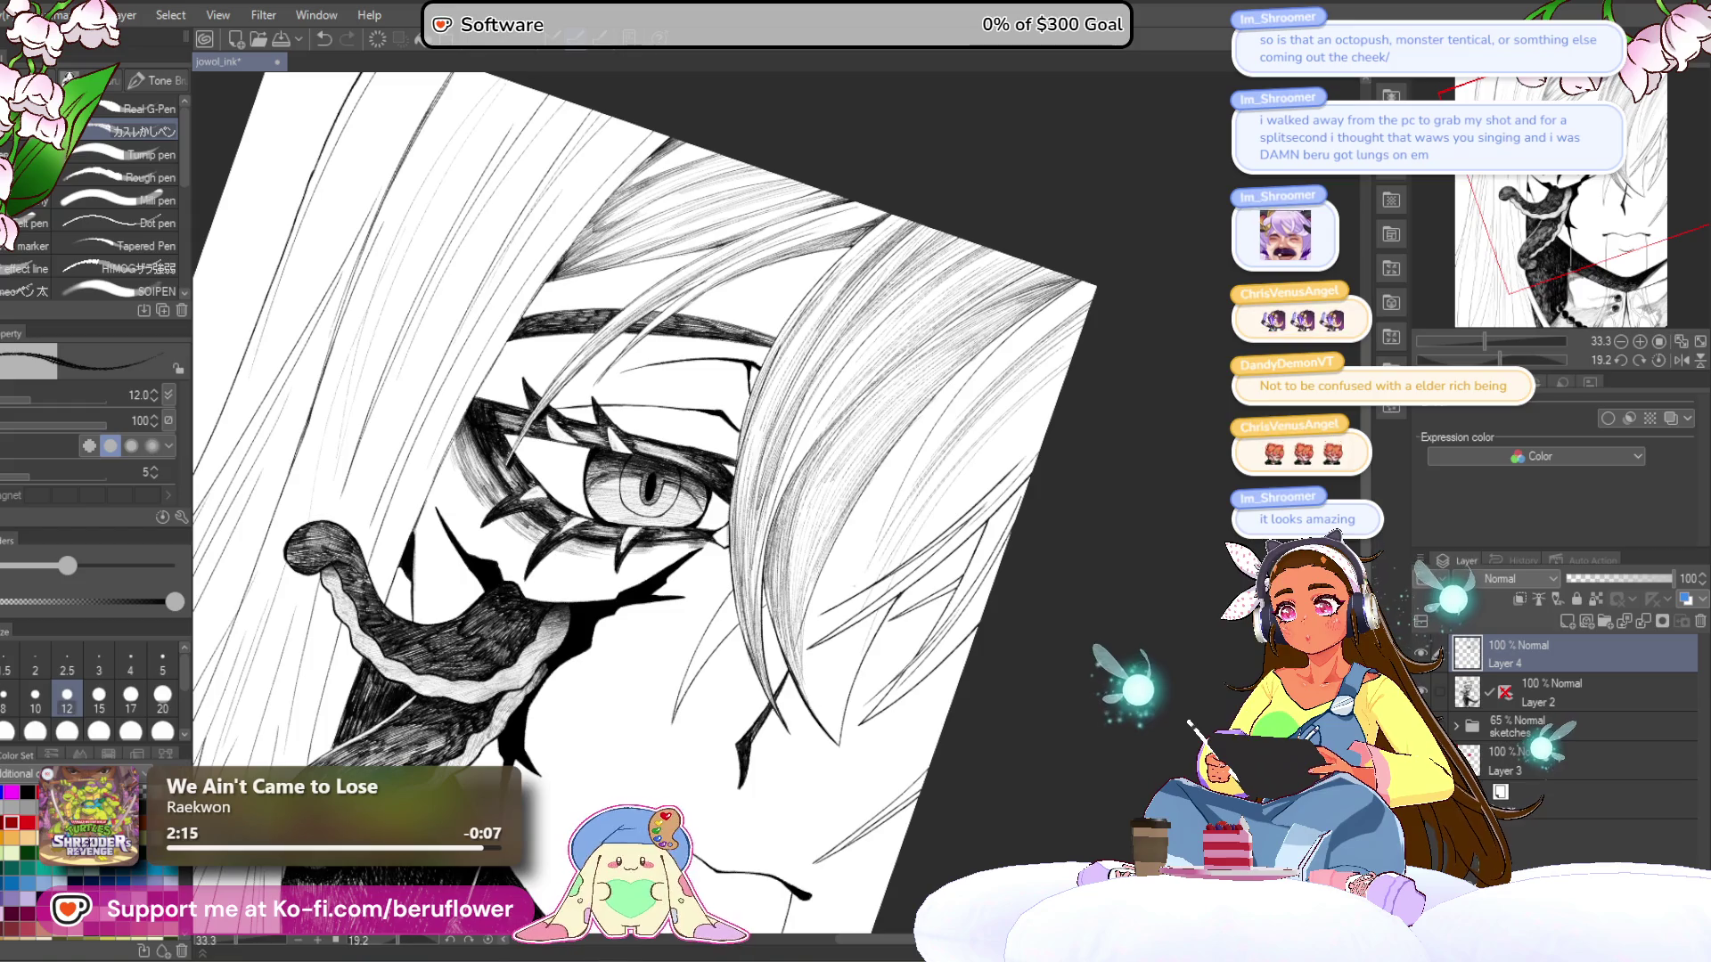
drag(650, 485, 657, 479)
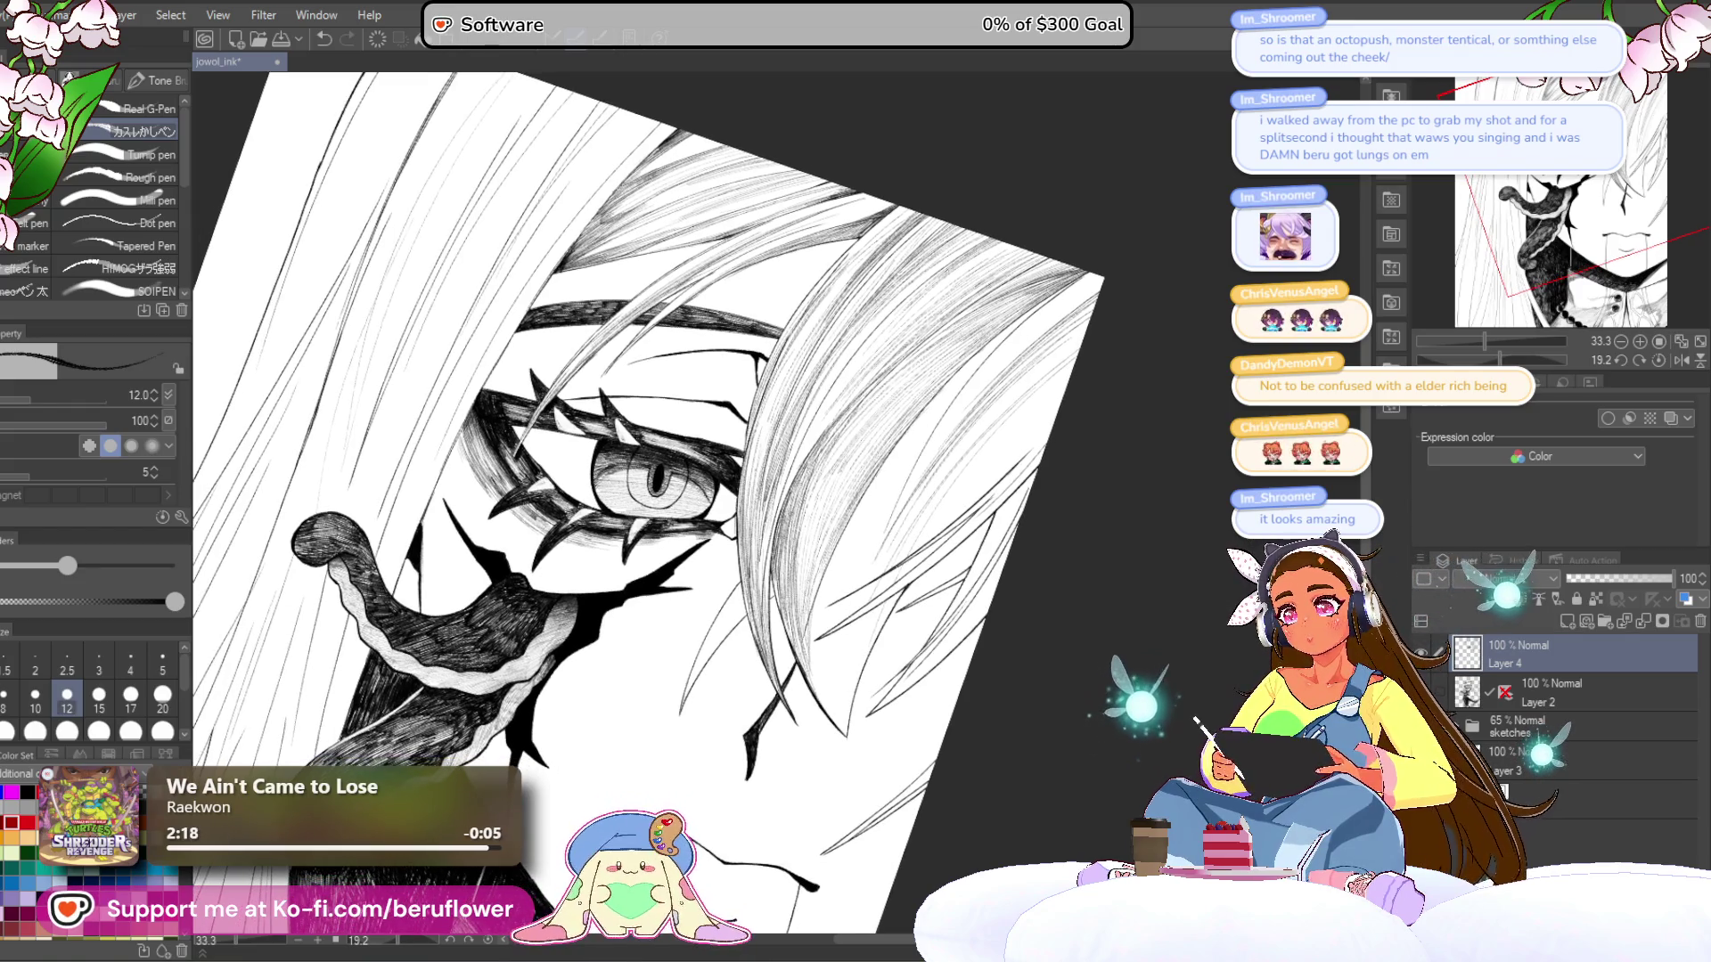
scroll(867, 530, down, 5)
scroll(867, 529, up, 4)
drag(904, 441, 802, 580)
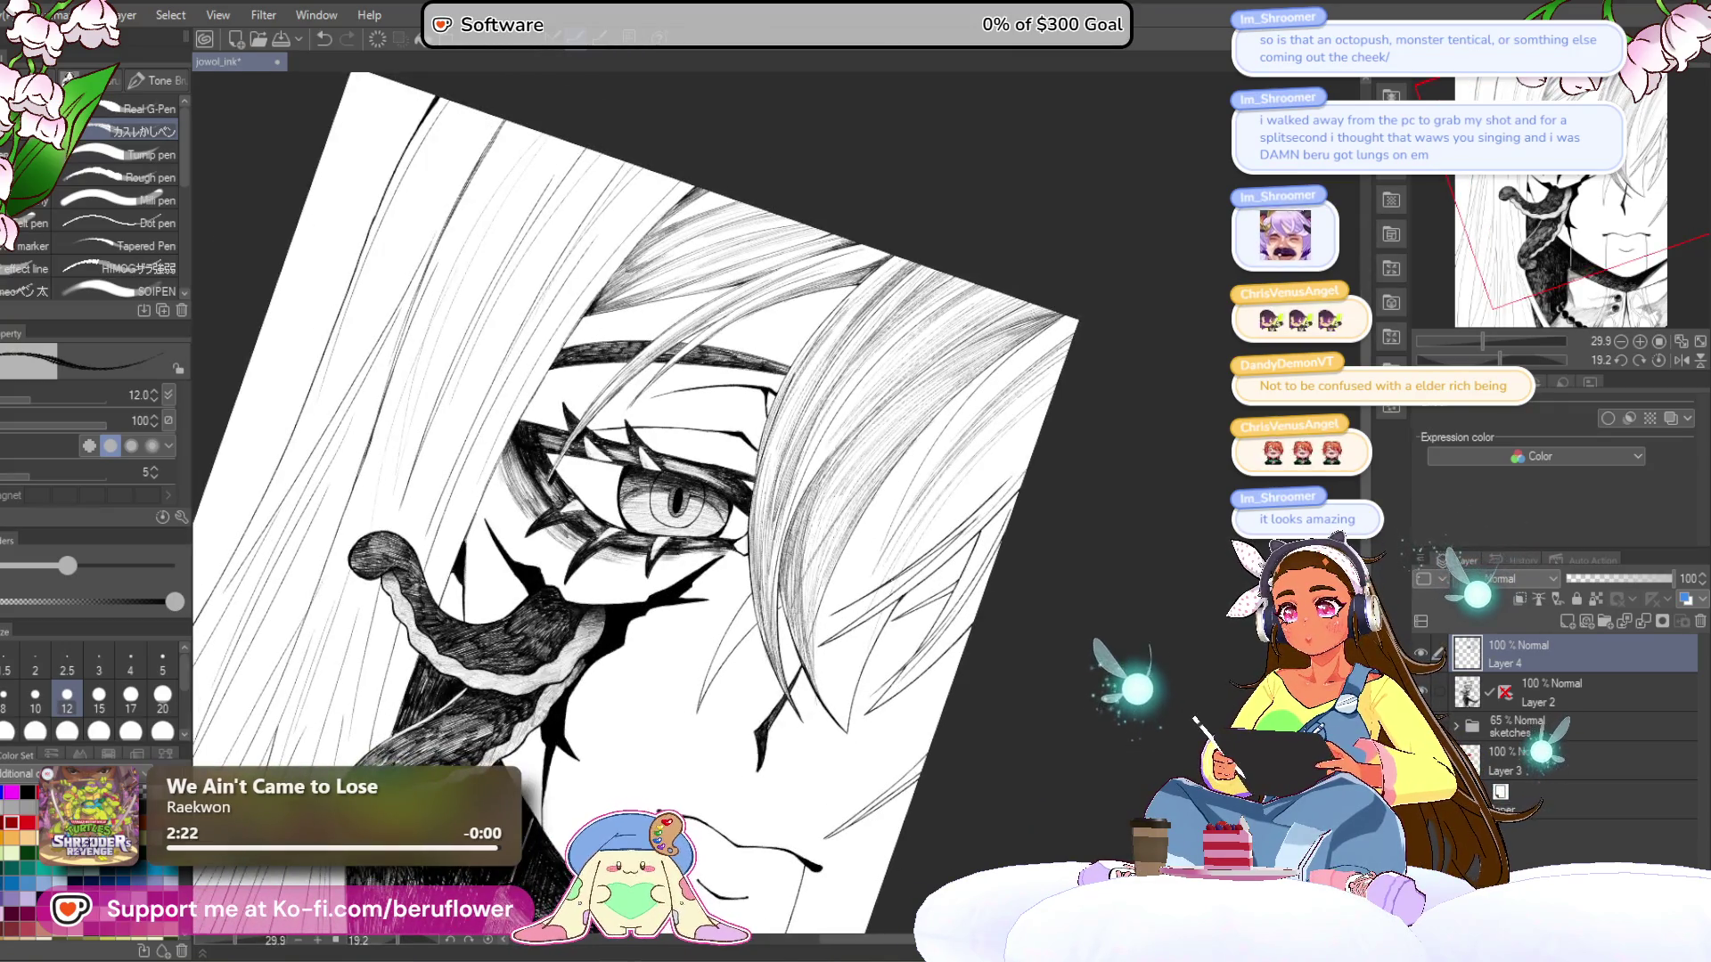
- Hatch densely along the hair strand beside and below the eye
mouse_move(1003, 669)
mouse_down()
mouse_move(1071, 591)
mouse_move(1026, 553)
mouse_move(1014, 571)
mouse_move(995, 549)
mouse_move(986, 565)
mouse_move(961, 533)
mouse_up()
scroll(637, 487, up, 5)
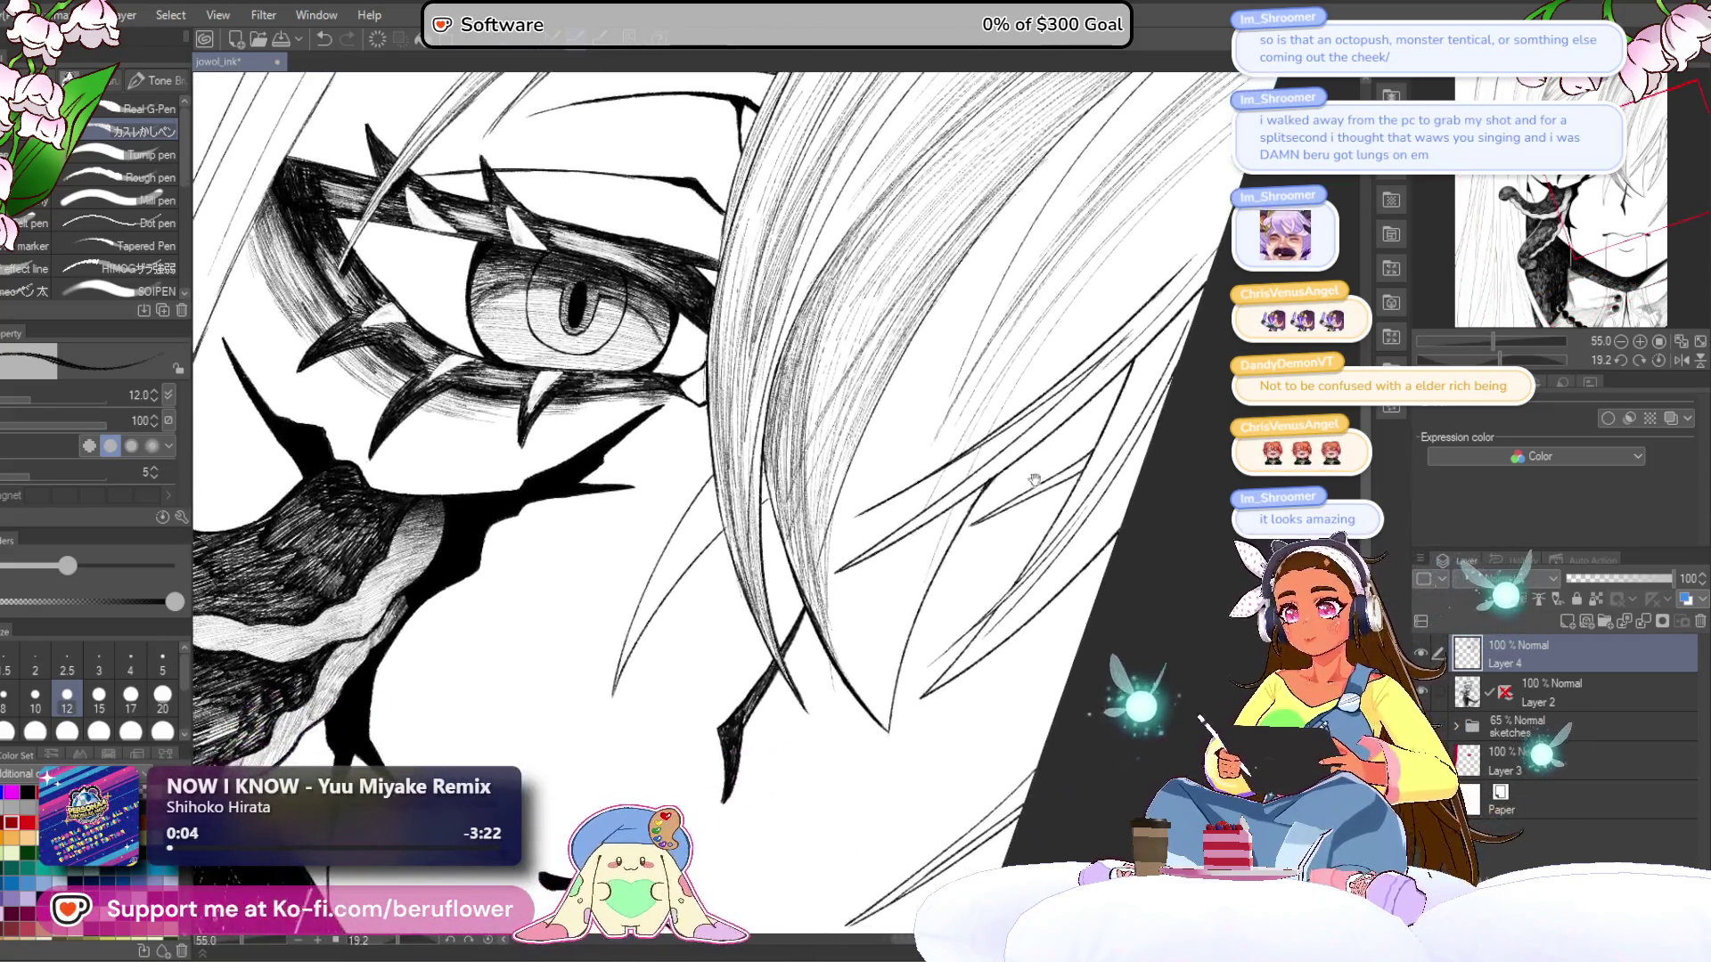
scroll(909, 329, up, 3)
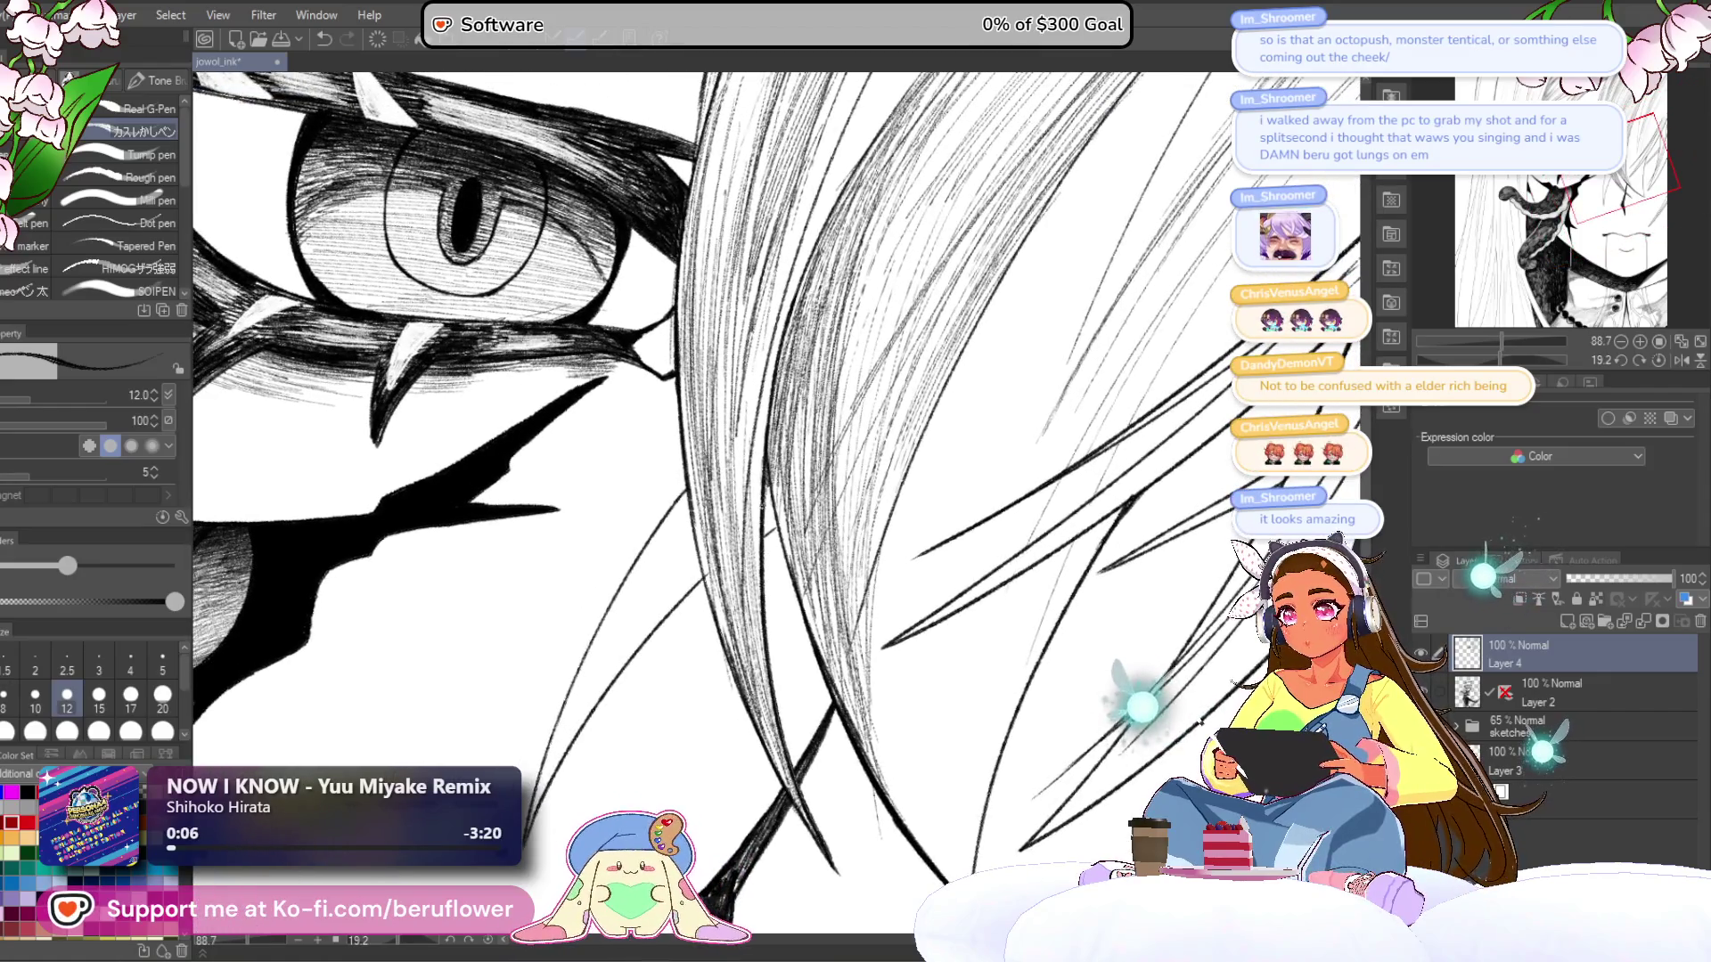
mouse_move(688, 482)
mouse_down()
mouse_move(797, 306)
mouse_move(839, 357)
mouse_up()
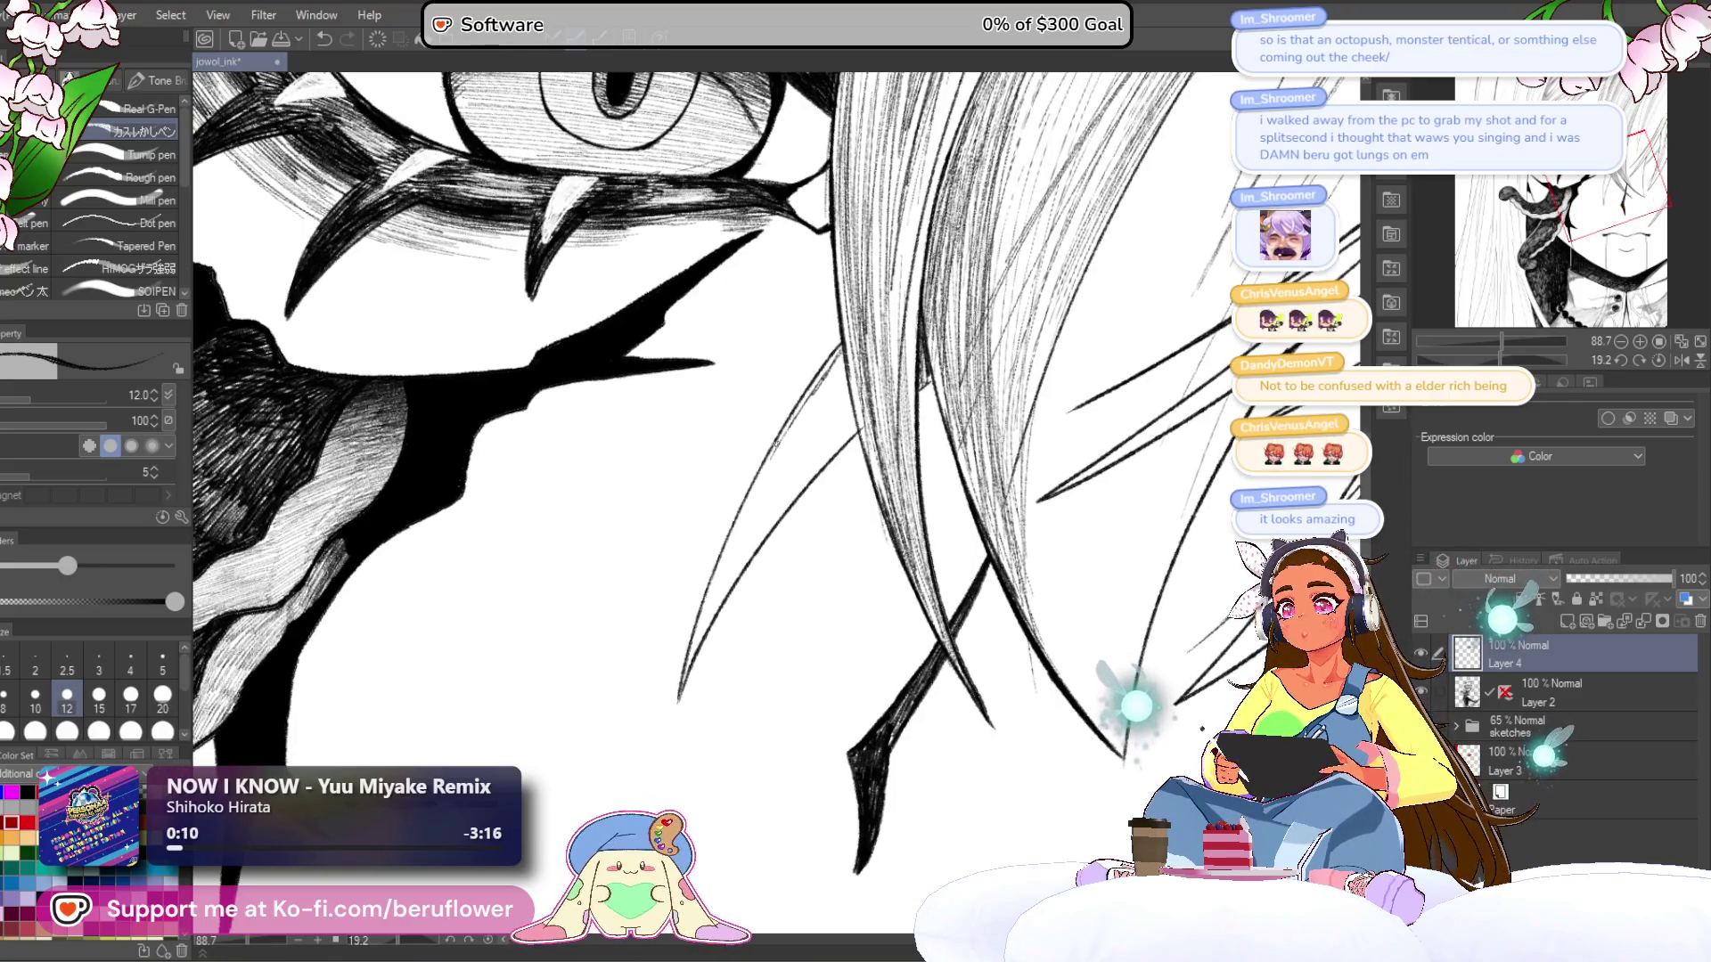
drag(766, 469, 724, 540)
drag(802, 412, 715, 570)
drag(784, 464, 695, 637)
drag(758, 499, 702, 605)
drag(816, 461, 716, 613)
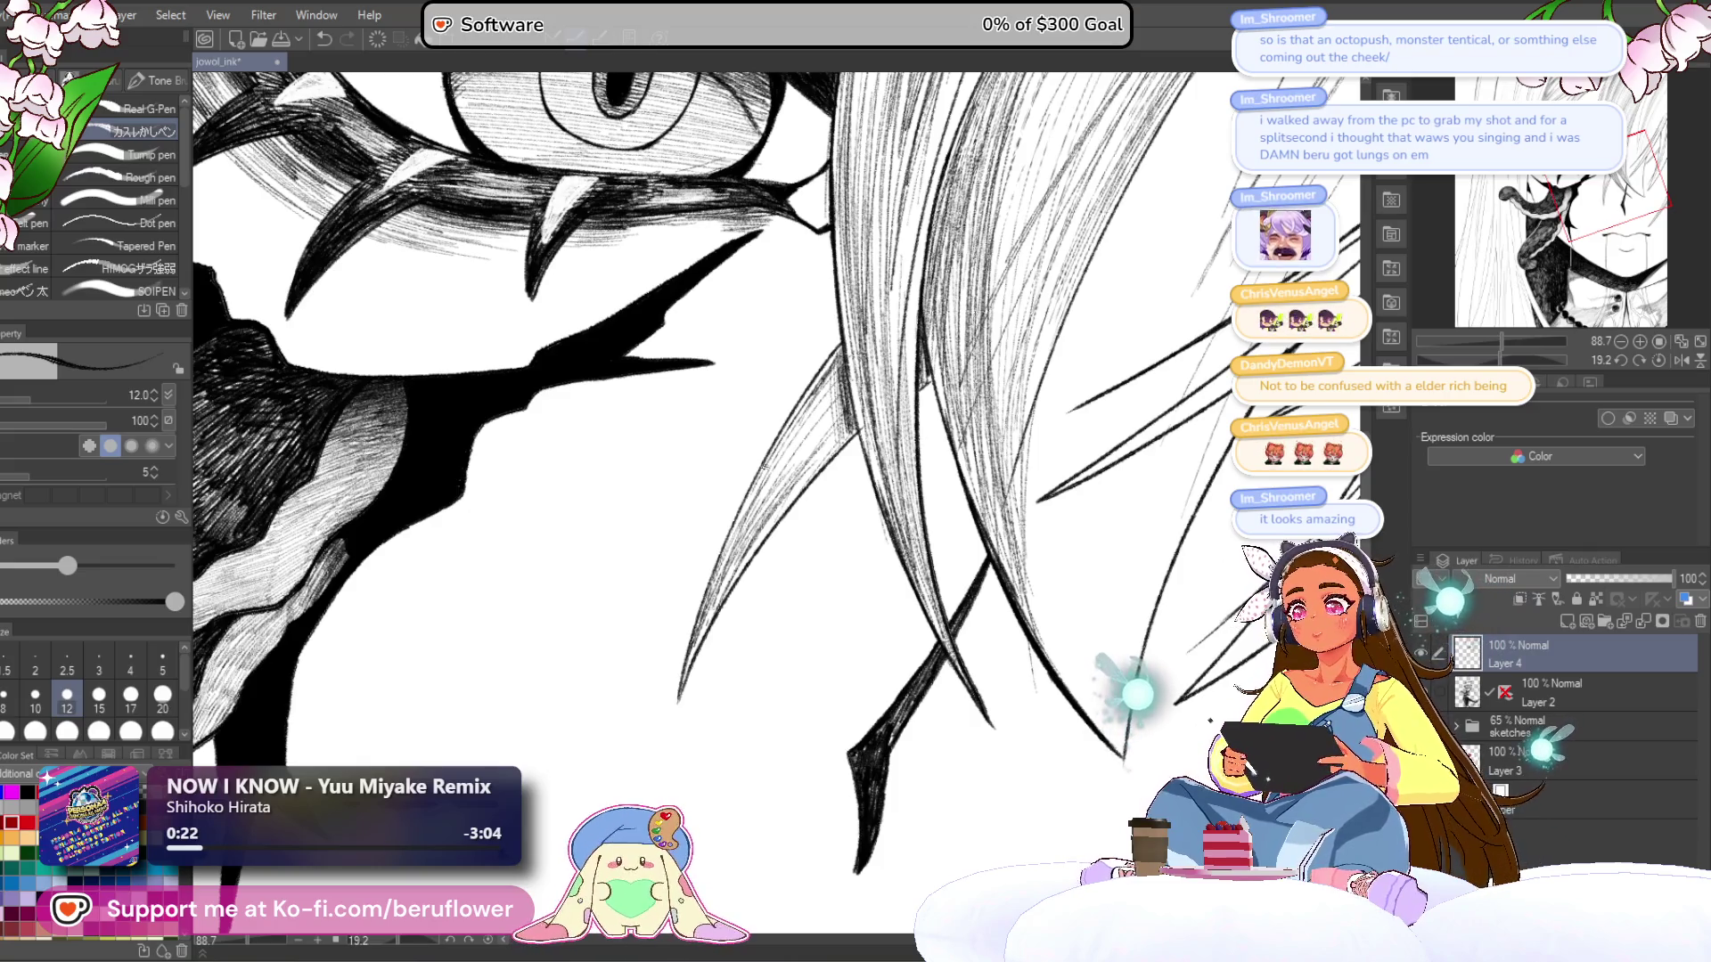
- Zoom out, re-centre on the face, and rotate the canvas to a new working angle
scroll(577, 550, down, 5)
mouse_move(971, 467)
mouse_down()
mouse_move(979, 578)
mouse_move(1077, 587)
mouse_up()
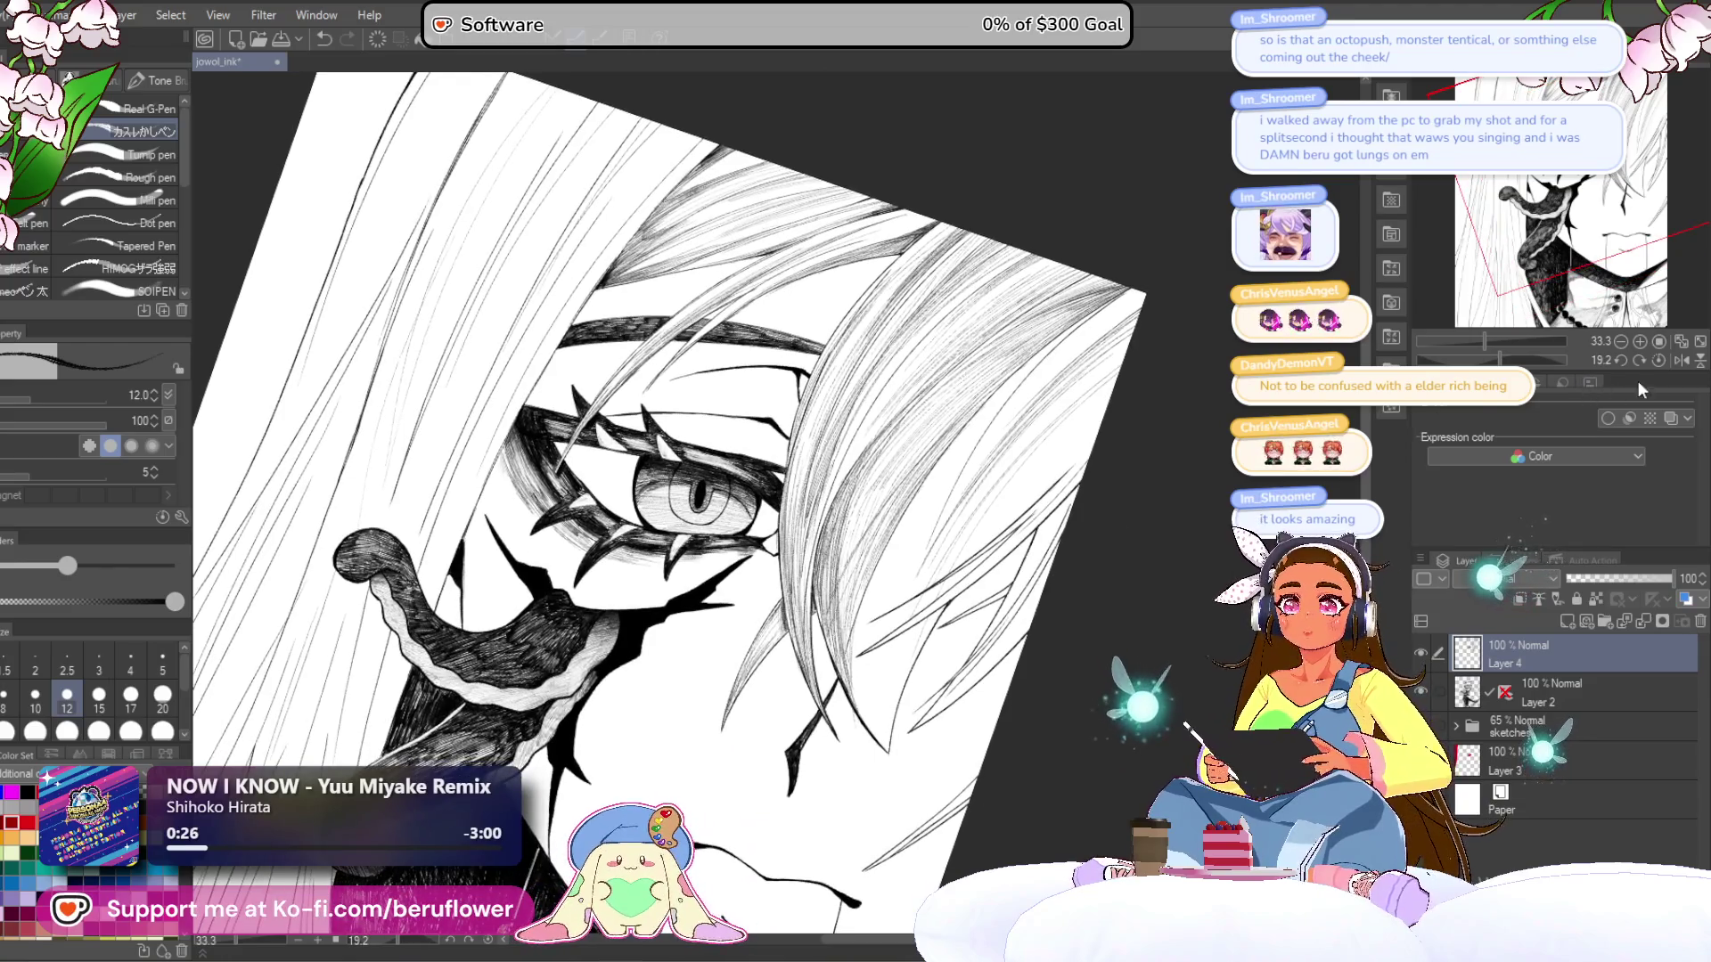
drag(1219, 567, 1224, 464)
mouse_move(1497, 359)
mouse_down()
mouse_move(1464, 359)
mouse_move(1502, 360)
mouse_up()
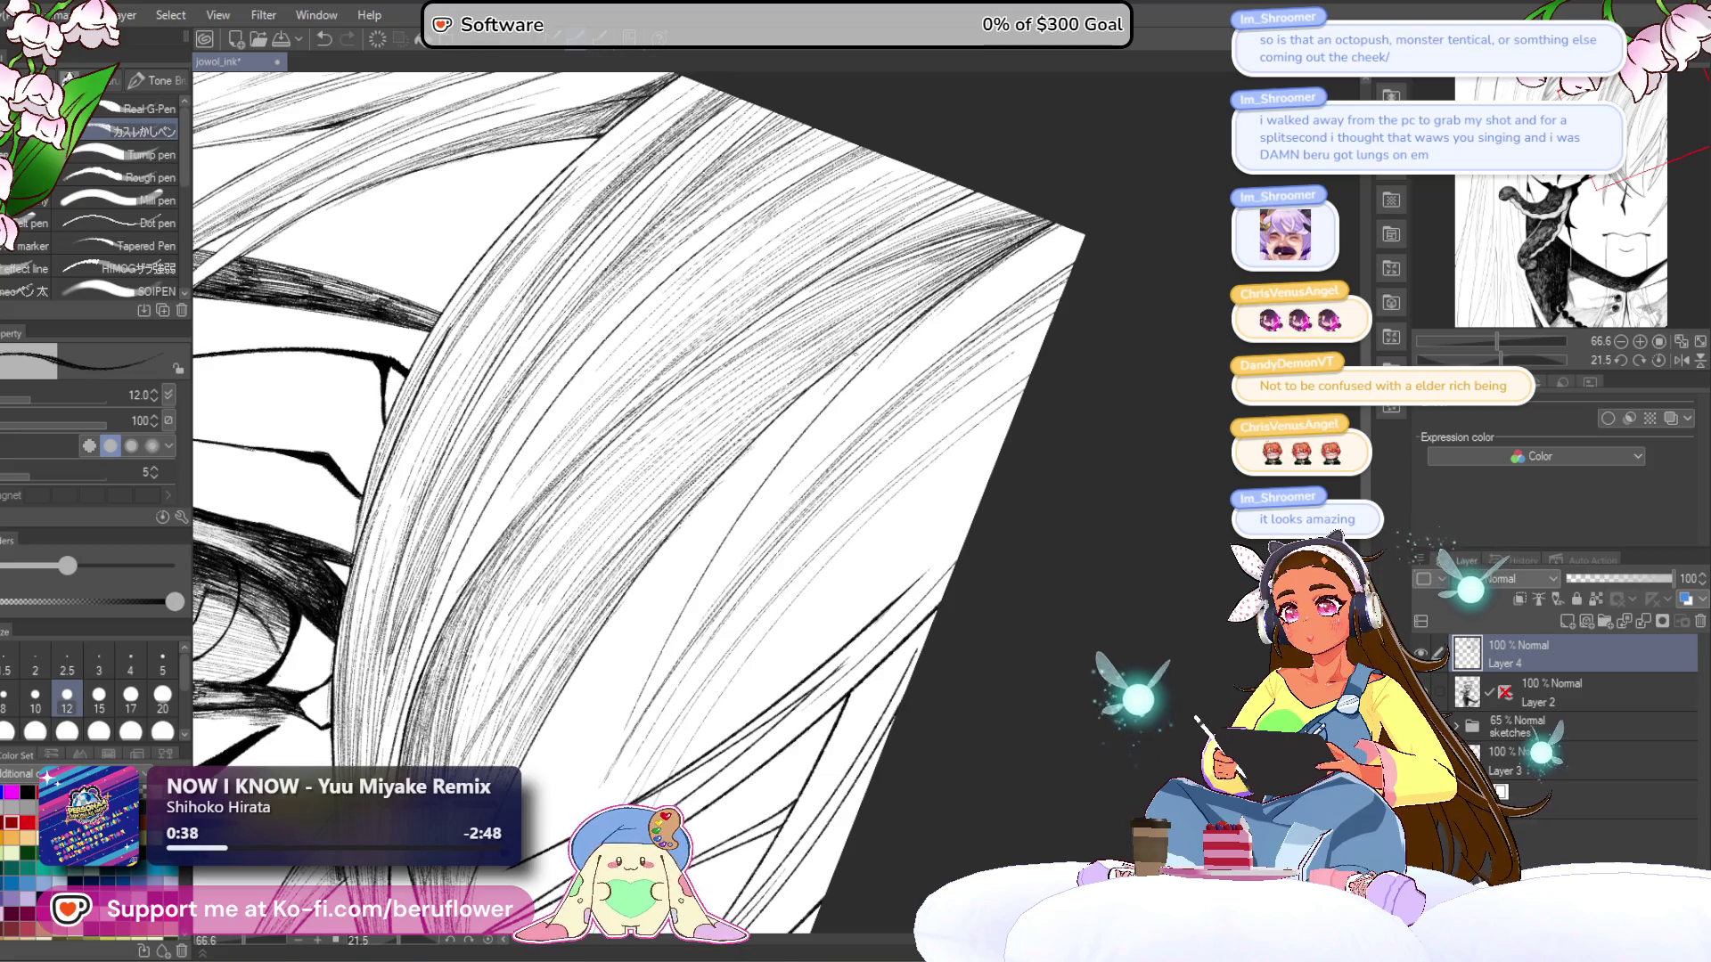
drag(990, 167, 1047, 189)
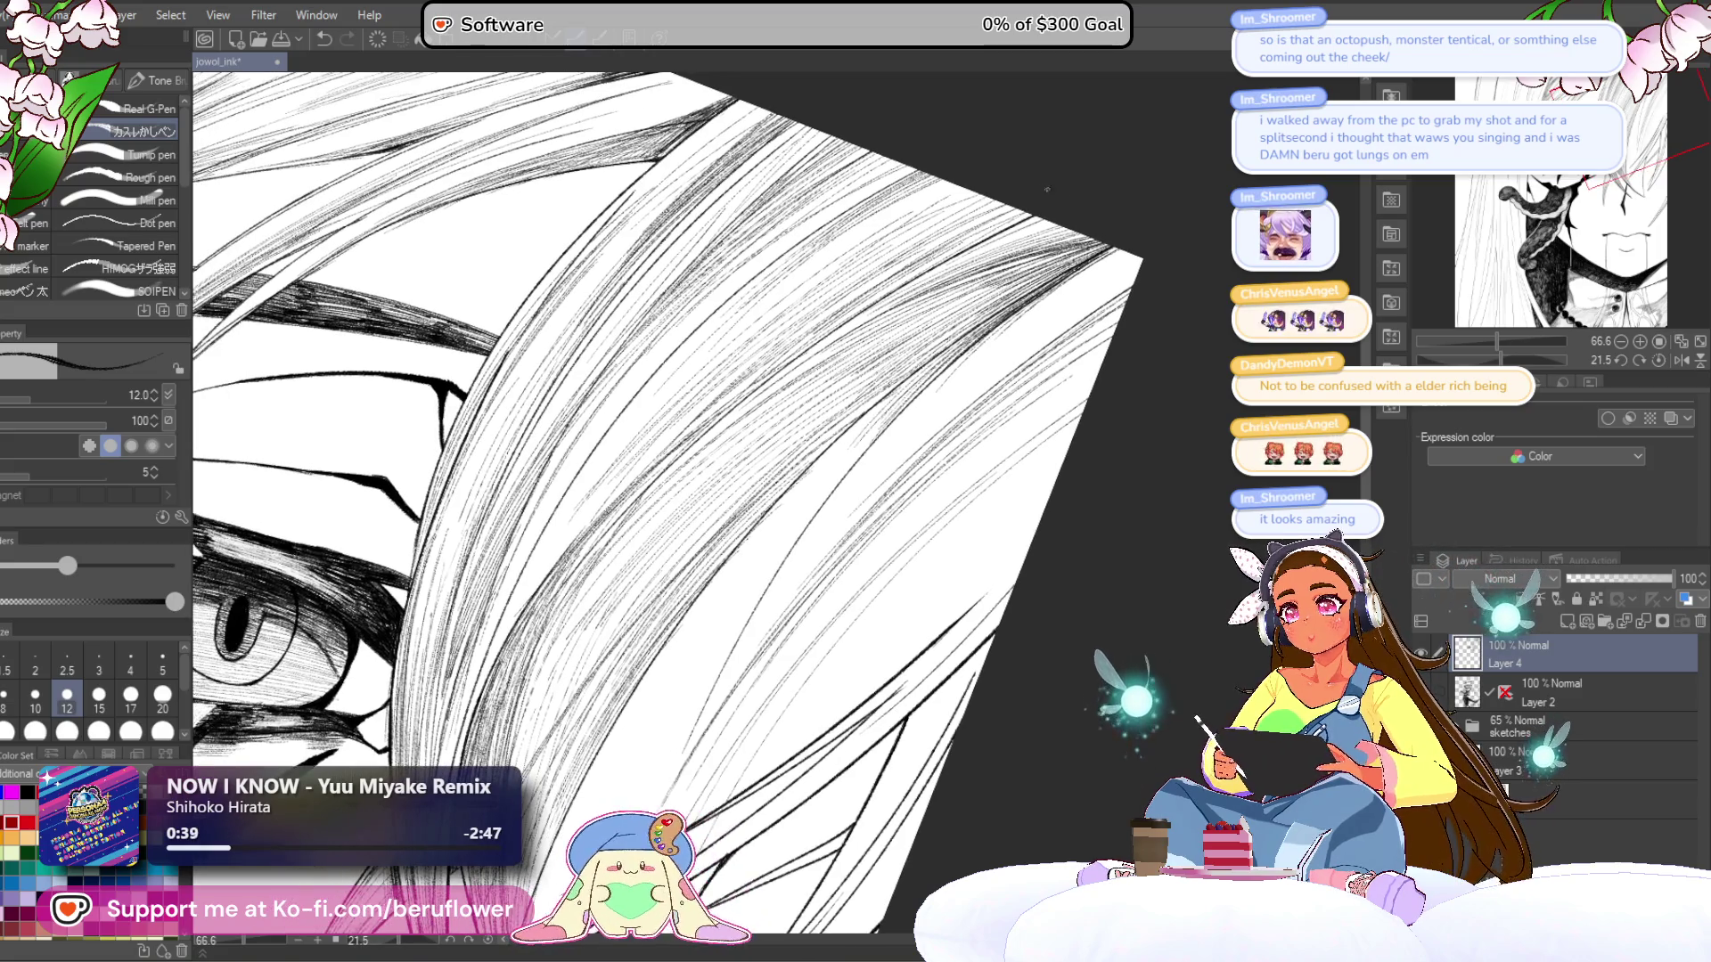
scroll(668, 499, down, 3)
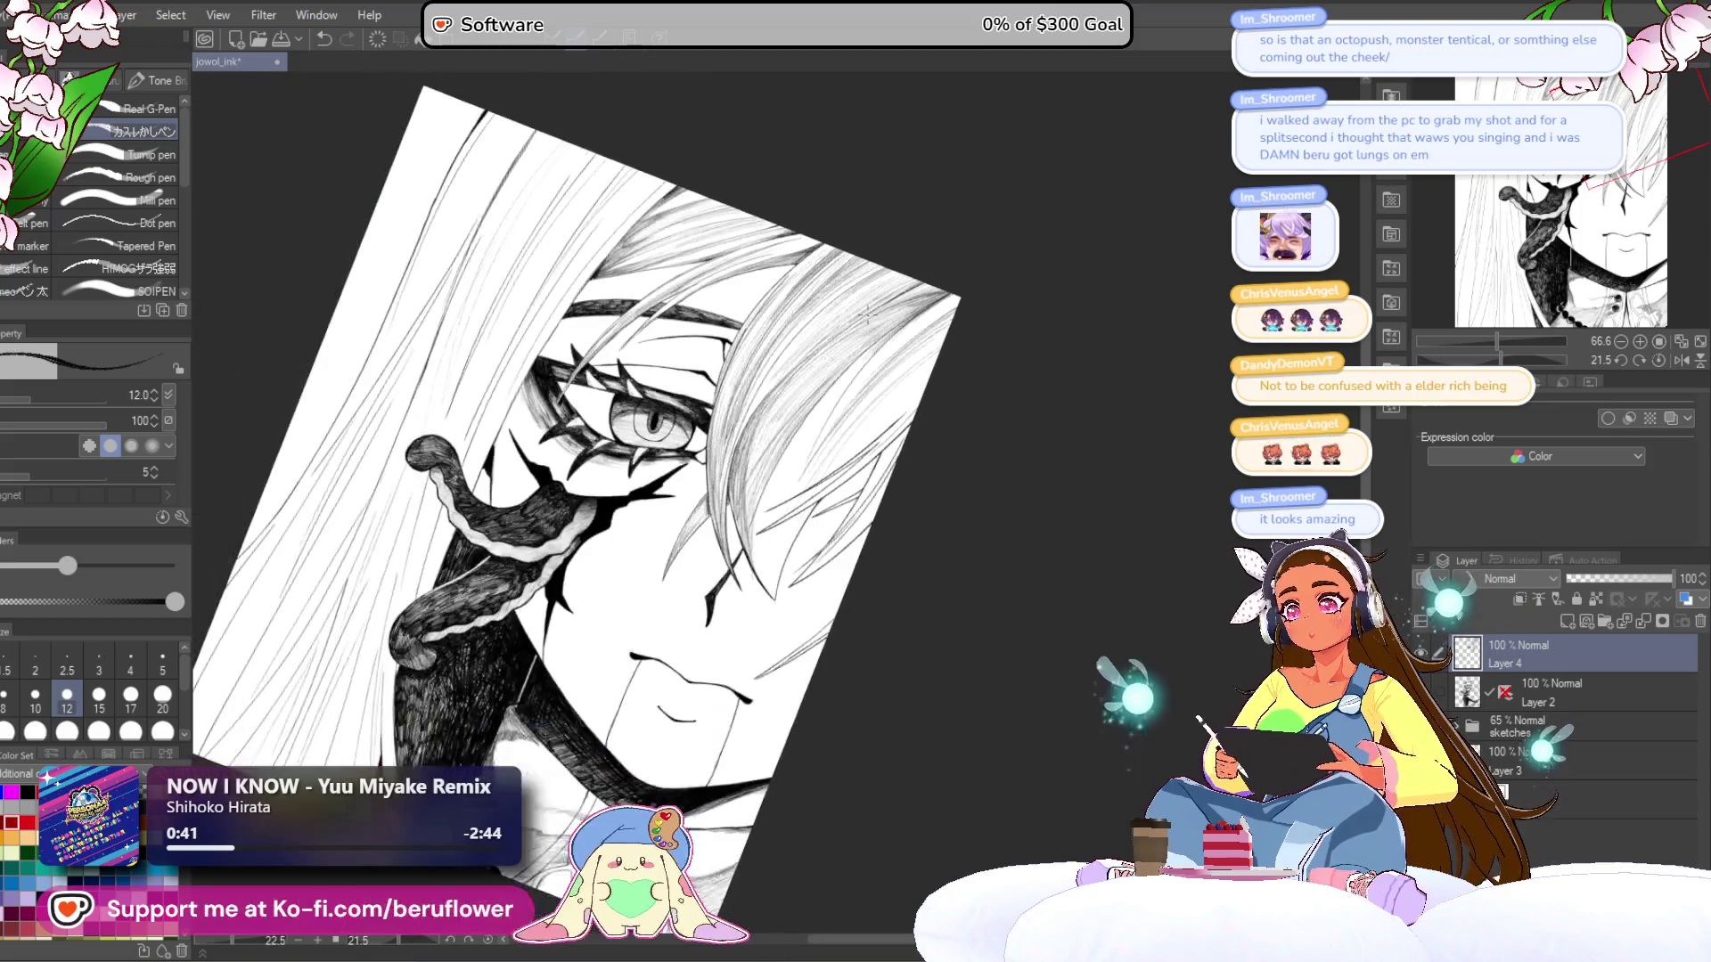
scroll(529, 504, up, 1)
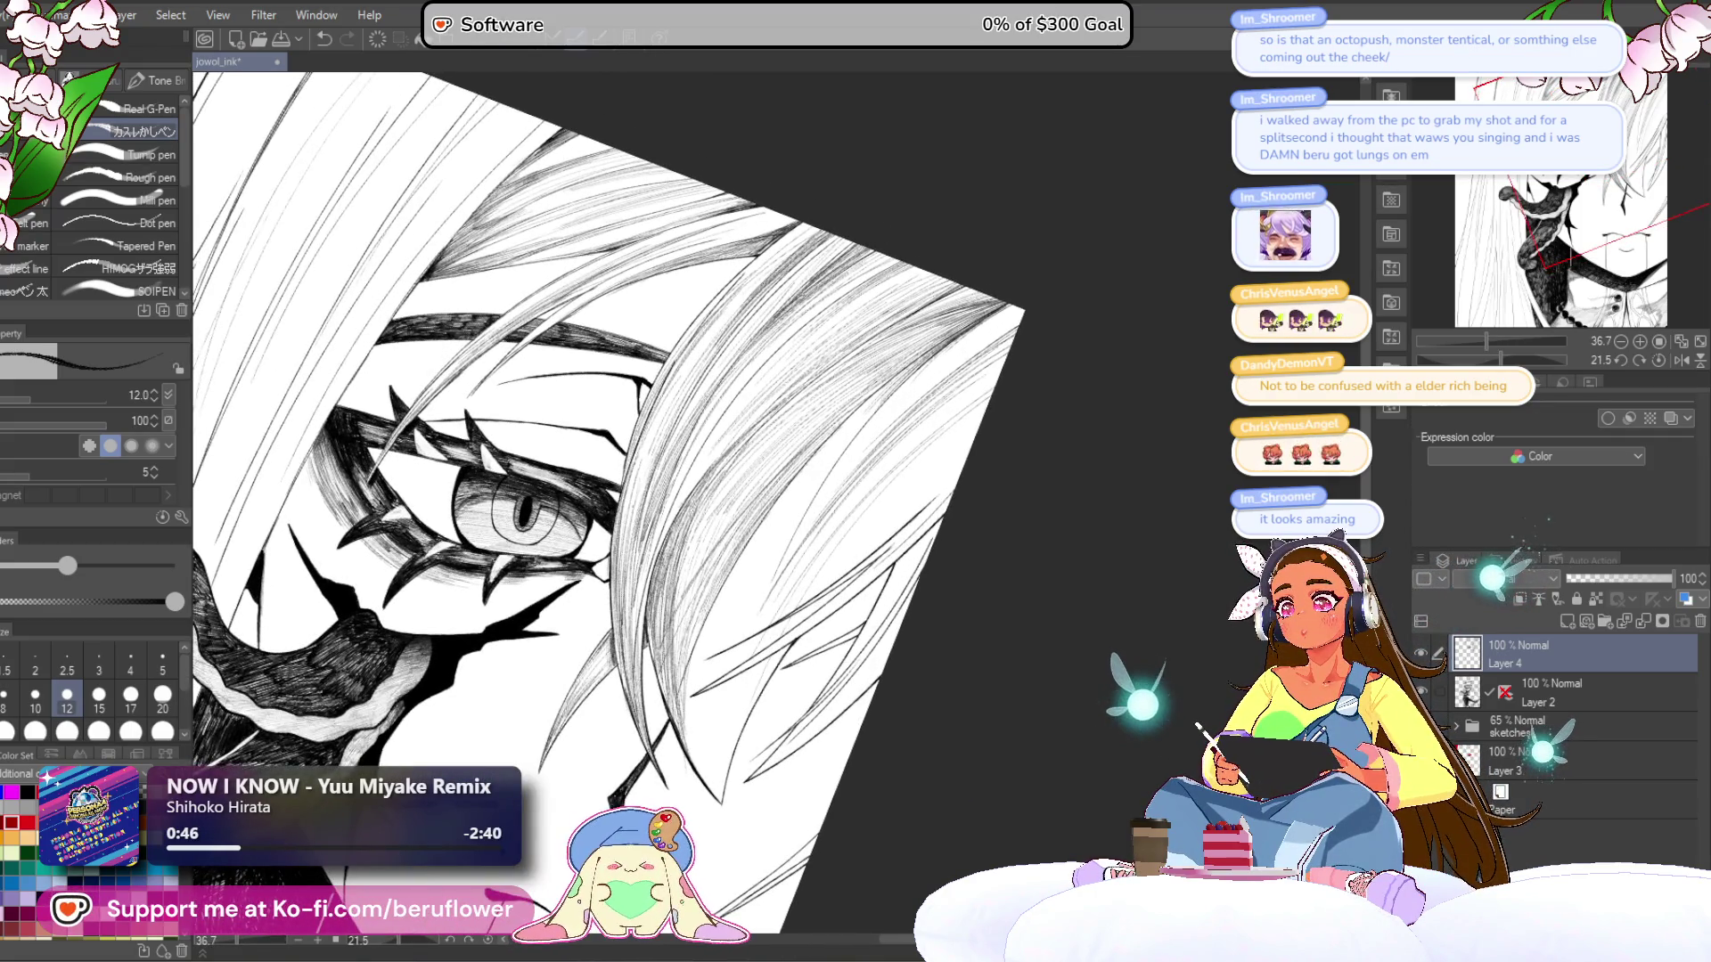
drag(571, 499, 673, 499)
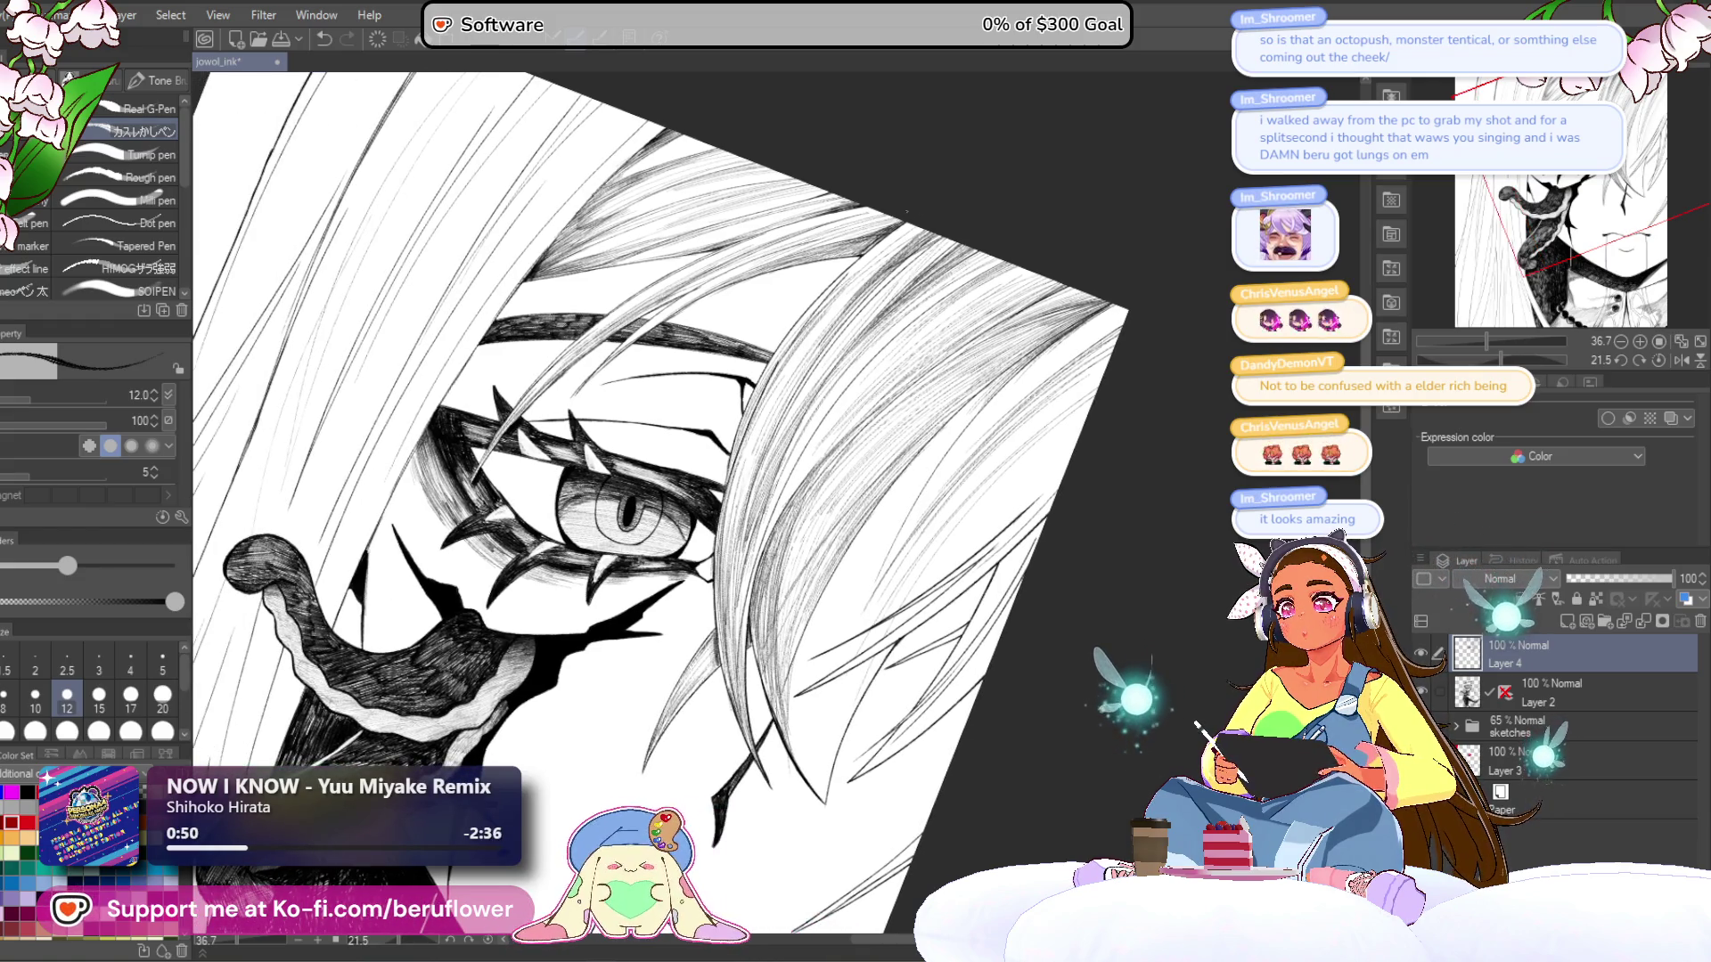
scroll(1029, 381, down, 5)
scroll(1029, 381, up, 4)
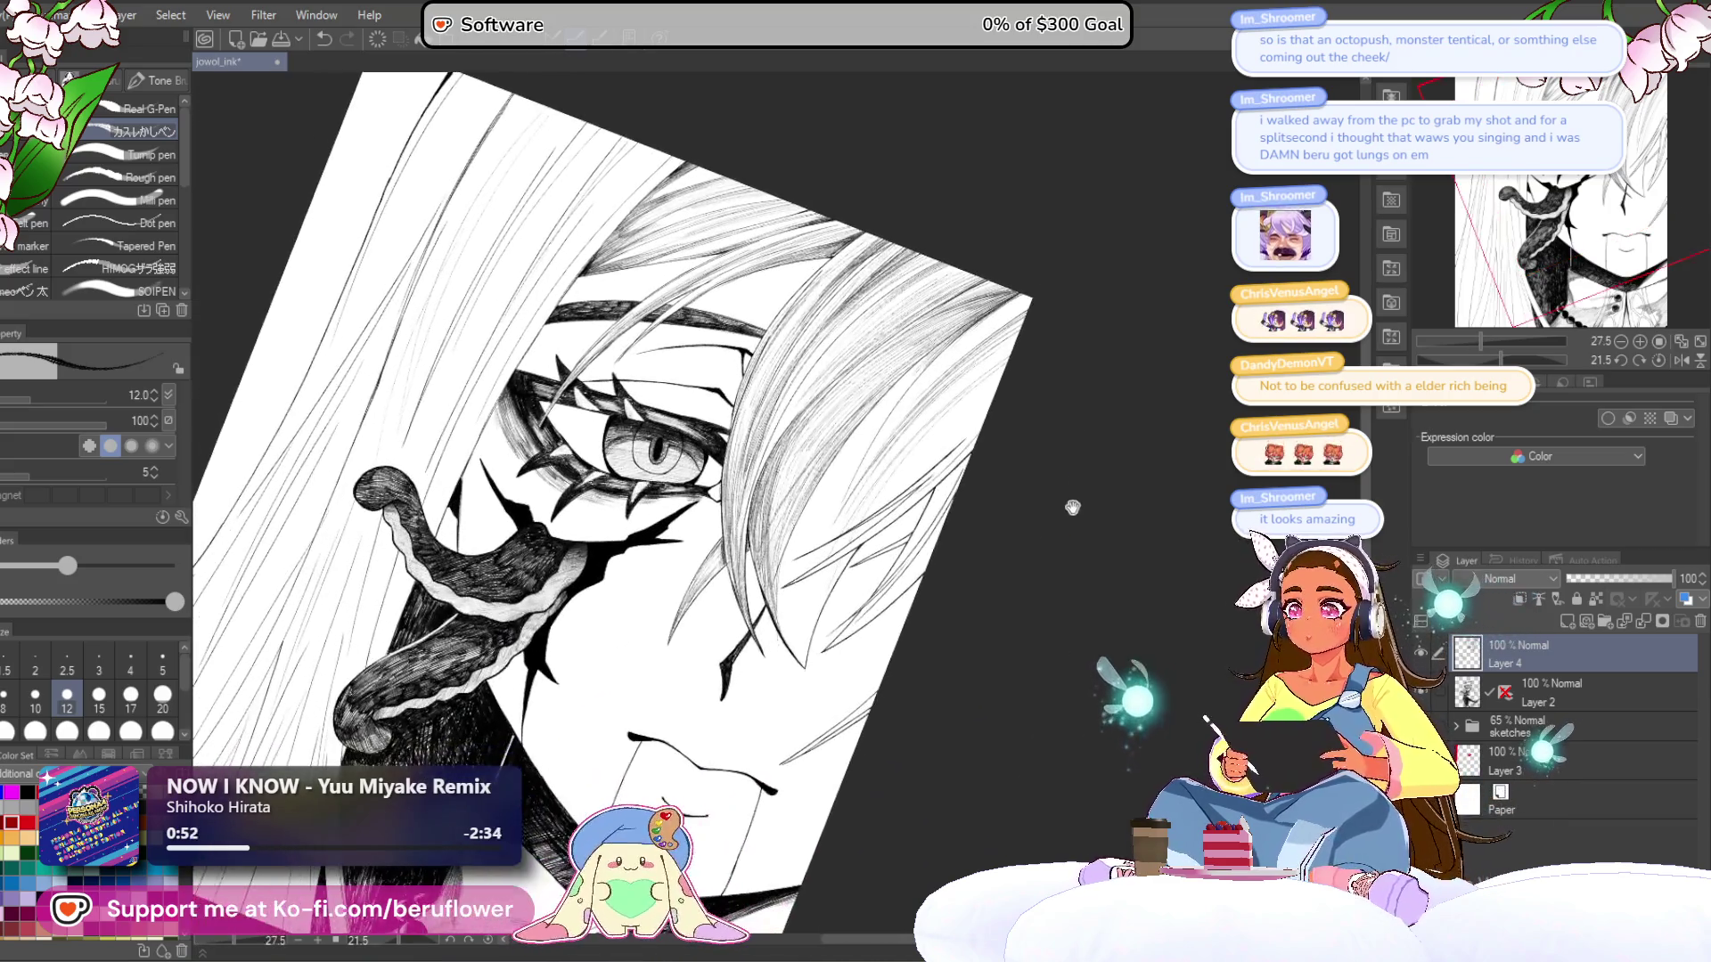
scroll(1030, 380, up, 3)
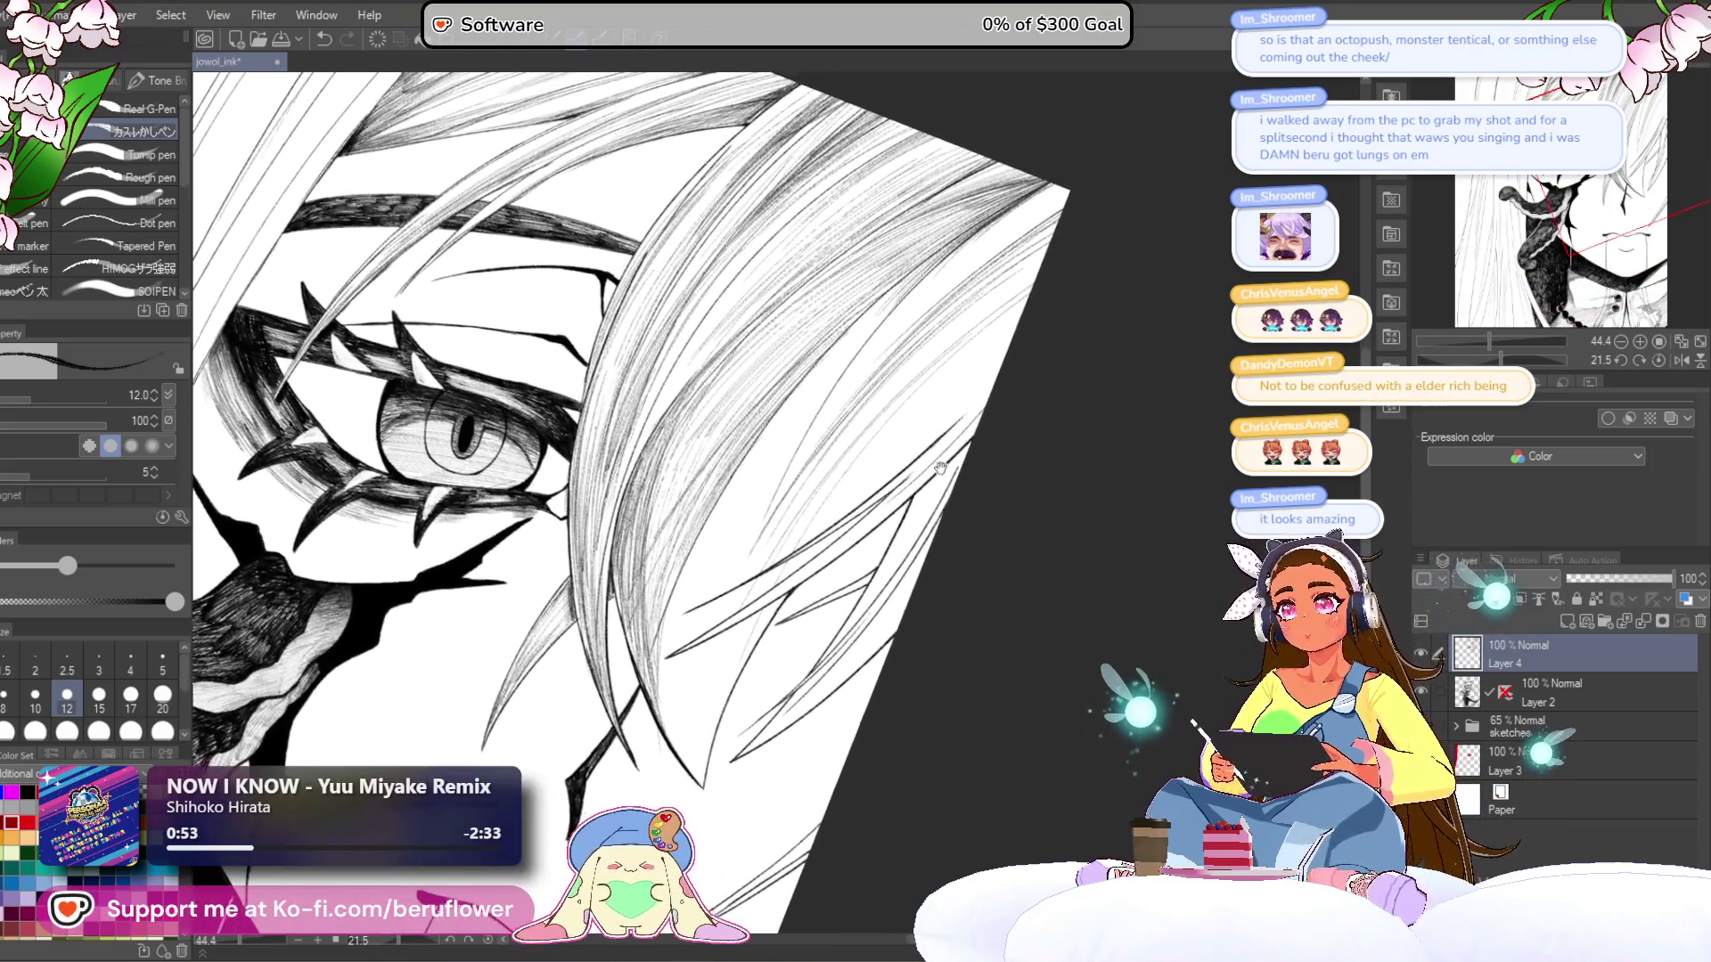
drag(915, 505, 947, 517)
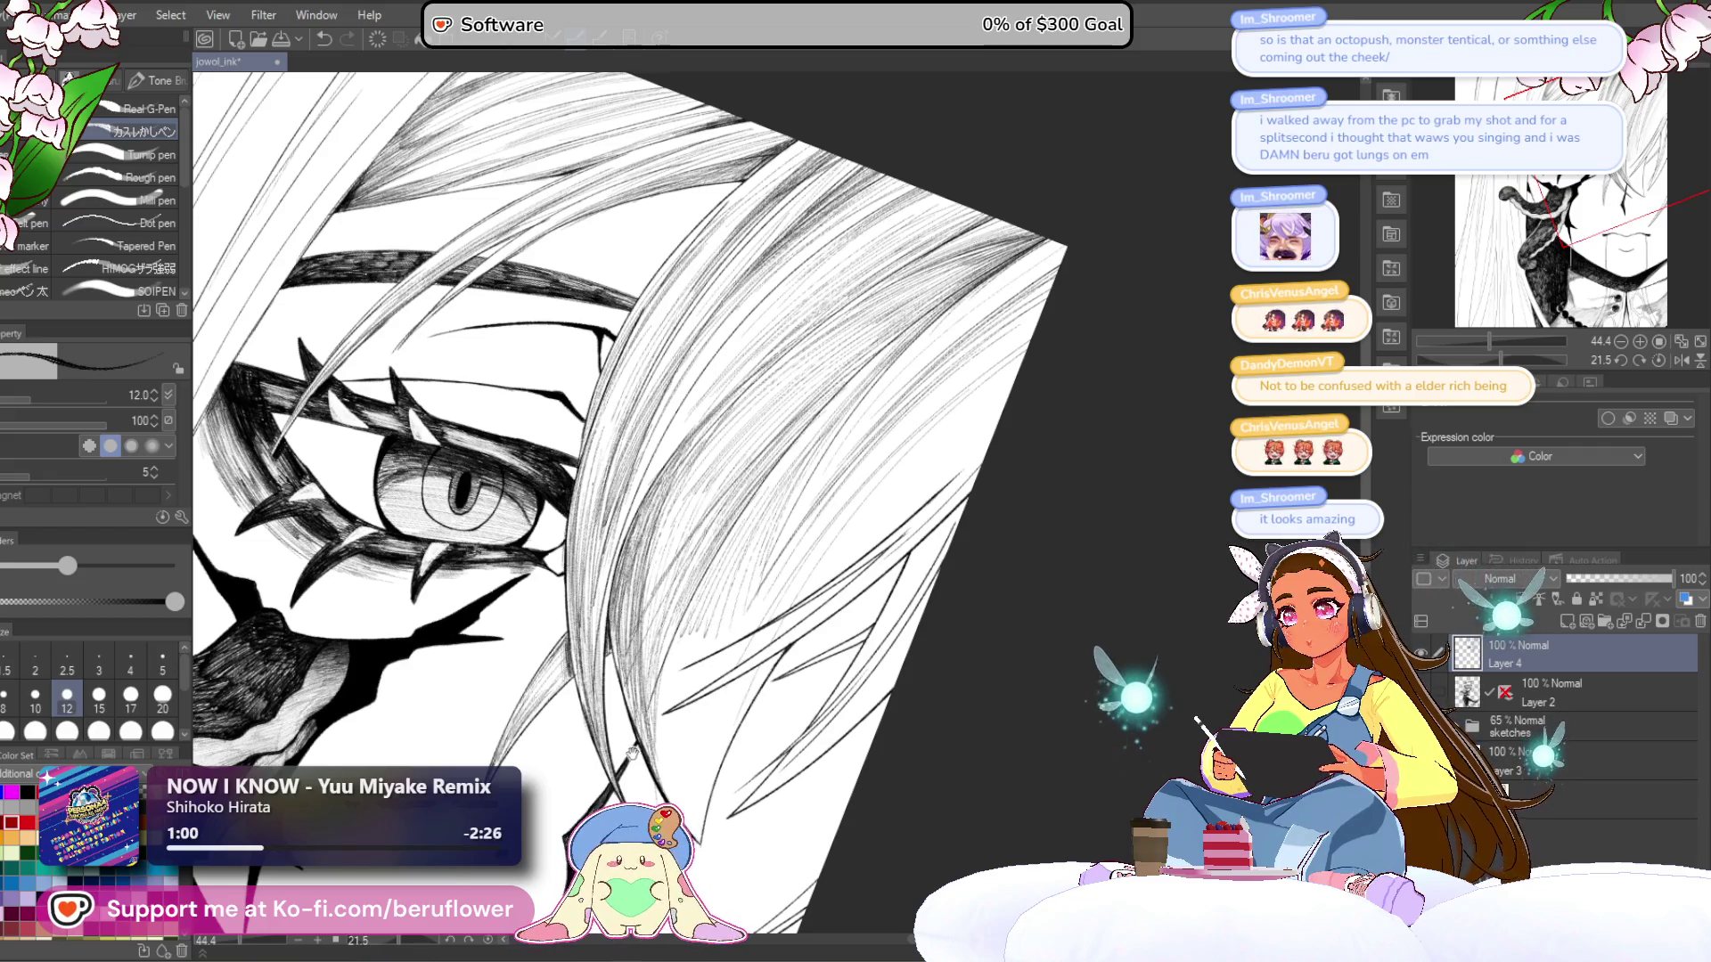
drag(633, 742, 659, 640)
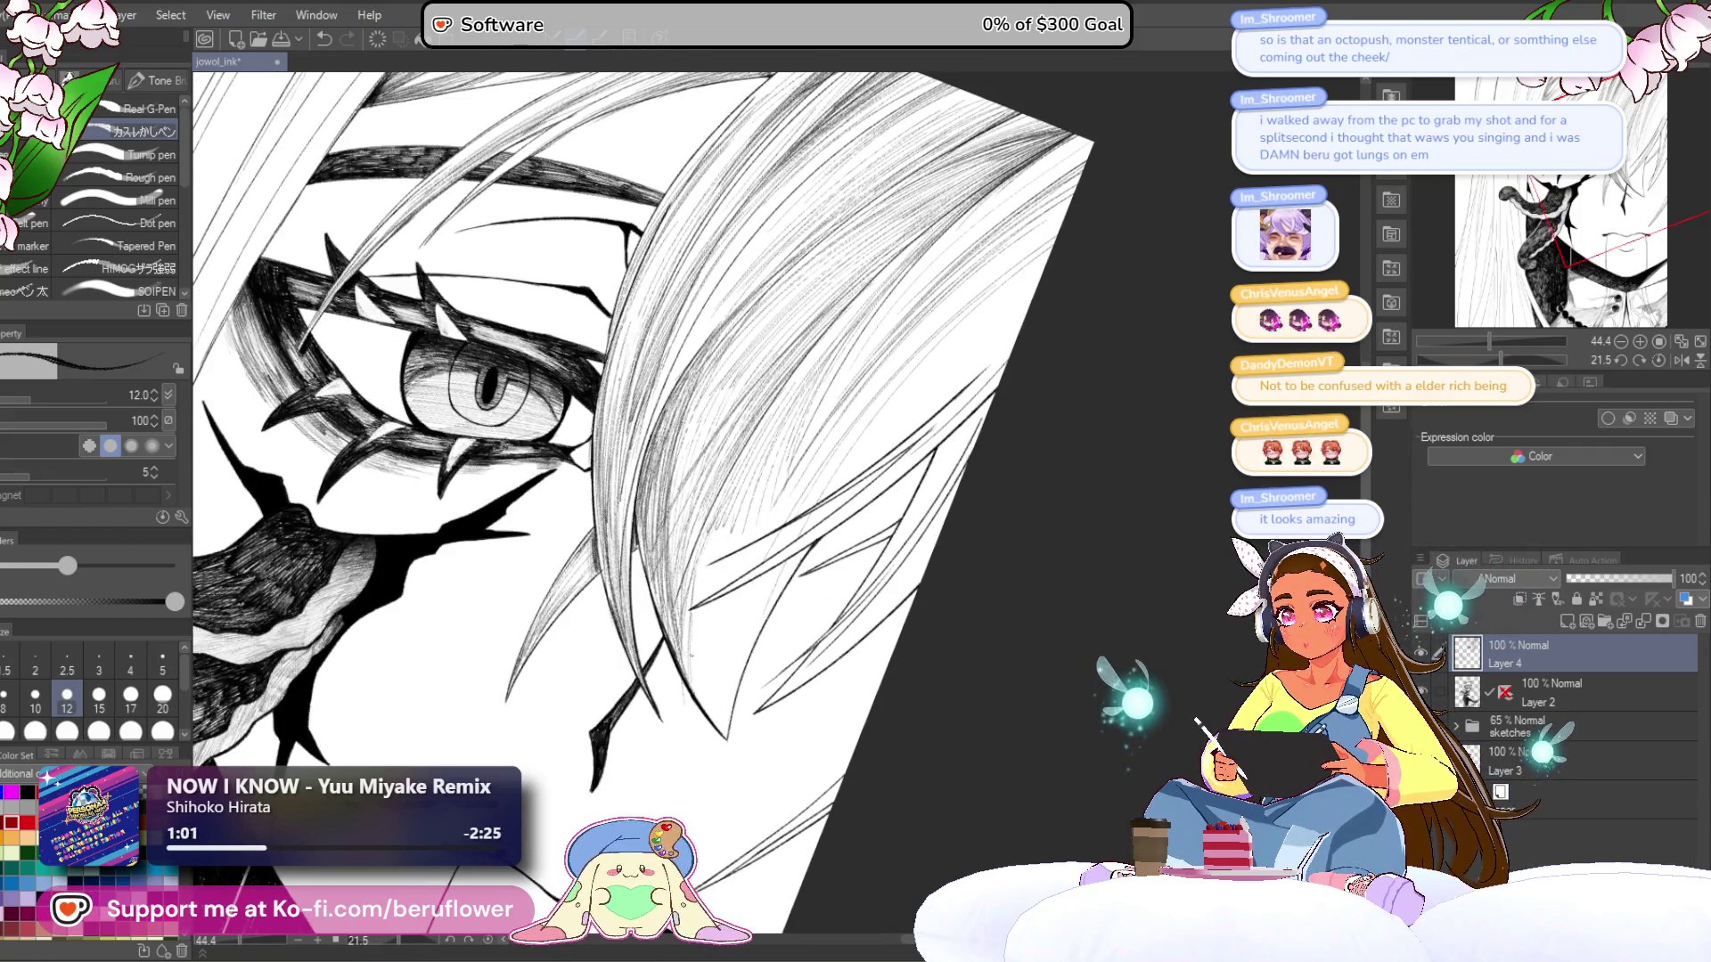
drag(641, 499, 637, 521)
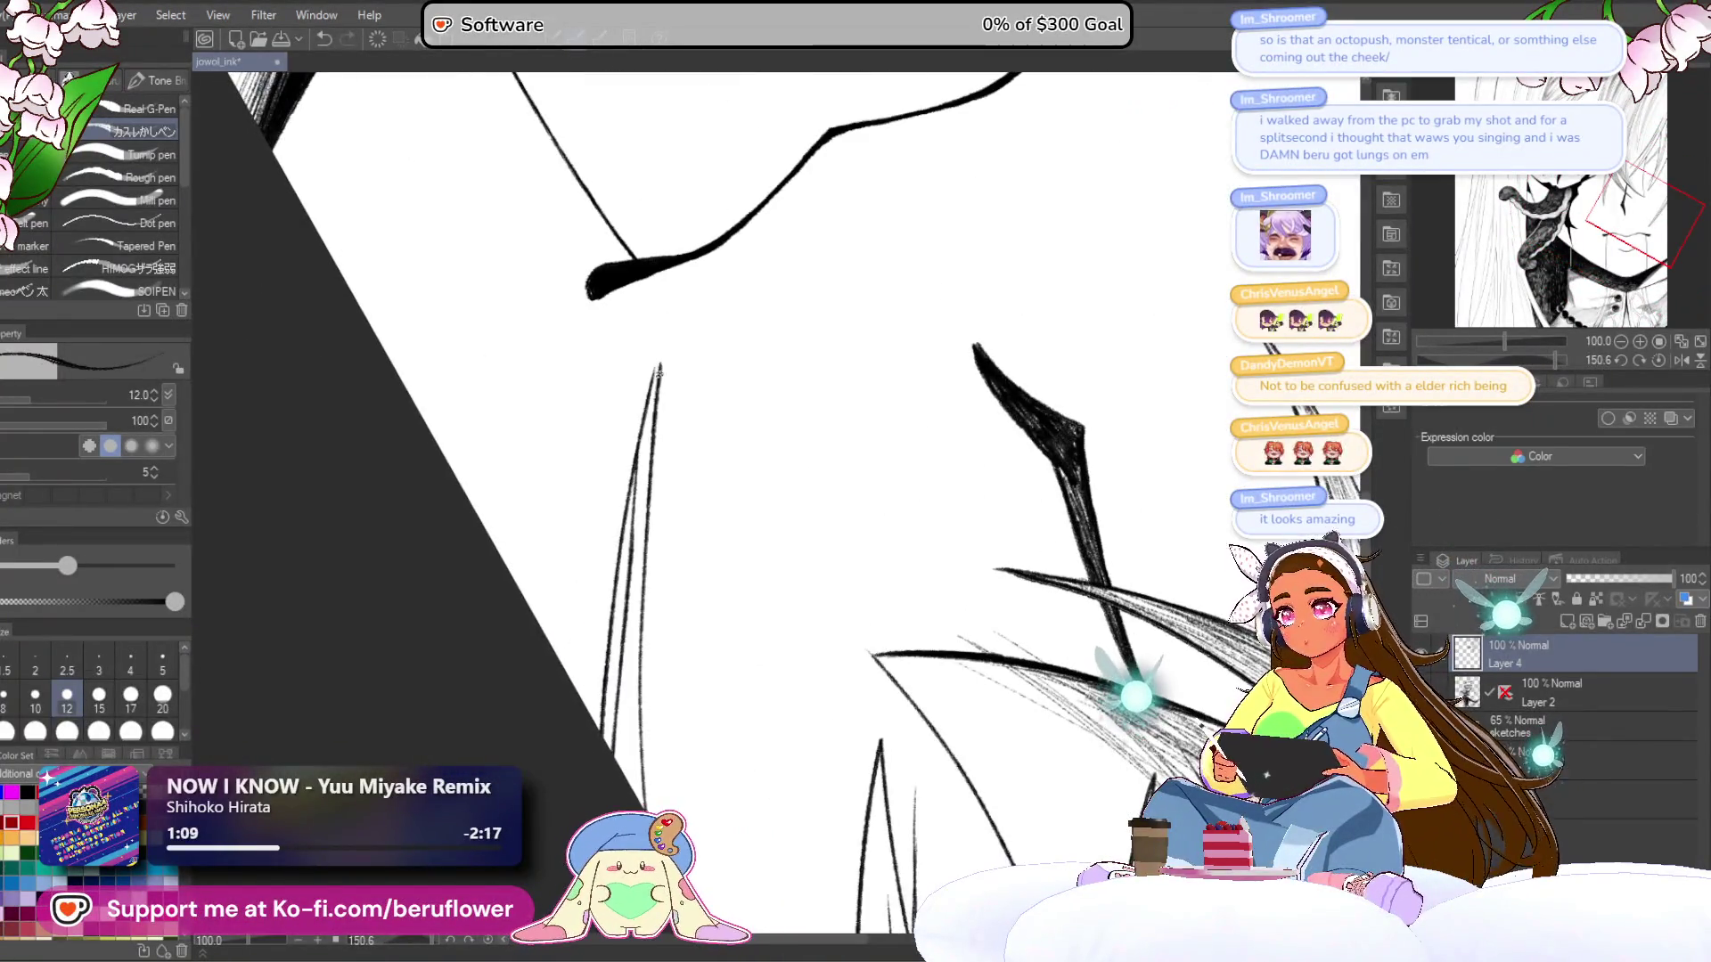
- Hatch and darken along the thin vertical hair line
drag(661, 367, 617, 620)
drag(638, 490, 609, 701)
drag(630, 563, 606, 726)
drag(633, 592, 621, 726)
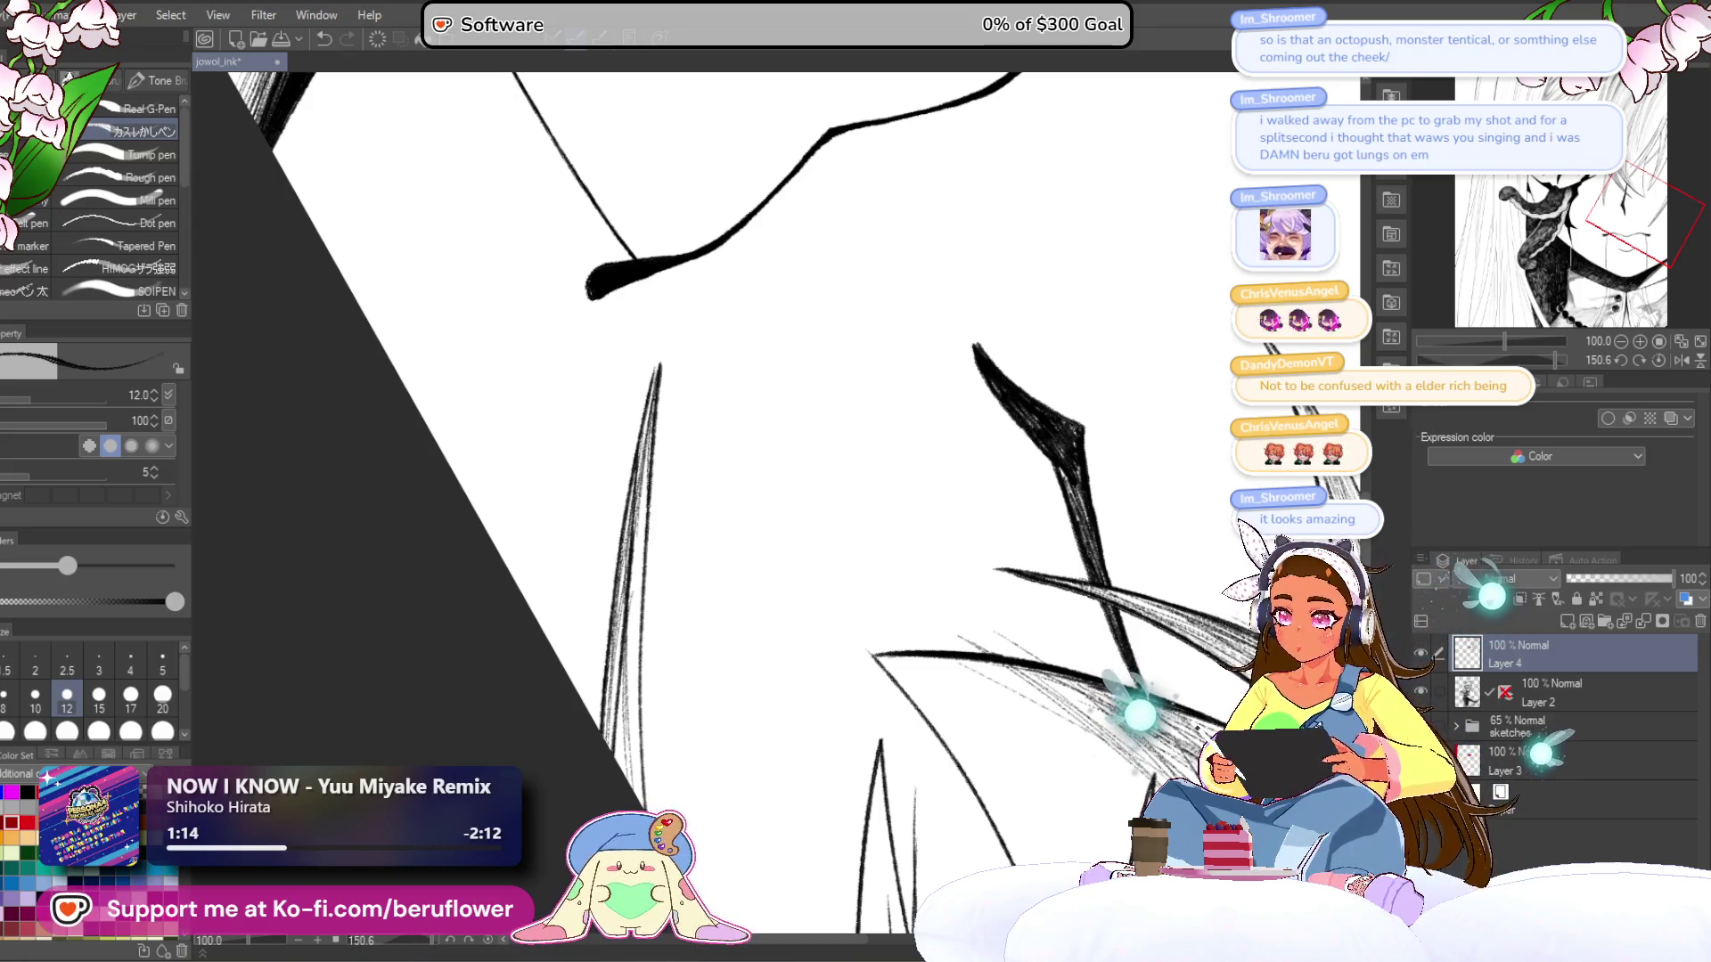
- Reset the canvas rotation to upright, zoom in, and hatch beside the thick hair line
key(ctrl+minus)
key(ctrl+minus)
click(1657, 360)
mouse_move(1092, 58)
mouse_down()
mouse_move(1149, 230)
mouse_move(1225, 287)
mouse_move(1025, 598)
mouse_up()
key(ctrl+plus)
key(ctrl+plus)
key(ctrl+plus)
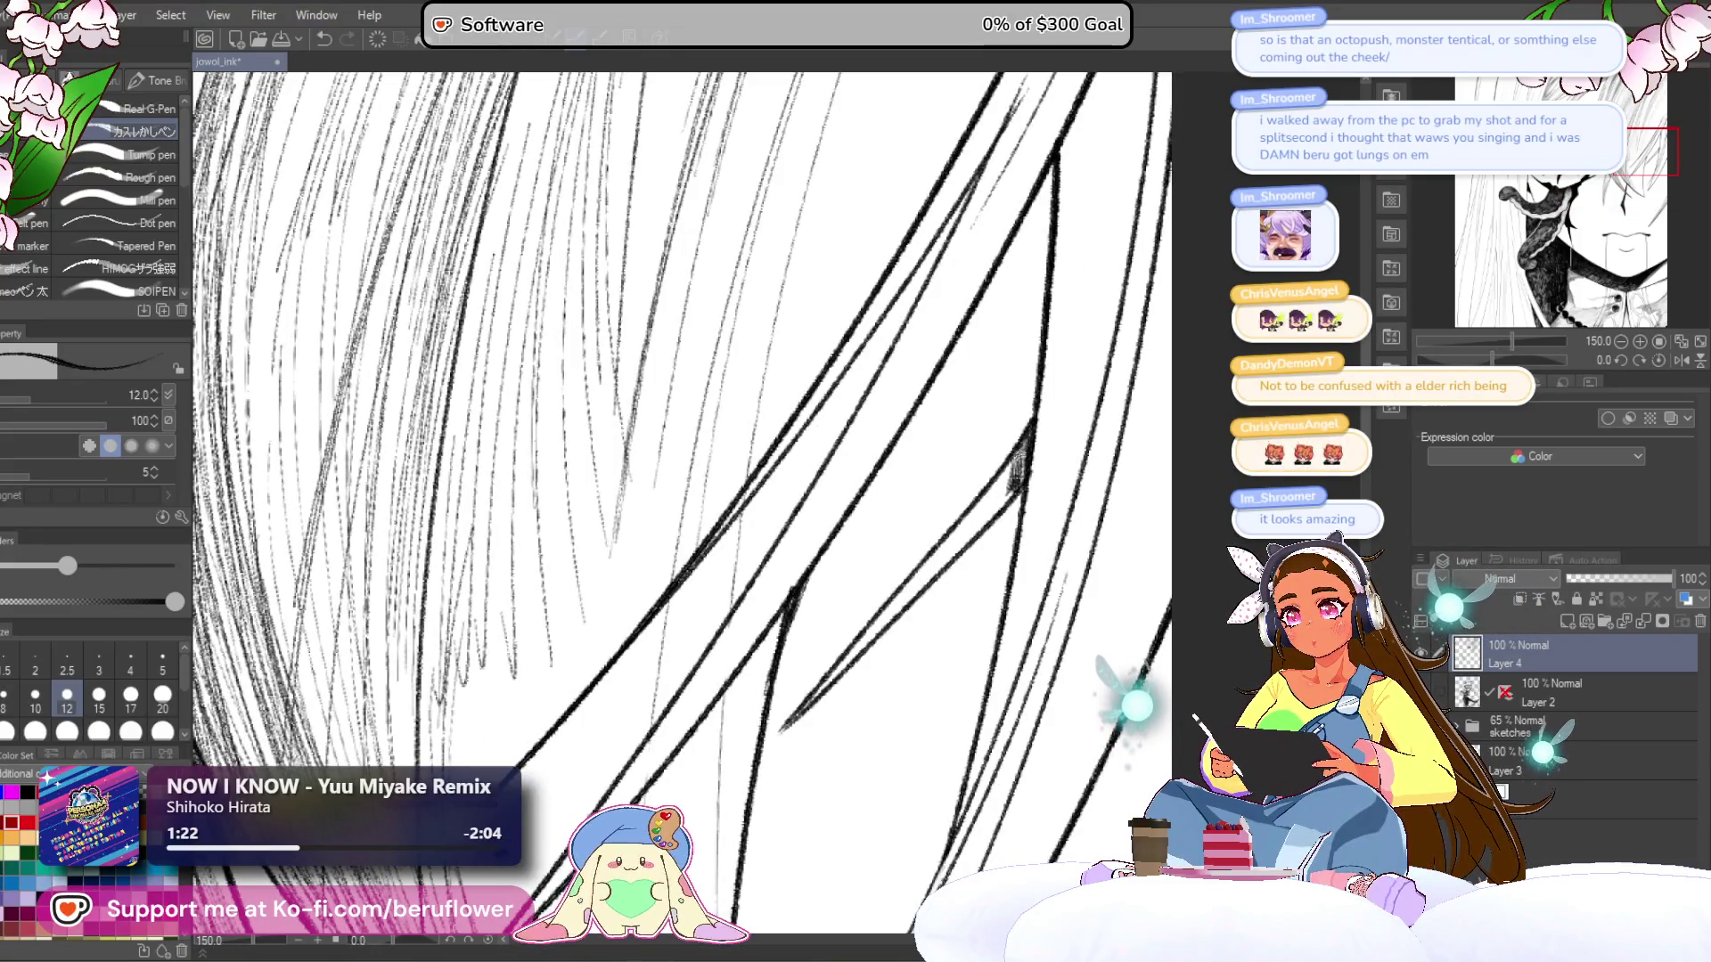
mouse_move(1017, 452)
mouse_down()
mouse_move(1003, 495)
mouse_move(867, 642)
mouse_up()
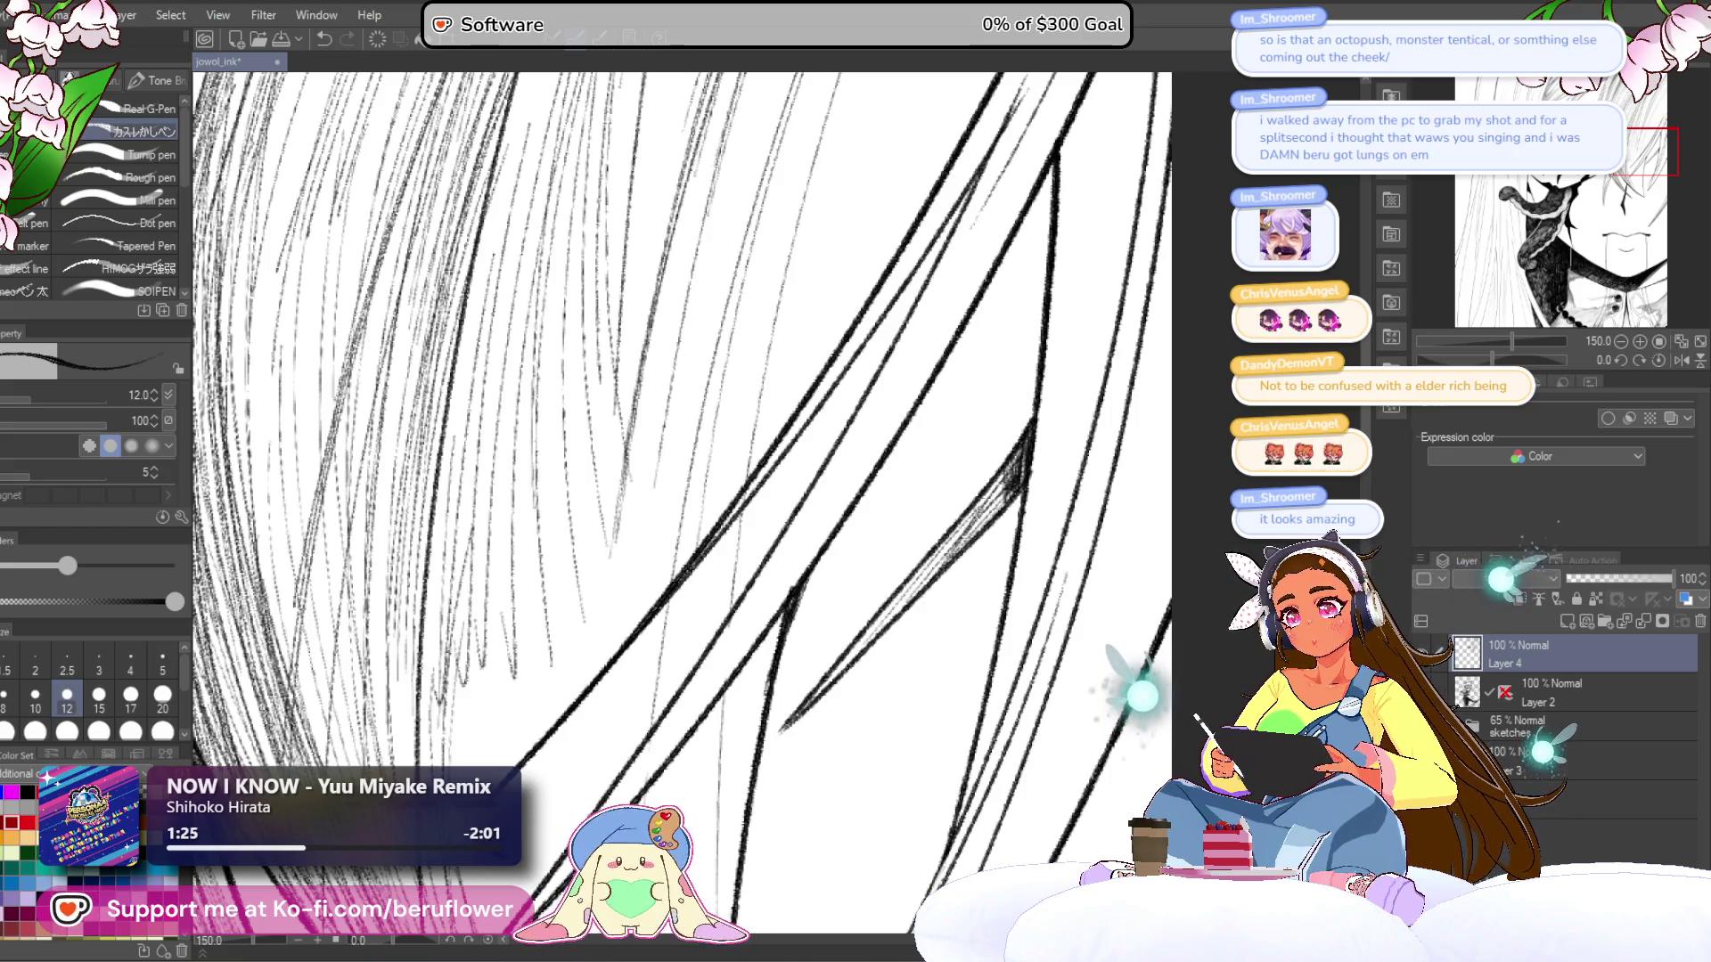
- Darken the hair with a few more fine hatching strokes
scroll(953, 462, down, 3)
scroll(953, 462, up, 2)
scroll(952, 462, up, 1)
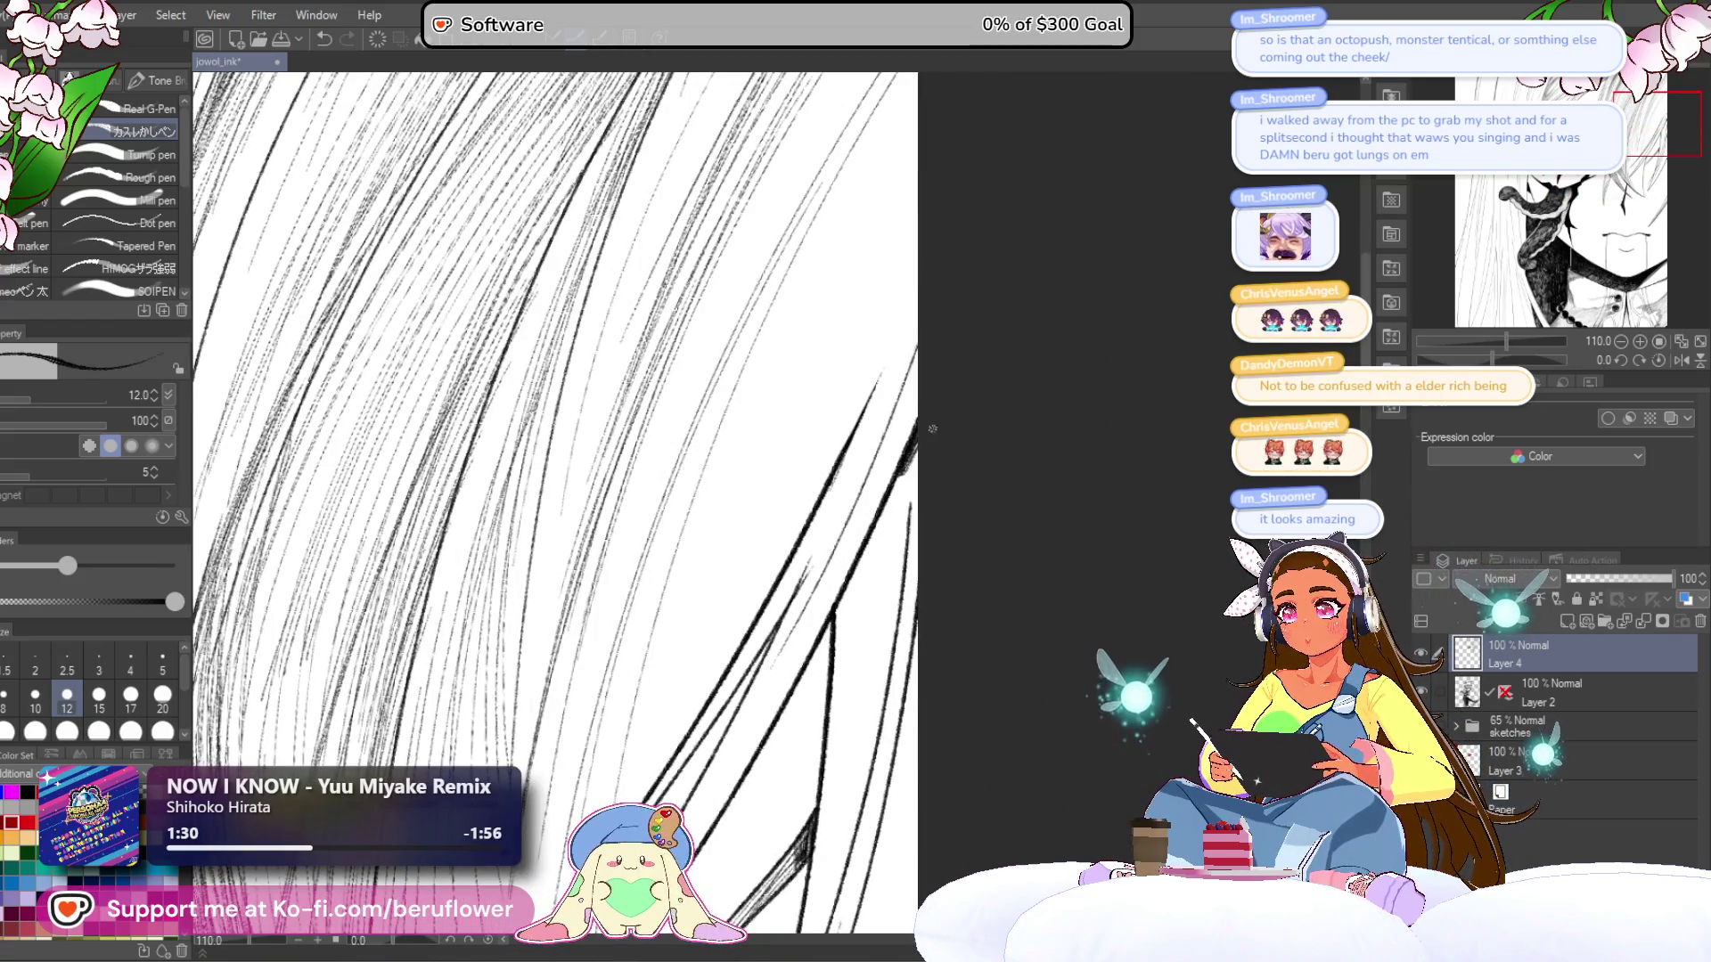
mouse_move(923, 454)
mouse_down()
mouse_move(869, 541)
mouse_move(942, 384)
mouse_move(937, 462)
mouse_up()
drag(947, 350, 908, 513)
drag(930, 385, 885, 676)
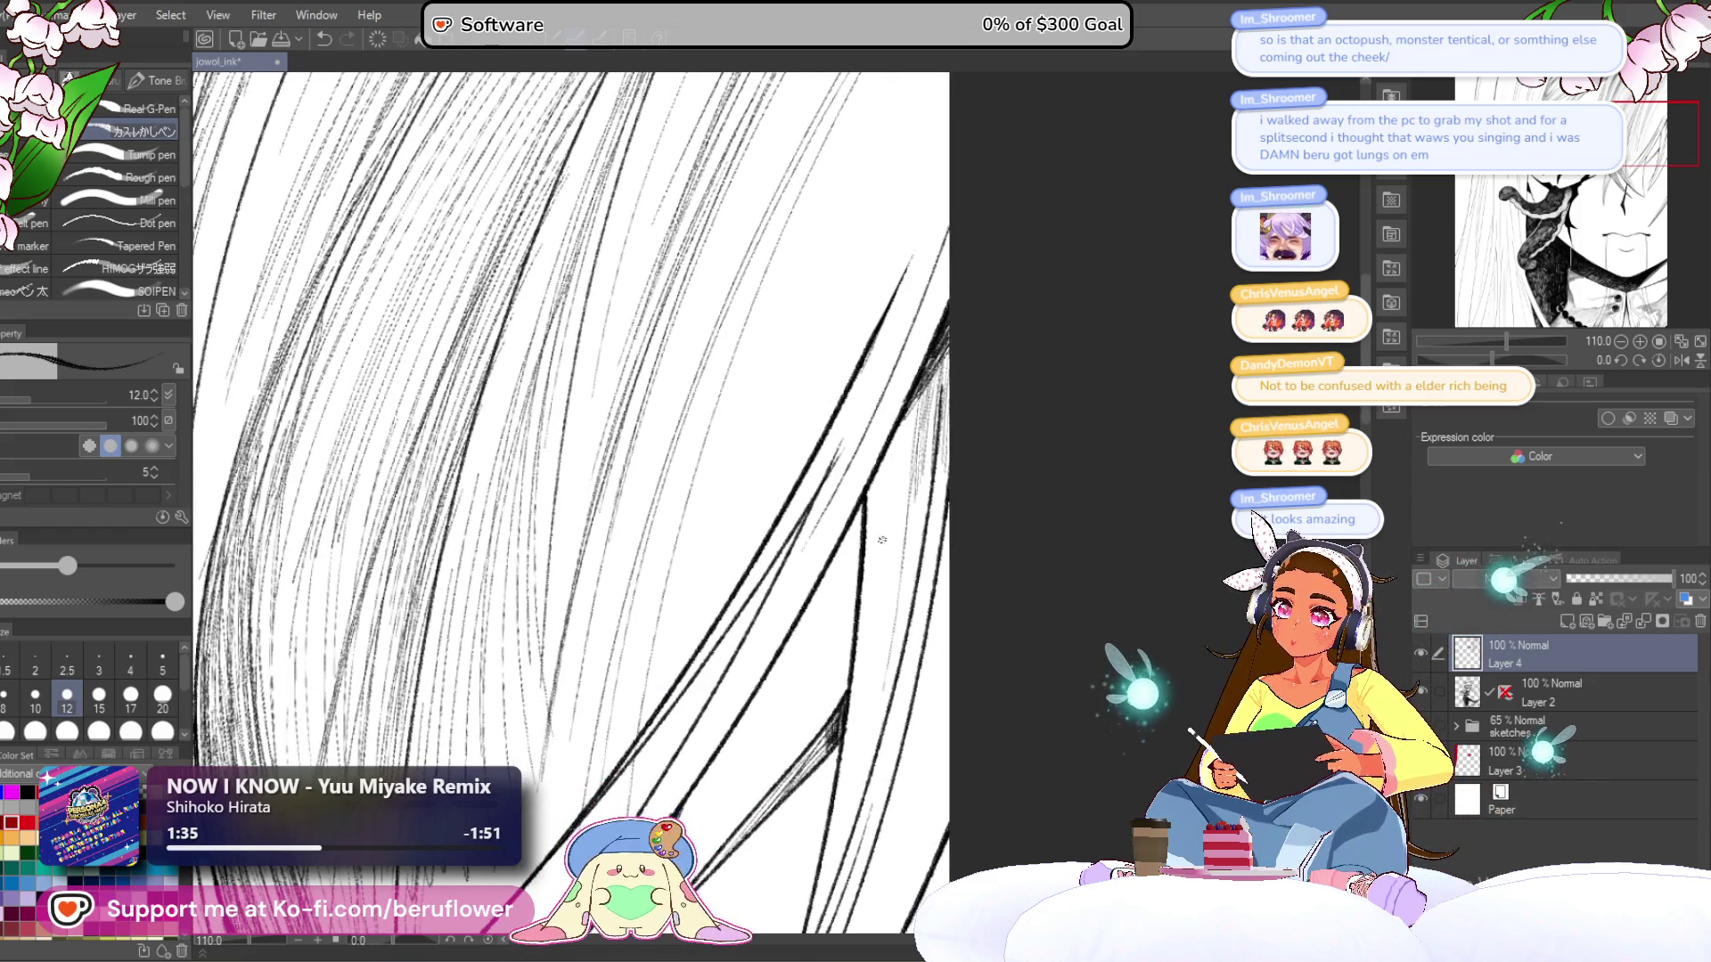
- Rotate the canvas back to the drawing angle and hatch fine lines along the hair strands
scroll(905, 538, down, 5)
mouse_move(782, 414)
mouse_down()
mouse_move(835, 434)
mouse_move(866, 484)
mouse_move(858, 542)
mouse_move(818, 582)
mouse_up()
scroll(820, 581, up, 5)
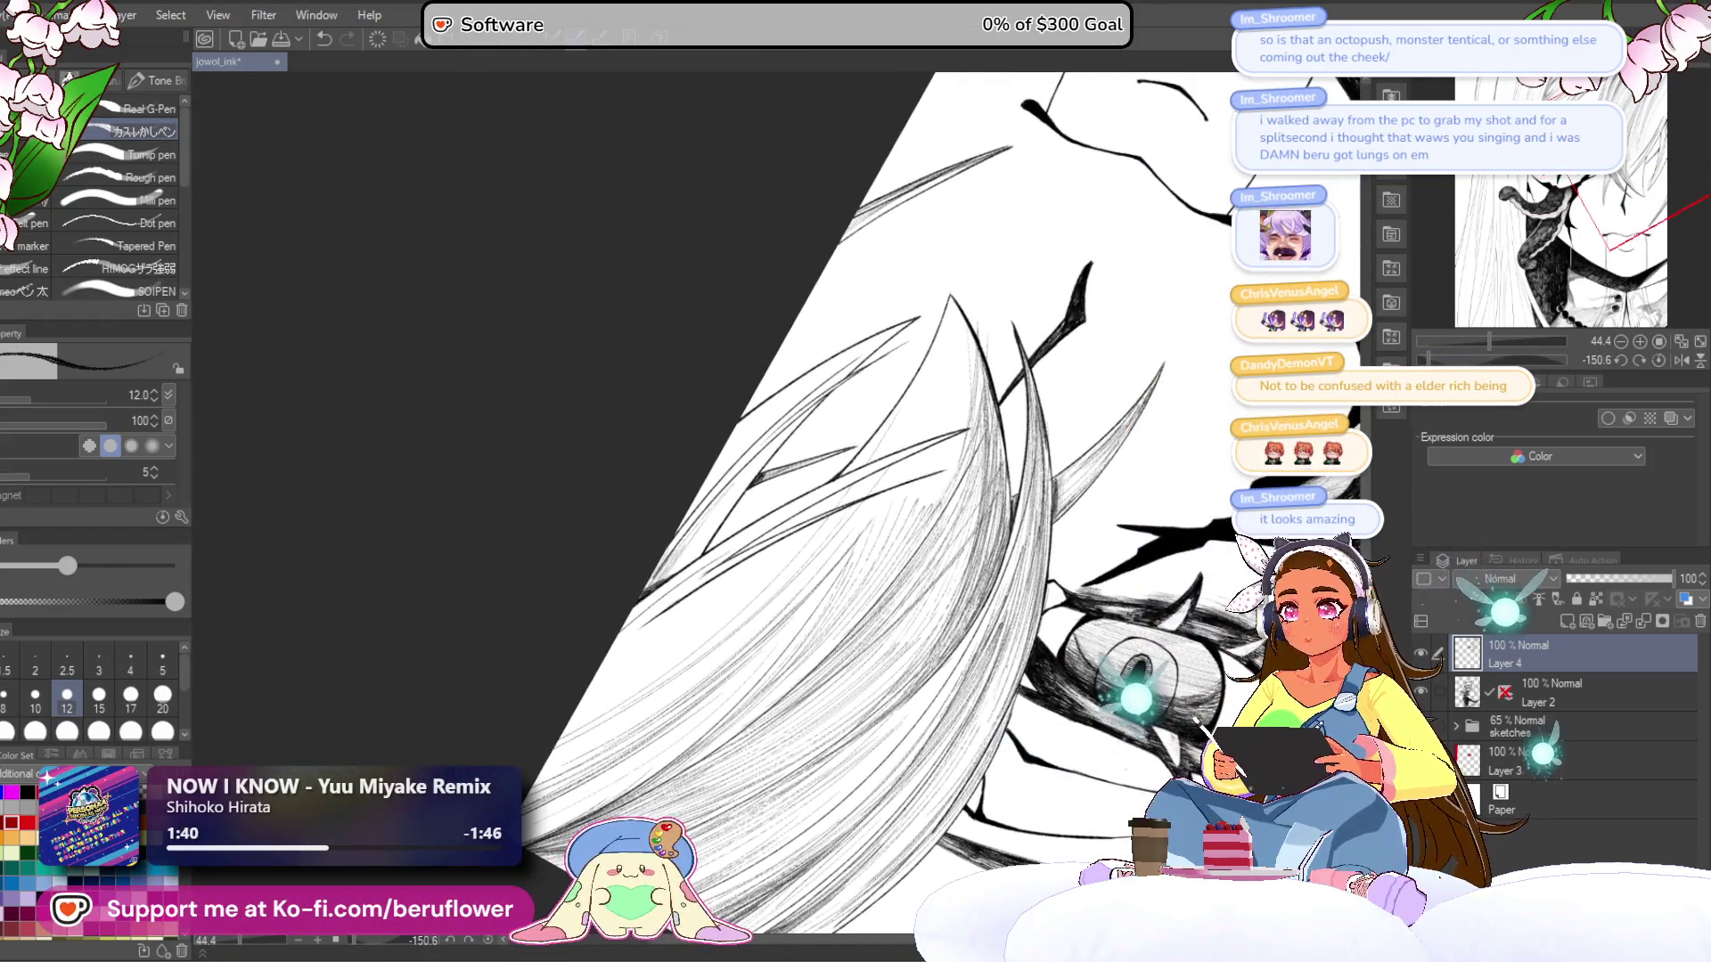
drag(967, 278, 796, 377)
drag(909, 315, 782, 386)
mouse_move(851, 341)
mouse_down()
mouse_move(672, 459)
mouse_move(733, 441)
mouse_up()
drag(990, 267, 801, 405)
- Ink long hatching strokes down through the lower part of the hair strand
drag(902, 327, 638, 553)
drag(882, 338, 638, 521)
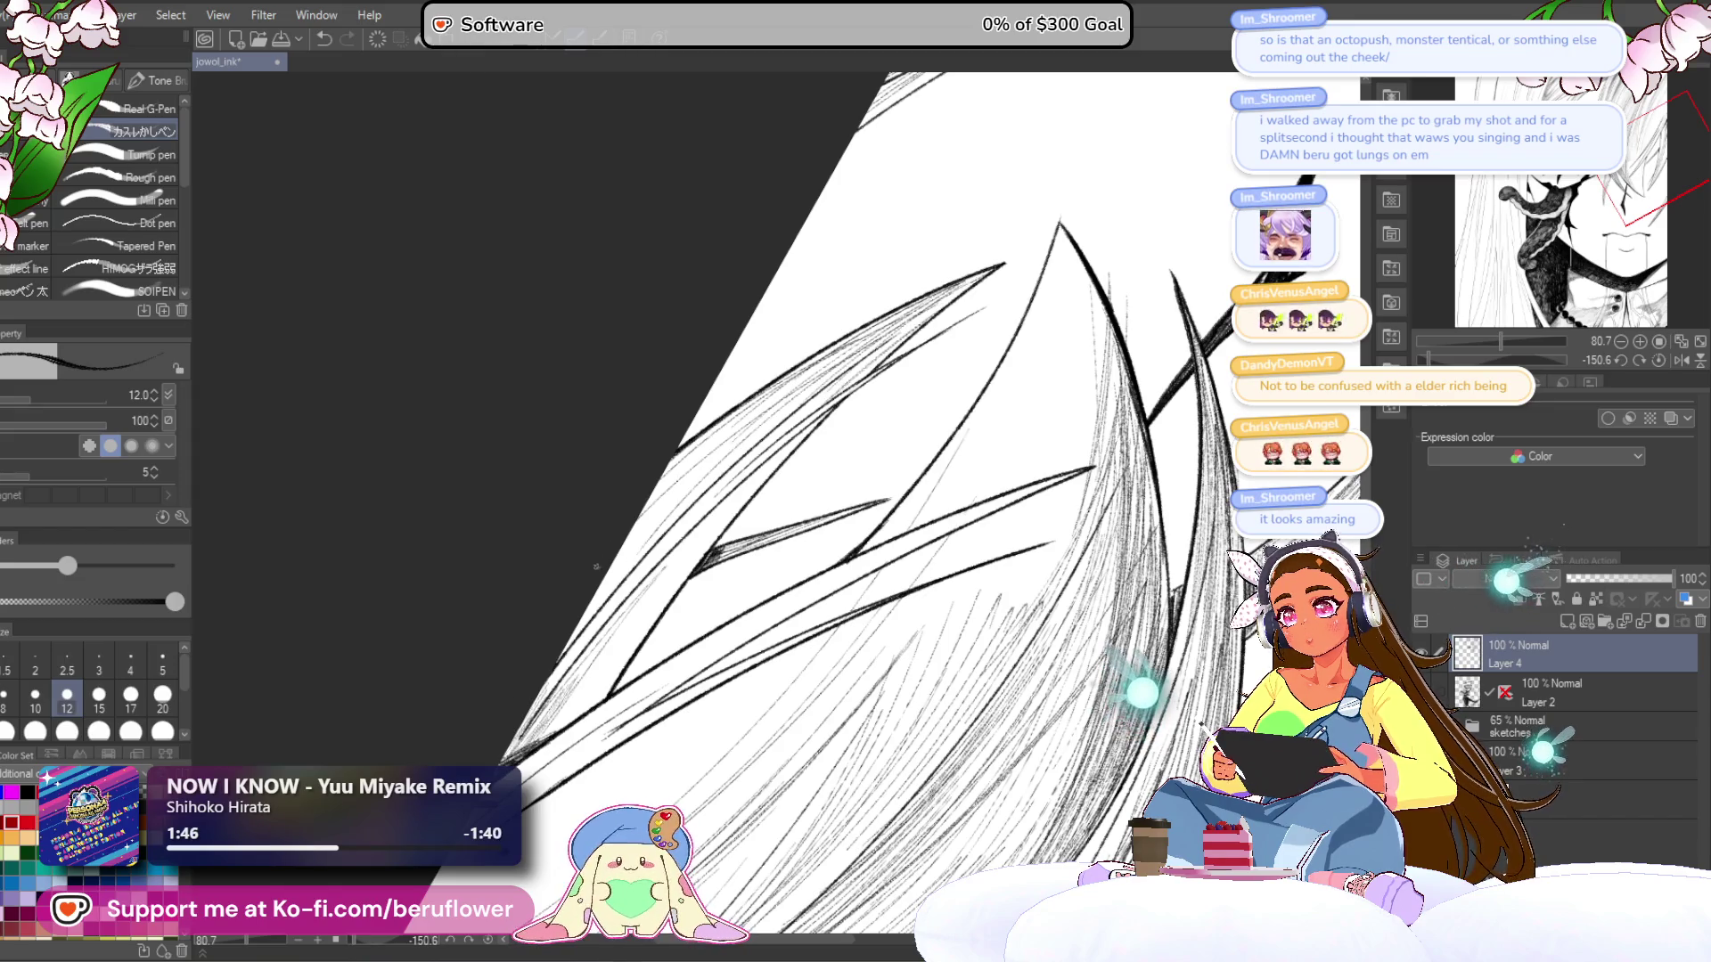
mouse_move(869, 339)
mouse_down()
mouse_move(675, 481)
mouse_move(579, 624)
mouse_up()
drag(733, 478, 629, 581)
drag(734, 488, 590, 641)
drag(731, 499, 563, 705)
drag(709, 515, 545, 738)
drag(606, 627, 534, 723)
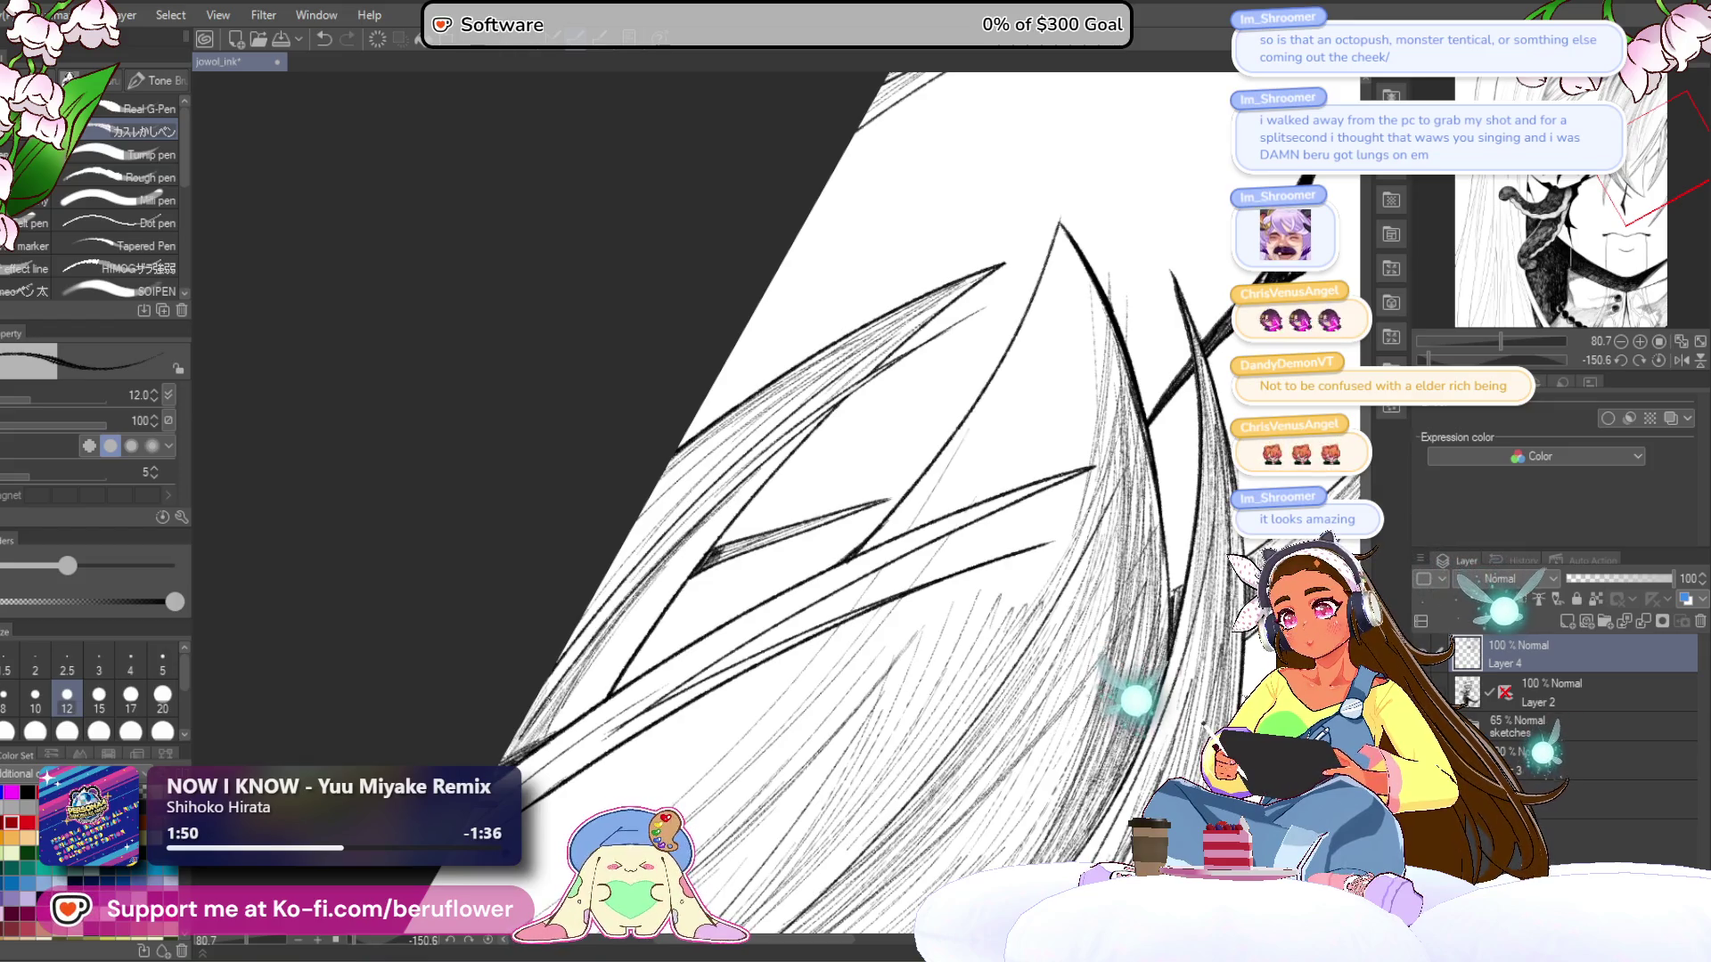
drag(843, 408, 718, 520)
drag(800, 443, 622, 658)
drag(704, 544, 592, 704)
- Rotate the page to a comfortable angle and hatch the hair strands beside the eye
drag(719, 518, 575, 719)
drag(711, 534, 567, 725)
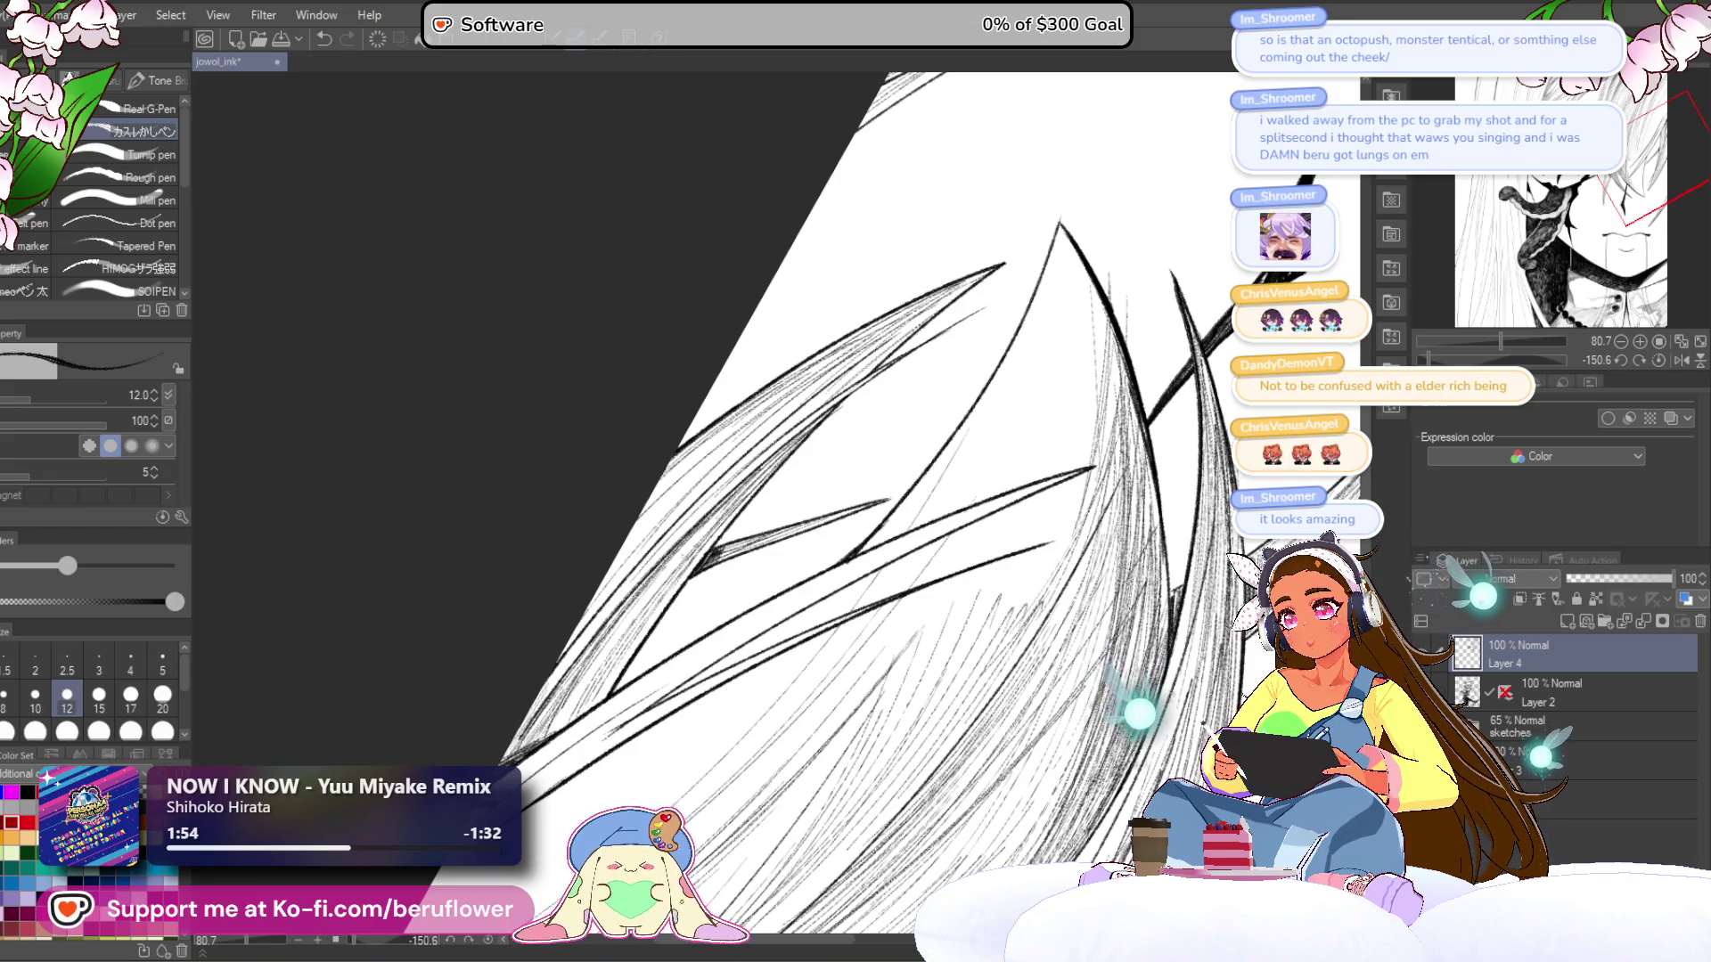
mouse_move(702, 797)
mouse_down()
mouse_move(738, 619)
mouse_move(640, 712)
mouse_up()
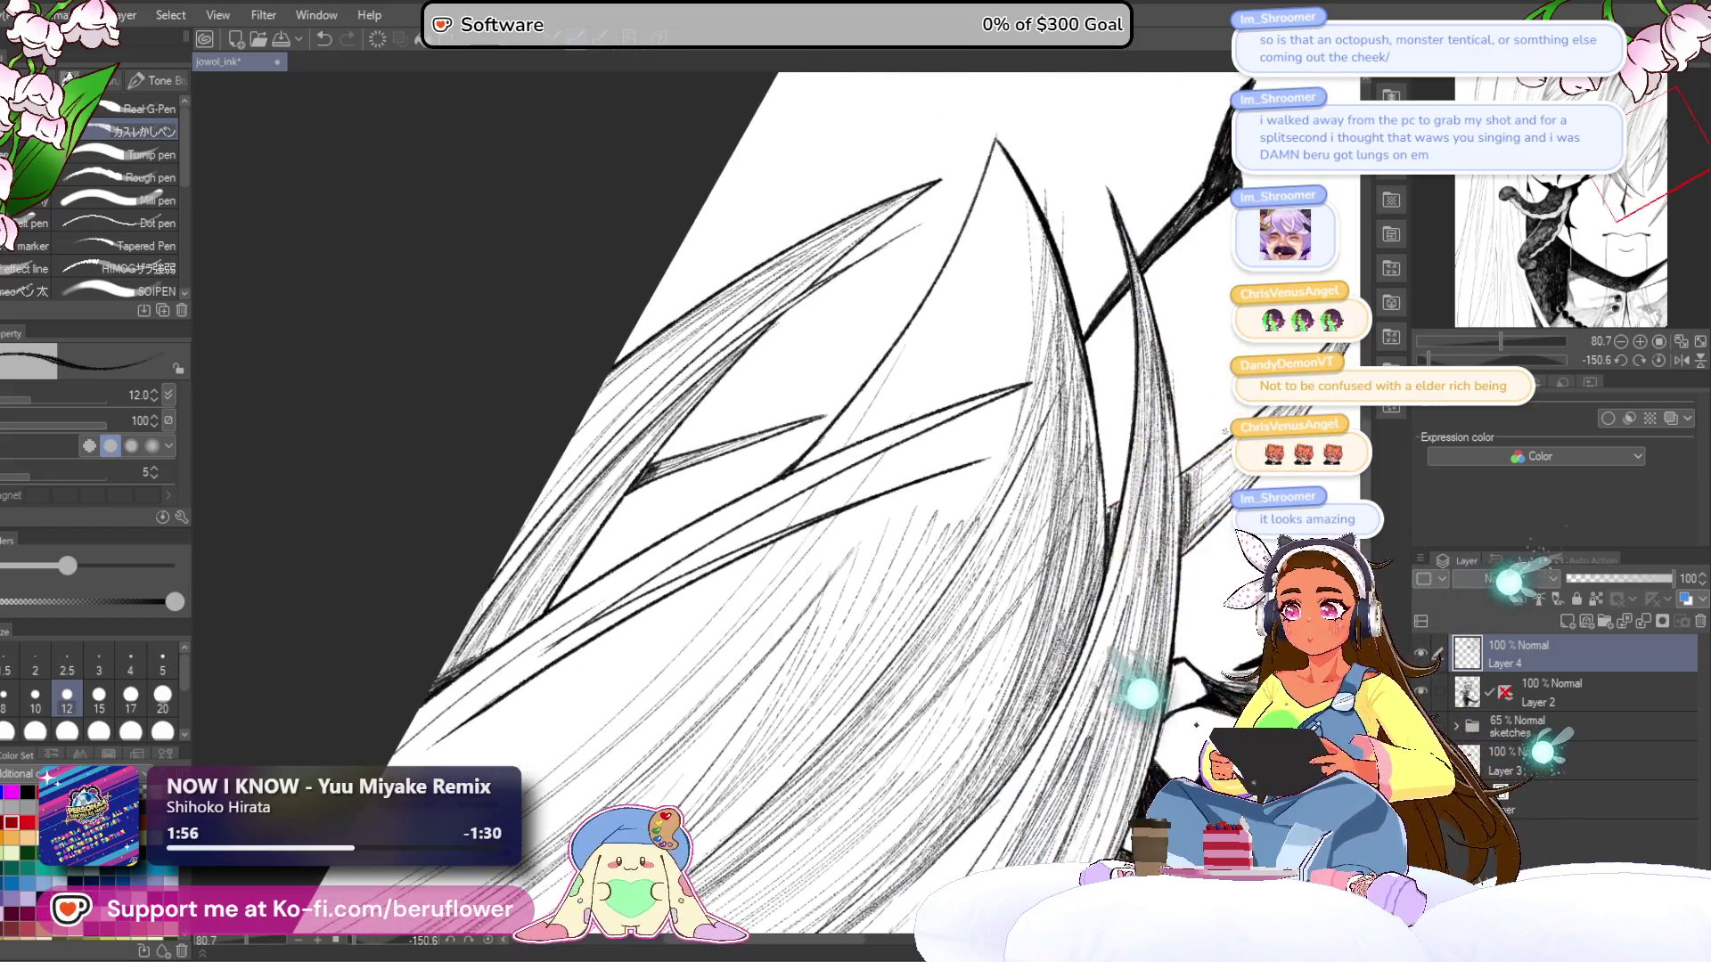
drag(1430, 361, 1501, 363)
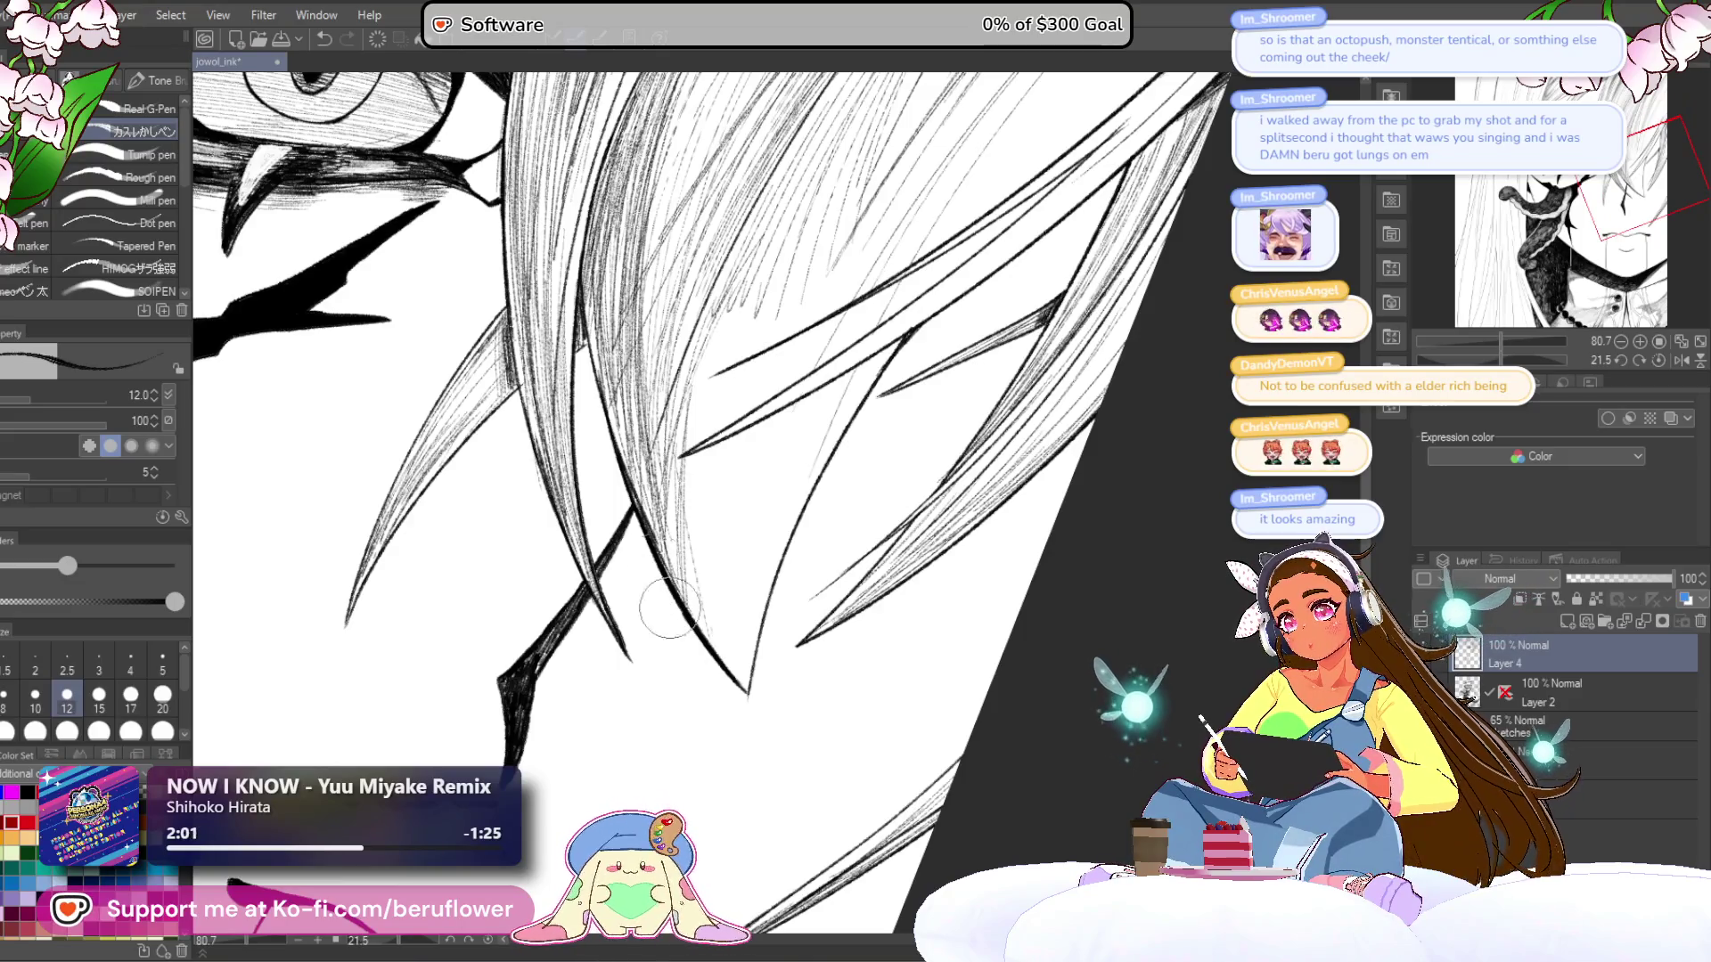
scroll(682, 567, up, 1)
drag(675, 515, 699, 682)
drag(681, 590, 718, 695)
drag(704, 499, 713, 664)
drag(713, 557, 726, 709)
drag(718, 619, 748, 718)
mouse_move(794, 503)
mouse_down()
mouse_move(812, 641)
mouse_move(817, 592)
mouse_move(825, 649)
mouse_move(954, 650)
mouse_move(790, 635)
mouse_up()
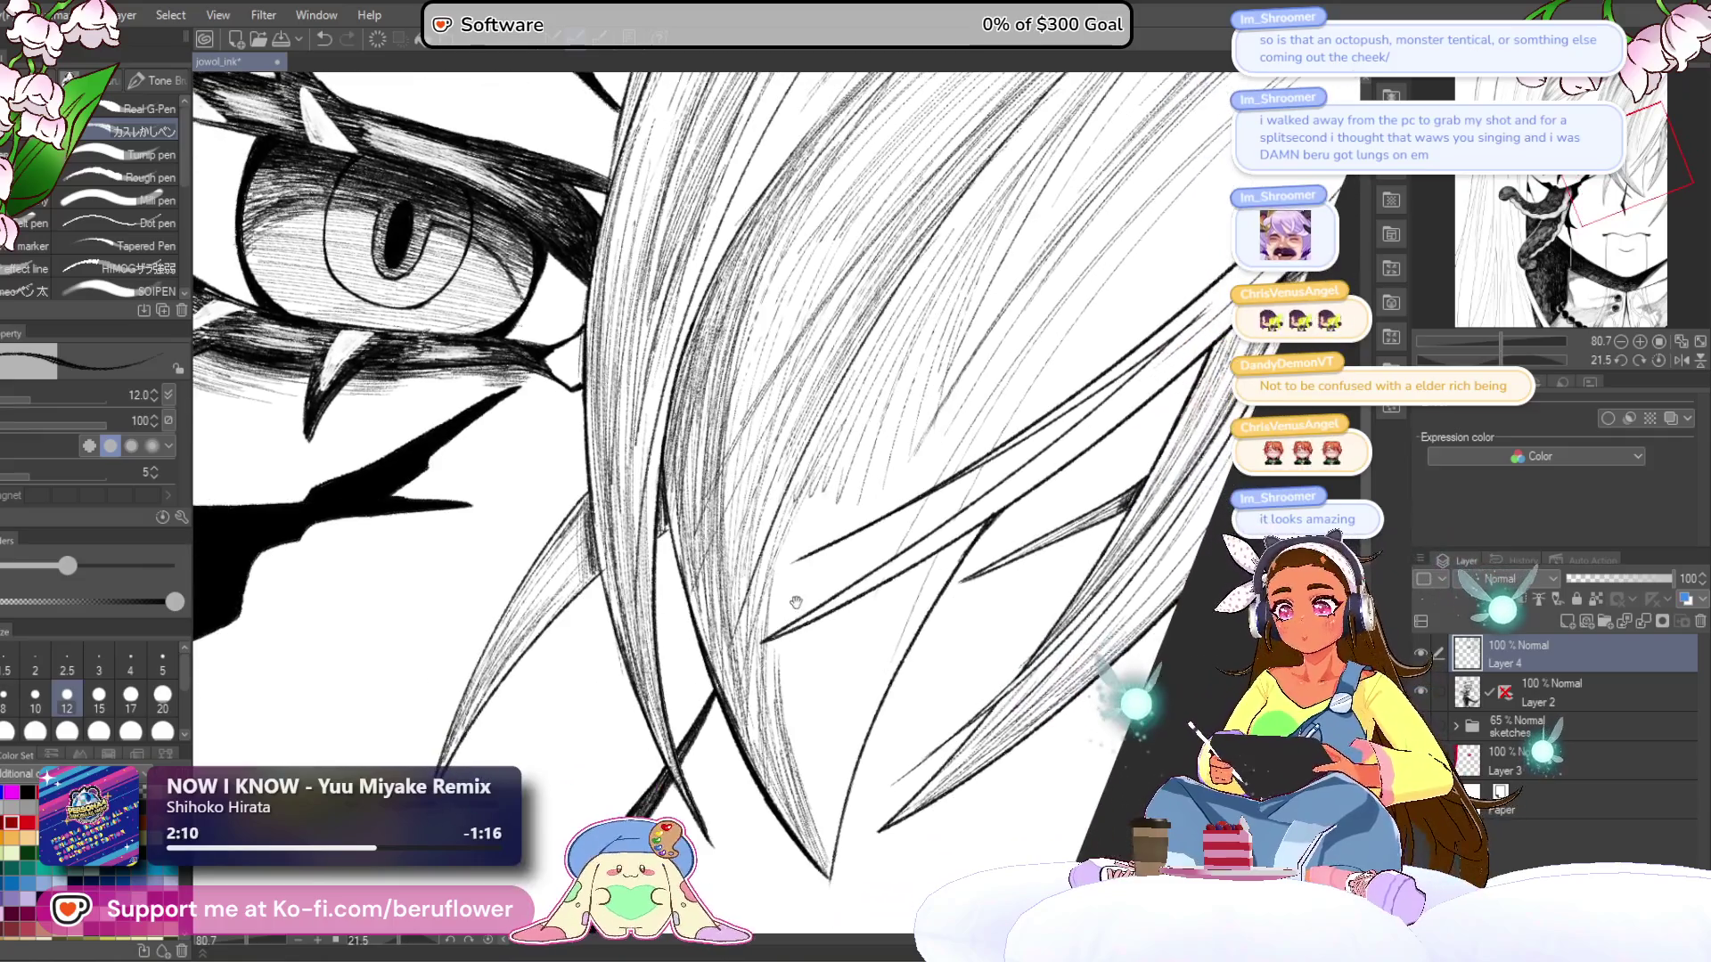
- Darken the hair strands to the right with diagonal hatching
drag(865, 483, 801, 576)
drag(894, 464, 828, 541)
mouse_move(935, 443)
mouse_down()
mouse_move(855, 530)
mouse_move(858, 566)
mouse_up()
drag(922, 497, 869, 564)
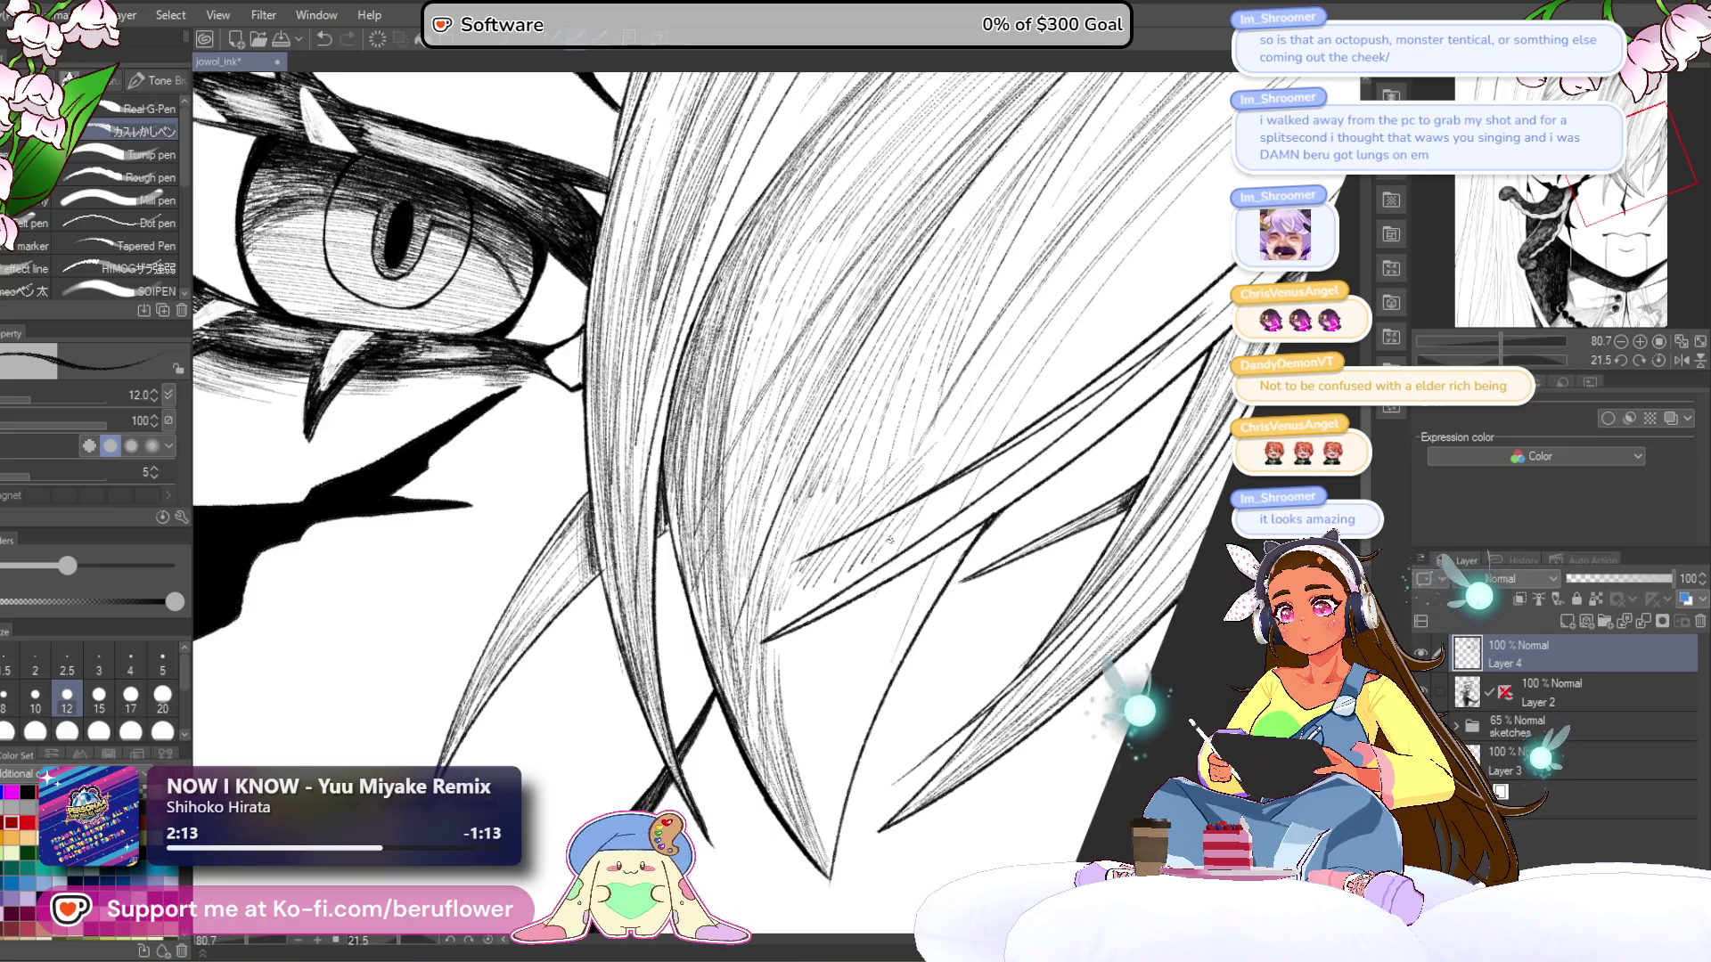
- Check the whole page, then darken individual hair strands near the eye with fine hatching
key(ctrl+0)
scroll(623, 446, up, 5)
drag(624, 445, 596, 477)
scroll(973, 450, up, 5)
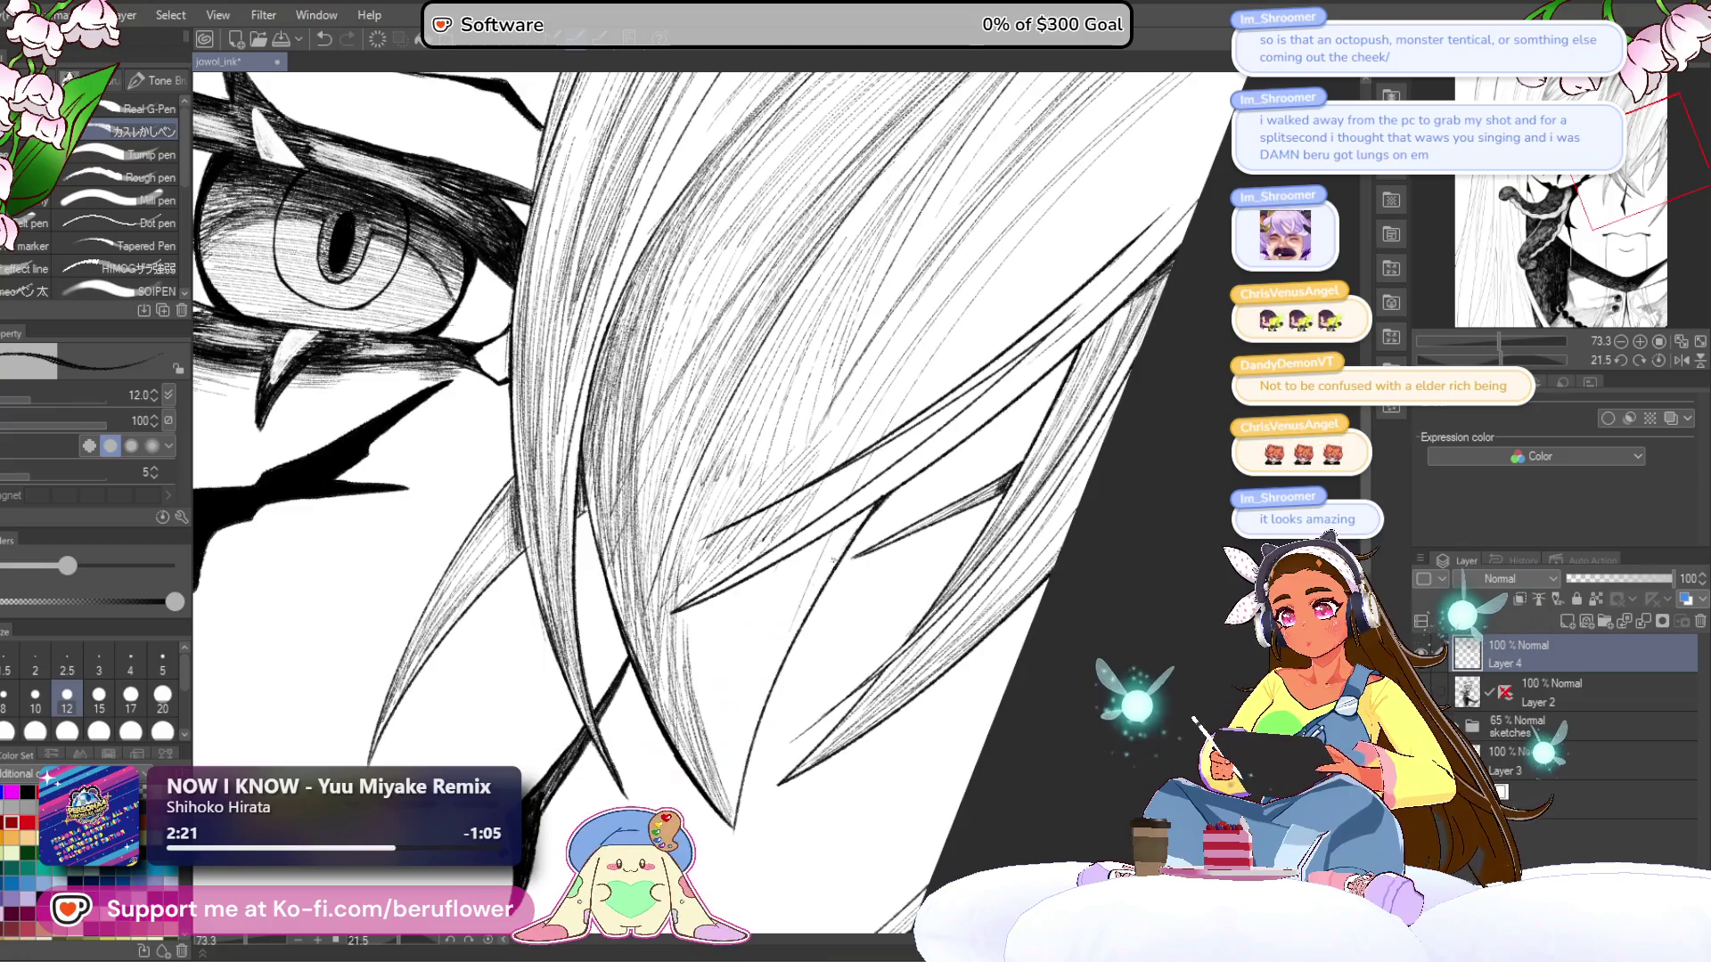
drag(776, 611, 718, 766)
drag(727, 613, 697, 696)
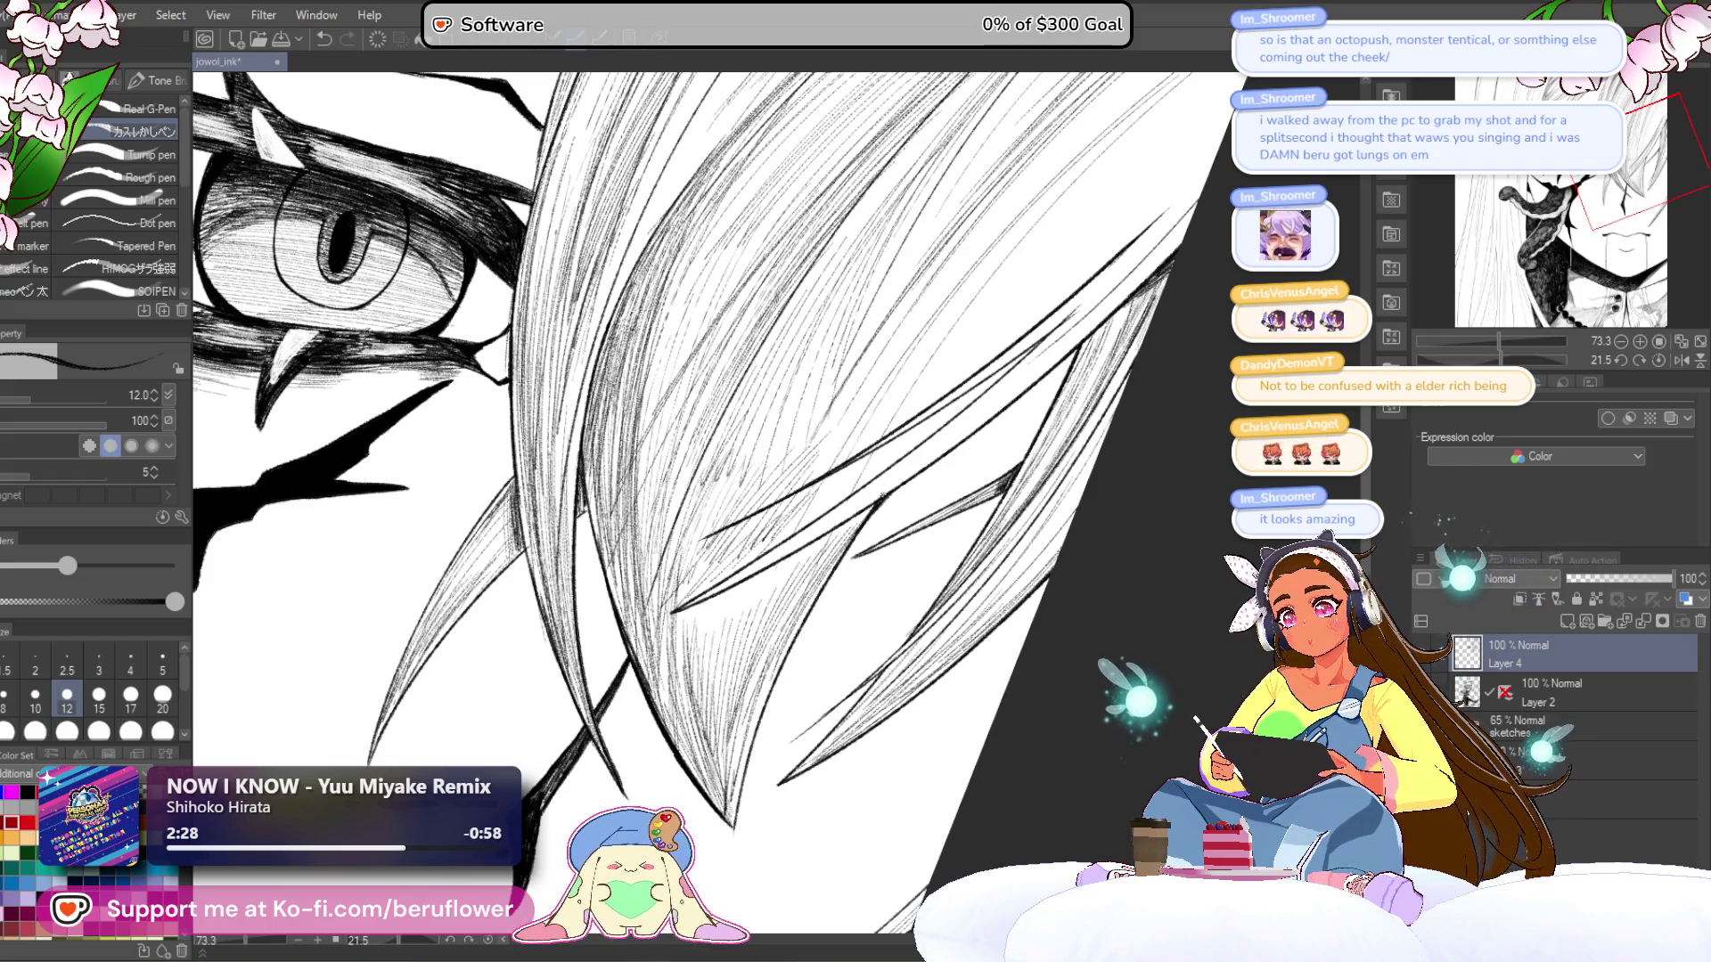
drag(821, 540, 753, 616)
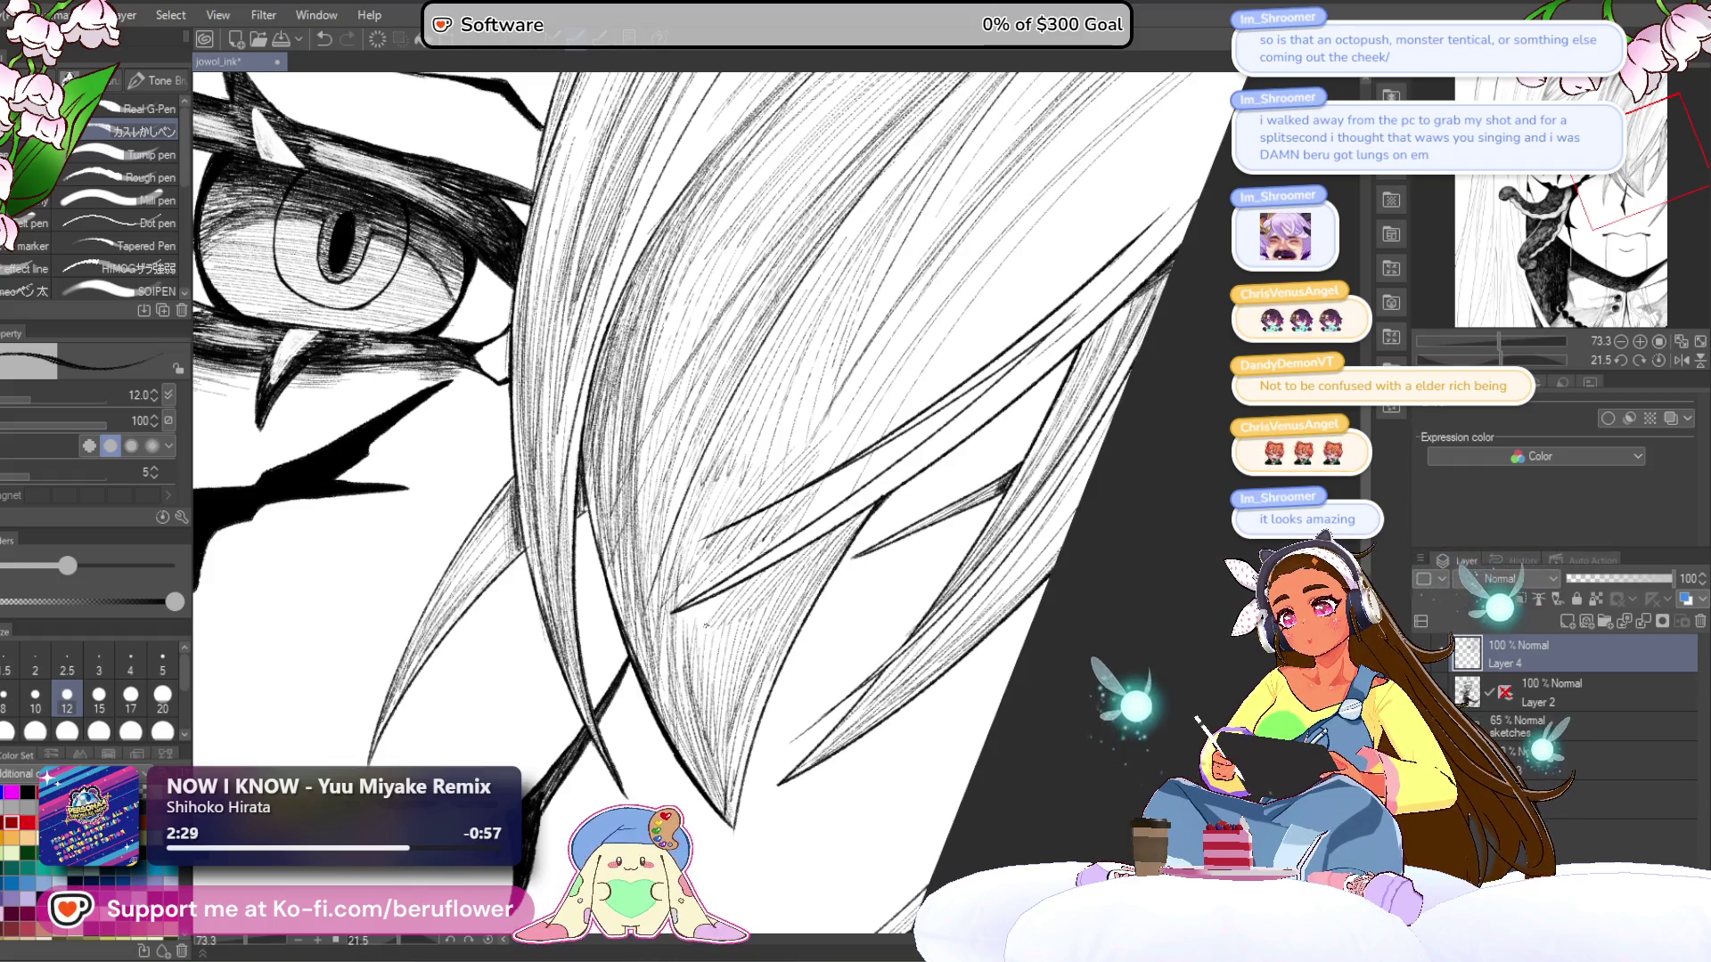
scroll(707, 624, down, 5)
scroll(880, 522, up, 4)
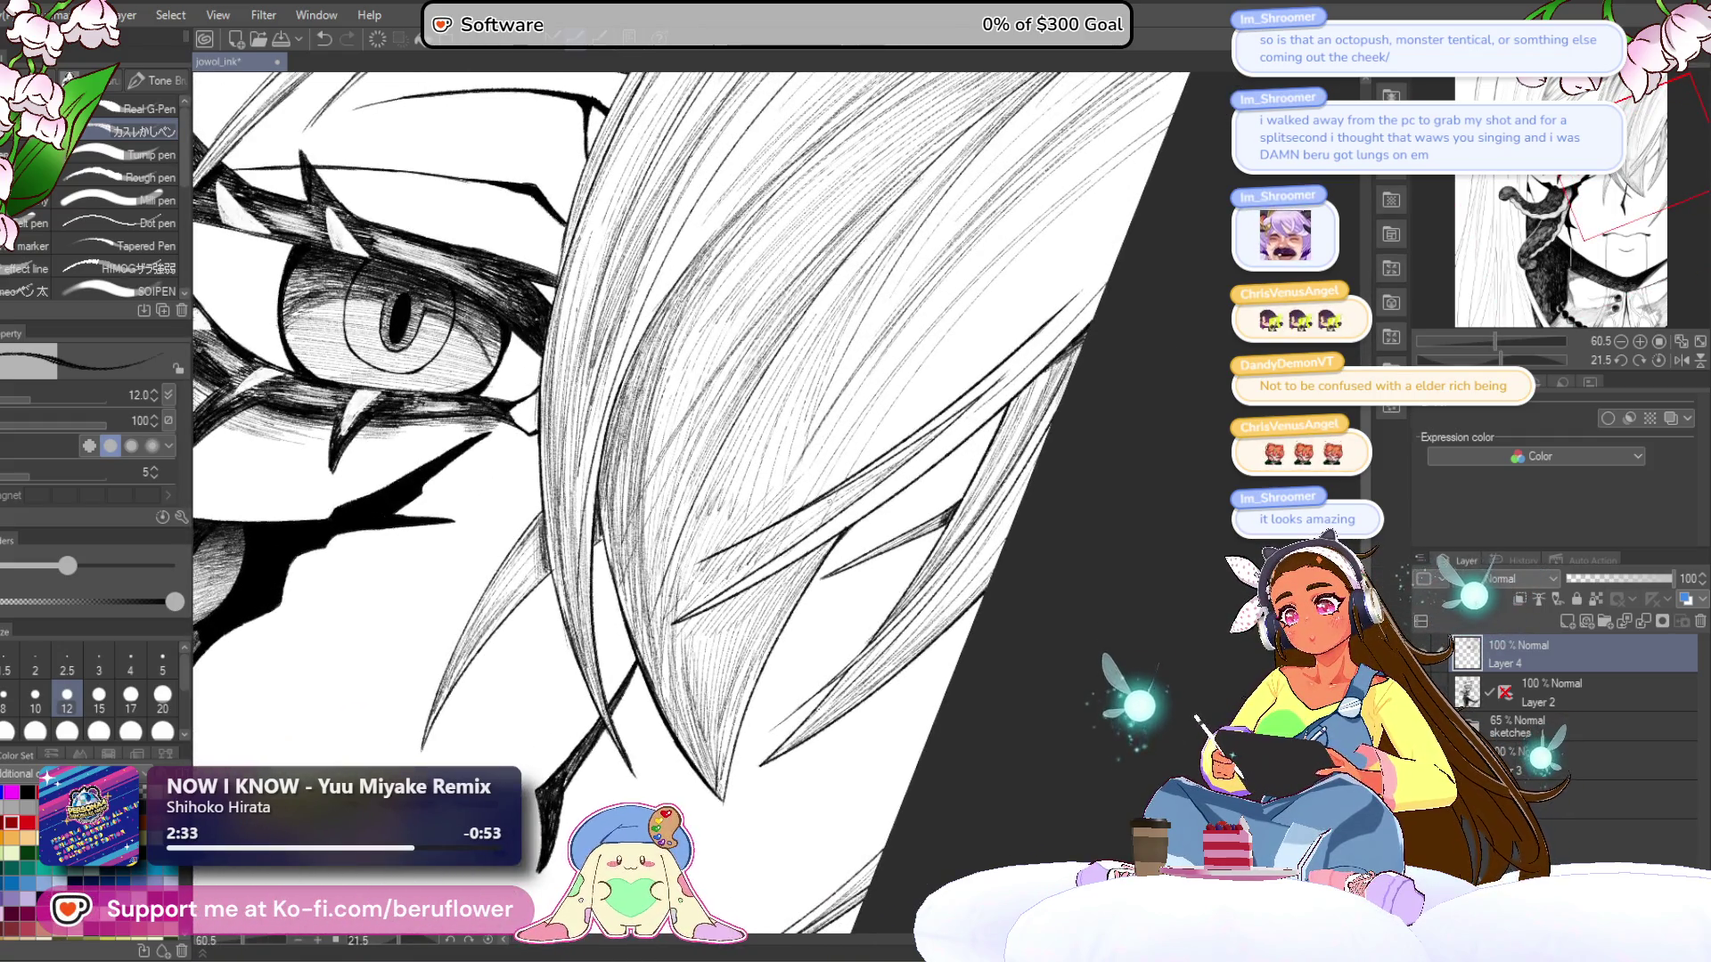
scroll(701, 573, down, 4)
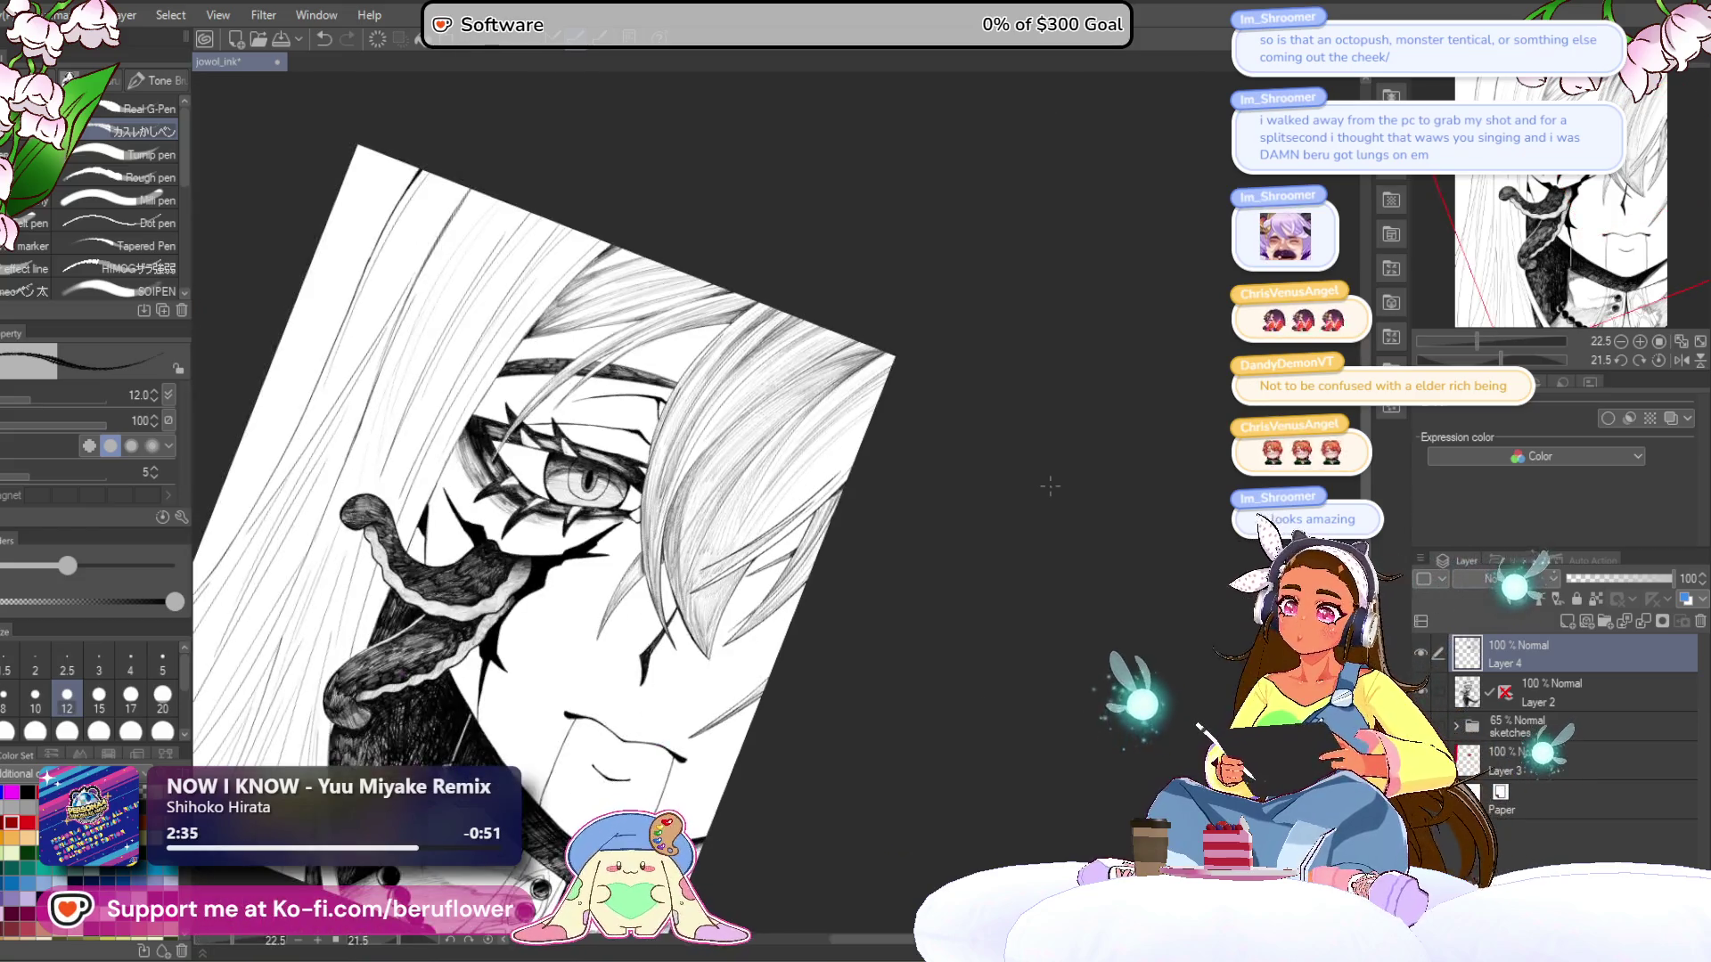
- Add four fine hatching strokes to the hair strands over the eye
scroll(538, 618, up, 5)
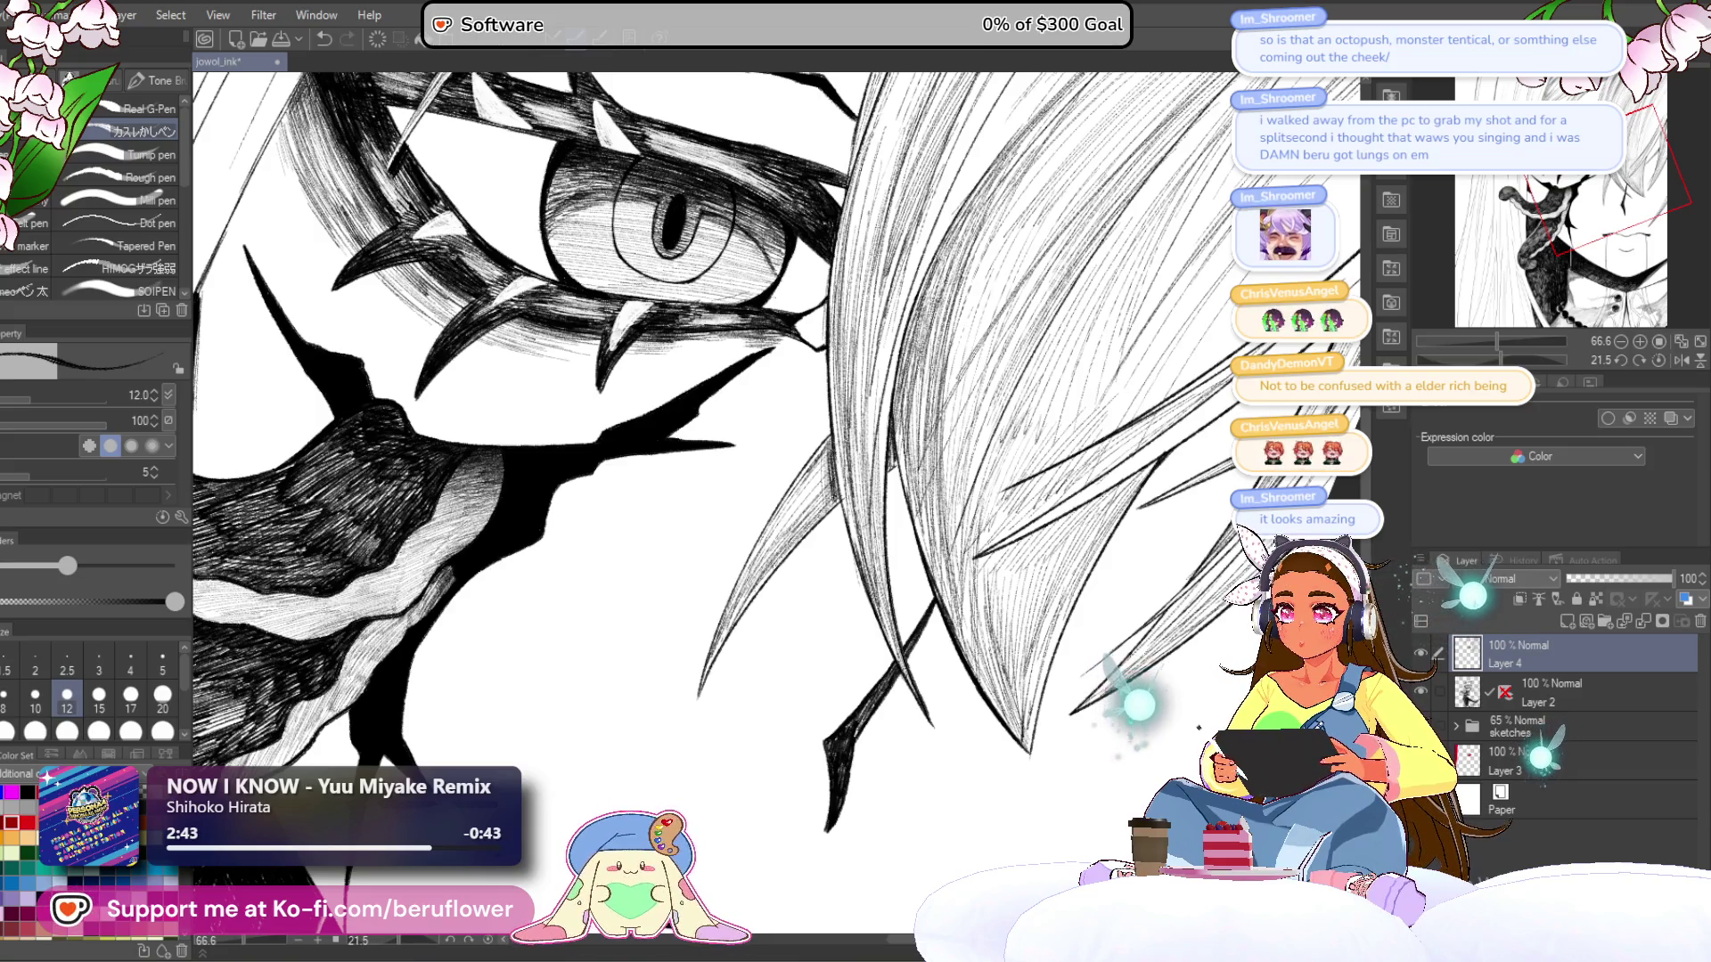
scroll(709, 503, down, 3)
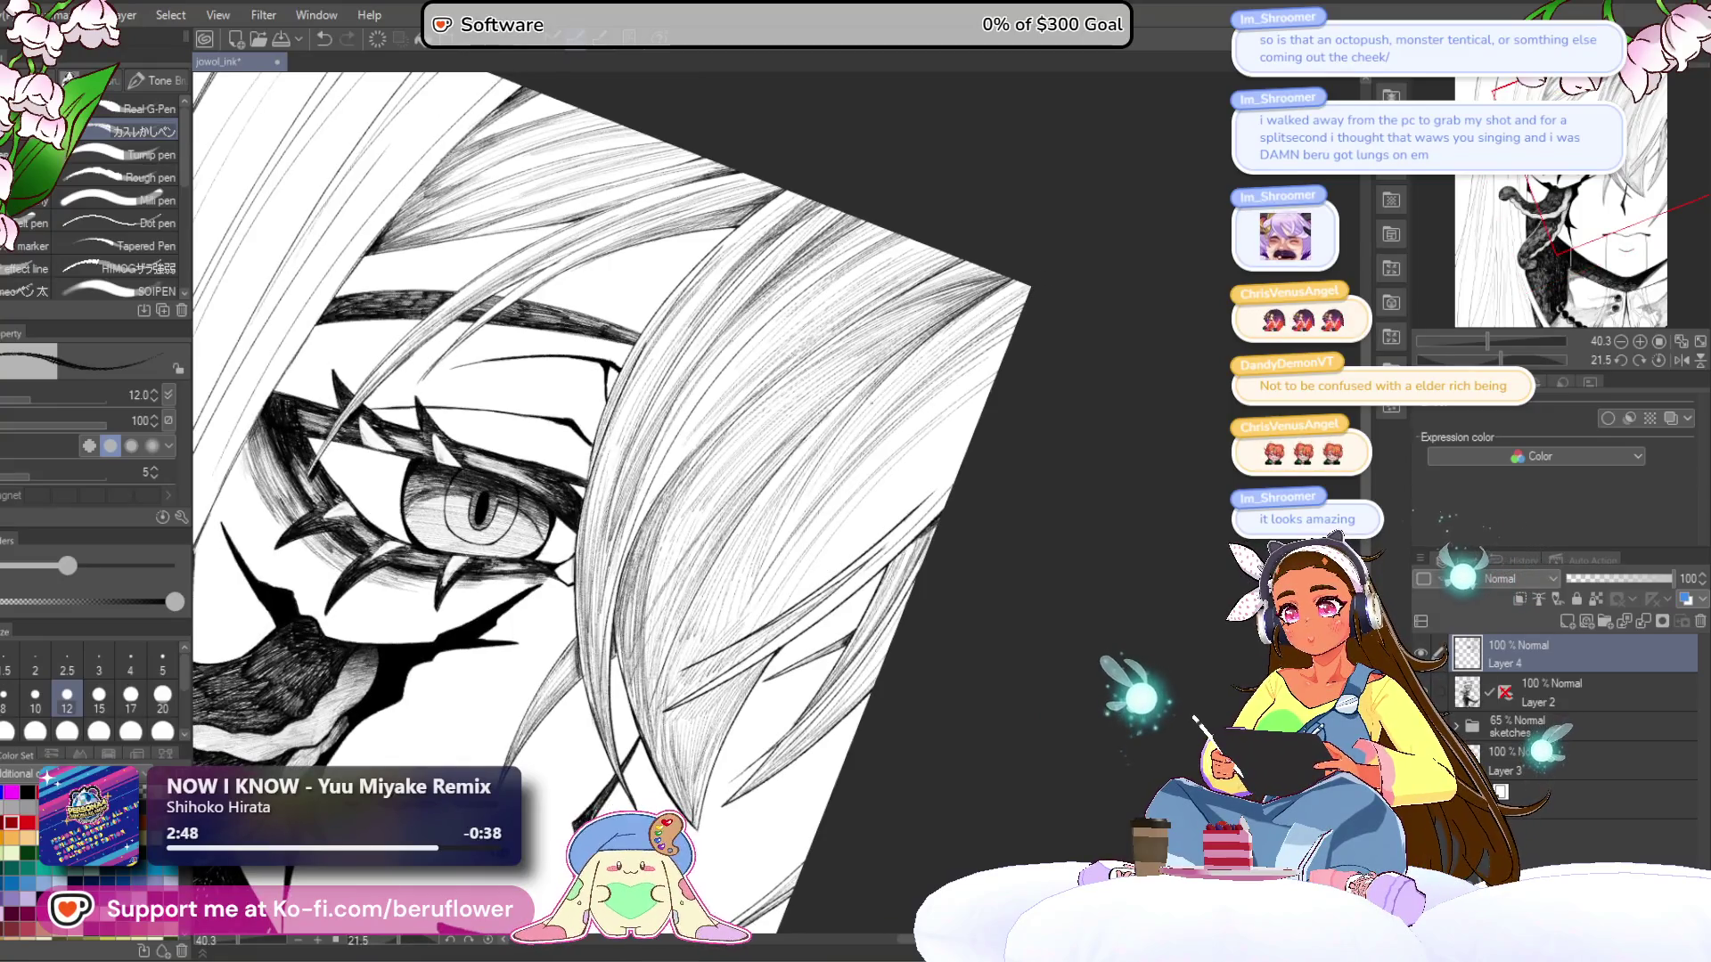
drag(624, 508, 655, 450)
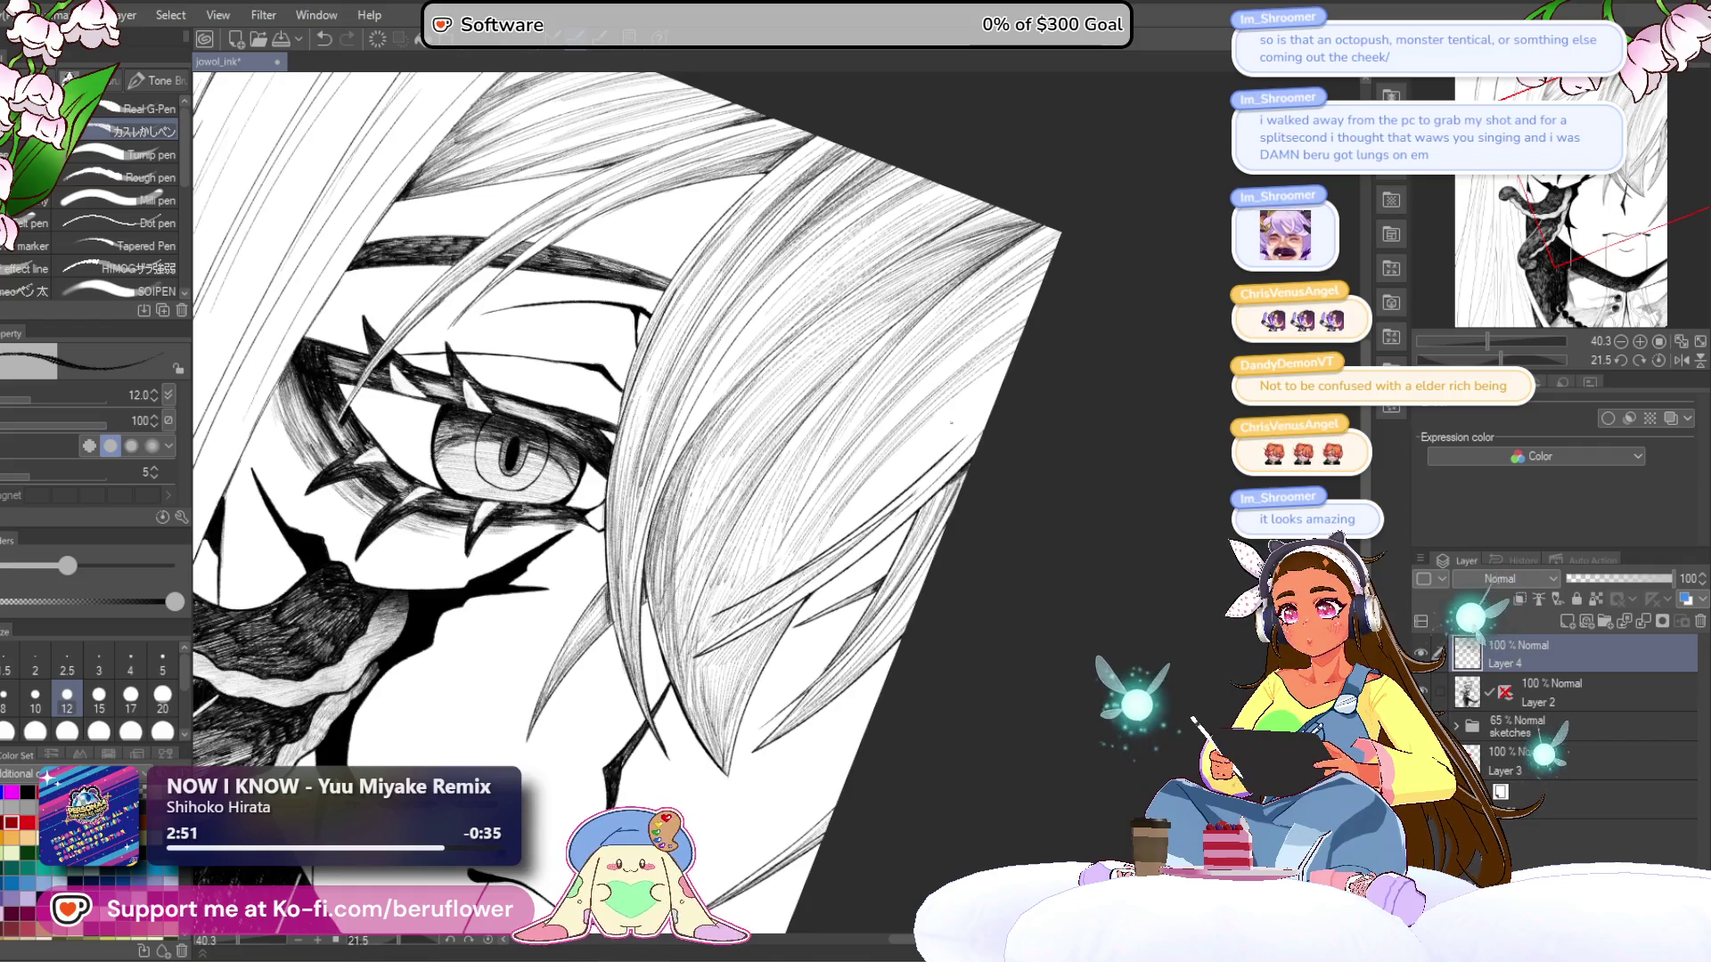
scroll(952, 421, up, 4)
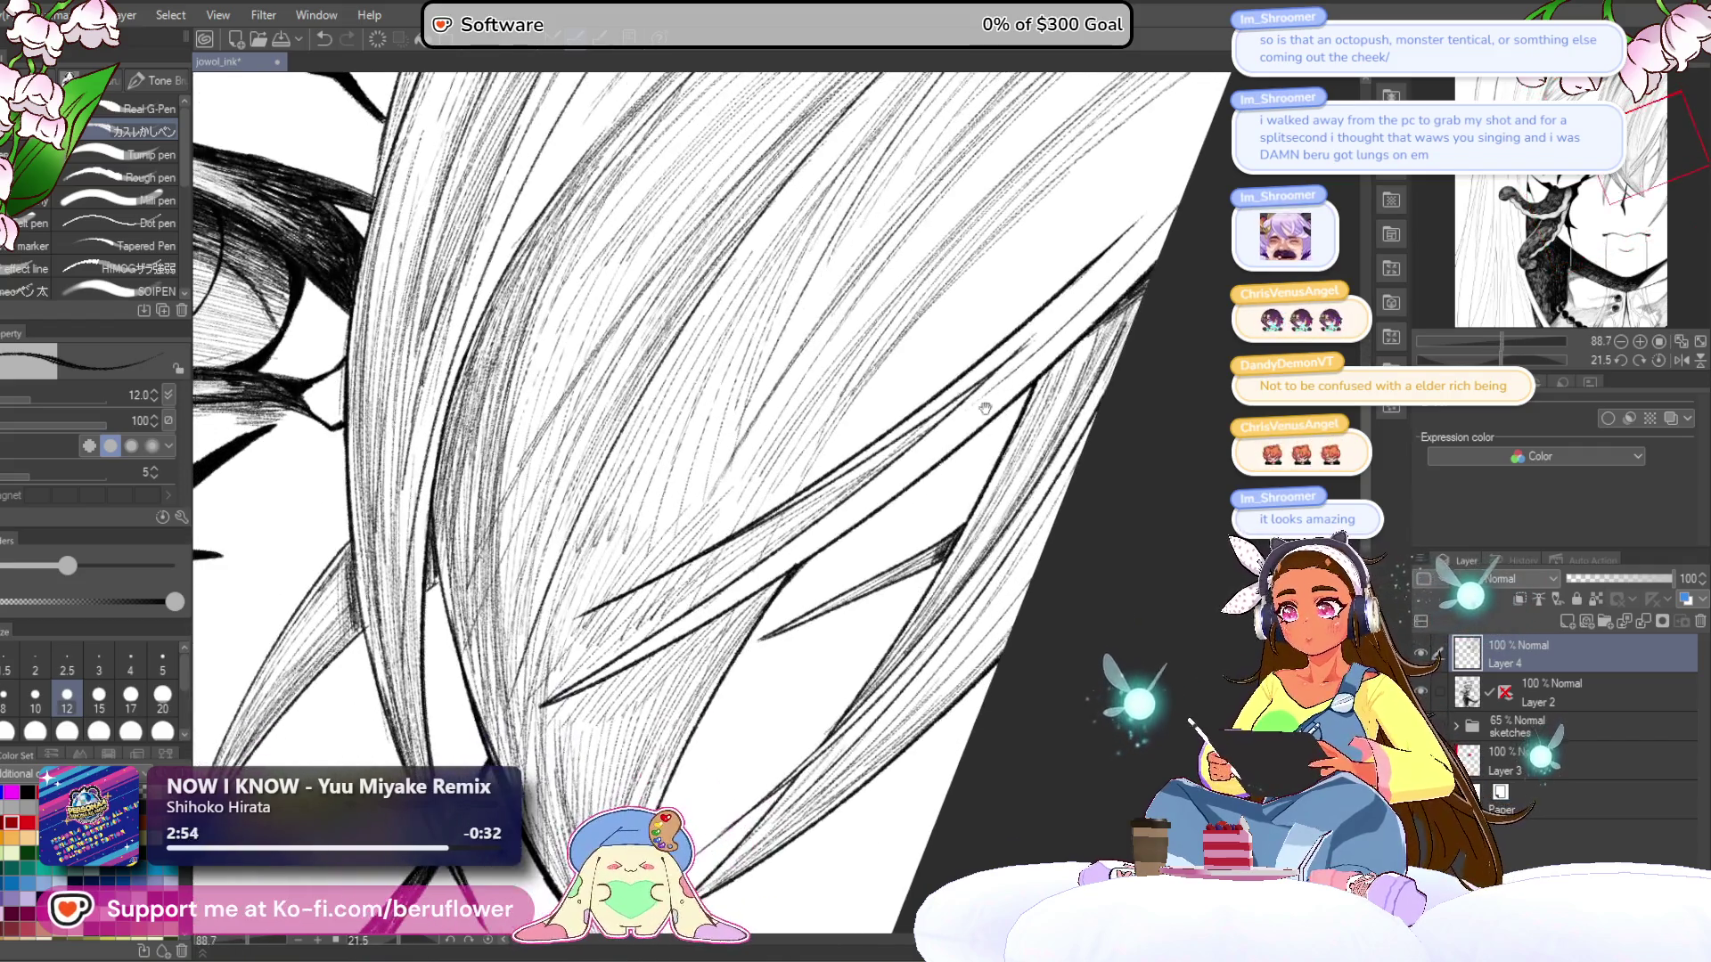
drag(876, 478, 1056, 304)
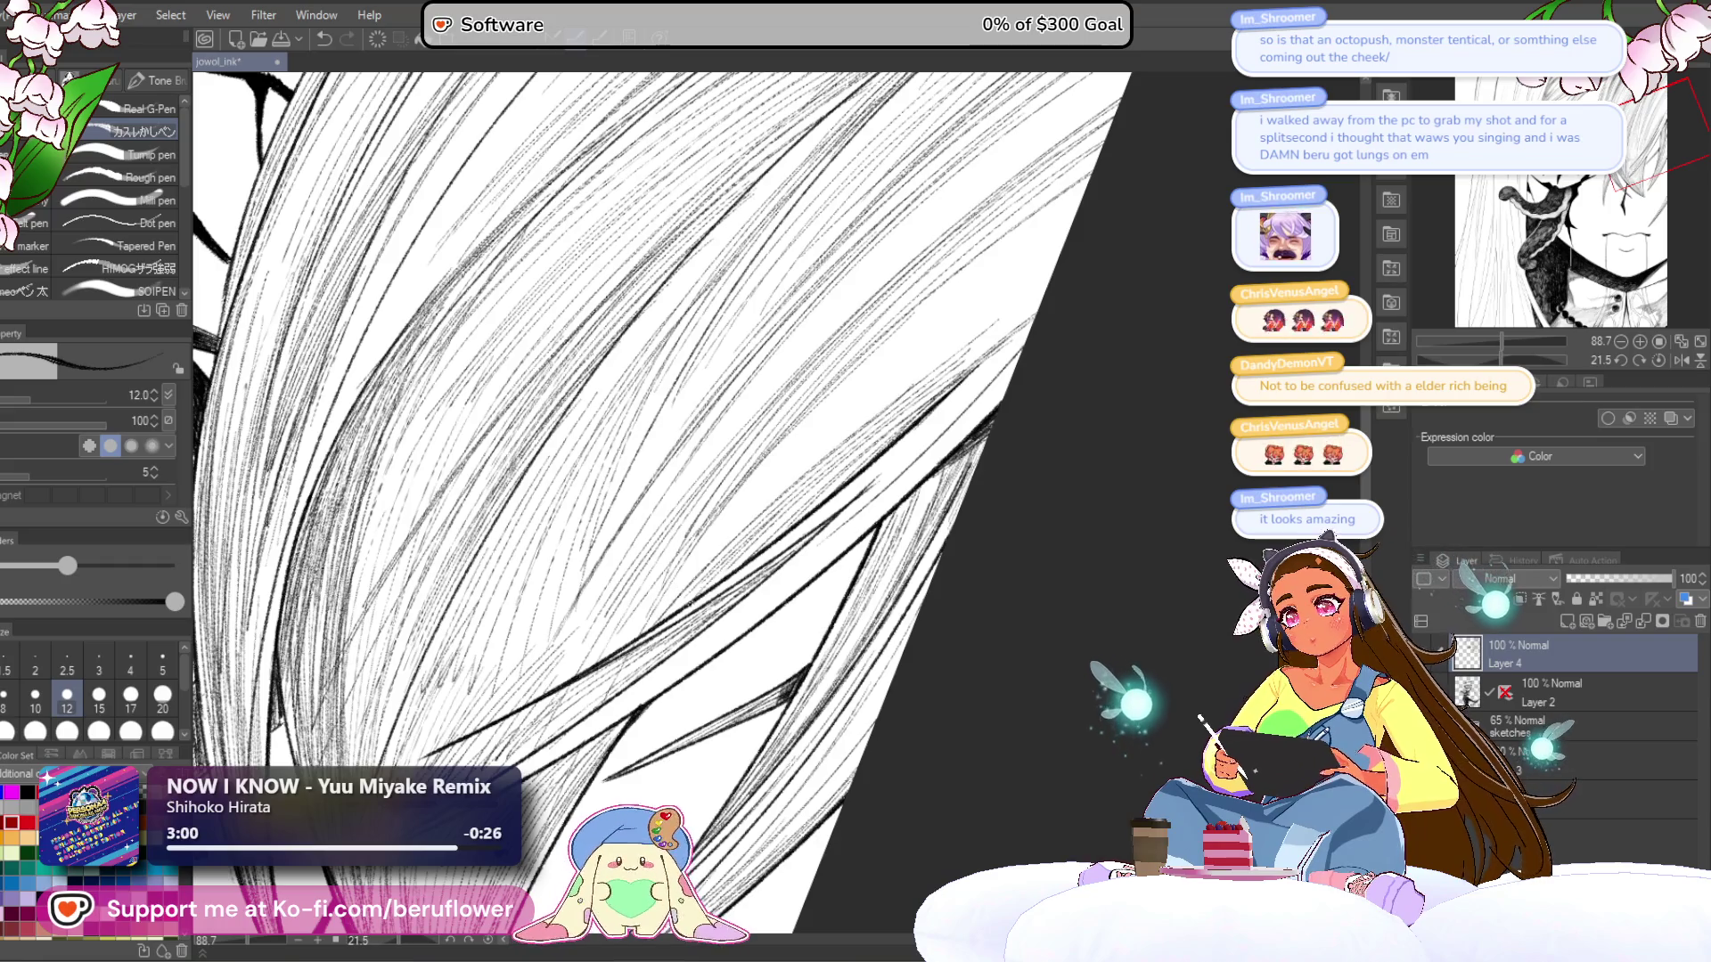
drag(1052, 294, 847, 499)
scroll(1008, 345, down, 3)
scroll(812, 535, up, 2)
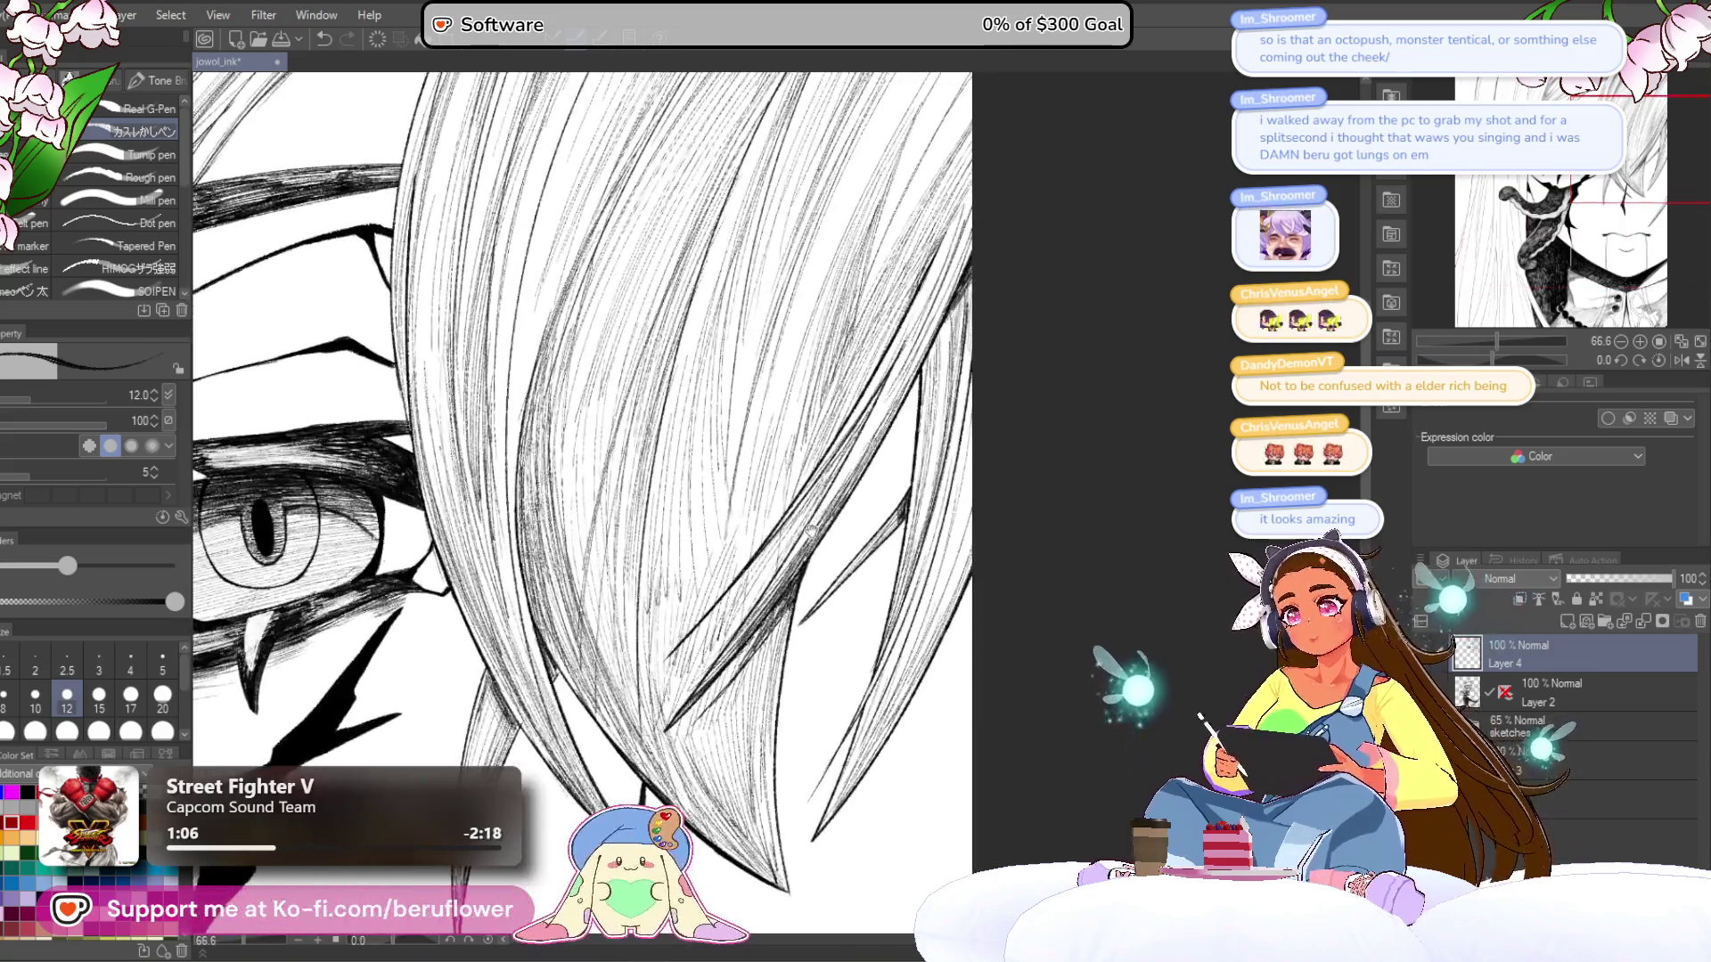
drag(851, 428, 786, 533)
drag(806, 470, 769, 562)
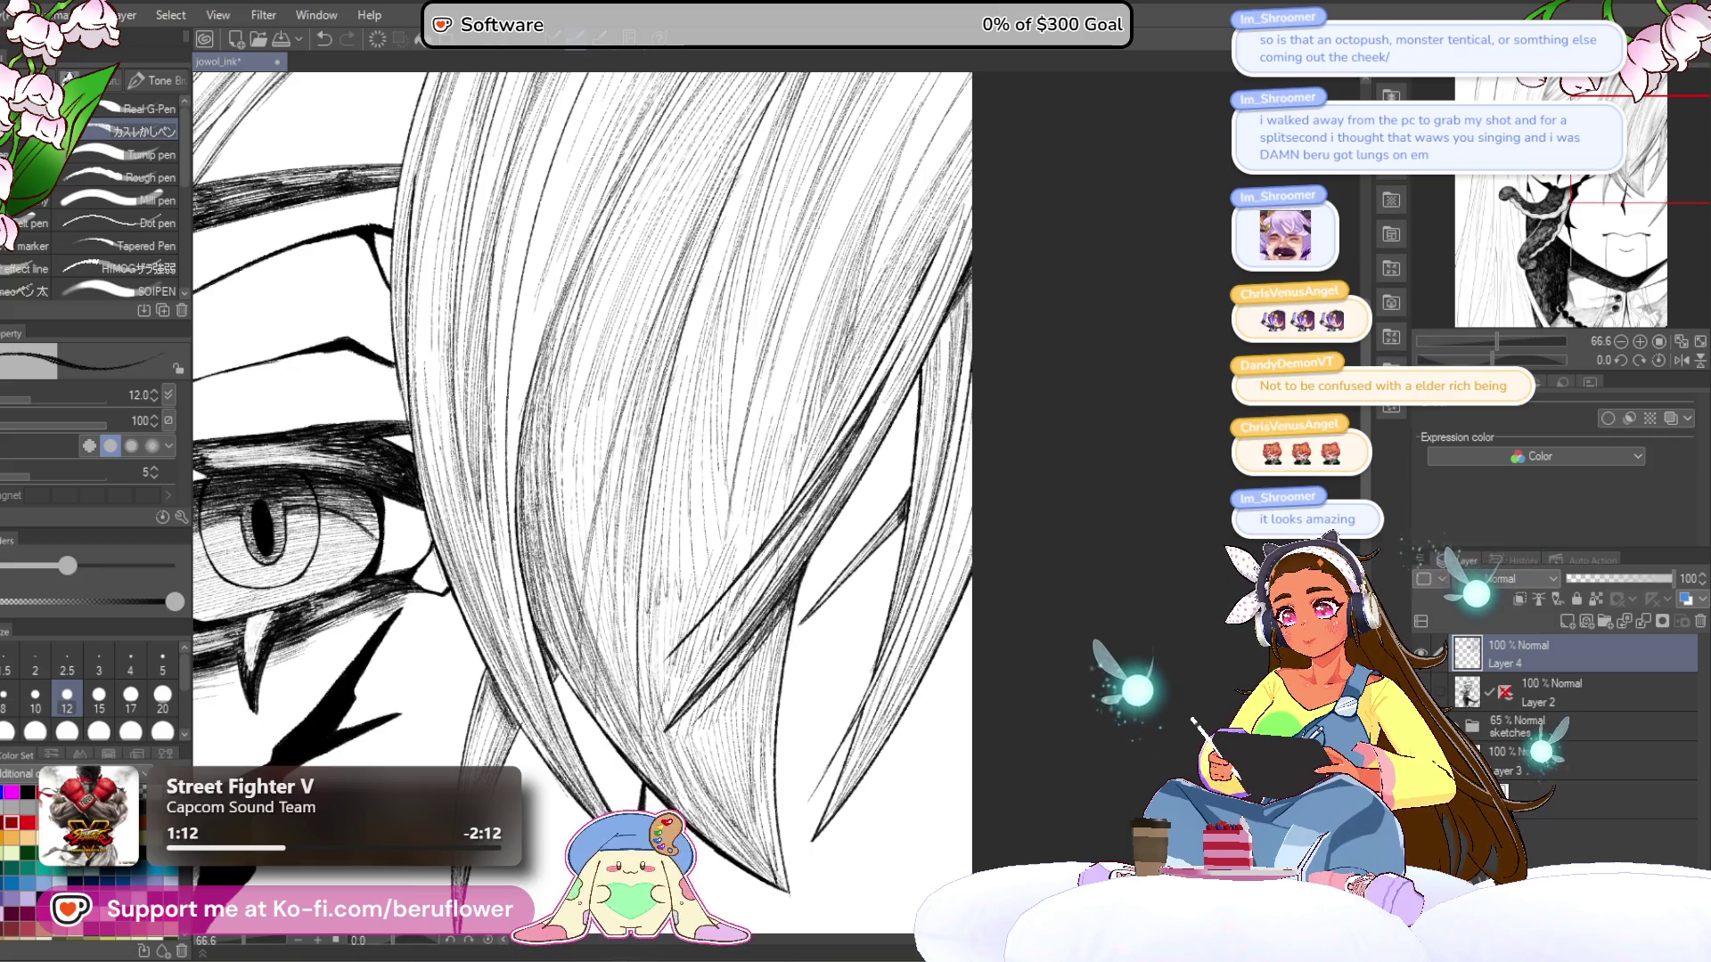
drag(816, 482, 791, 522)
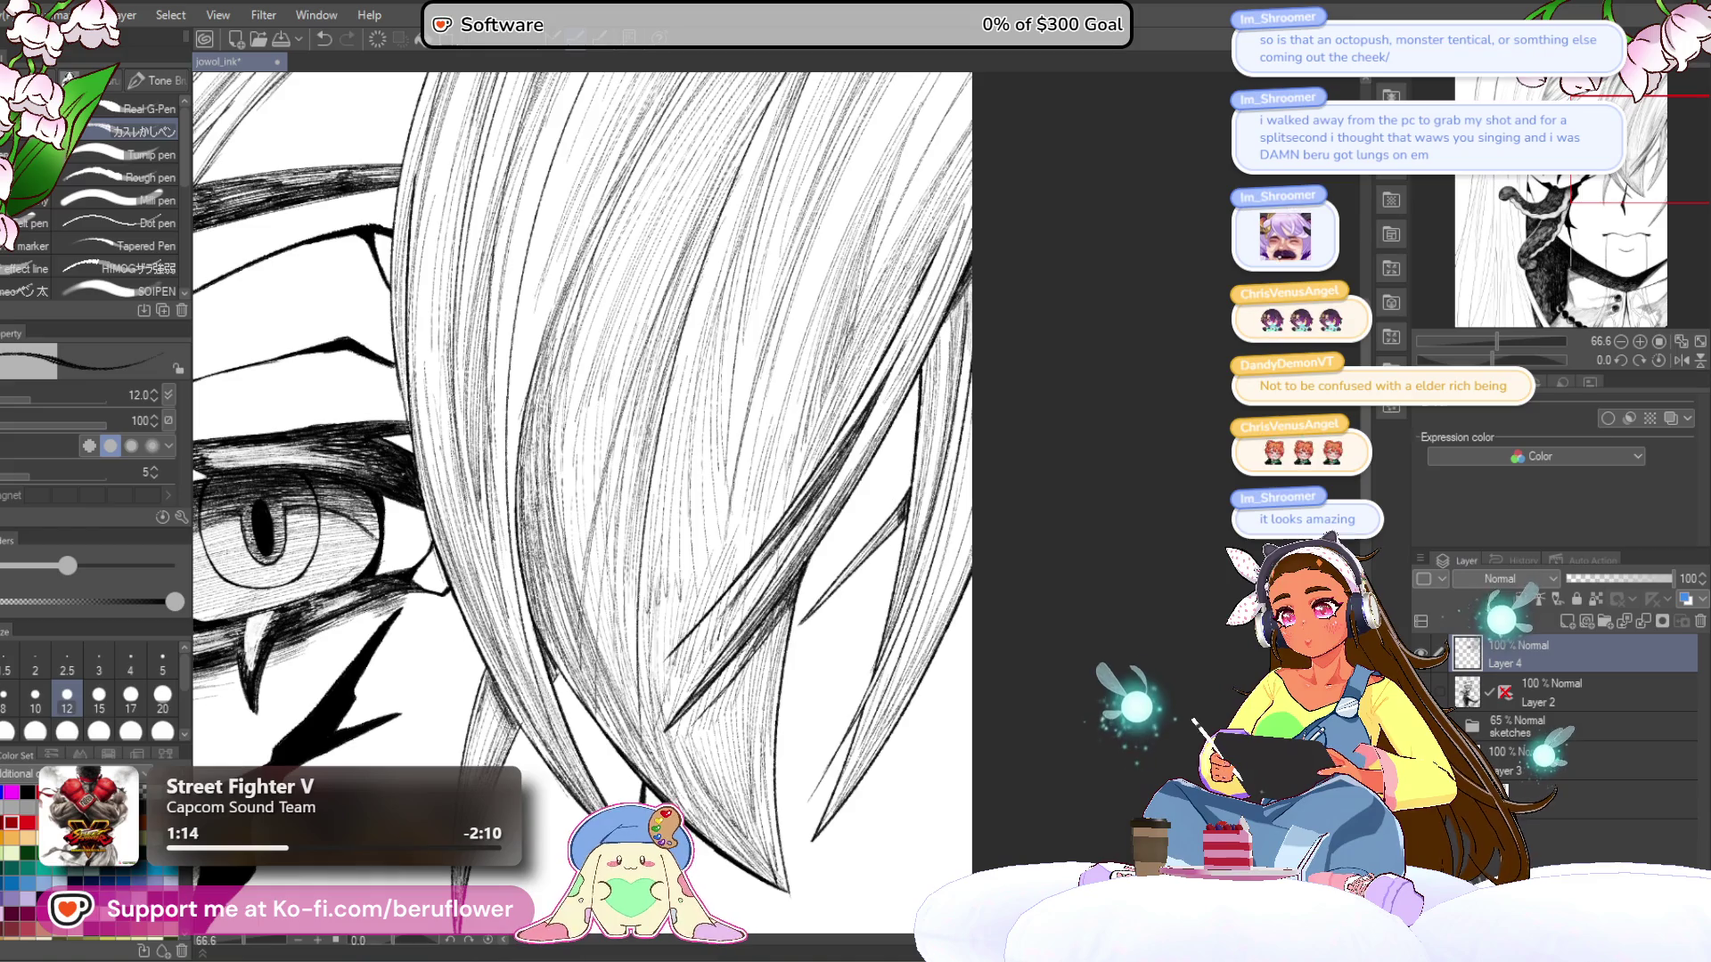
drag(850, 438, 805, 500)
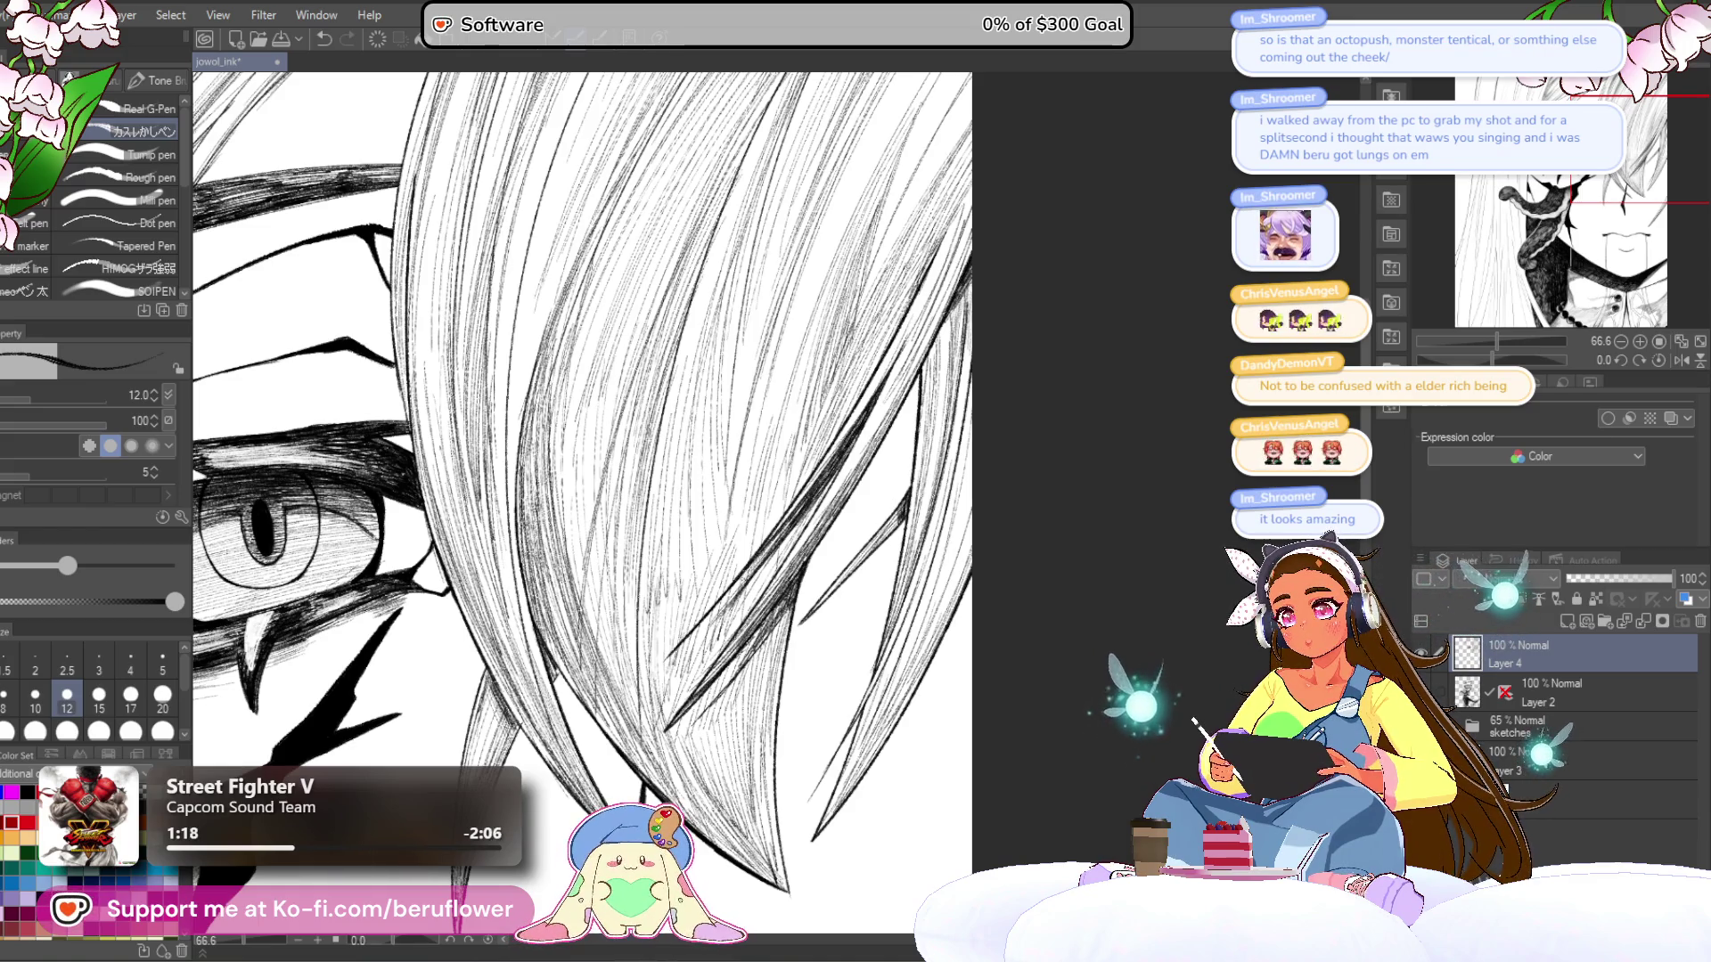
- Zoom out and reposition the view to review the face and hair
key(ctrl+minus)
key(ctrl+minus)
mouse_move(668, 755)
mouse_down()
mouse_move(671, 652)
mouse_move(642, 674)
mouse_up()
drag(803, 581, 863, 503)
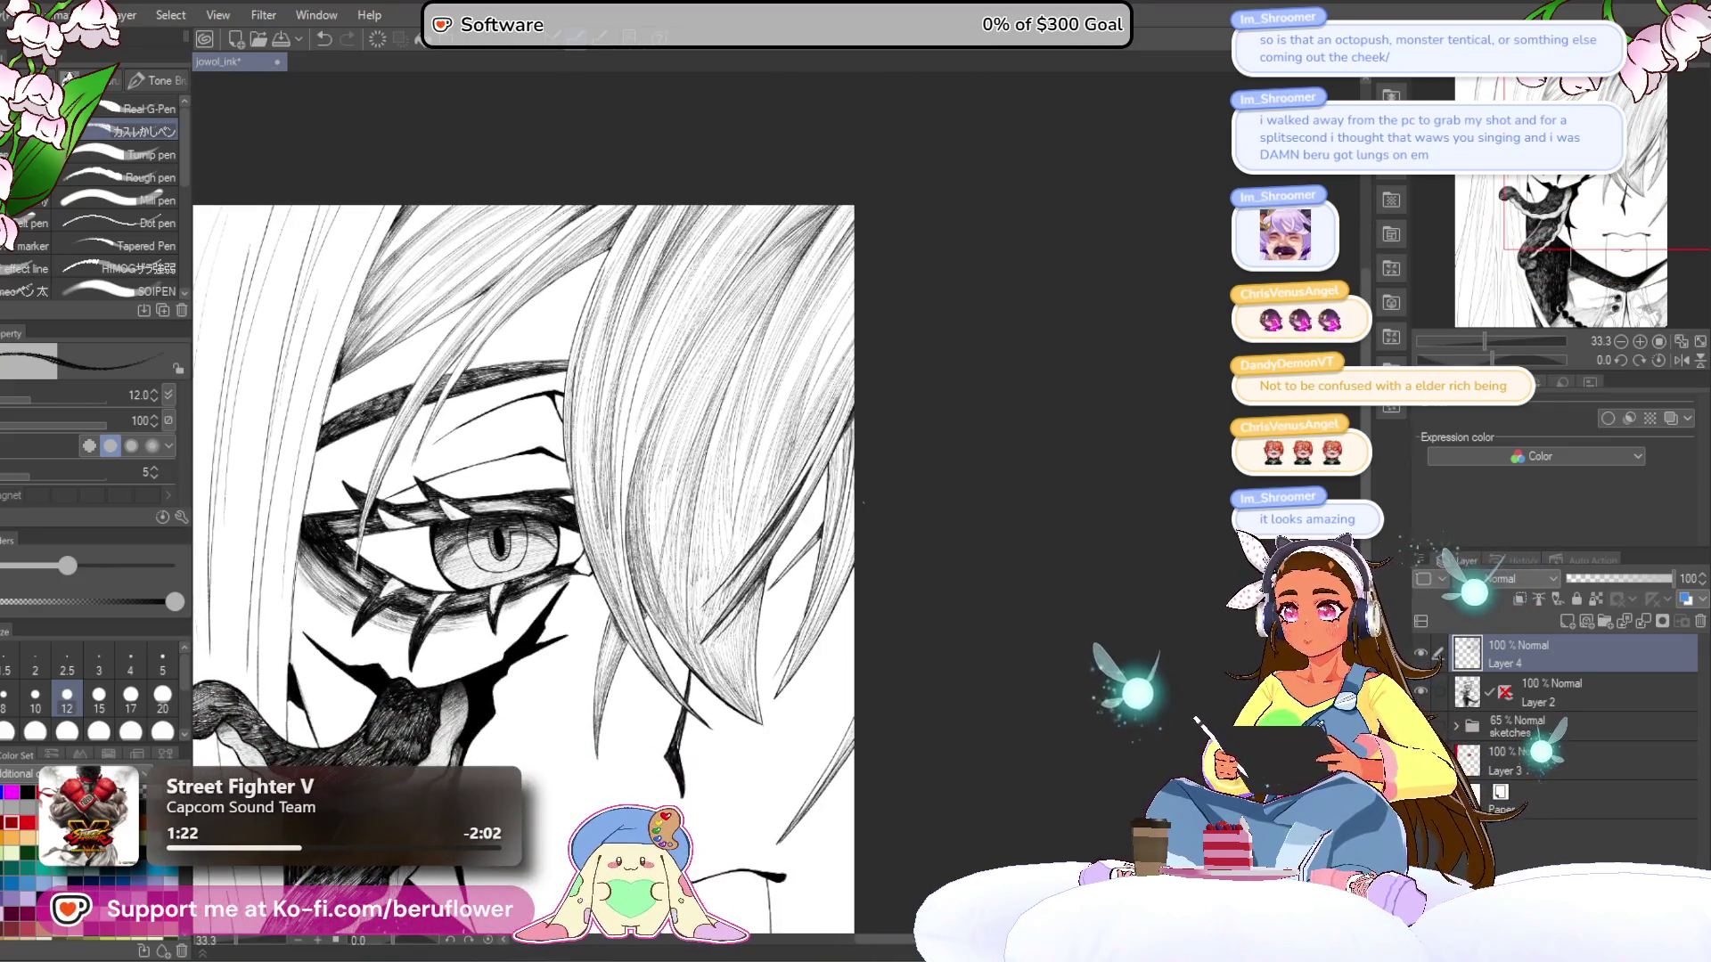
- Zoom in on the hair above the eye and ink two thin lines into it
scroll(847, 436, up, 3)
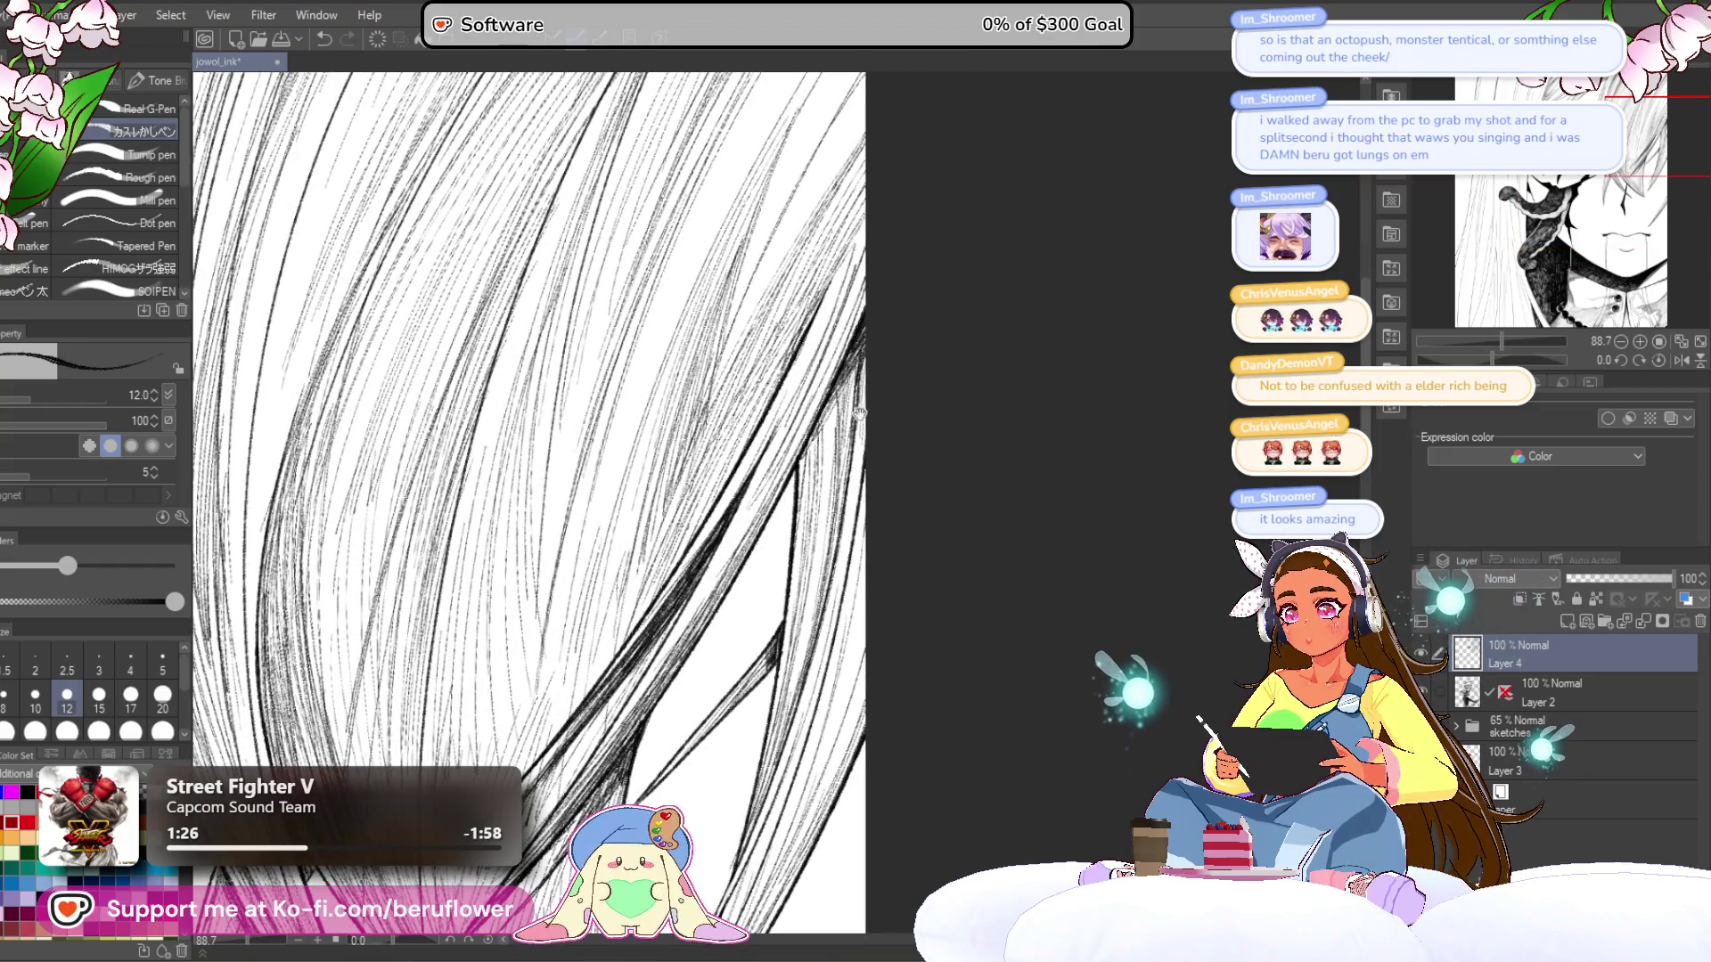
scroll(852, 418, down, 4)
scroll(871, 329, up, 2)
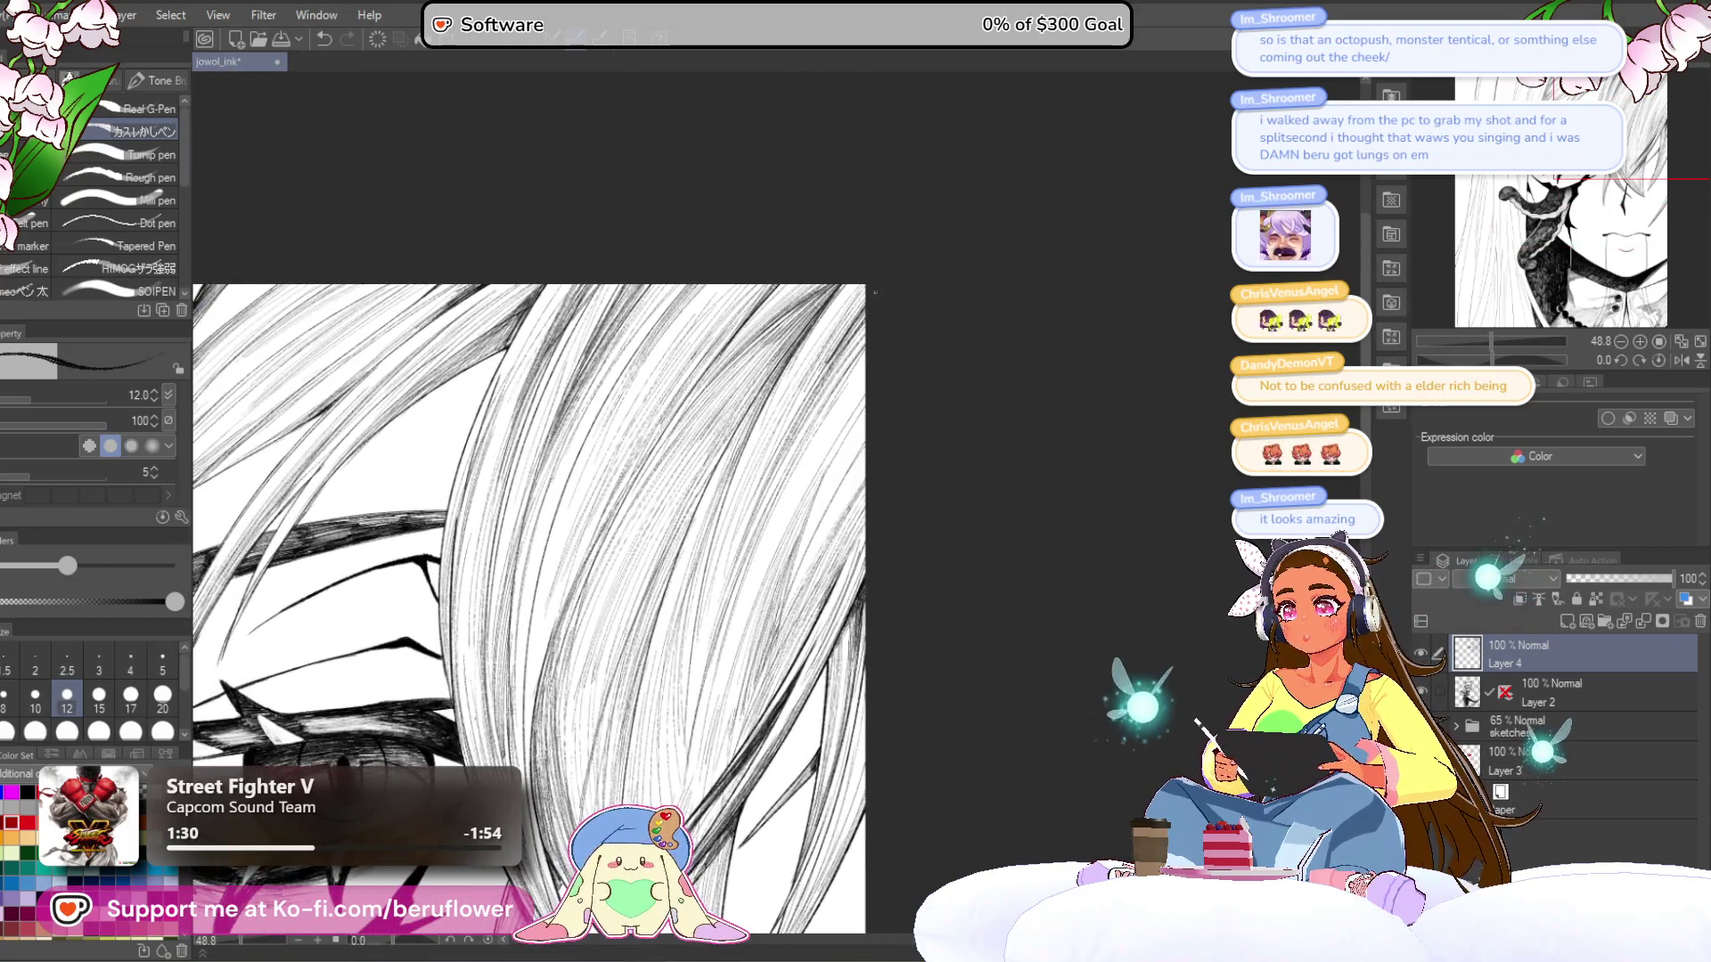
scroll(553, 534, up, 2)
scroll(552, 535, down, 2)
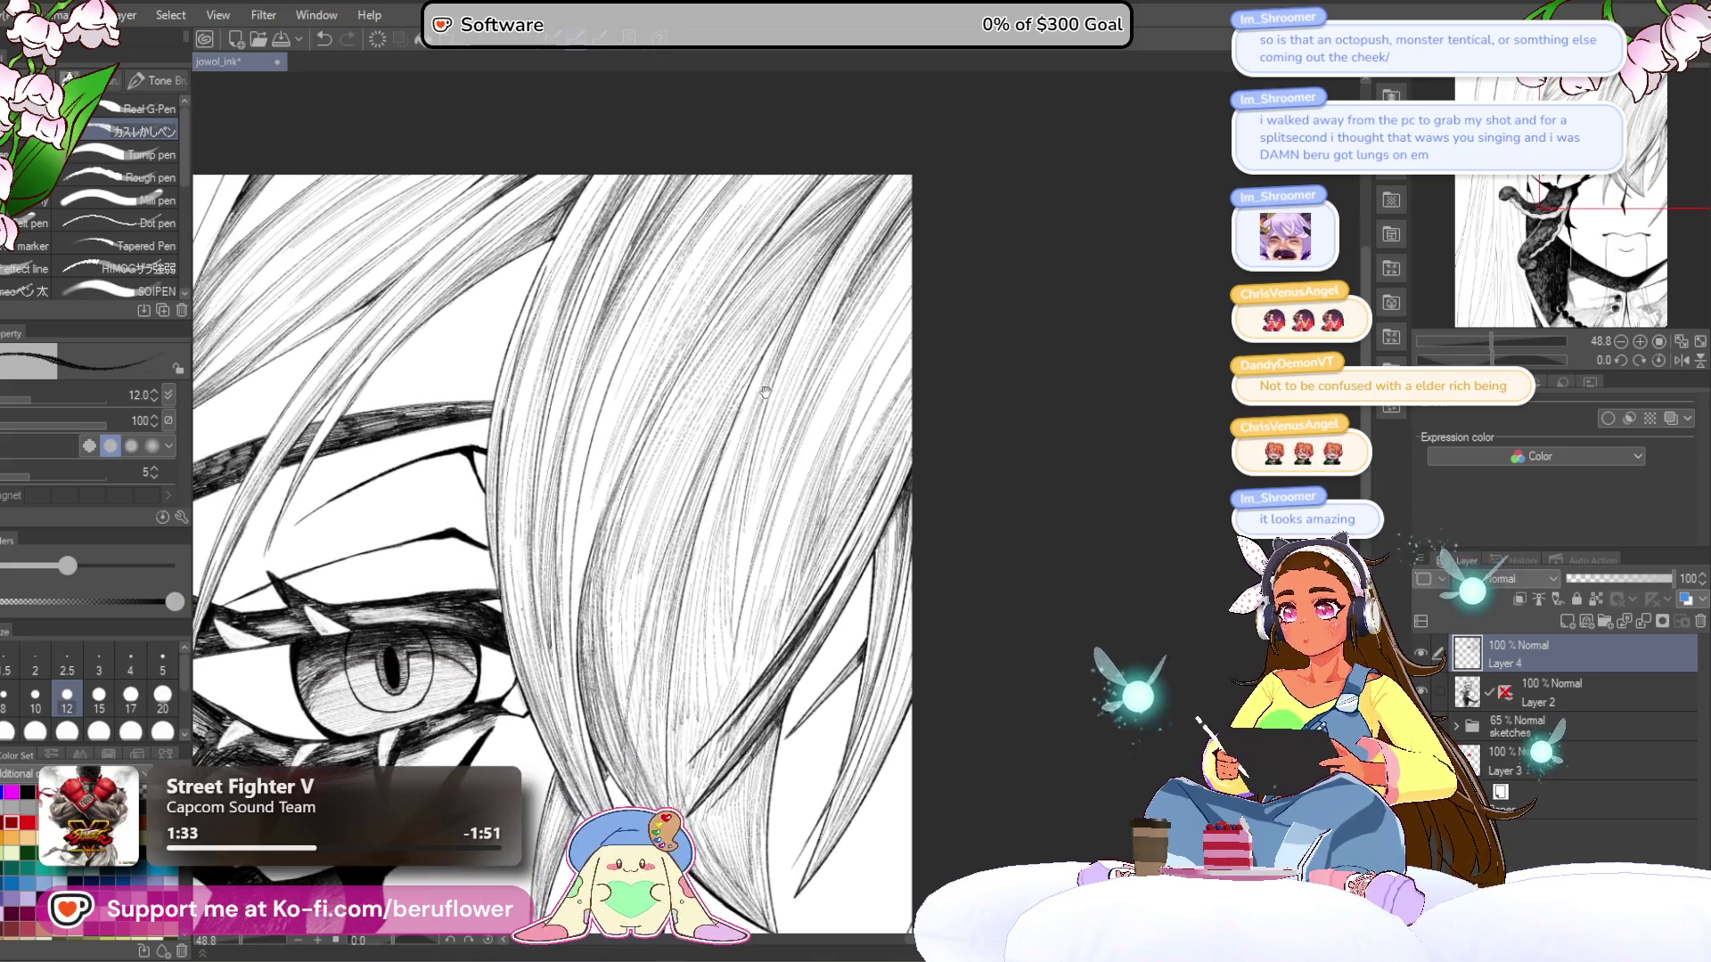
drag(777, 356, 732, 642)
drag(767, 387, 733, 535)
- Darken the hair with more thin hatching strokes, panning between the lower and upper strands
drag(553, 535, 576, 559)
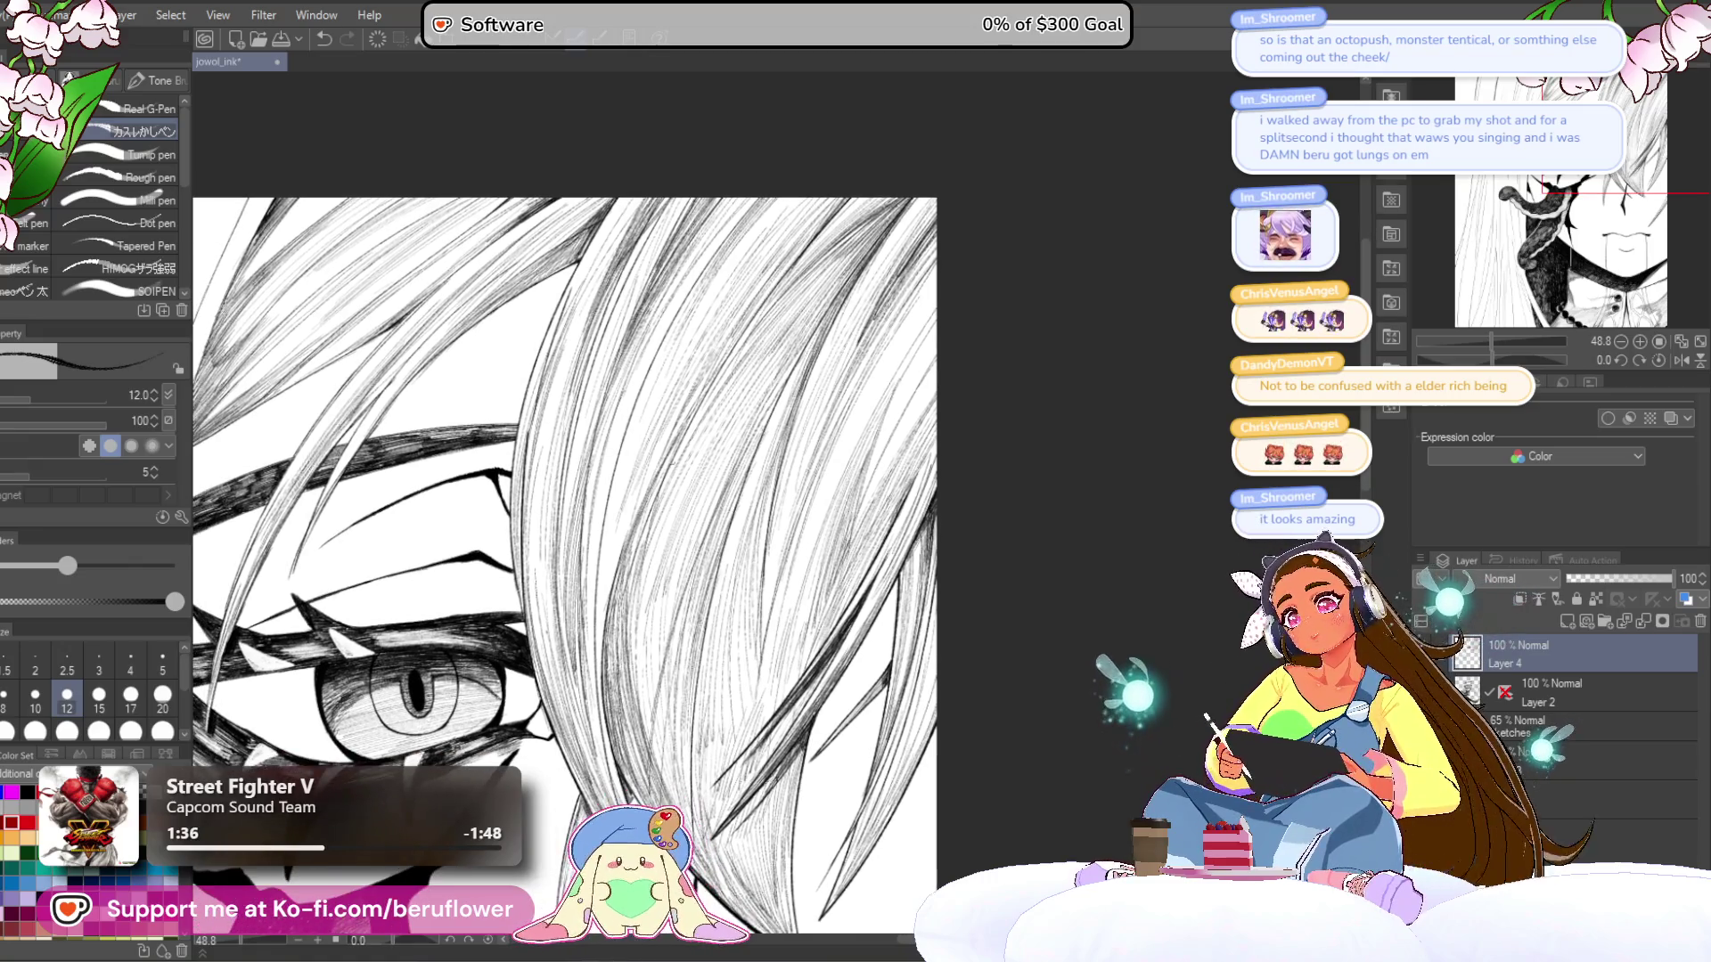
drag(703, 393, 624, 561)
mouse_move(671, 436)
mouse_down()
mouse_move(604, 615)
mouse_move(604, 717)
mouse_up()
drag(621, 659, 606, 726)
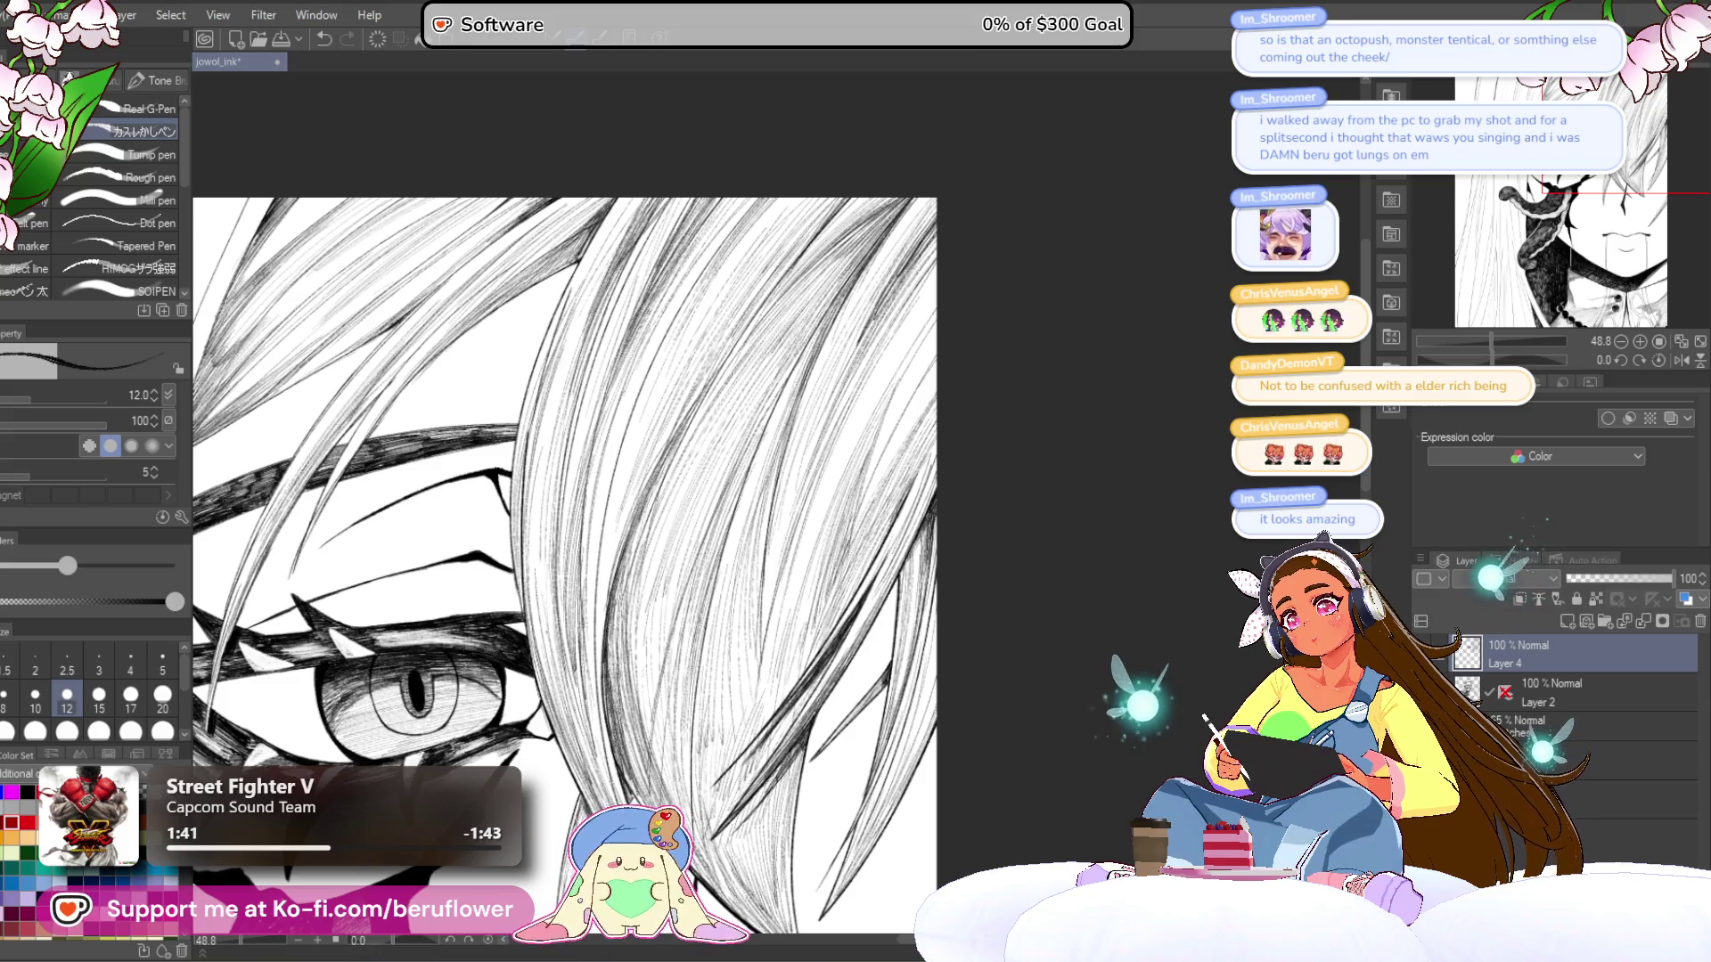
drag(619, 619, 614, 654)
drag(638, 452, 656, 527)
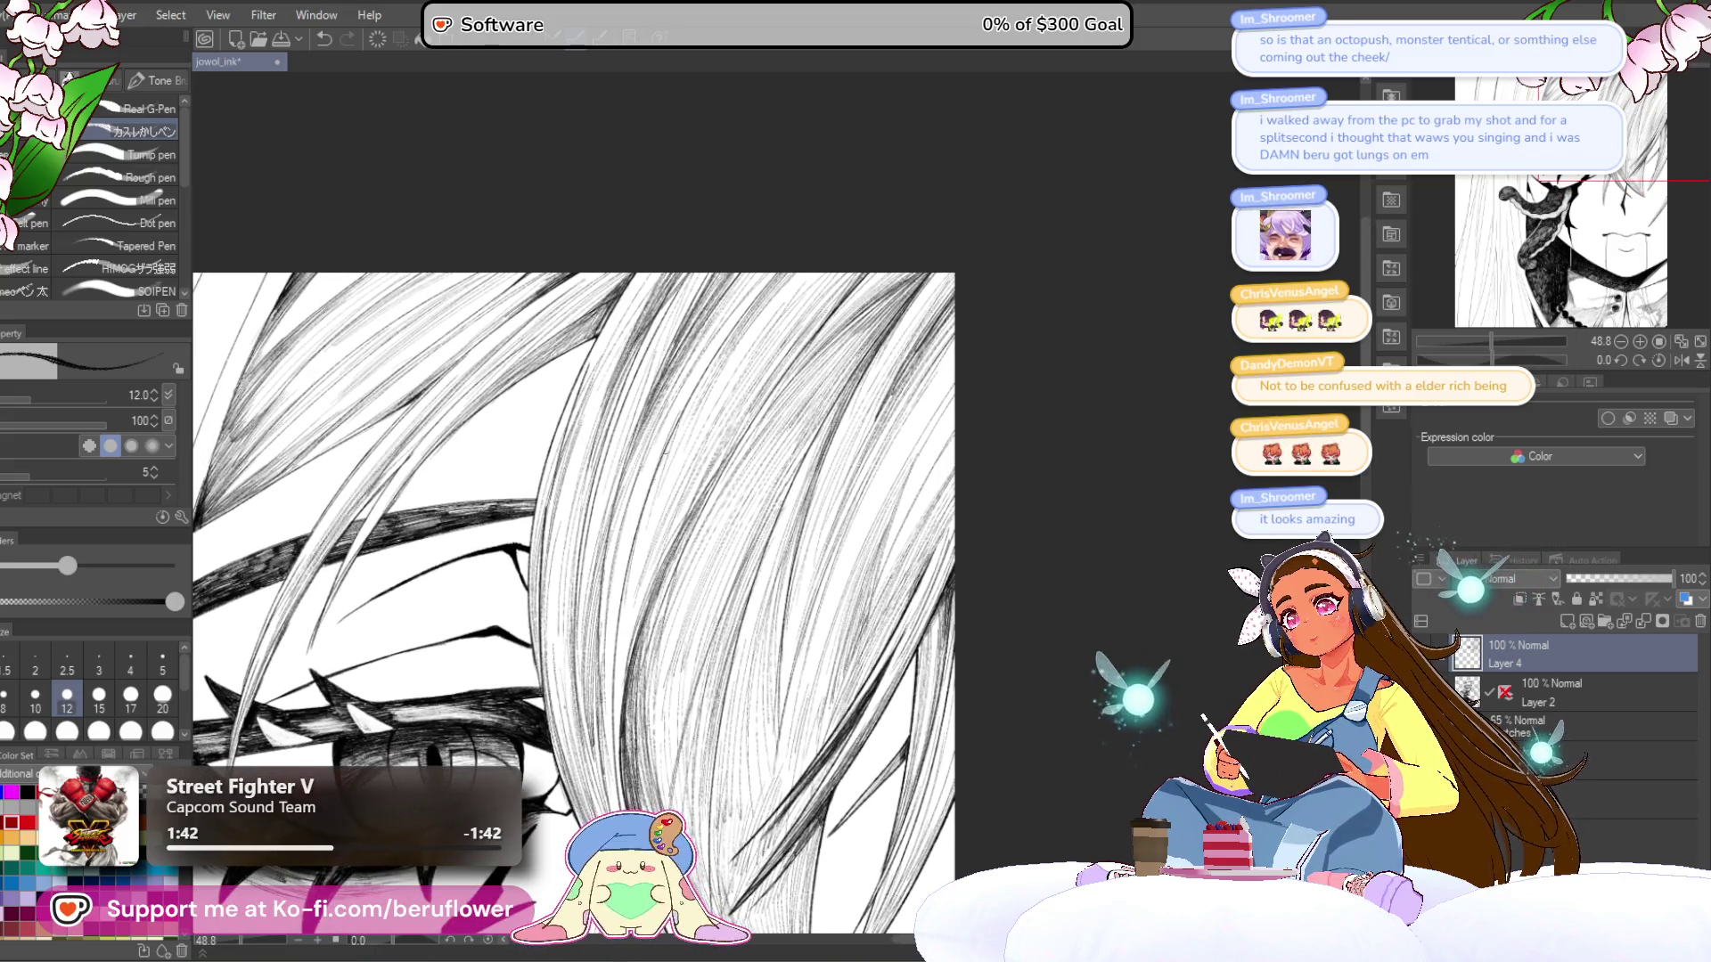
drag(618, 628, 613, 725)
drag(535, 624, 562, 428)
mouse_move(601, 526)
mouse_down()
mouse_move(581, 606)
mouse_move(619, 702)
mouse_up()
drag(602, 550, 590, 587)
drag(677, 697, 657, 725)
- Pan across the upper hair strands toward the page top to inspect the hatching
scroll(582, 392, down, 3)
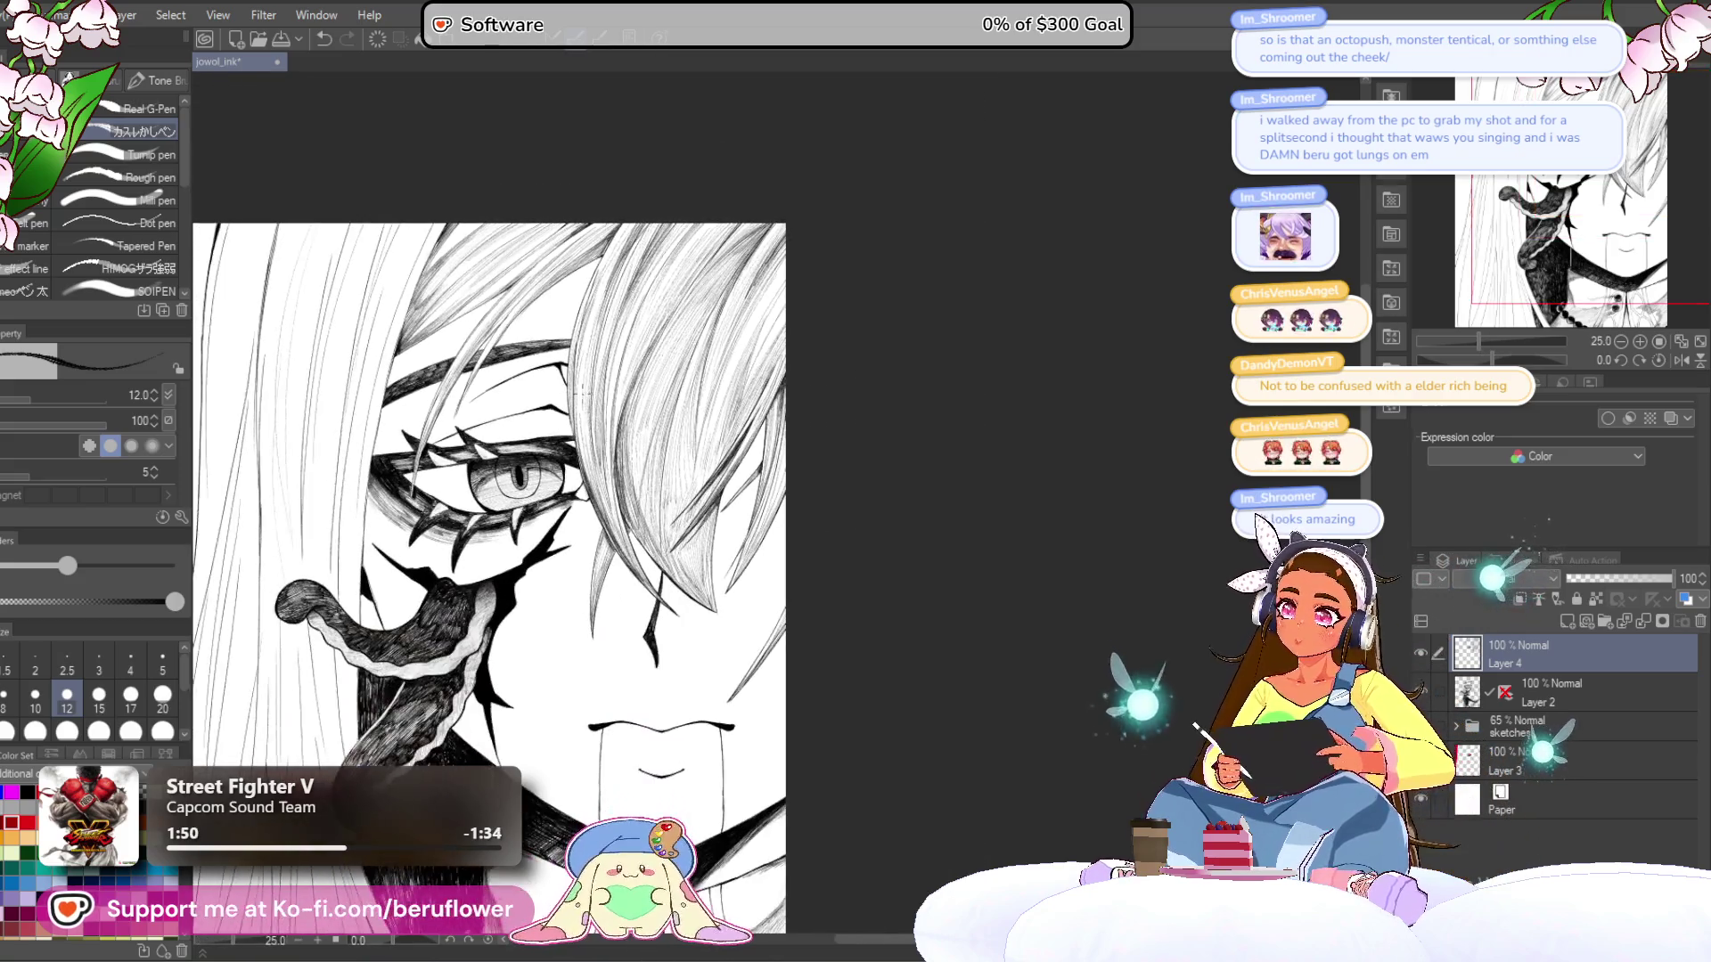
scroll(624, 445, up, 3)
drag(802, 267, 880, 499)
scroll(880, 498, up, 4)
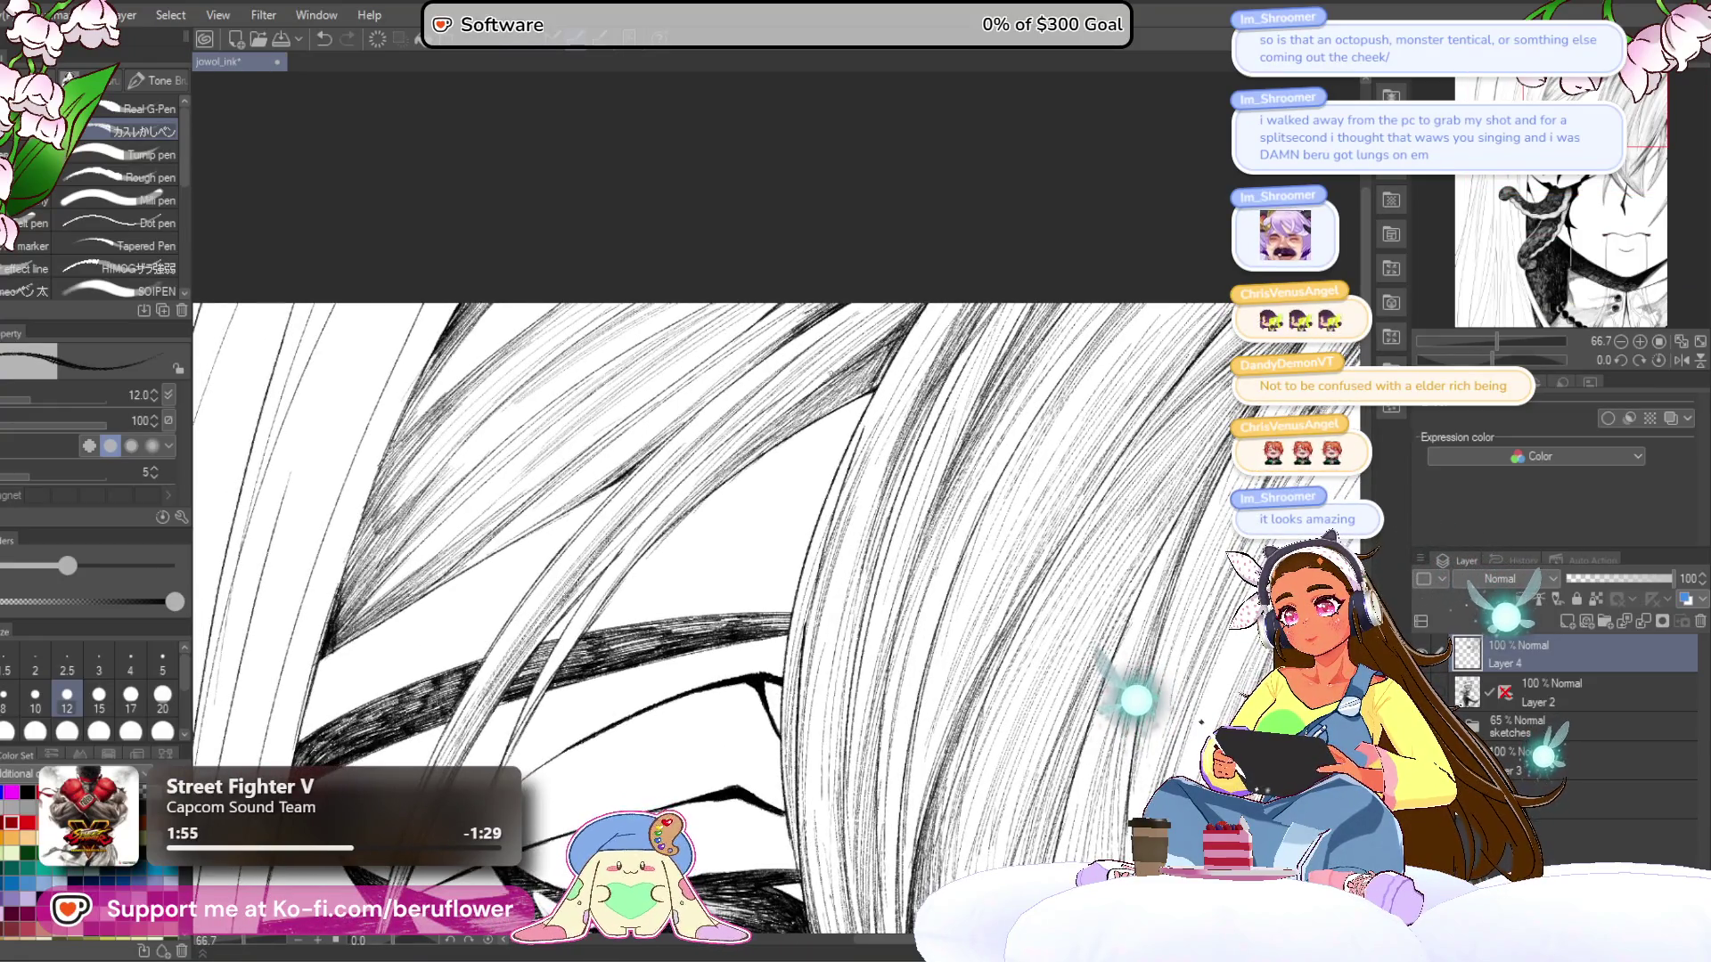
drag(775, 589, 869, 515)
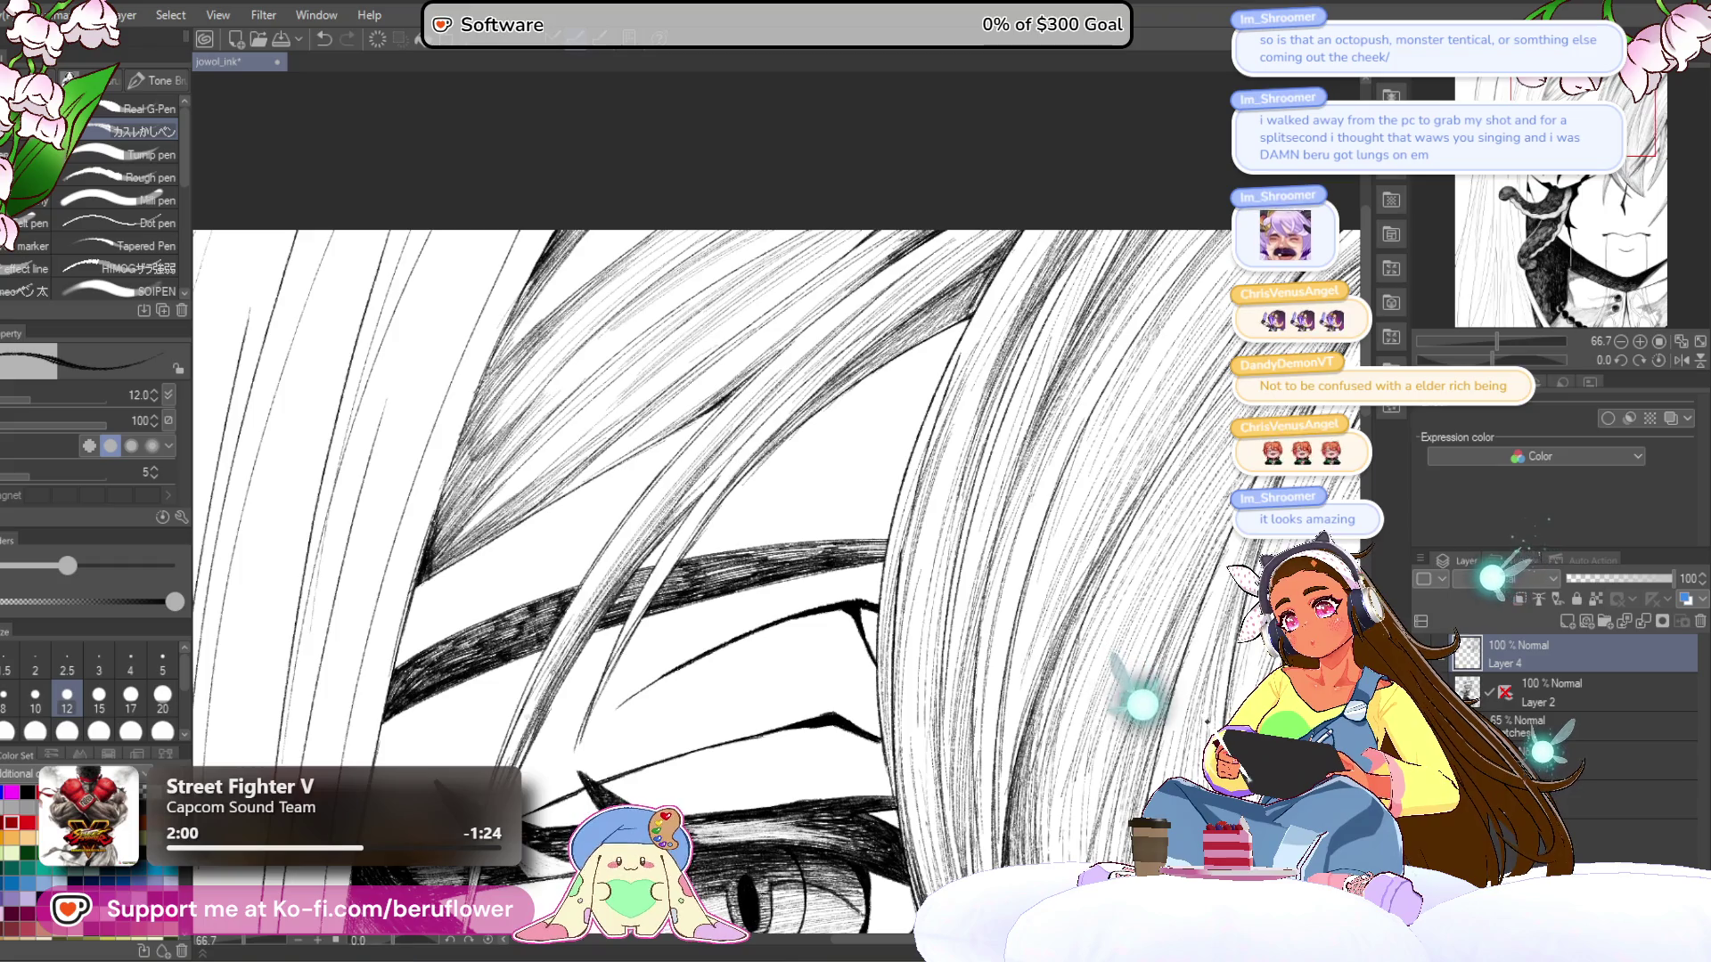
drag(776, 535, 744, 602)
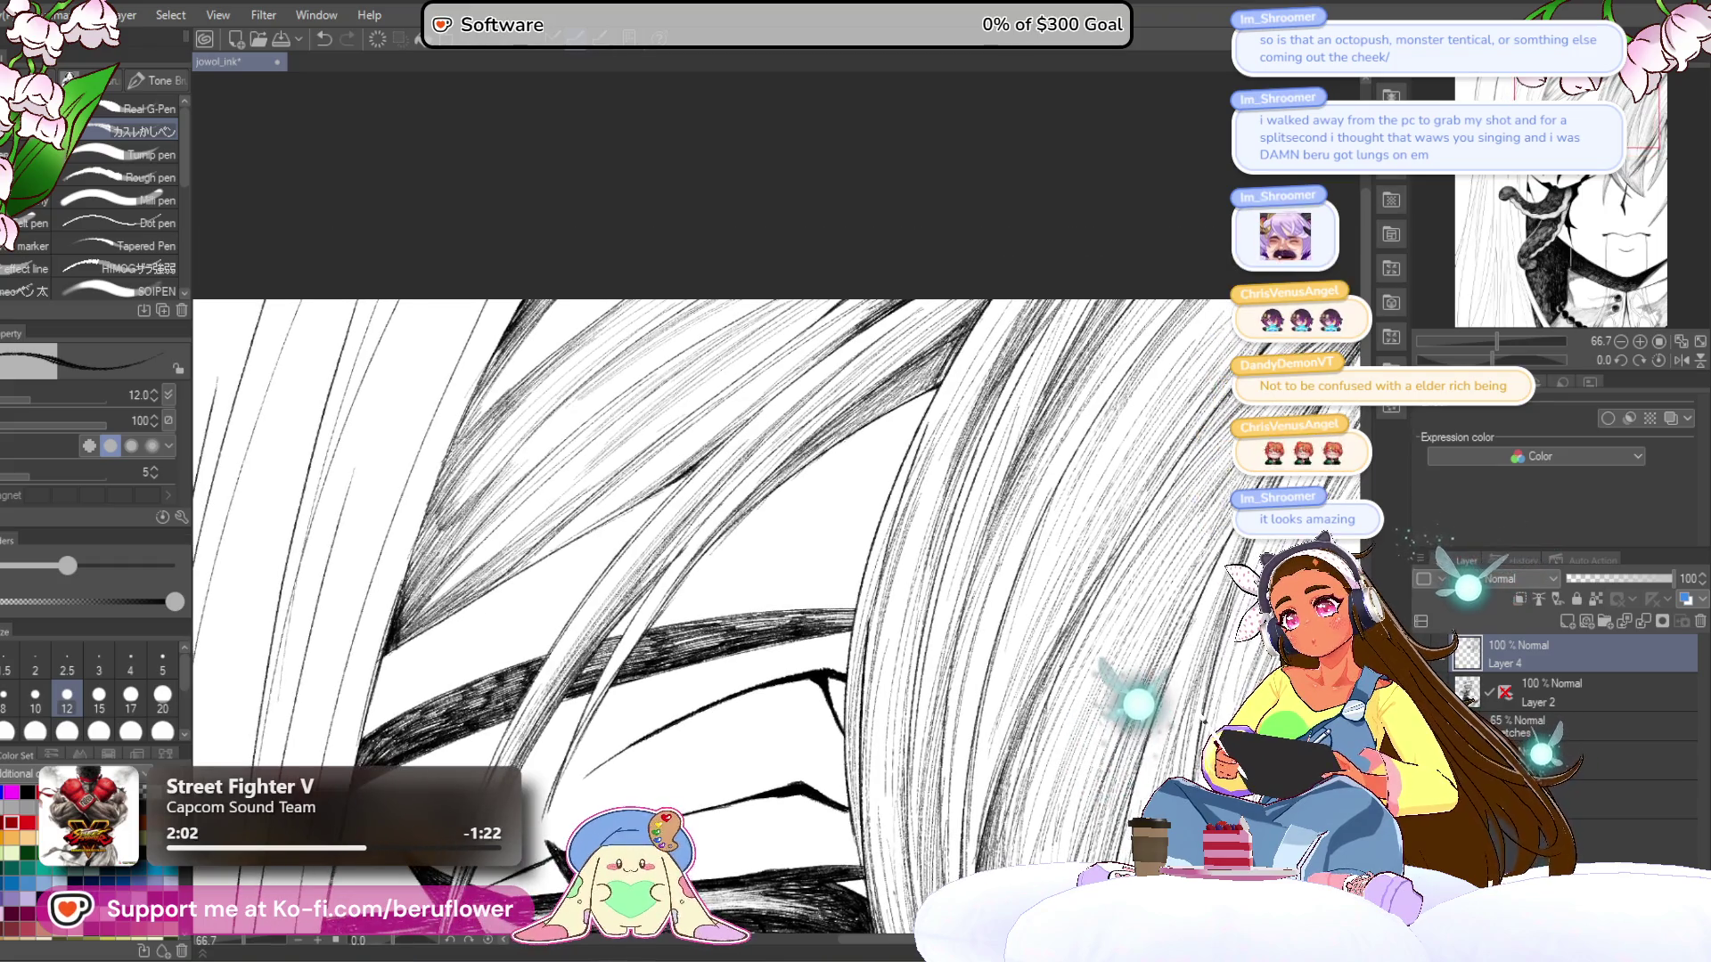
- Zoom out to about 25% and recentre the whole portrait in view
scroll(713, 624, down, 2)
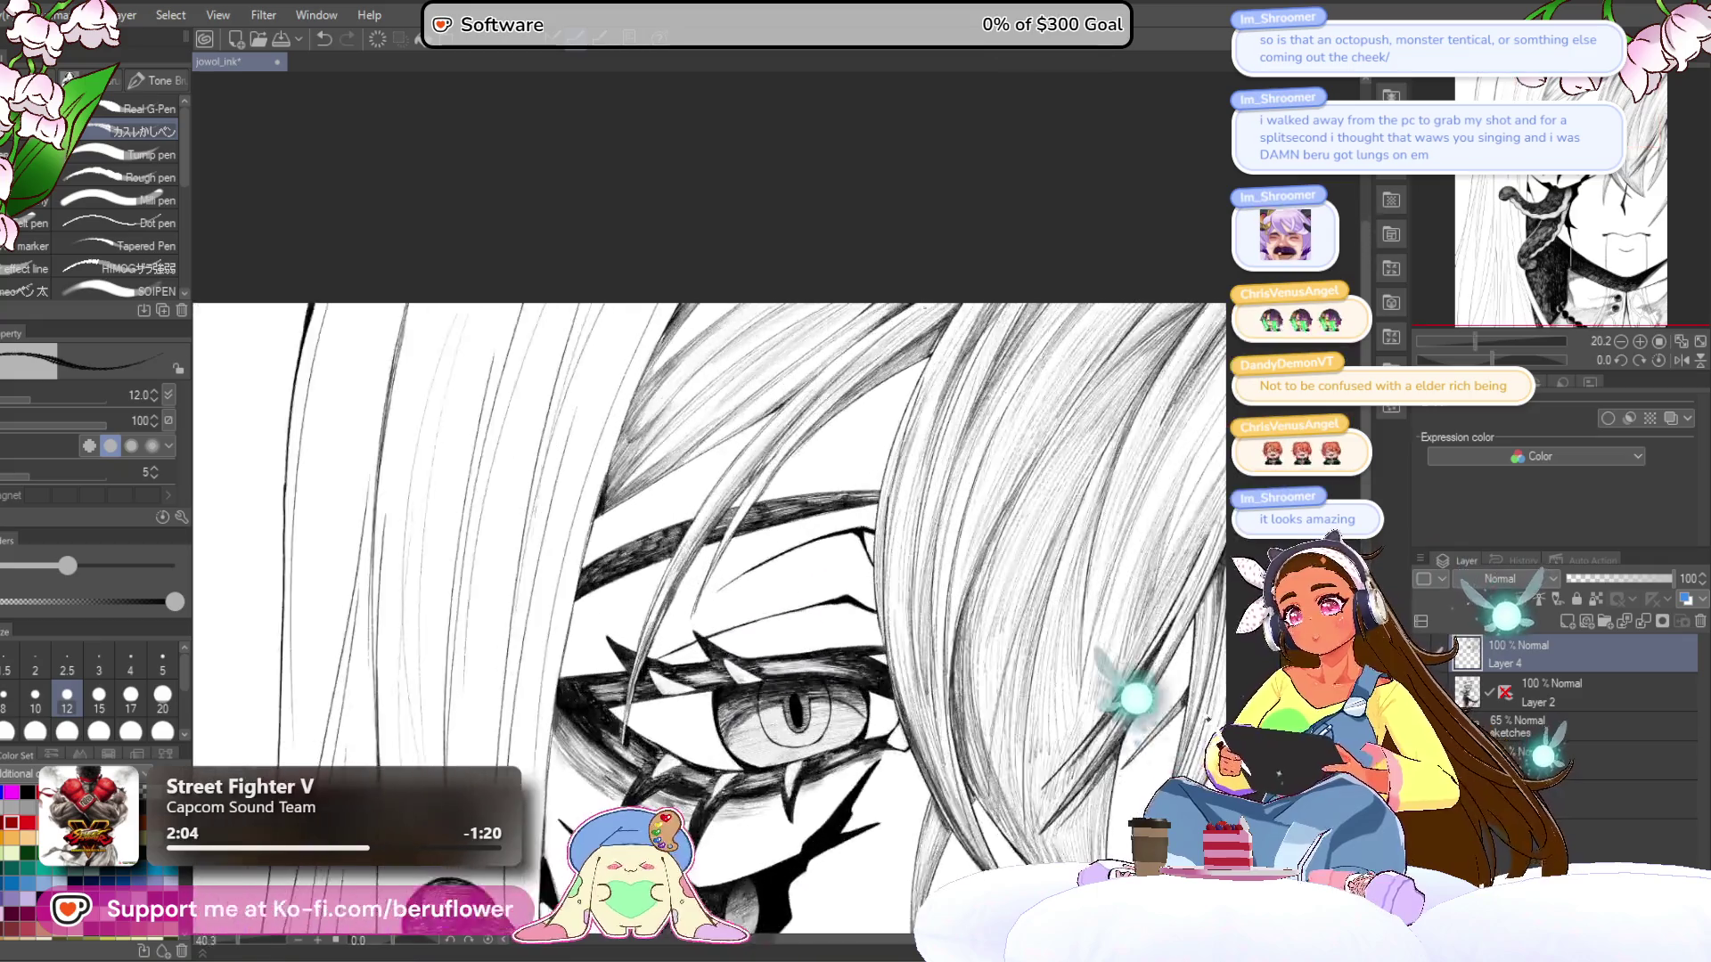
scroll(713, 579, up, 4)
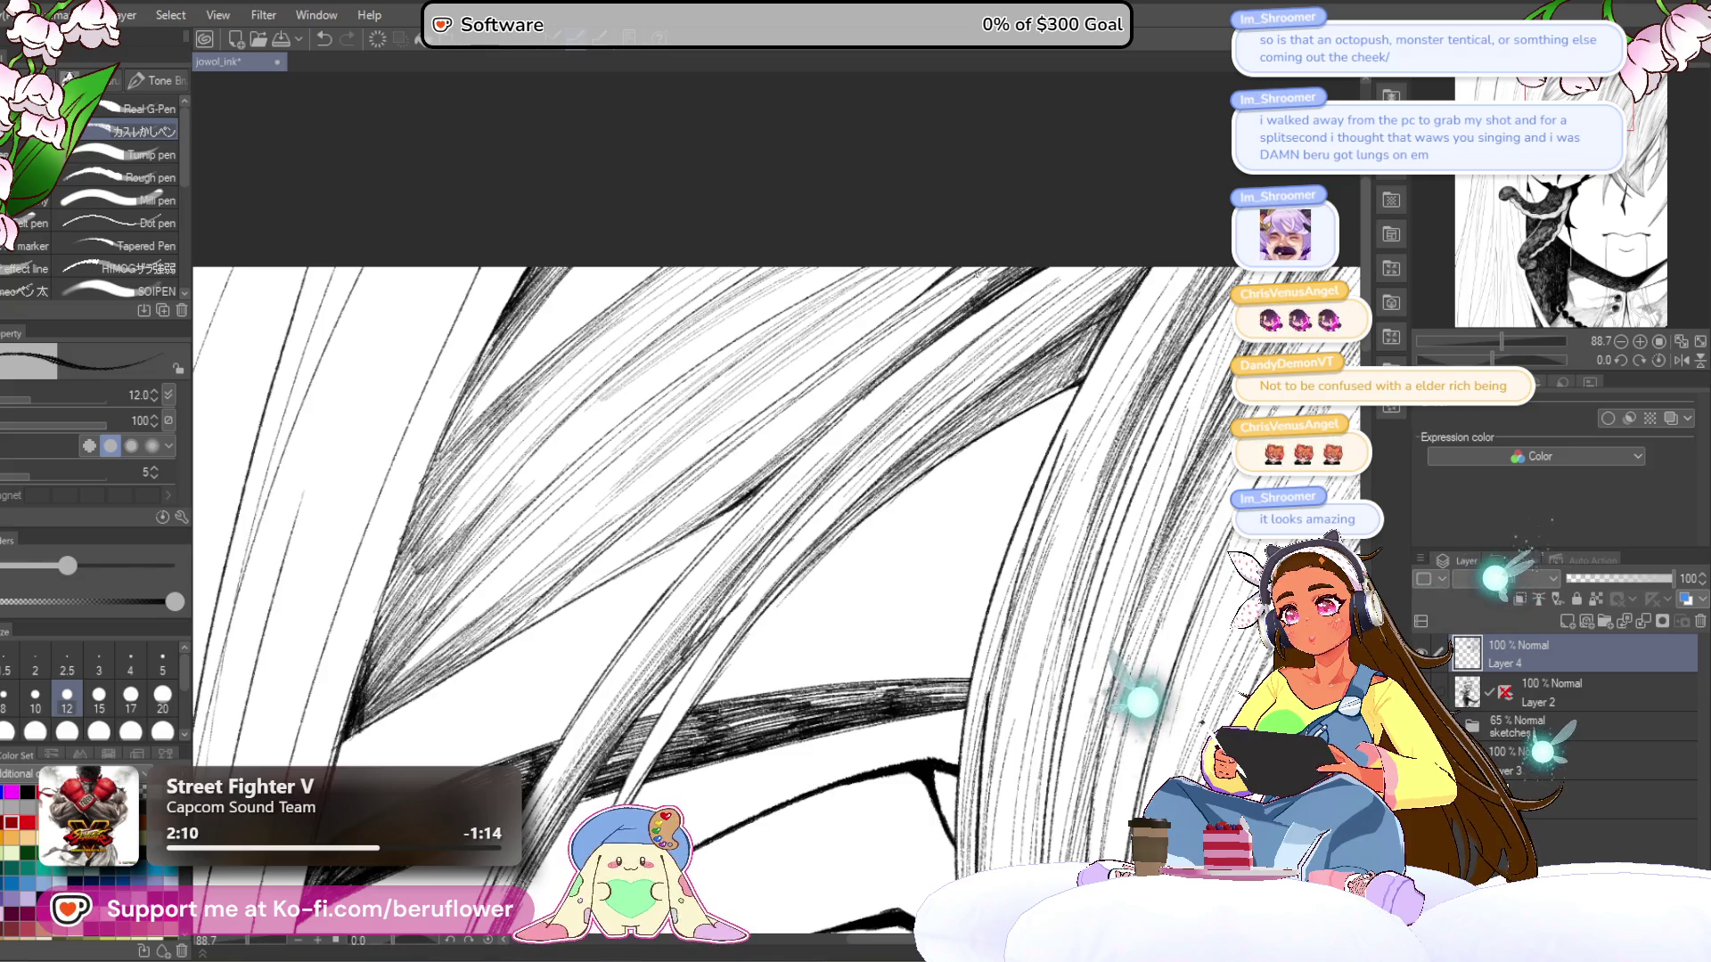
drag(905, 516, 905, 367)
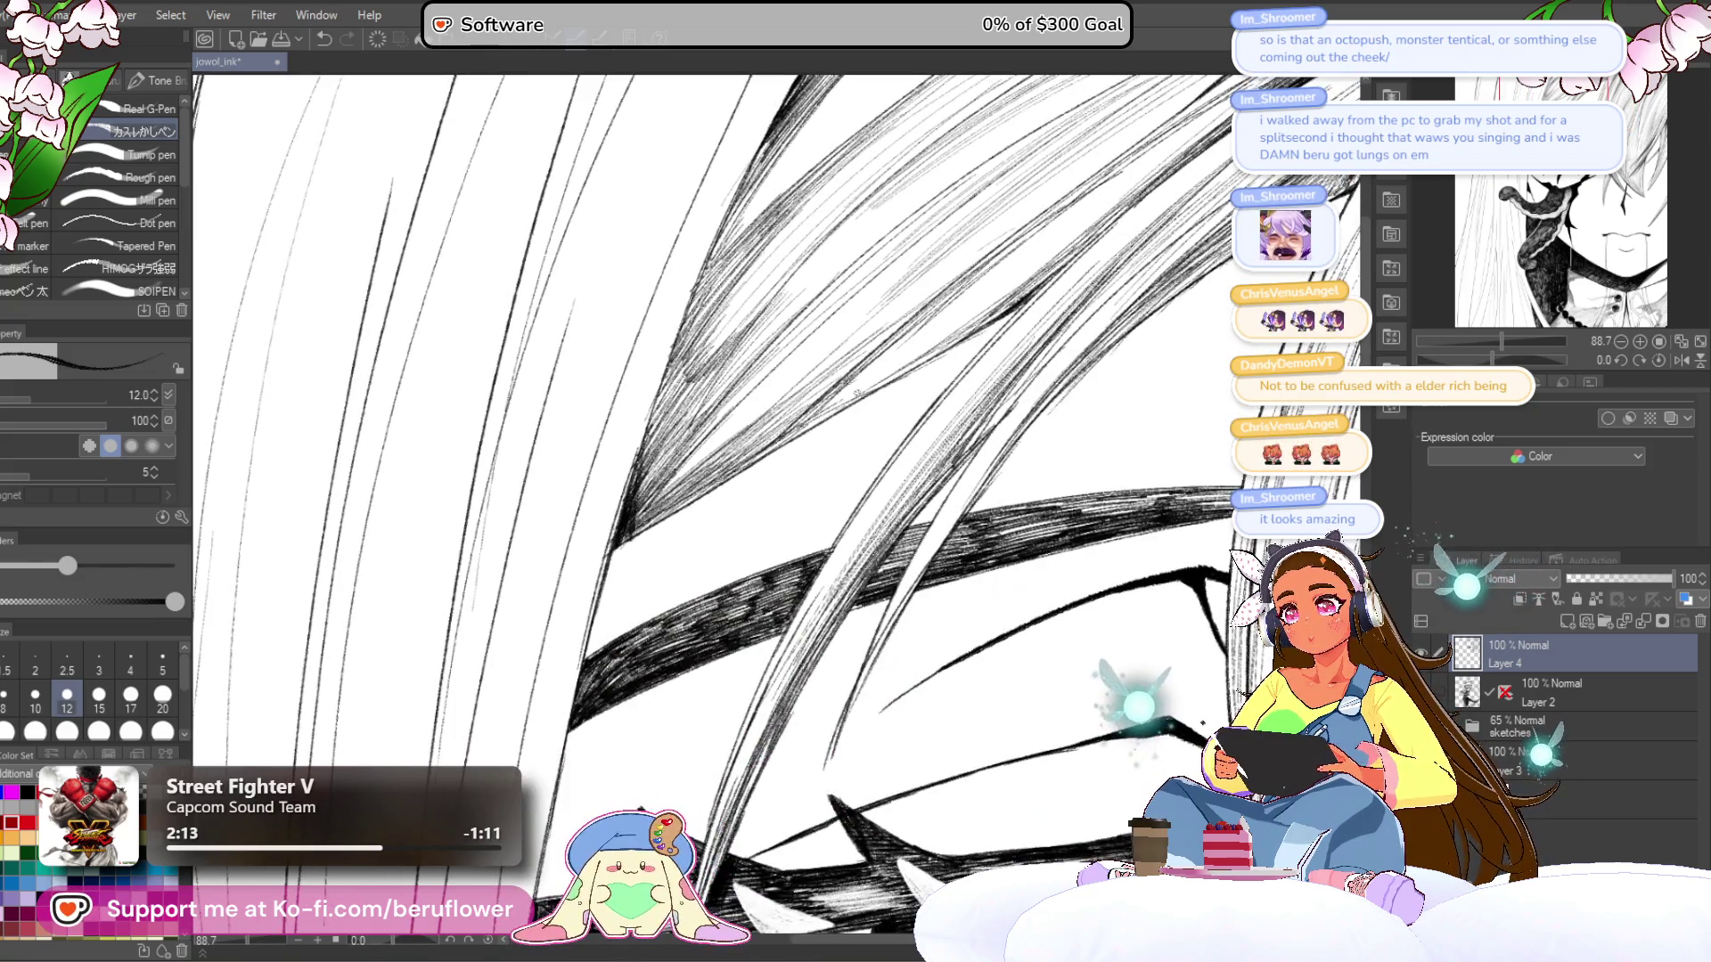
scroll(818, 407, down, 5)
mouse_move(657, 524)
mouse_down()
mouse_move(676, 342)
mouse_move(614, 308)
mouse_move(645, 259)
mouse_up()
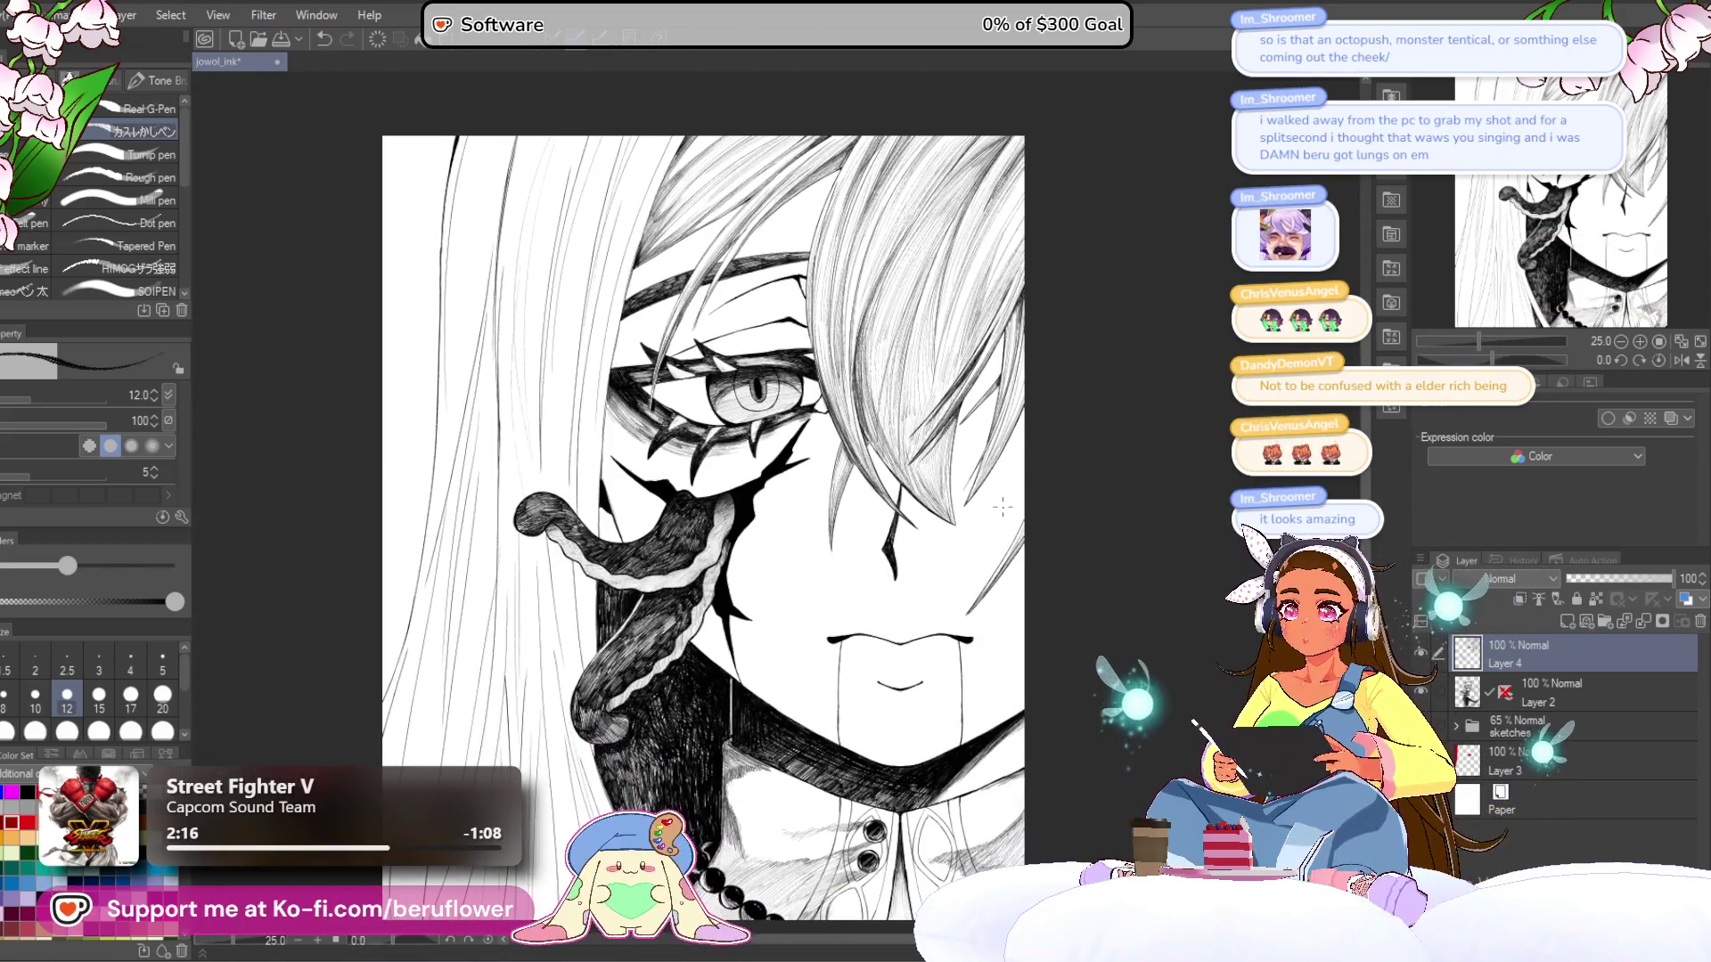
- Zoom to the hair above the eye and hatch dark strokes along a strand
scroll(1003, 507, up, 3)
scroll(990, 636, down, 4)
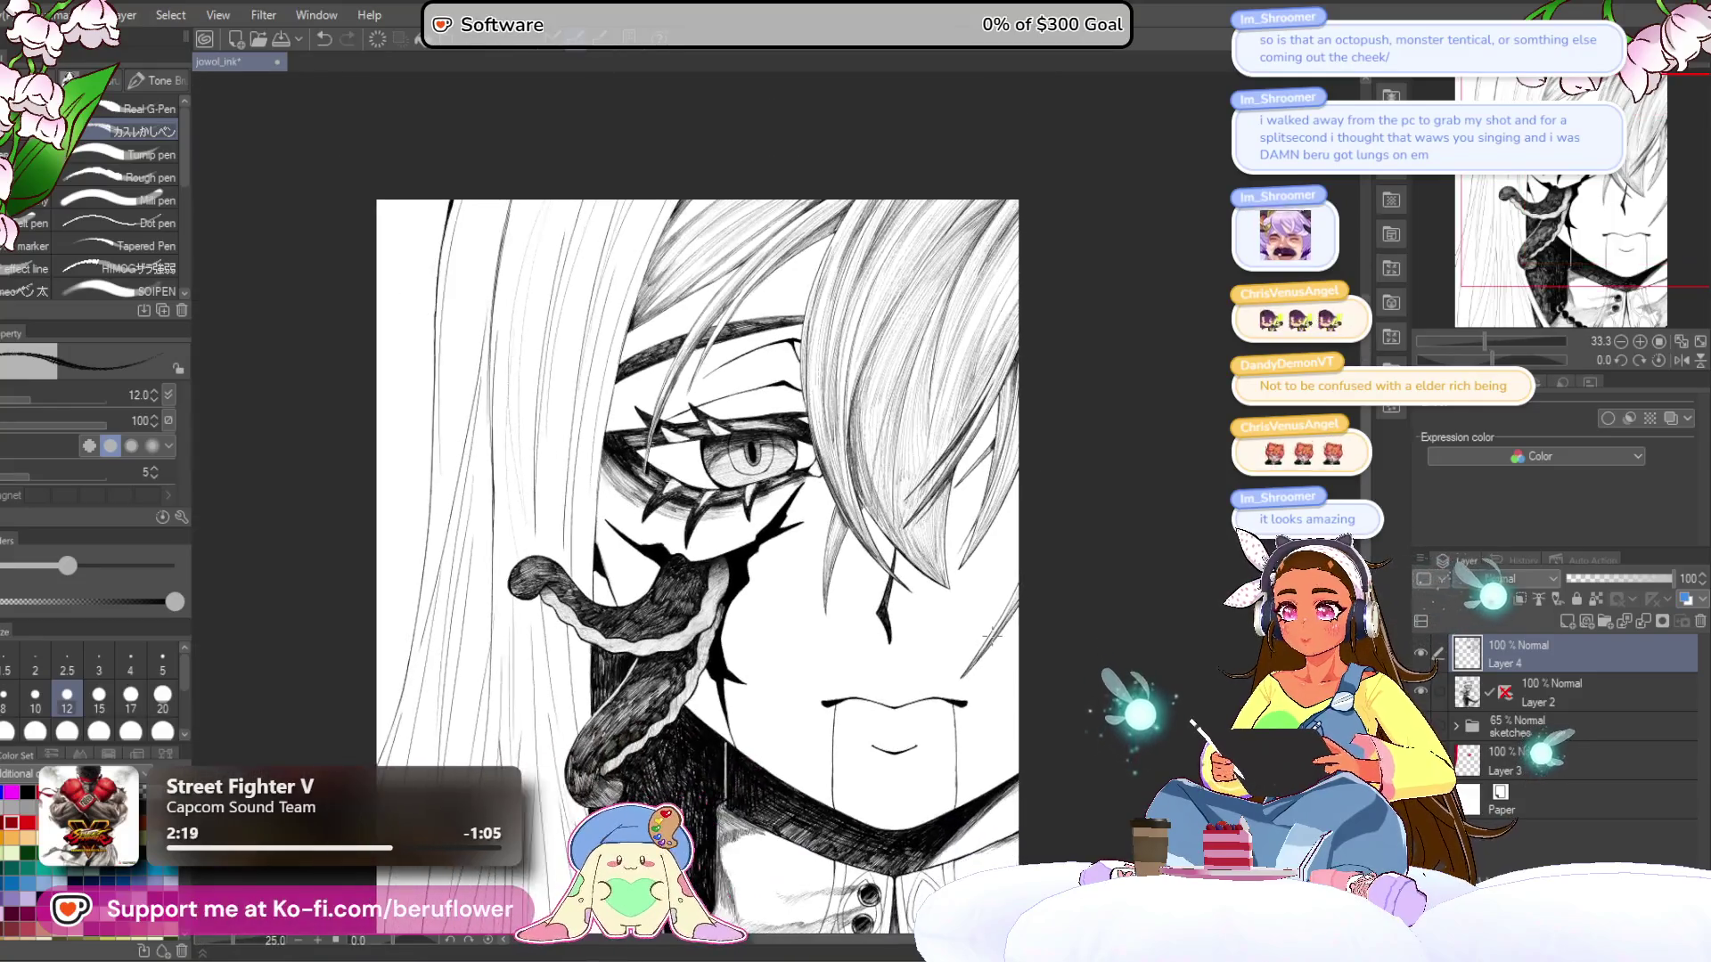
scroll(989, 636, up, 2)
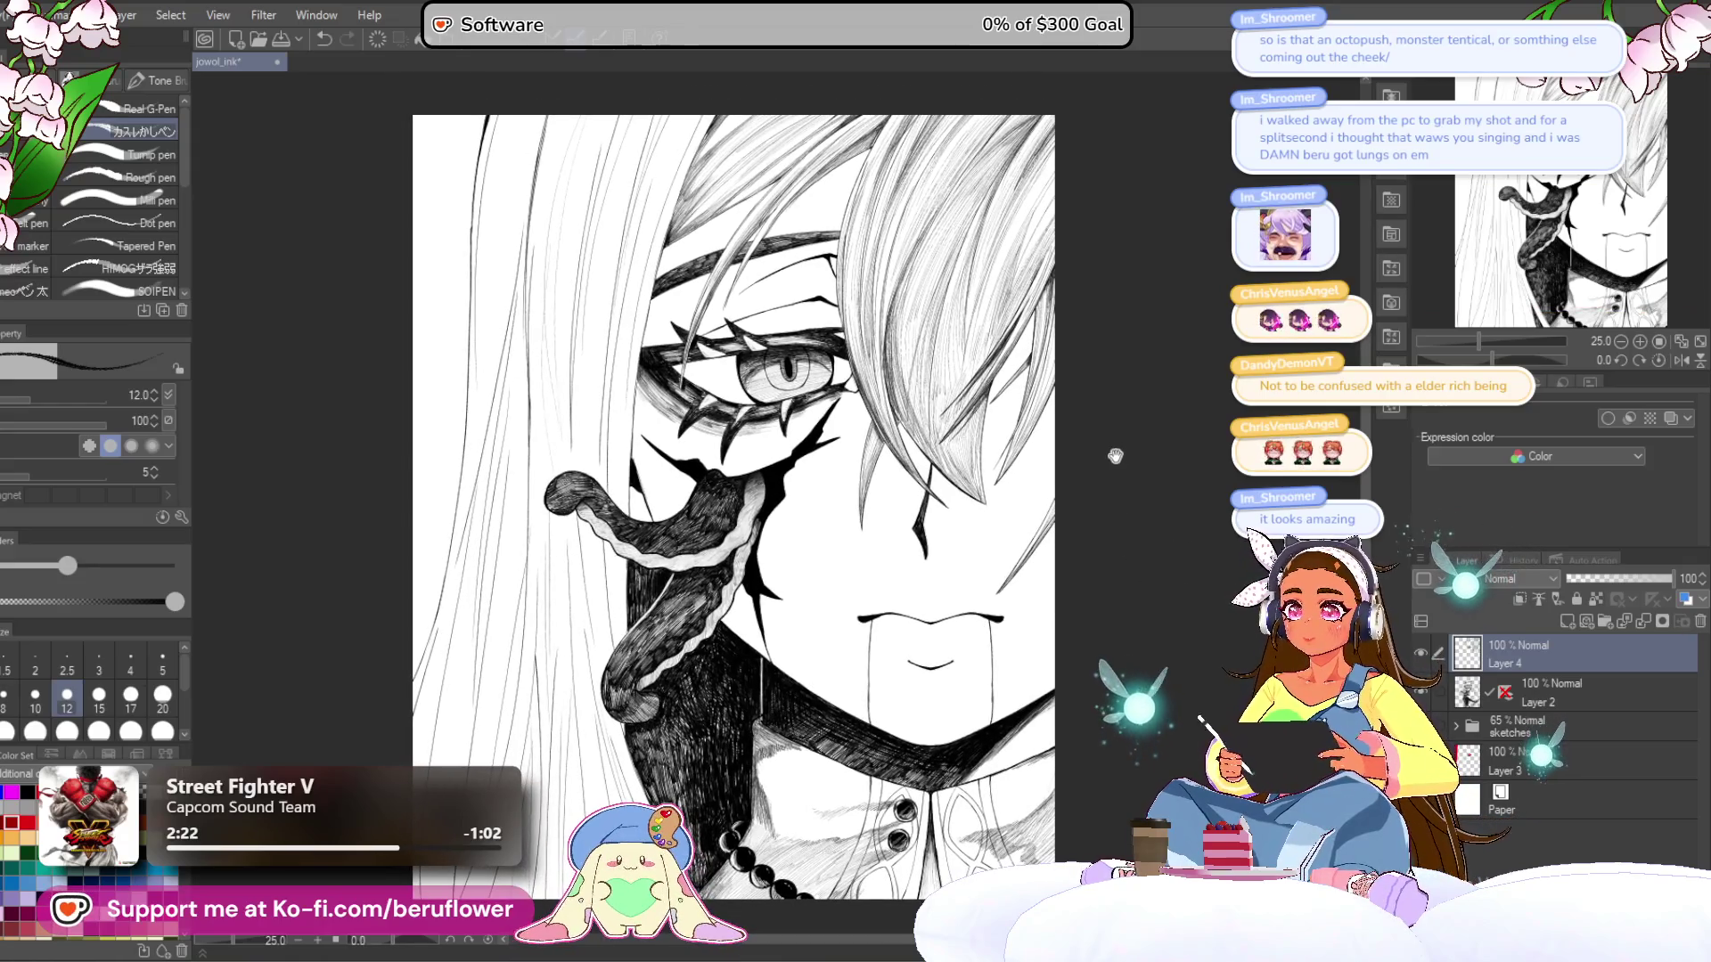
mouse_move(1104, 439)
mouse_down()
mouse_move(1187, 565)
mouse_move(1213, 499)
mouse_move(1207, 445)
mouse_move(1105, 618)
mouse_up()
drag(1165, 360, 1203, 425)
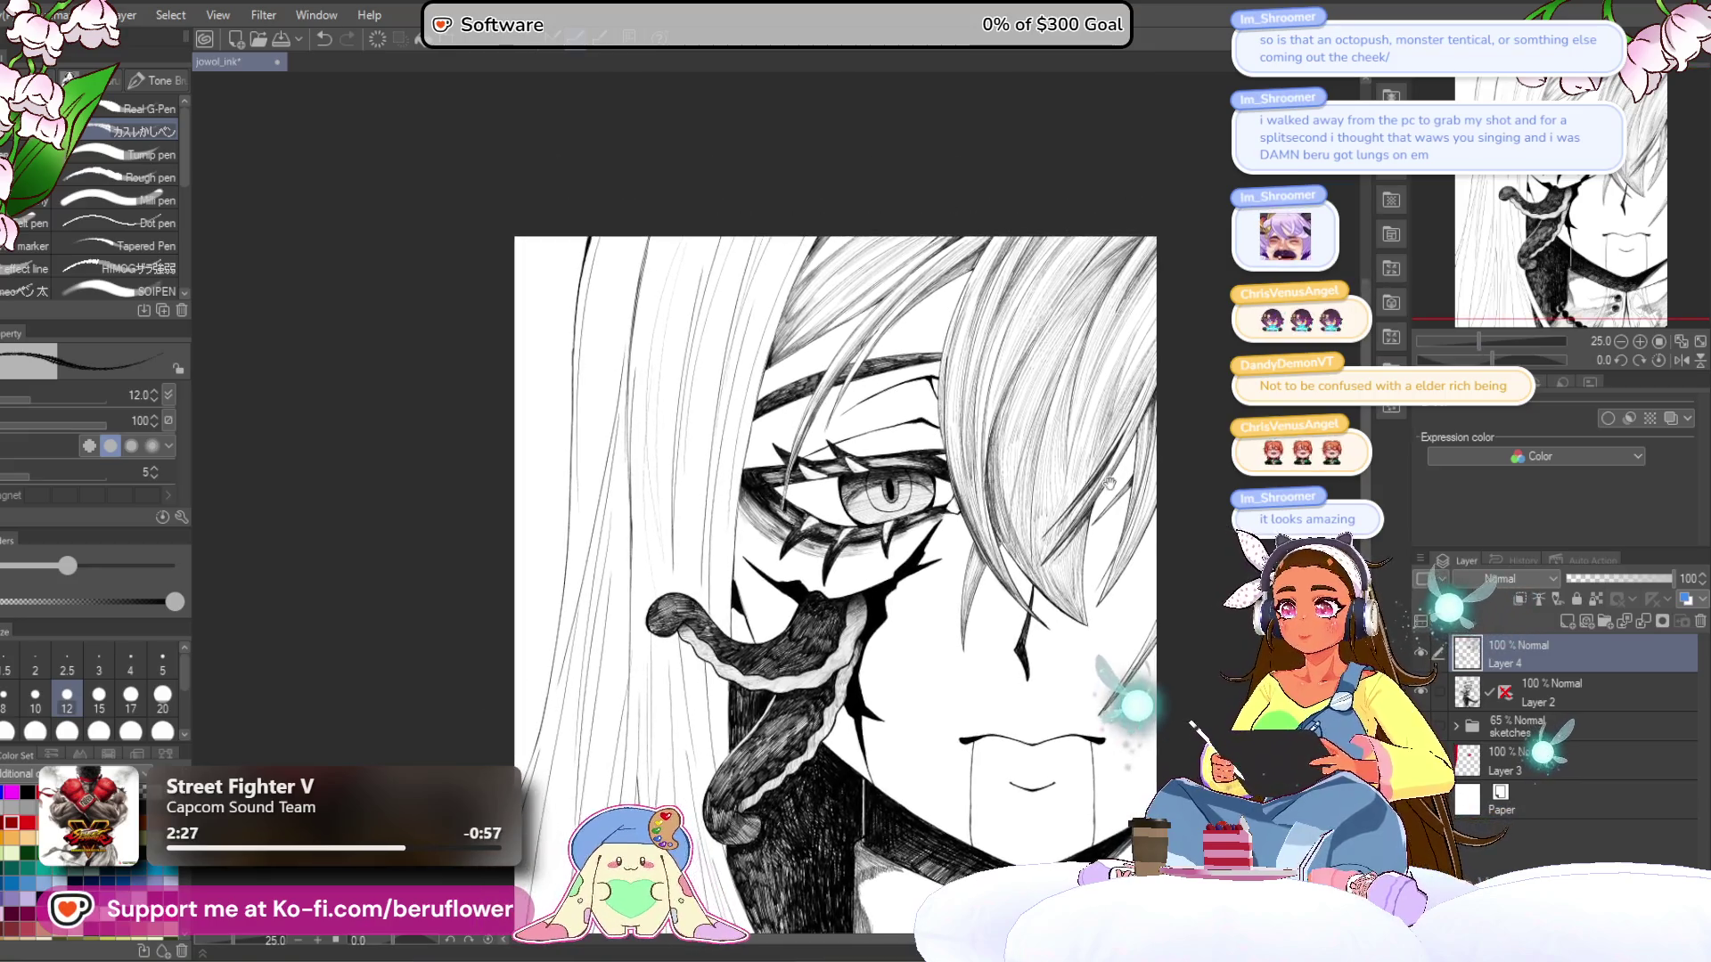
scroll(1202, 426, up, 5)
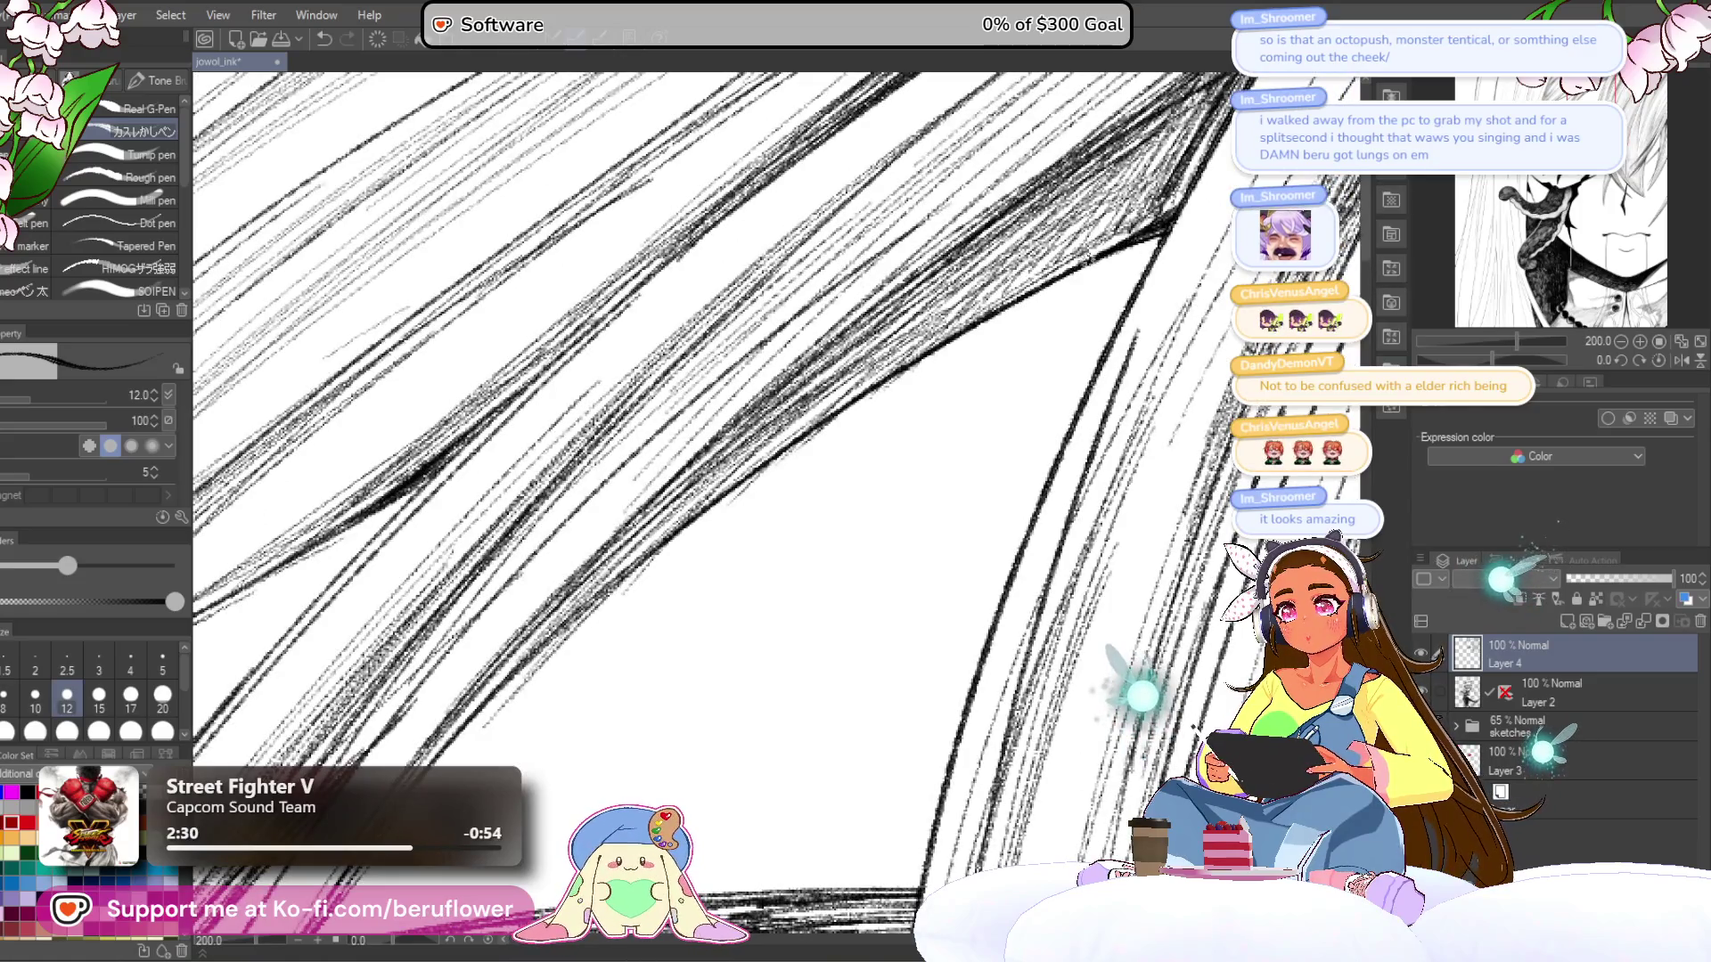
drag(1158, 236, 1048, 289)
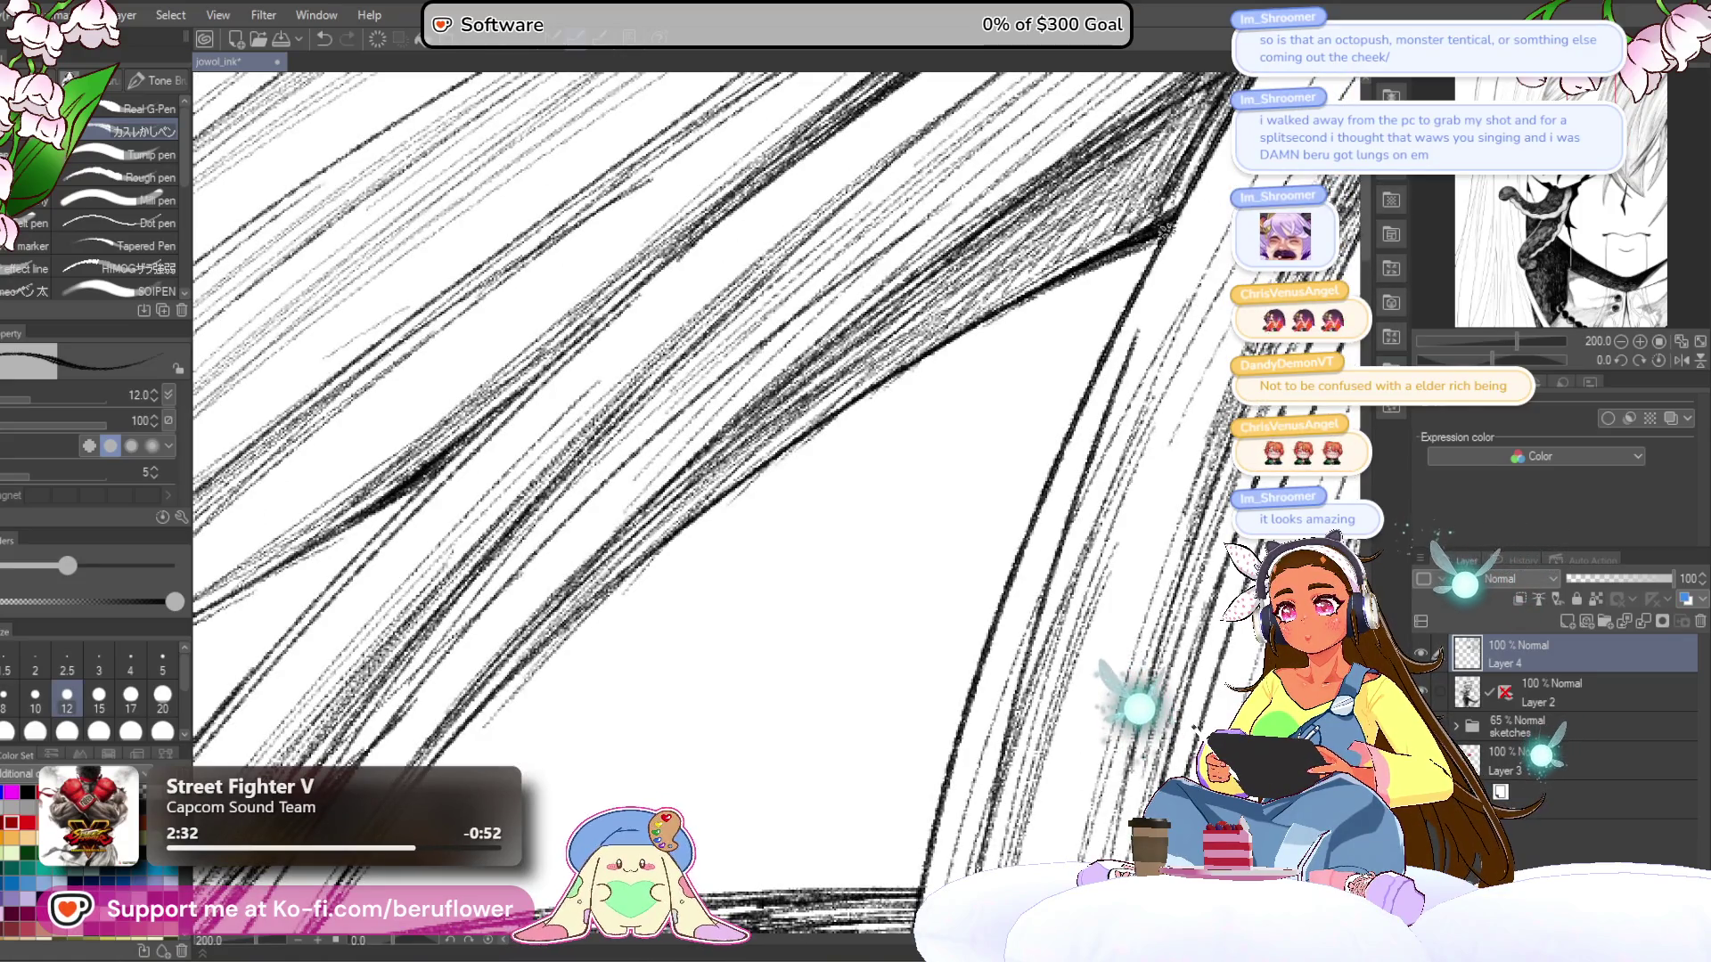
- Deepen the hatching on that hair strand with three more pen strokes
scroll(1163, 230, down, 5)
scroll(961, 398, up, 4)
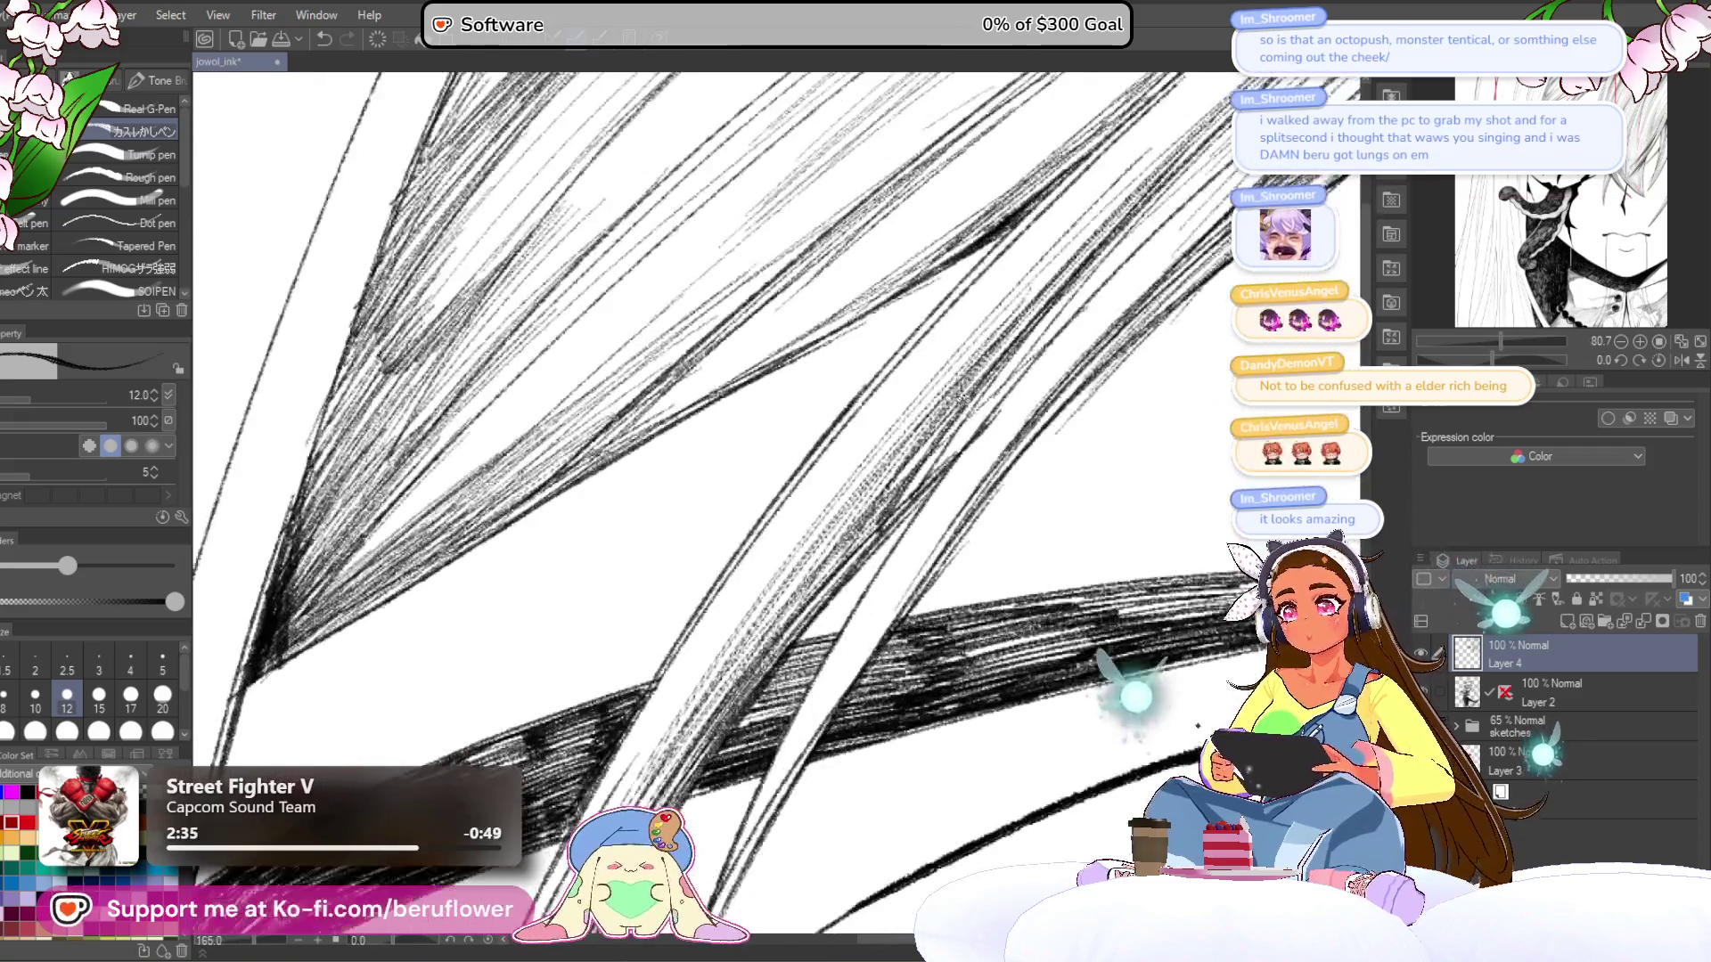
scroll(961, 398, up, 1)
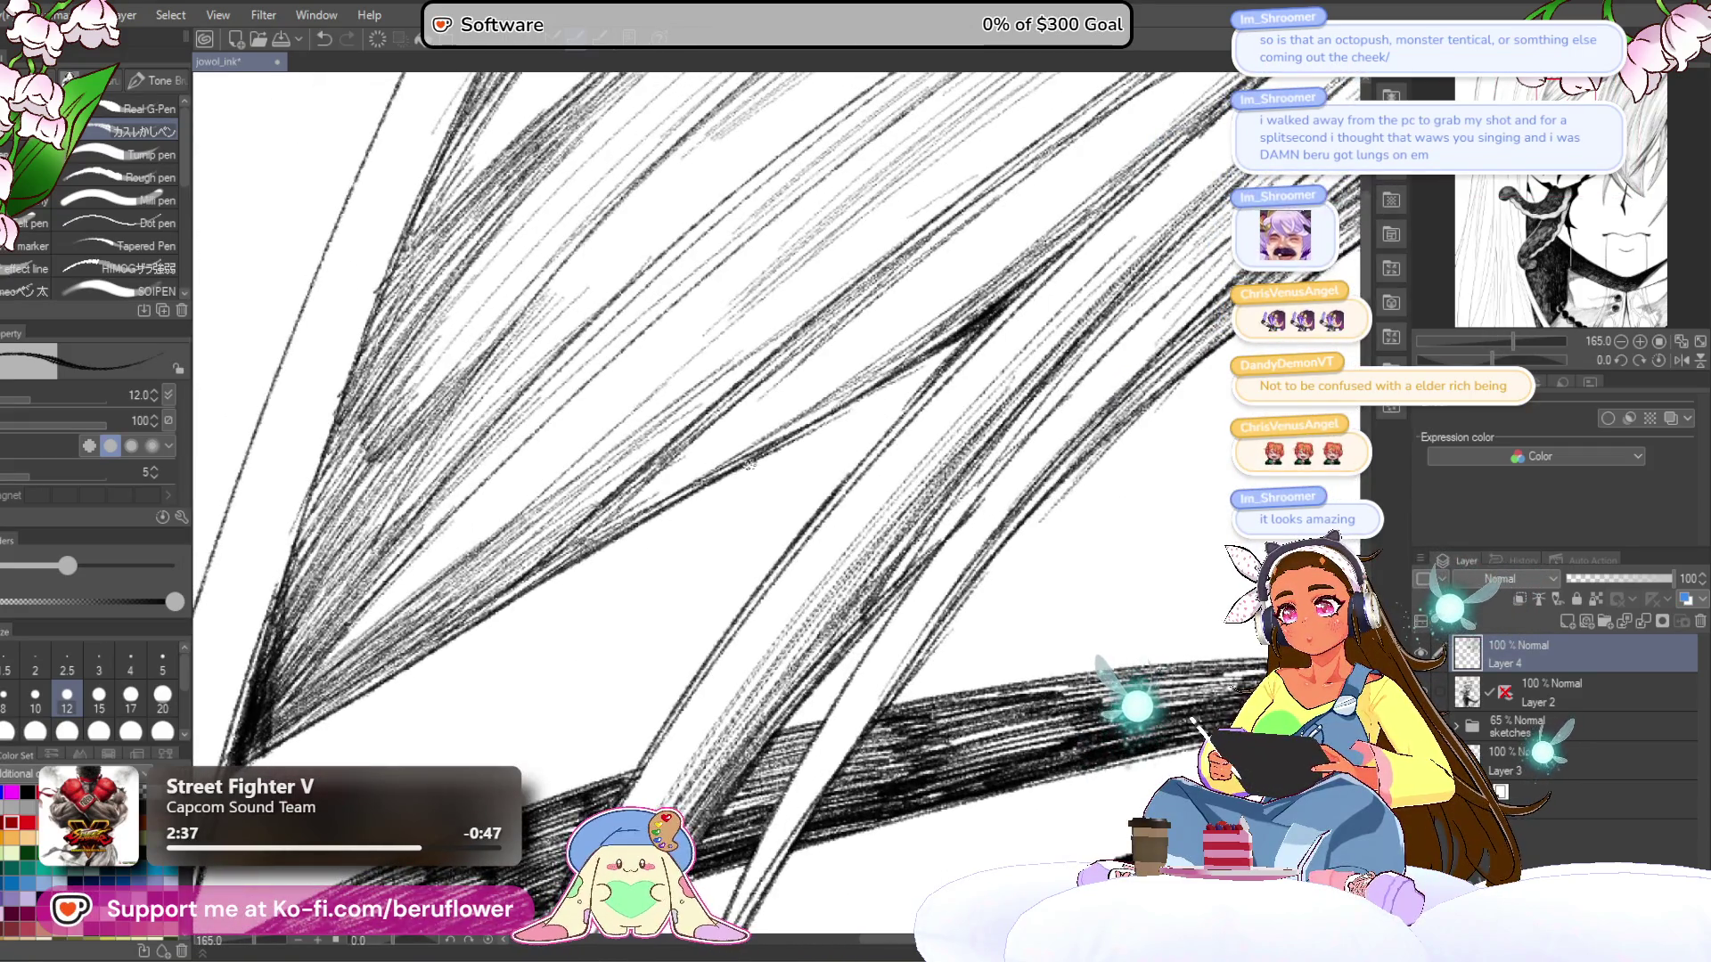
drag(976, 337, 802, 431)
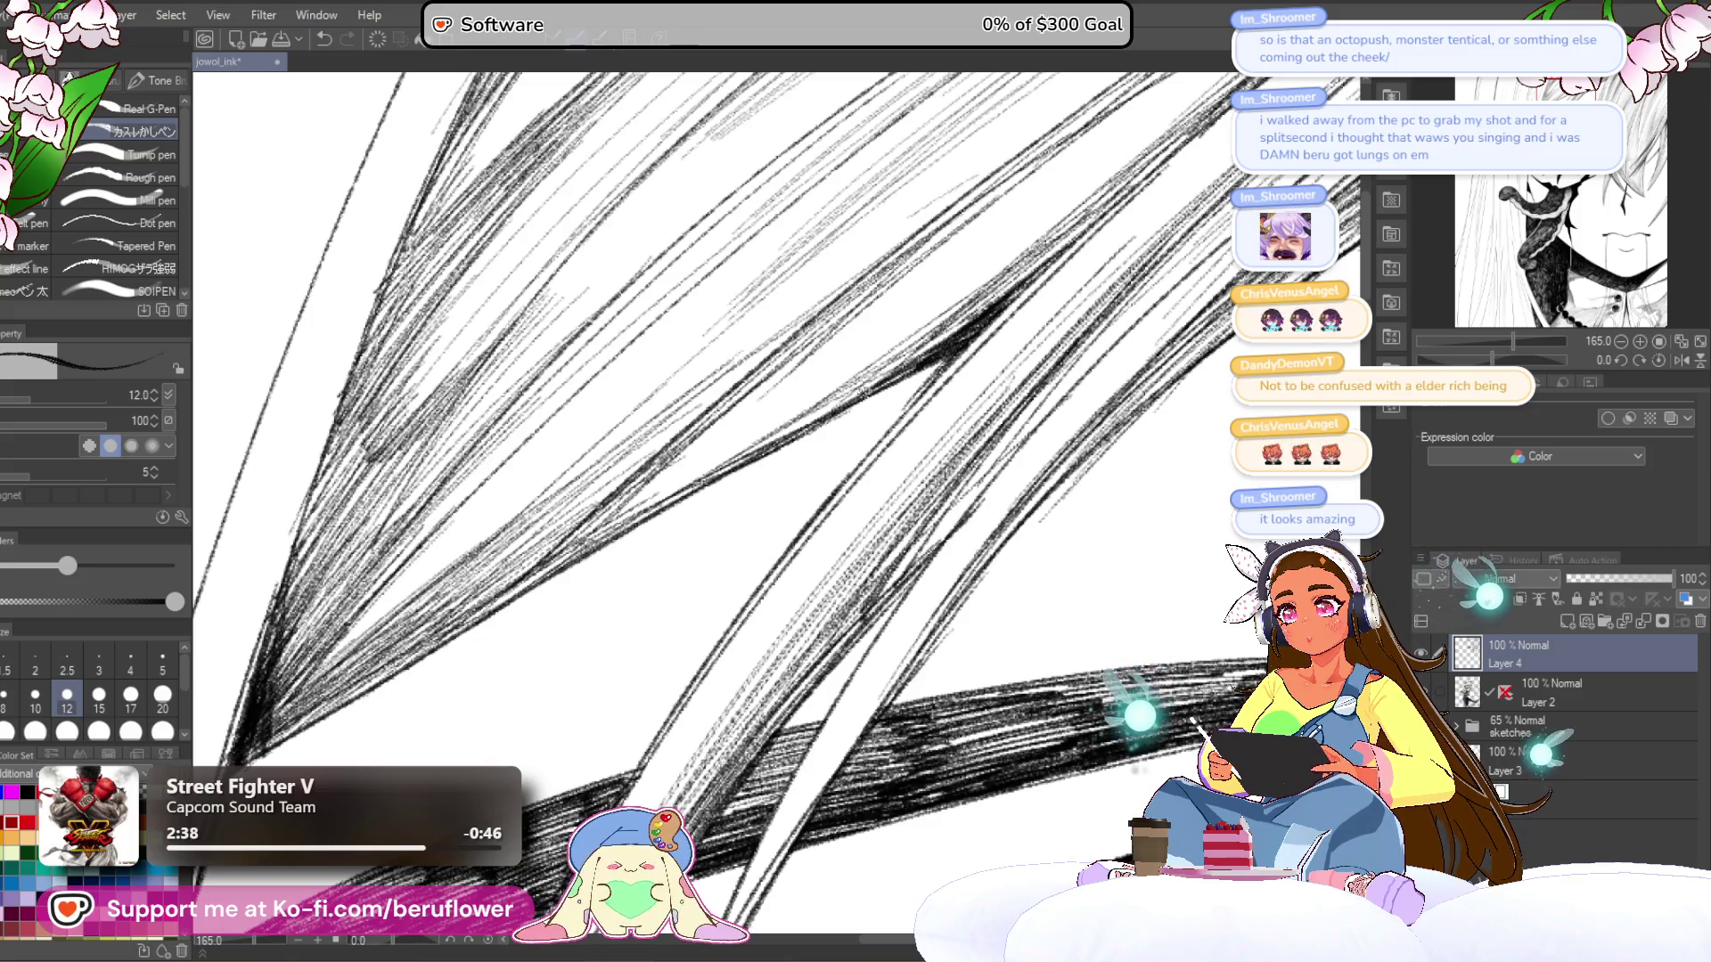
mouse_move(941, 358)
mouse_down()
mouse_move(795, 441)
mouse_move(896, 406)
mouse_up()
drag(968, 337, 887, 420)
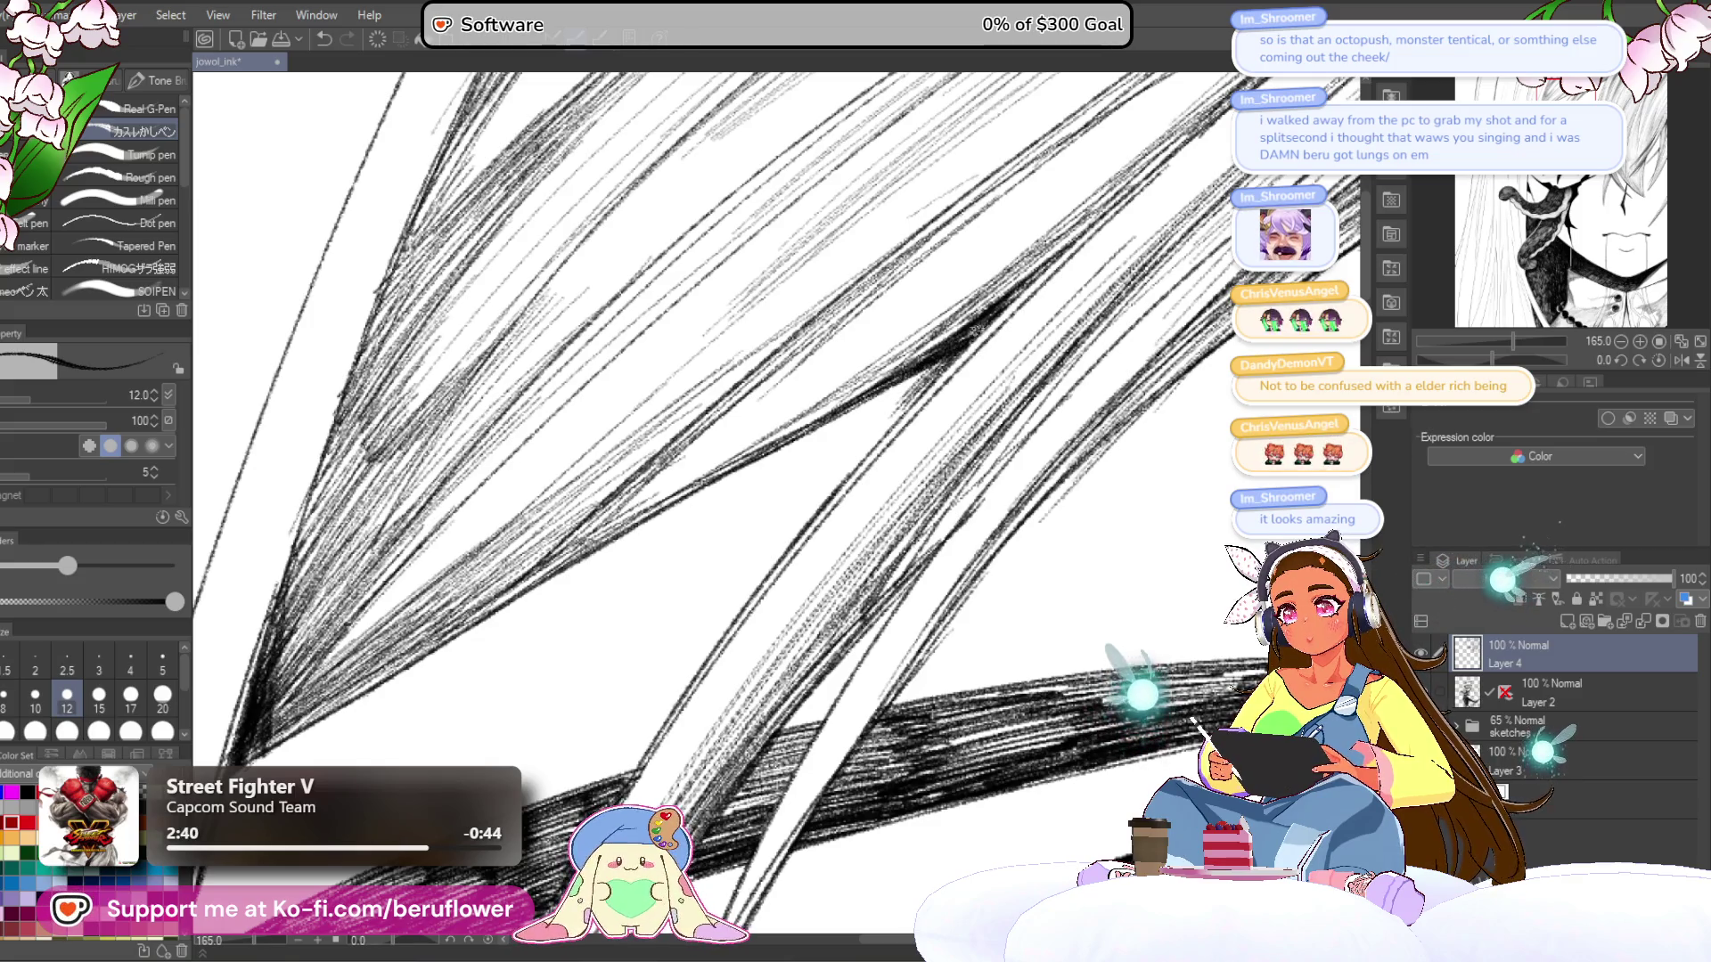
- Zoom out and rotate the canvas clockwise to about 33° with the Navigator slider
scroll(865, 419, down, 5)
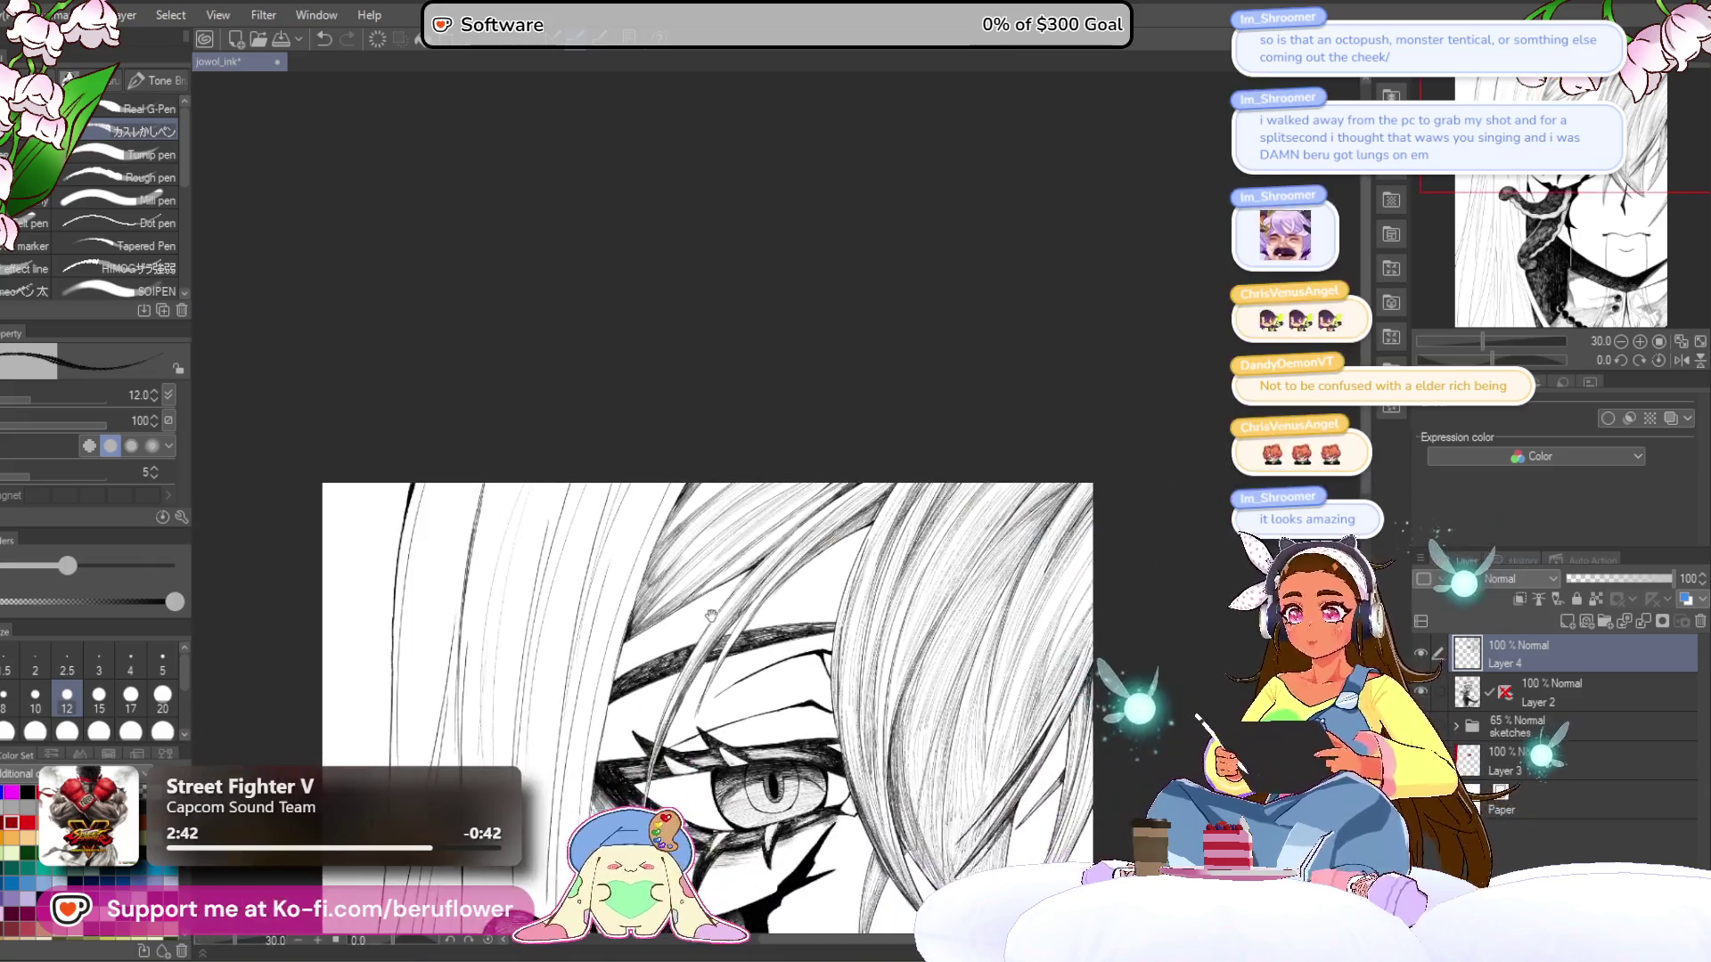
scroll(1084, 470, down, 10)
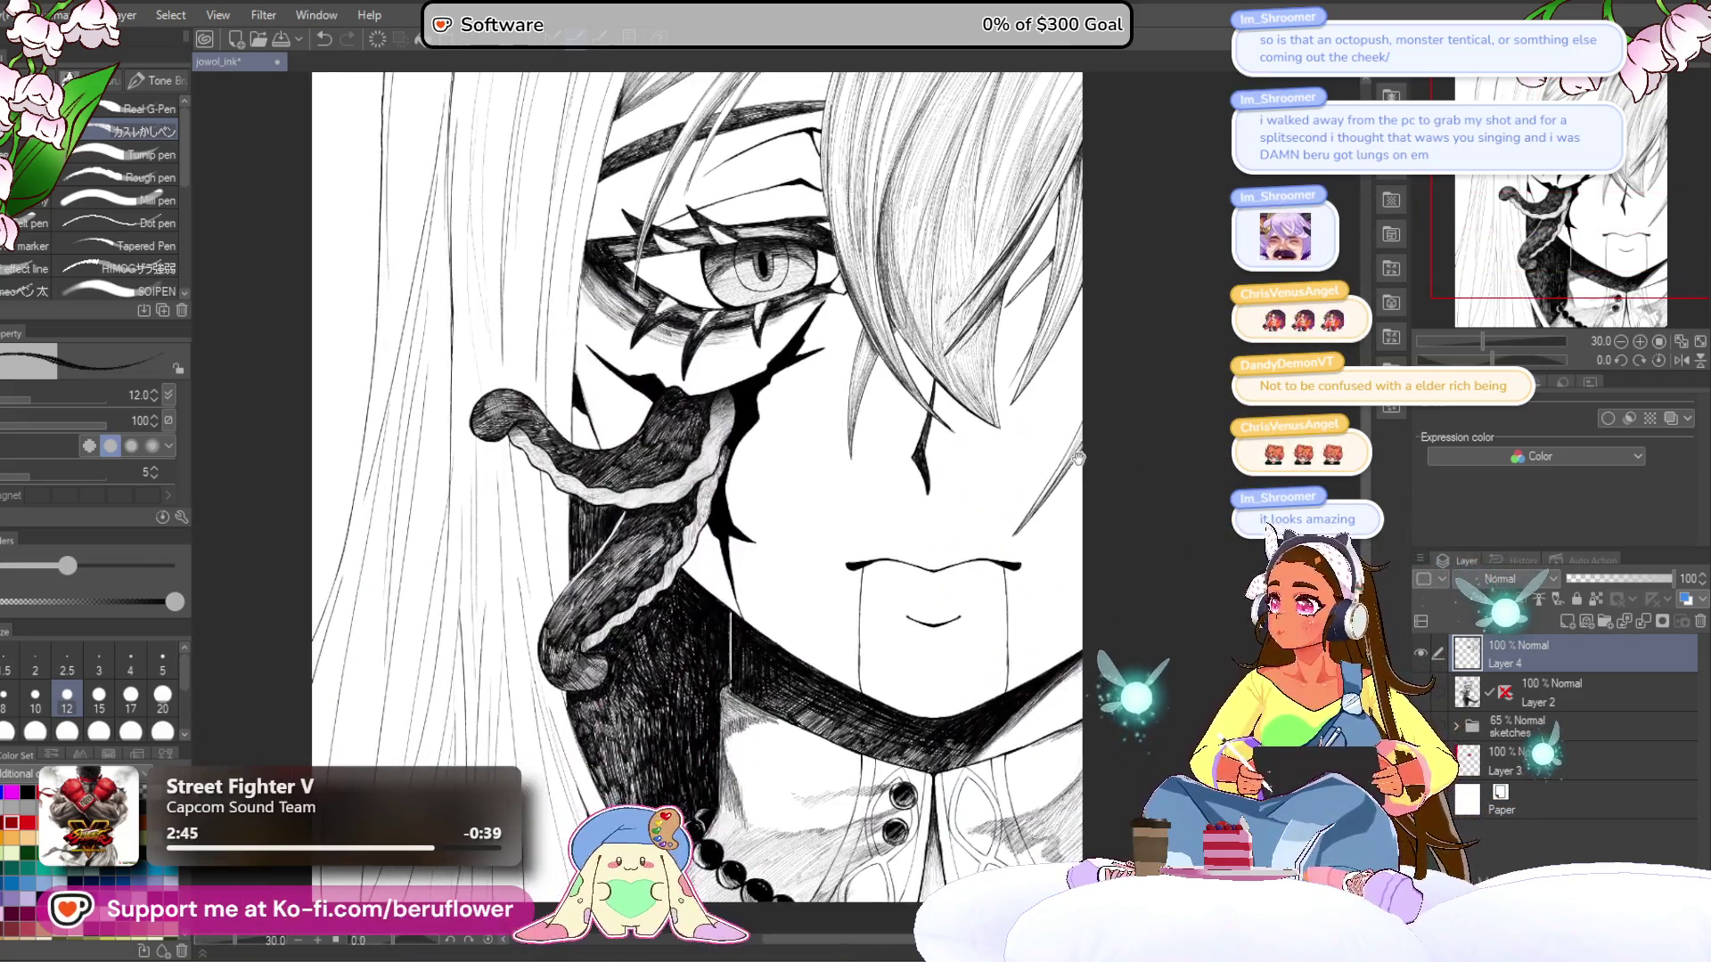
scroll(1071, 552, up, 5)
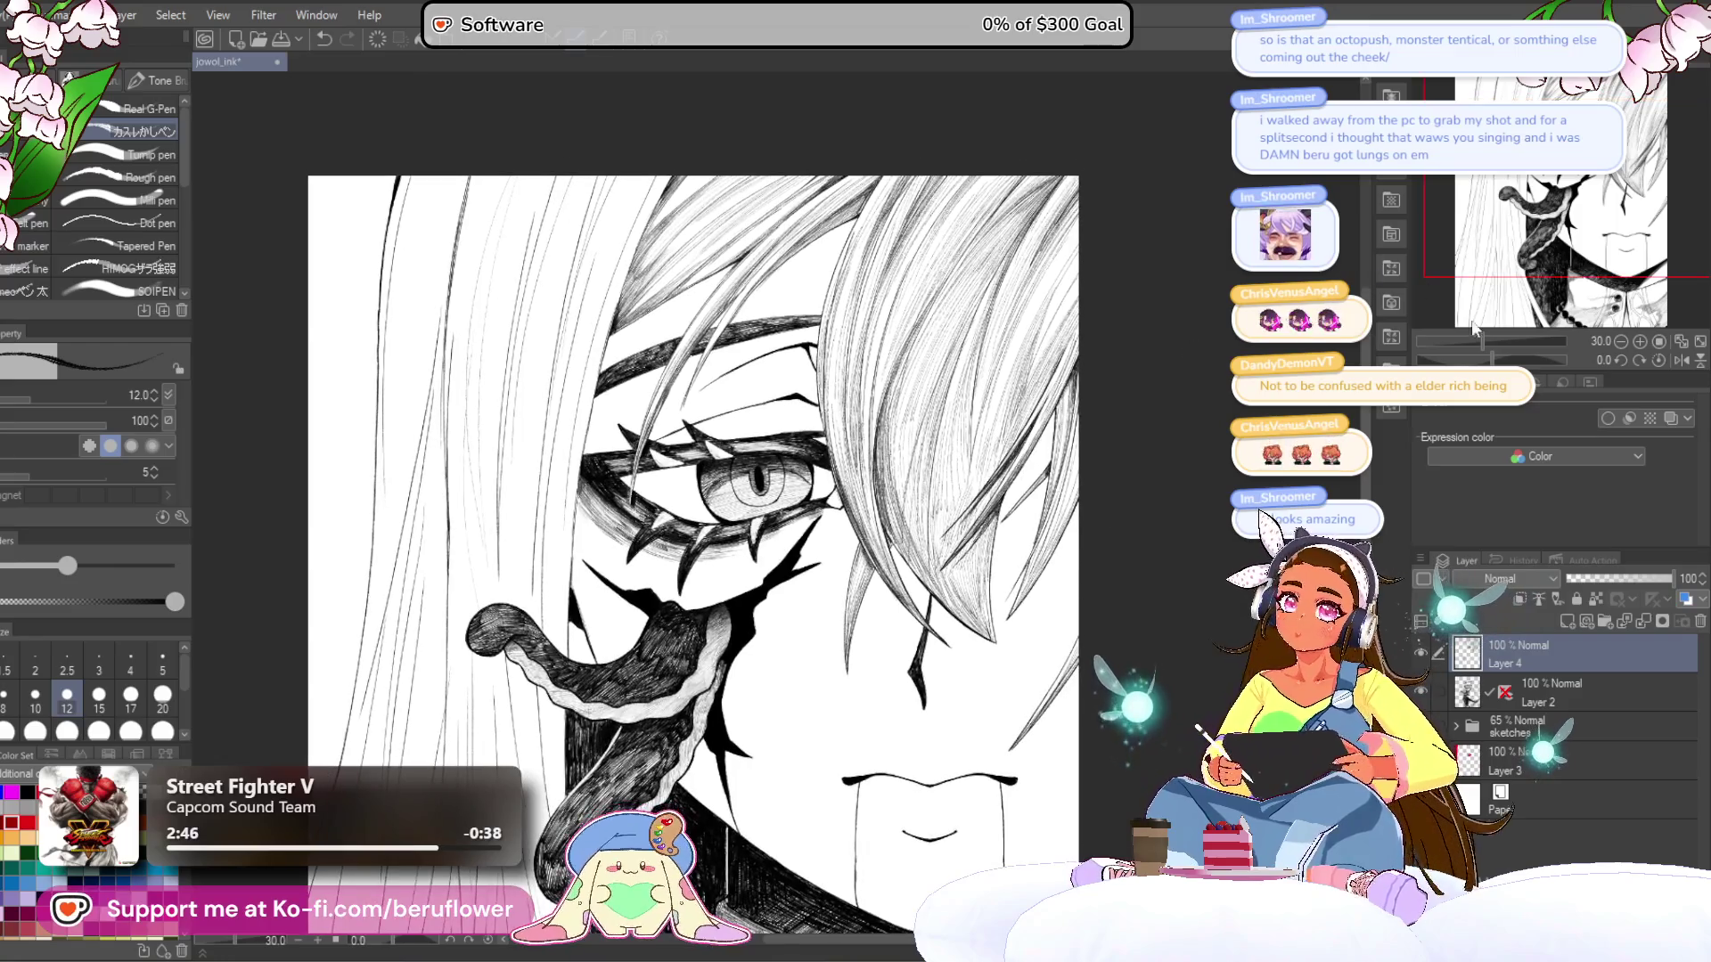
drag(1493, 359, 1504, 359)
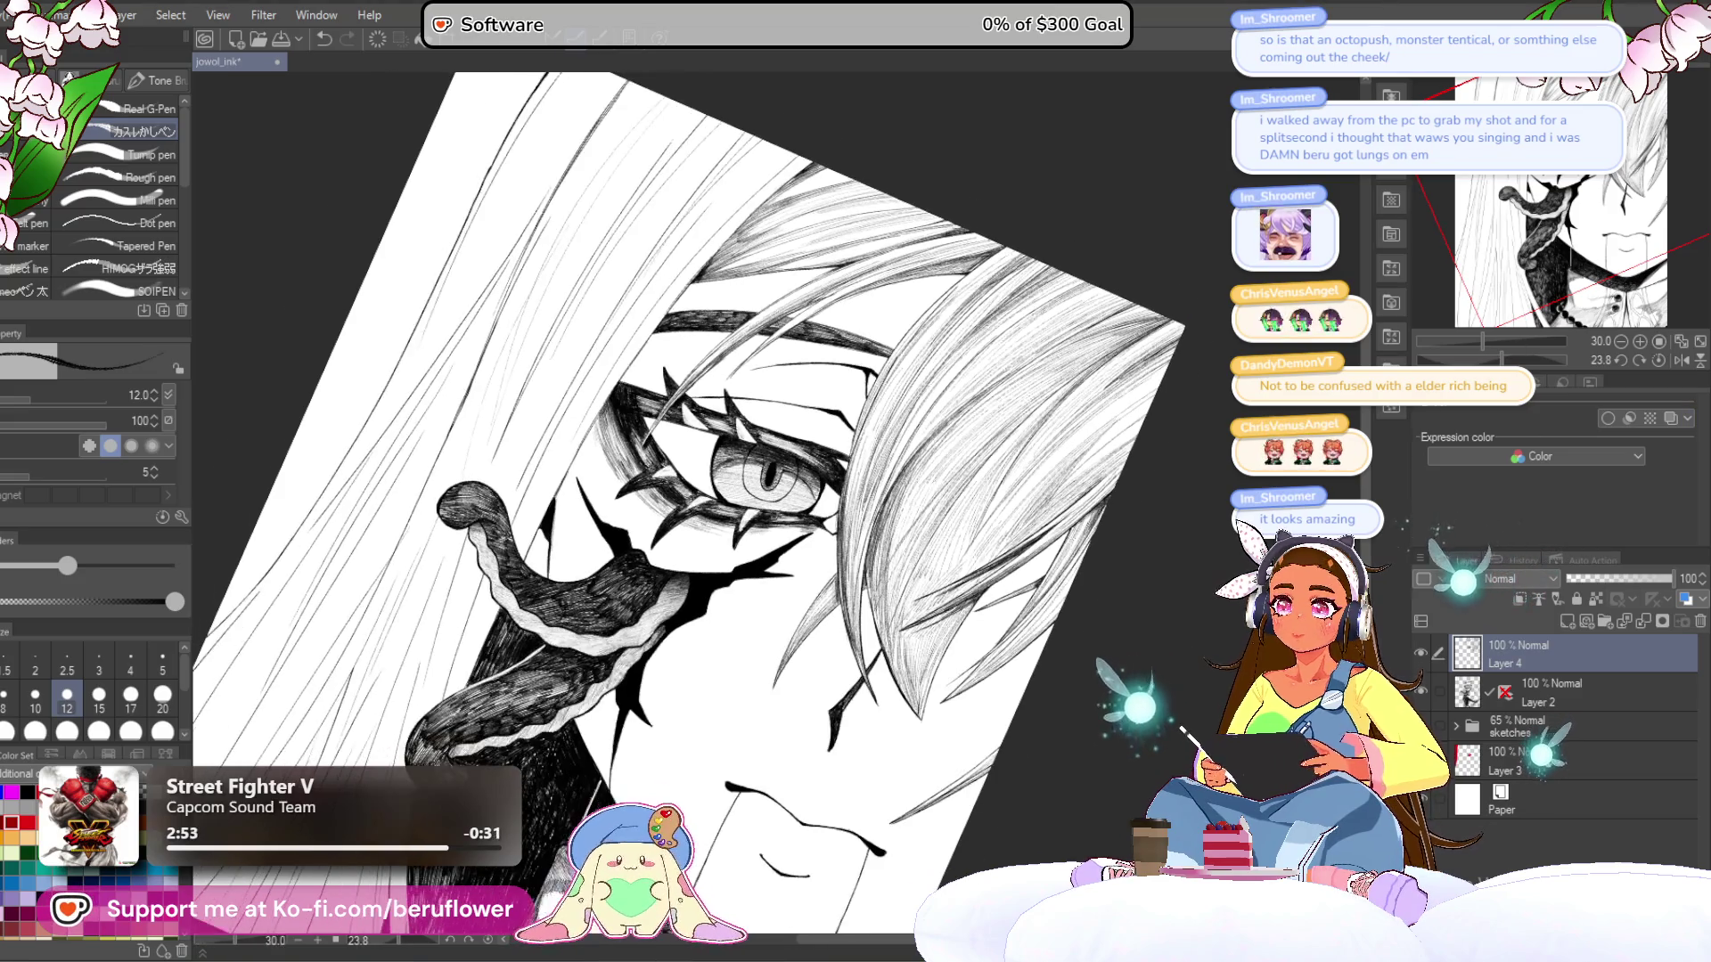
drag(1502, 360, 1481, 312)
- Zoom in on the cheek tentacle and hatch over its light and shaded bands
scroll(982, 269, up, 5)
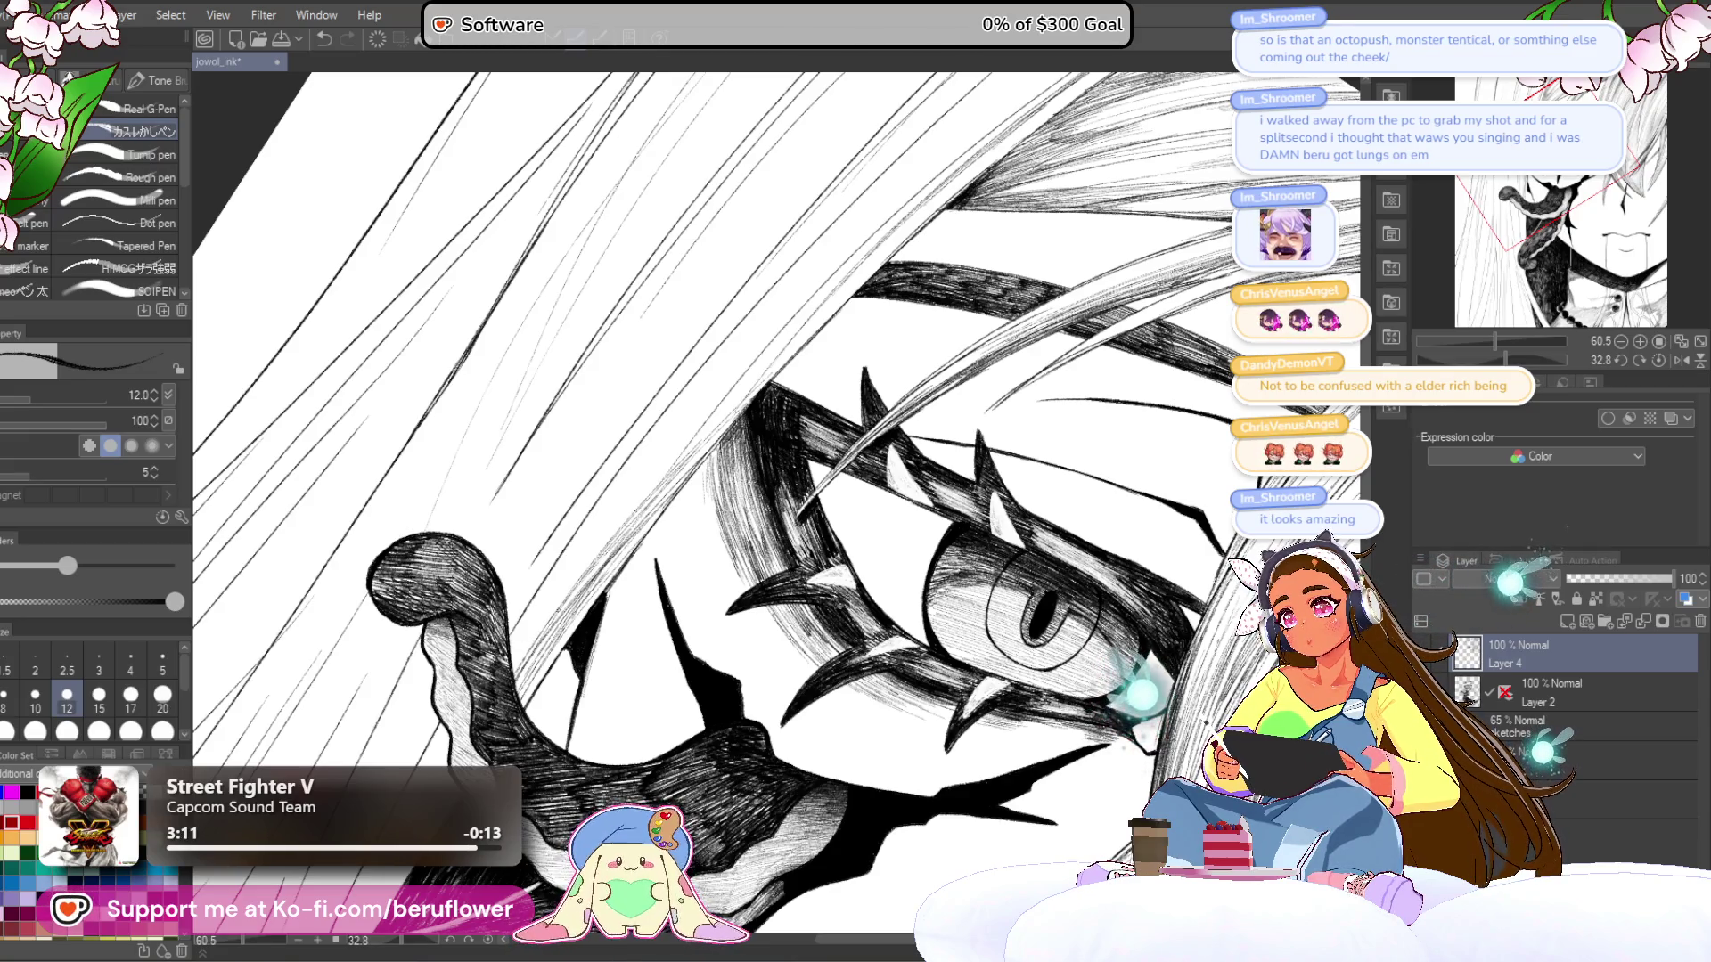
scroll(950, 442, down, 5)
scroll(950, 443, up, 3)
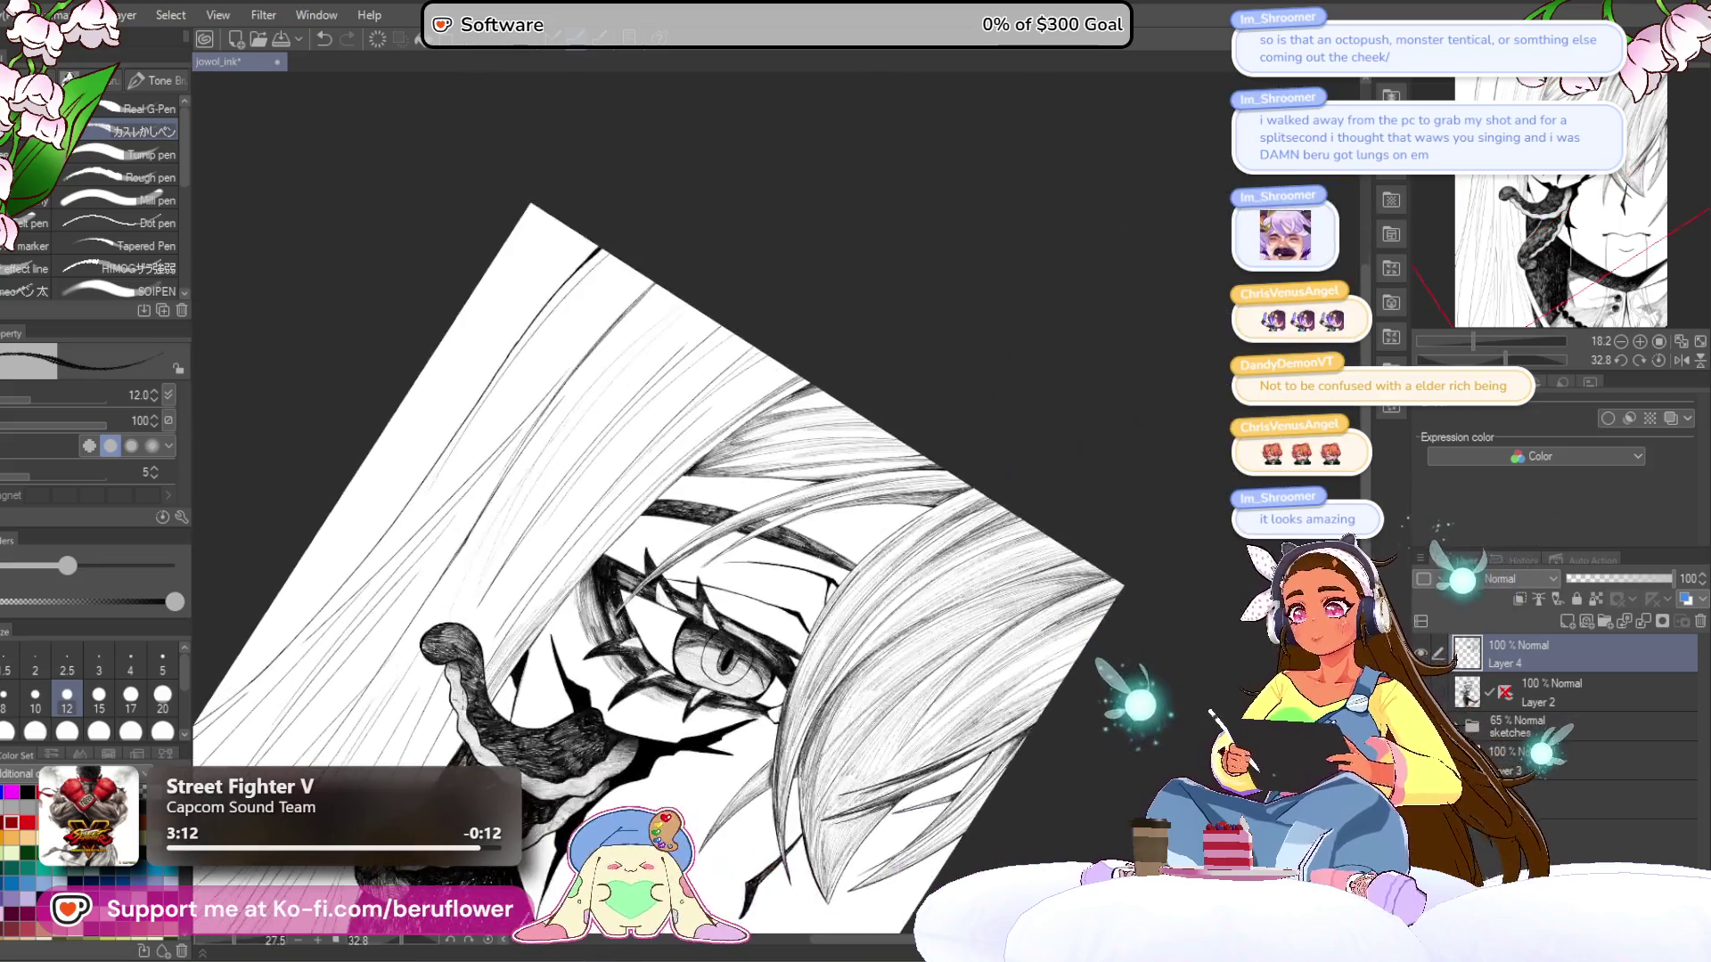
scroll(950, 443, up, 5)
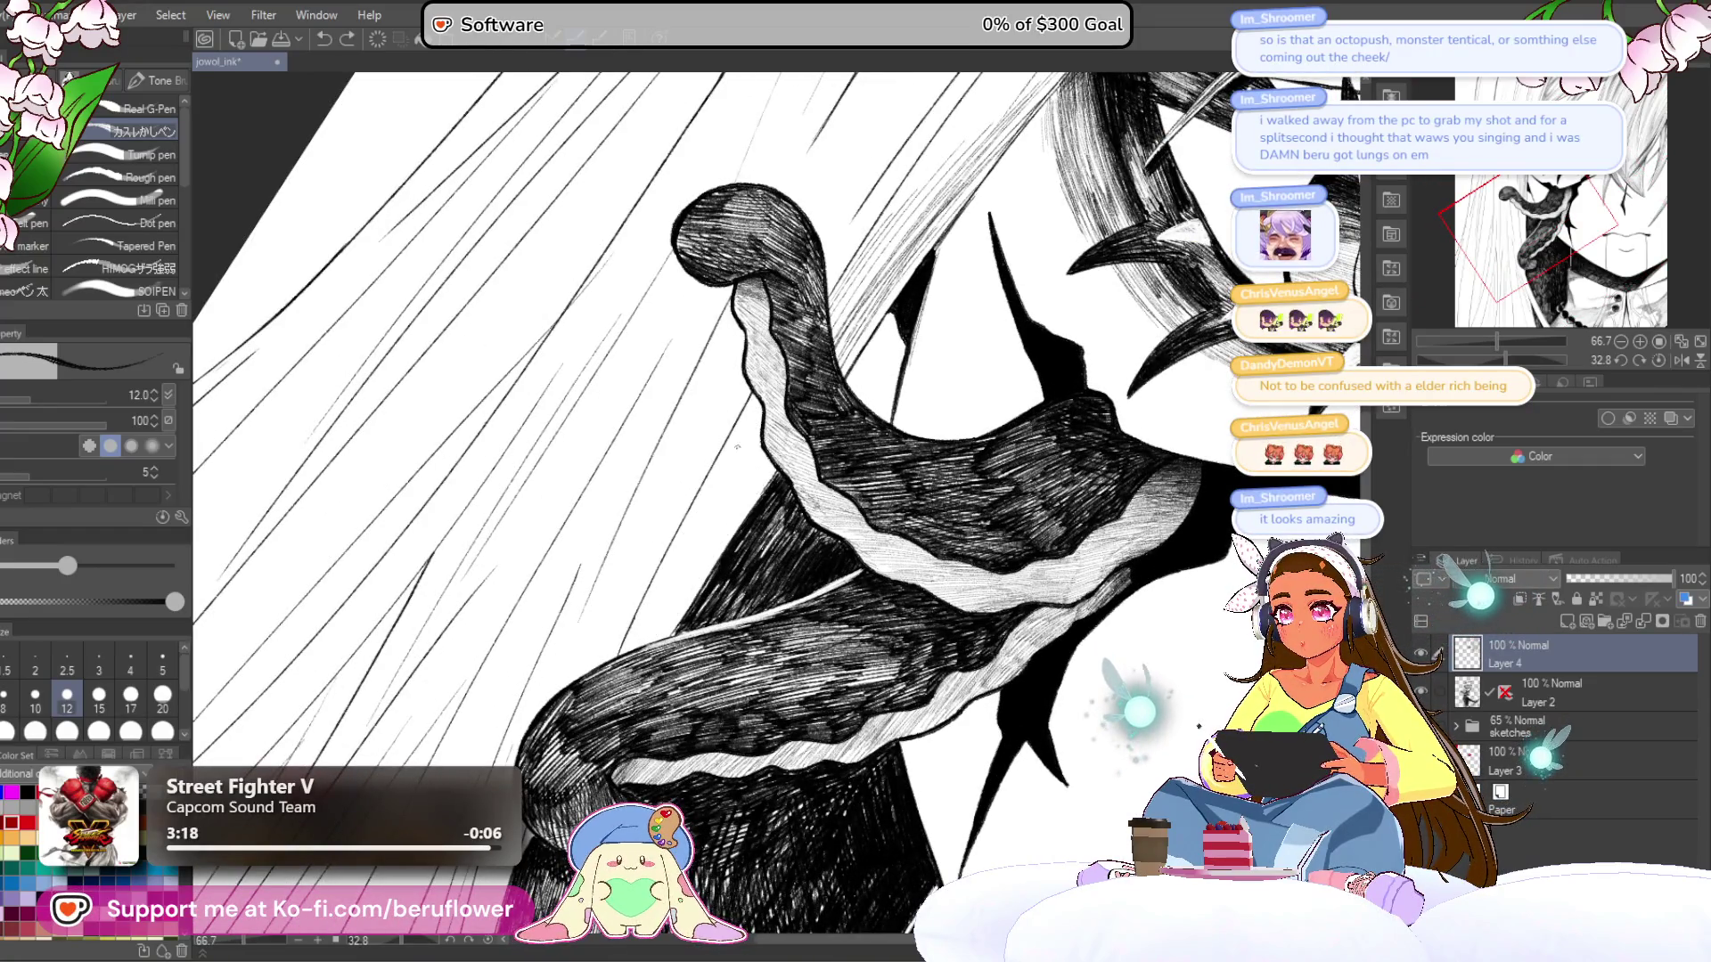
mouse_move(738, 403)
mouse_down()
mouse_move(747, 459)
mouse_move(661, 599)
mouse_up()
drag(709, 516, 631, 649)
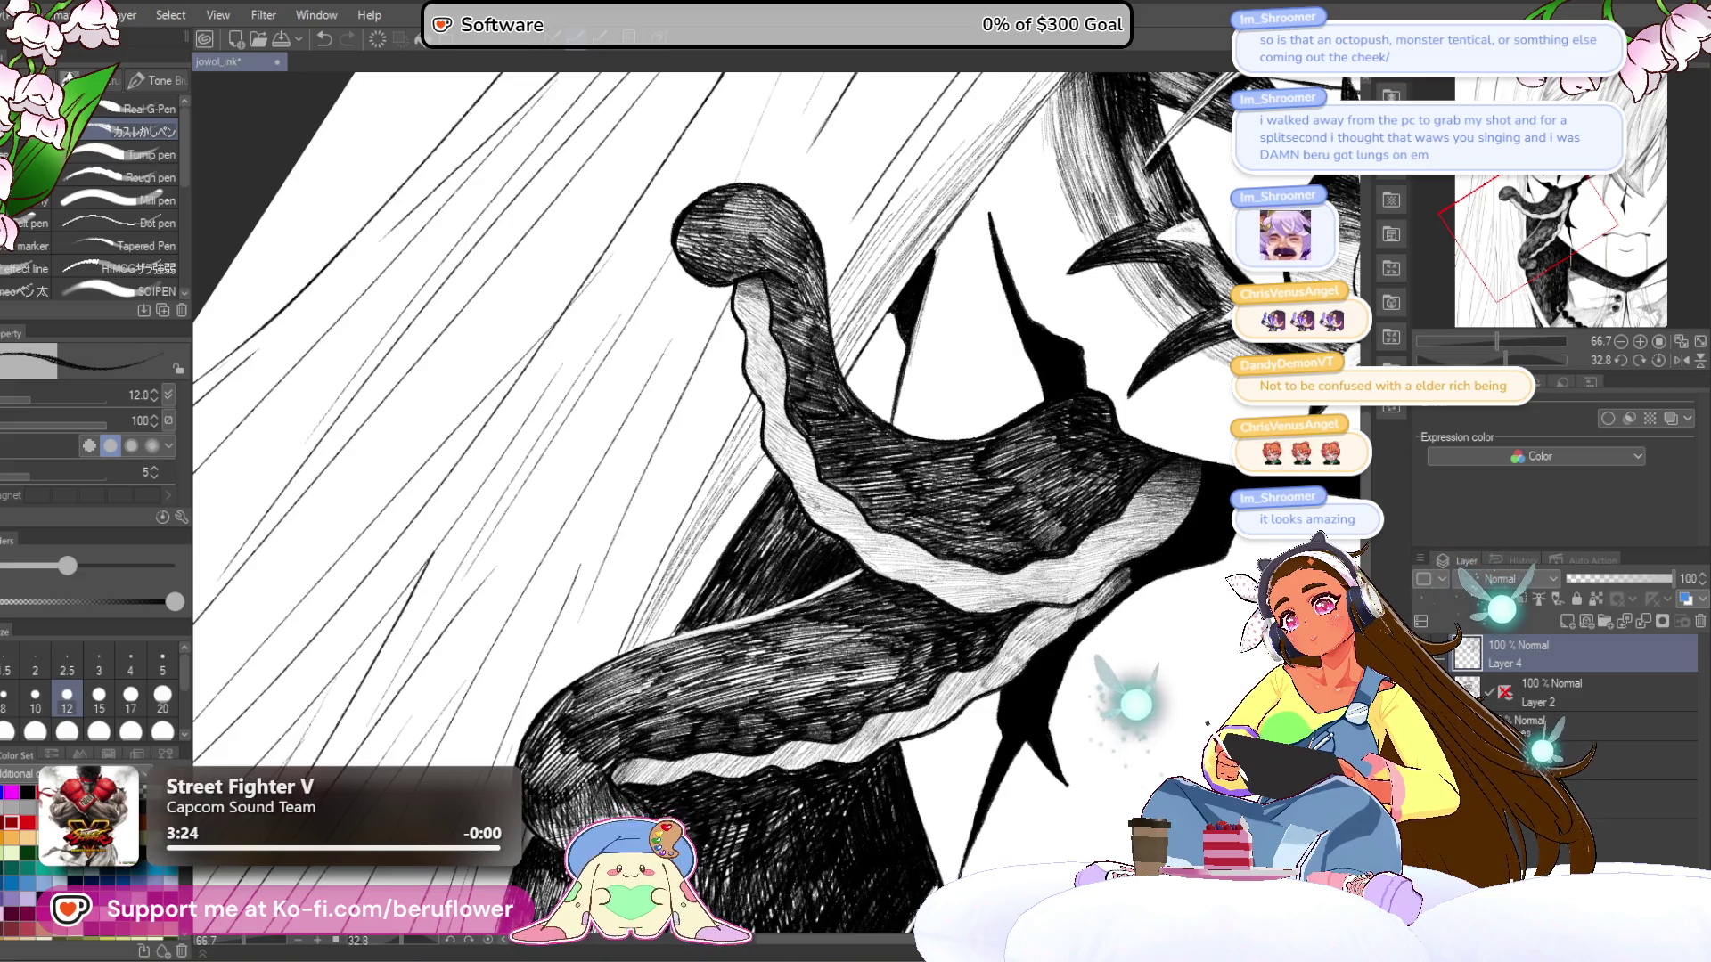
- Hatch short and long dark strokes down the hair, including left of the tentacle
scroll(910, 636, down, 5)
scroll(911, 637, up, 2)
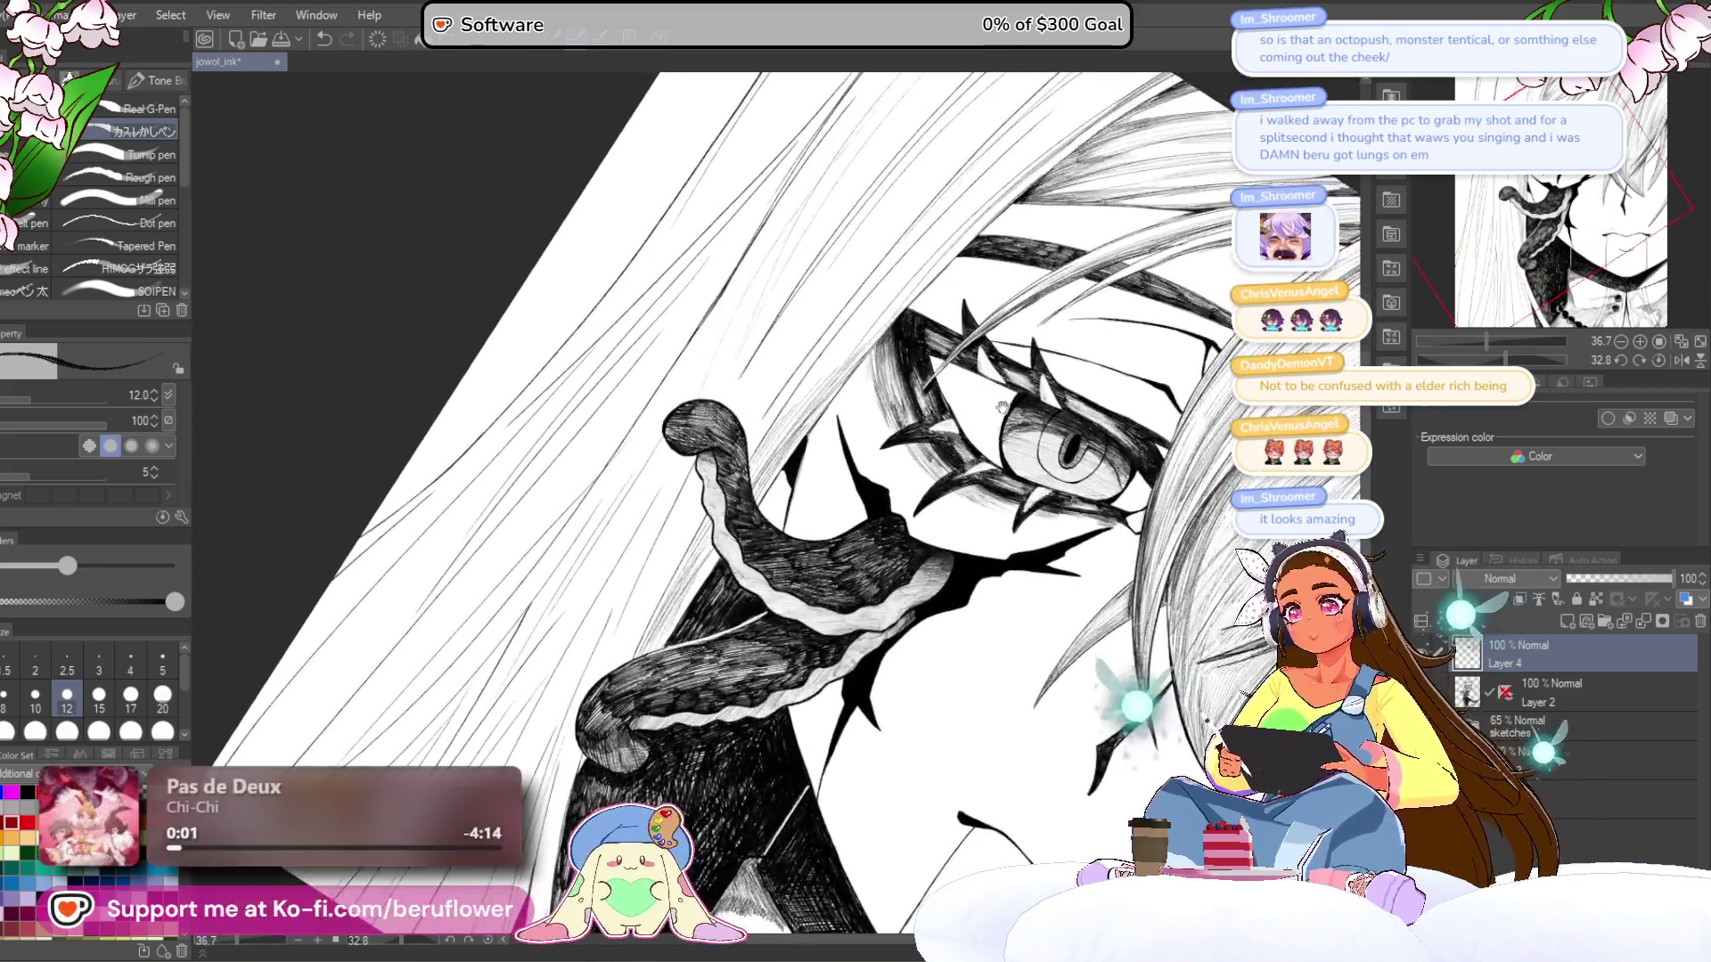
drag(911, 636, 925, 648)
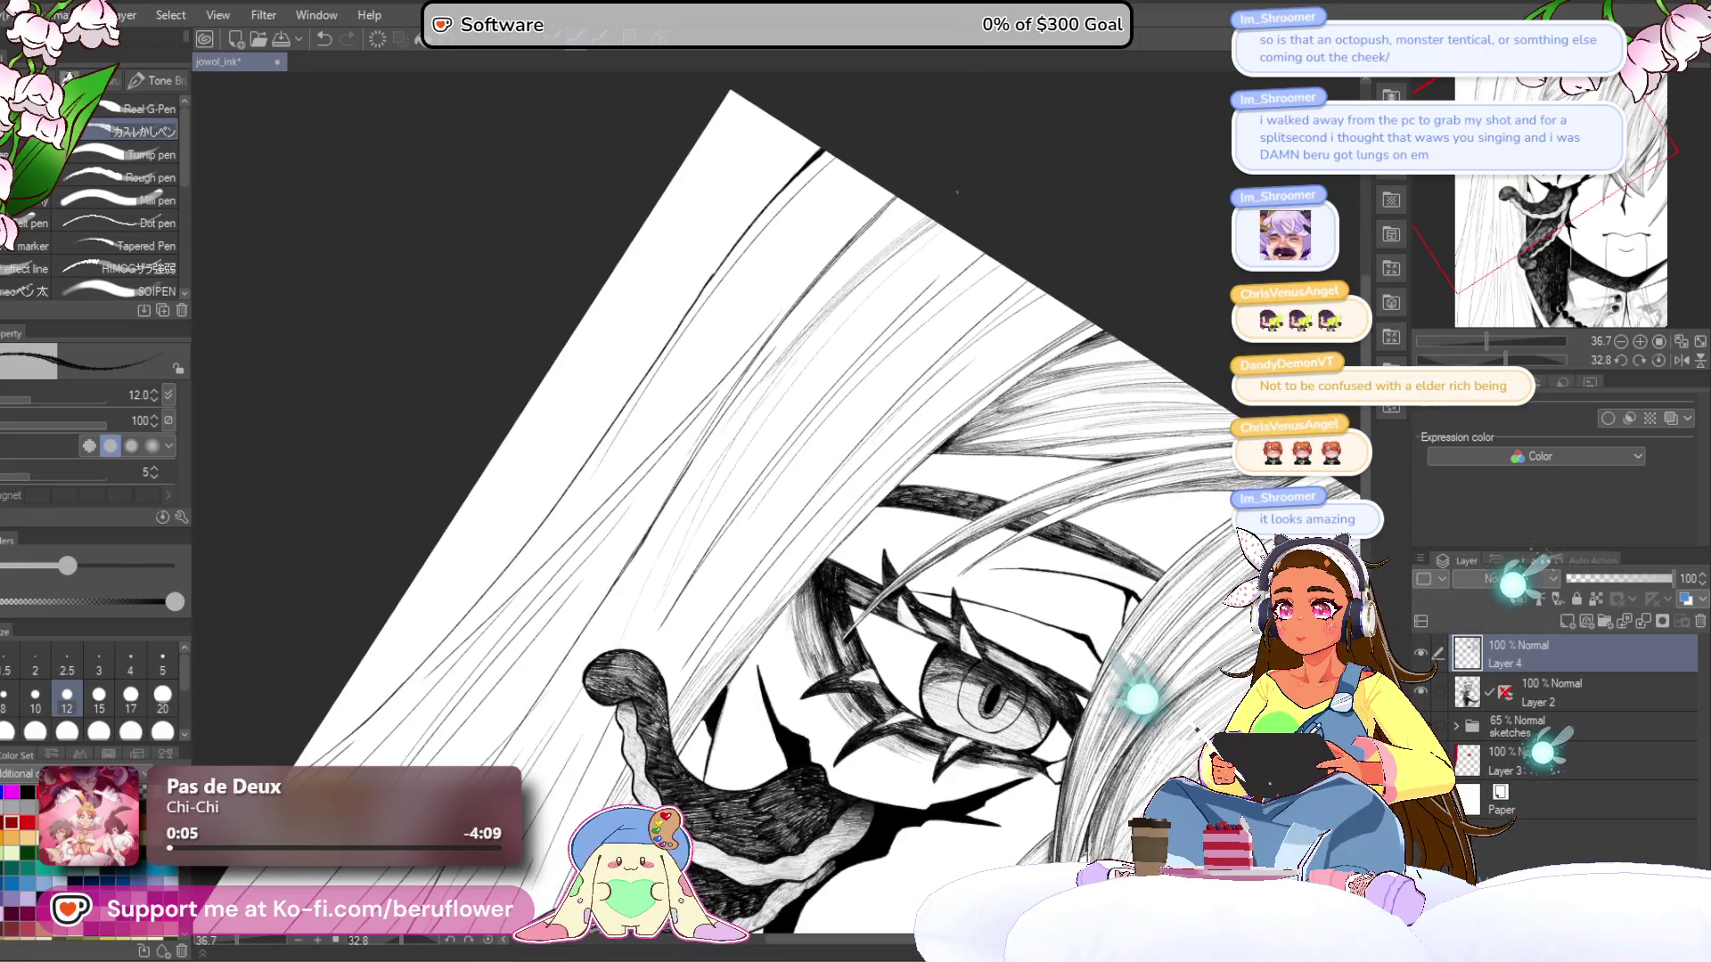
drag(918, 212, 816, 313)
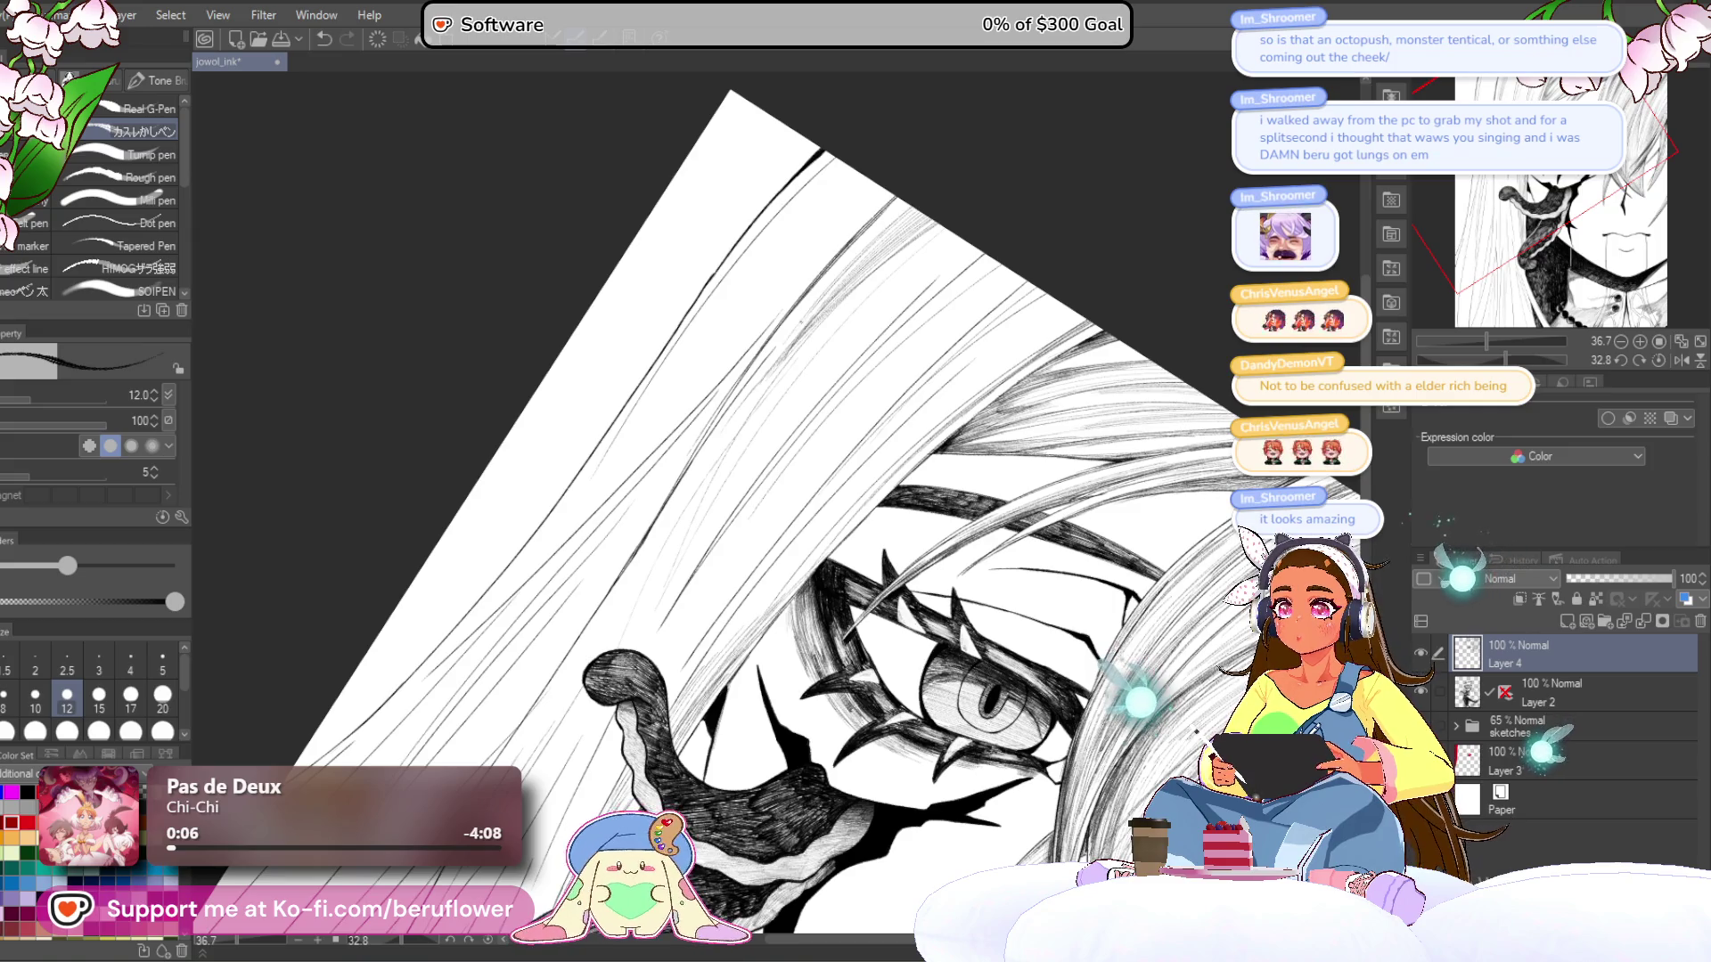
drag(864, 238, 784, 335)
drag(762, 363, 741, 390)
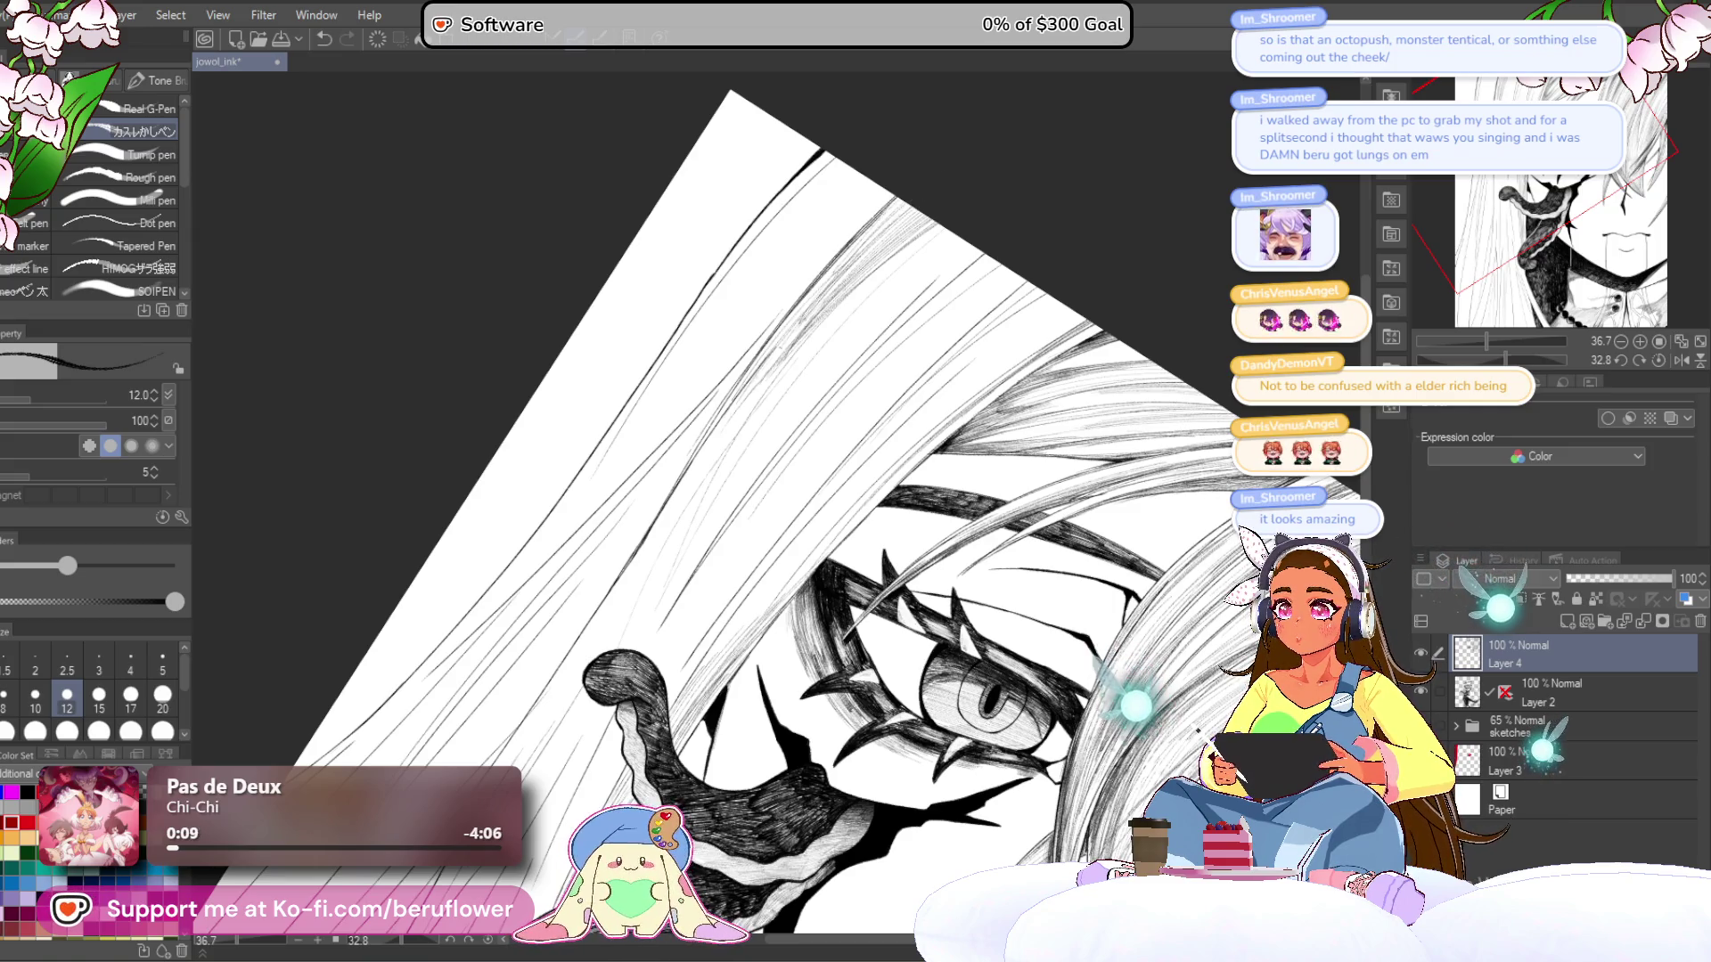
drag(692, 489, 633, 604)
drag(762, 374, 682, 498)
drag(733, 412, 610, 639)
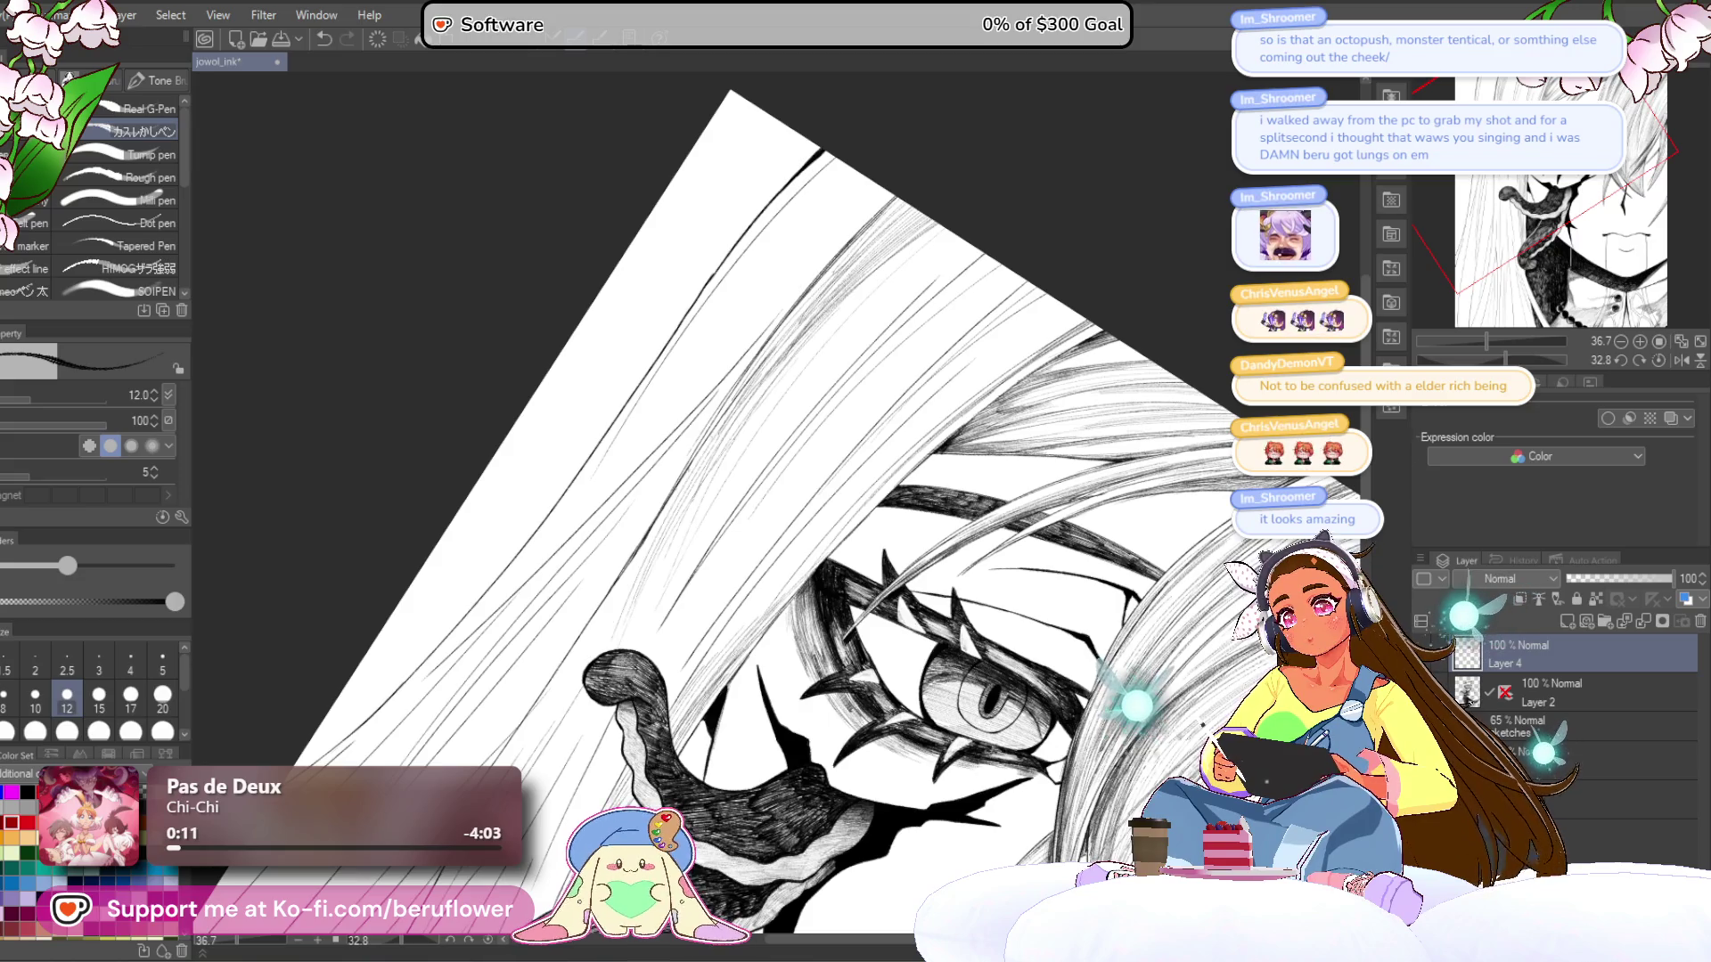
drag(636, 575, 593, 655)
drag(677, 508, 577, 677)
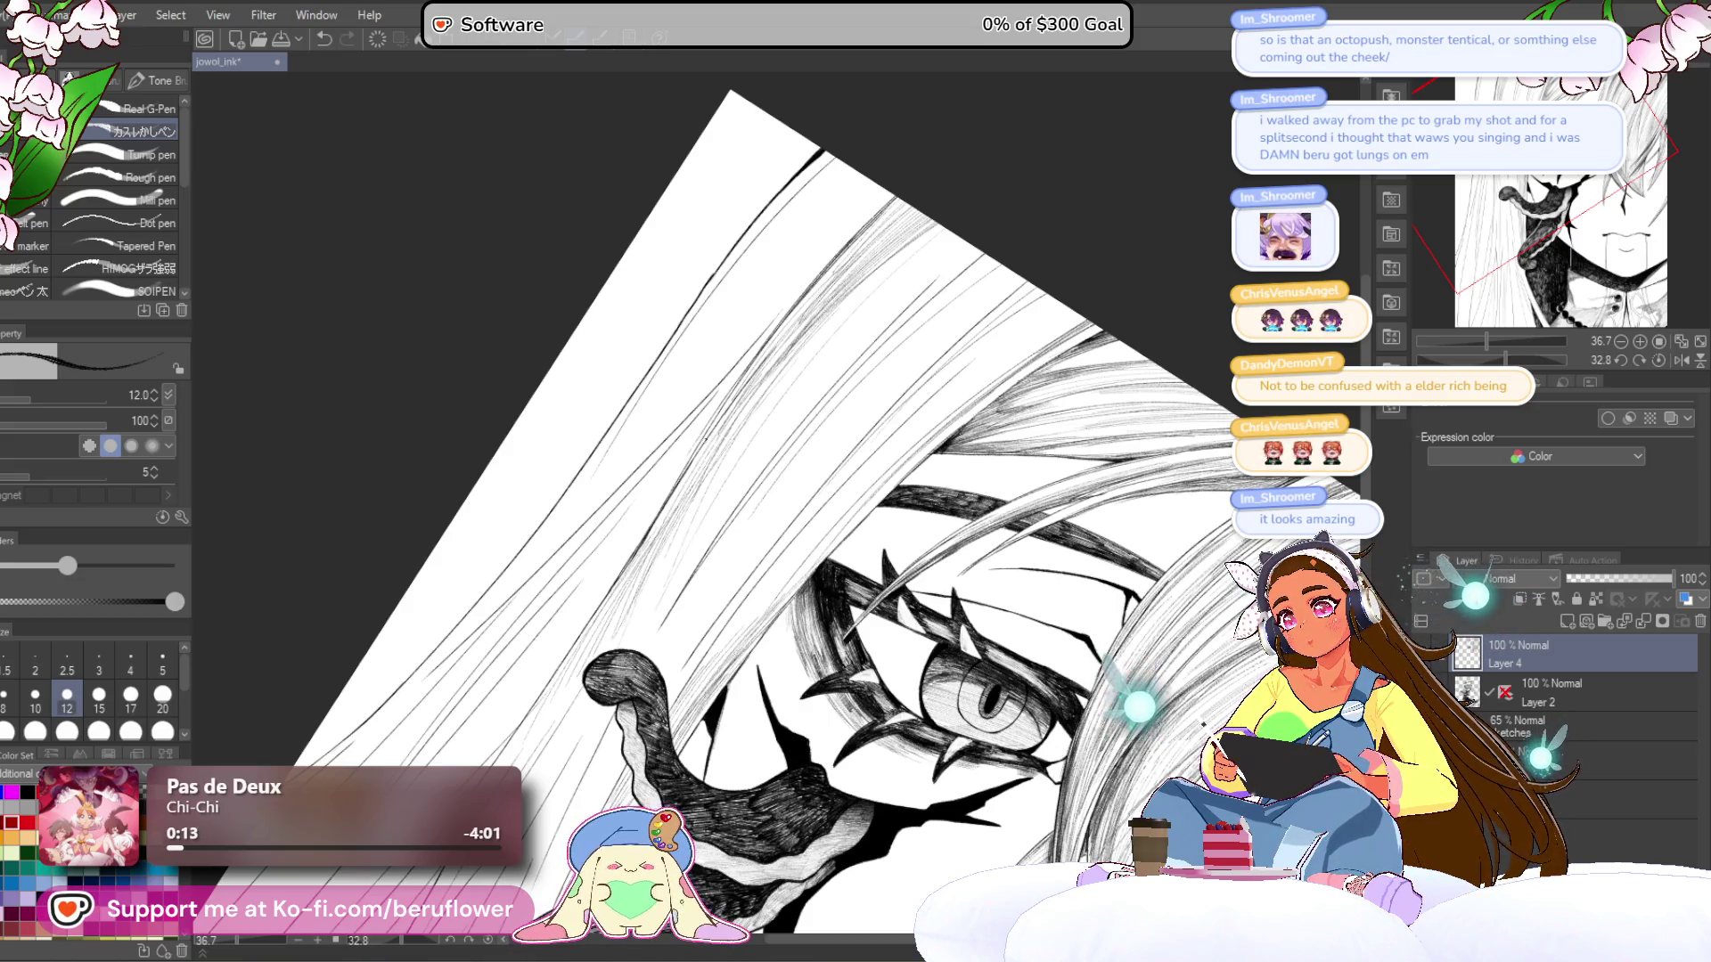
- Recentre on the hair above the eye, raise the G-pen to size 17, and hatch fine lines
scroll(1015, 539, down, 5)
scroll(1016, 539, up, 3)
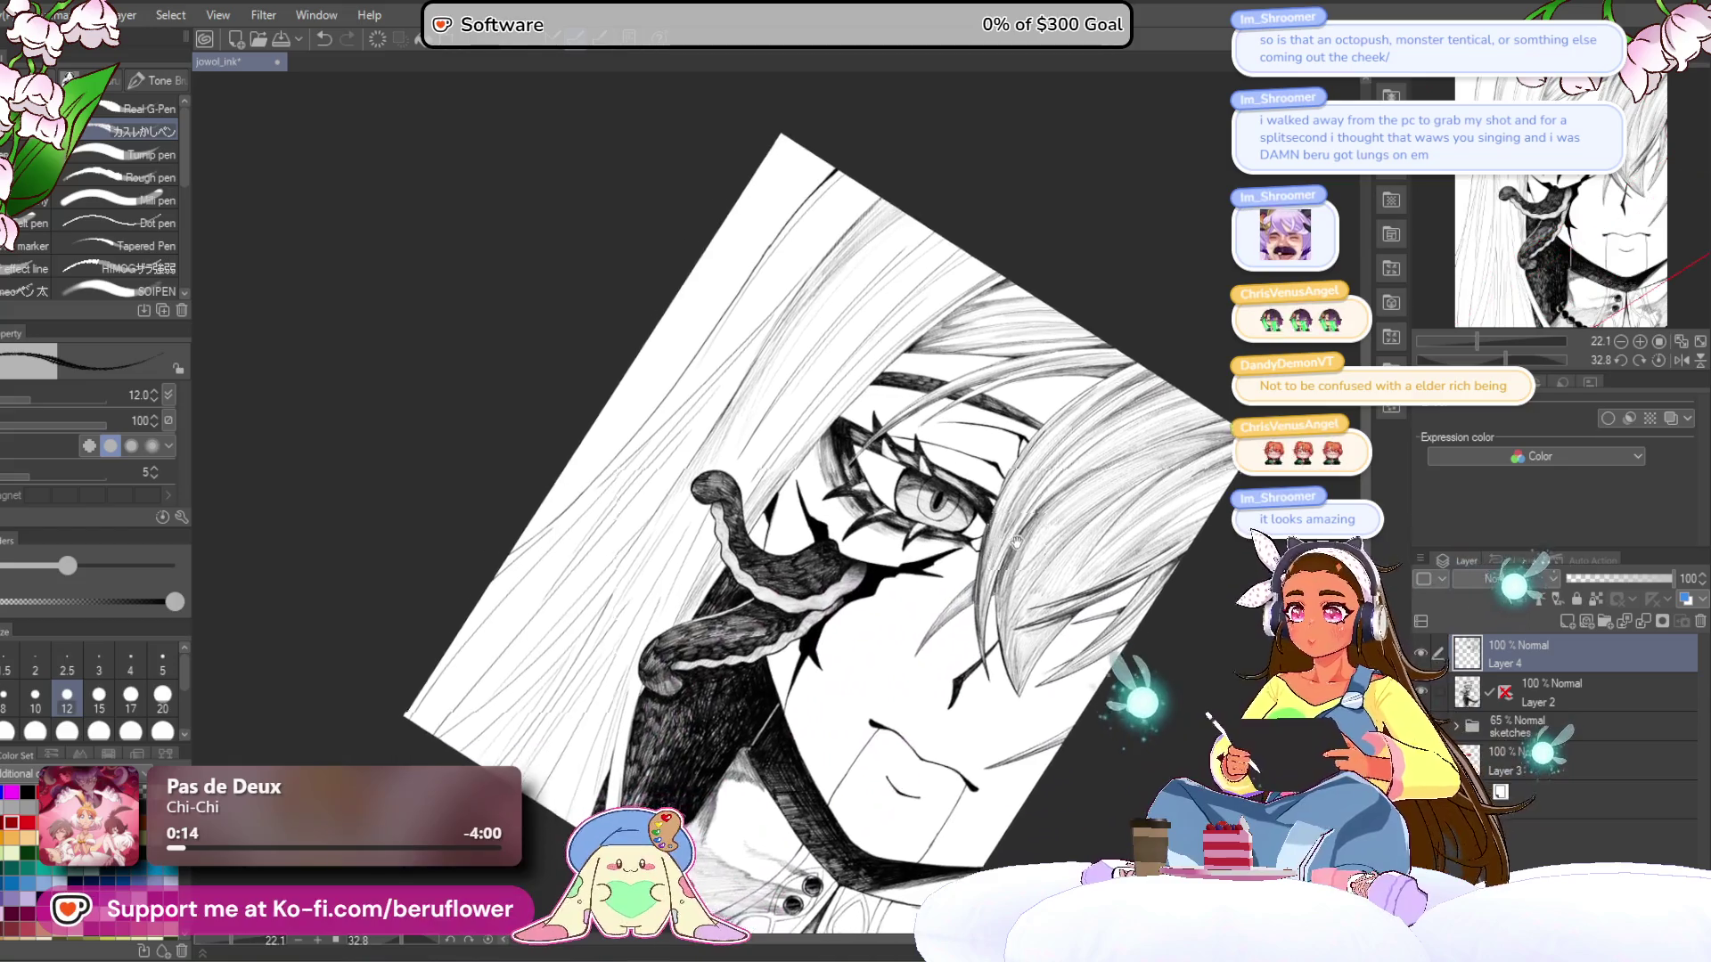
drag(1016, 539, 1098, 629)
scroll(952, 509, up, 5)
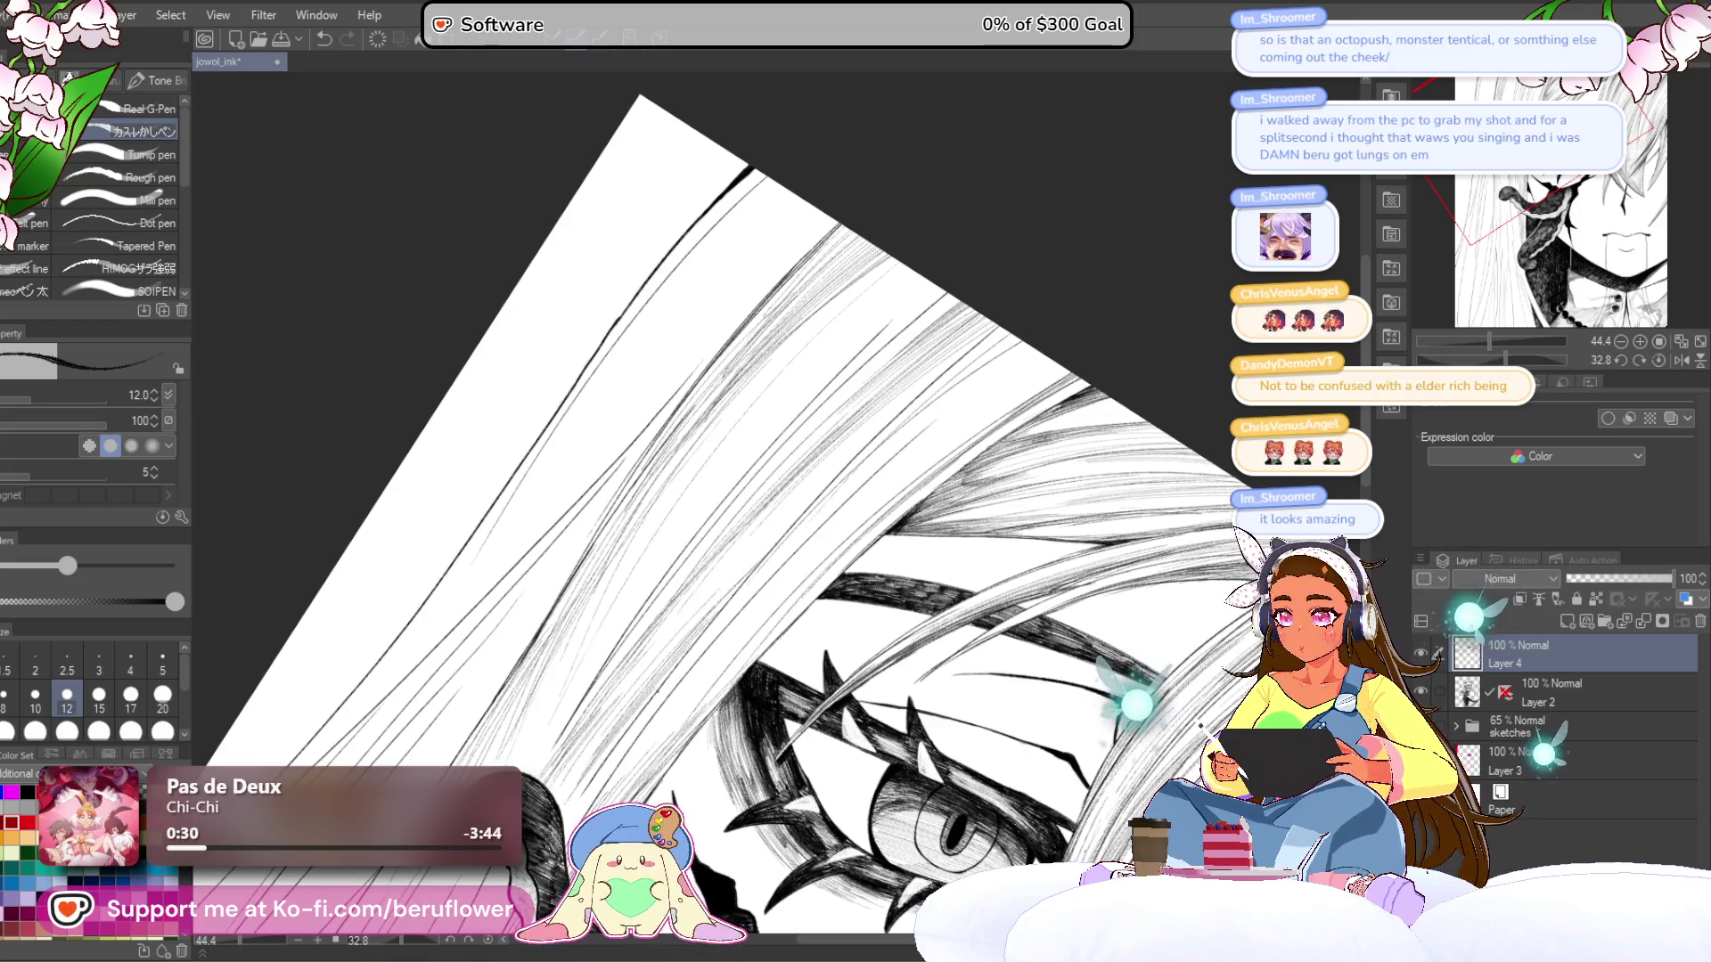
scroll(1079, 627, down, 3)
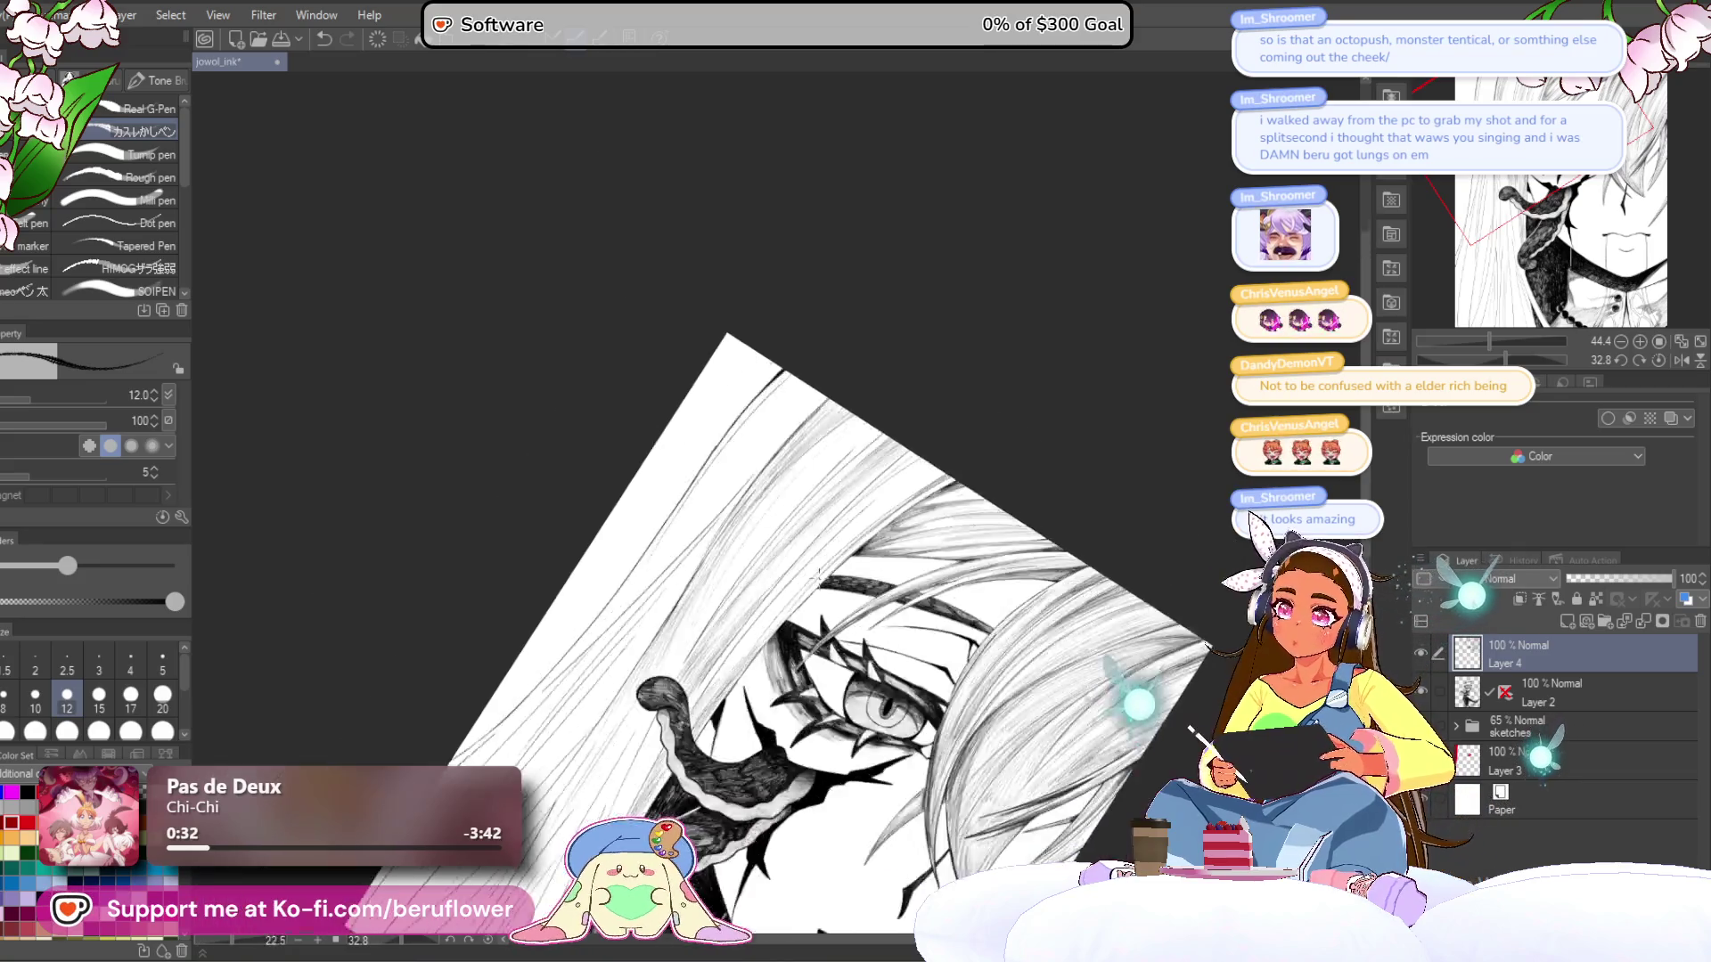
mouse_move(1079, 627)
mouse_down()
mouse_move(1100, 447)
mouse_move(1095, 520)
mouse_up()
drag(882, 476, 874, 436)
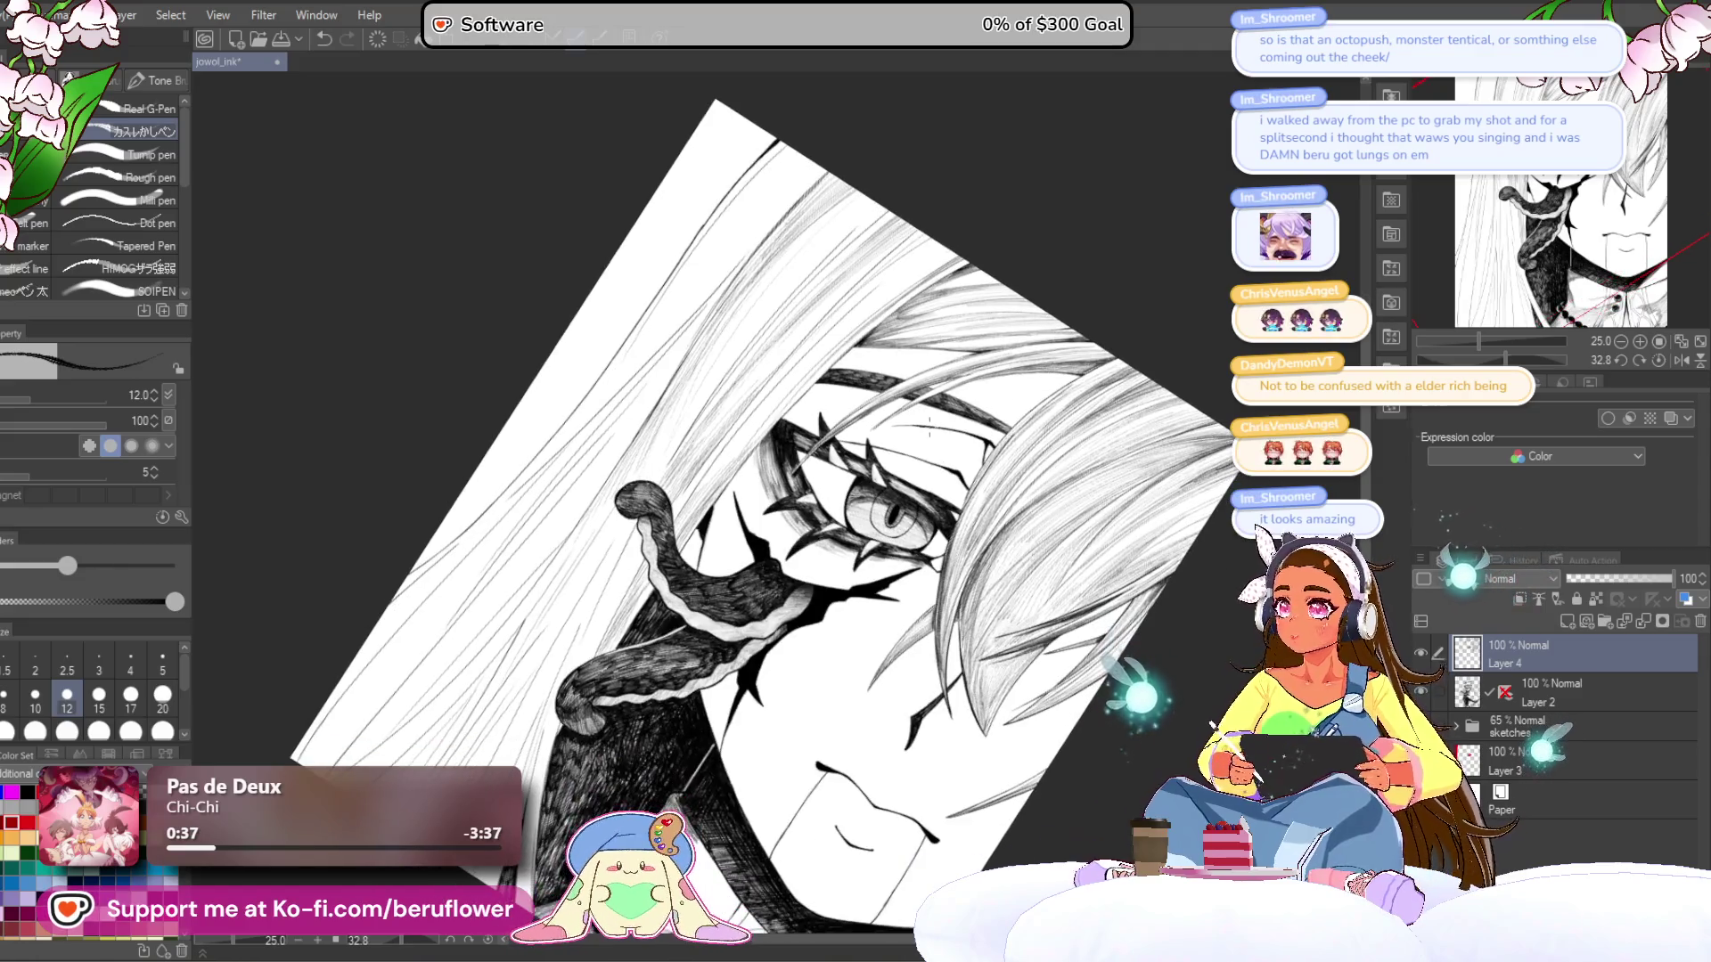
scroll(929, 427, up, 2)
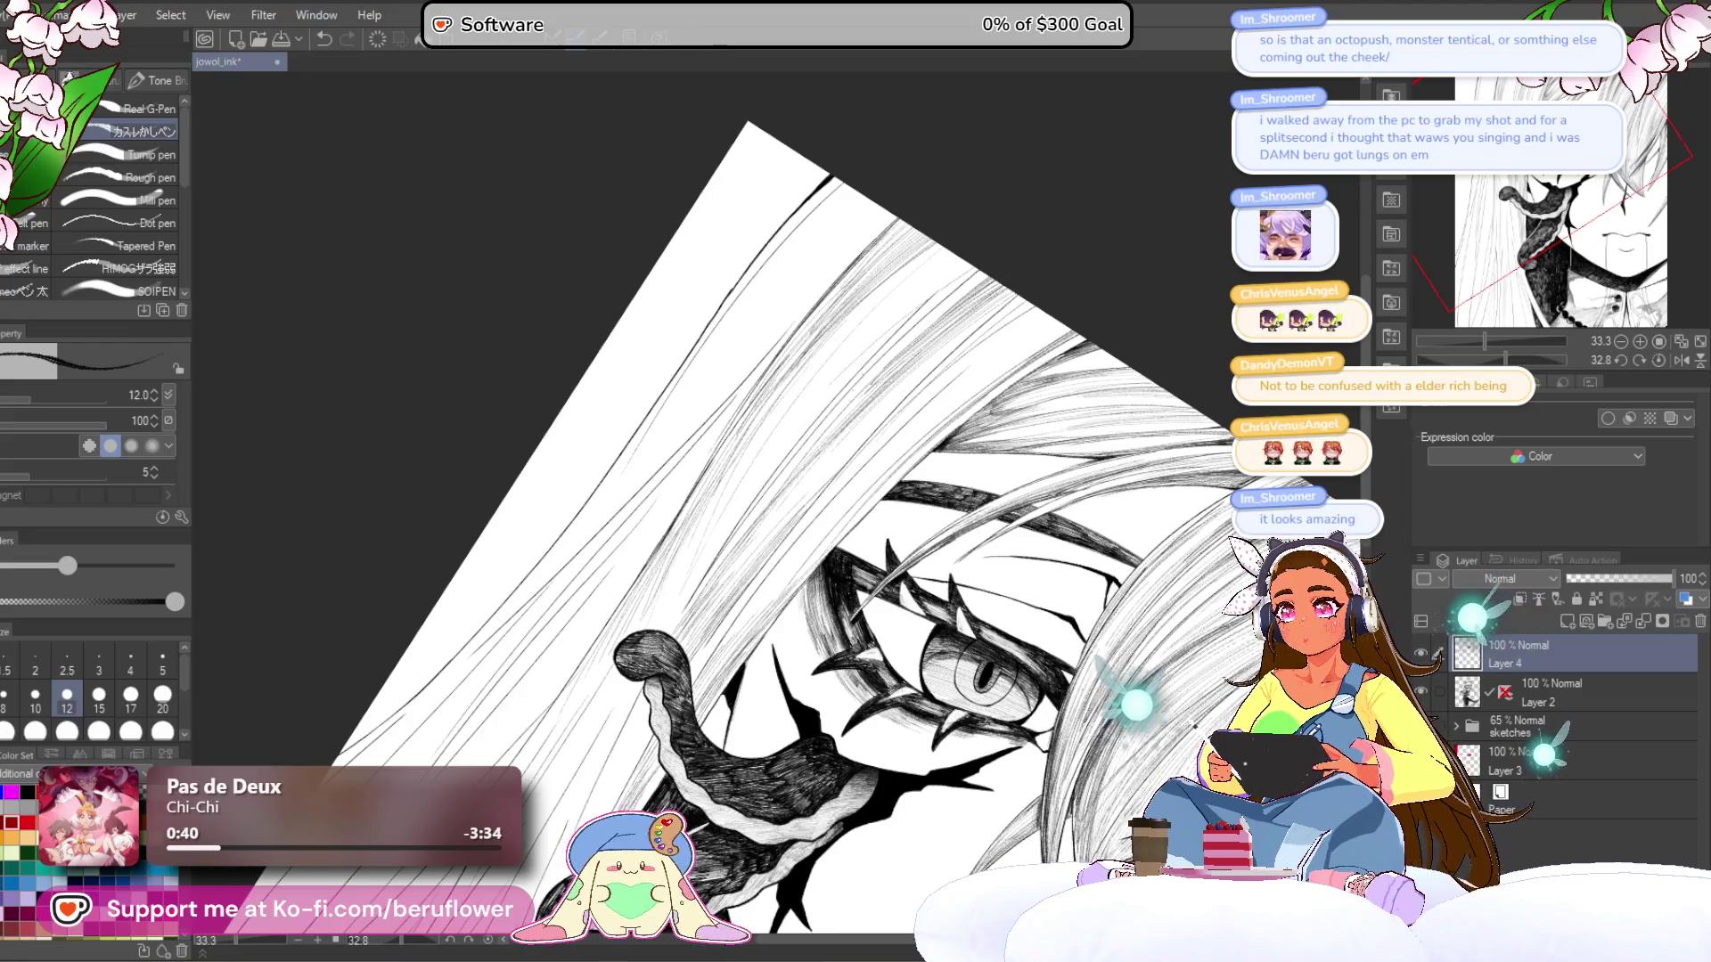
key(bracketright)
key(bracketright)
drag(962, 317, 713, 570)
drag(802, 457, 688, 587)
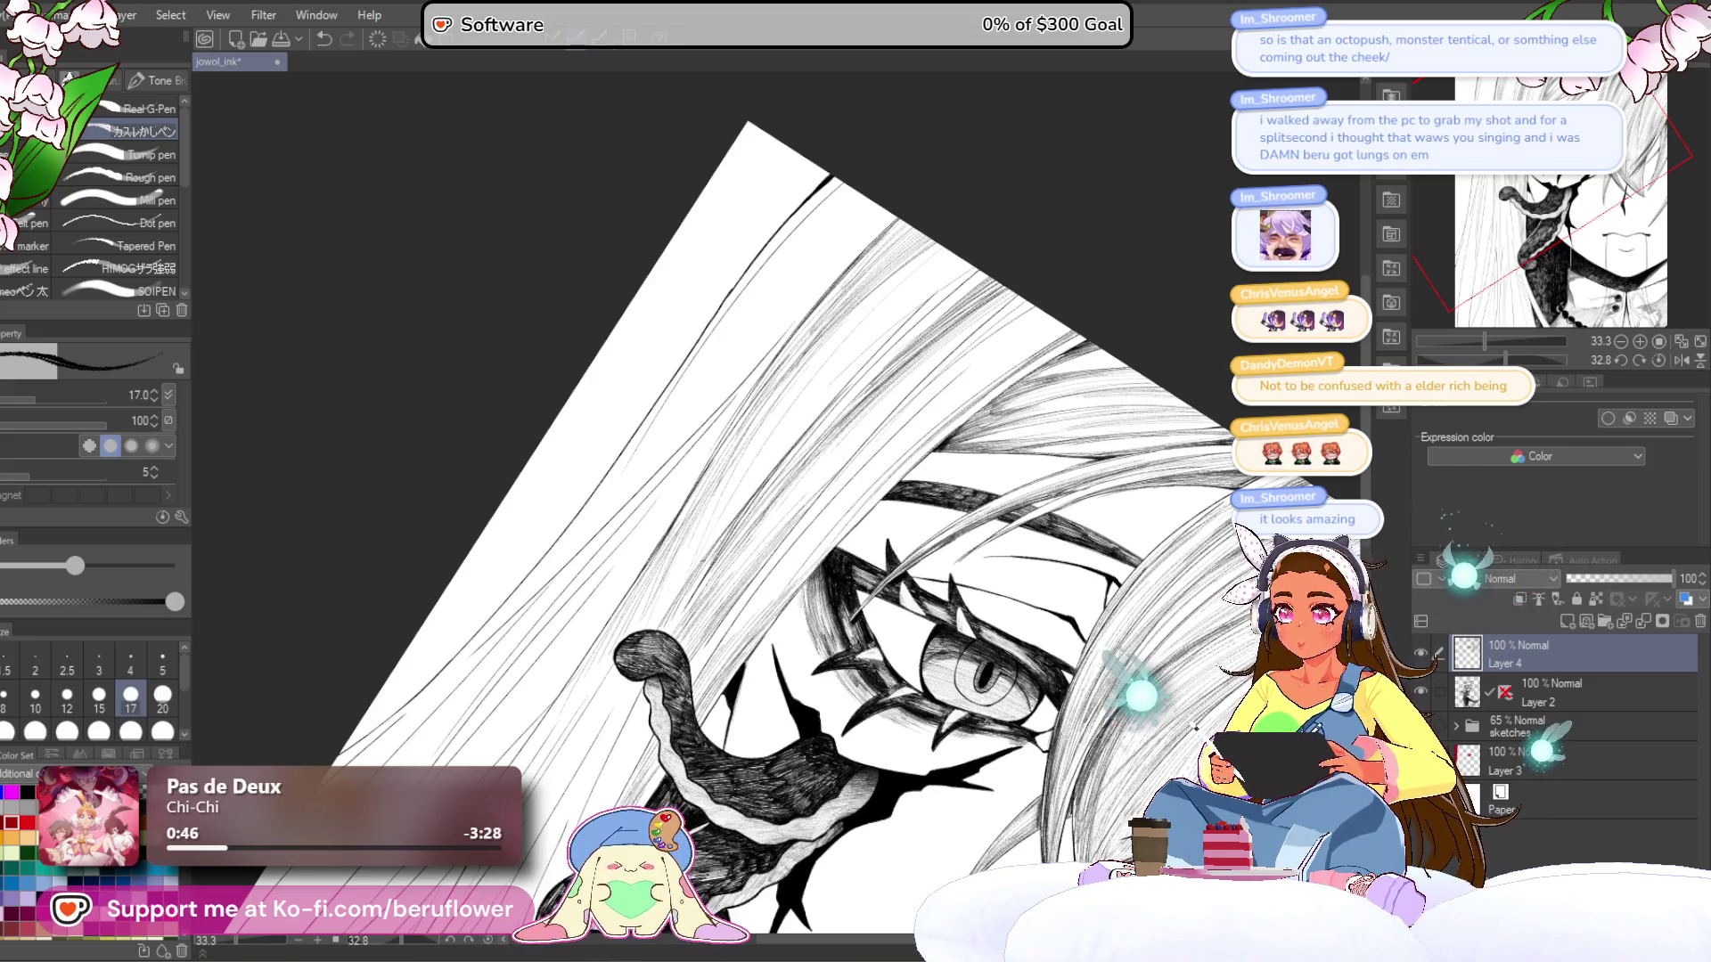
- Draw long hatching strokes down the upper hair, redo two stray ones, then reset canvas rotation
drag(906, 249, 792, 343)
drag(883, 303, 759, 441)
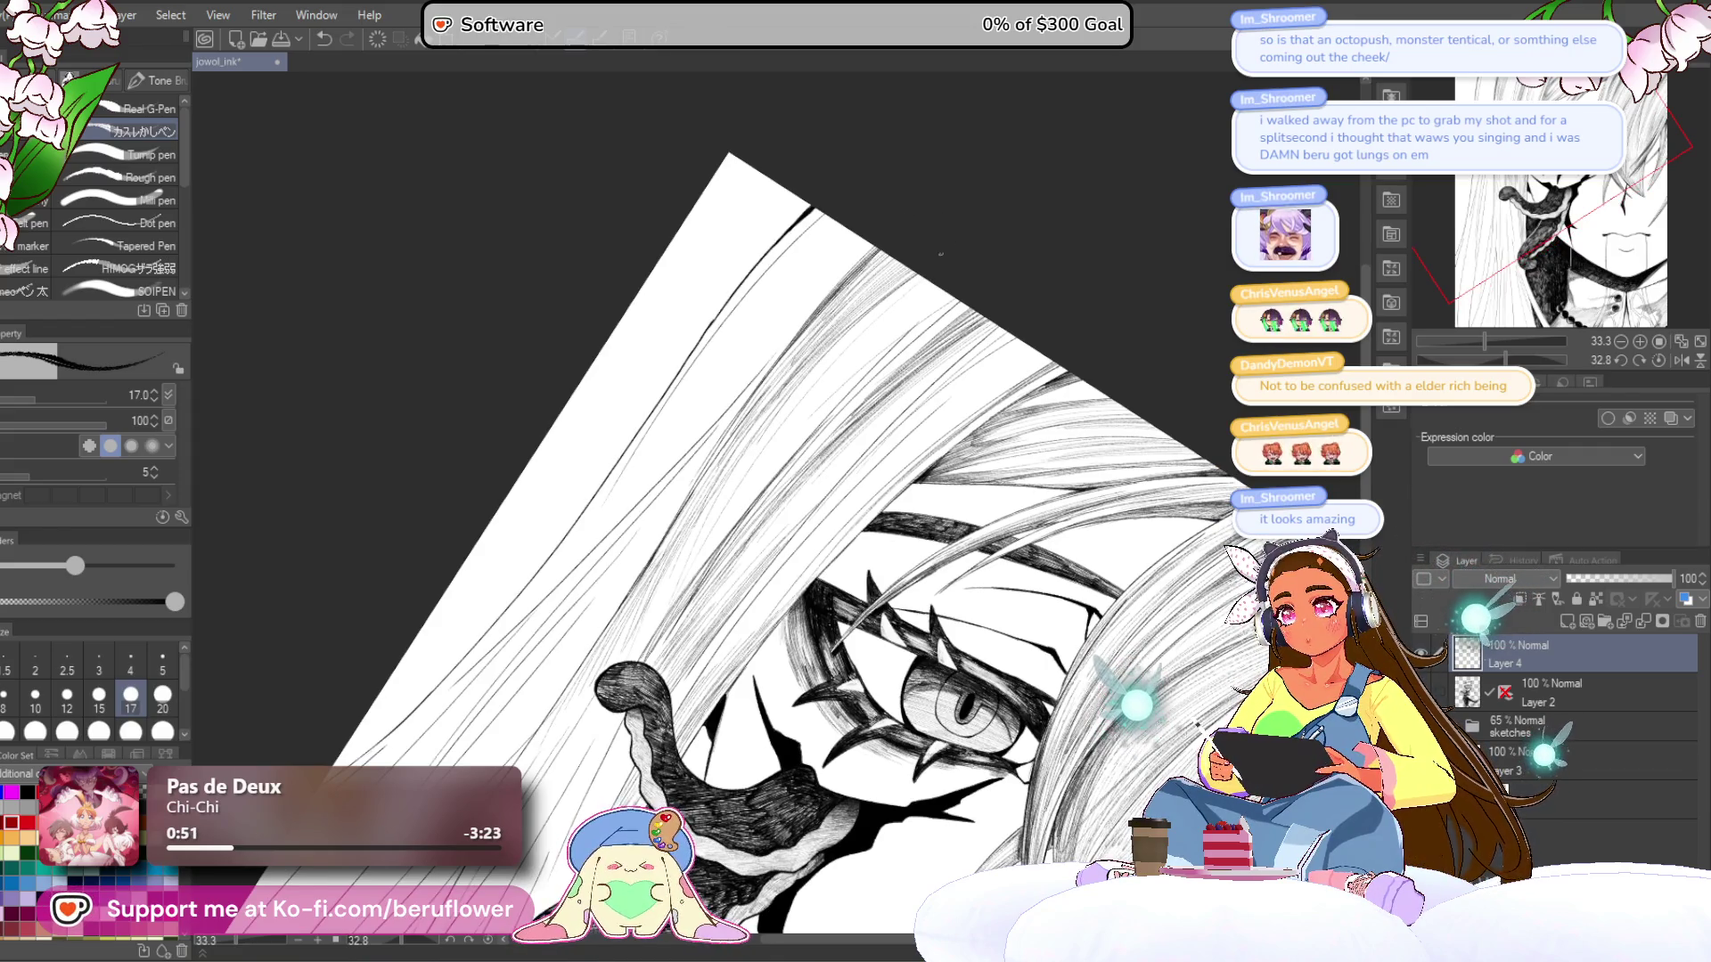
drag(886, 279, 745, 690)
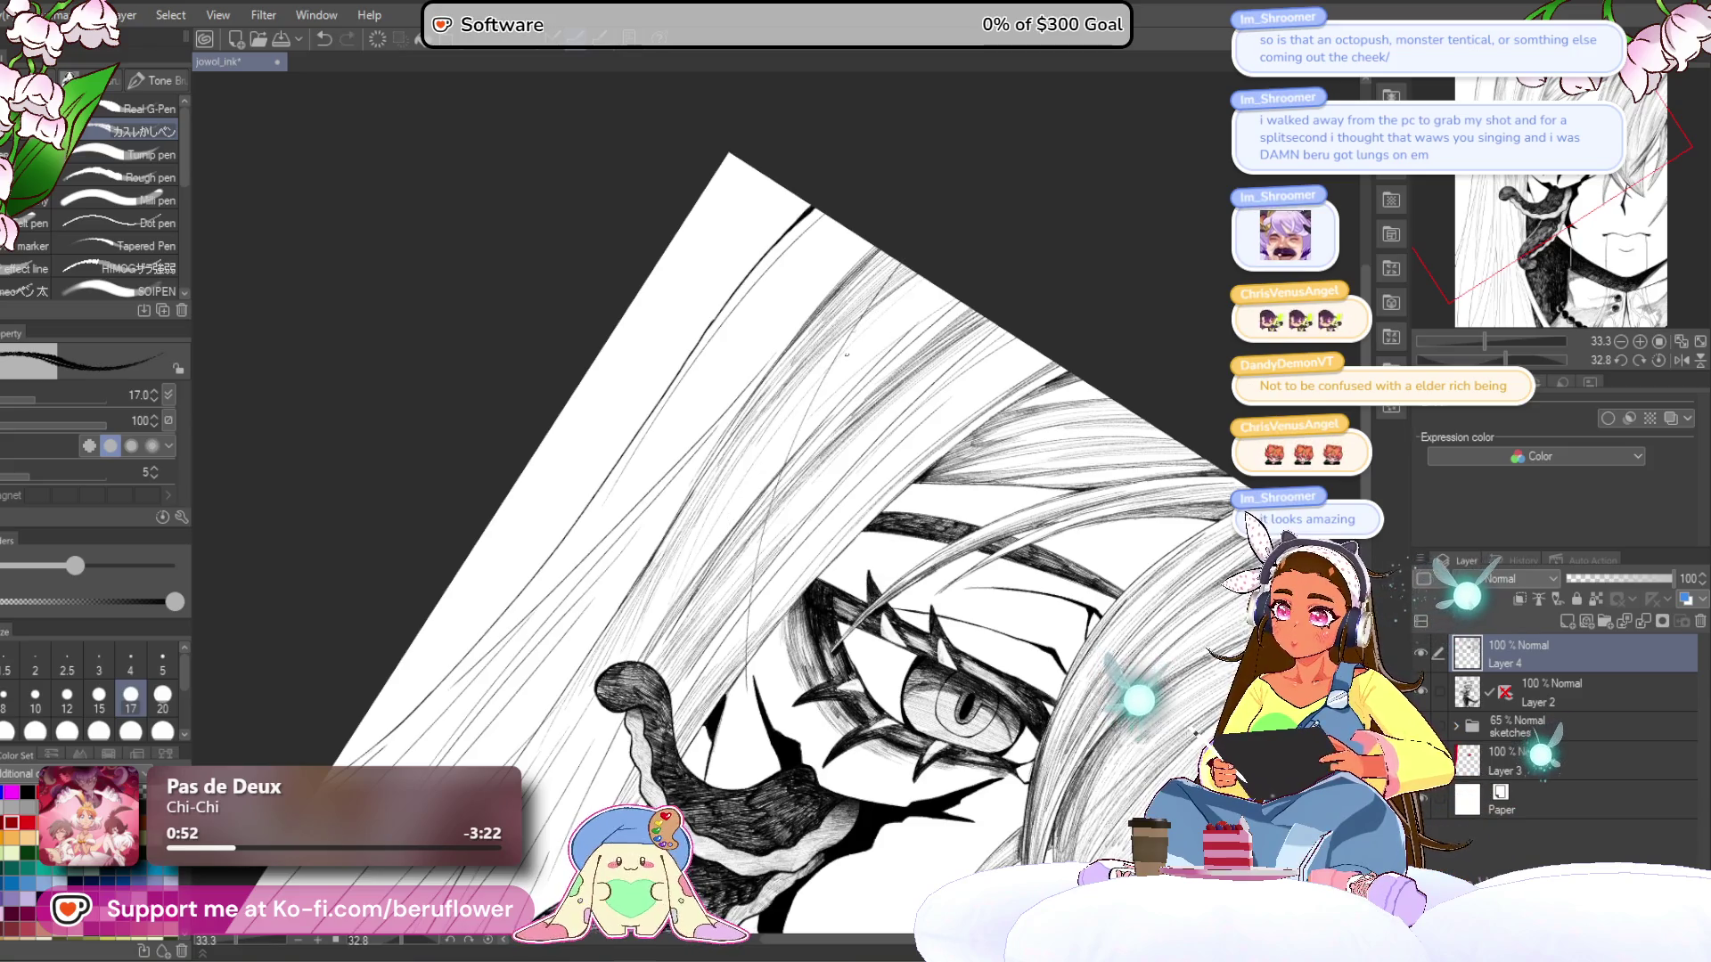
drag(905, 265, 767, 717)
scroll(786, 680, down, 3)
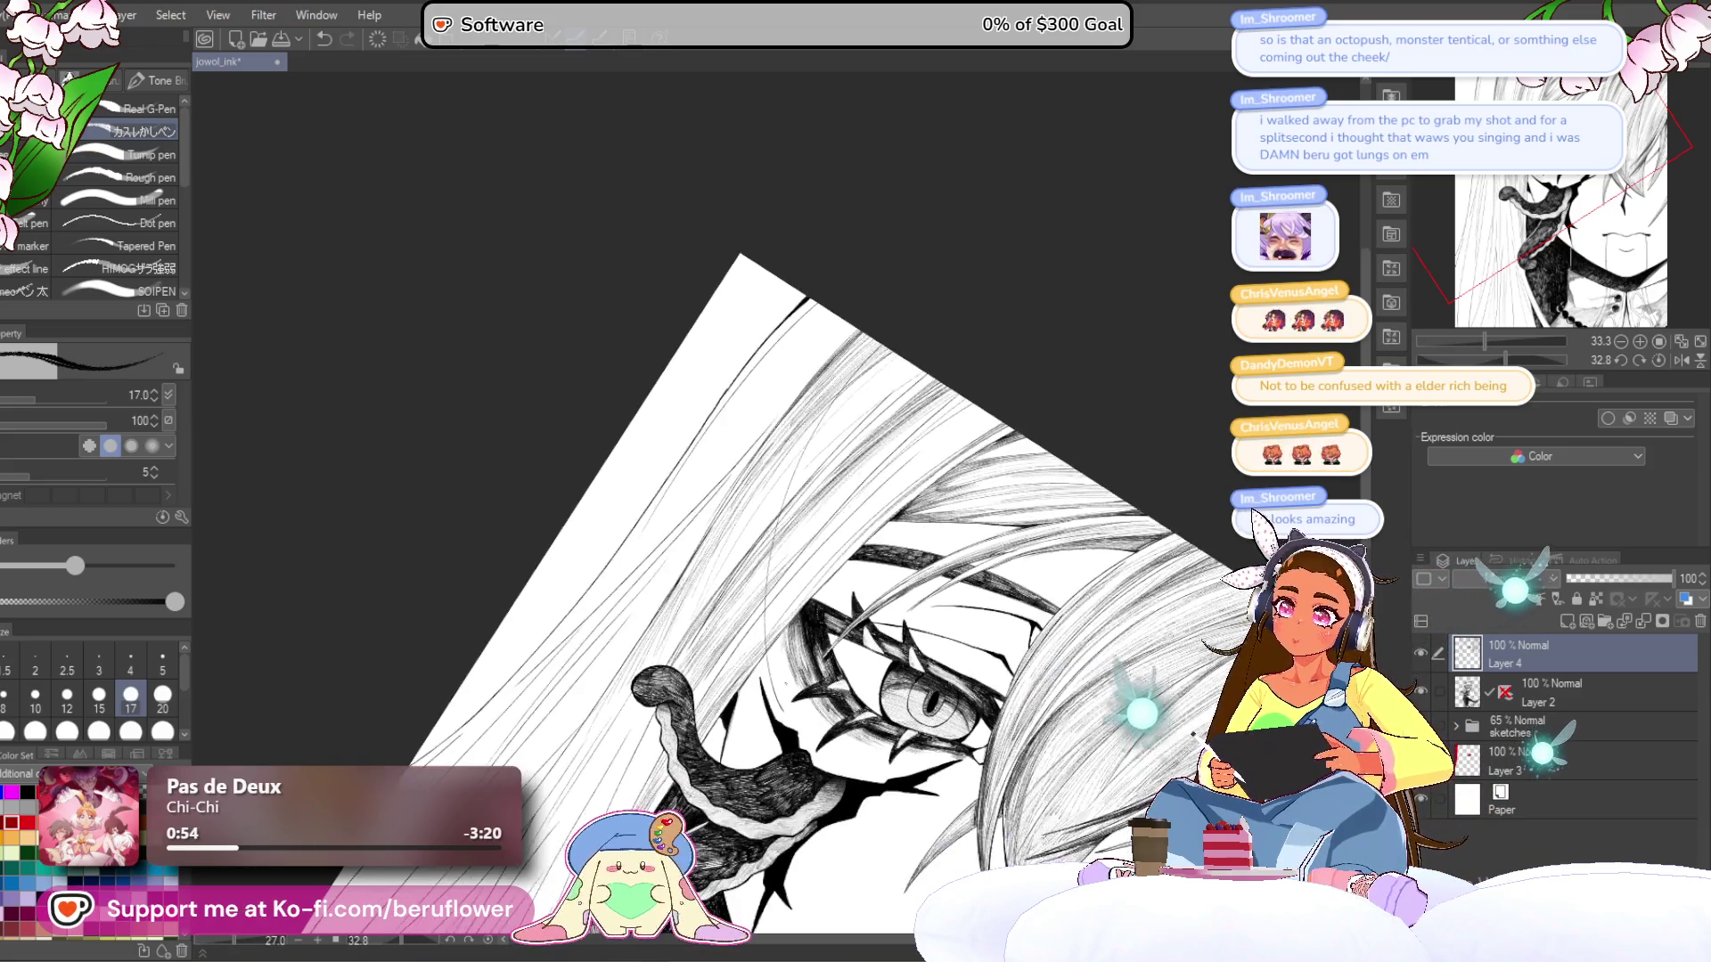
scroll(786, 682, up, 3)
drag(918, 230, 713, 699)
key(ctrl+z)
drag(900, 218, 784, 658)
key(ctrl+z)
drag(896, 265, 713, 700)
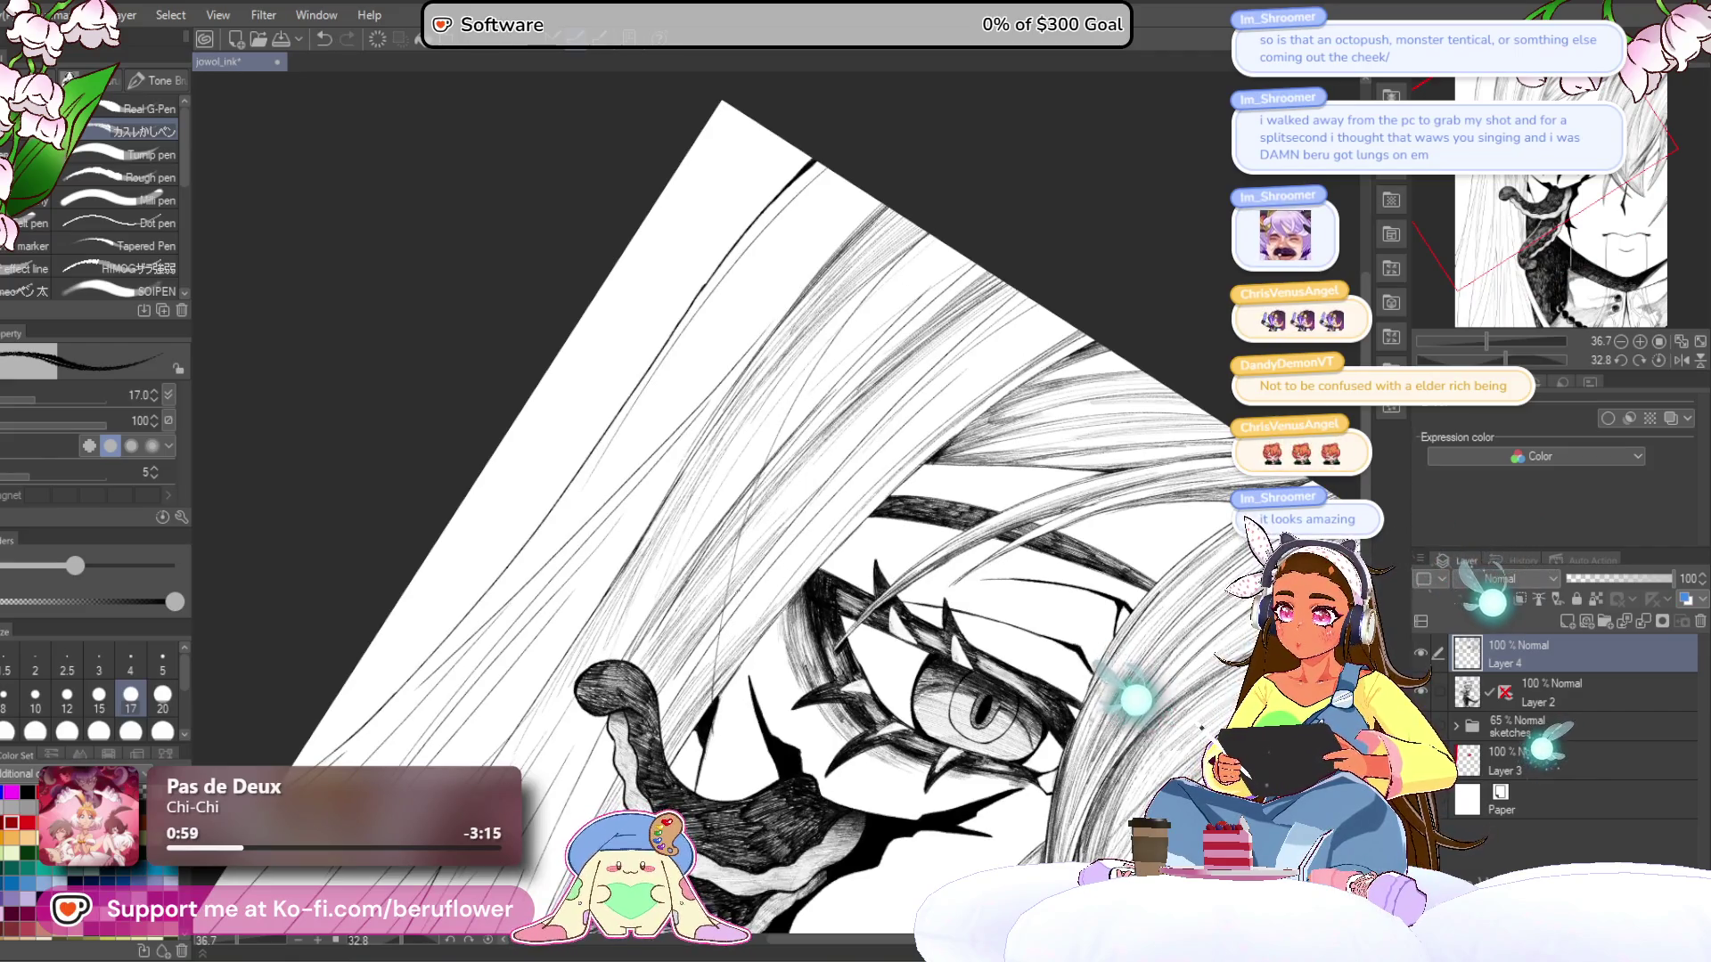
drag(1027, 642, 979, 415)
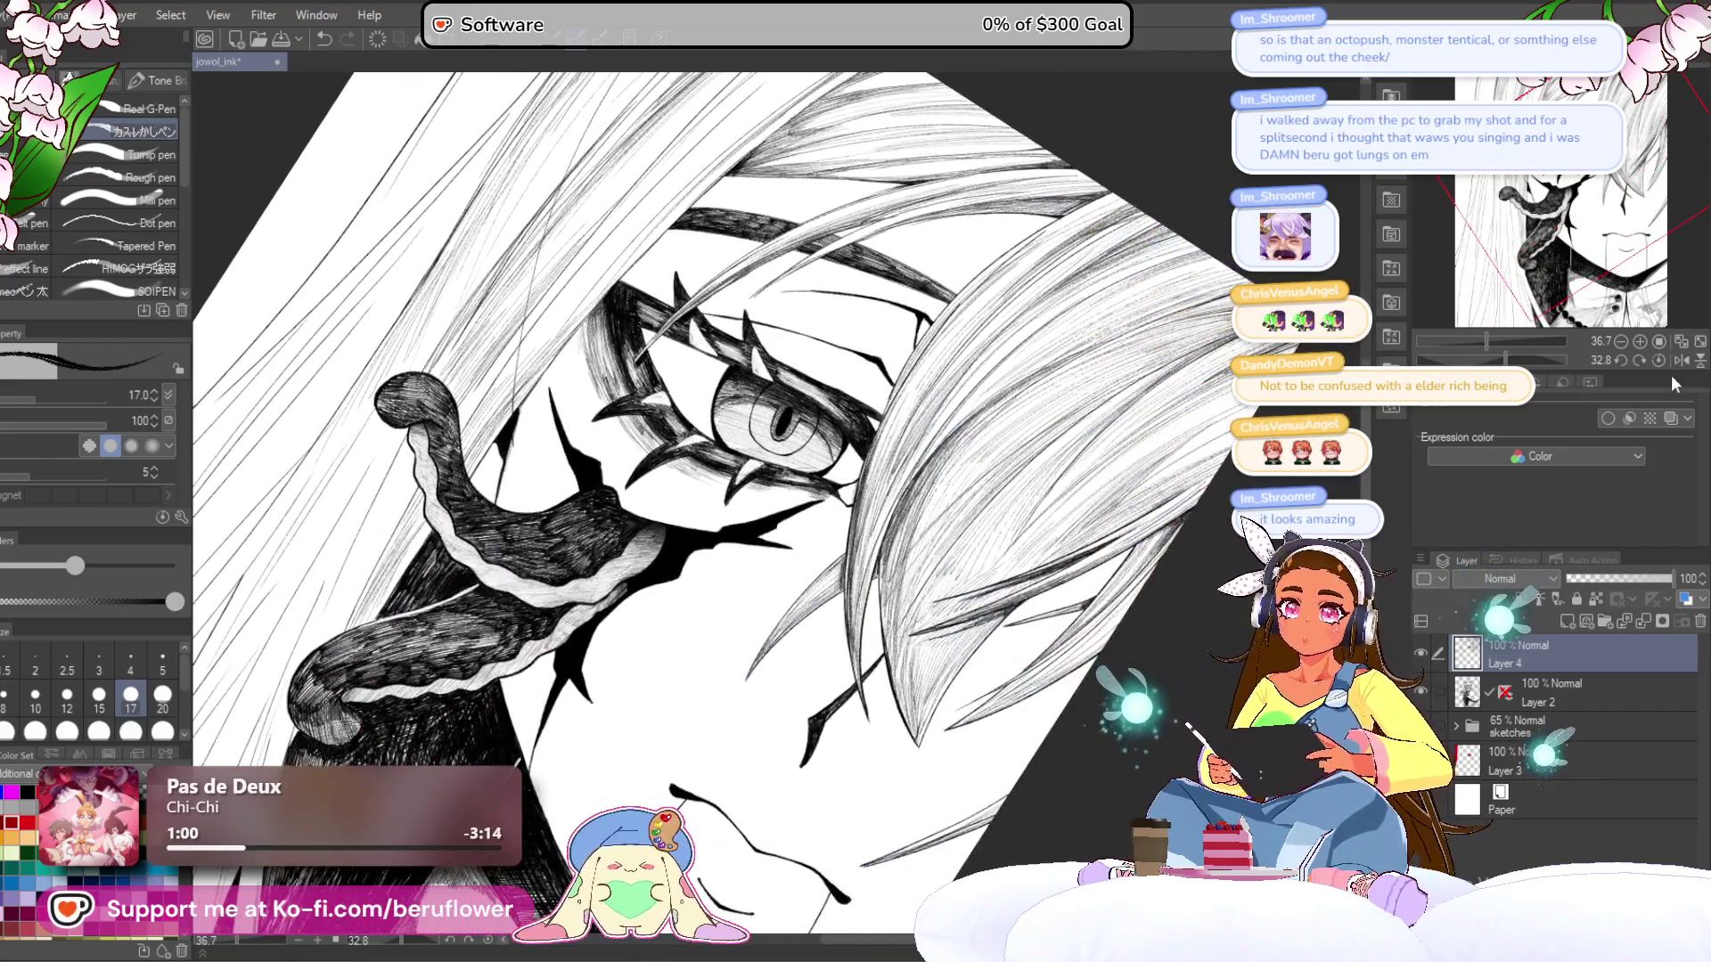
click(1659, 360)
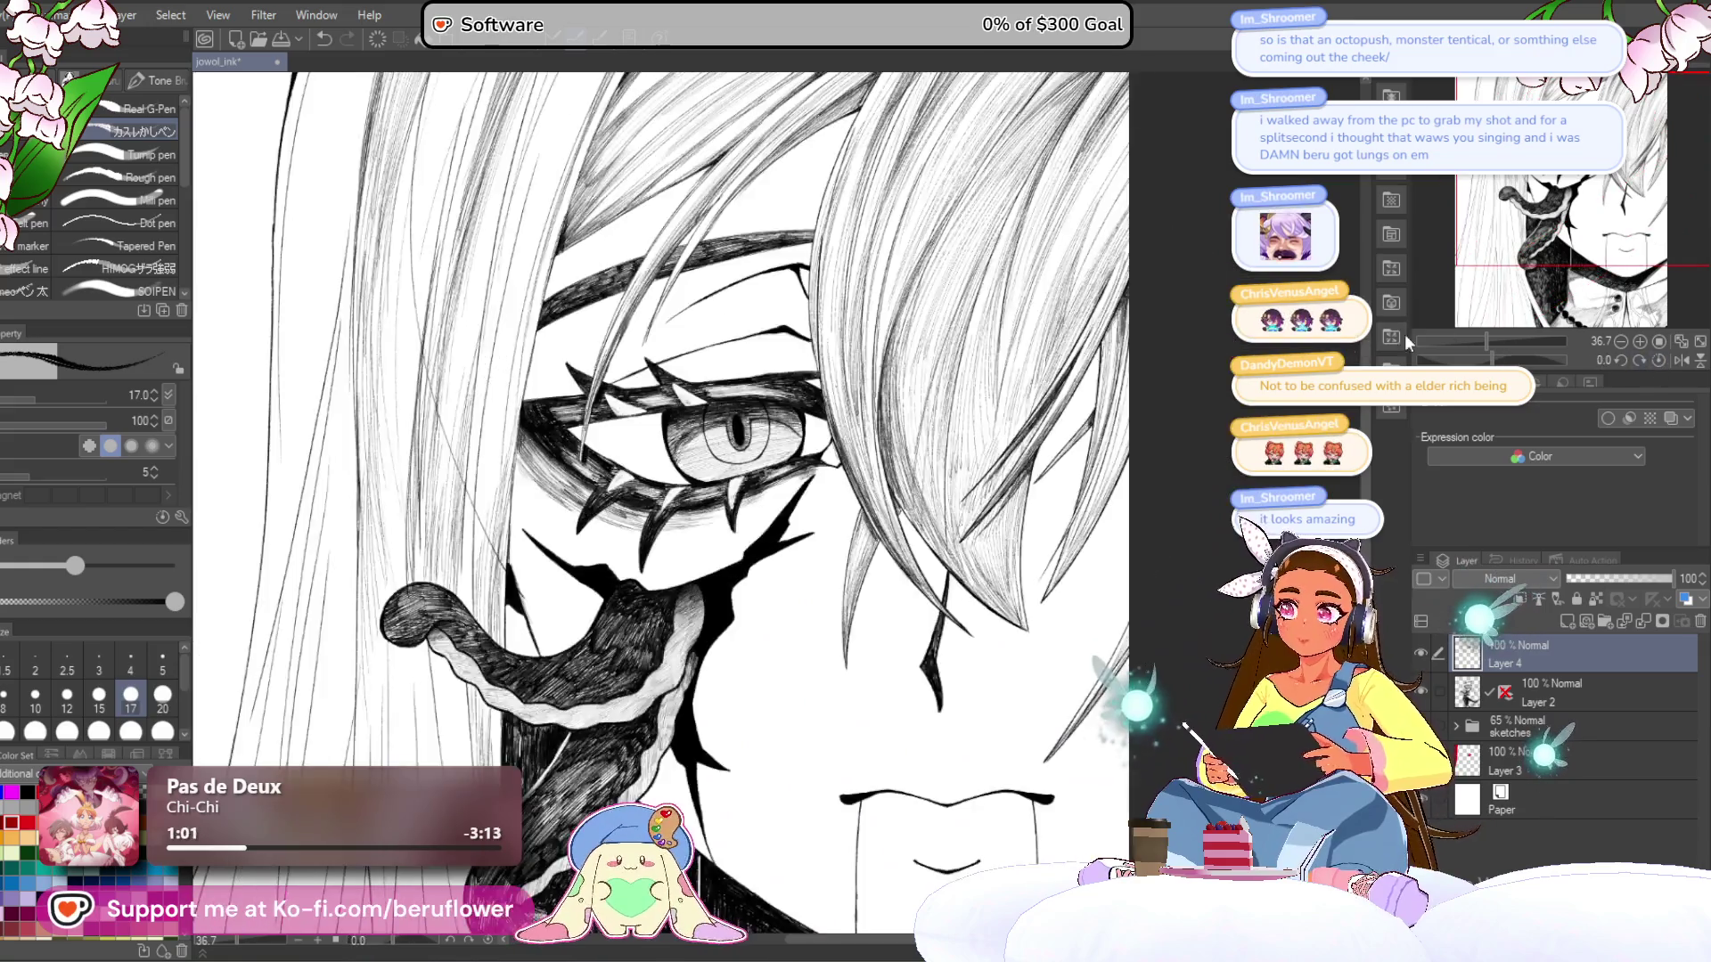
- Undo a stray long hair stroke and tilt the canvas about 17° over the eye's hair
drag(1092, 232, 878, 504)
key(ctrl+z)
scroll(954, 581, down, 5)
scroll(953, 582, up, 5)
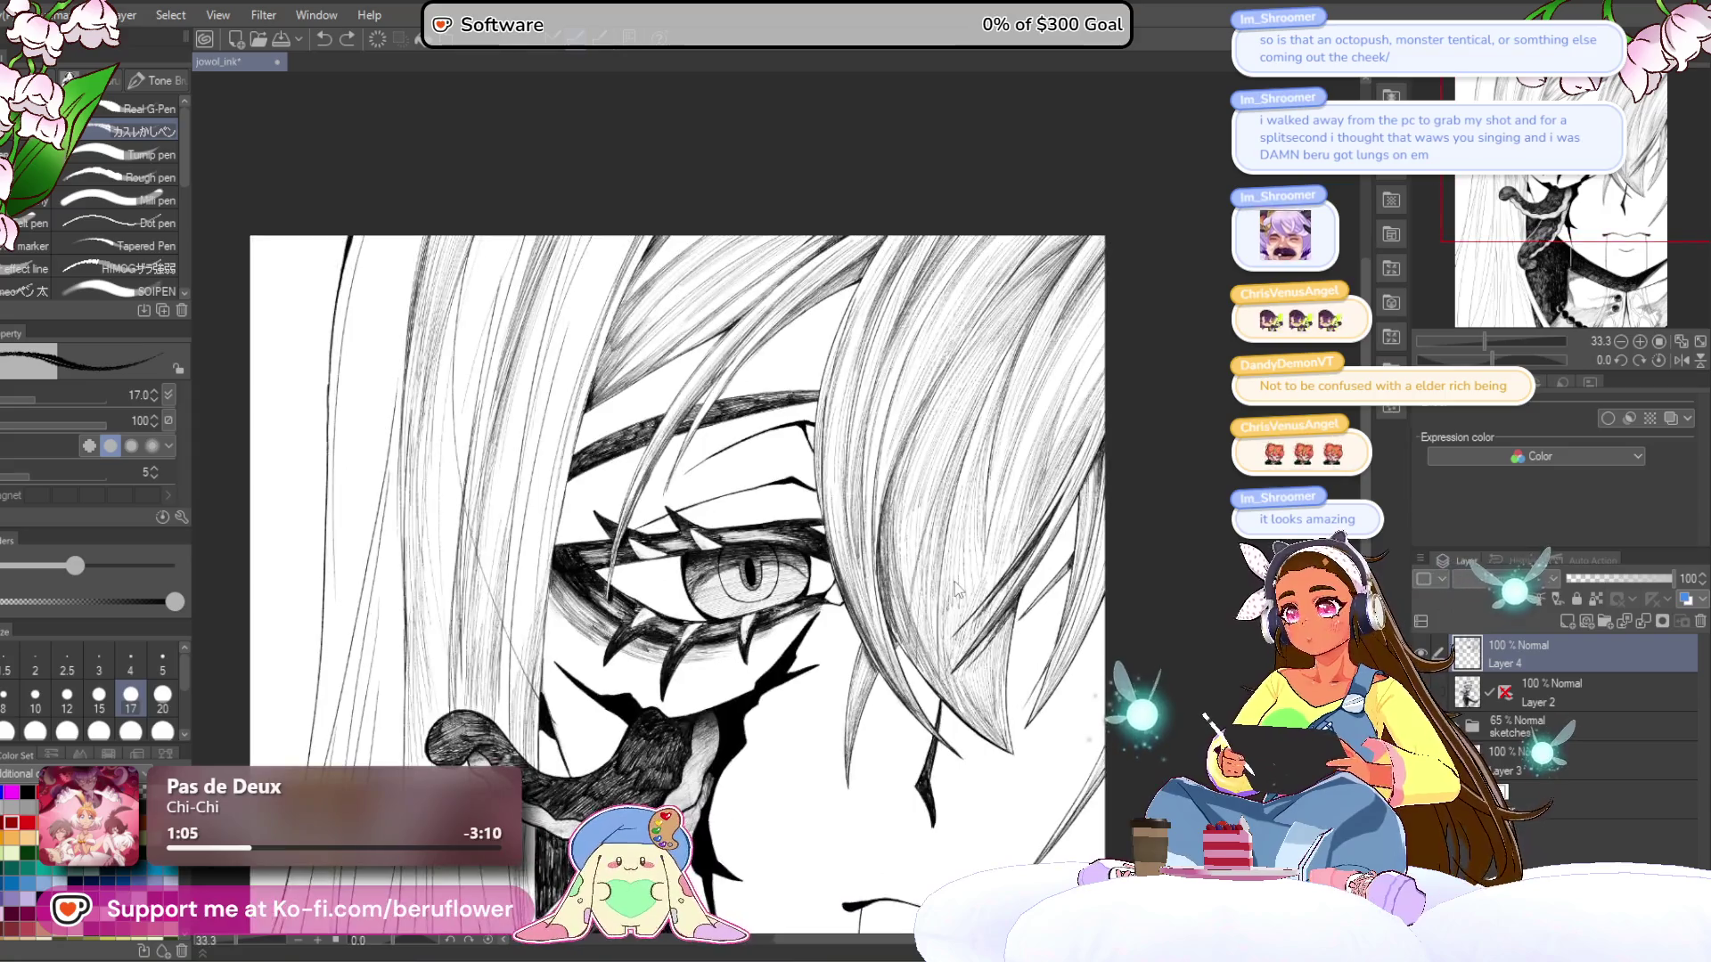
drag(954, 581, 1148, 499)
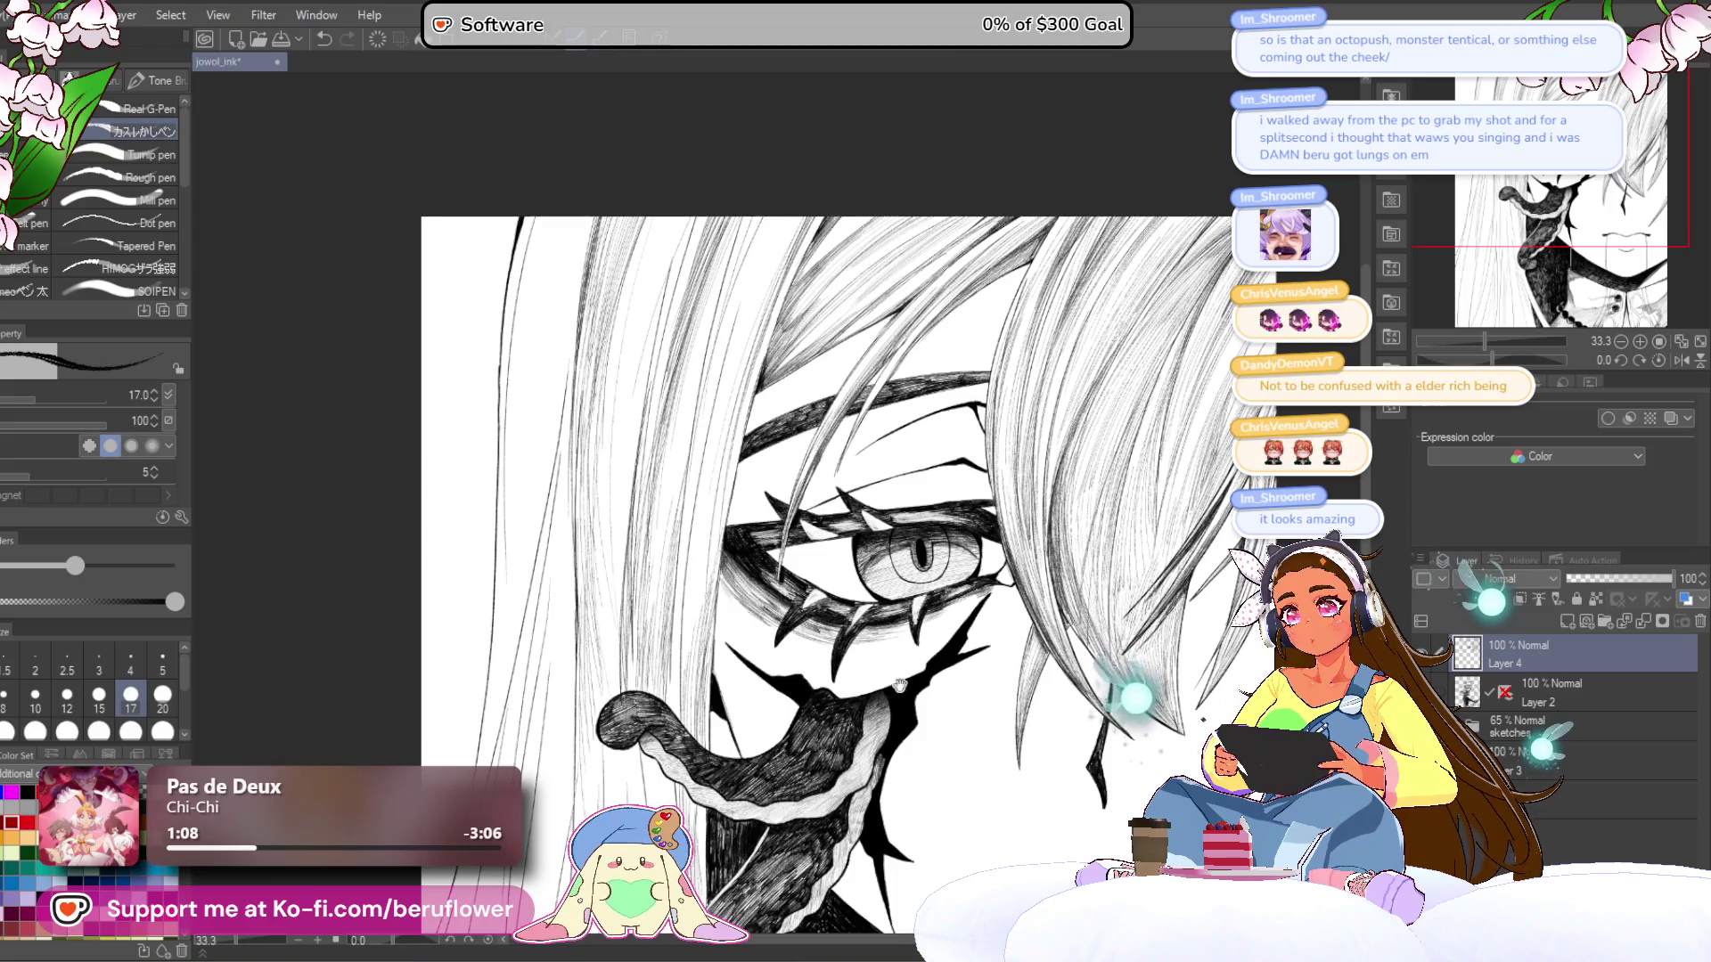
drag(1148, 499, 1121, 486)
drag(1492, 360, 1502, 360)
mouse_move(991, 130)
mouse_down()
mouse_move(943, 263)
mouse_move(893, 282)
mouse_move(871, 326)
mouse_up()
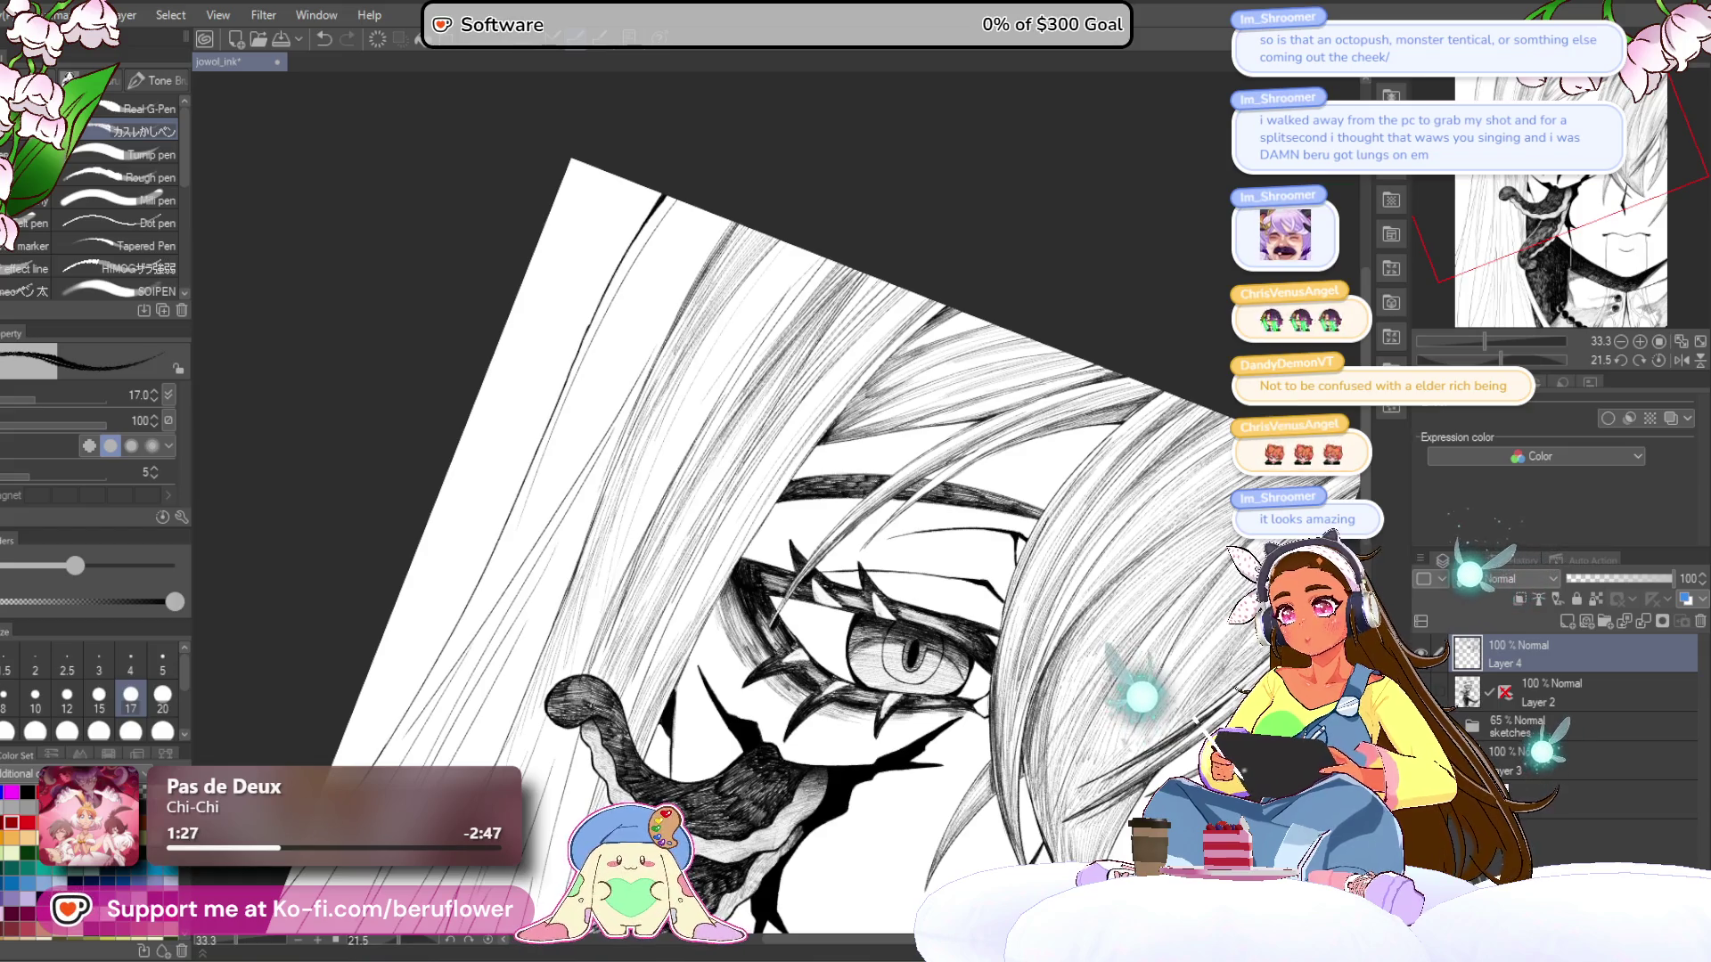
drag(948, 291, 892, 356)
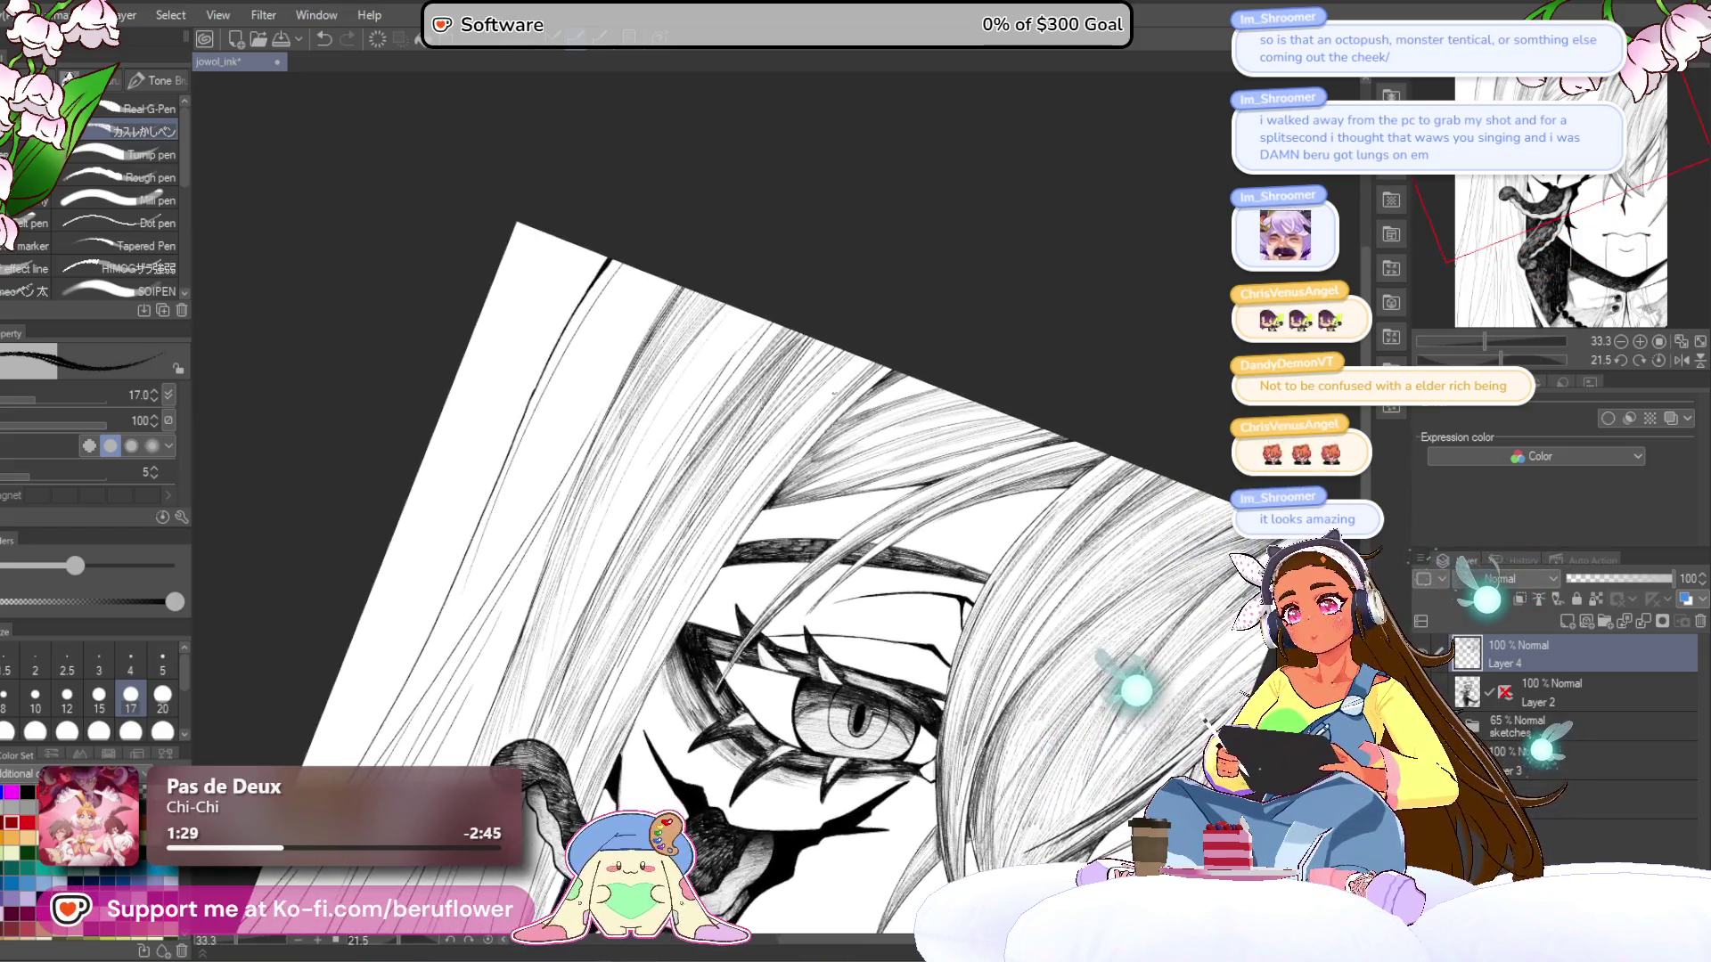
- Hatch more lines along the hair strands above the eye to darken them
drag(793, 441, 682, 592)
drag(784, 472, 598, 722)
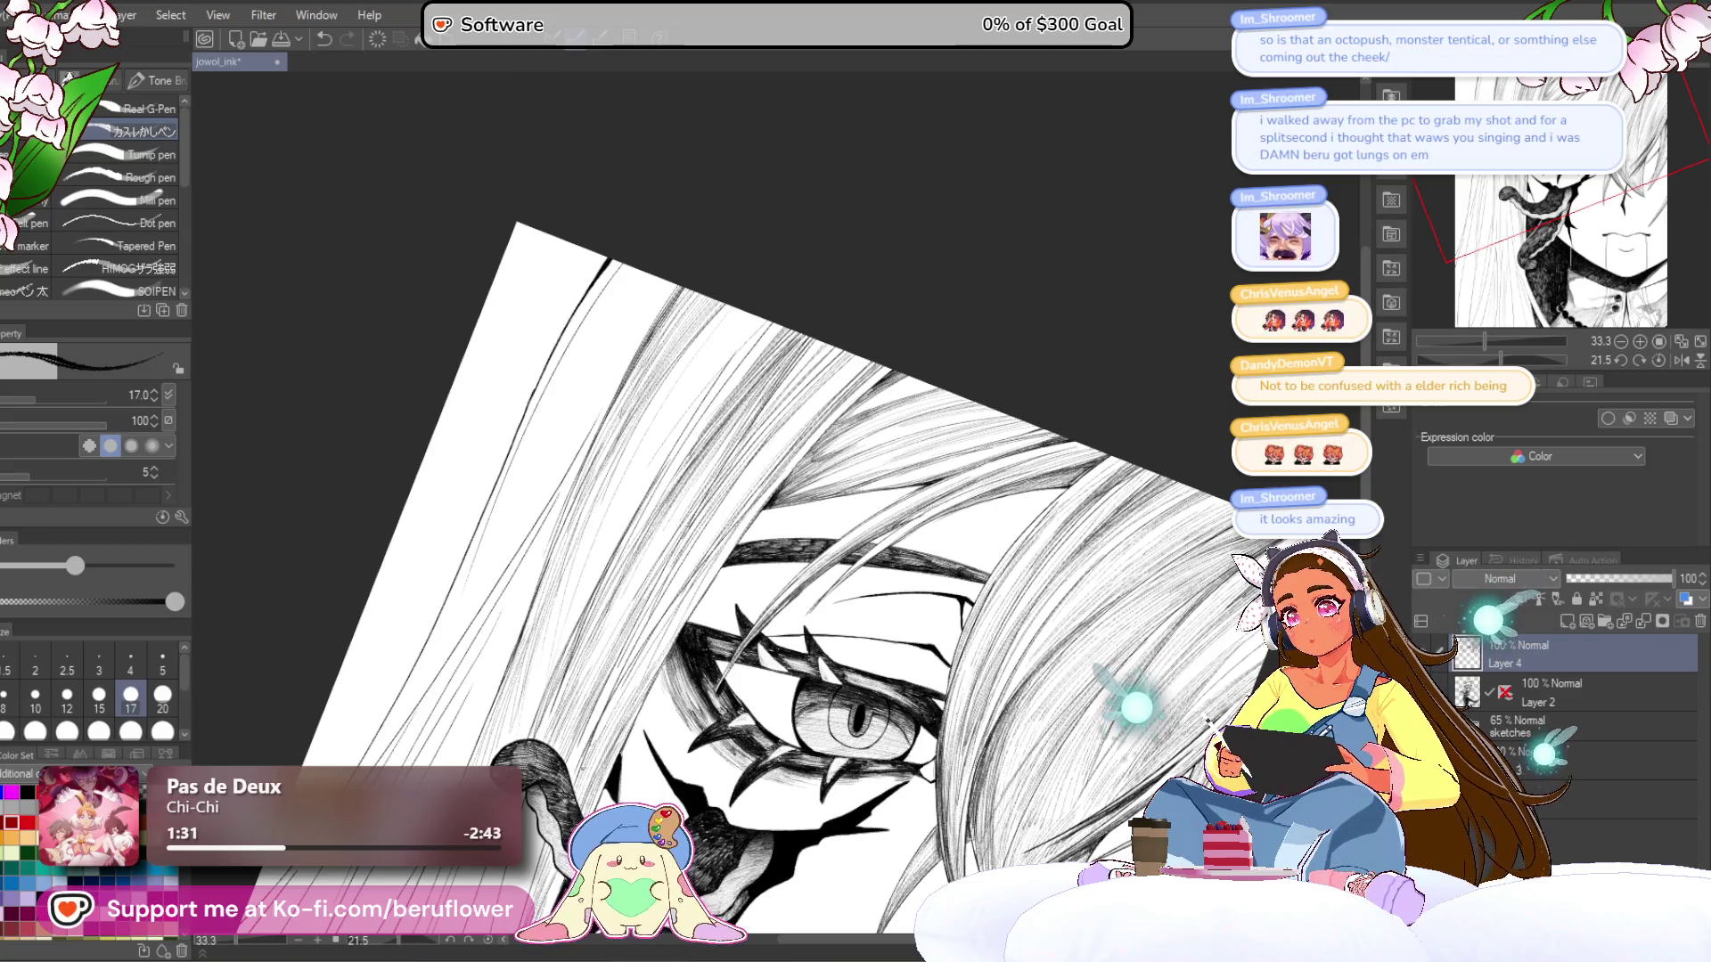
mouse_move(673, 587)
mouse_down()
mouse_move(796, 643)
mouse_move(870, 386)
mouse_up()
drag(816, 450, 717, 597)
drag(863, 392, 735, 566)
drag(791, 492, 682, 713)
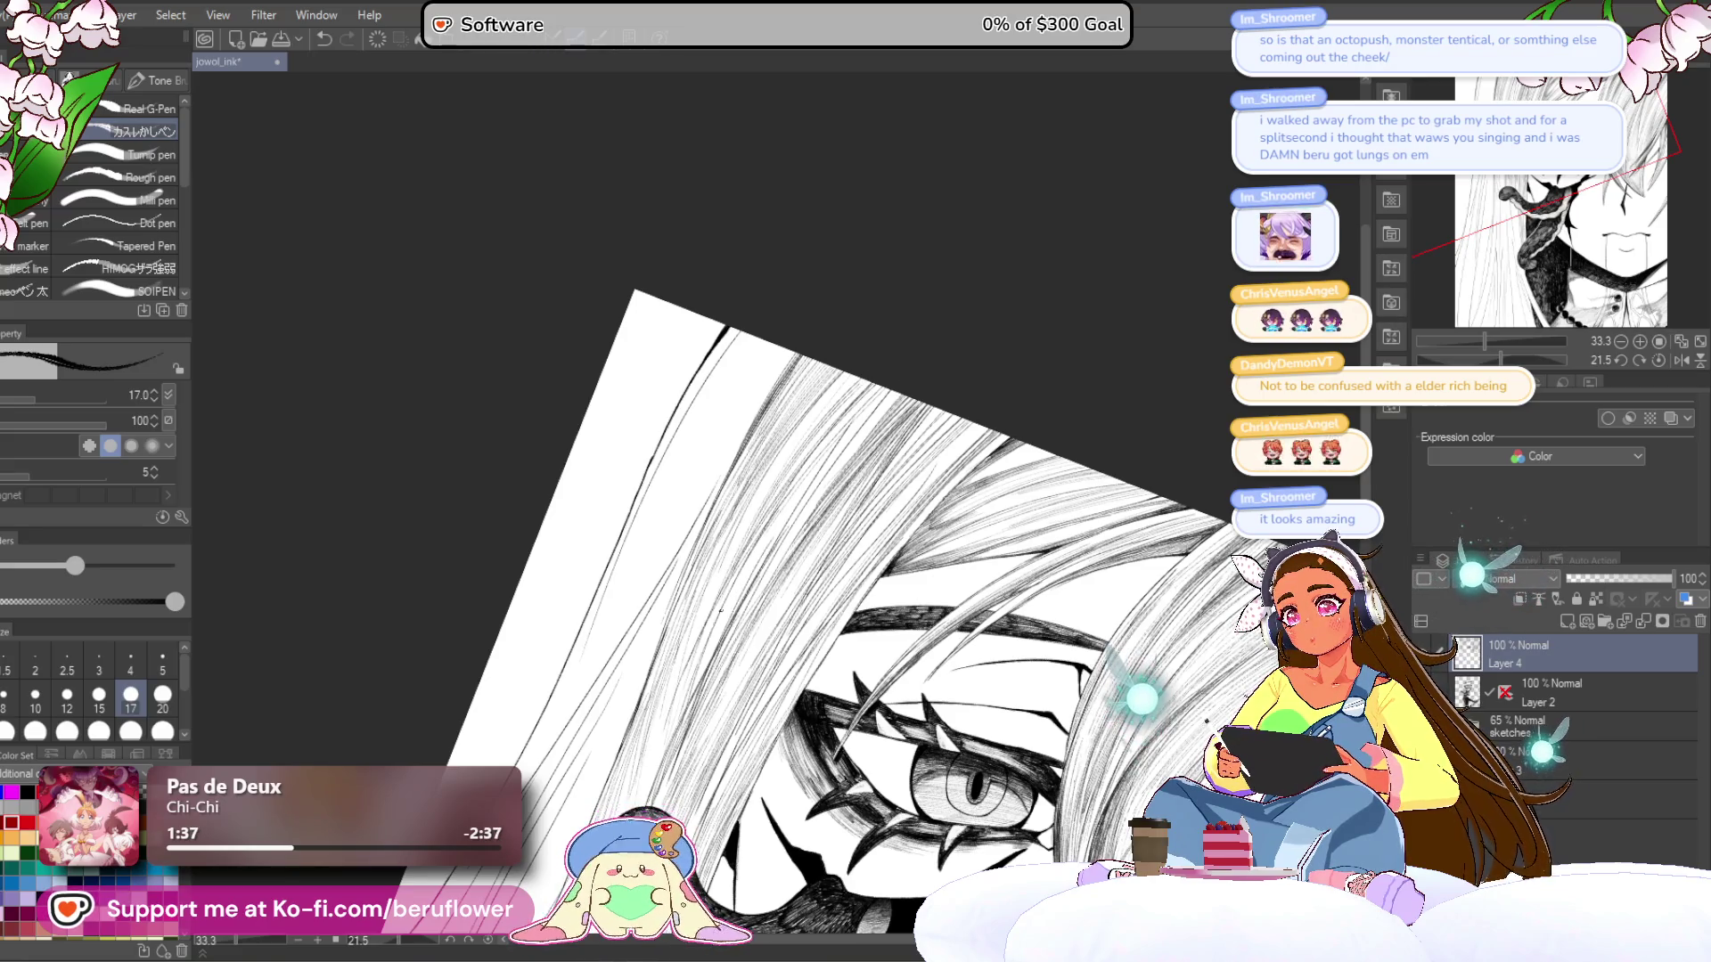
- Rotate the canvas further and densely hatch the dark shadow behind the cheek tentacle
drag(893, 852, 929, 465)
drag(1500, 358, 1517, 360)
scroll(876, 449, up, 2)
drag(539, 744, 686, 526)
drag(553, 713, 659, 557)
drag(526, 753, 682, 494)
drag(571, 659, 735, 446)
drag(624, 445, 634, 481)
drag(615, 664, 762, 477)
drag(664, 593, 762, 485)
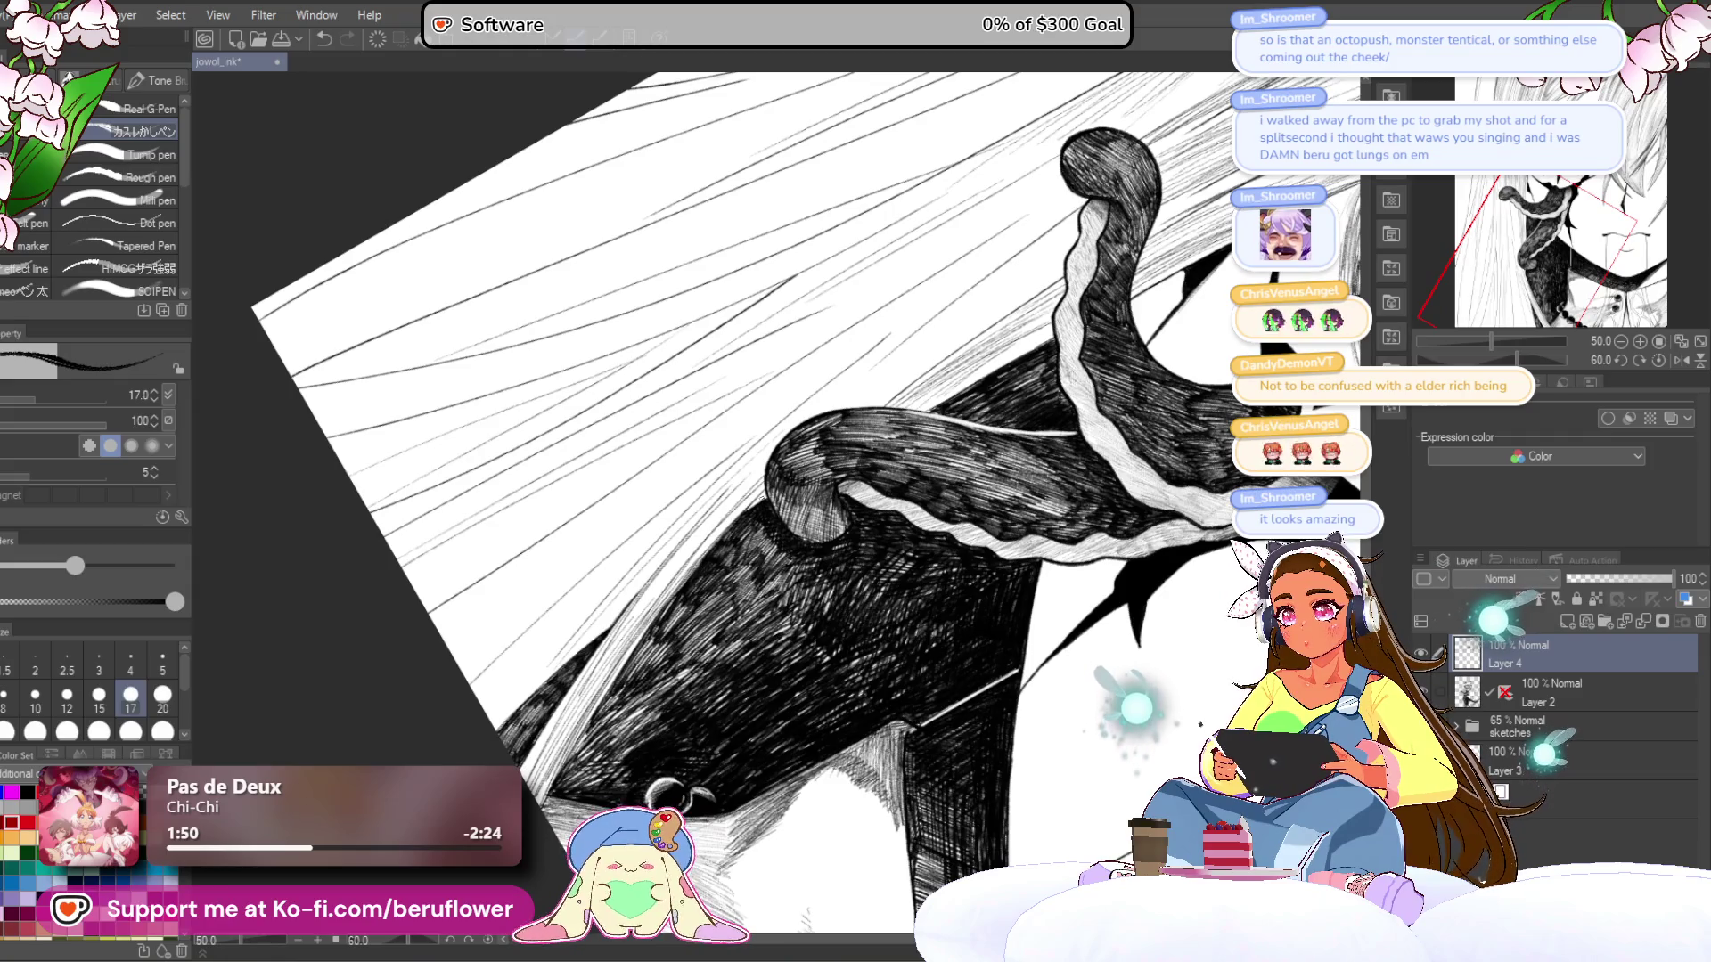
- Reset the canvas rotation to upright and check the result at different zoom levels
click(1658, 360)
scroll(855, 410, down, 2)
scroll(855, 410, up, 2)
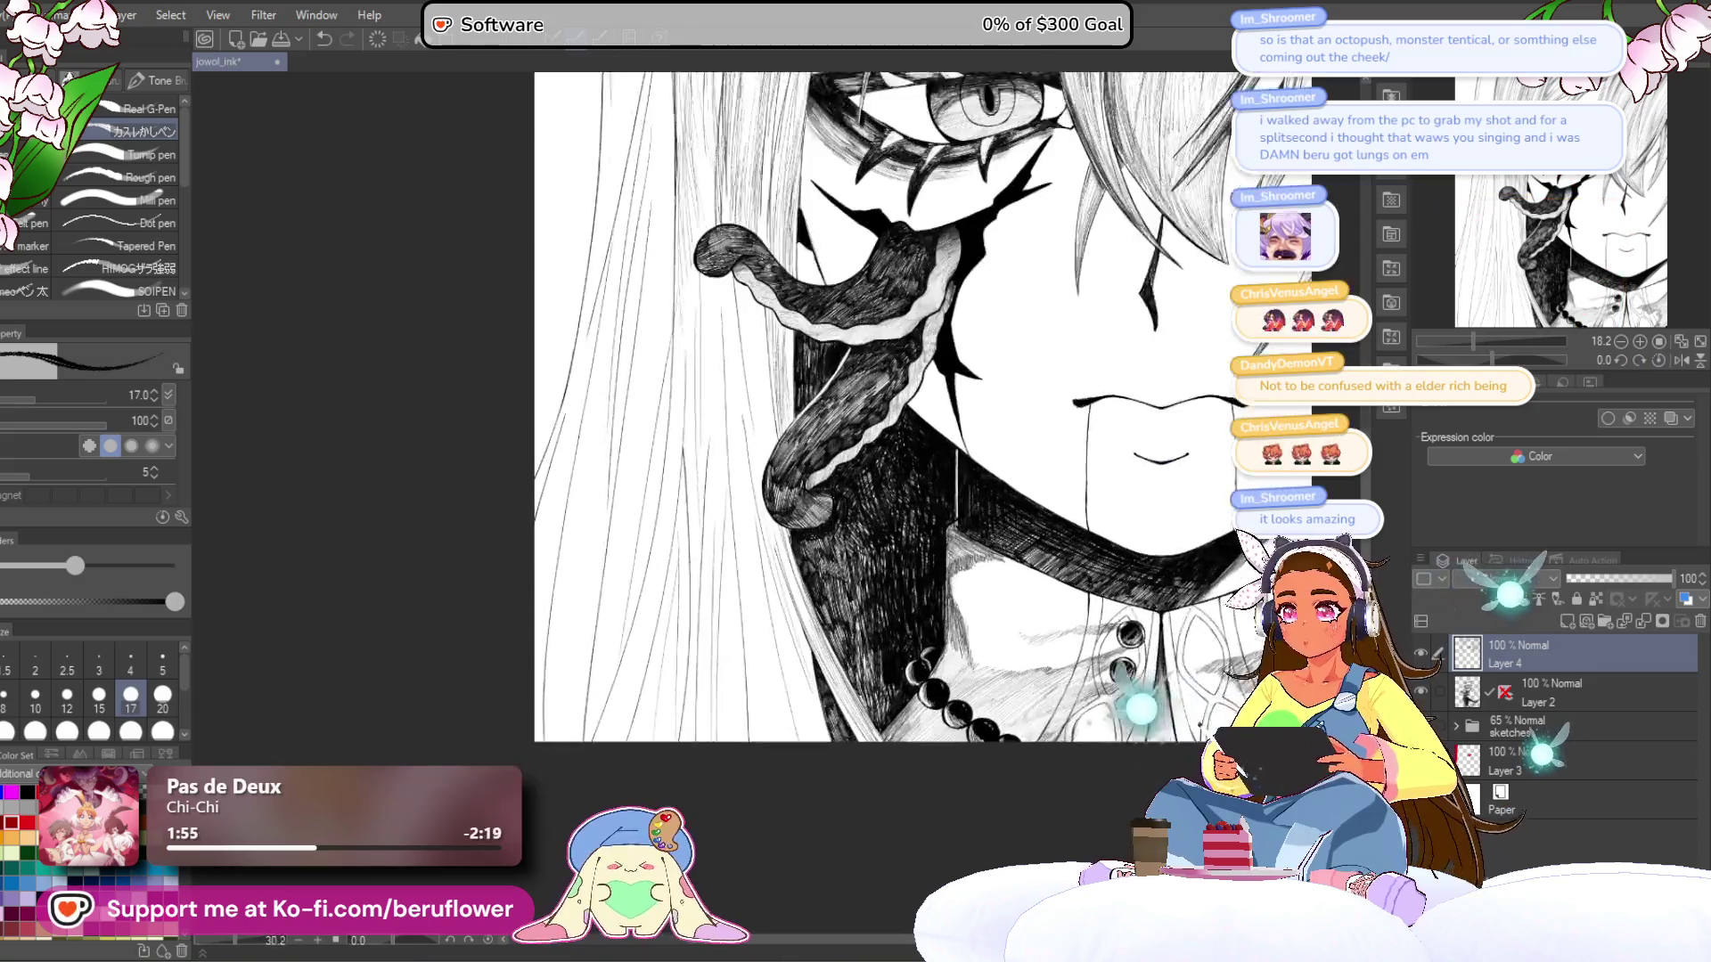
scroll(856, 410, down, 2)
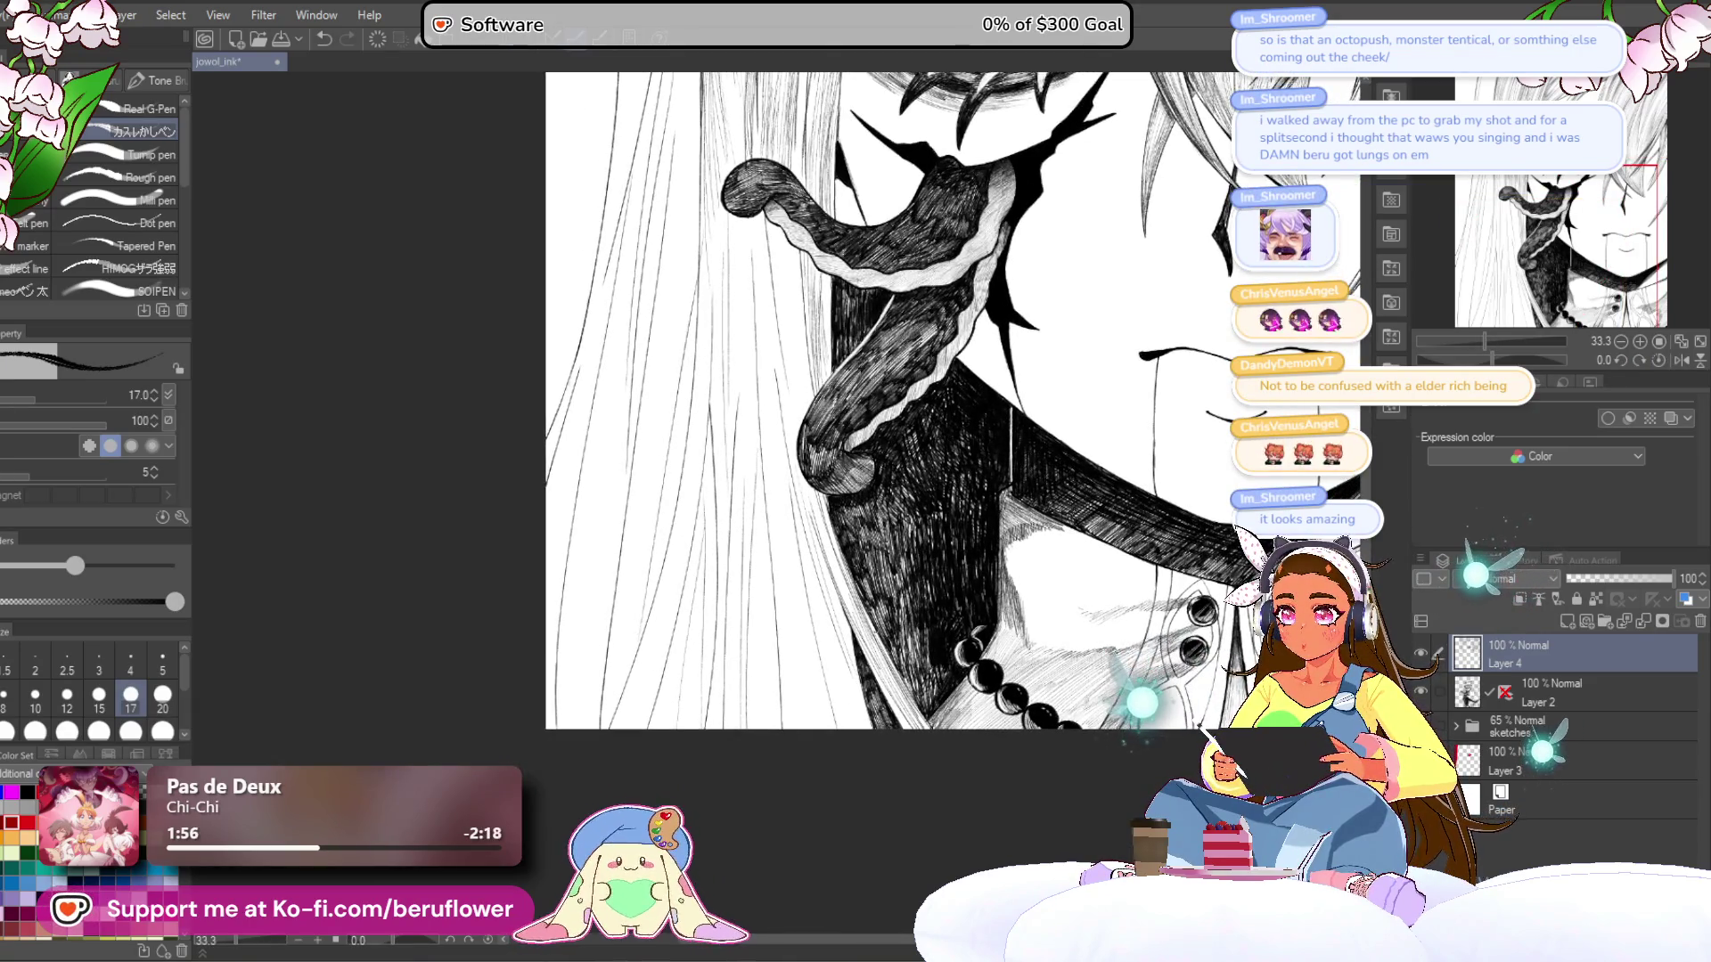
scroll(856, 410, up, 1)
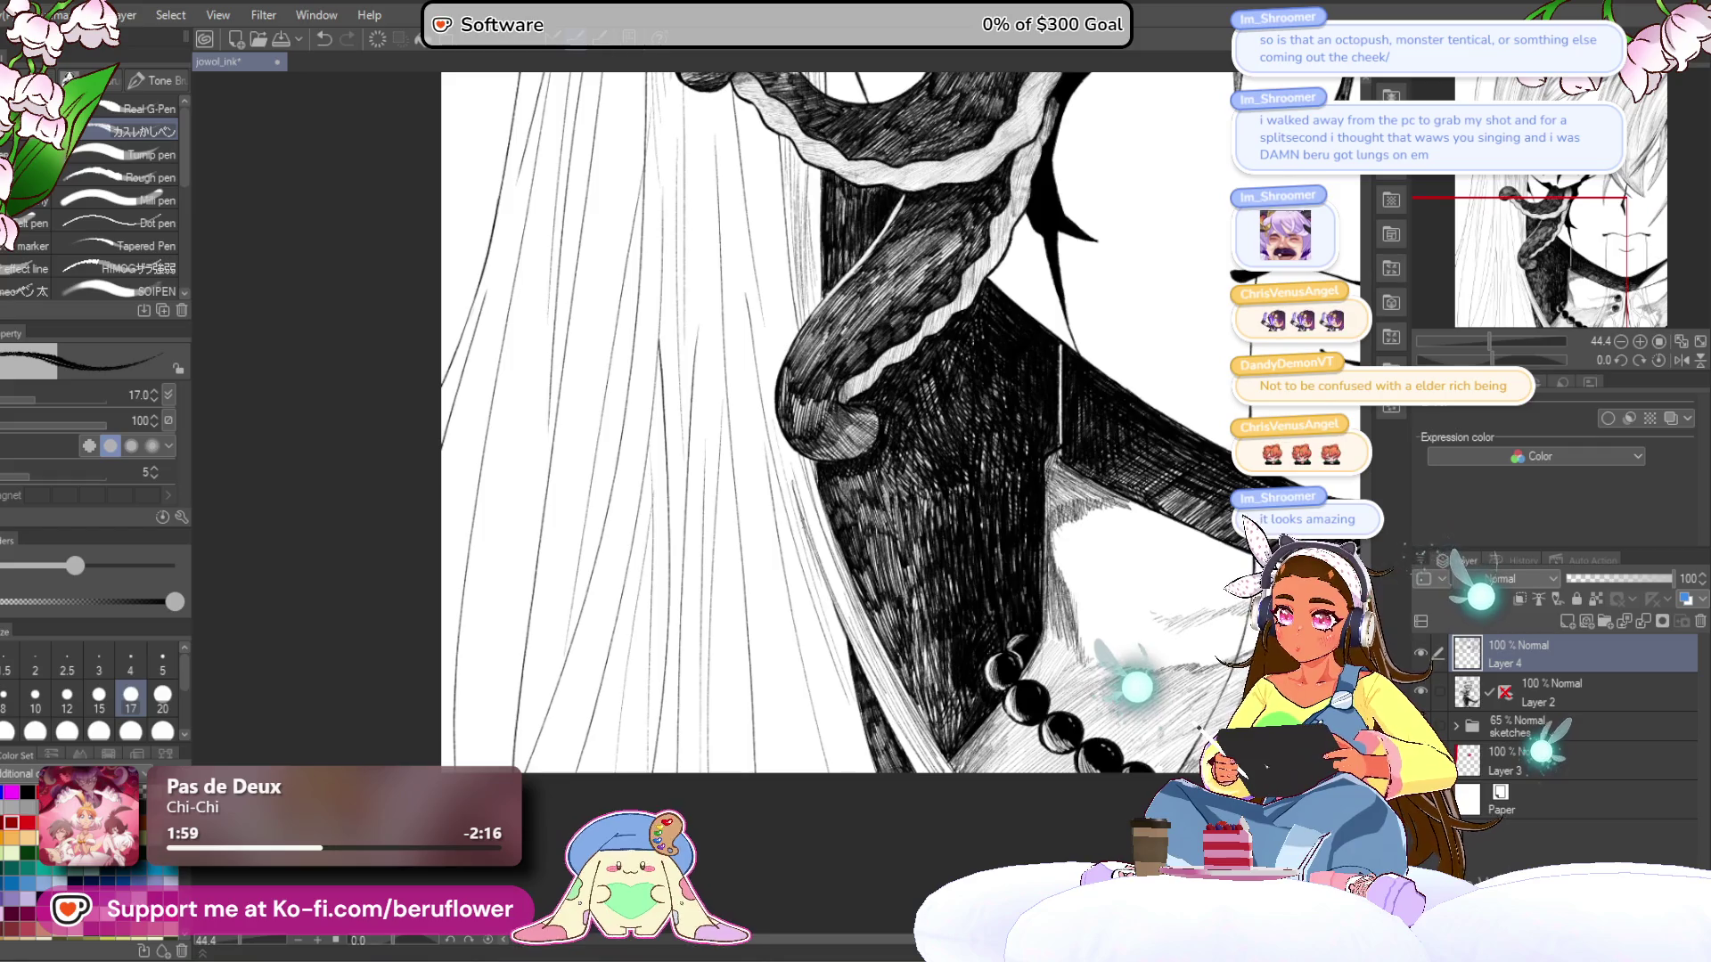
- Rotate the canvas to about 58° and hatch diagonal lines along the hair edge
mouse_move(848, 645)
mouse_down()
mouse_move(780, 623)
mouse_move(733, 573)
mouse_up()
scroll(733, 573, up, 4)
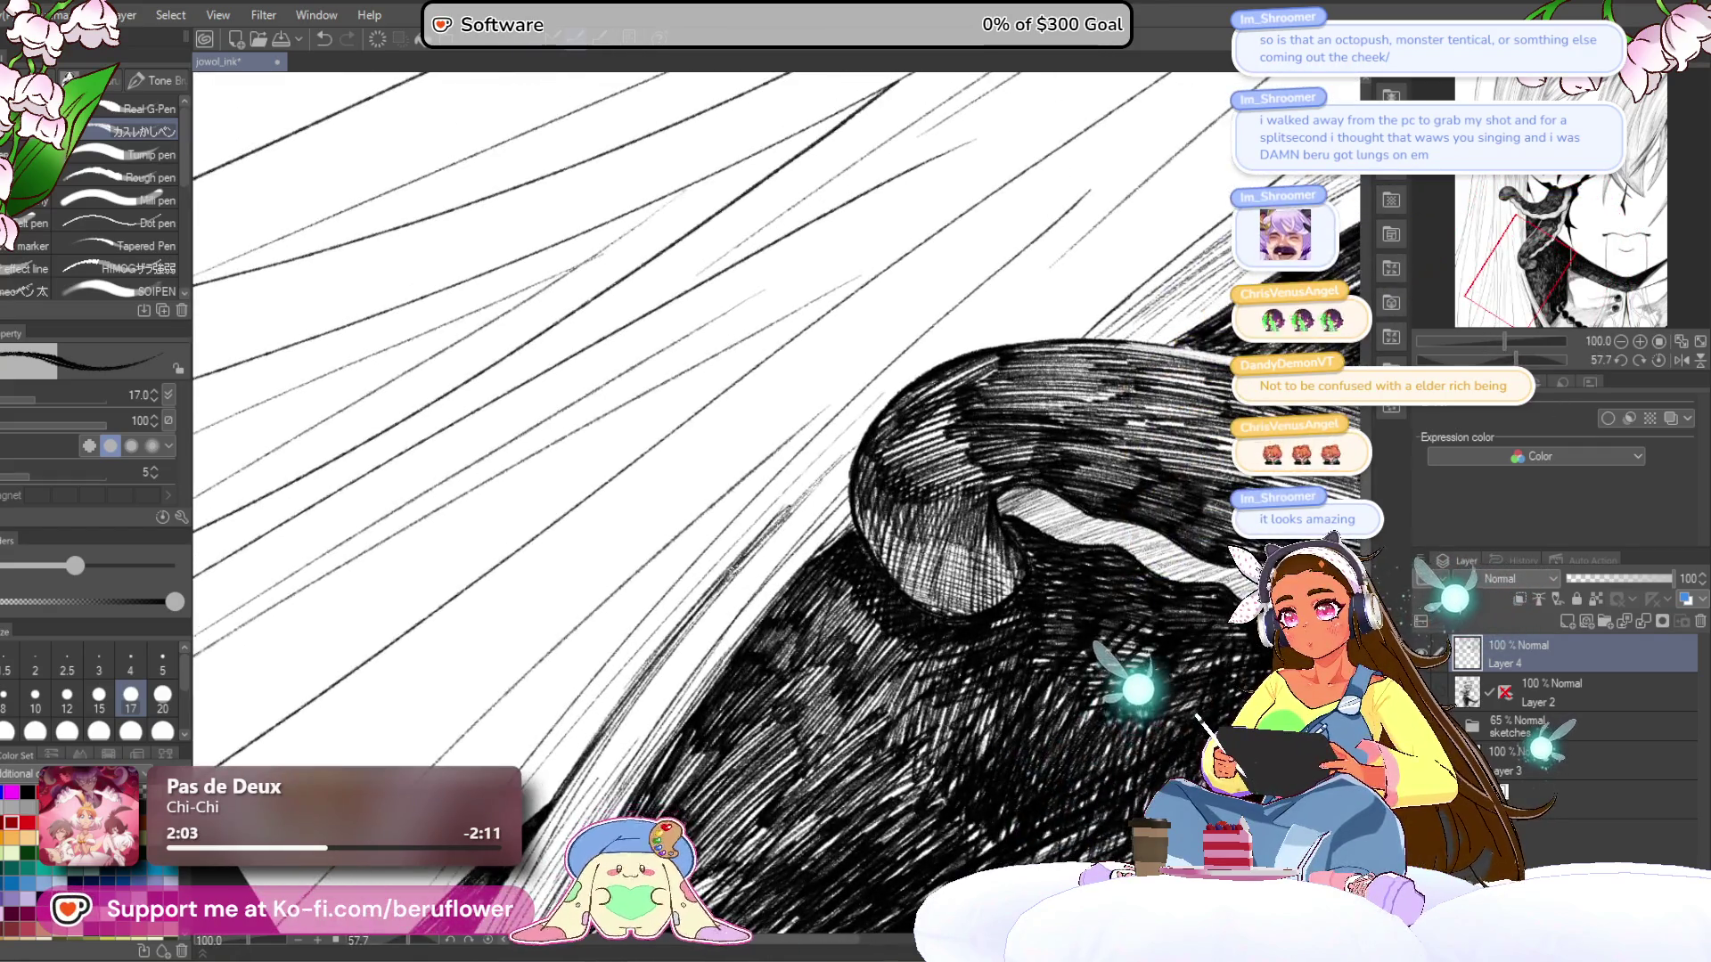
drag(869, 430, 775, 521)
mouse_move(887, 396)
mouse_down()
mouse_move(676, 623)
mouse_move(784, 497)
mouse_up()
drag(786, 495, 601, 728)
drag(850, 438, 580, 727)
drag(770, 498, 567, 727)
drag(743, 526, 524, 770)
- Add hatch strokes into the dark shadow, undoing the last unwanted stroke
mouse_move(570, 704)
mouse_down()
mouse_move(650, 597)
mouse_move(625, 692)
mouse_up()
drag(692, 597, 607, 708)
drag(663, 631, 597, 717)
drag(660, 626, 566, 723)
drag(677, 579, 515, 765)
mouse_move(752, 429)
mouse_down()
mouse_move(805, 389)
mouse_move(518, 675)
mouse_up()
drag(609, 589, 446, 766)
key(ctrl+z)
key(ctrl+z)
key(ctrl+z)
- Turn the canvas to about -125° and ink long thin strand lines across the pale hair
drag(1490, 352, 1438, 338)
drag(954, 321, 730, 572)
drag(919, 351, 655, 652)
drag(802, 470, 594, 695)
mouse_move(930, 291)
mouse_down()
mouse_move(599, 682)
mouse_move(698, 577)
mouse_move(676, 617)
mouse_up()
drag(906, 257, 793, 426)
drag(900, 301, 579, 701)
drag(768, 469, 560, 713)
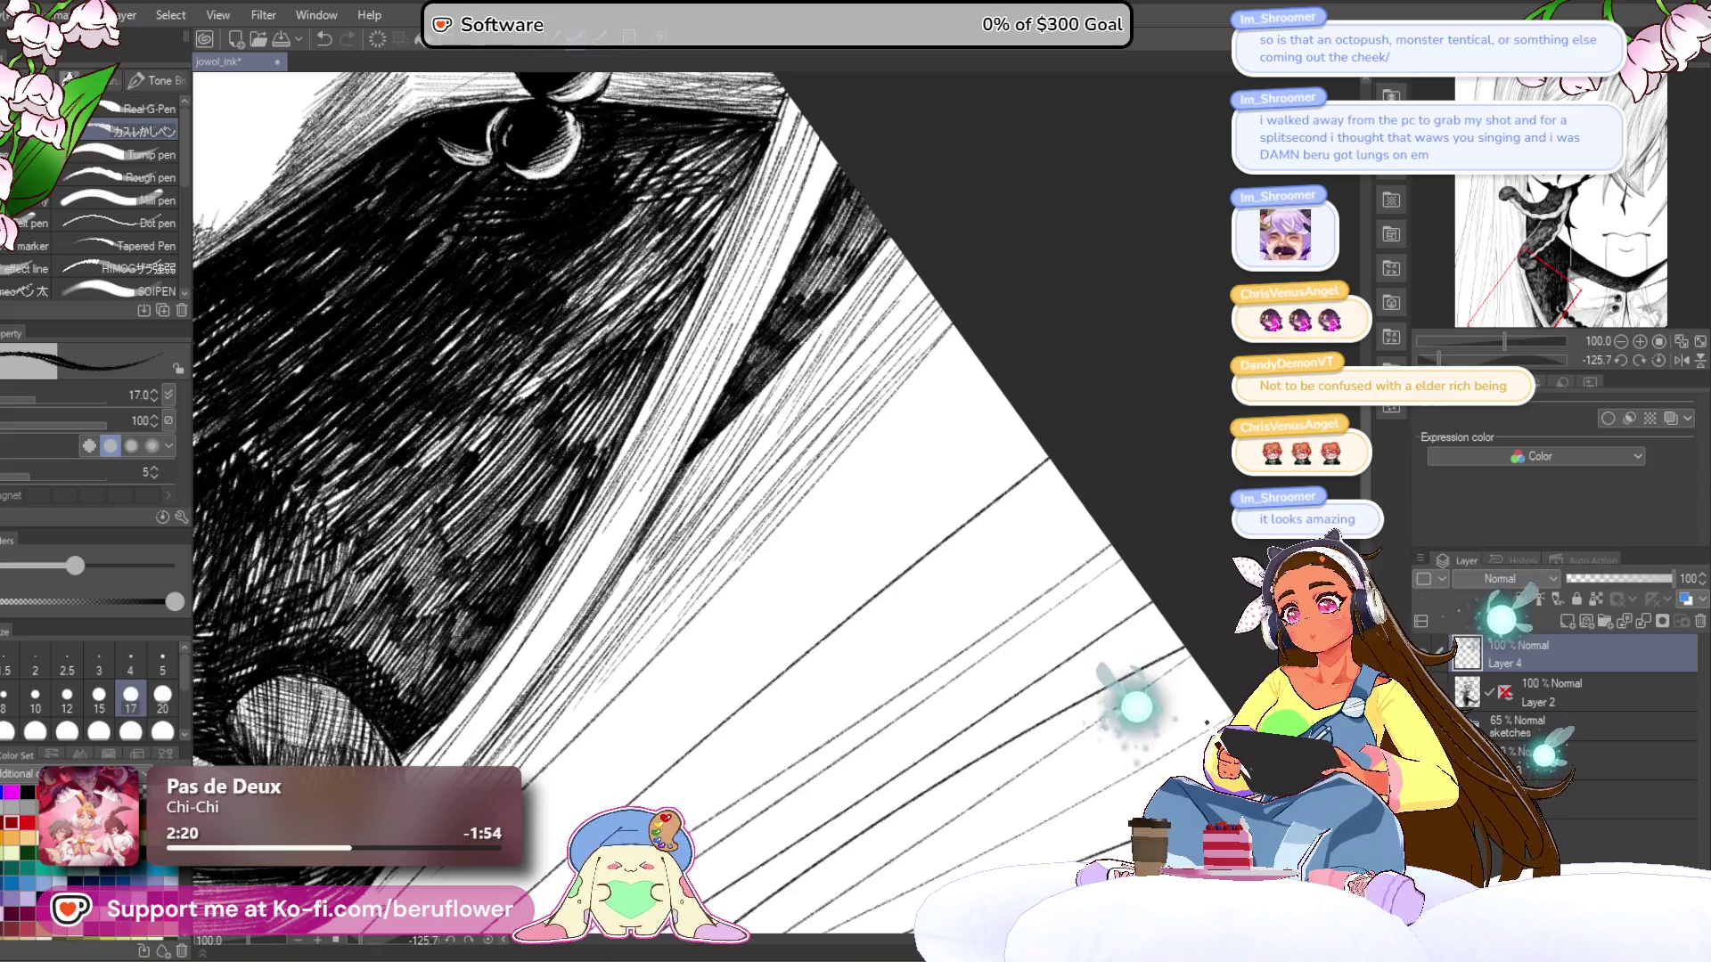
scroll(624, 445, down, 2)
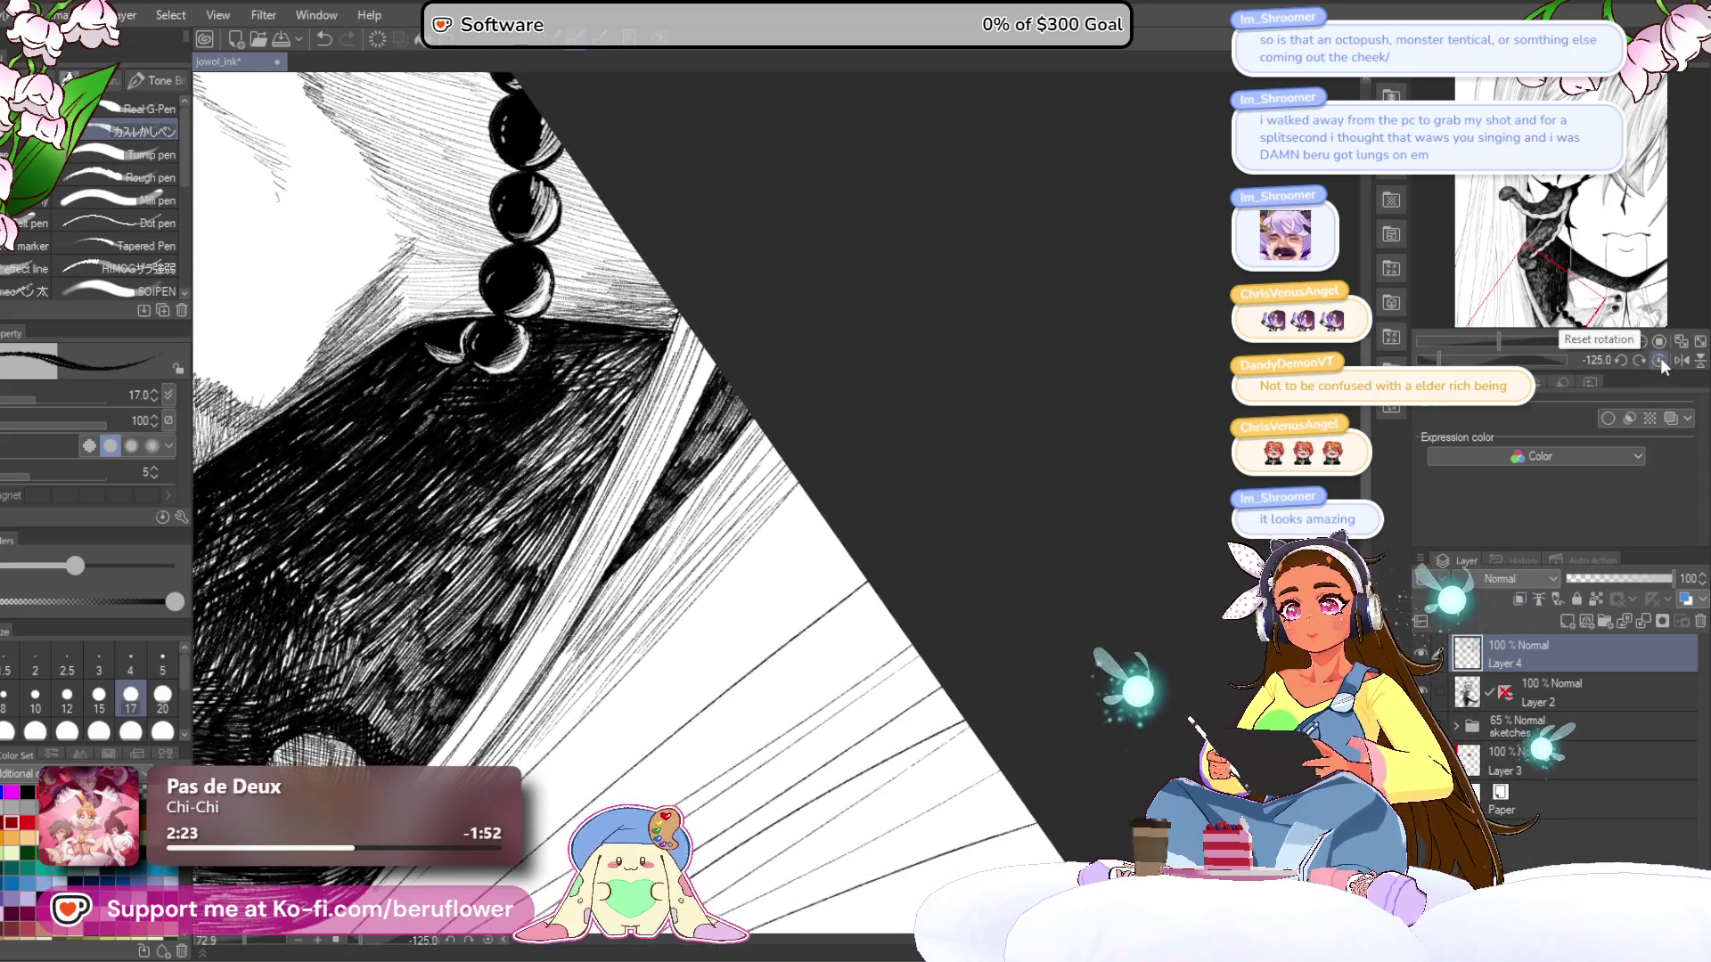
- Draw a thin hair line beside the tentacle, tilt the view about 35°, and shrink the brush to 12
click(1658, 361)
scroll(1013, 591, up, 3)
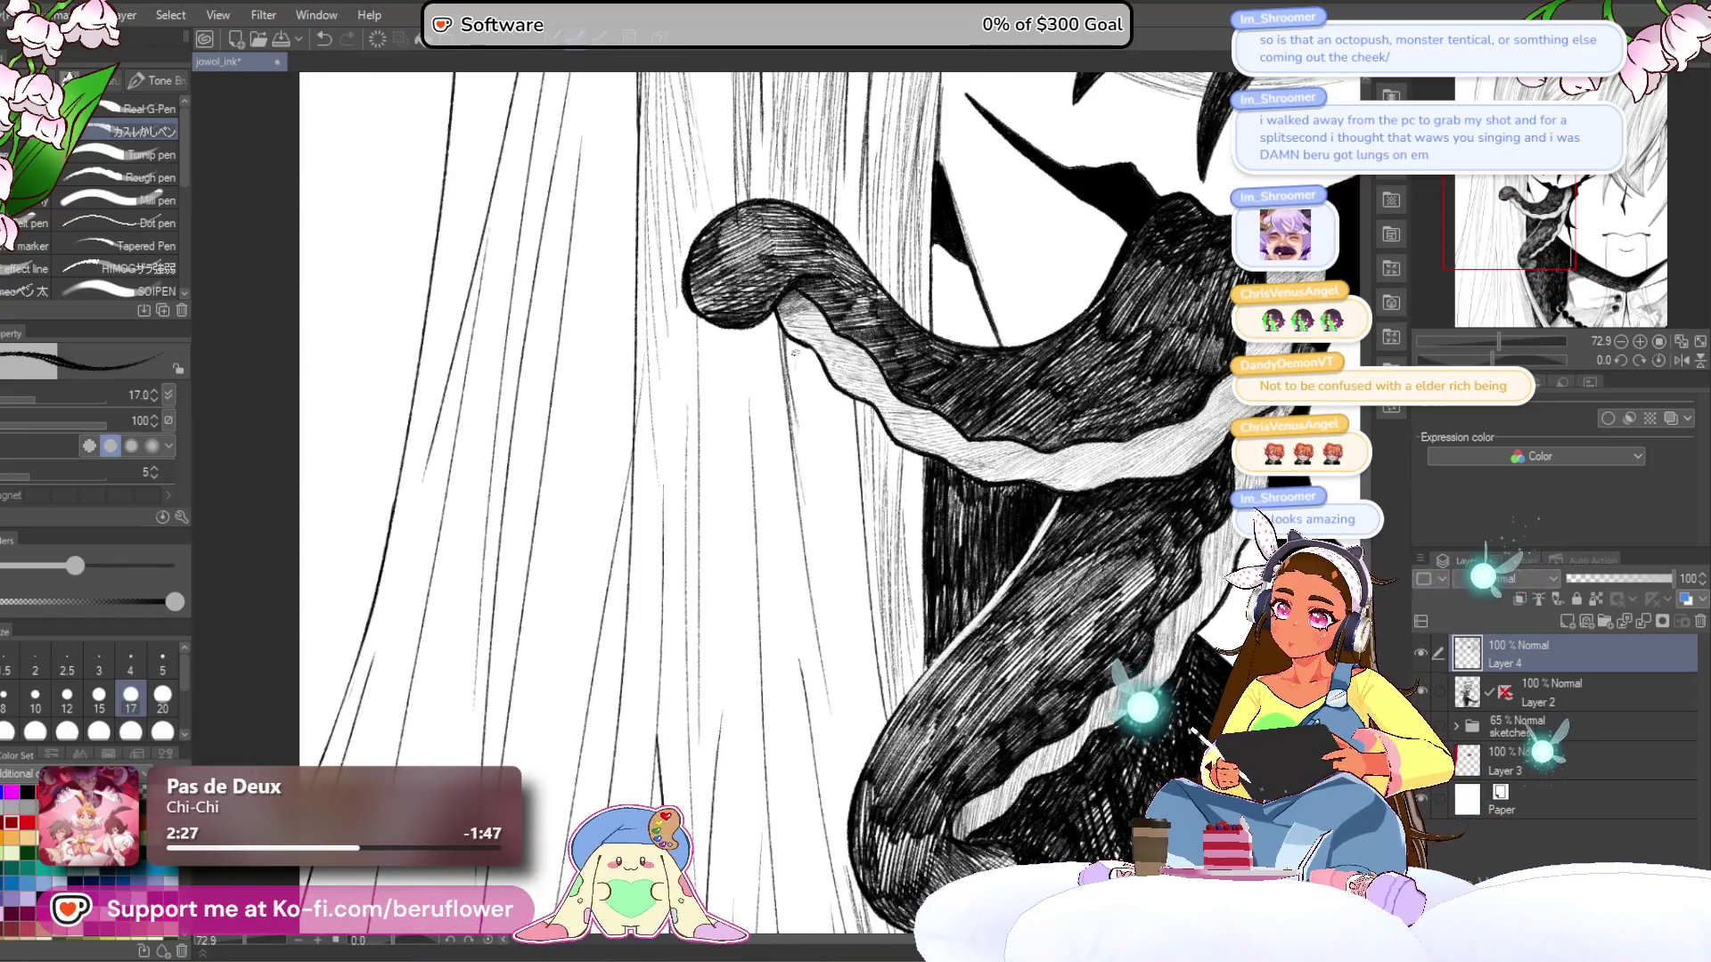
drag(792, 344, 805, 435)
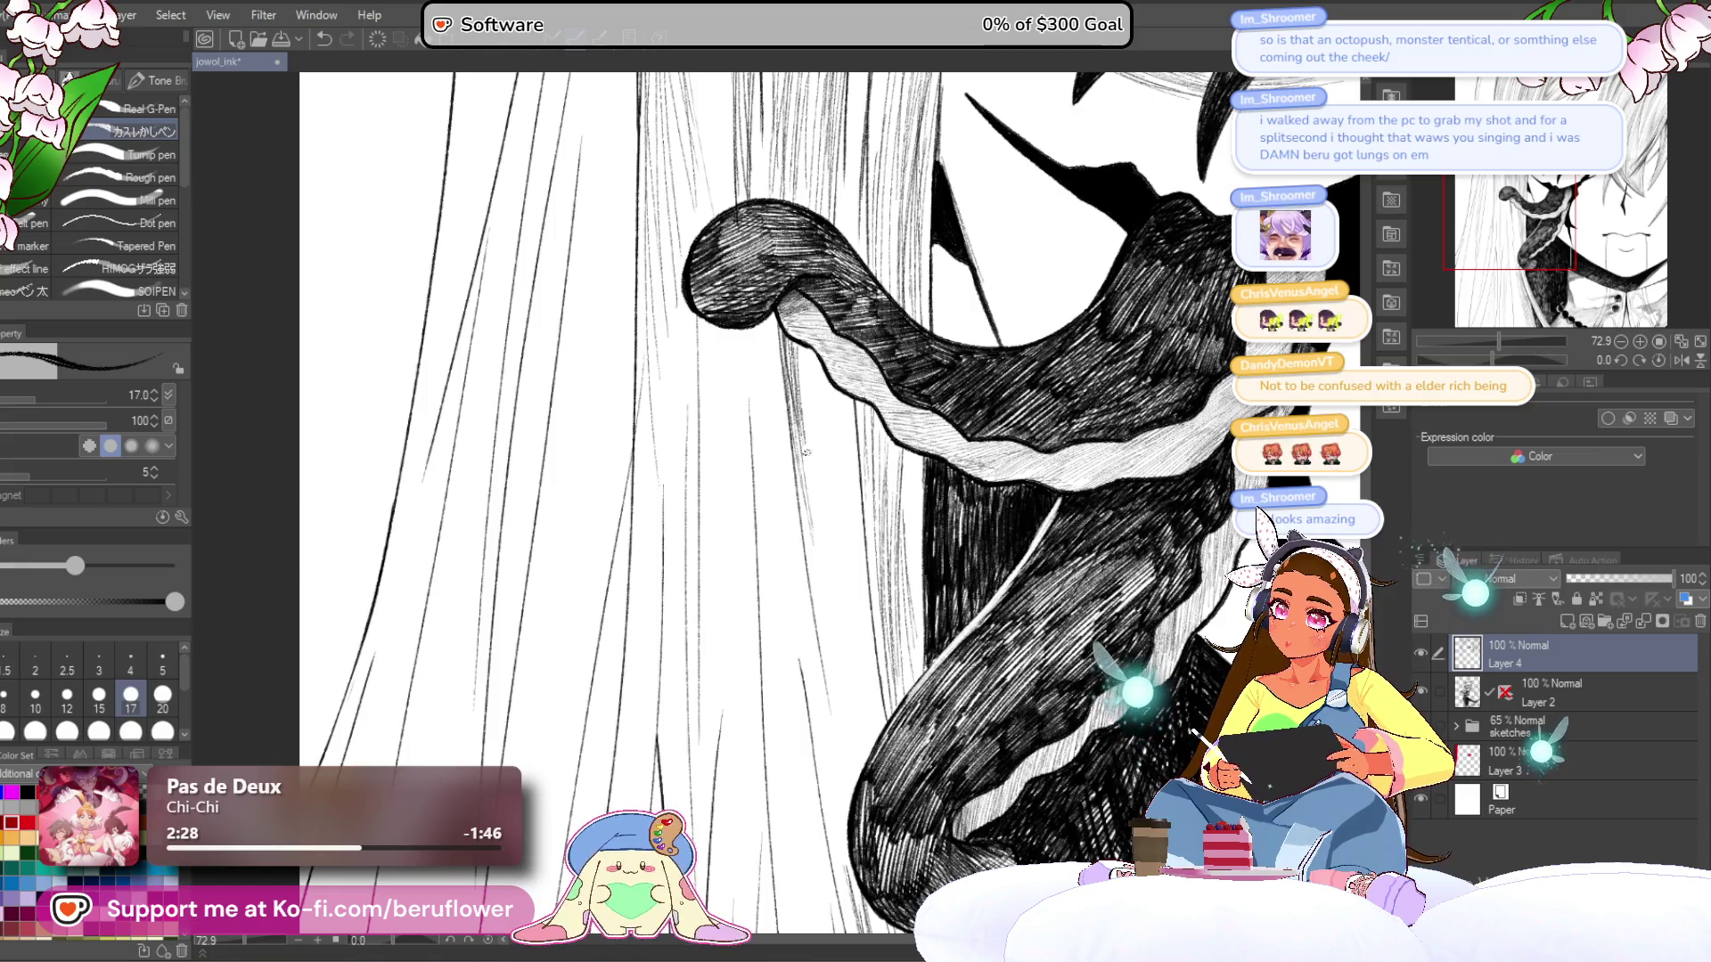
drag(859, 634, 895, 453)
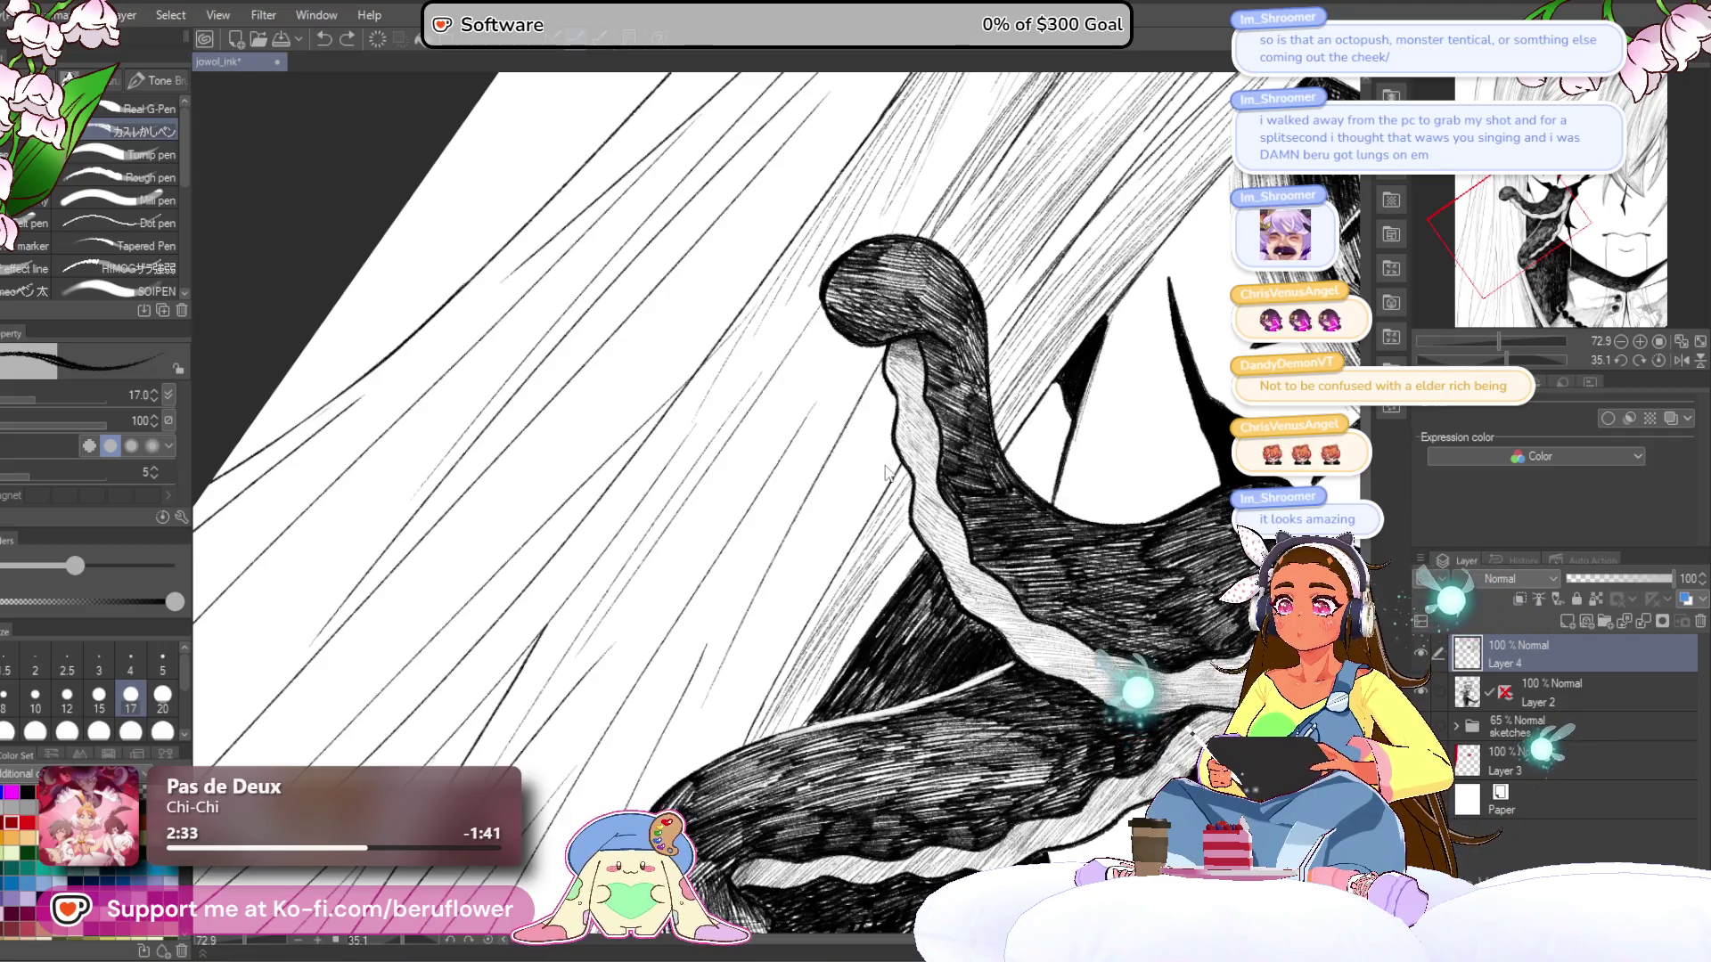
drag(860, 464, 817, 483)
key(bracketleft)
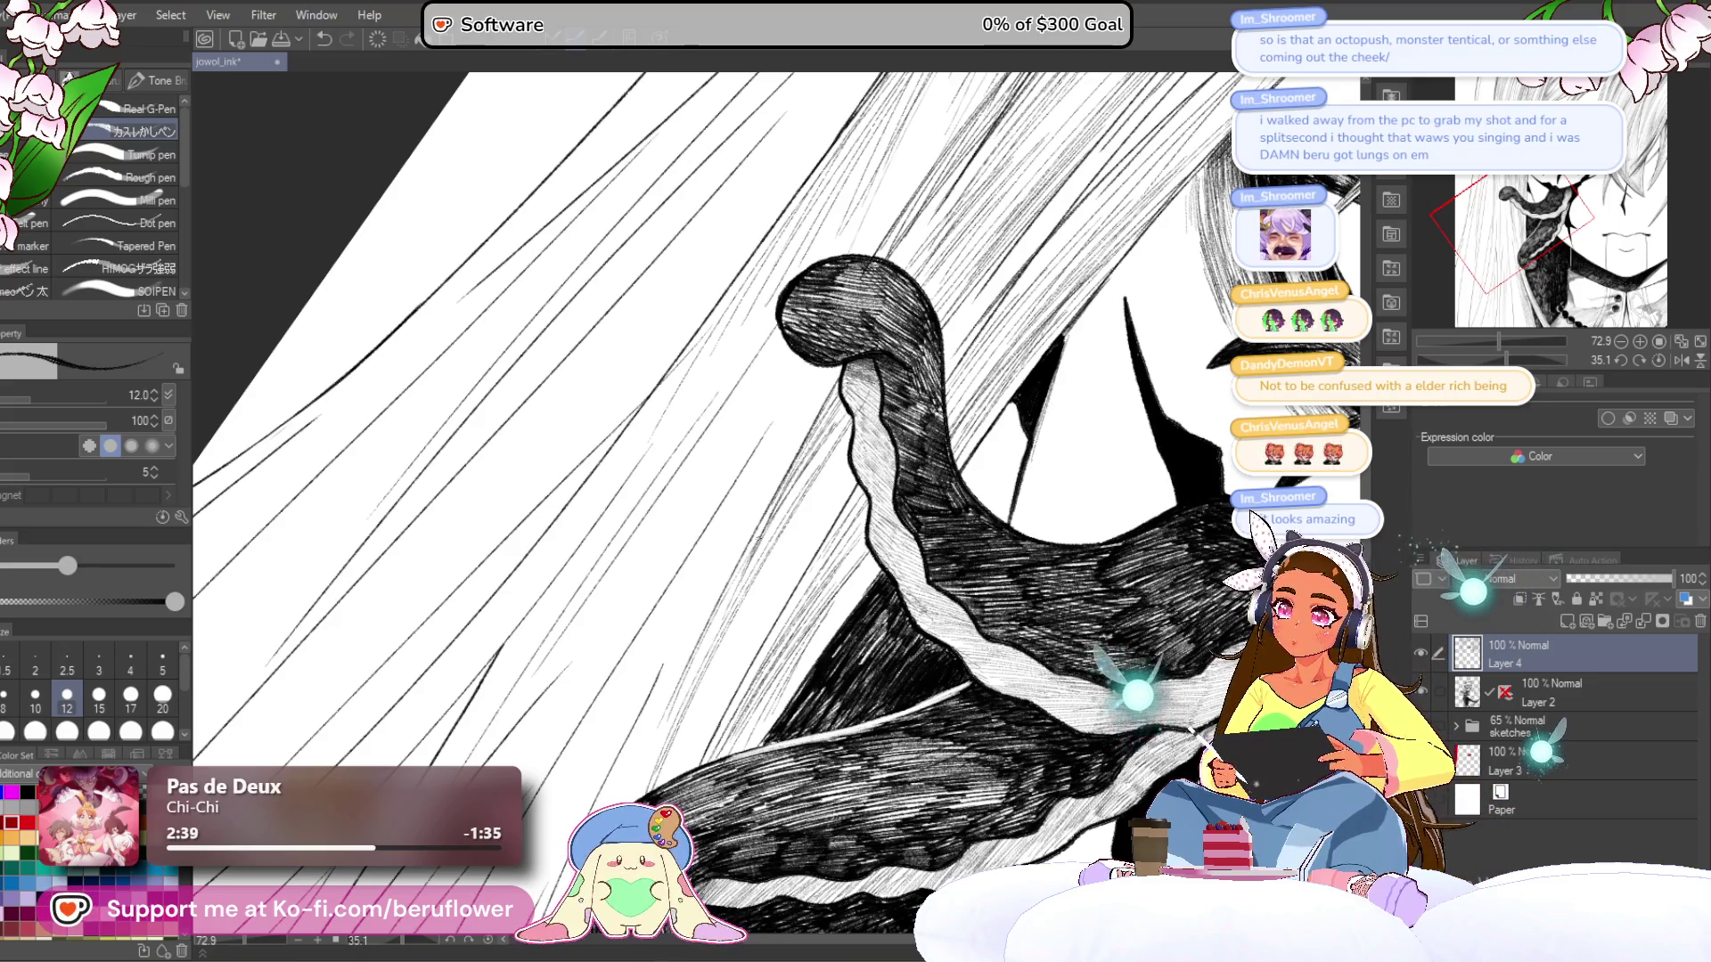
- Pan and zoom to move the eye and tentacle up and to the right
scroll(1047, 685, down, 3)
scroll(1047, 684, down, 1)
scroll(1047, 685, up, 1)
mouse_move(732, 862)
mouse_down()
mouse_move(826, 641)
mouse_move(893, 563)
mouse_move(927, 723)
mouse_move(891, 892)
mouse_move(855, 900)
mouse_up()
scroll(927, 724, up, 1)
scroll(804, 482, up, 3)
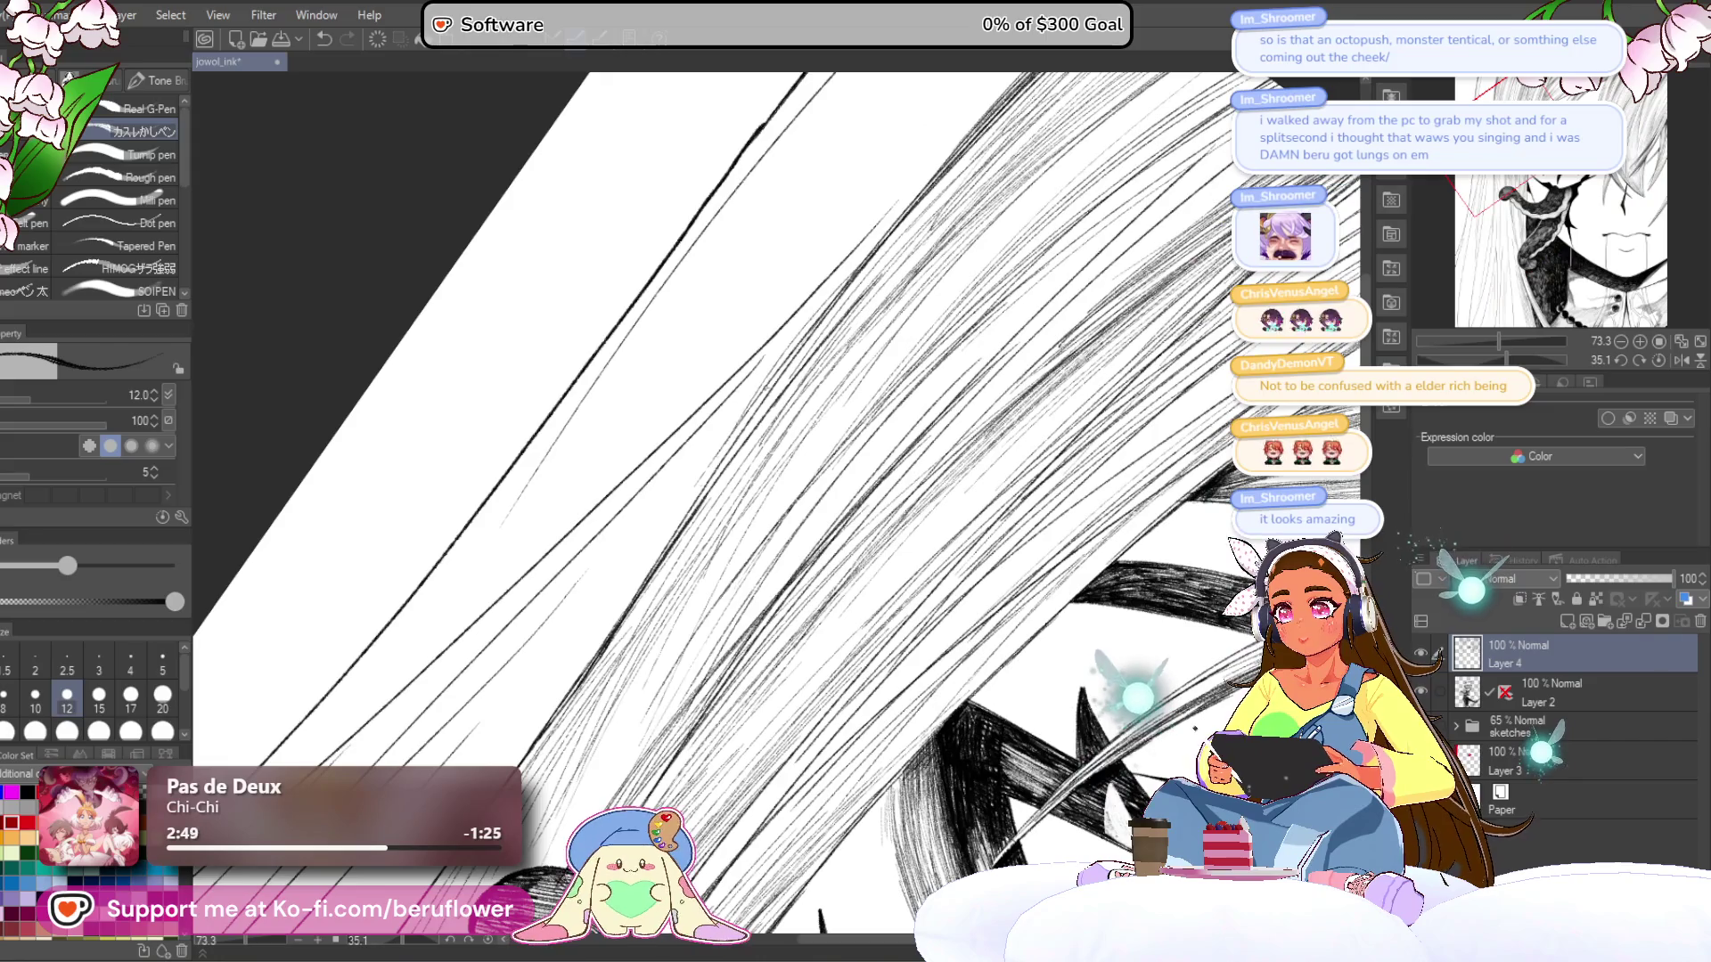
scroll(1089, 390, down, 7)
scroll(1089, 389, up, 2)
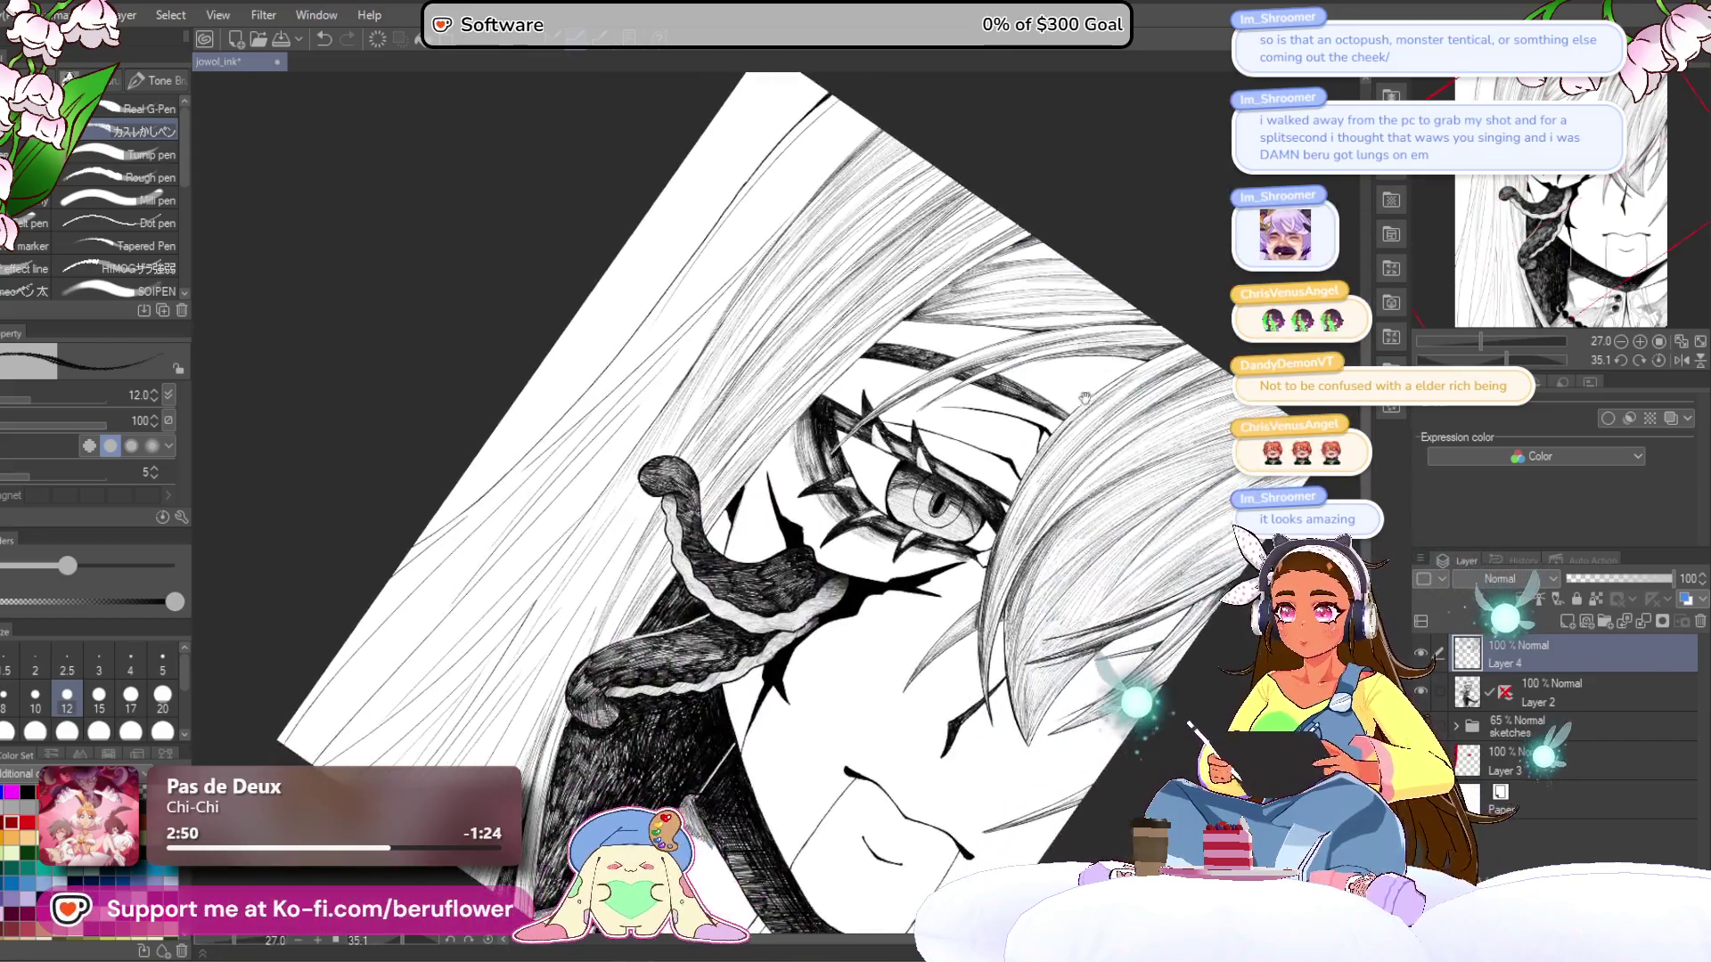
drag(1089, 390, 1244, 395)
drag(949, 547, 1014, 523)
- Rotate to about -121°, frame the tentacle tip, then turn the canvas back toward upright
drag(1502, 362, 1431, 360)
scroll(1442, 362, up, 5)
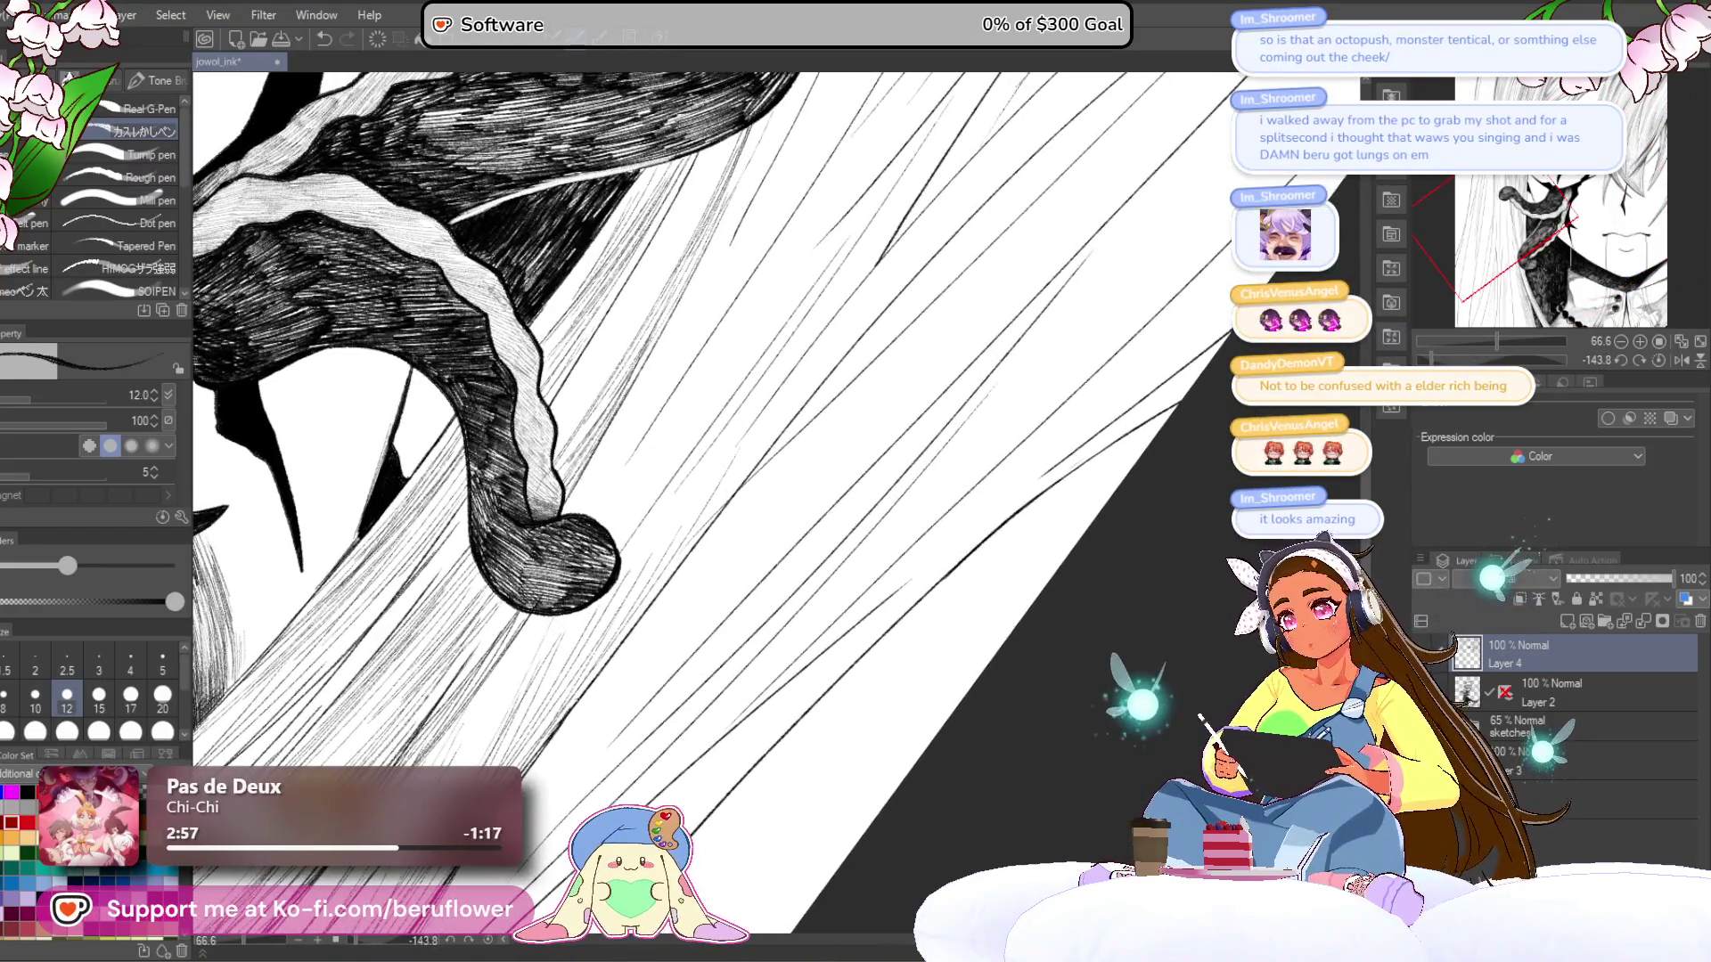
drag(677, 383, 597, 517)
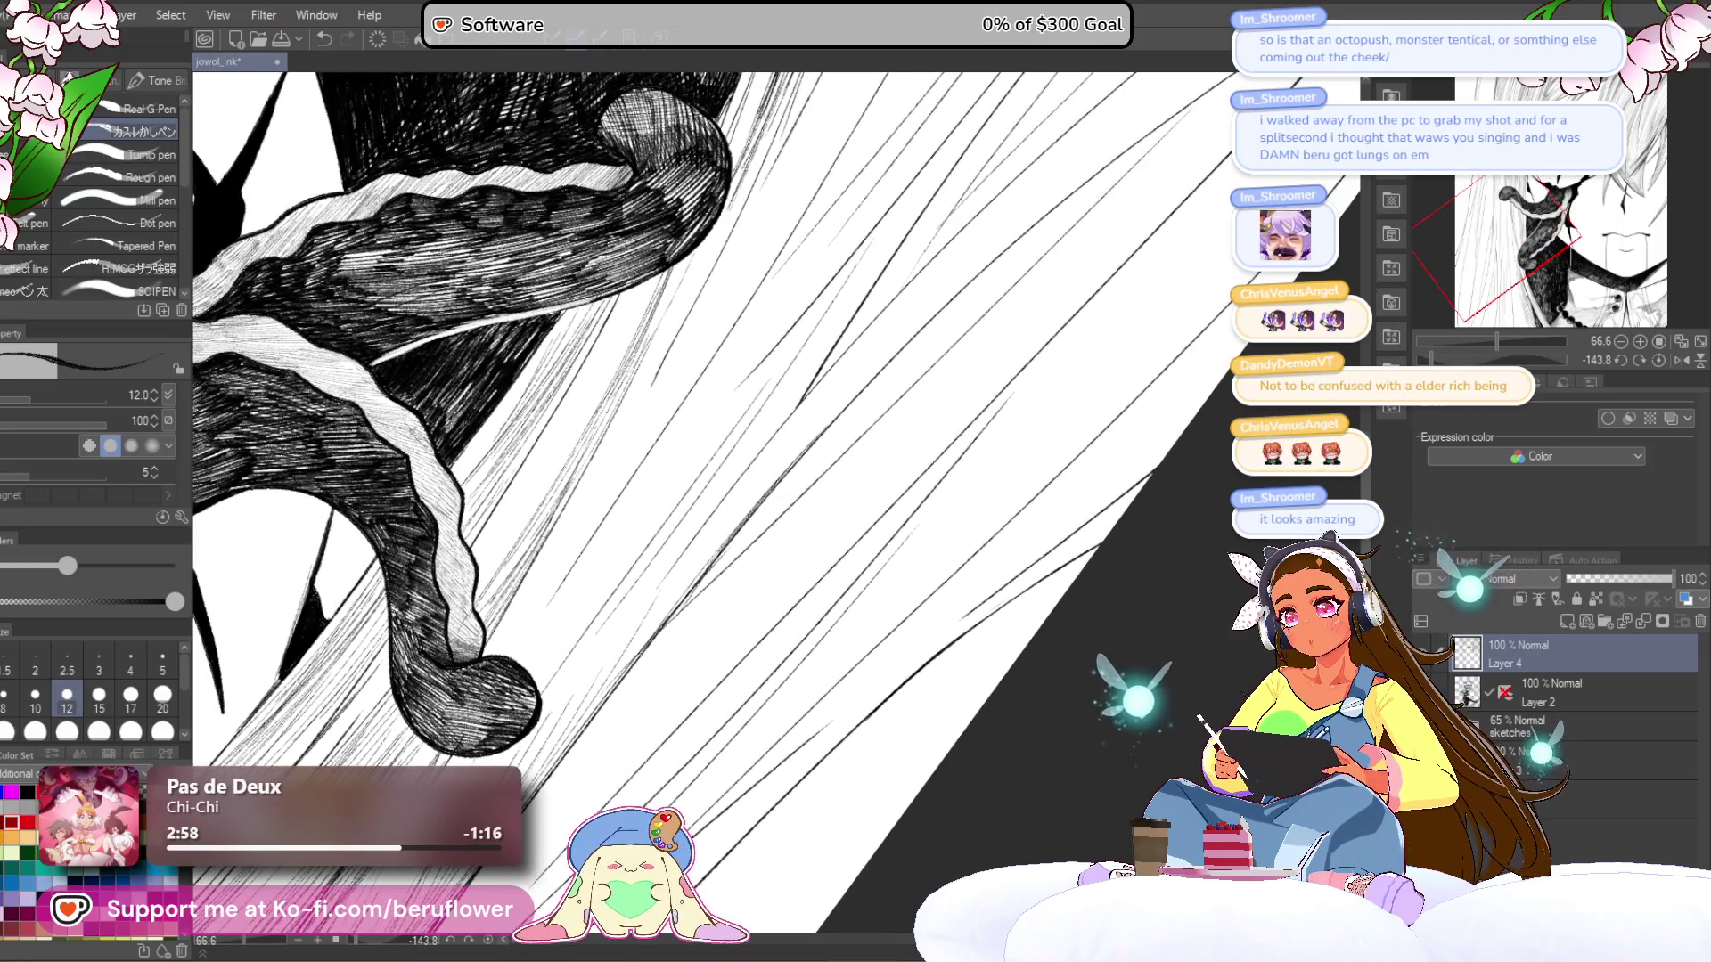
drag(624, 446, 740, 365)
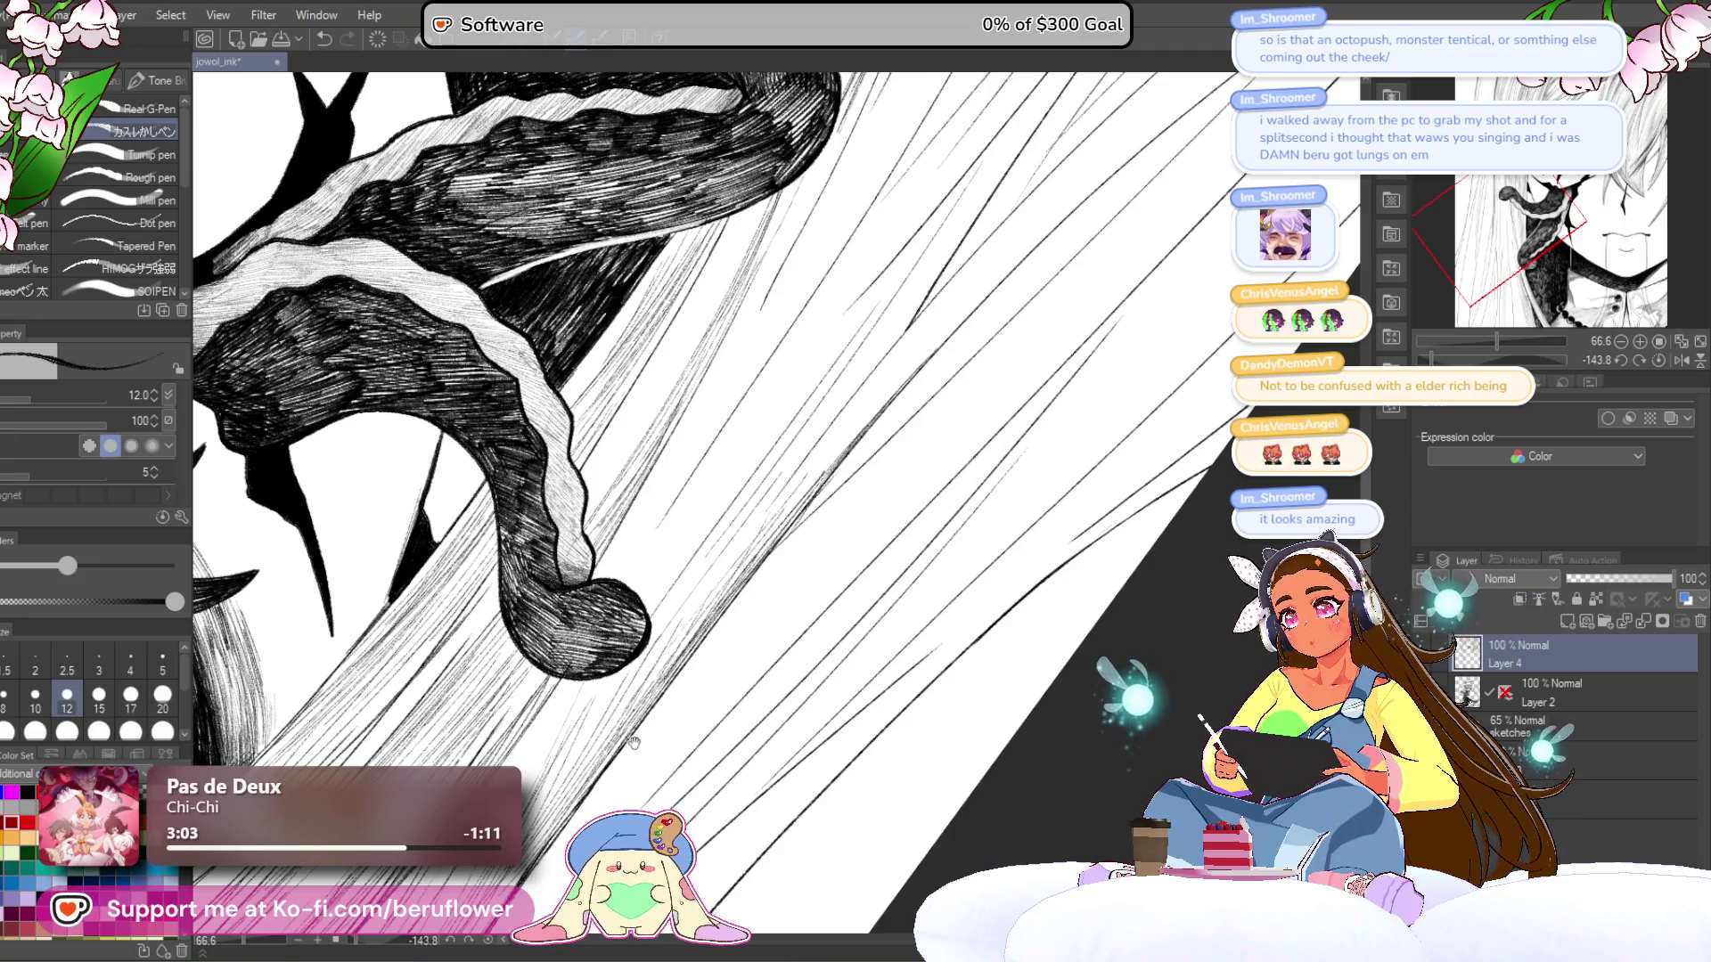
drag(636, 738, 797, 506)
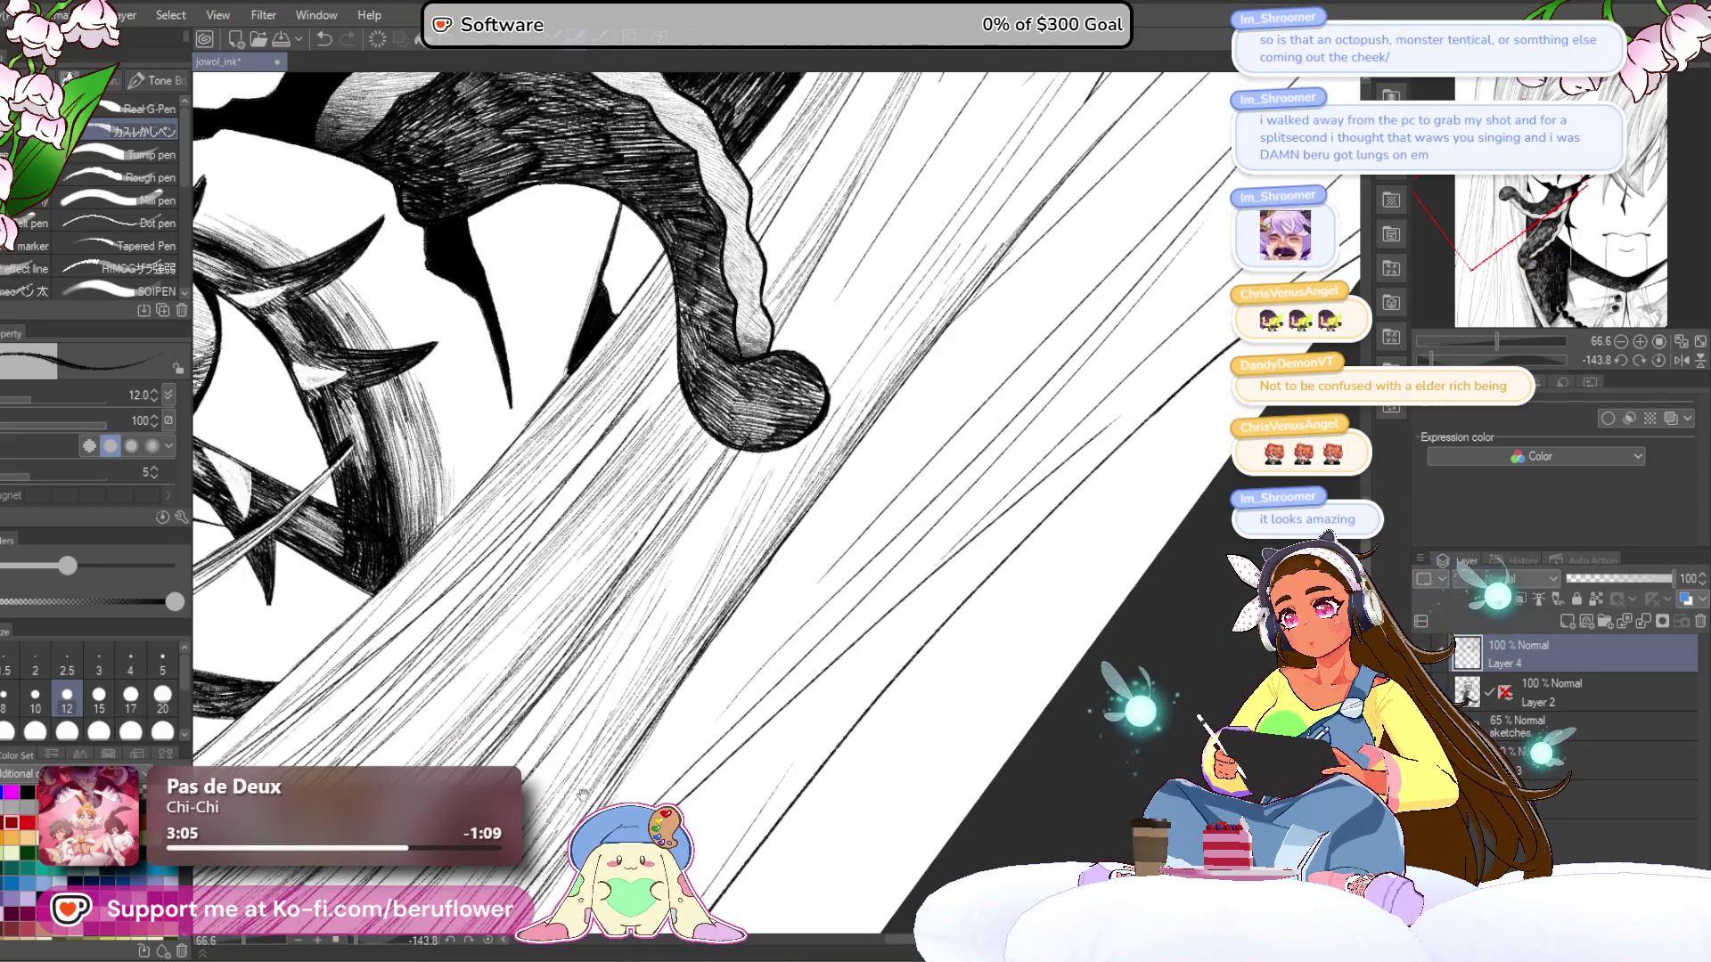
drag(624, 535, 784, 241)
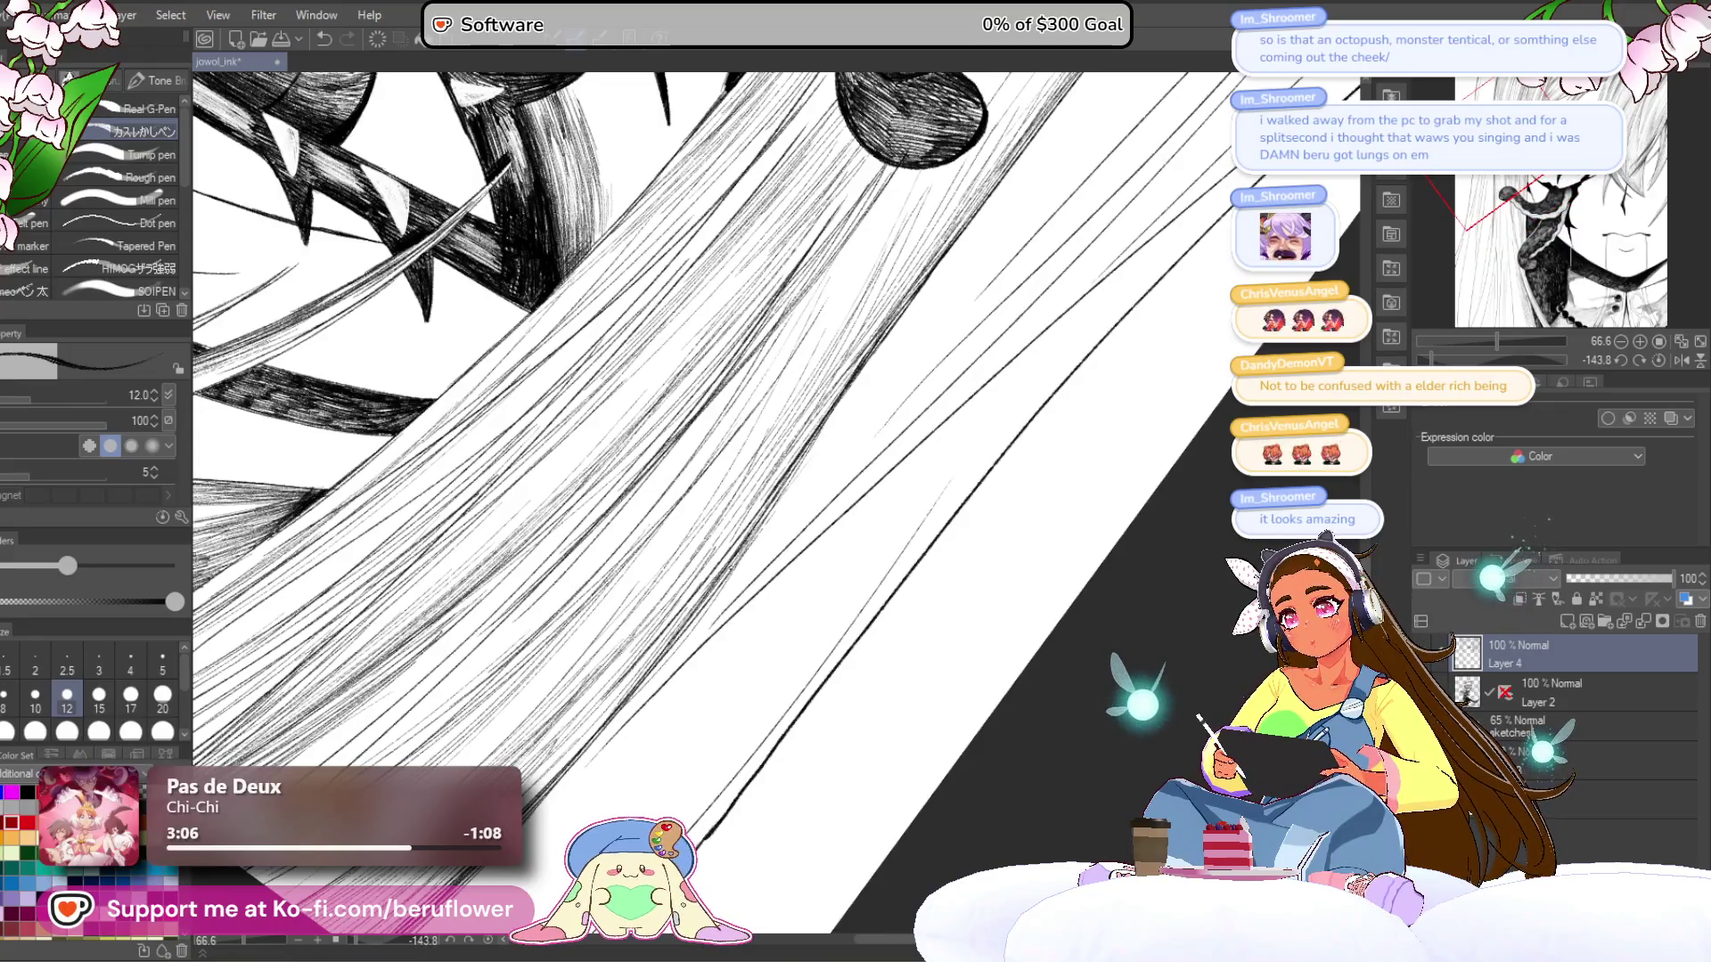
scroll(660, 446, down, 3)
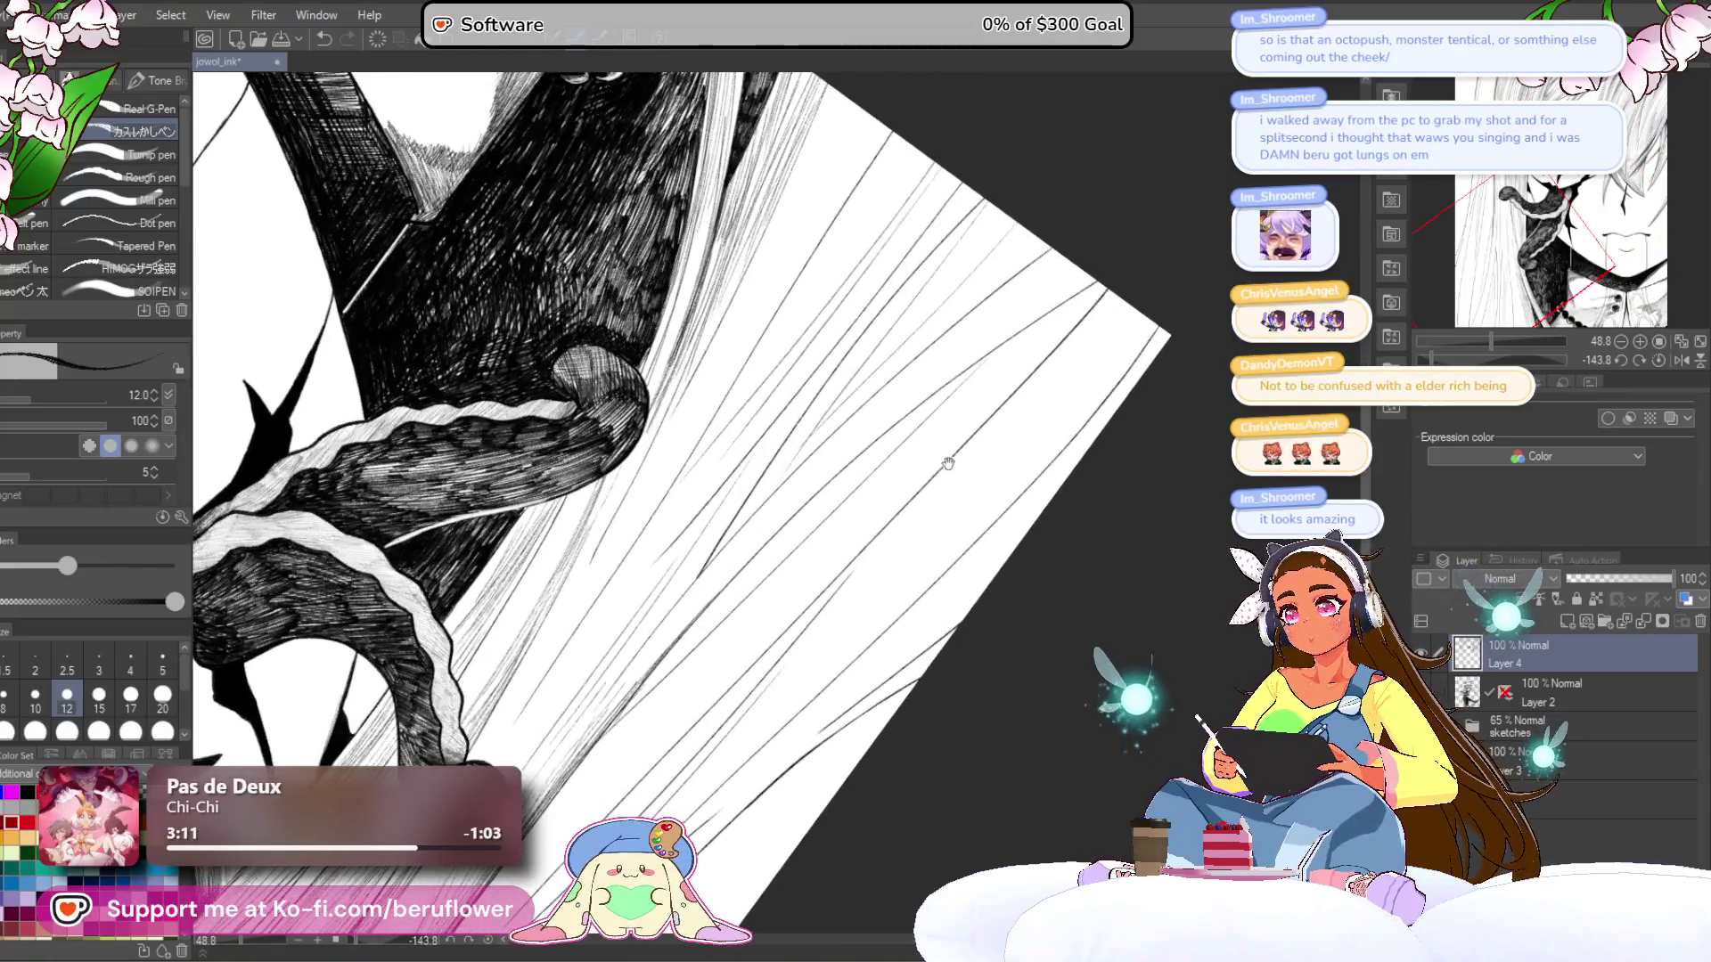
drag(1431, 359, 1495, 361)
scroll(787, 494, down, 3)
scroll(786, 491, up, 3)
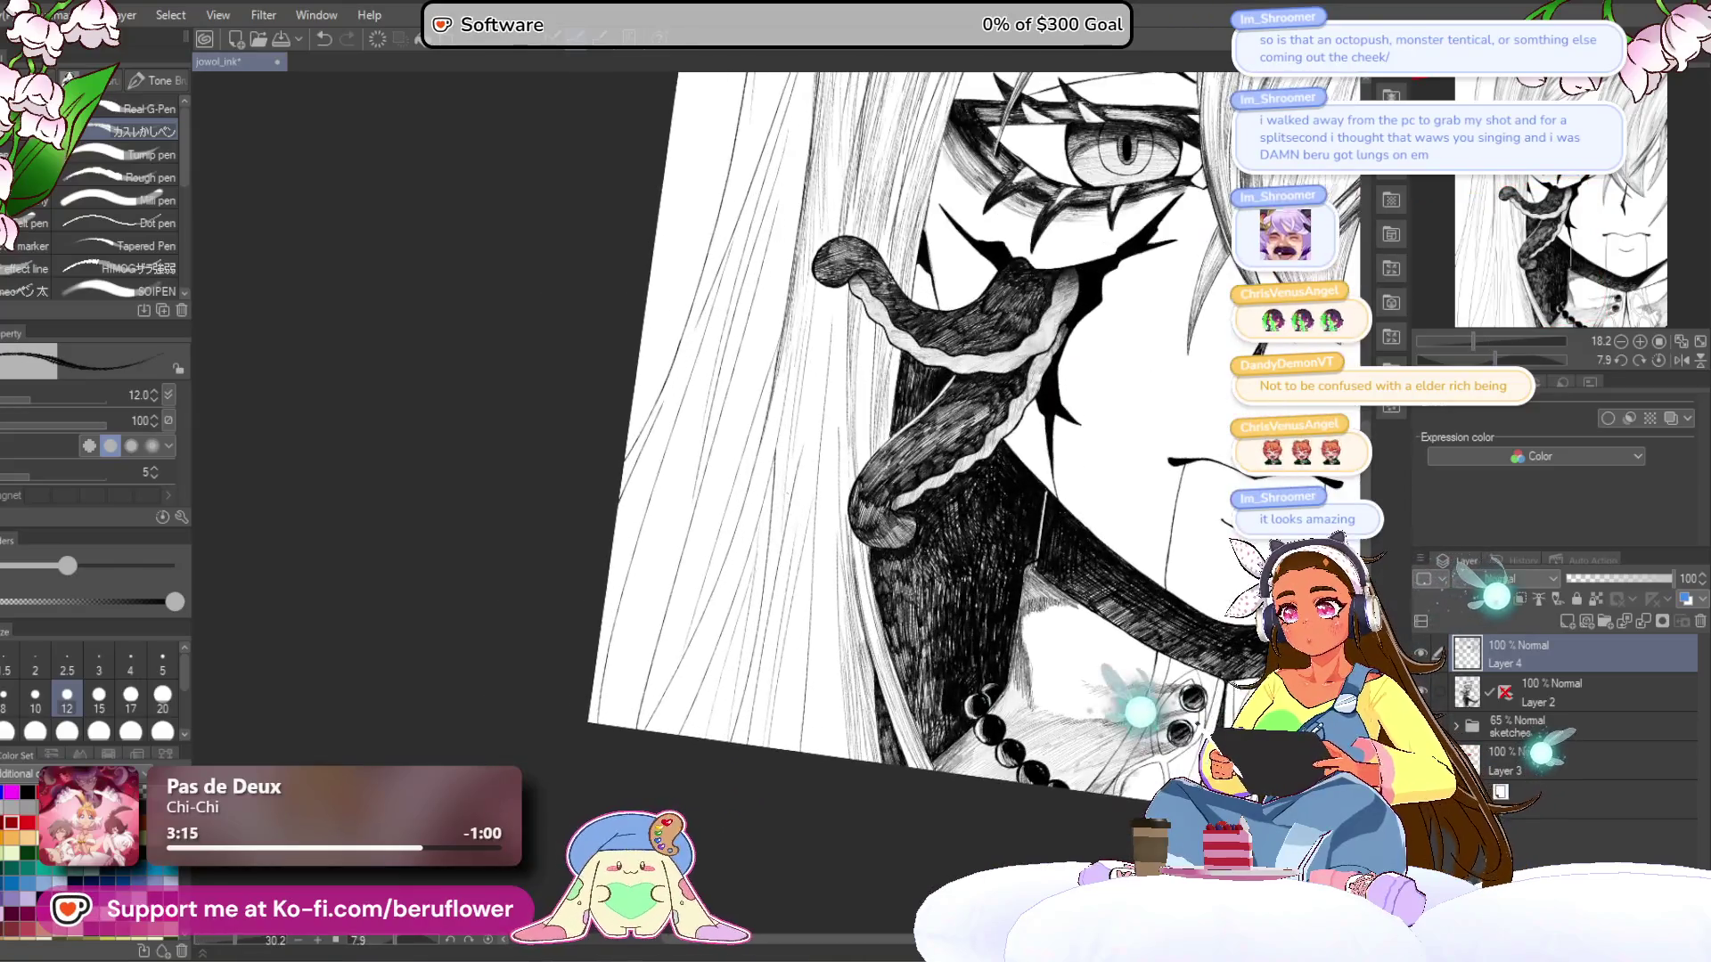
- Frame the lower hair beside the tentacle and hatch a diagonal strand into it
scroll(794, 596, up, 5)
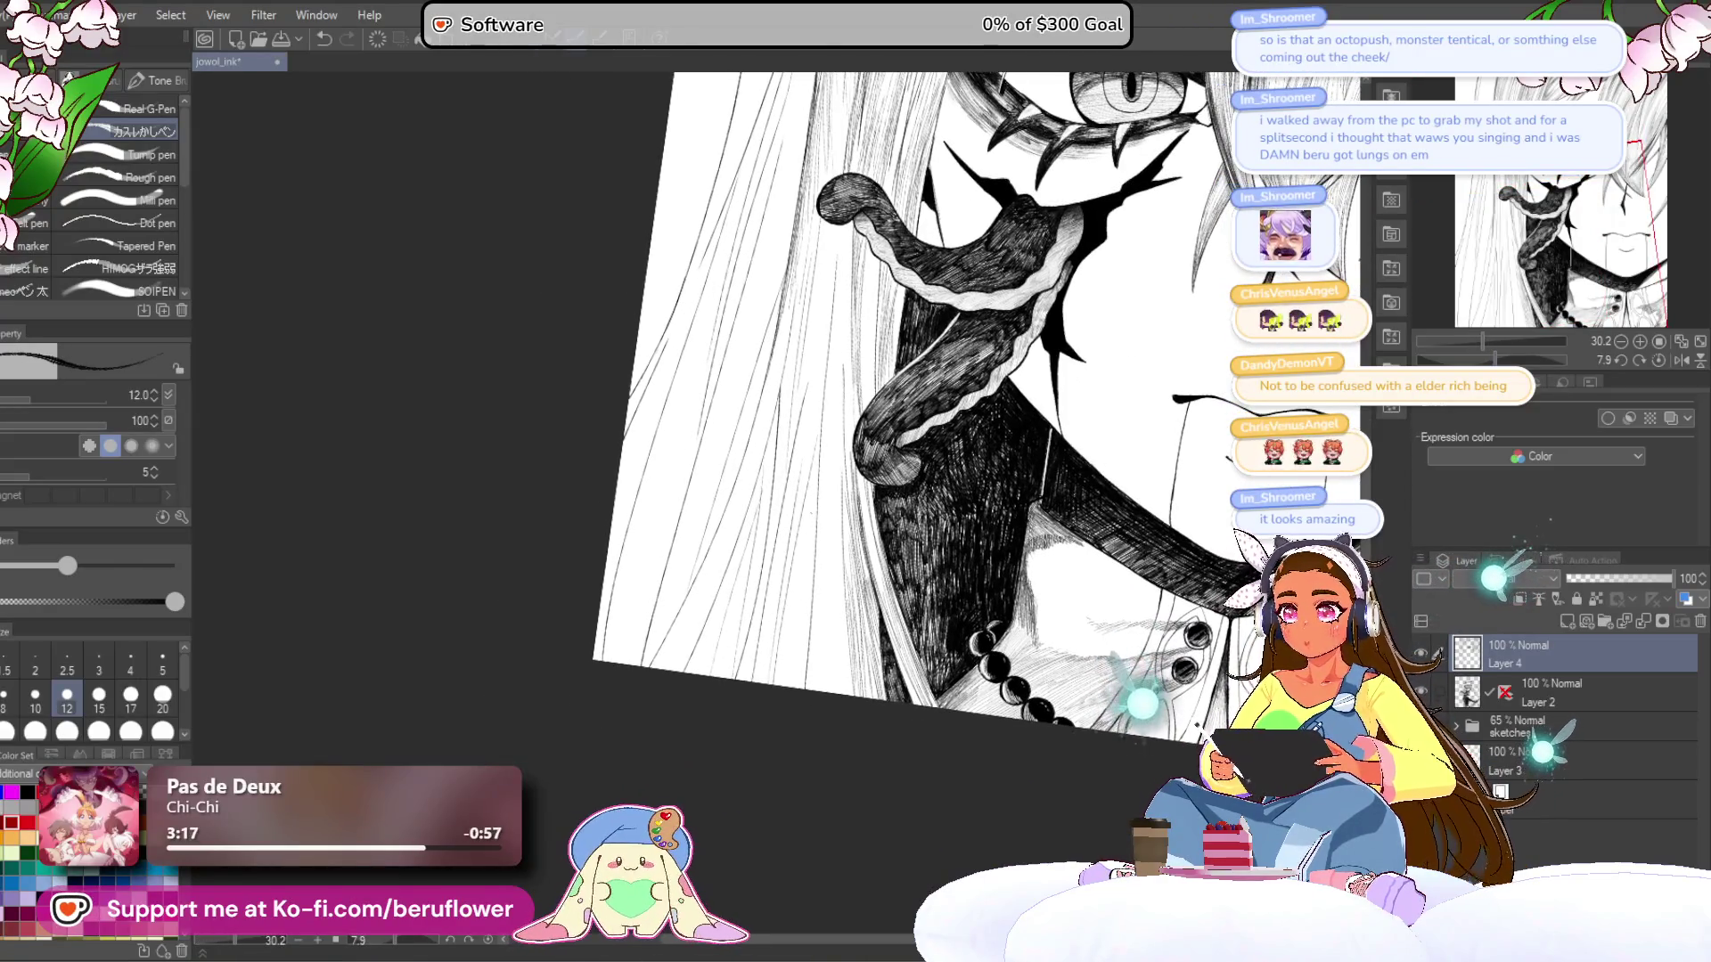
drag(780, 654, 824, 525)
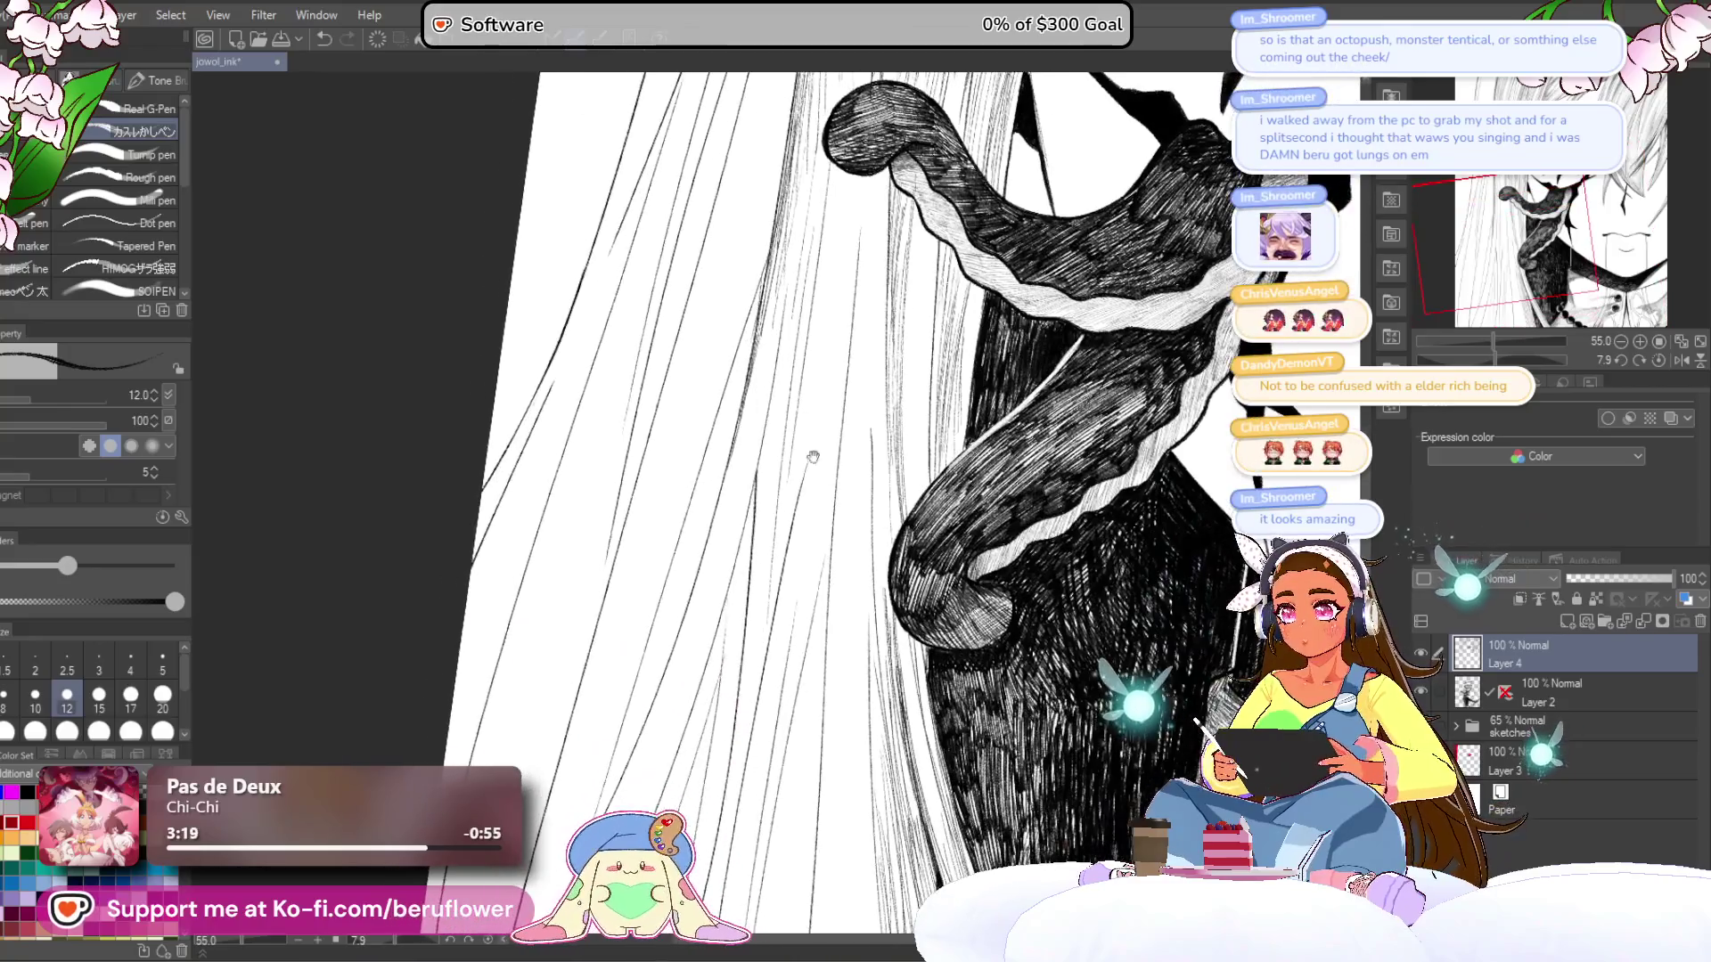
drag(652, 682, 738, 439)
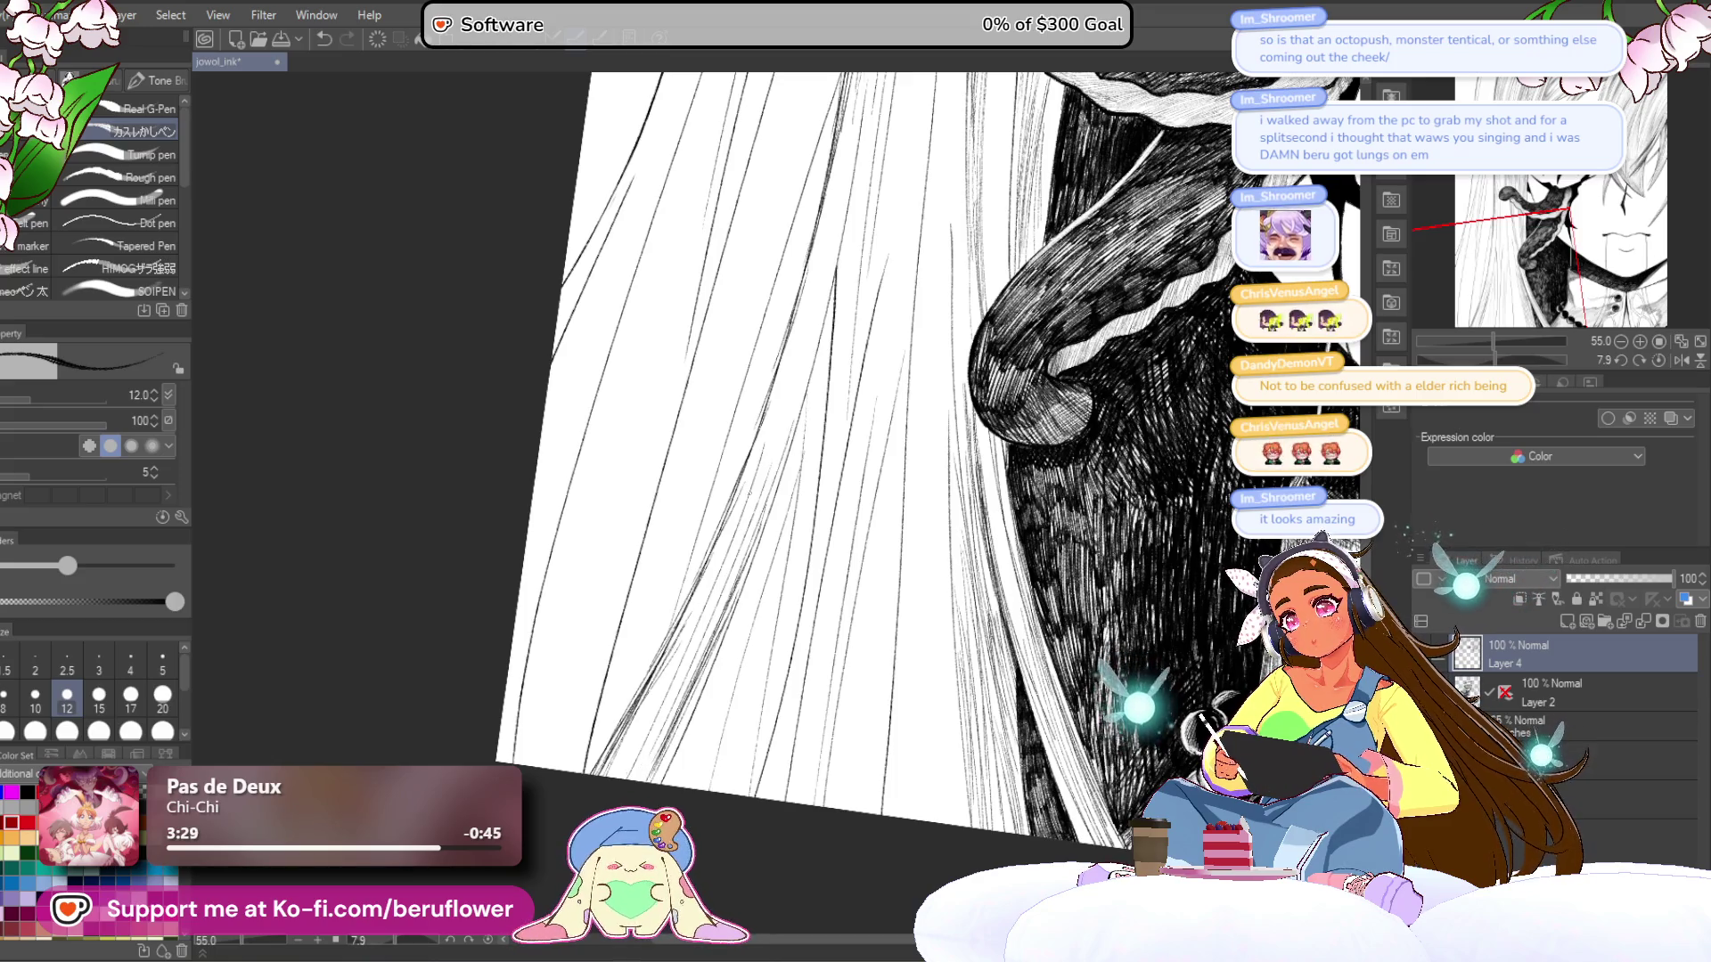
mouse_move(773, 448)
mouse_down()
mouse_move(666, 724)
mouse_move(694, 623)
mouse_up()
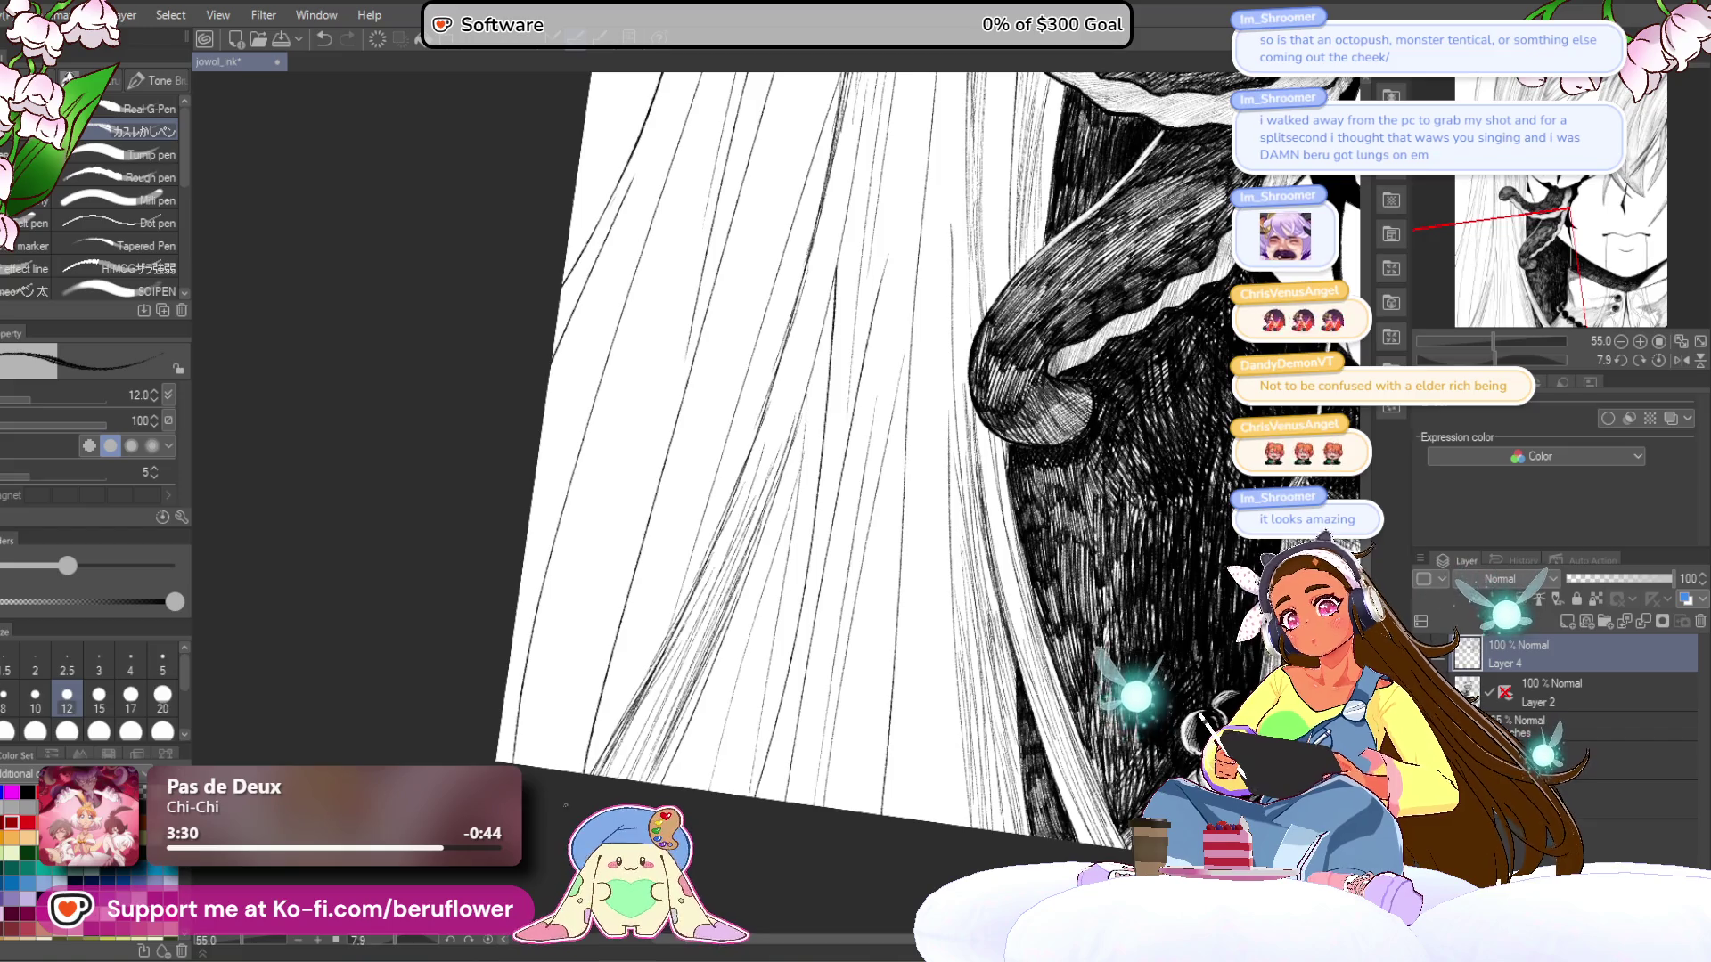
- Check the whole page, nudge the view toward the chin, and rotate the canvas past -30°
key(ctrl+0)
key(ctrl+plus)
drag(1147, 551, 1150, 584)
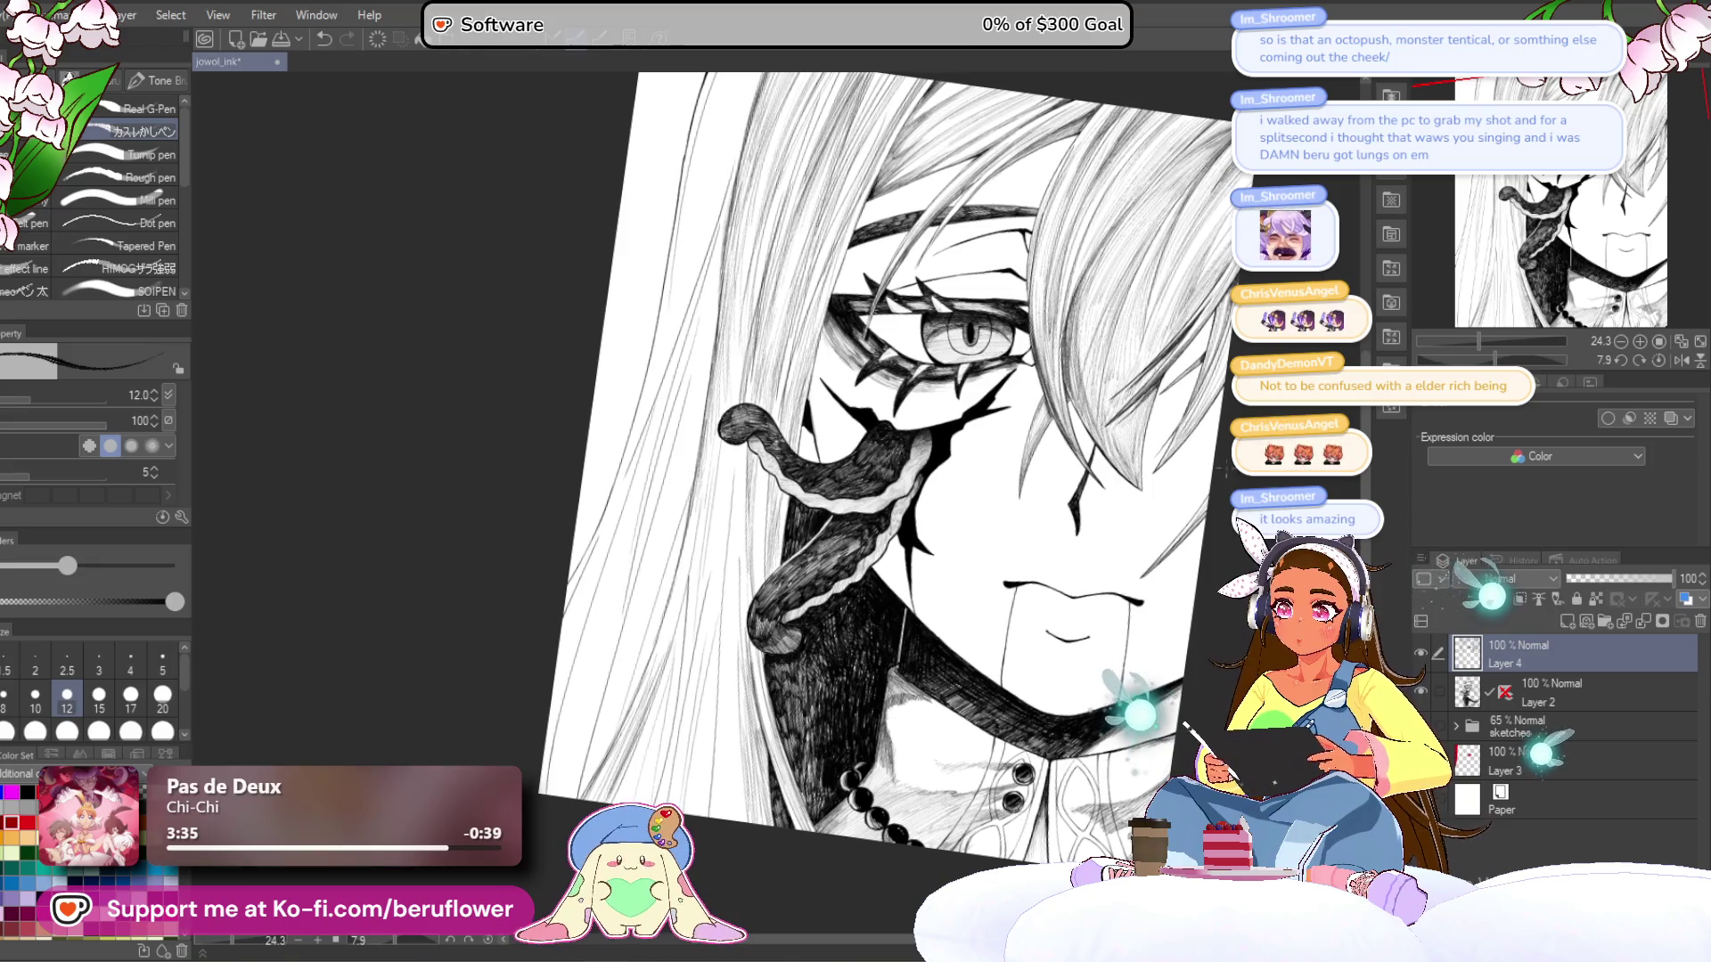
click(1461, 359)
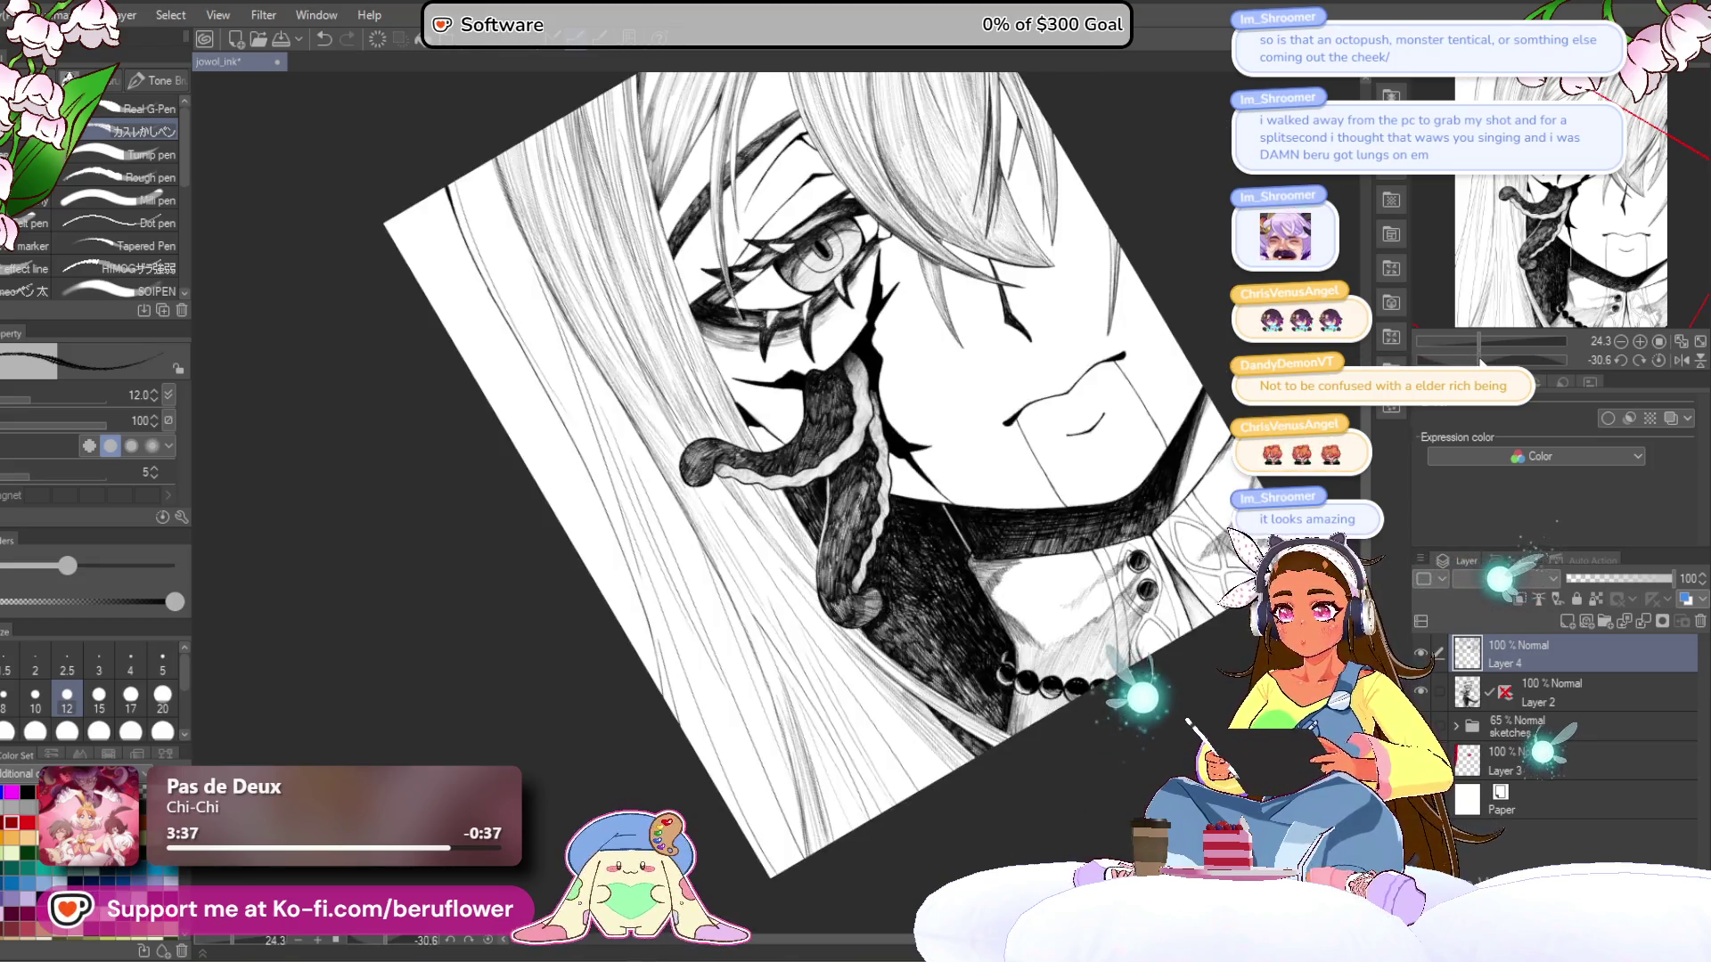
drag(1481, 362, 1432, 359)
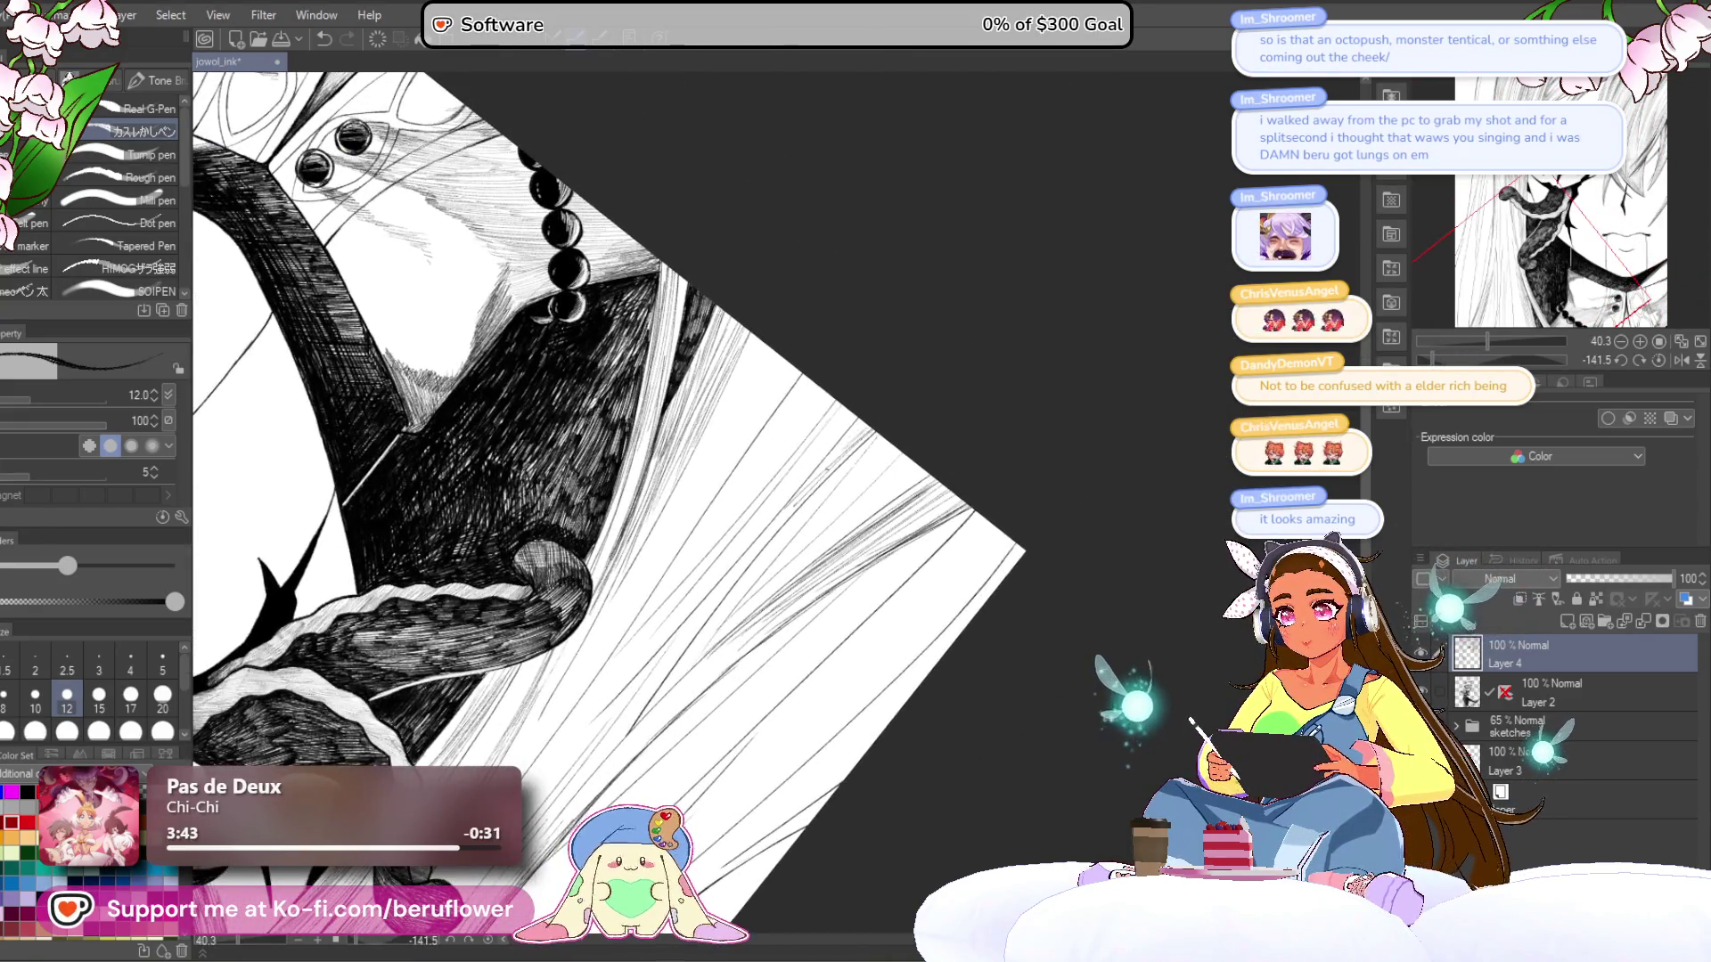
- Position the view over the lower hair, add faint hatching, and reset rotation to upright
drag(928, 395, 918, 400)
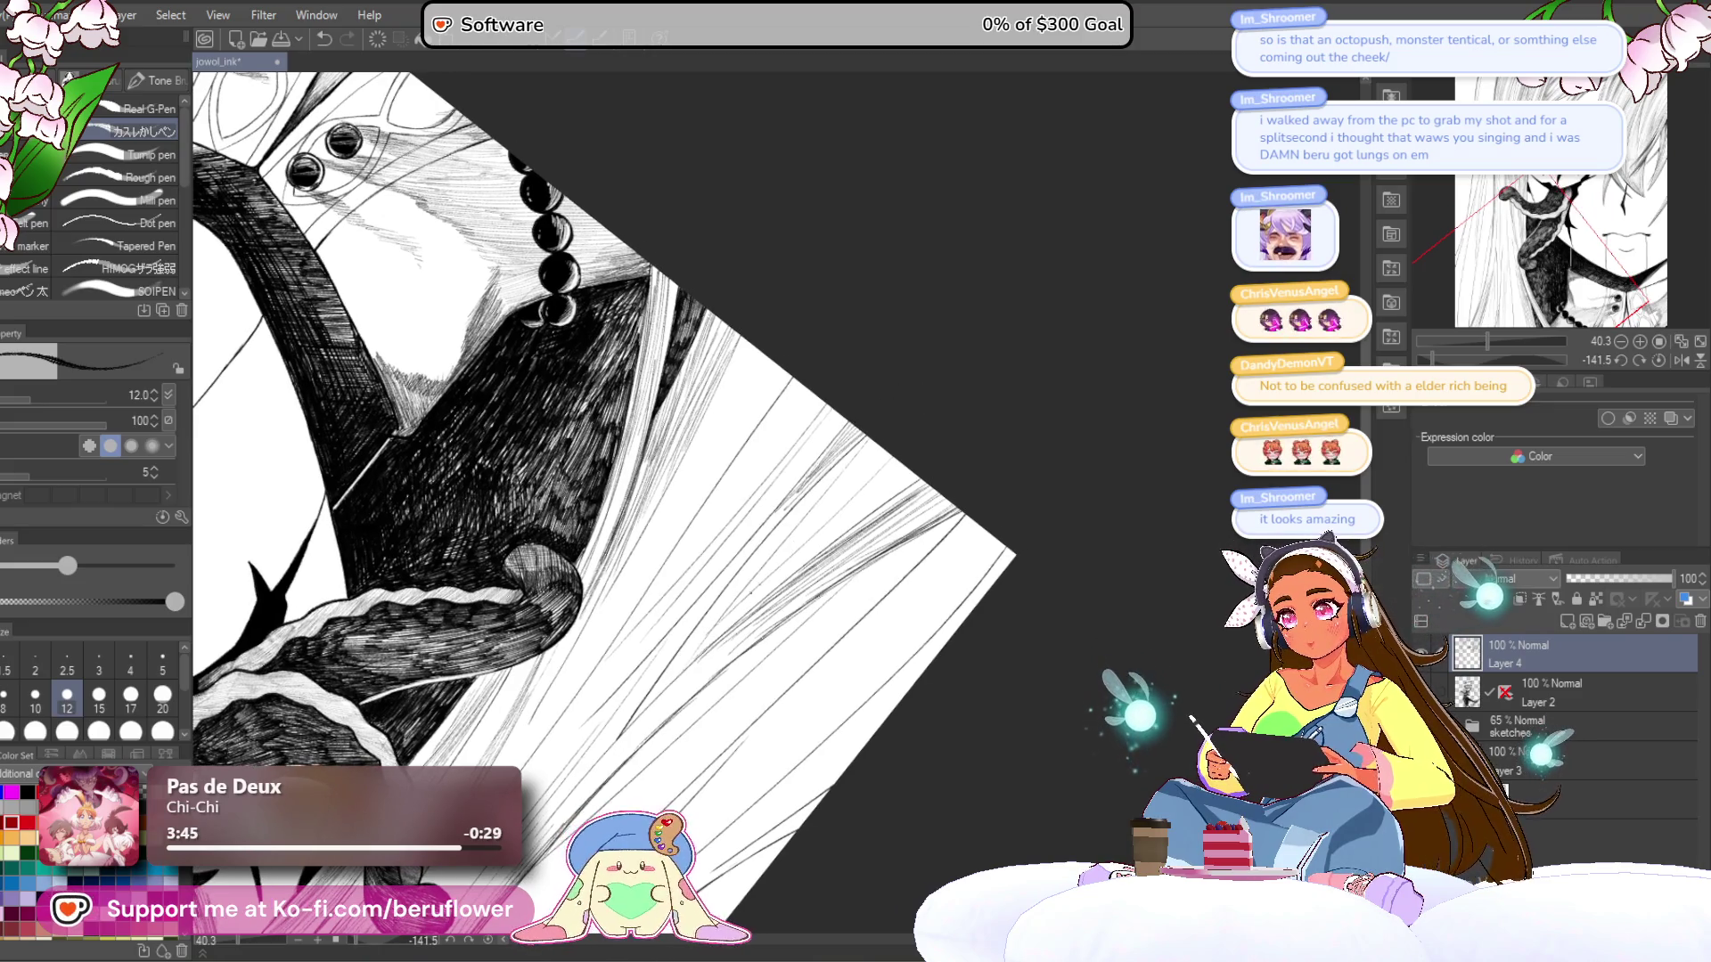
drag(703, 660, 721, 627)
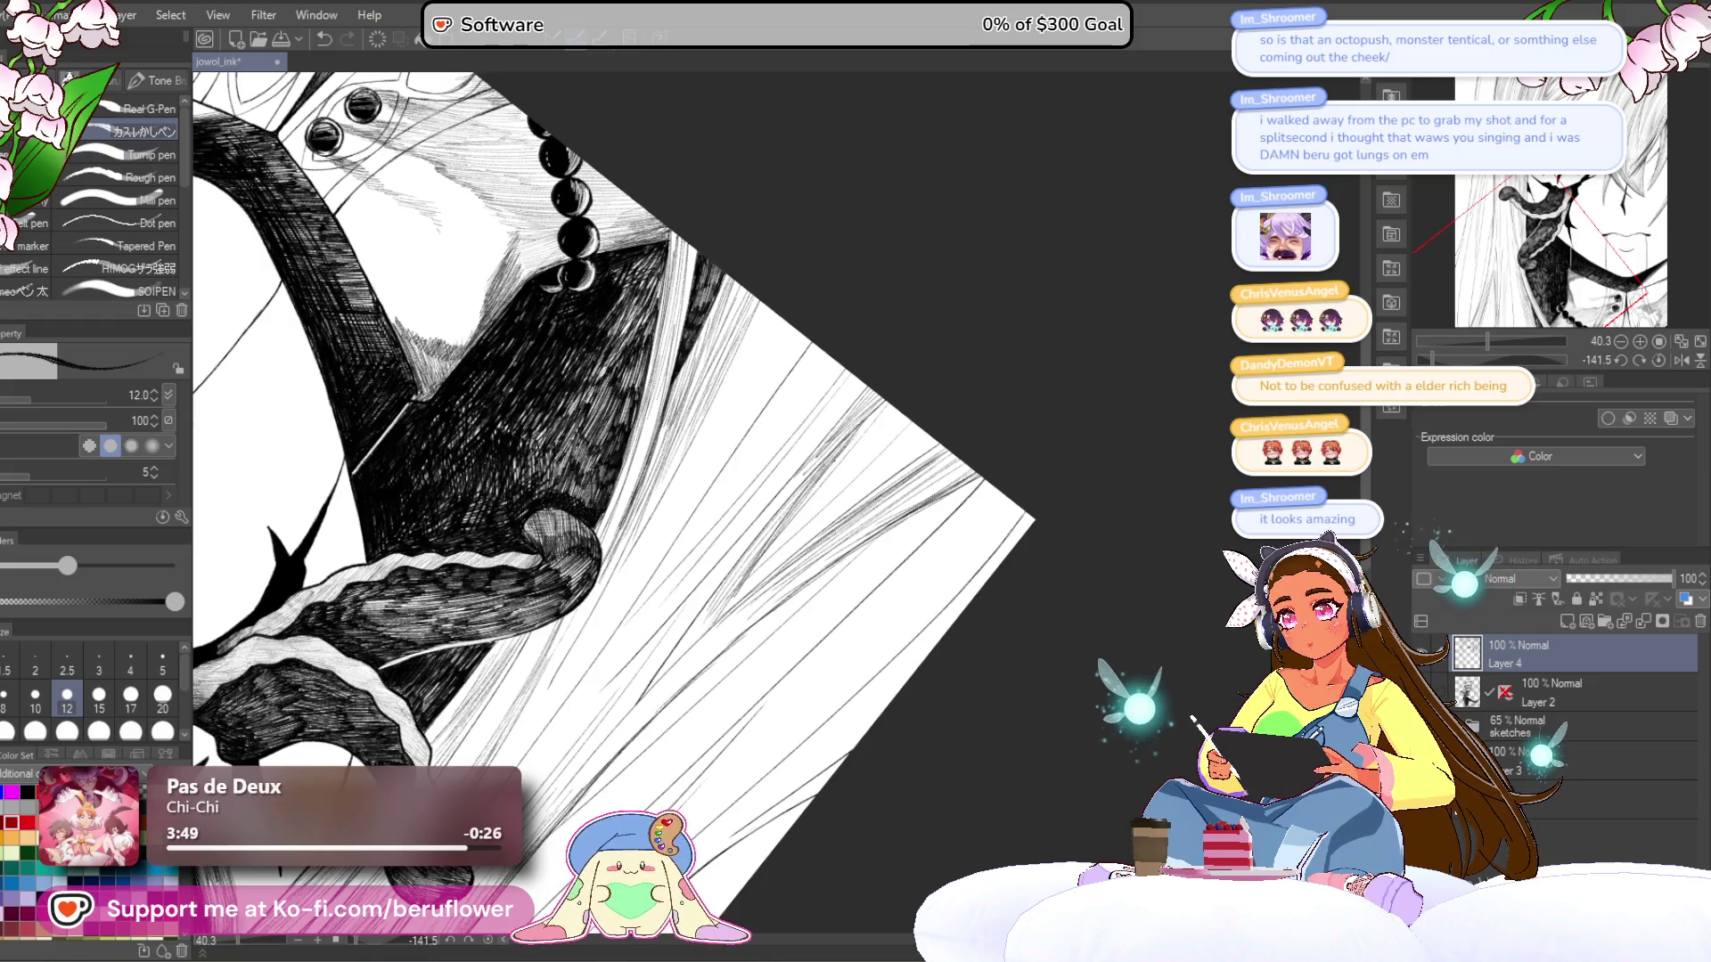
drag(862, 428, 869, 478)
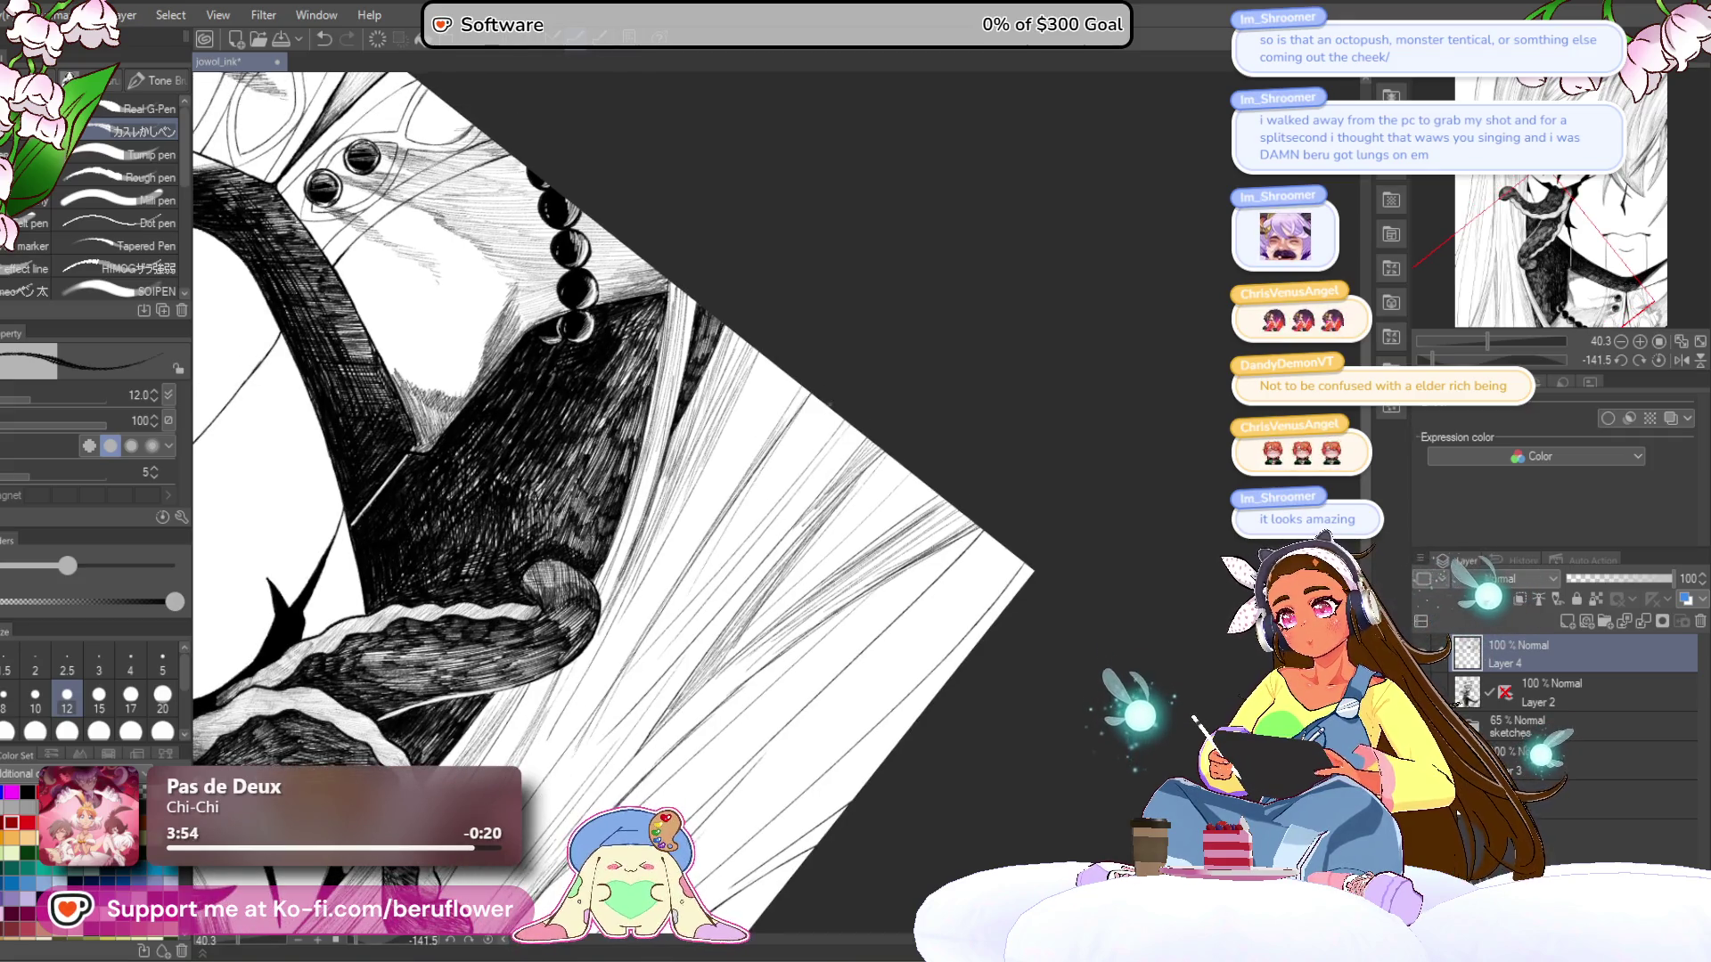
drag(833, 403, 828, 407)
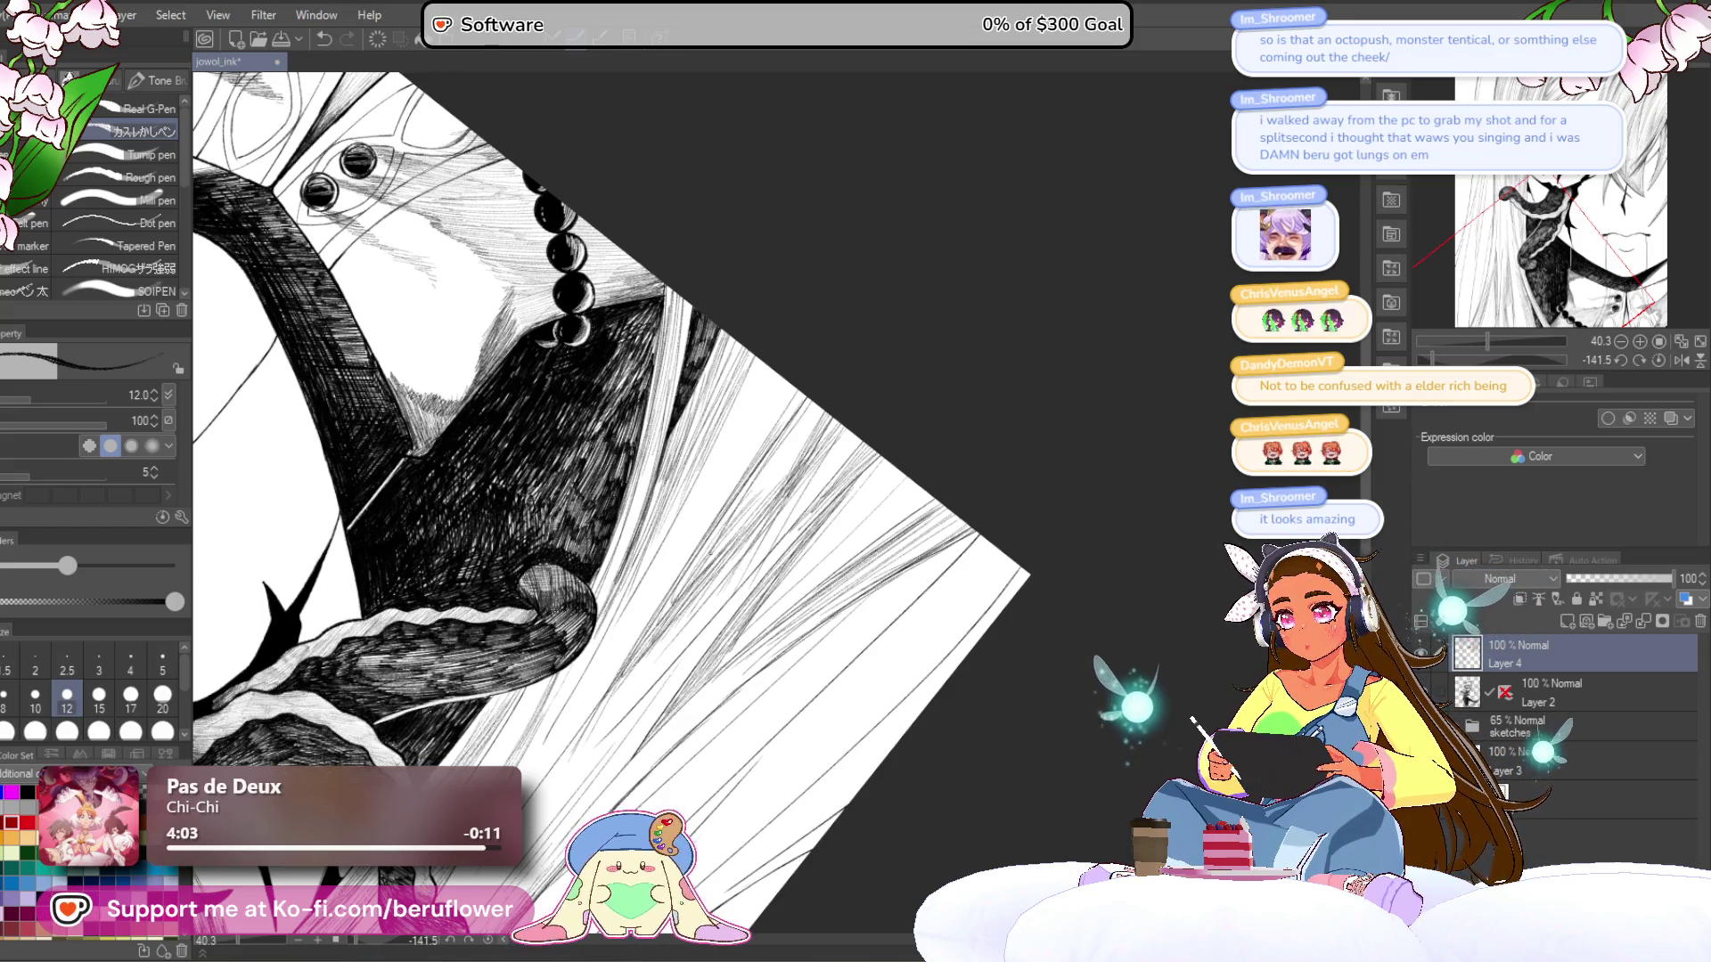
drag(821, 416, 740, 533)
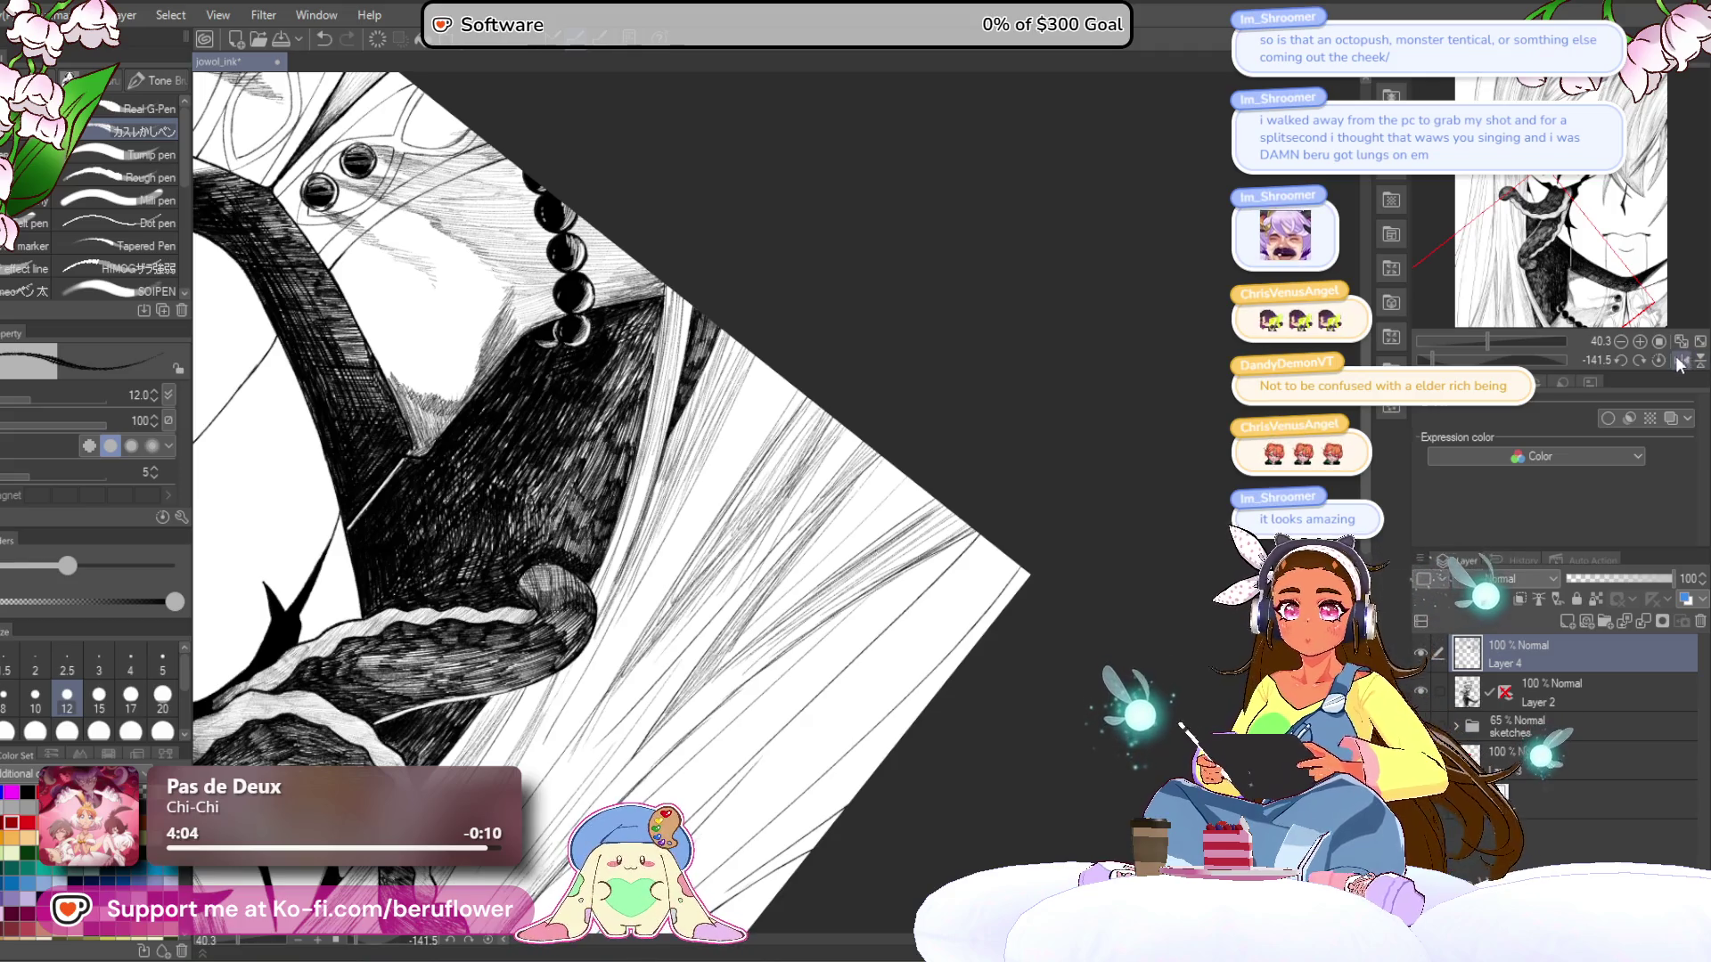
key(ctrl+@)
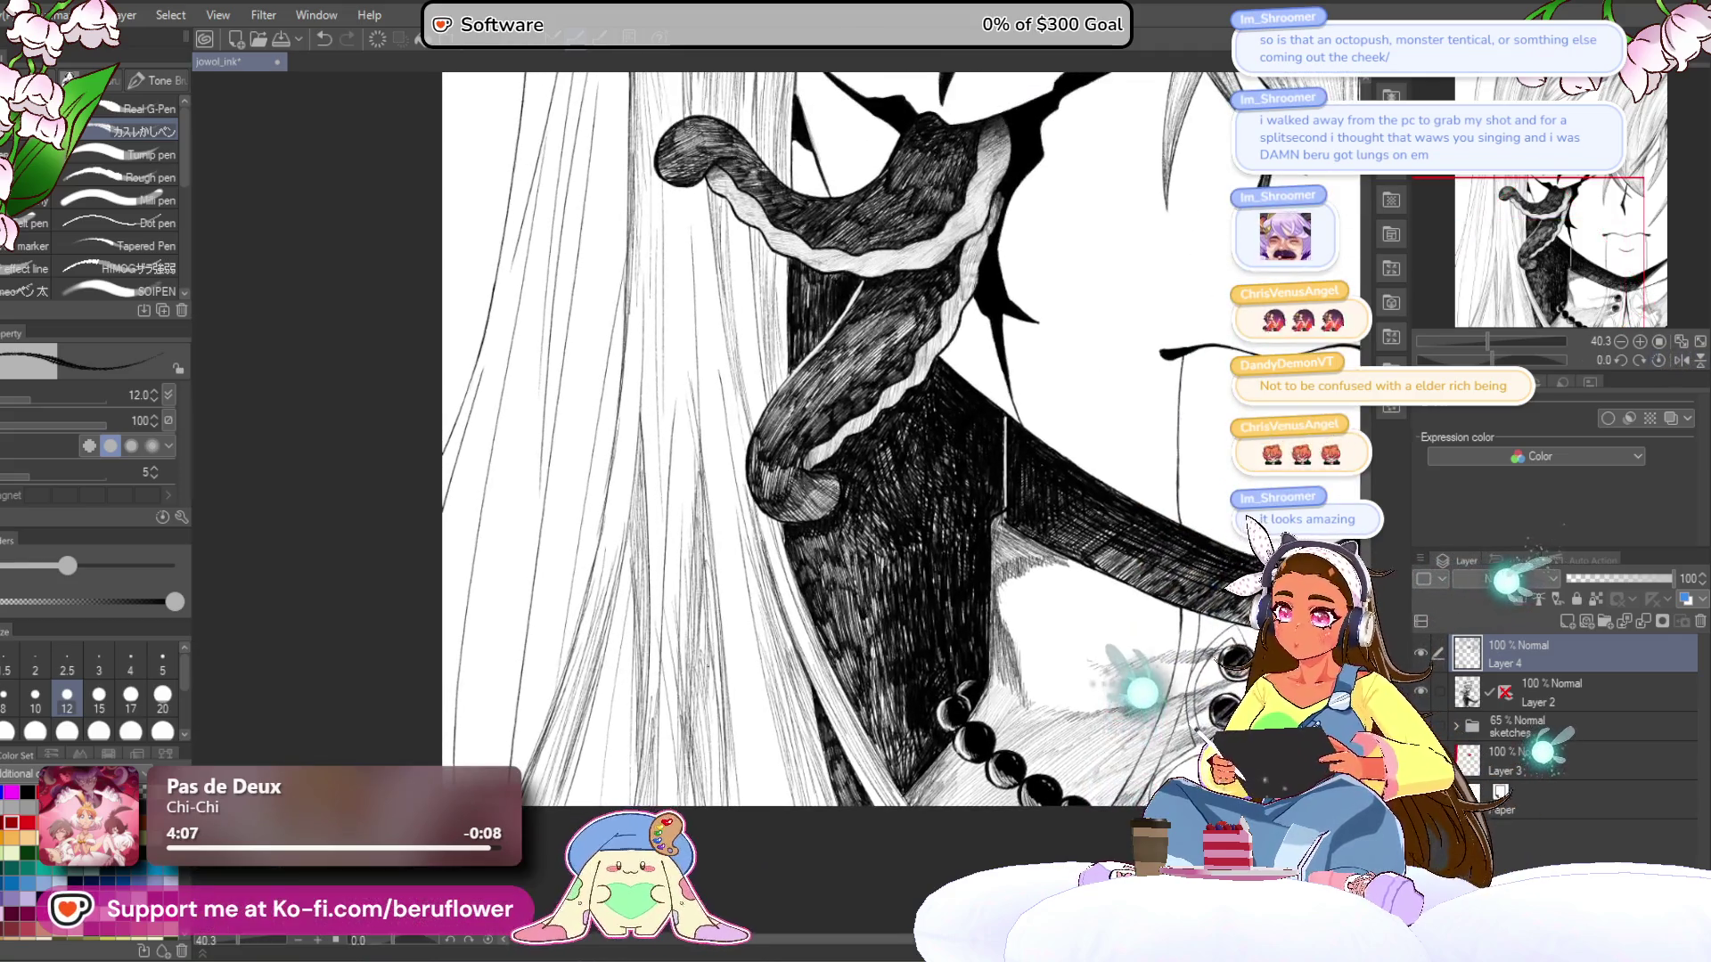
- Draw several long light strands running down the hair
drag(687, 377, 691, 683)
drag(704, 611, 670, 725)
drag(646, 554, 644, 681)
drag(718, 508, 712, 726)
drag(747, 398, 724, 458)
drag(726, 615, 718, 768)
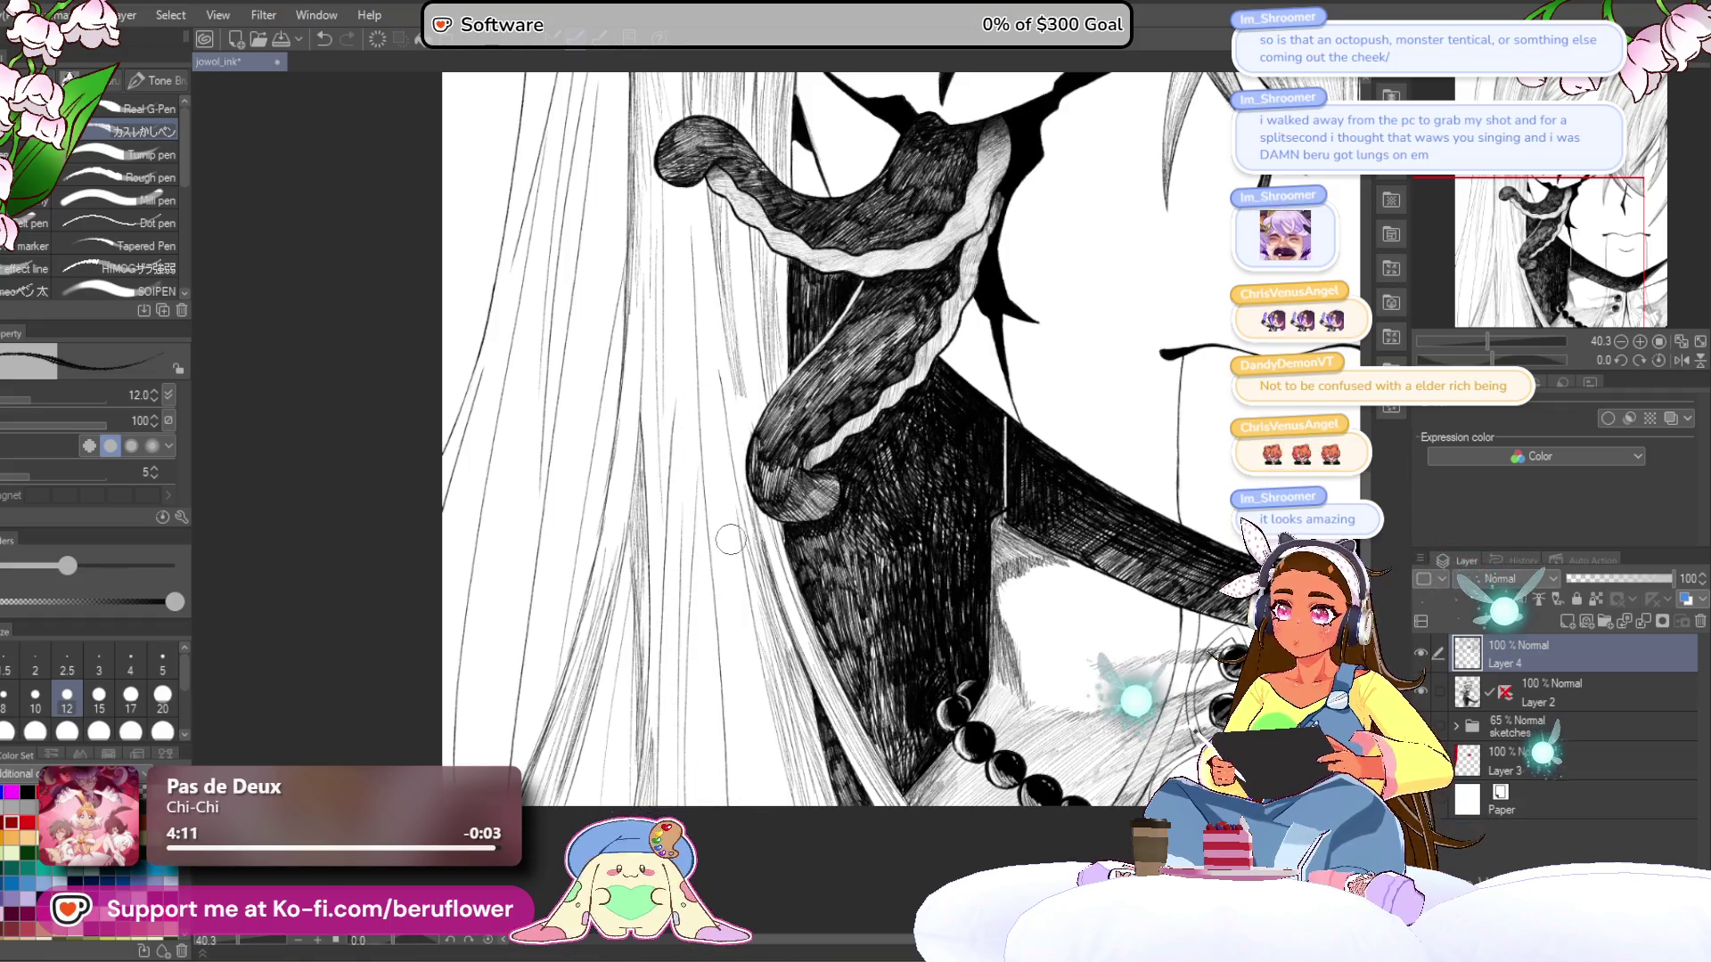
- Rotate to about 46° and add fine hair strands, undoing the unwanted ones
drag(1491, 360, 1511, 360)
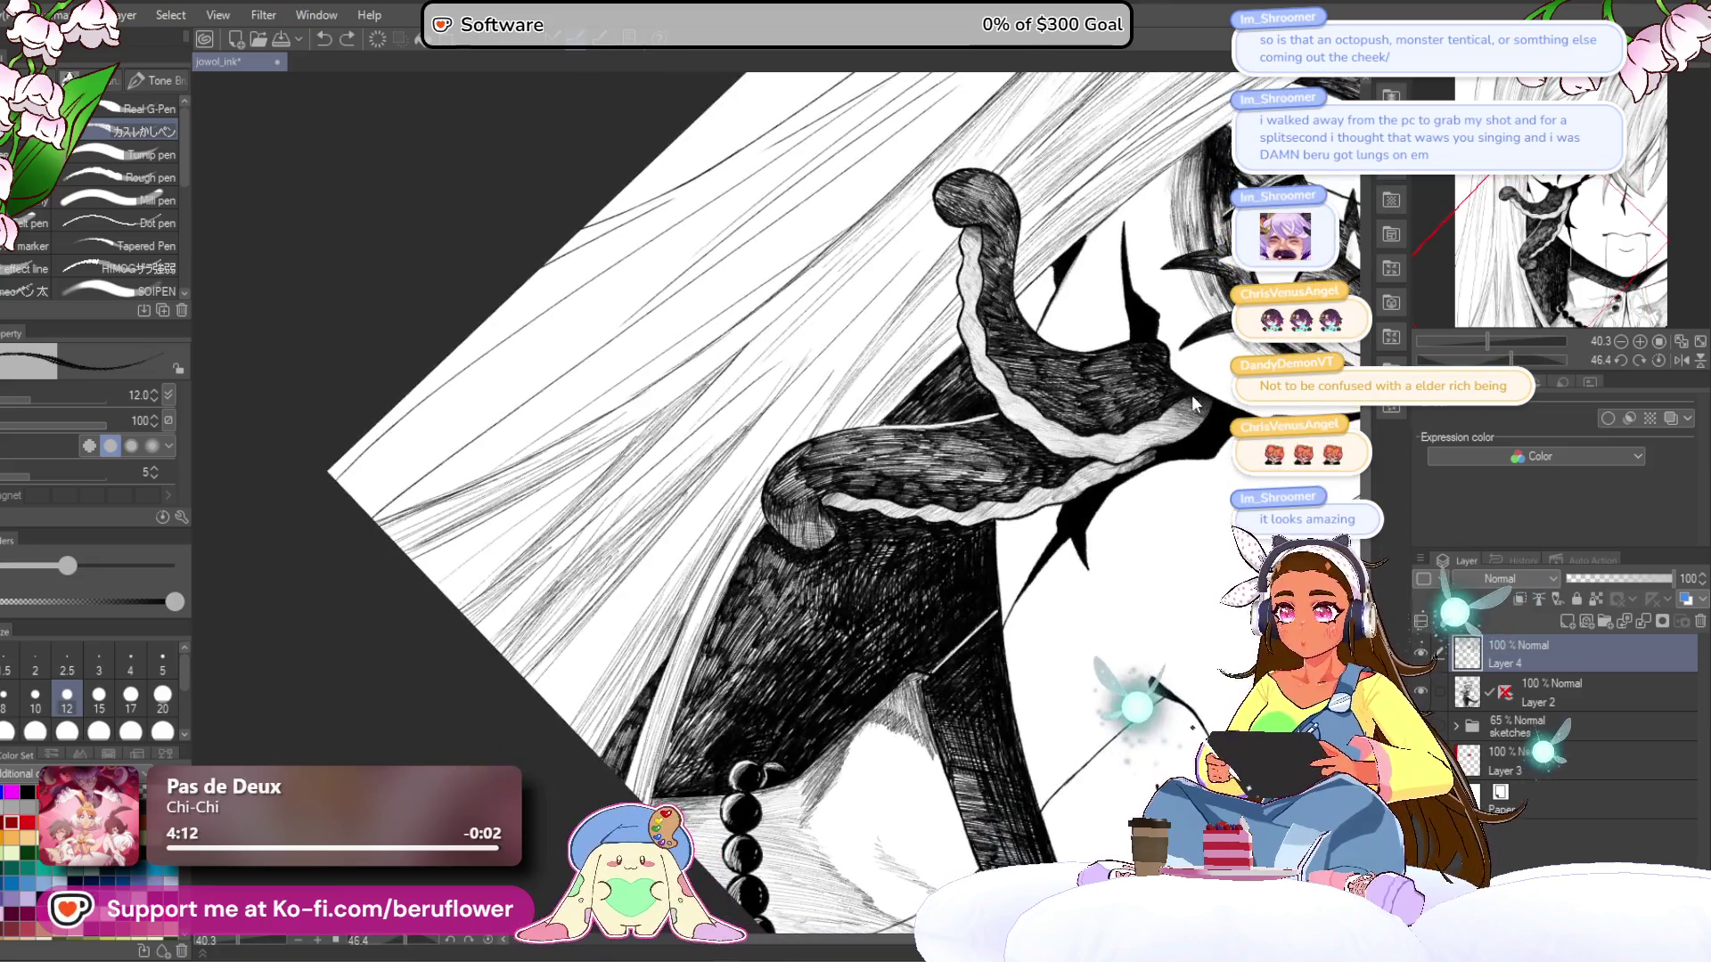
drag(806, 353, 673, 516)
drag(708, 446, 517, 682)
key(ctrl+z)
key(ctrl+z)
key(ctrl+z)
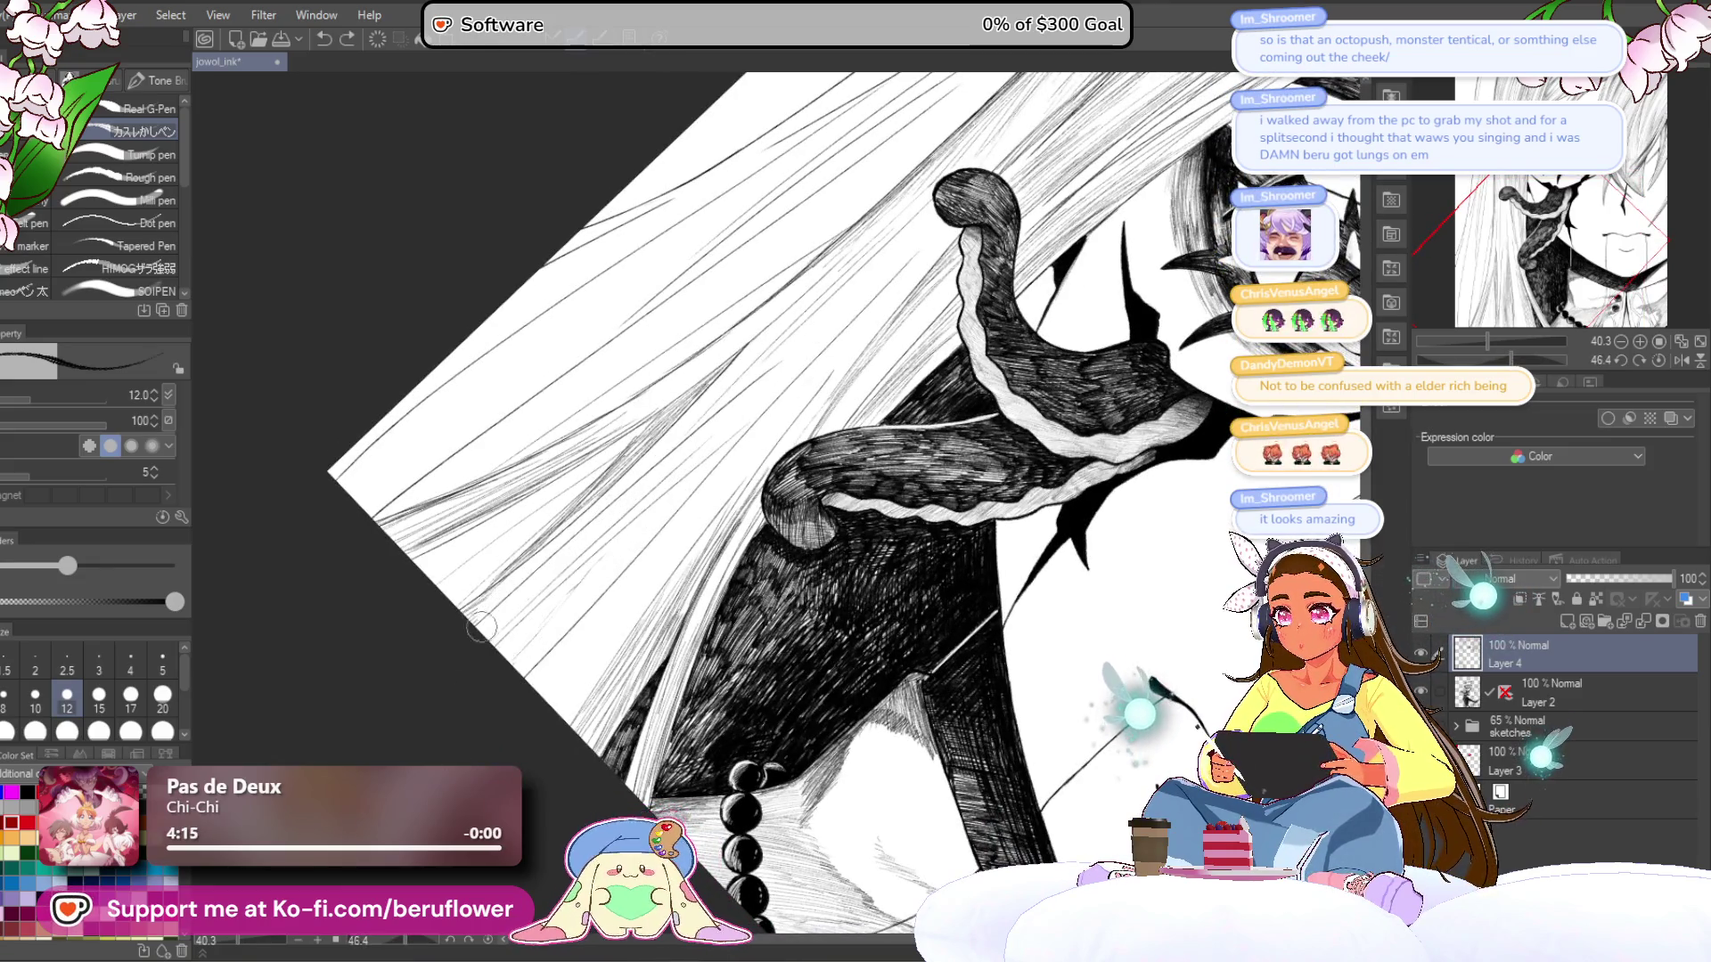
- Rotate back to -141.5°, add a diagonal hatch stroke to the hair, then zoom out
mouse_move(719, 472)
mouse_down()
mouse_move(745, 533)
mouse_move(718, 489)
mouse_move(843, 446)
mouse_up()
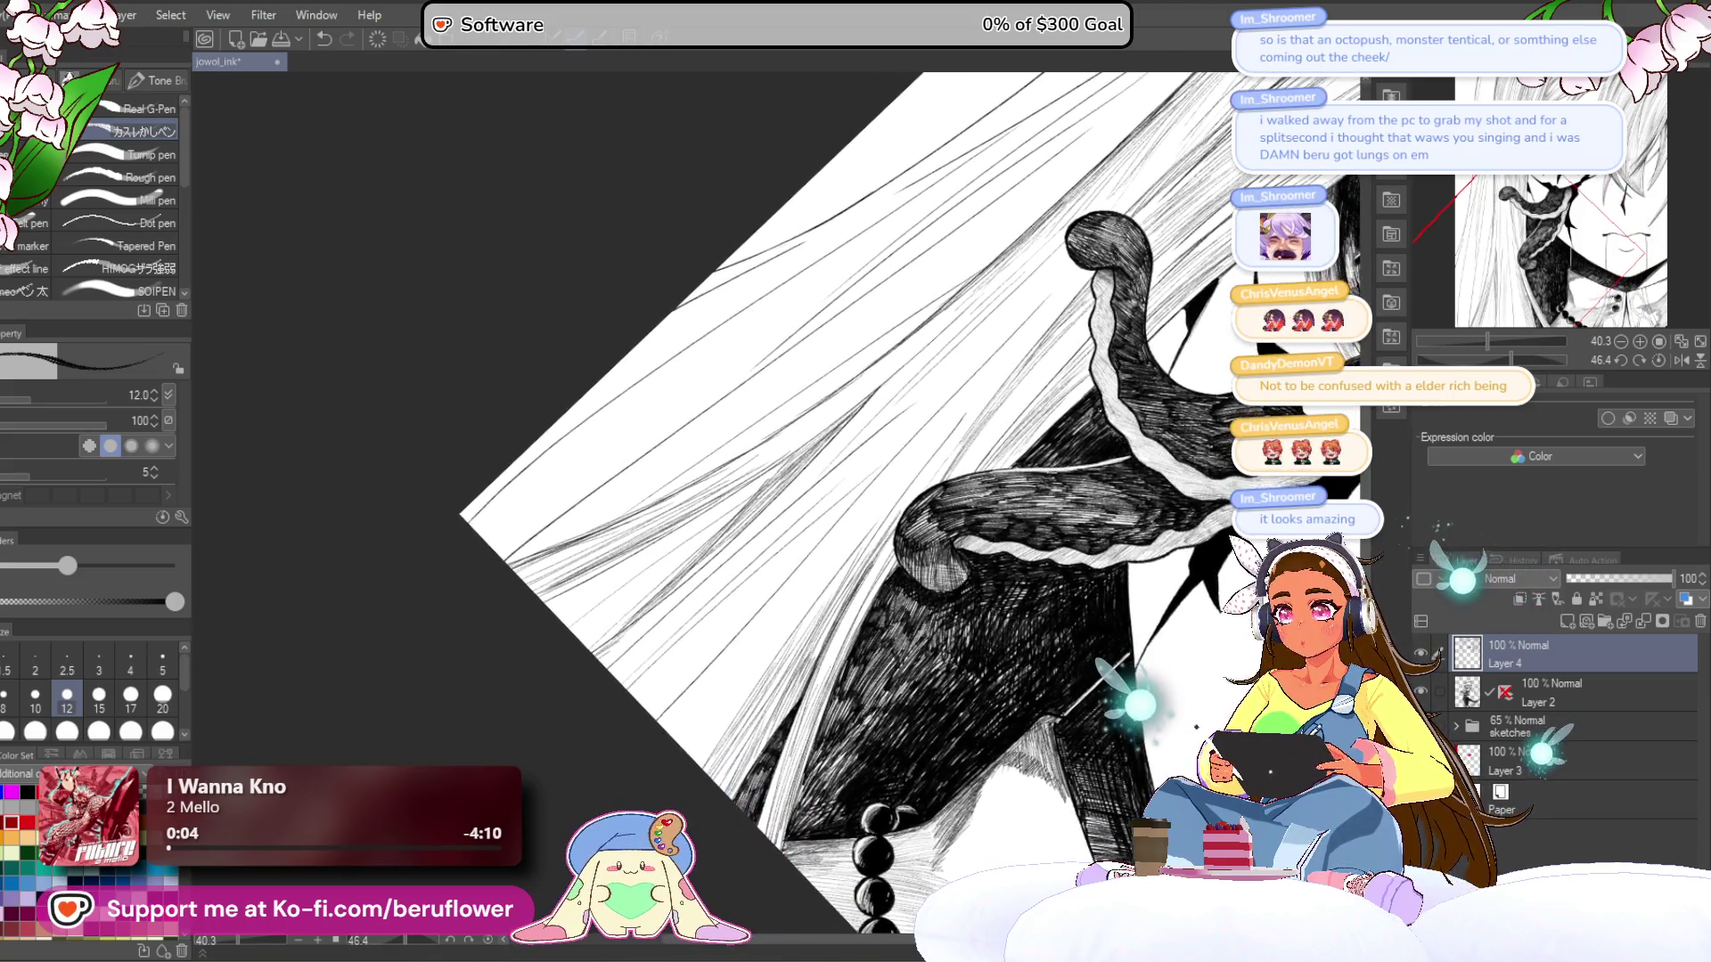
drag(1509, 360, 1433, 360)
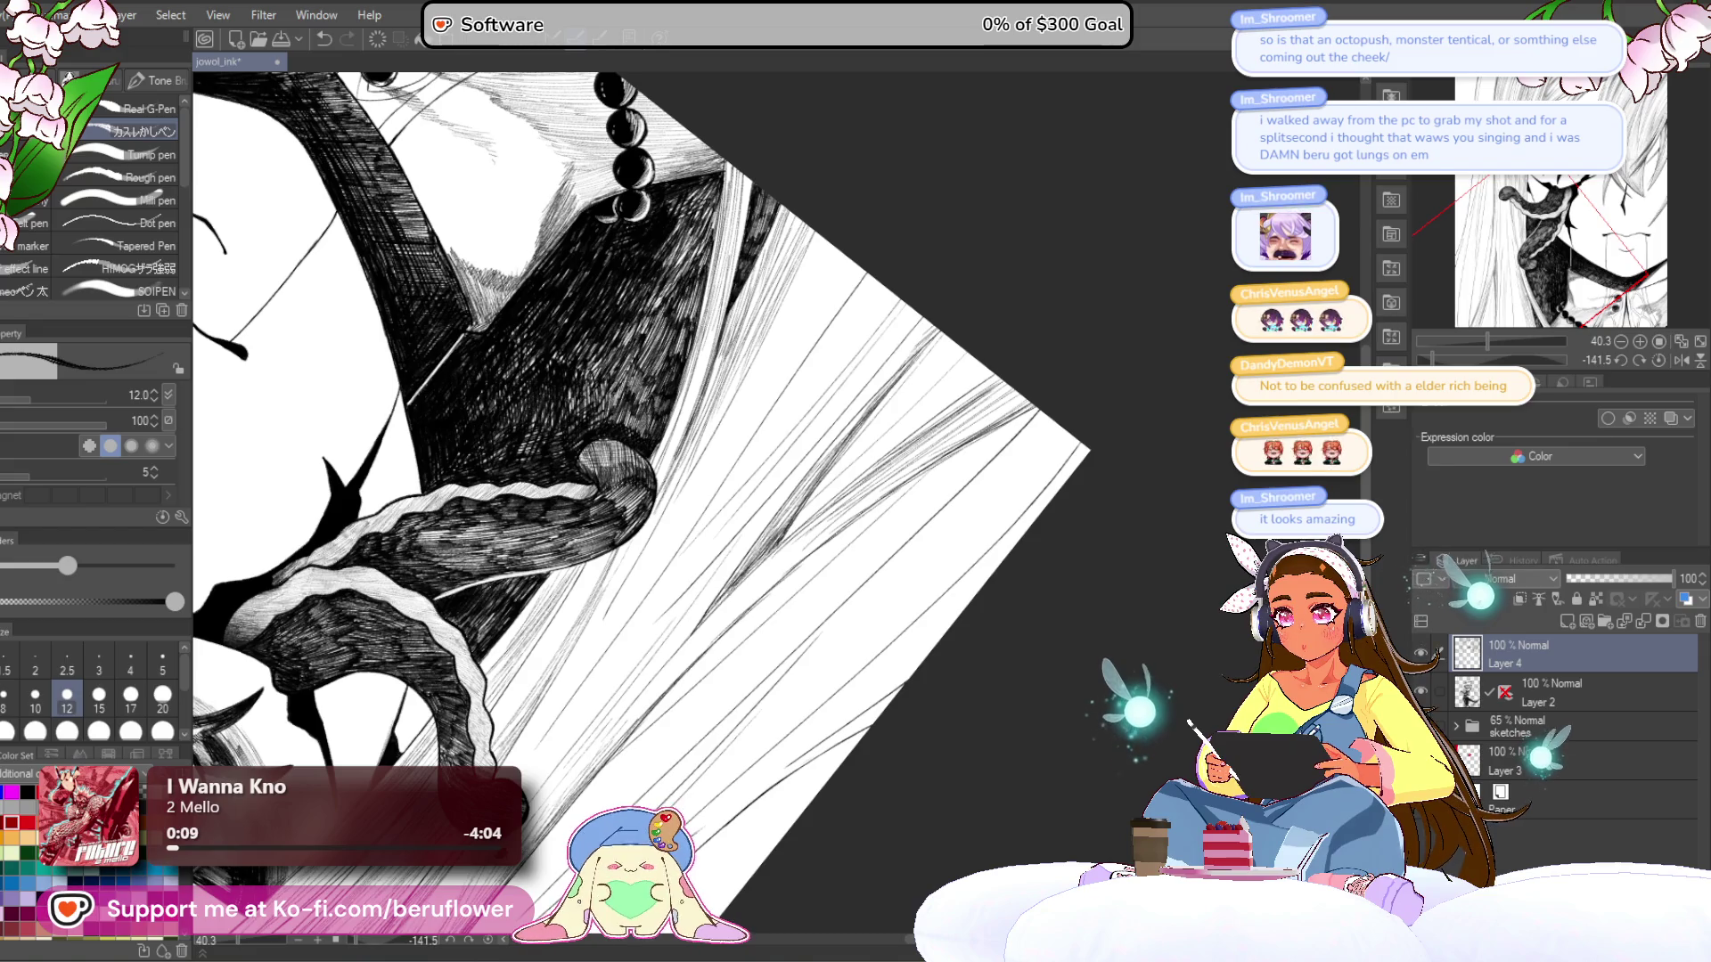
scroll(642, 504, down, 1)
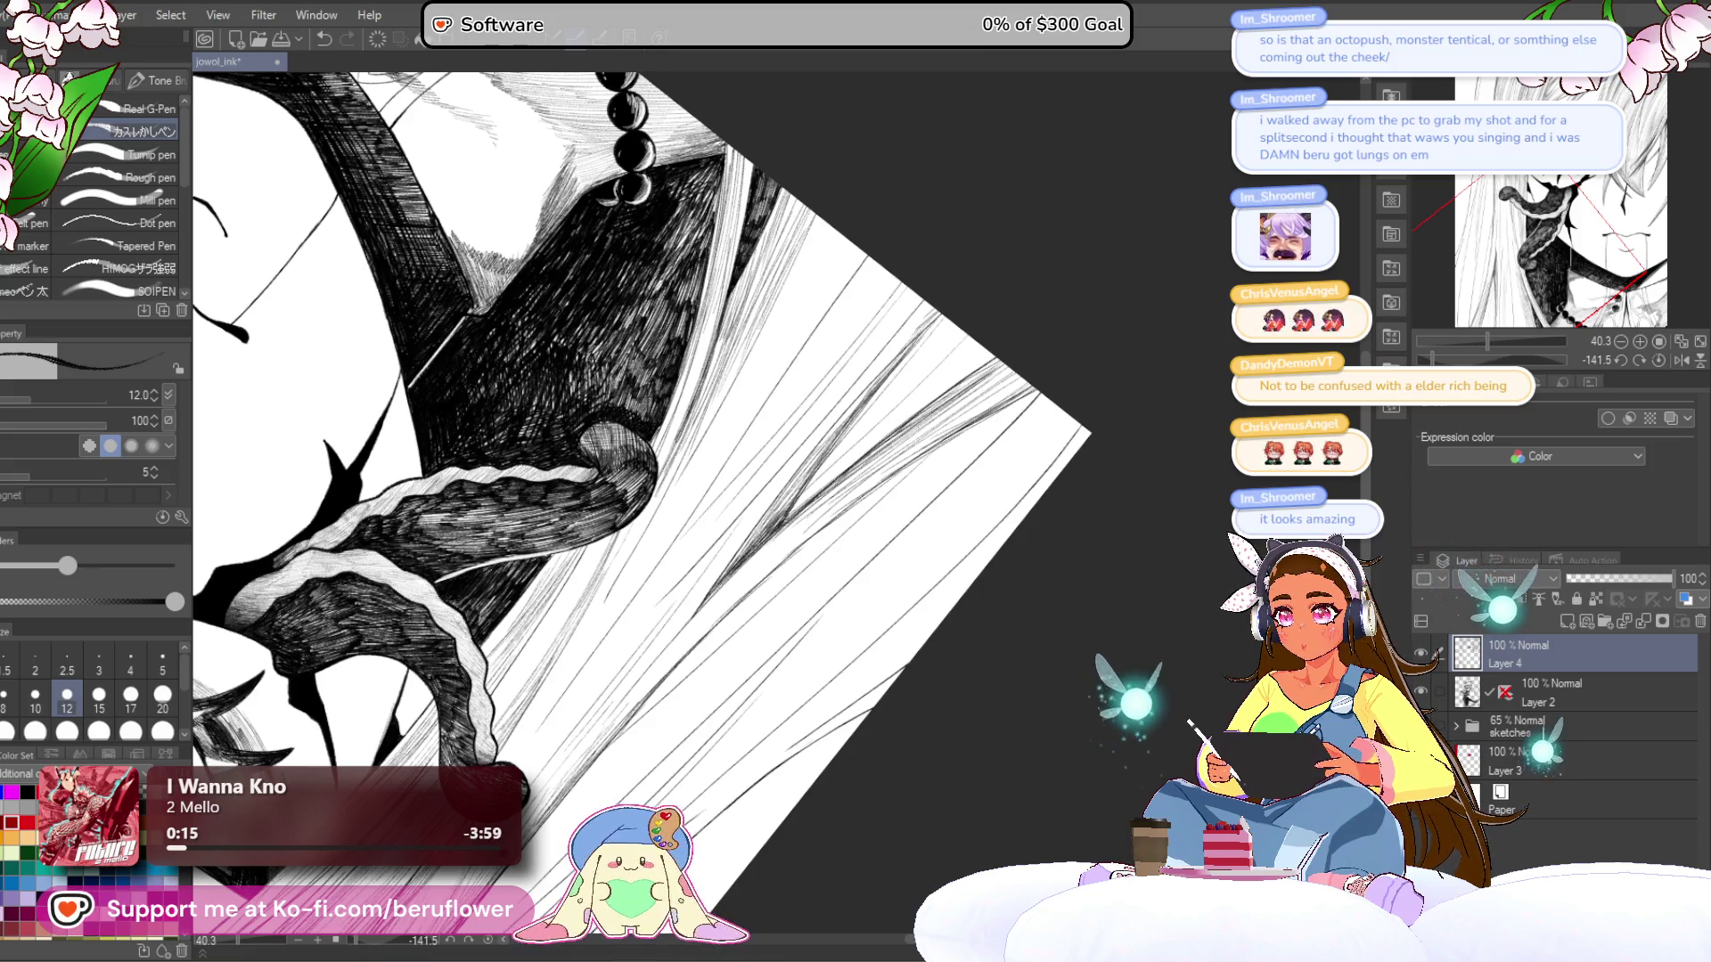
scroll(641, 504, down, 1)
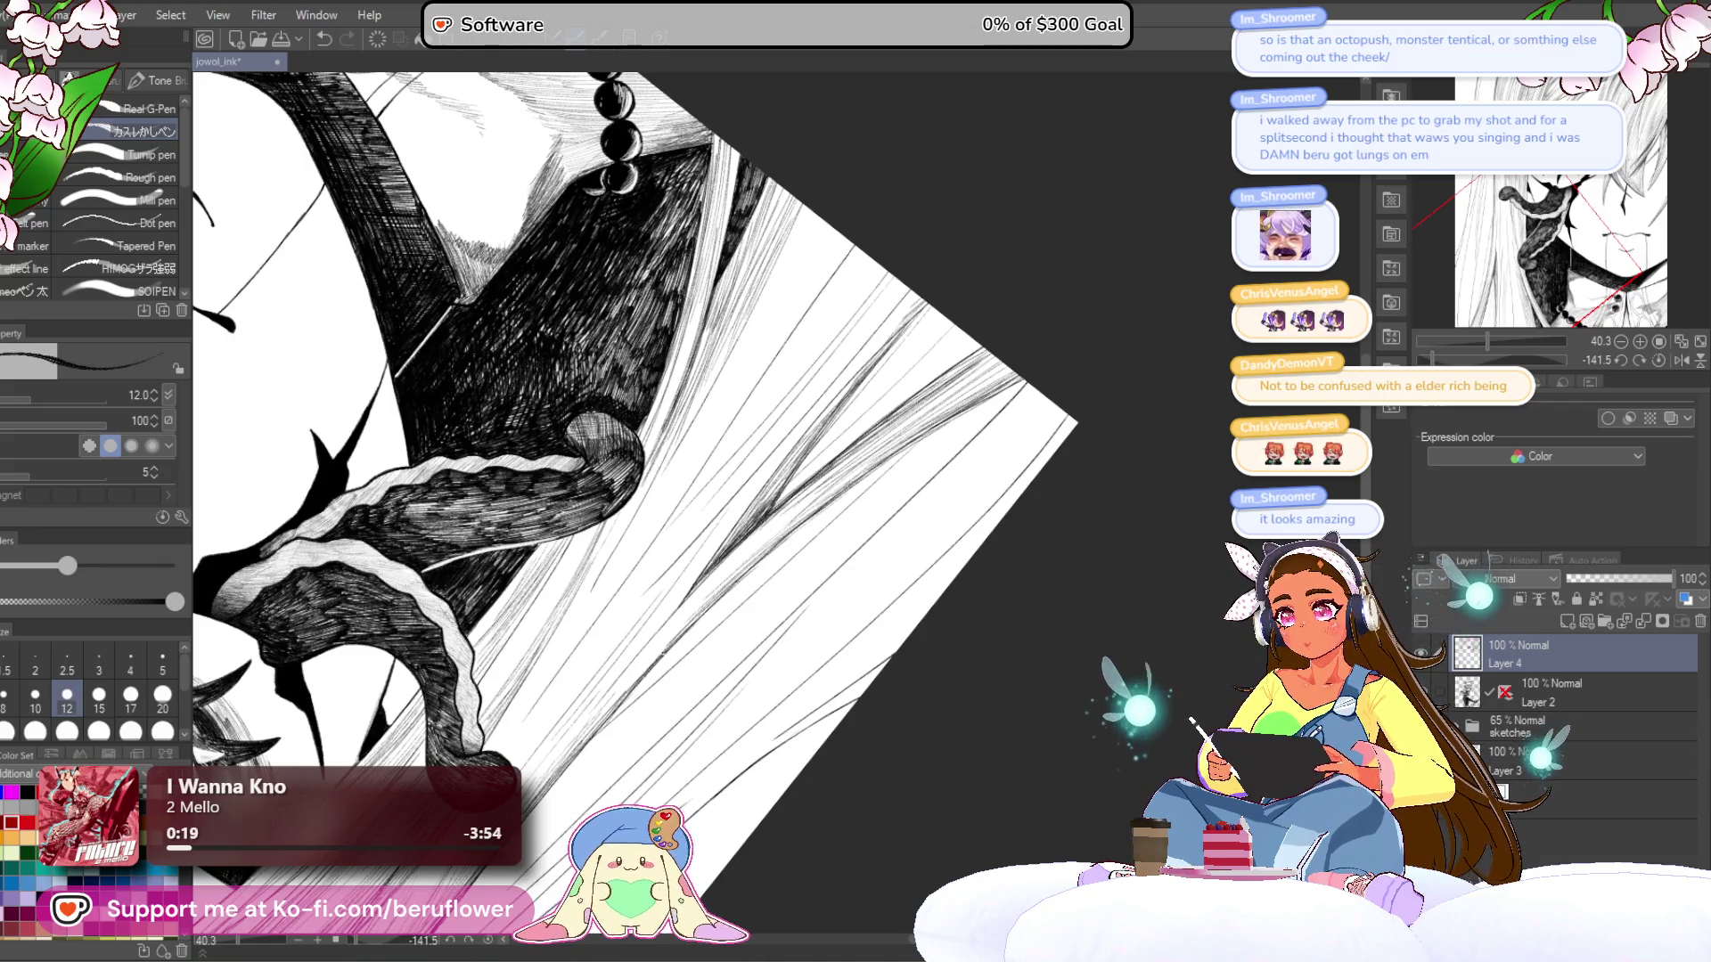
drag(861, 462, 650, 650)
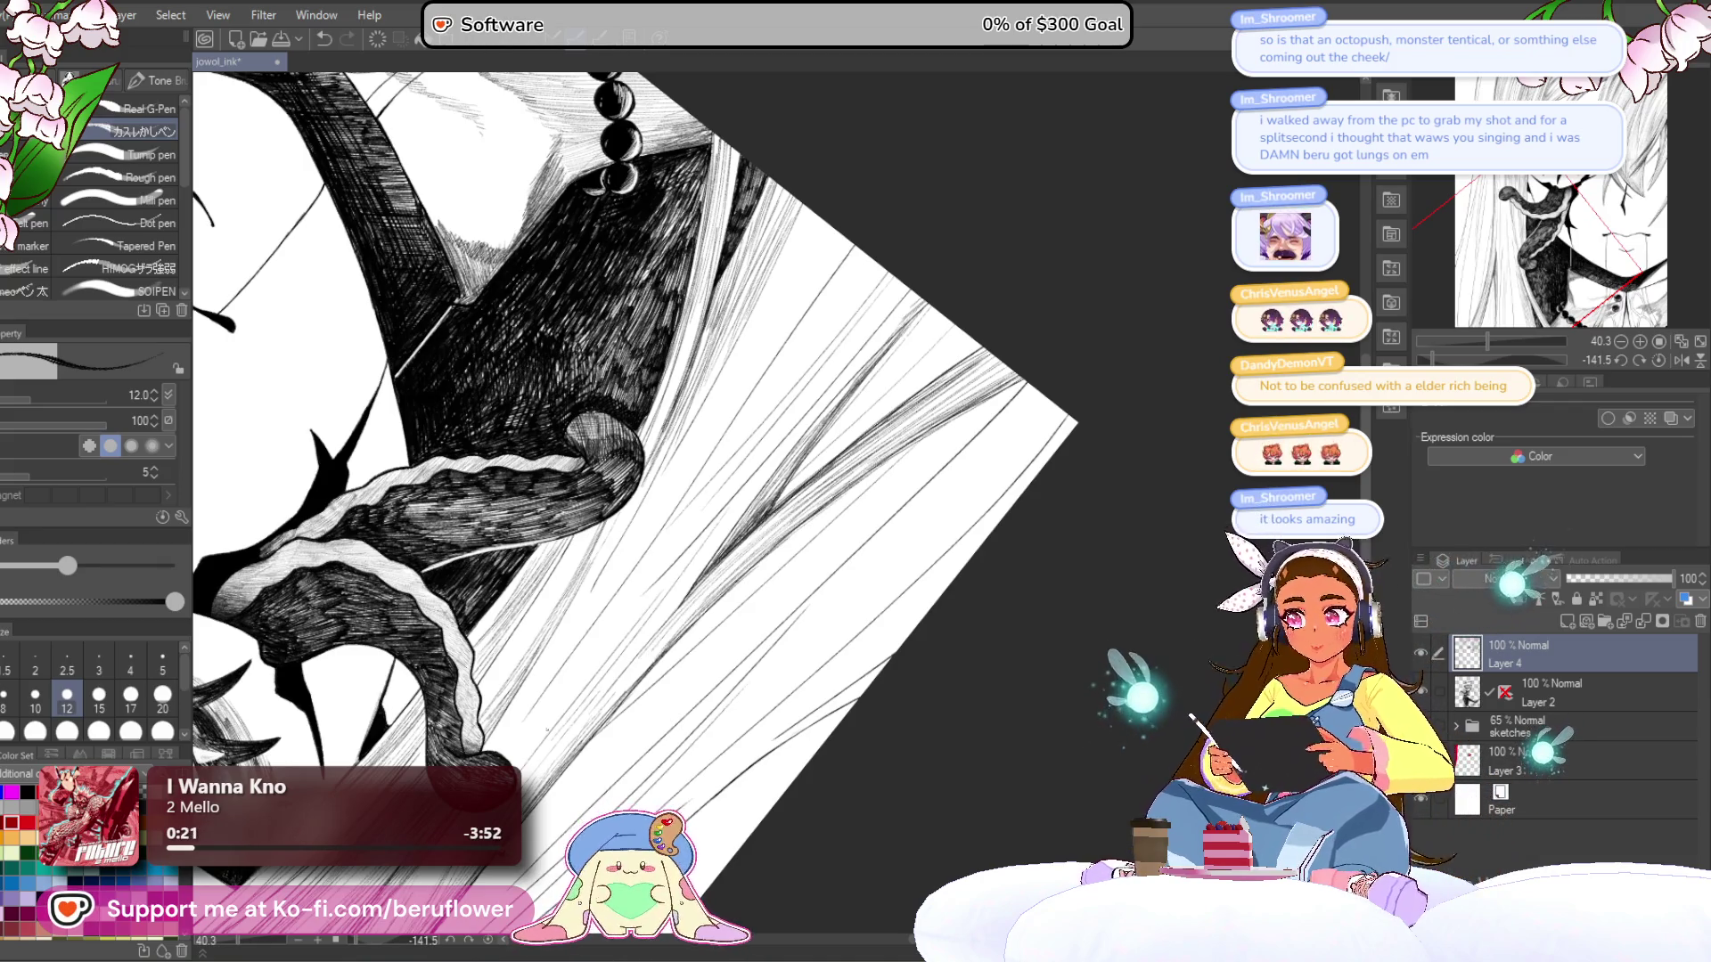
scroll(638, 503, down, 2)
drag(535, 445, 686, 454)
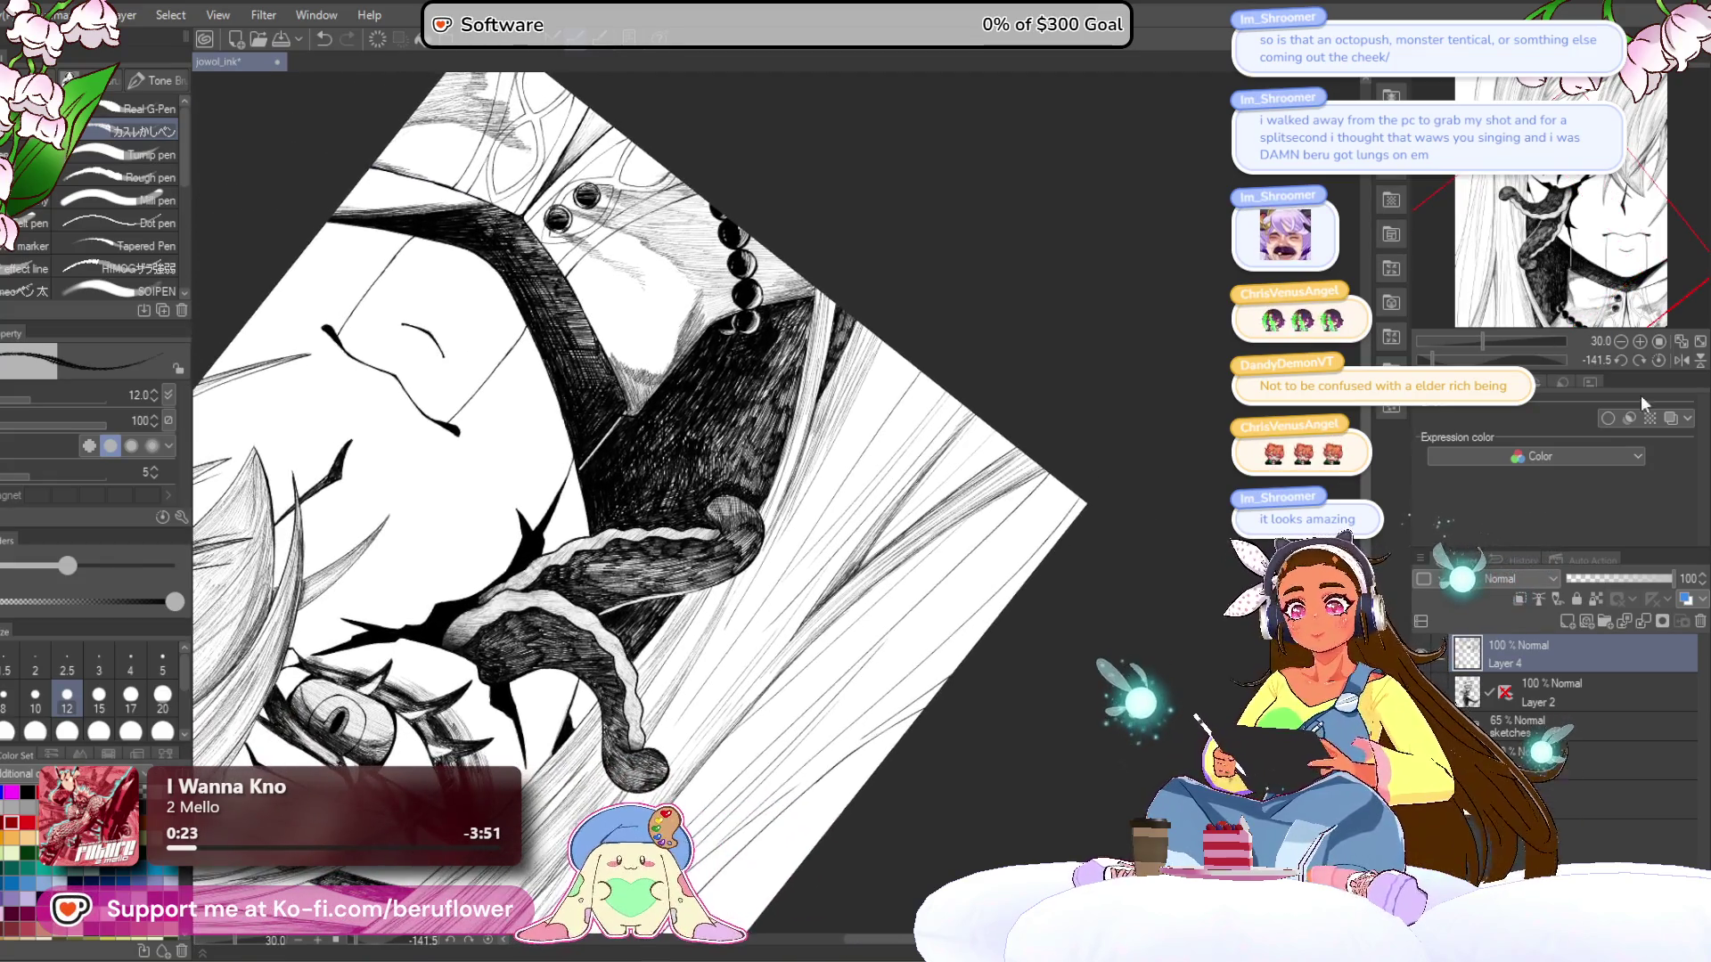
- Reset the canvas upright, lighten a hair line with white, and add faint ink lines among the hair
click(1659, 361)
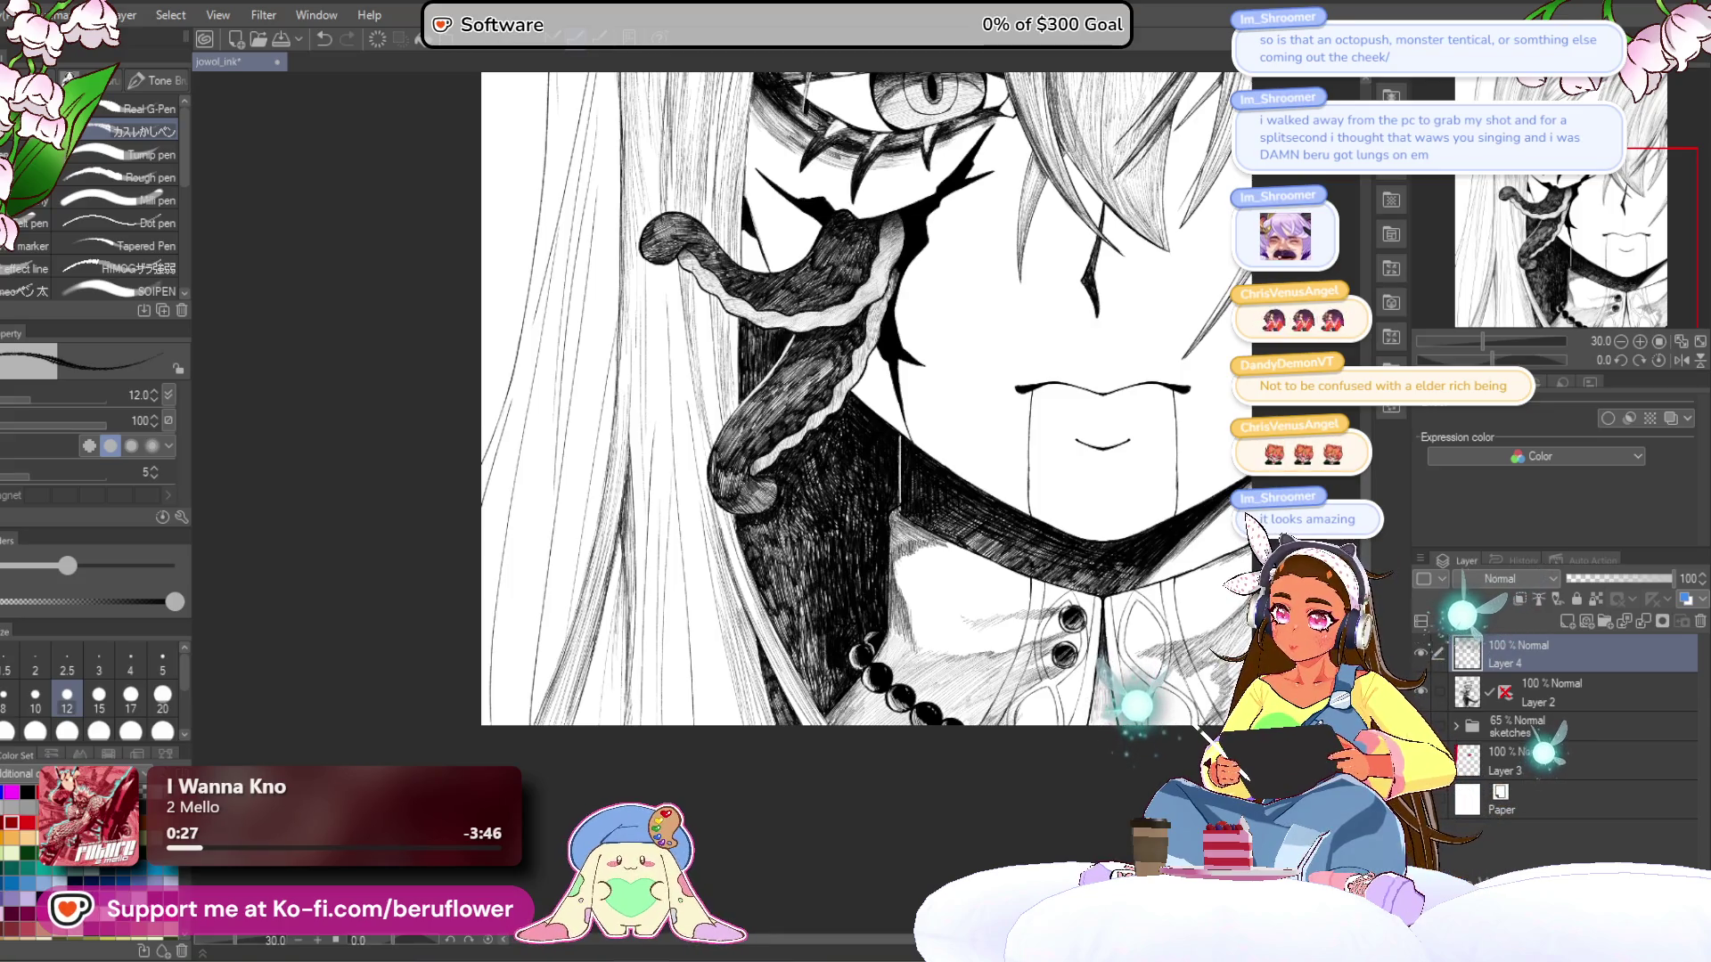
scroll(575, 796, up, 2)
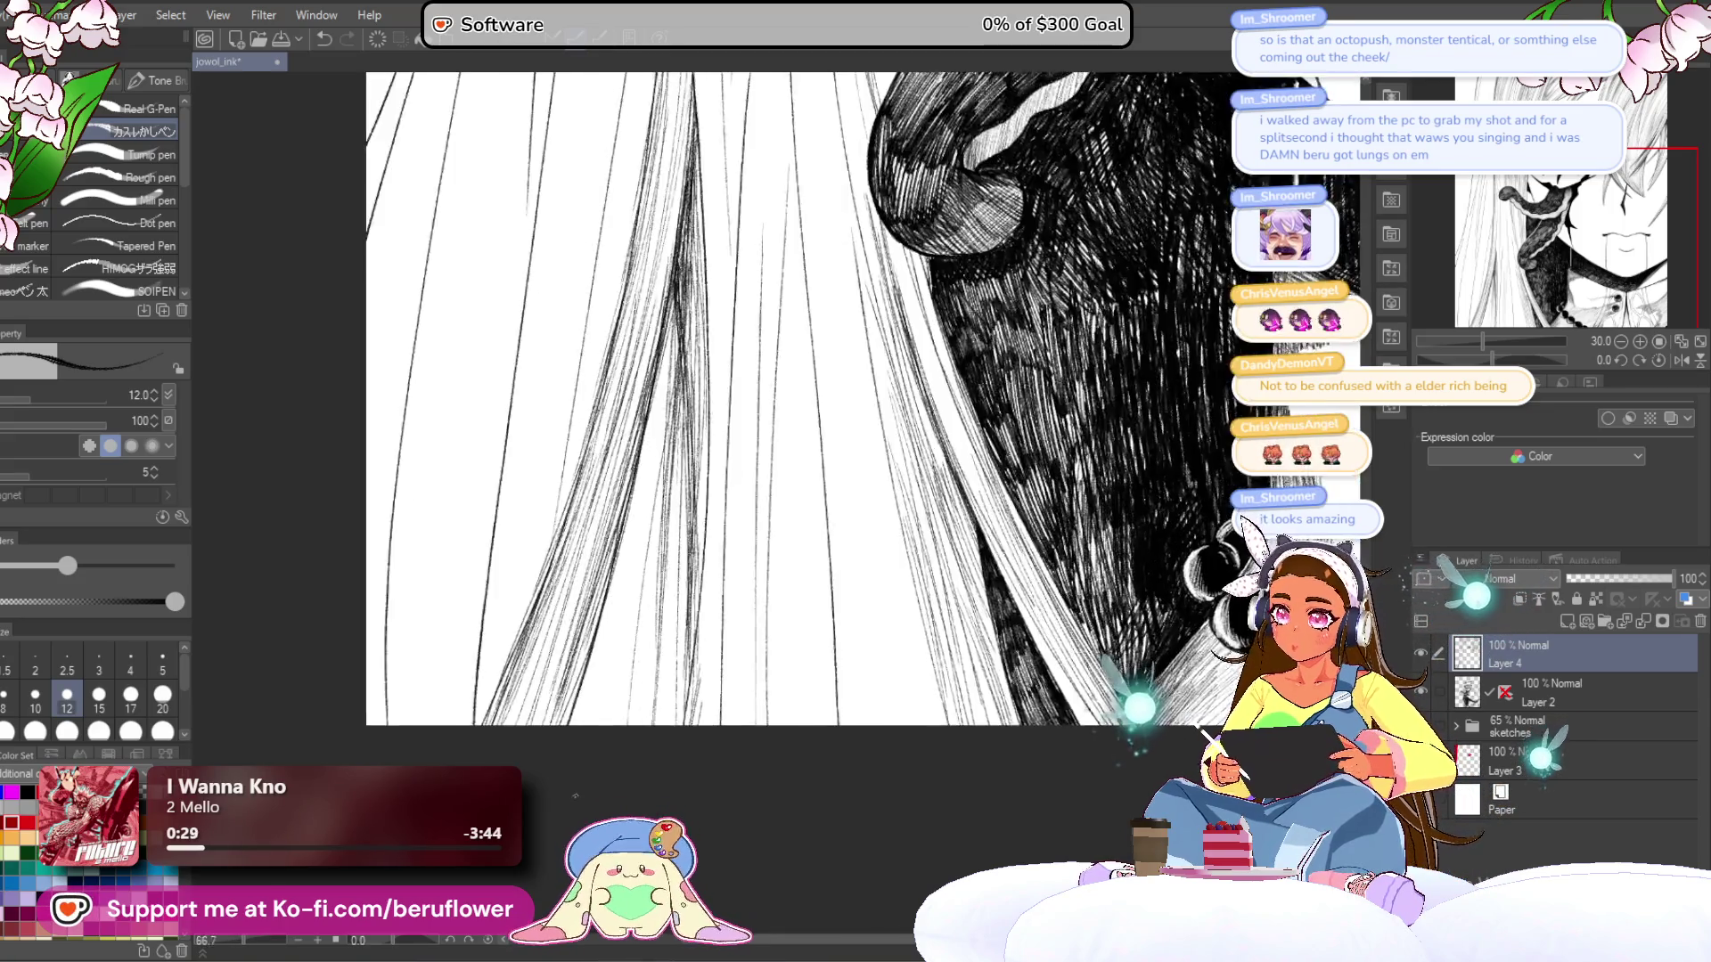
drag(677, 349, 655, 695)
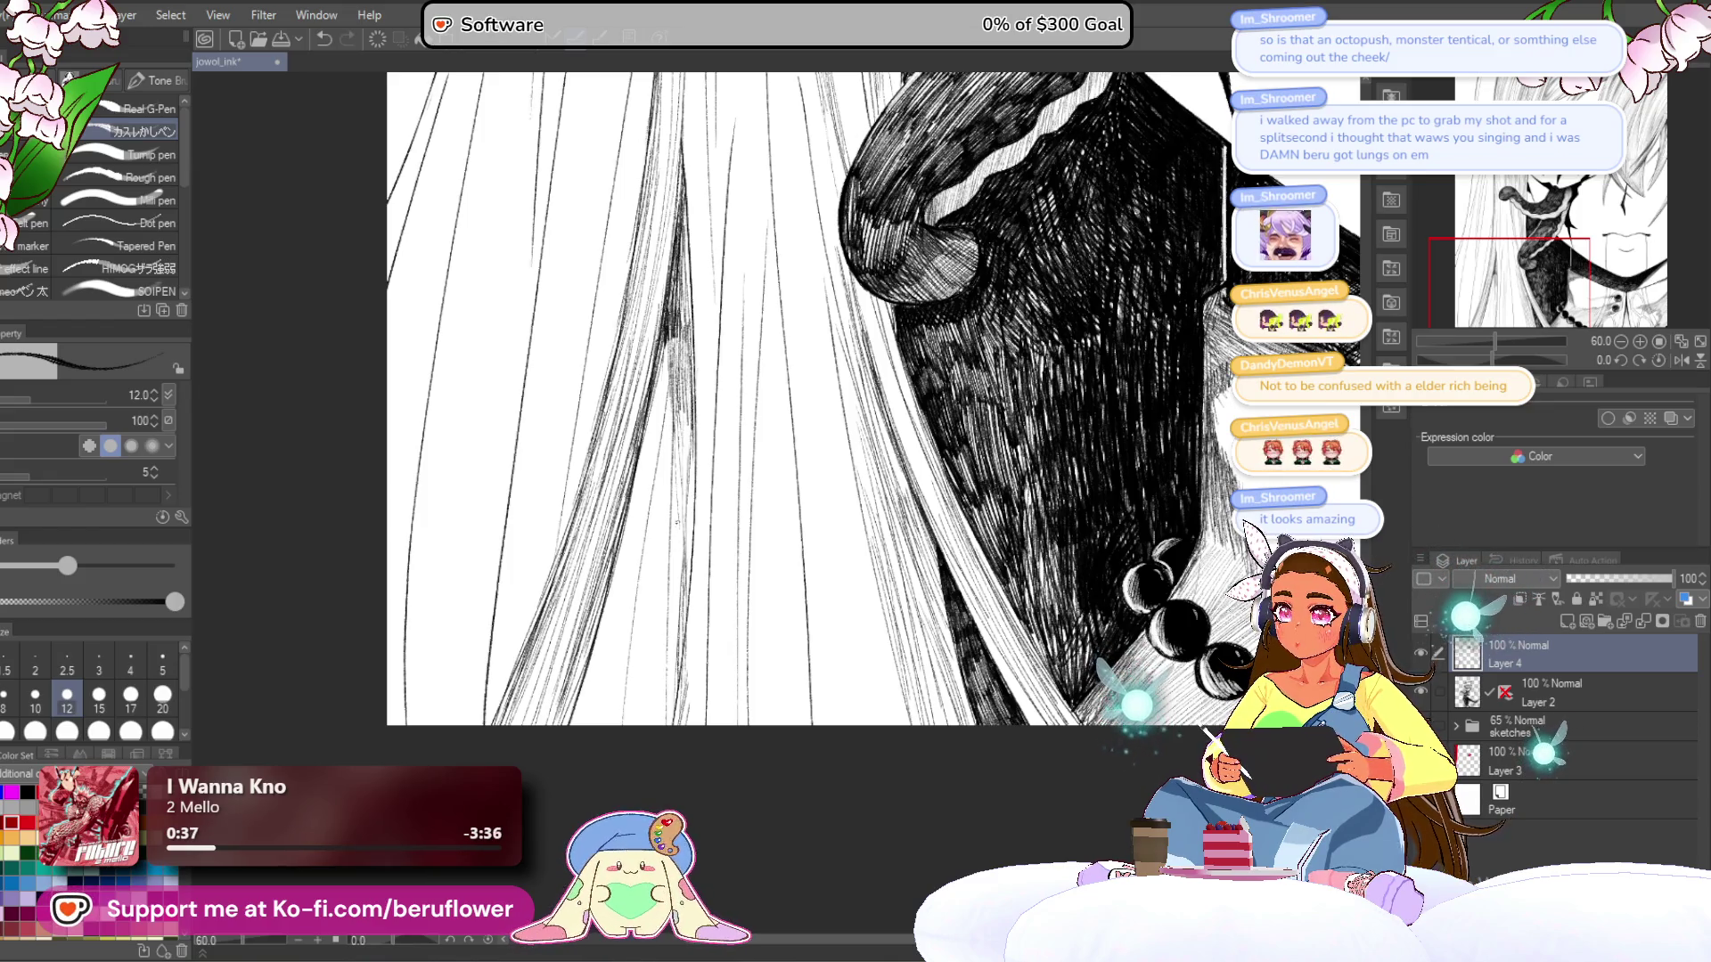
drag(681, 519, 677, 583)
drag(683, 409, 667, 647)
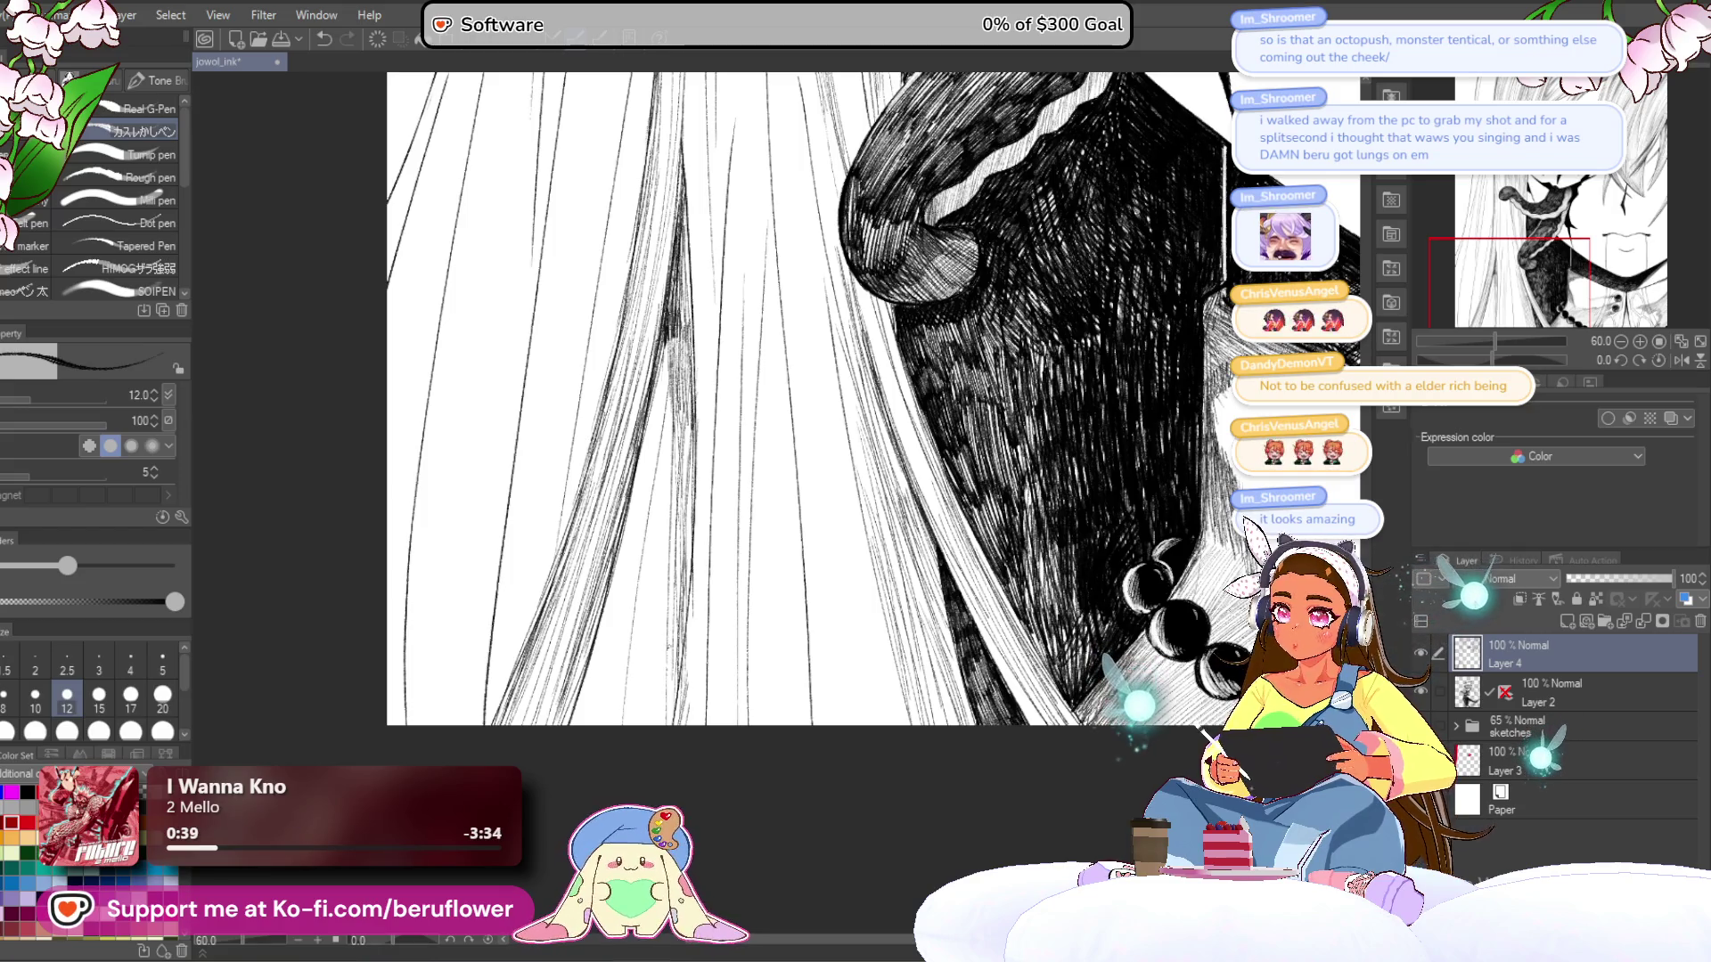
- Darken the hatching below the tentacle with thin ink lines, then angle the view to the strands
scroll(942, 499, down, 5)
scroll(942, 498, up, 3)
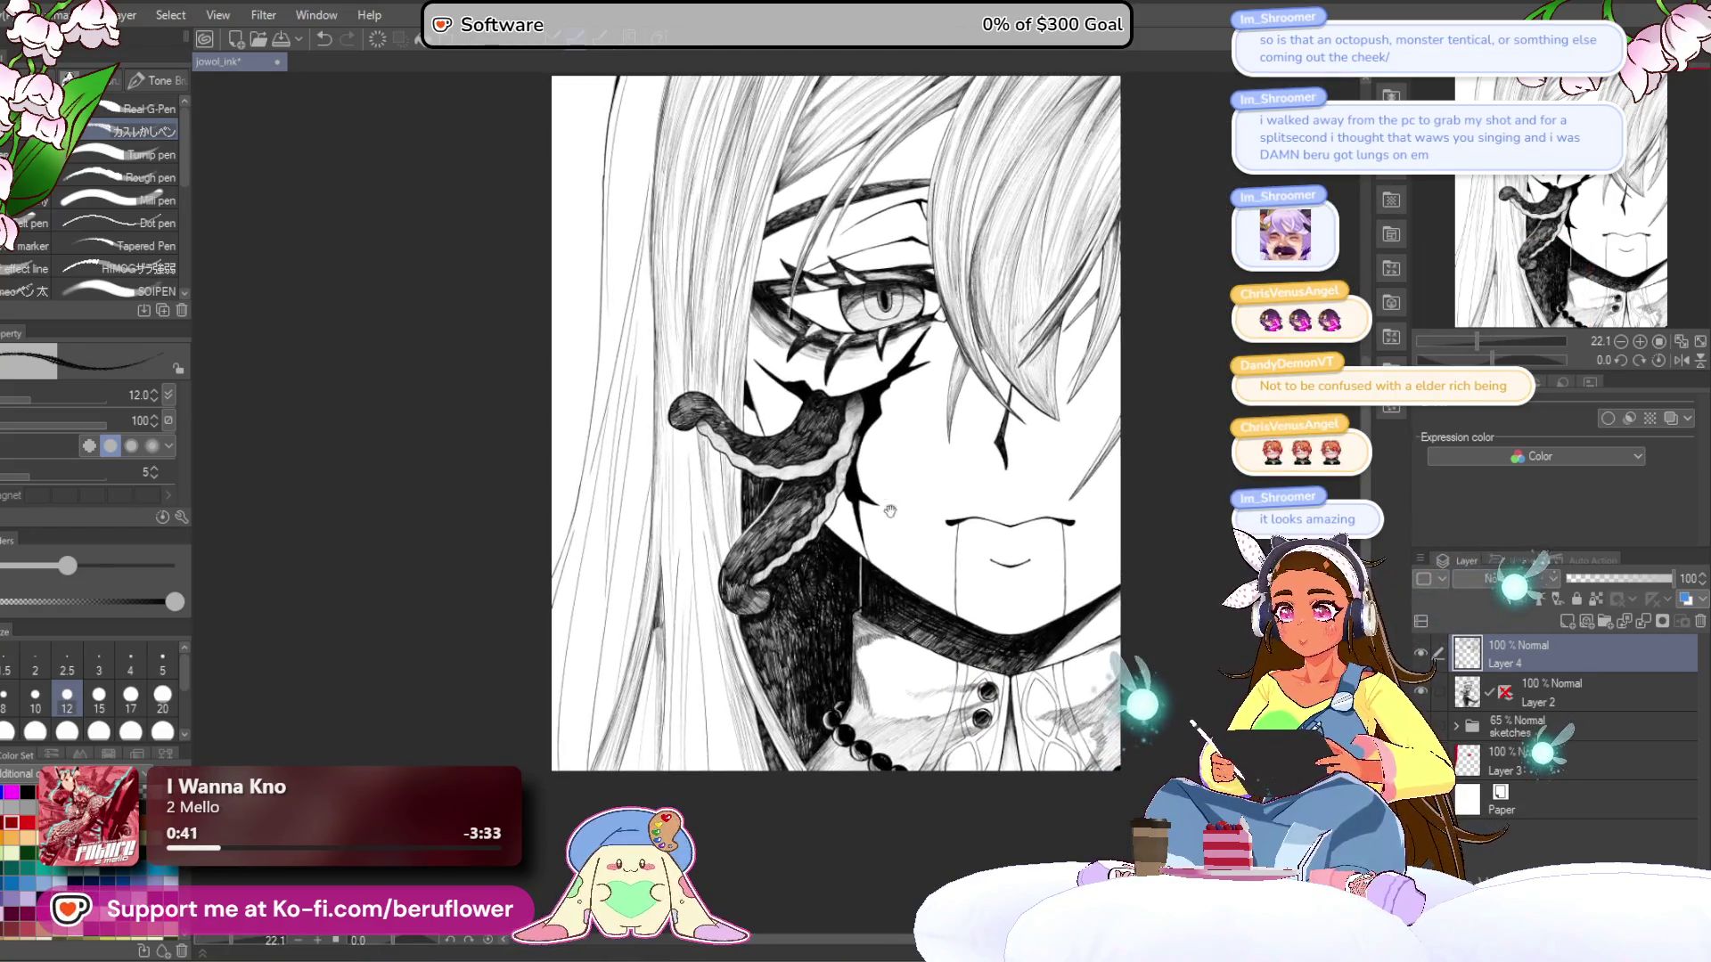
scroll(942, 498, up, 3)
drag(749, 458, 742, 576)
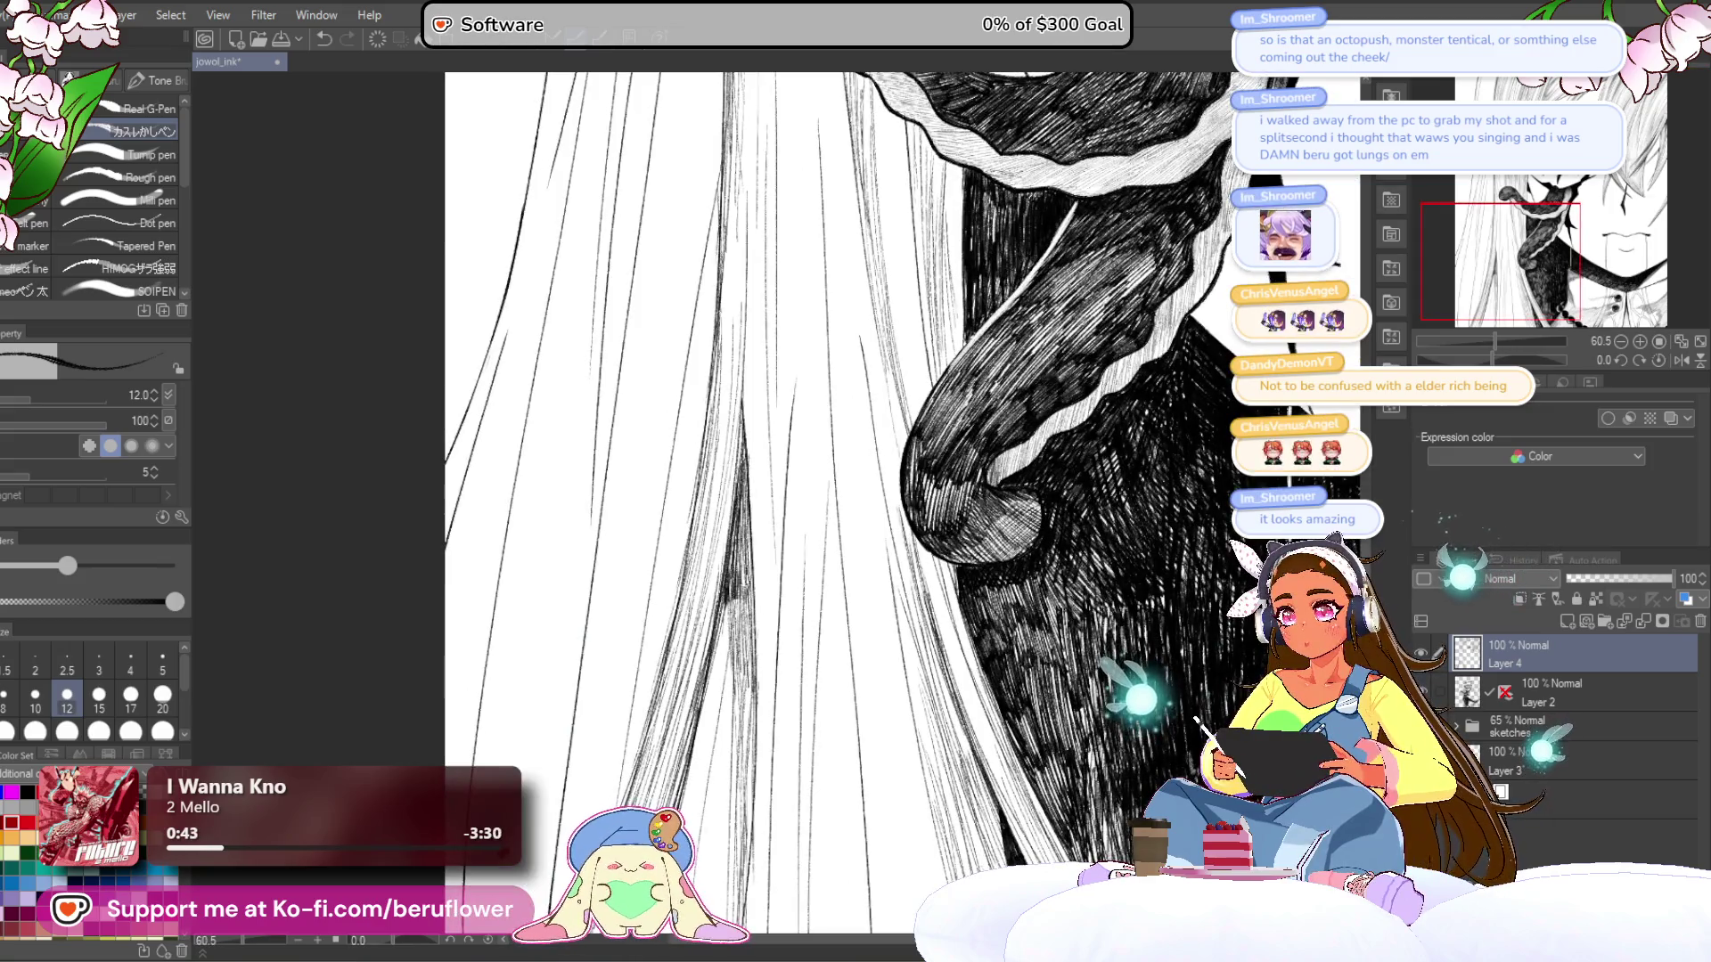
scroll(942, 498, down, 3)
drag(736, 454, 729, 628)
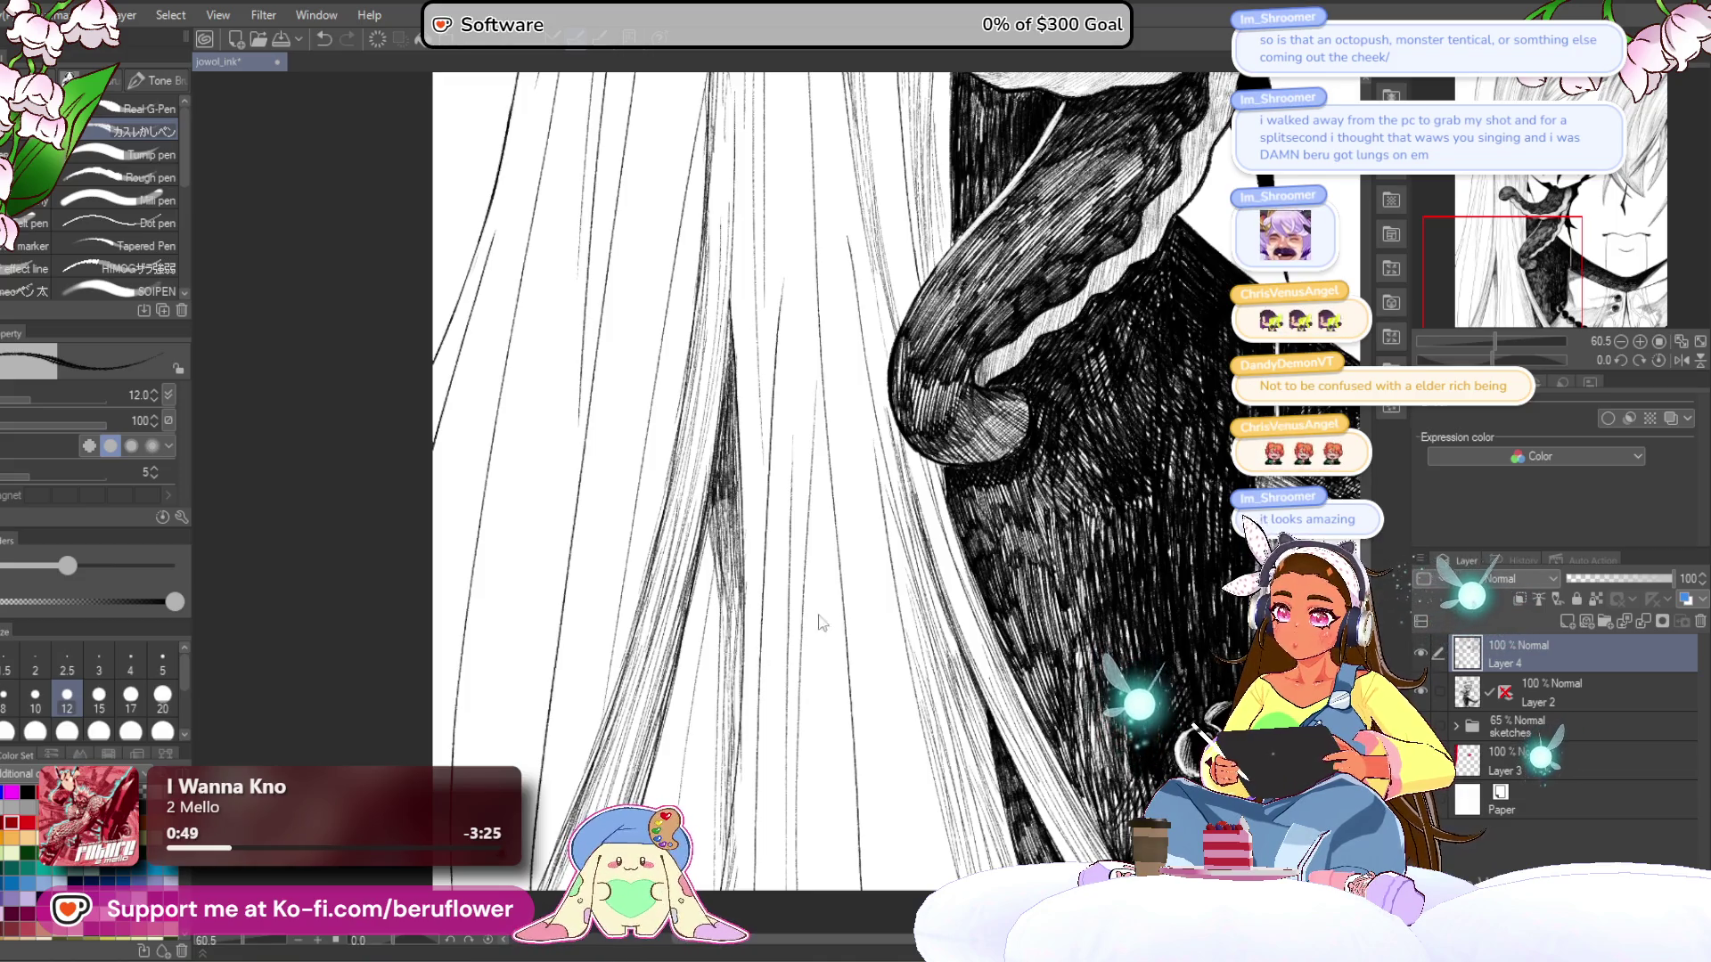
mouse_move(623, 891)
mouse_down()
mouse_move(1025, 847)
mouse_move(1194, 570)
mouse_move(1176, 321)
mouse_up()
mouse_move(1438, 359)
mouse_down()
mouse_move(1024, 524)
mouse_move(884, 415)
mouse_up()
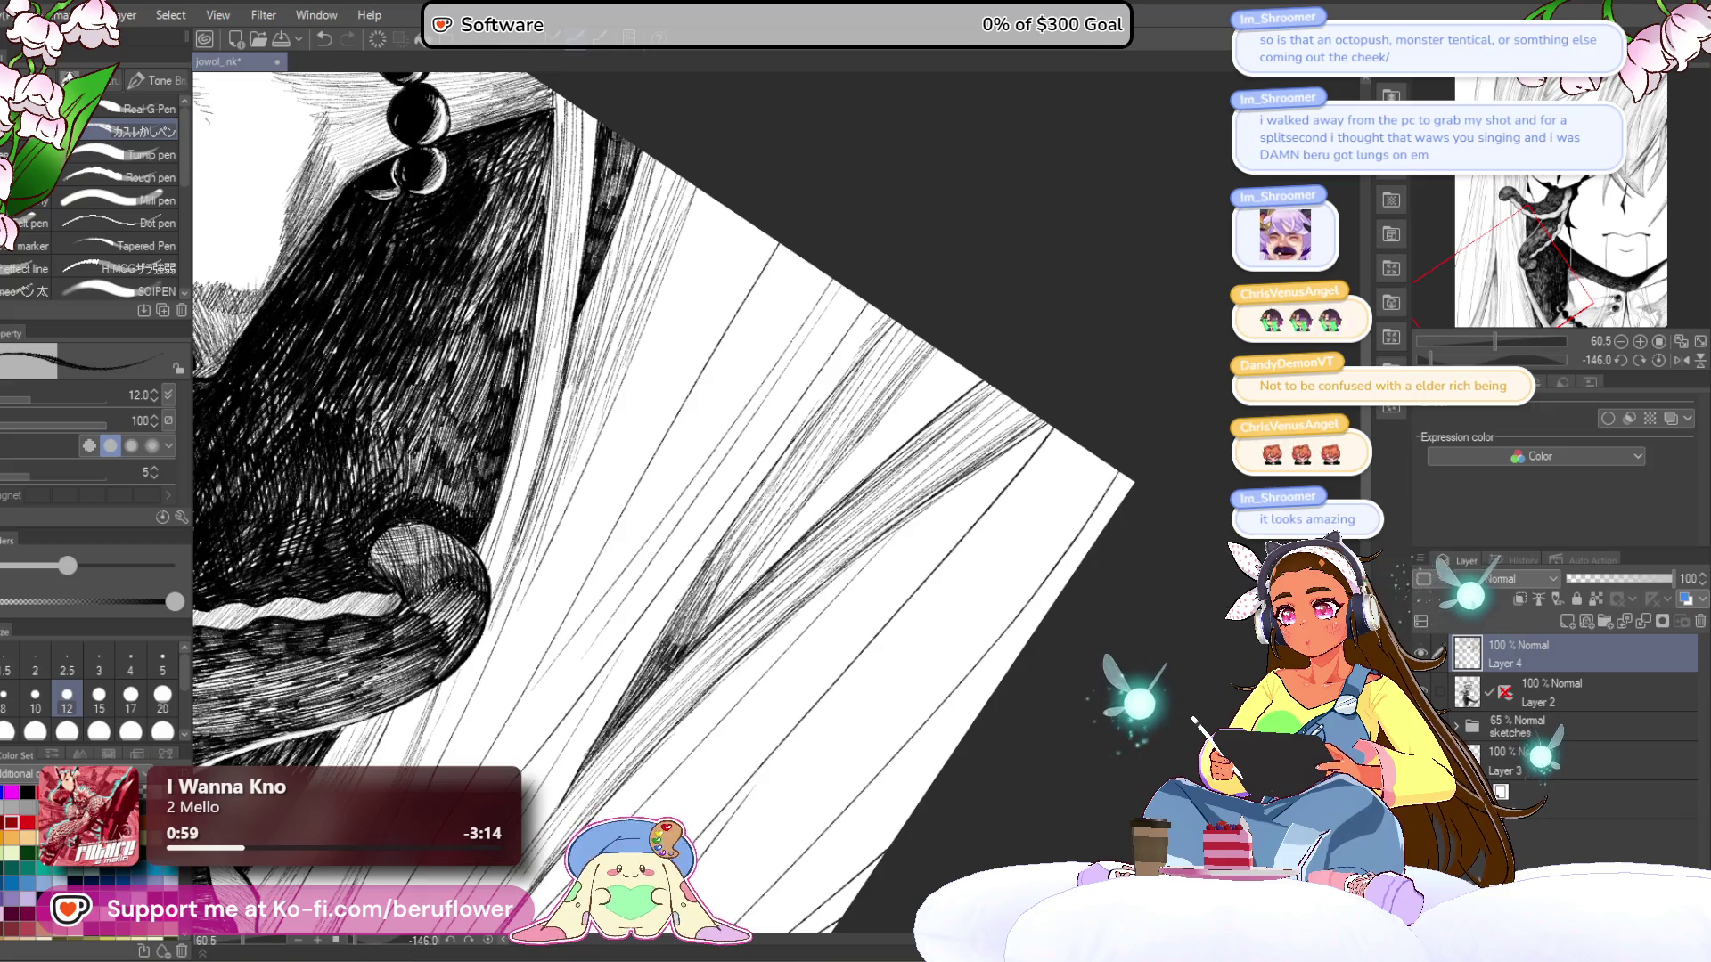
- Reset the view upright and pan from the tentacle down to the neck beads and back to the eye
mouse_move(1494, 341)
mouse_down()
mouse_move(1444, 342)
mouse_move(1486, 342)
mouse_up()
click(1657, 359)
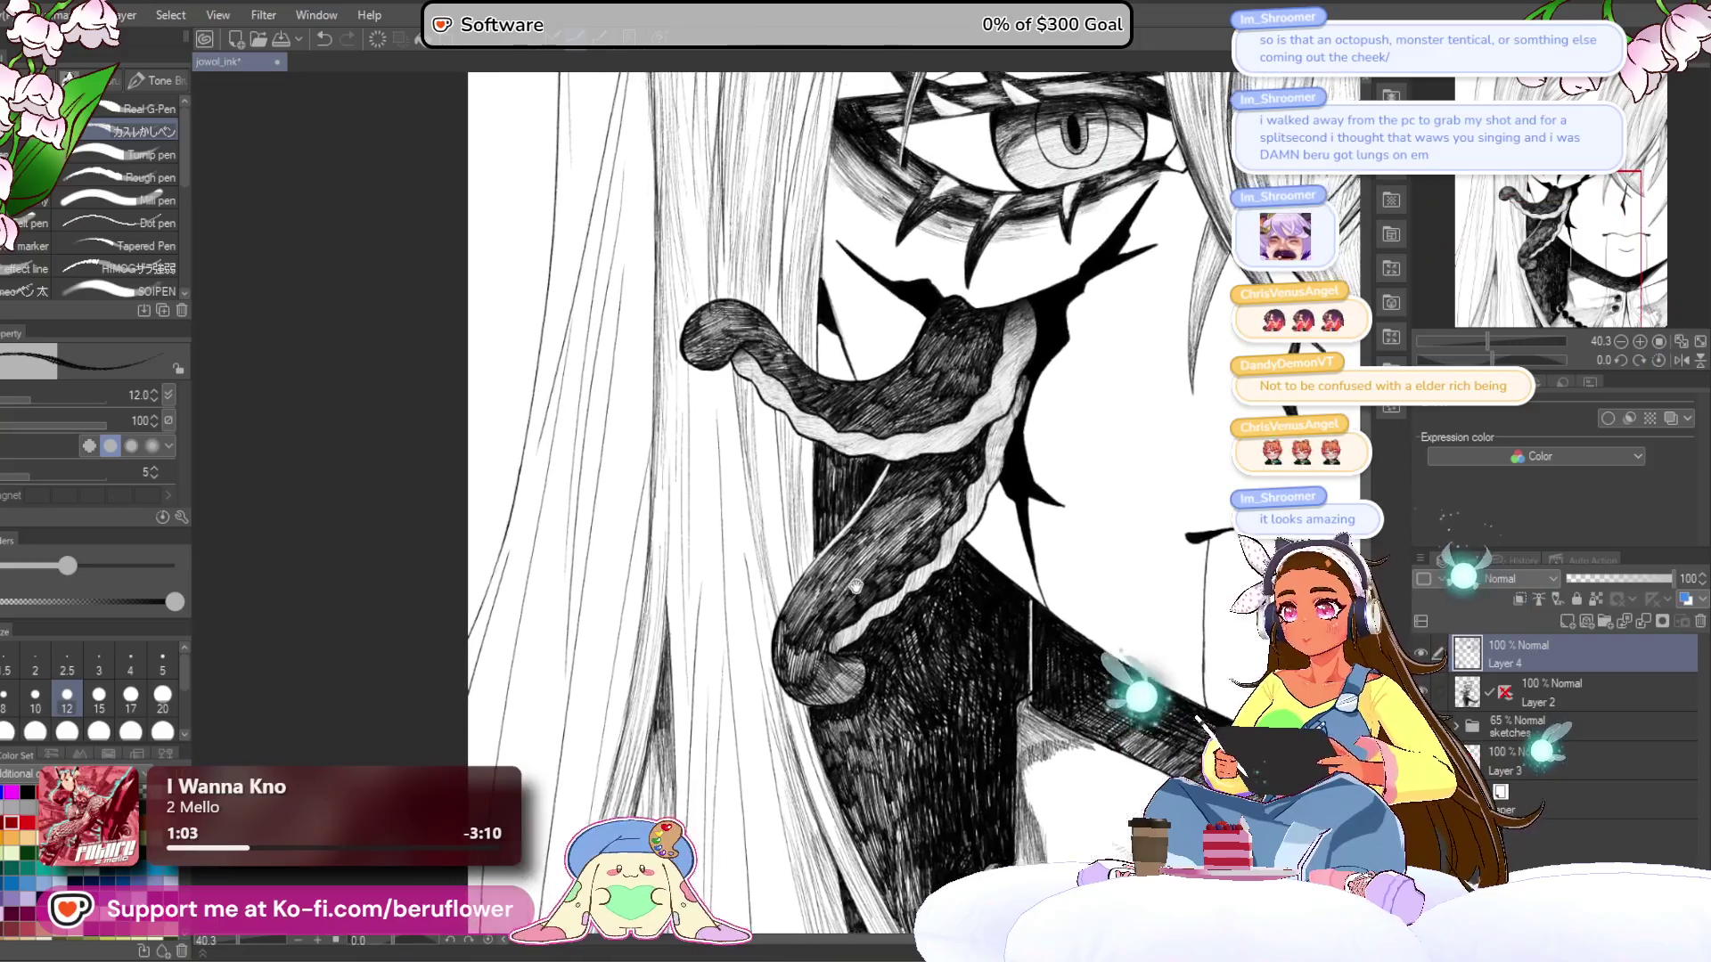
drag(738, 405, 715, 191)
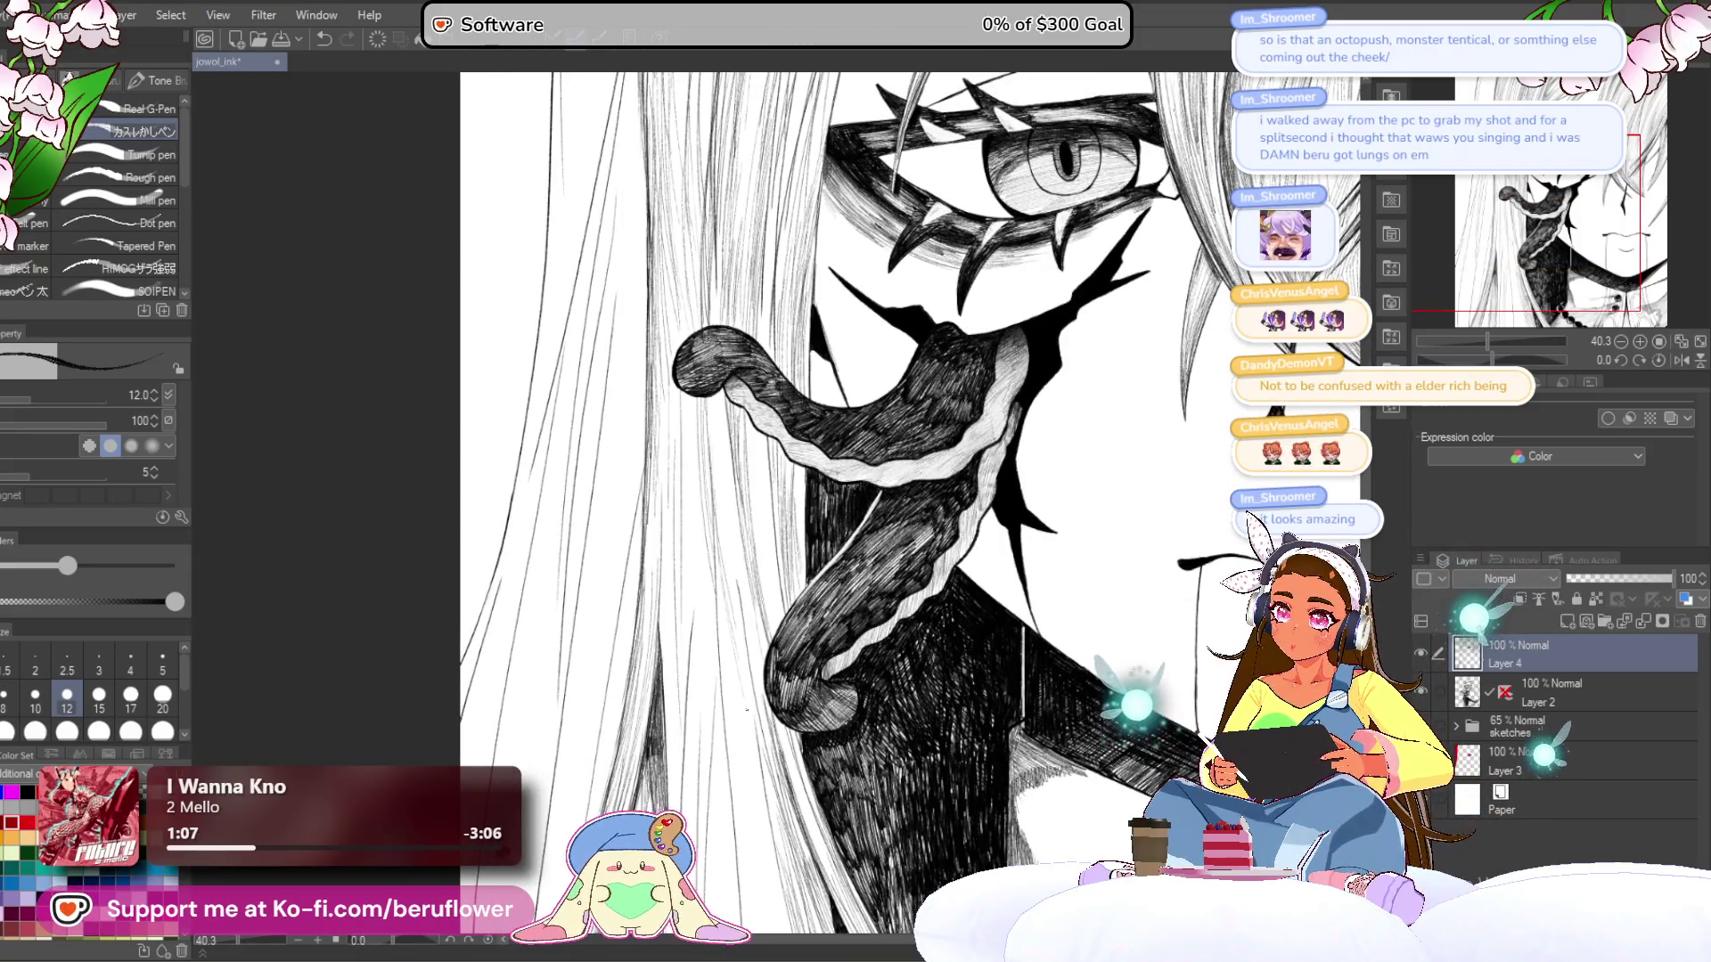
drag(751, 847, 742, 655)
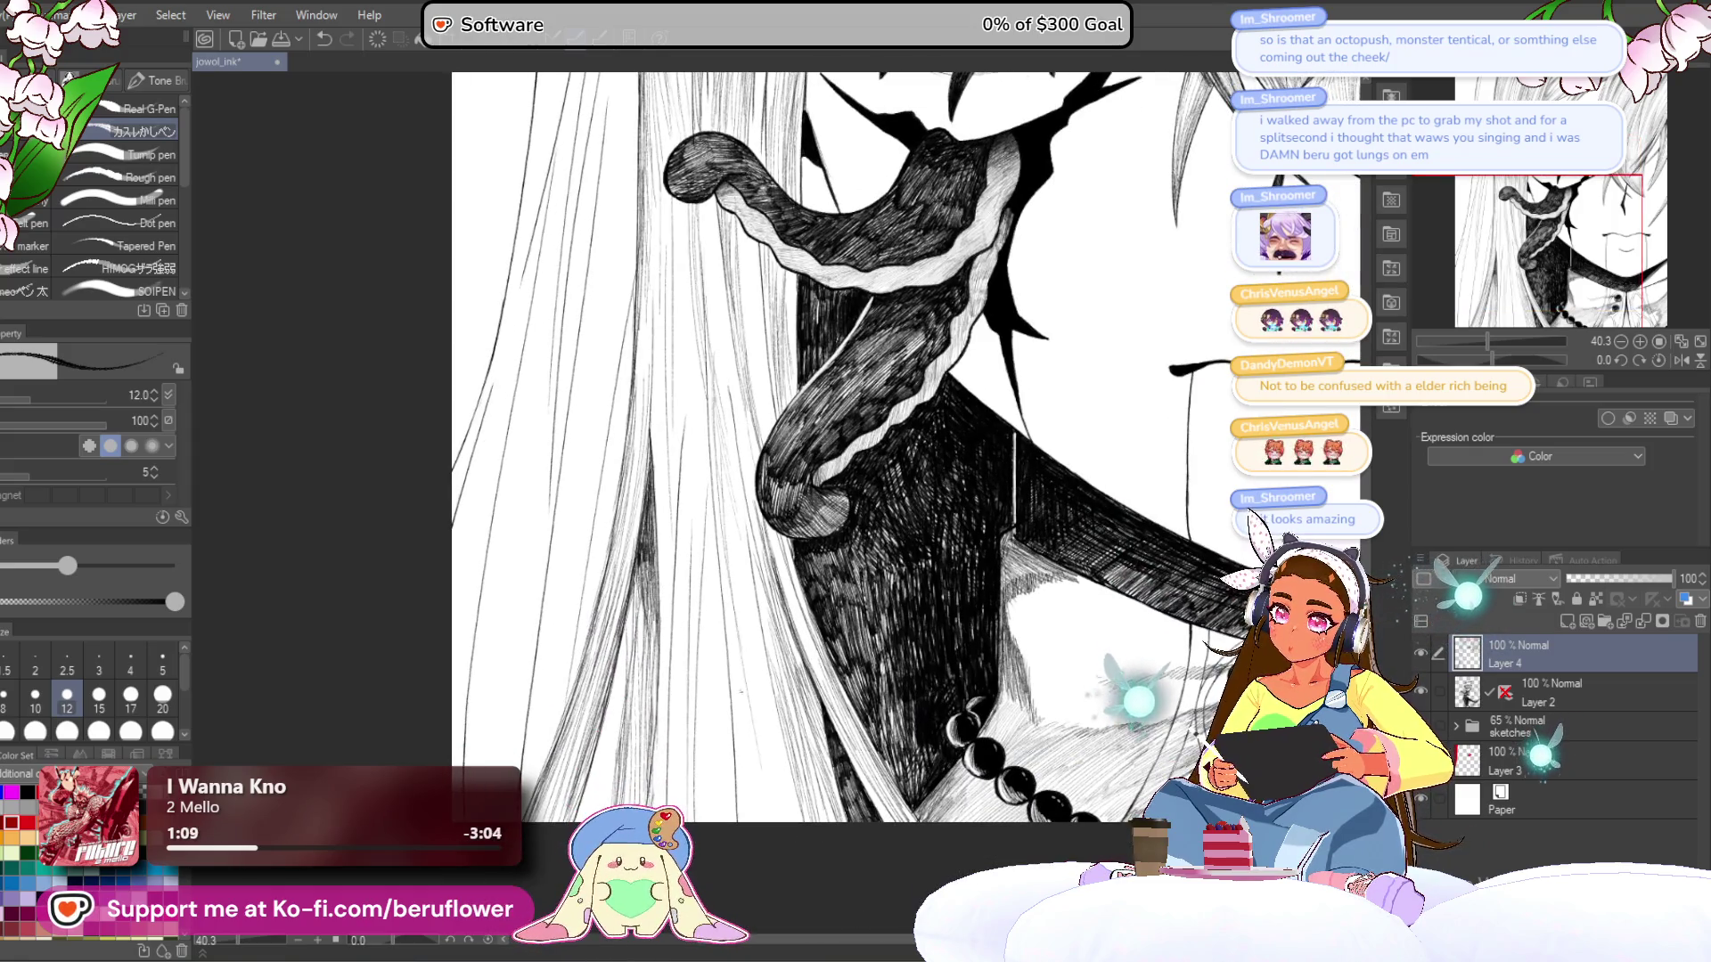
drag(749, 864, 725, 824)
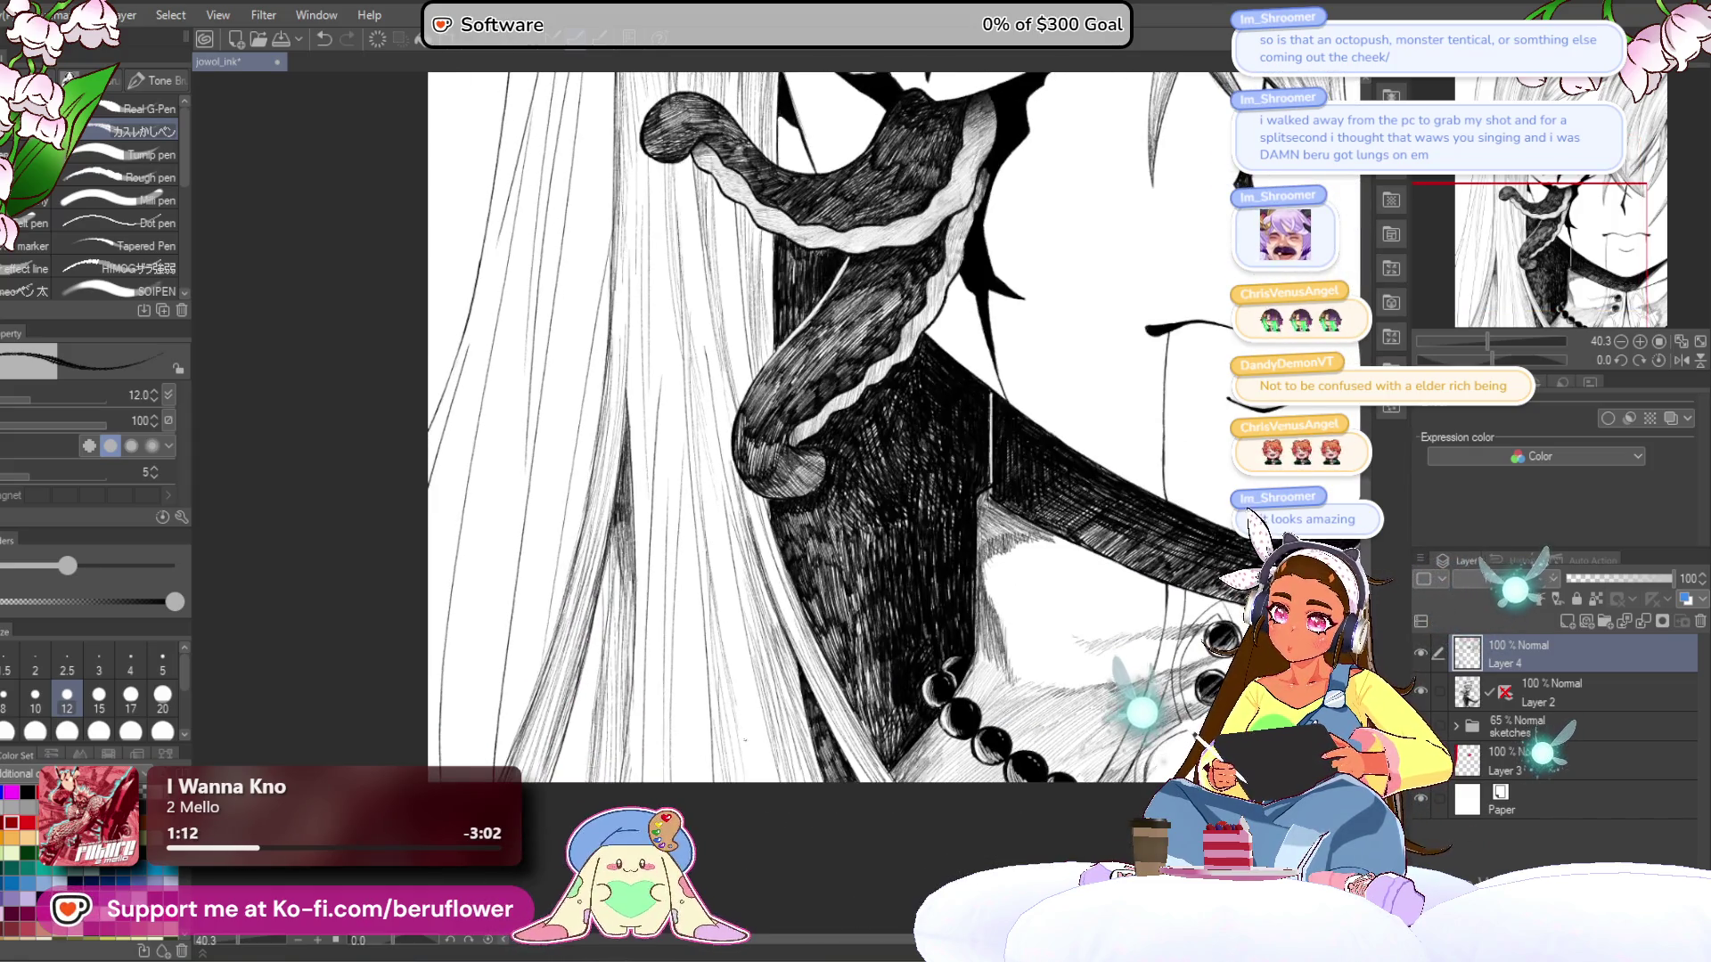
mouse_move(720, 271)
mouse_down()
mouse_move(706, 490)
mouse_move(731, 365)
mouse_move(720, 392)
mouse_up()
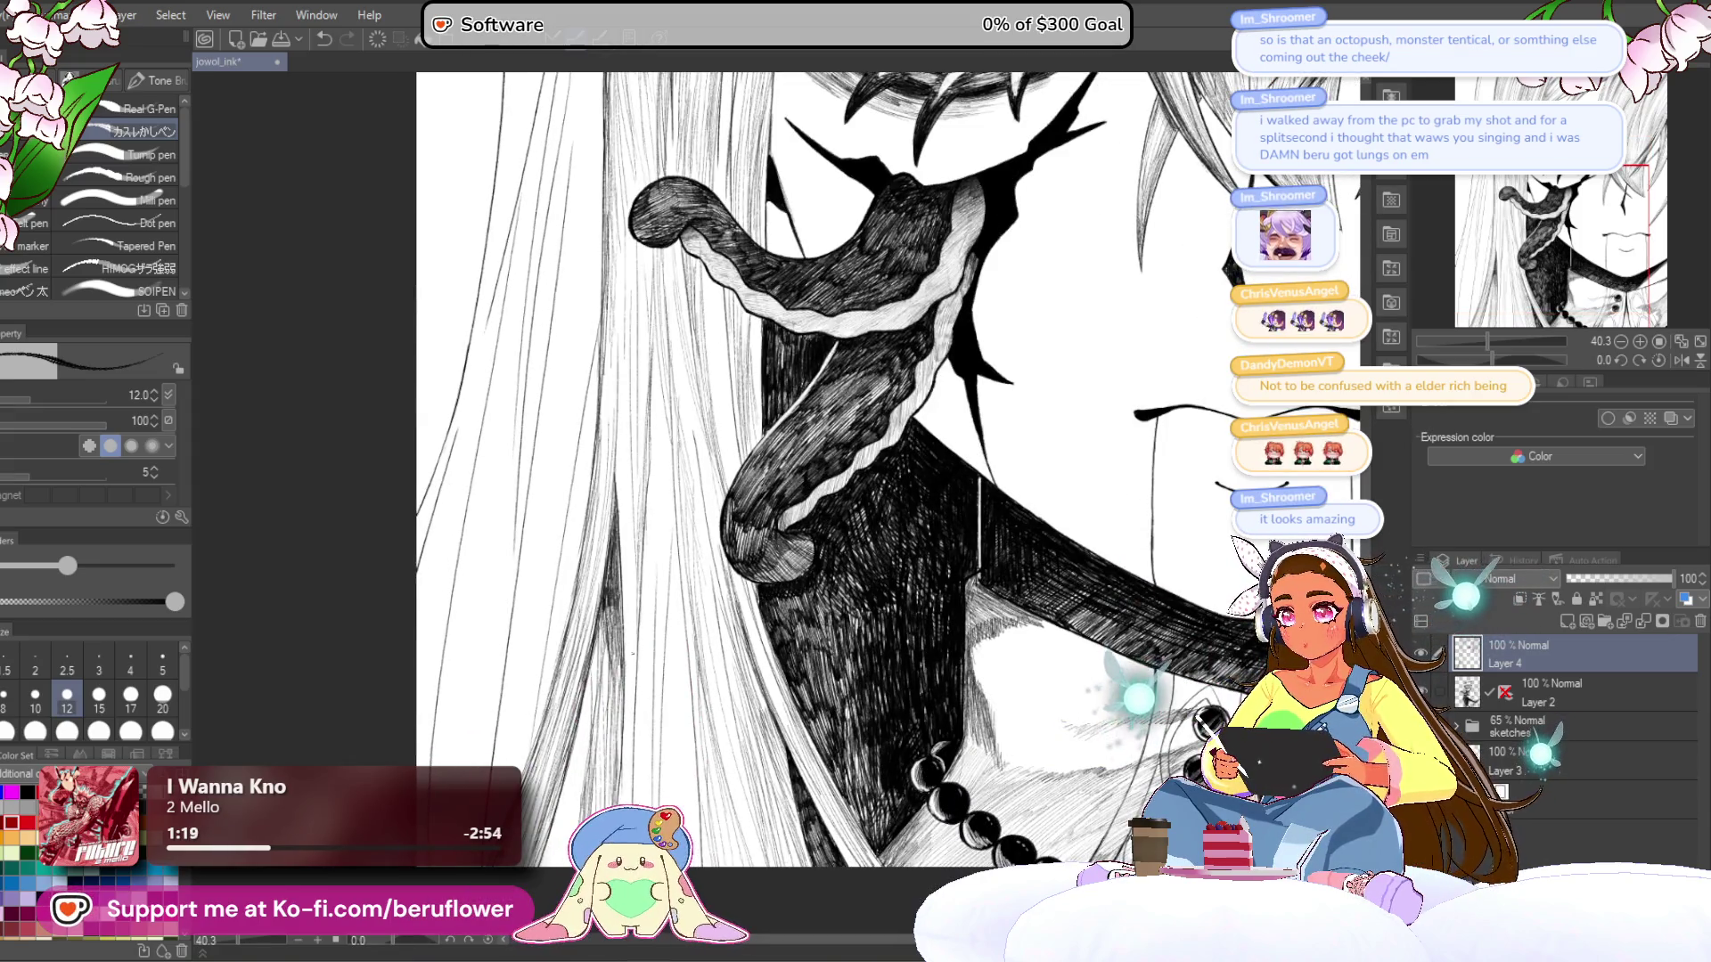
- Zoom out to the whole face, centre the page, zoom back in, and step up to a larger pen size
key(ctrl+minus)
key(ctrl+minus)
scroll(815, 455, up, 3)
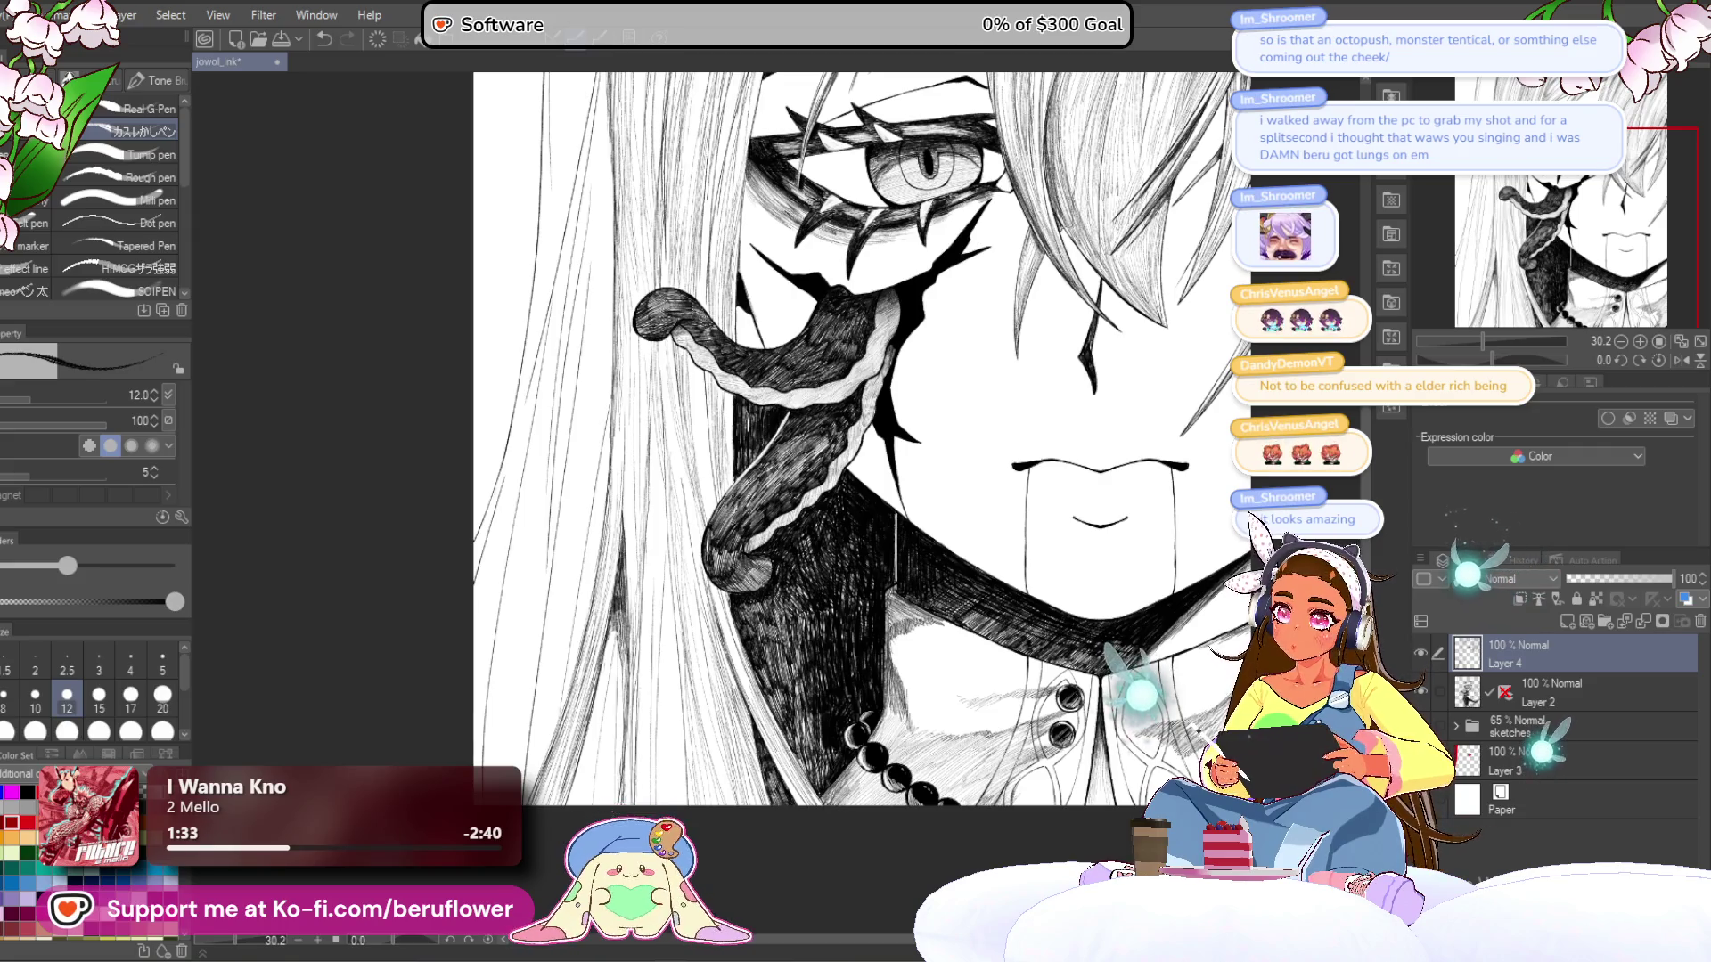
scroll(624, 776, down, 5)
scroll(626, 822, up, 4)
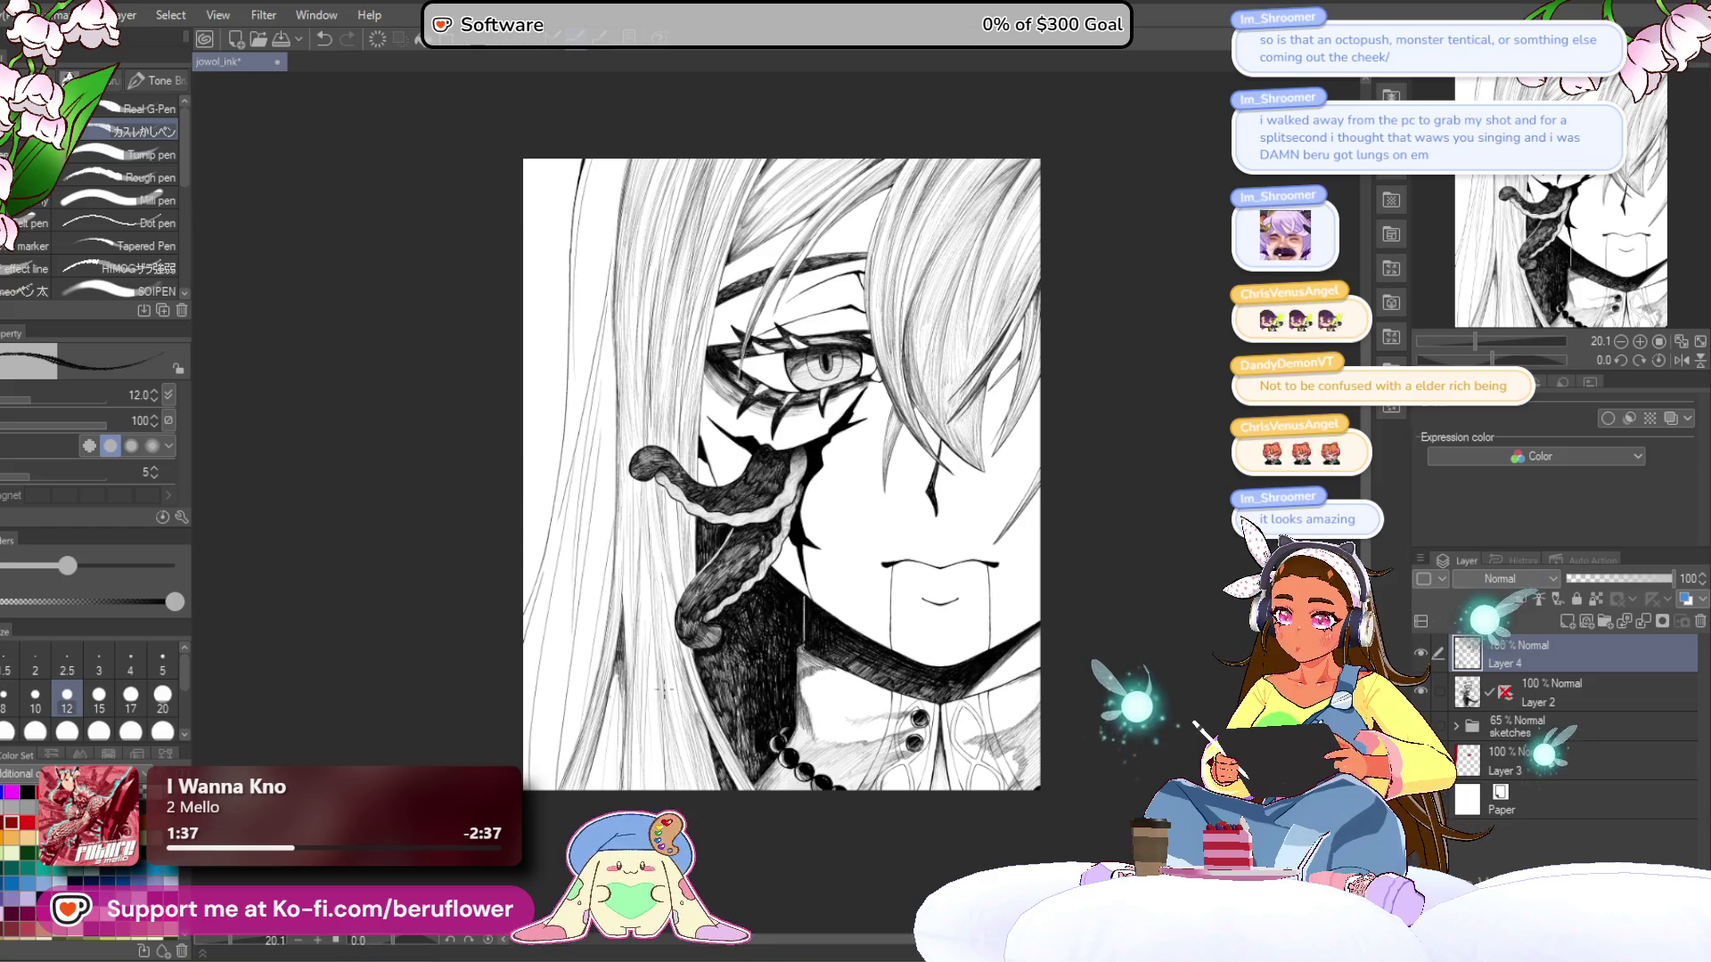
drag(613, 342, 629, 431)
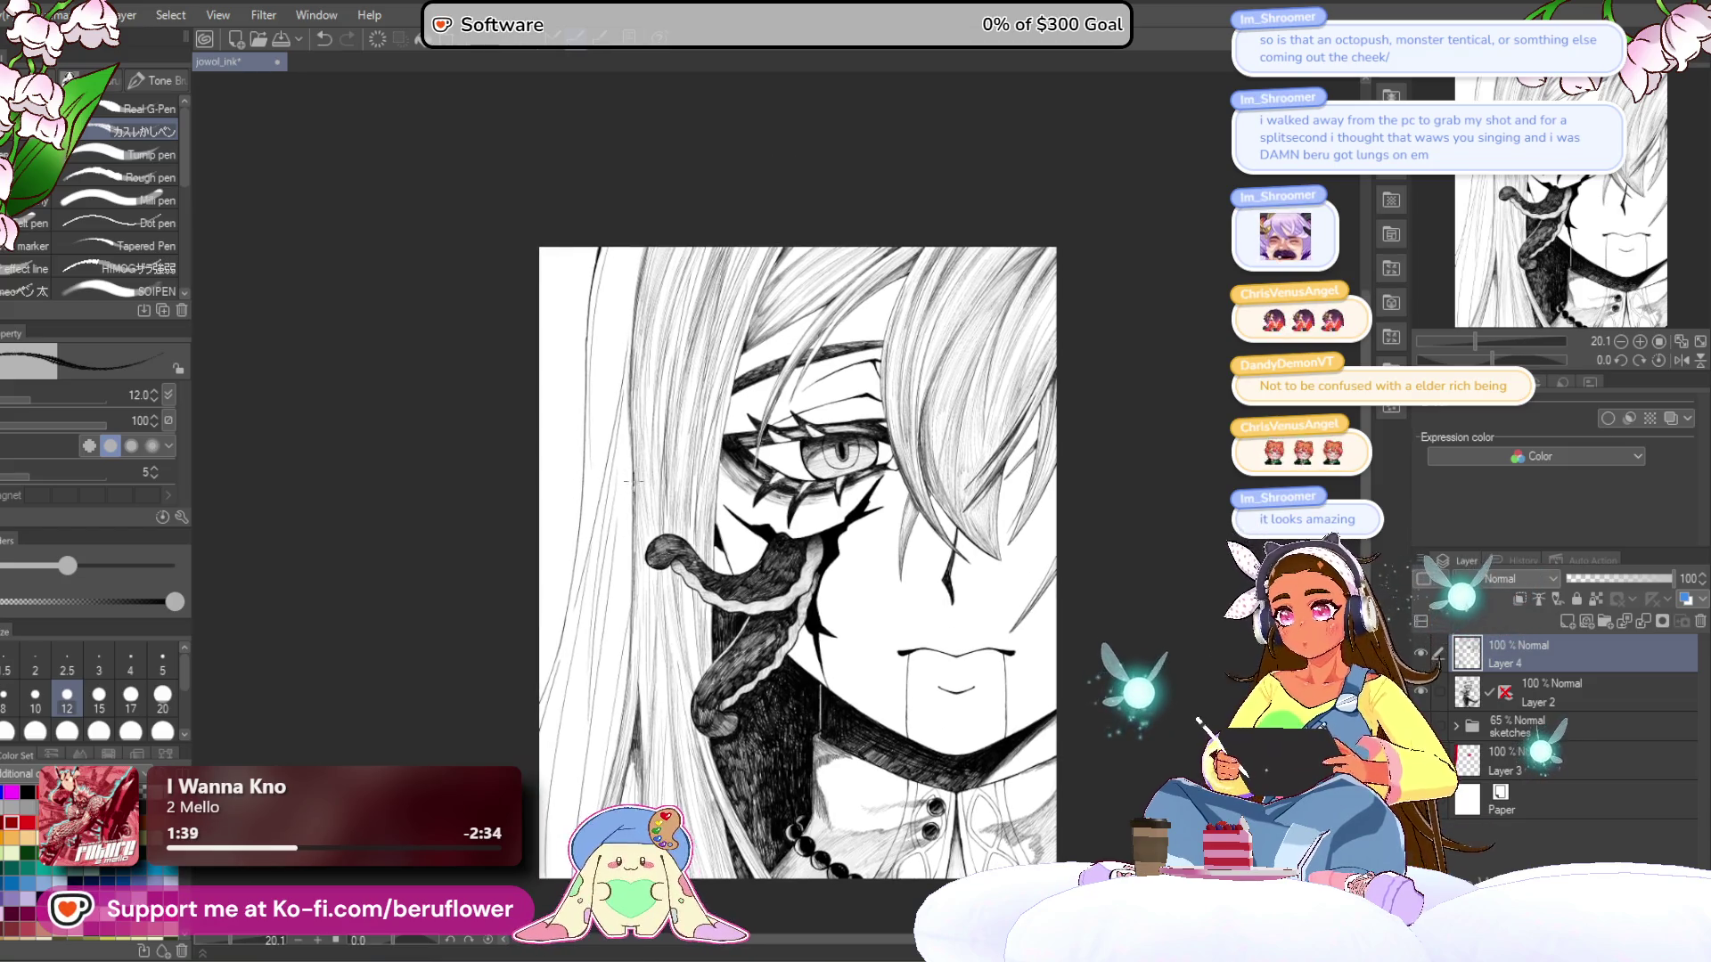
drag(659, 519, 822, 428)
scroll(814, 436, up, 3)
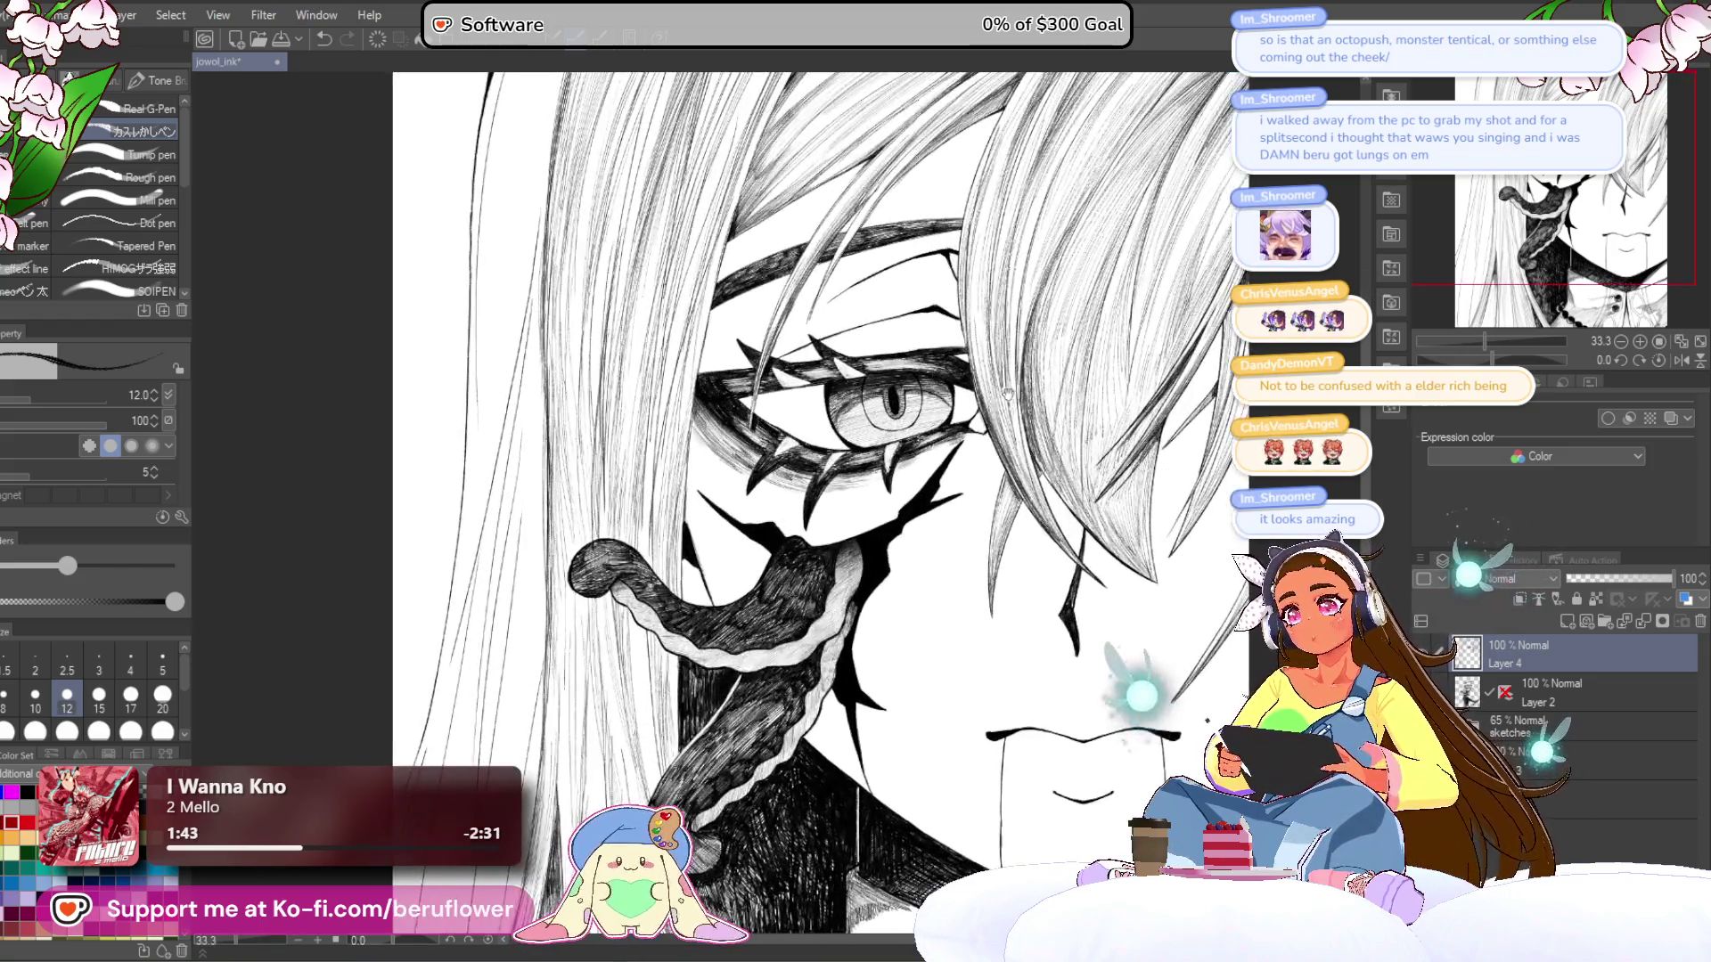
drag(1491, 360, 1506, 361)
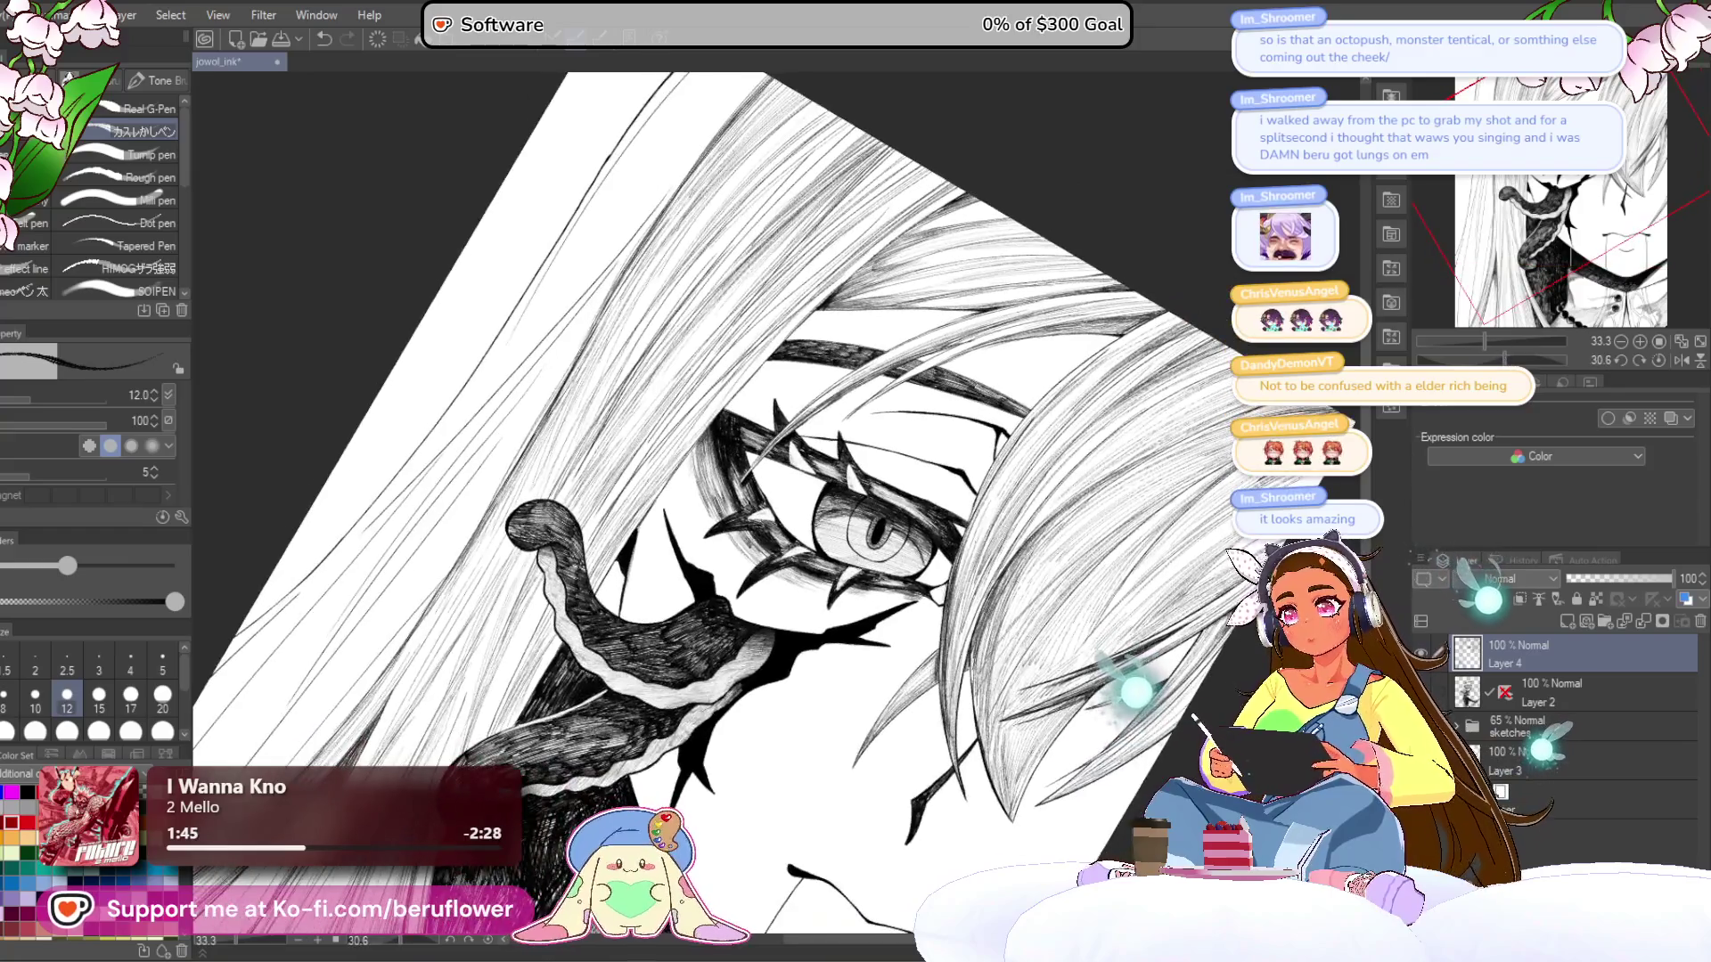
scroll(744, 335, up, 2)
key(bracketright)
key(bracketright)
key(bracketright)
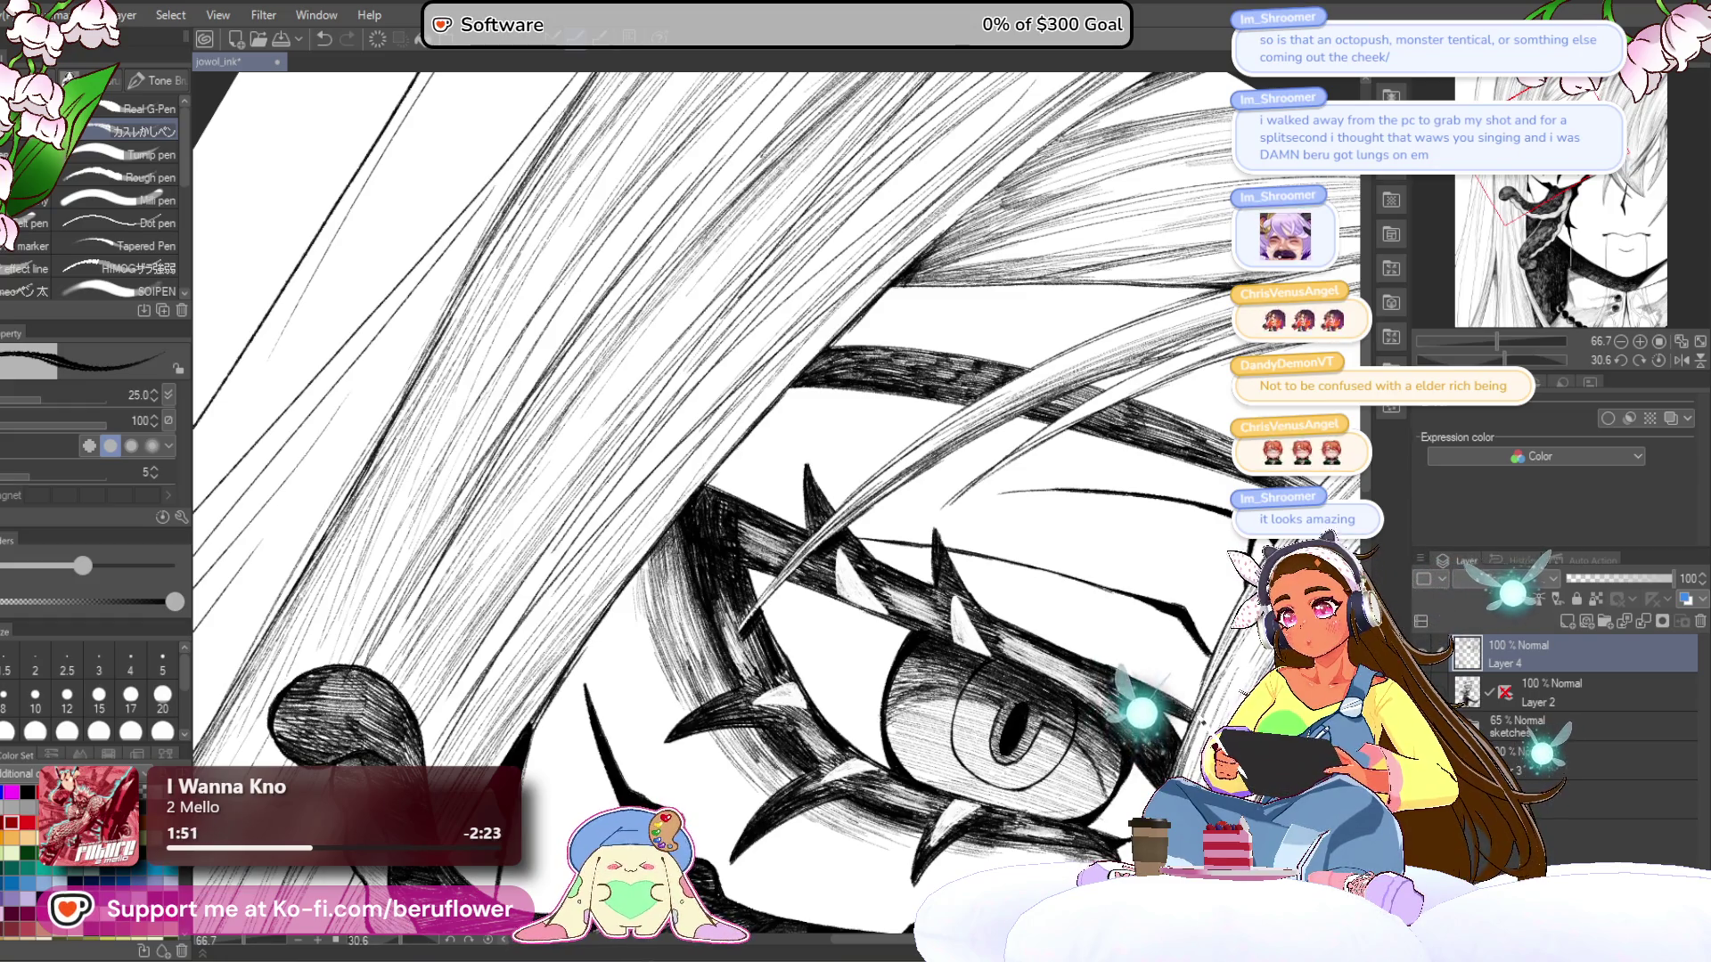
- Draw a long diagonal hatch stroke through the upper hair
scroll(1012, 444, down, 5)
scroll(1011, 444, up, 2)
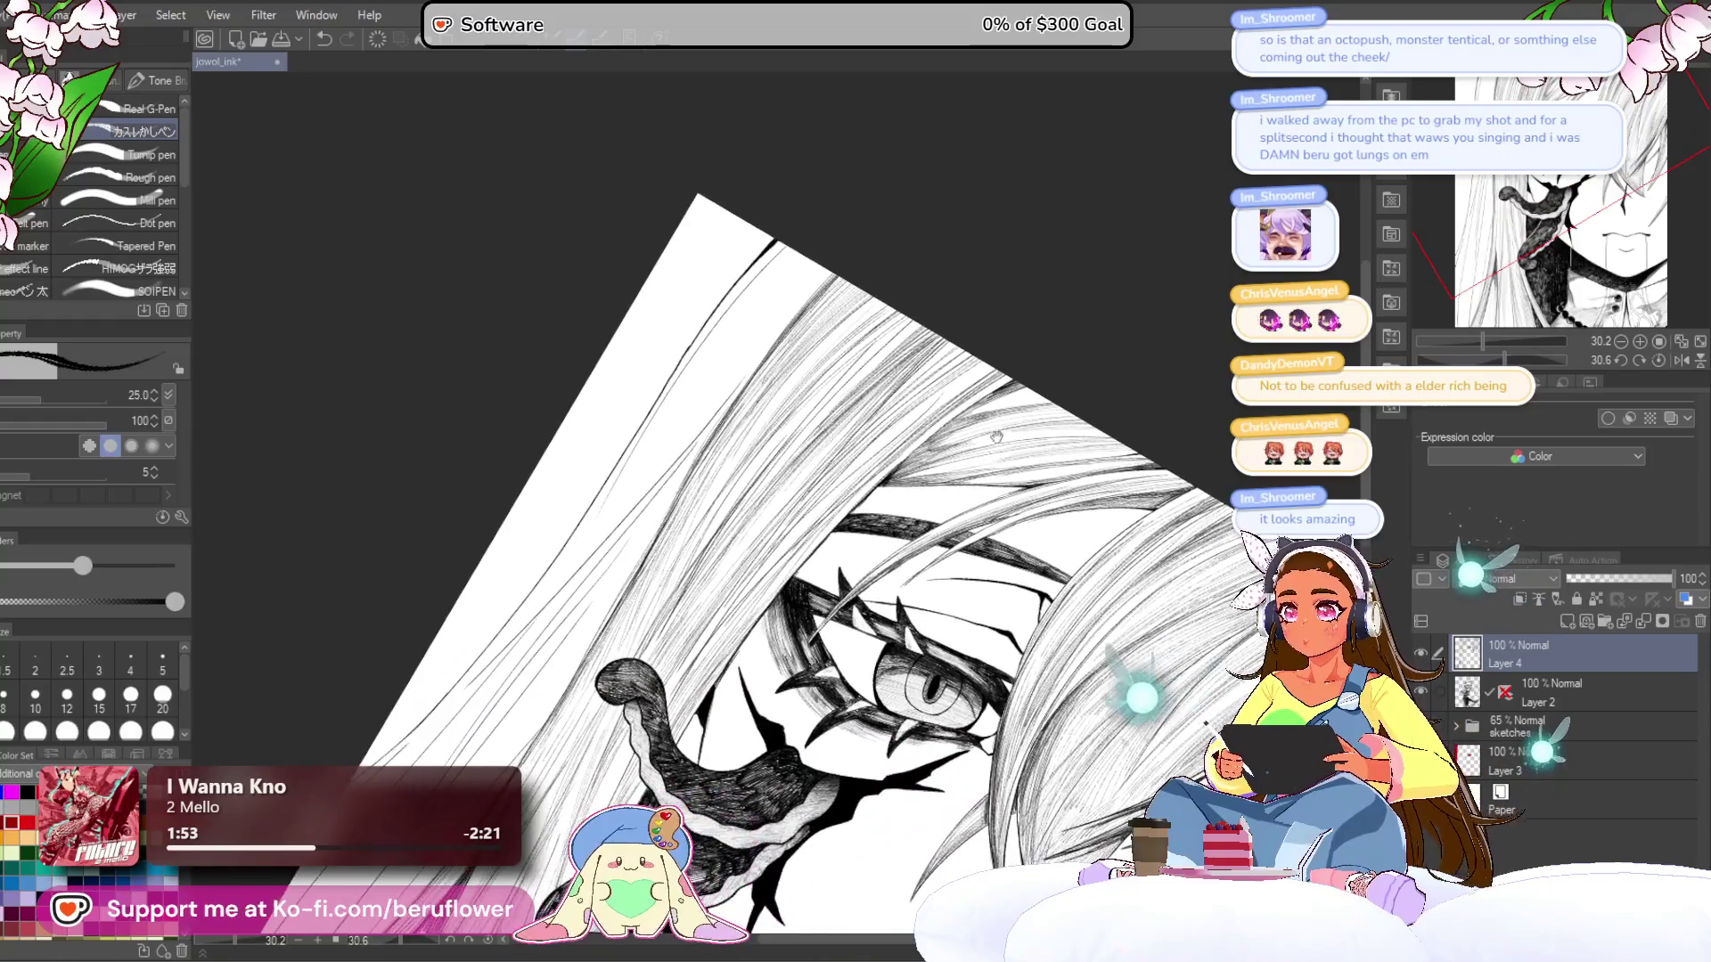
scroll(803, 301, up, 3)
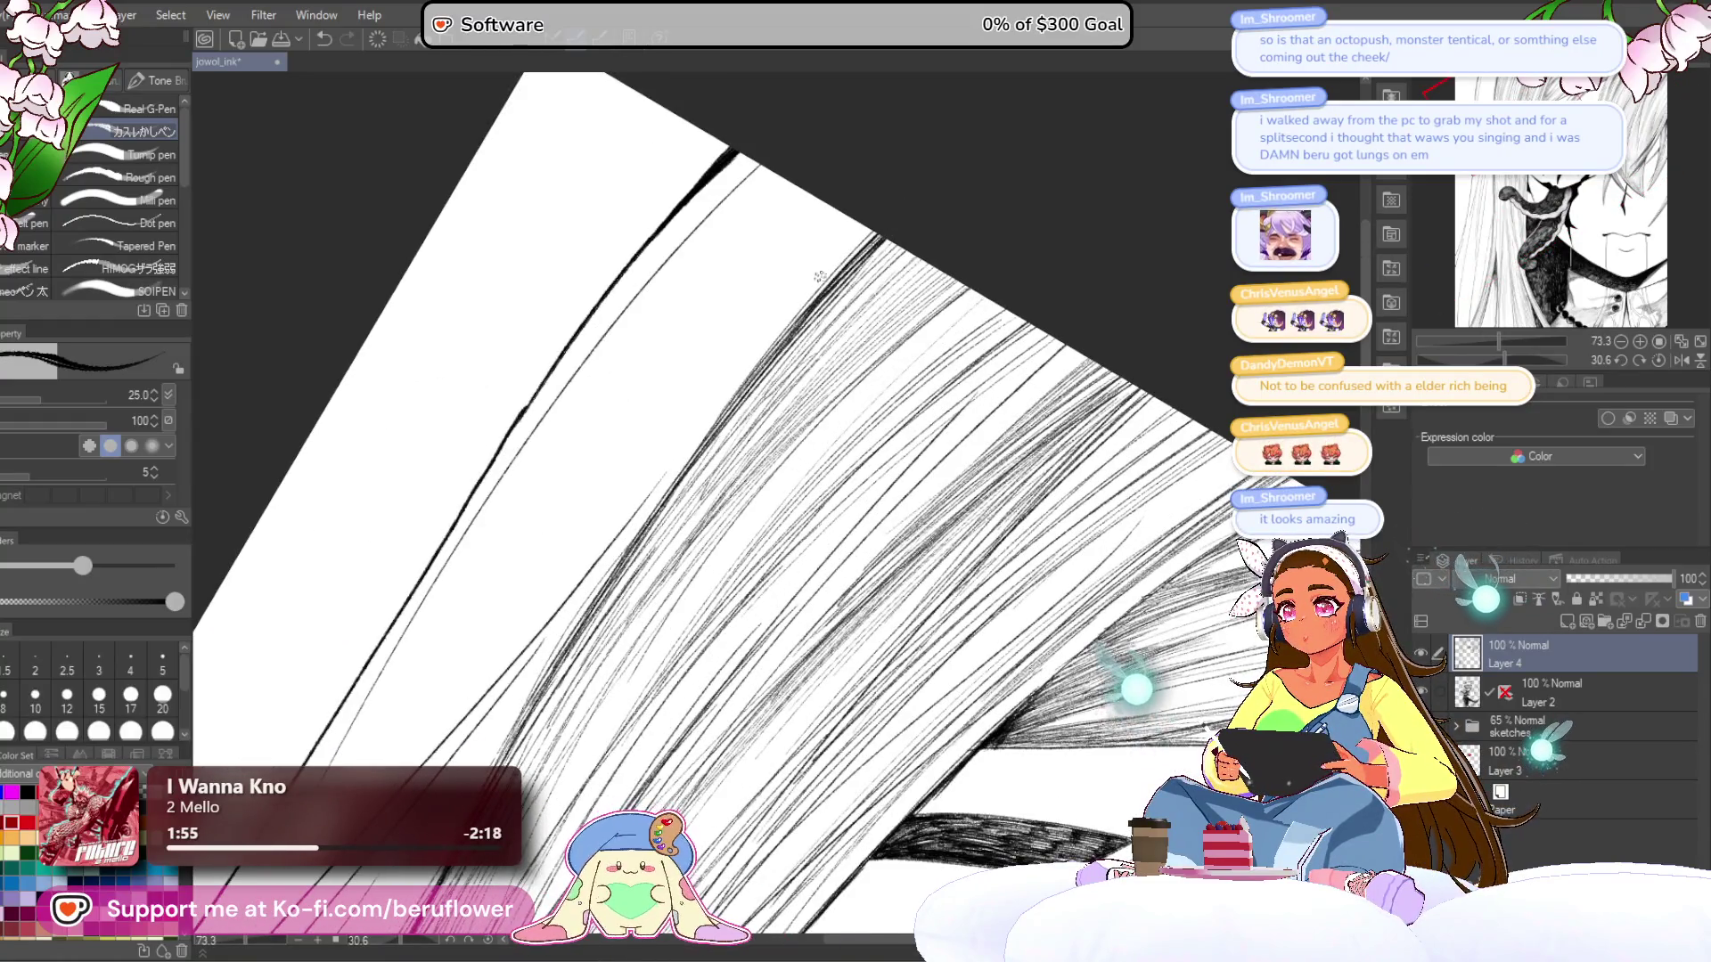
drag(596, 609, 850, 270)
scroll(533, 690, down, 6)
scroll(943, 344, up, 3)
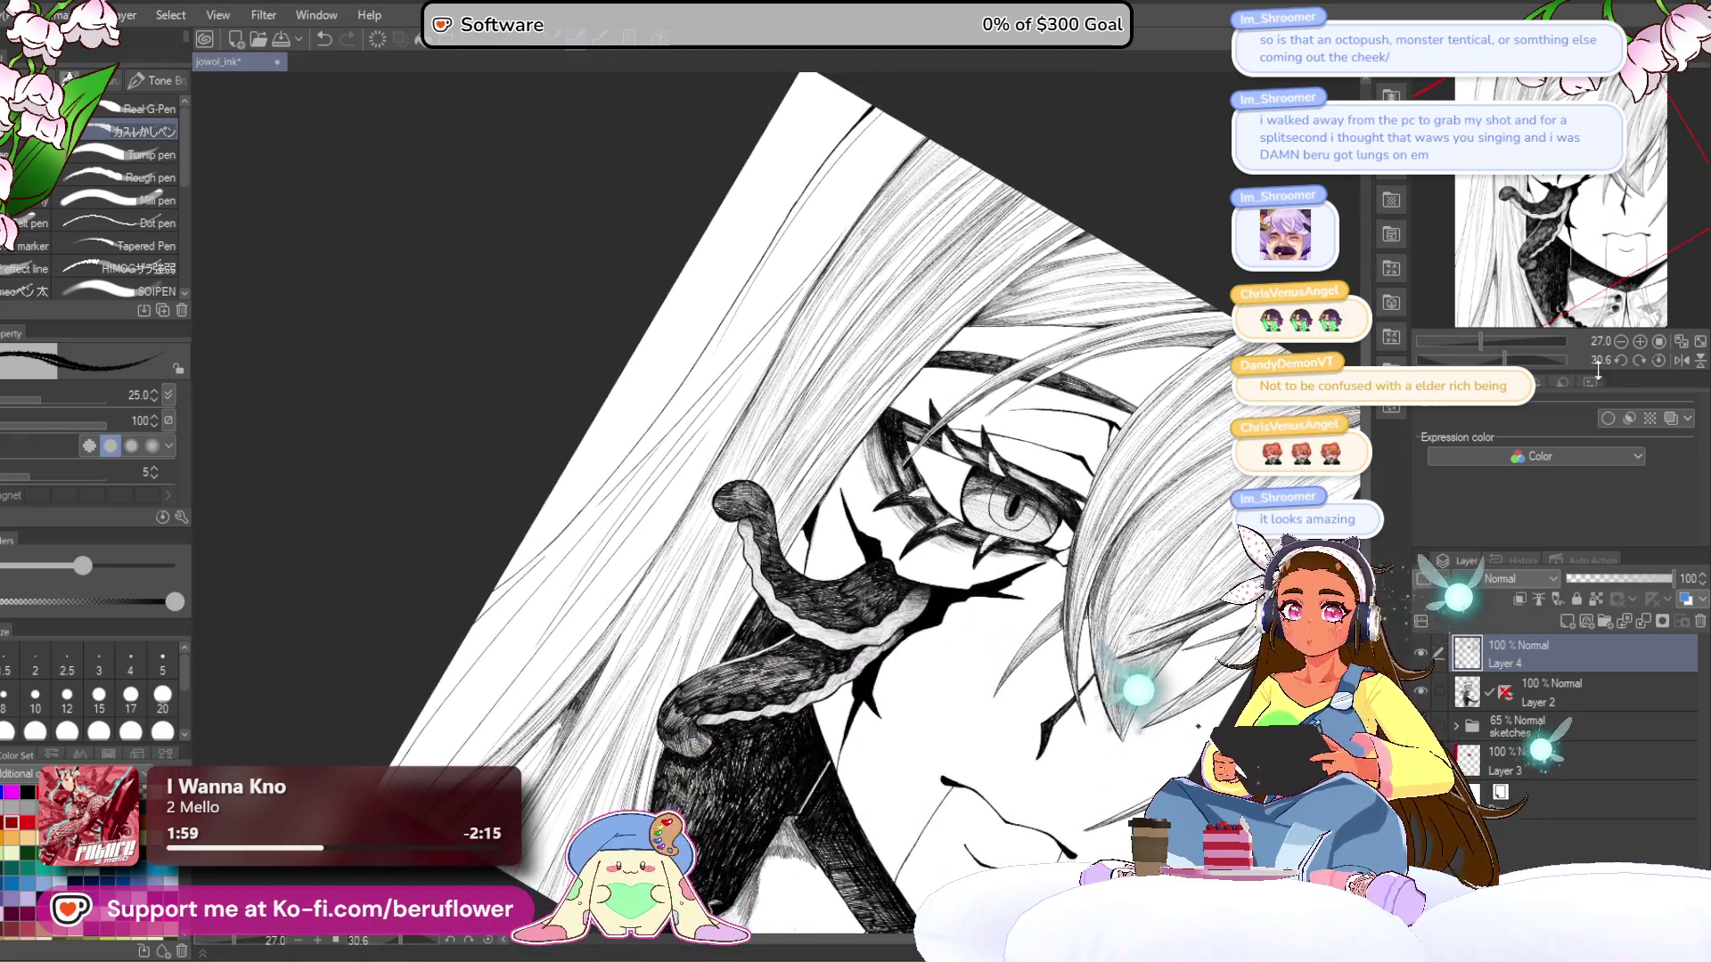
- Reset the canvas upright and add fine hatch lines to the hair shading beside the tentacle
click(1656, 360)
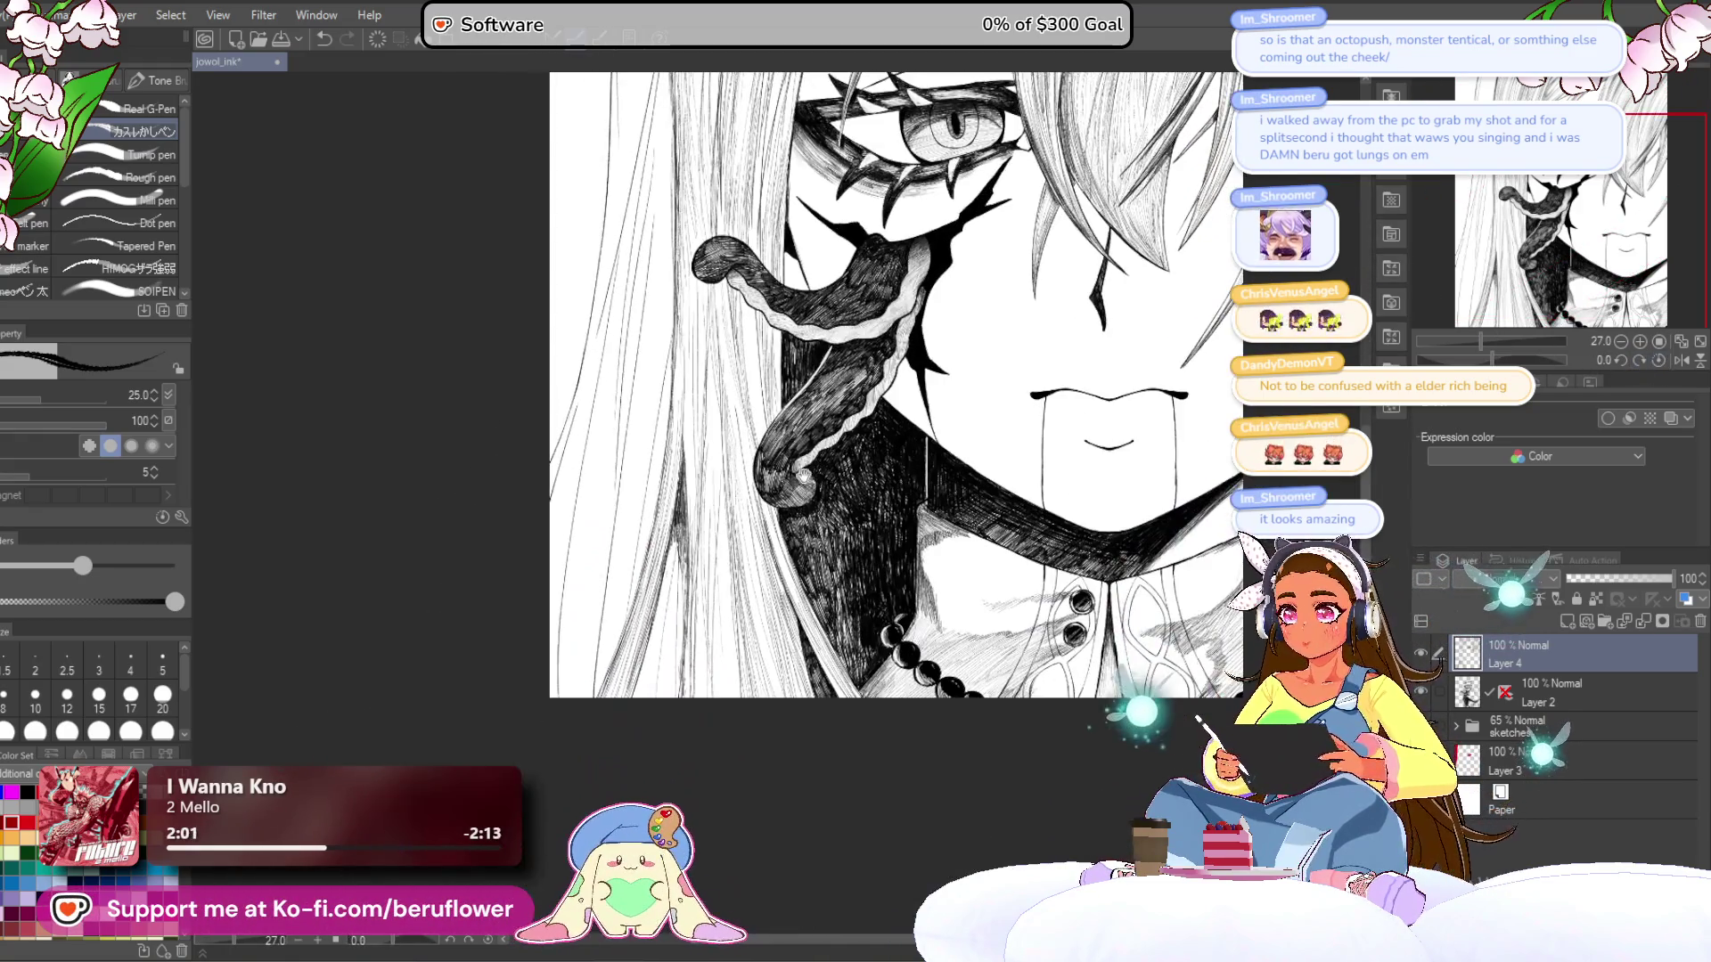
scroll(677, 417, up, 5)
scroll(676, 417, down, 4)
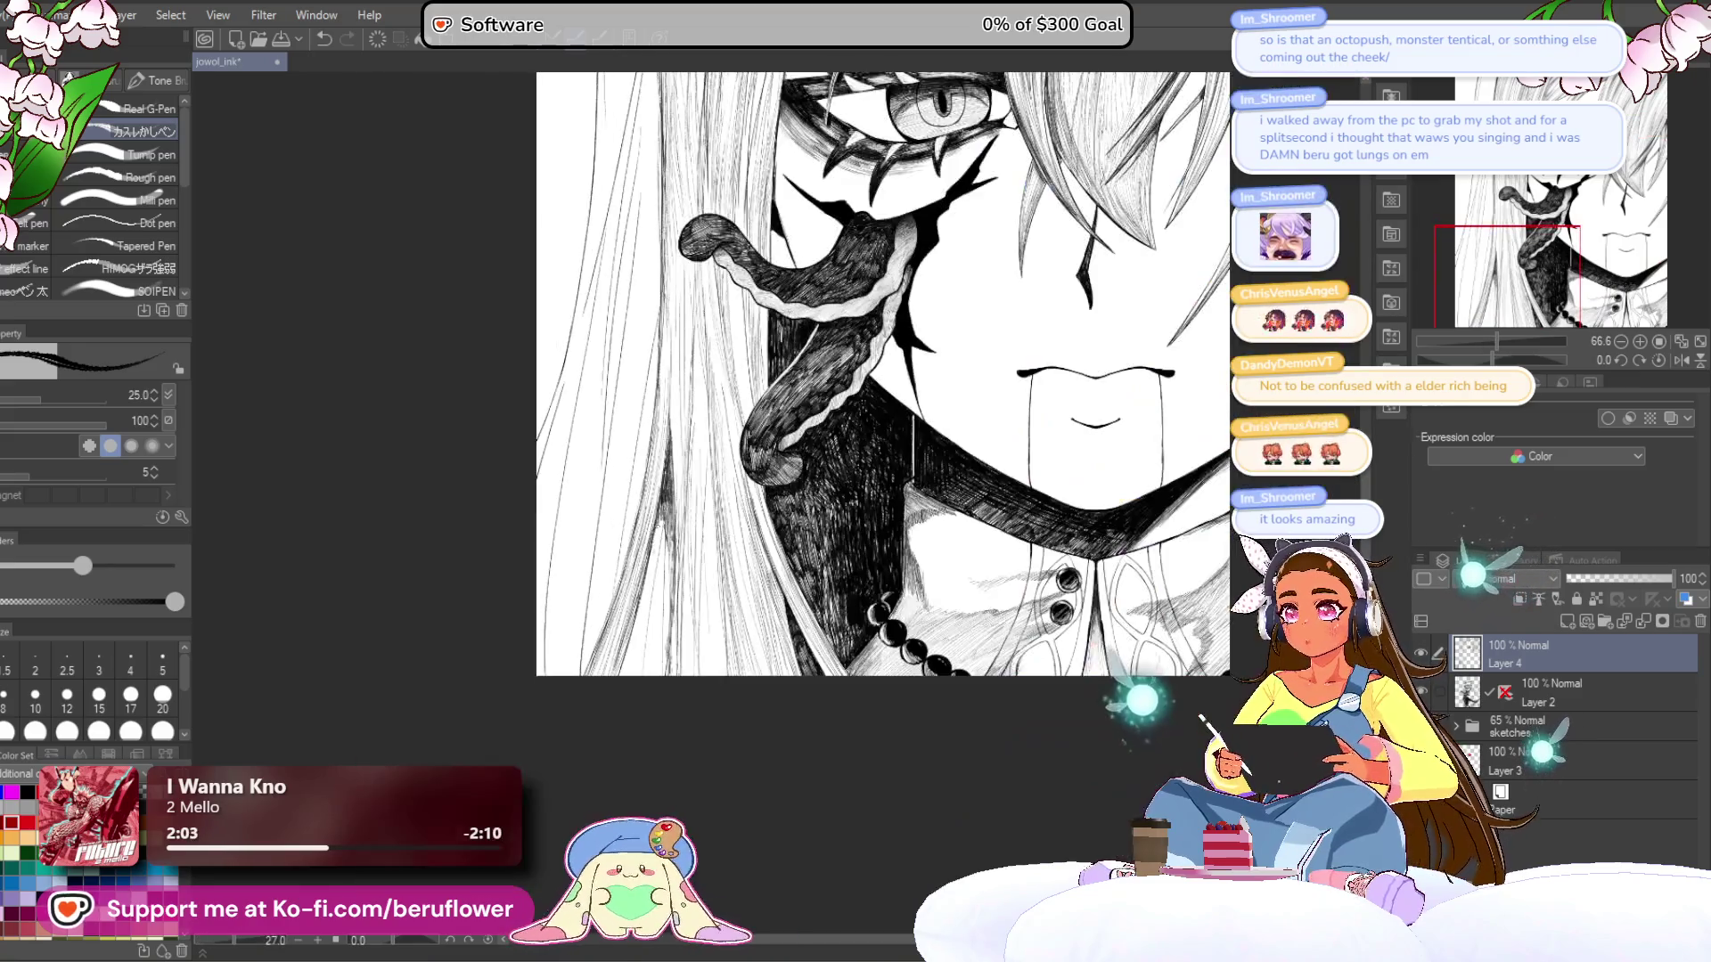
scroll(649, 580, up, 1)
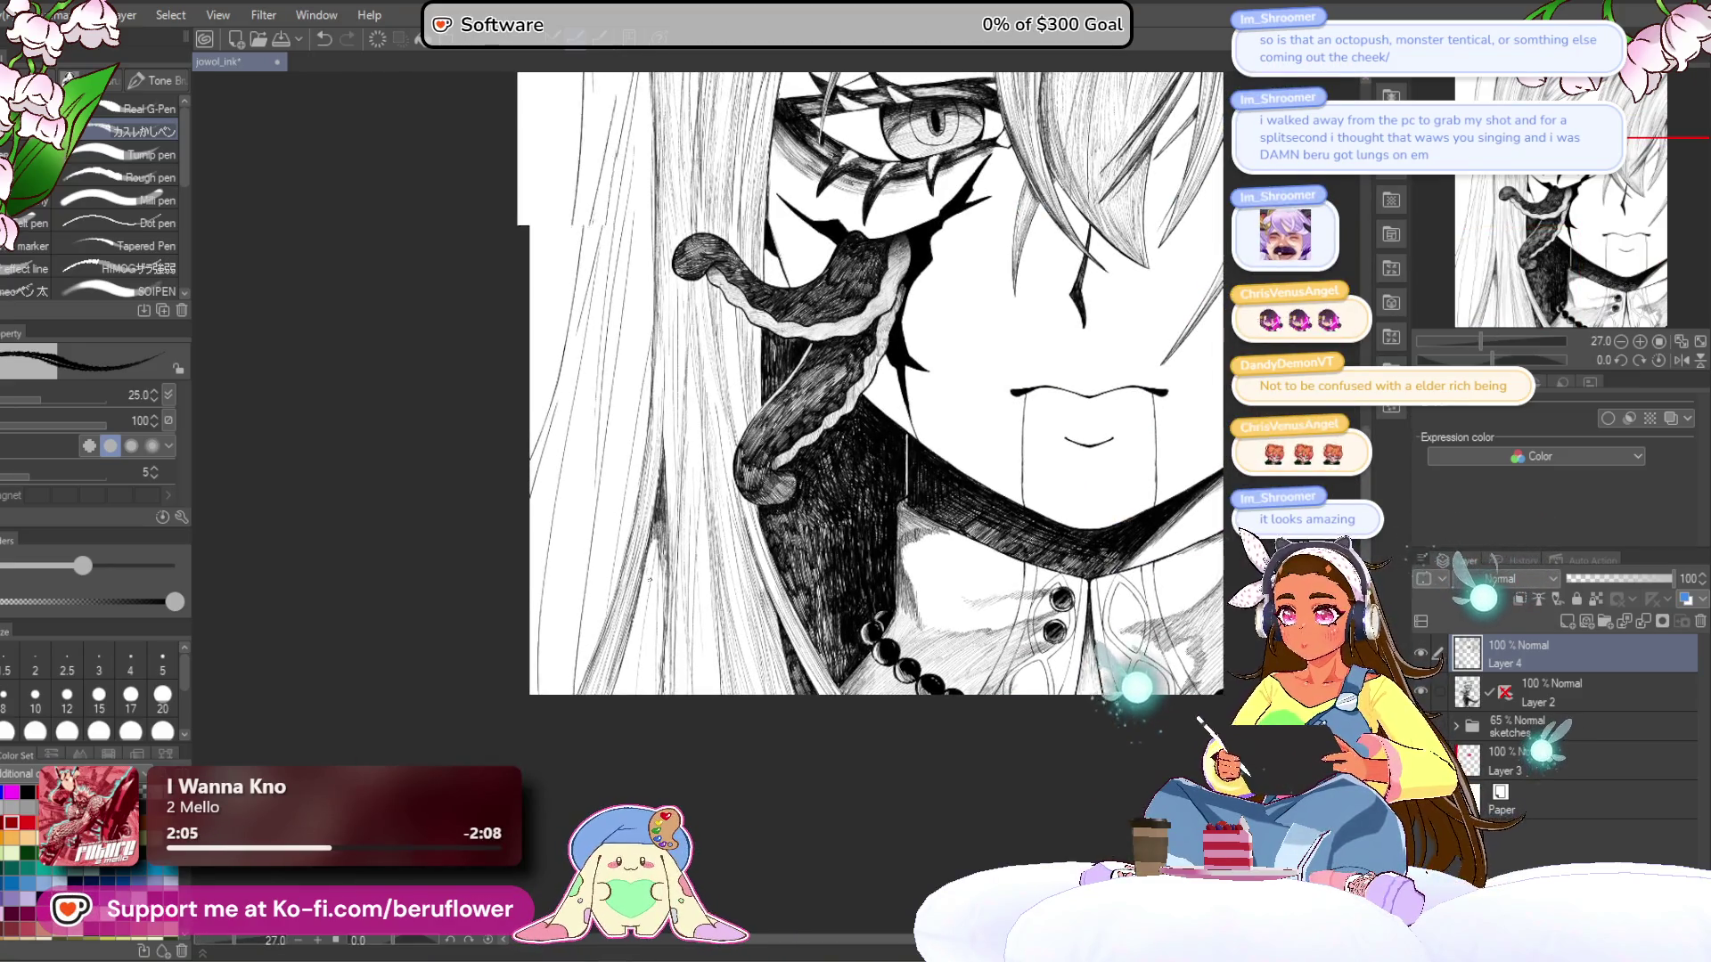
scroll(650, 580, up, 2)
scroll(650, 580, down, 1)
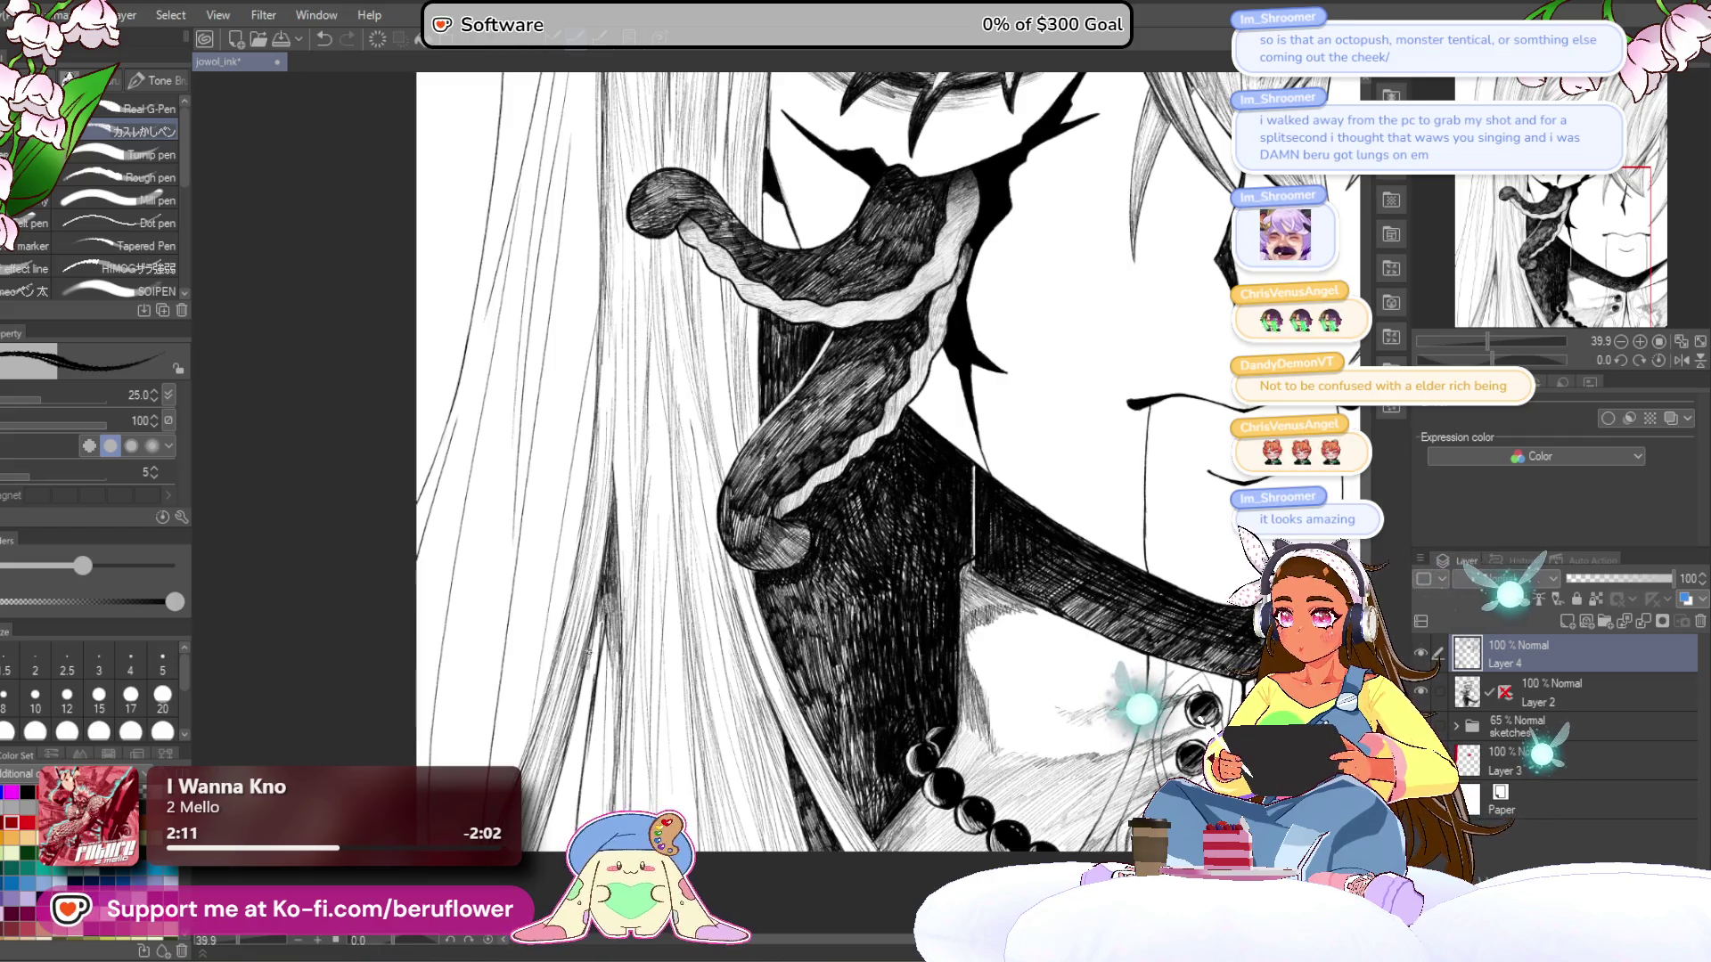
drag(619, 628, 603, 731)
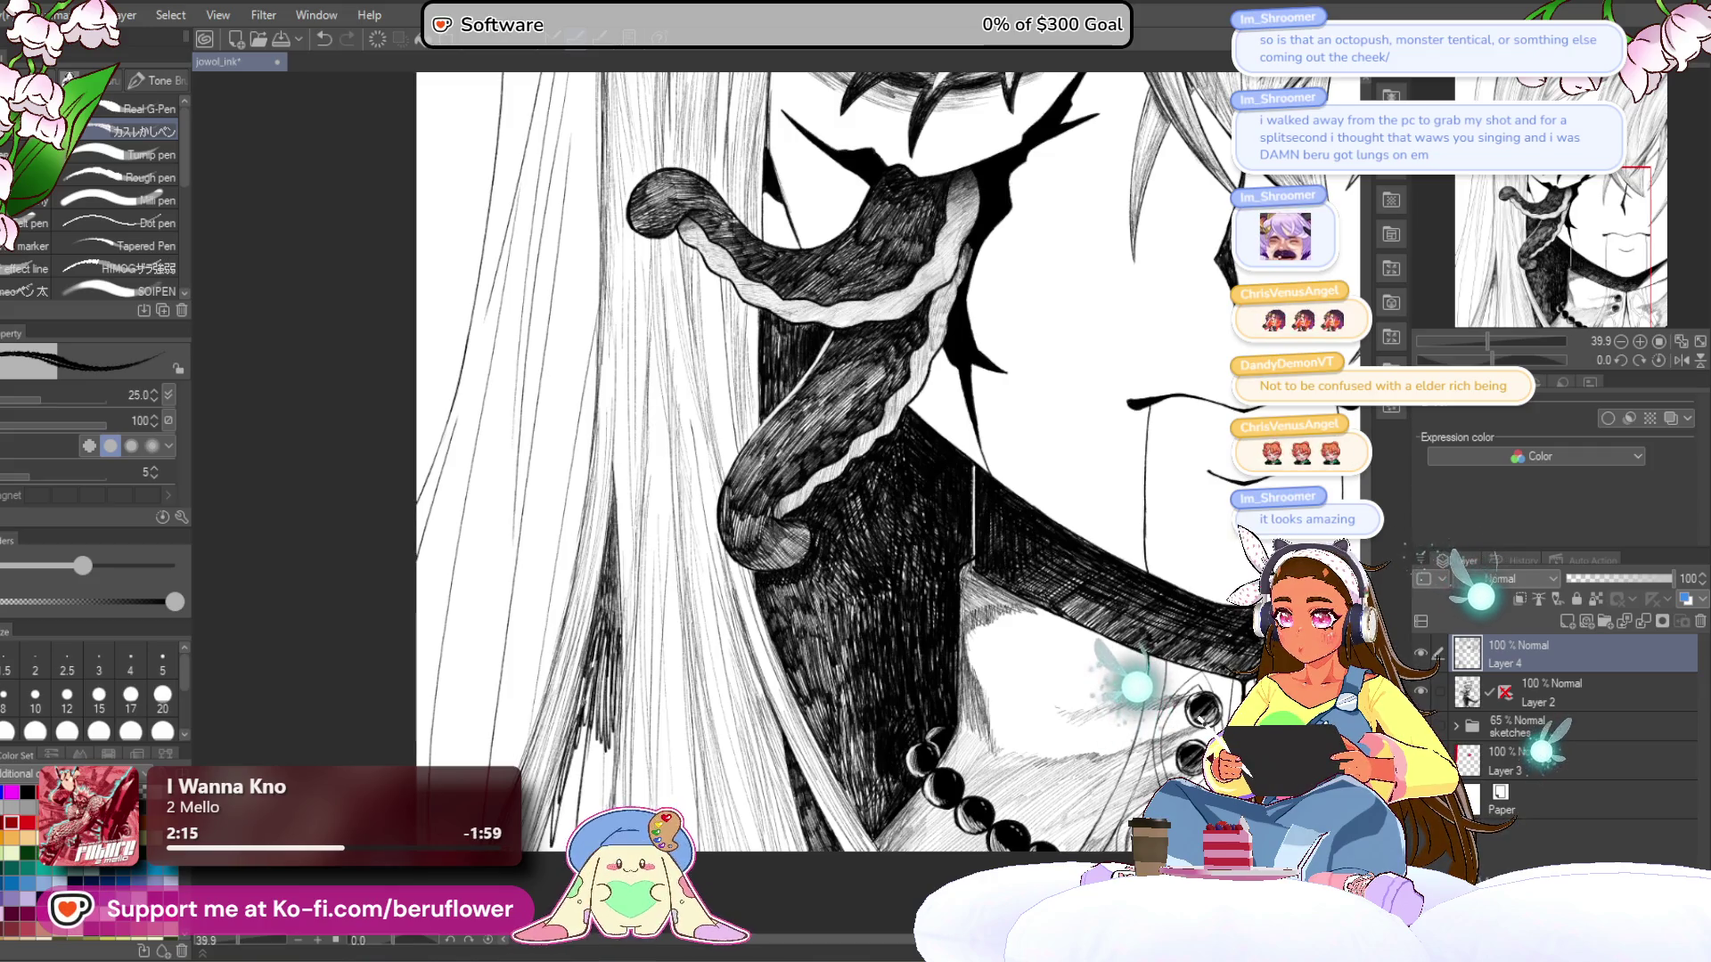
- Zoom in and out to review the new strand hatching down to the collar beads
scroll(629, 837, down, 5)
scroll(578, 831, up, 4)
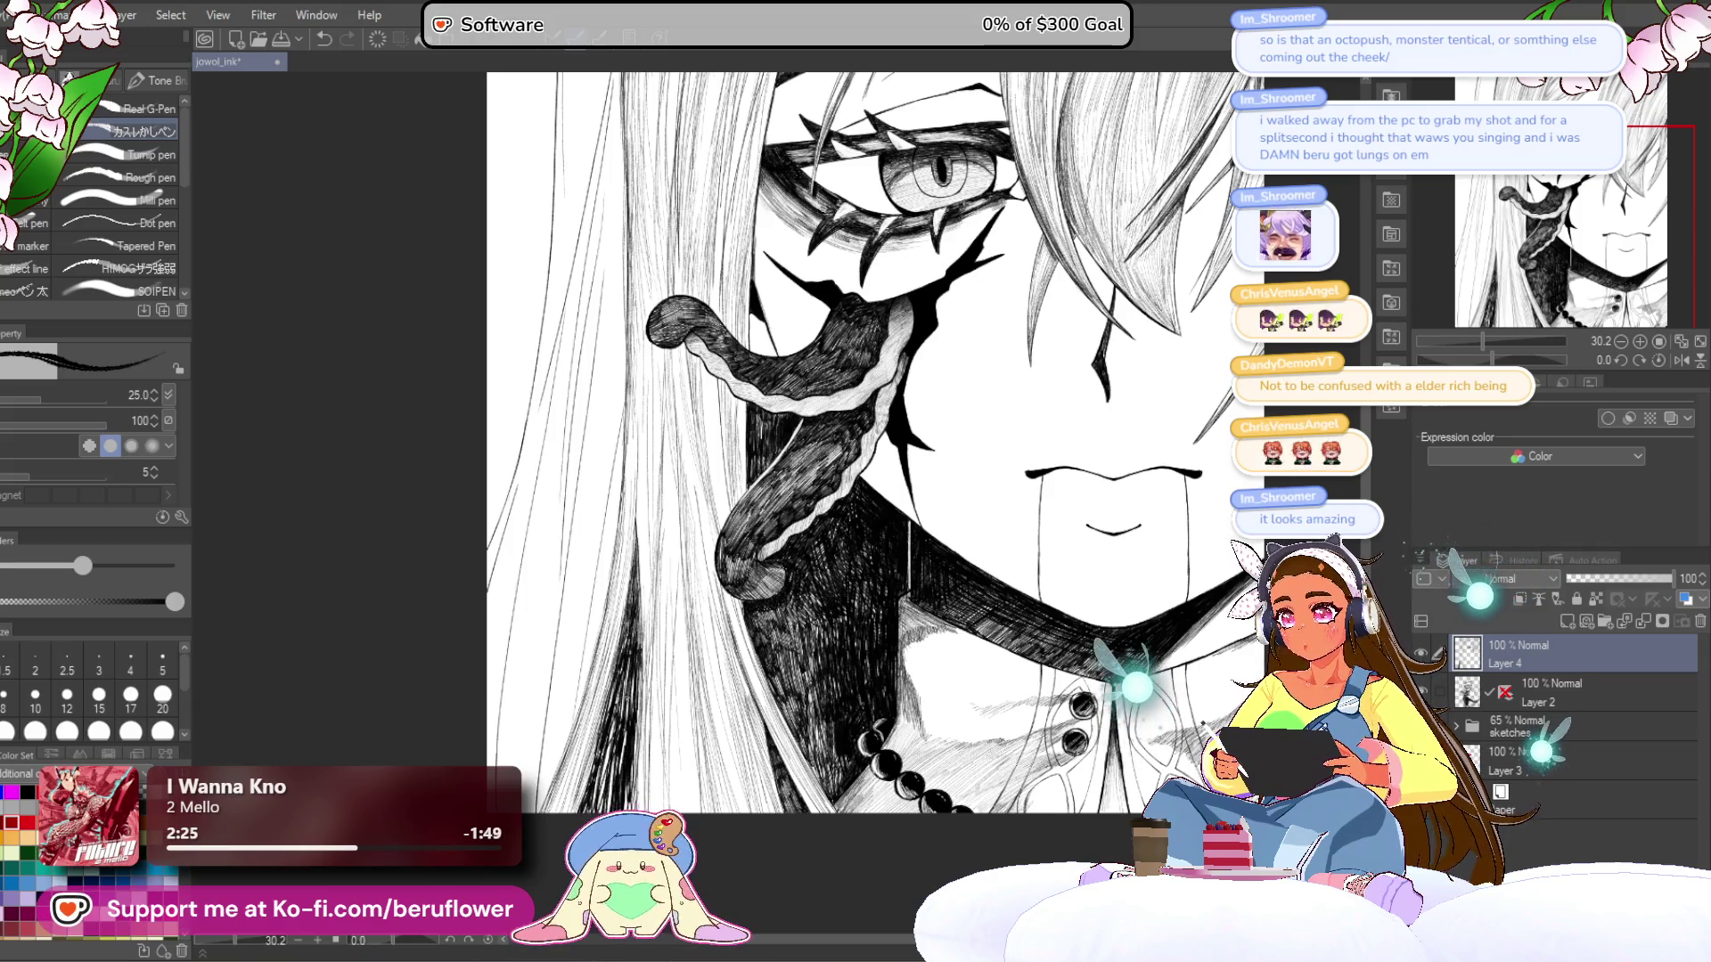
scroll(846, 446, down, 5)
scroll(846, 446, up, 5)
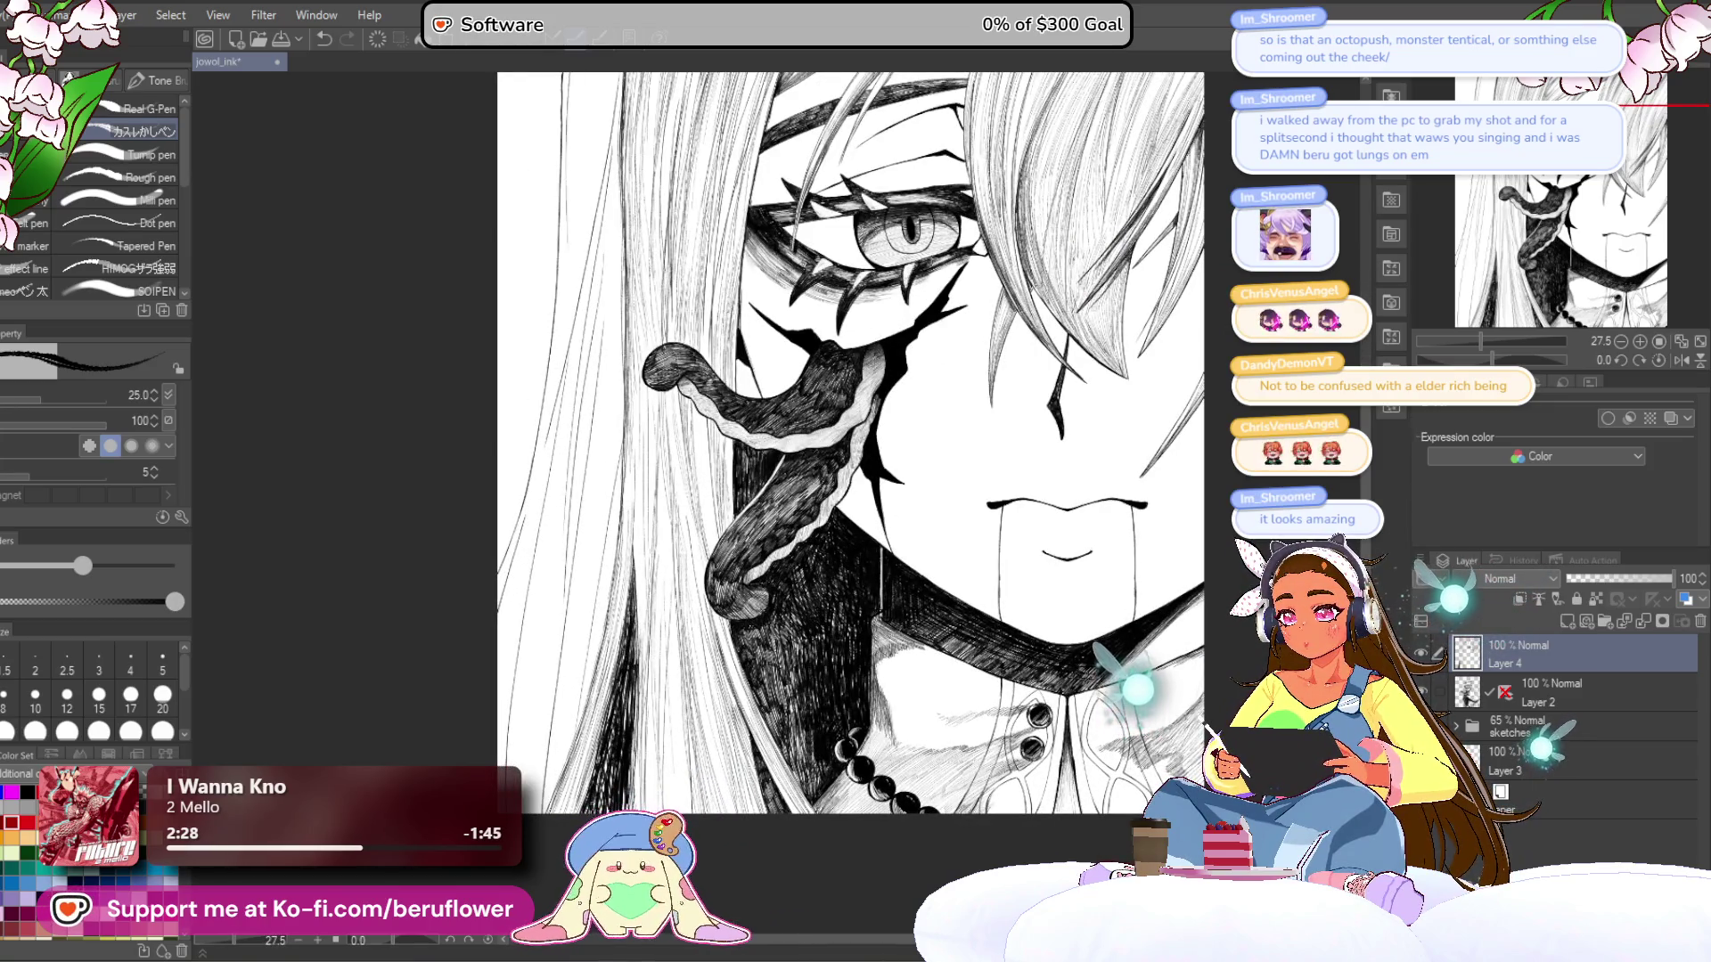
scroll(1160, 482, down, 5)
scroll(1159, 482, up, 2)
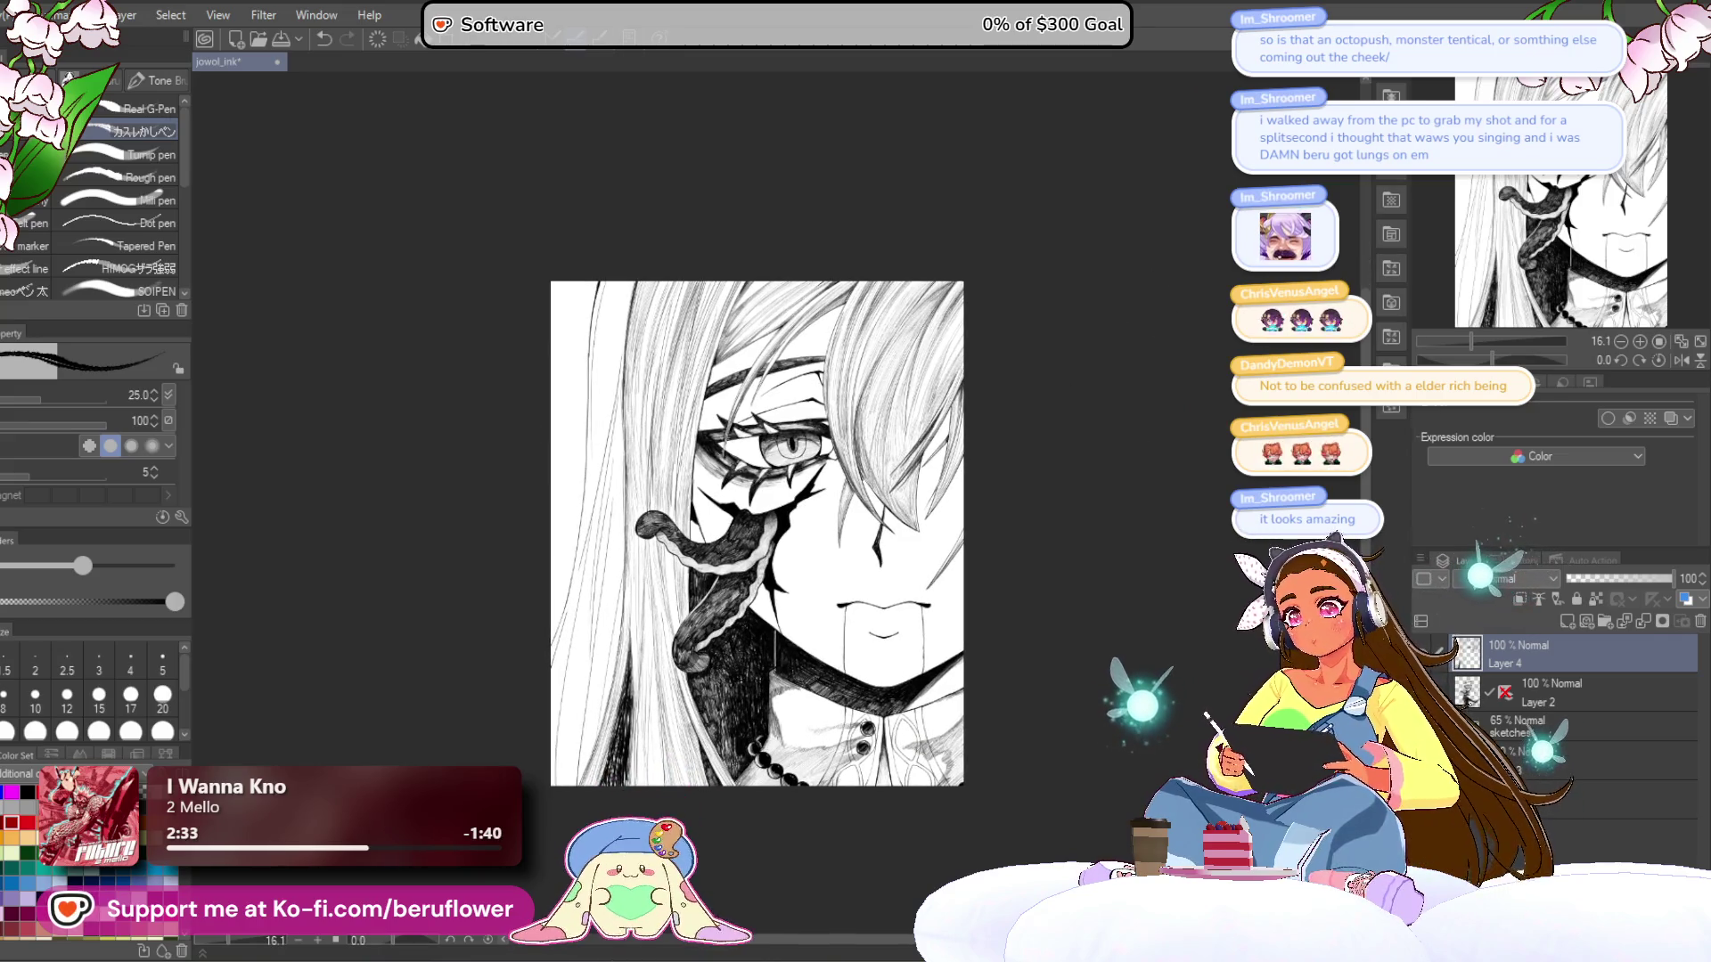
scroll(813, 447, up, 3)
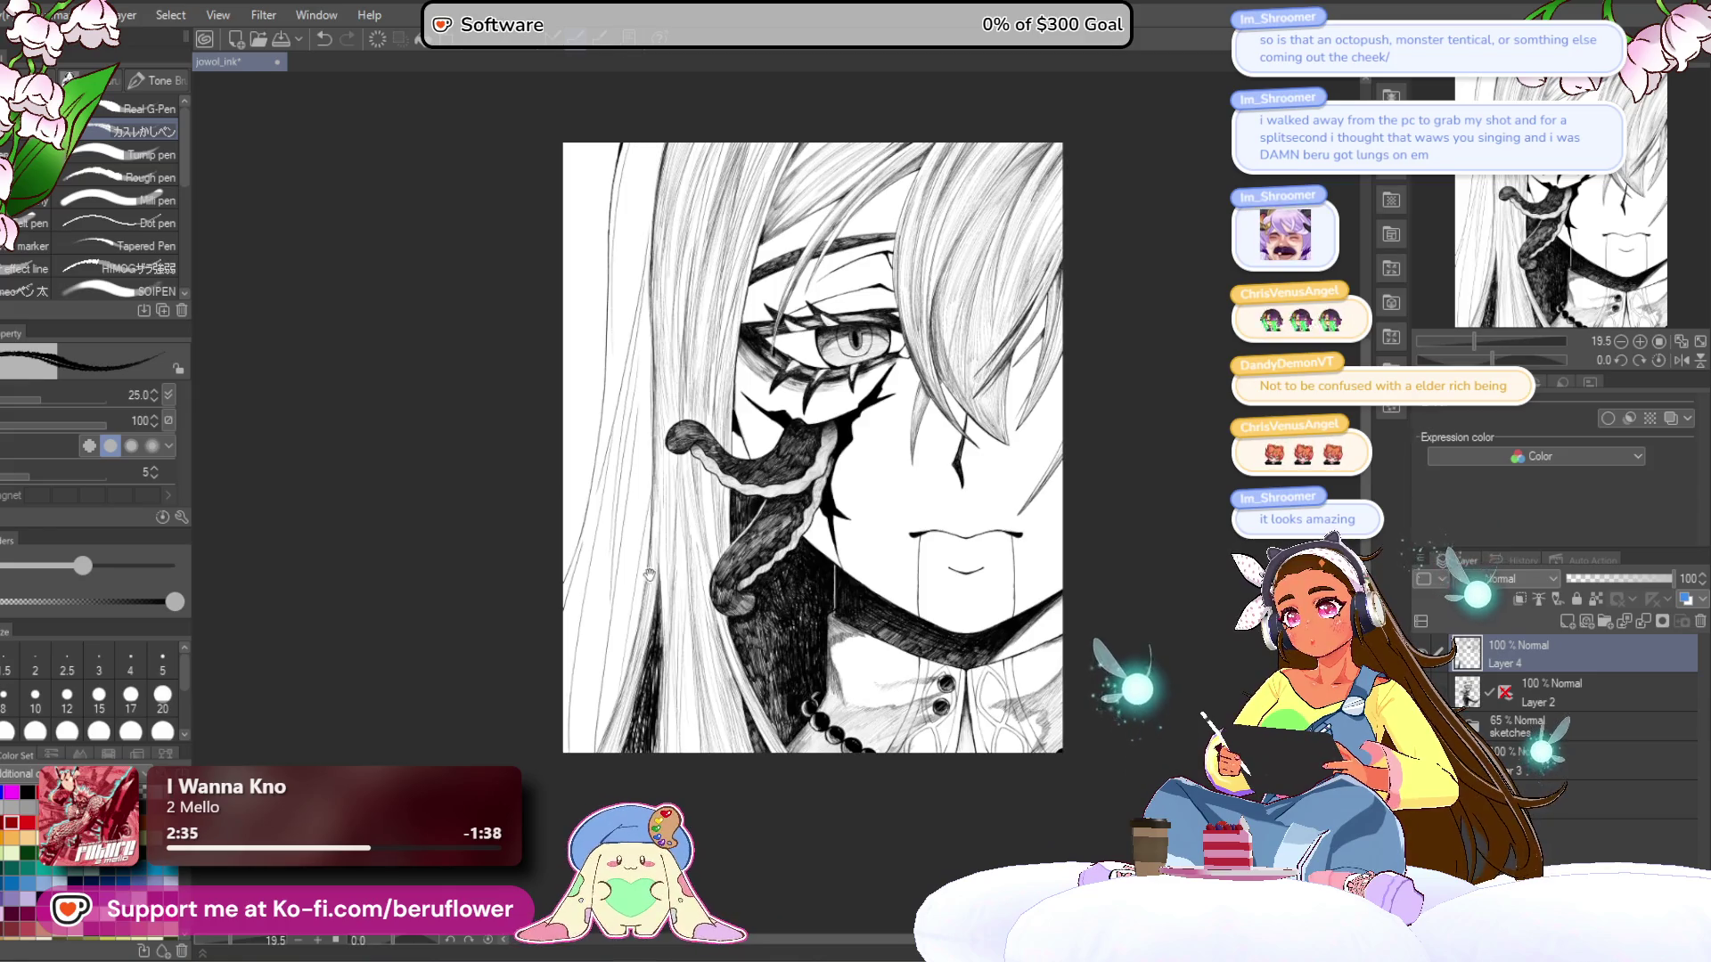
scroll(645, 504, up, 4)
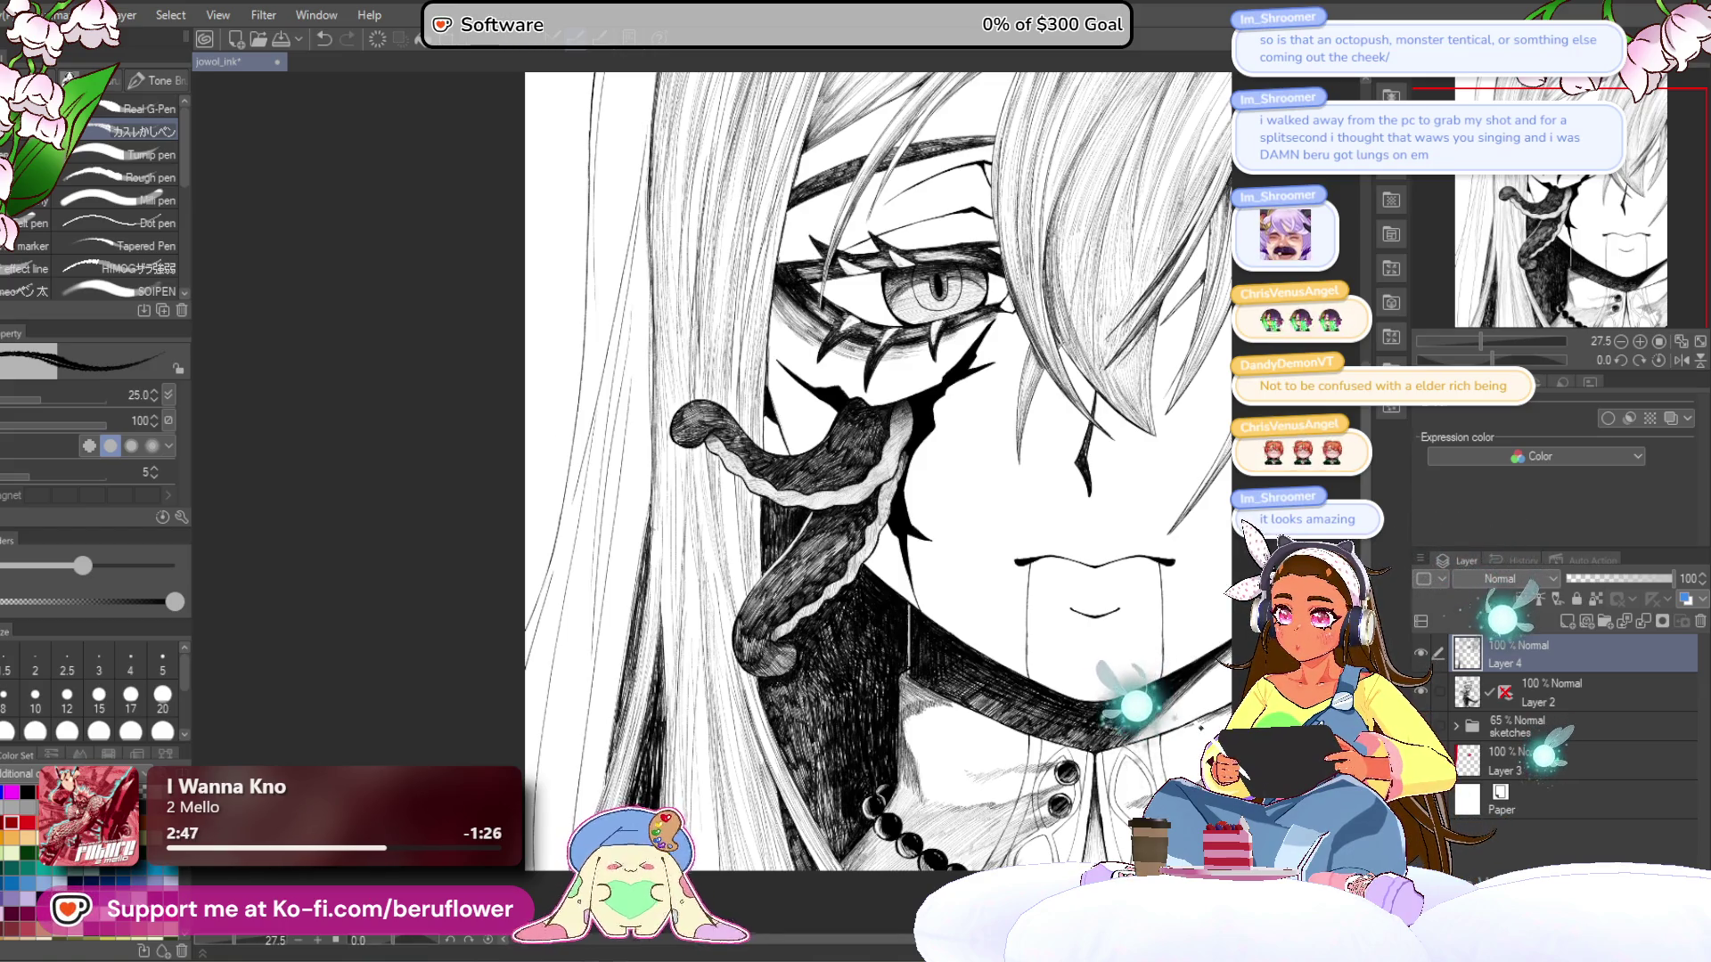
key(ctrl+minus)
key(ctrl+minus)
key(ctrl+minus)
key(ctrl+plus)
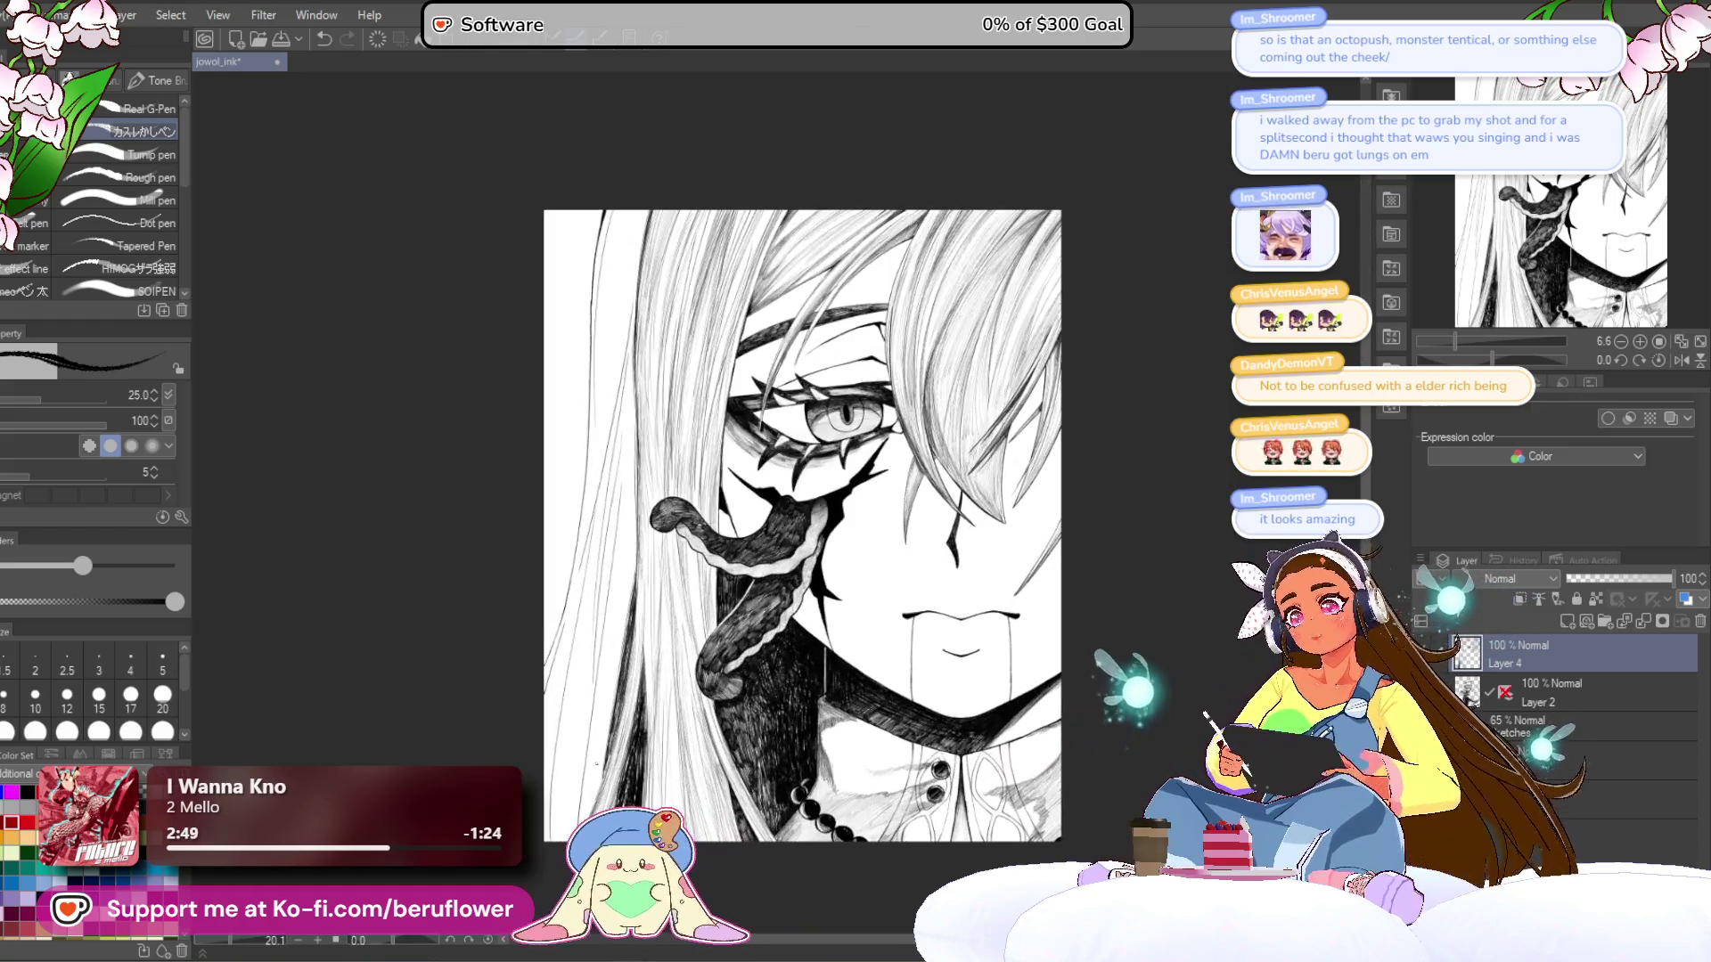
drag(810, 512, 814, 475)
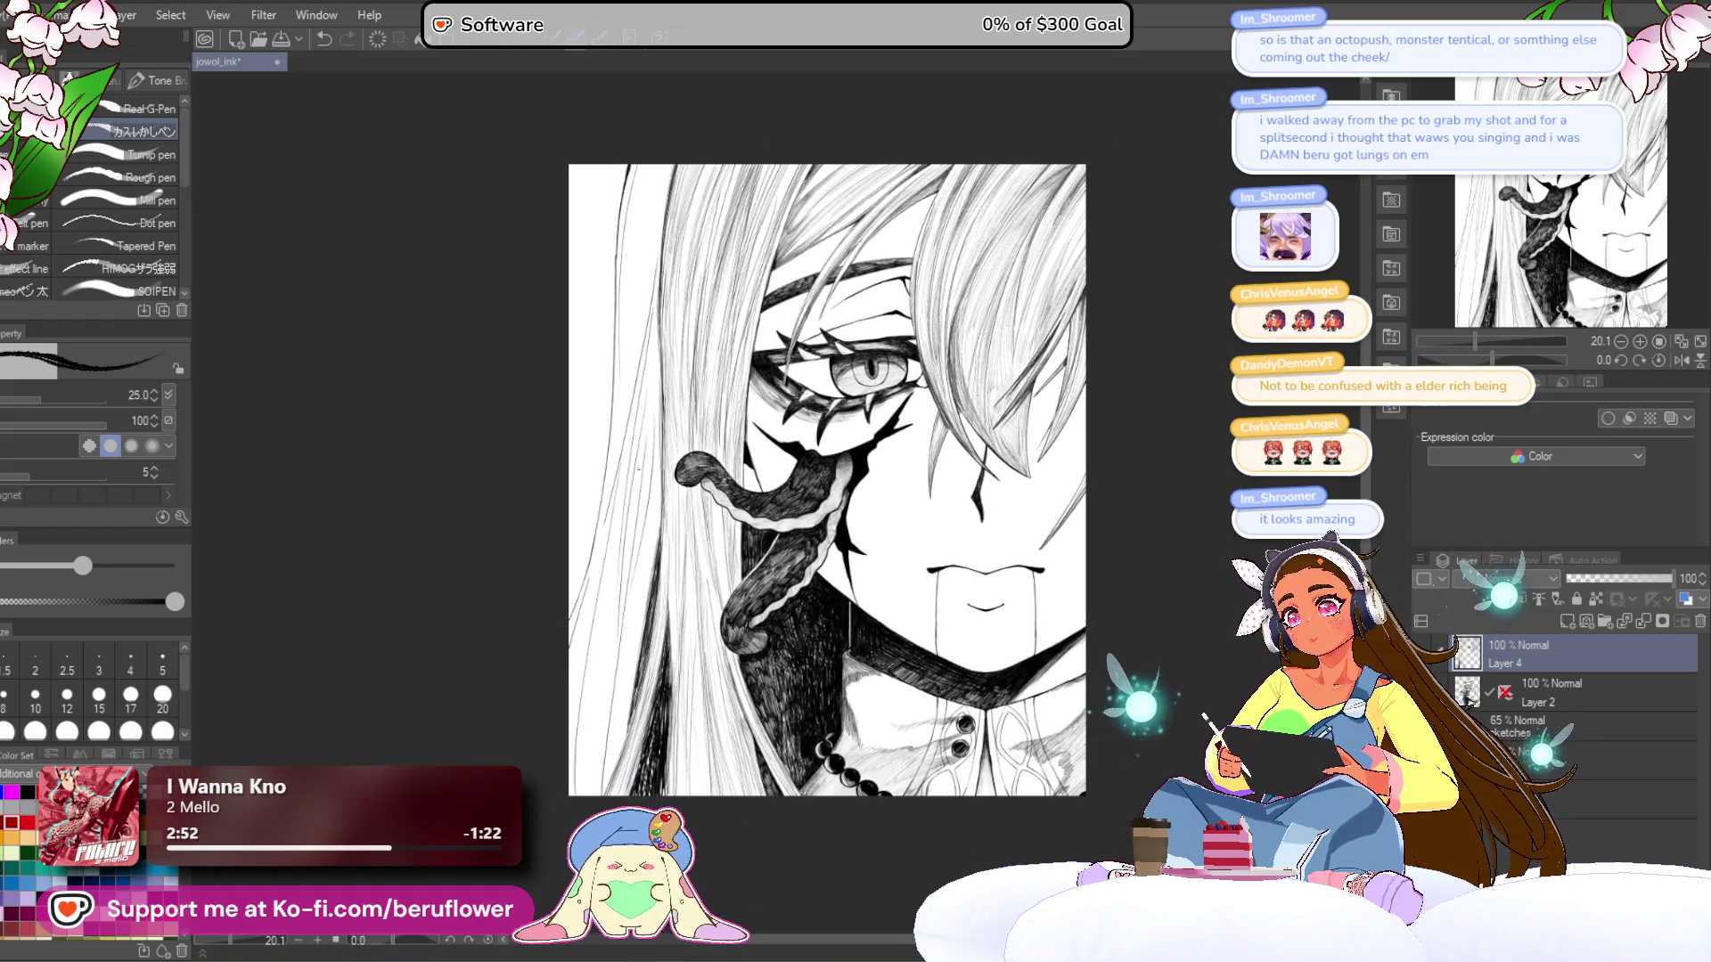
mouse_move(1057, 333)
mouse_down()
mouse_move(1052, 444)
mouse_move(1055, 399)
mouse_move(1059, 425)
mouse_up()
mouse_move(1230, 530)
mouse_down()
mouse_move(1230, 556)
mouse_move(1226, 483)
mouse_up()
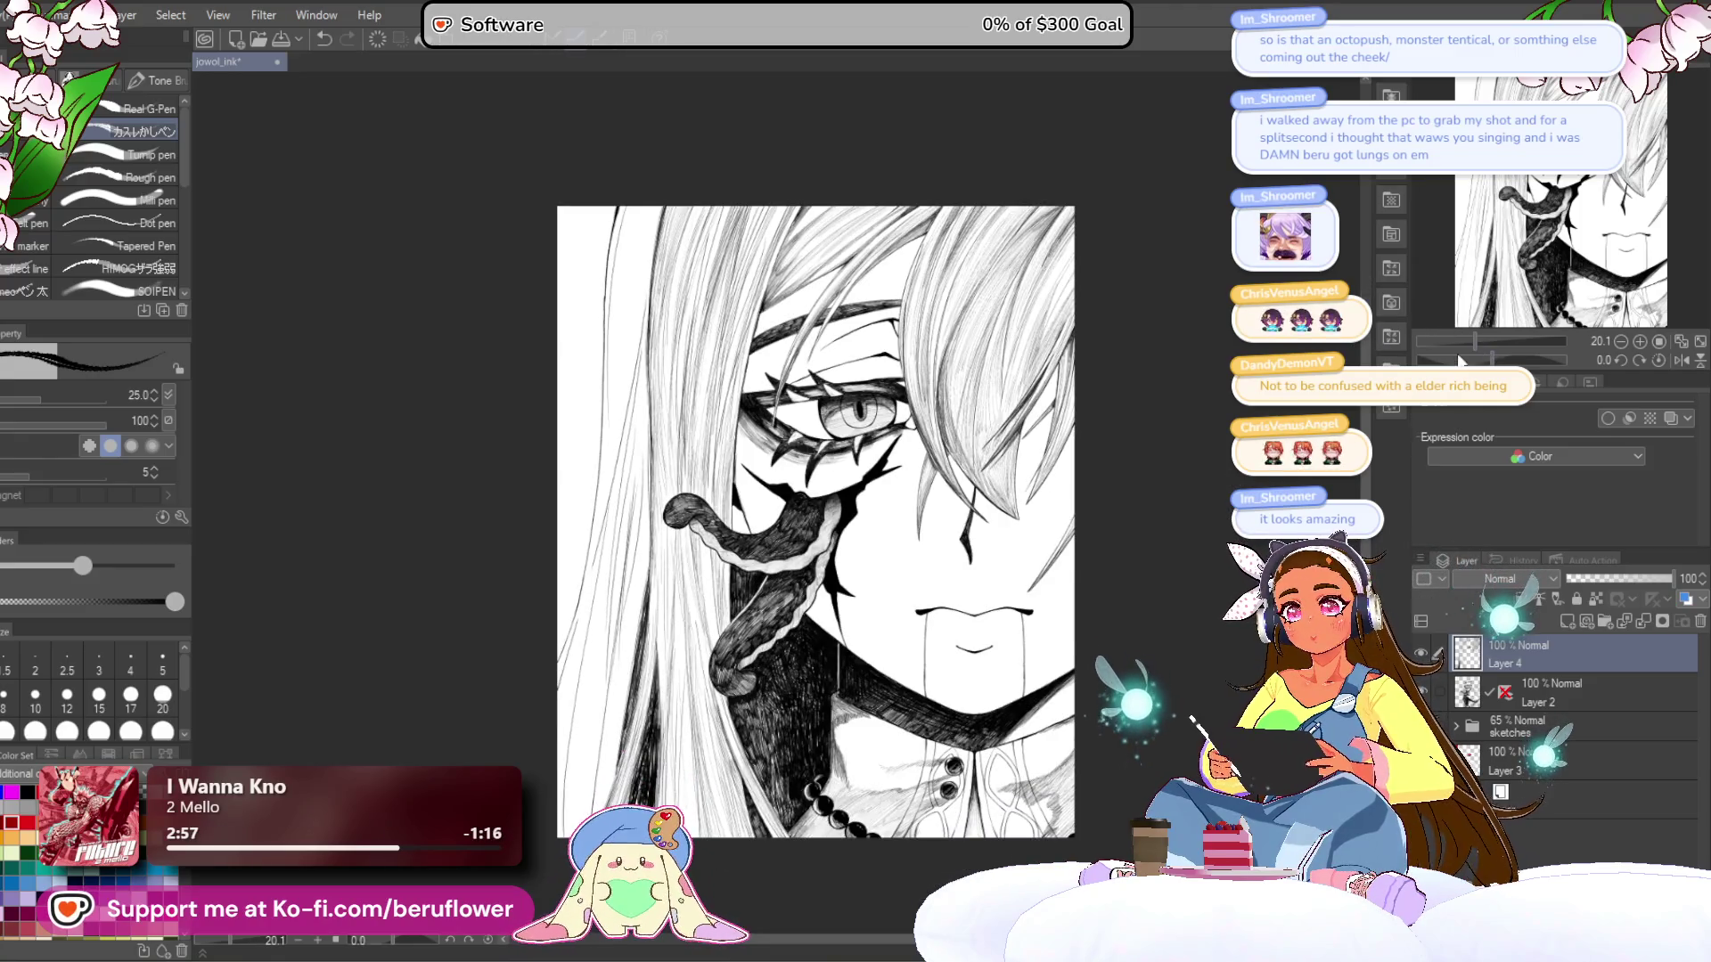
drag(1475, 360, 1508, 359)
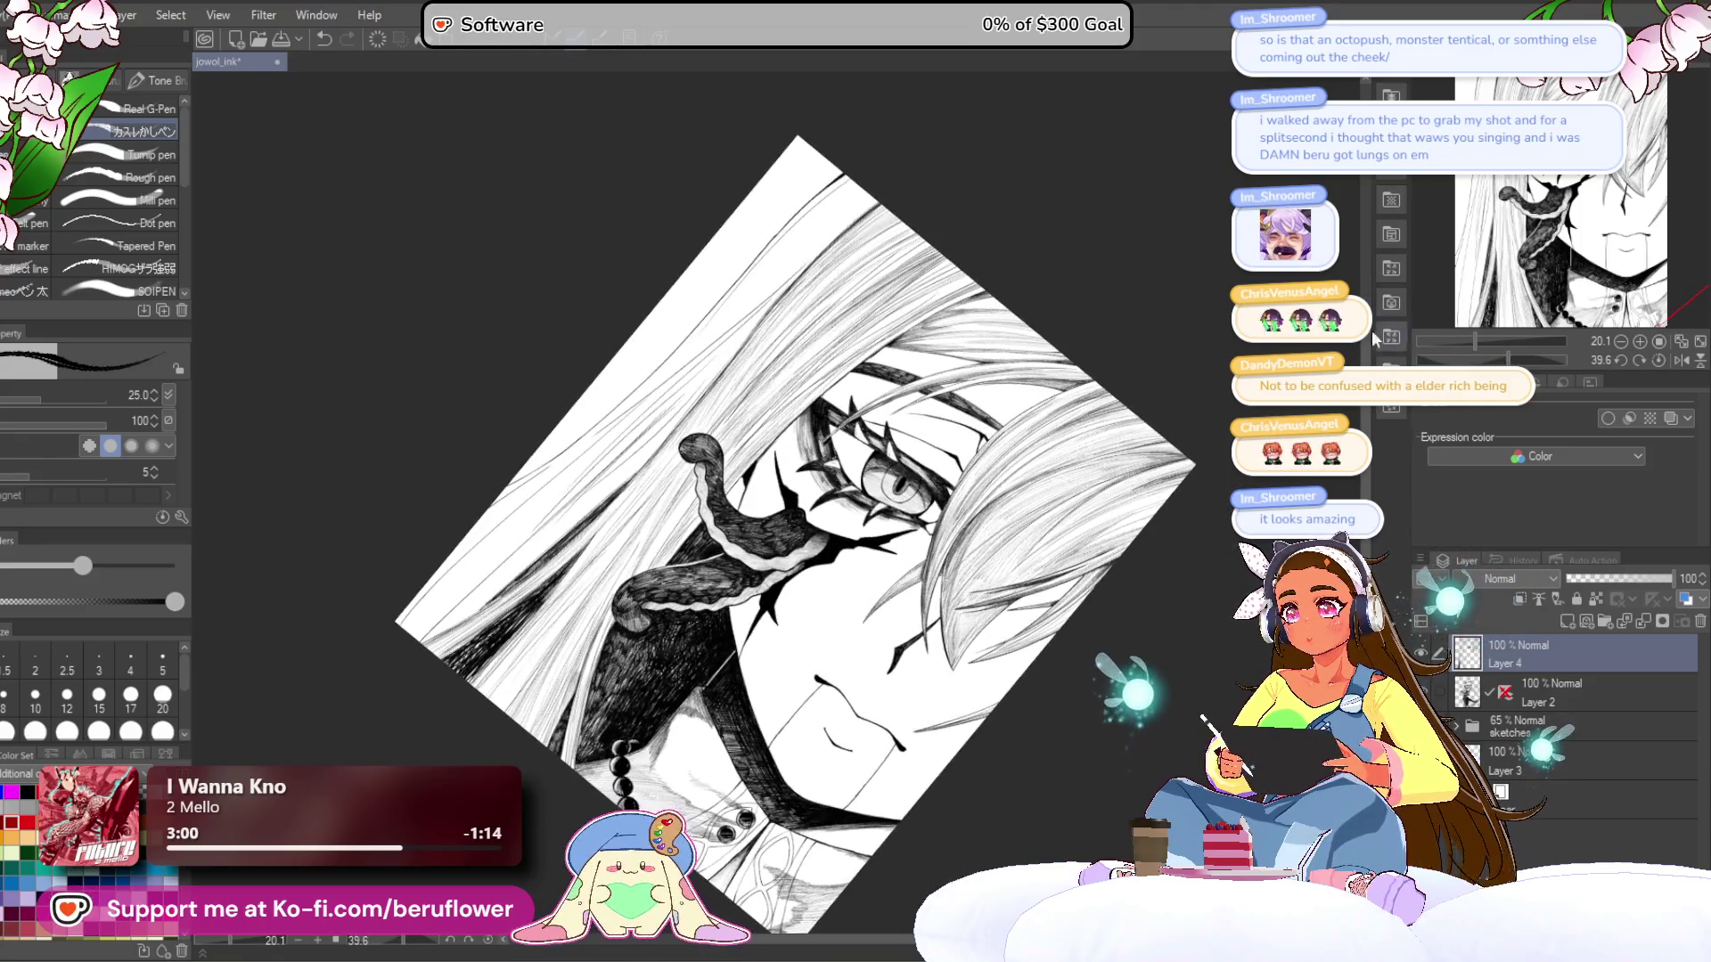
scroll(678, 437, up, 5)
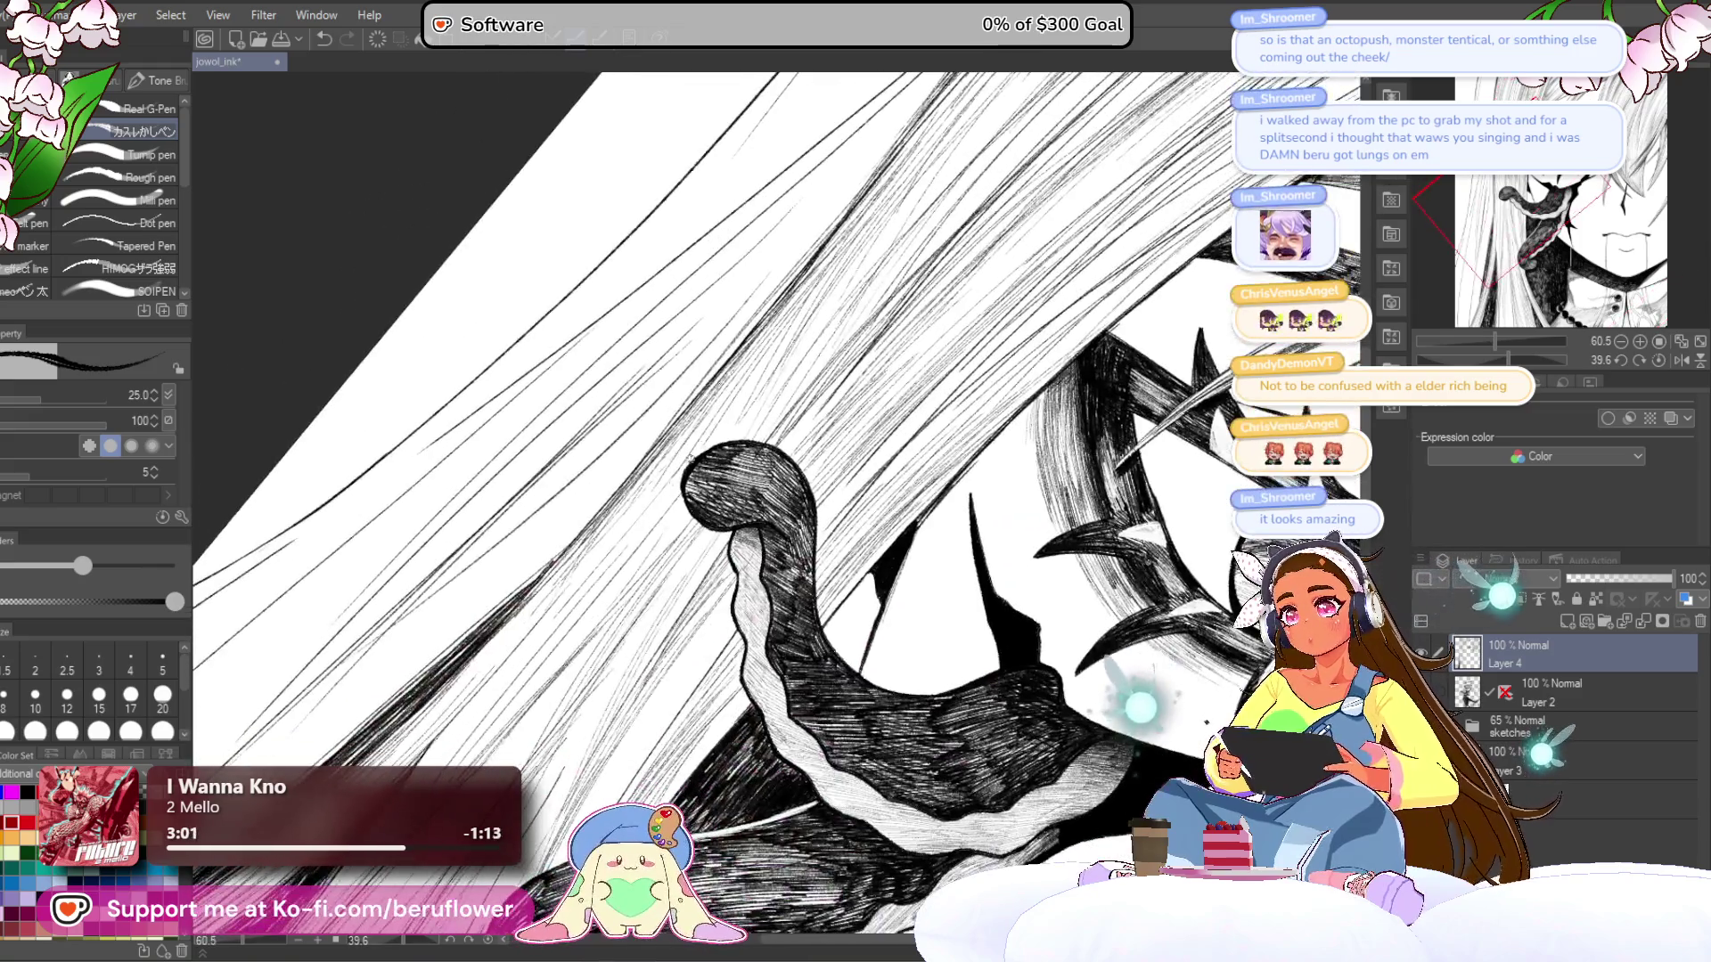
- Set the pen size to 15 and hatch fine diagonal strokes into the hair shadow beside the tentacle
drag(675, 483, 760, 459)
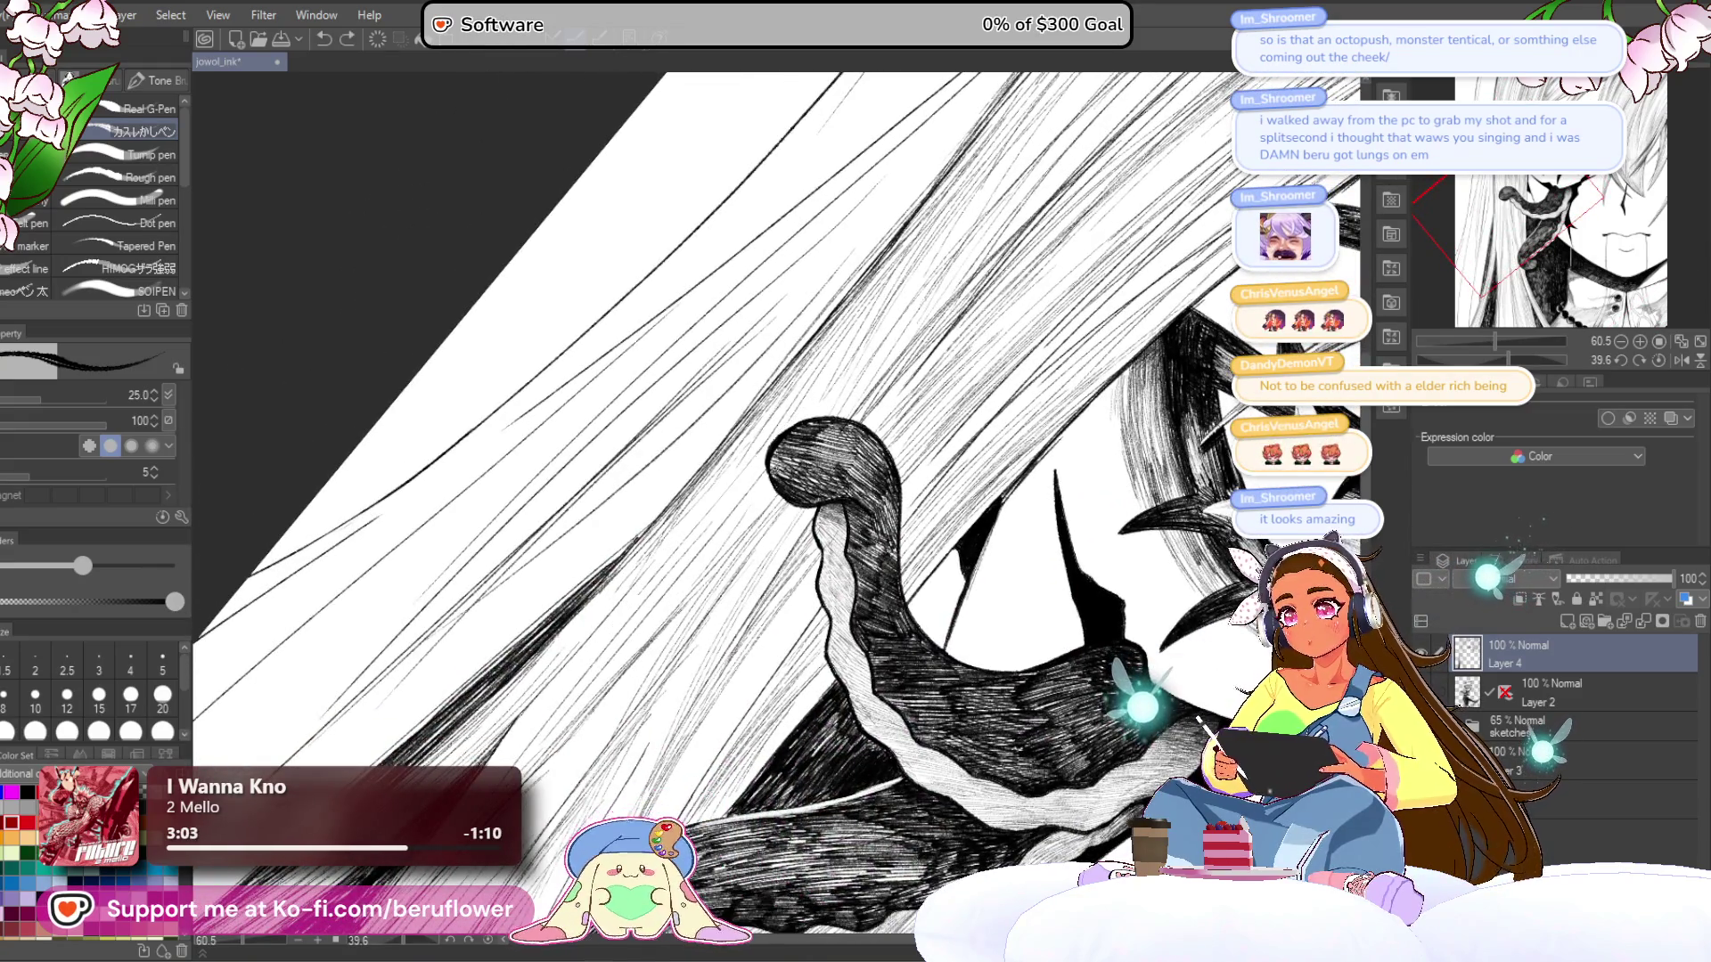
key(bracketleft)
key(bracketleft)
key(bracketleft)
mouse_move(773, 484)
mouse_down()
mouse_move(623, 663)
mouse_move(772, 448)
mouse_up()
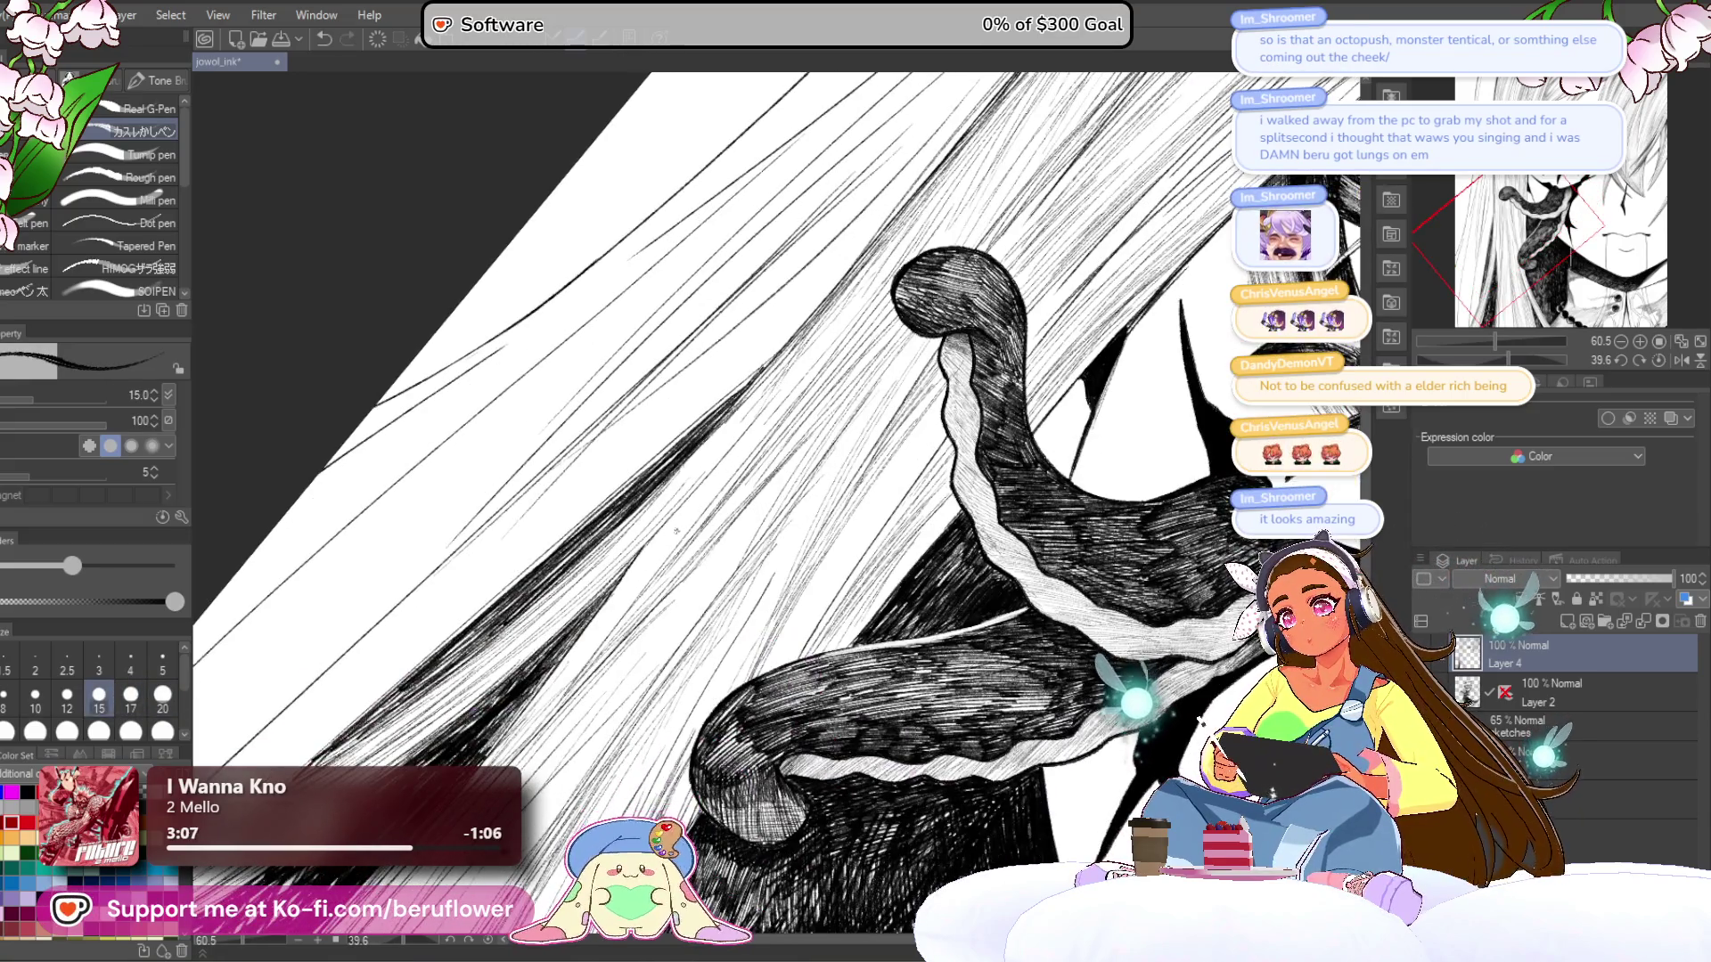
drag(730, 510, 532, 727)
drag(703, 540, 516, 741)
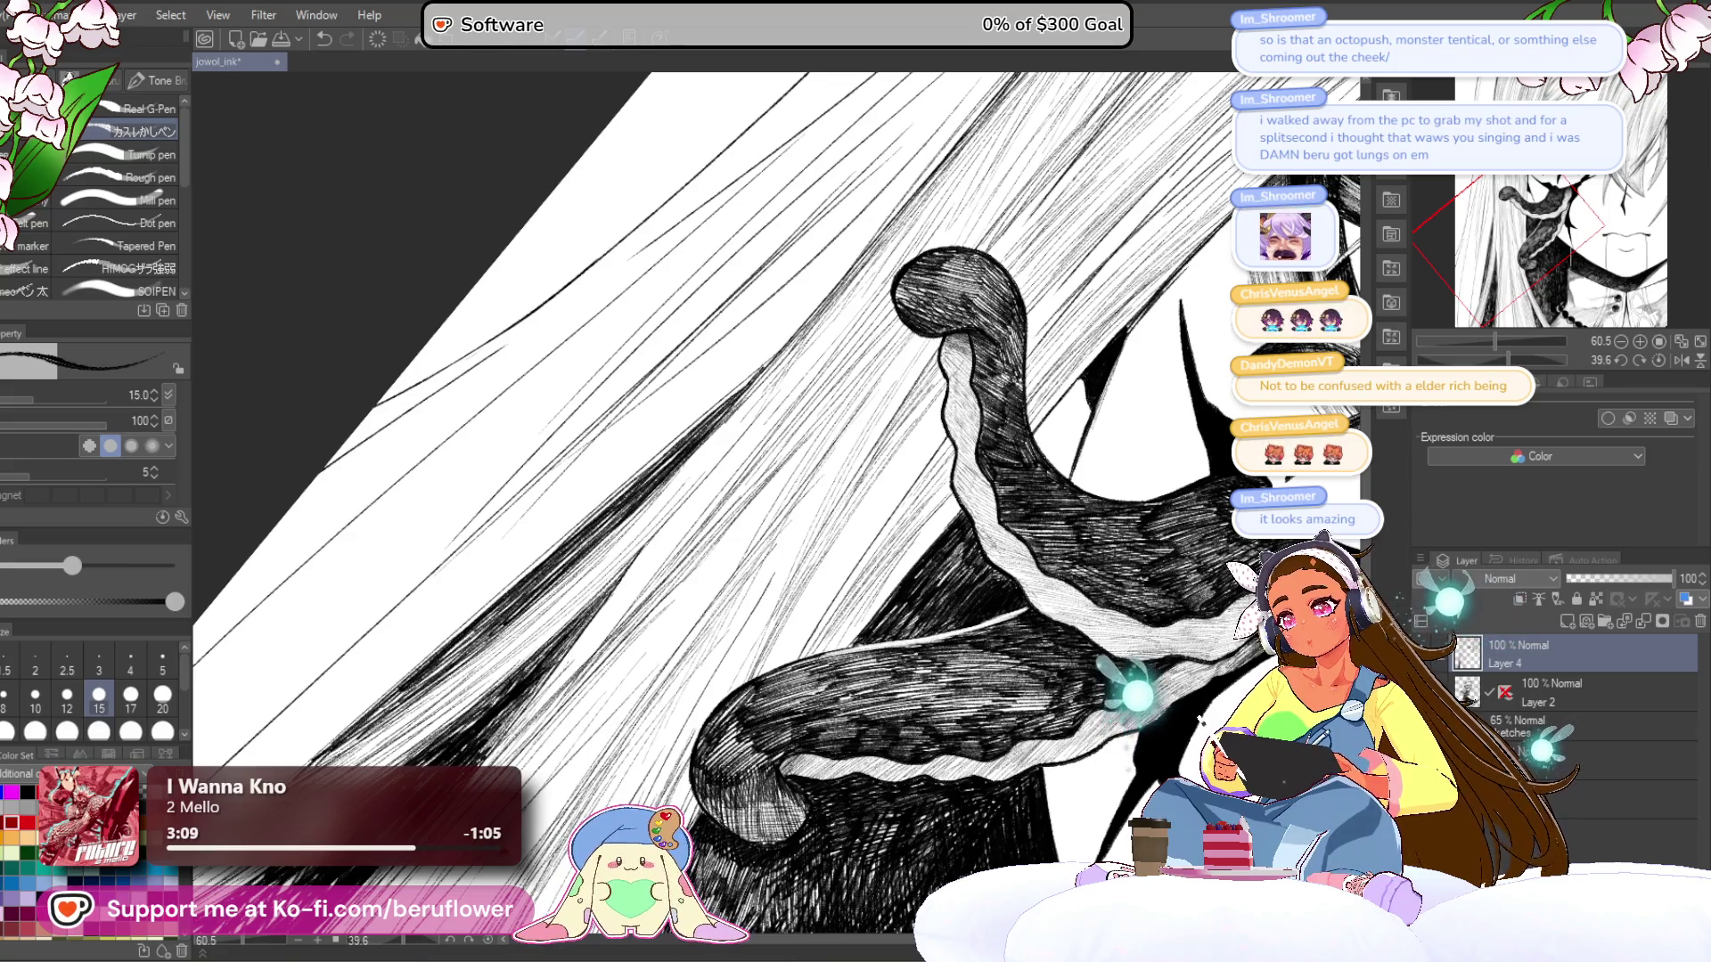
scroll(776, 499, down, 4)
scroll(776, 499, up, 3)
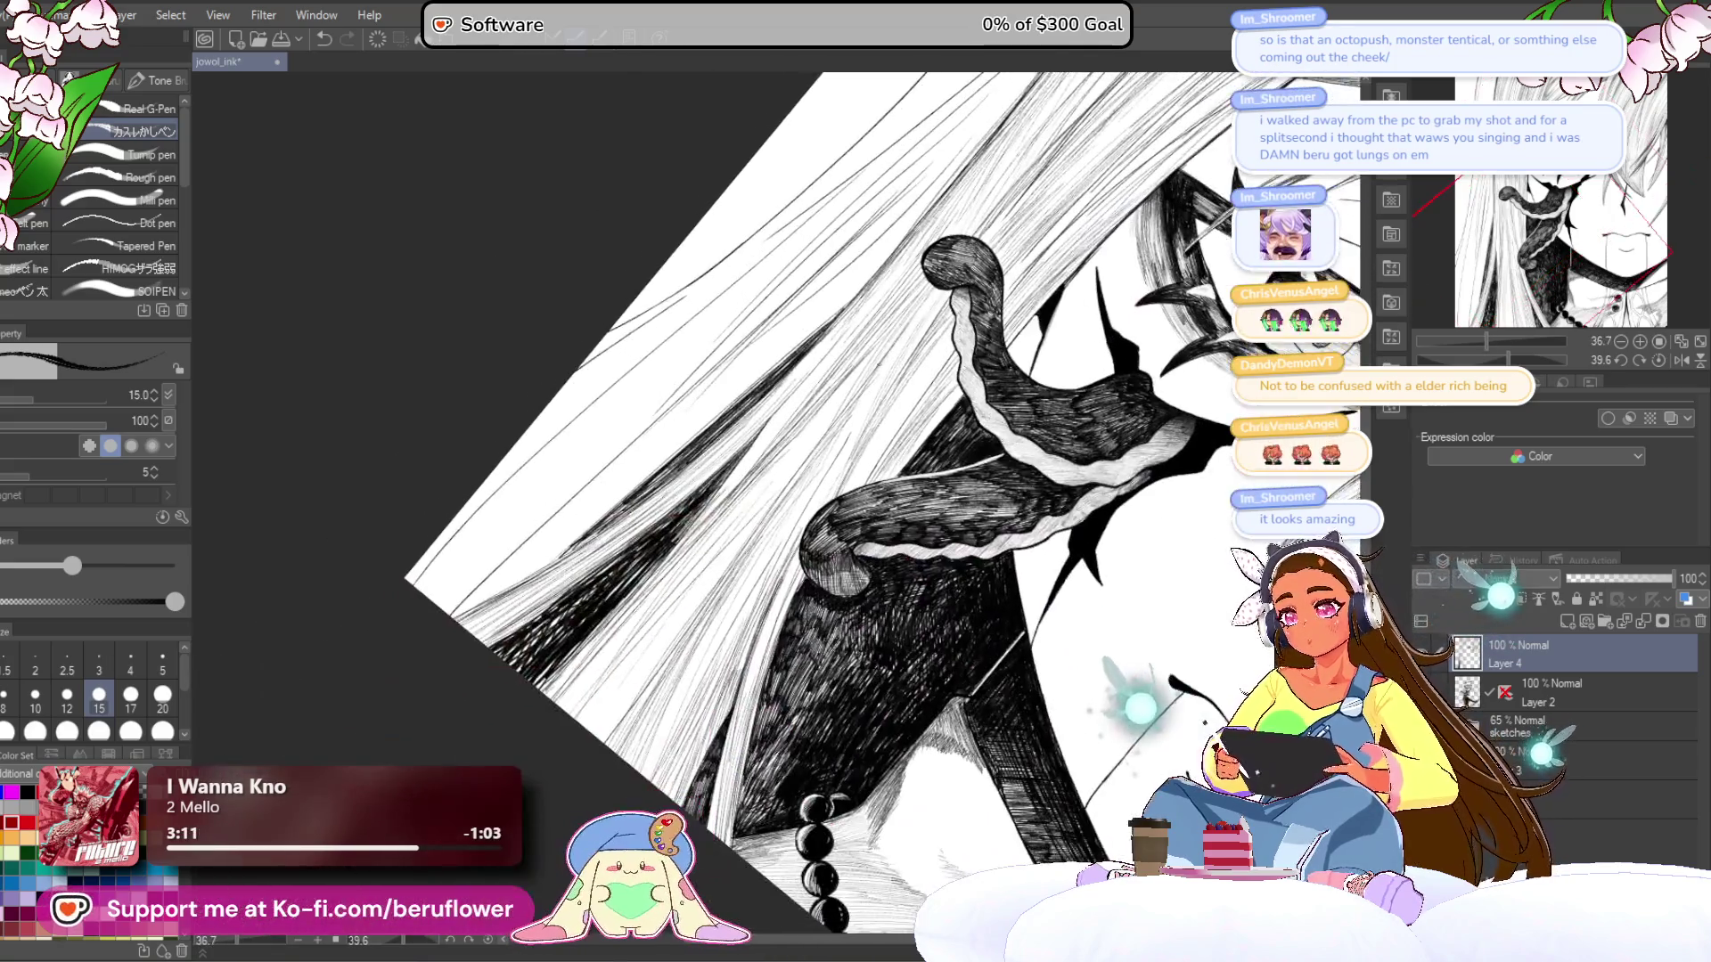
scroll(781, 464, up, 4)
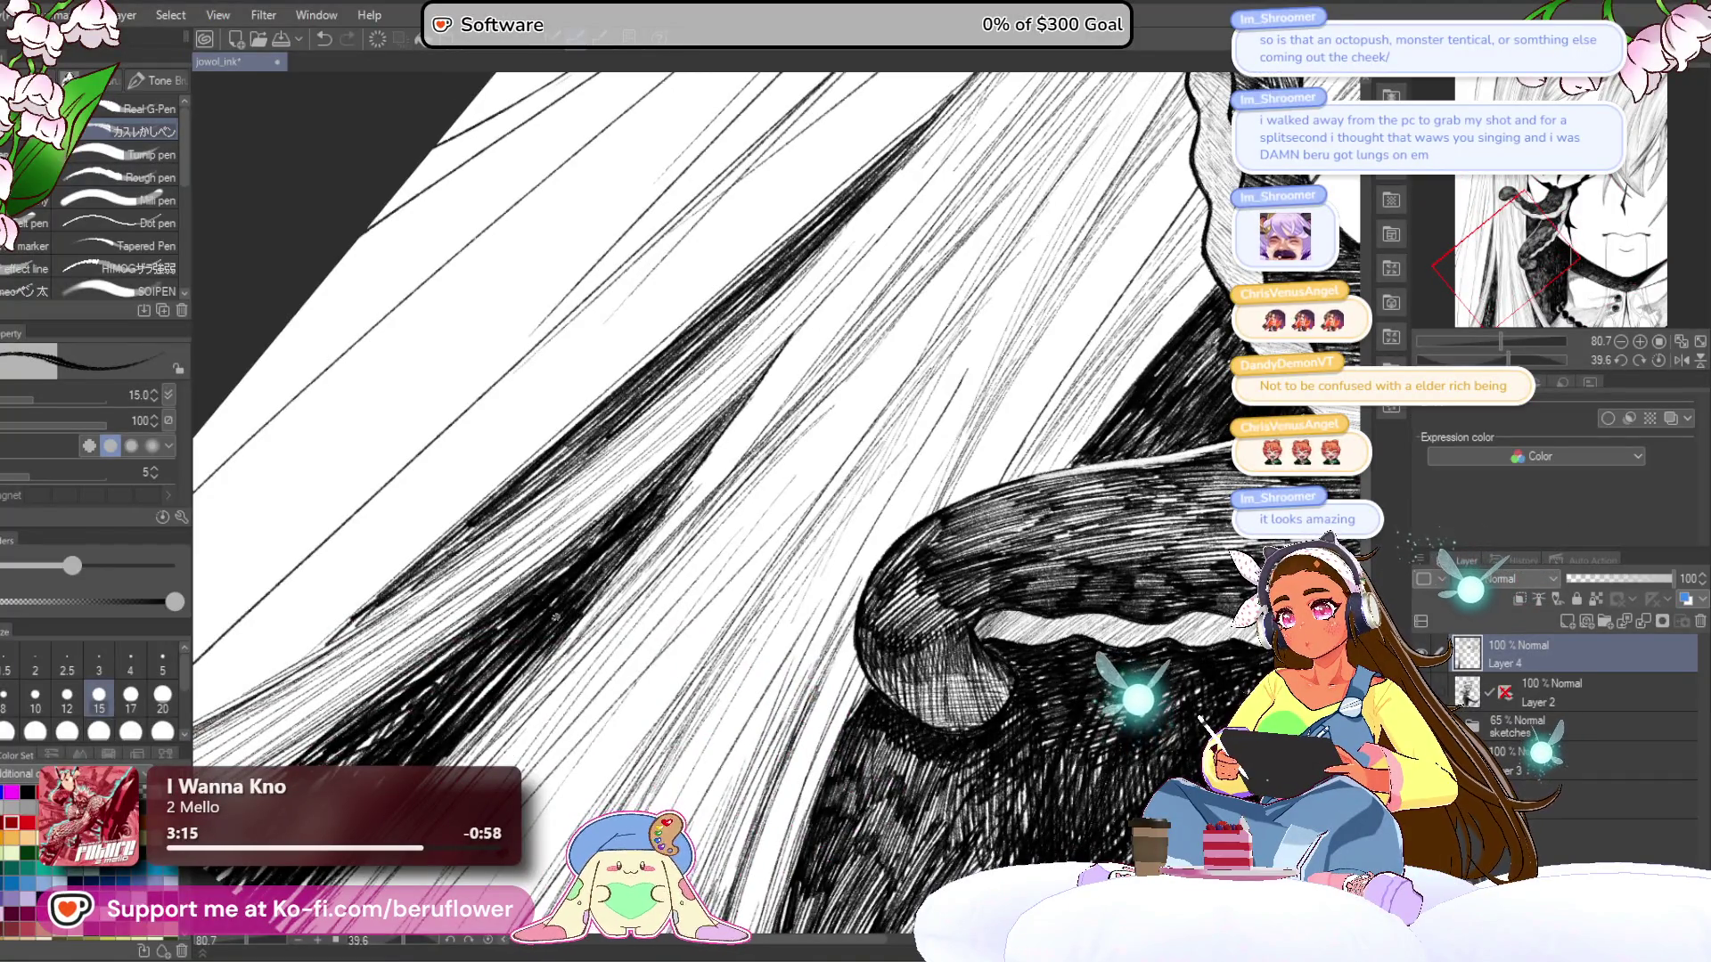
mouse_move(659, 483)
mouse_down()
mouse_move(610, 524)
mouse_move(726, 454)
mouse_up()
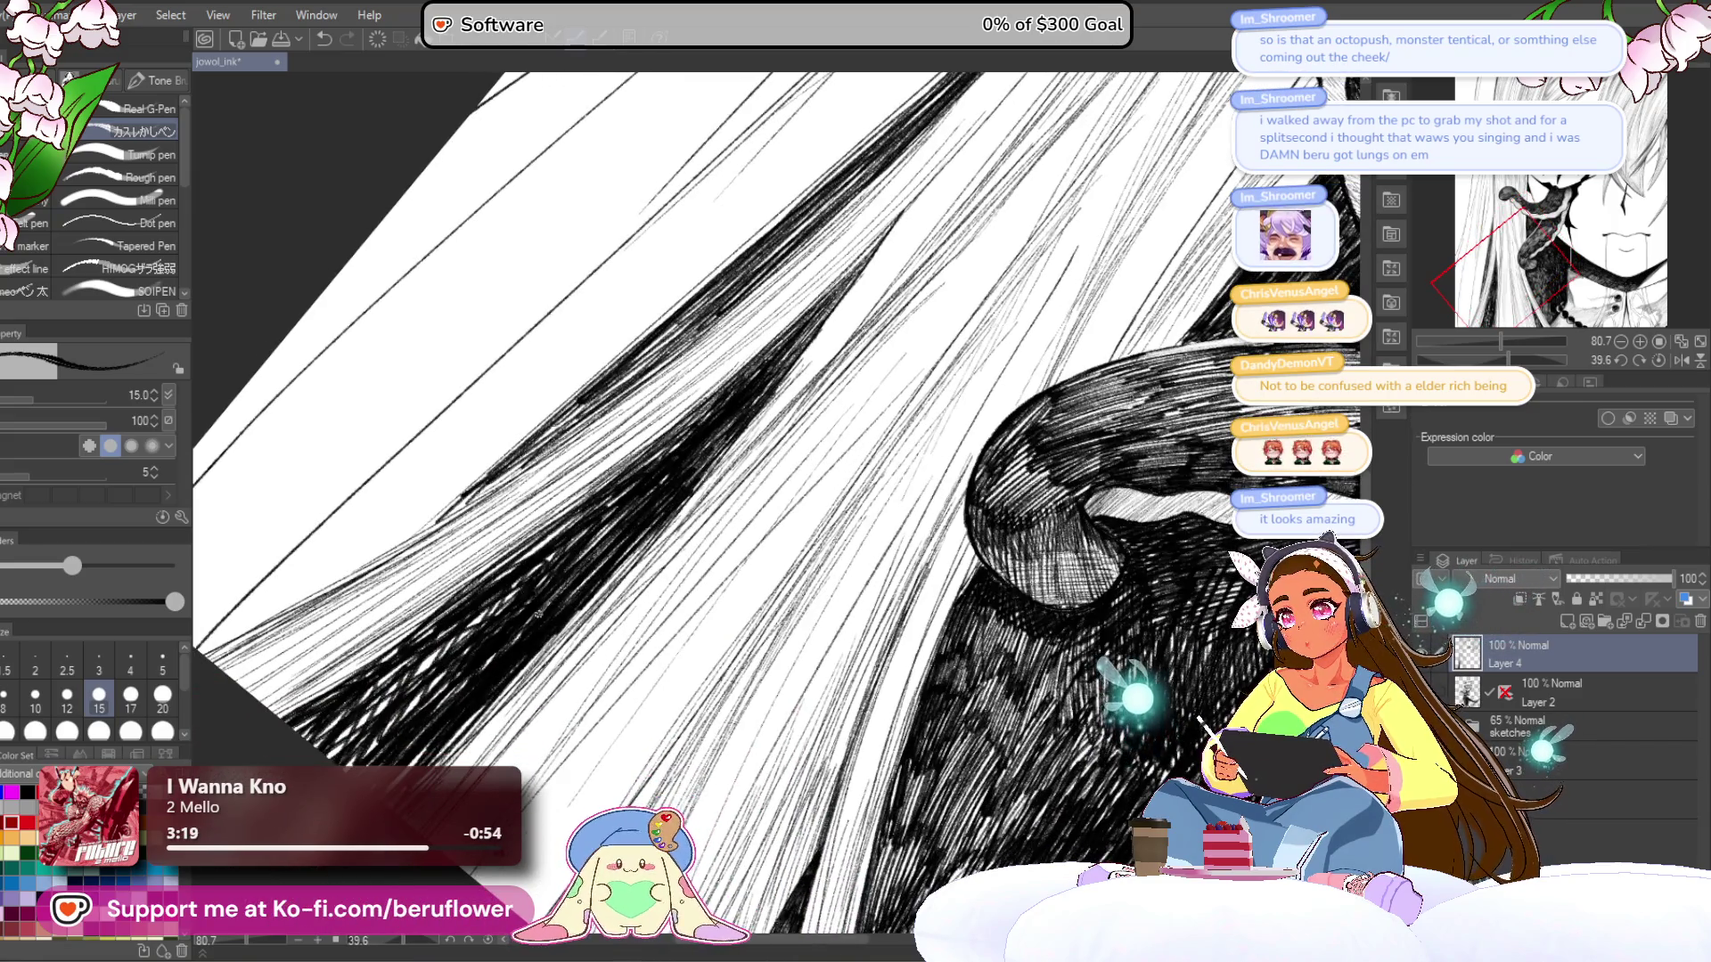
- Pan the view across the shaded hair and re-centre it on the tentacle
mouse_move(485, 600)
mouse_down()
mouse_move(612, 527)
mouse_move(510, 604)
mouse_up()
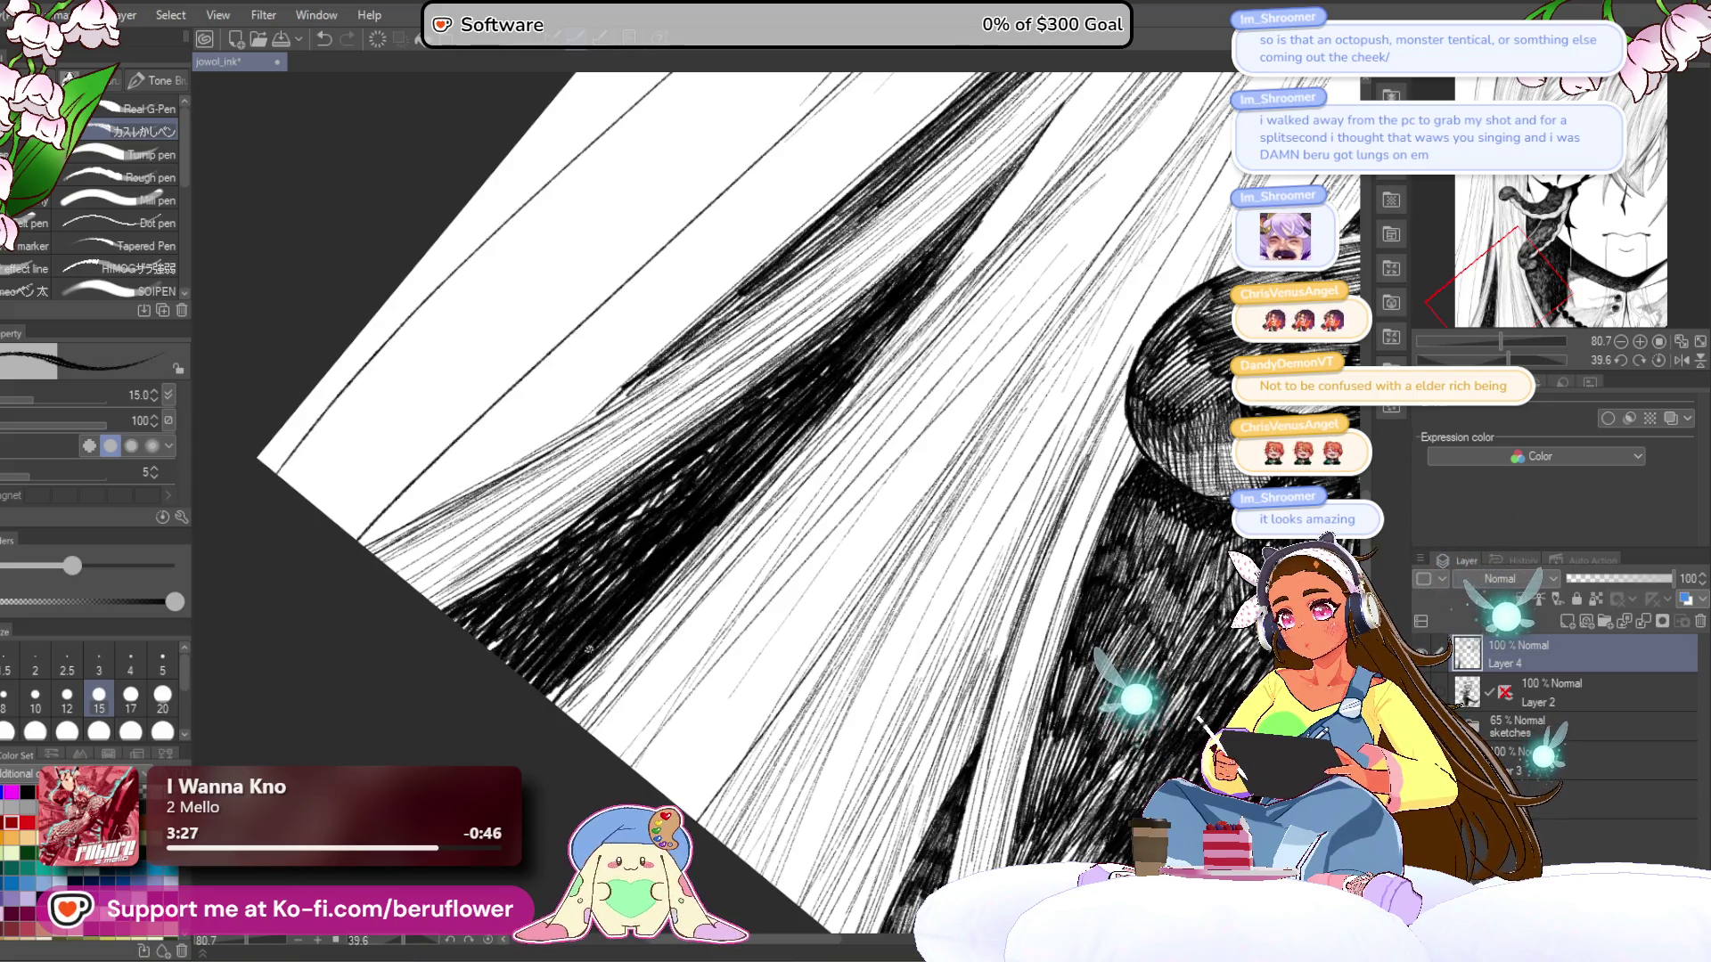
scroll(528, 695, down, 5)
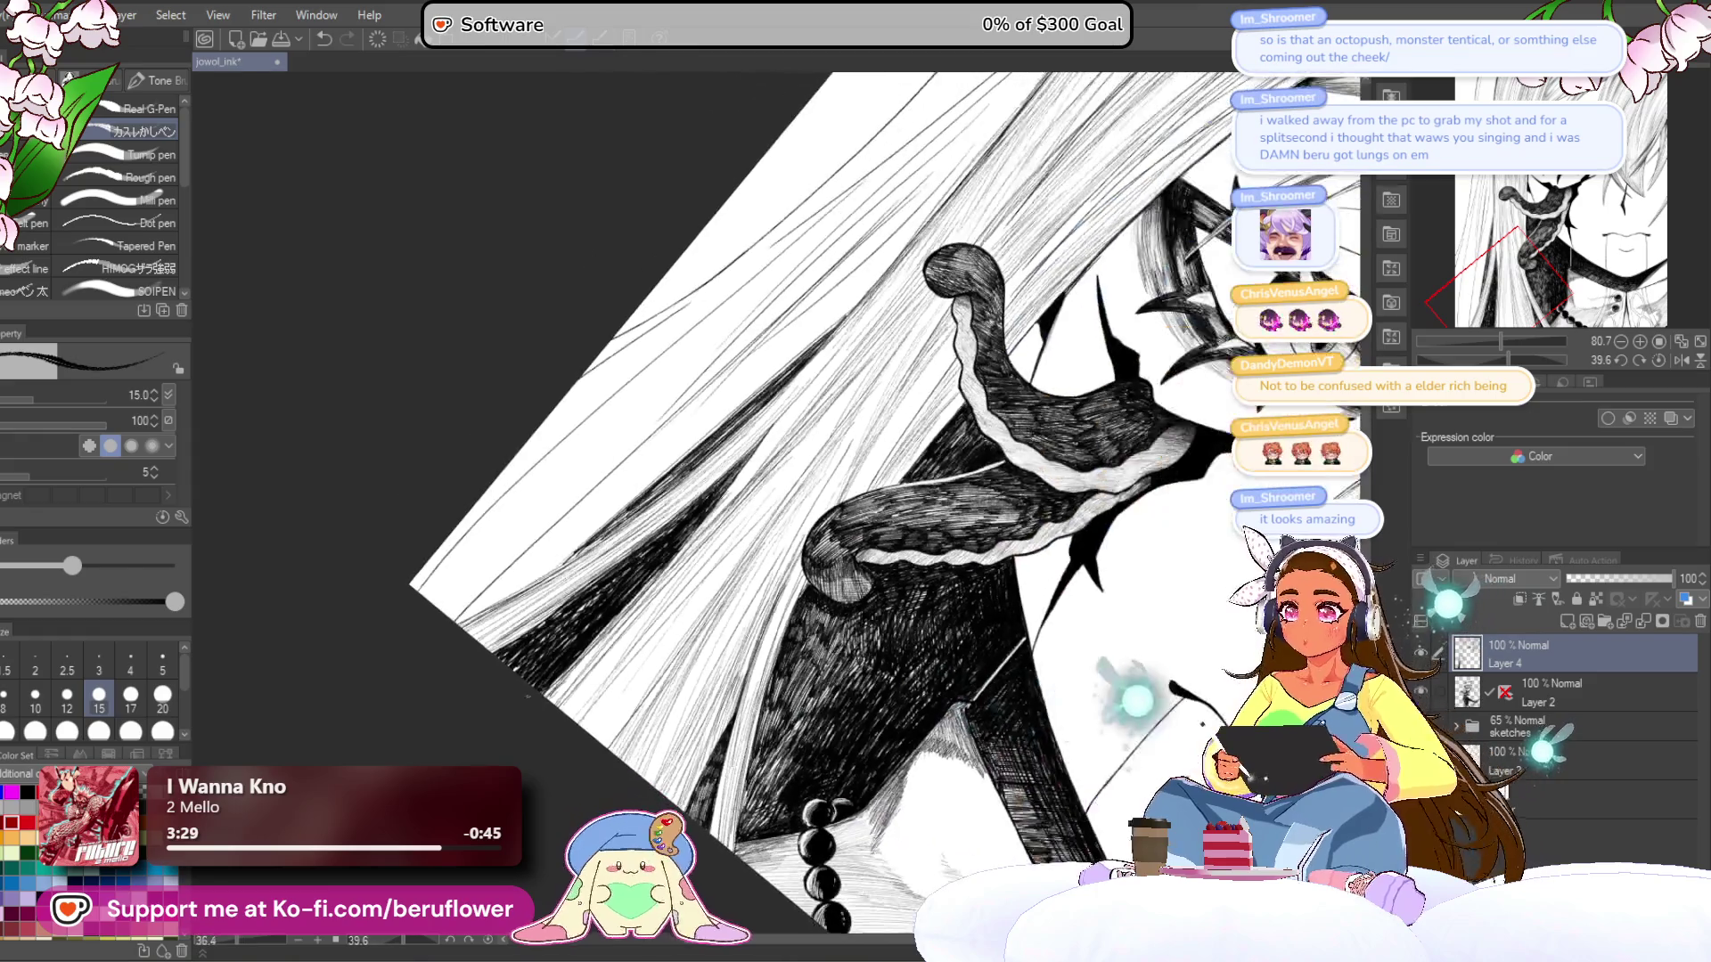
scroll(763, 586, up, 4)
drag(764, 586, 700, 524)
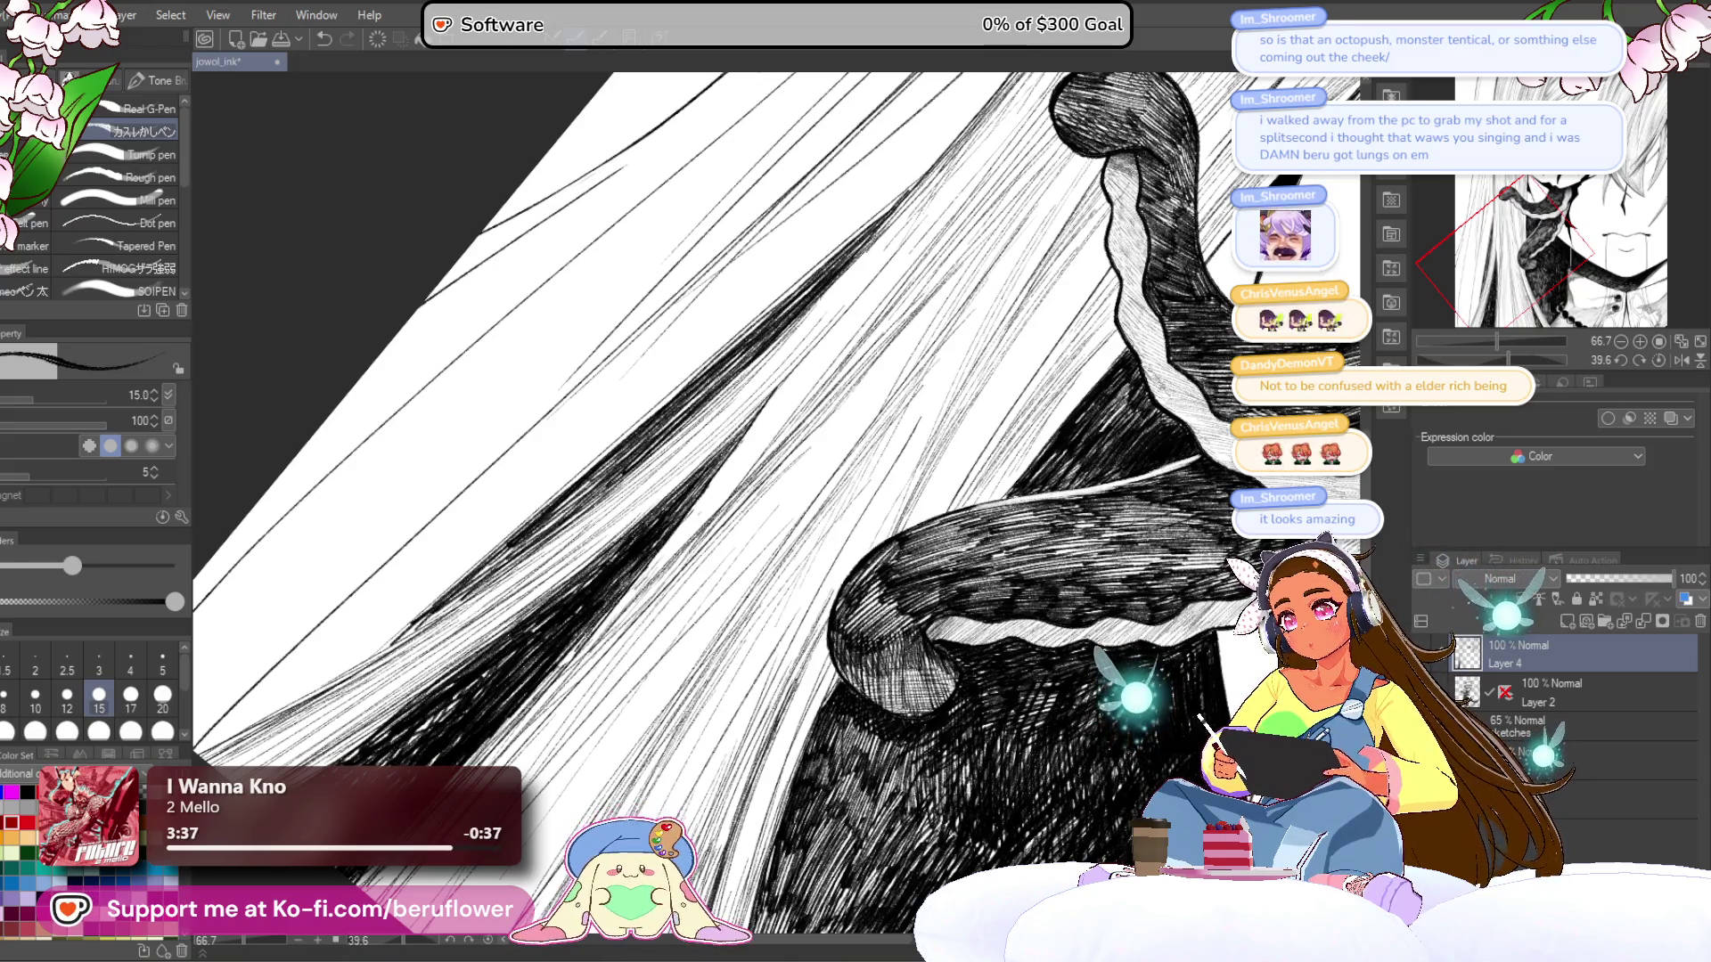
drag(817, 371, 759, 434)
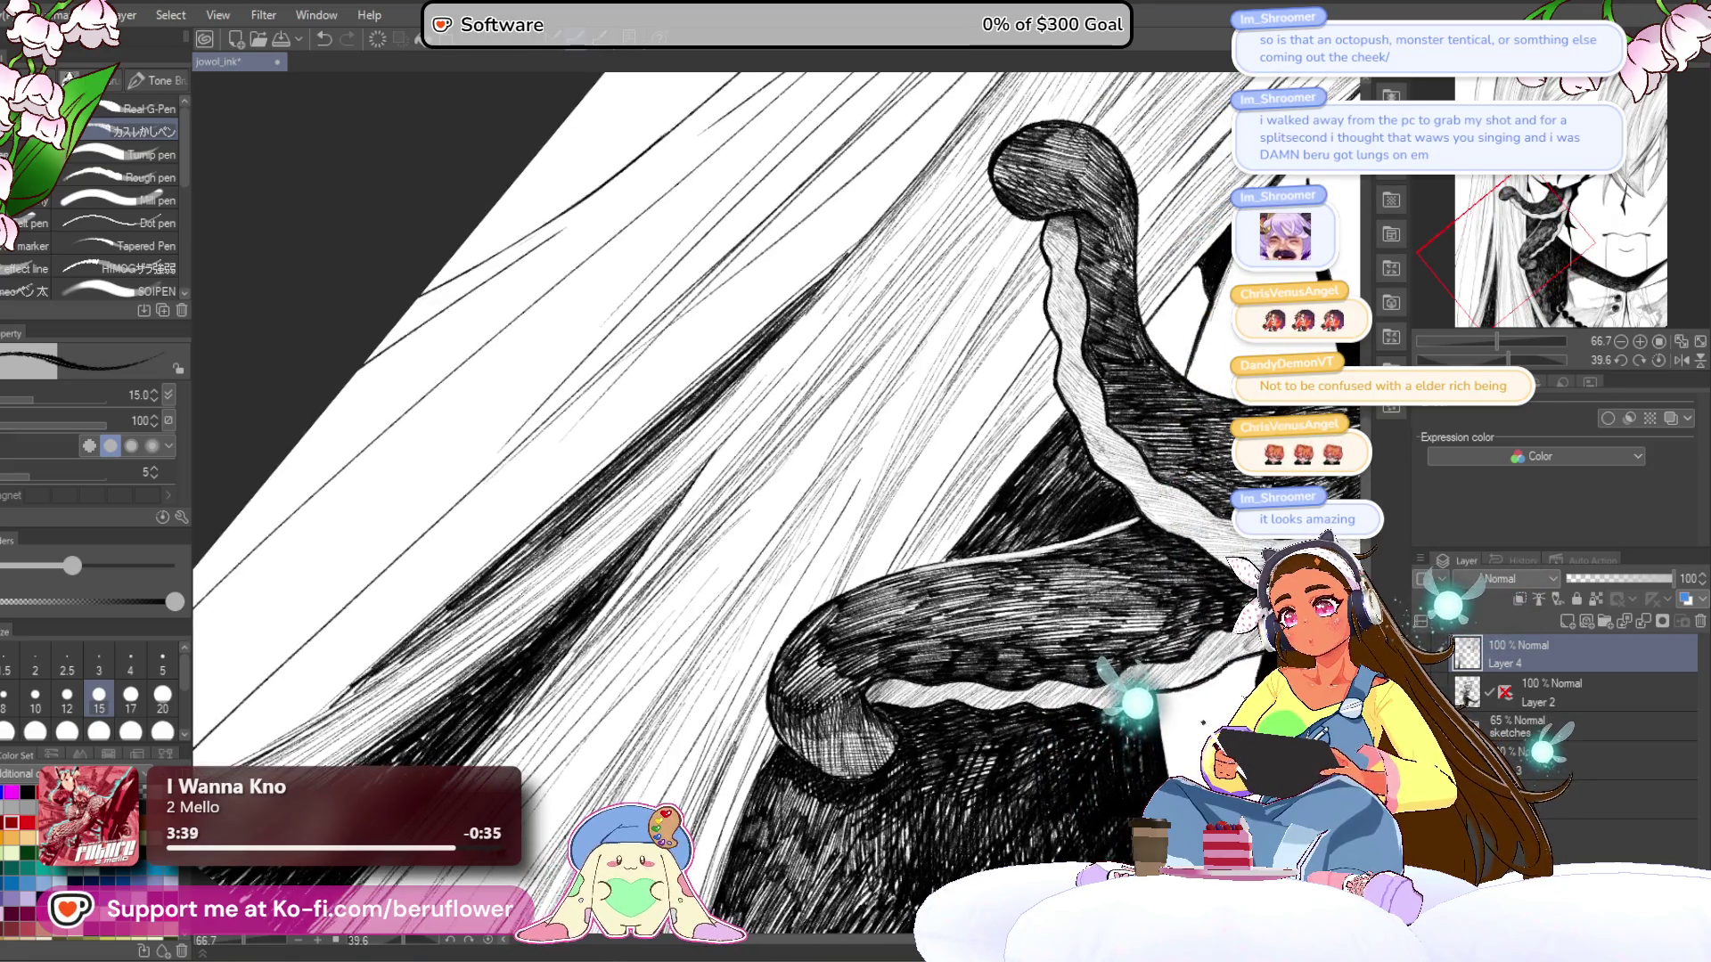
scroll(537, 710, down, 3)
- Zoom out to the whole face, reposition it, and tilt the canvas slightly more
mouse_move(1277, 576)
mouse_down()
mouse_move(1216, 470)
mouse_move(1216, 508)
mouse_up()
drag(1170, 590, 1284, 619)
drag(1506, 360, 1508, 360)
scroll(905, 368, up, 5)
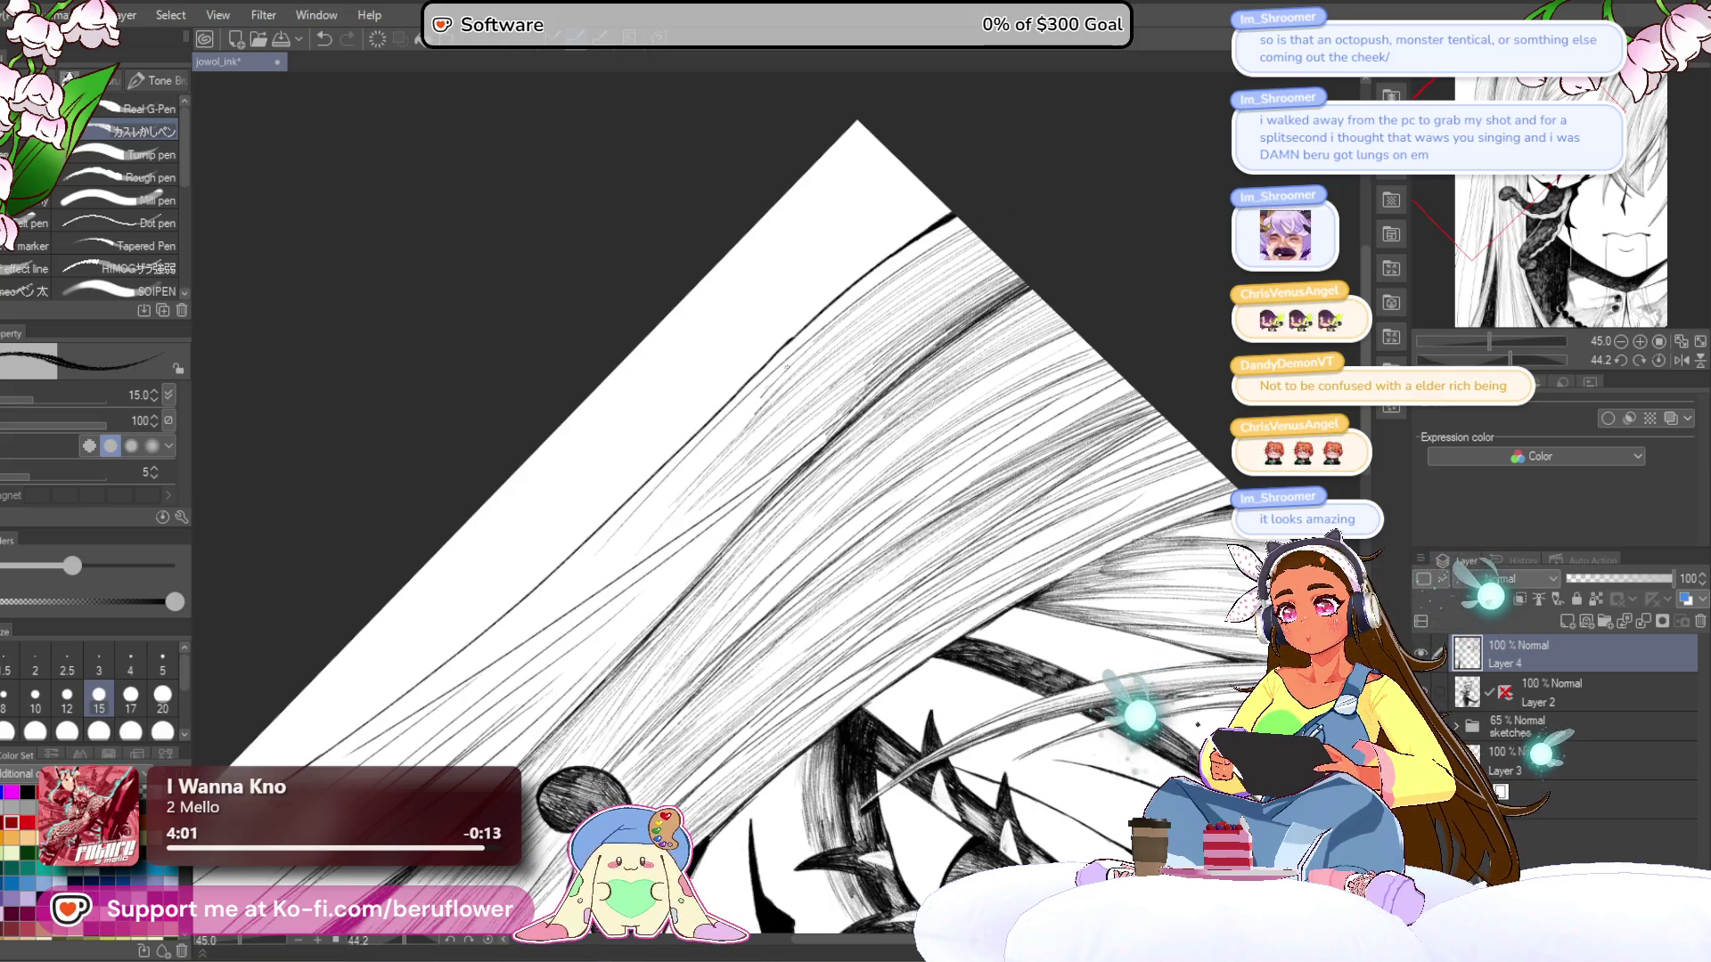
scroll(980, 214, down, 5)
- Frame the eye and tentacle and rotate the canvas from 44.2° to about 7.9°
scroll(885, 260, up, 3)
scroll(788, 649, up, 3)
mouse_move(788, 650)
mouse_down()
mouse_move(853, 565)
mouse_move(895, 580)
mouse_move(867, 644)
mouse_move(600, 837)
mouse_up()
drag(754, 496, 849, 452)
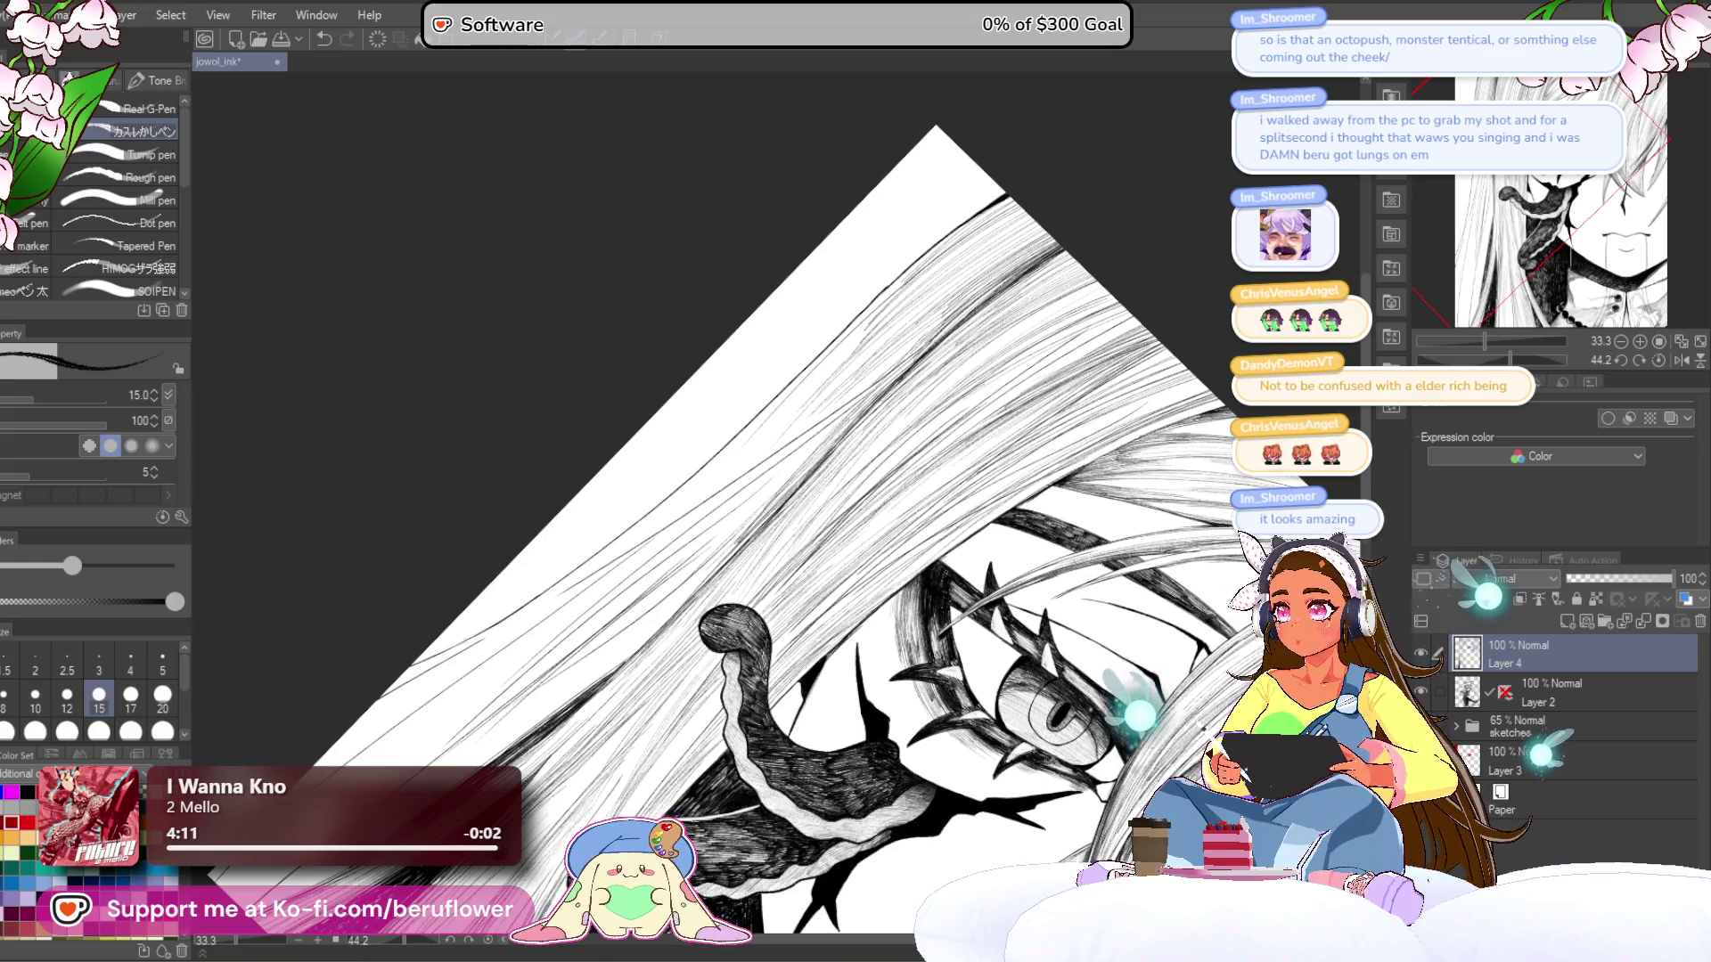
drag(724, 530, 835, 414)
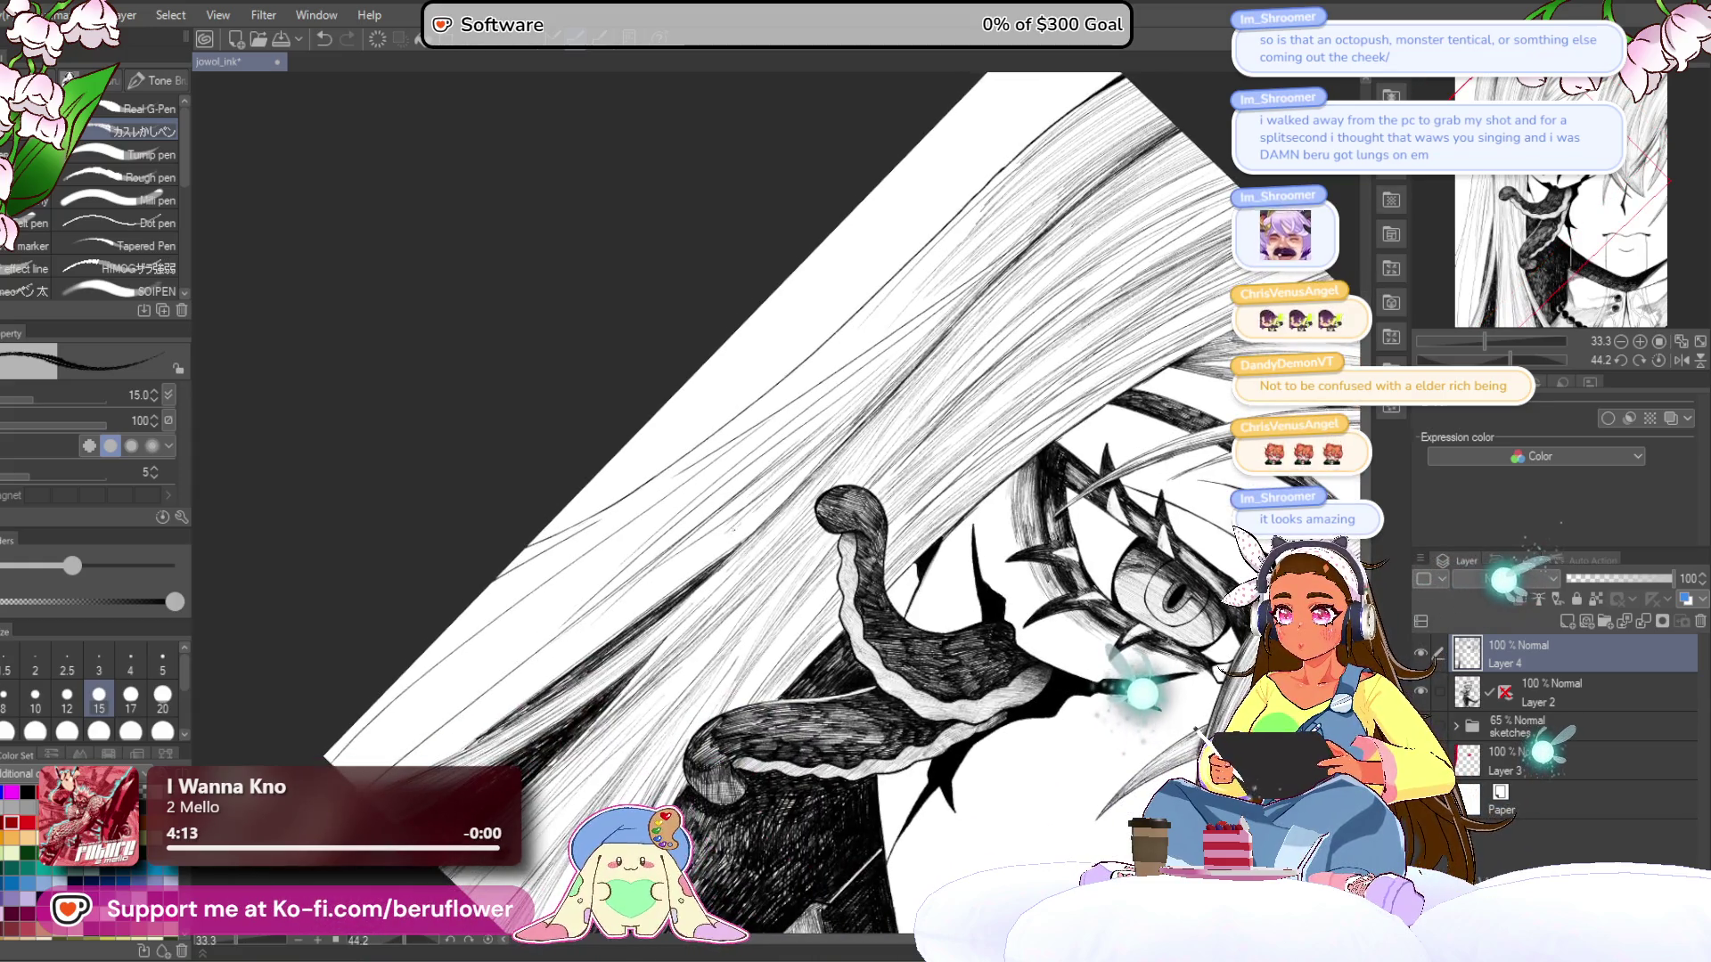
drag(724, 535, 857, 401)
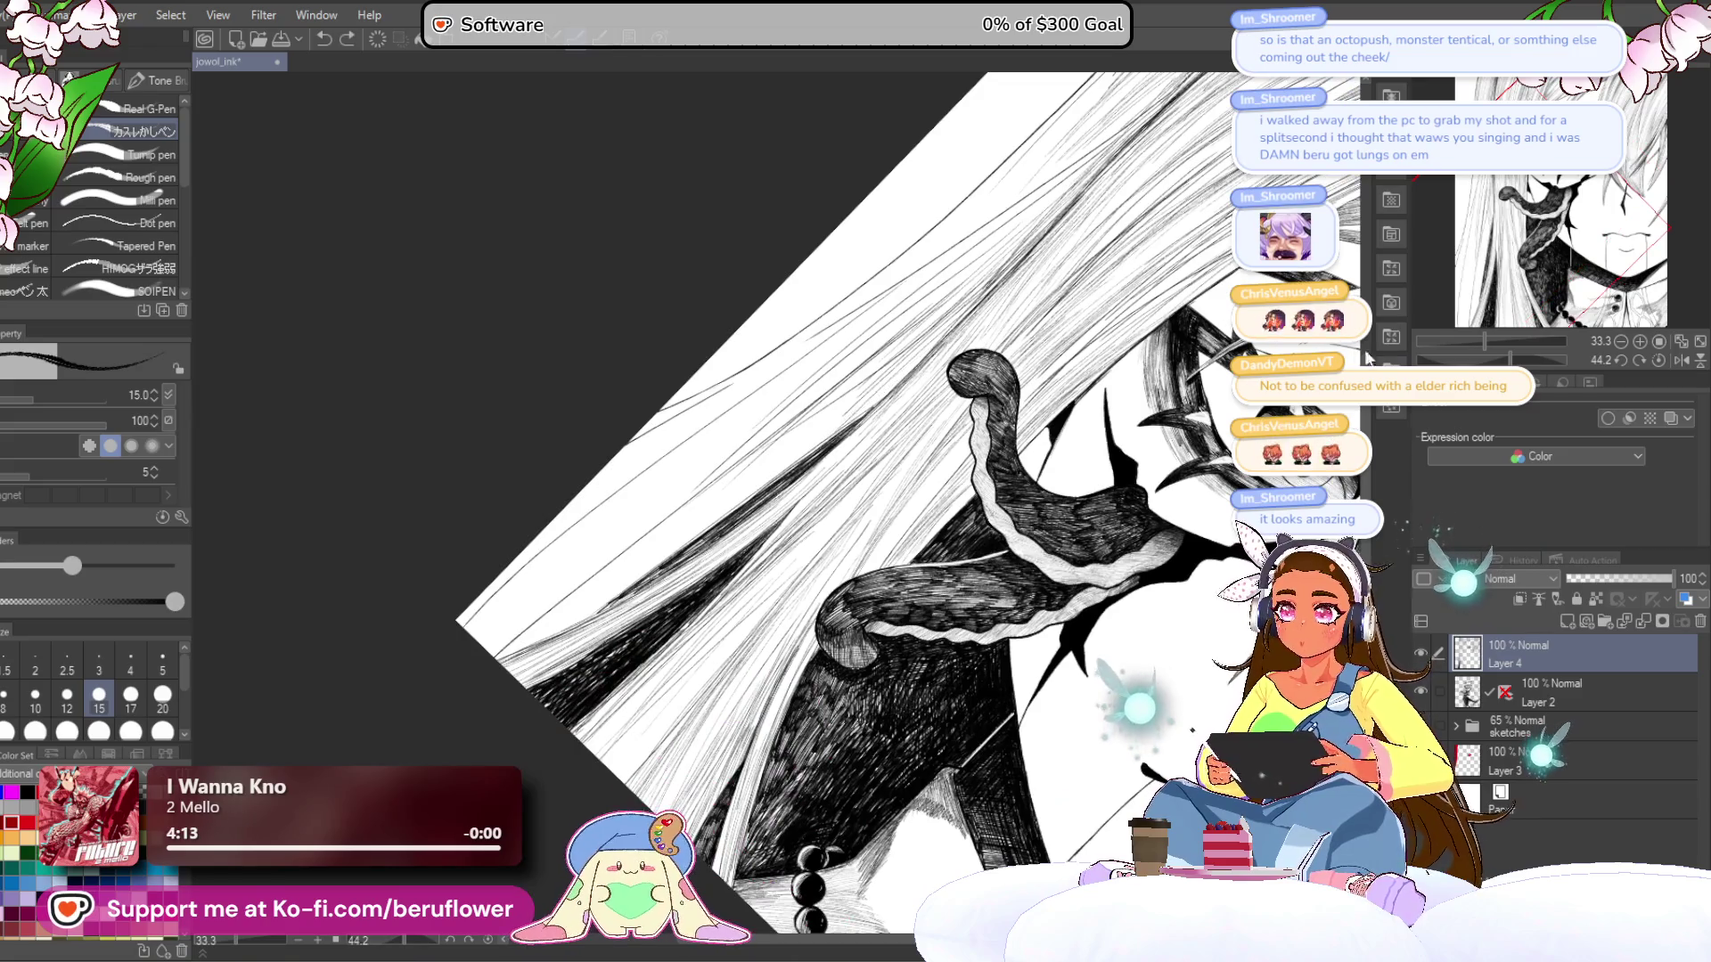
drag(1509, 359, 1496, 361)
mouse_move(654, 539)
mouse_down()
mouse_move(650, 744)
mouse_move(718, 577)
mouse_up()
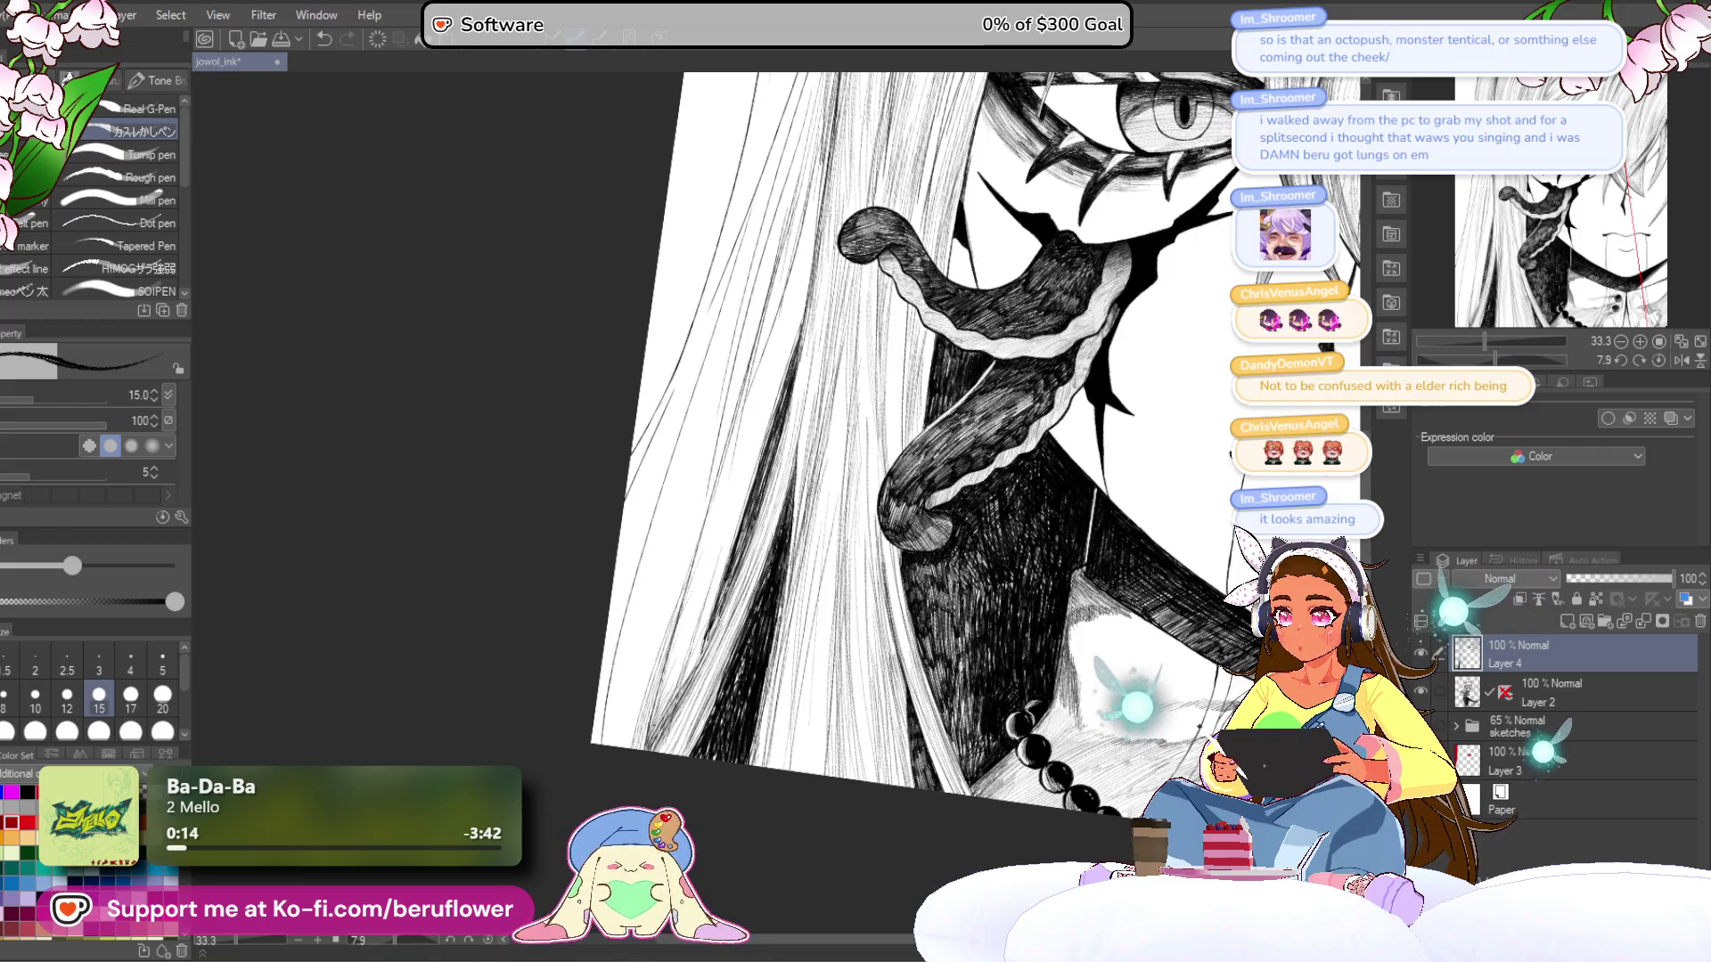
scroll(1550, 294, down, 3)
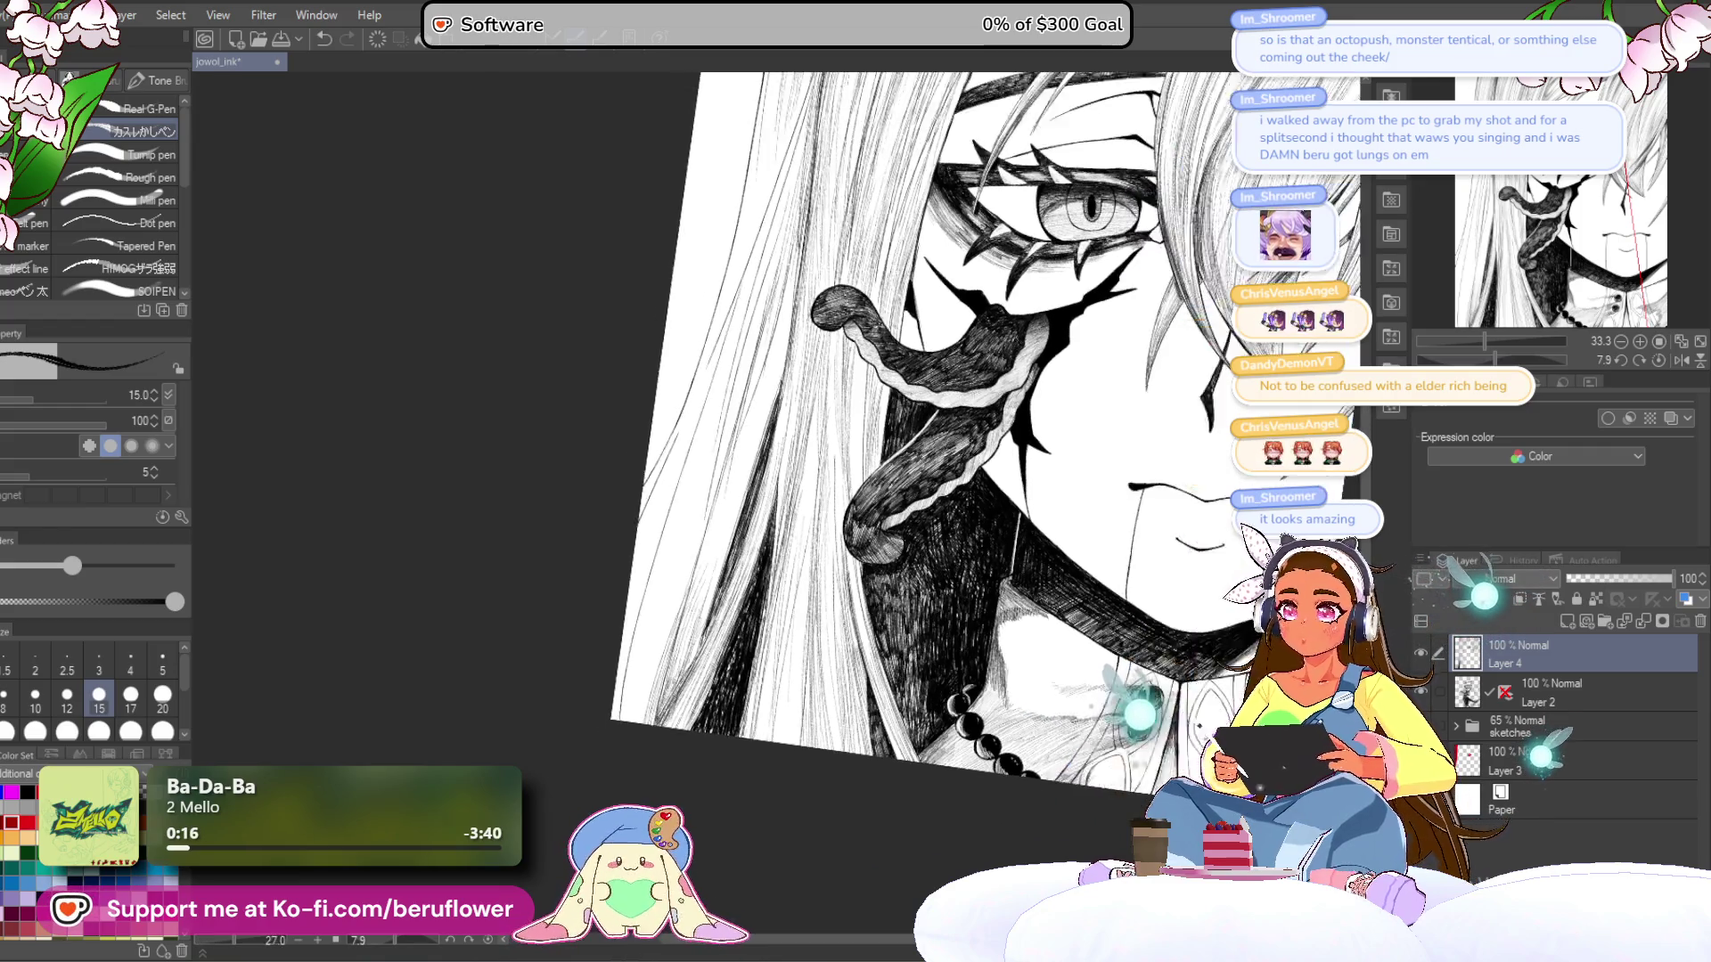
- Zoom out, rotate the canvas clockwise with the Navigator, and recentre on the face
drag(1546, 299, 1550, 294)
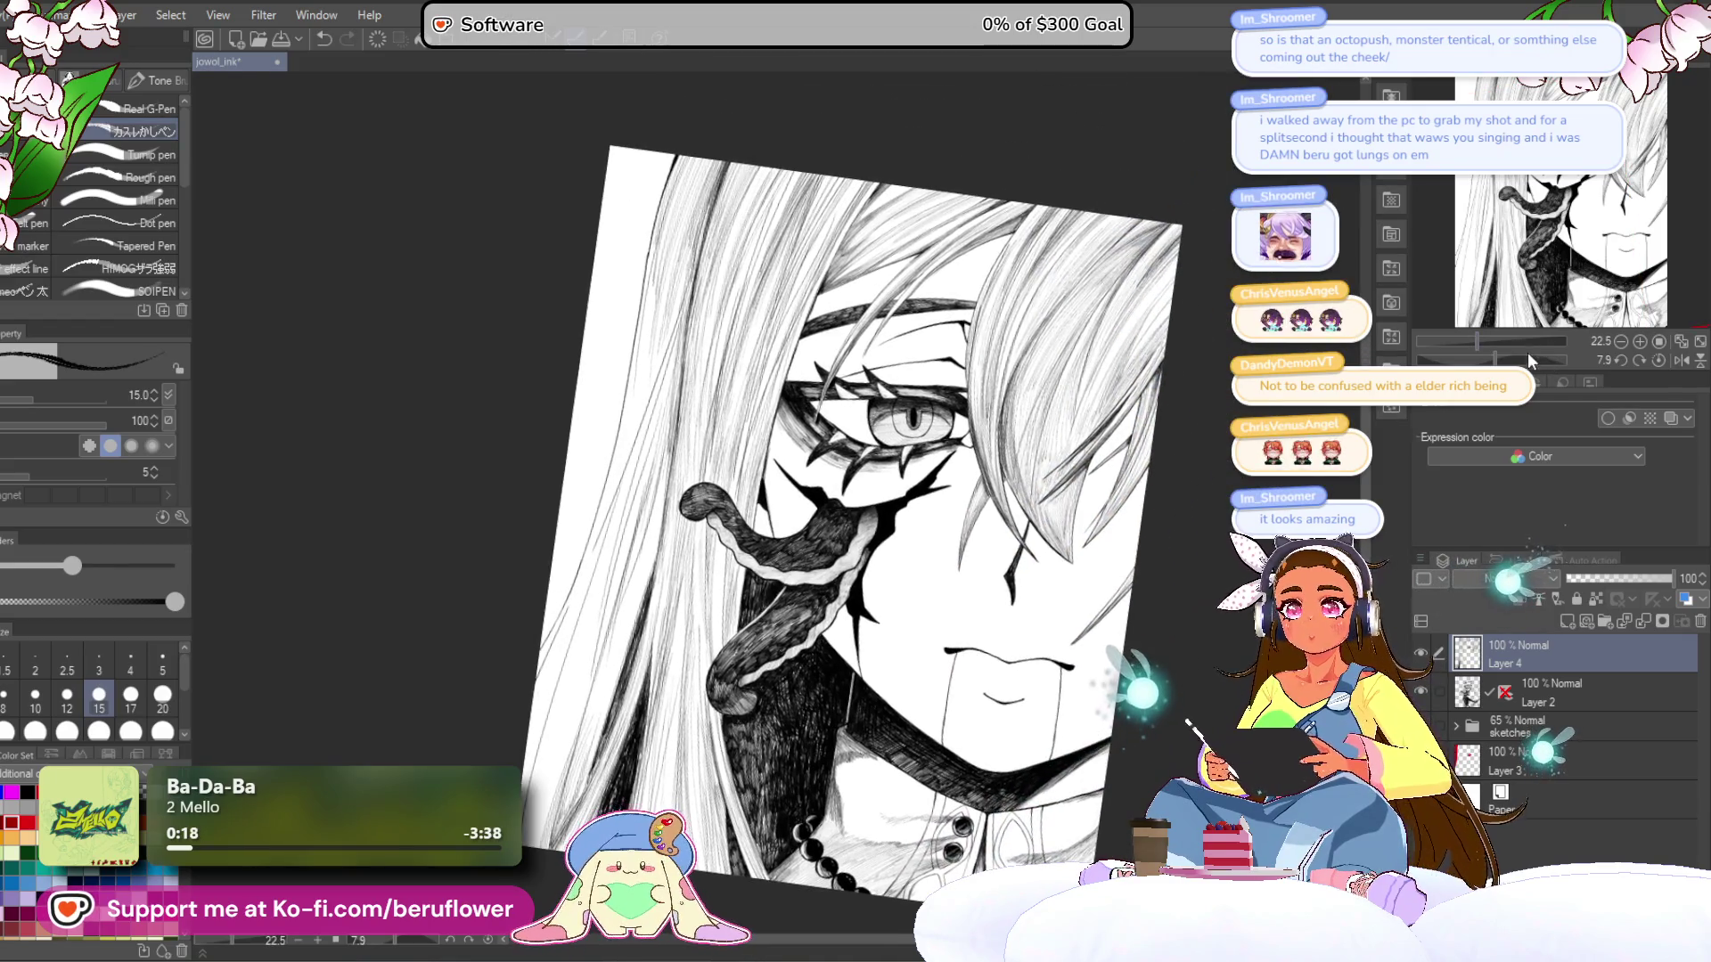
drag(1536, 360, 1503, 361)
drag(1039, 455, 1089, 383)
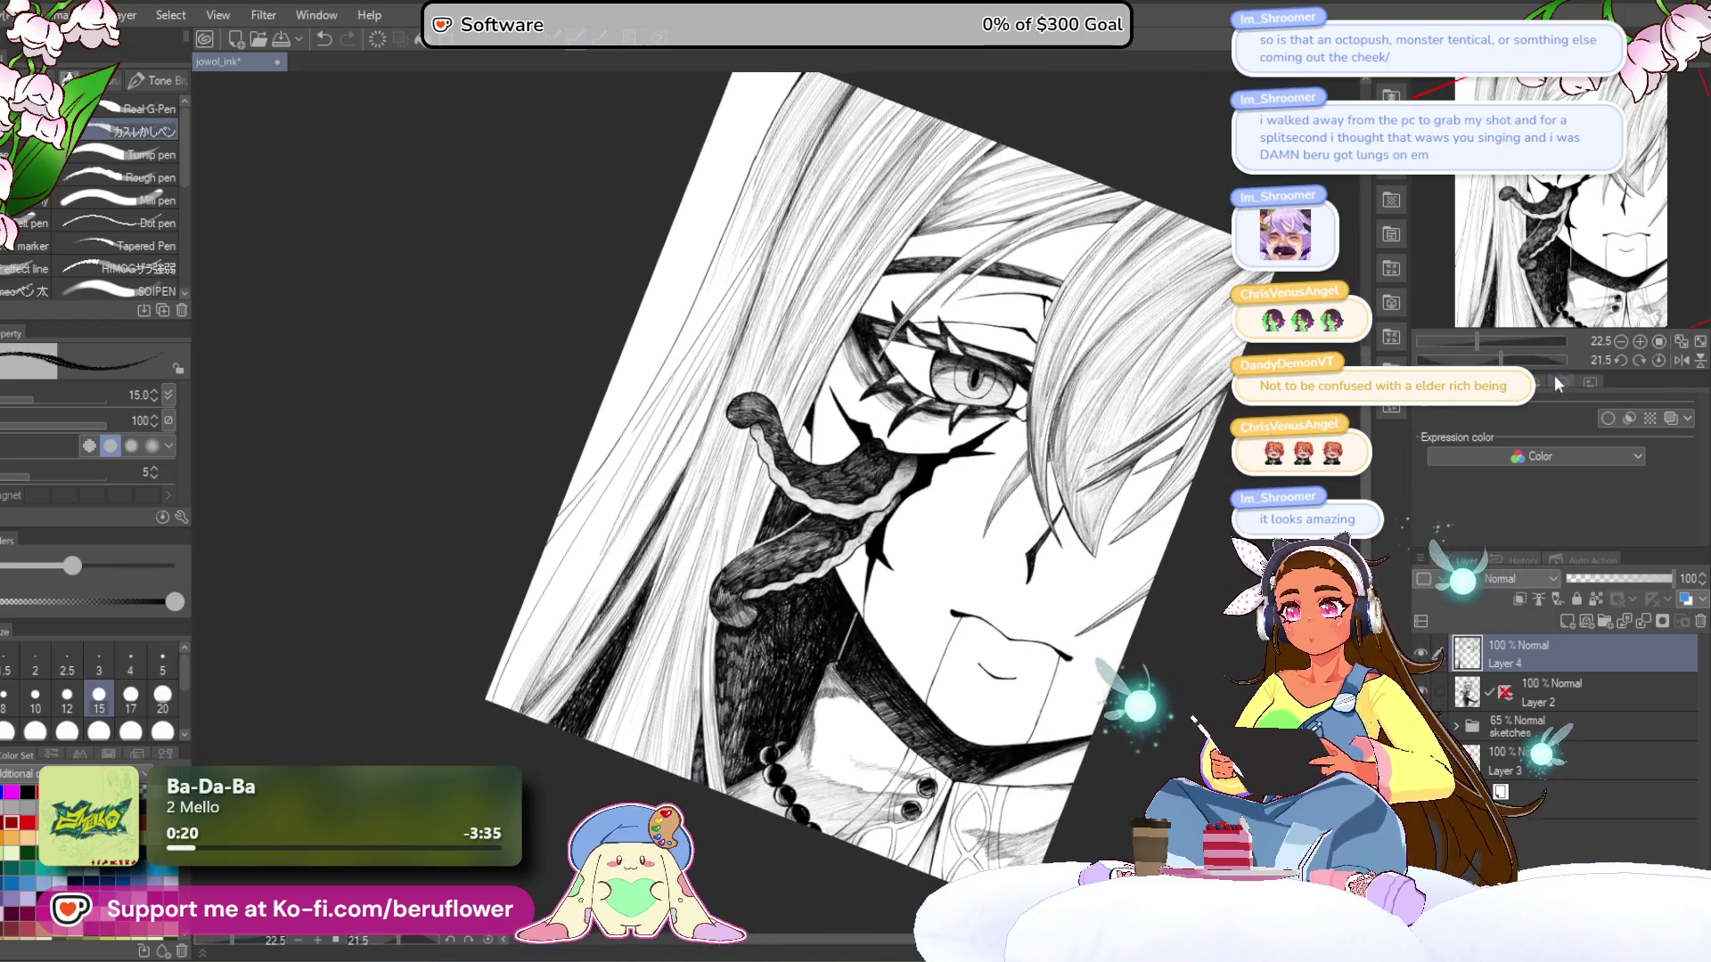
drag(1505, 364, 1505, 360)
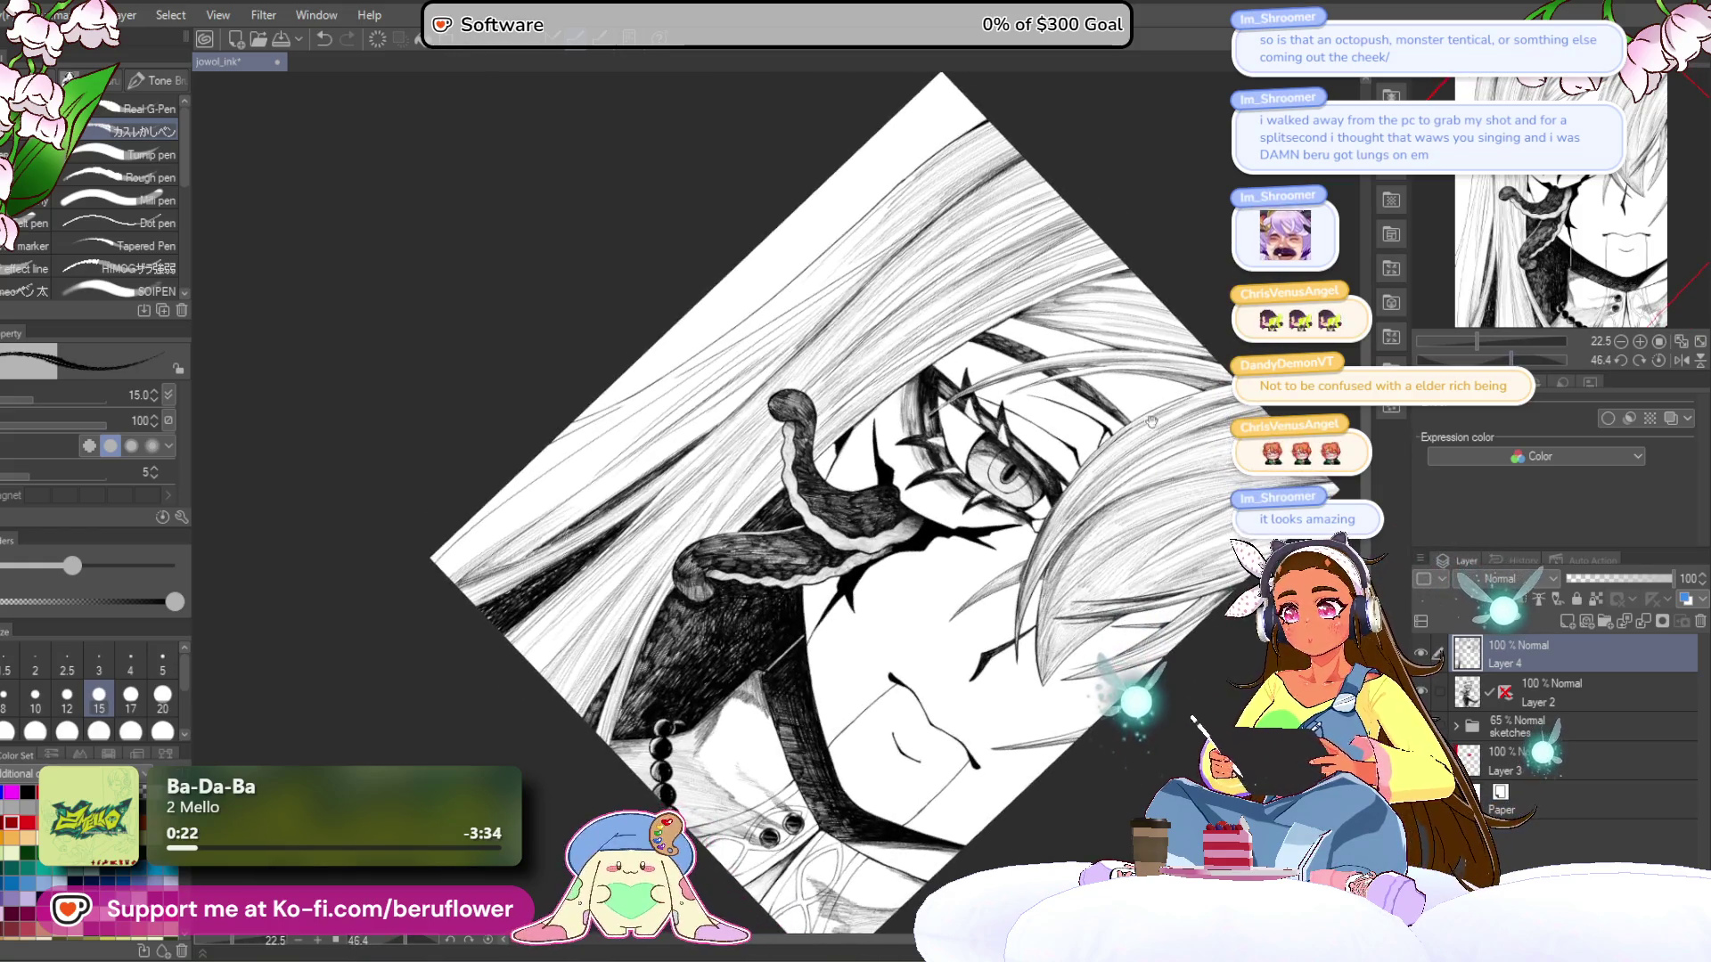
scroll(1199, 409, up, 2)
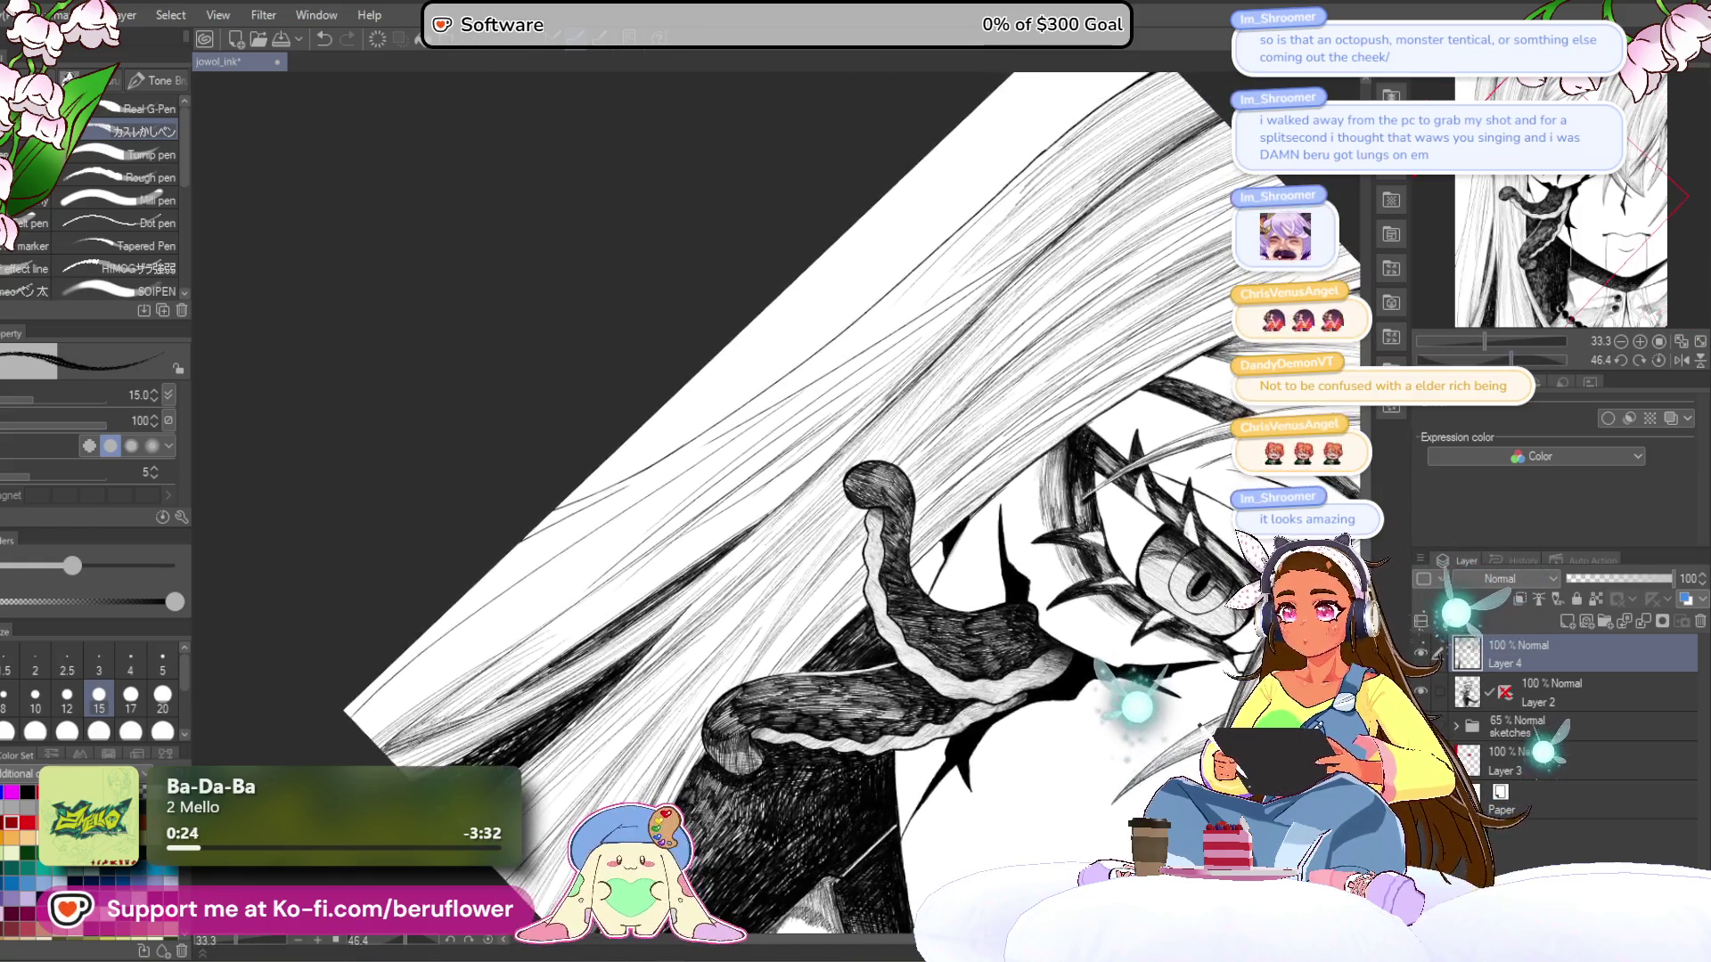
- Ink six thin hair strands running toward the lower left across the upper hair
drag(886, 397, 738, 533)
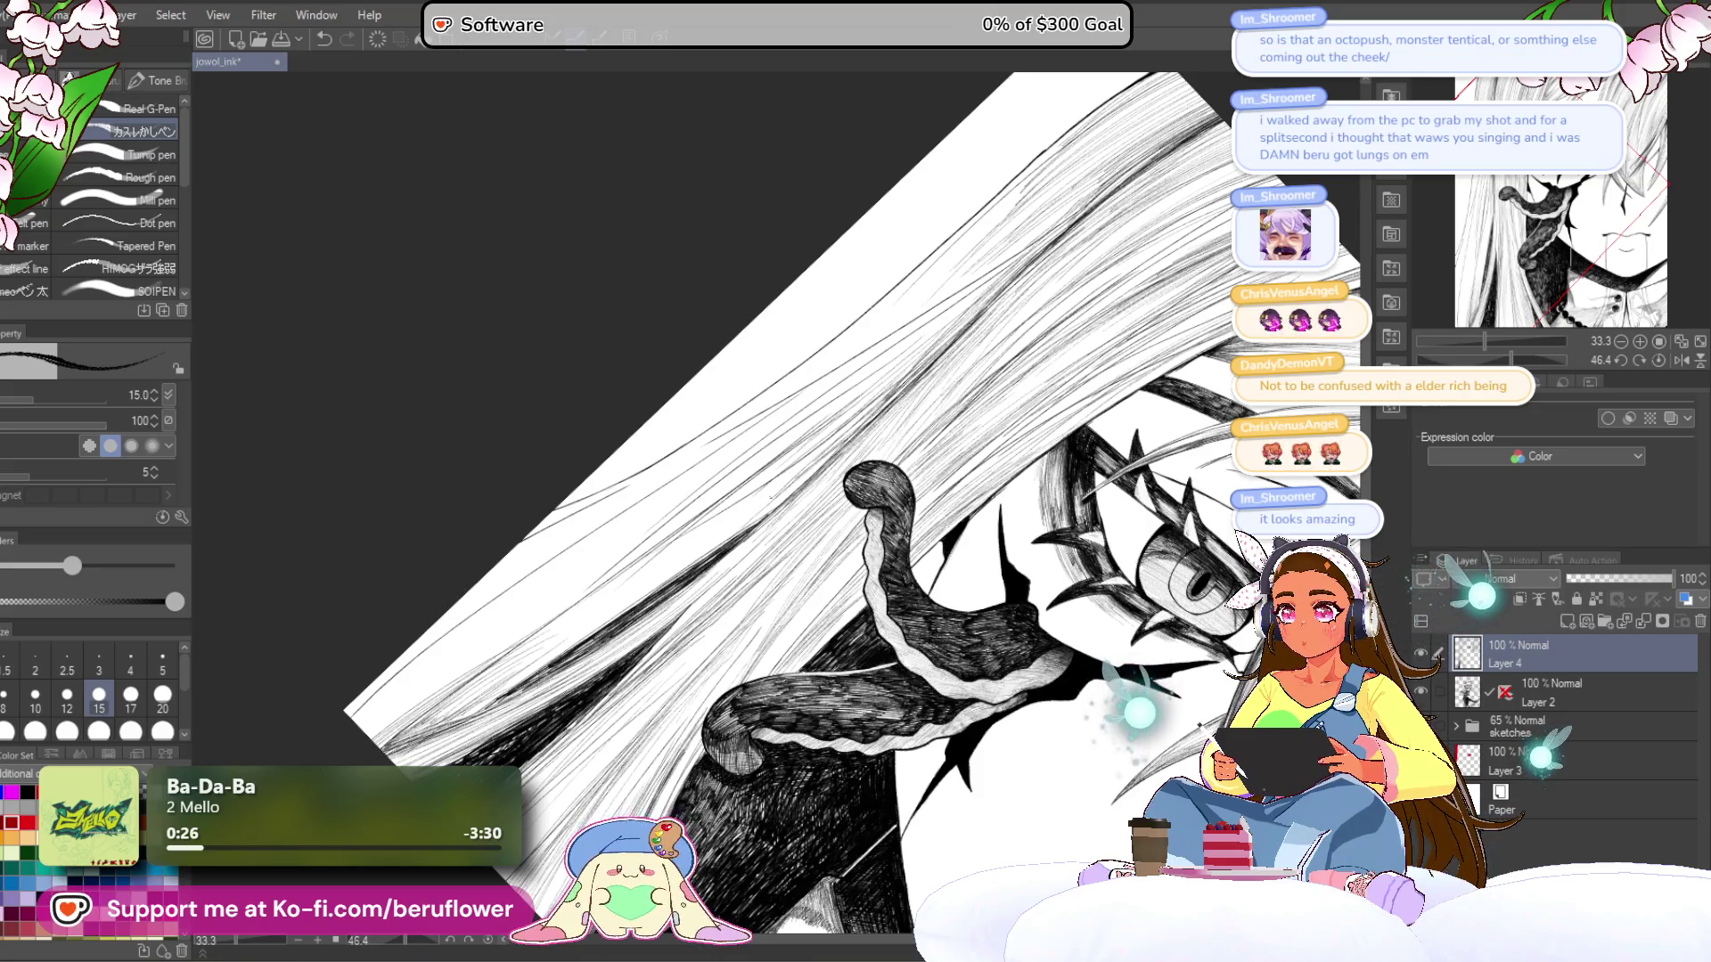
drag(794, 479, 653, 559)
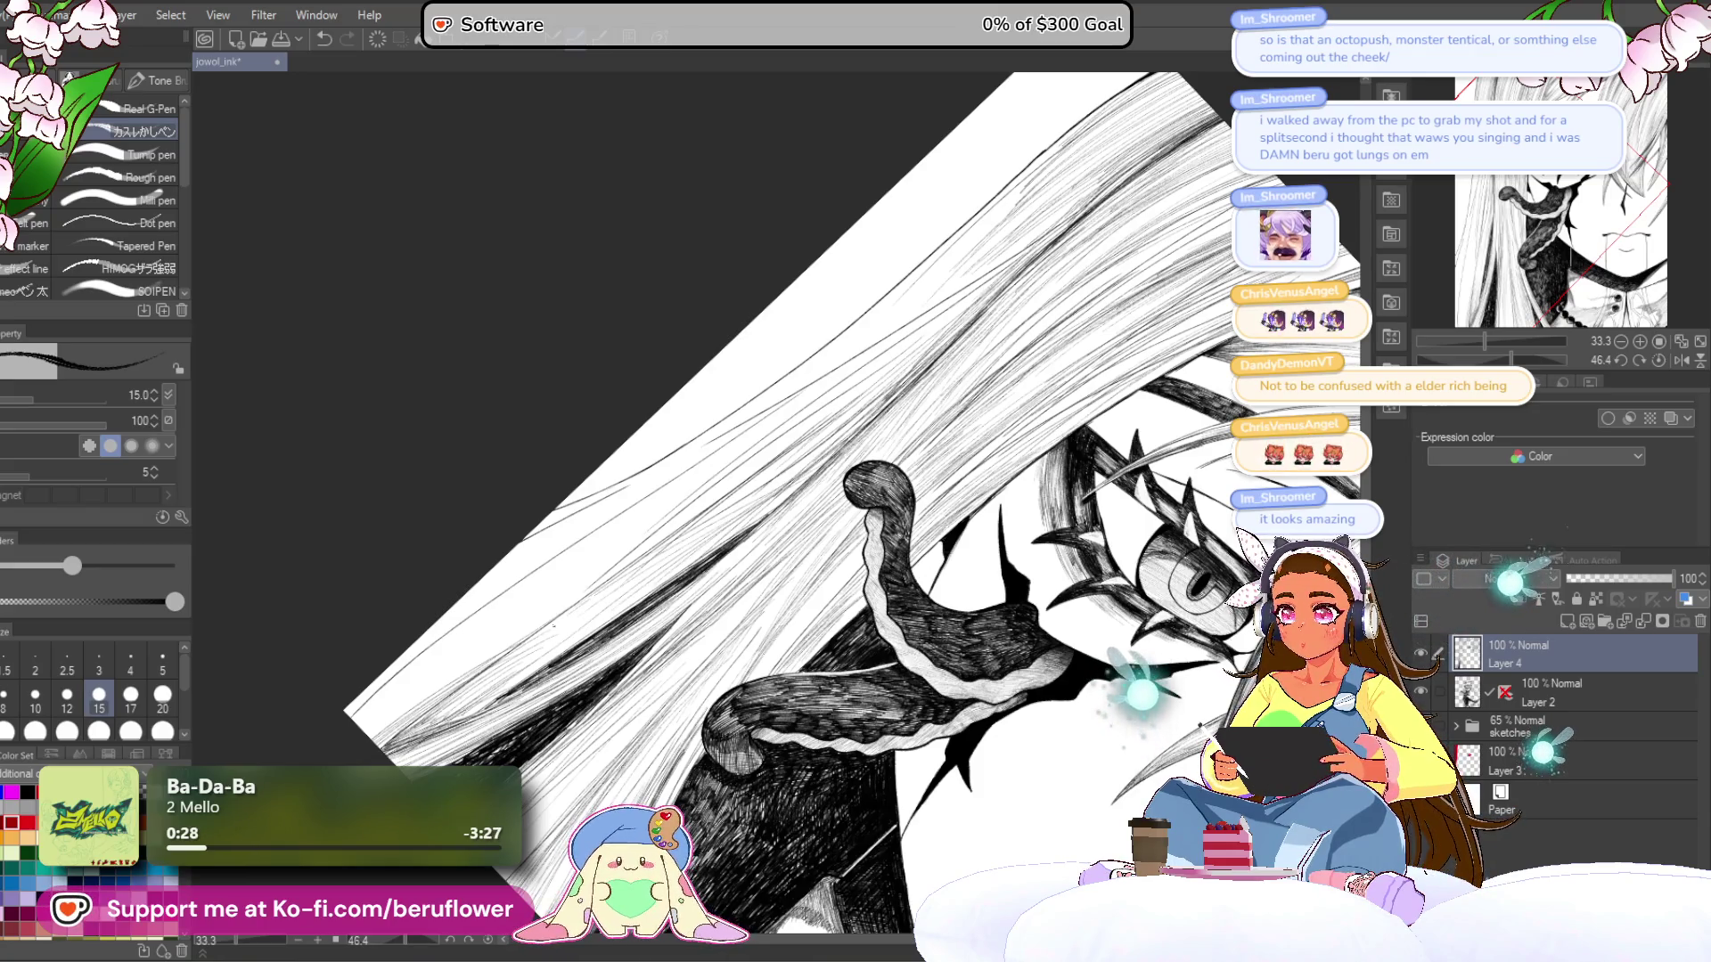
drag(750, 501, 679, 595)
drag(877, 345, 708, 494)
drag(902, 378, 706, 499)
drag(895, 384, 634, 539)
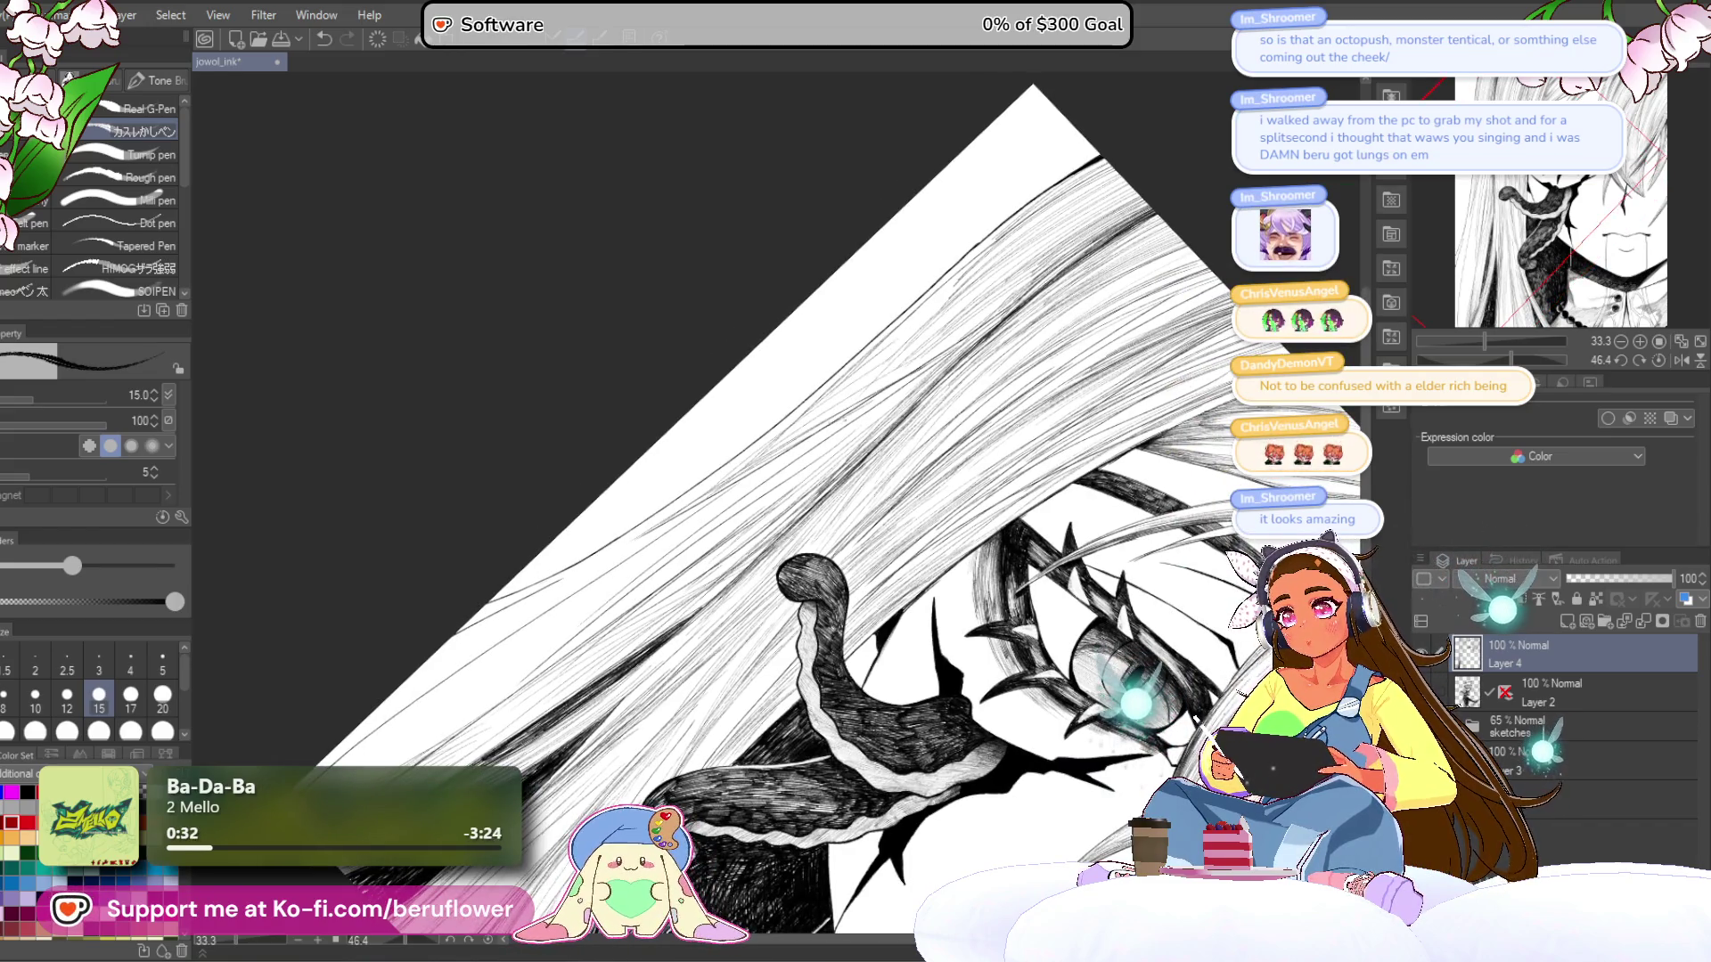